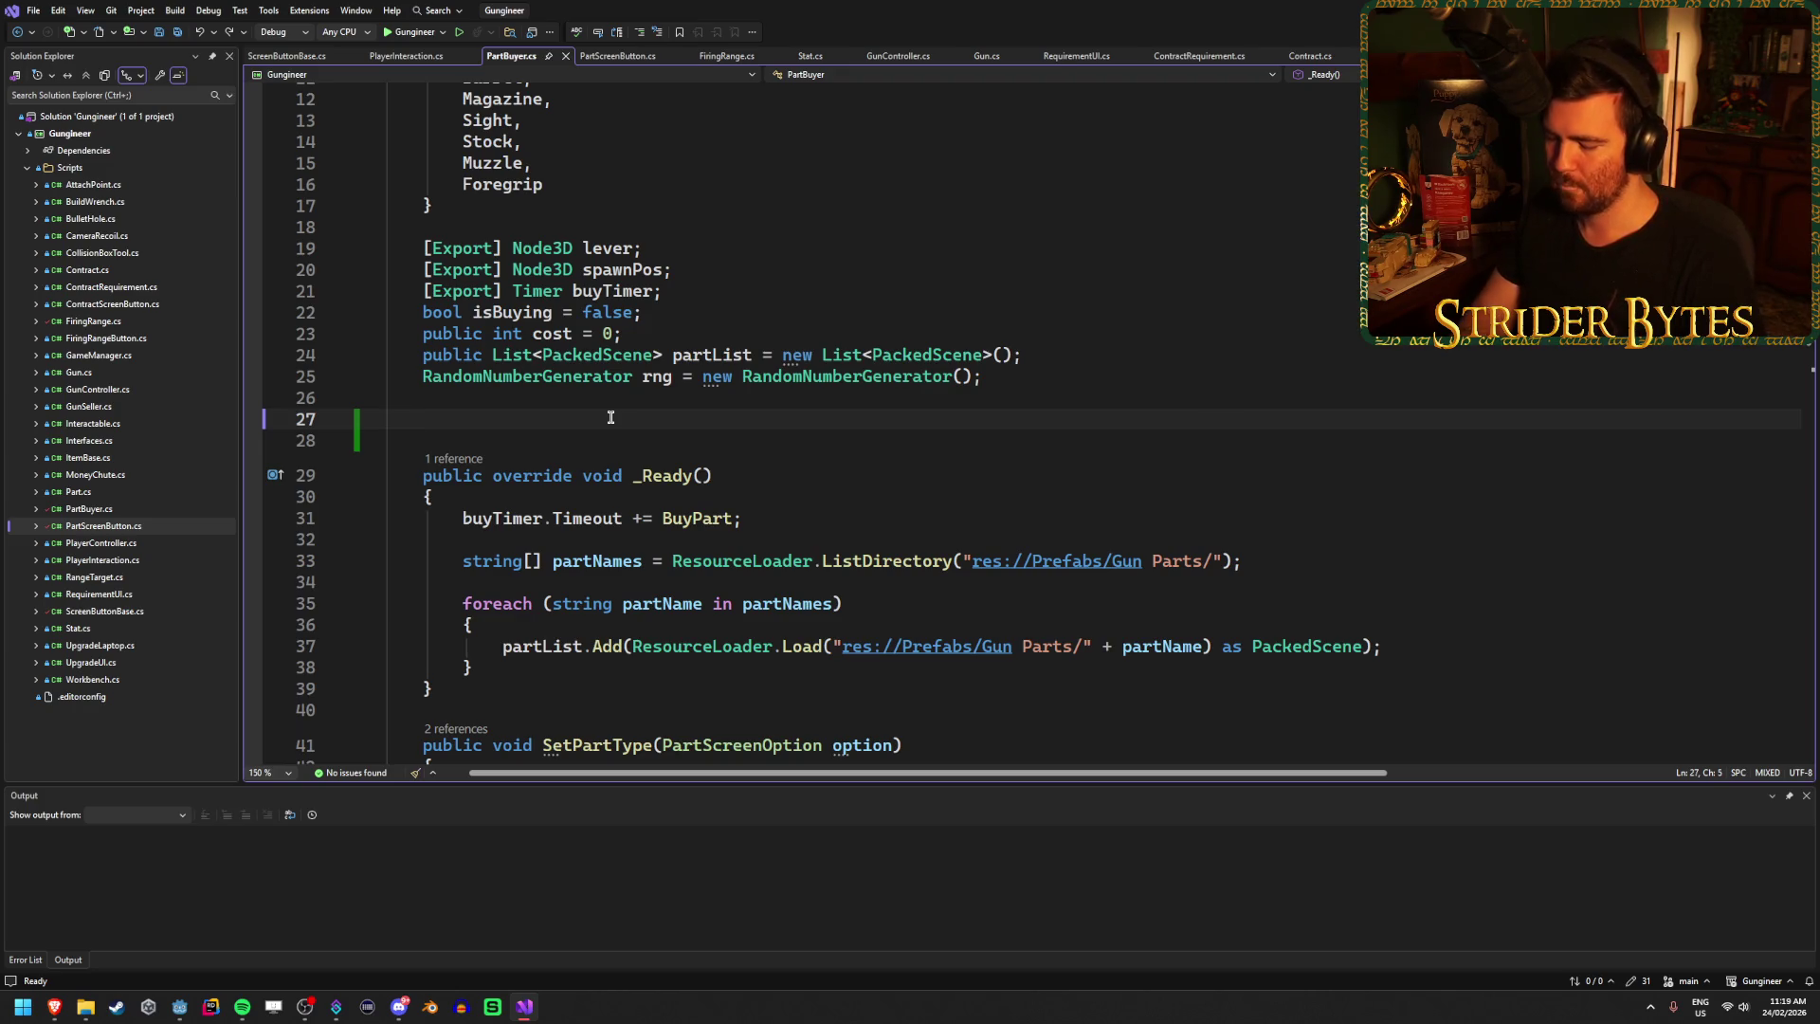
Declare an exported PartScreenButton field partButtons on a new line of PartBuyer.cs and save.
key("Return")
type("[Export]")
key("ctrl+z")
key("BackSpace")
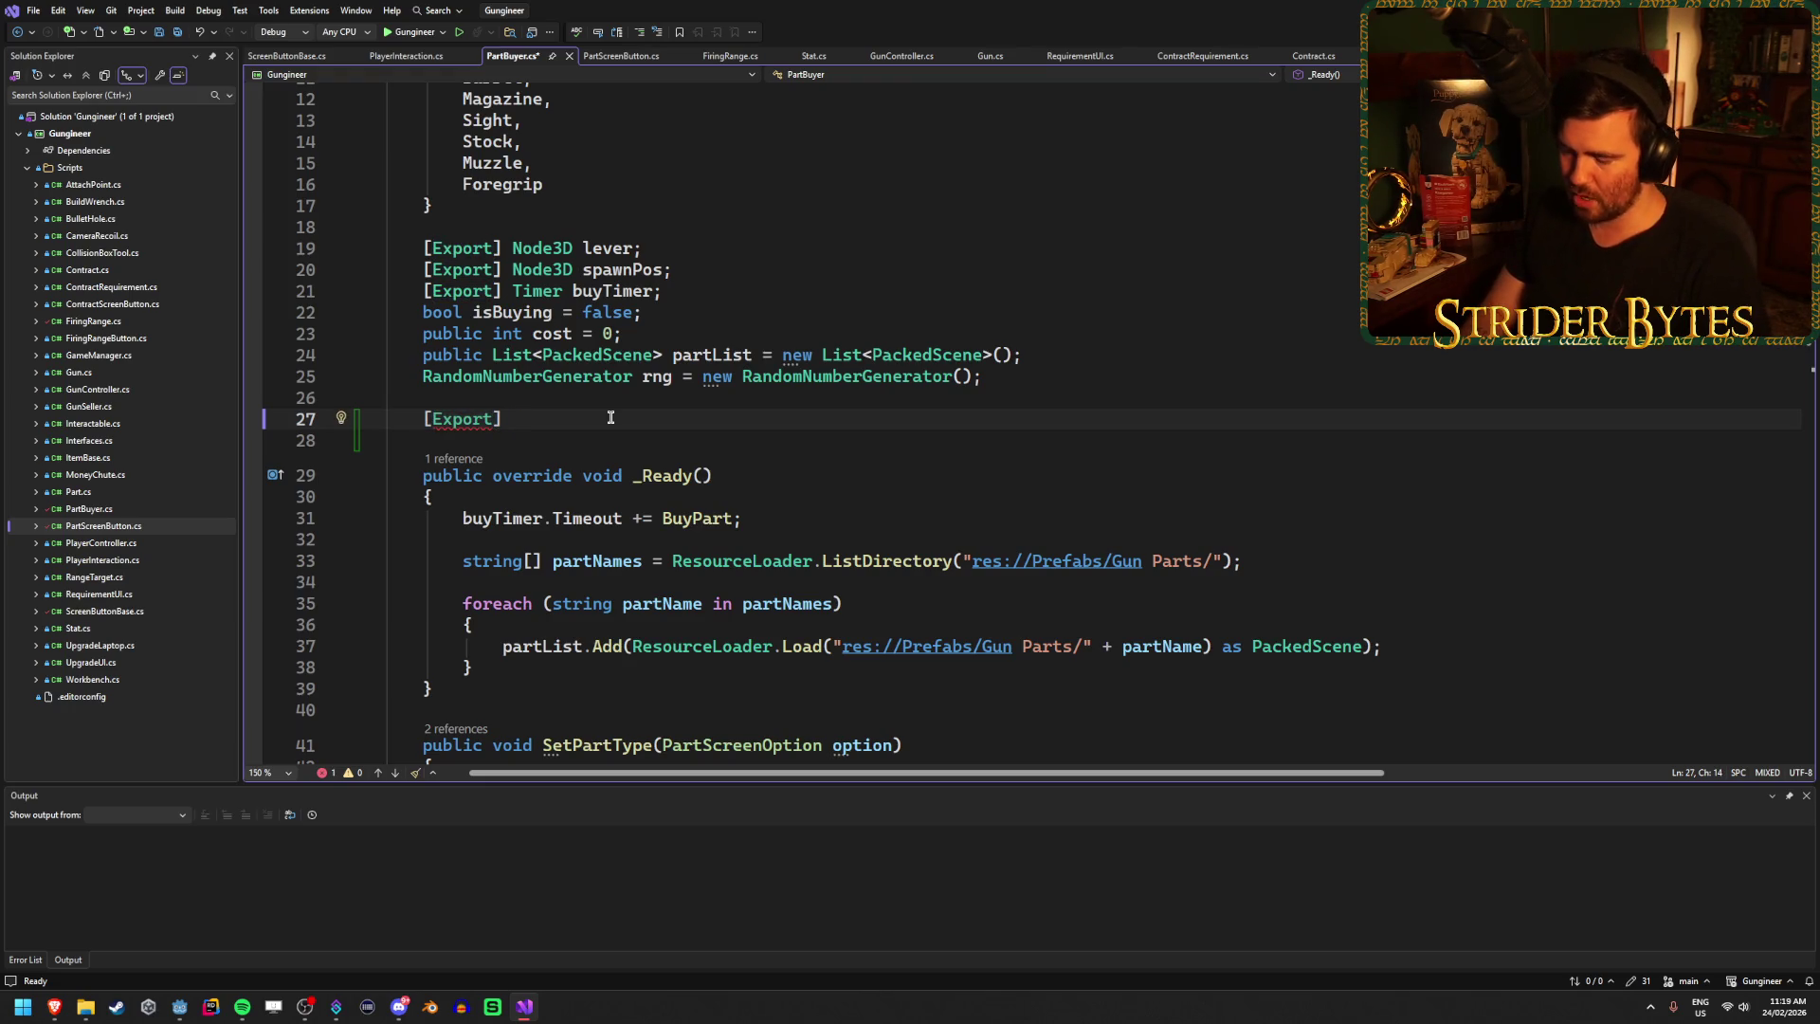
type("public")
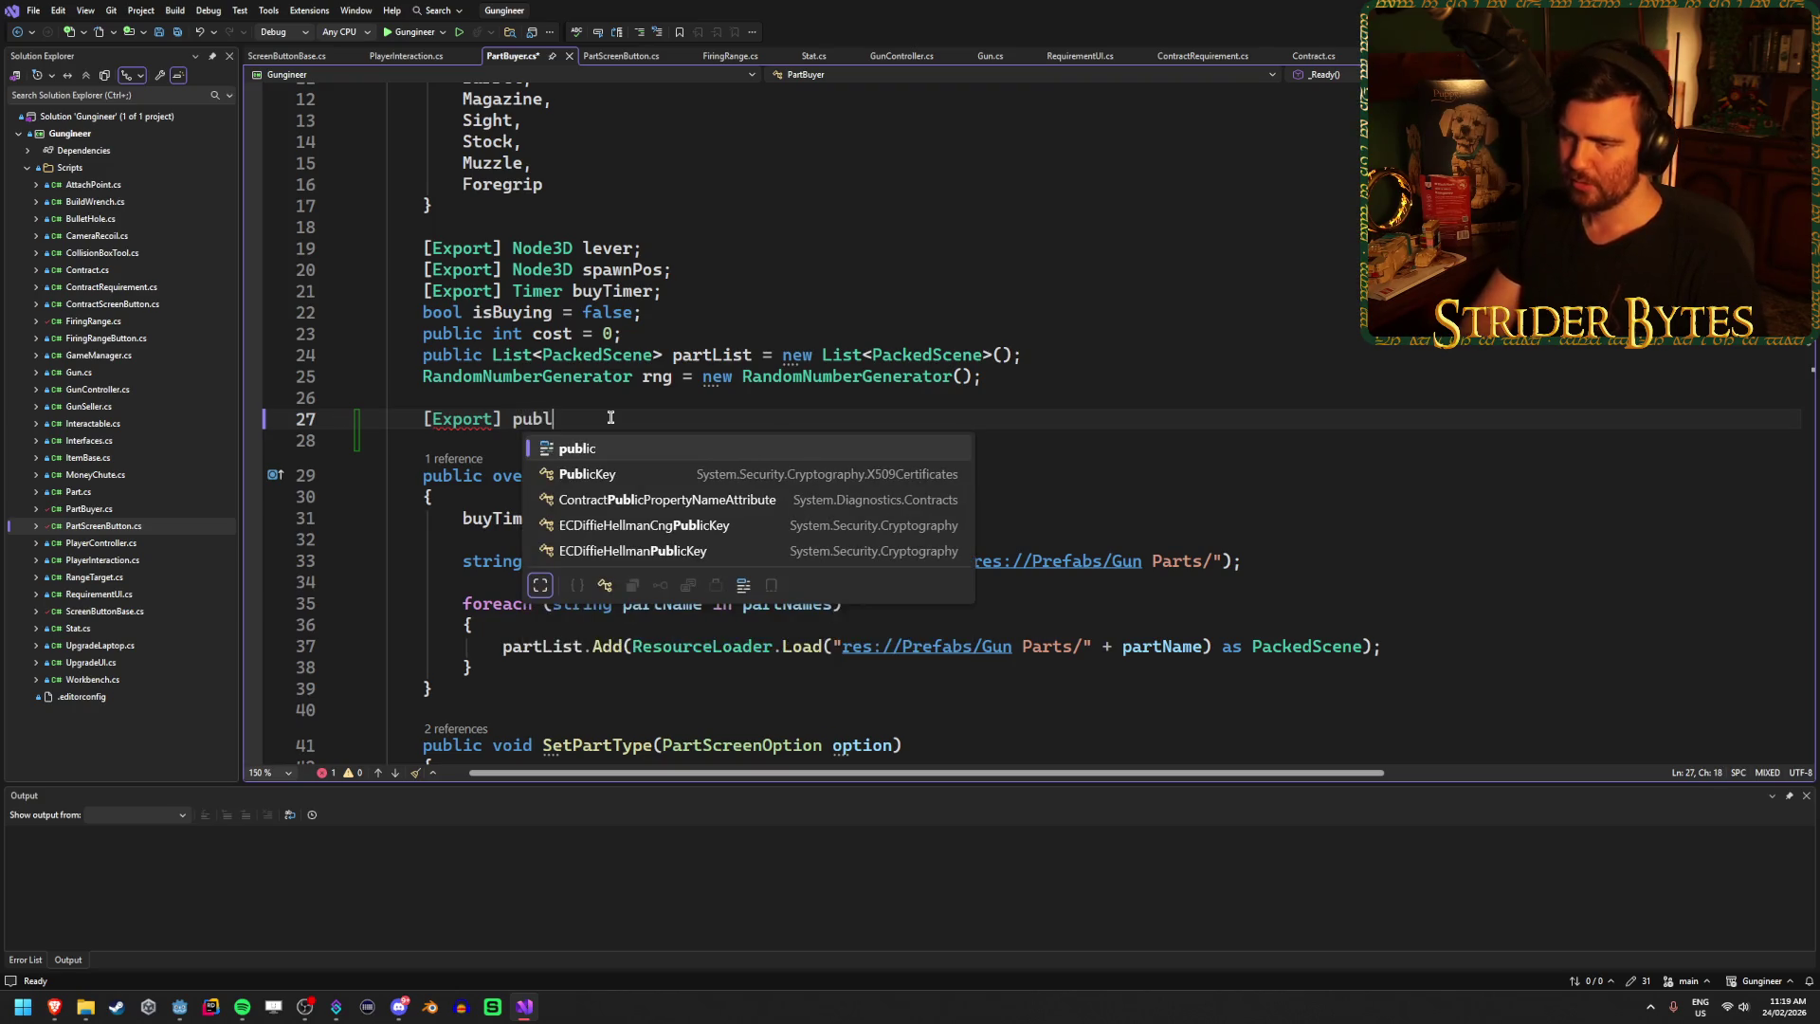
key("BackSpace")
key("BackSpace")
key("BackSpace")
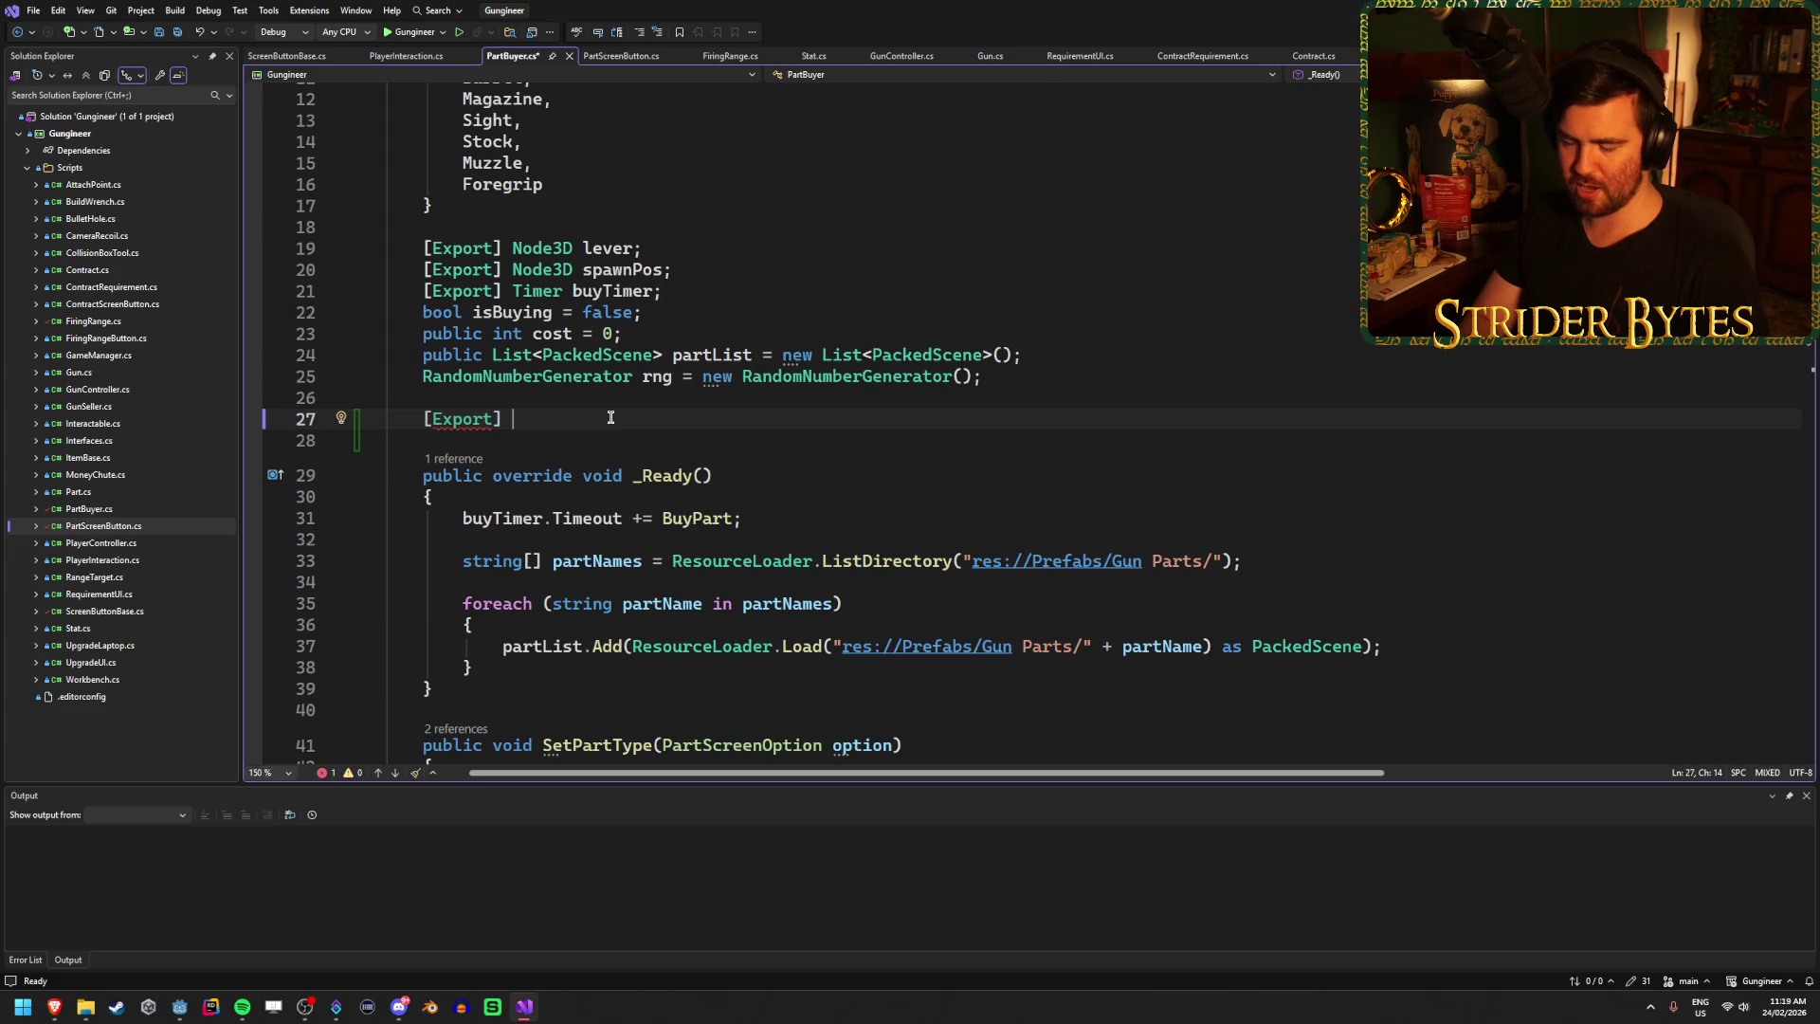
type("PartS")
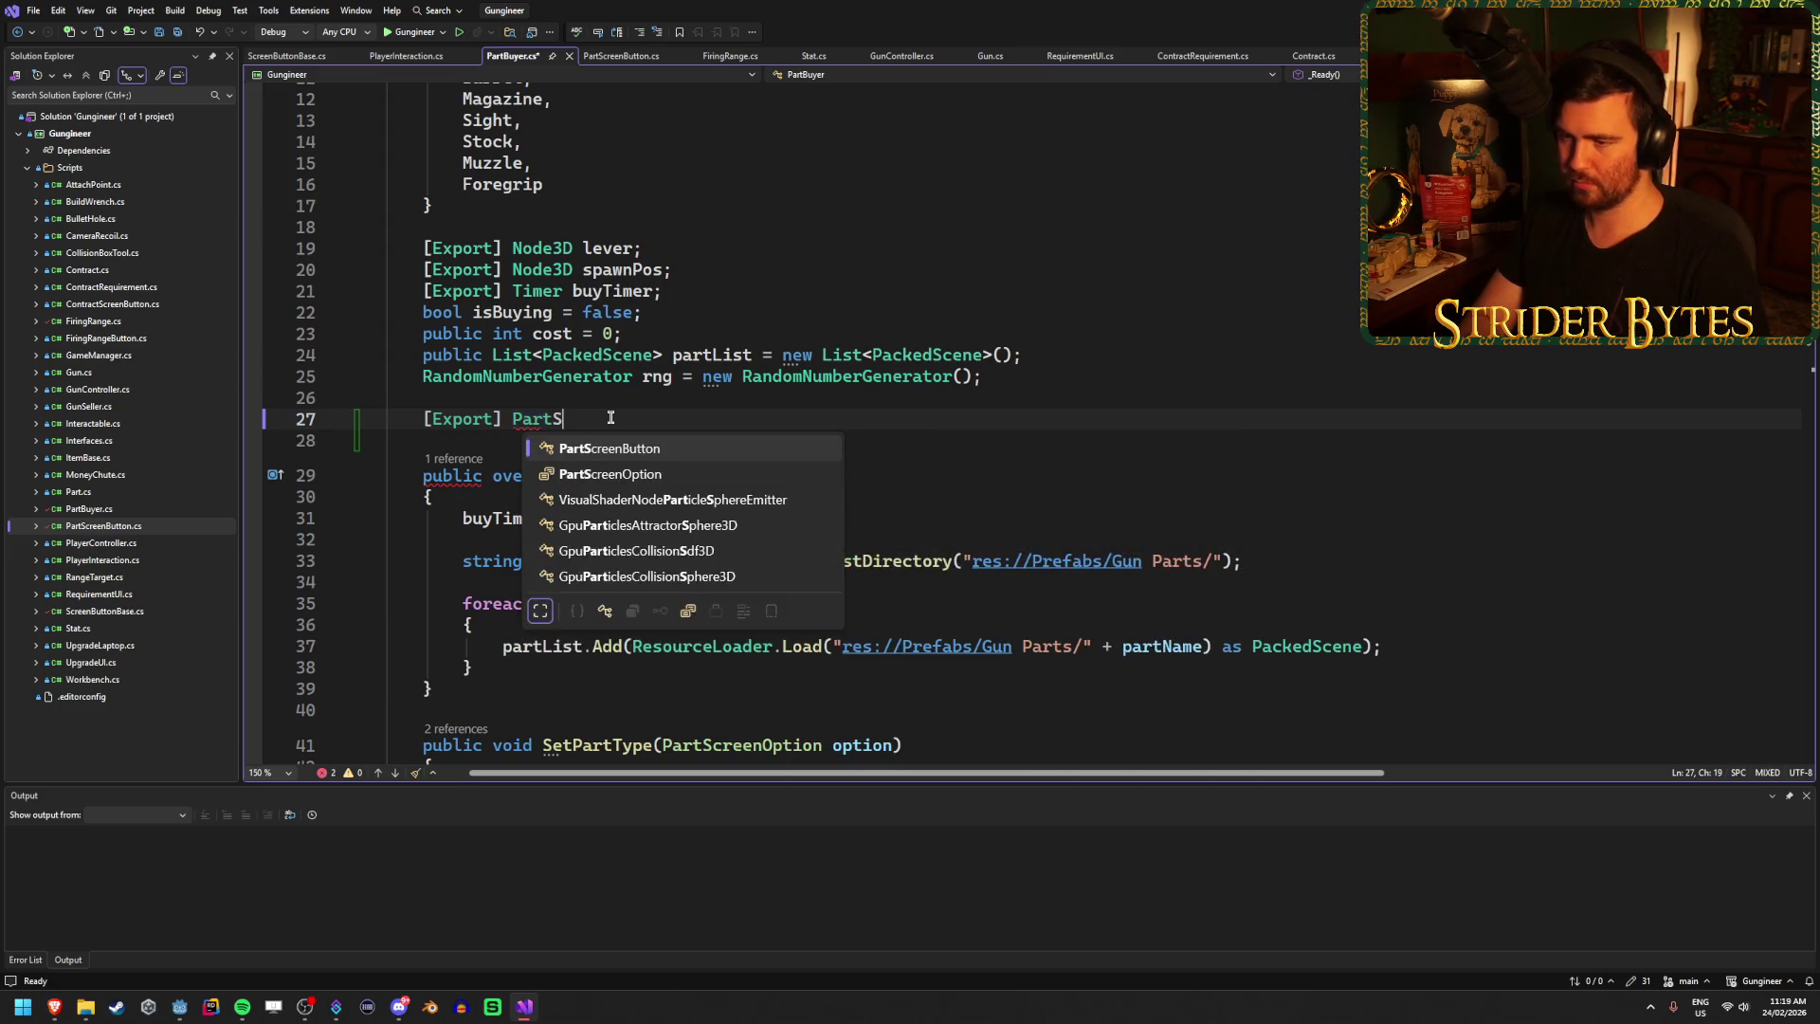
type("c")
key("Tab")
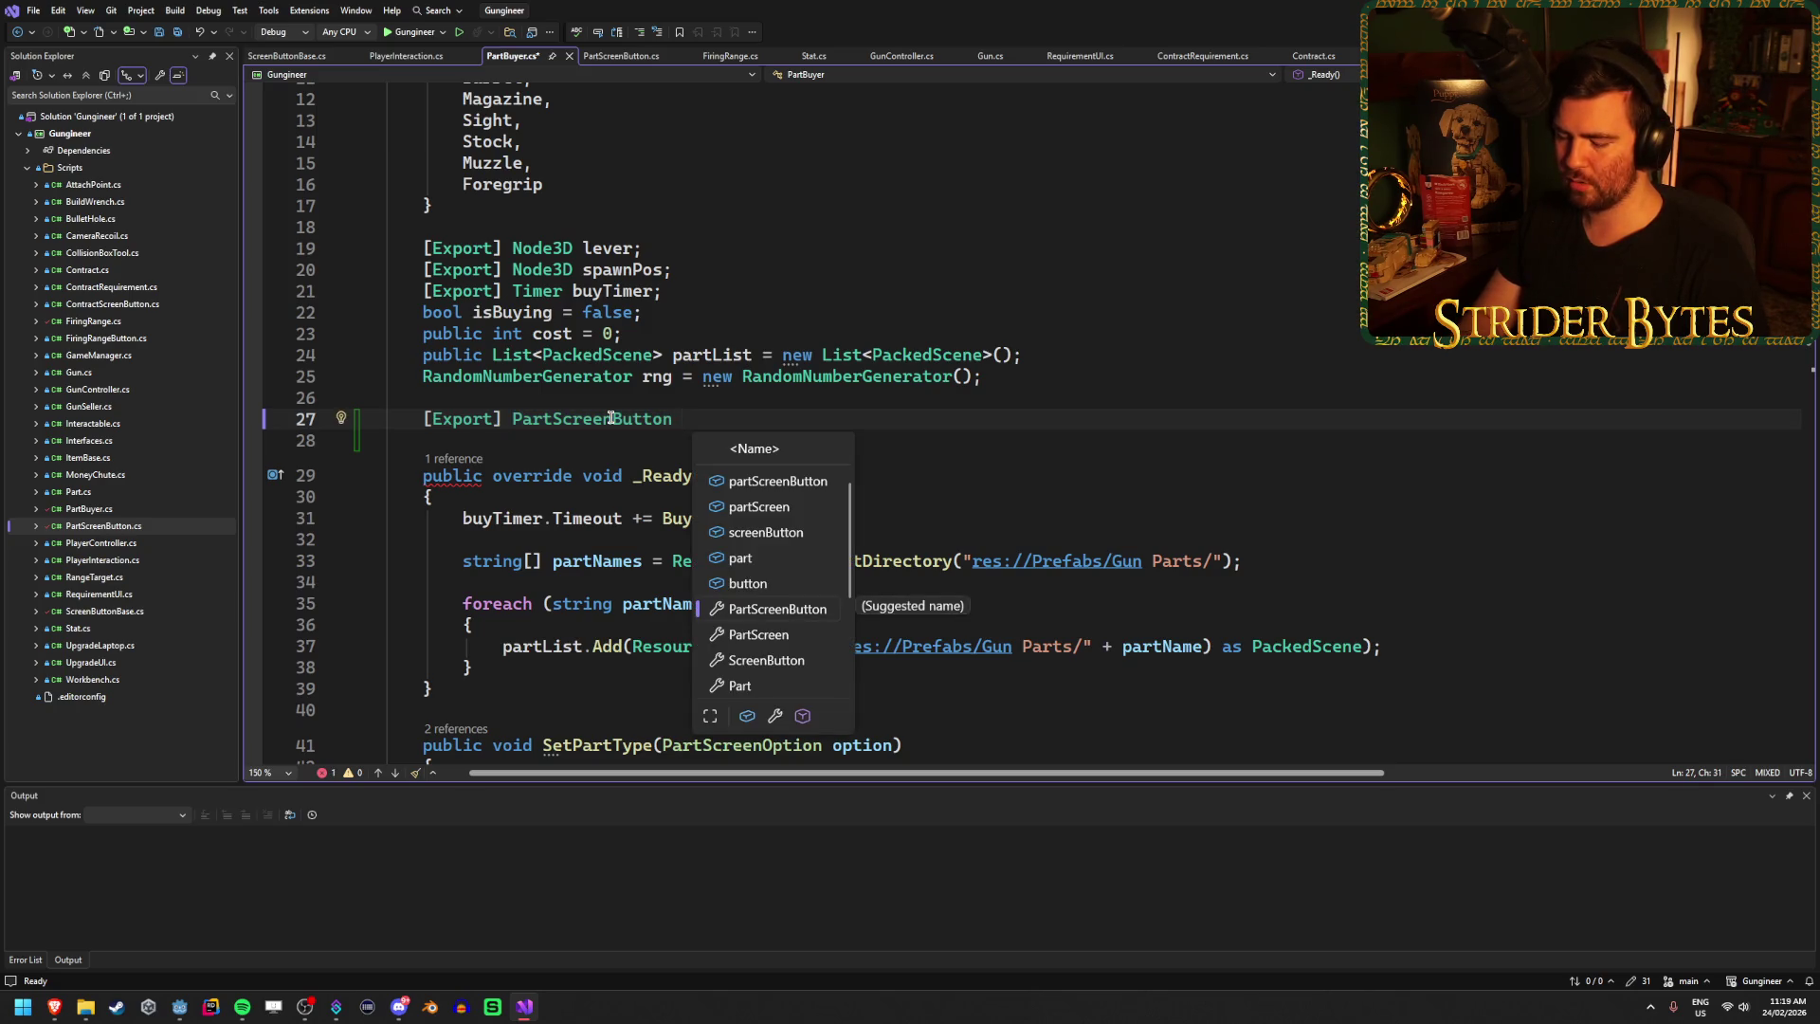
type("partB")
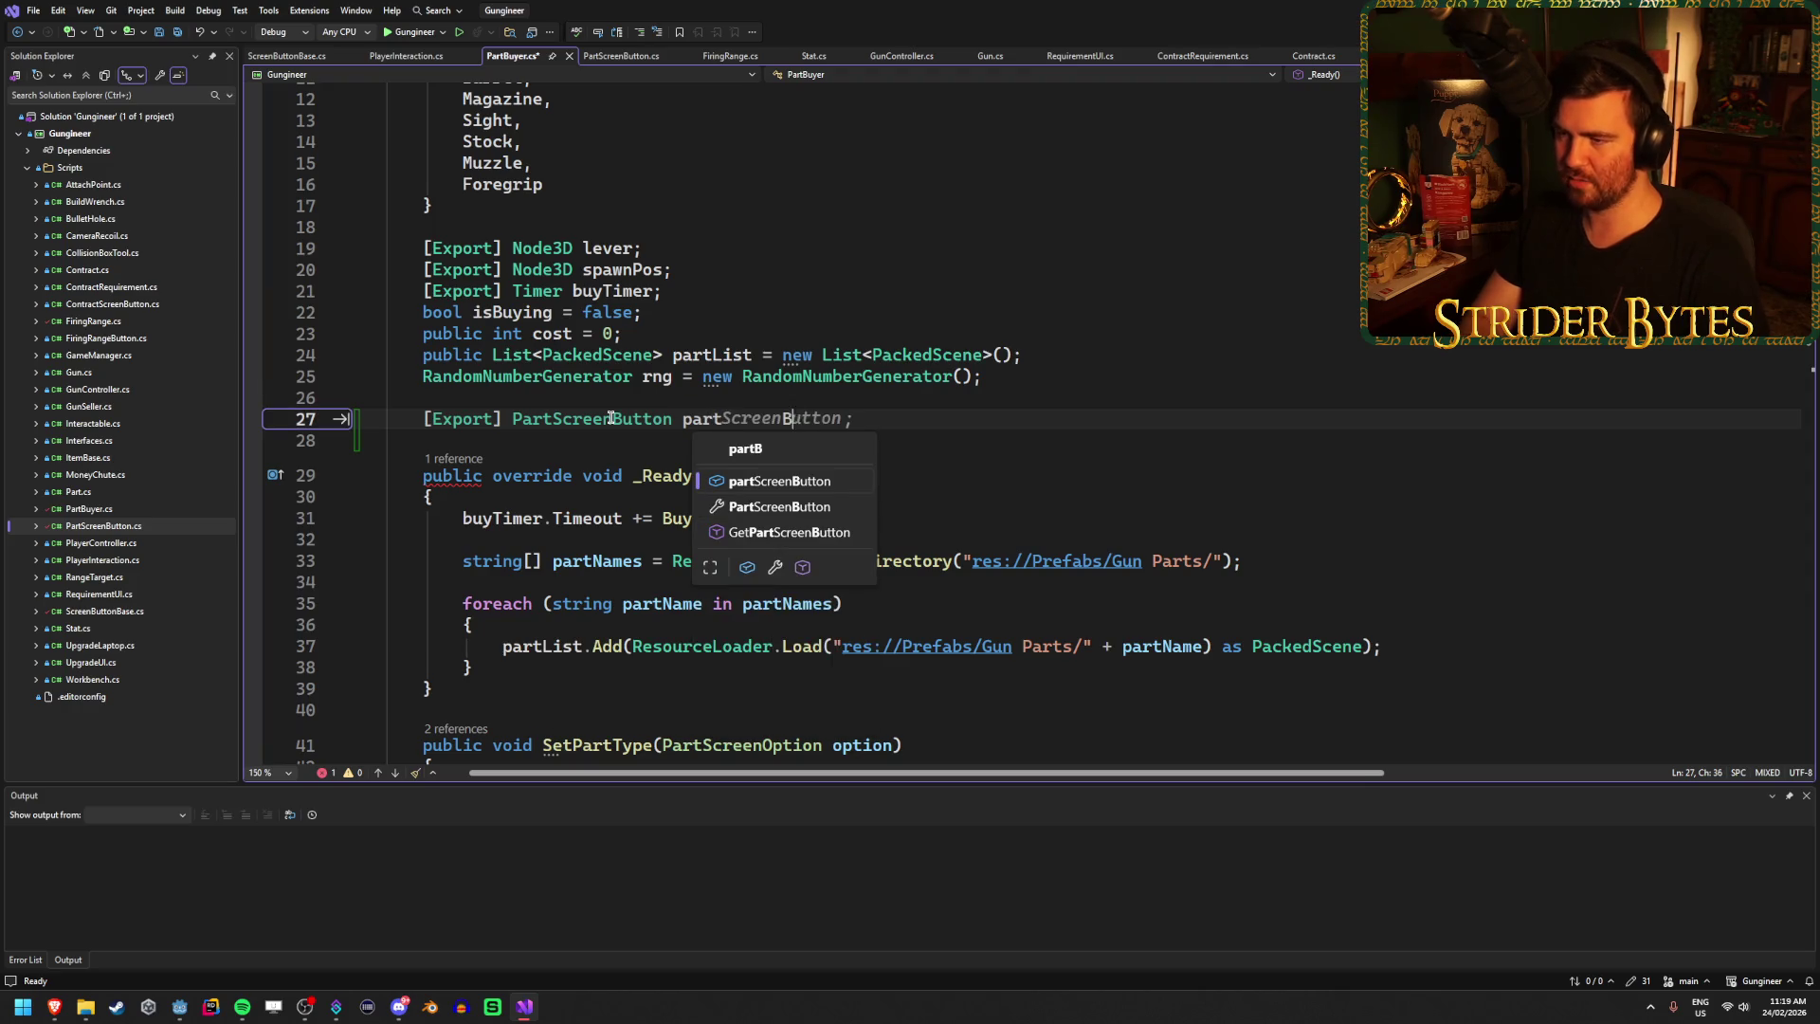
type("uttons")
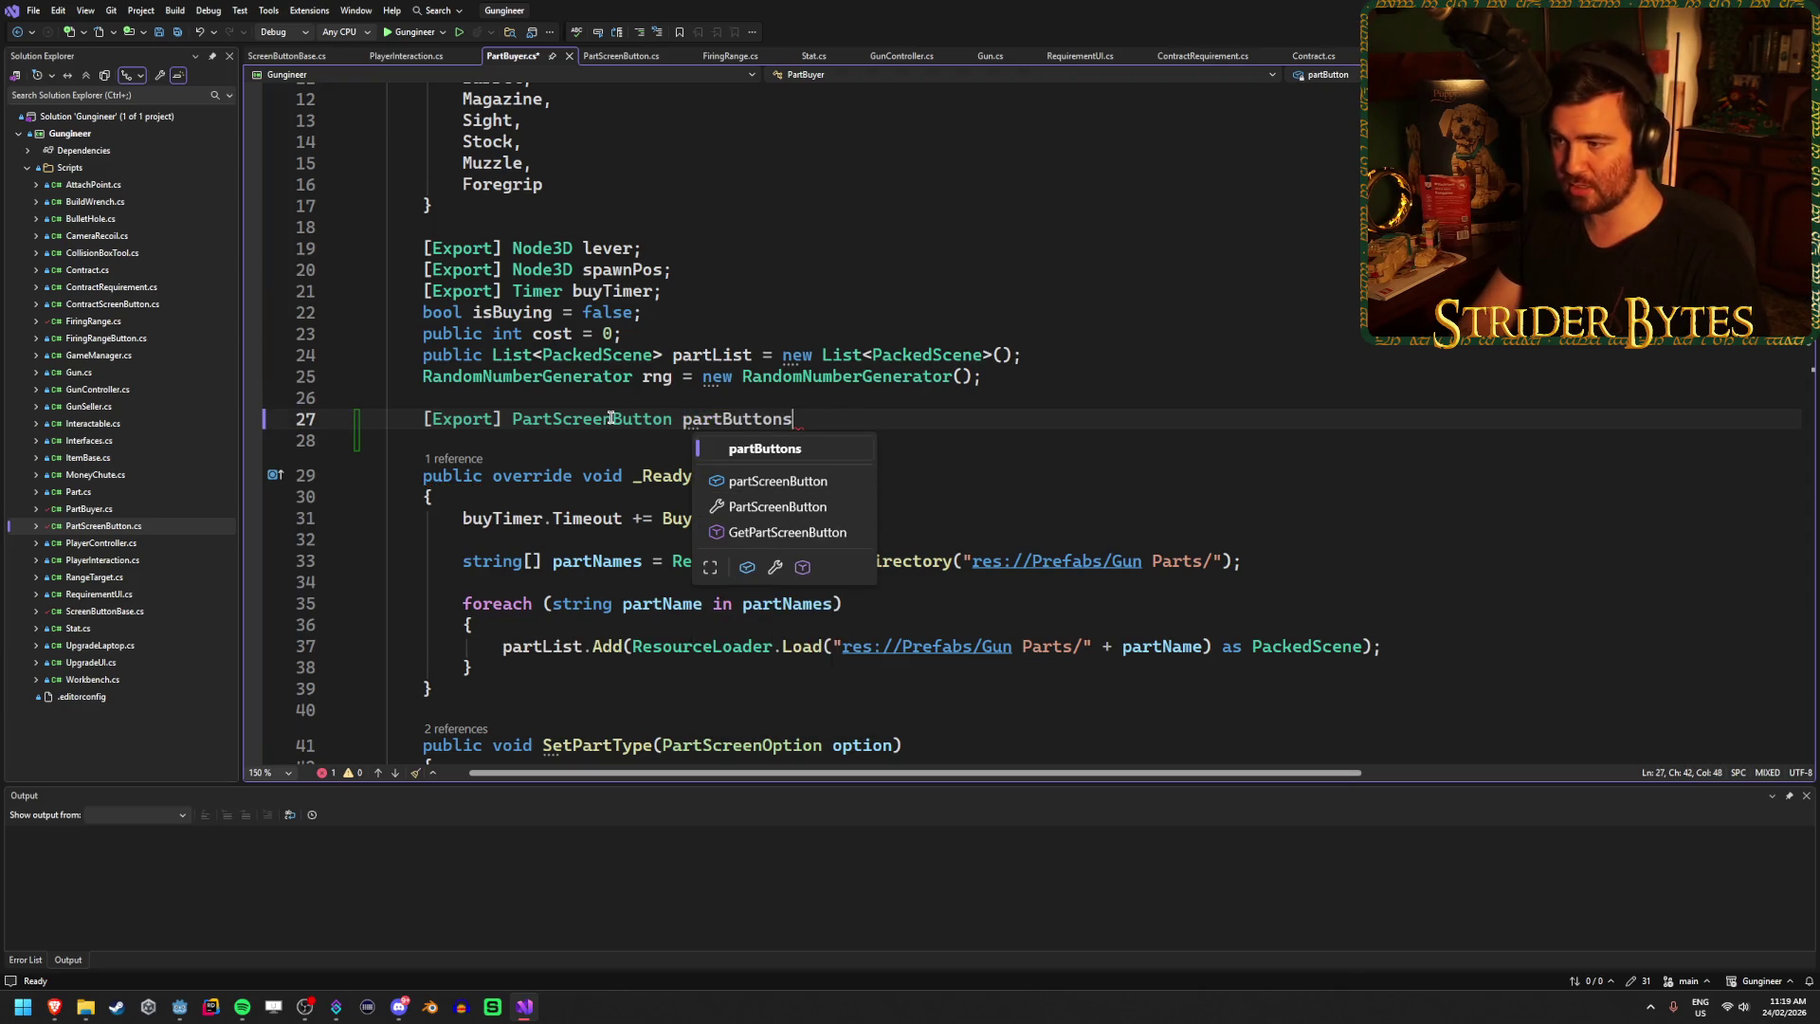
type(";")
key("ctrl+s")
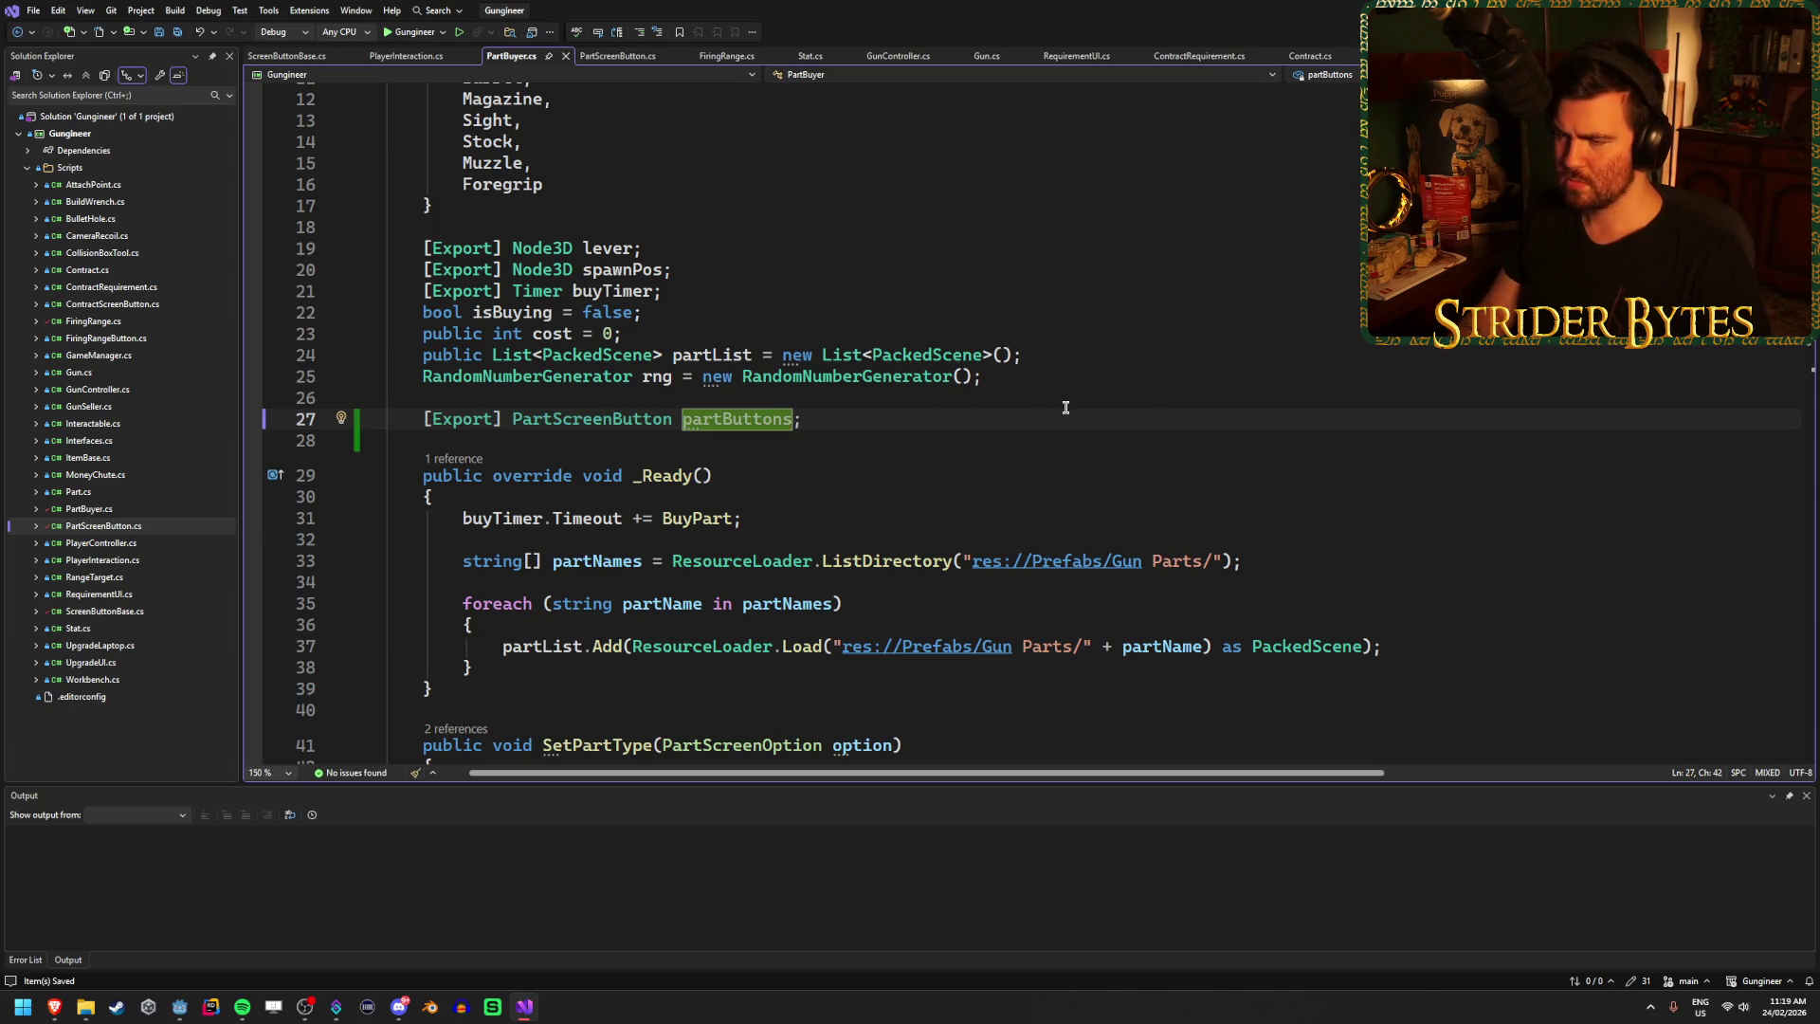
Add levelButtons to the same declaration, save, and switch to Godot.
type(", le")
type("velButtons")
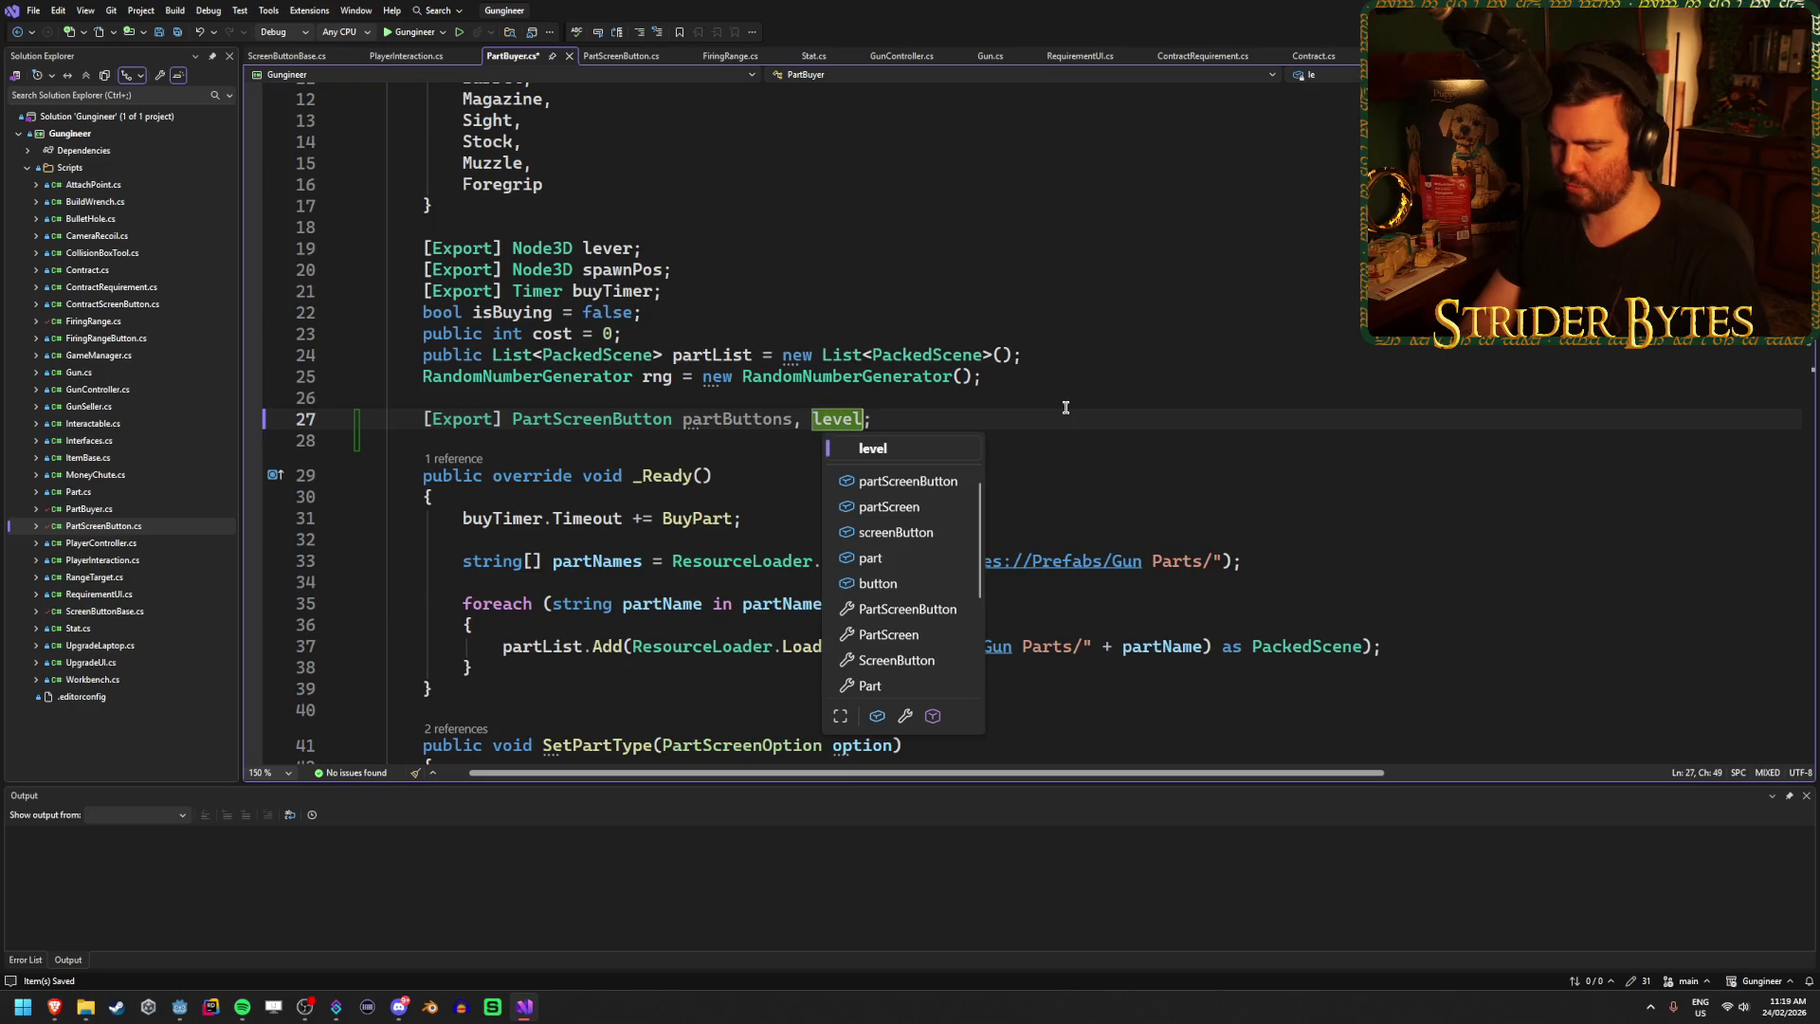
key("ctrl+s")
left_click(1013, 415)
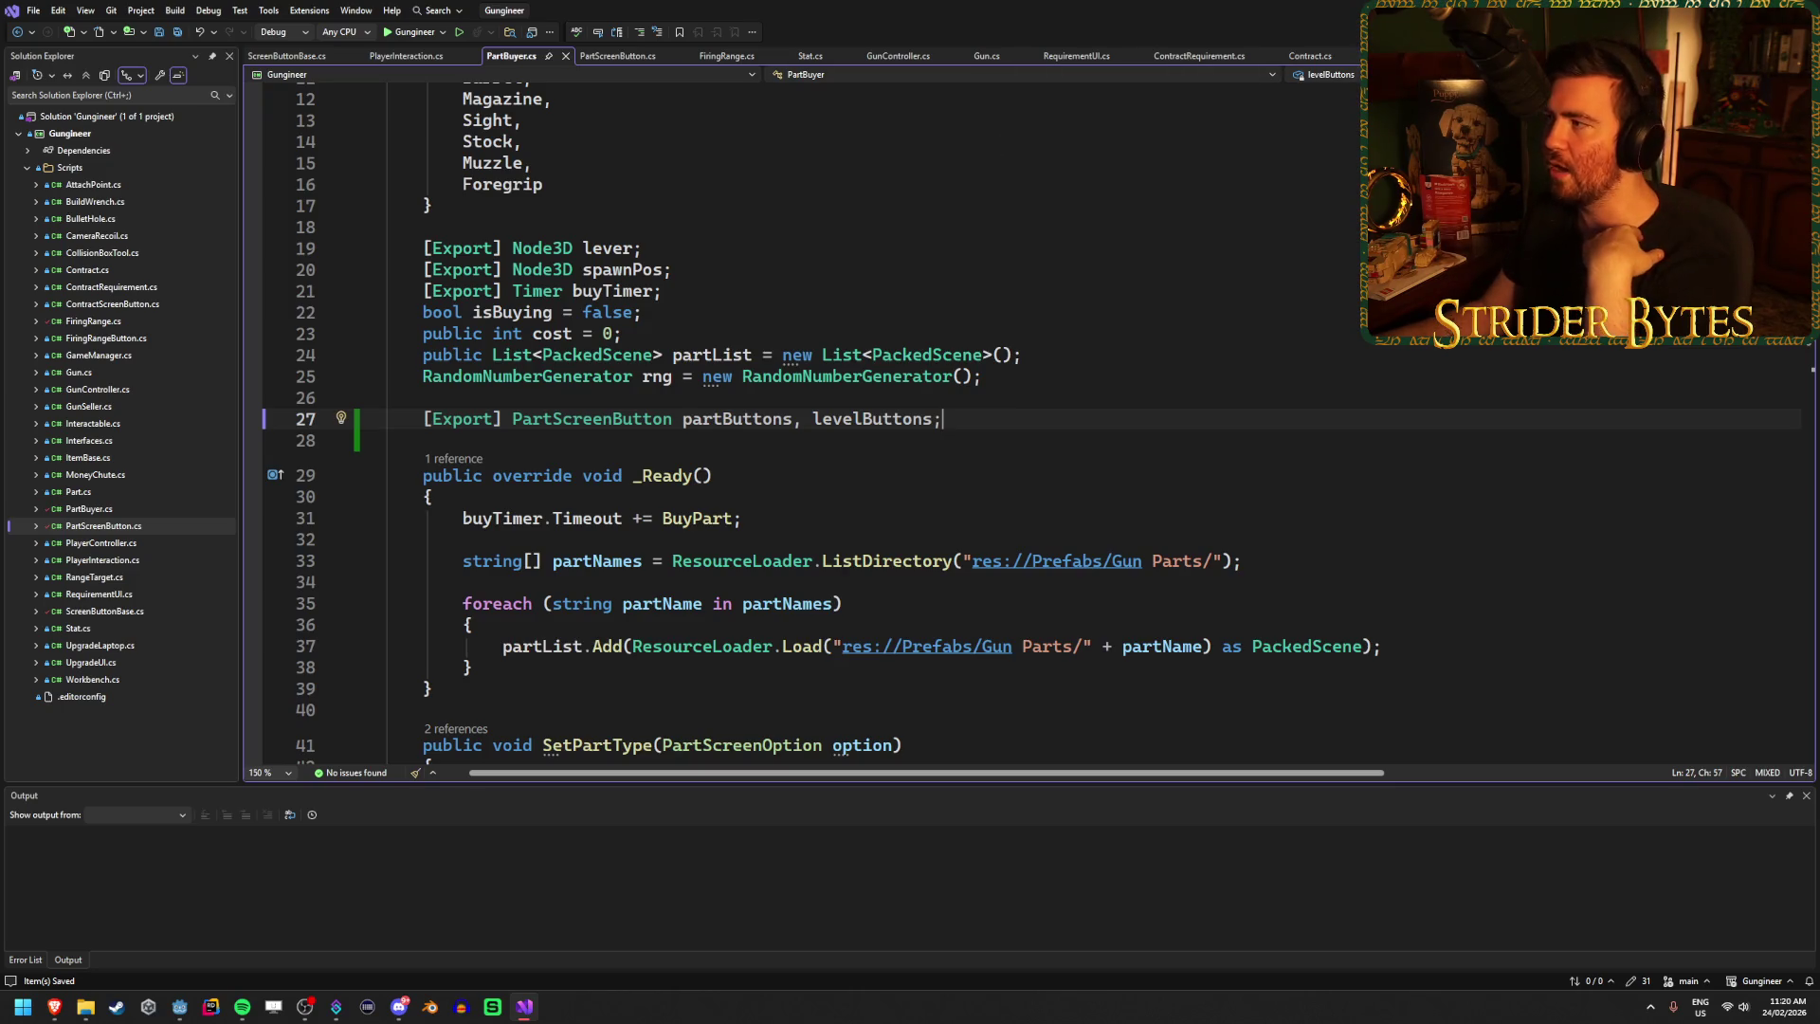
key("alt+Tab")
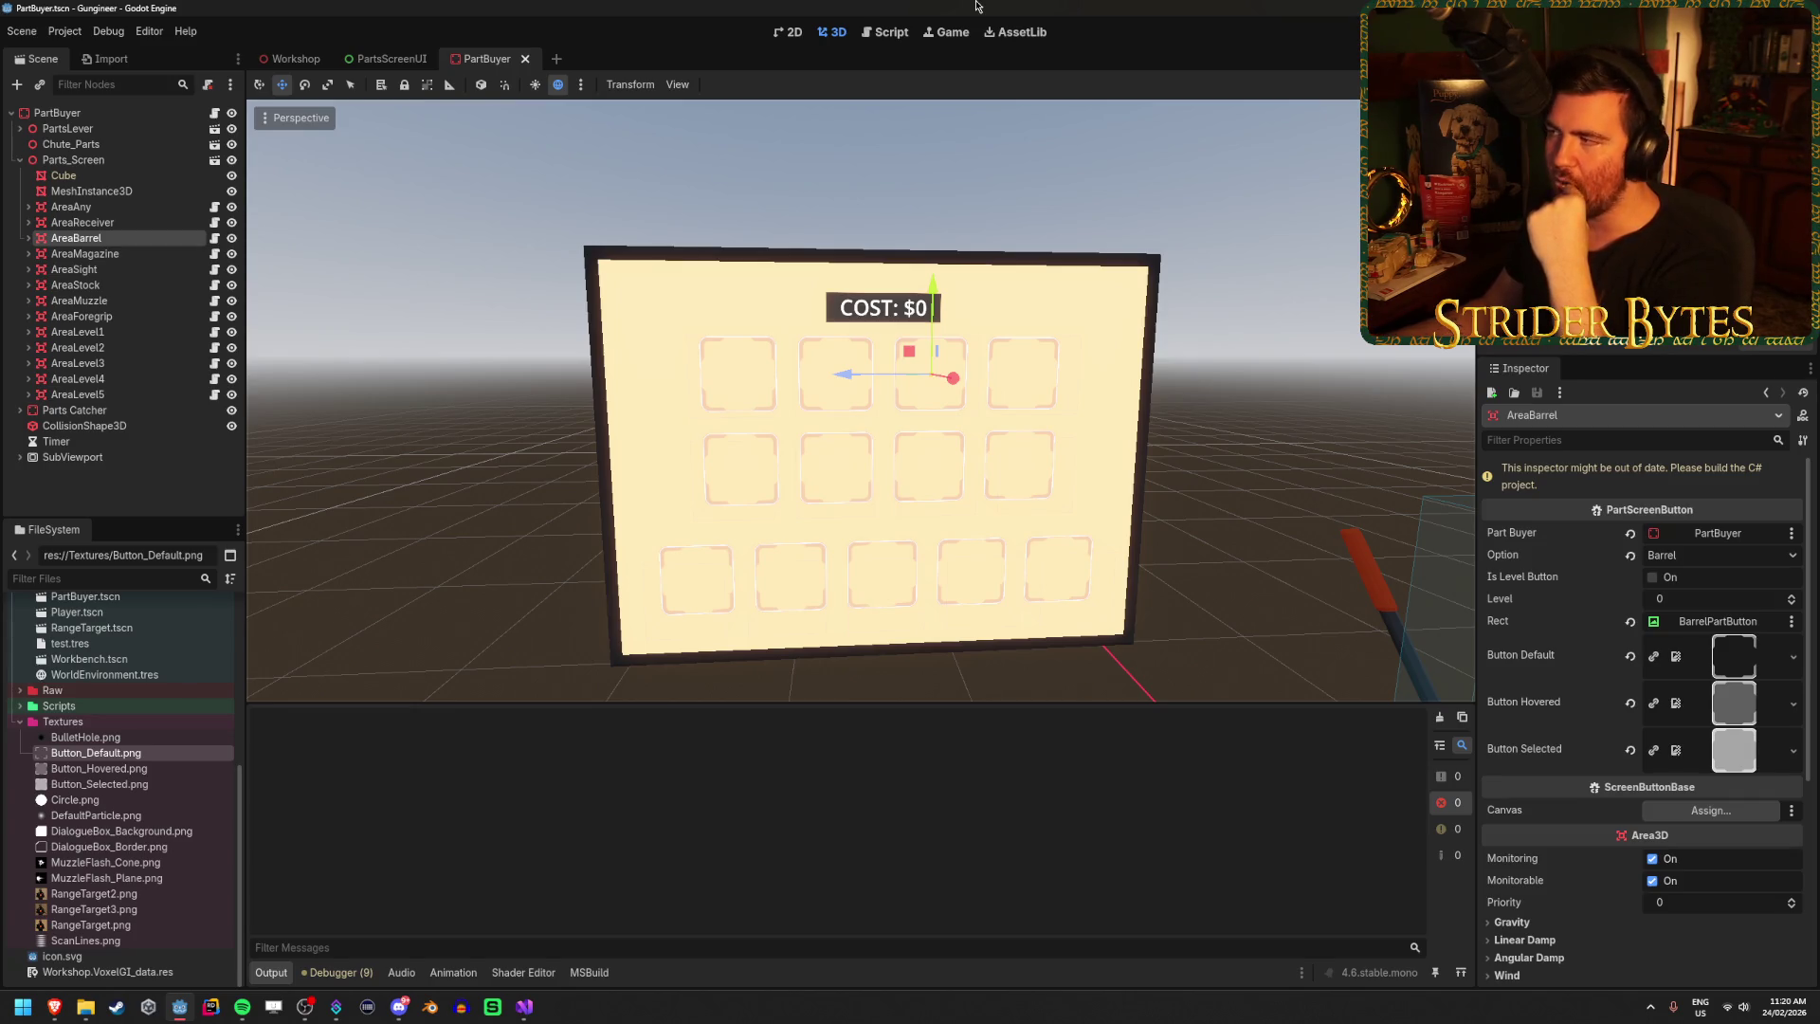
Build the C# project with Alt+B so PartBuyer's outdated inspector refreshes.
key("alt+b")
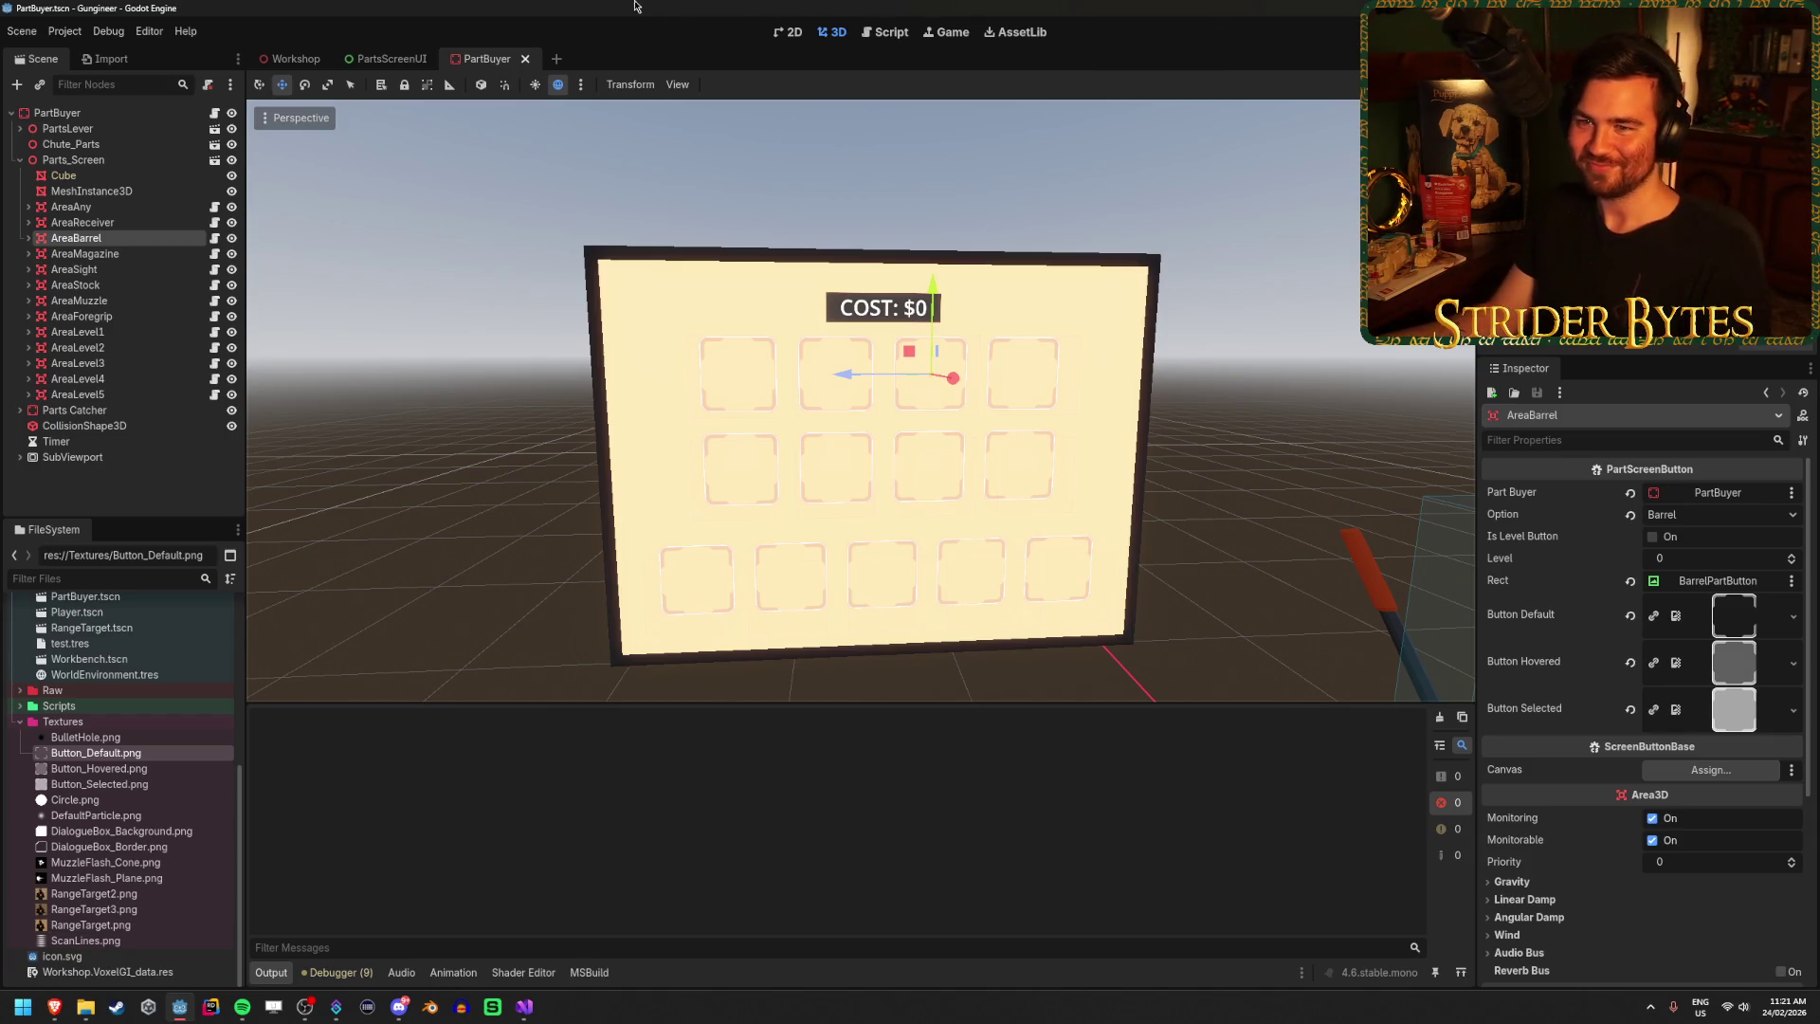
Select AreaAny through AreaForegrip and try dragging them onto PartBuyer's inspector.
left_click(152, 222)
left_click(152, 239)
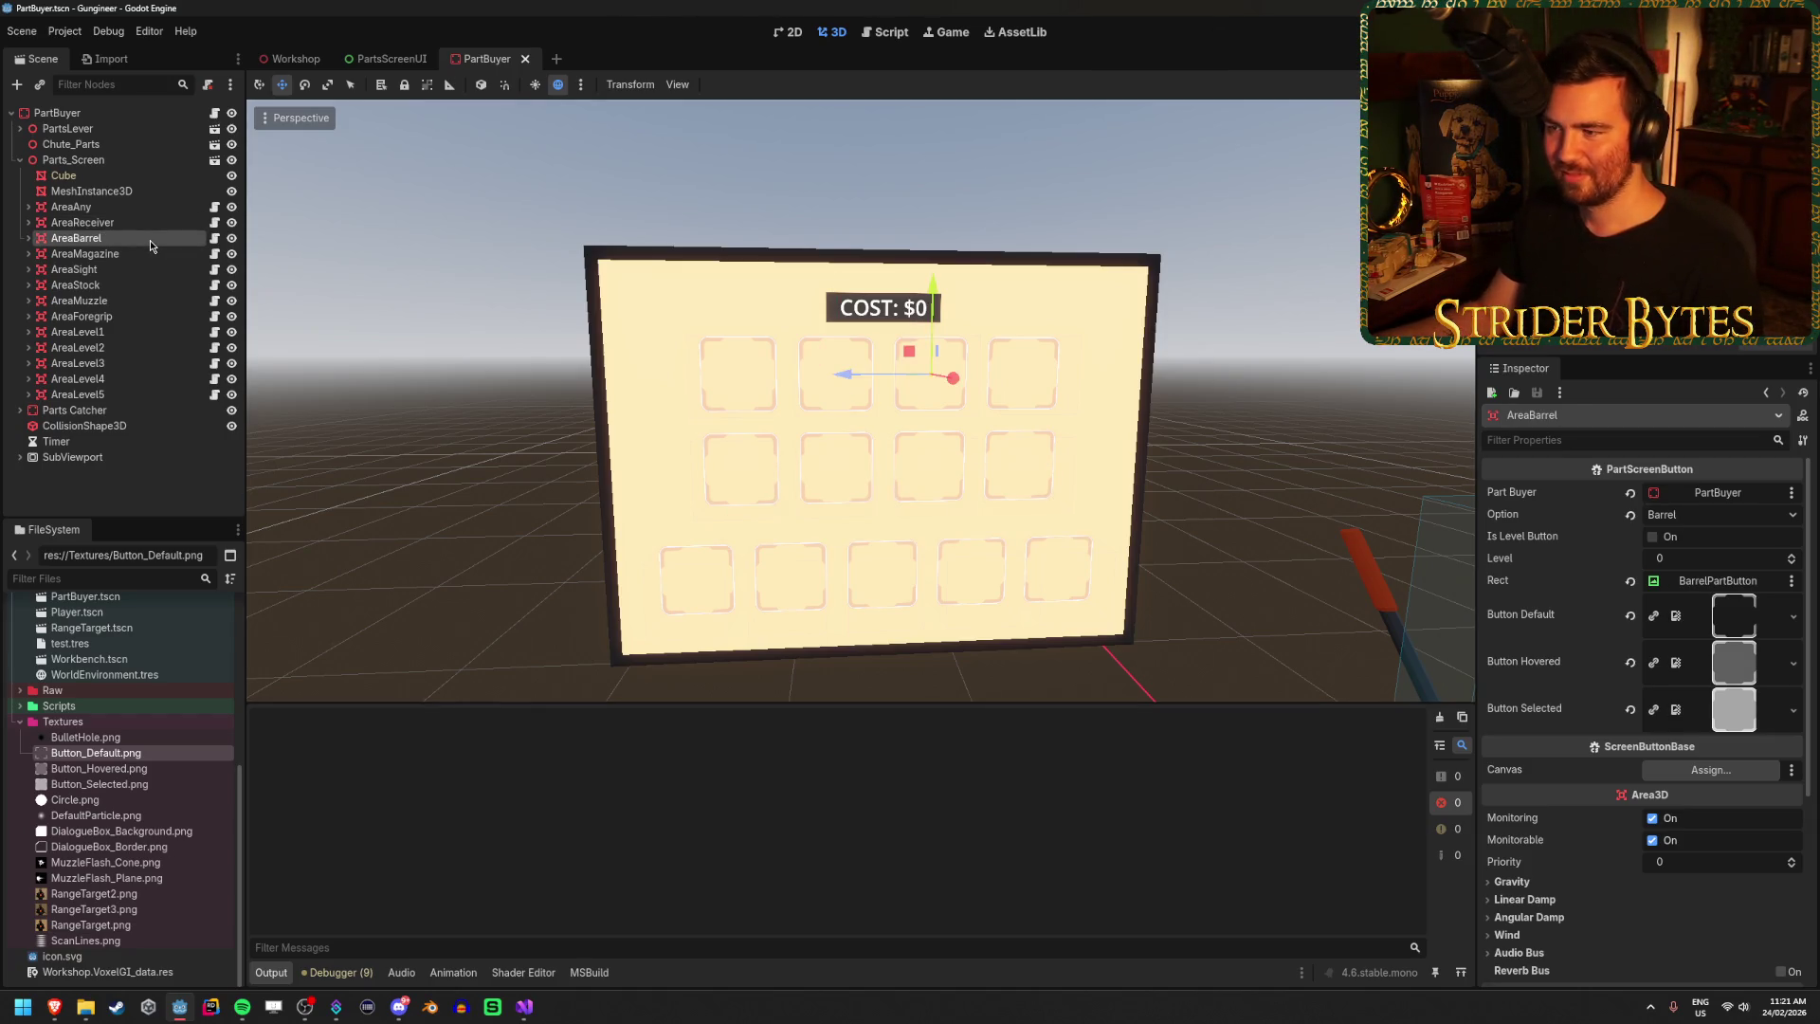
left_click(159, 222)
left_click(167, 207)
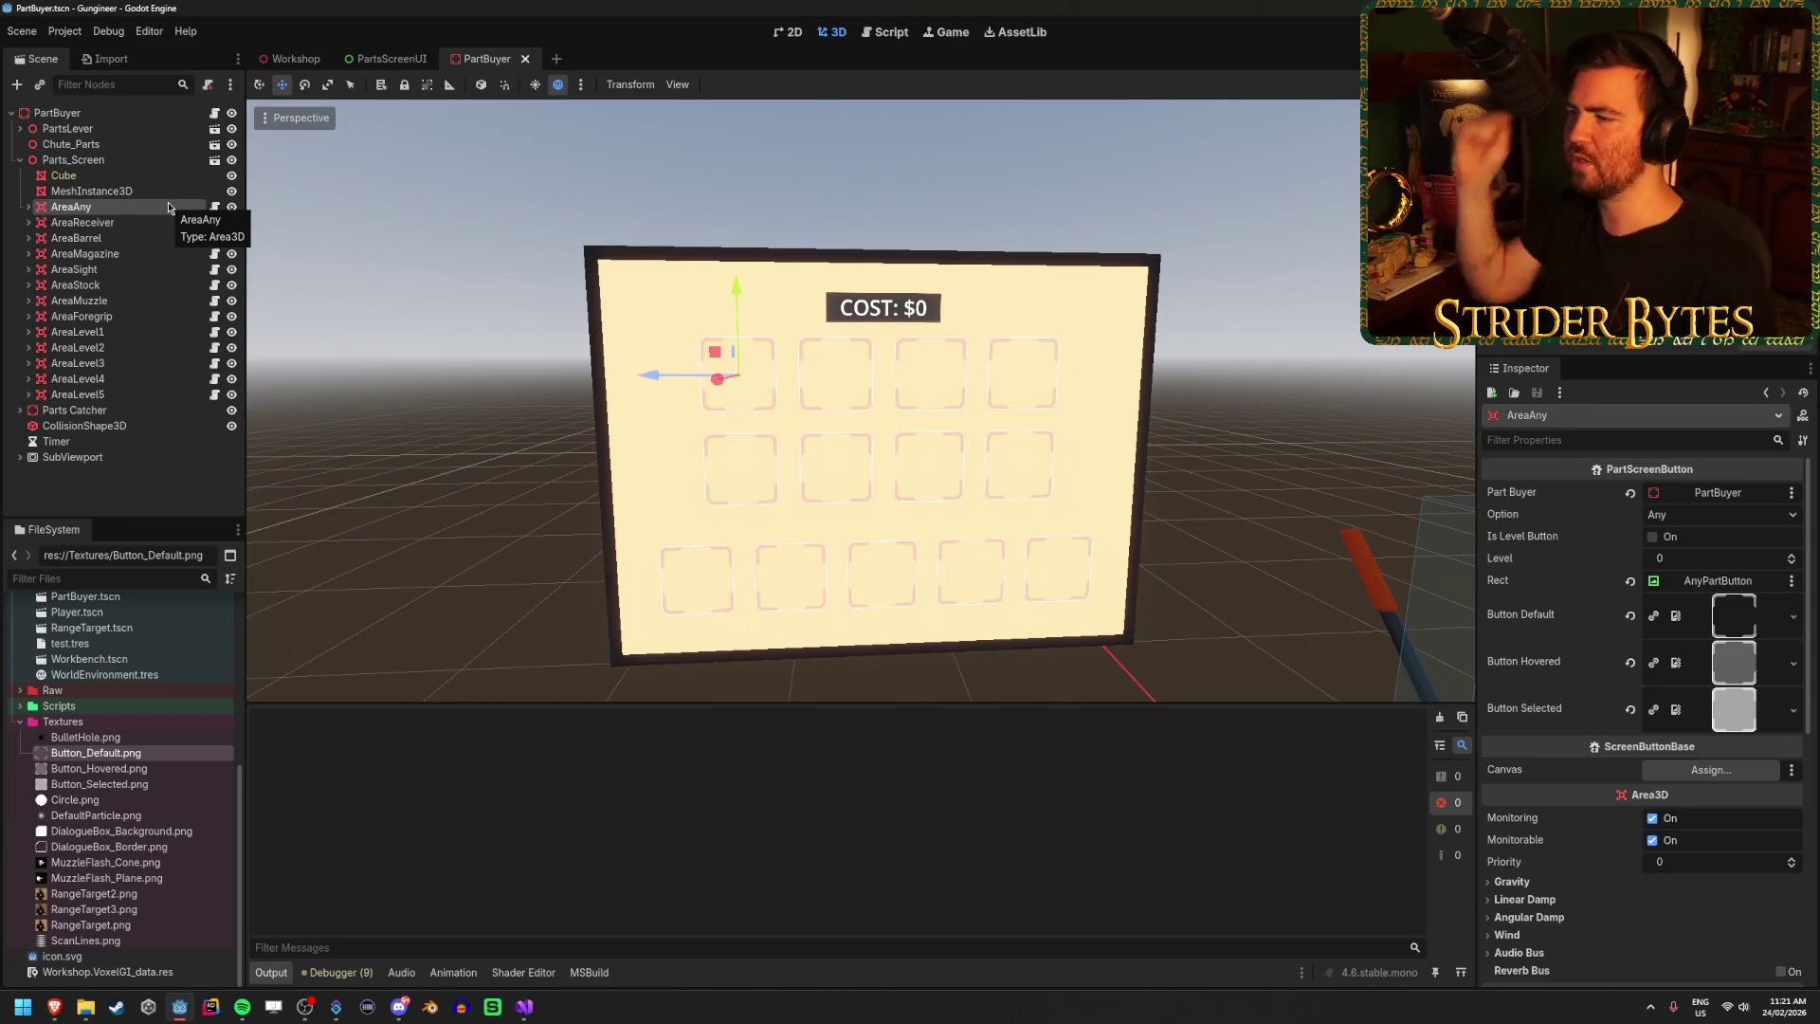
left_click(88, 114)
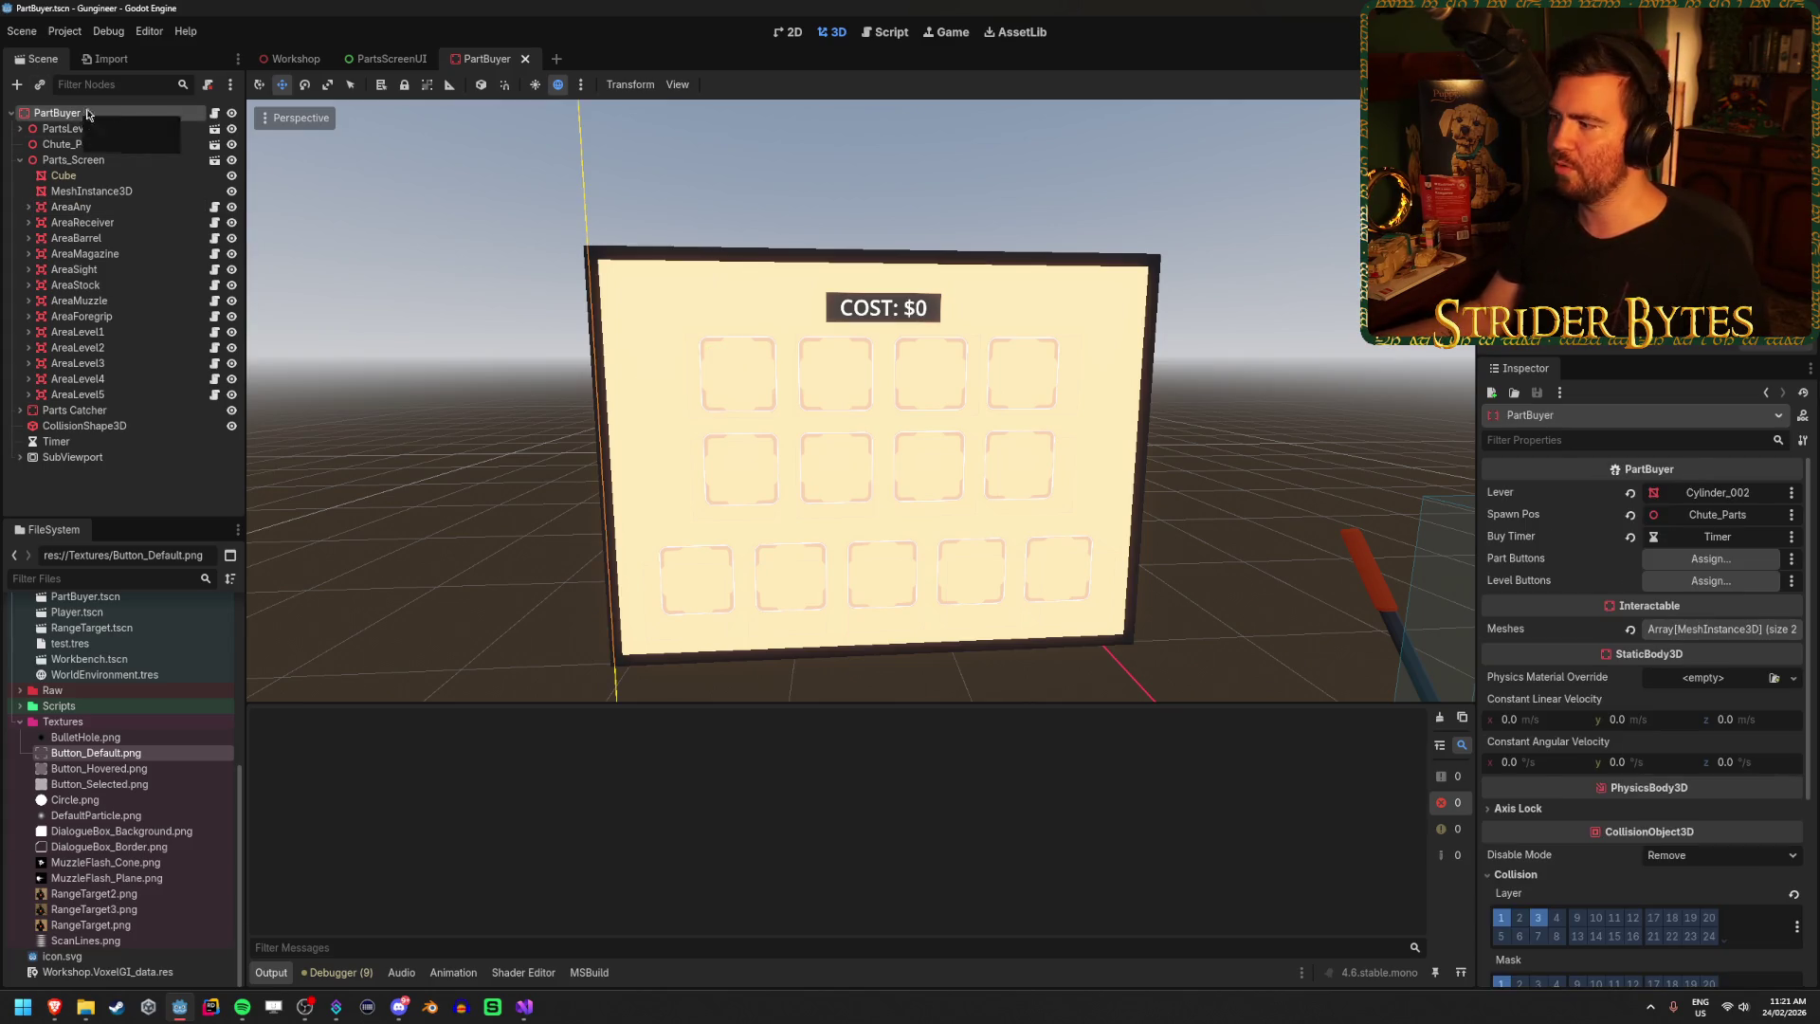
left_click(104, 207)
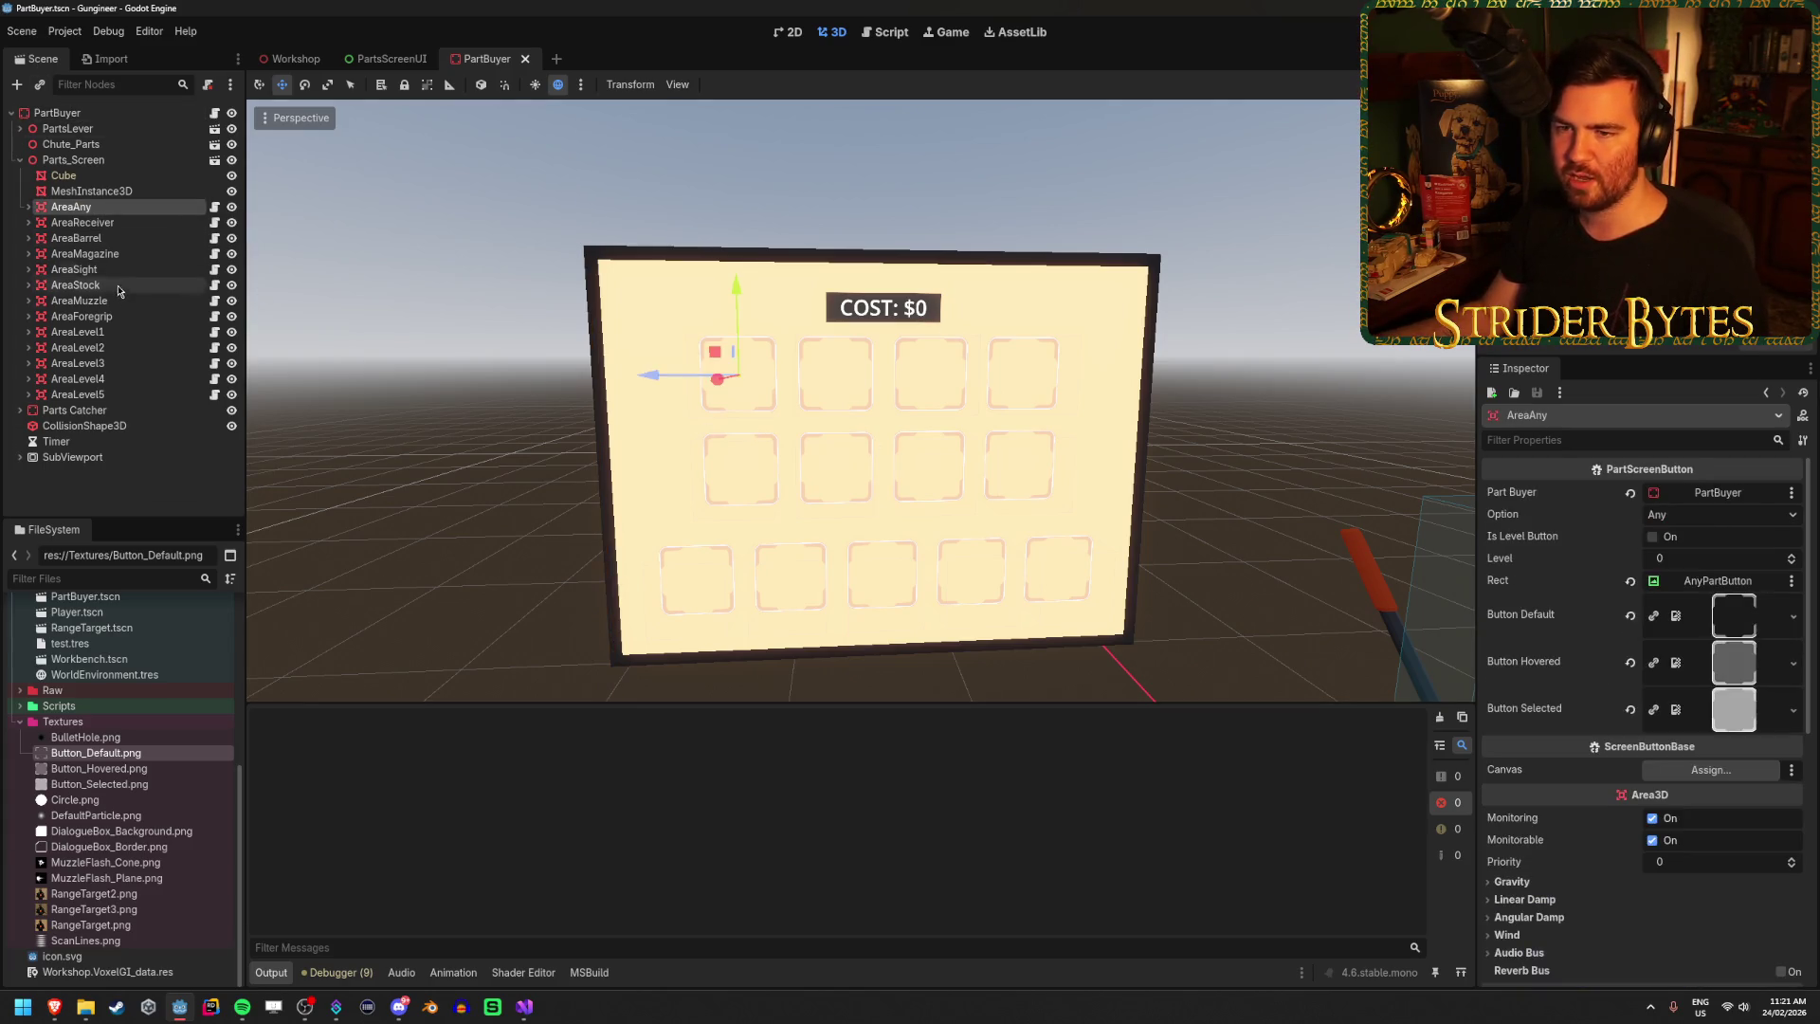
left_click(121, 319, "shift")
mouse_move(100, 208)
left_mouse_down()
mouse_move(102, 113)
mouse_move(1736, 563)
left_mouse_up()
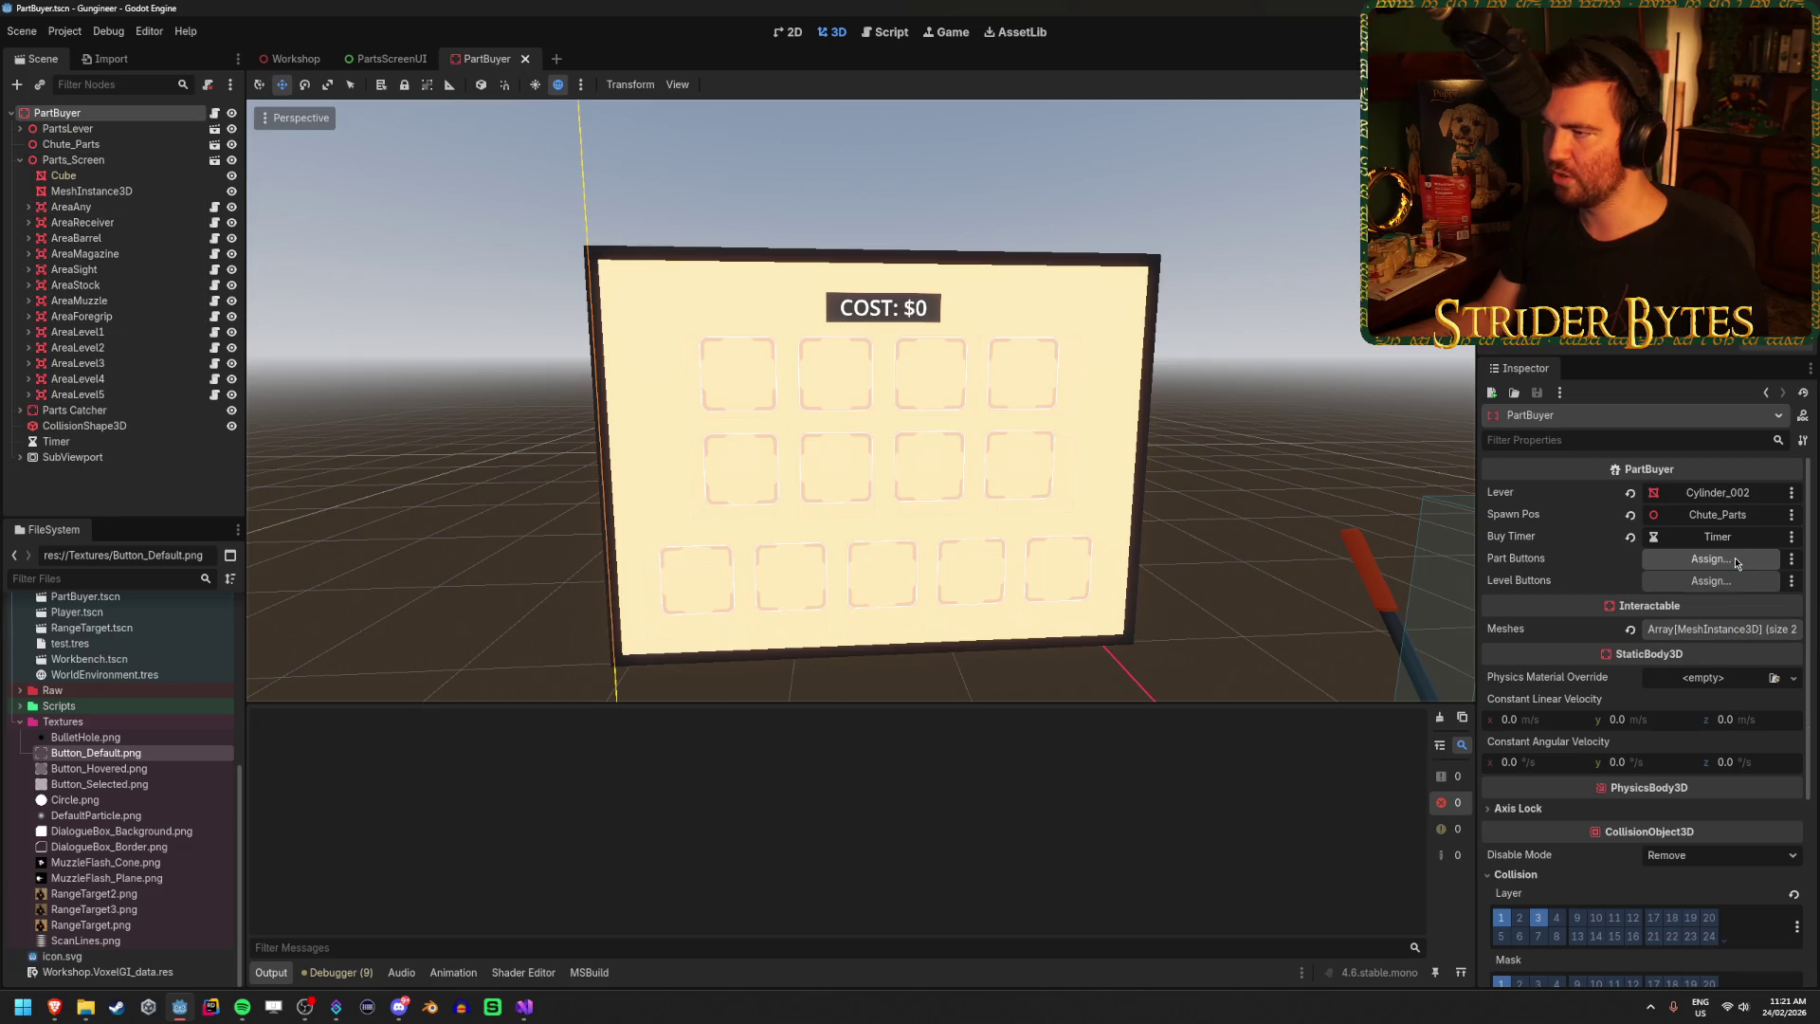
left_click(82, 222)
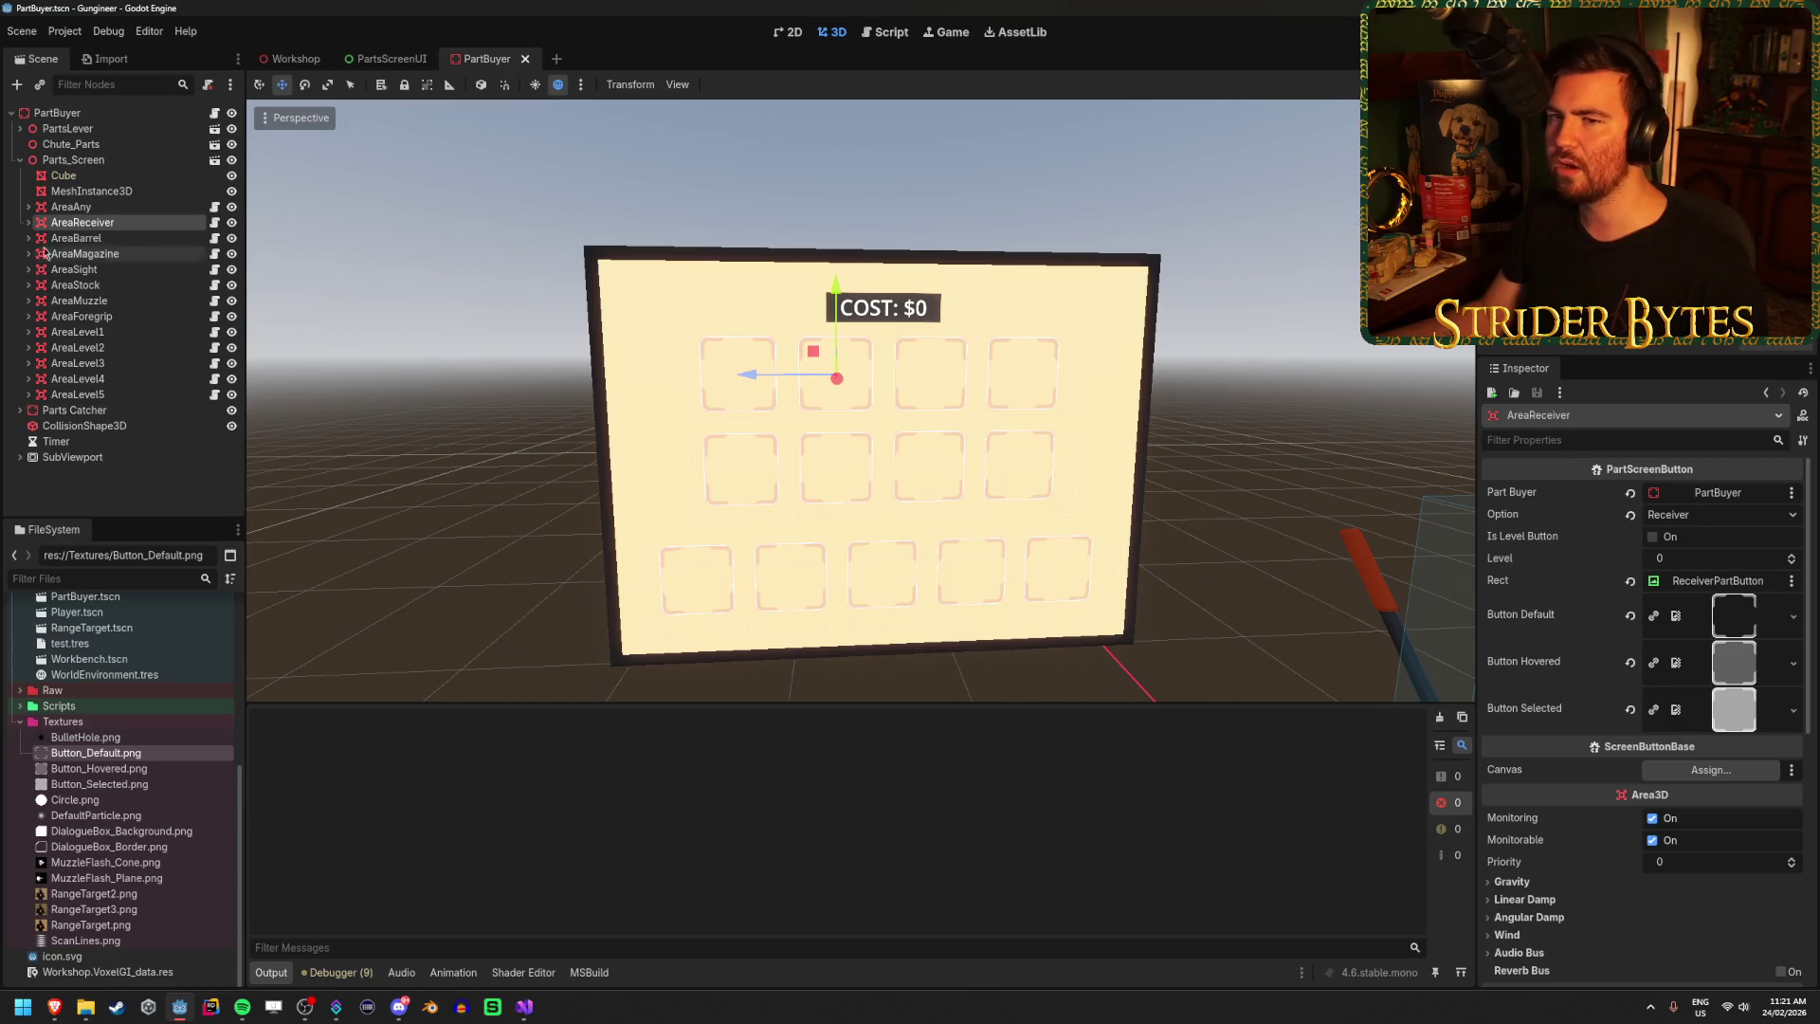
Try the Assign dialogs for Part Buttons and Level Buttons, cancel both, and return to Visual Studio.
left_click(57, 113)
left_click(1708, 559)
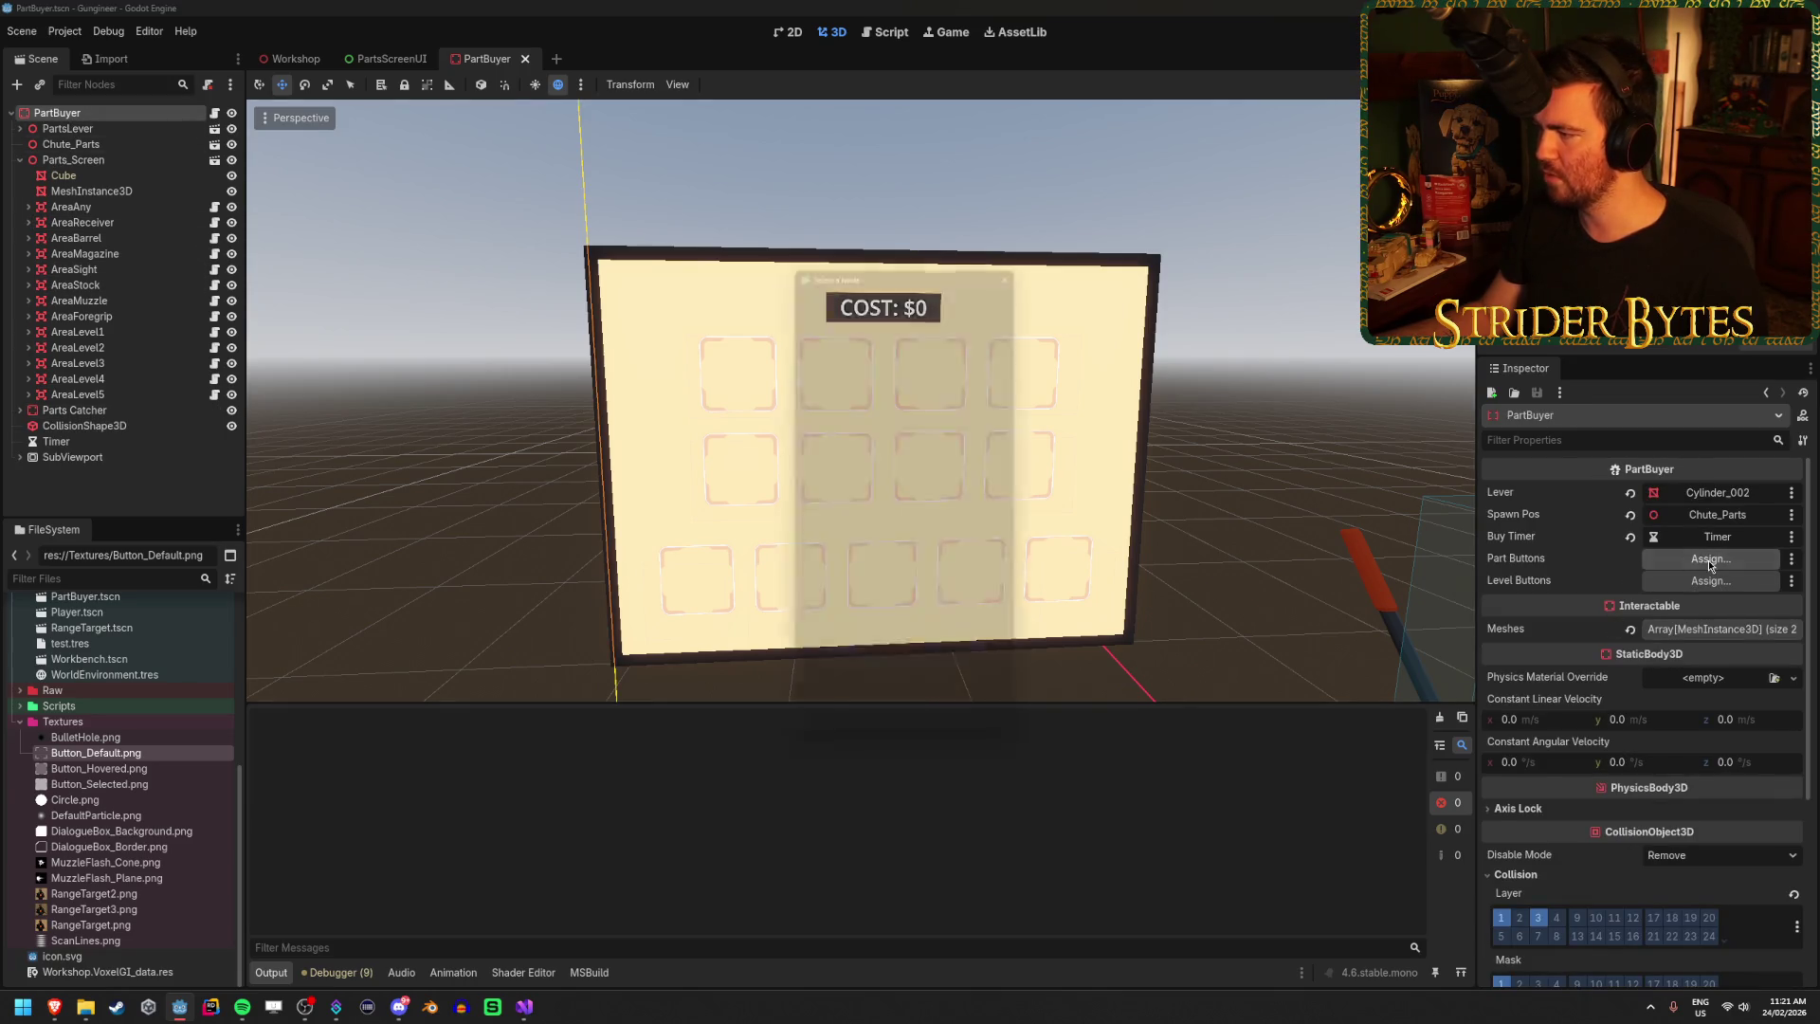
left_click(986, 742)
left_click(1712, 581)
left_click(958, 731)
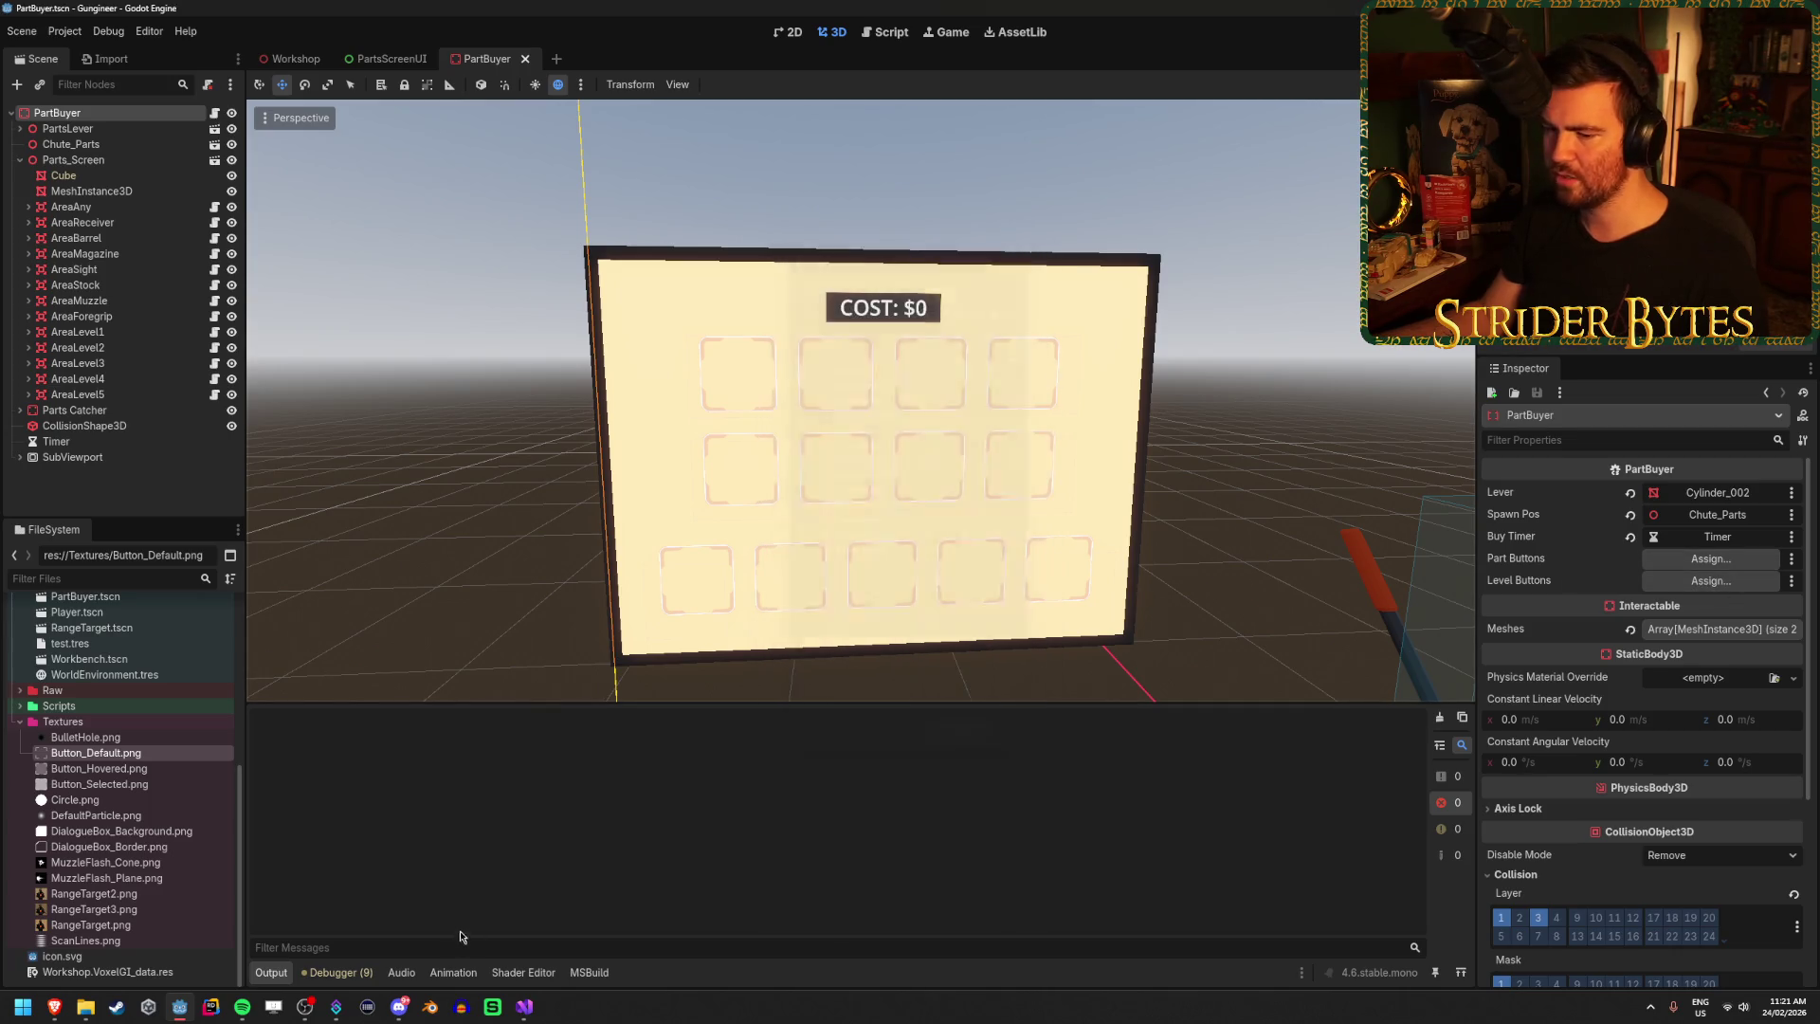
left_click(524, 1007)
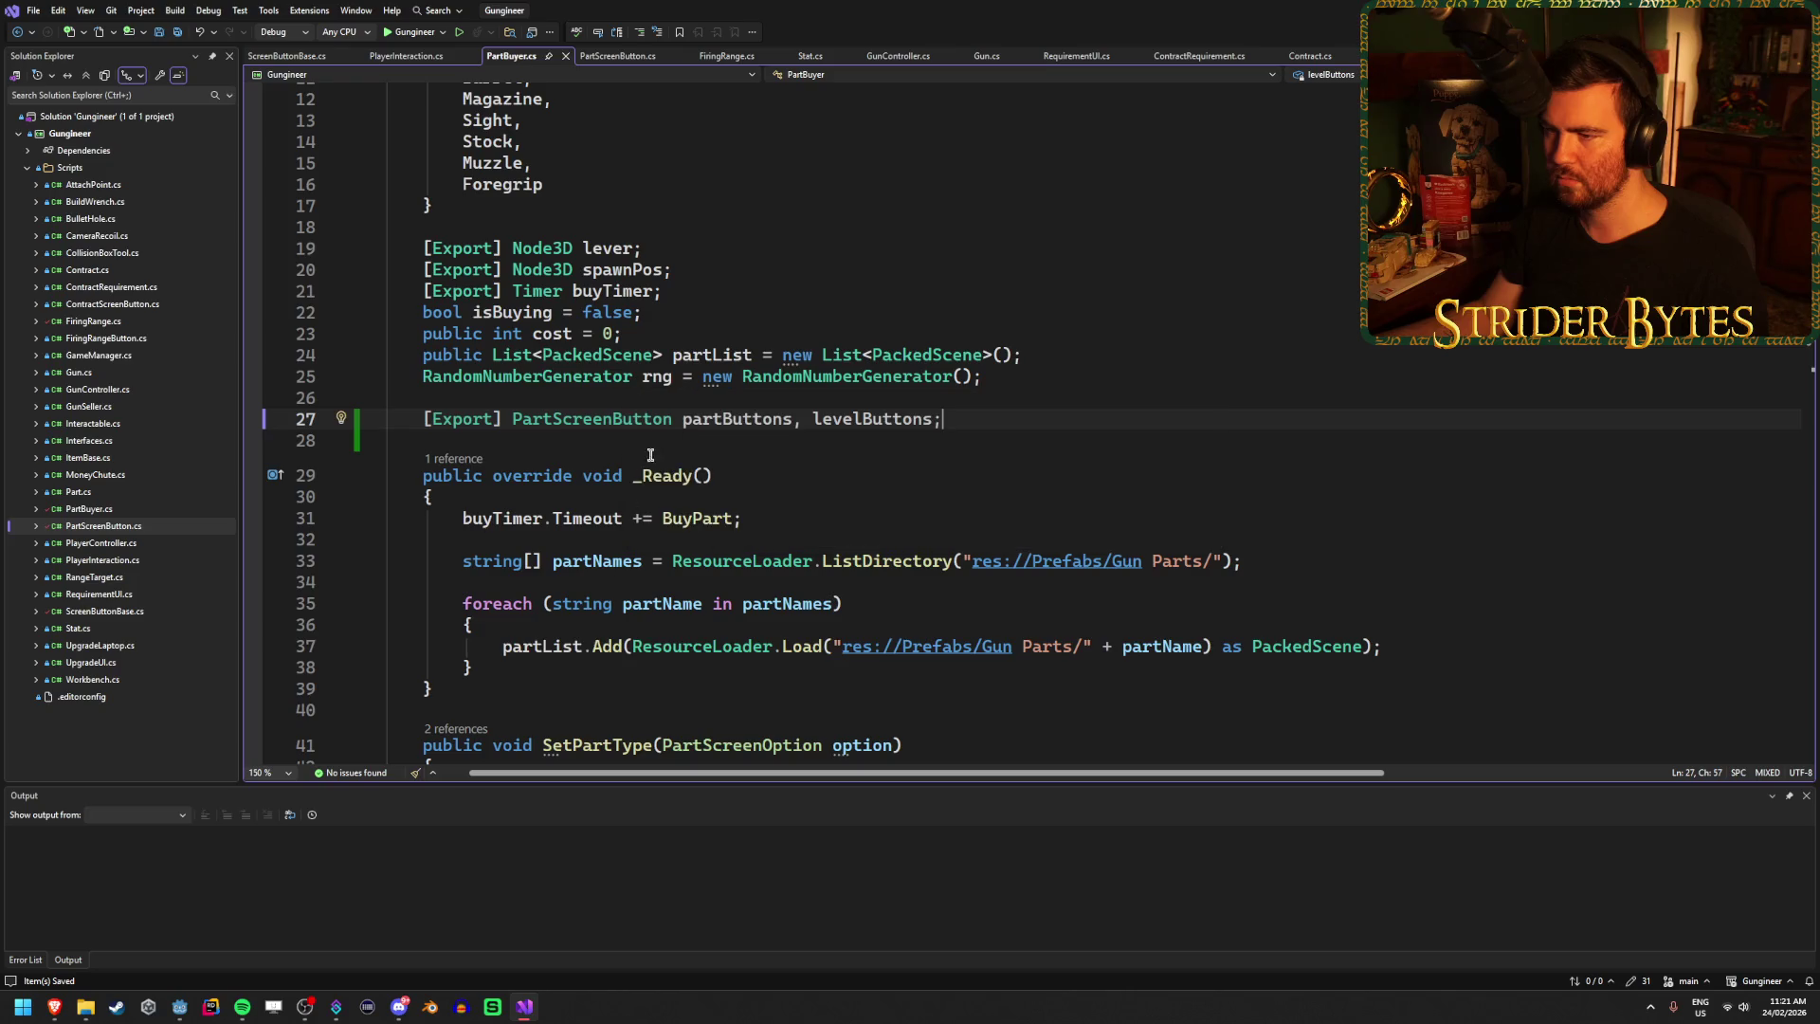
Make partButtons and levelButtons PartScreenButton[] arrays, then go back to Godot.
type("[]")
left_click(1066, 418)
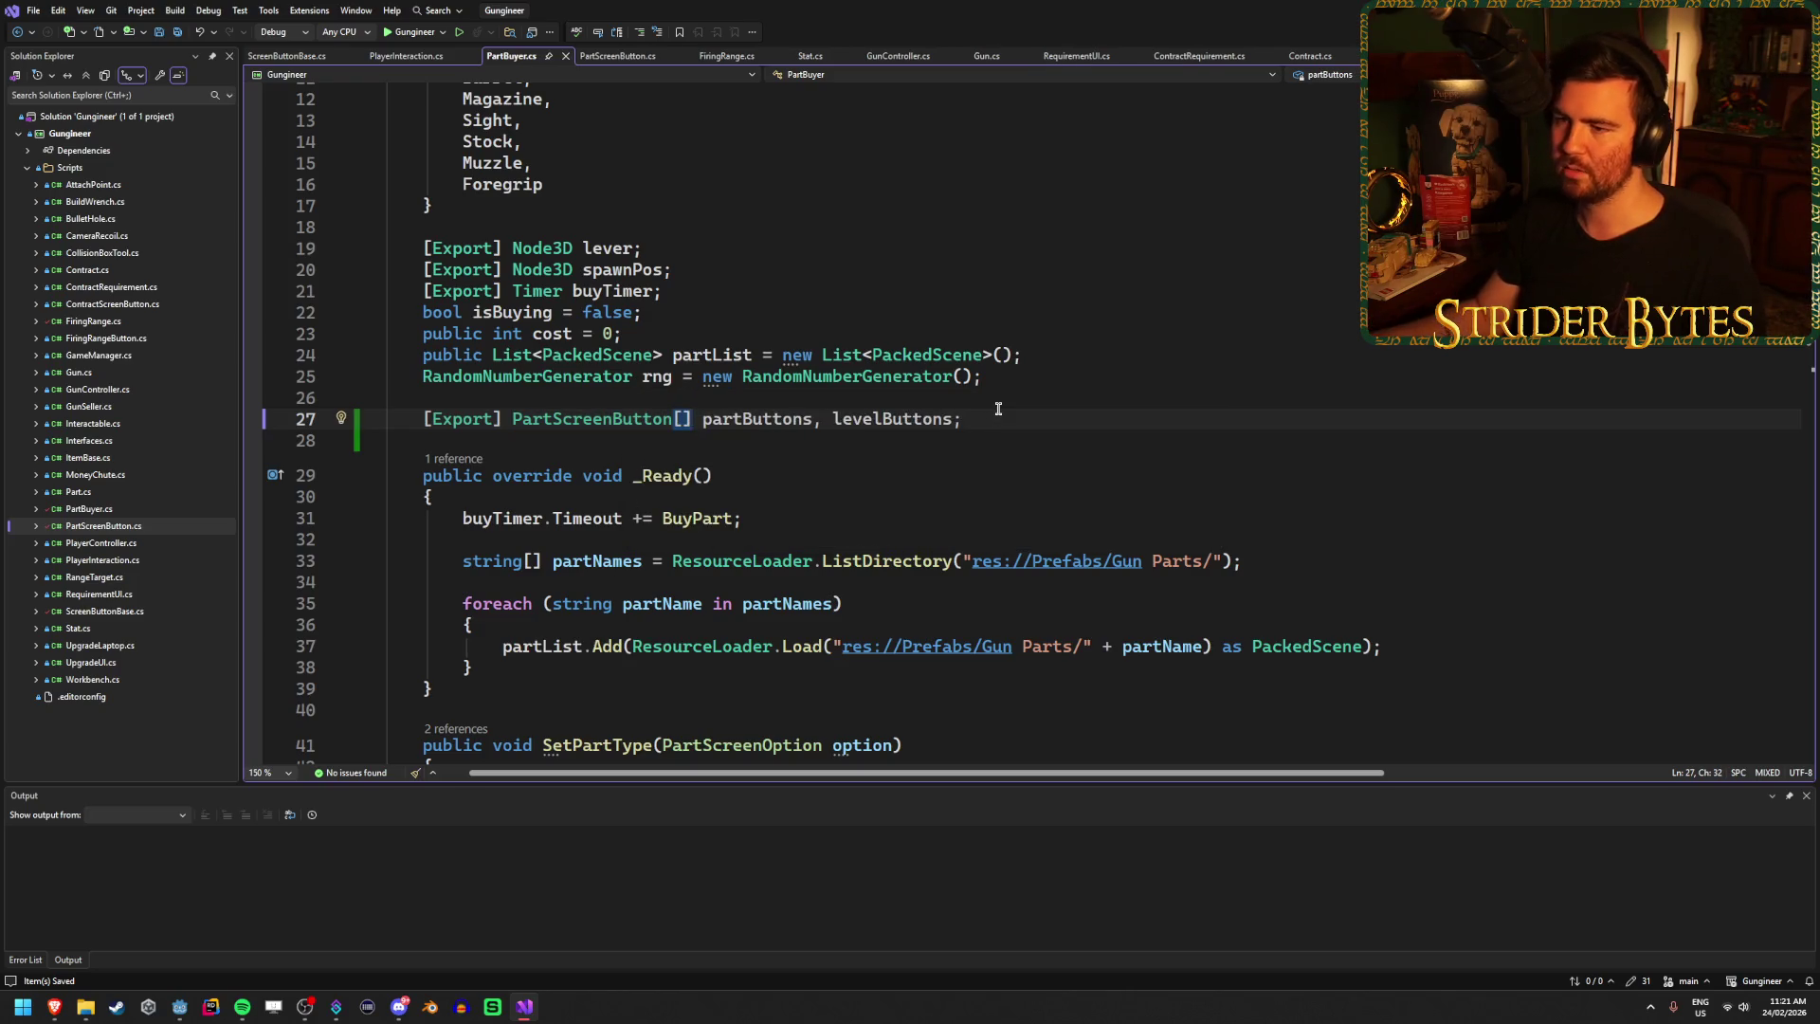
key("alt+Tab")
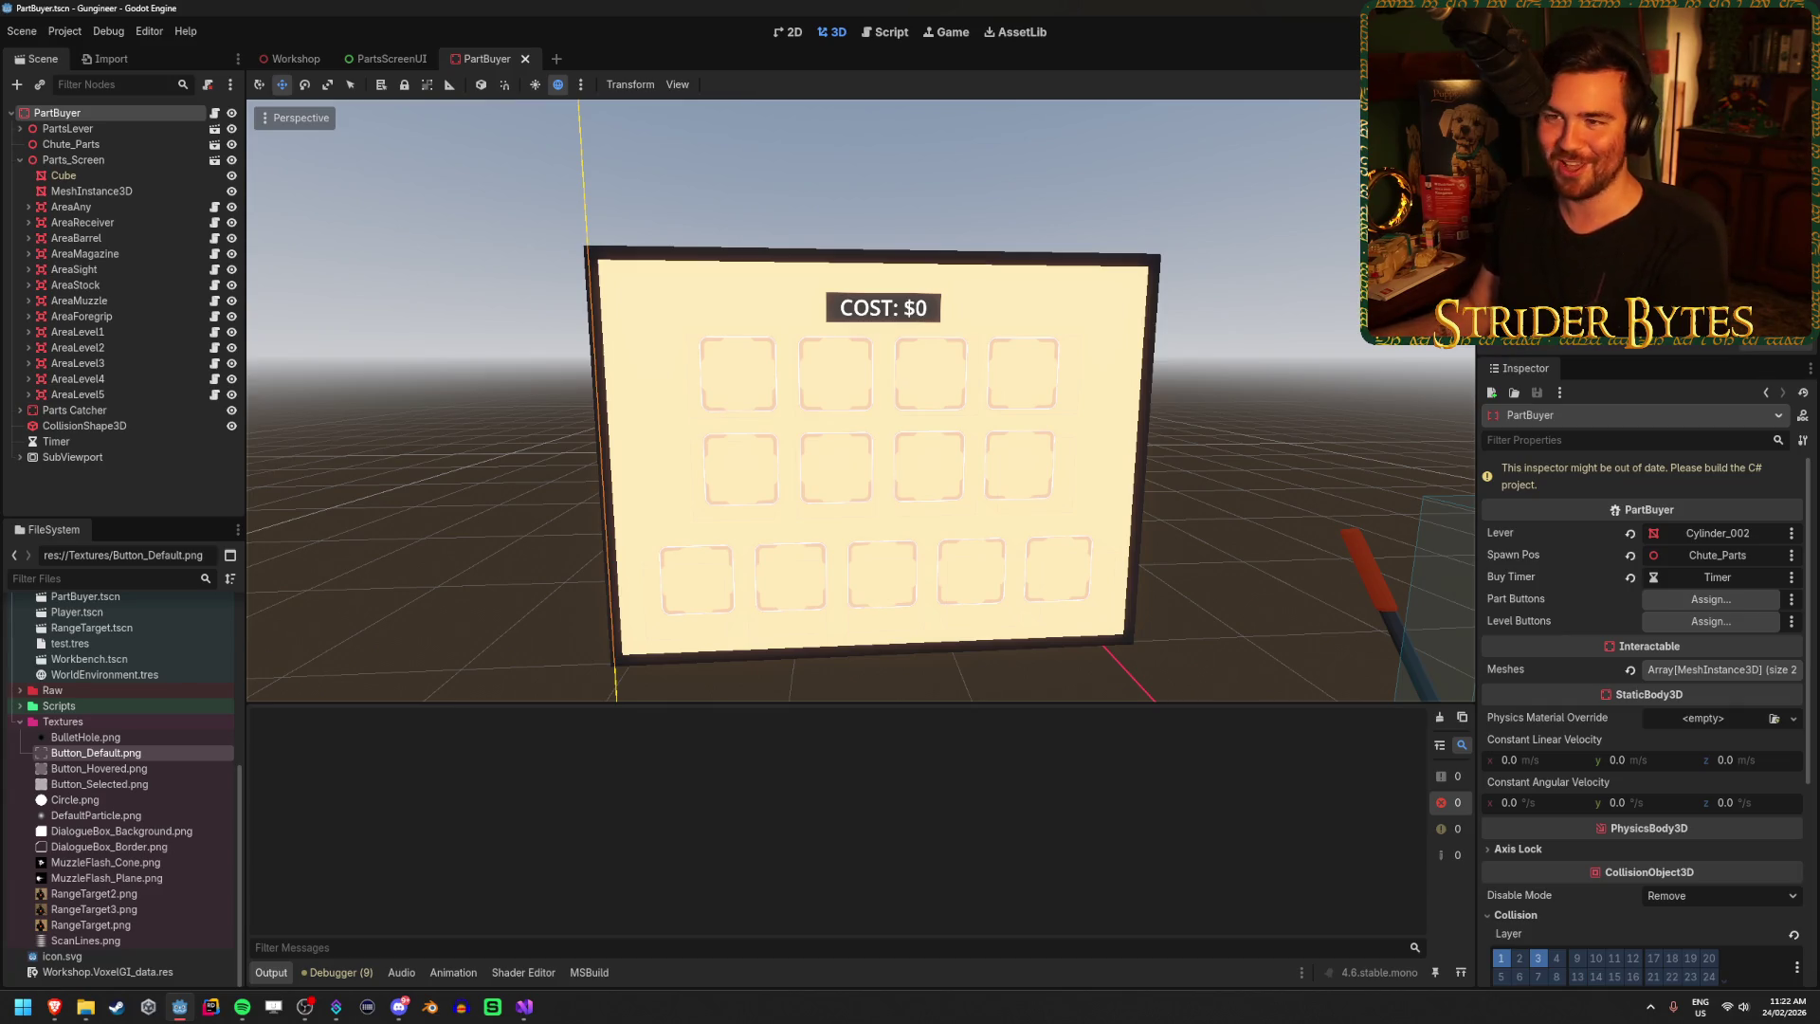
Save and rebuild, then assign the eight areas AreaAny–AreaForegrip to Part Buttons.
key("ctrl+s")
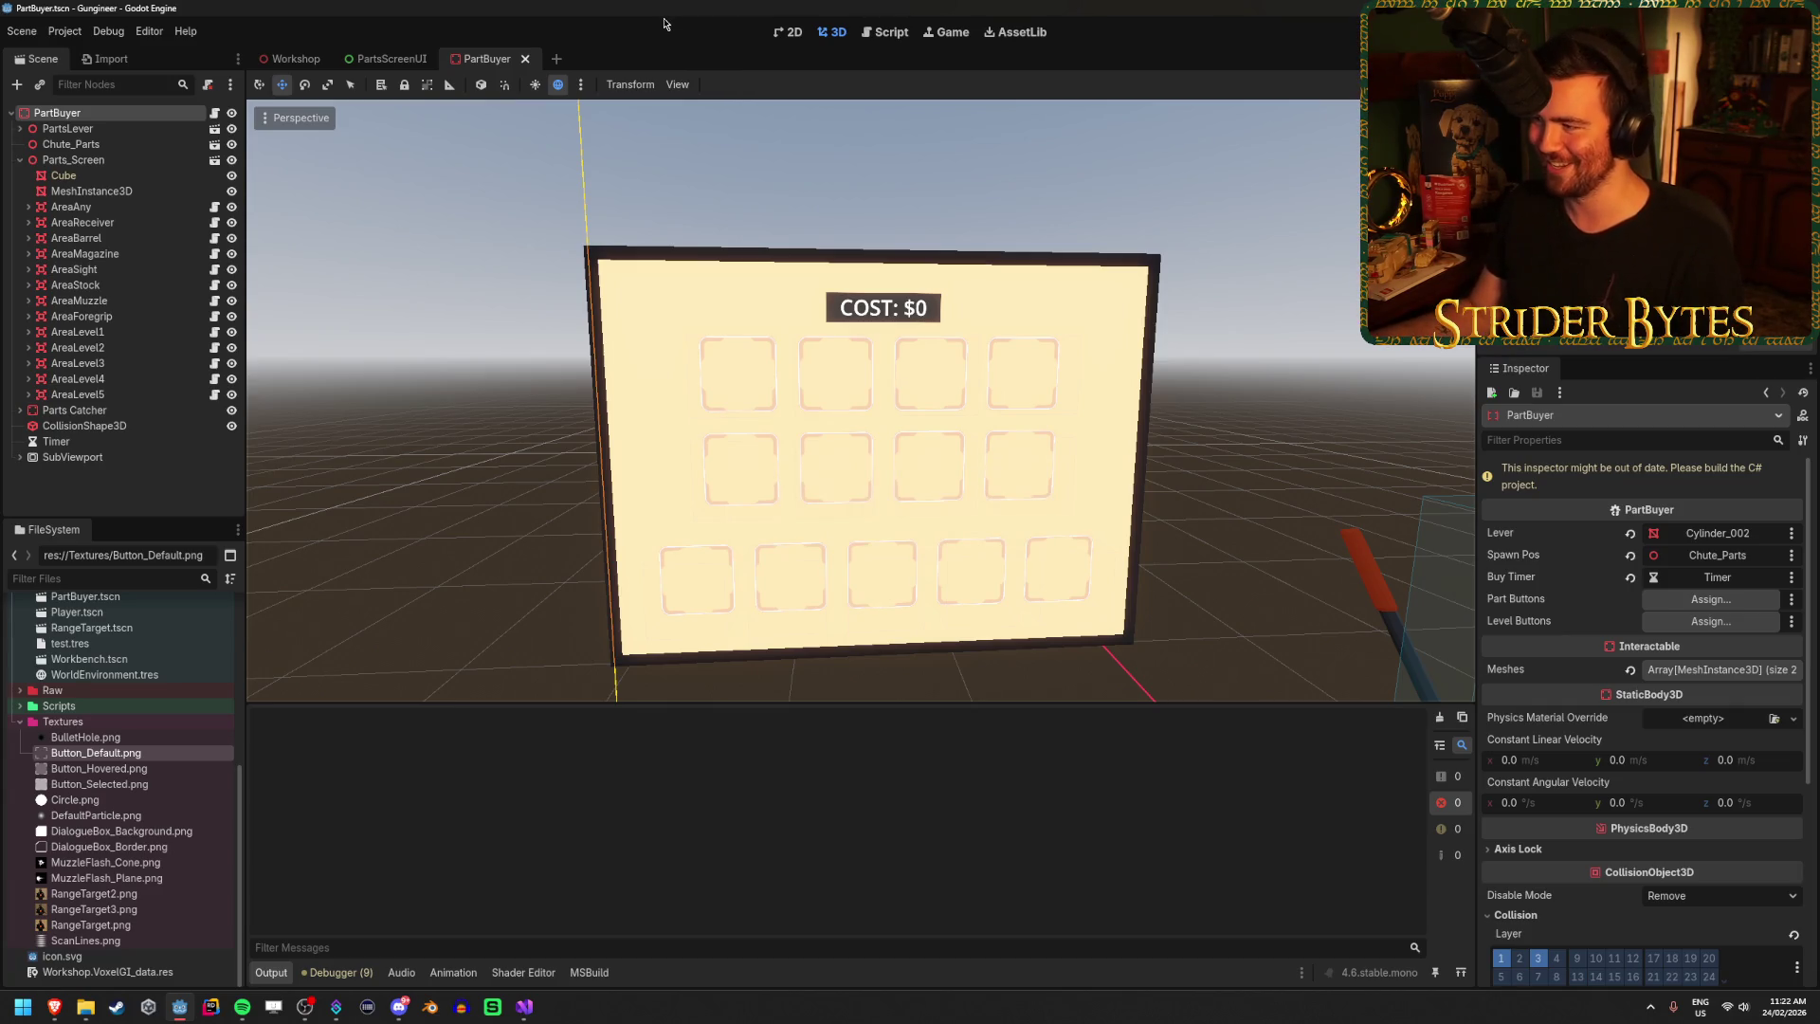
key("alt+b")
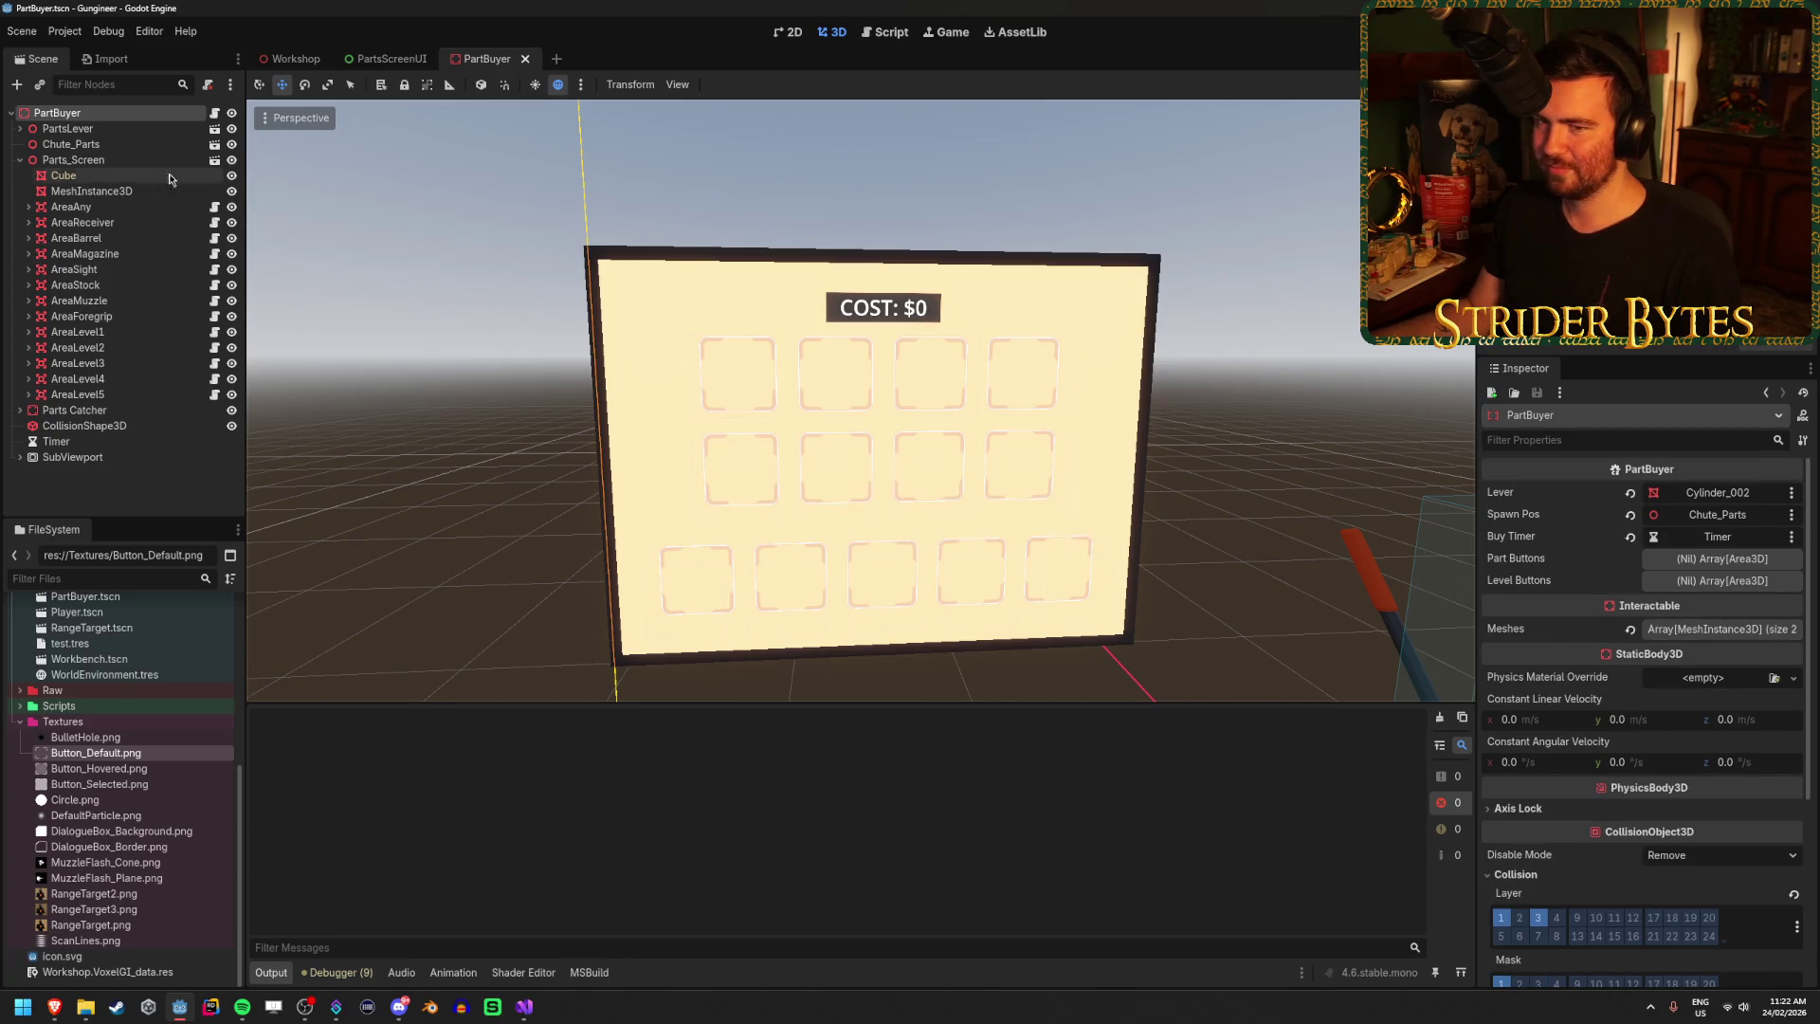
left_click(71, 206)
left_click(116, 315, "shift")
mouse_move(116, 316)
left_mouse_down()
mouse_move(88, 115)
mouse_move(1369, 550)
mouse_move(1687, 570)
left_mouse_up()
Assign AreaLevel1–5 to Level Buttons, save the scene, and return to Visual Studio.
left_click(95, 332)
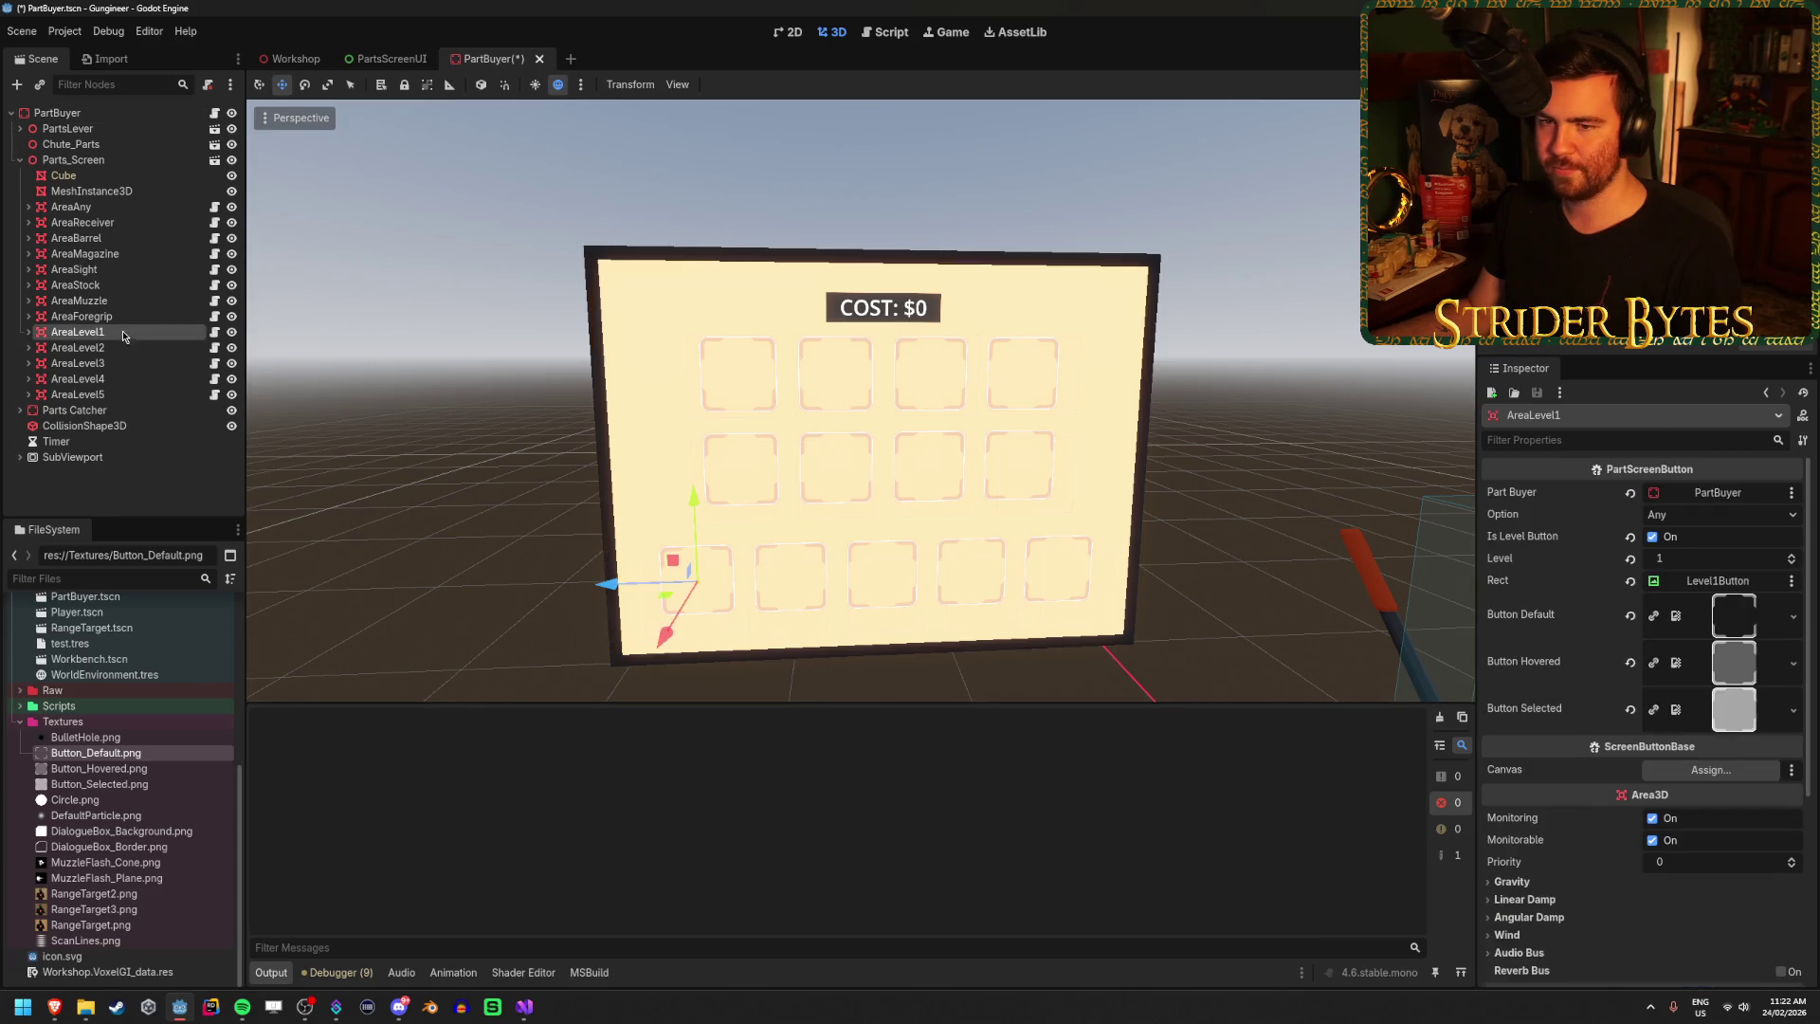
left_click(85, 394, "shift")
mouse_move(106, 337)
left_mouse_down()
mouse_move(87, 117)
mouse_move(1746, 675)
left_mouse_up()
left_click_drag(1740, 592, 1741, 592)
key("ctrl+s")
left_click(524, 1010)
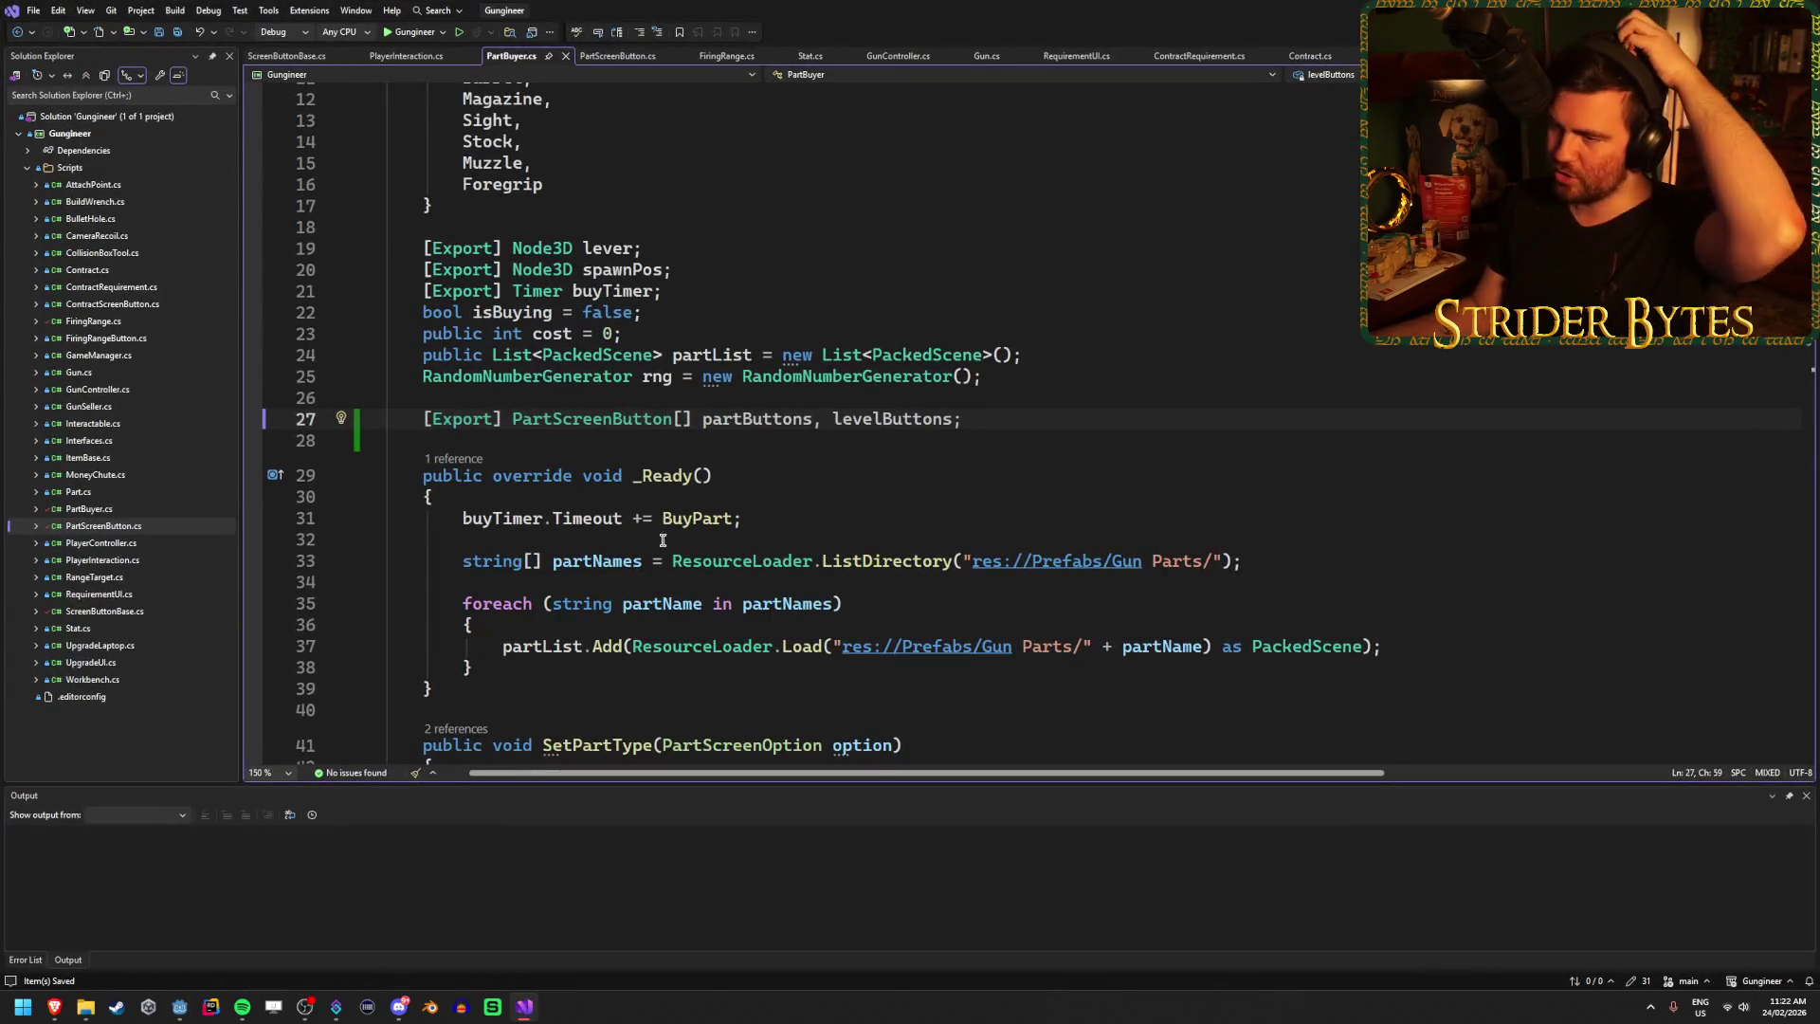
In SetPartType, add a foreach over partButtons setting each button's isSelected = false.
scroll(765, 545, "down", 2)
left_click(503, 467)
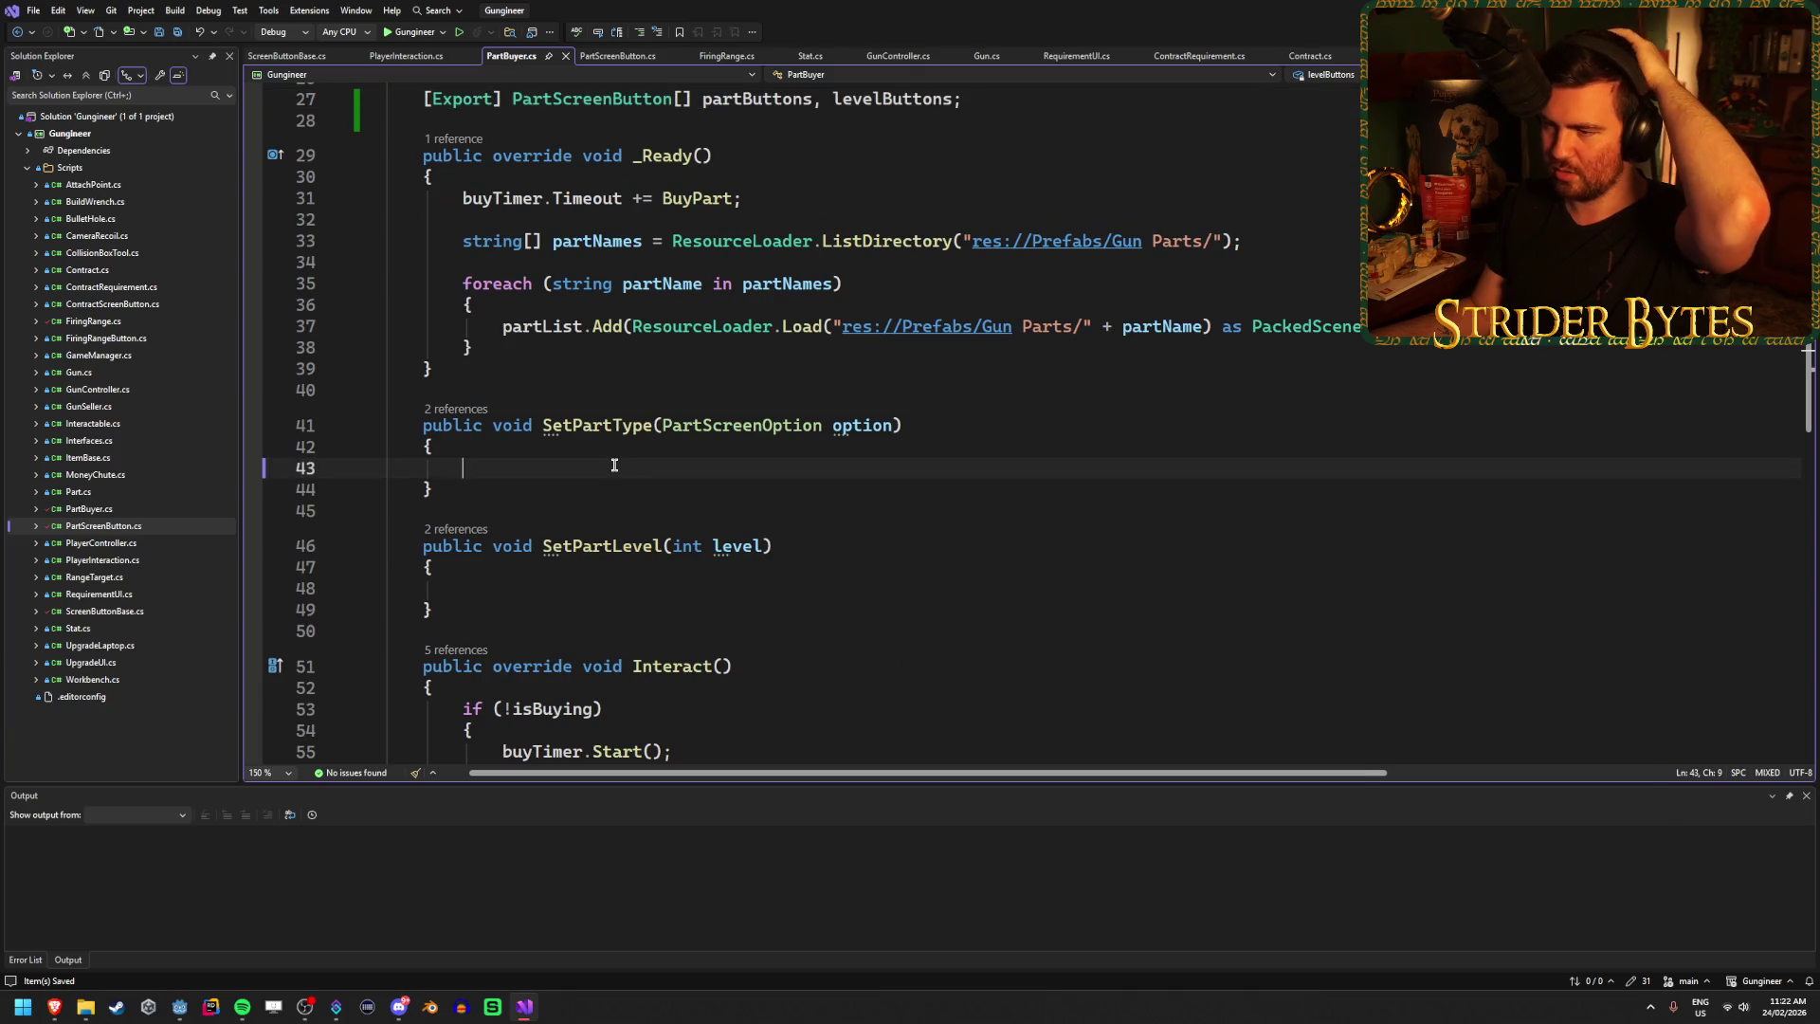
type("for")
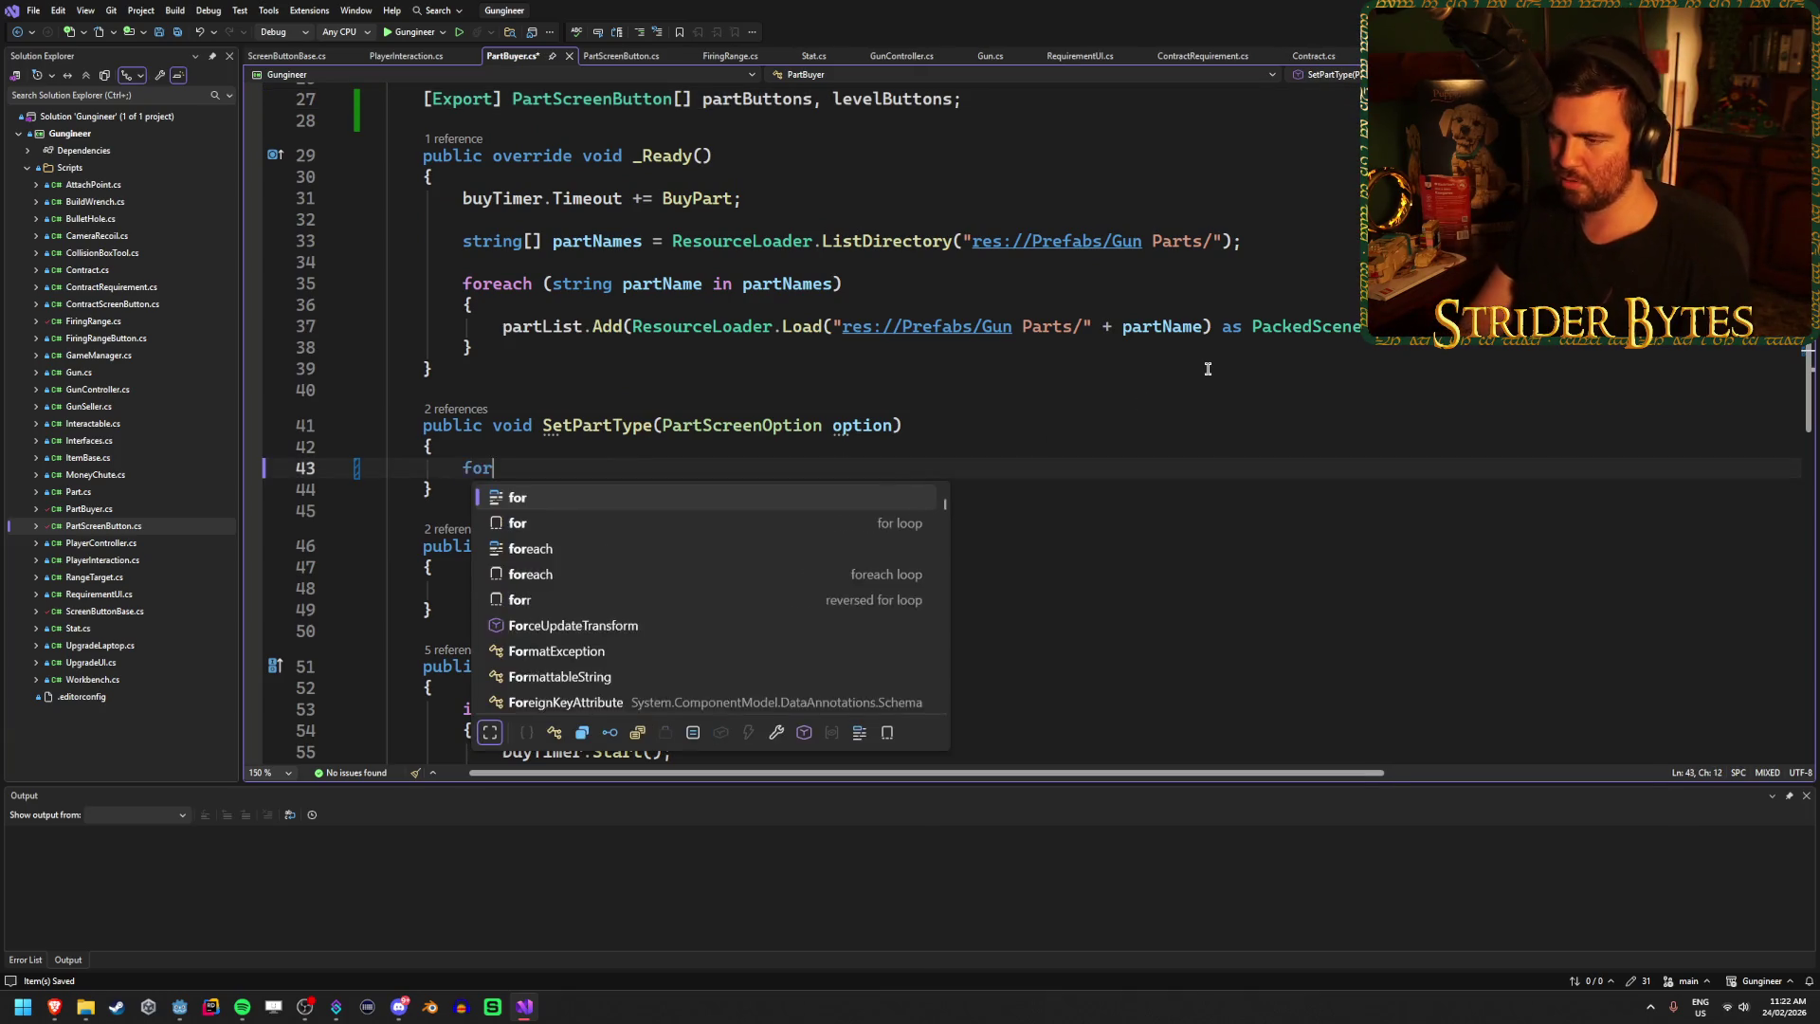
type("each (")
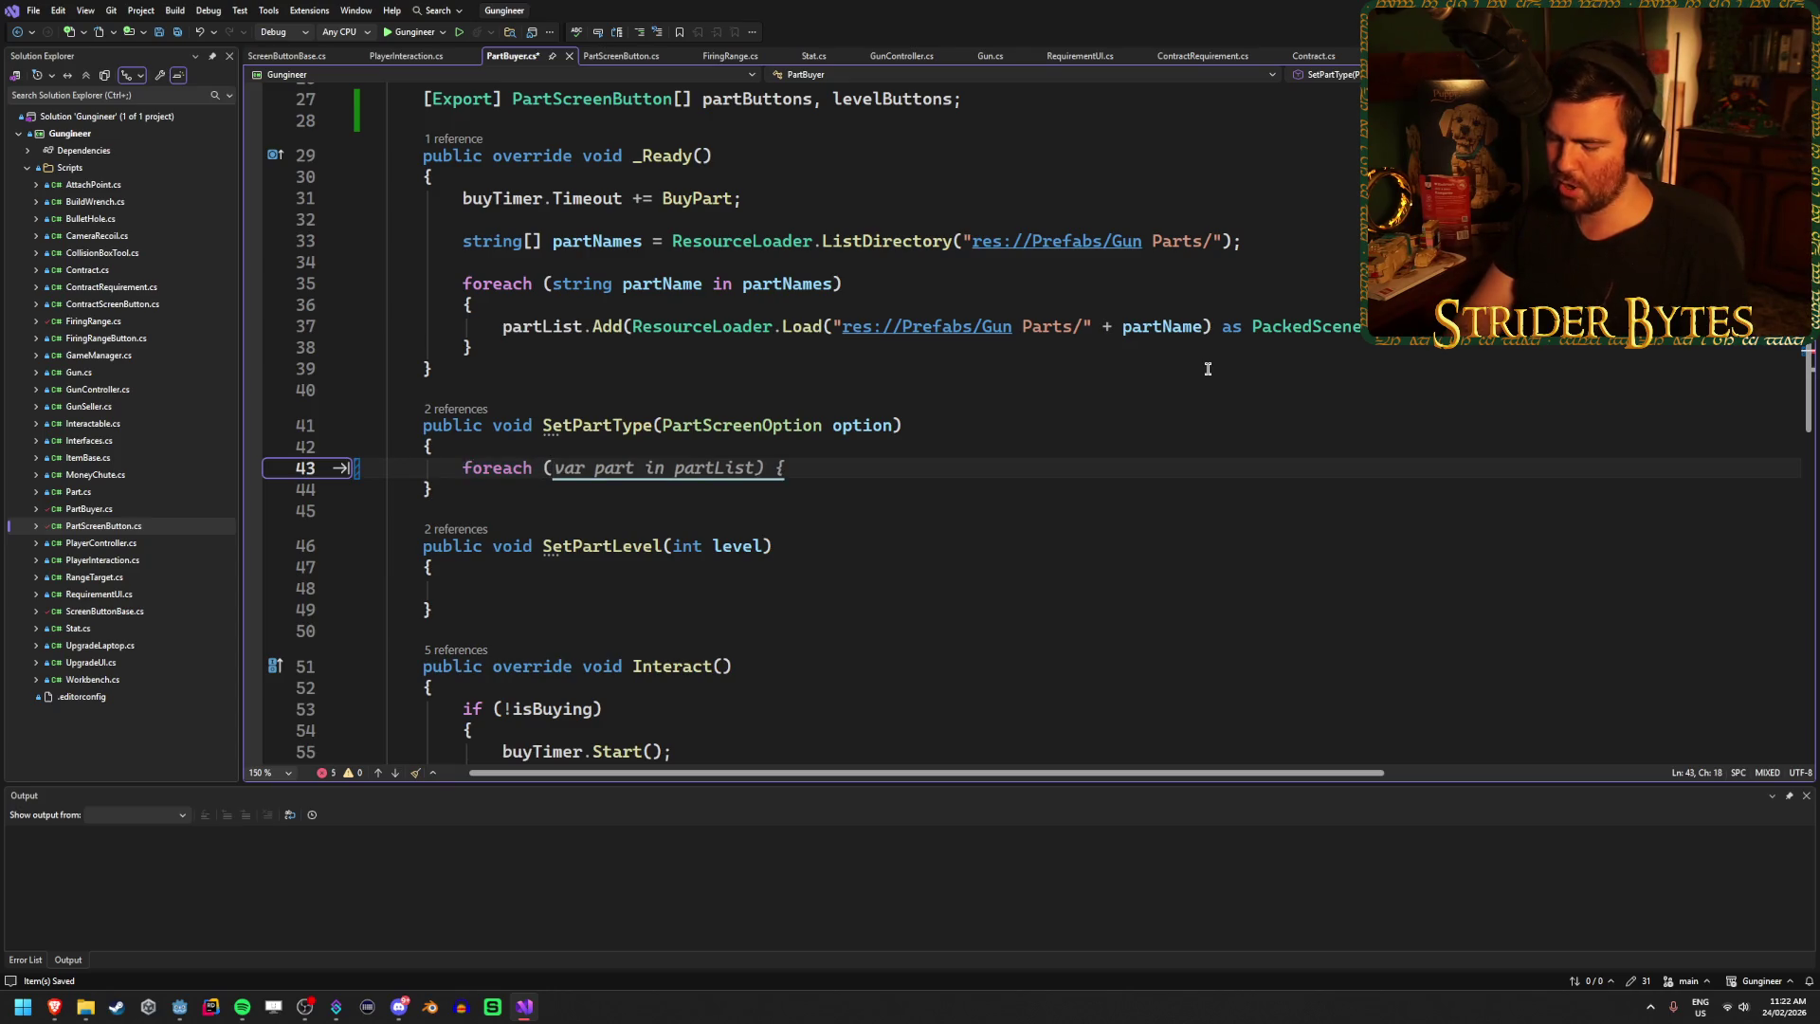
type("PartSc")
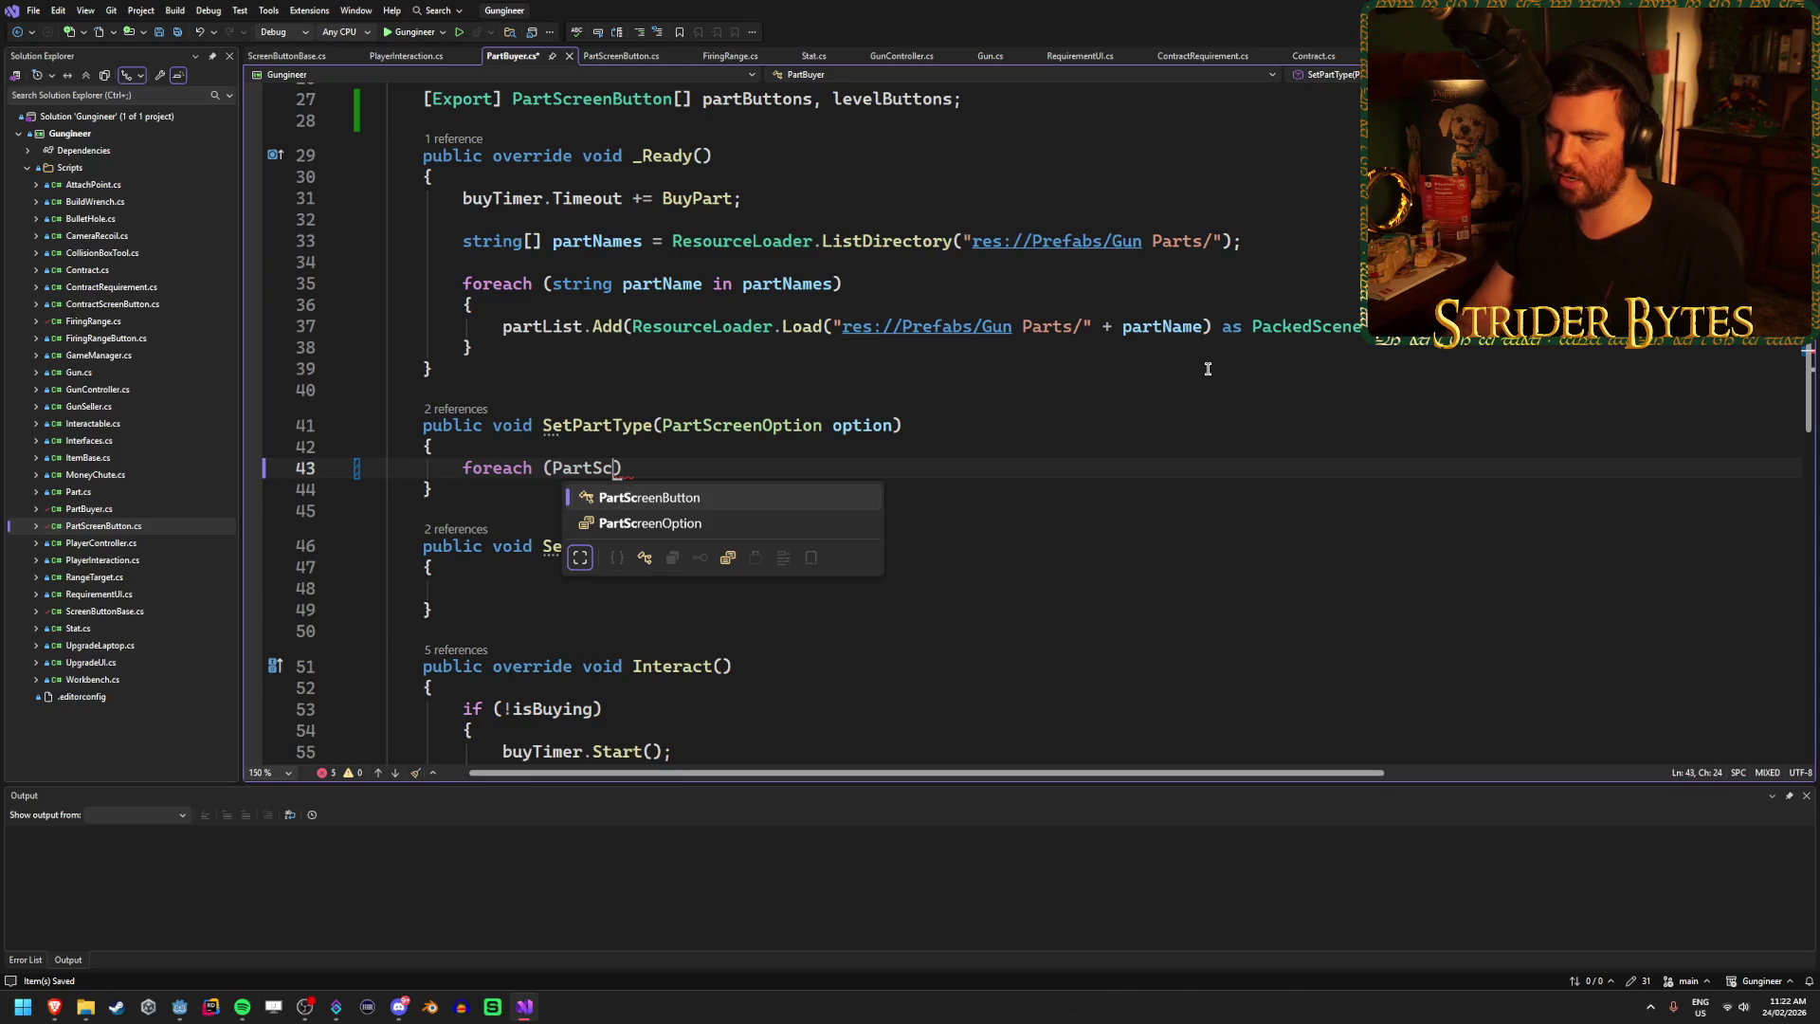
key("Tab")
type("butto")
type("n in")
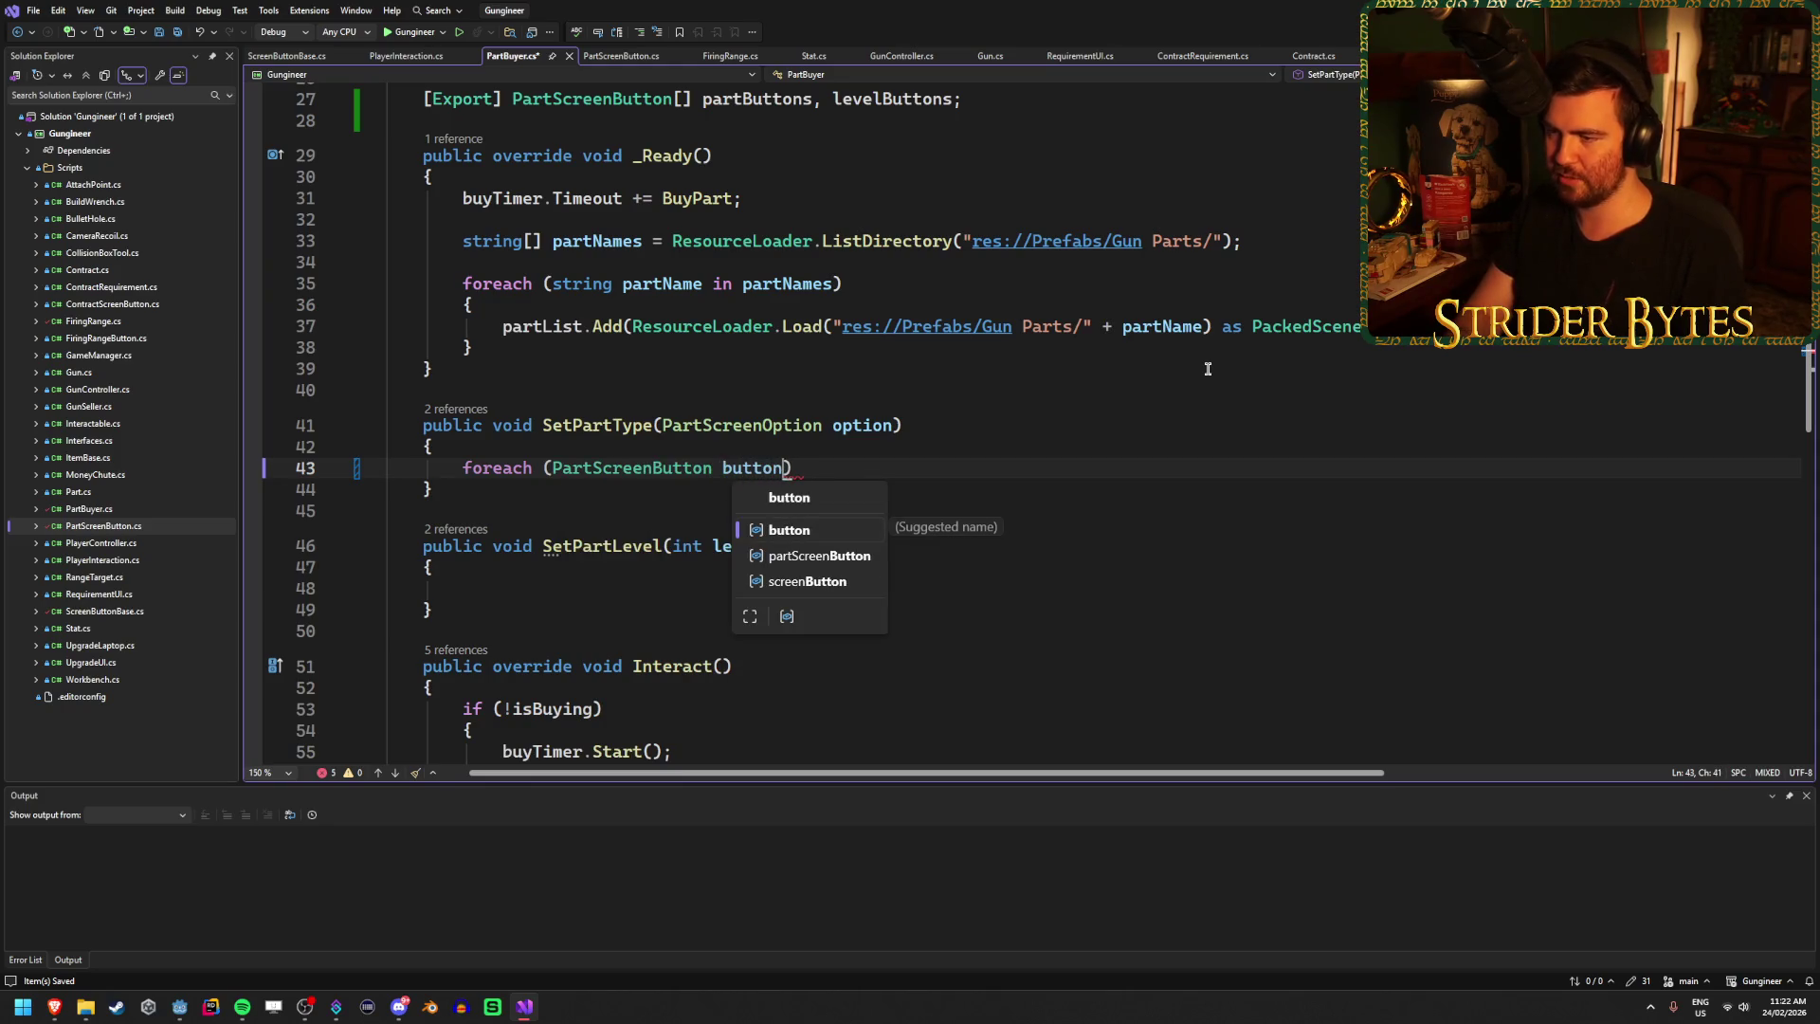
key("Tab")
type(") {")
key("Return")
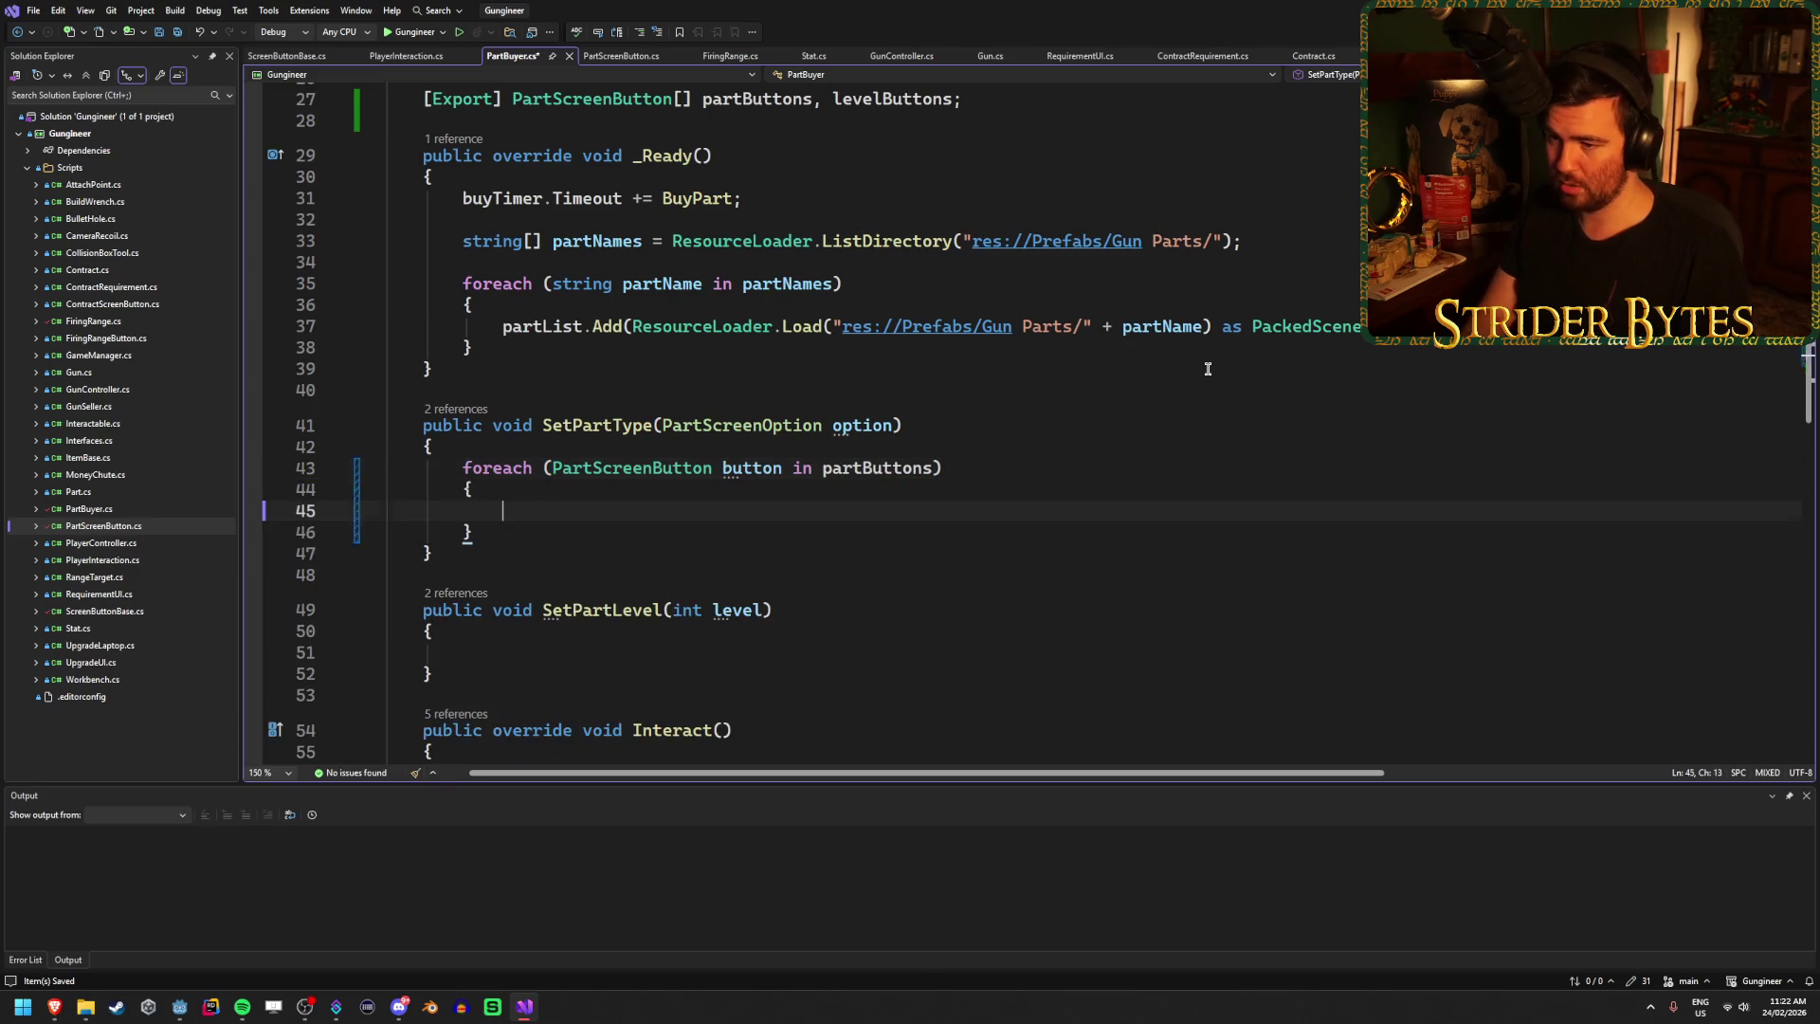
type("button.")
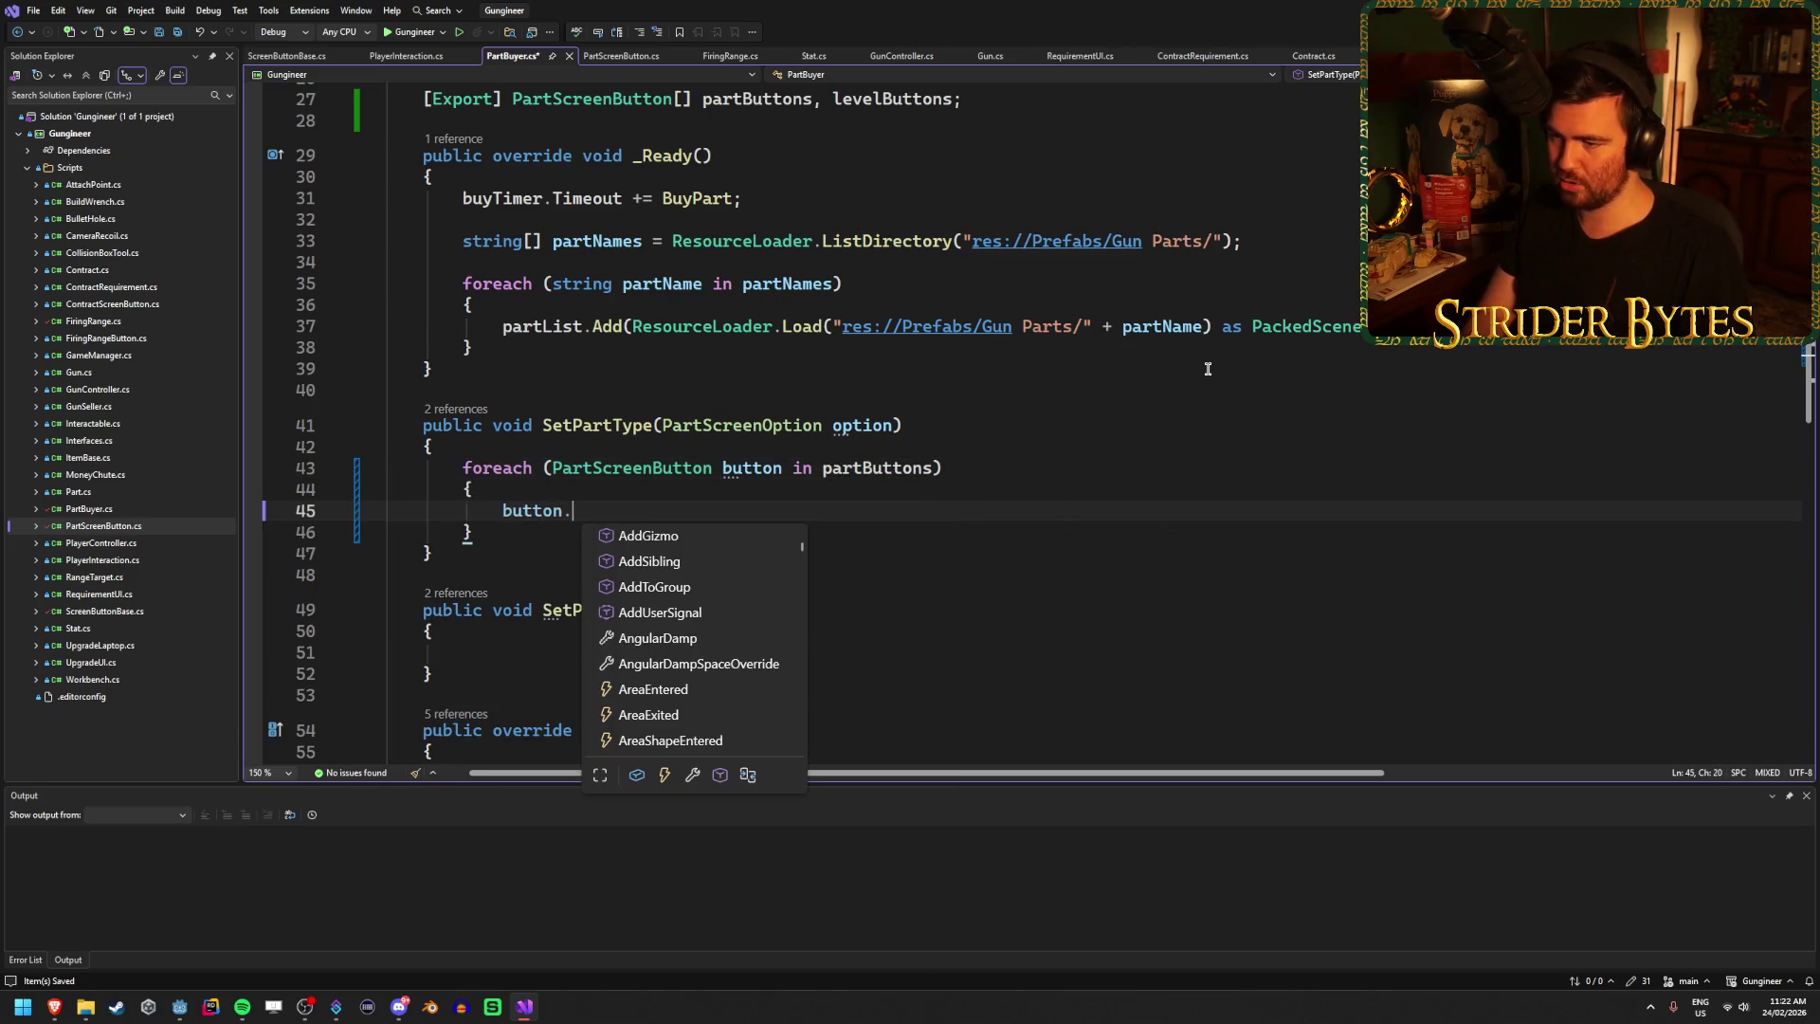
type("is")
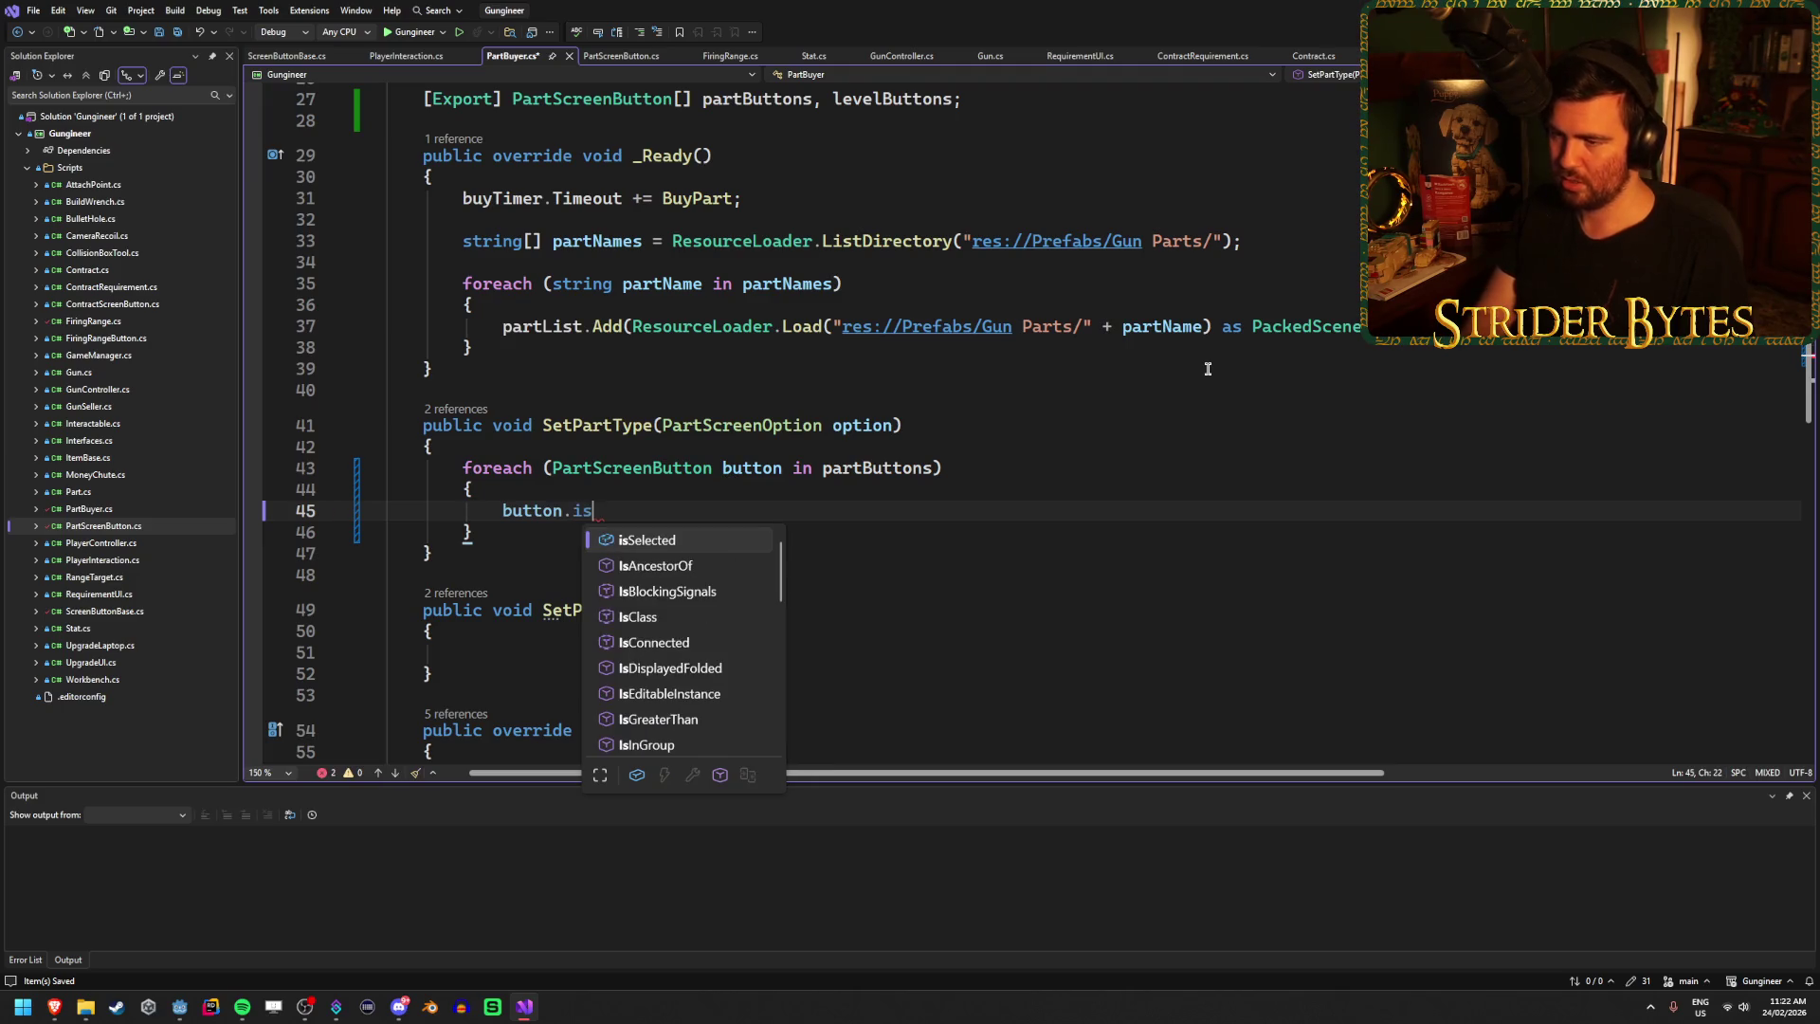
key("Tab")
type("= fal")
key("Tab")
type(";")
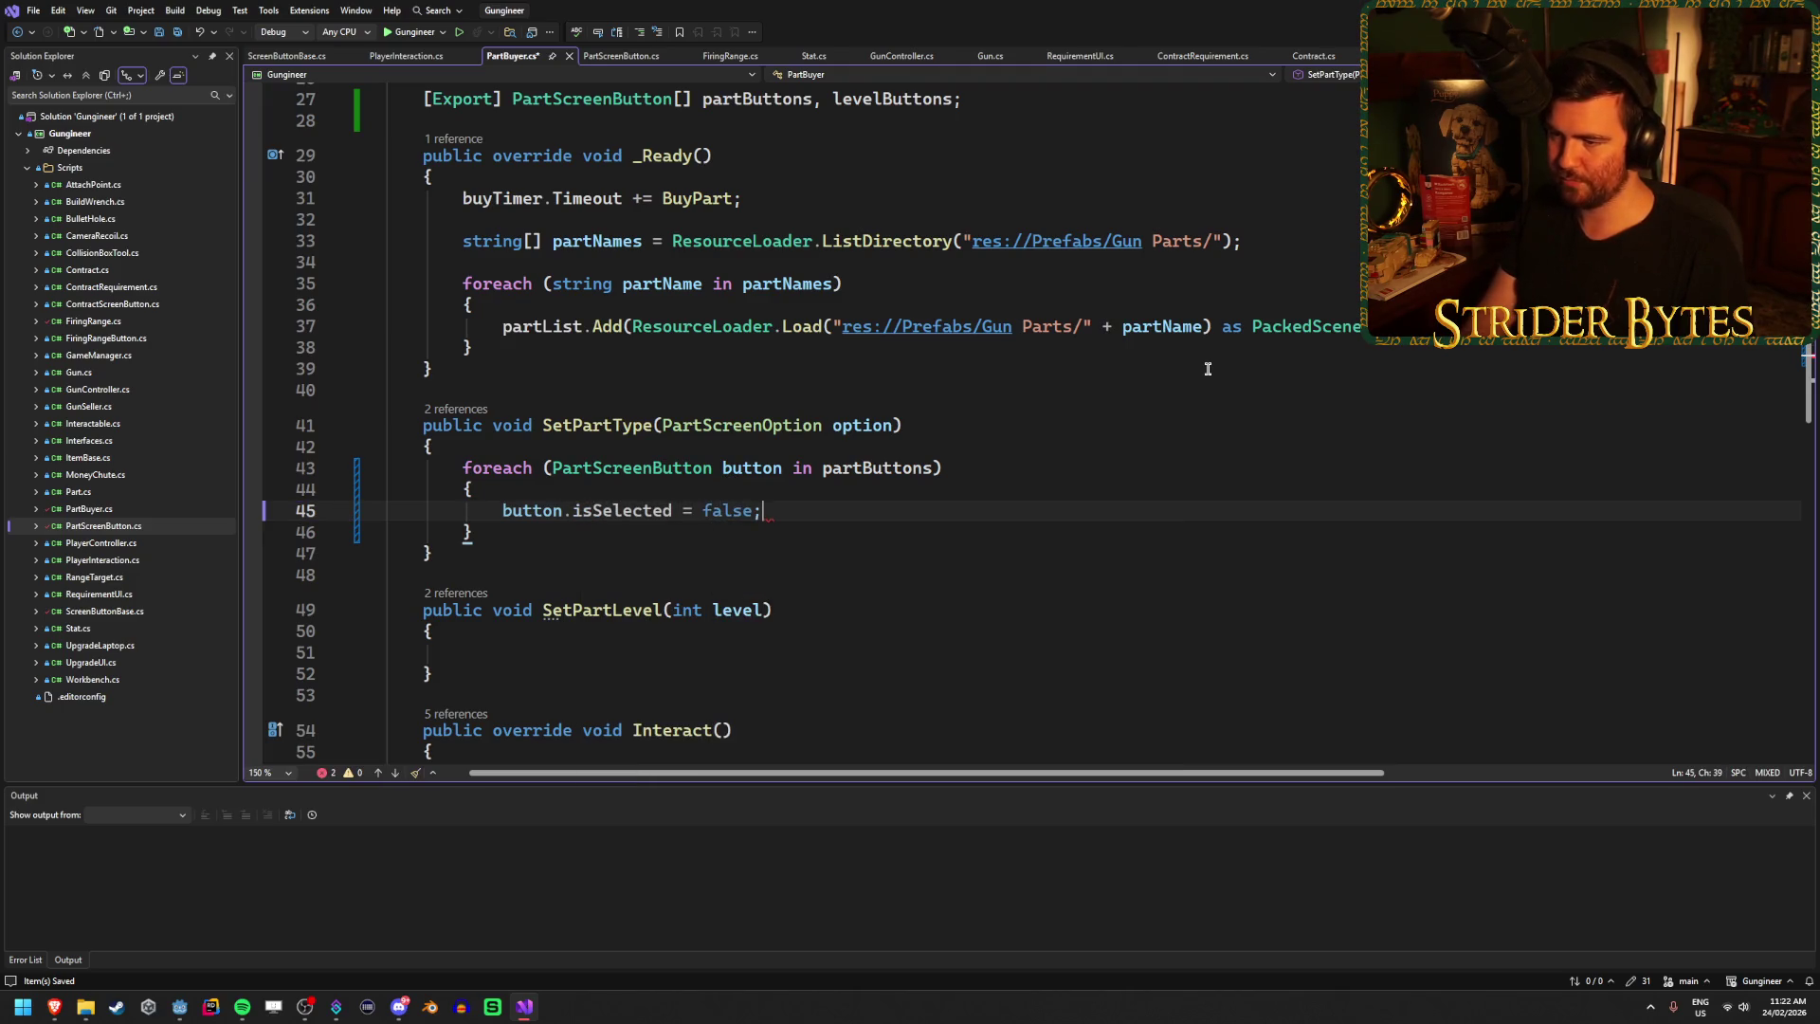
Copy the loop into SetPartLevel iterating over levelButtons, then open PartScreenButton.cs.
mouse_move(474, 531)
left_mouse_down()
mouse_move(301, 519)
mouse_move(274, 476)
left_mouse_up()
key("ctrl+c")
scroll(784, 408, "down", 1)
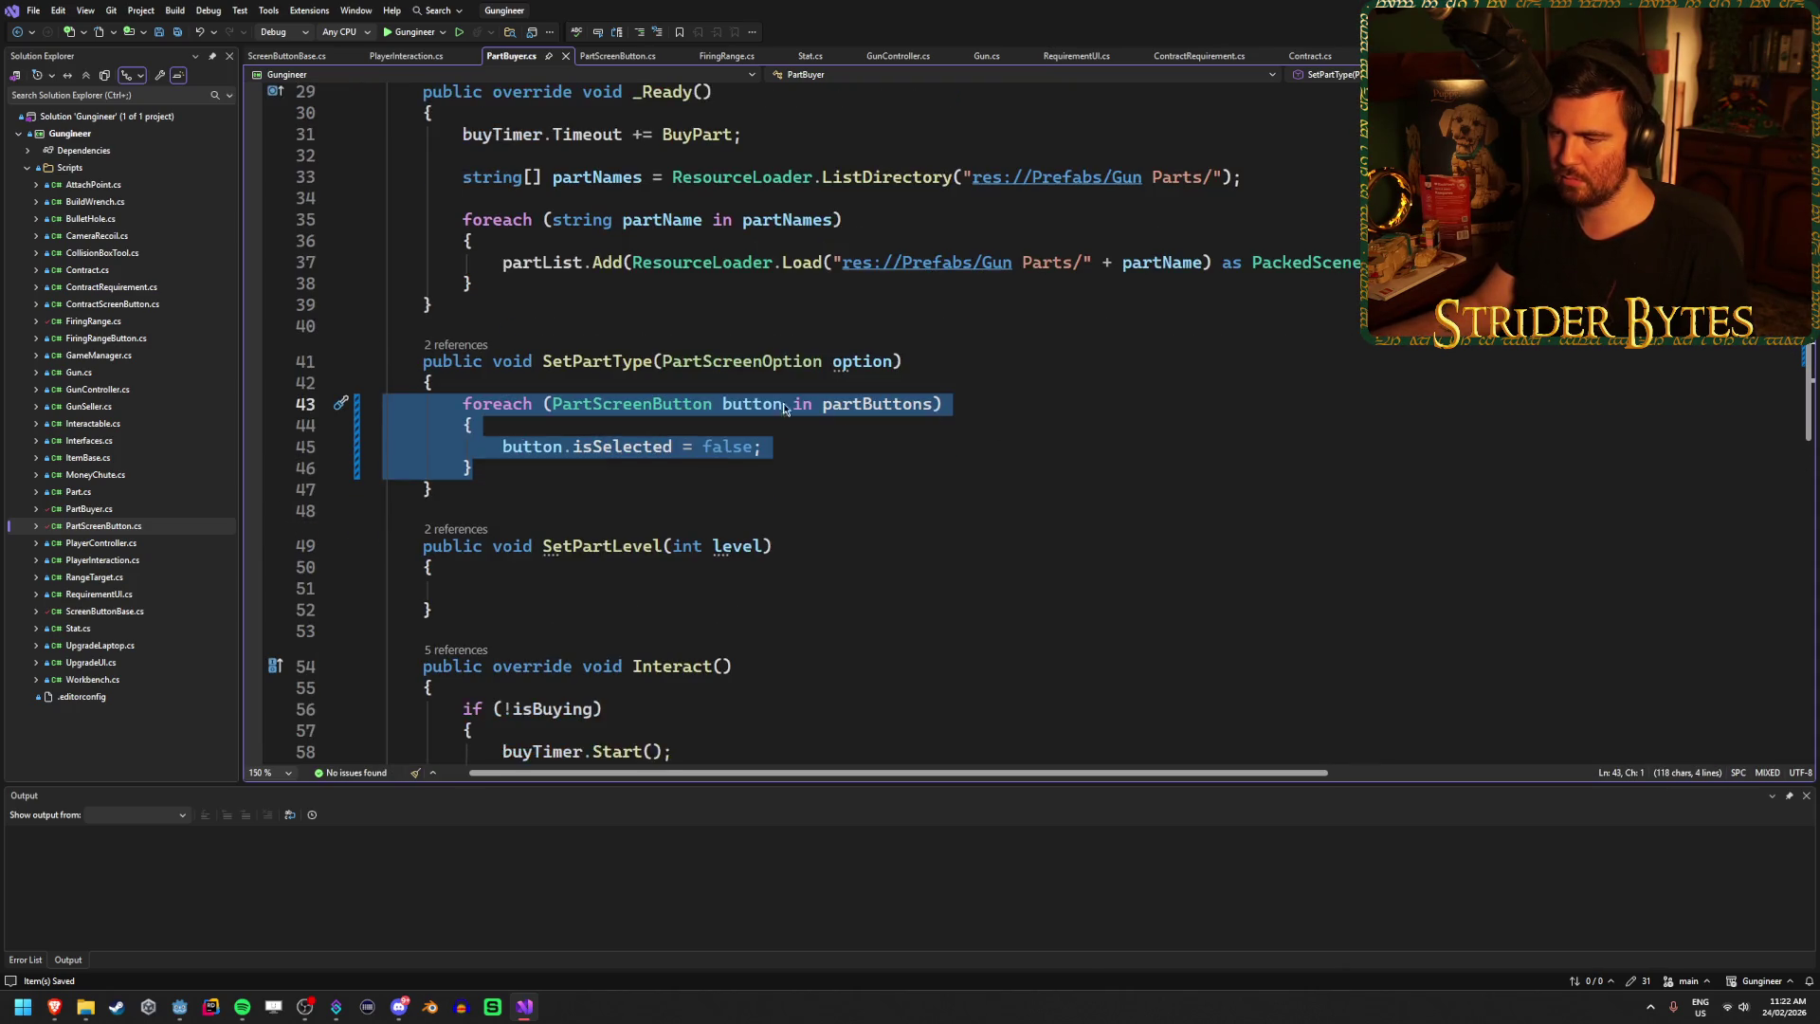
left_click(521, 595)
key("ctrl+v")
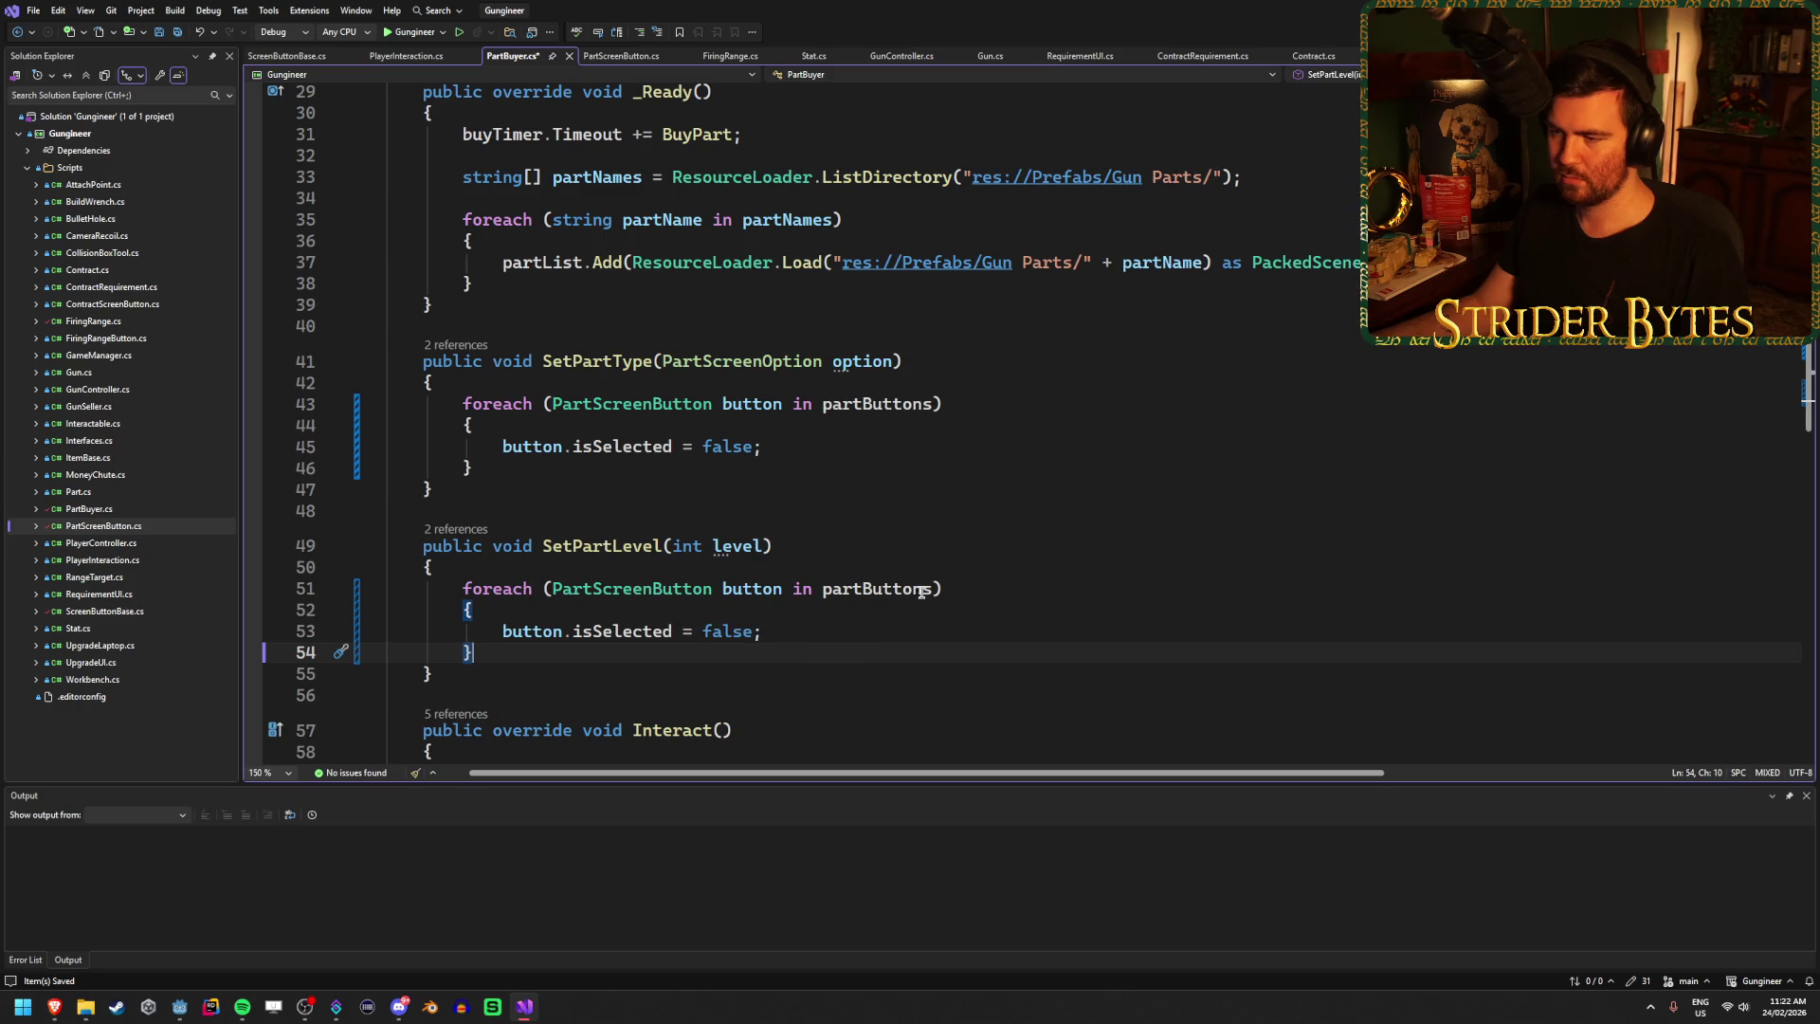
double_click(886, 588)
type("levewl")
key("Down")
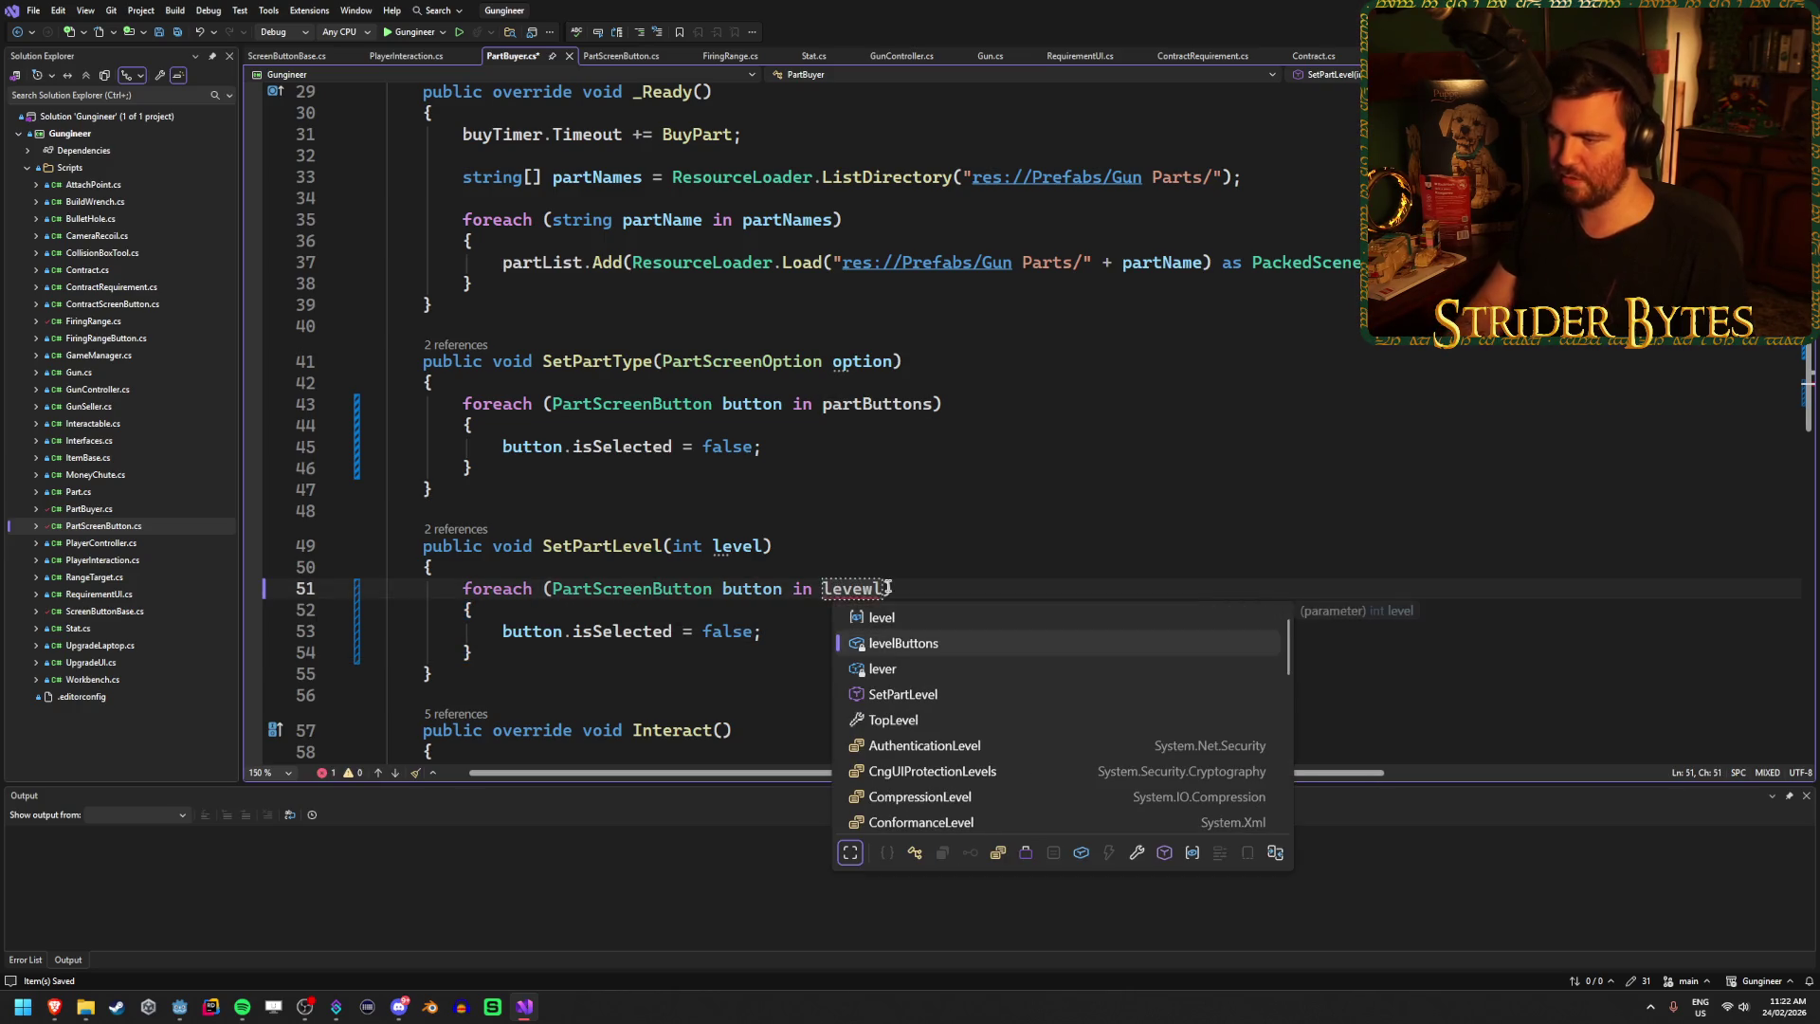
key("Tab")
left_click(1067, 588)
scroll(1052, 602, "down", 3)
scroll(948, 607, "up", 3)
left_click(746, 652)
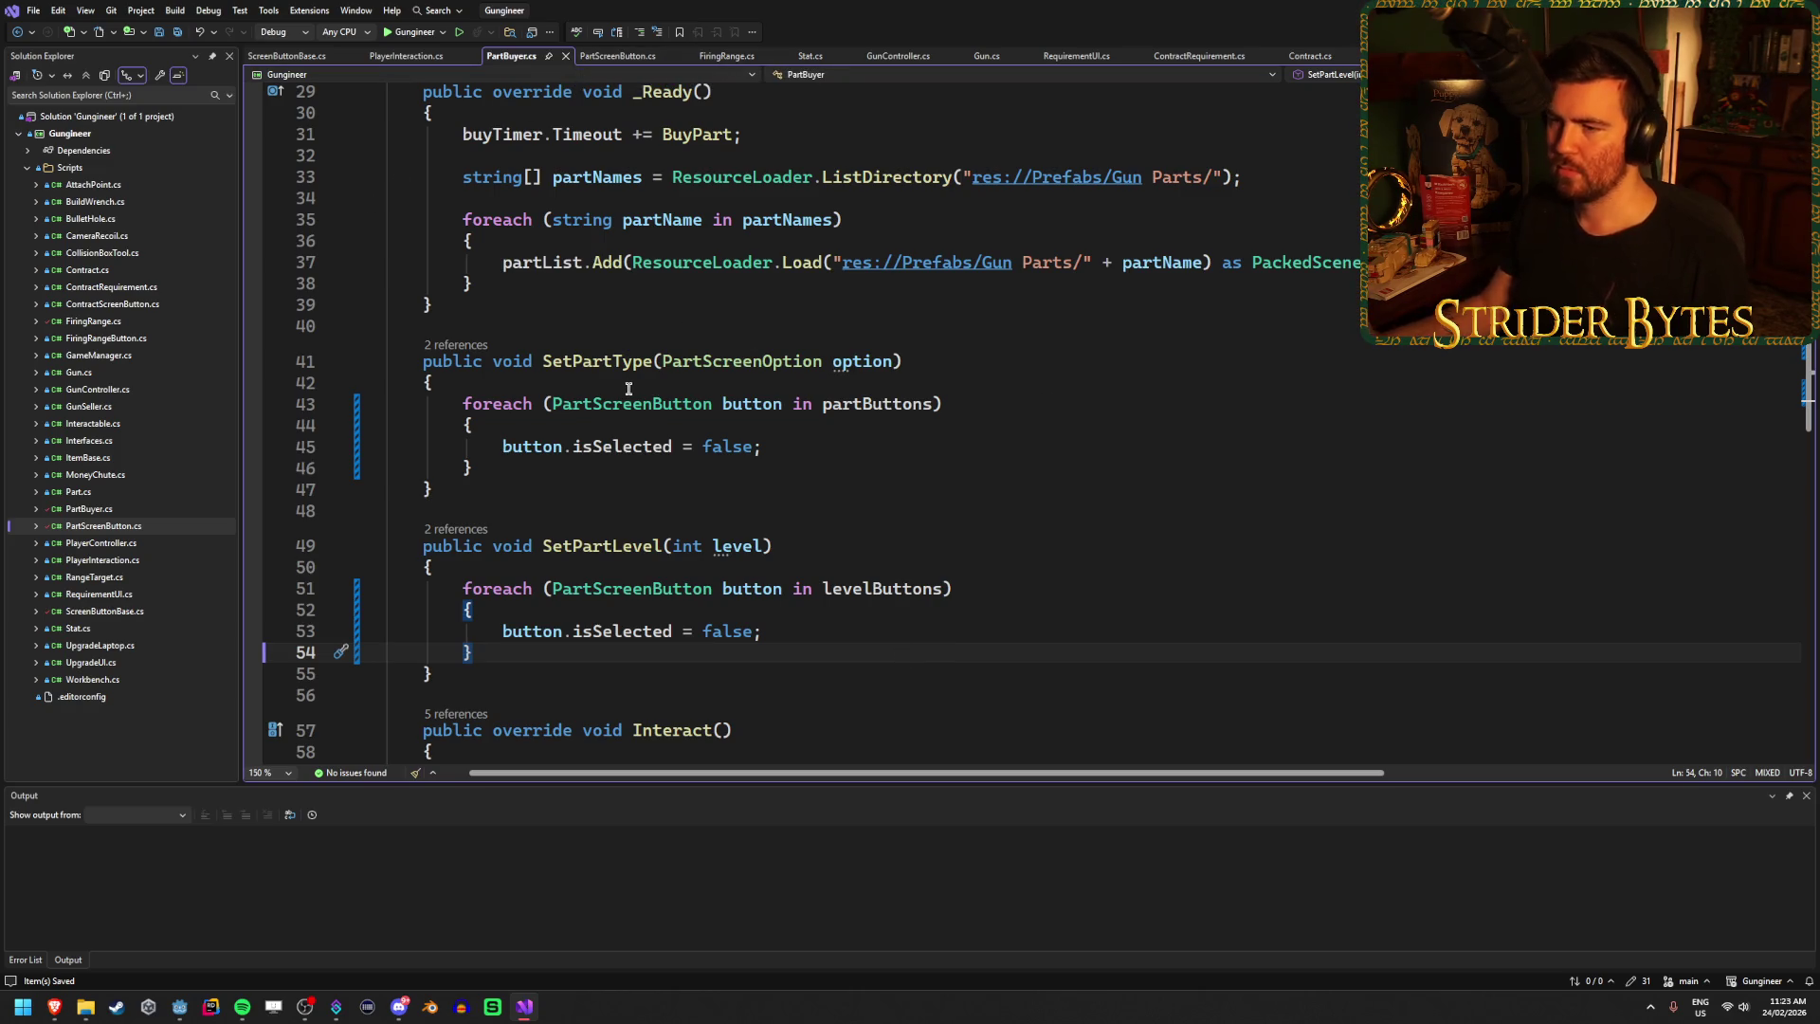
left_click(614, 60)
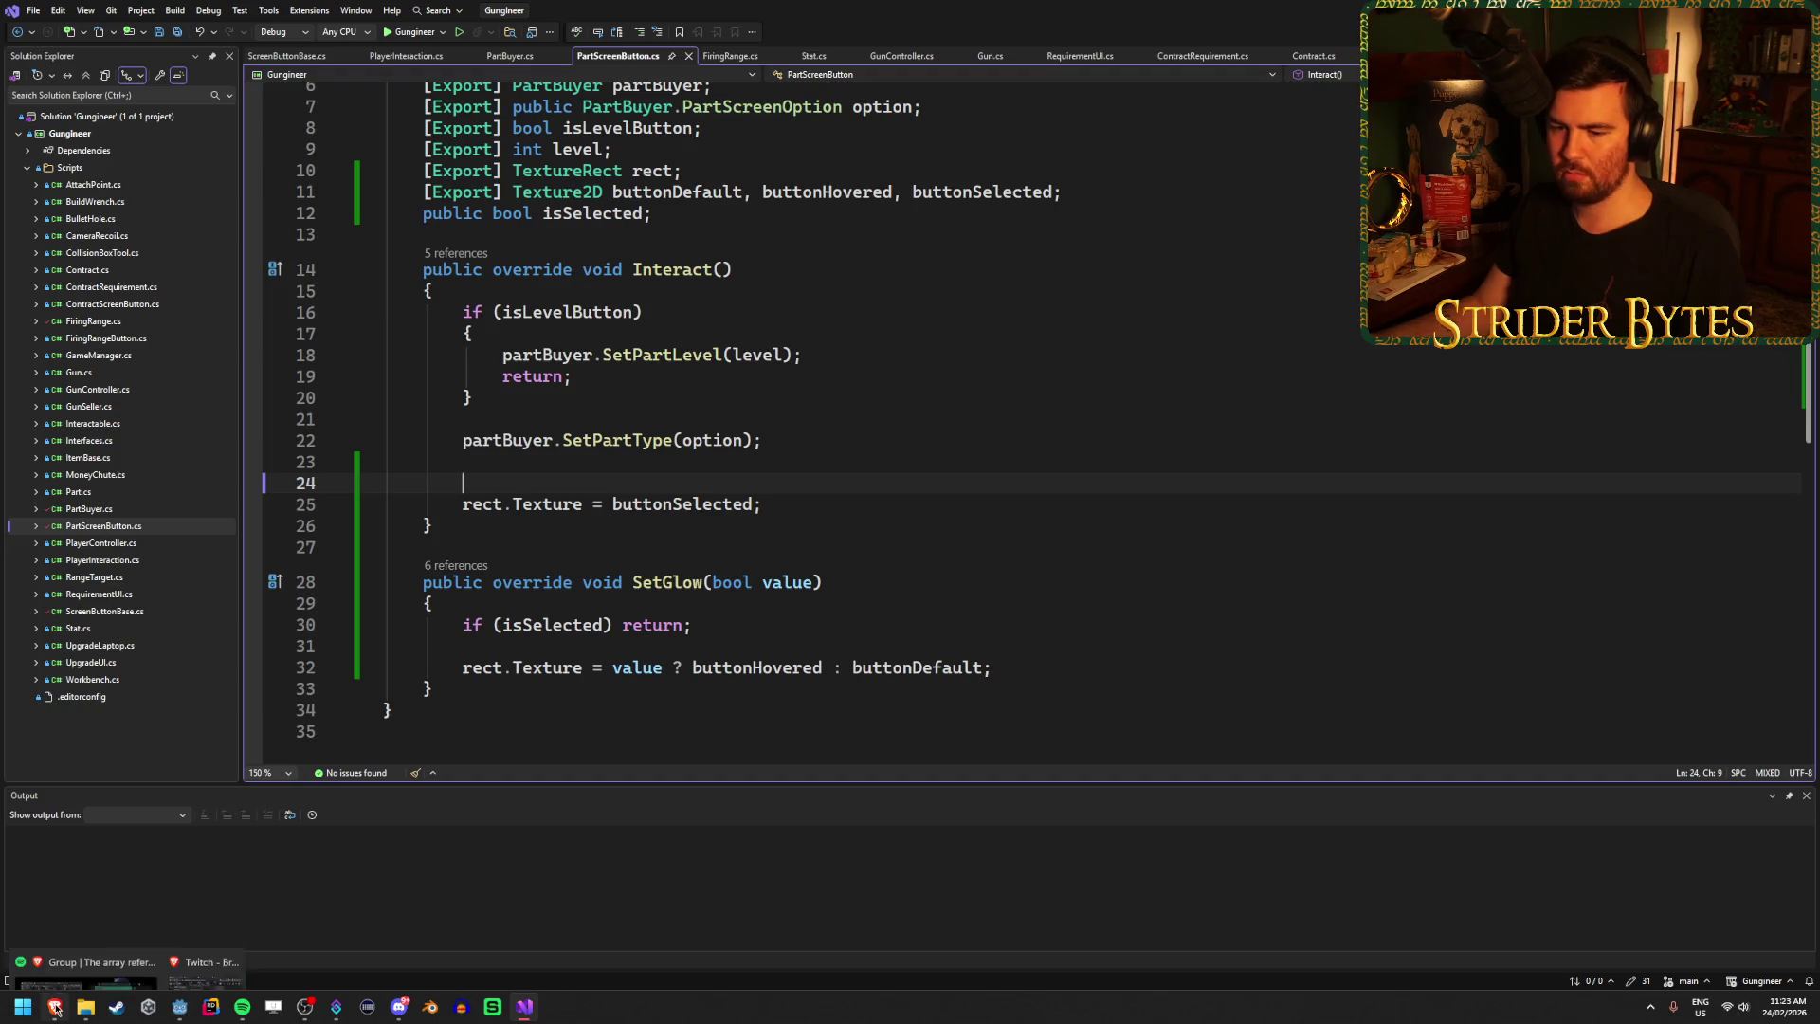
Build and run the game, walk to the COST buyer screen to test slot selection, then stop it.
mouse_move(55, 1008)
left_click(180, 1007)
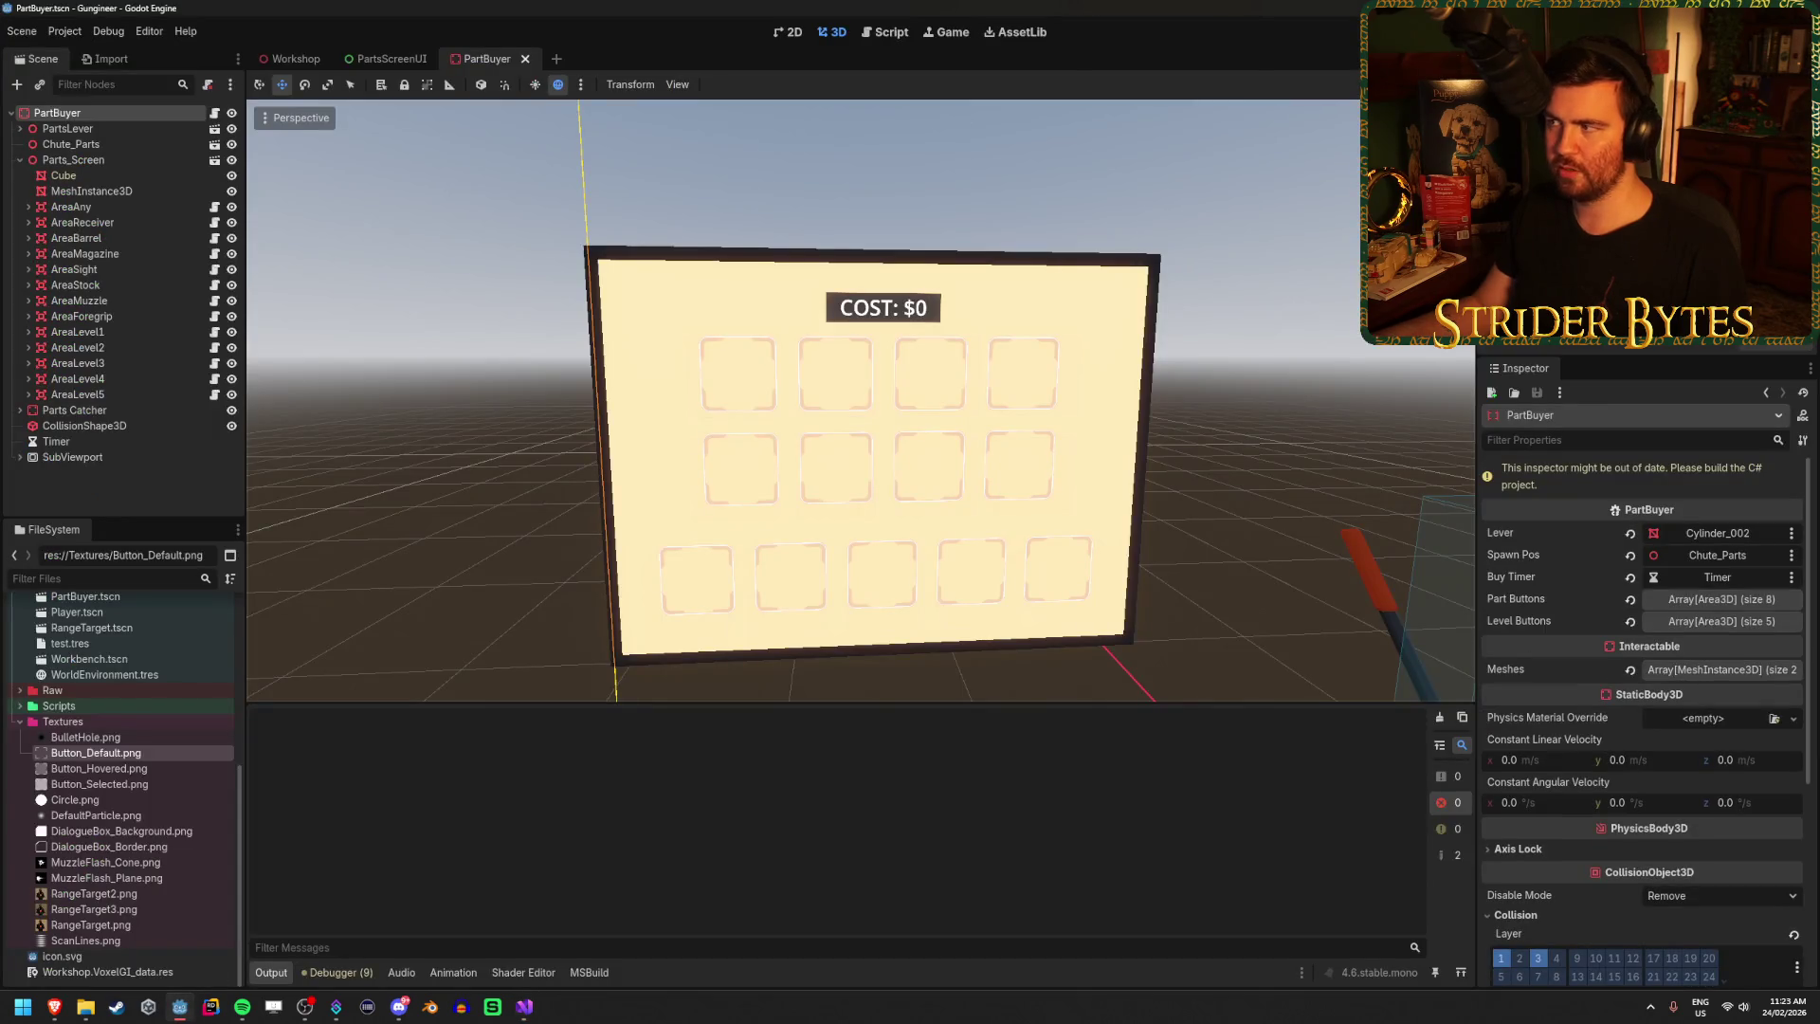
key("alt+b")
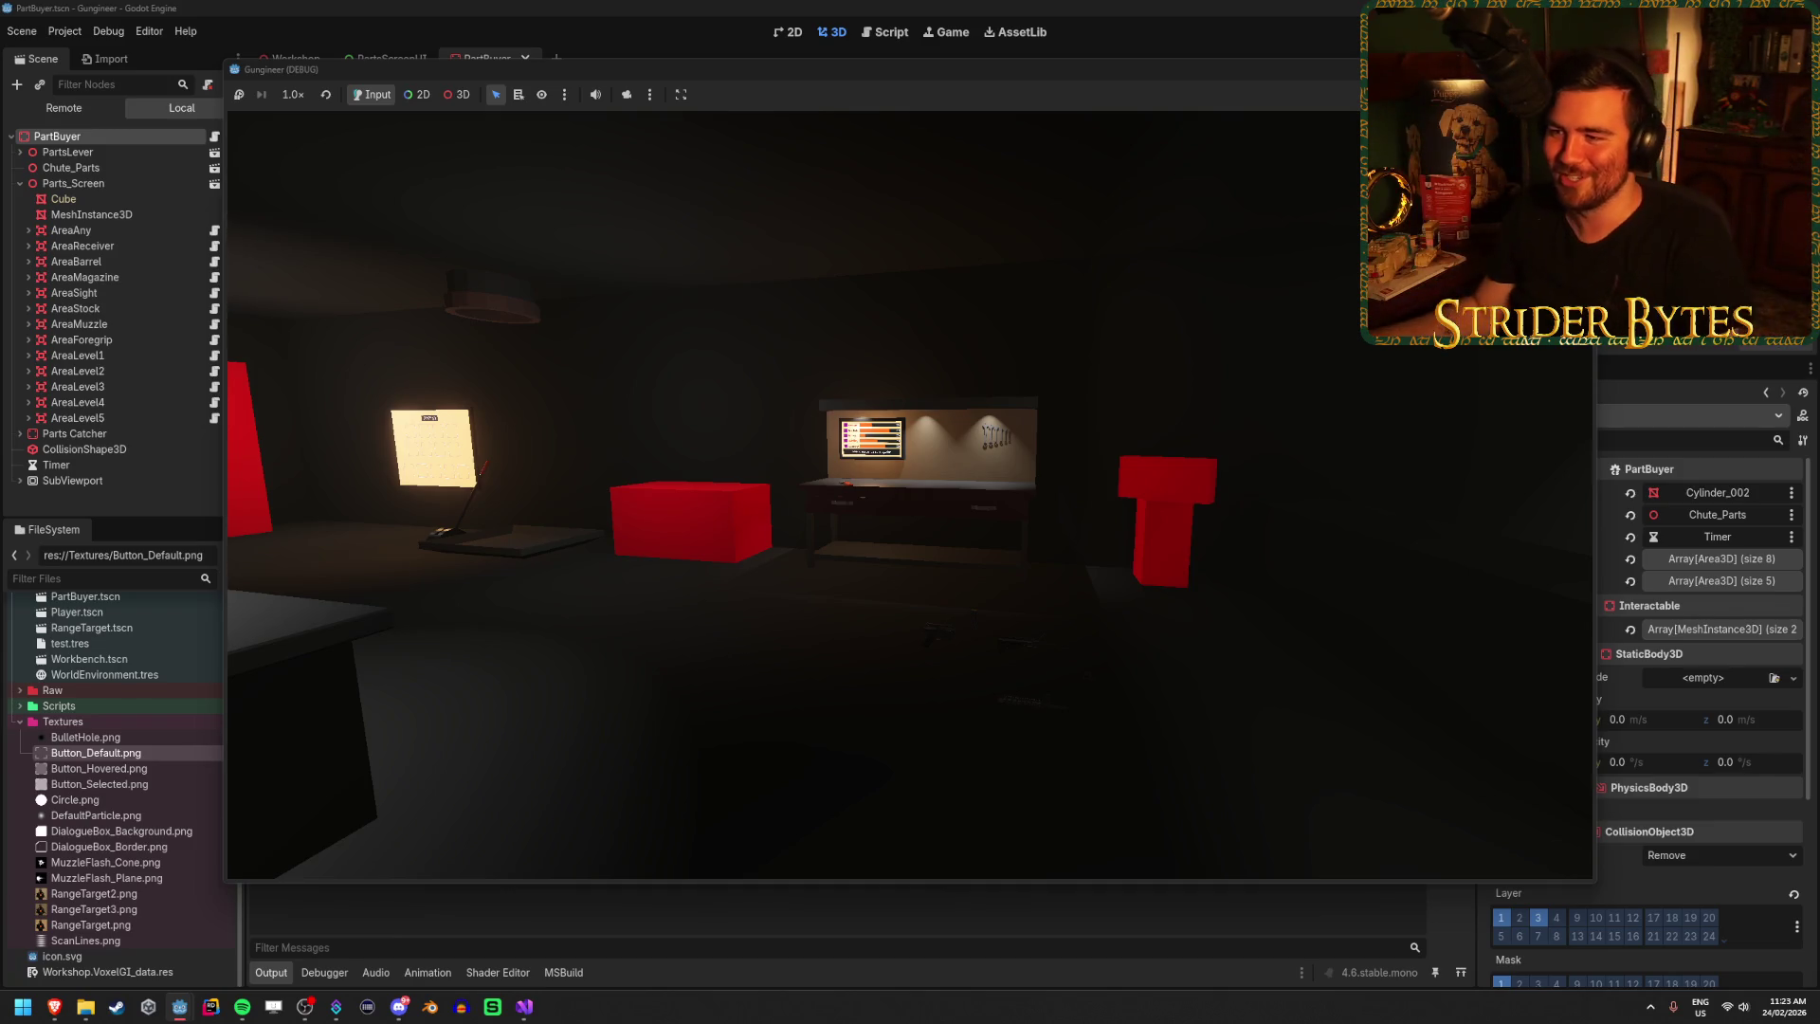
key("w")
key("w")
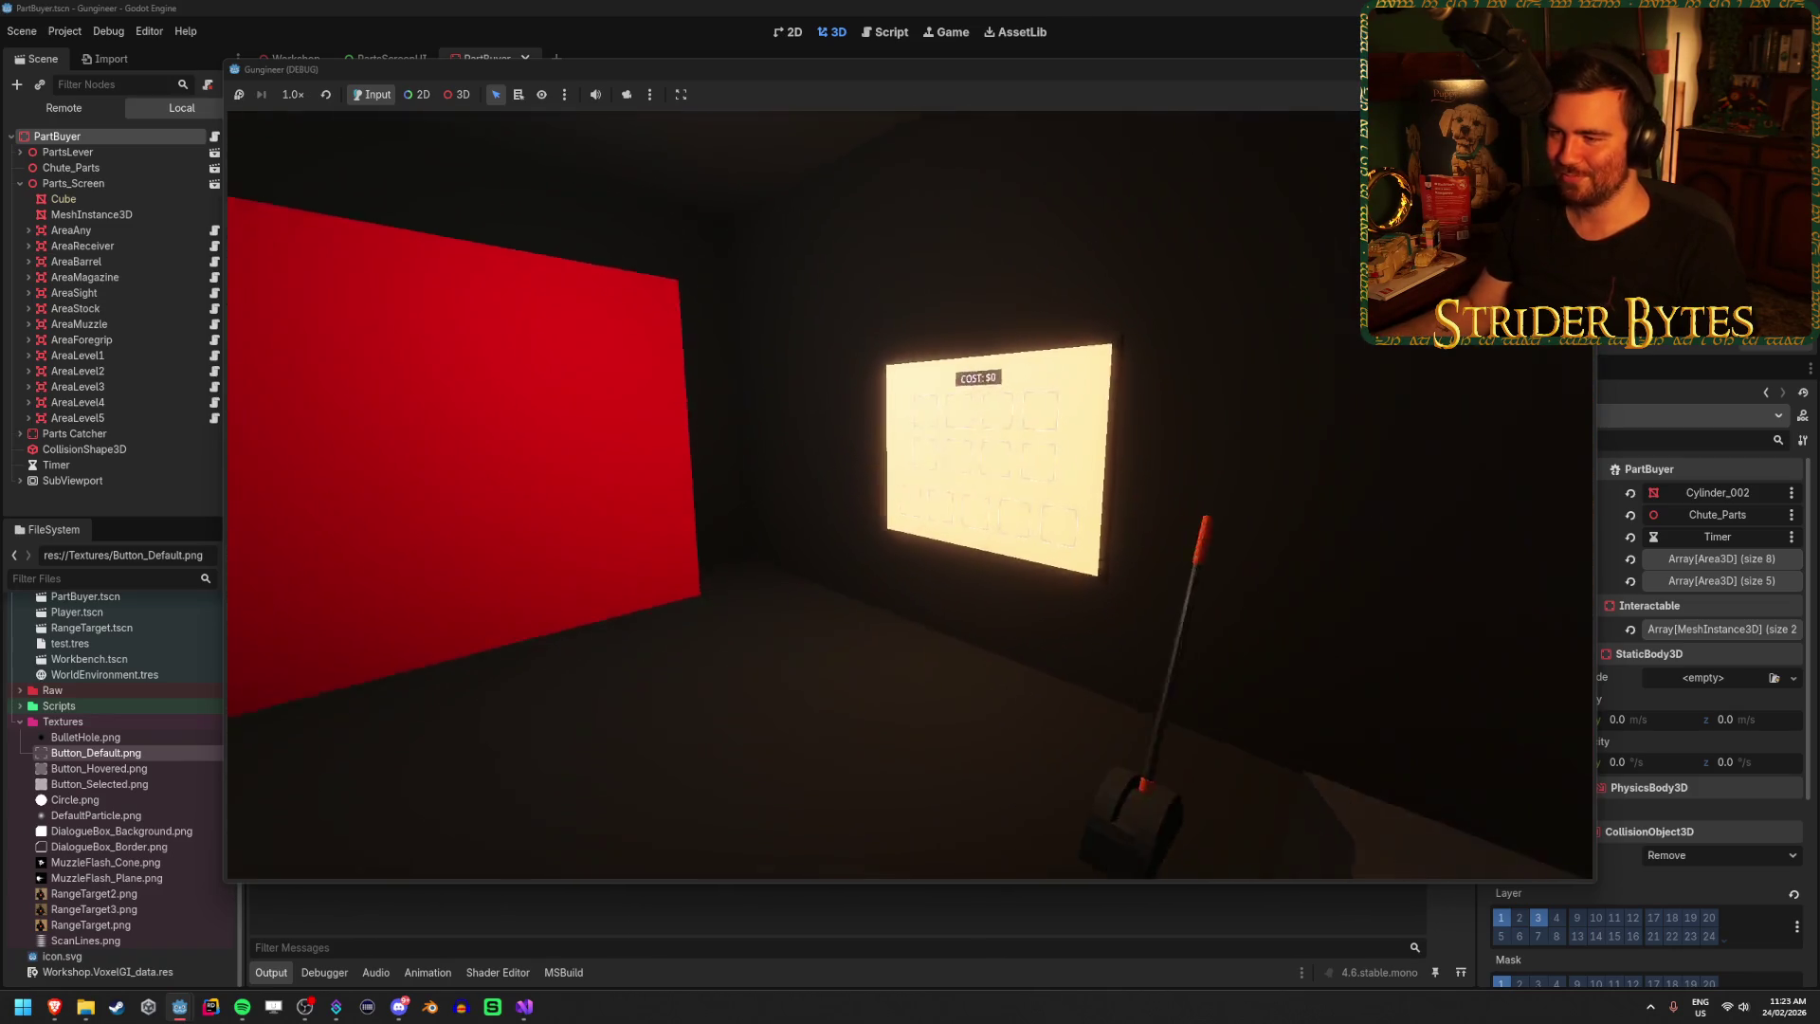
key("s")
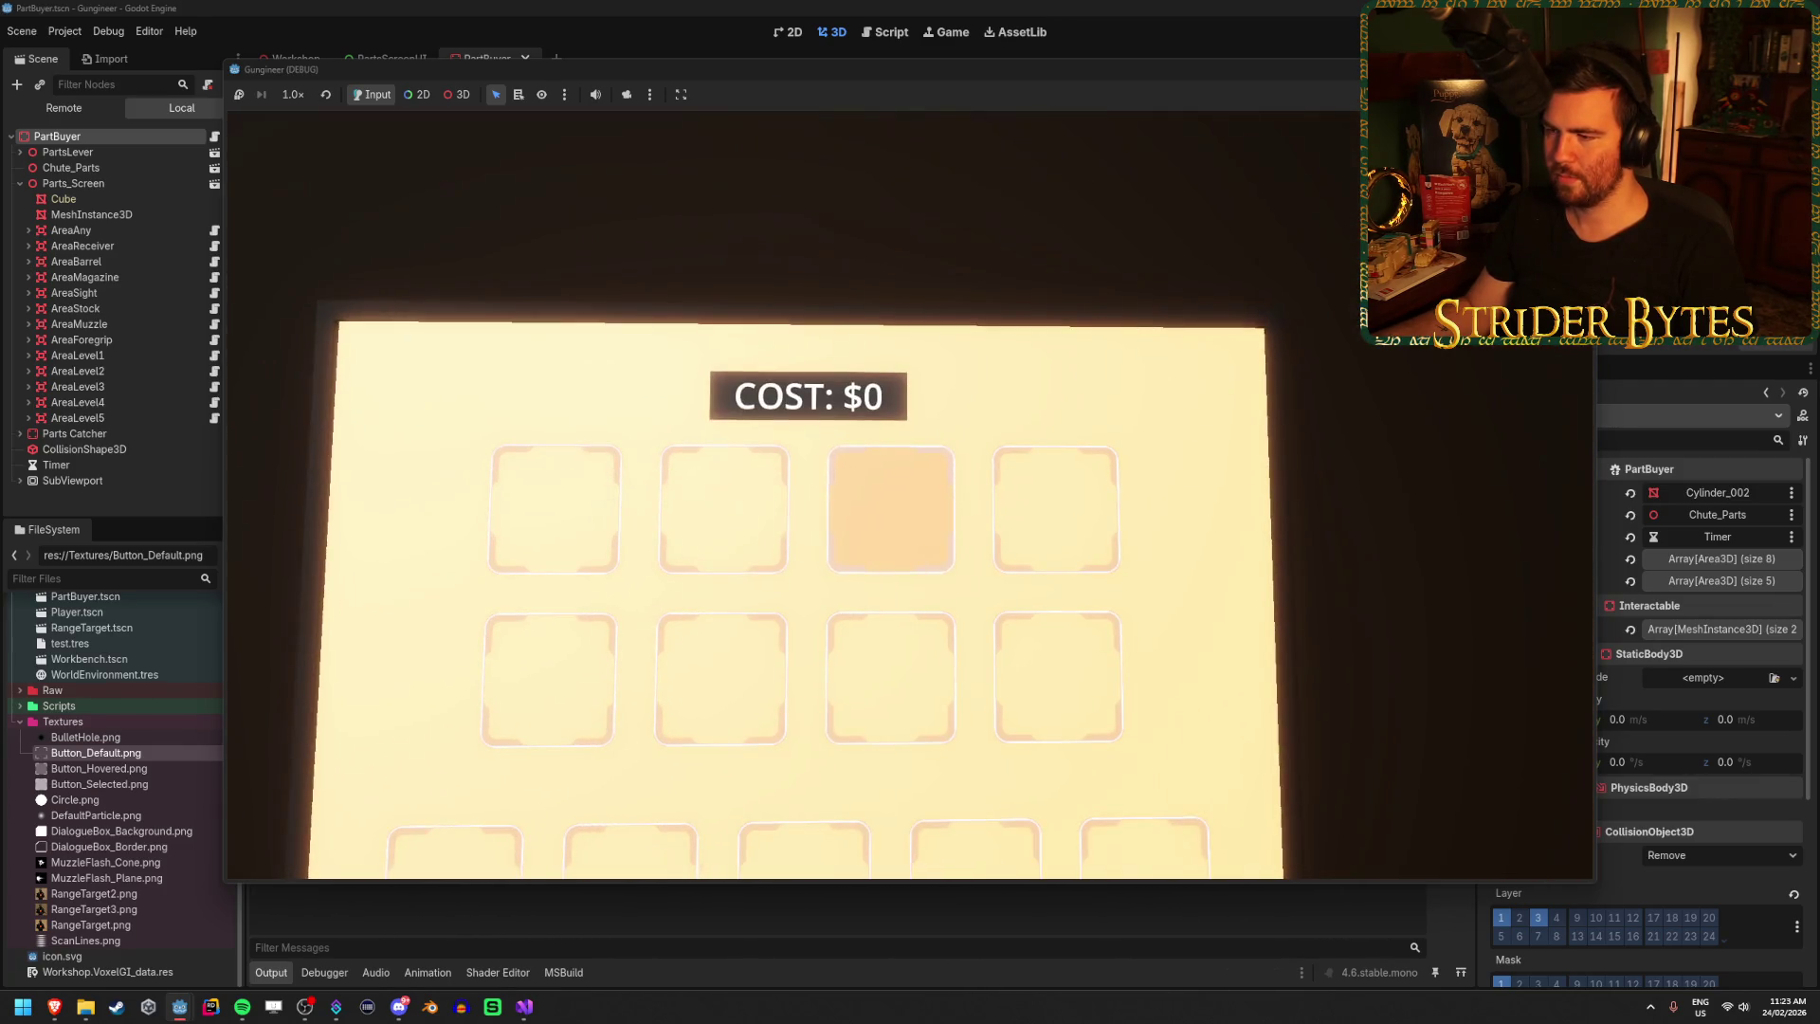
key("w")
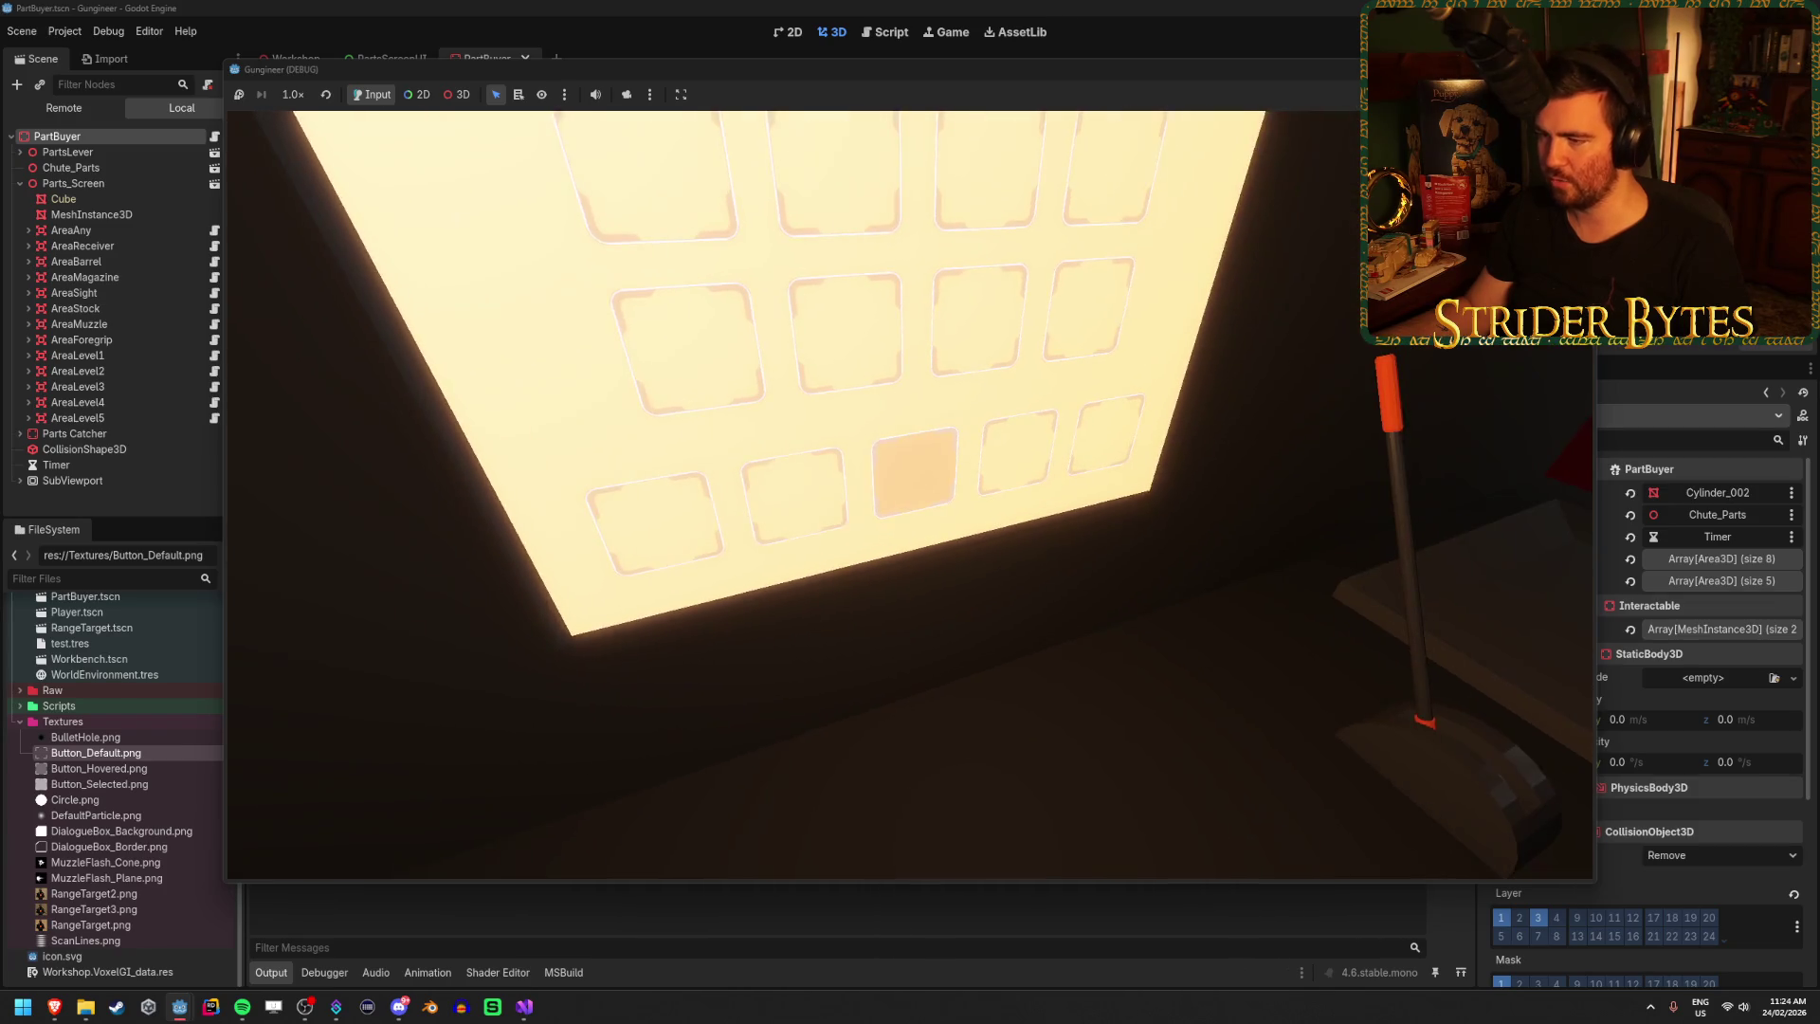
key("F8")
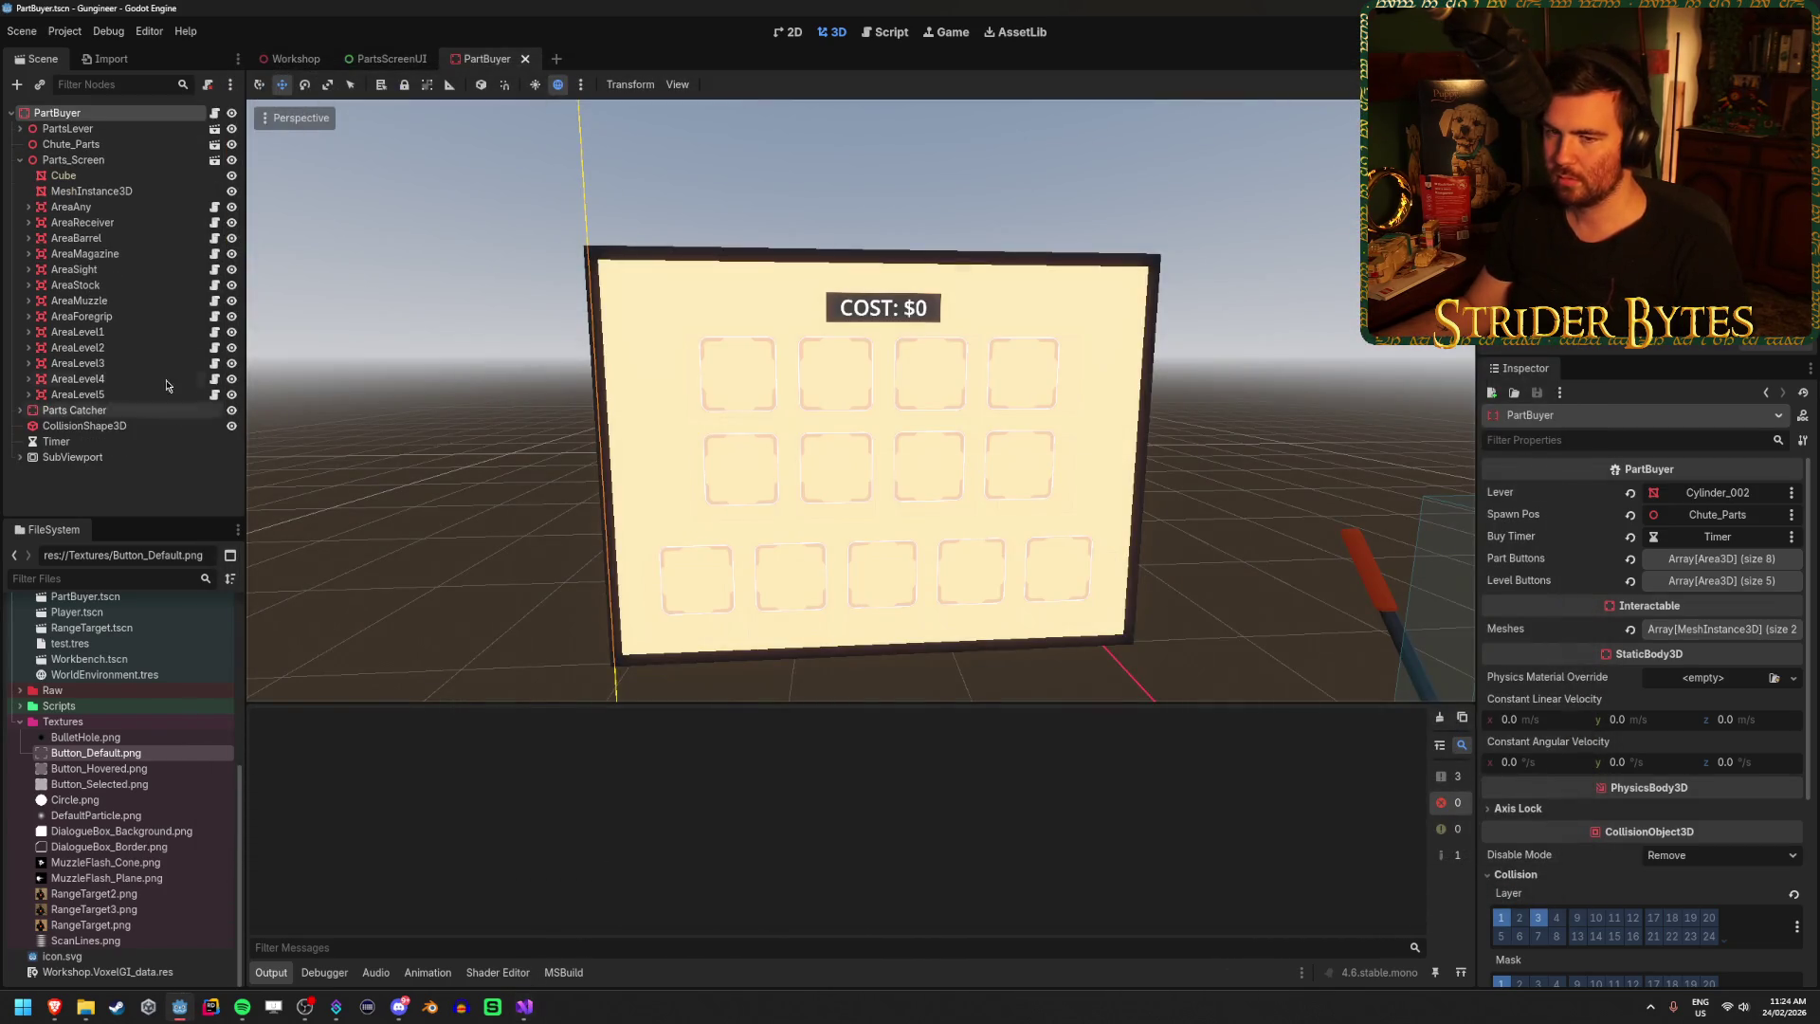
Step through the AreaLevel1, AreaMagazine, AreaReceiver and AreaAny nodes, then return to the PartScreenButton code.
left_click(152, 363)
key("Up")
key("Up")
key("Down")
key("Down")
key("Down")
key("Up")
key("Up")
key("Up")
key("Up")
key("Up")
key("Up")
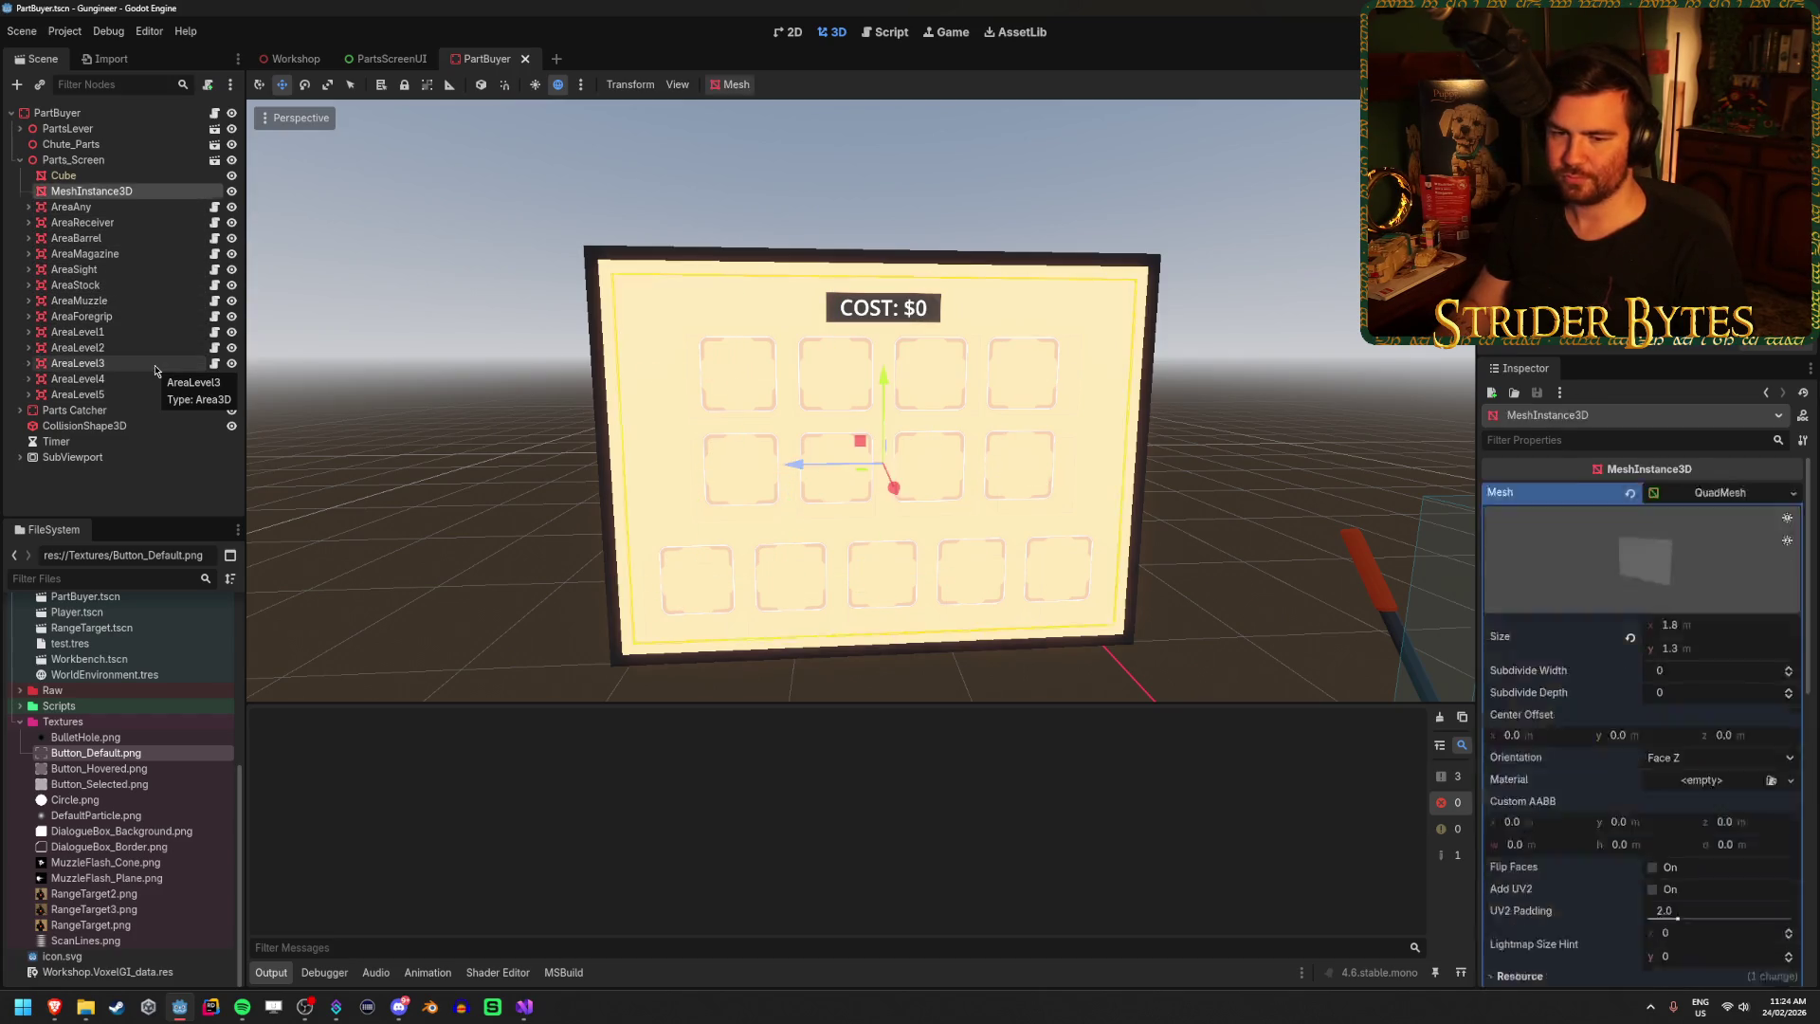
key("Down")
key("Down")
key("Up")
left_click(524, 1007)
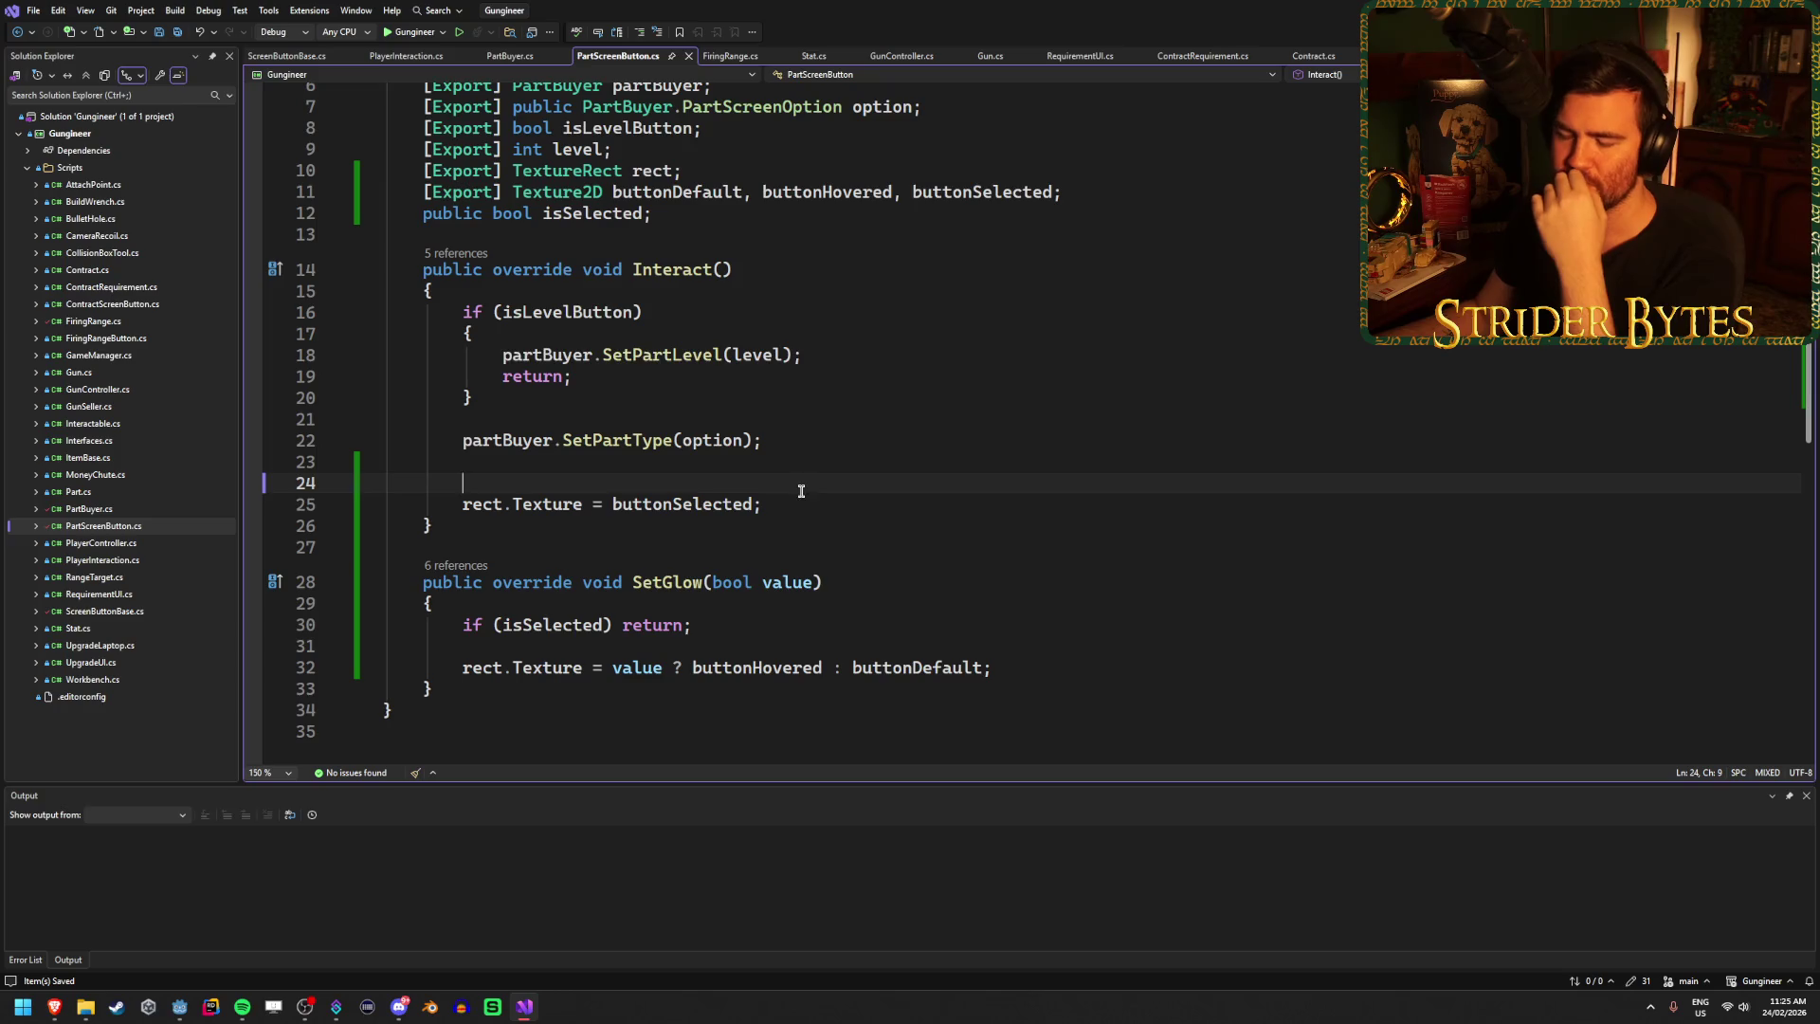
key("Down")
key("Down")
key("Down")
key("End")
In Interact's level-button branch, add isSelected = true; and rect.Texture = buttonSelected;, then save.
left_click(713, 474)
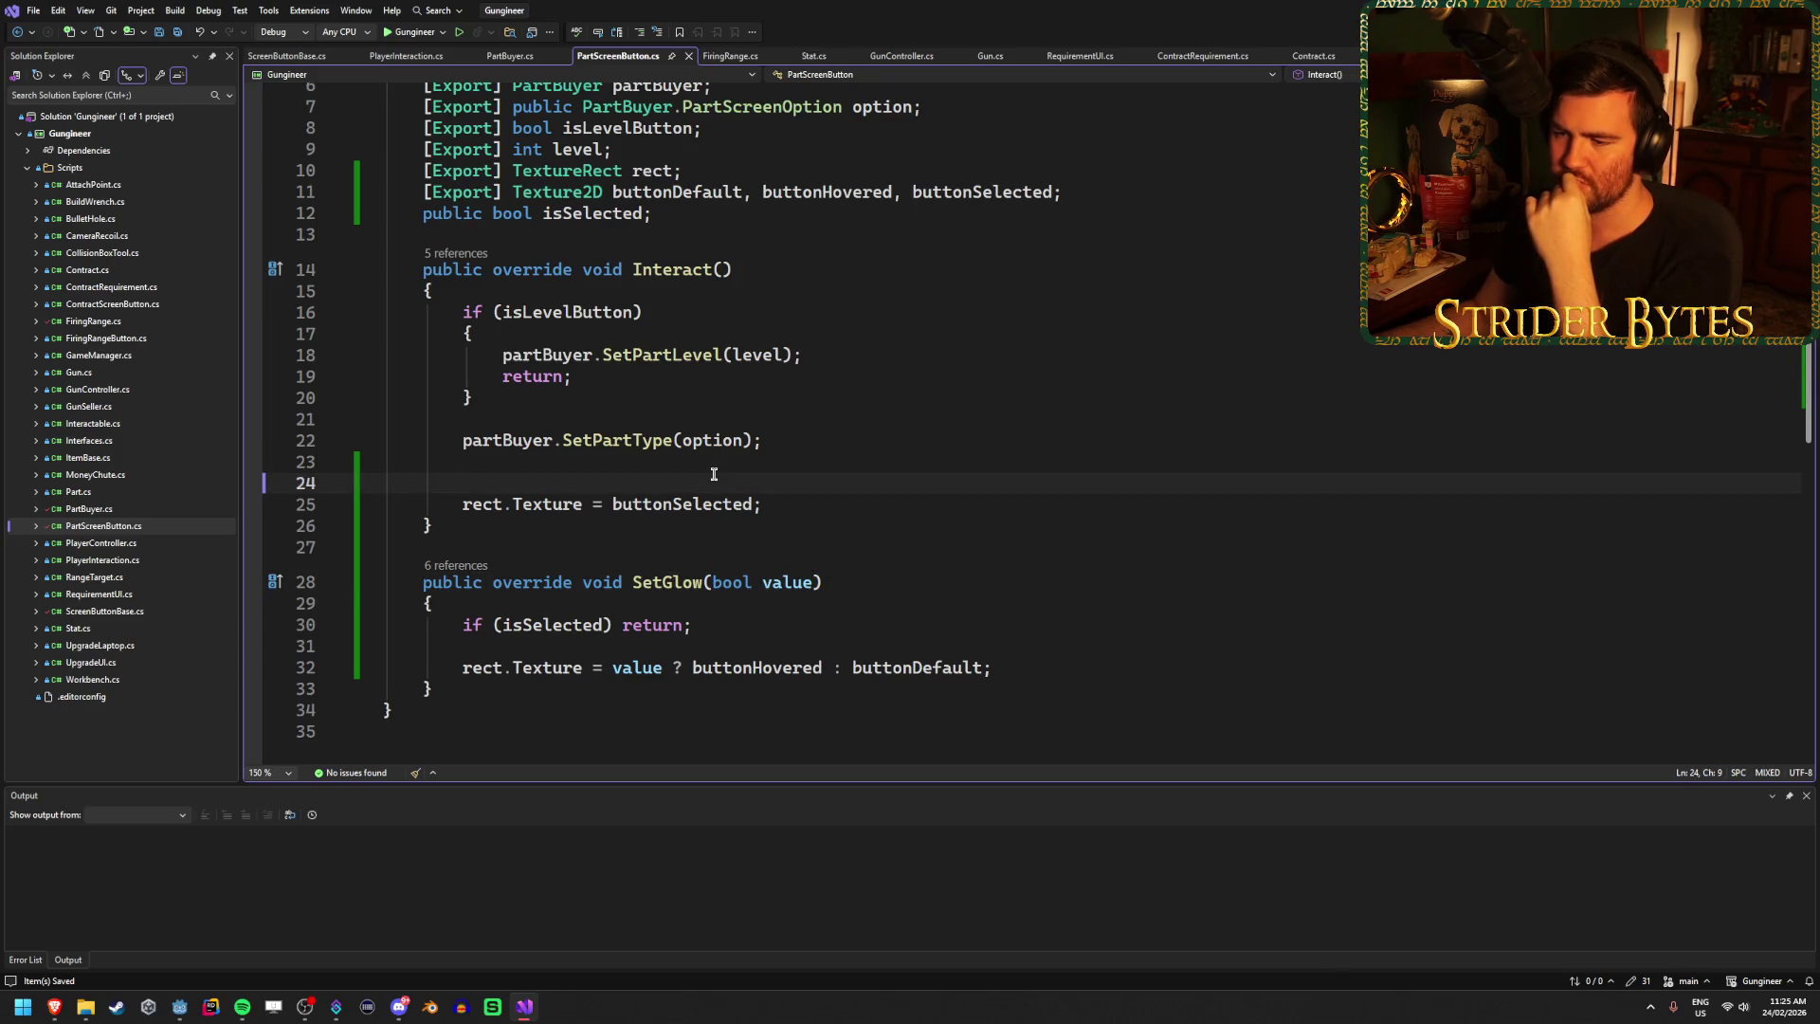
left_click(700, 618)
left_click(666, 482)
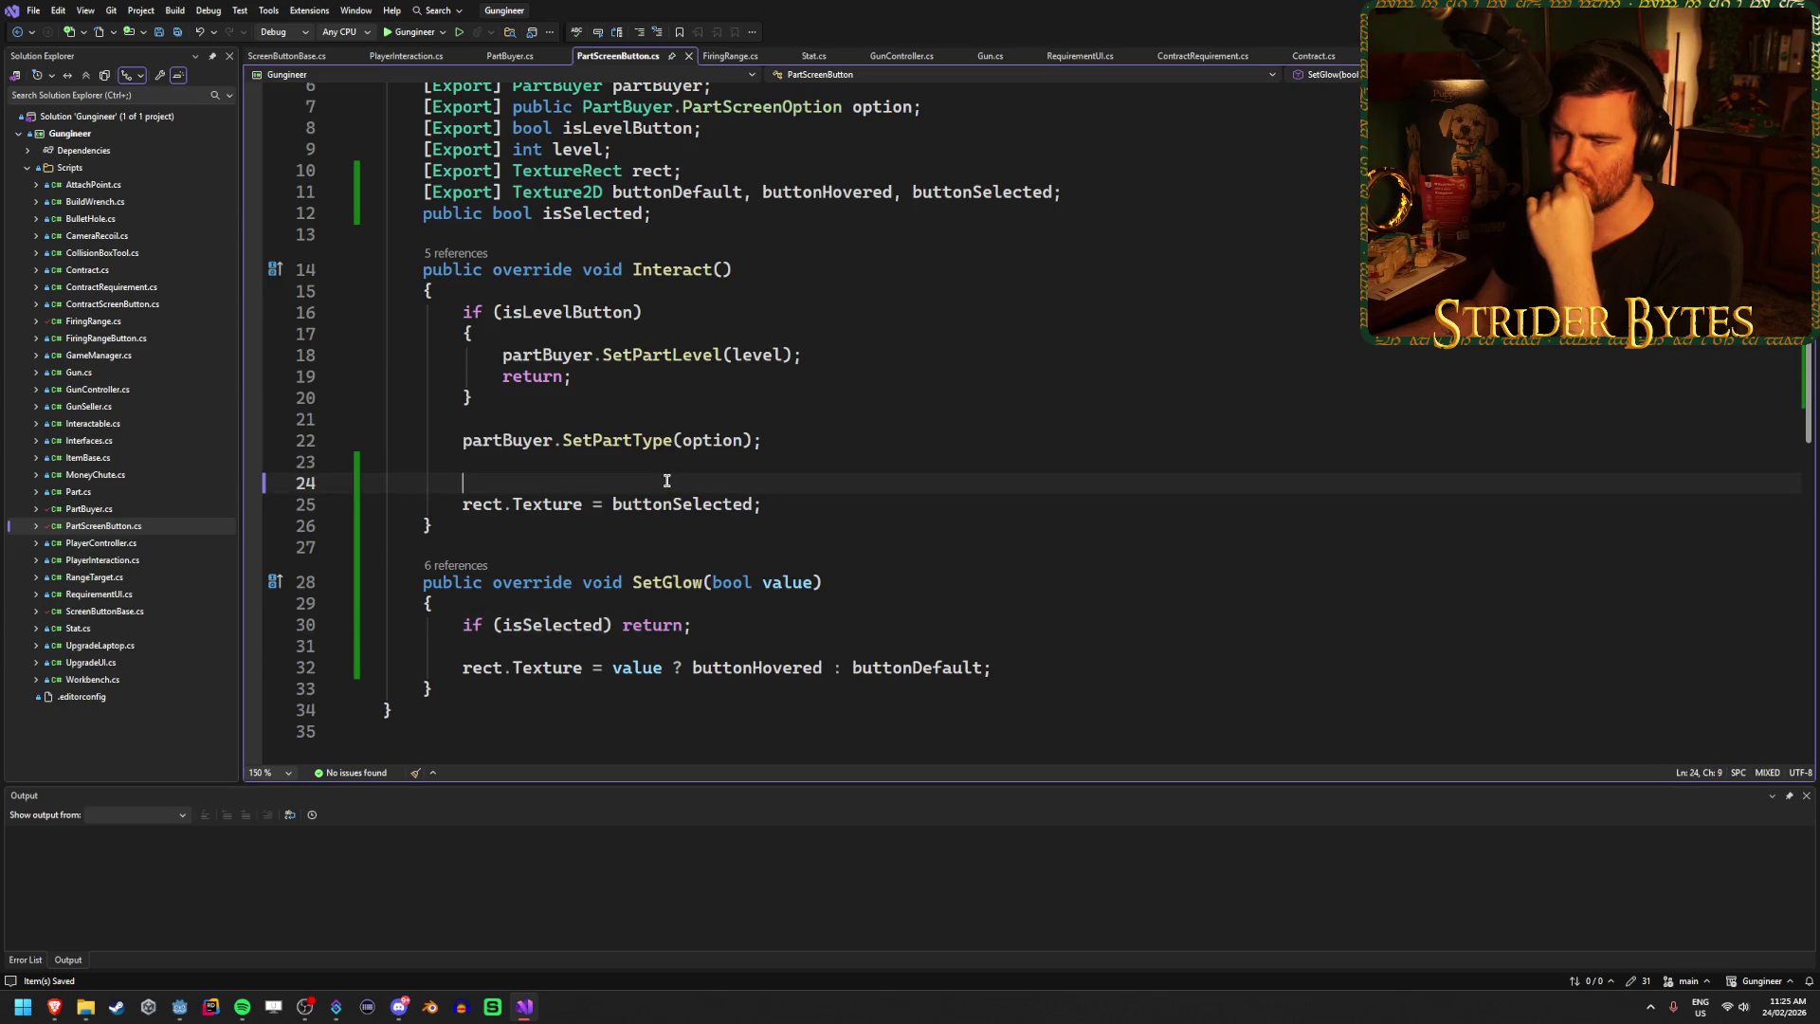
left_click(805, 353)
key("Return")
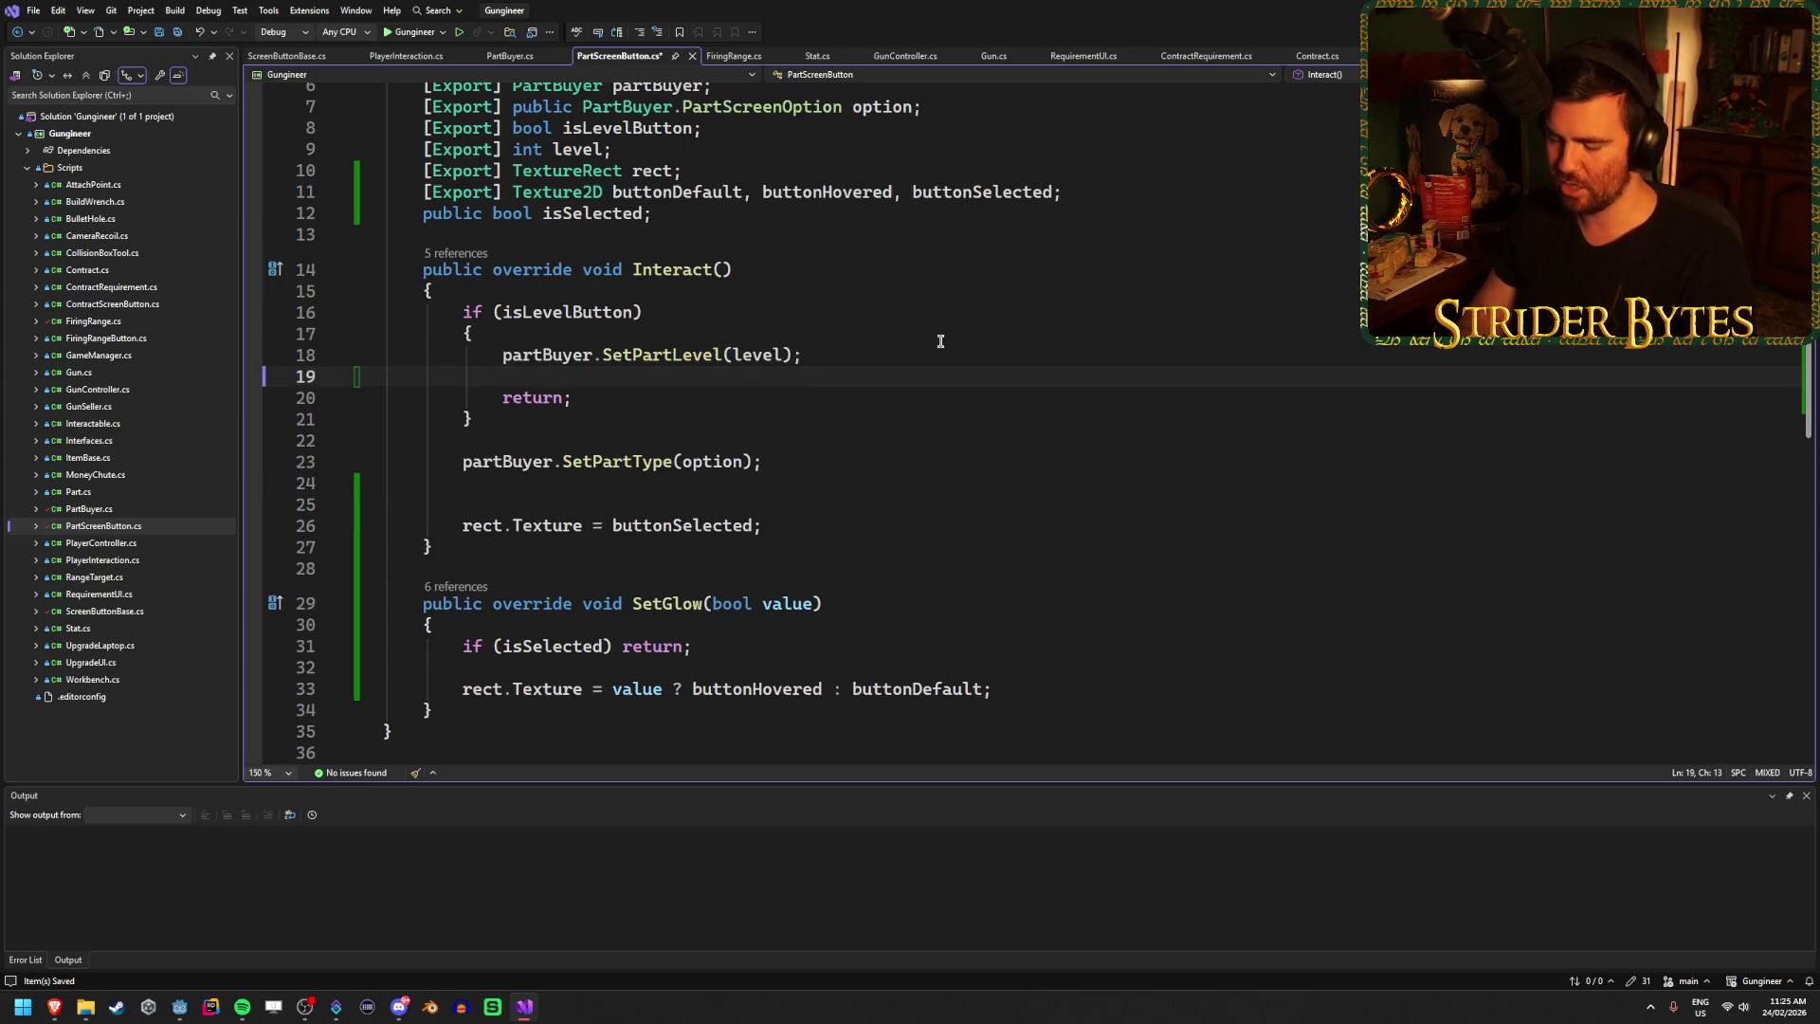
type("isSe")
key("Tab")
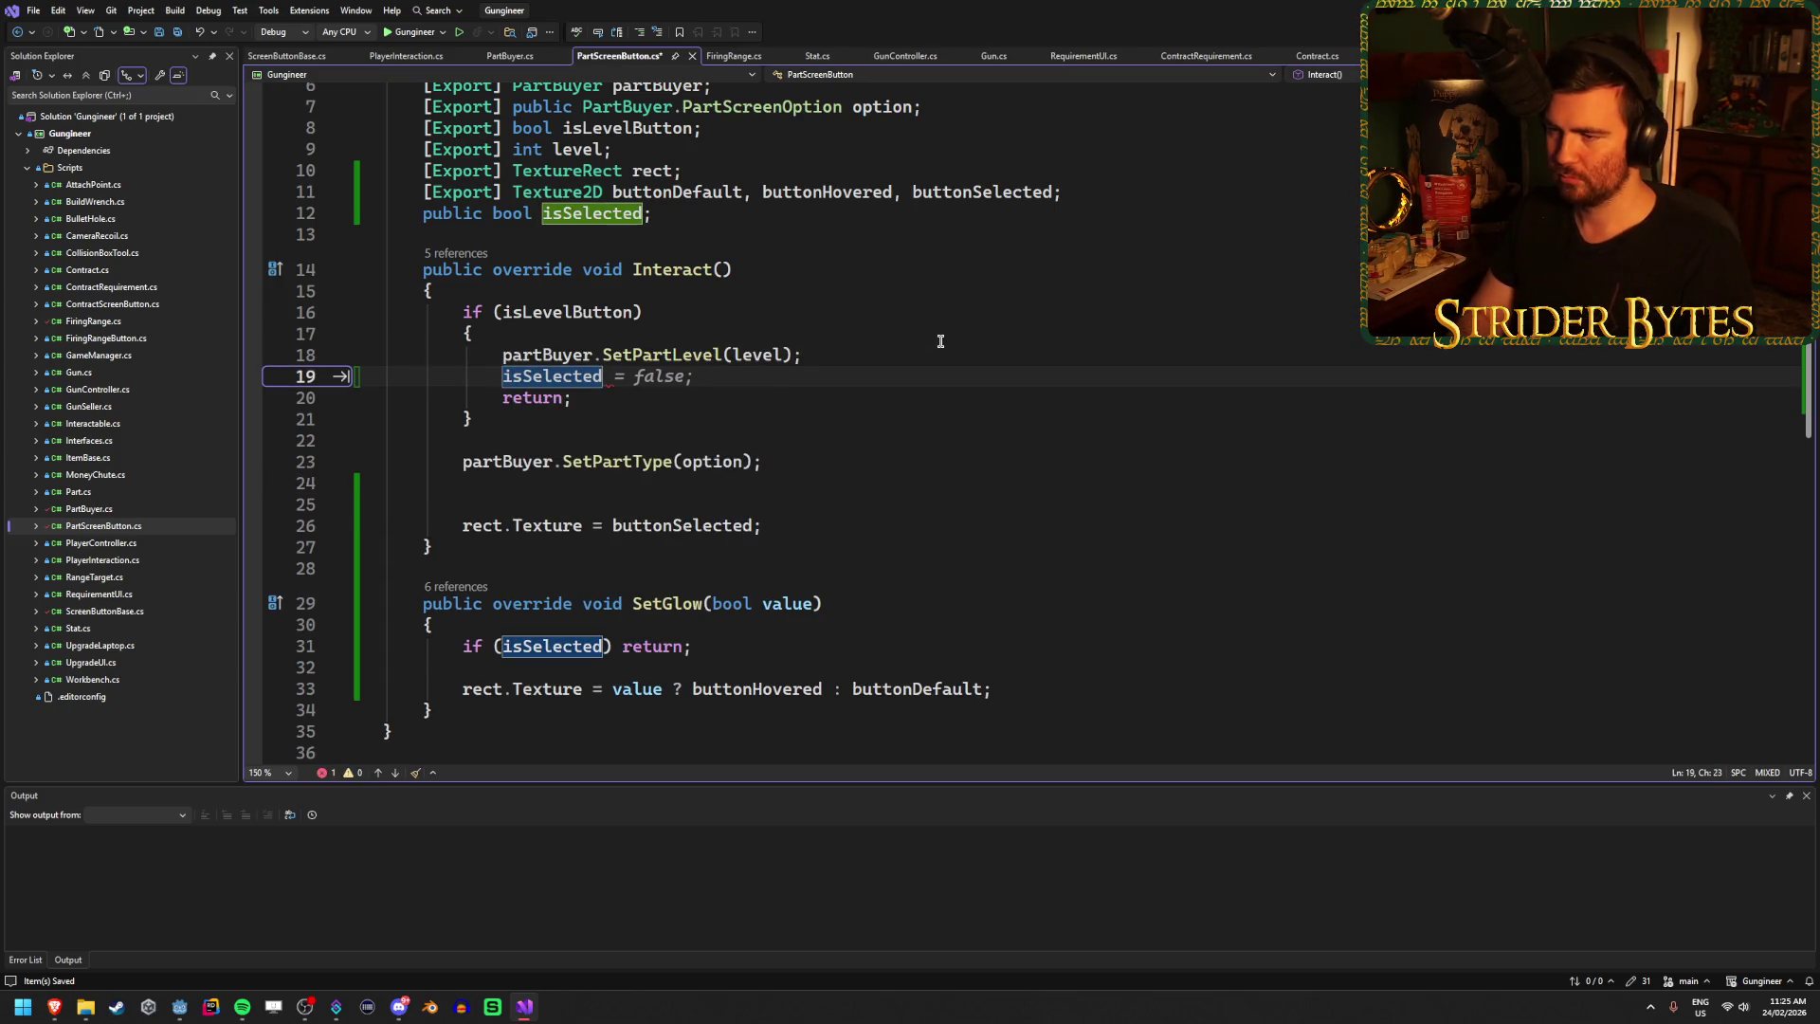
type(" = true;")
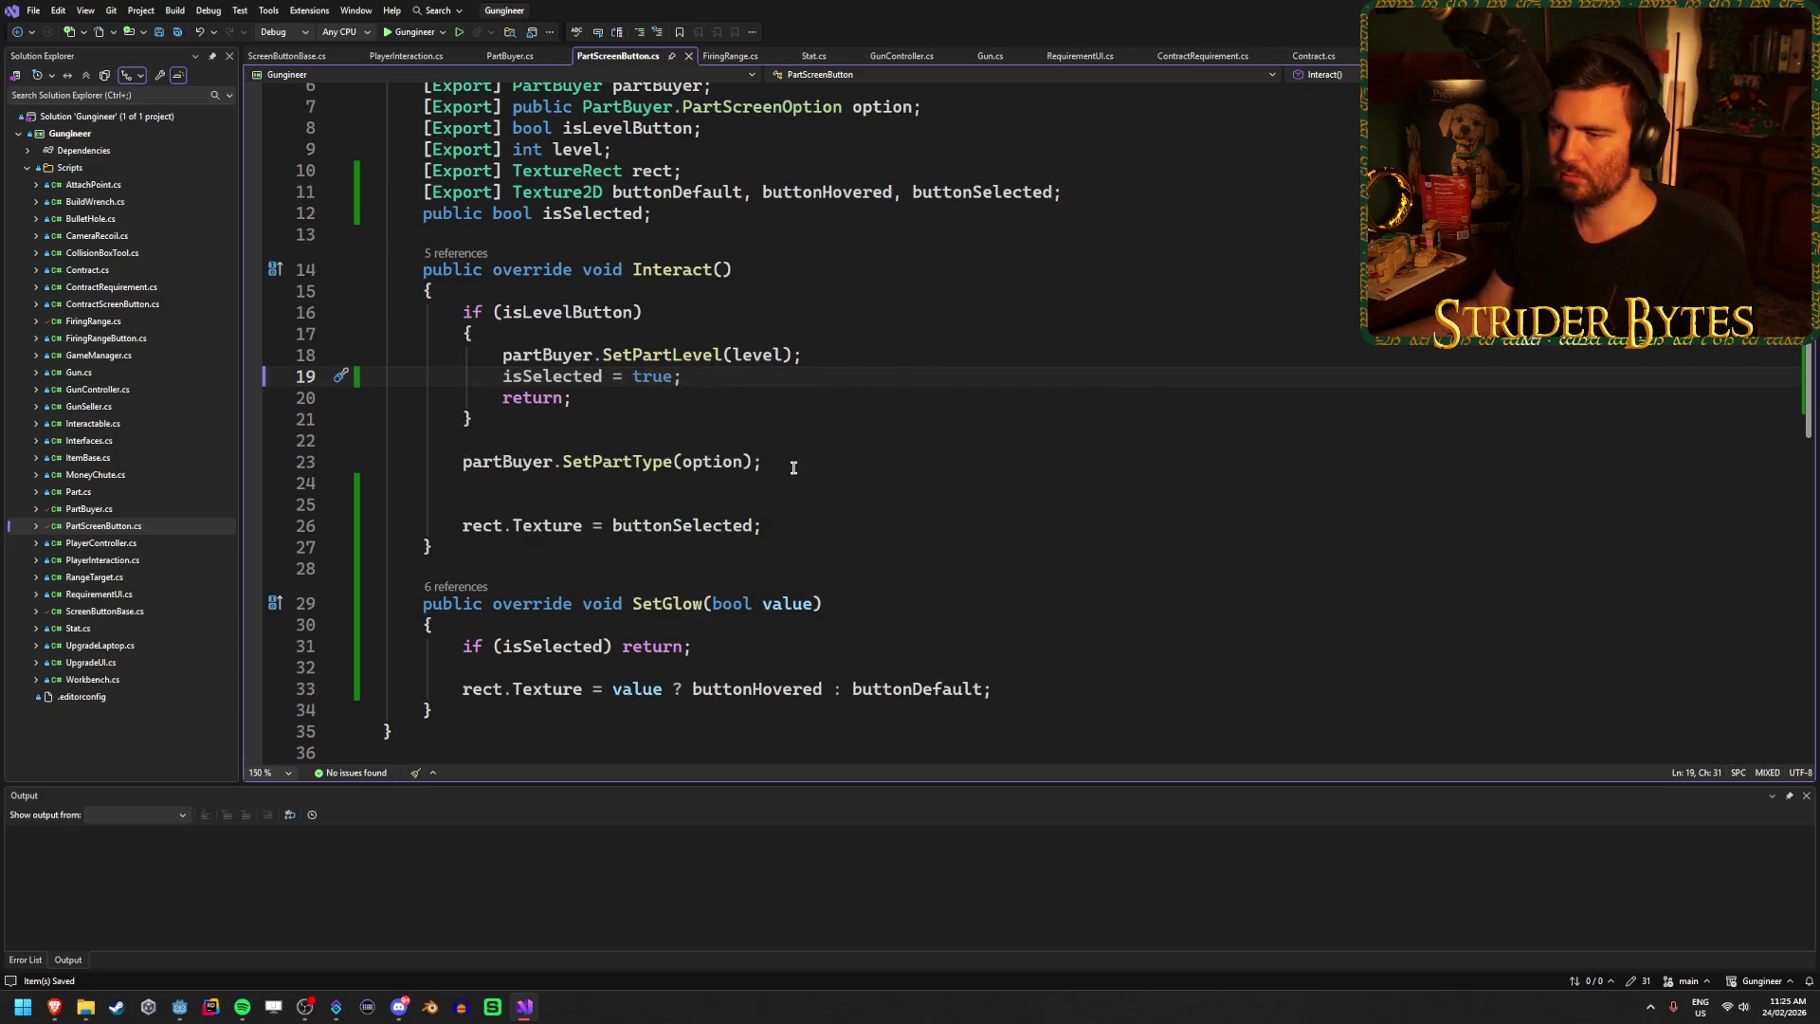
left_click(797, 526)
key("ctrl+c")
left_click(713, 375)
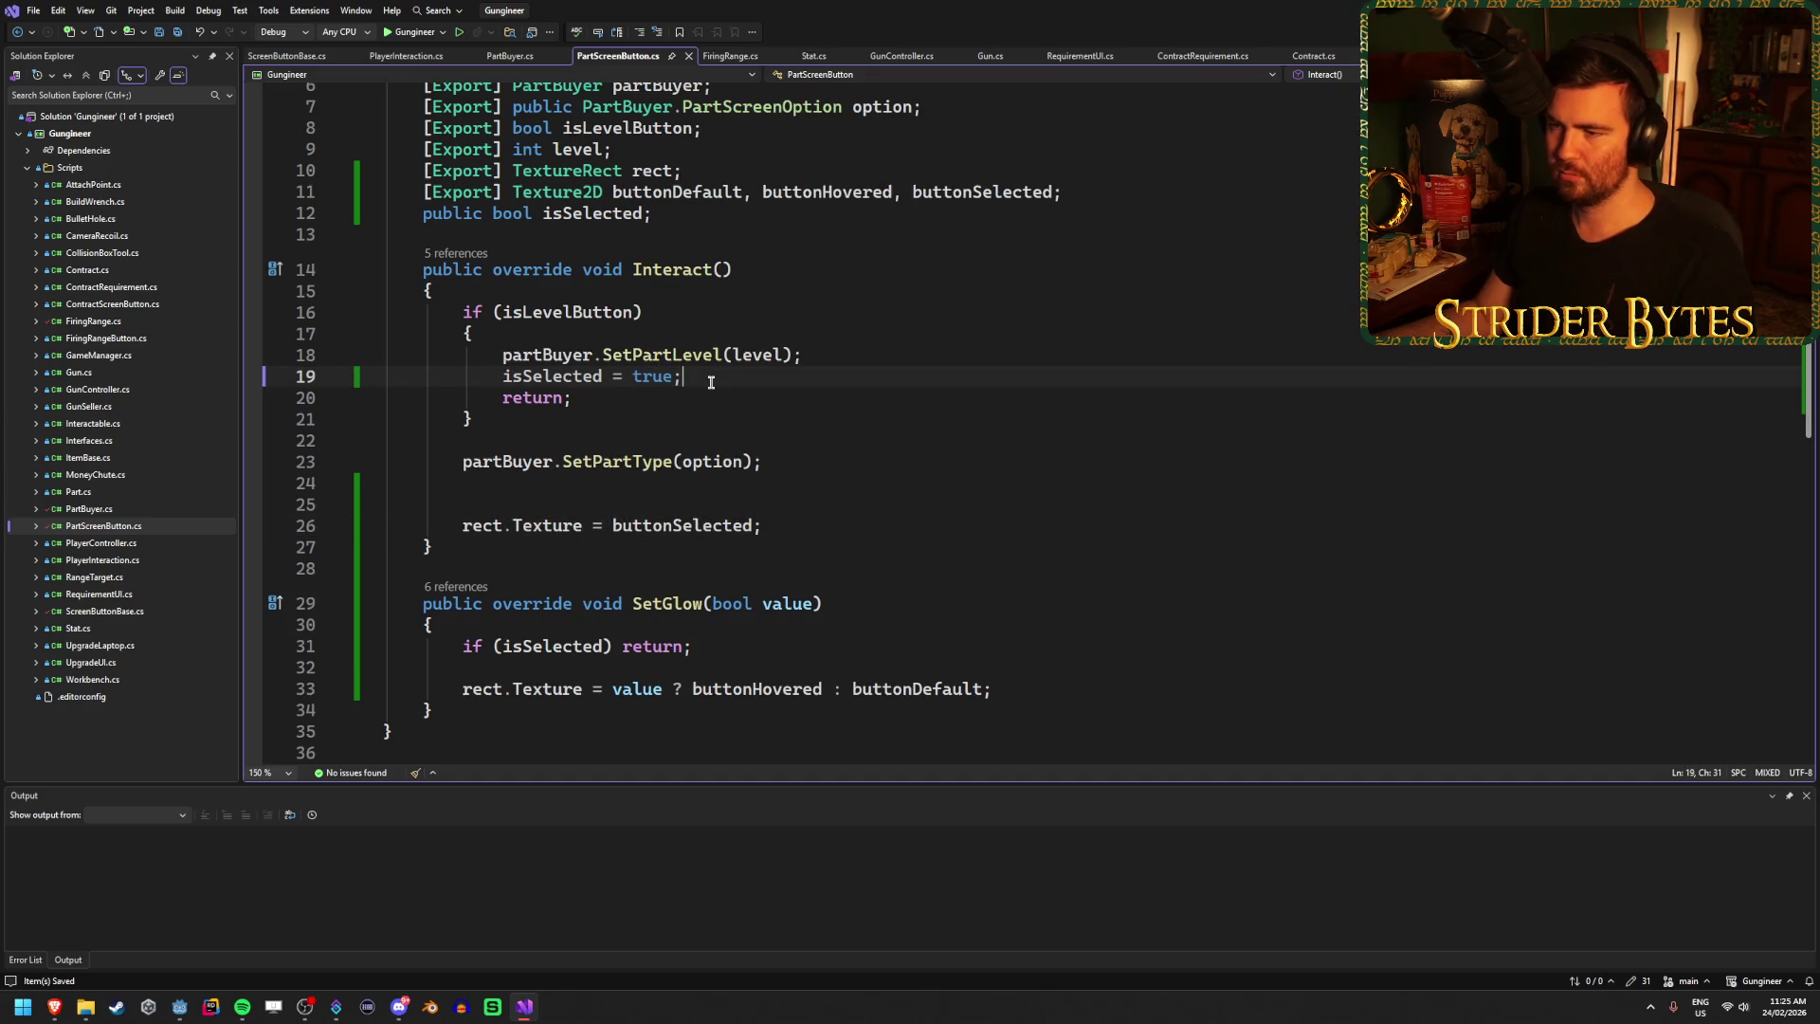
key("Return")
key("ctrl+v")
key("BackSpace")
key("ctrl+s")
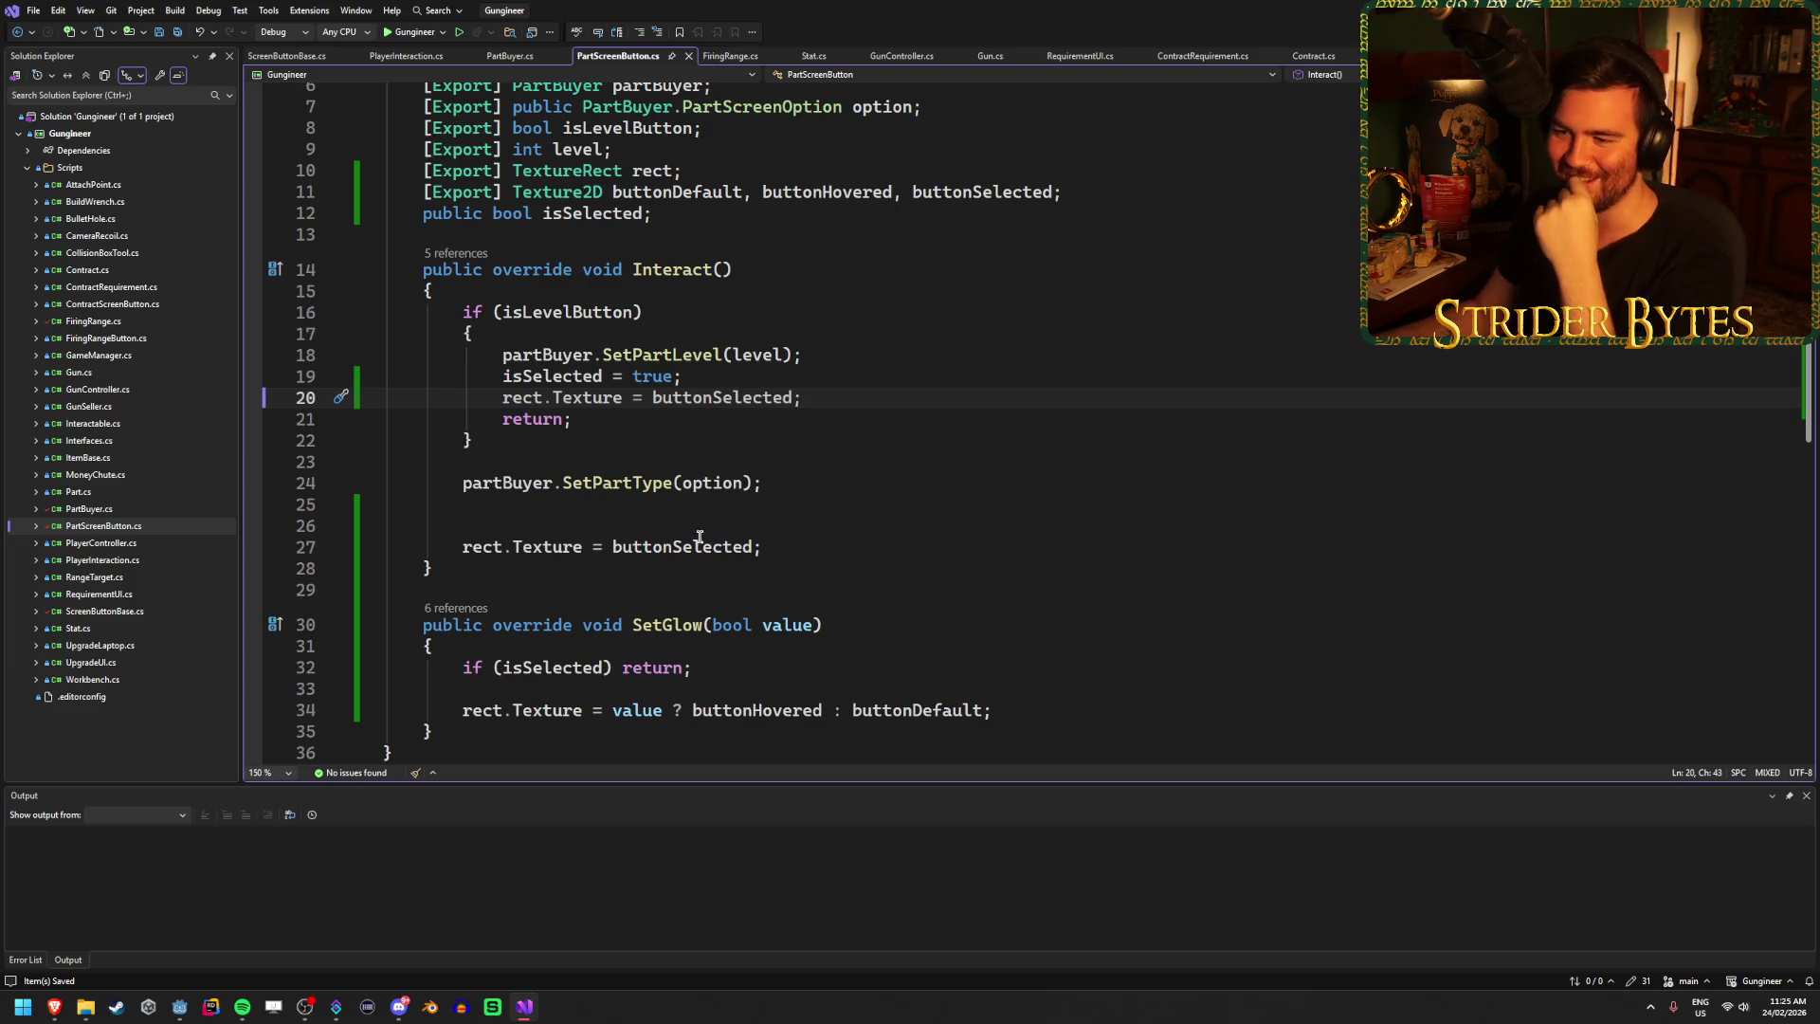
Add isSelected = true; to the part-button branch, remove the blank line, and save.
left_click(776, 532)
type("is")
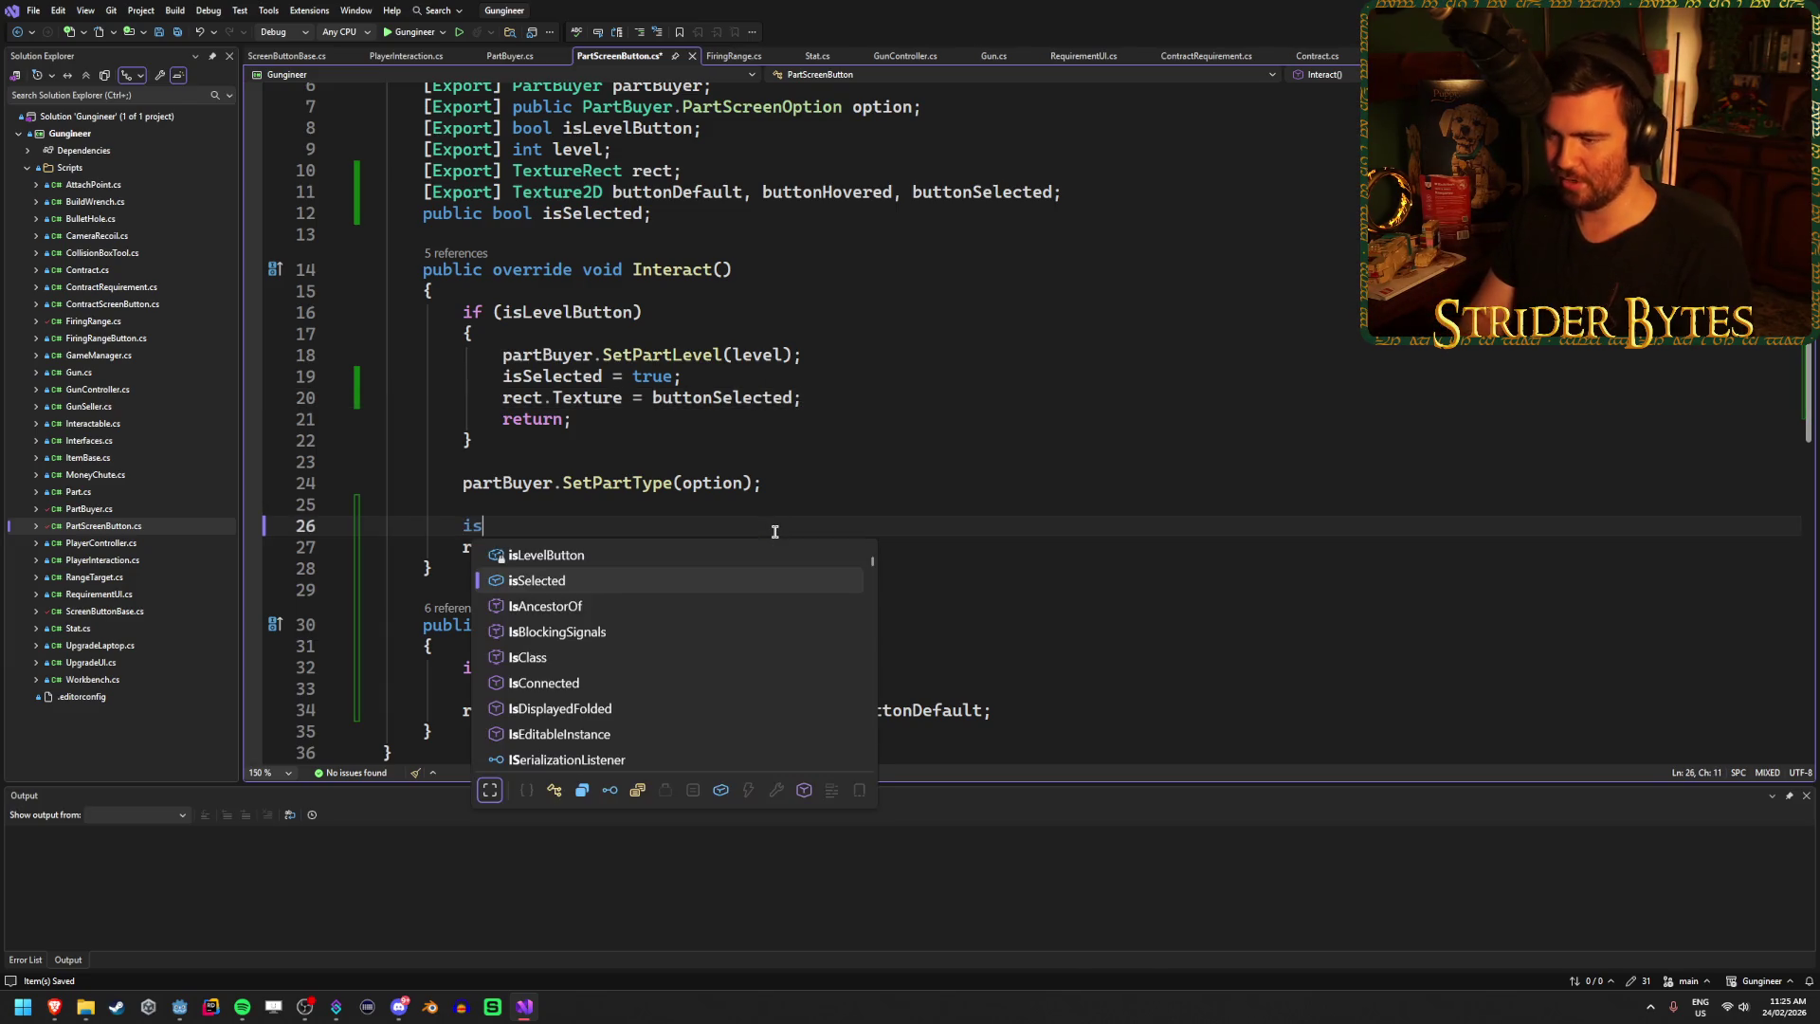
key("Tab")
type("= true;")
key("ctrl+s")
left_click(800, 552)
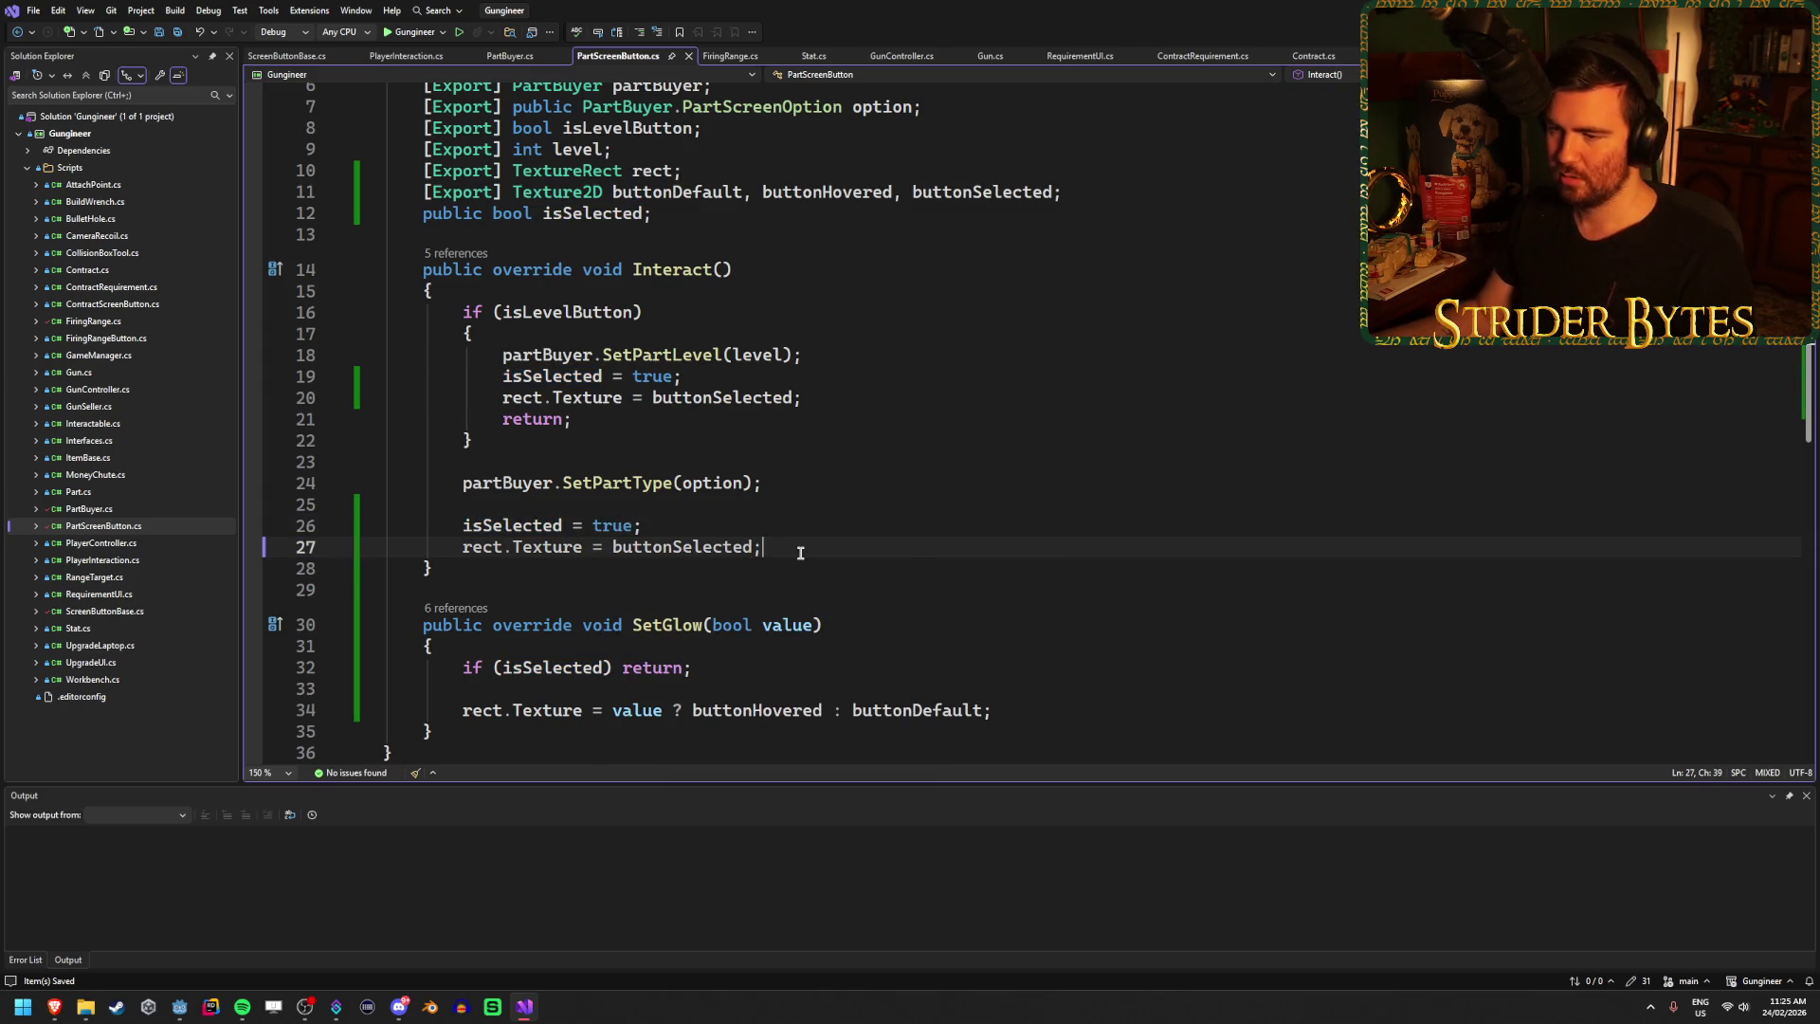
left_click(791, 507)
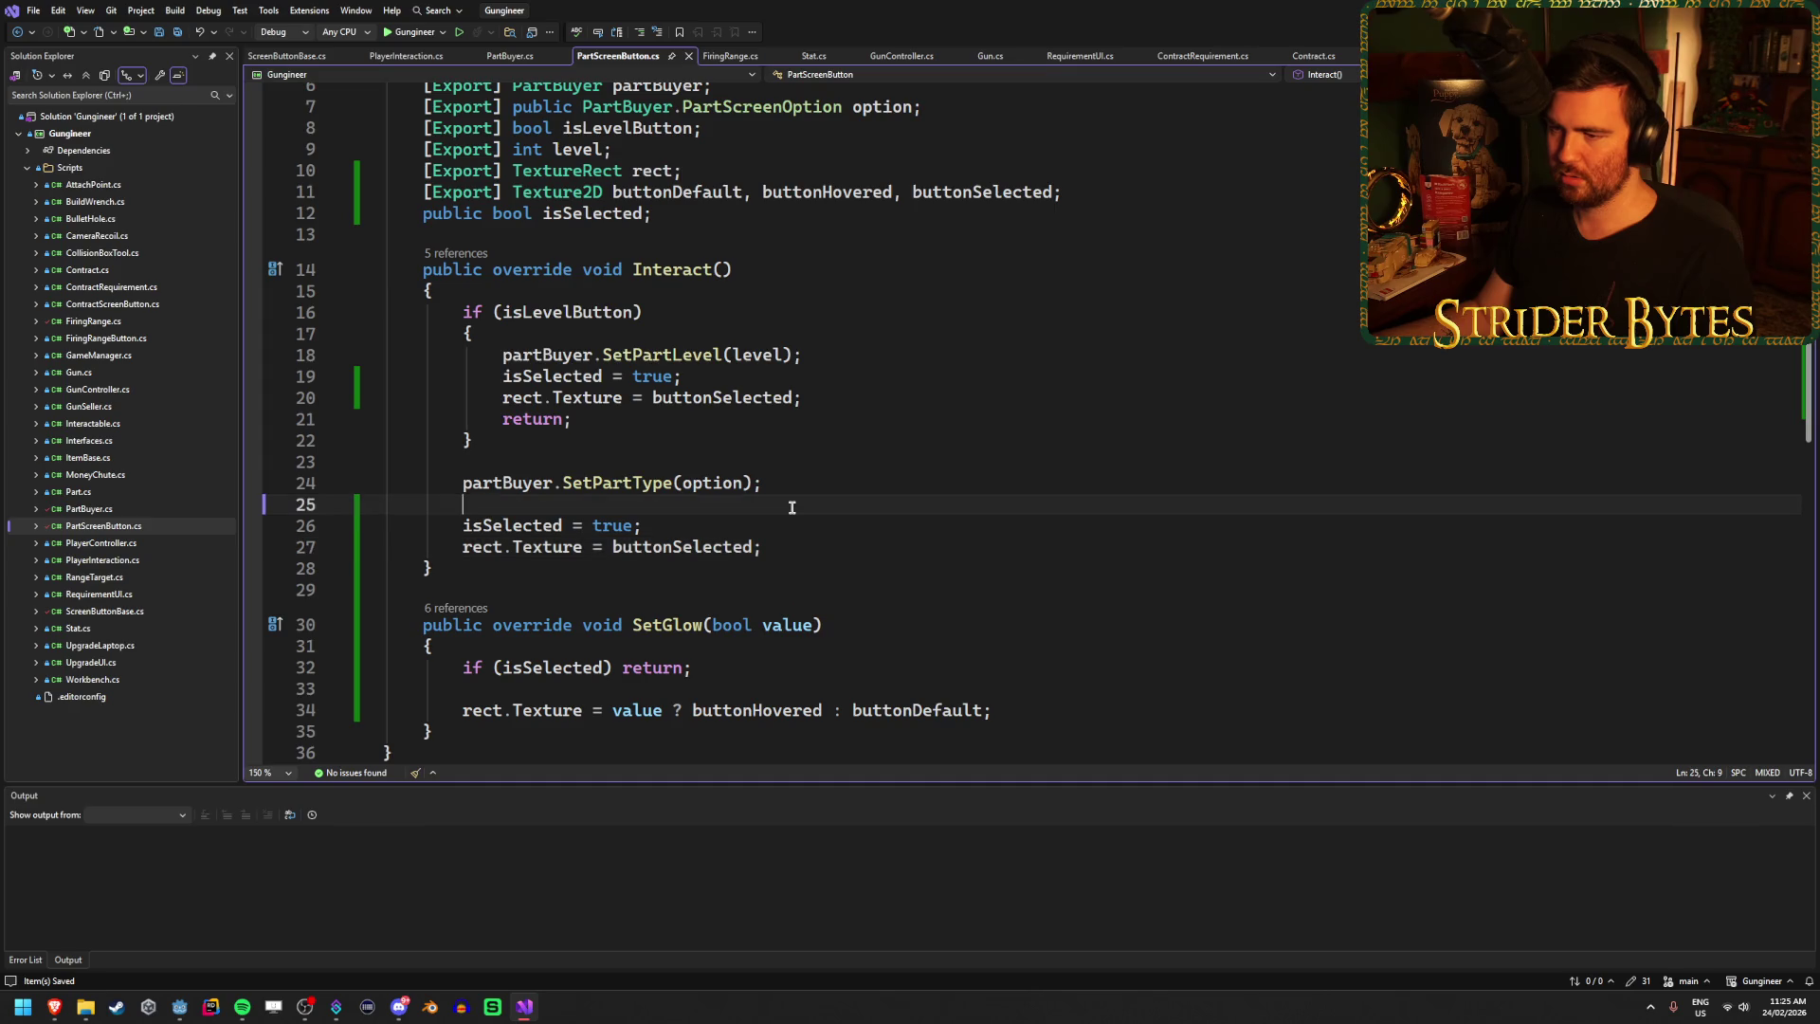
key("BackSpace")
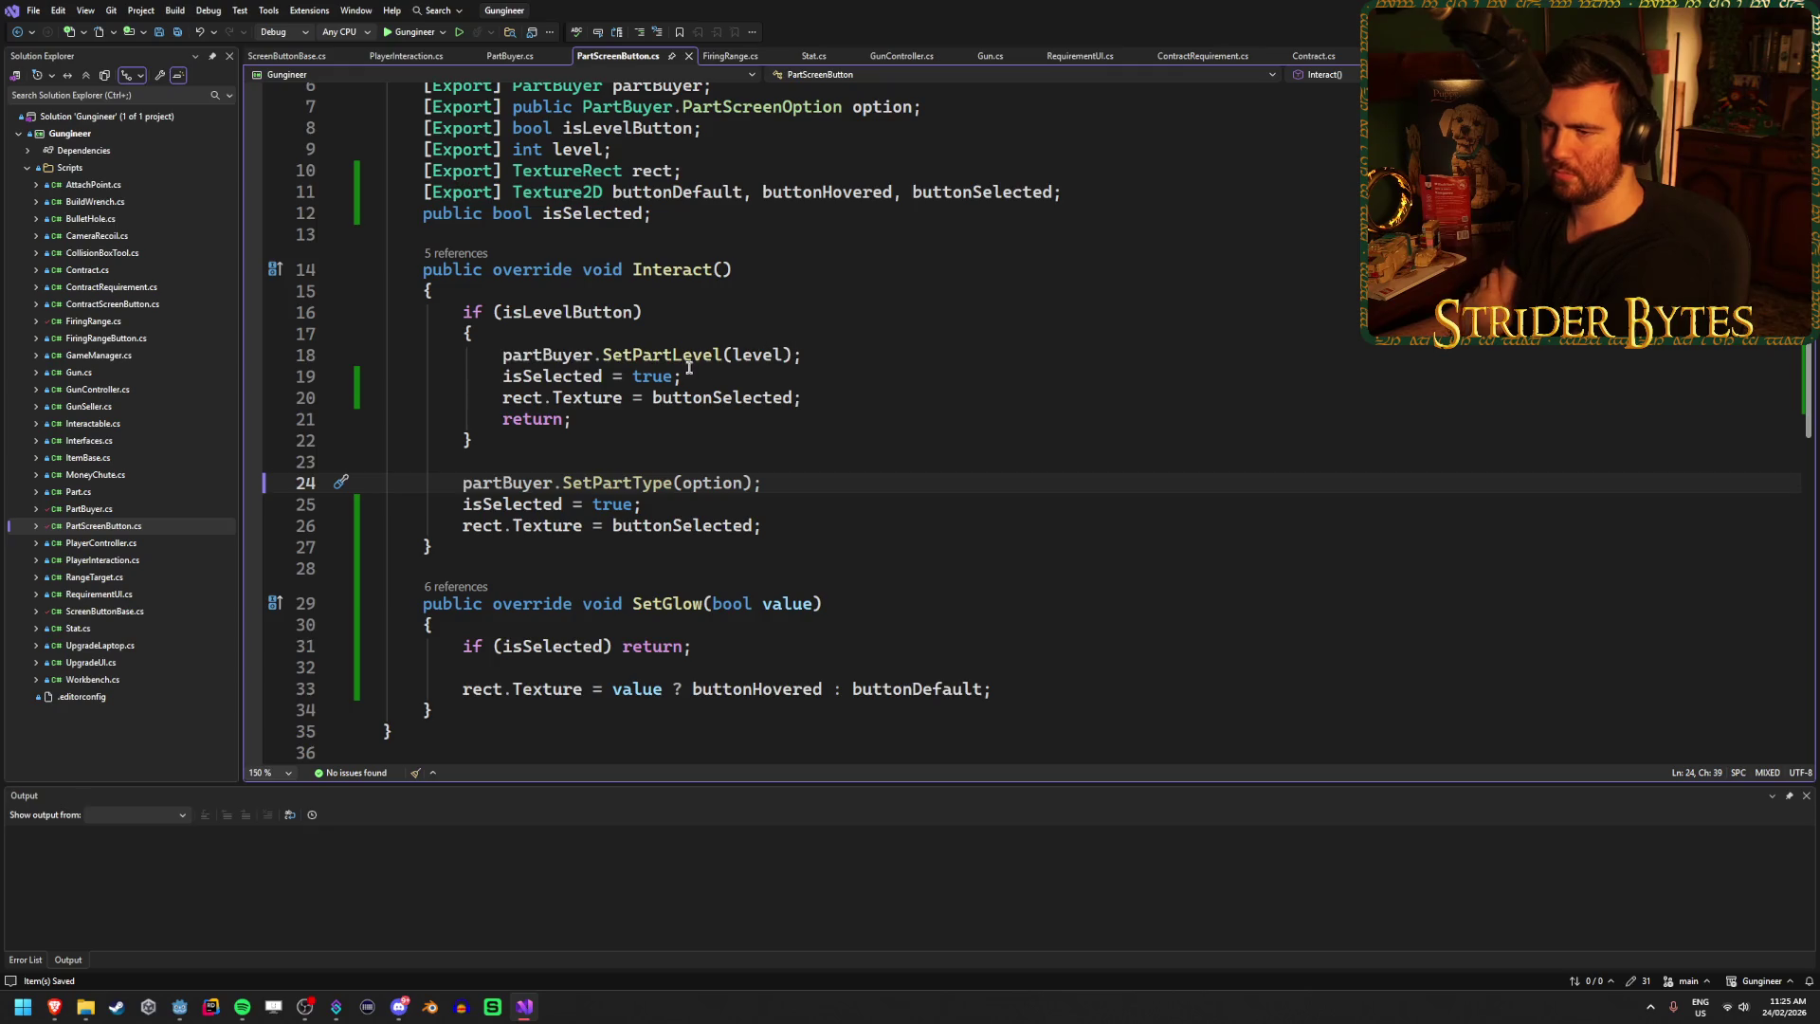
left_click(901, 352)
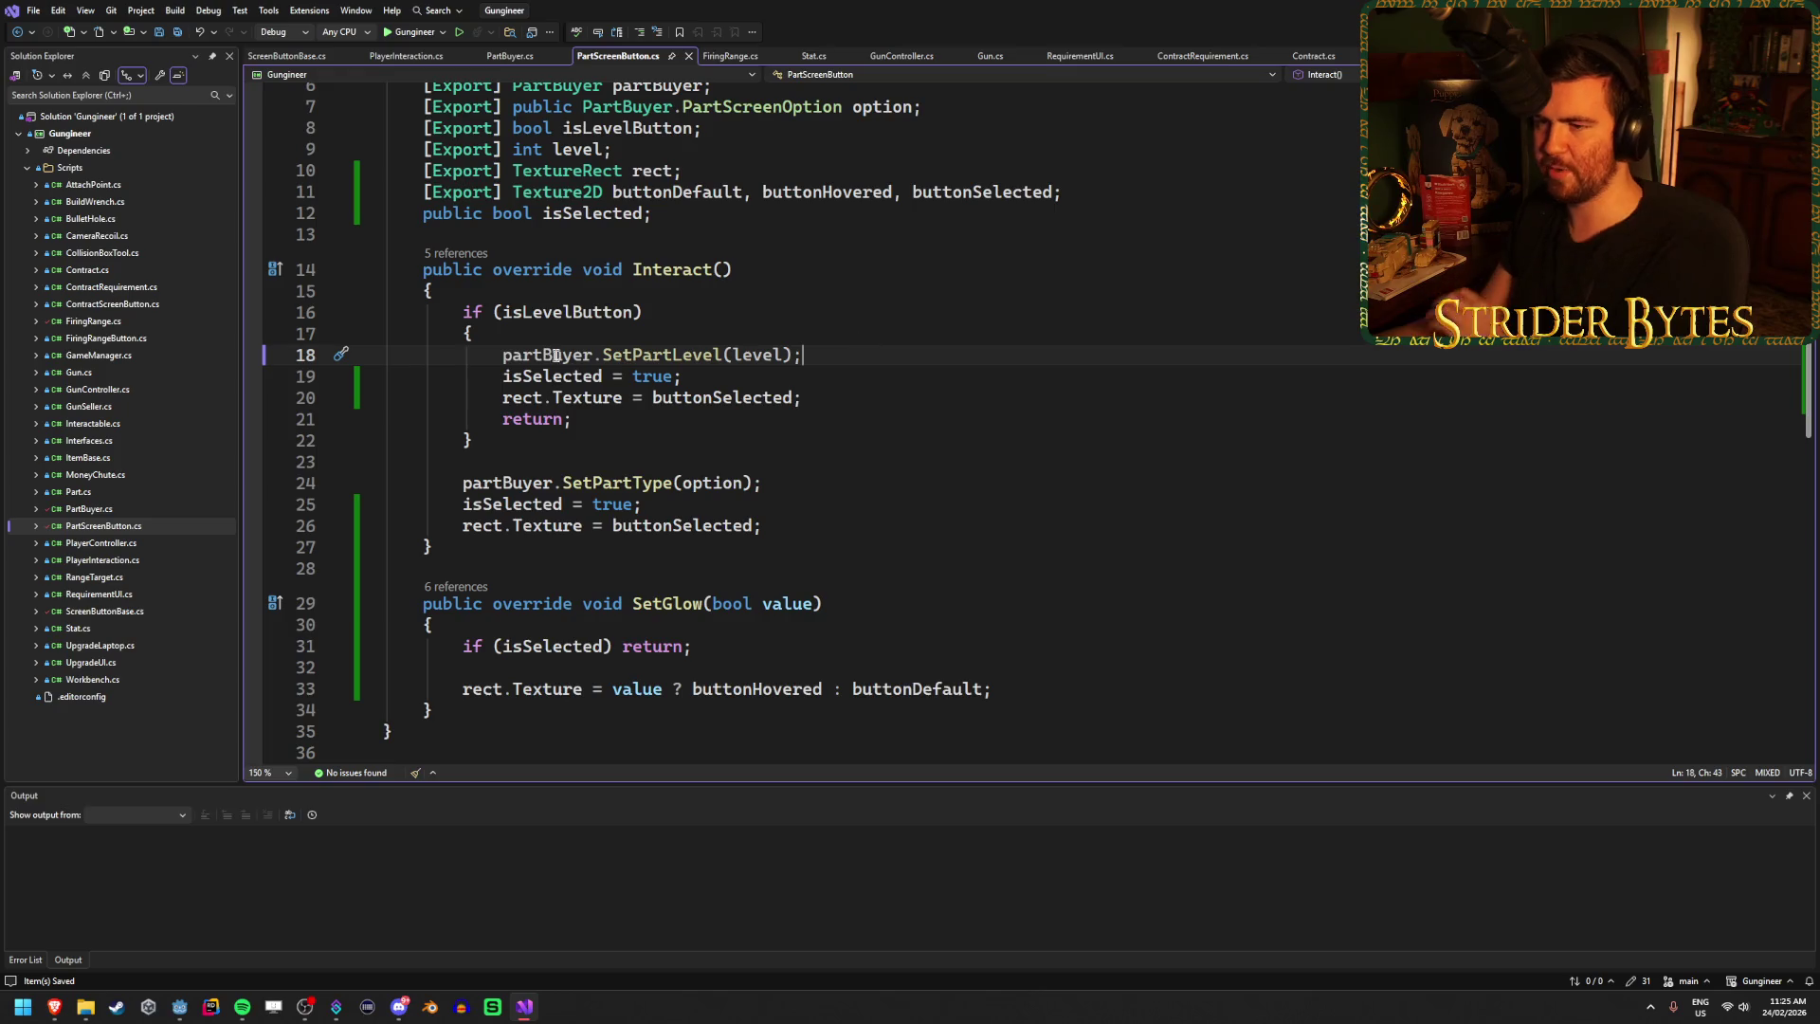
left_click_drag(608, 422, 222, 360)
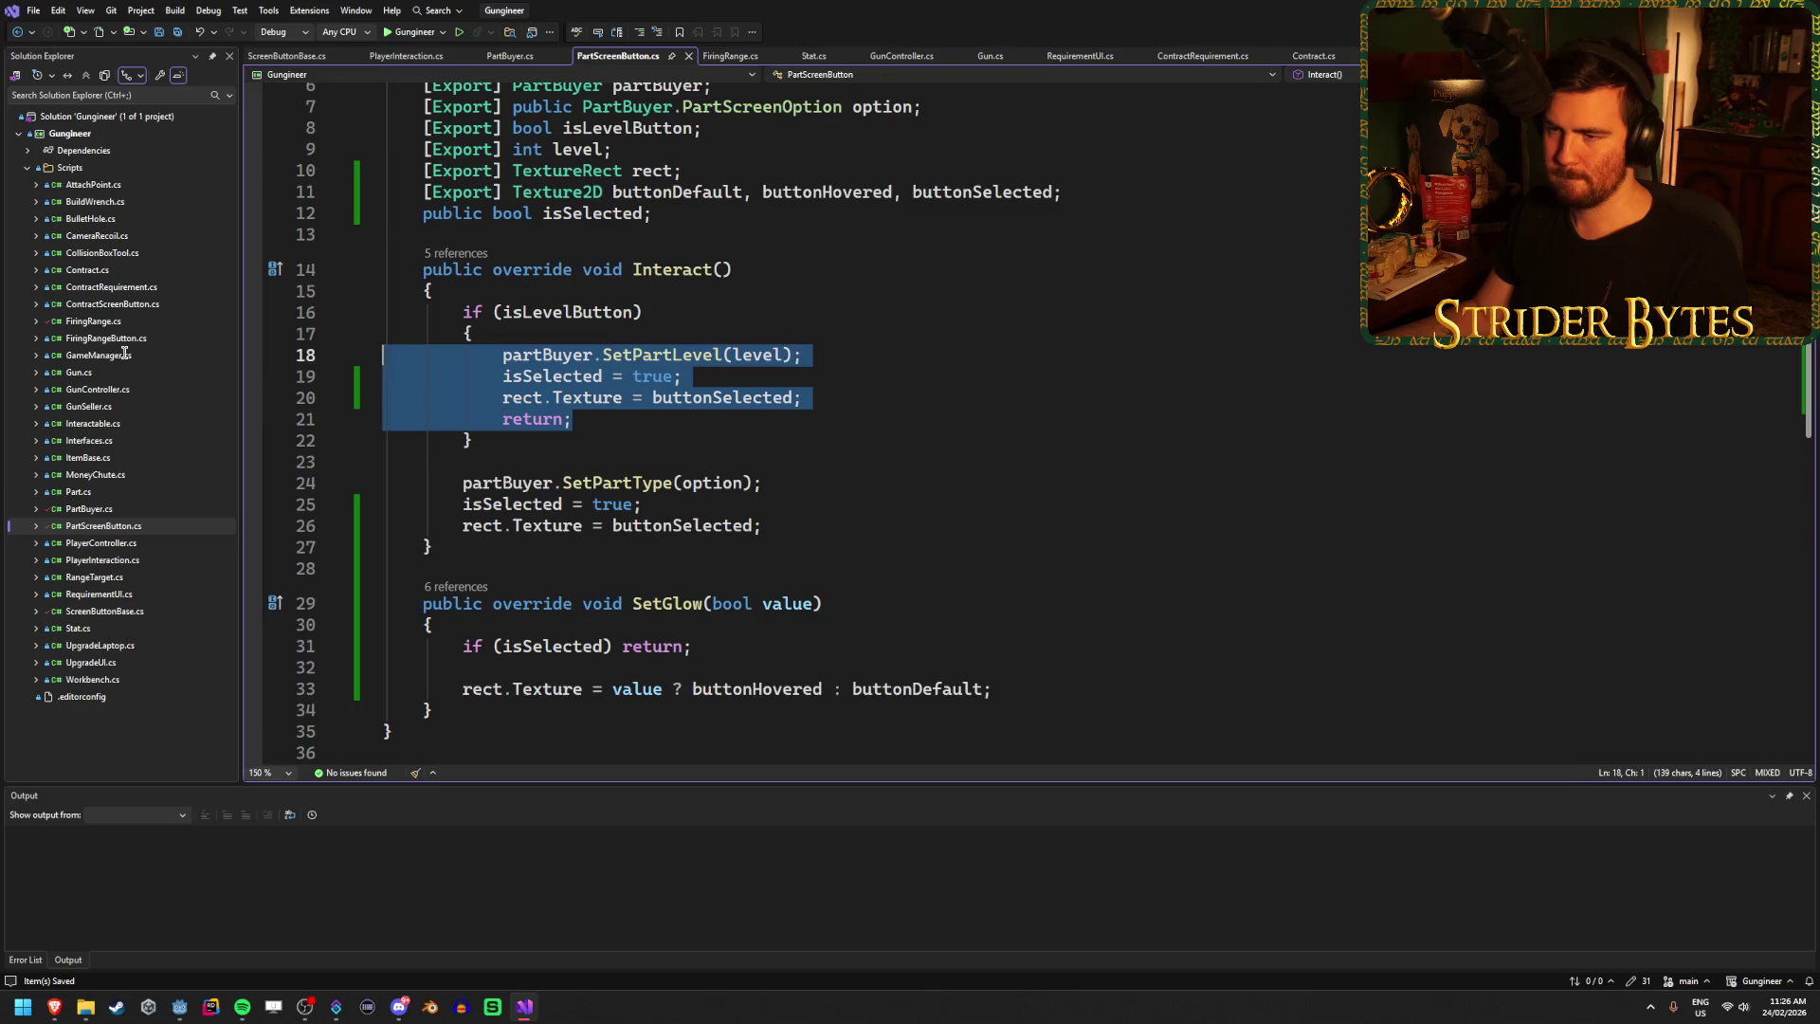
Delete the duplicated lines after SetPartLevel and add an else block to the if.
key("shift+Down")
key("Delete")
key("Delete")
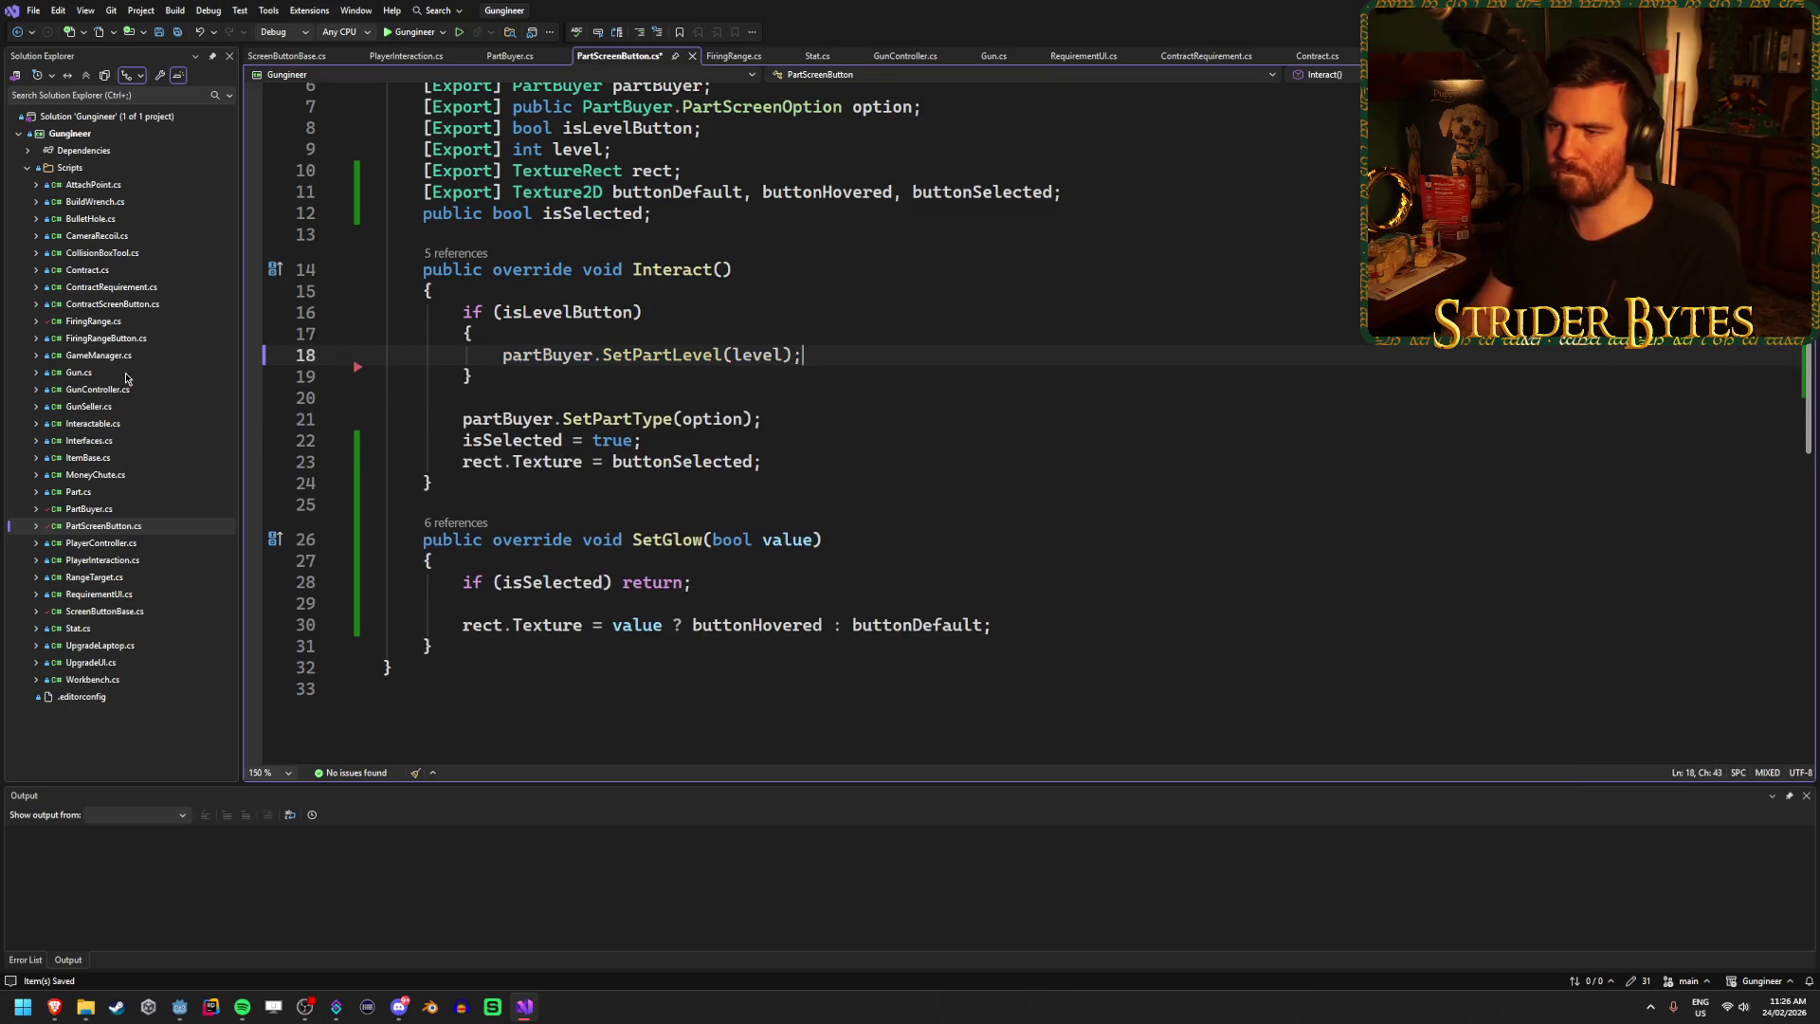
key("End")
key("Return")
type("els")
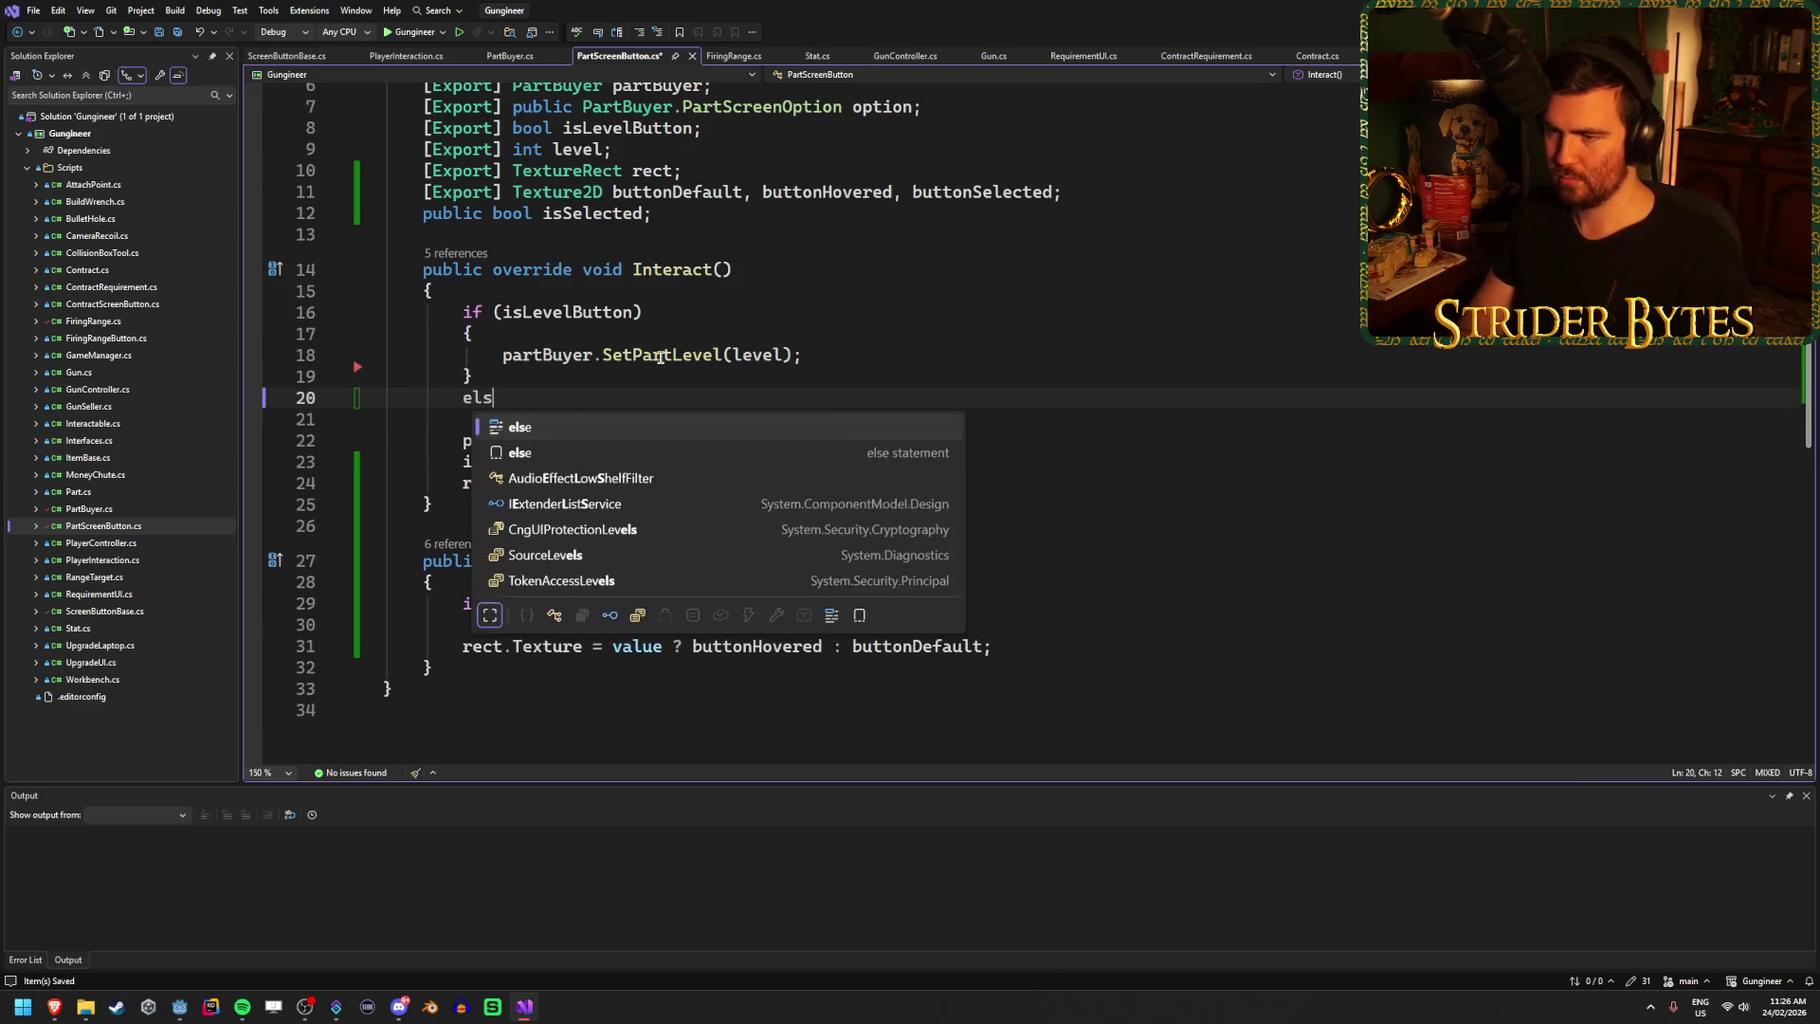
type("e {")
key("Return")
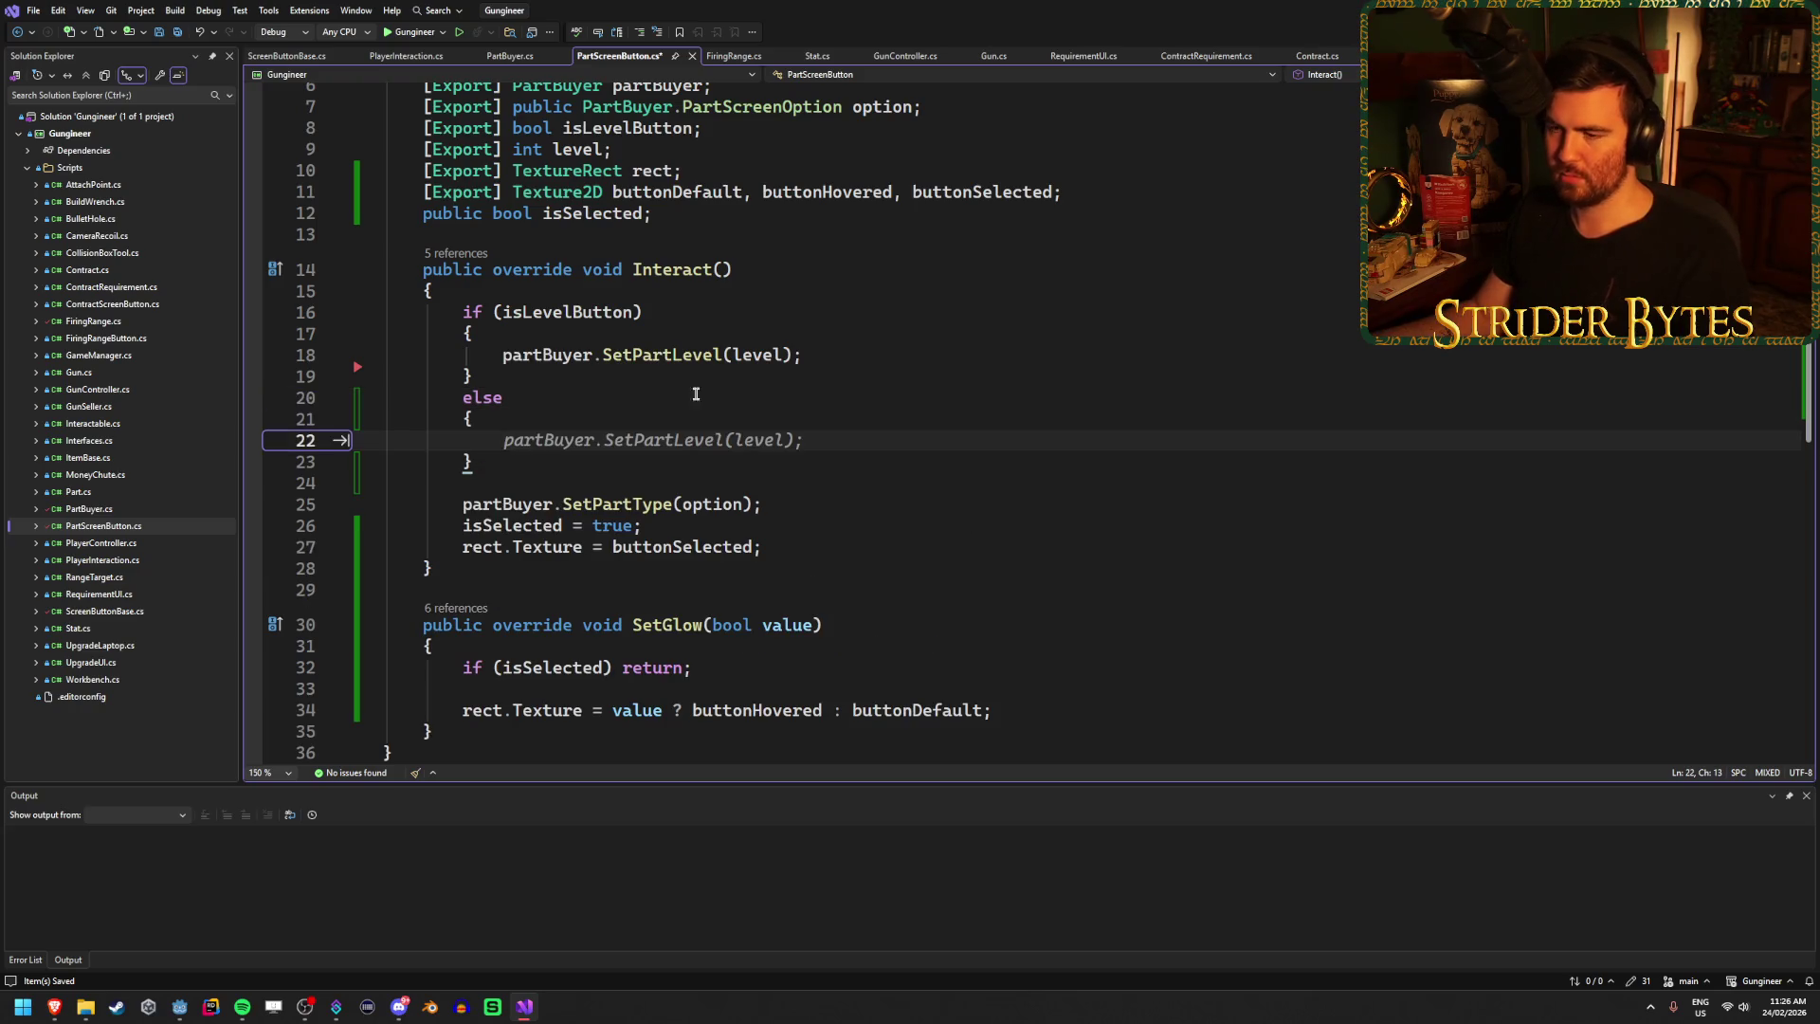
Move the SetPartType call into the else block, save PartScreenButton.cs, and switch to Godot.
left_click_drag(765, 512, 434, 511)
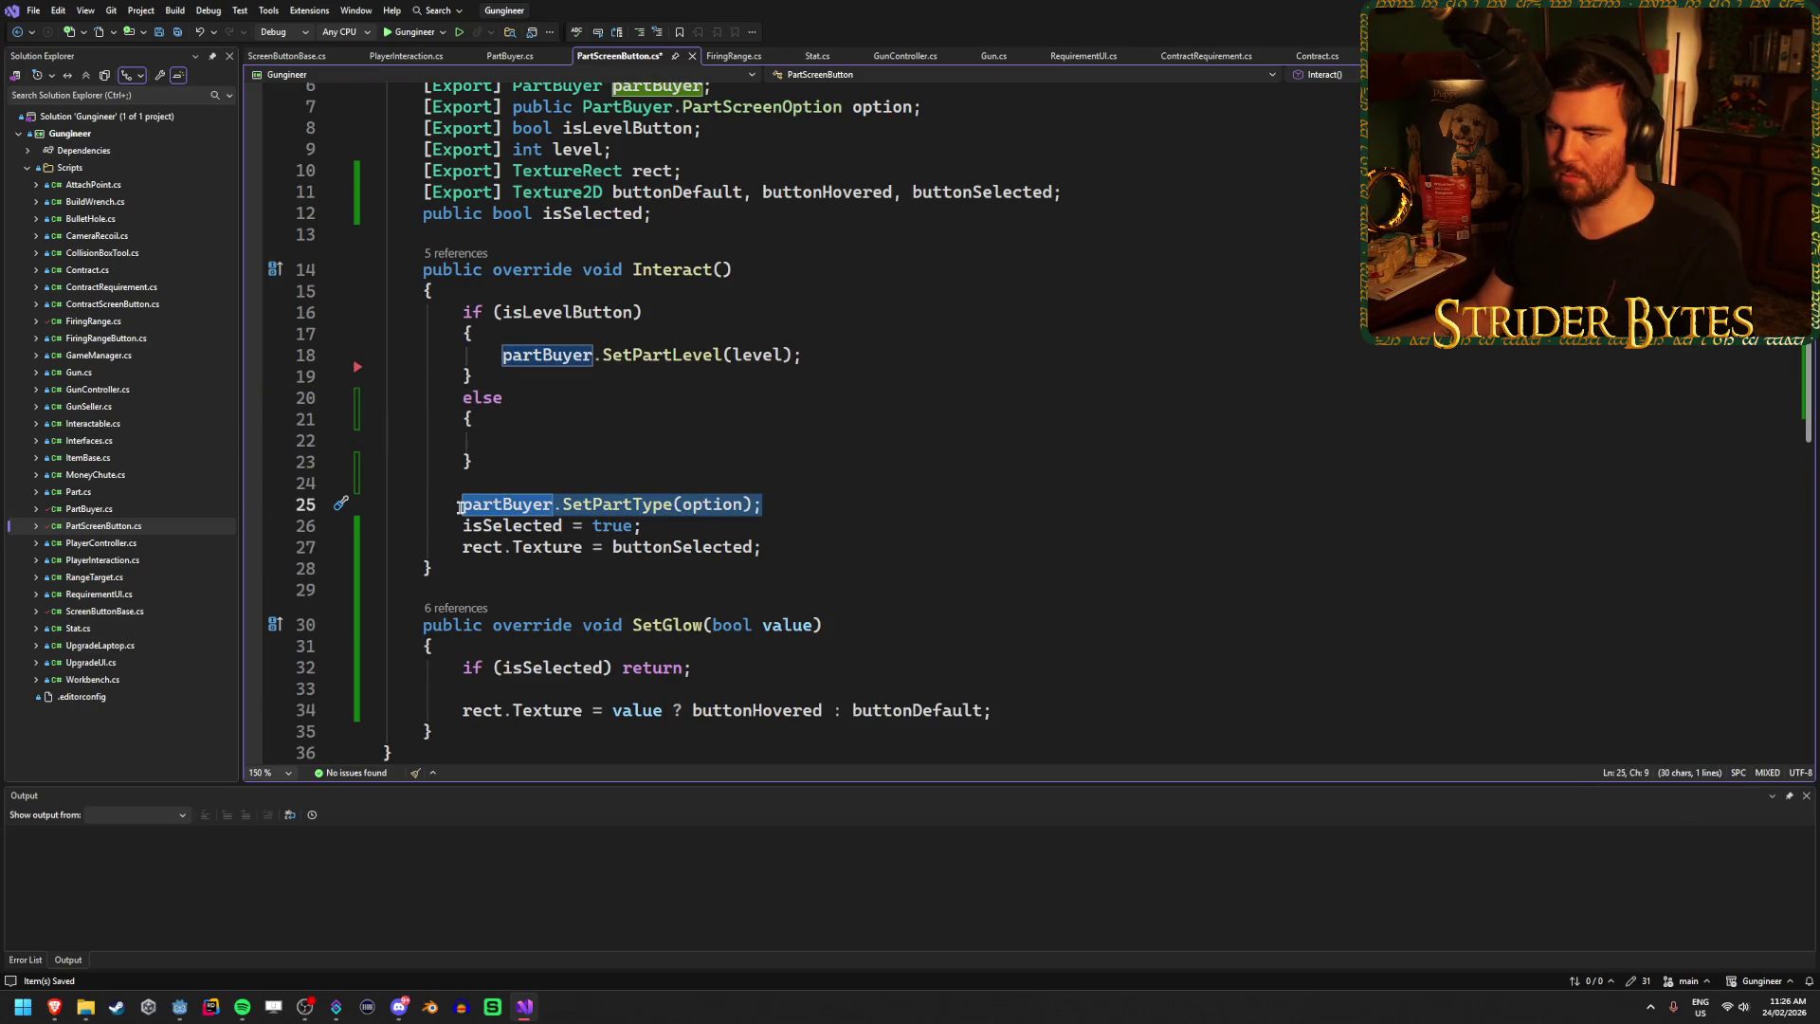
key("ctrl+c")
left_click(581, 430)
key("ctrl+v")
left_click(873, 497)
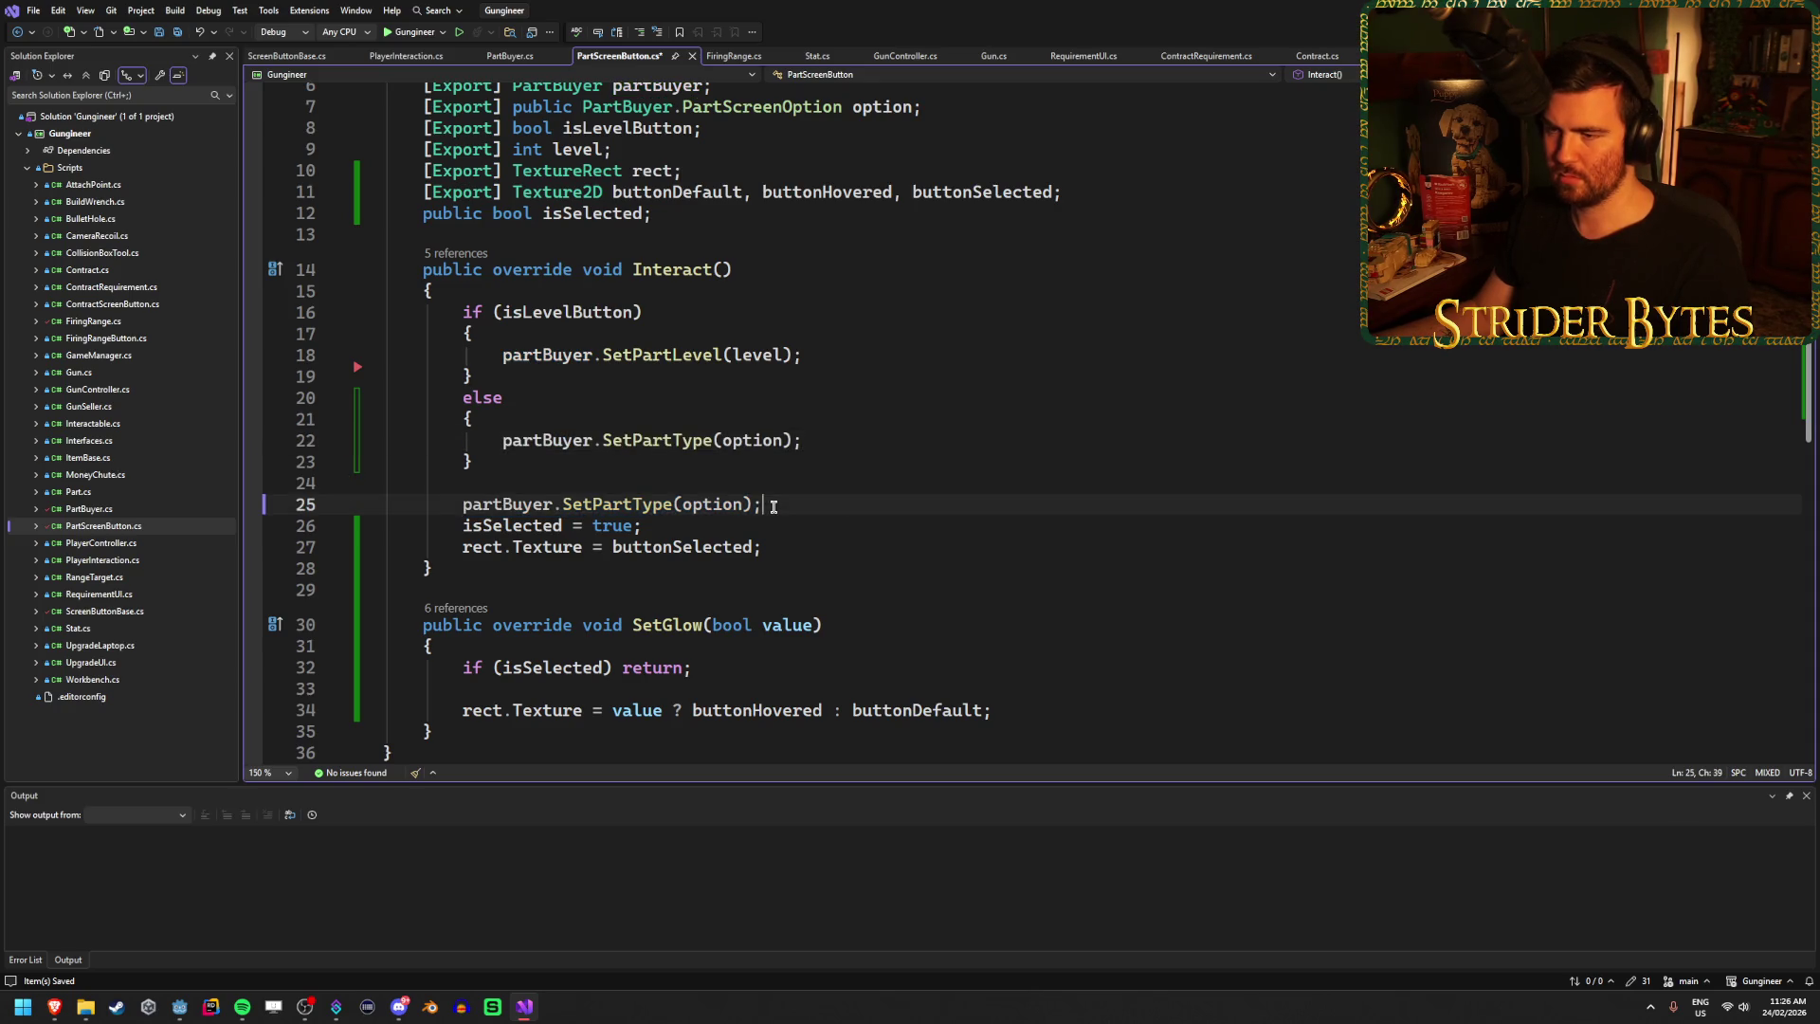
key("ctrl+x")
key("ctrl+s")
left_click(862, 520)
left_click(900, 563)
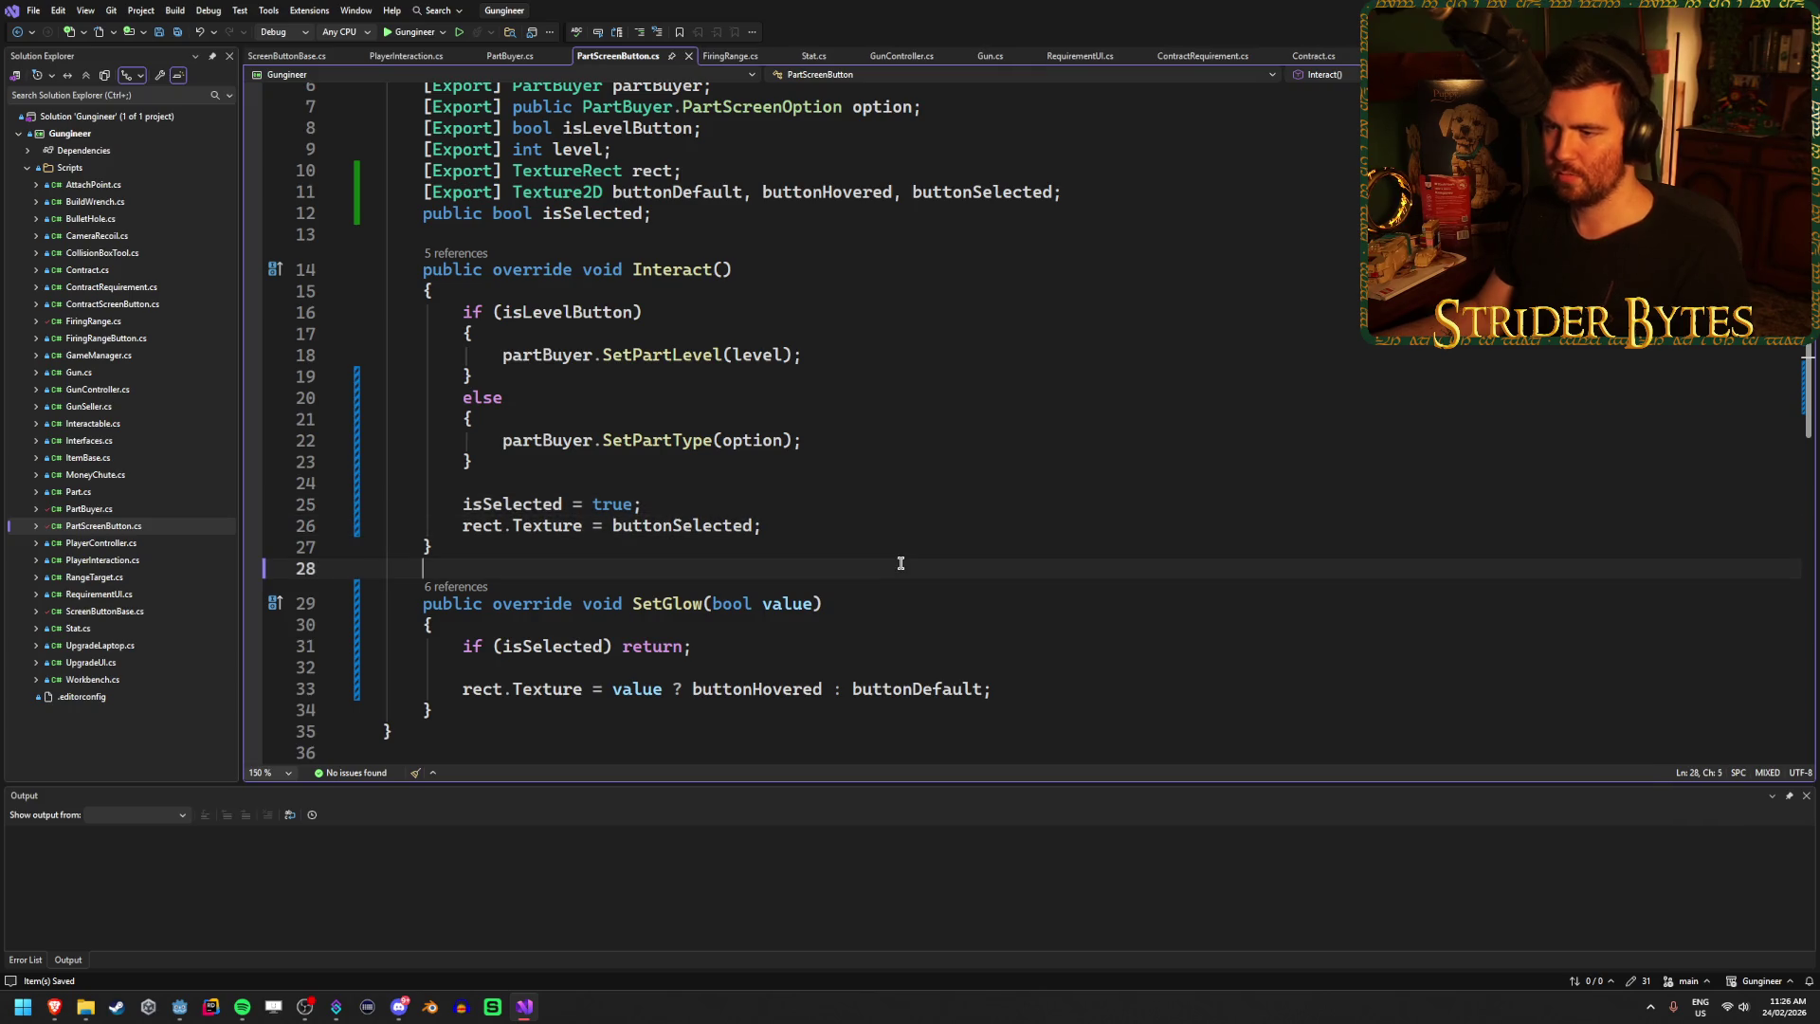
left_click(526, 541)
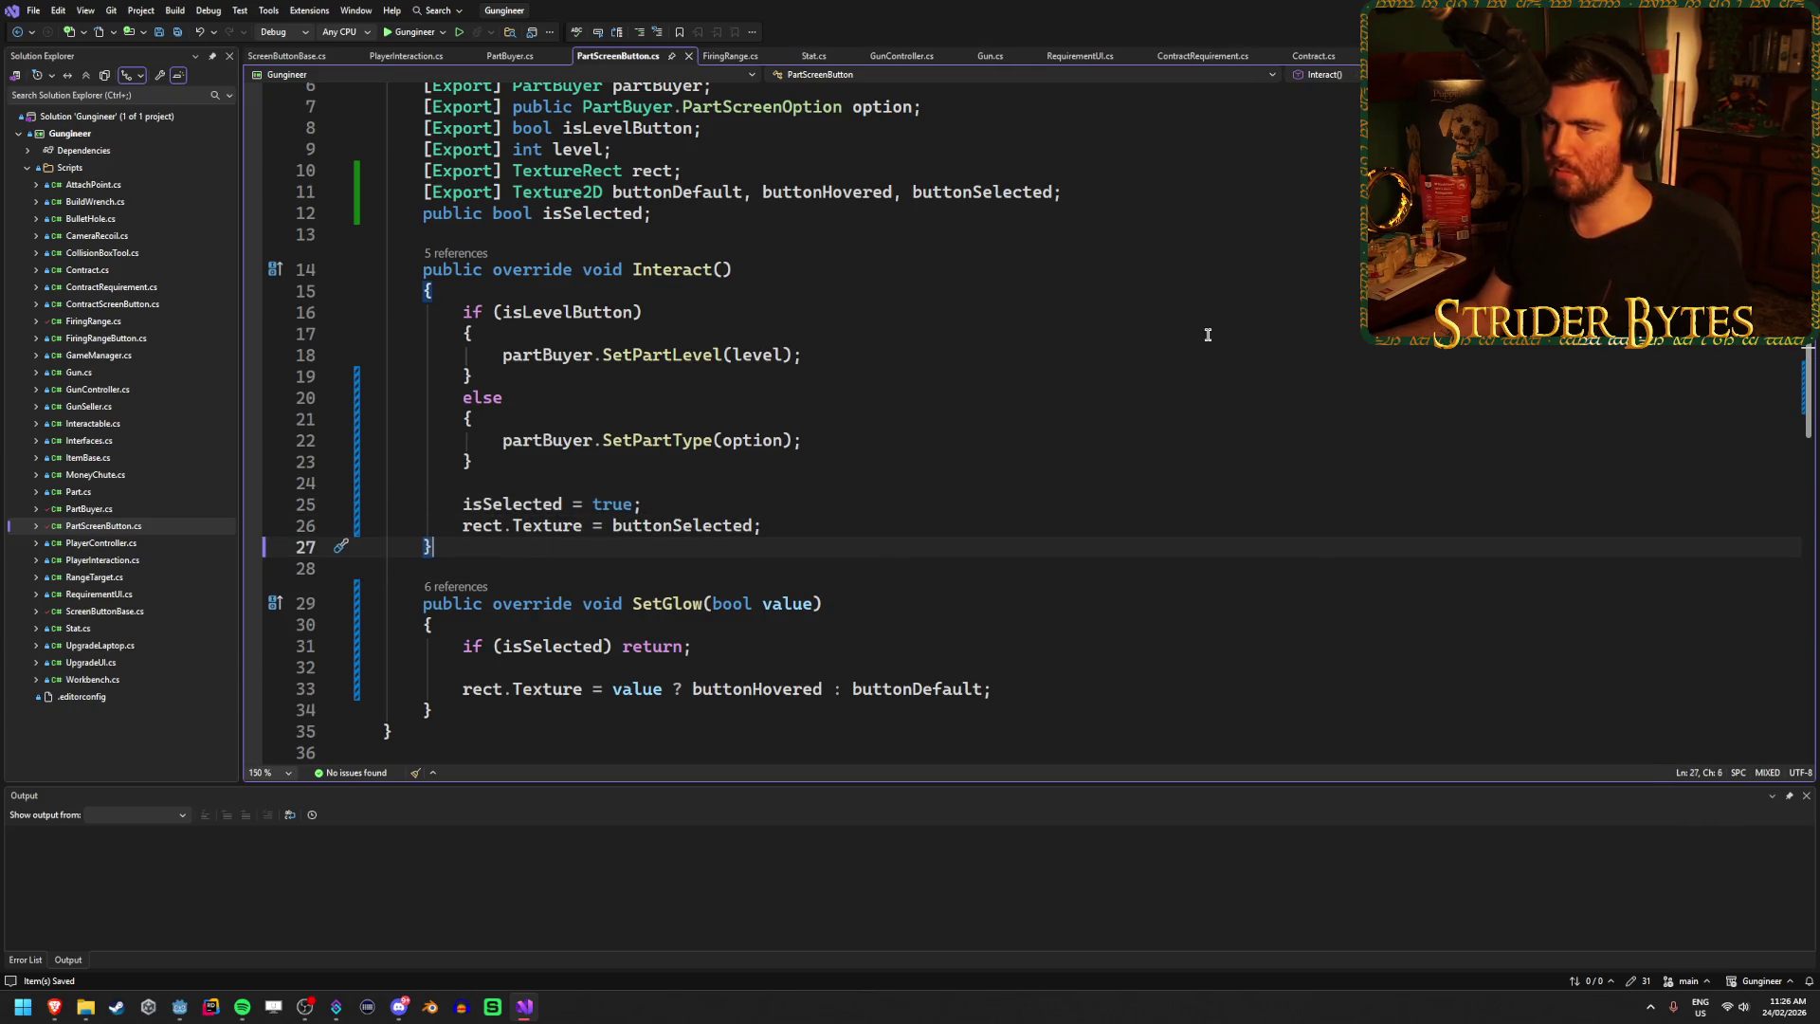
key("alt+Tab")
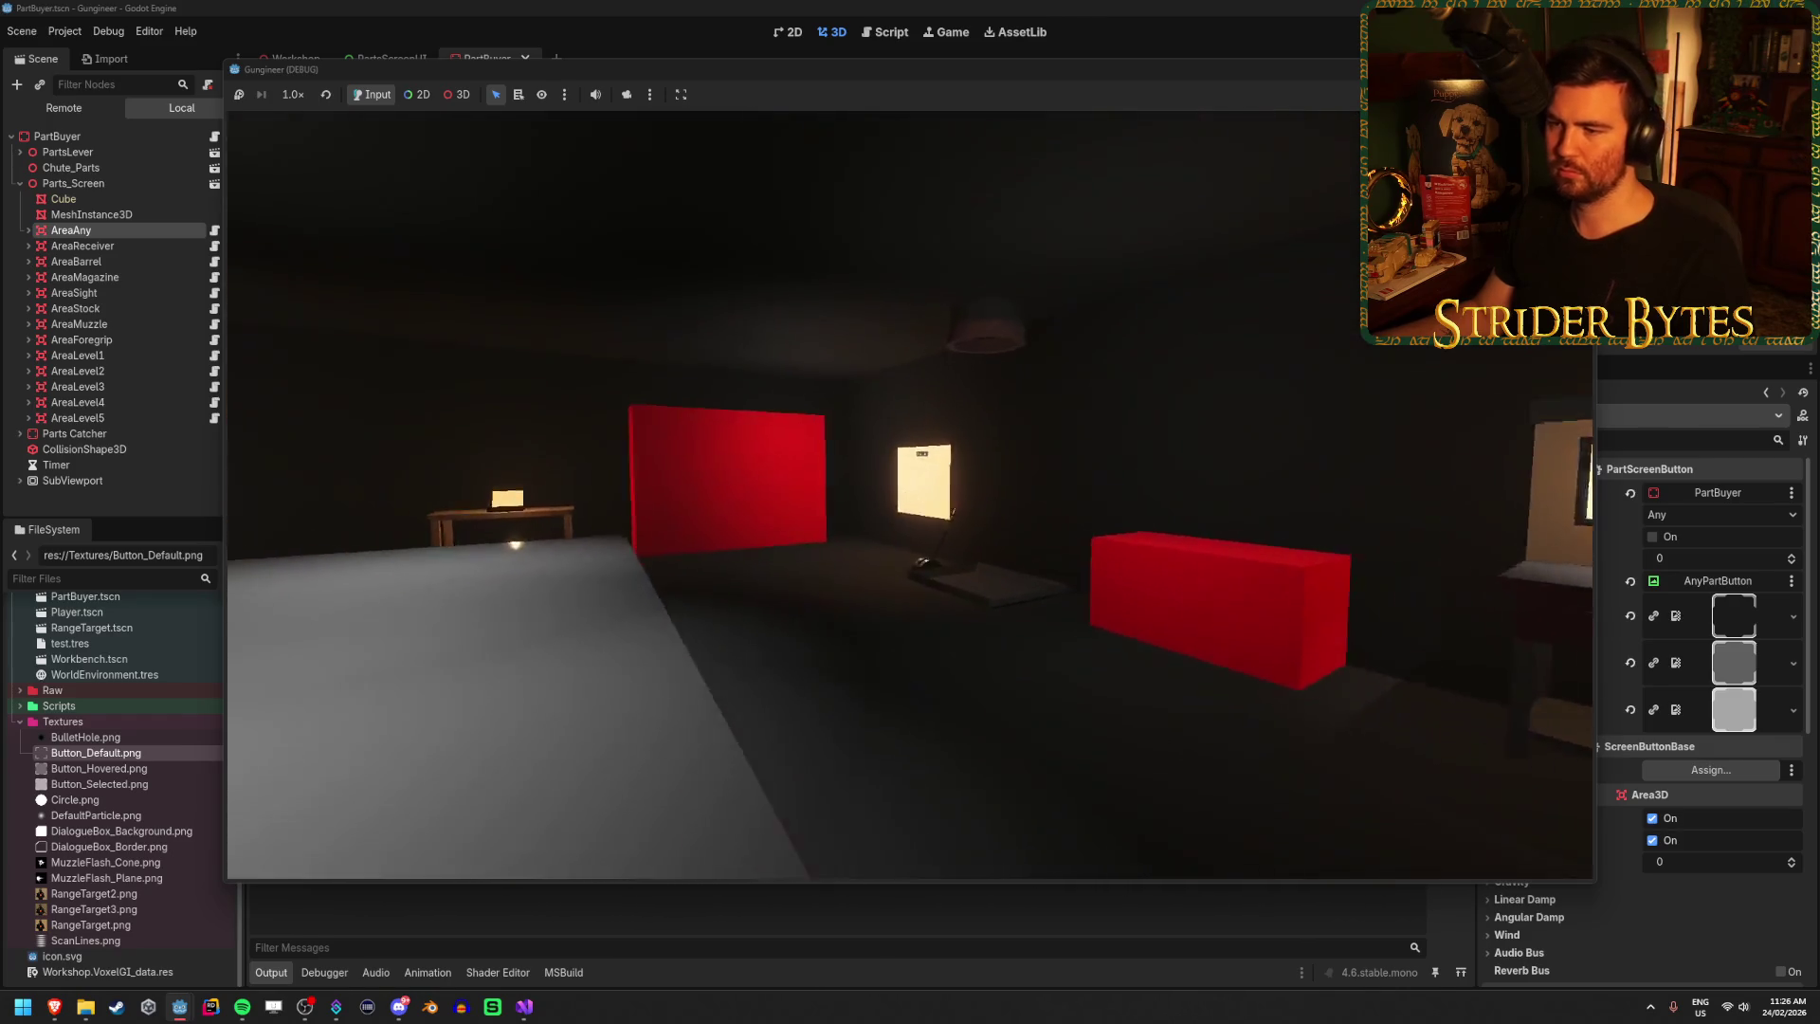
Walk up to the part-buyer screen in the running game, then stop it and return to Visual Studio.
key("w")
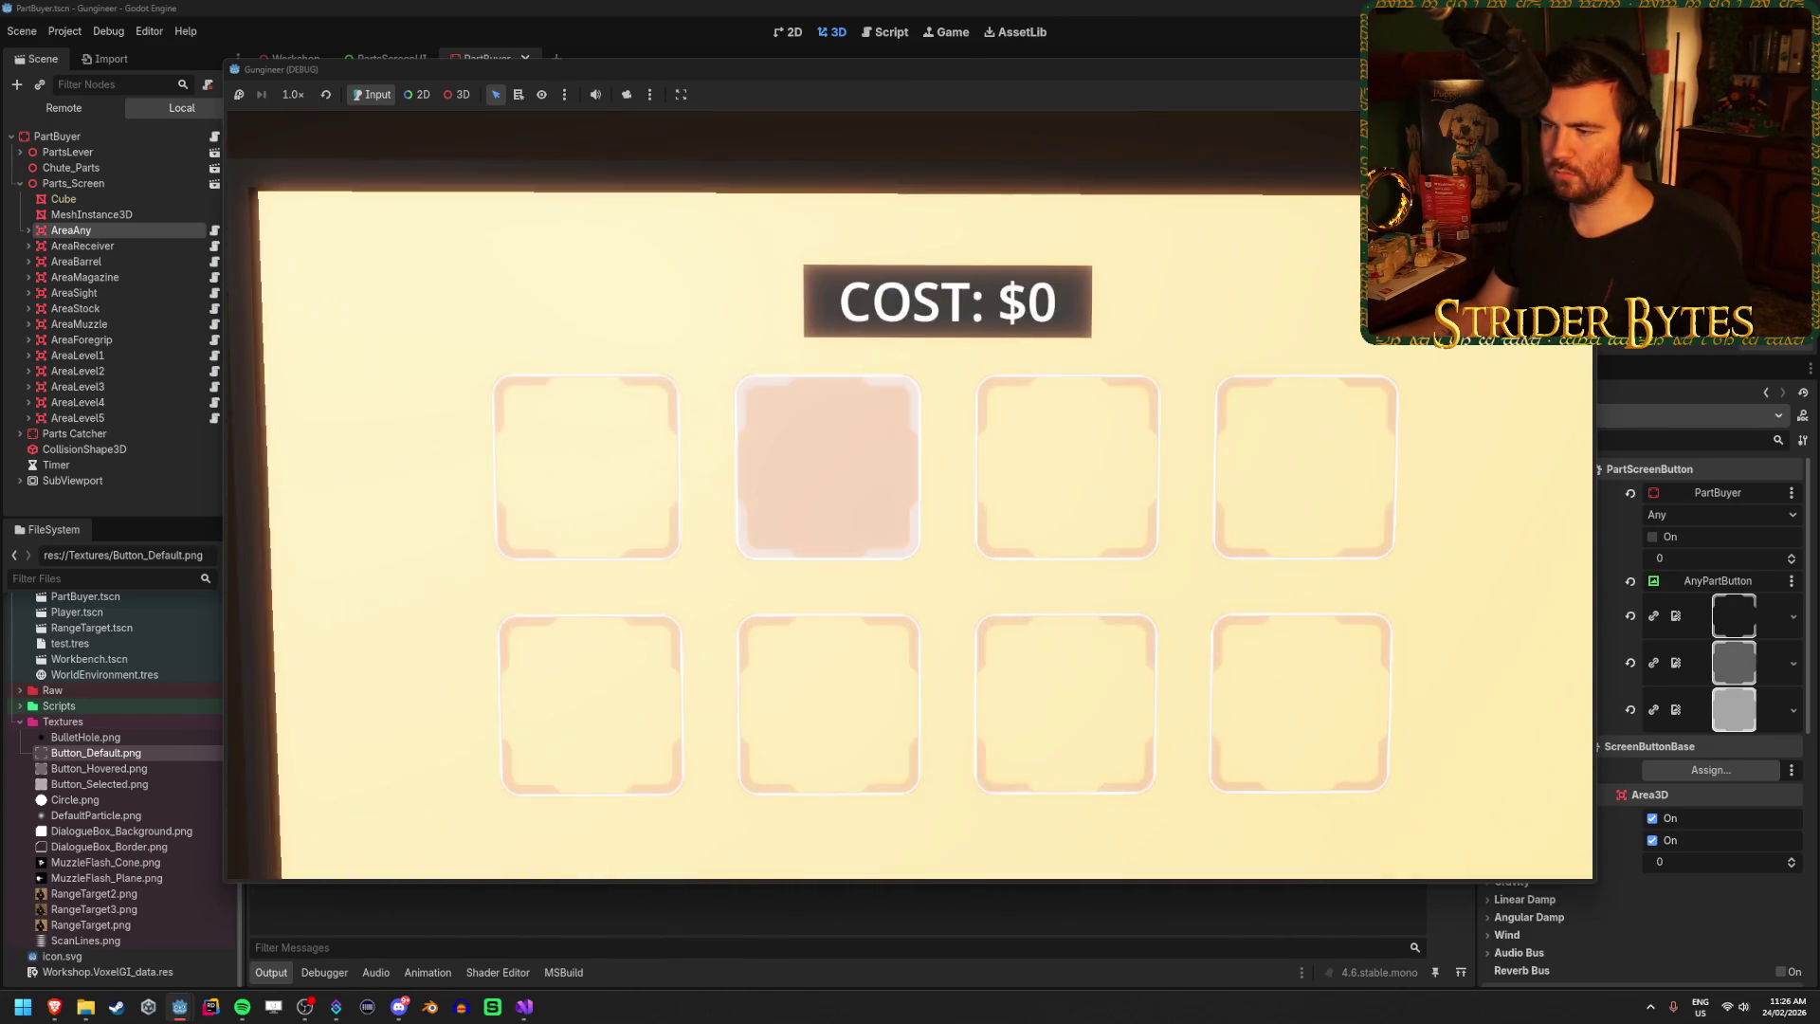
key("s")
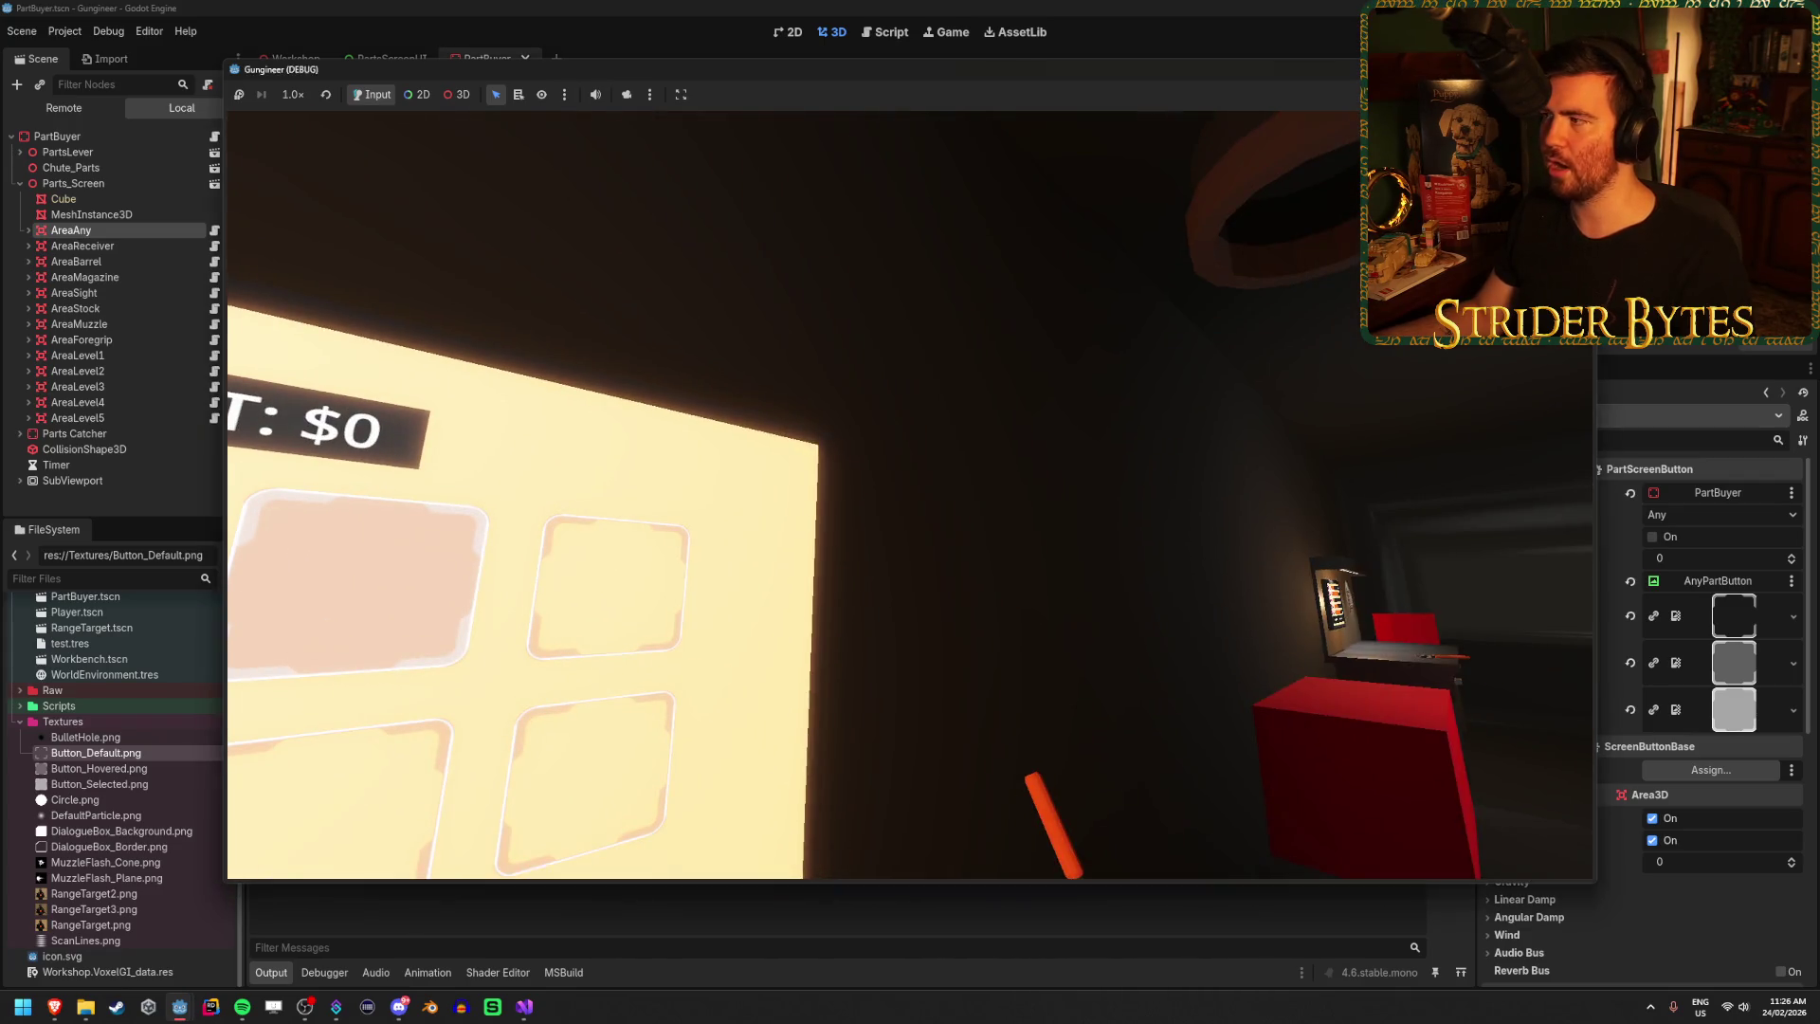
key("F8")
left_click(524, 1005)
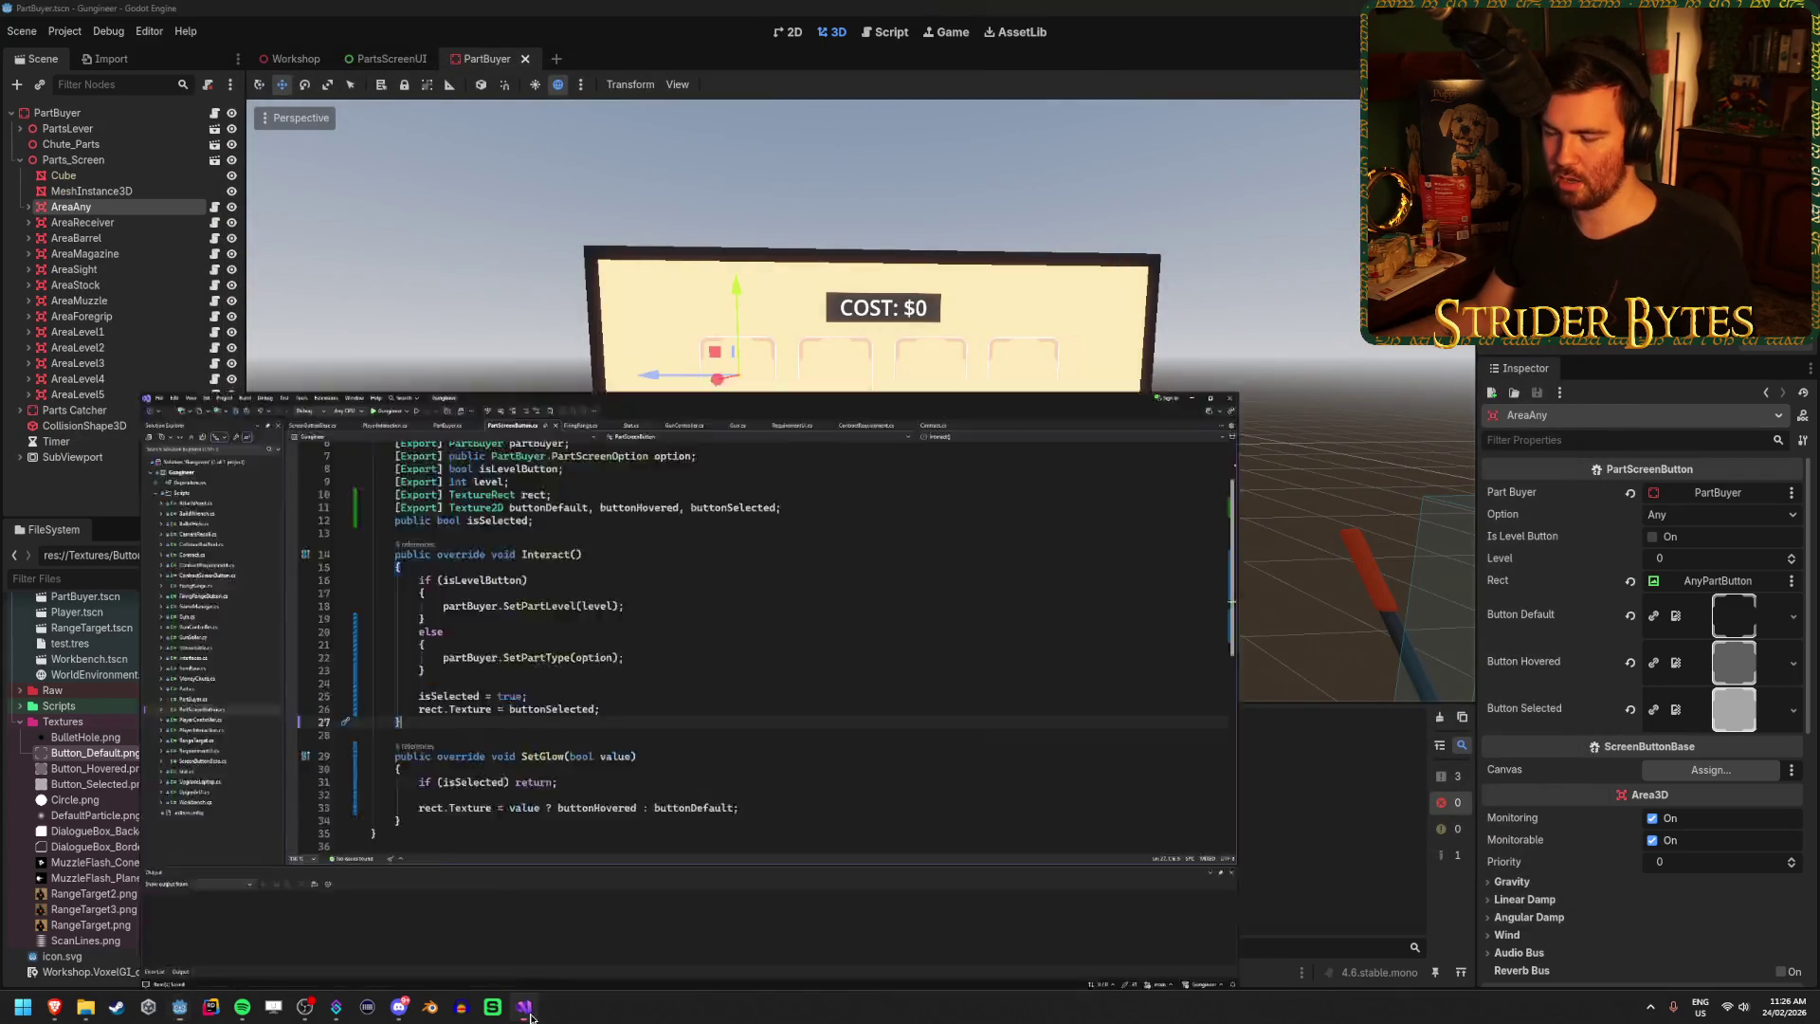
left_click(936, 508)
left_click(934, 523)
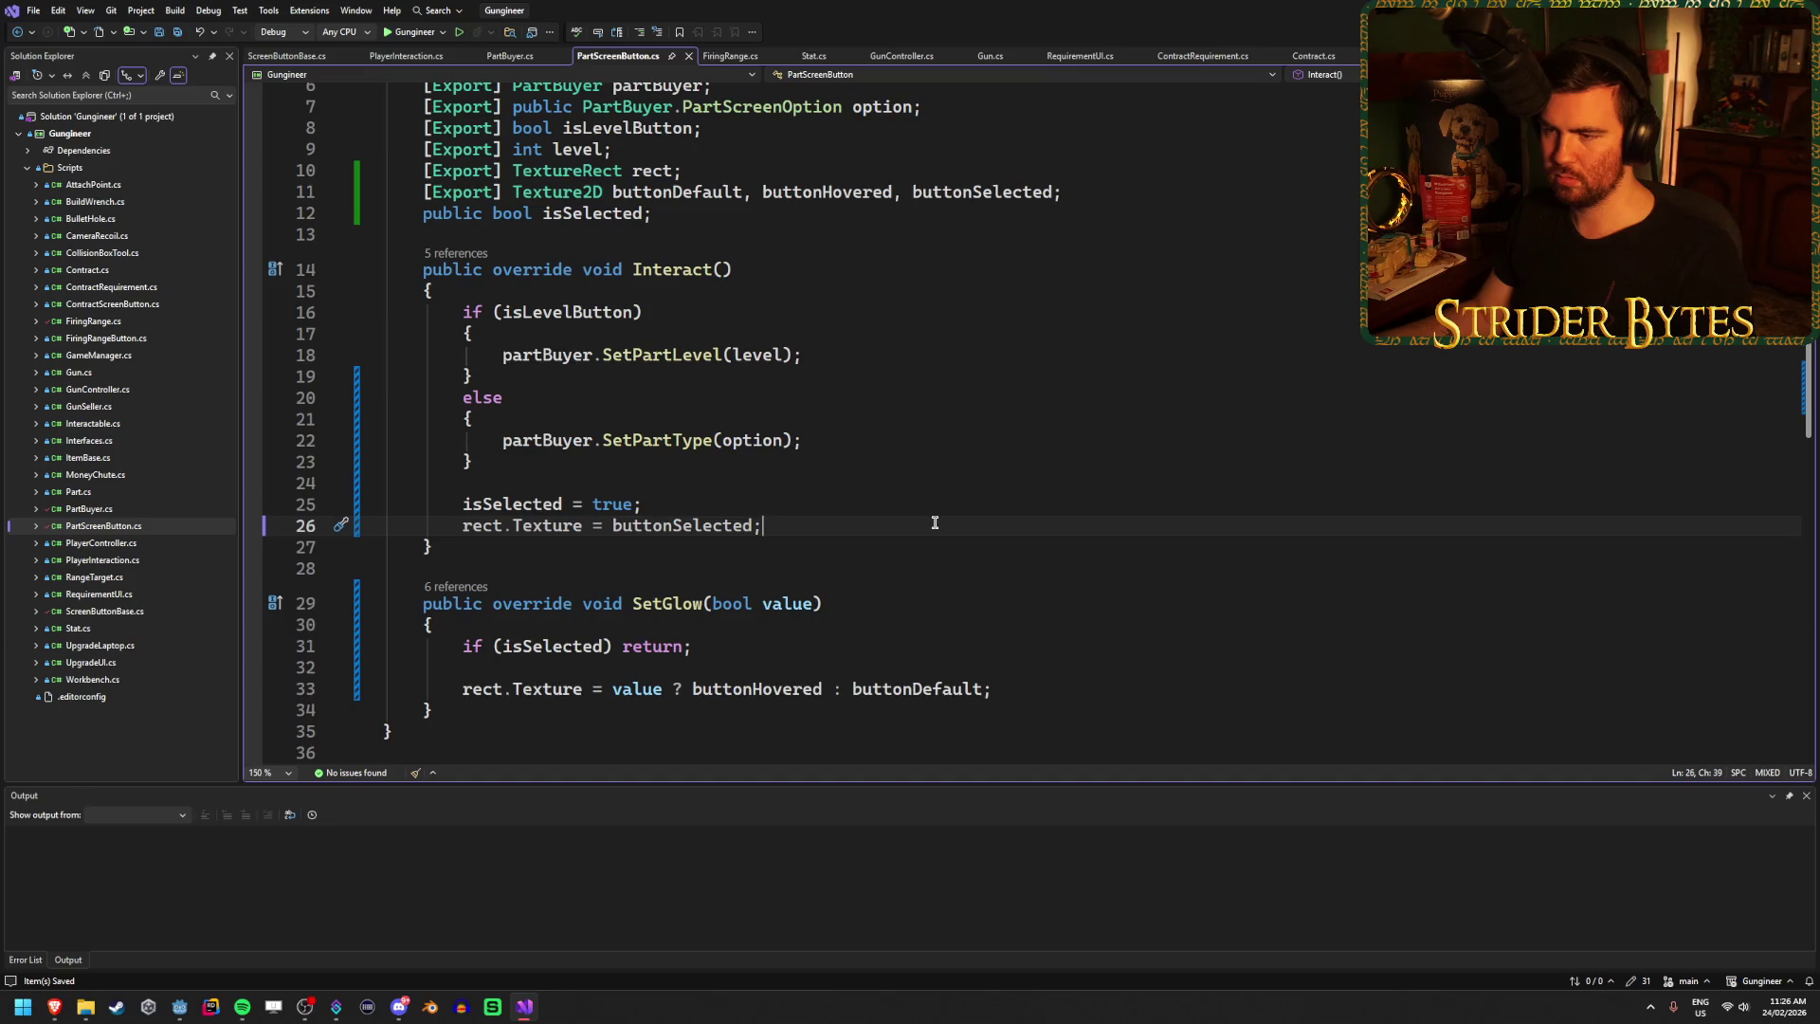
In PartBuyer.cs, start a new line in SetPartType's loop, then abandon the partial edit.
scroll(930, 520, "up", 2)
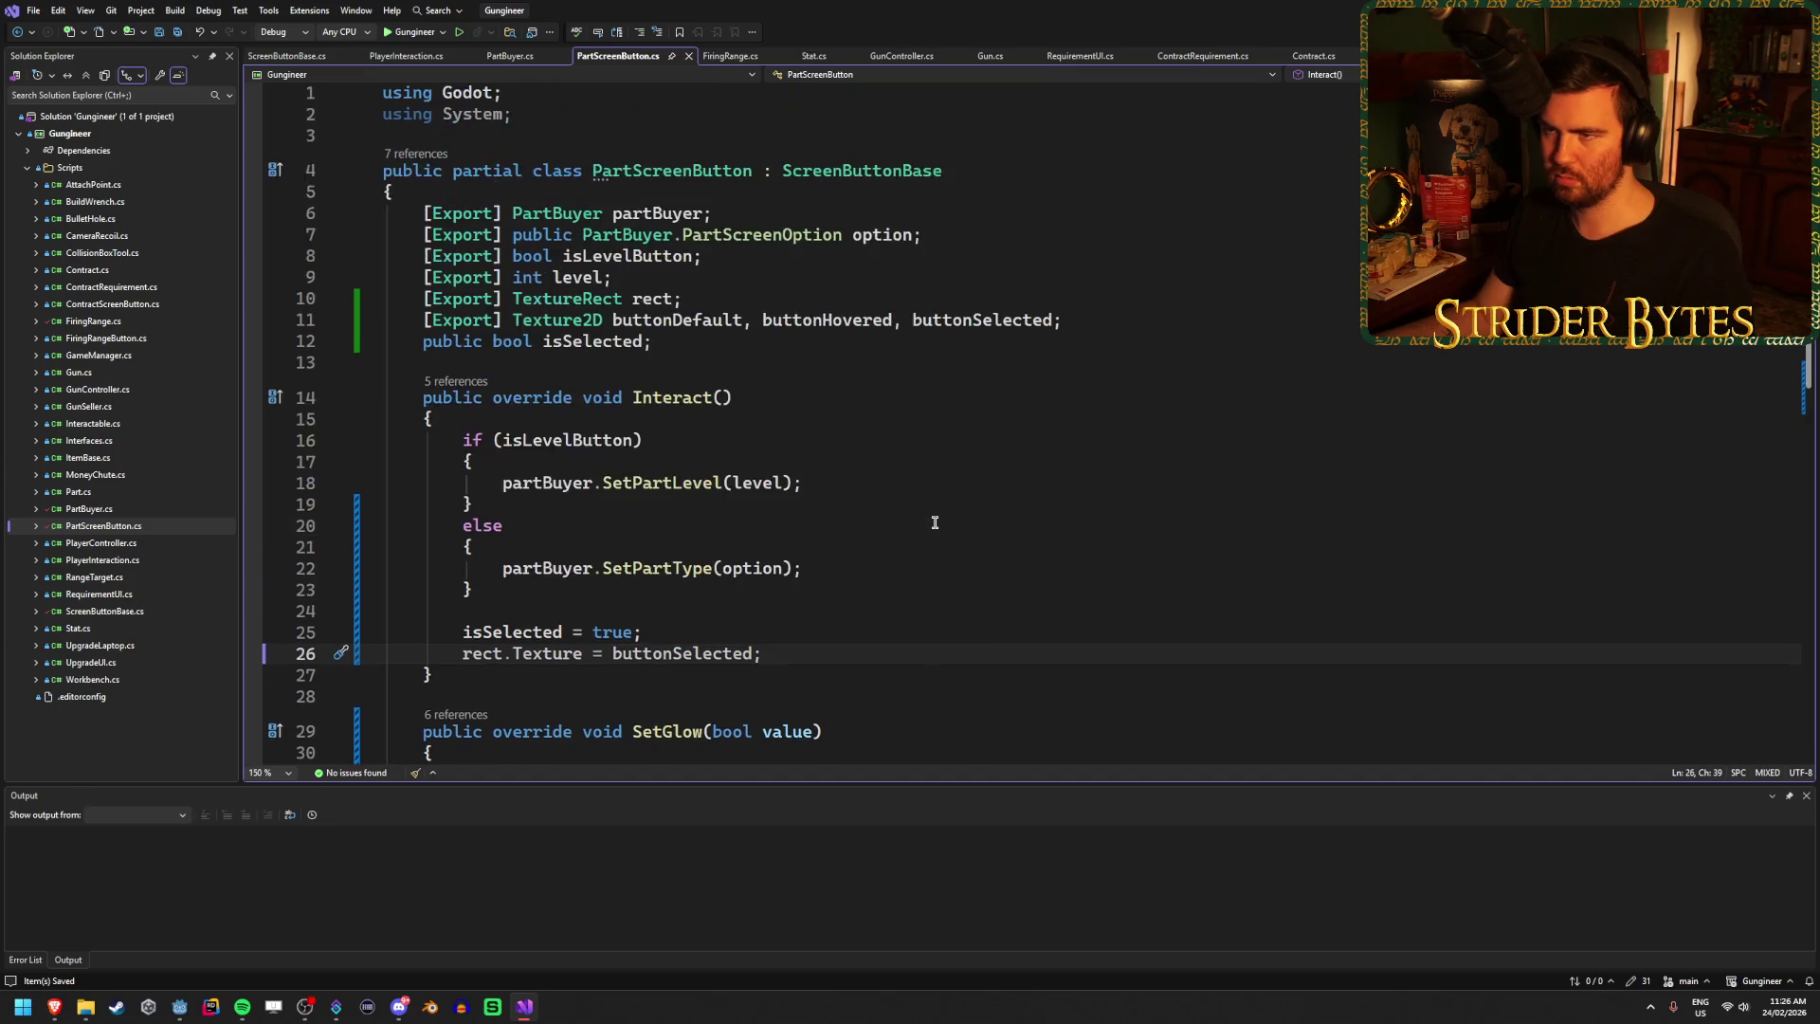
scroll(931, 520, "down", 1)
left_click(510, 57)
left_click(824, 621)
left_click(793, 439)
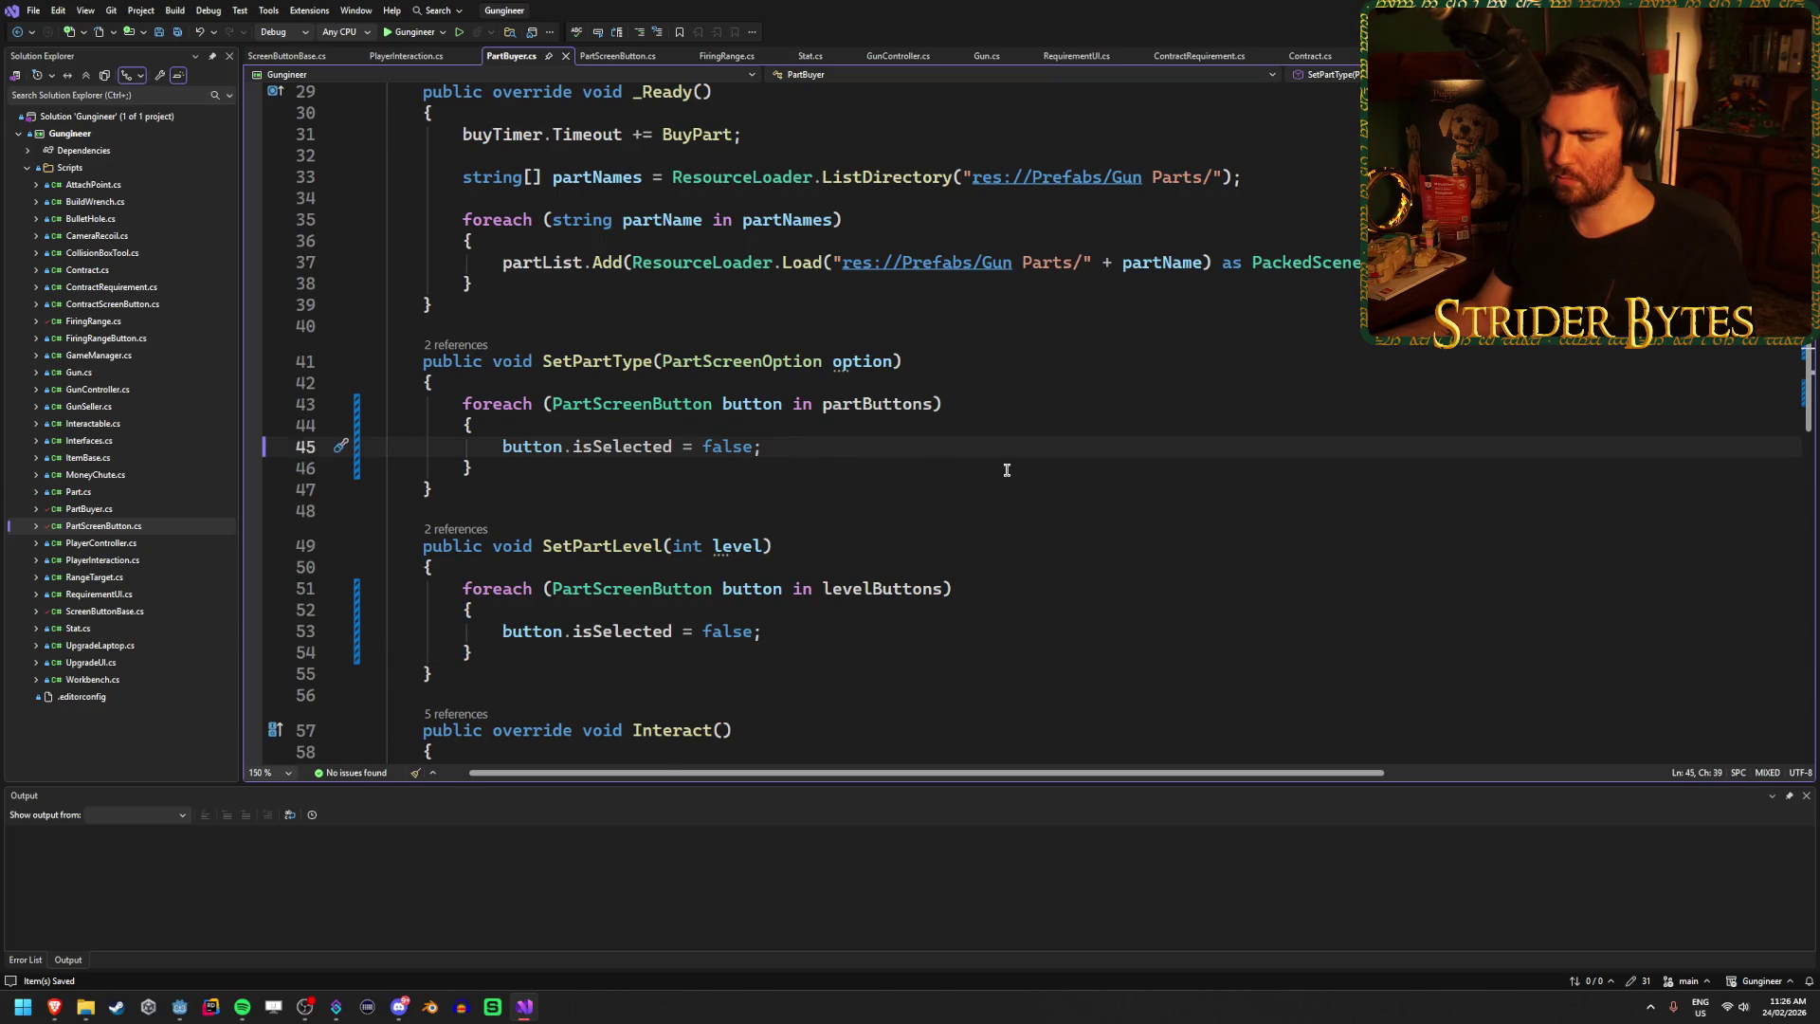
scroll(1007, 470, "down", 1)
key("Return")
type("button")
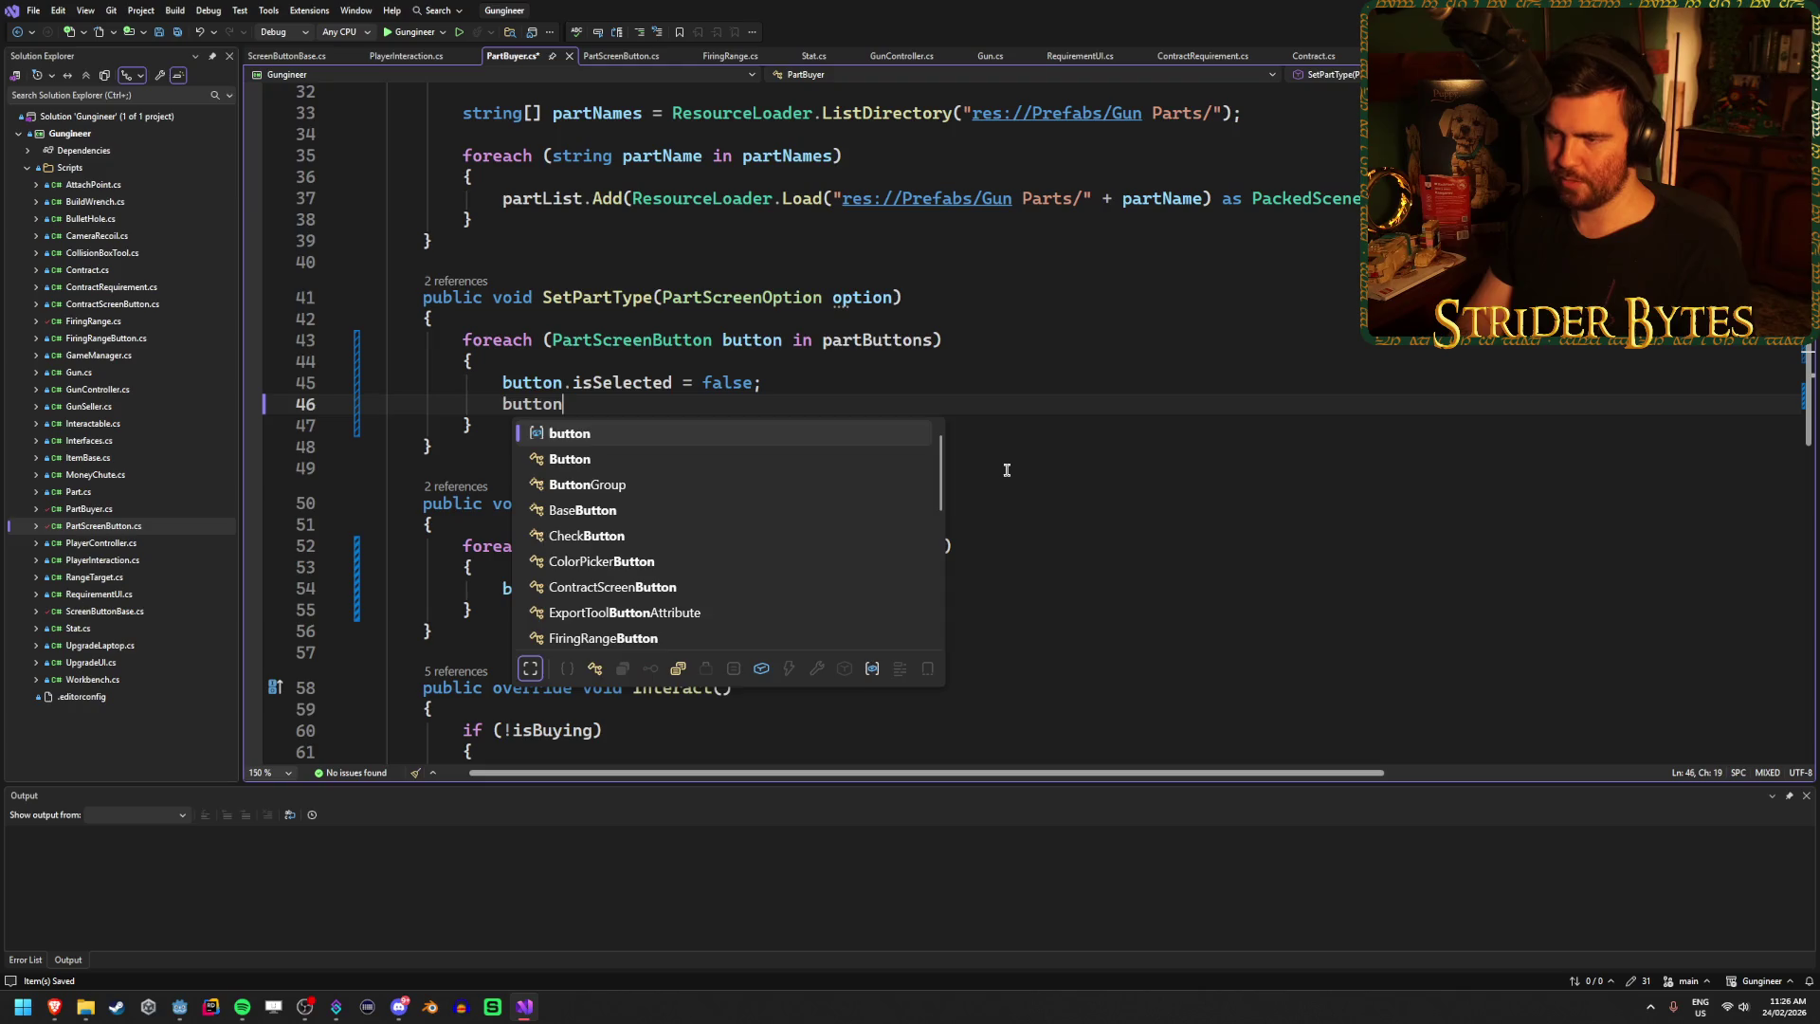
type(".Tex")
key("BackSpace")
key("BackSpace")
key("BackSpace")
type("Re")
key("BackSpace")
key("BackSpace")
key("BackSpace")
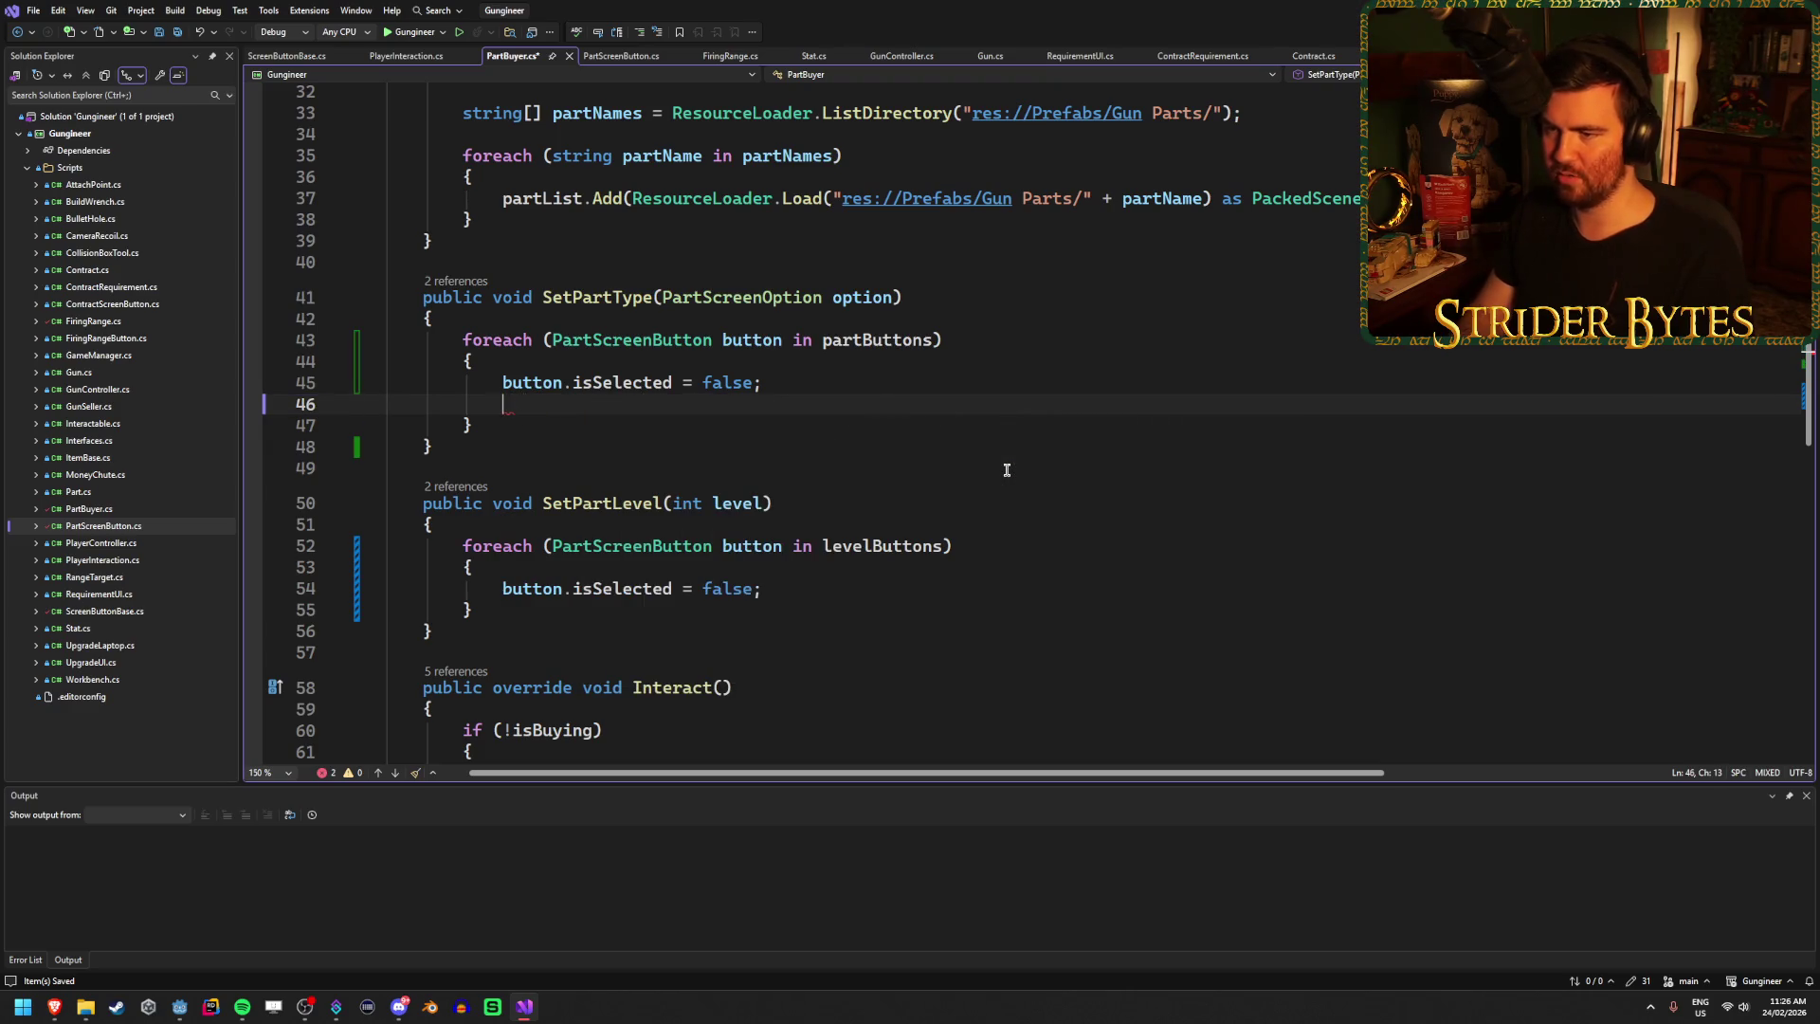
Add public void Deselect() to PartScreenButton.cs, setting isSelected = false and rect.Texture = buttonDefault.
left_click(629, 57)
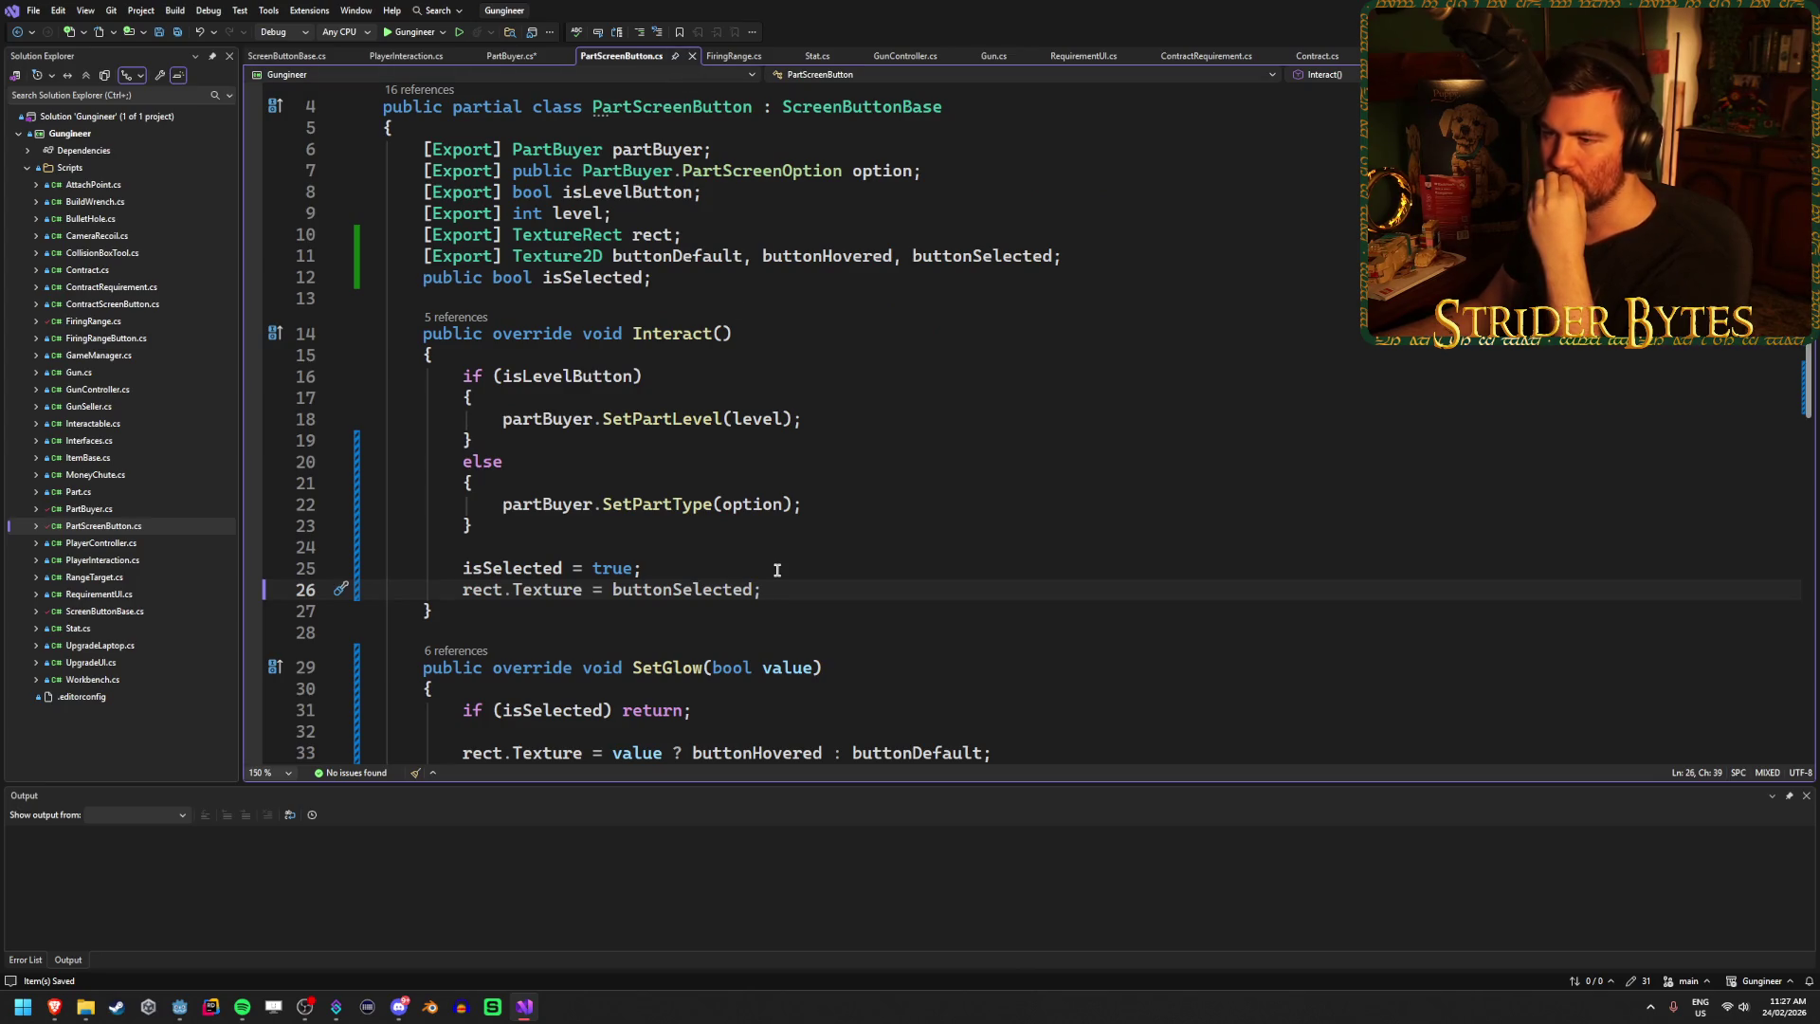
scroll(777, 570, "down", 3)
left_click(467, 591)
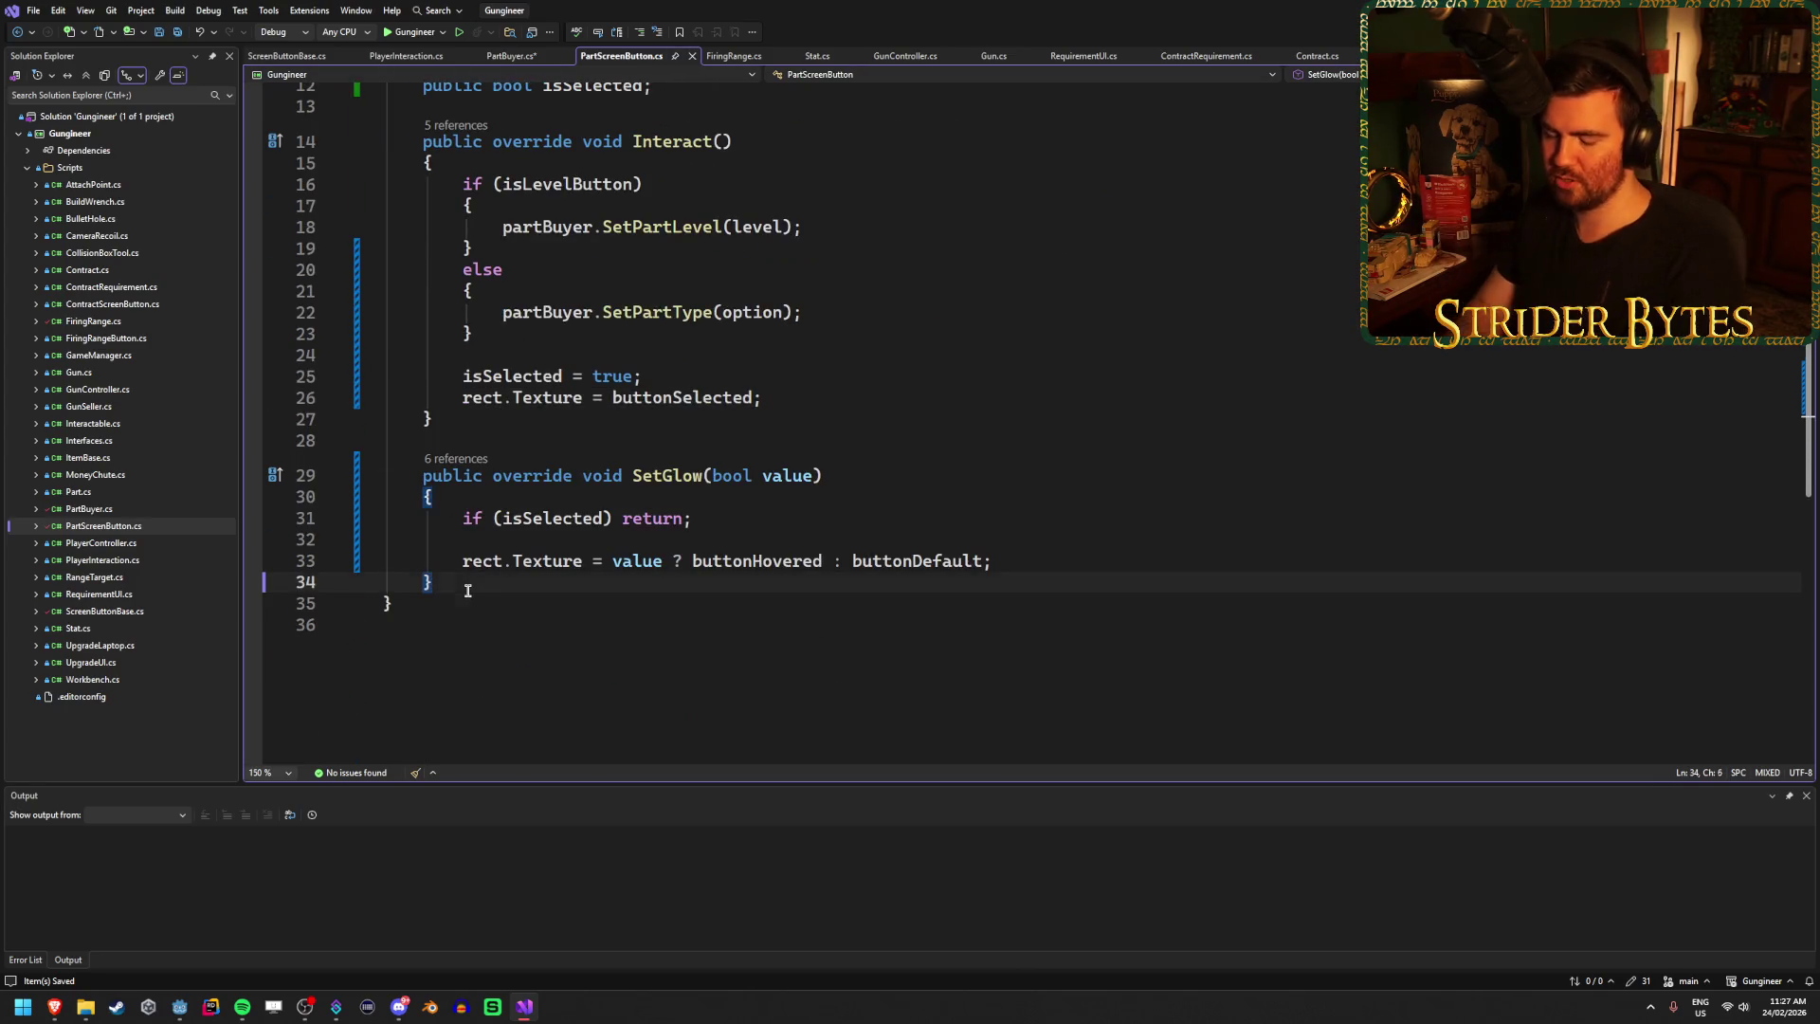
key("Return")
key("Return")
type("public void D")
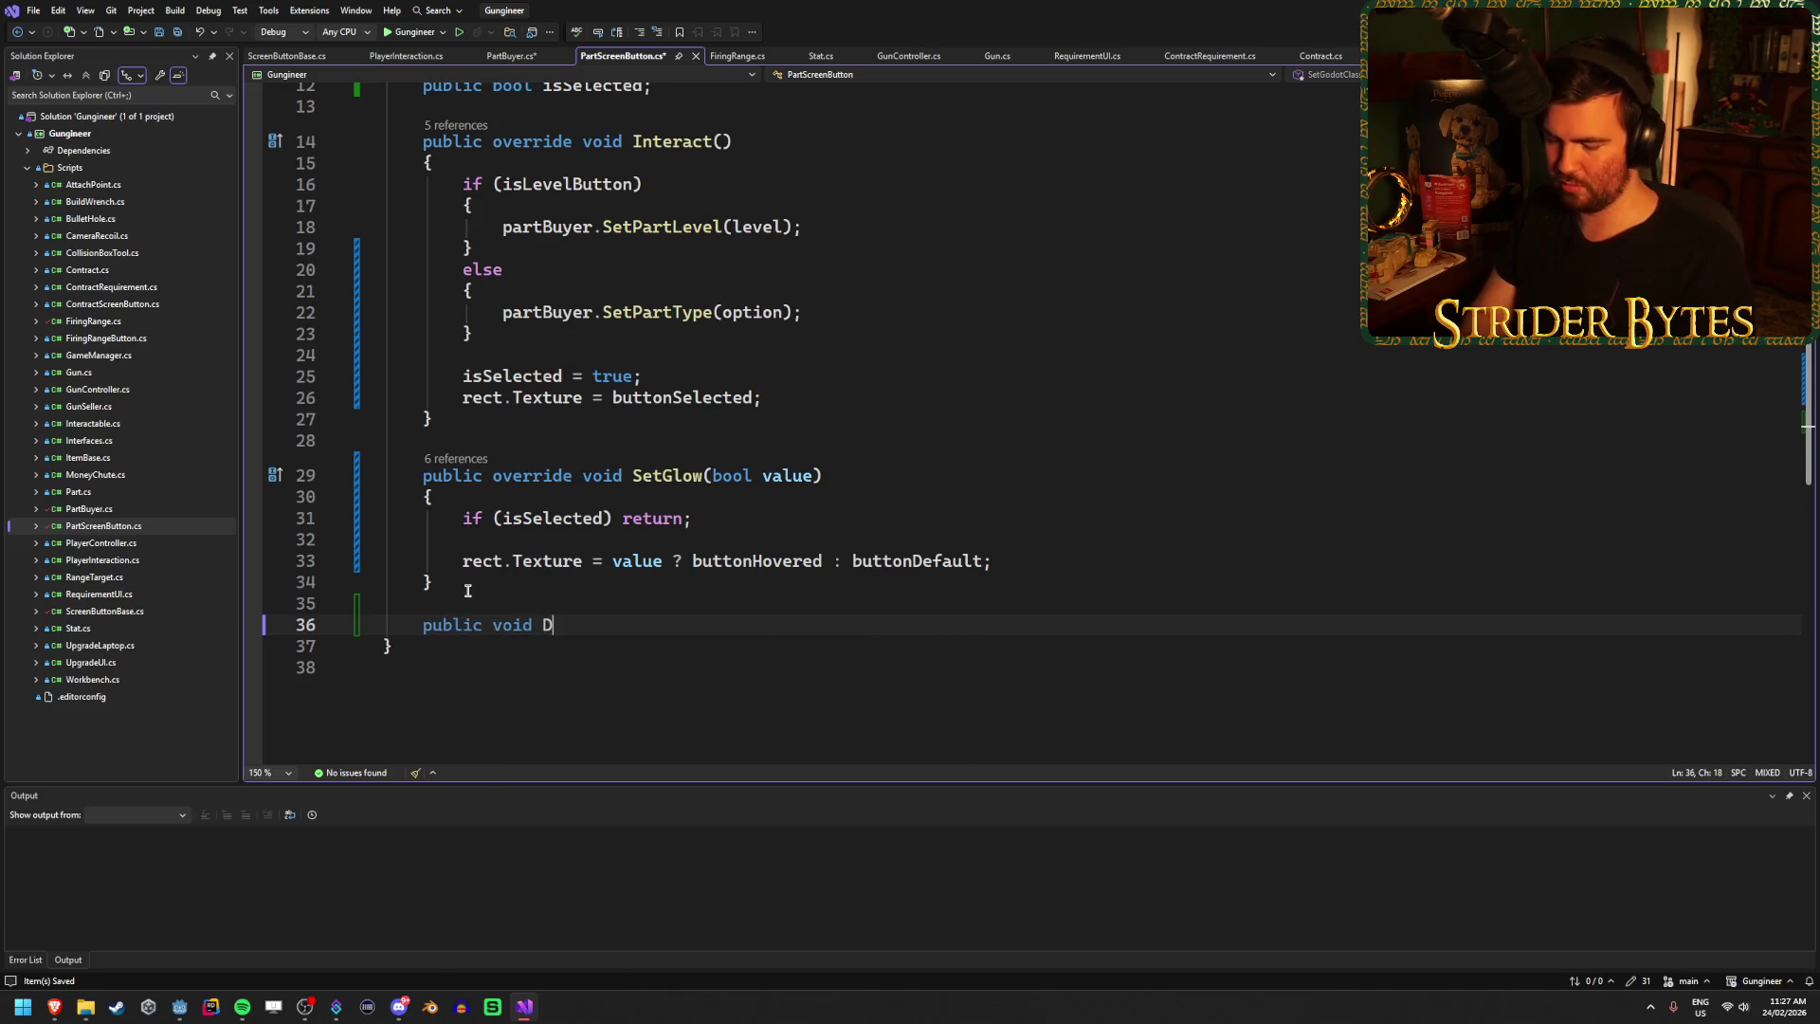
type("eselect() {")
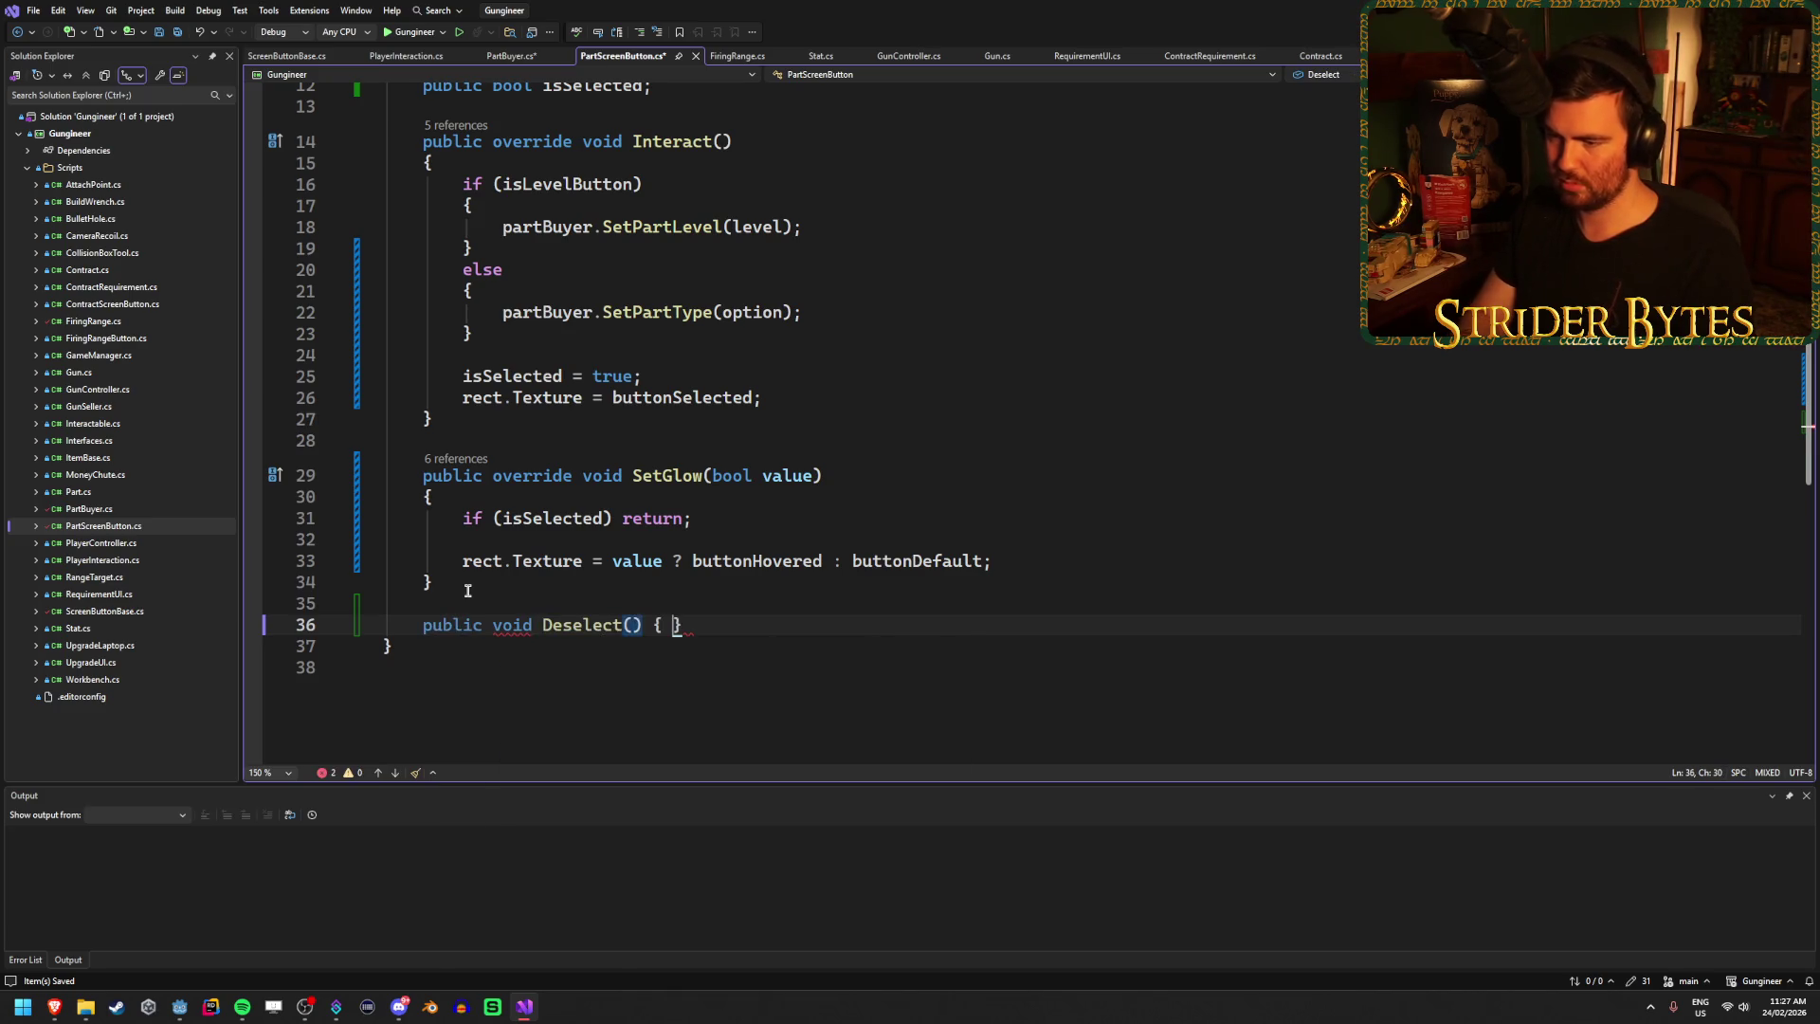
key("Return")
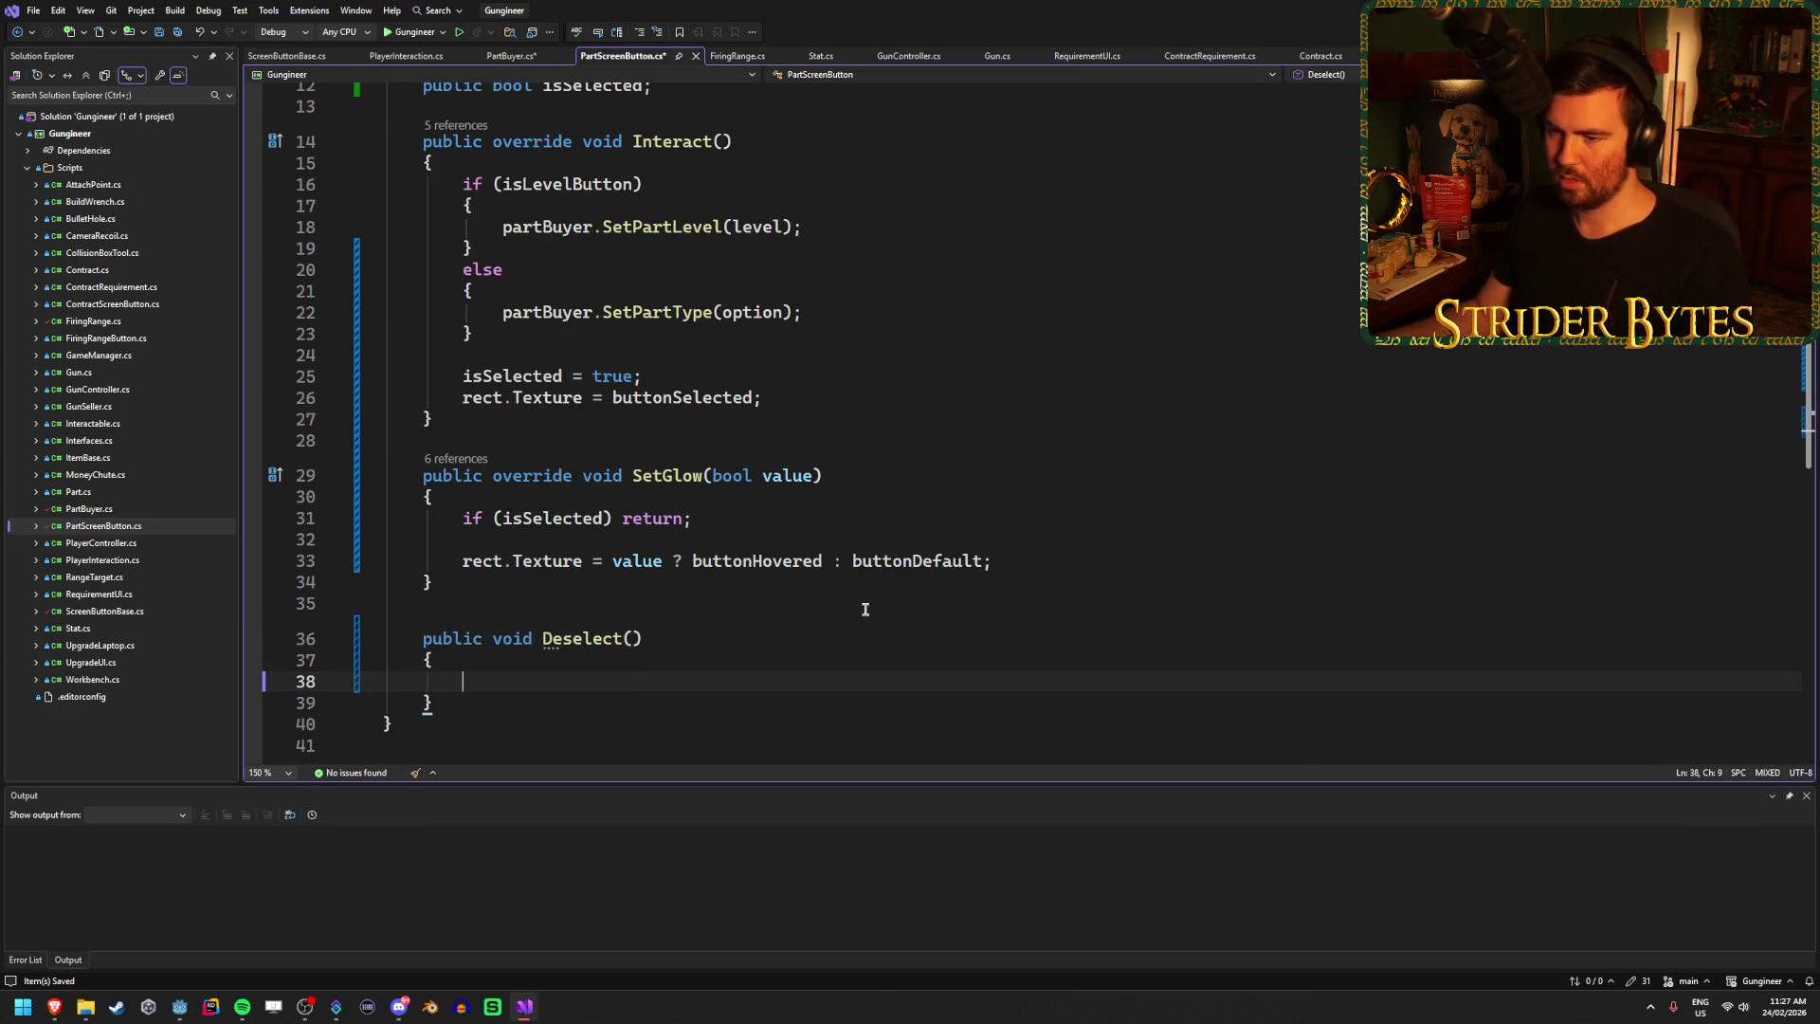
type("isSelected = false;")
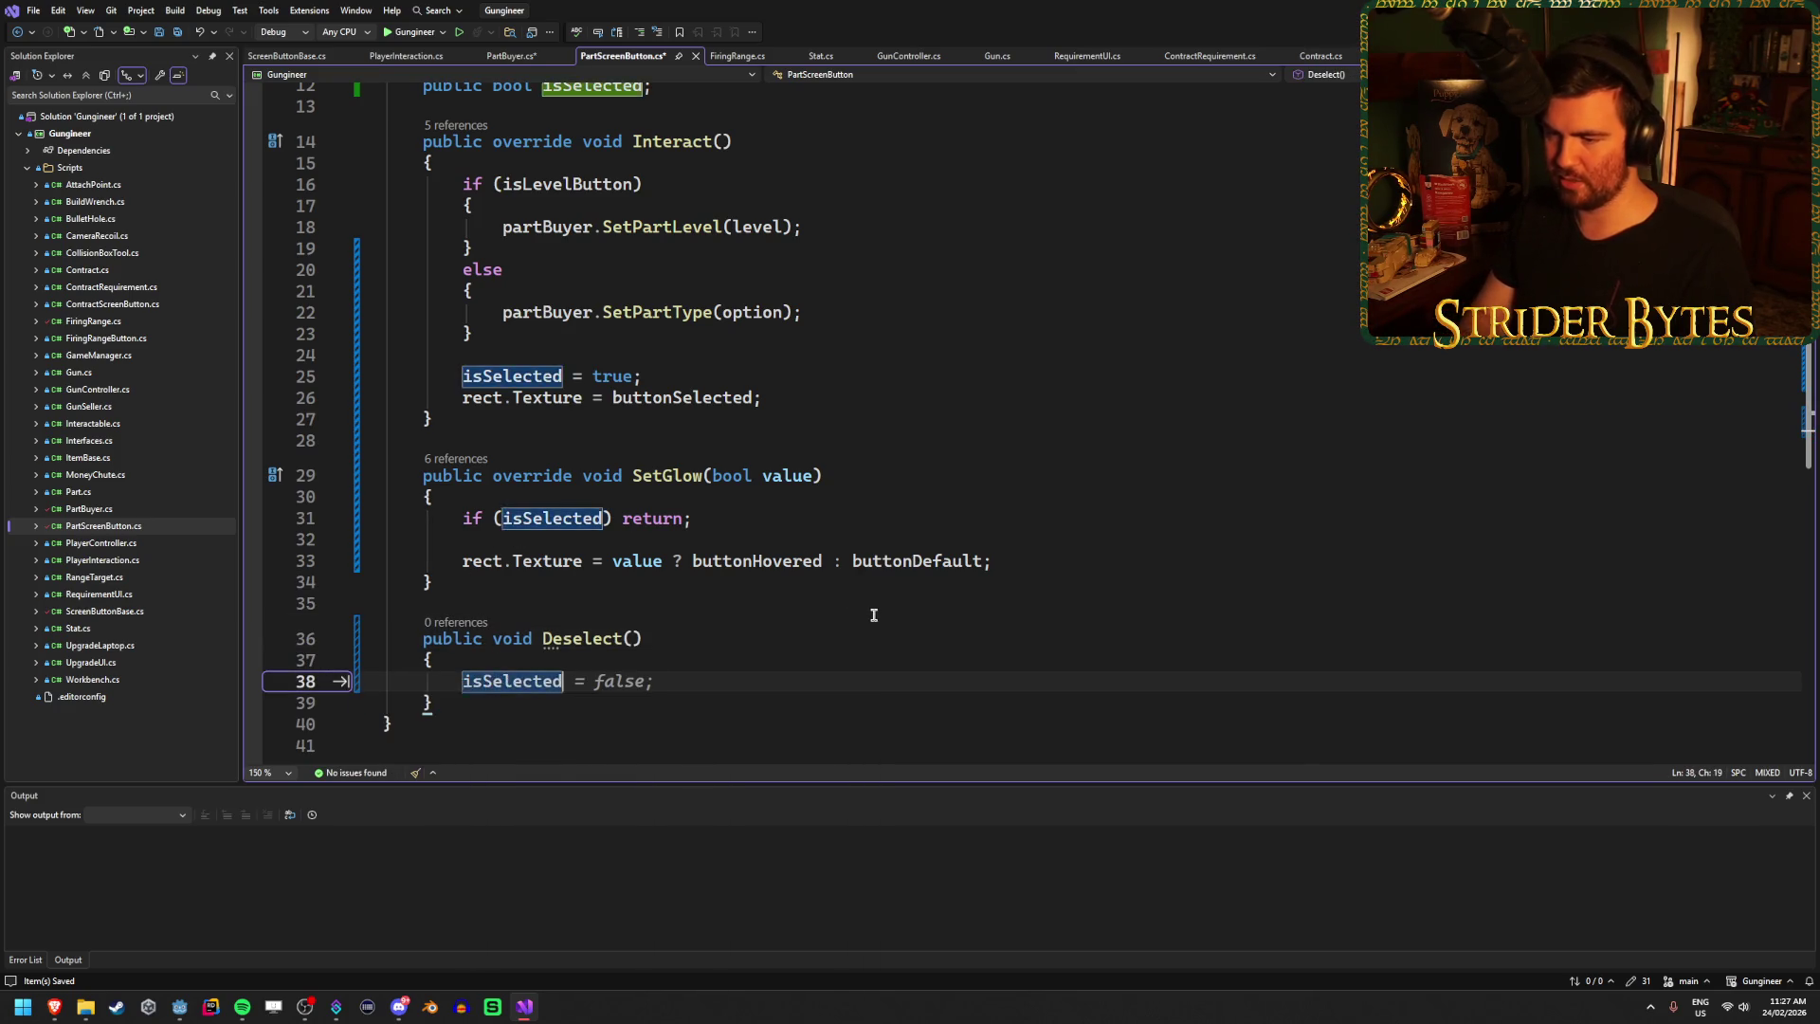
key("Return")
type("rect.te")
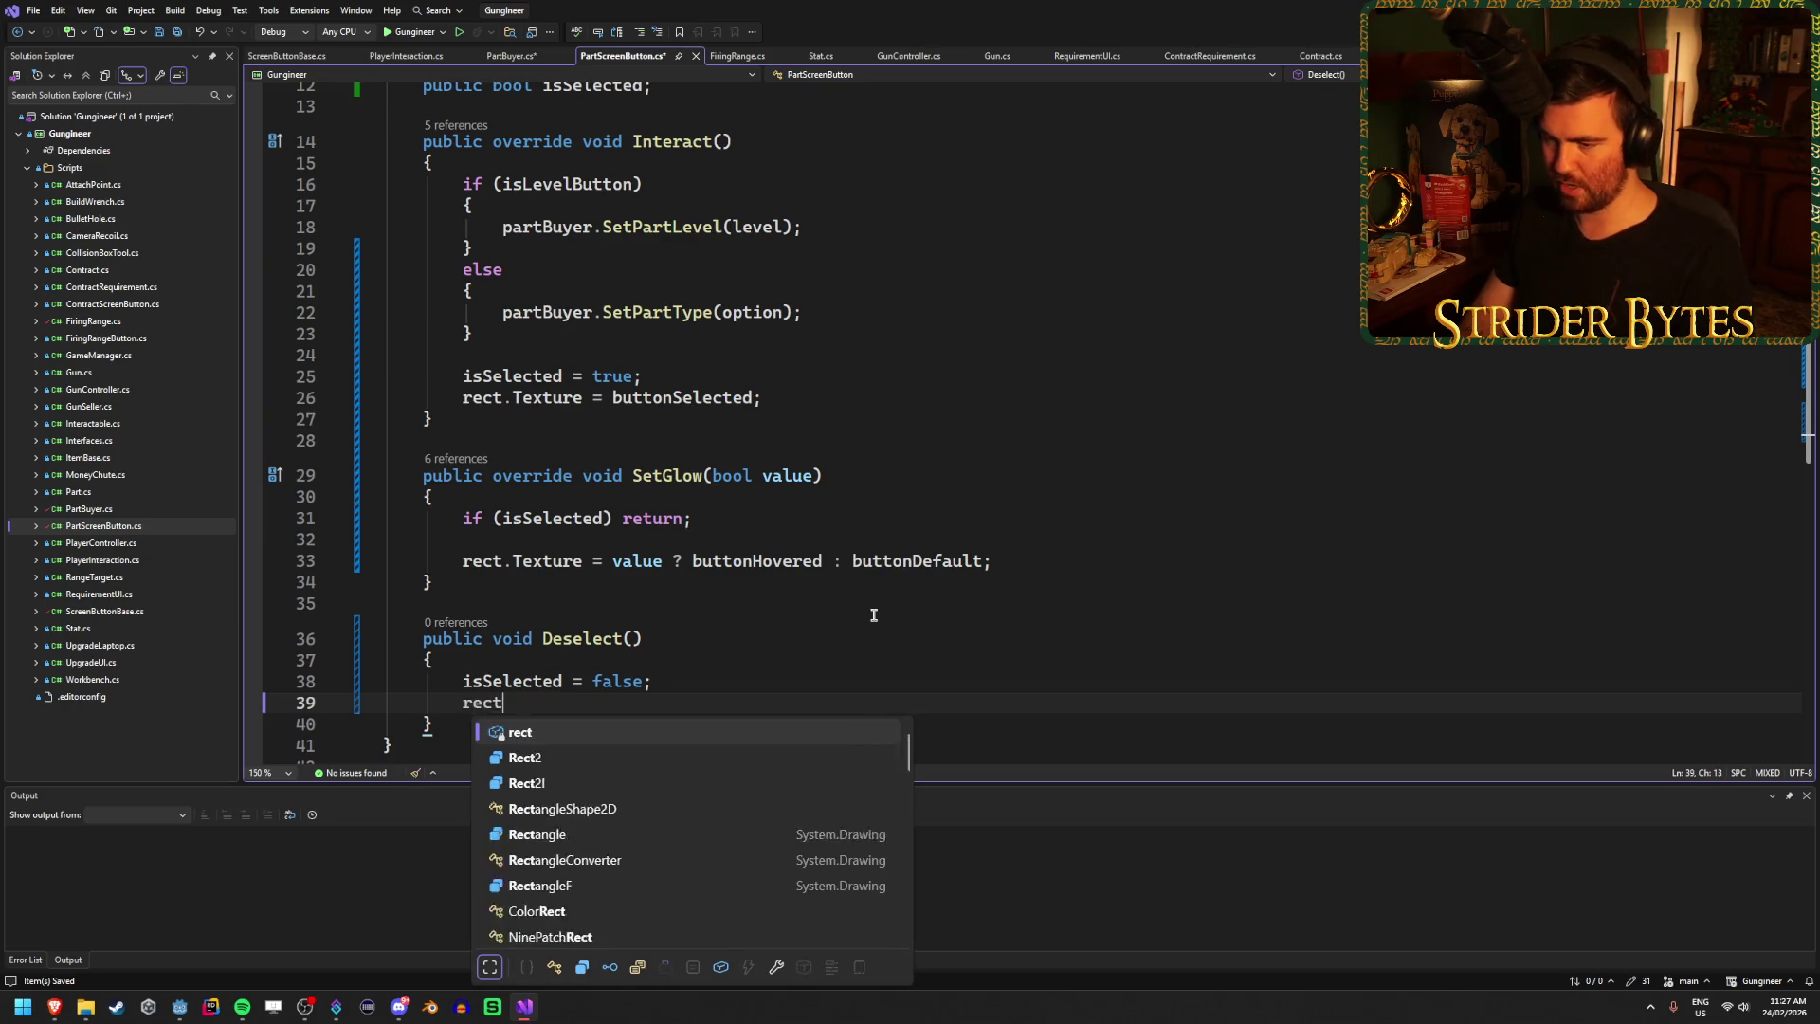
key("Tab")
type("= ")
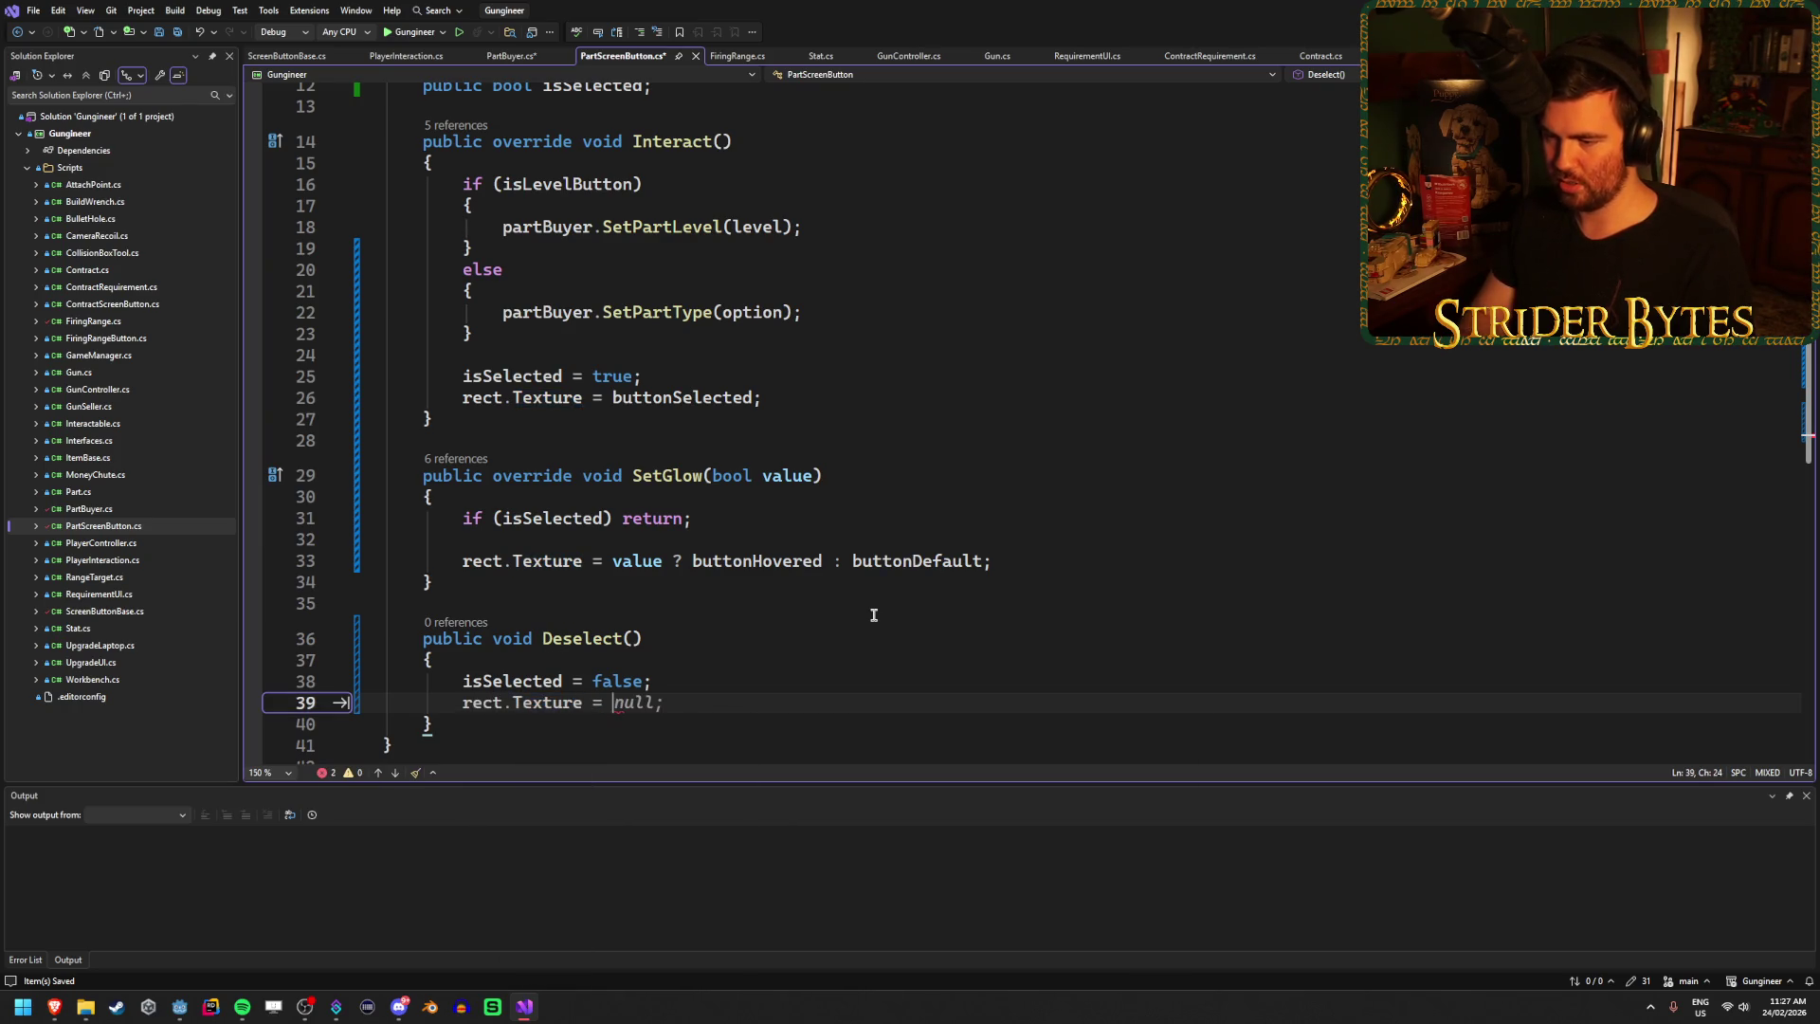
type("butt")
key("Tab")
type(";")
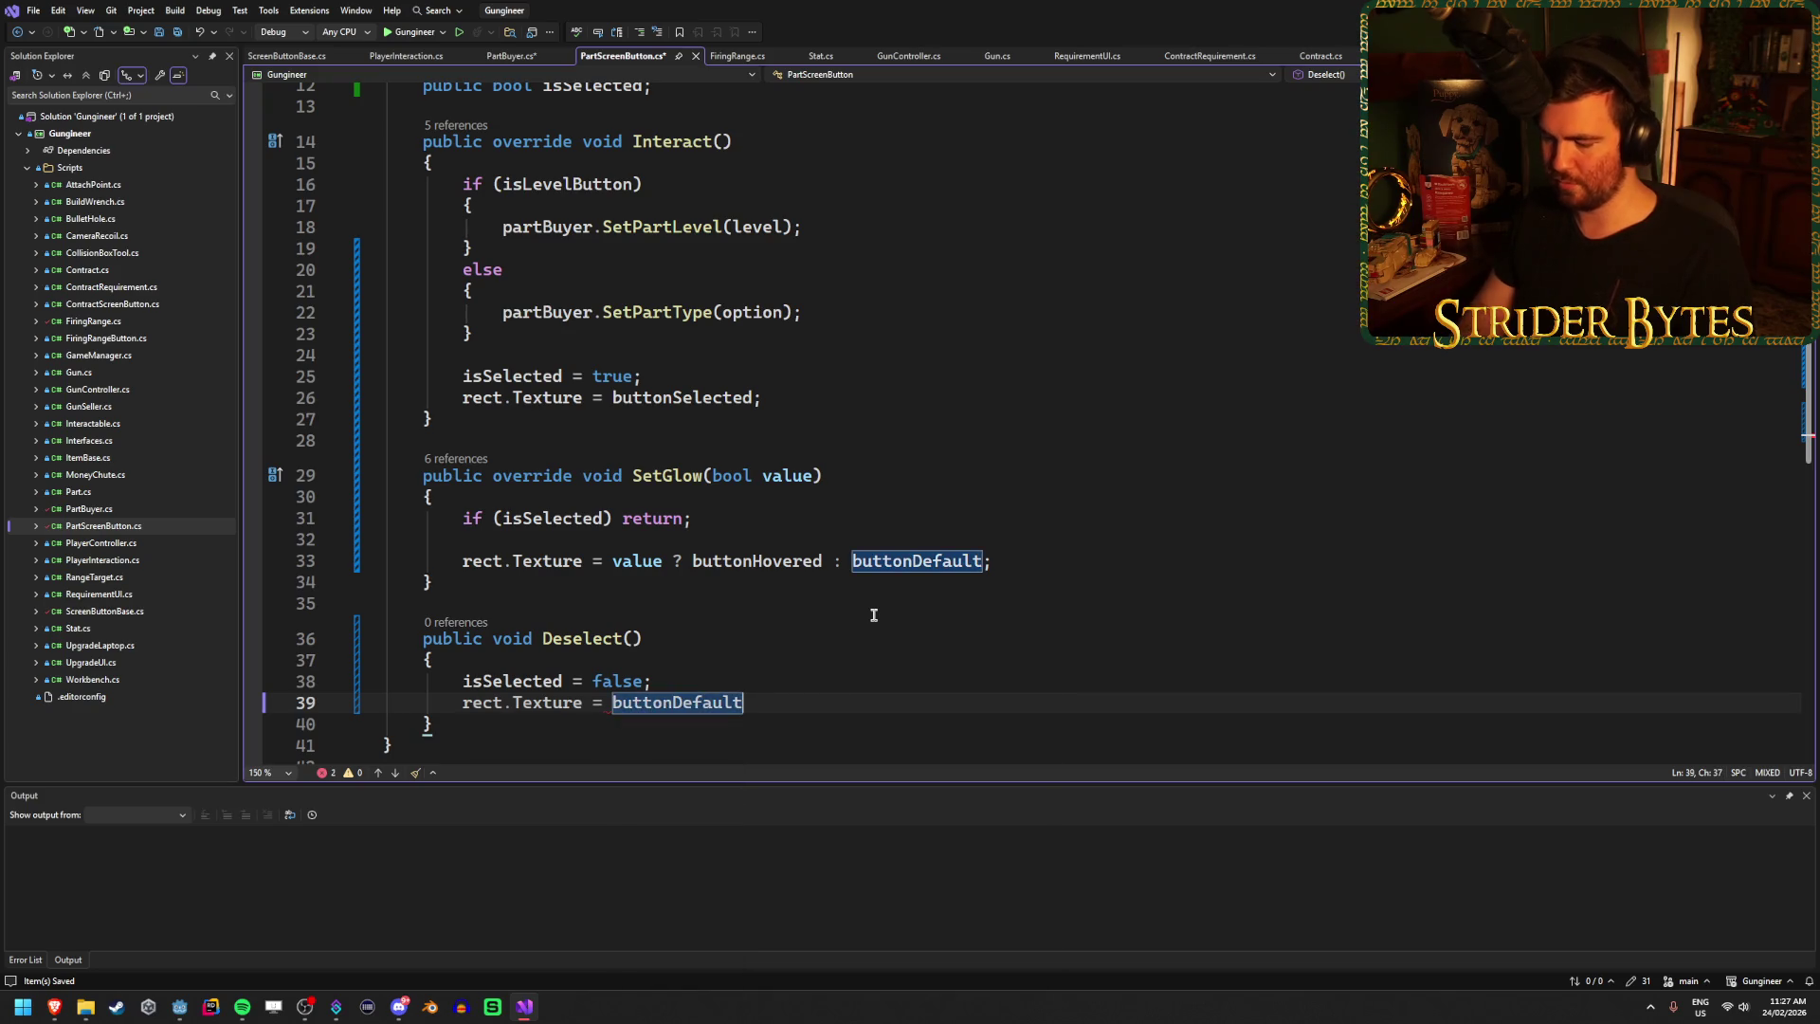
Replace the isSelected resets in SetPartType and SetPartLevel with button.Deselect() and save.
left_click(507, 59)
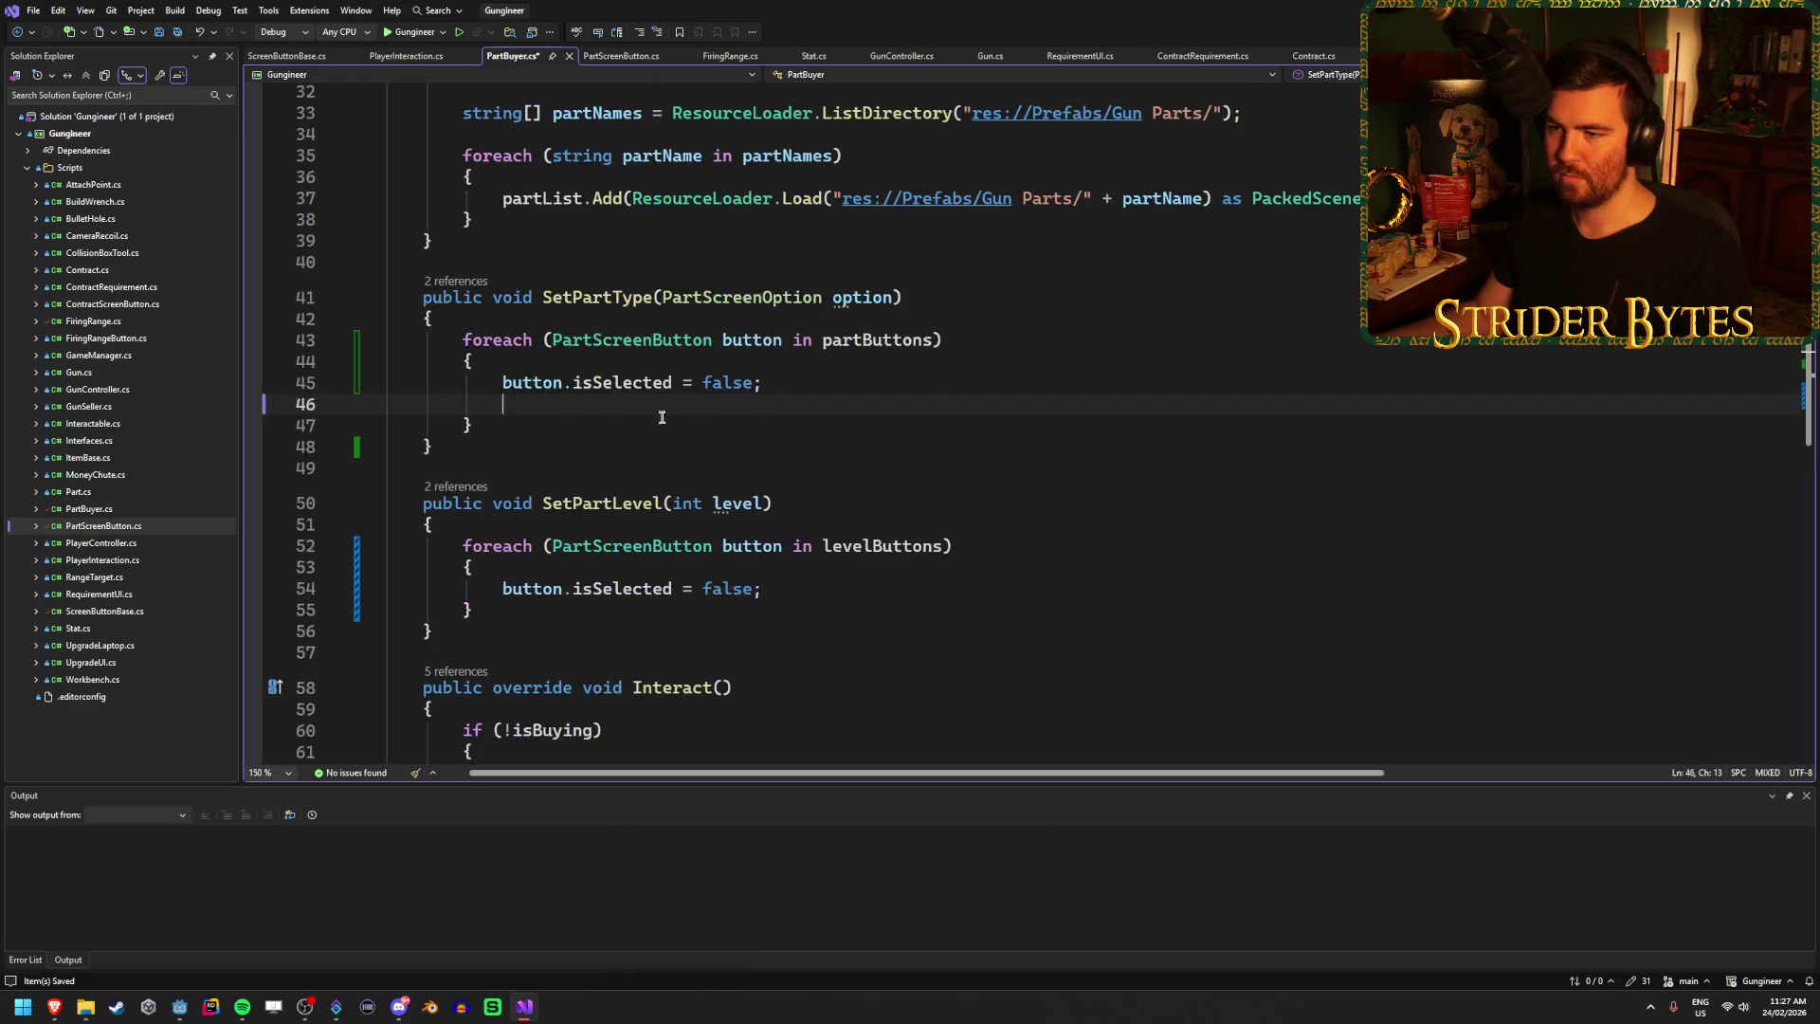
left_click_drag(787, 377, 580, 380)
type("De();")
key("ctrl+s")
key("ctrl+s")
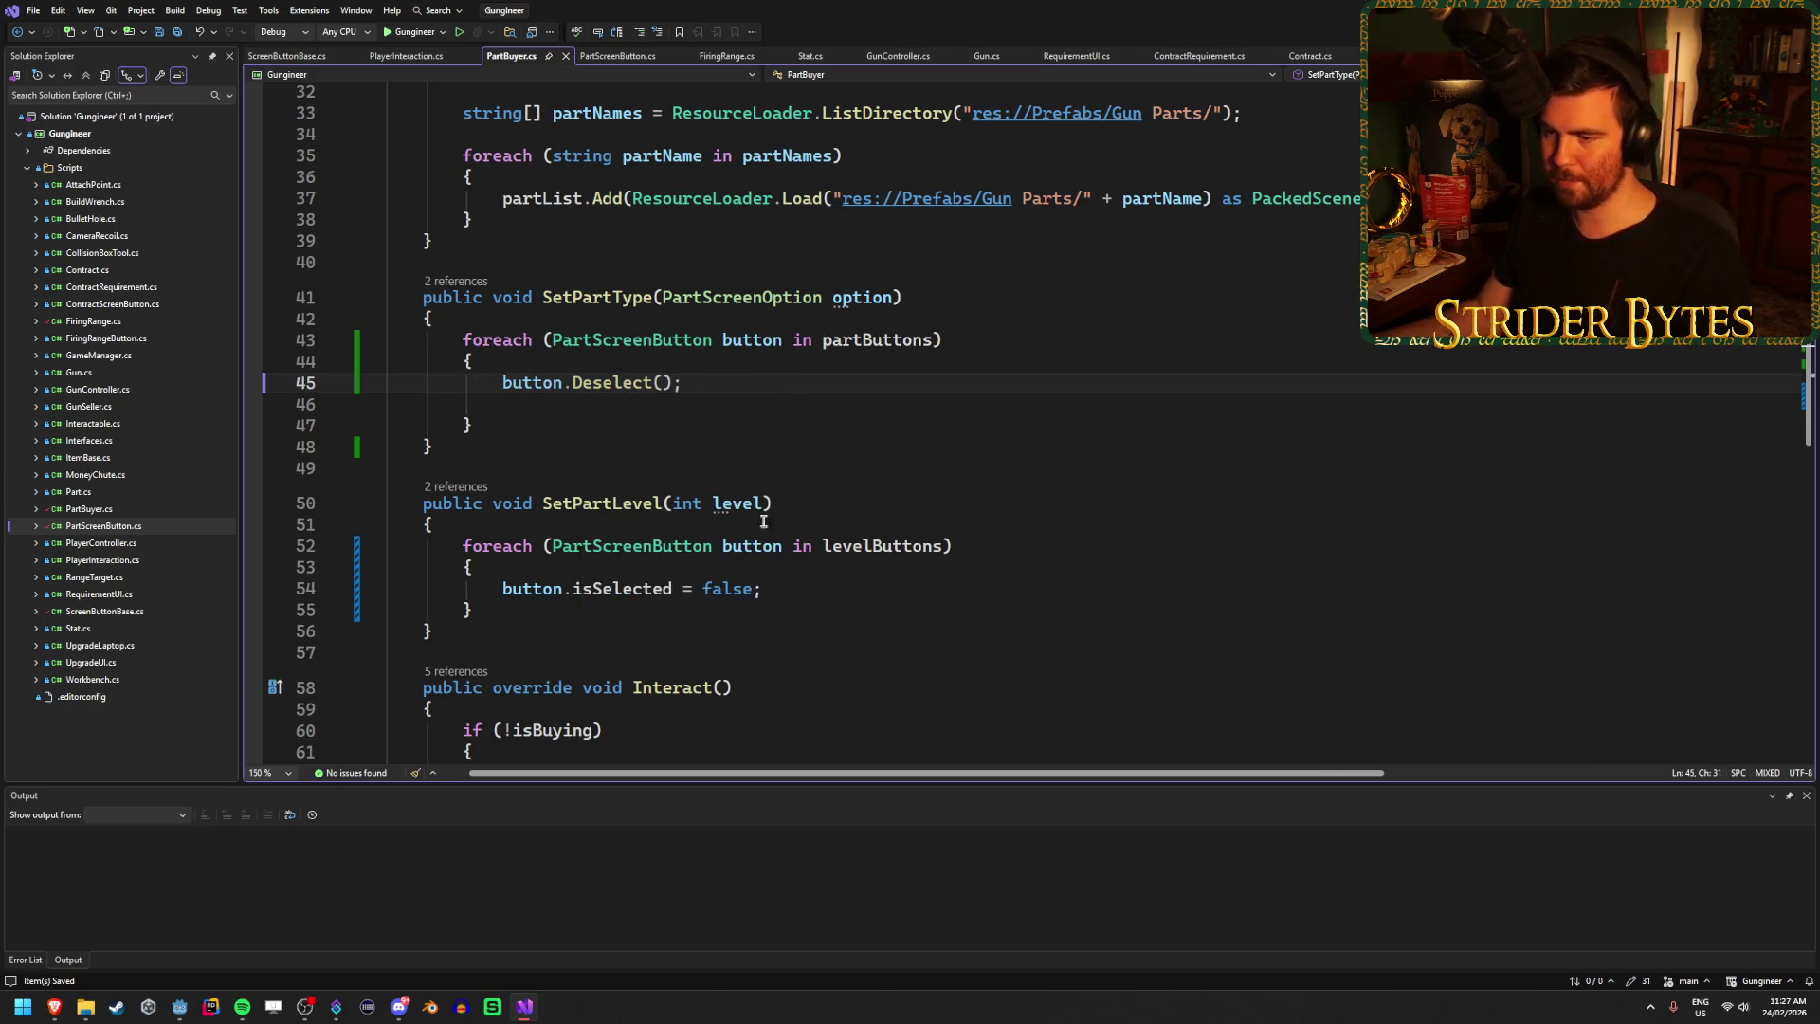
left_click_drag(704, 380, 502, 382)
key("ctrl+c")
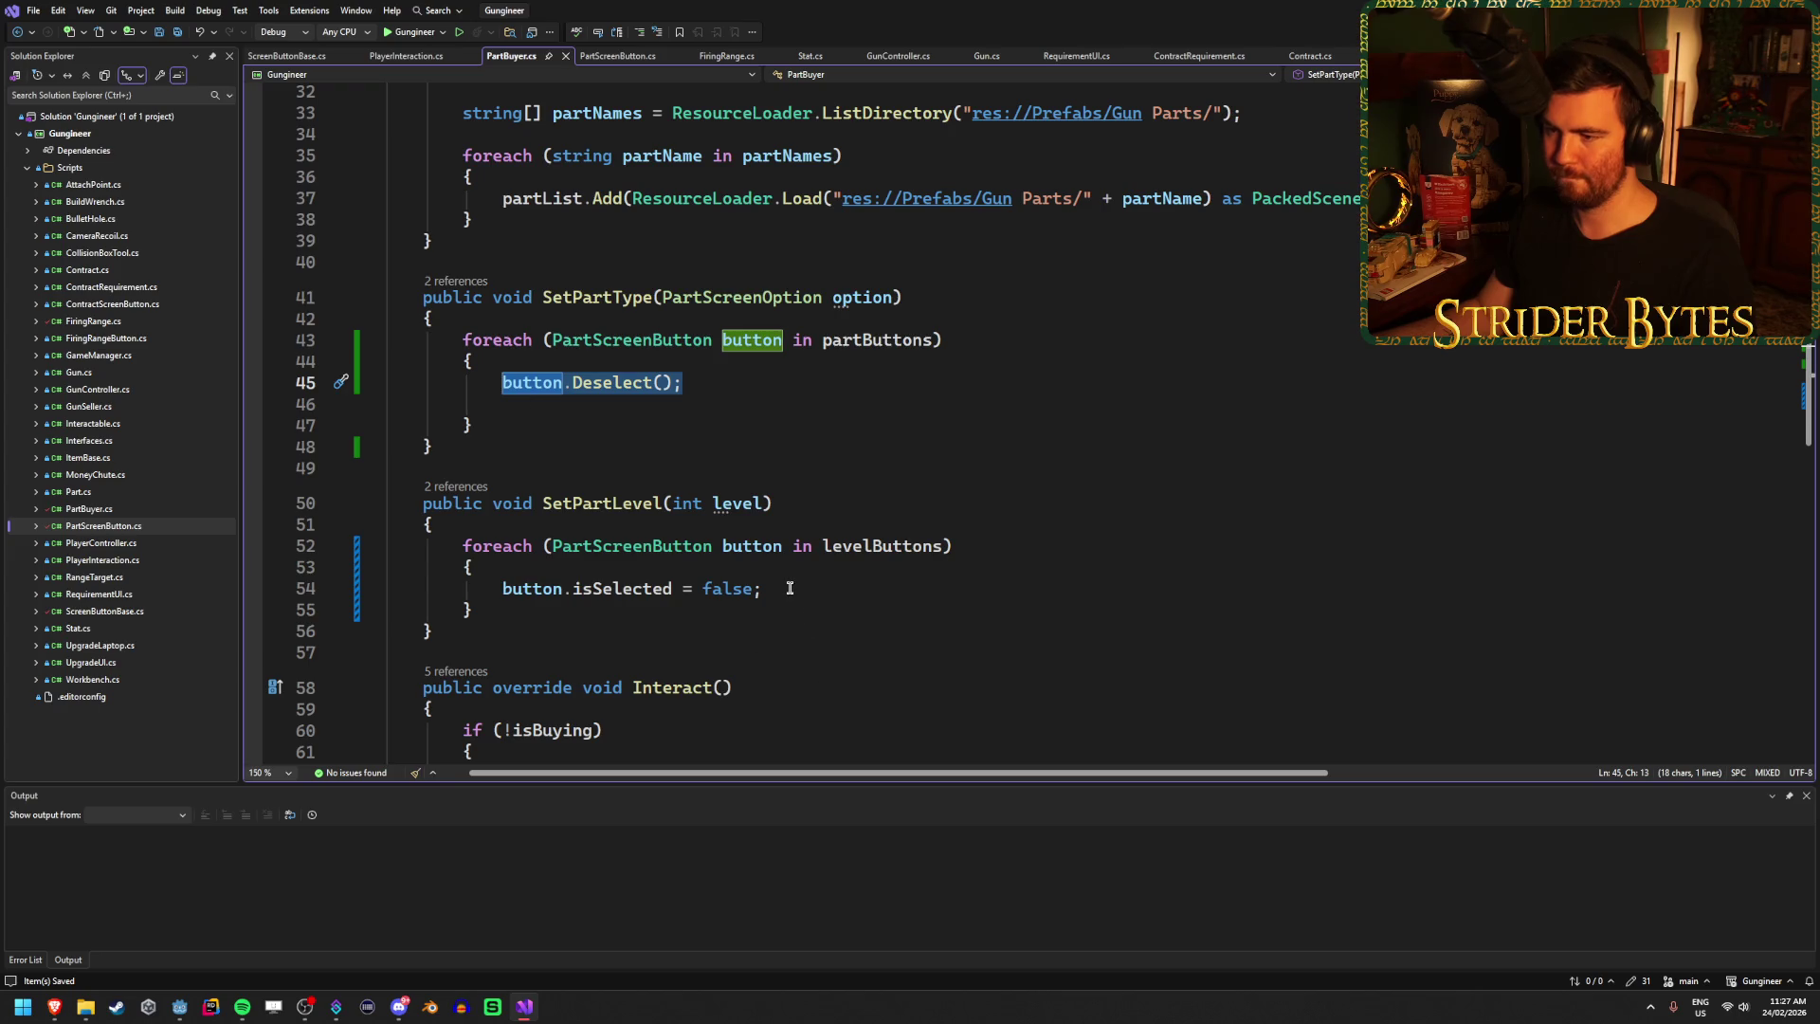
left_click_drag(789, 588, 507, 589)
key("ctrl+v")
left_click(598, 406)
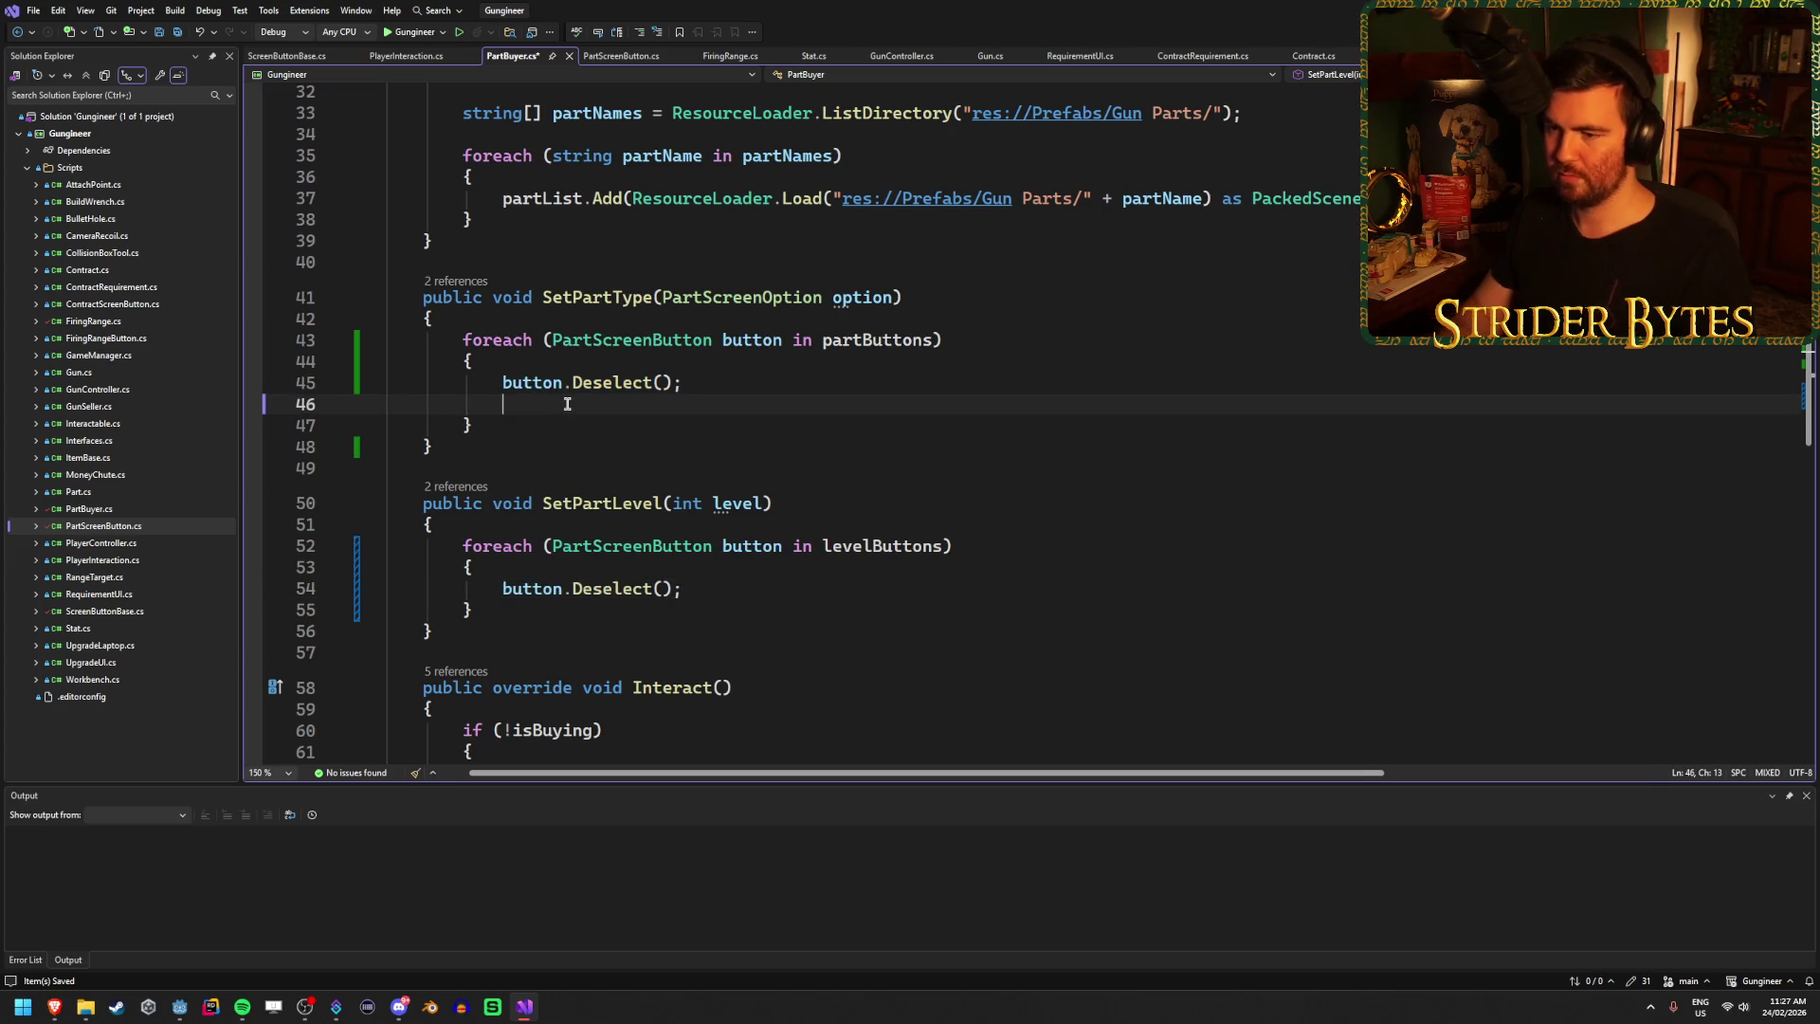
key("BackSpace")
key("alt+Tab")
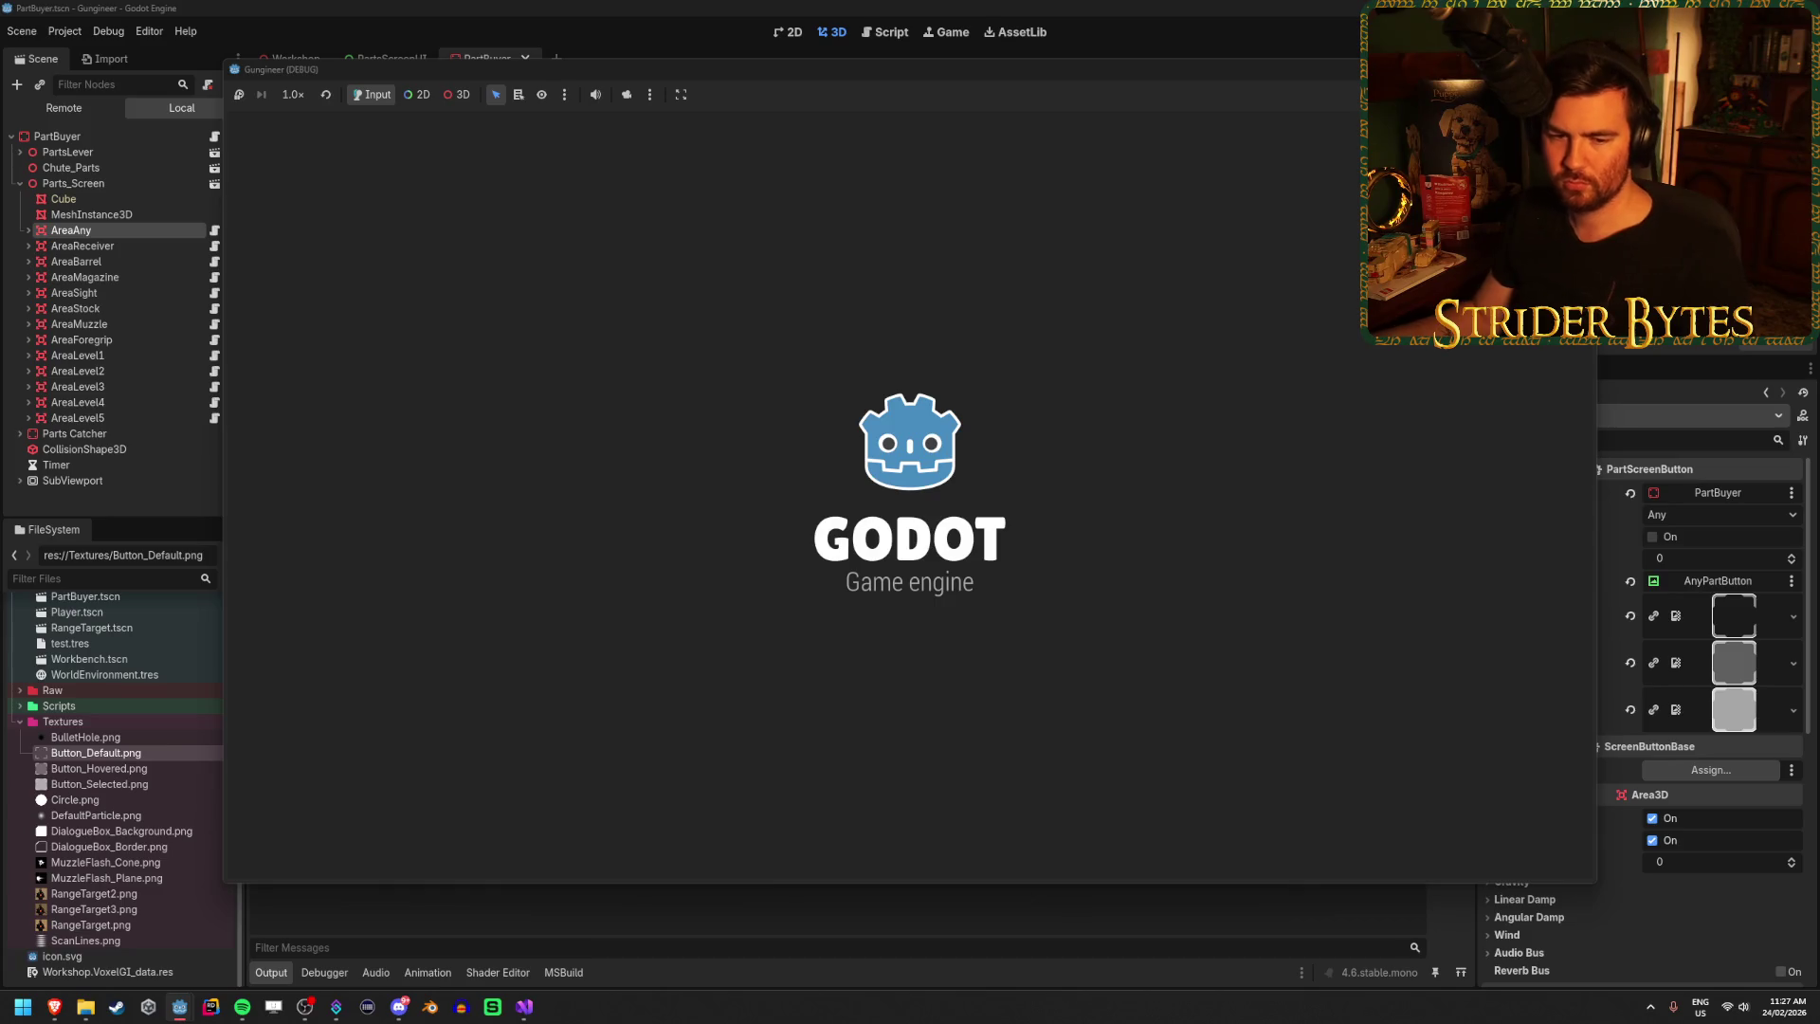
Walk to the parts screen and click buttons across rows 1-3 to check selection highlighting.
key("w")
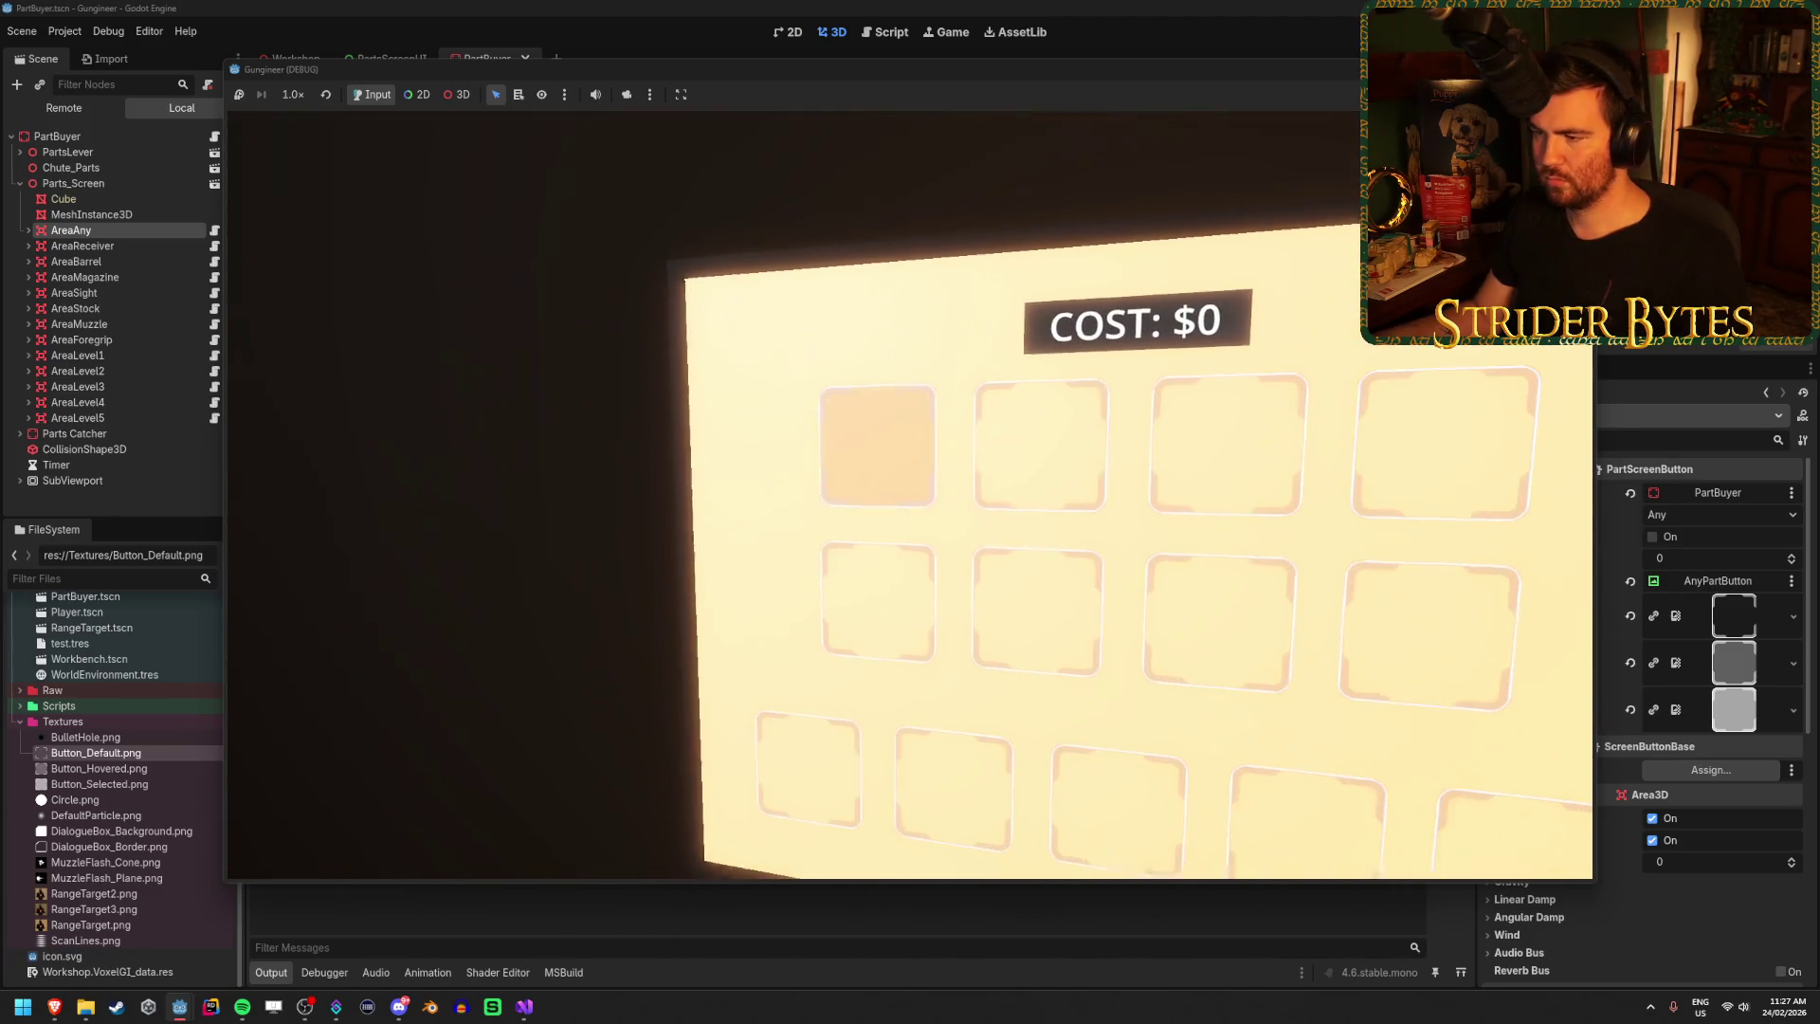
left_click(885, 465)
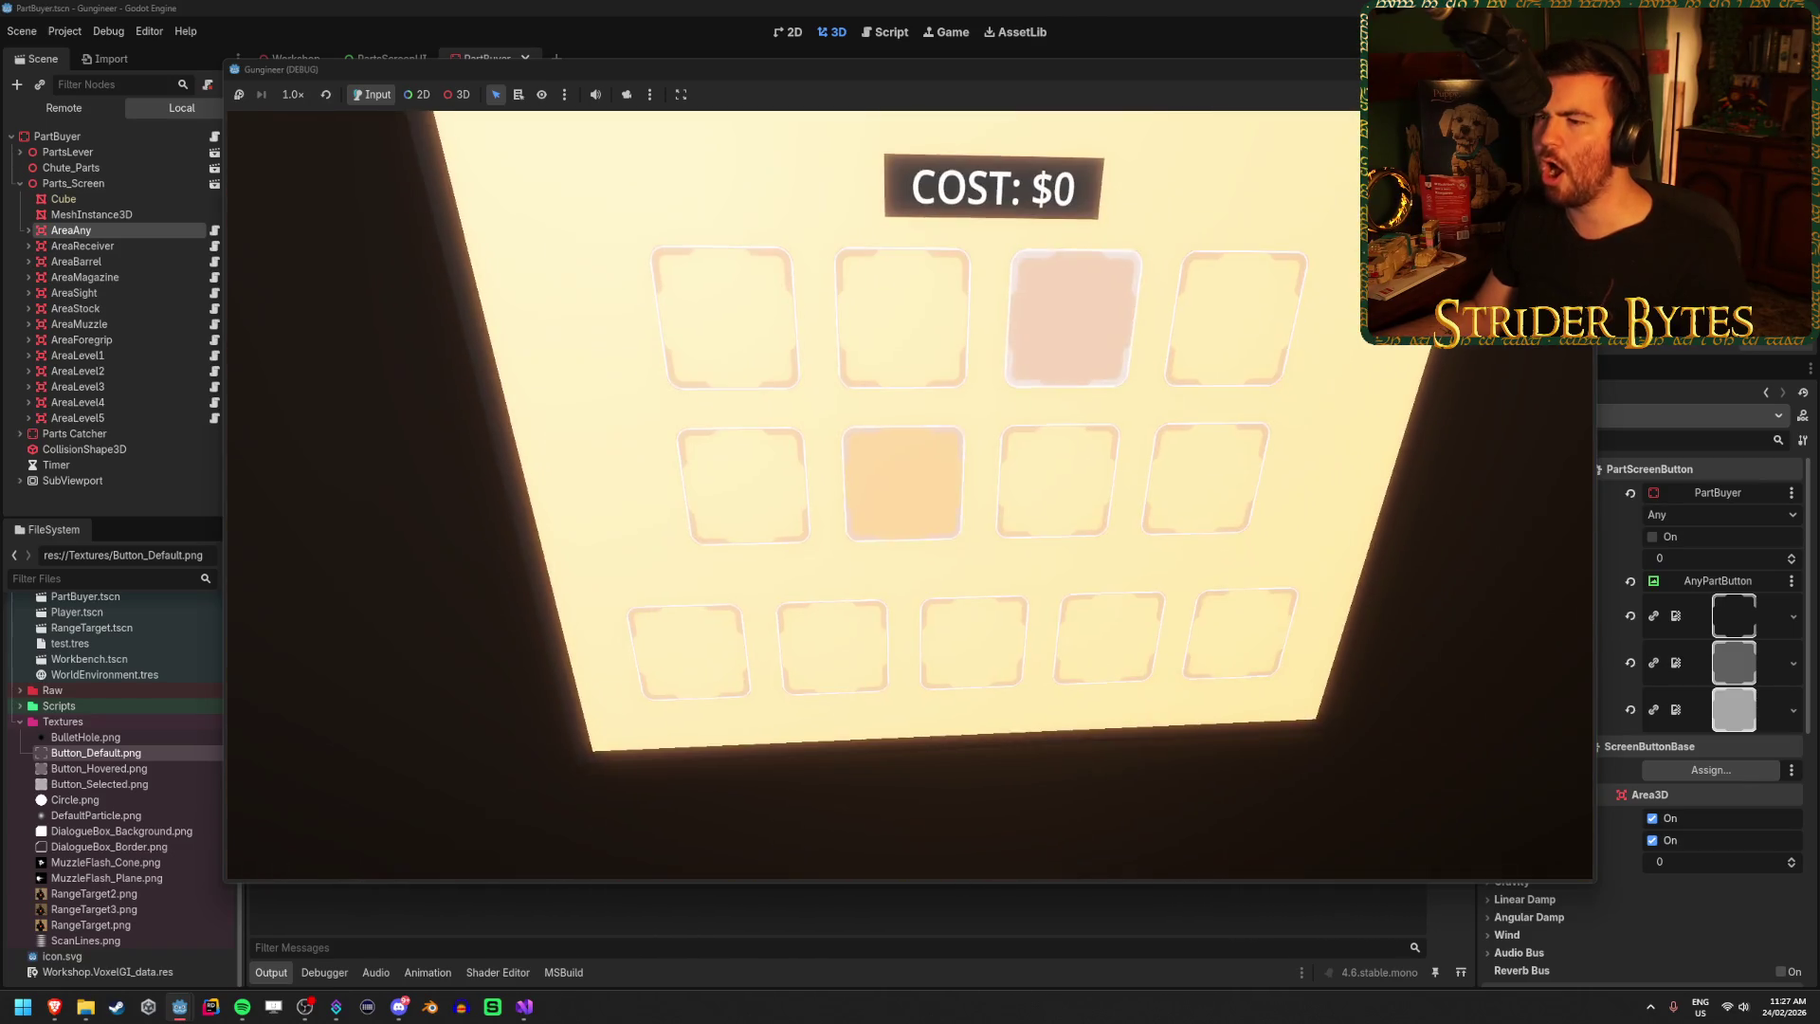
left_click(910, 494)
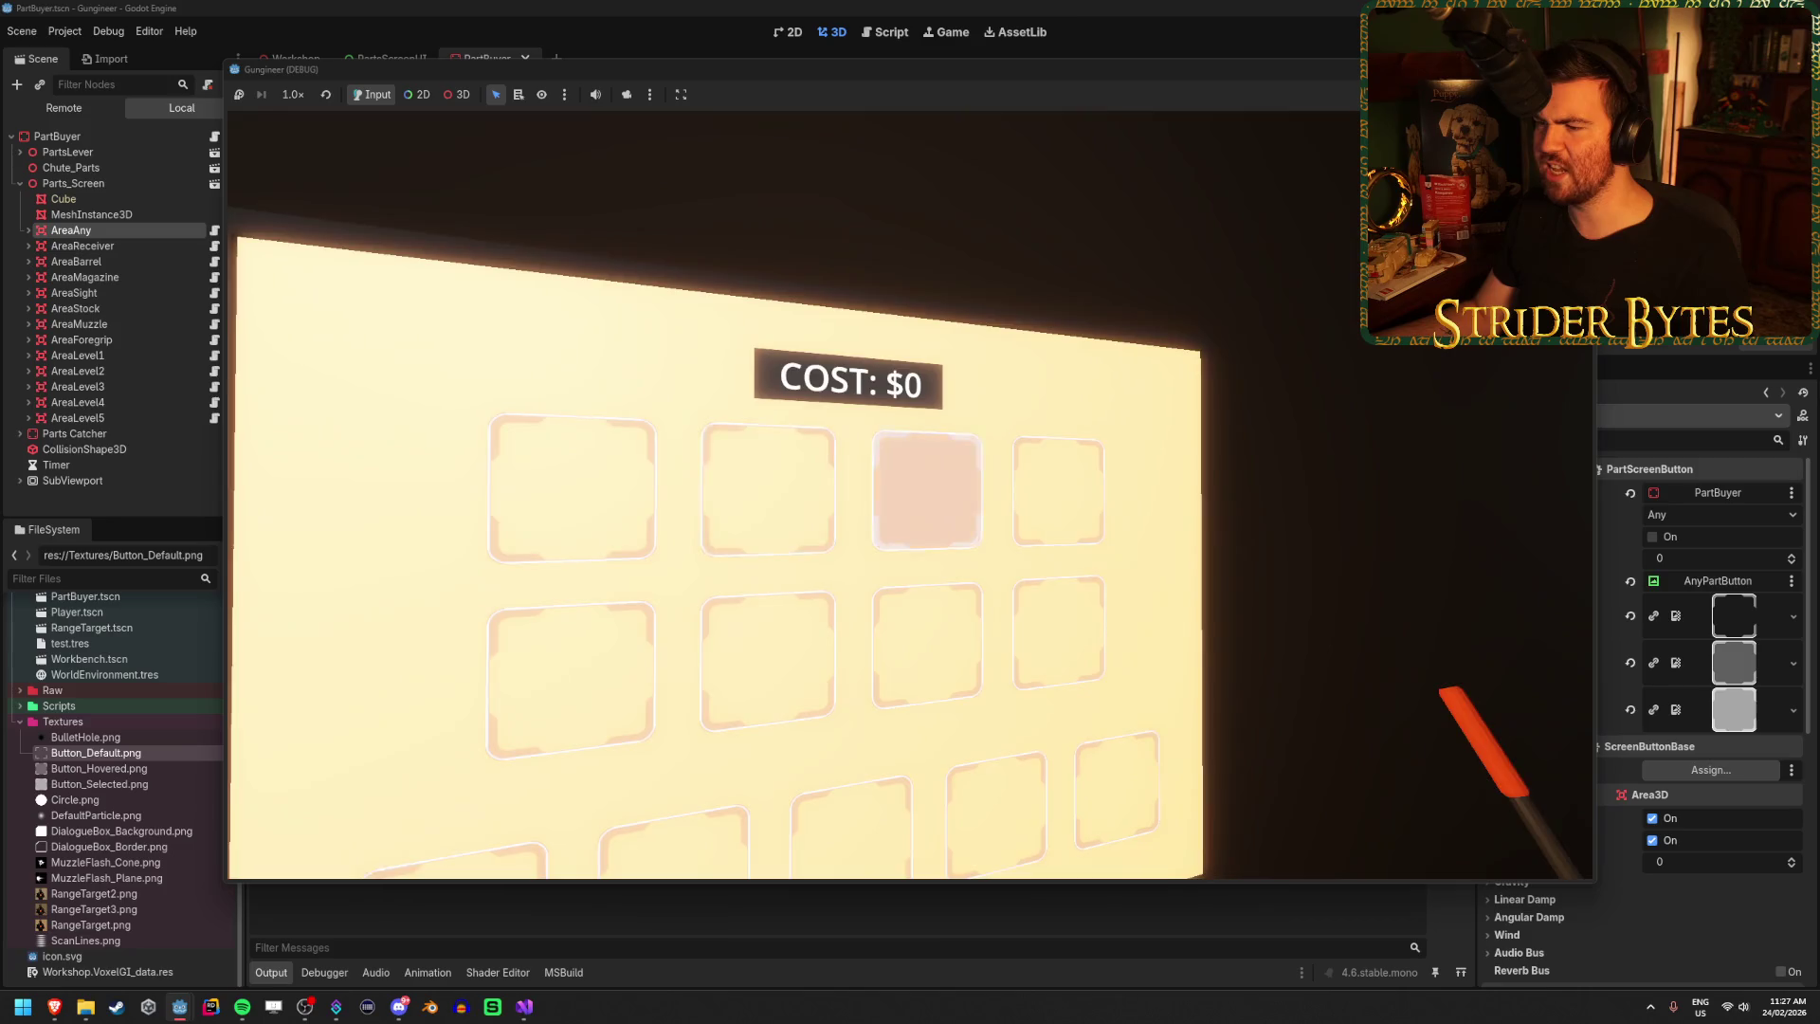
left_click(910, 495)
left_click(910, 494)
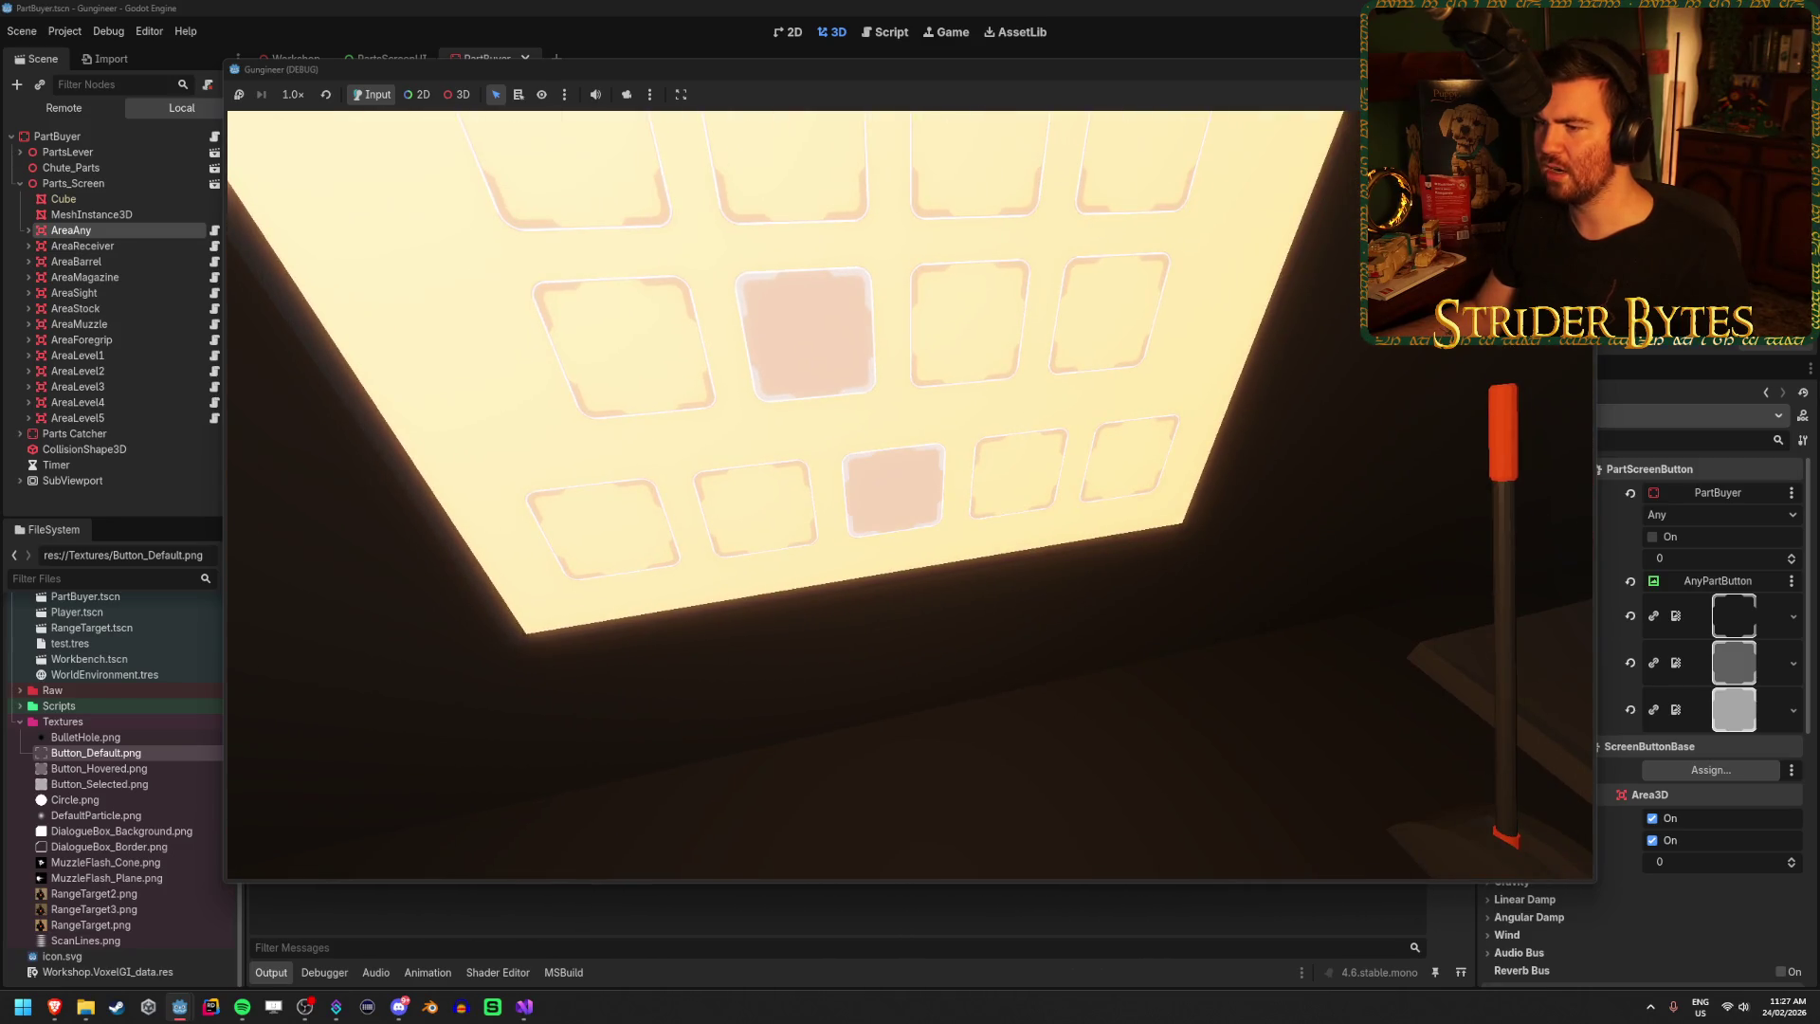
left_click(910, 495)
left_click(910, 495)
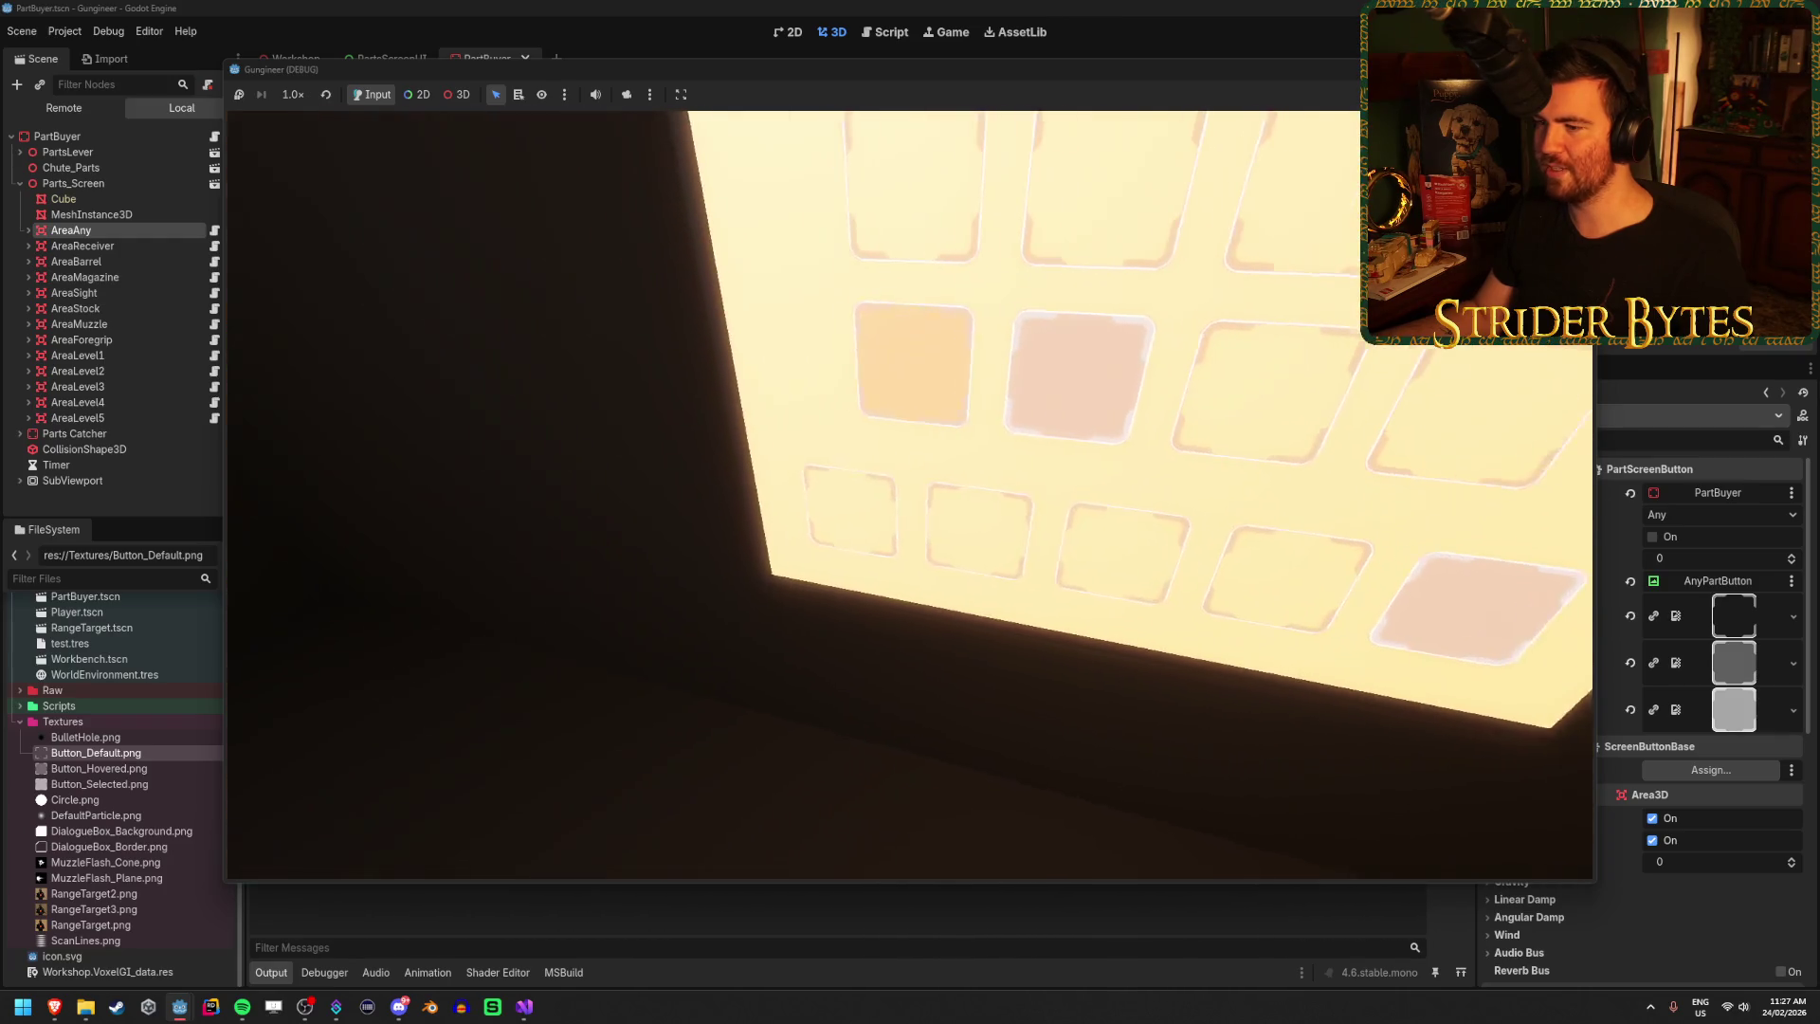
left_click(910, 494)
left_click(910, 495)
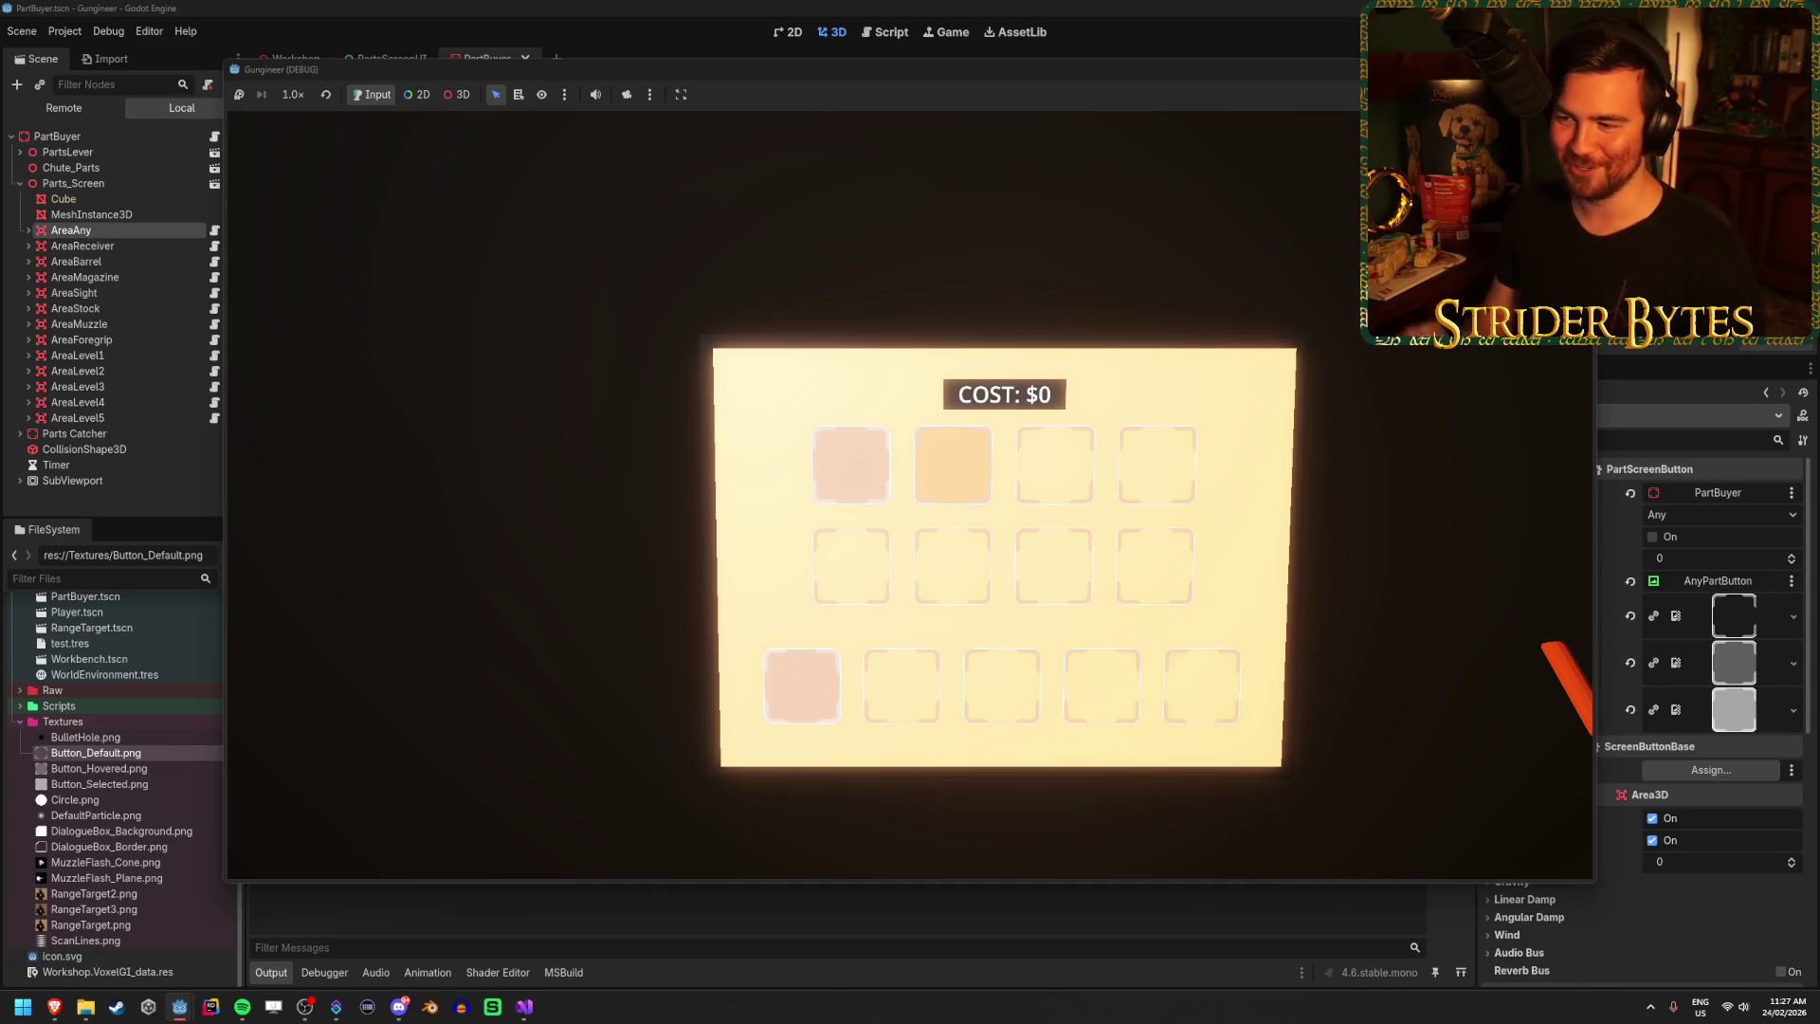
Move around the parts panel to inspect it, then stop the game and return to PartBuyer.cs.
key("w")
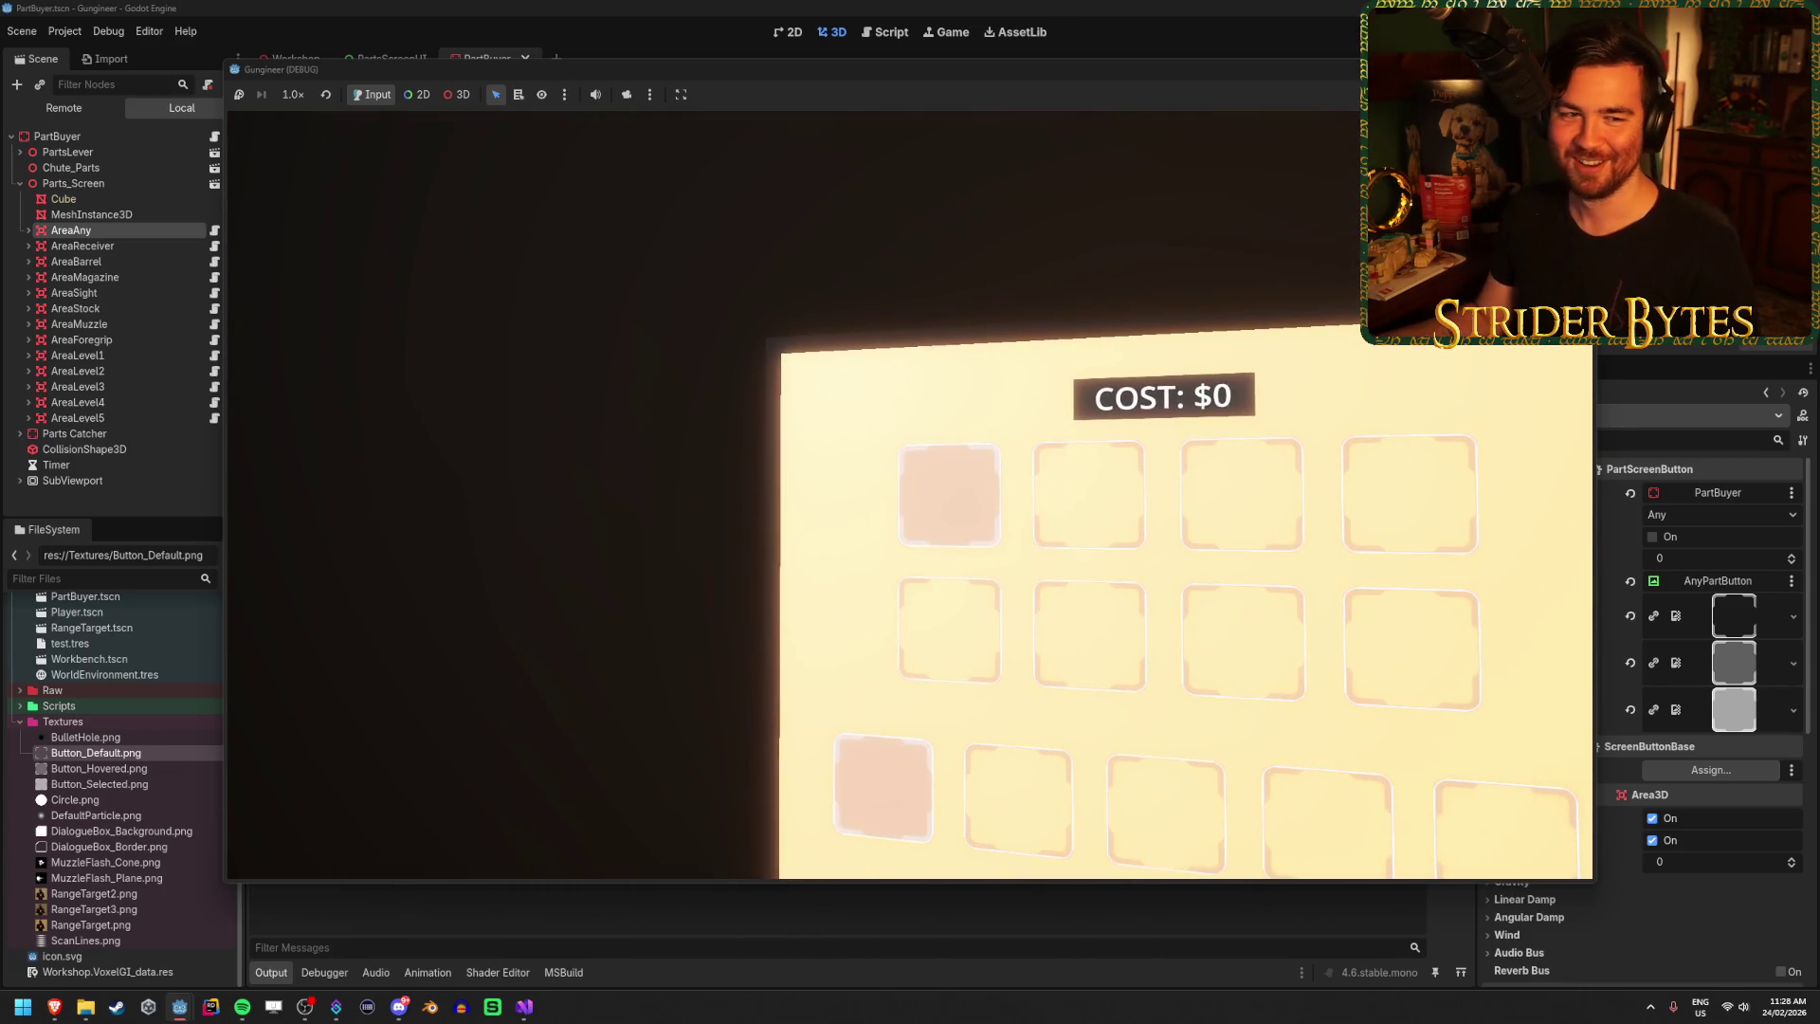
key("s")
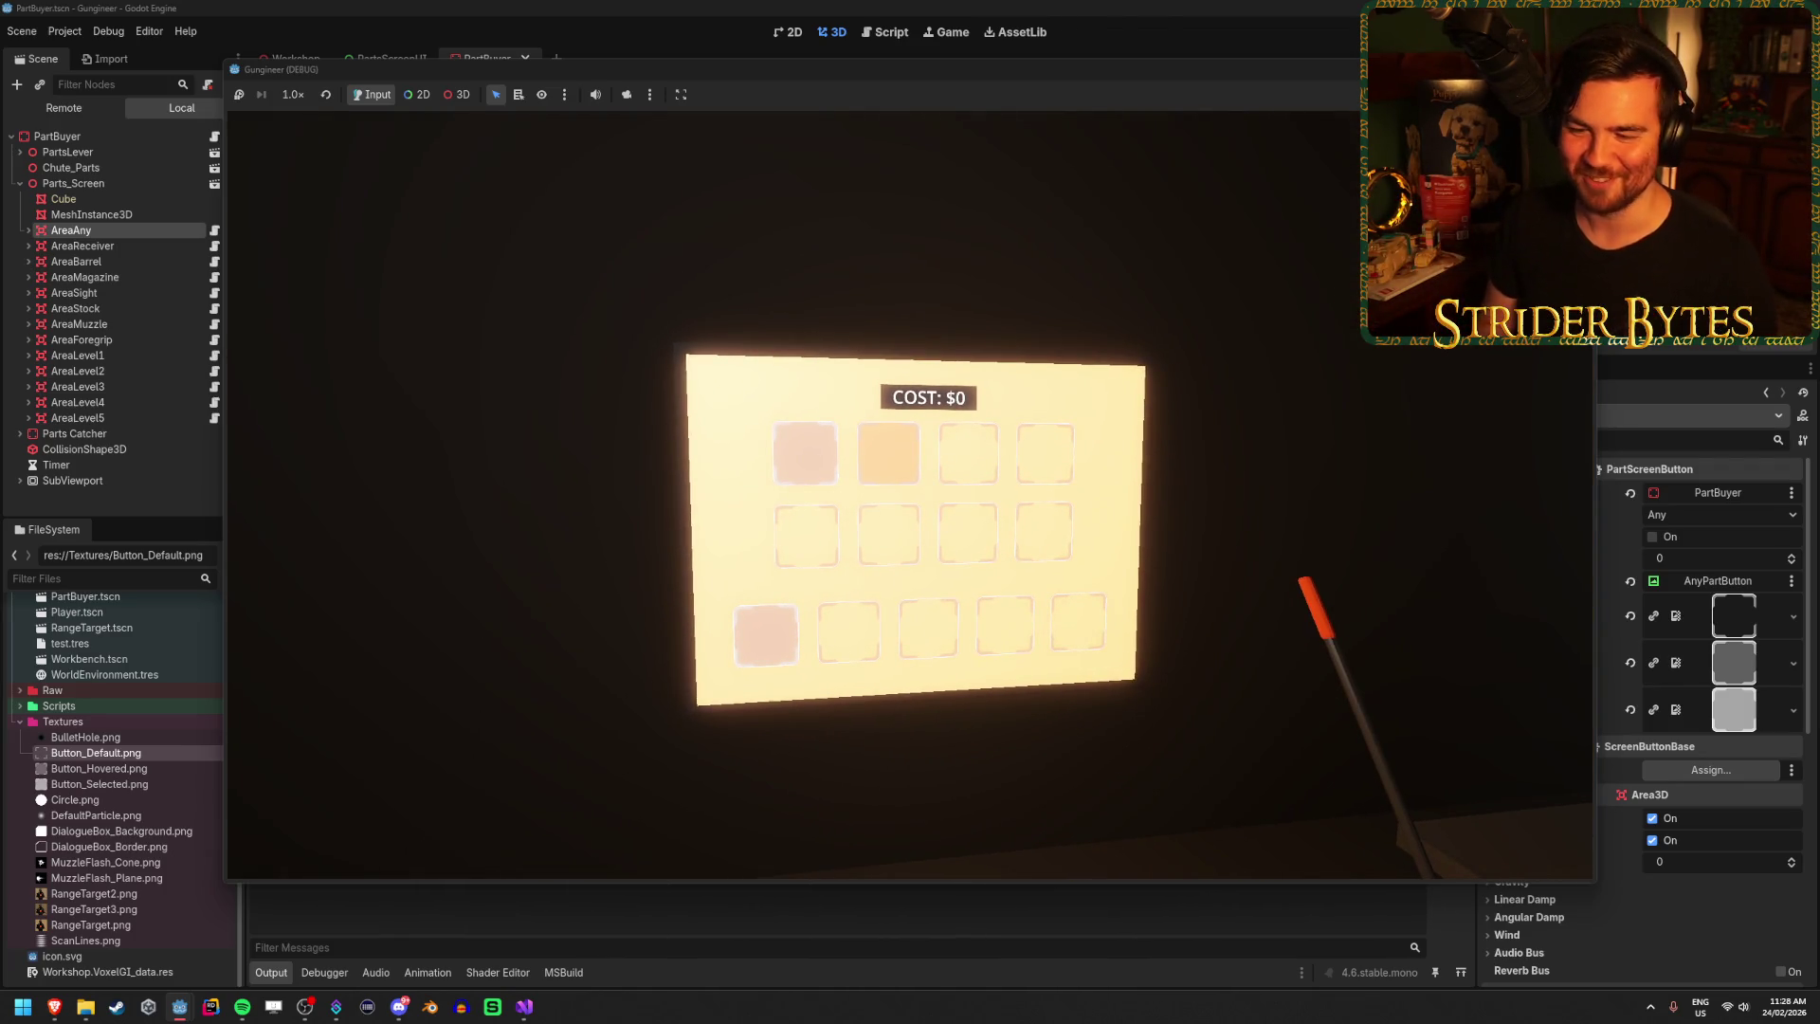
key("w")
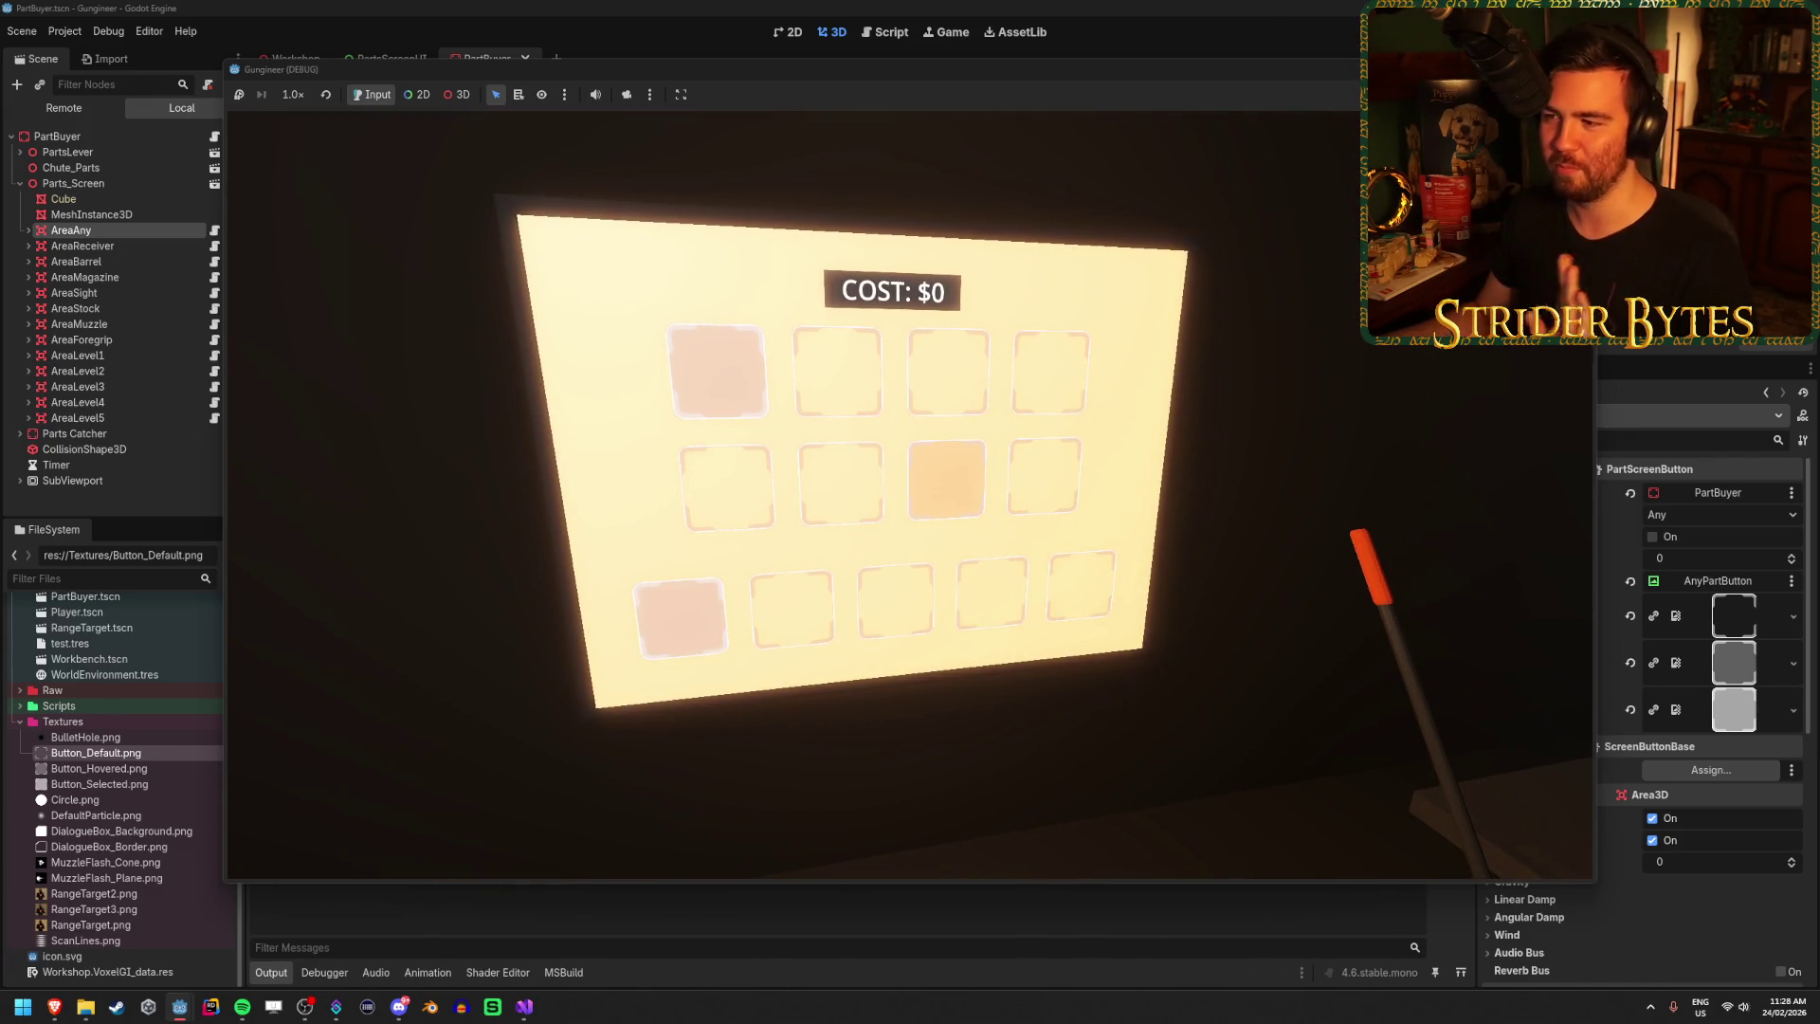
key("a")
key("a")
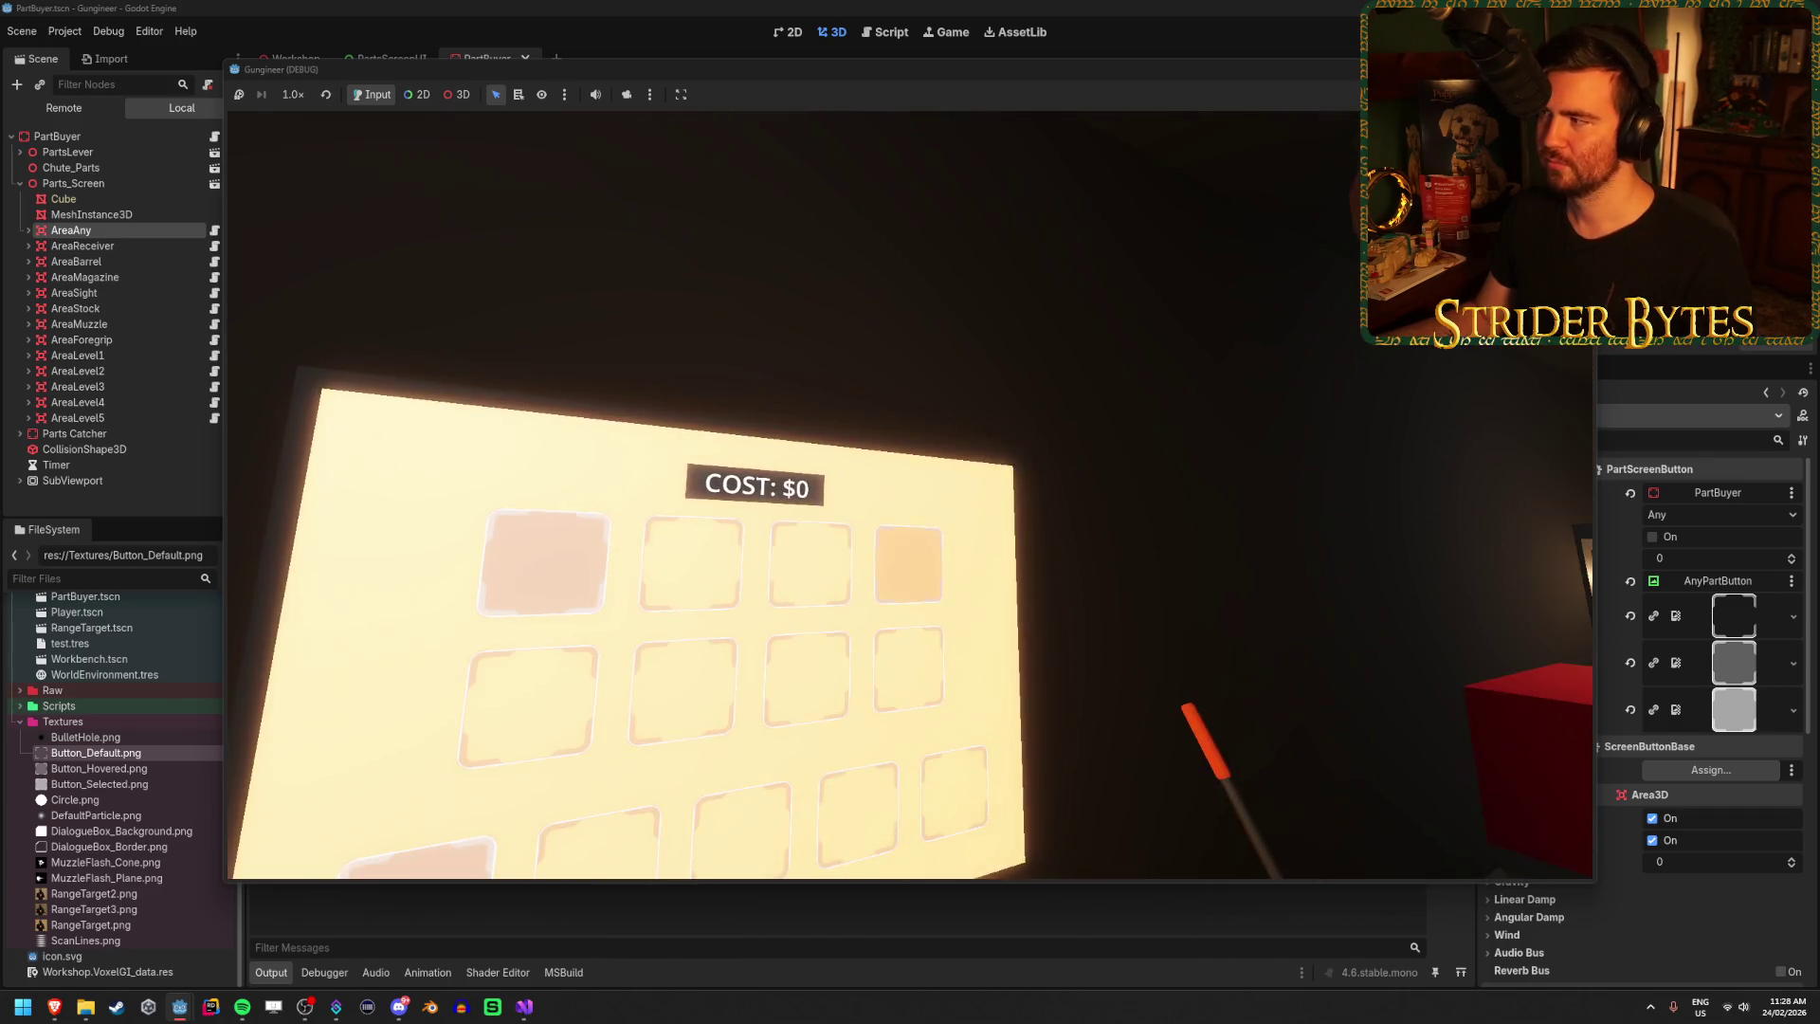
key("F8")
left_click(525, 1014)
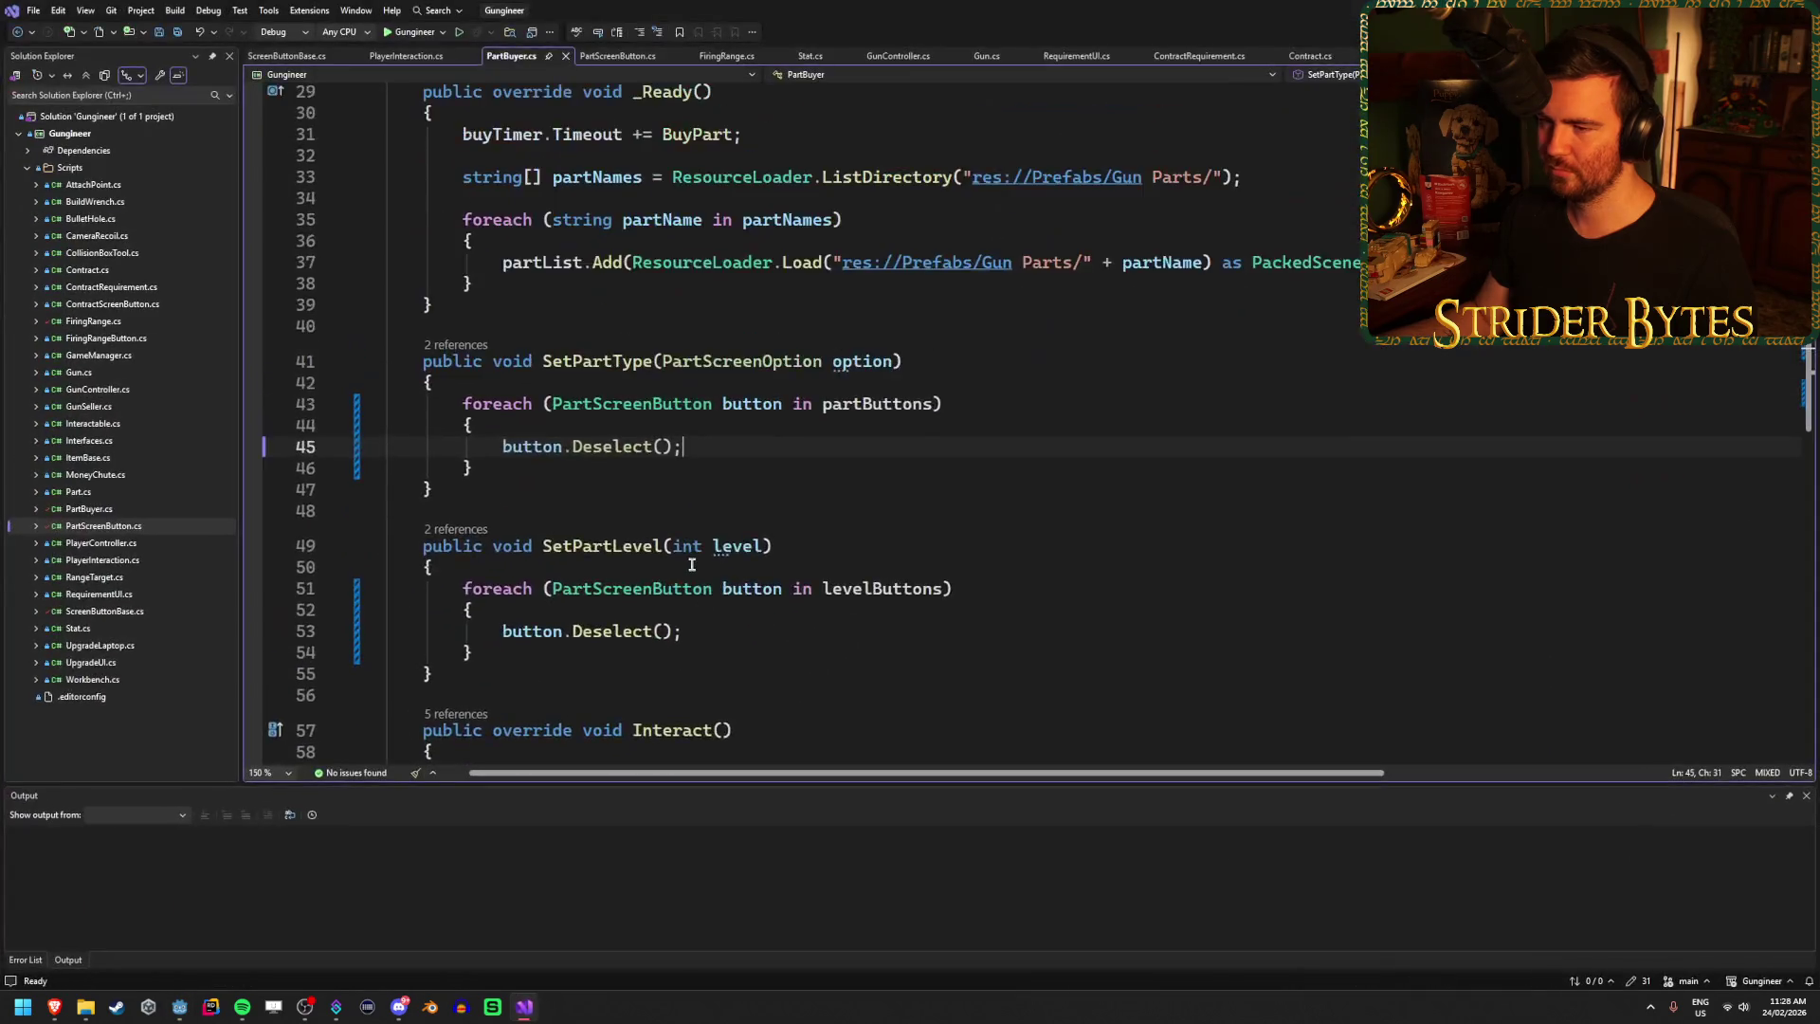
Inspect PartBuyer.cs's timer hookup and levelButtons loop, and PartScreenButton.cs's selected-texture line.
scroll(692, 565, "up", 10)
scroll(692, 565, "down", 5)
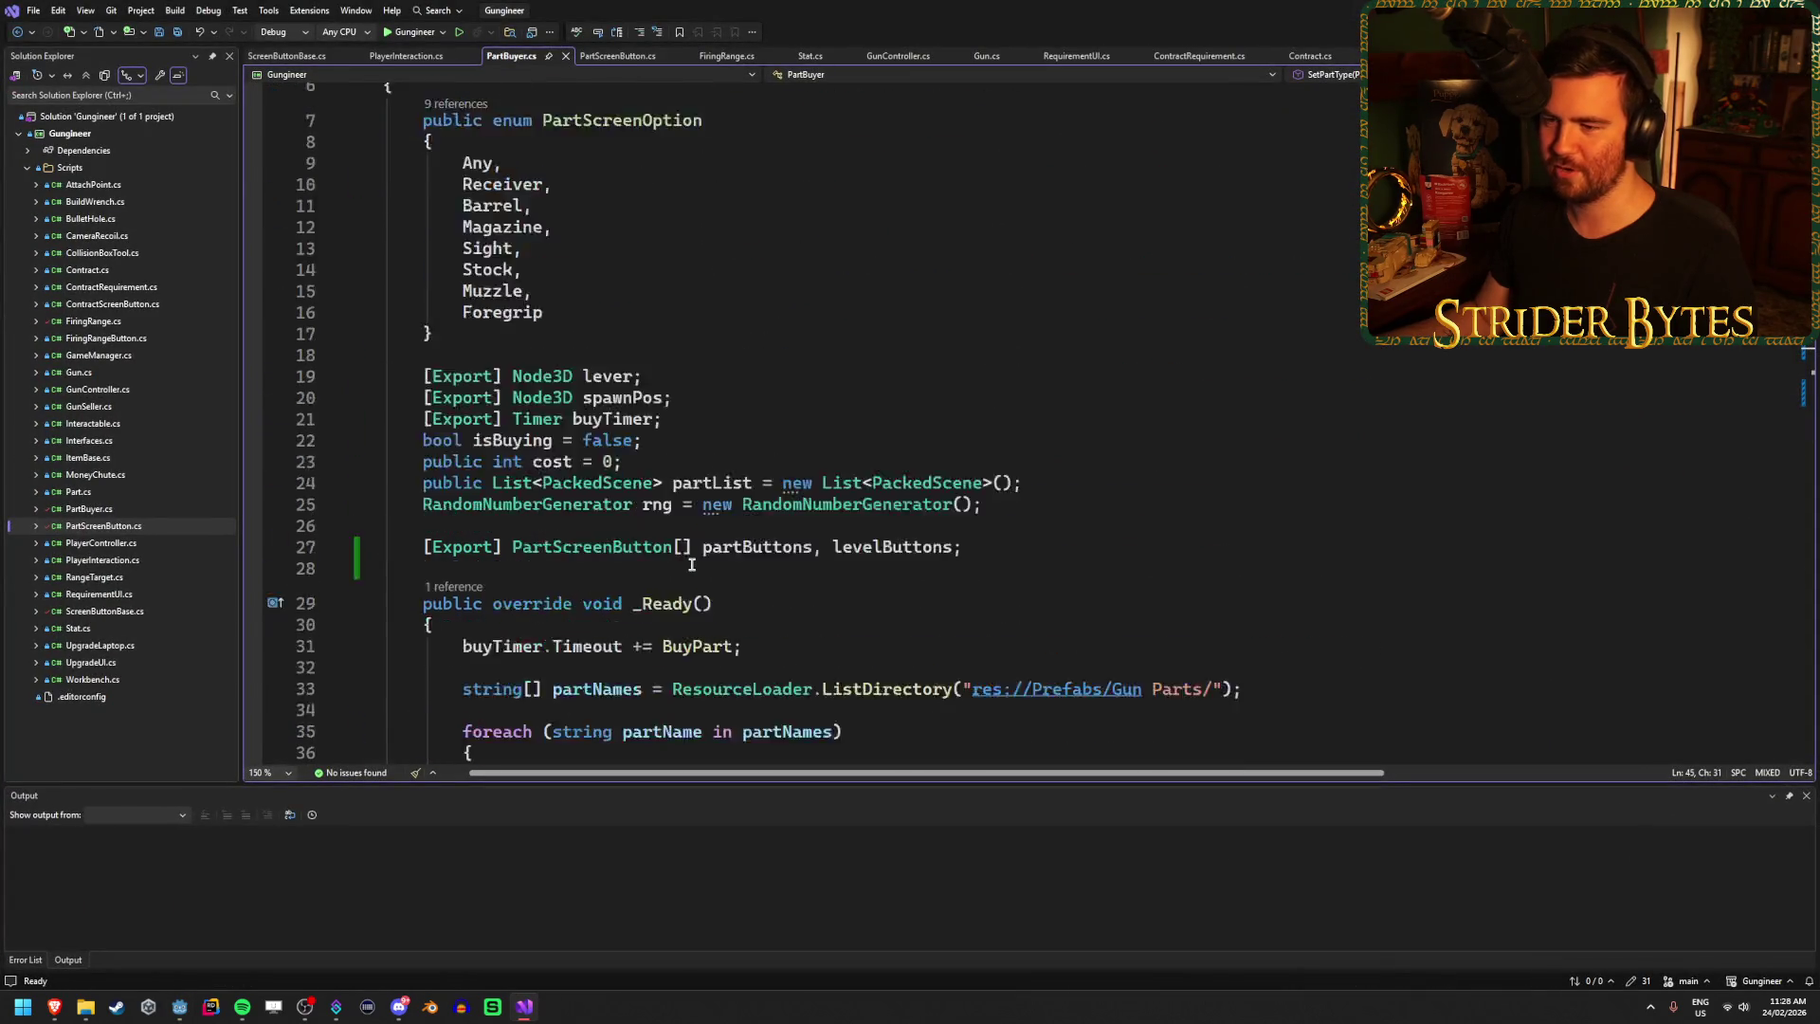
left_click(778, 454)
scroll(778, 454, "down", 10)
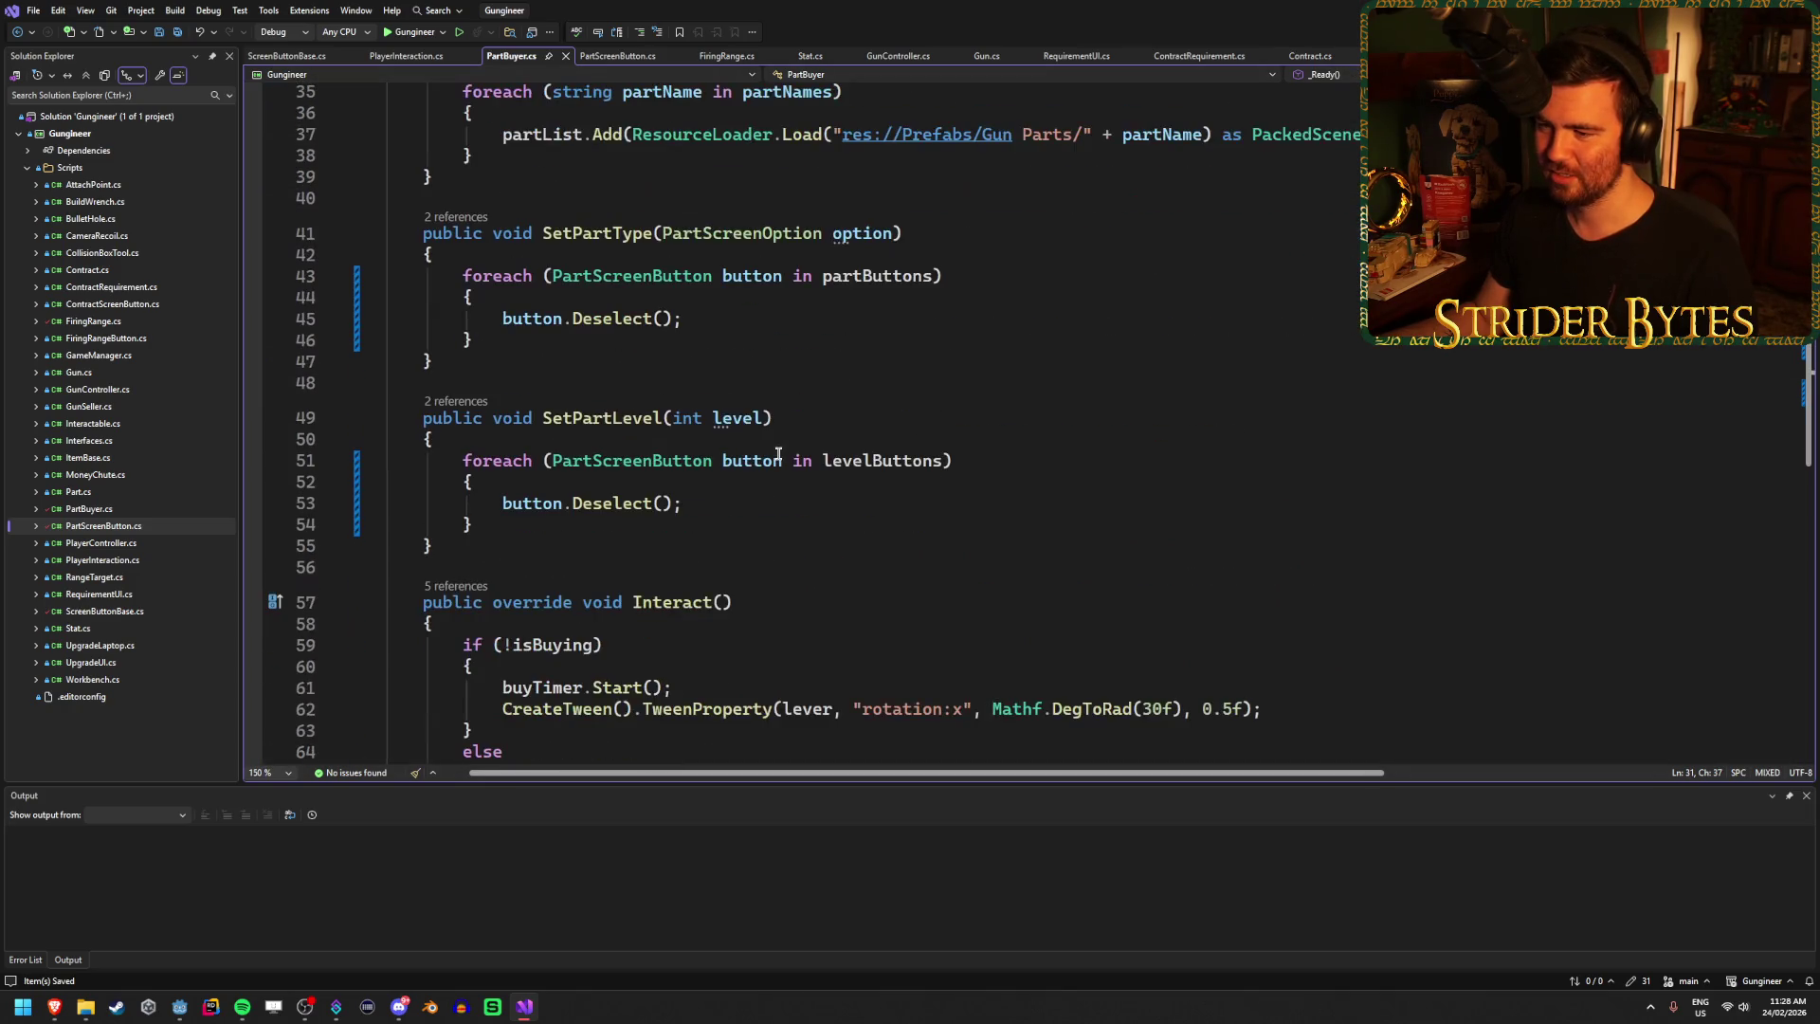
scroll(744, 612, "up", 6)
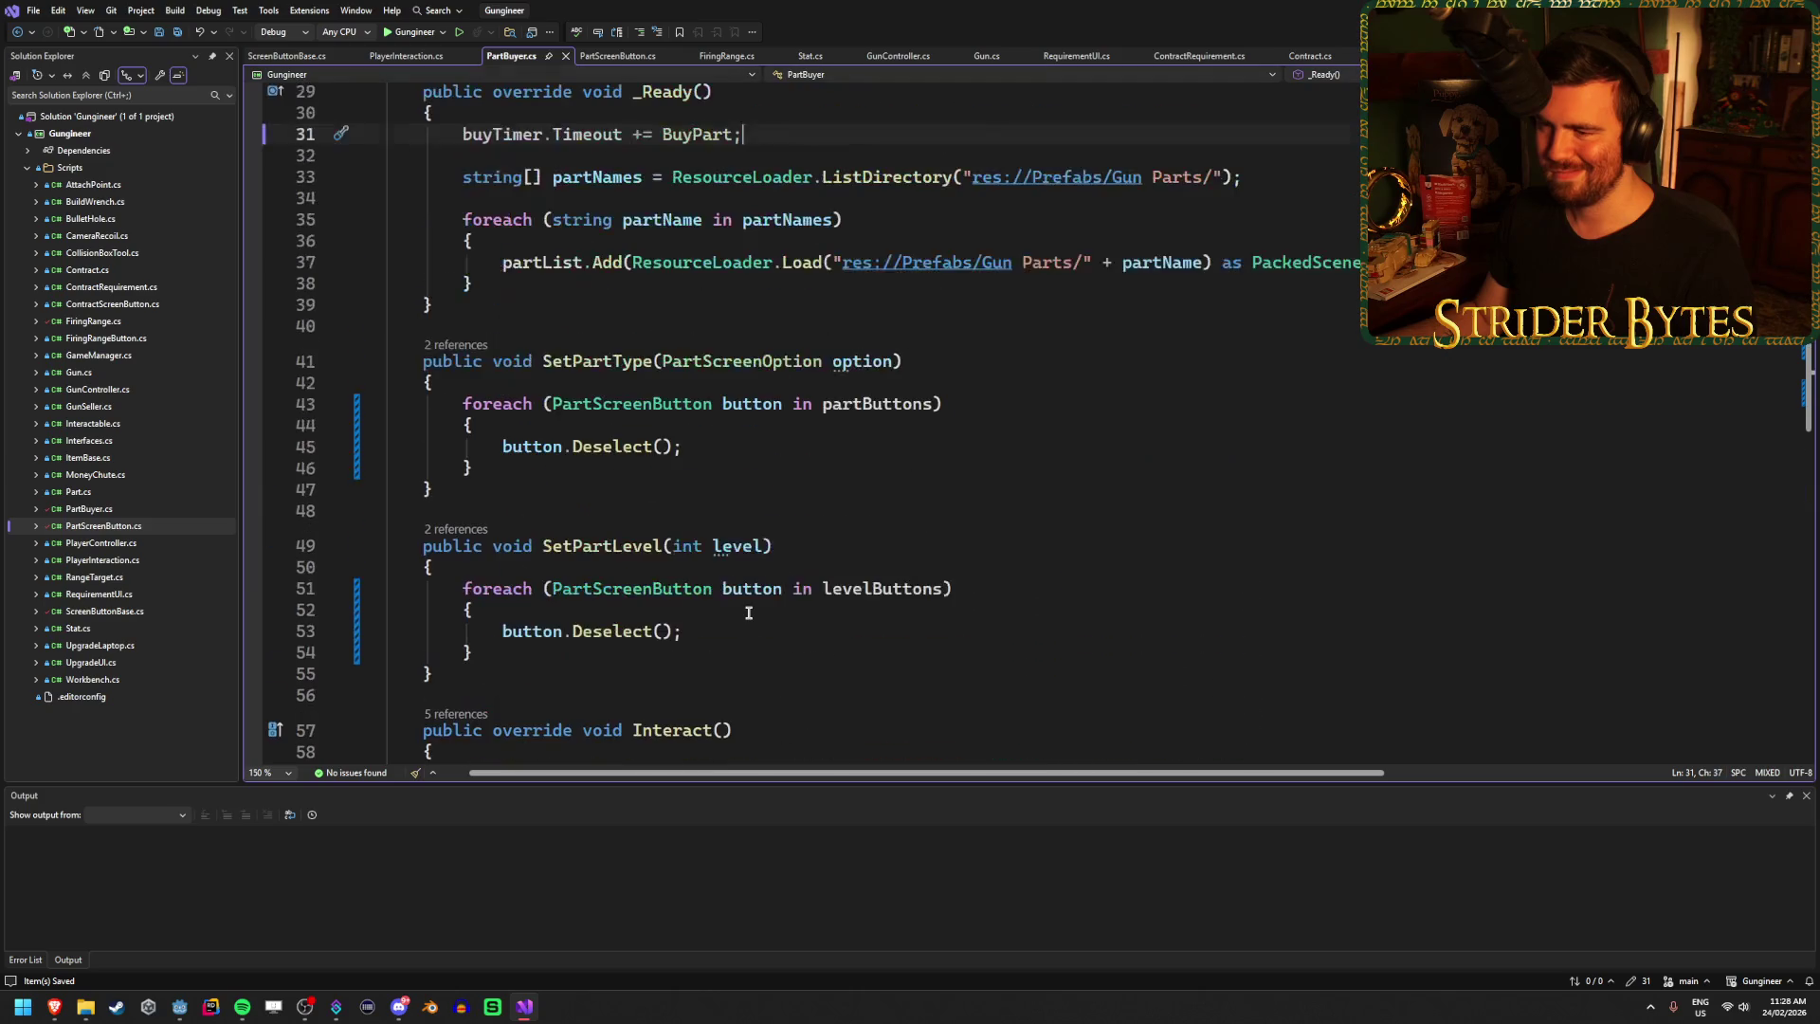
left_click(992, 587)
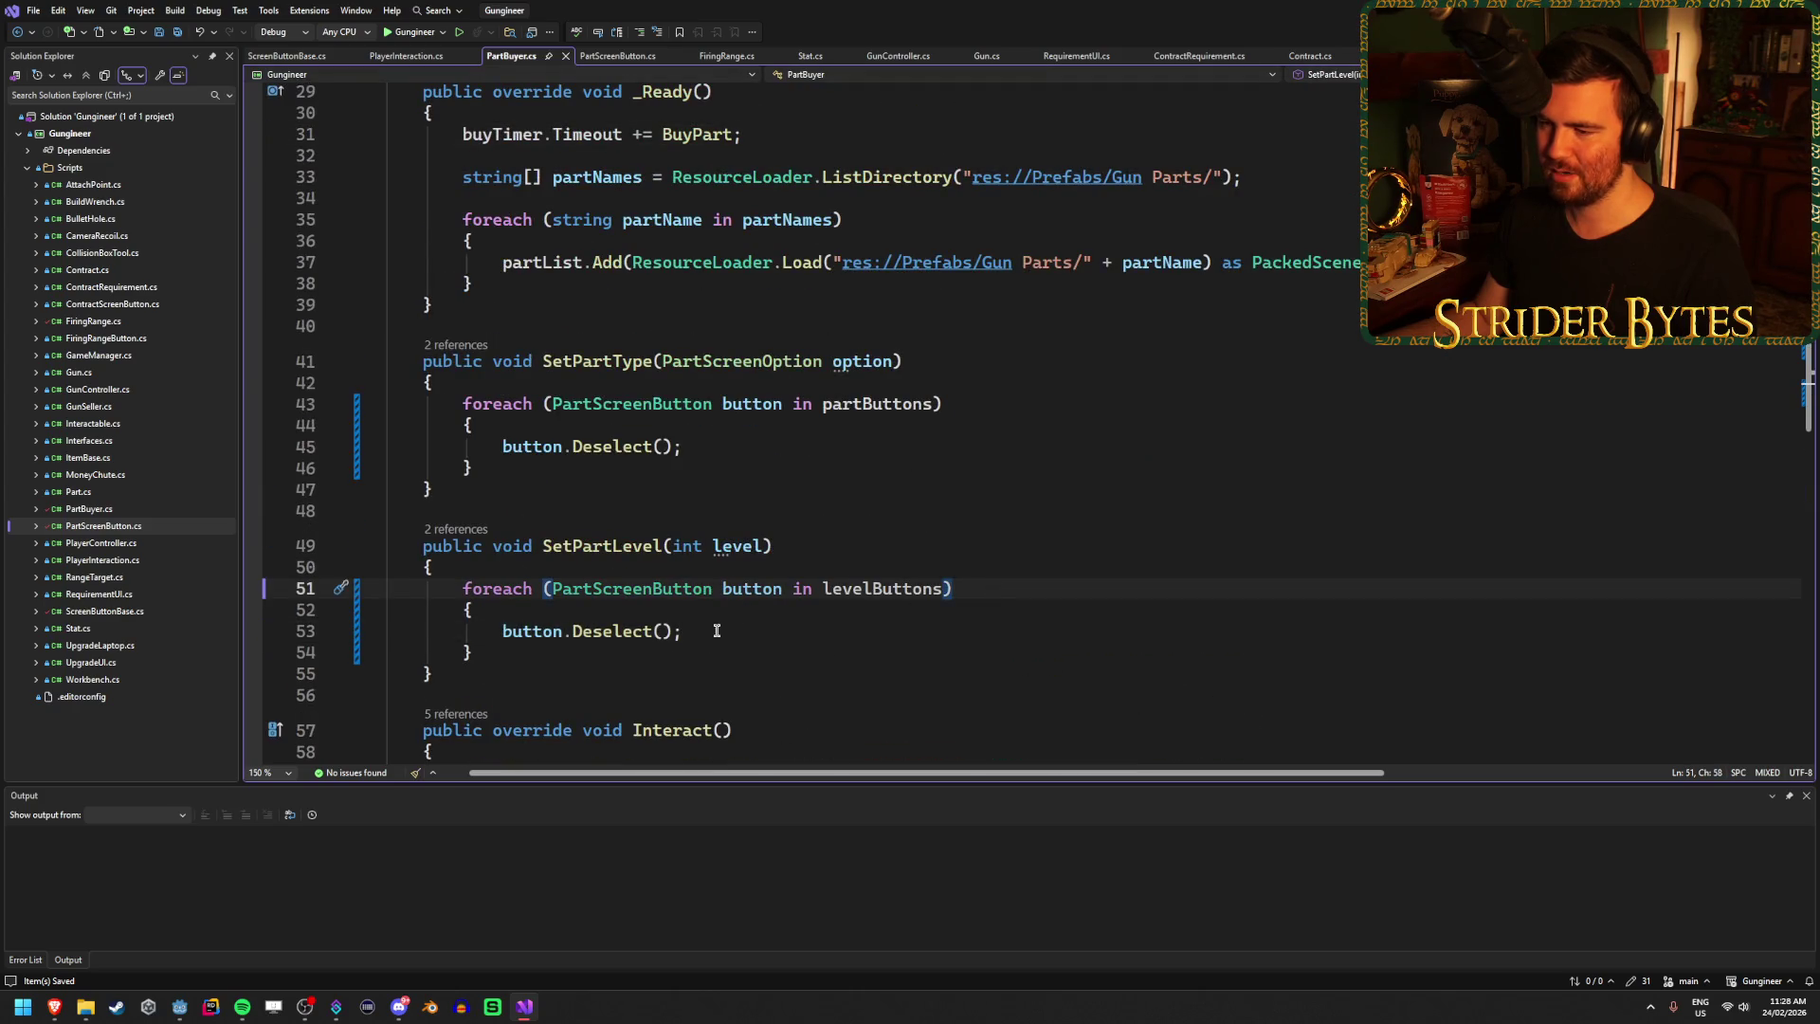
left_click(628, 57)
left_click(871, 405)
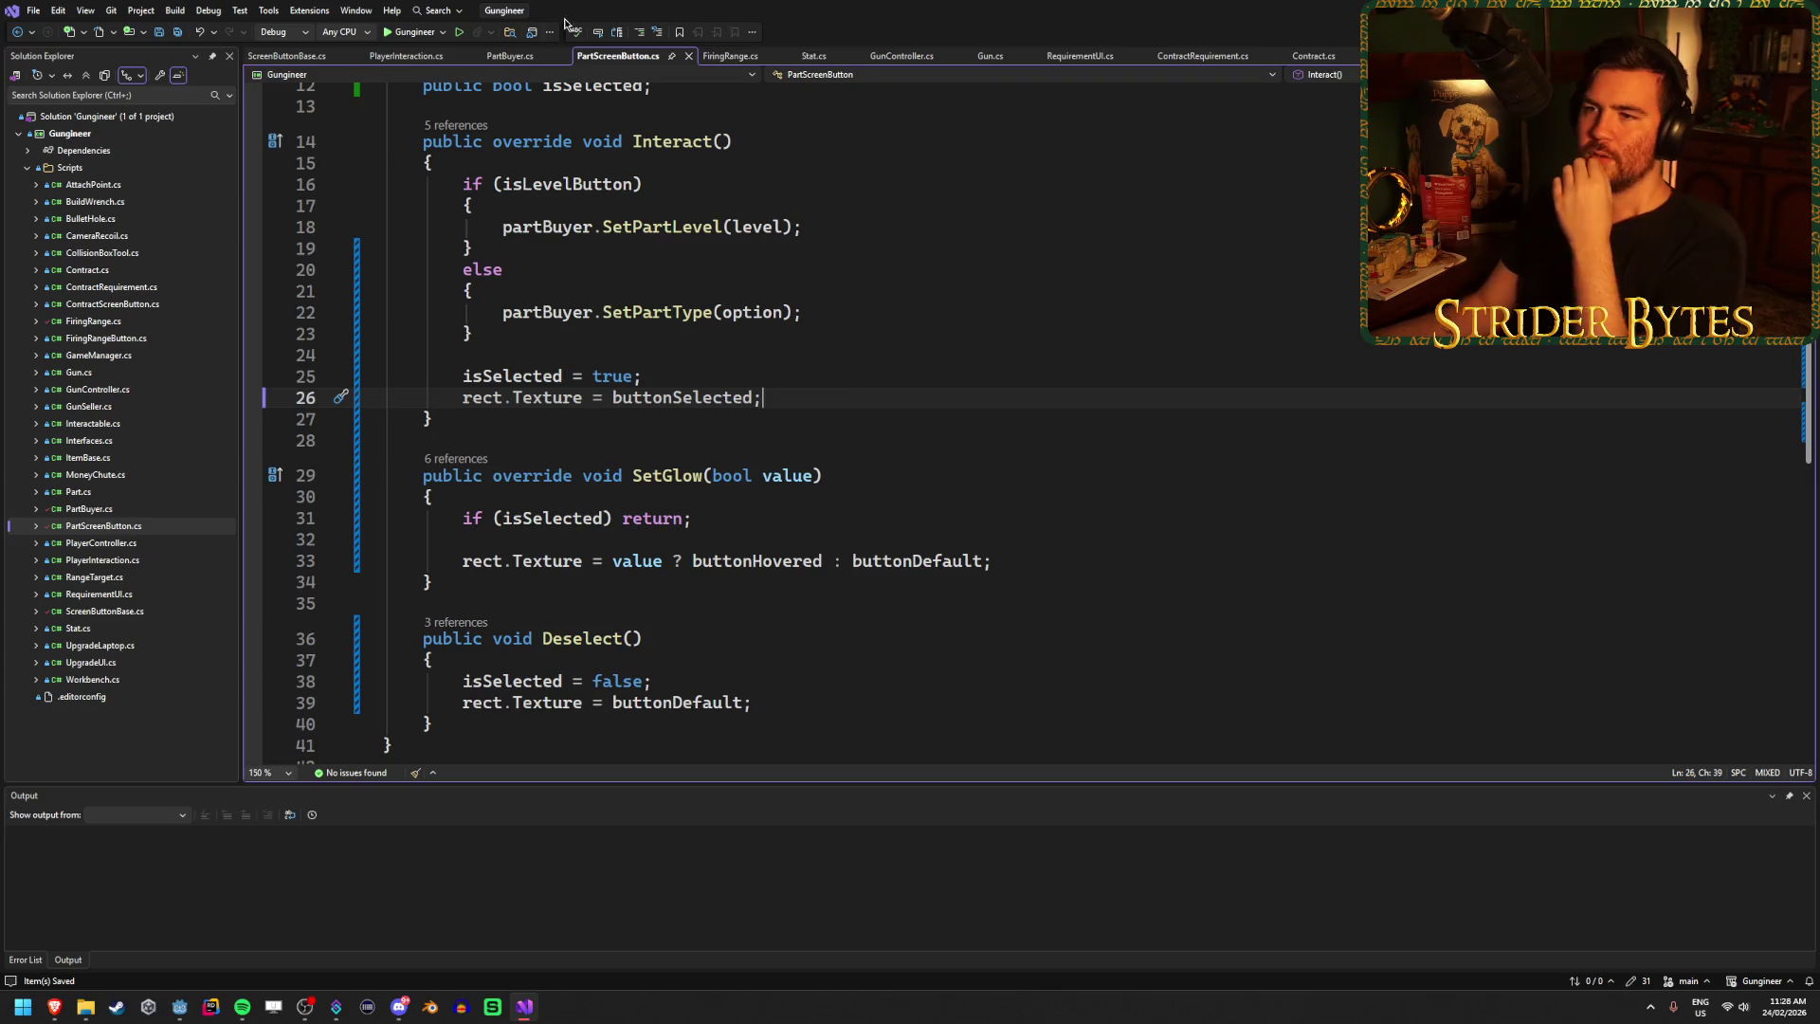
left_click(508, 58)
Scroll back to PartBuyer.cs's fields and add a blank line above the exported button arrays.
scroll(599, 462, "up", 8)
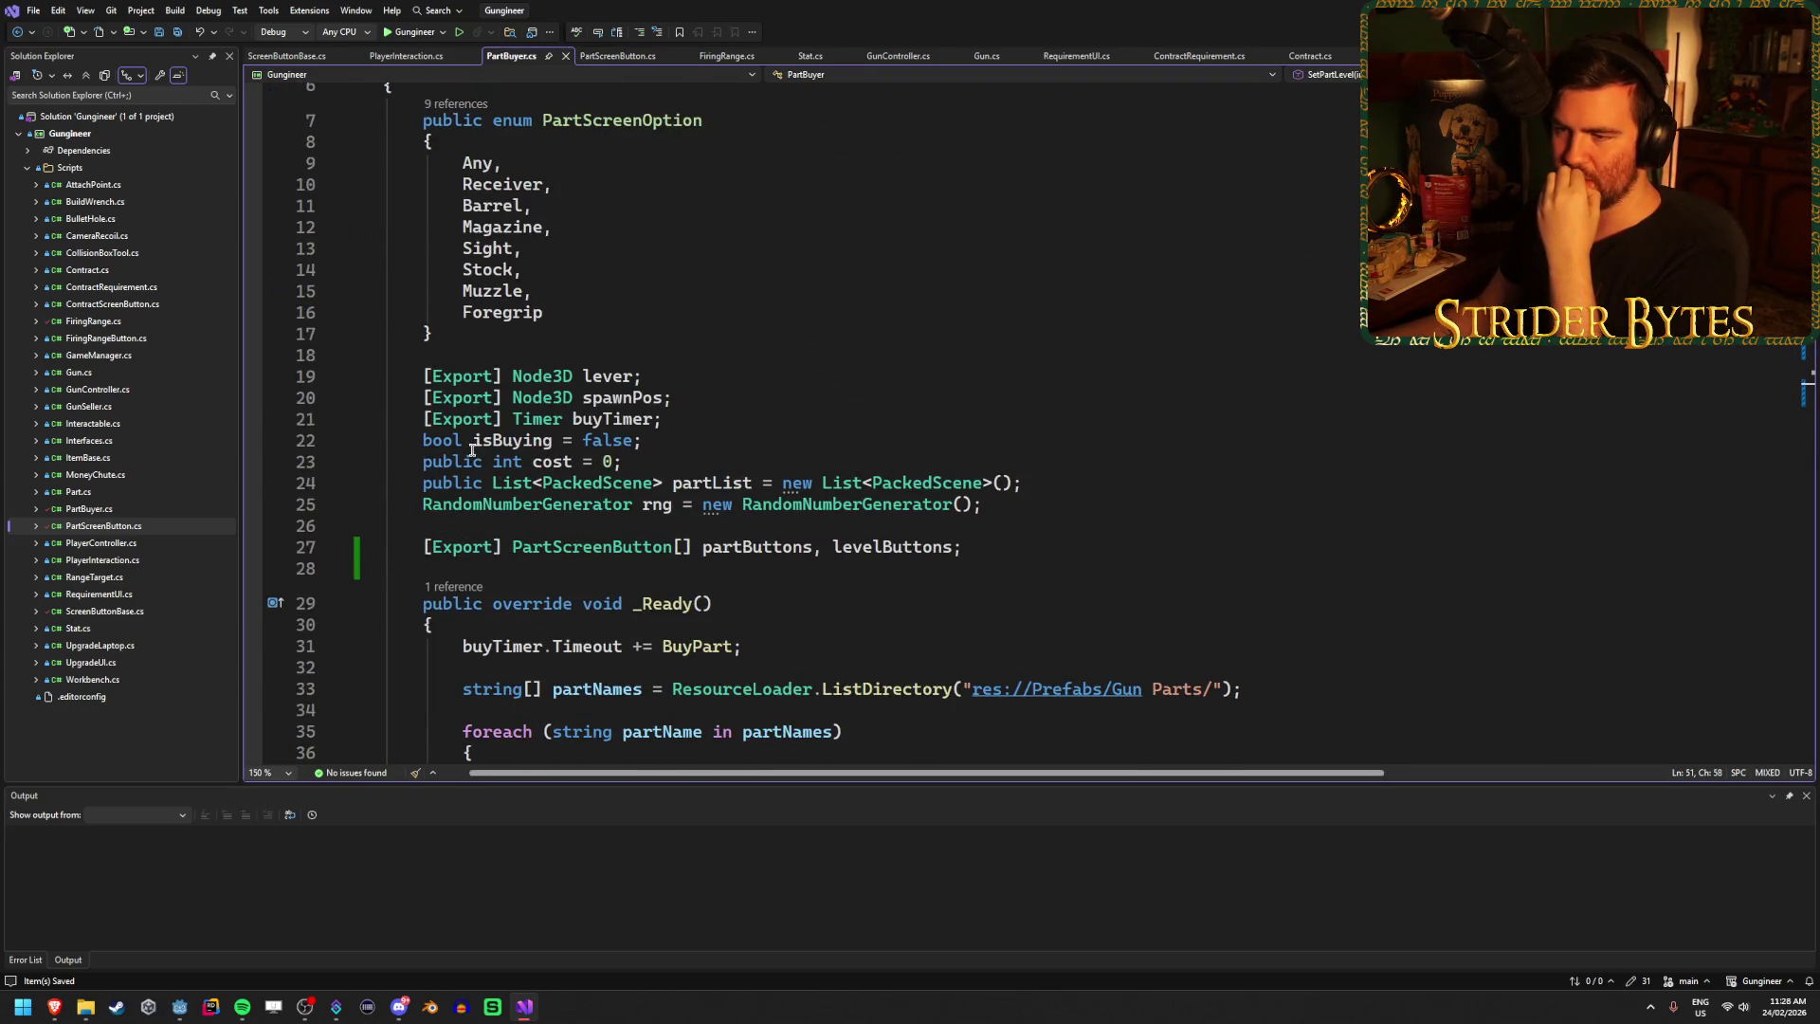
scroll(472, 450, "down", 2)
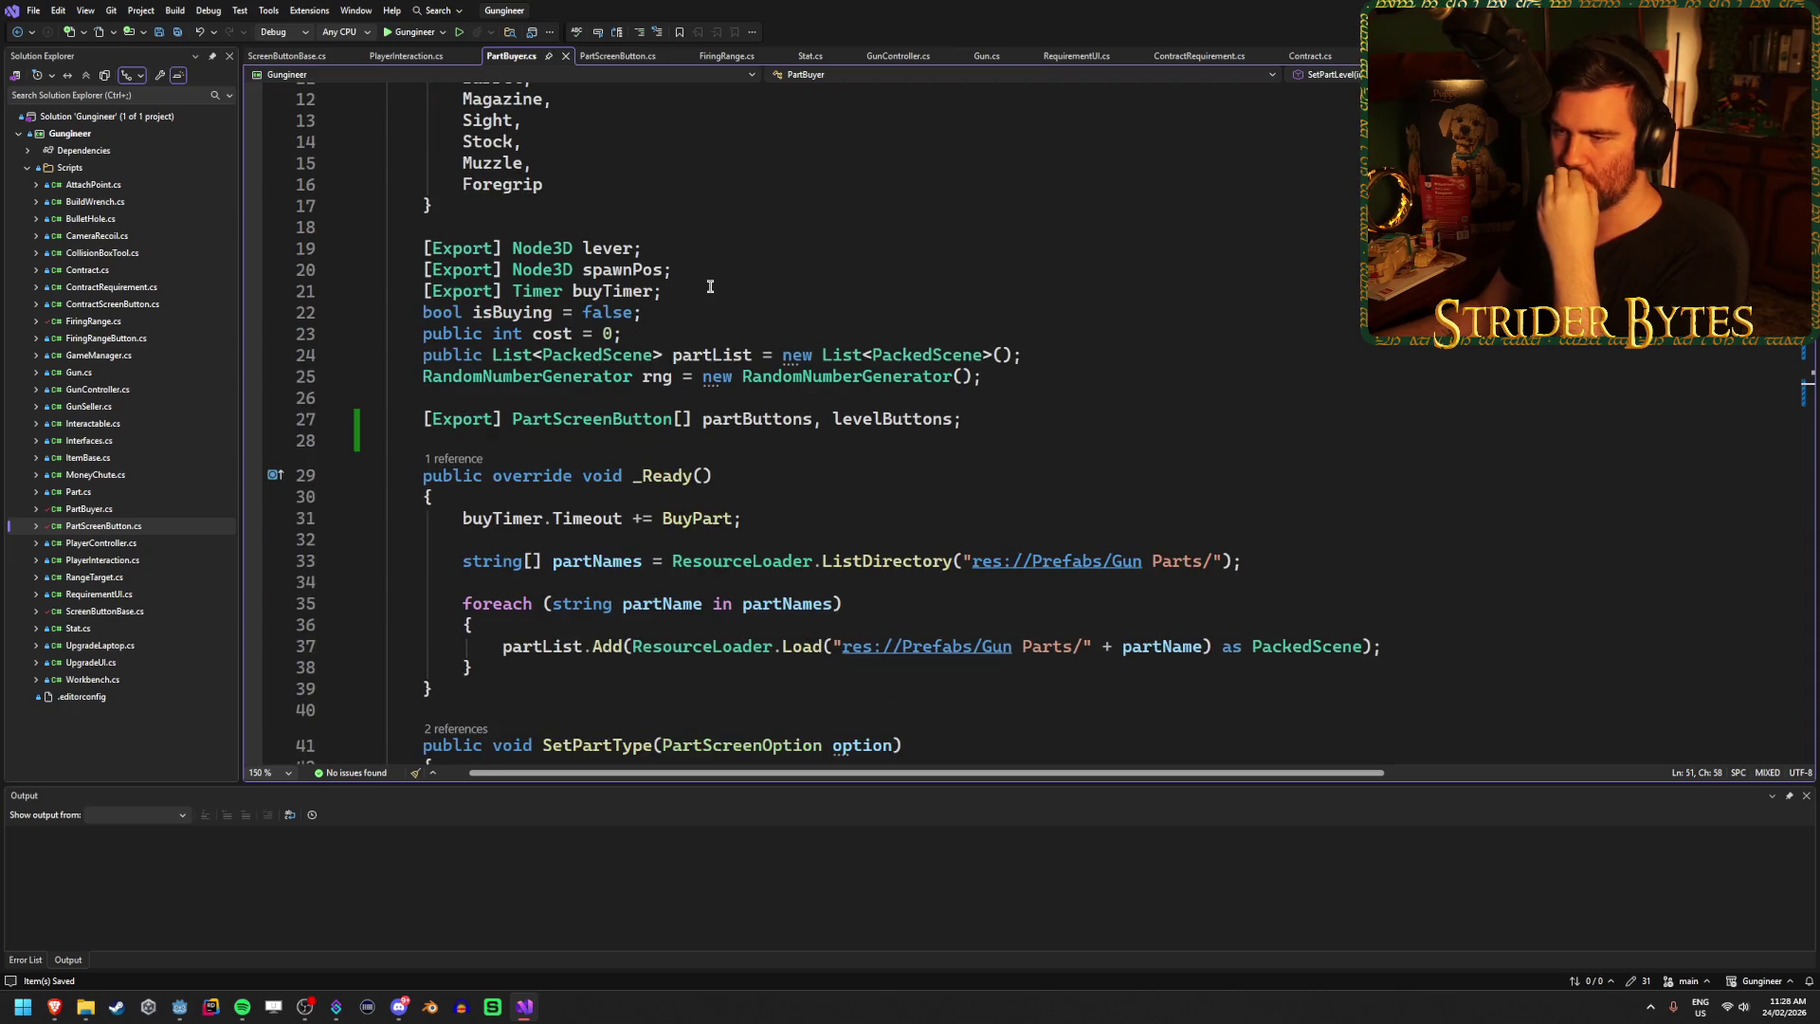
scroll(687, 418, "down", 5)
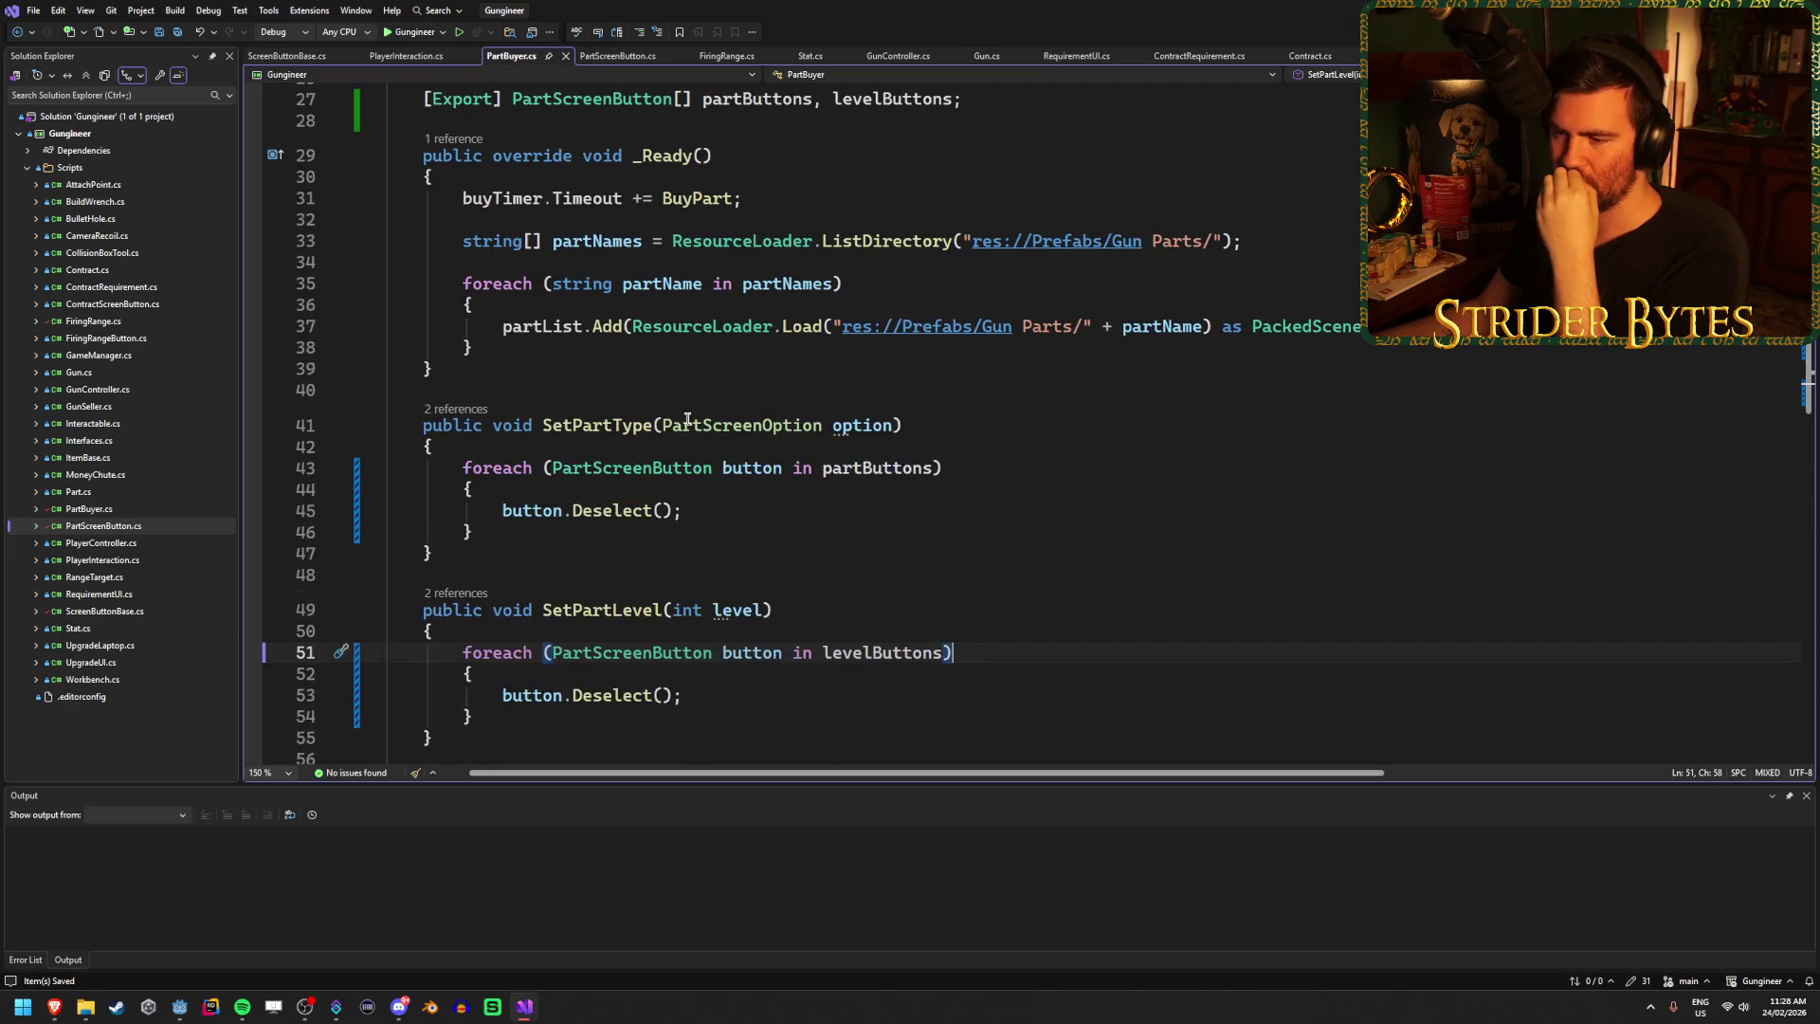
scroll(893, 586, "down", 5)
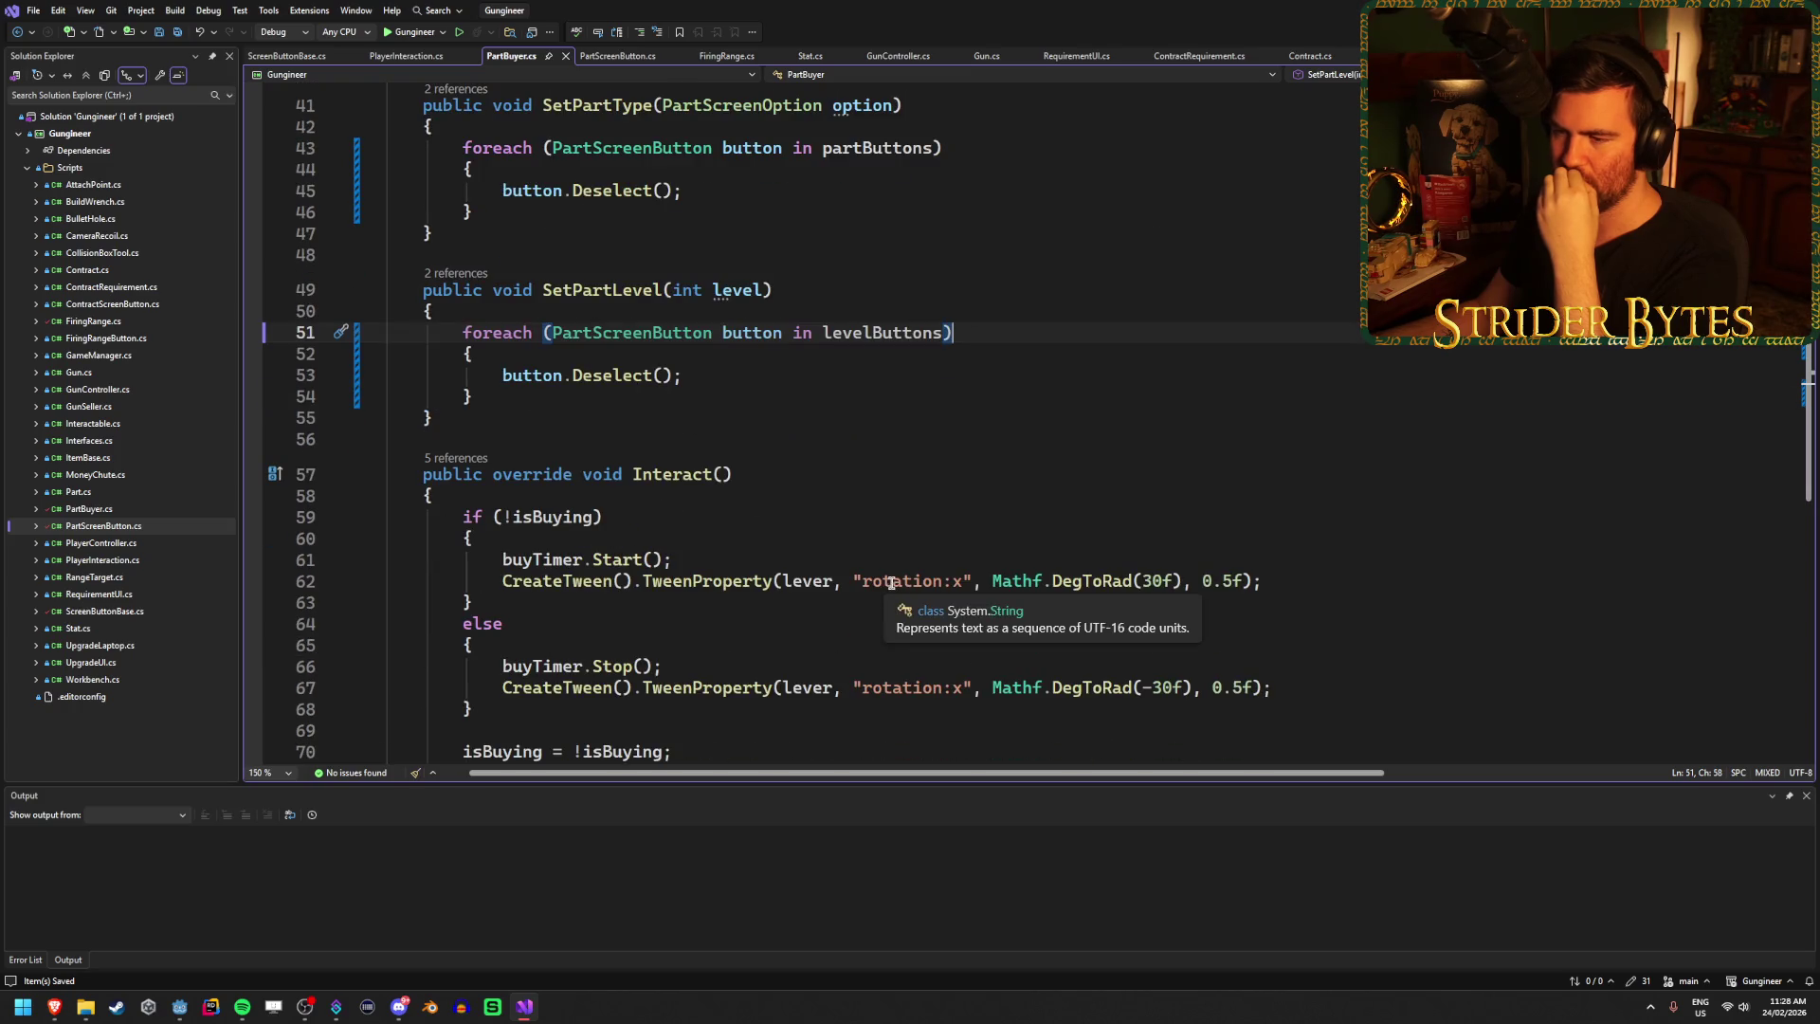
scroll(893, 586, "up", 5)
scroll(888, 572, "up", 5)
scroll(888, 567, "up", 4)
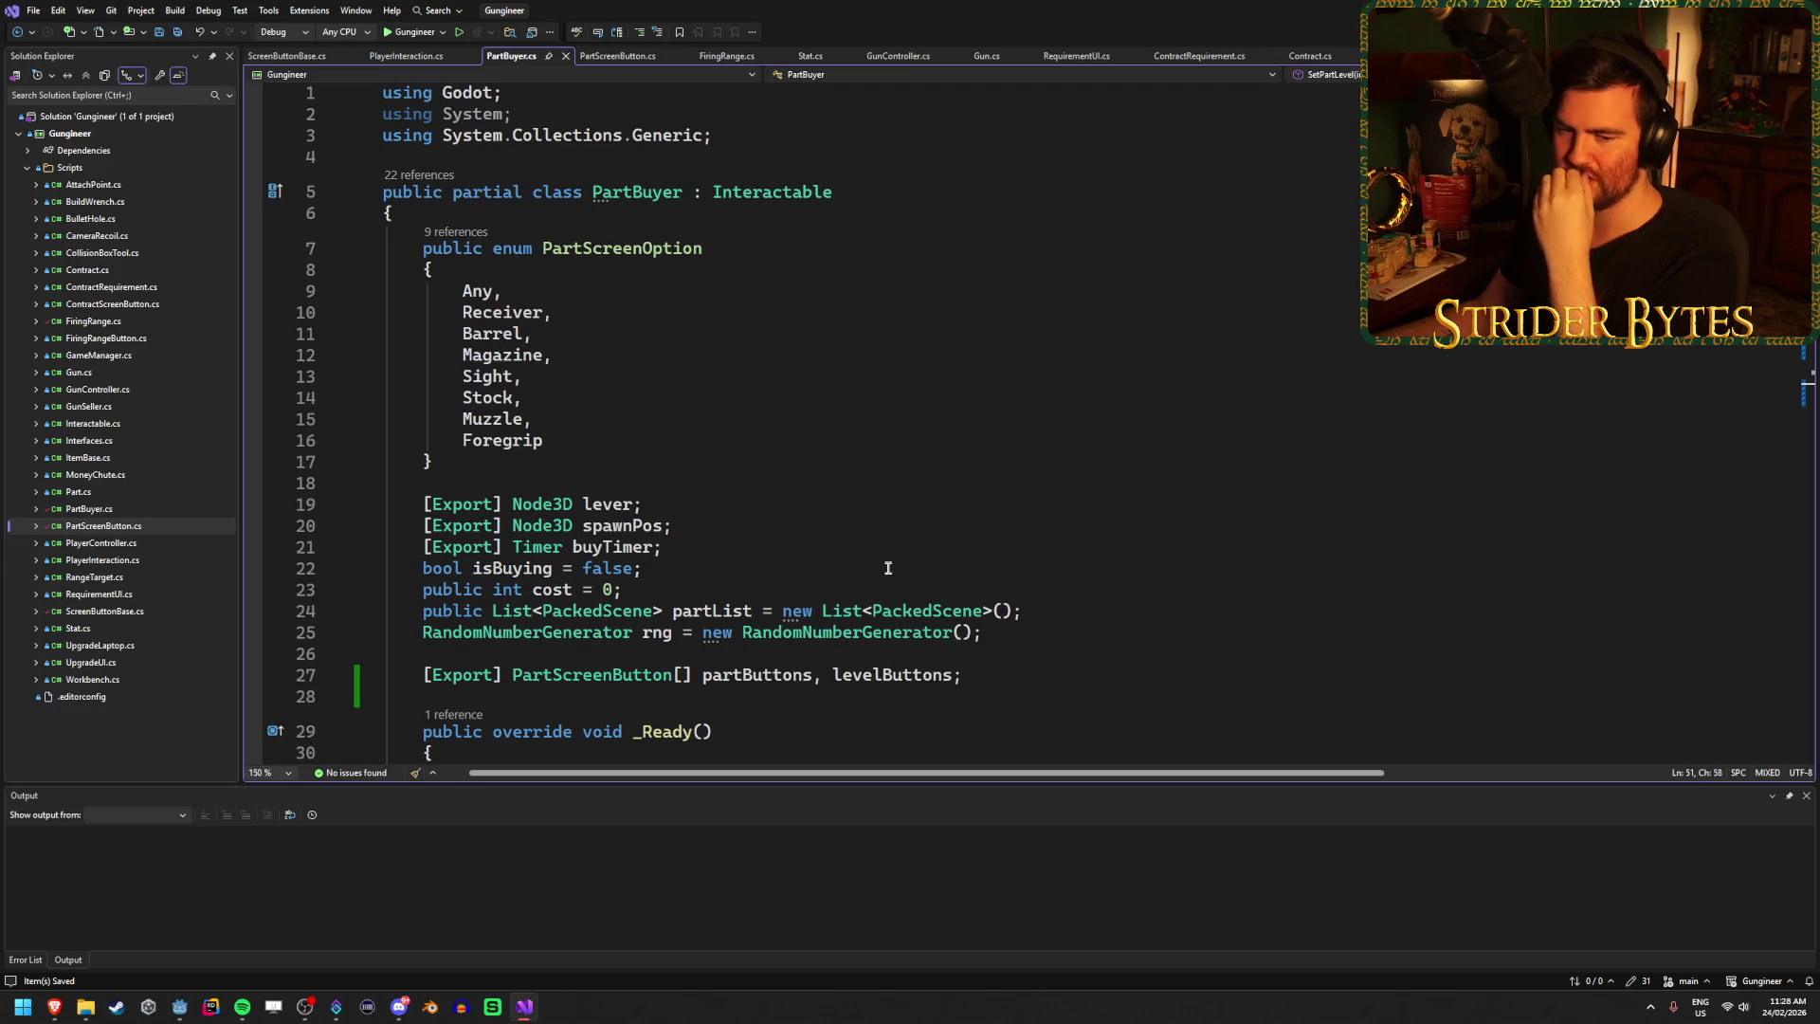
left_click(754, 589)
left_click(1024, 633)
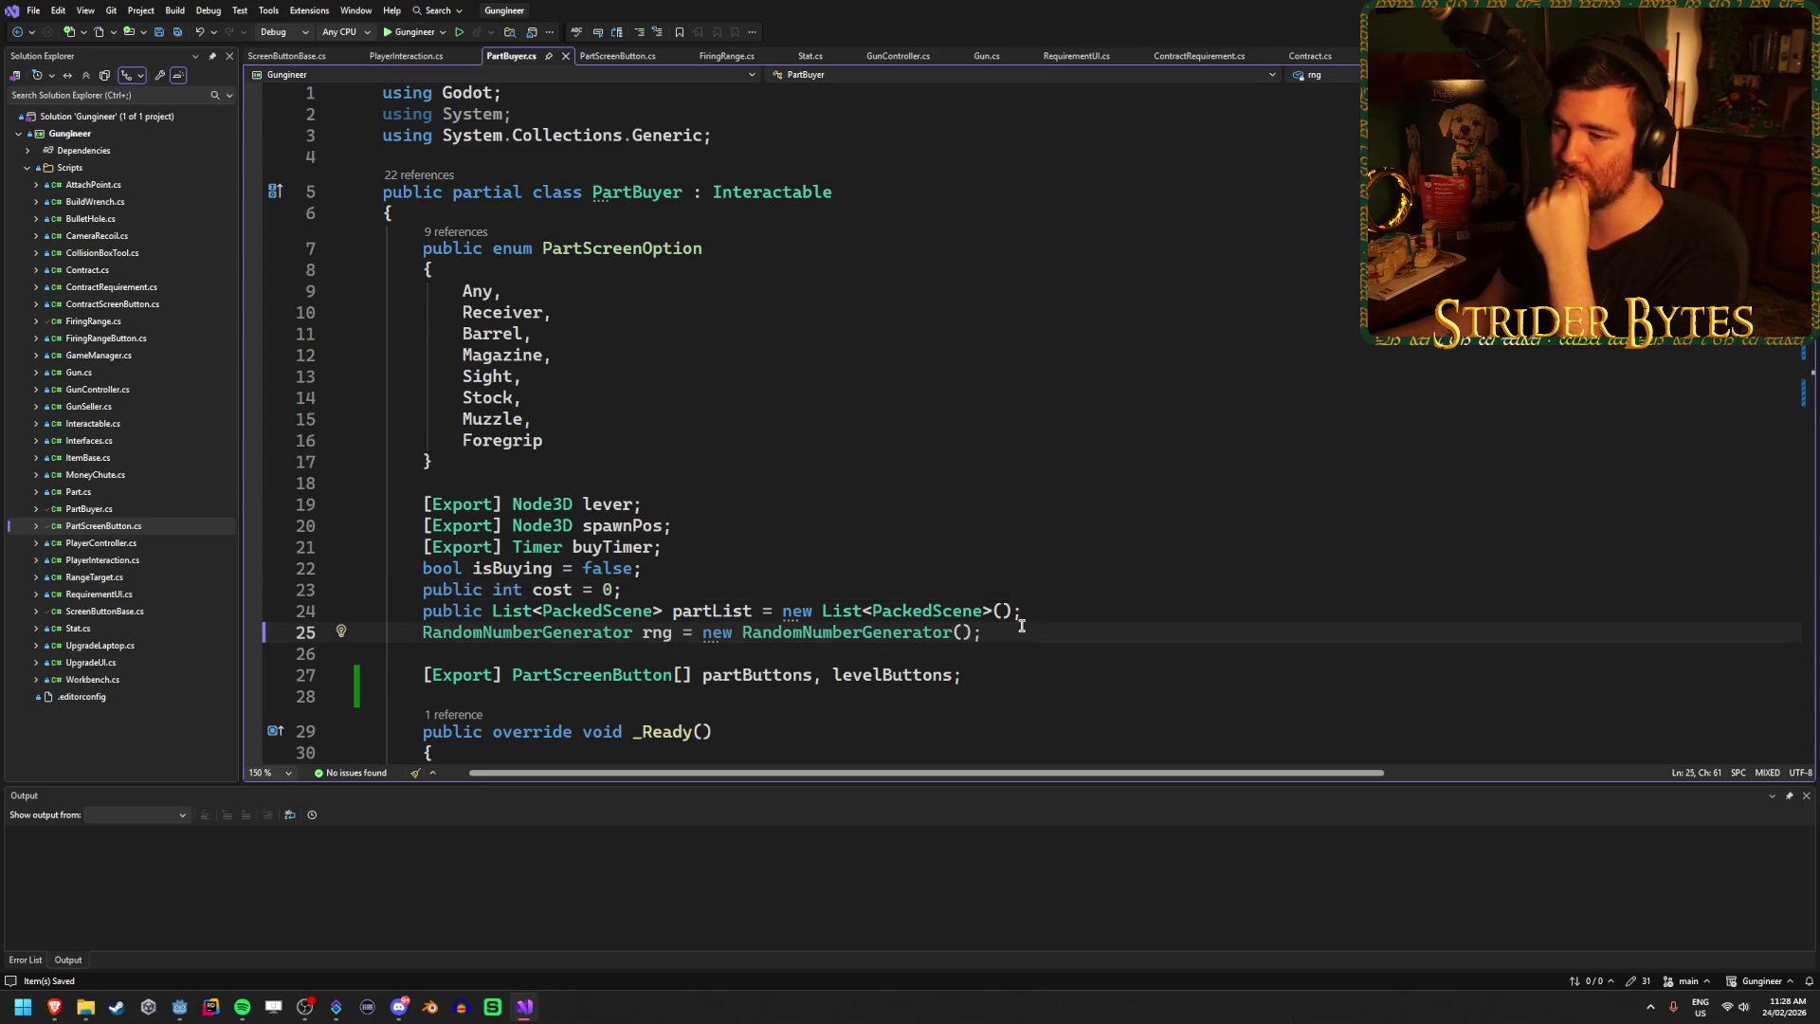
left_click(504, 657)
scroll(805, 405, "down", 2)
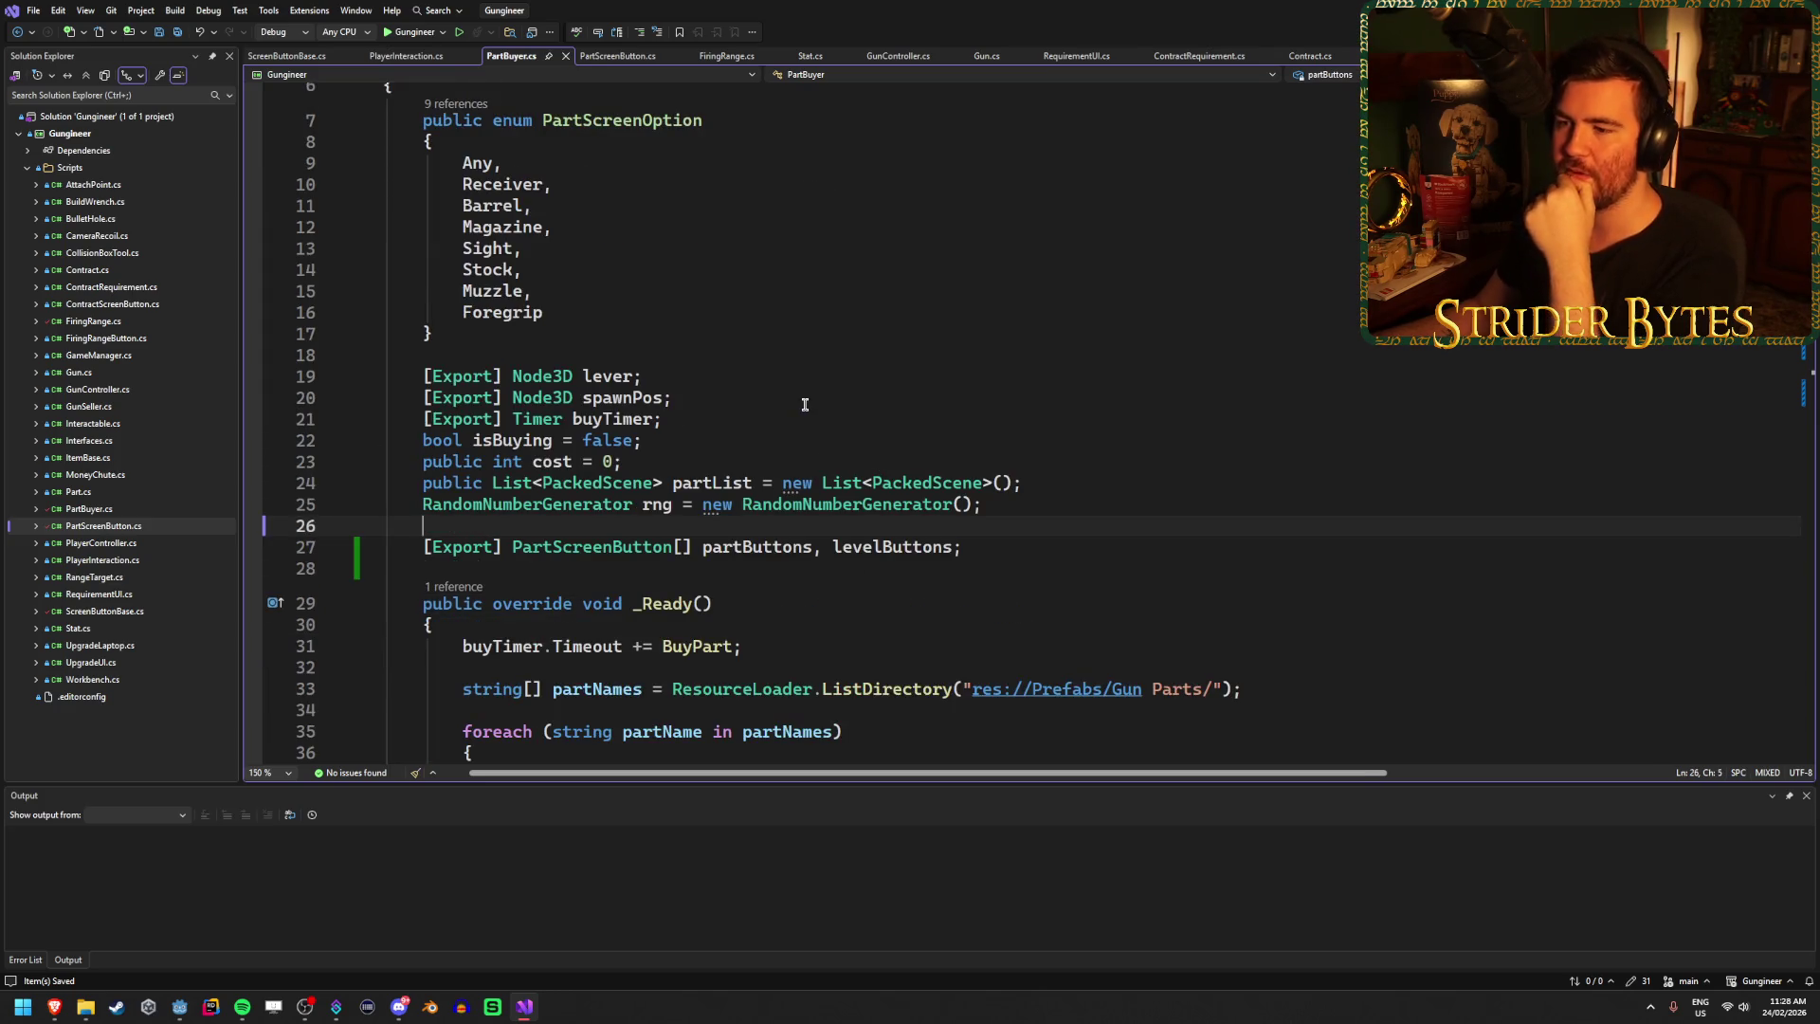
scroll(804, 404, "down", 8)
scroll(1039, 352, "up", 6)
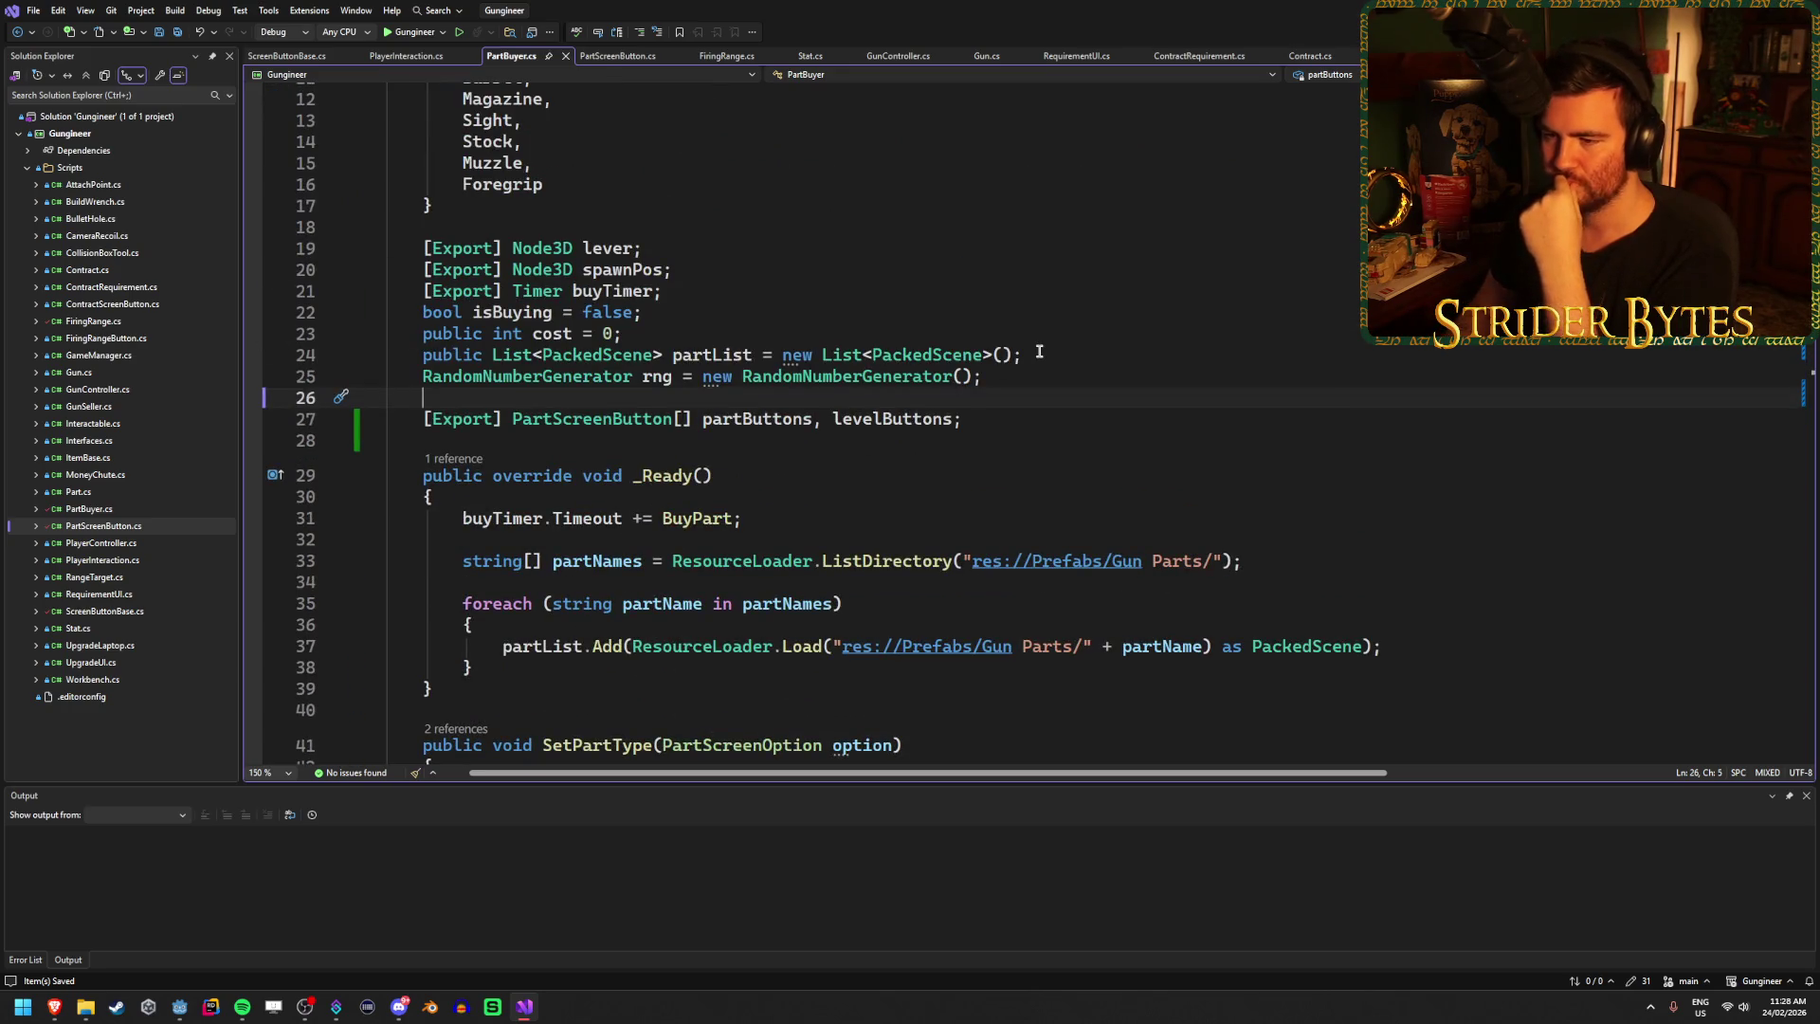
key("Return")
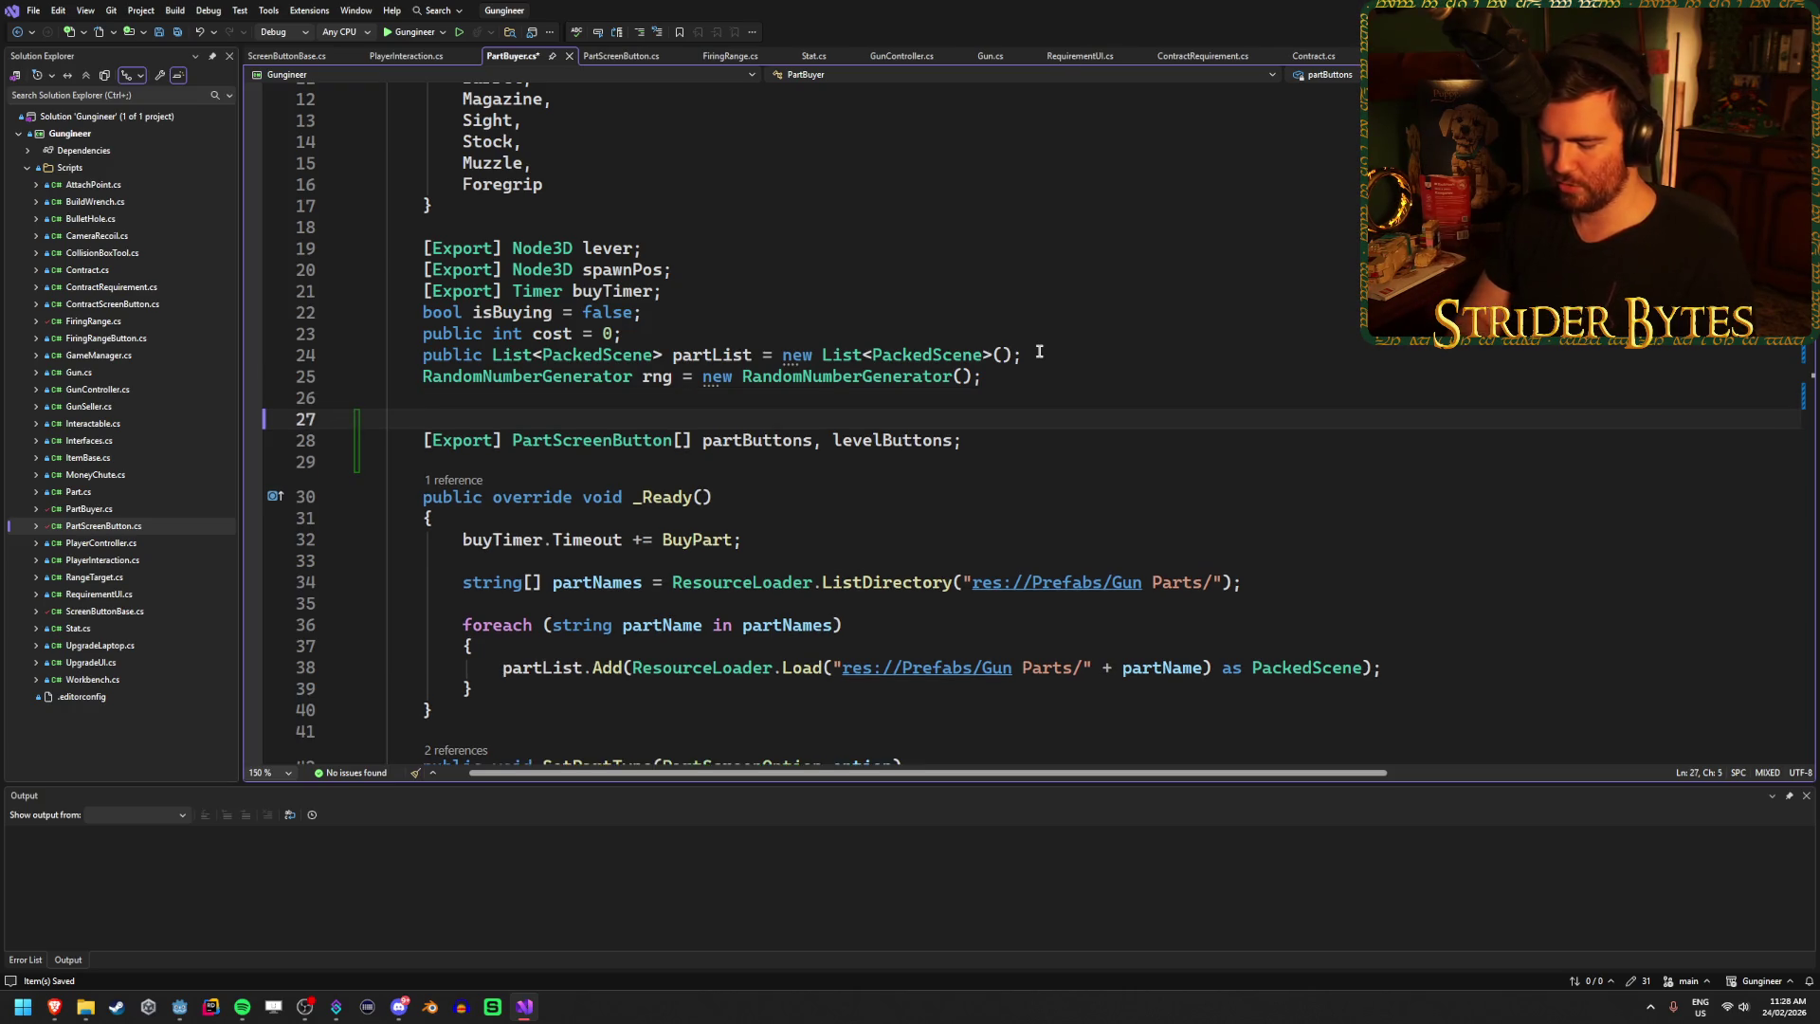
Declare a PartScreenOption selectedType field, checking PartScreenButton.cs for the type name.
type("Part")
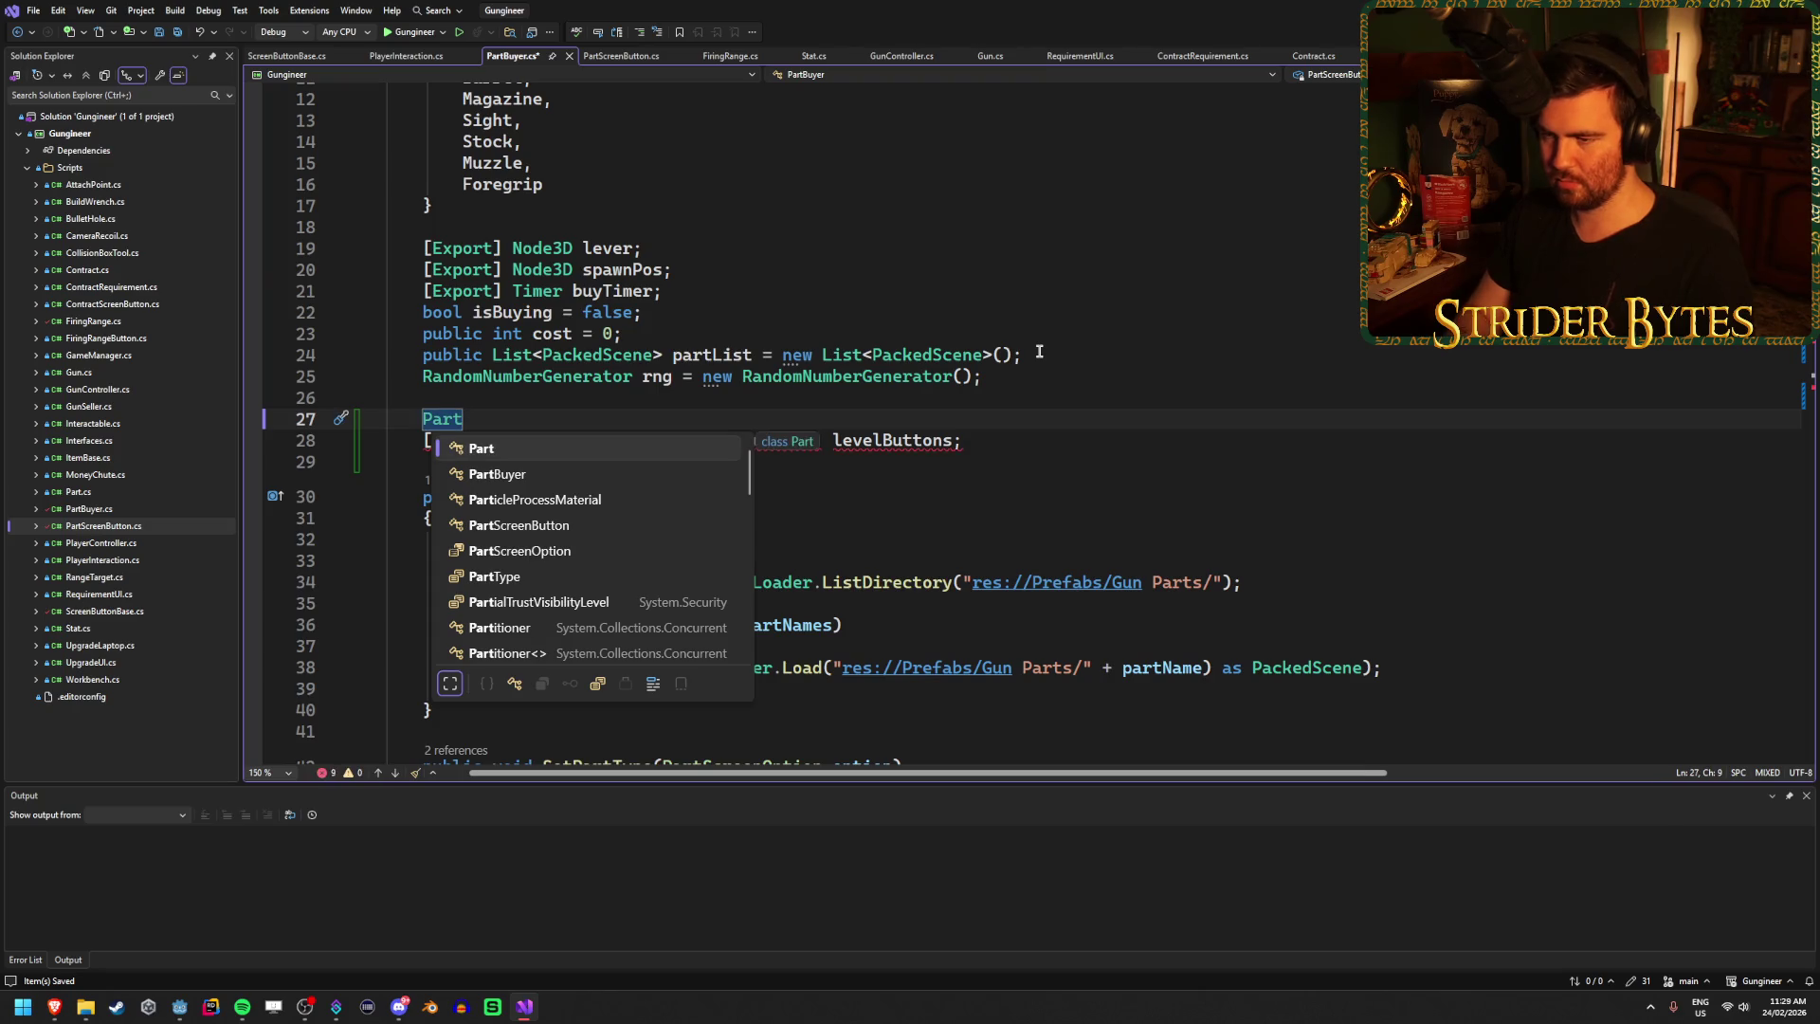
type("Type")
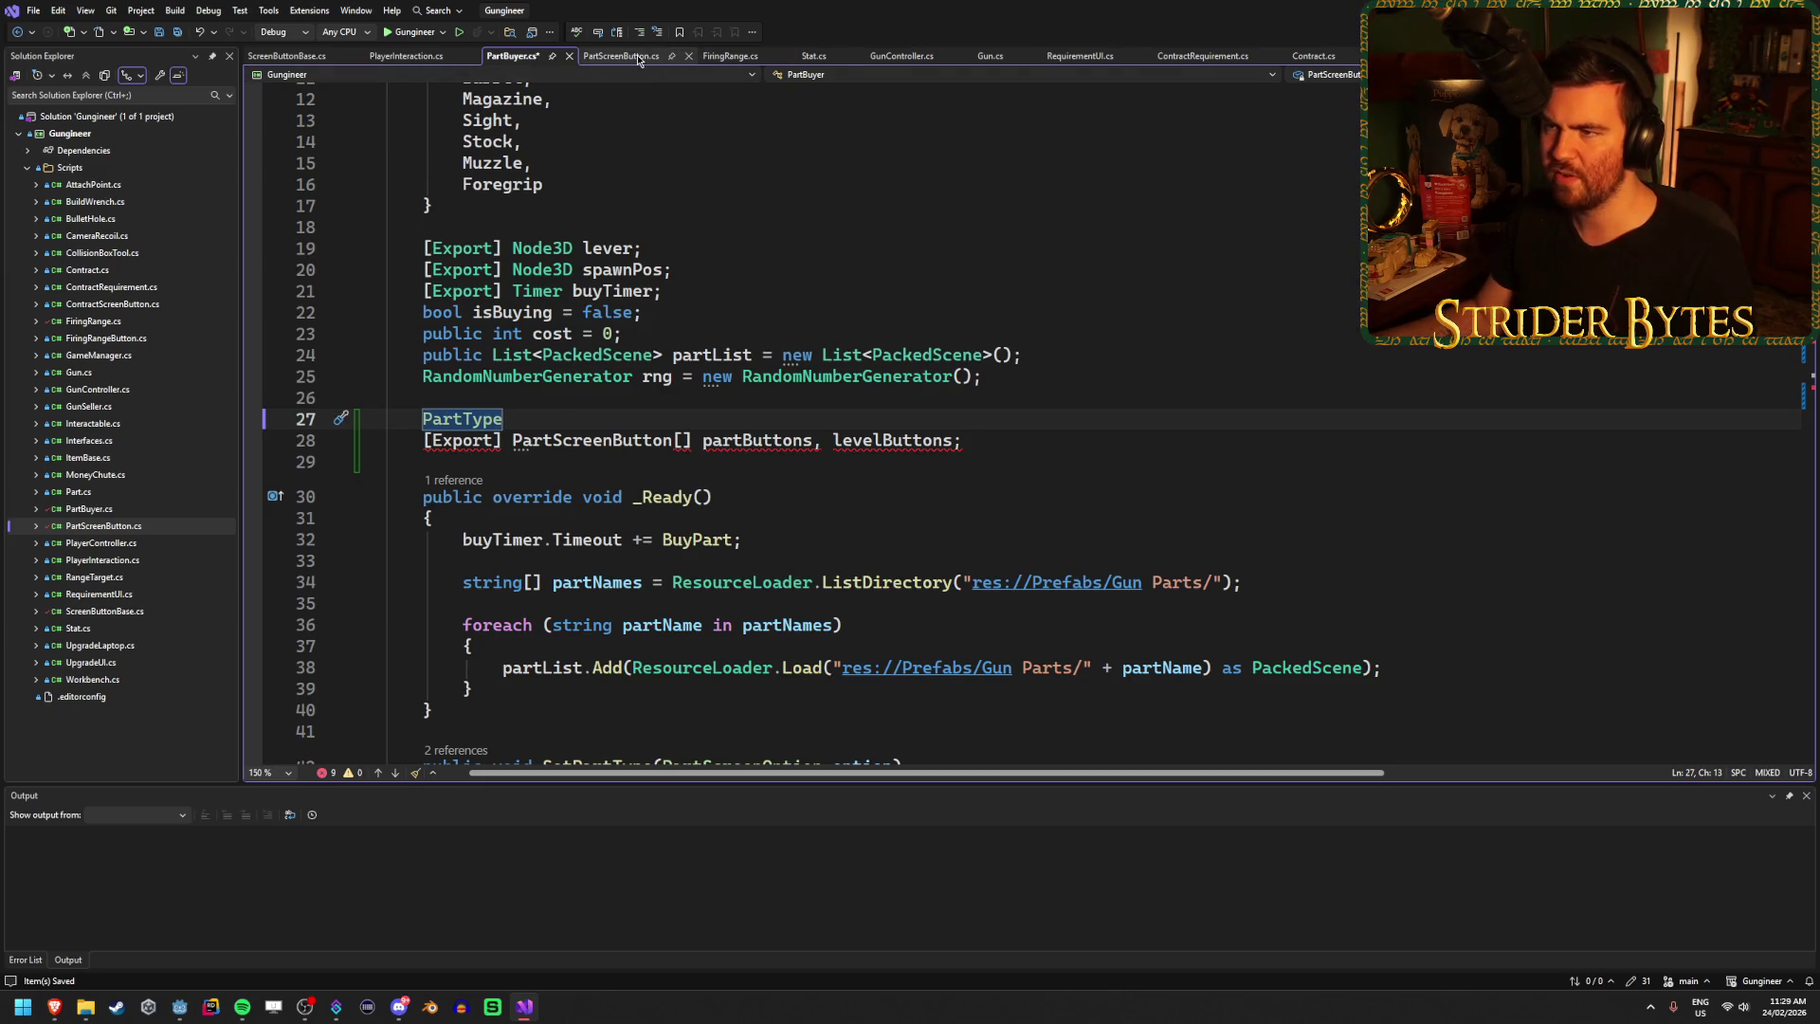
left_click(668, 59)
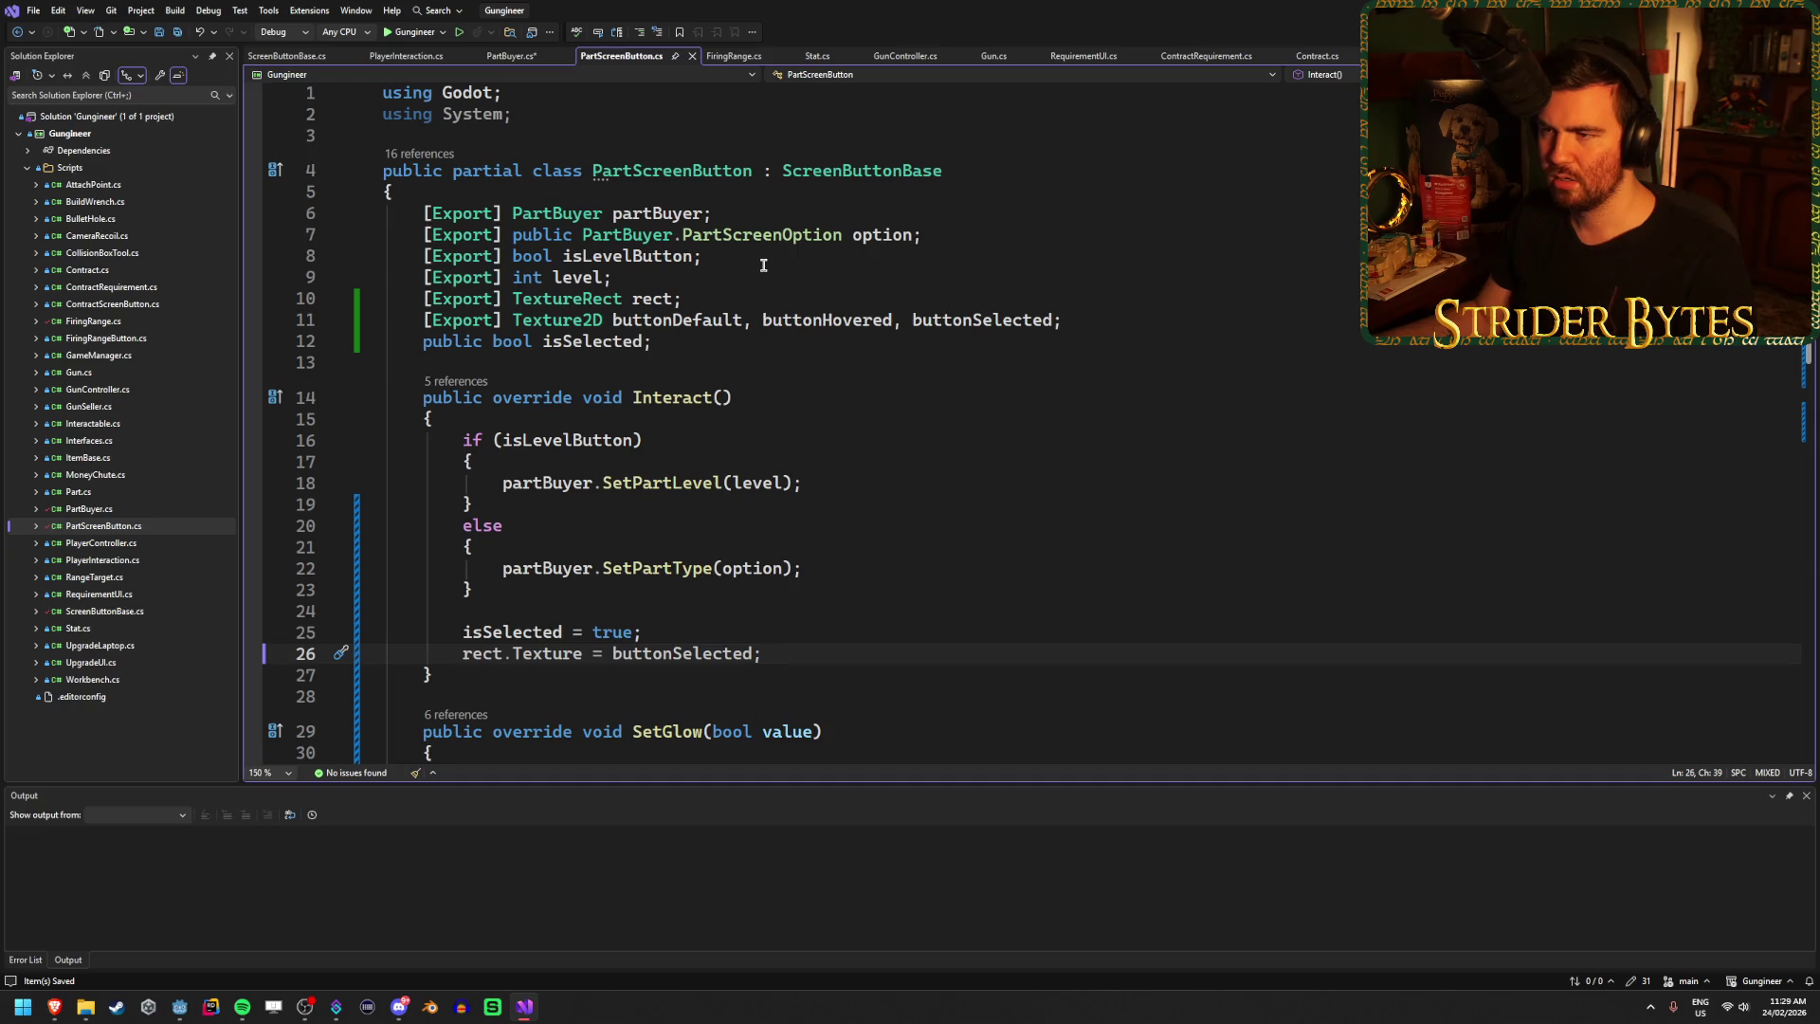
scroll(641, 244, "down", 7)
scroll(500, 88, "up", 7)
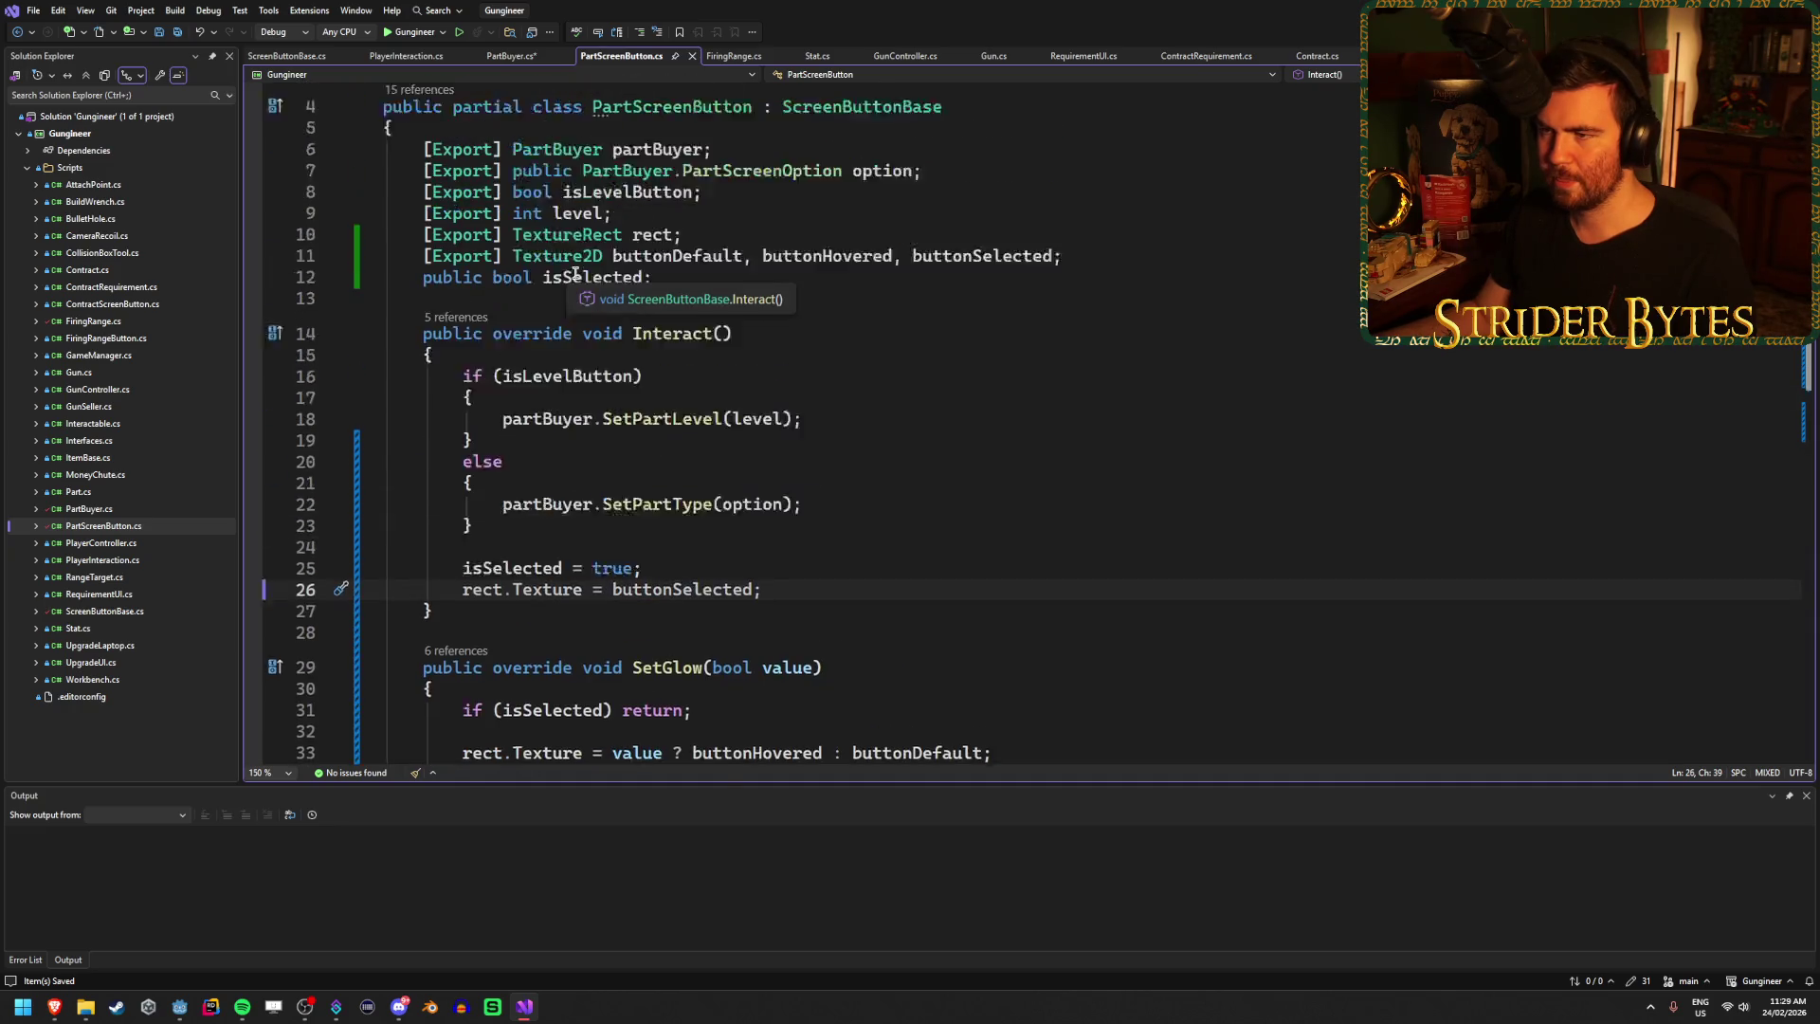
left_click(512, 56)
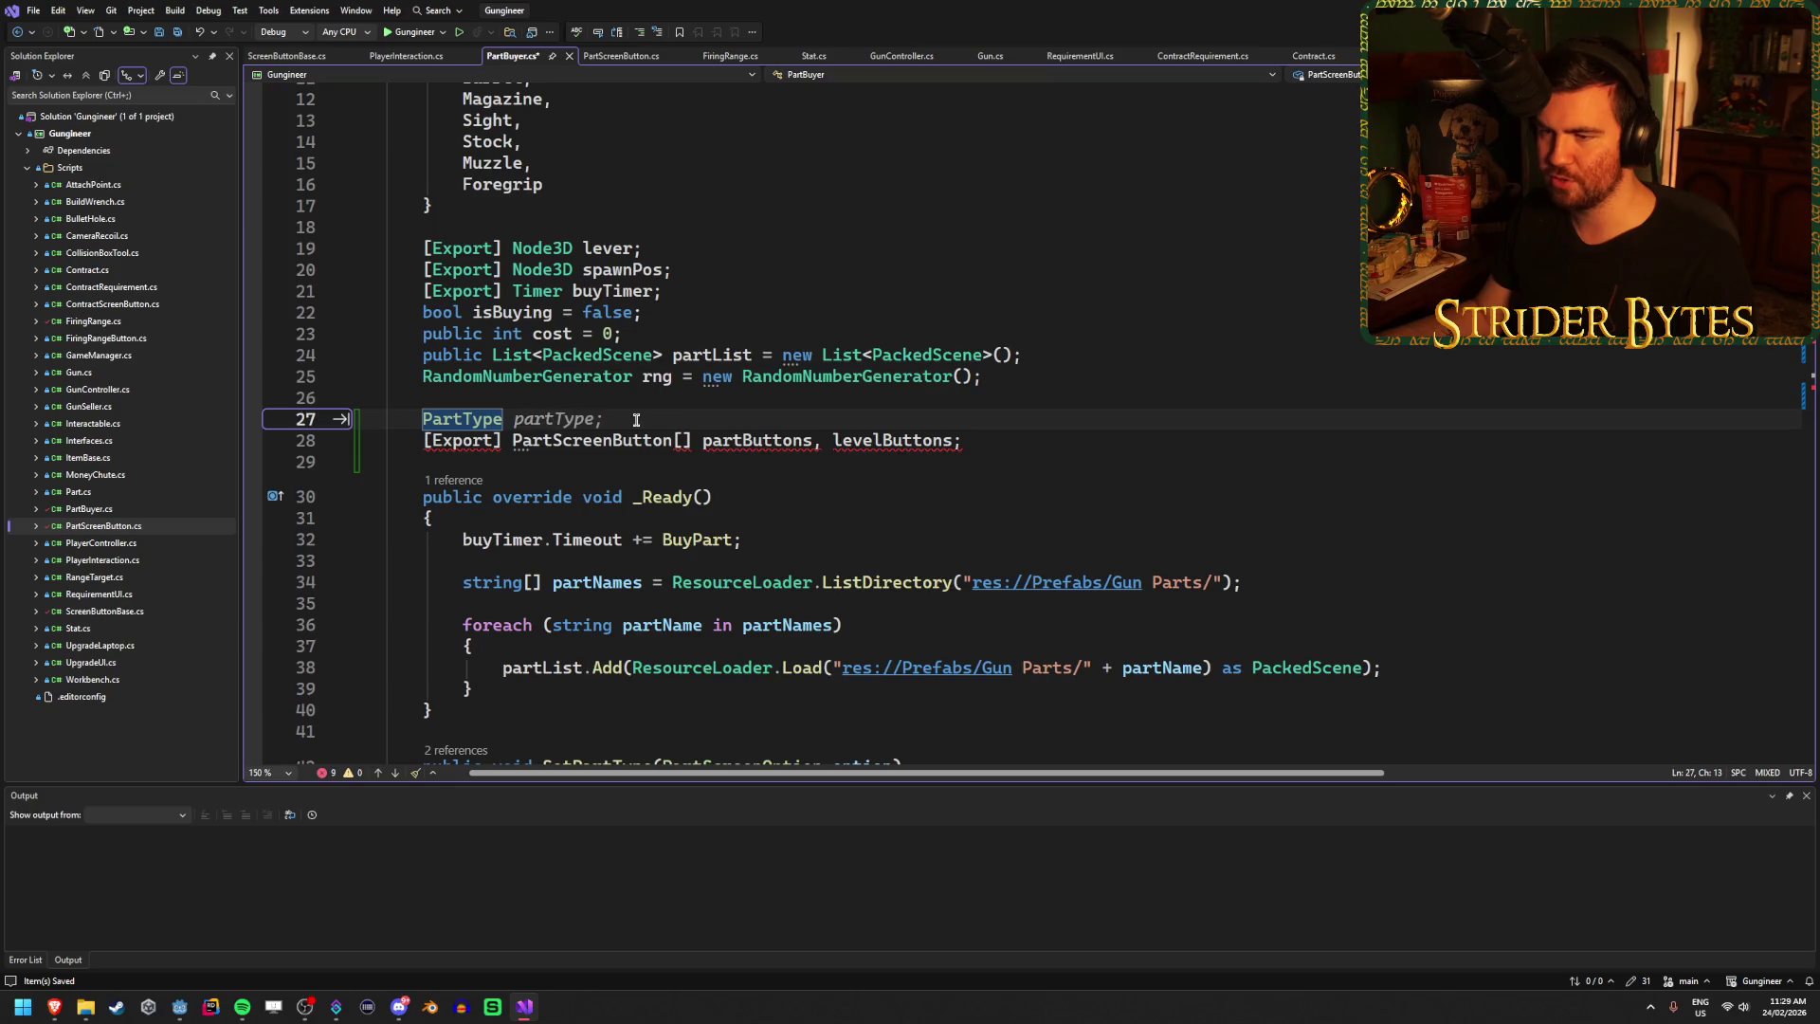
key("BackSpace")
key("BackSpace")
key("BackSpace")
type("Scr")
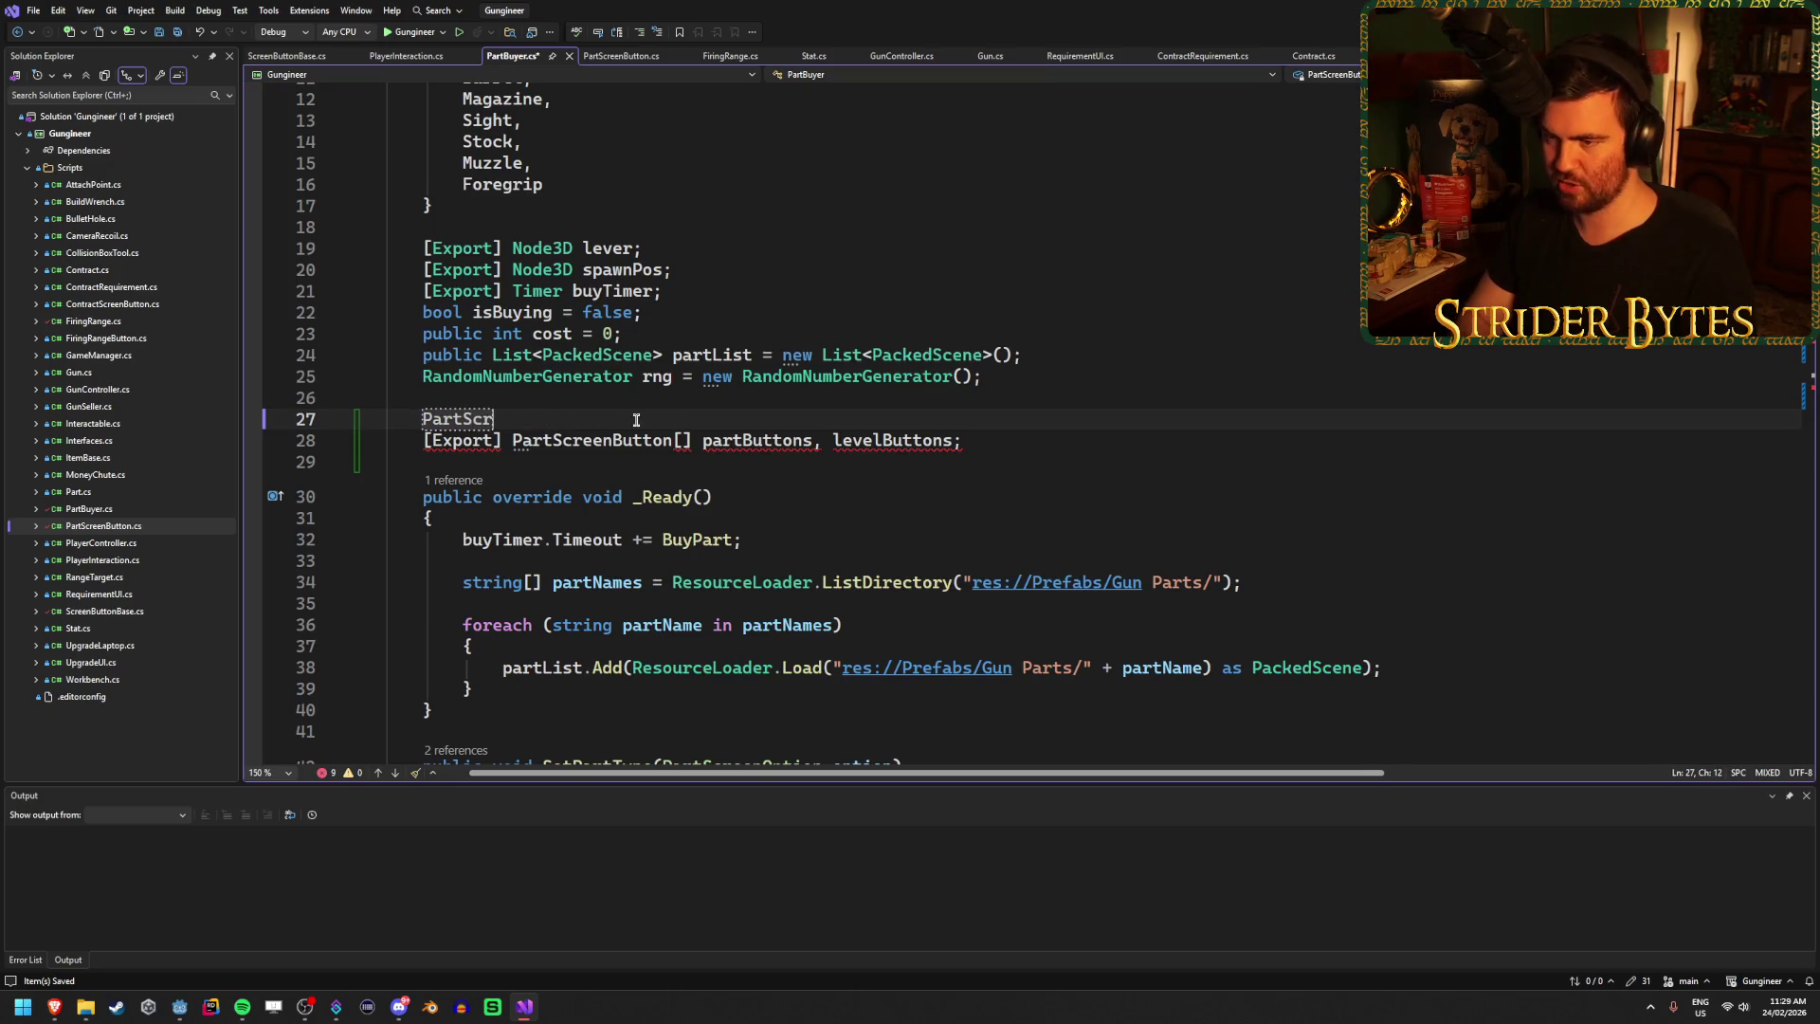
type("eenOption ")
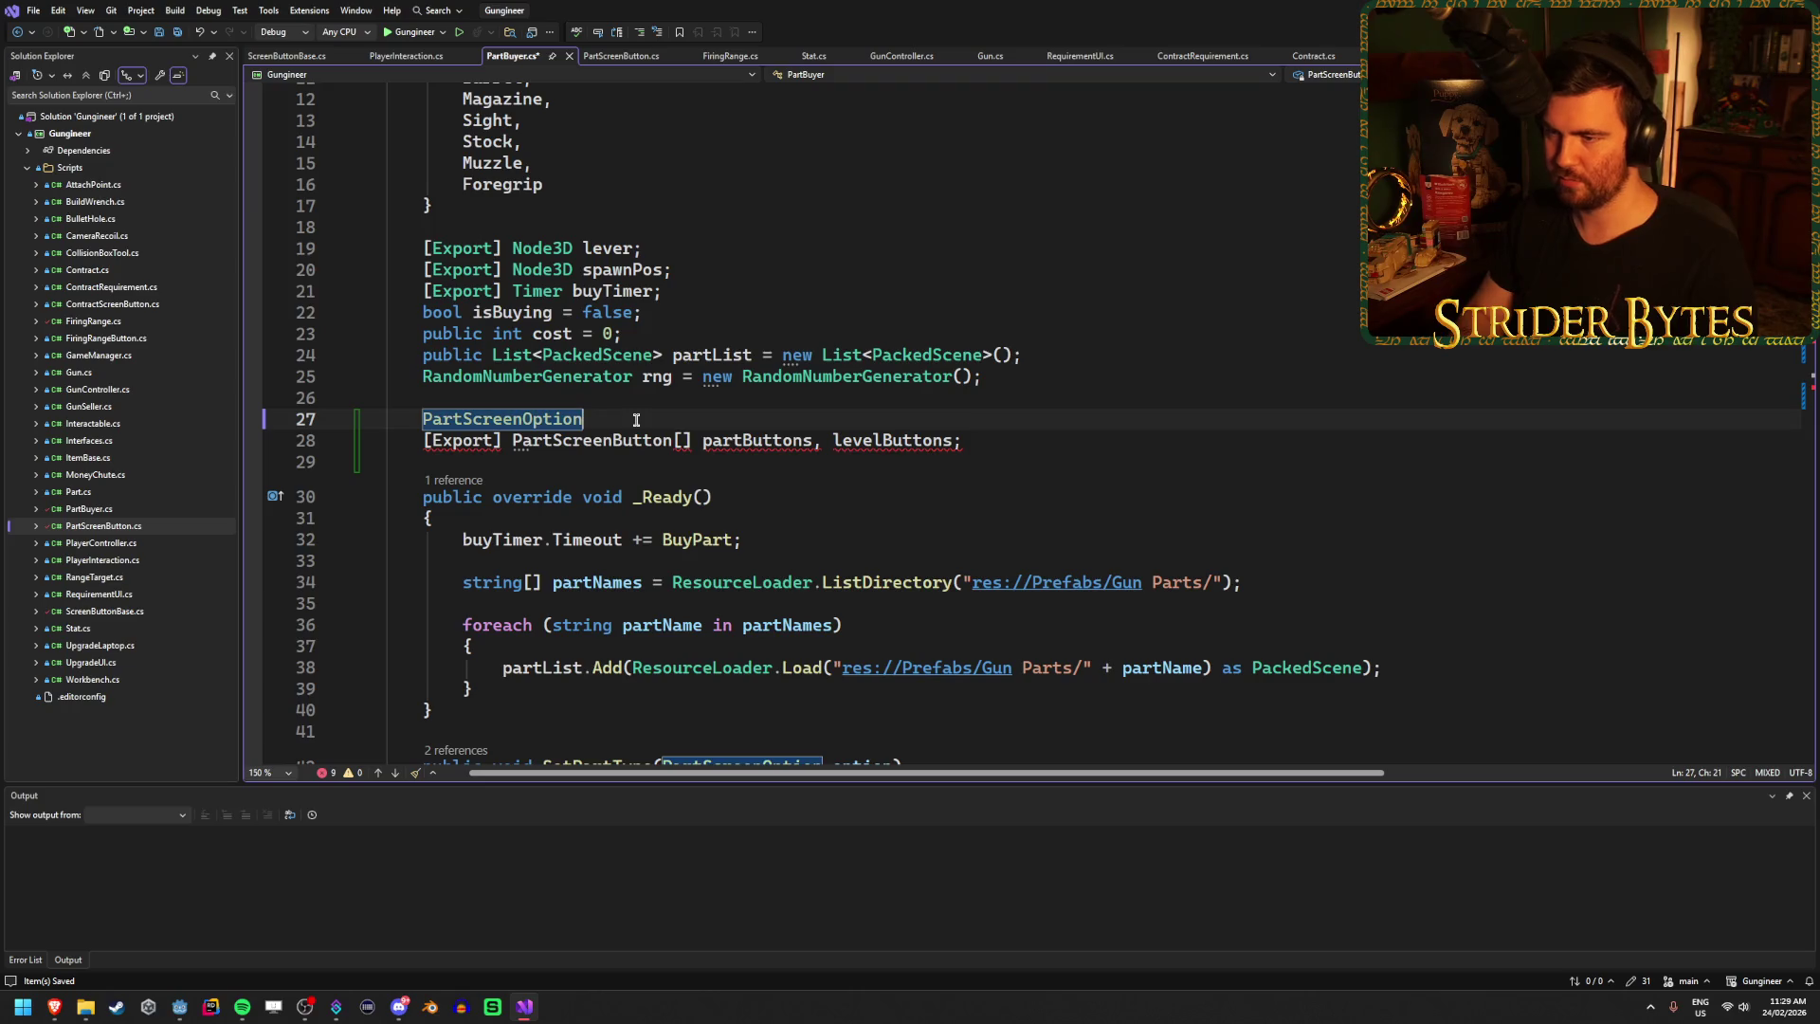
type("sele")
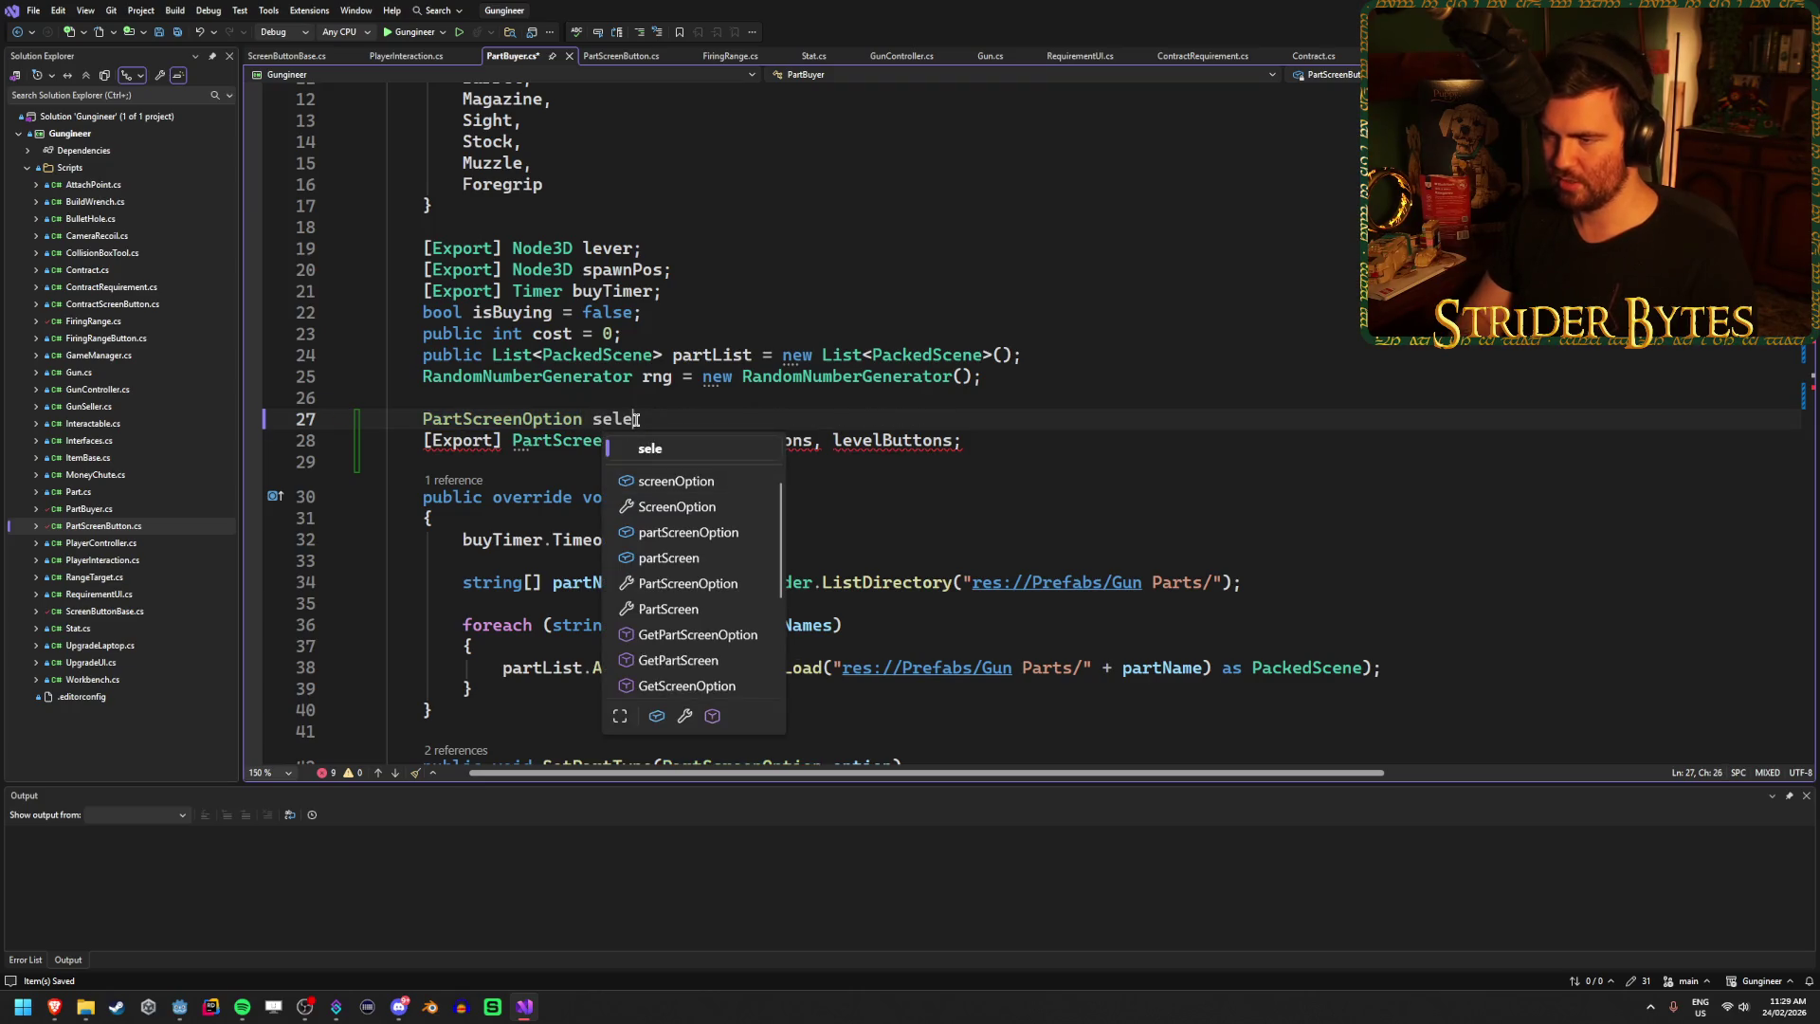
type("ctedType;")
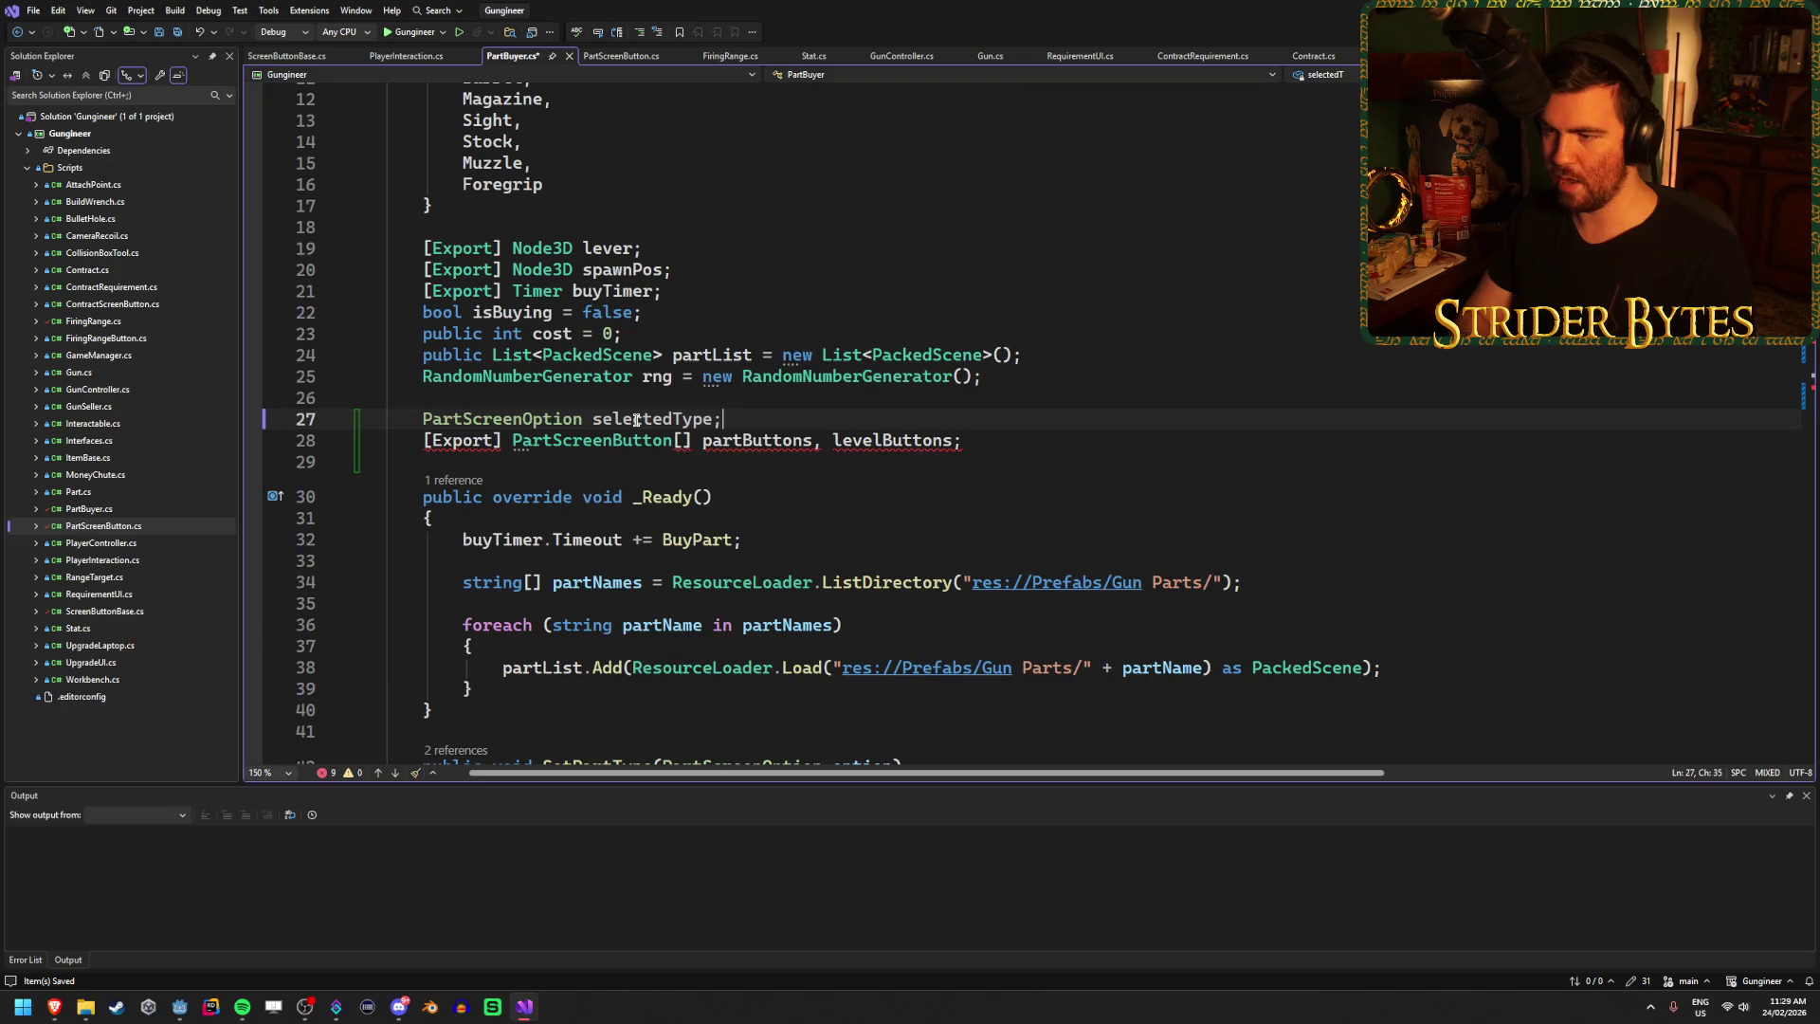
Add an int selectedLevel = 1 field below it and save the script.
key("Return")
type("int selectedLevel = 0")
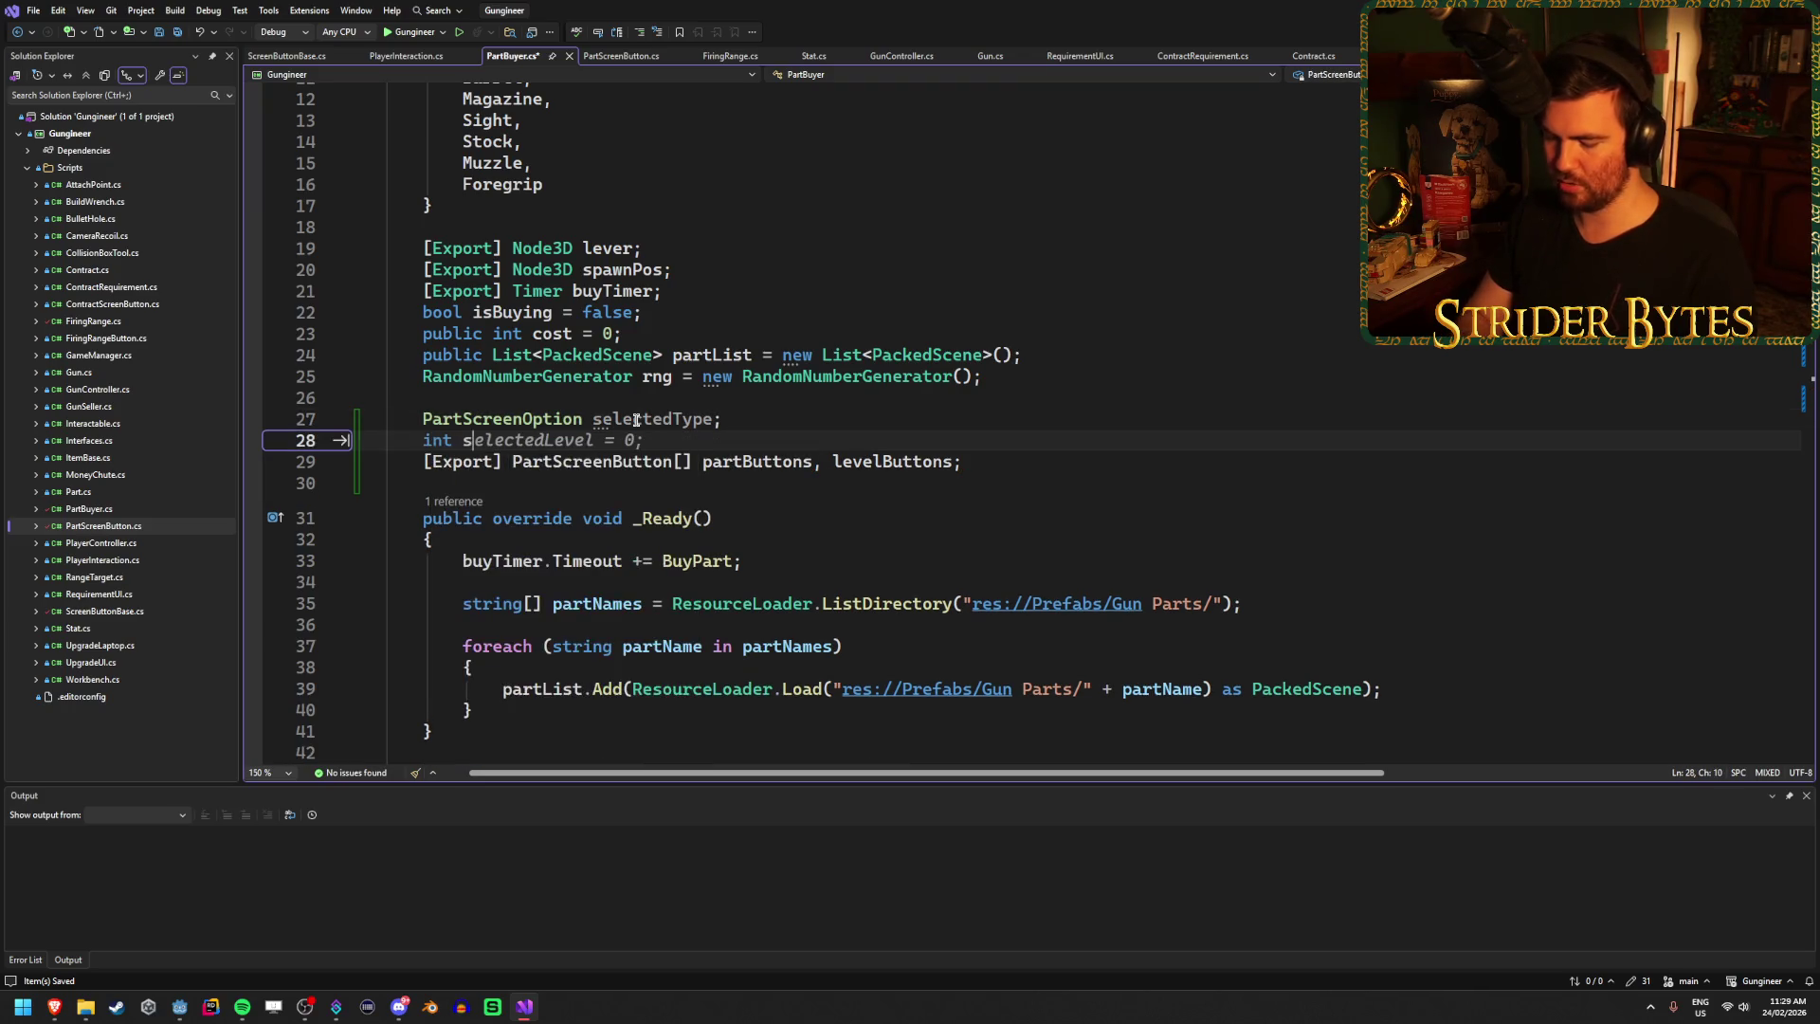
key("BackSpace")
type("1;")
key("ctrl+s")
left_click(803, 426)
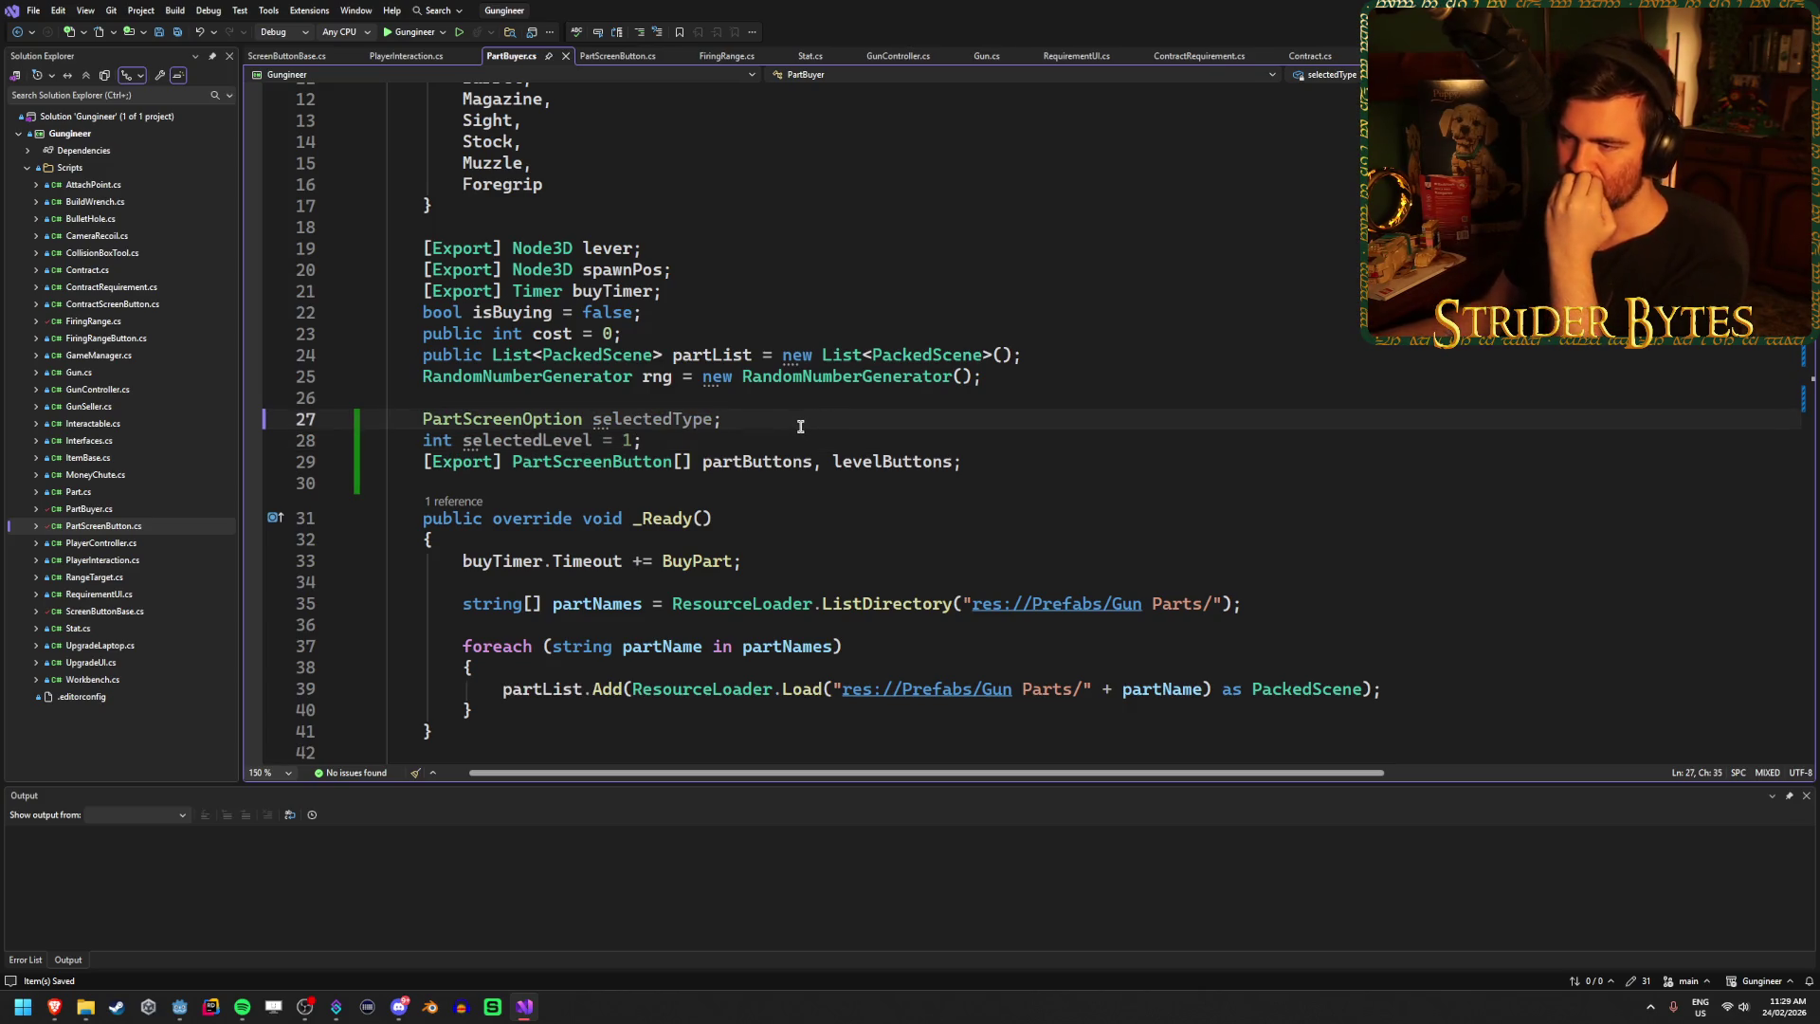
scroll(661, 521, "down", 4)
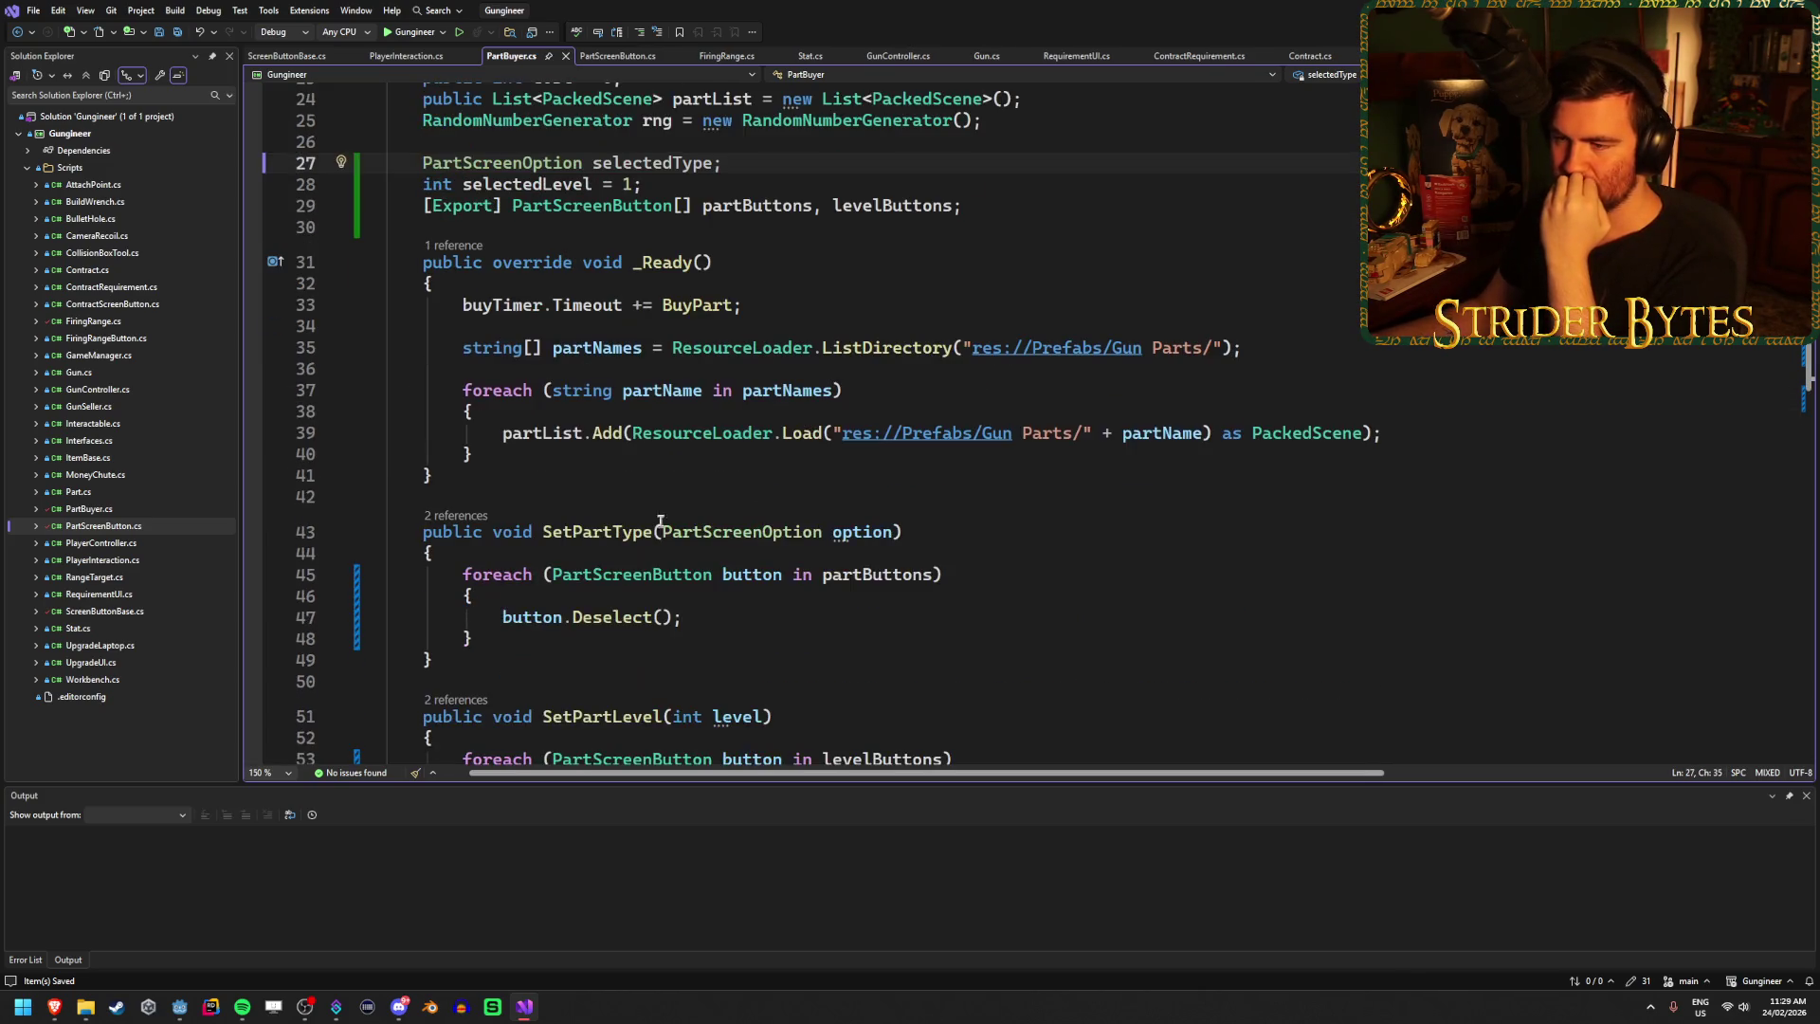
Add selectedType = option; after the deselect loop in SetPartType.
left_click(518, 642)
scroll(948, 522, "up", 1)
scroll(1014, 569, "down", 1)
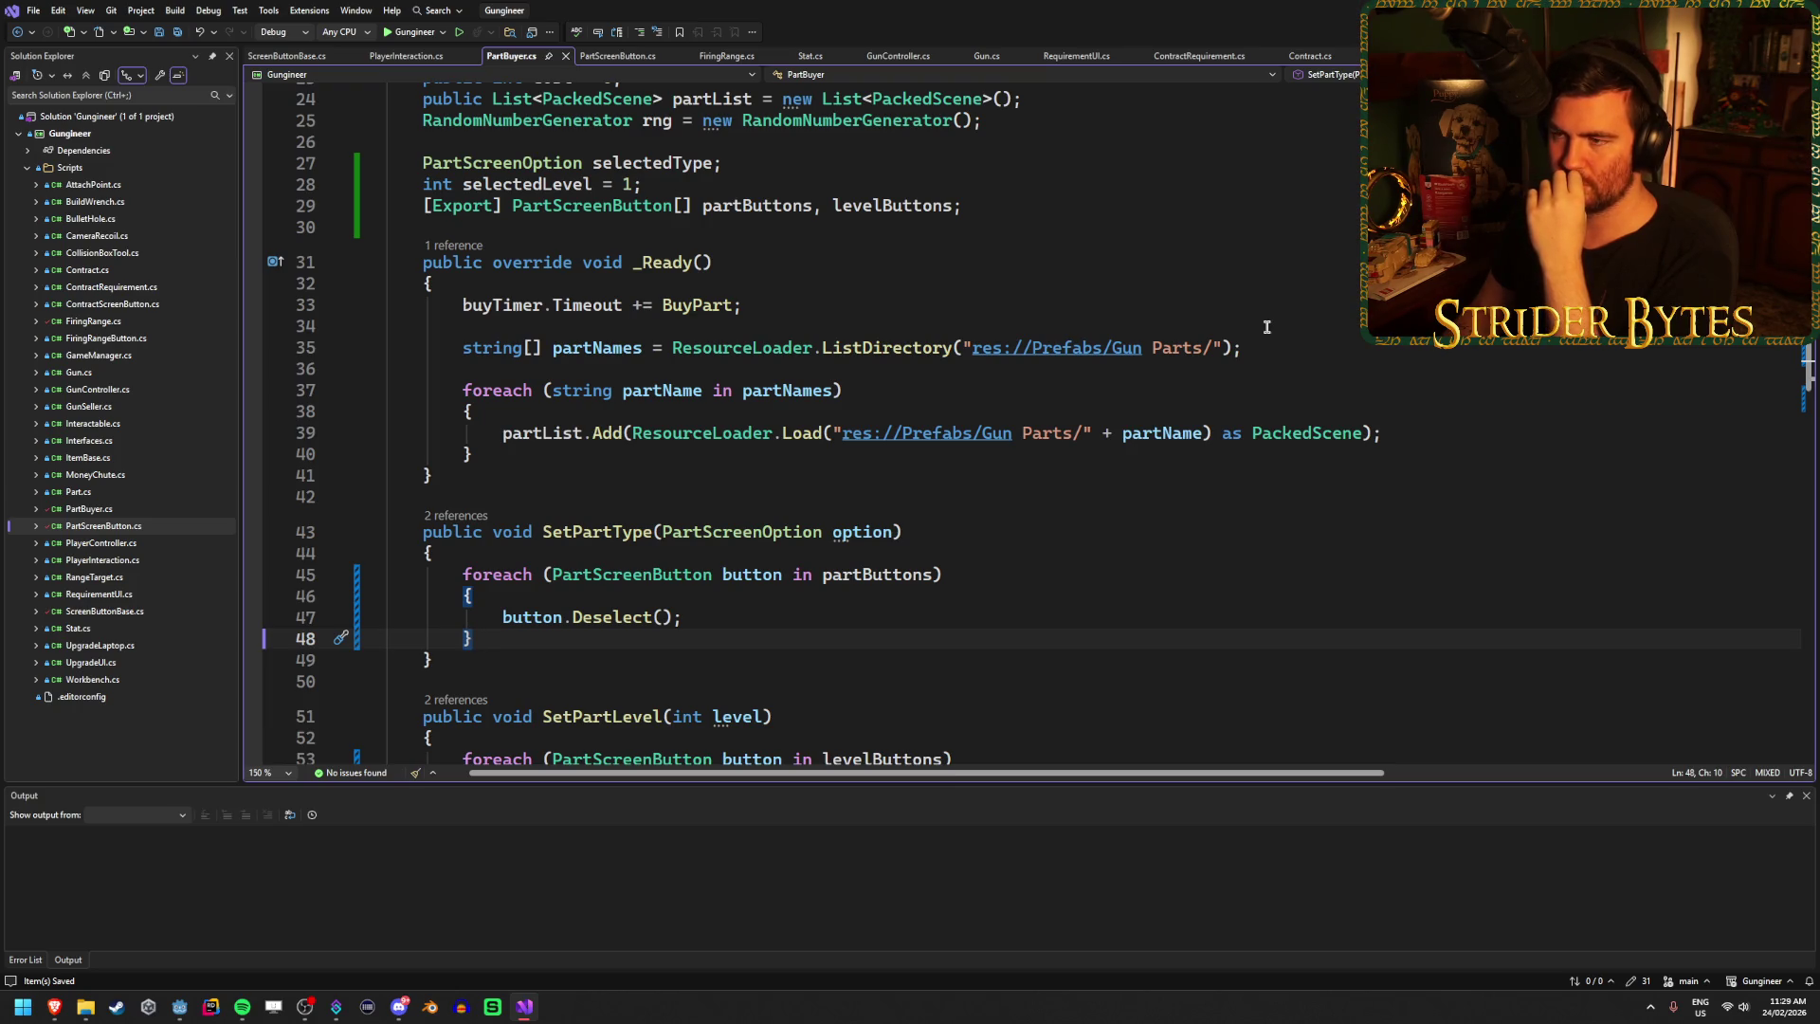
key("Return")
key("Return")
type("s")
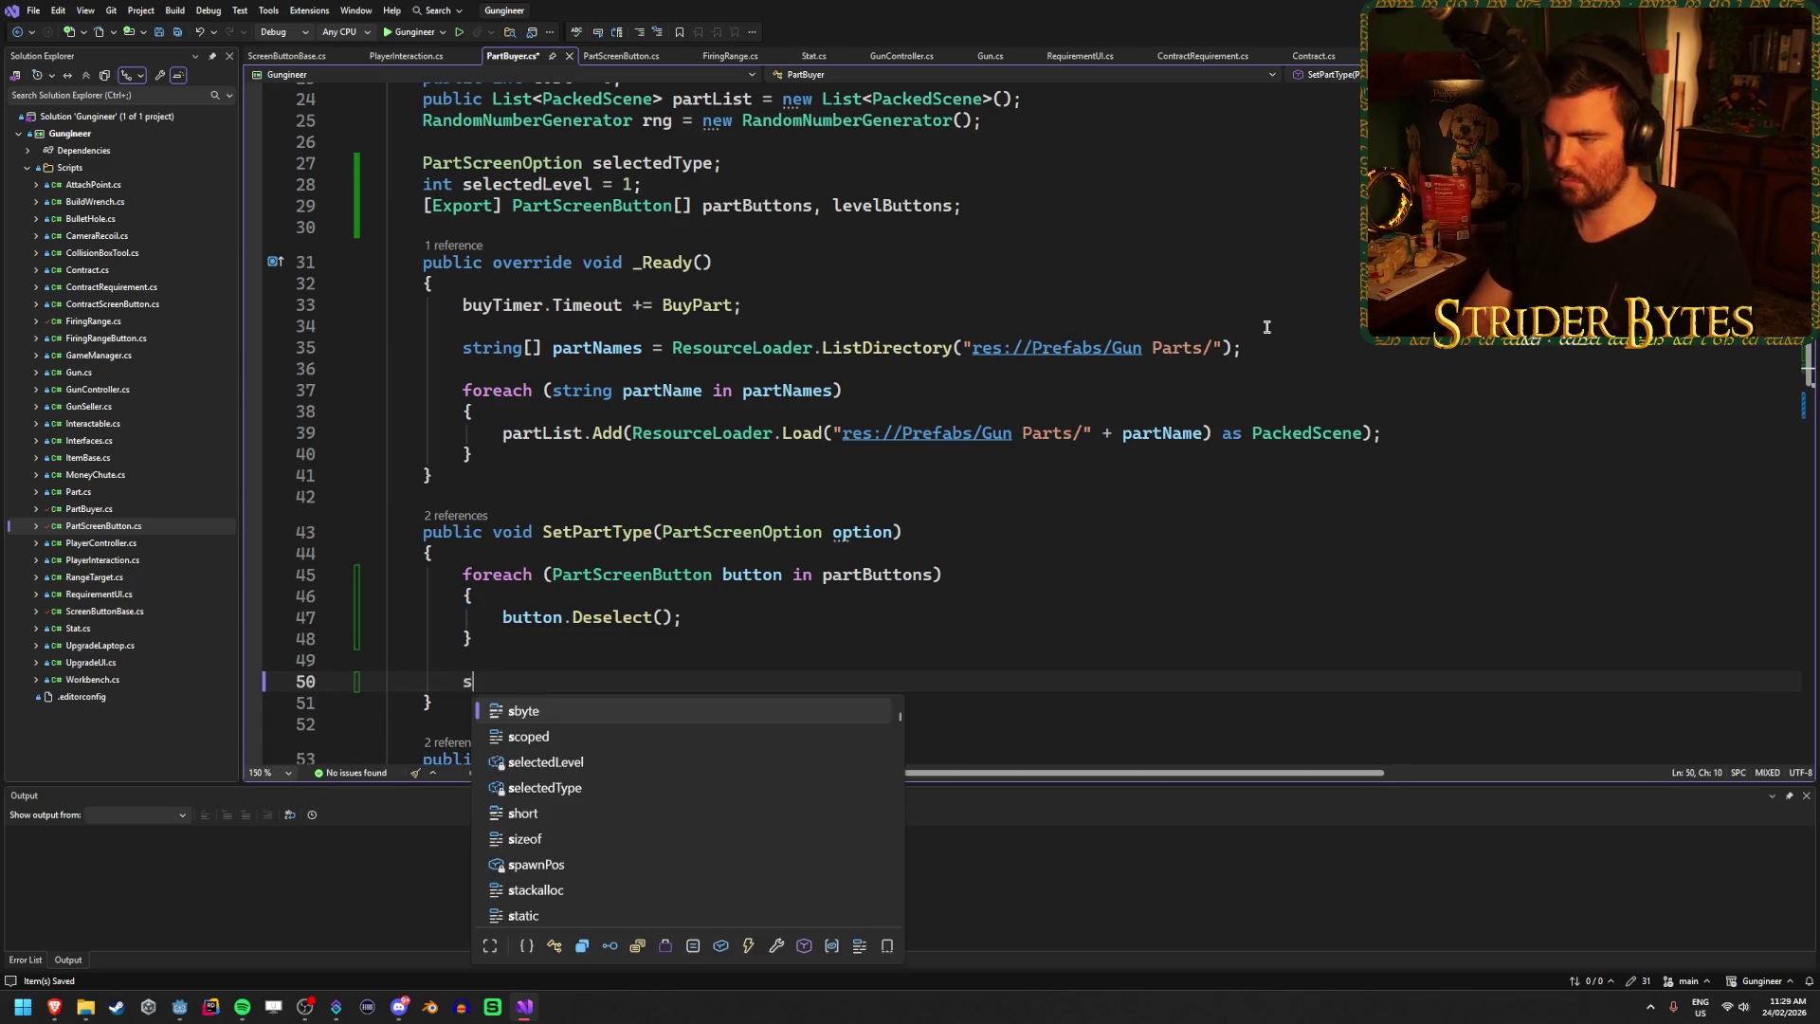
type("ele")
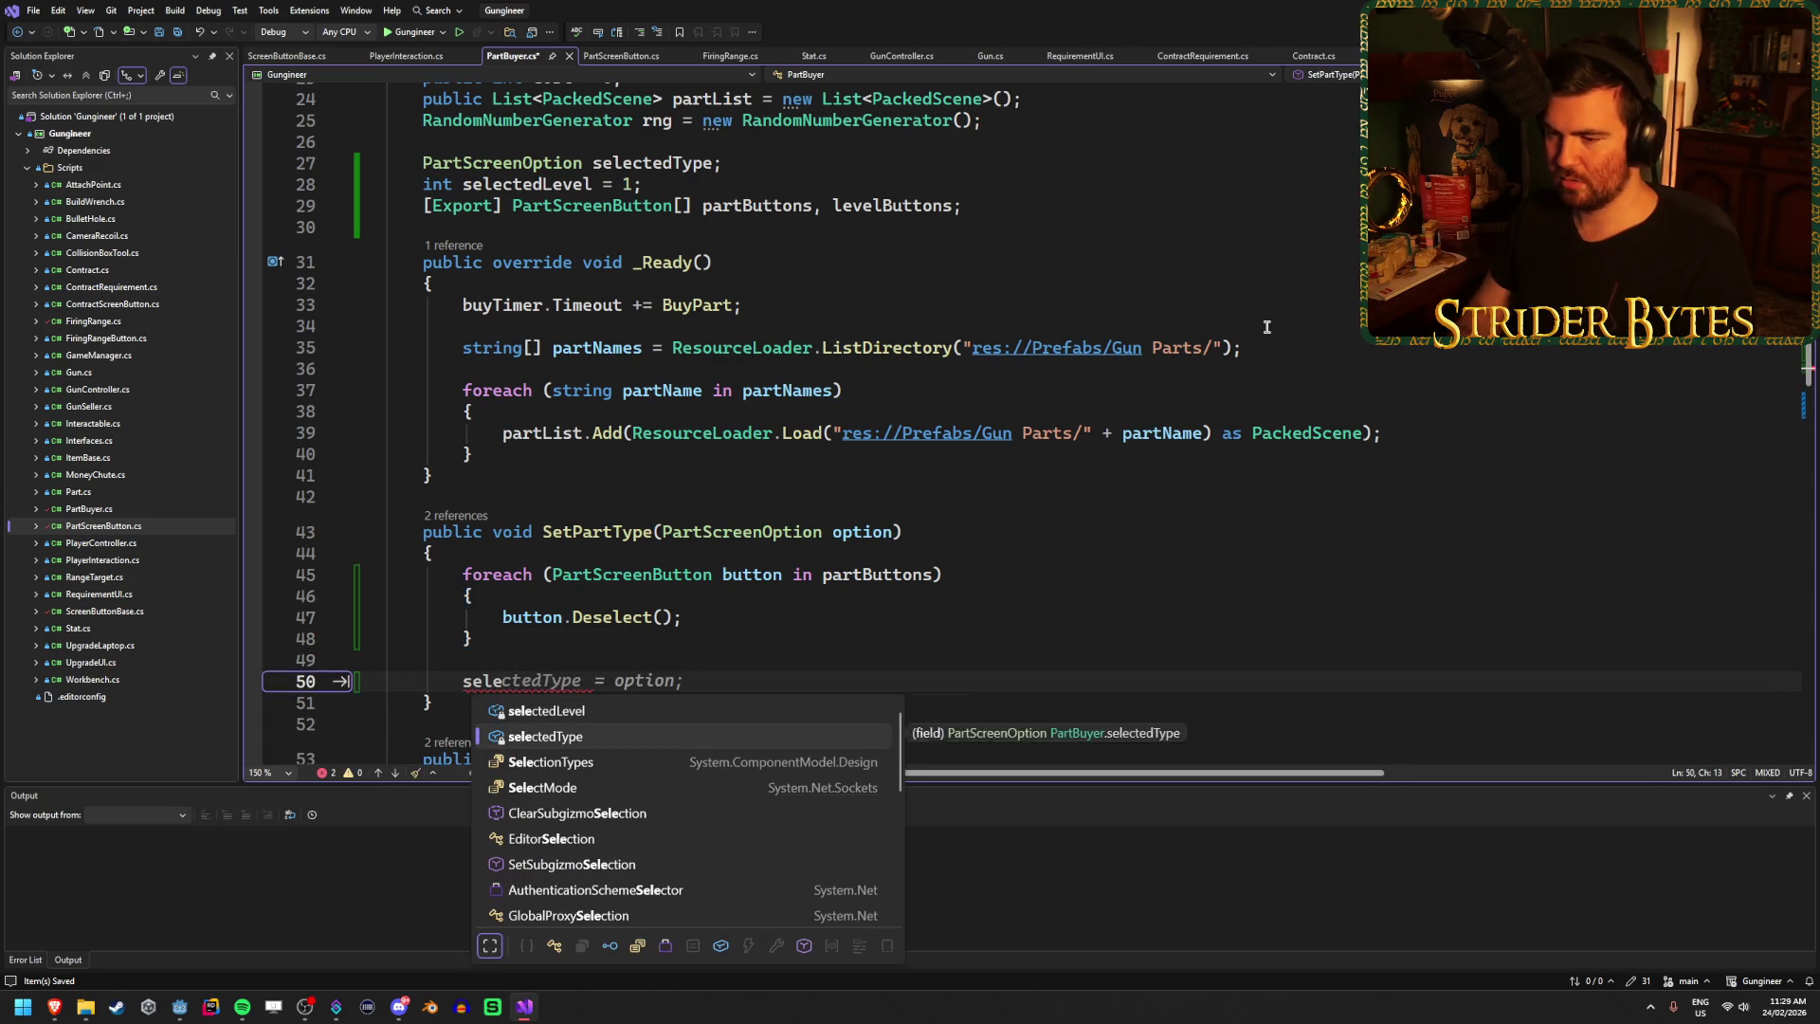
key("Tab")
key("Tab")
Add selectedLevel = level; after the deselect loop in SetPartLevel.
scroll(877, 407, "down", 4)
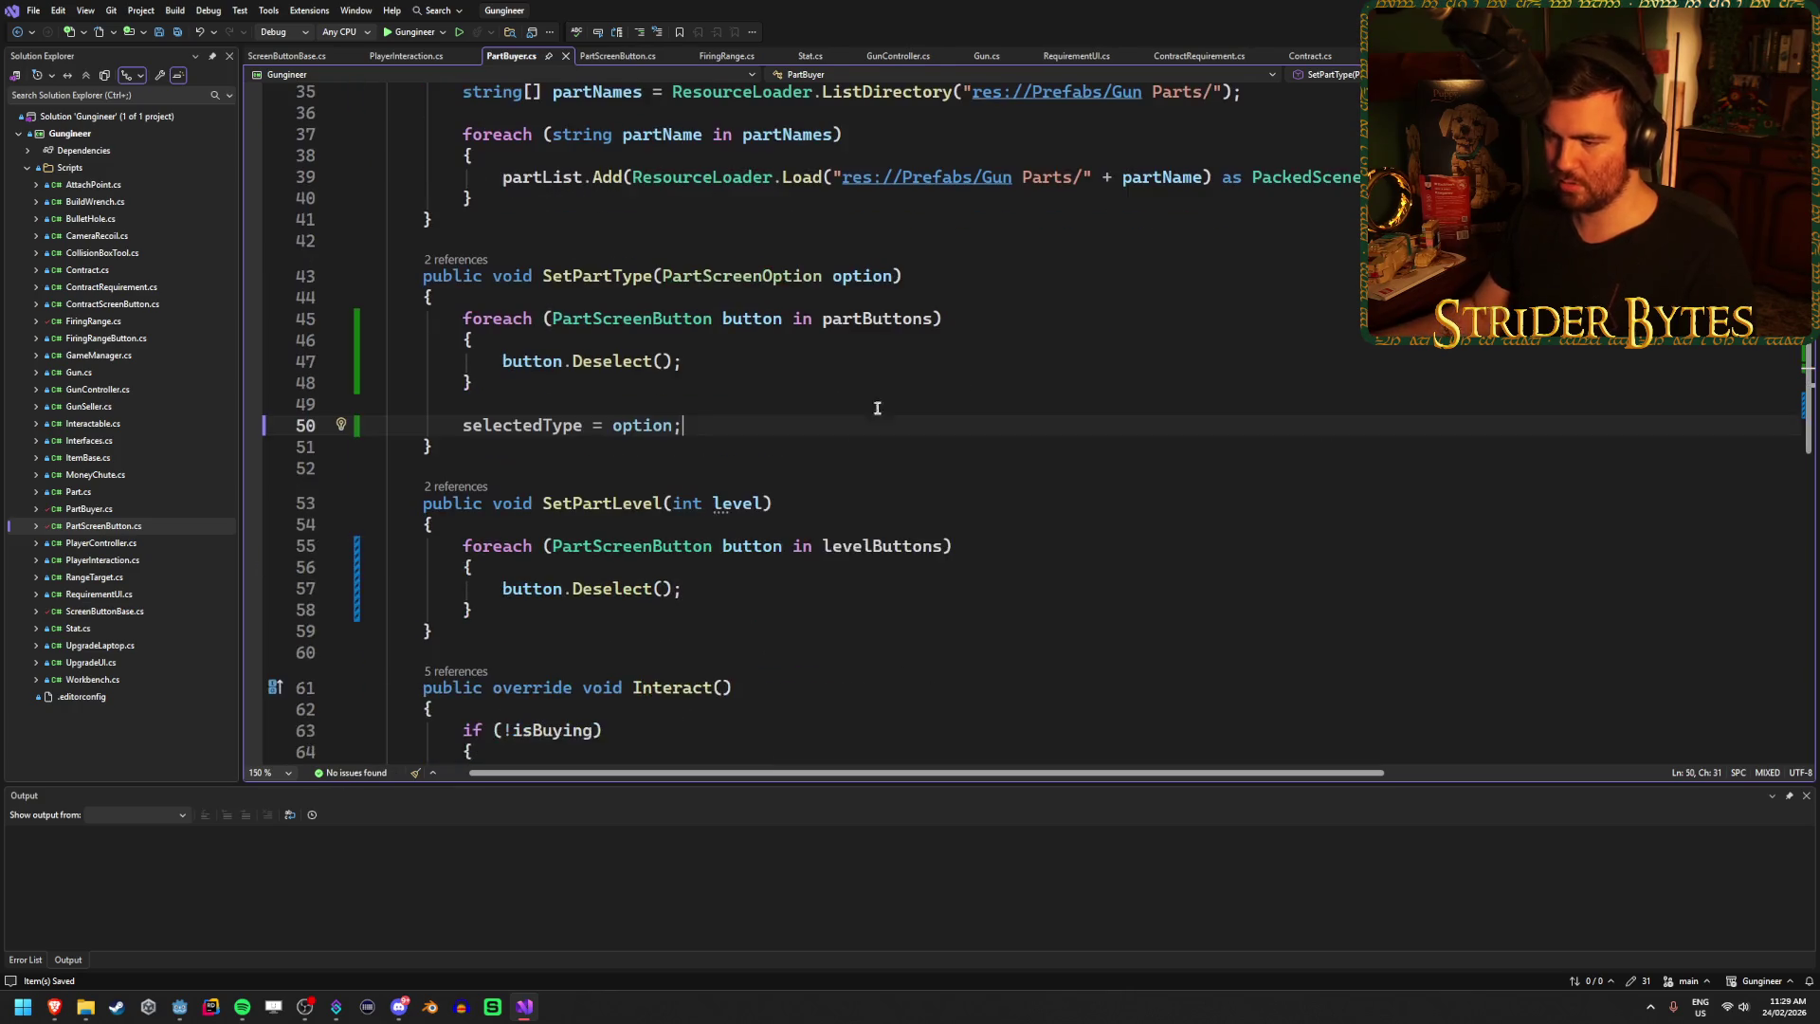
left_click(578, 613)
key("Return")
key("Return")
type("sele")
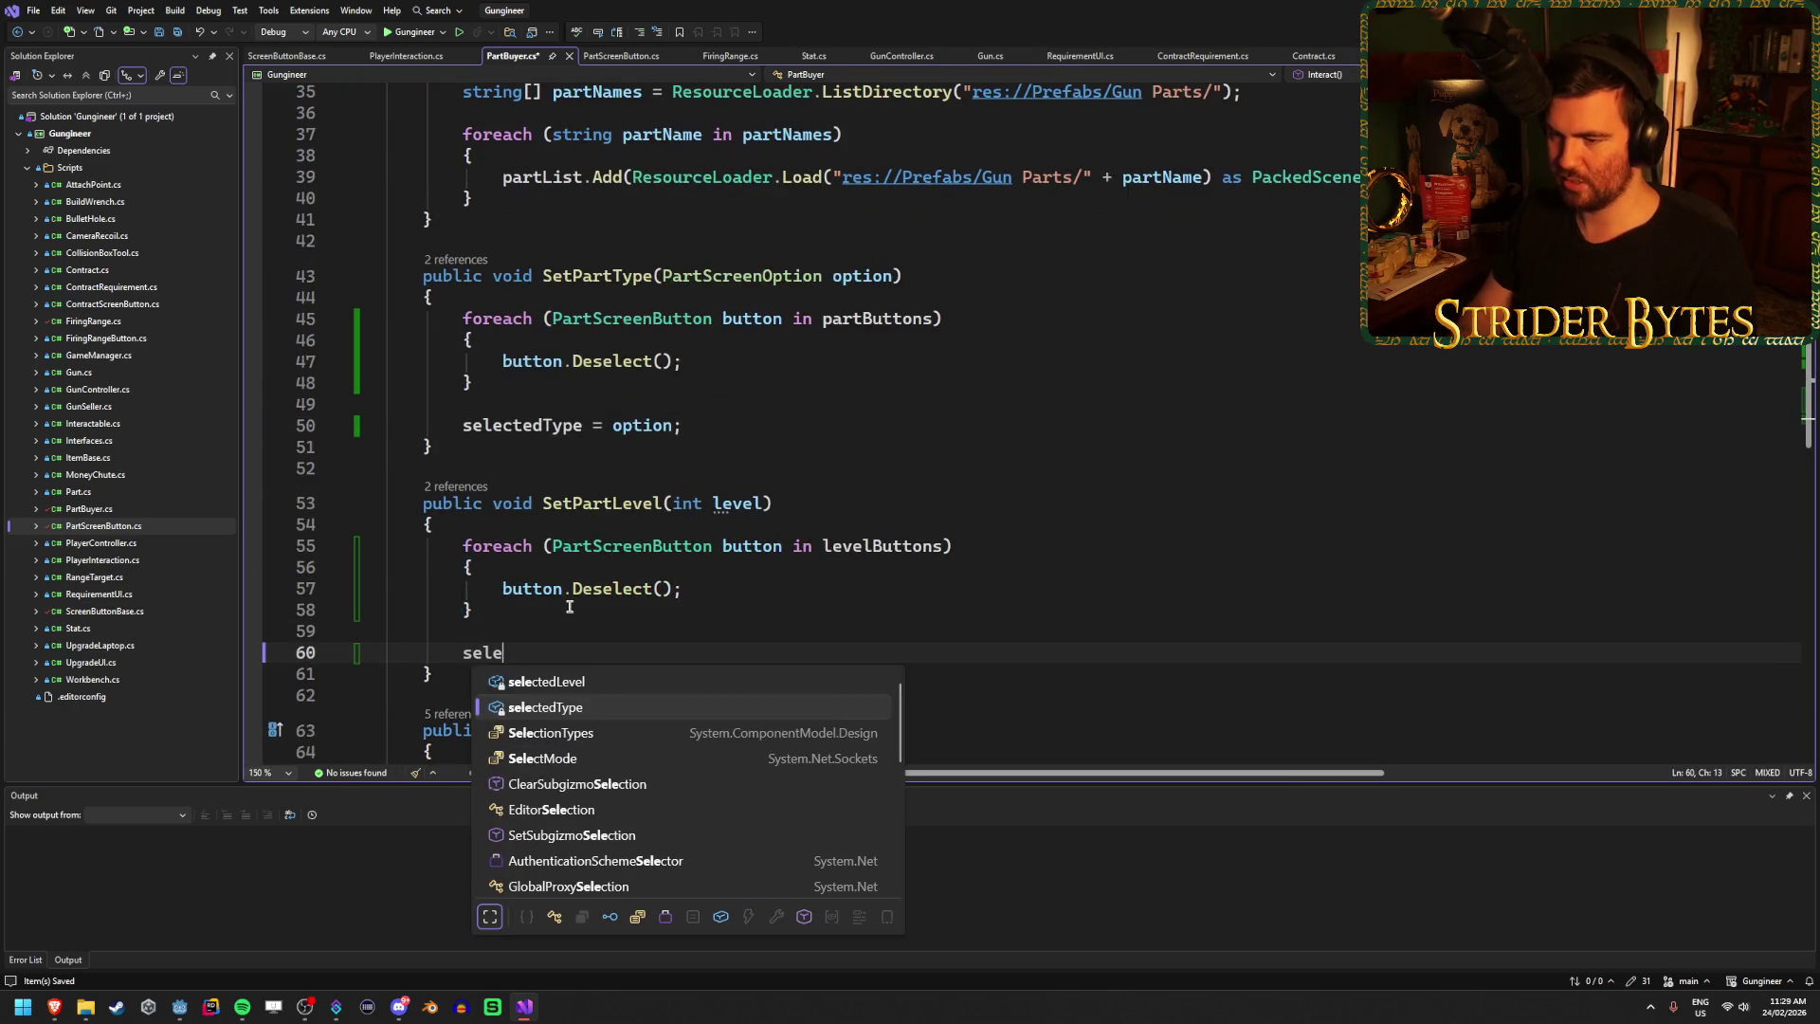
key("Tab")
key("Tab")
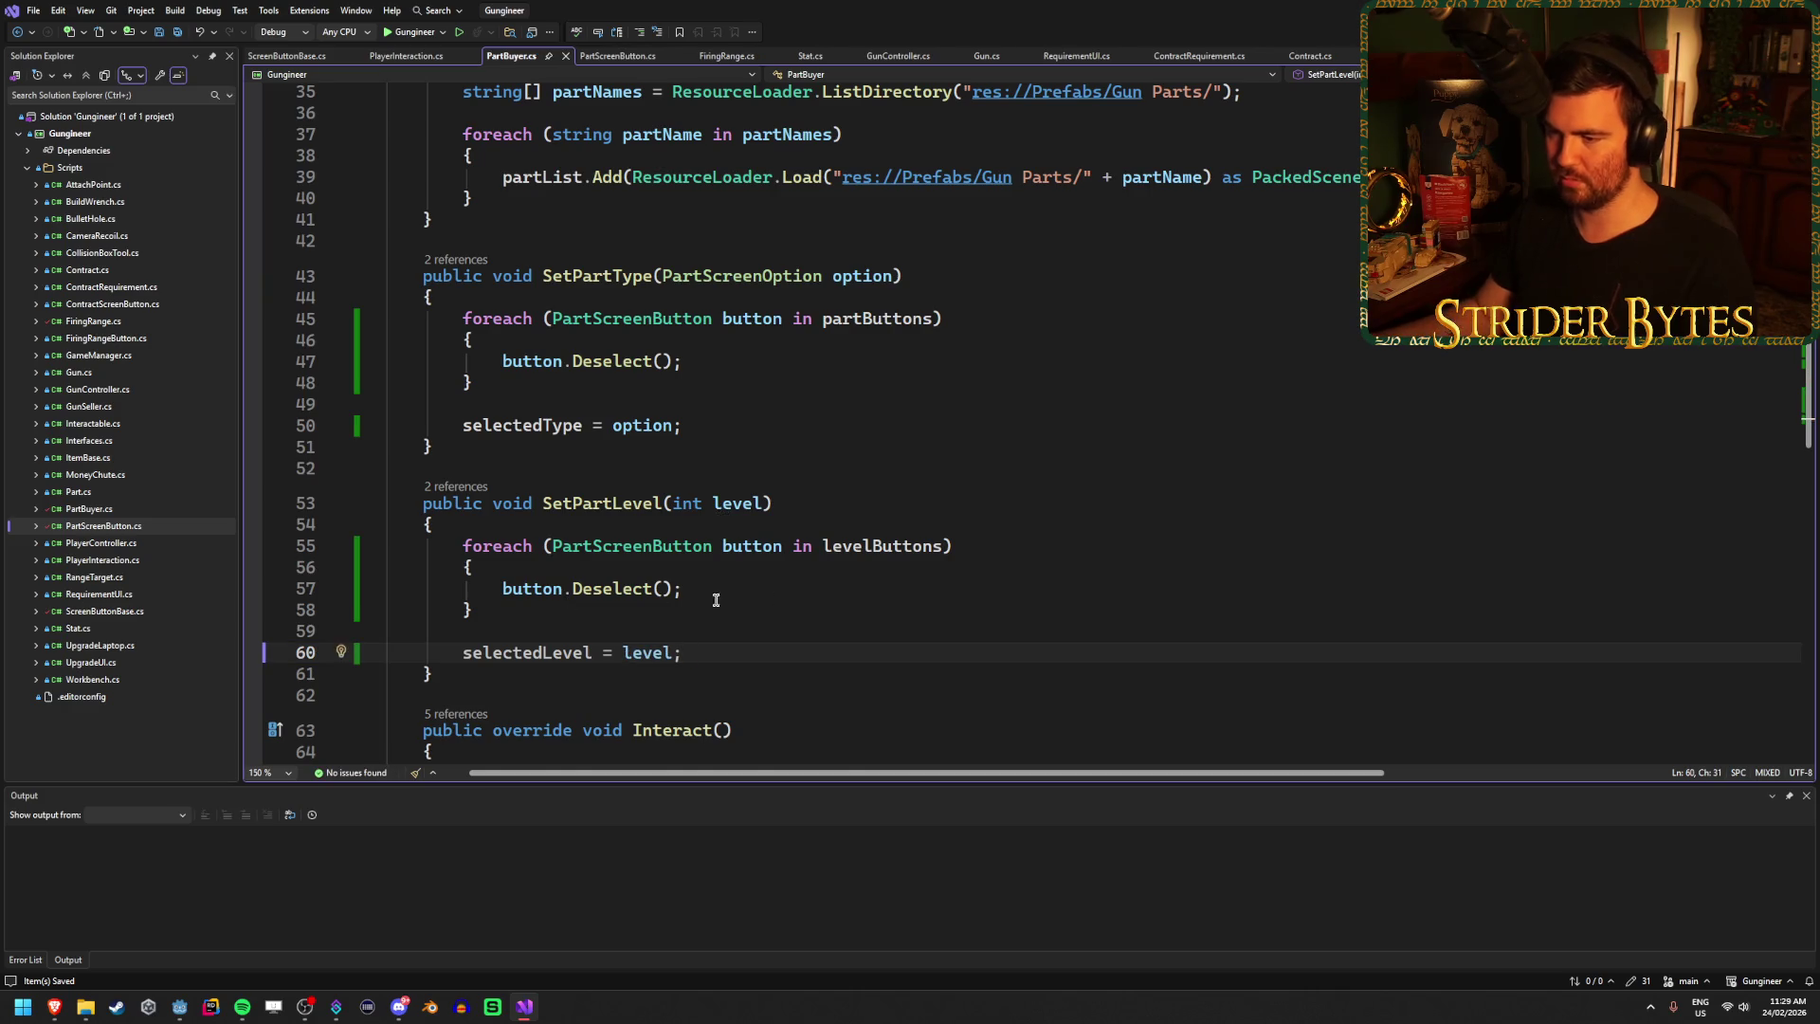
scroll(784, 588, "down", 6)
scroll(785, 589, "up", 10)
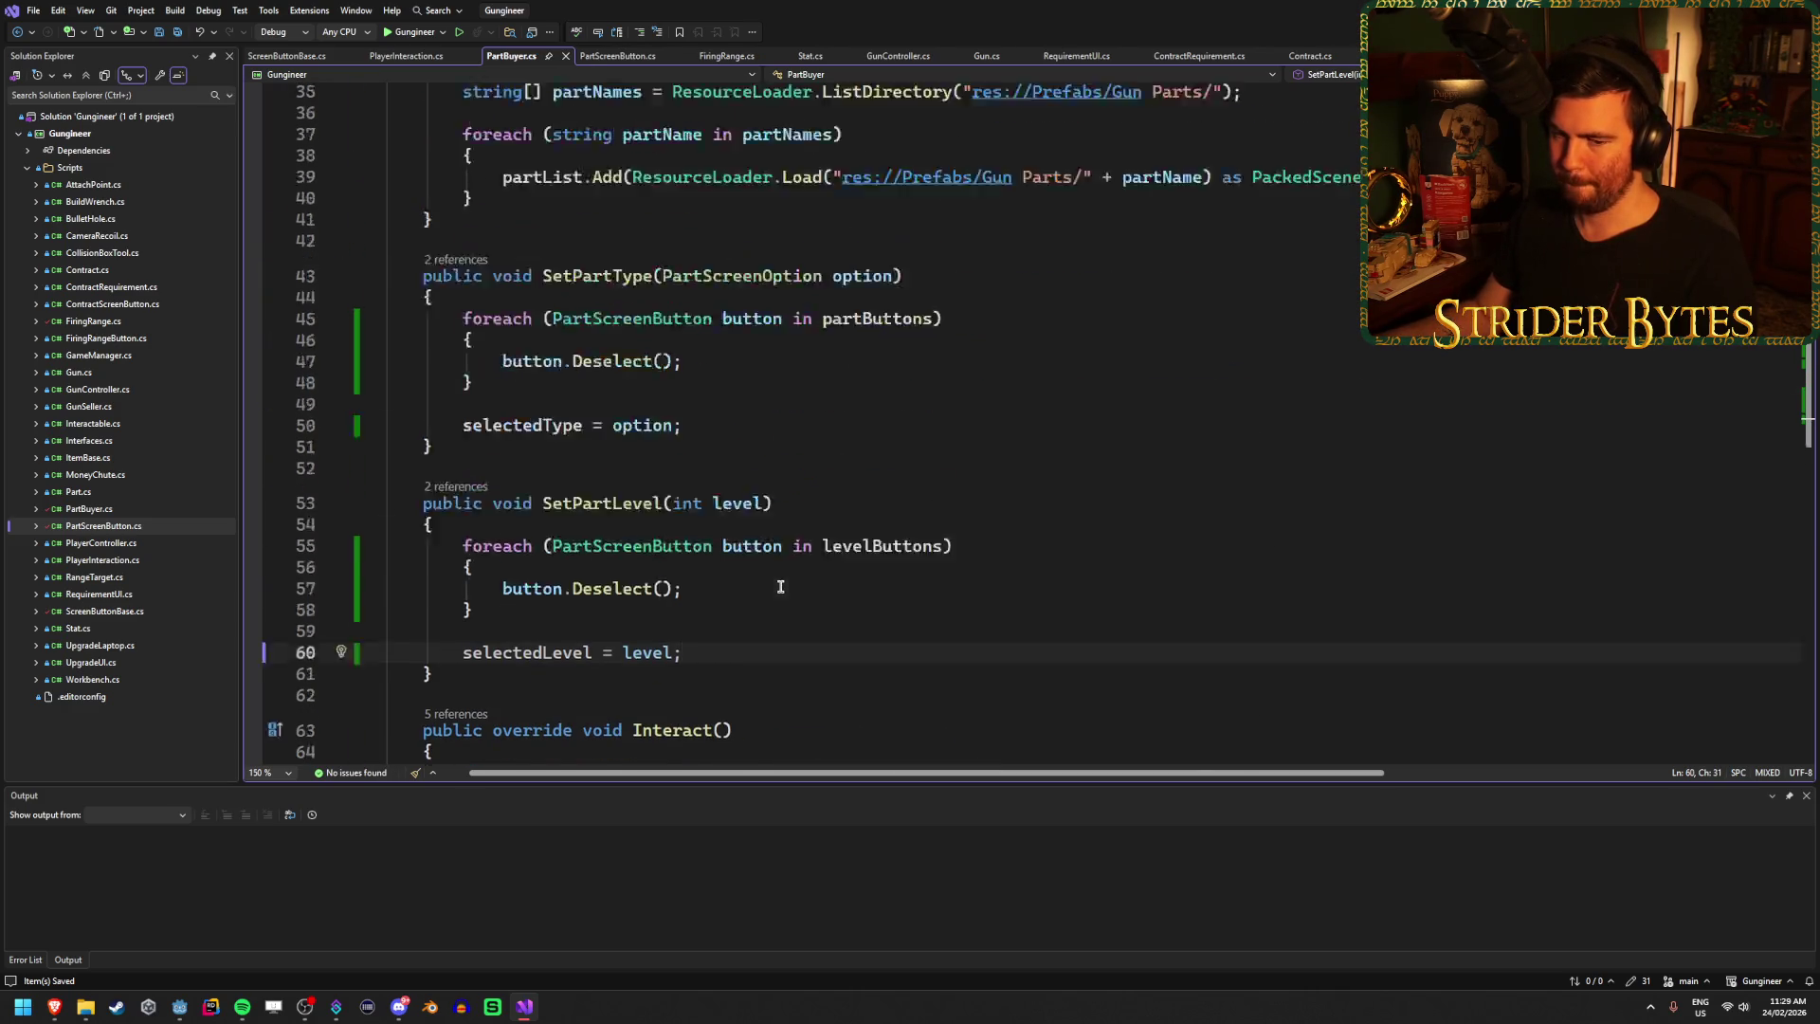
scroll(783, 586, "up", 6)
left_click(527, 464)
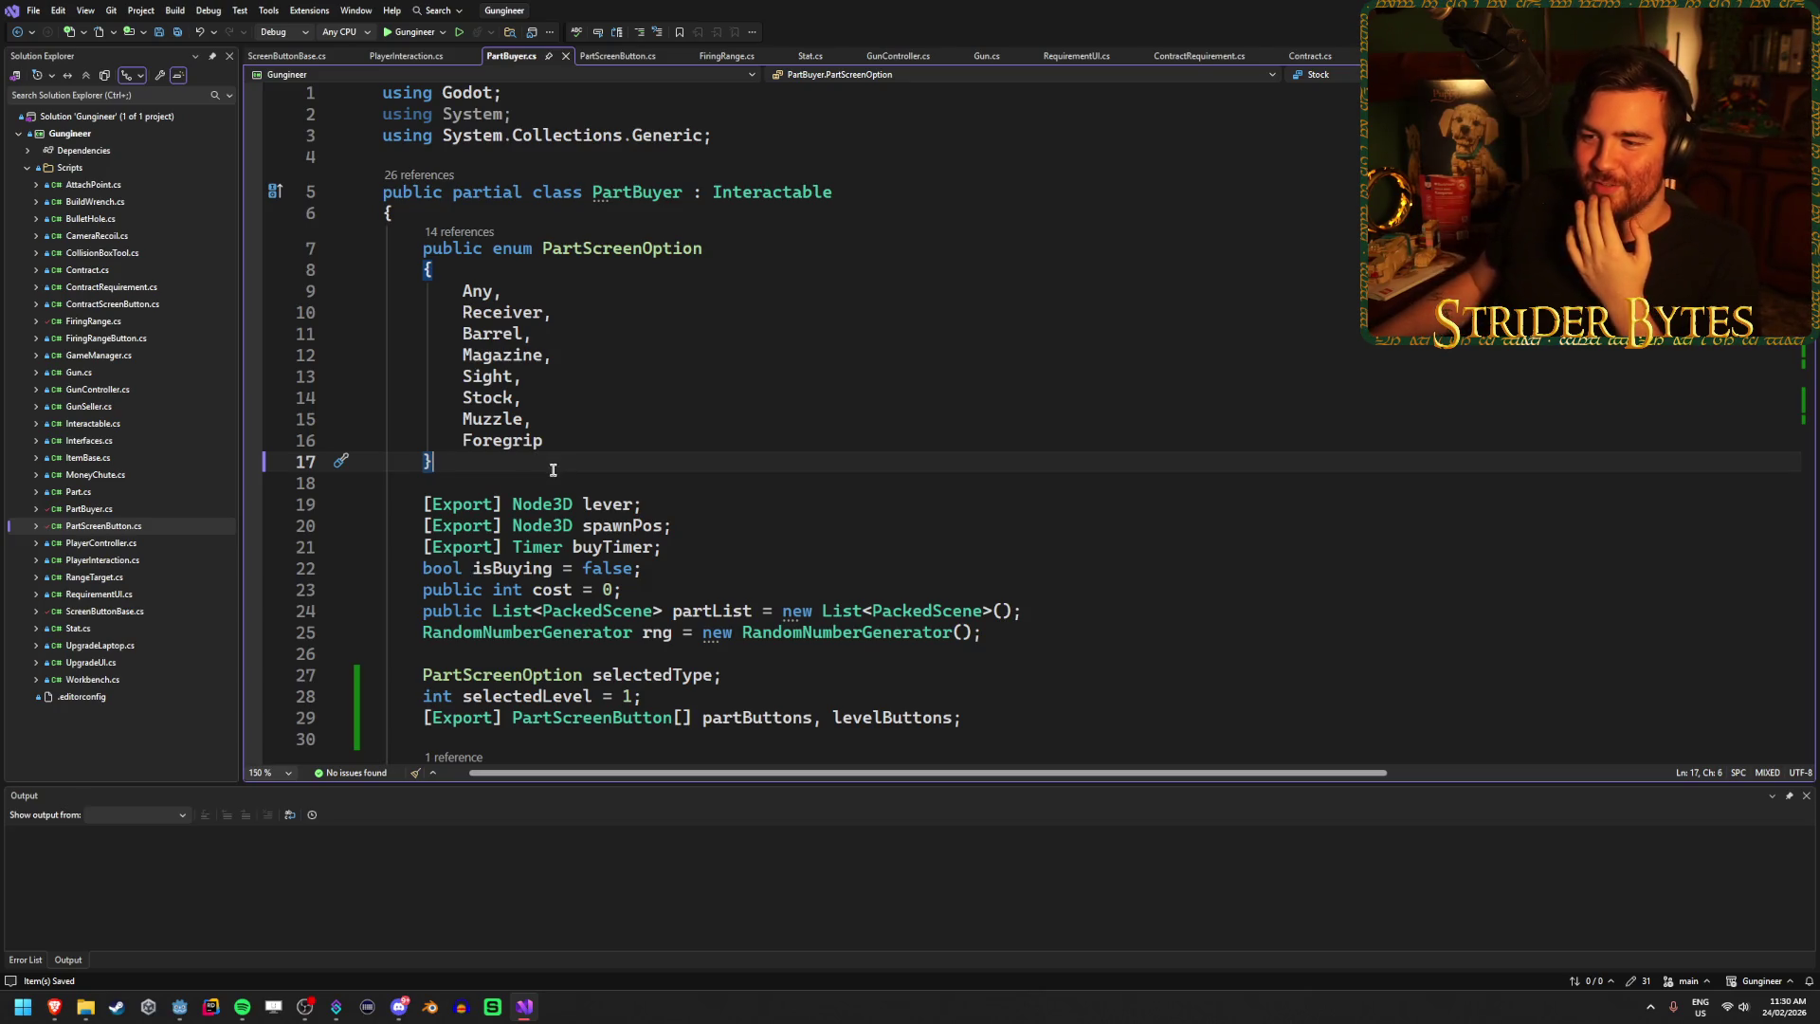
scroll(561, 459, "down", 2)
left_click(703, 411)
left_click(713, 382)
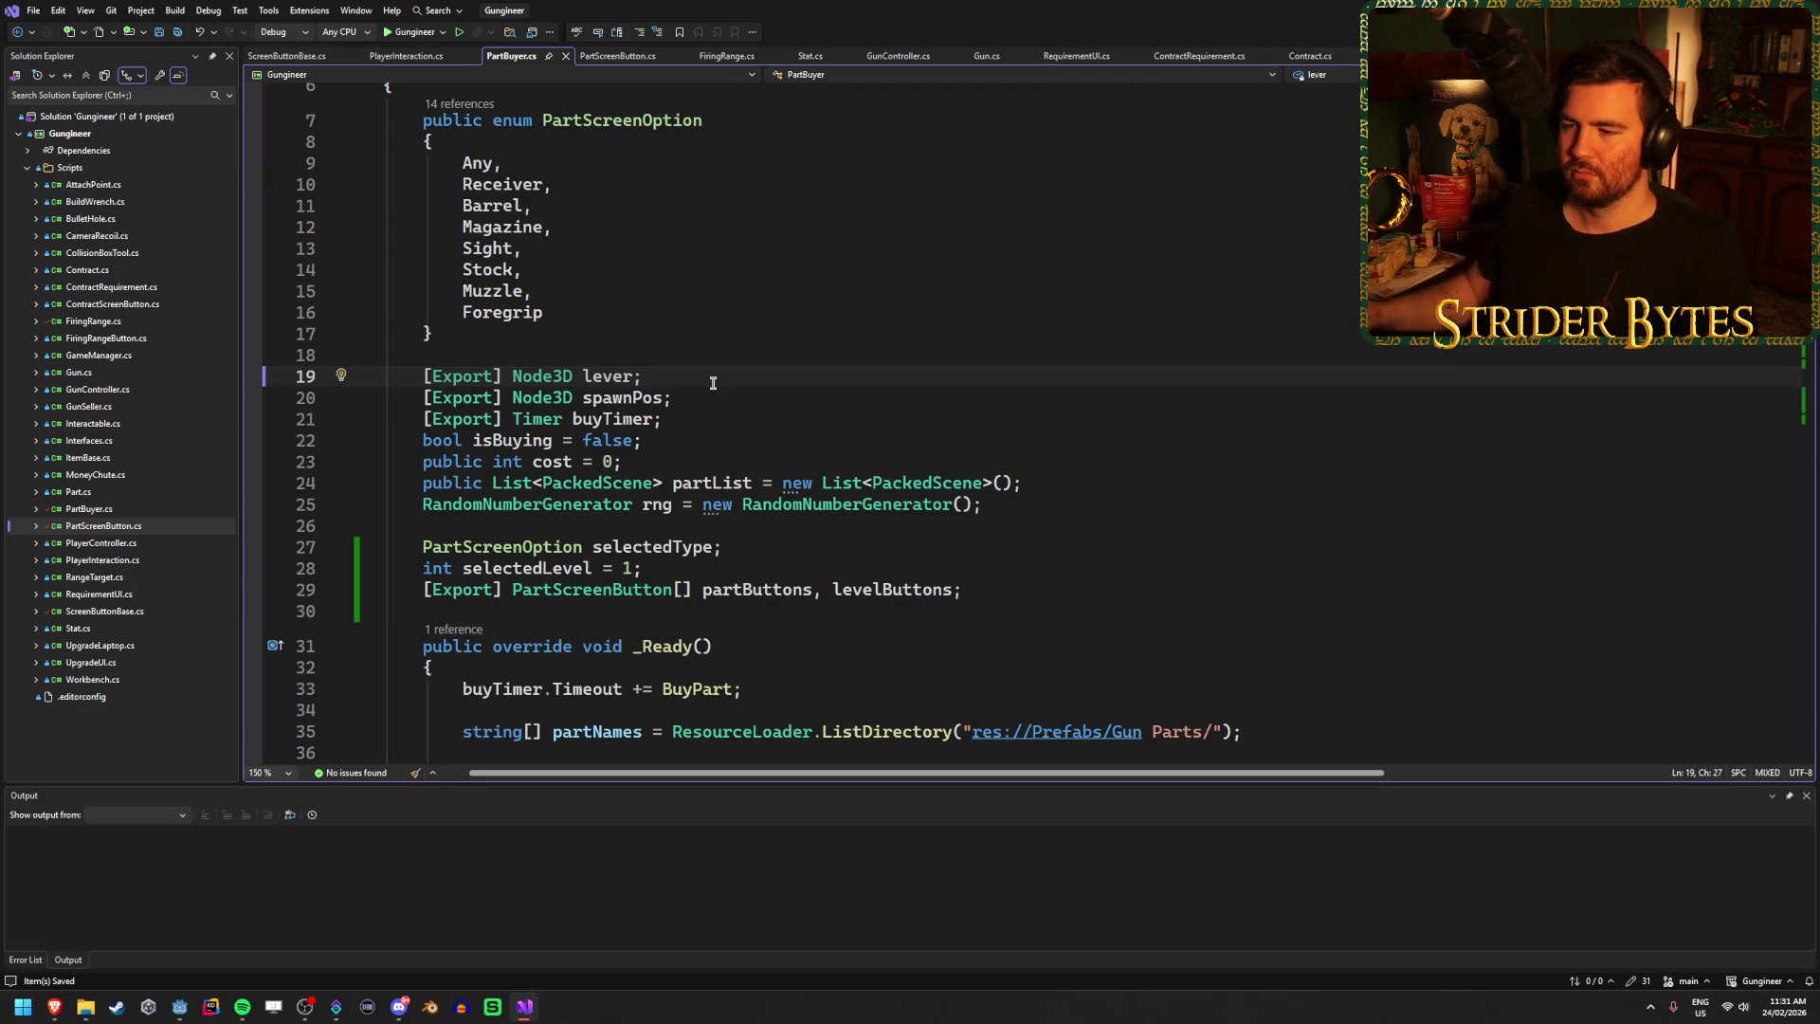
scroll(844, 360, "down", 2)
left_click(801, 419)
left_click(796, 433)
left_click(796, 416)
left_click(796, 433)
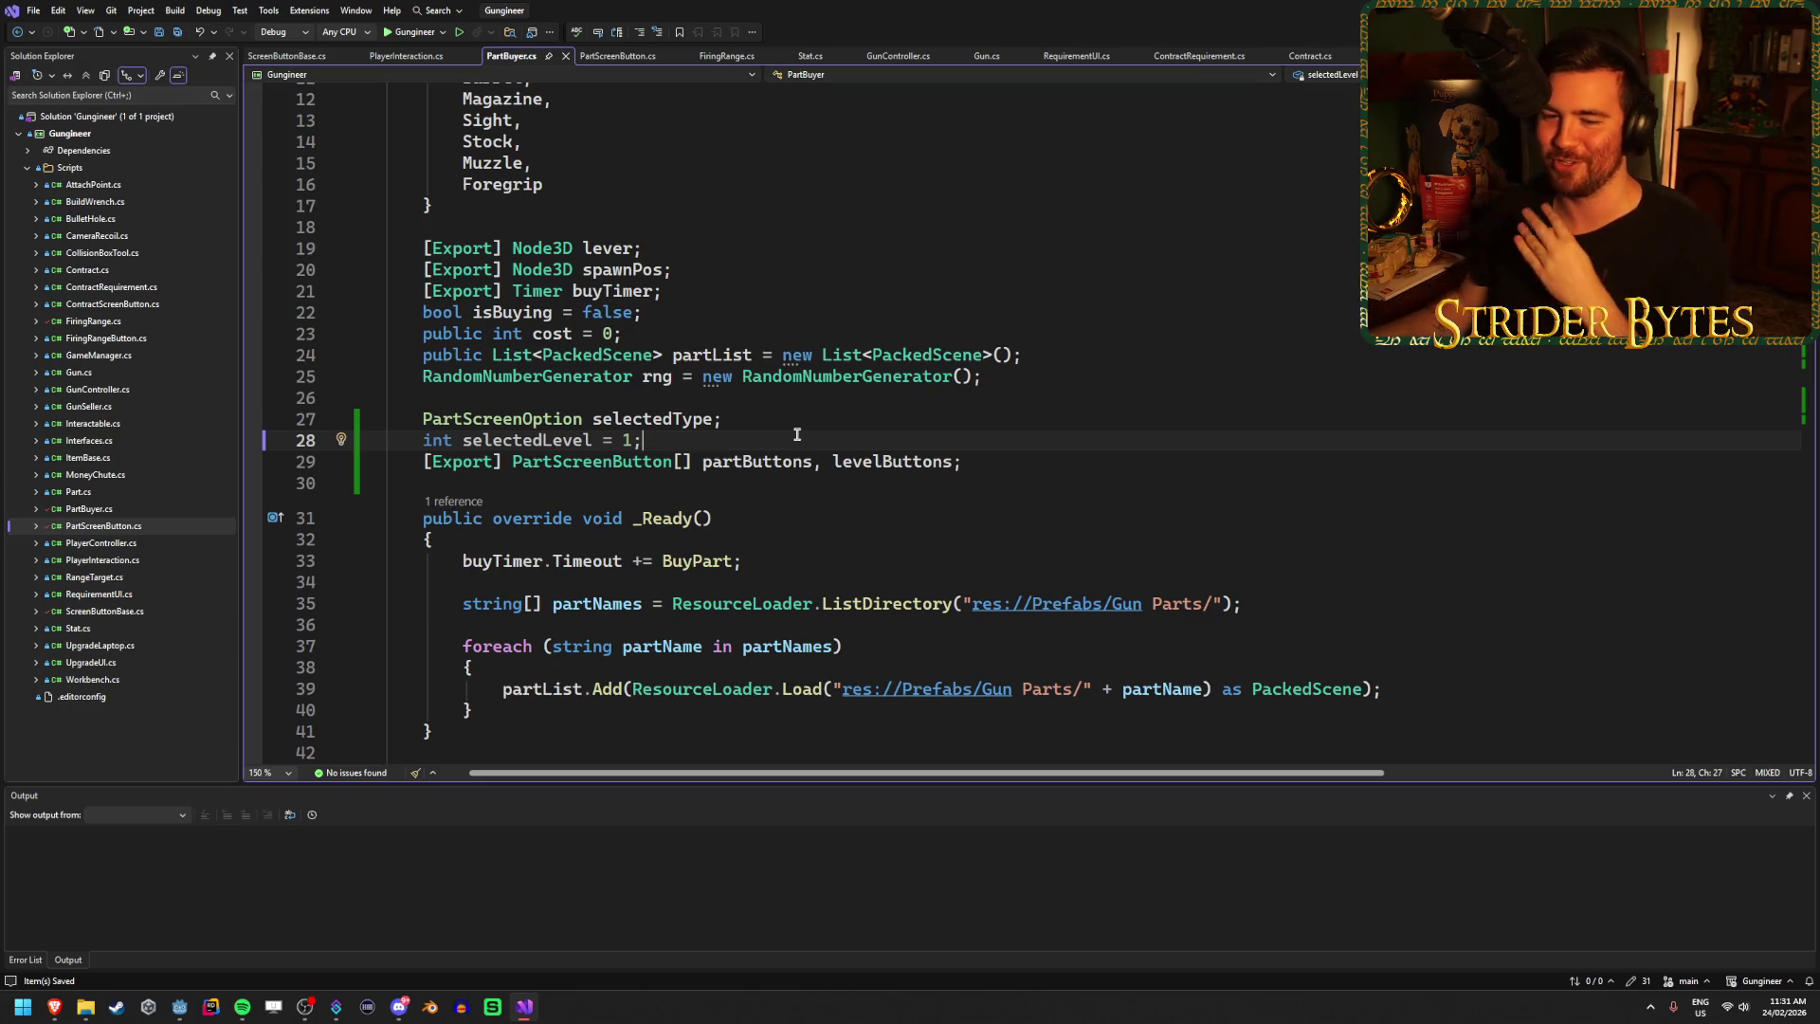
left_click(826, 420)
scroll(827, 420, "down", 3)
scroll(827, 420, "up", 3)
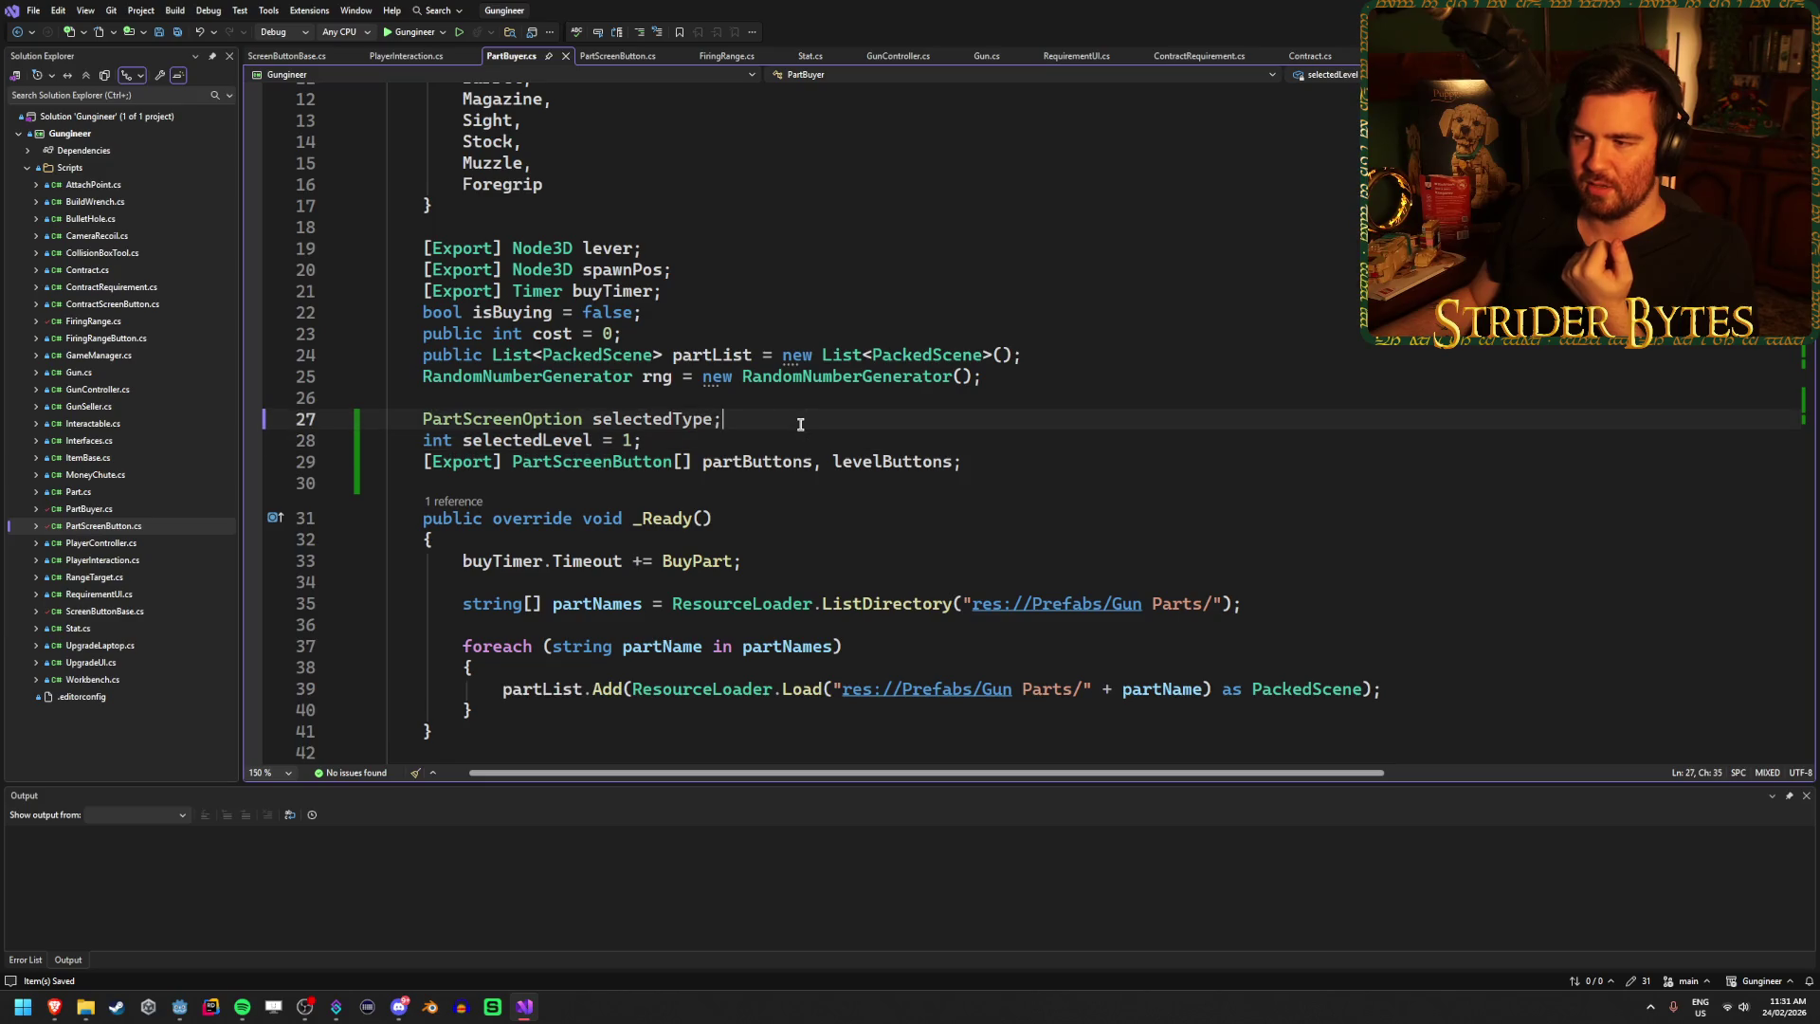
scroll(806, 420, "down", 10)
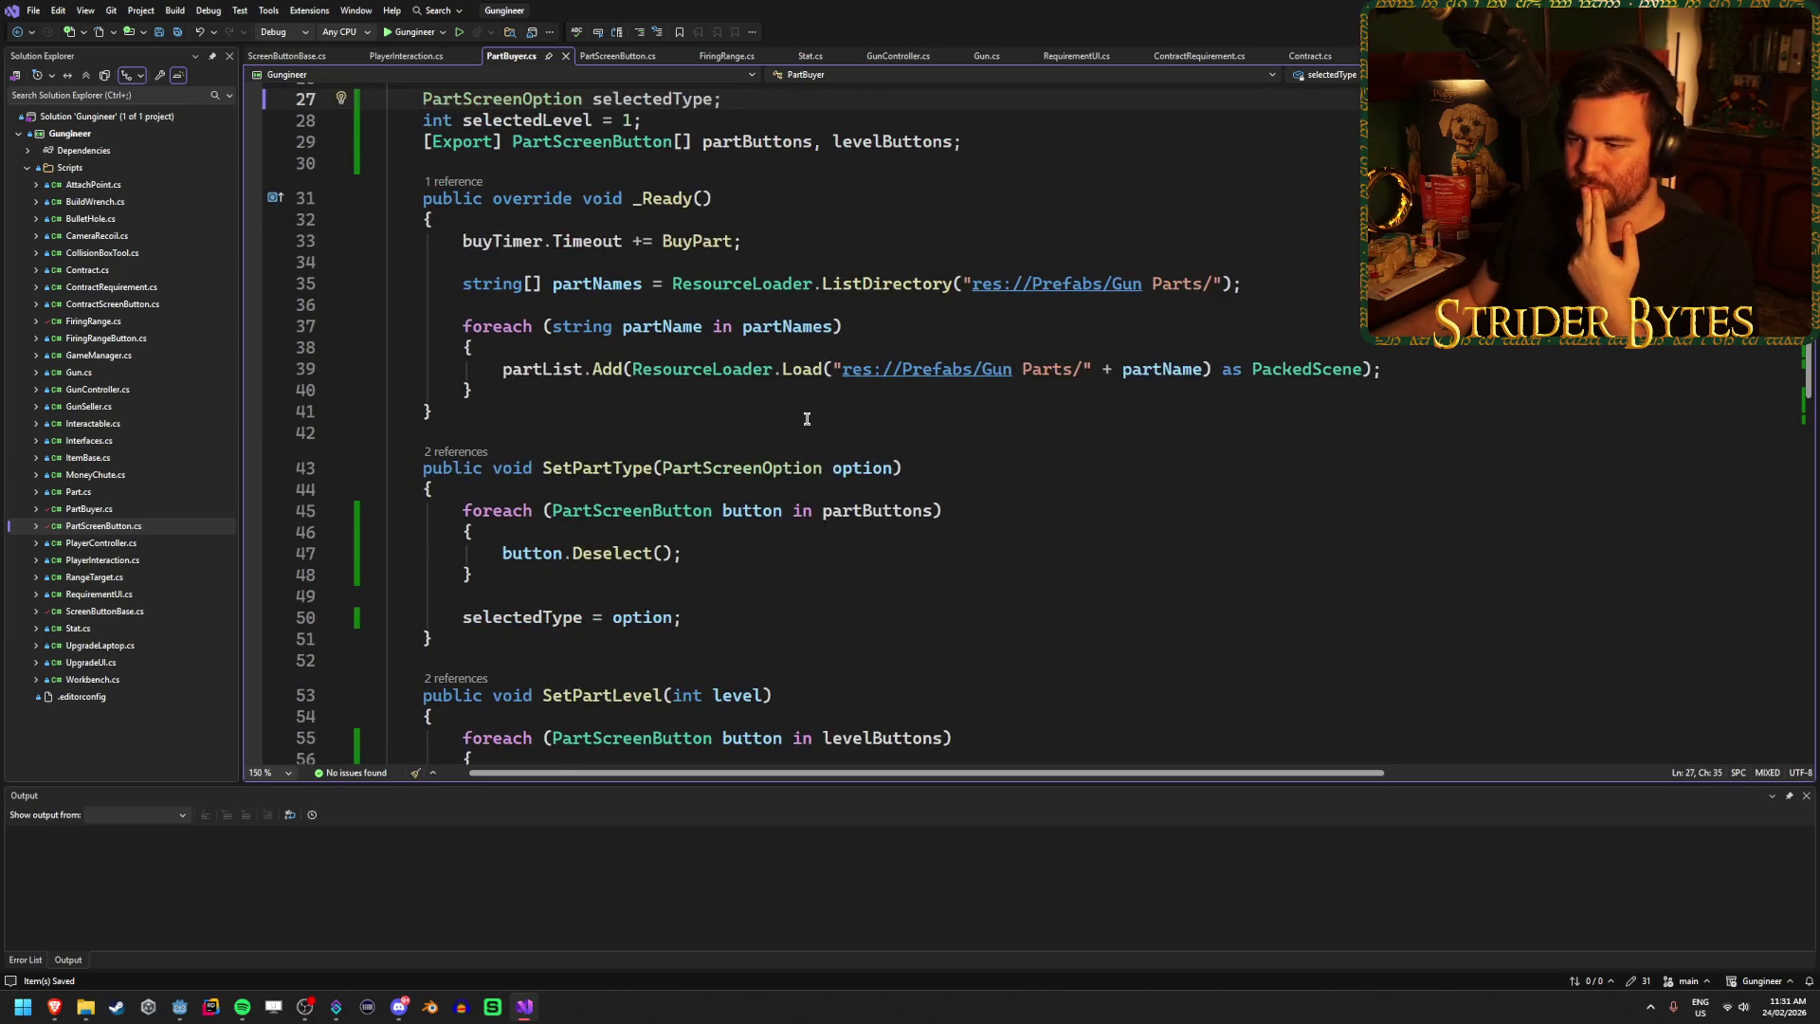
scroll(803, 415, "up", 9)
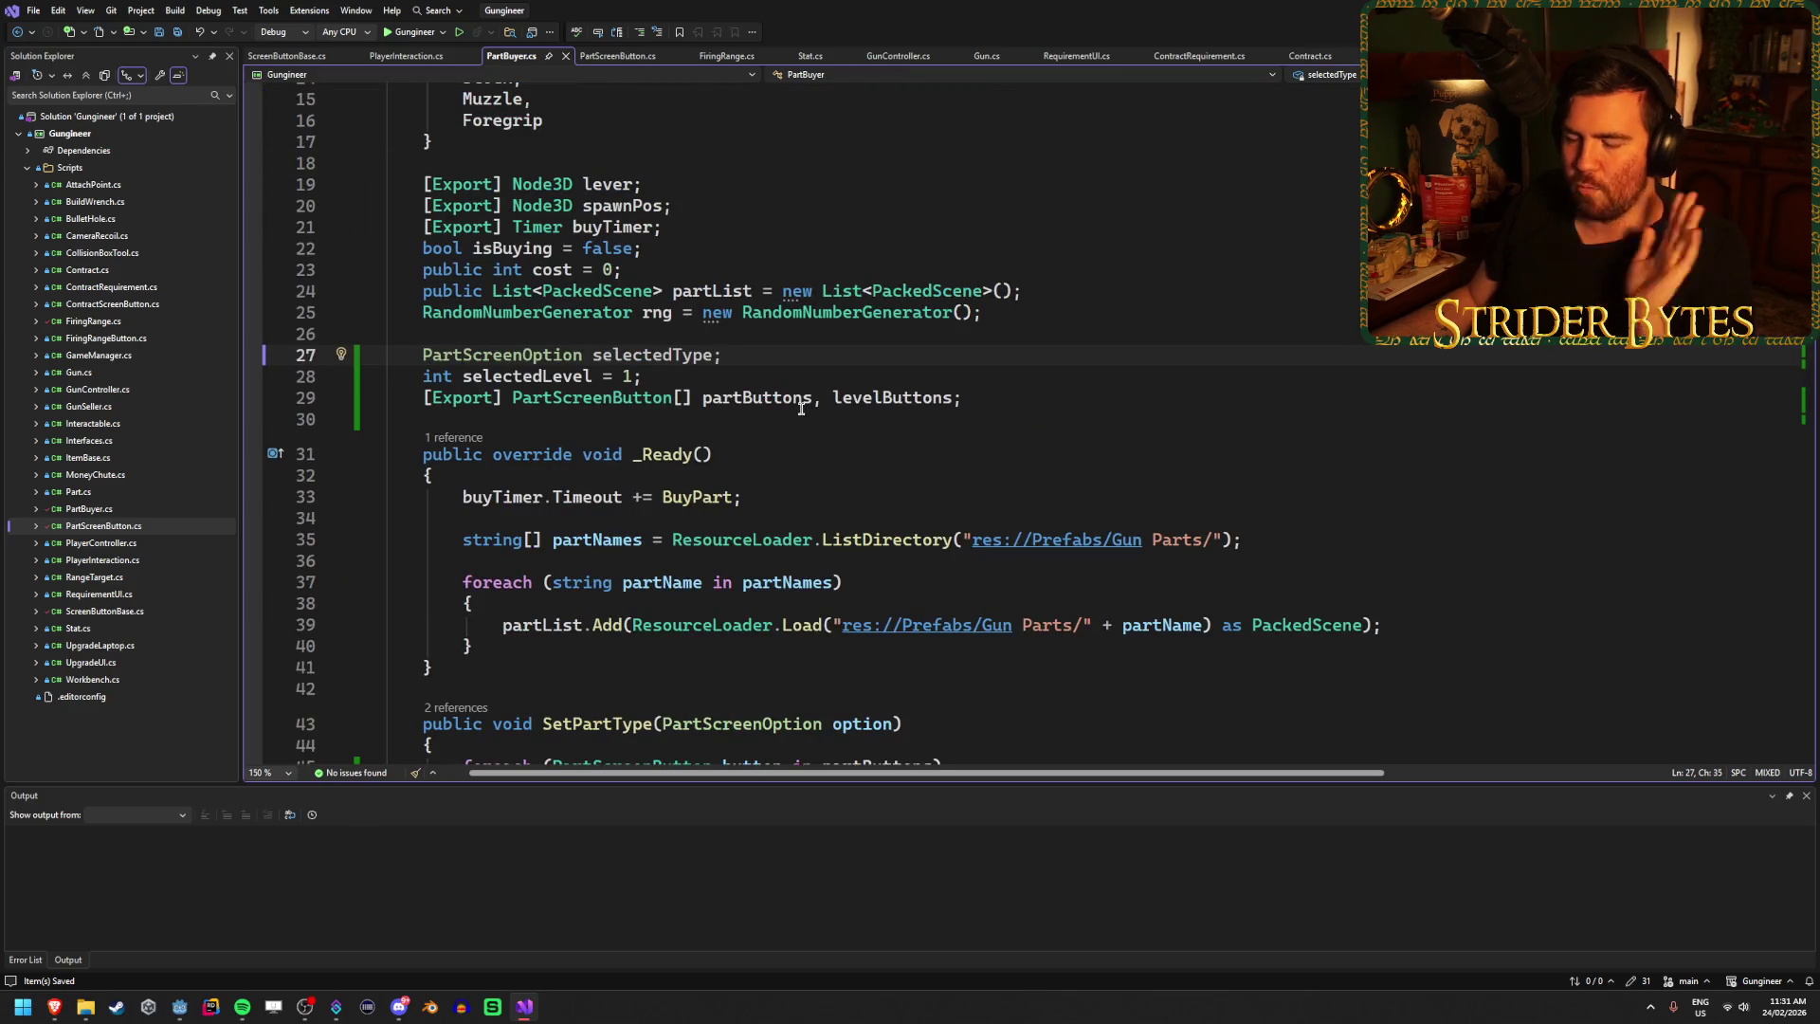
scroll(804, 422, "down", 3)
scroll(805, 422, "up", 1)
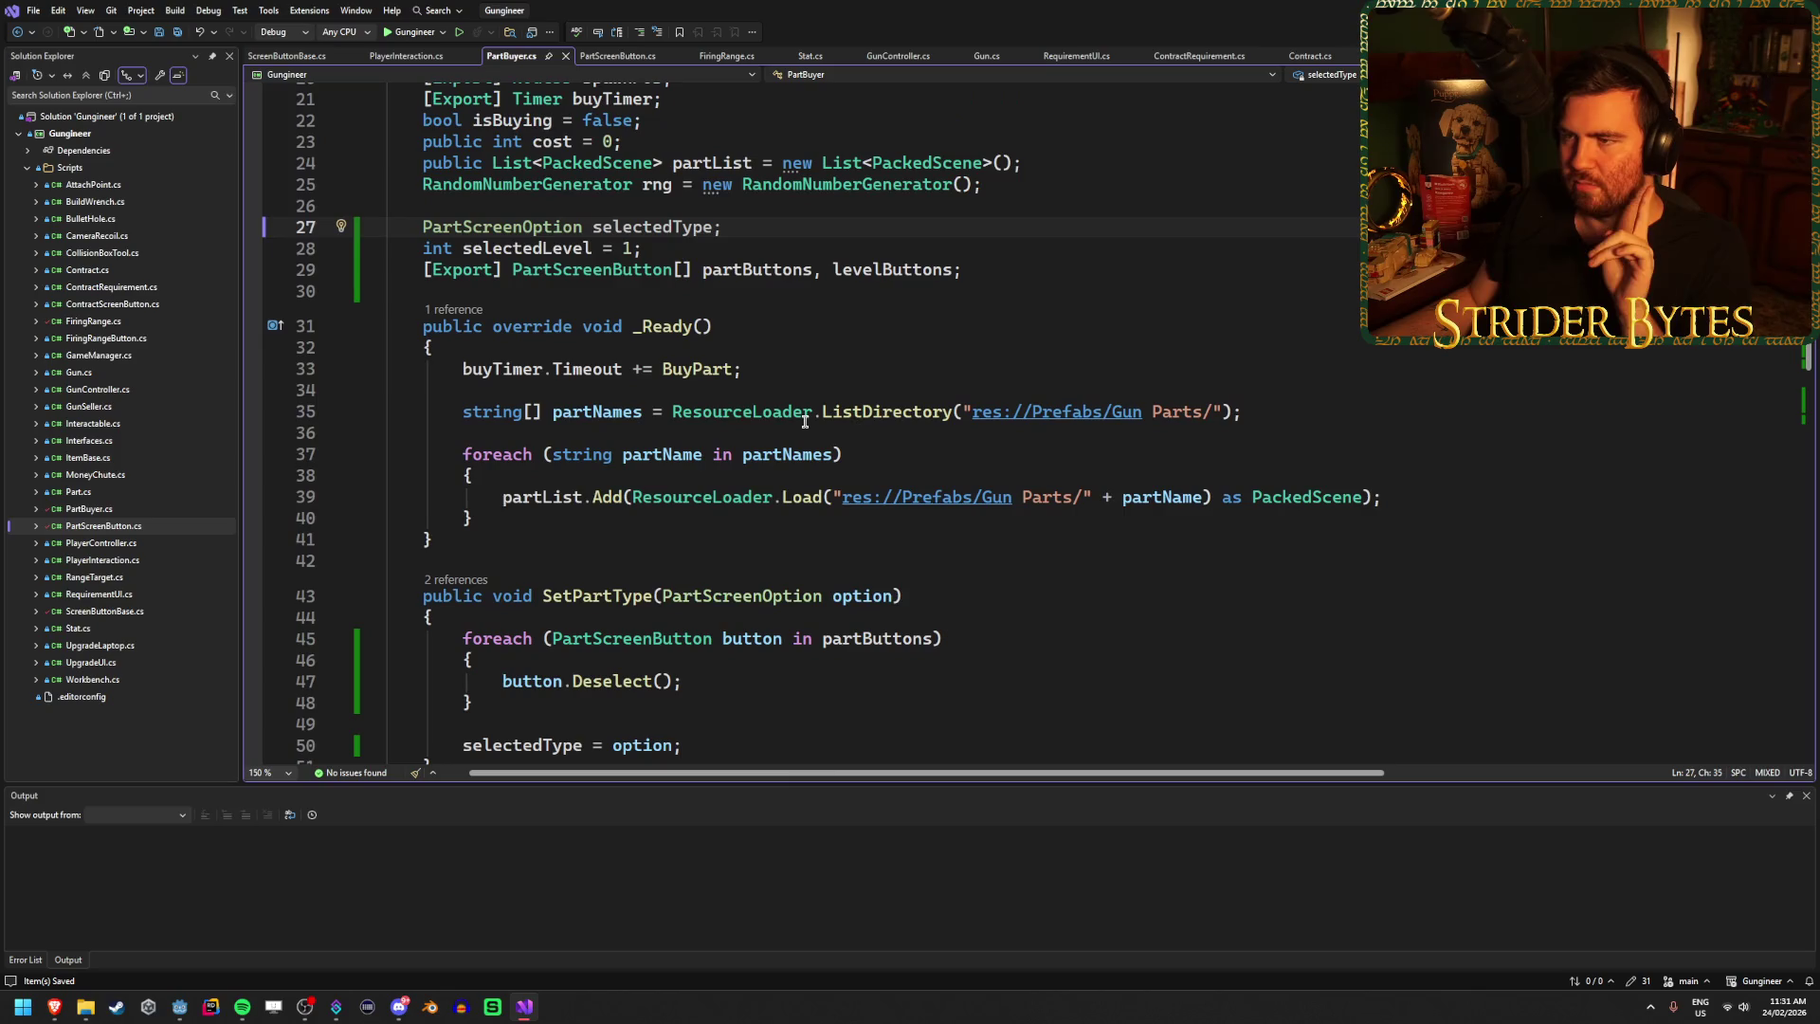
scroll(805, 422, "down", 2)
left_click(816, 618)
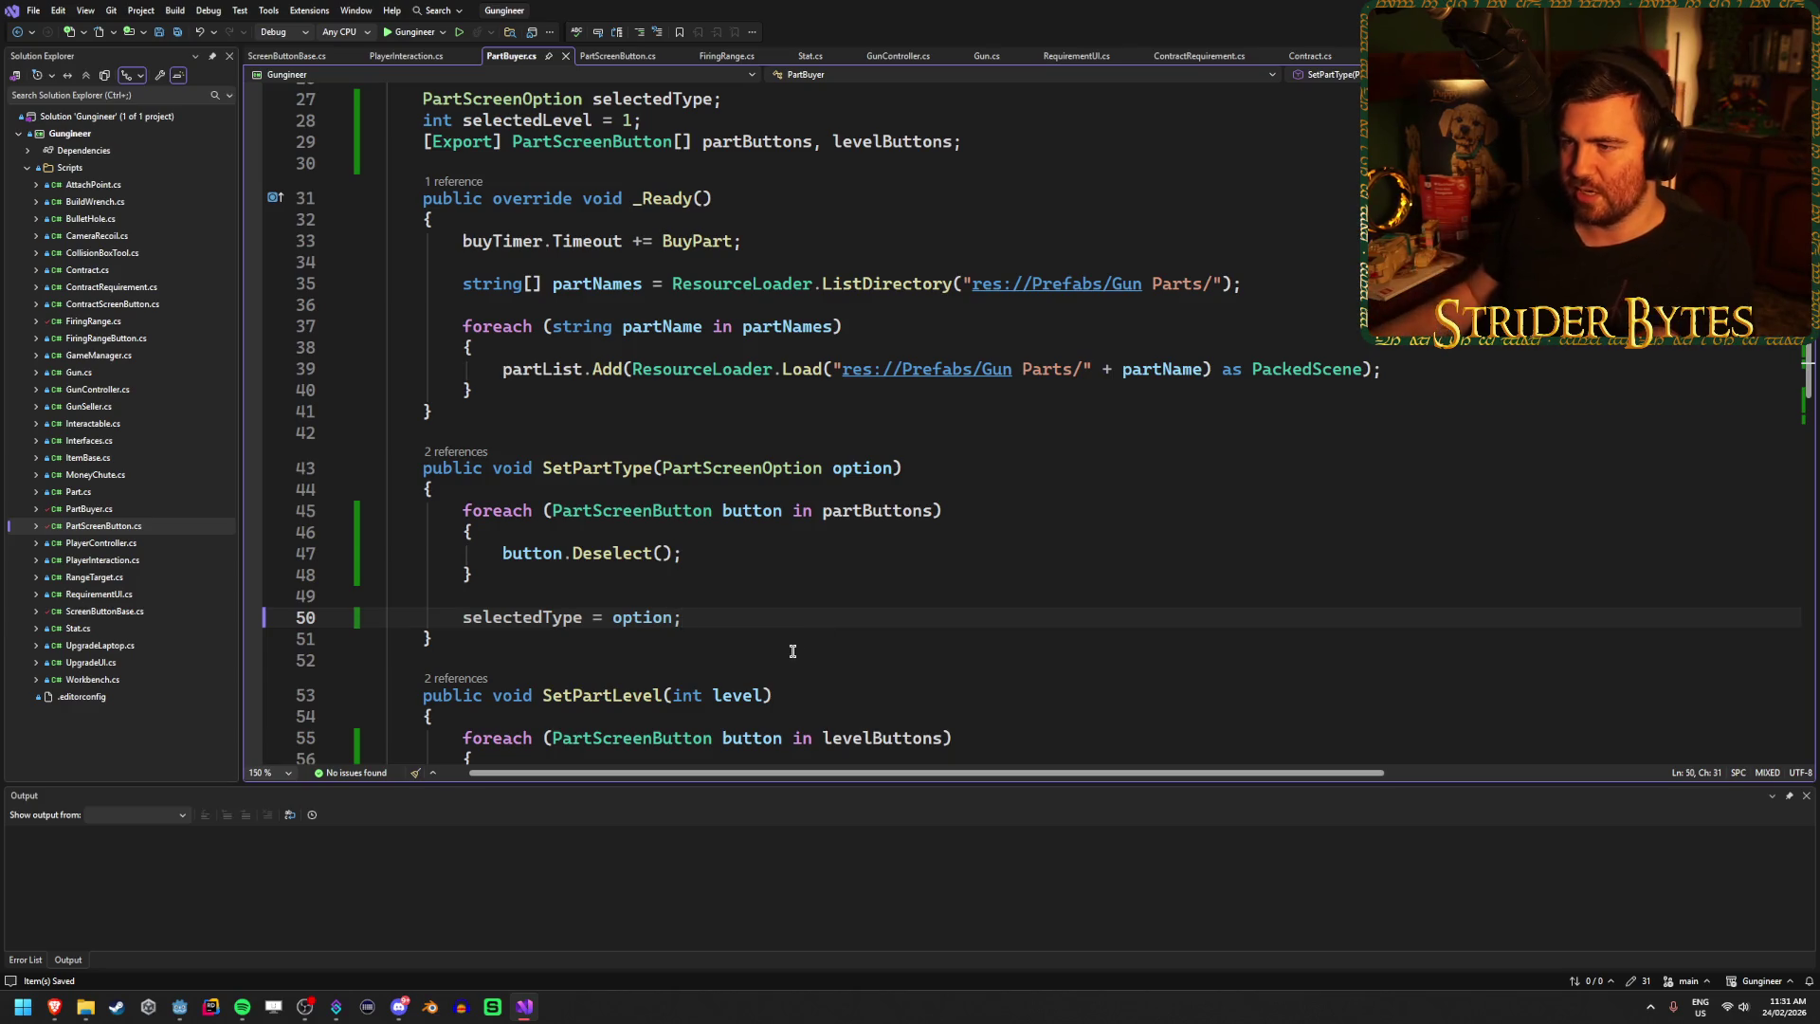
scroll(791, 542, "down", 1)
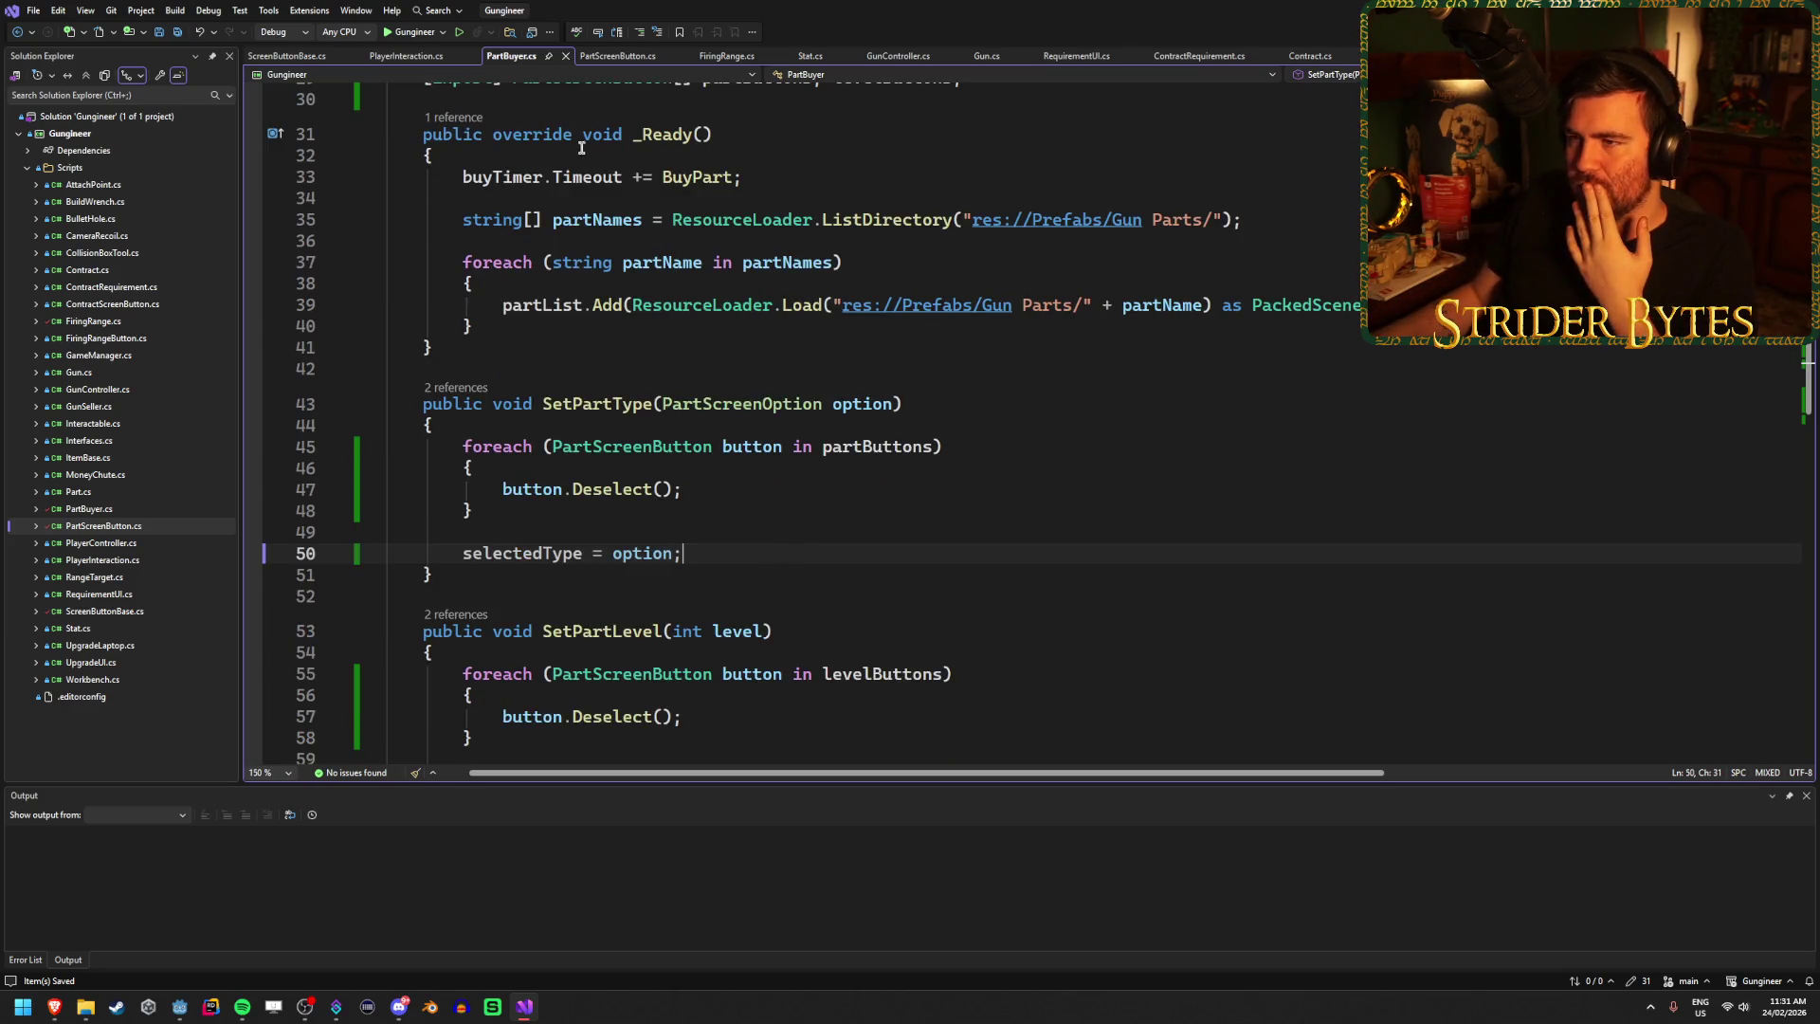
left_click(616, 56)
Click through lines in the open script, then switch back to PartBuyer.cs.
left_click(863, 482)
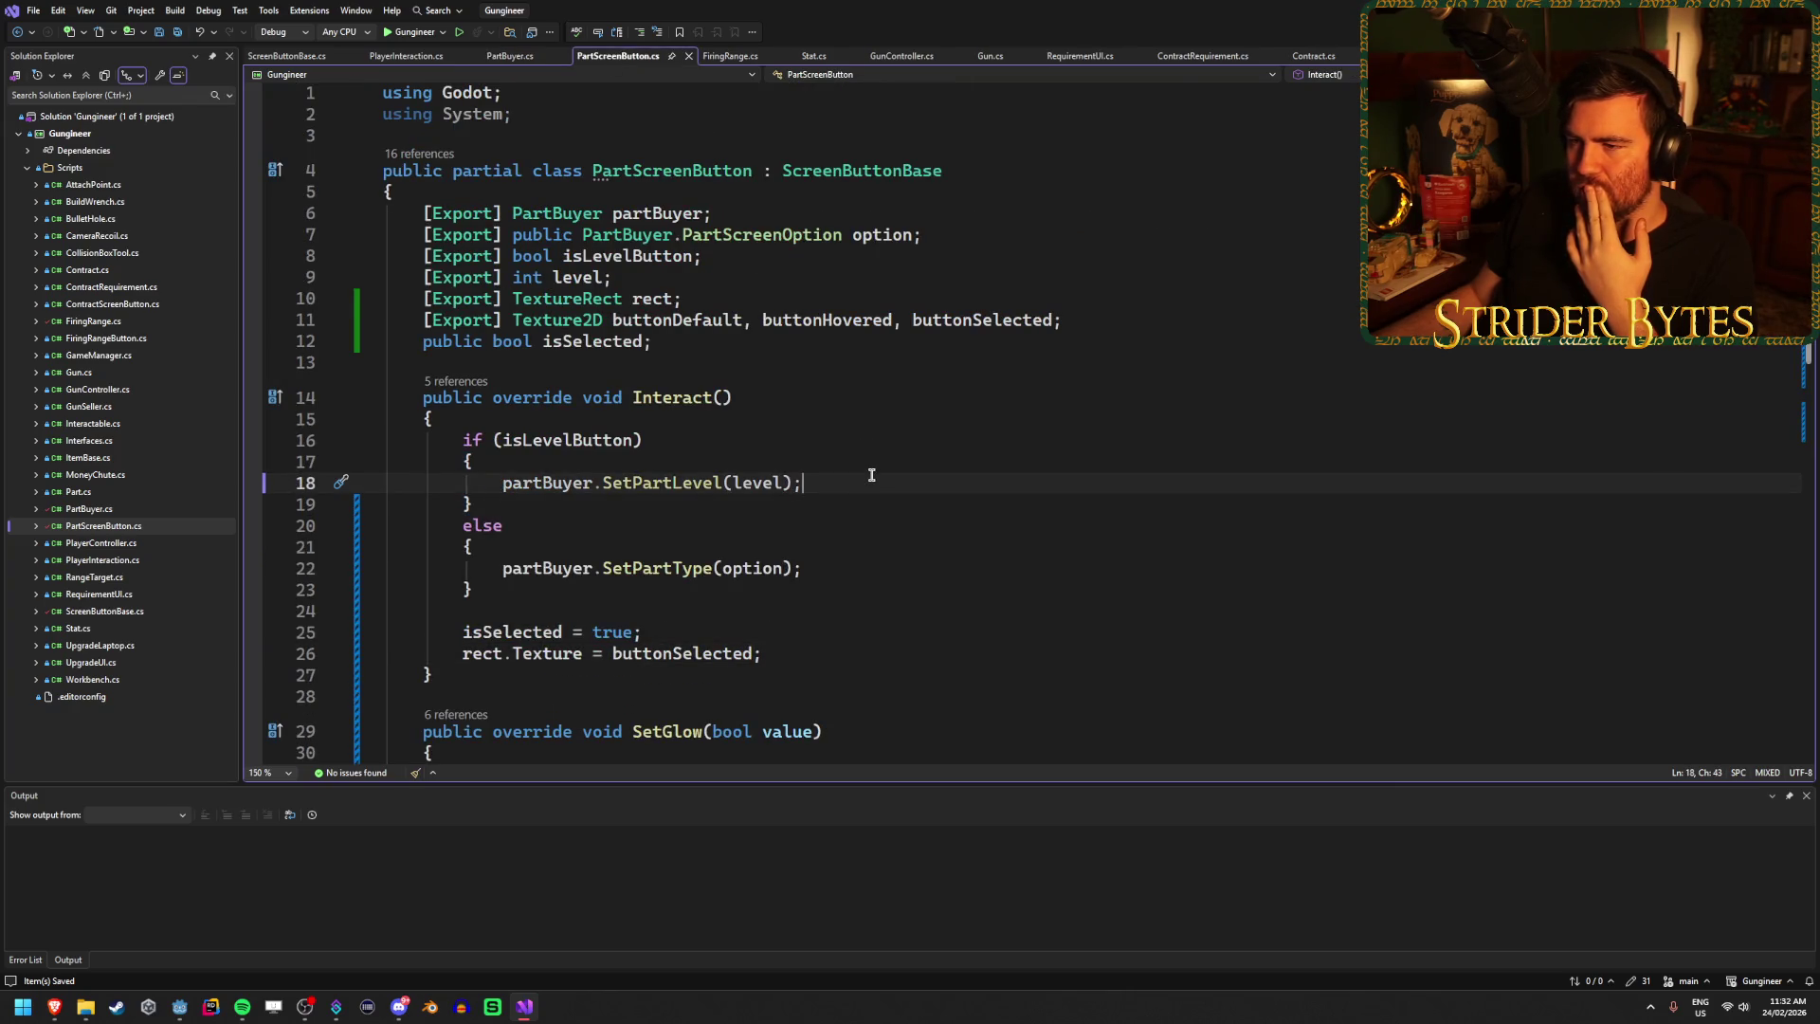
left_click(858, 635)
left_click(859, 648)
left_click(858, 637)
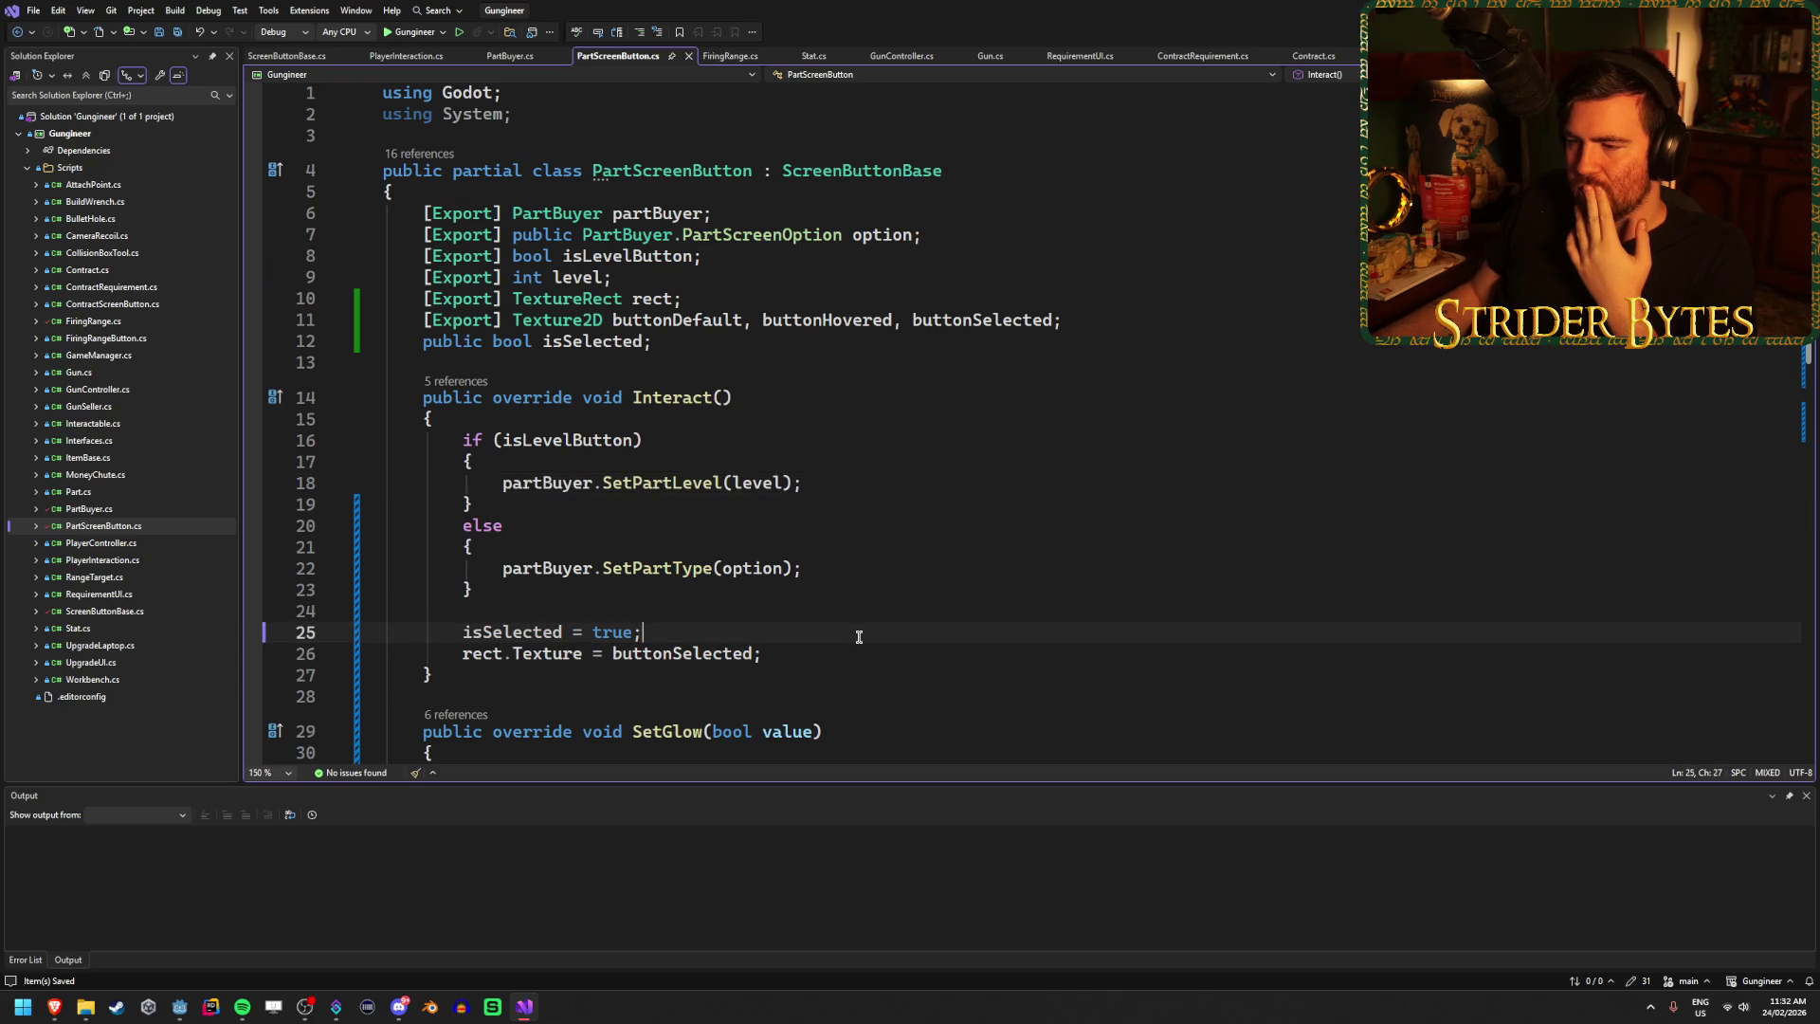
left_click(766, 399)
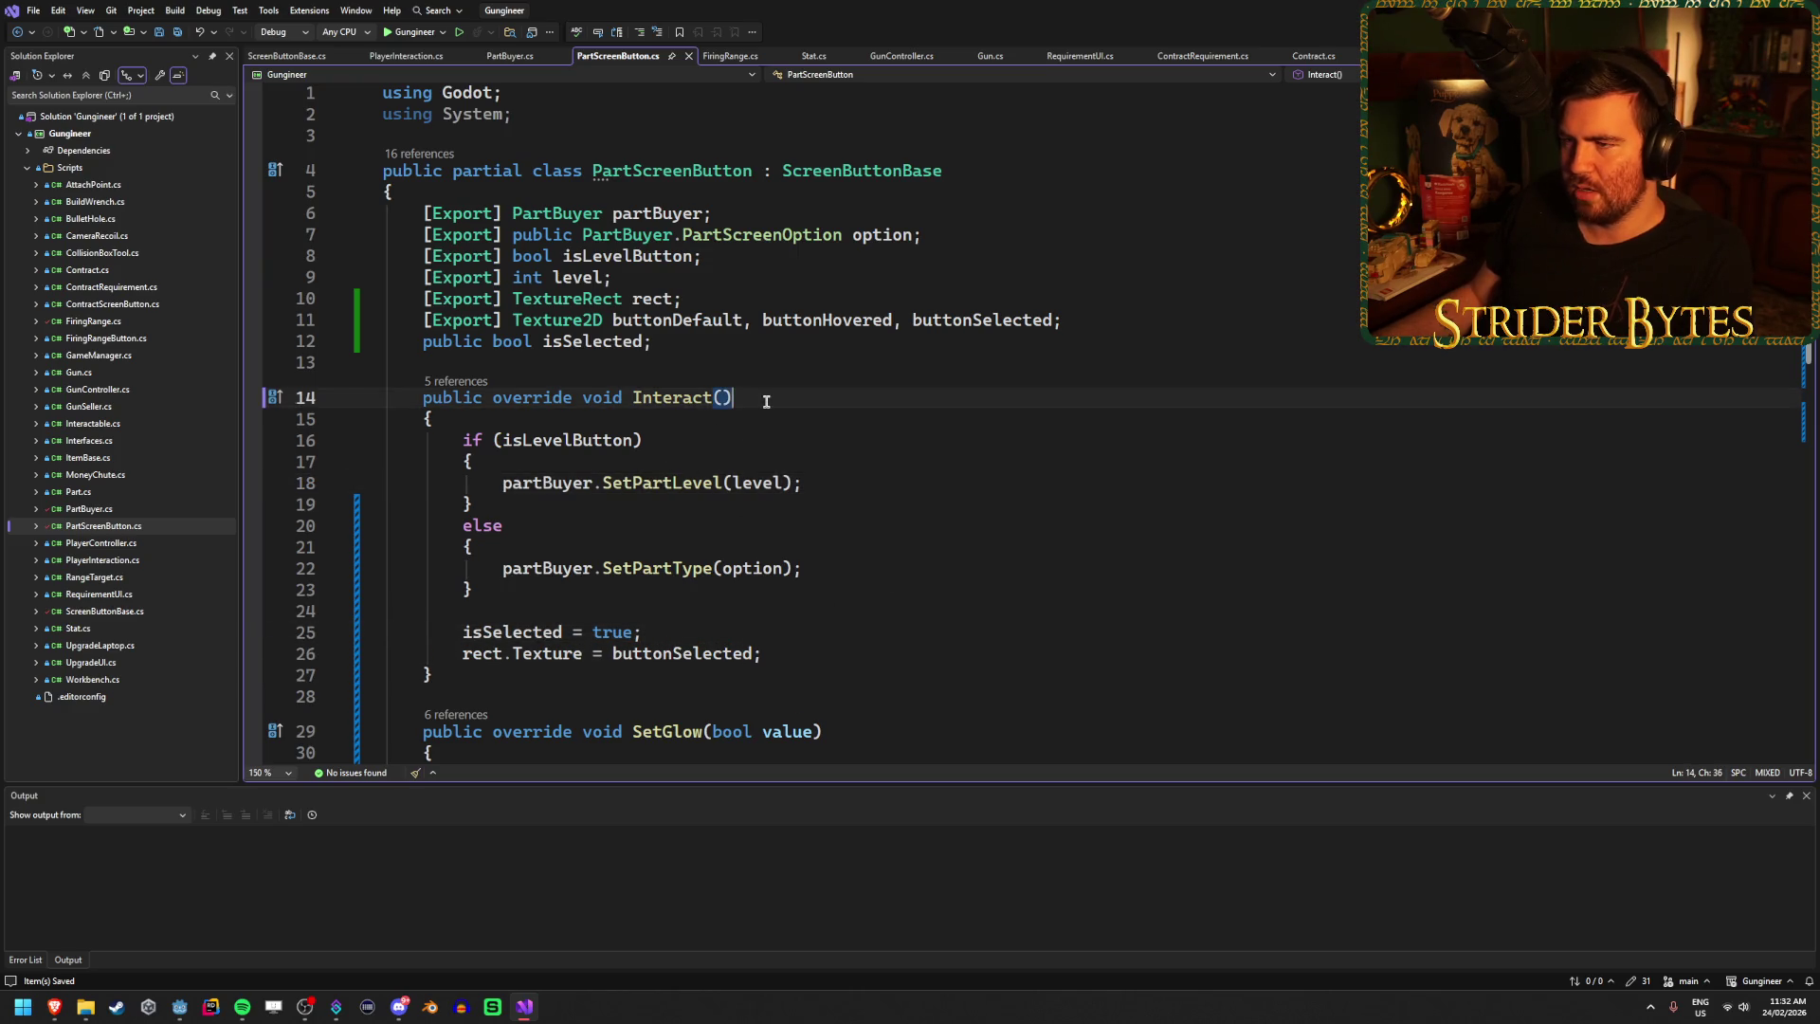
left_click(504, 57)
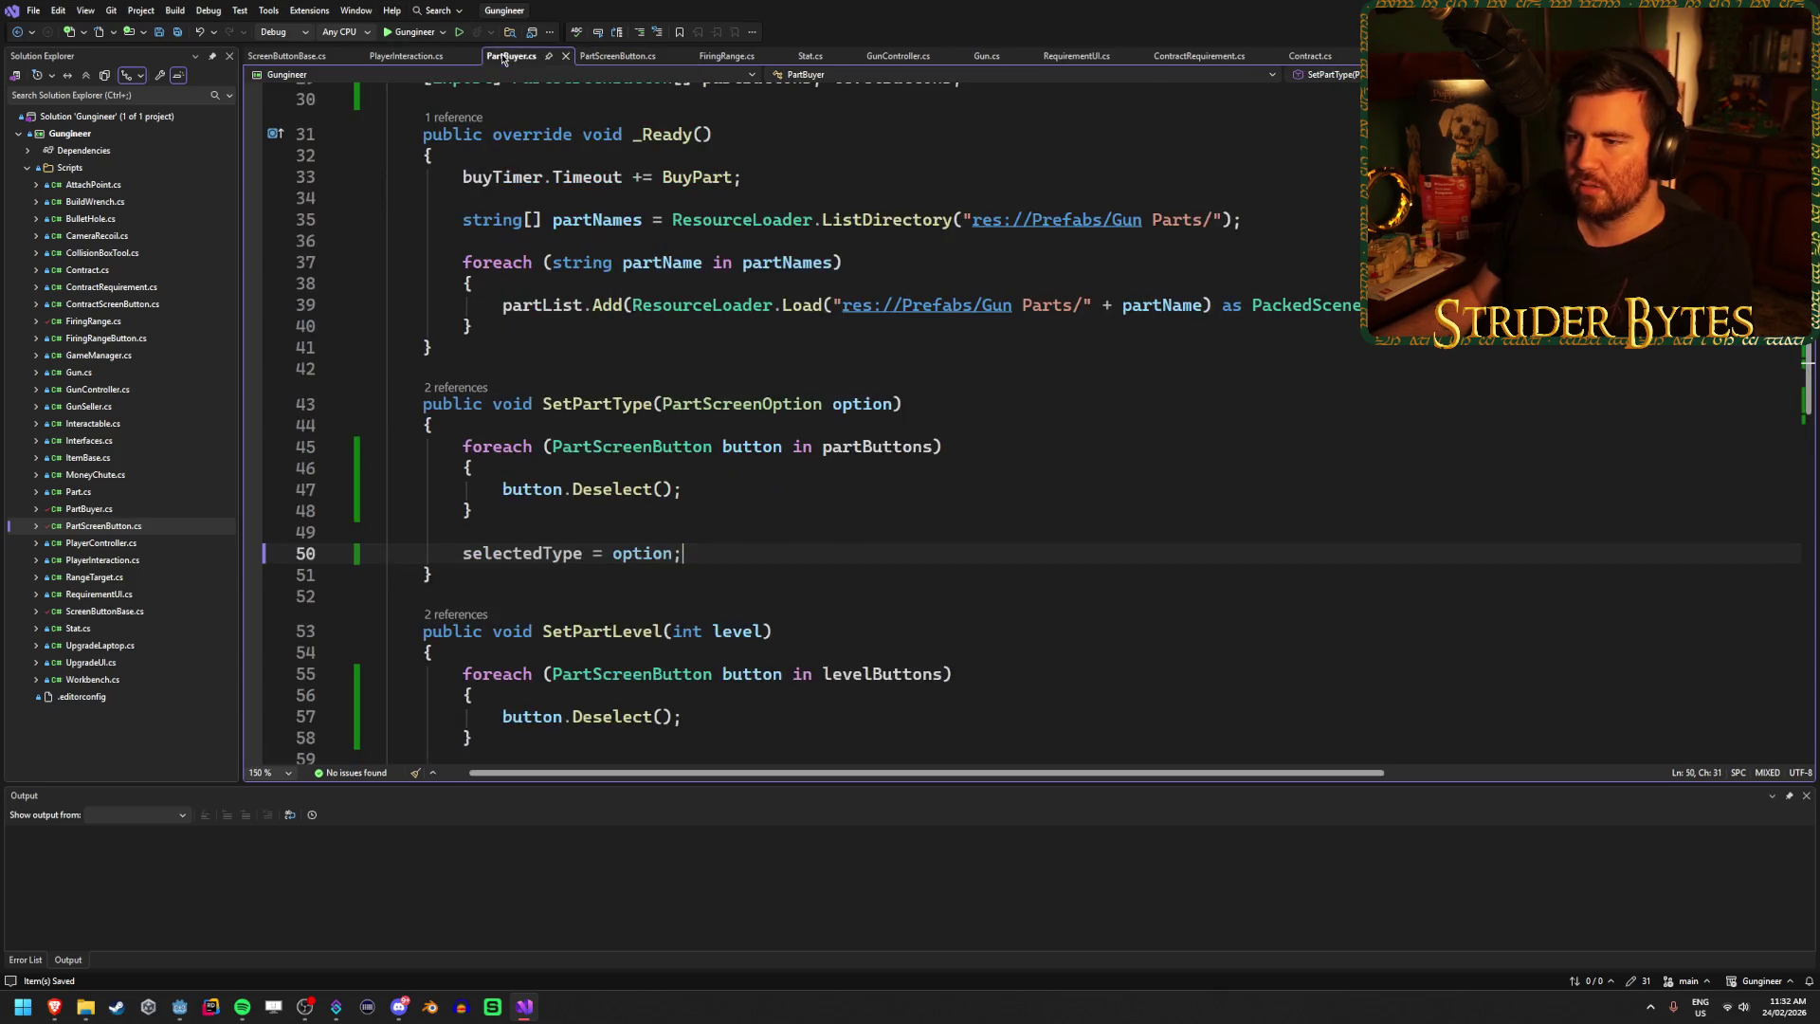
scroll(541, 500, "up", 10)
scroll(541, 500, "down", 6)
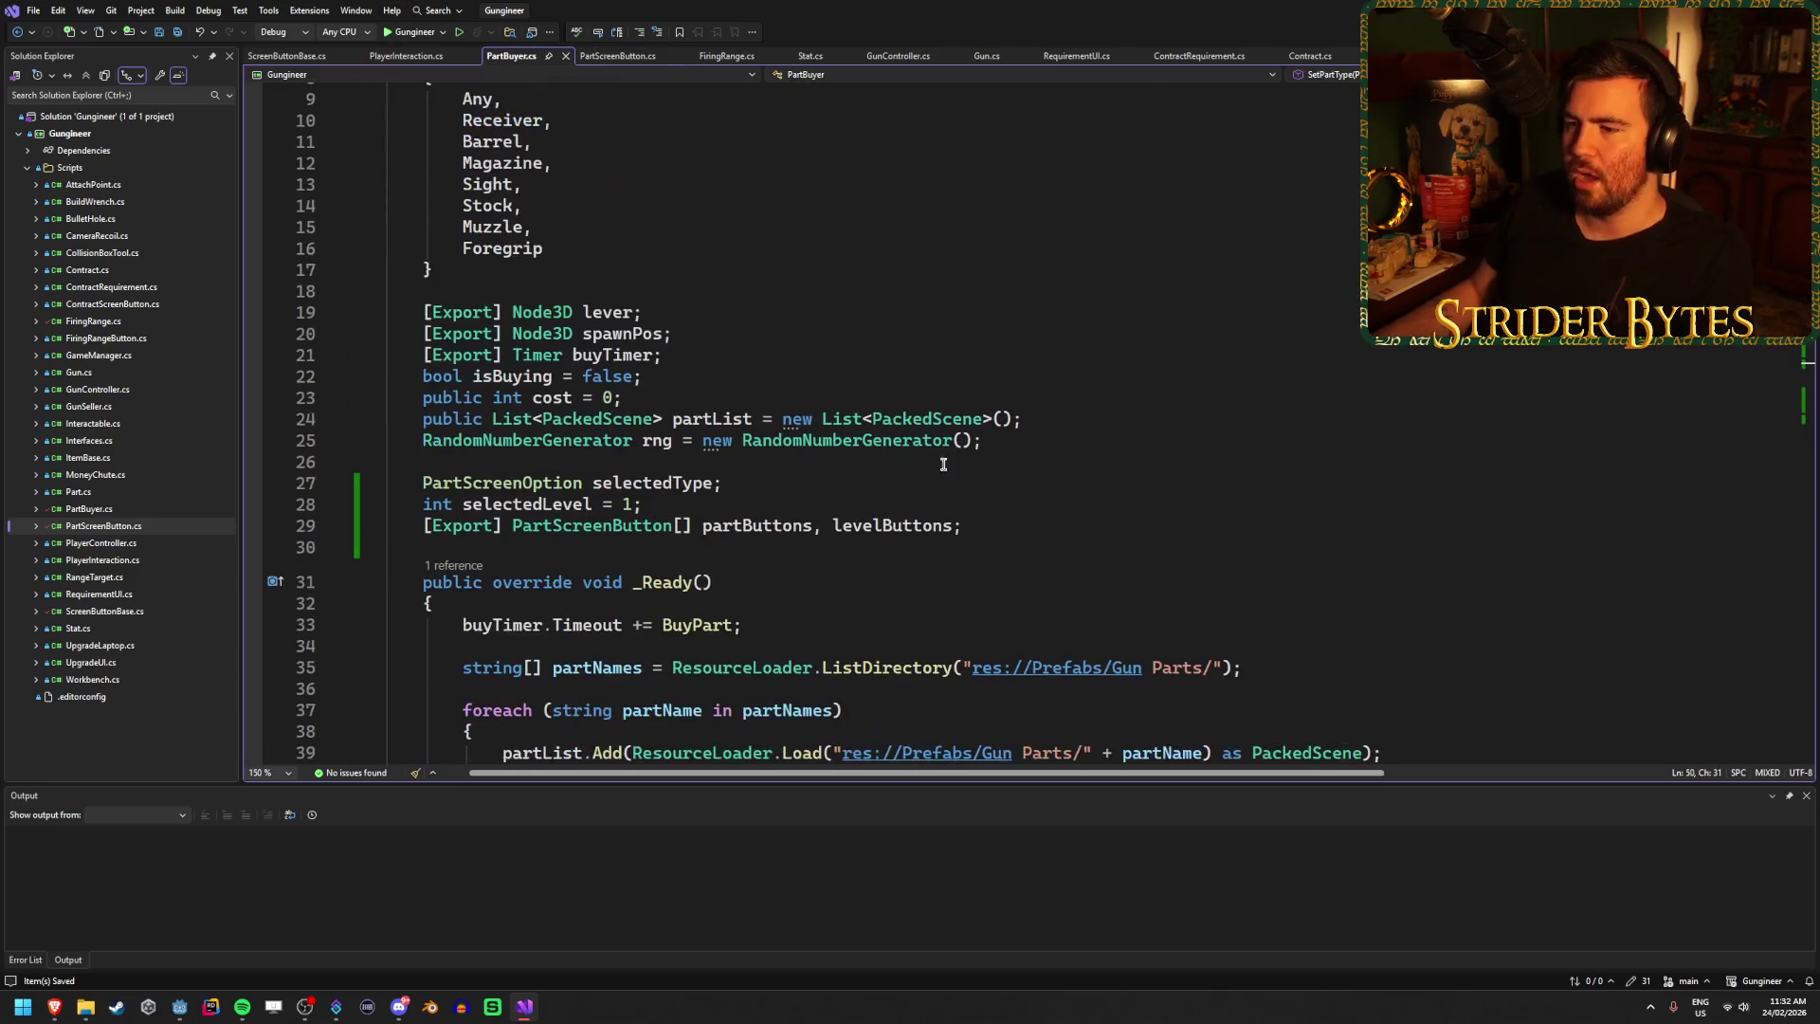
At the end of _Ready, add partButtons[0].Interact(); and levelButtons[0].Interact(); calls.
left_click(493, 582)
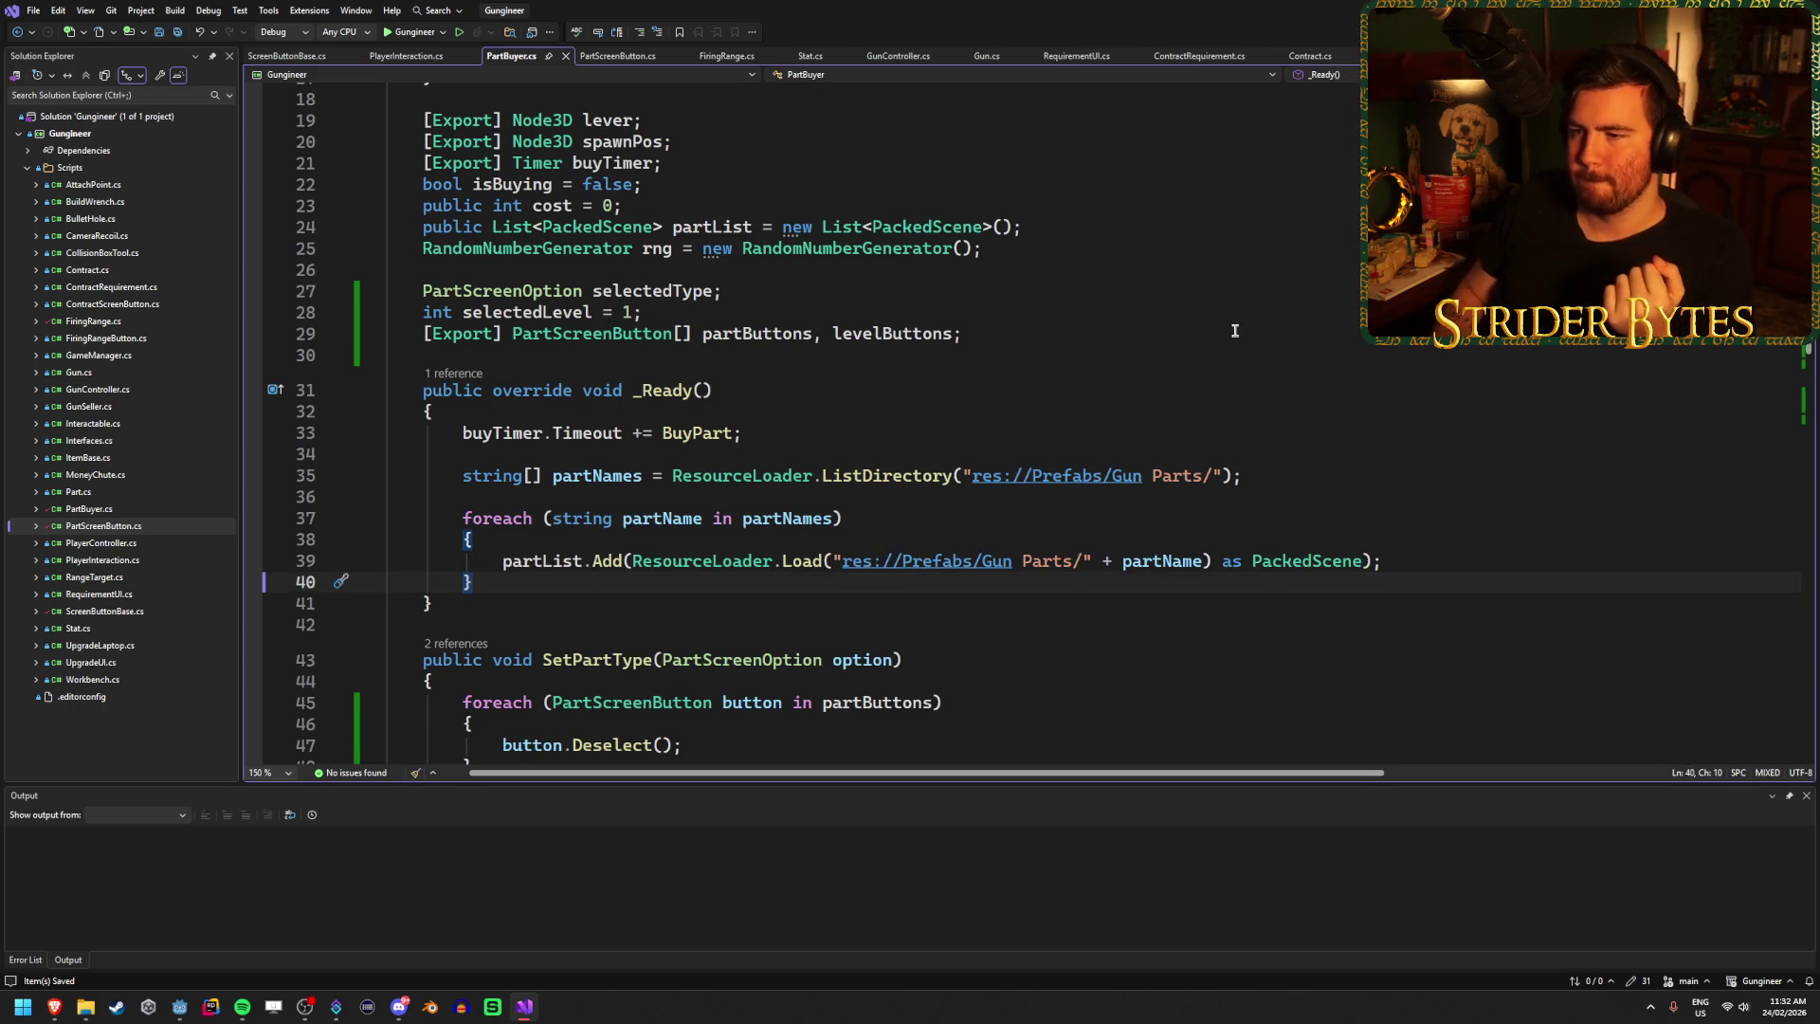
key("Return")
key("Return")
type("part")
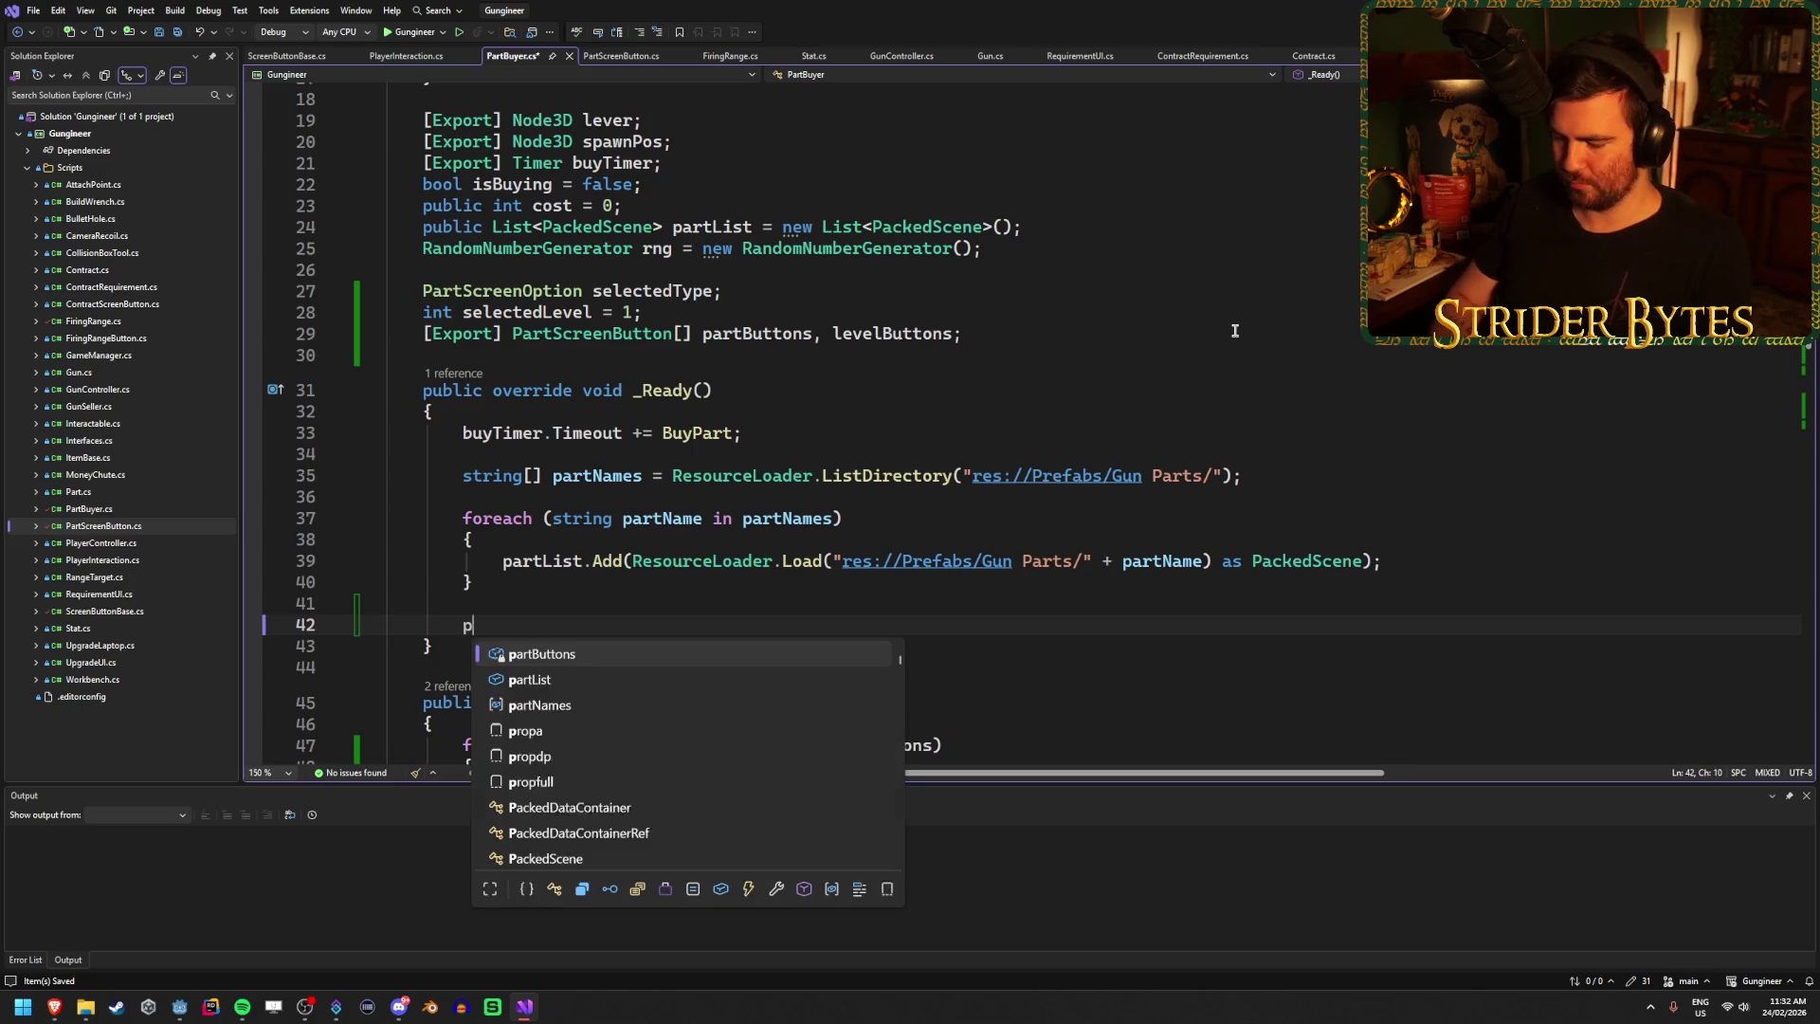
key("Tab")
type("[")
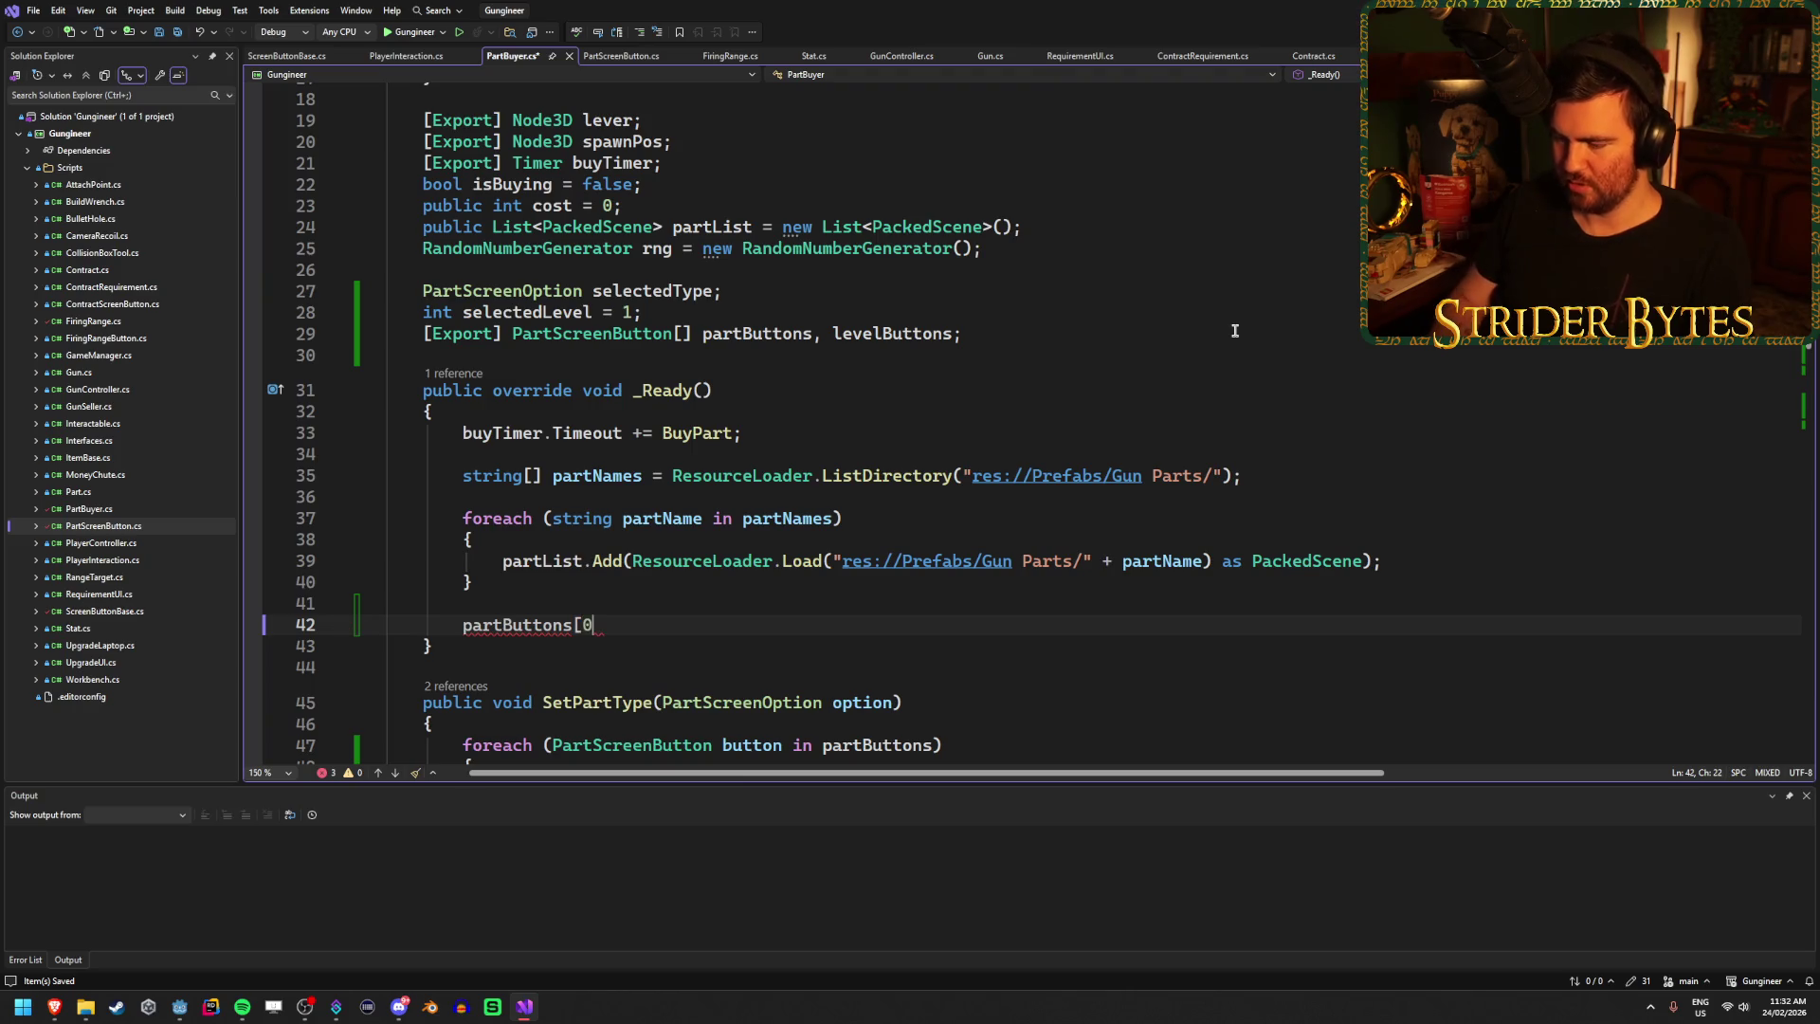
type("Inte")
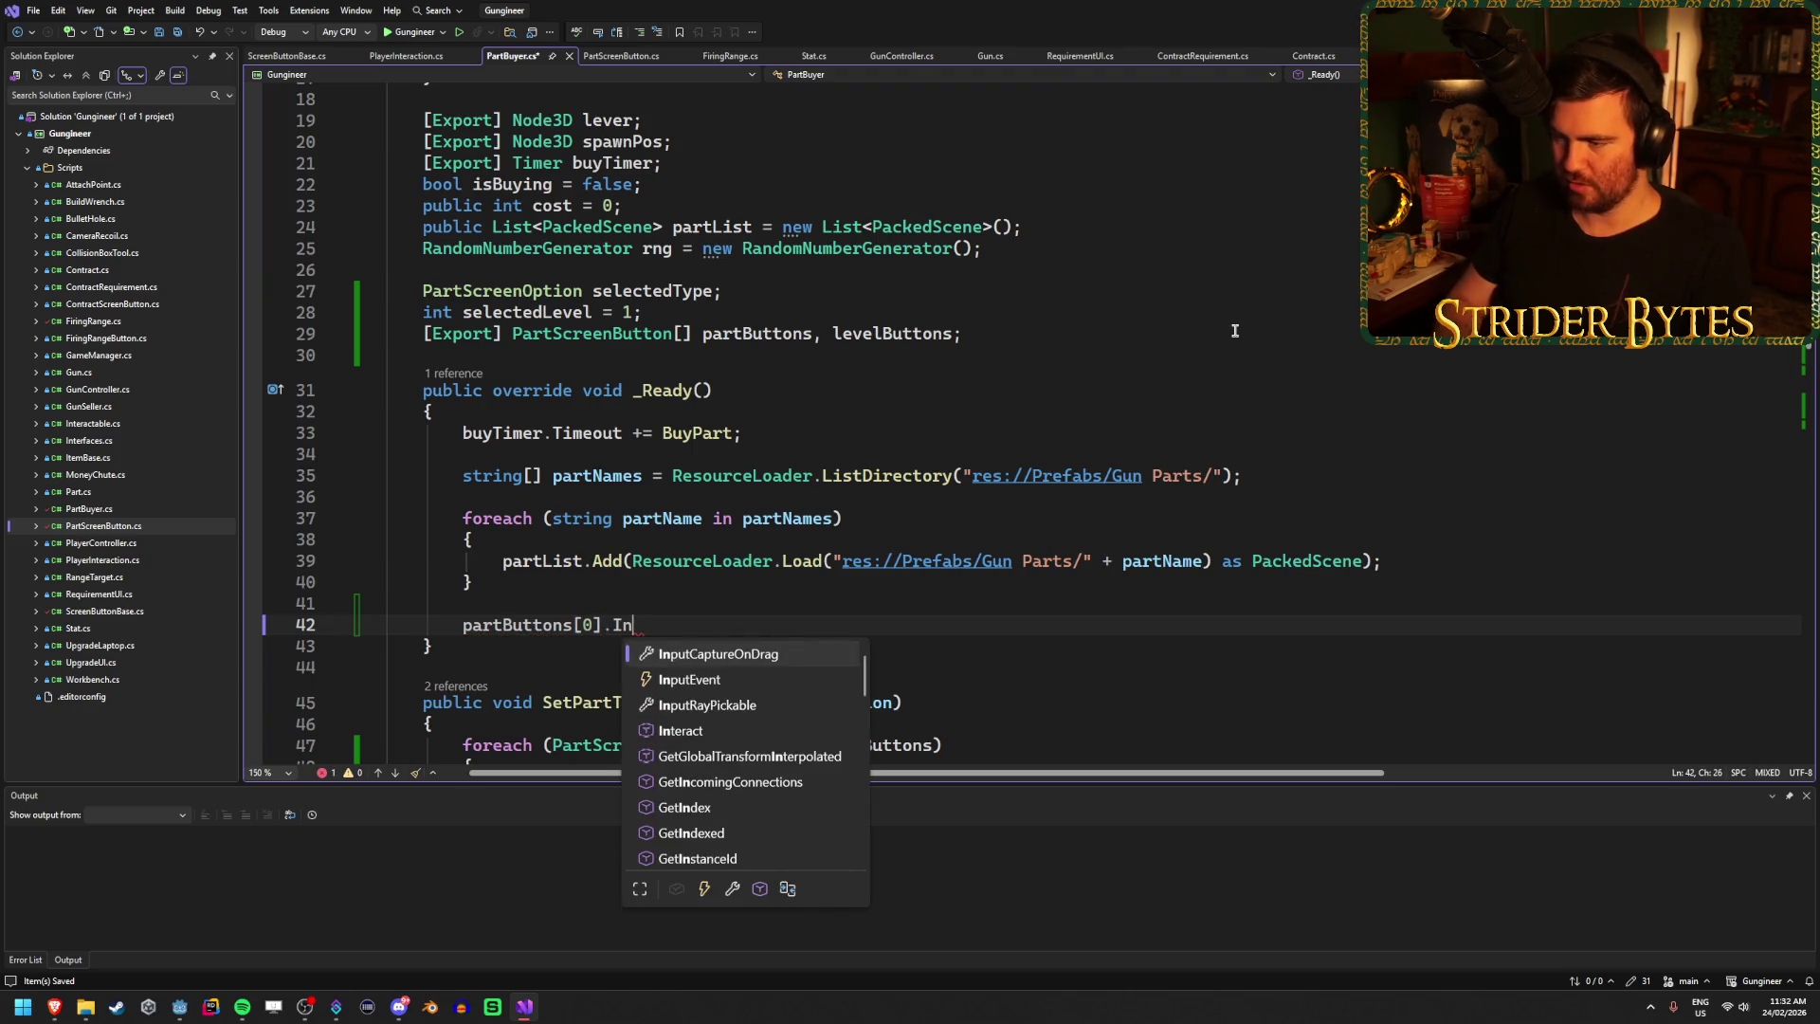
key("Tab")
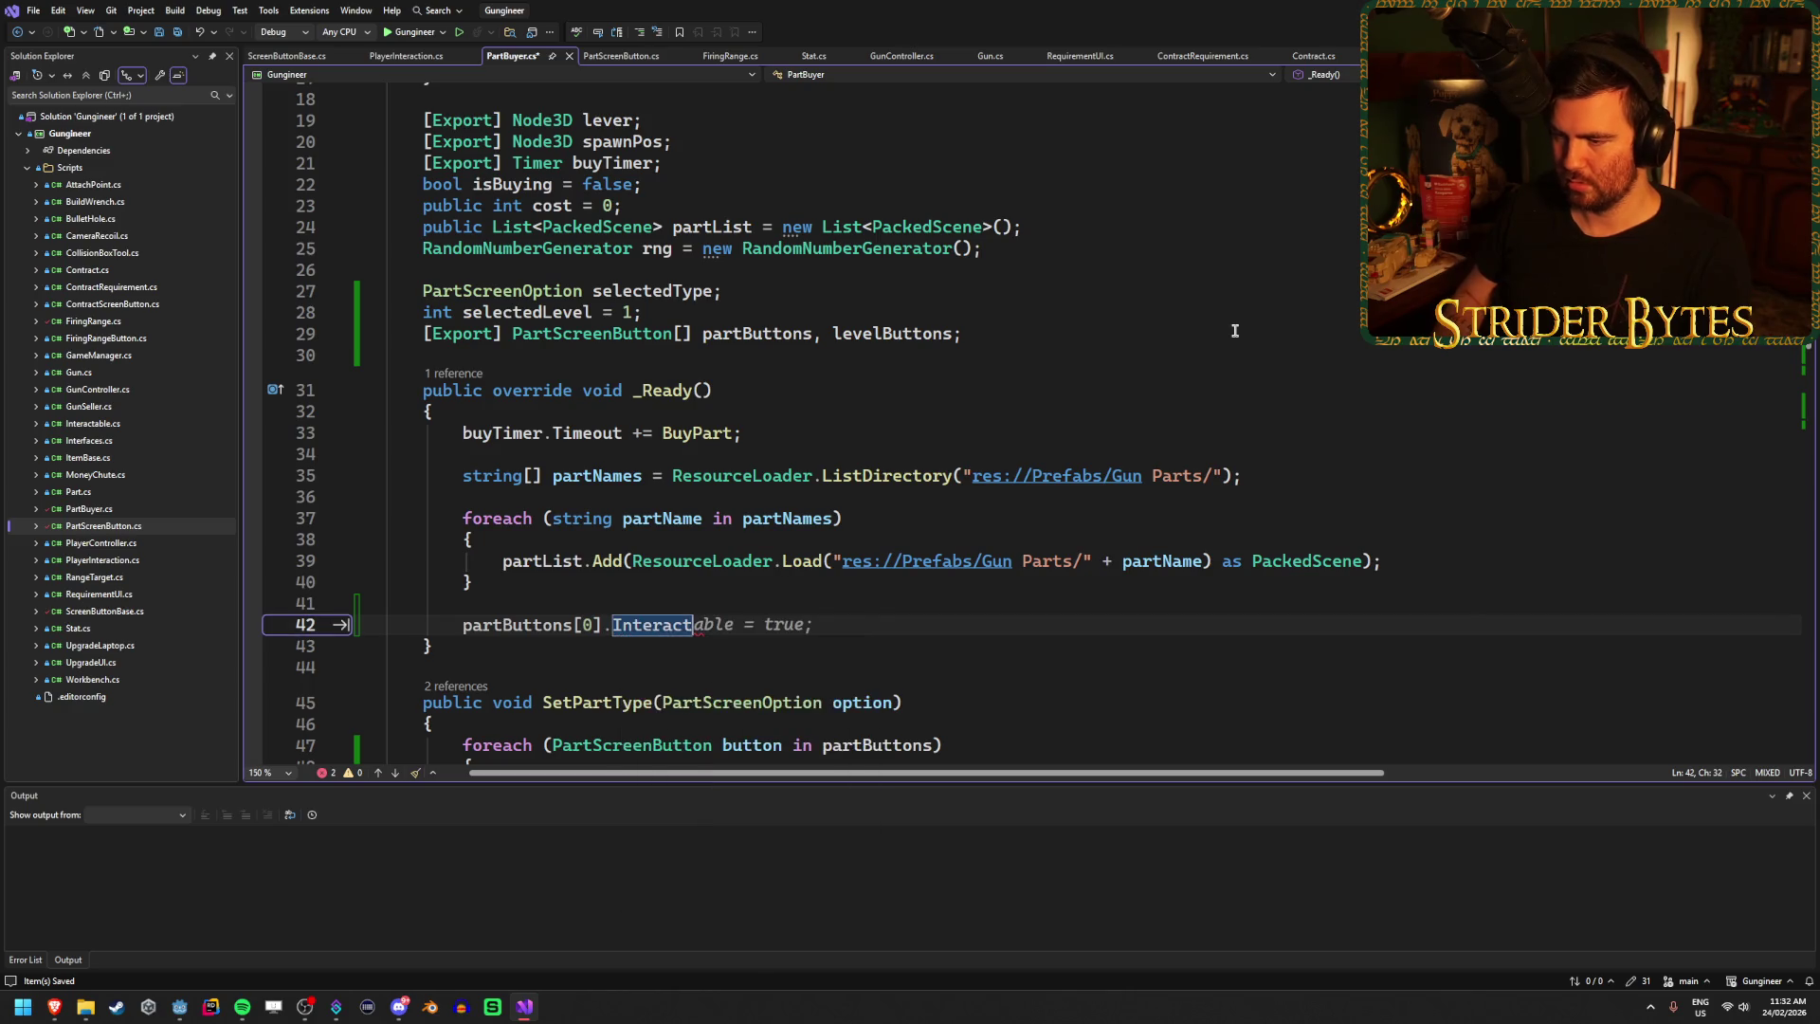
type("();")
key("Return")
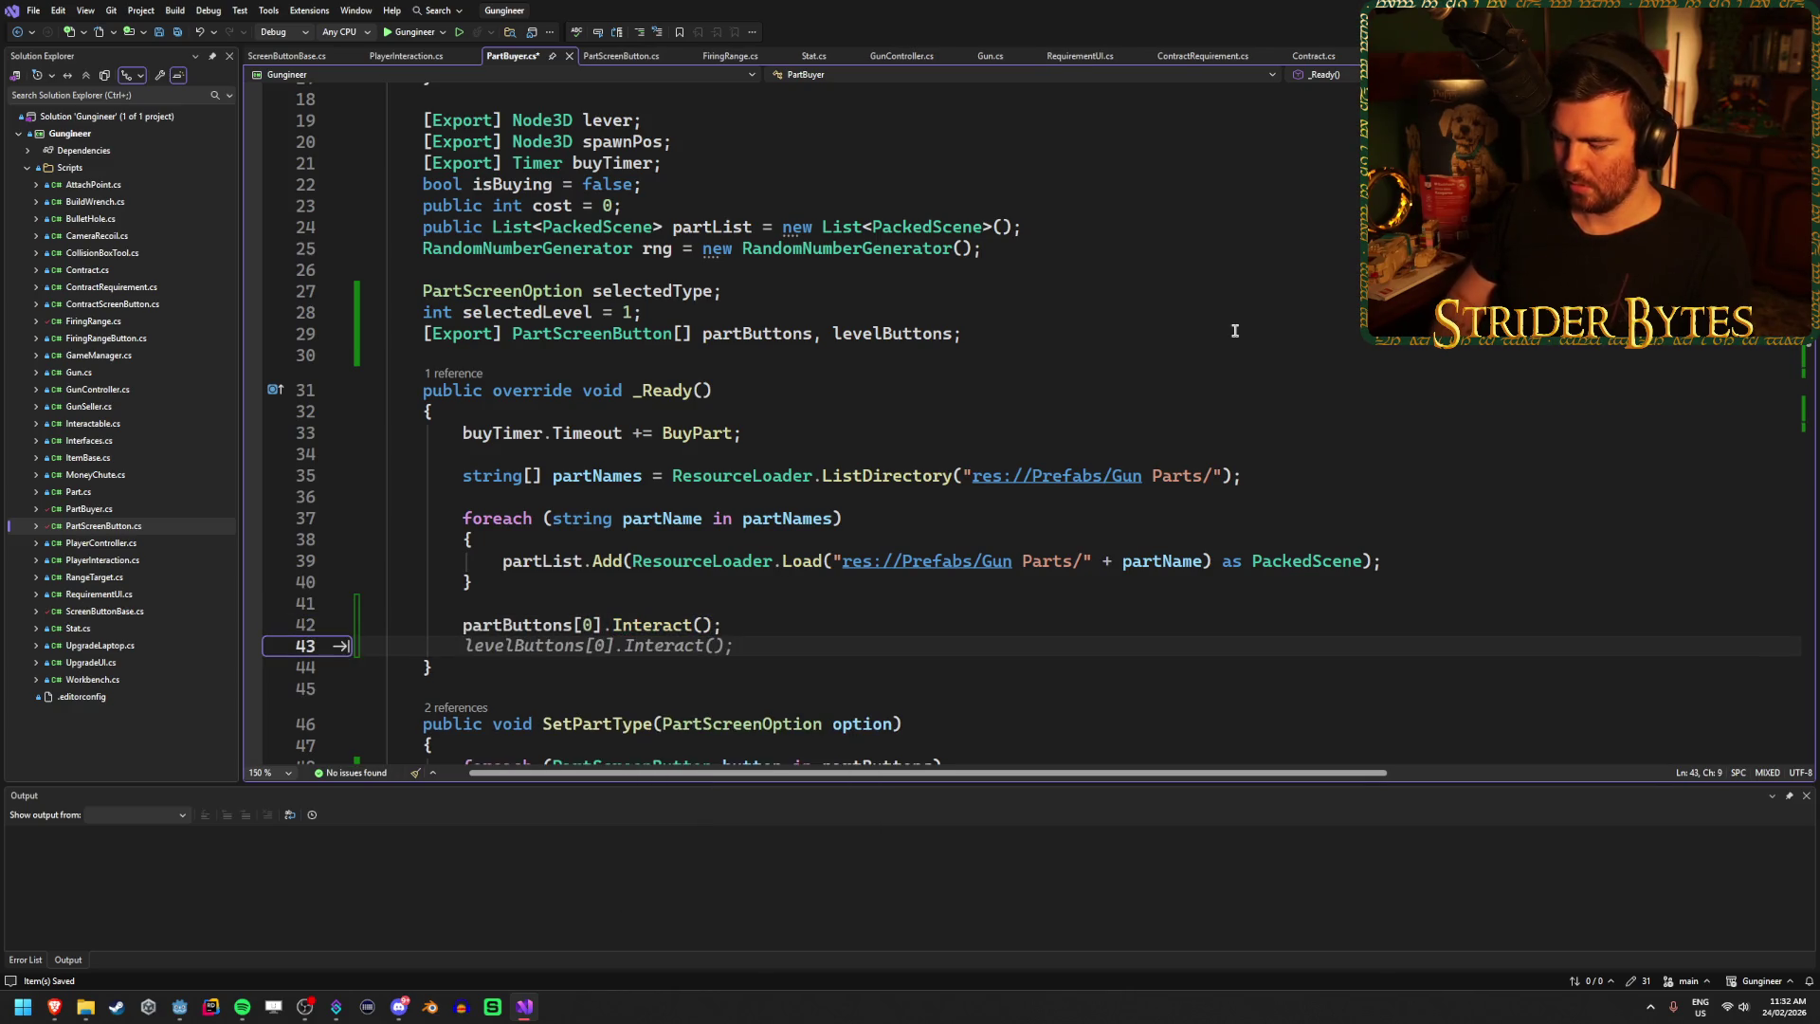
type("level")
key("Tab")
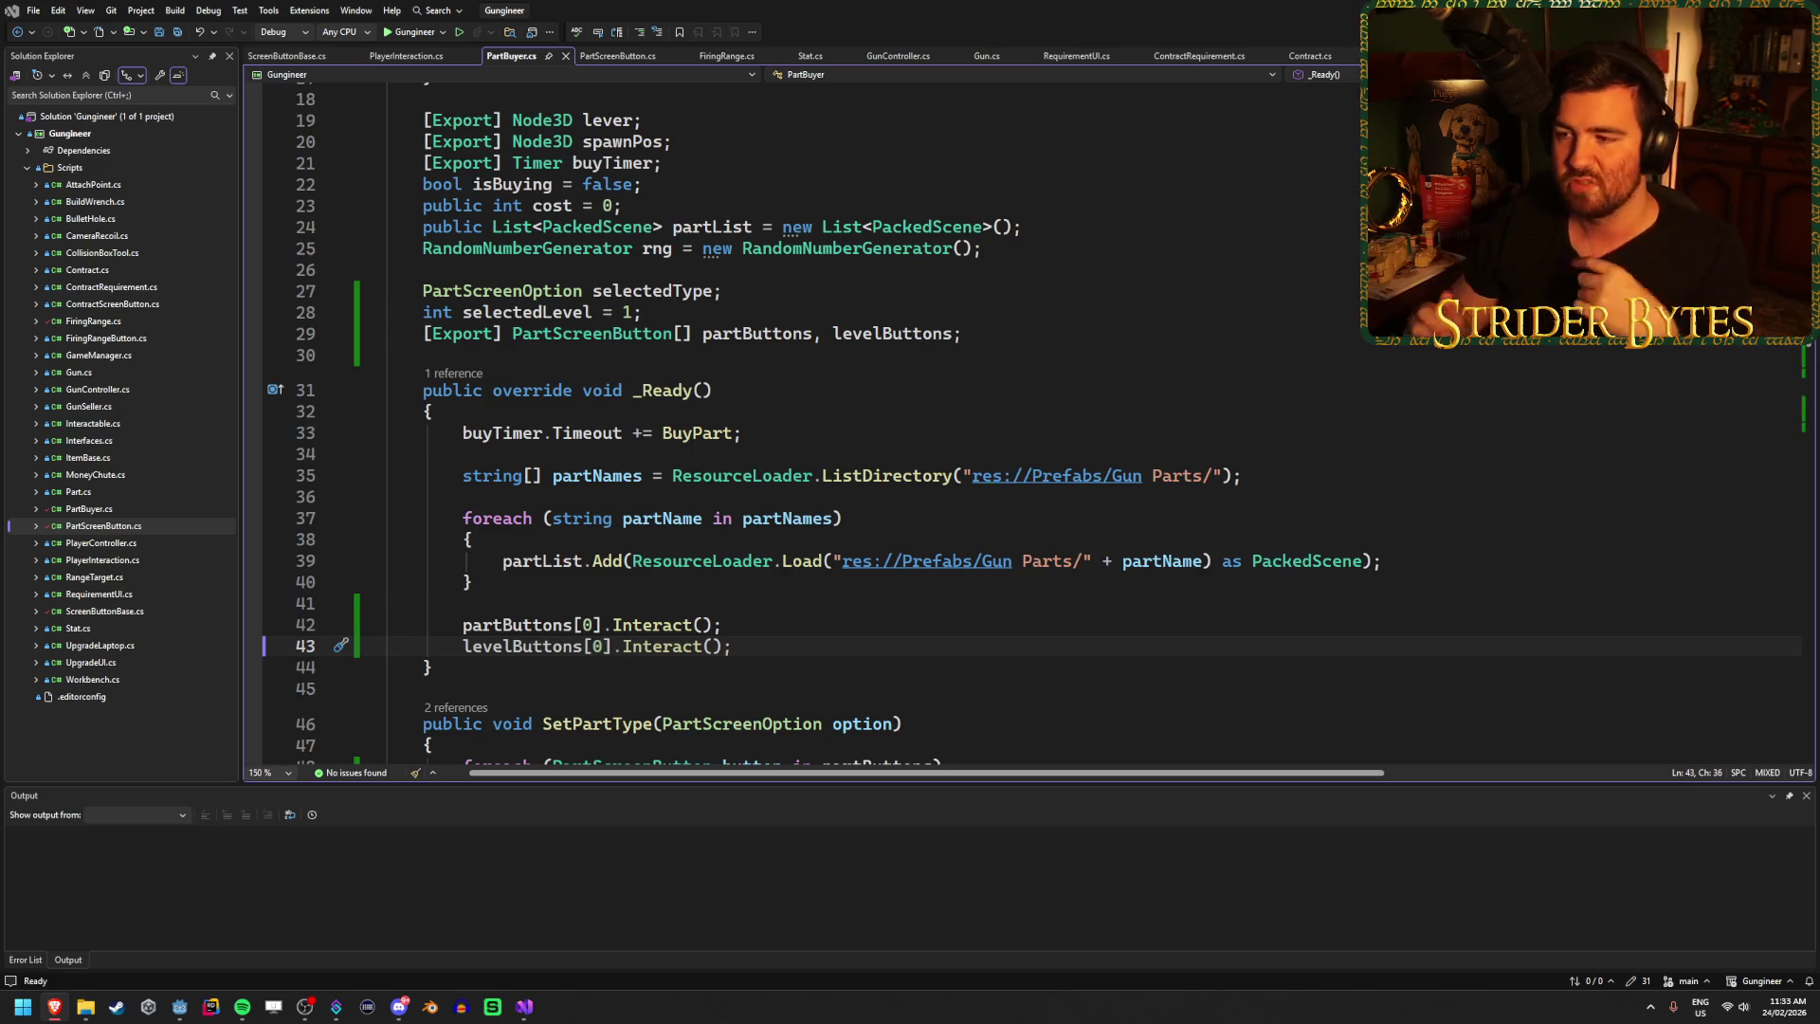
Review the finished PartBuyer.cs code, then build and run the game in Godot with F5.
left_click(793, 623)
left_click(794, 649)
scroll(831, 594, "down", 7)
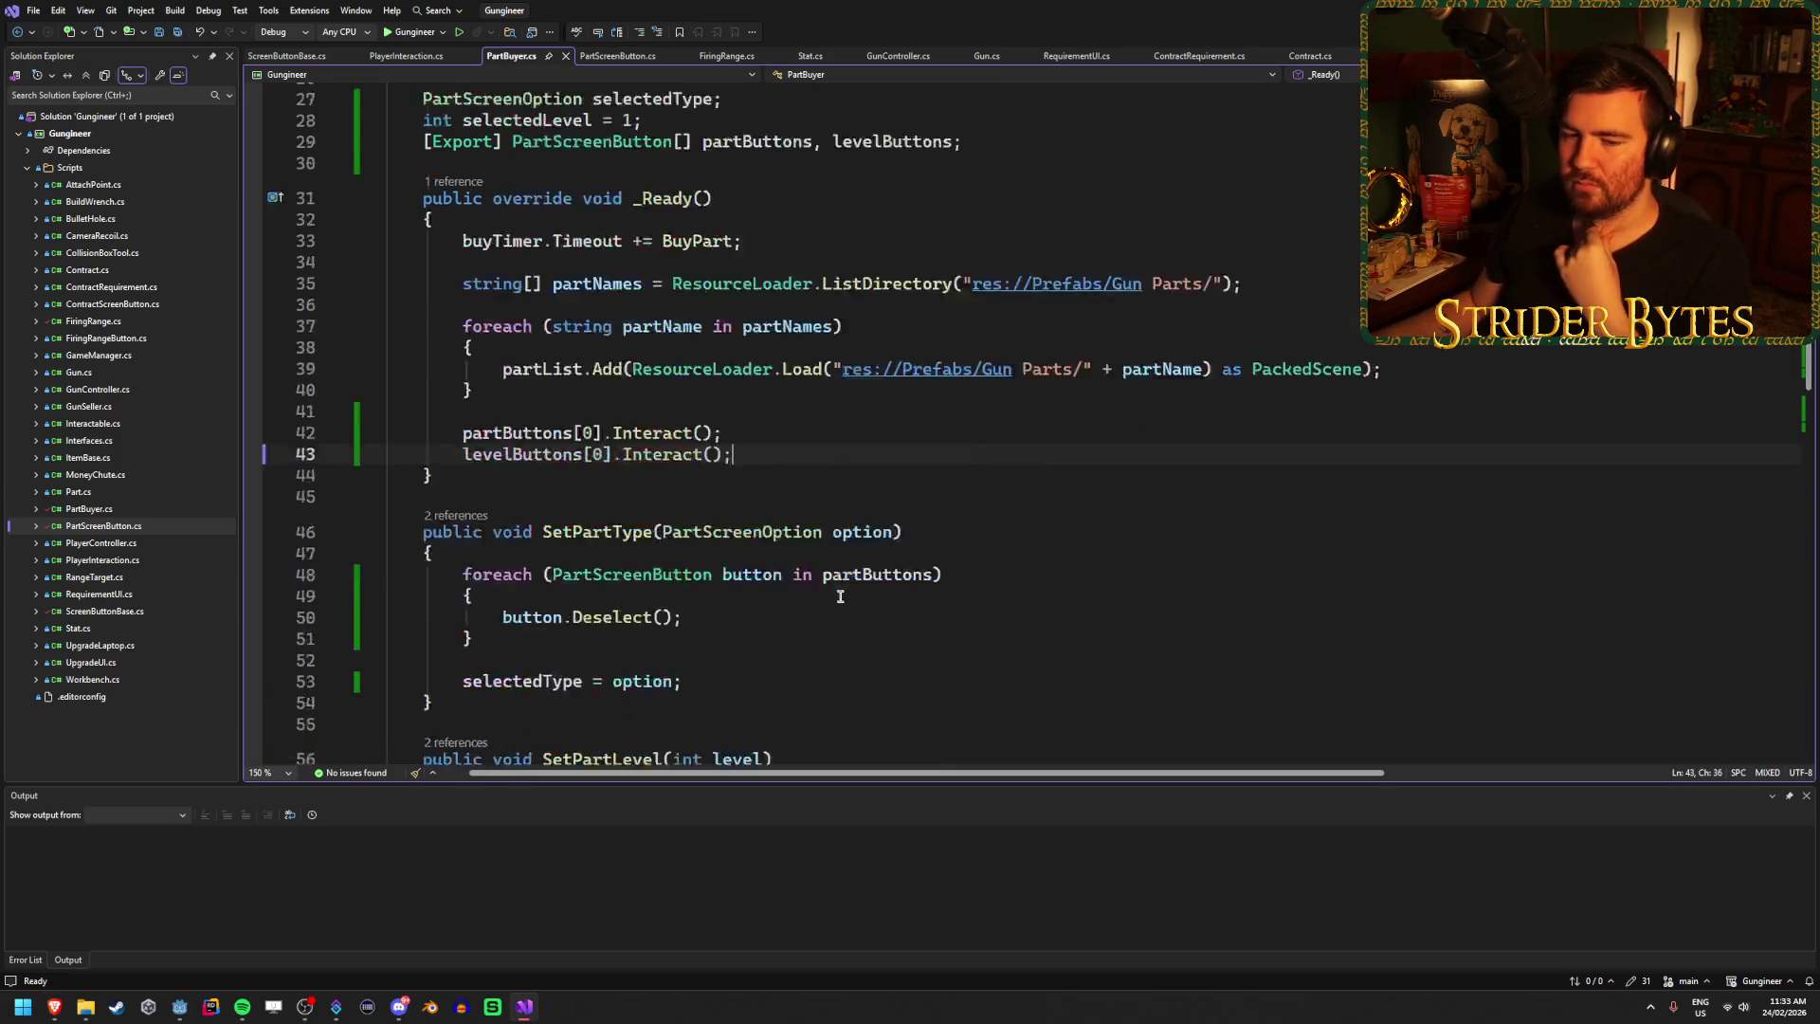
scroll(831, 594, "down", 11)
scroll(832, 594, "up", 16)
scroll(832, 594, "up", 8)
scroll(831, 588, "down", 5)
scroll(831, 590, "down", 11)
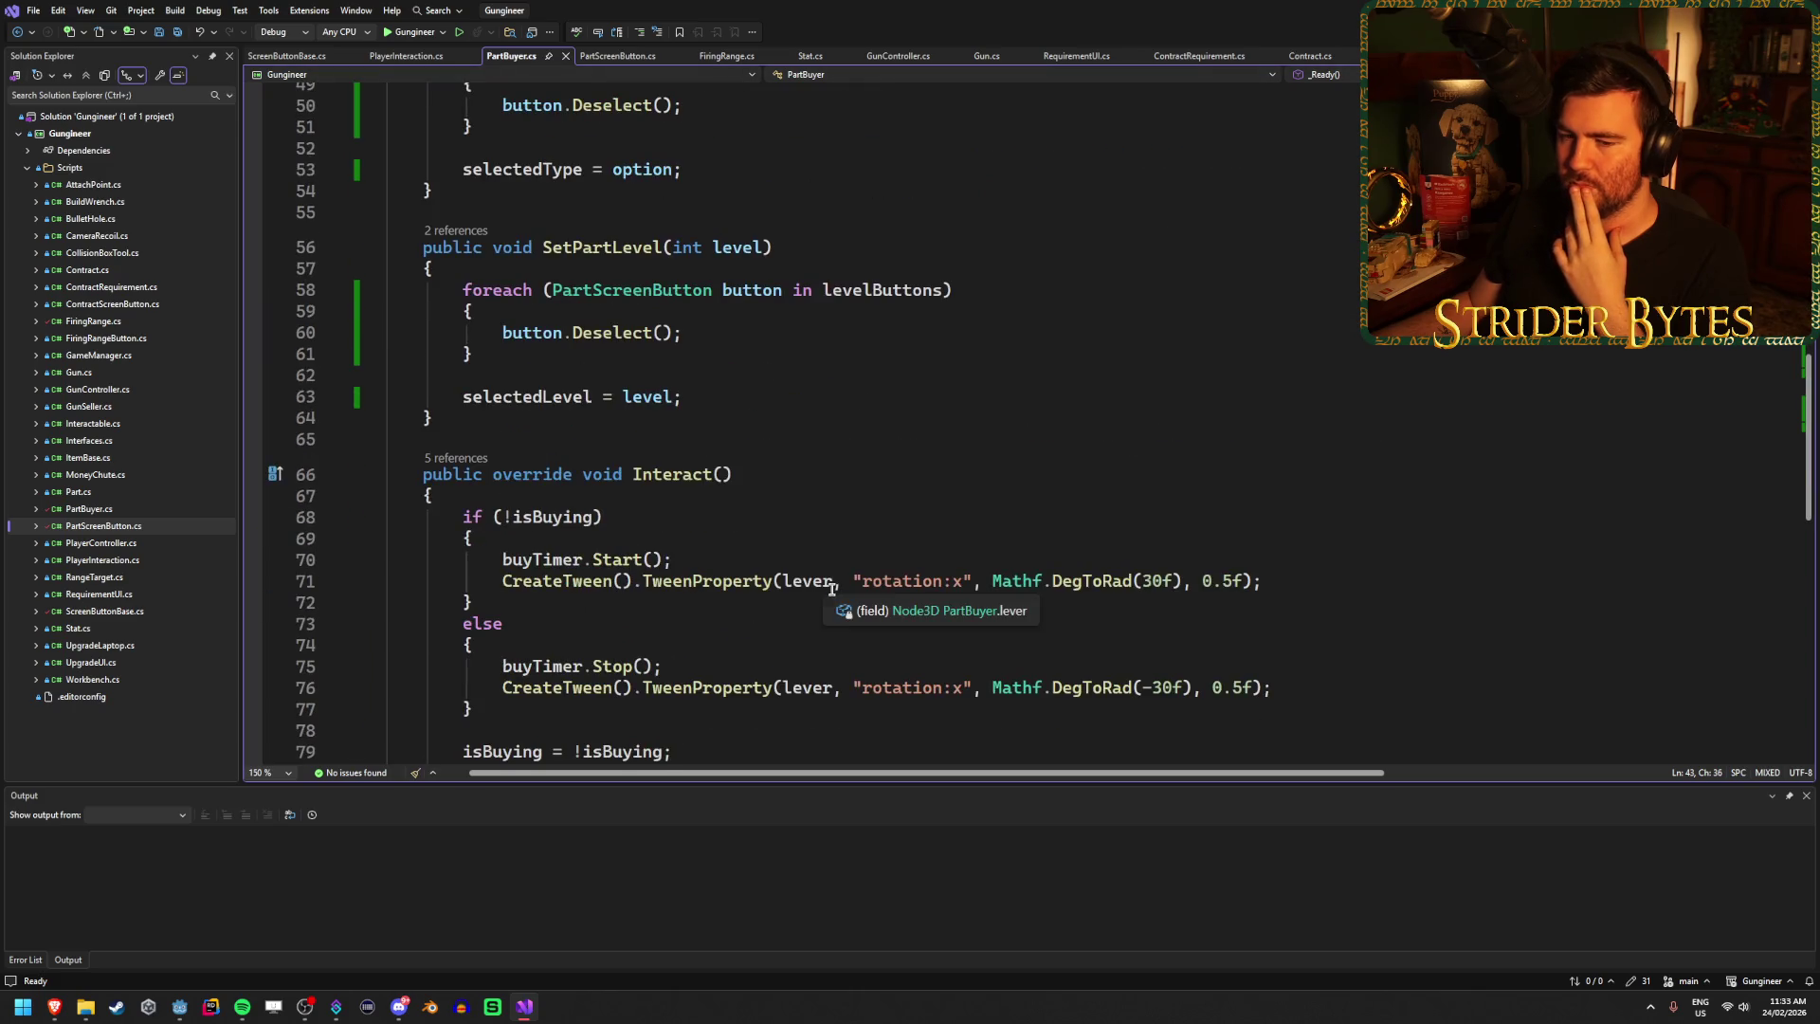
scroll(832, 584, "down", 5)
scroll(831, 584, "up", 5)
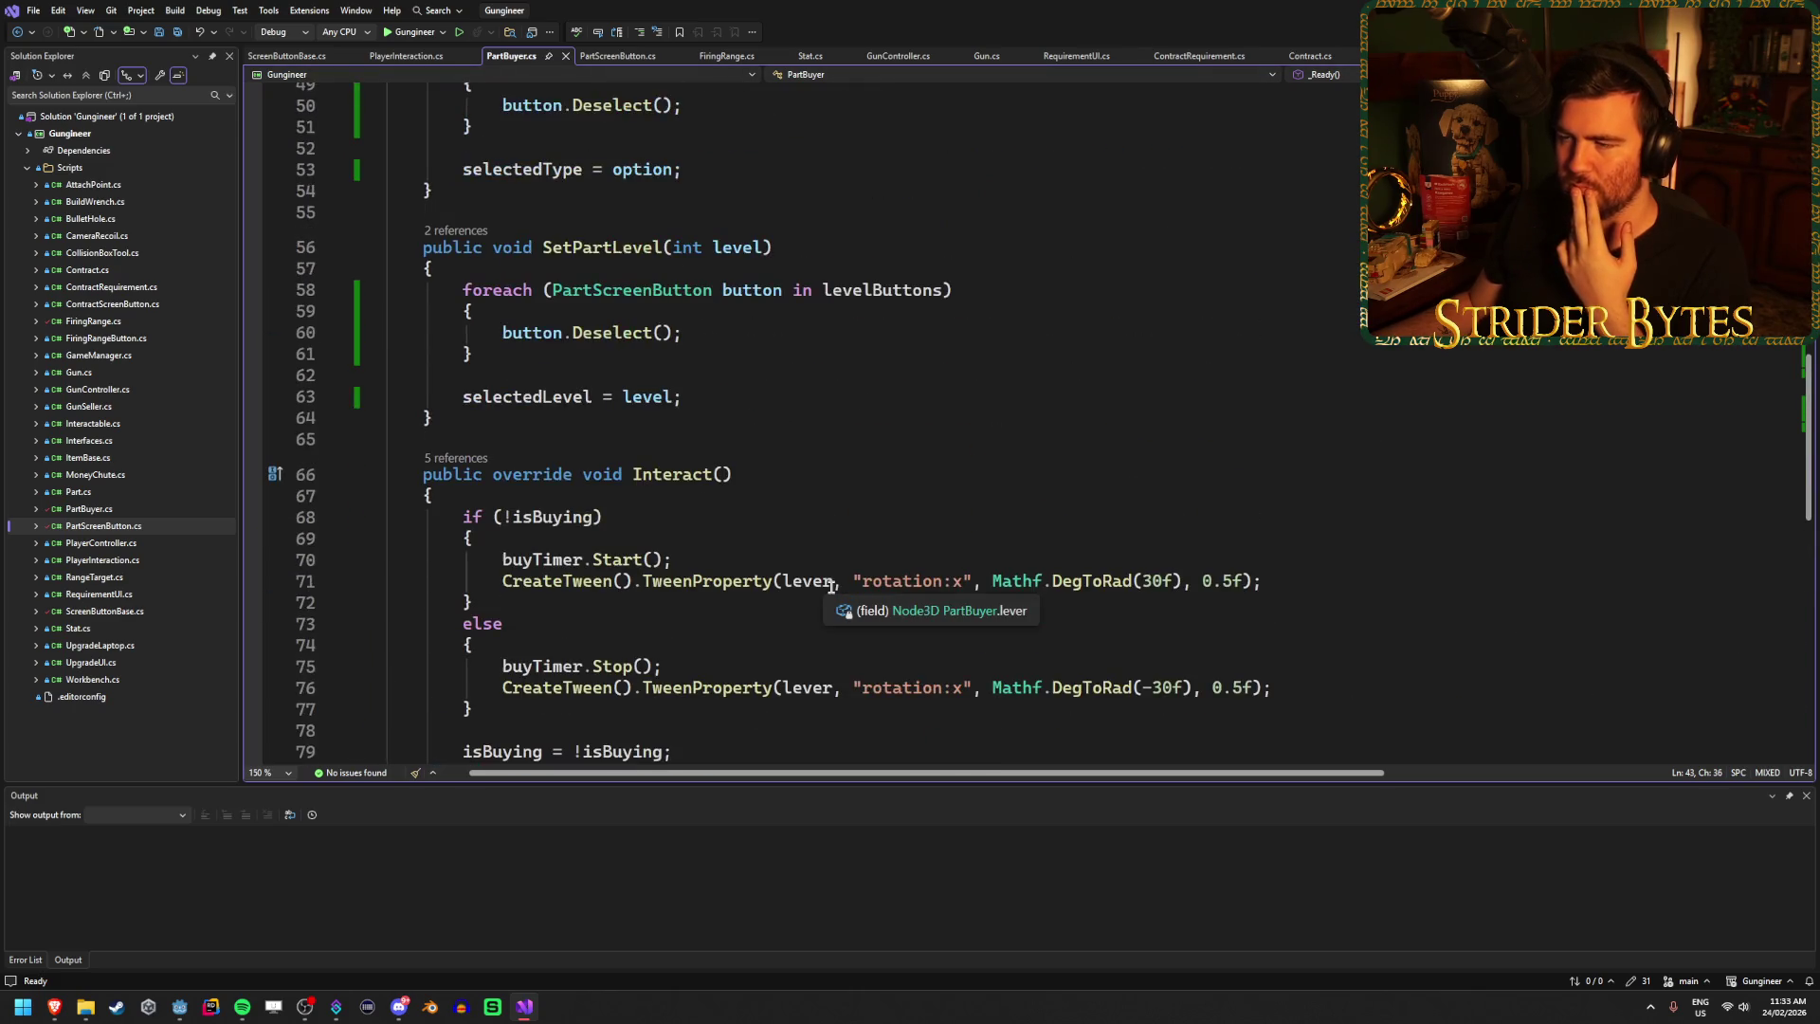
key("alt+Tab")
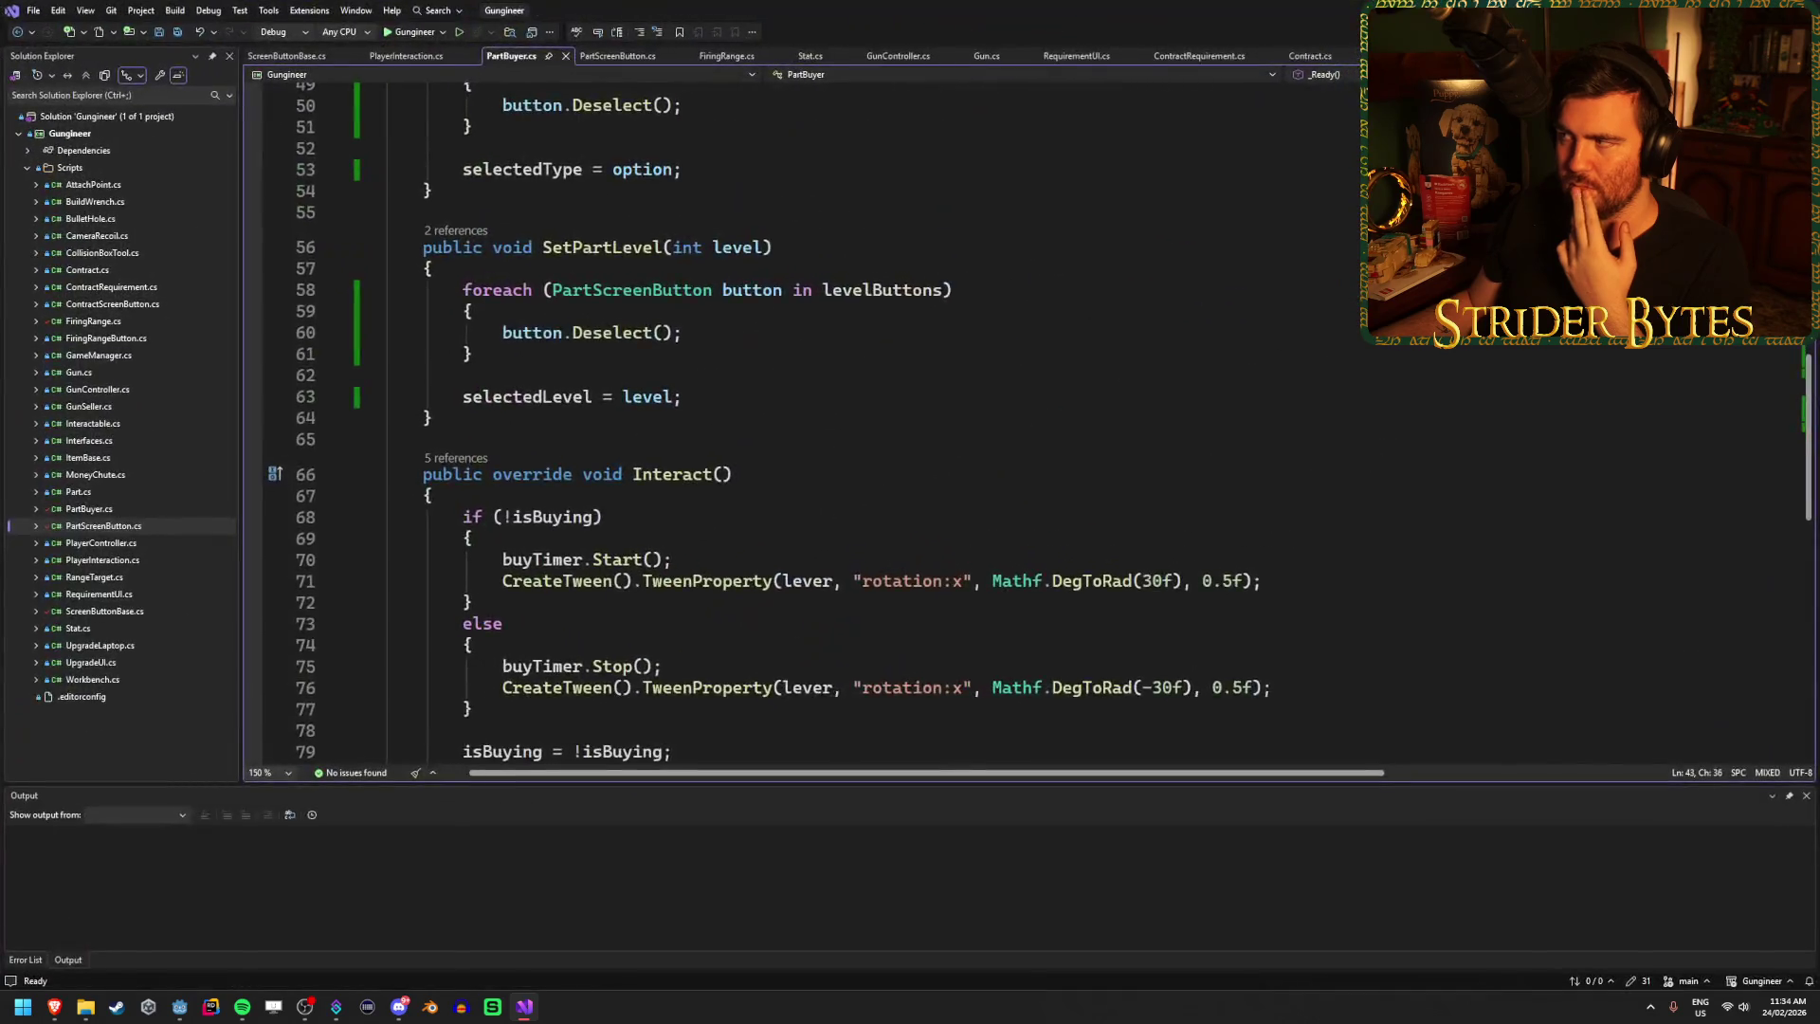
key("F5")
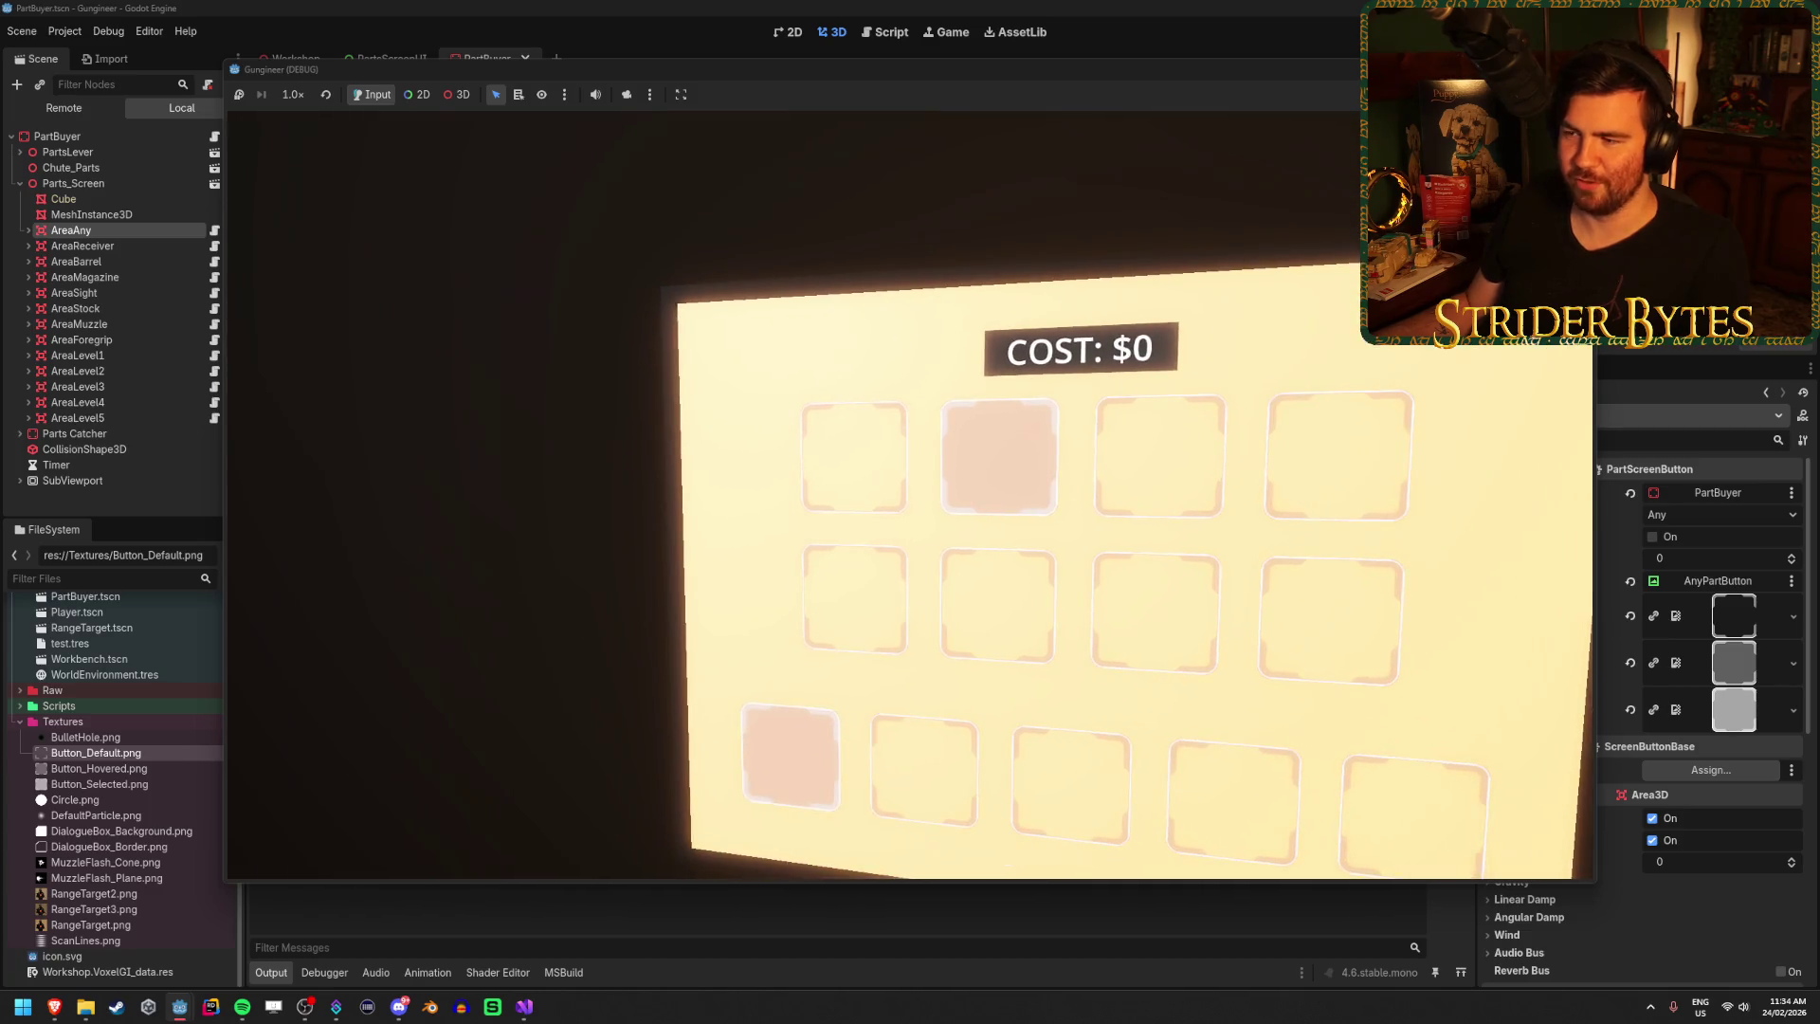
Stop the running game and relaunch the current scene with F6.
key("F8")
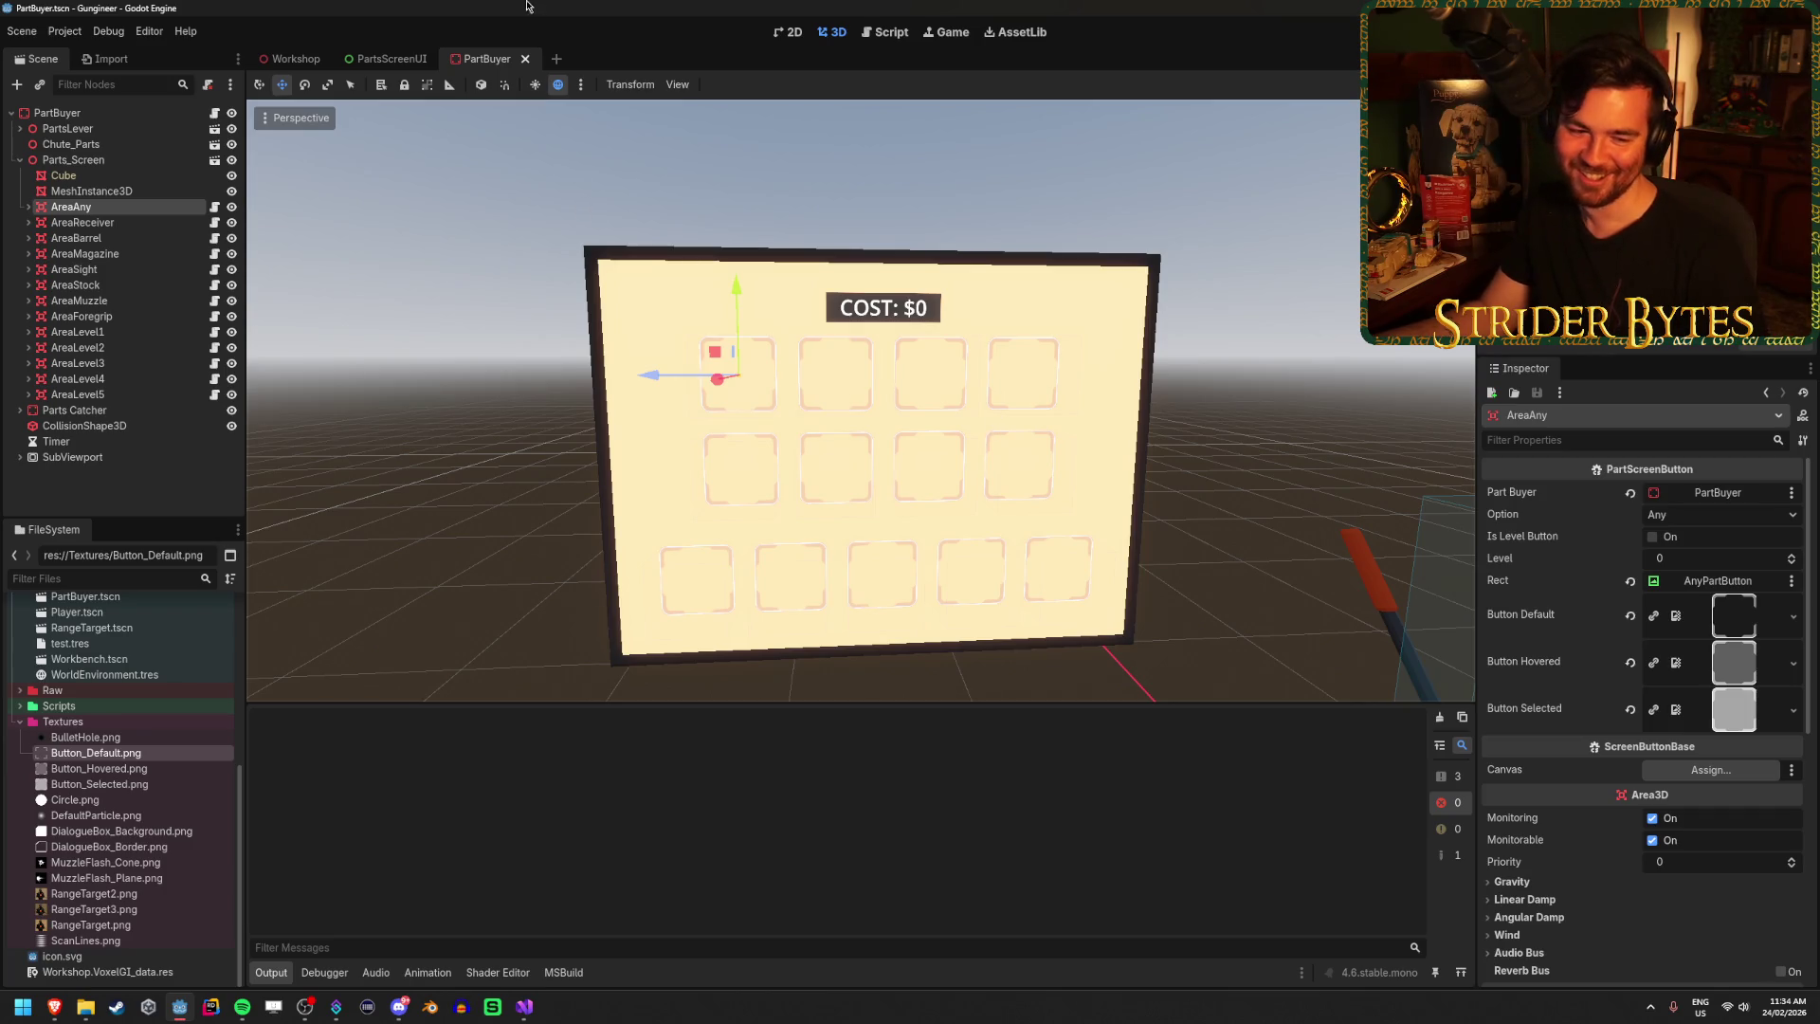
left_click(455, 513)
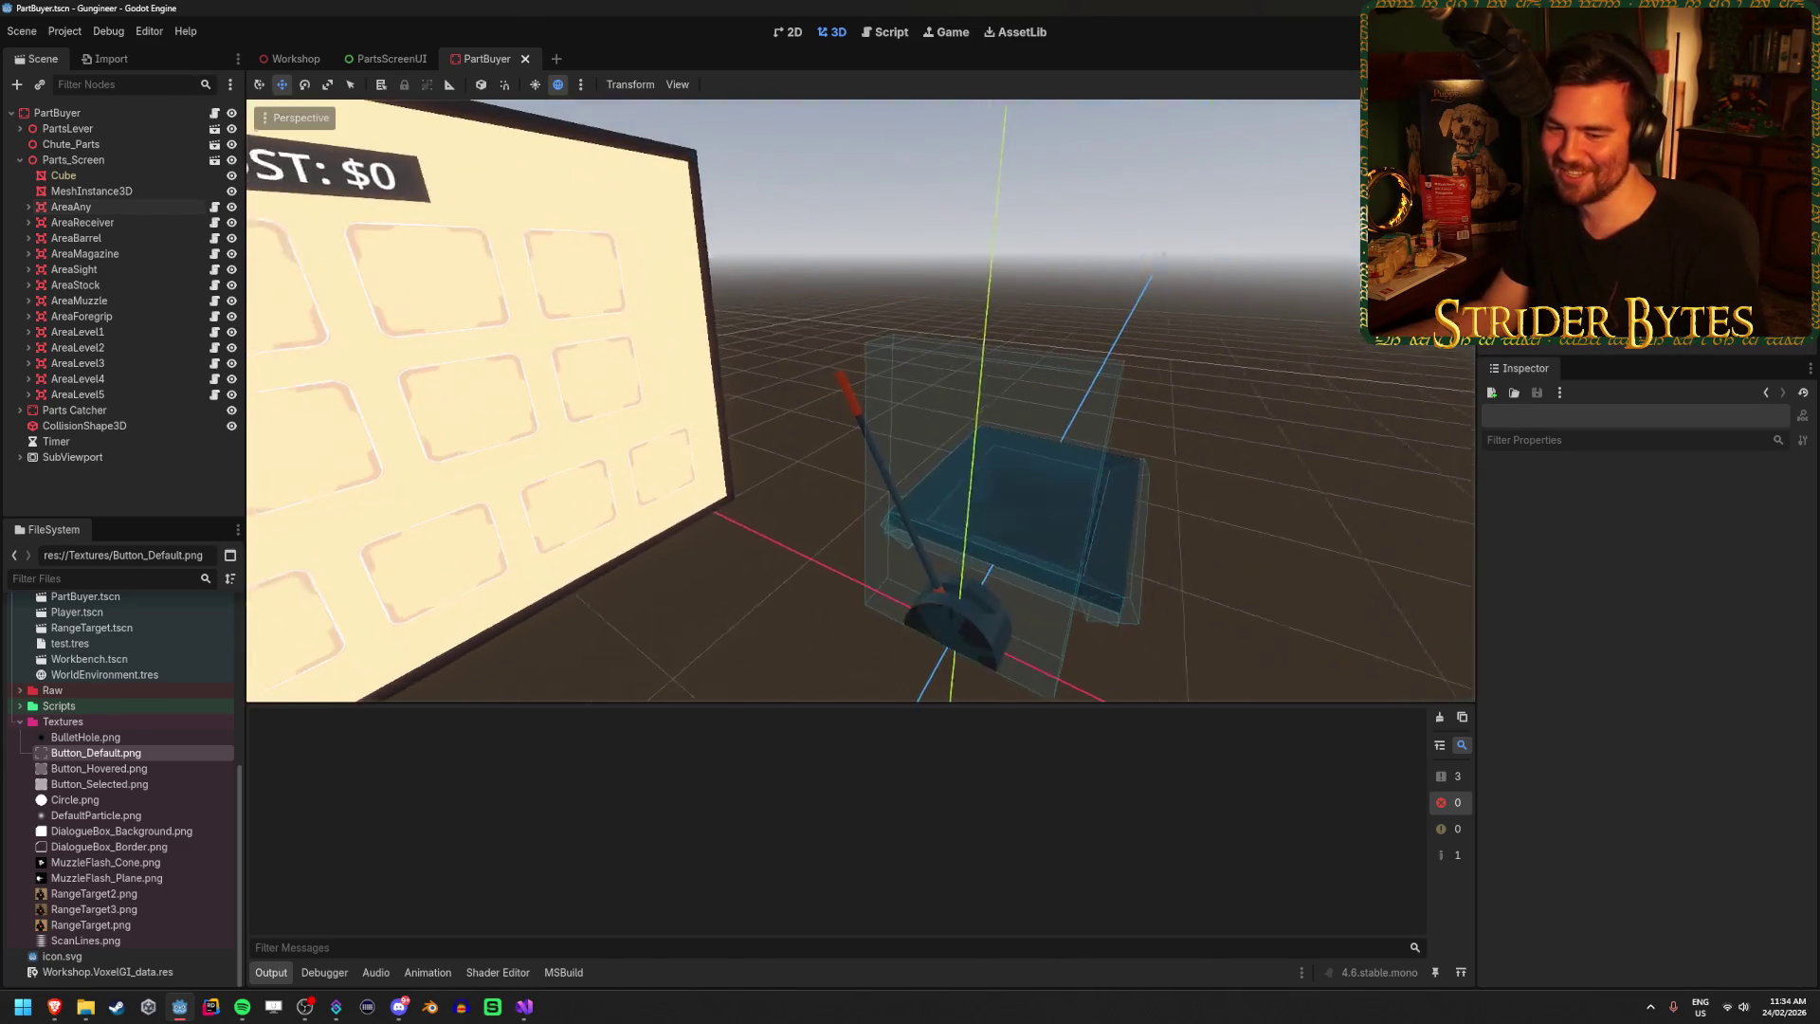
left_click_drag(988, 501, 989, 500)
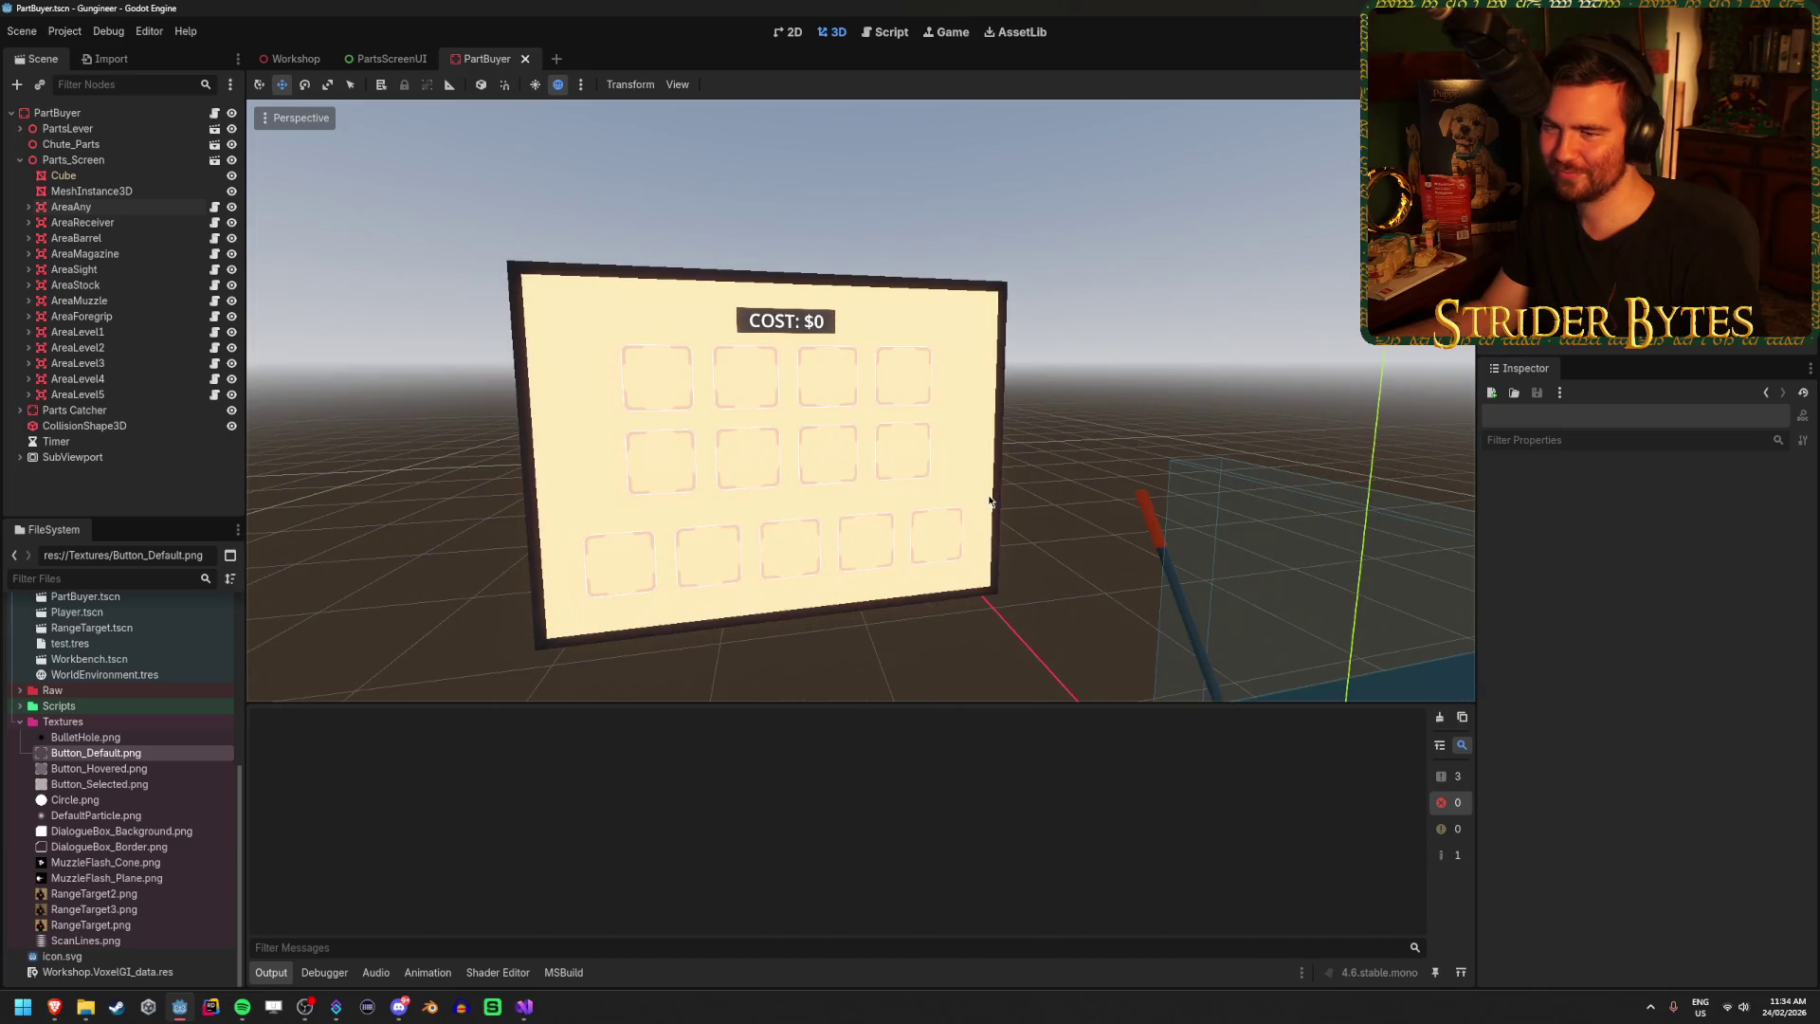
key("F6")
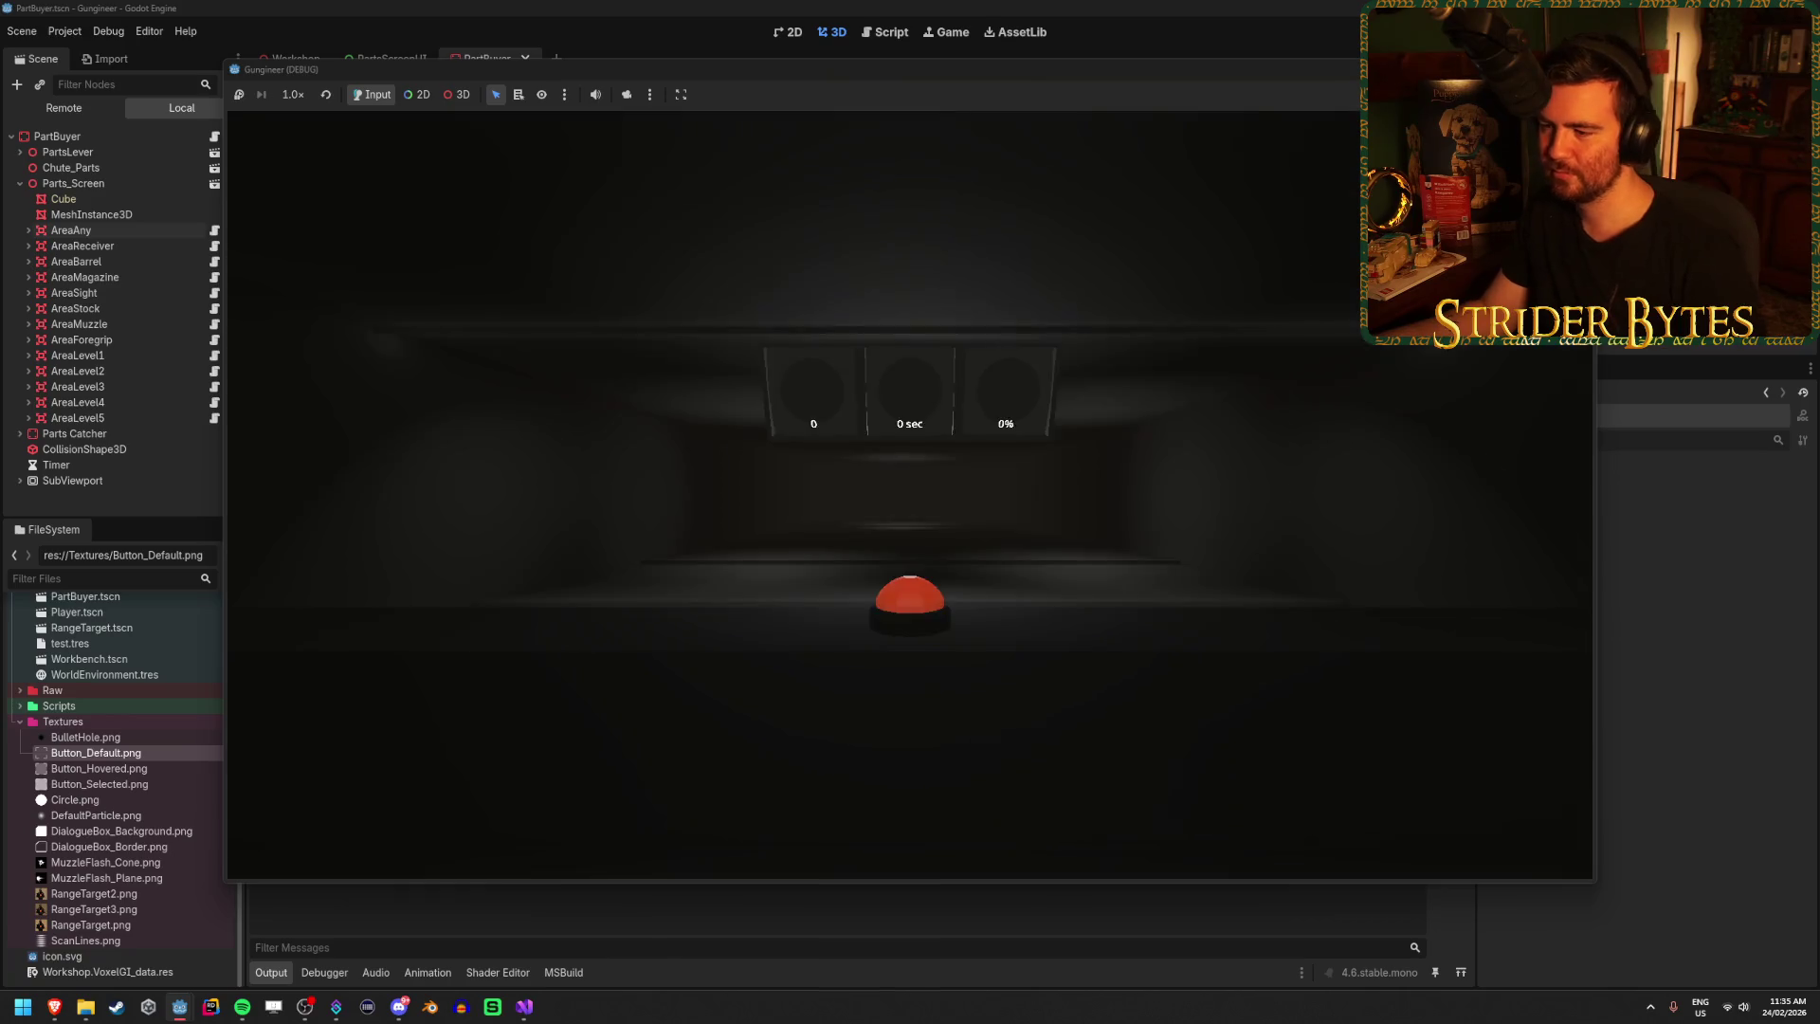
Walk up to the COST panel and the yellow parts screen with its five pads.
key("w")
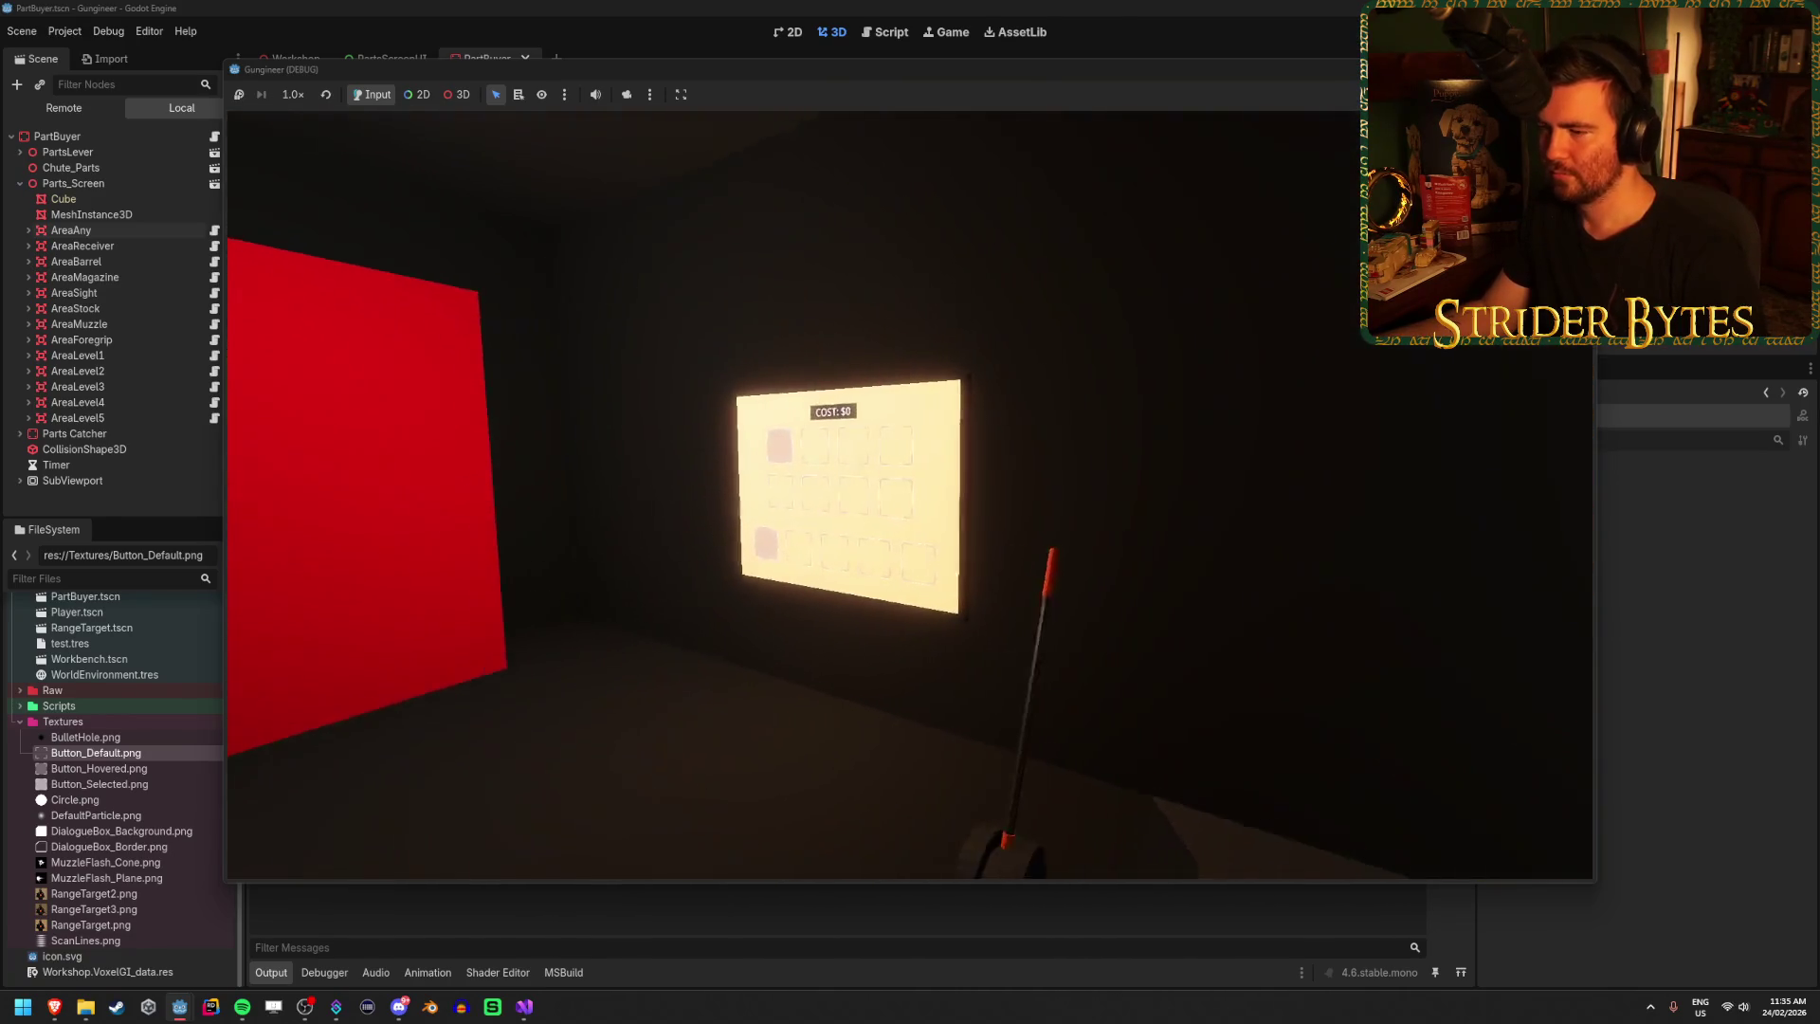
key("s")
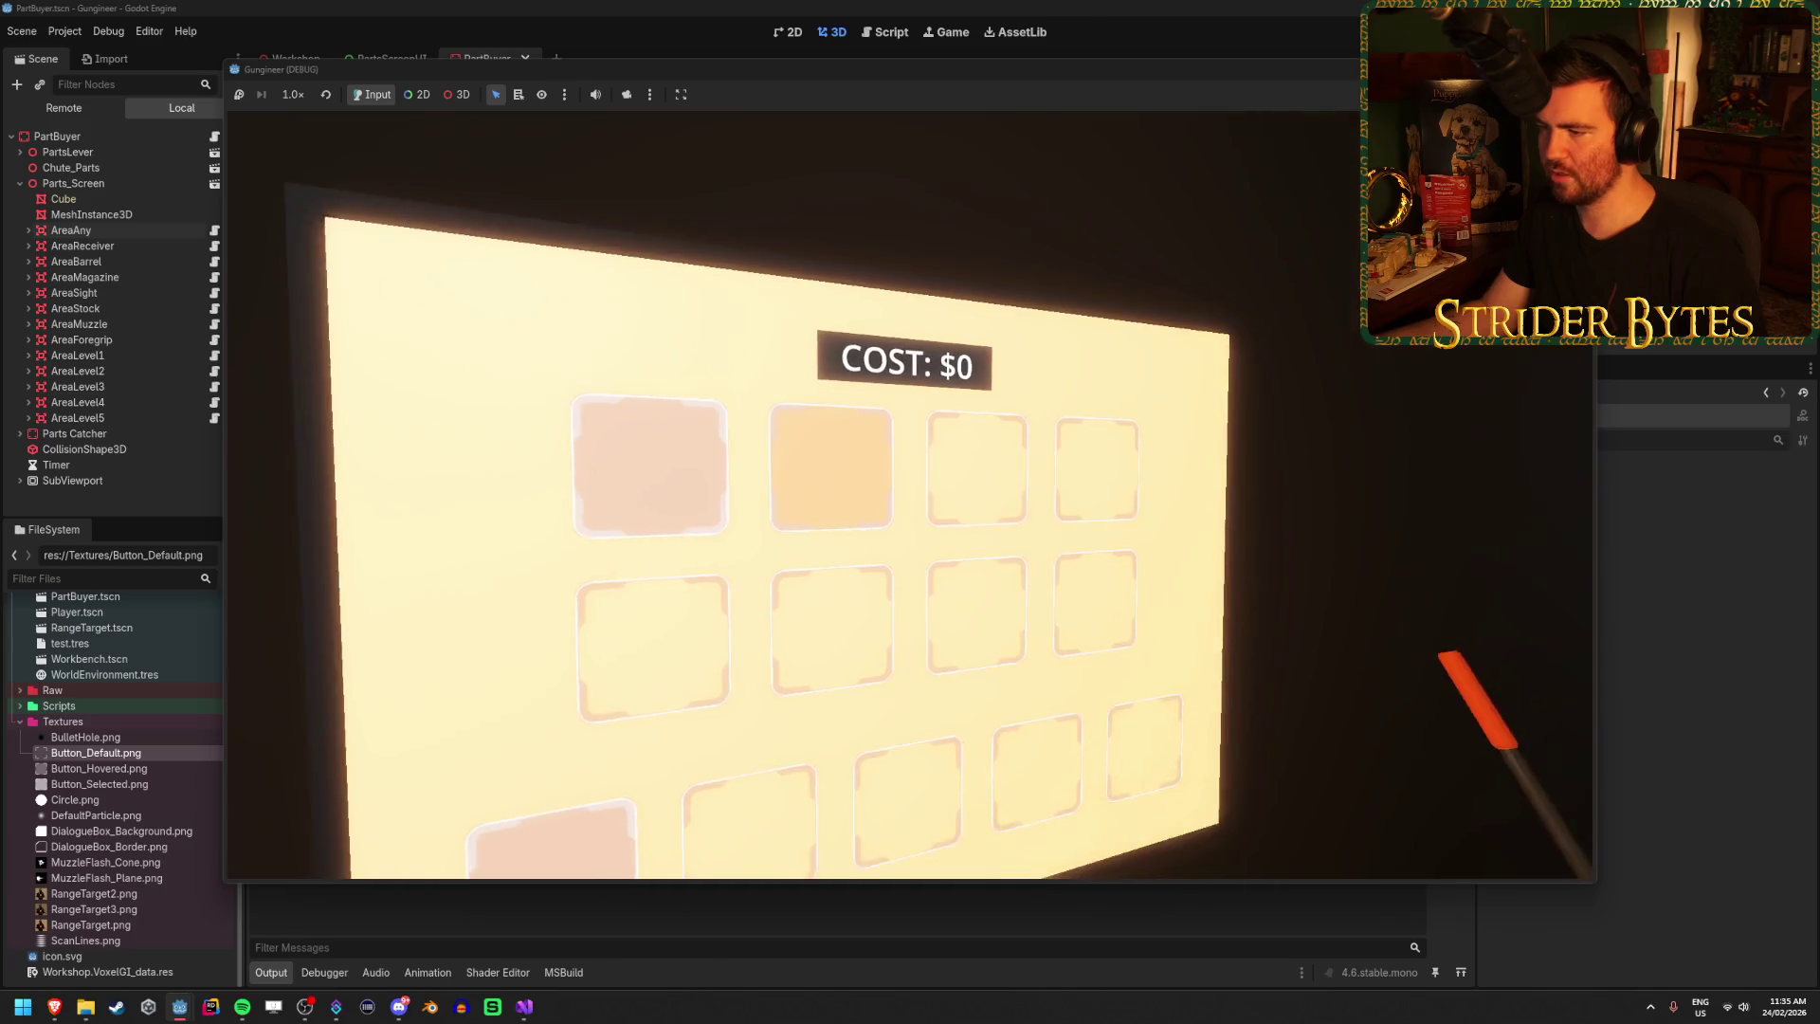
key("w")
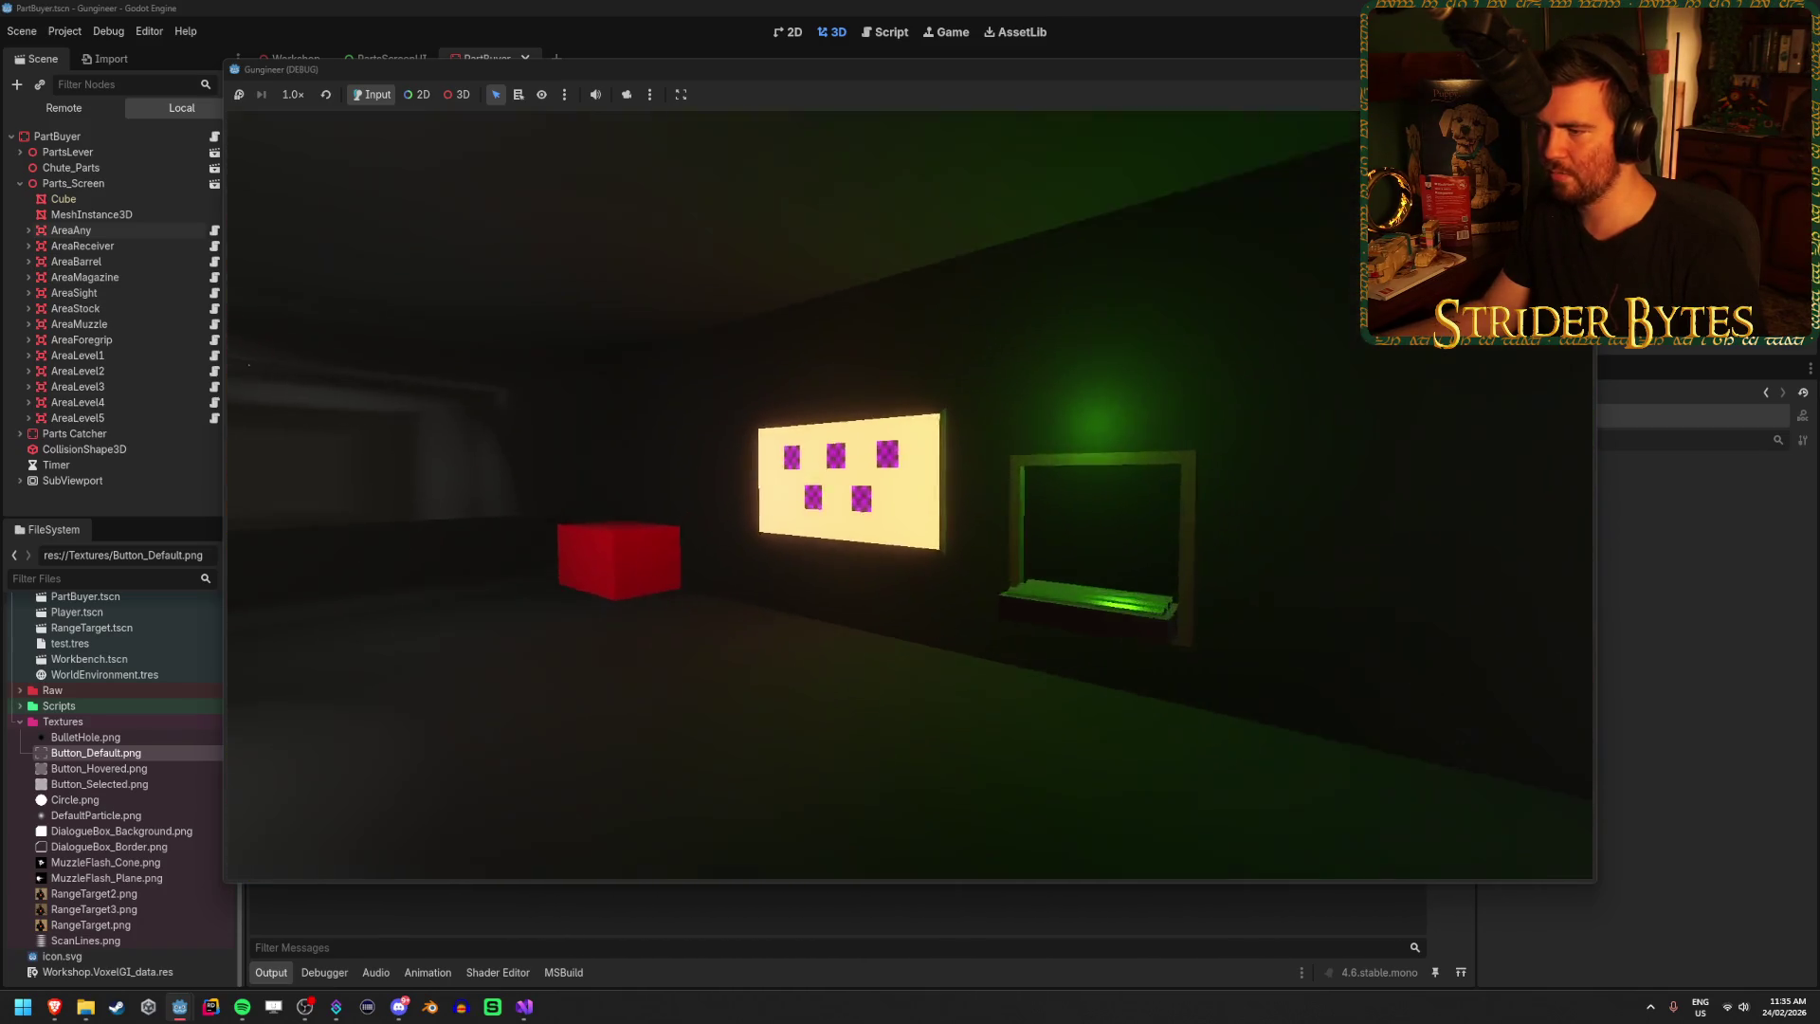
key("s")
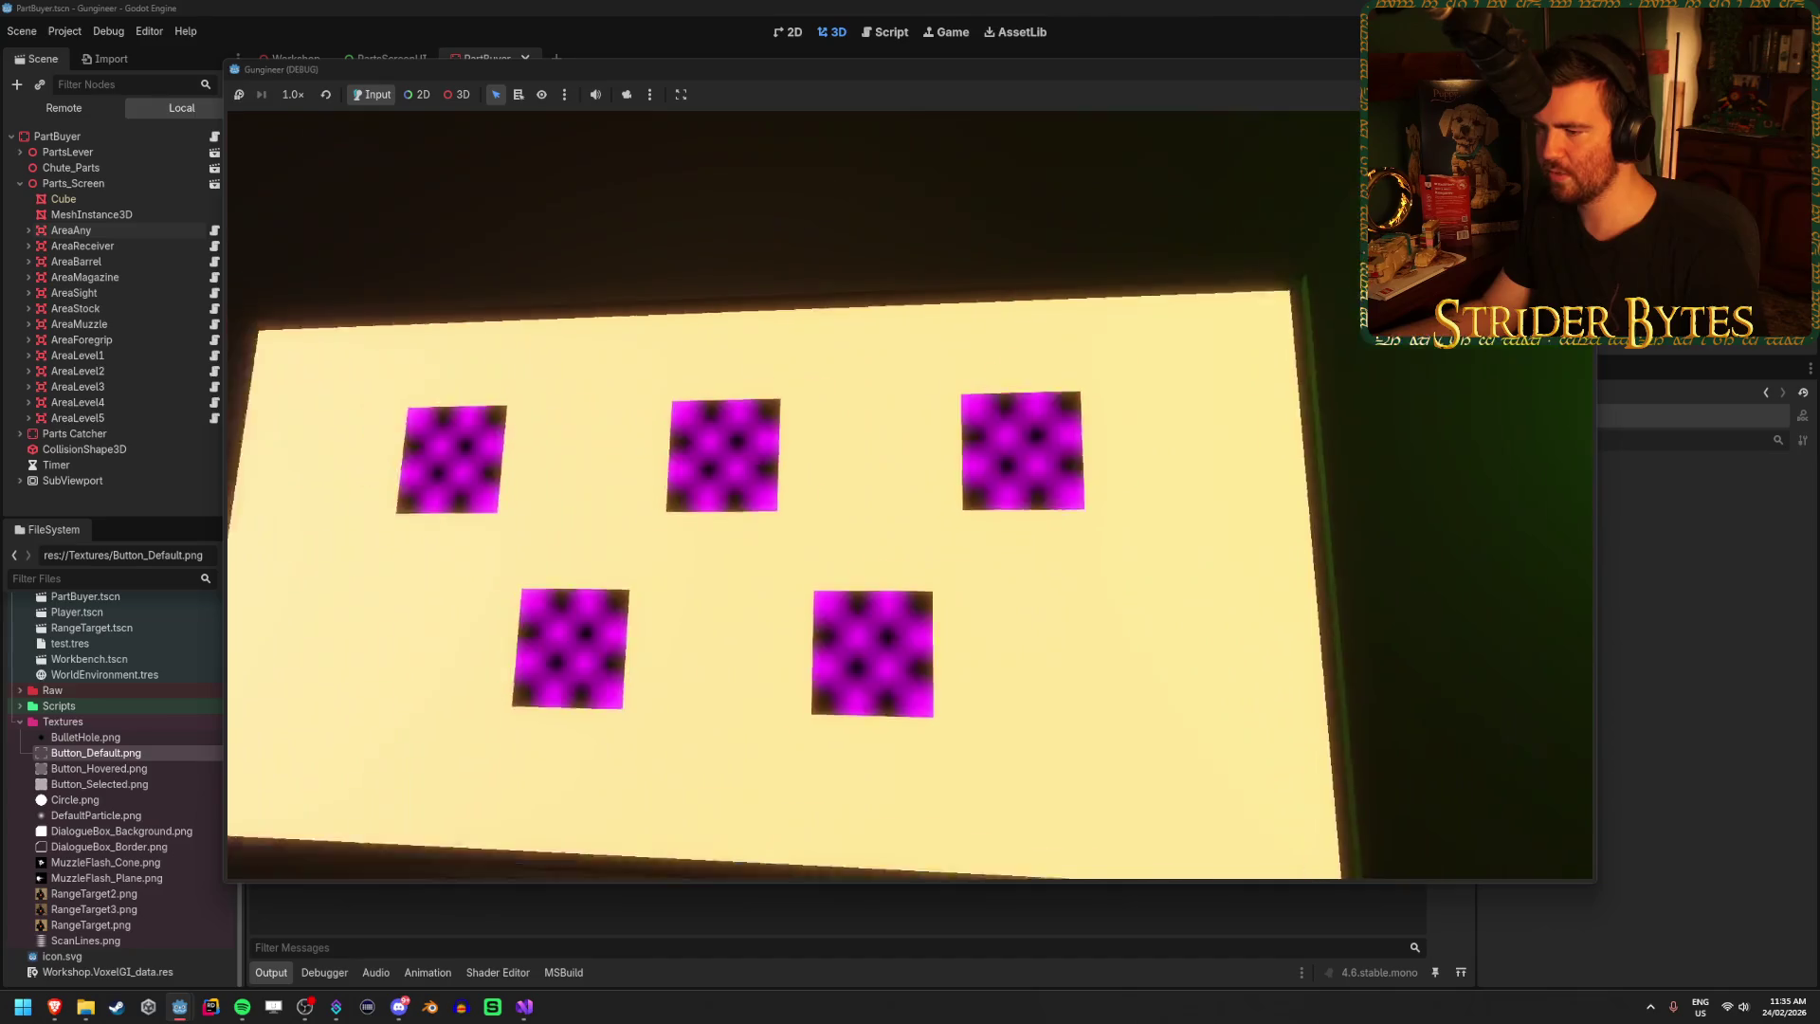
key("w")
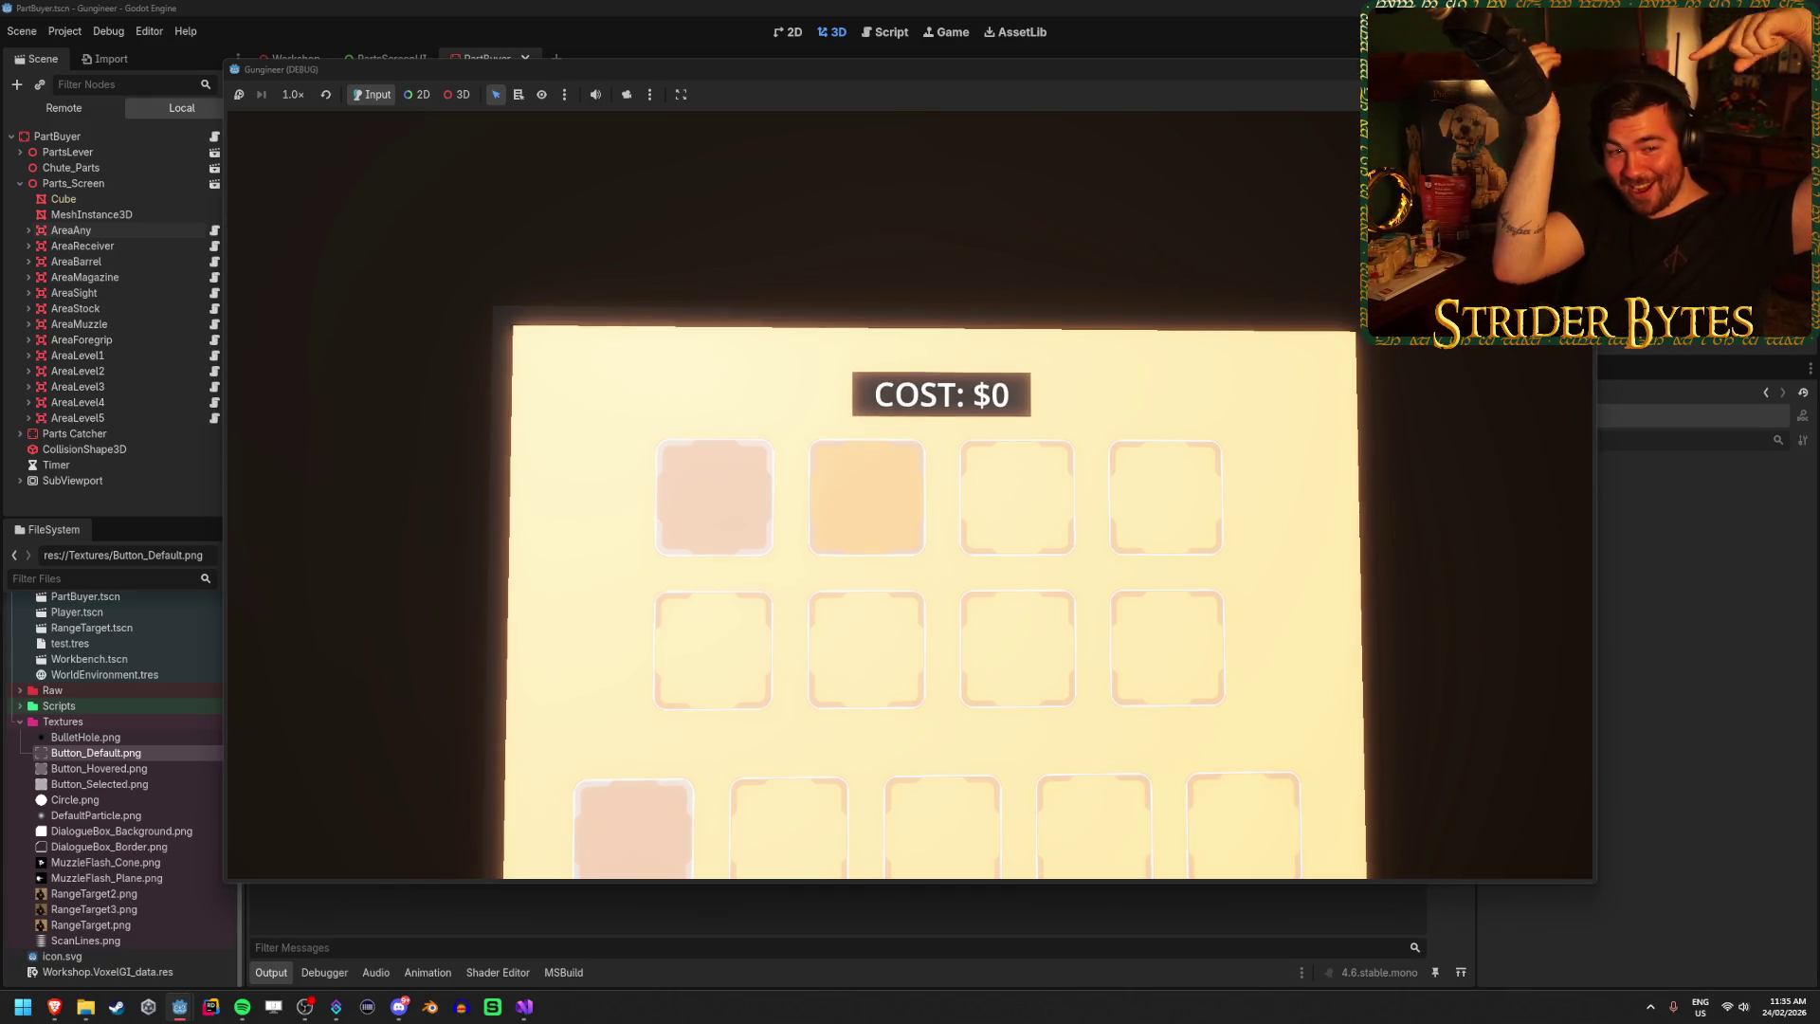
key("s")
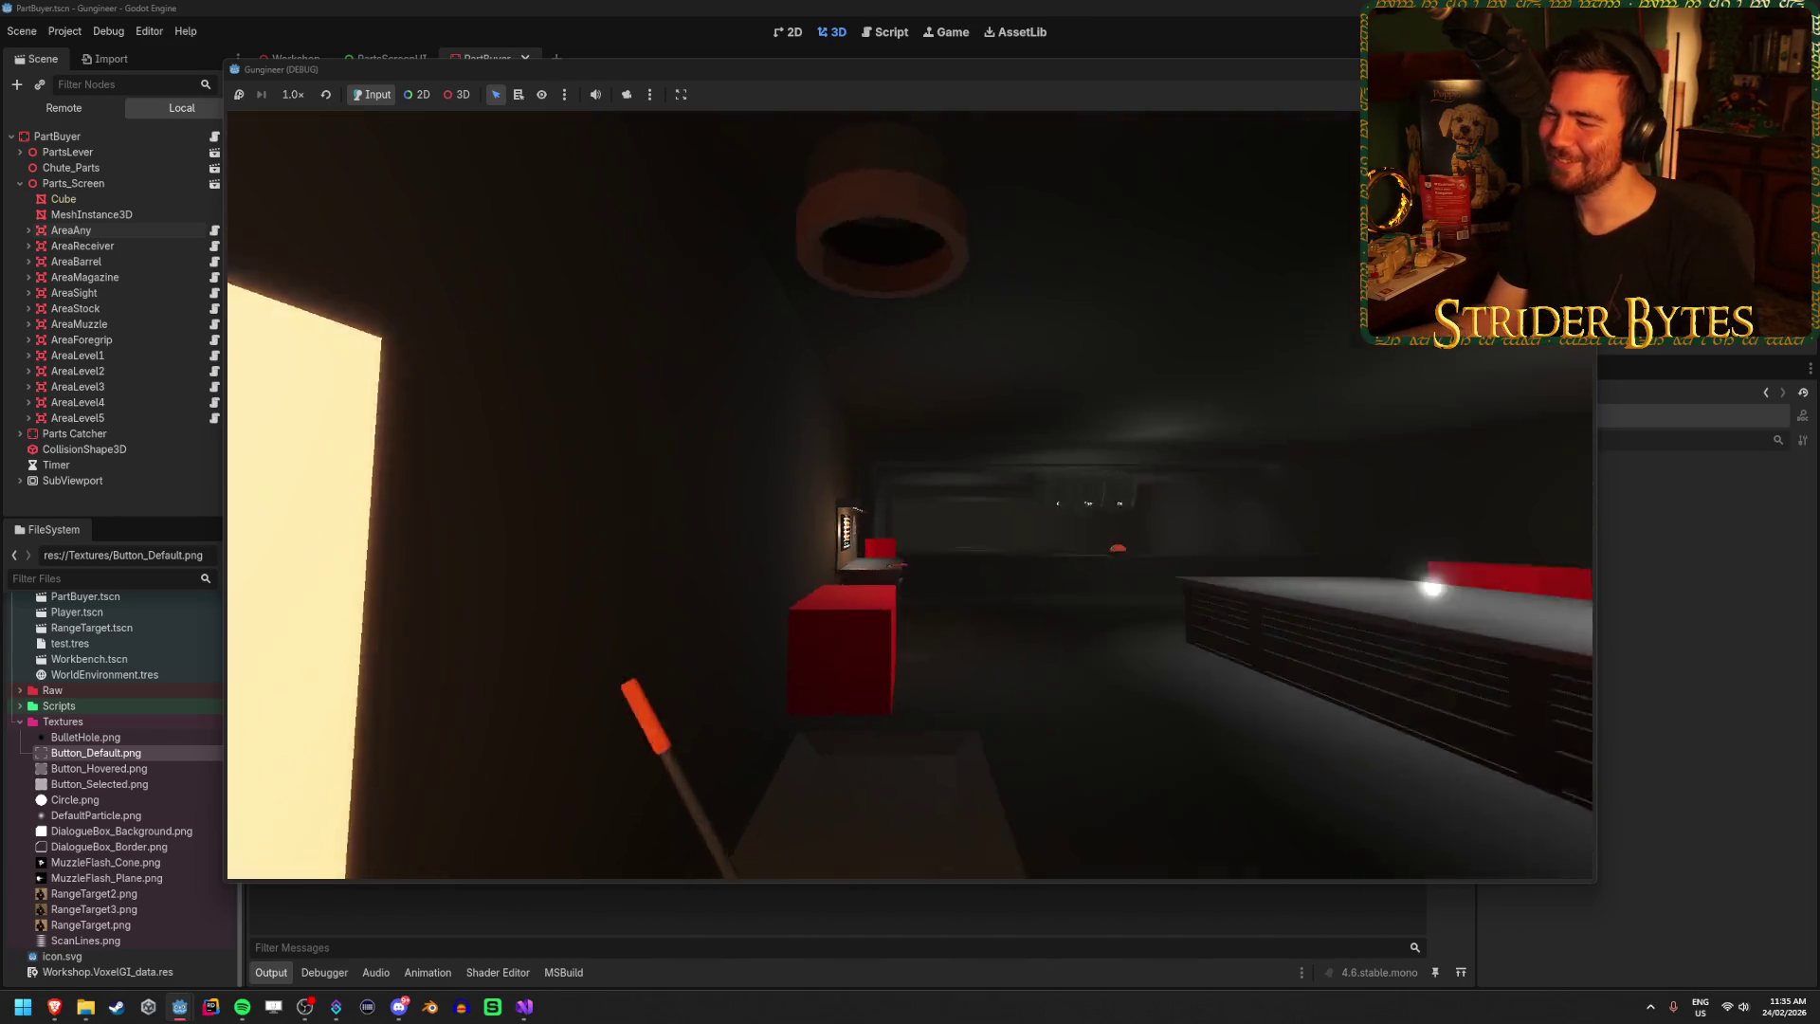
key("w")
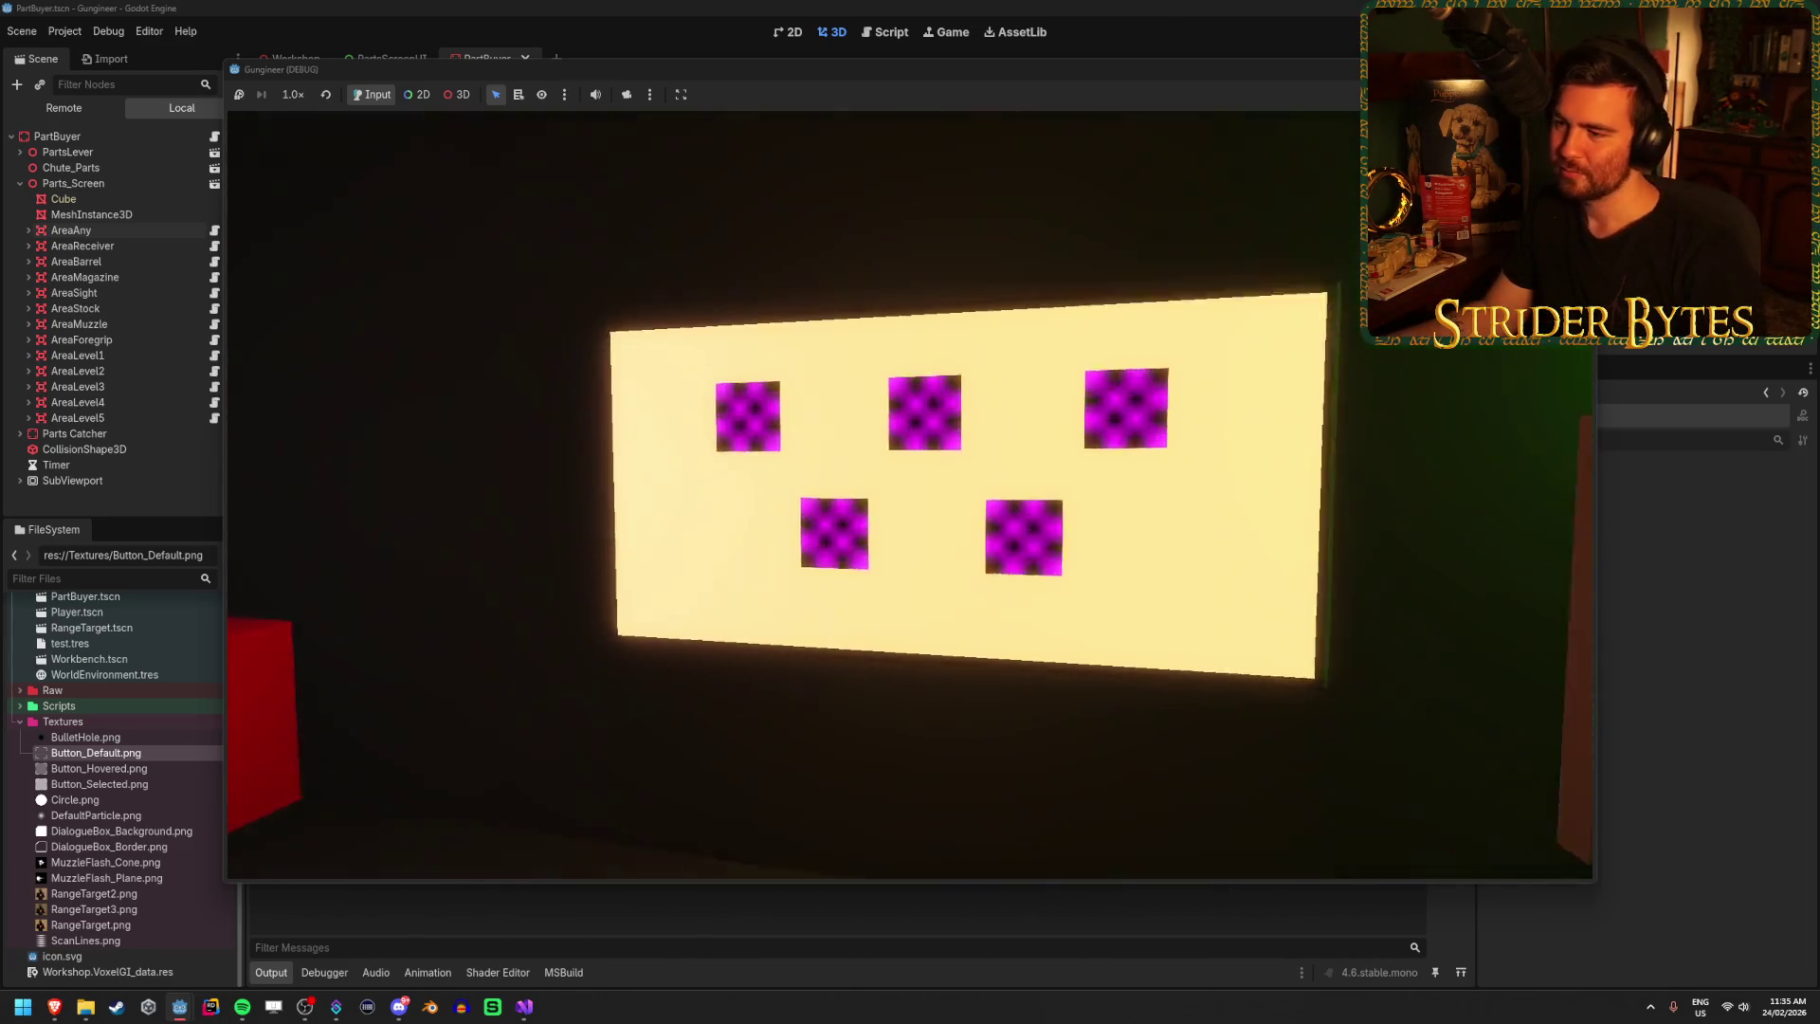
key("s")
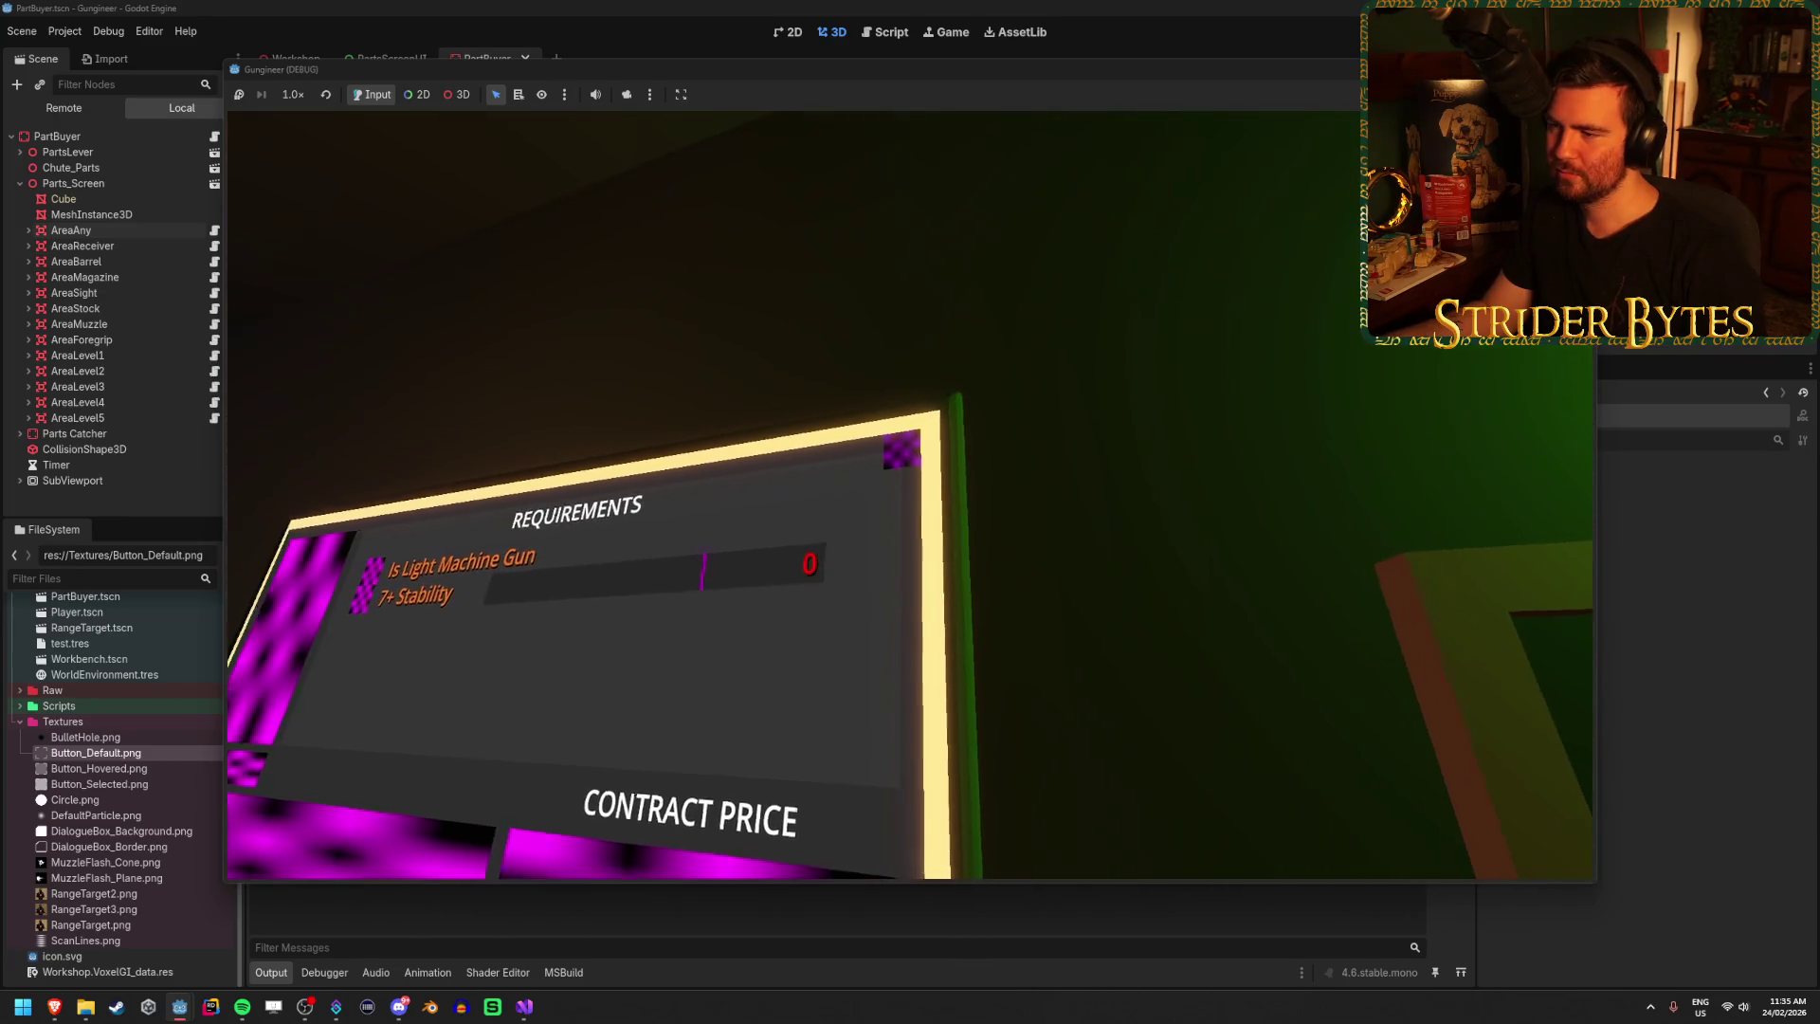
key("s")
key("s")
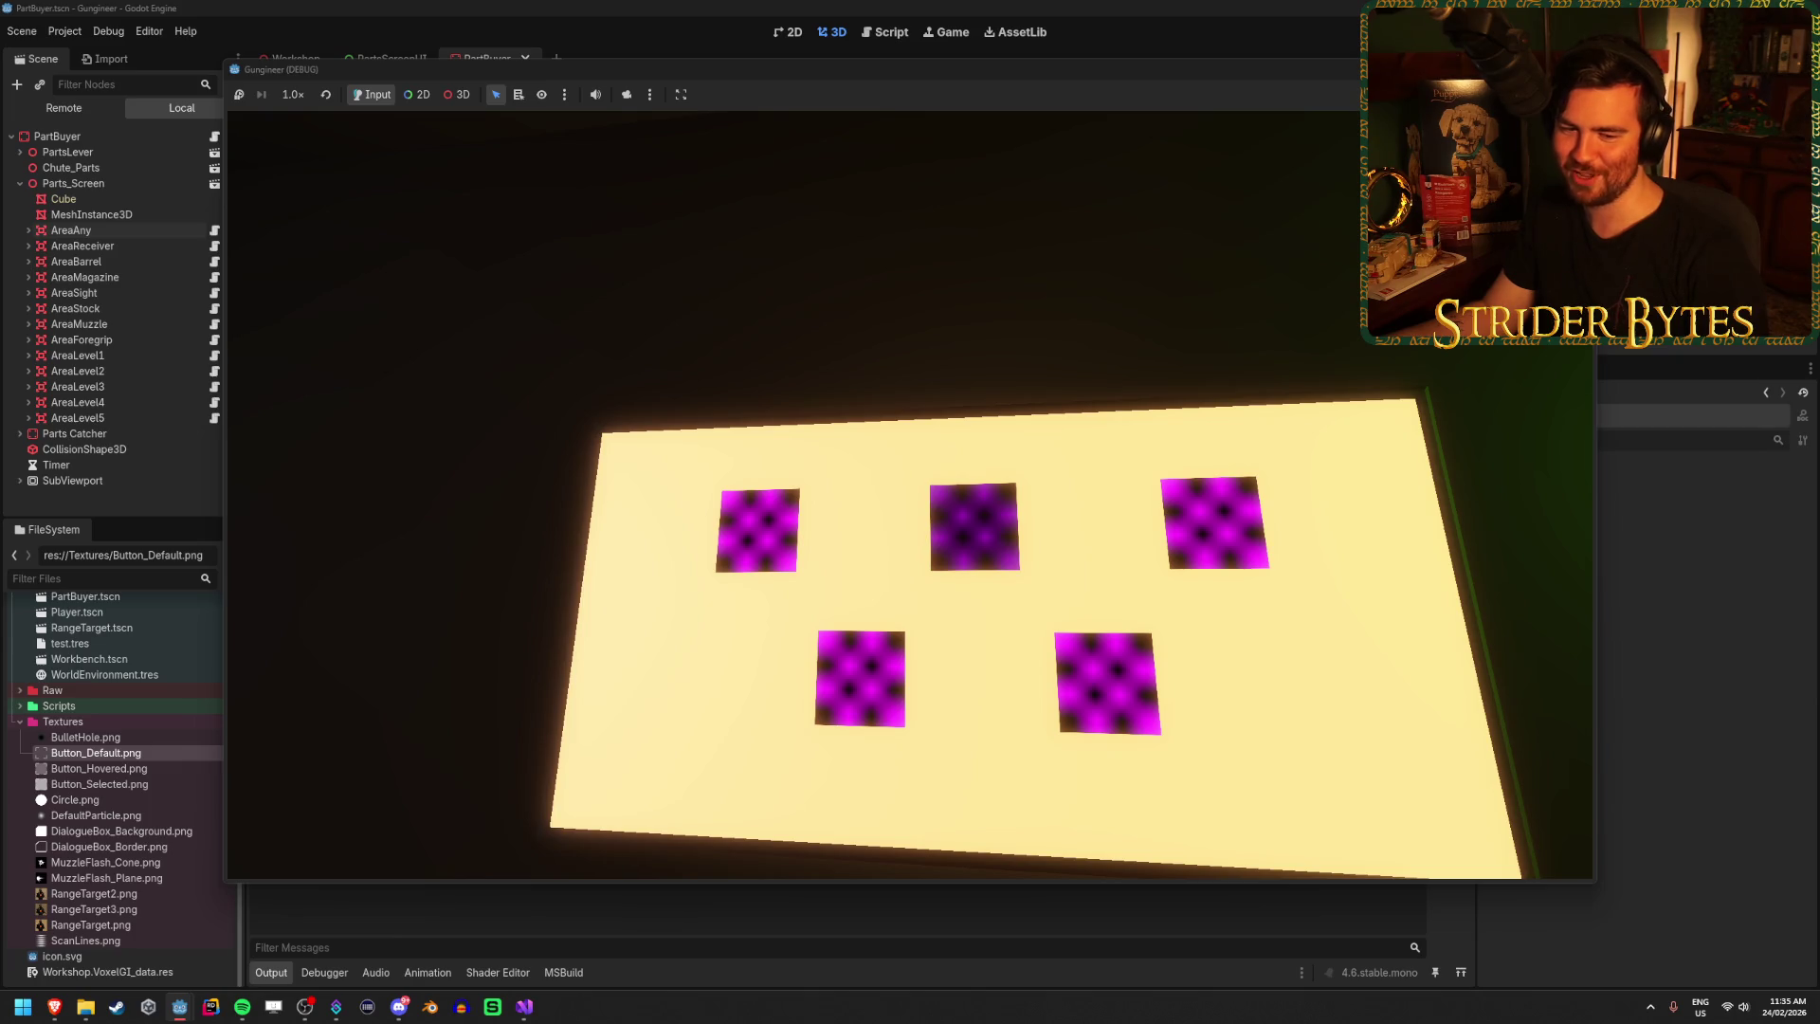
Inspect the Requirements and Contract Price panels up close, then quit the game.
key("w")
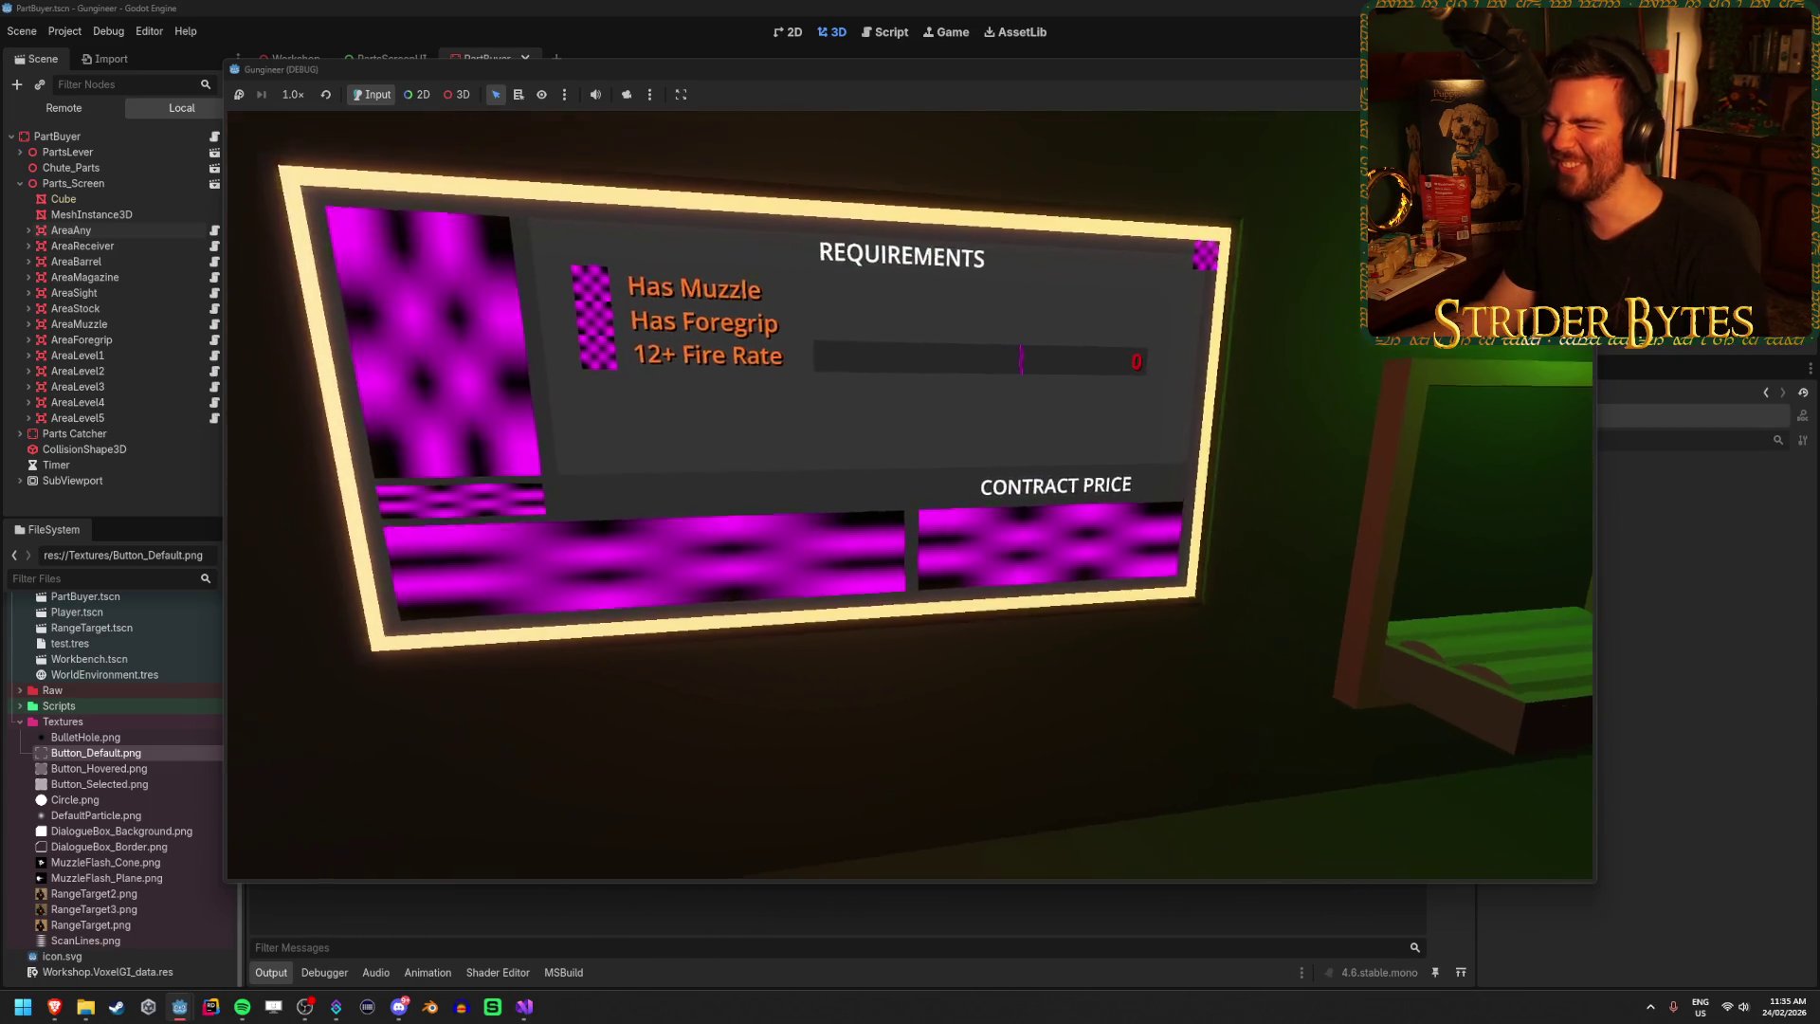
key("s")
key("w")
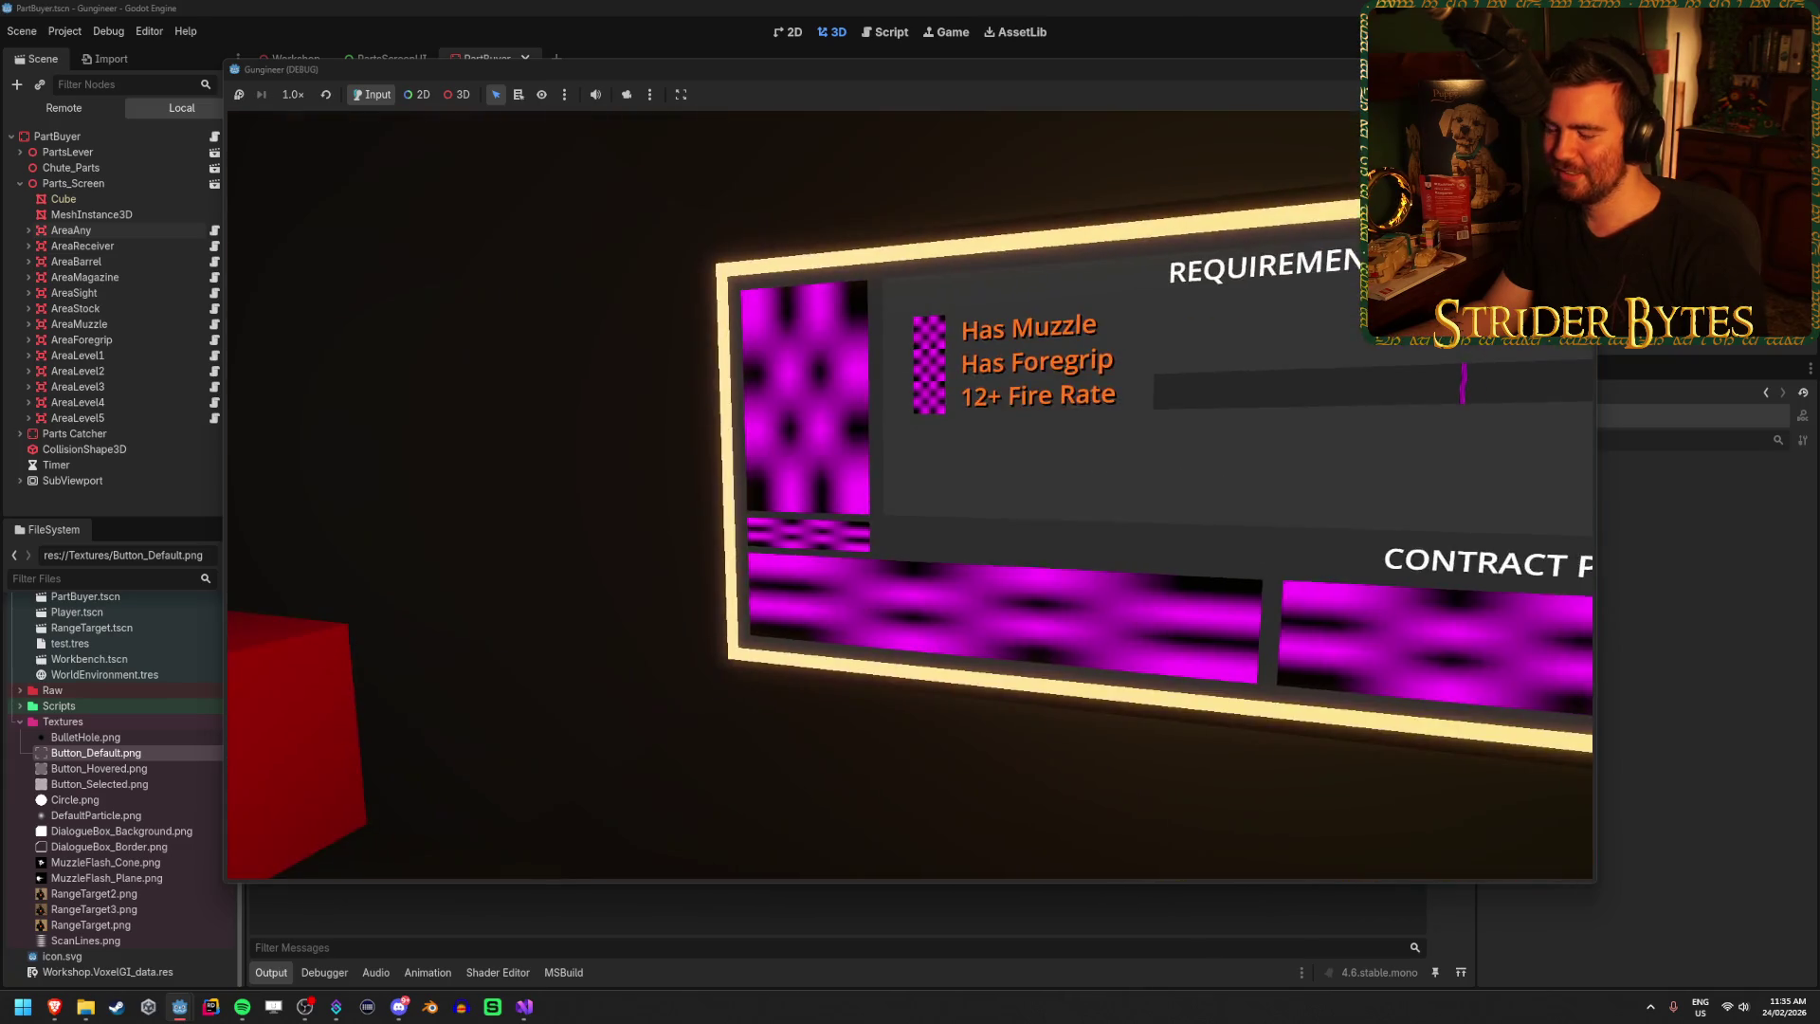
key("w")
key("w")
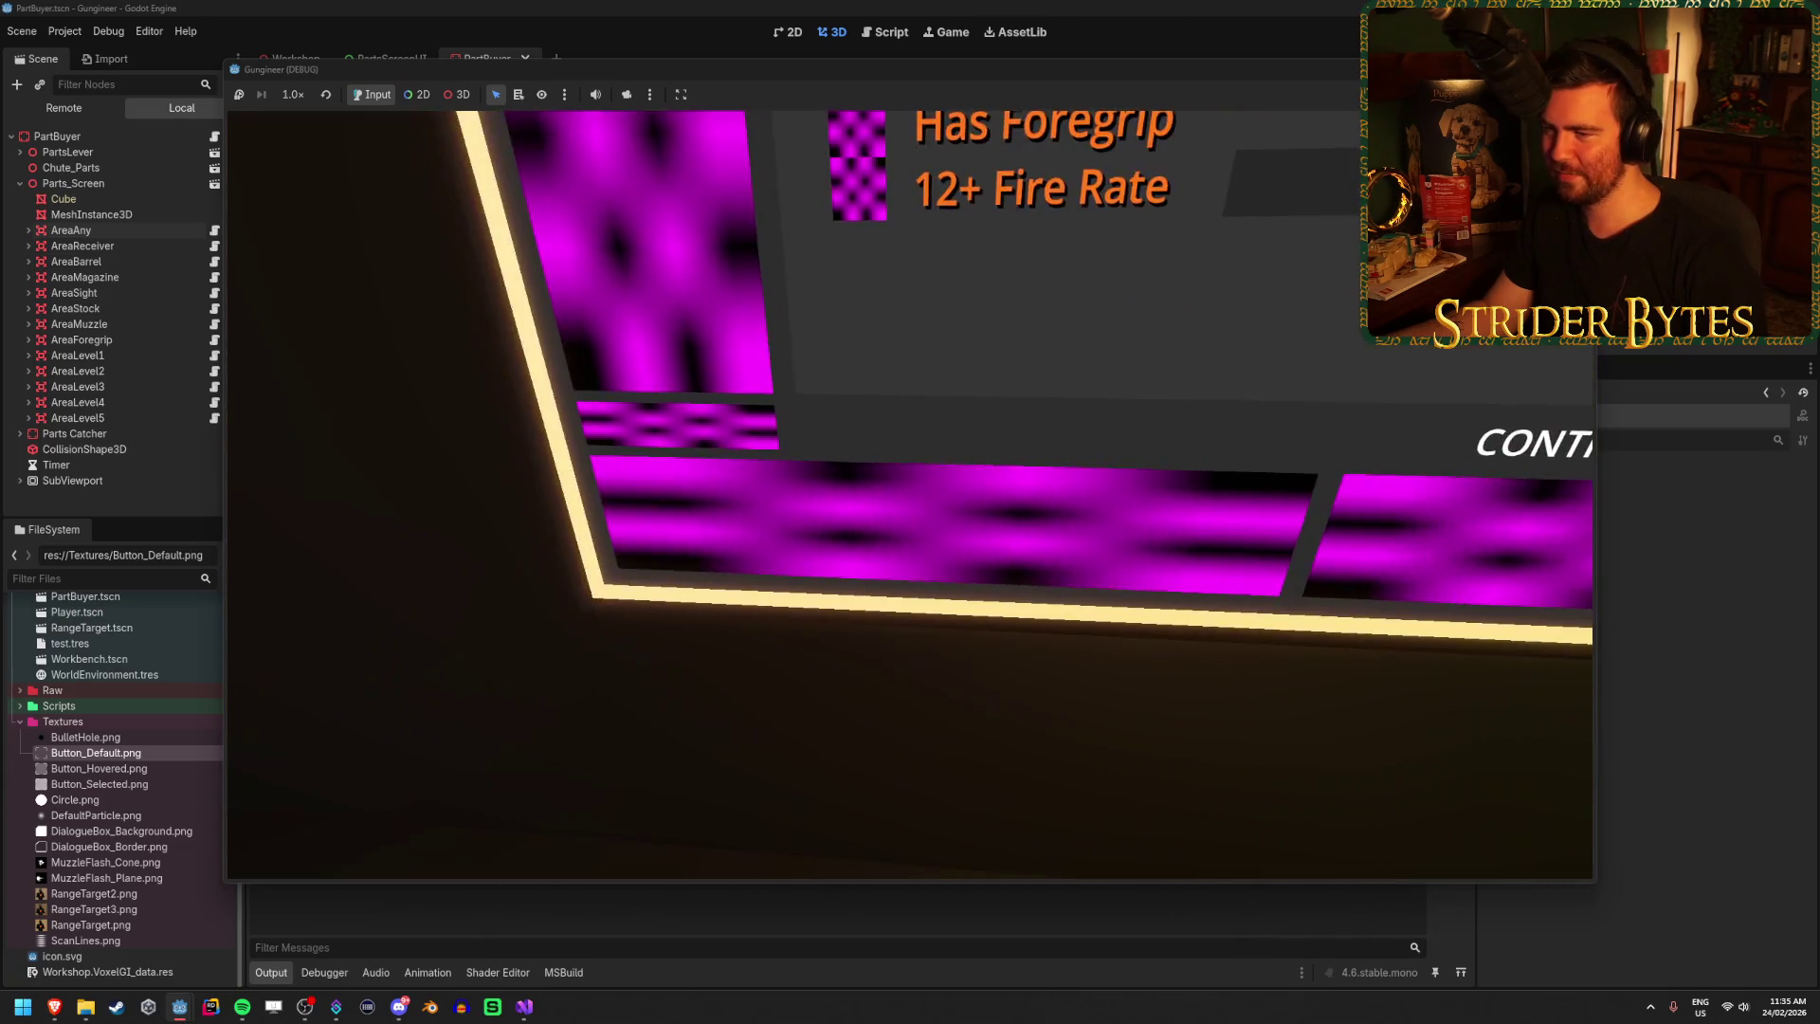
key("w")
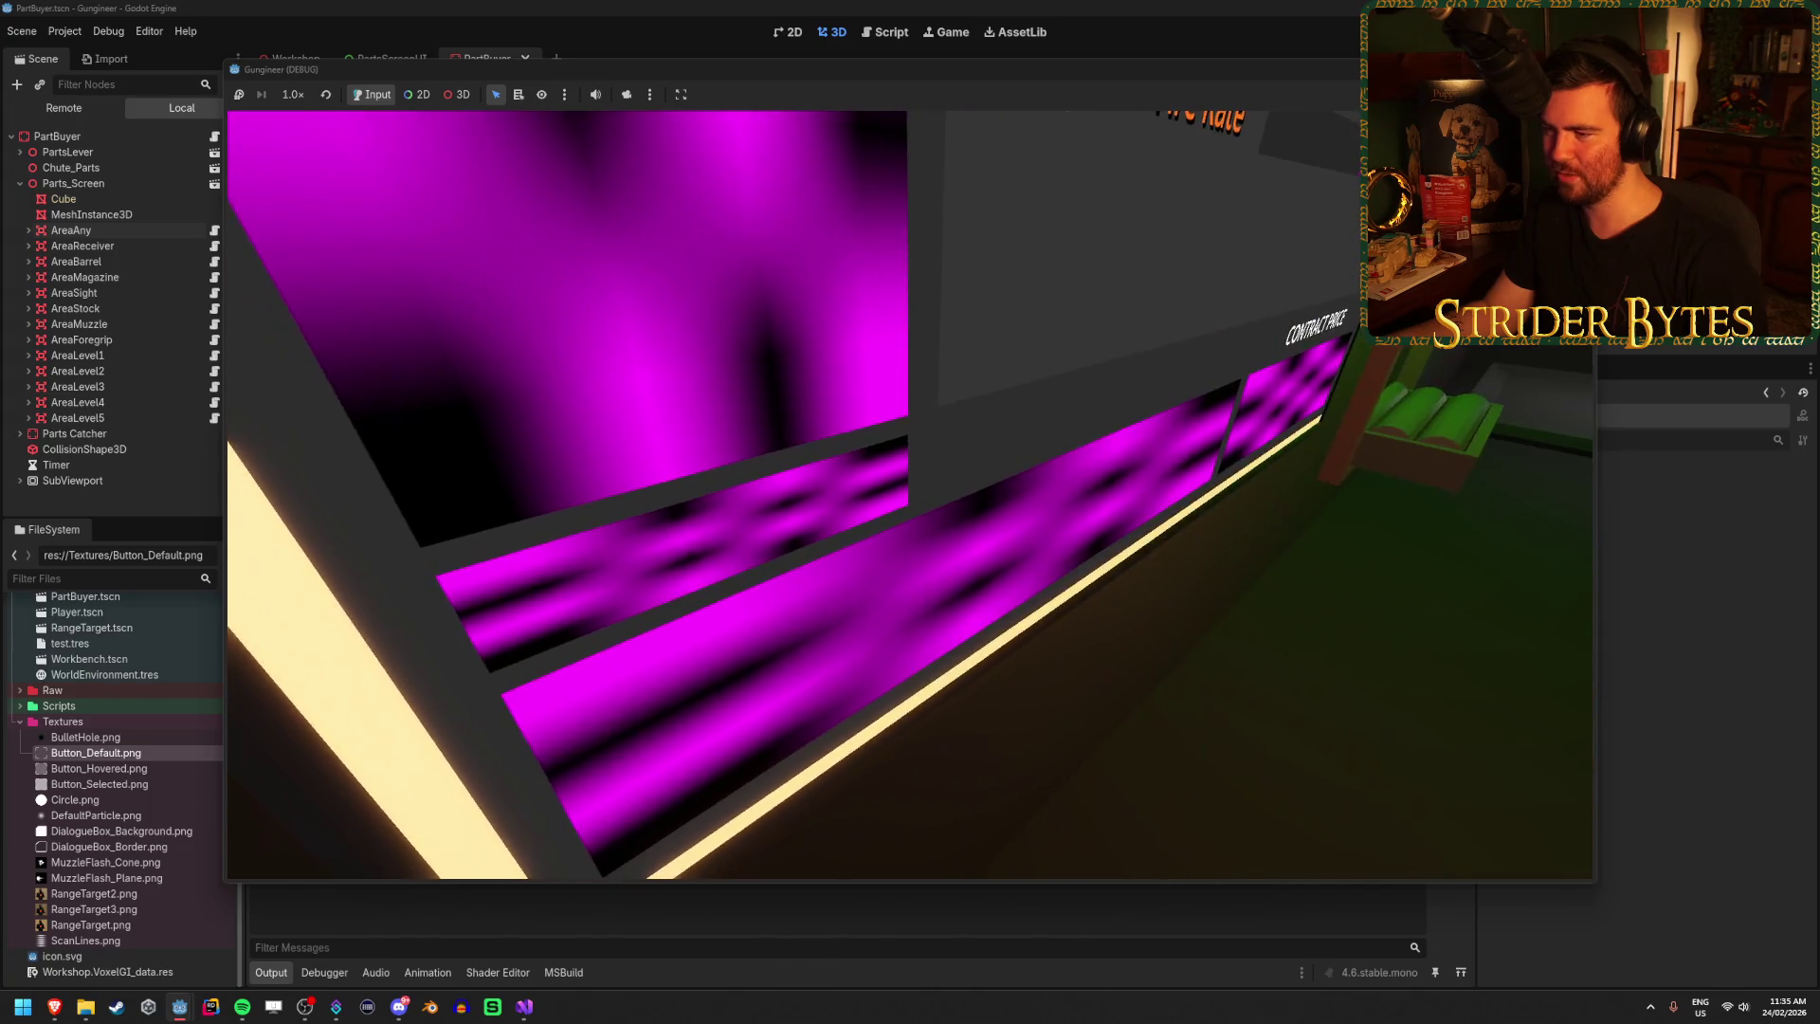
key("d")
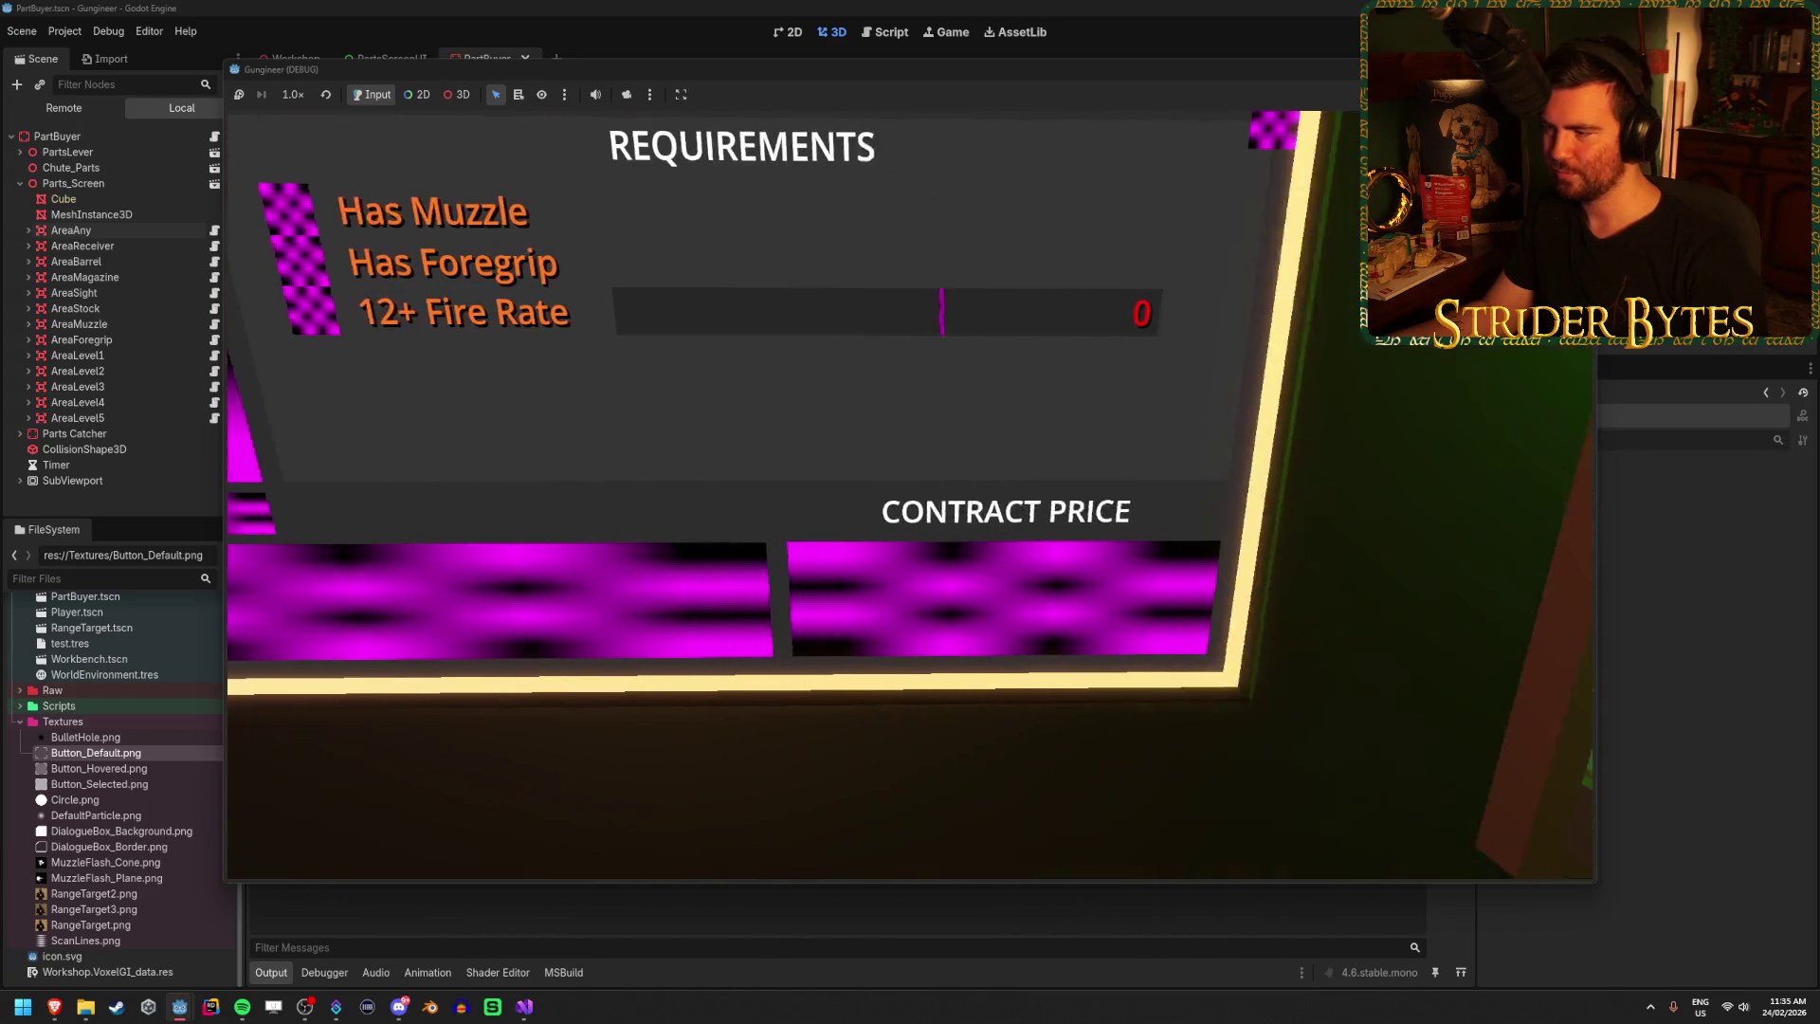
key("s")
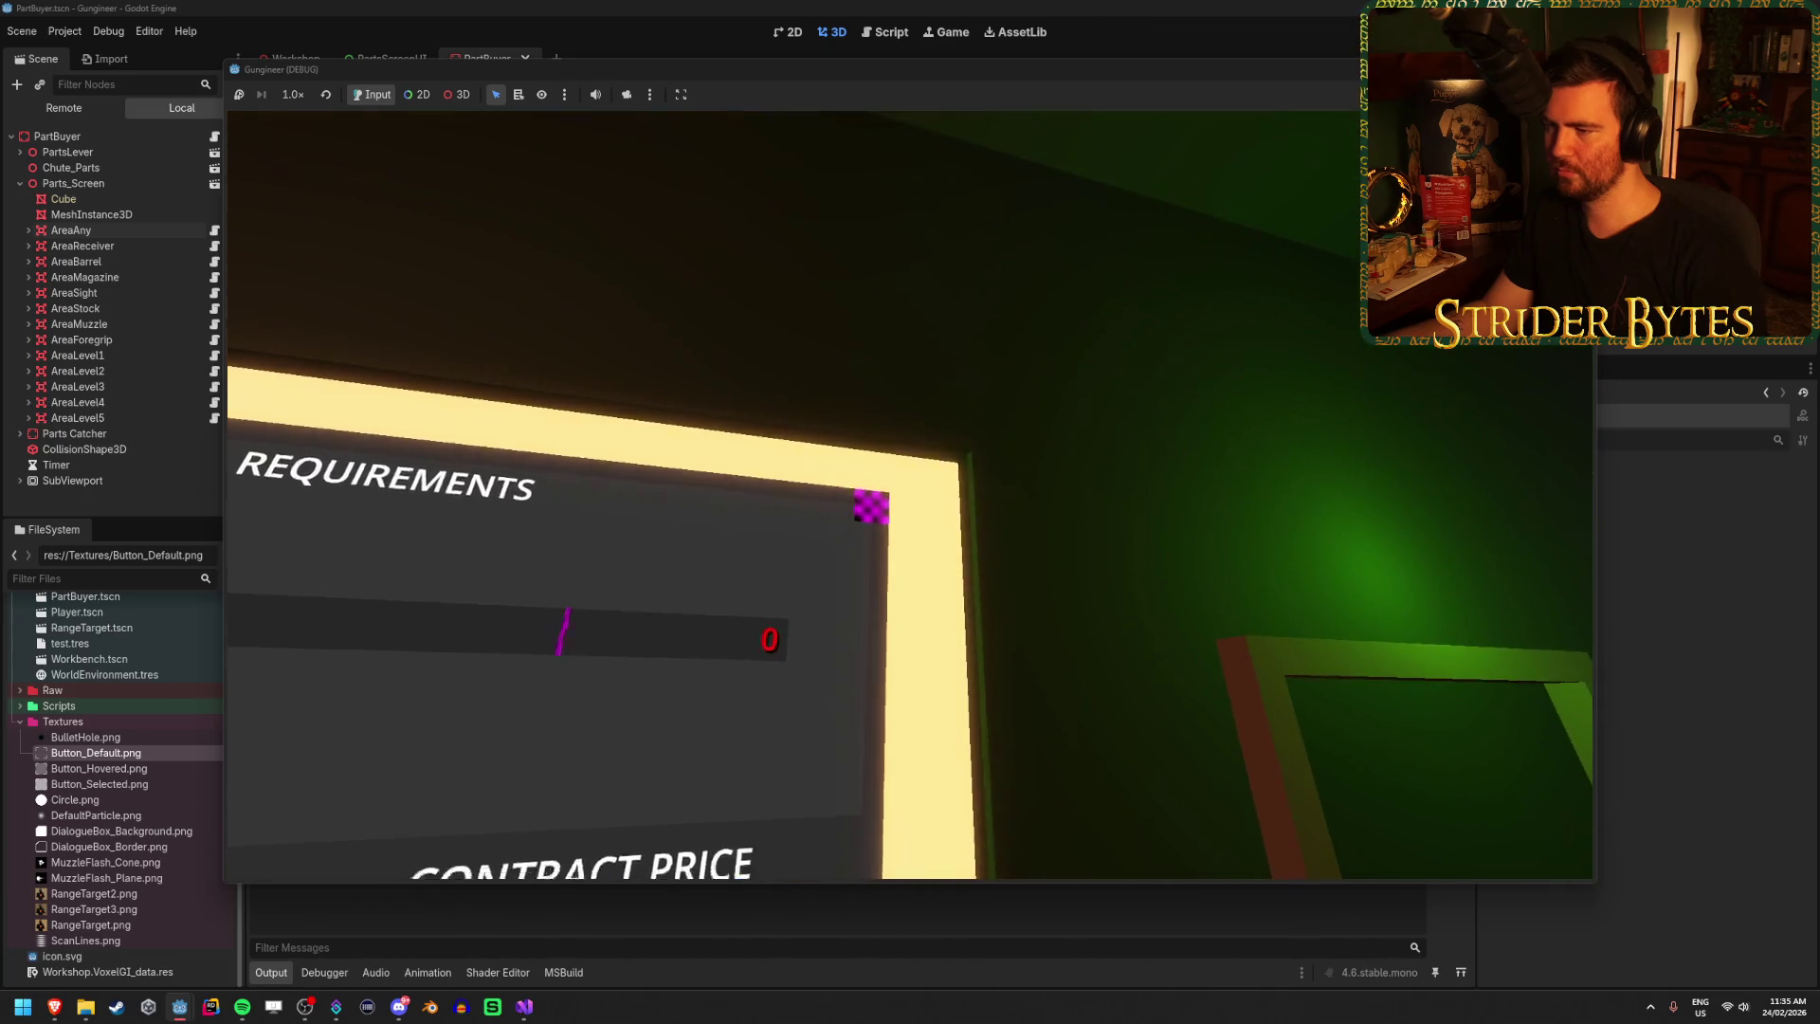
key("F8")
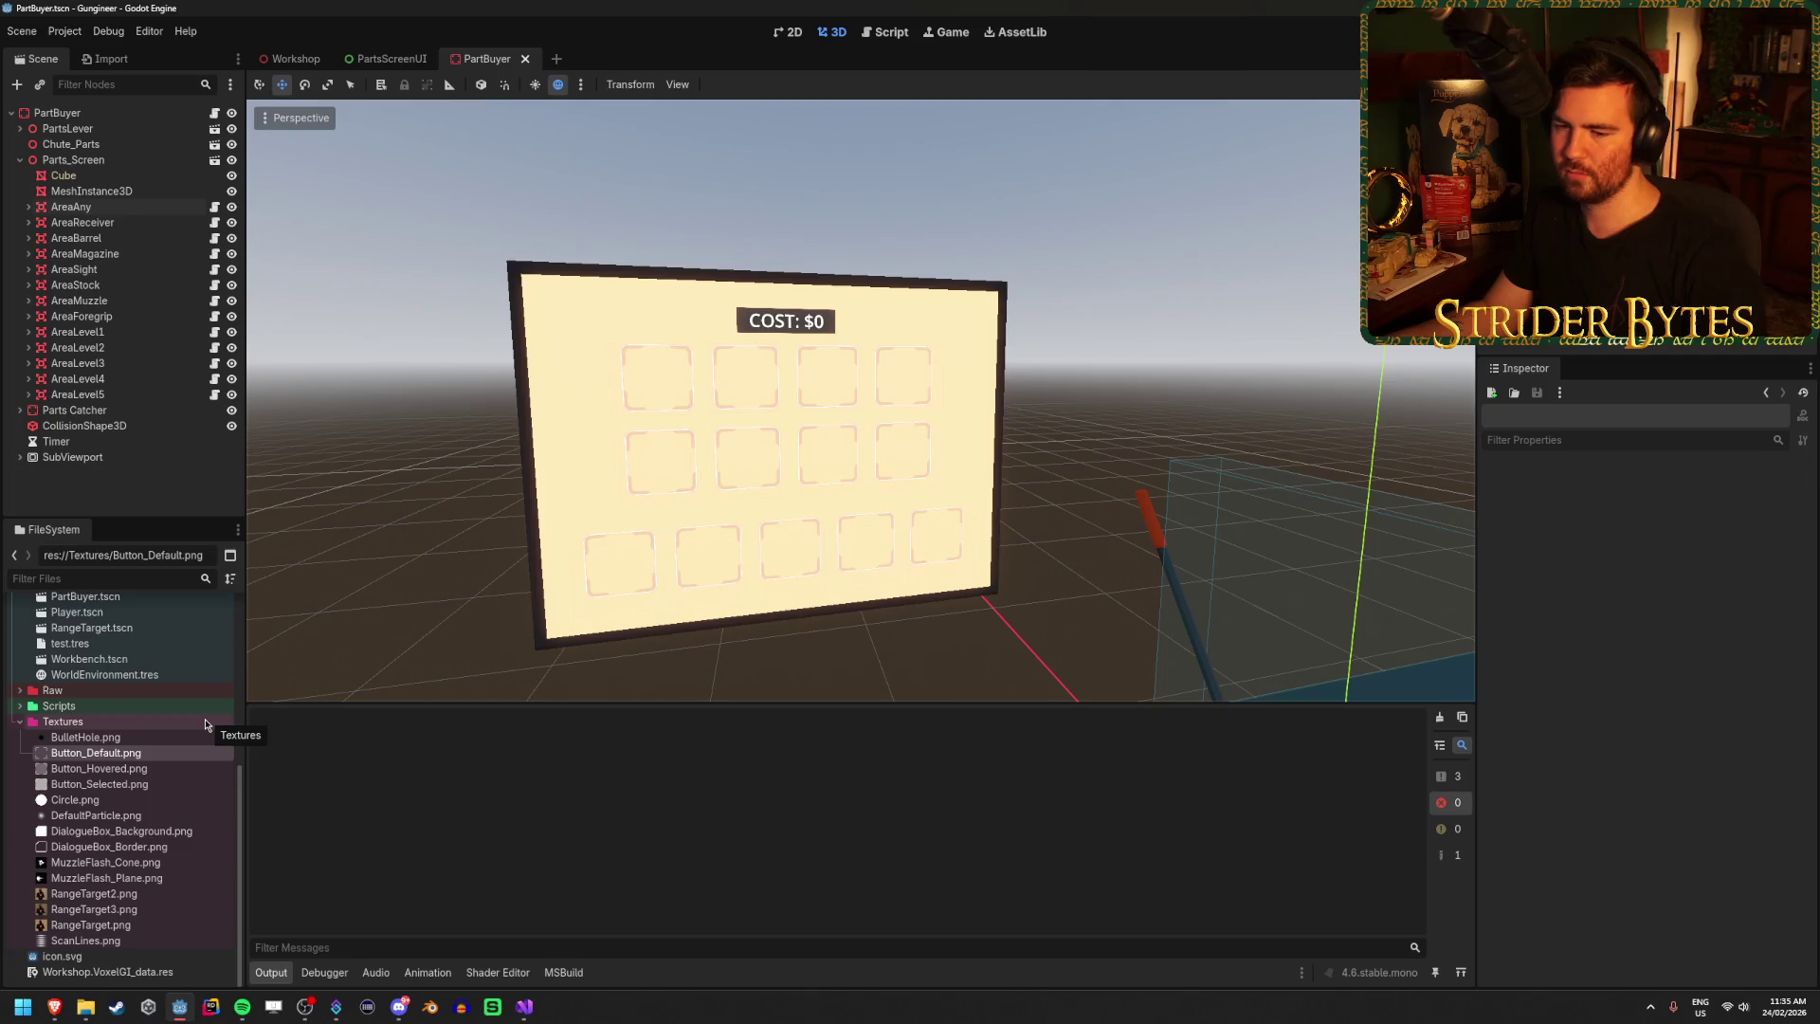
Browse the sprite previews in File Explorer to reach Component_12.png.
left_click(83, 1009)
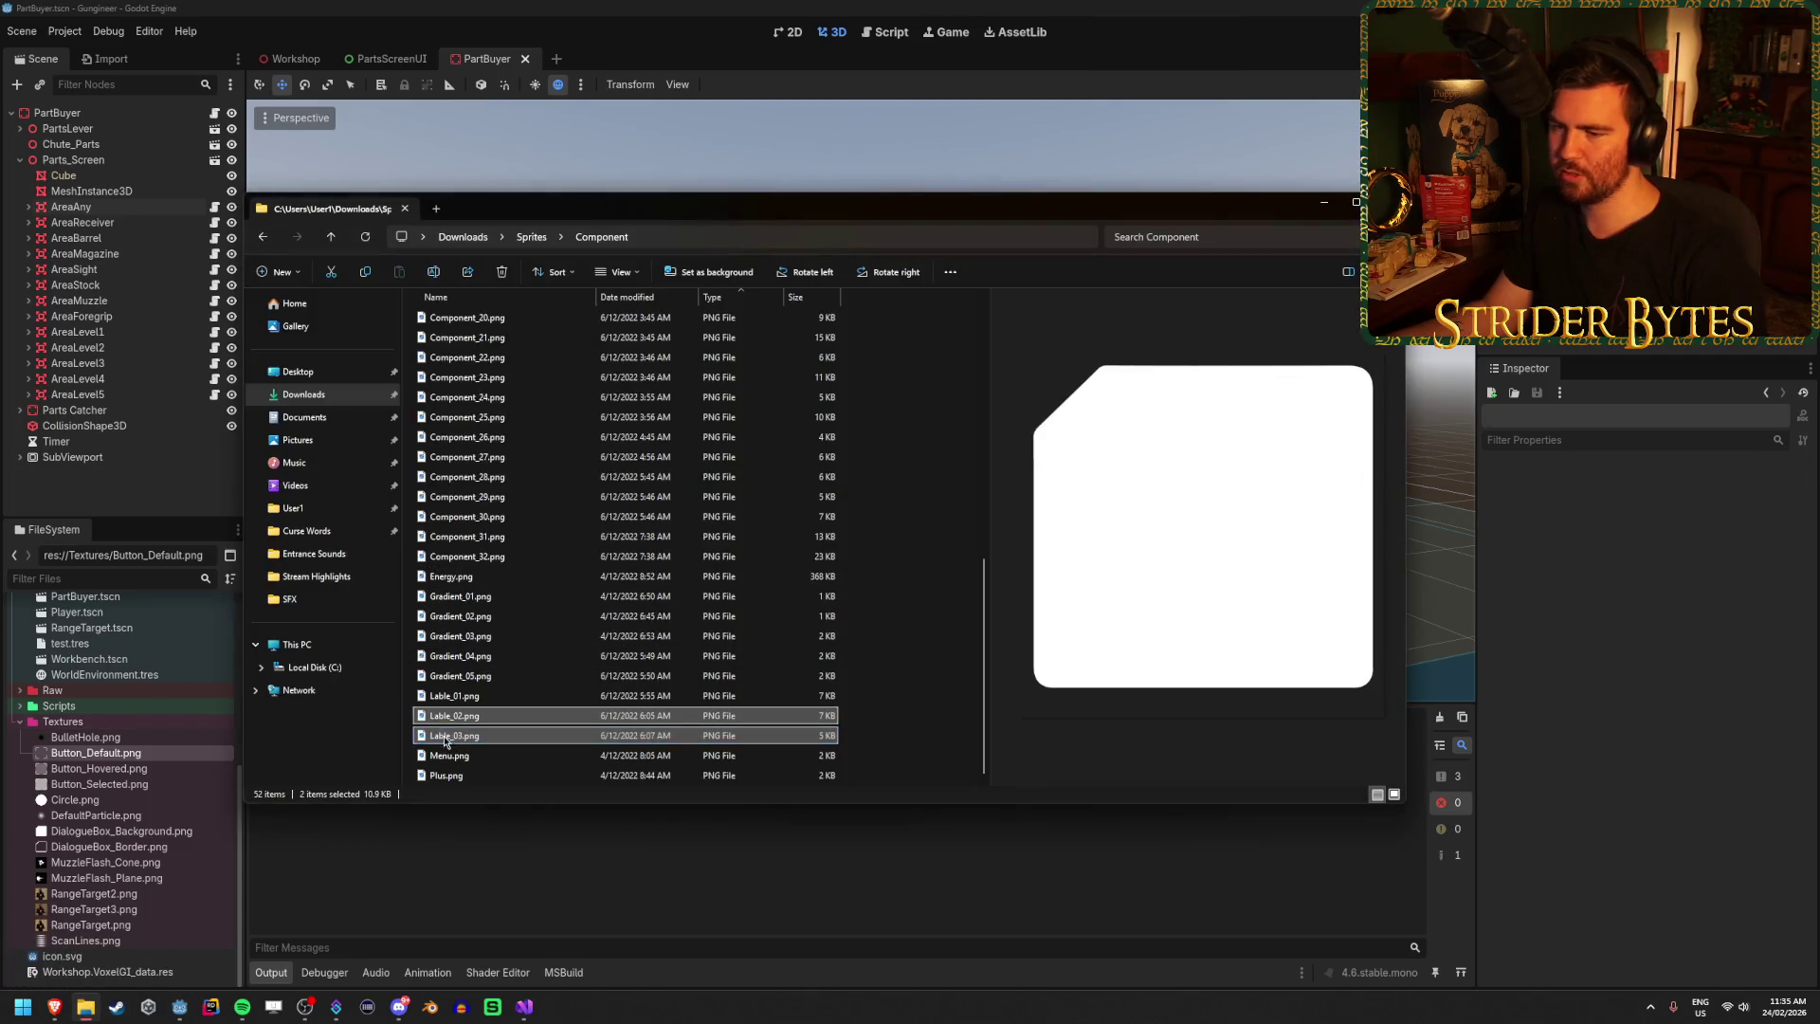
left_click(502, 691)
key("Up")
key("Up")
key("Up")
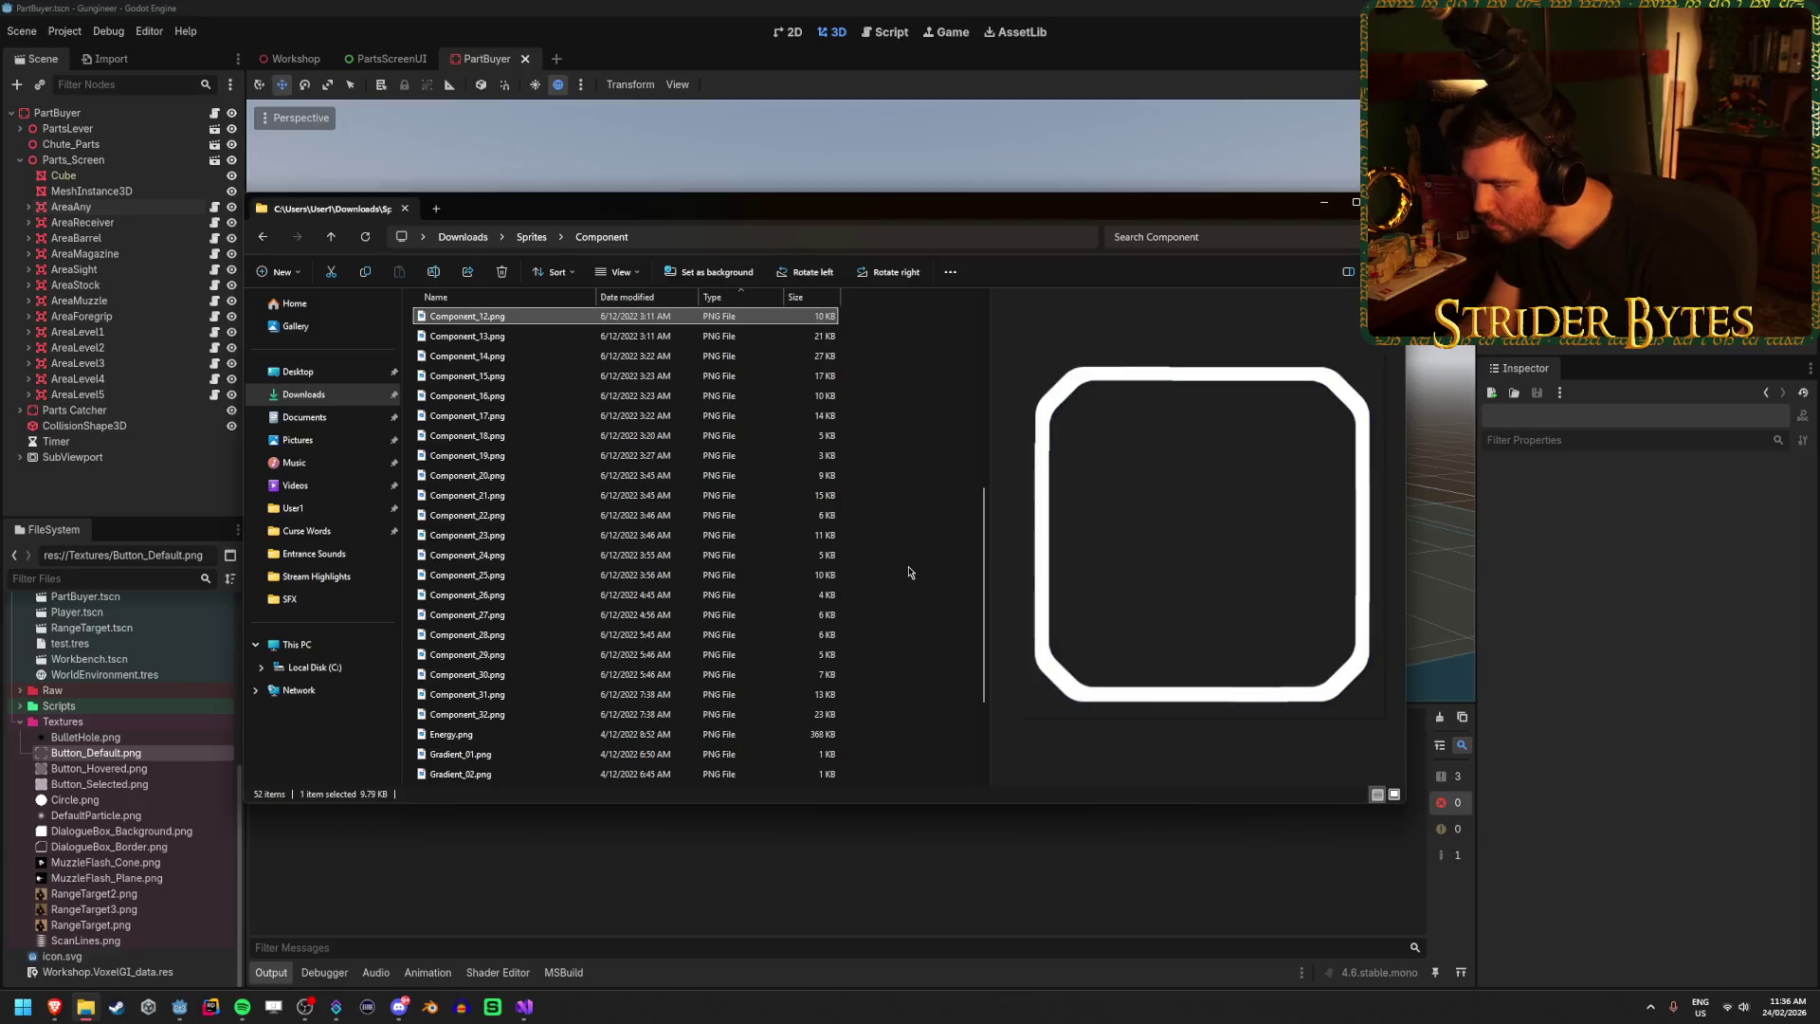
key("Down")
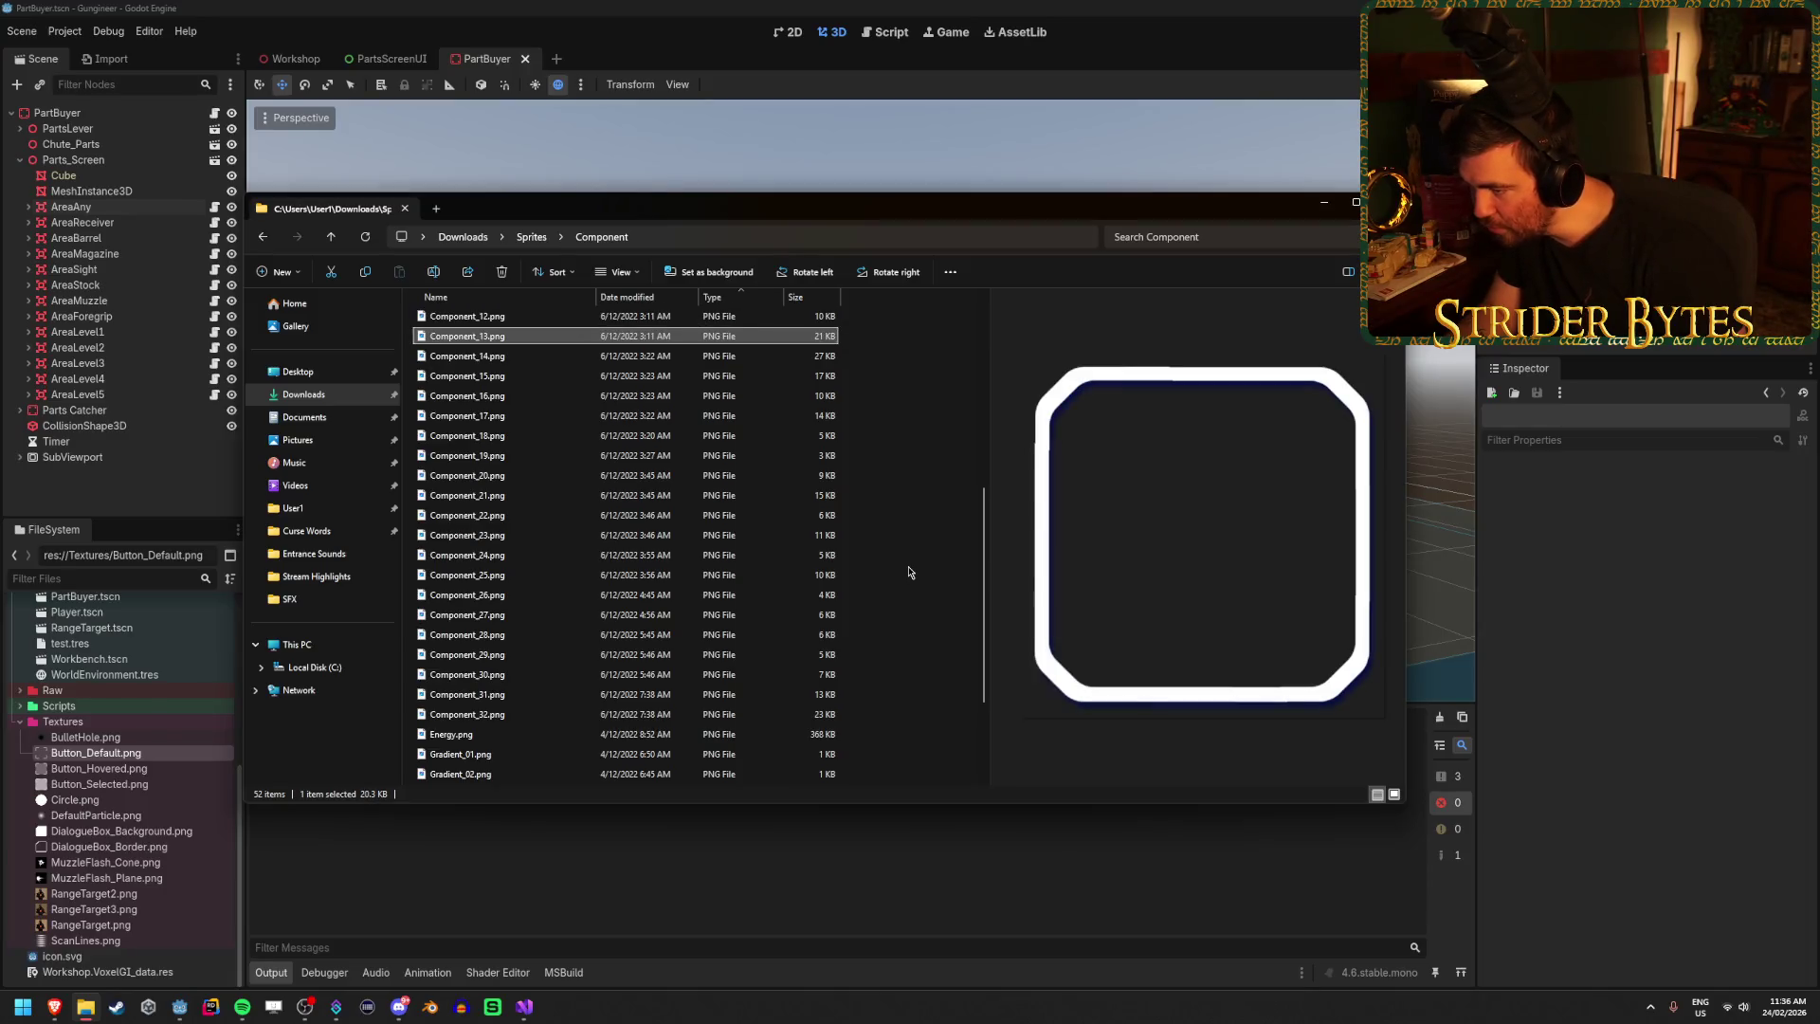
key("Up")
key("Up")
key("Down")
Copy Component_12.png into Godot's res://Textures folder.
mouse_move(616, 336)
left_mouse_down()
mouse_move(568, 341)
mouse_move(151, 721)
mouse_move(94, 728)
left_mouse_up()
left_click_drag(592, 449, 377, 449)
left_click_drag(114, 725, 114, 726)
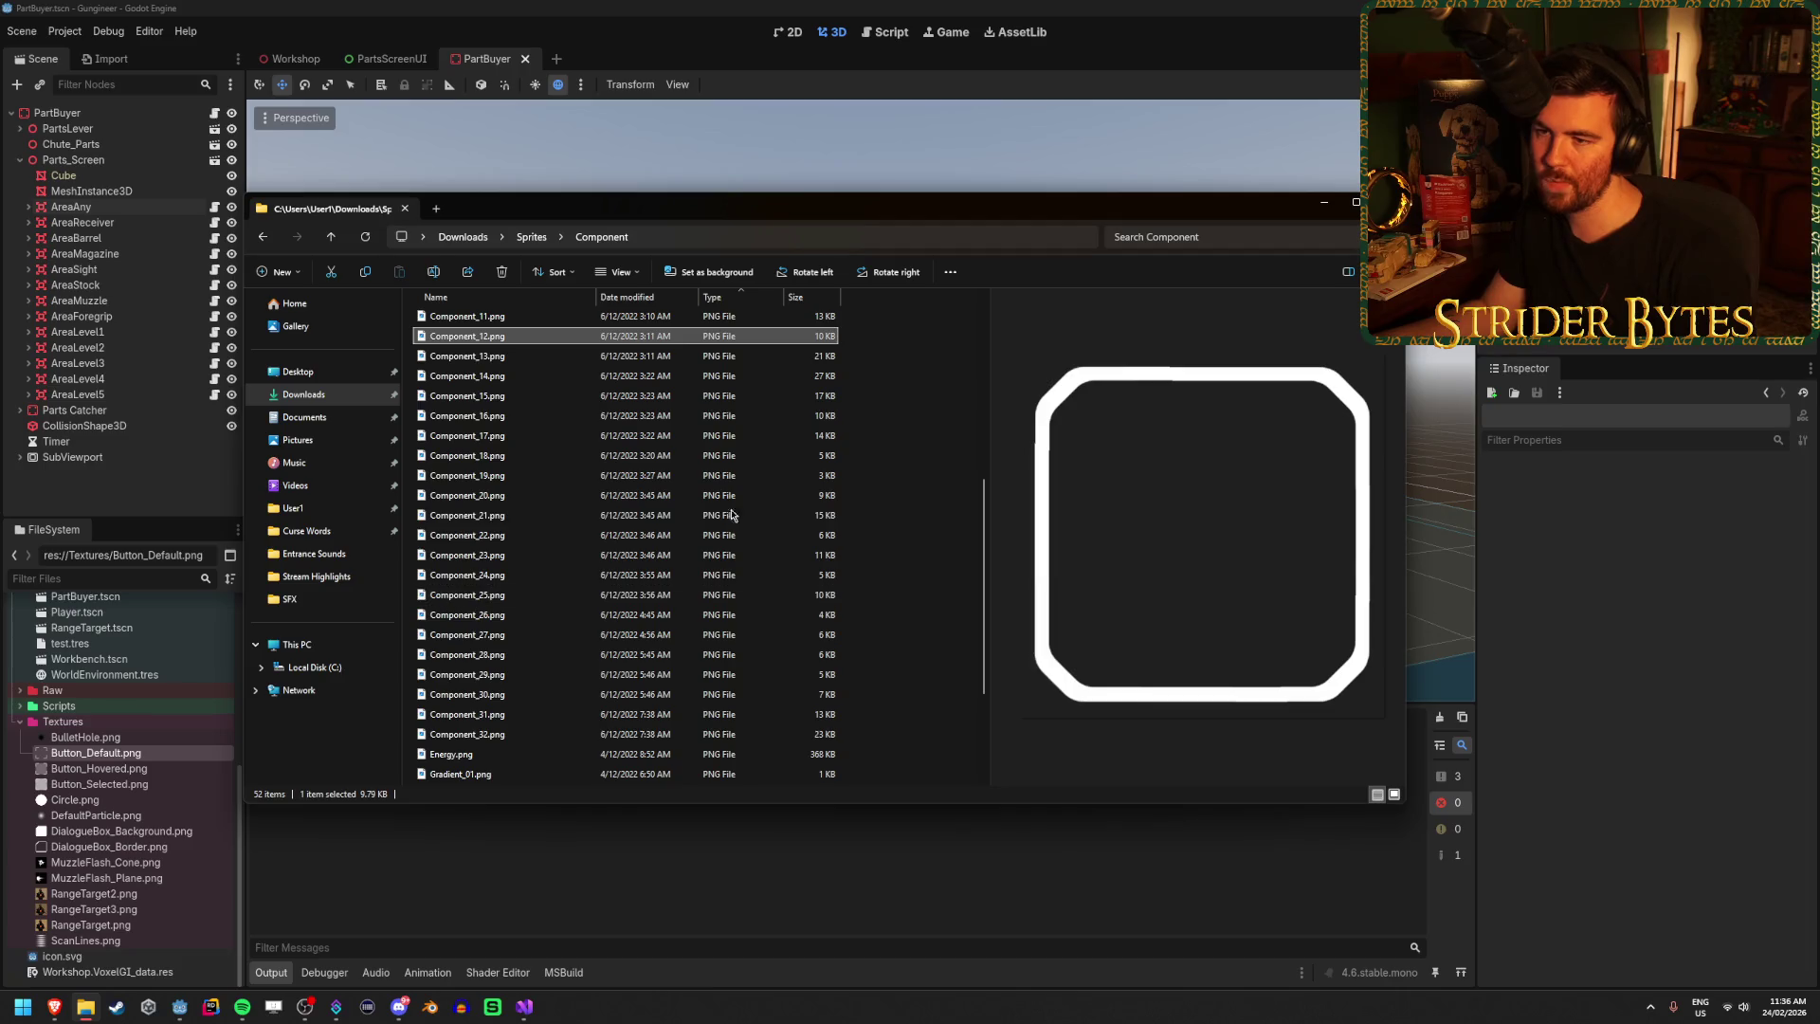
key("Up")
key("Down")
key("Up")
Add Component_11.png to Textures, then delete it from the project.
left_click_drag(517, 320, 95, 727)
key("Up")
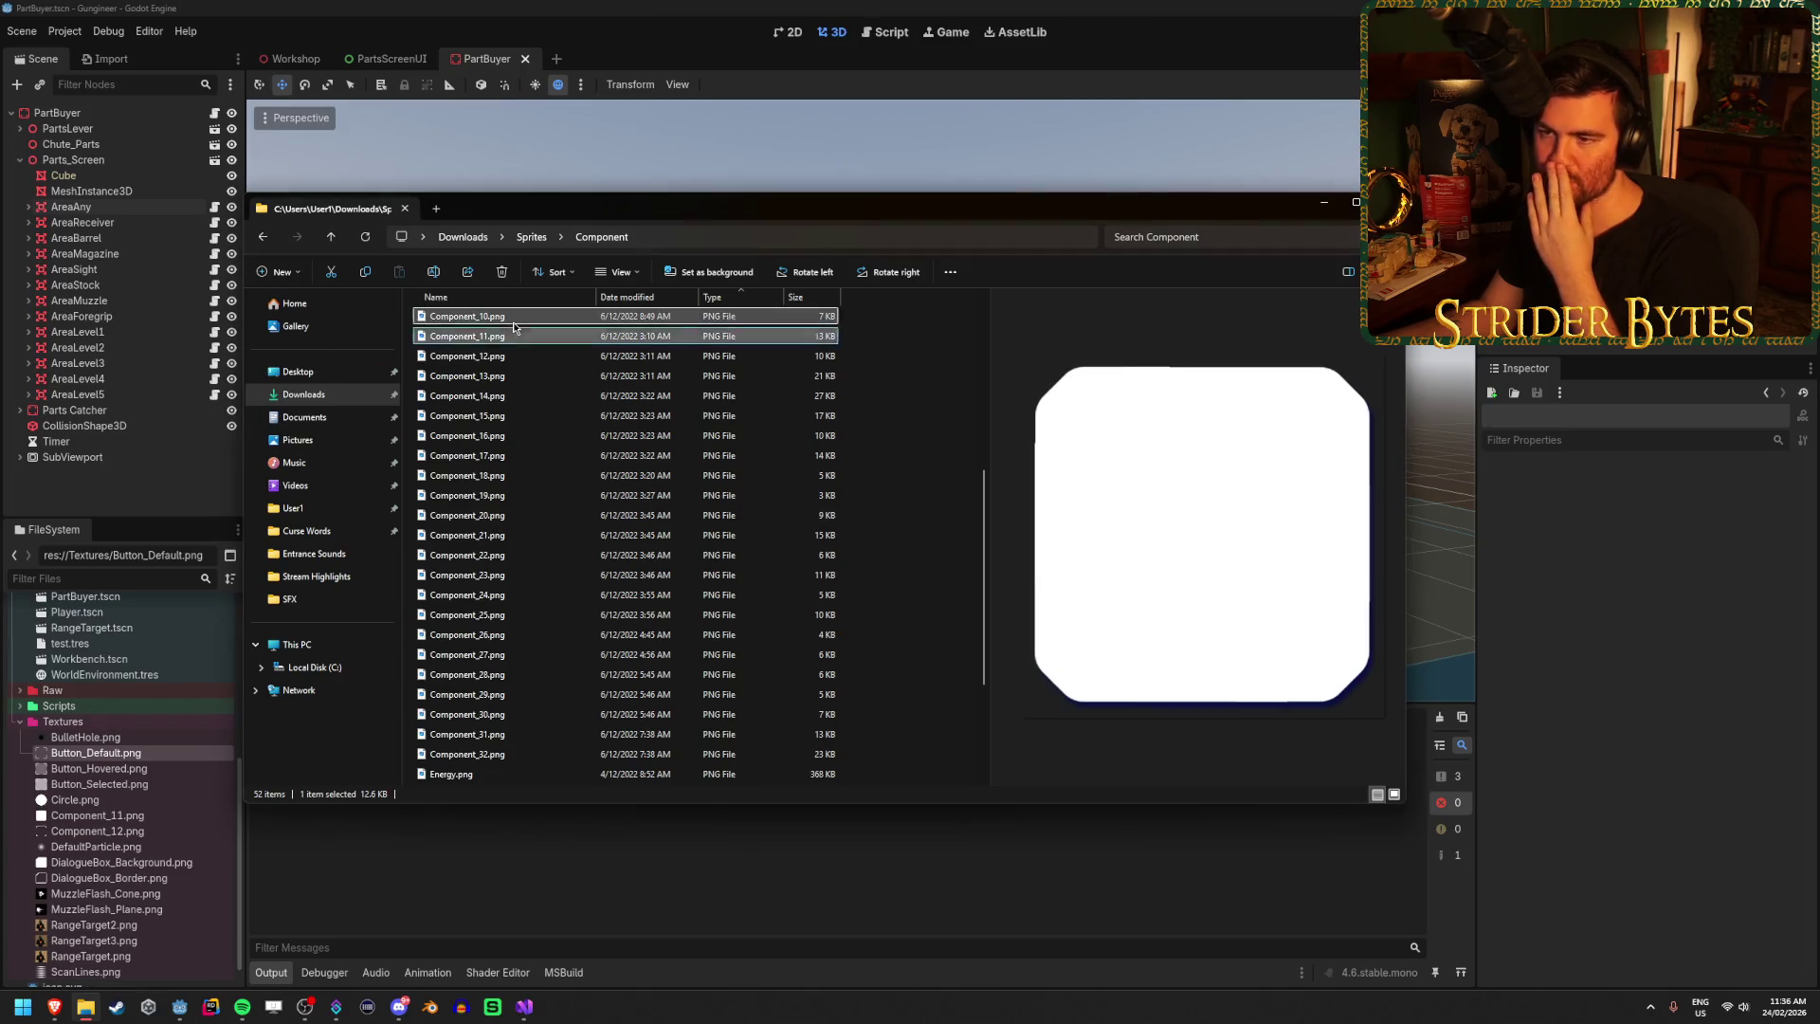
key("Down")
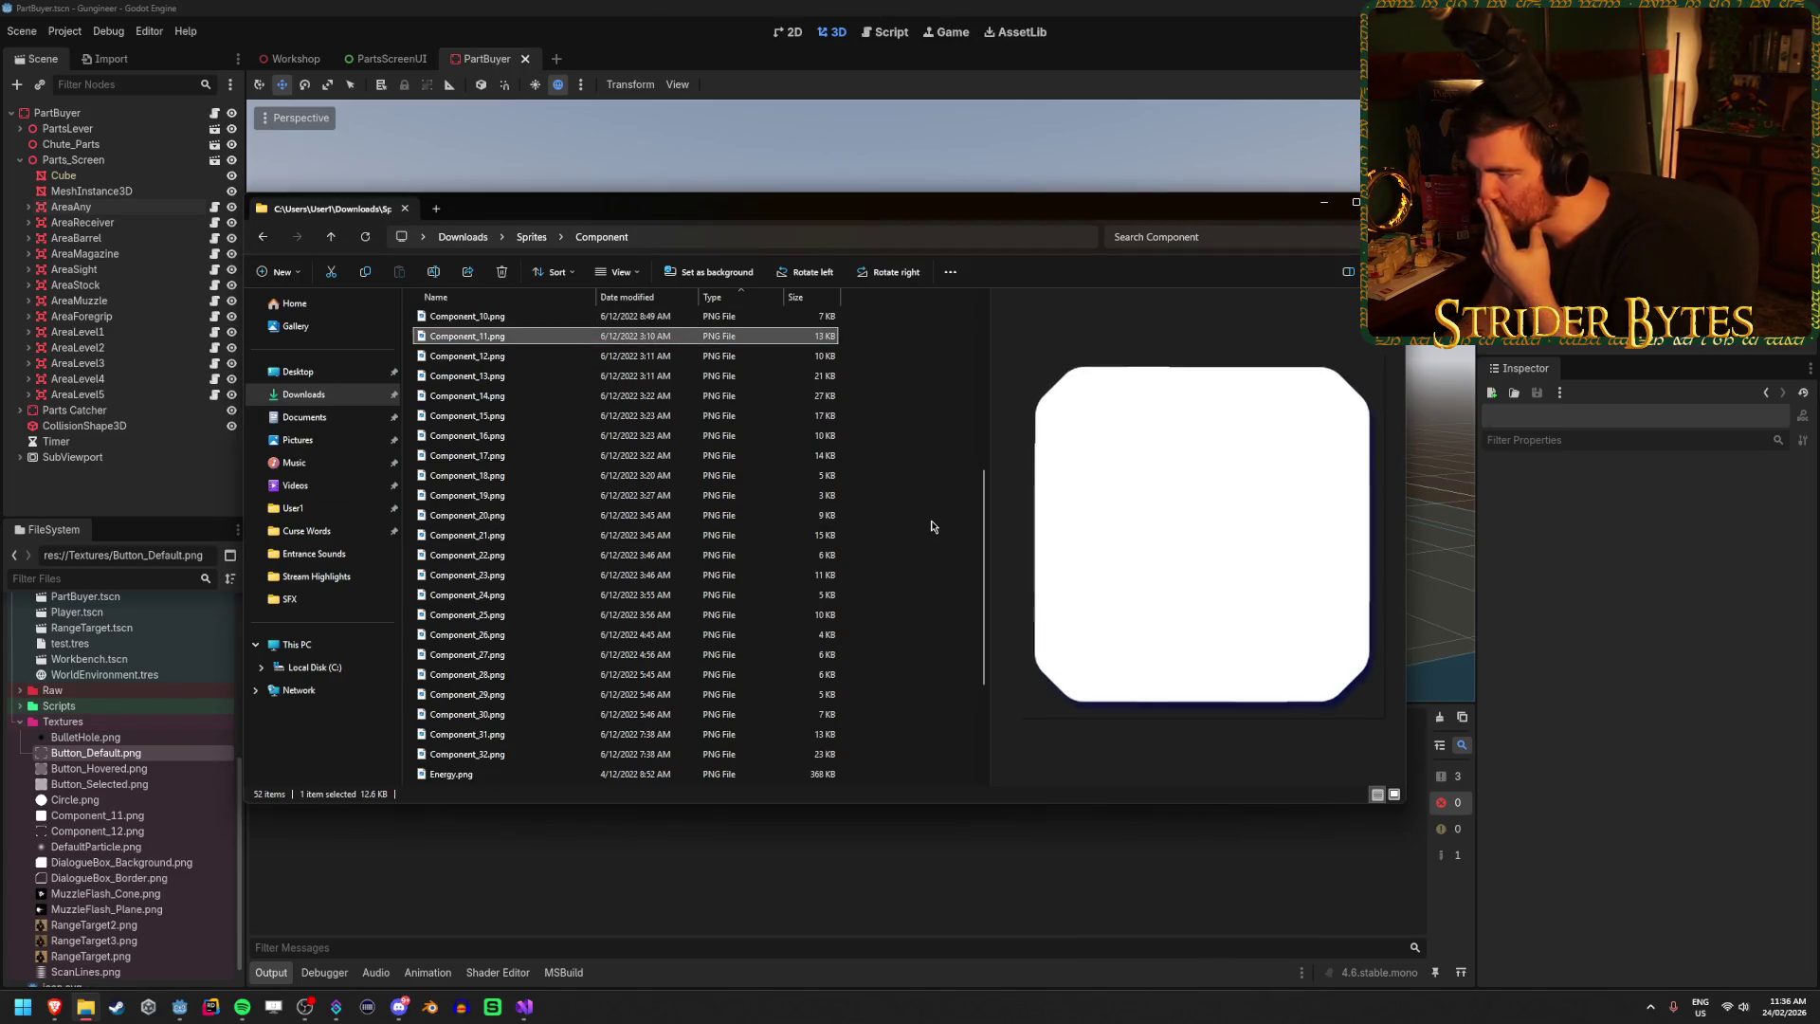
key("Up")
left_click(136, 815)
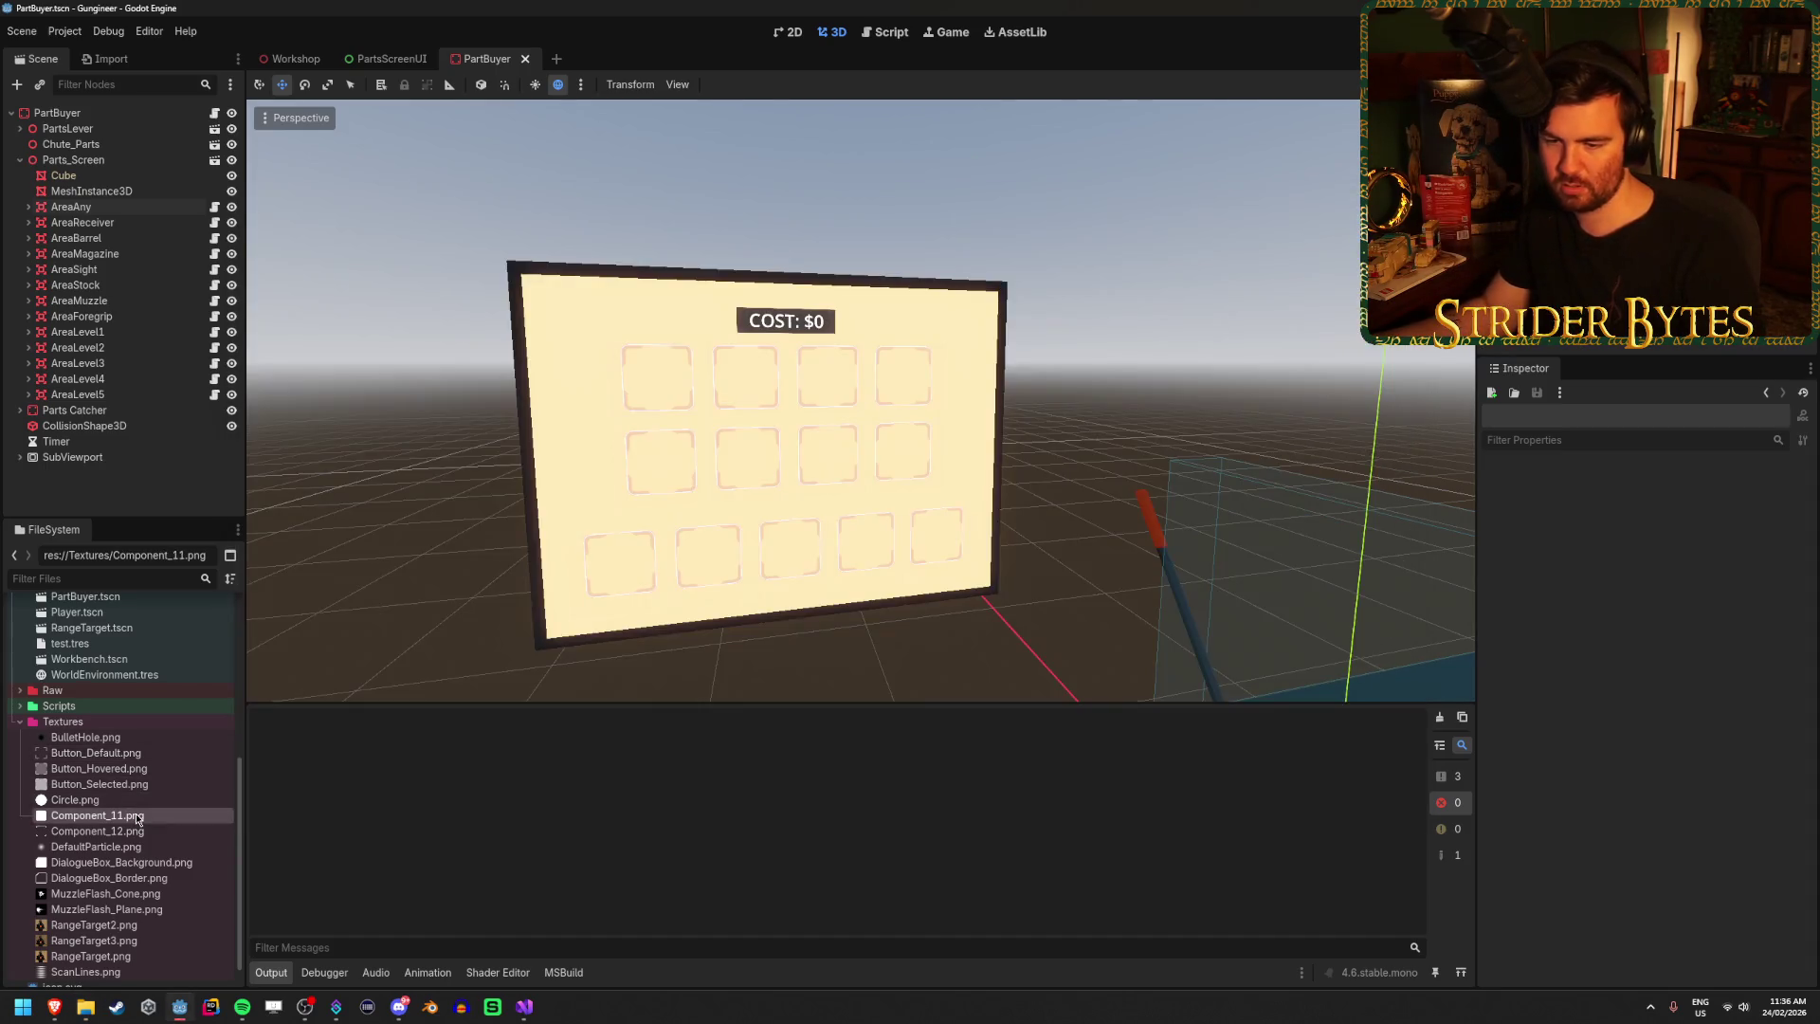
key("Delete")
key("Return")
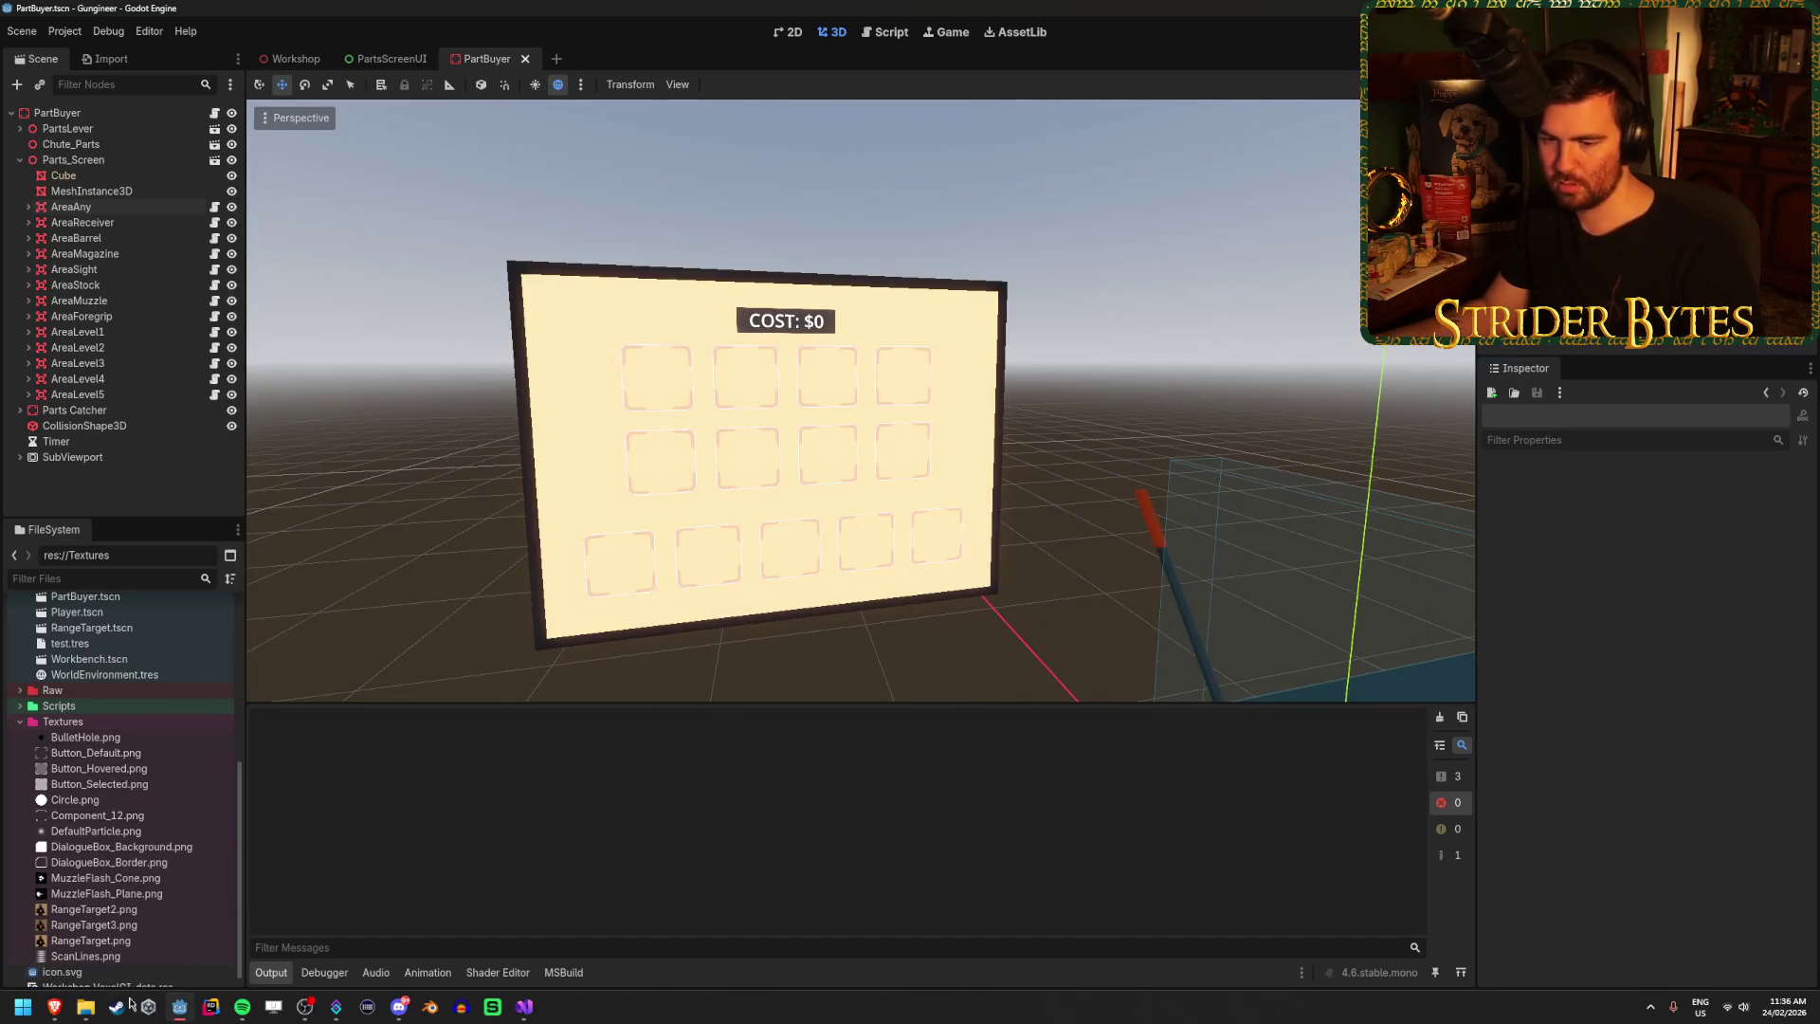
Copy Component_10.png into the project's Textures folder.
left_click(85, 1007)
mouse_move(464, 315)
left_mouse_down()
mouse_move(327, 317)
mouse_move(97, 724)
left_mouse_up()
left_click(775, 355)
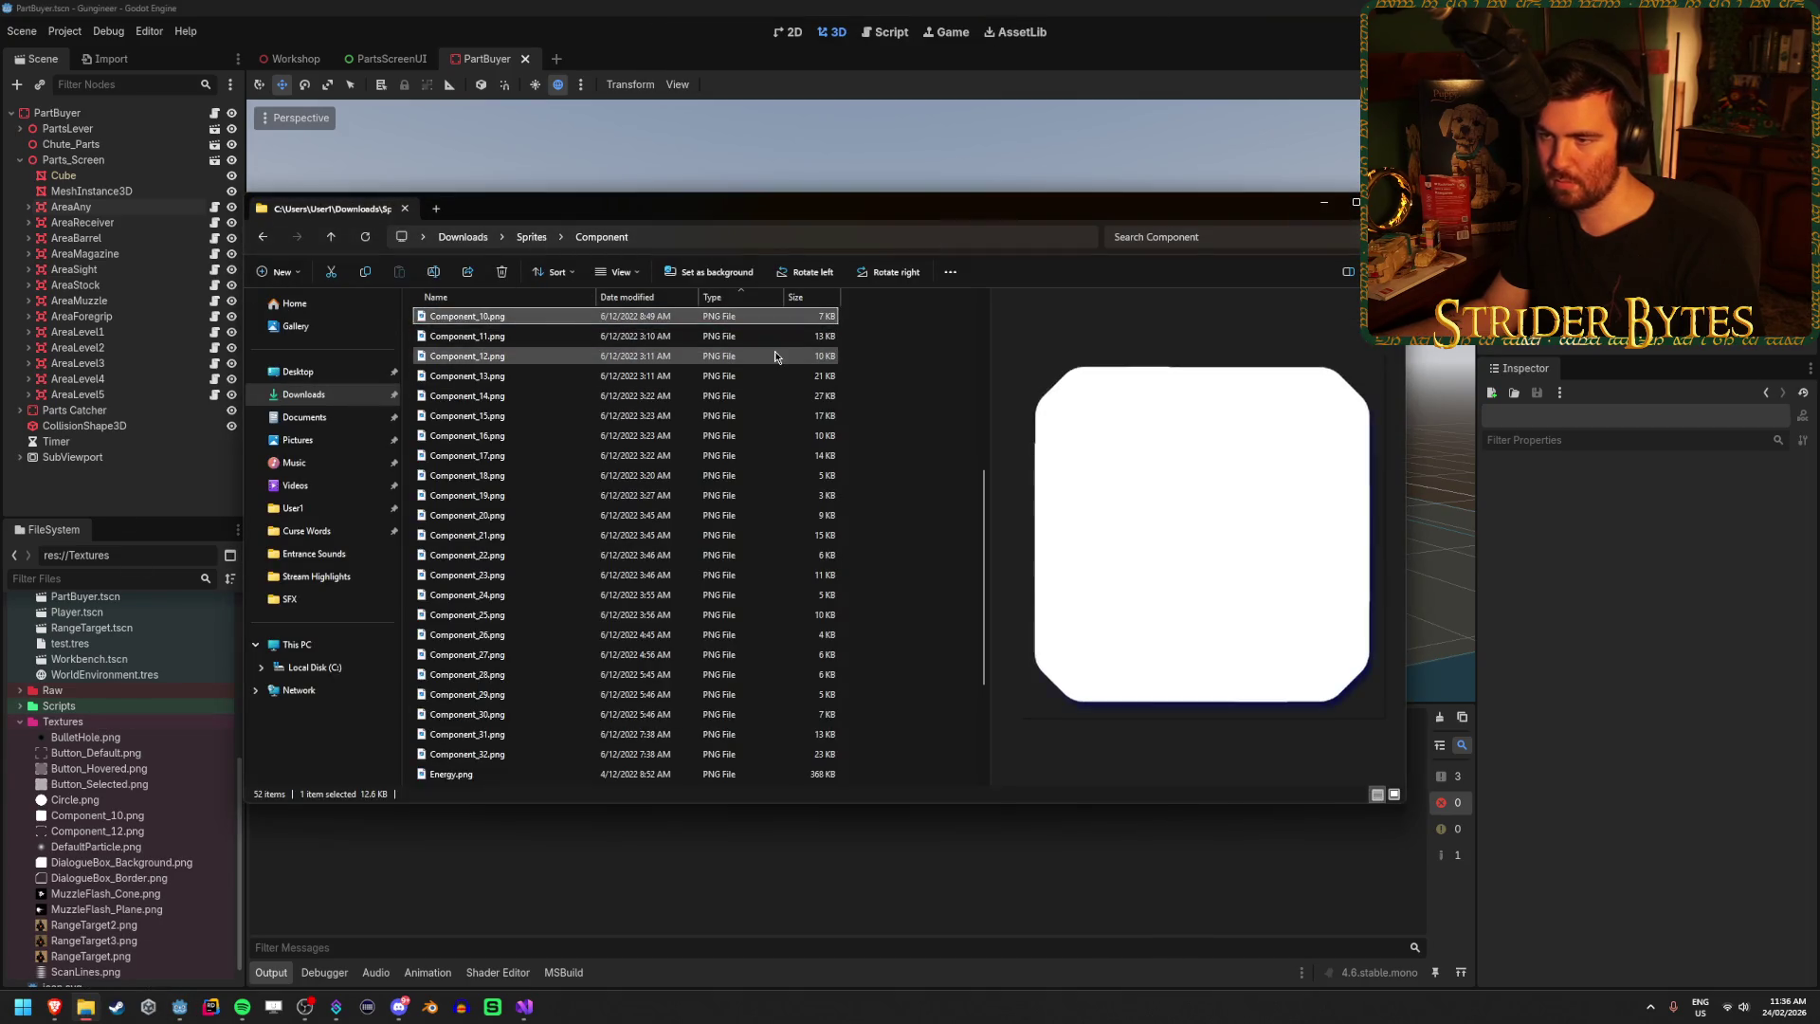
Browse the Button and Component sprite previews, then close the Explorer window.
key("Up")
key("Up")
key("Up")
key("Up")
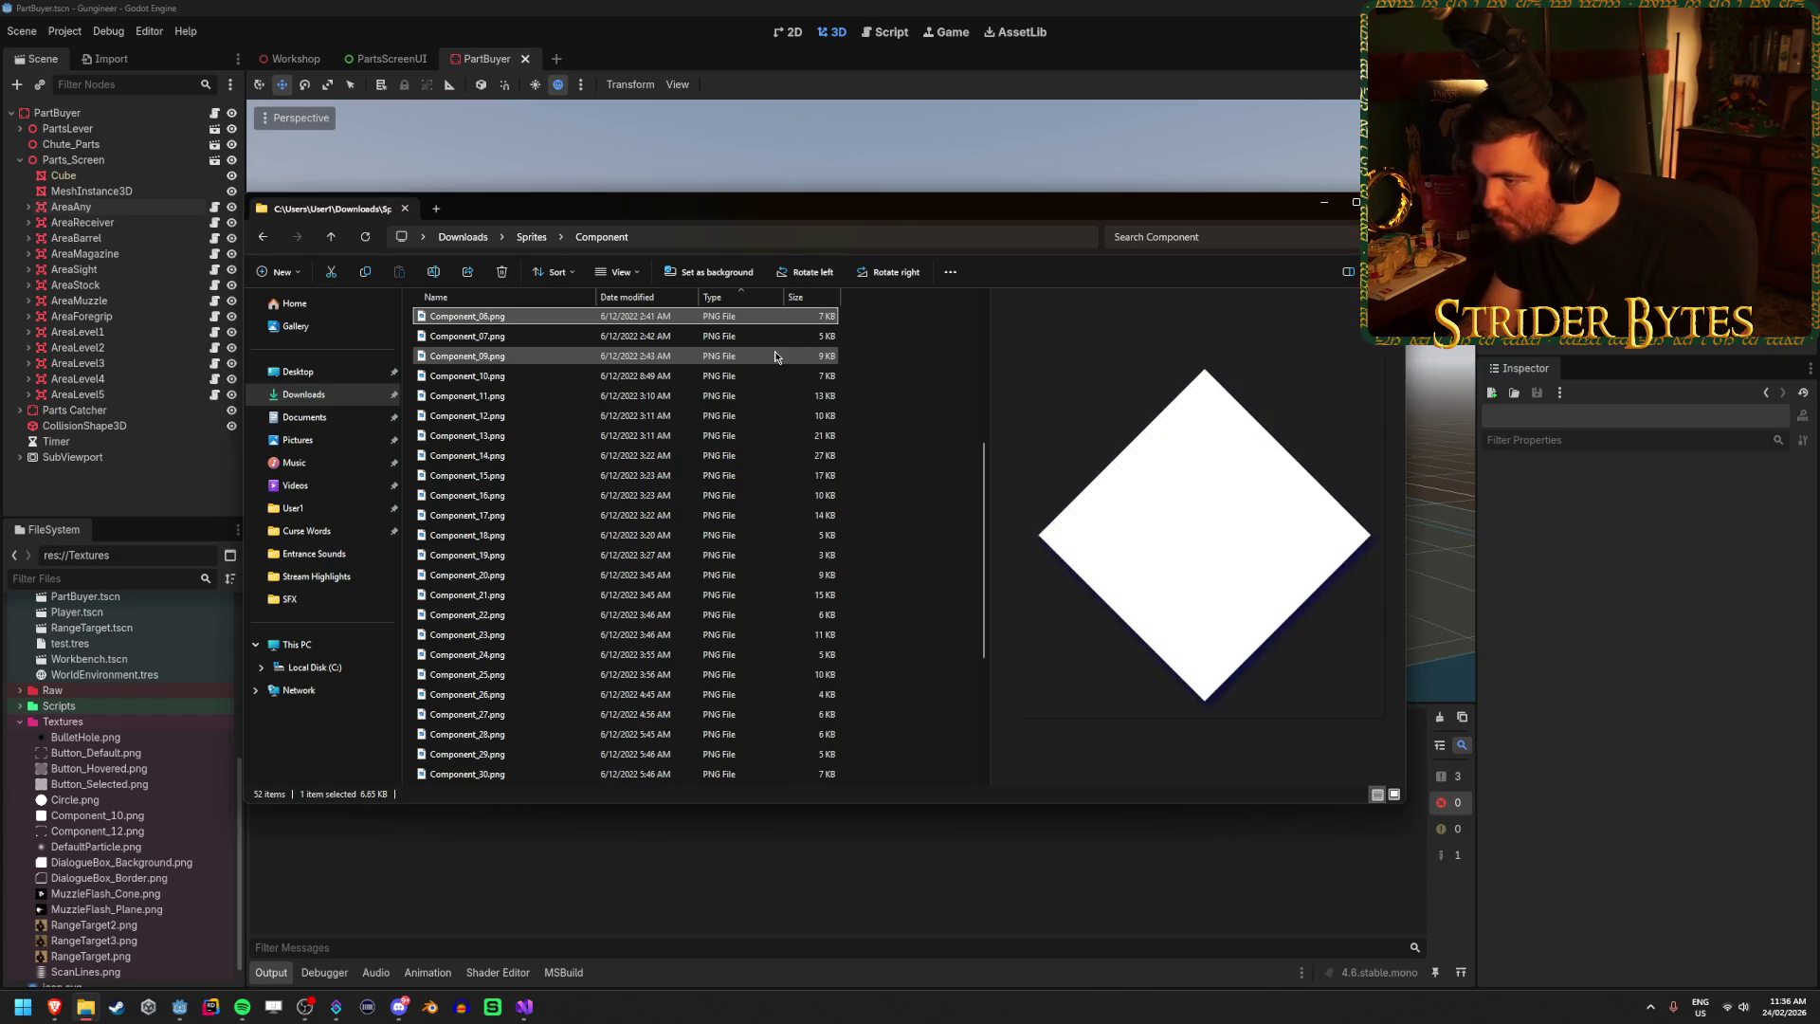
key("Up")
key("Up")
key("Up")
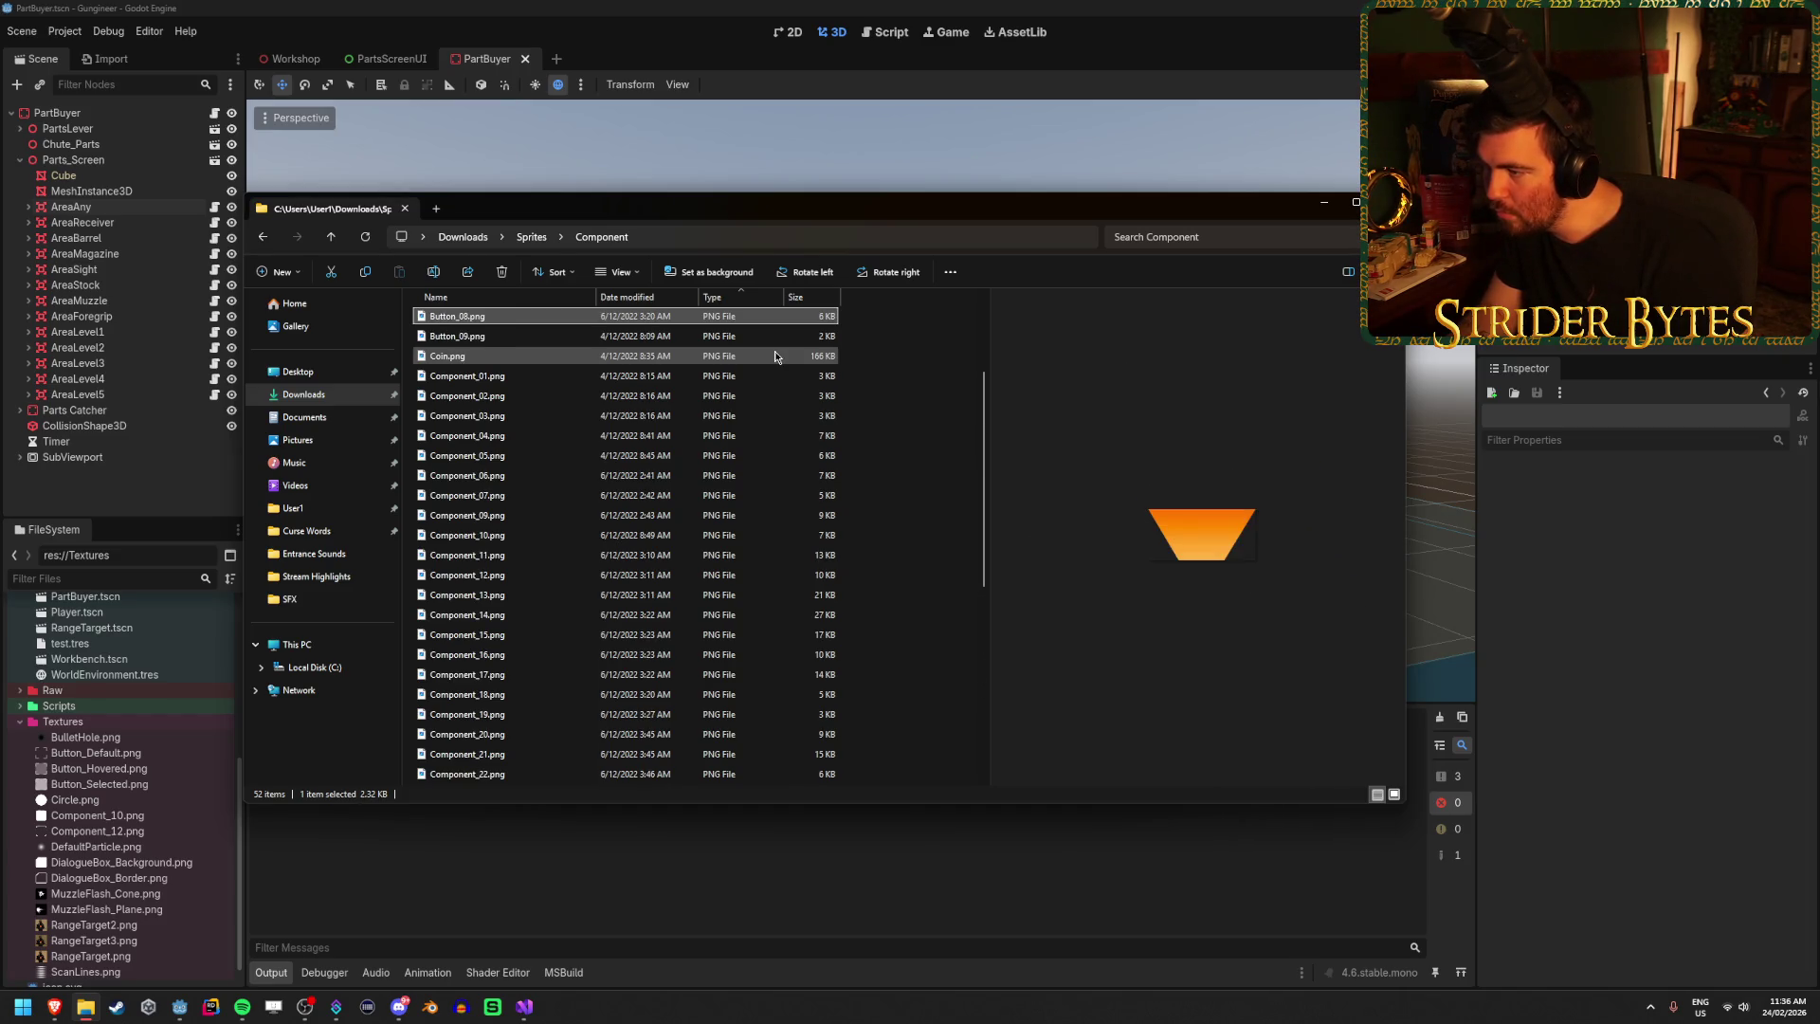
key("Down")
key("Down")
key("Down")
key("Down")
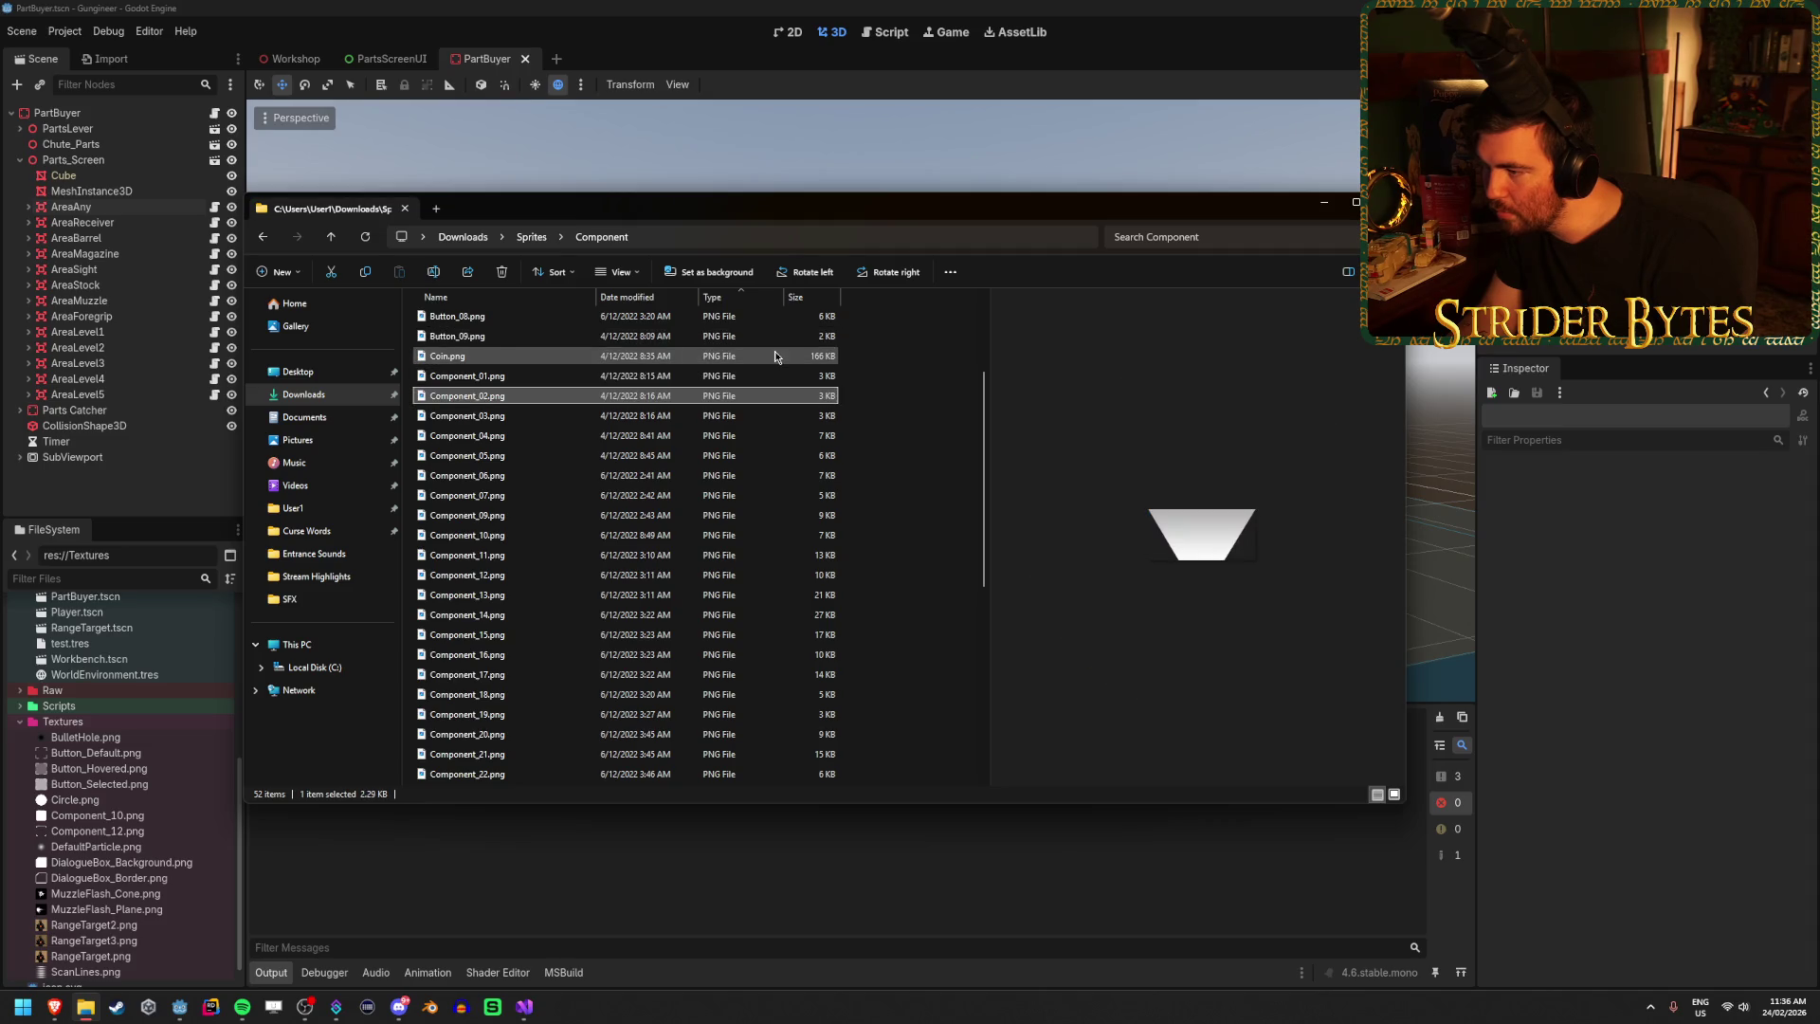
key("Up")
key("Up")
key("Up")
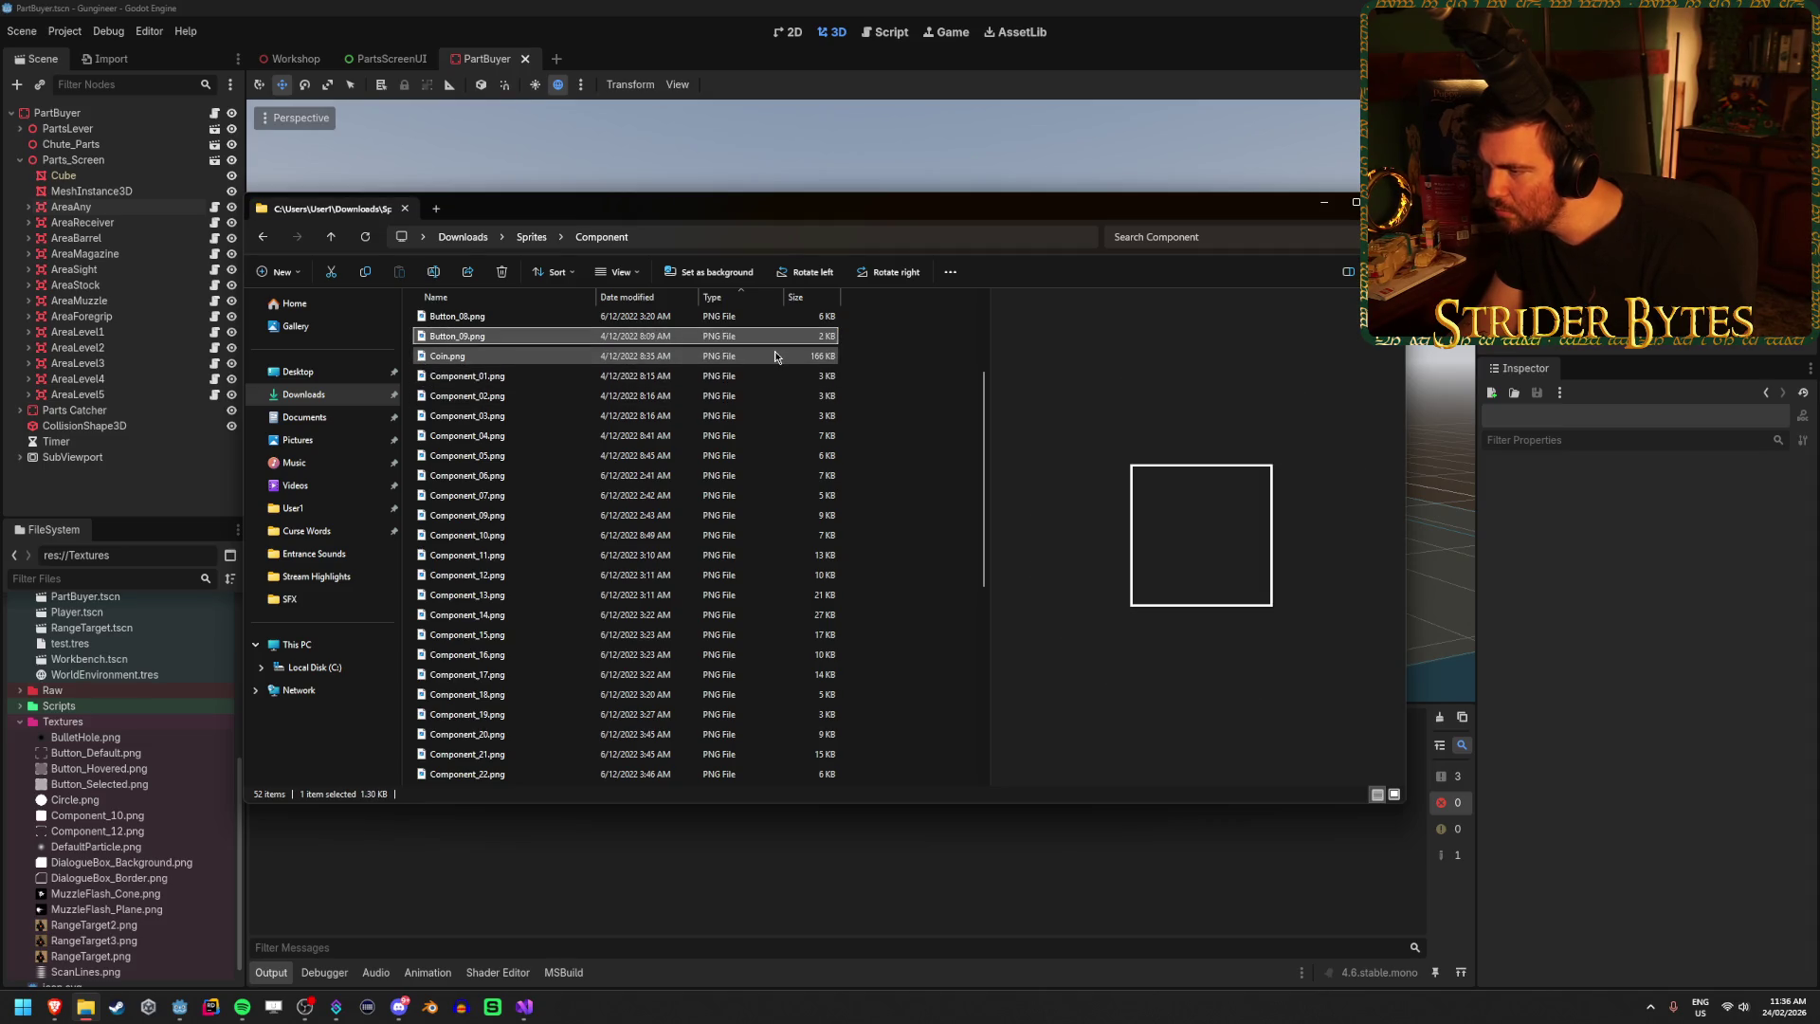
key("Up")
key("Up")
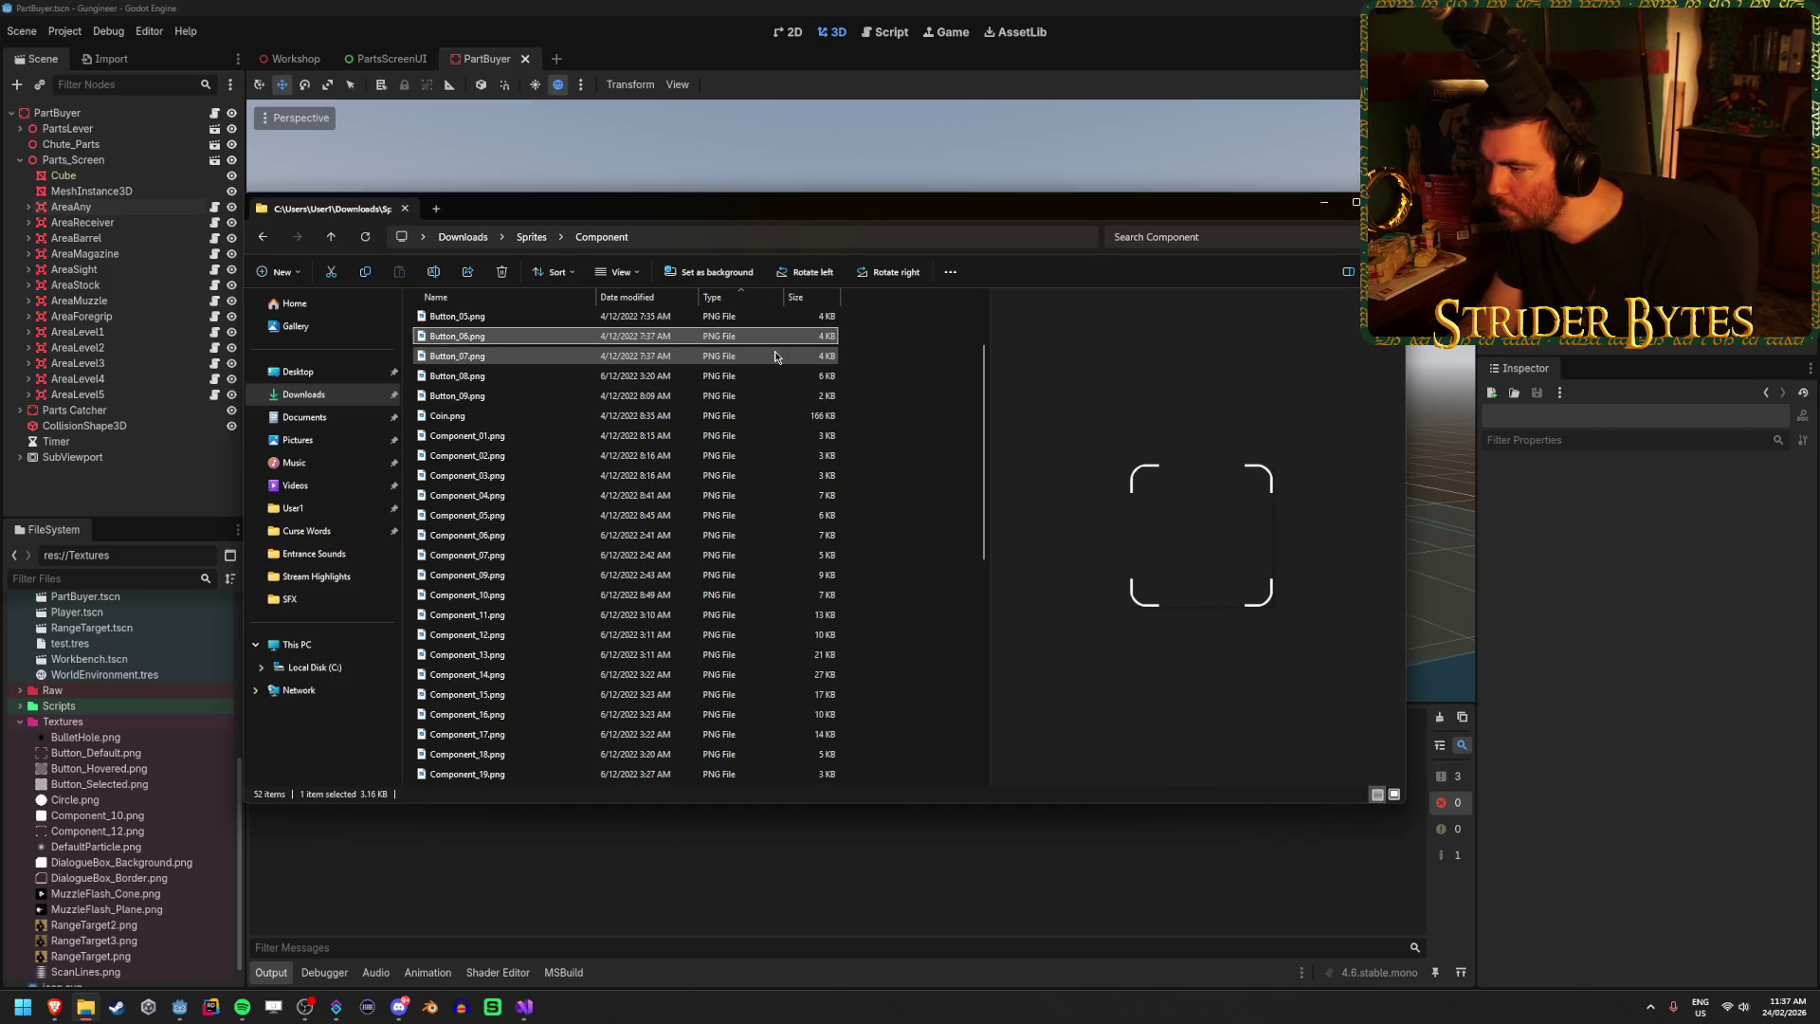
key("Up")
key("Up")
key("Up")
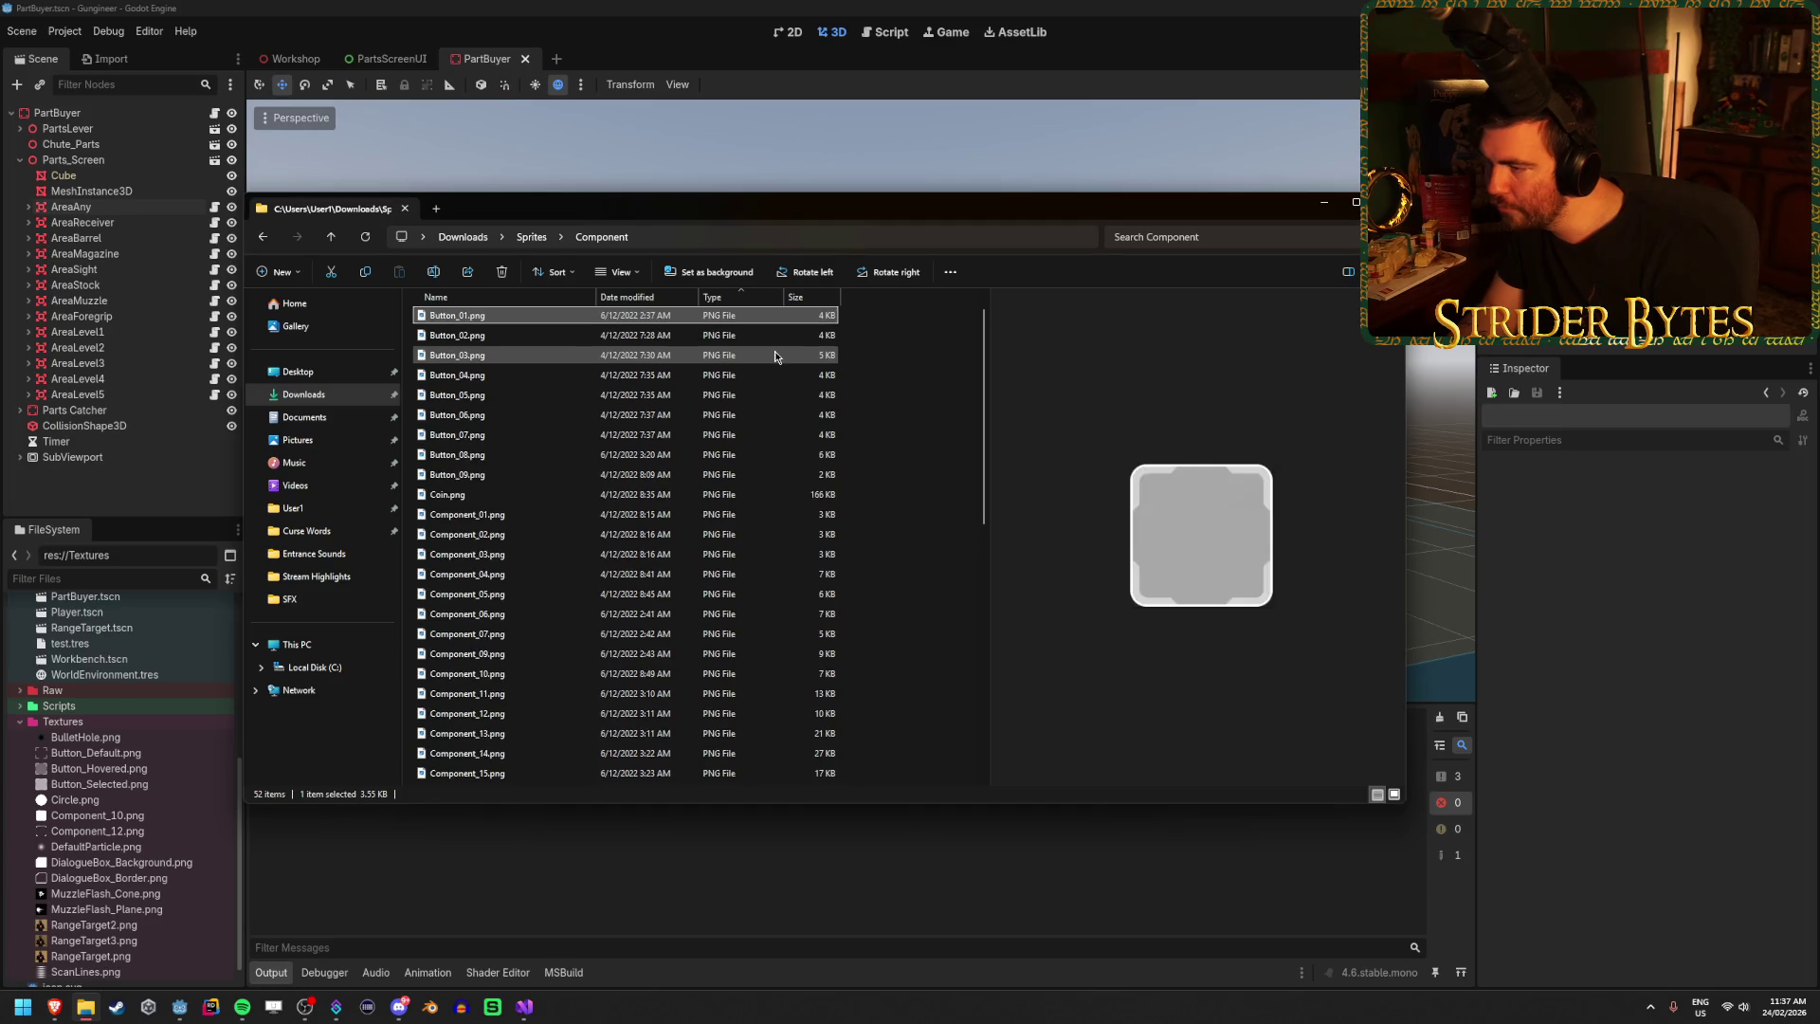
key("Down")
key("Down")
key("Down")
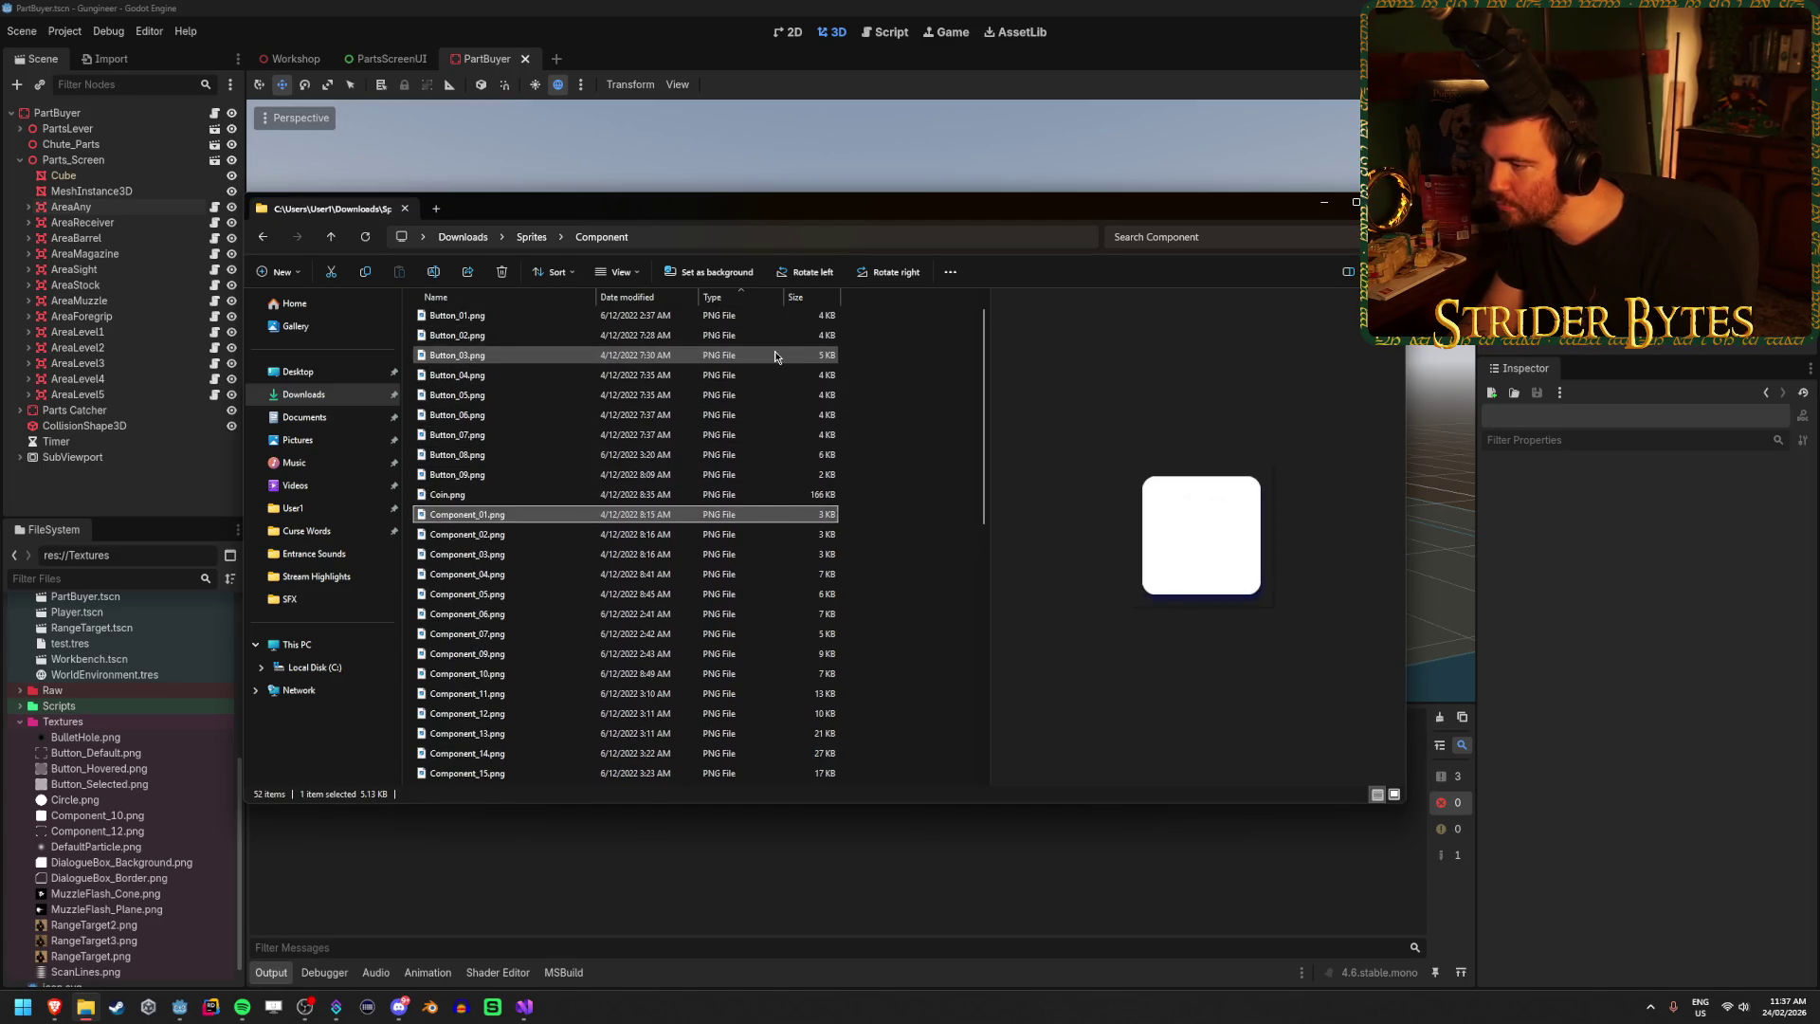
key("Down")
key("Down")
key("Down")
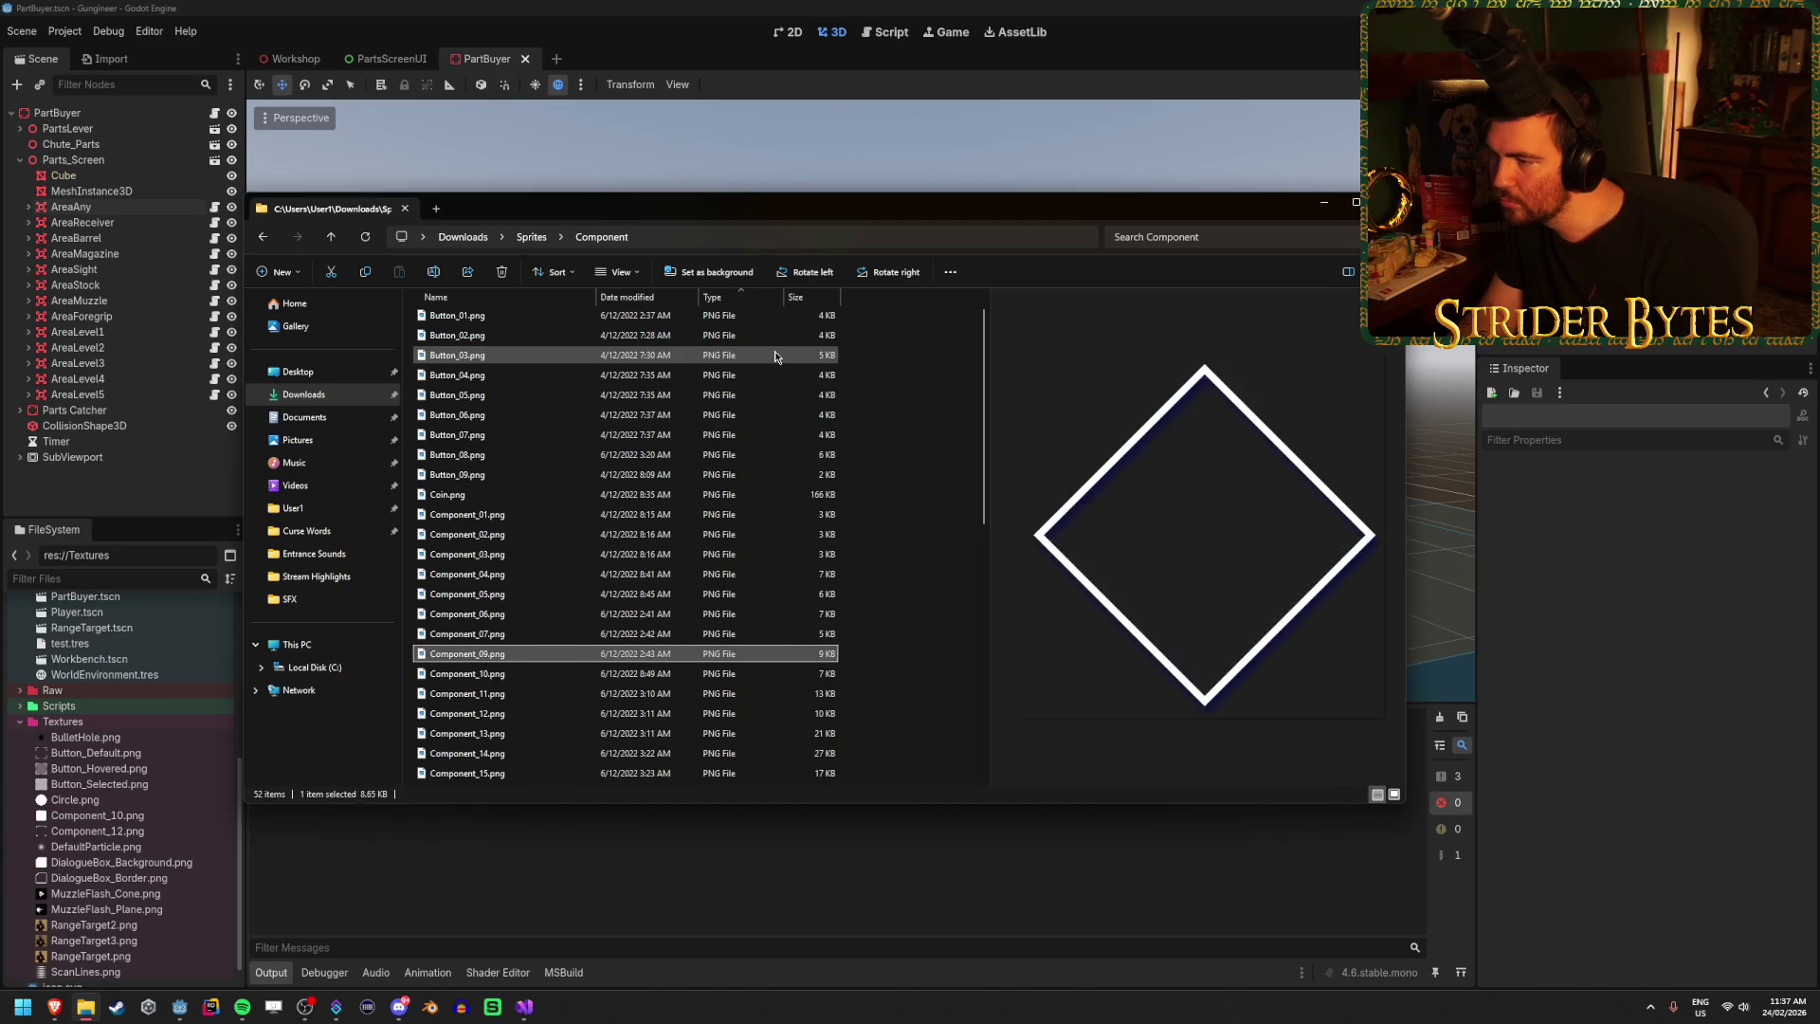
key("Down")
key("Down")
key("Down")
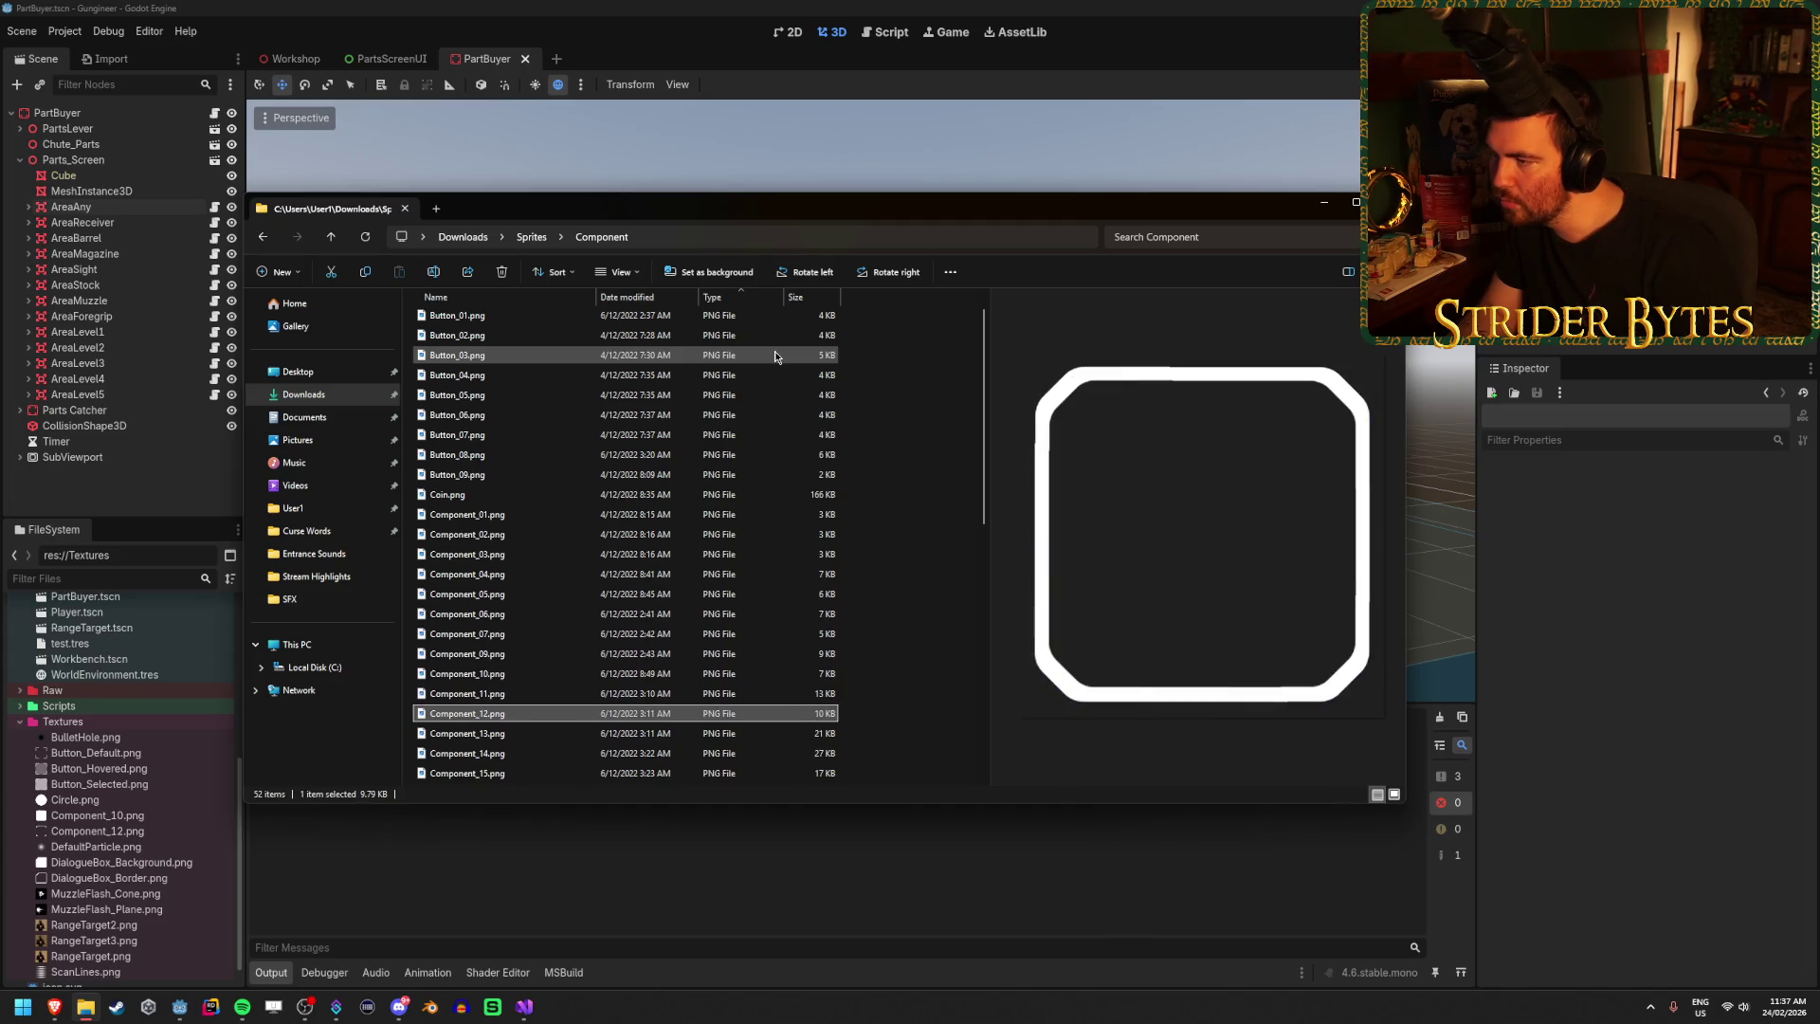
key("Down")
key("Up")
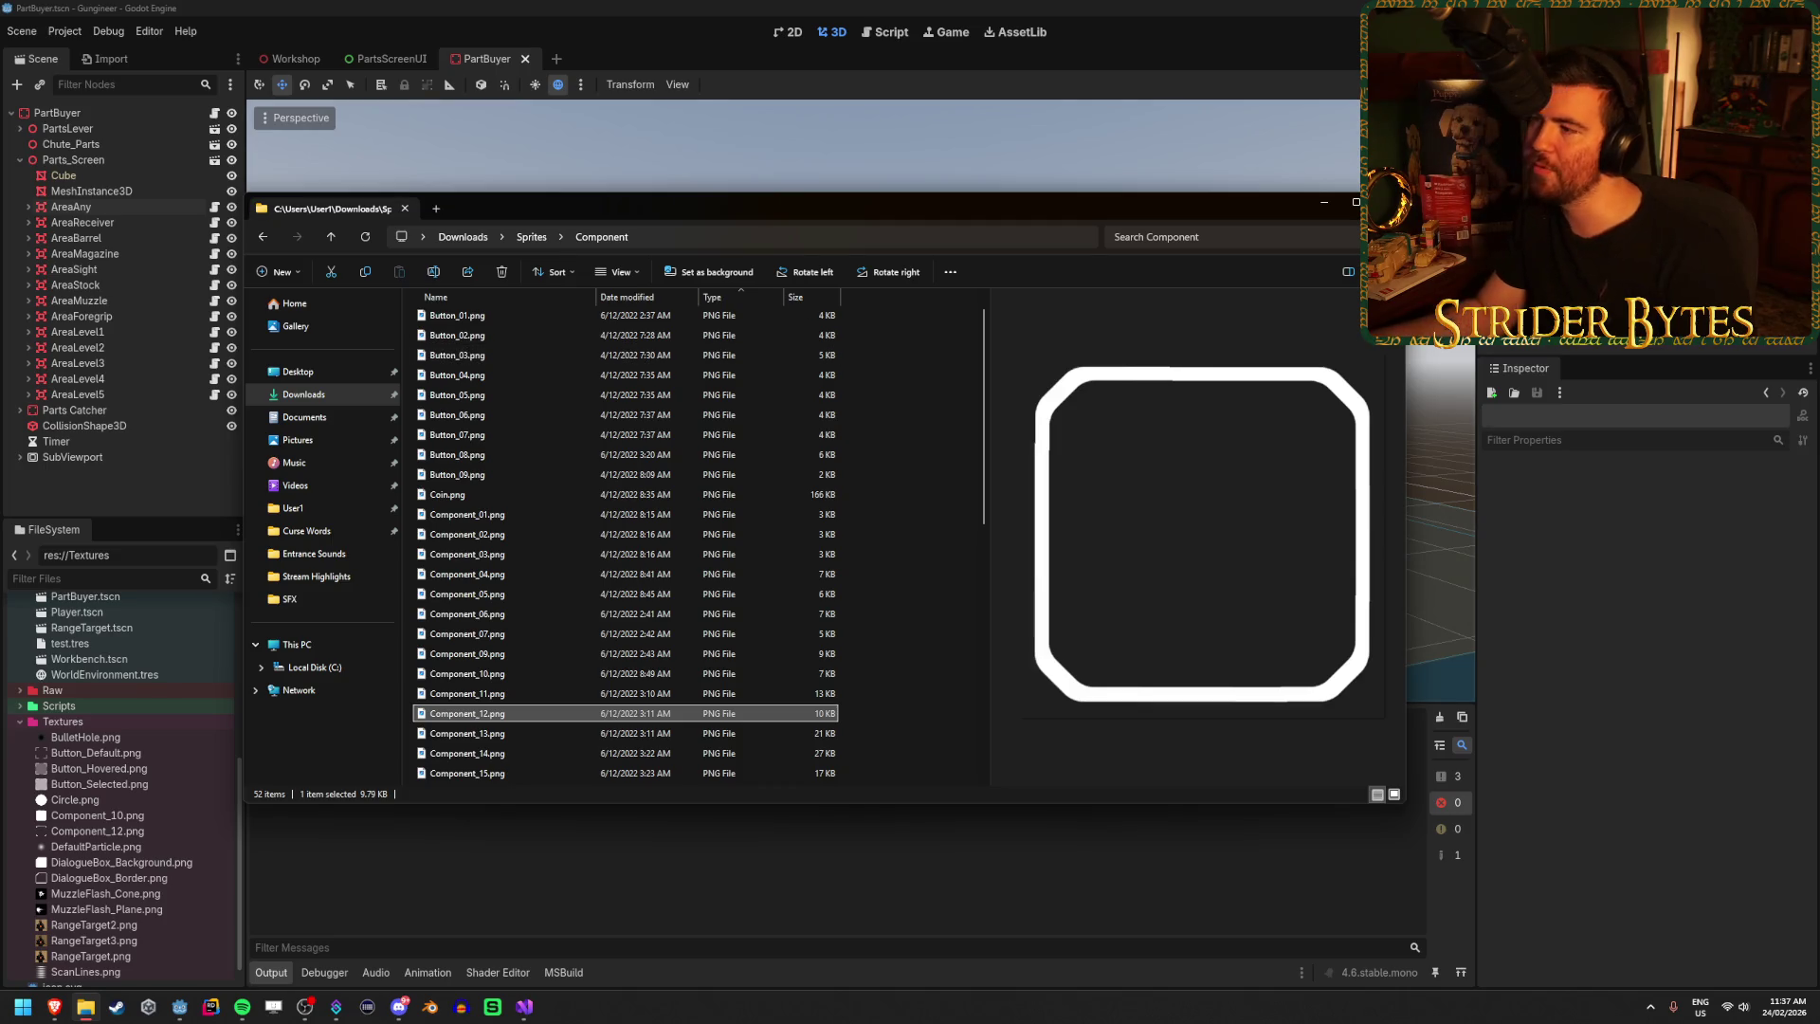
left_click(1388, 202)
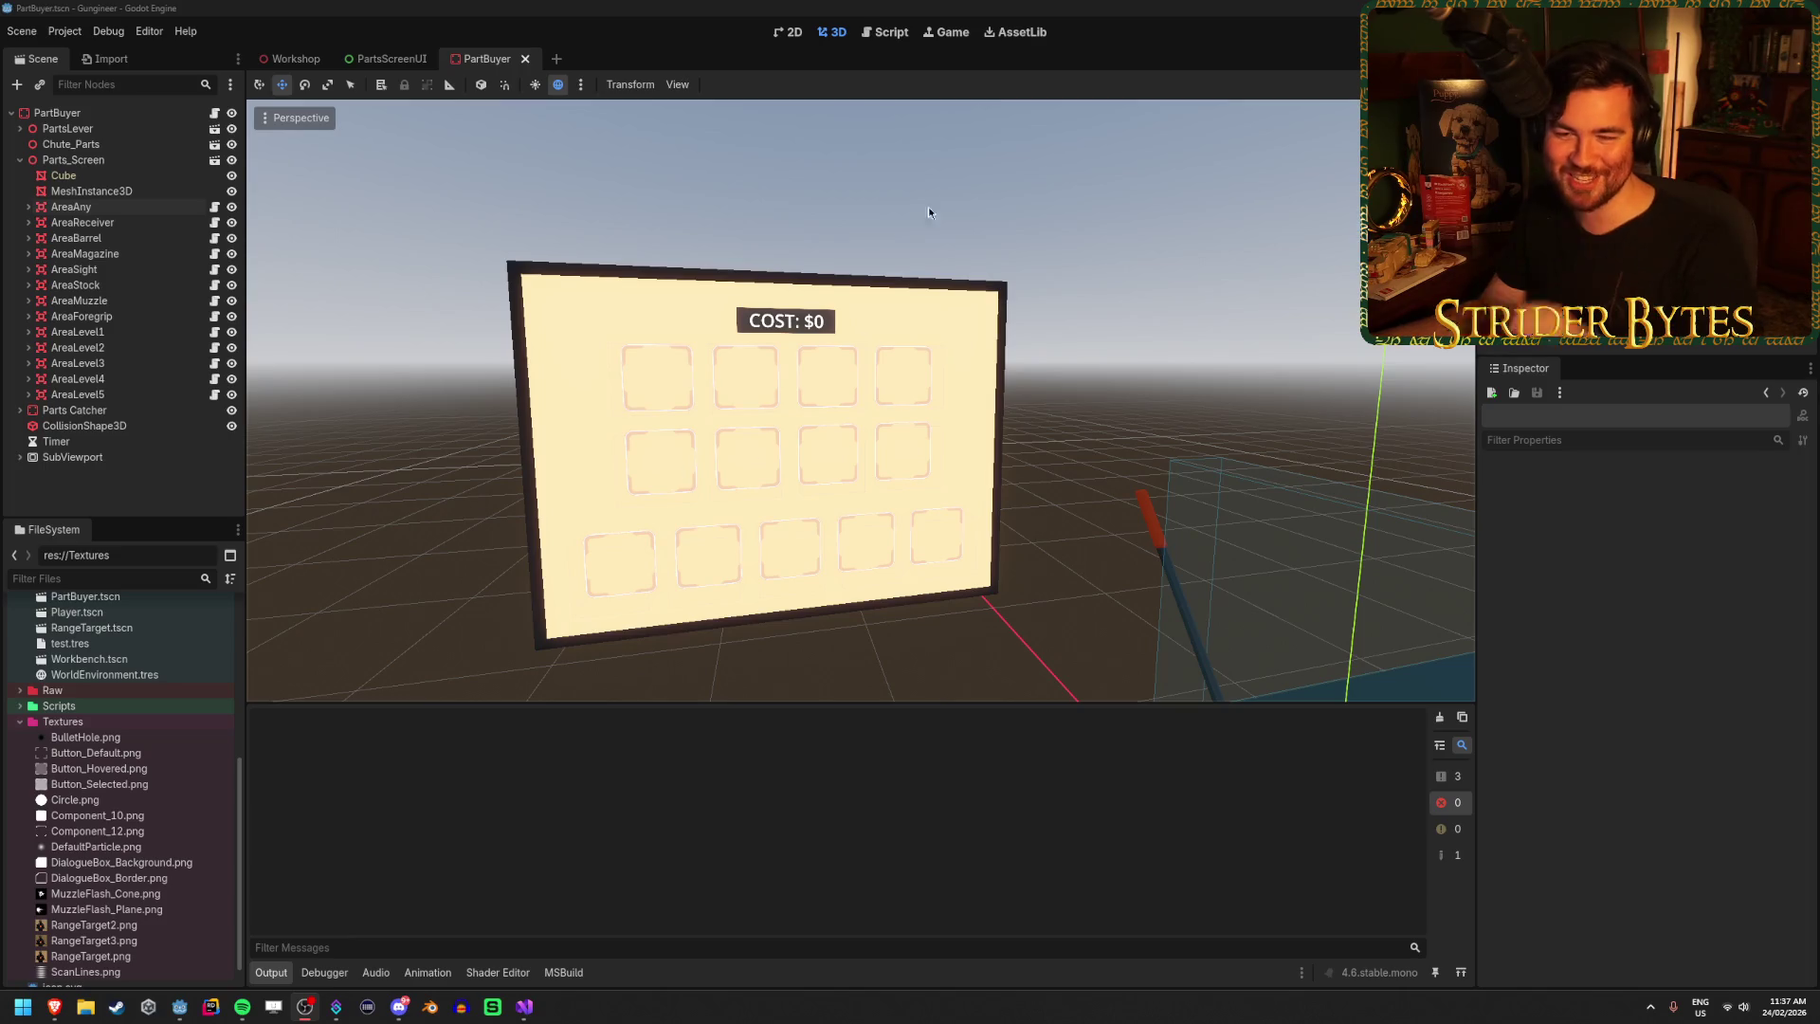
Launch the game and walk up to the parts screen.
key("alt+Tab")
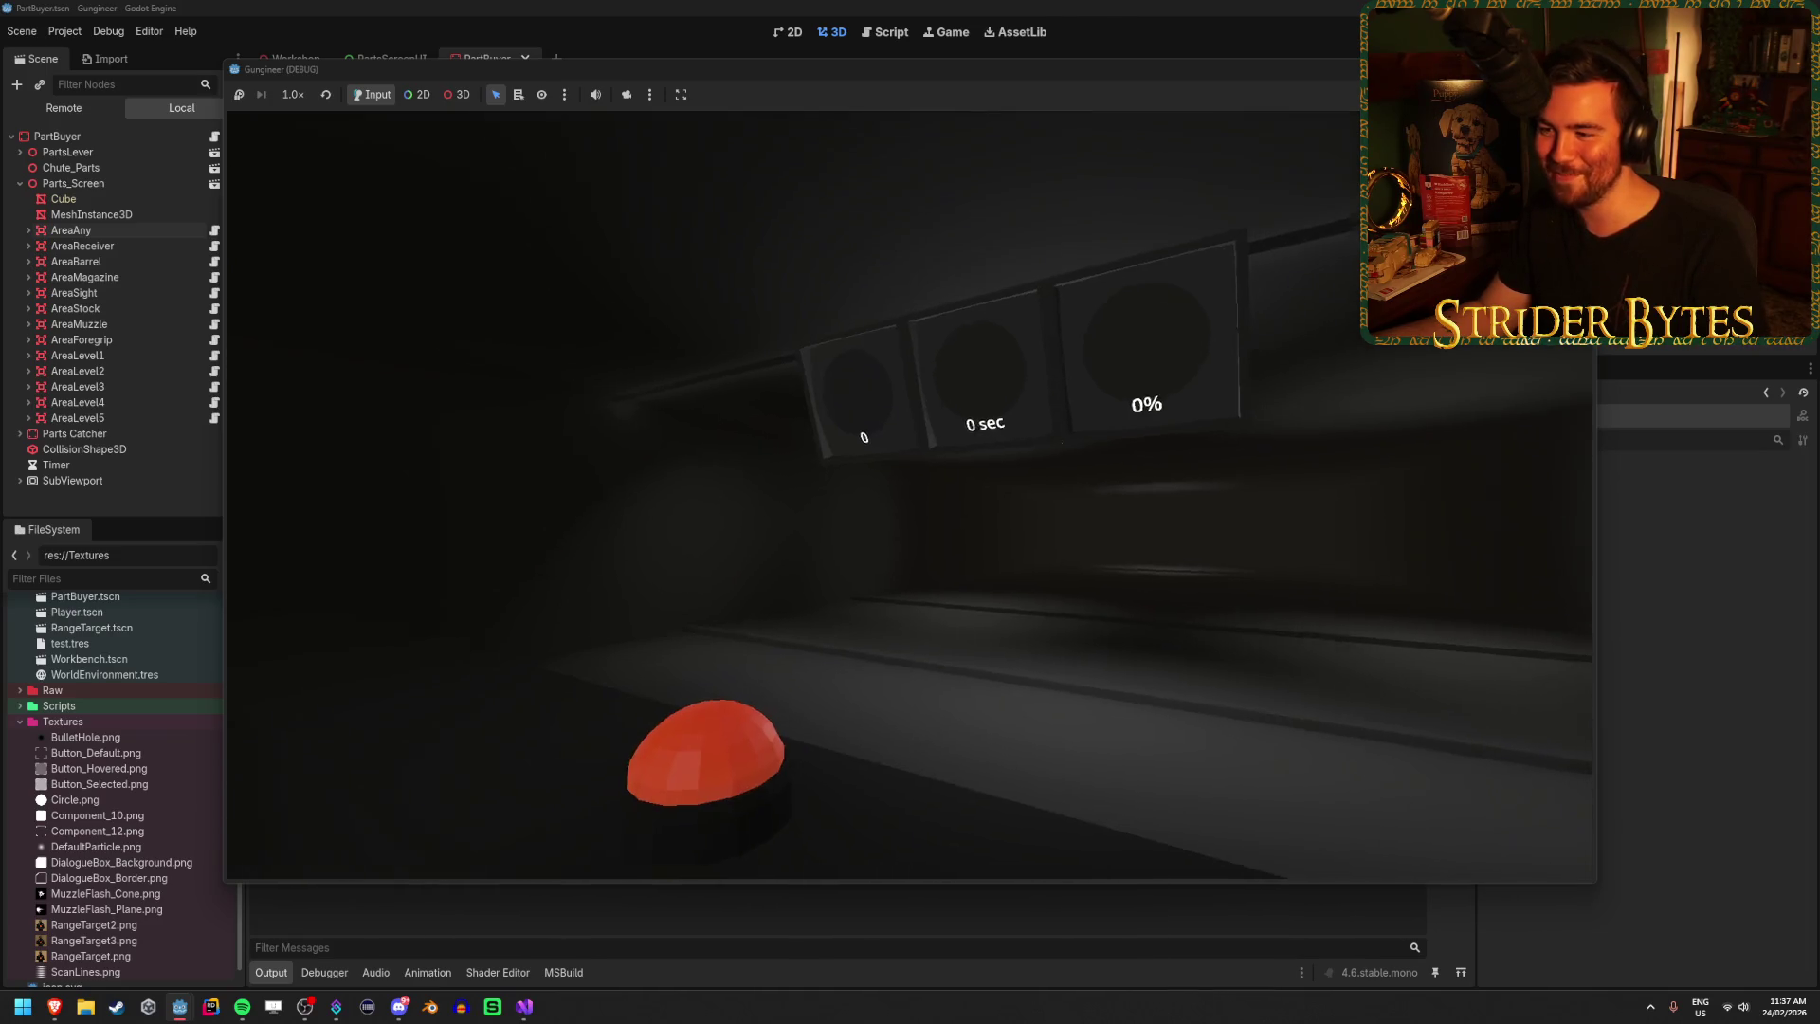
key("w")
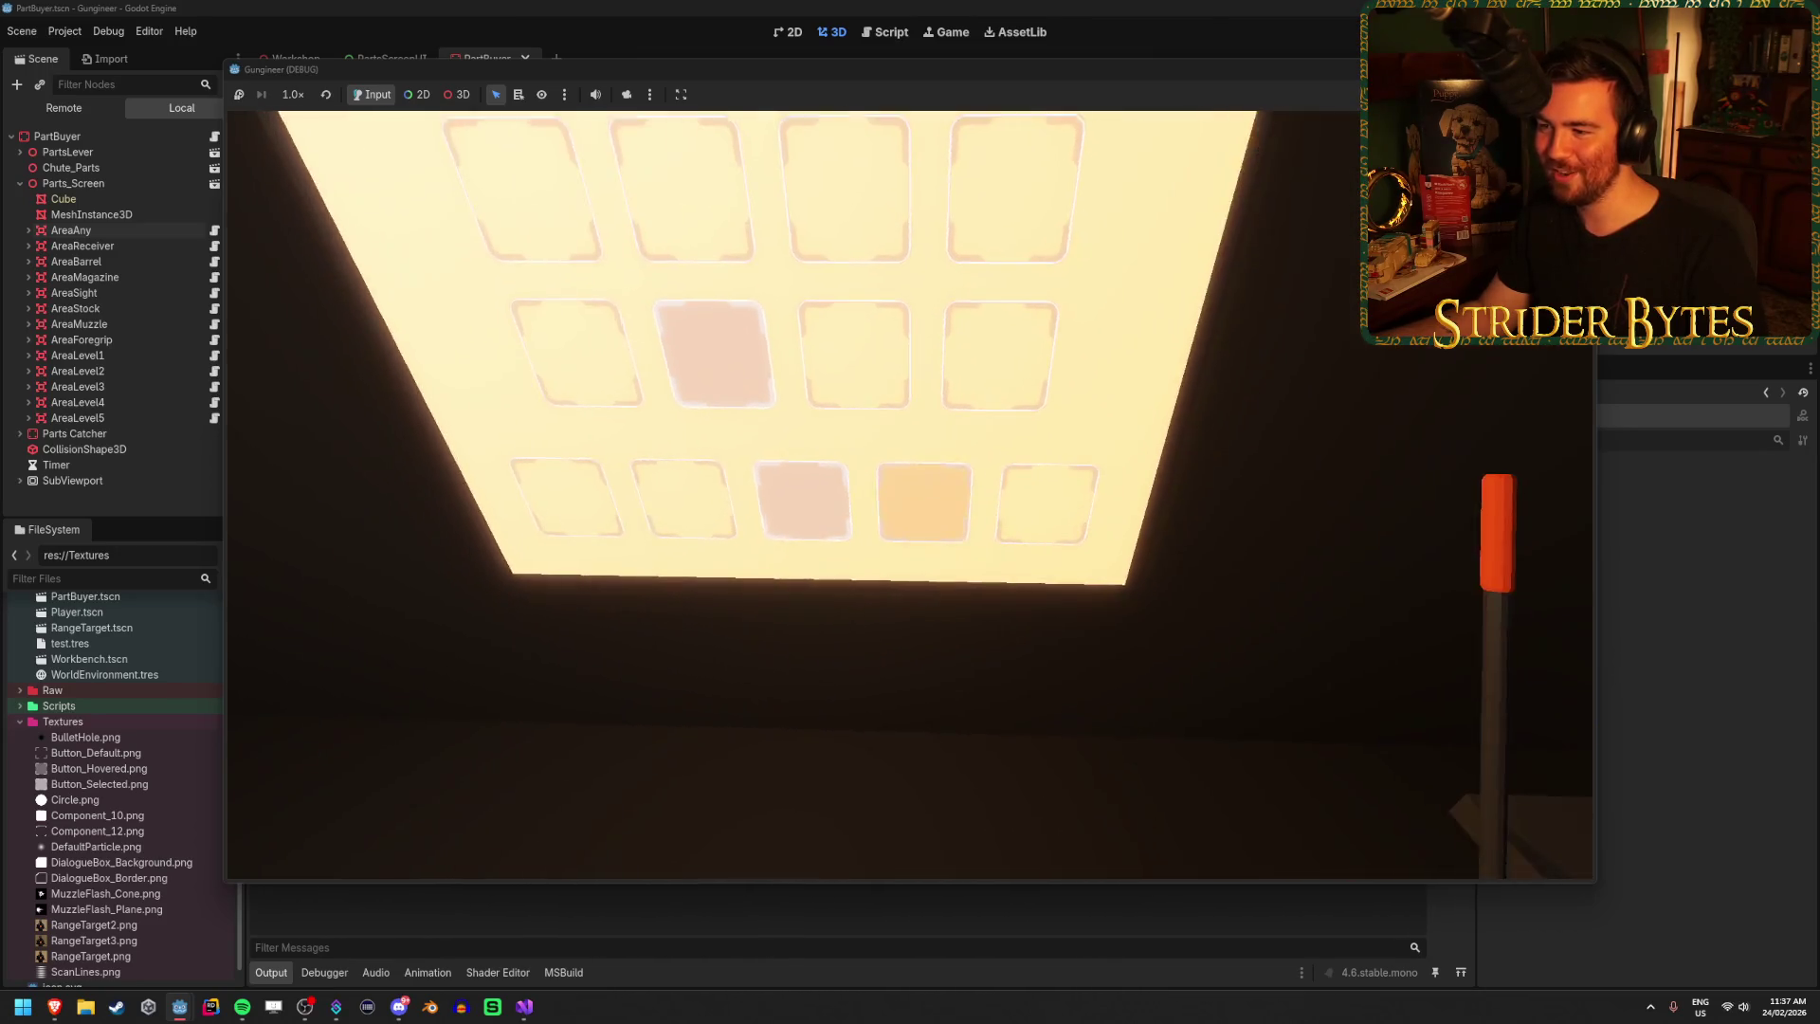
key("s")
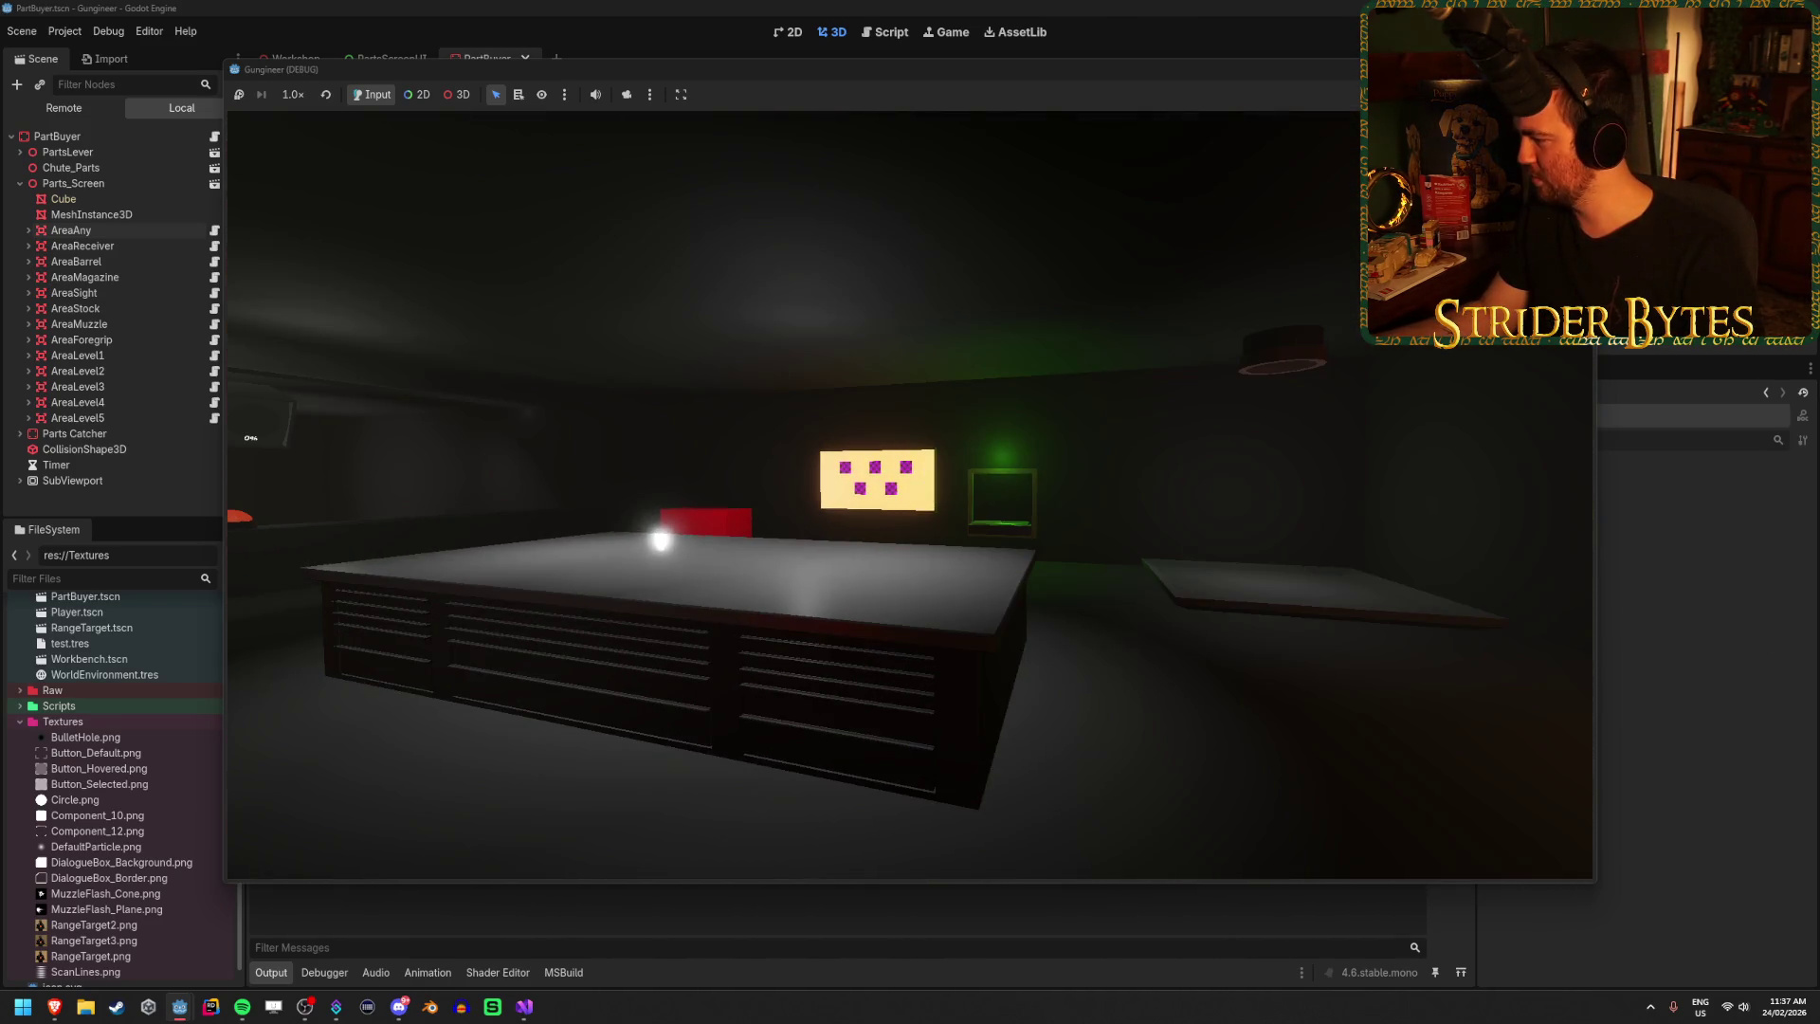
Check the parts screen's slots up close, then pick up the rifle from the workbench.
key("alt+Tab")
key("alt+Tab")
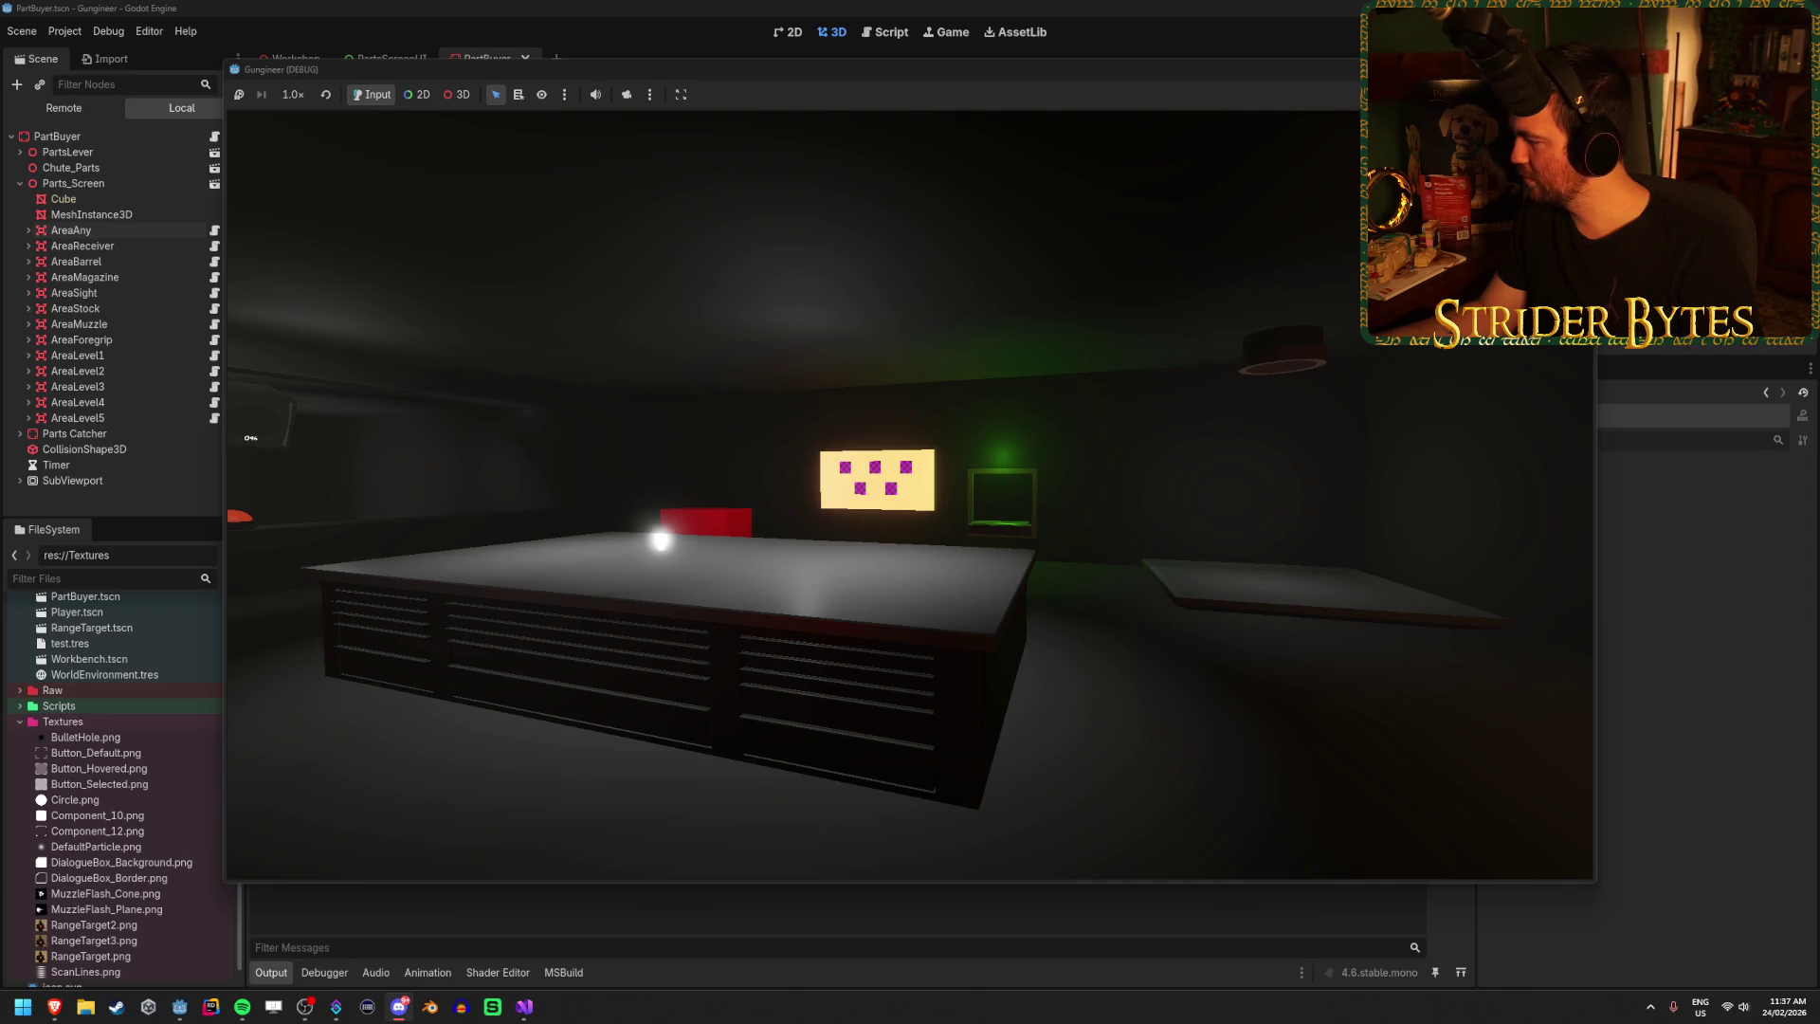
key("a")
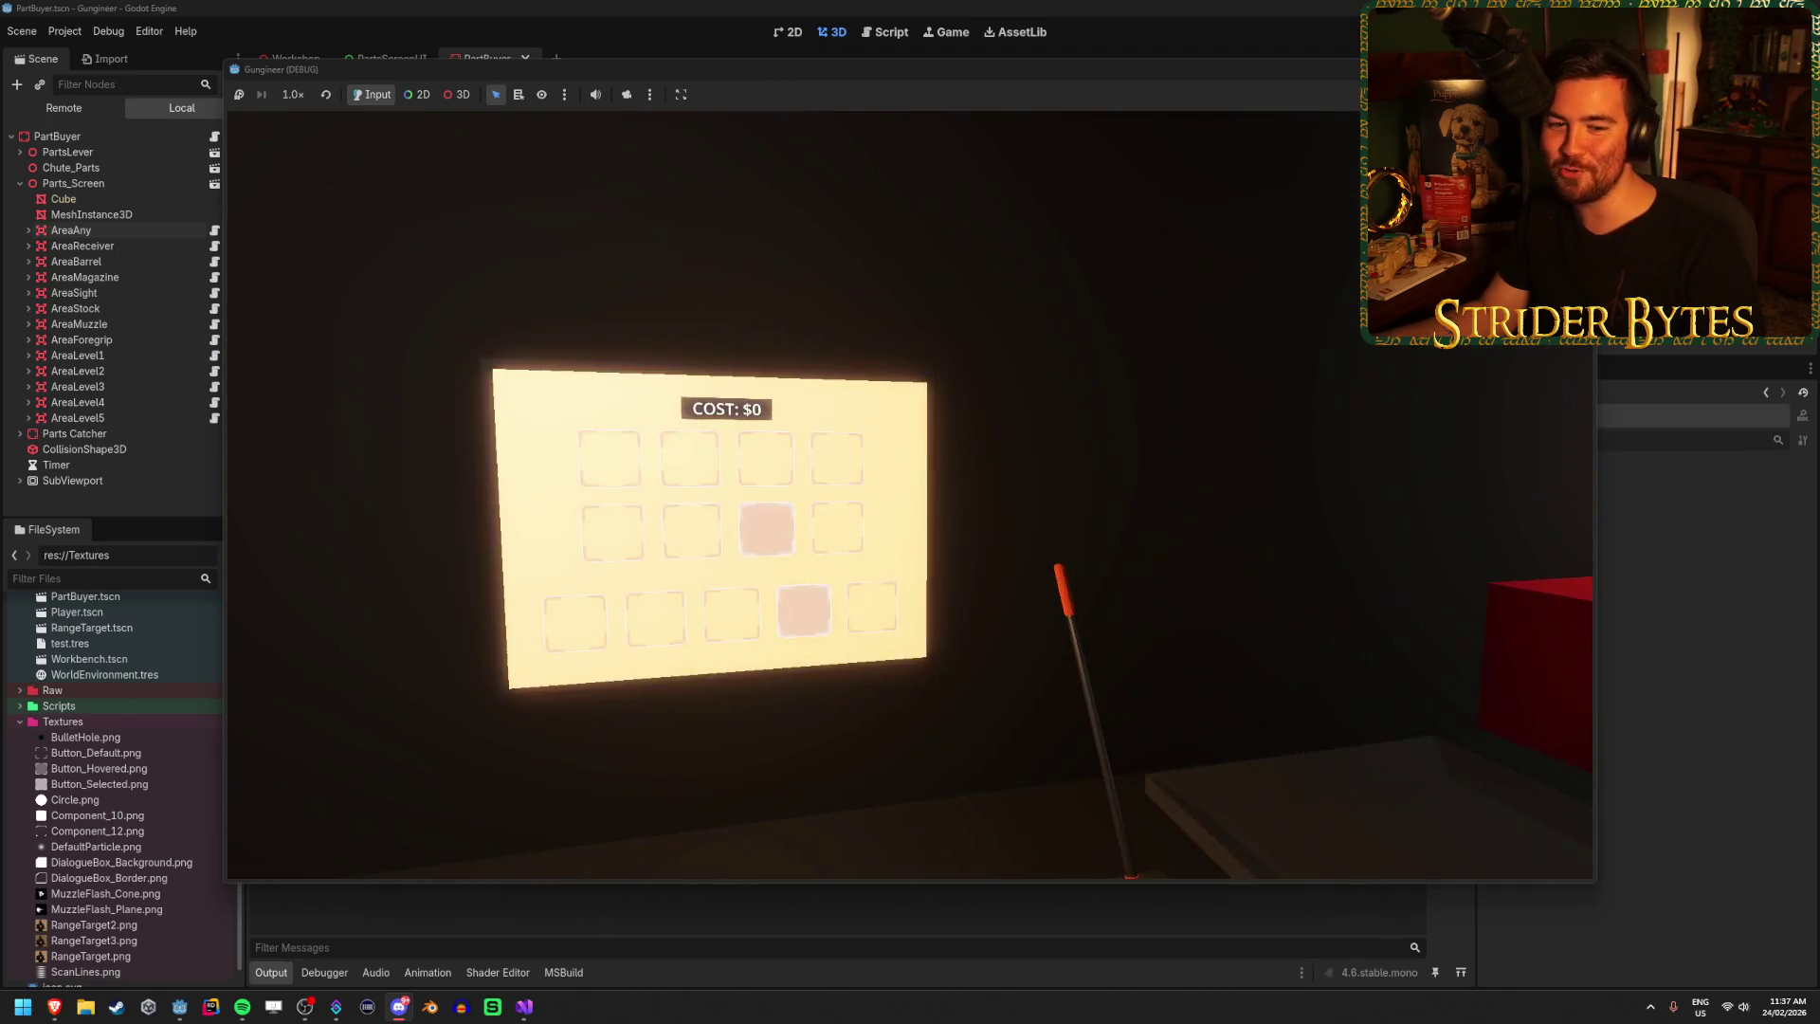
key("w")
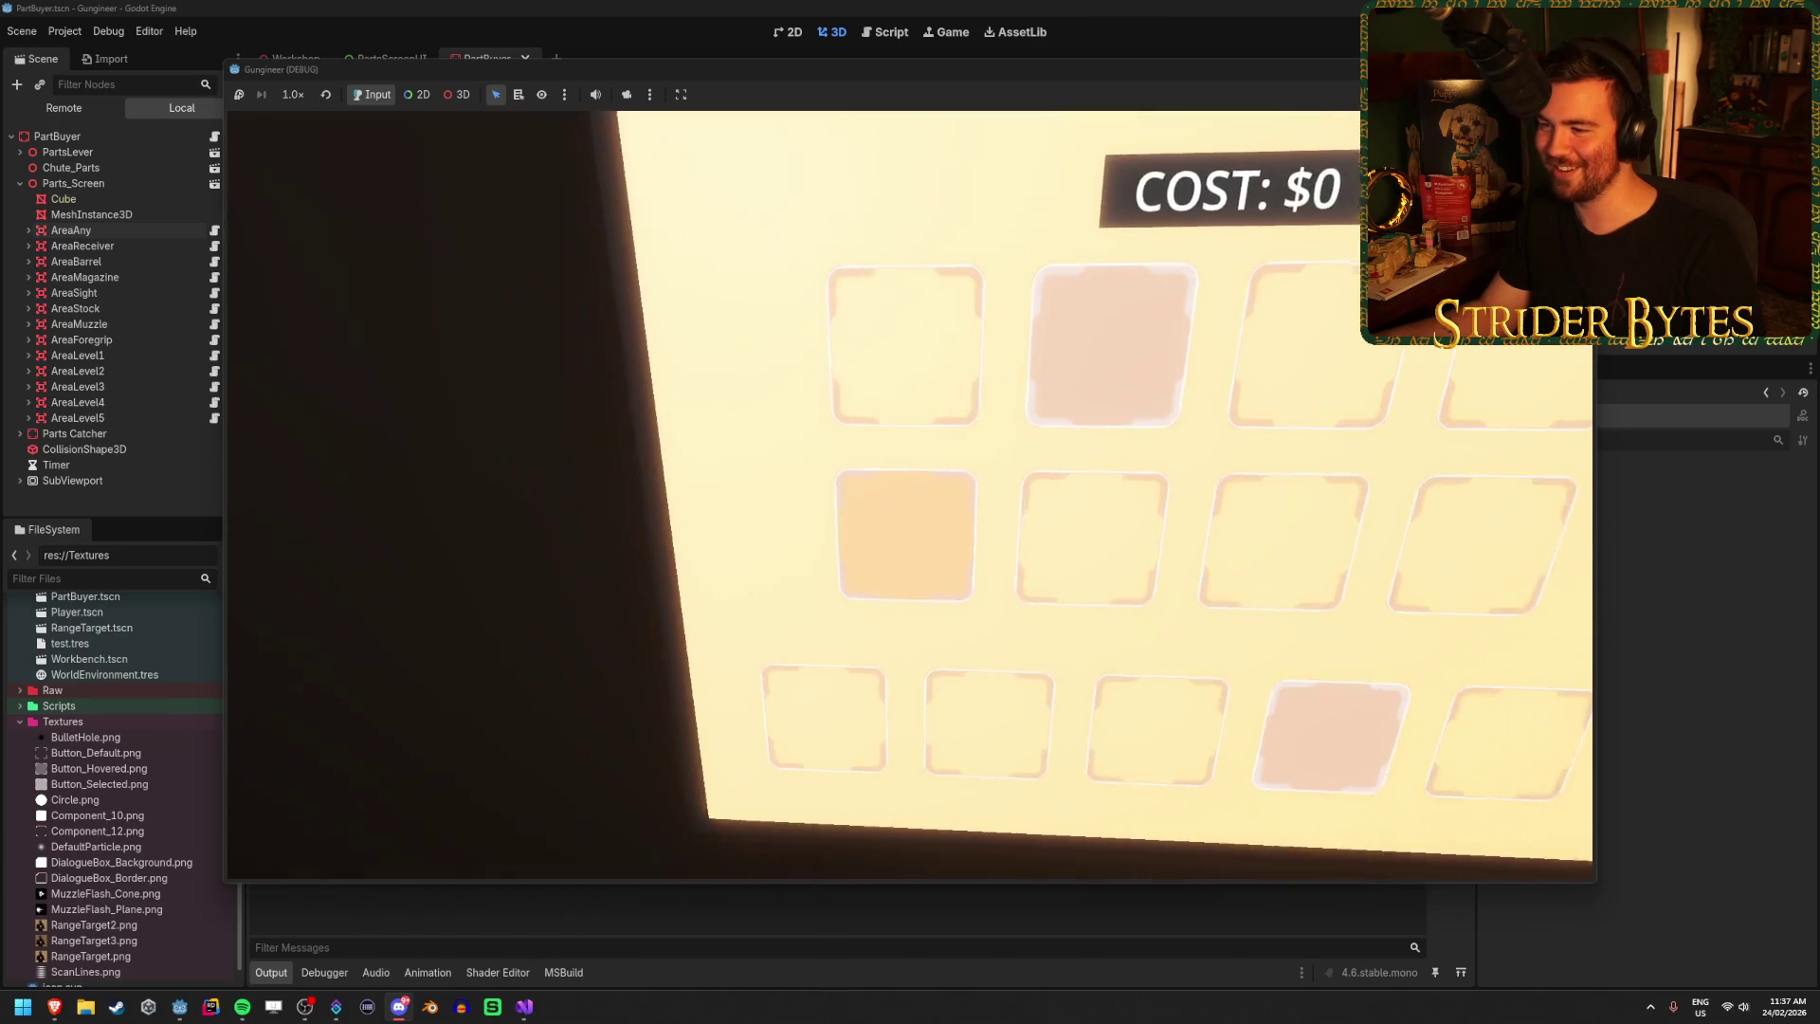
key("s")
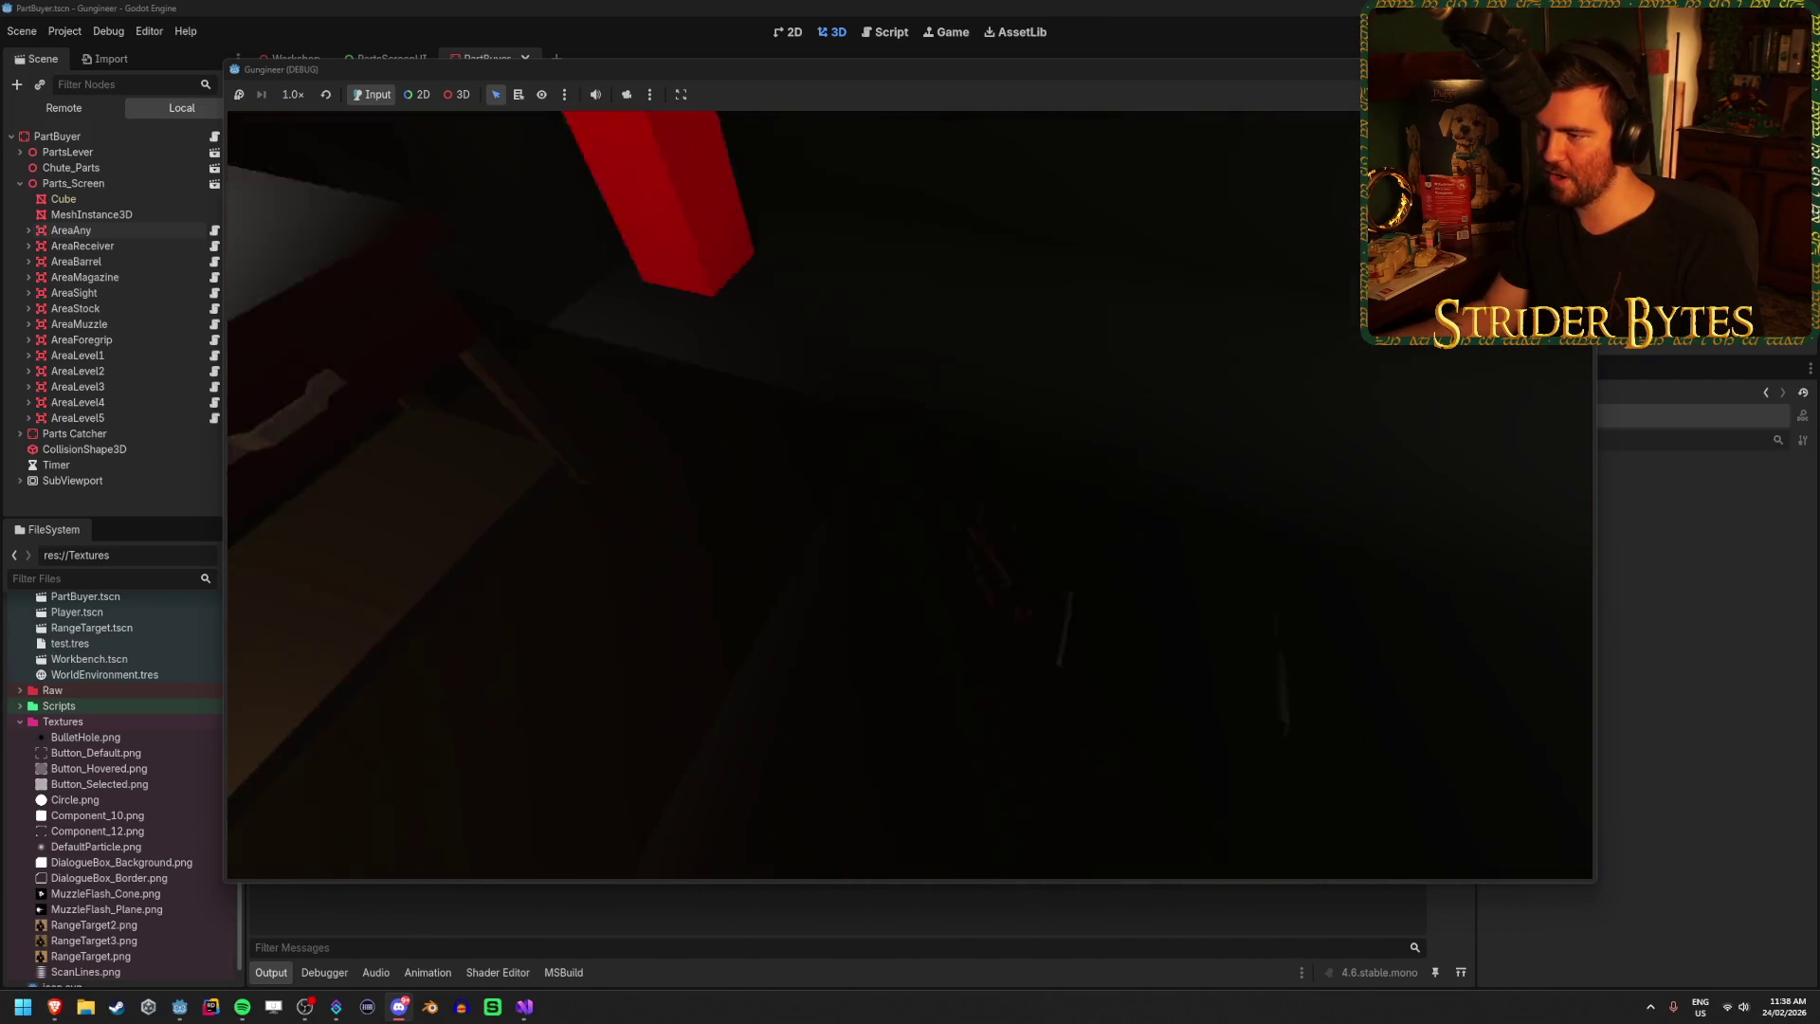
key("w")
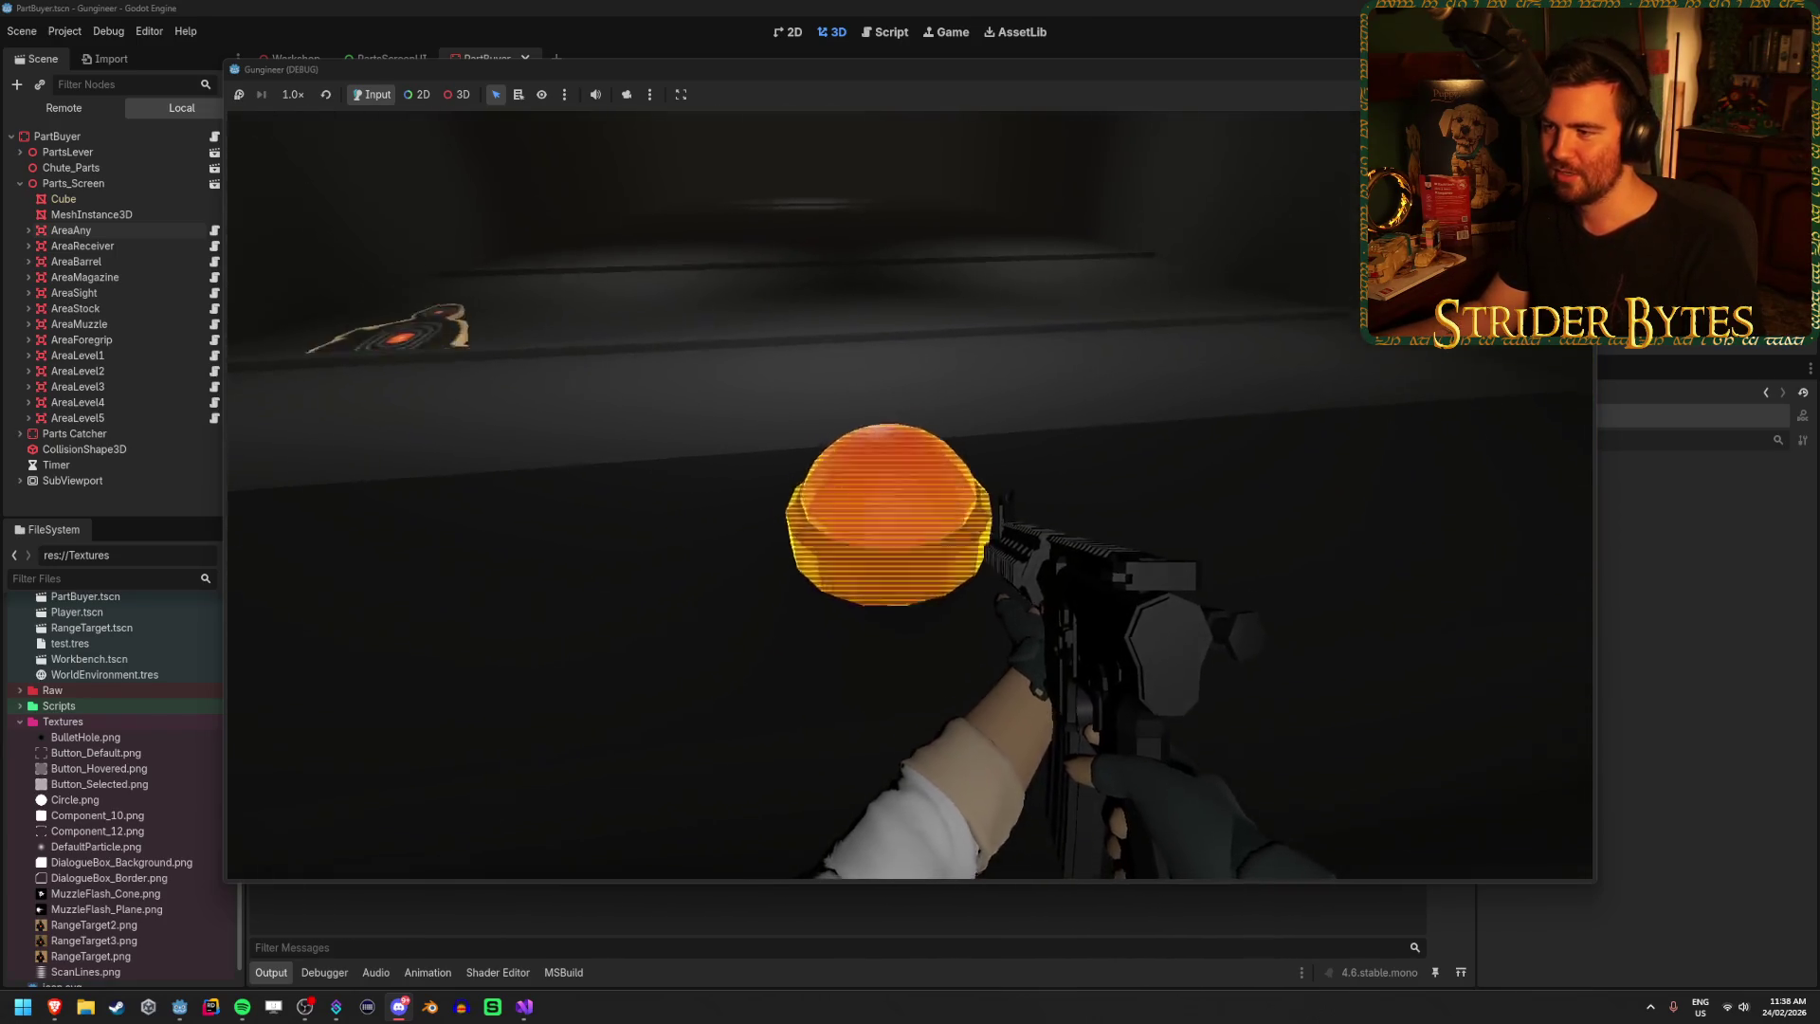
Fire thirteen shots at the range targets with the rifle, then stop the game.
left_click(910, 494)
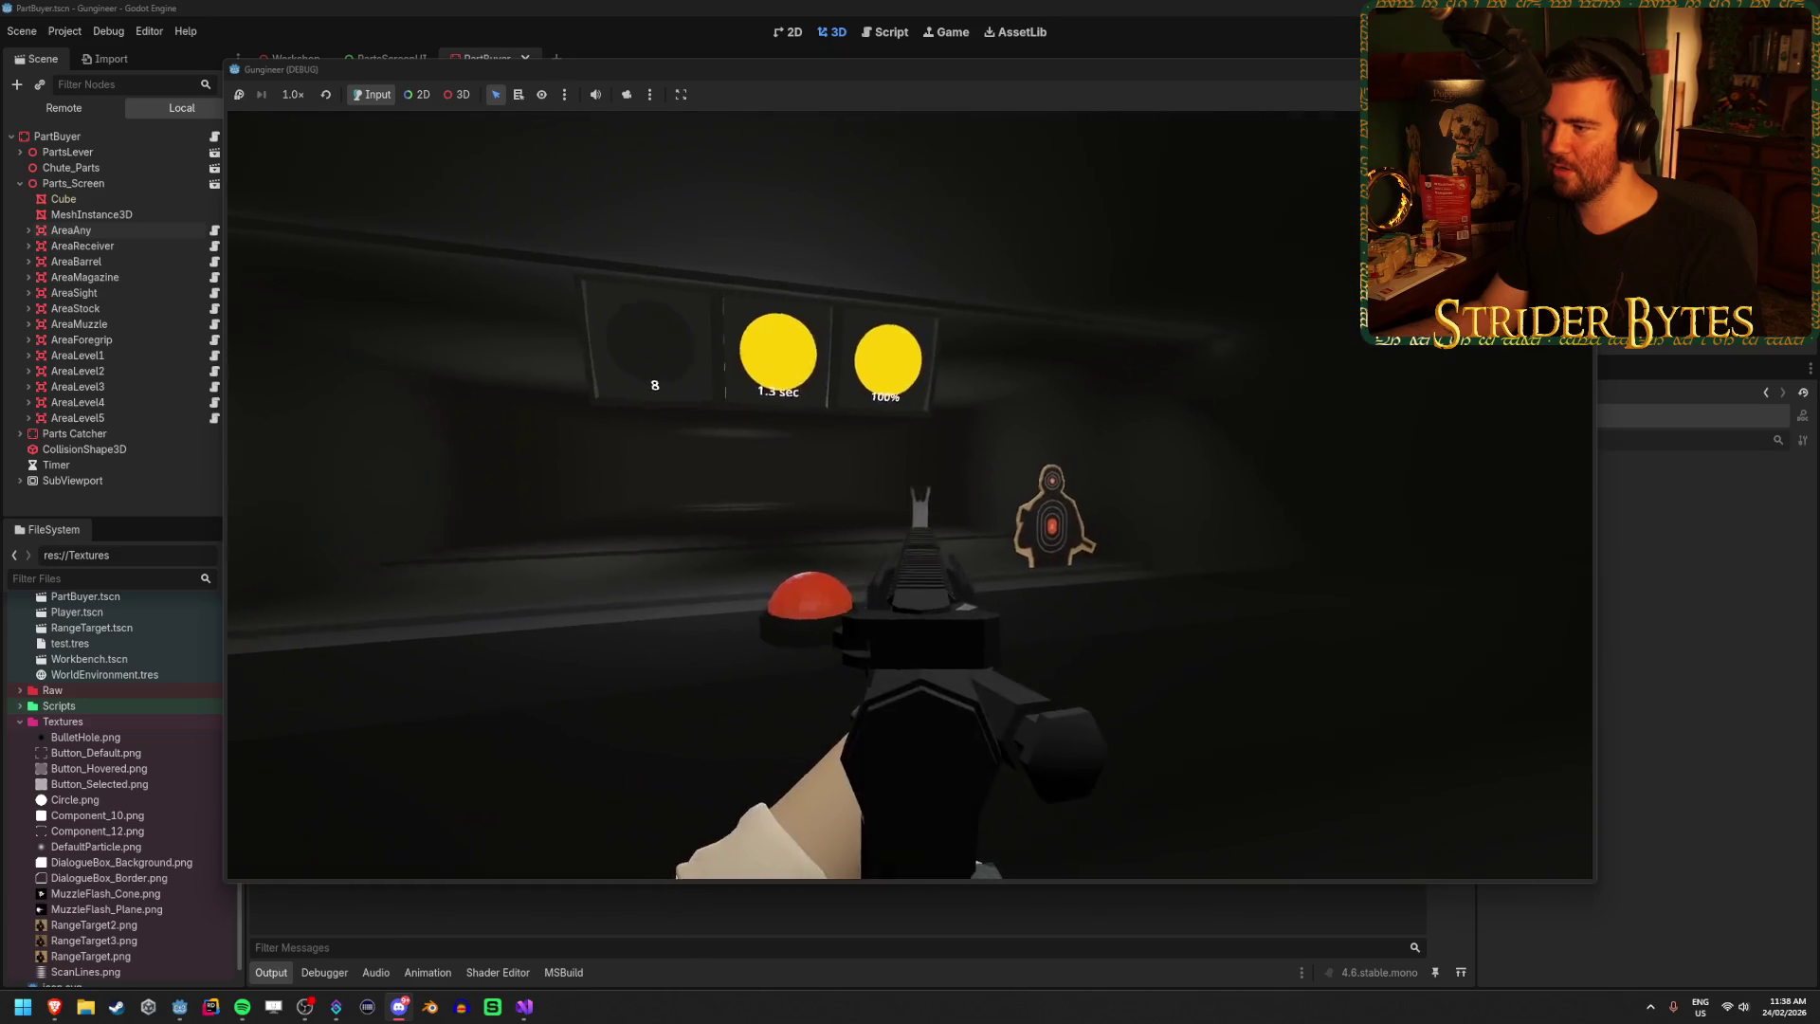
left_click(910, 495)
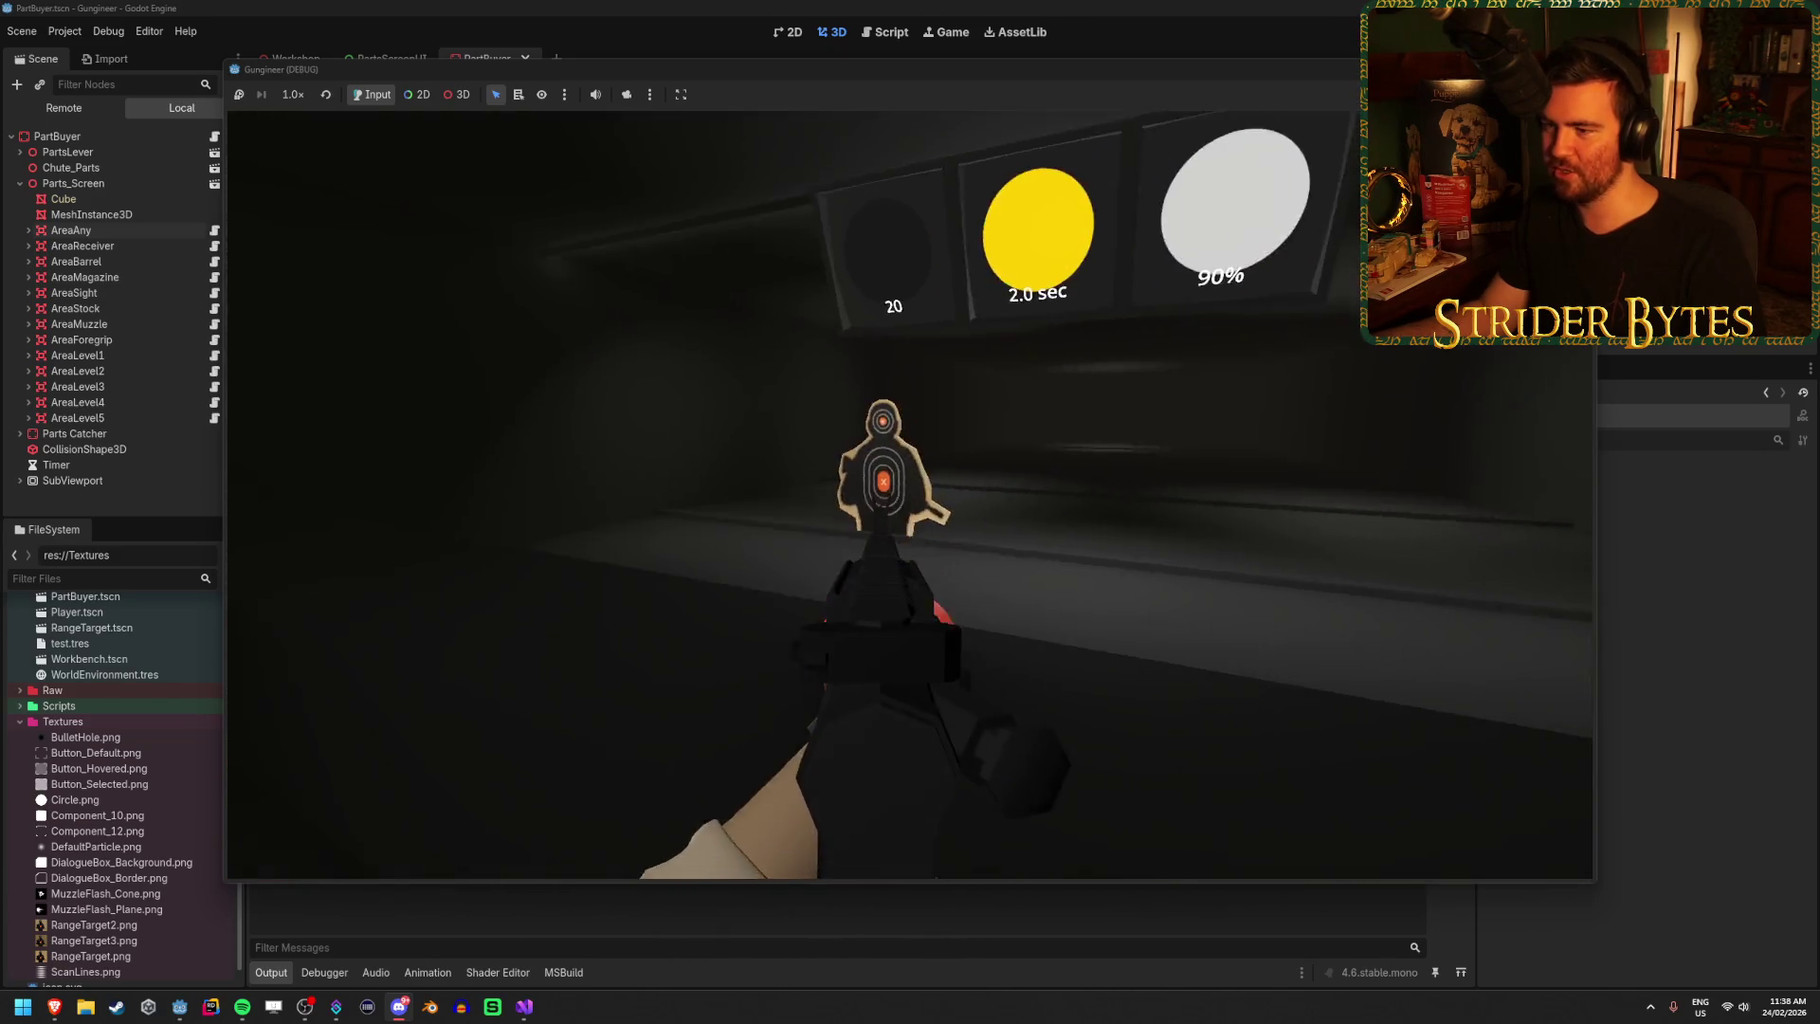
left_click(909, 495)
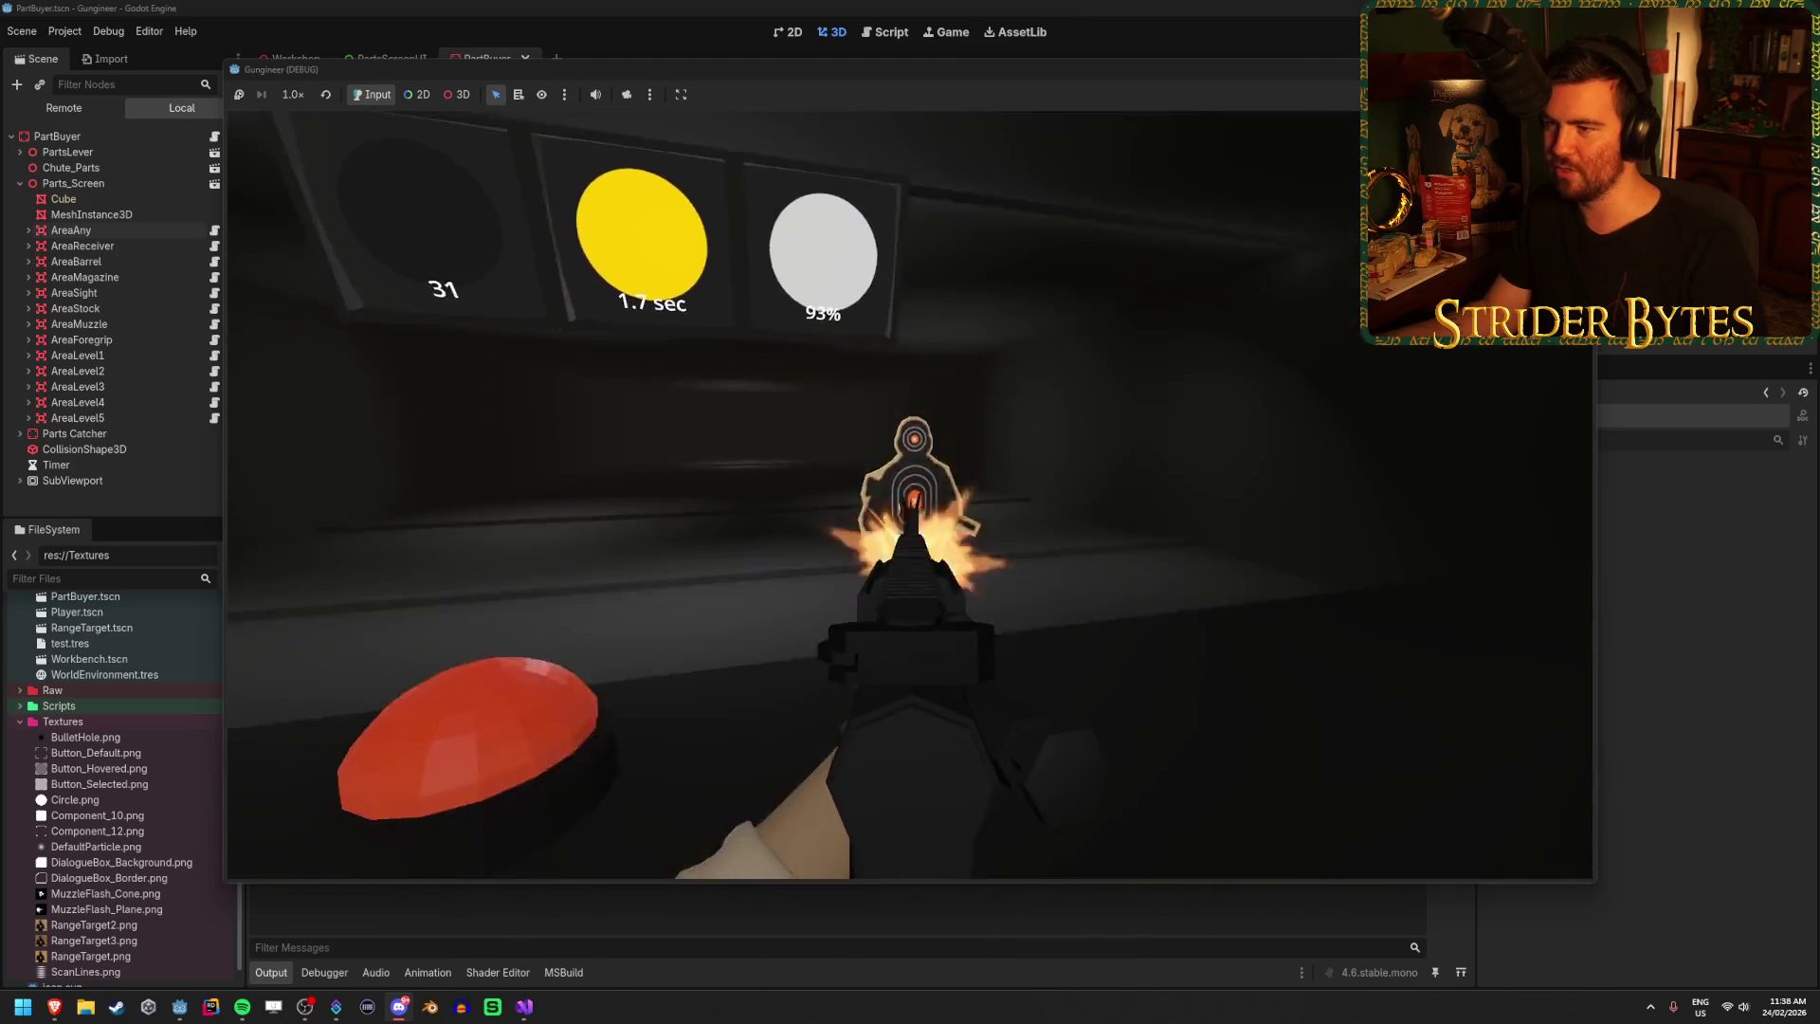
left_click(910, 495)
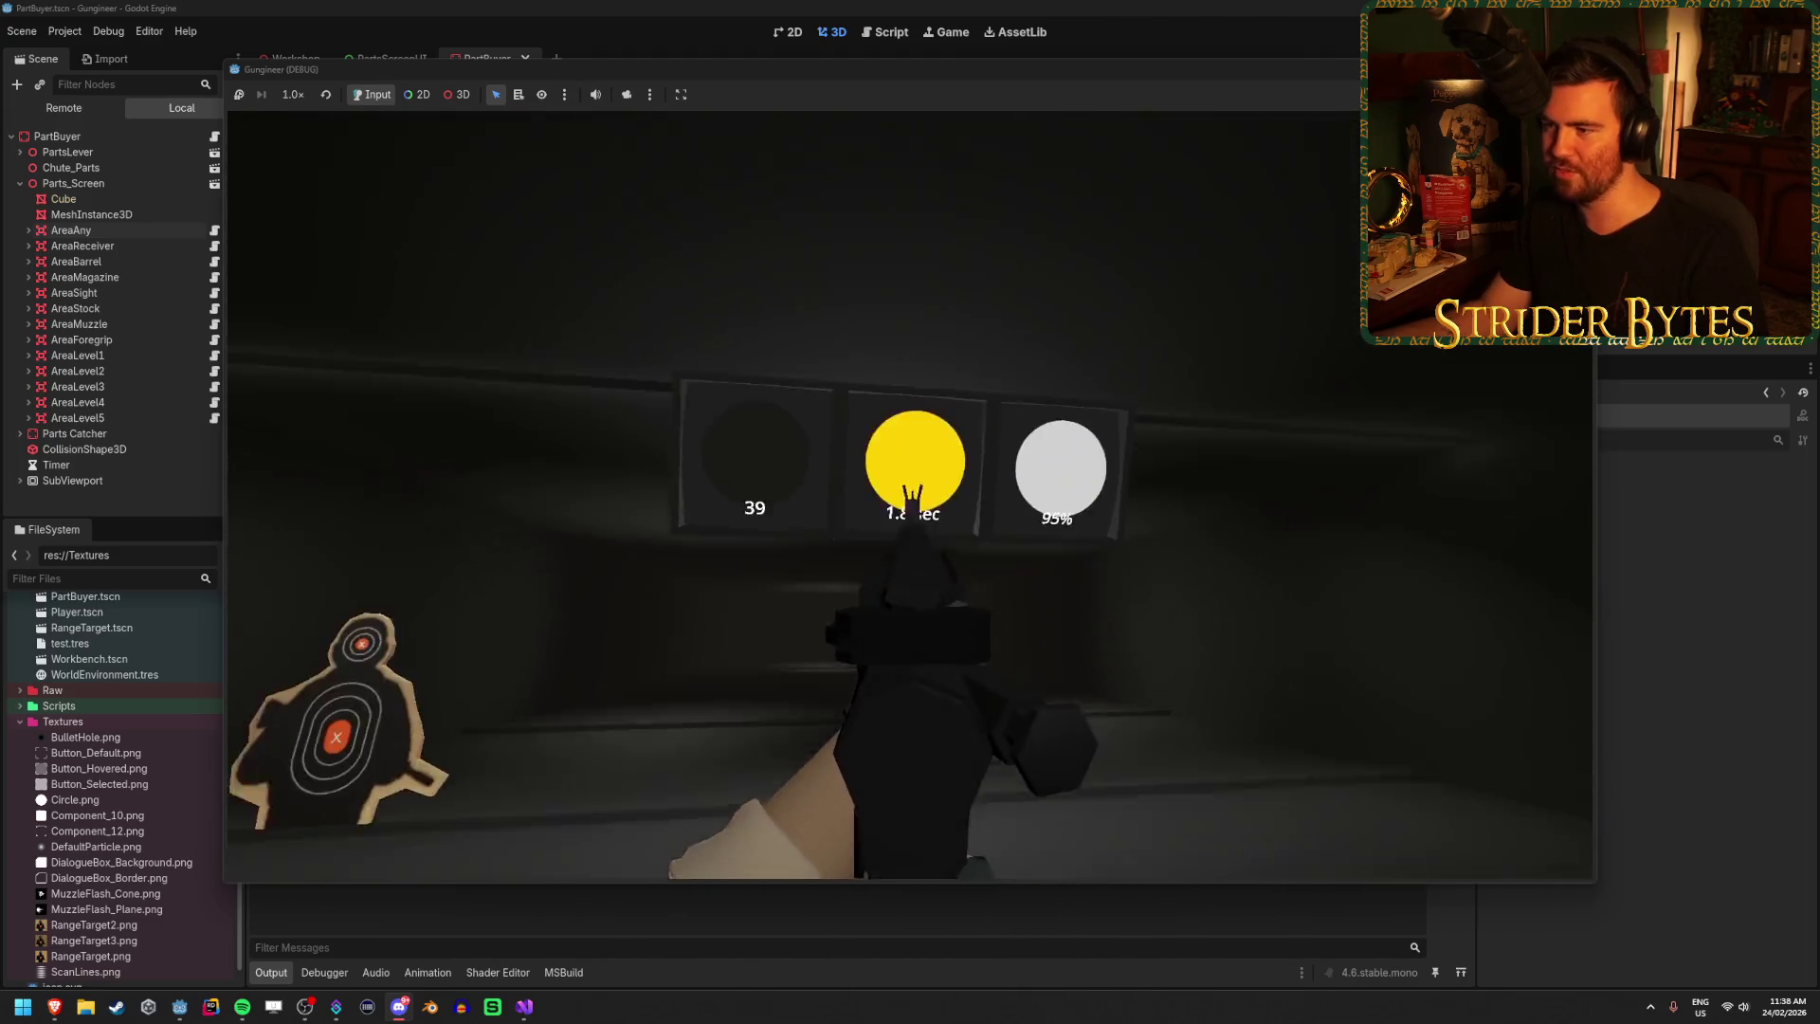
left_click(910, 495)
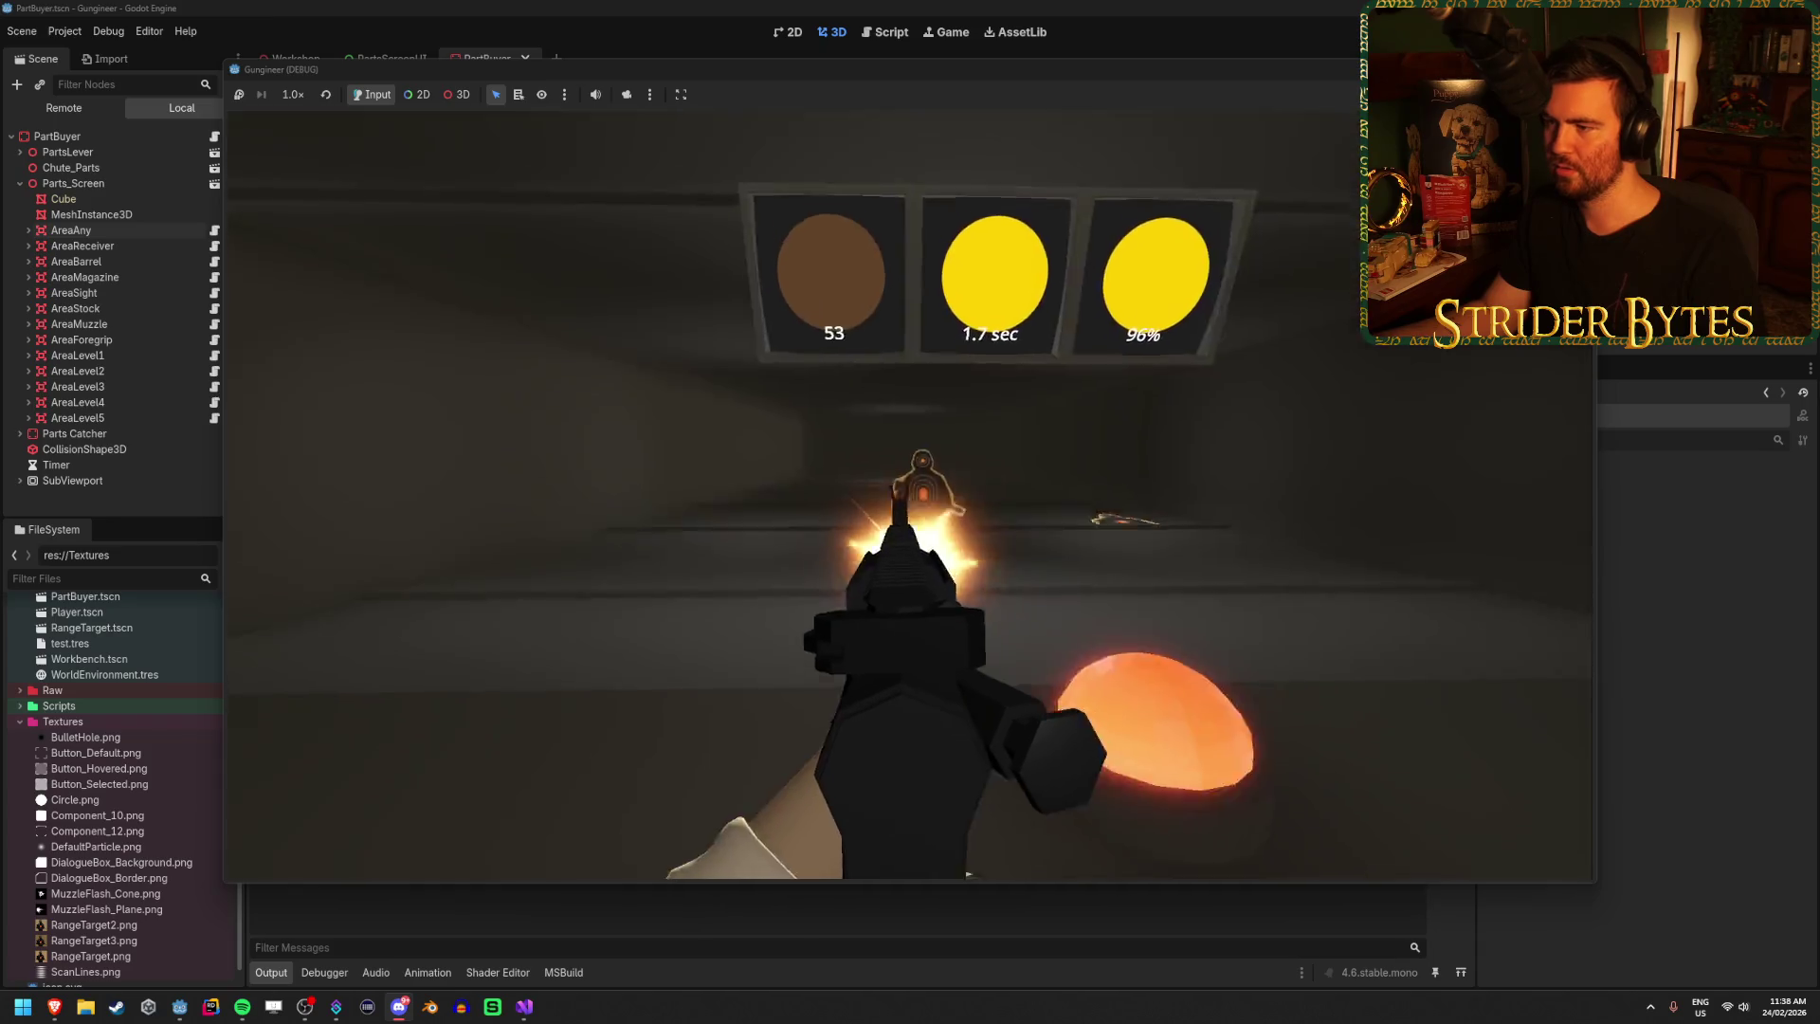
left_click(910, 495)
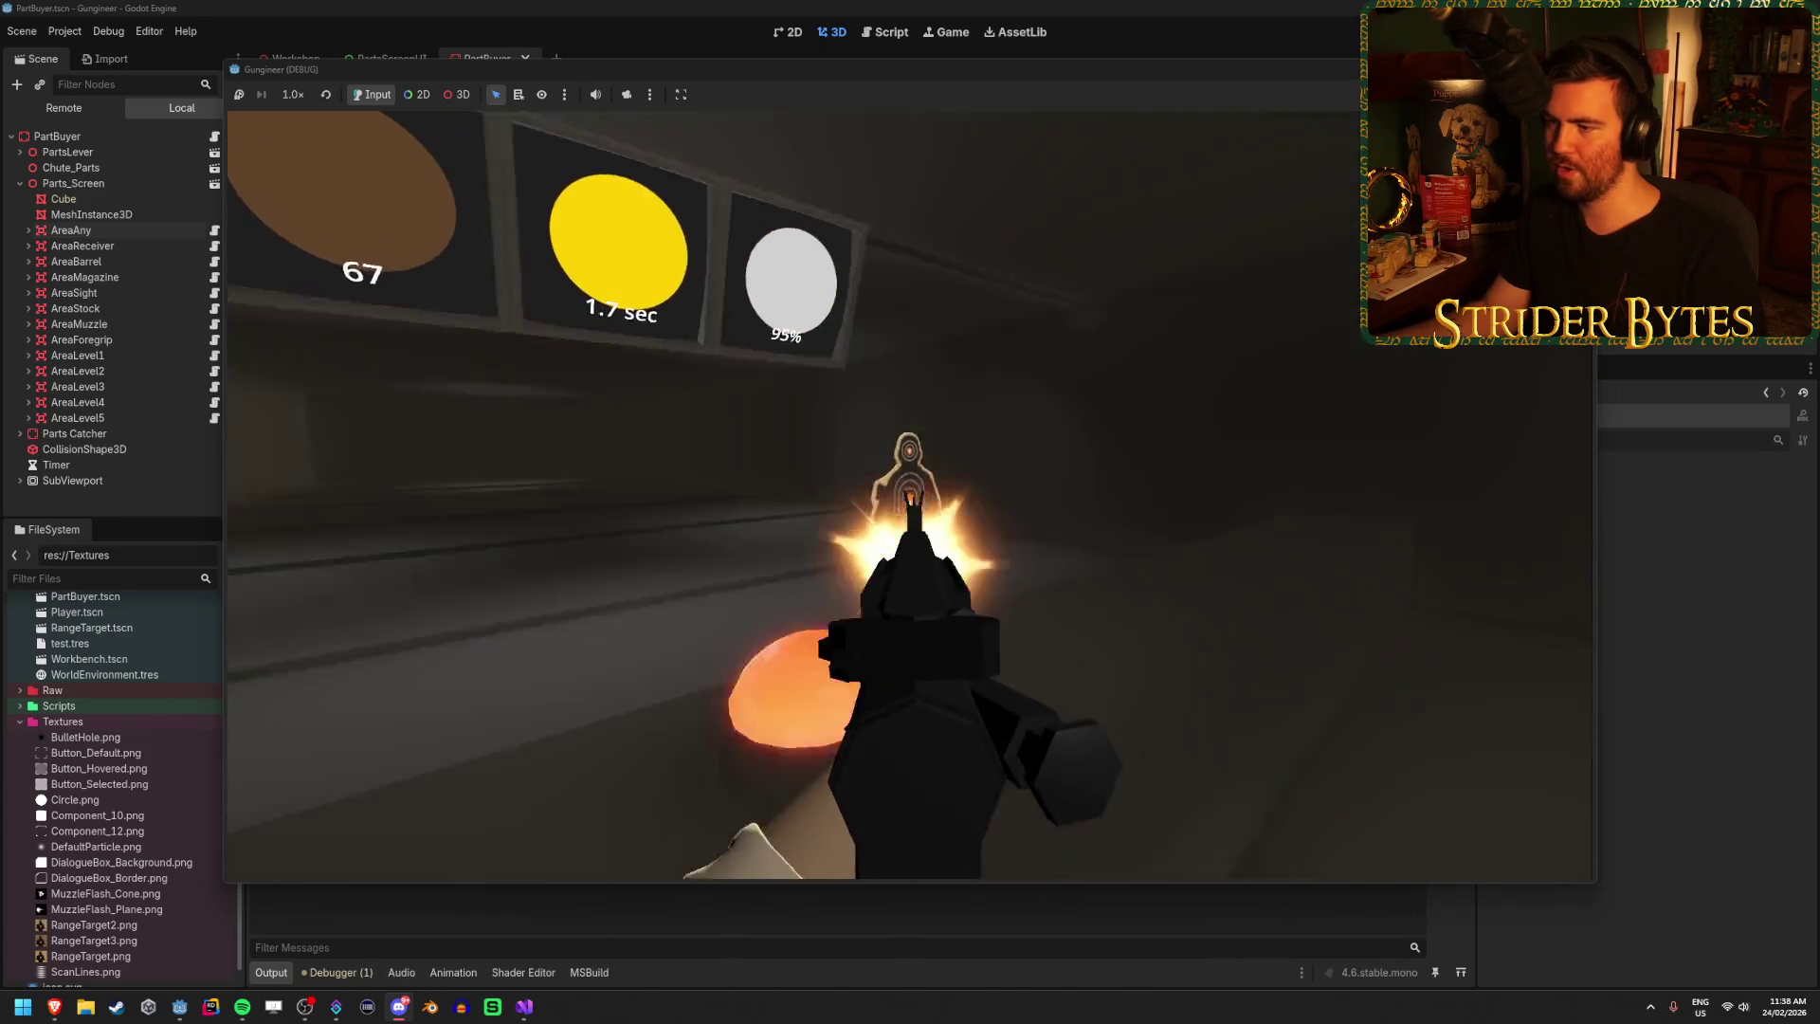
left_click(910, 495)
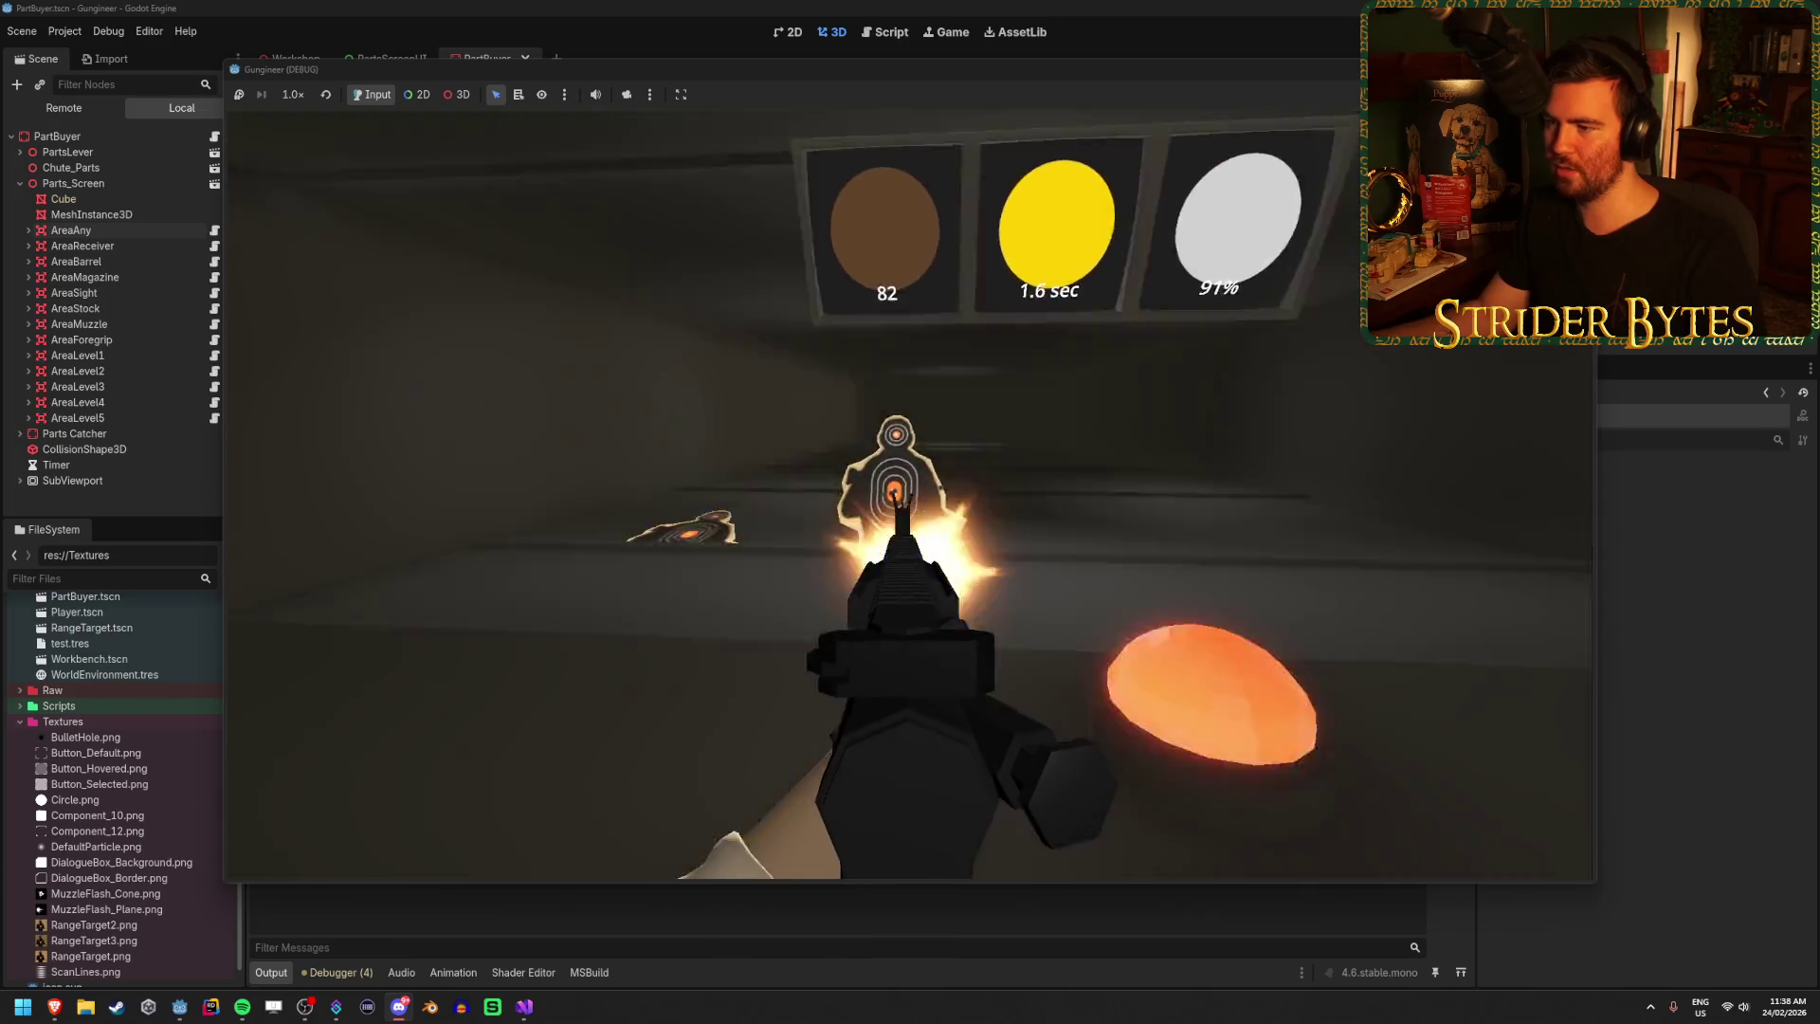
left_click(910, 495)
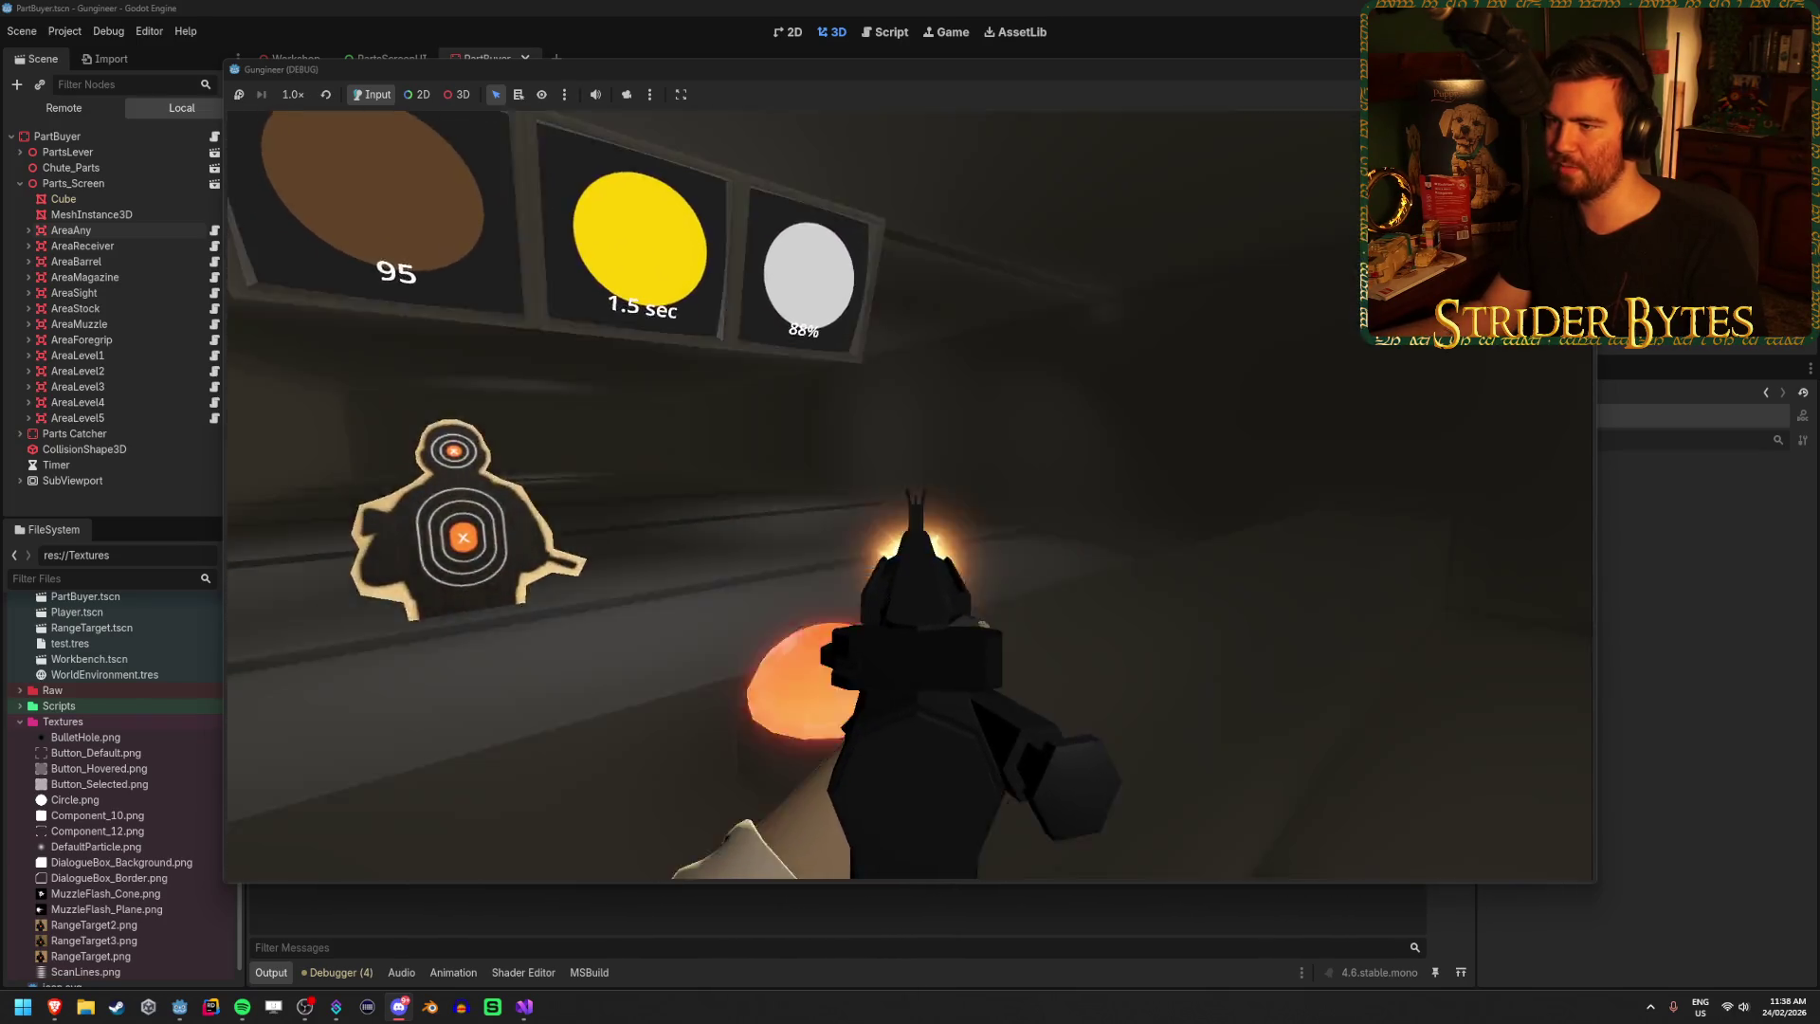
left_click(910, 495)
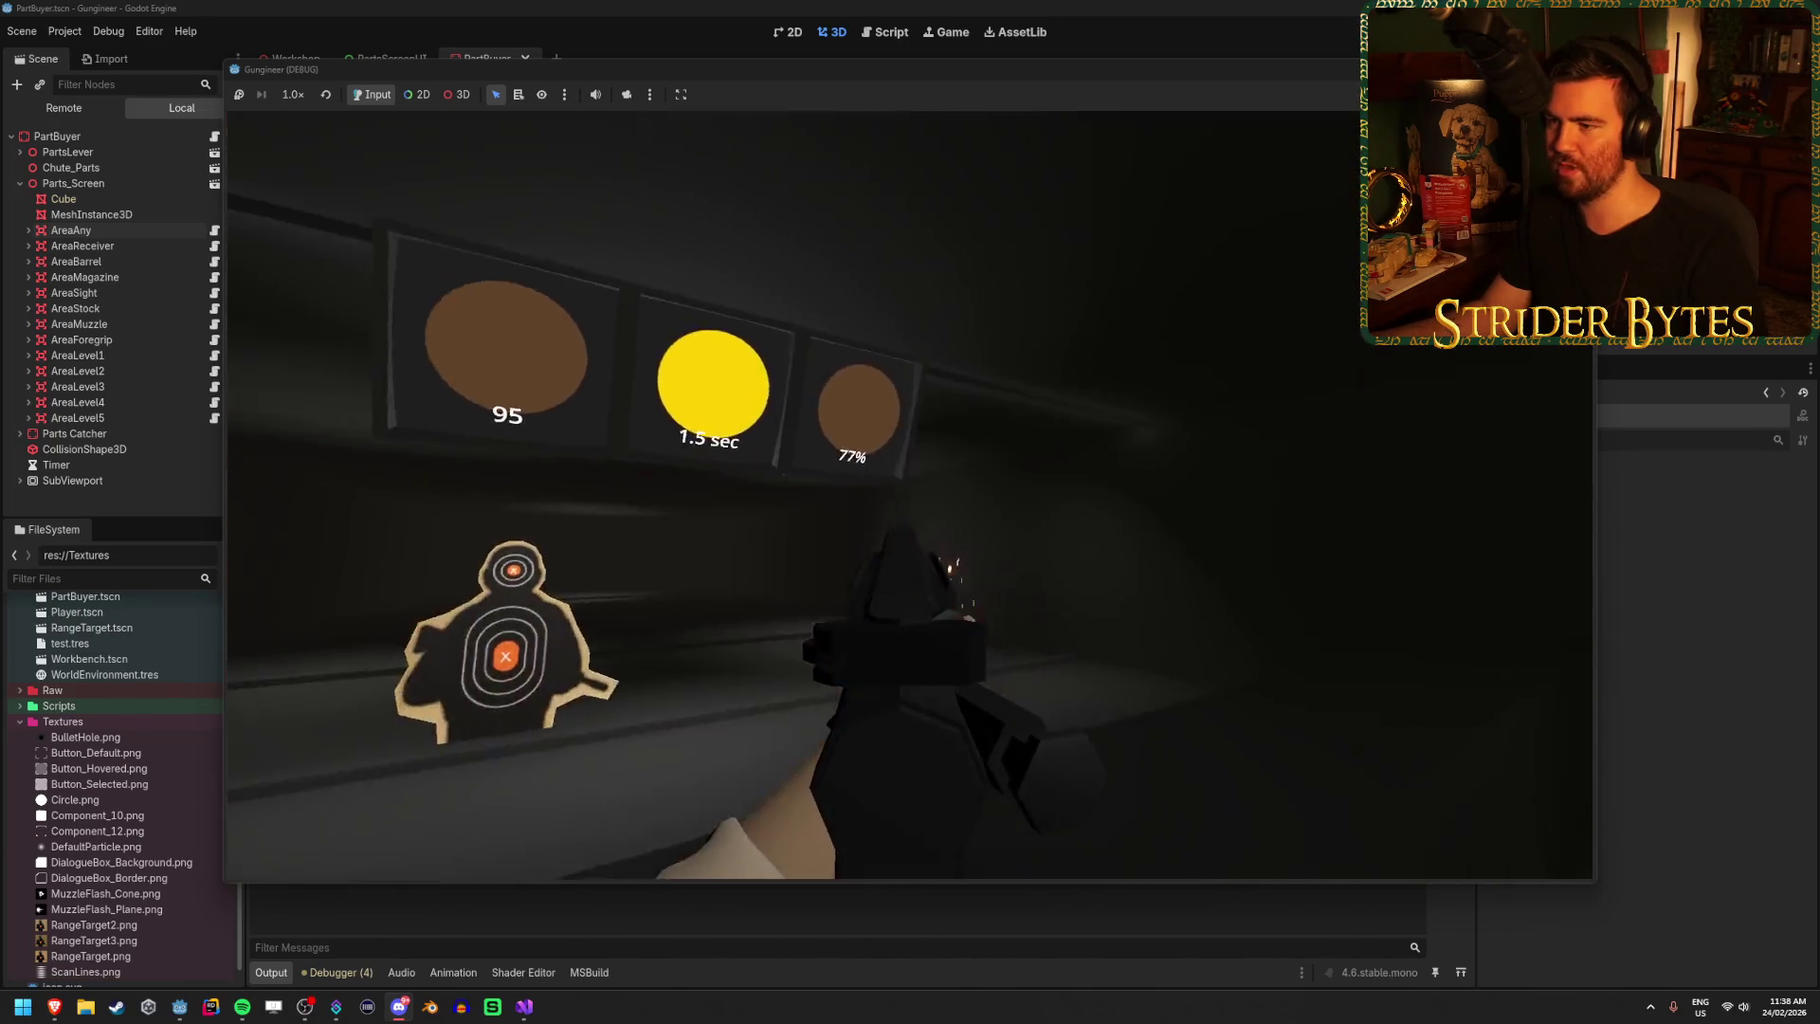
left_click(910, 495)
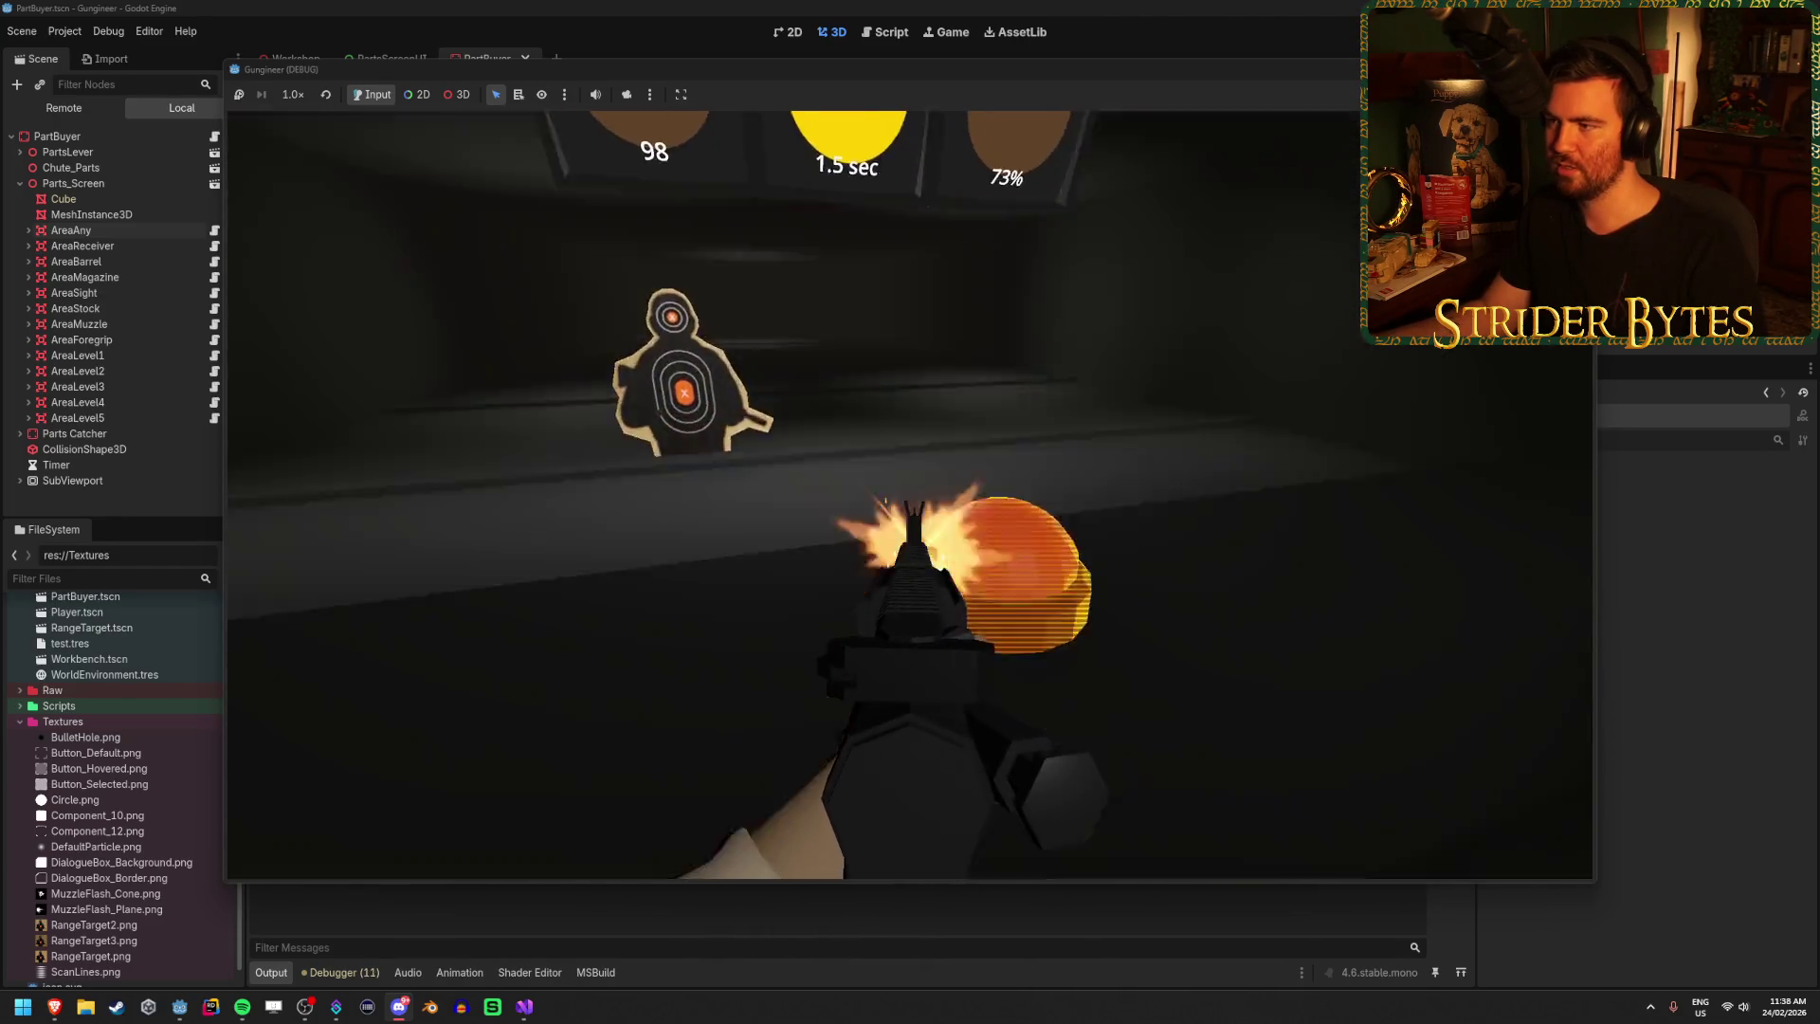
left_click(910, 494)
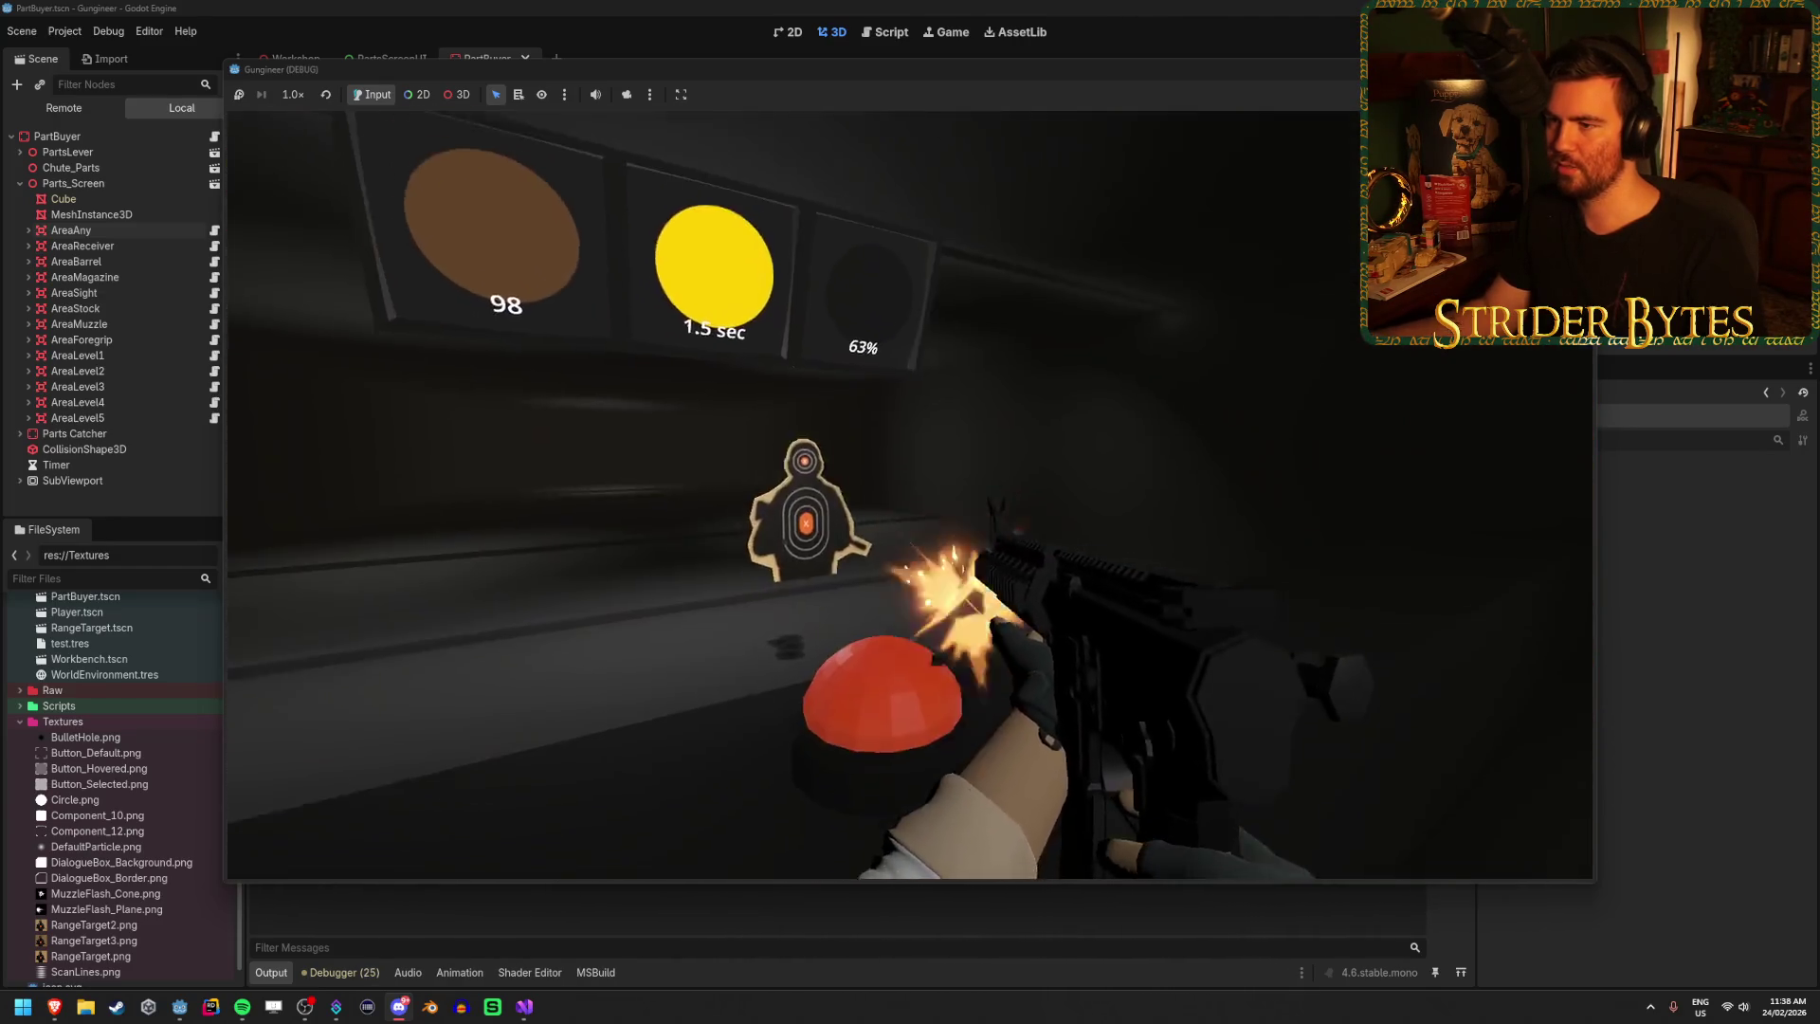
left_click(910, 495)
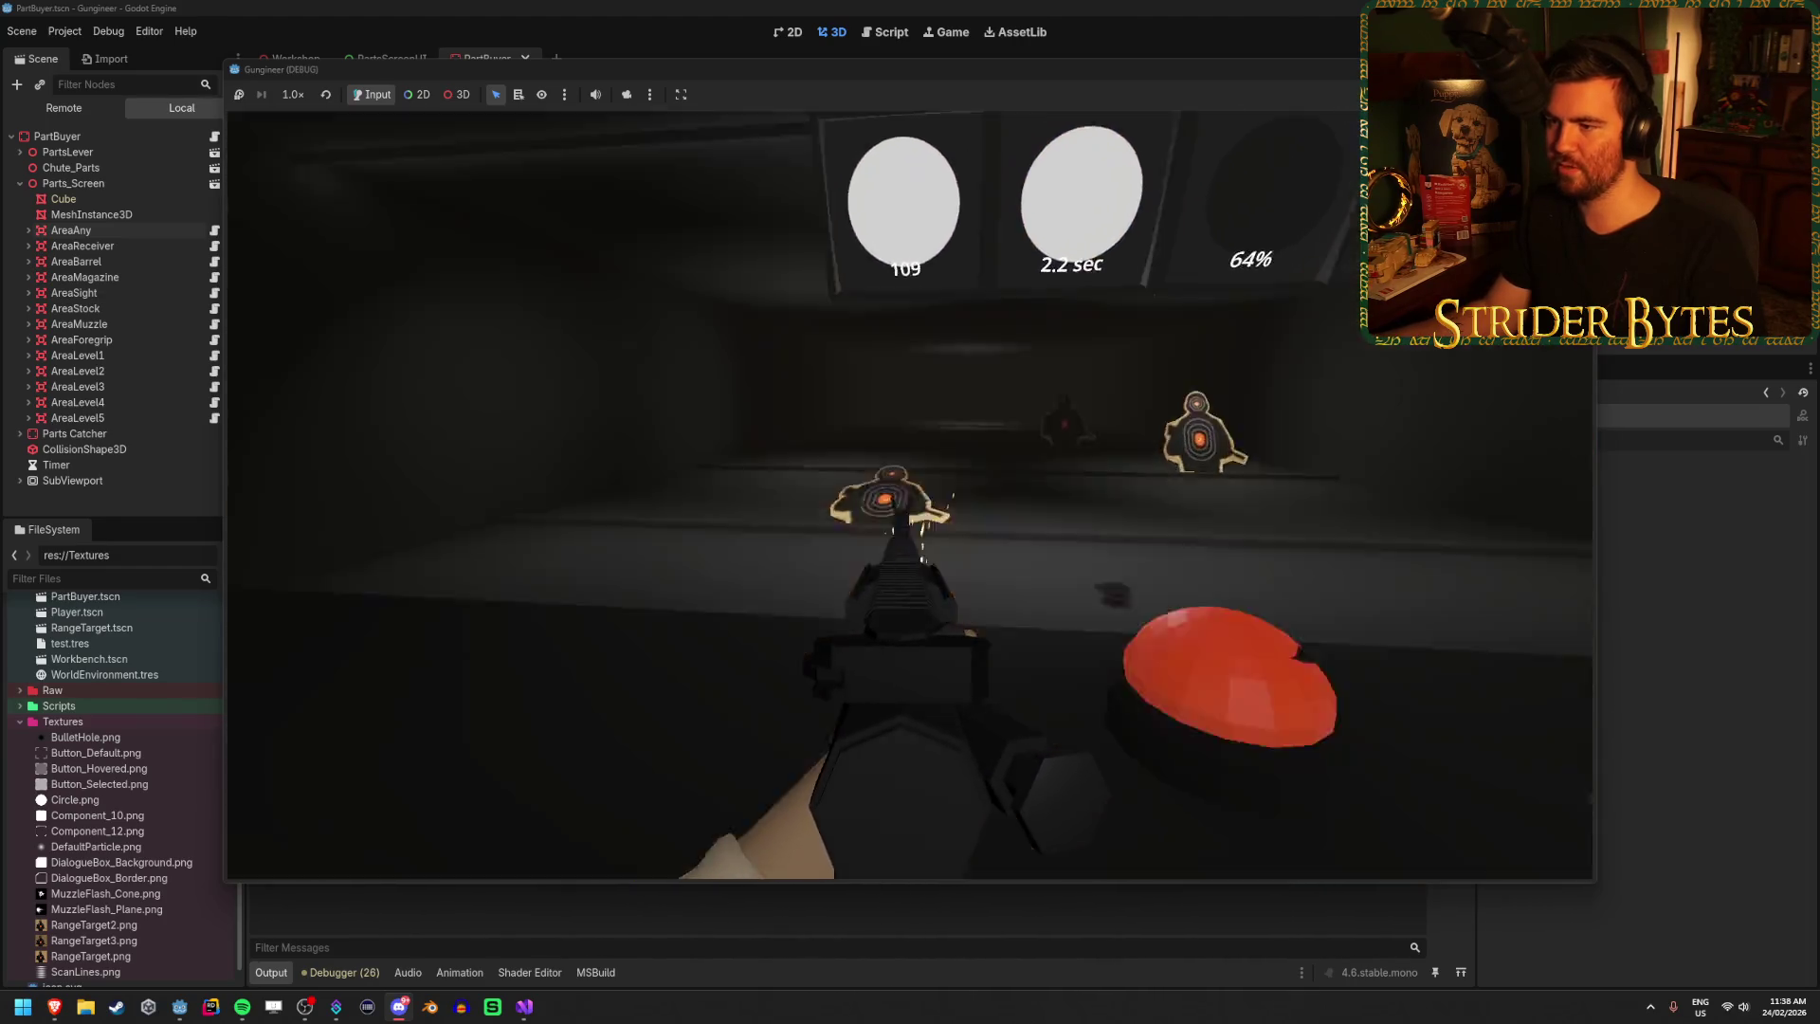
left_click(910, 495)
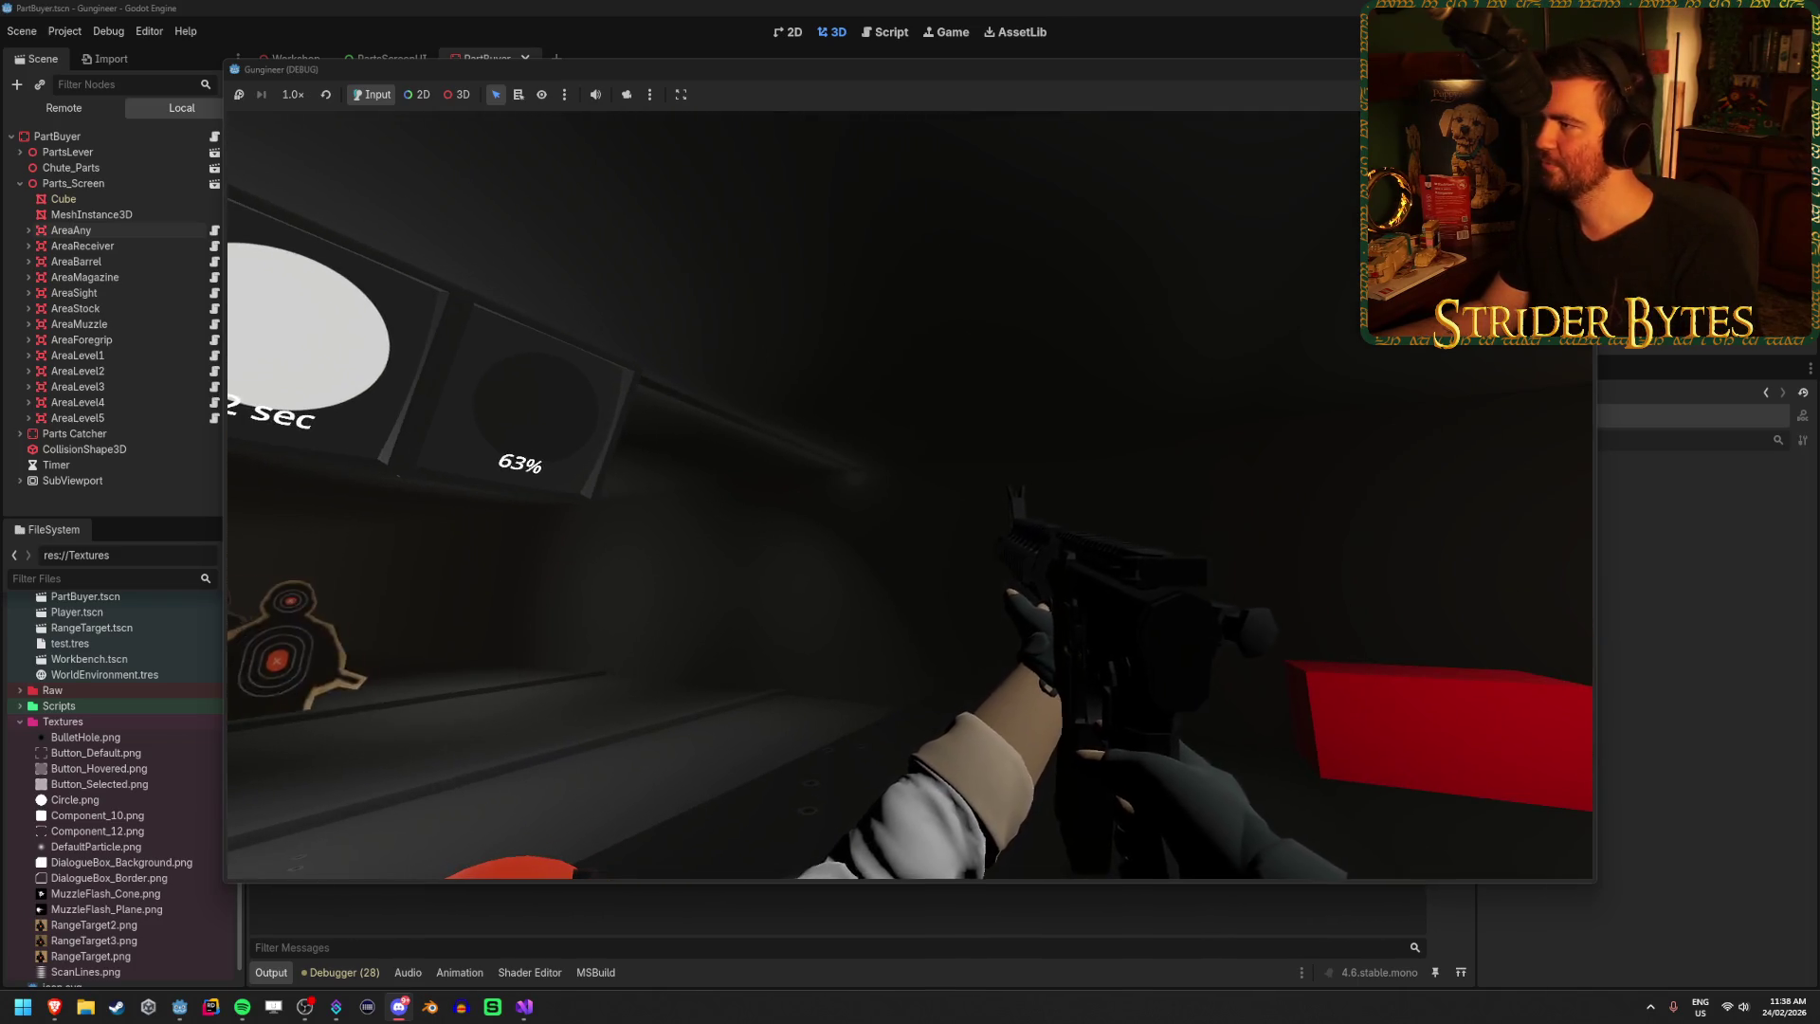
key("F8")
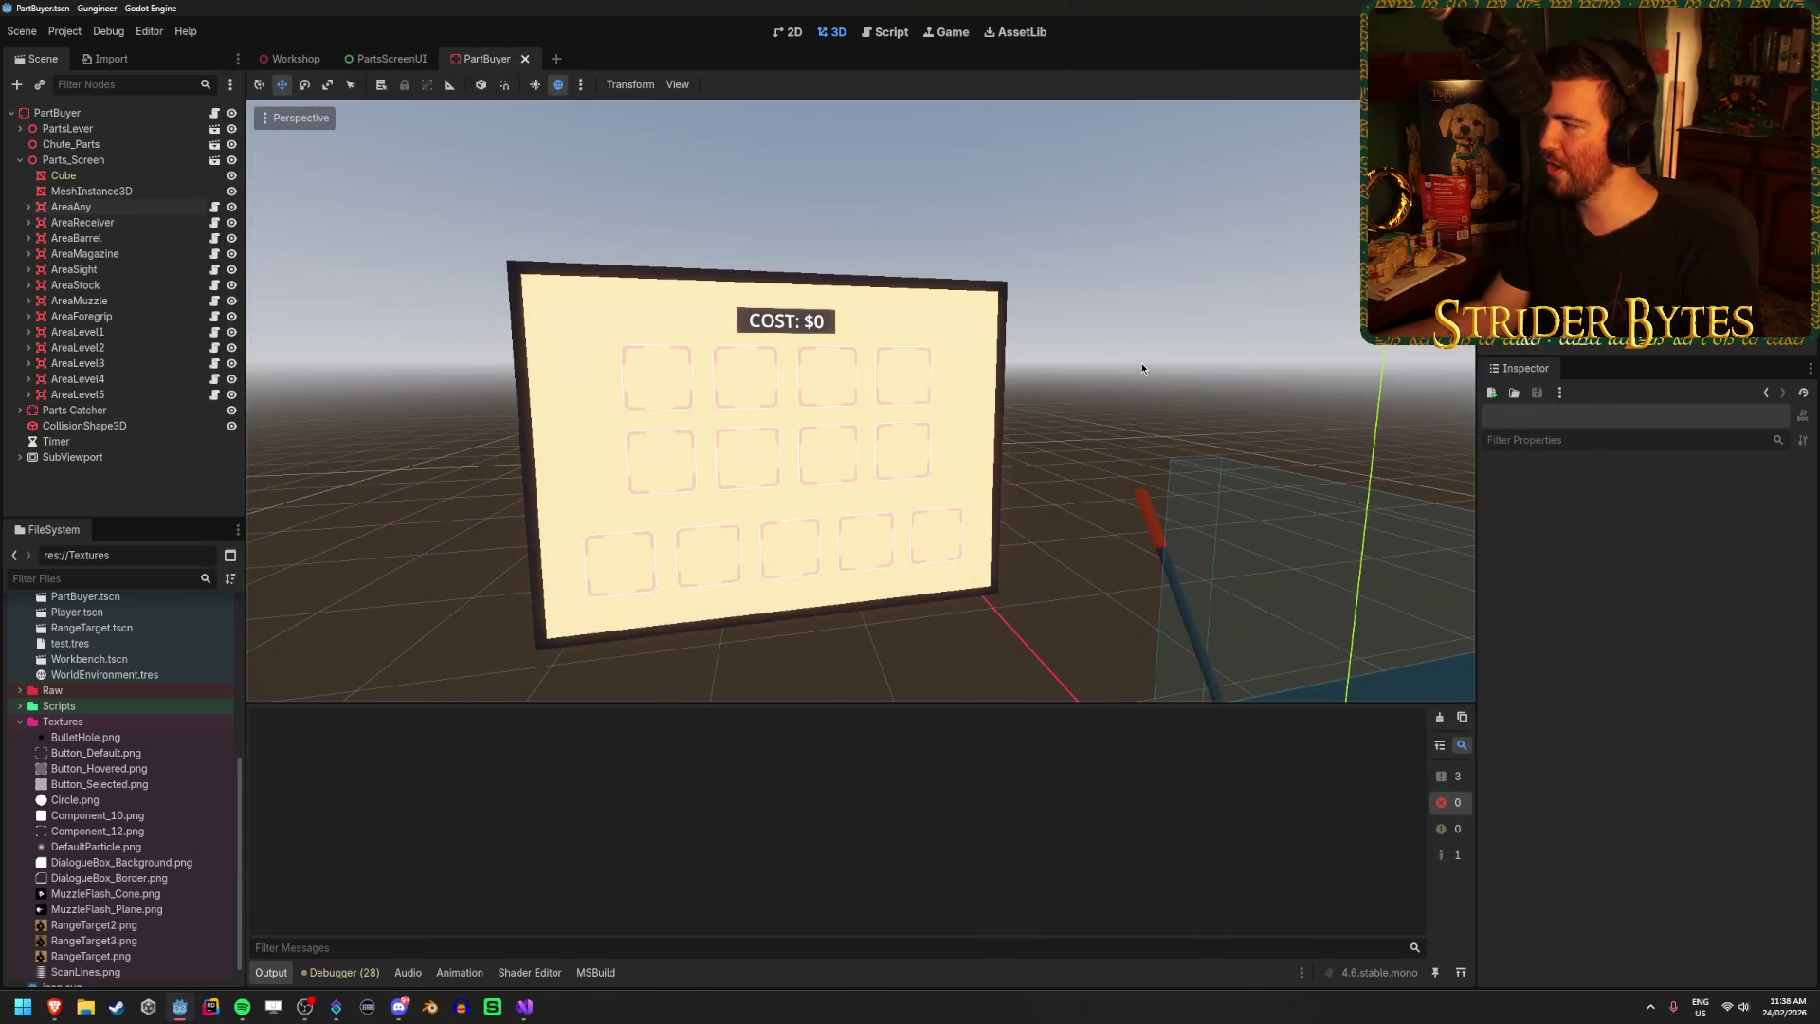
Open ContractScreenUI.tscn and turn on the ContractDetails panel's visibility.
mouse_move(1131, 203)
left_mouse_down()
mouse_move(1132, 379)
mouse_move(1042, 379)
mouse_move(995, 284)
mouse_move(834, 284)
left_mouse_up()
scroll(162, 695, "up", 5)
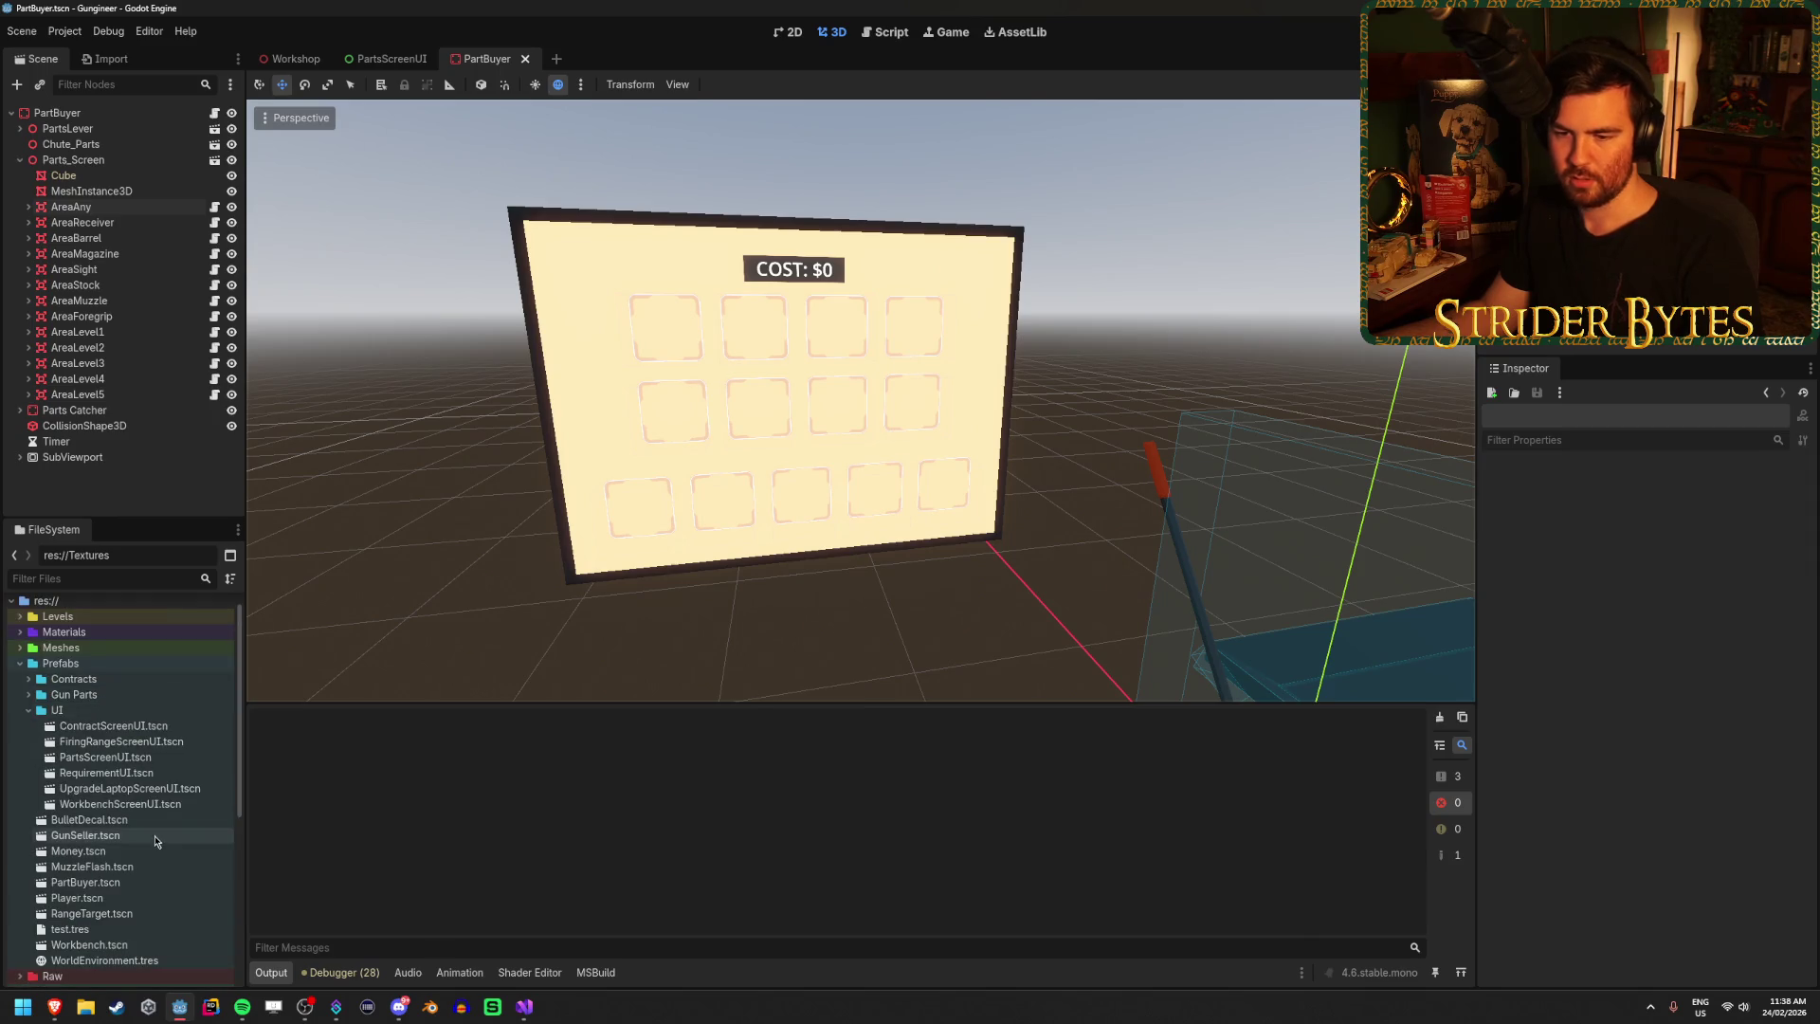
double_click(144, 727)
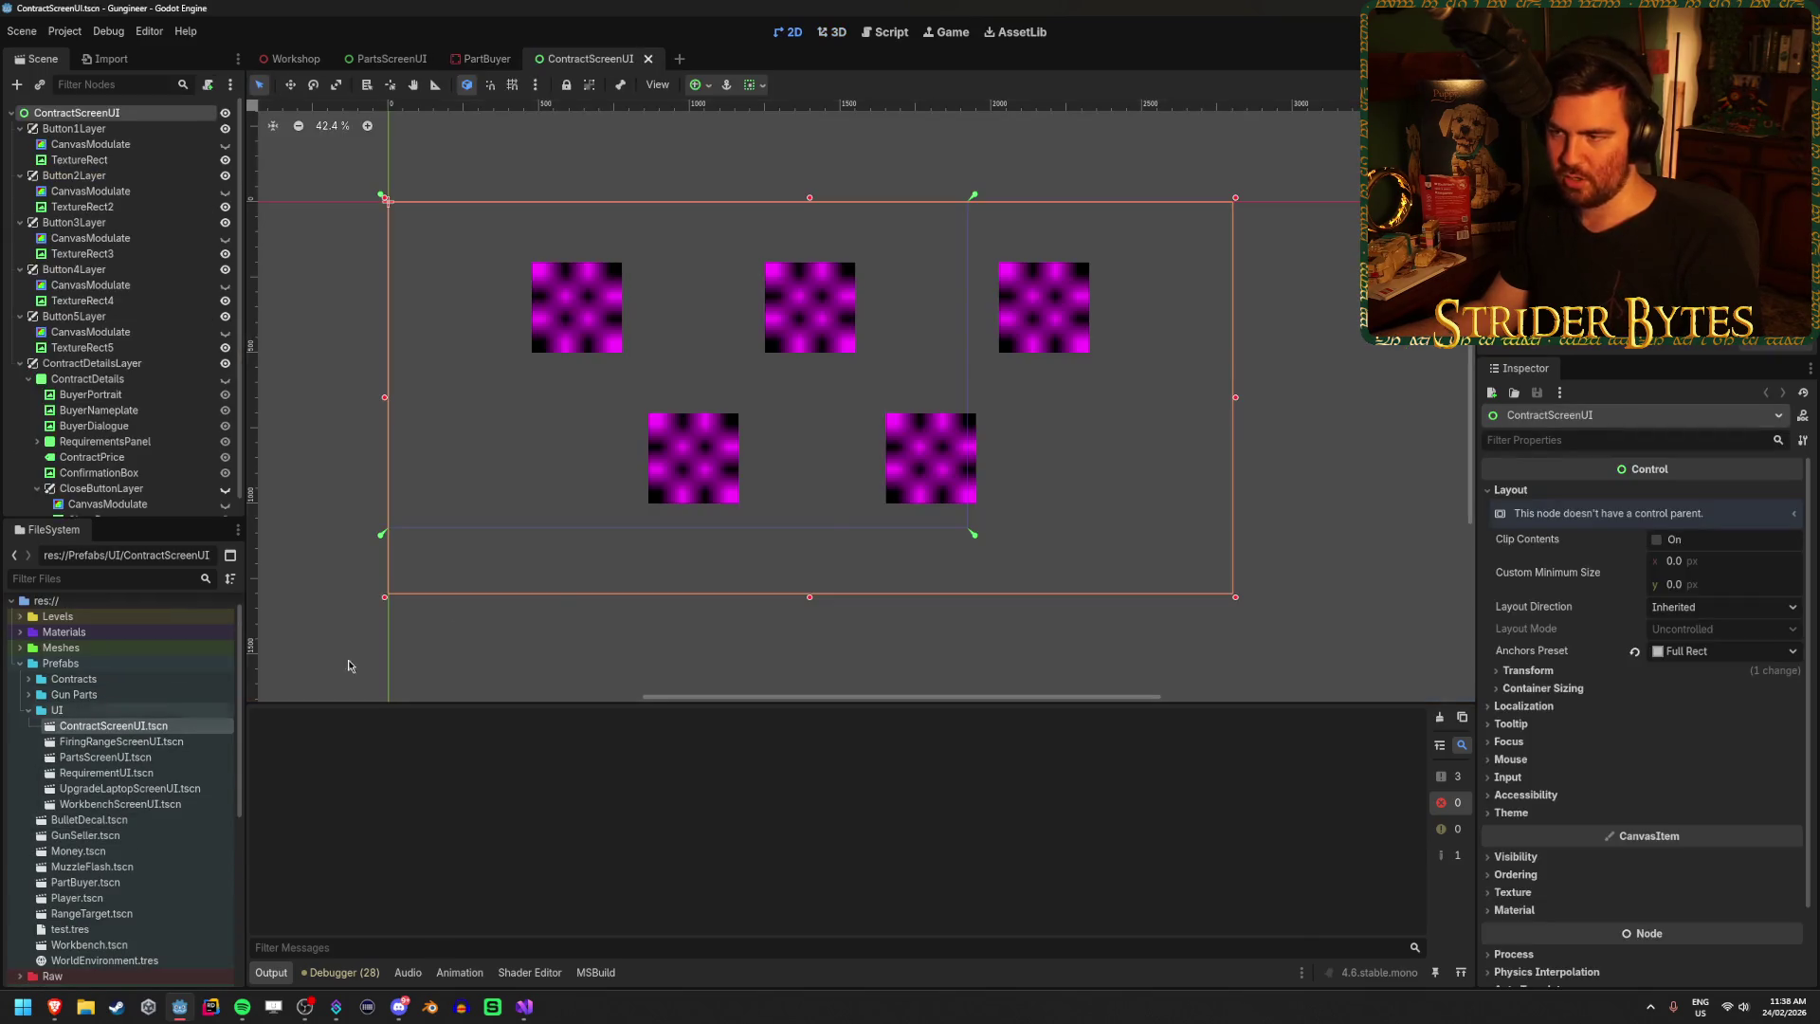
scroll(94, 248, "down", 1)
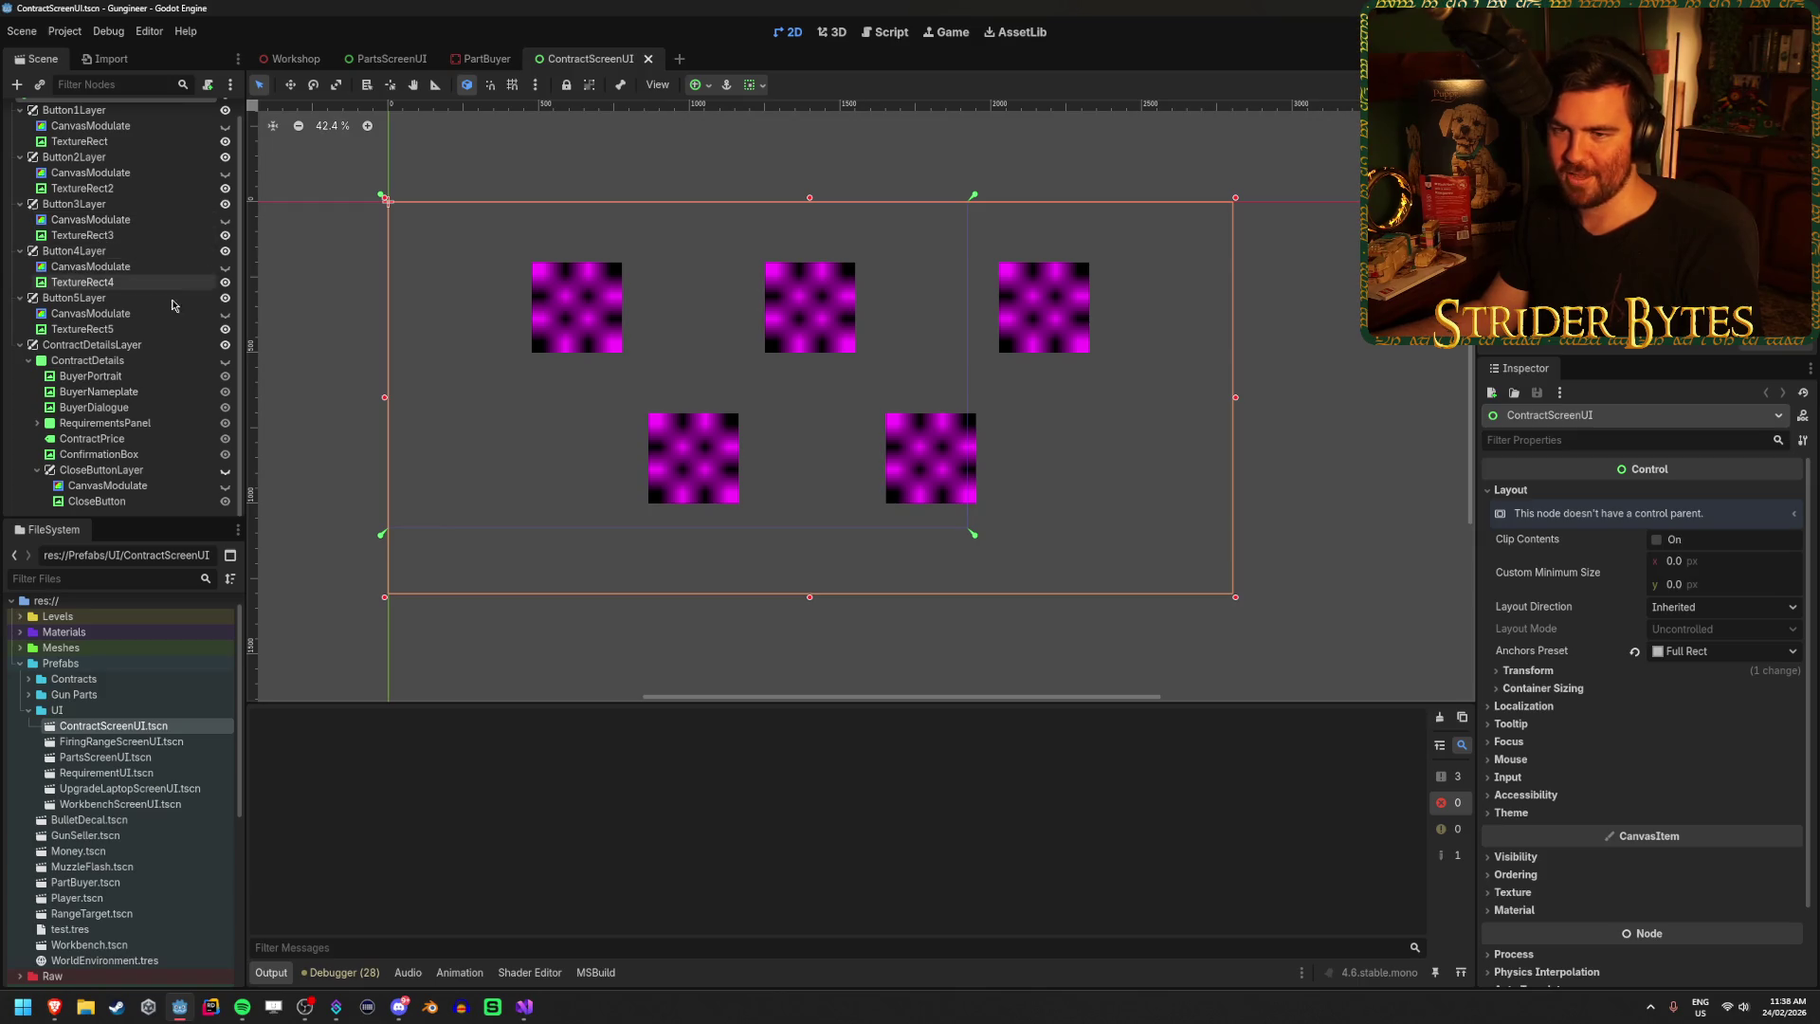
left_click(225, 362)
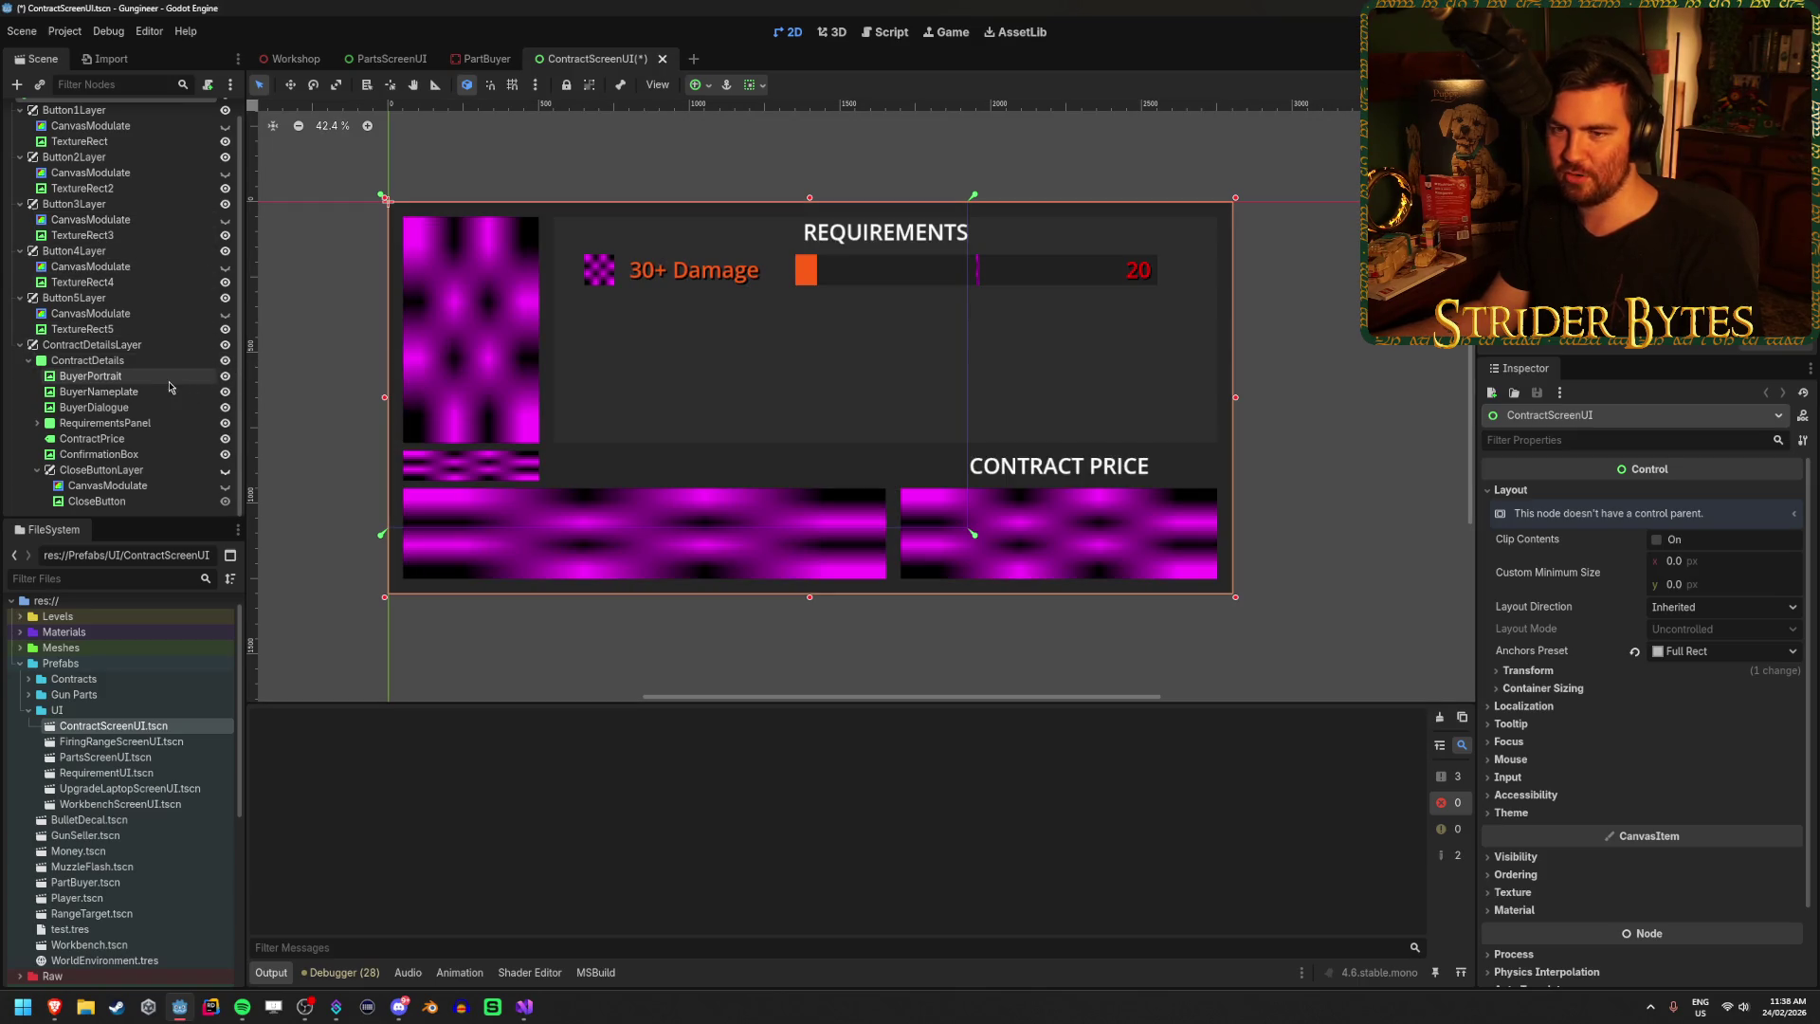
Select BuyerDialogue and drop DialogueBox_Border.png onto its Texture slot.
left_click(139, 368)
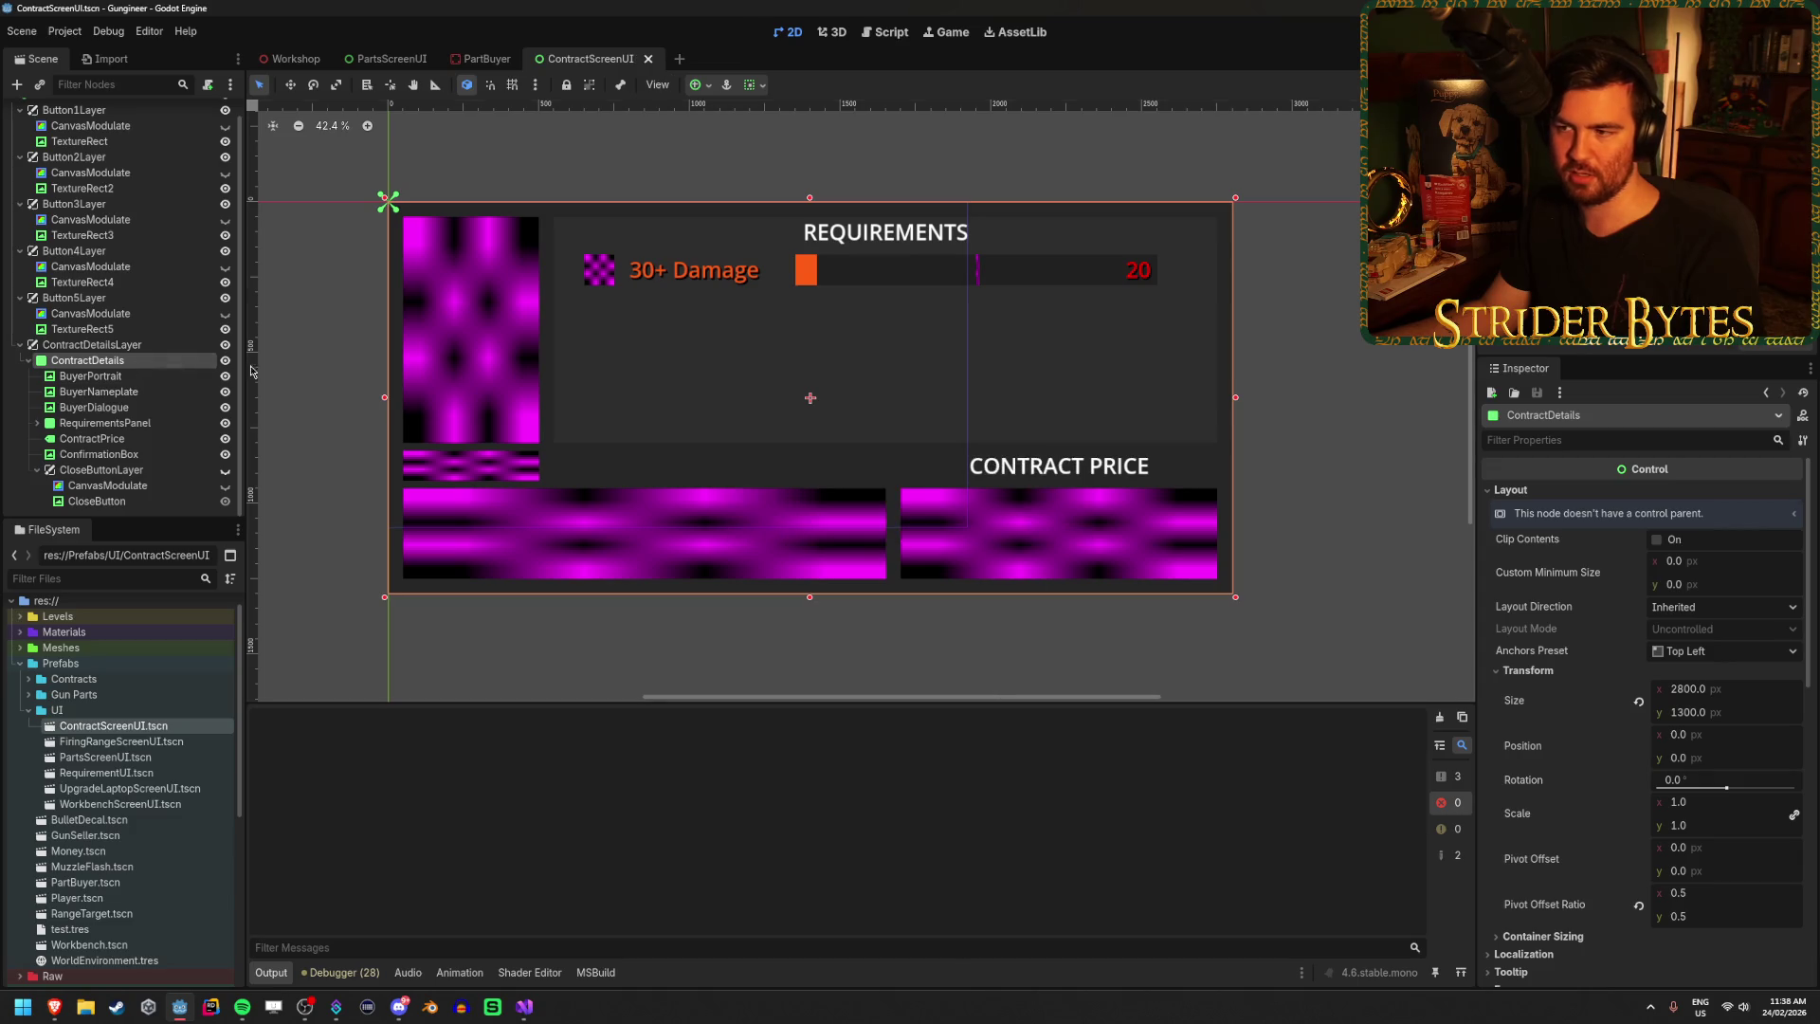
left_click(139, 377)
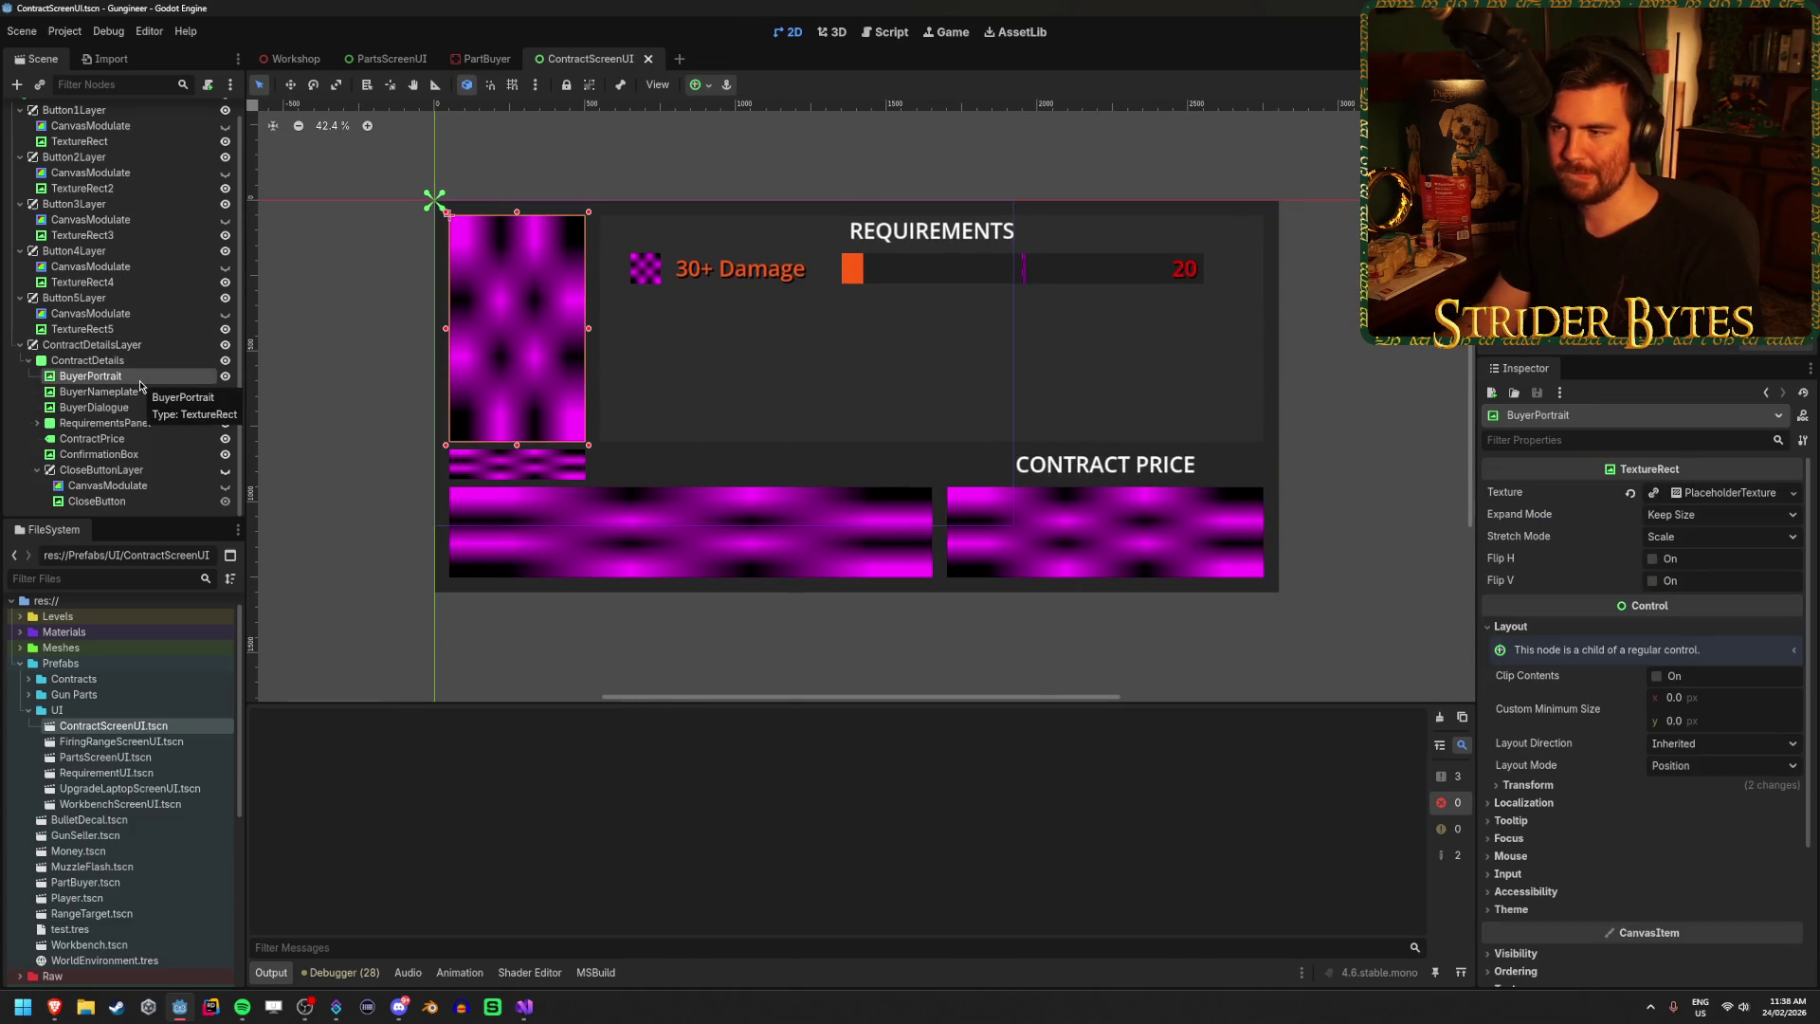
key("Down")
key("Down")
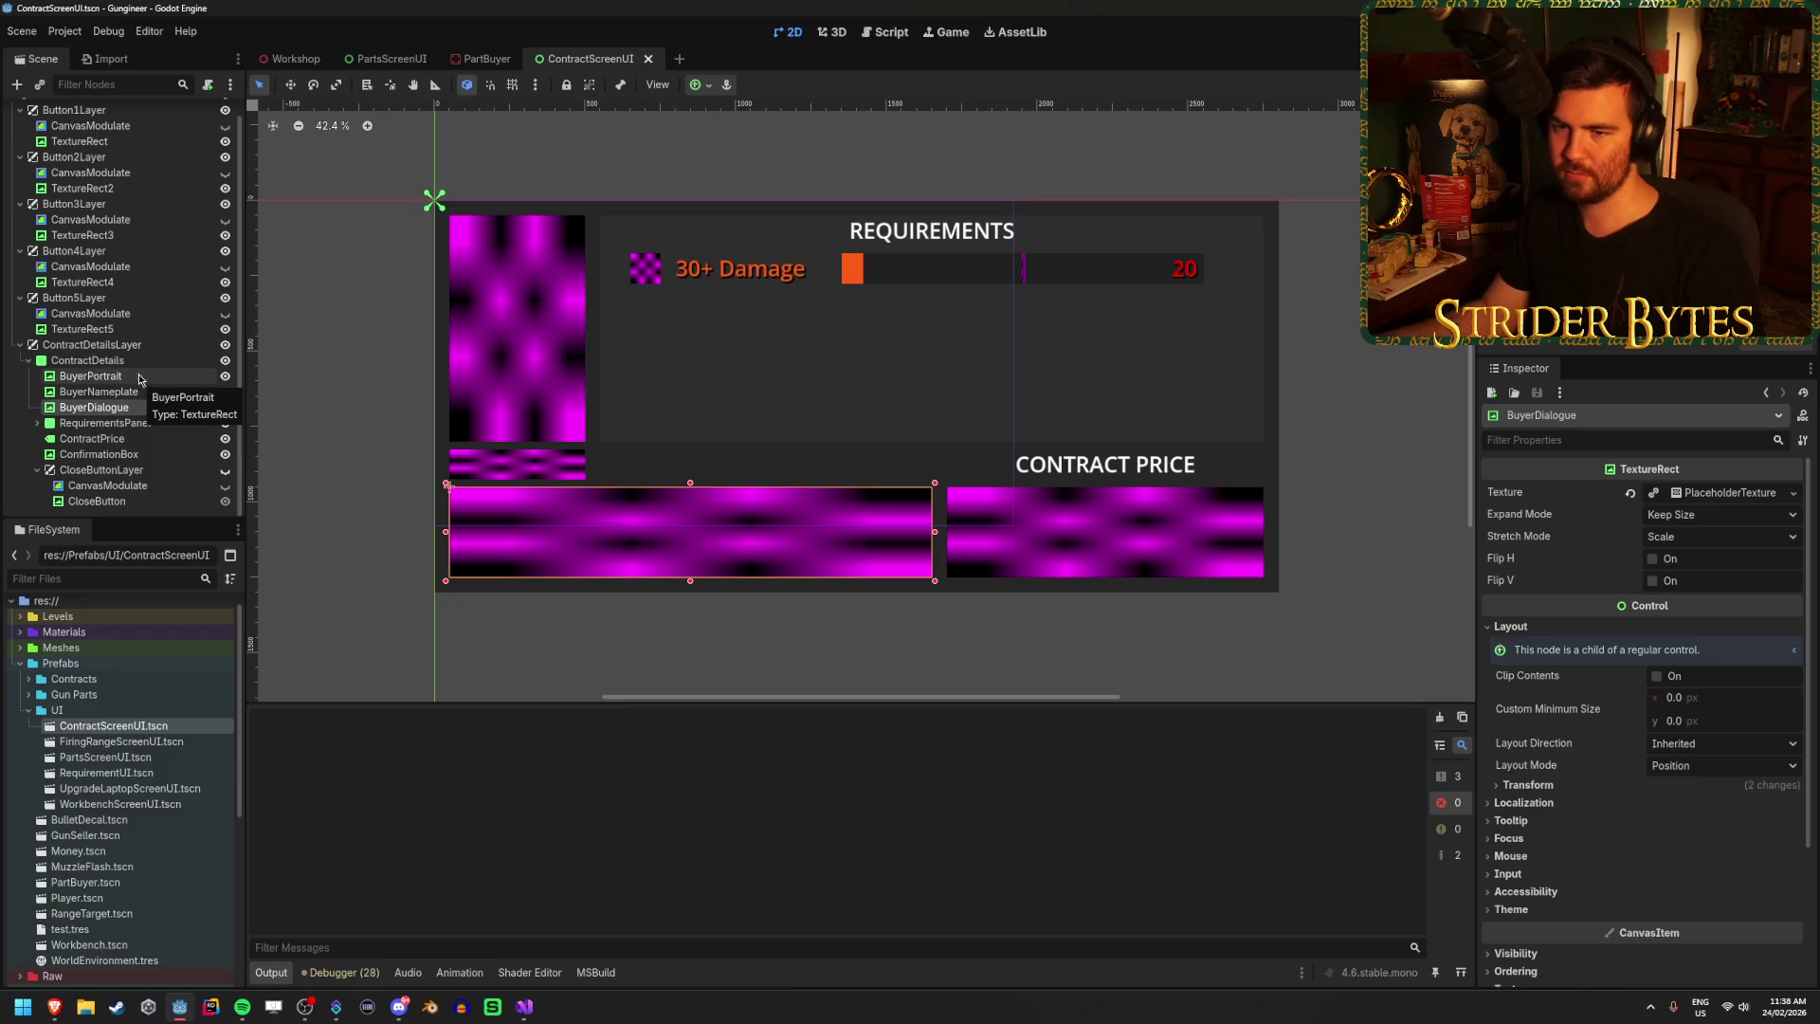
left_click(1763, 493)
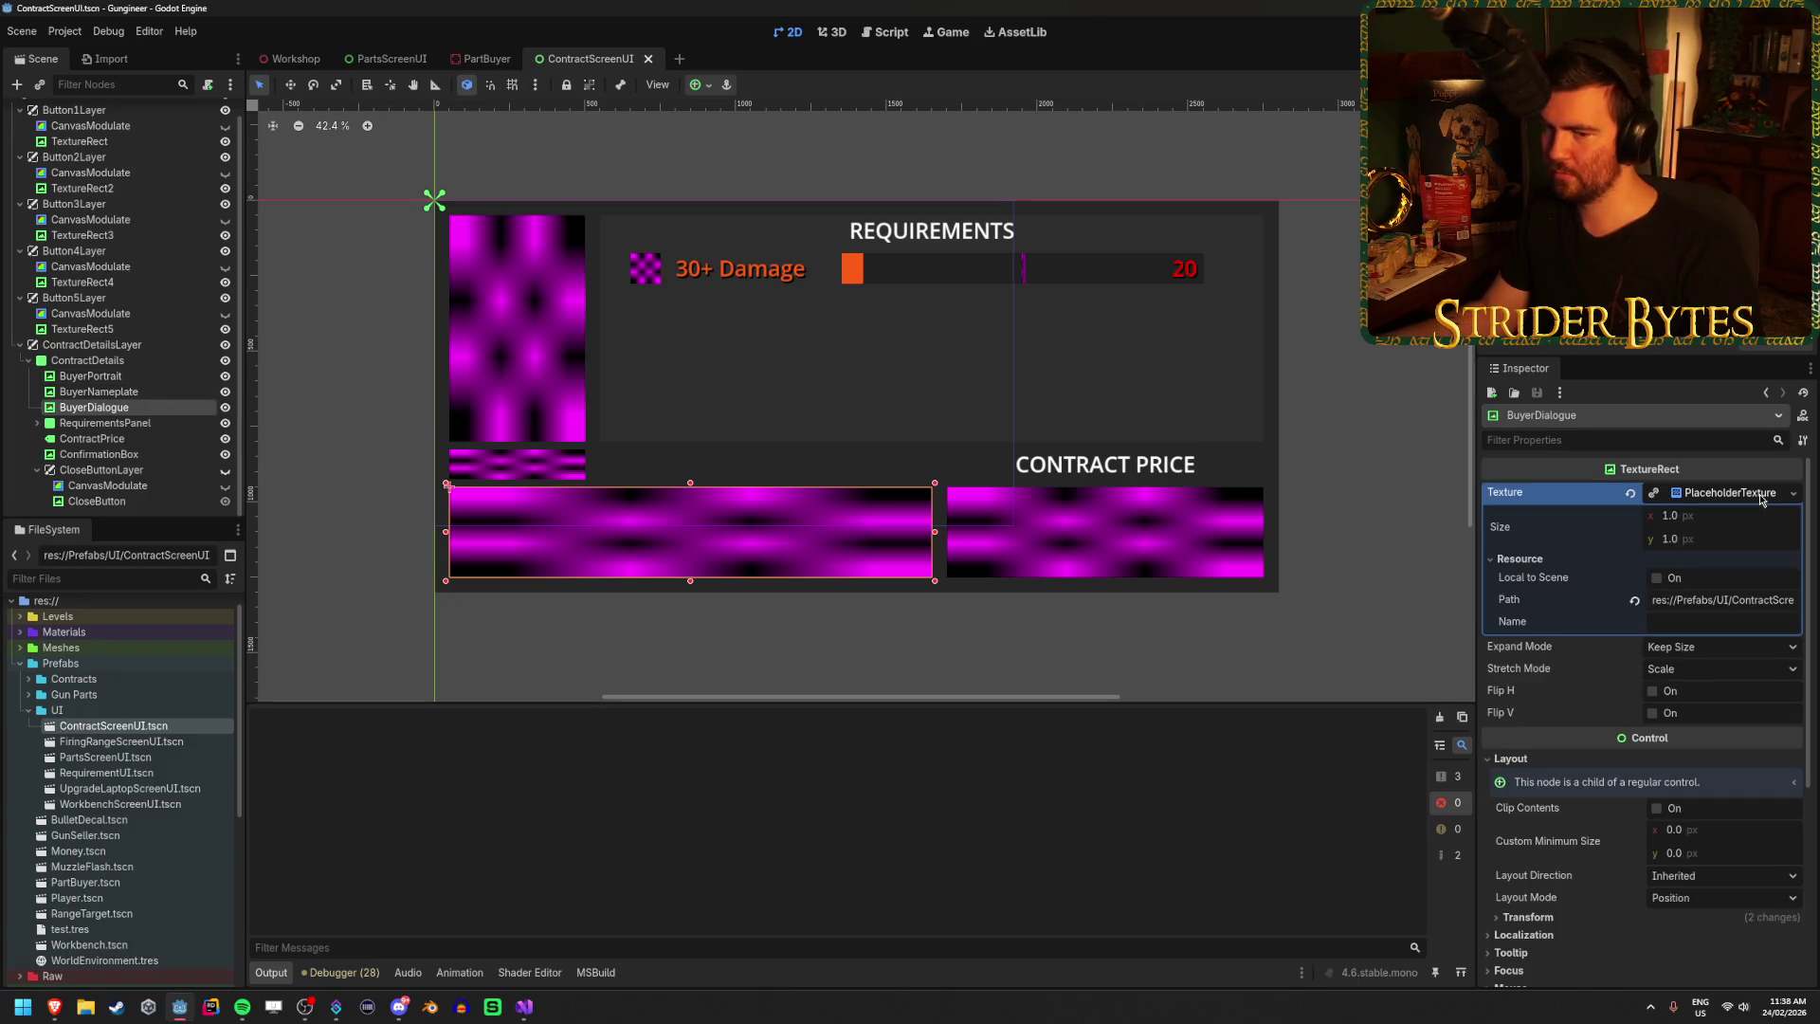
left_click(1761, 494)
left_click(1760, 494)
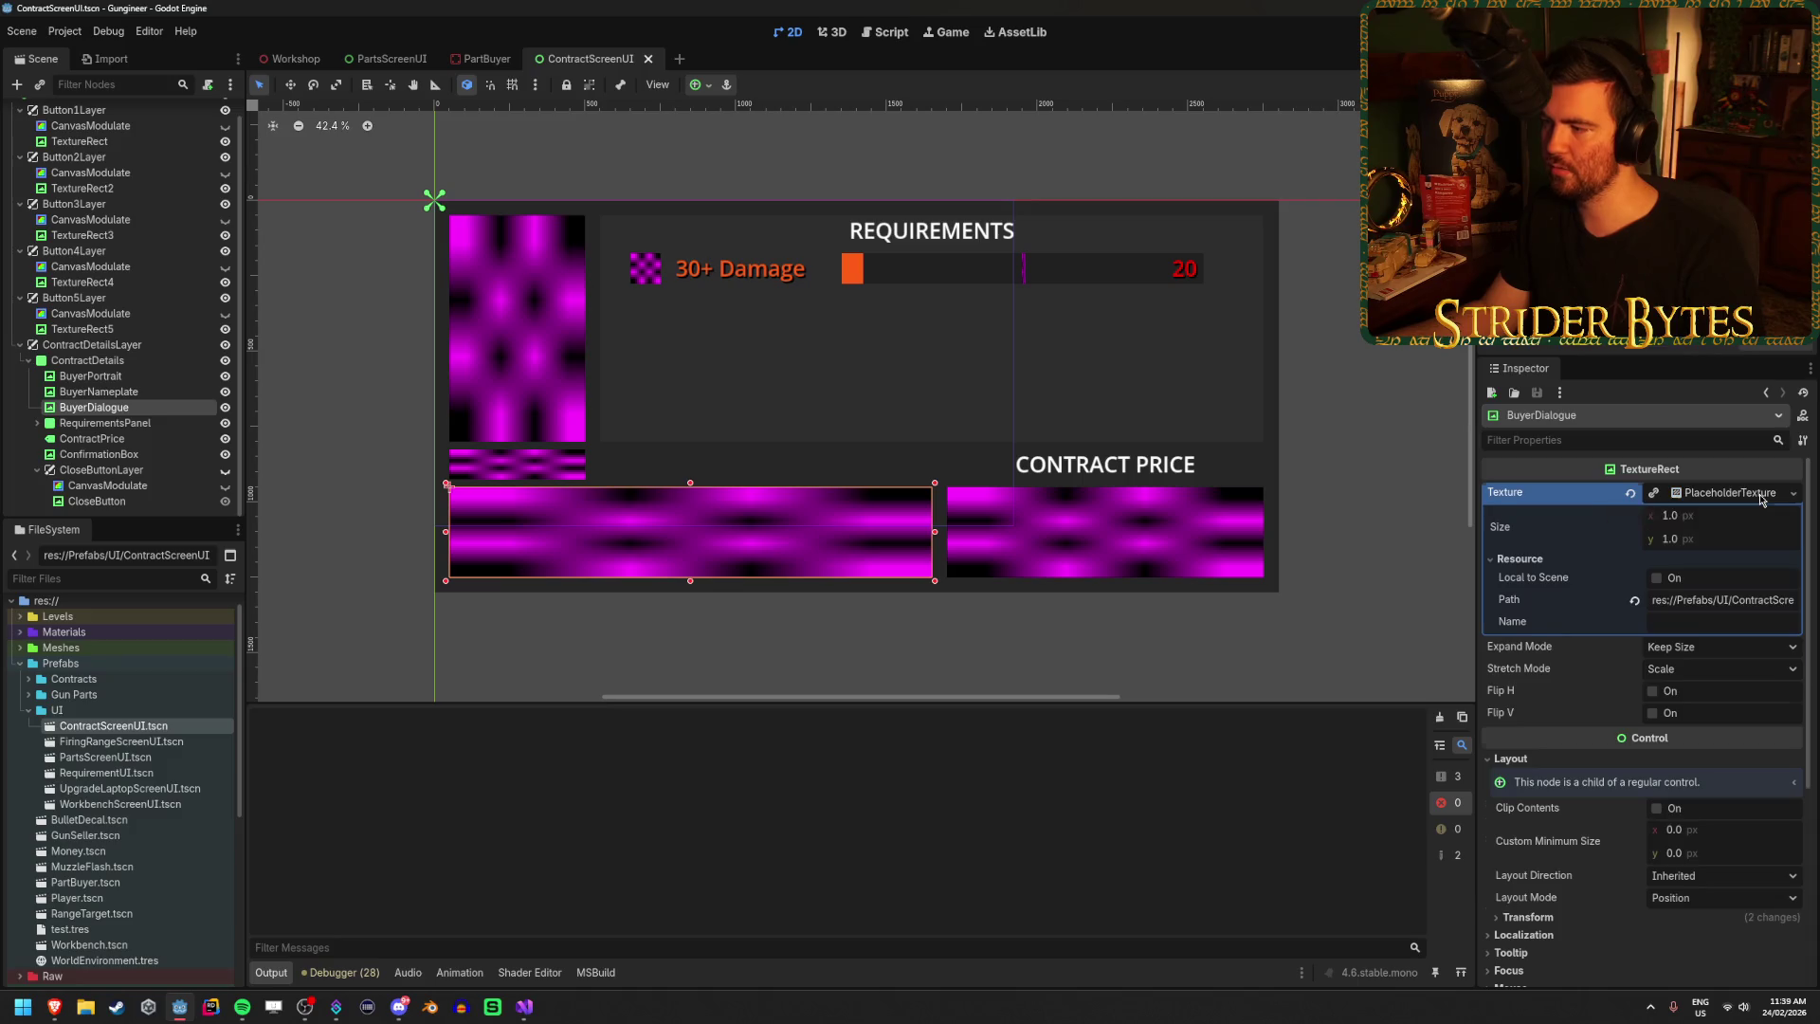
left_click(1760, 494)
scroll(141, 740, "down", 5)
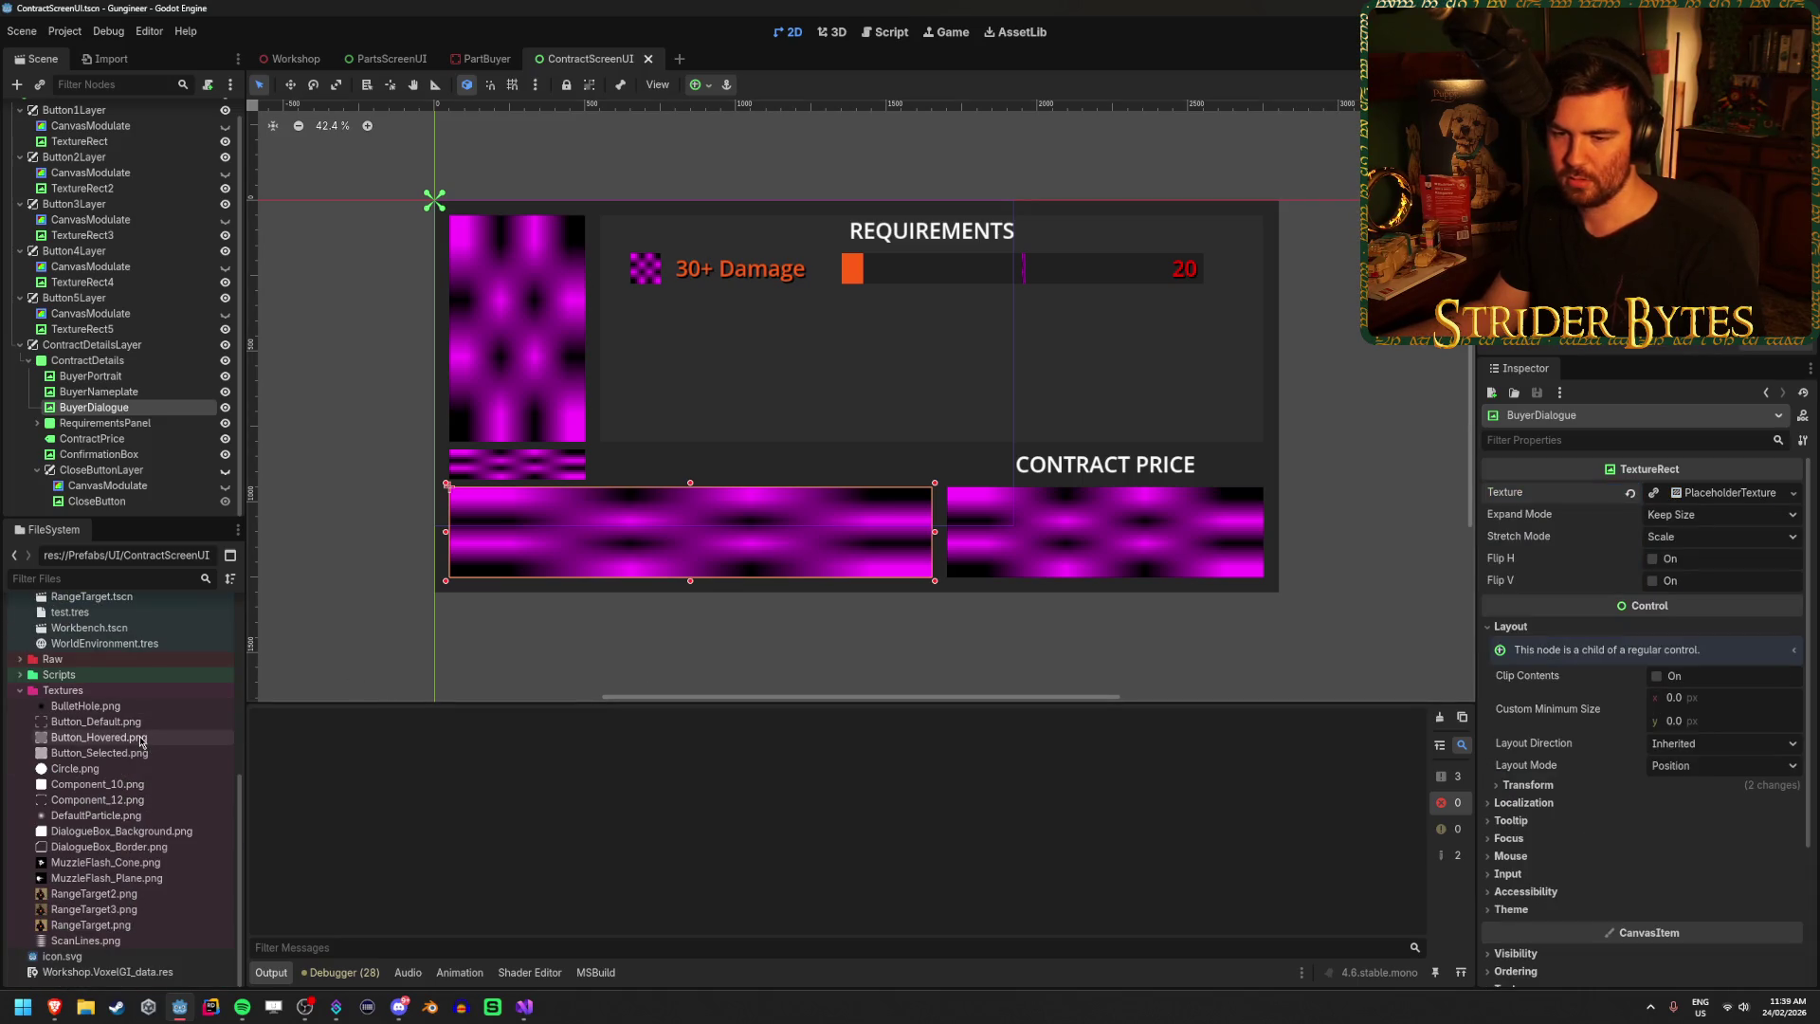
mouse_move(158, 853)
left_mouse_down()
mouse_move(1138, 740)
mouse_move(1723, 498)
left_mouse_up()
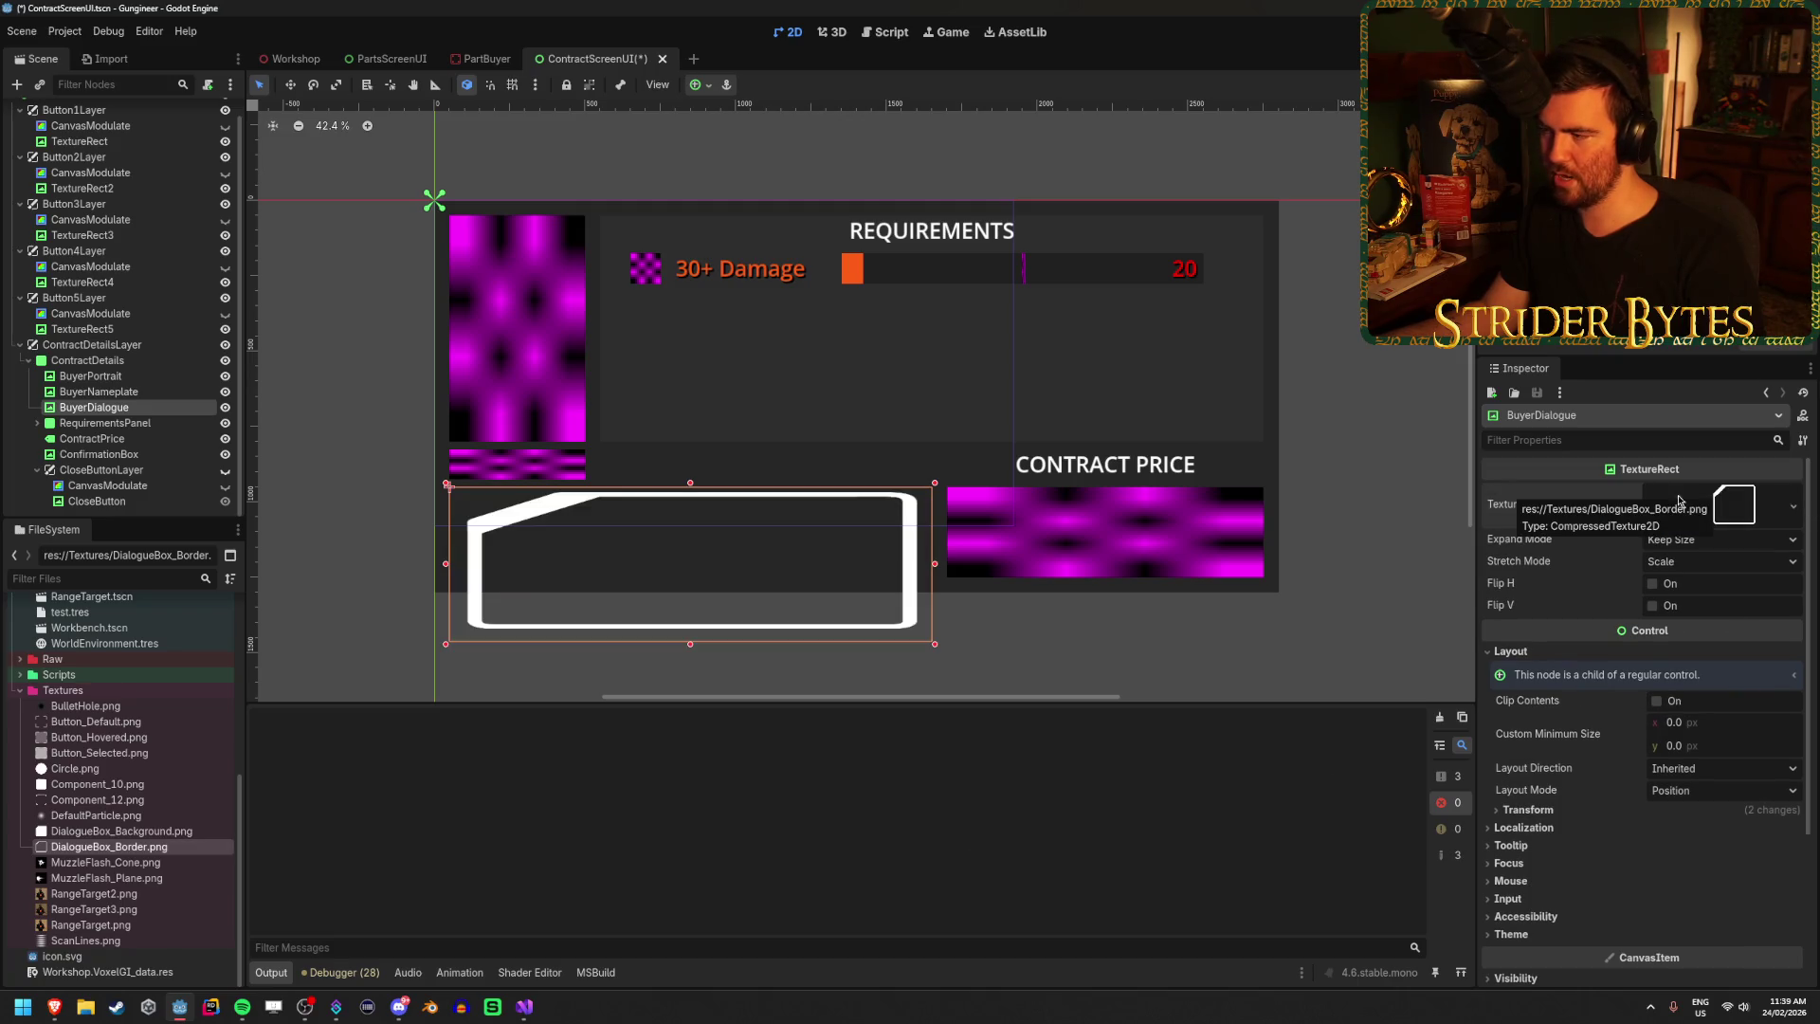
Set BuyerDialogue's Stretch Mode to Scale and Expand Mode to Fit Width.
scroll(549, 583, "up", 3)
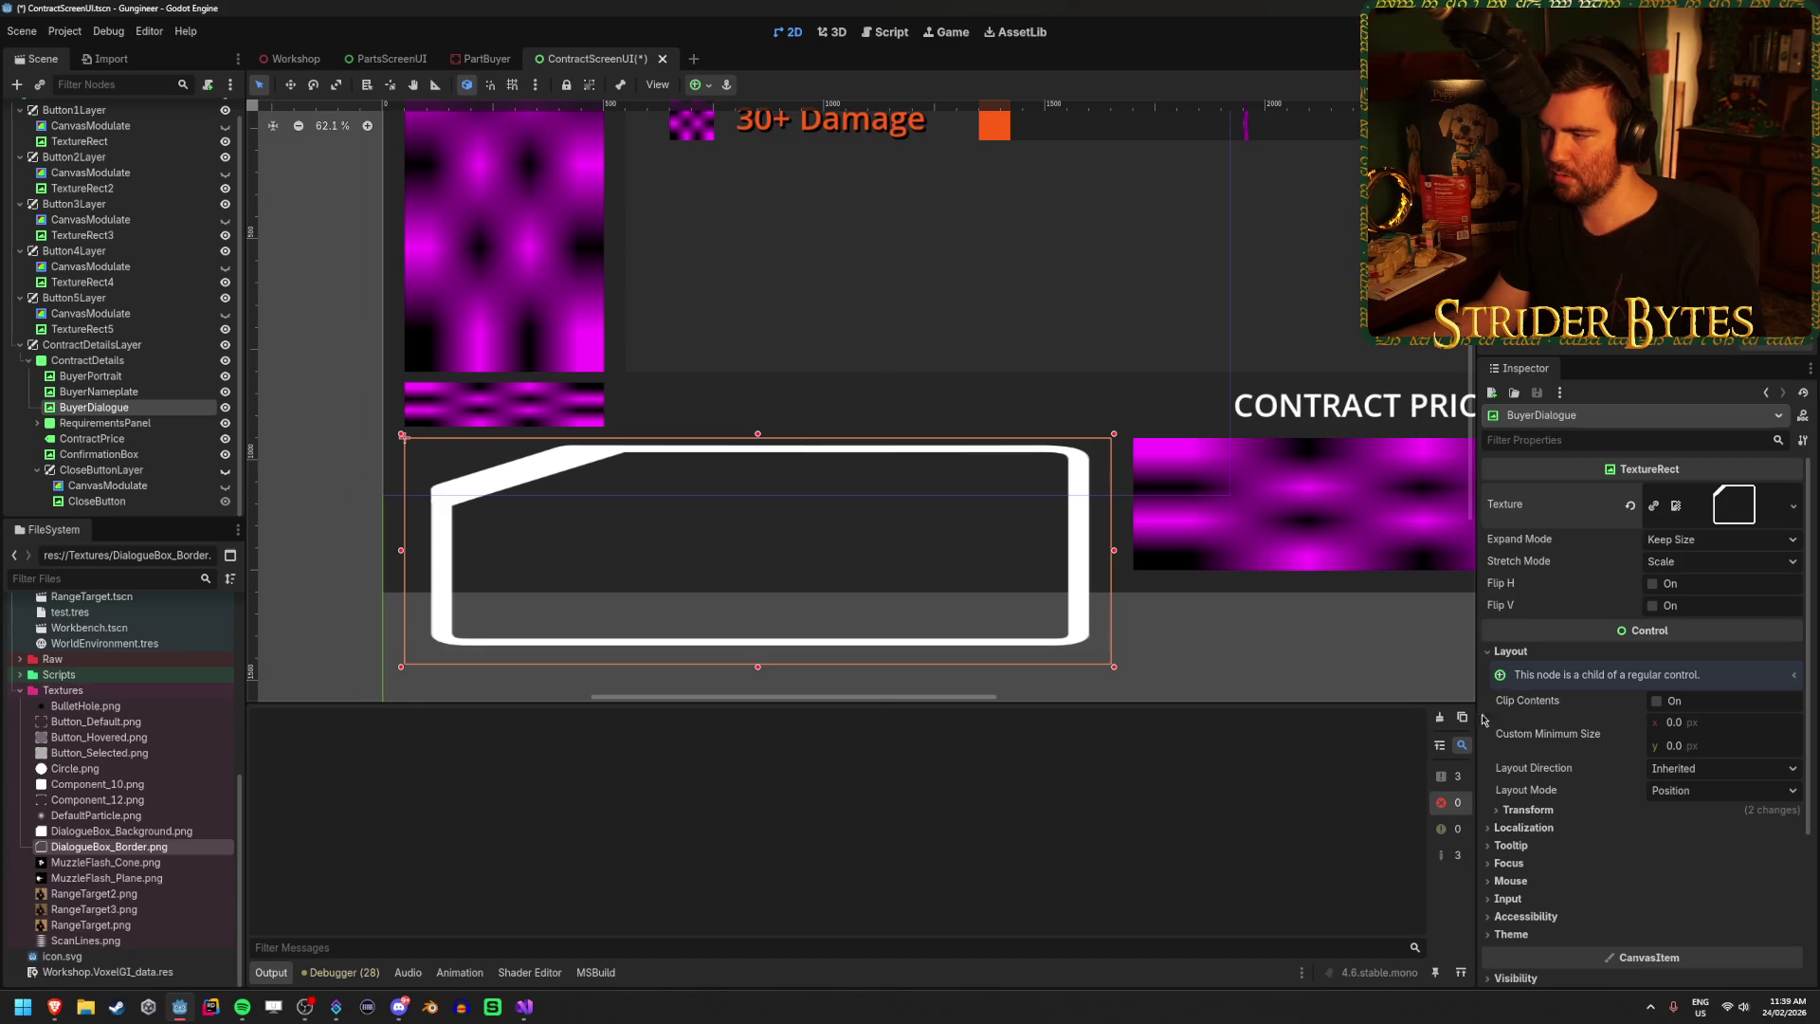
left_click(1687, 539)
left_click(1697, 557)
left_click(1701, 564)
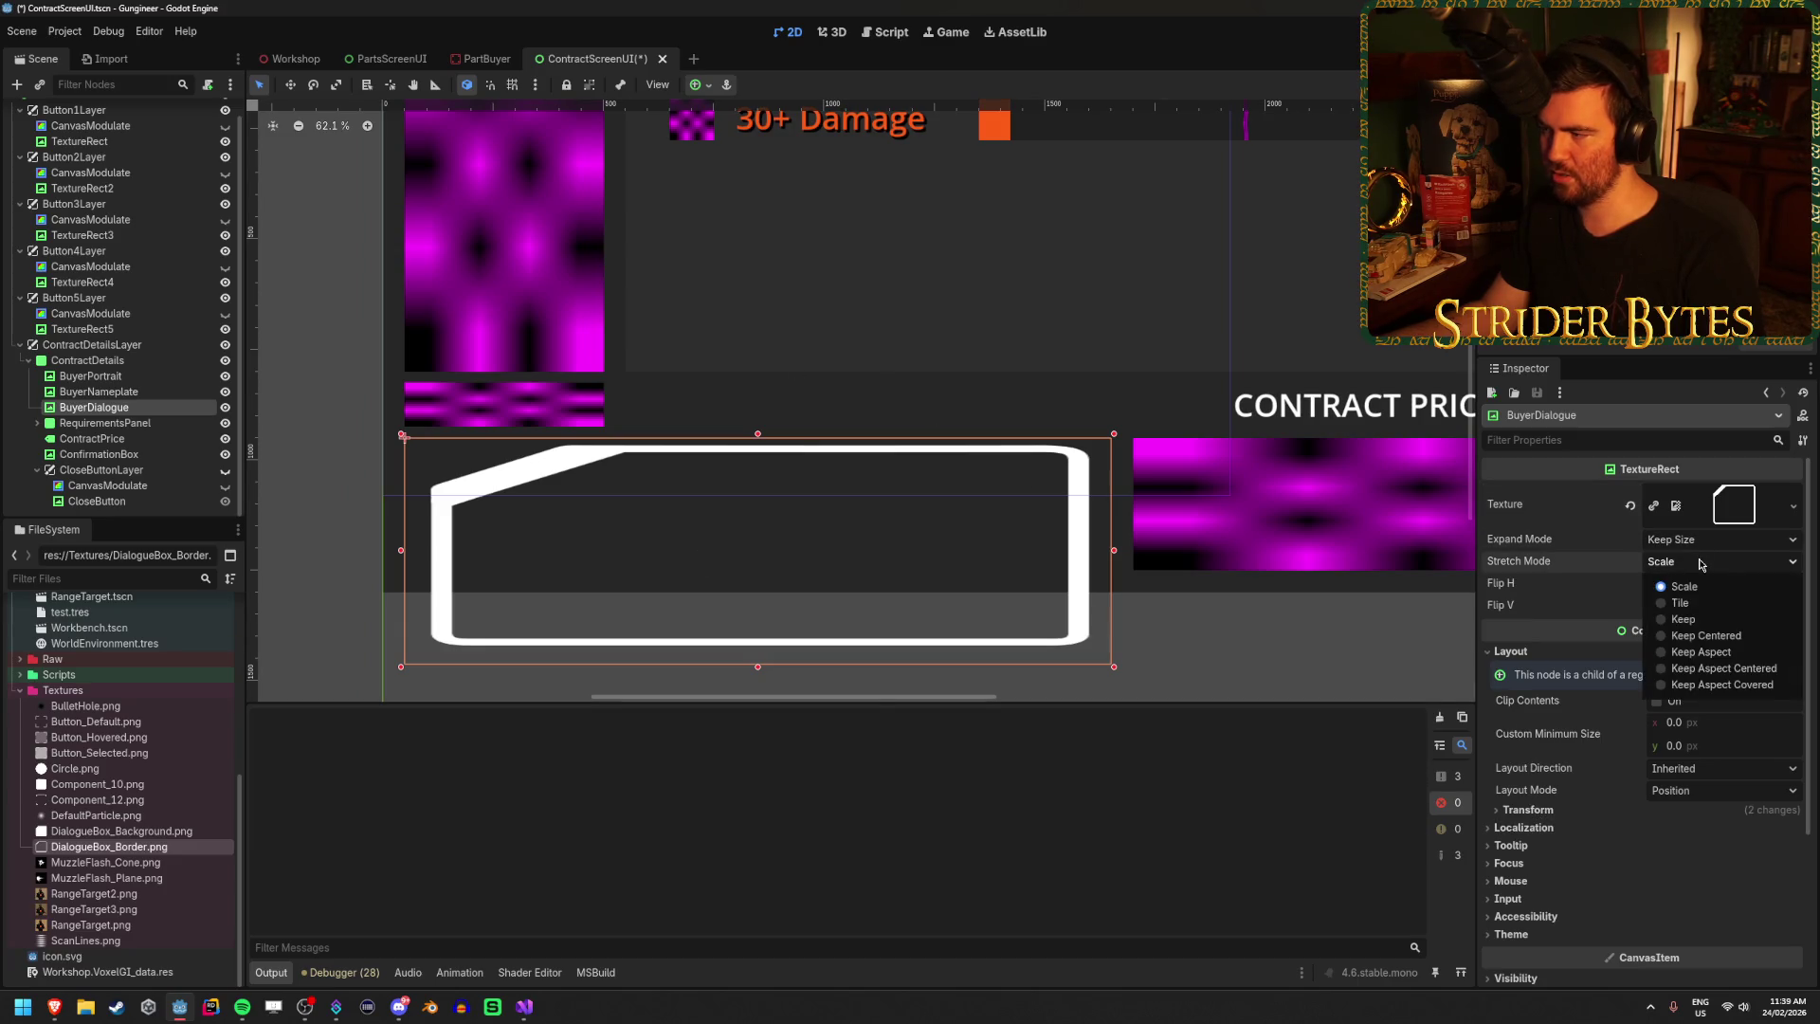
left_click(1706, 635)
left_click(1706, 561)
left_click(1706, 586)
left_click(1706, 540)
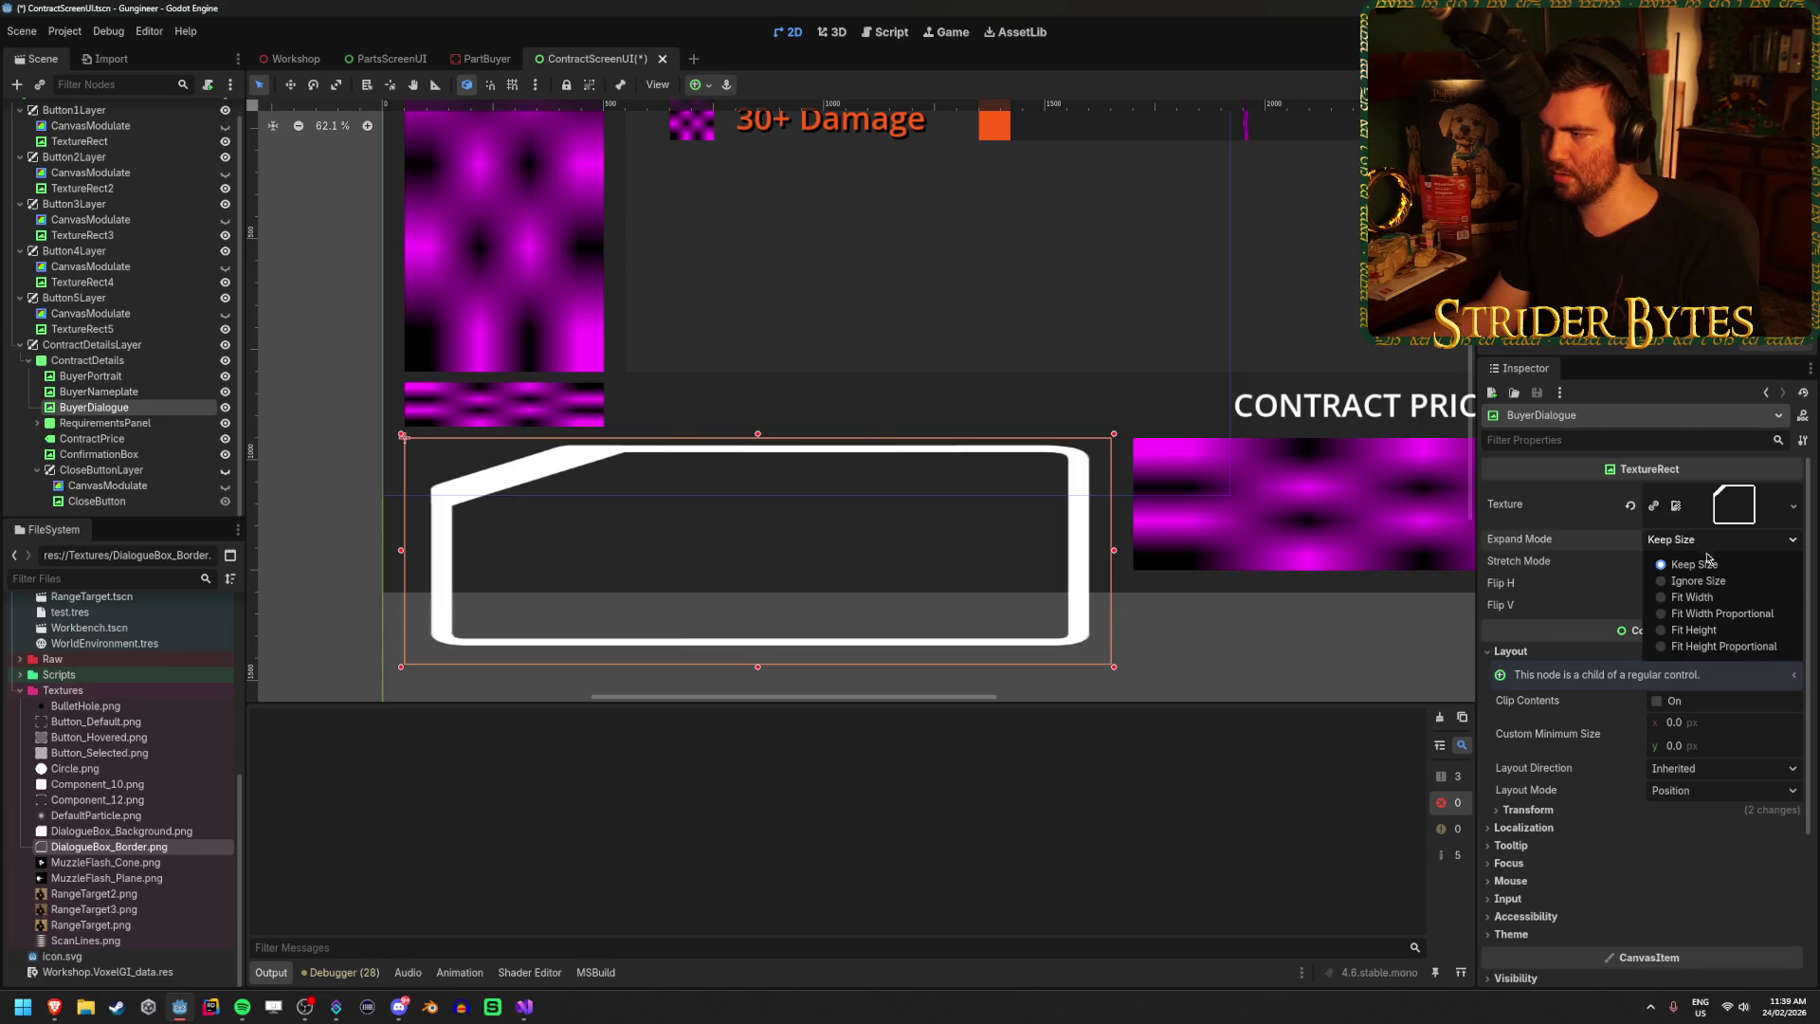
left_click(1693, 597)
left_click(1709, 539)
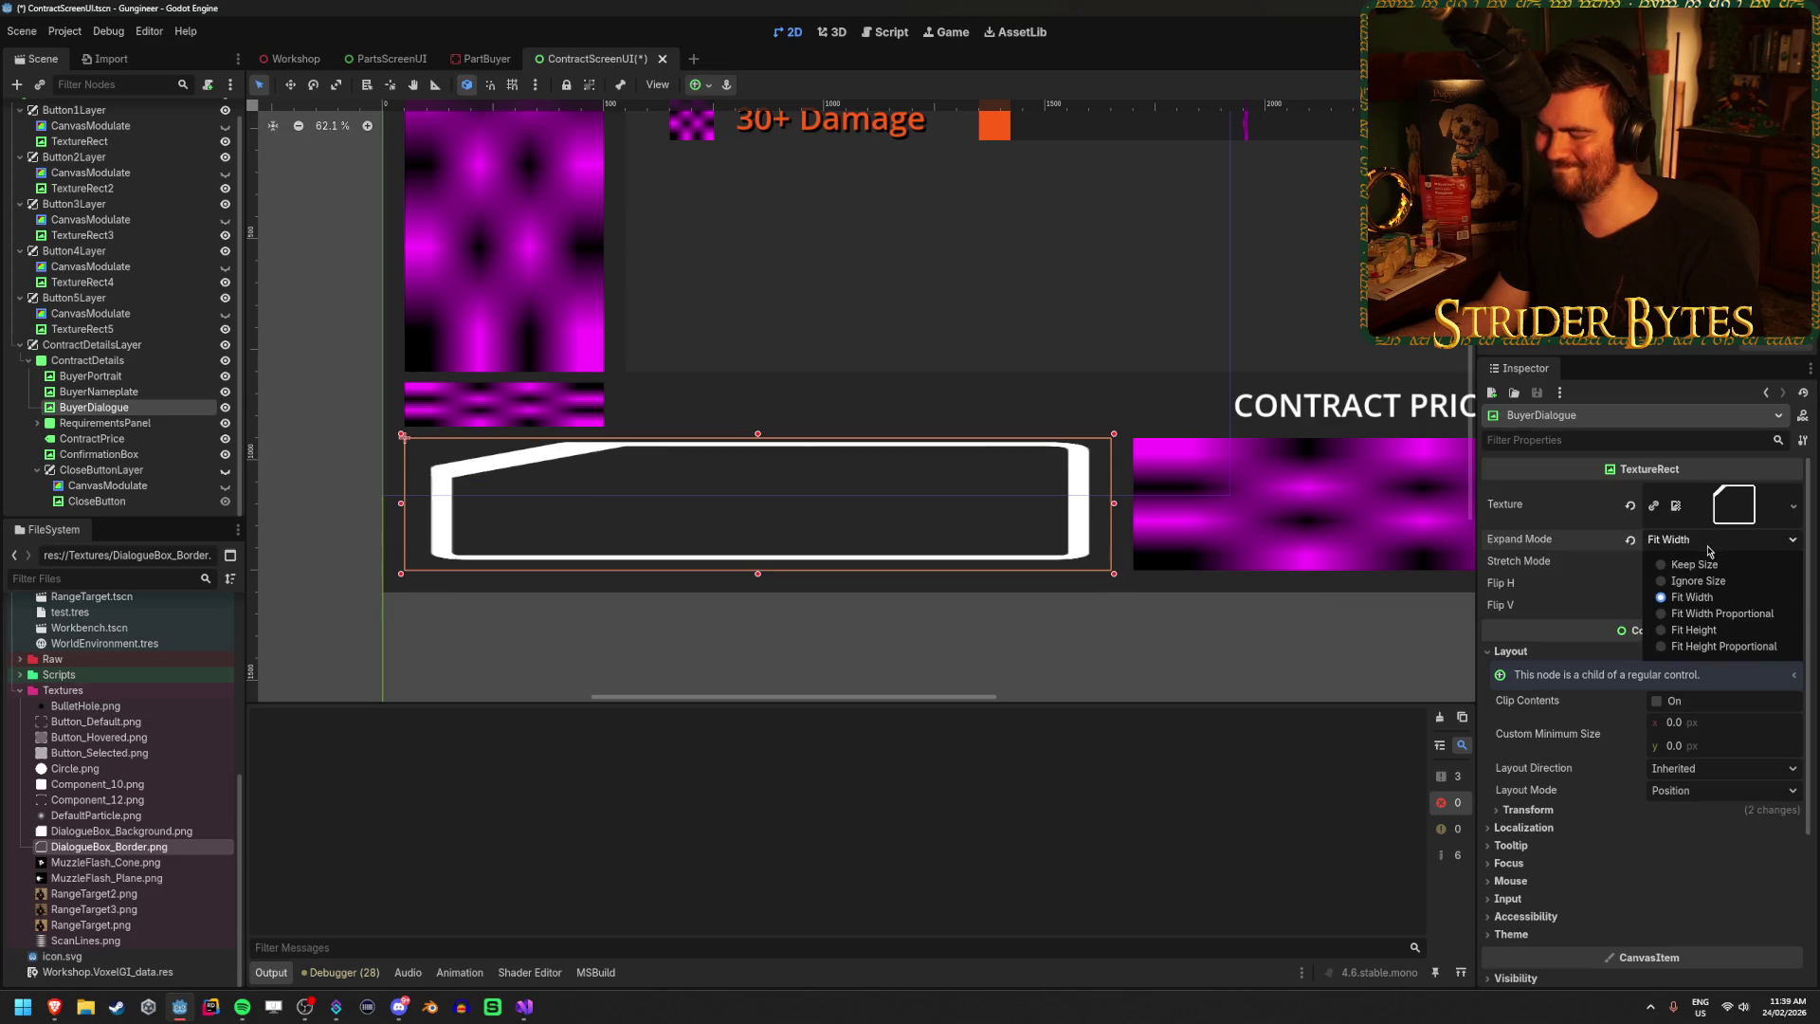
left_click(1709, 551)
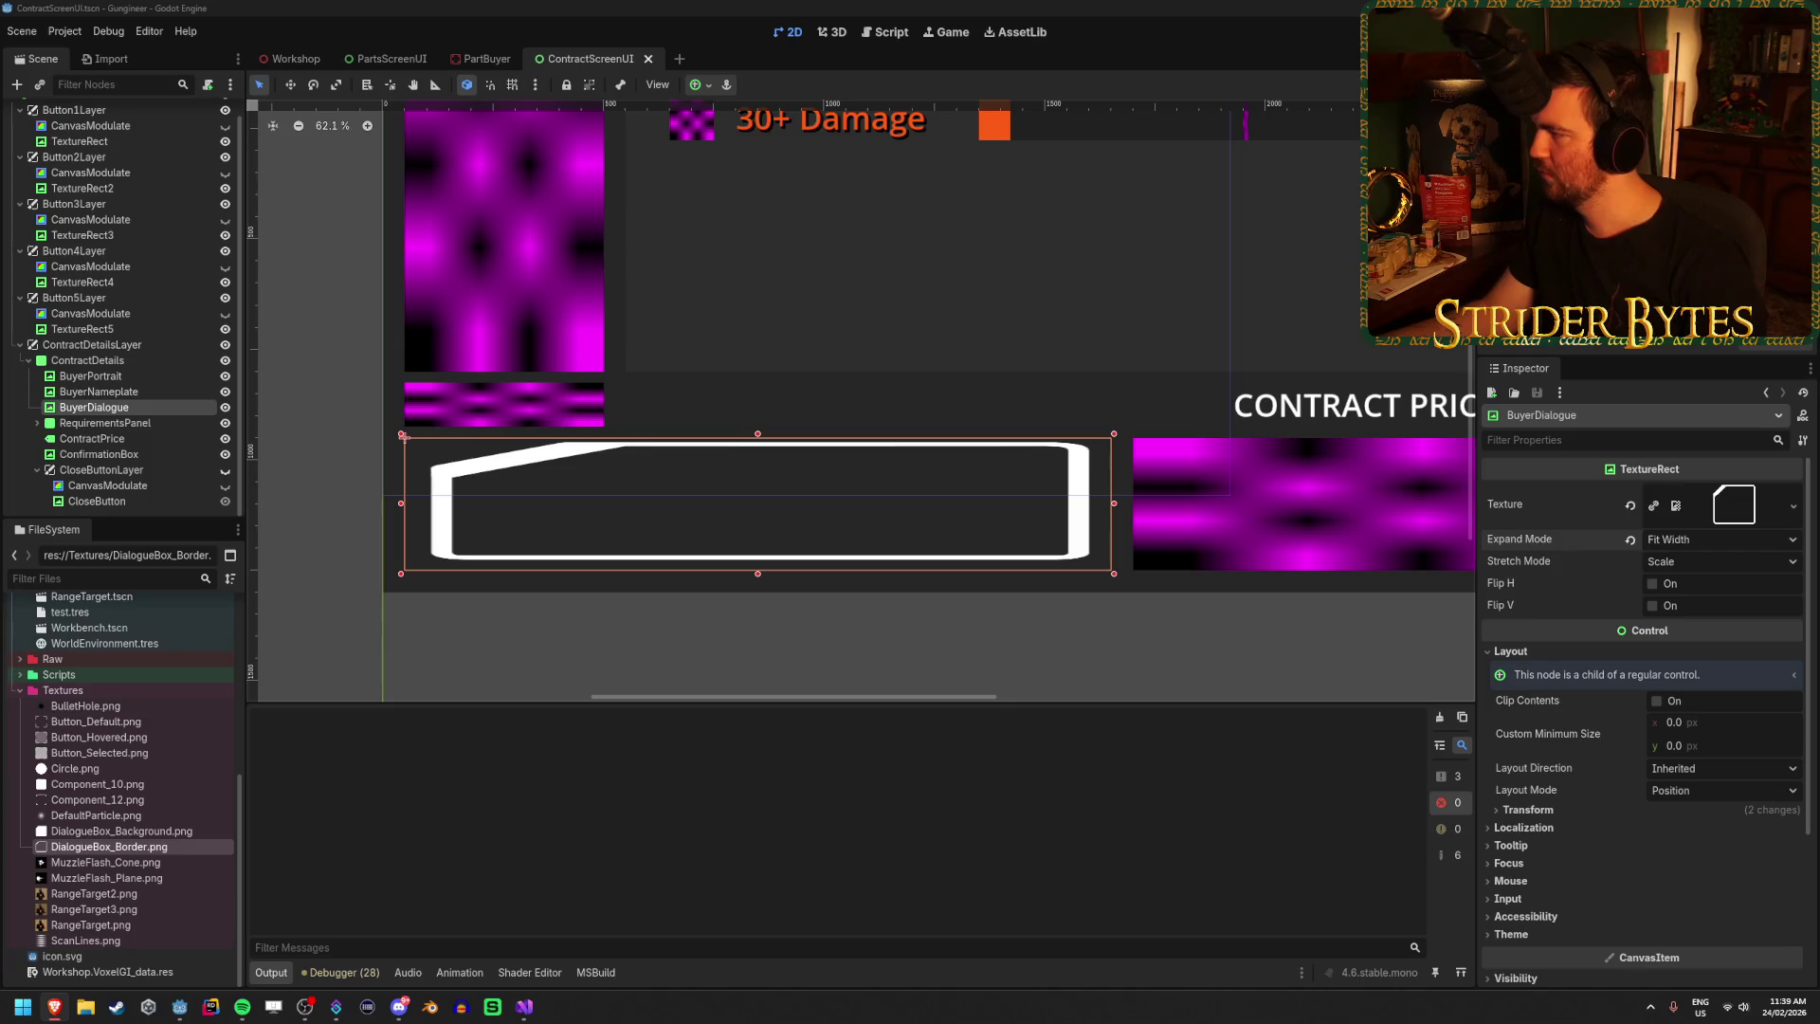
Maximize the browser and pause, then resume the 9 Slice UI tutorial at its patch-margin section.
mouse_move(1782, 441)
left_mouse_down()
mouse_move(1422, 438)
mouse_move(739, 24)
mouse_move(829, 4)
left_mouse_up()
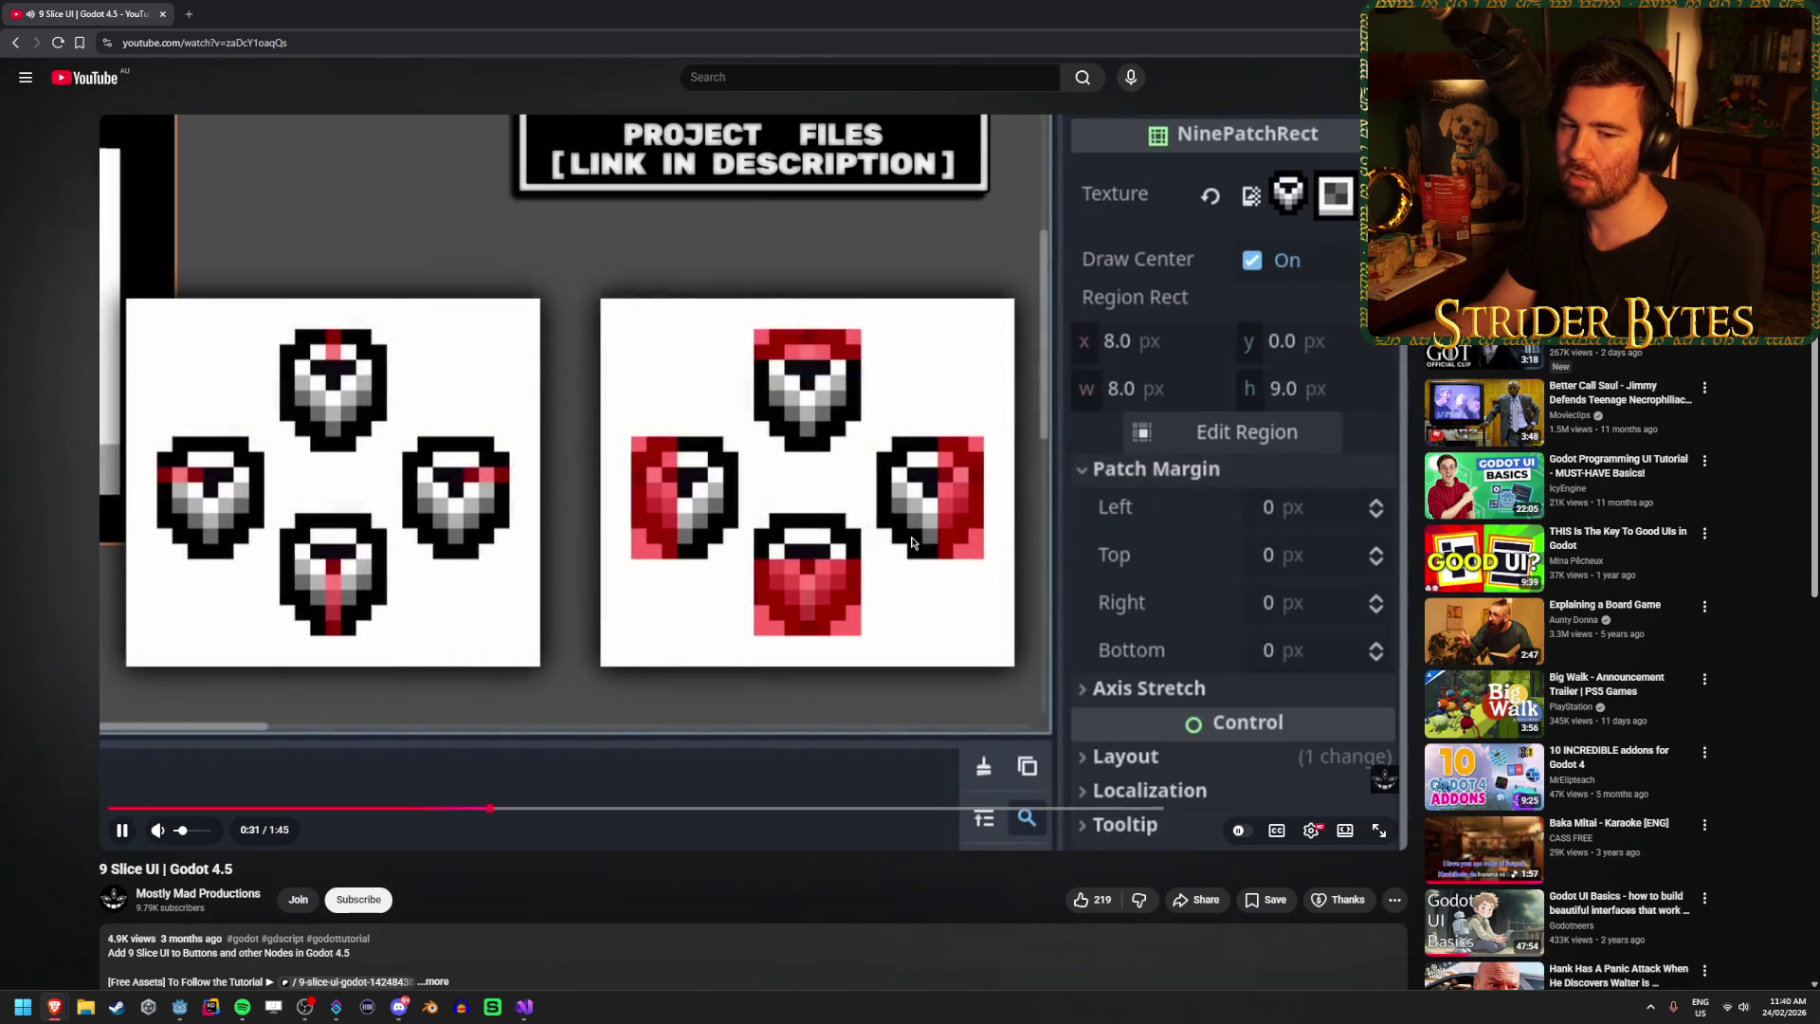
left_click(913, 543)
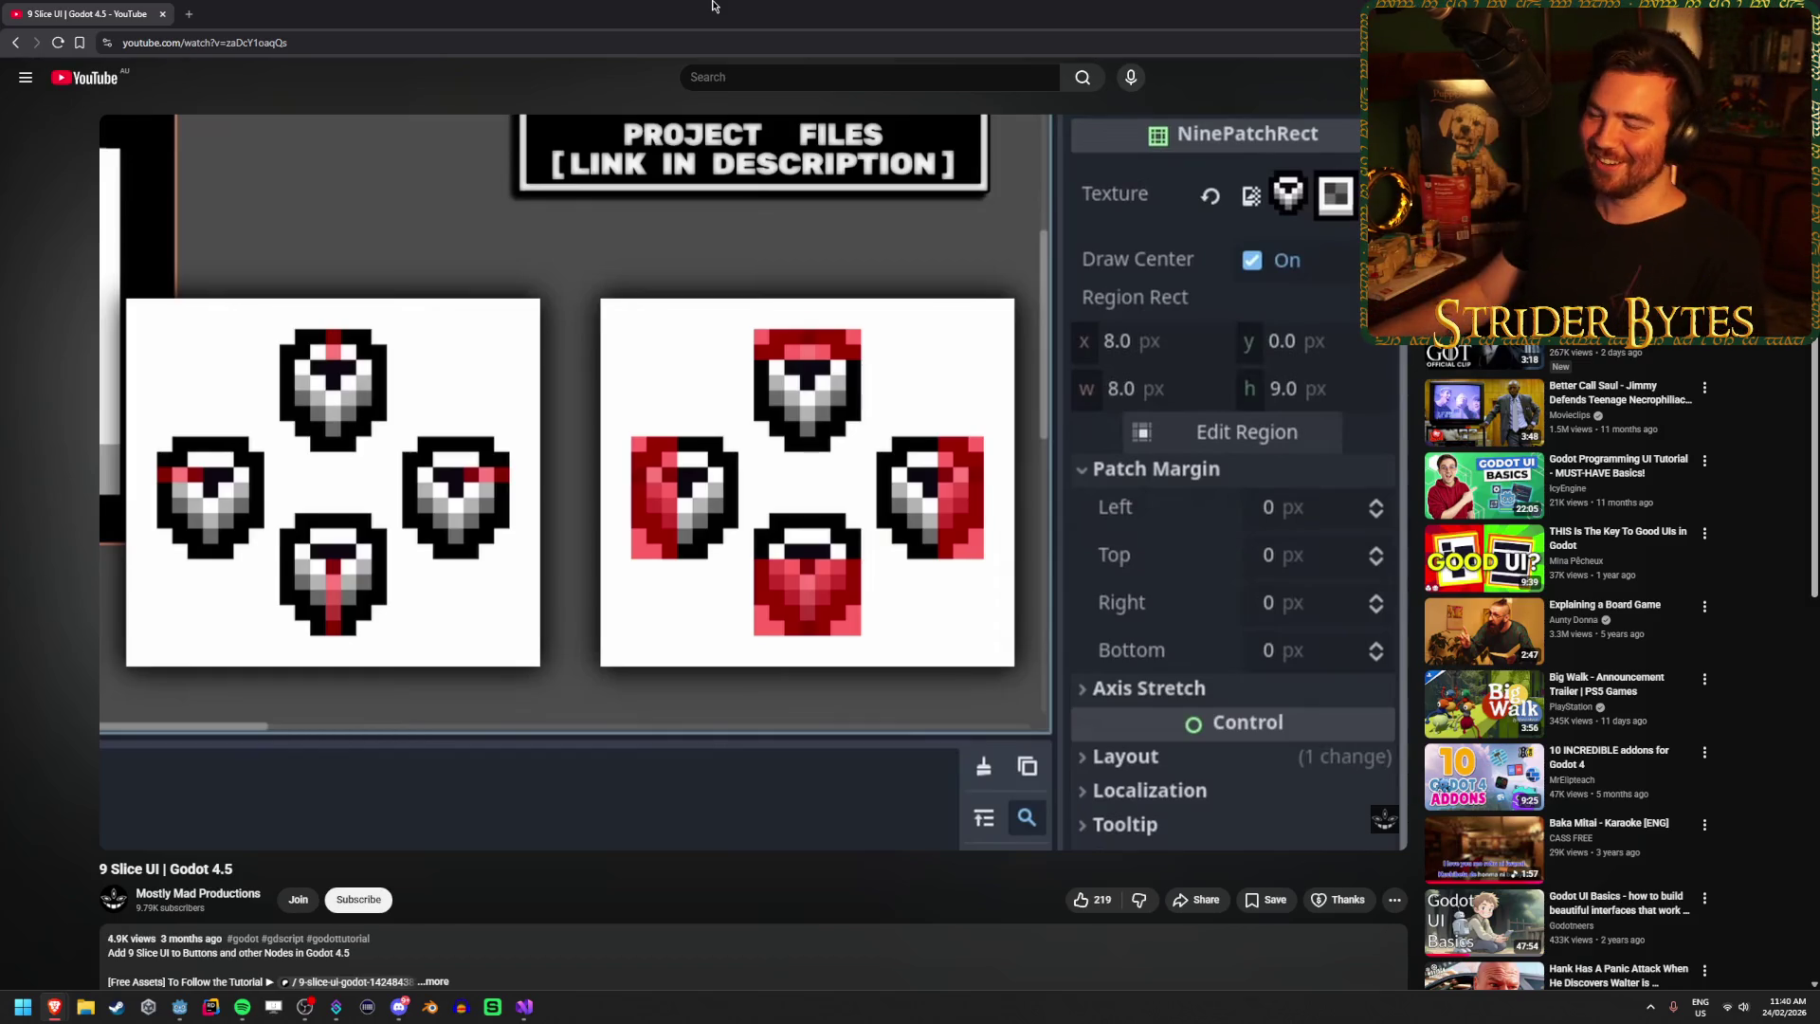
left_click(595, 372)
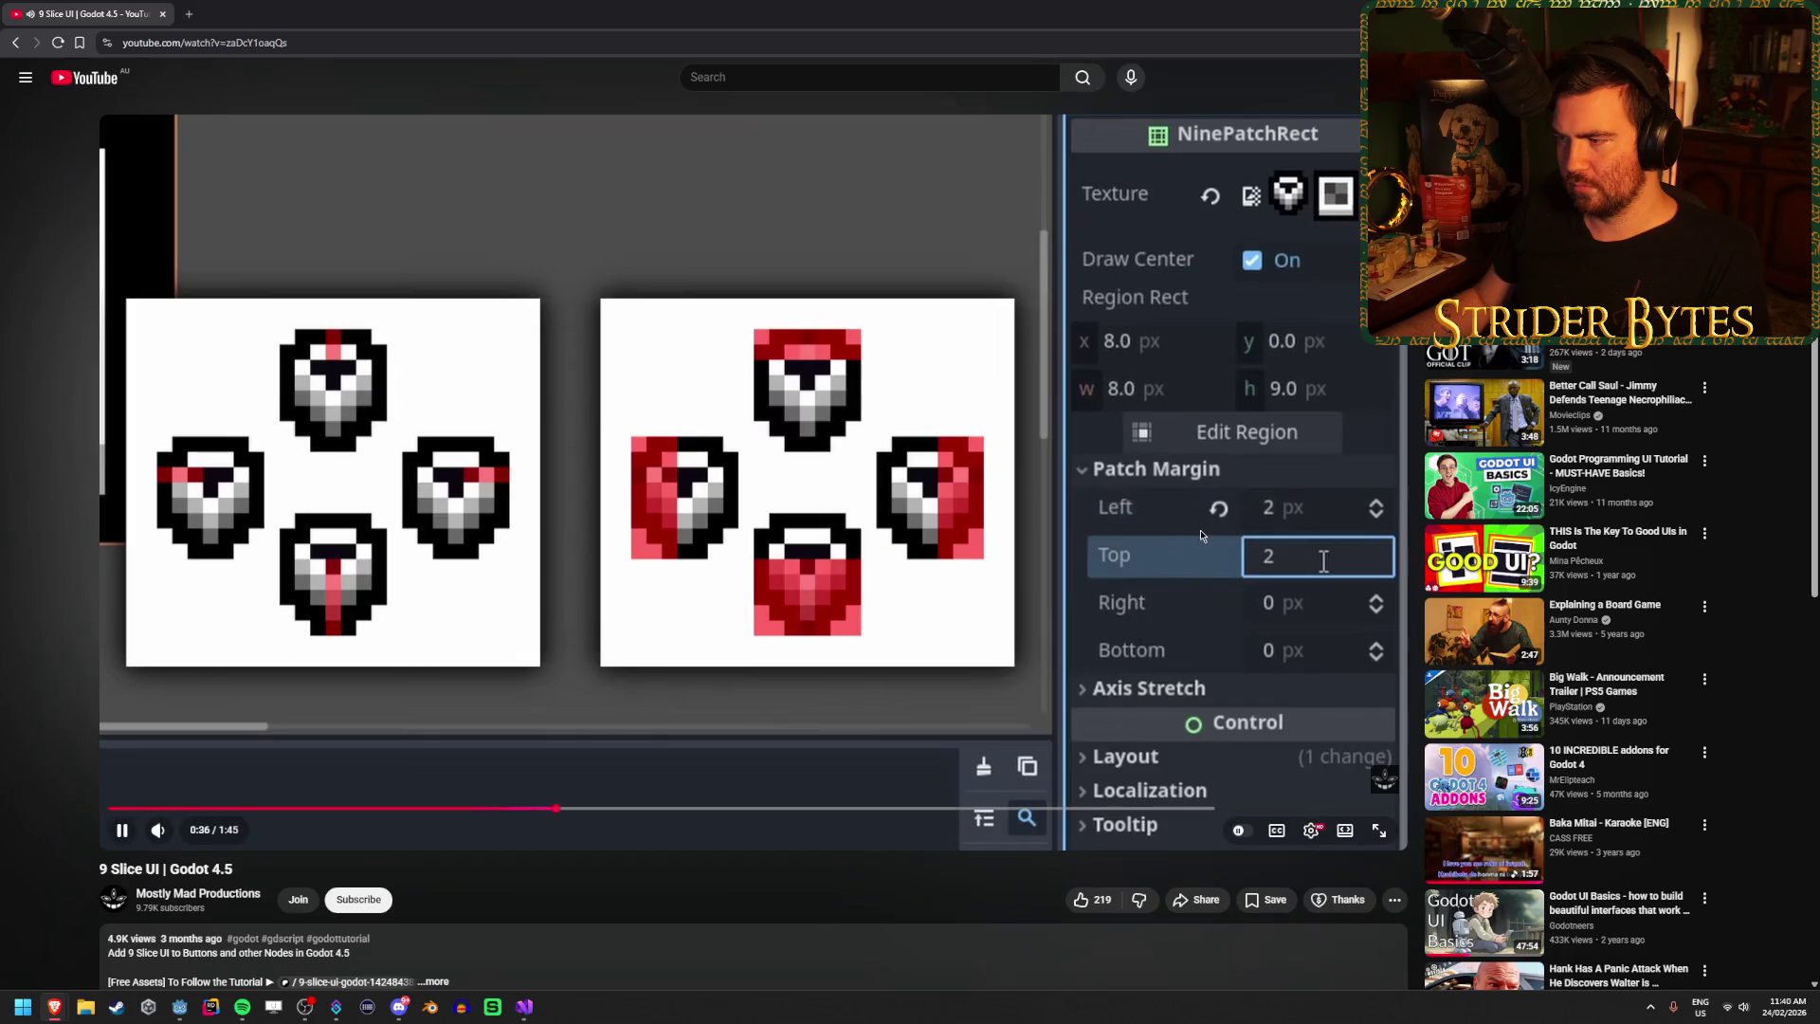
left_click(749, 489)
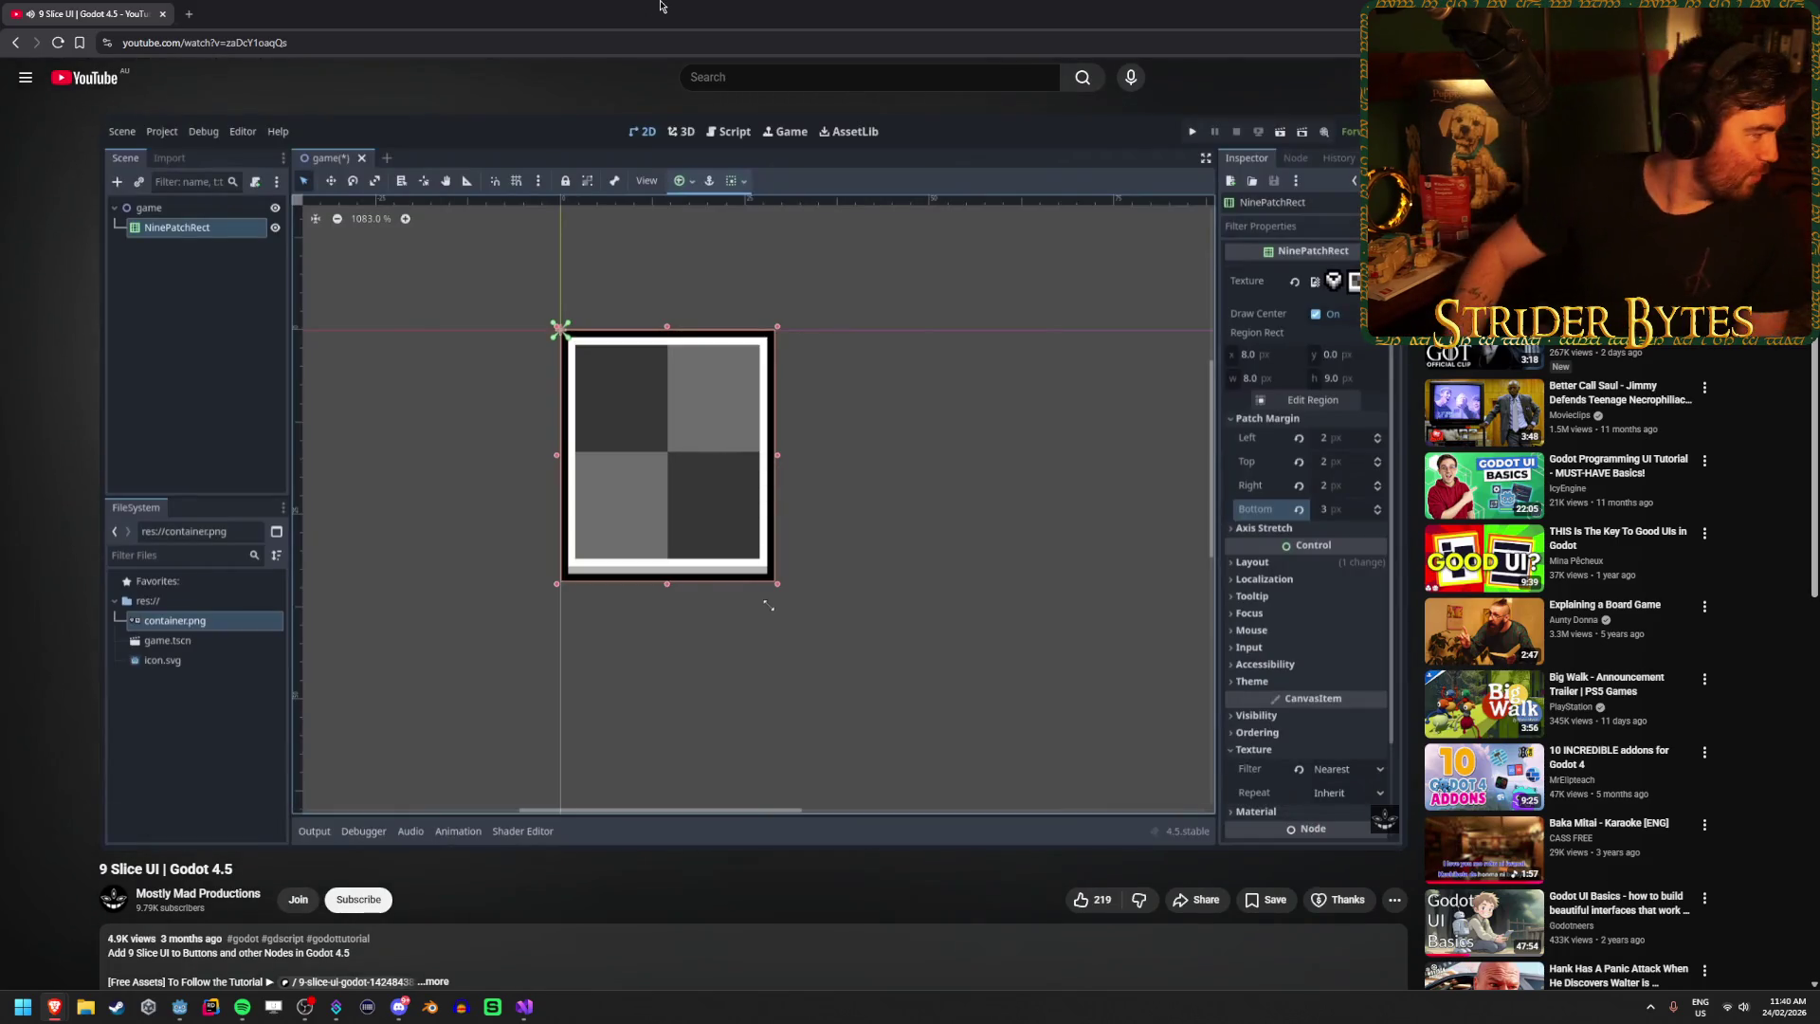
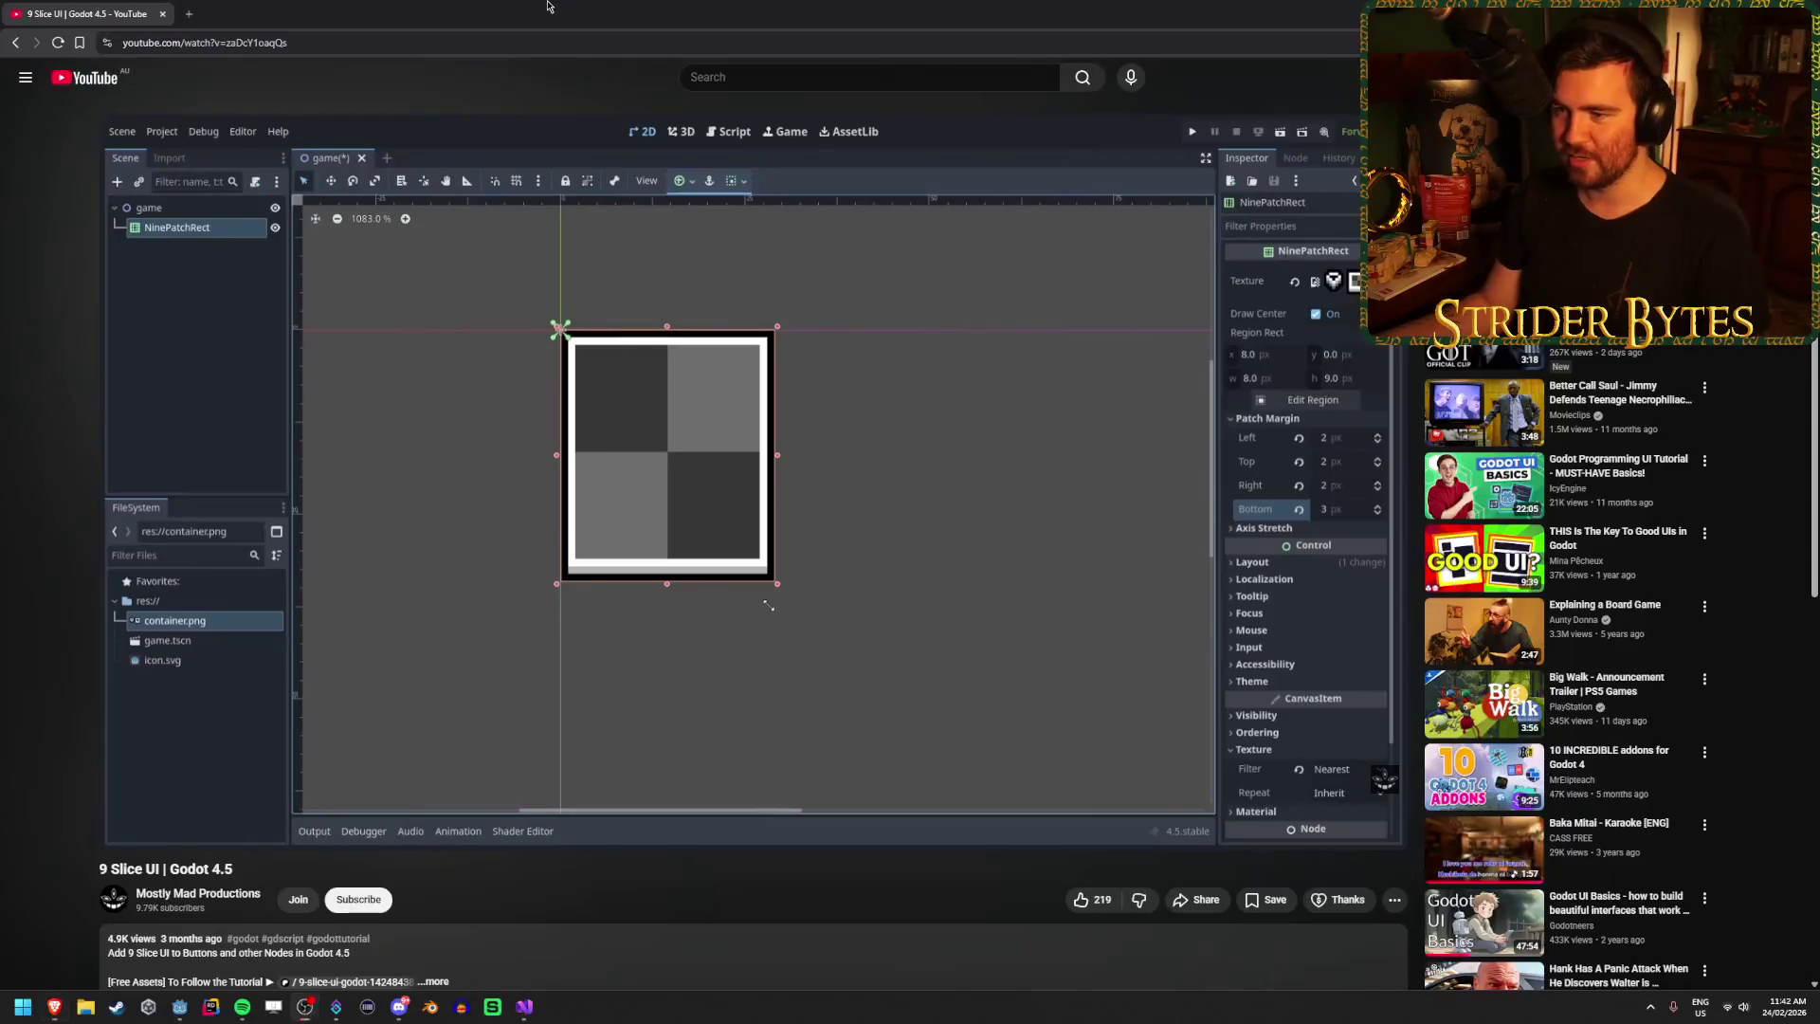
Resume the paused Godot 4.5 9-slice tutorial video on YouTube.
left_click(610, 650)
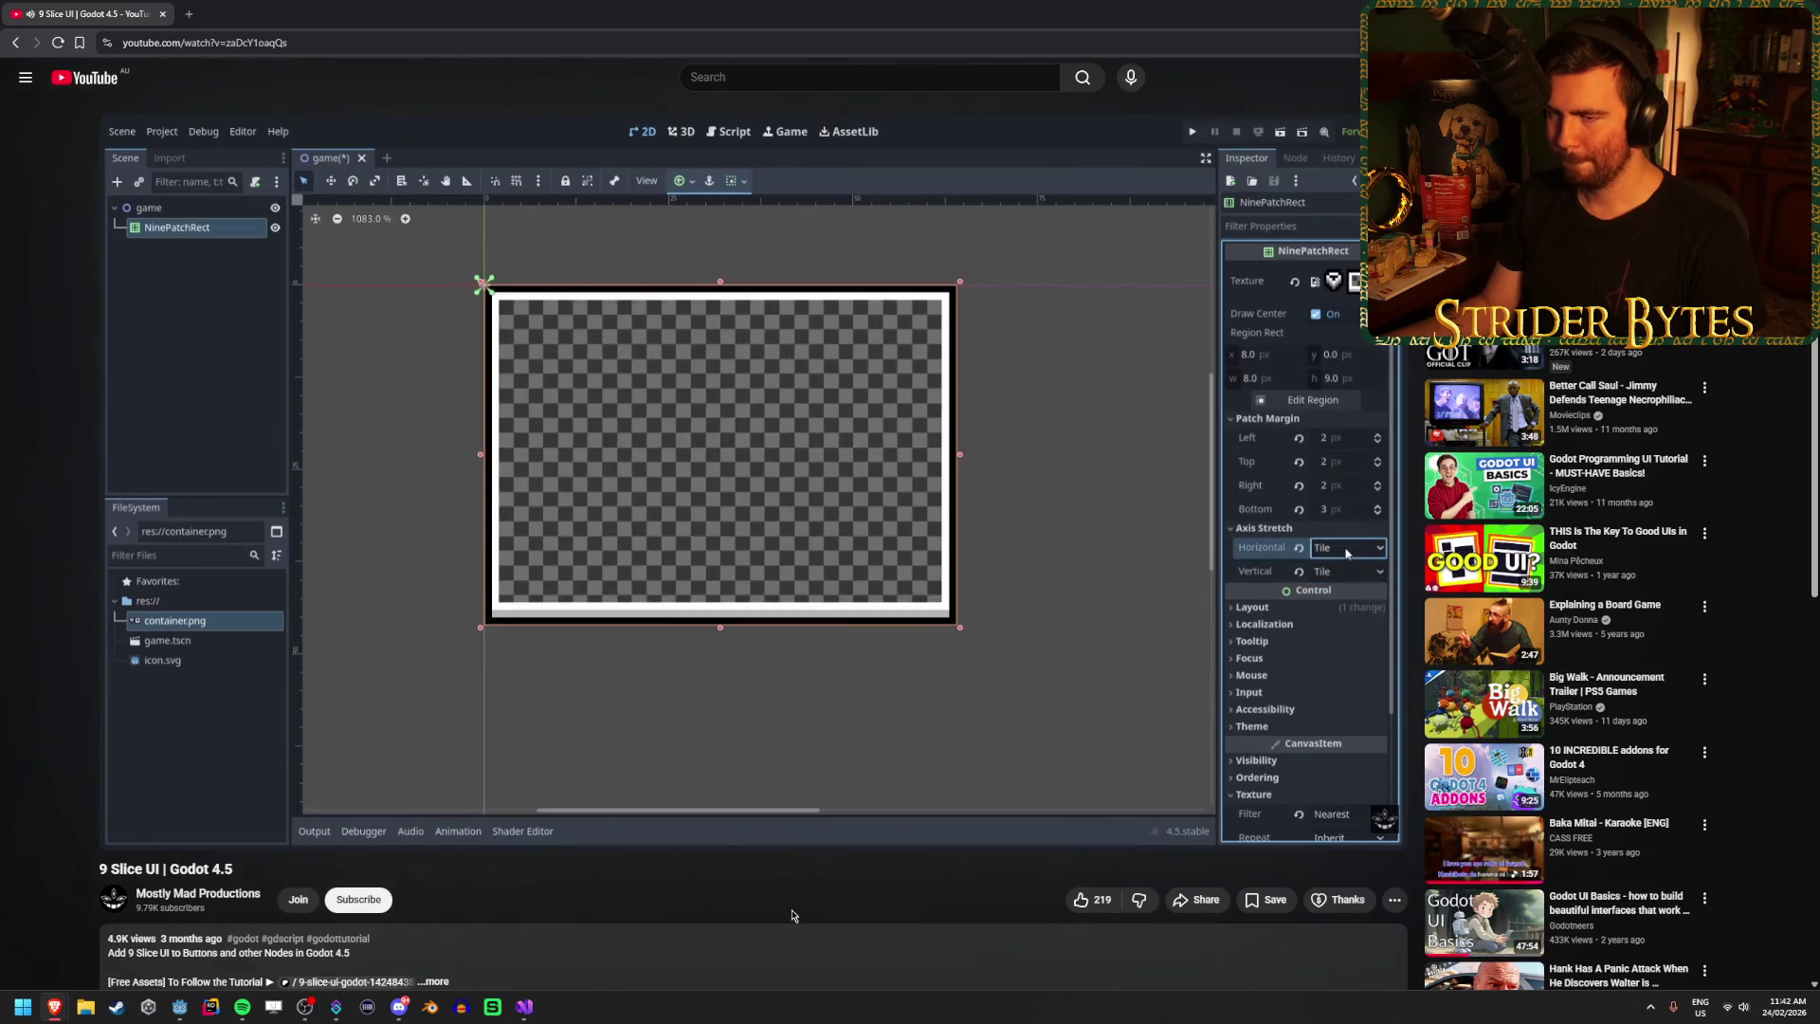
Rewatch the tutorial's patch margin and axis stretch section from 0:38, then return to Godot.
left_click(947, 540)
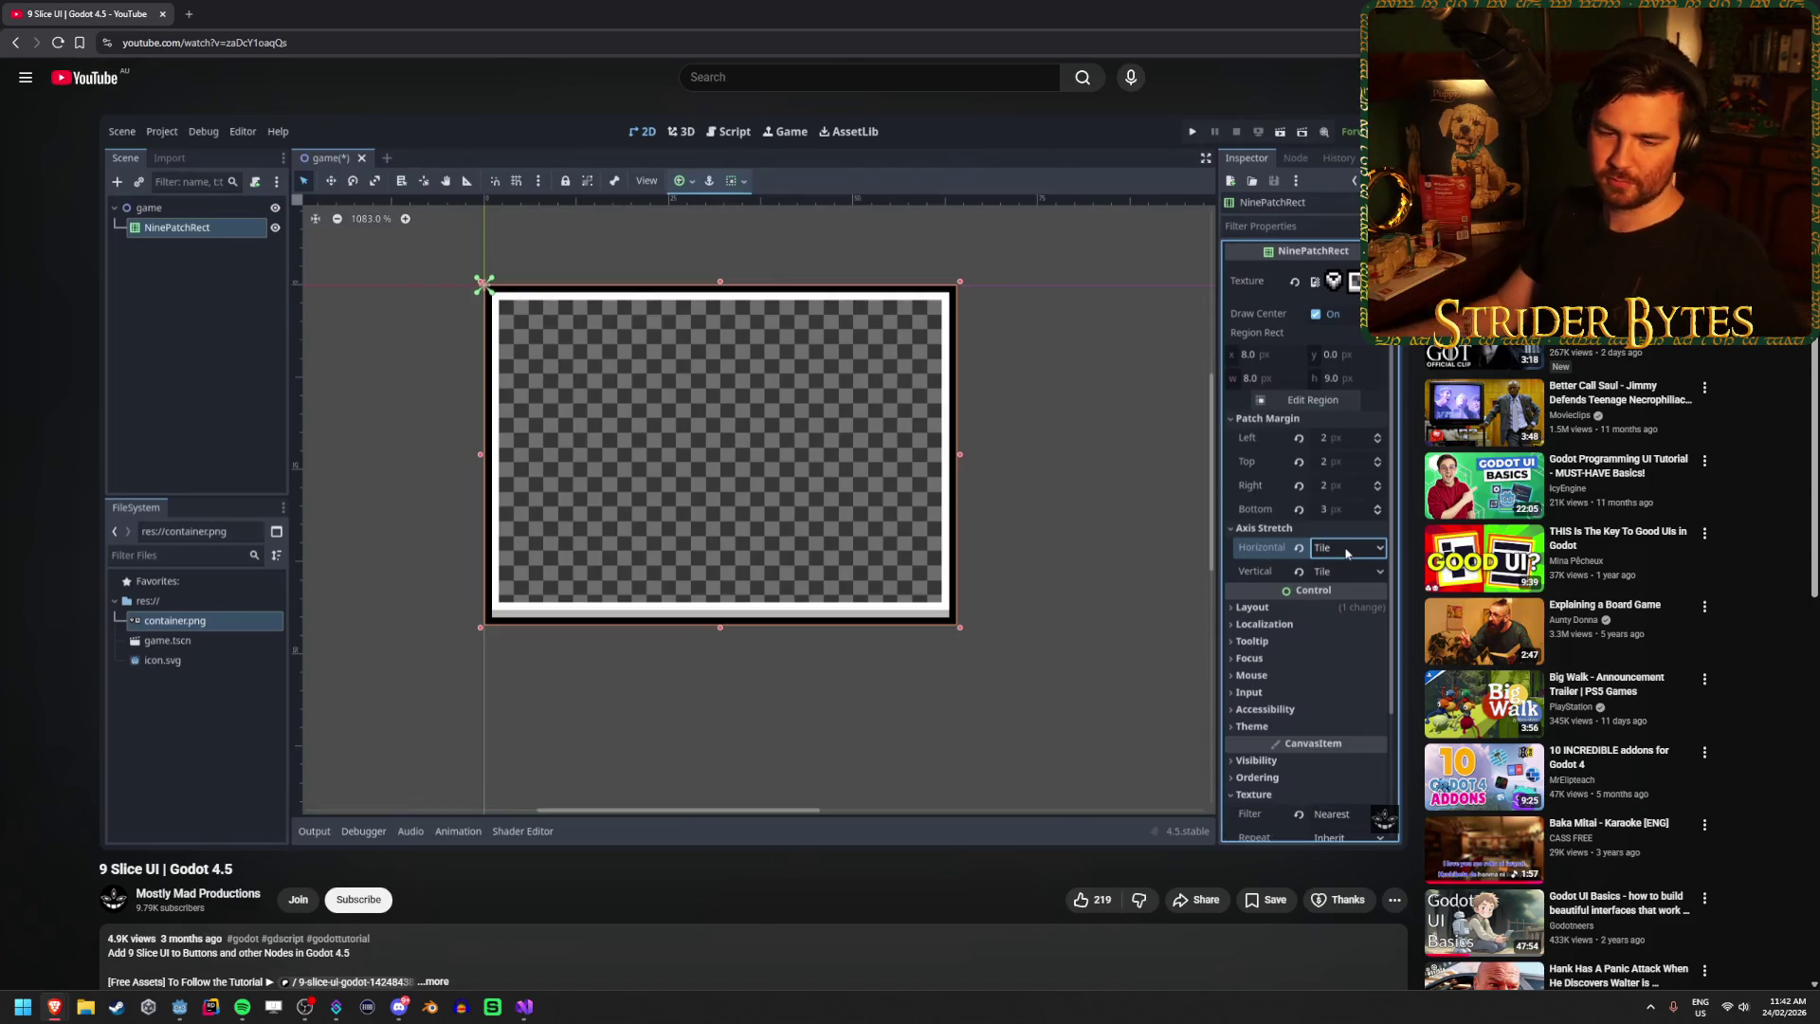
left_click(847, 417)
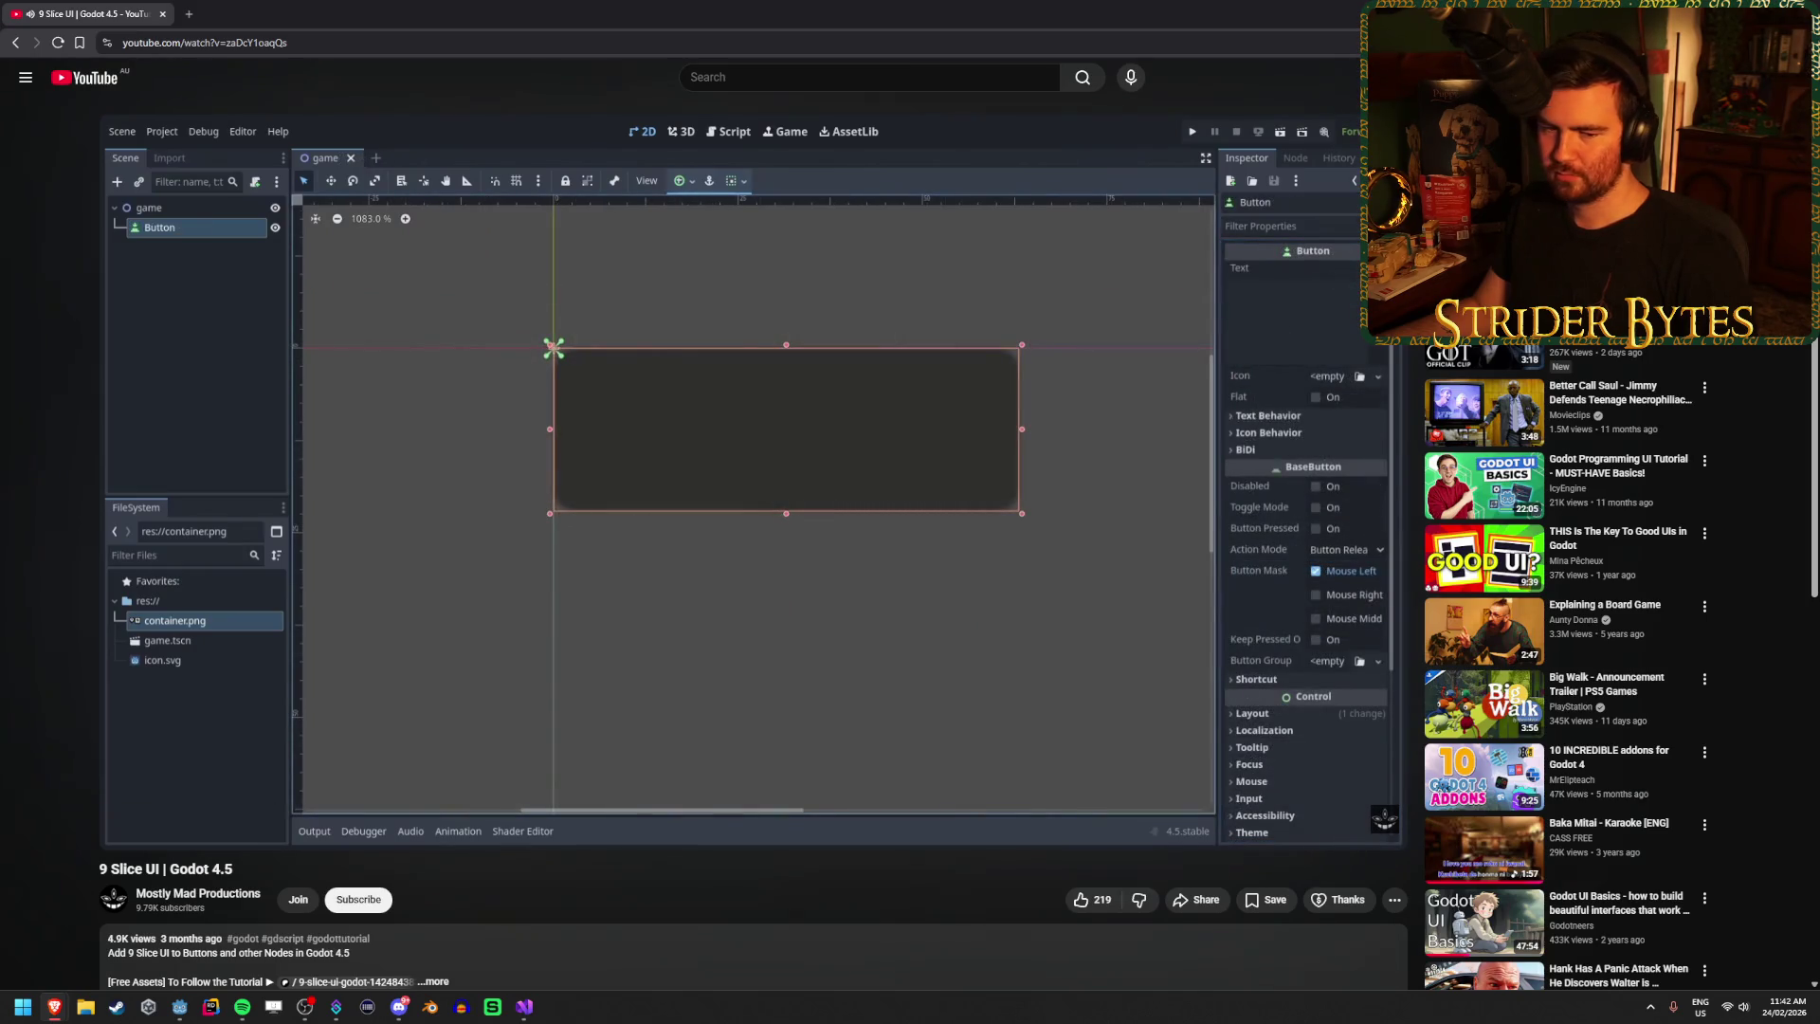
left_click(650, 540)
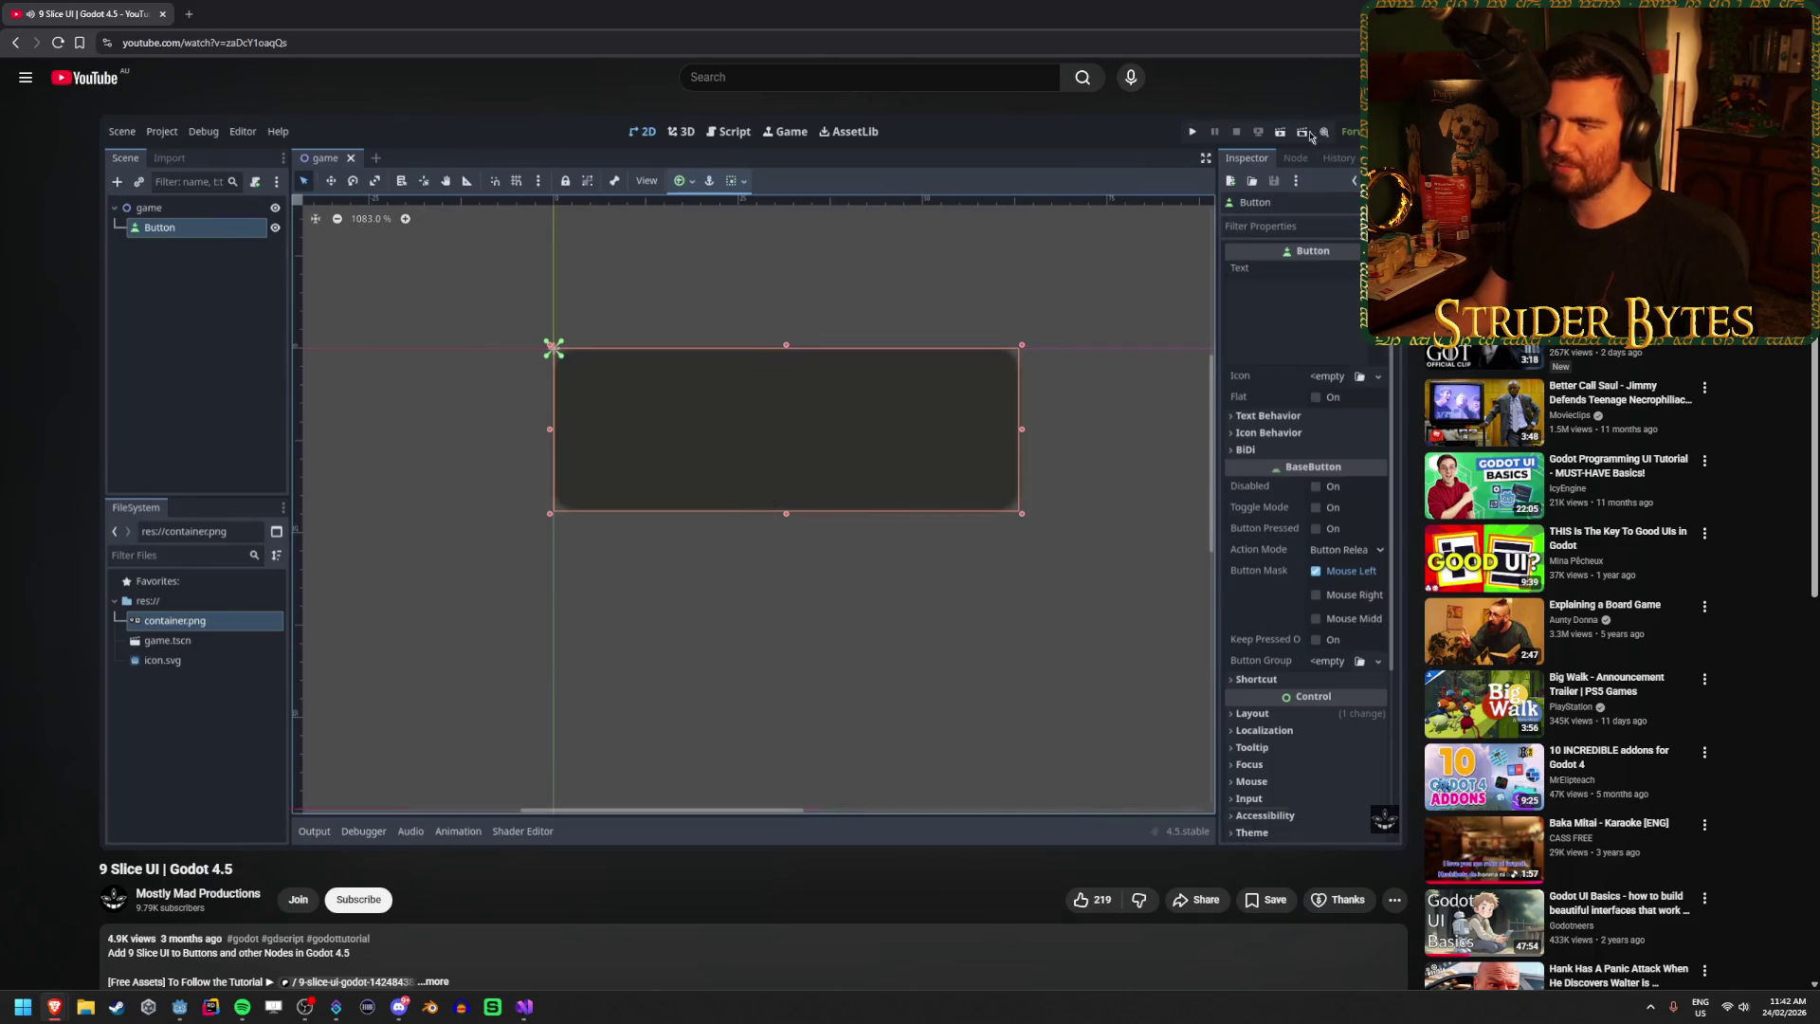
left_click(588, 808)
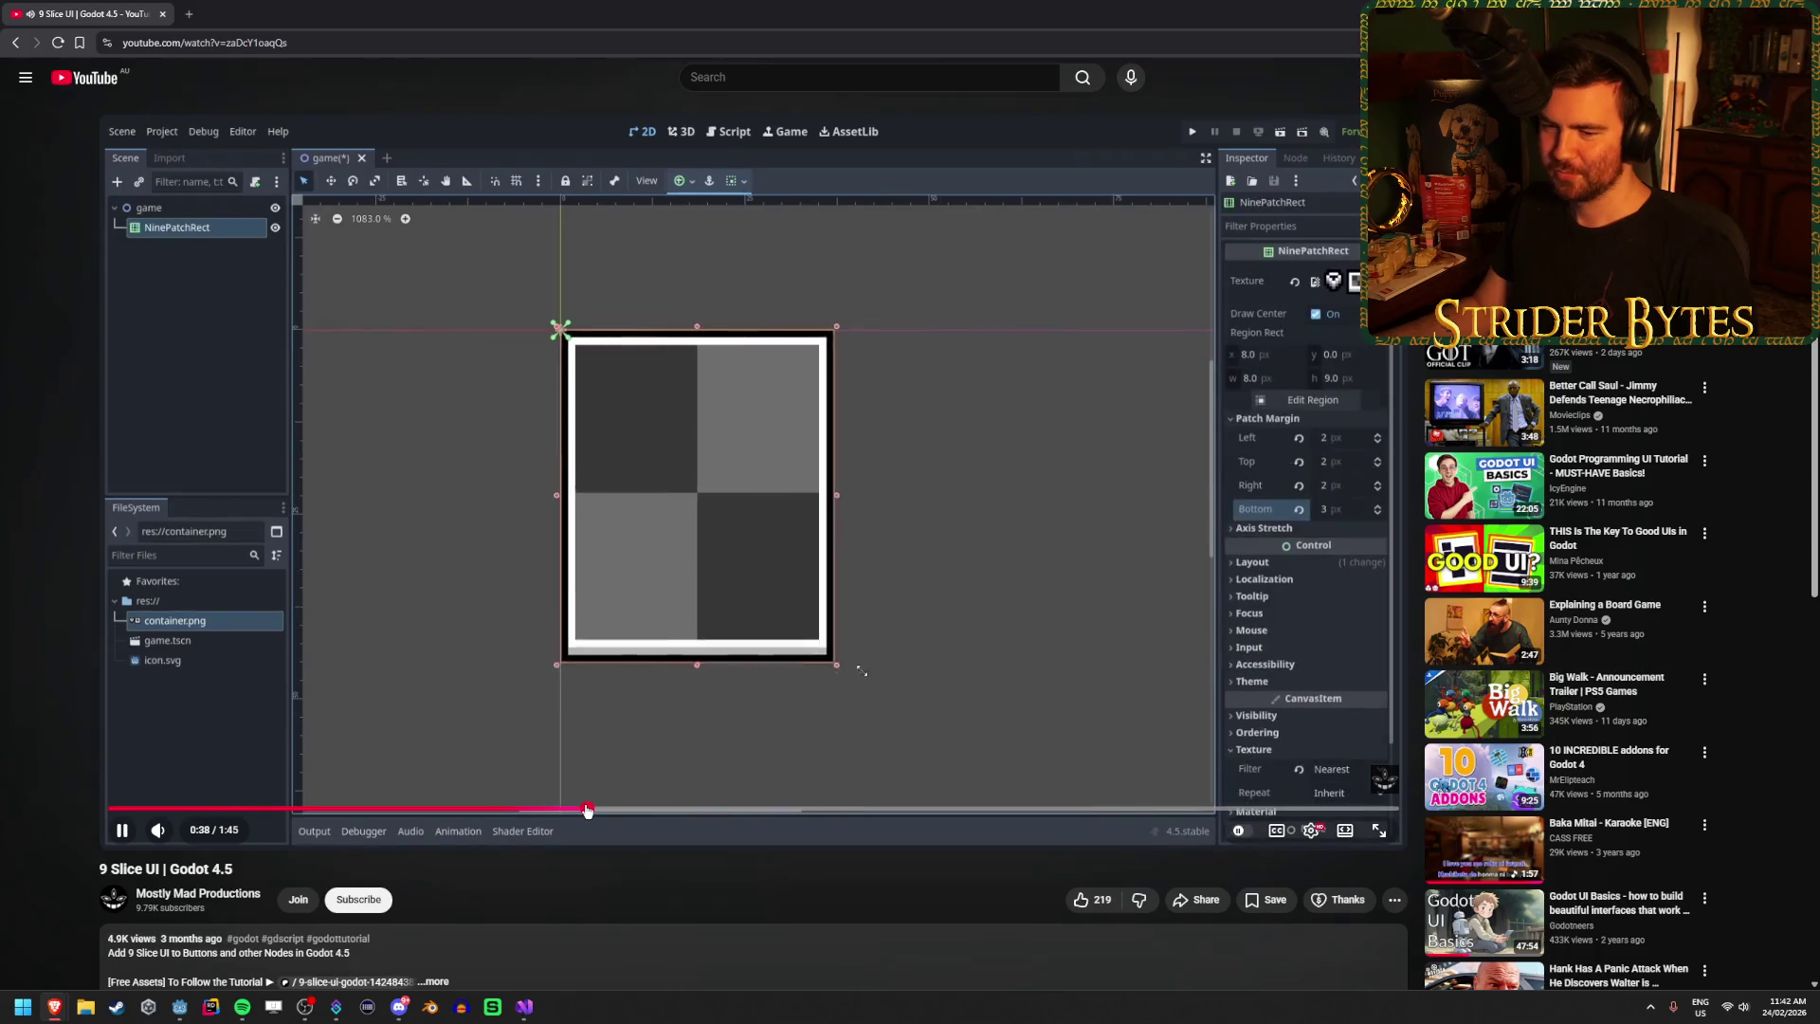
left_click(1011, 627)
key("space")
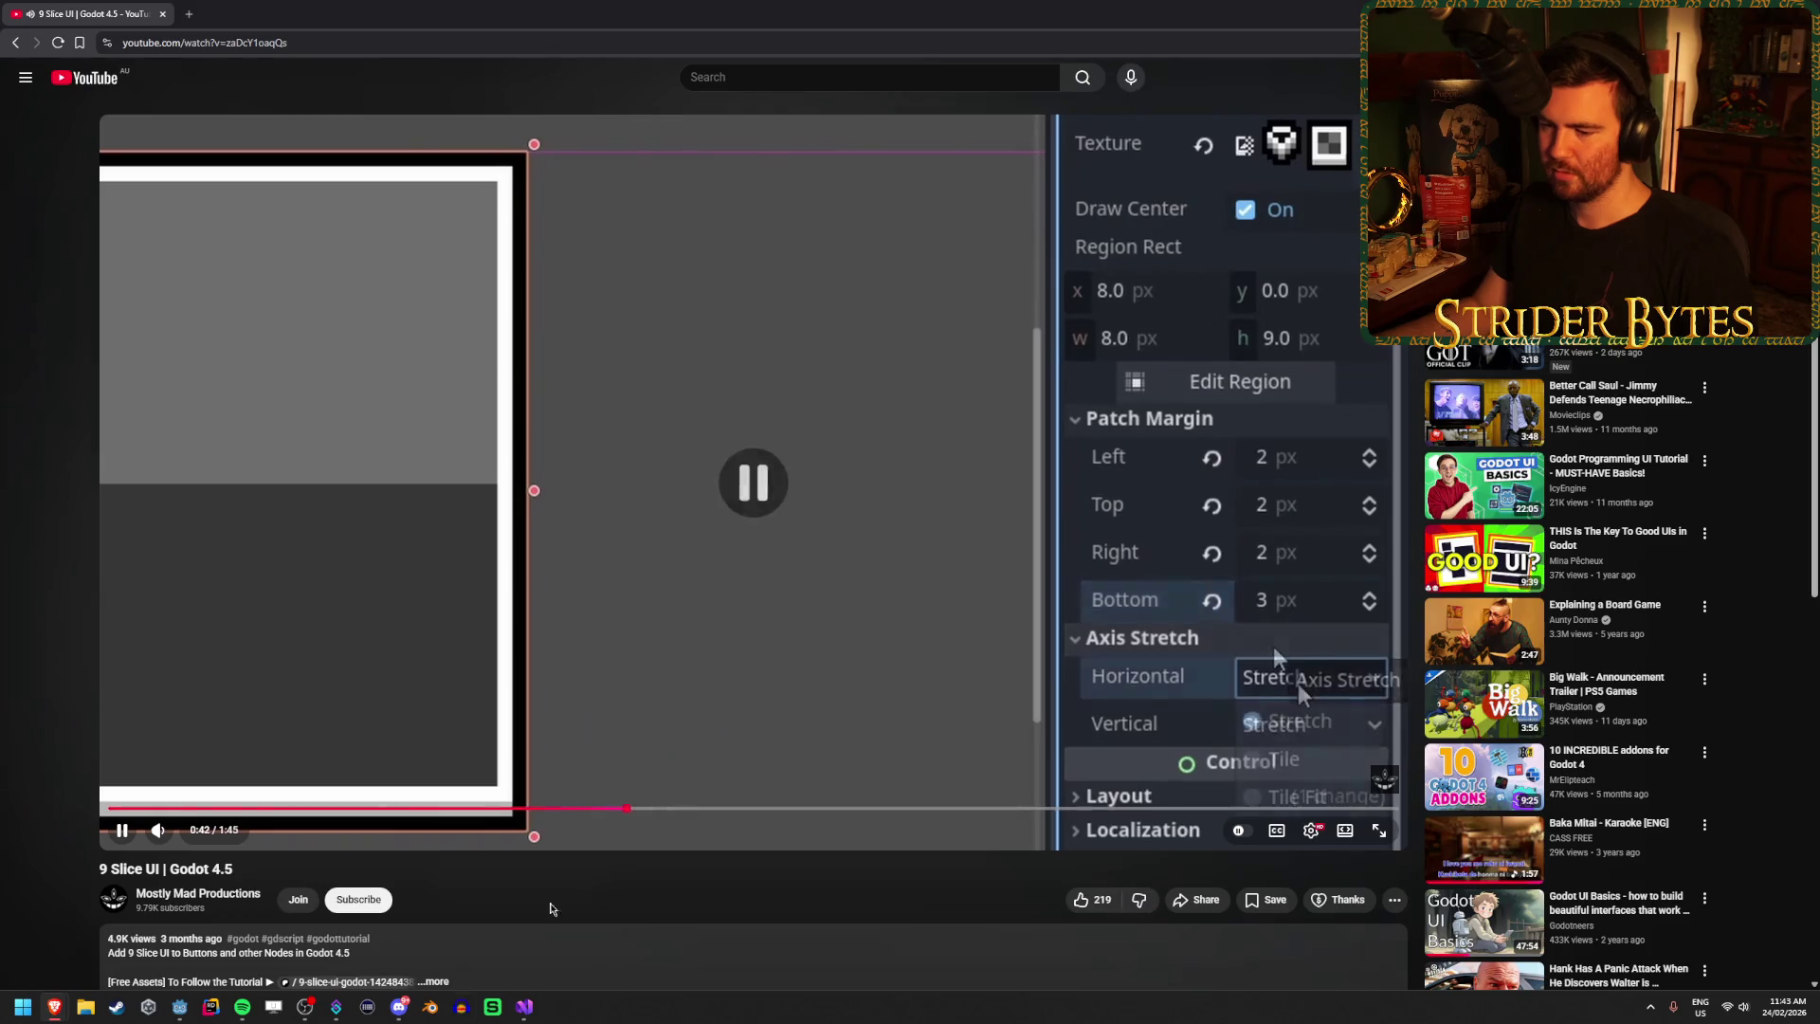
left_click(179, 1007)
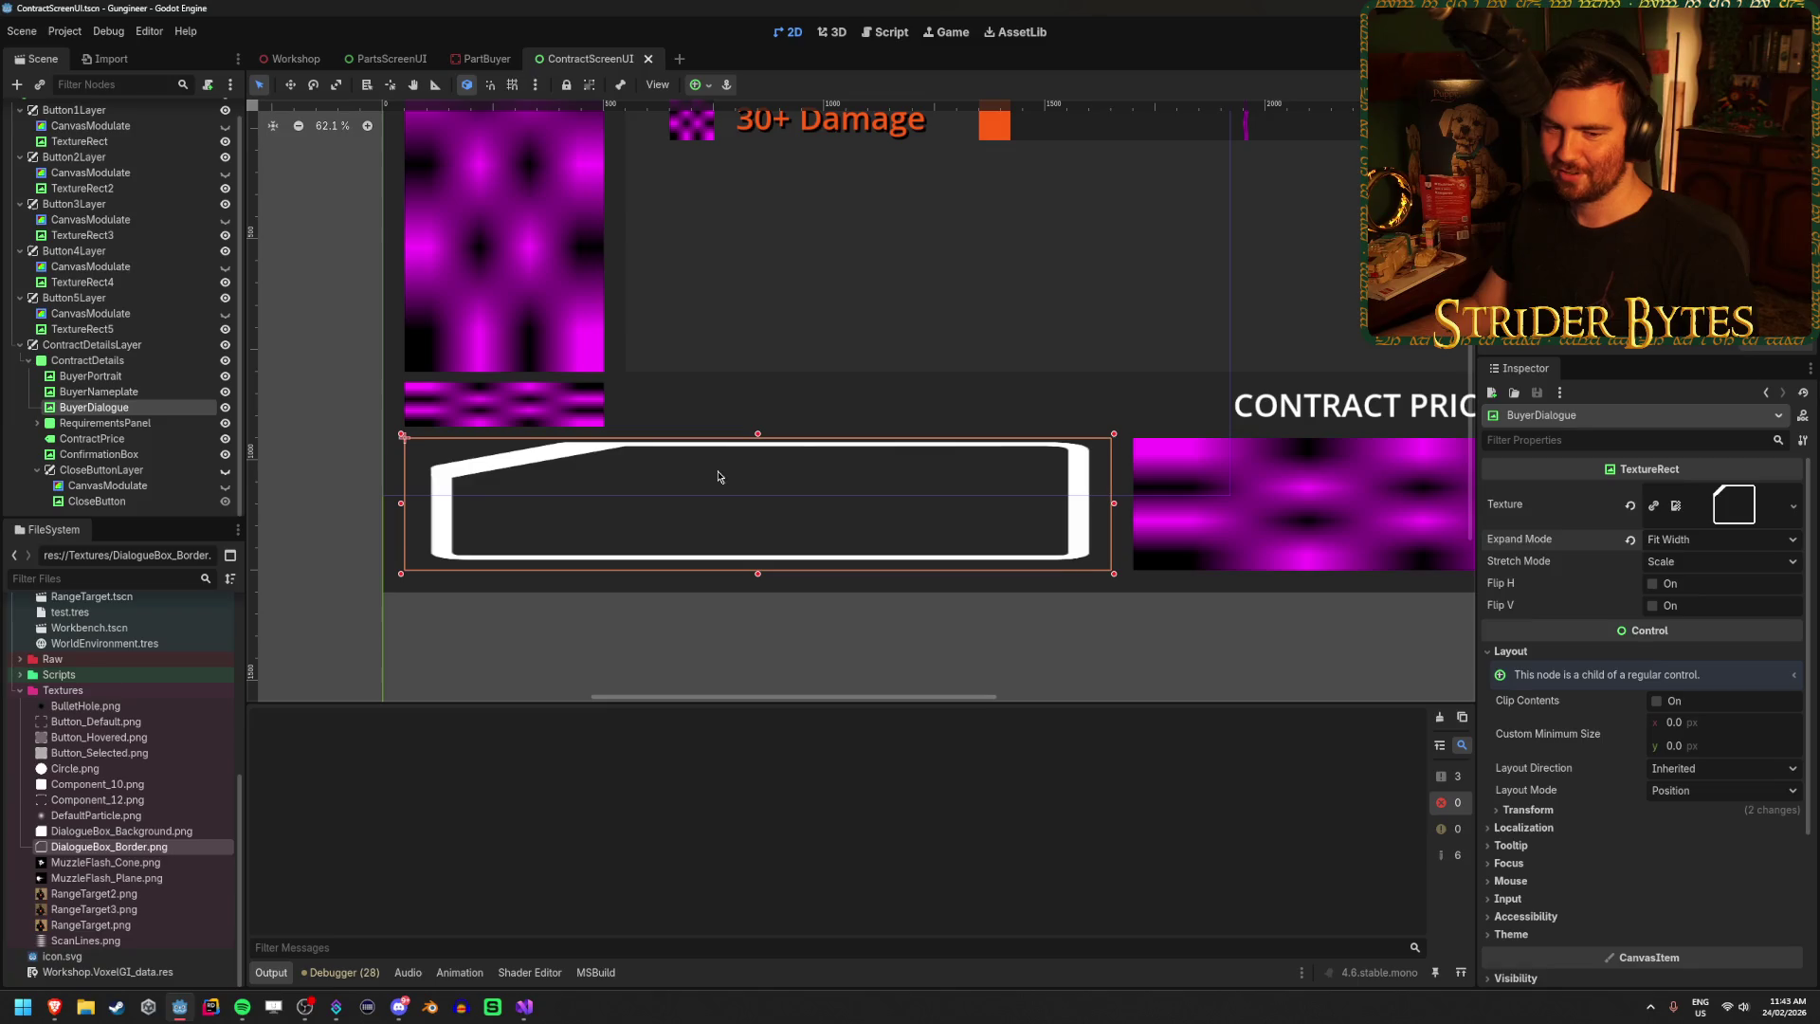
Change BuyerDialogue's node type from TextureRect to NinePatchRect and open its Region Editor.
scroll(719, 477, "down", 1)
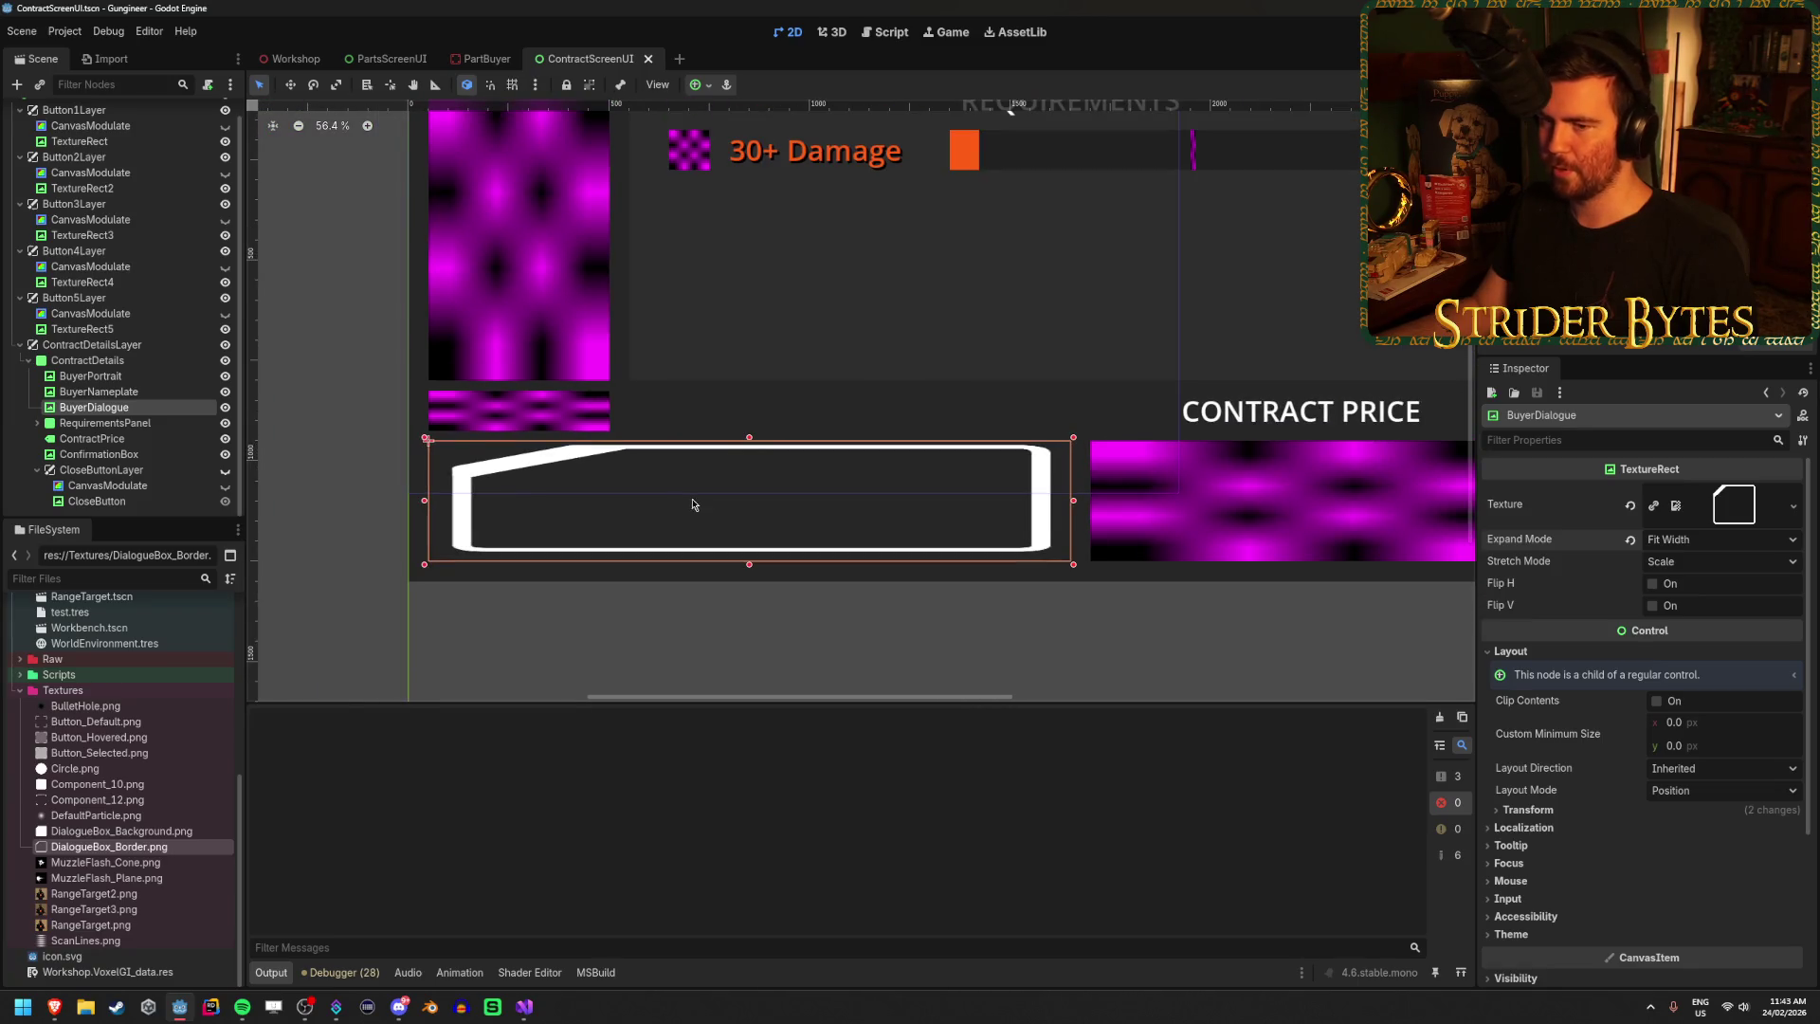
scroll(692, 504, "up", 1)
right_click(136, 407)
left_click(246, 580)
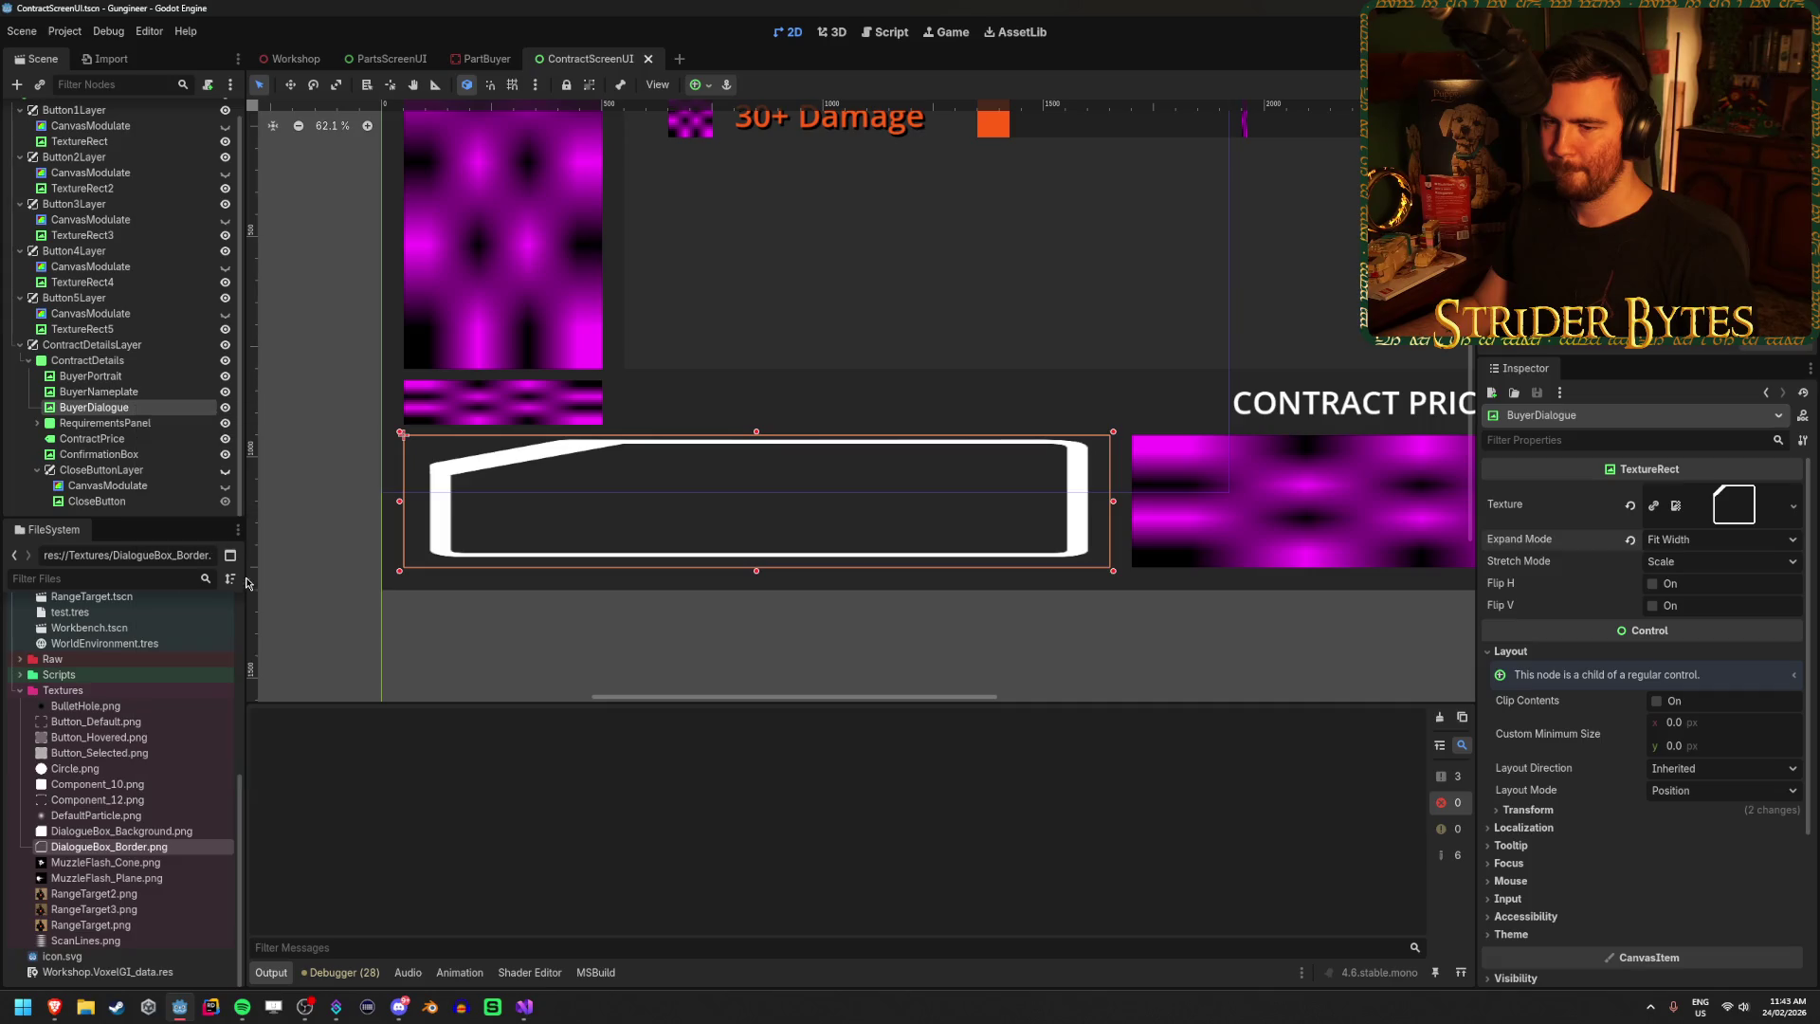
type("nine")
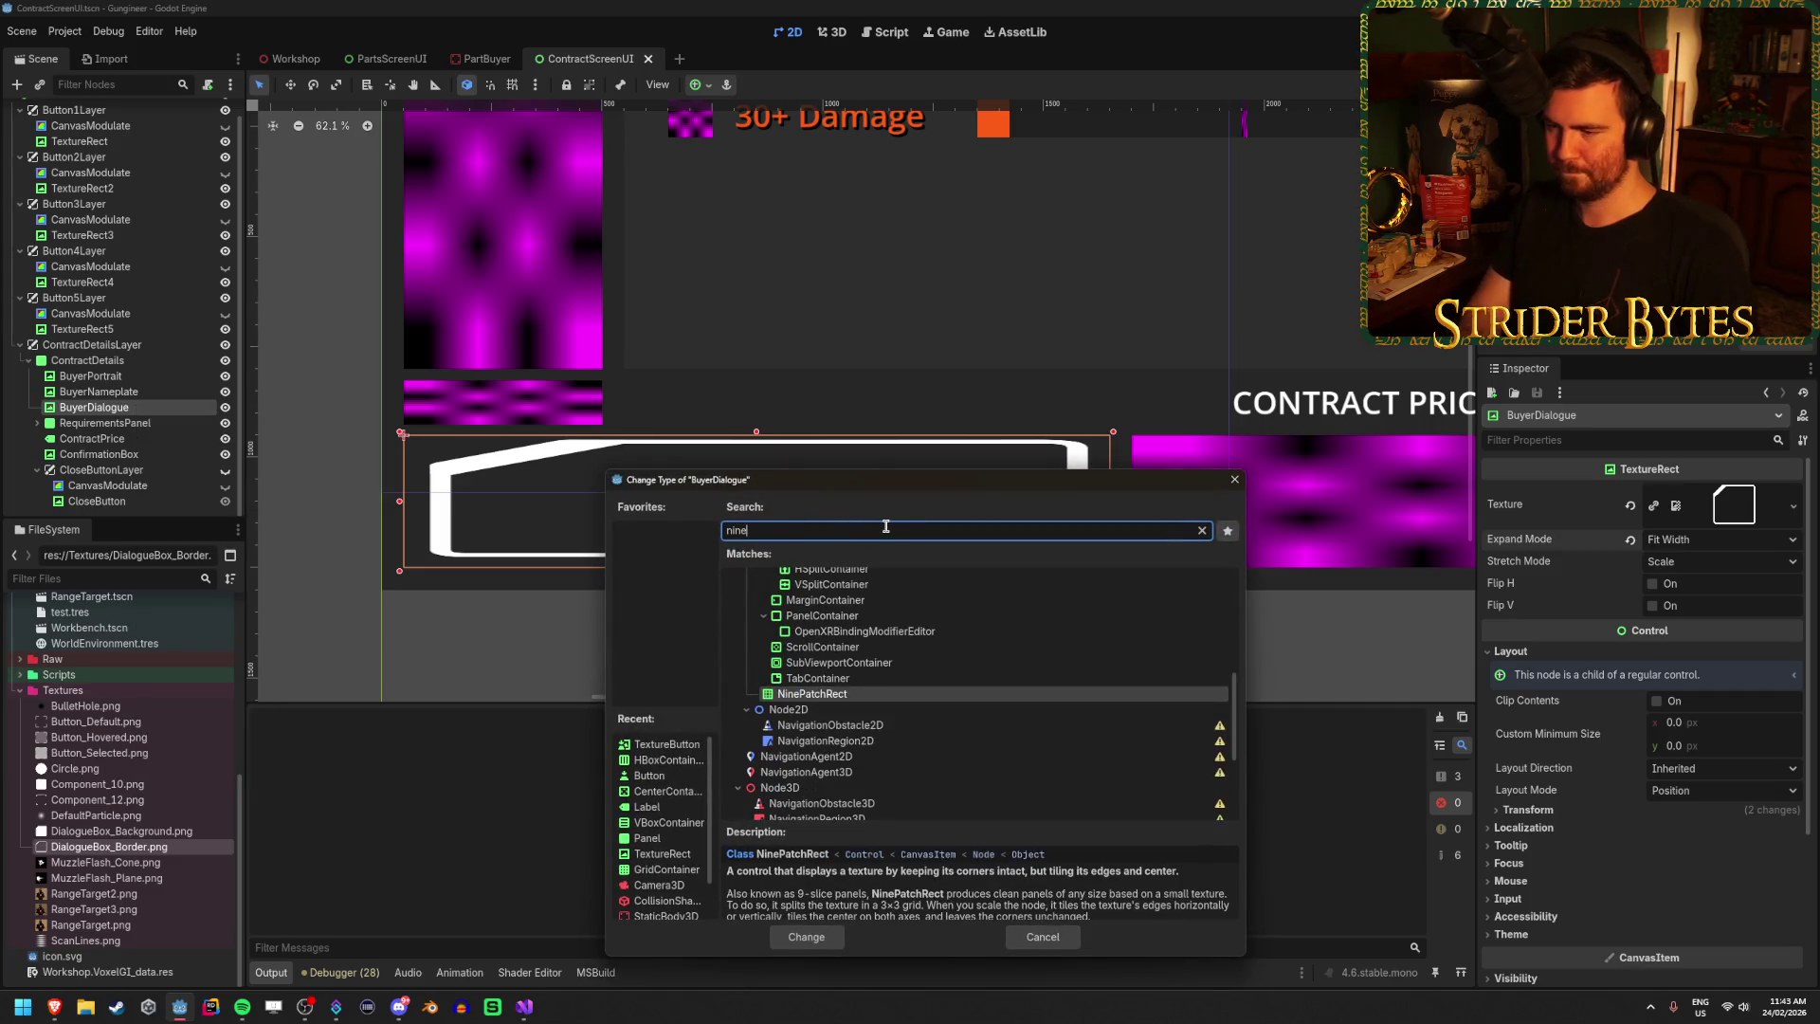
key("Return")
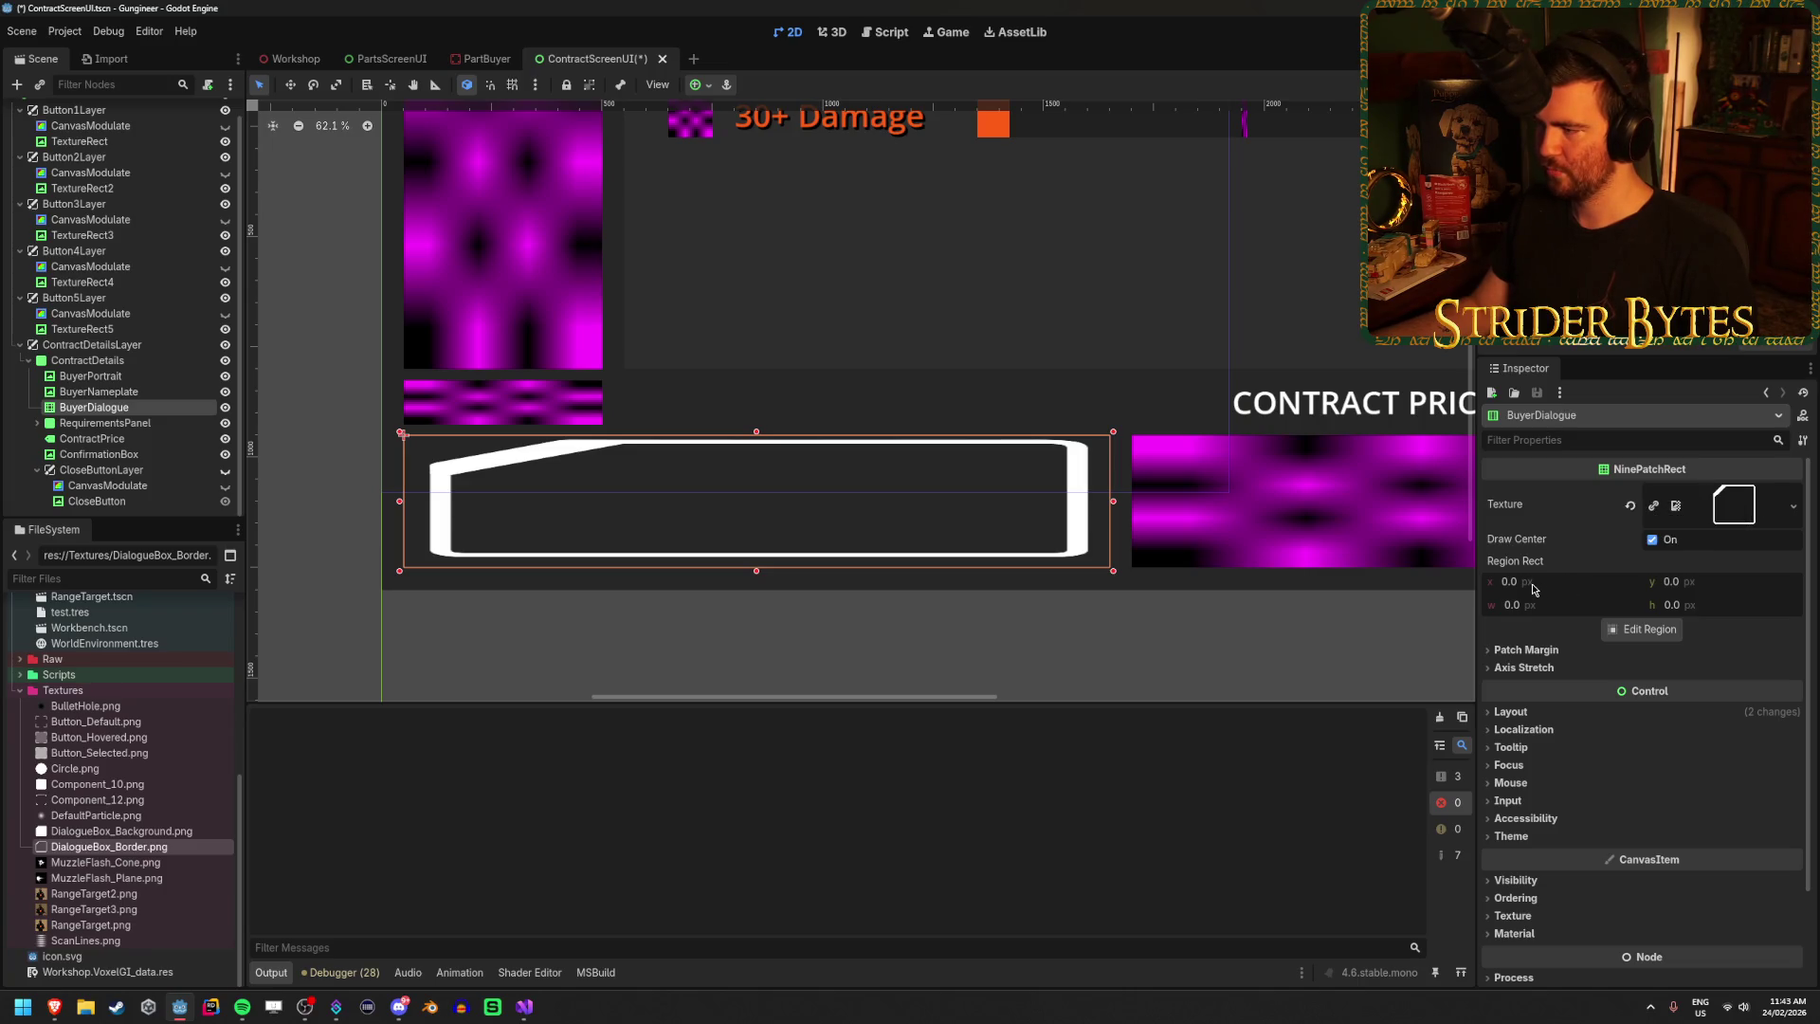
left_click(1641, 629)
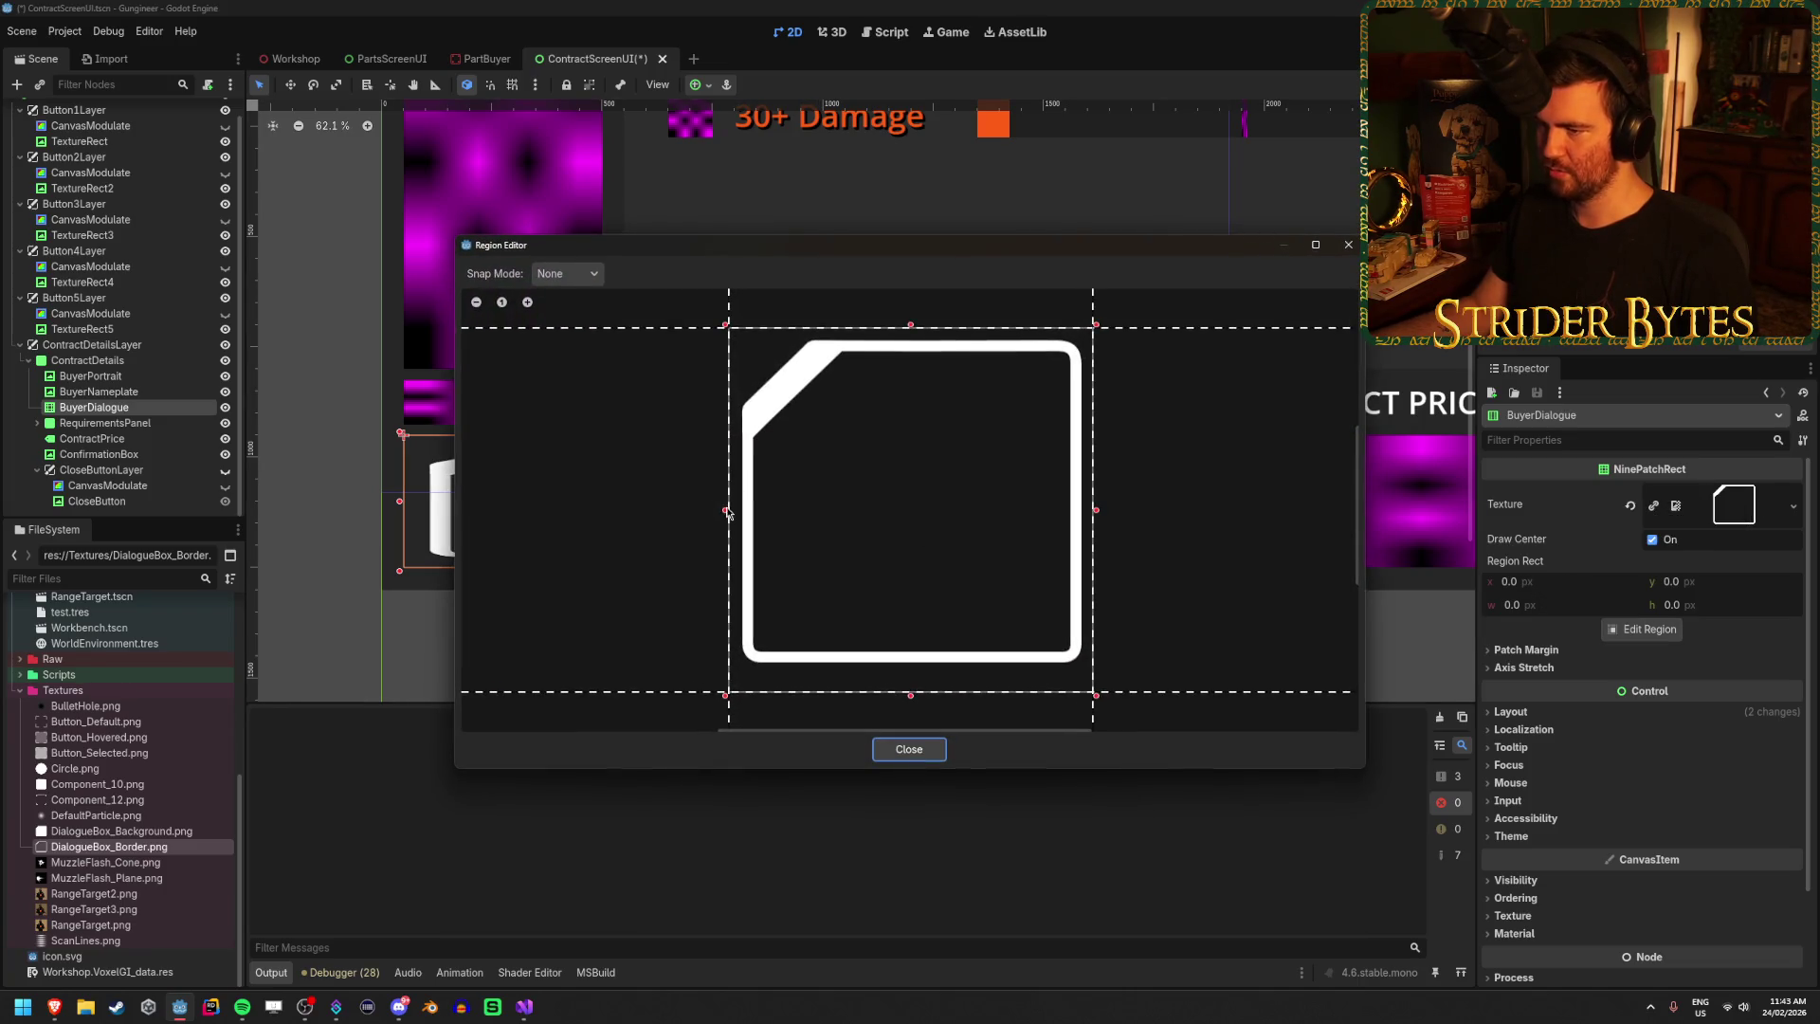
Crop BuyerDialogue's texture region inward from the left, top, right and bottom edges.
mouse_move(728, 513)
left_mouse_down()
mouse_move(850, 520)
mouse_move(763, 519)
mouse_move(804, 519)
left_mouse_up()
left_click_drag(947, 337, 948, 413)
left_click_drag(1095, 555, 1012, 554)
left_click_drag(907, 696, 924, 618)
left_click(920, 749)
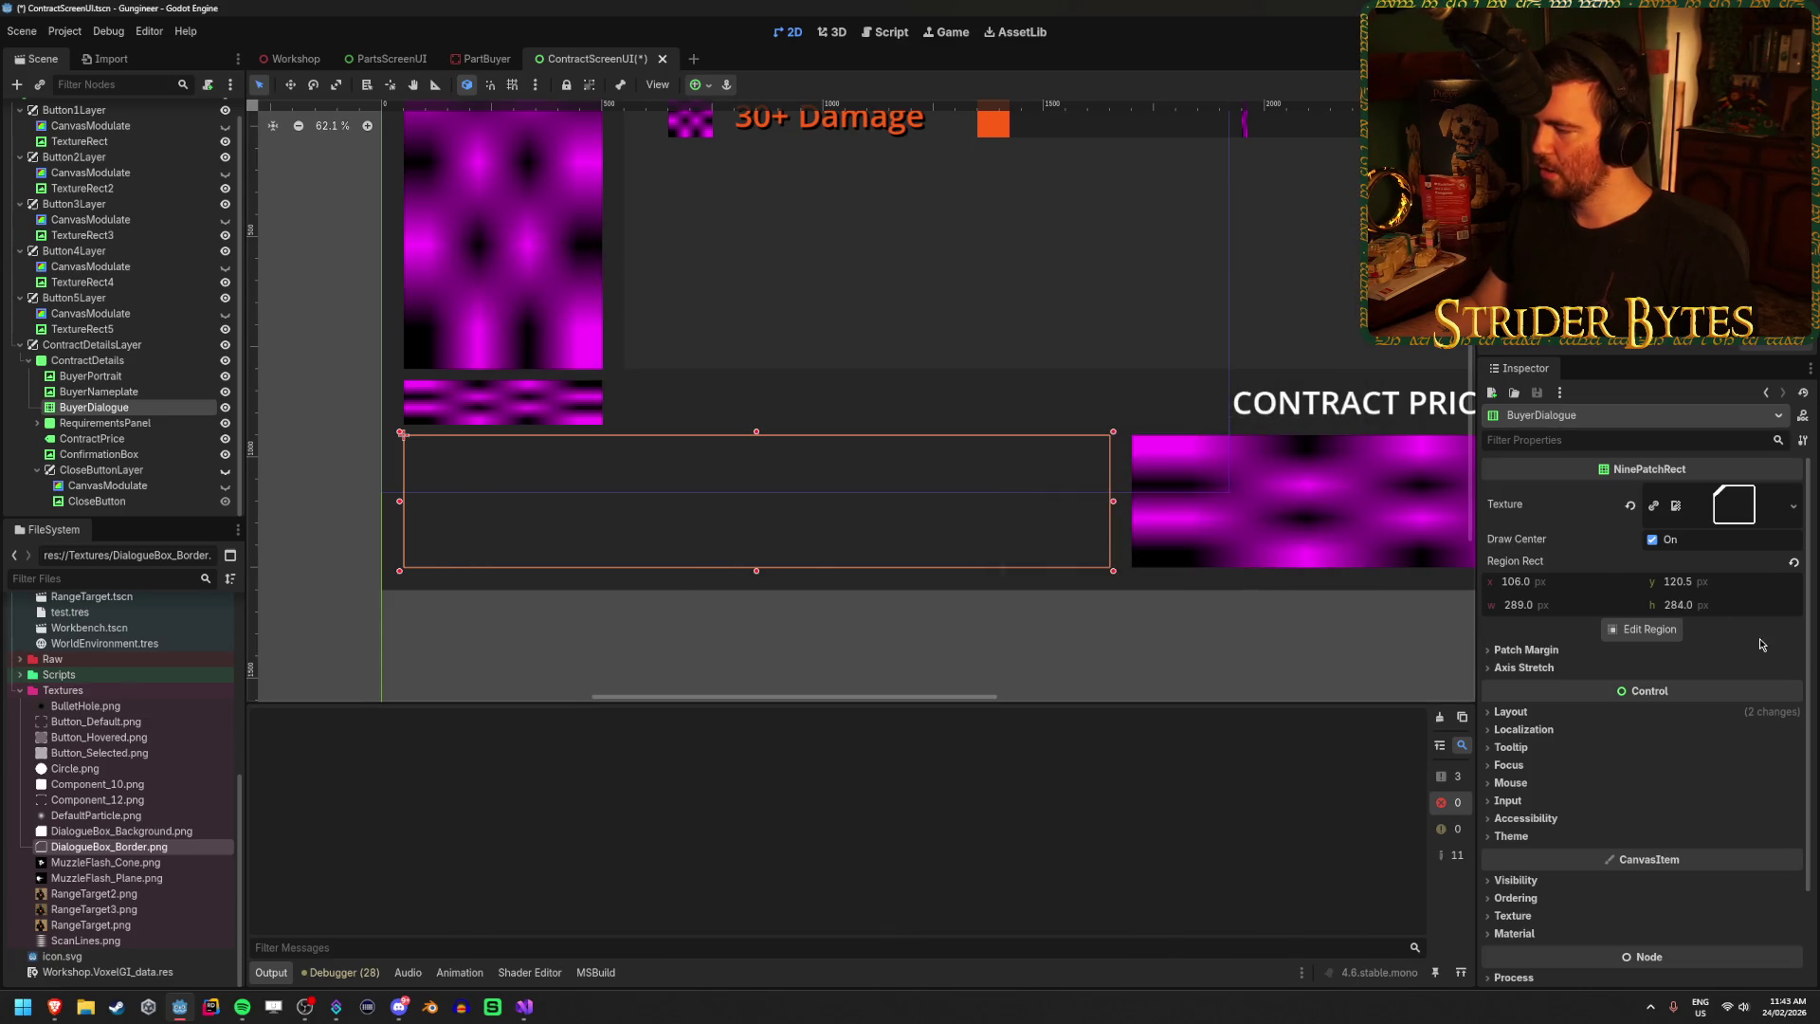
Set Axis Stretch Horizontal and Vertical to Tile Fit and save the scene.
left_click(1523, 667)
left_click(1713, 689)
left_click(1684, 727)
left_click(1698, 710)
left_click(1691, 766)
left_click(1712, 686)
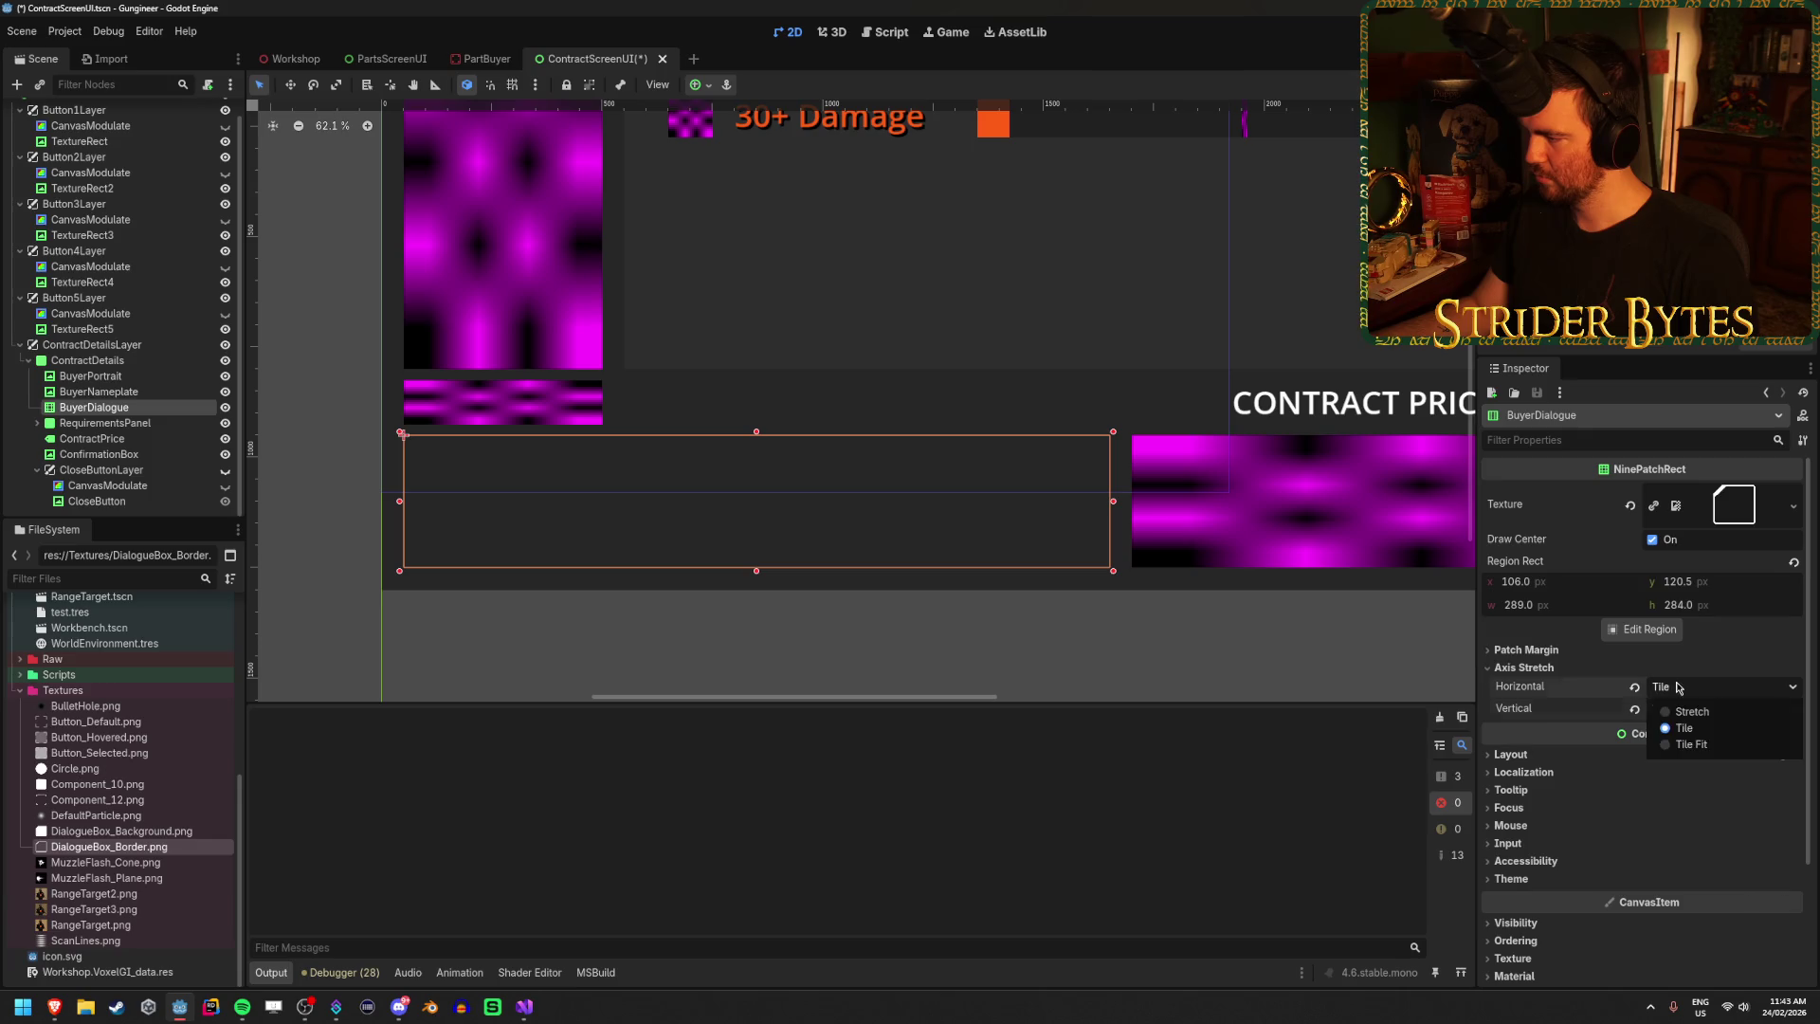
left_click(1691, 744)
key("ctrl+s")
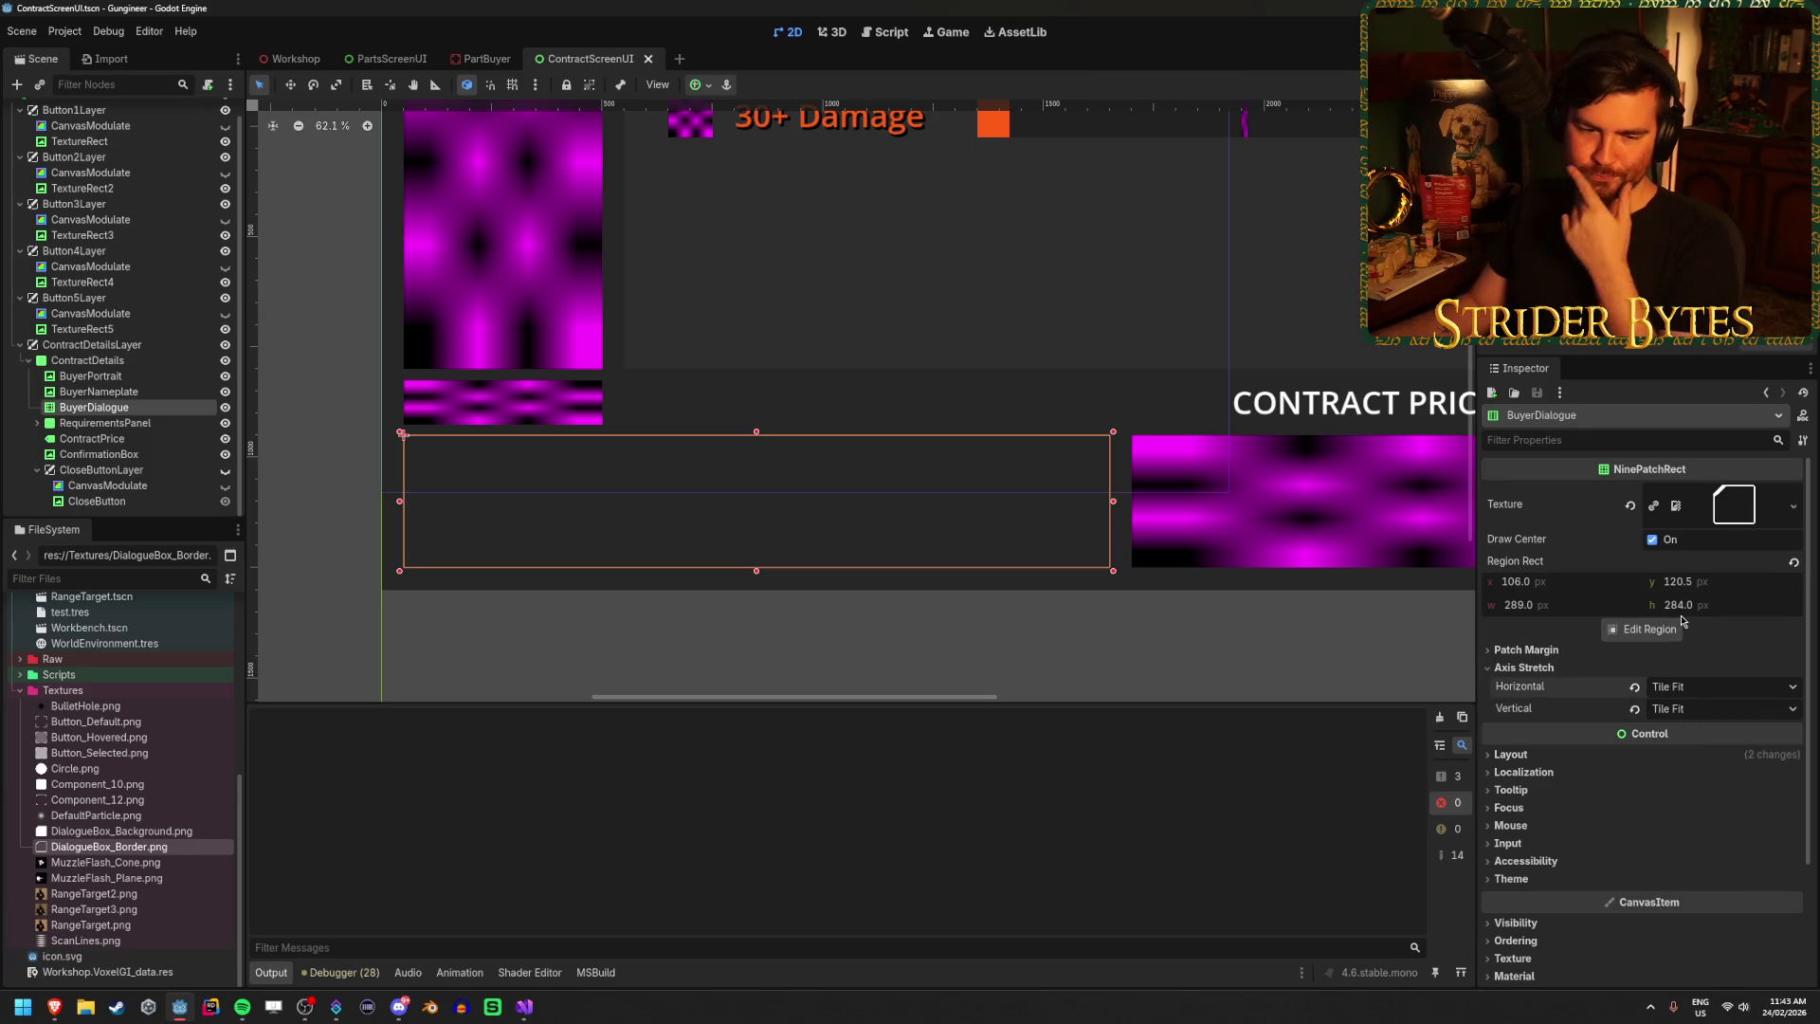
Inspect the texture in the Region Editor with snapping left off, zooming in and out.
left_click(1666, 627)
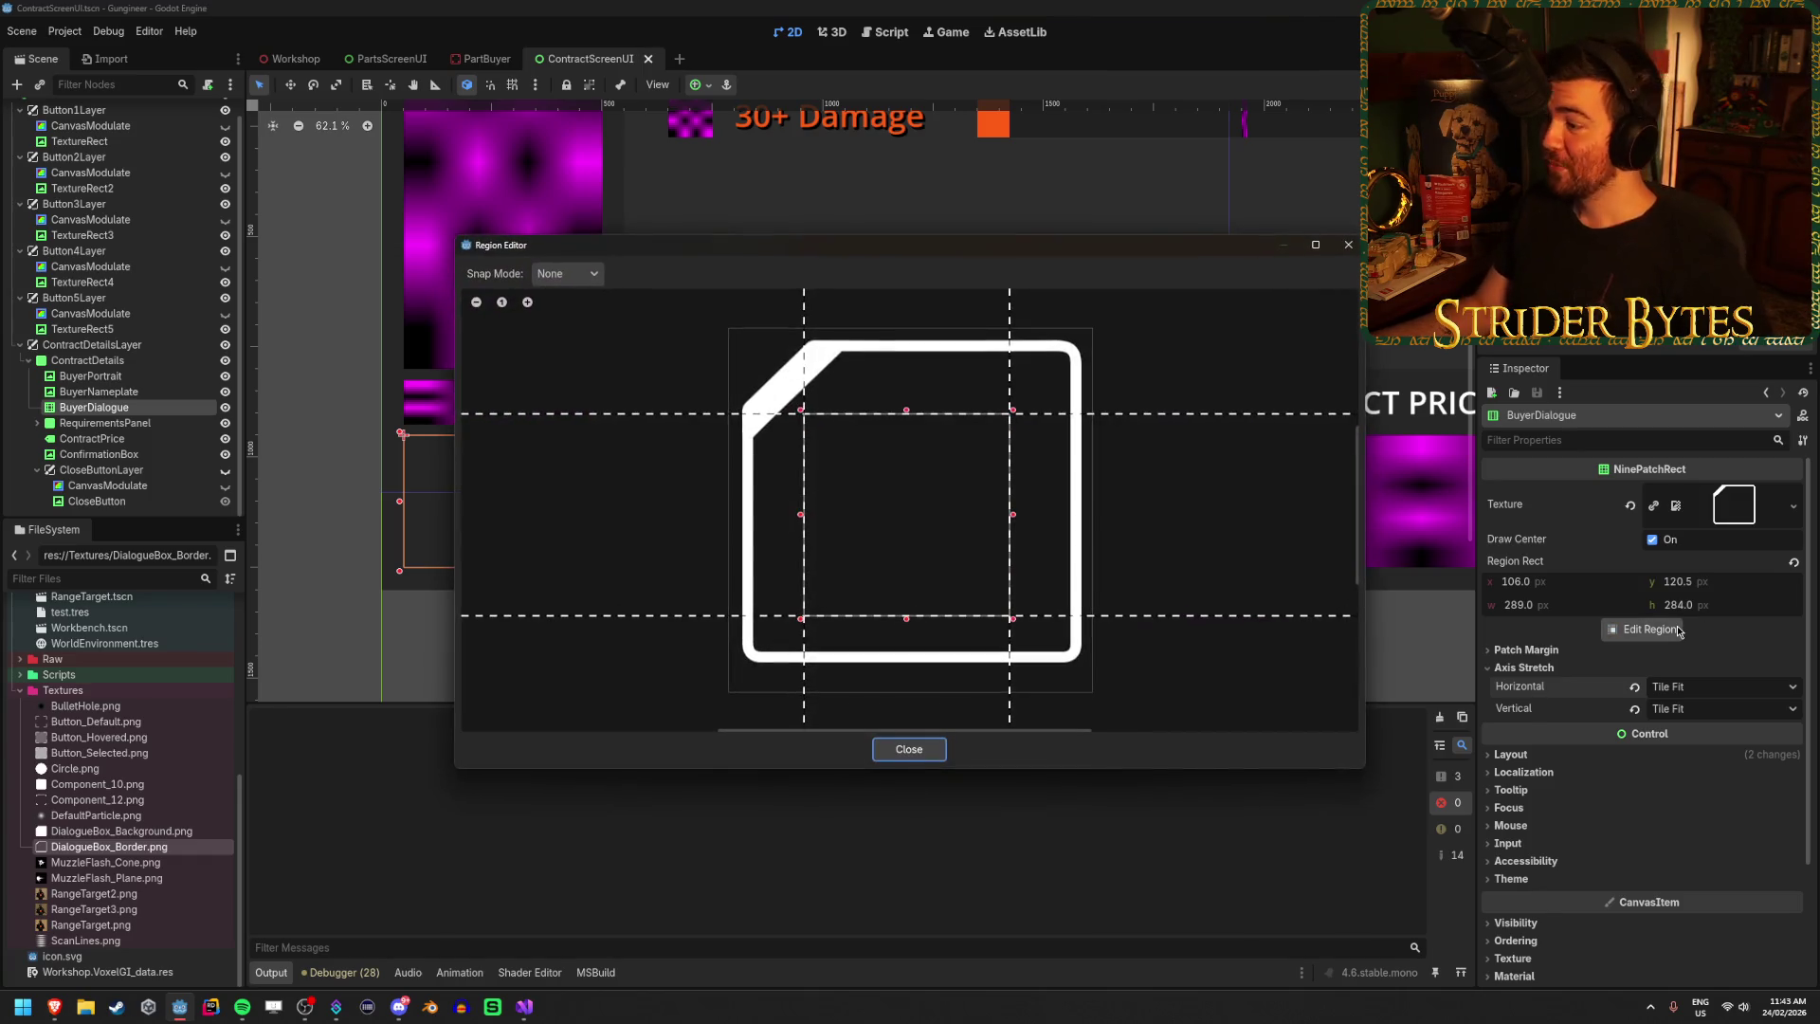
left_click(581, 276)
left_click(569, 299)
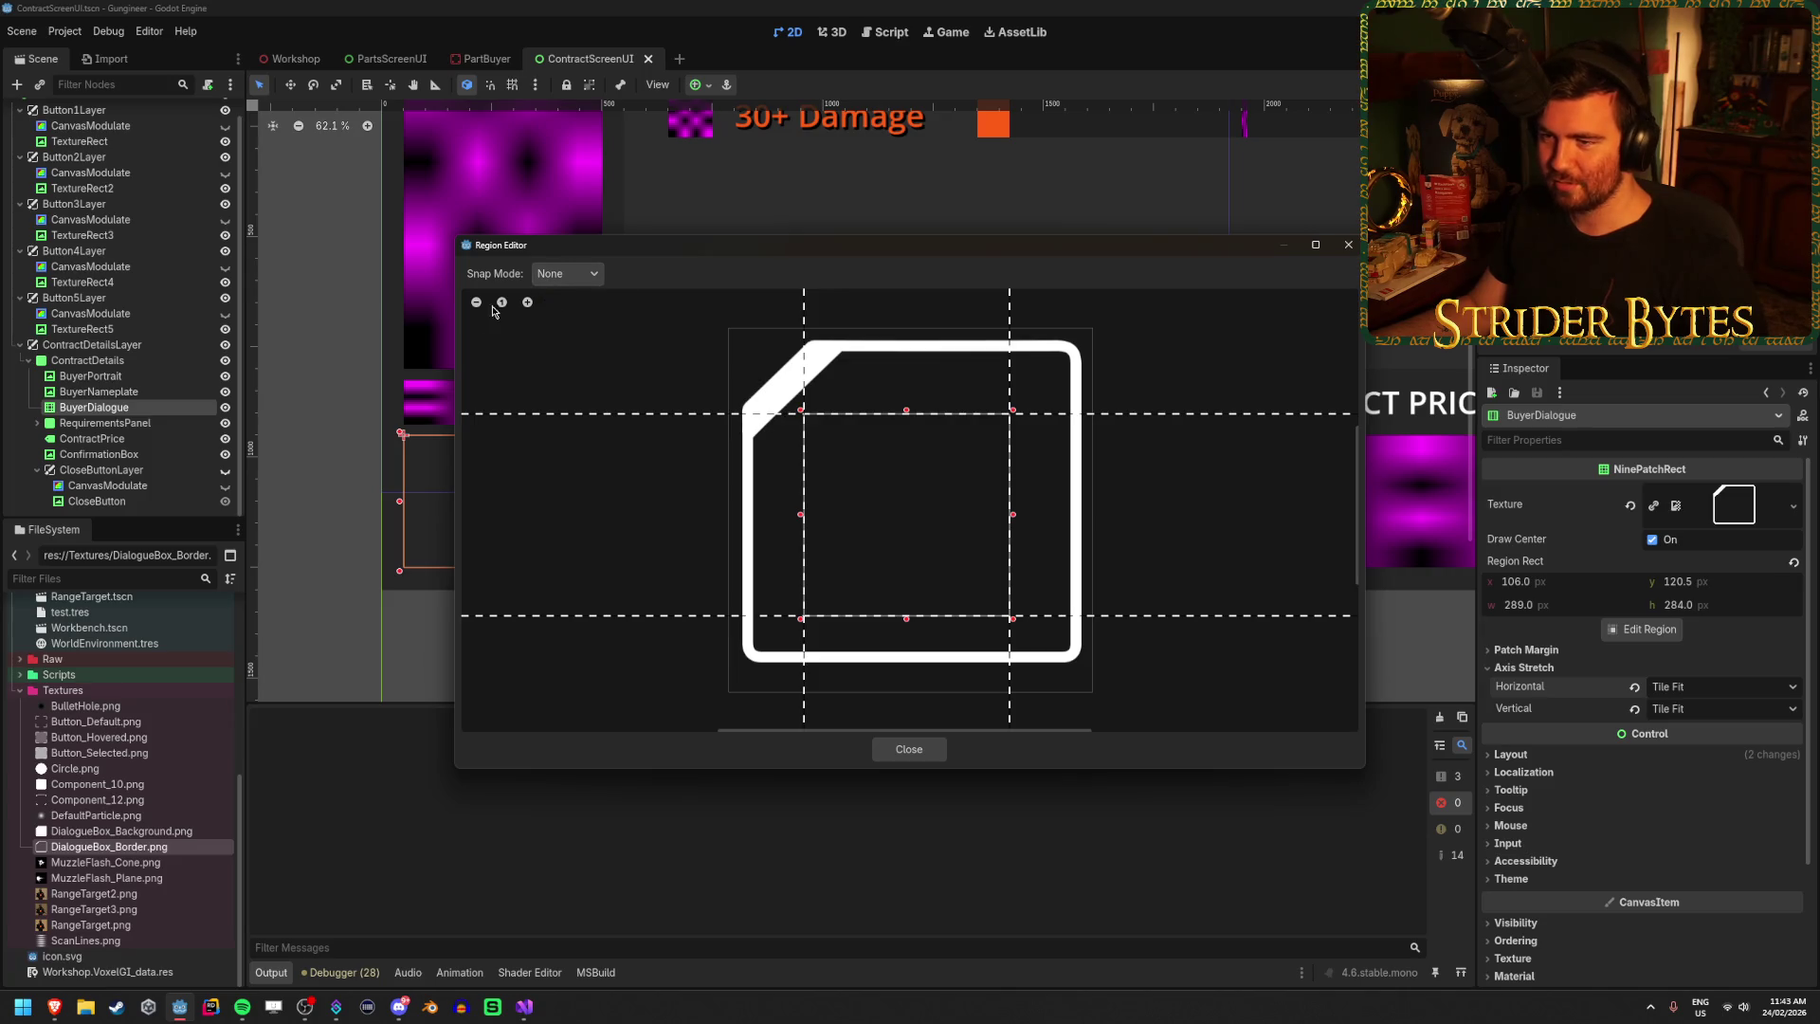
left_click(528, 303)
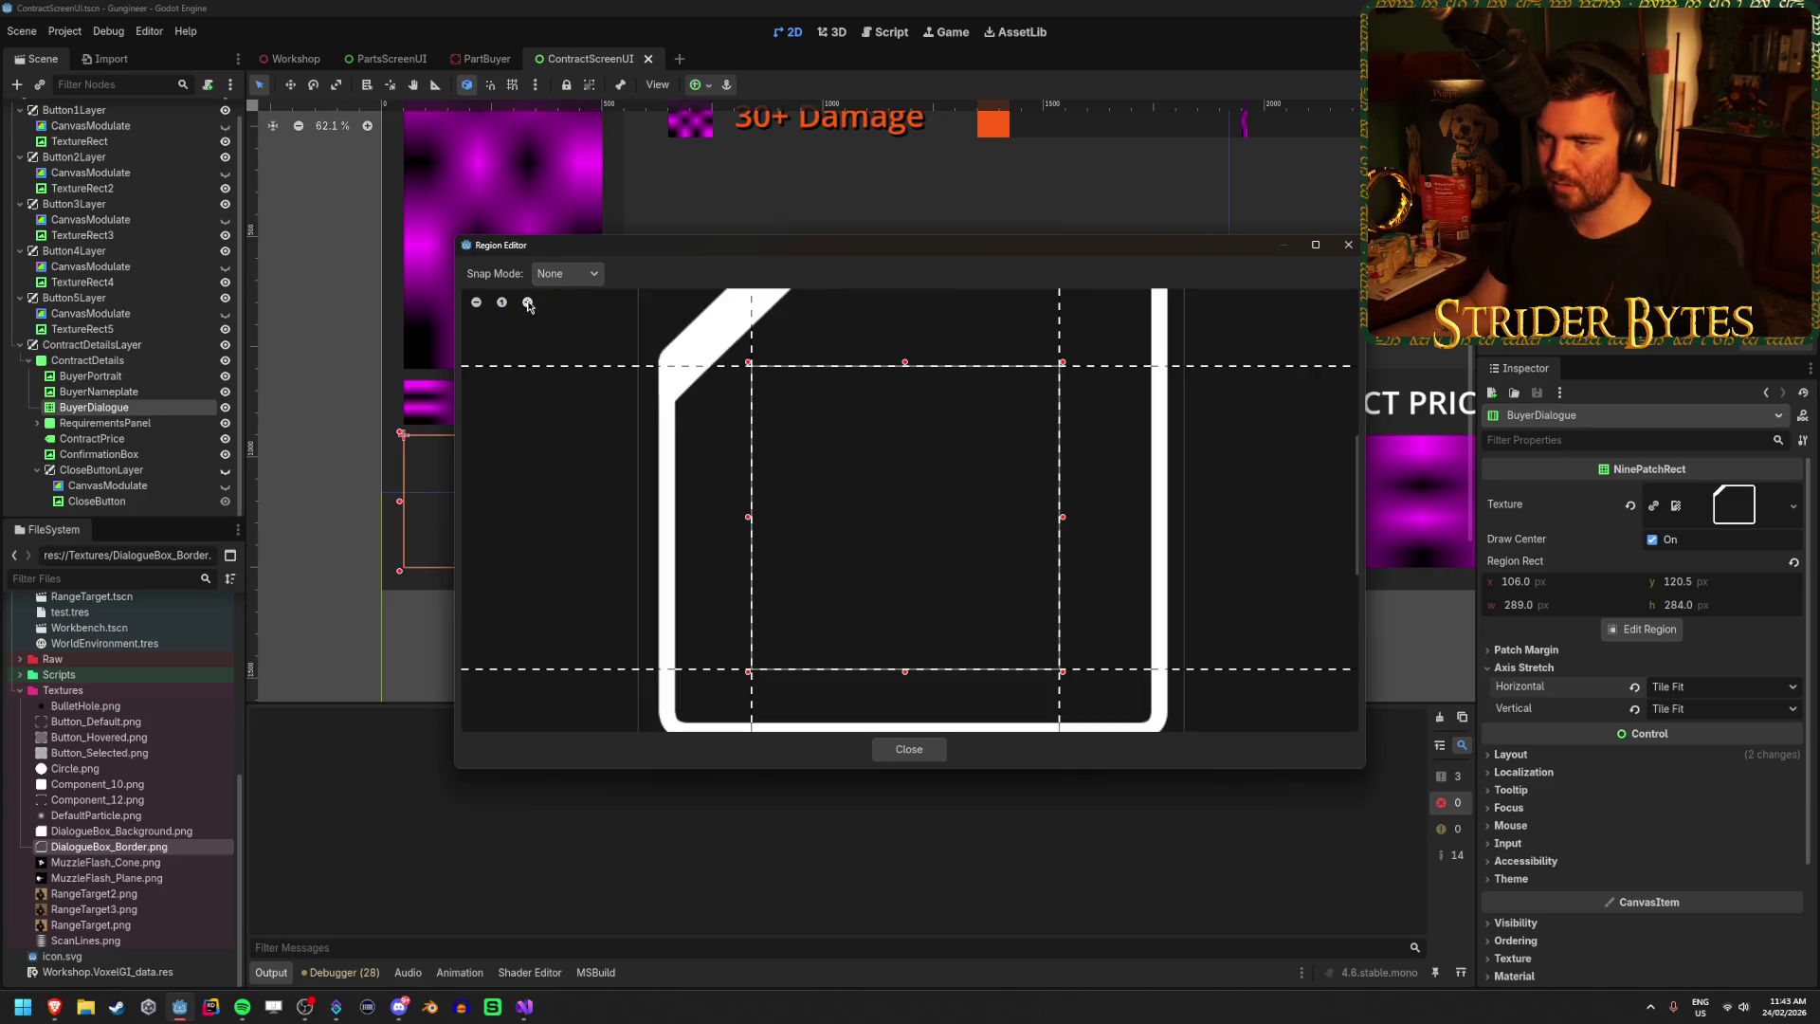
left_click(475, 302)
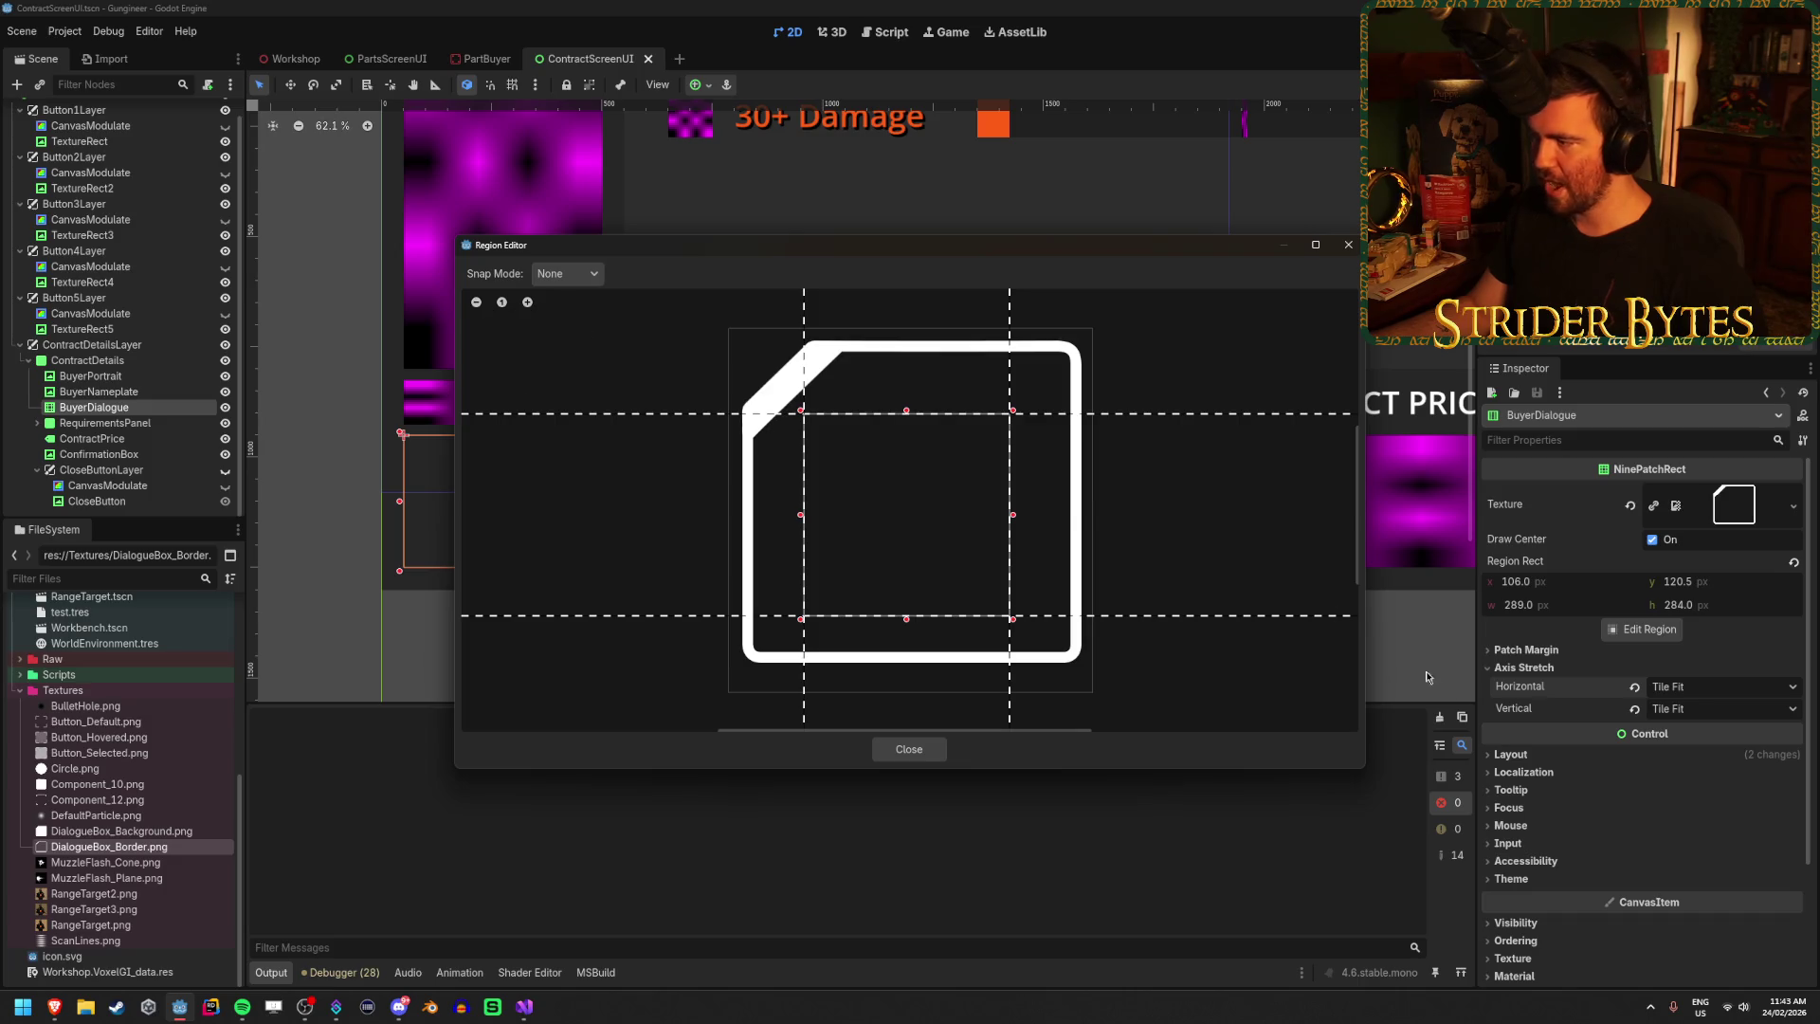
left_click(1532, 653)
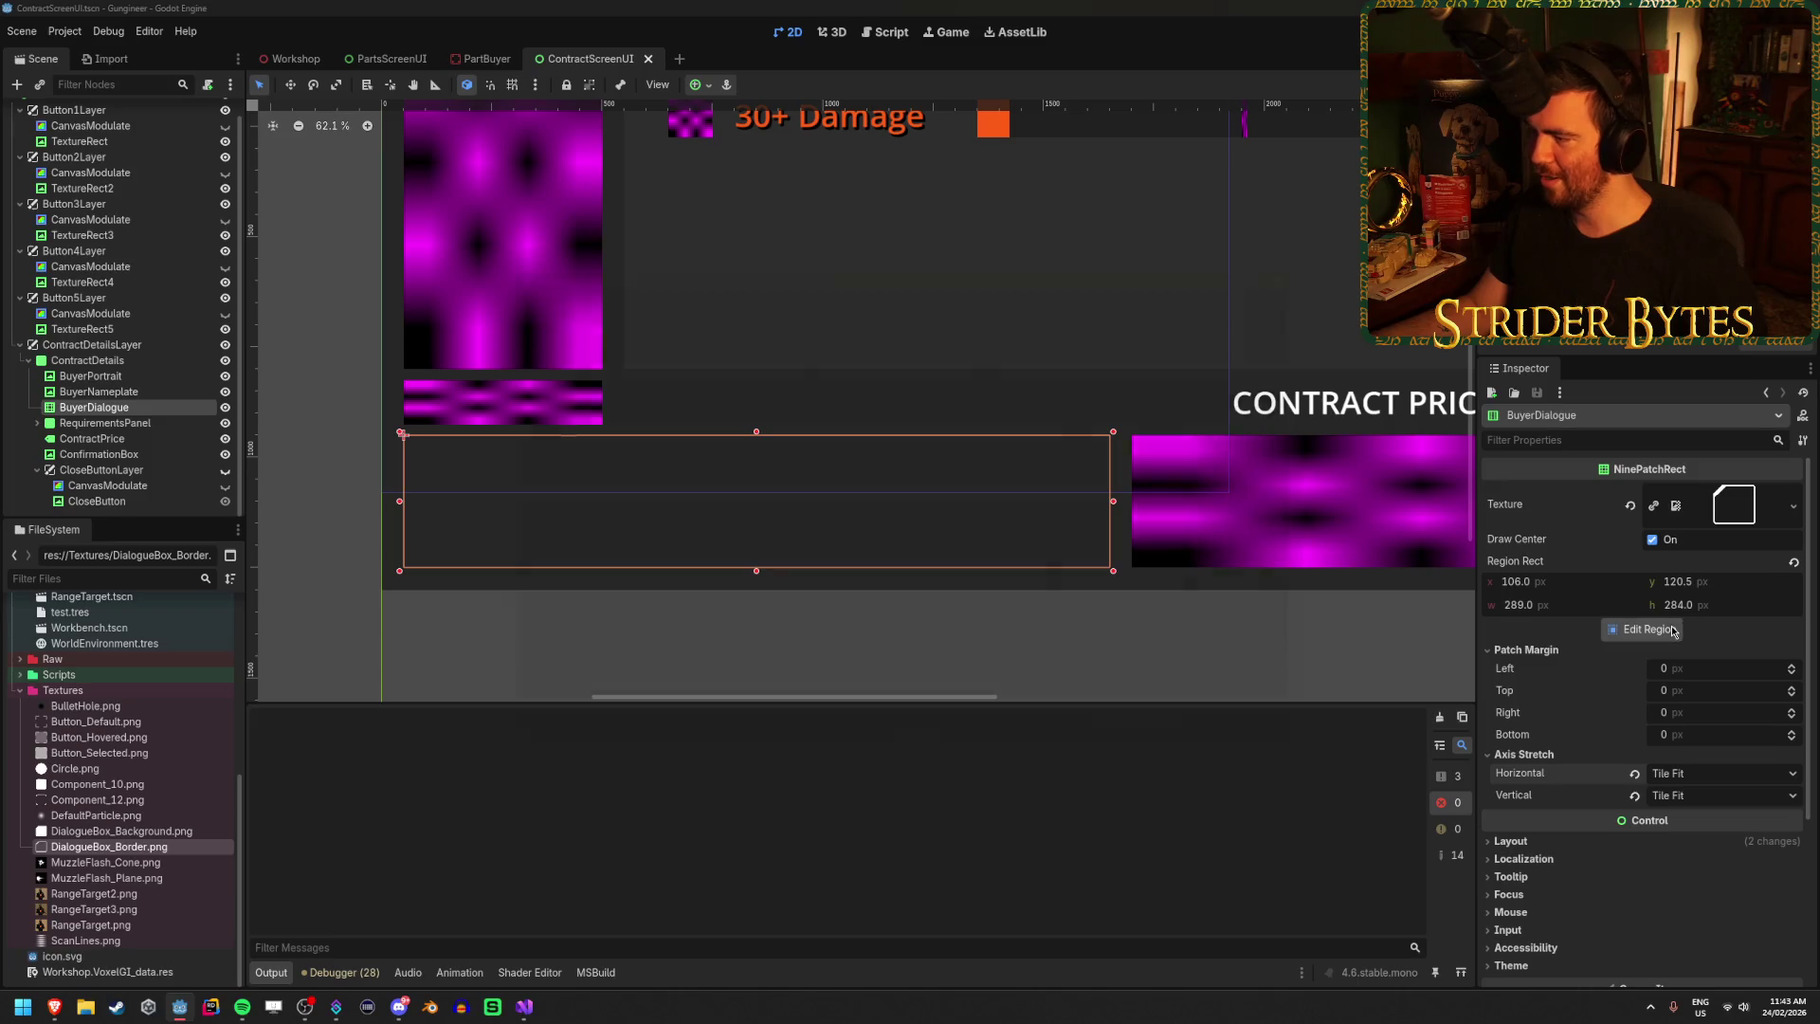
Widen the region past the texture's left edge, then revert Region Rect to 0.
left_click(1643, 629)
left_click(813, 494)
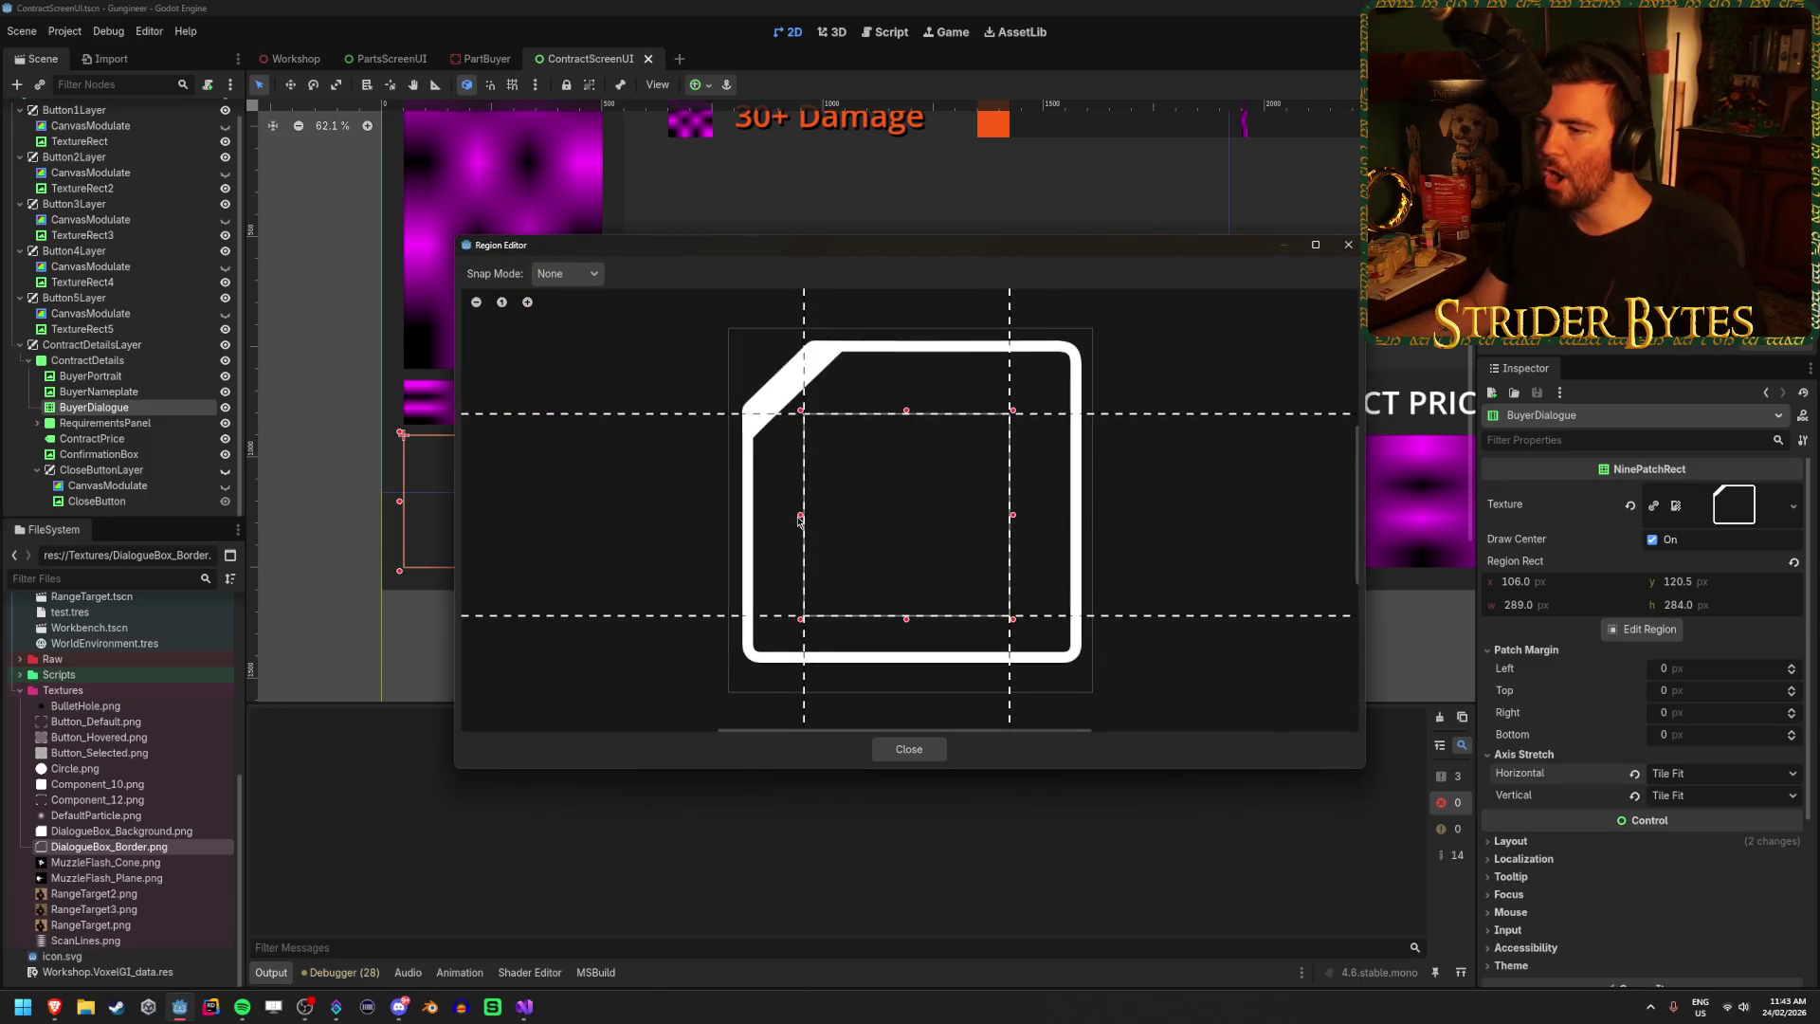
left_click_drag(800, 519, 527, 516)
left_click(567, 273)
left_click(1103, 299)
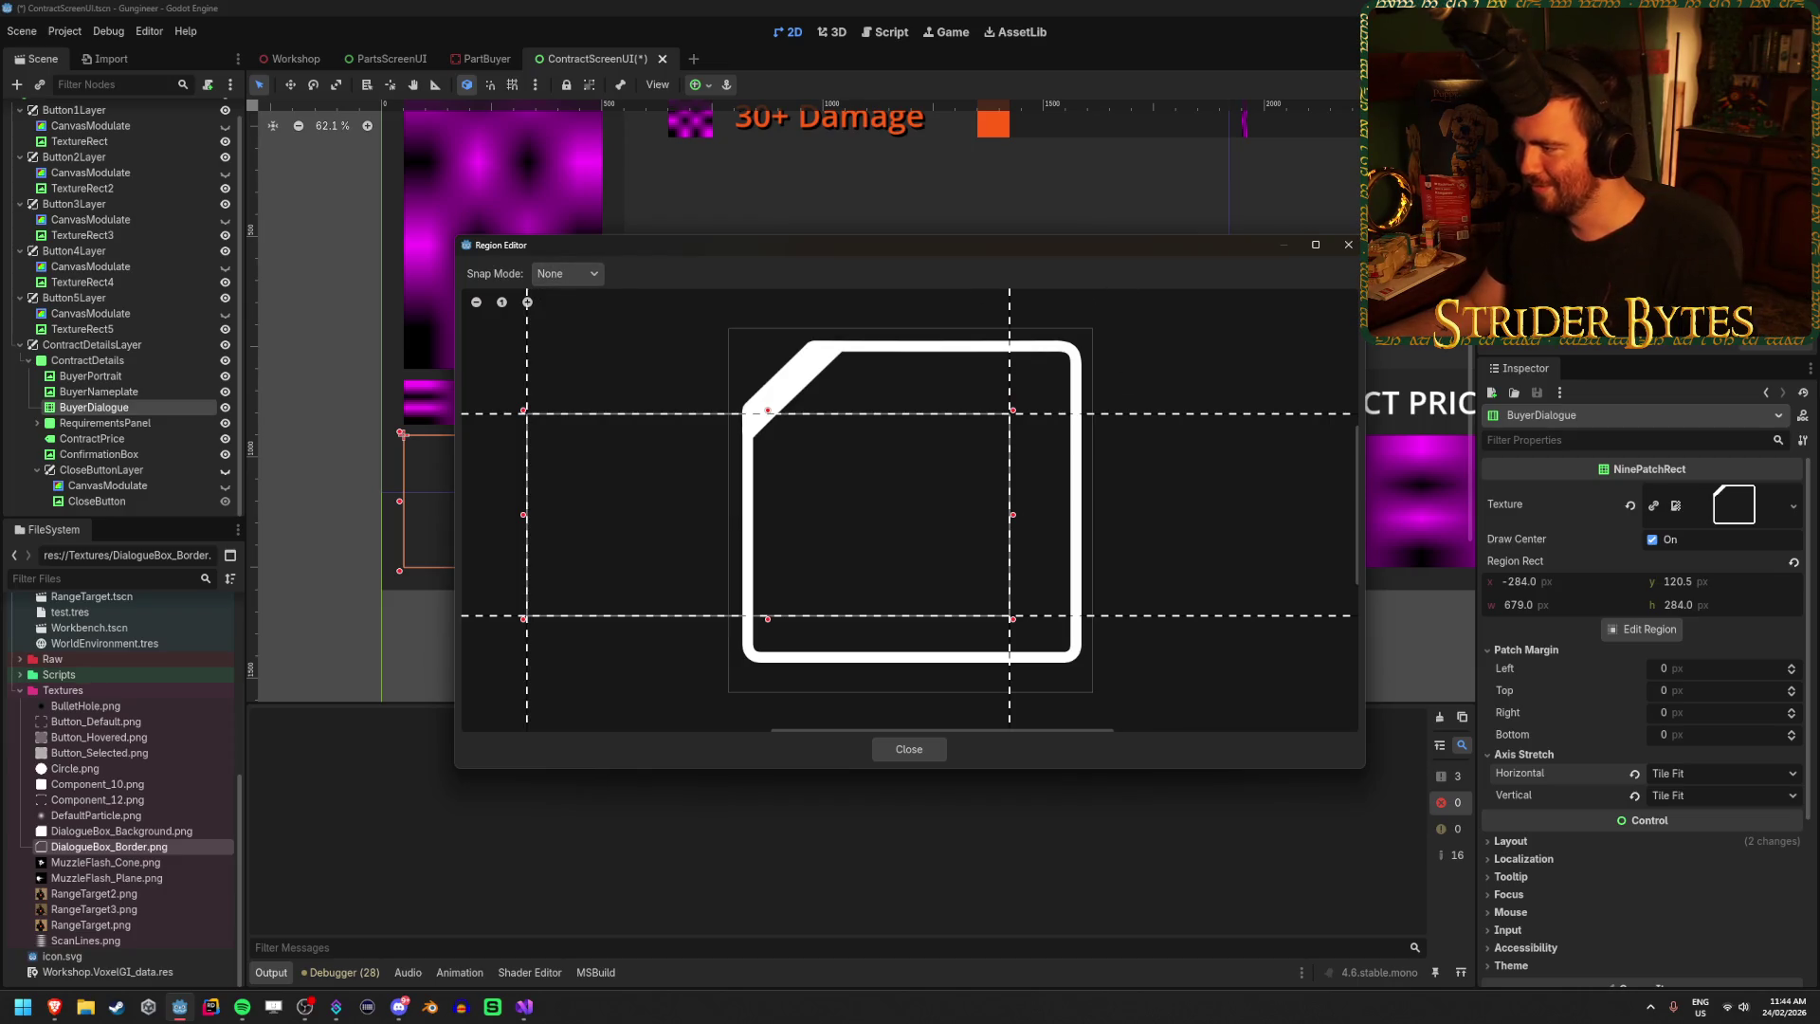
left_click(1353, 247)
left_click(1793, 563)
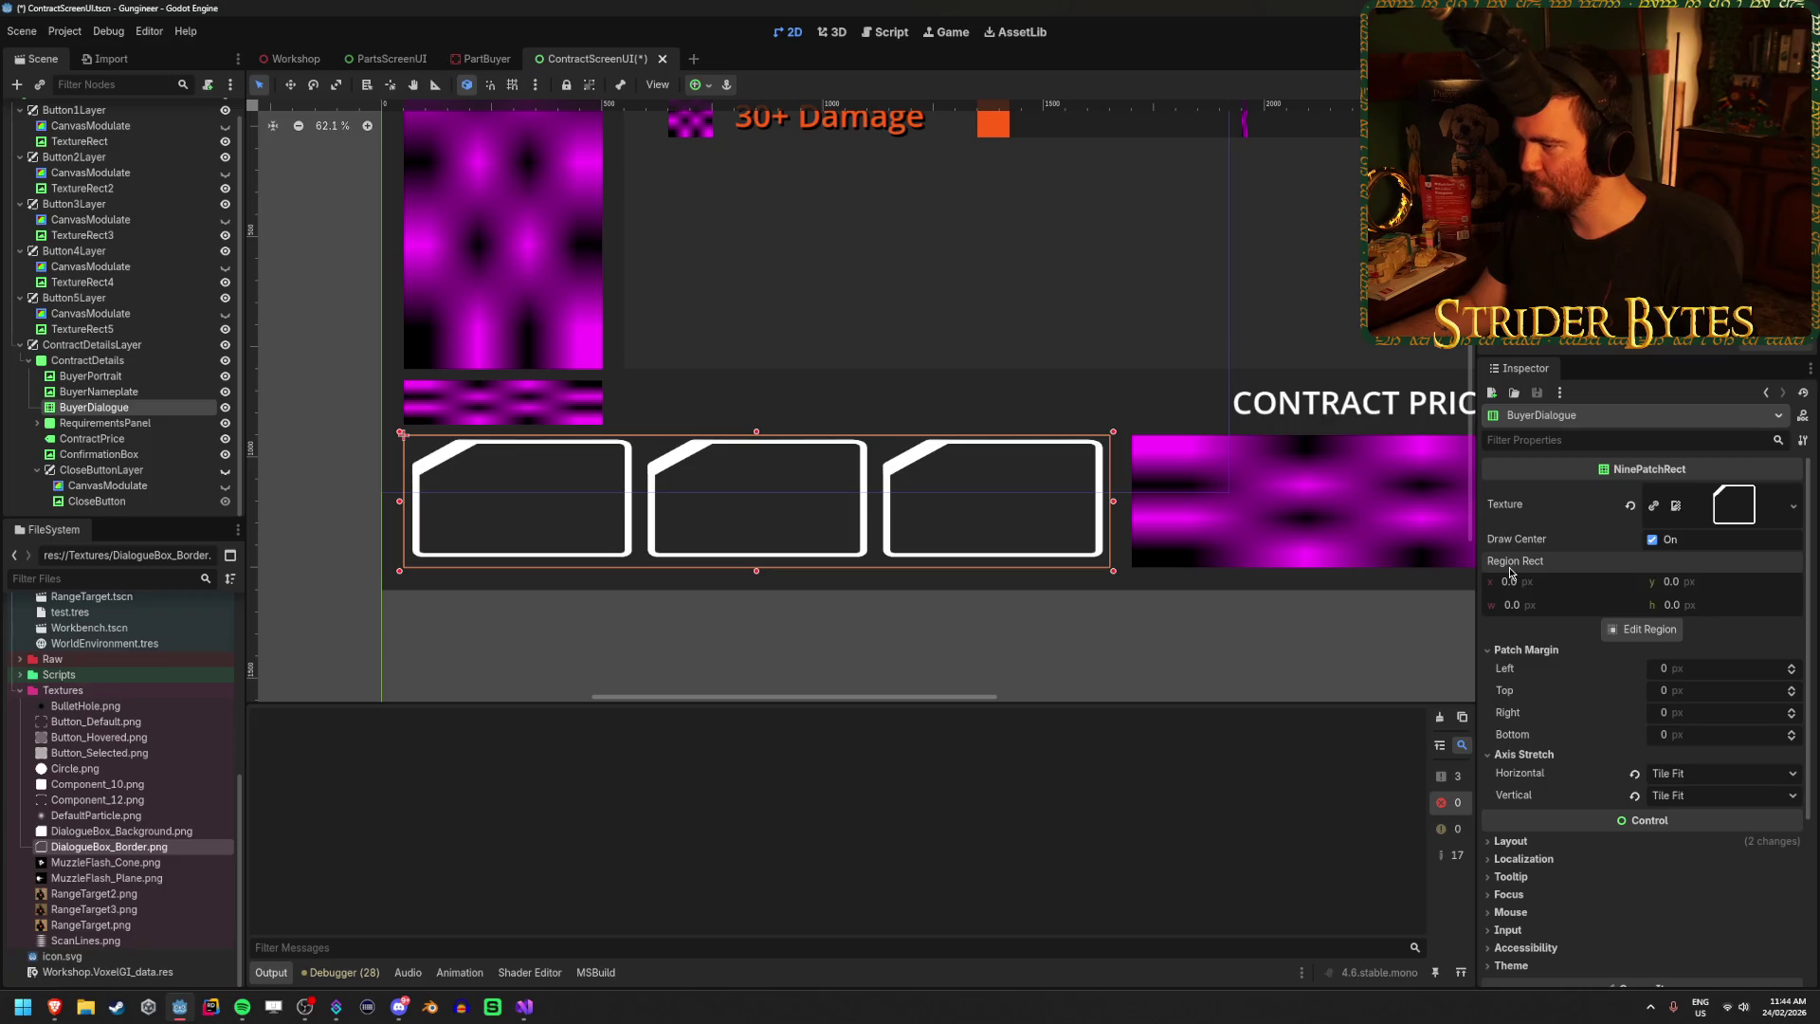
Try a left patch margin of about 75 px and check its guides in the Region Editor.
mouse_move(1669, 672)
left_mouse_down()
mouse_move(1763, 672)
mouse_move(1669, 672)
left_mouse_up()
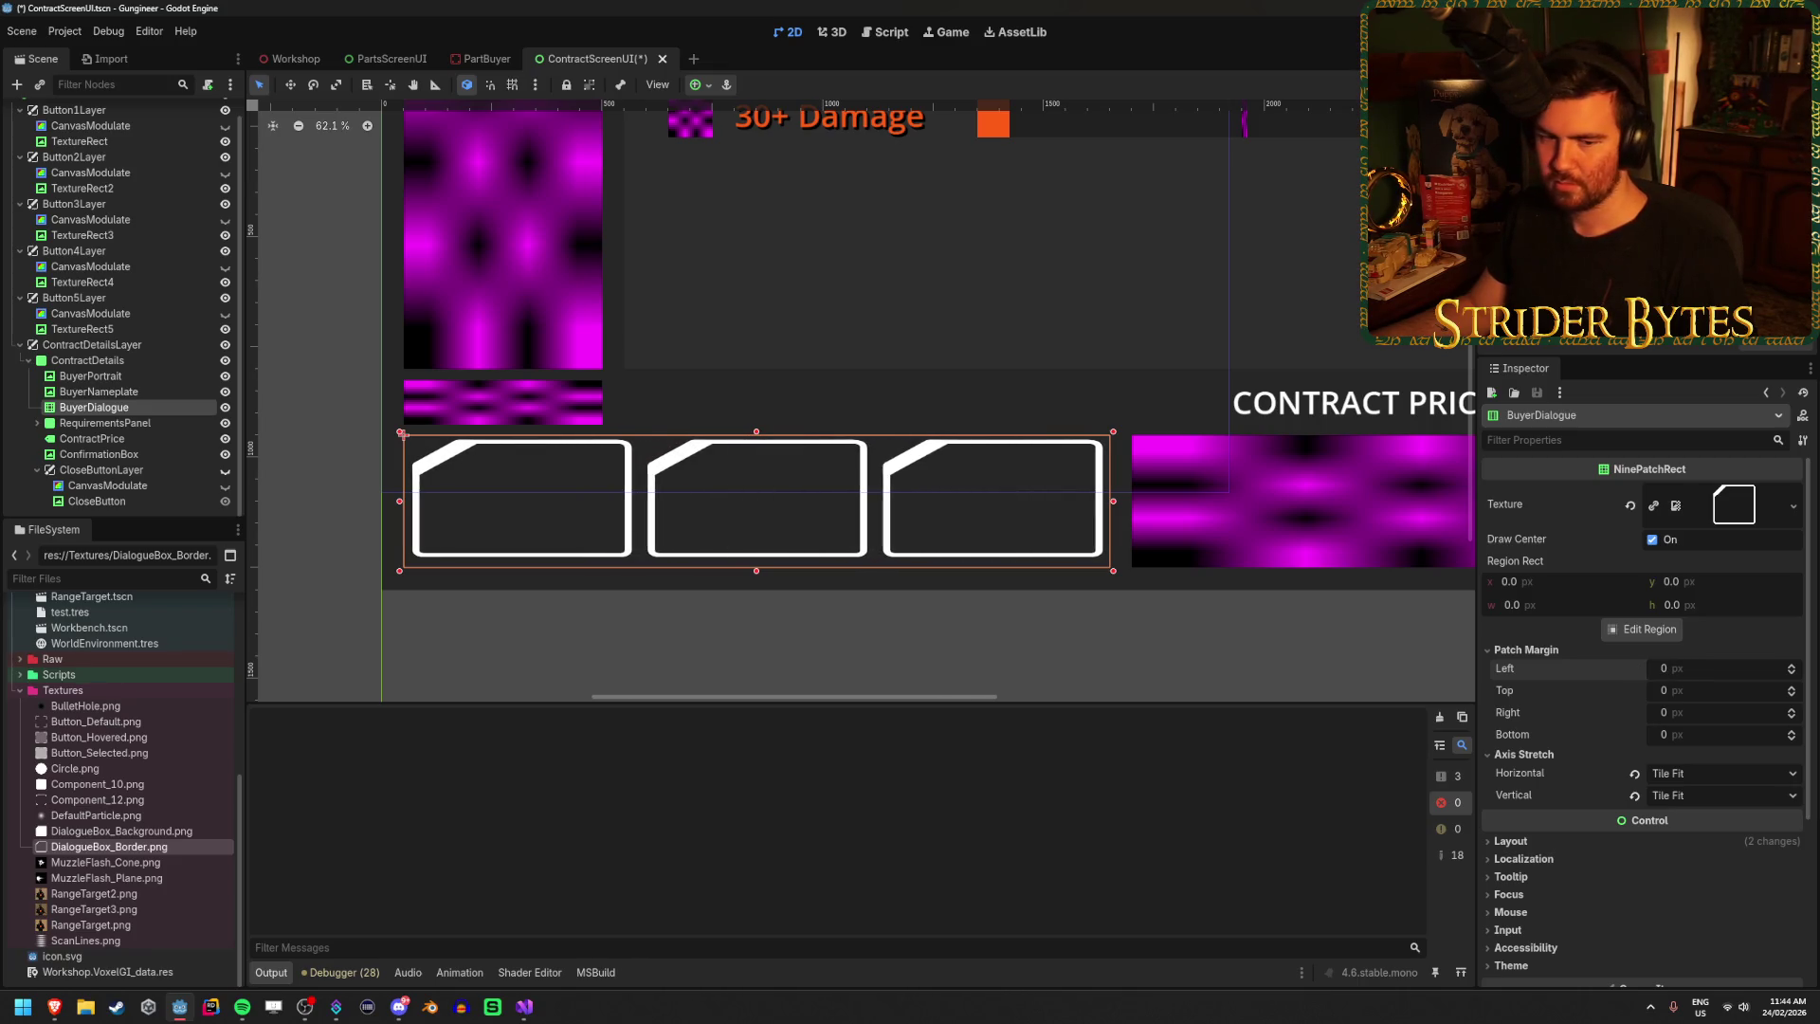
scroll(1759, 663, "down", 1)
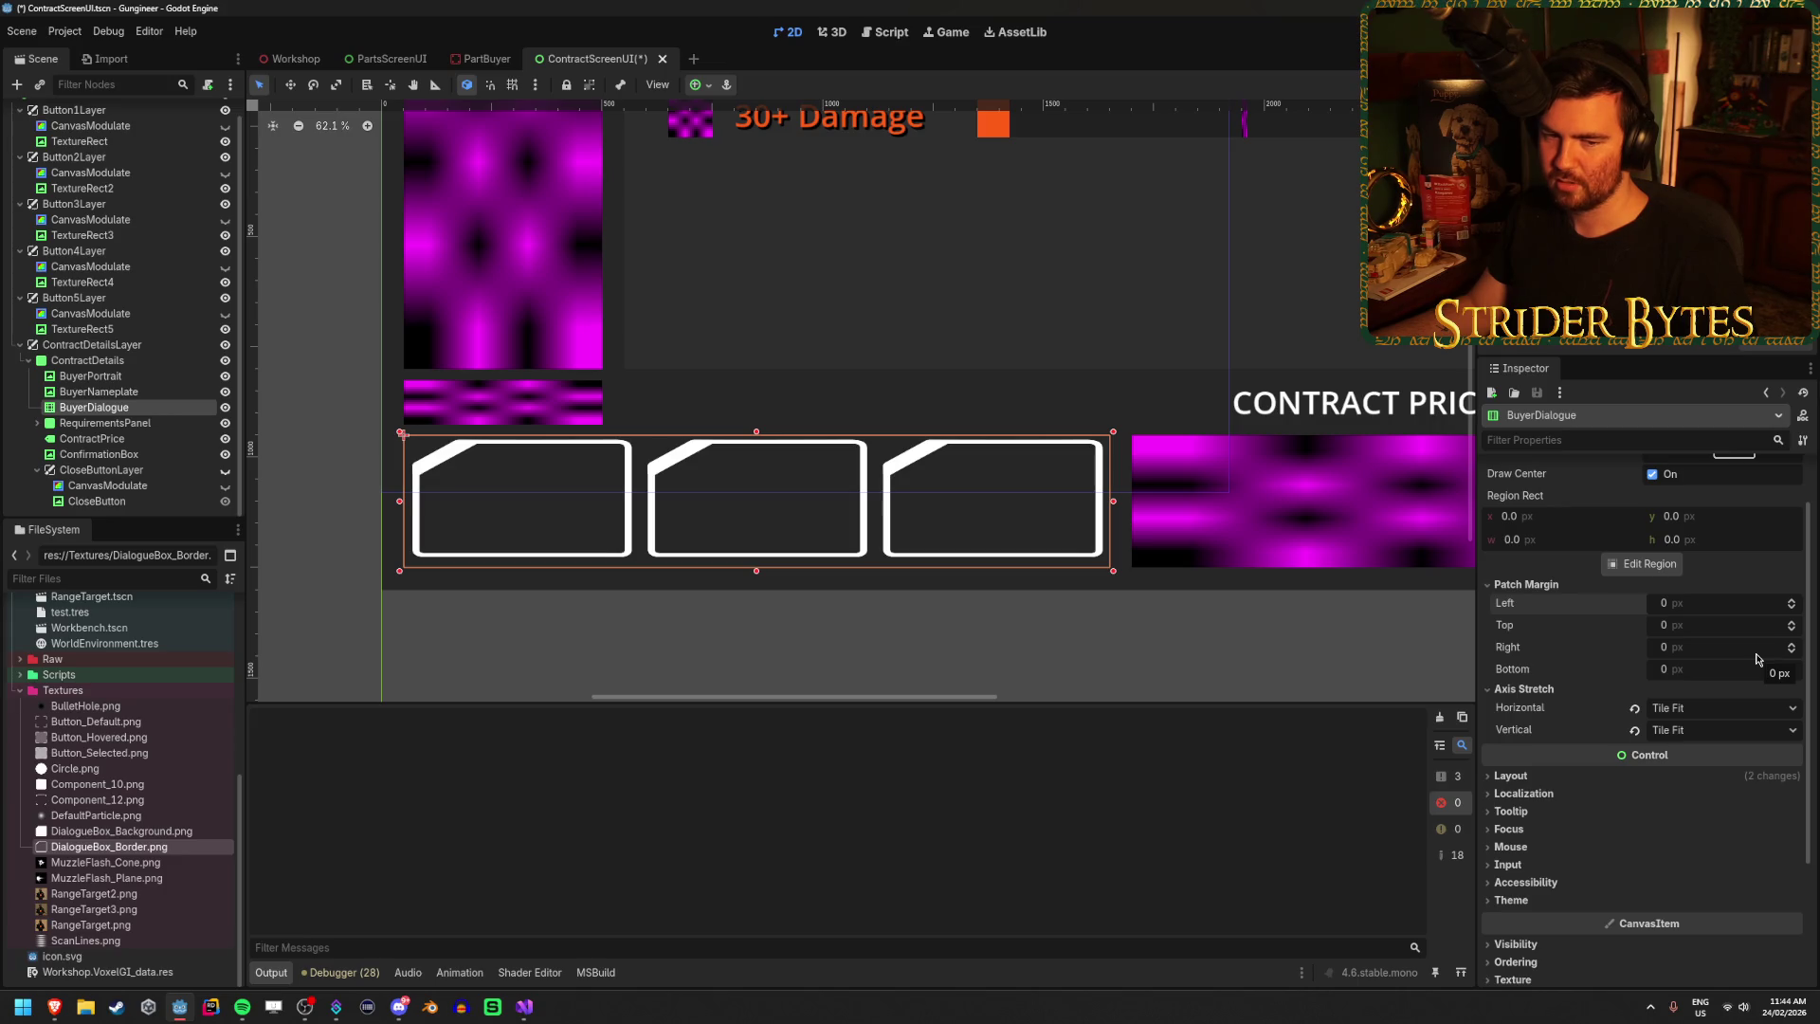
left_click_drag(1721, 602, 1763, 603)
left_click(1645, 567)
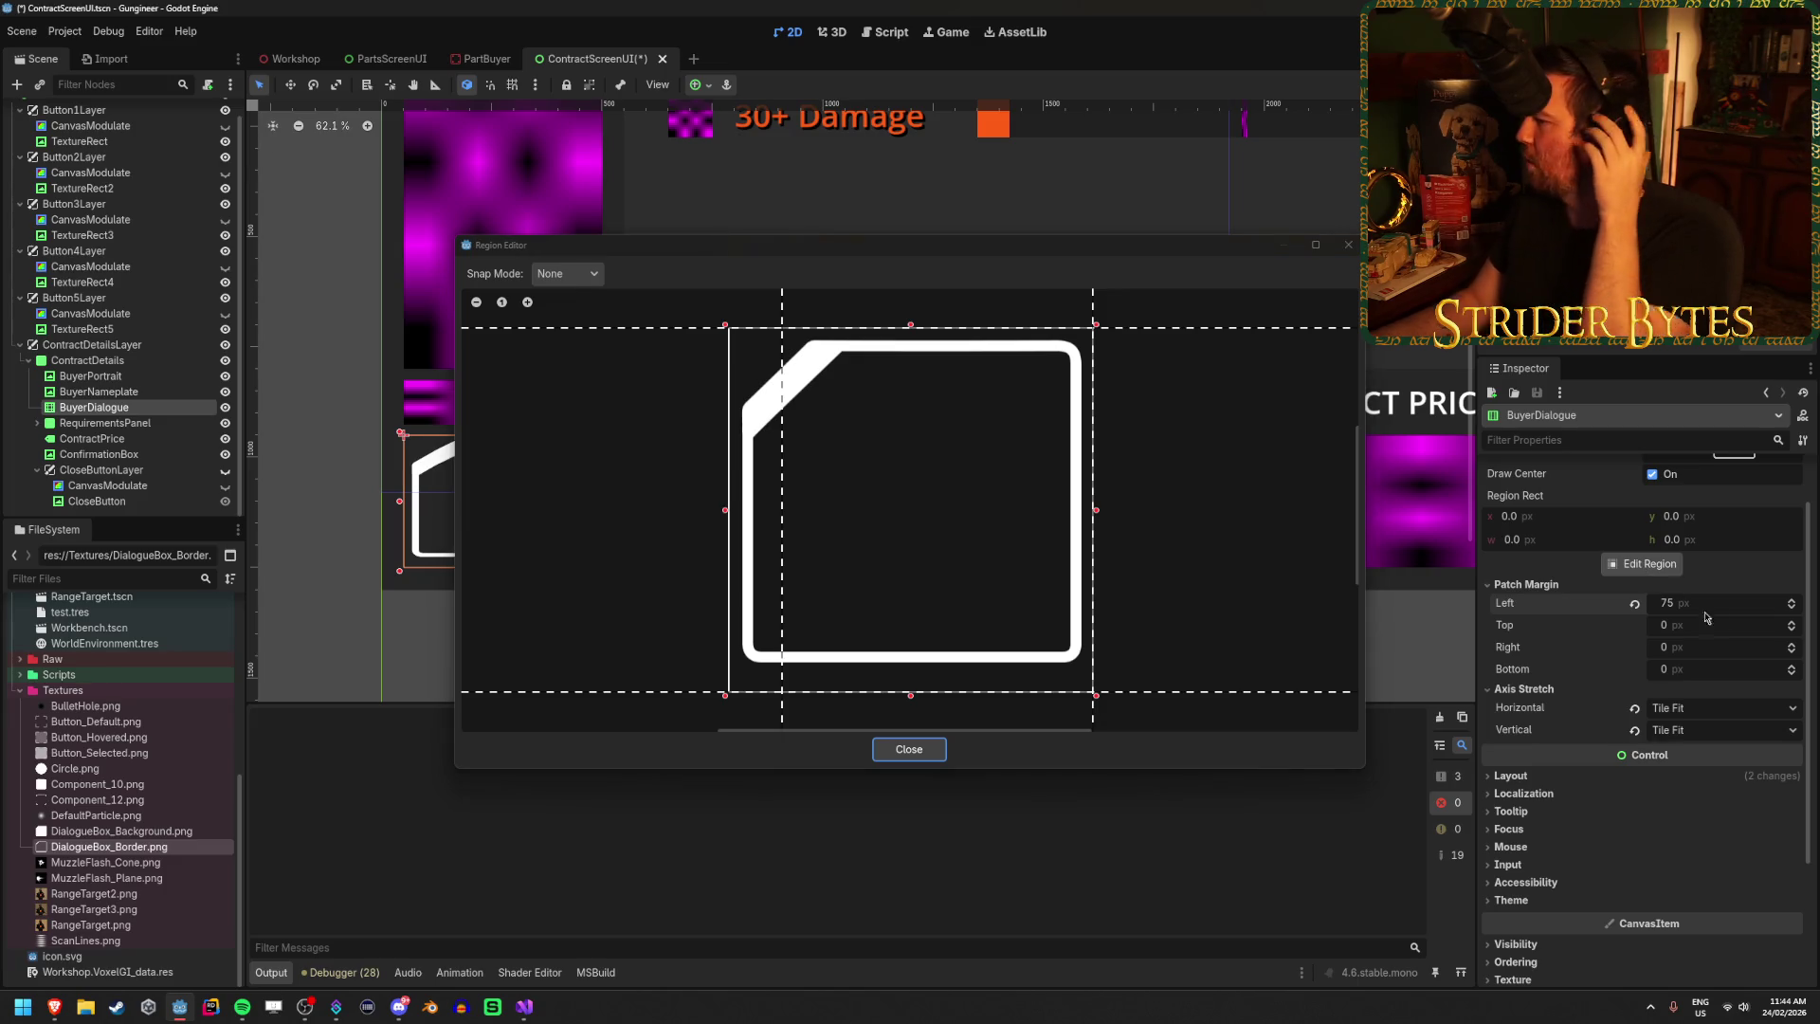
left_click(891, 750)
Set BuyerDialogue's patch margins to 100 px on left, top, right and bottom.
left_click(1716, 607)
type("0")
key("Tab")
type("100")
key("Tab")
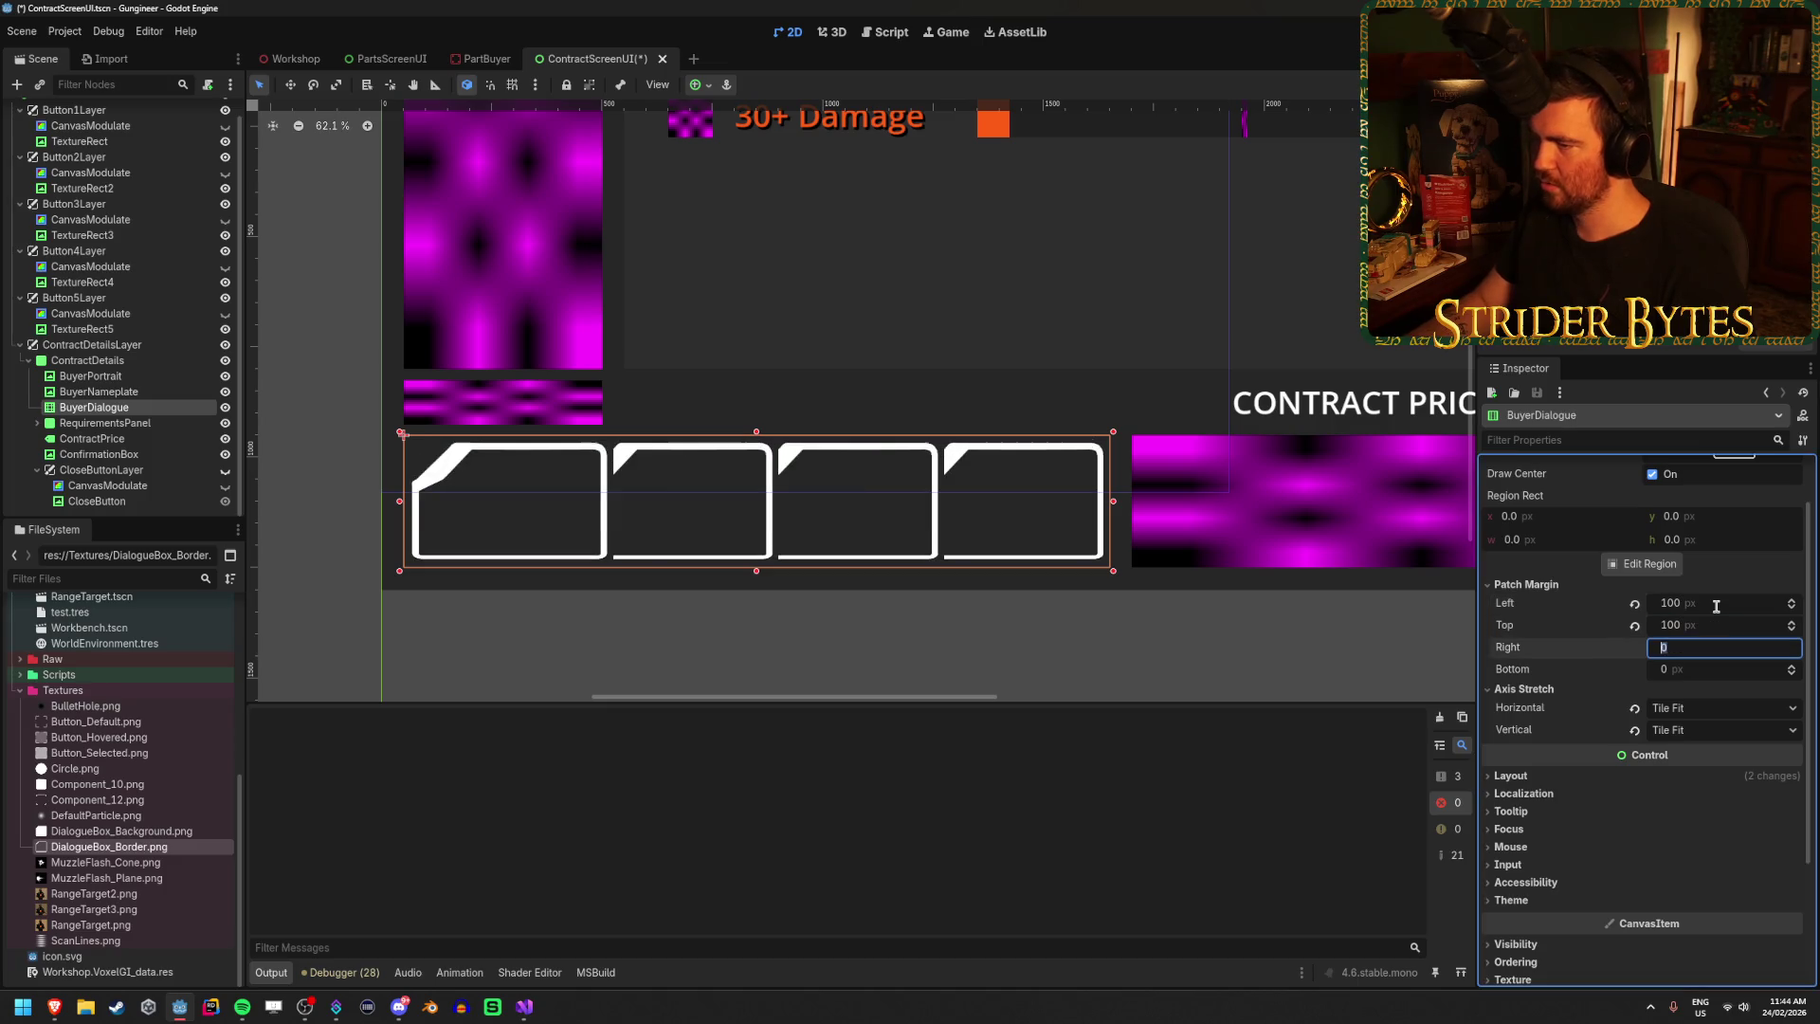
key("Tab")
type("100")
key("Return")
Set Axis Stretch Horizontal and Vertical both to Stretch.
left_click(1696, 708)
left_click(1697, 751)
left_click(1706, 709)
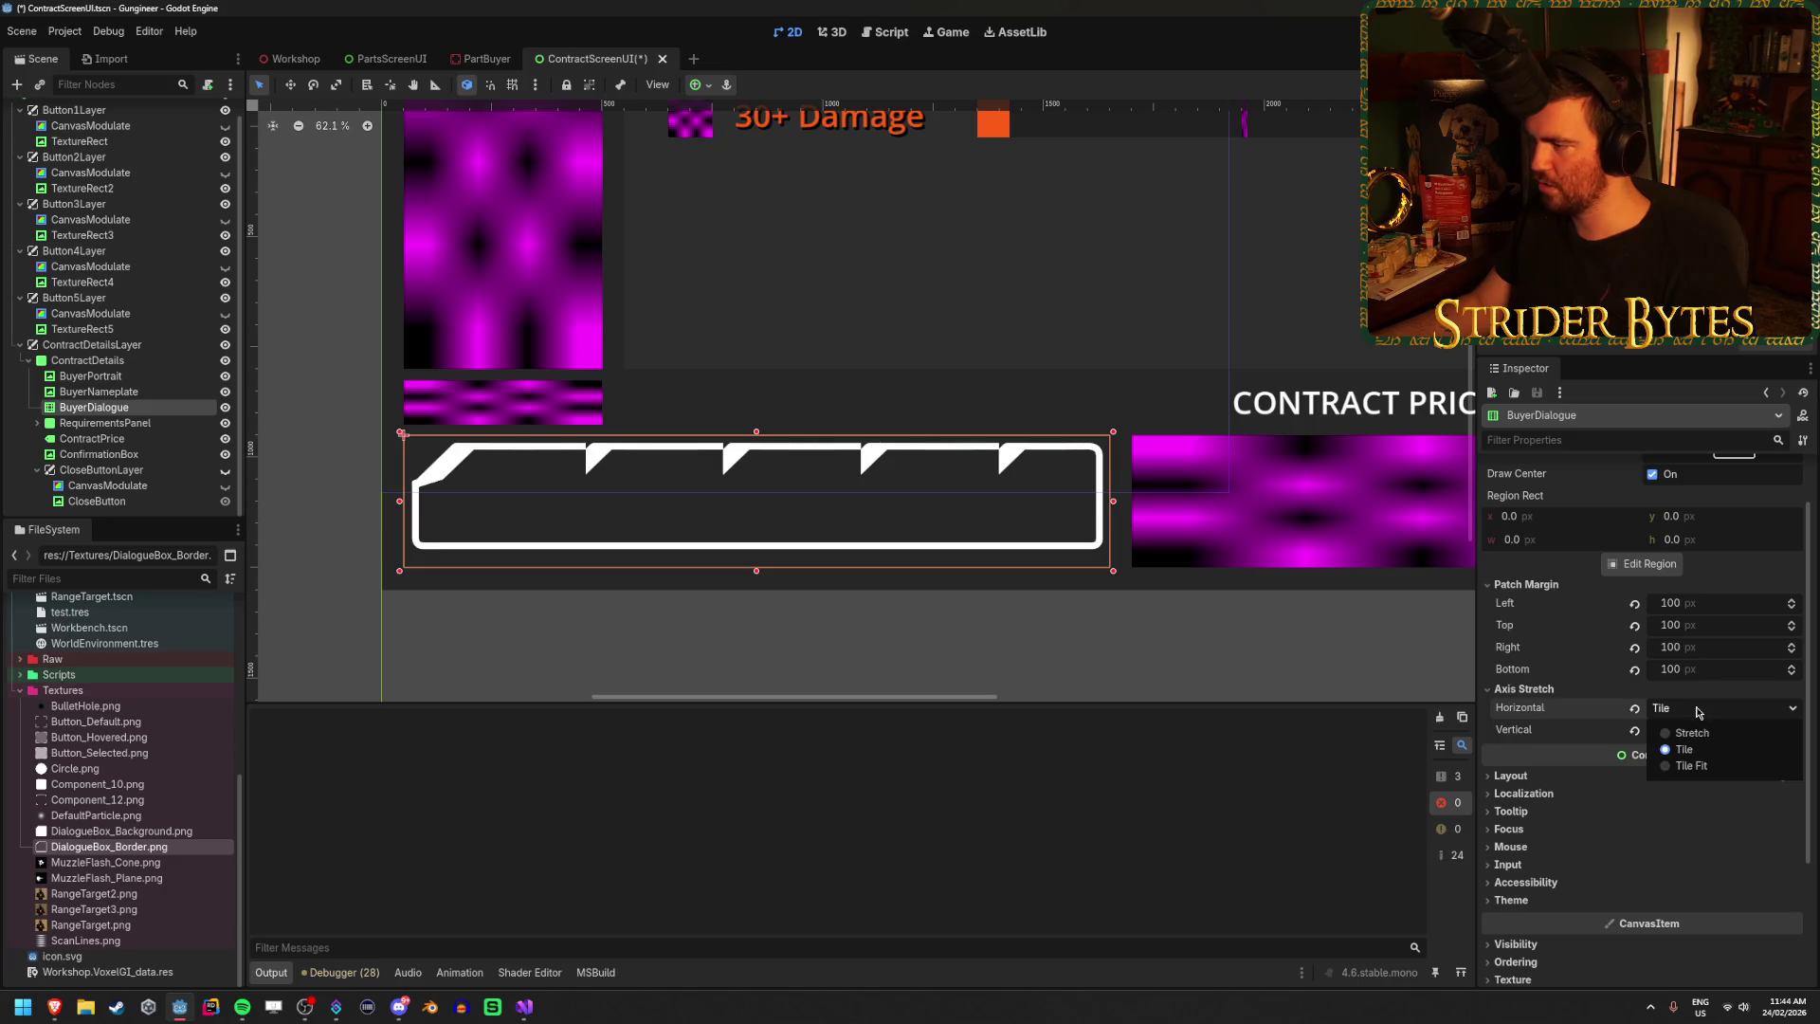
left_click(1690, 732)
left_click(1689, 731)
left_click(1690, 748)
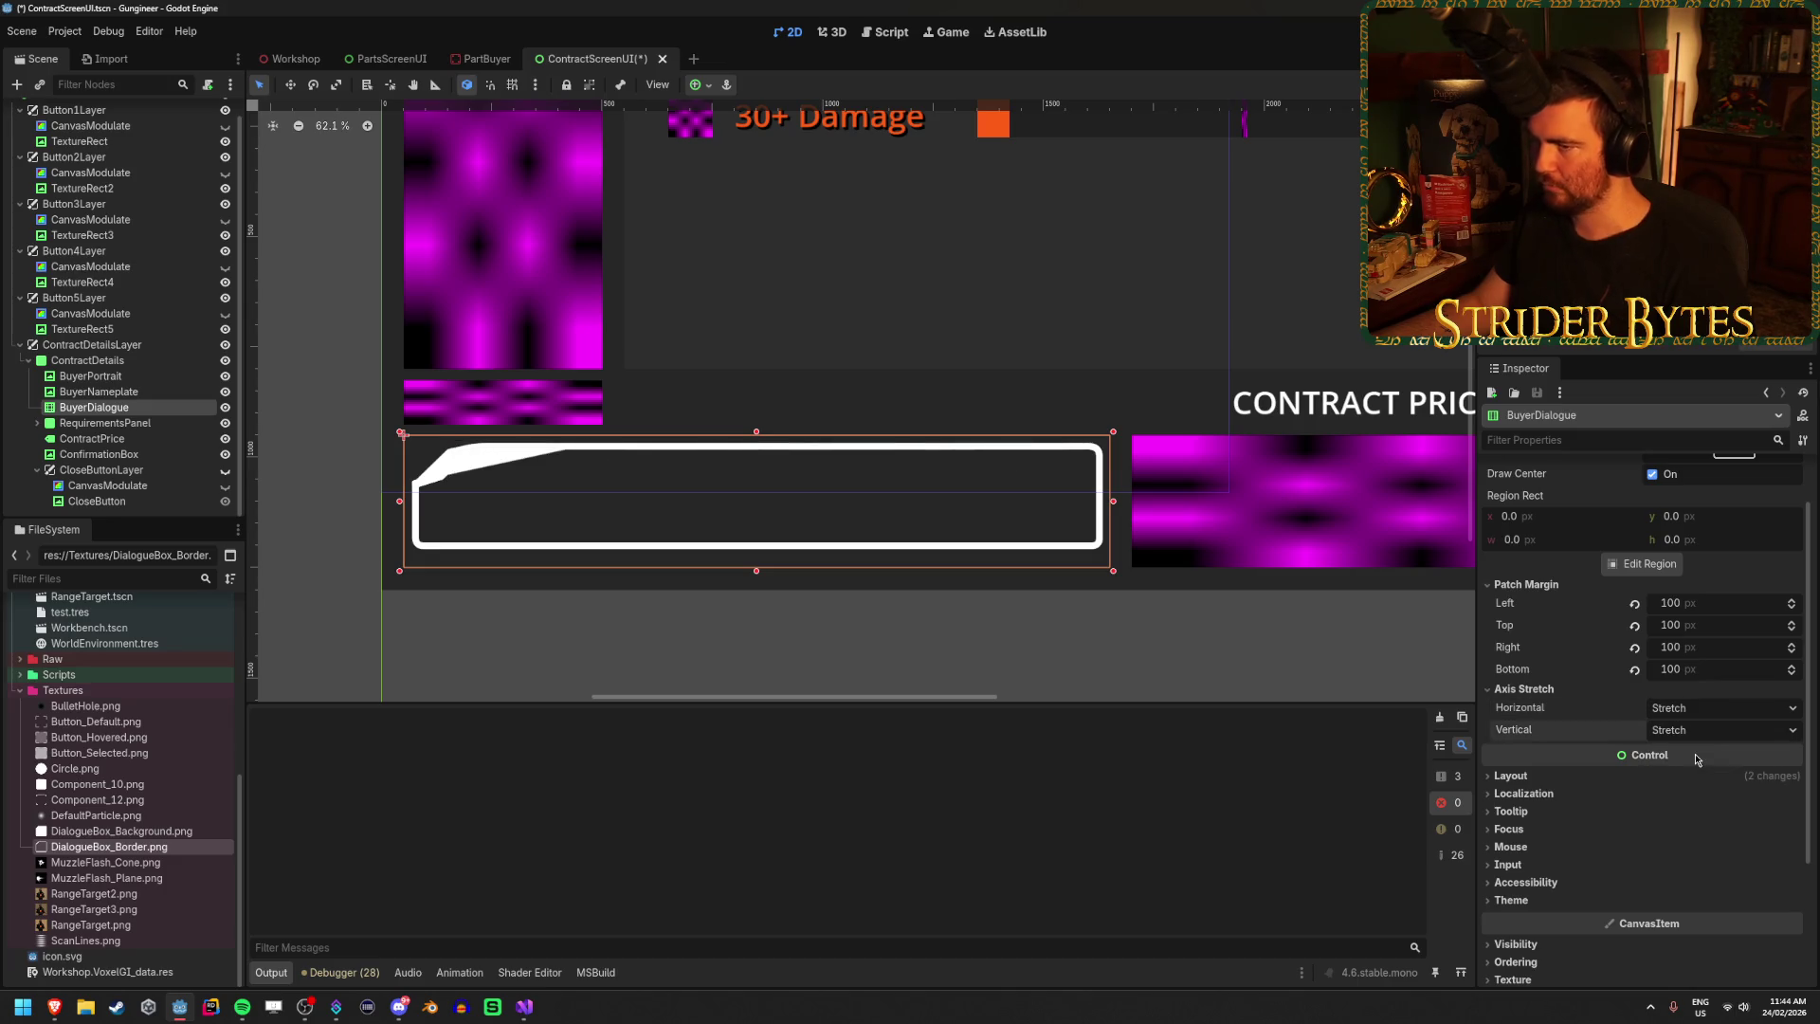
left_click(1658, 564)
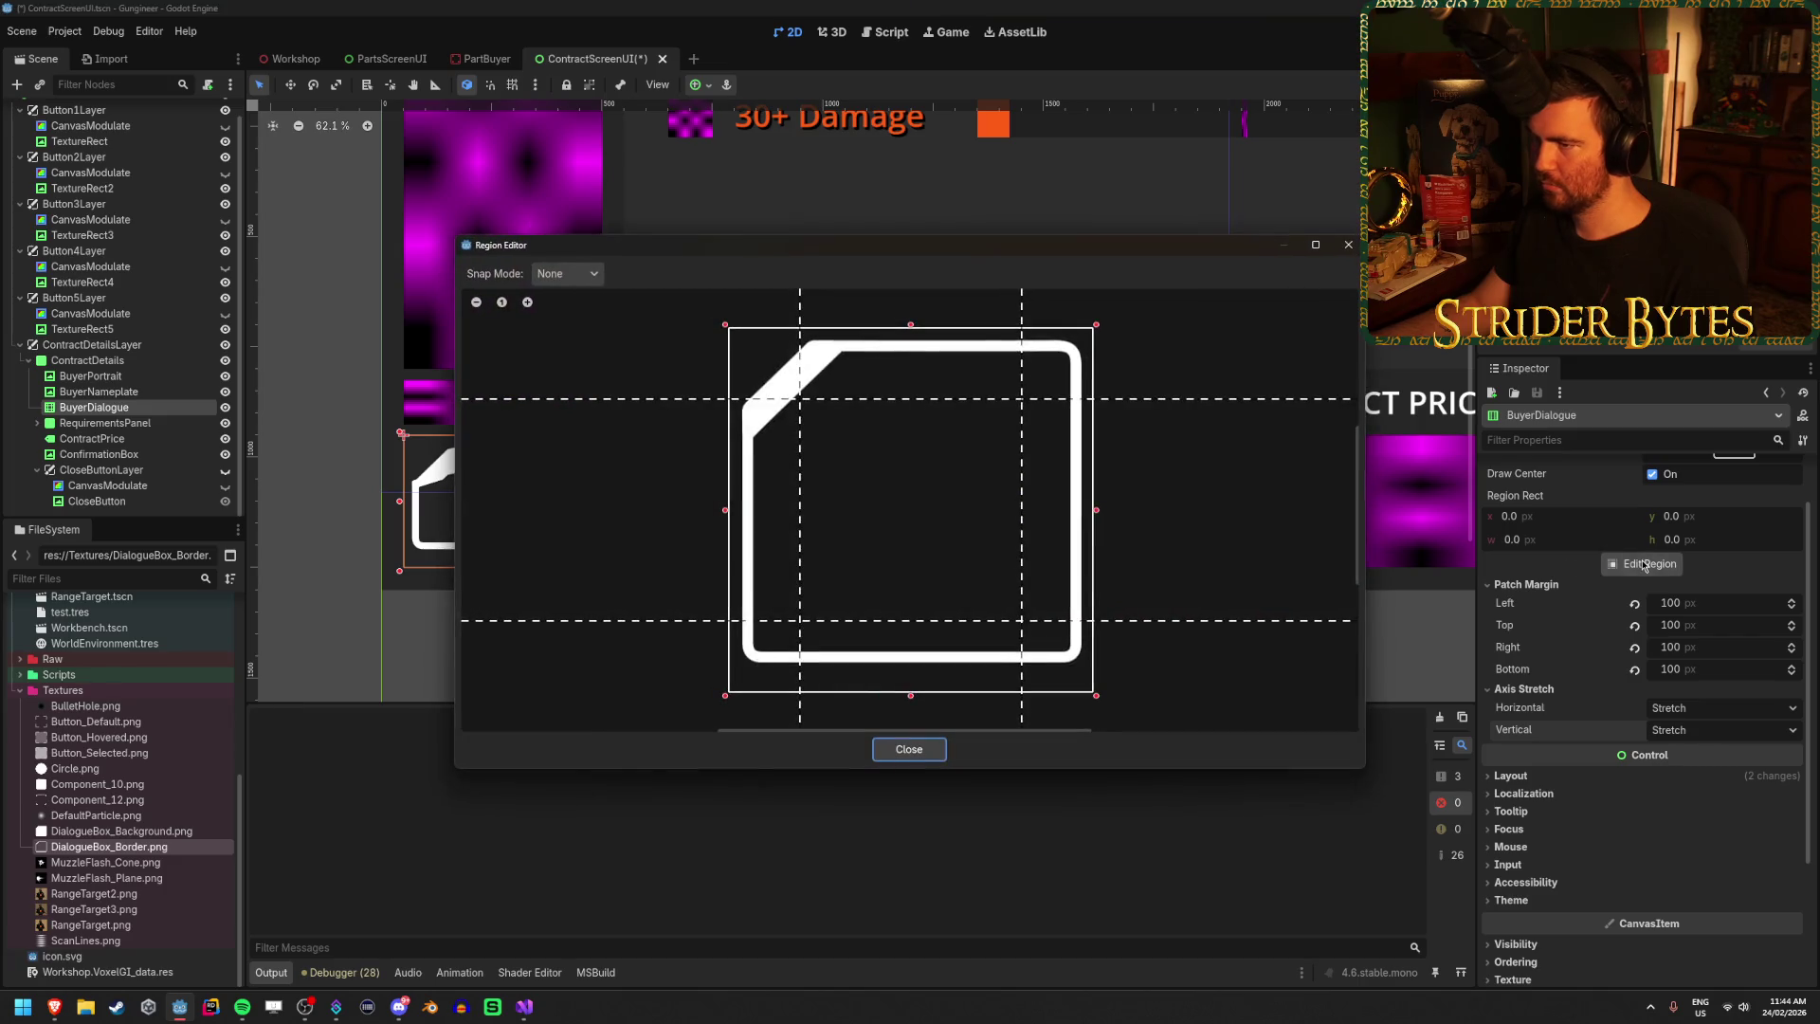
Move the top patch margin guide down to 170 below the angled corner.
scroll(782, 368, "up", 1)
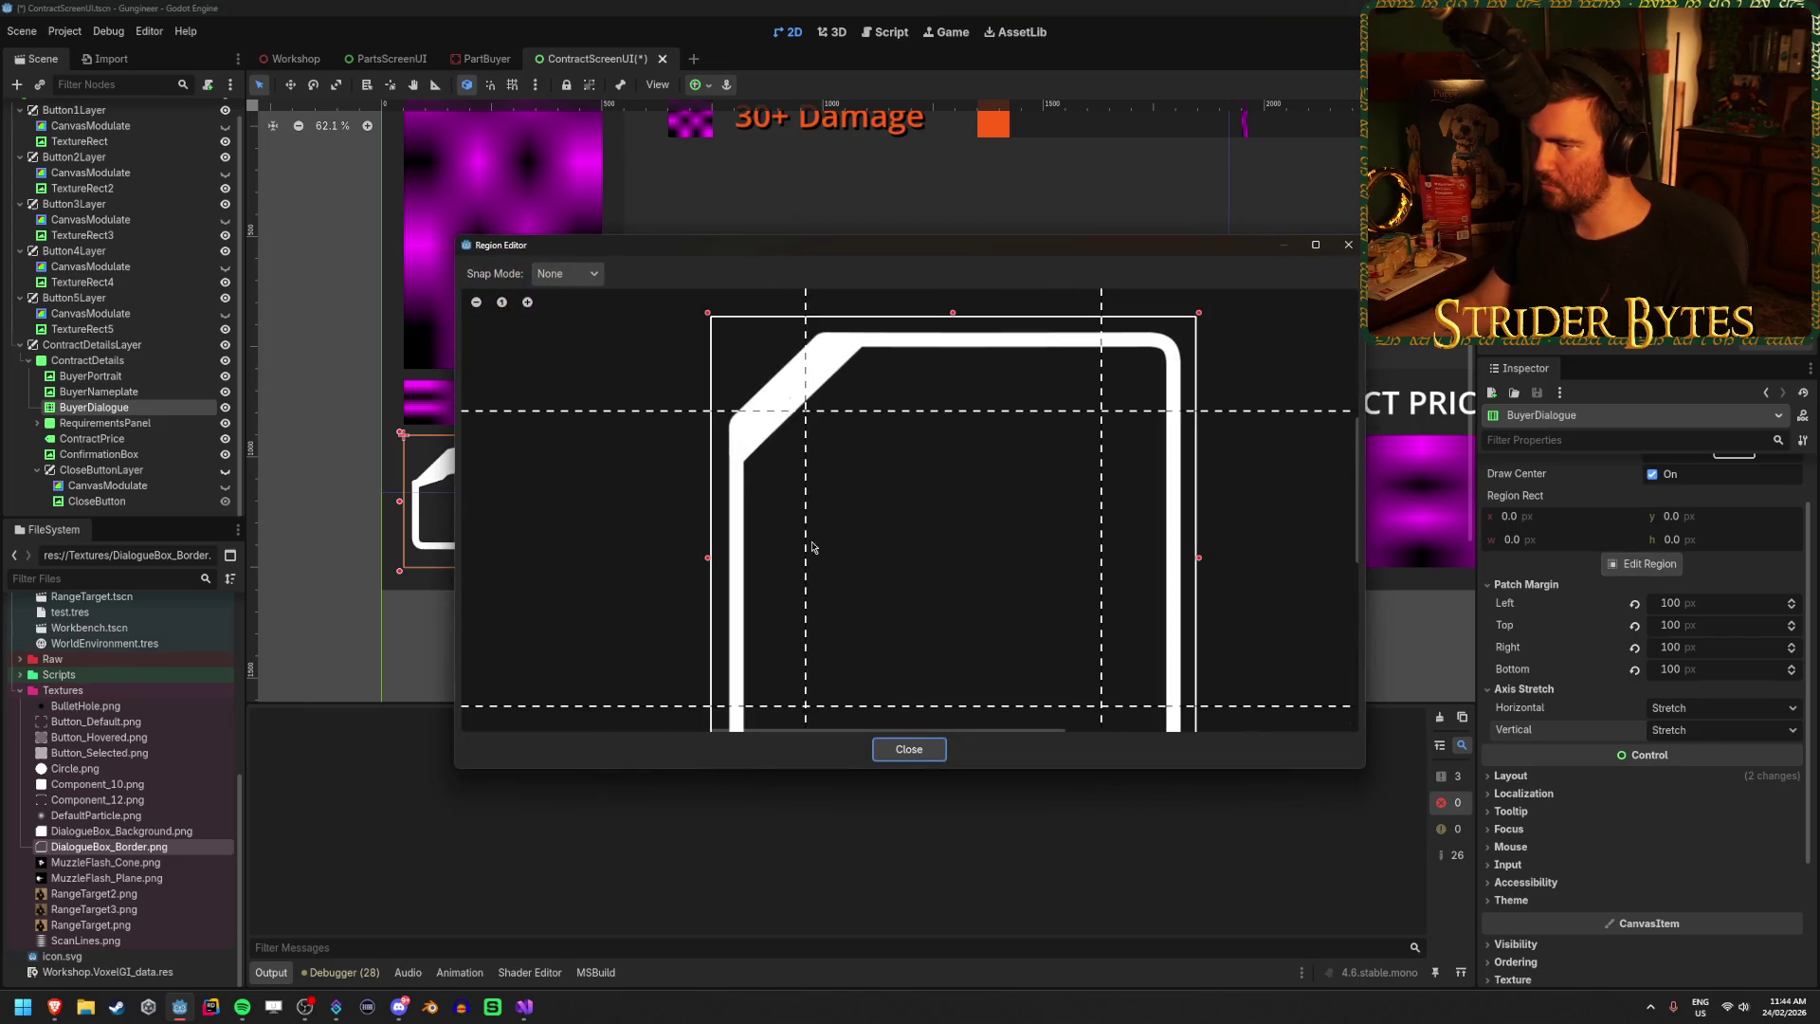
scroll(812, 548, "up", 1)
scroll(806, 542, "down", 3)
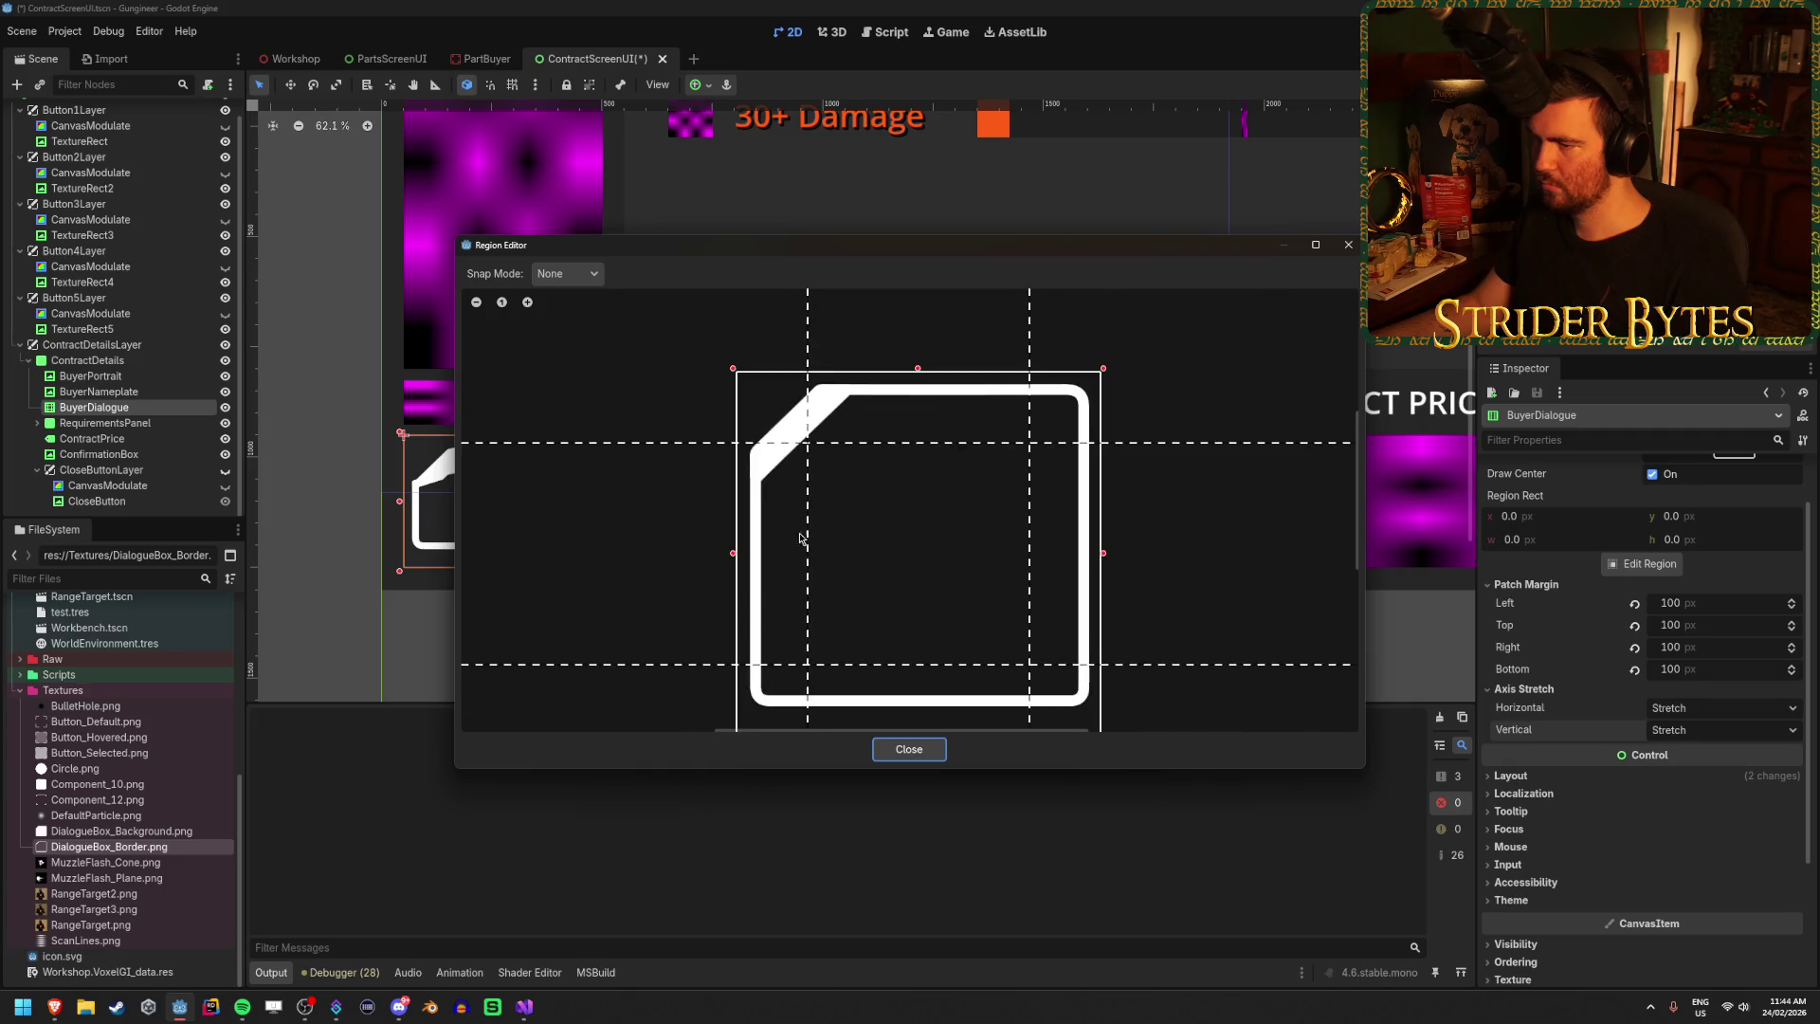
scroll(829, 516, "down", 2)
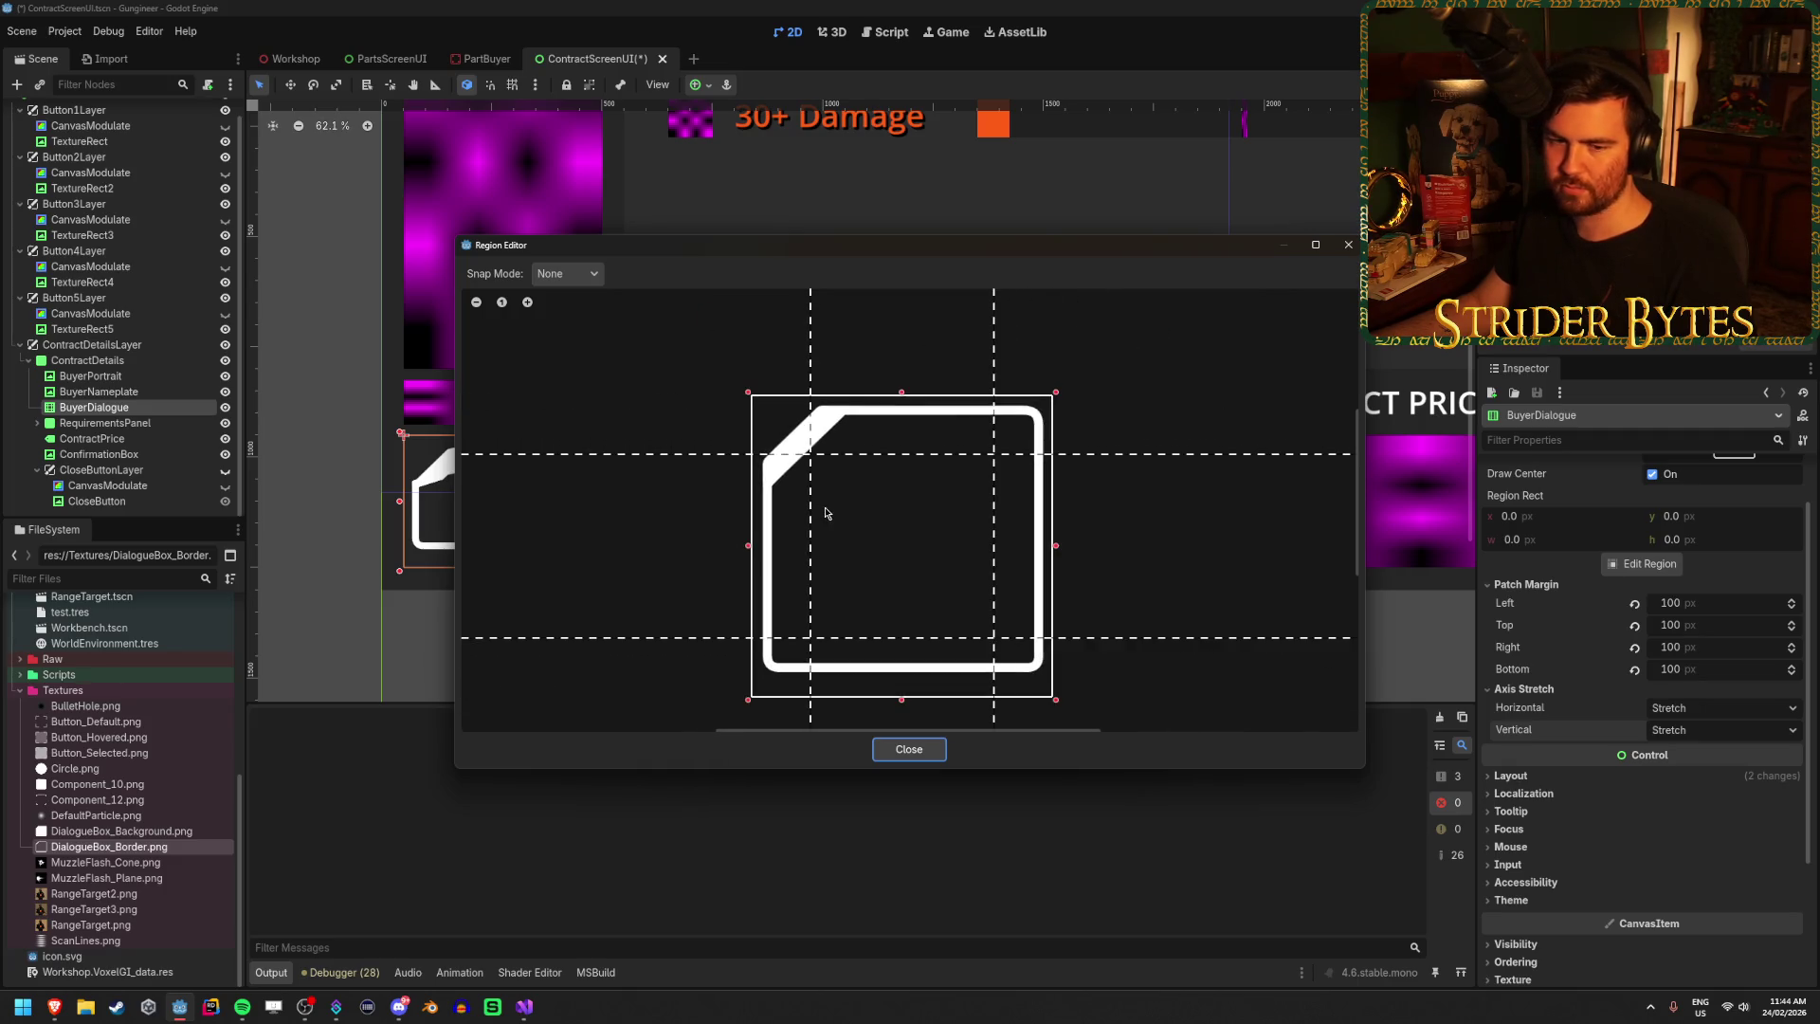
scroll(837, 495, "up", 1)
scroll(885, 418, "up", 1)
left_click_drag(894, 413, 894, 465)
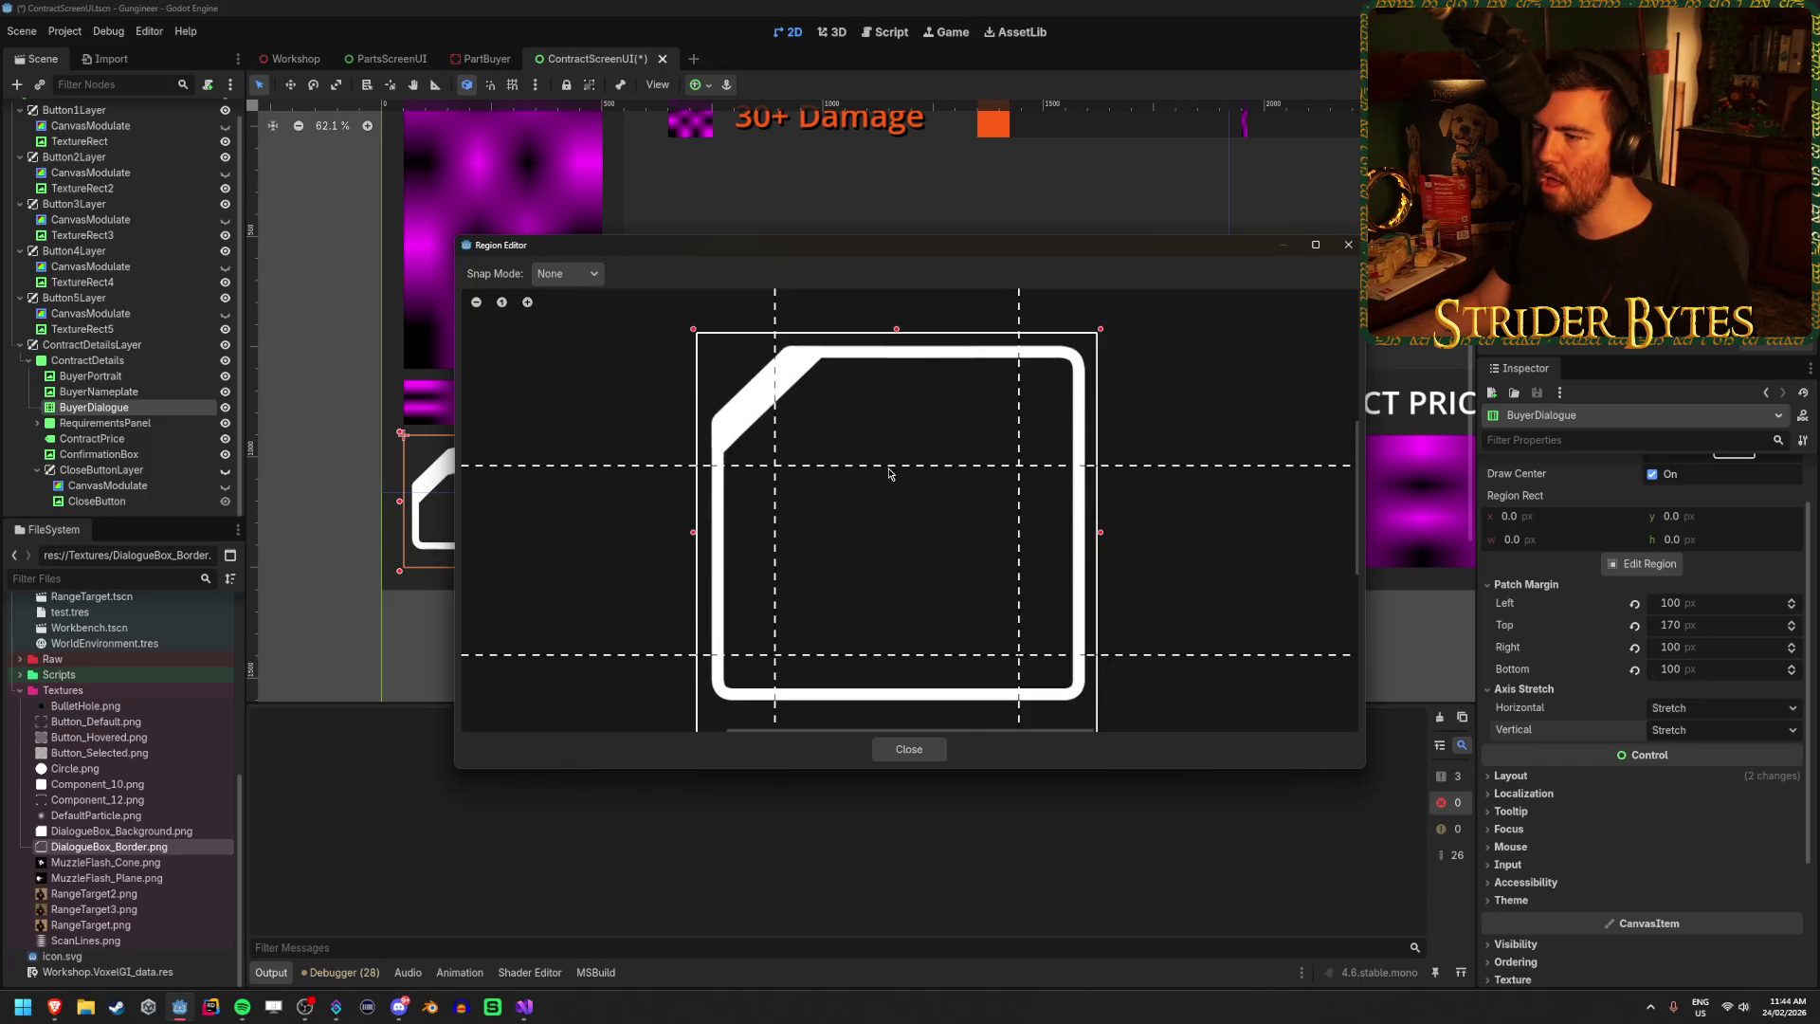
left_click(927, 748)
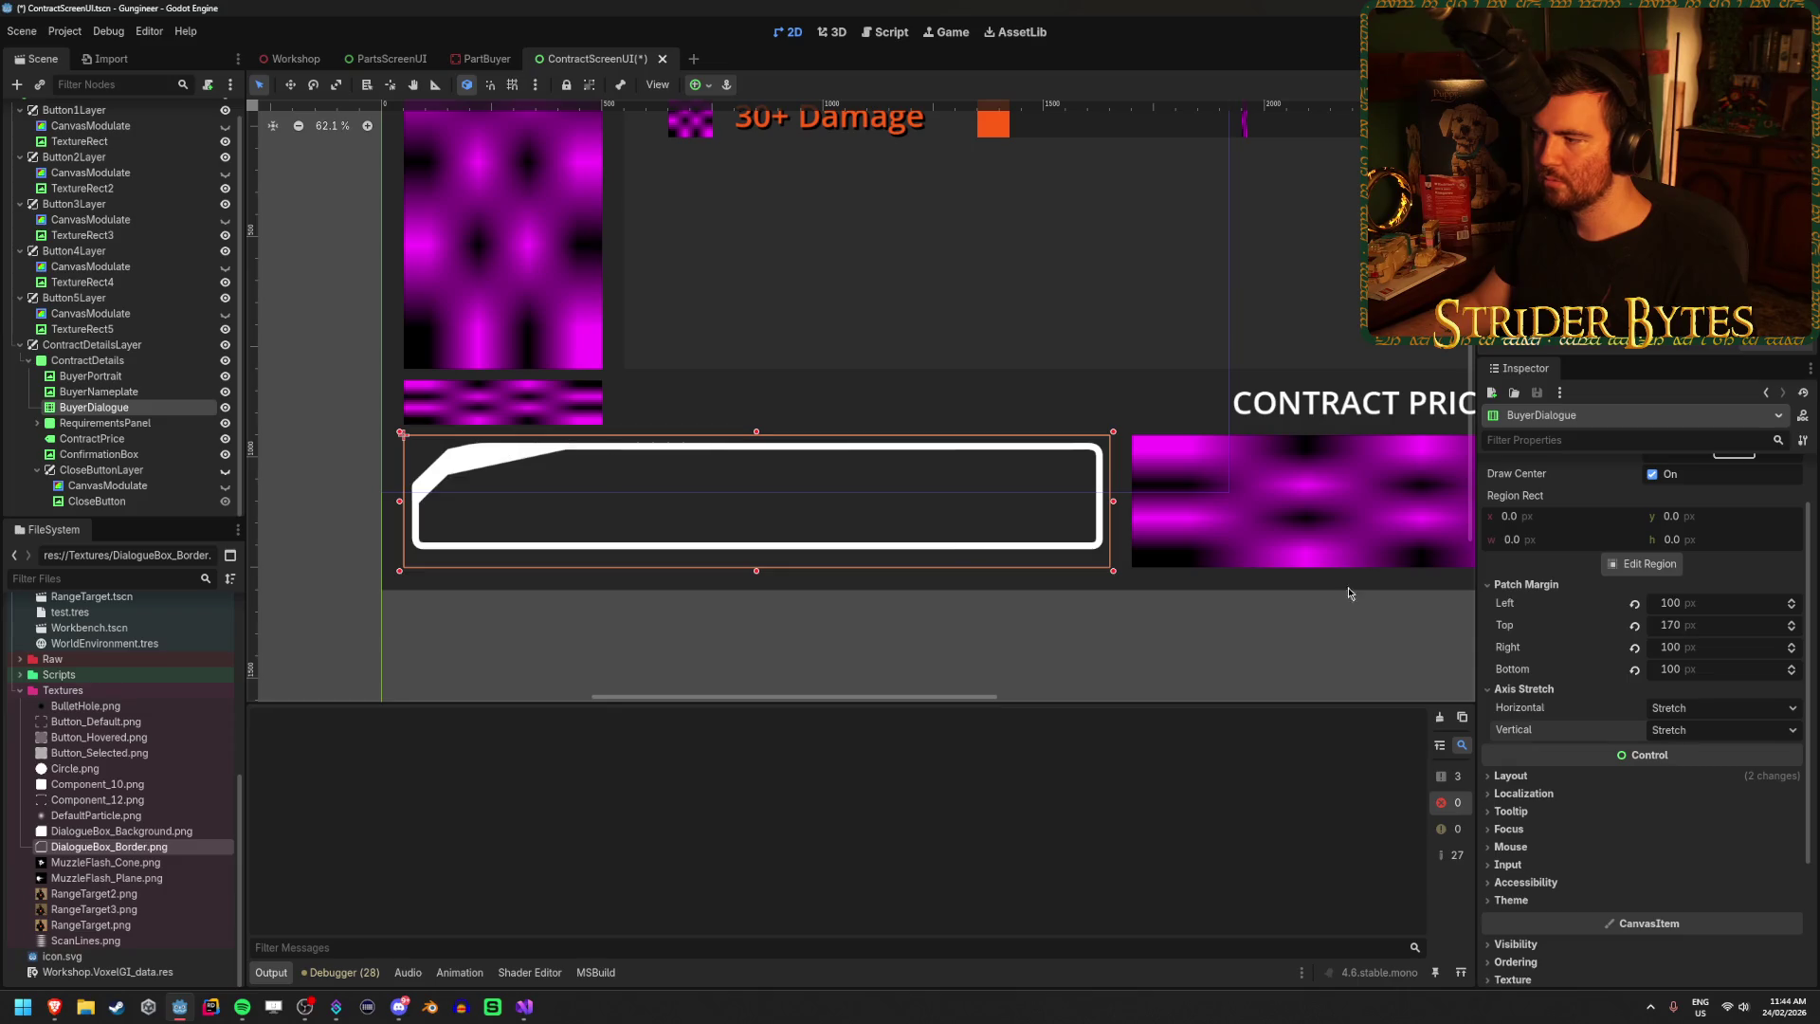
Try Tile and Tile Fit for horizontal stretch, keep Stretch, and save.
left_click(1721, 708)
left_click(1701, 747)
left_click(1706, 711)
left_click(1697, 770)
left_click(1706, 710)
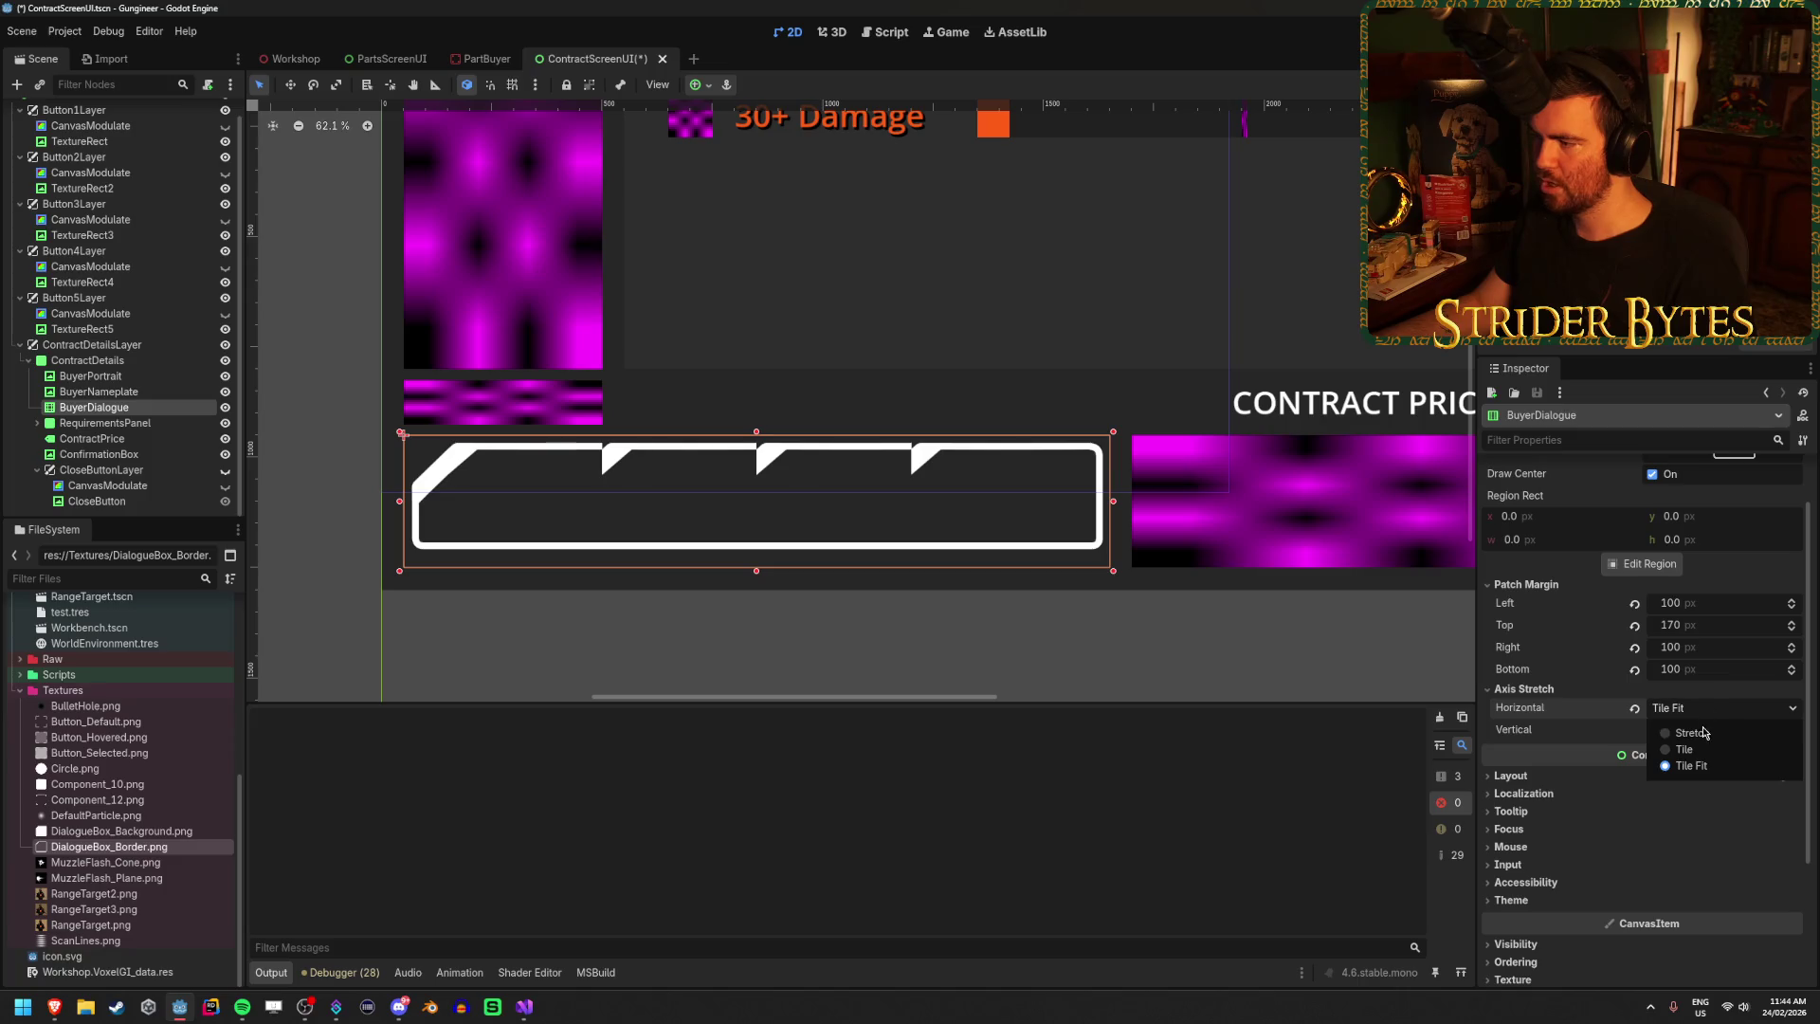
left_click(1693, 733)
key("ctrl+s")
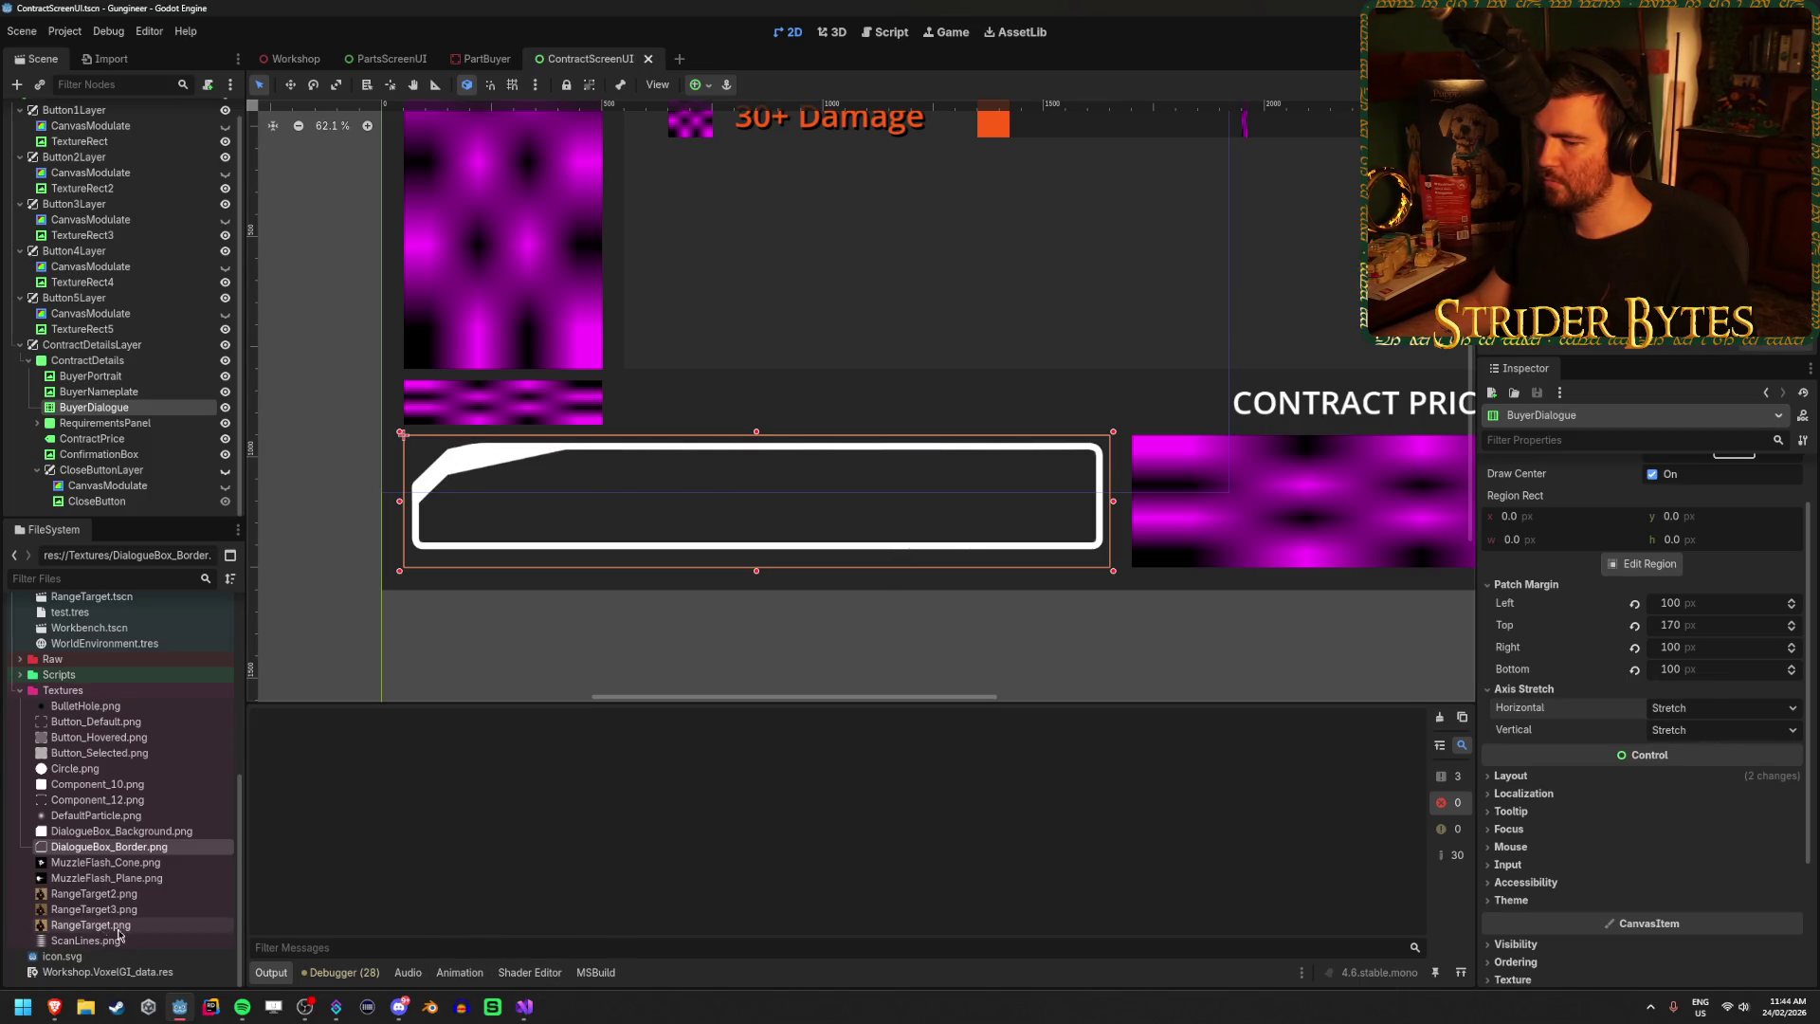
Move the left patch margin guide to 165 past the corner bevel and save.
left_click(1645, 563)
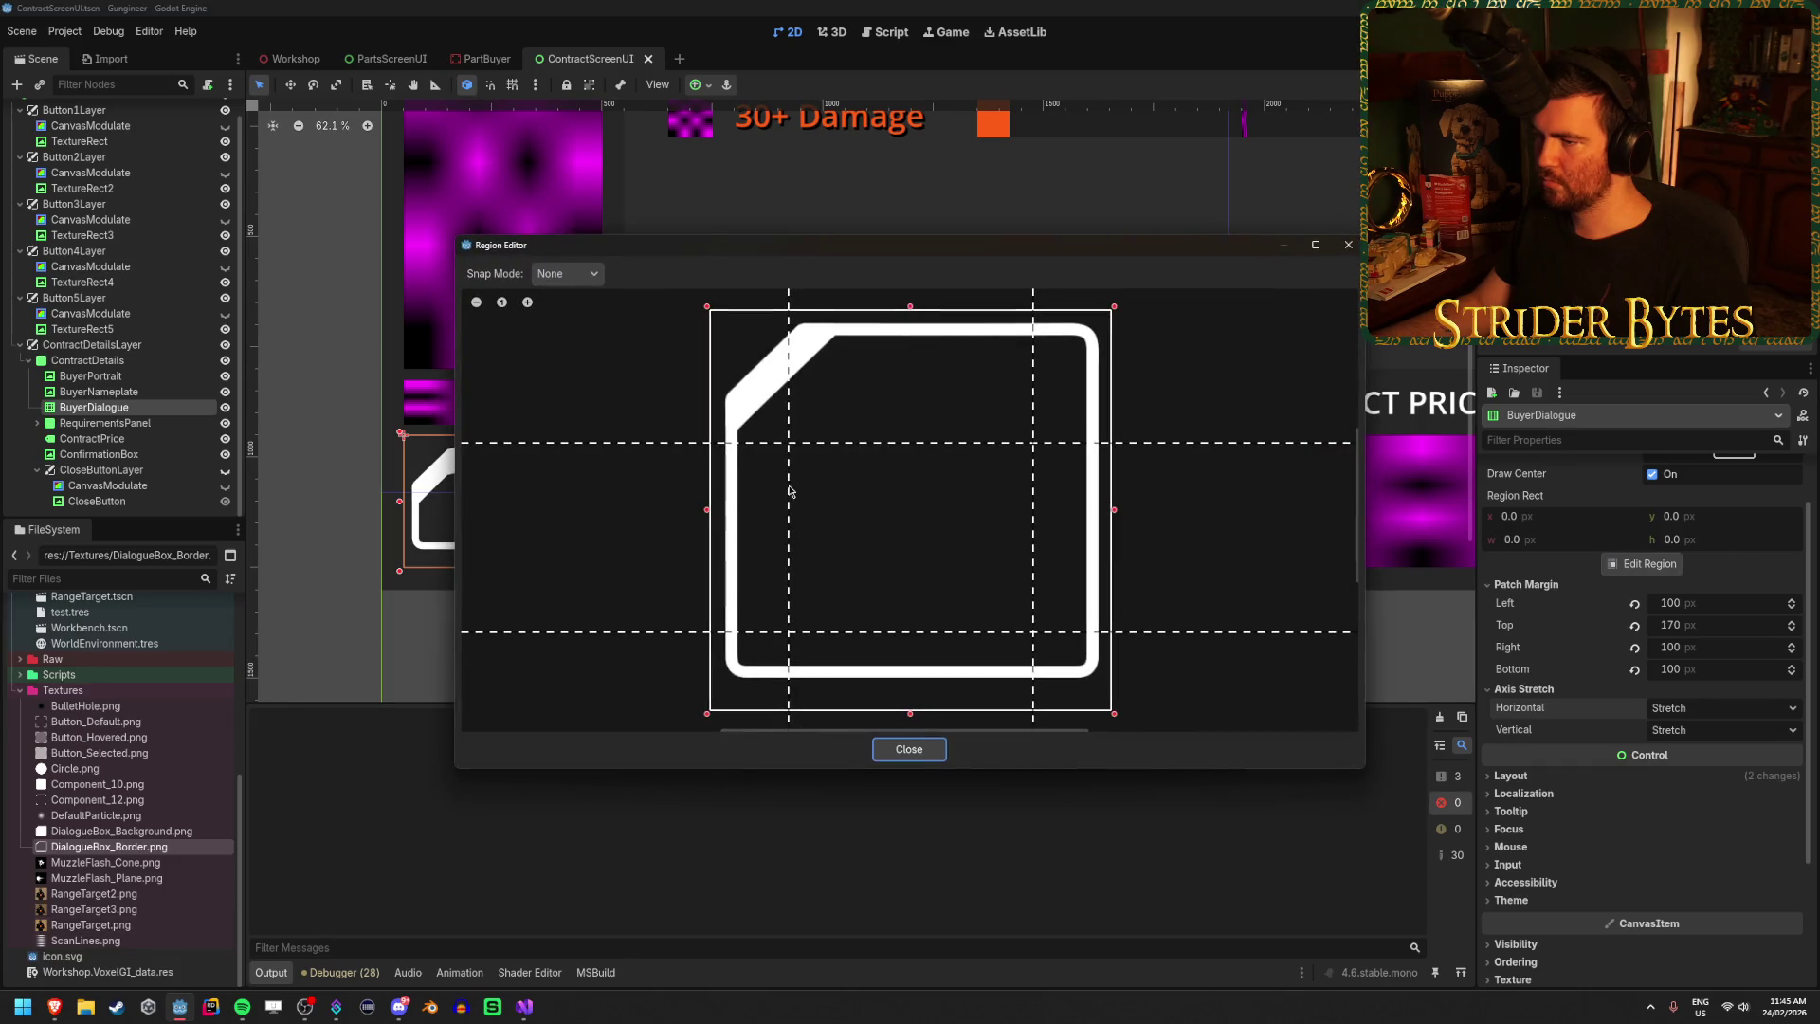
left_click_drag(815, 512, 839, 512)
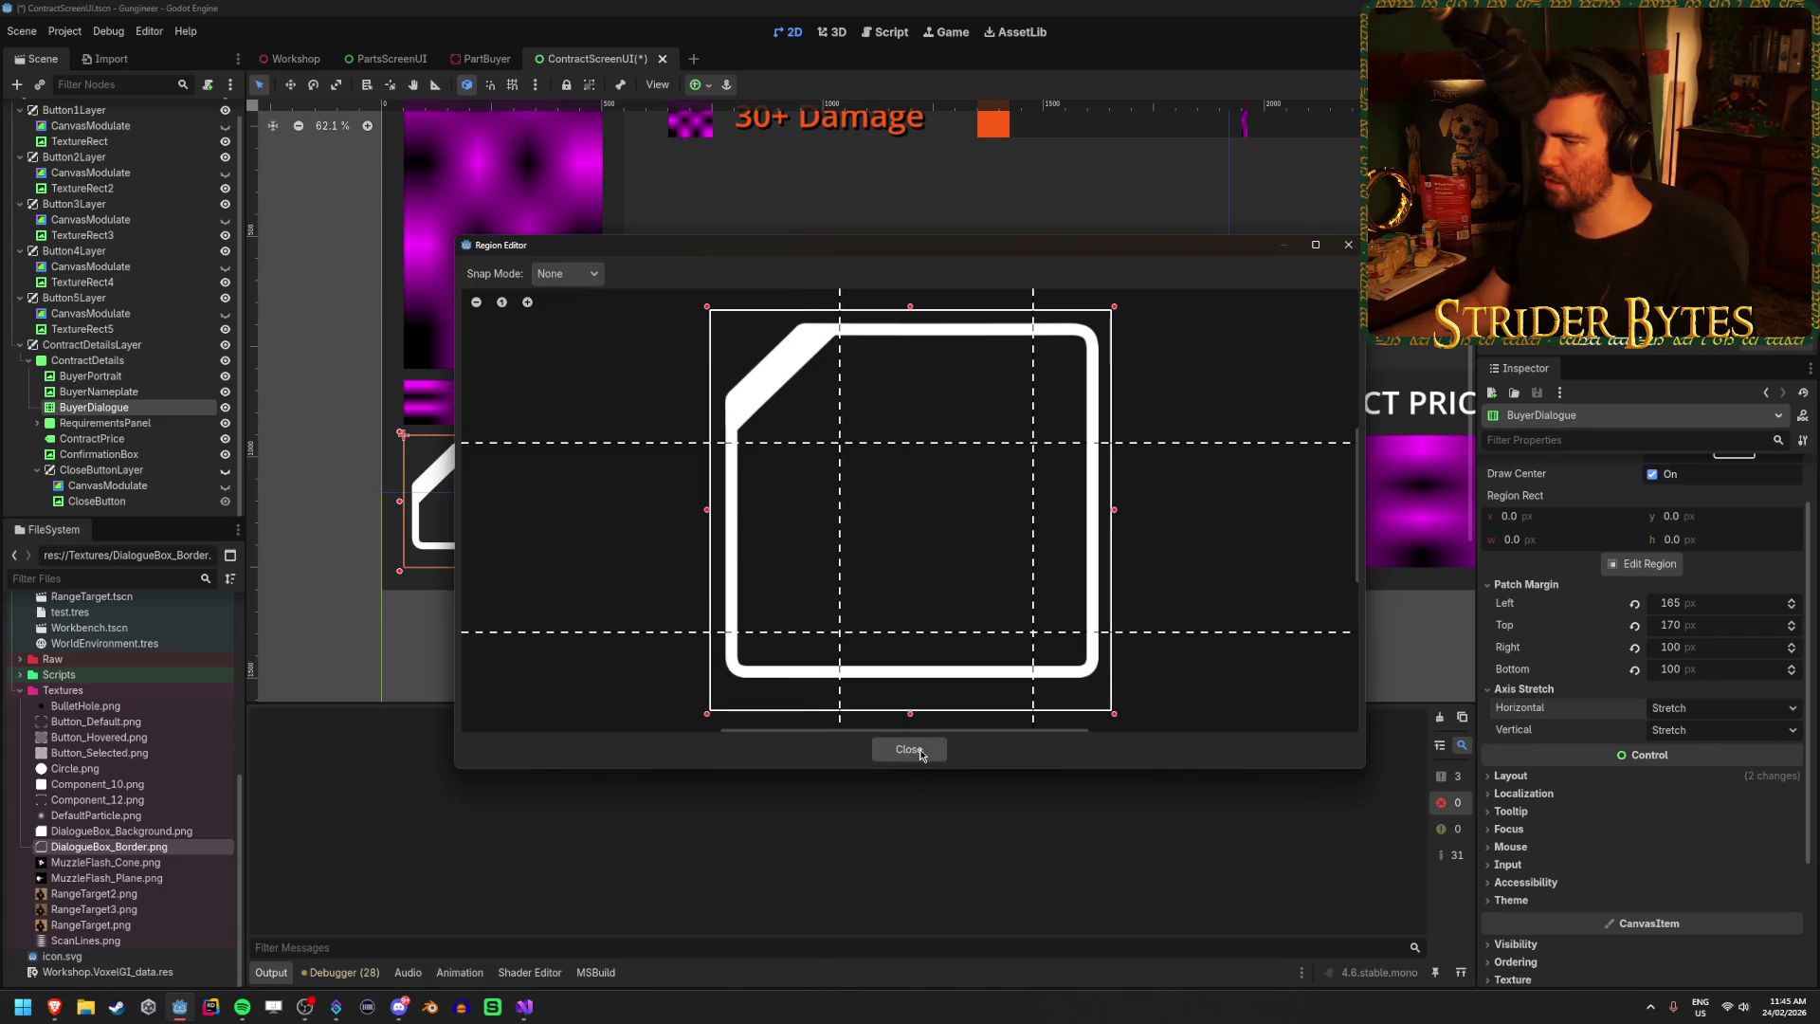
left_click(909, 749)
key("ctrl+s")
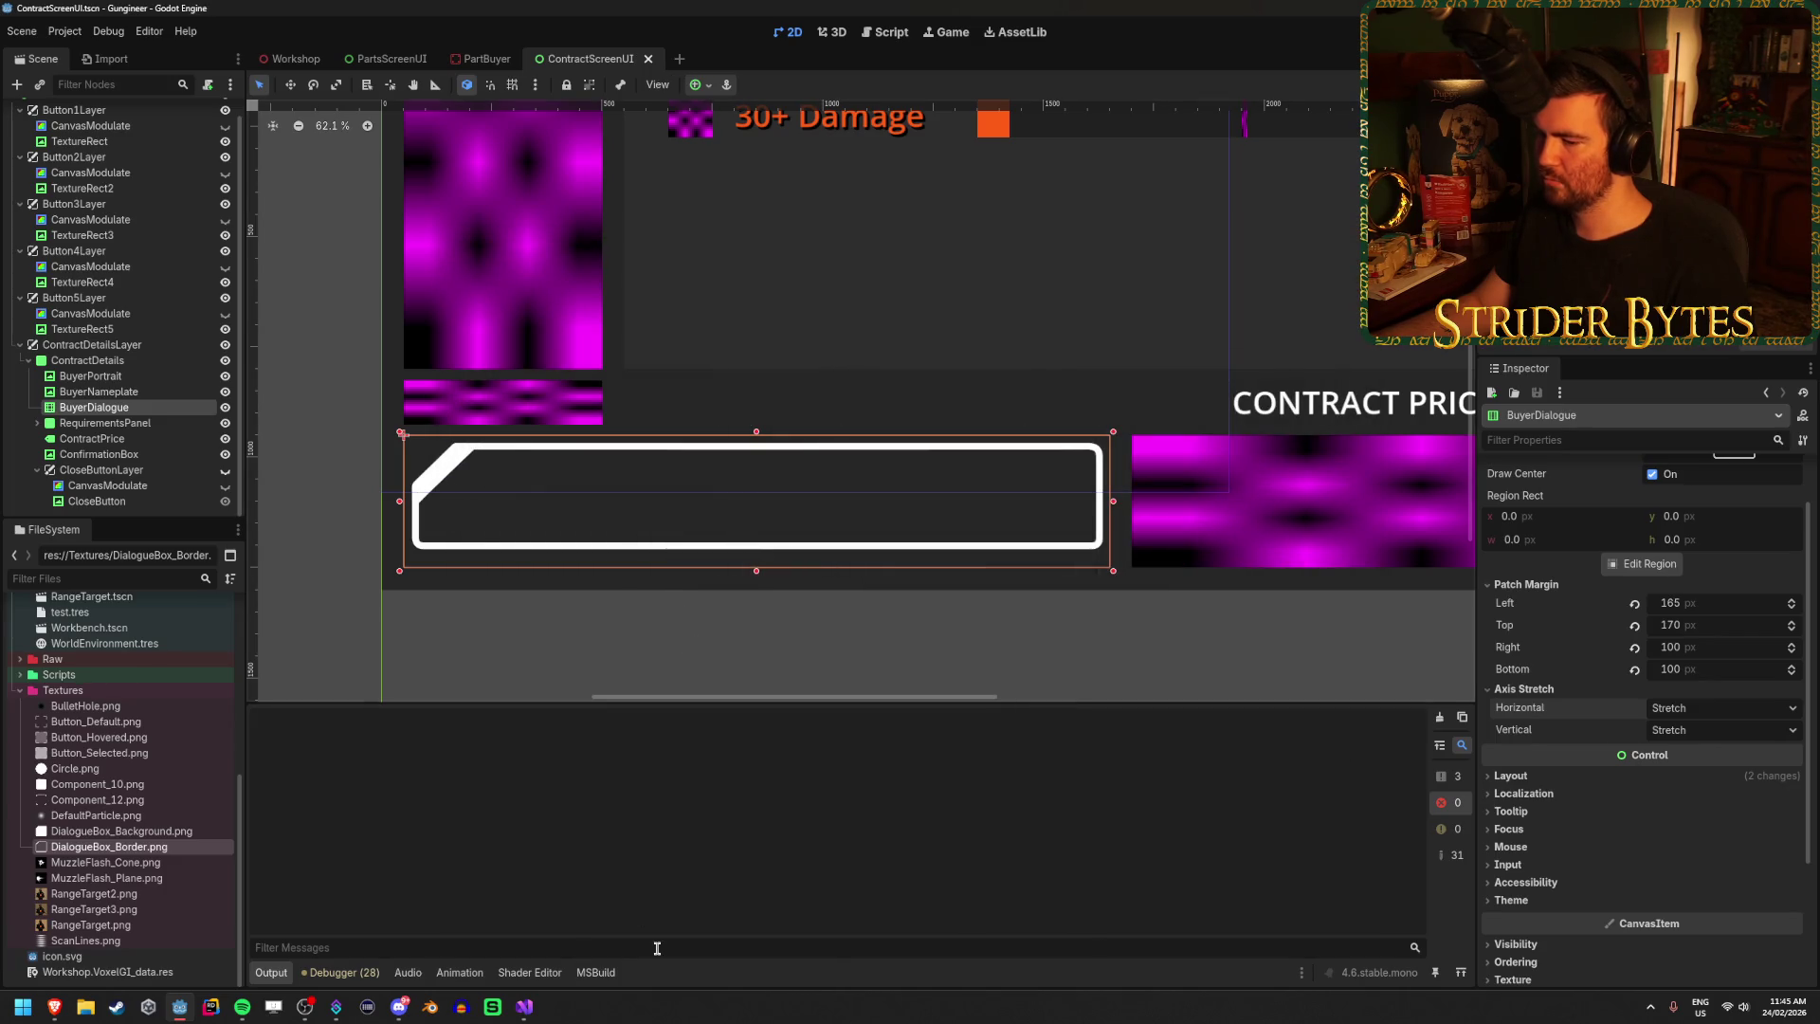
mouse_move(1697, 603)
left_mouse_down()
mouse_move(1744, 603)
mouse_move(1710, 611)
left_mouse_up()
key("ctrl+z")
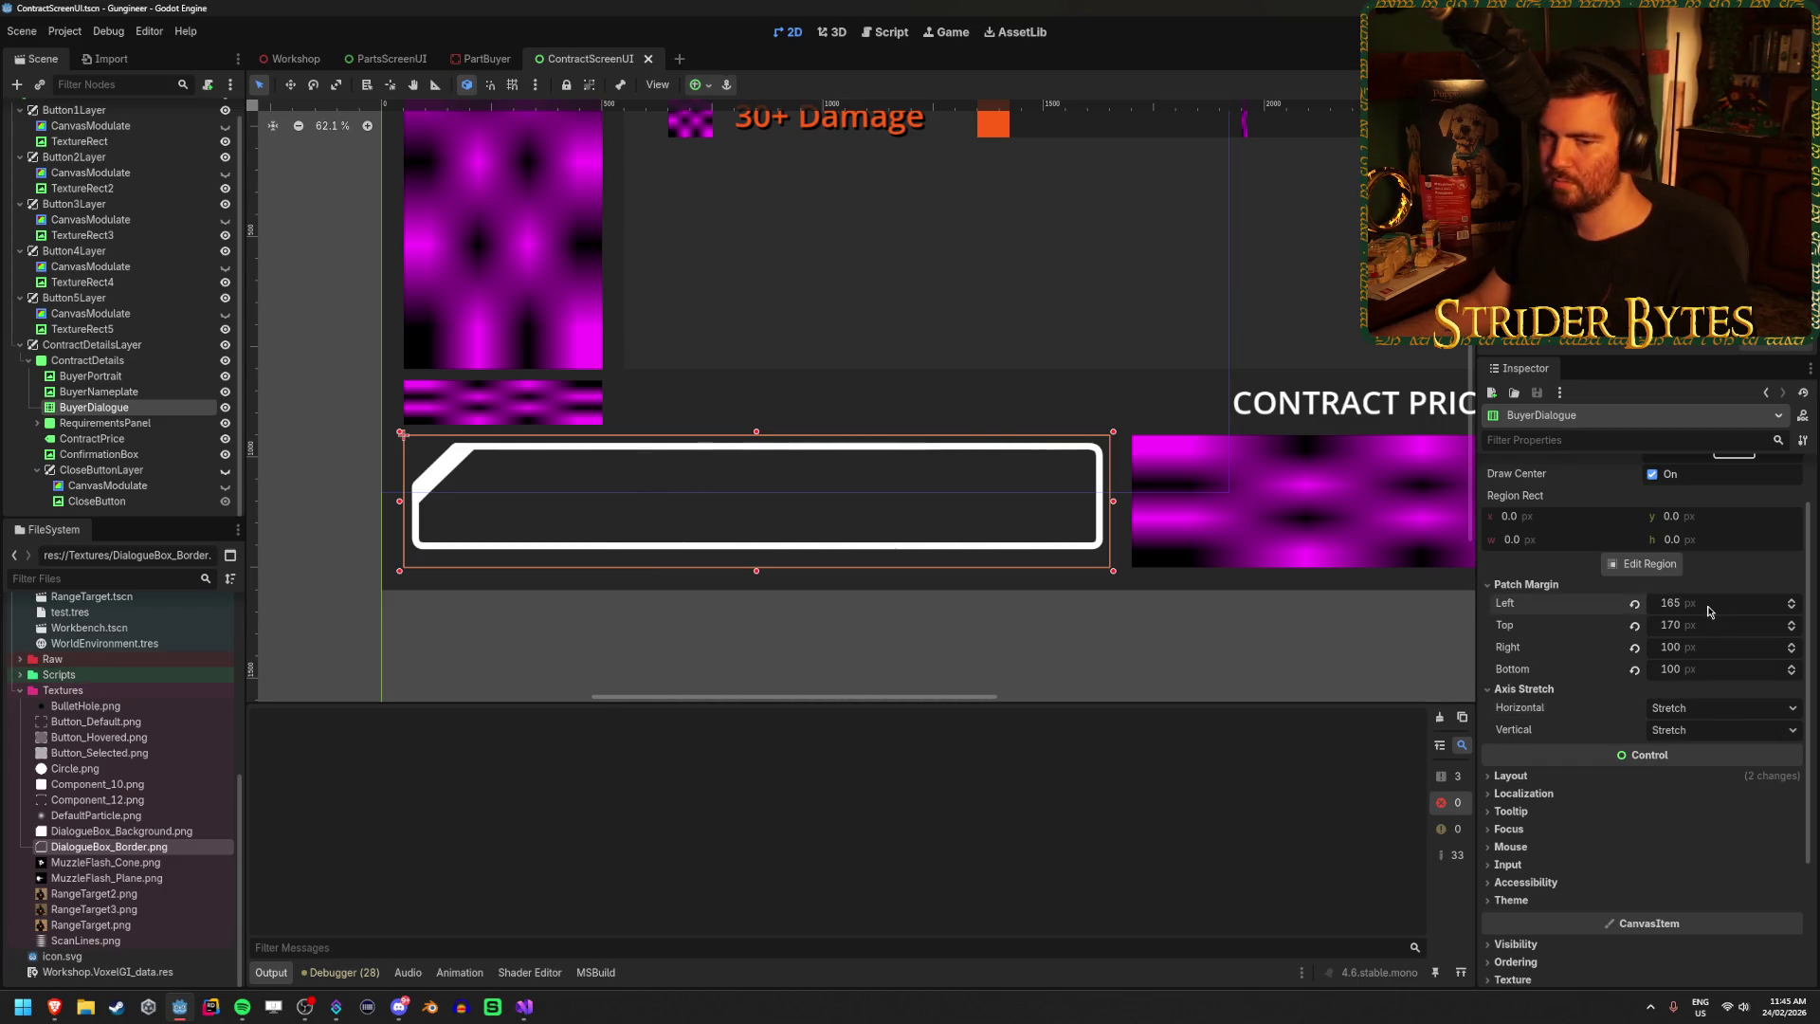
mouse_move(1706, 625)
left_mouse_down()
mouse_move(1744, 625)
mouse_move(1706, 624)
left_mouse_up()
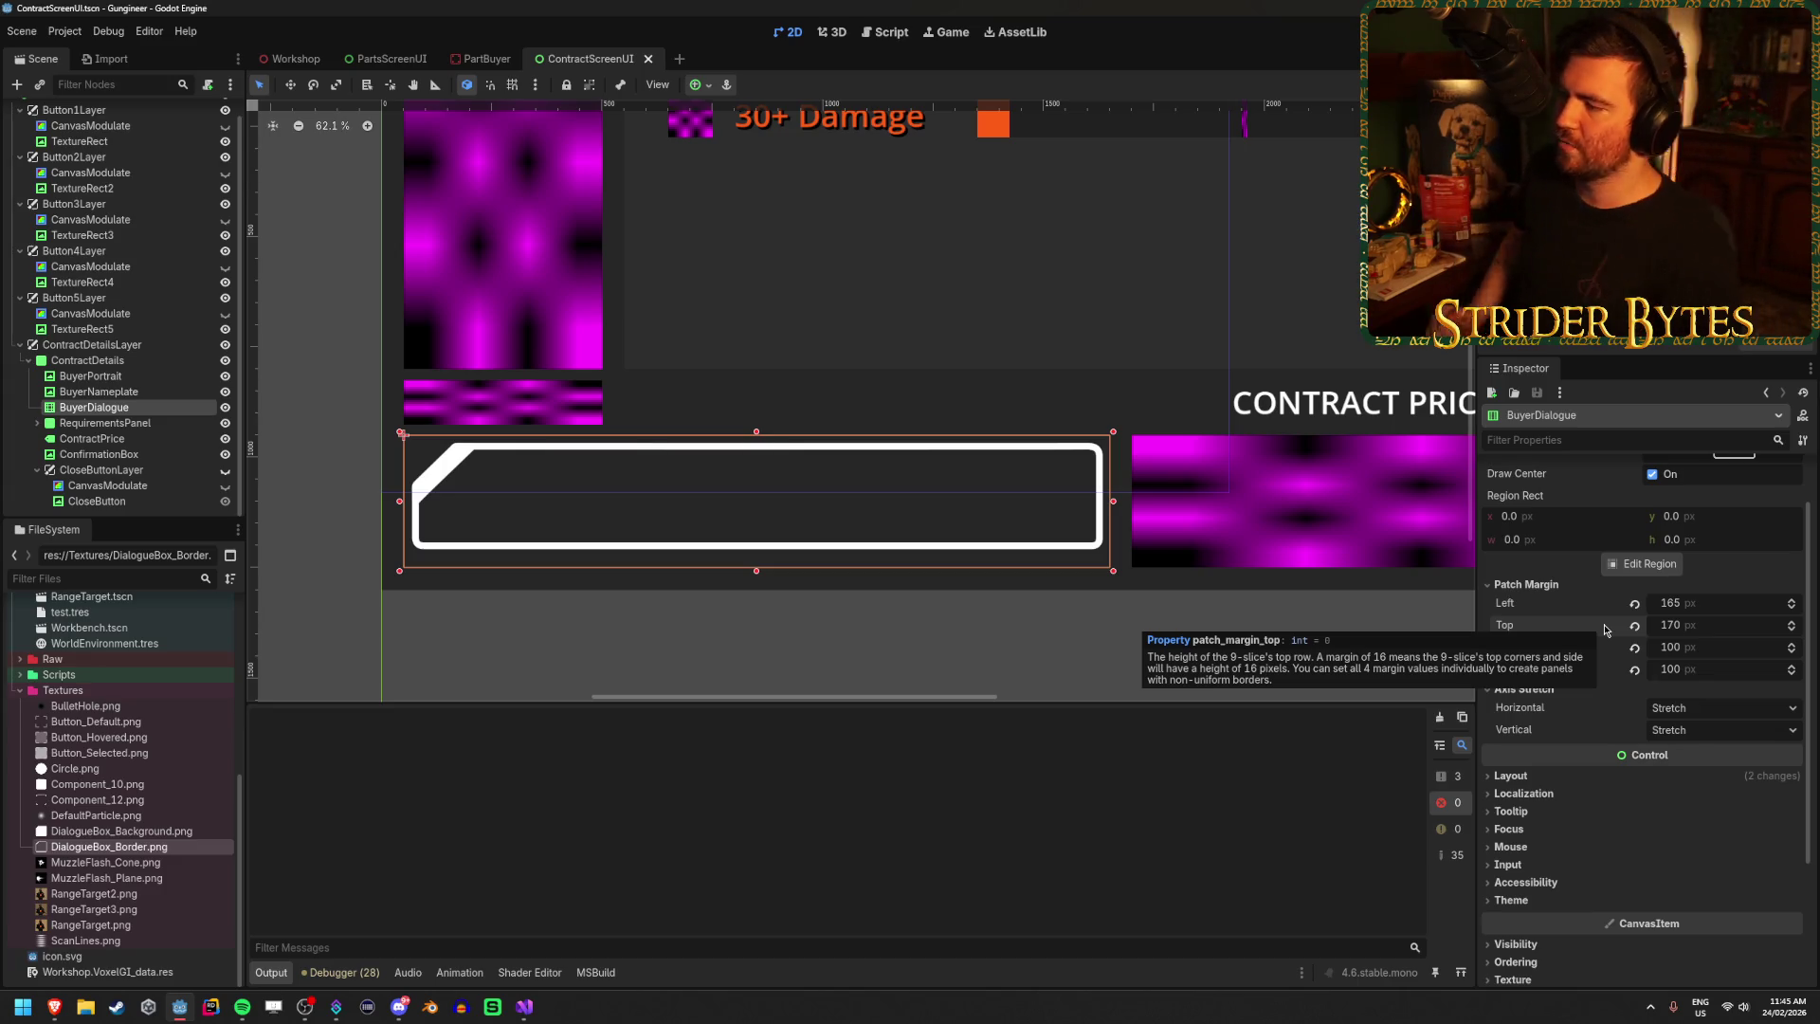
left_click(1696, 729)
left_click(1687, 771)
left_click(1706, 729)
left_click(1692, 787)
left_click(1706, 707)
left_click(1692, 765)
left_click(1701, 707)
left_click(1692, 733)
left_click(1696, 729)
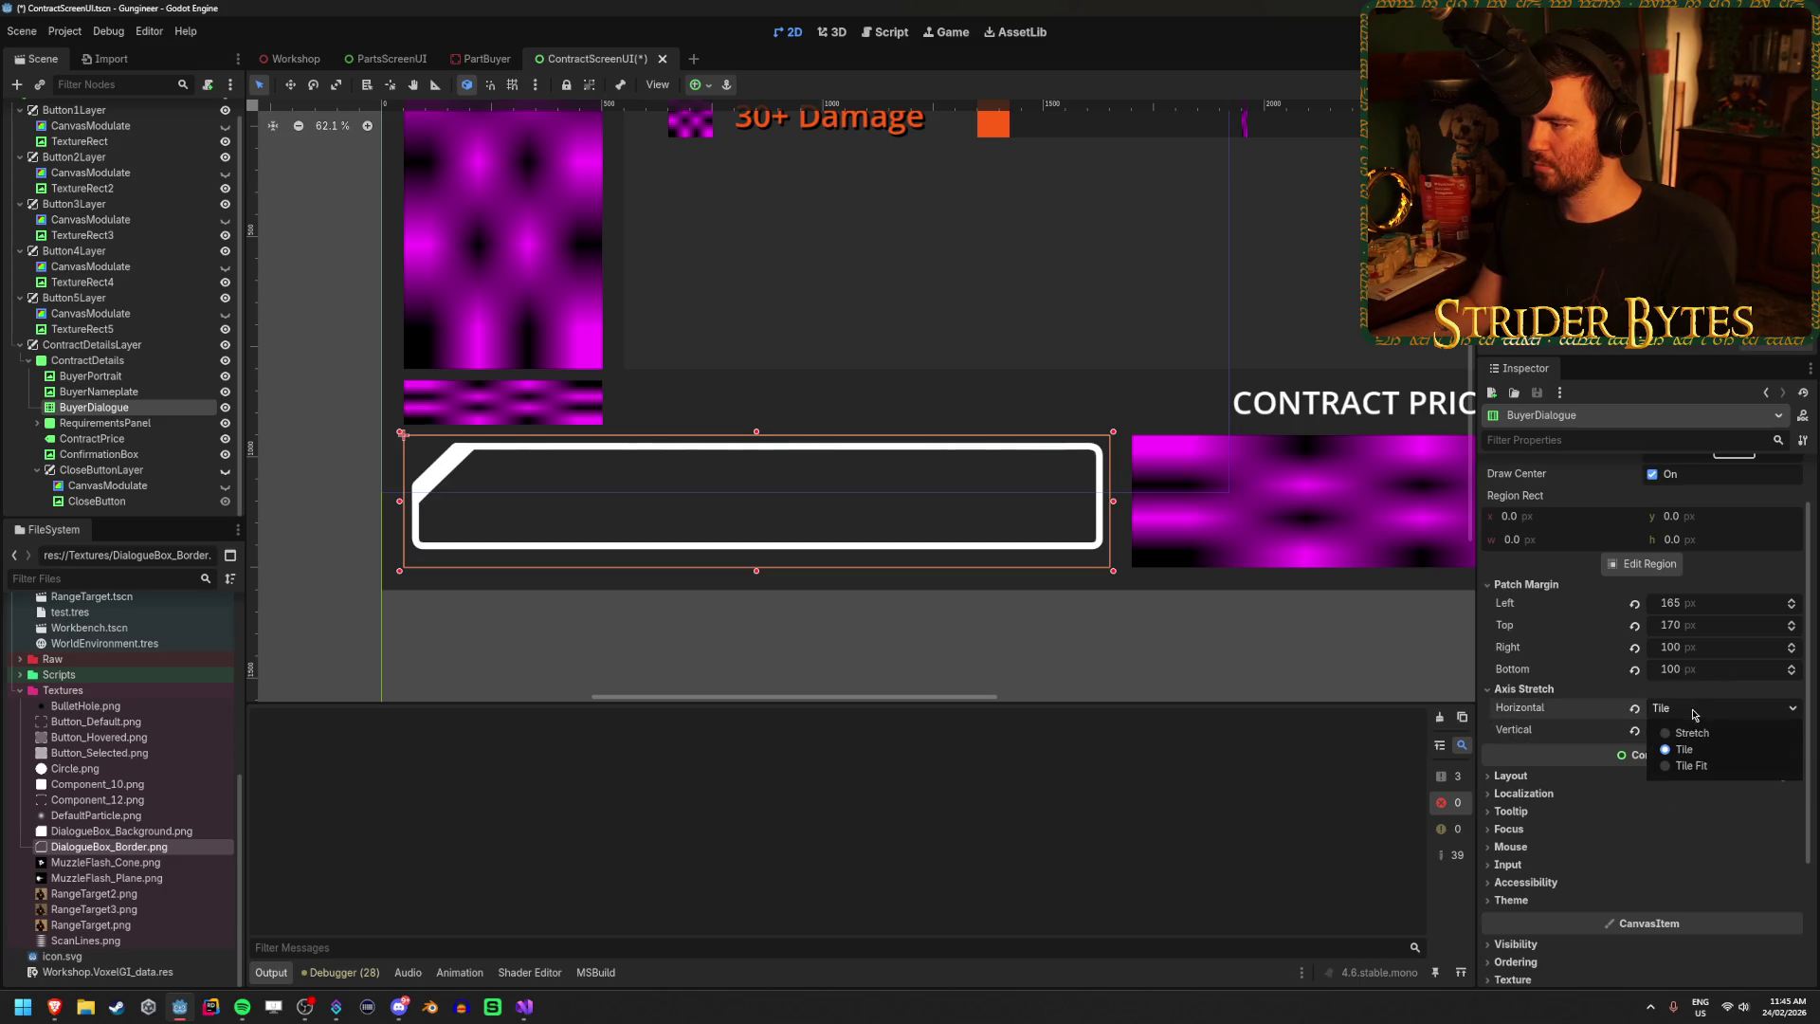
left_click(1692, 787)
key("ctrl+s")
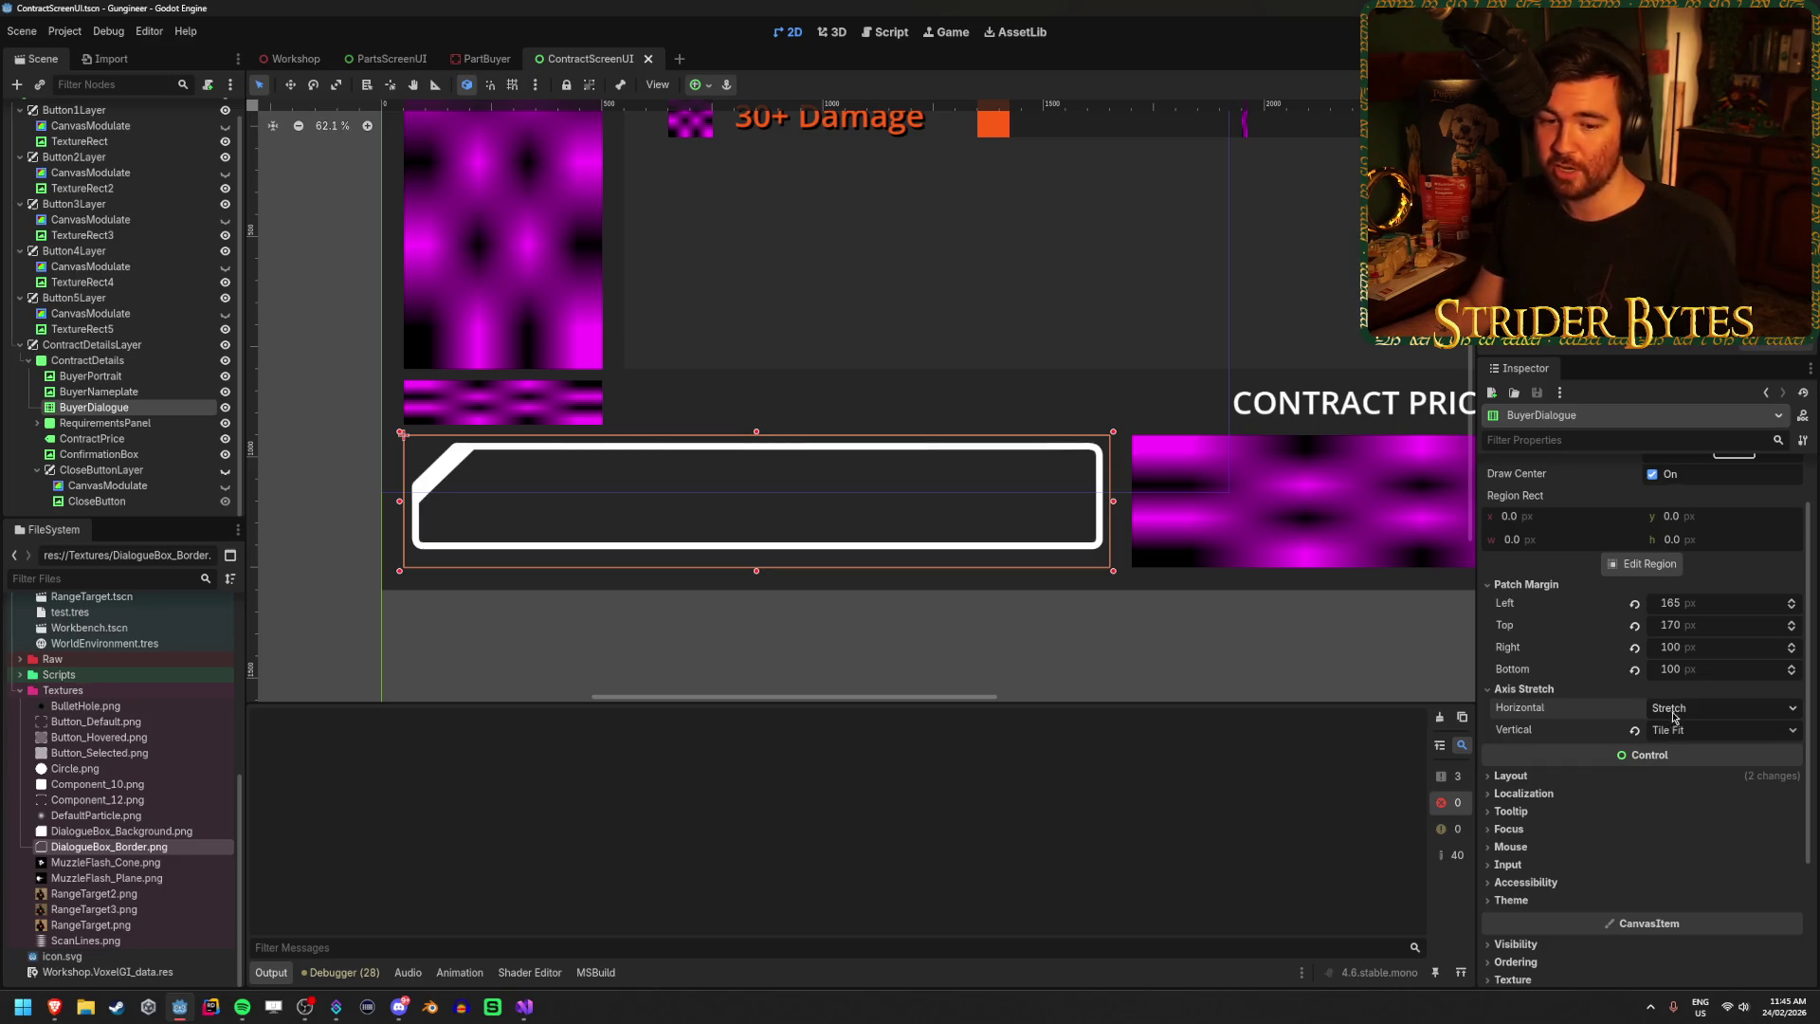
left_click(1720, 731)
left_click(1697, 749)
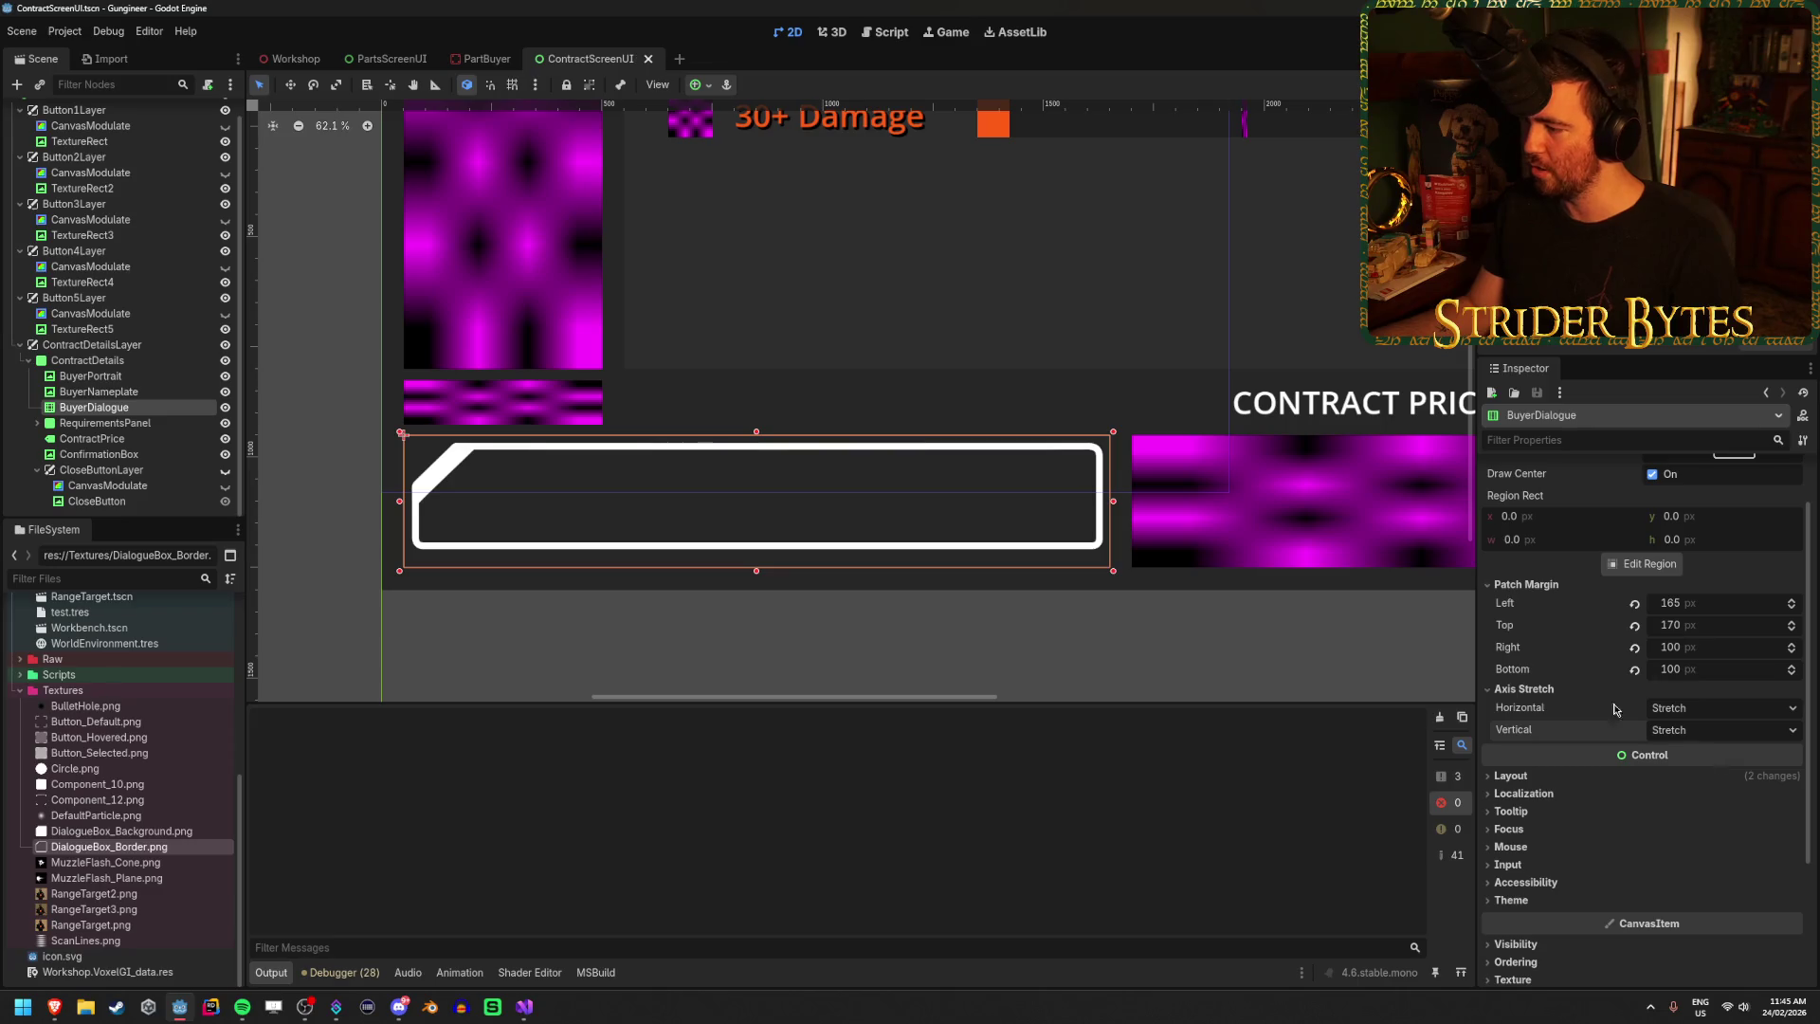
scroll(1600, 703, "up", 2)
left_click(1650, 539)
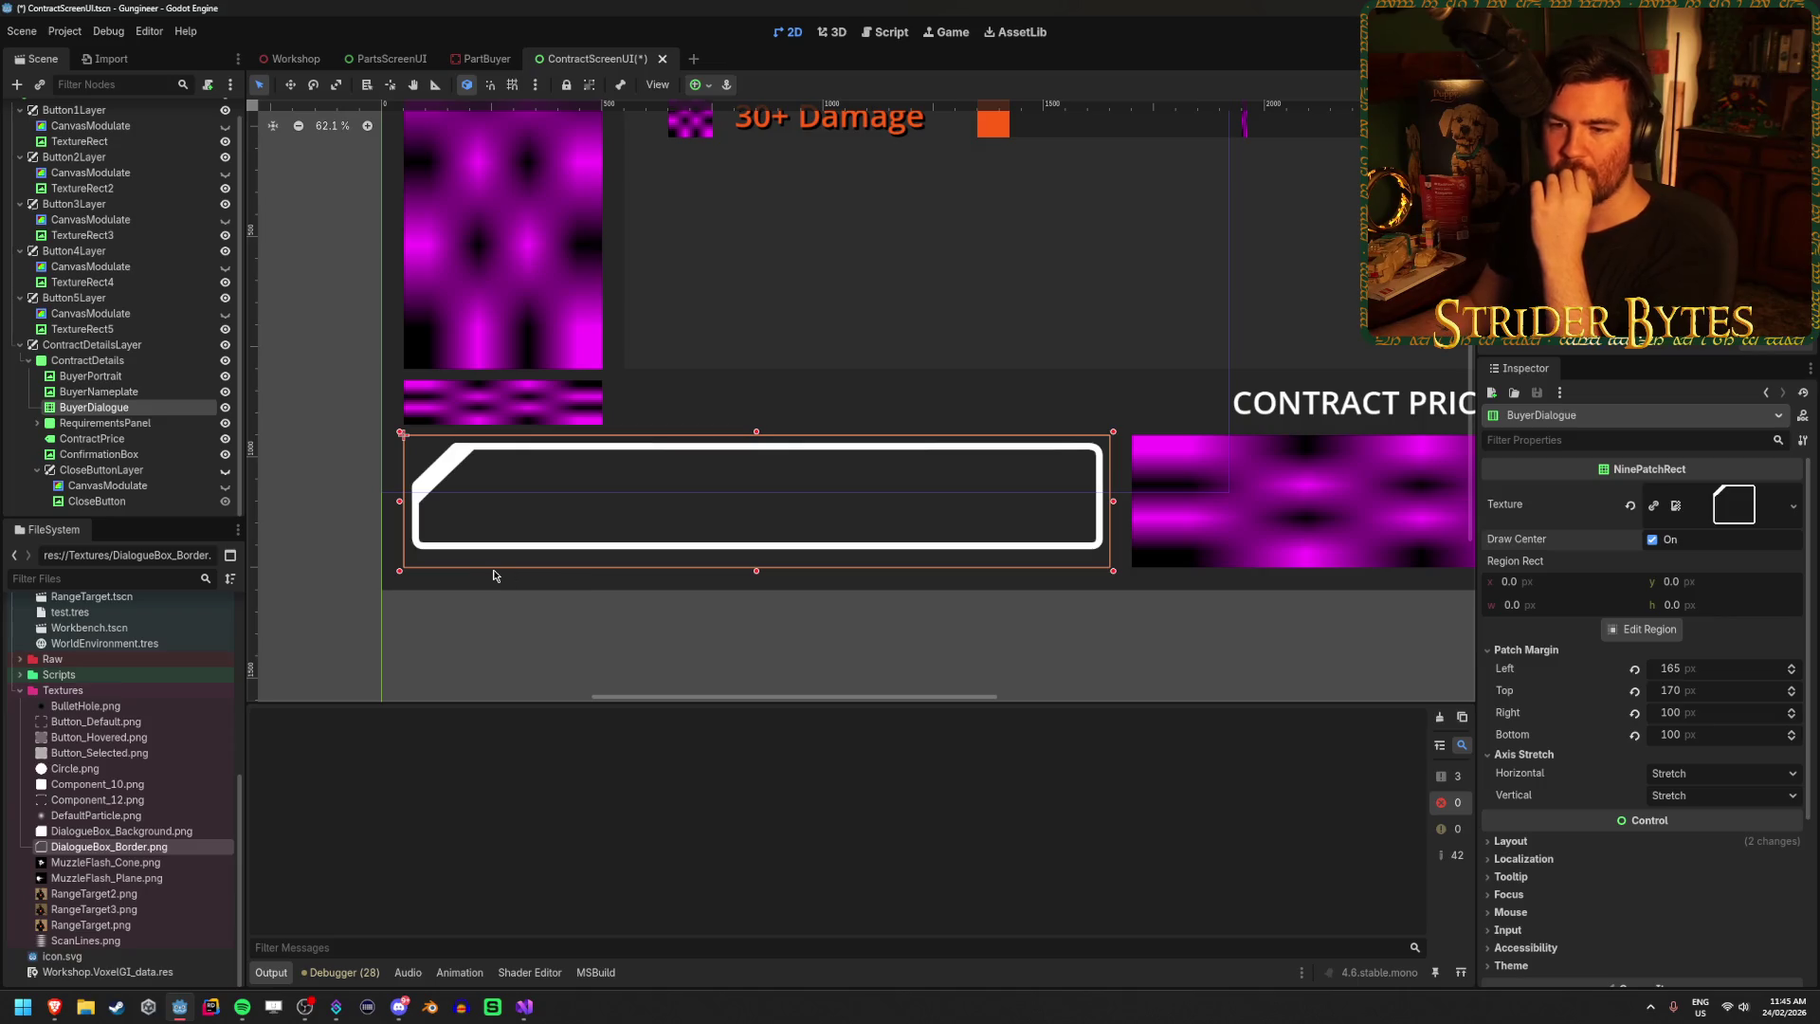
scroll(398, 568, "up", 5)
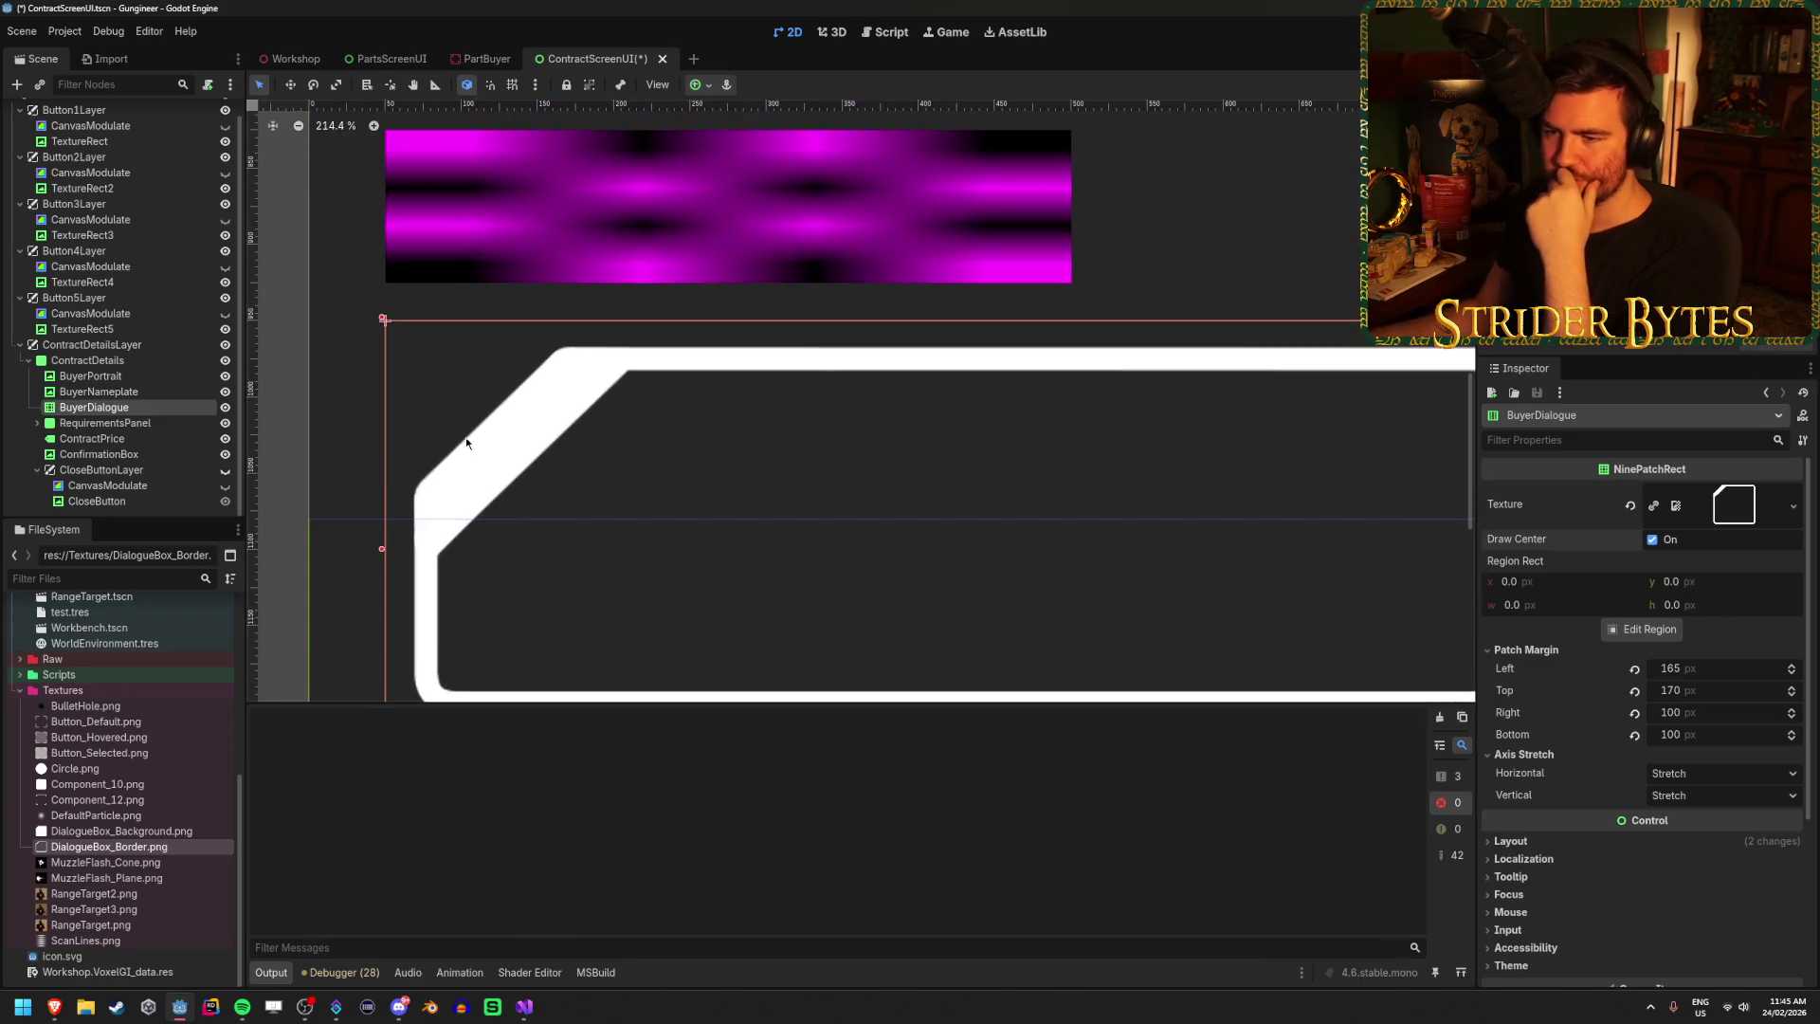
scroll(465, 444, "down", 5)
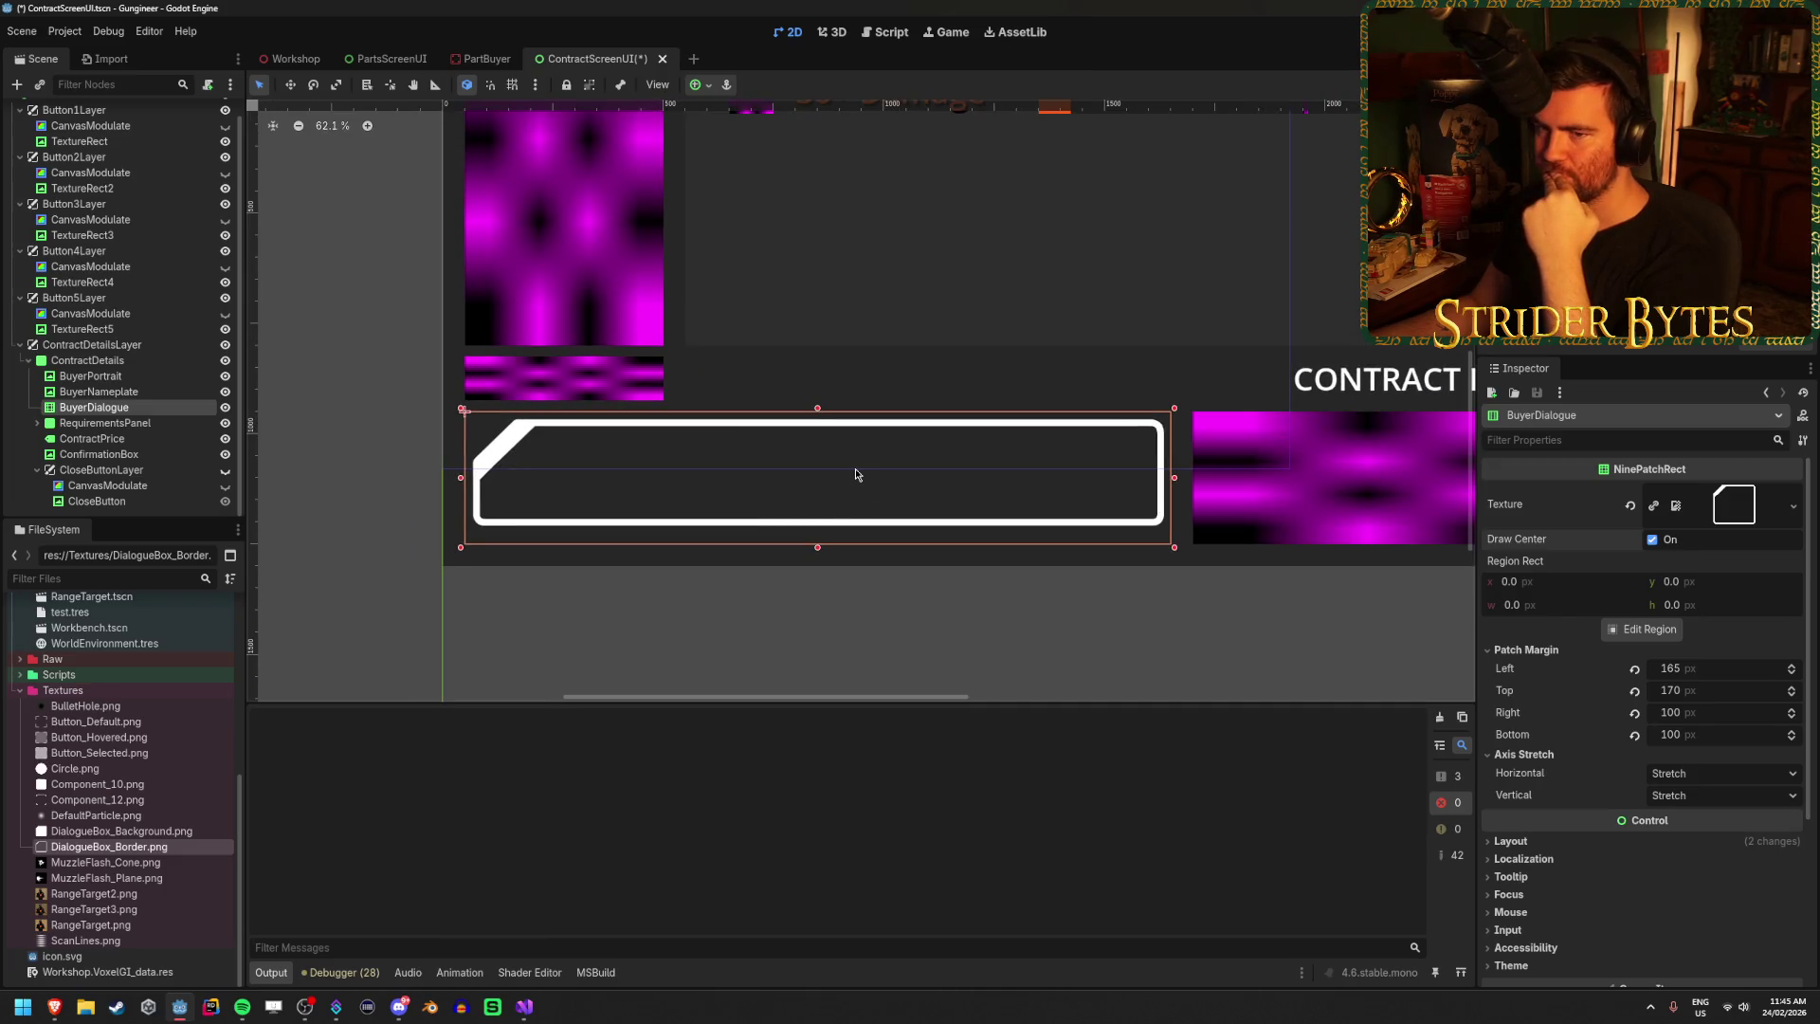
scroll(1659, 566, "down", 4)
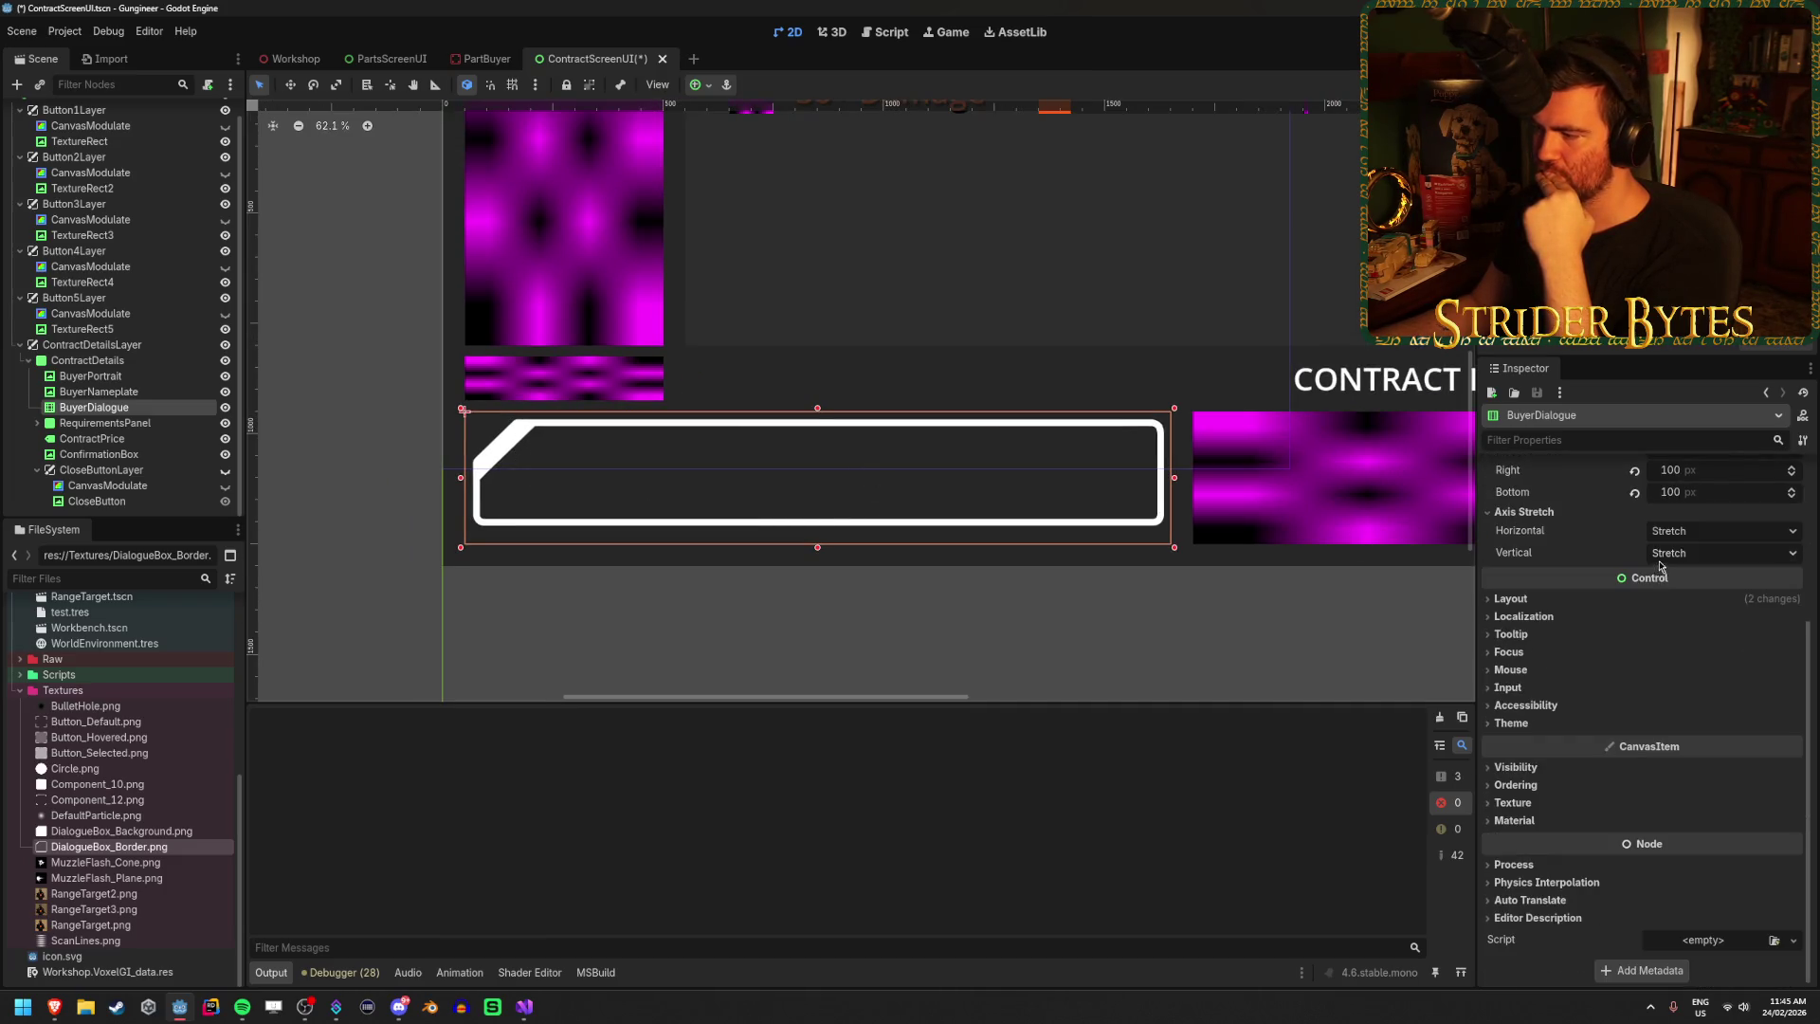
scroll(1659, 566, "up", 4)
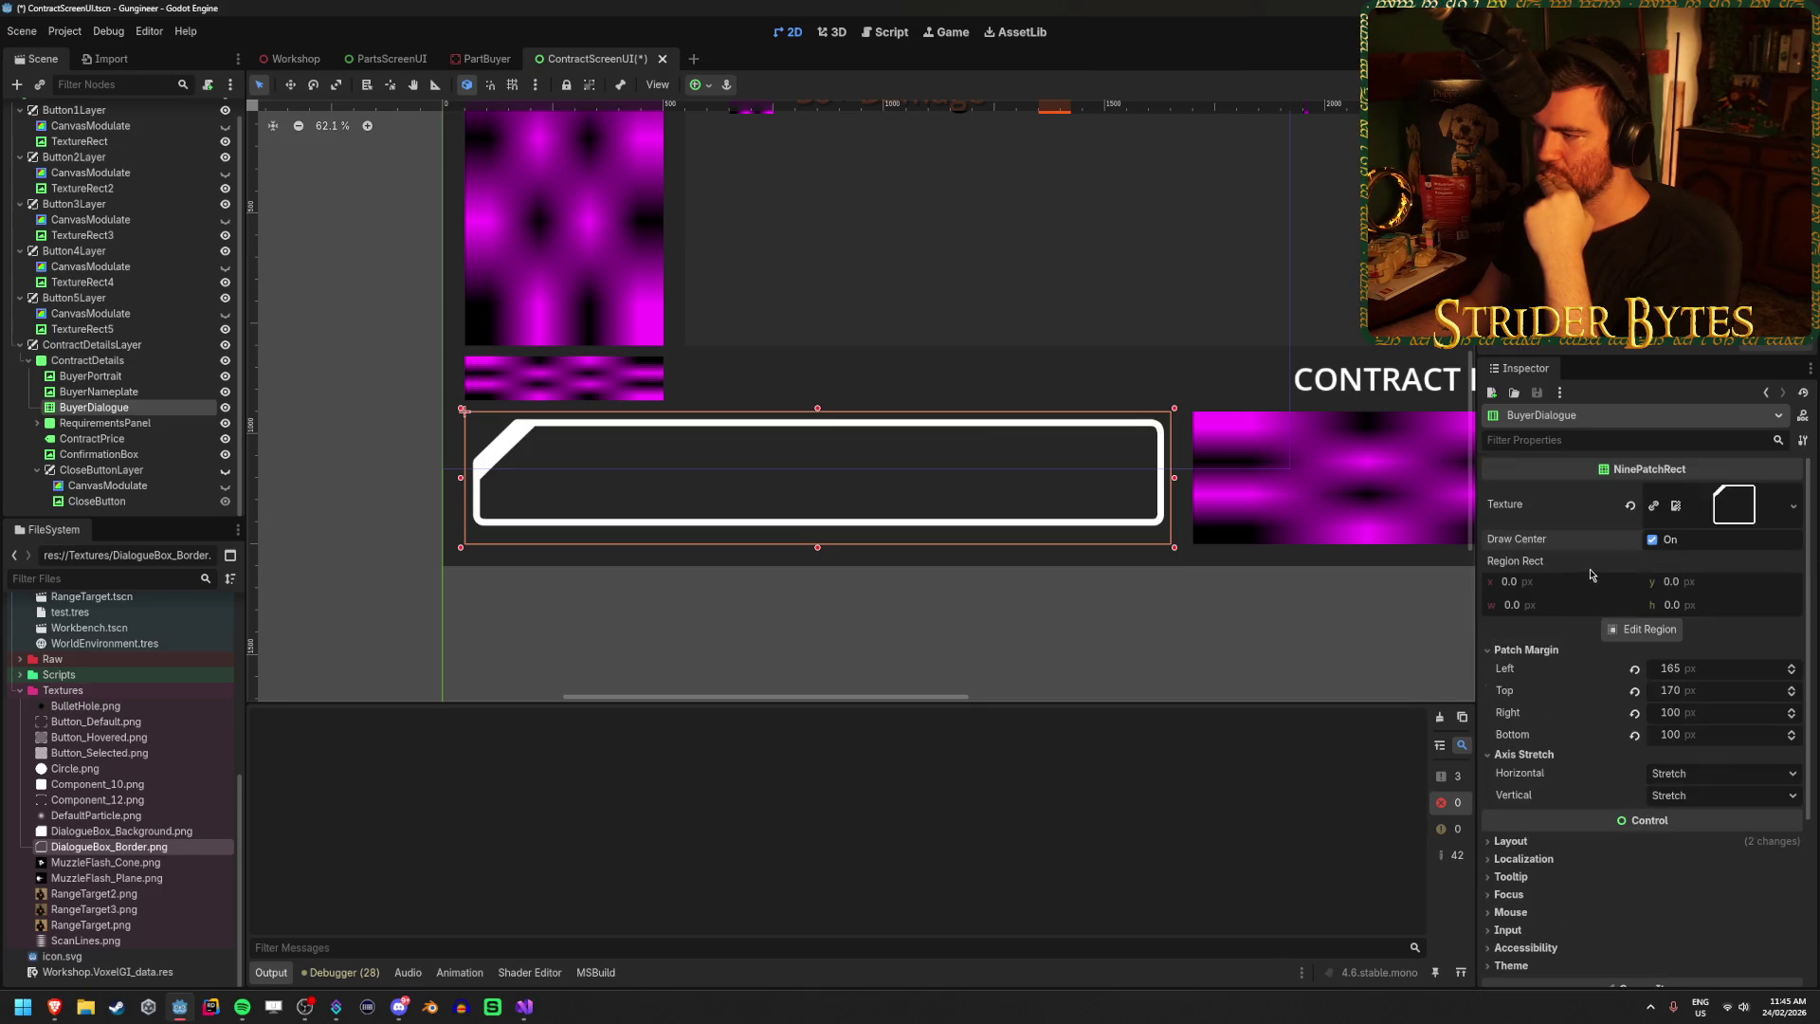
left_click(1632, 629)
Lower the top guide, then enter 200 for the left and top patch margins.
left_click_drag(843, 454, 847, 459)
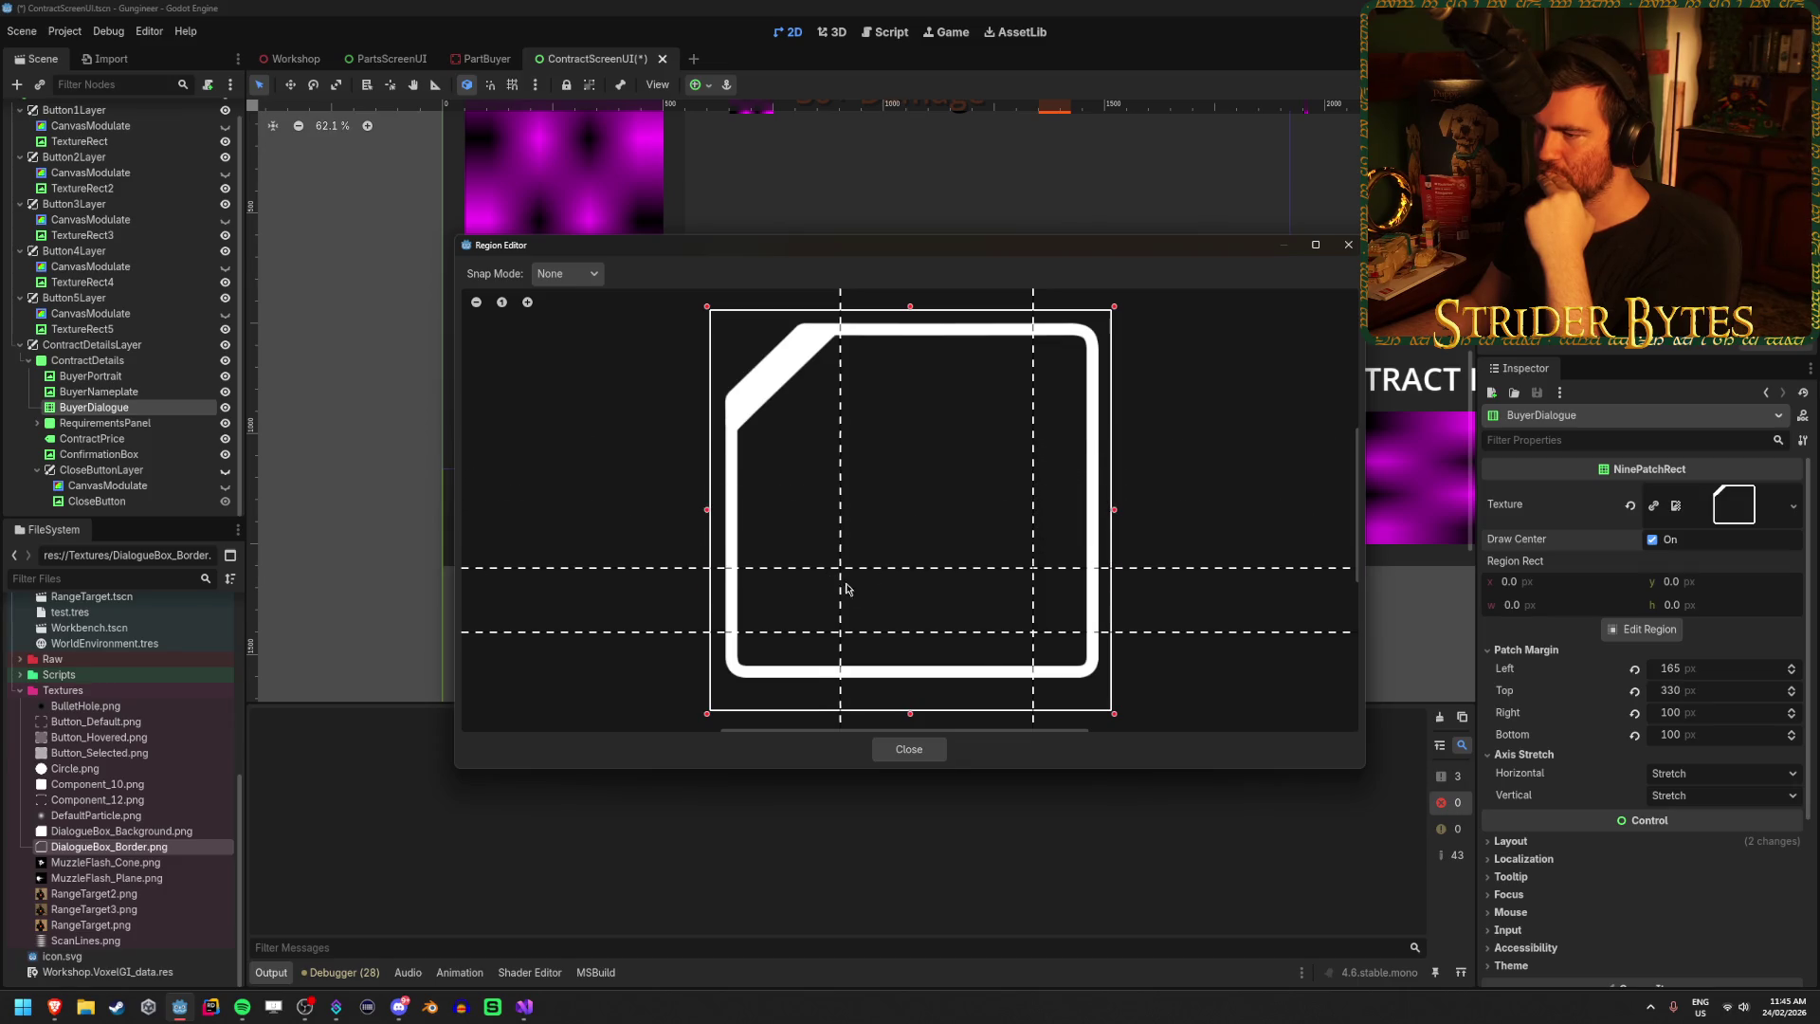
left_click(926, 754)
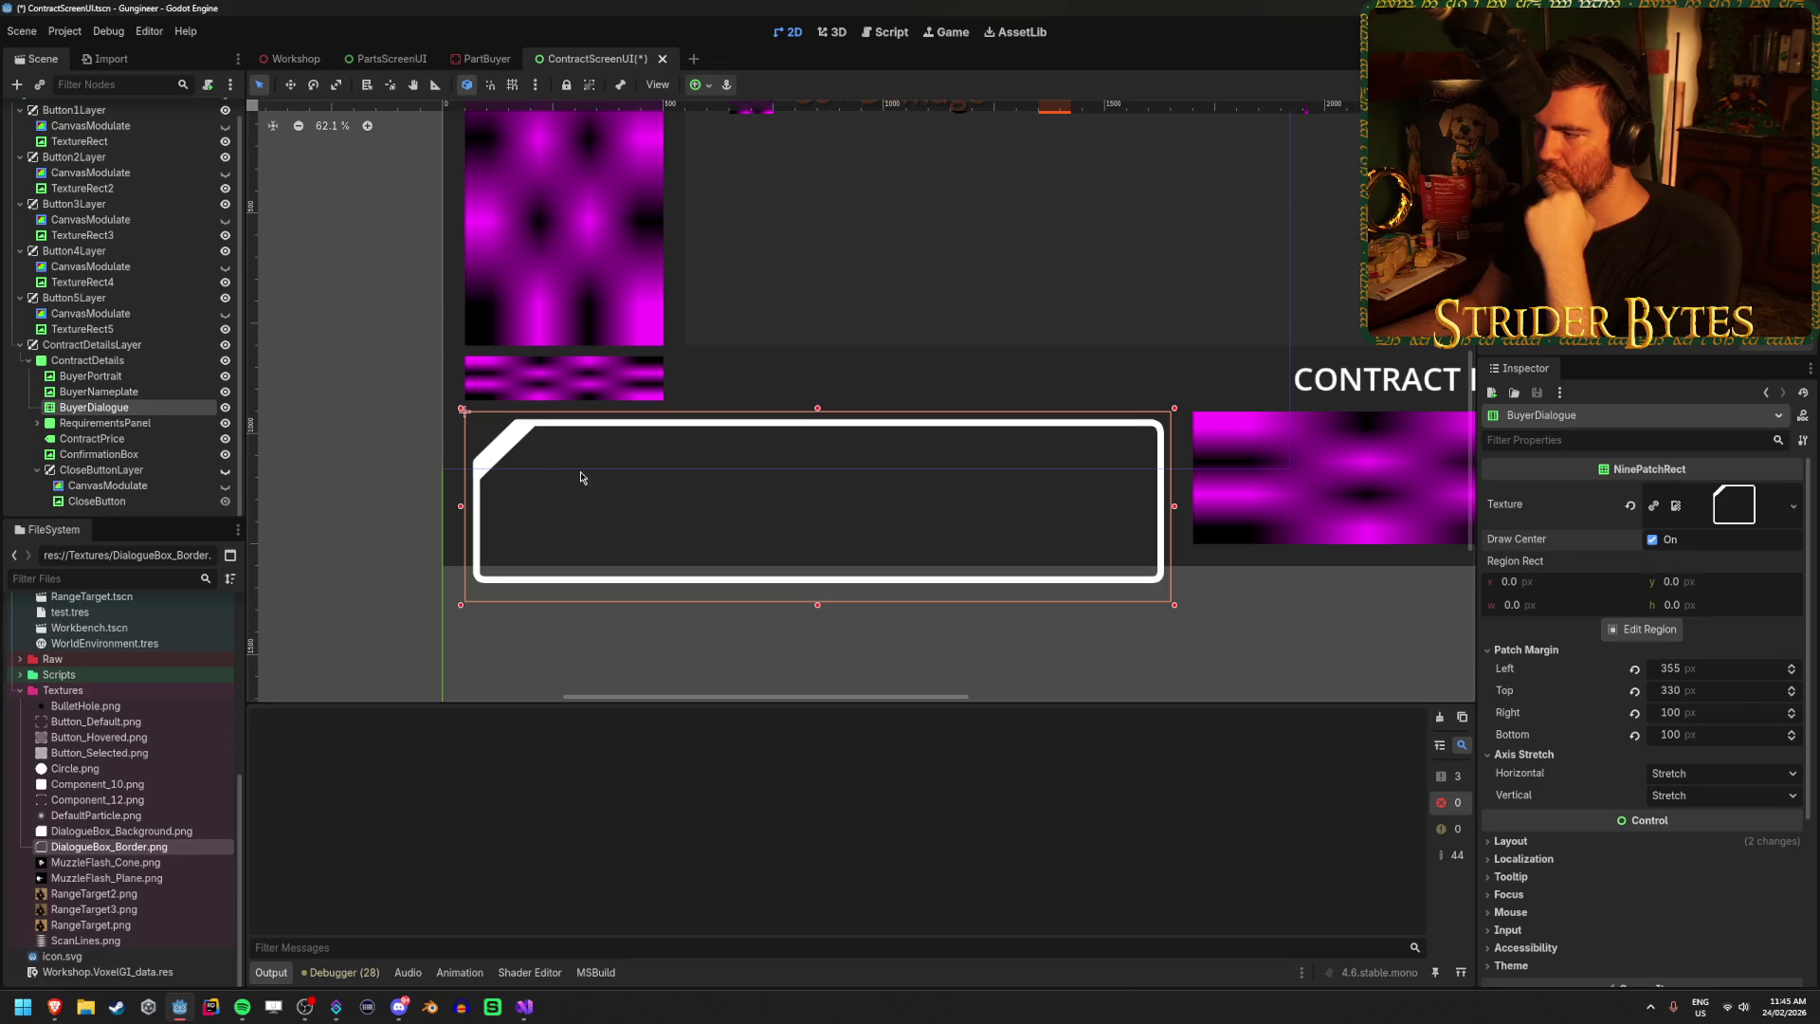
mouse_move(1696, 668)
left_mouse_down()
mouse_move(1753, 668)
mouse_move(1621, 668)
mouse_move(1668, 669)
mouse_move(1625, 668)
mouse_move(1649, 668)
left_mouse_up()
left_click(1721, 668)
type("200")
key("Tab")
type("200")
key("Return")
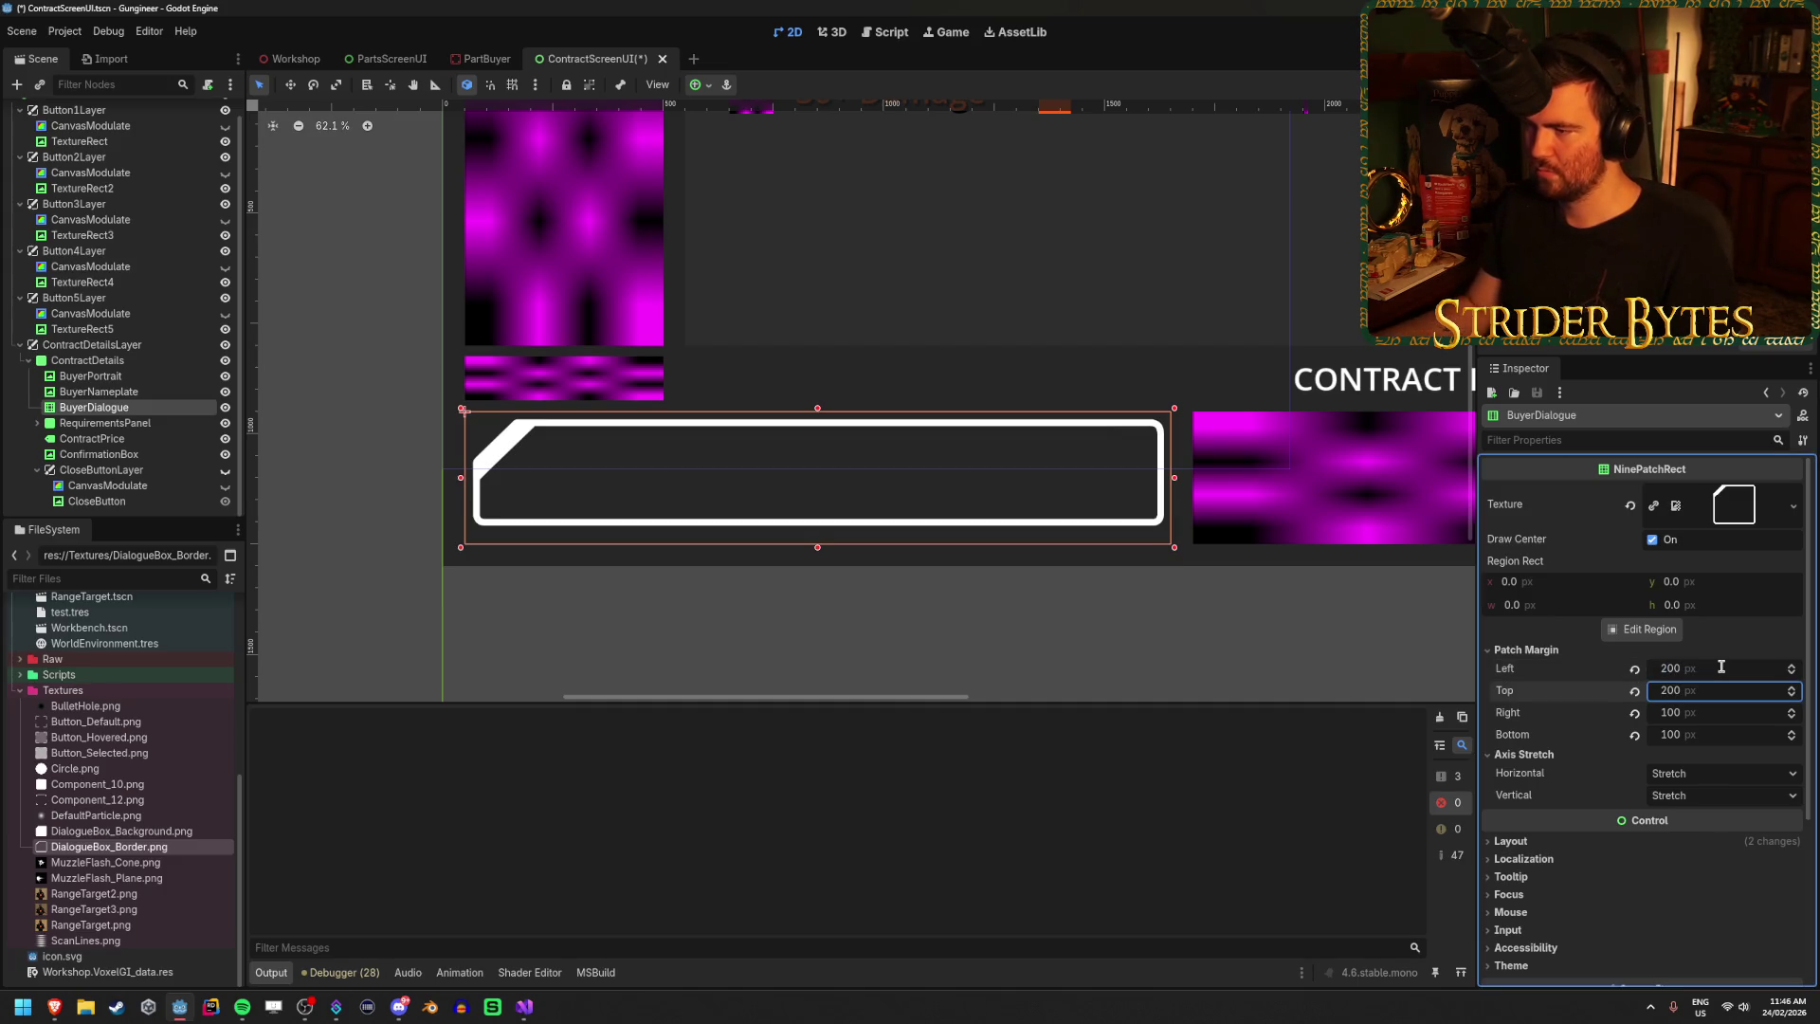
Fine-tune the top patch margin, settling at 251 px.
left_click_drag(1706, 690, 1792, 690)
left_click_drag(1697, 690, 1709, 698)
left_click(1720, 690)
type("200")
key("Return")
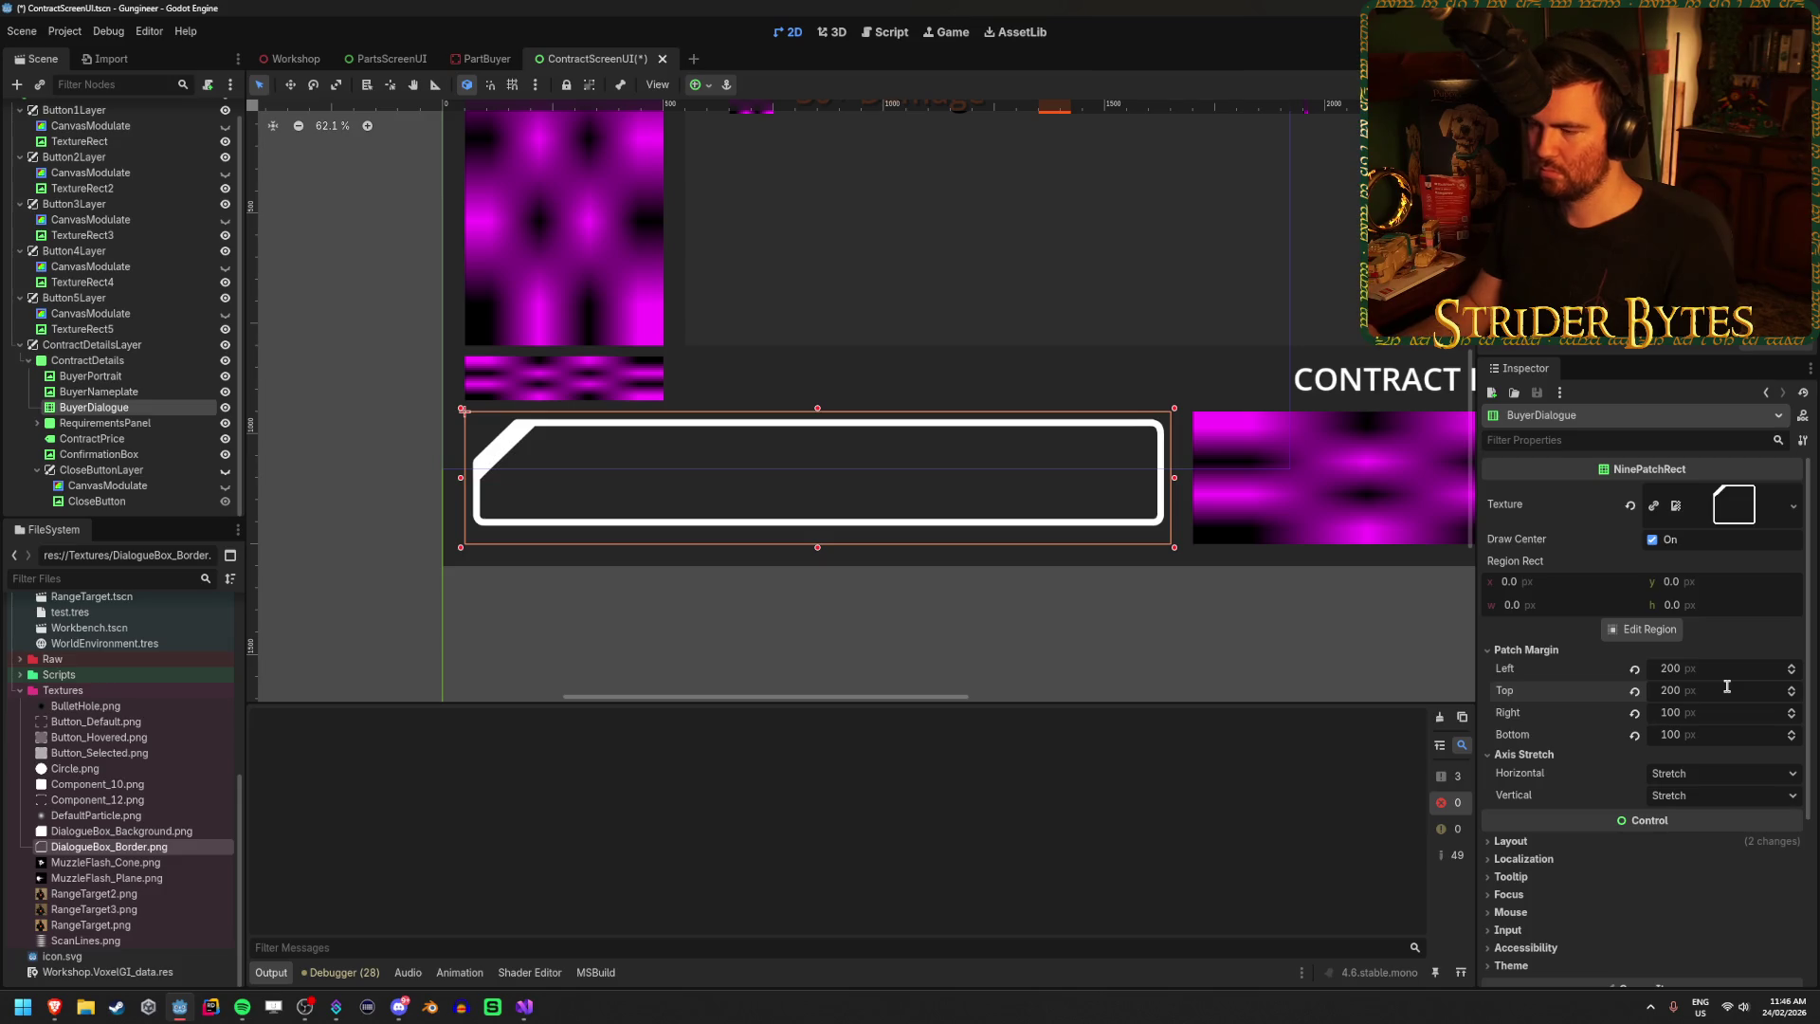
scroll(1199, 600, "up", 3)
scroll(906, 616, "down", 3)
left_click_drag(1697, 690, 1704, 699)
left_click(1653, 633)
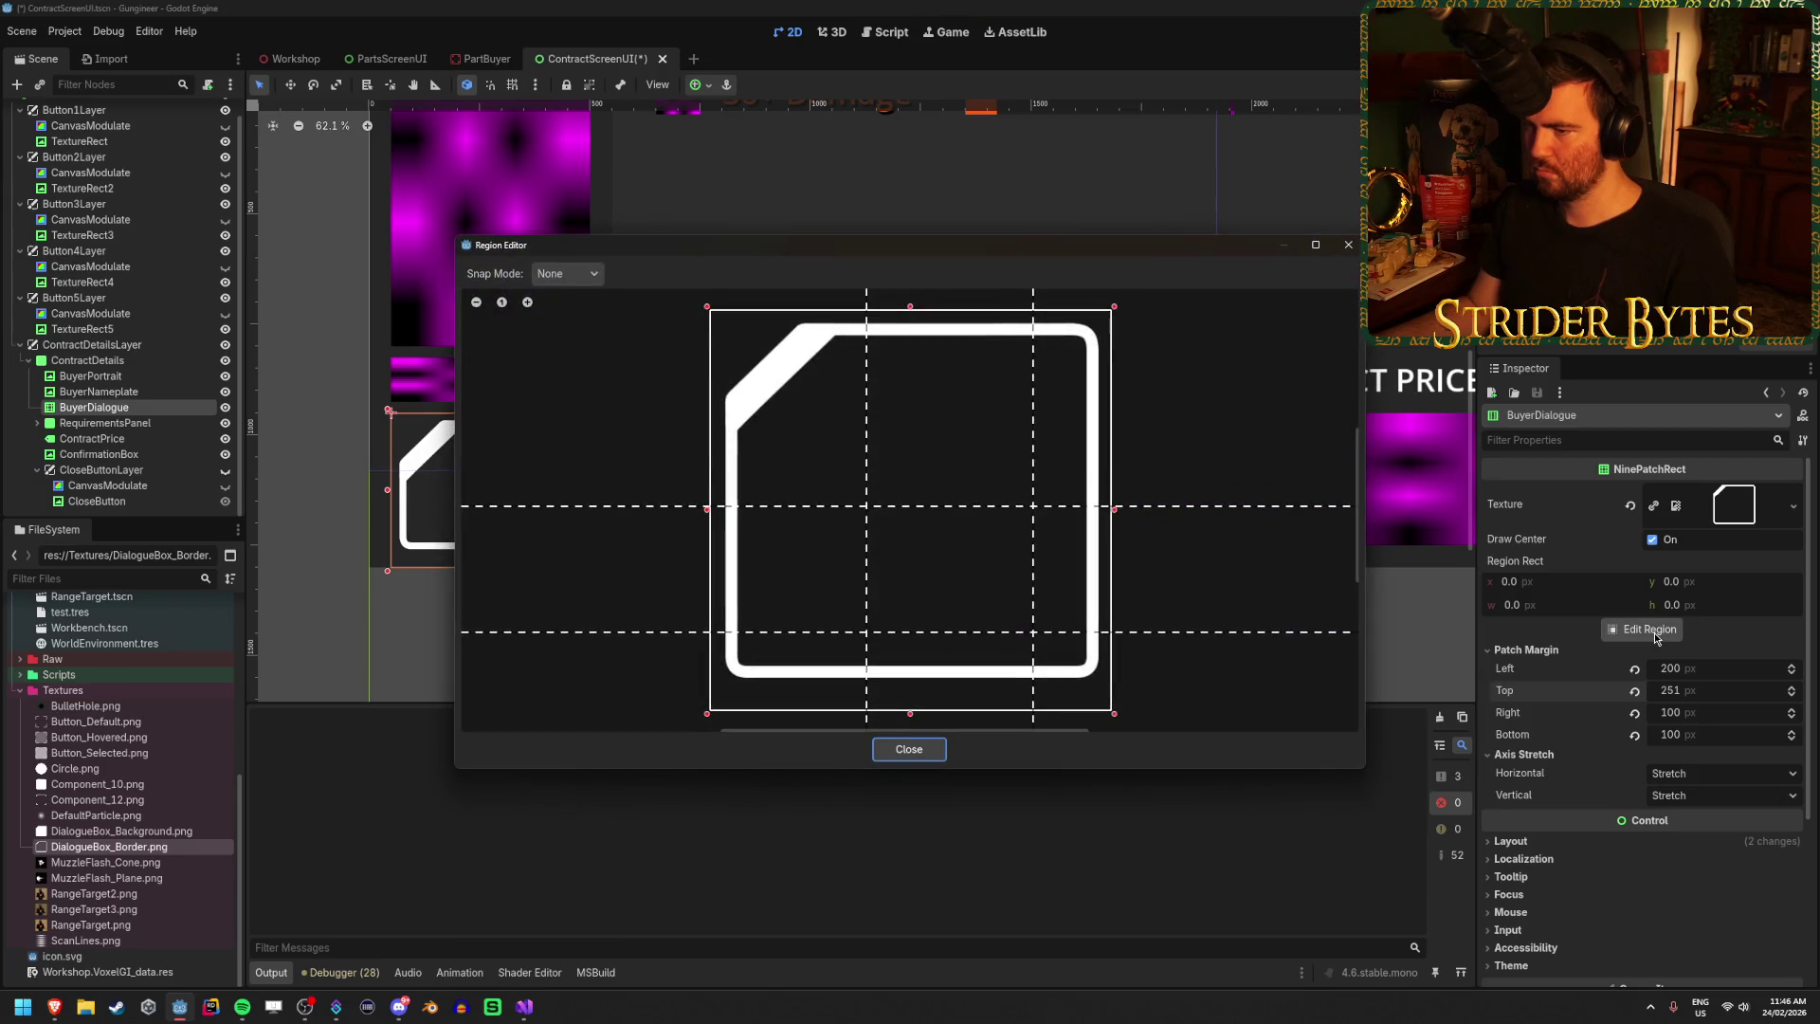
Set BuyerDialogue's Region Rect height to 512 for a full 512×512 region, then deselect.
mouse_move(910, 716)
left_mouse_down()
mouse_move(924, 680)
mouse_move(920, 730)
mouse_move(926, 712)
left_mouse_up()
left_click(909, 749)
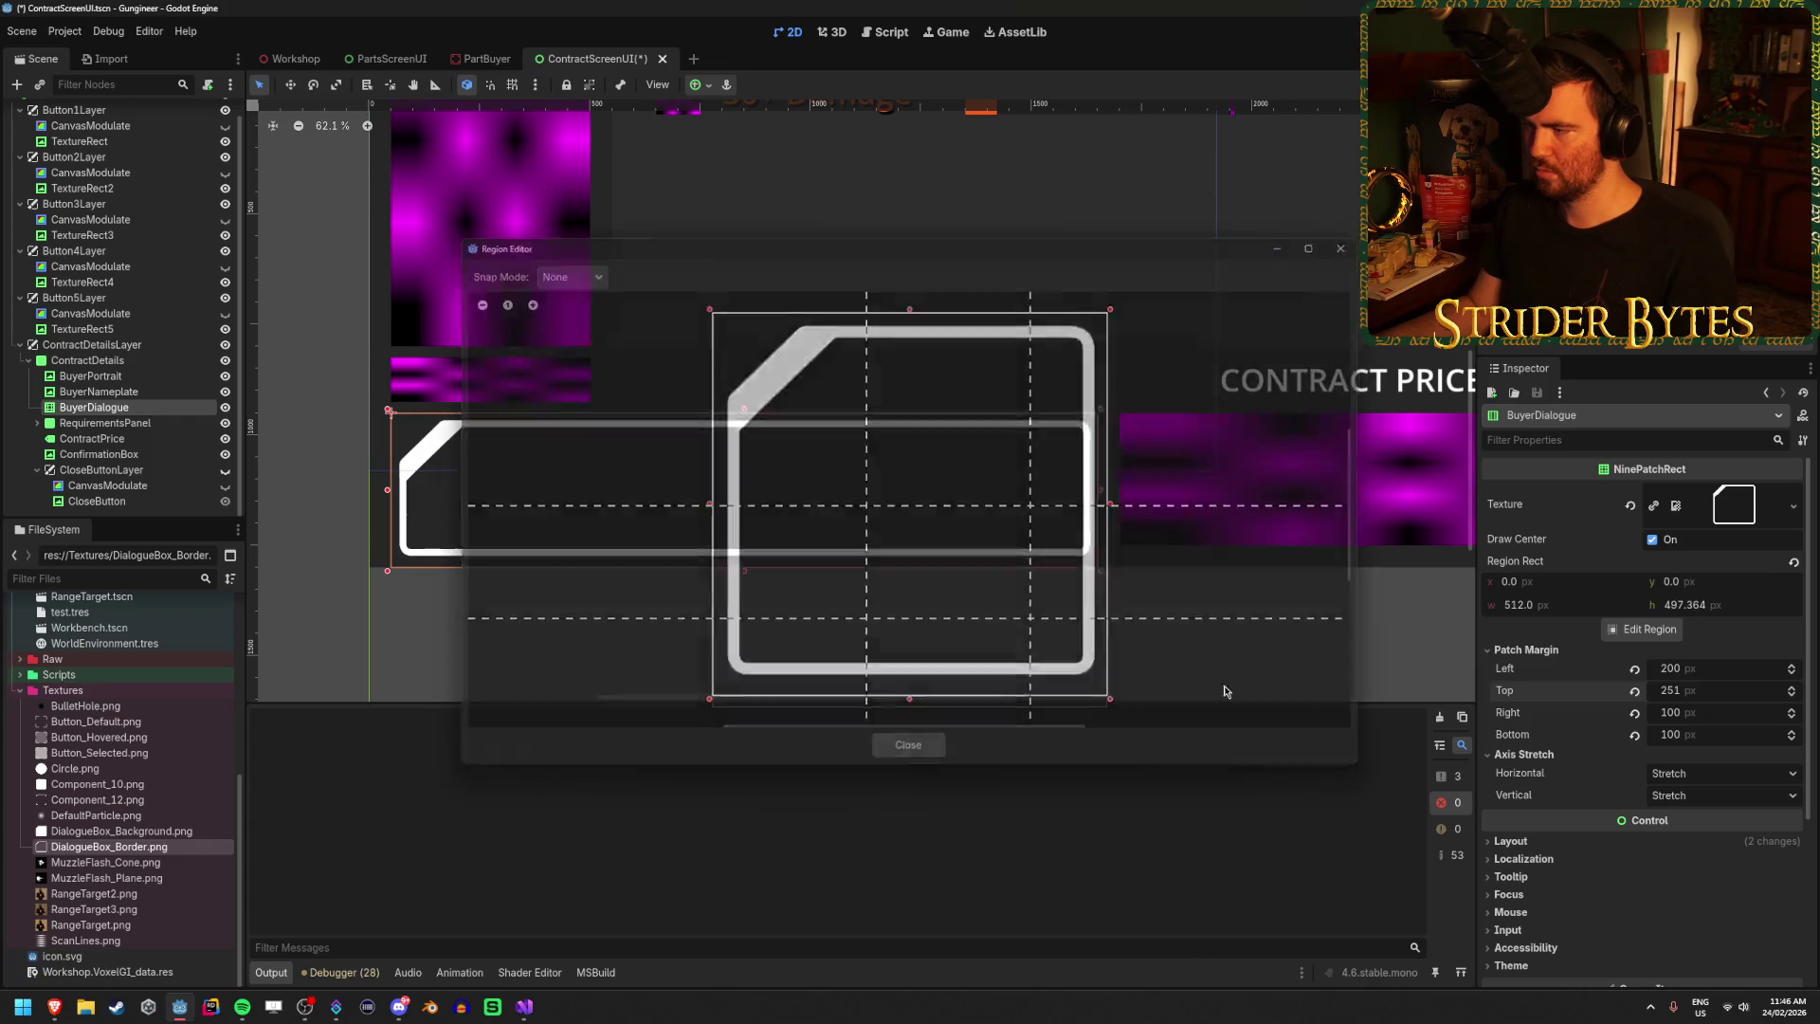
left_click(1726, 606)
type("512")
key("Return")
left_click(1057, 584)
scroll(898, 533, "up", 4)
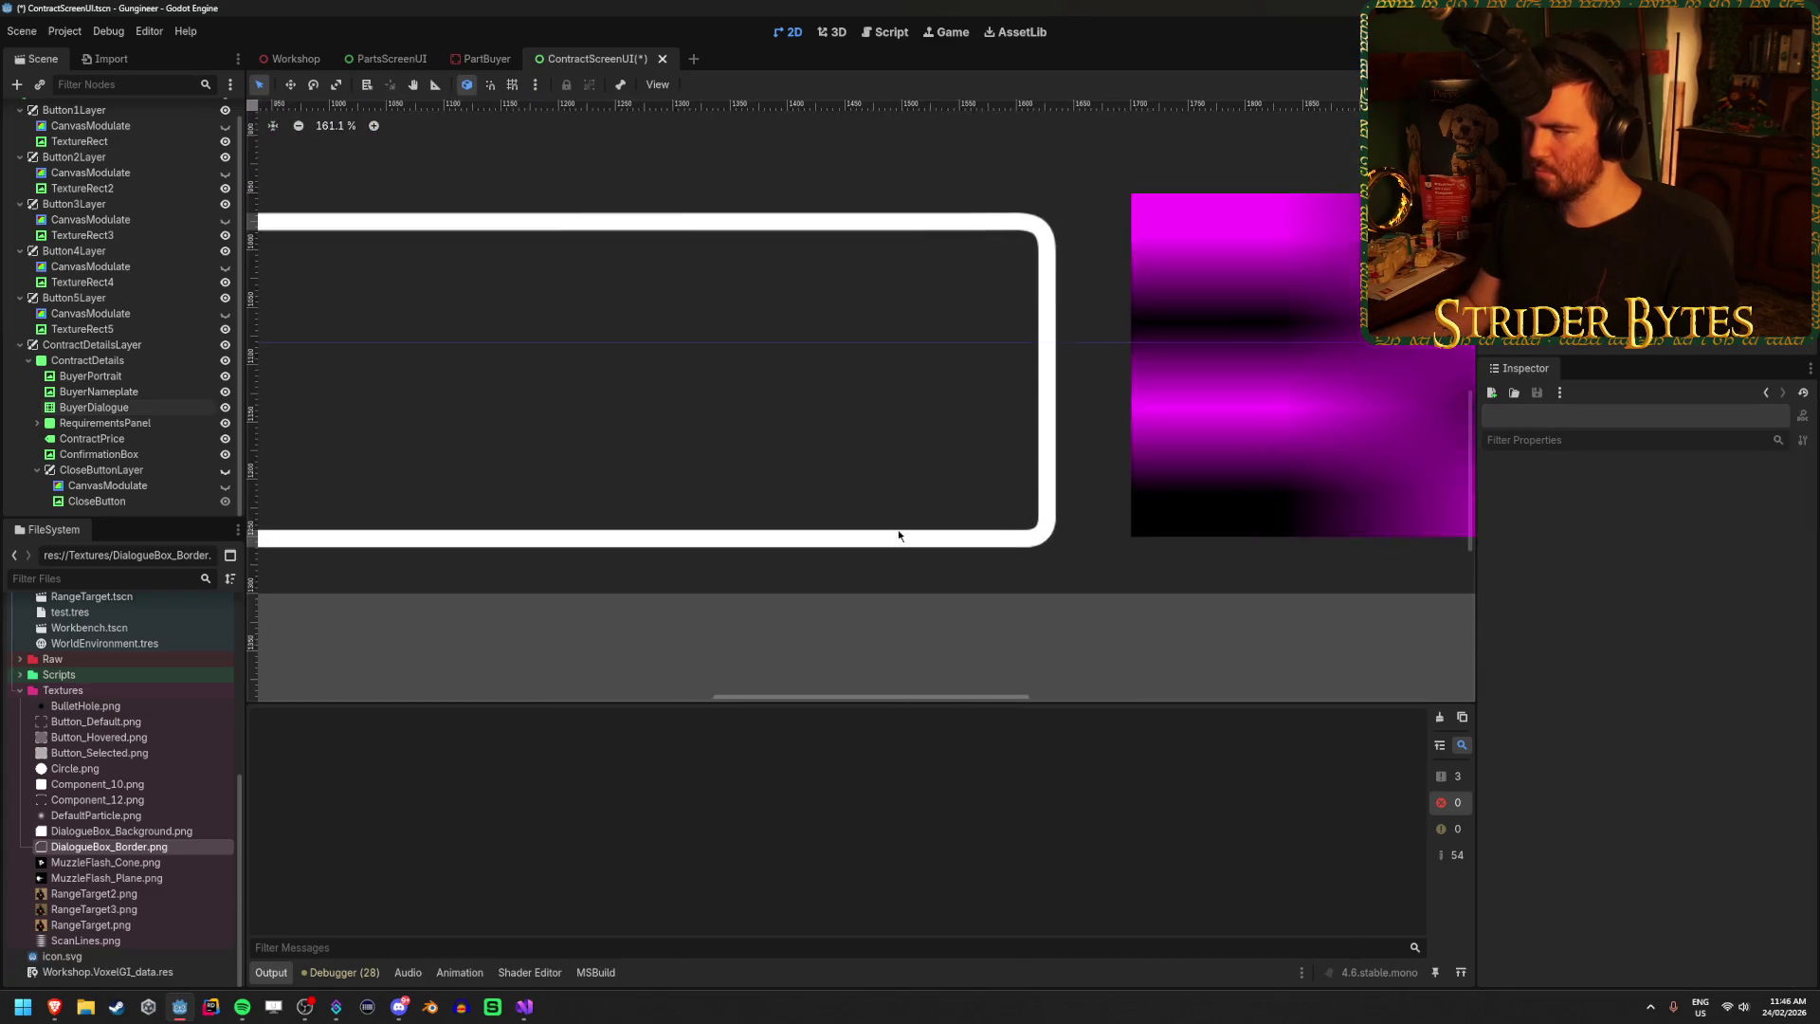
Bring the whole contract layout into view and select the BuyerDialogue node.
scroll(897, 533, "down", 7)
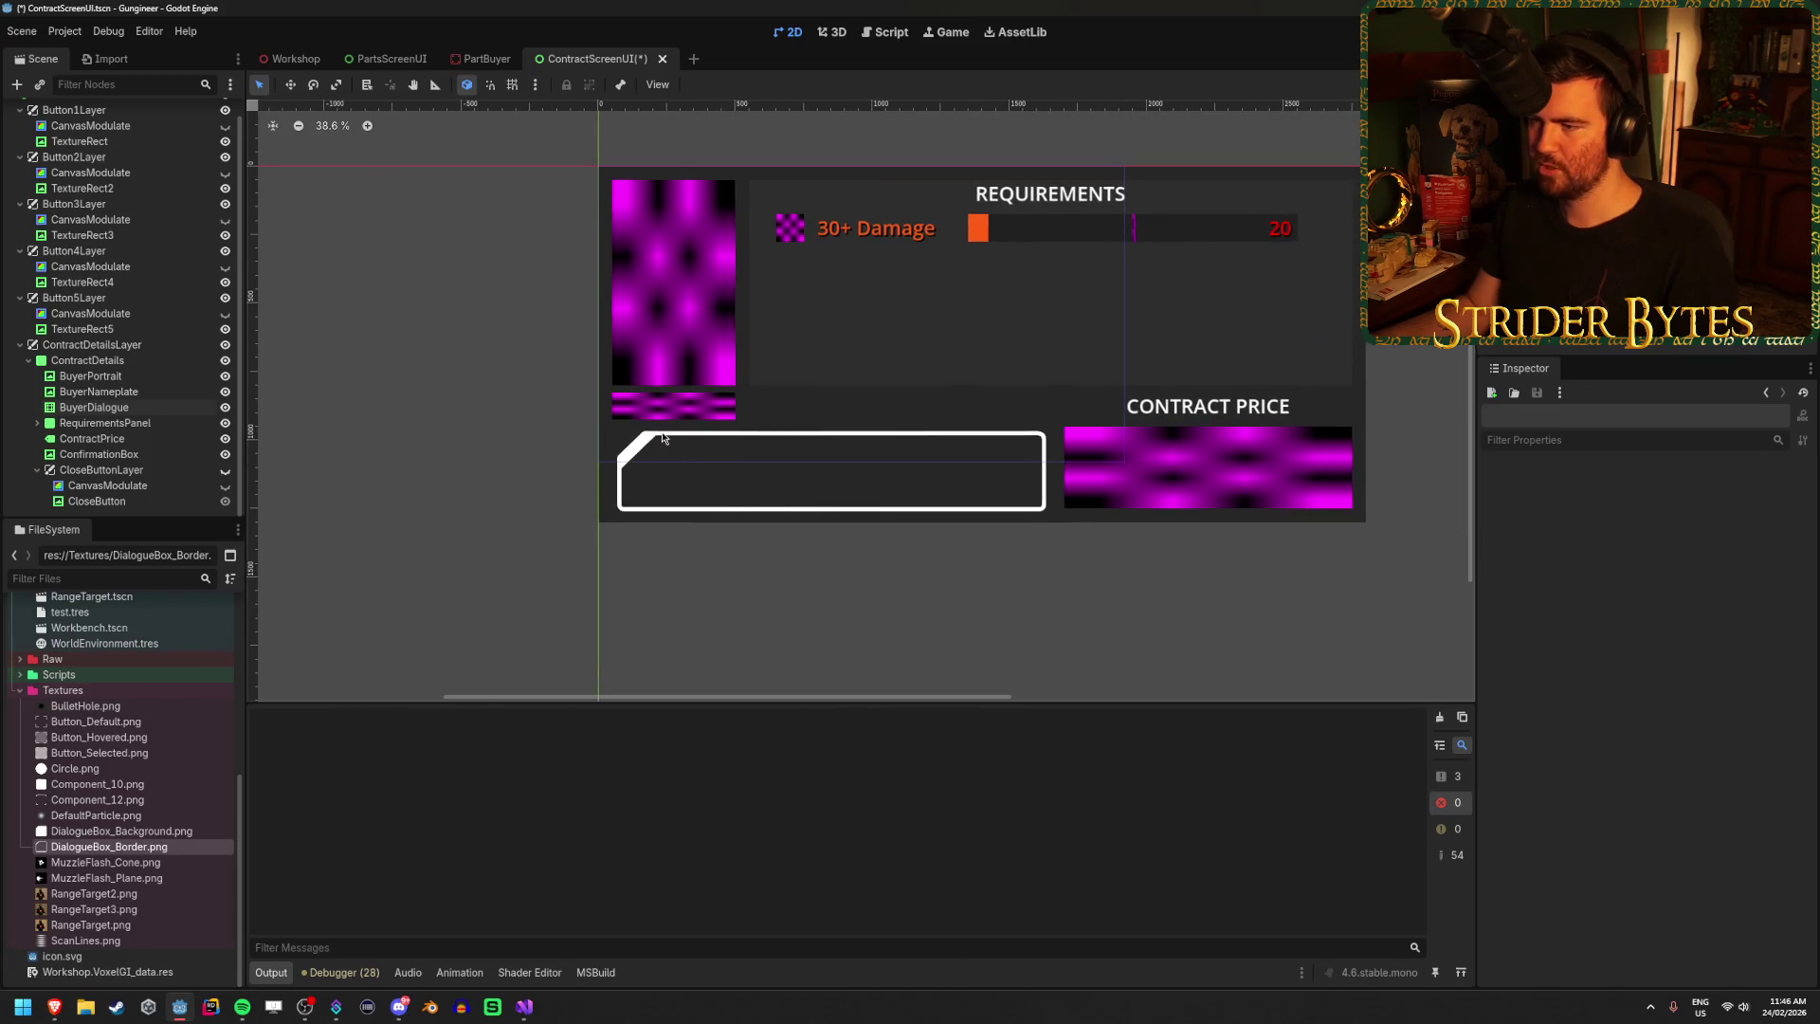
scroll(654, 451, "up", 2)
scroll(664, 445, "up", 2)
scroll(886, 452, "down", 1)
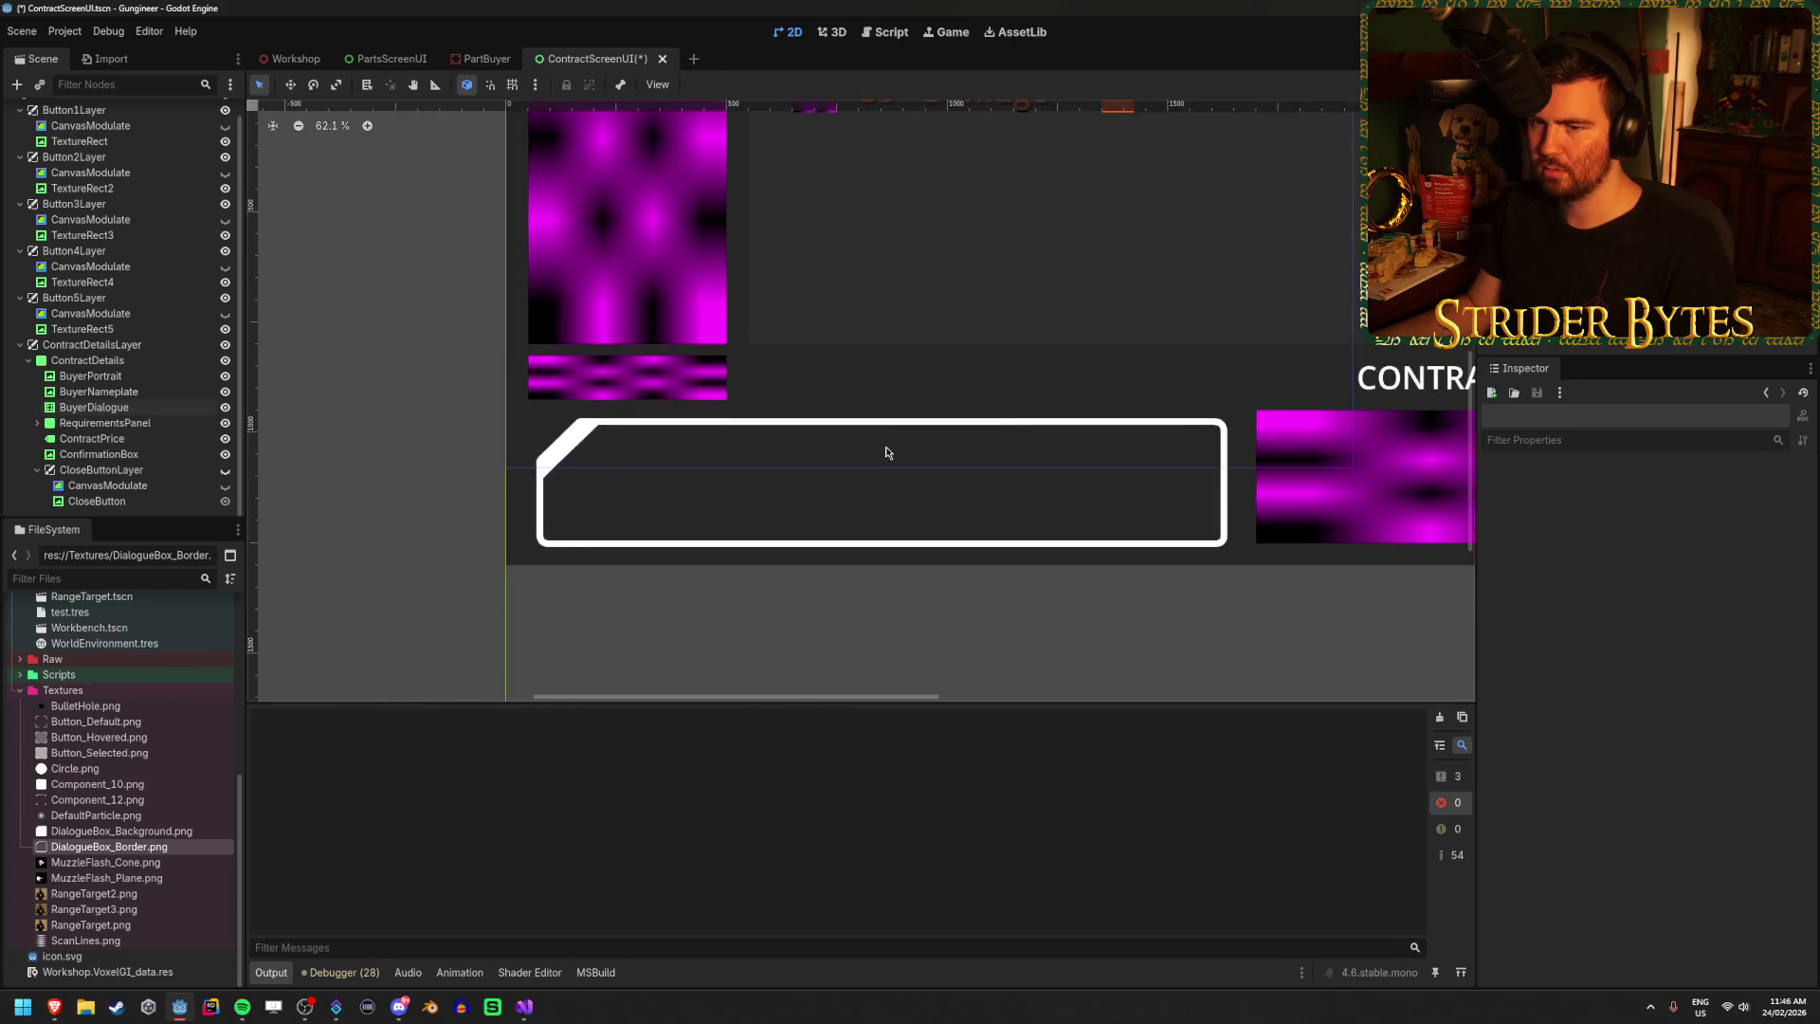
scroll(891, 452, "down", 1)
scroll(895, 448, "up", 1)
scroll(886, 448, "up", 1)
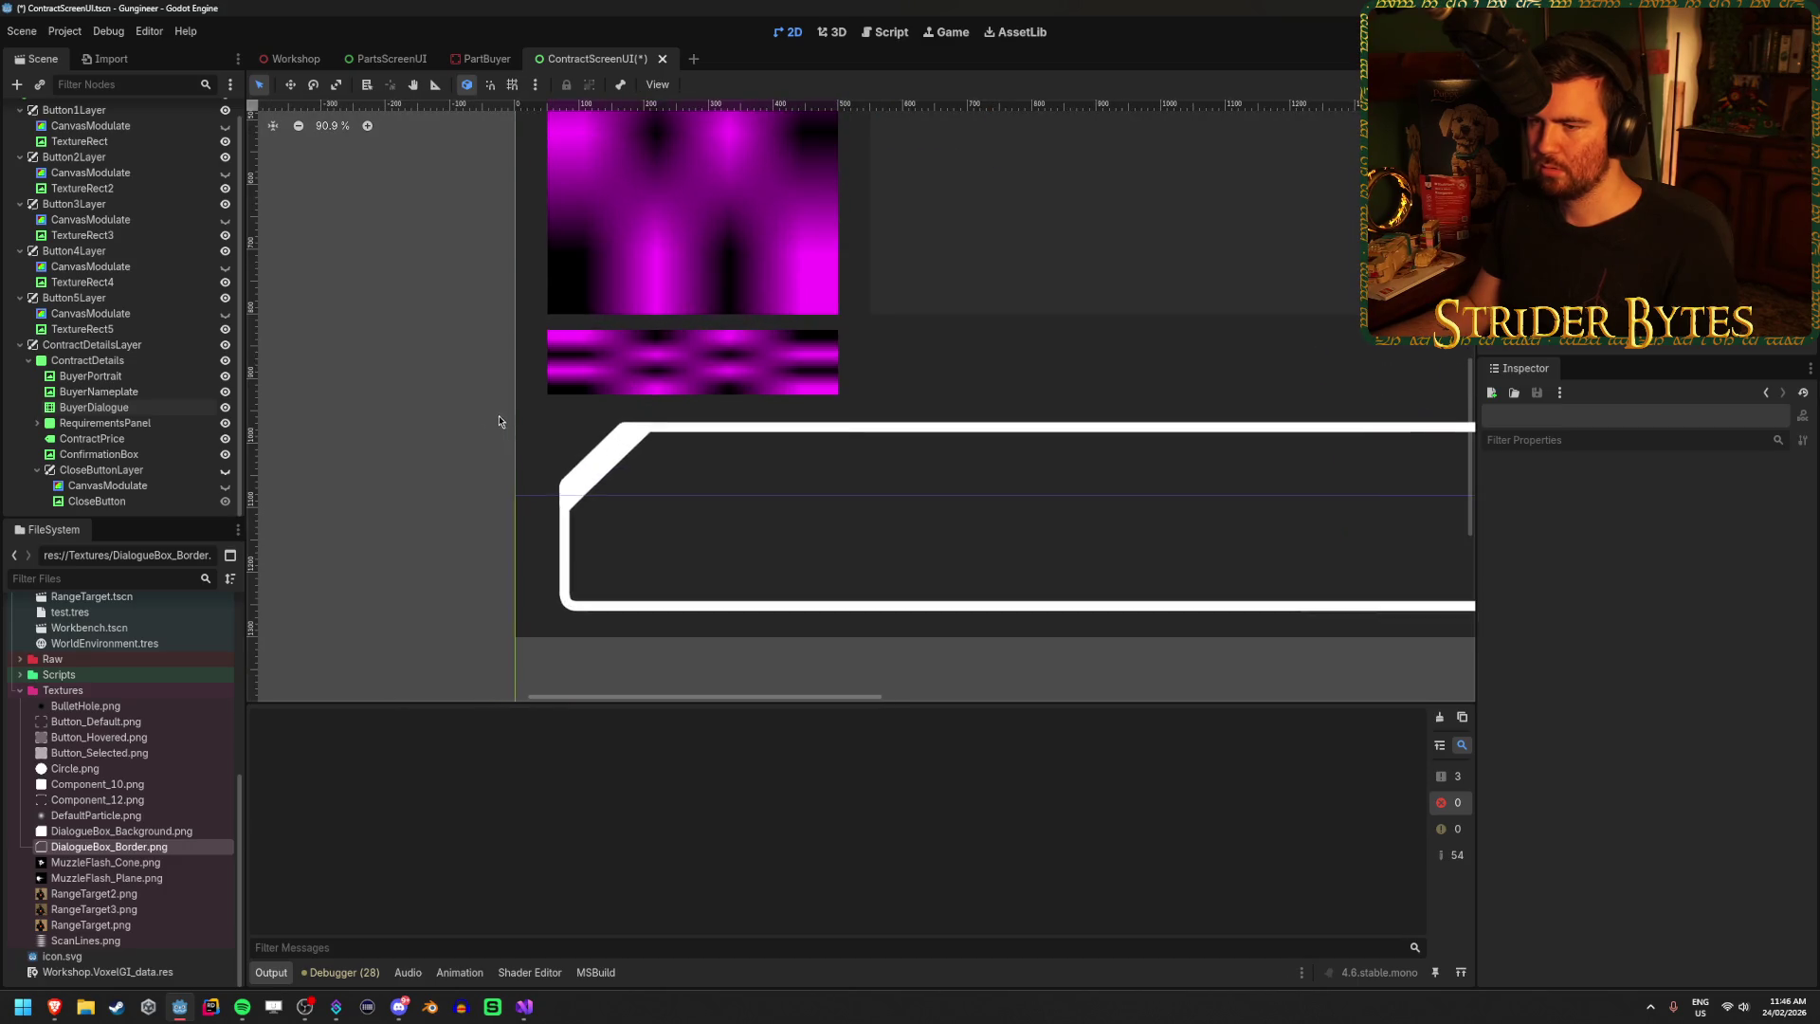
scroll(924, 453, "down", 1)
left_click_drag(930, 455, 781, 424)
scroll(783, 424, "down", 2)
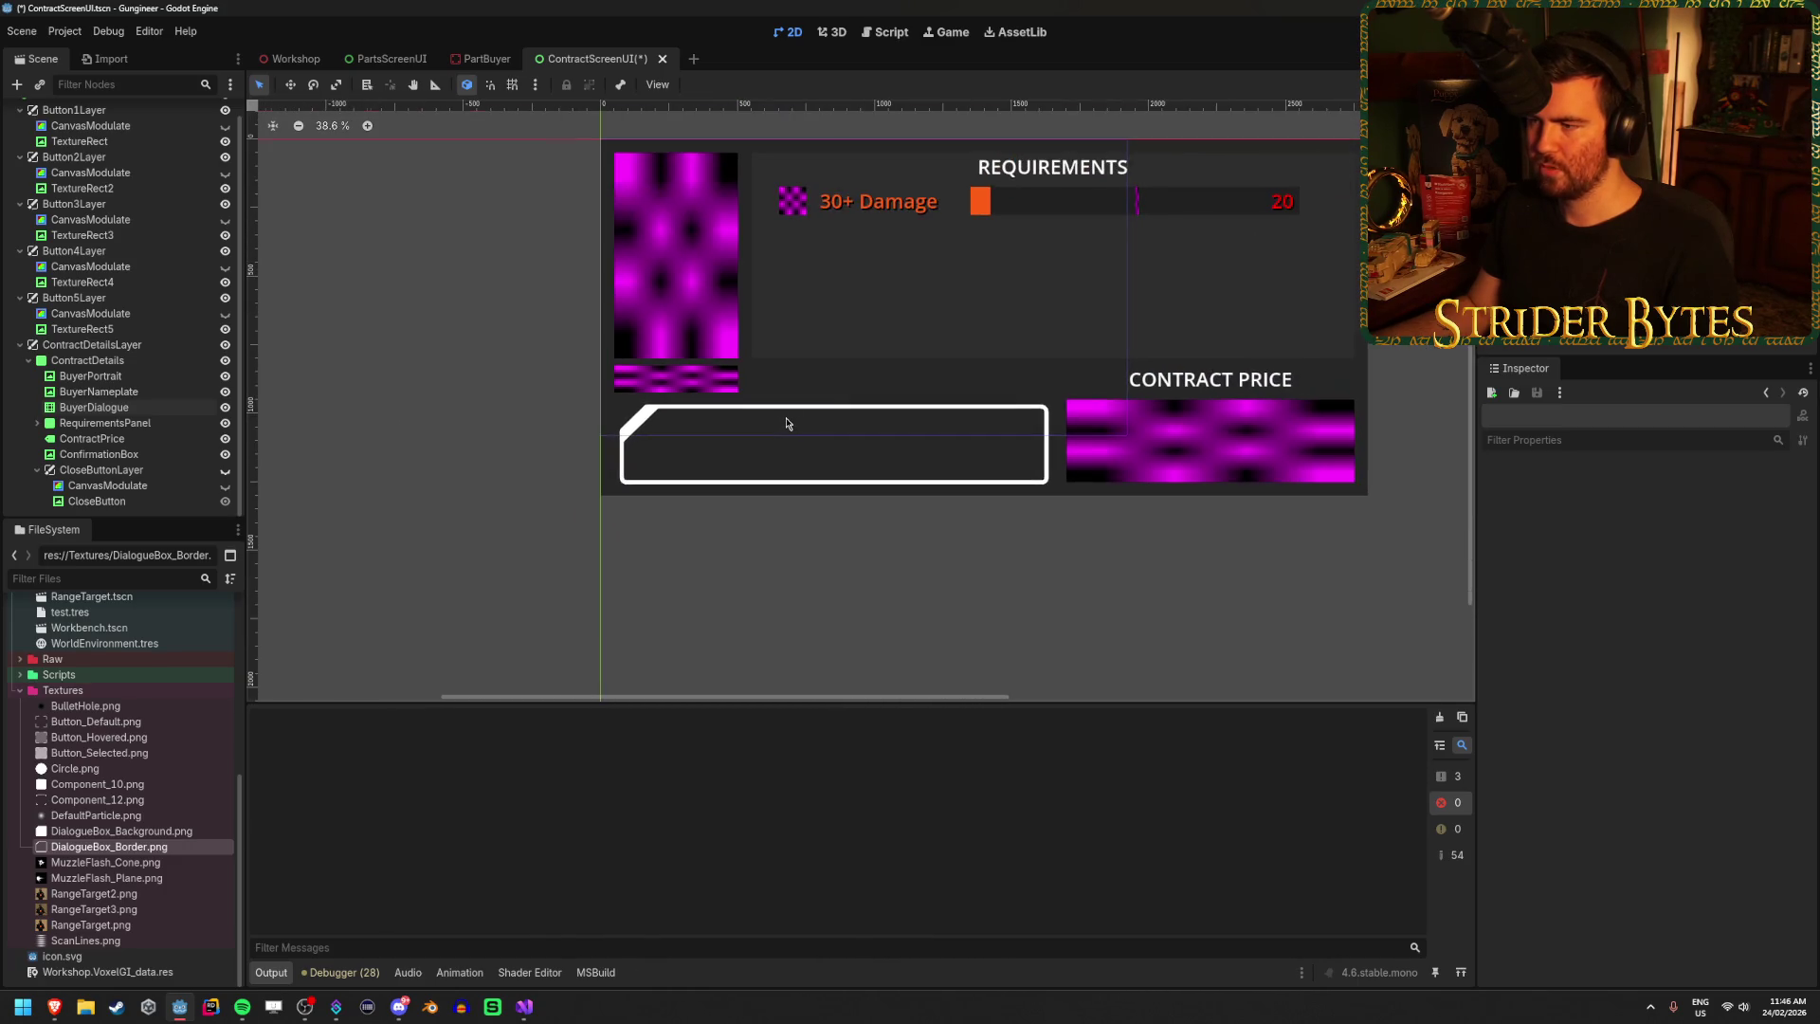
scroll(792, 412, "up", 1)
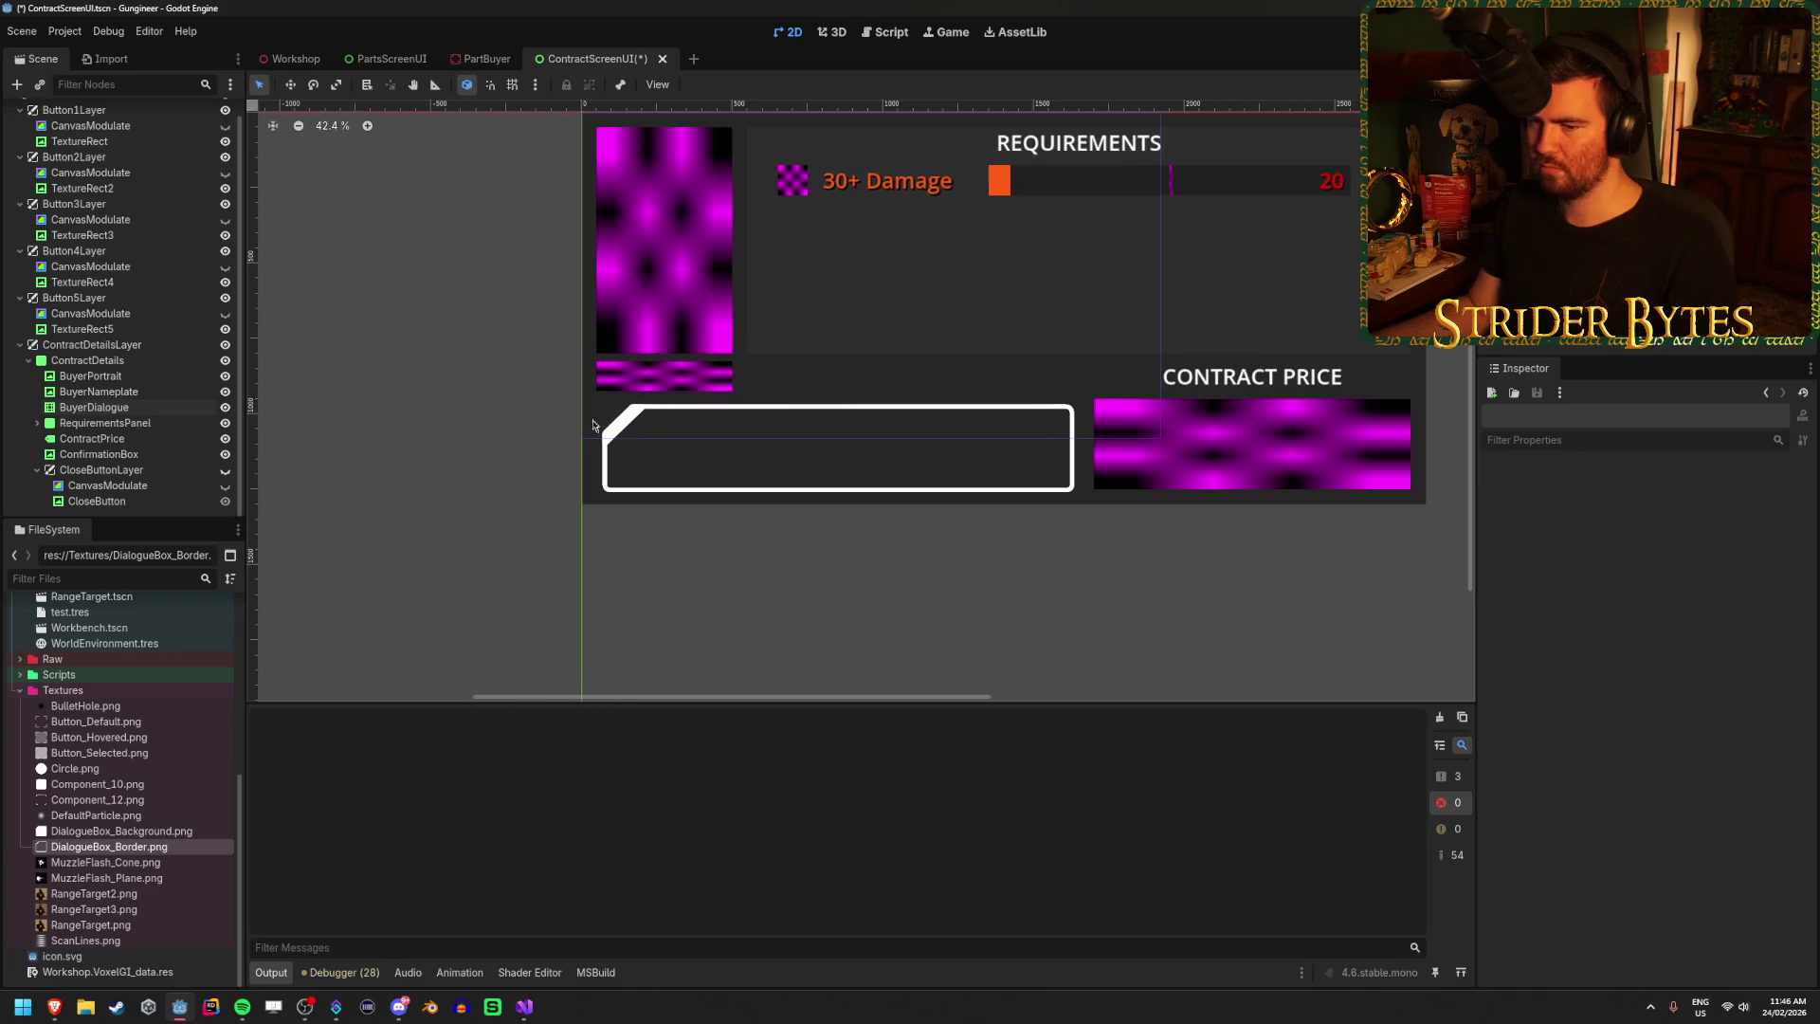
left_click(102, 409)
Preview the DialogueBox border texture from the Inspector's Texture thumbnail.
left_click(1742, 513)
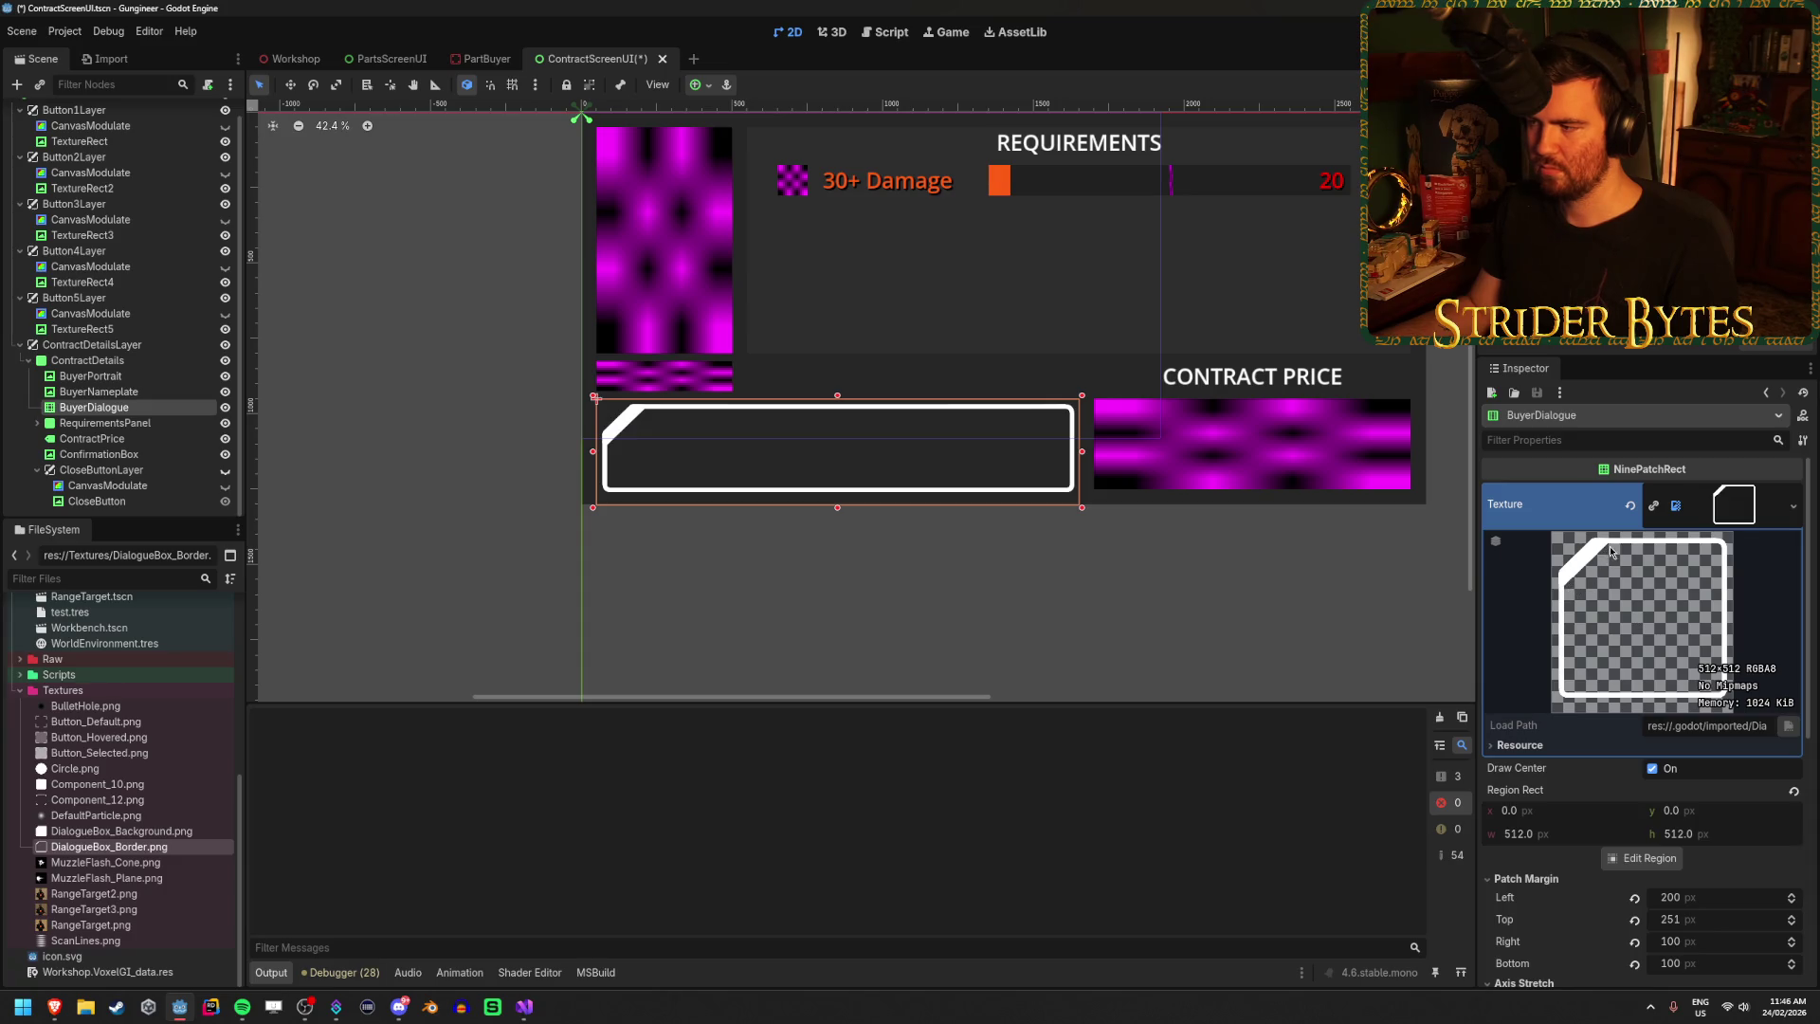
scroll(628, 356, "right", 3)
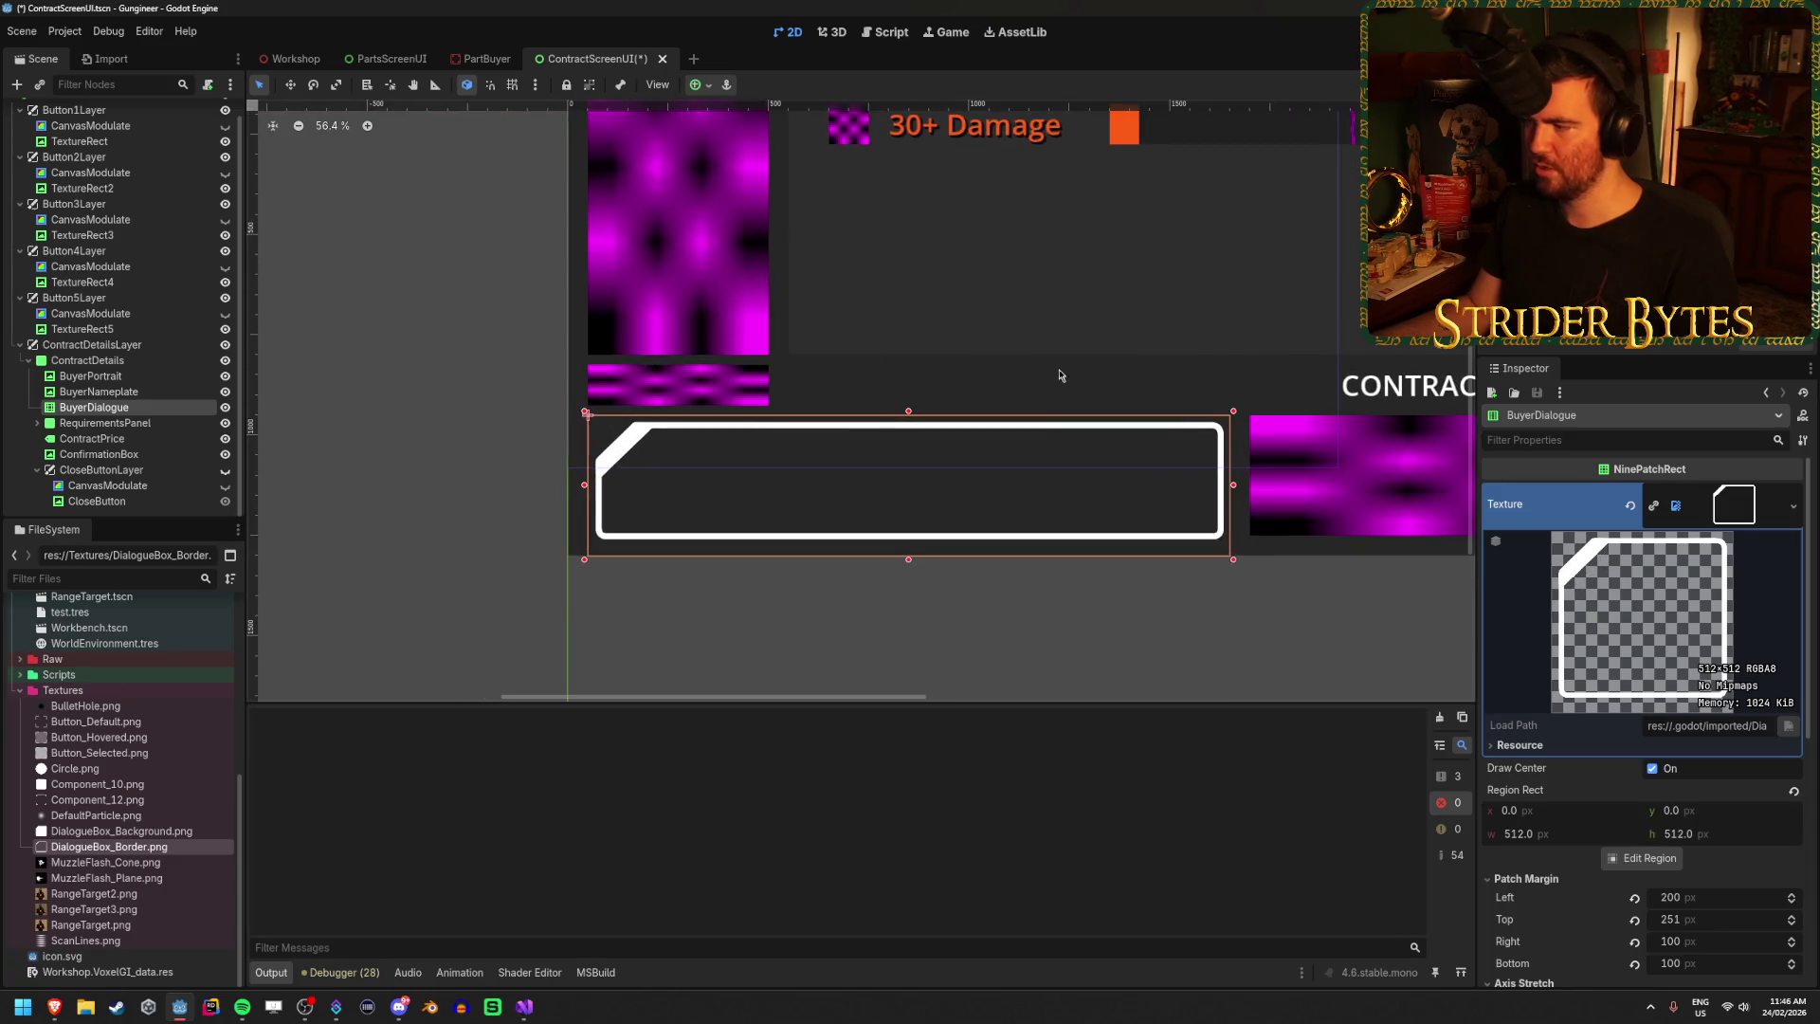
left_click(1740, 501)
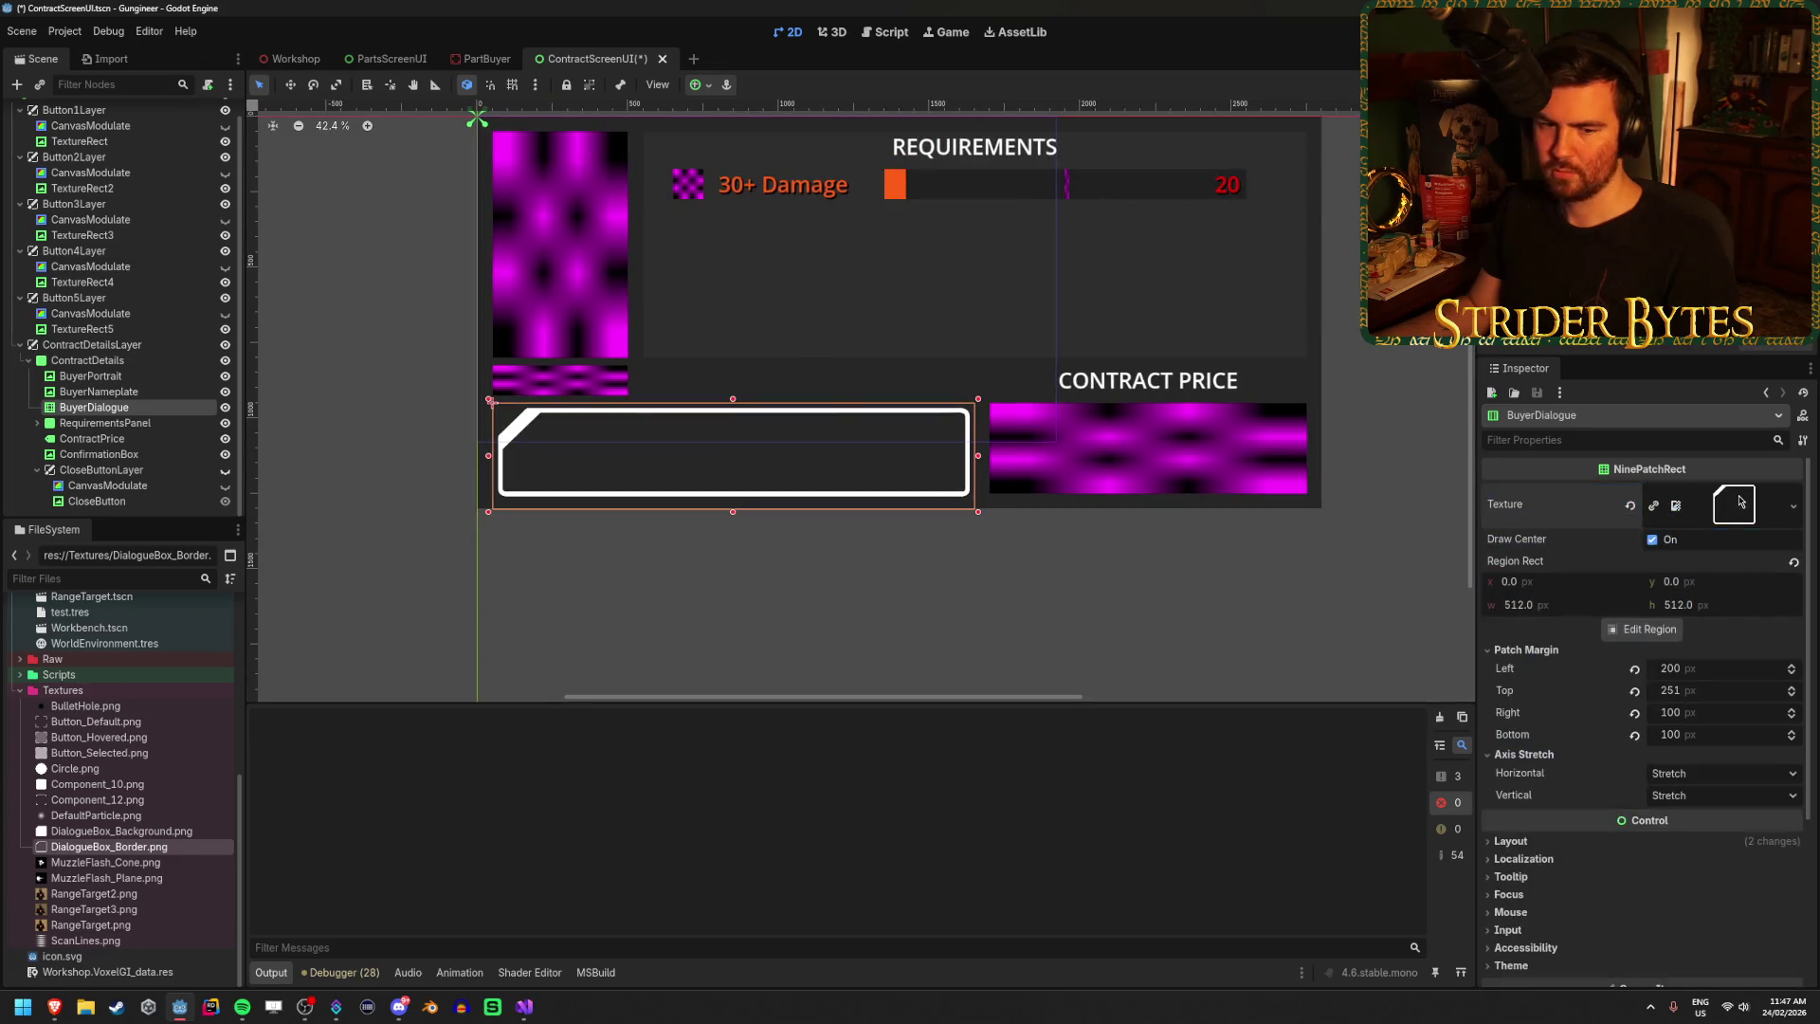
left_click(1741, 501)
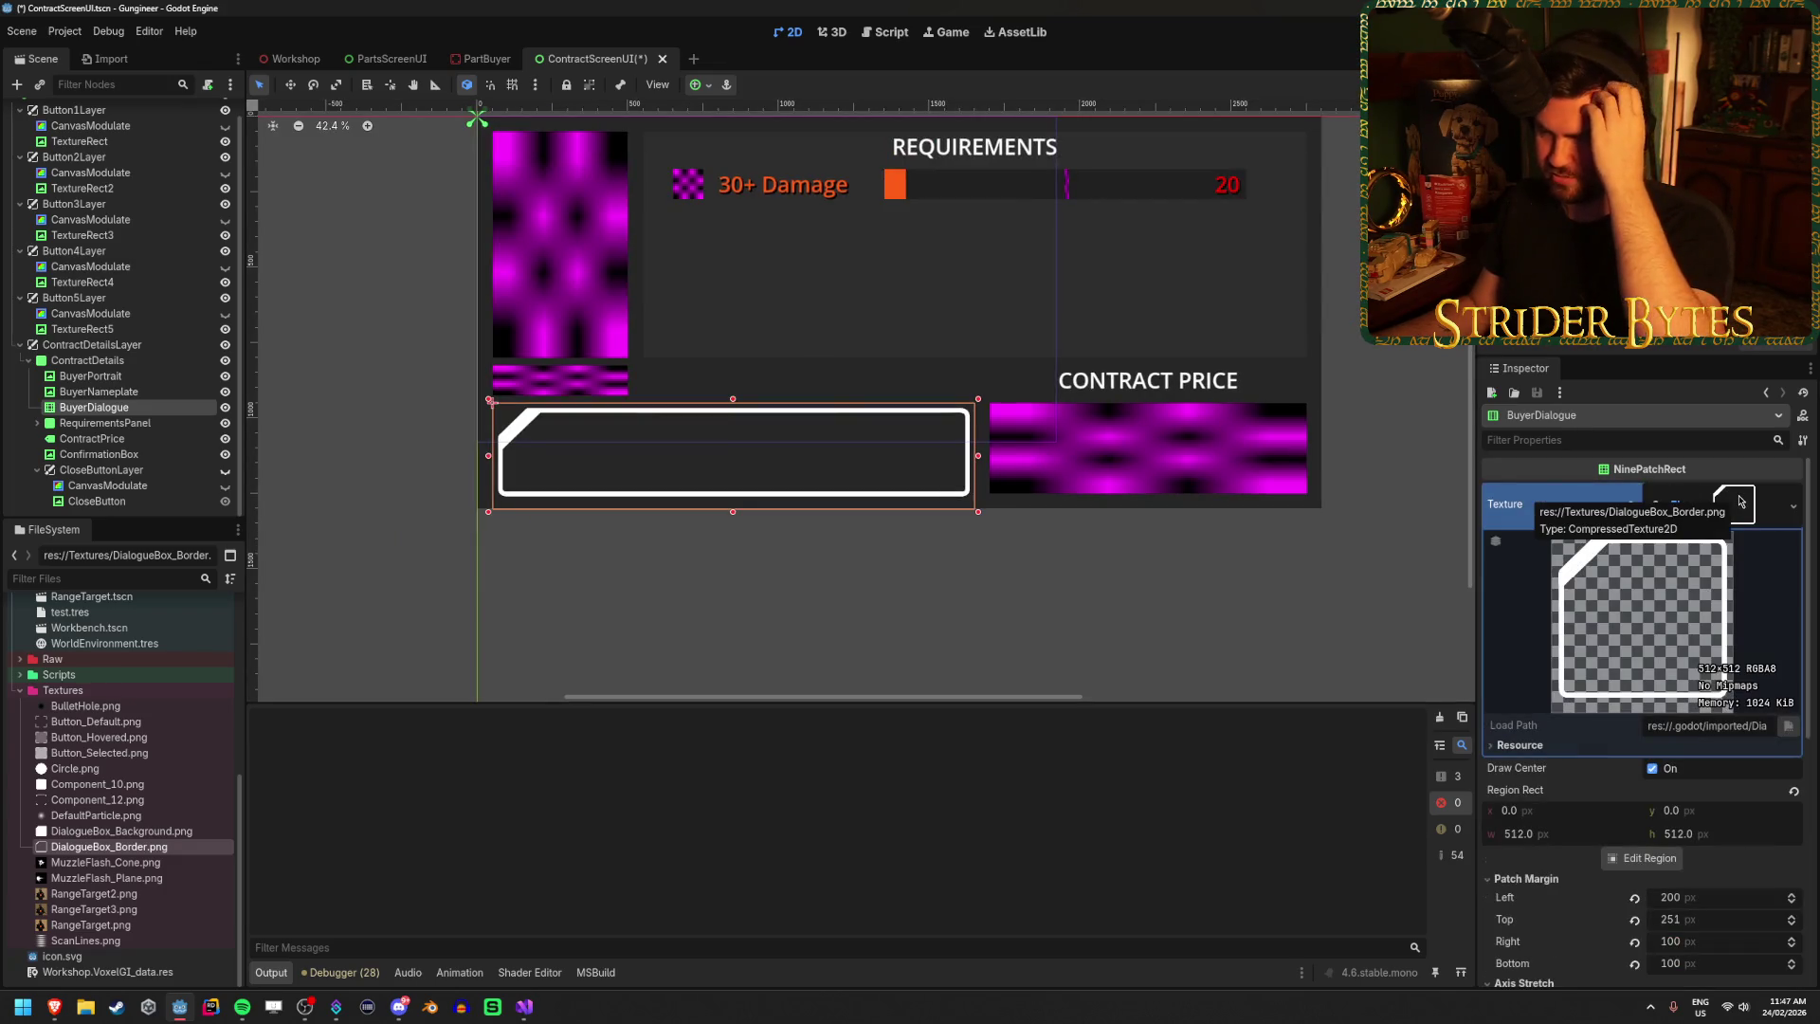
left_click(1740, 502)
left_click(1746, 506)
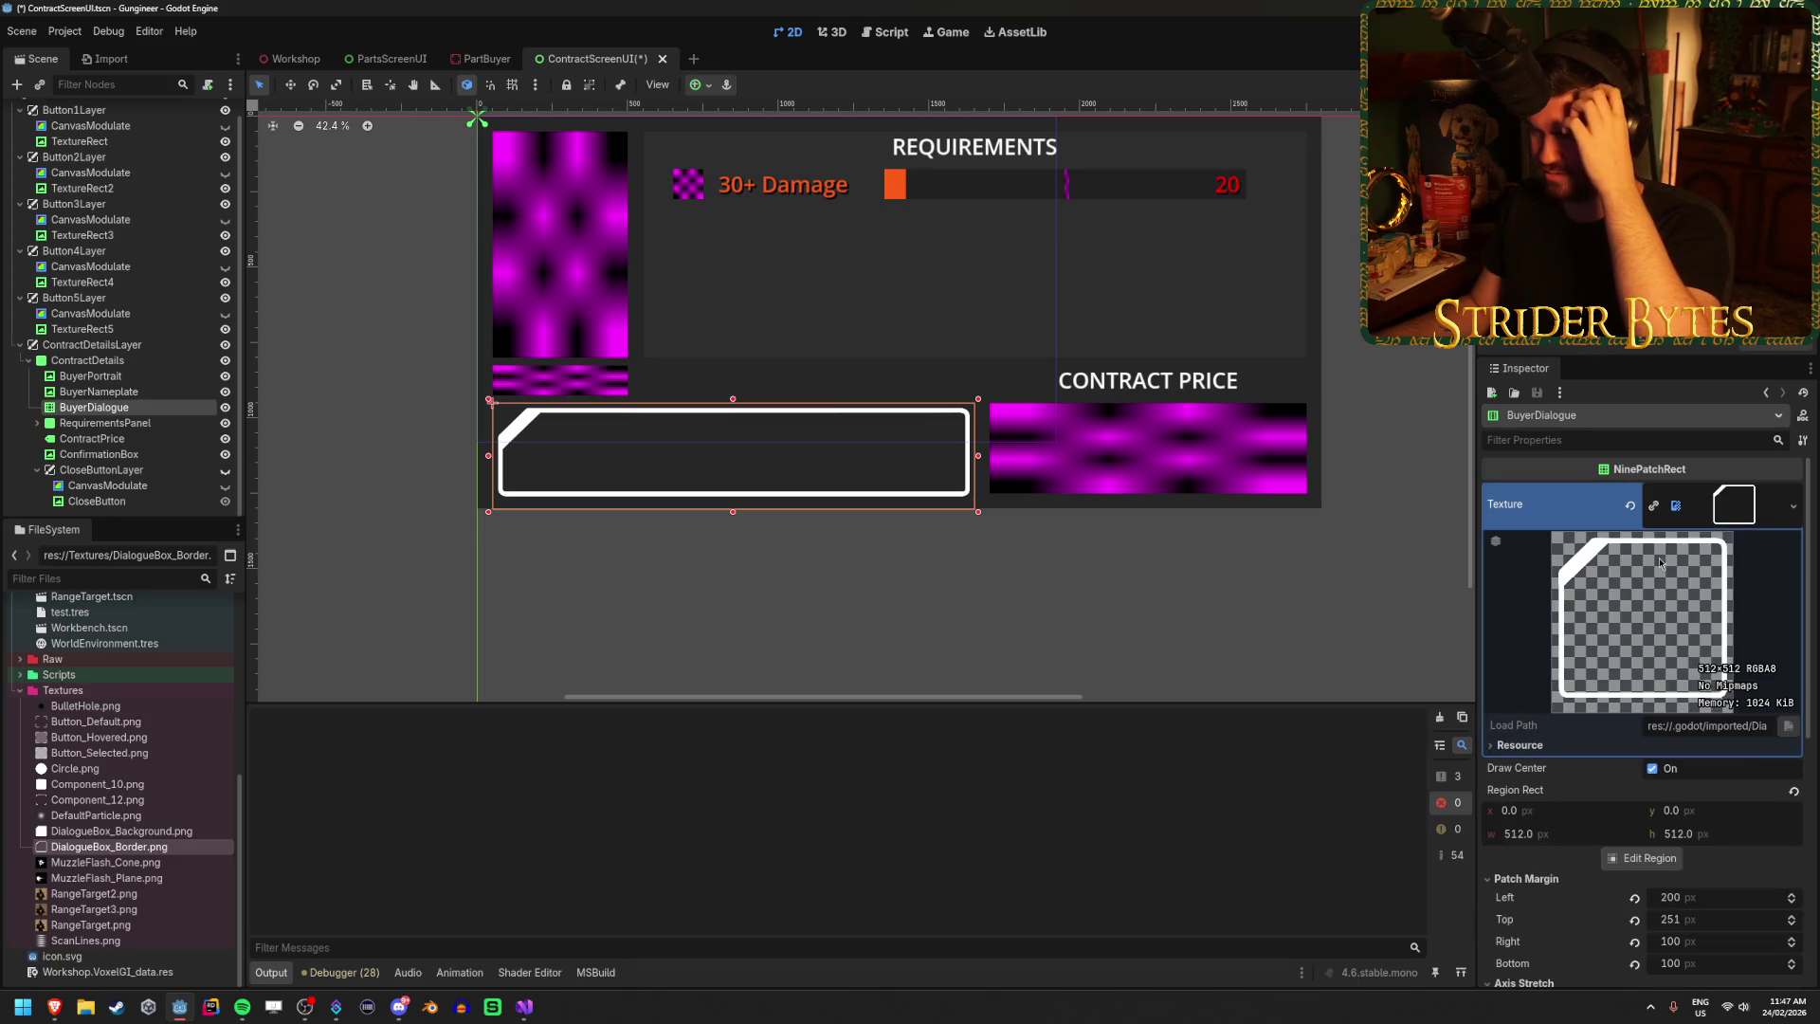
scroll(516, 415, "up", 3)
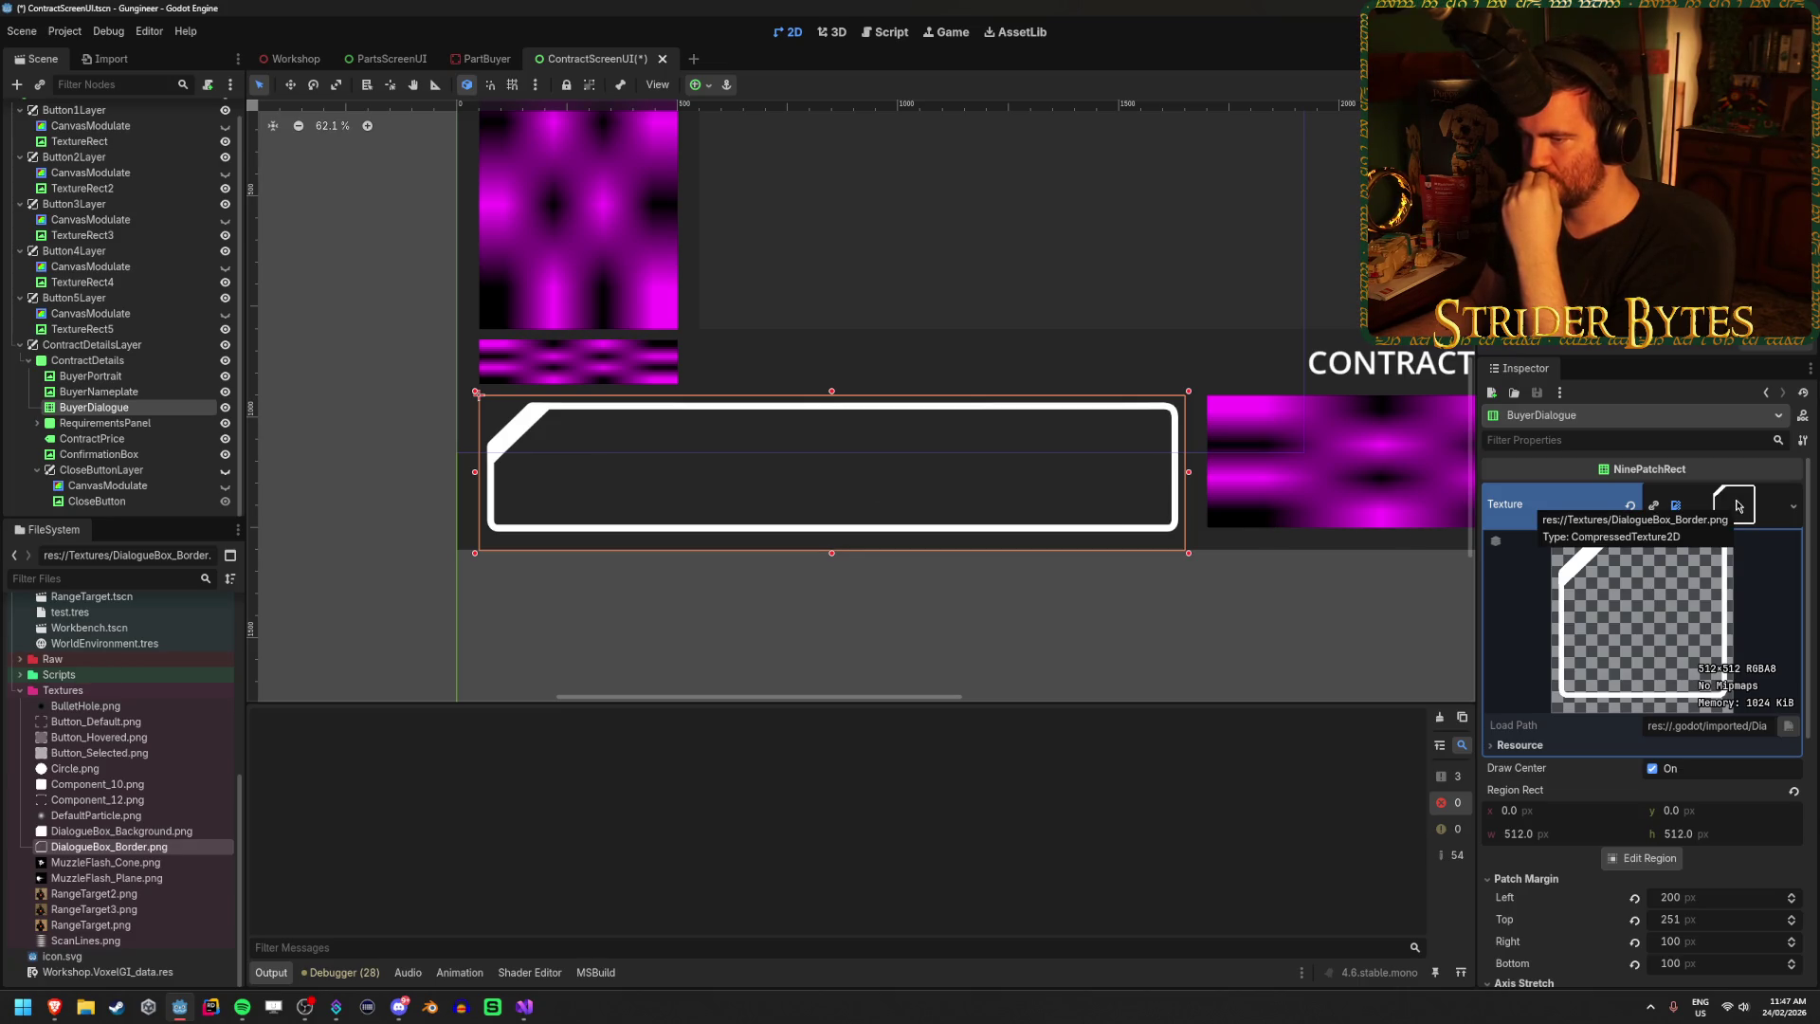
left_click(1738, 506)
Deselect, then reselect the BuyerDialogue box on the canvas.
left_click(832, 634)
scroll(833, 613, "down", 6)
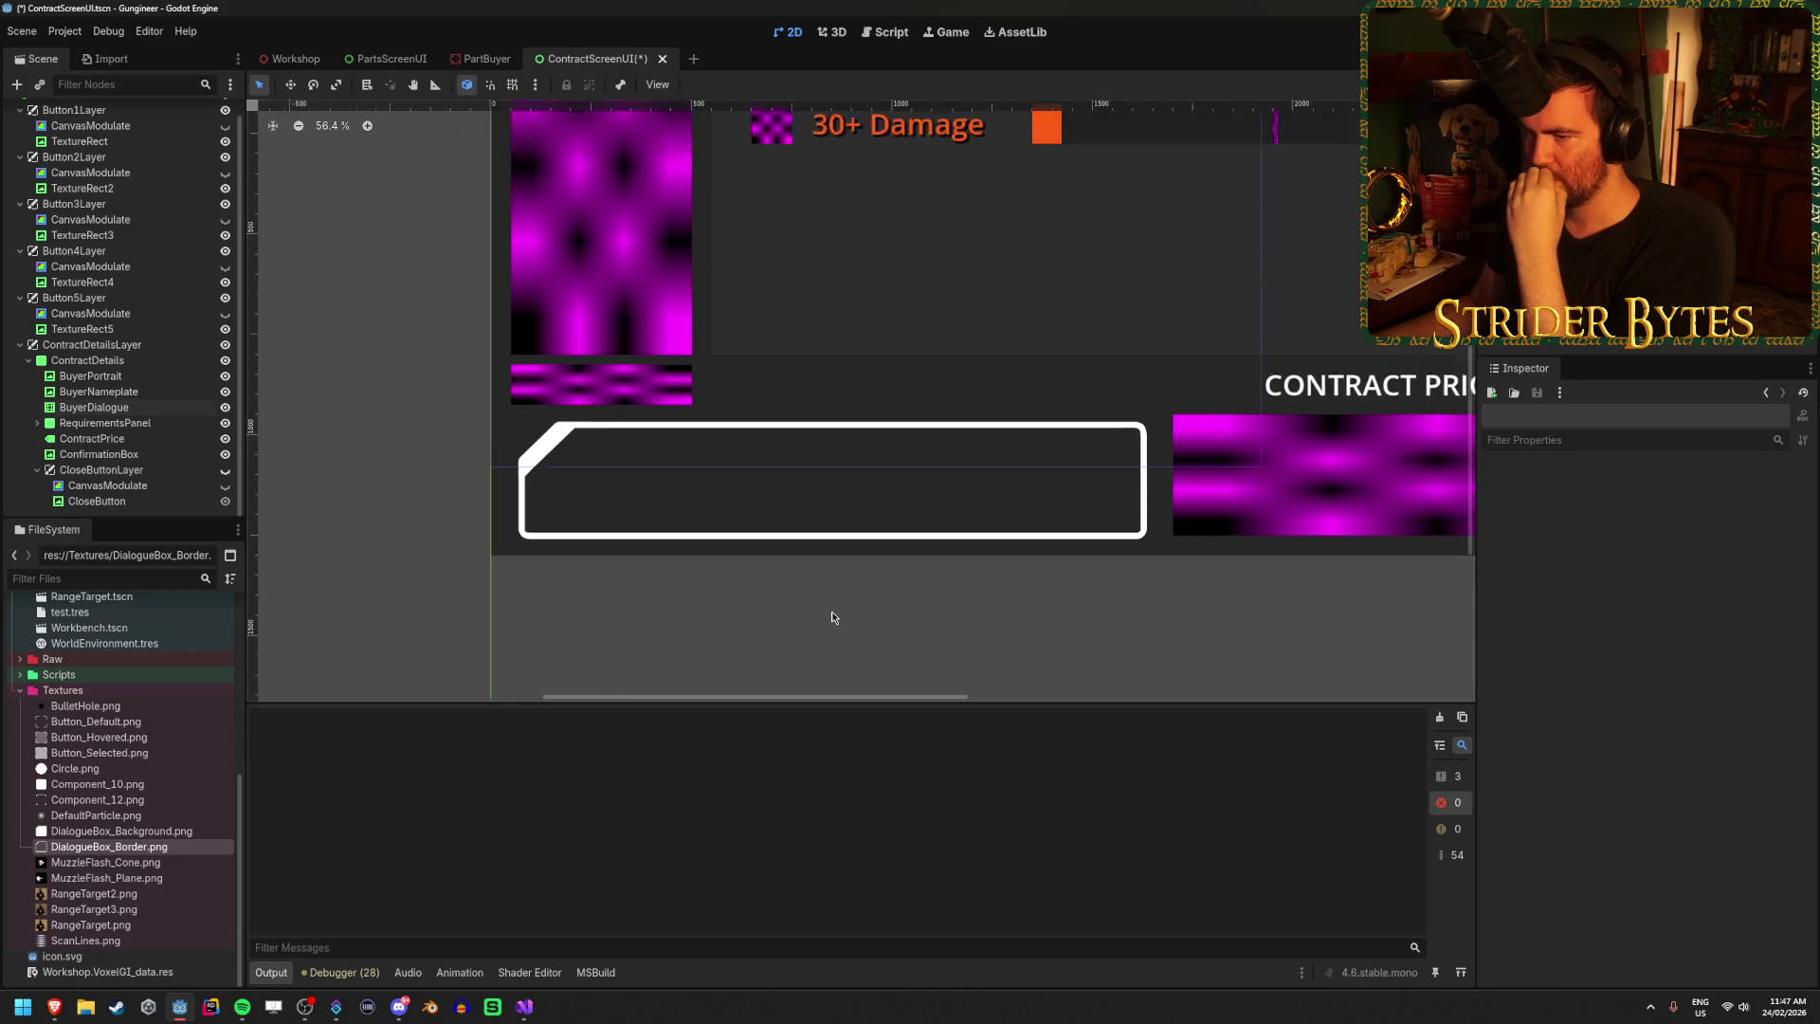
scroll(833, 609, "up", 7)
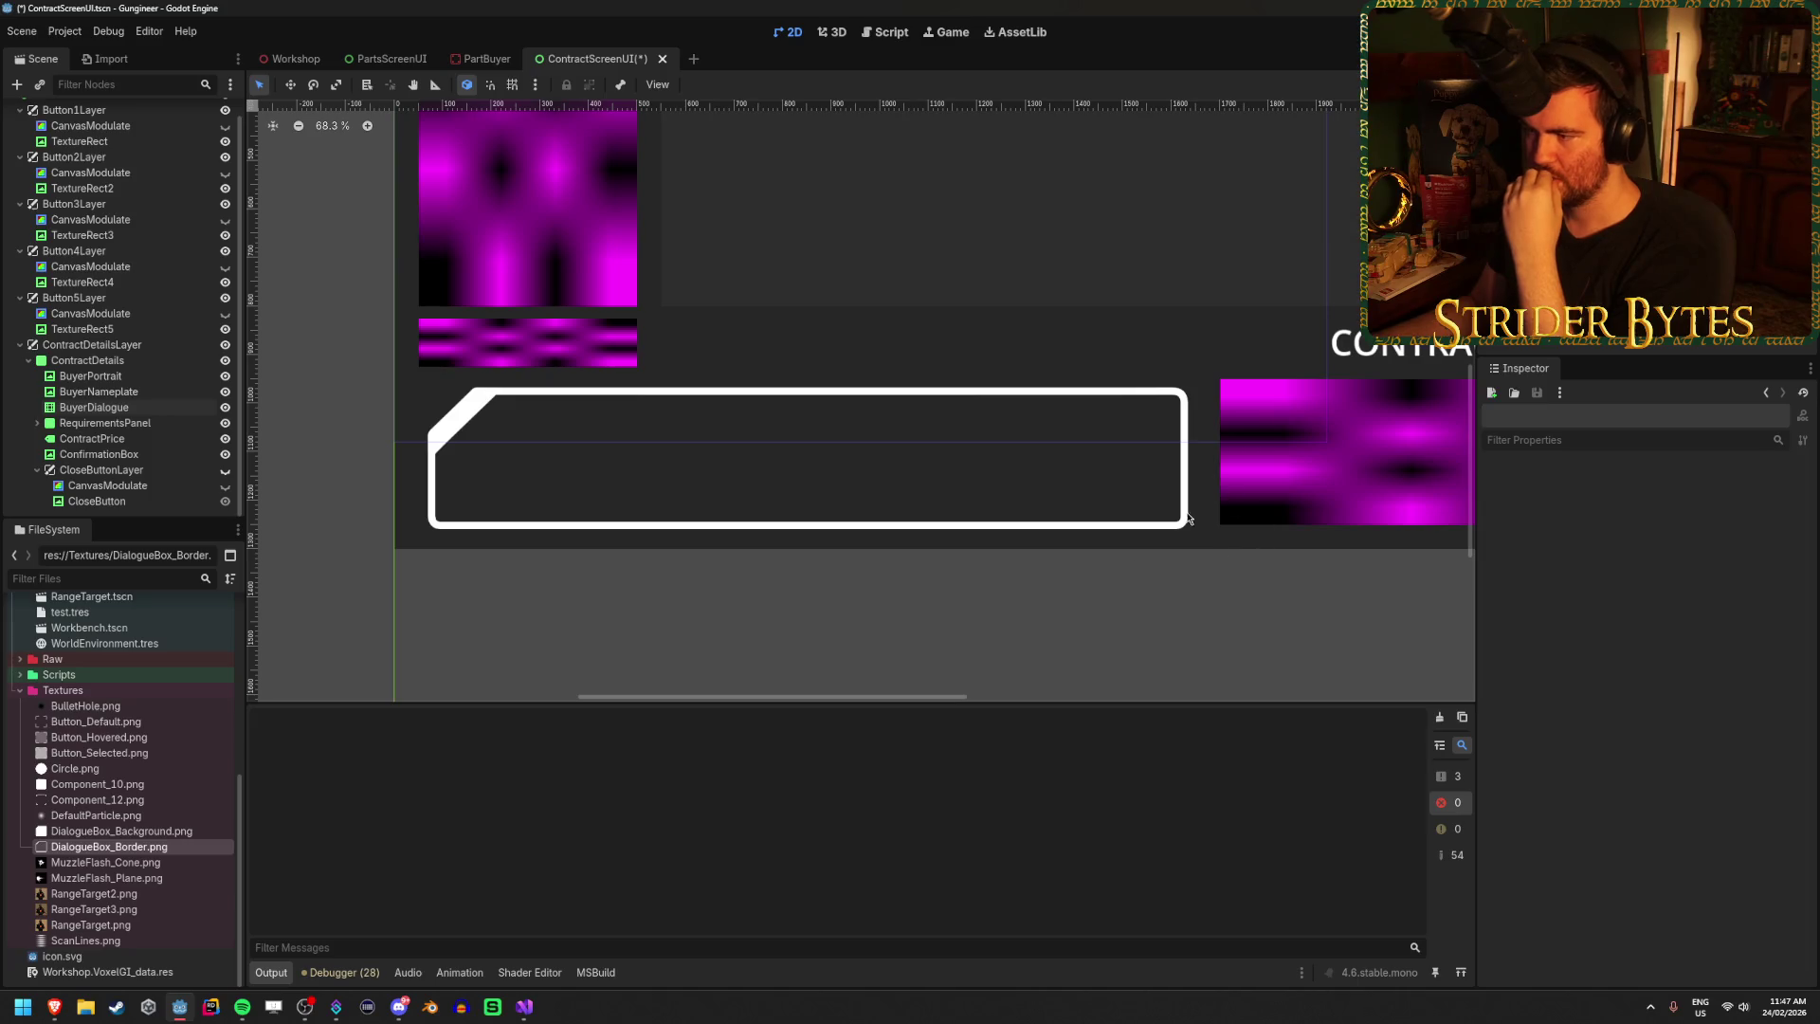
left_click(1157, 532)
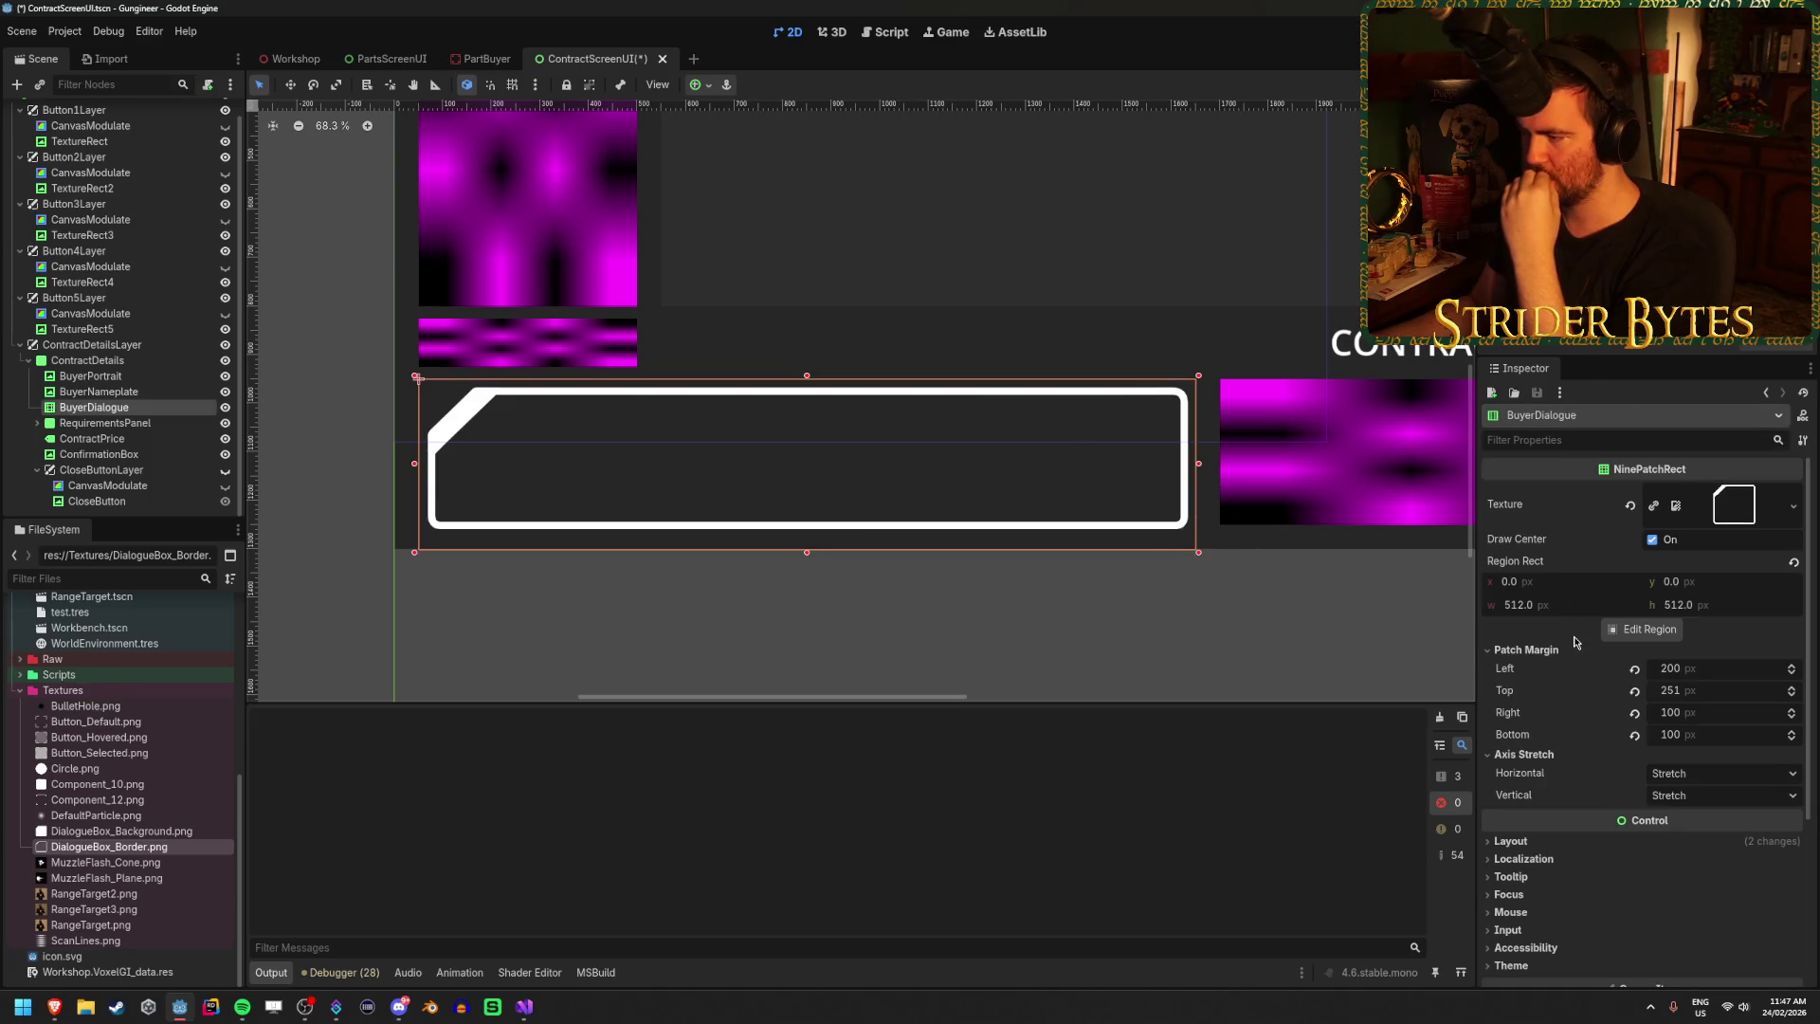
Set BuyerDialogue's Patch Margin Top to 250.
left_click(1720, 693)
type("0")
key("Return")
Under Layout > Transform, move the dialogue box up to Position y 925.
left_click(1566, 842)
scroll(1573, 739, "down", 3)
left_click(1546, 741)
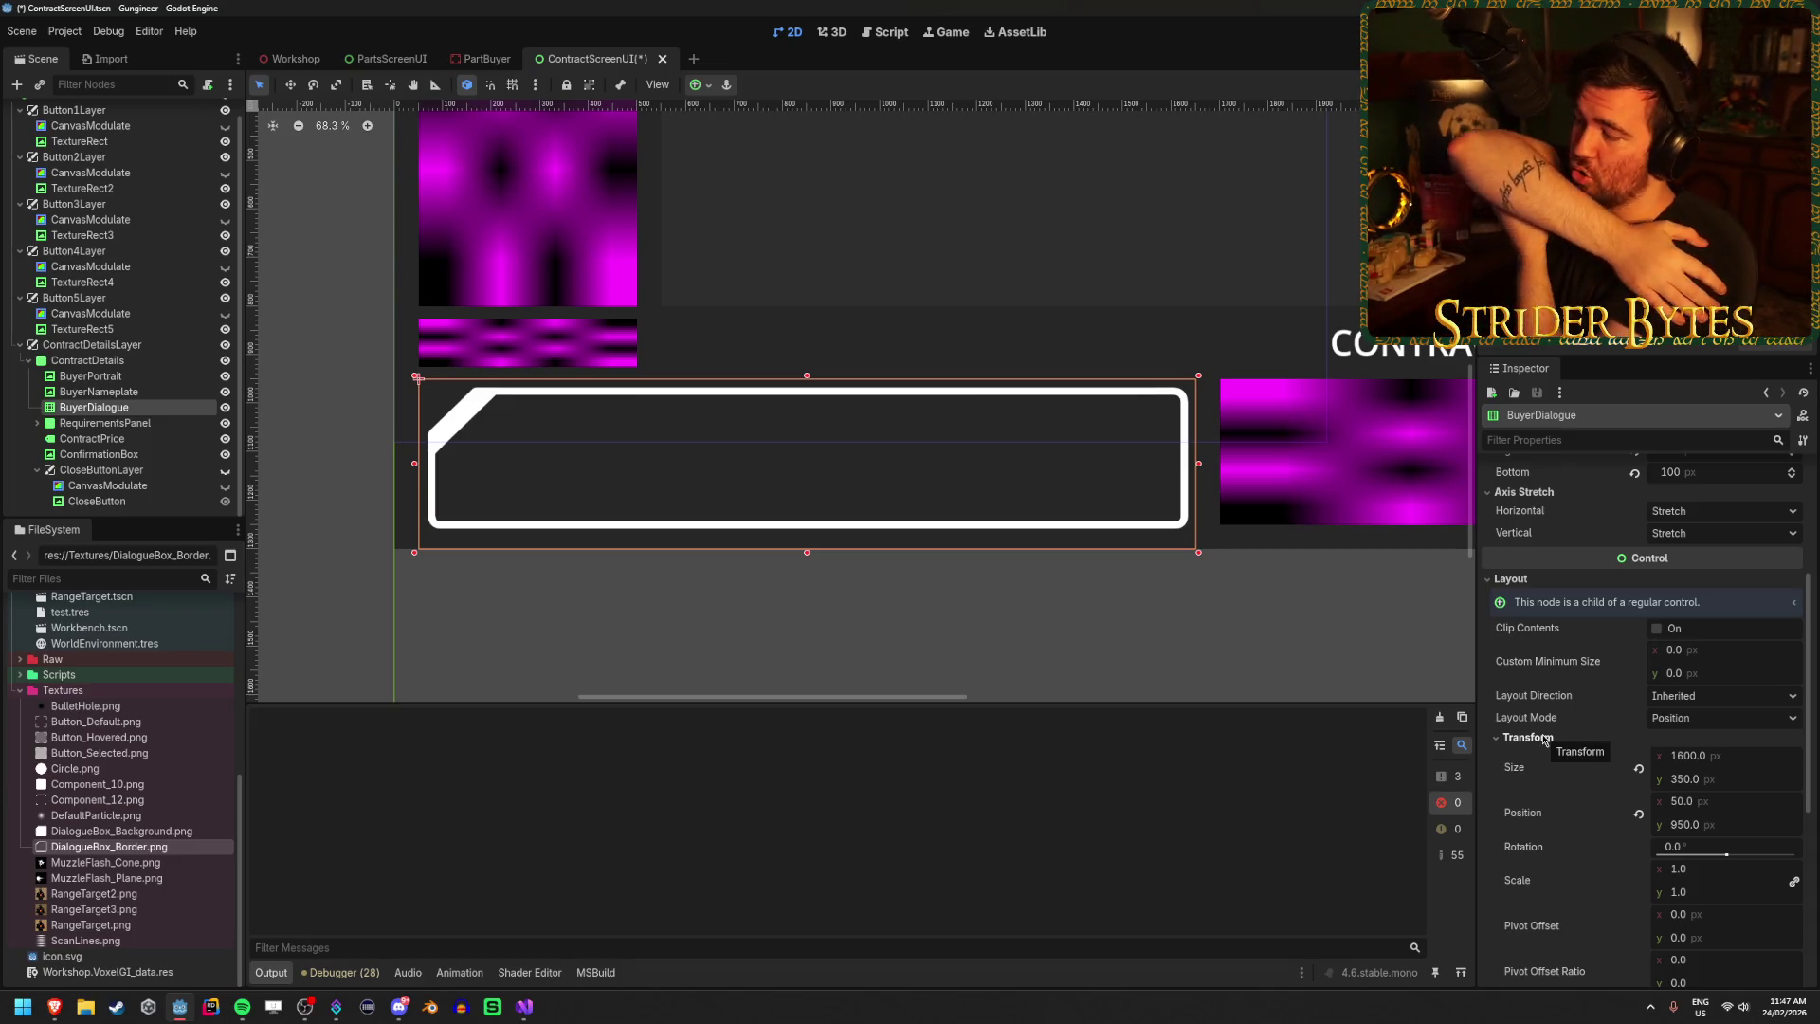
scroll(783, 573, "down", 3)
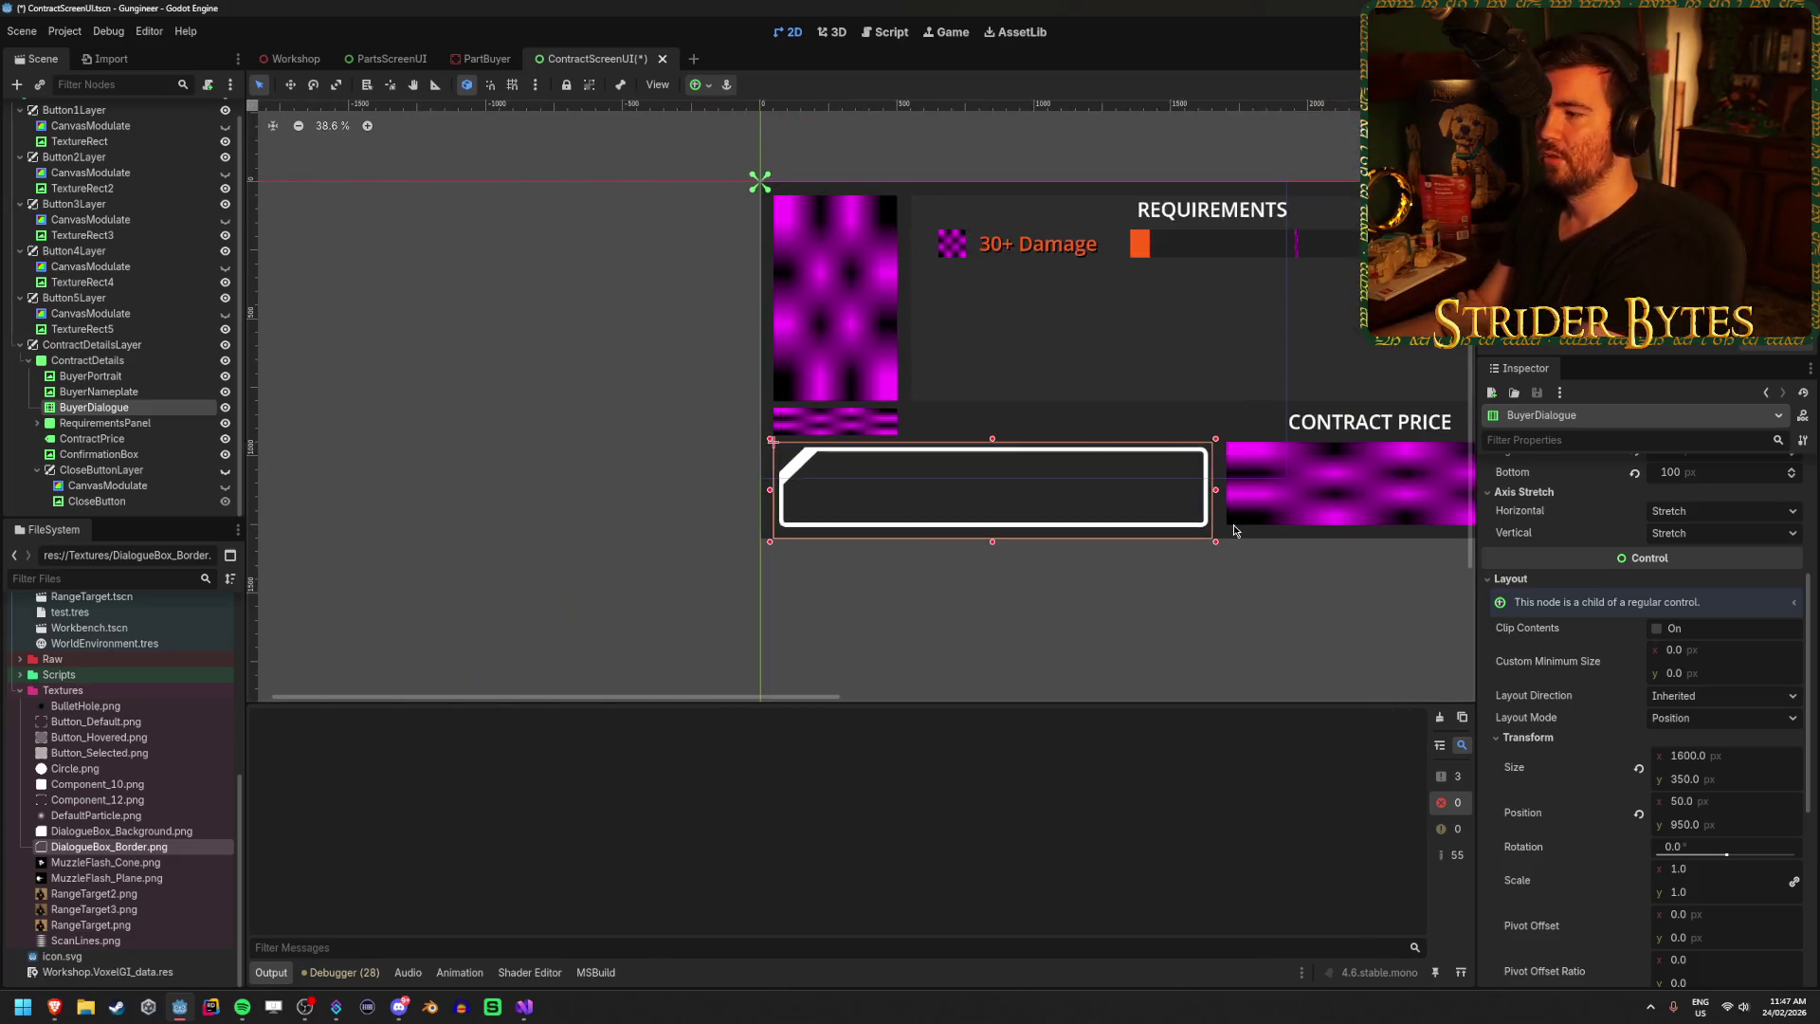
scroll(1096, 543, "up", 3)
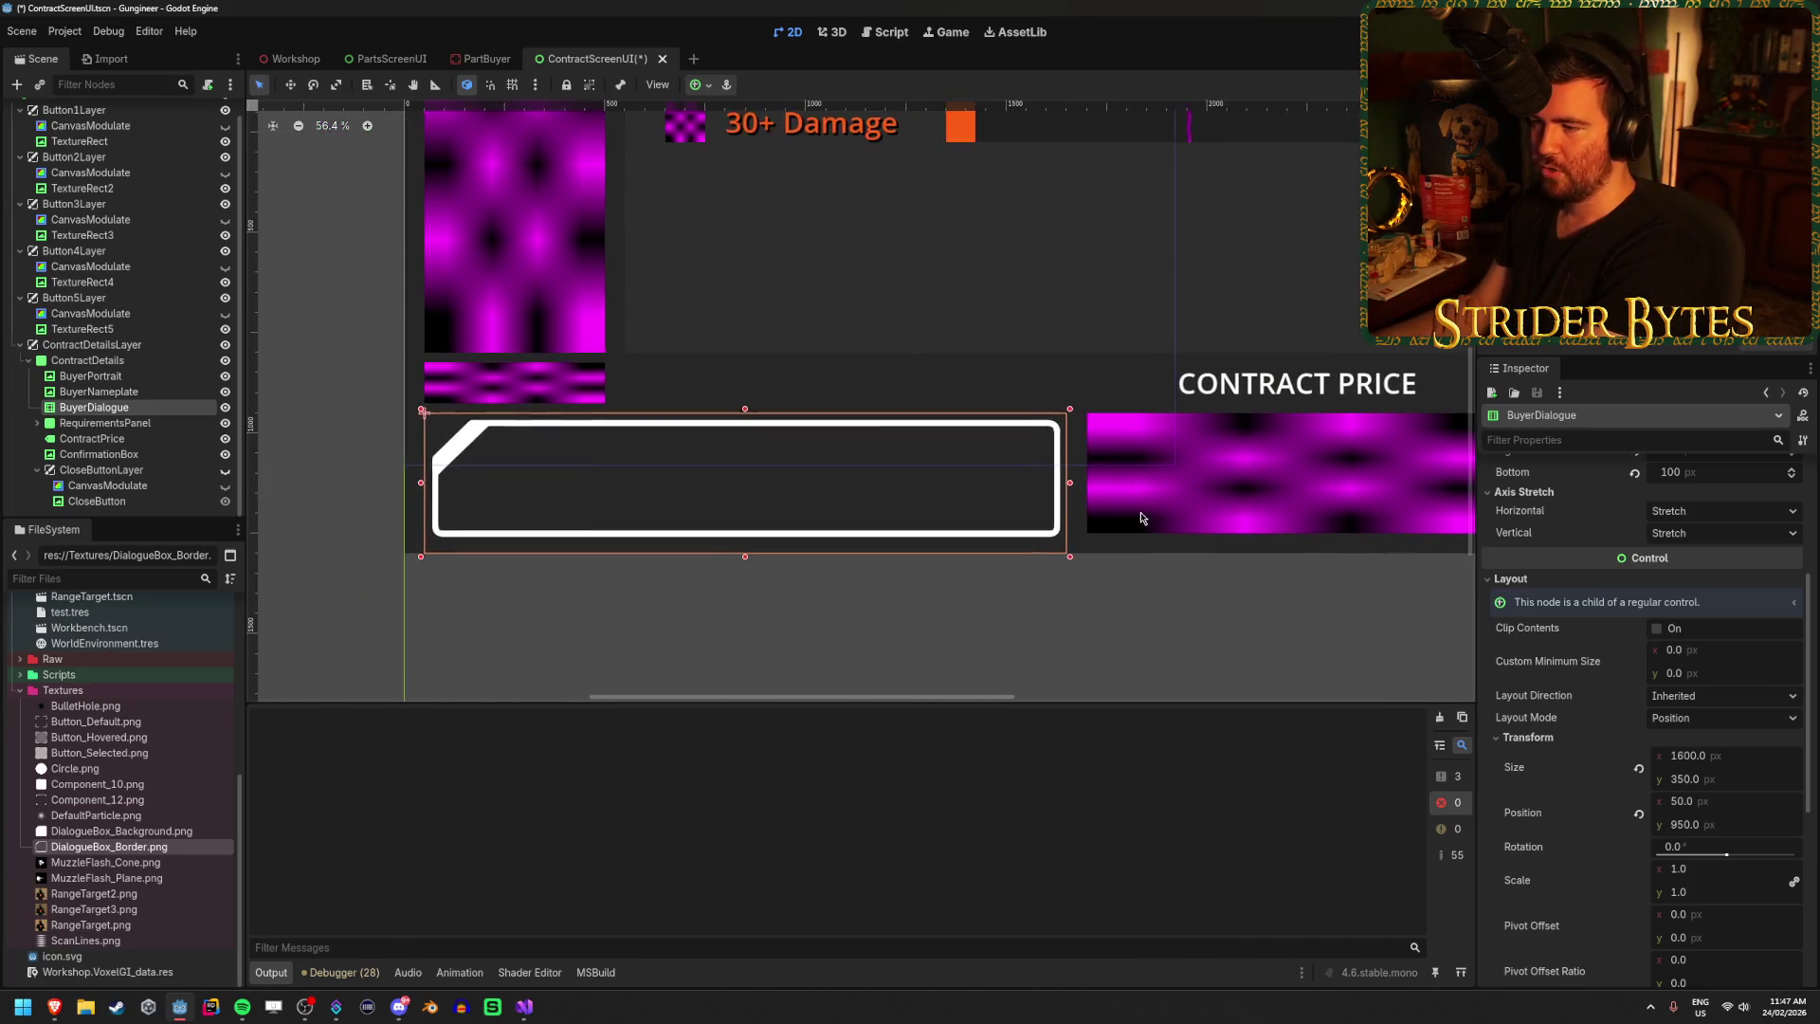
left_click_drag(1142, 519, 1179, 507)
scroll(1596, 767, "down", 2)
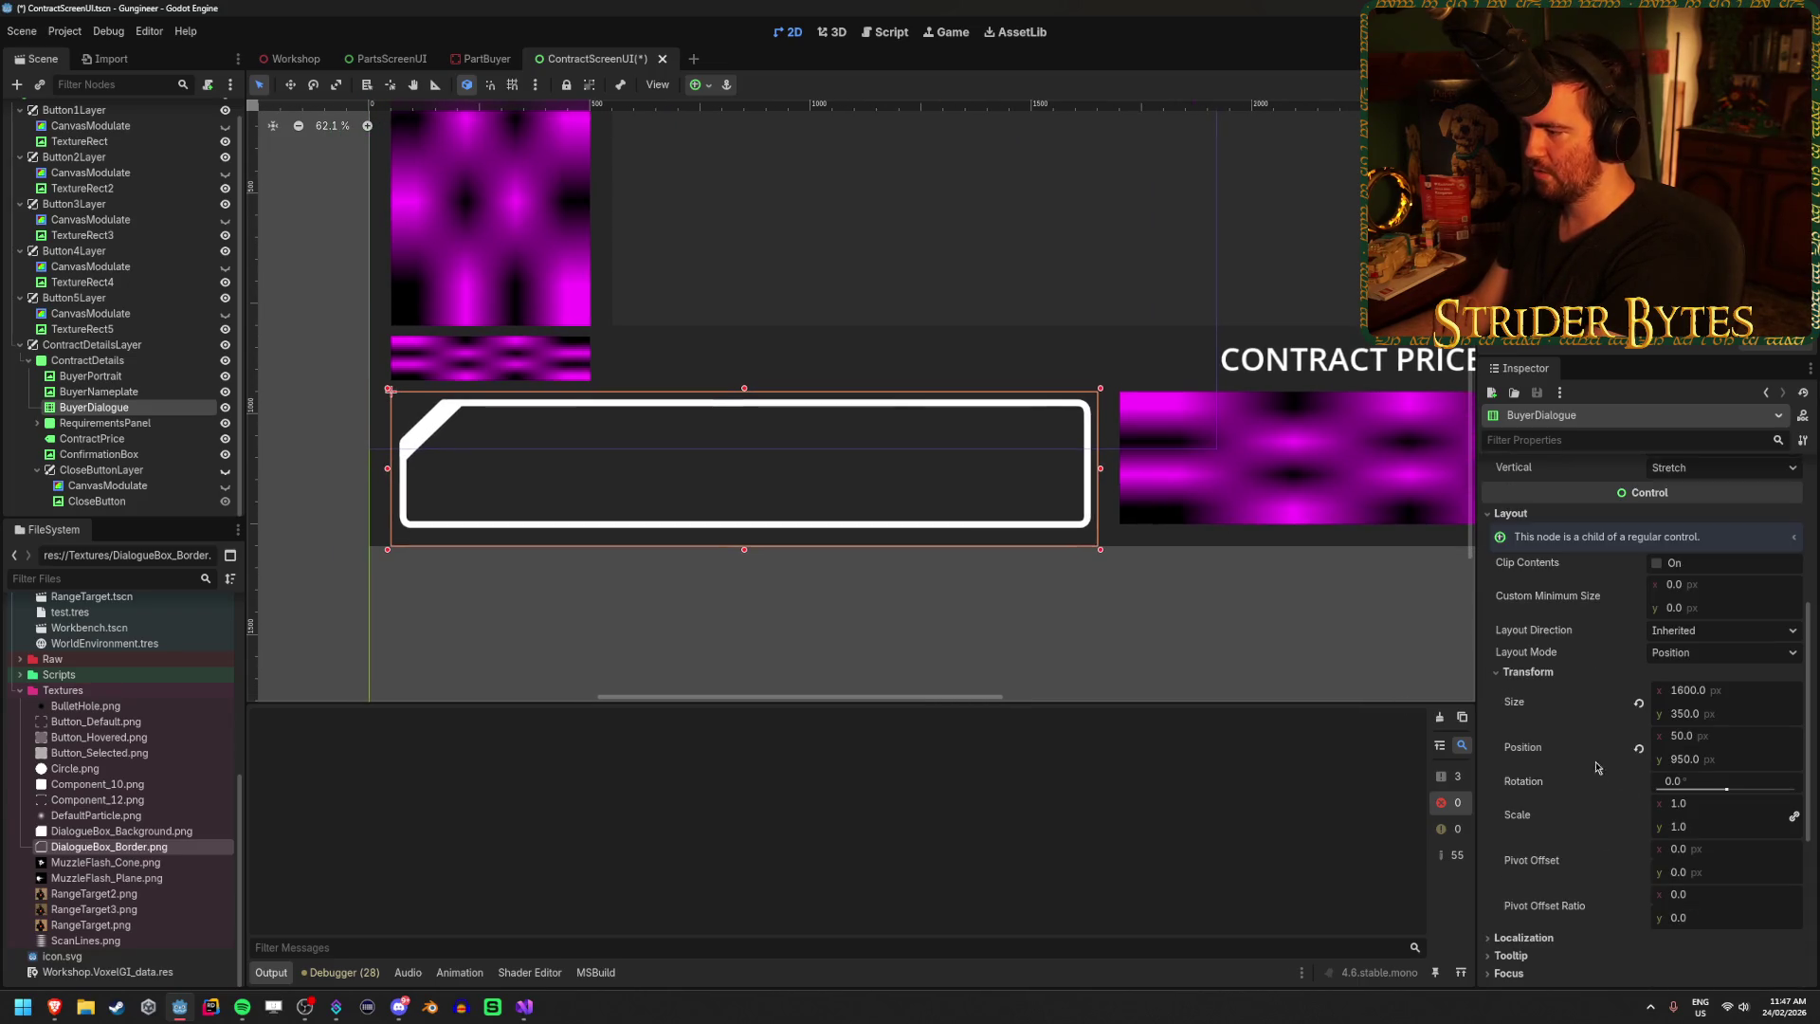
left_click_drag(1753, 762, 1740, 766)
left_click(1741, 763)
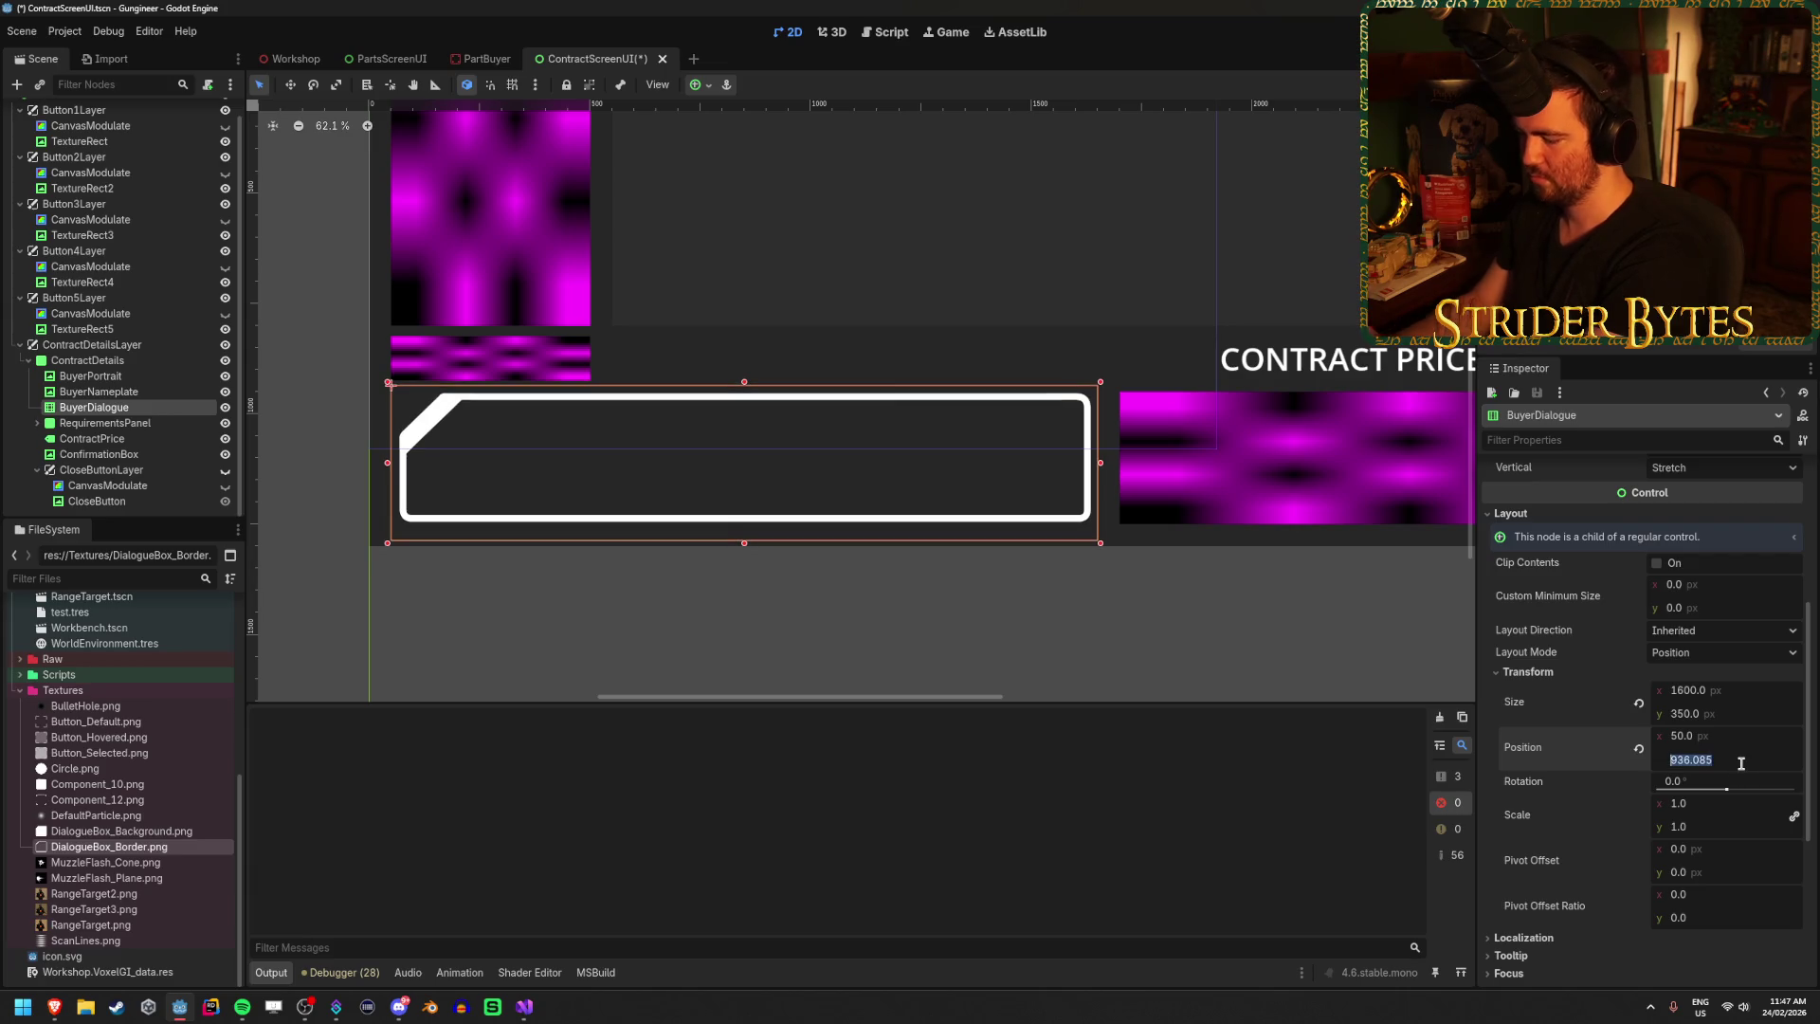
type("25")
key("Return")
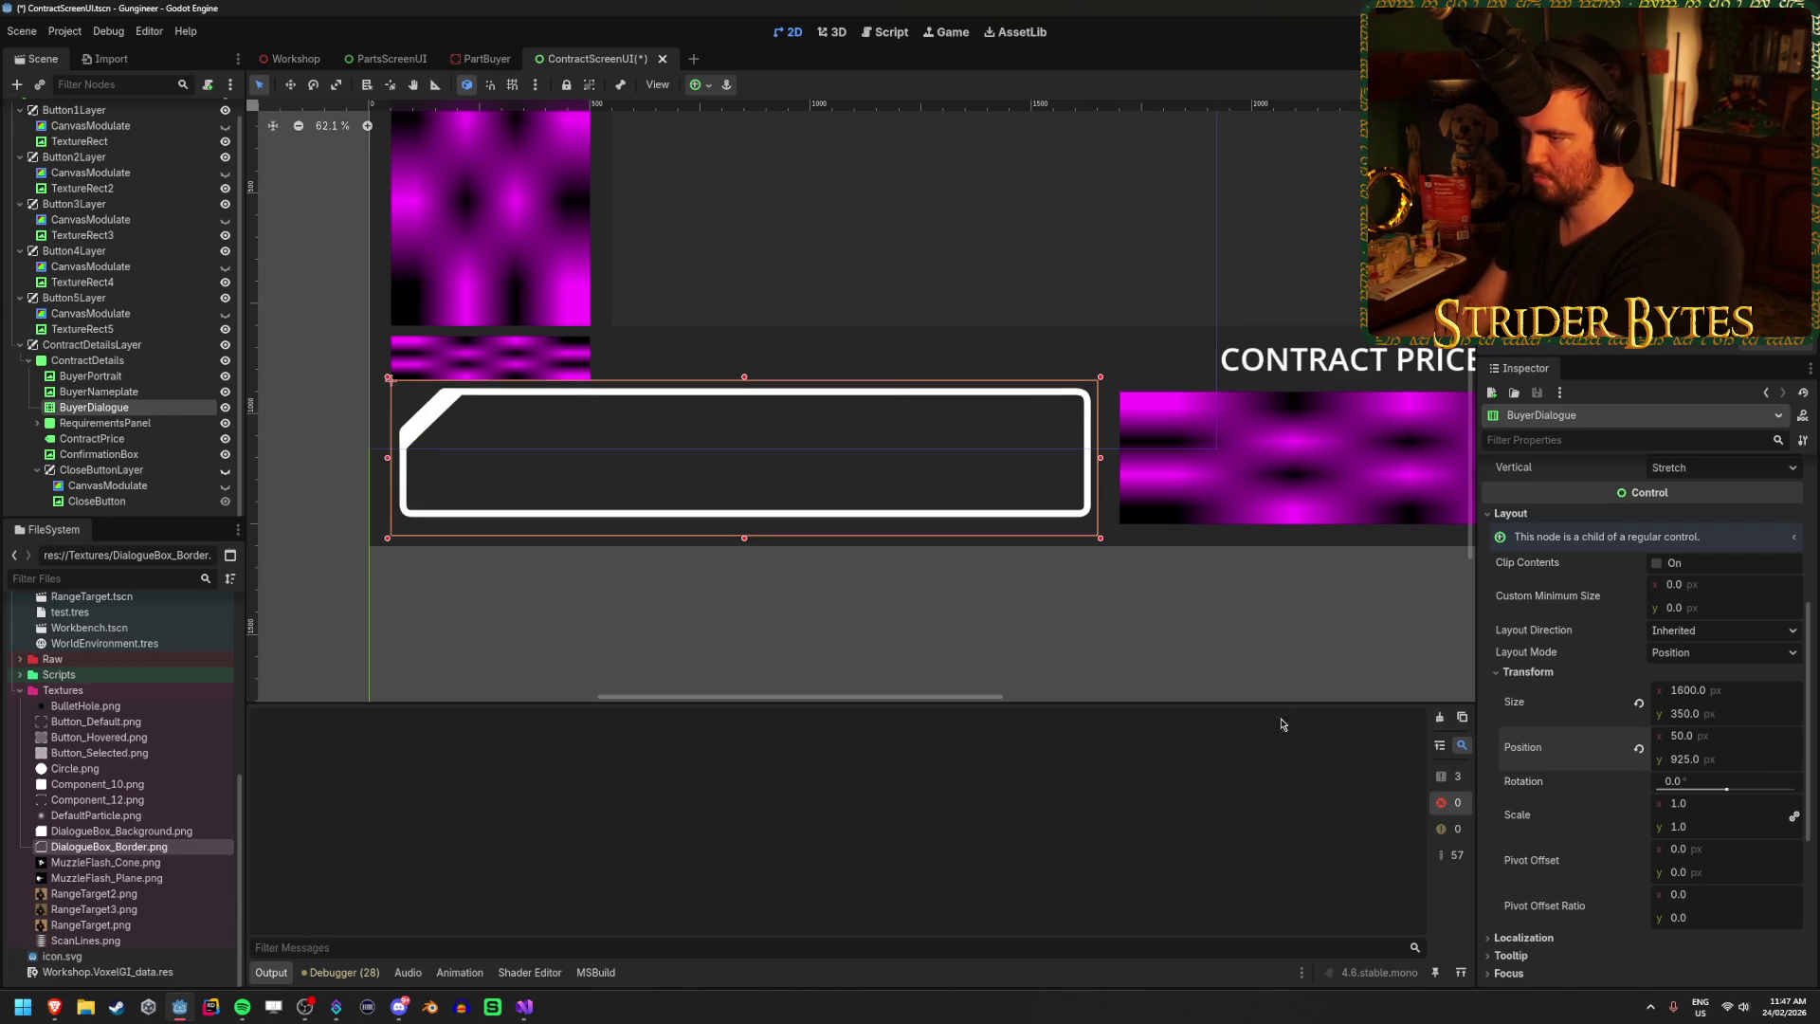
Reselect BuyerDialogue and restore its Position y to 950.
left_click(1181, 662)
scroll(635, 443, "up", 2)
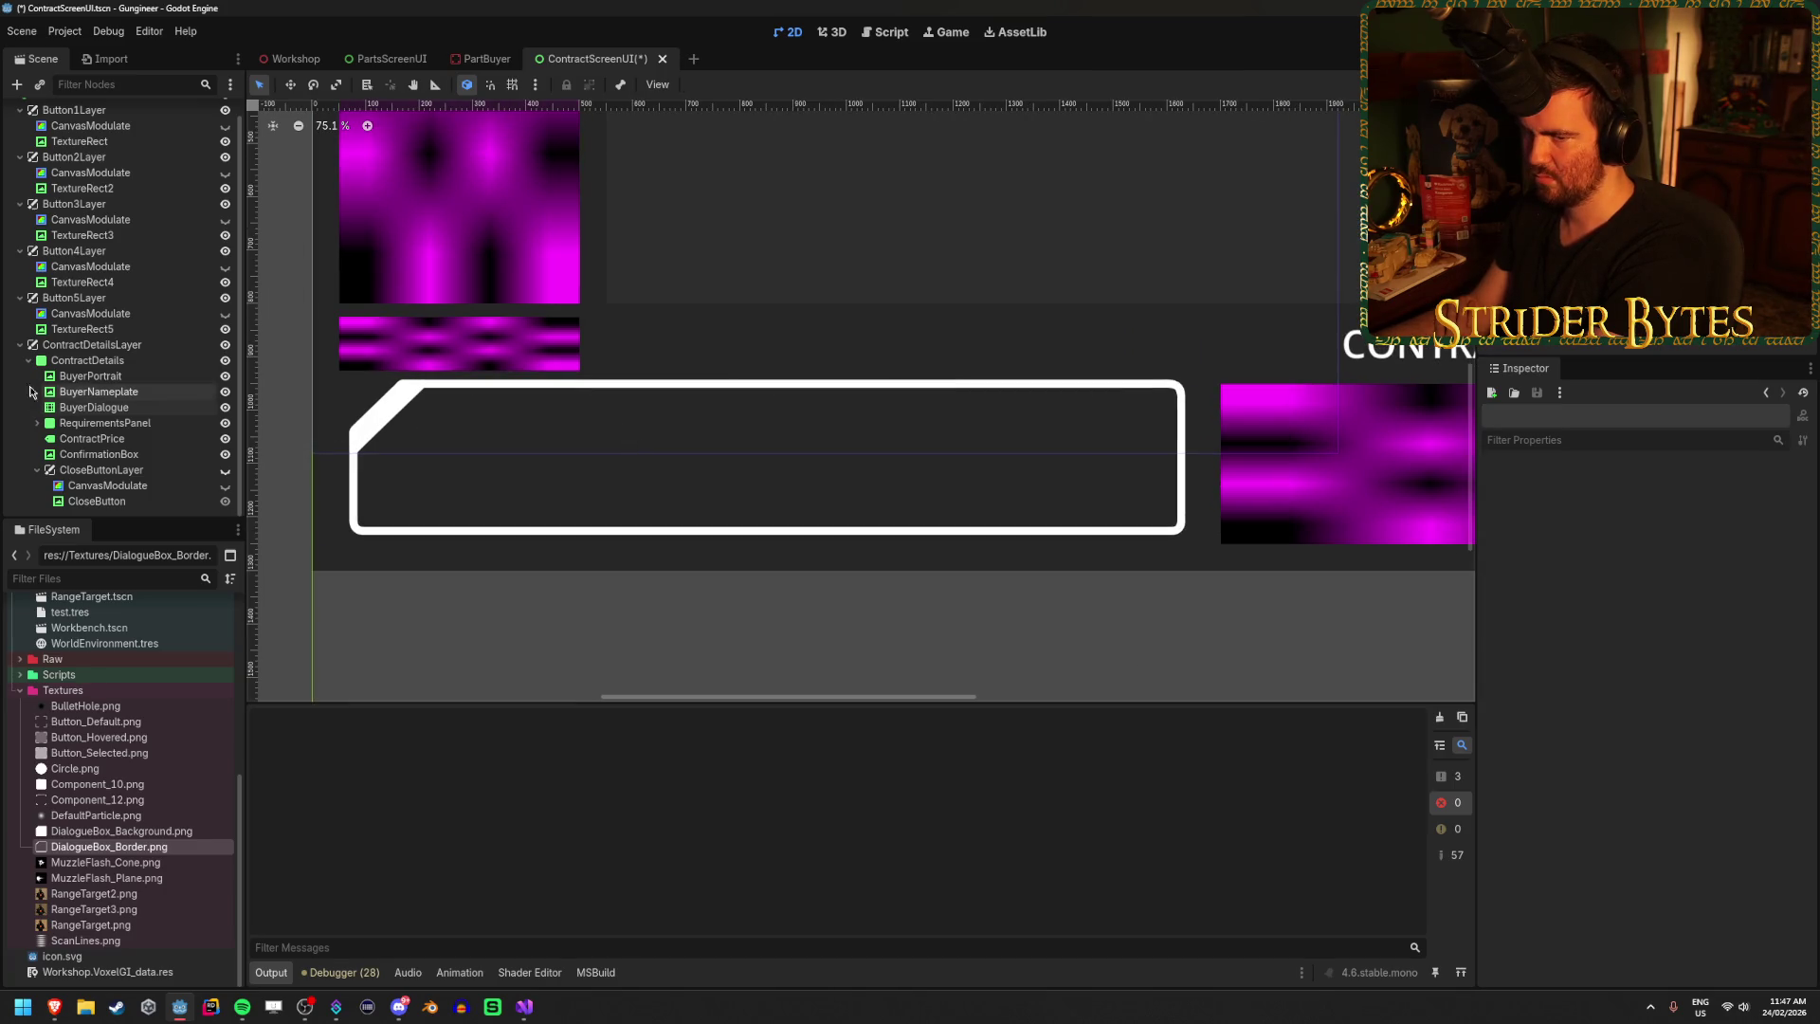
left_click(120, 414)
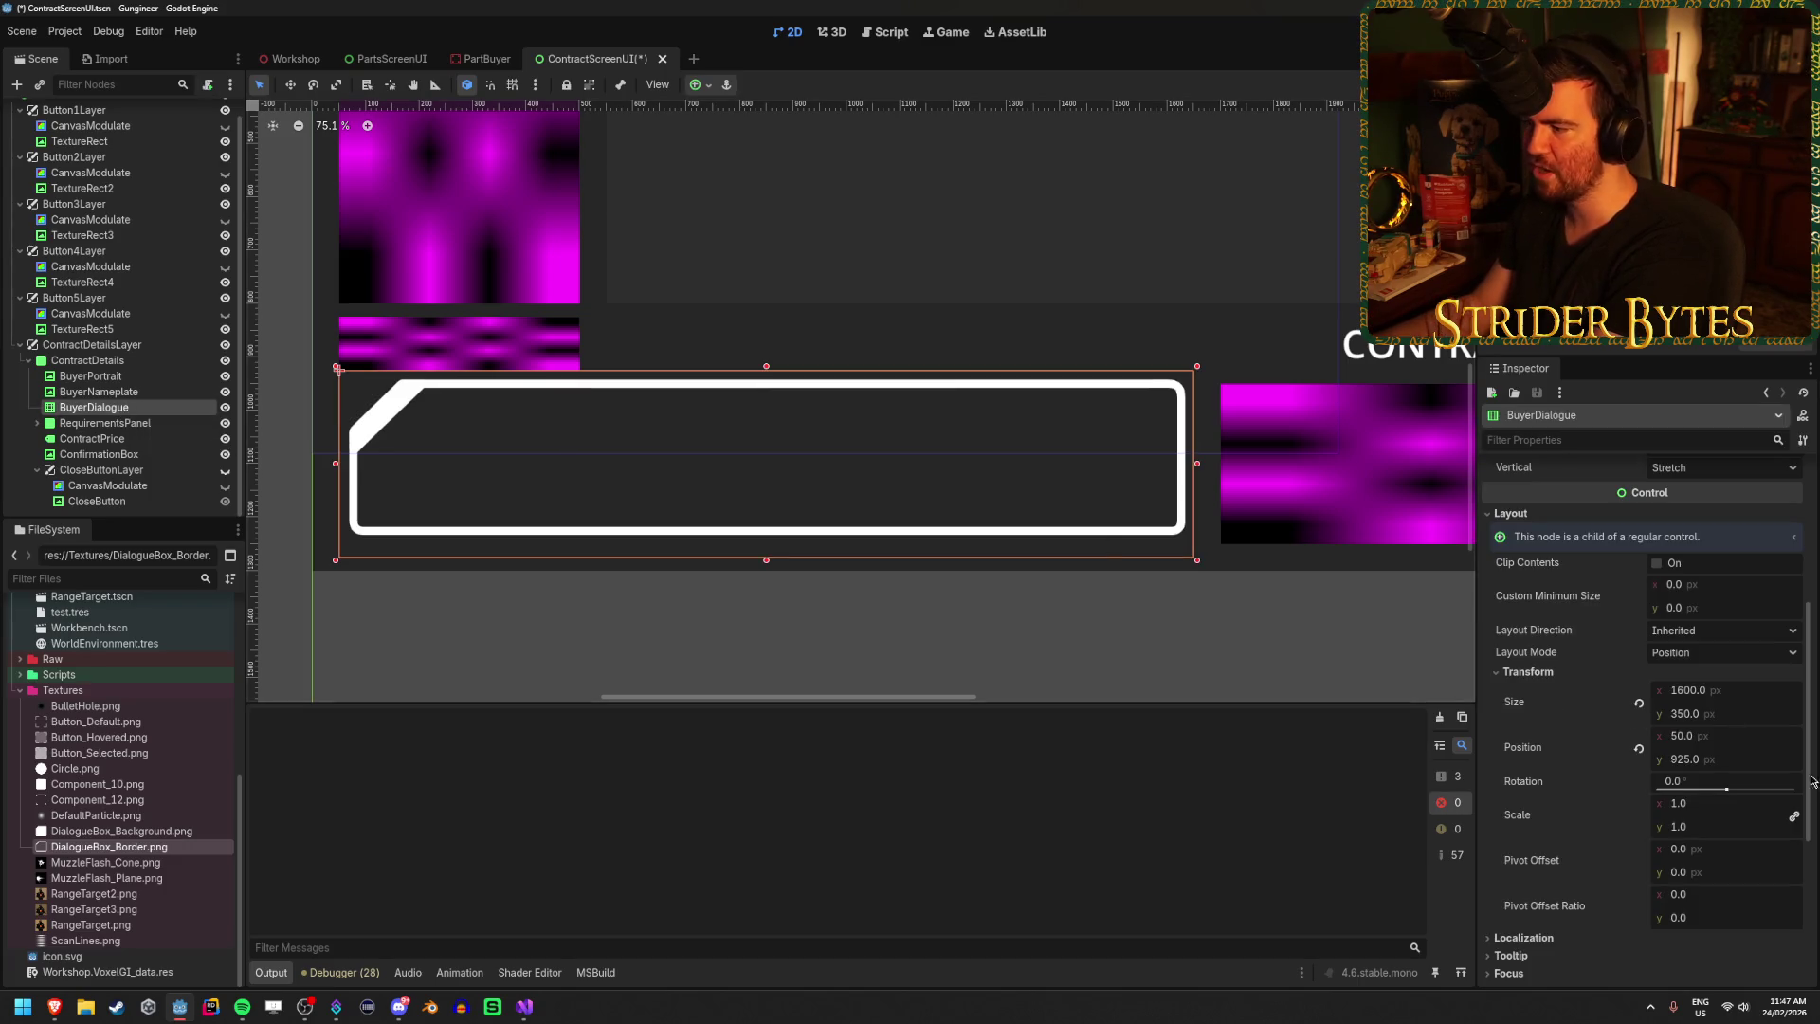
left_click(1732, 763)
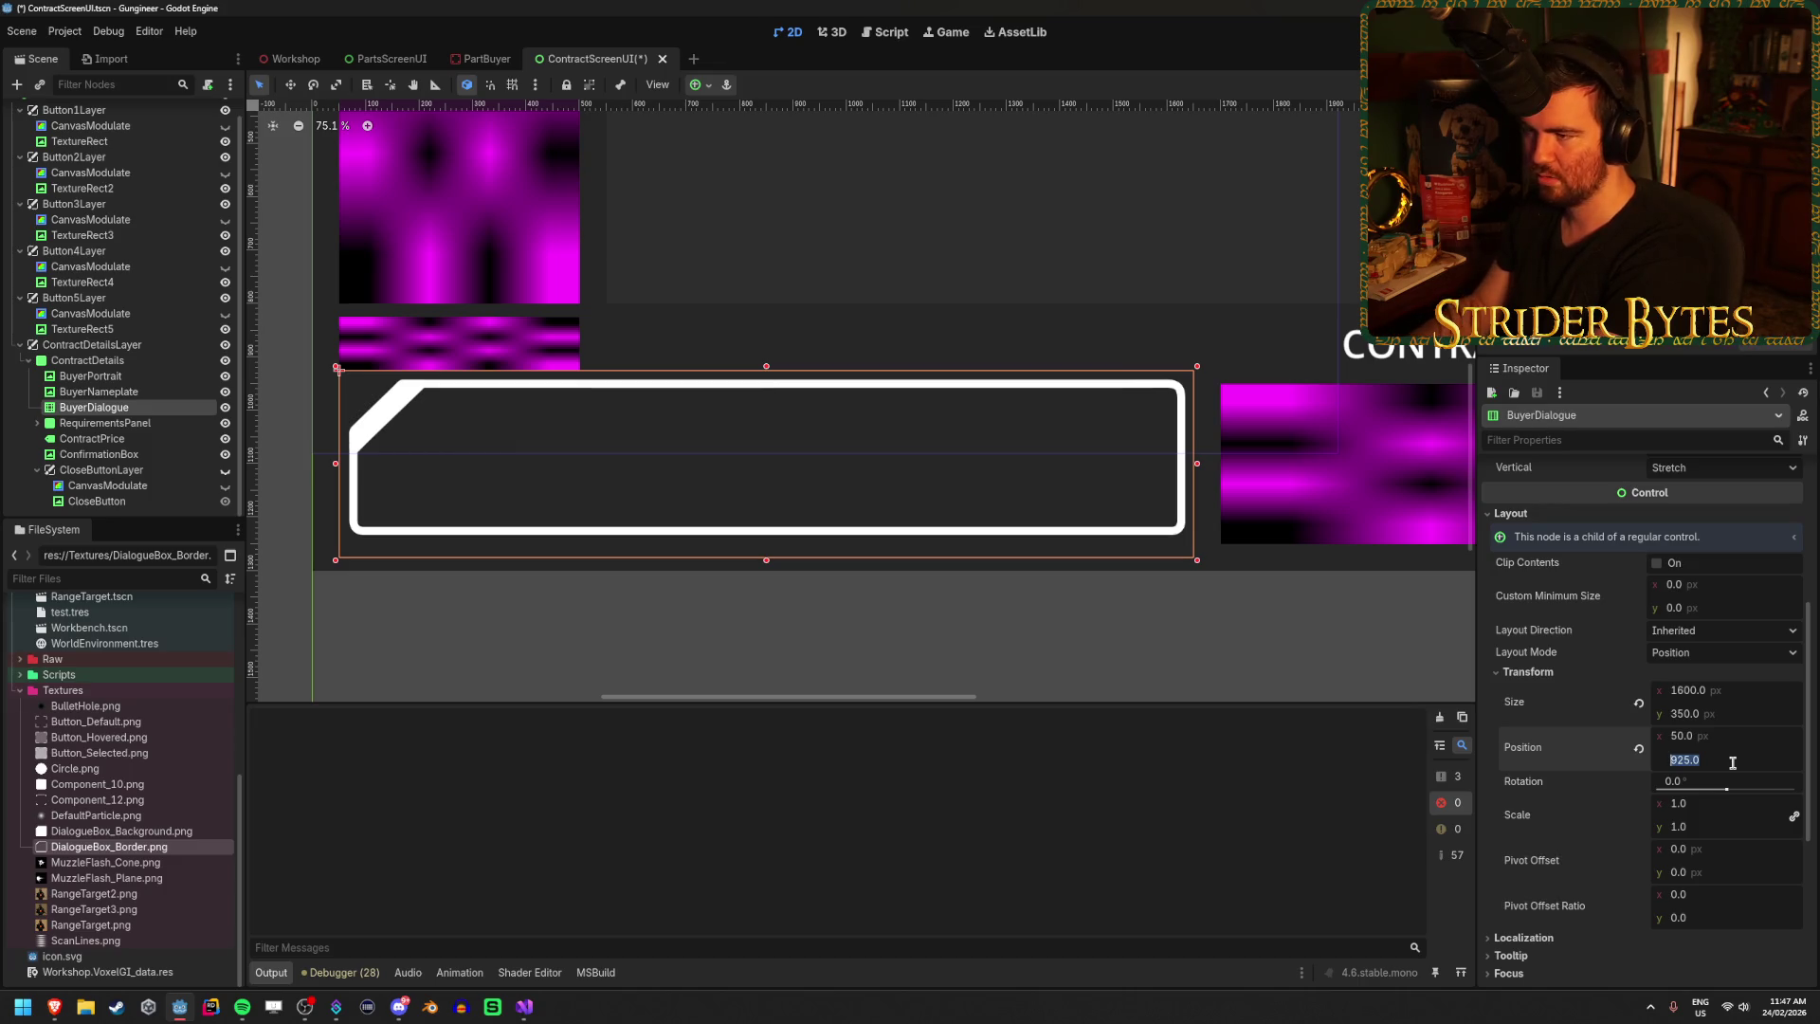
type("950")
key("Return")
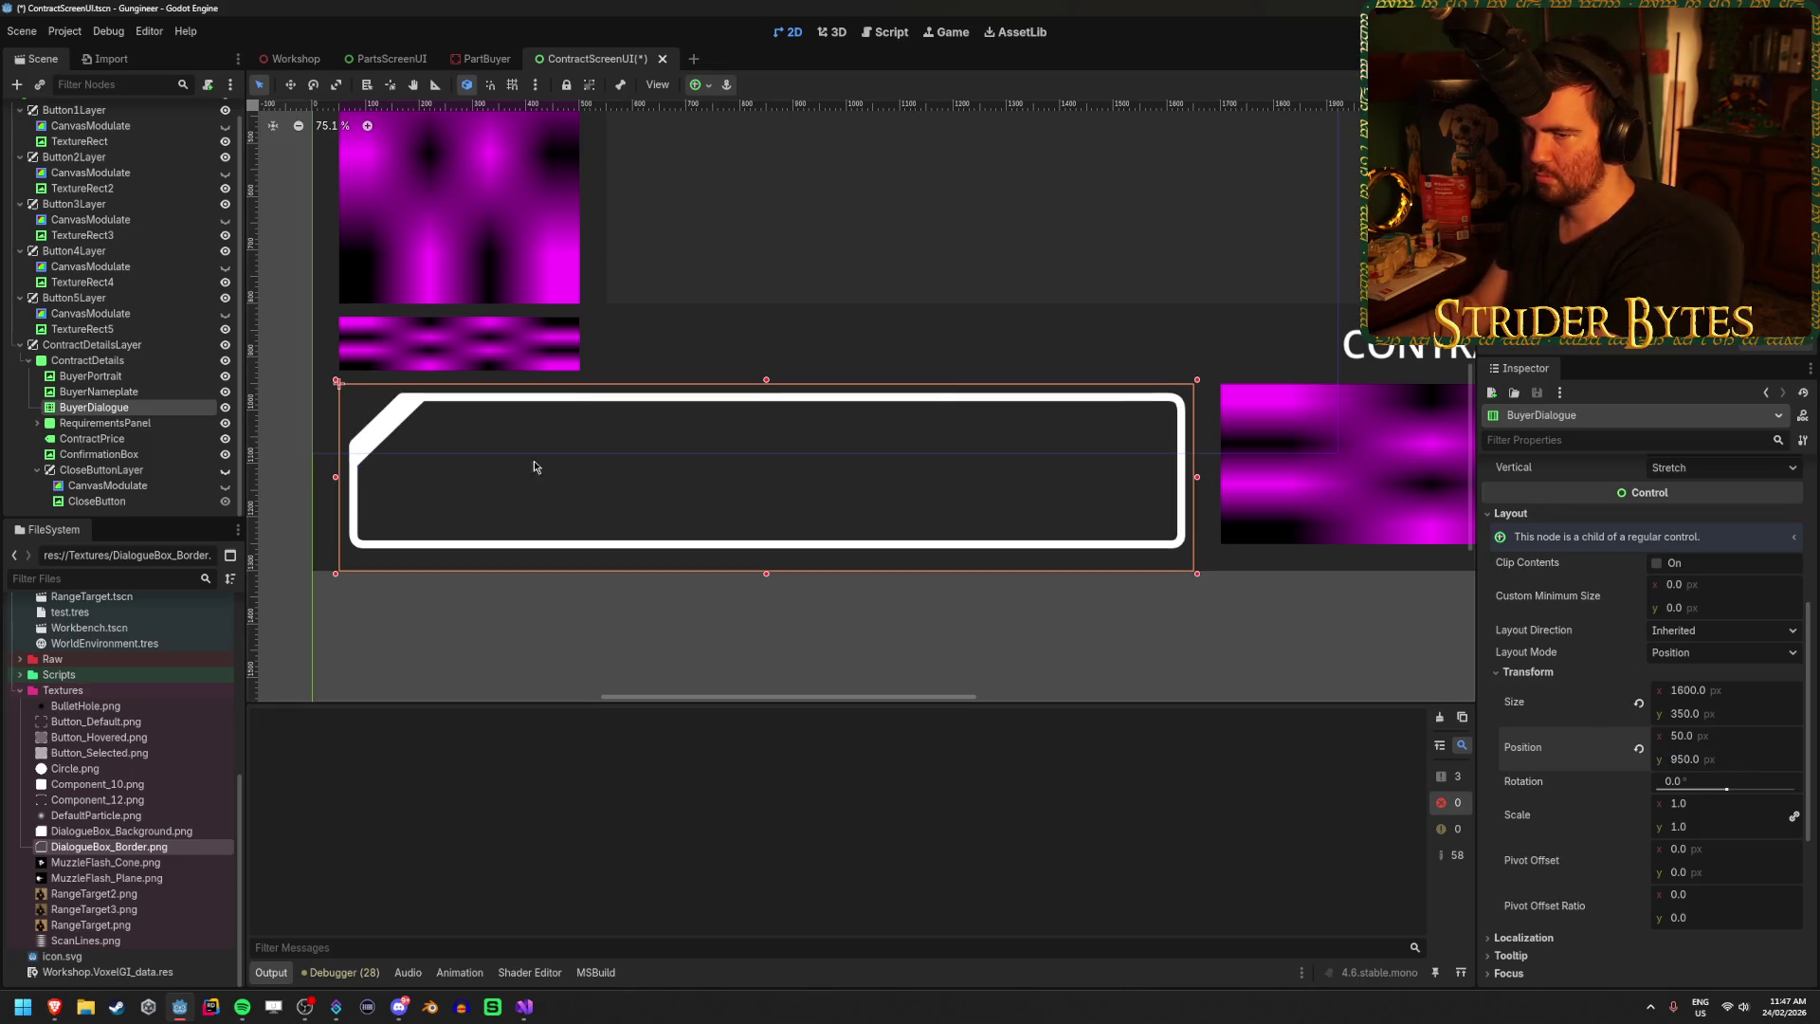
Try offsetting Region Rect y, revert it to 0, and bring up the Region Editor.
scroll(1706, 663, "up", 3)
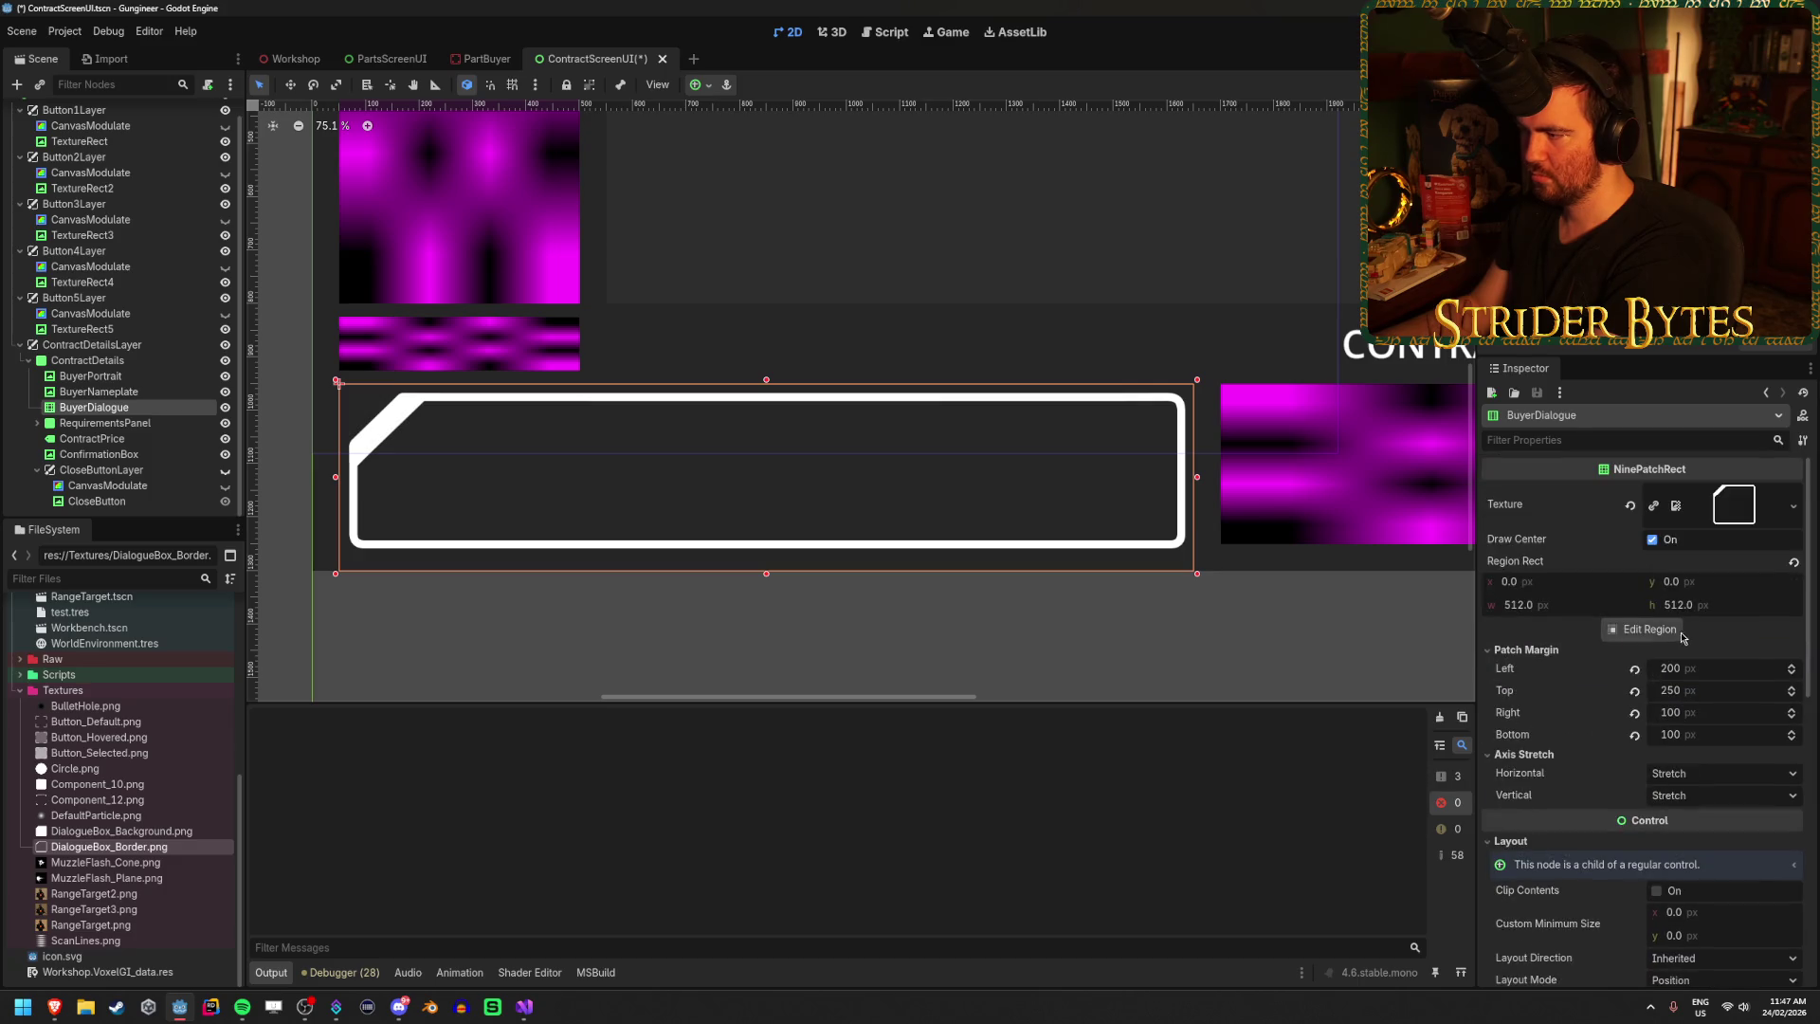
left_click_drag(1695, 588, 1686, 587)
key("ctrl+z")
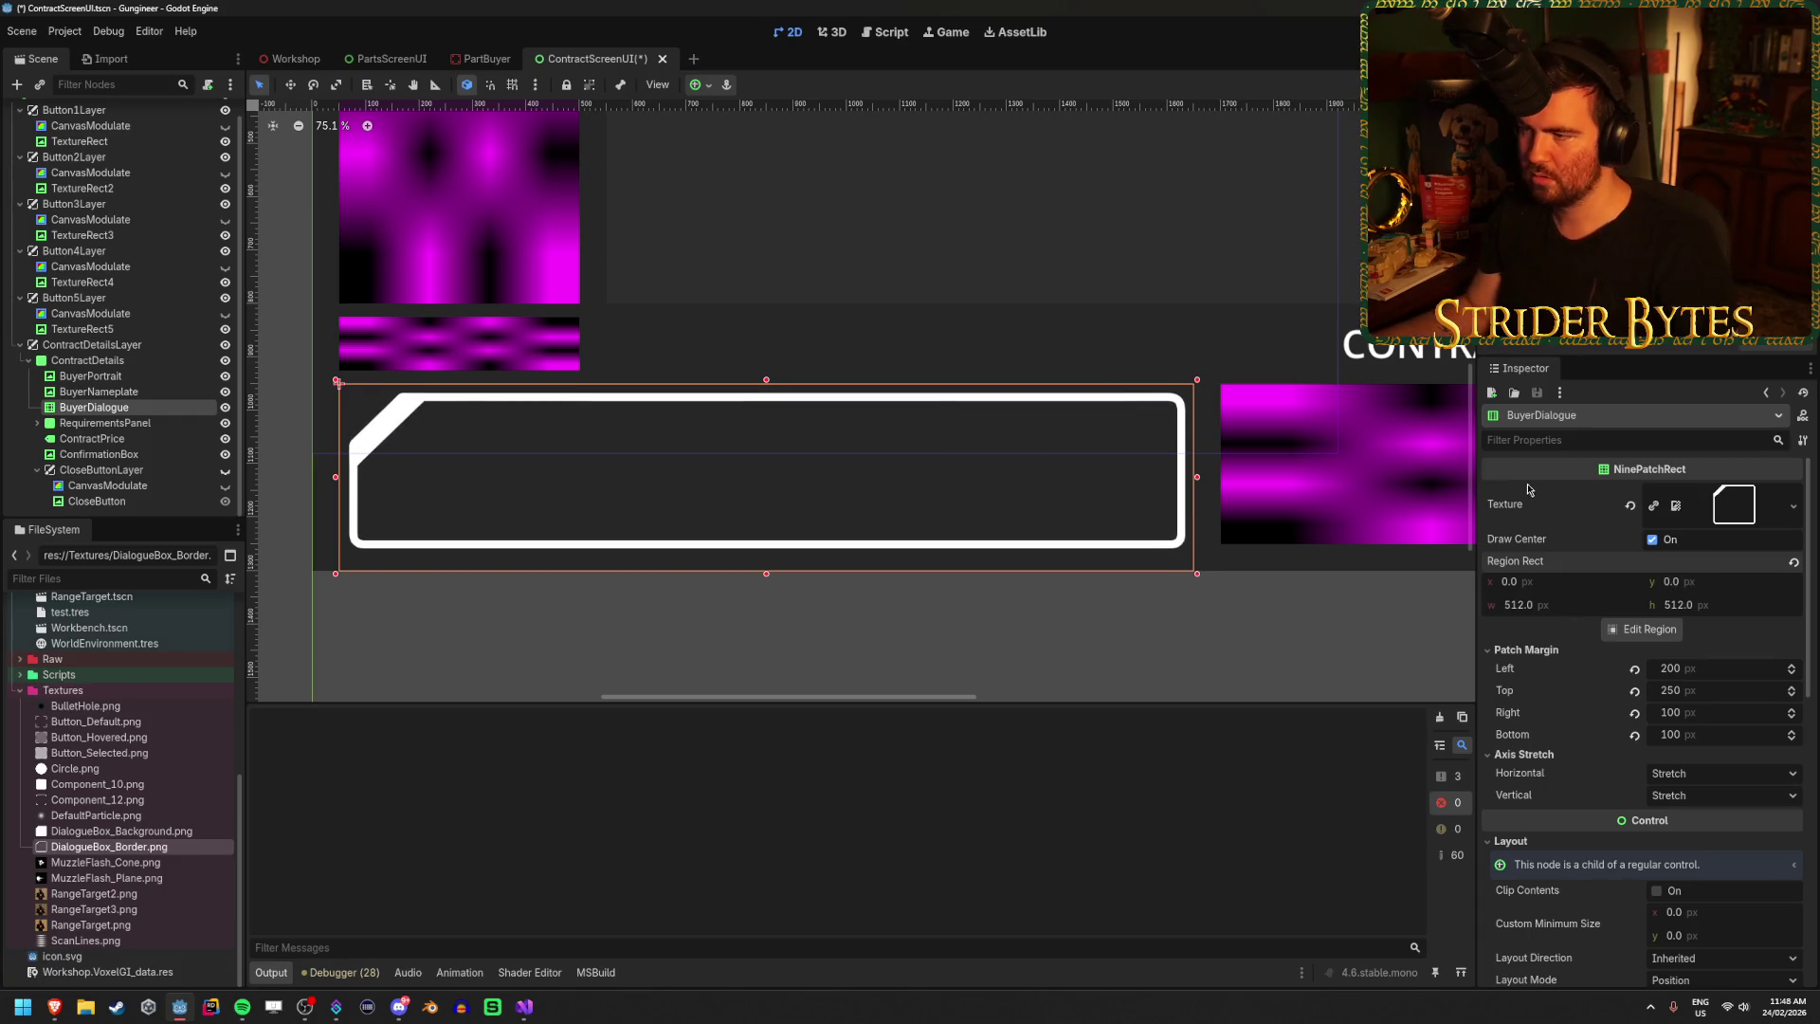
scroll(1279, 447, "up", 6)
scroll(1279, 448, "up", 2)
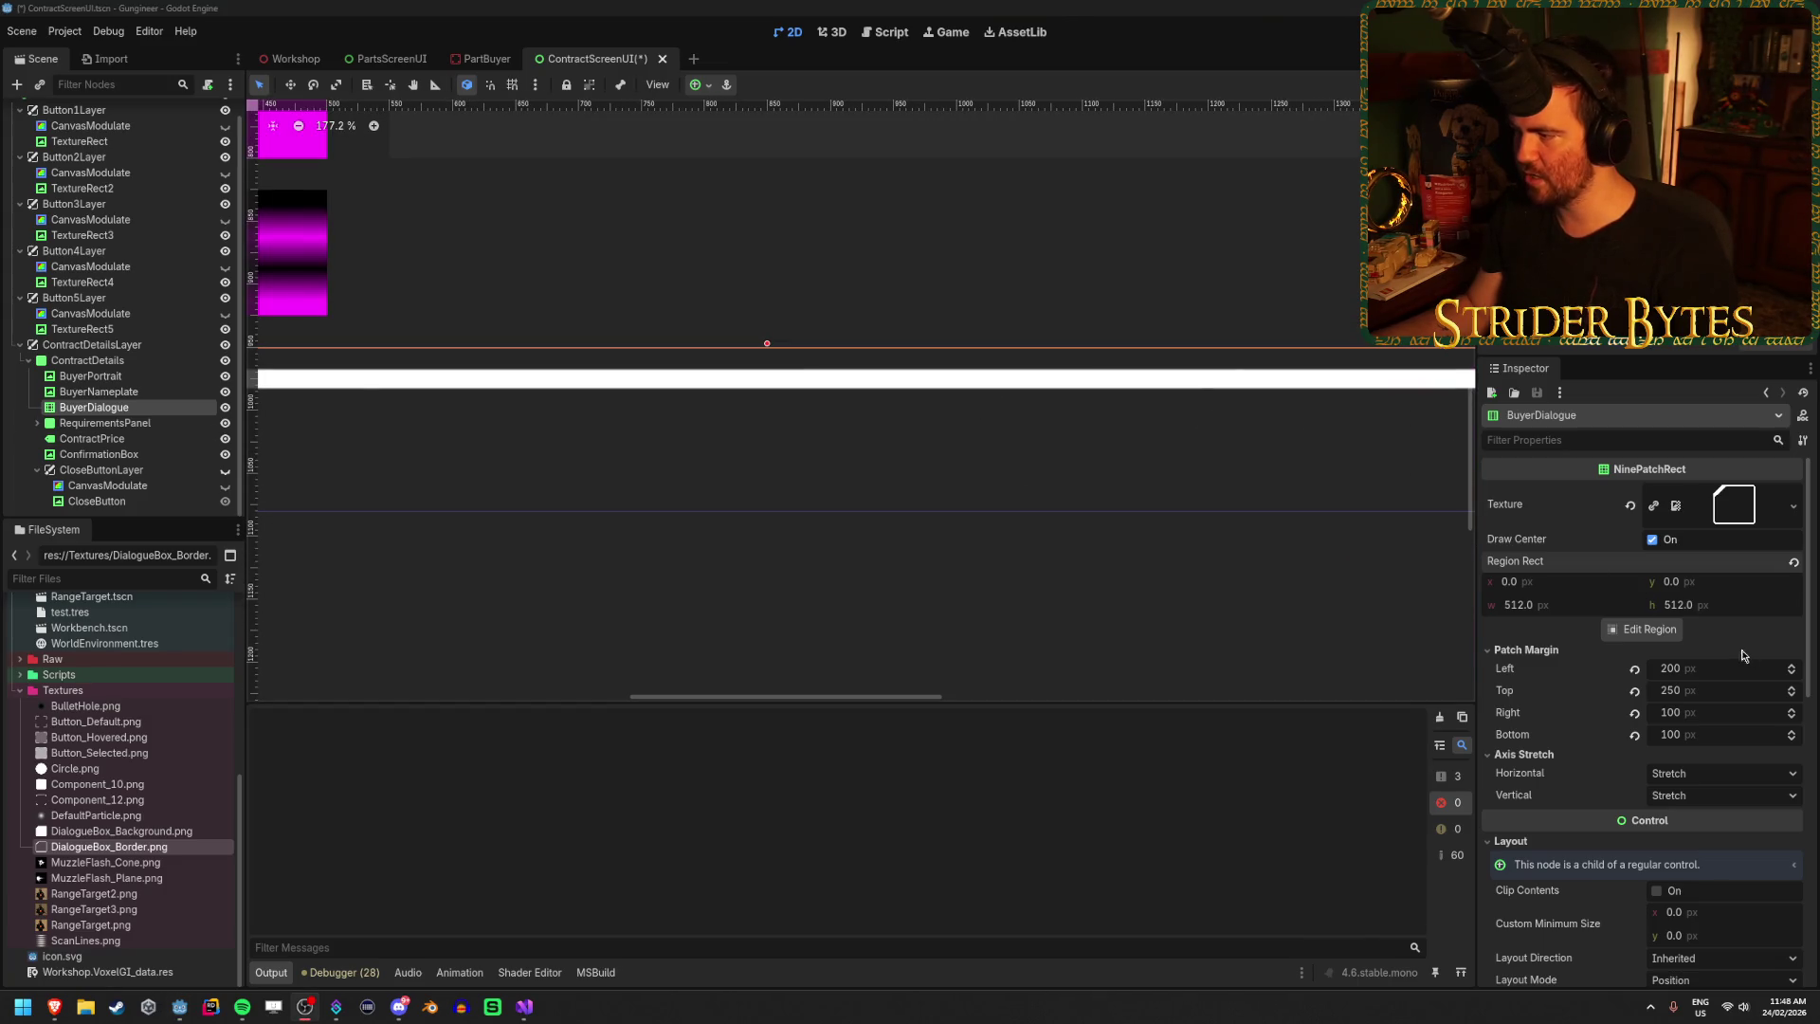
left_click(1671, 632)
Move the region's top edge down to the border at y 16 and close the Region Editor.
scroll(910, 313, "up", 5)
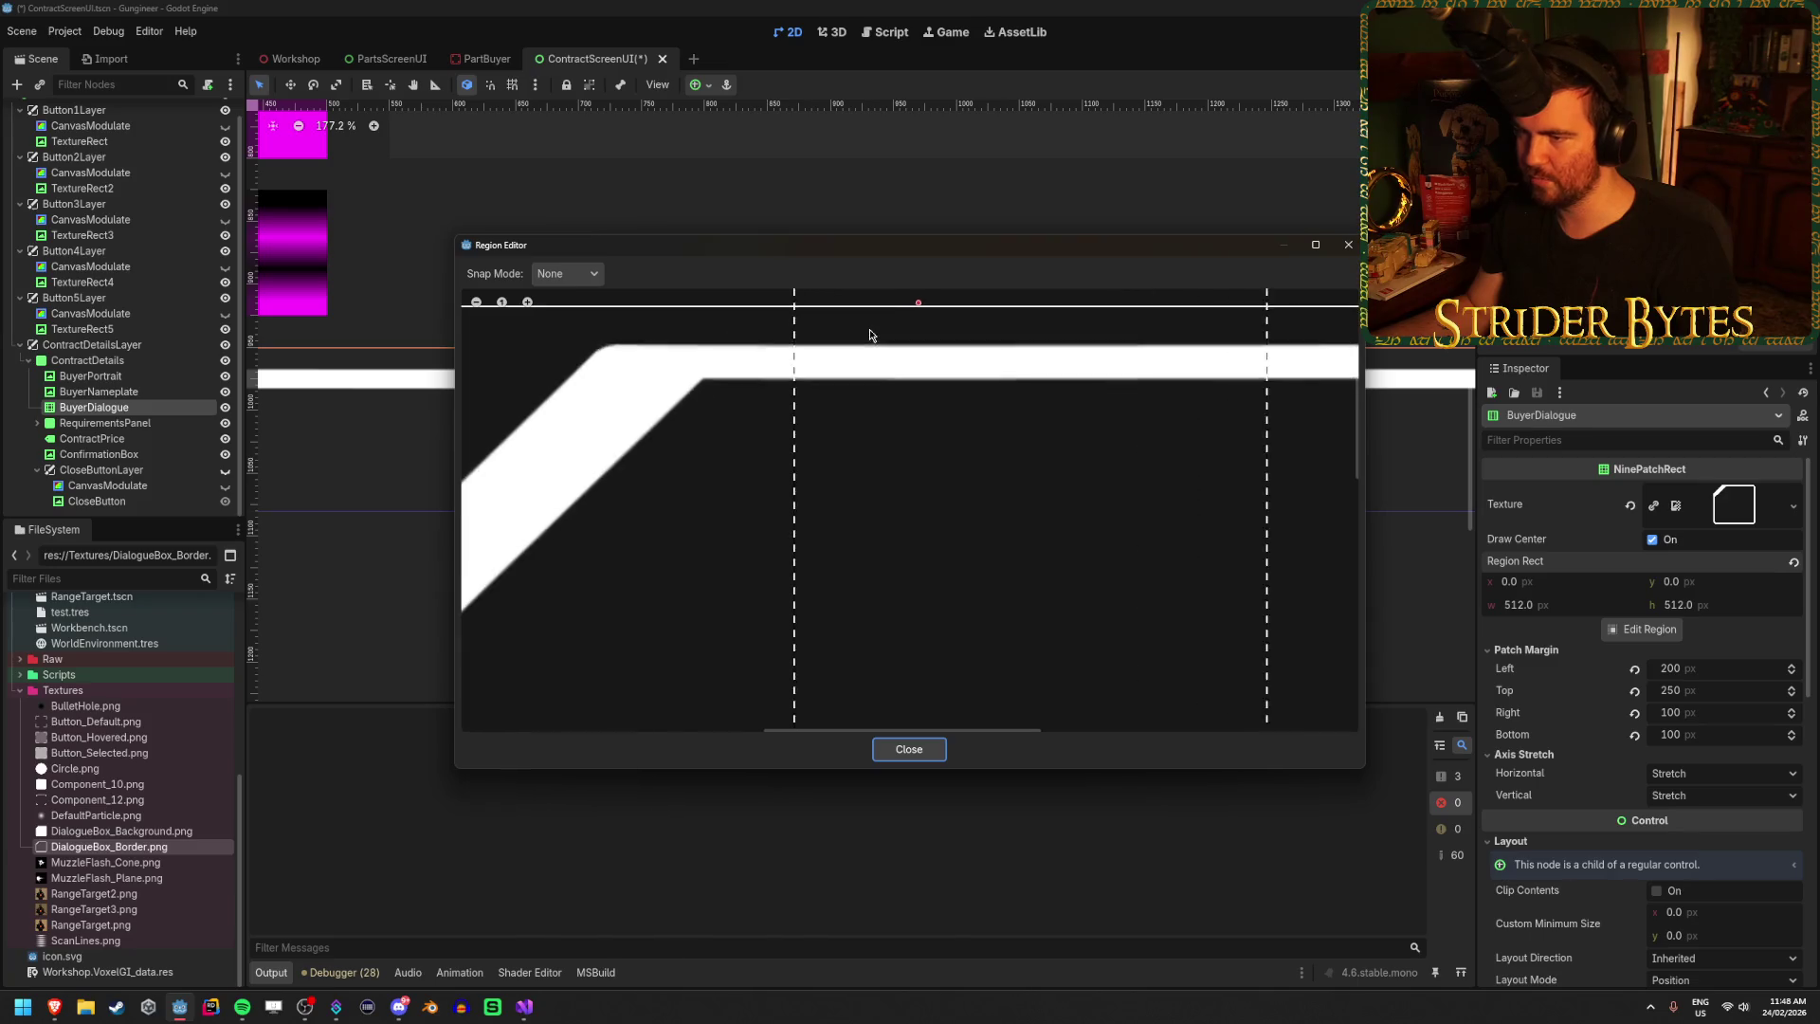
scroll(866, 338, "up", 8)
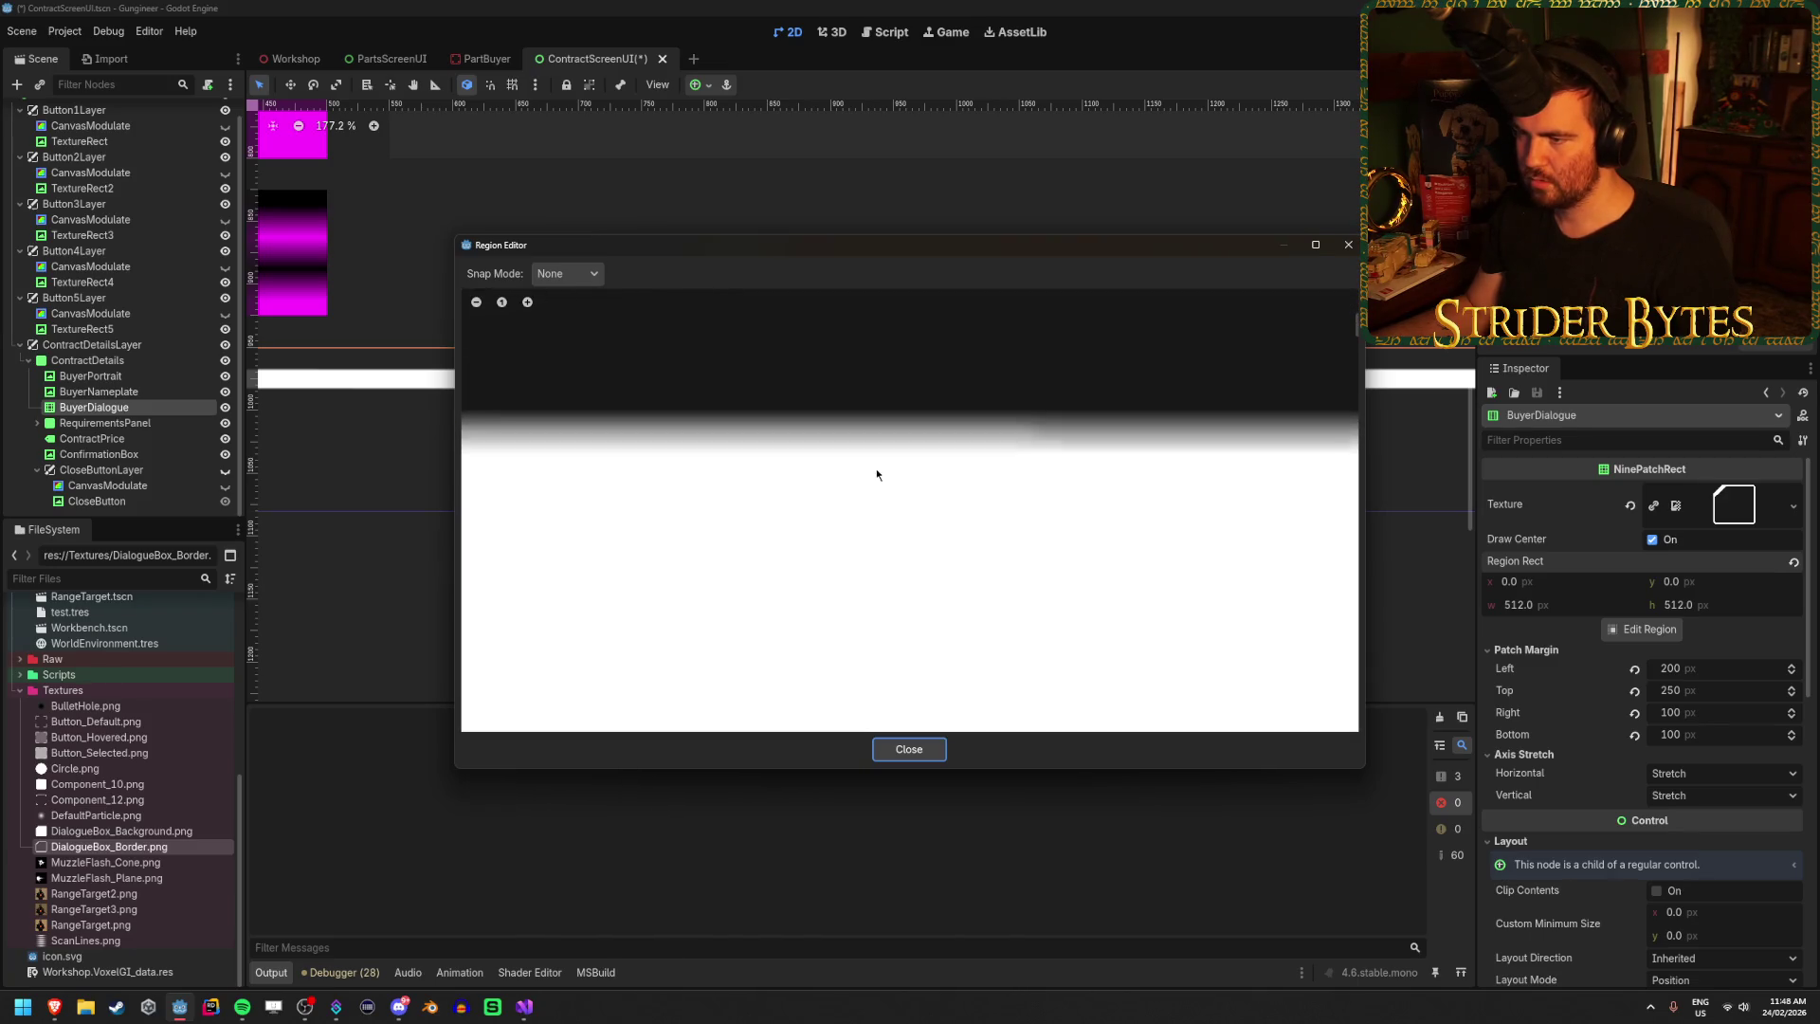
scroll(889, 466, "down", 5)
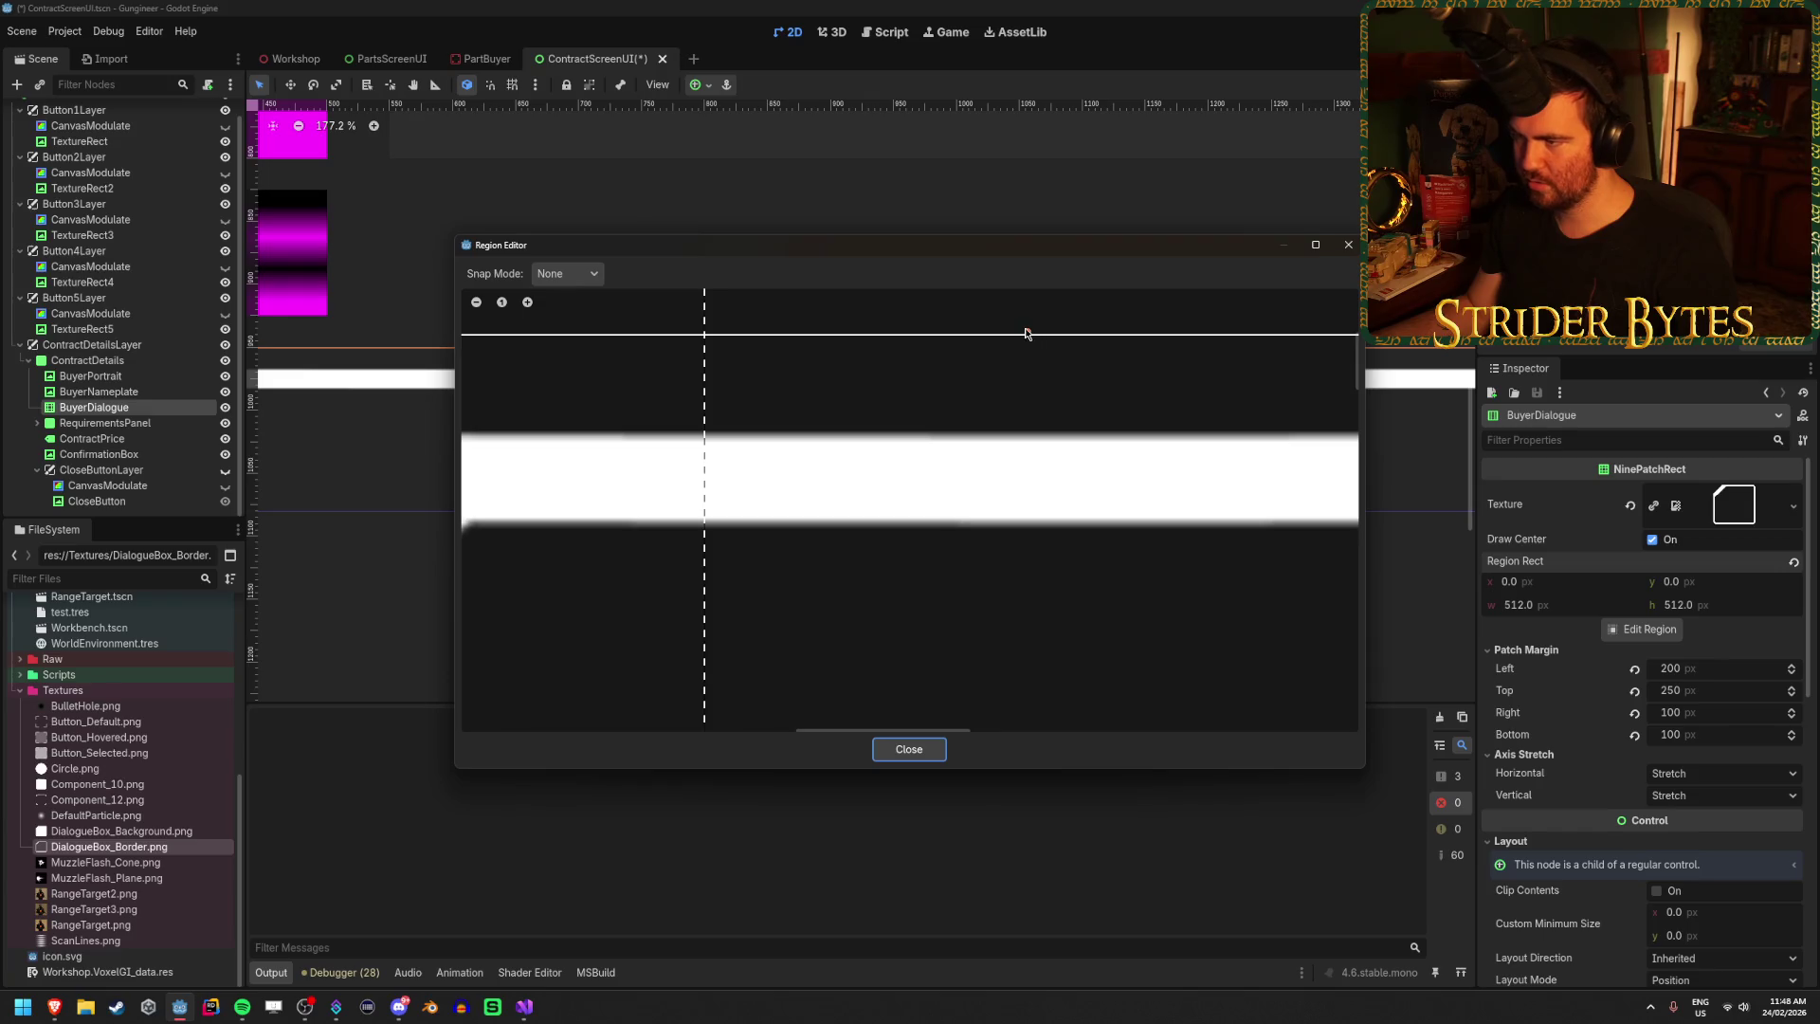
left_click_drag(1030, 337, 1023, 430)
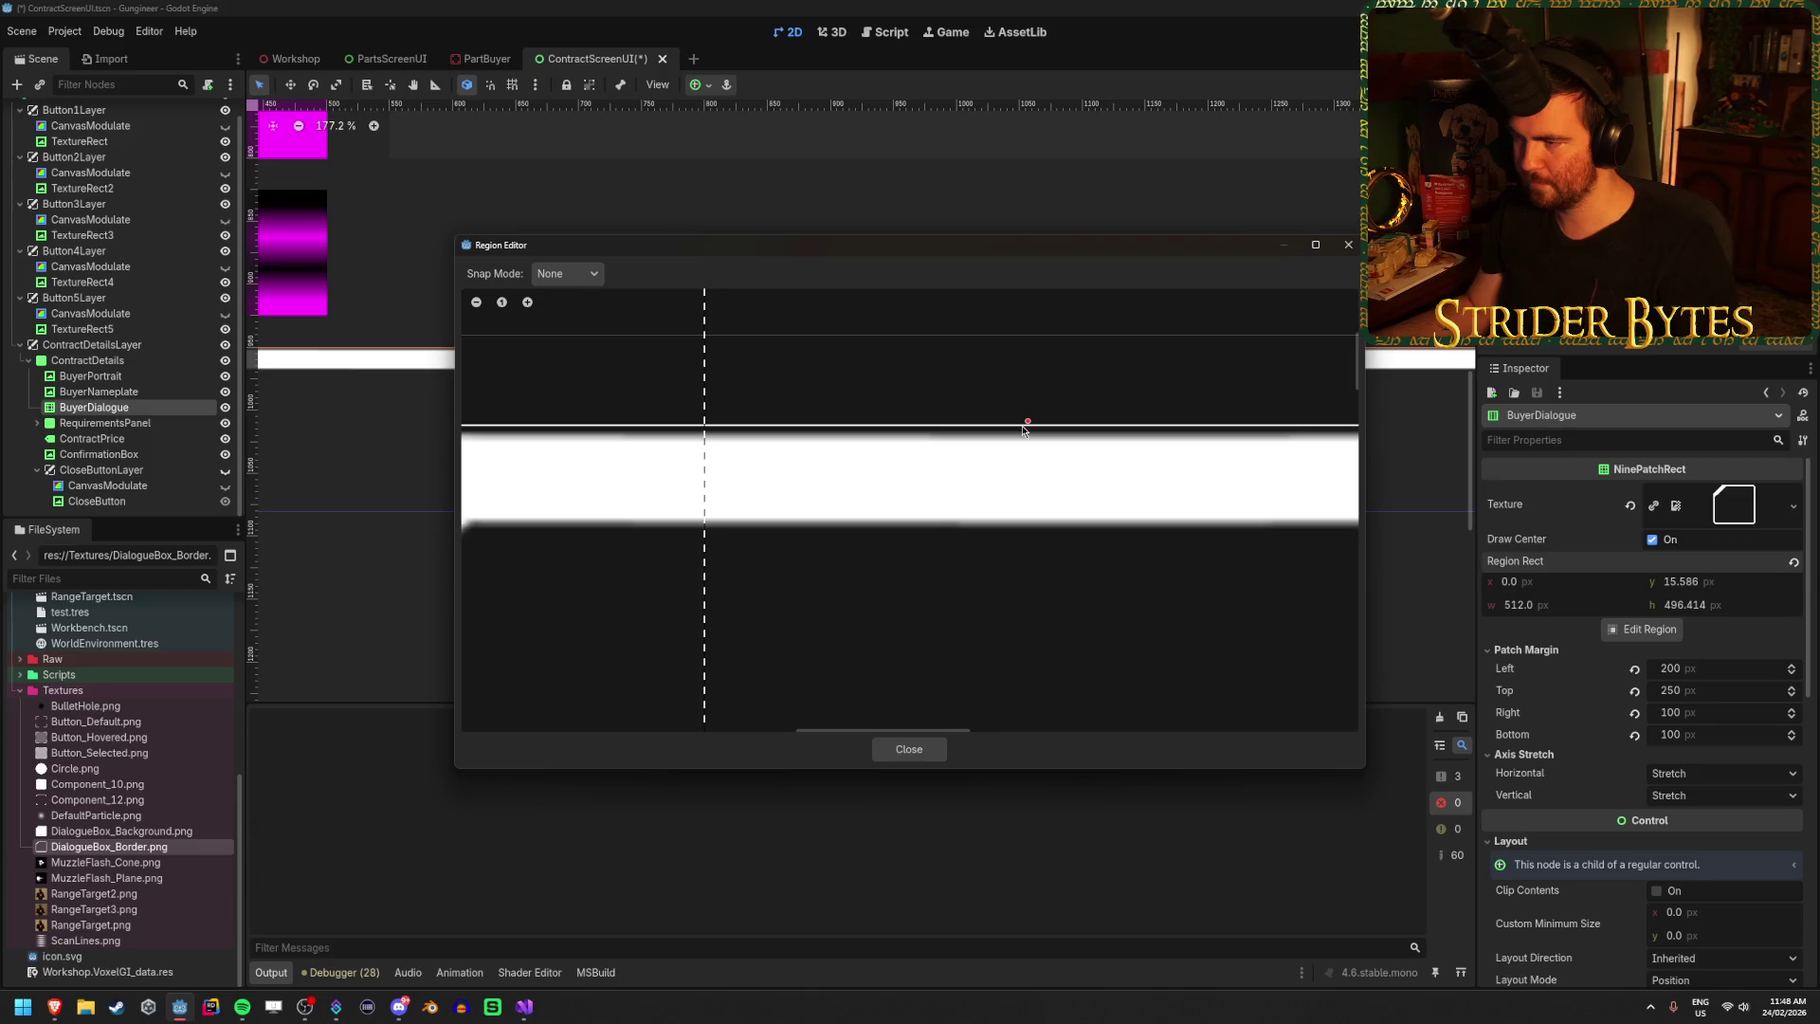
left_click(1720, 587)
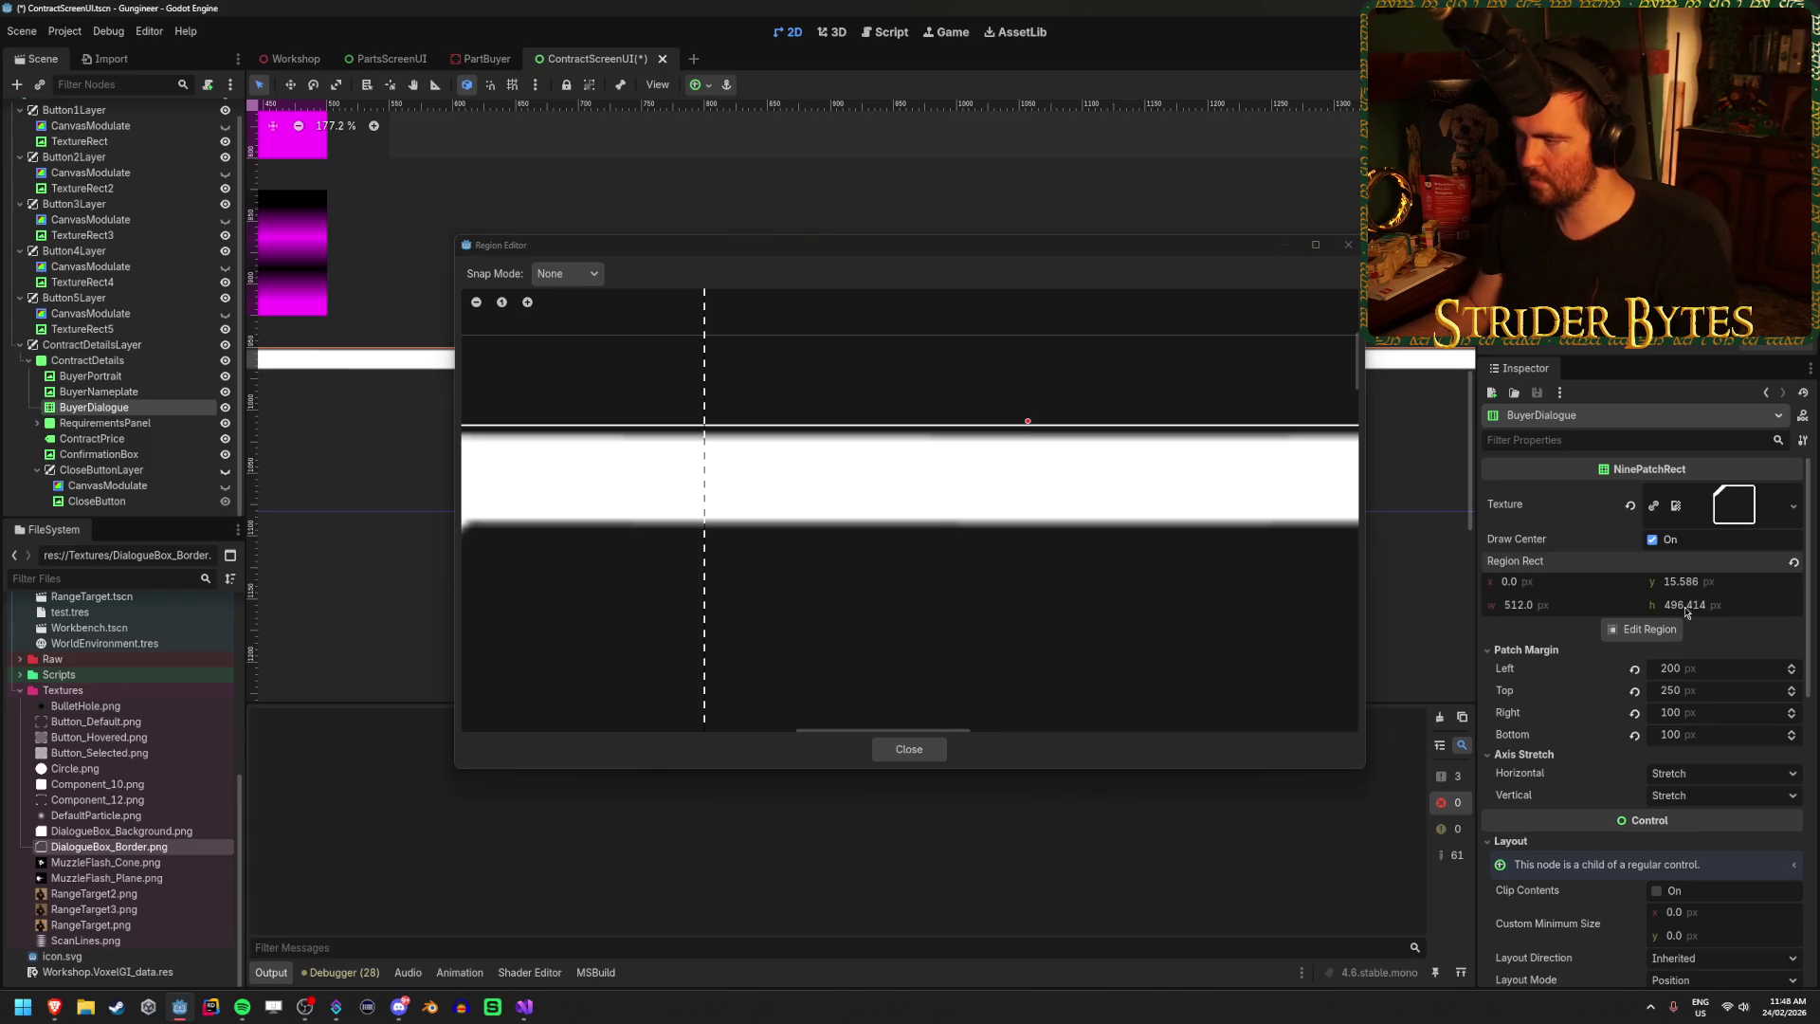
left_click(918, 752)
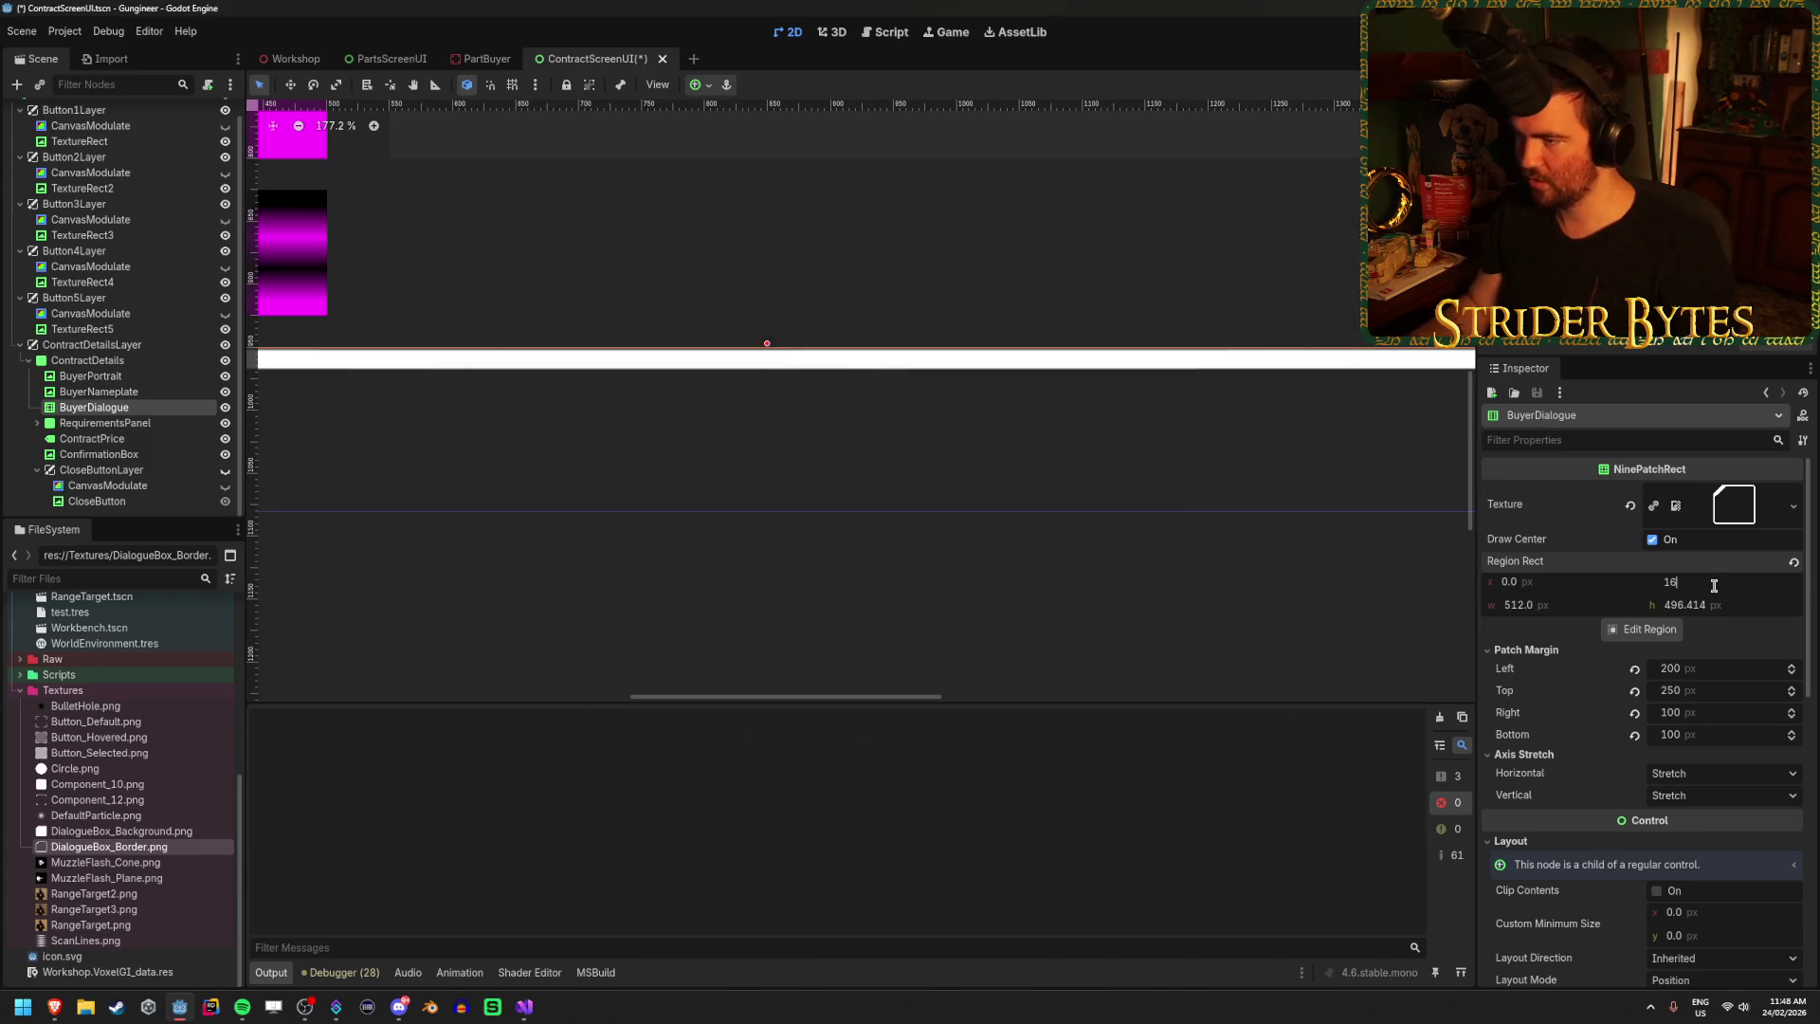
Reselect the BuyerDialogue nine-patch box and reopen its Region Editor.
scroll(992, 361, "down", 4)
left_click(661, 526)
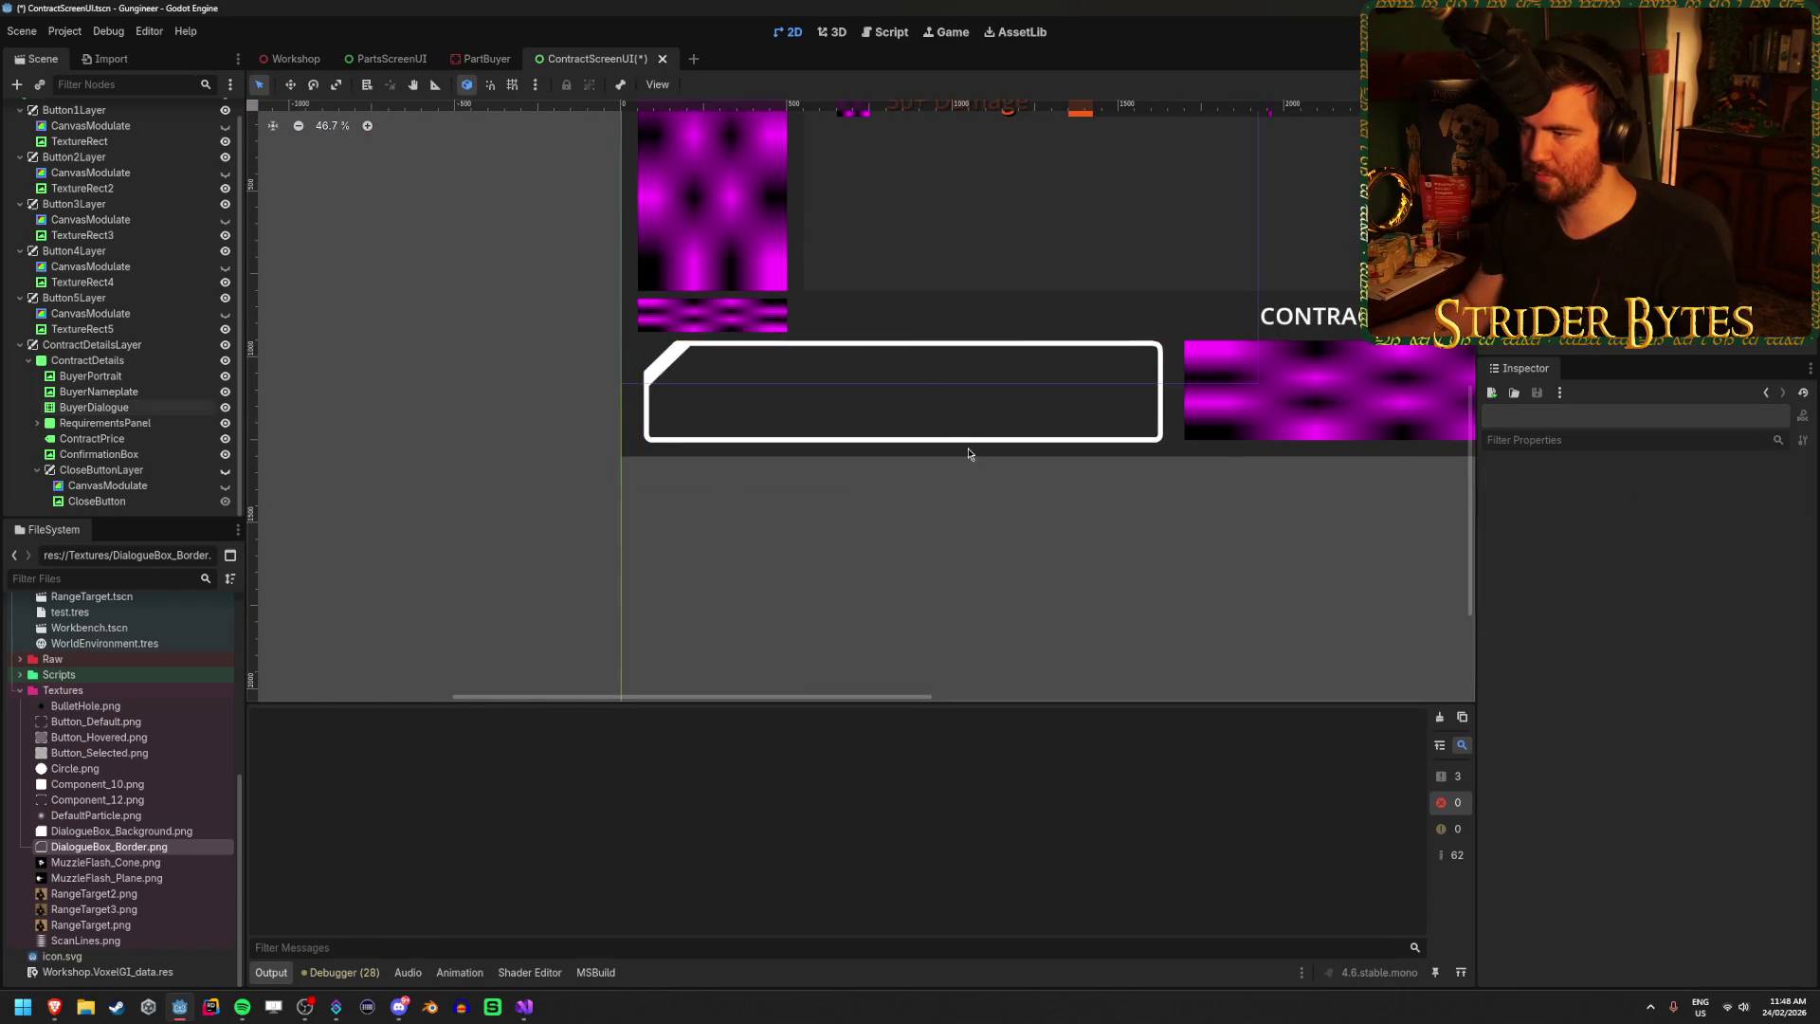
scroll(1141, 394, "up", 3)
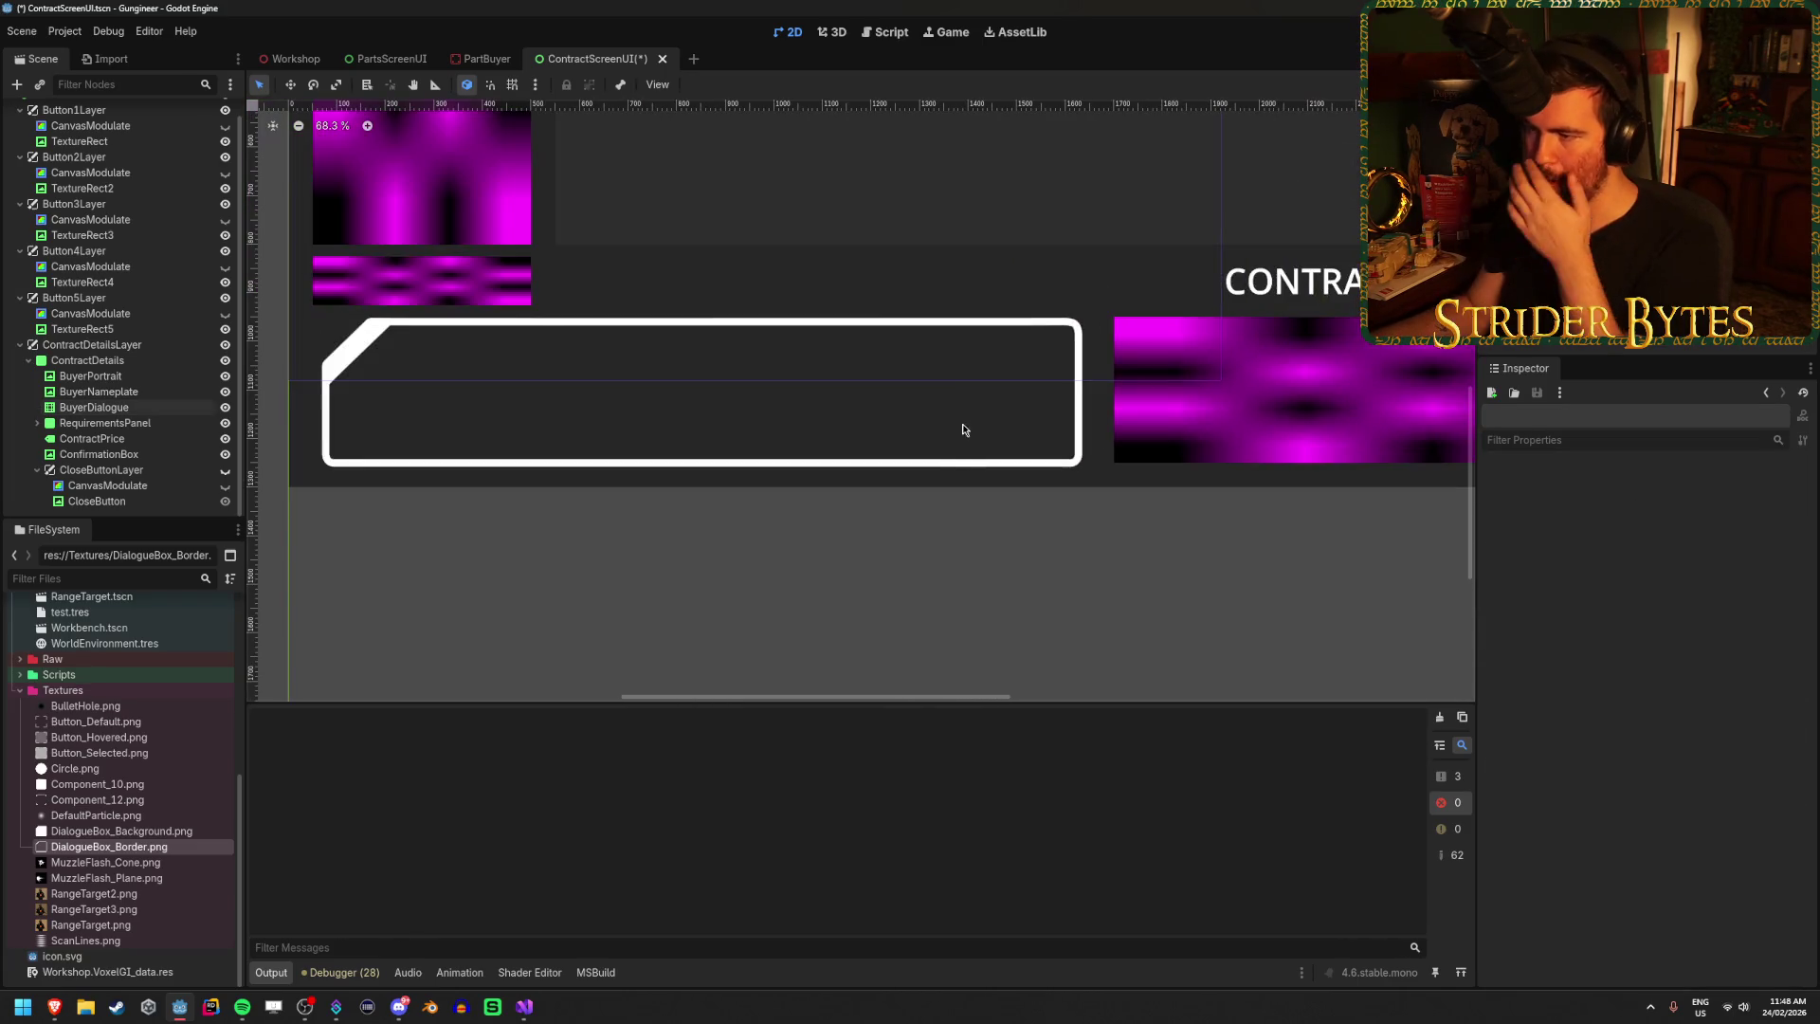
left_click(955, 455)
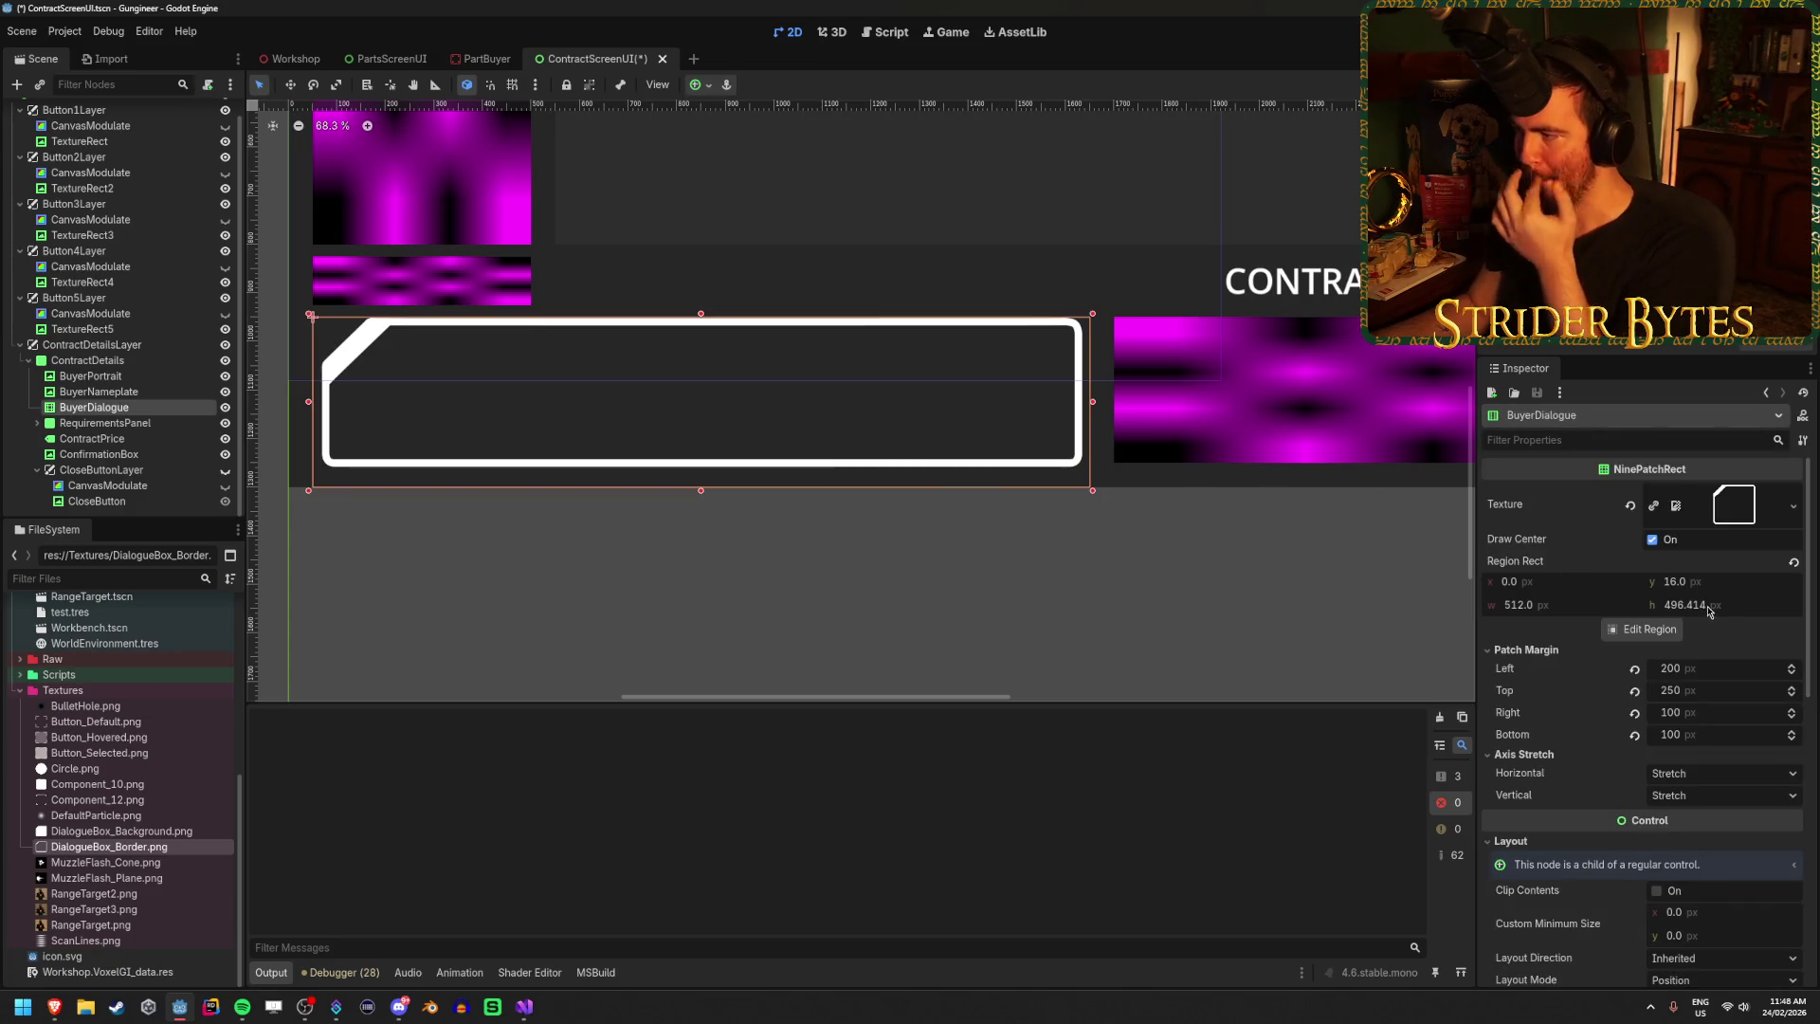
left_click(1646, 629)
scroll(907, 641, "down", 2)
scroll(901, 544, "up", 5)
scroll(1080, 531, "up", 4)
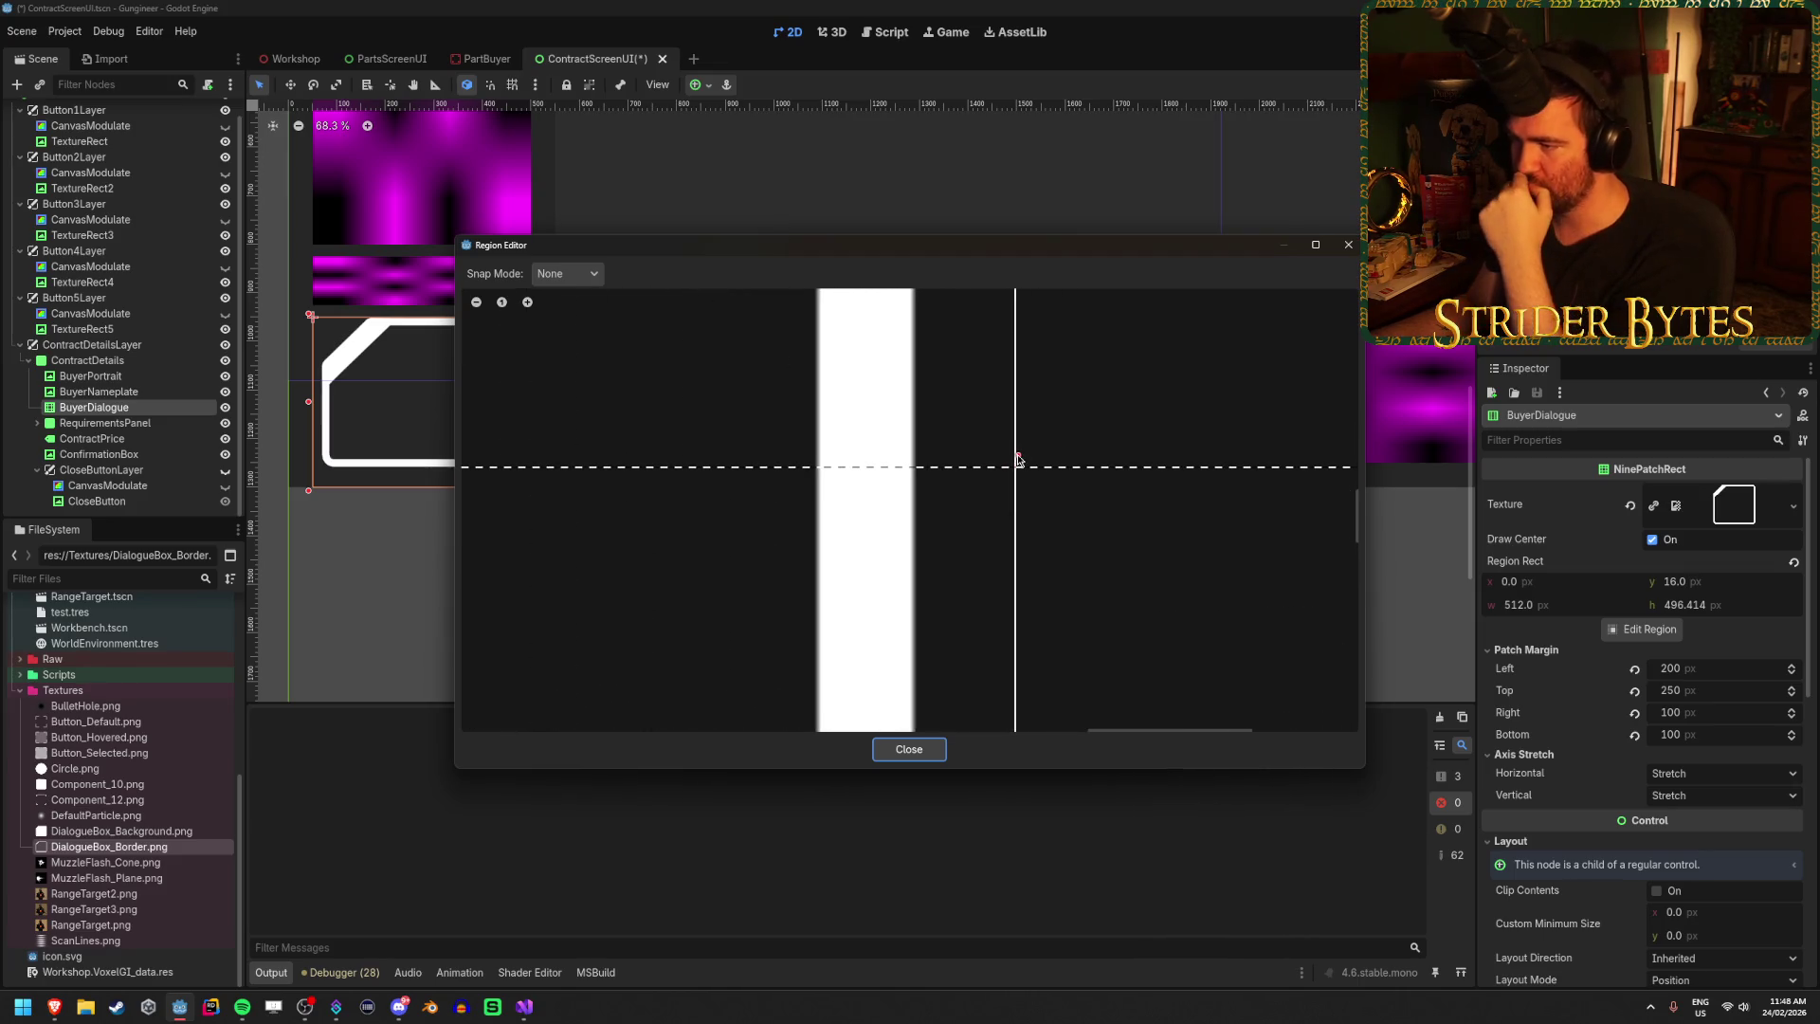
Enable Pixel Snap and pull the region's right edge in to the border.
mouse_move(1017, 460)
left_mouse_down()
mouse_move(927, 465)
mouse_move(921, 481)
left_mouse_up()
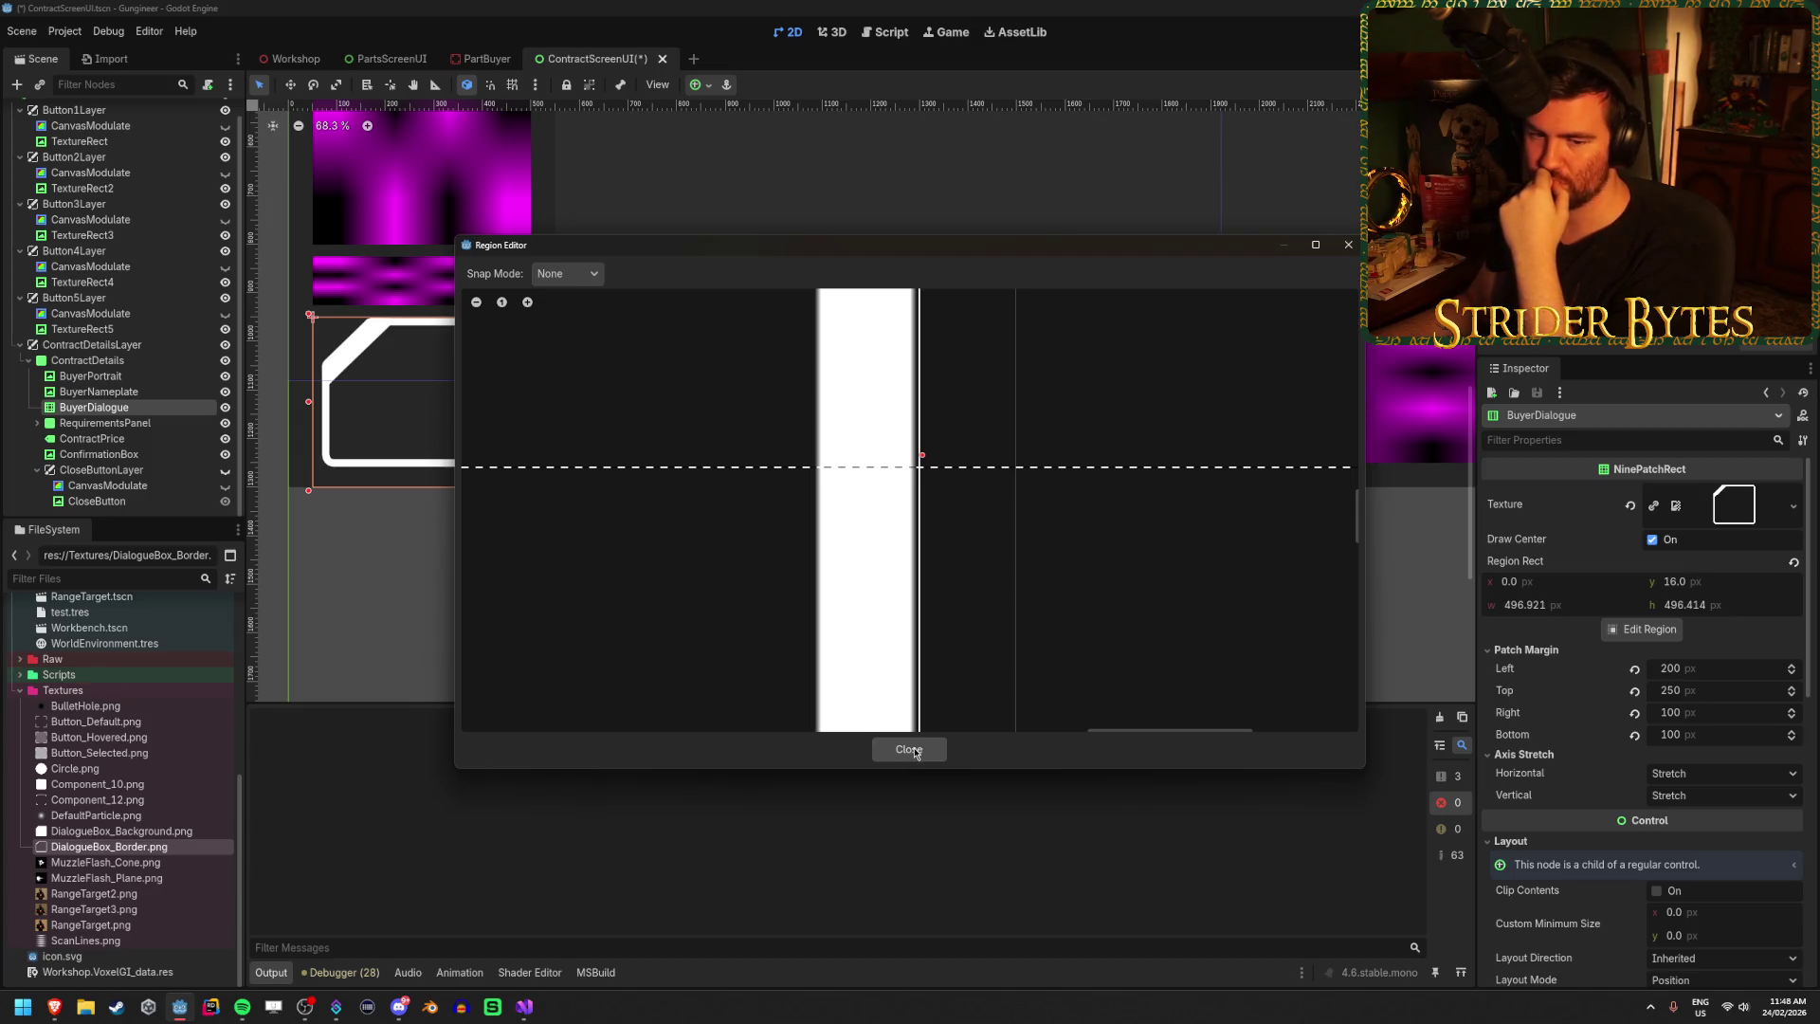
scroll(737, 533, "down", 3)
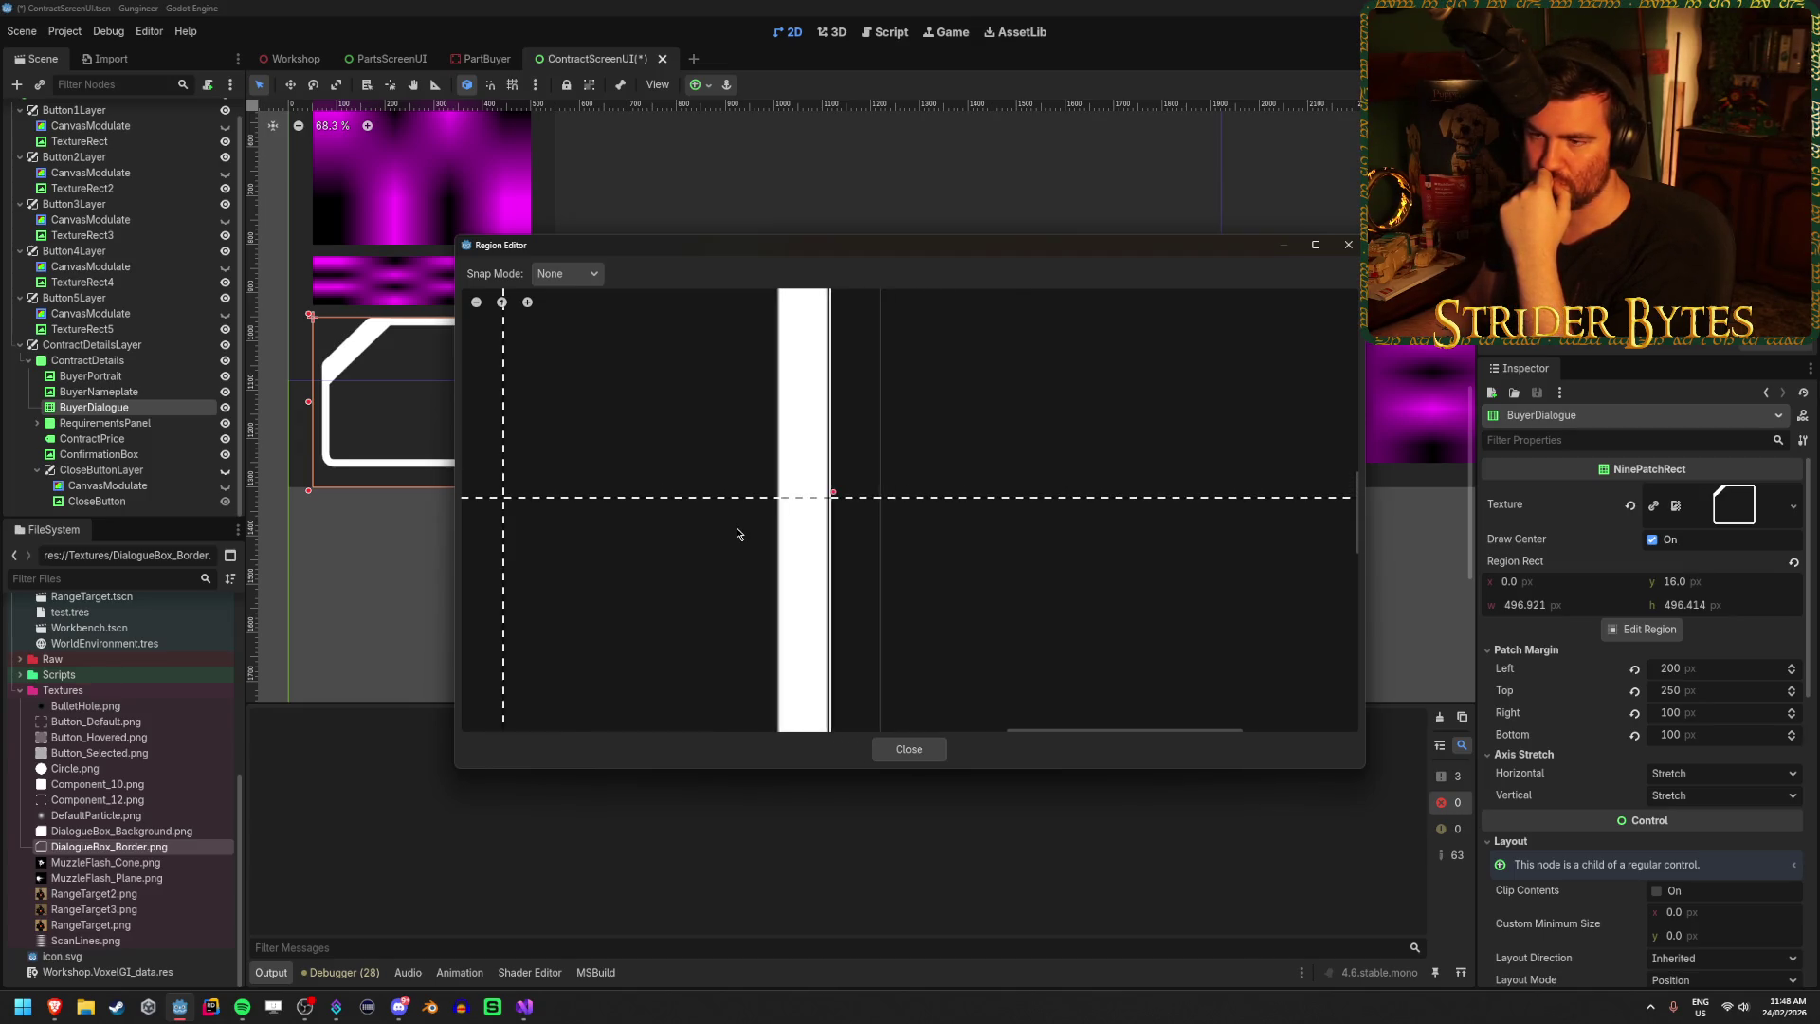
left_click(566, 272)
left_click(573, 313)
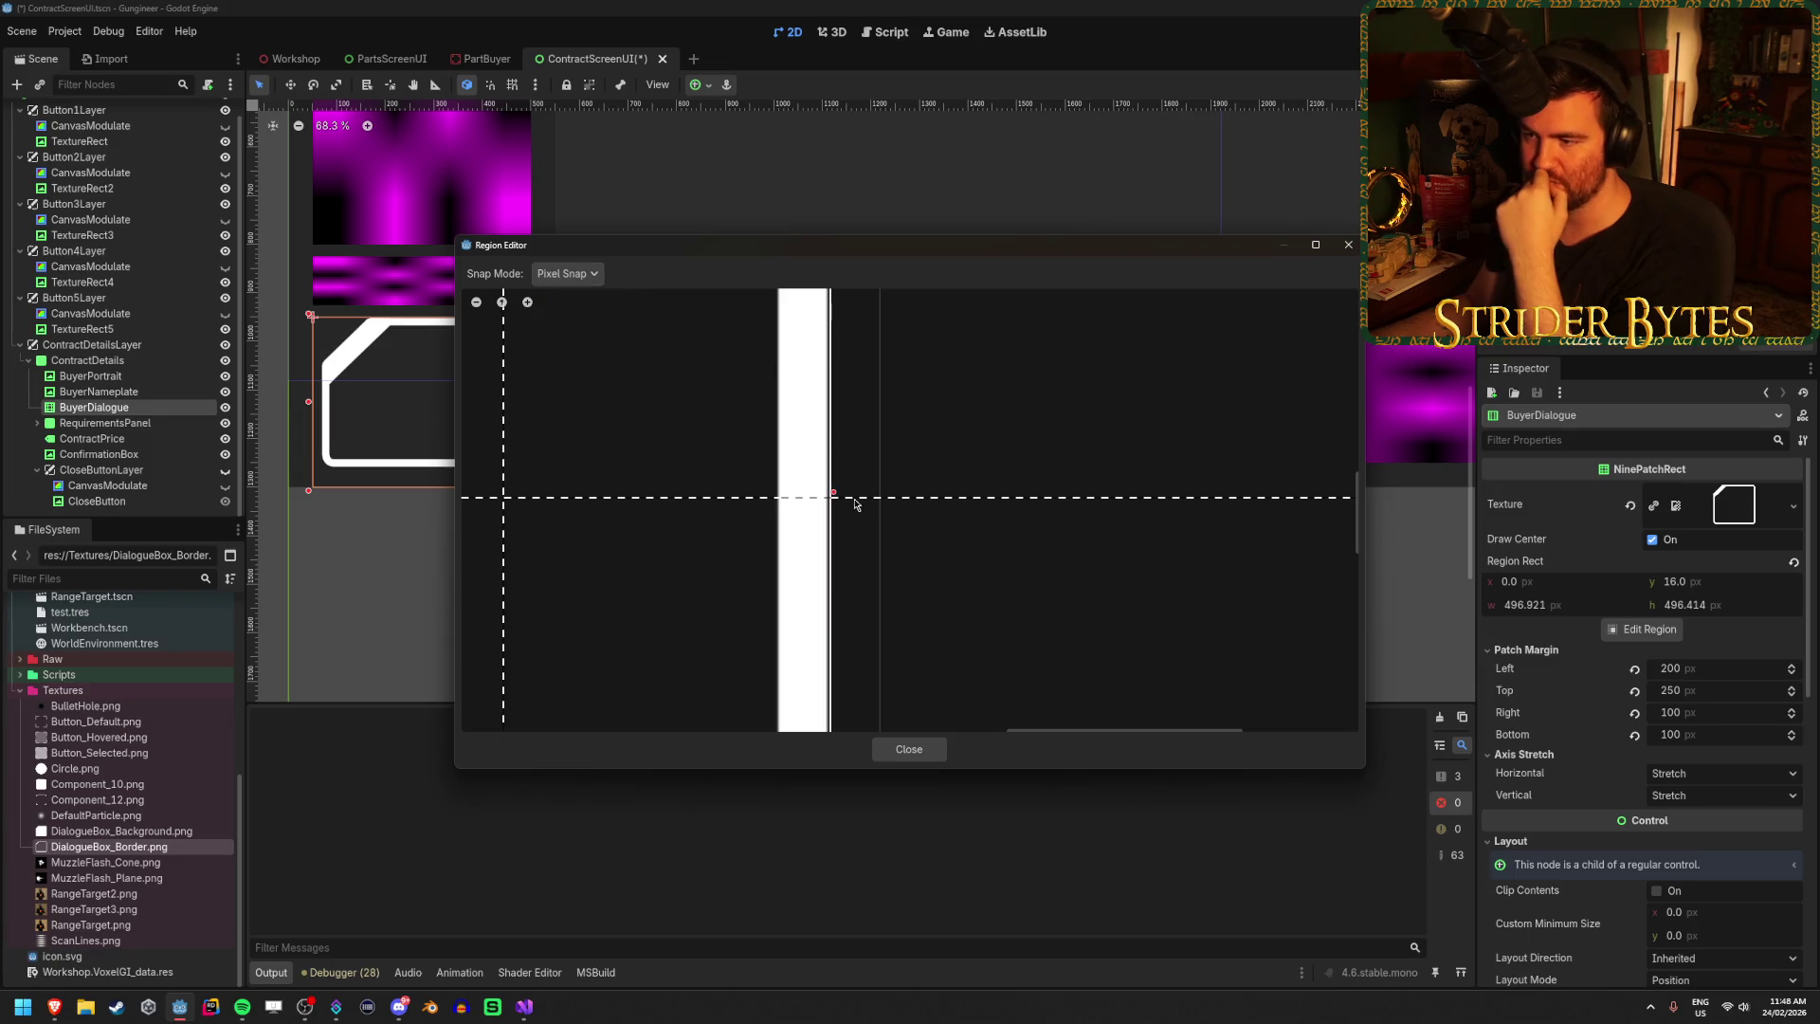
left_click_drag(834, 496, 832, 499)
scroll(831, 502, "up", 3)
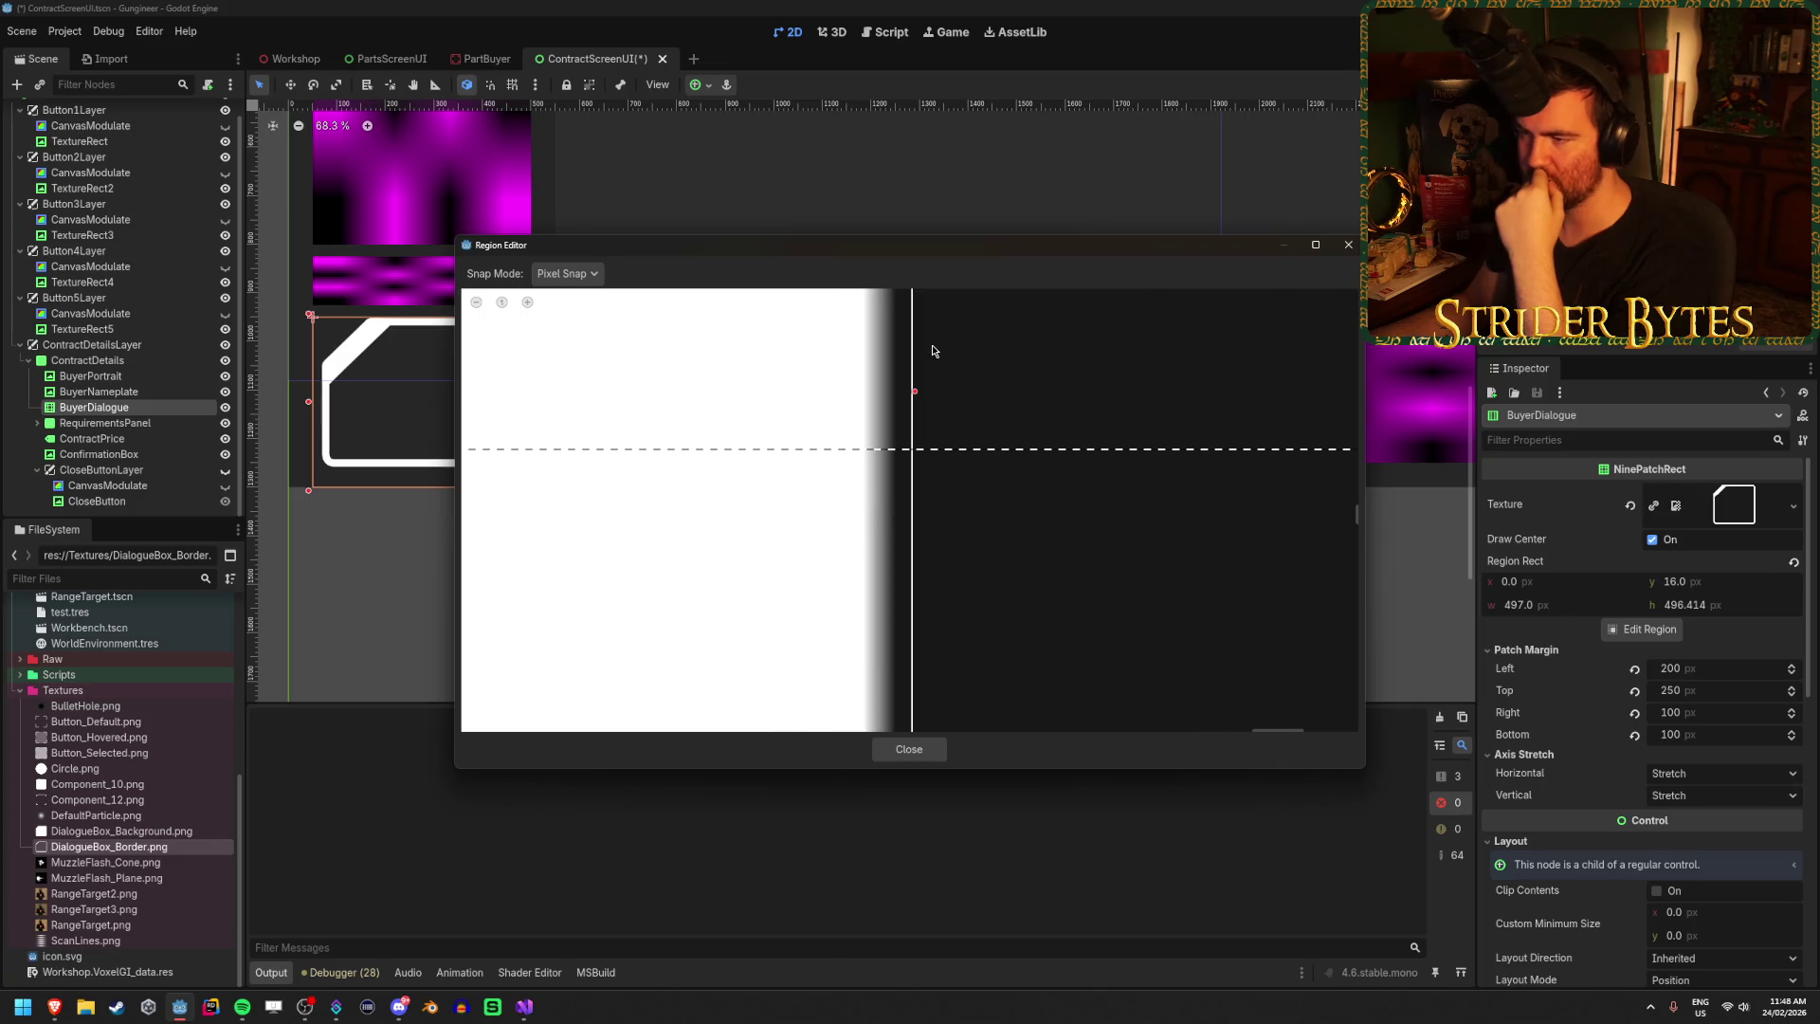
mouse_move(914, 397)
left_mouse_down()
mouse_move(890, 394)
mouse_move(912, 396)
left_mouse_up()
Move the region's left edge in to the border at x 18.
scroll(720, 569, "down", 3)
scroll(726, 571, "down", 4)
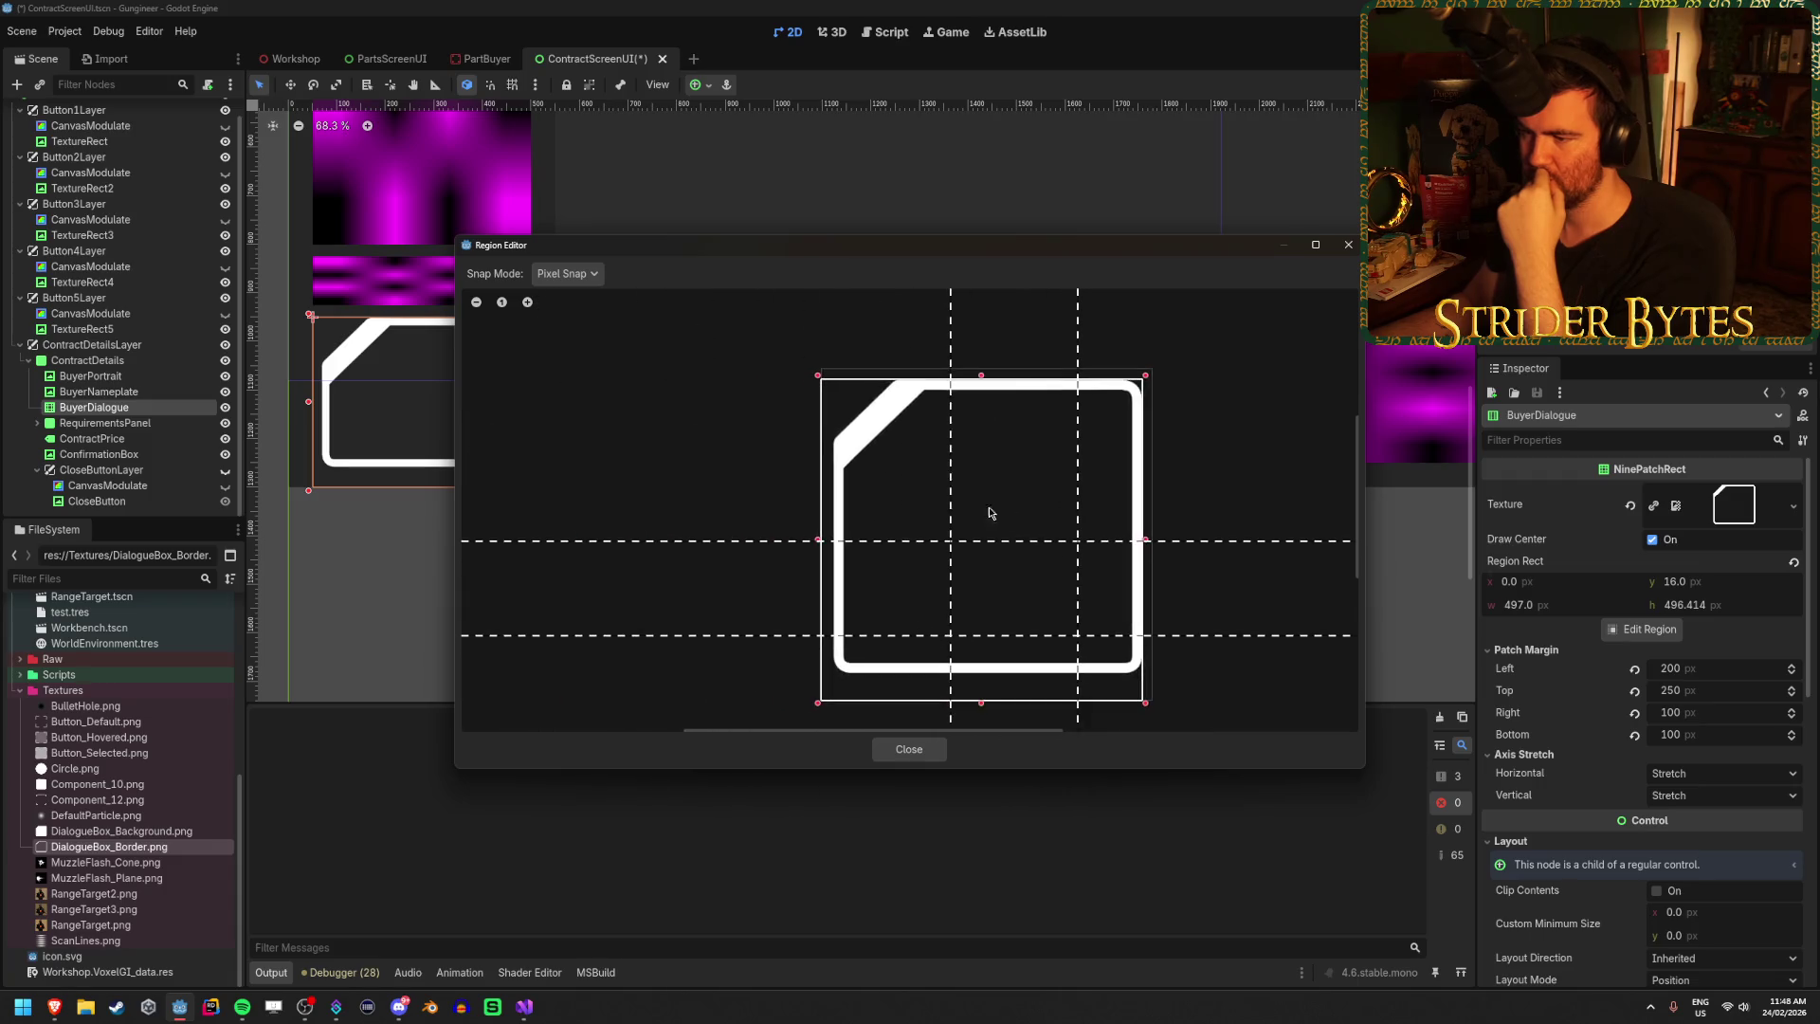
scroll(792, 547, "up", 6)
scroll(873, 516, "up", 4)
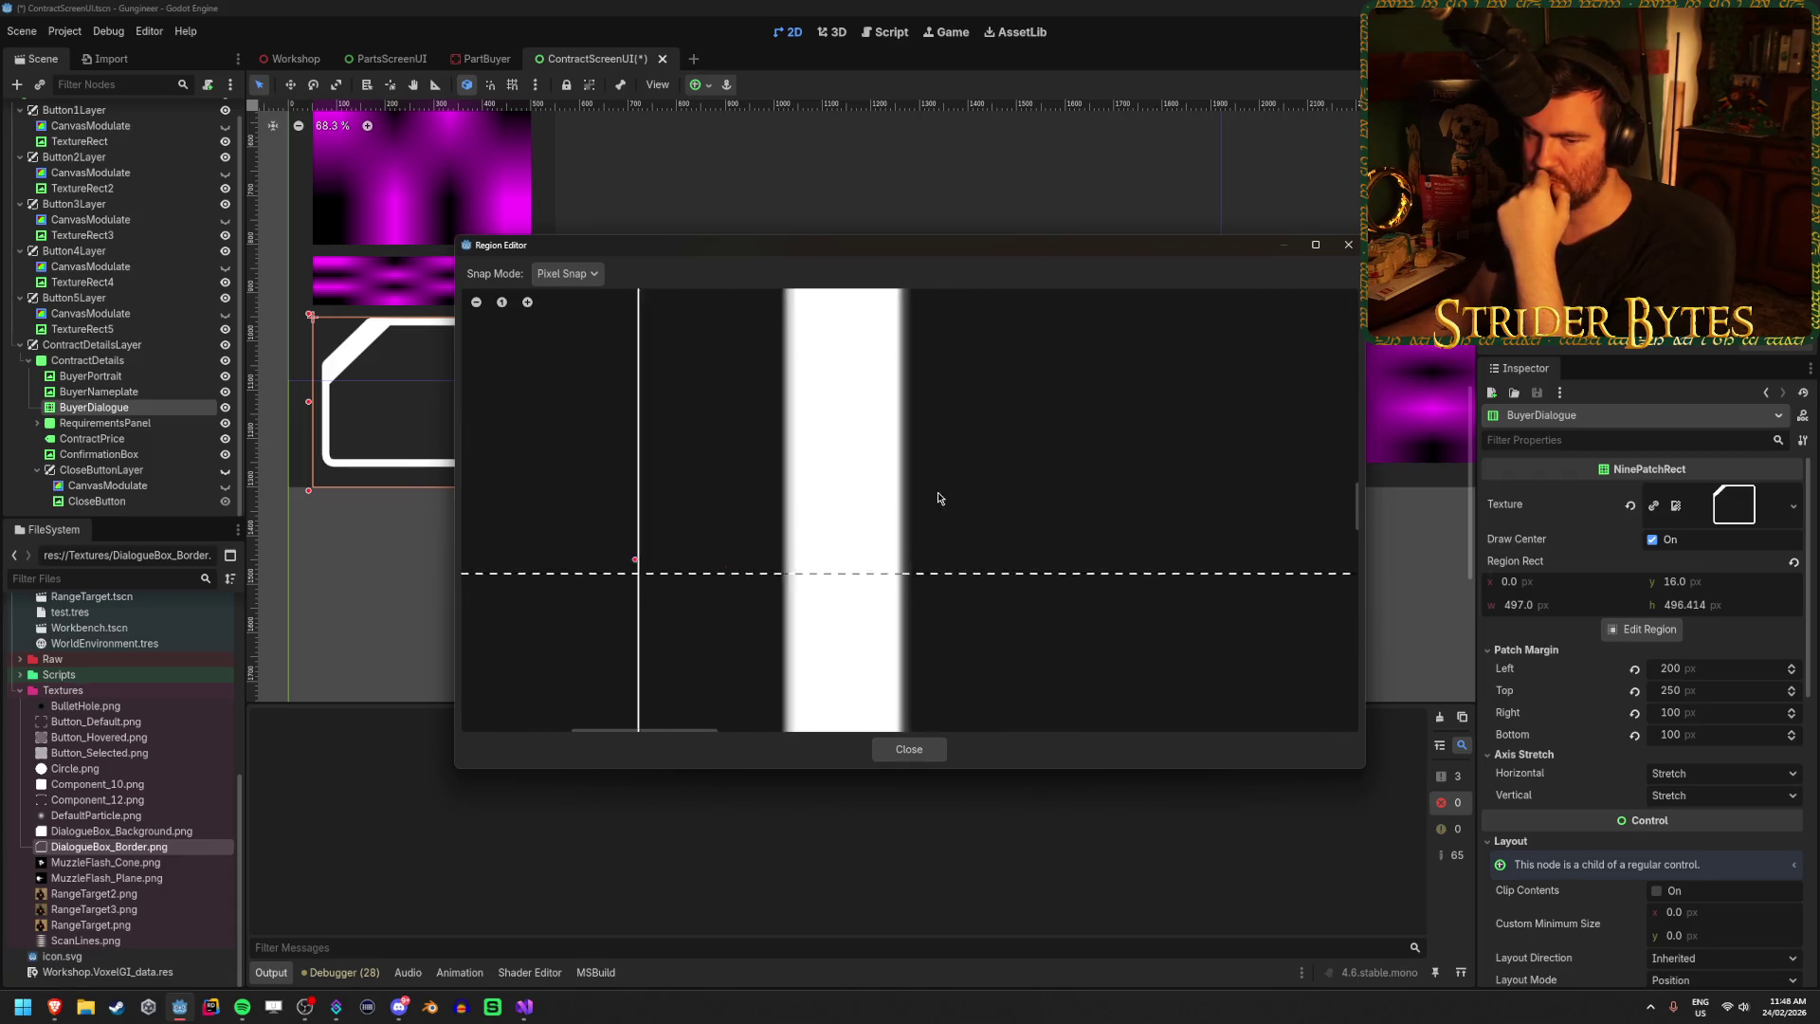
scroll(674, 596, "up", 3)
left_click_drag(541, 545, 842, 545)
scroll(1032, 564, "down", 6)
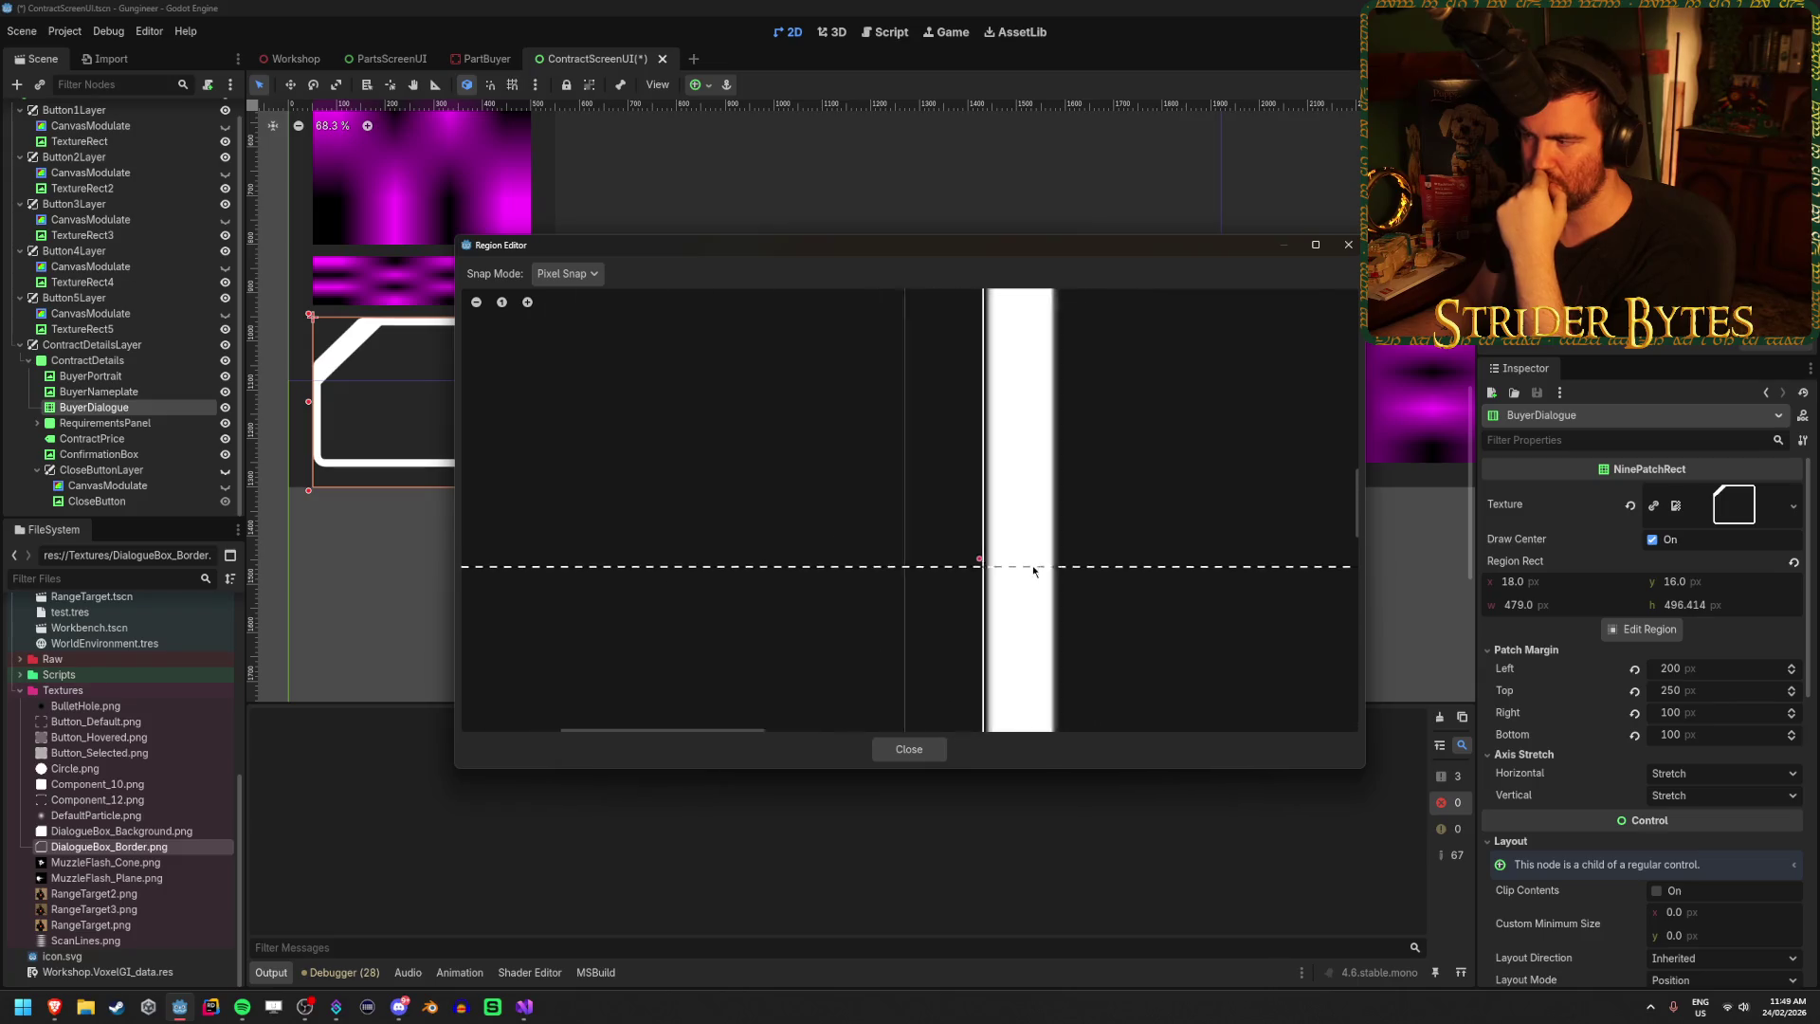
scroll(1137, 598, "up", 7)
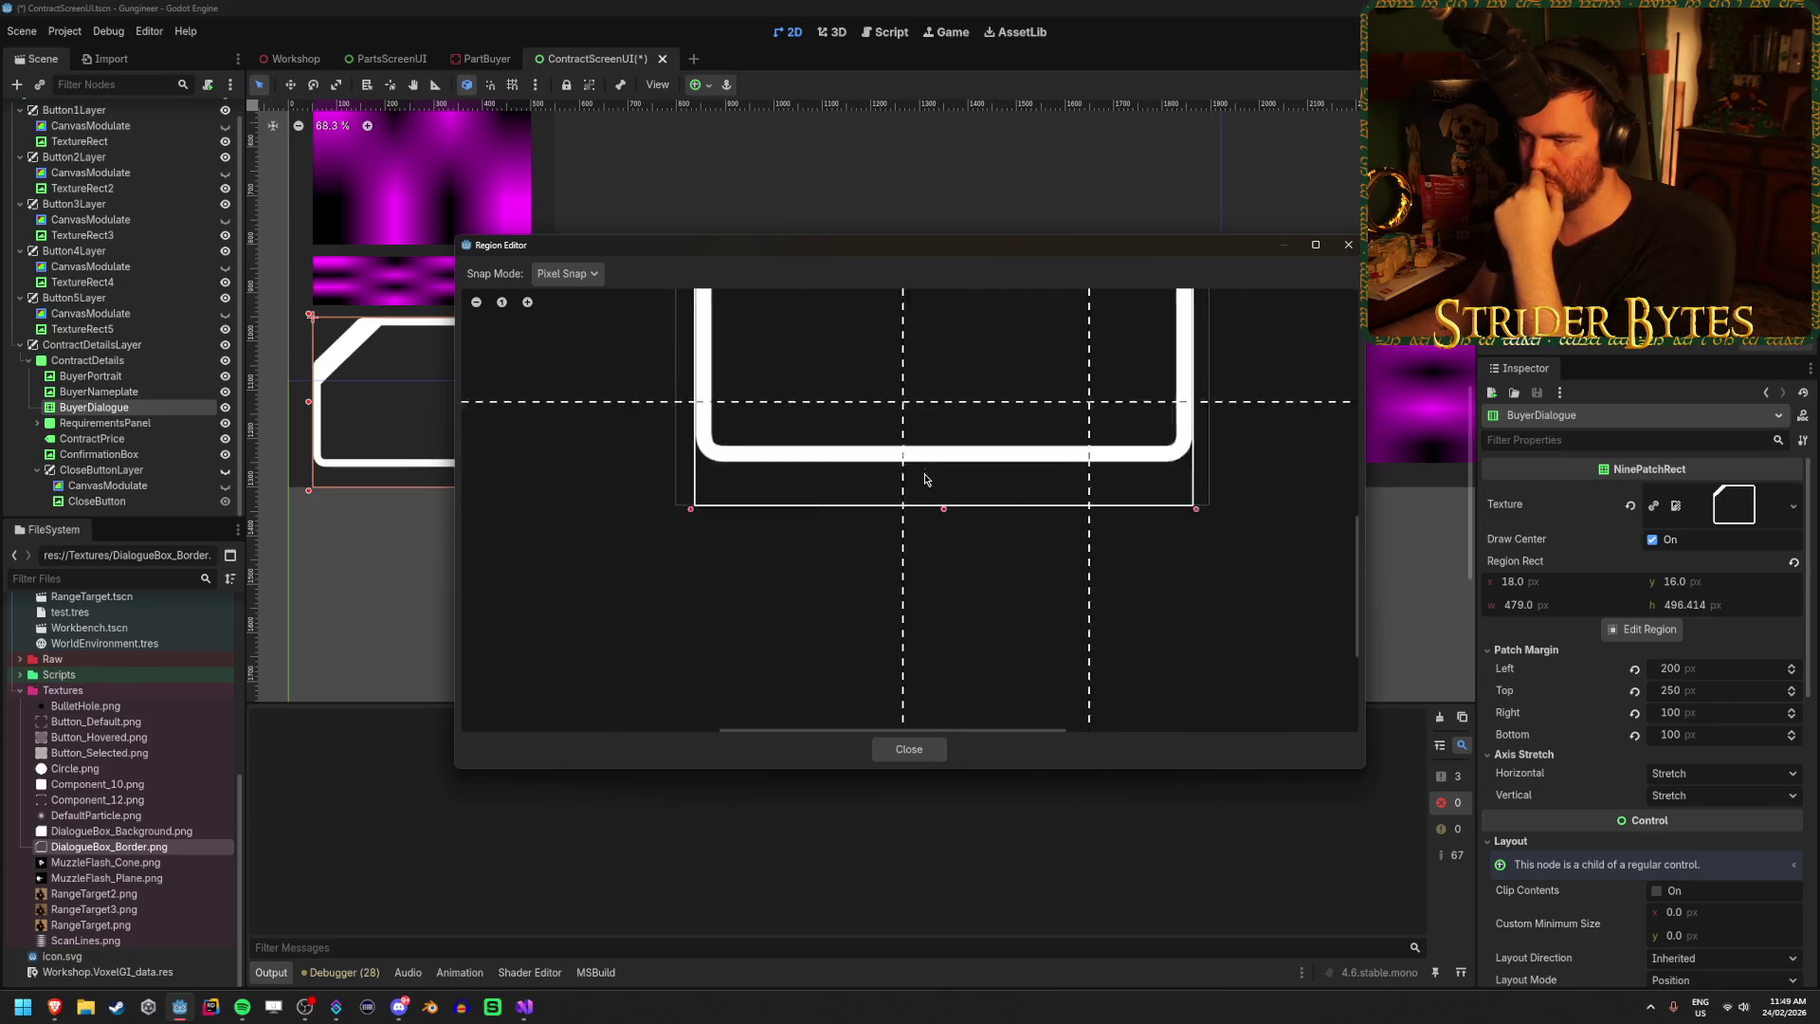
Raise the region's bottom edge to the border, leaving a 479×455 region, and close the editor.
mouse_move(918, 504)
left_mouse_down()
mouse_move(926, 407)
mouse_move(891, 434)
mouse_move(893, 402)
left_mouse_up()
scroll(870, 391, "up", 3)
scroll(870, 391, "up", 3)
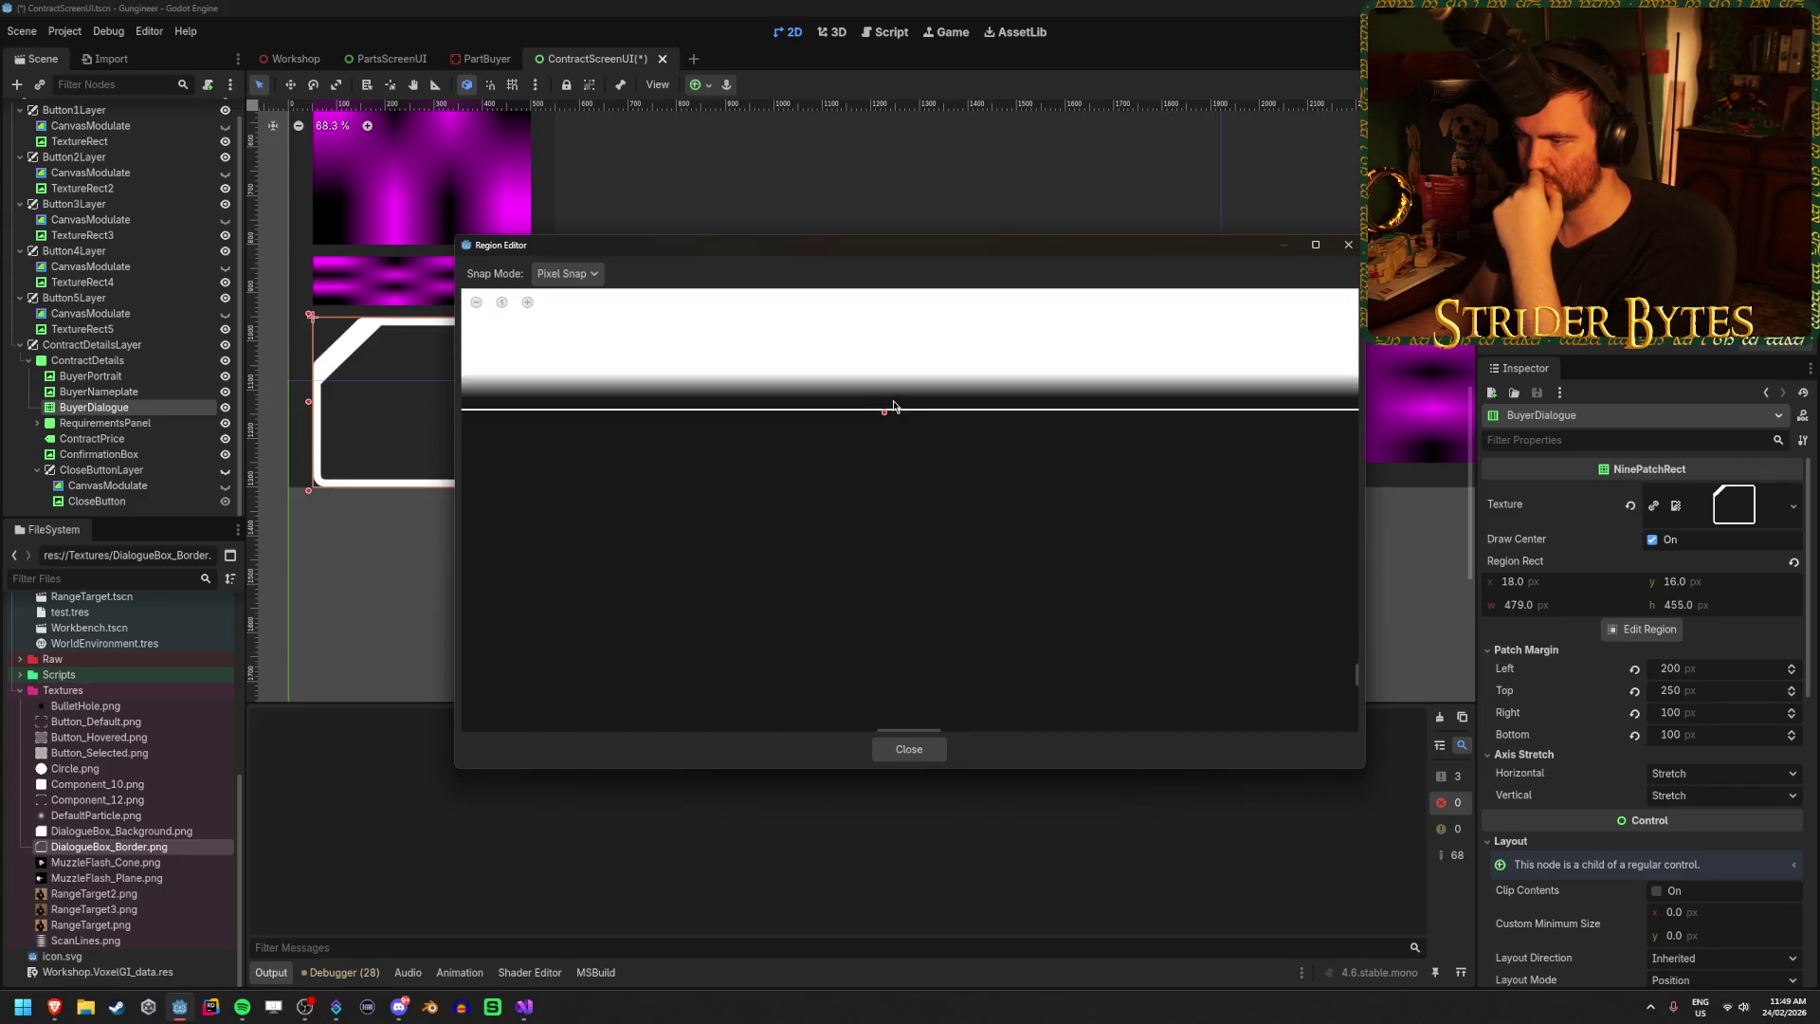
scroll(841, 512, "down", 5)
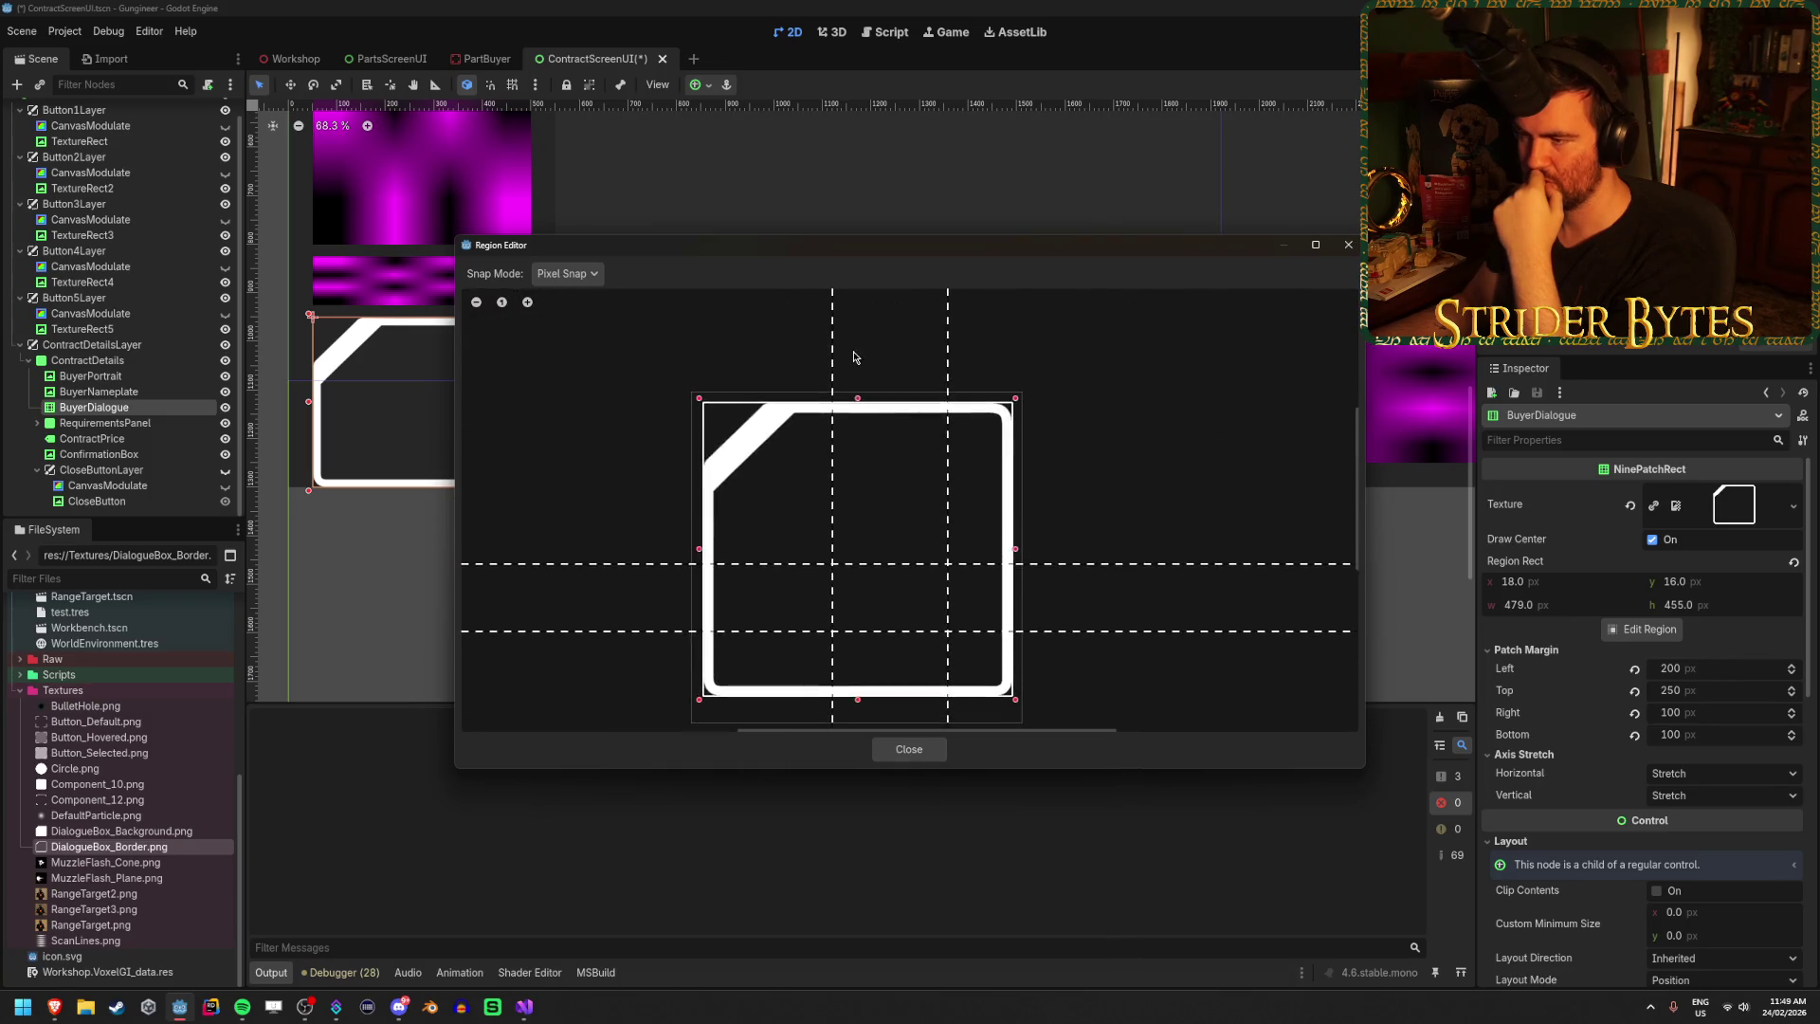
scroll(871, 554, "up", 5)
scroll(905, 579, "down", 3)
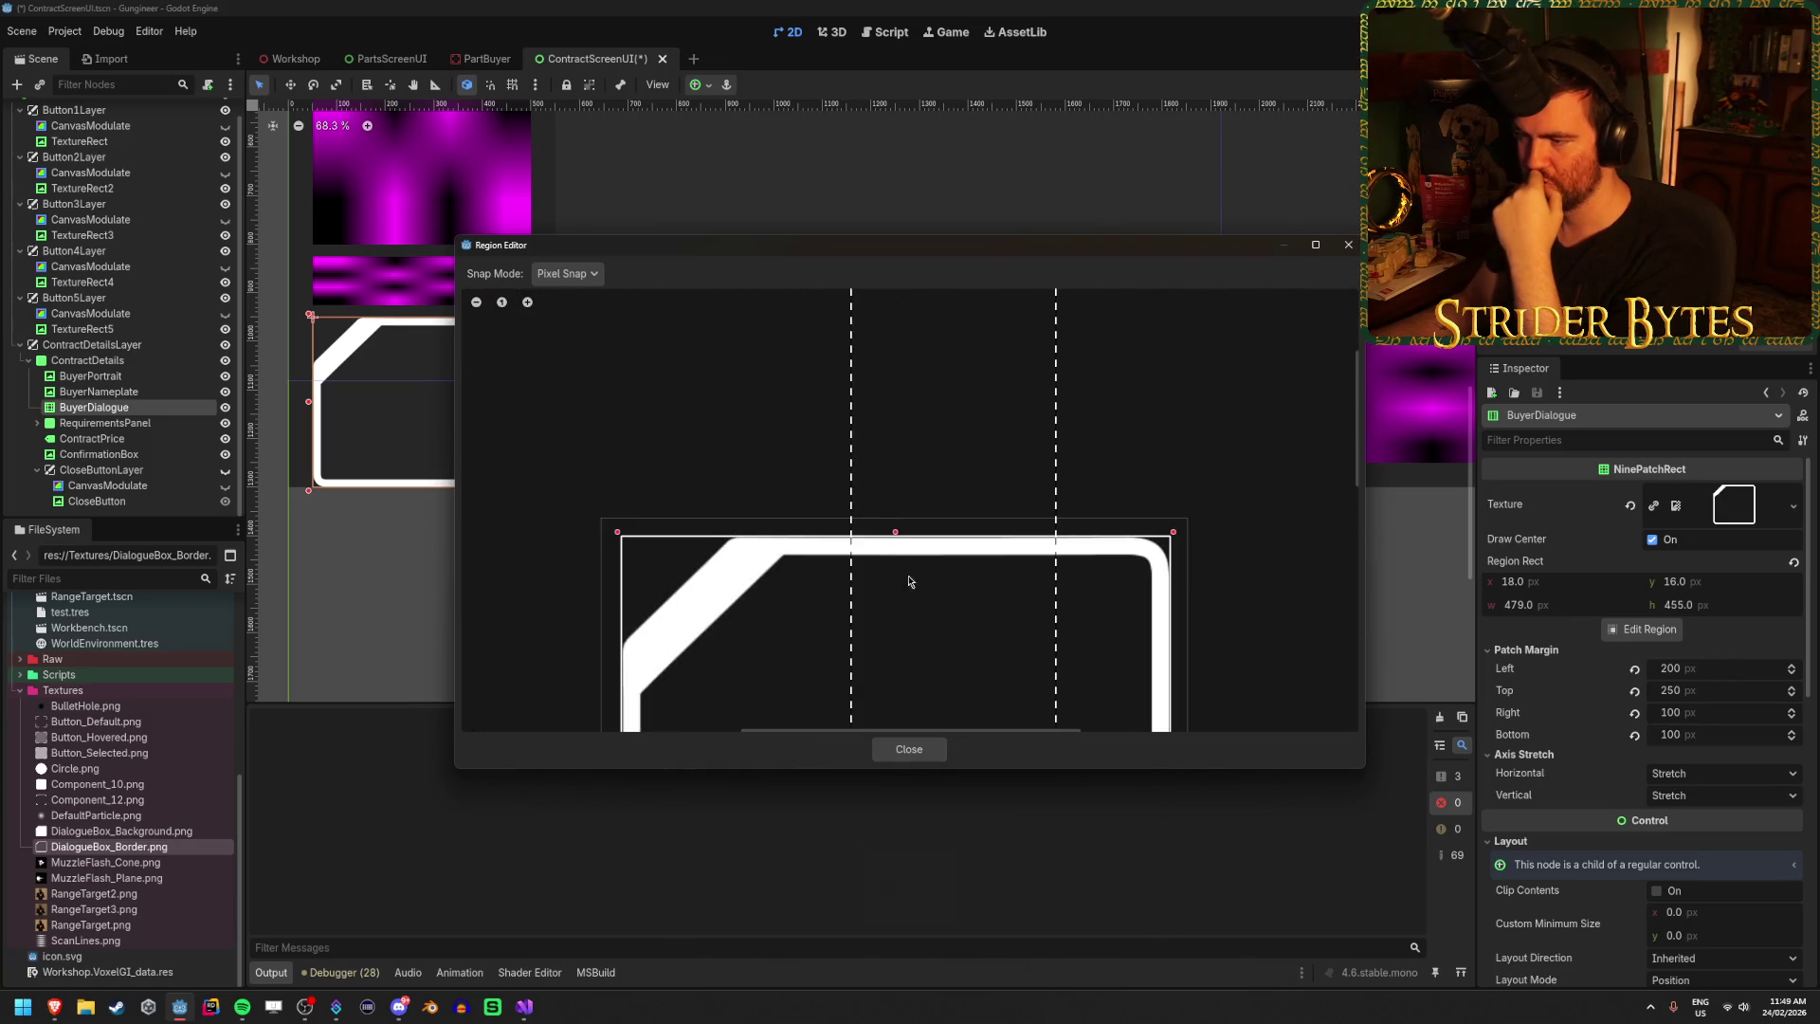
left_click(911, 750)
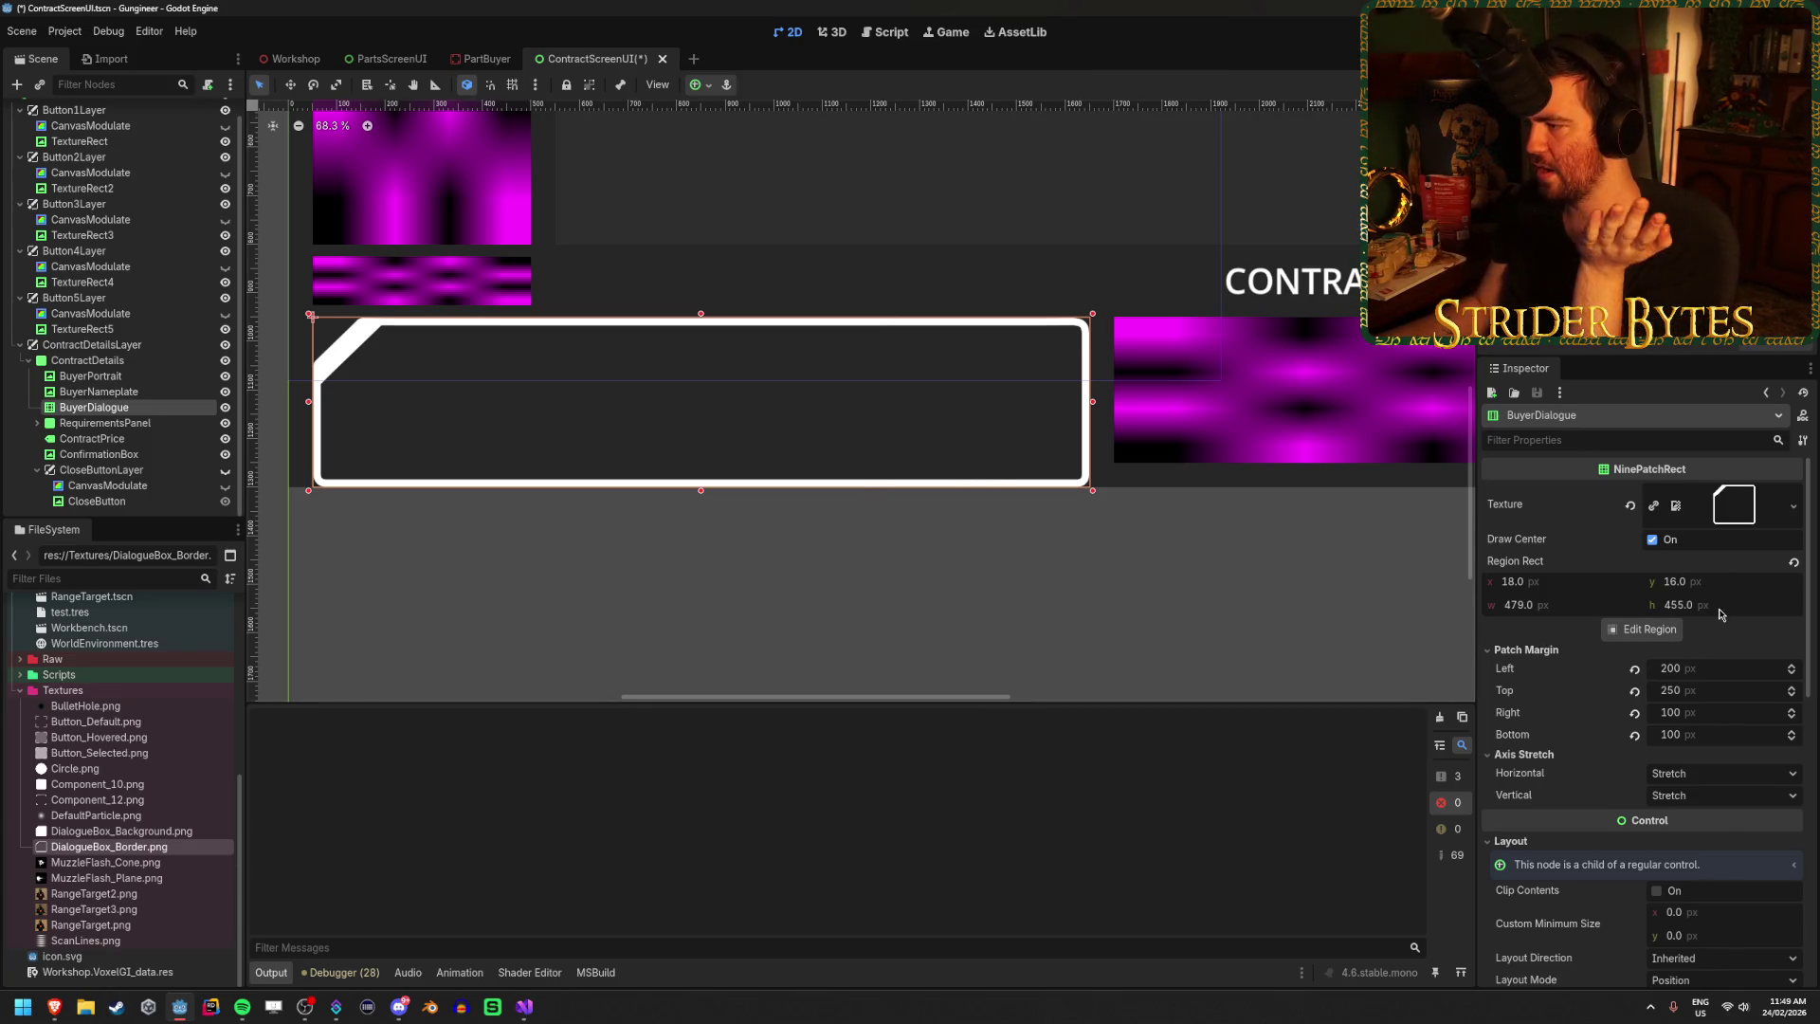
Drag BuyerDialogue's top patch margin down to 200 and its Size y to 300, making it 1600×300.
mouse_move(1668, 690)
left_mouse_down()
mouse_move(1573, 690)
mouse_move(1695, 692)
left_mouse_up()
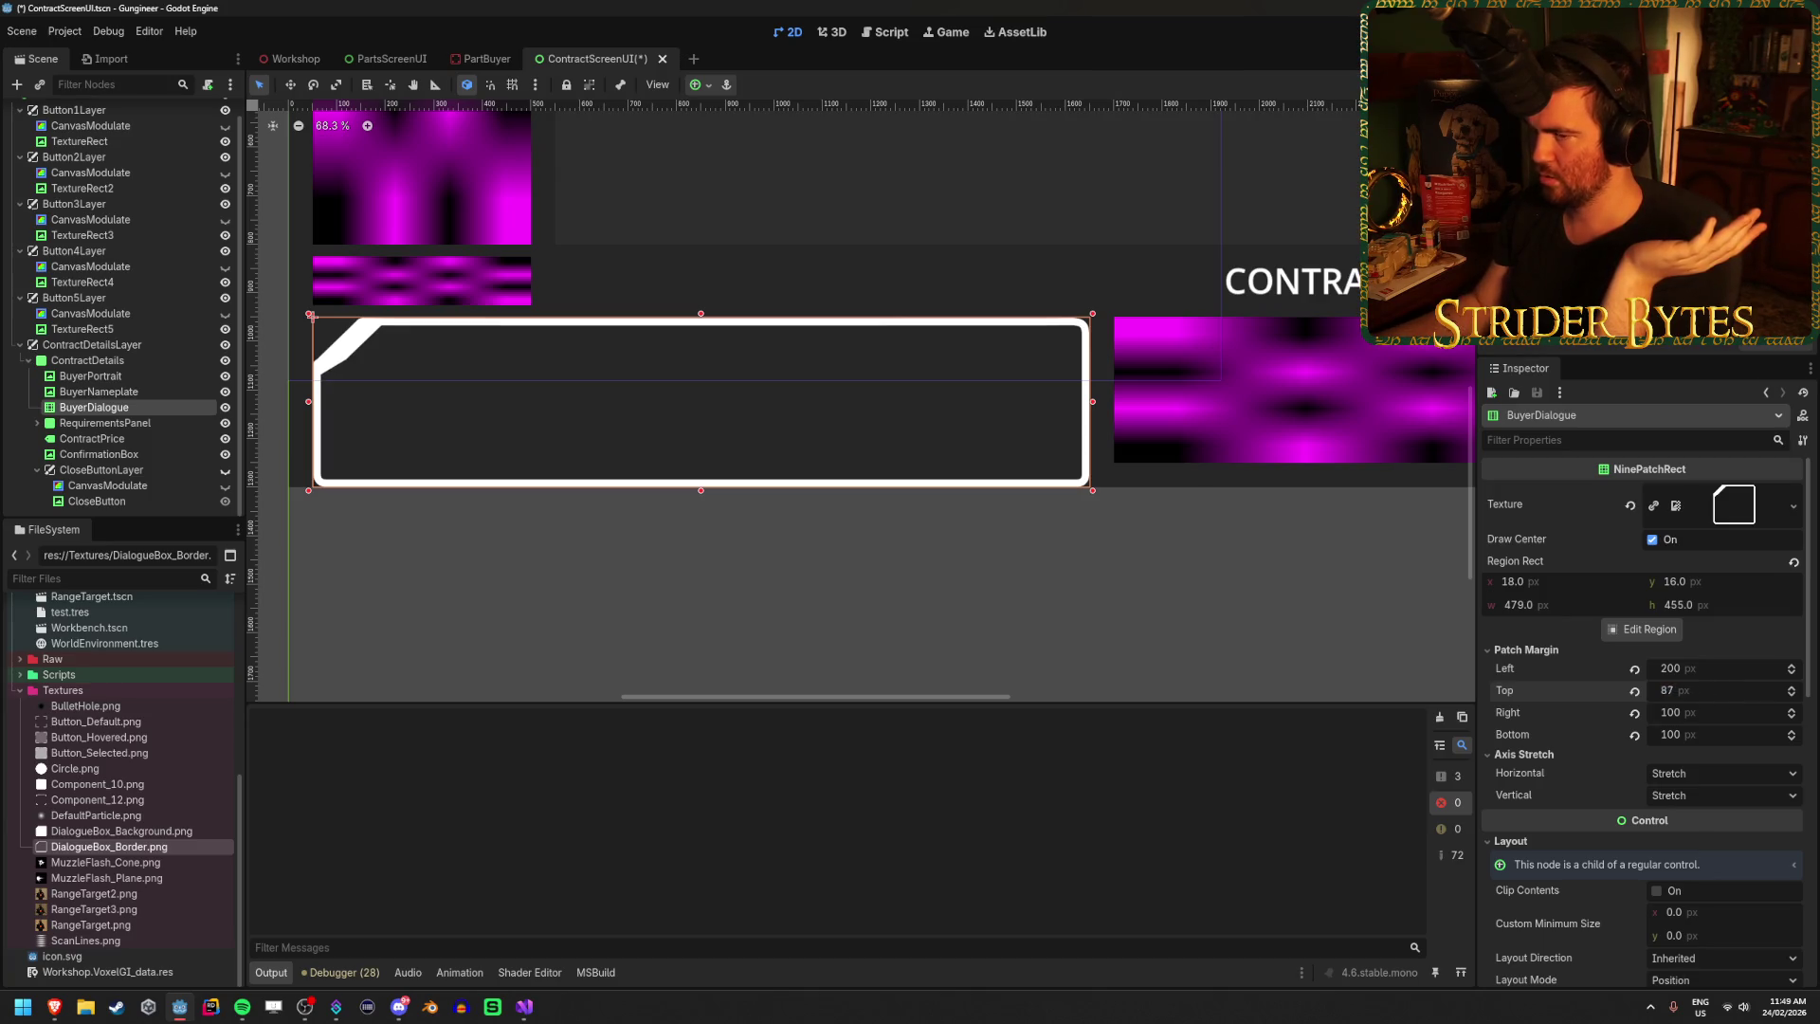
left_click_drag(1668, 690, 1687, 690)
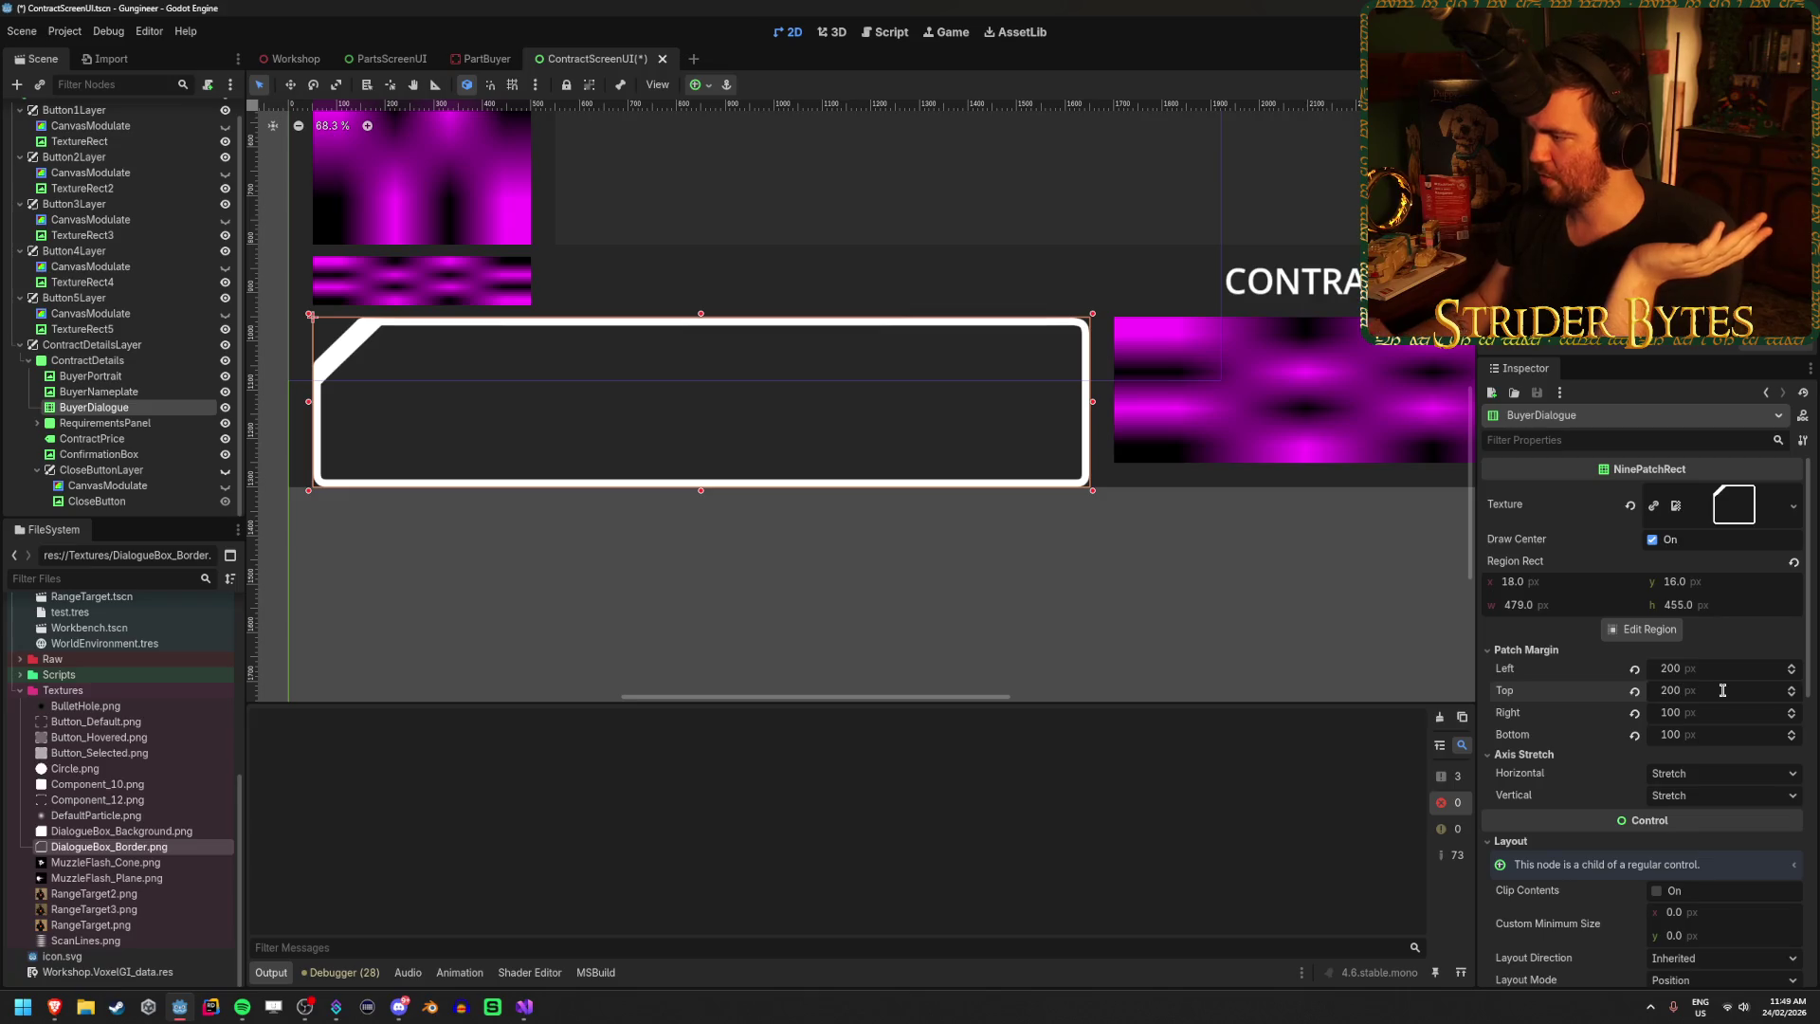
scroll(1740, 650, "down", 5)
scroll(1739, 650, "down", 1)
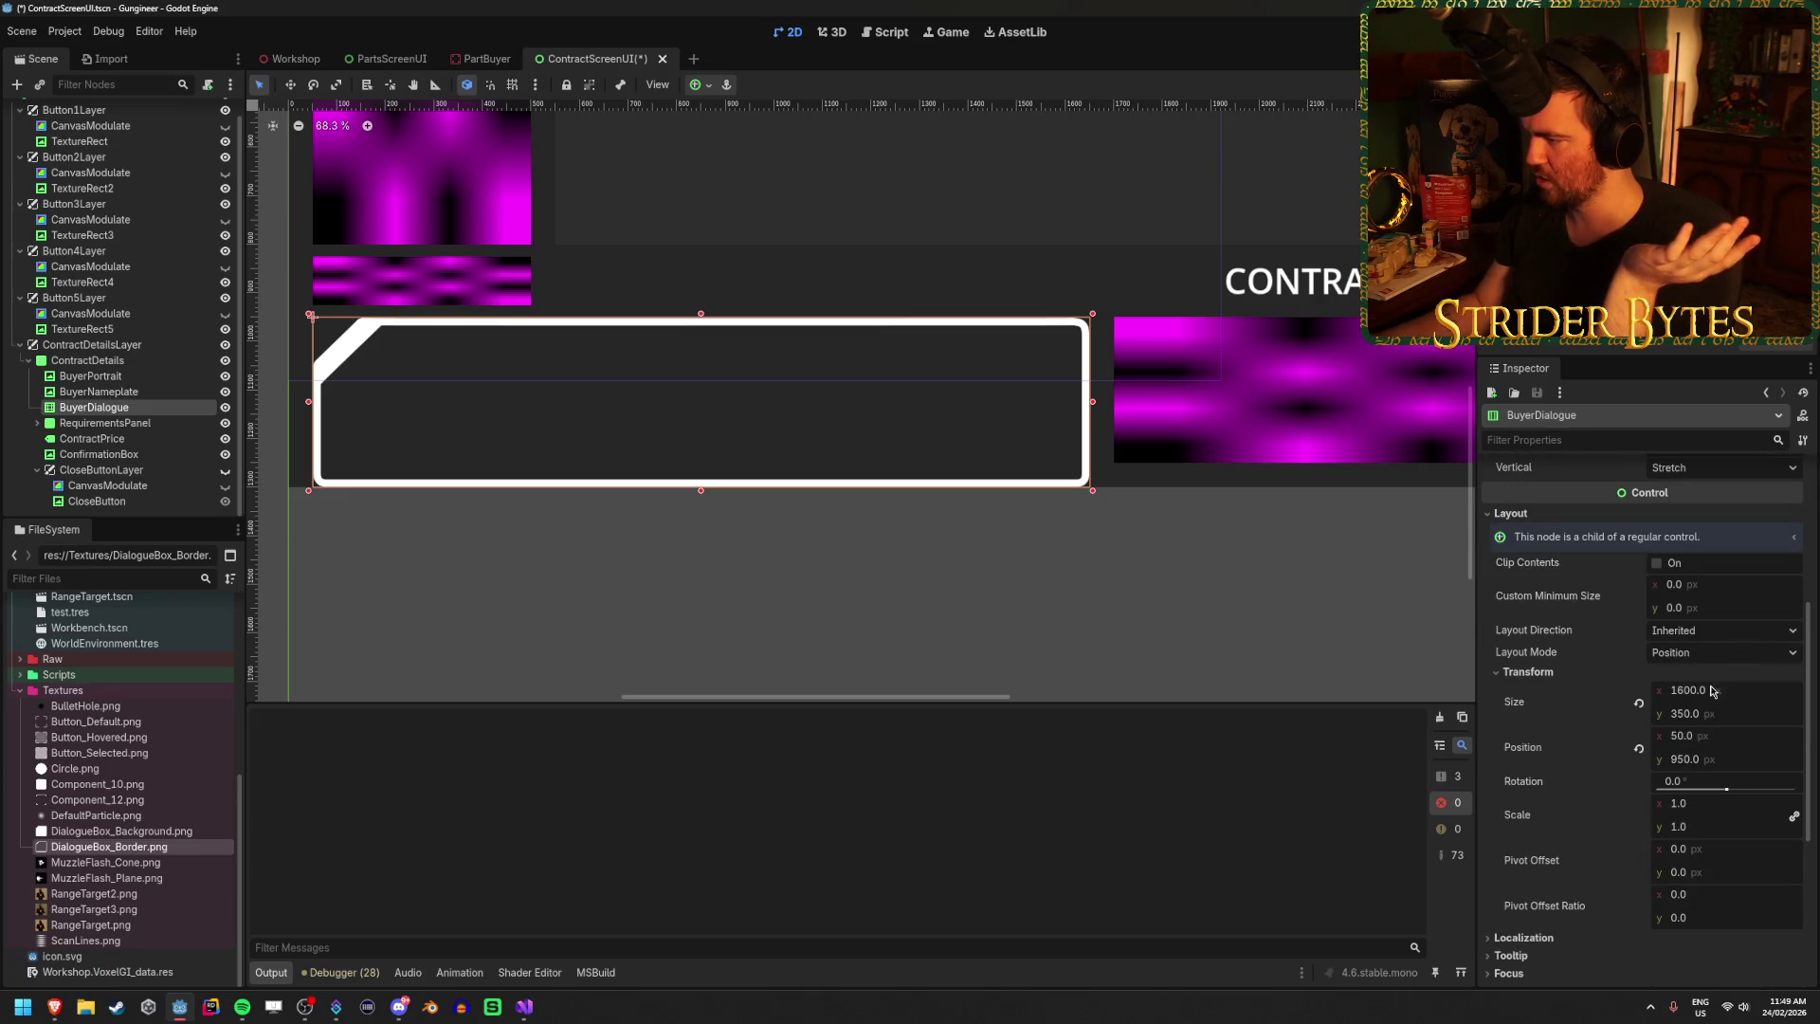
mouse_move(1731, 721)
left_mouse_down()
mouse_move(1711, 720)
mouse_move(1762, 730)
mouse_move(1725, 729)
left_mouse_up()
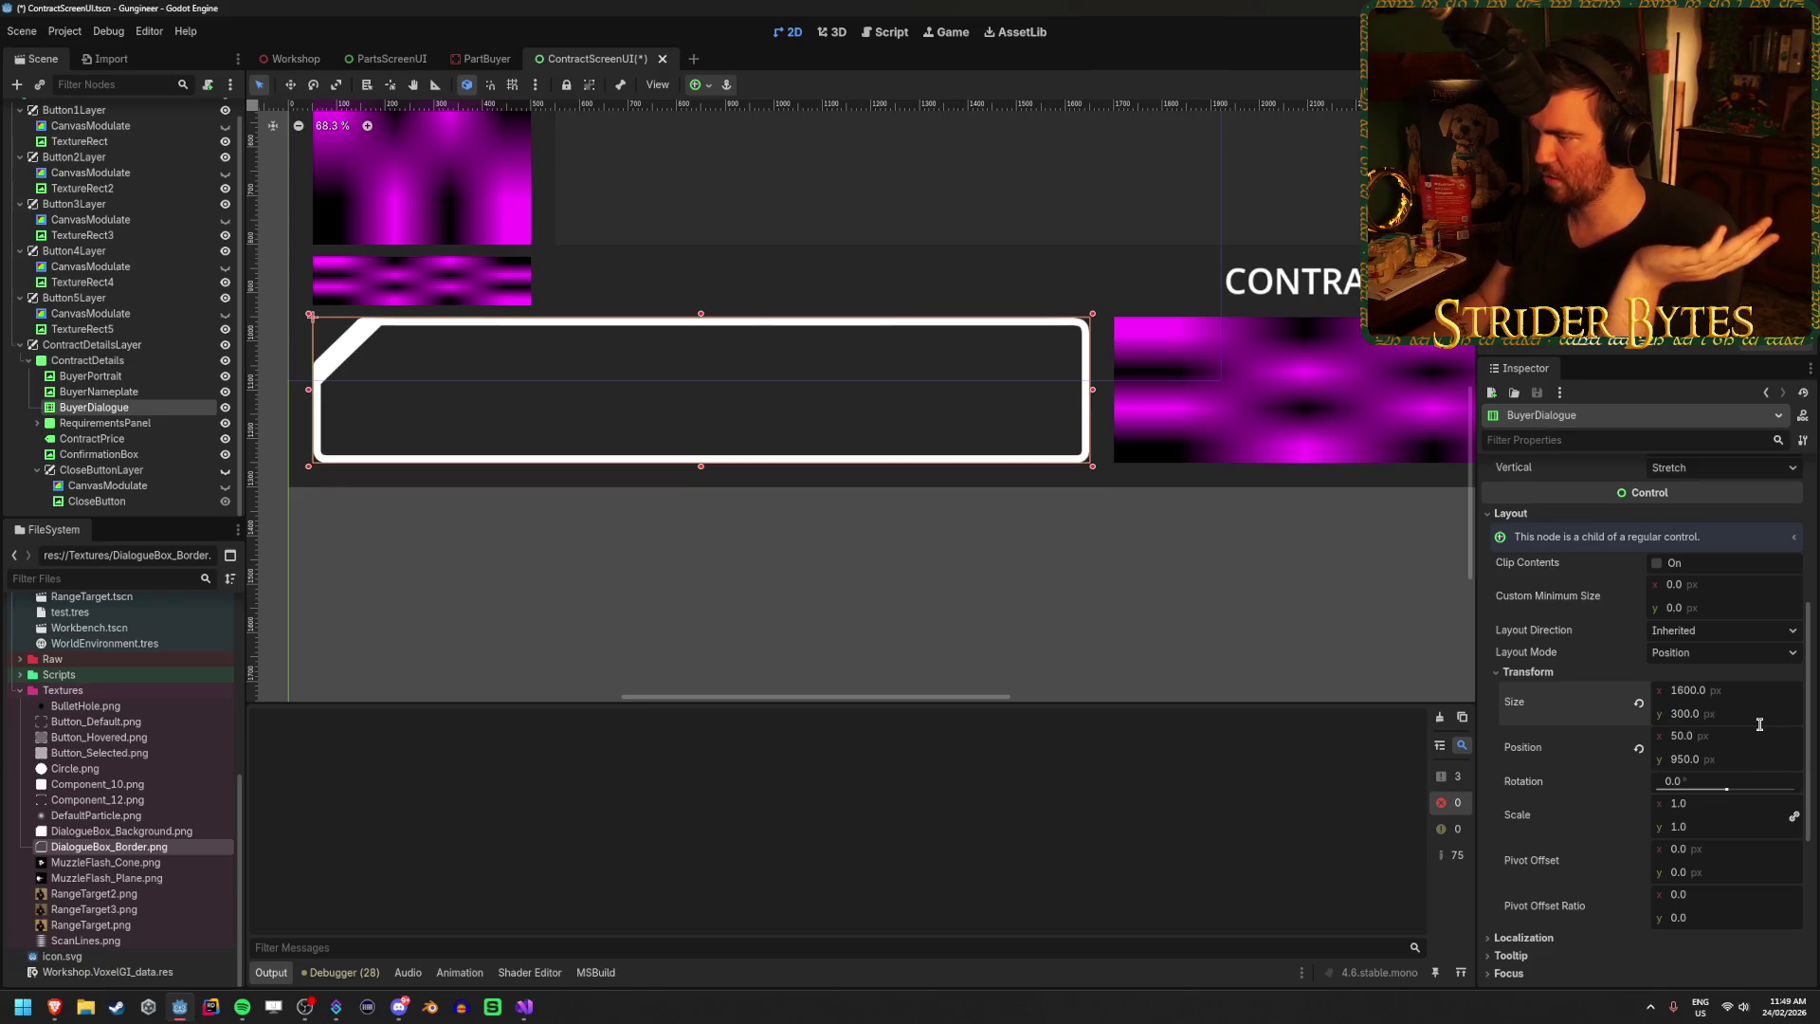
left_click(1147, 612)
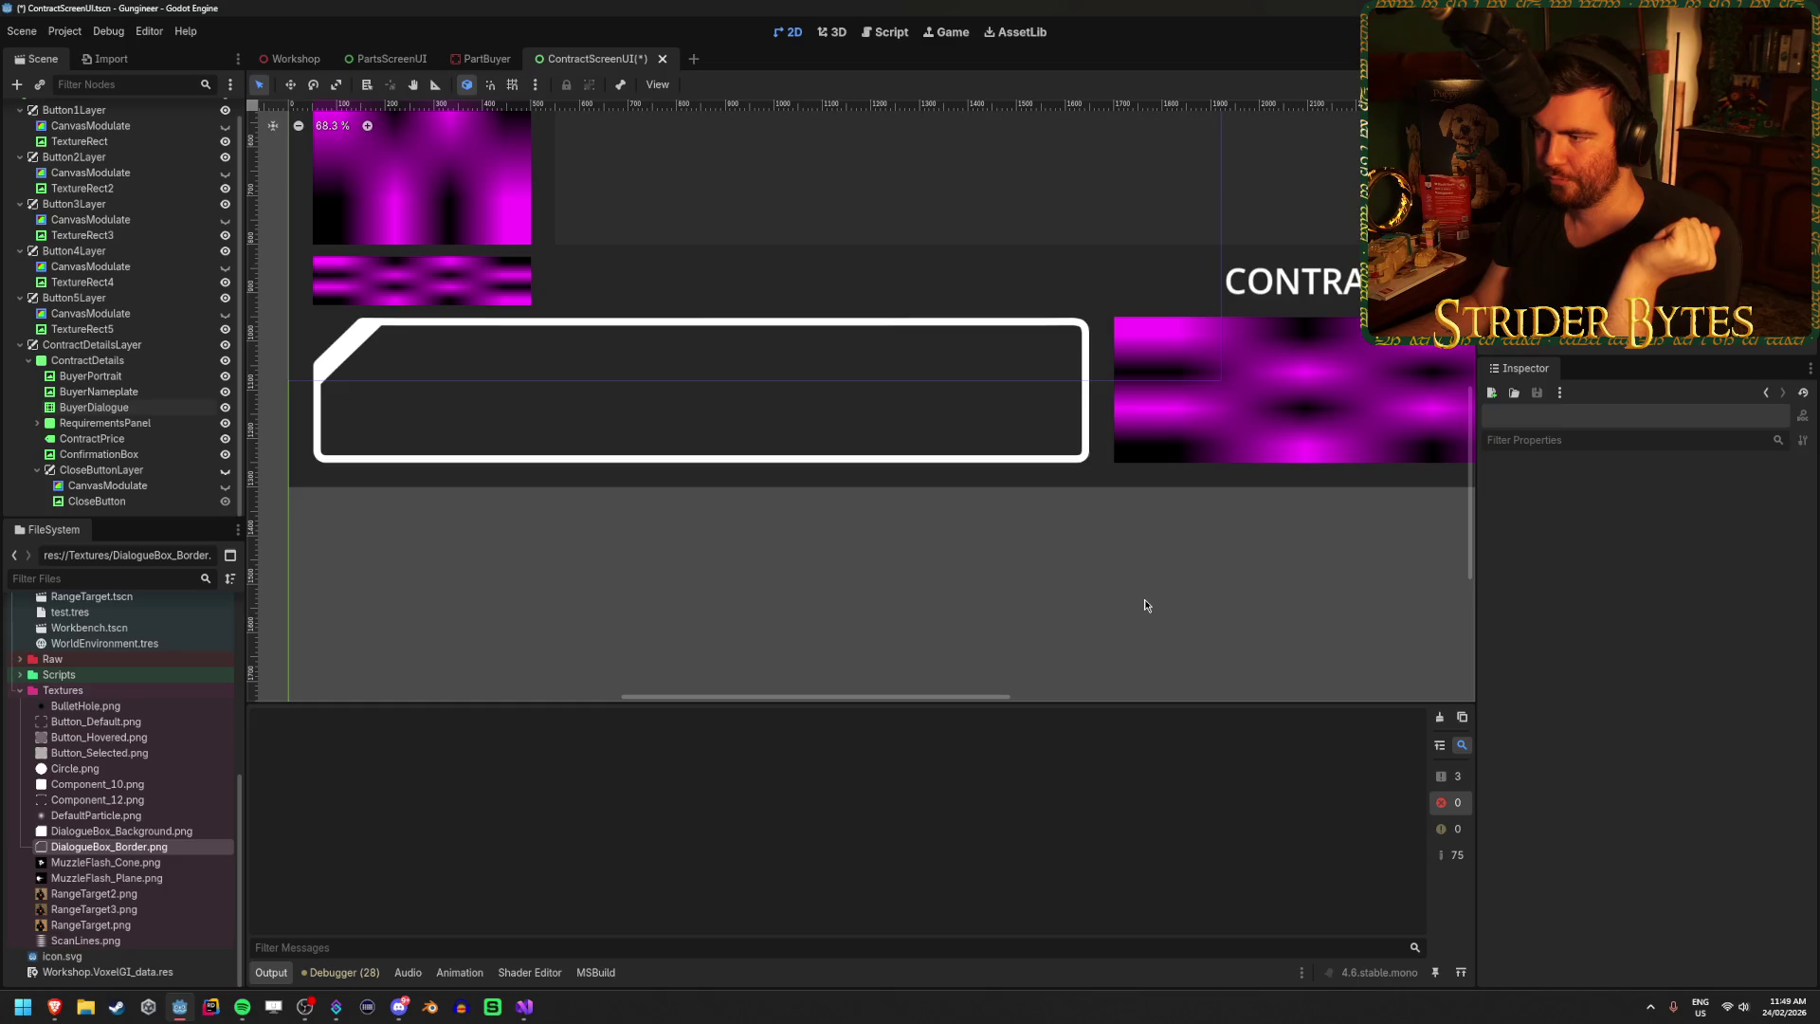
Save the scene.
scroll(1145, 605, "down", 2)
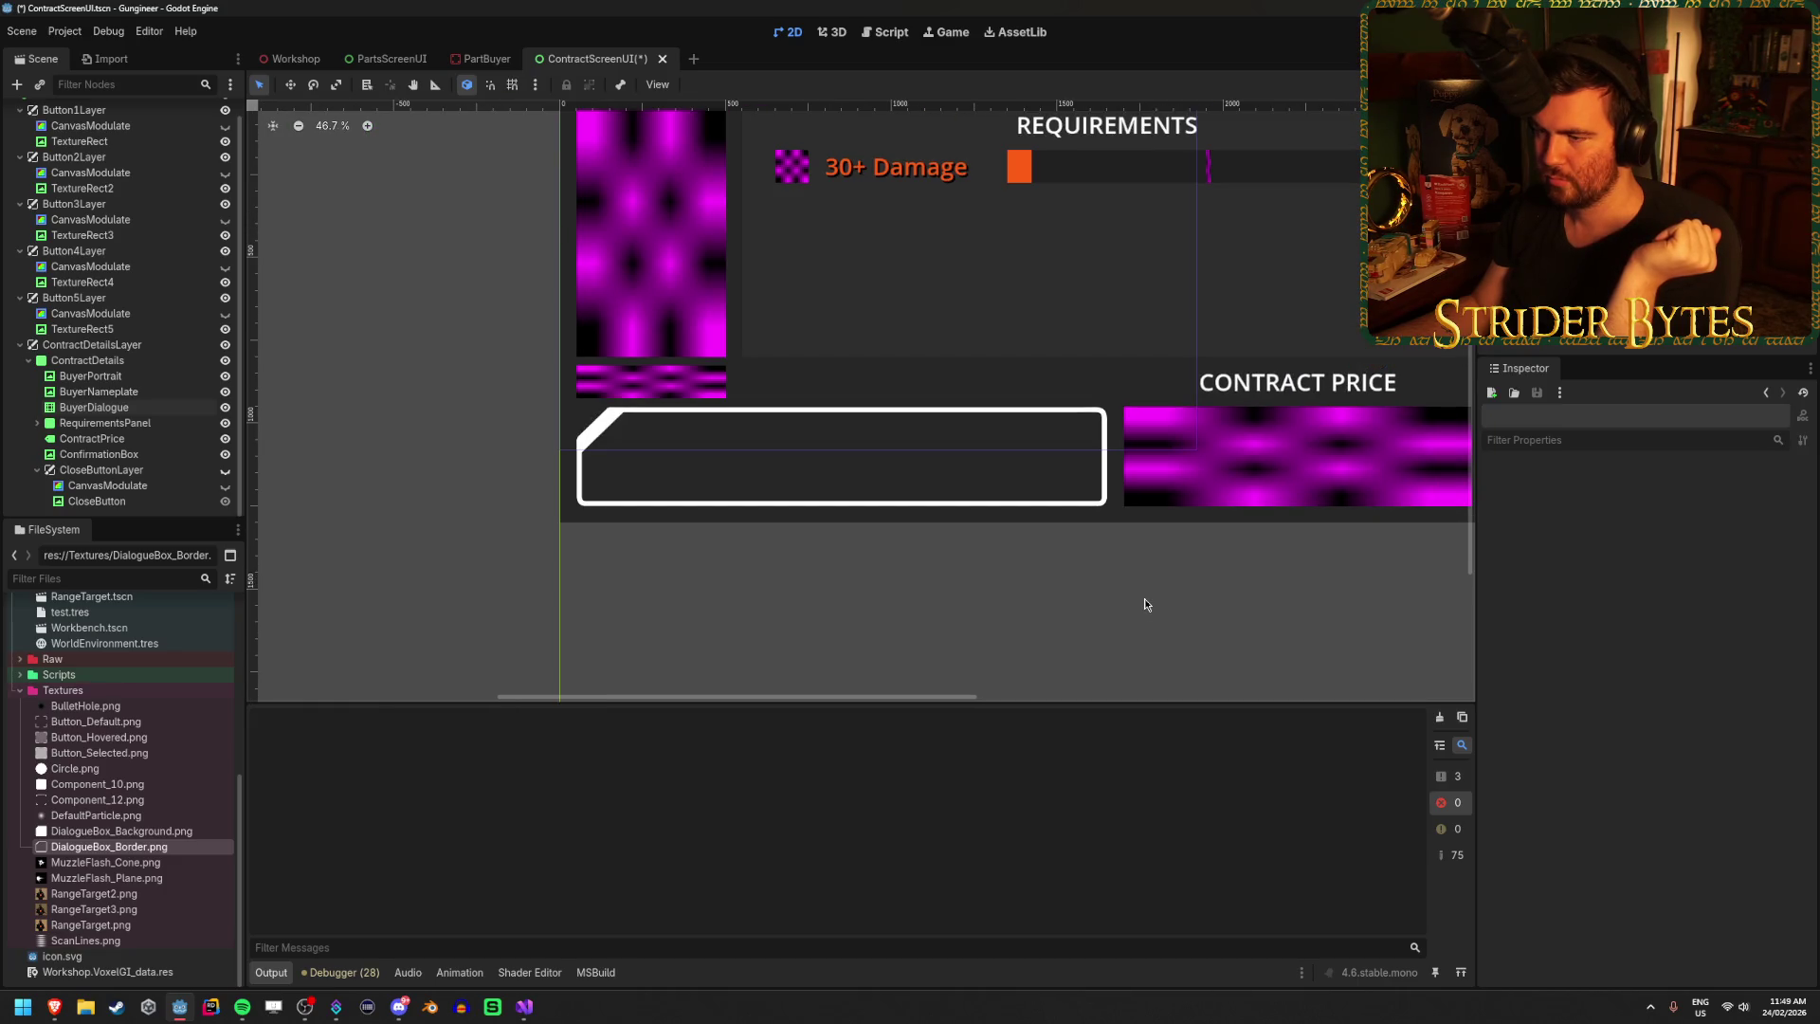
scroll(1144, 601, "down", 2)
scroll(1145, 599, "up", 4)
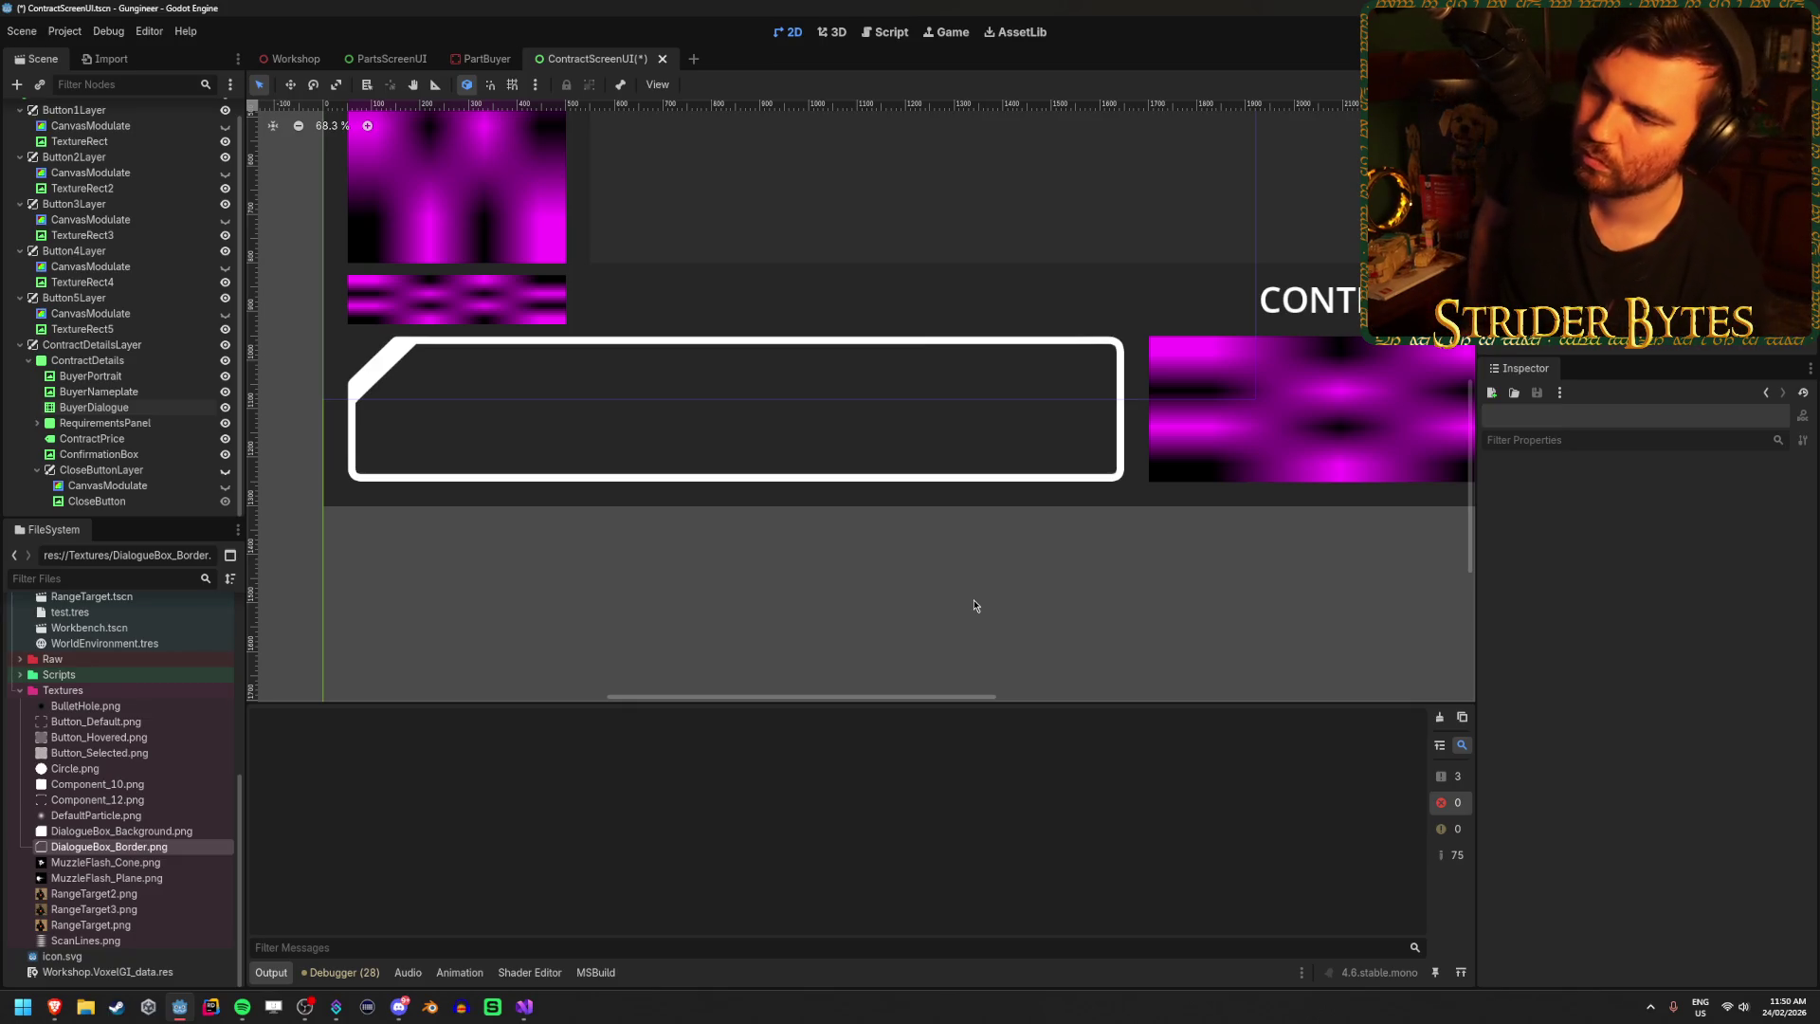
key("ctrl+s")
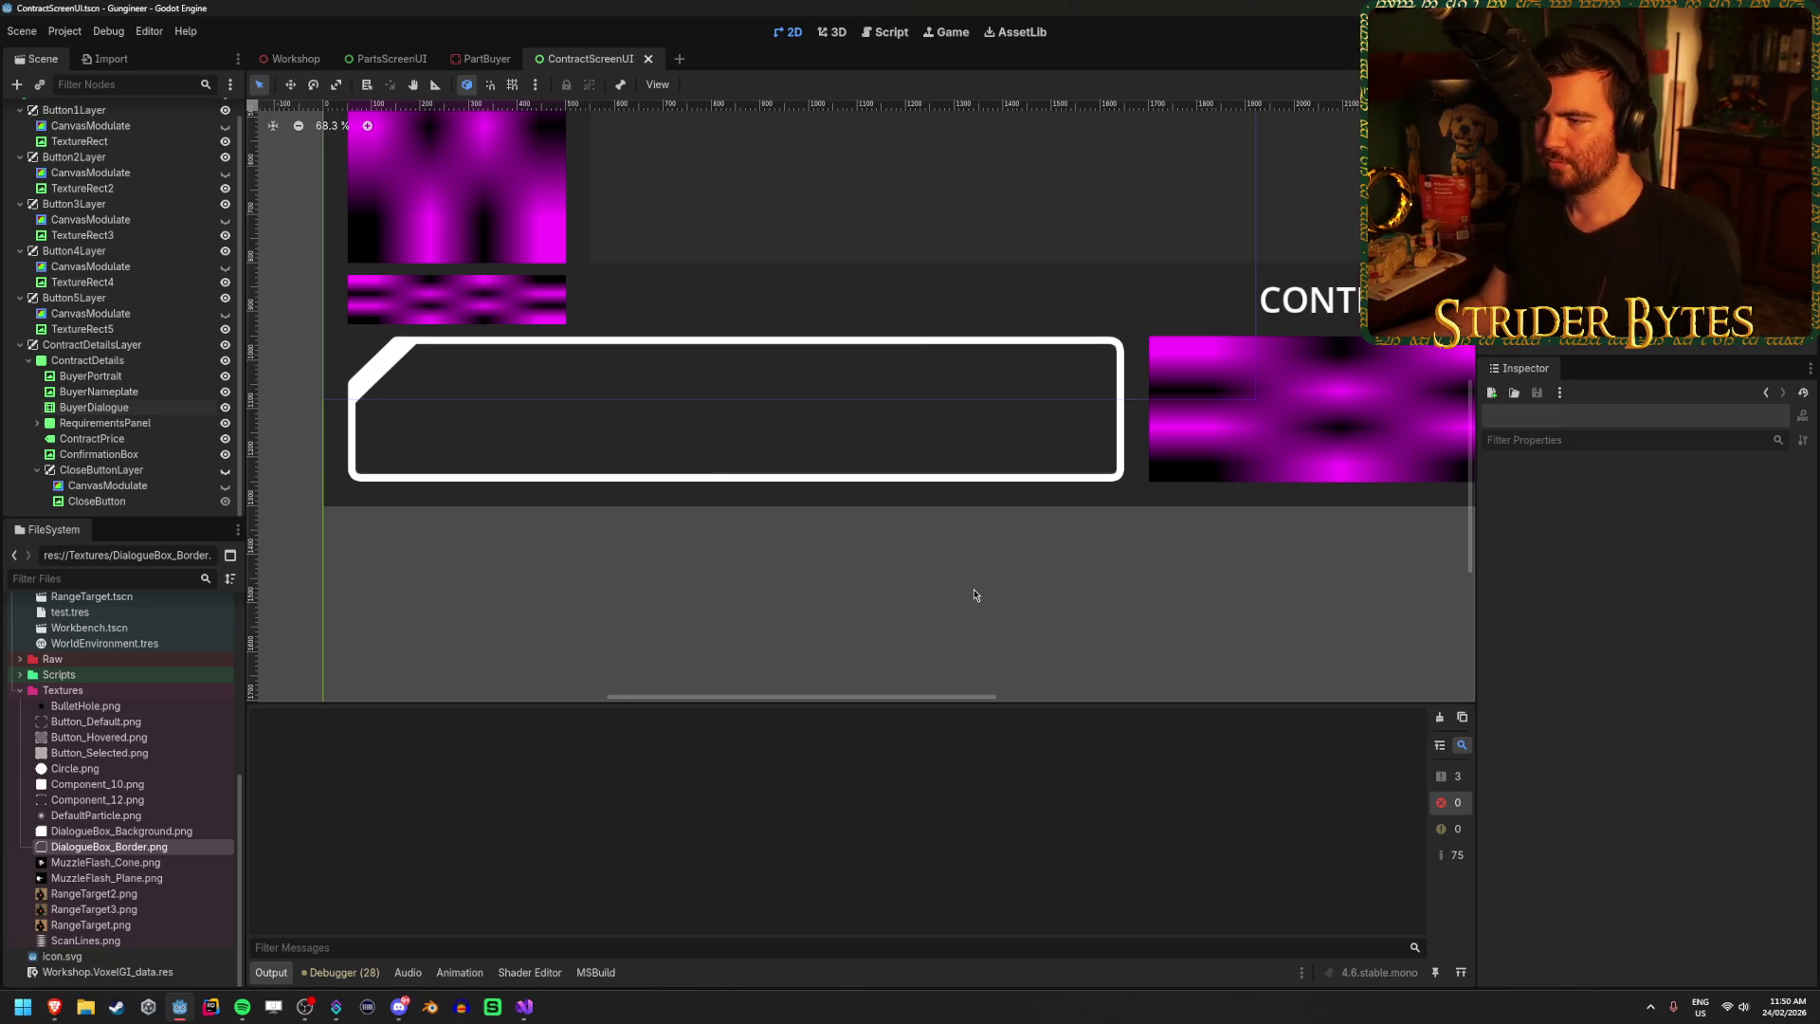
Select BuyerNameplate and assign Component_12.png as its texture.
scroll(810, 521, "down", 2)
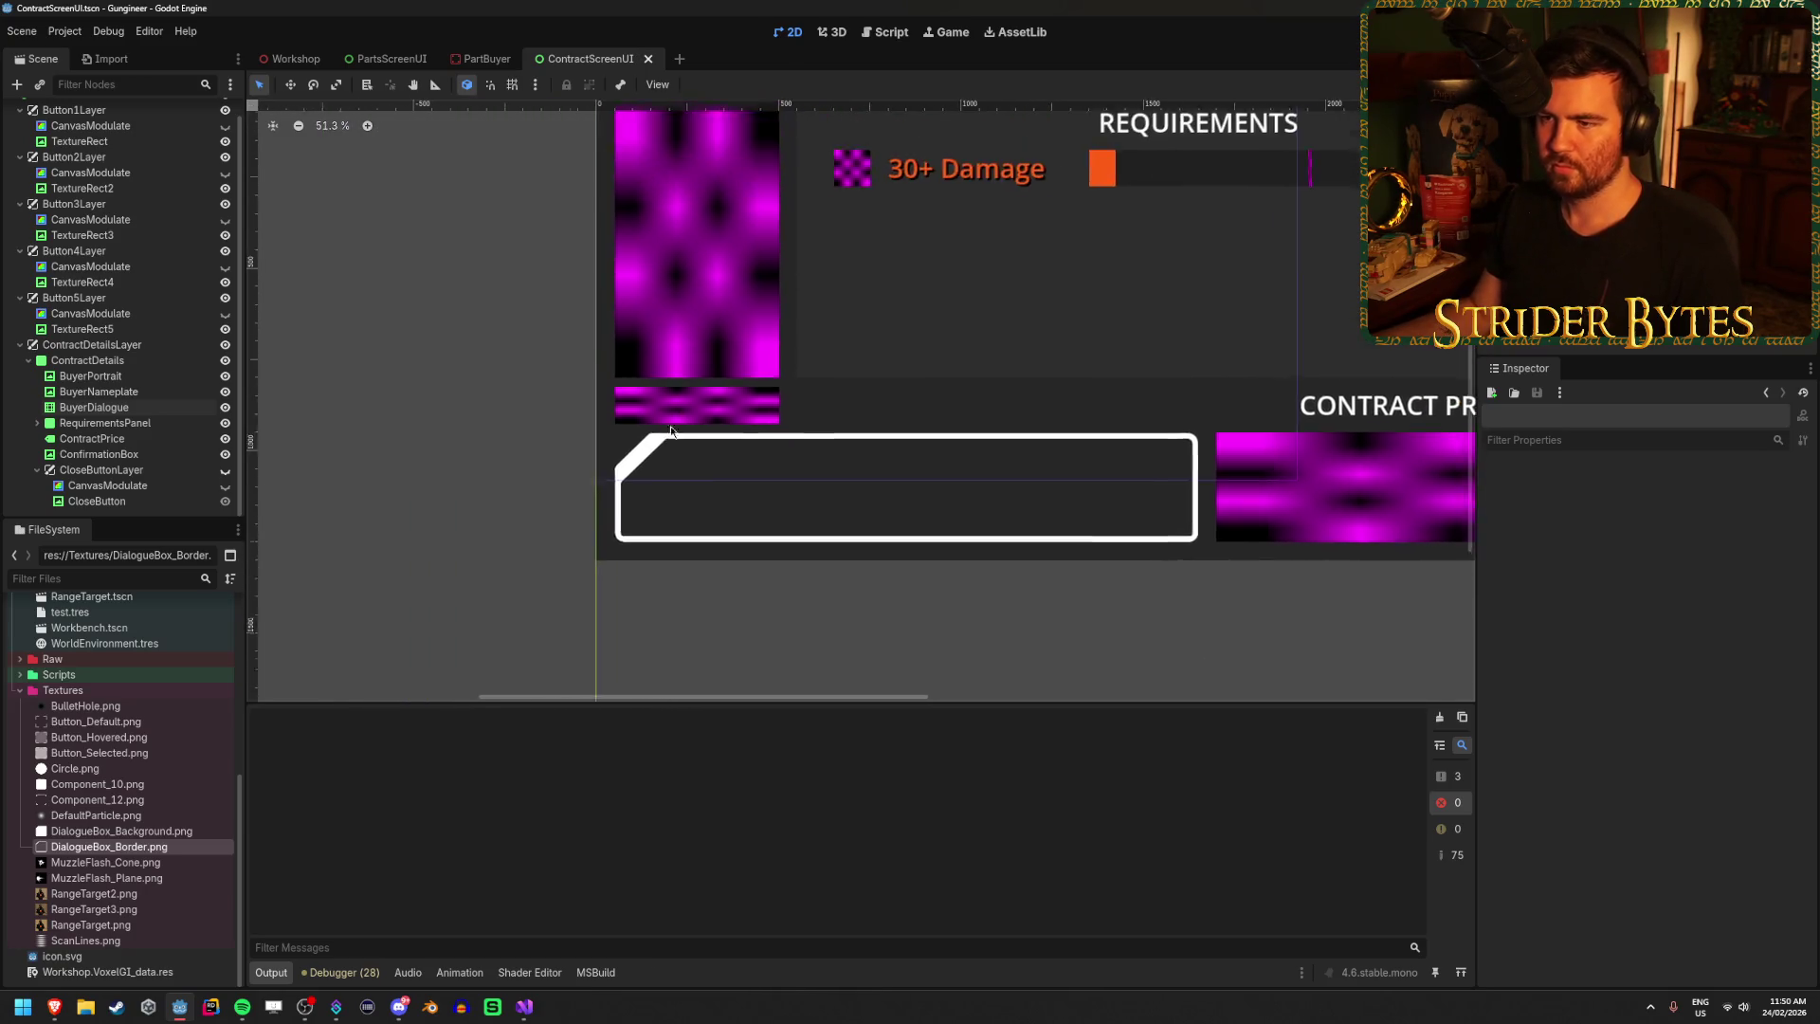
scroll(370, 379, "up", 4)
left_click(124, 393)
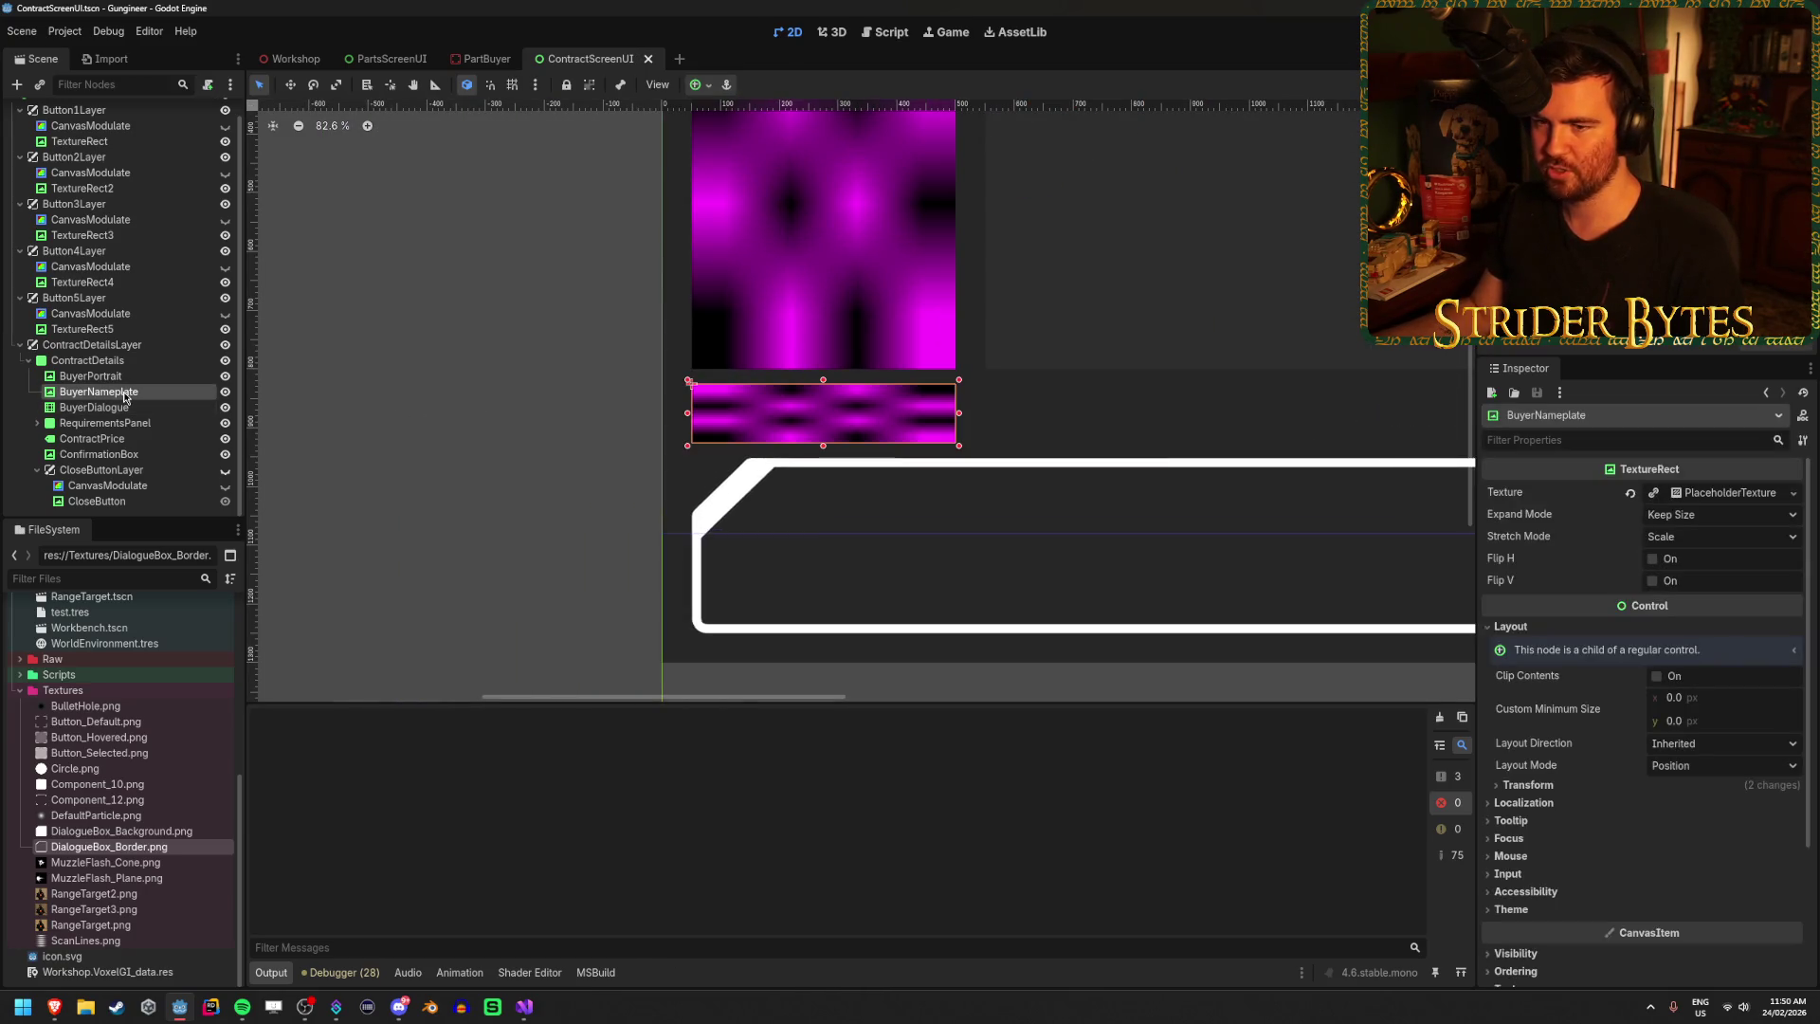
right_click(124, 392)
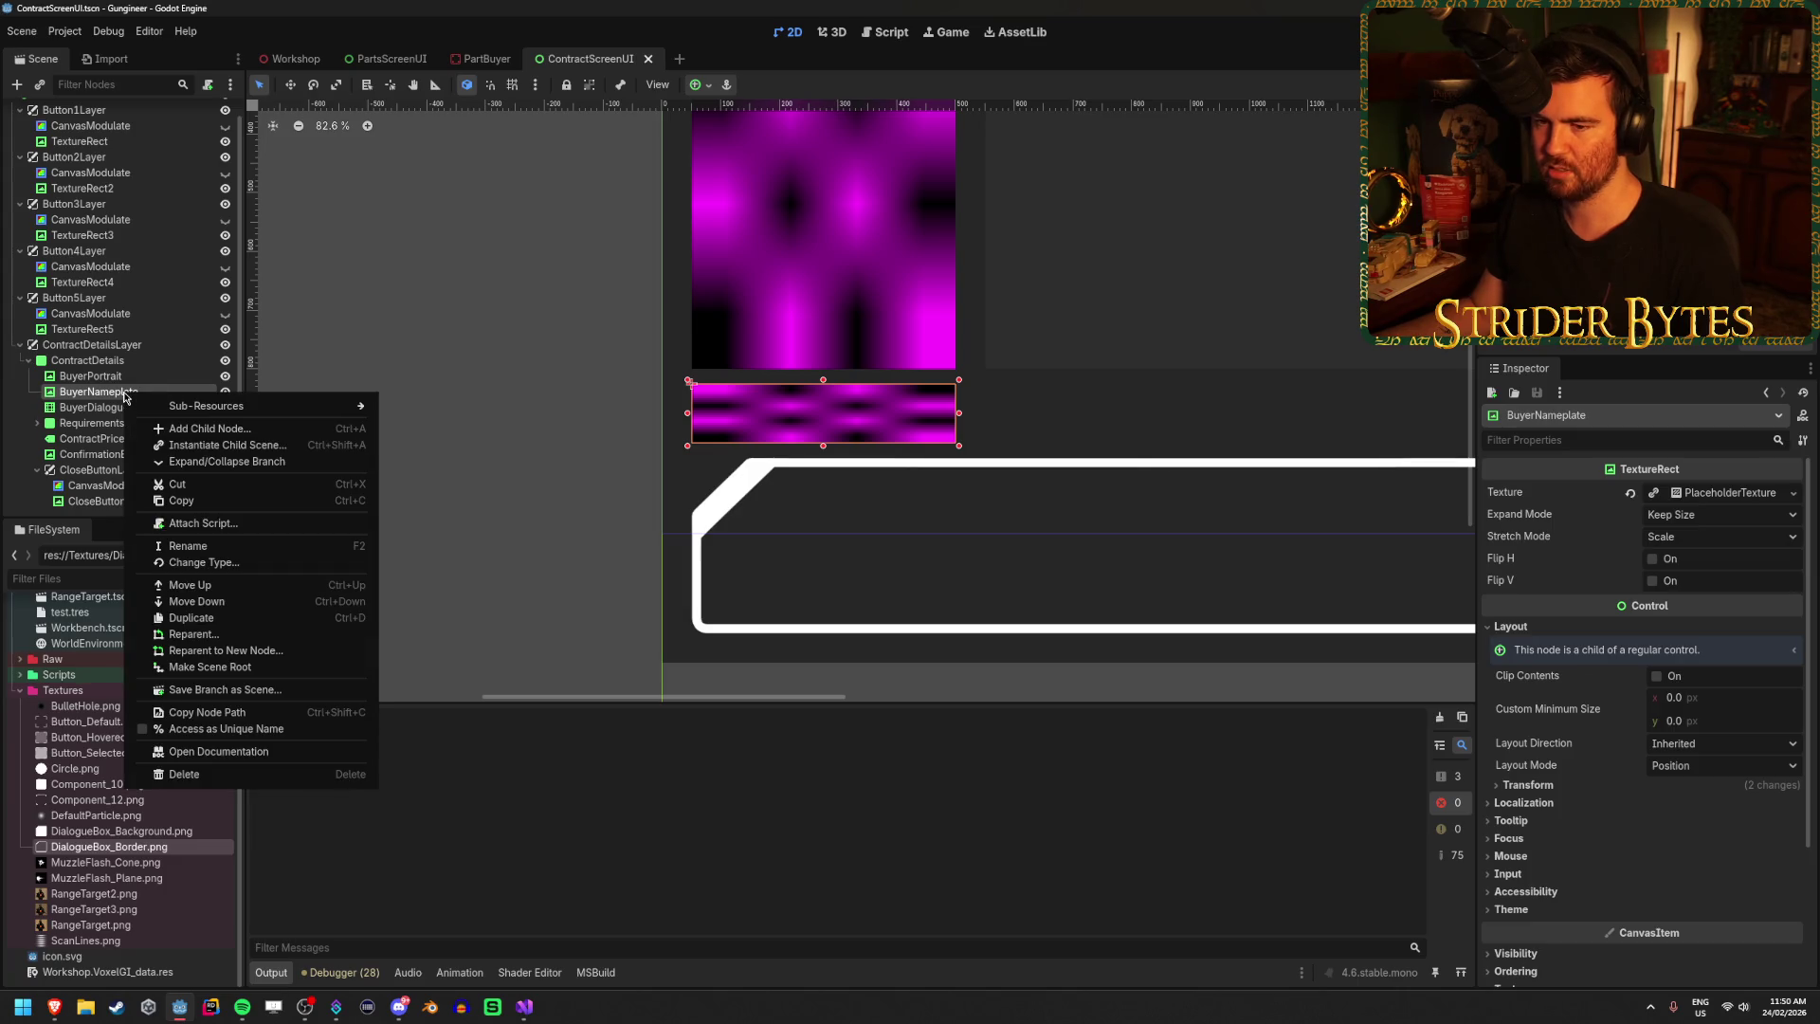
left_click(111, 397)
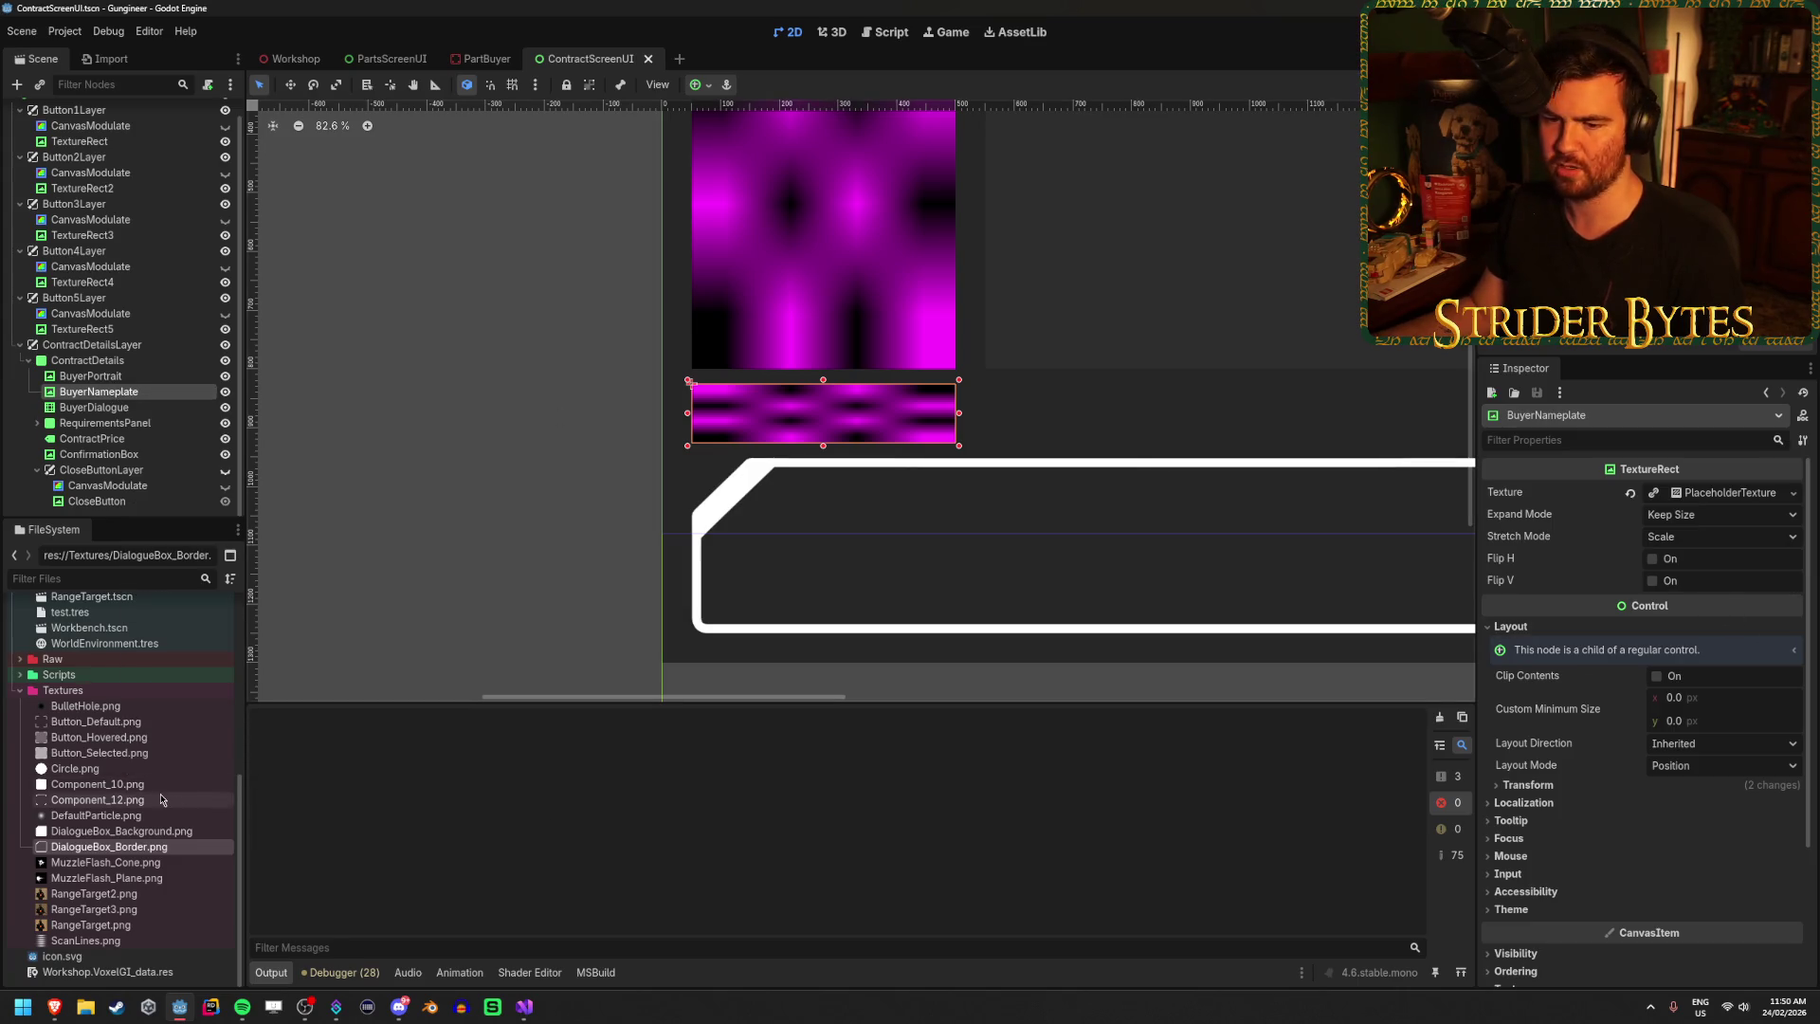
mouse_move(122, 795)
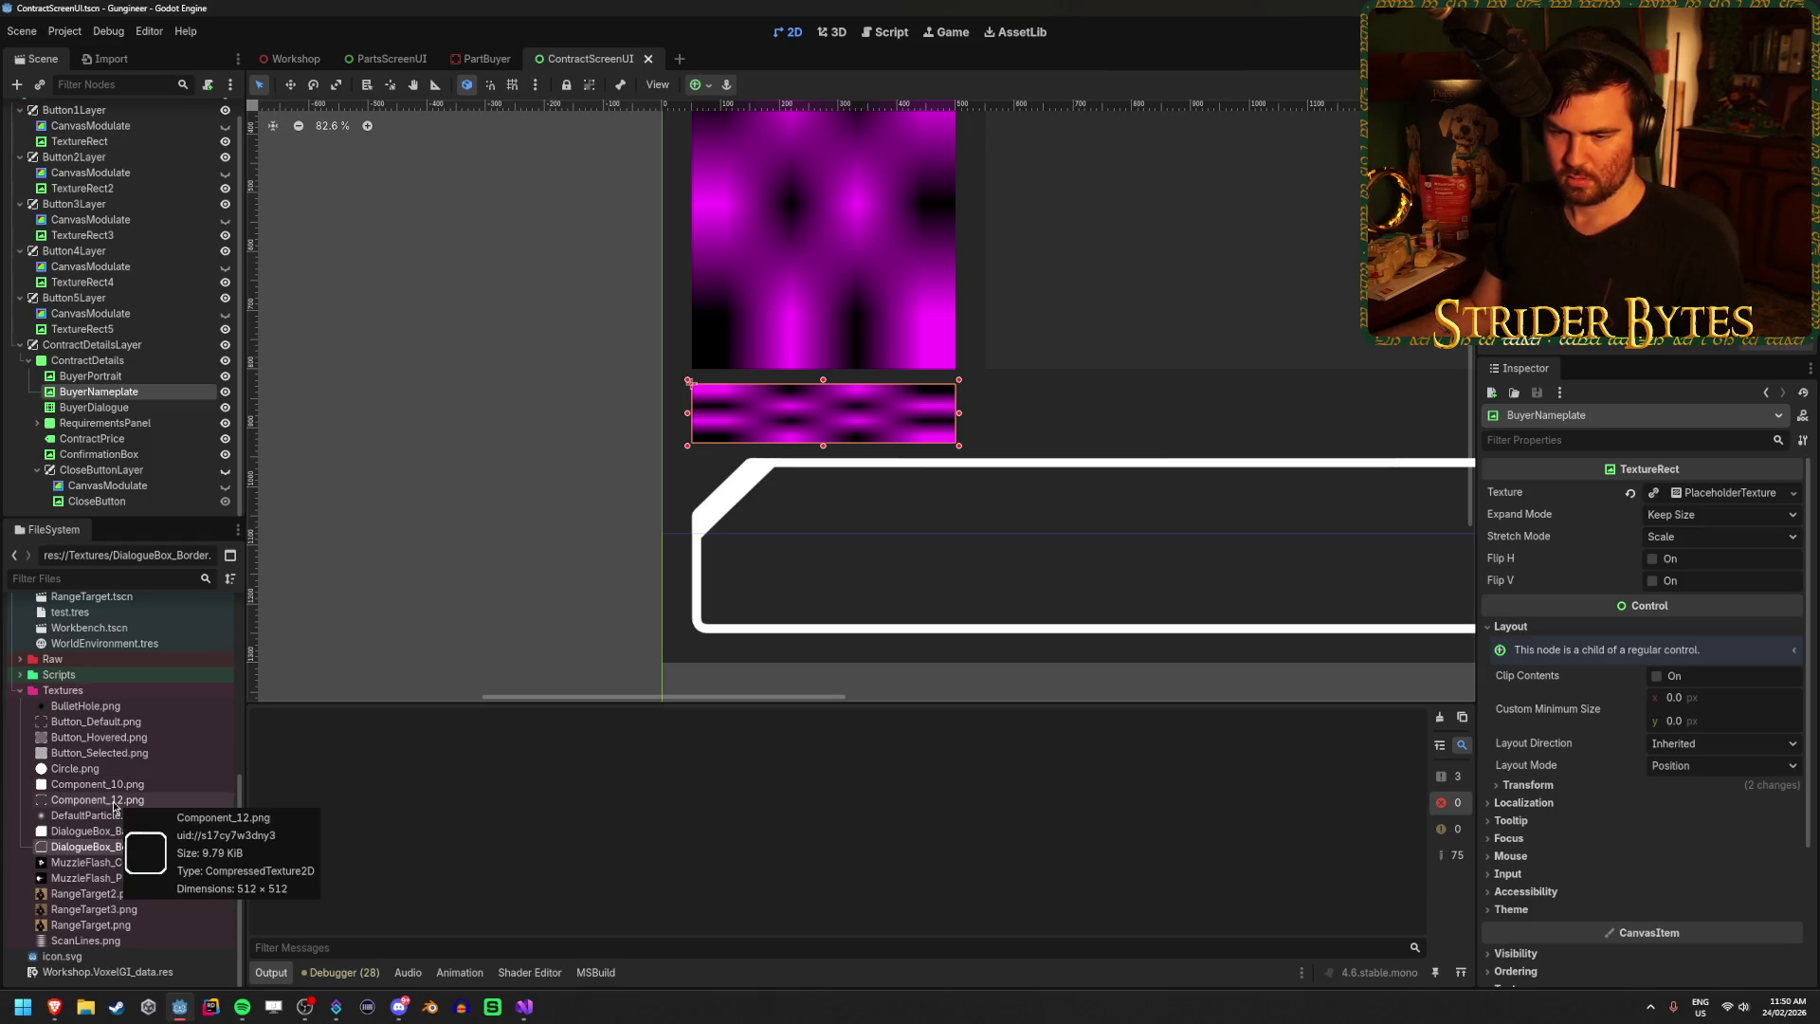
left_click_drag(114, 804, 1712, 497)
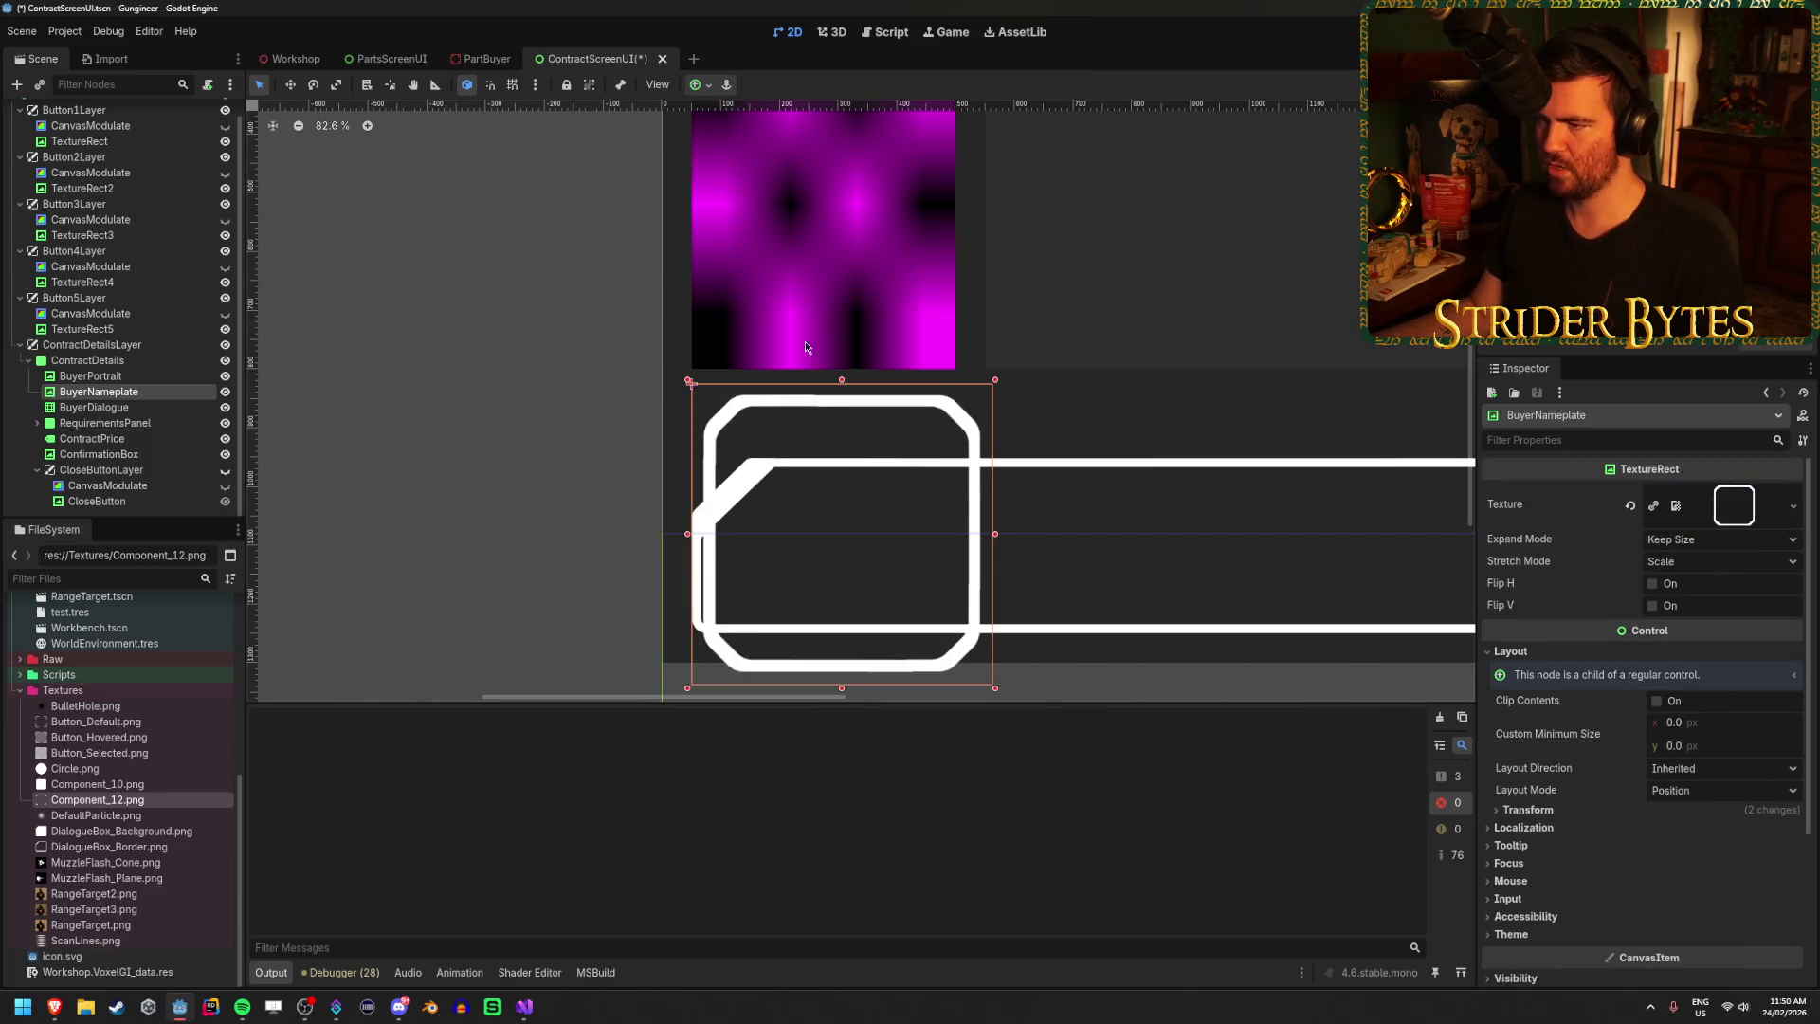
Try Stretch Mode Tile, set it back to Scale, and set Expand Mode to Ignore Size.
scroll(789, 435, "up", 3)
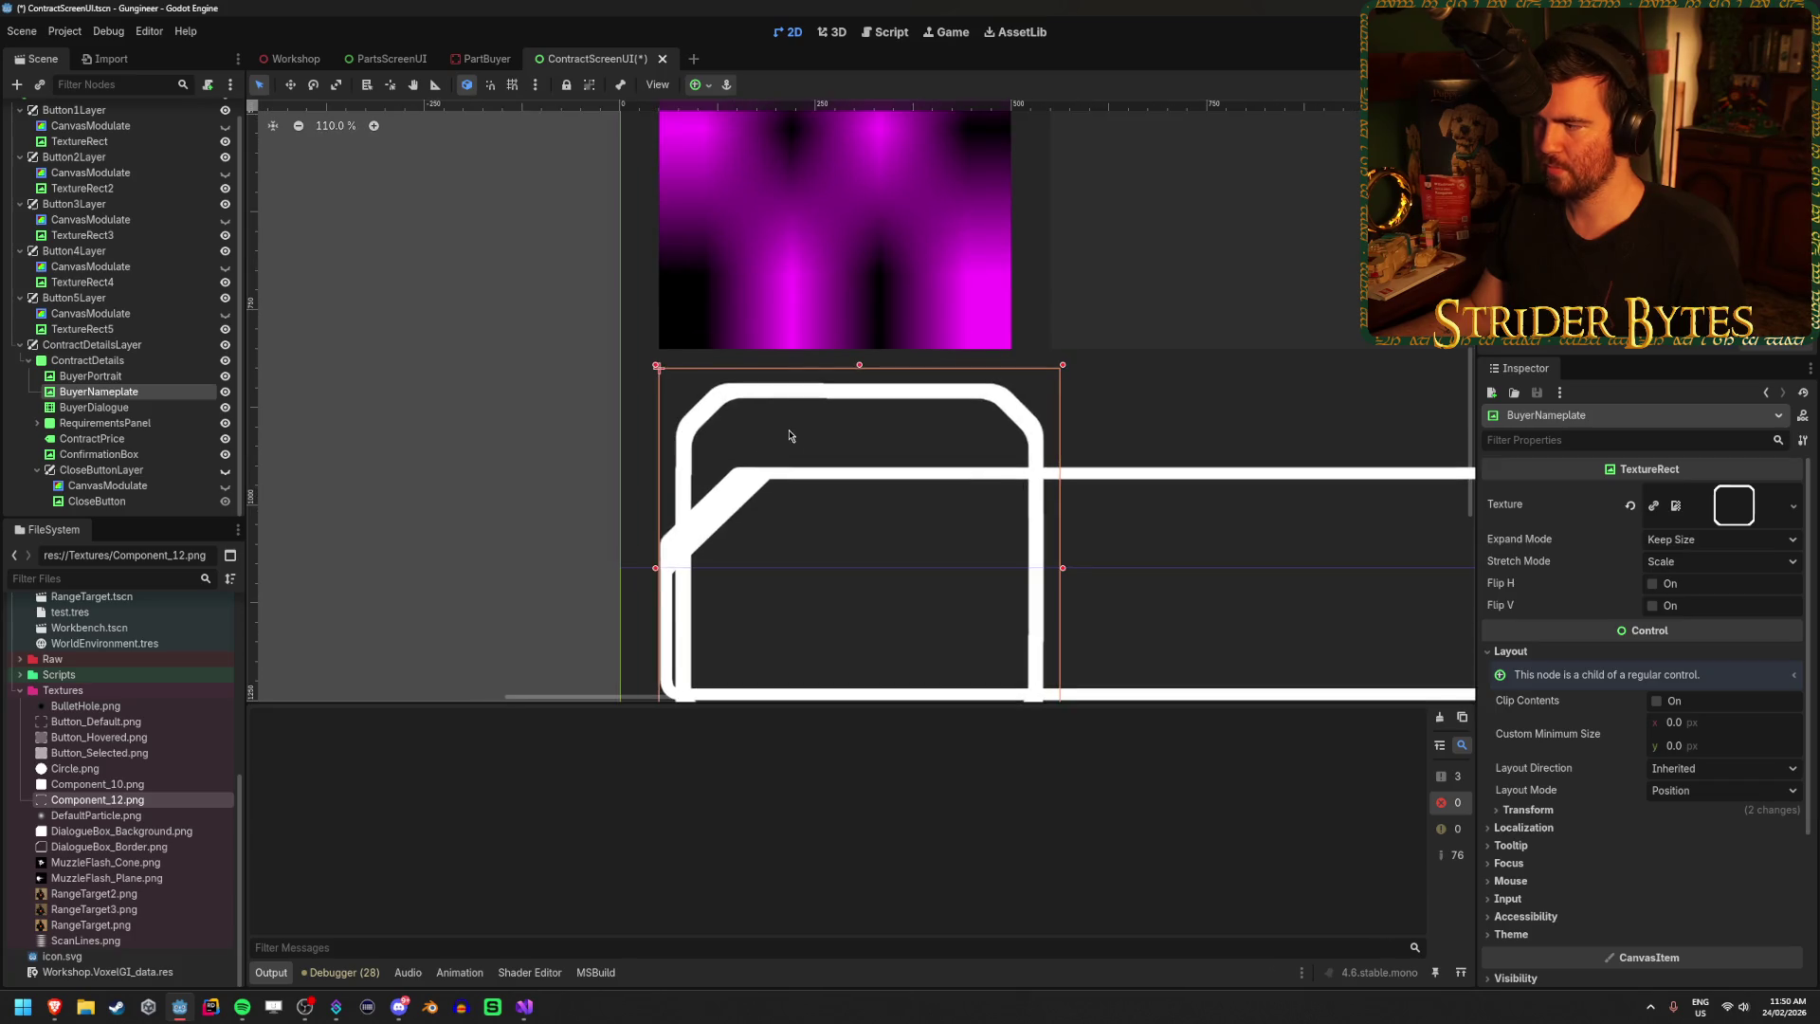
left_click(1676, 562)
left_click(1681, 603)
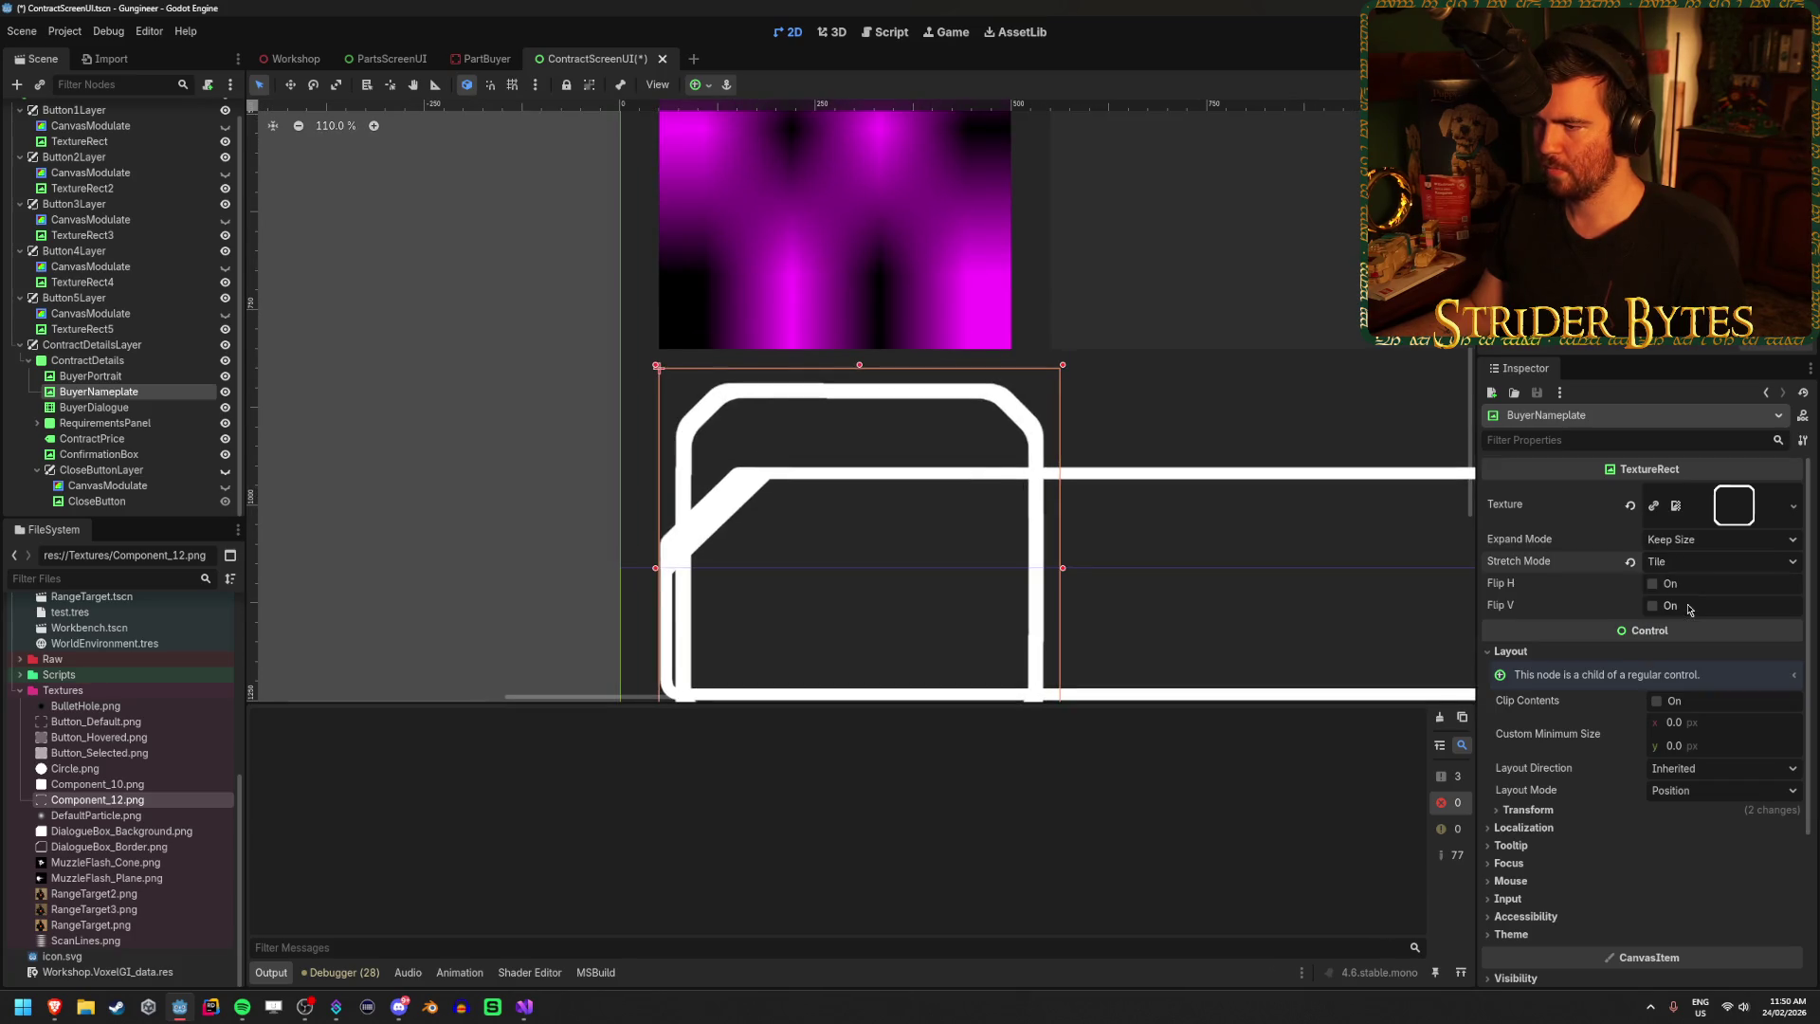
left_click(1683, 567)
left_click(1683, 581)
left_click(1692, 539)
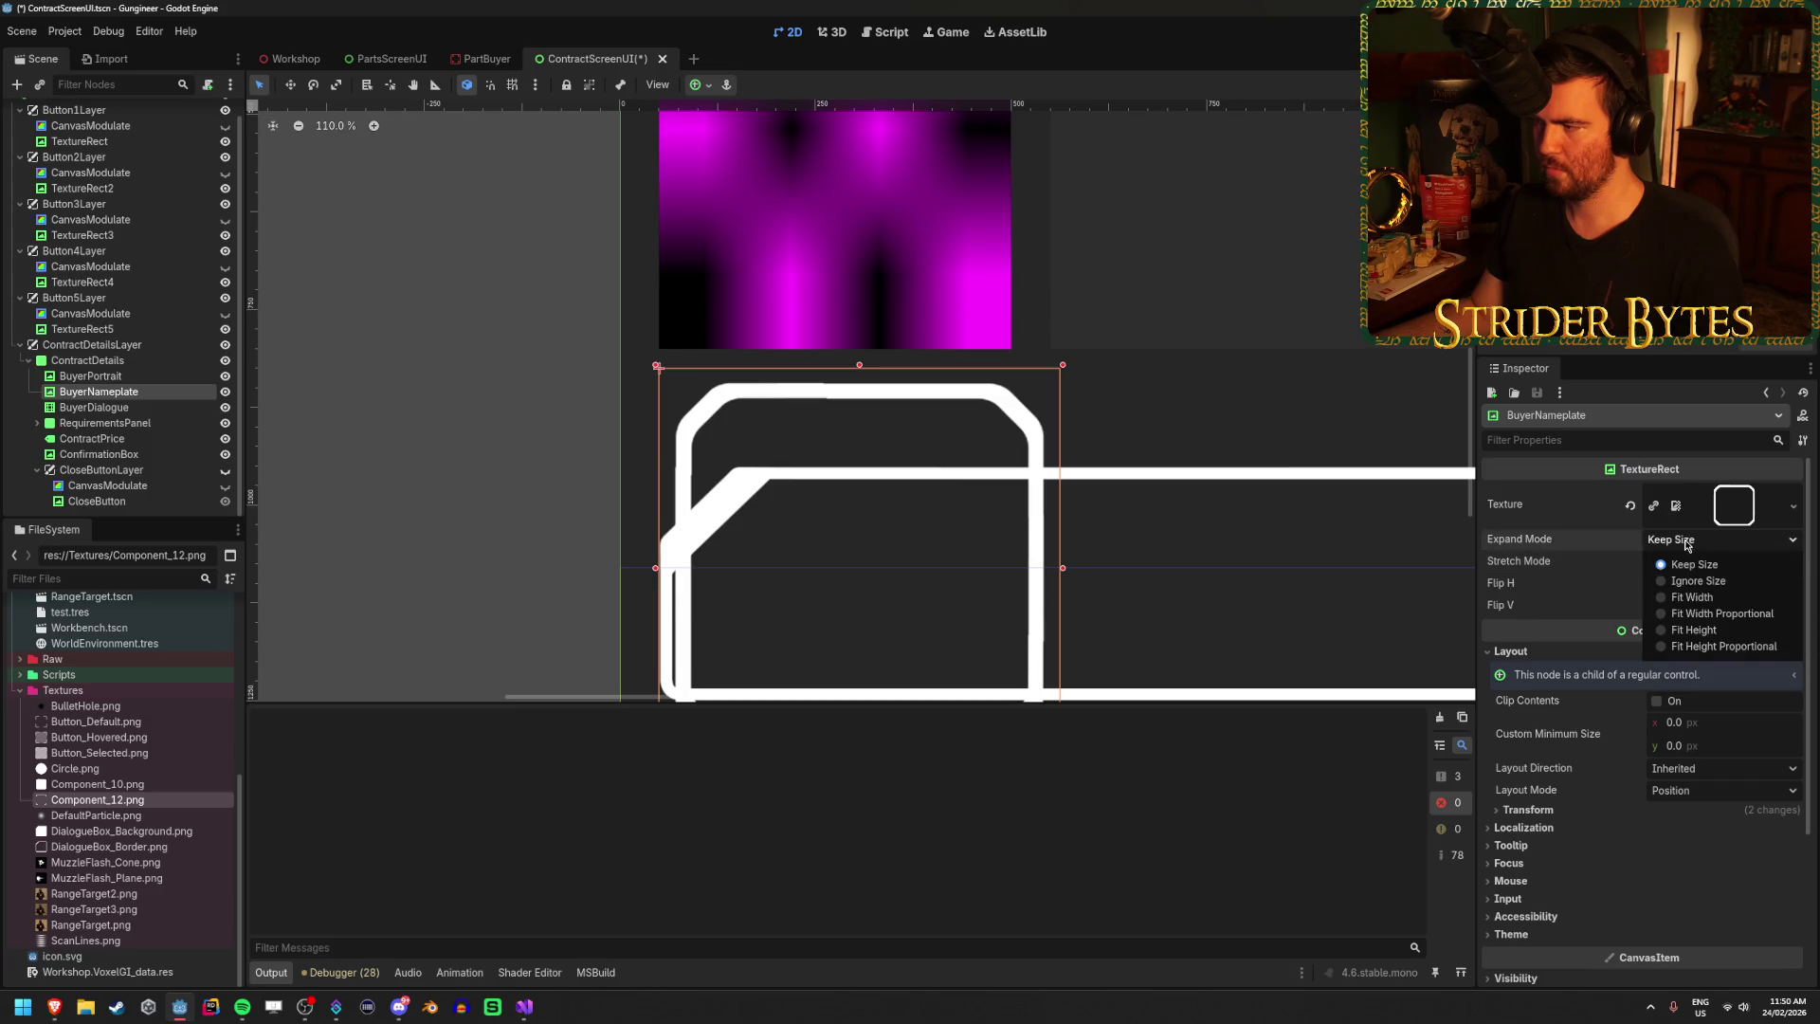
left_click(1699, 581)
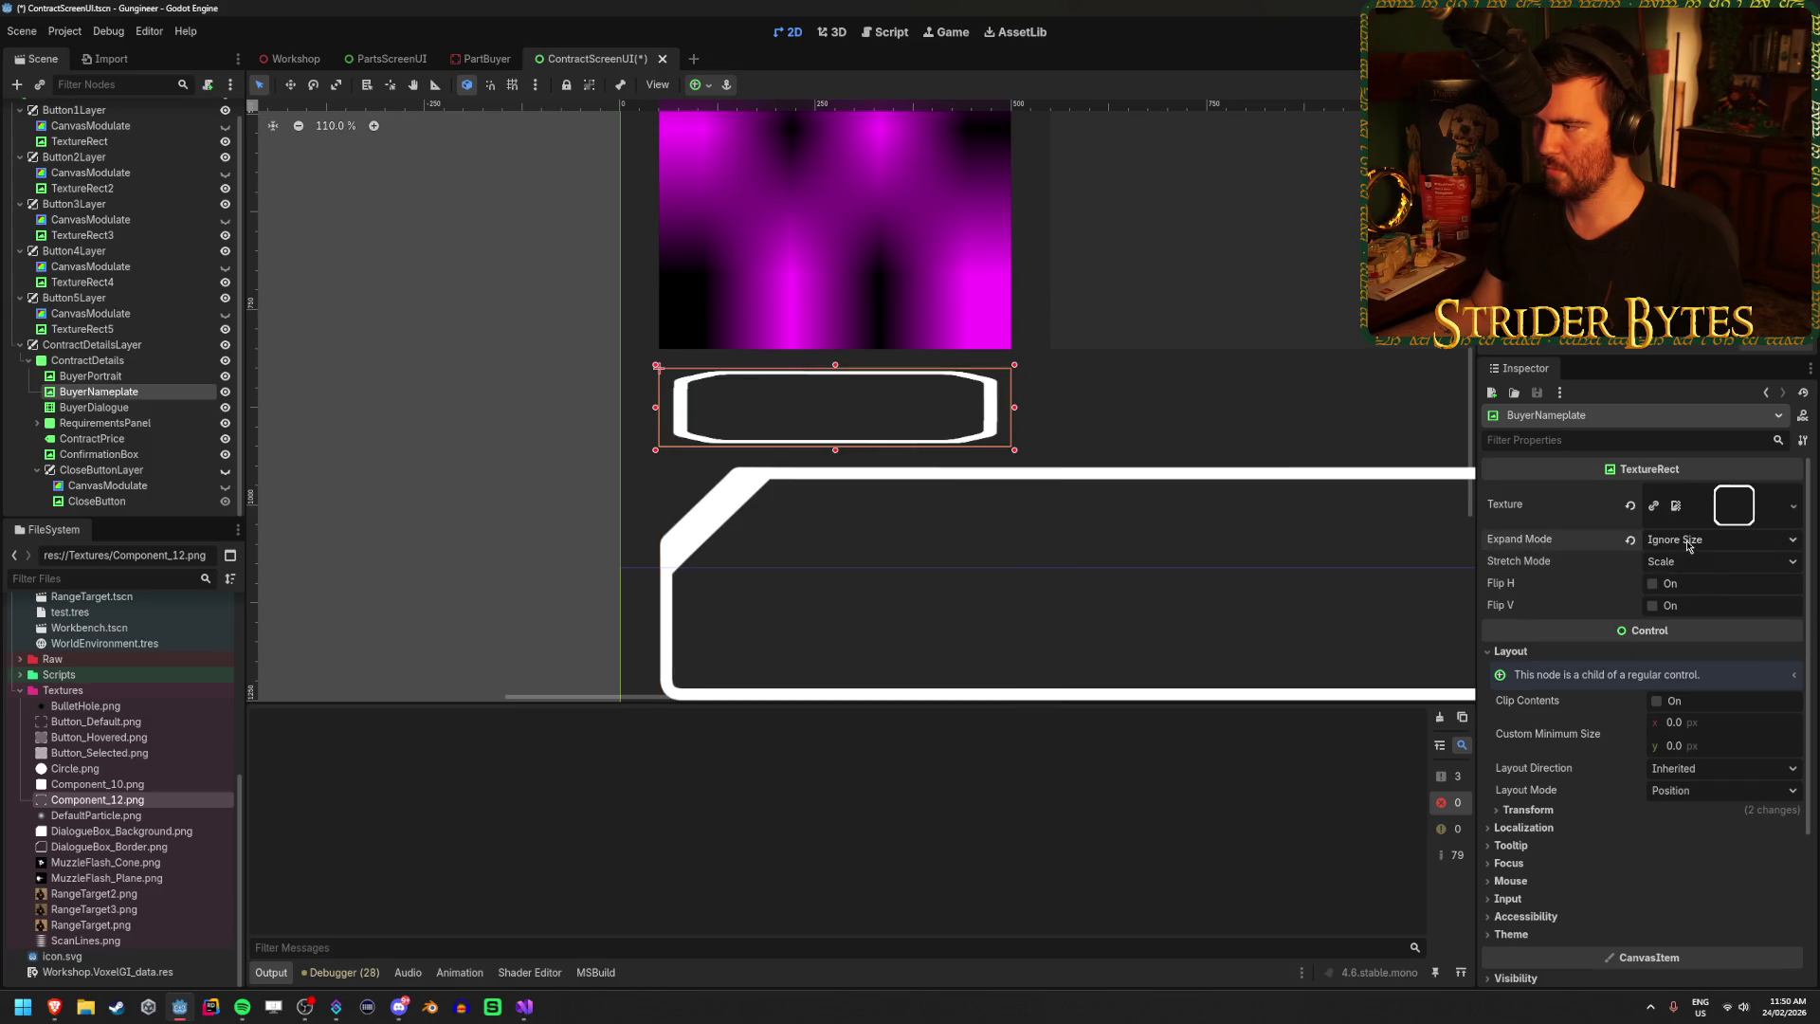
scroll(843, 484, "up", 2)
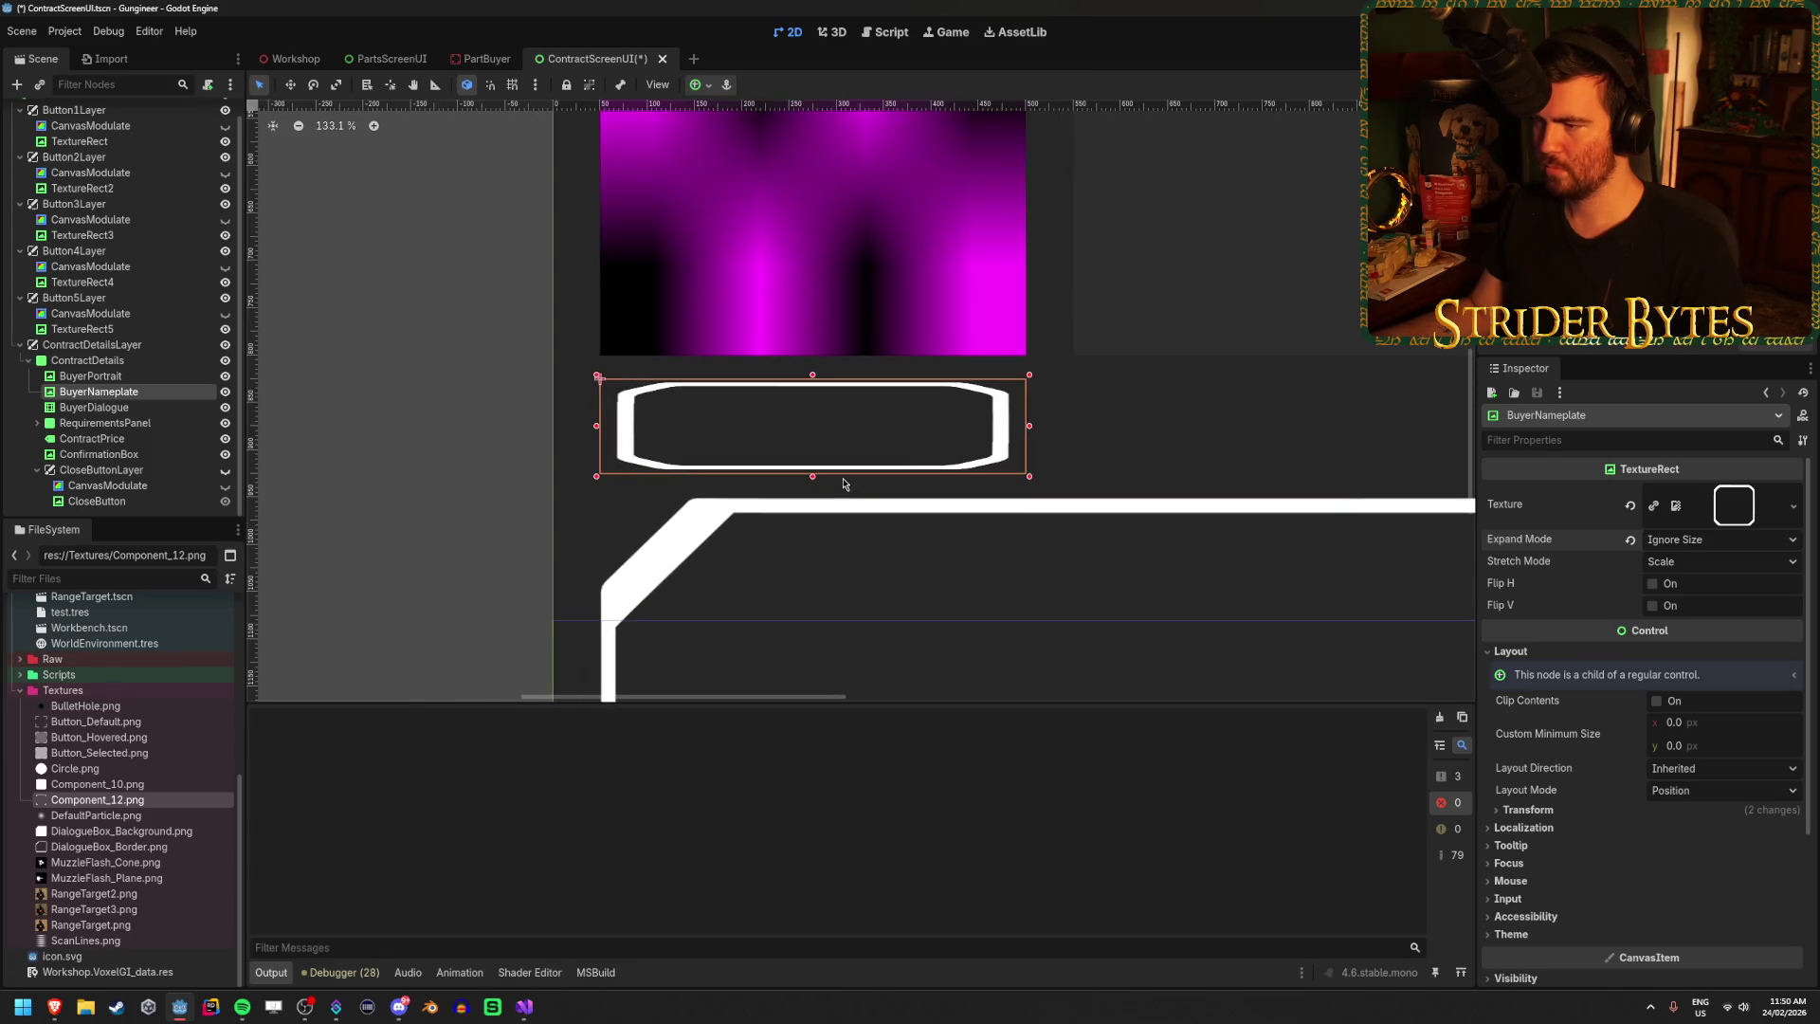
Change BuyerNameplate's node type to NinePatchRect.
right_click(183, 392)
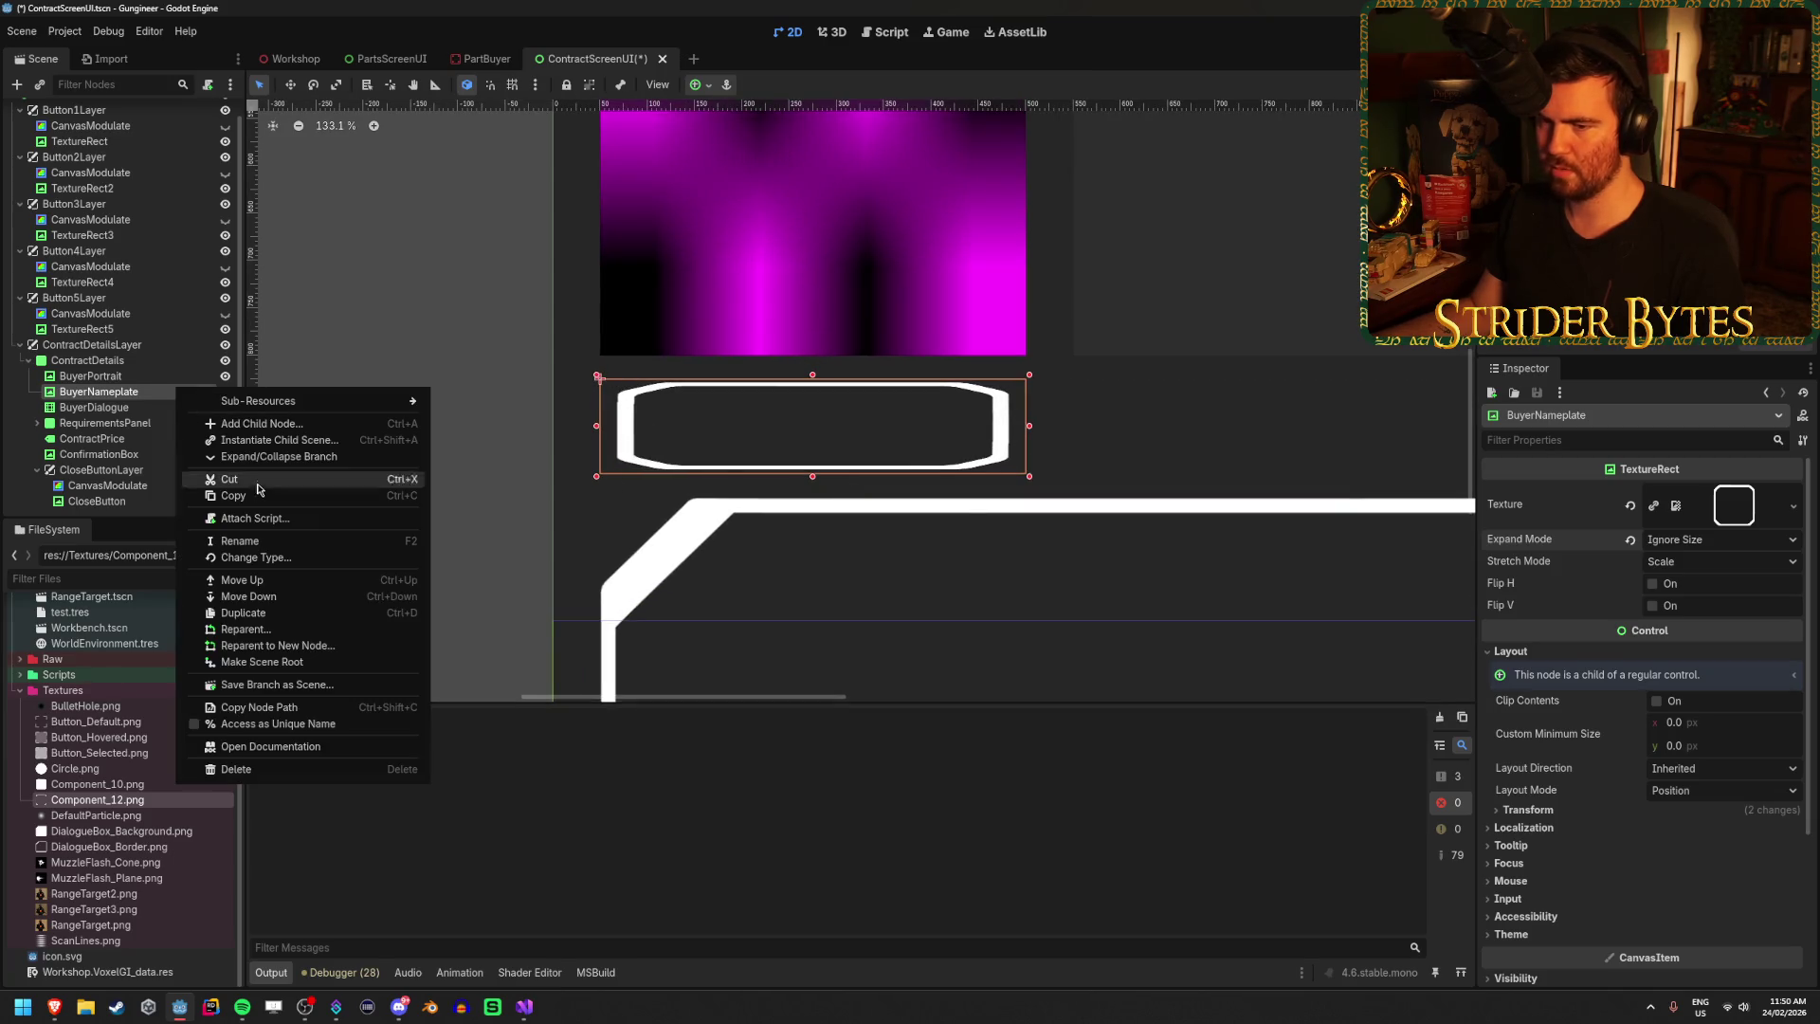
left_click(249, 559)
type("nine")
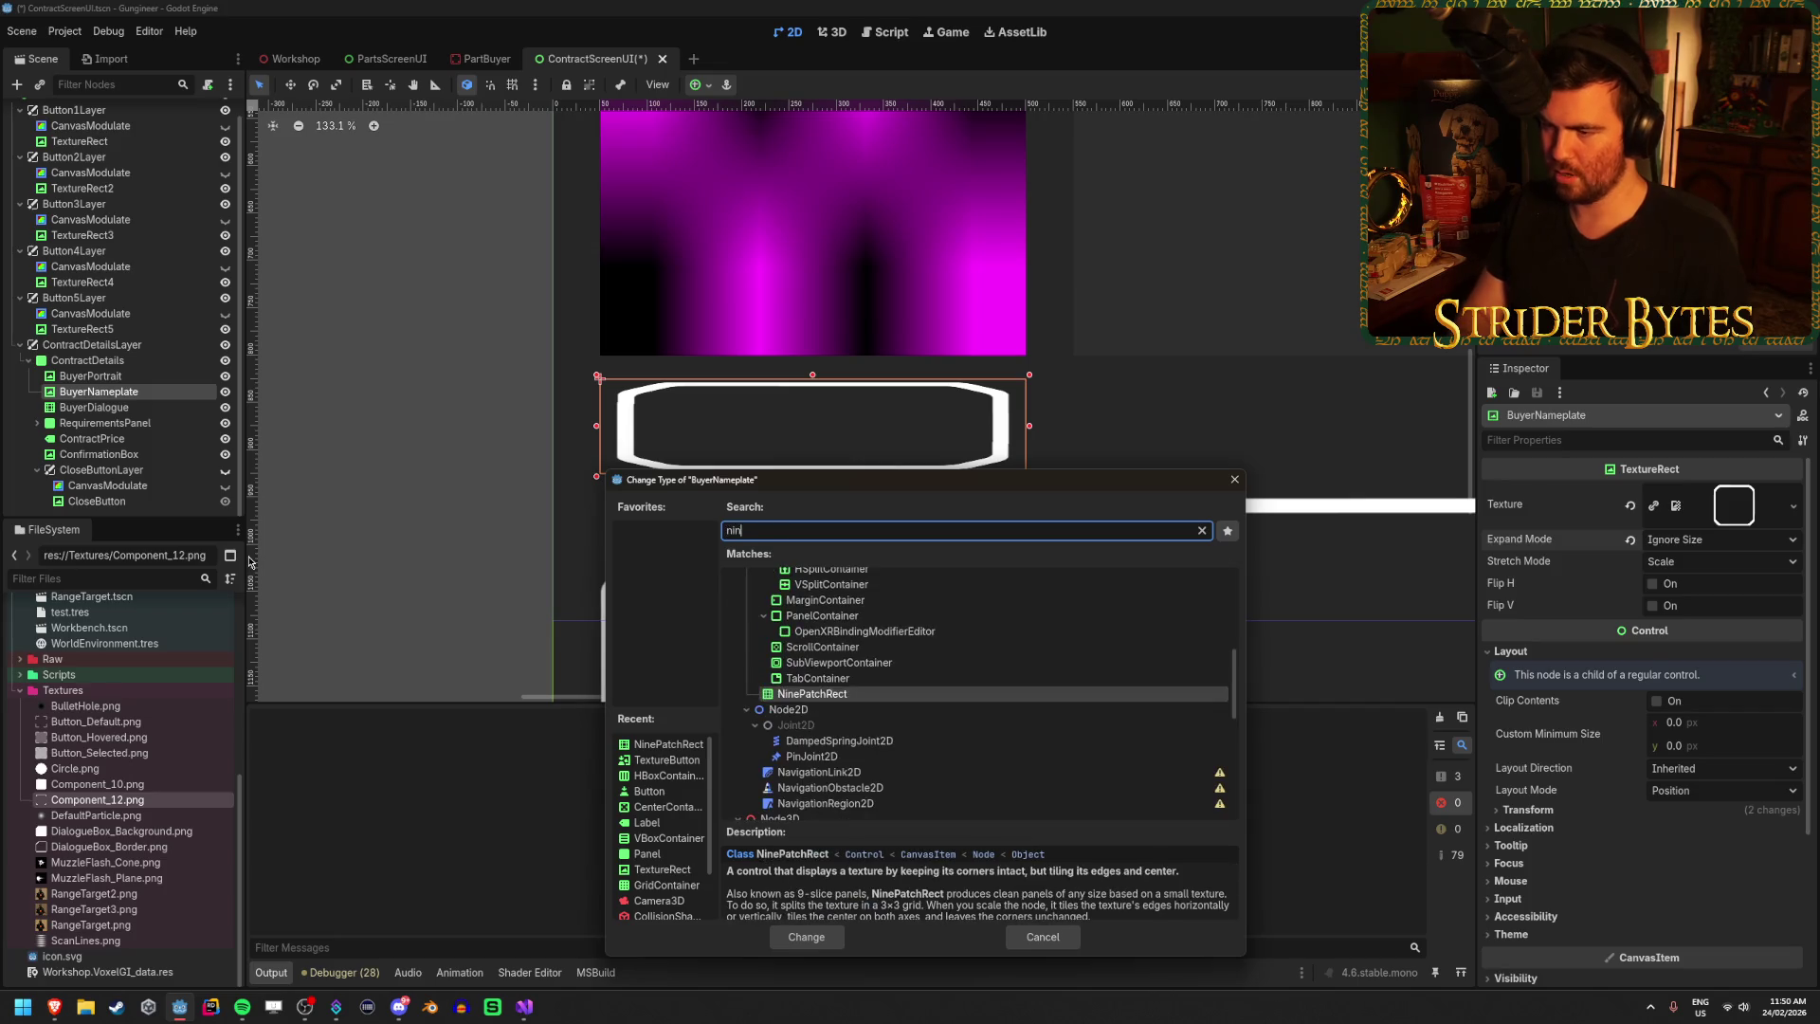
key("Return")
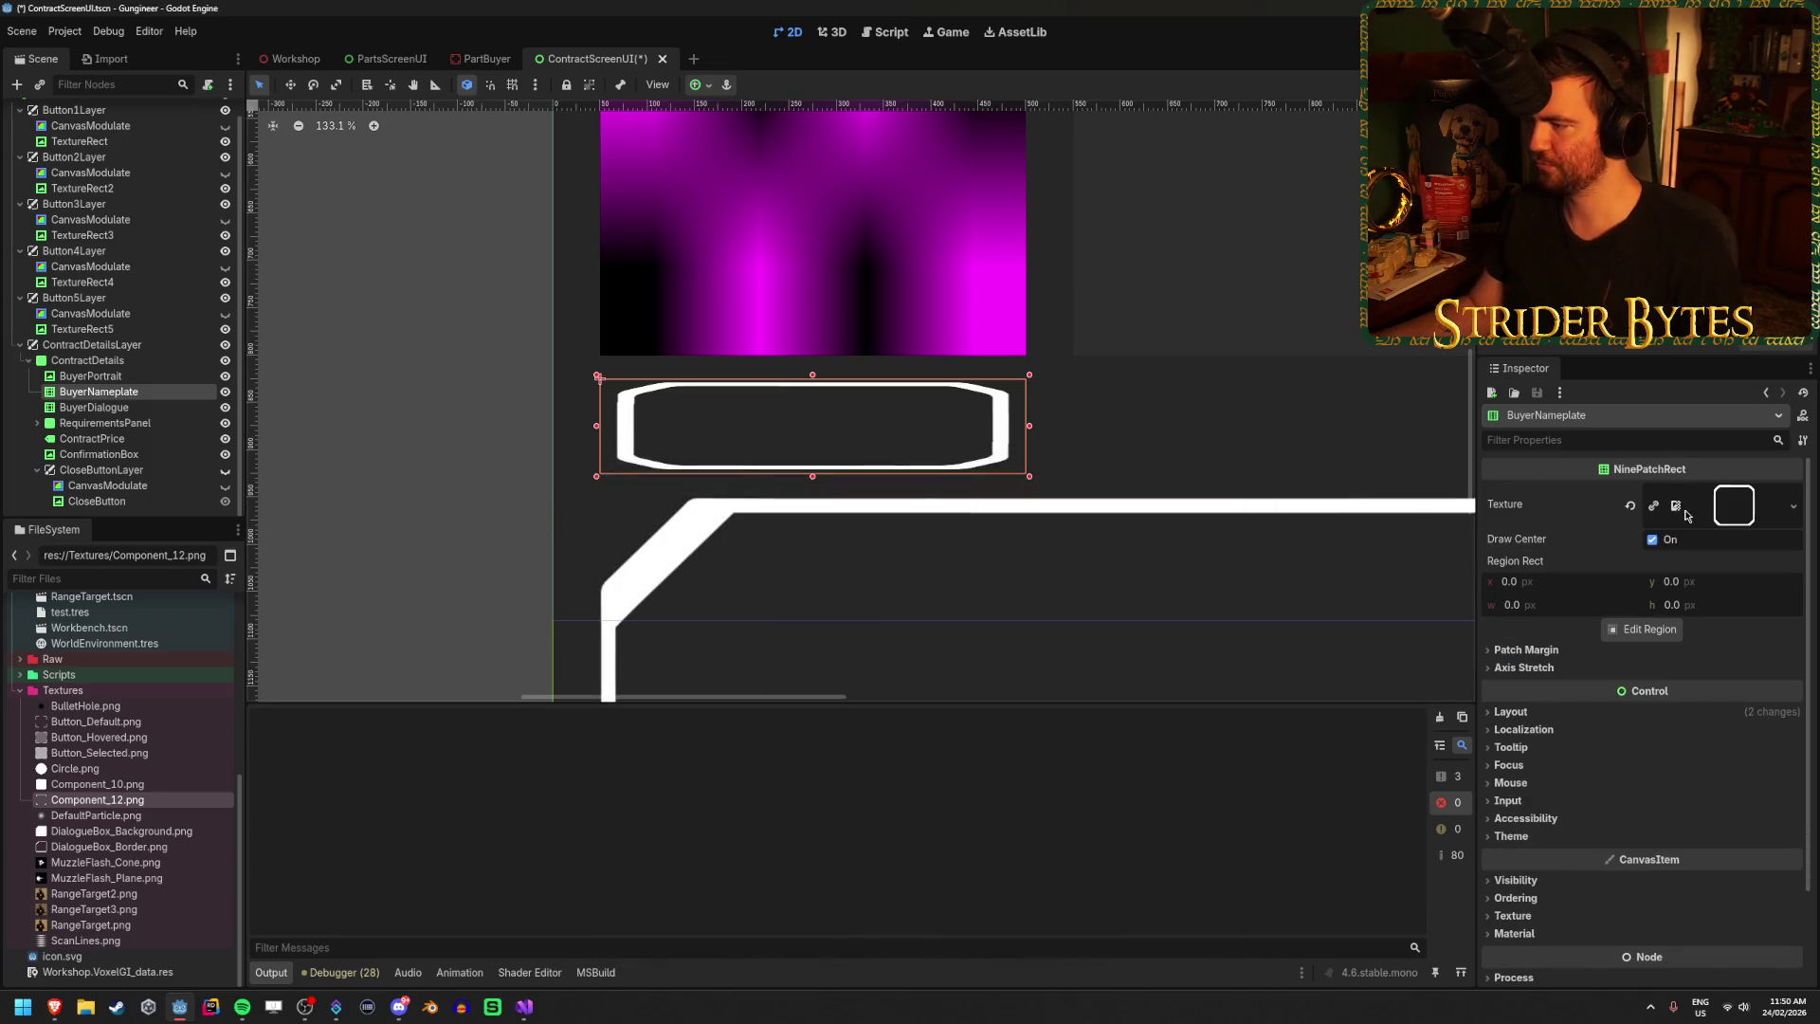
In the texture Region Editor, pull the region's right edge in to the frame.
scroll(1558, 573, "down", 2)
left_click(1560, 583)
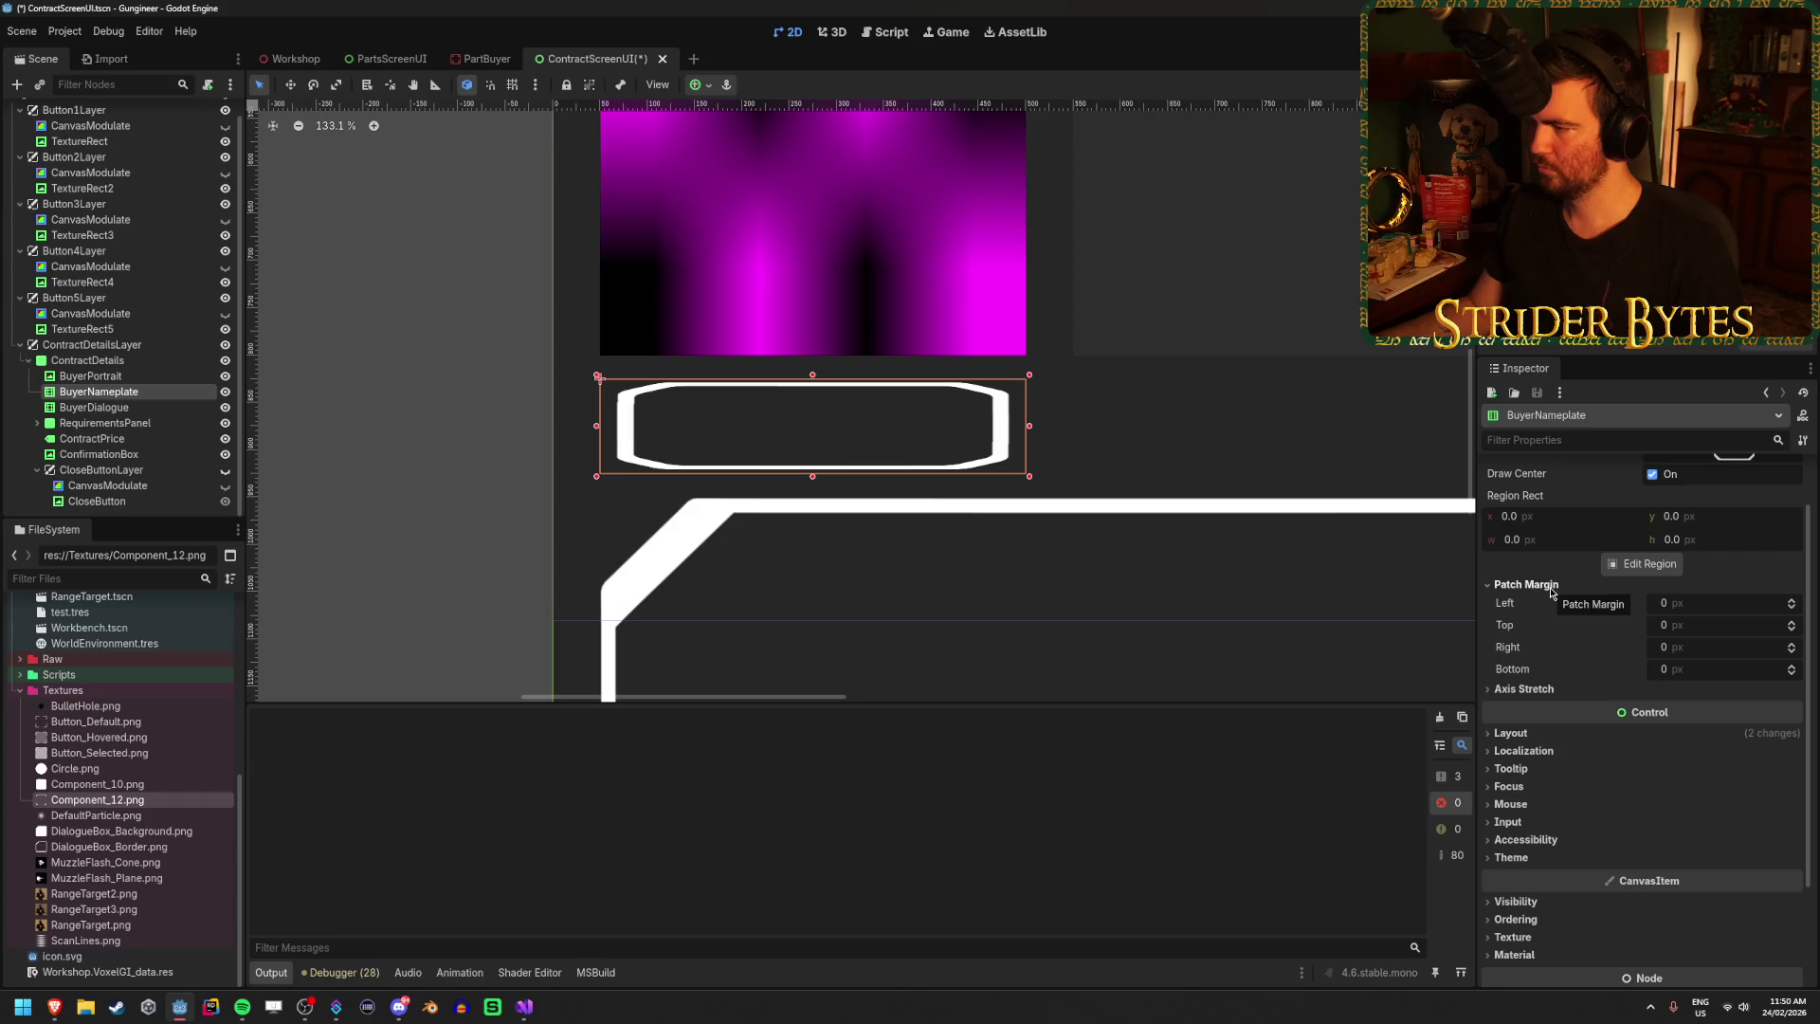
left_click(1554, 588)
left_click(1649, 558)
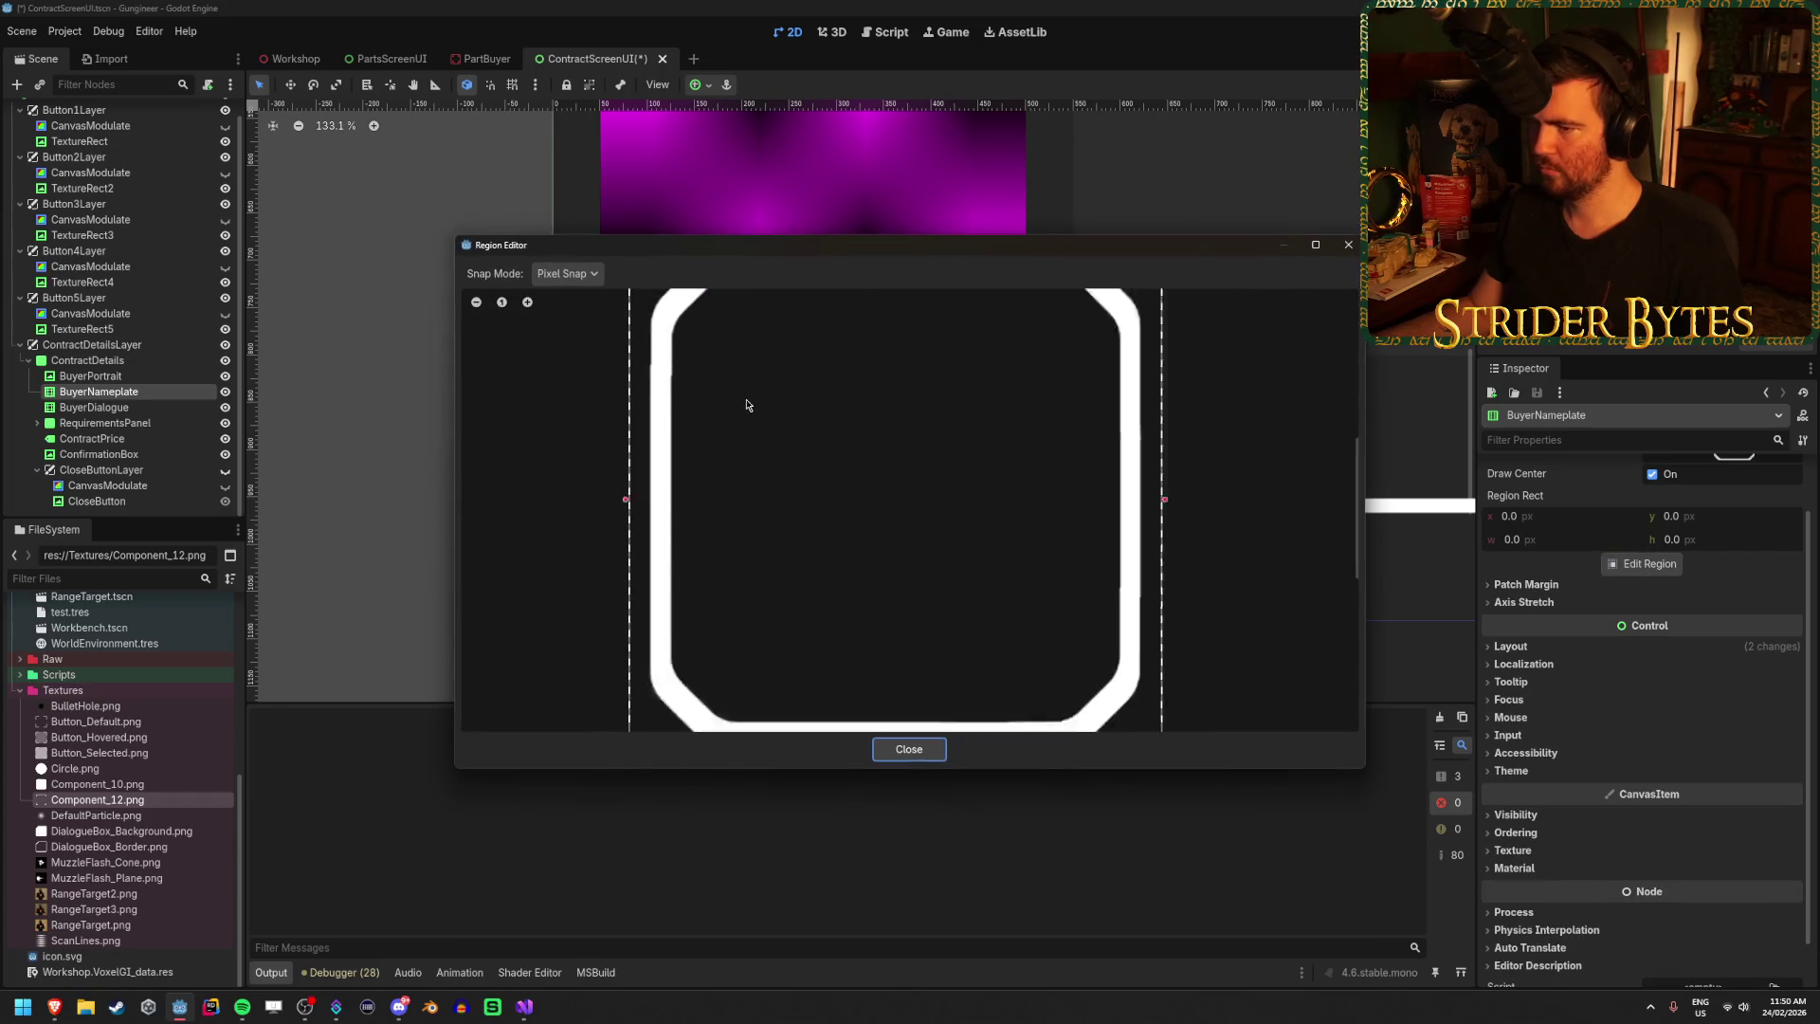
scroll(1103, 461, "up", 5)
scroll(1033, 516, "up", 2)
left_click_drag(1100, 564, 1009, 565)
scroll(1012, 566, "up", 3)
scroll(1010, 541, "down", 6)
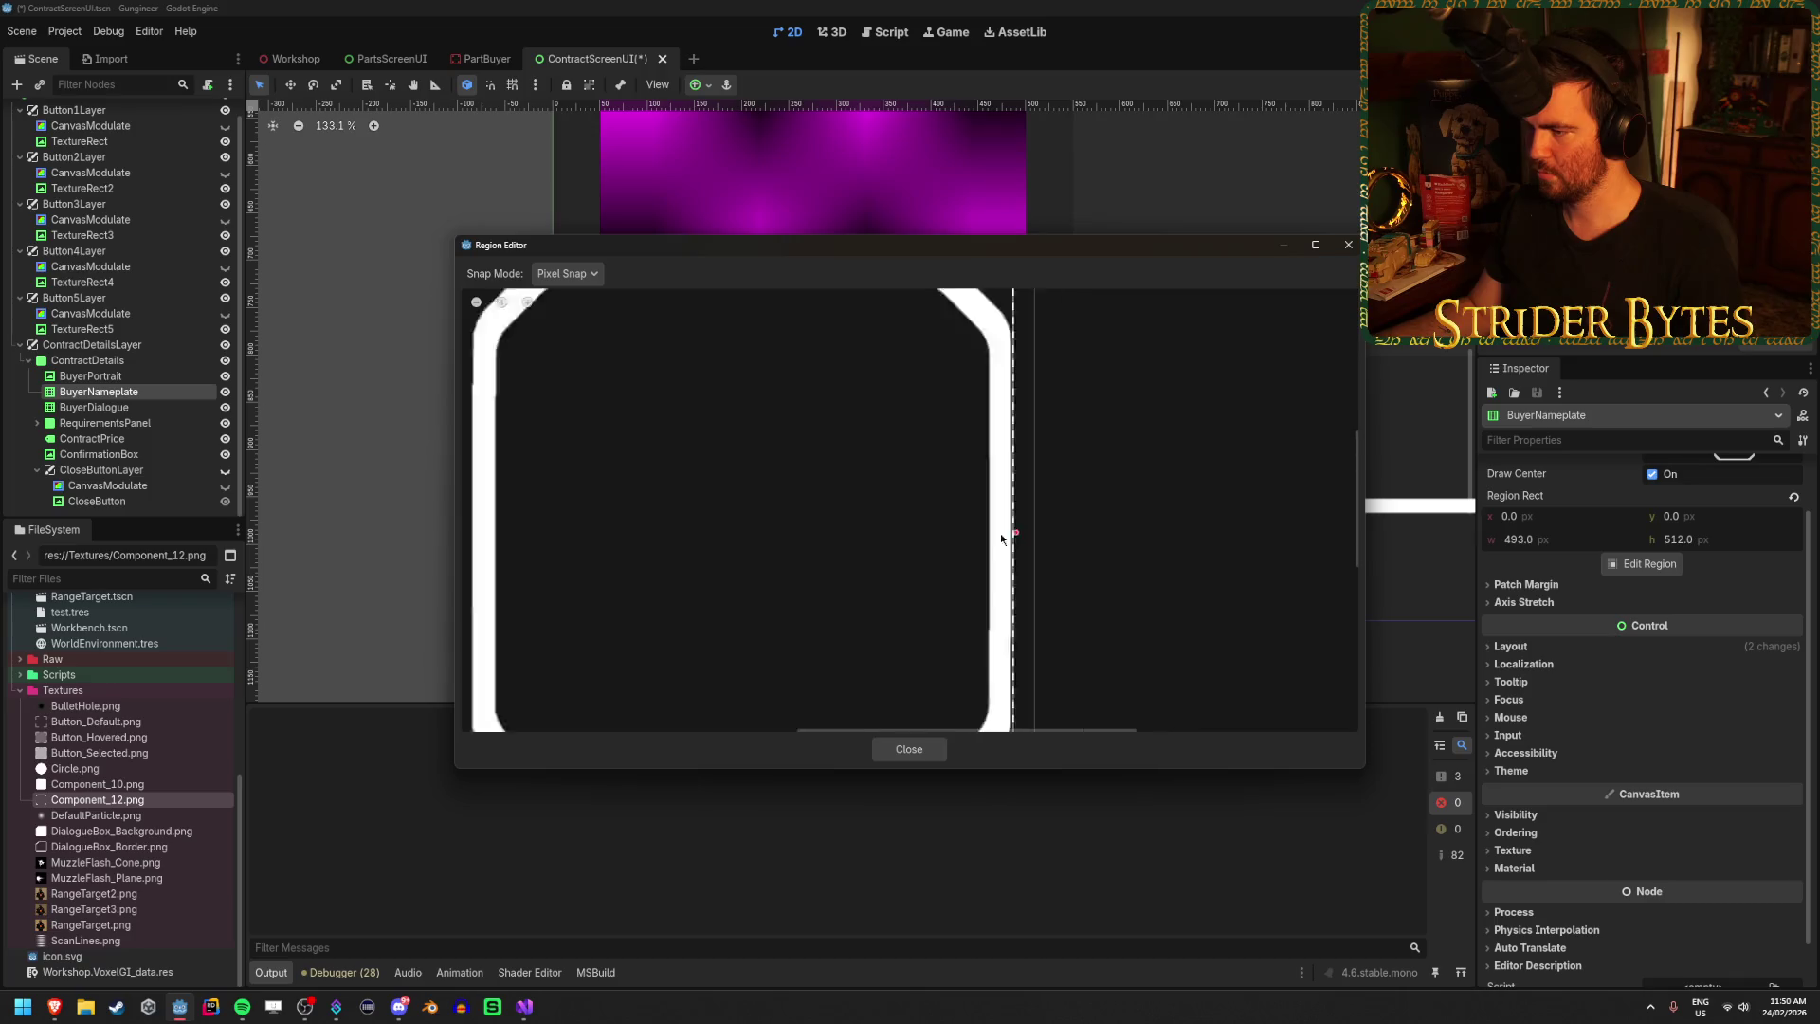
scroll(1000, 539, "down", 5)
scroll(862, 358, "up", 6)
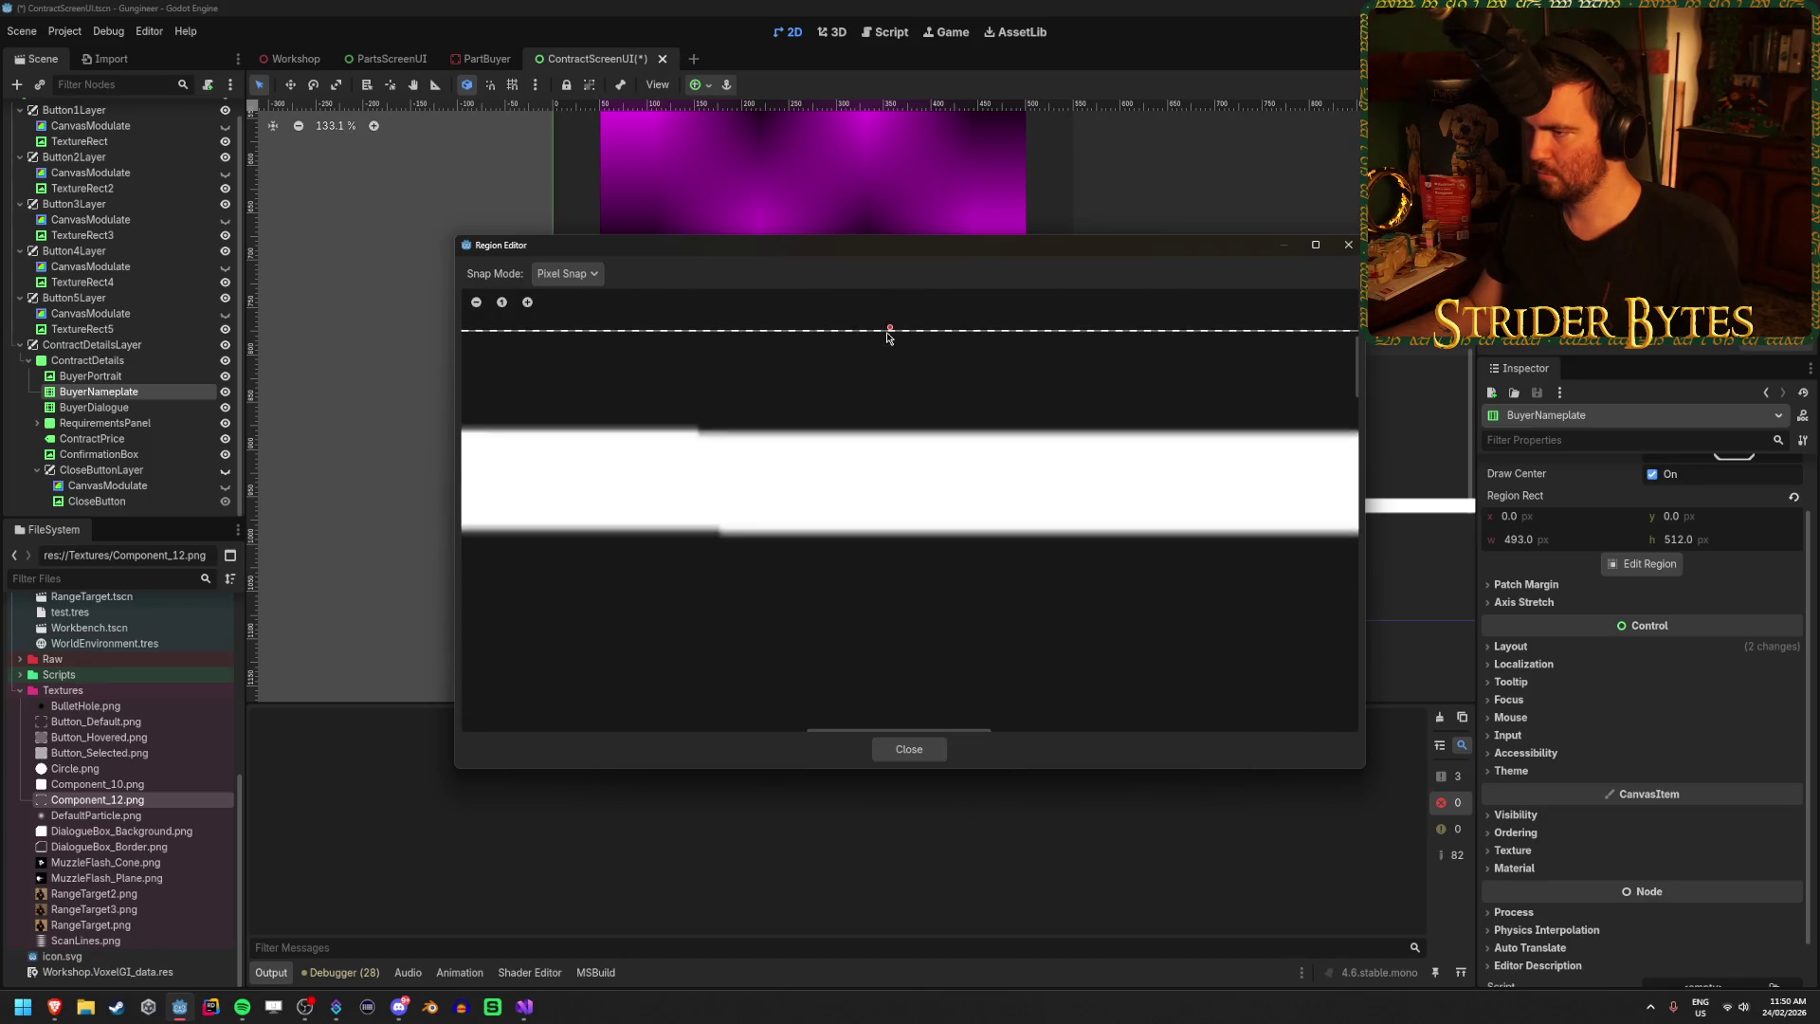
Move the region's top edge down to y 17 and left edge in to x 19.
left_click_drag(891, 334, 890, 418)
scroll(777, 465, "down", 4)
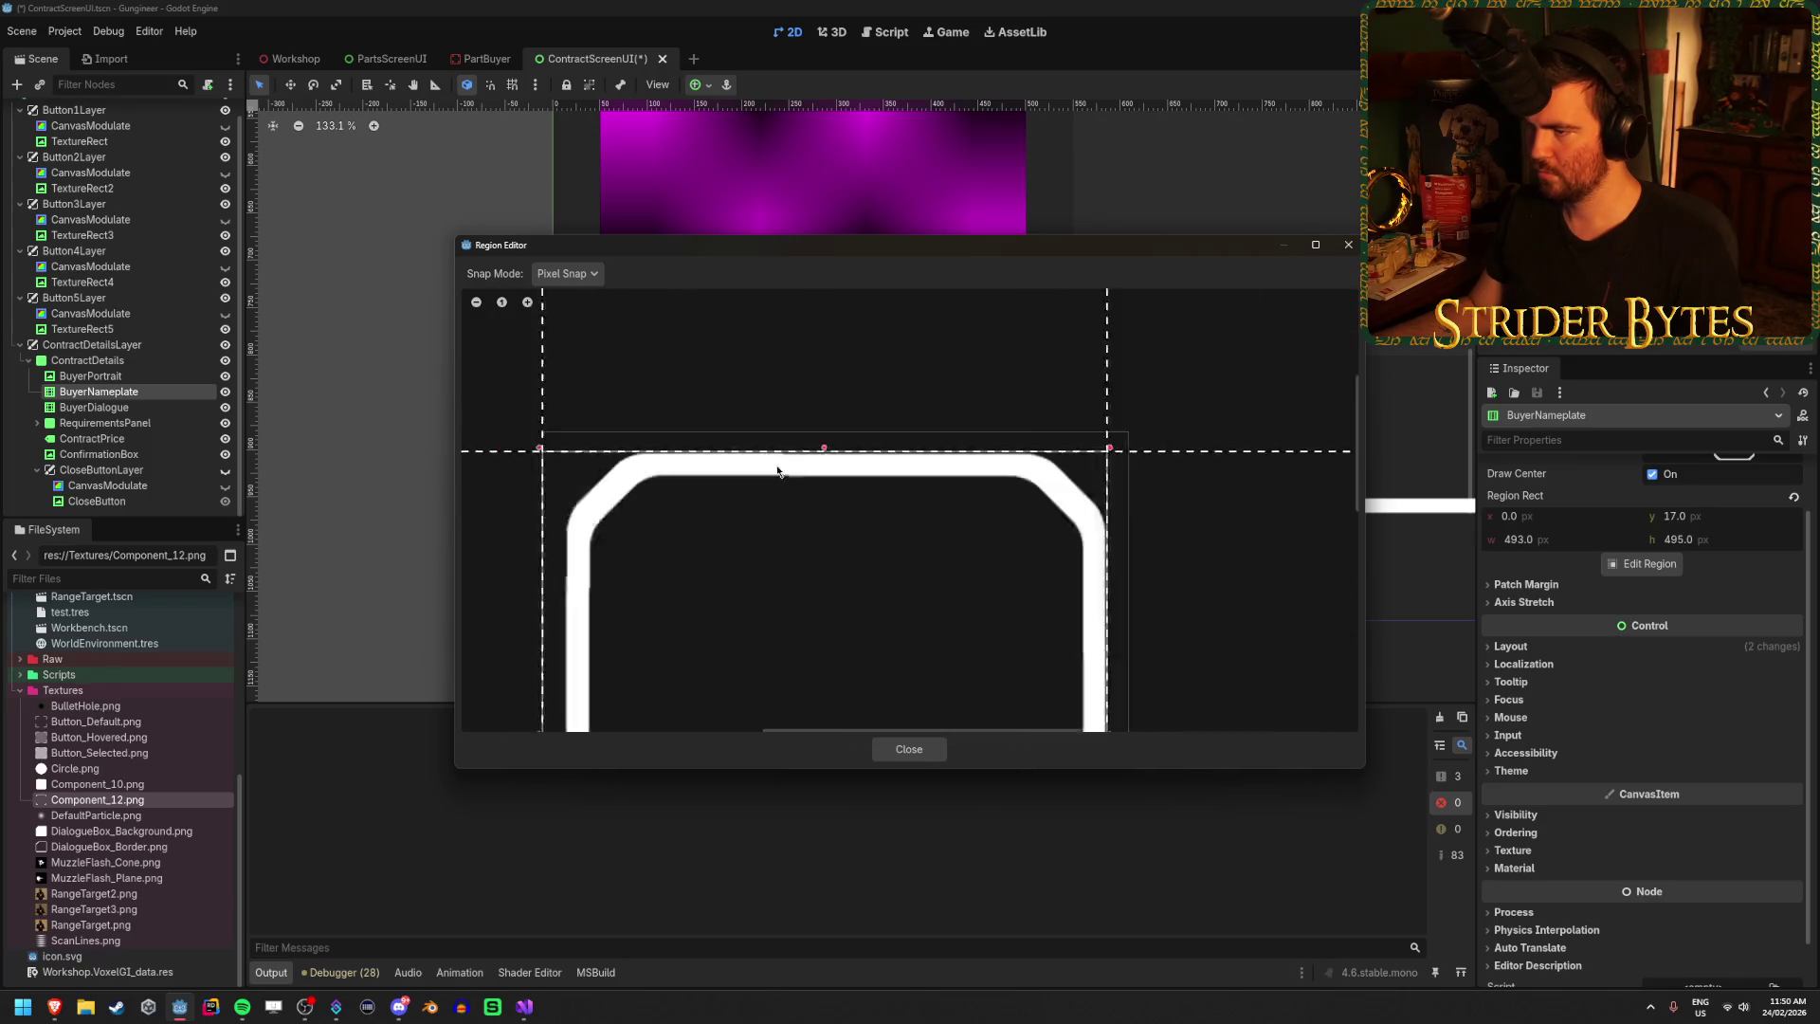
scroll(597, 663, "up", 5)
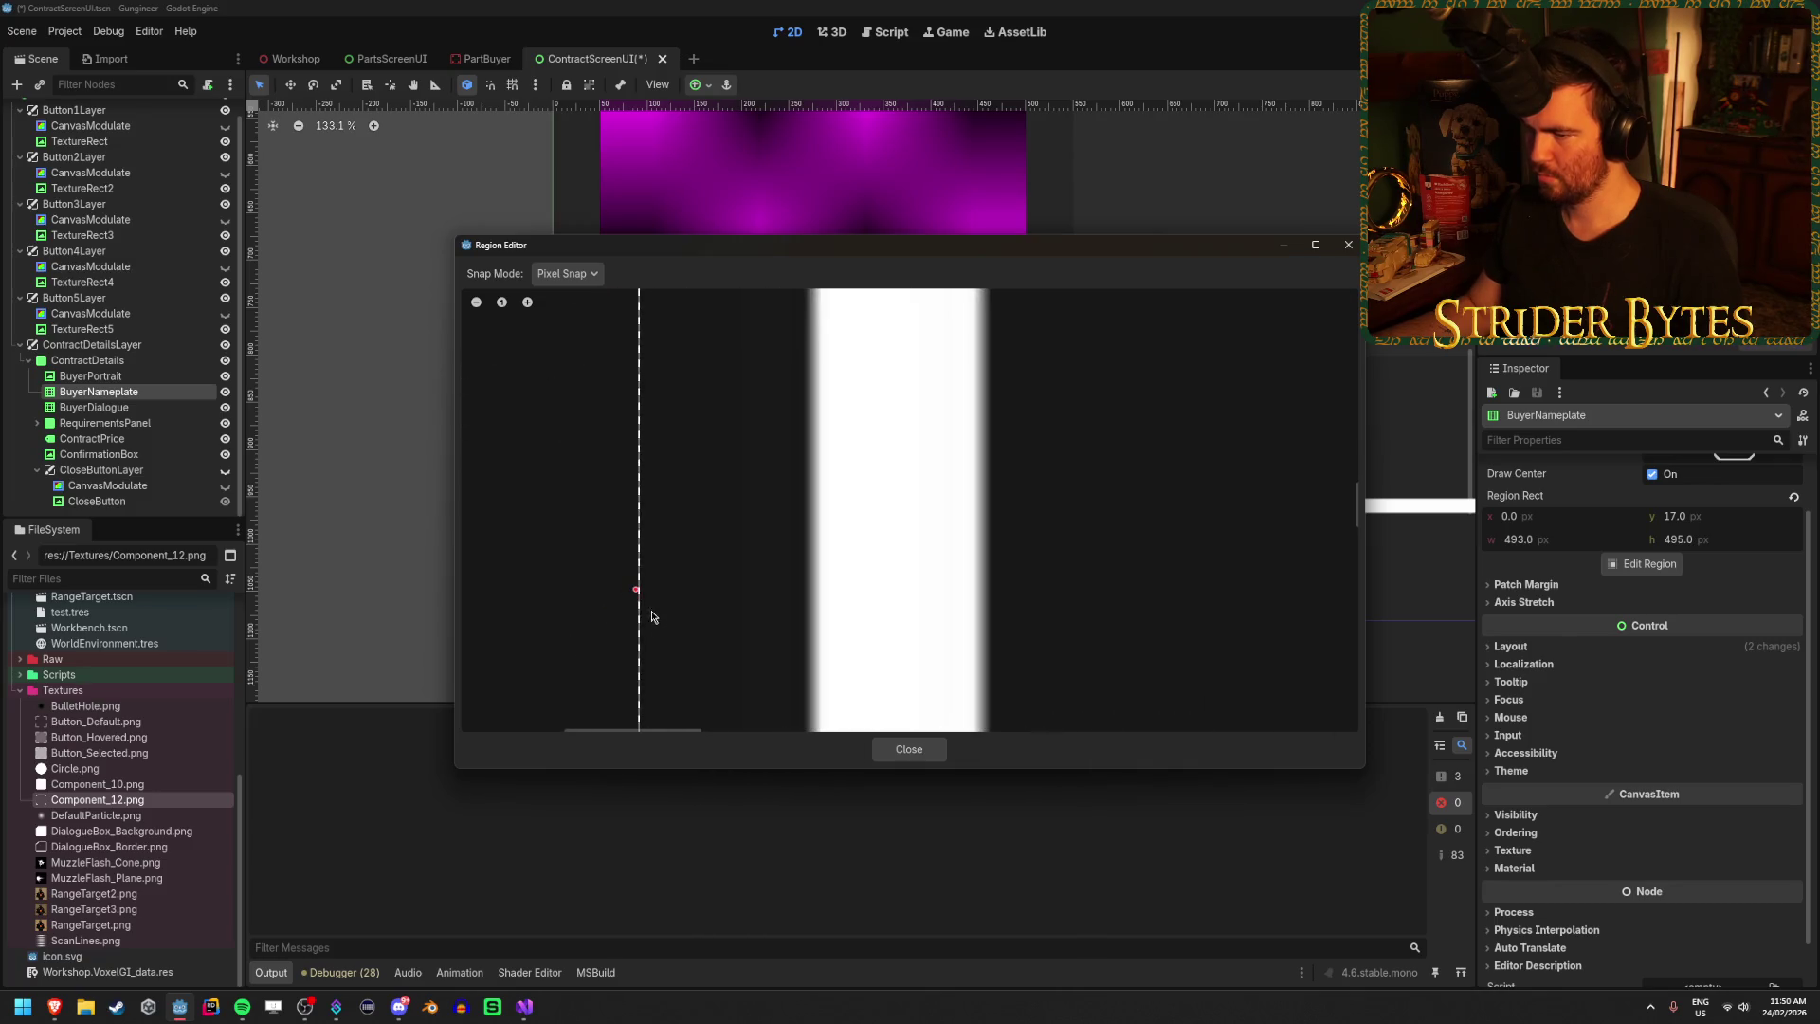
left_click_drag(635, 595, 800, 597)
scroll(947, 605, "down", 4)
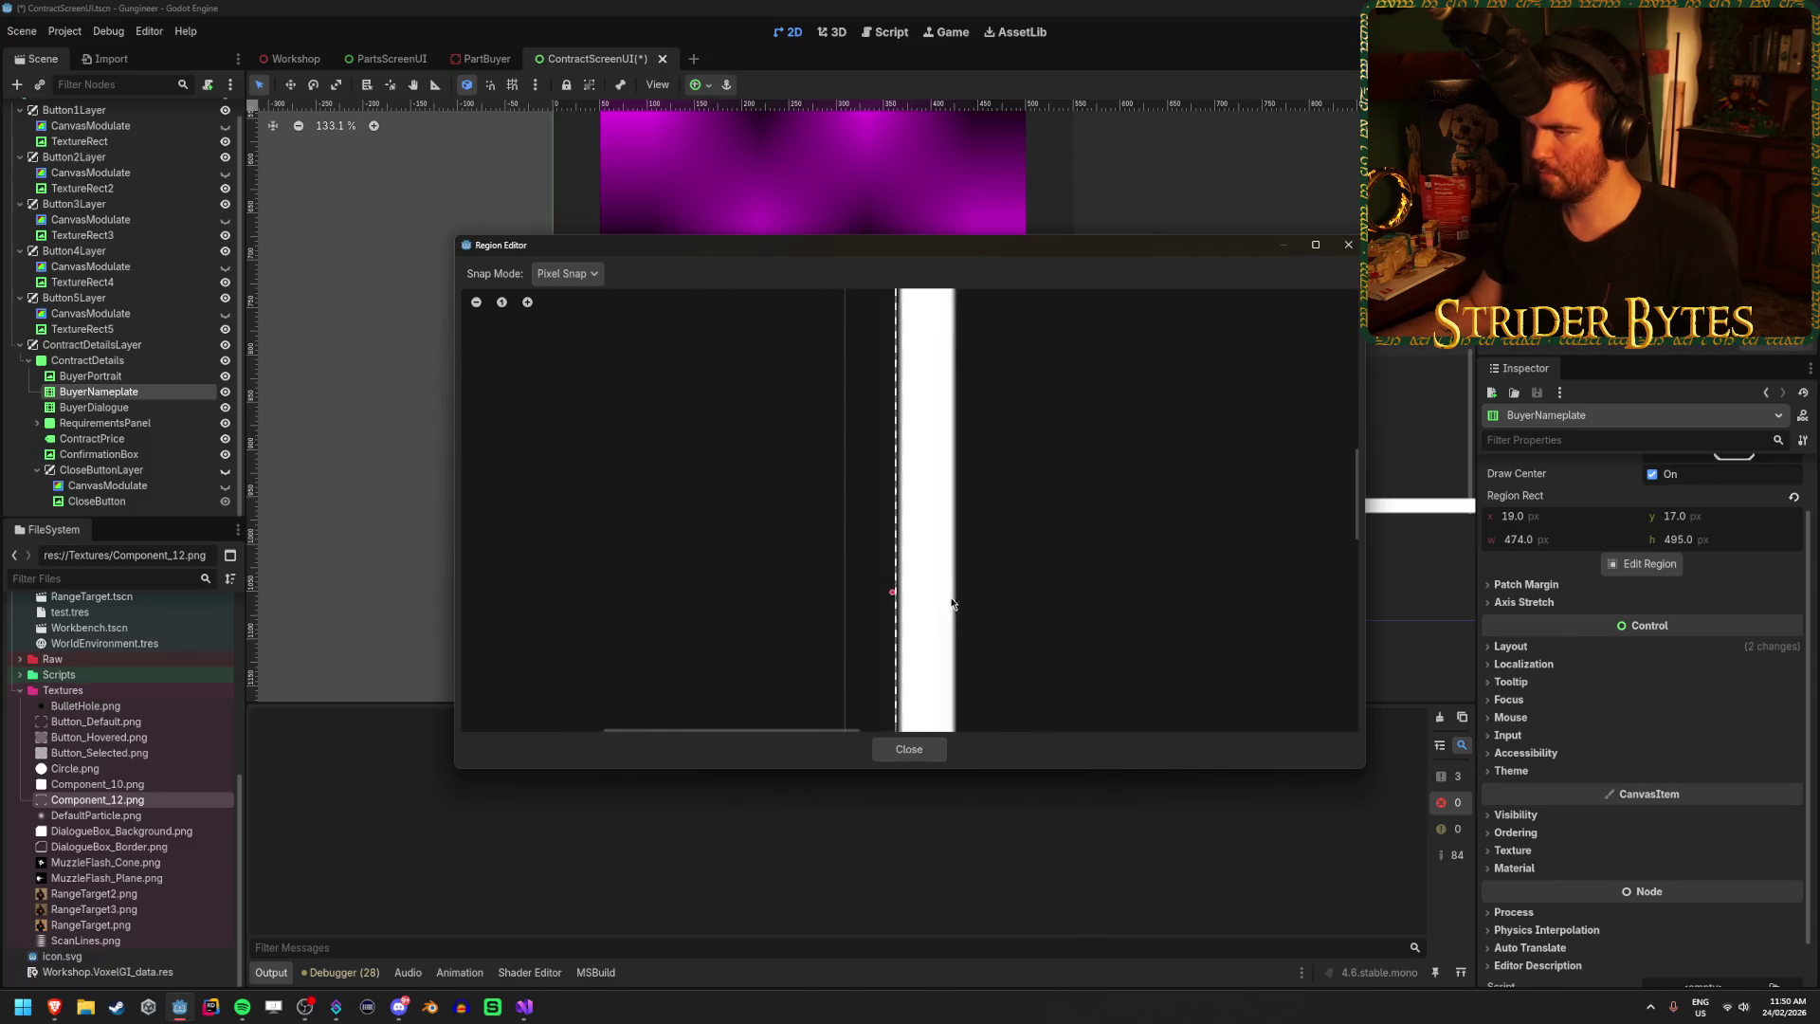
scroll(1076, 694, "up", 4)
Raise the region's bottom edge to the frame for a 474×474 region and close the editor.
scroll(902, 663, "down", 3)
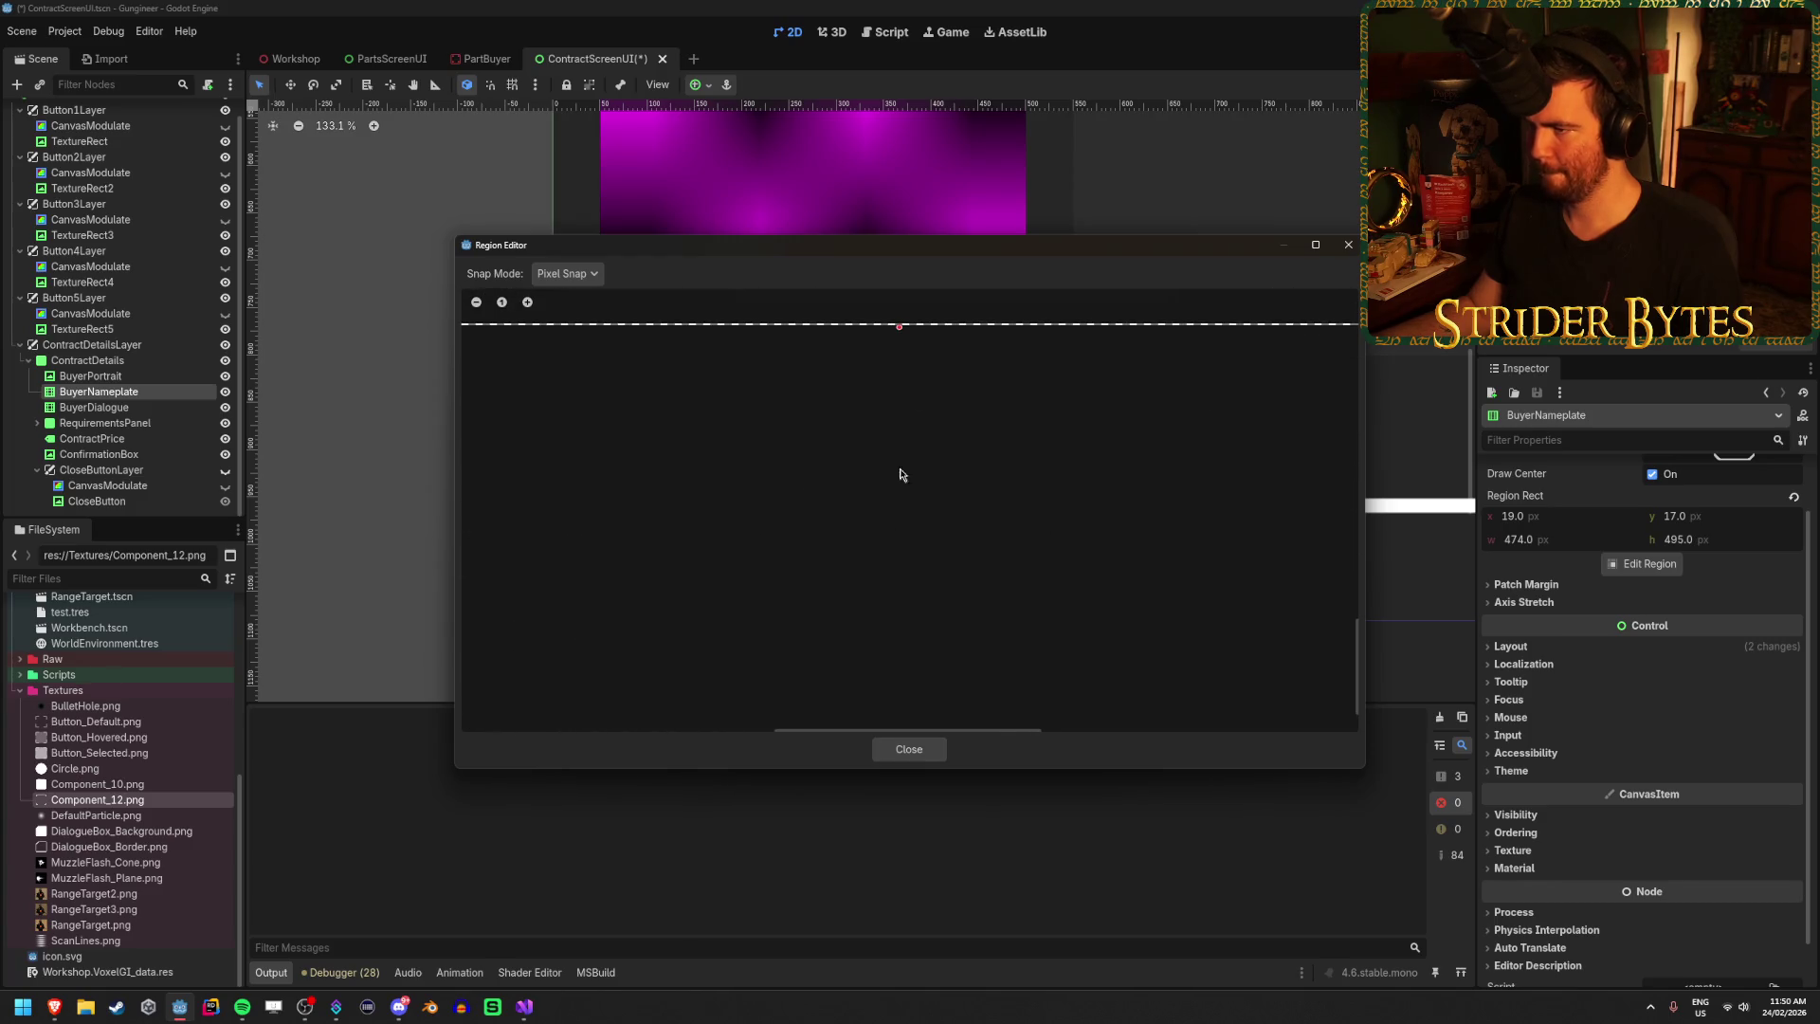
scroll(944, 559, "up", 2)
scroll(945, 559, "up", 1)
left_click_drag(939, 572, 952, 474)
scroll(953, 474, "up", 1)
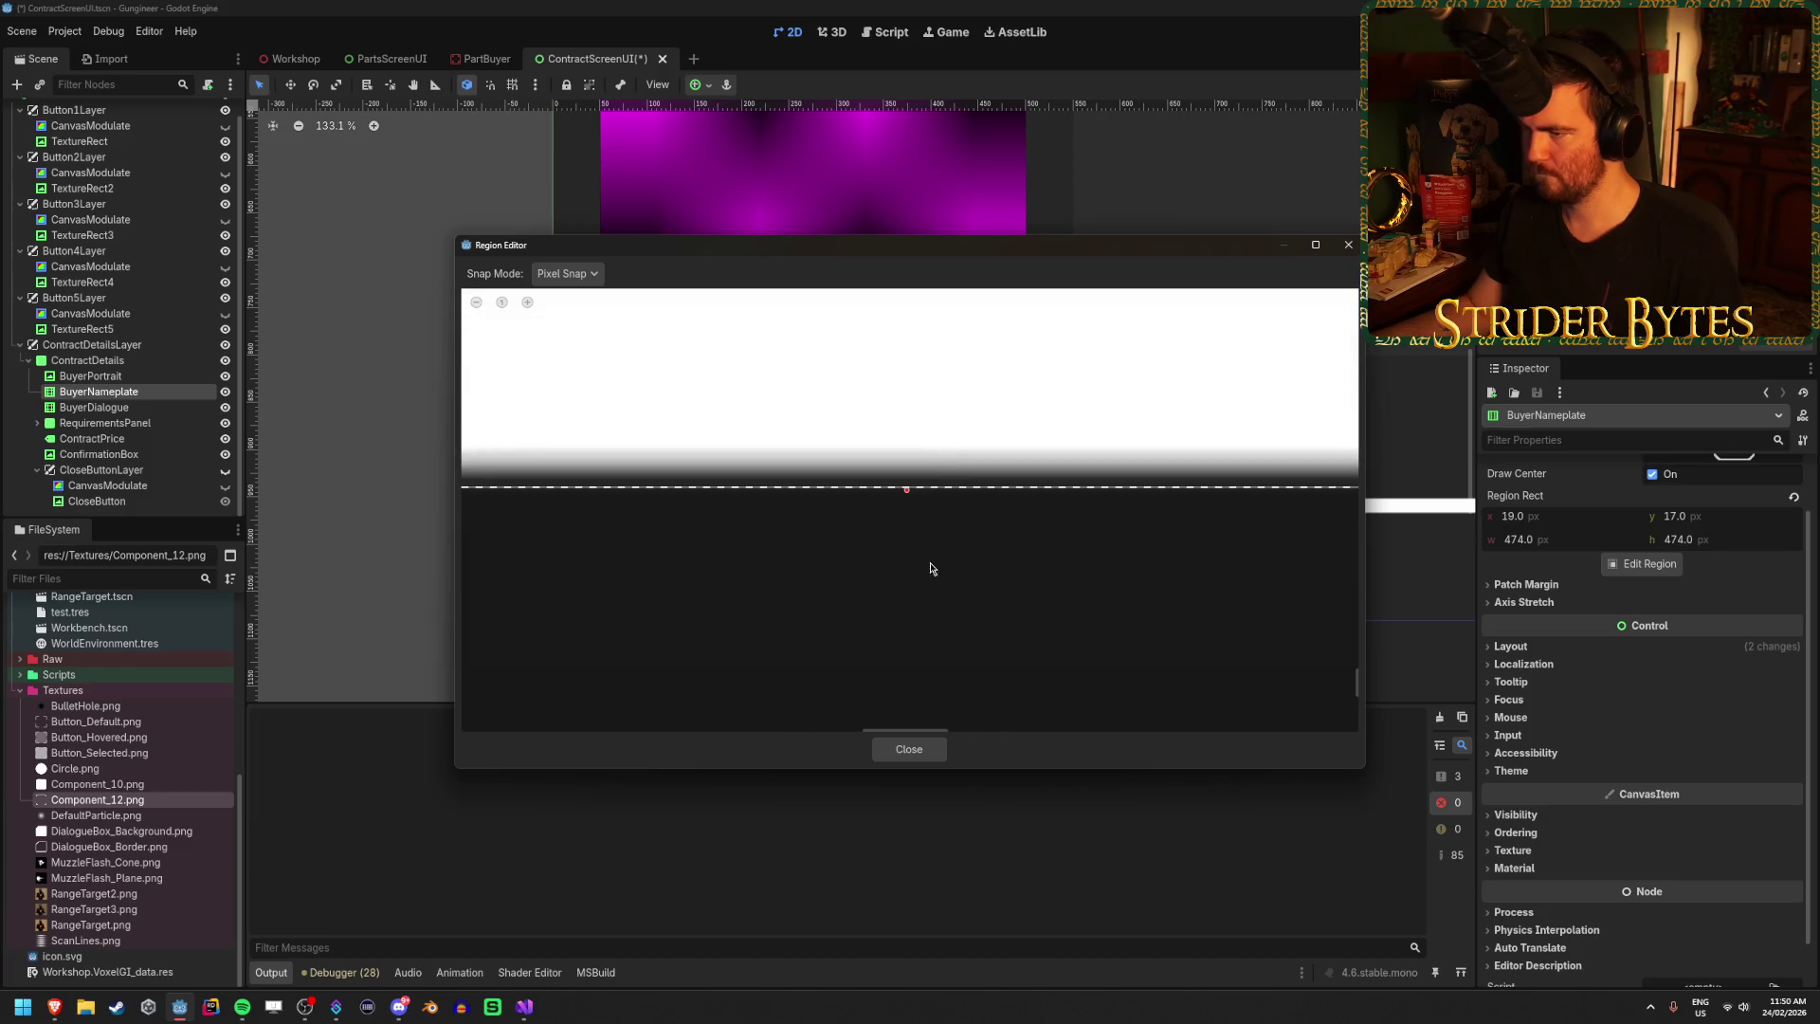
left_click(909, 748)
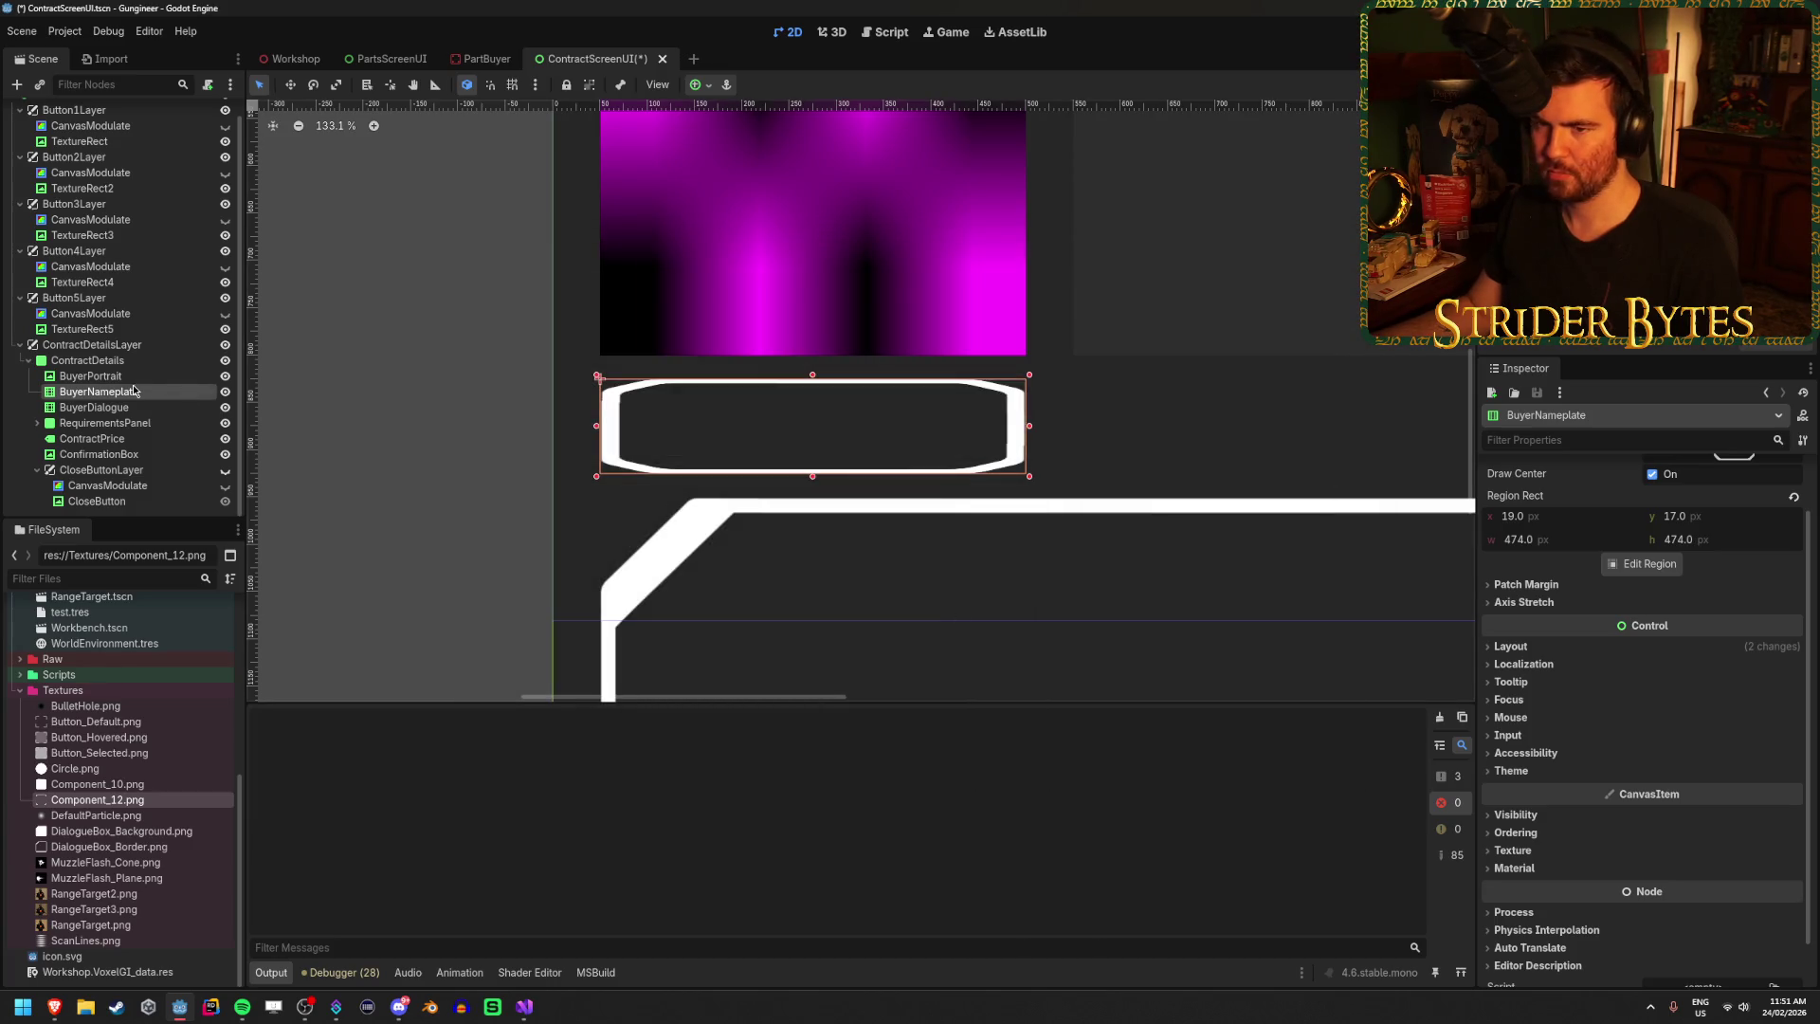
Expand Patch Margin and experiment with the left margin and a right margin of 46.
left_click(1526, 584)
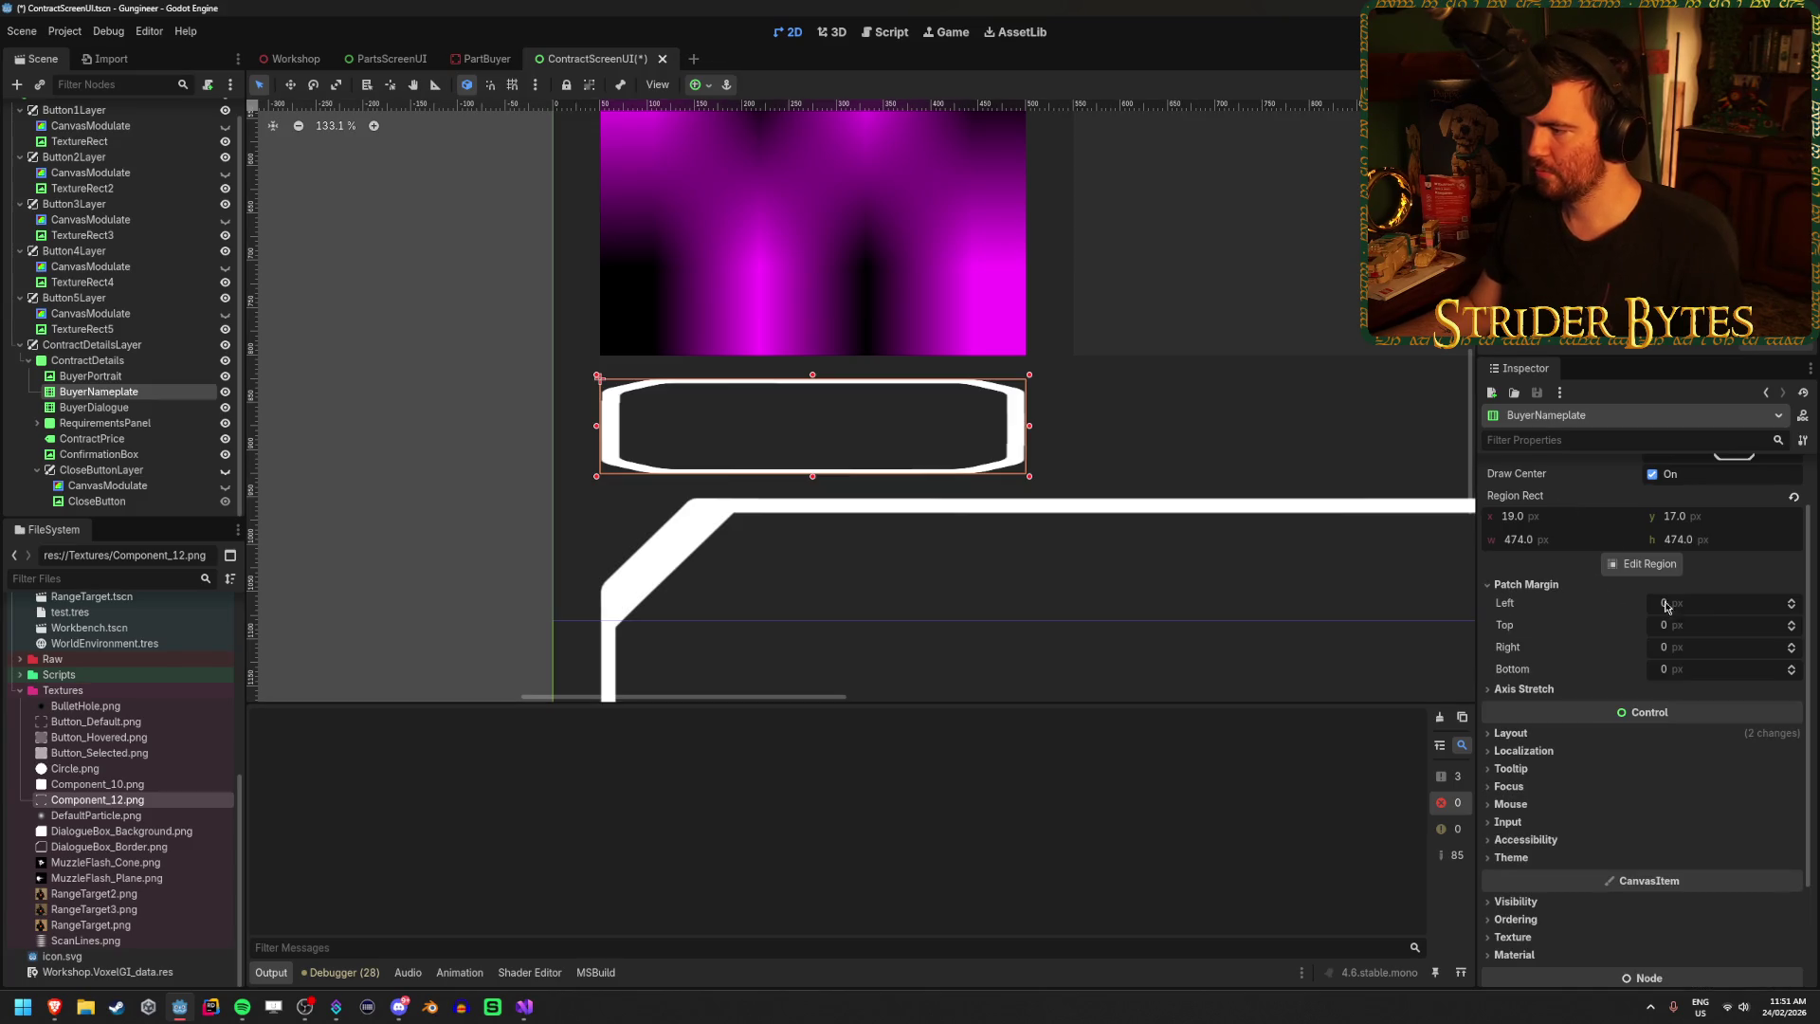
mouse_move(1667, 607)
left_mouse_down()
mouse_move(1754, 607)
mouse_move(1649, 606)
mouse_move(1706, 606)
mouse_move(1715, 642)
mouse_move(1697, 669)
left_mouse_up()
left_click(1578, 691)
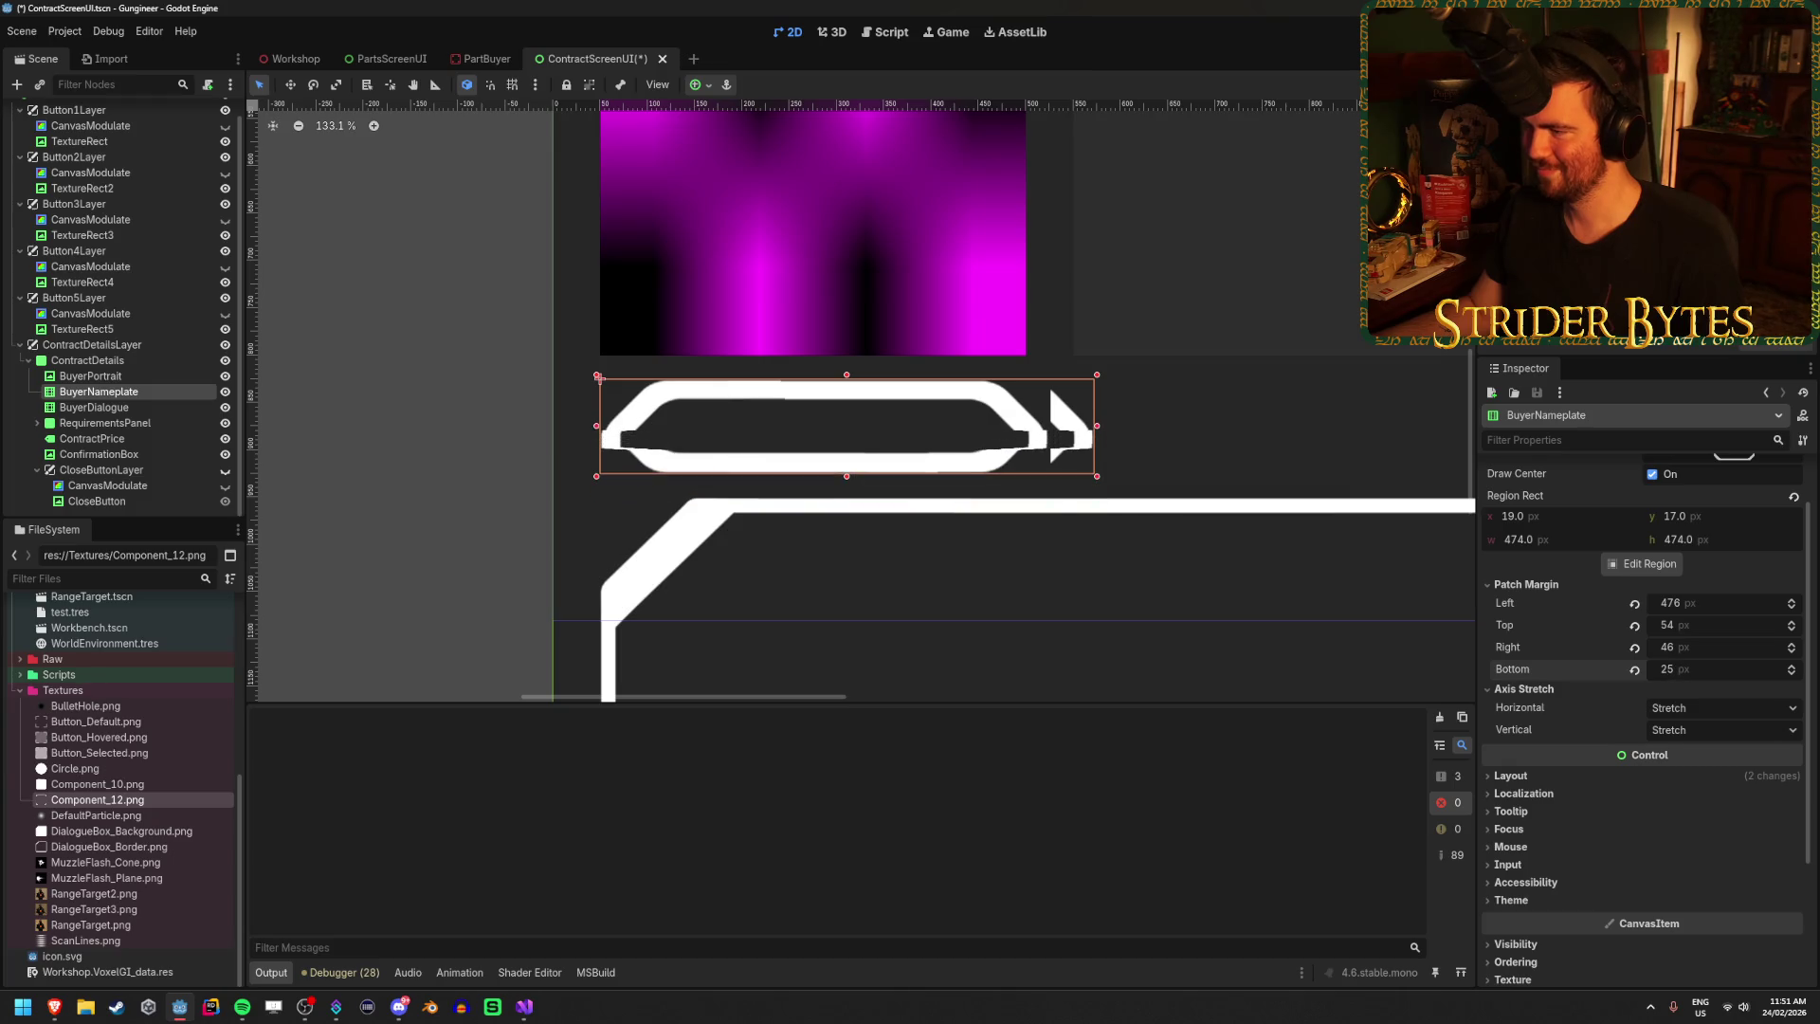
left_click_drag(1673, 603, 1640, 602)
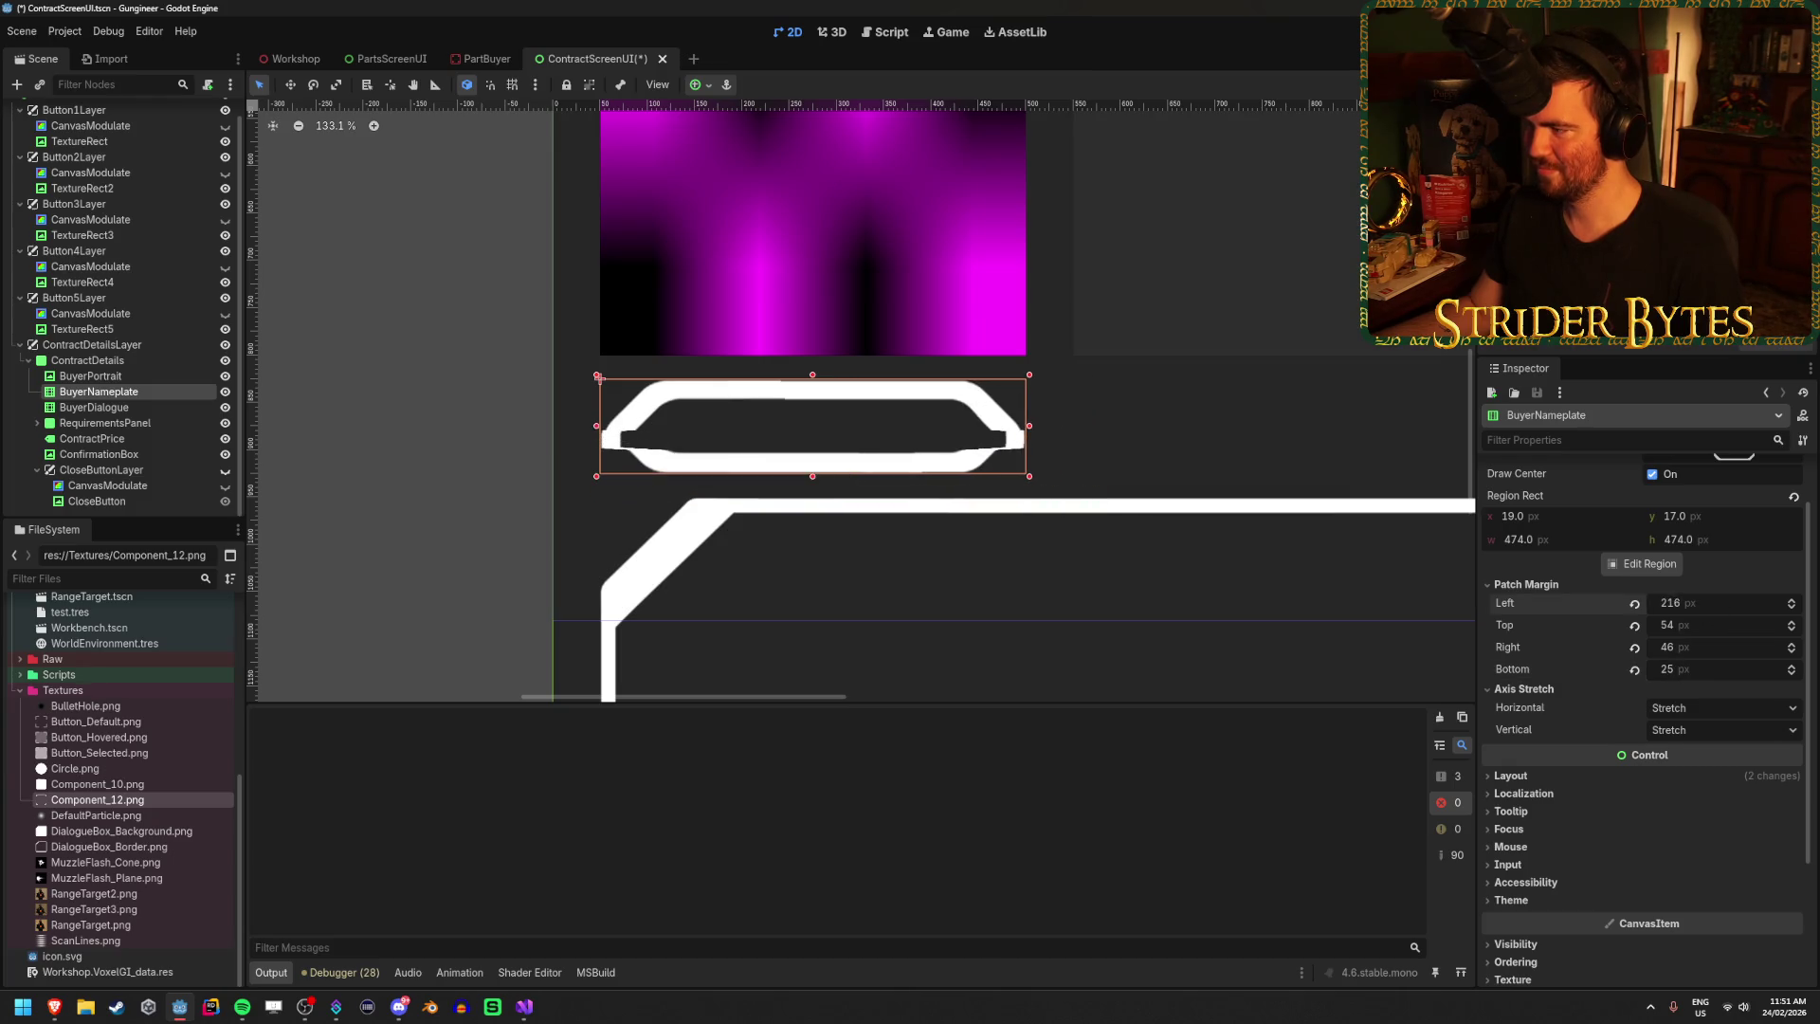
Adjust the left margin guide inward in the Region Editor, then close it.
left_click(1649, 564)
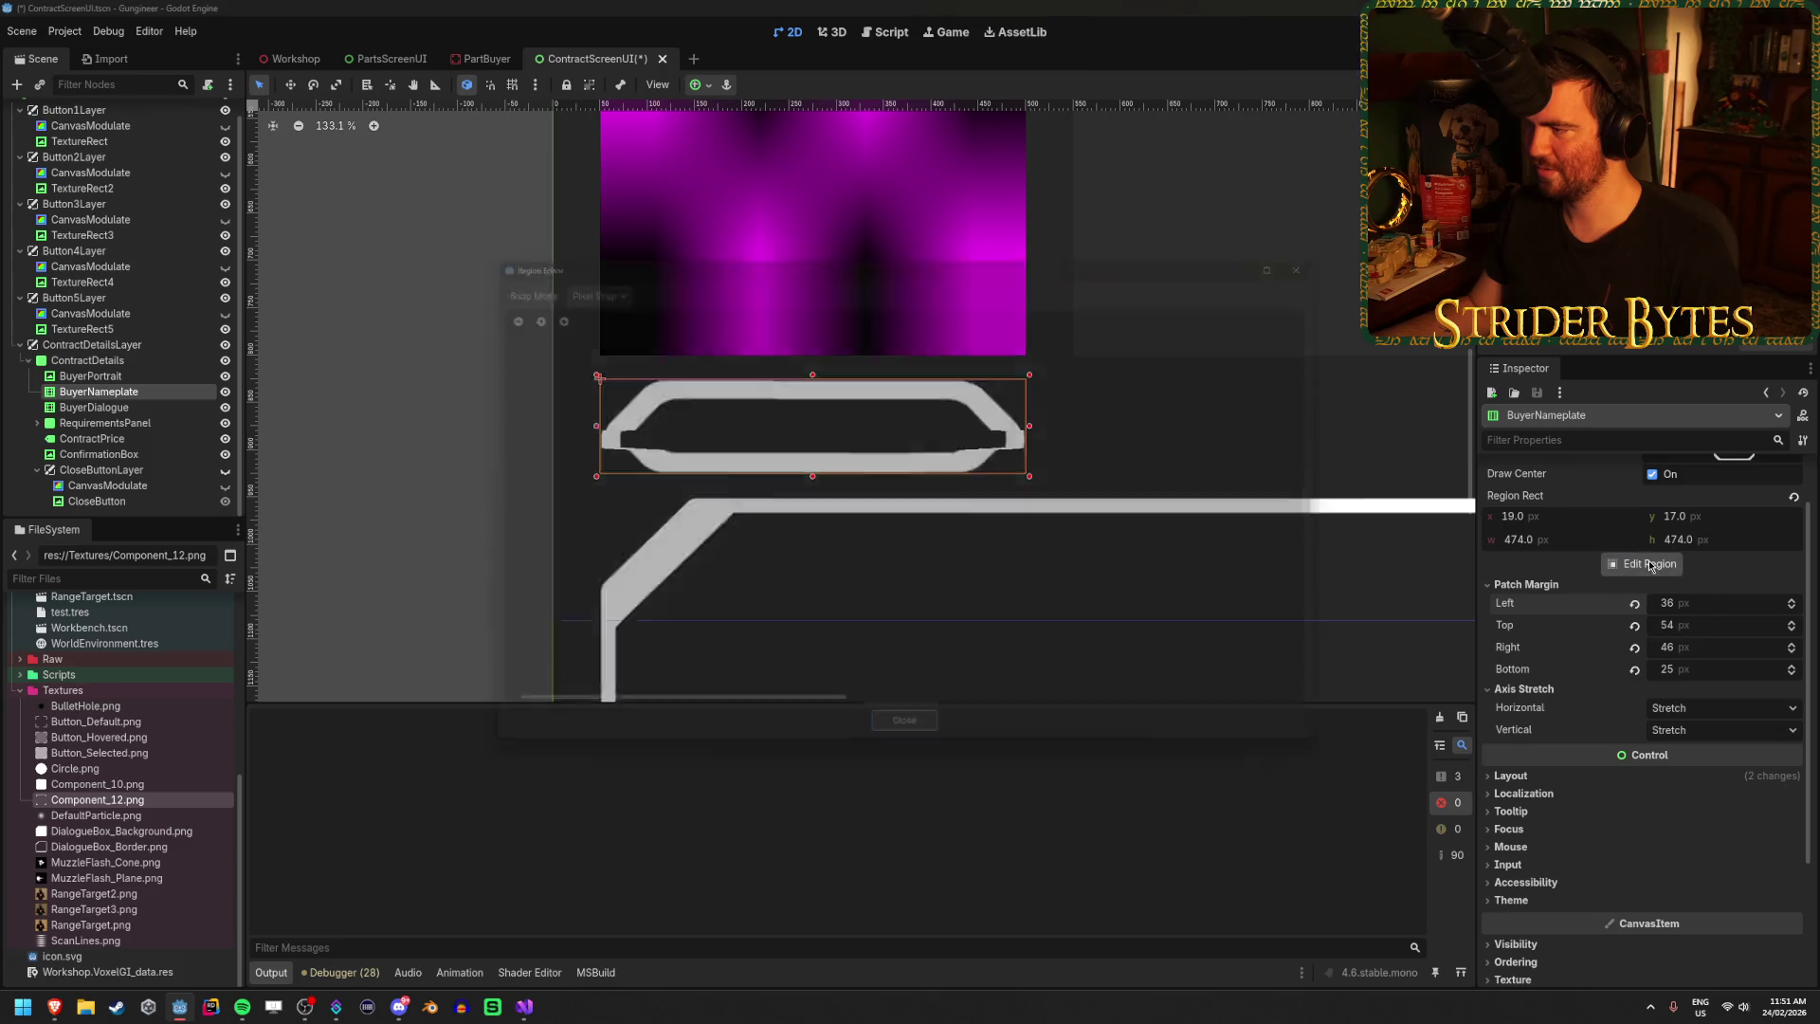
scroll(851, 600, "up", 8)
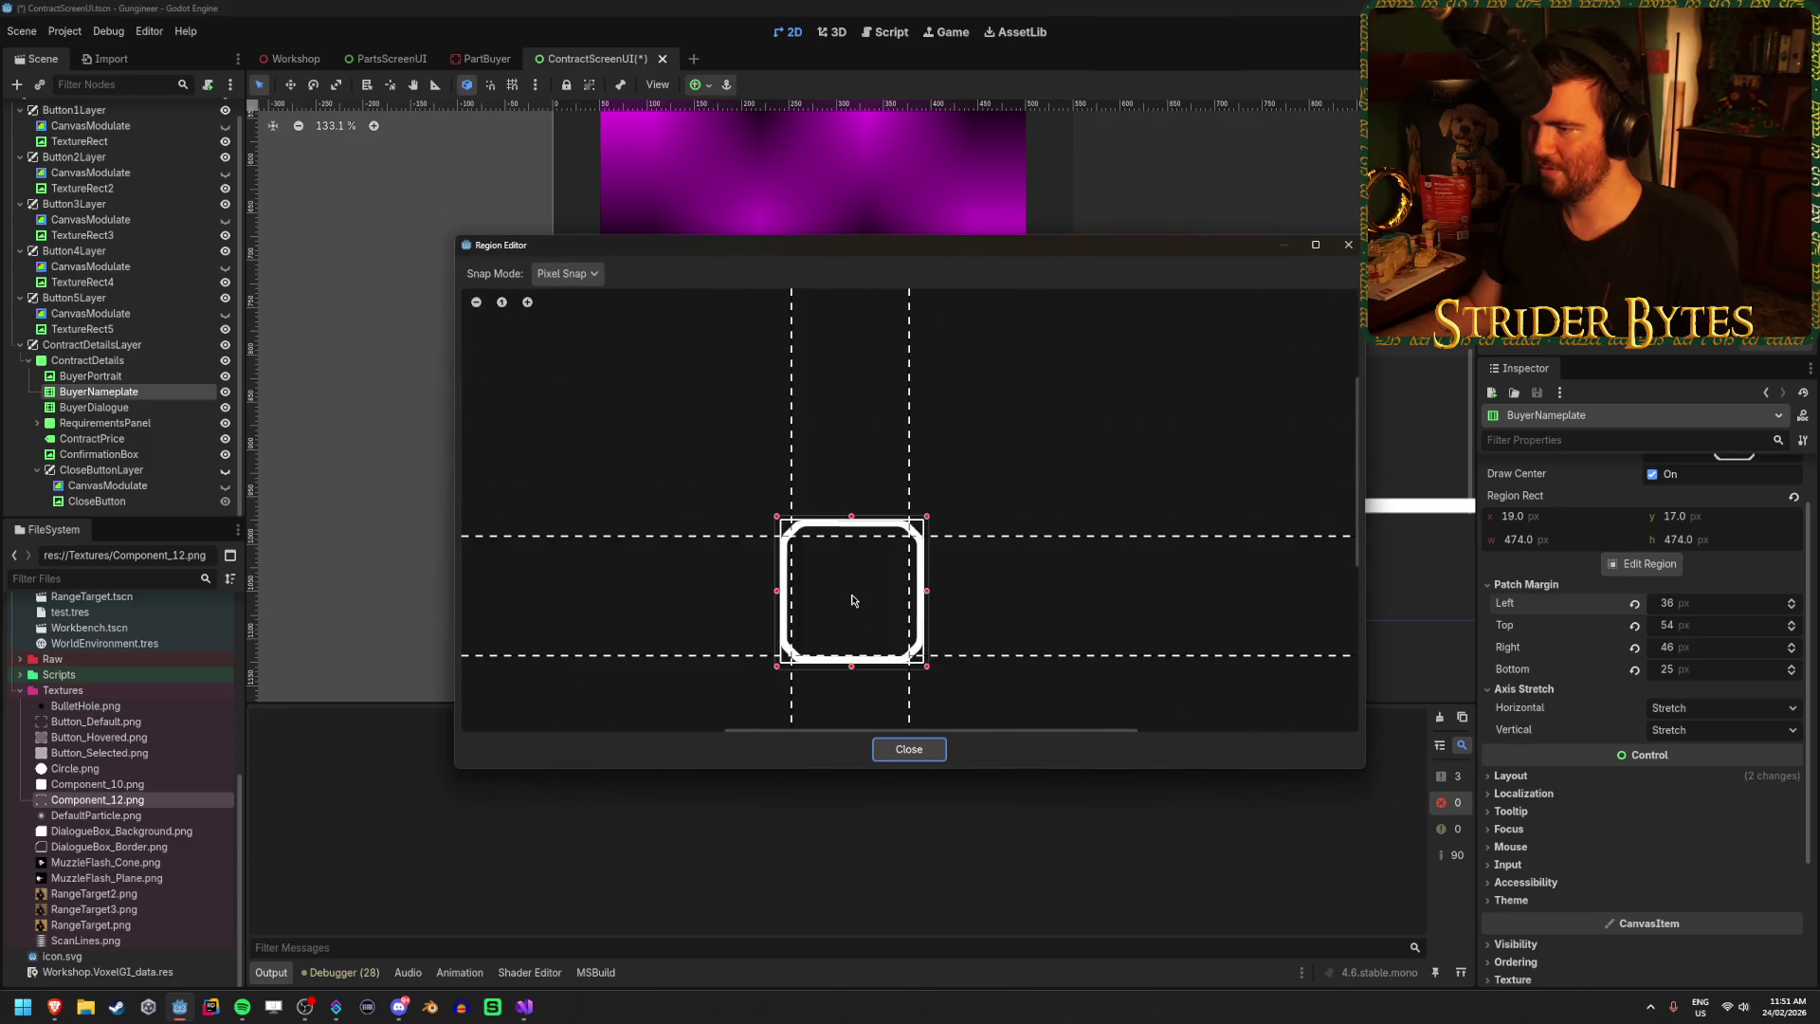
left_click_drag(840, 588, 833, 513)
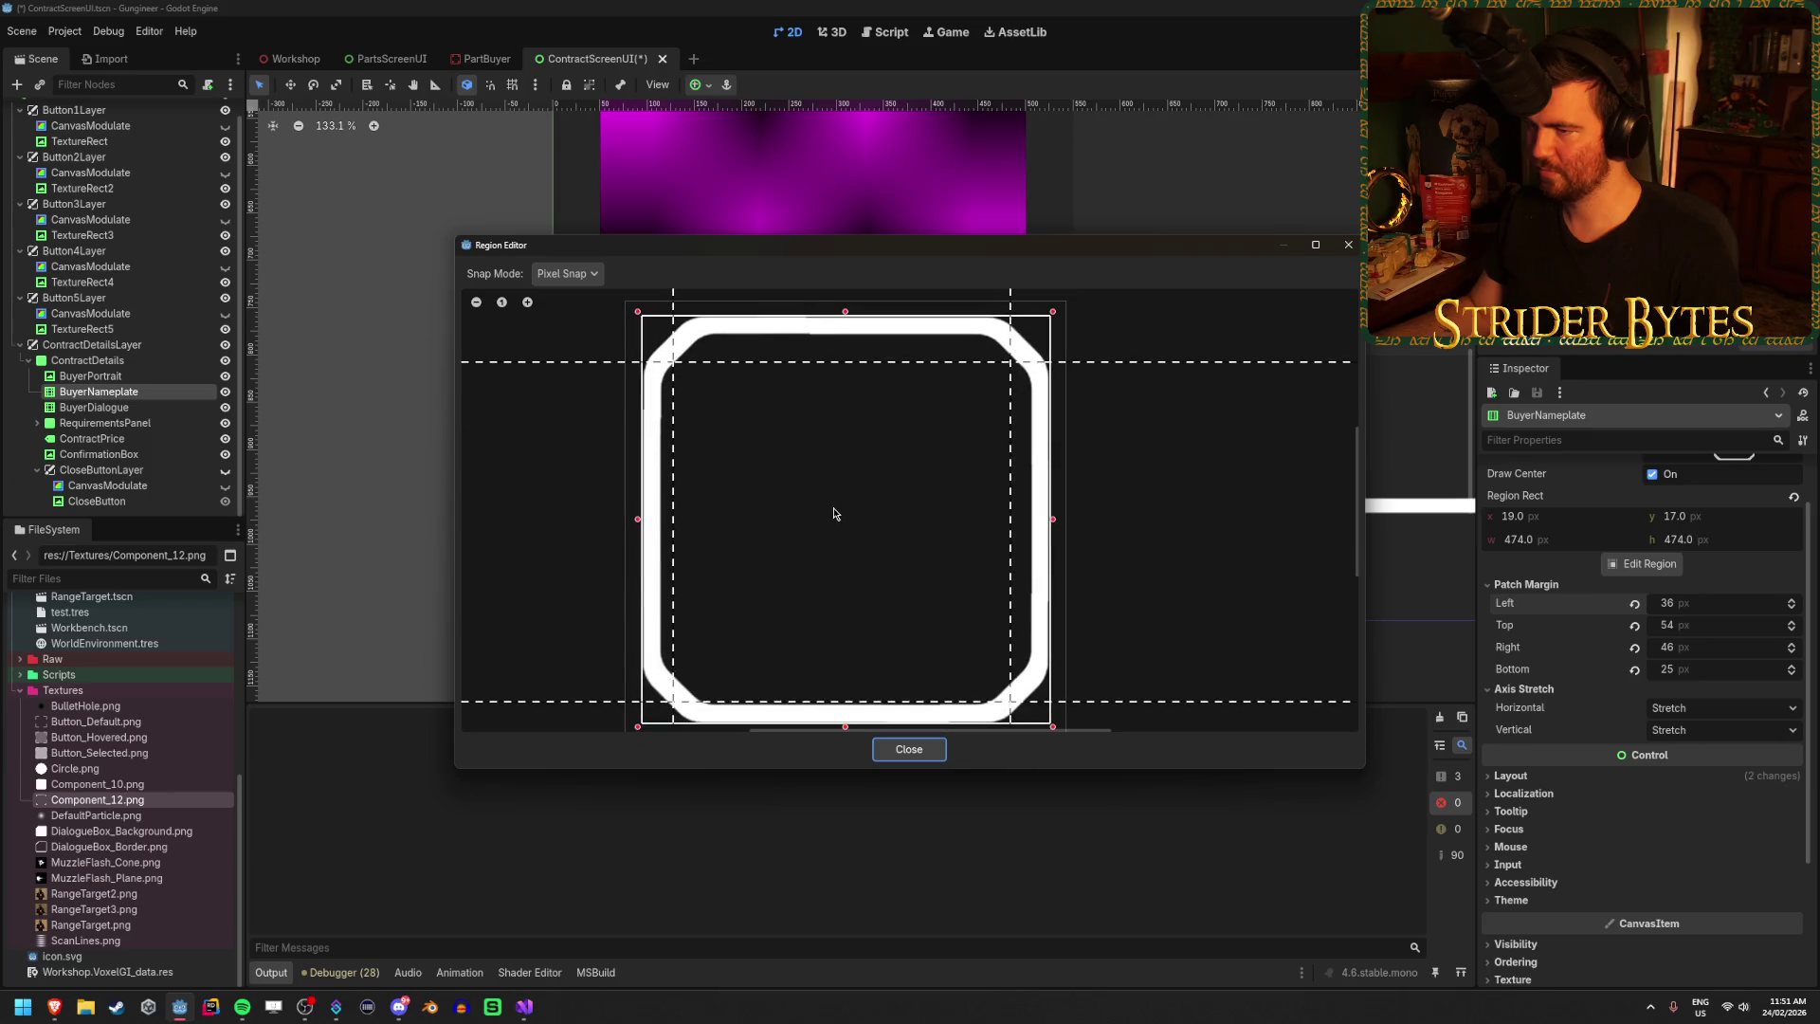
left_click_drag(674, 436, 707, 436)
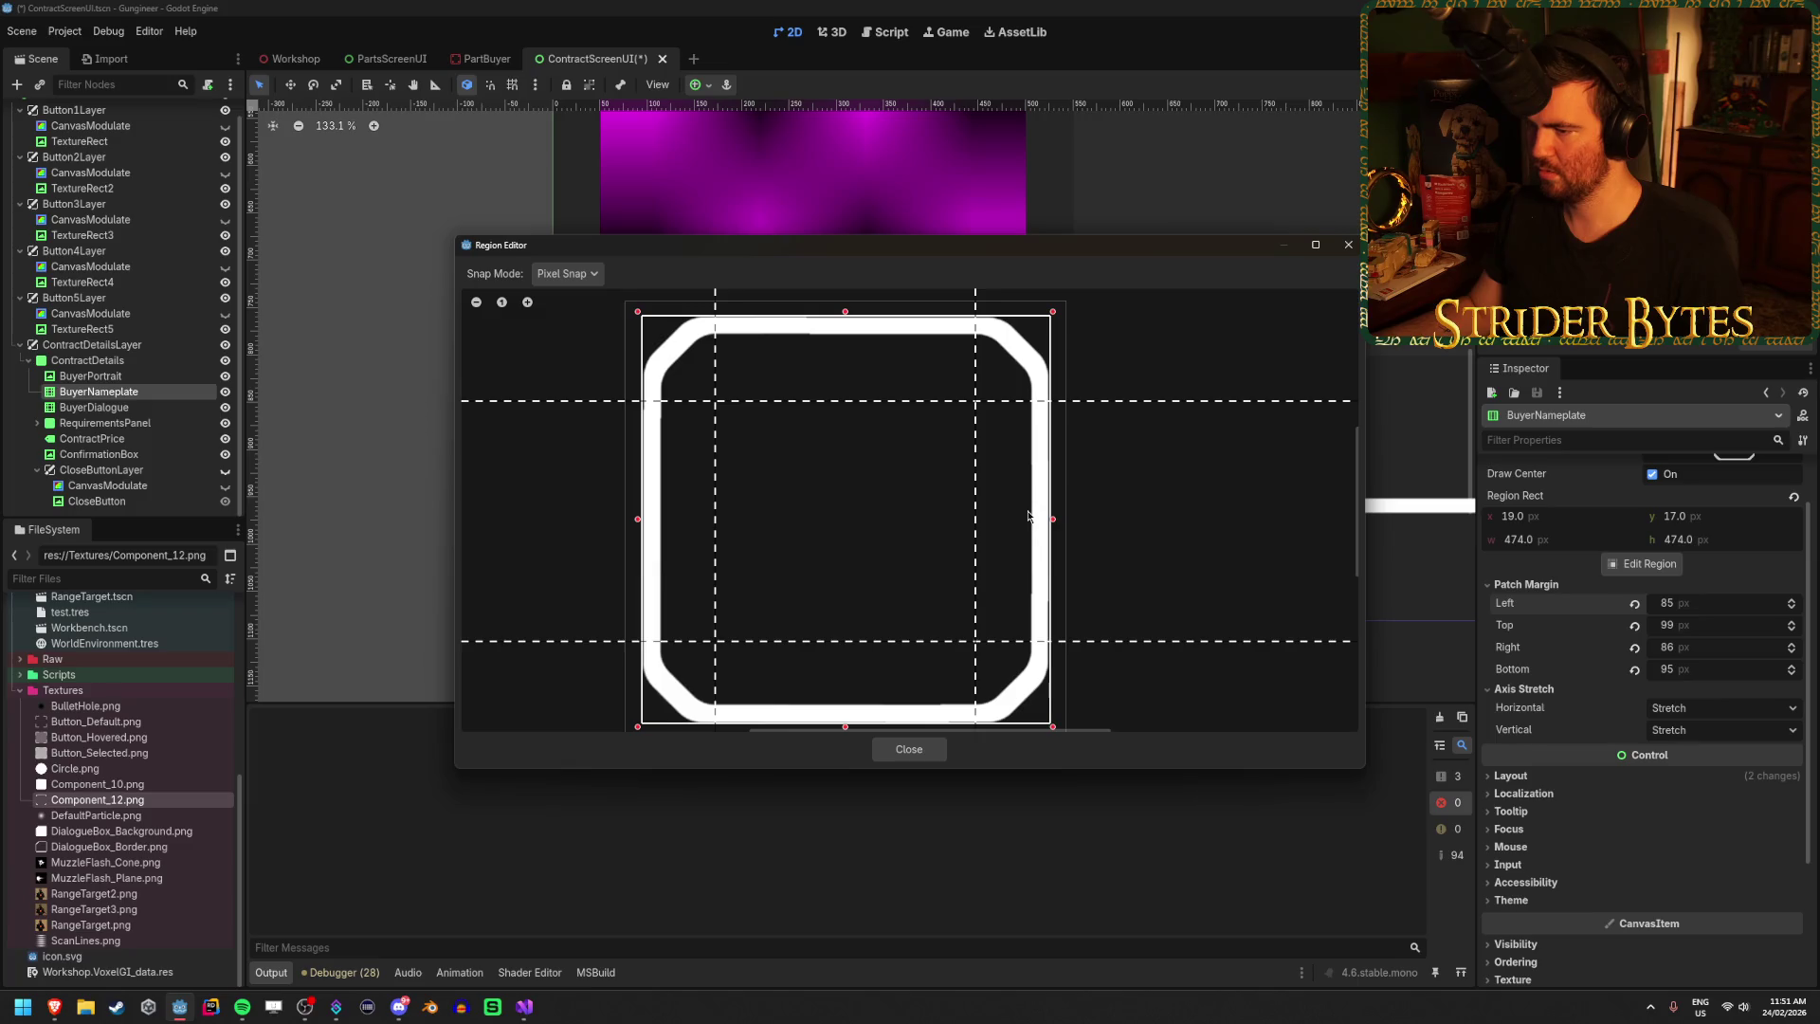
left_click(908, 749)
Enter 100 for the Left, Top, Right and Bottom patch margins.
left_click(1699, 611)
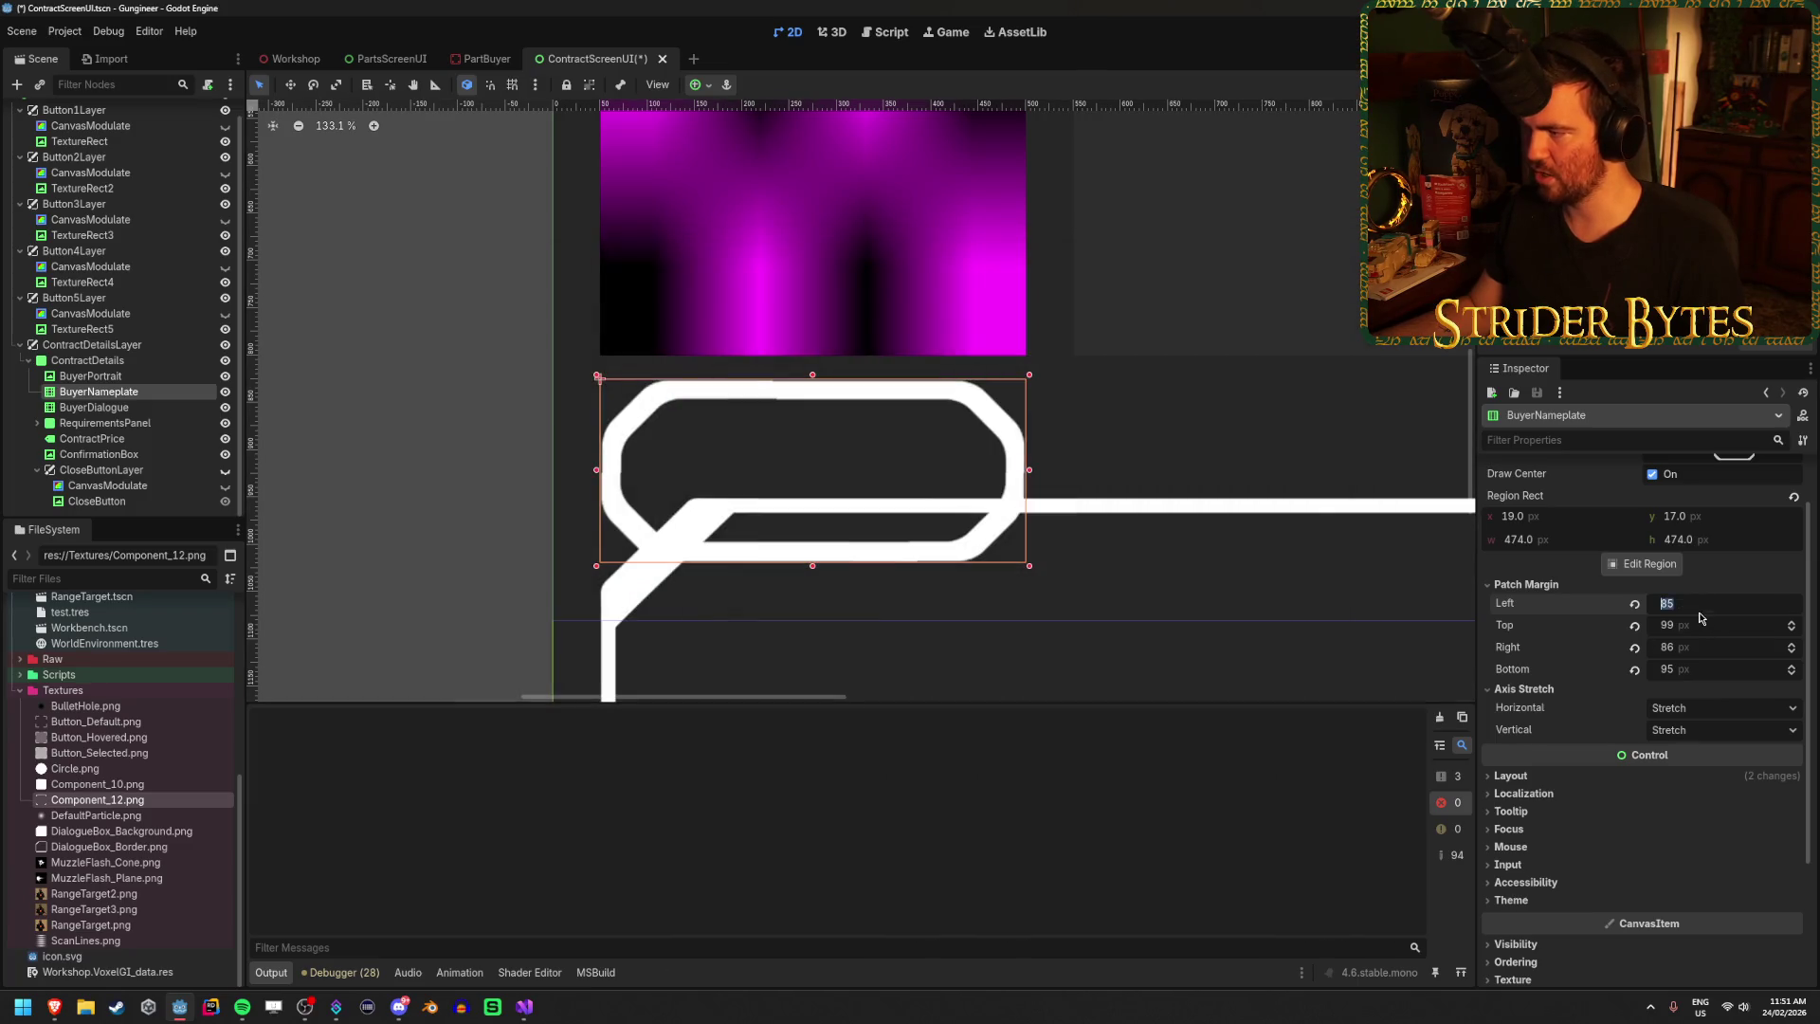
type("100")
key("Tab")
type("100")
key("Tab")
type("100")
key("Tab")
type("100")
key("Return")
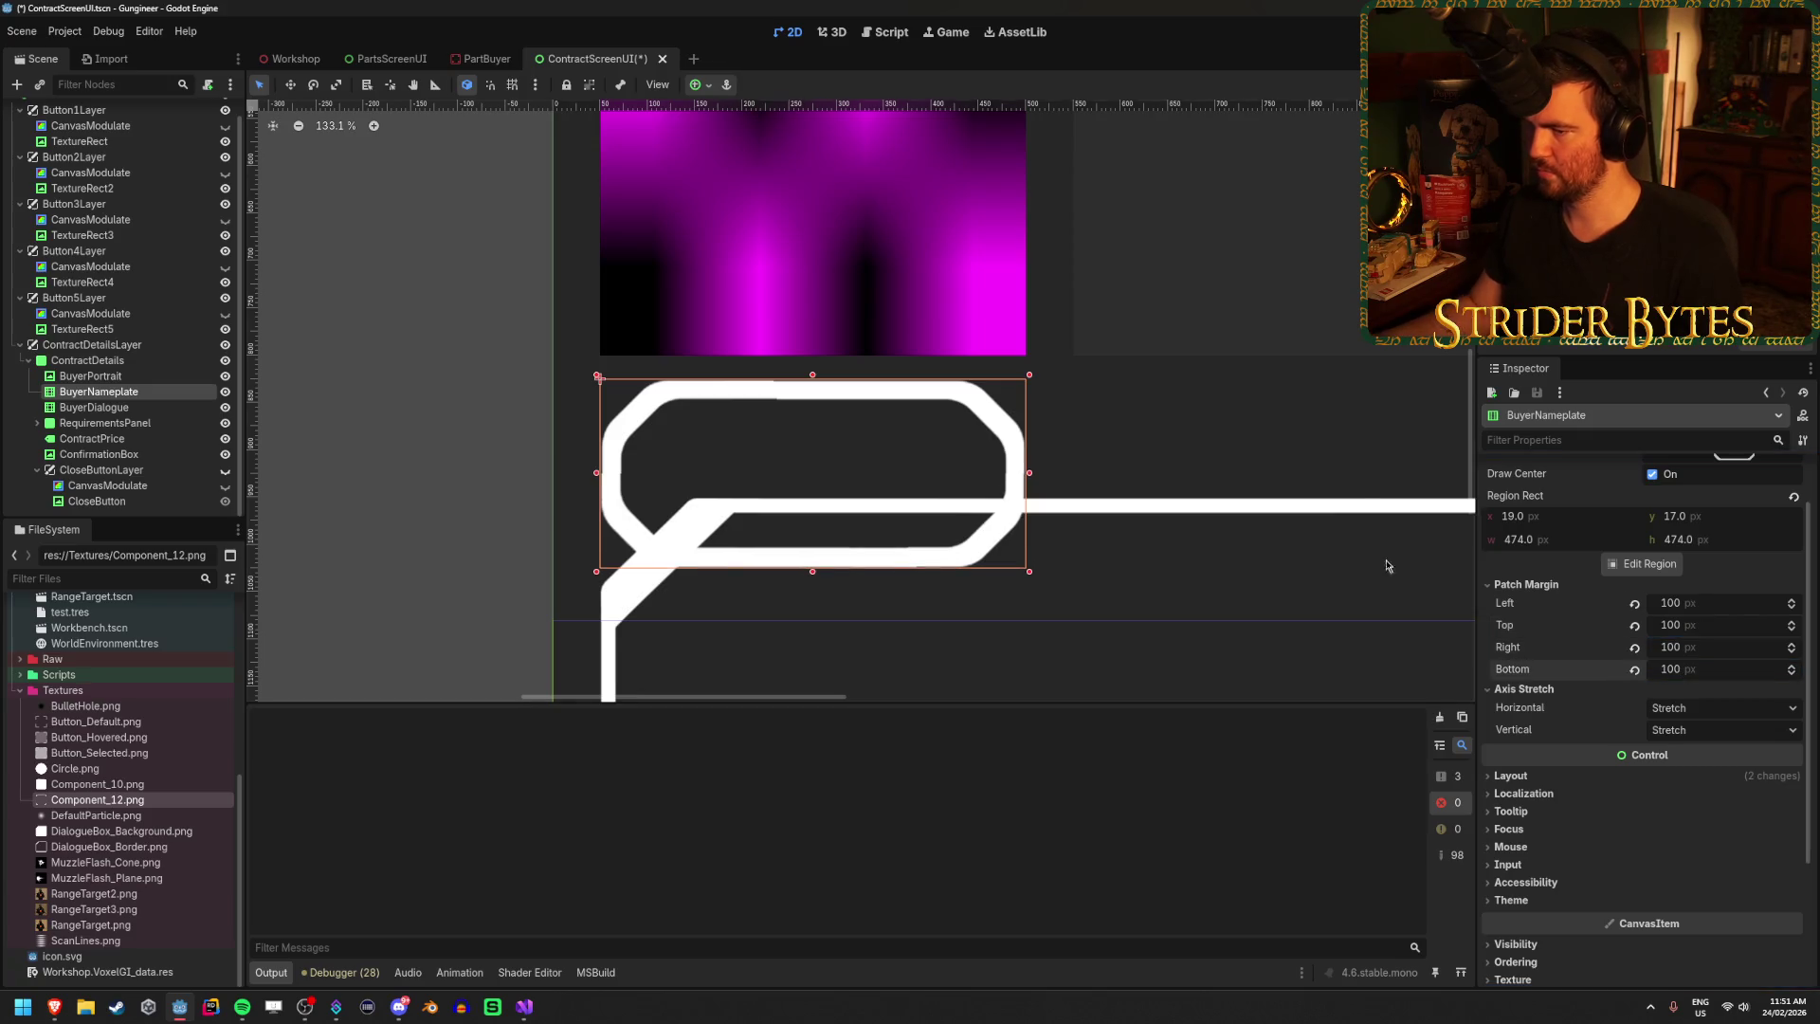
Turn off Draw Center on the BuyerNameplate frame.
scroll(769, 476, "down", 5)
scroll(778, 445, "up", 10)
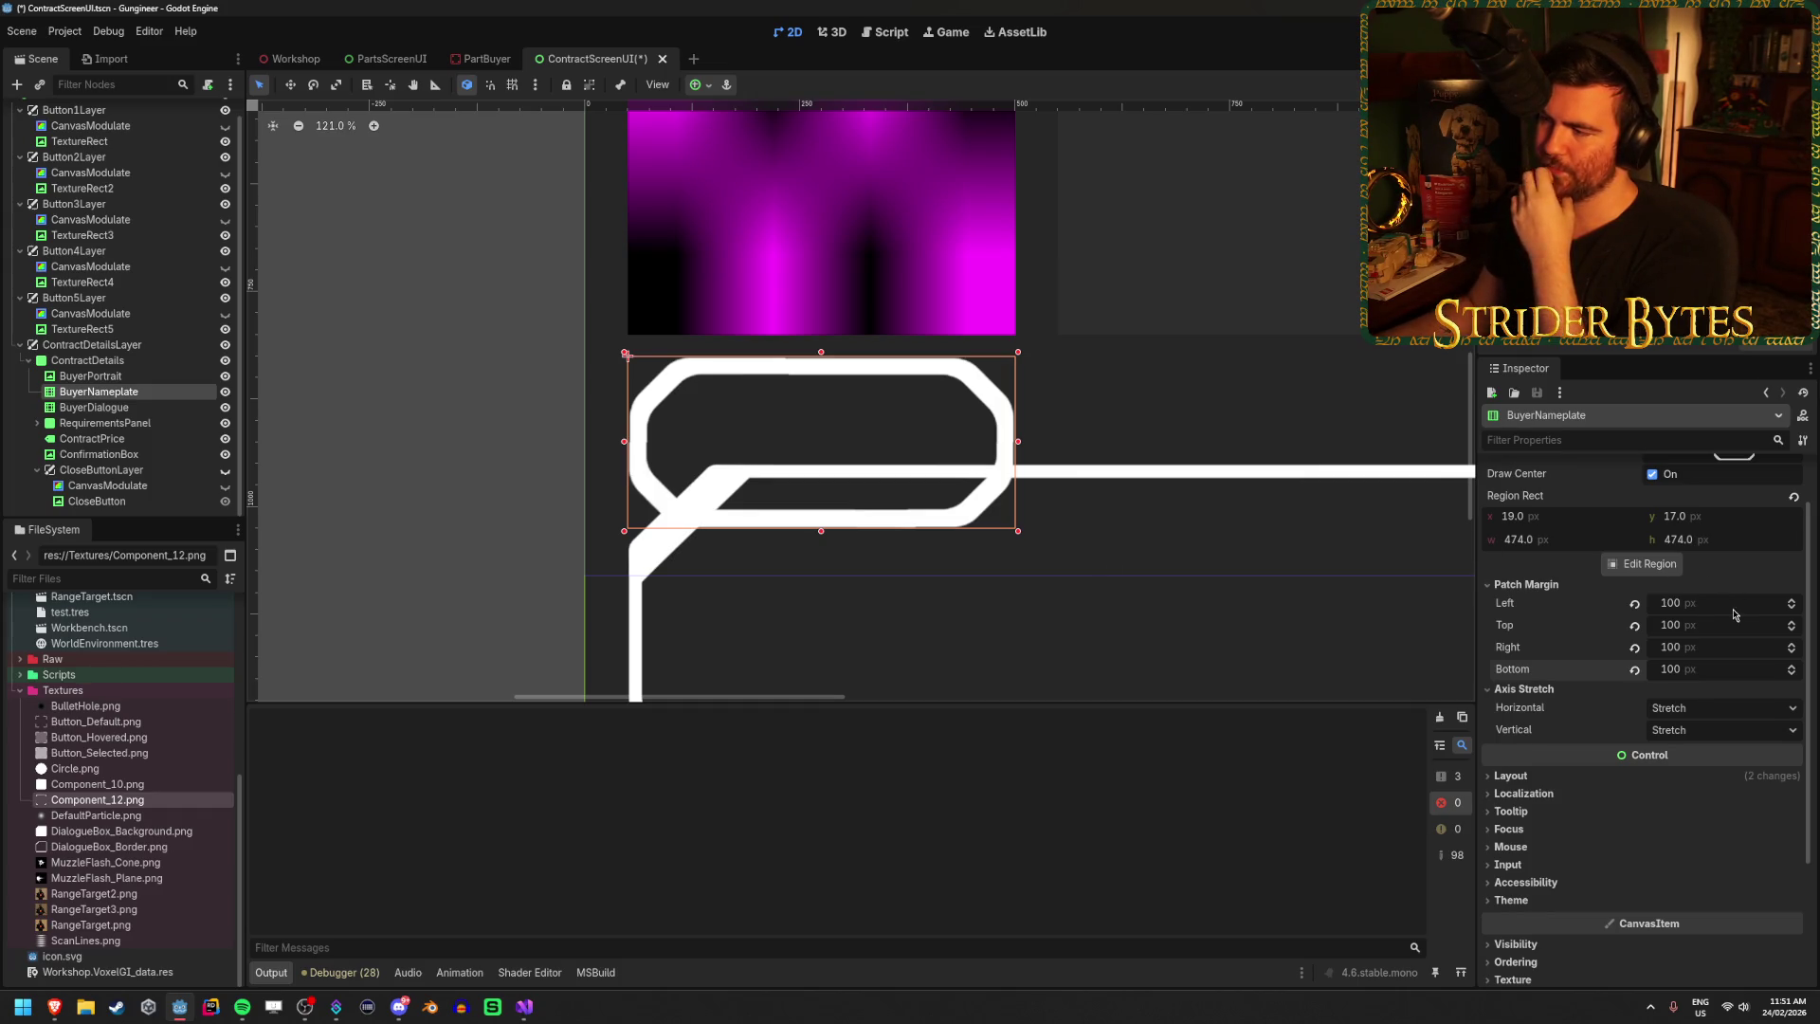
scroll(1736, 617, "up", 2)
scroll(1736, 617, "down", 3)
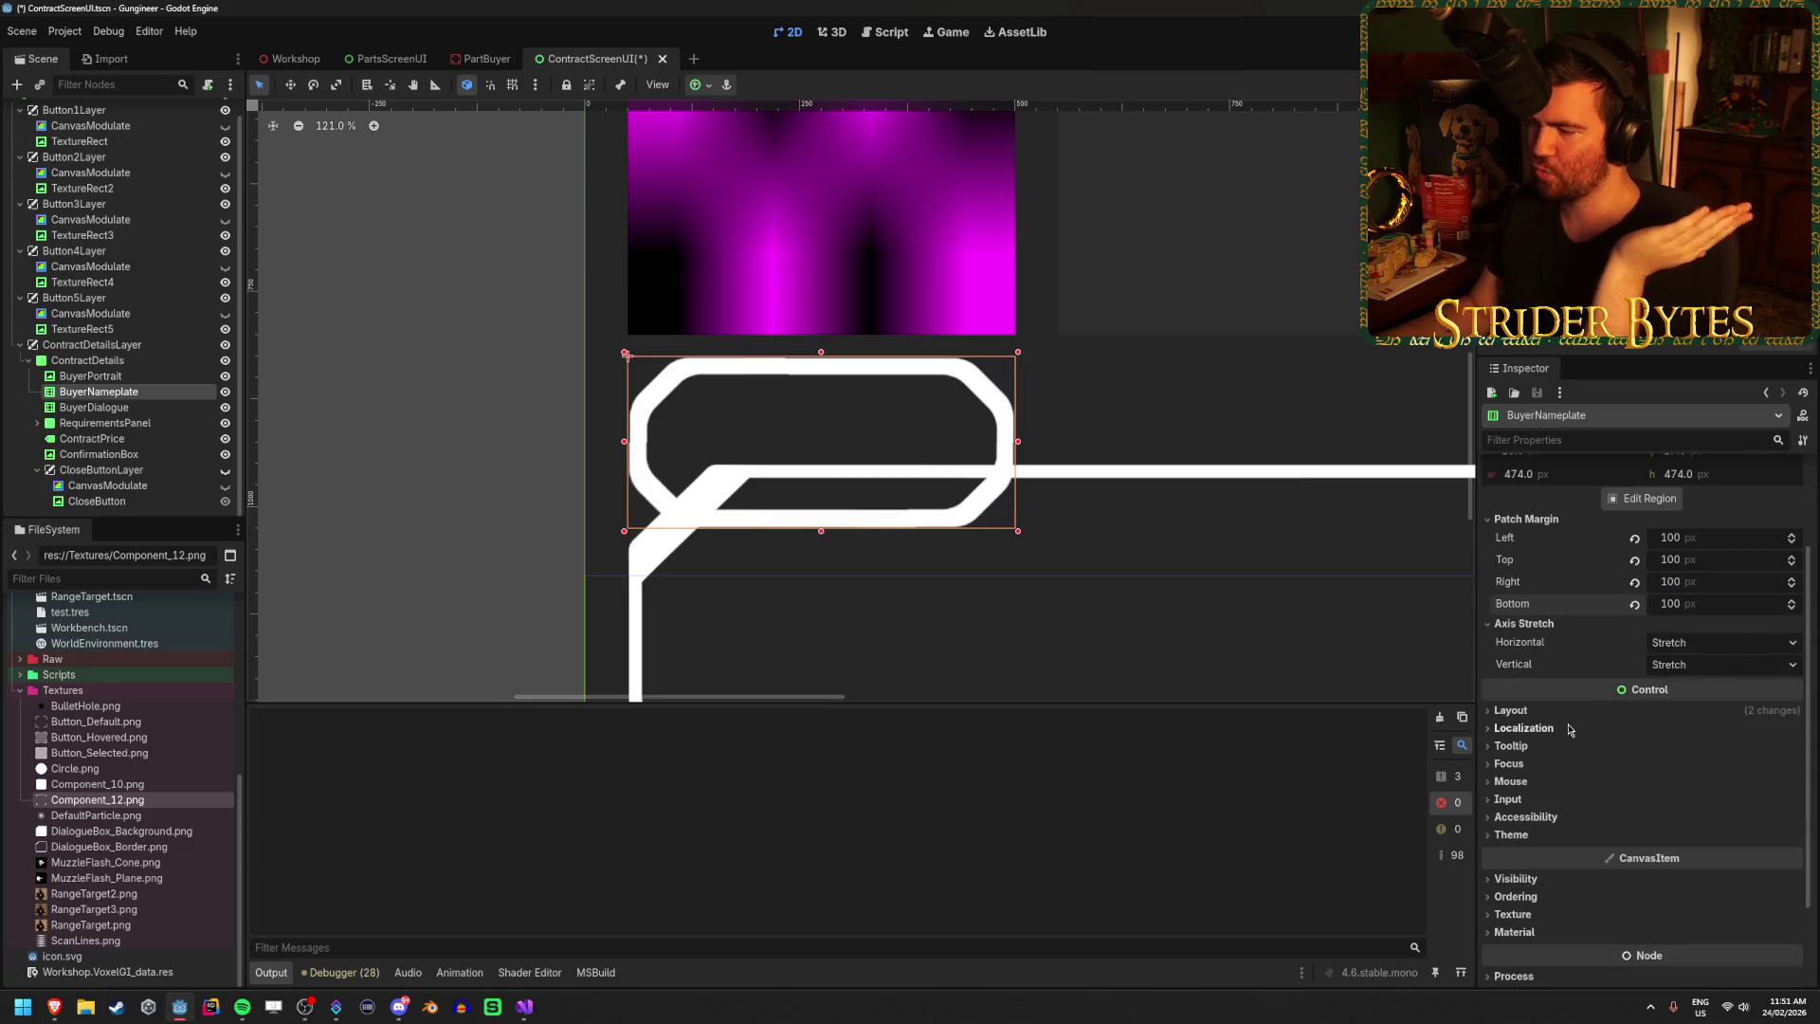
scroll(1548, 664, "up", 3)
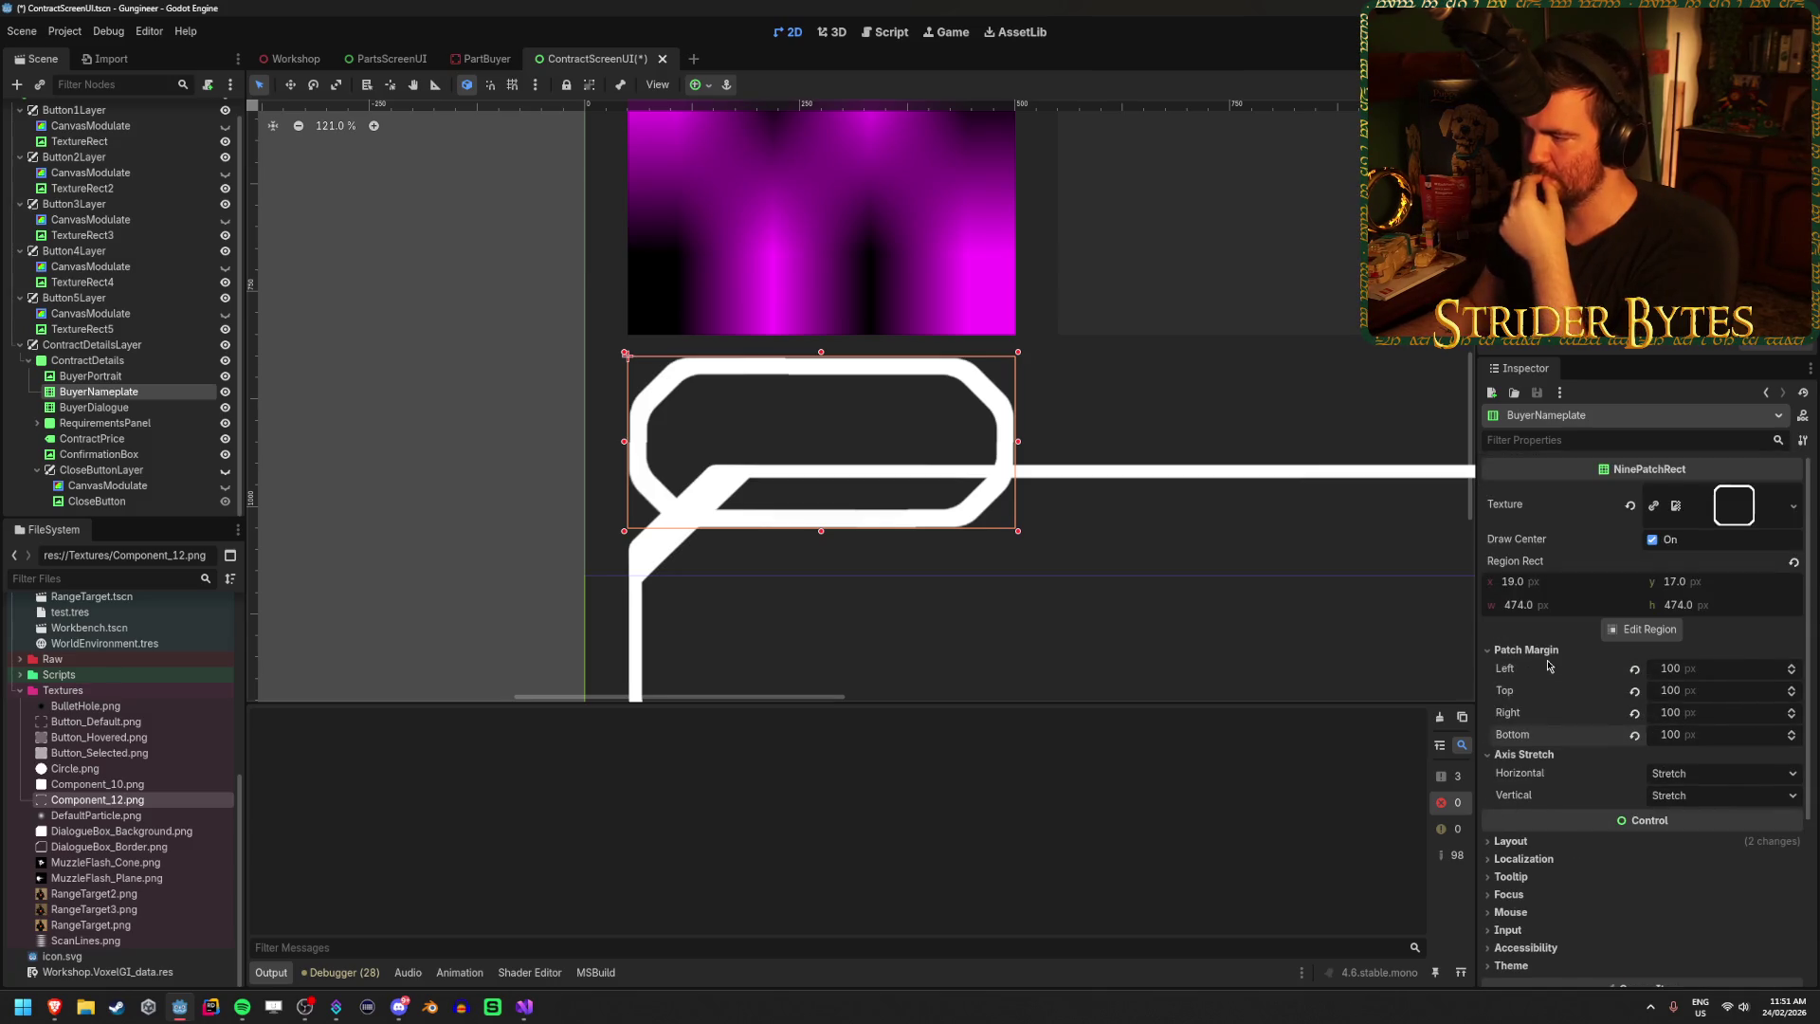
left_click(1655, 542)
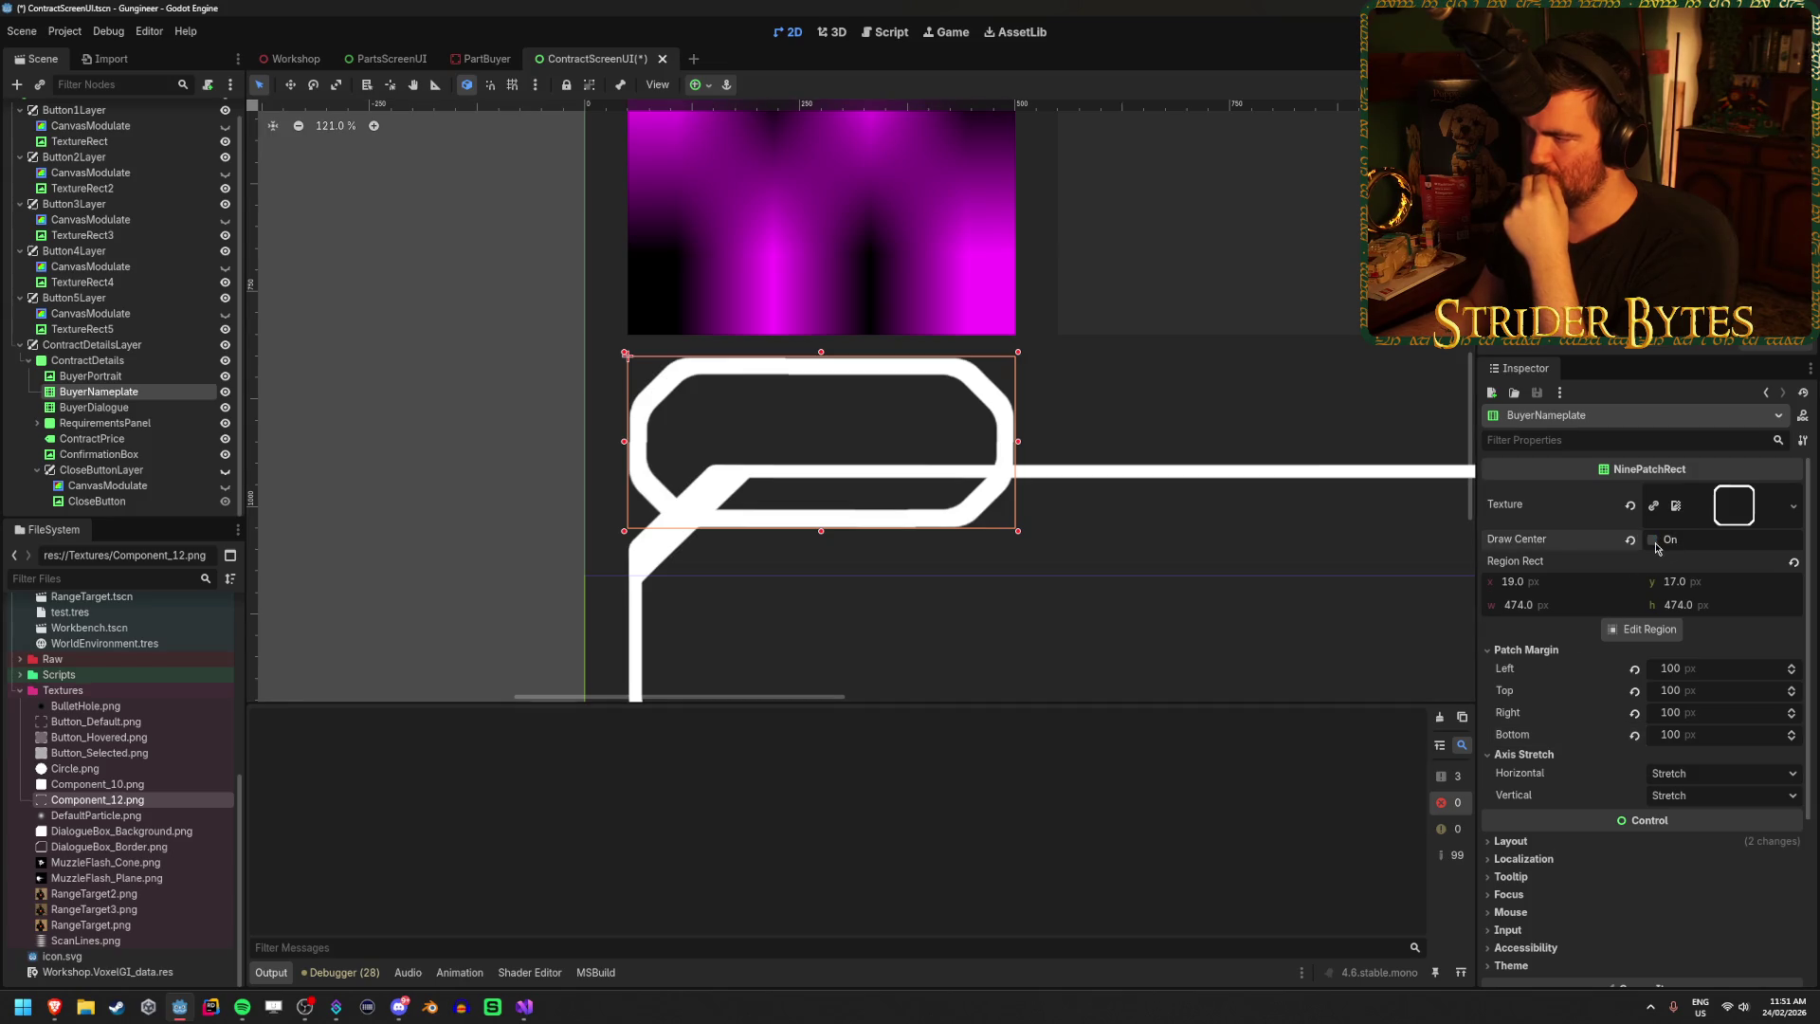
Try narrower widths and a different height for BuyerNameplate under Layout > Transform.
scroll(1544, 687, "down", 5)
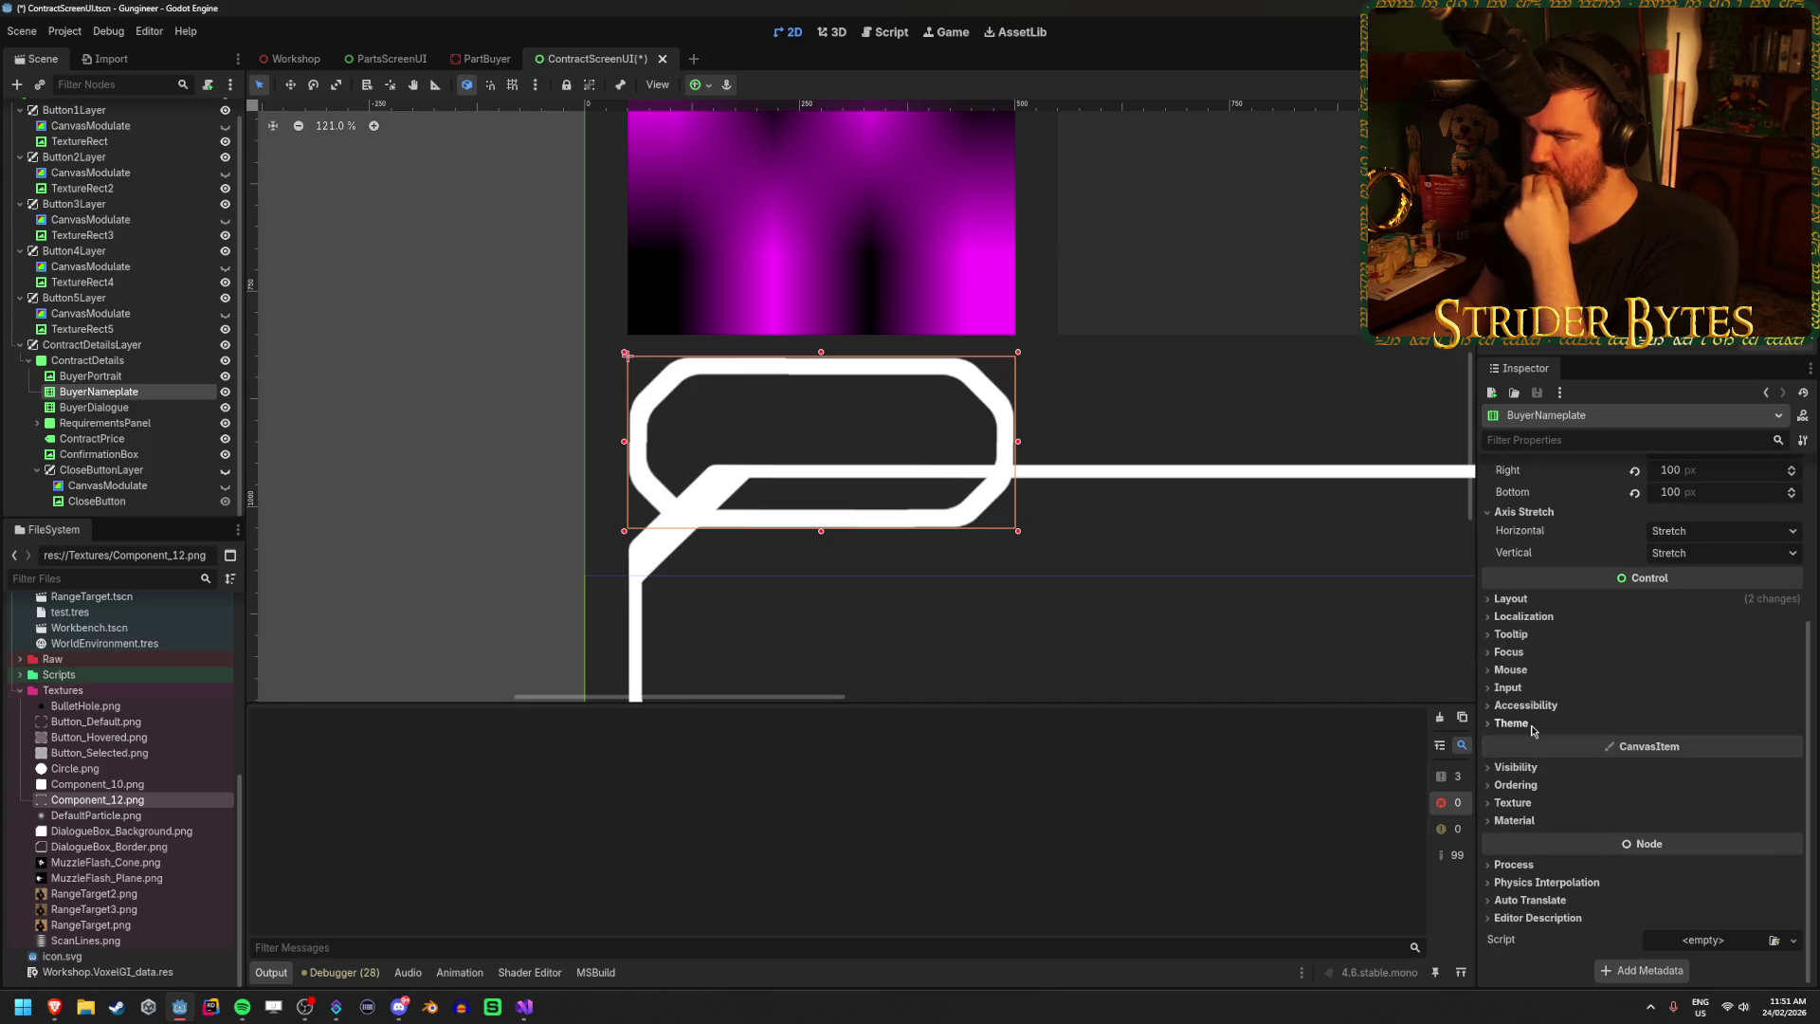
left_click(1511, 599)
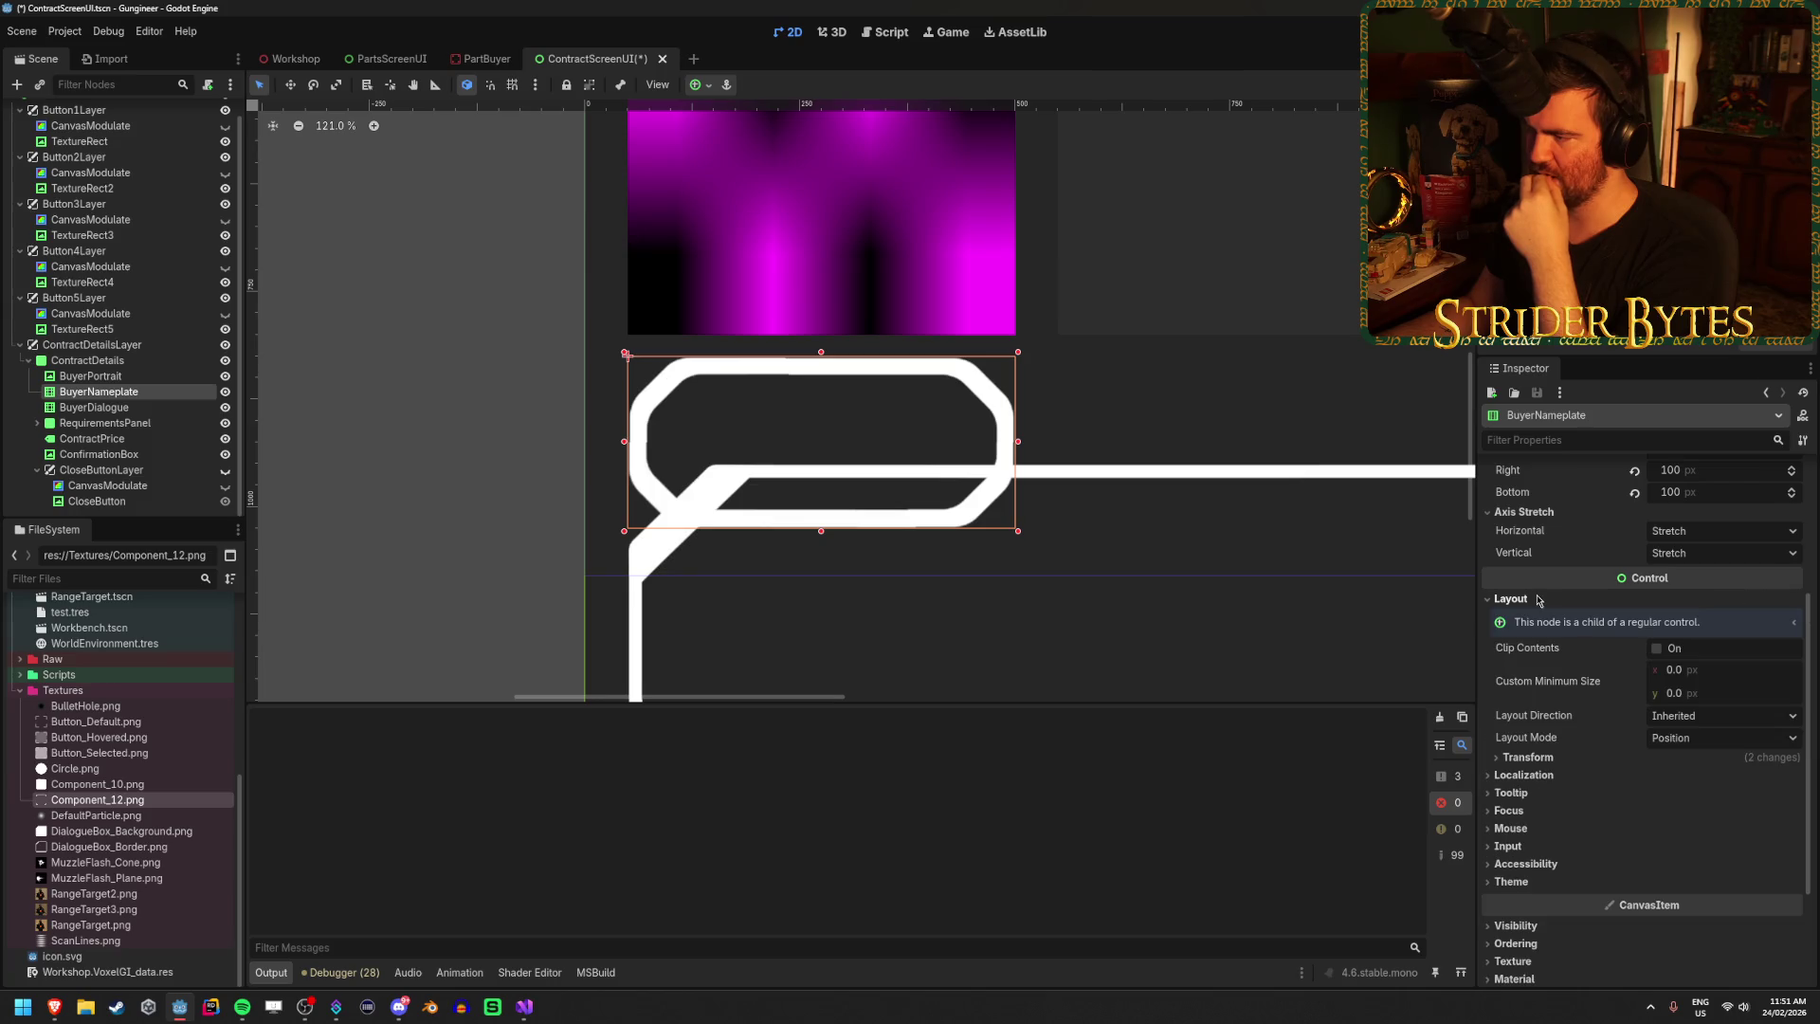
left_click(1527, 757)
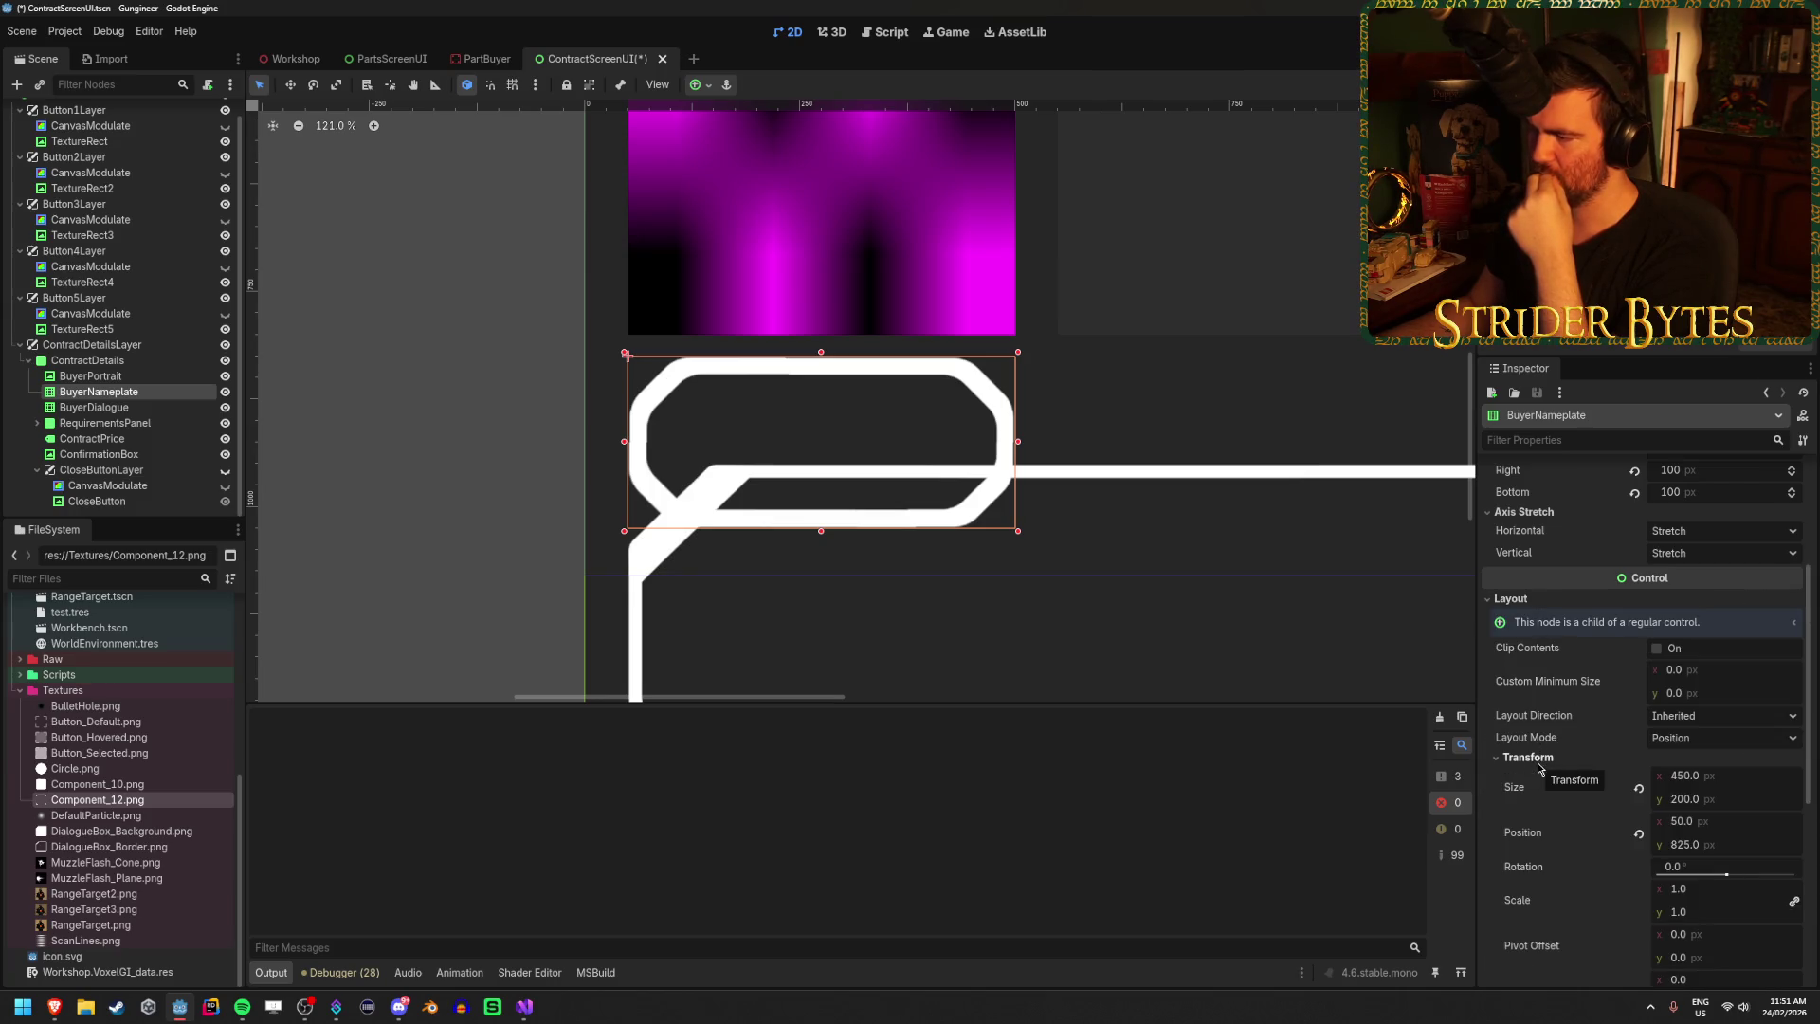
mouse_move(1734, 783)
left_mouse_down()
mouse_move(1701, 777)
mouse_move(1731, 789)
left_mouse_up()
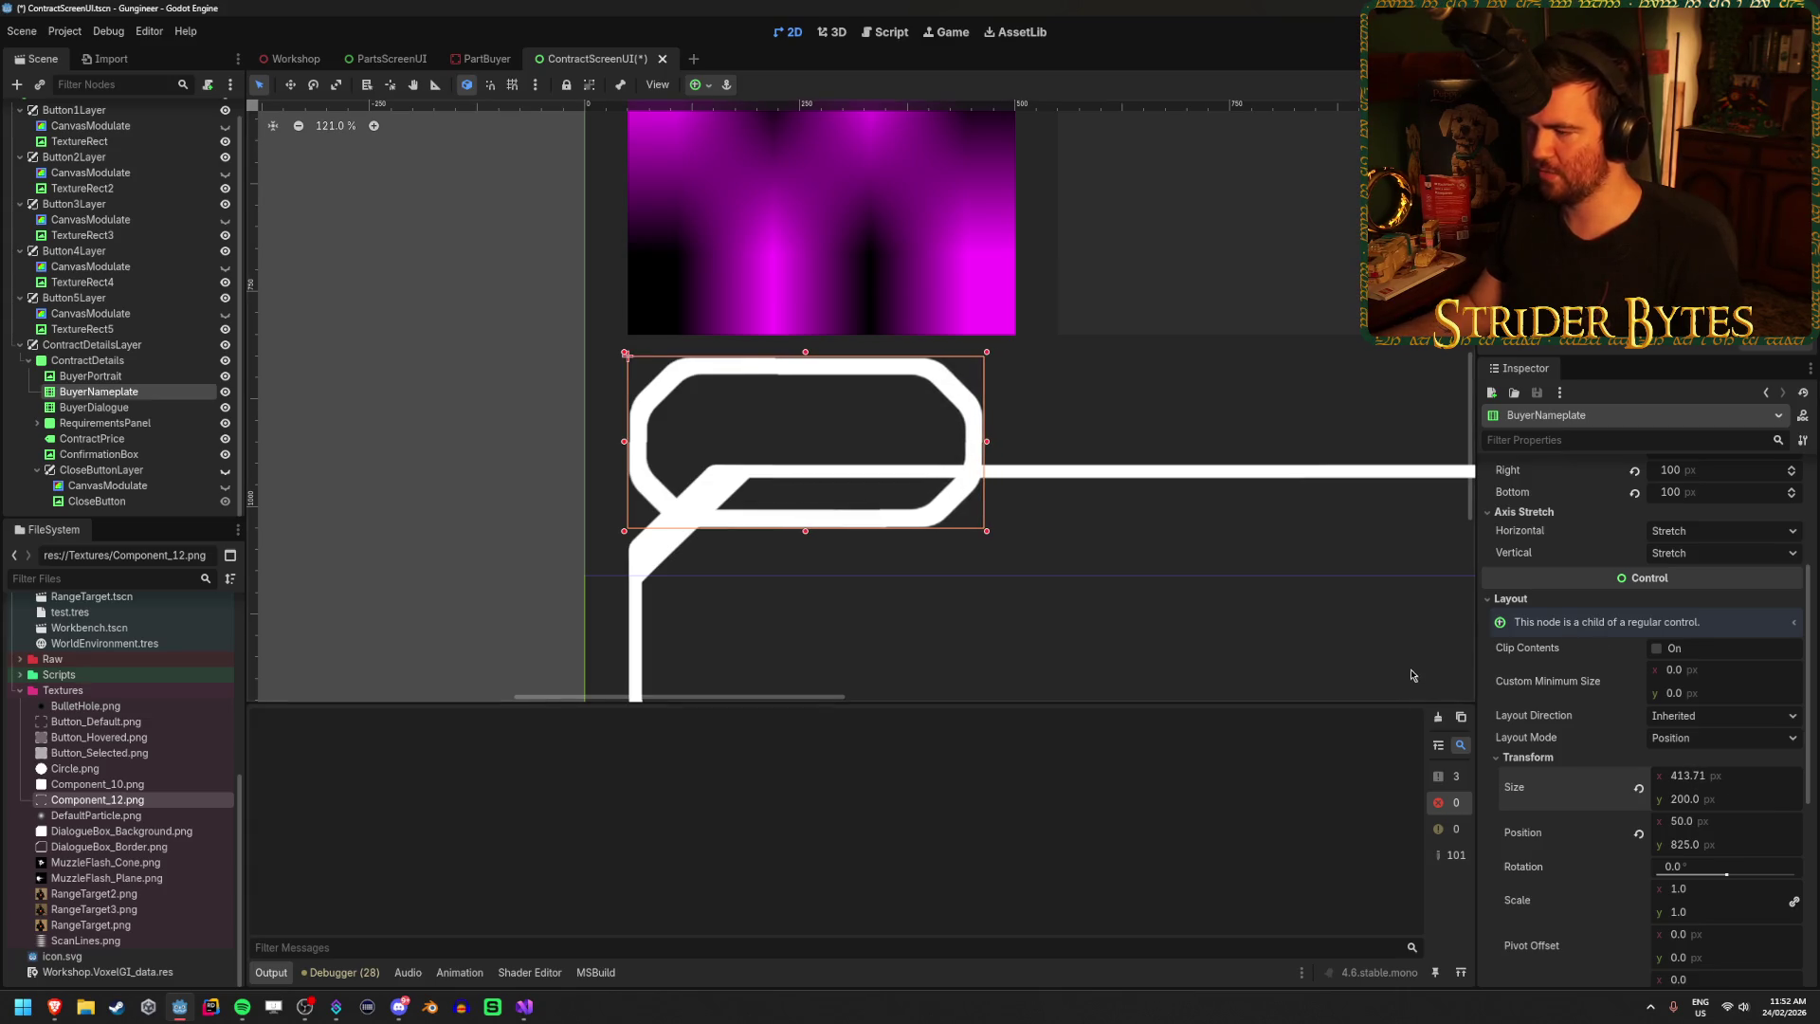
mouse_move(1751, 779)
left_mouse_down()
mouse_move(1697, 778)
mouse_move(1751, 778)
left_mouse_up()
type("1")
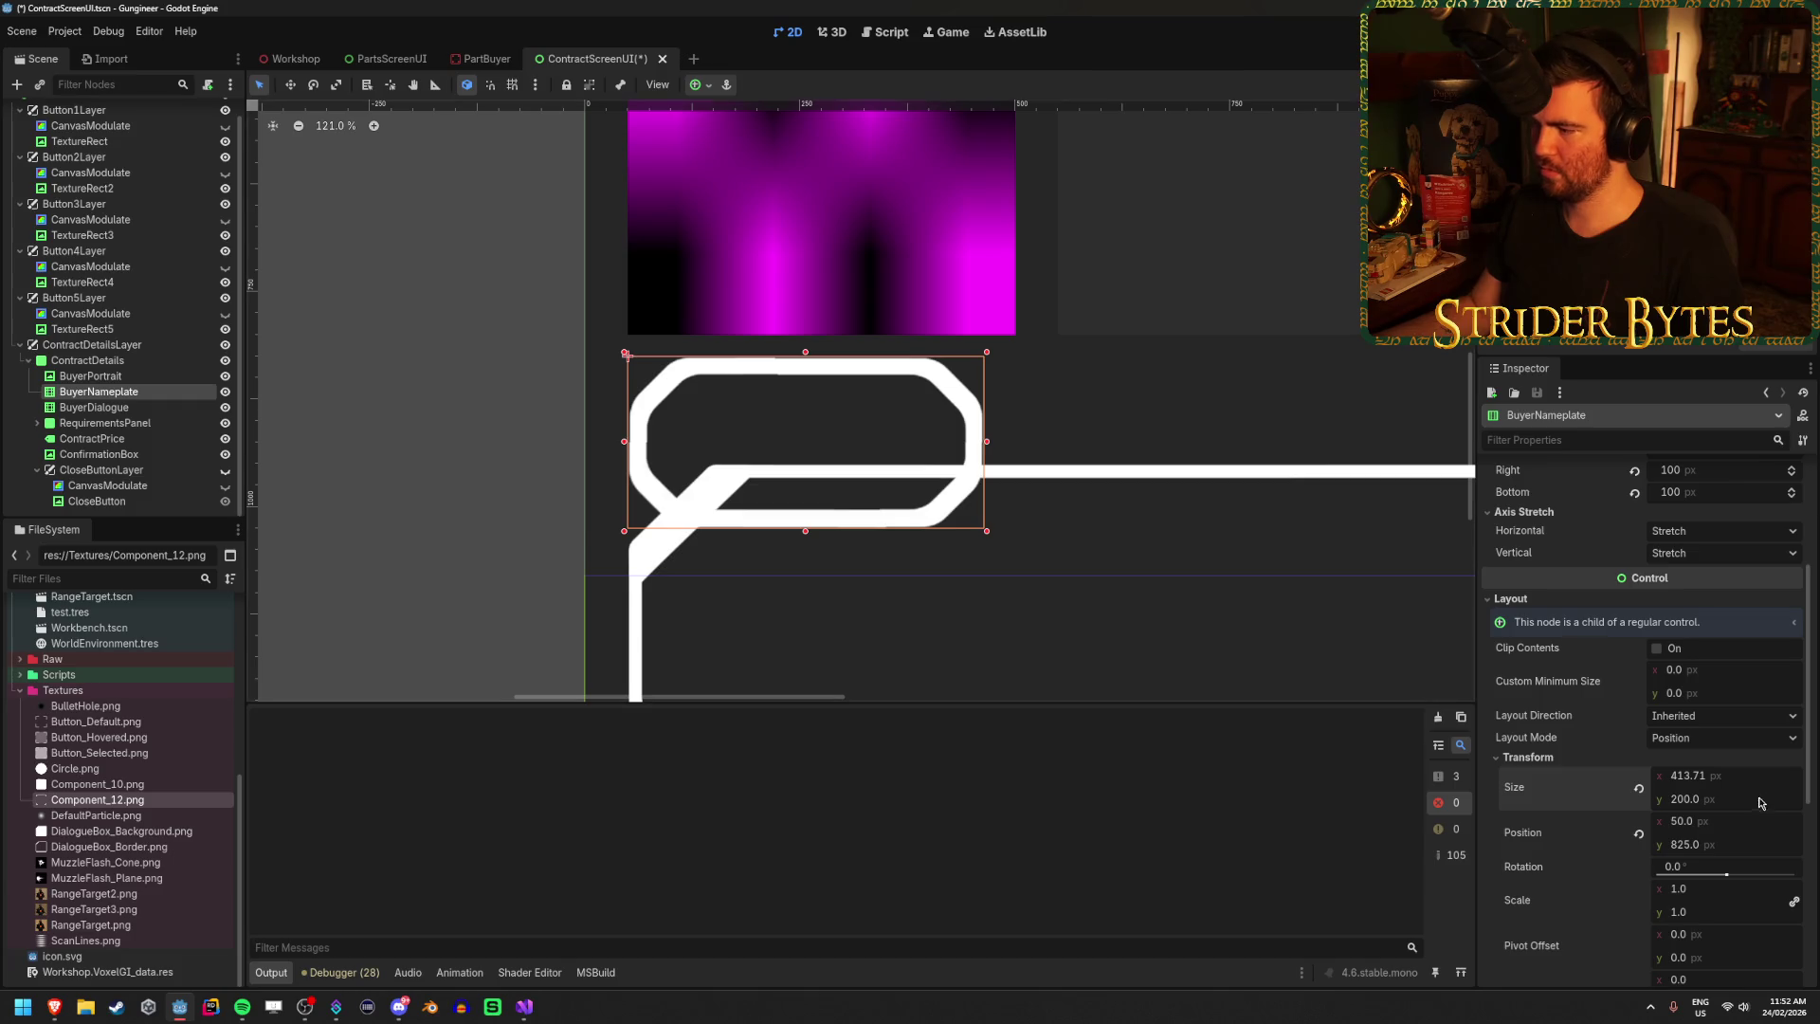
left_click_drag(1759, 806, 1759, 806)
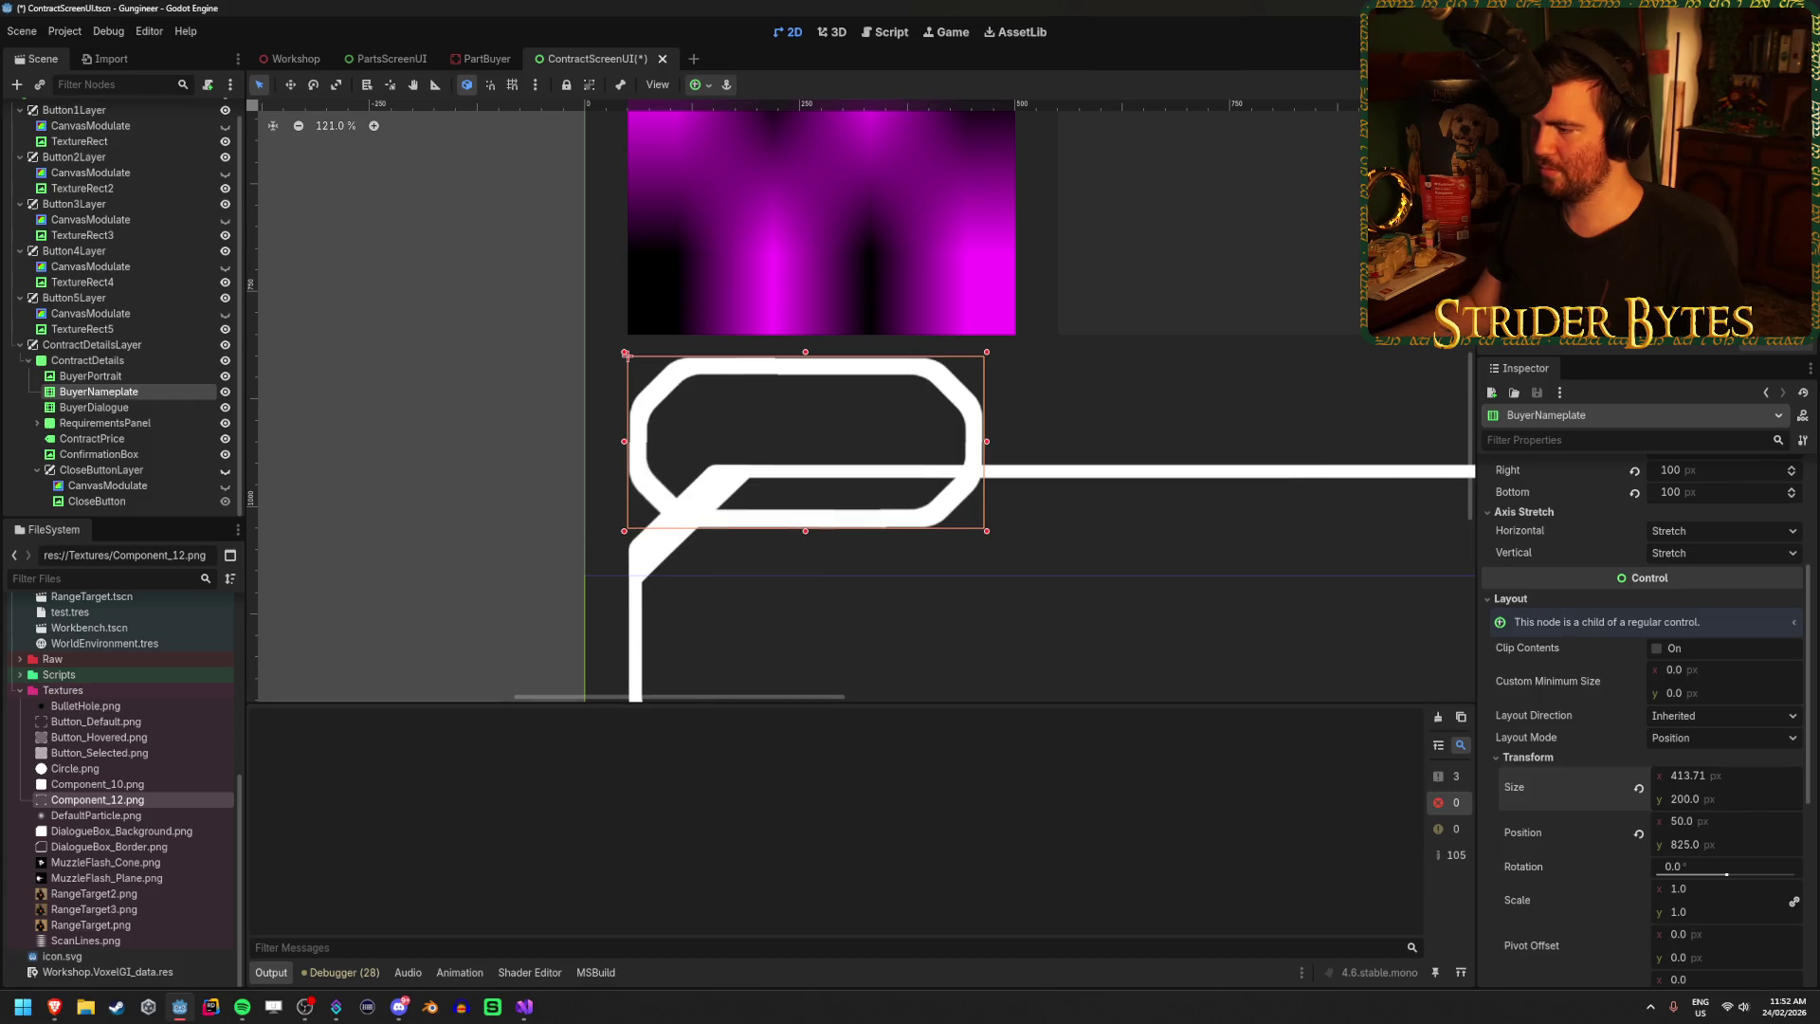
Restore the BuyerNameplate width to 450 px and save the ContractScreenUI scene.
scroll(1004, 540, "down", 3)
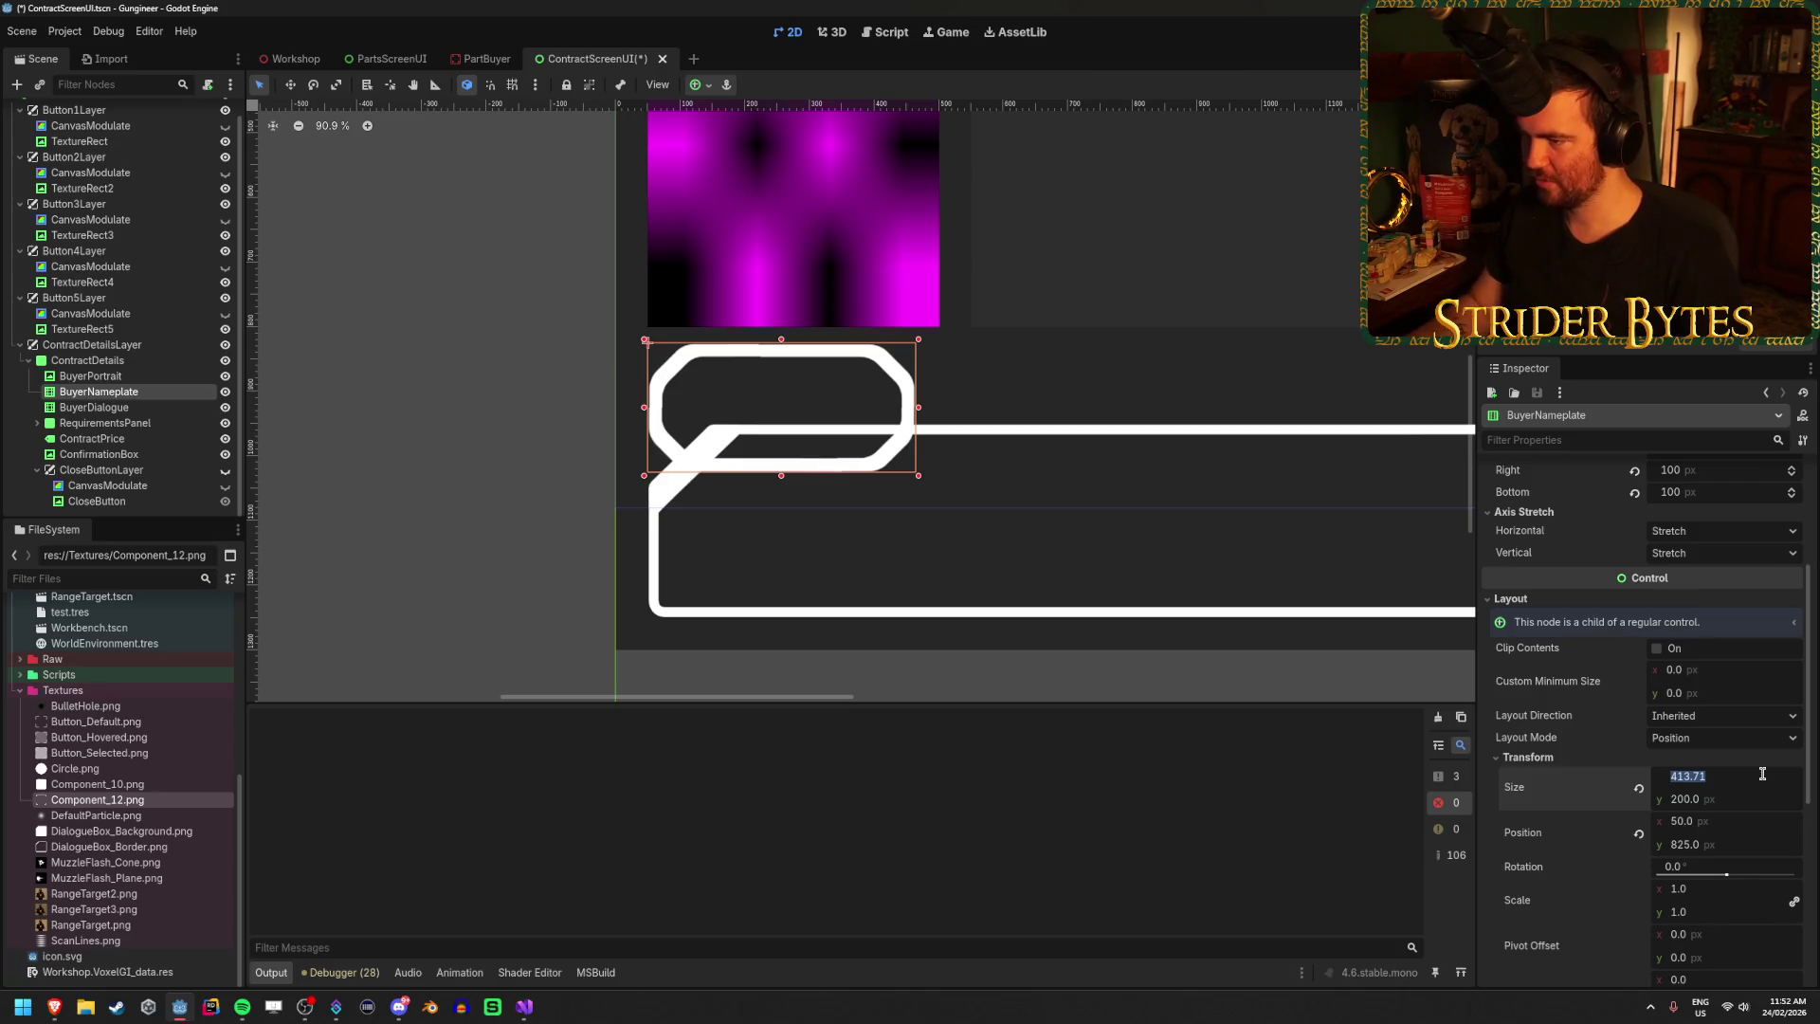
left_click(1668, 758)
left_click(1666, 759)
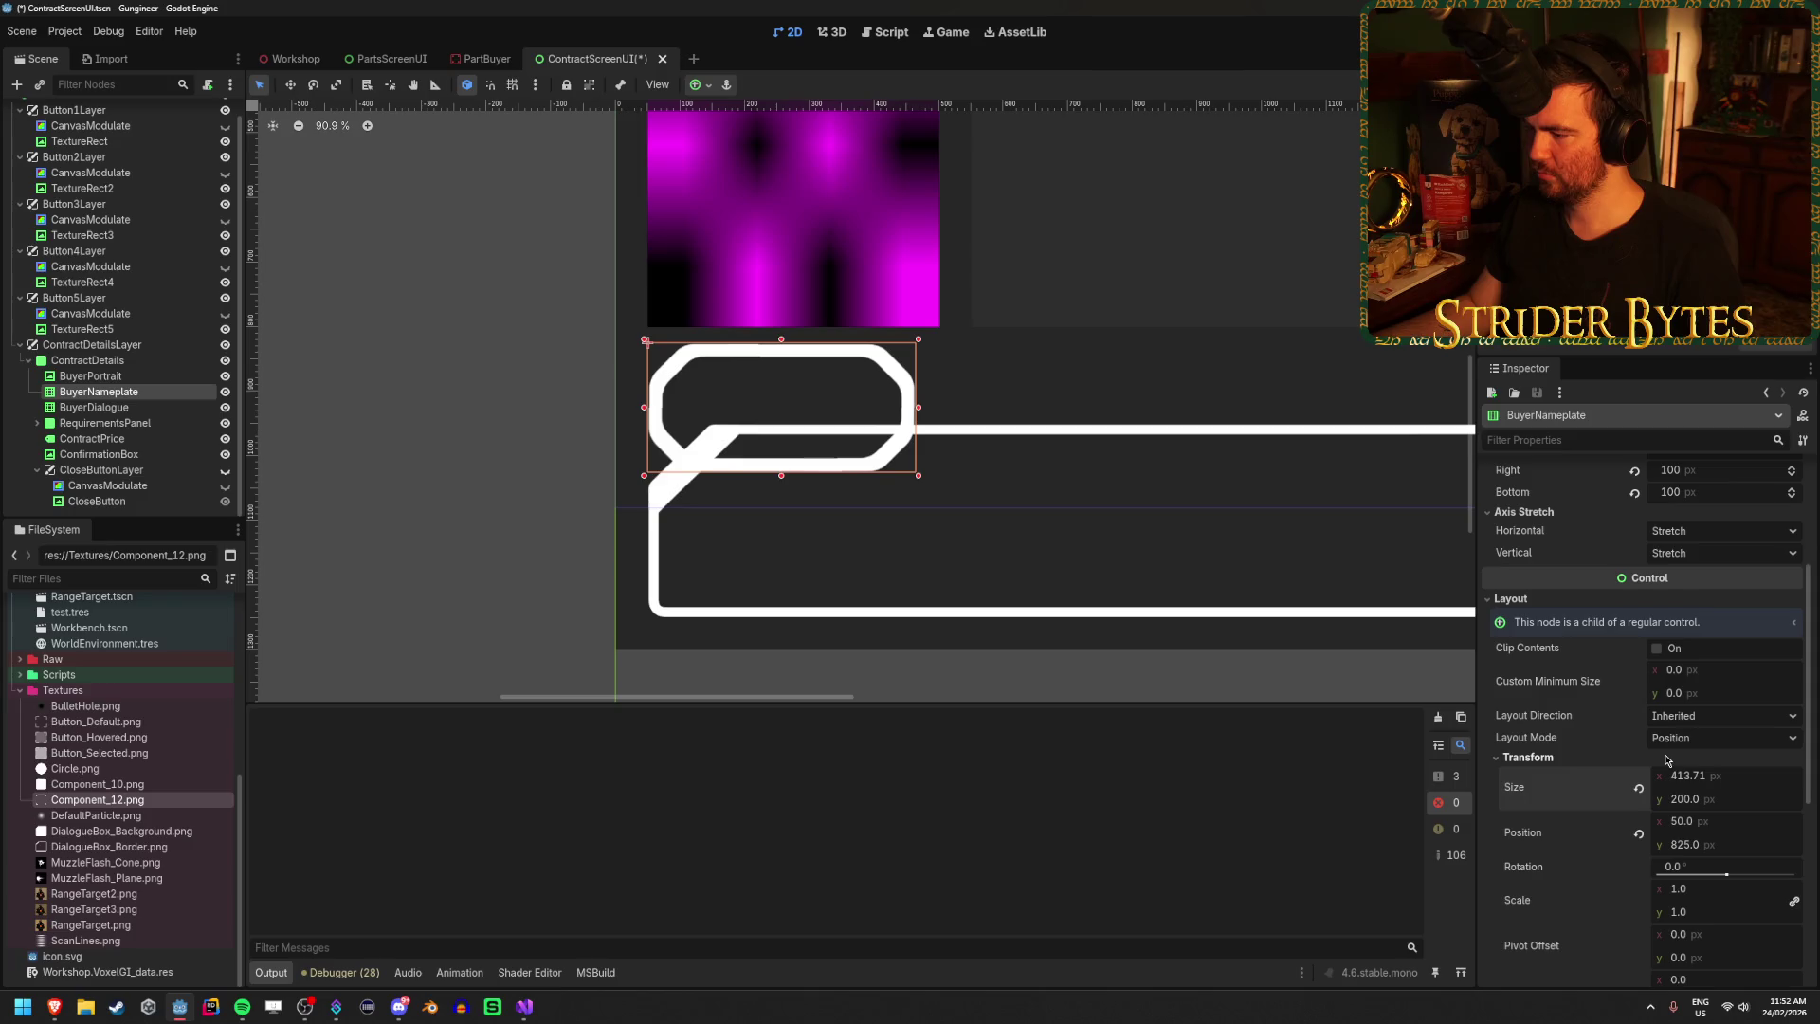
left_click(1716, 775)
key("Return")
key("ctrl+s")
scroll(451, 439, "up", 1)
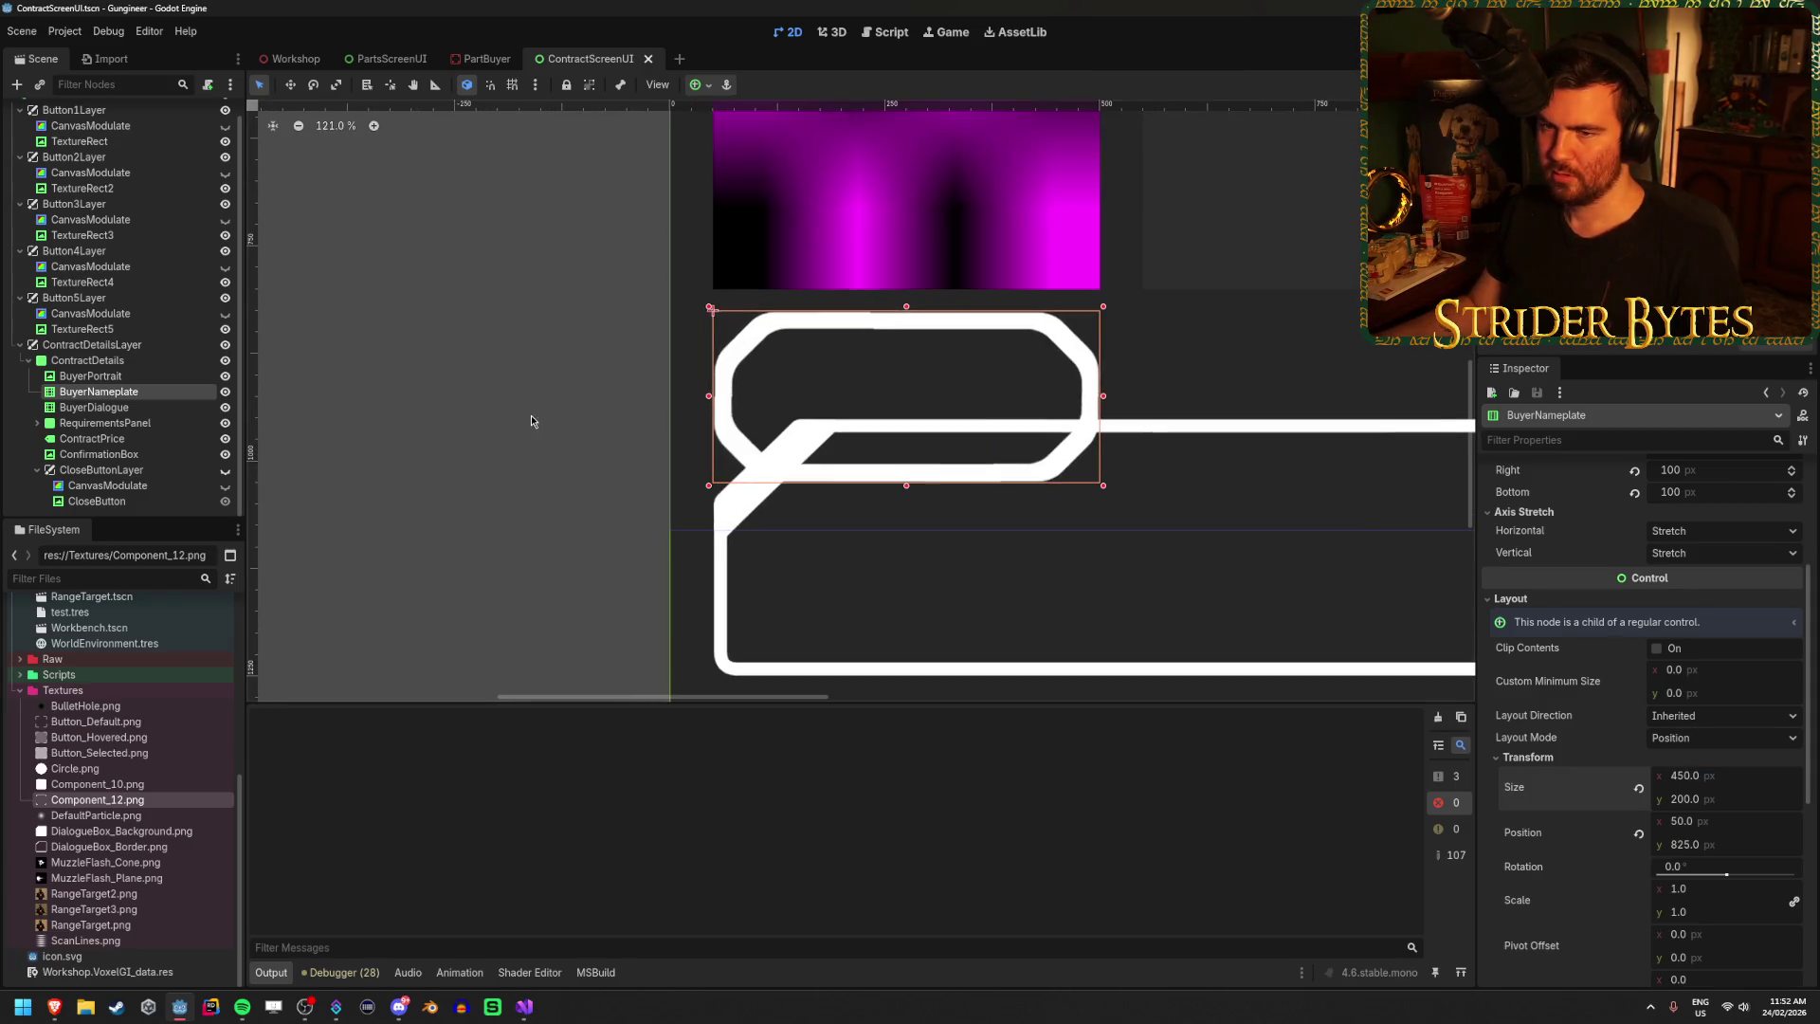
scroll(528, 414, "down", 7)
scroll(371, 510, "up", 9)
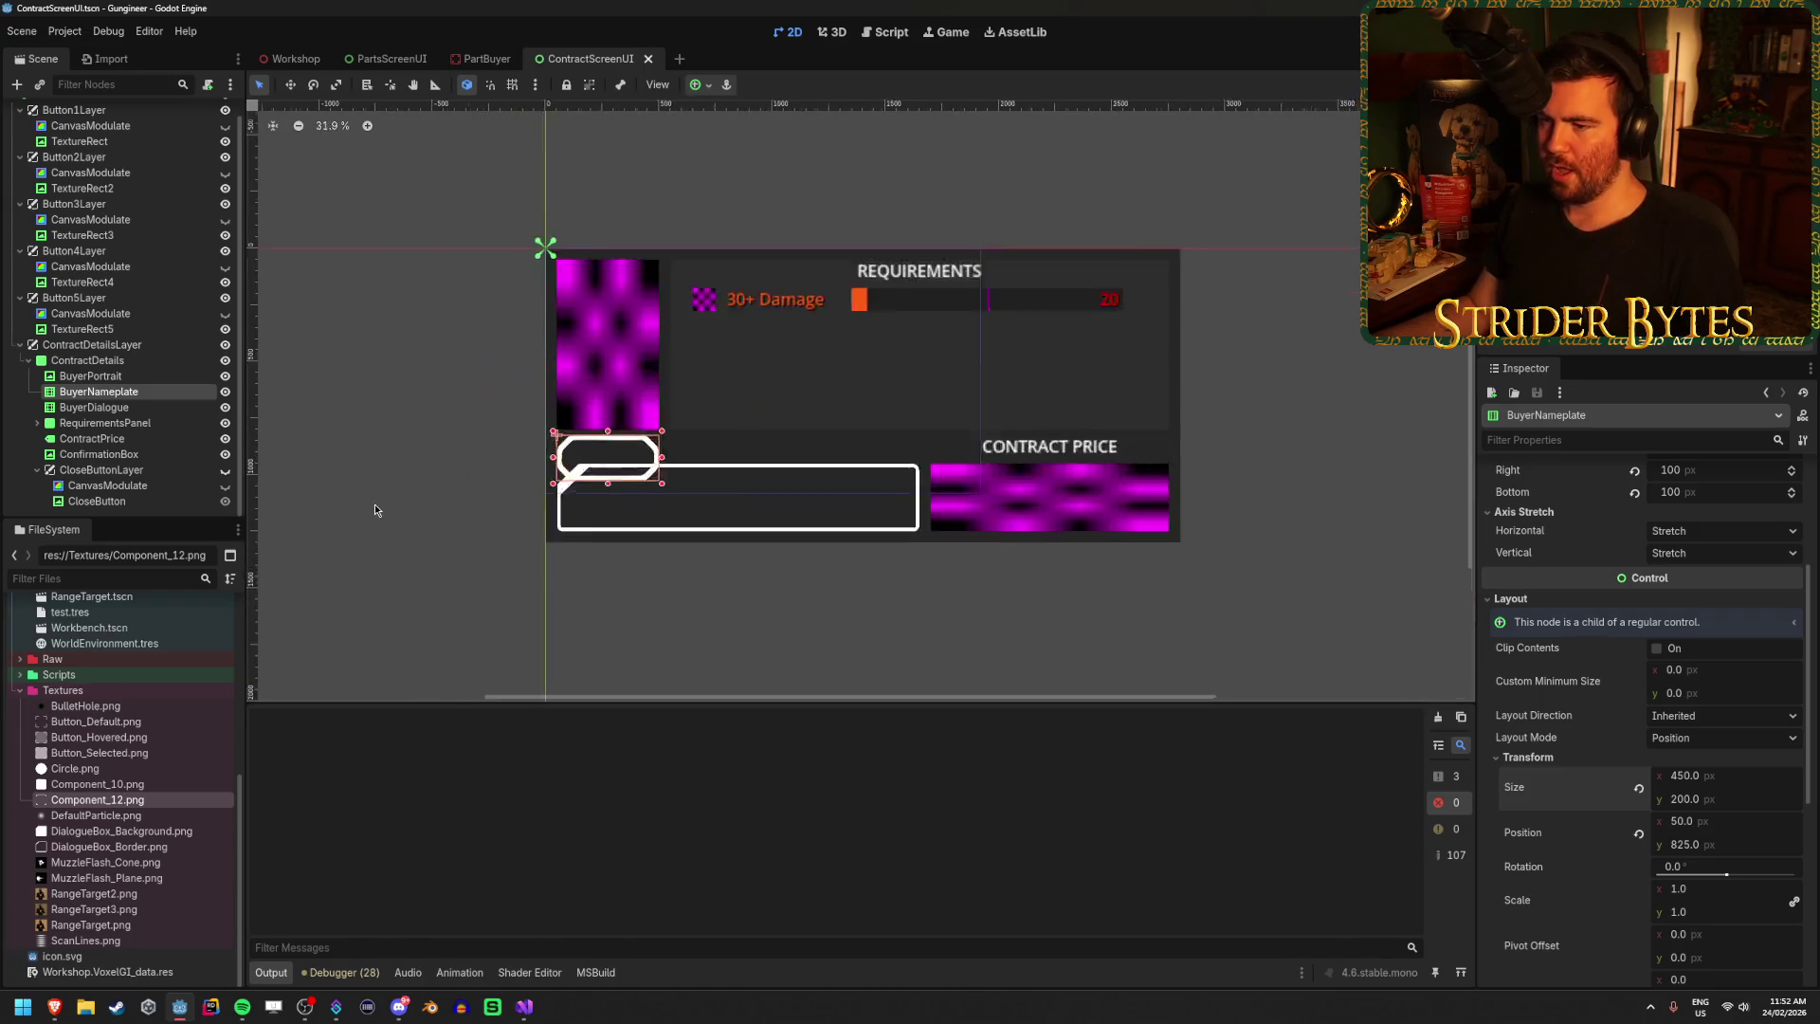
left_click(576, 455)
scroll(916, 399, "up", 2)
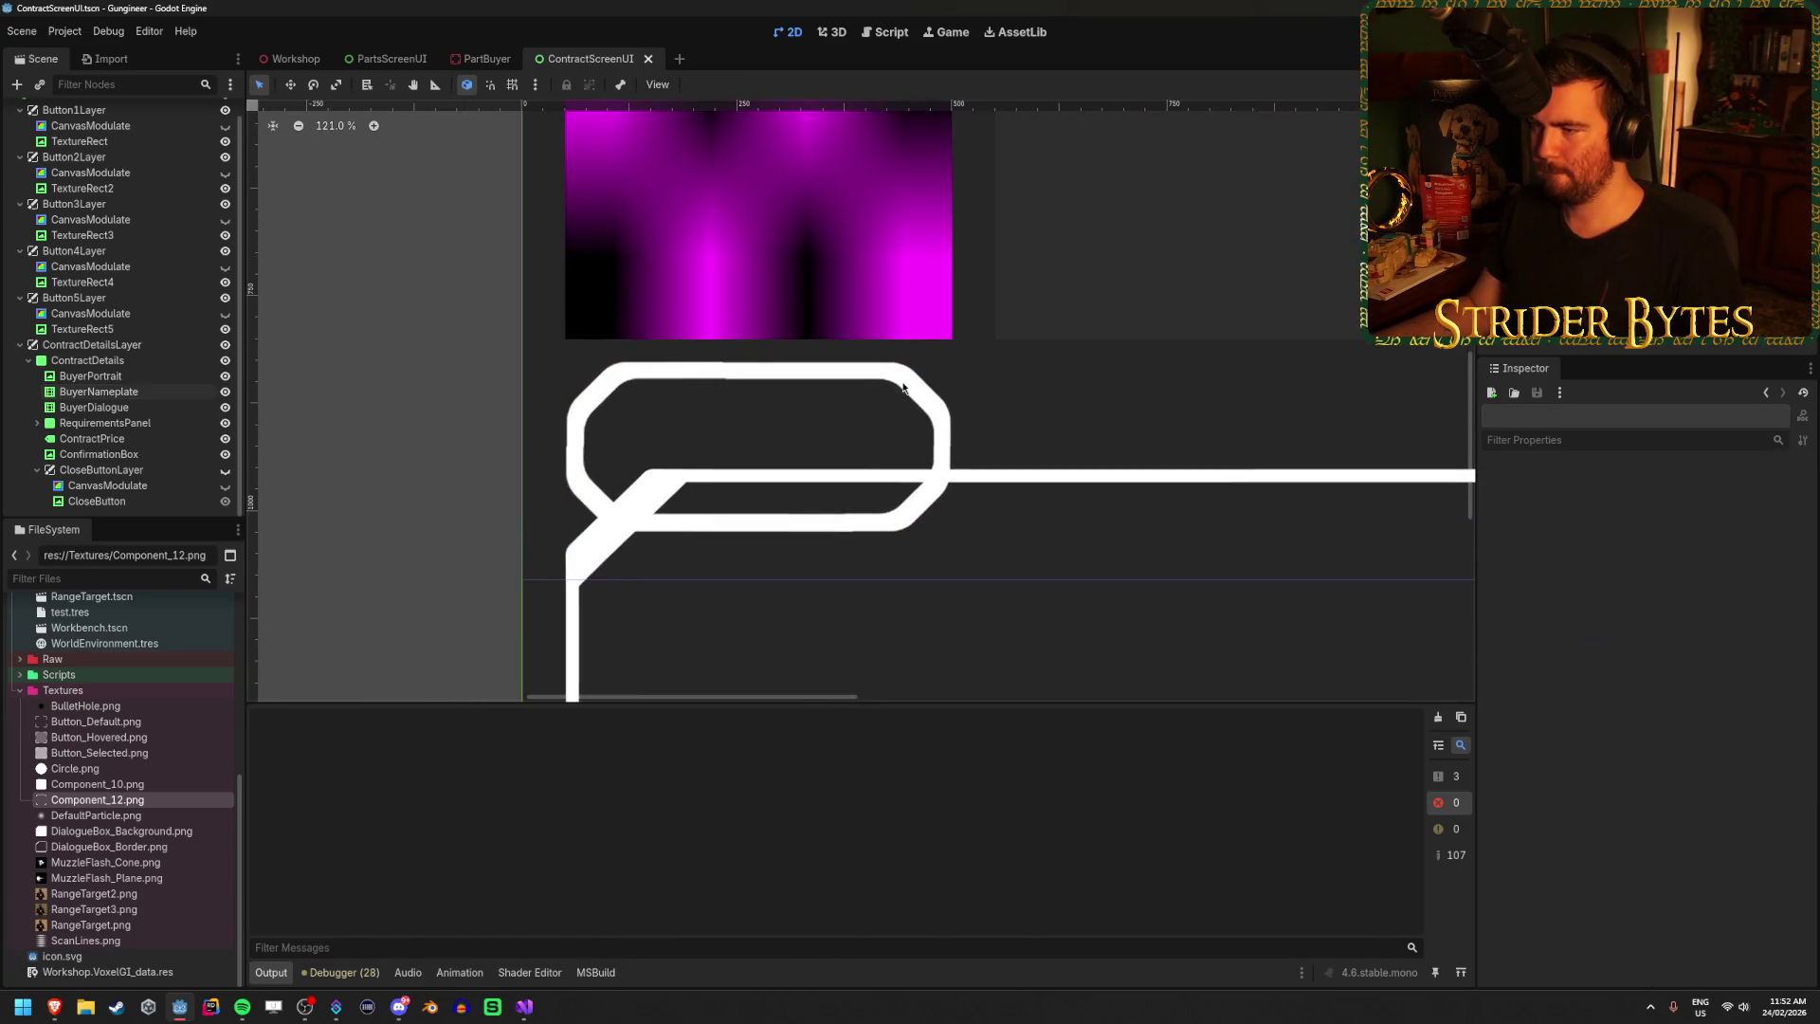
left_click(898, 386)
scroll(1643, 611, "up", 3)
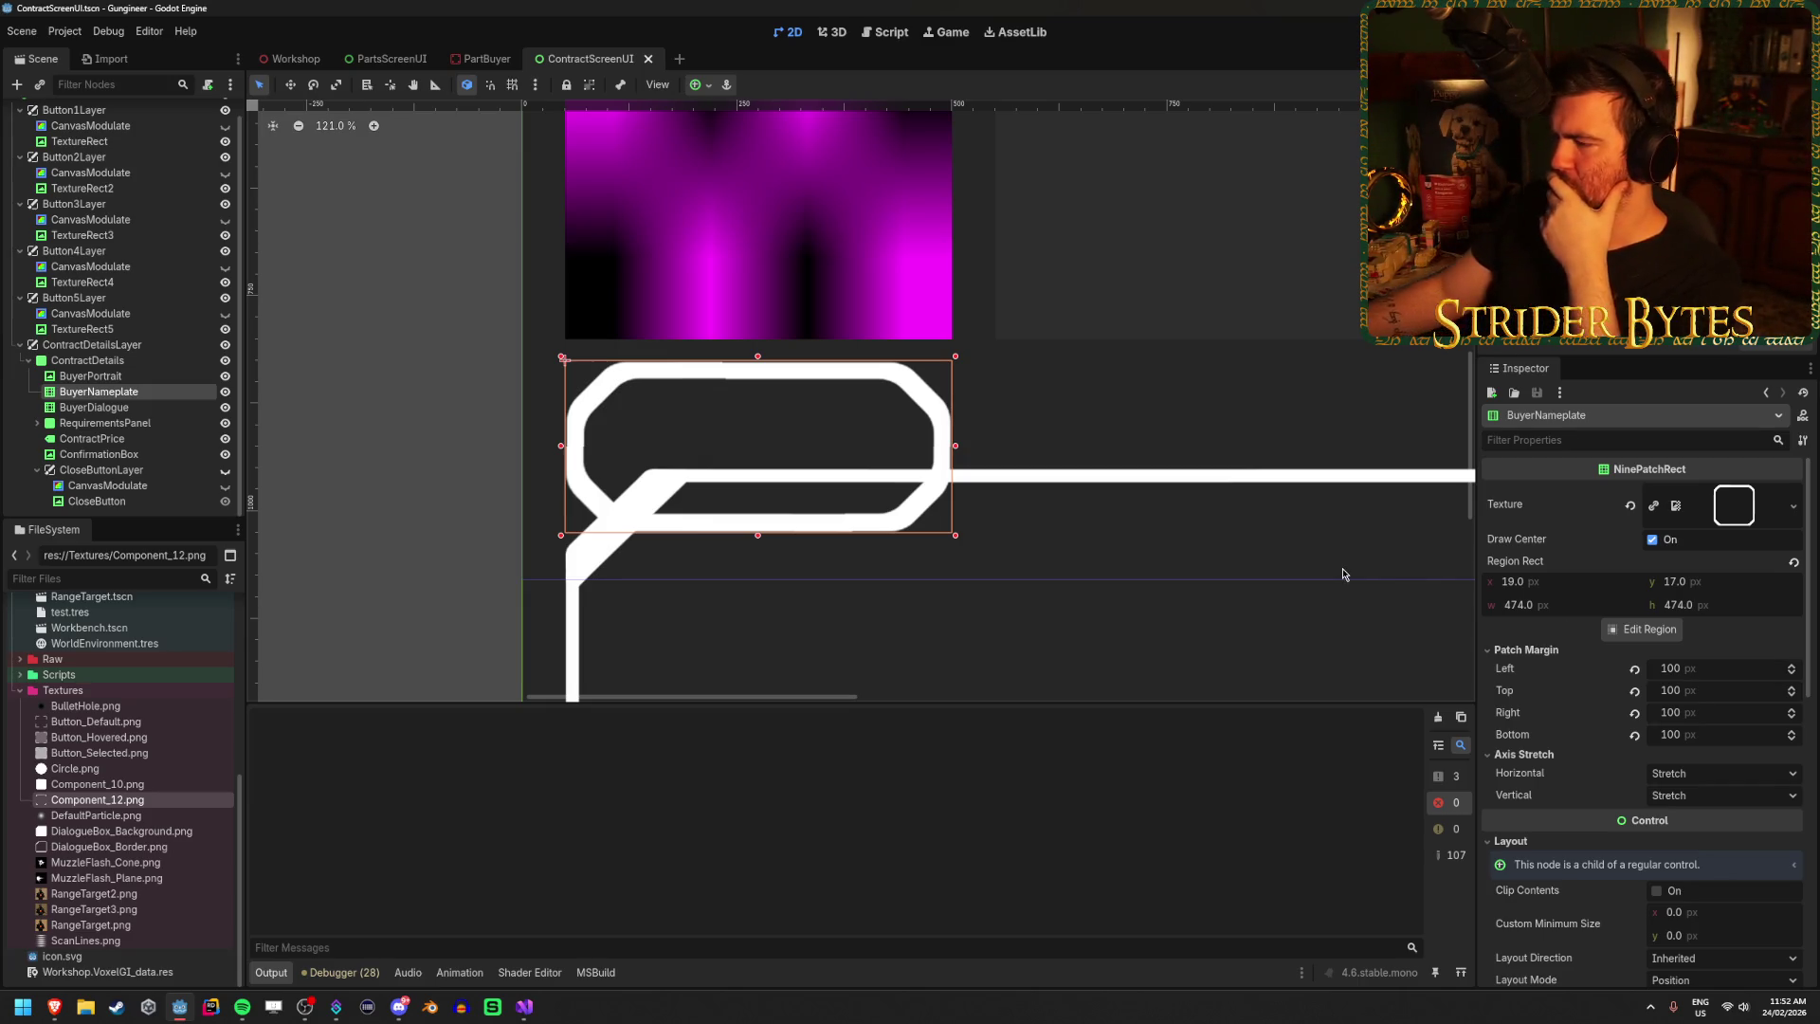
scroll(1074, 526, "down", 3)
scroll(995, 474, "up", 5)
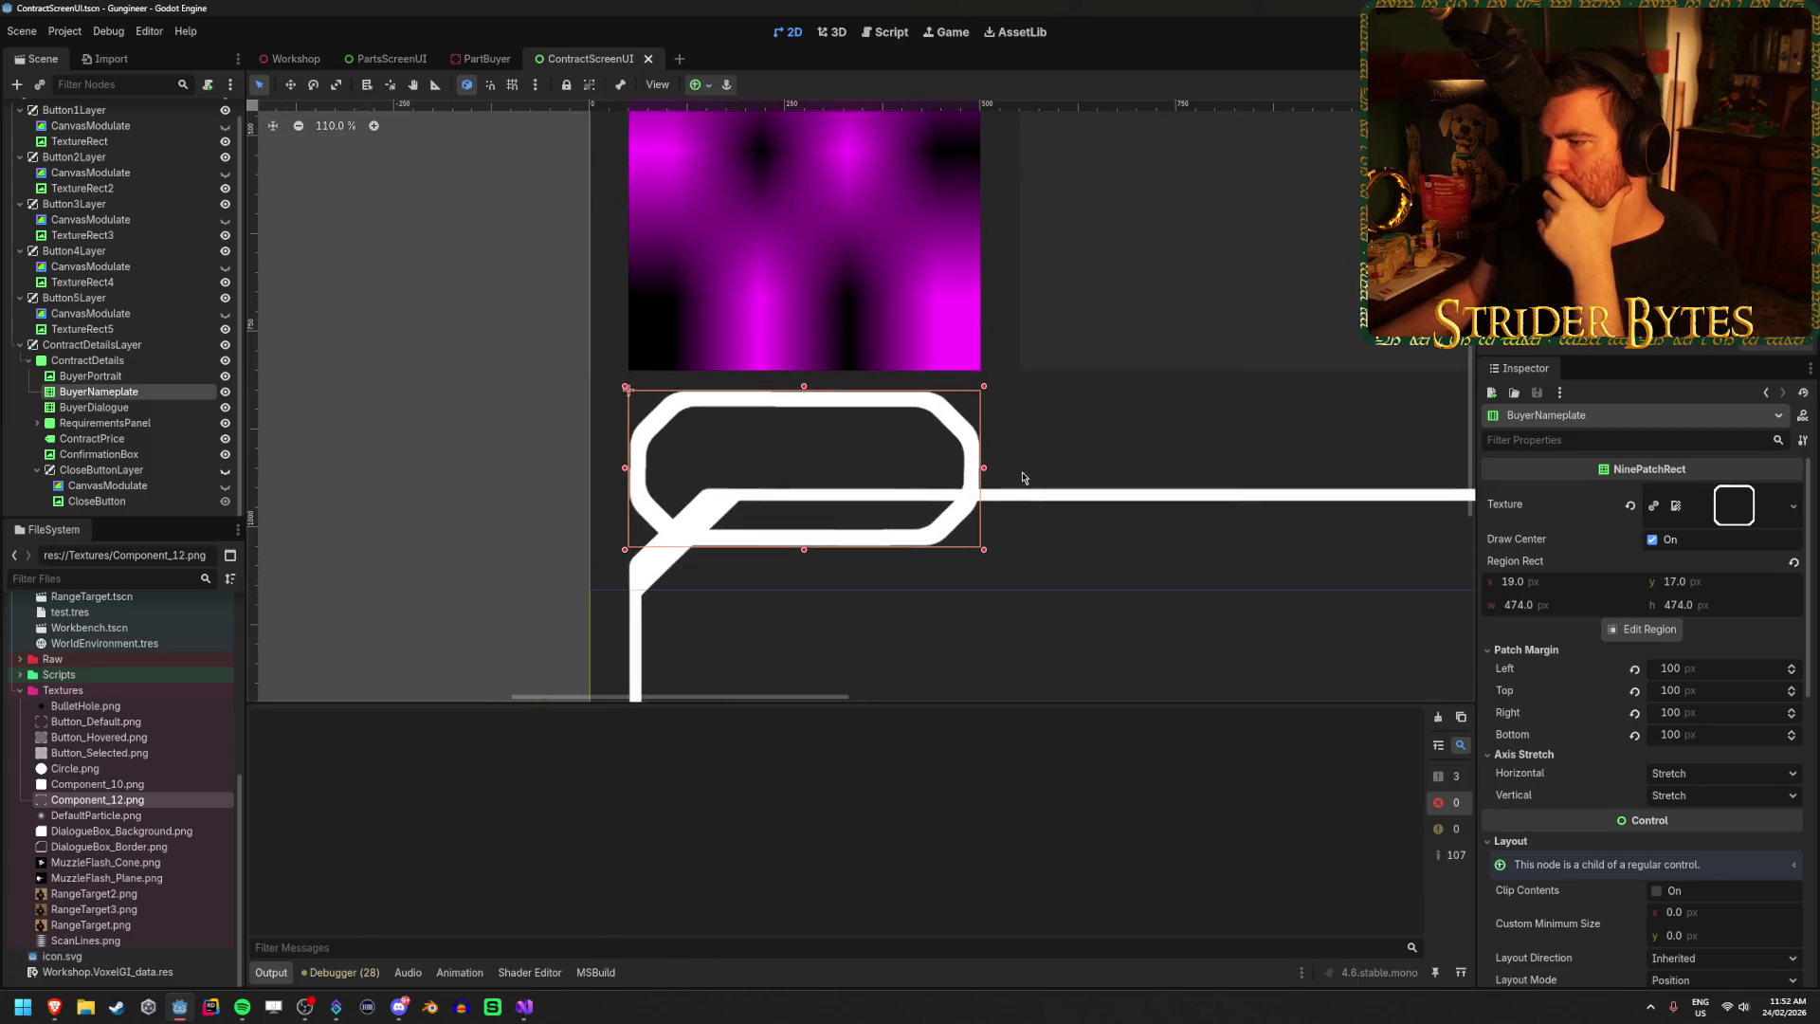
scroll(992, 477, "down", 2)
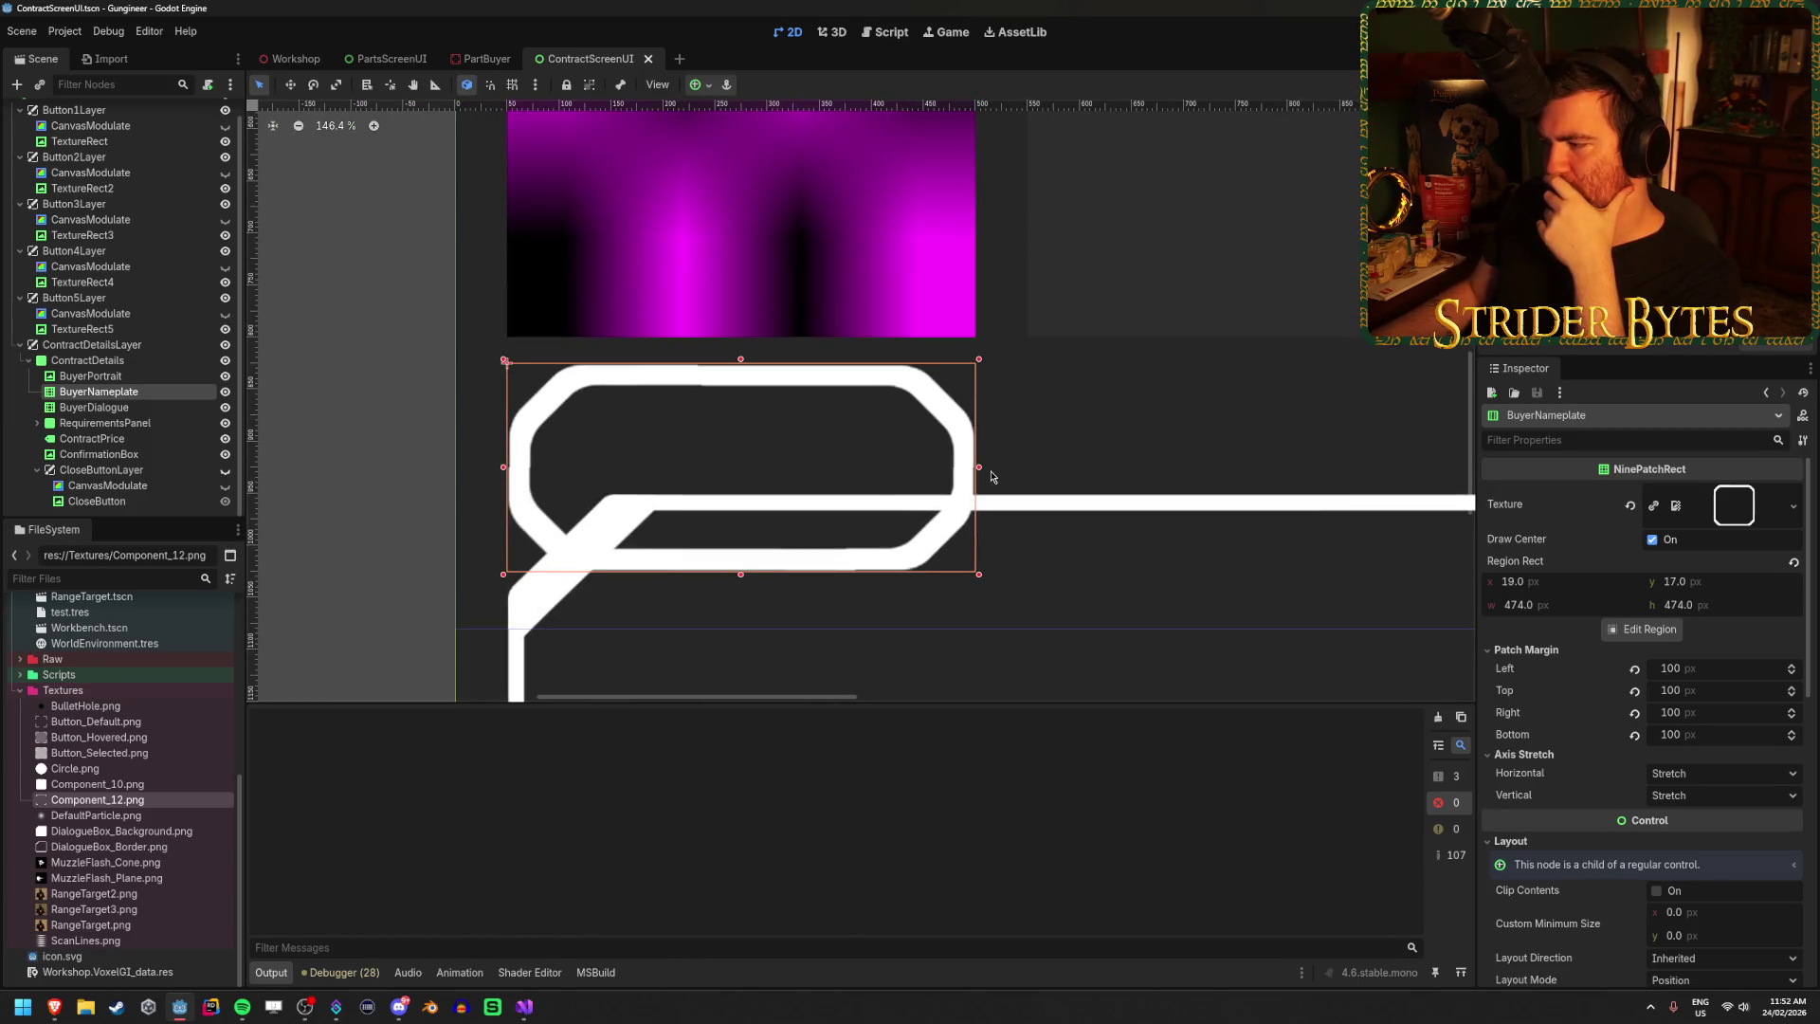
left_click(1727, 773)
left_click(1702, 815)
left_click(1706, 773)
left_click(1701, 799)
scroll(1702, 801, "down", 4)
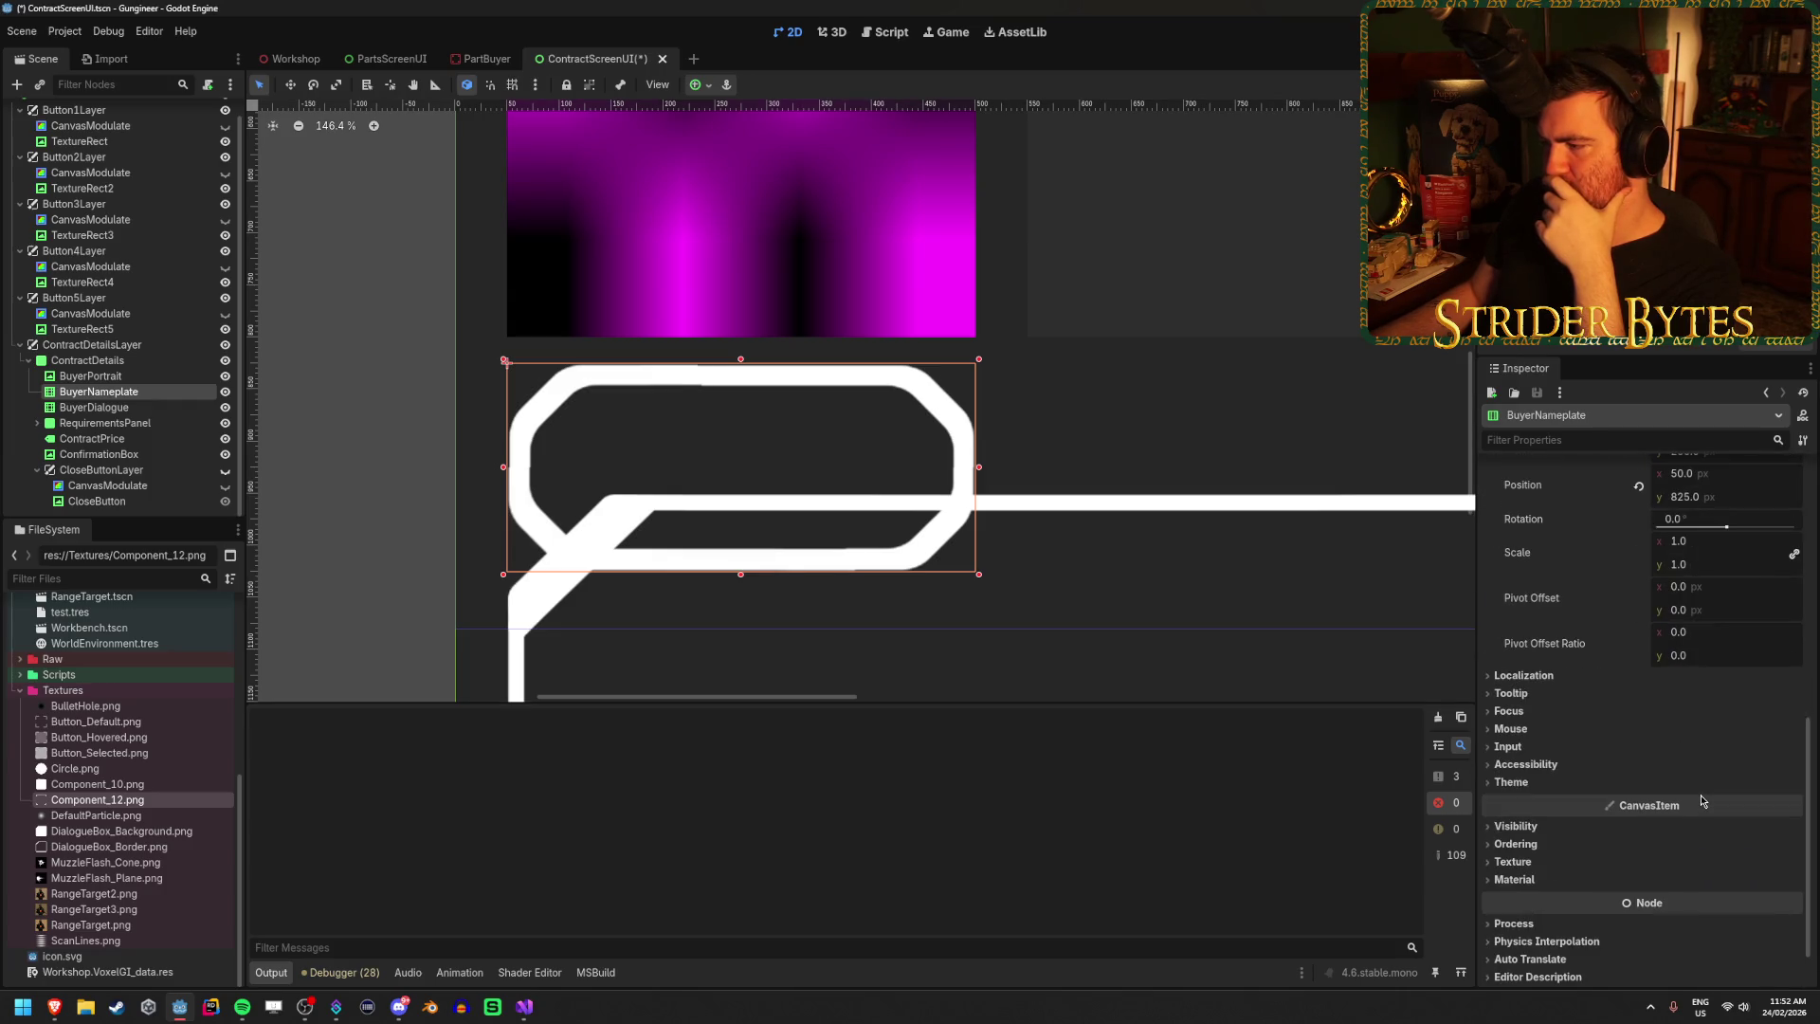
Try scaling BuyerNameplate down to 0.5, then undo so it stays at scale 1.
mouse_move(1699, 812)
left_mouse_down()
mouse_move(1630, 811)
mouse_move(1679, 832)
mouse_move(1706, 803)
mouse_move(1784, 803)
mouse_move(1670, 803)
mouse_move(1689, 803)
left_mouse_up()
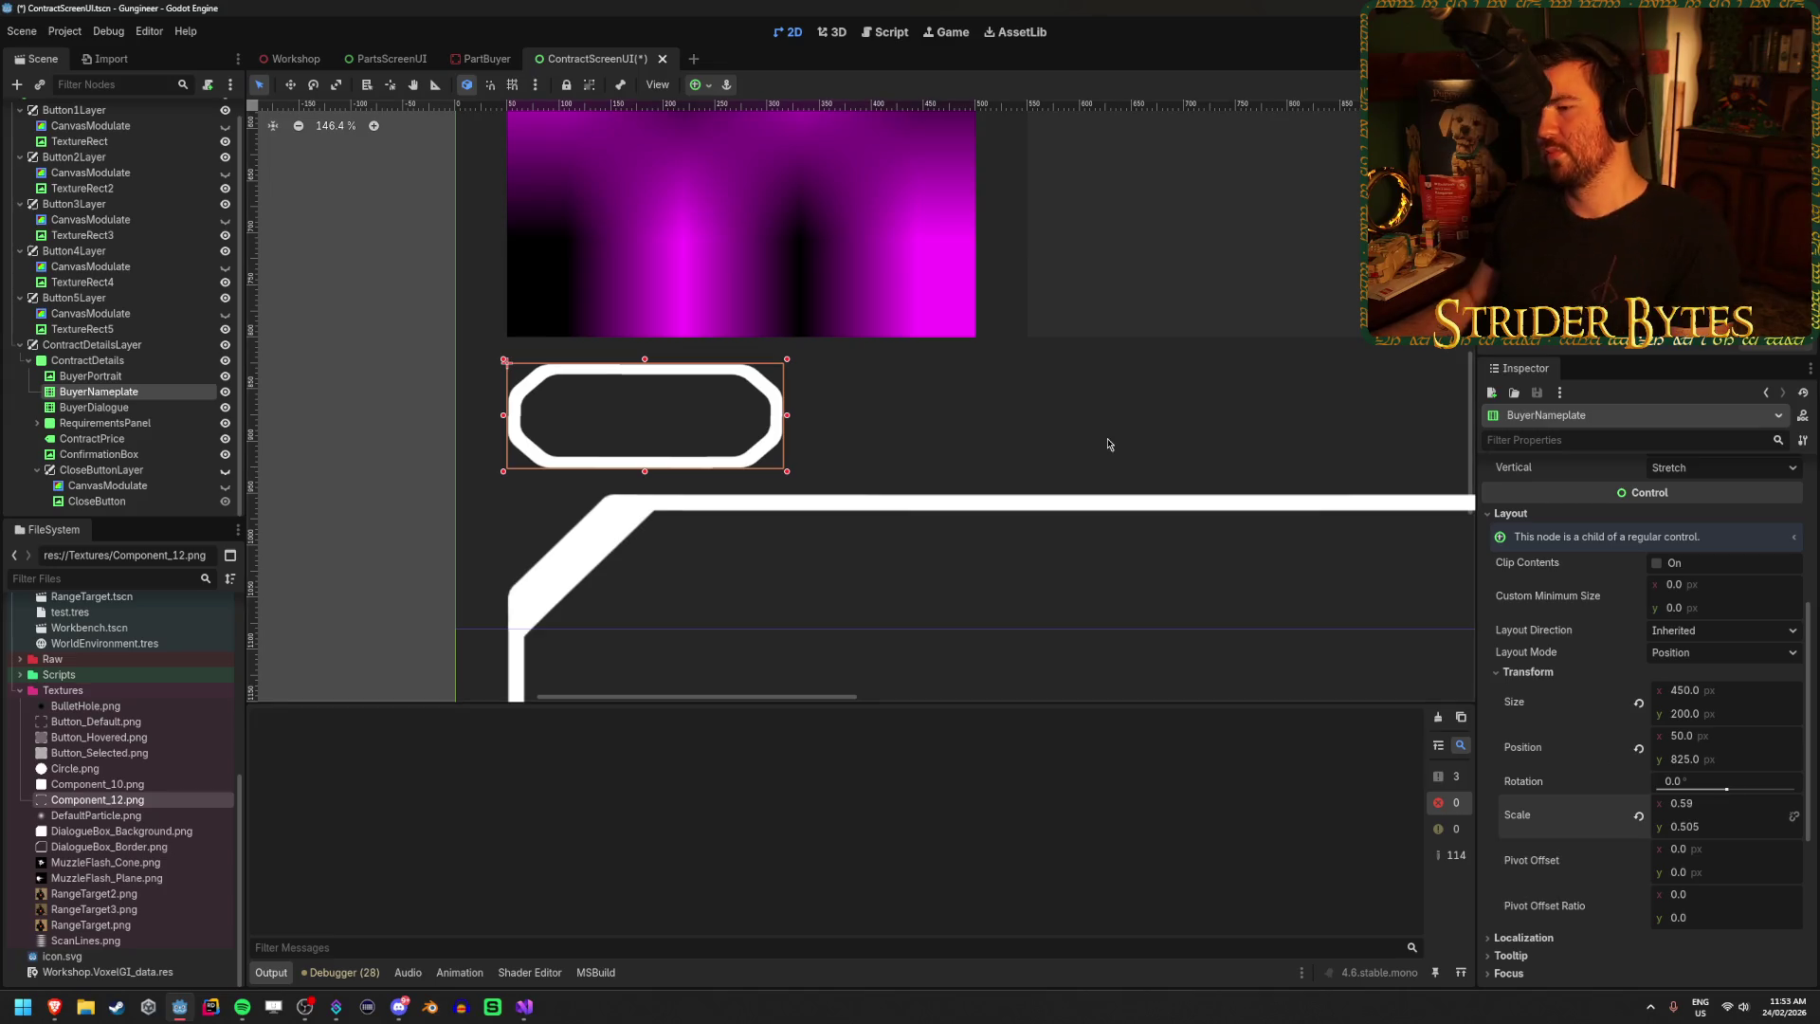
key("ctrl+z")
key("ctrl+z")
key("ctrl+z")
key("ctrl+z")
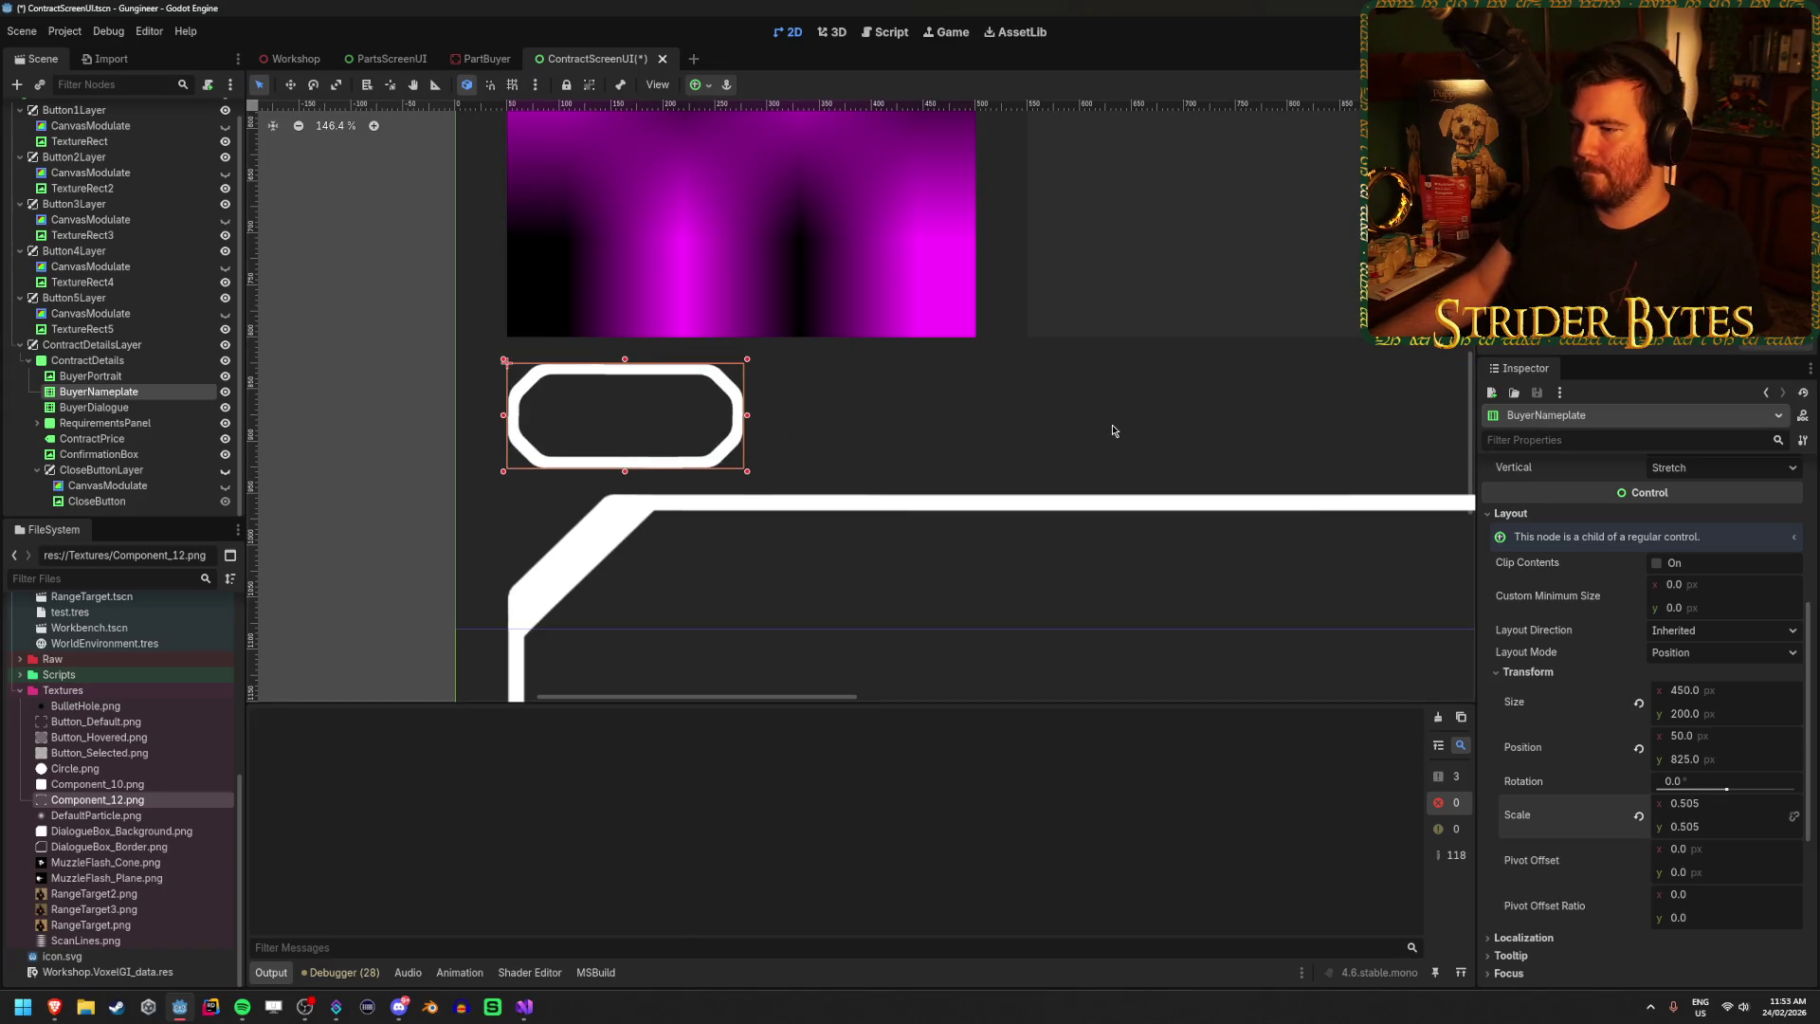
key("ctrl+z")
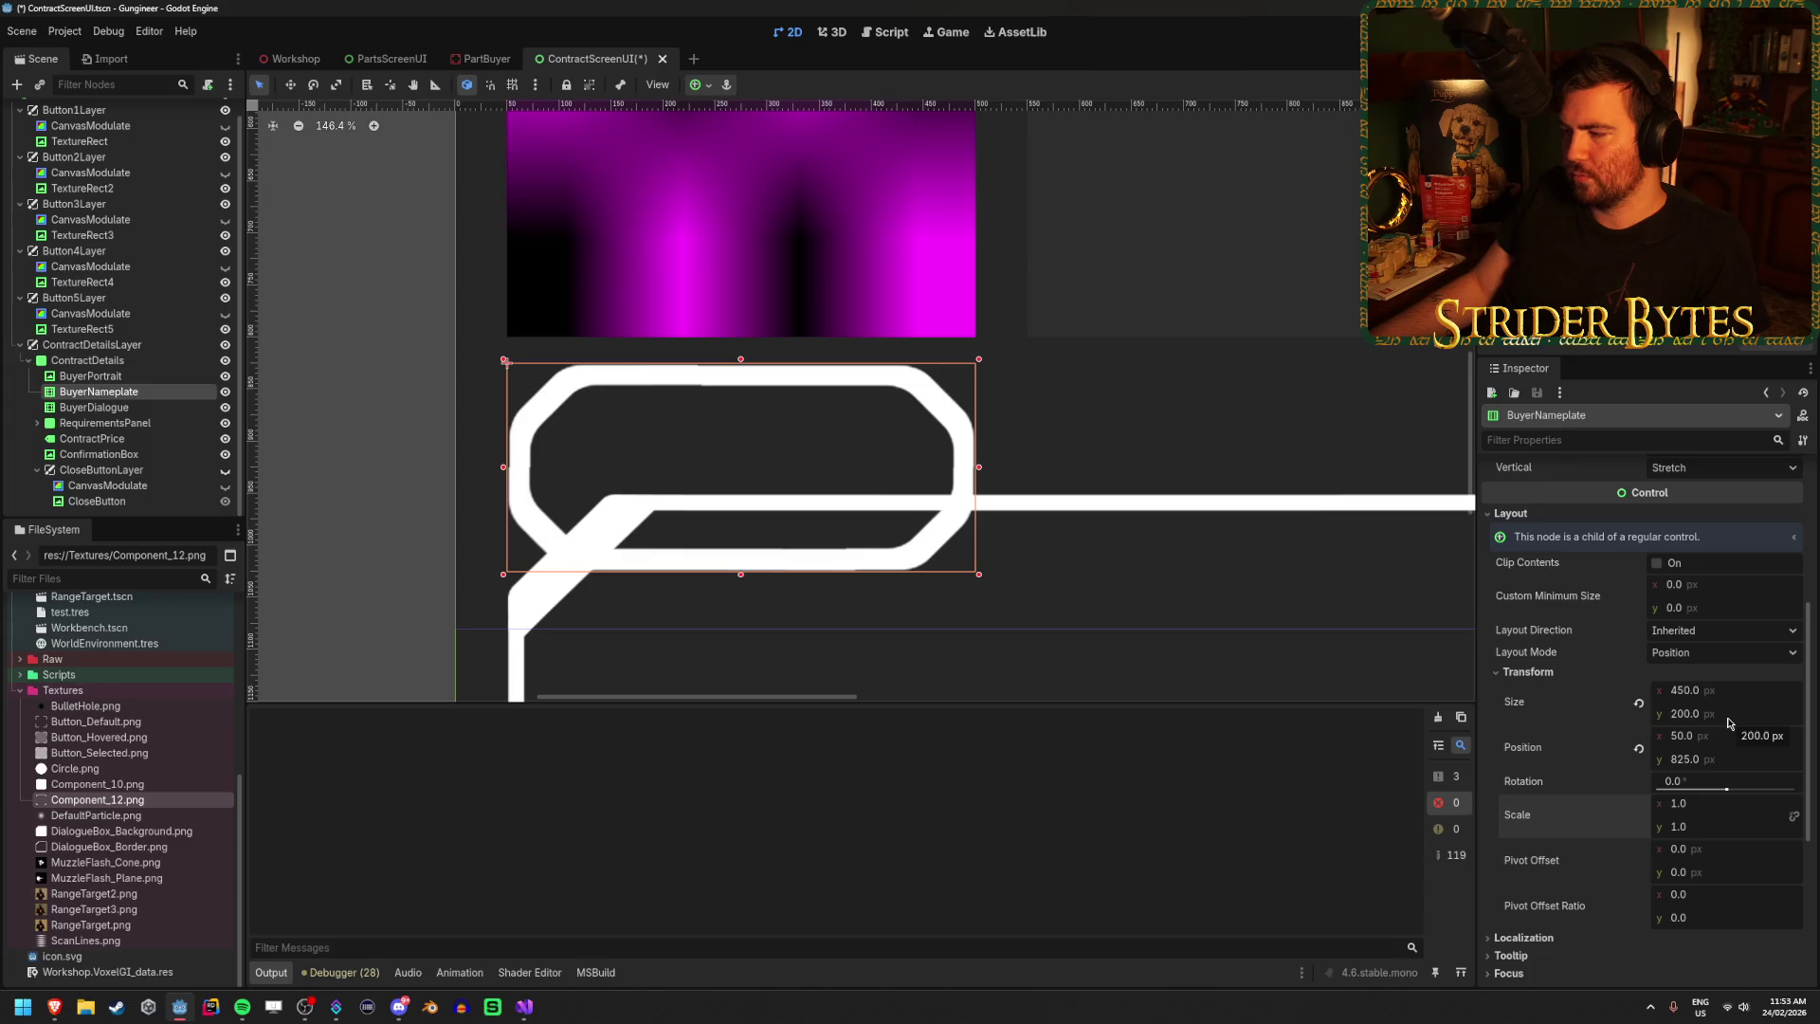
type("0.5")
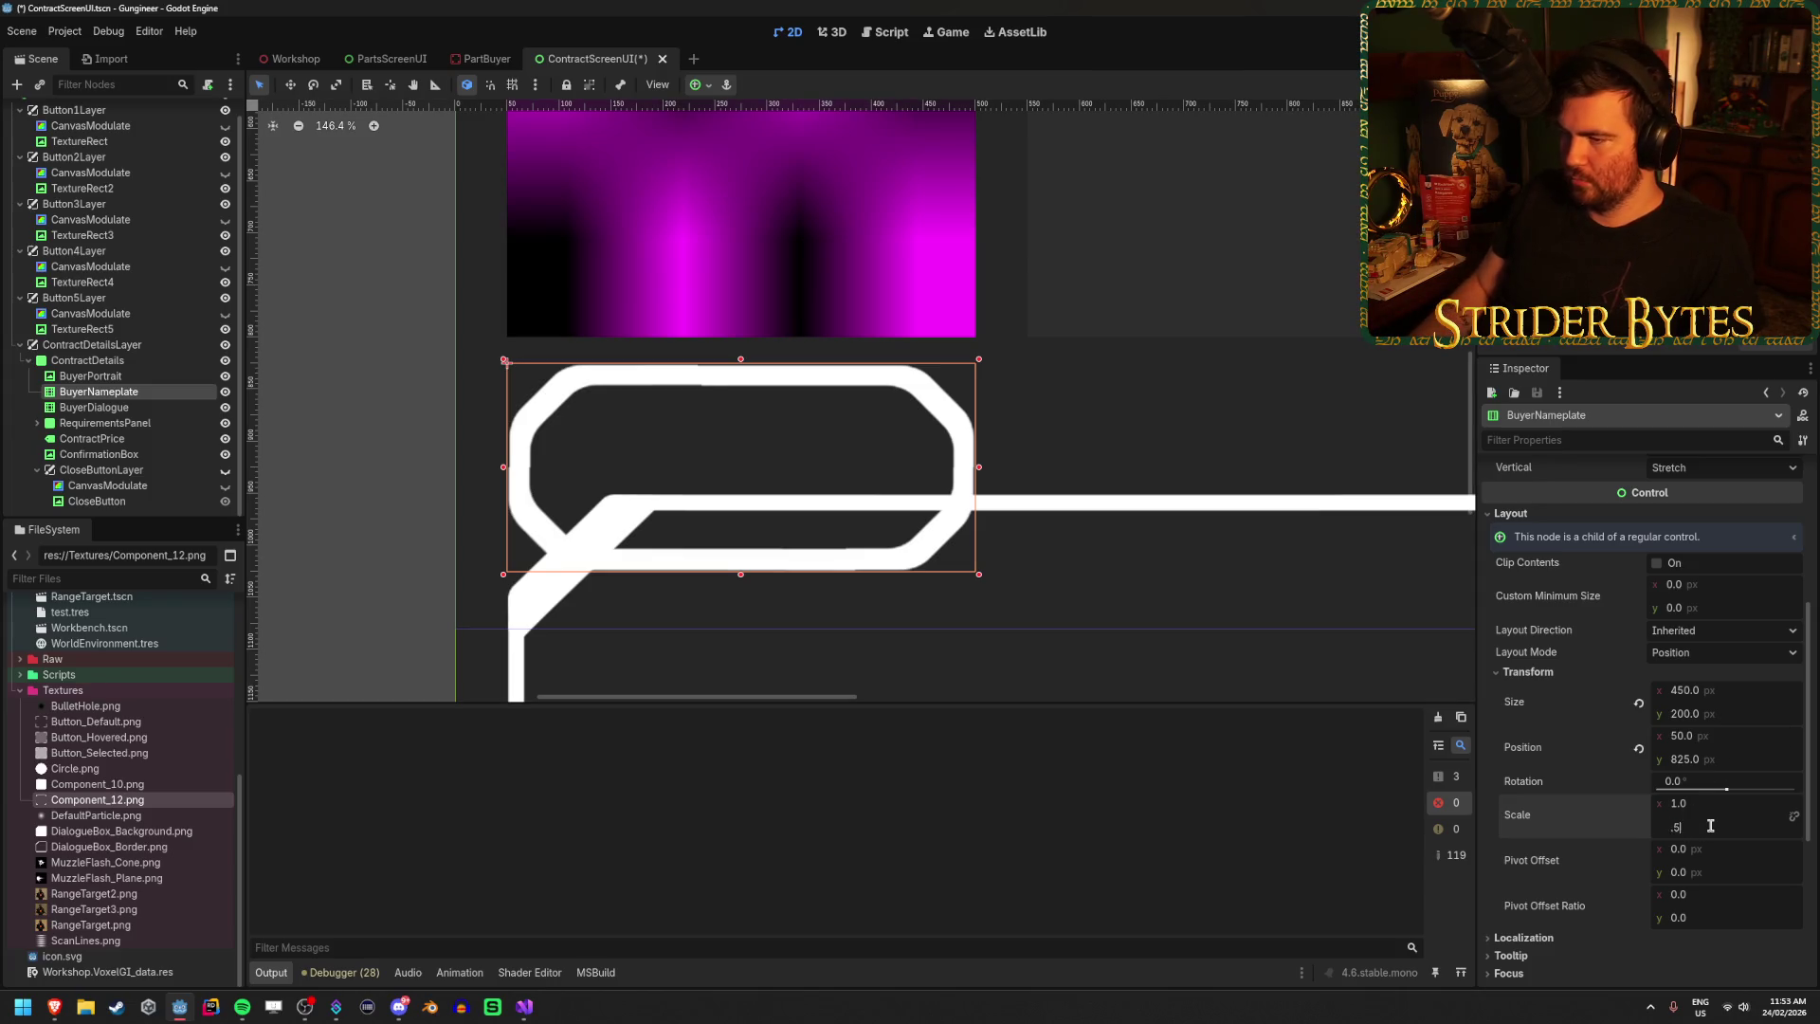
key("Return")
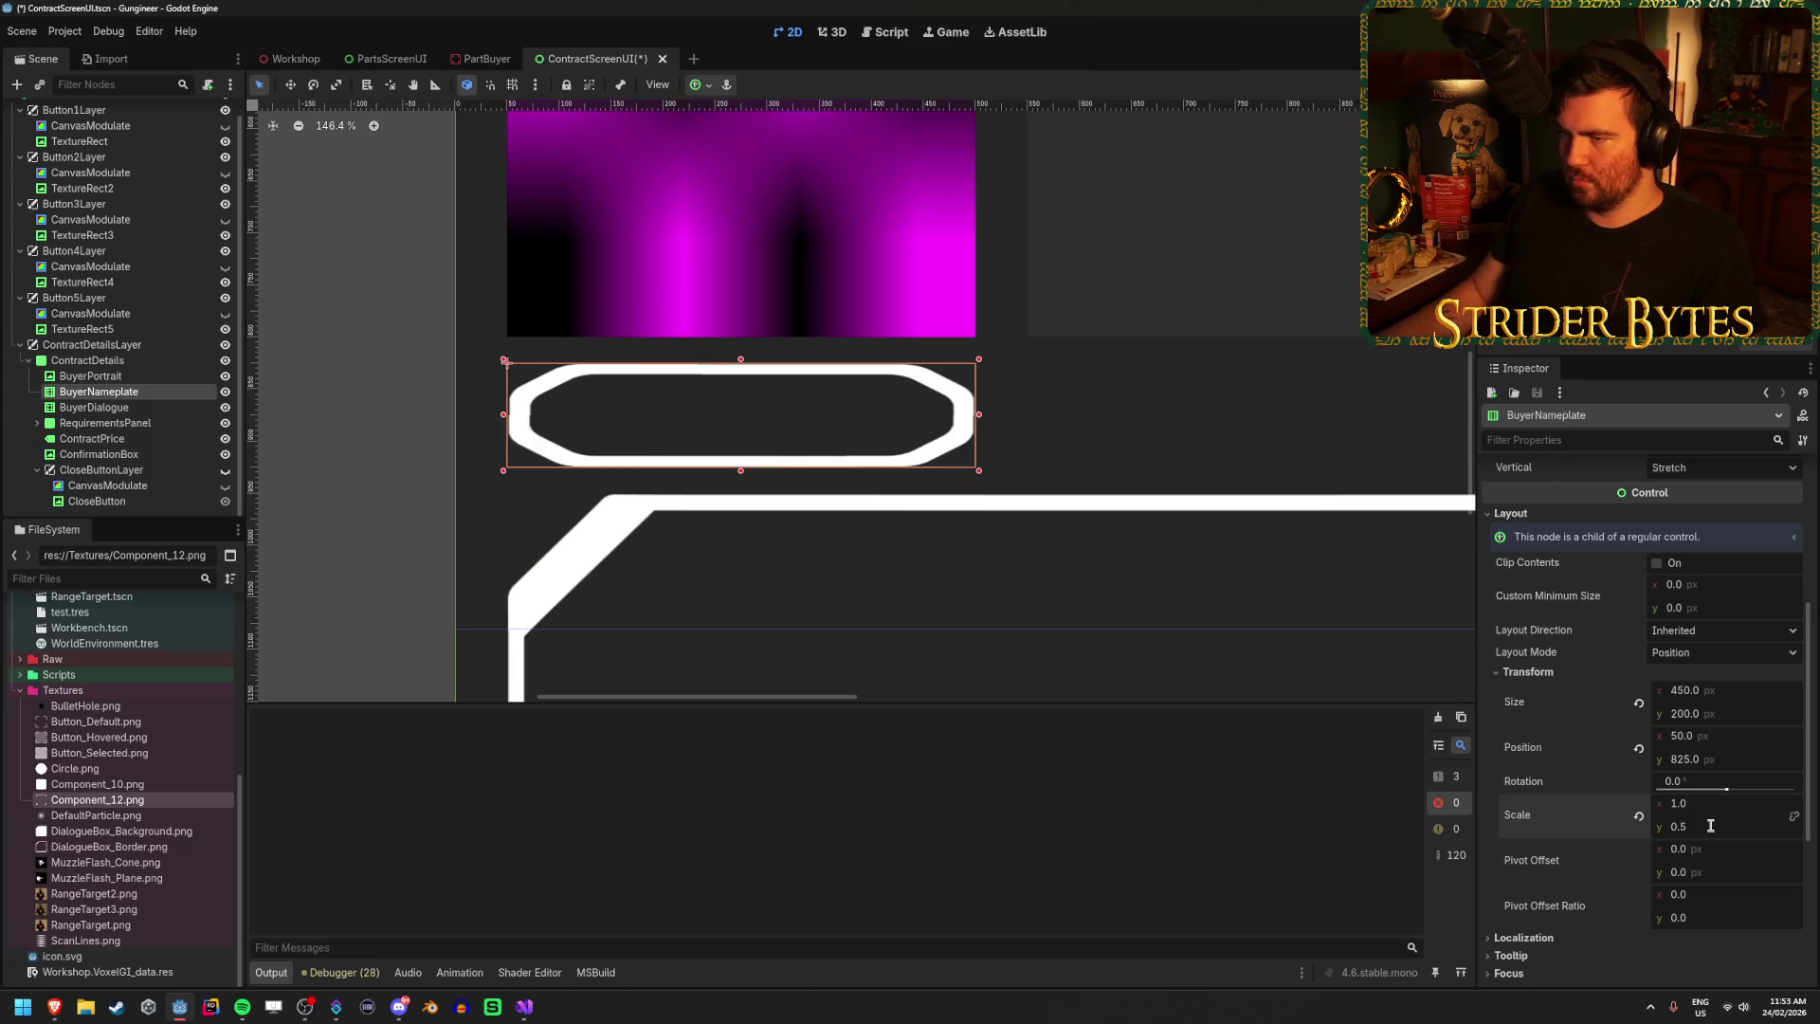
key("ctrl+z")
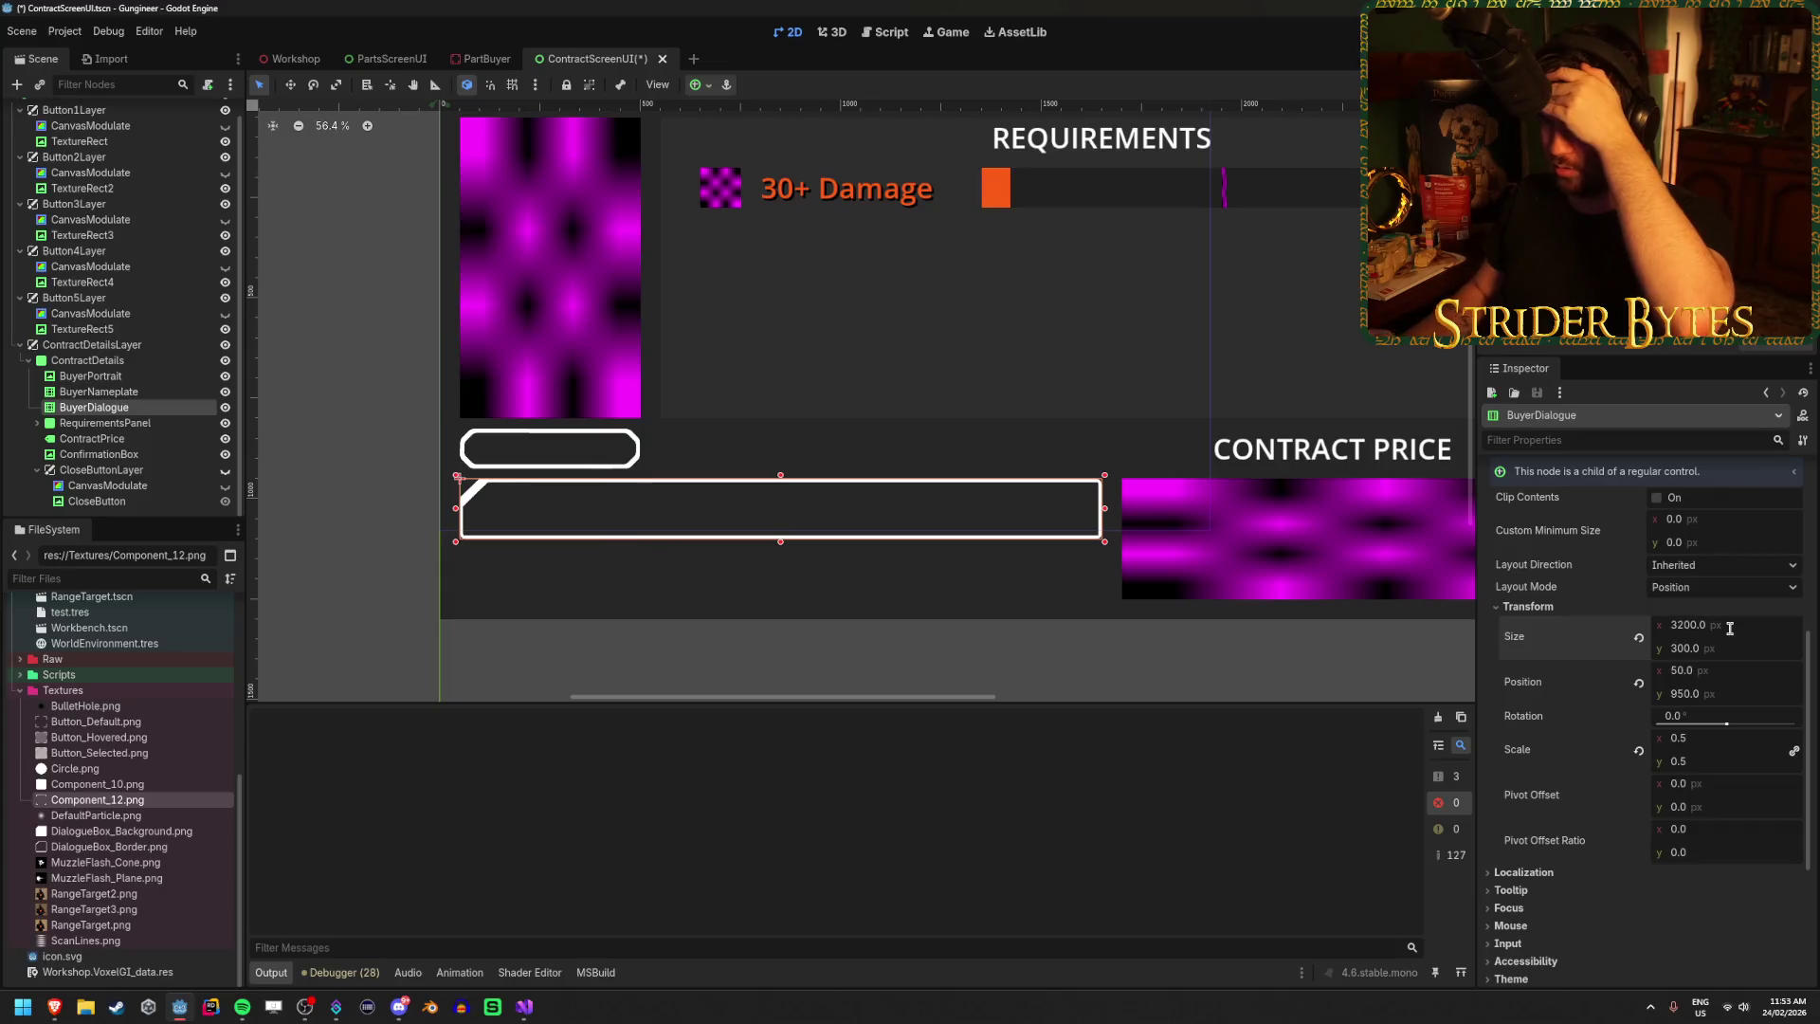
Set the BuyerDialogue frame's Size y to 600 px.
type("600")
key("Return")
left_click(337, 590)
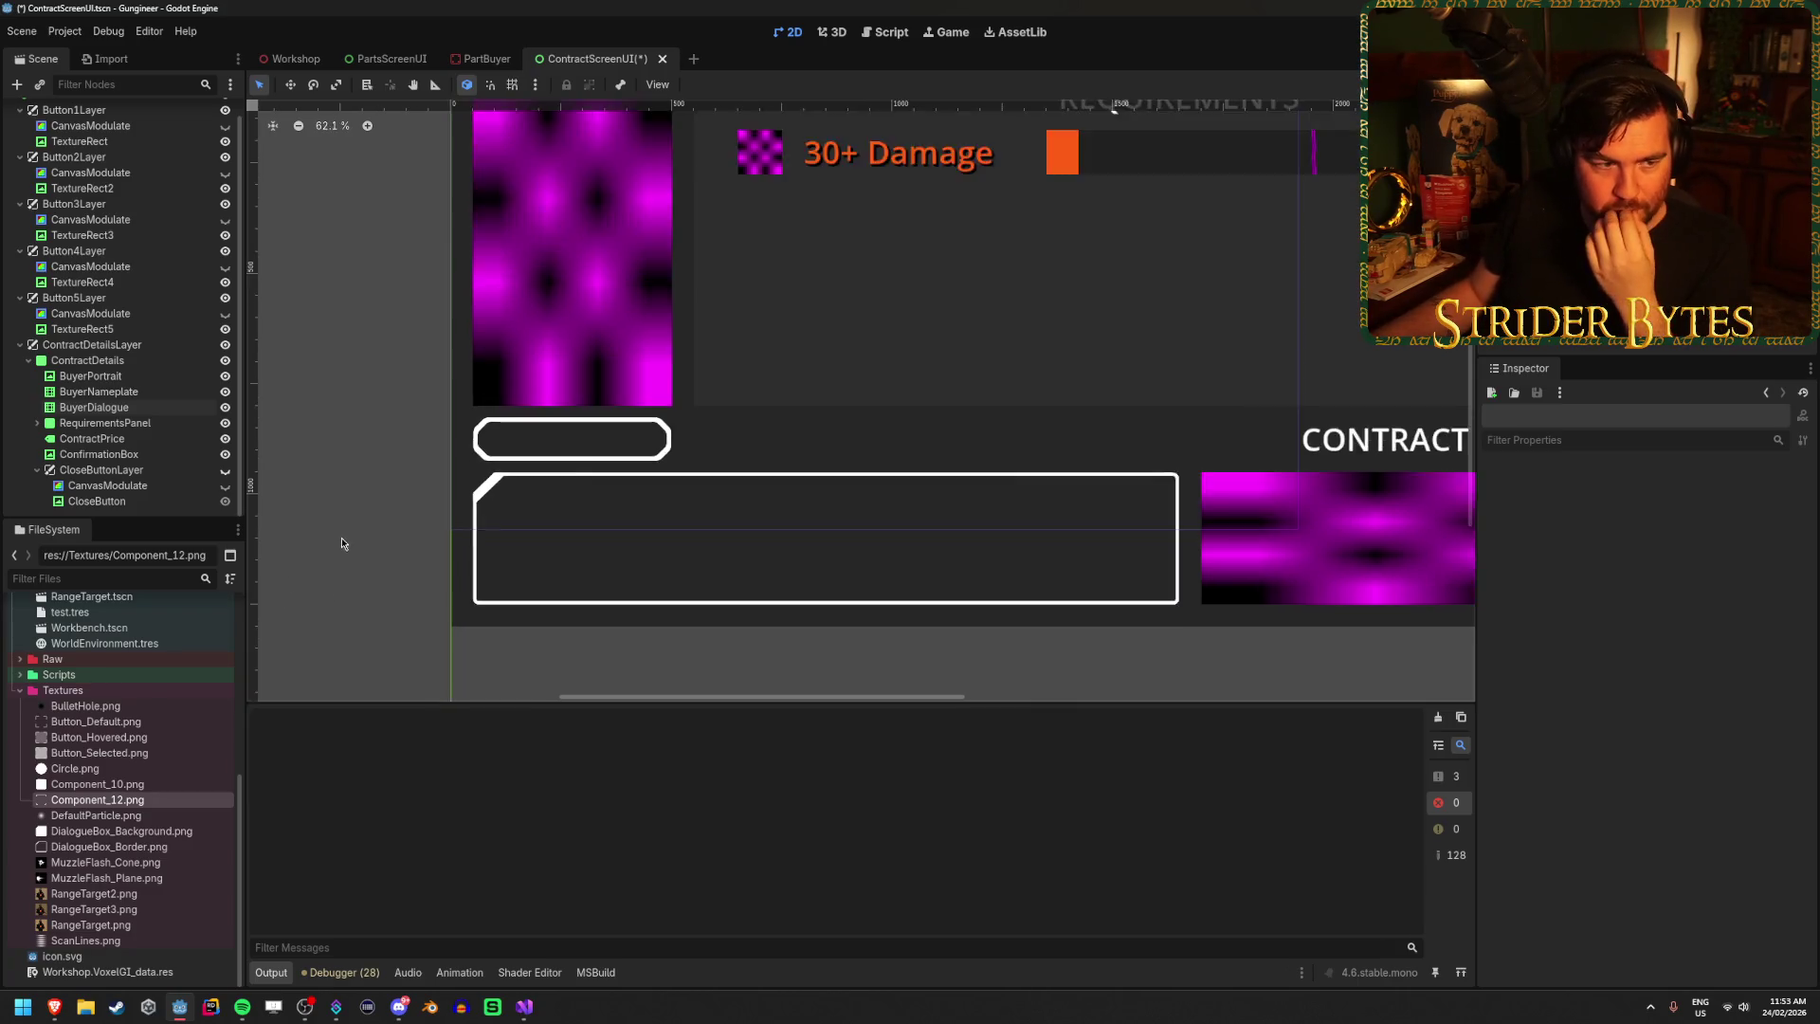
Select ConfirmationBox in the Scene dock and bring up its node context menu.
scroll(584, 413, "down", 2)
scroll(584, 421, "up", 2)
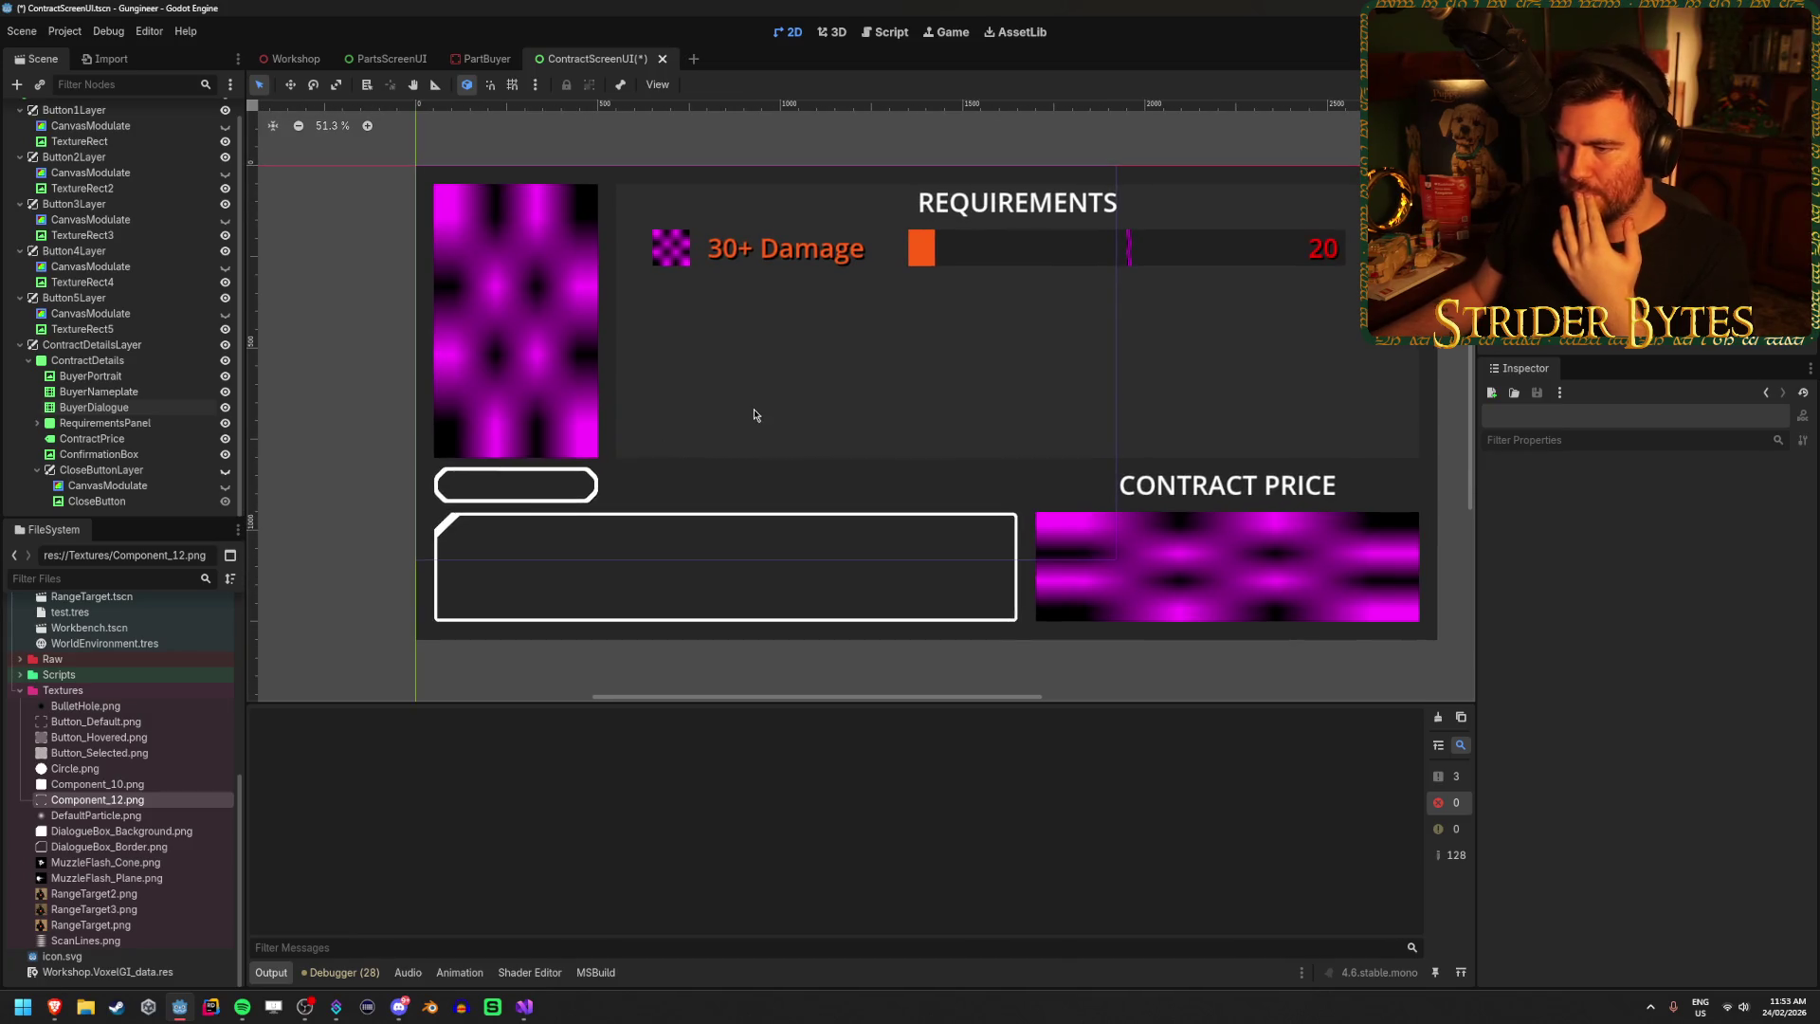
scroll(973, 466, "right", 3)
left_click(92, 438)
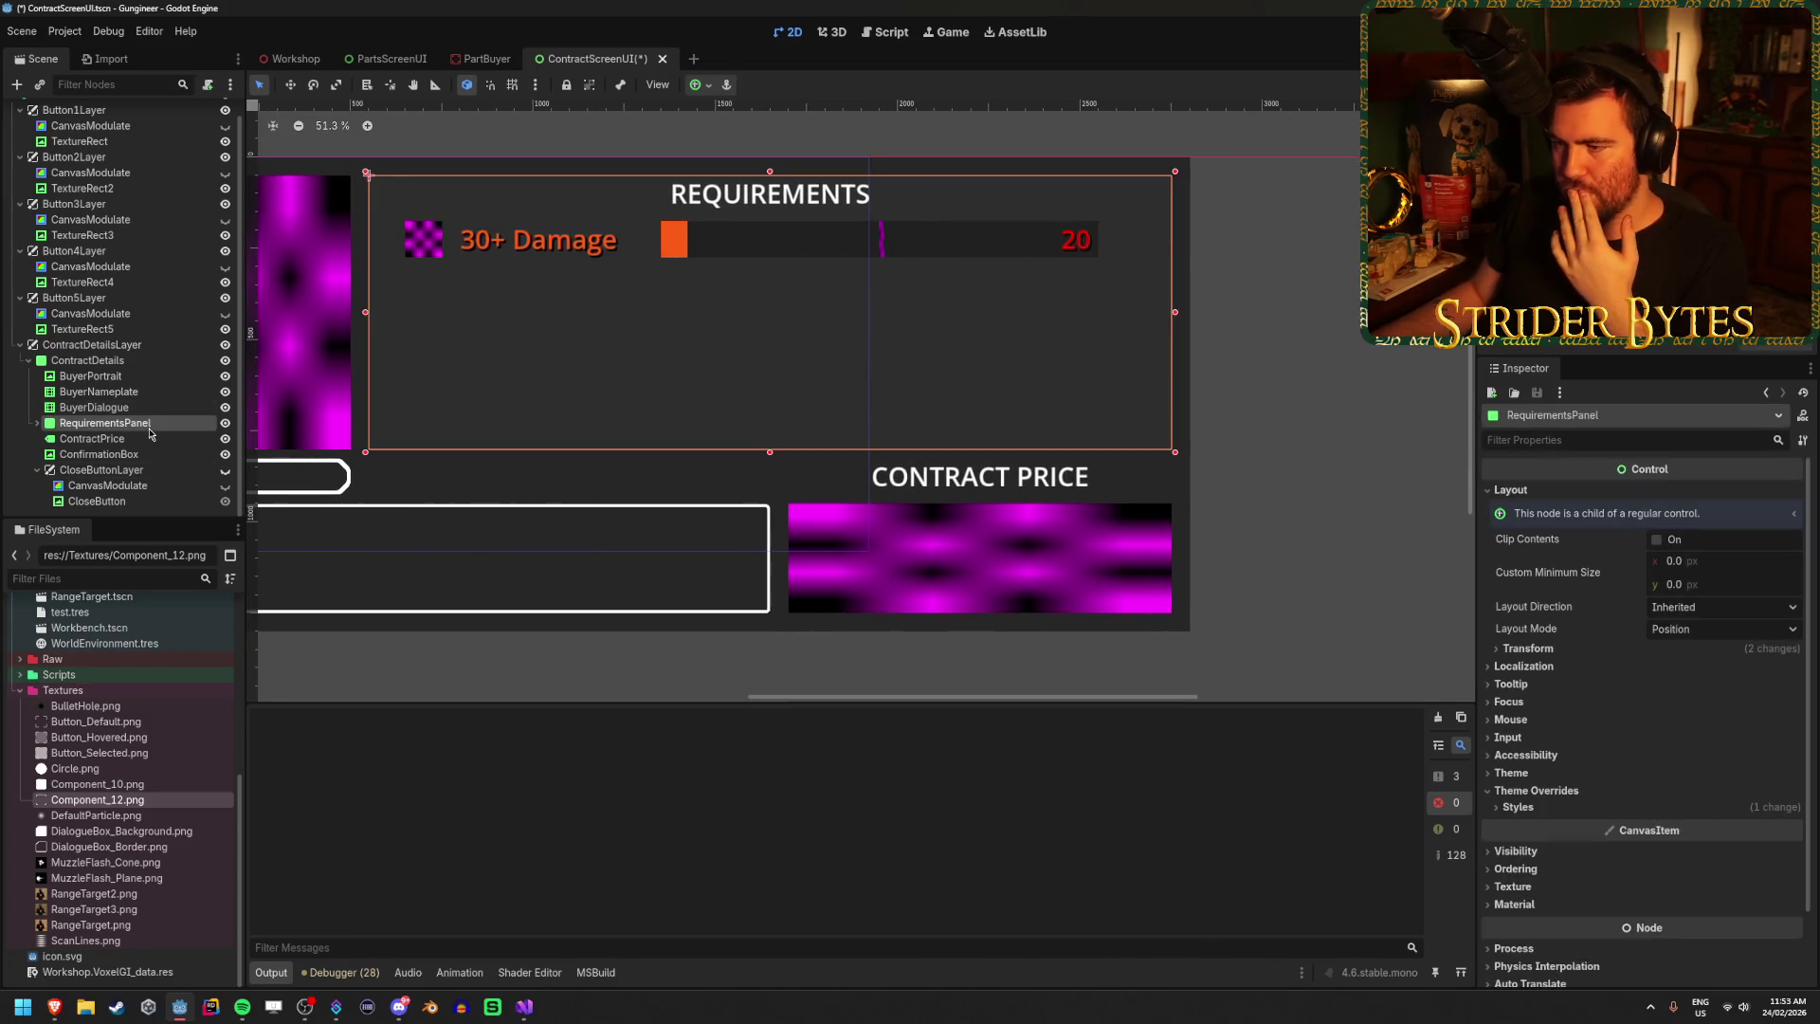
left_click(142, 454)
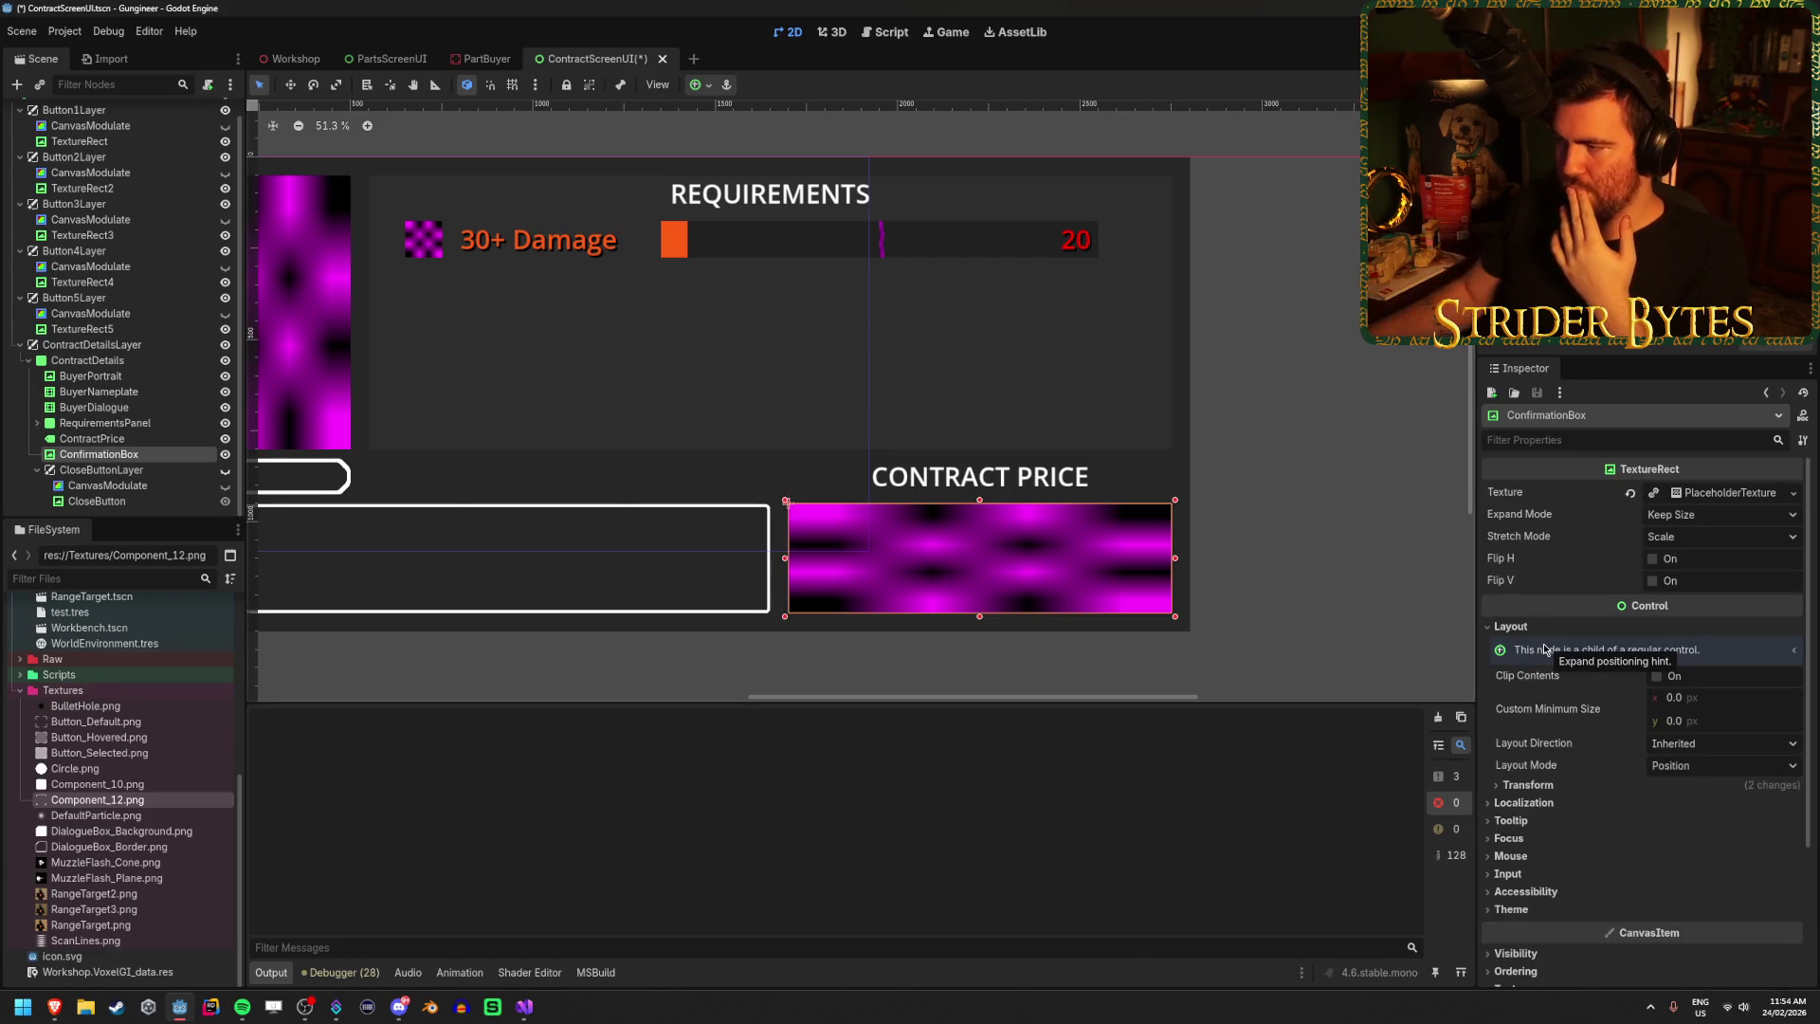
right_click(179, 456)
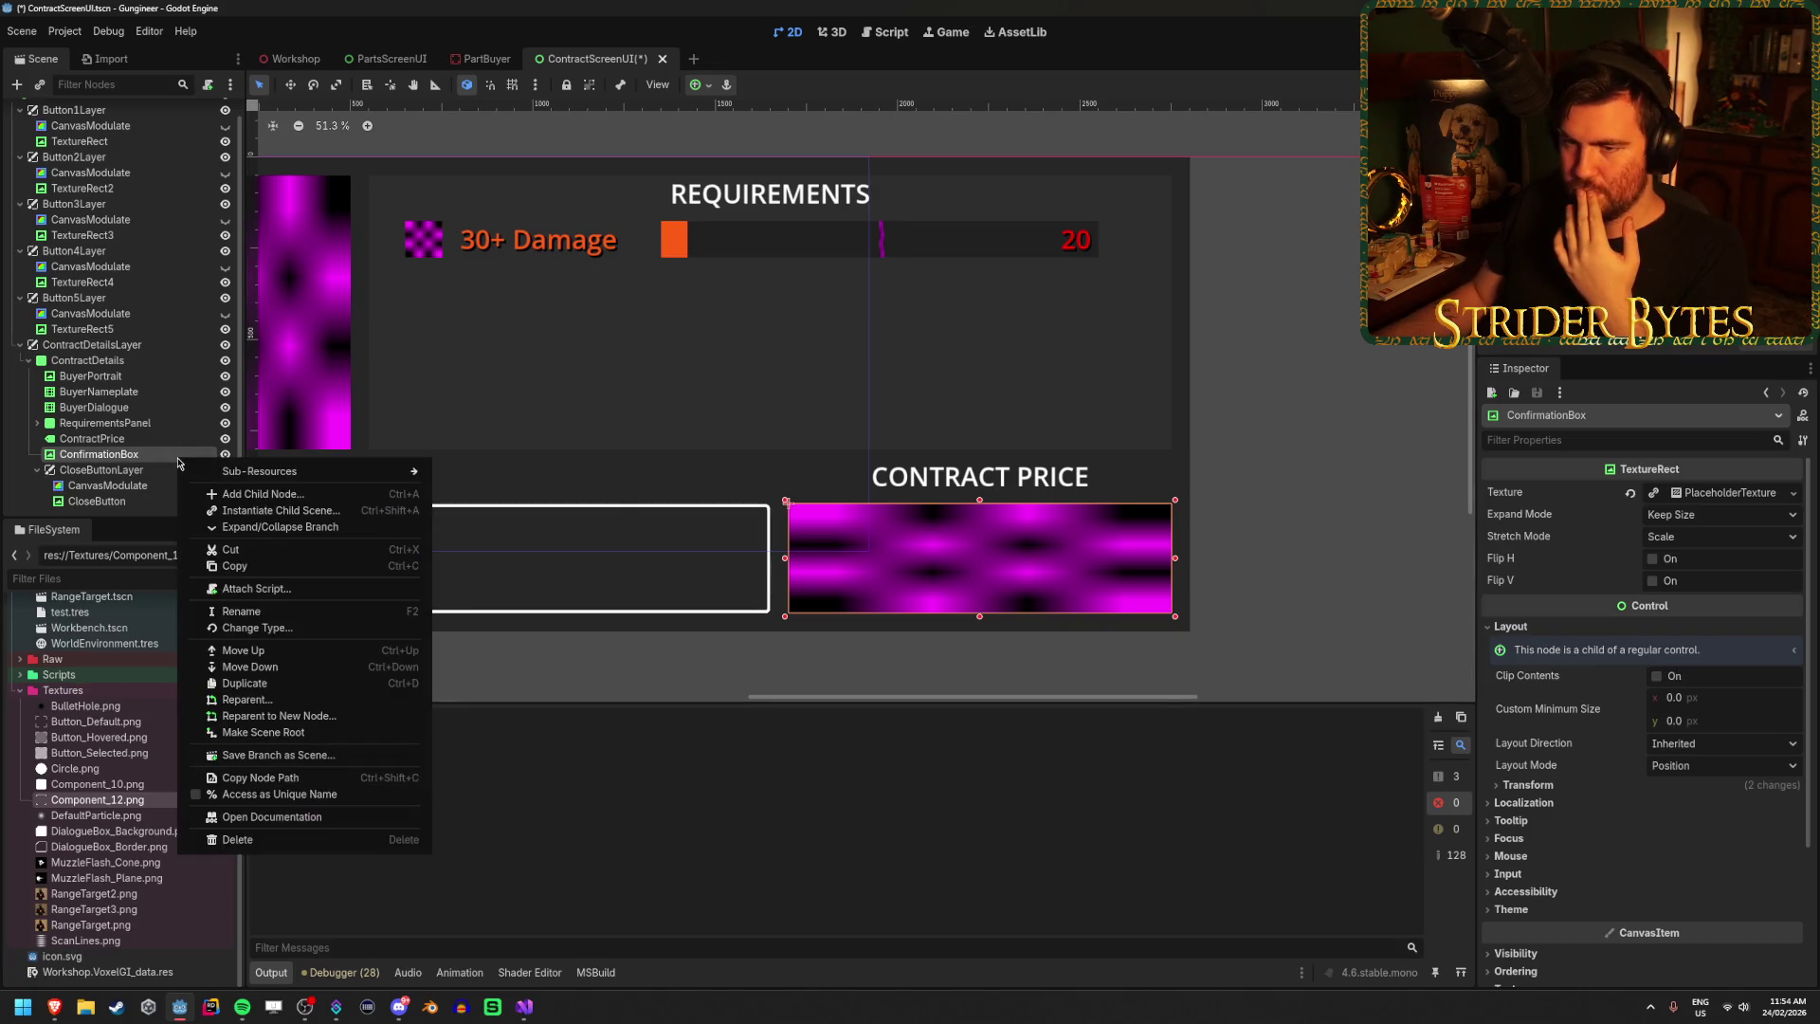
Convert ConfirmationBox to a NinePatchRect and assign Component_12.png as its texture.
left_click(264, 628)
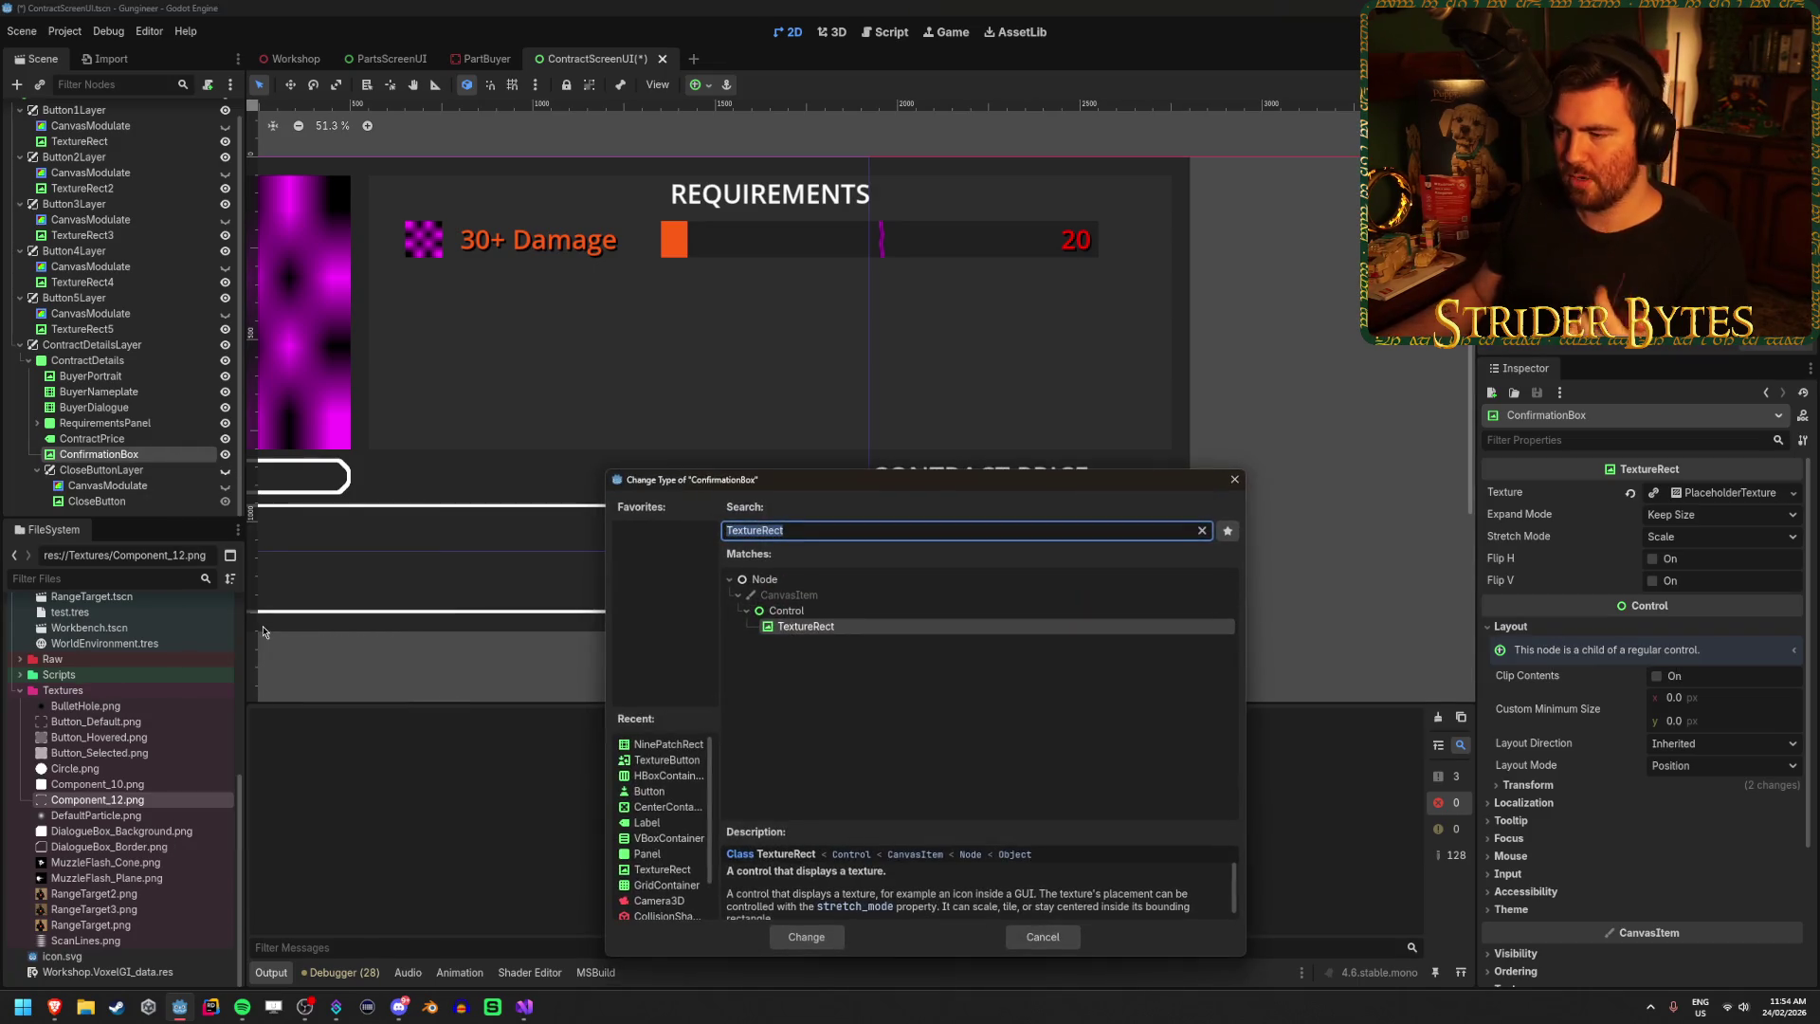
type("nine")
key("Return")
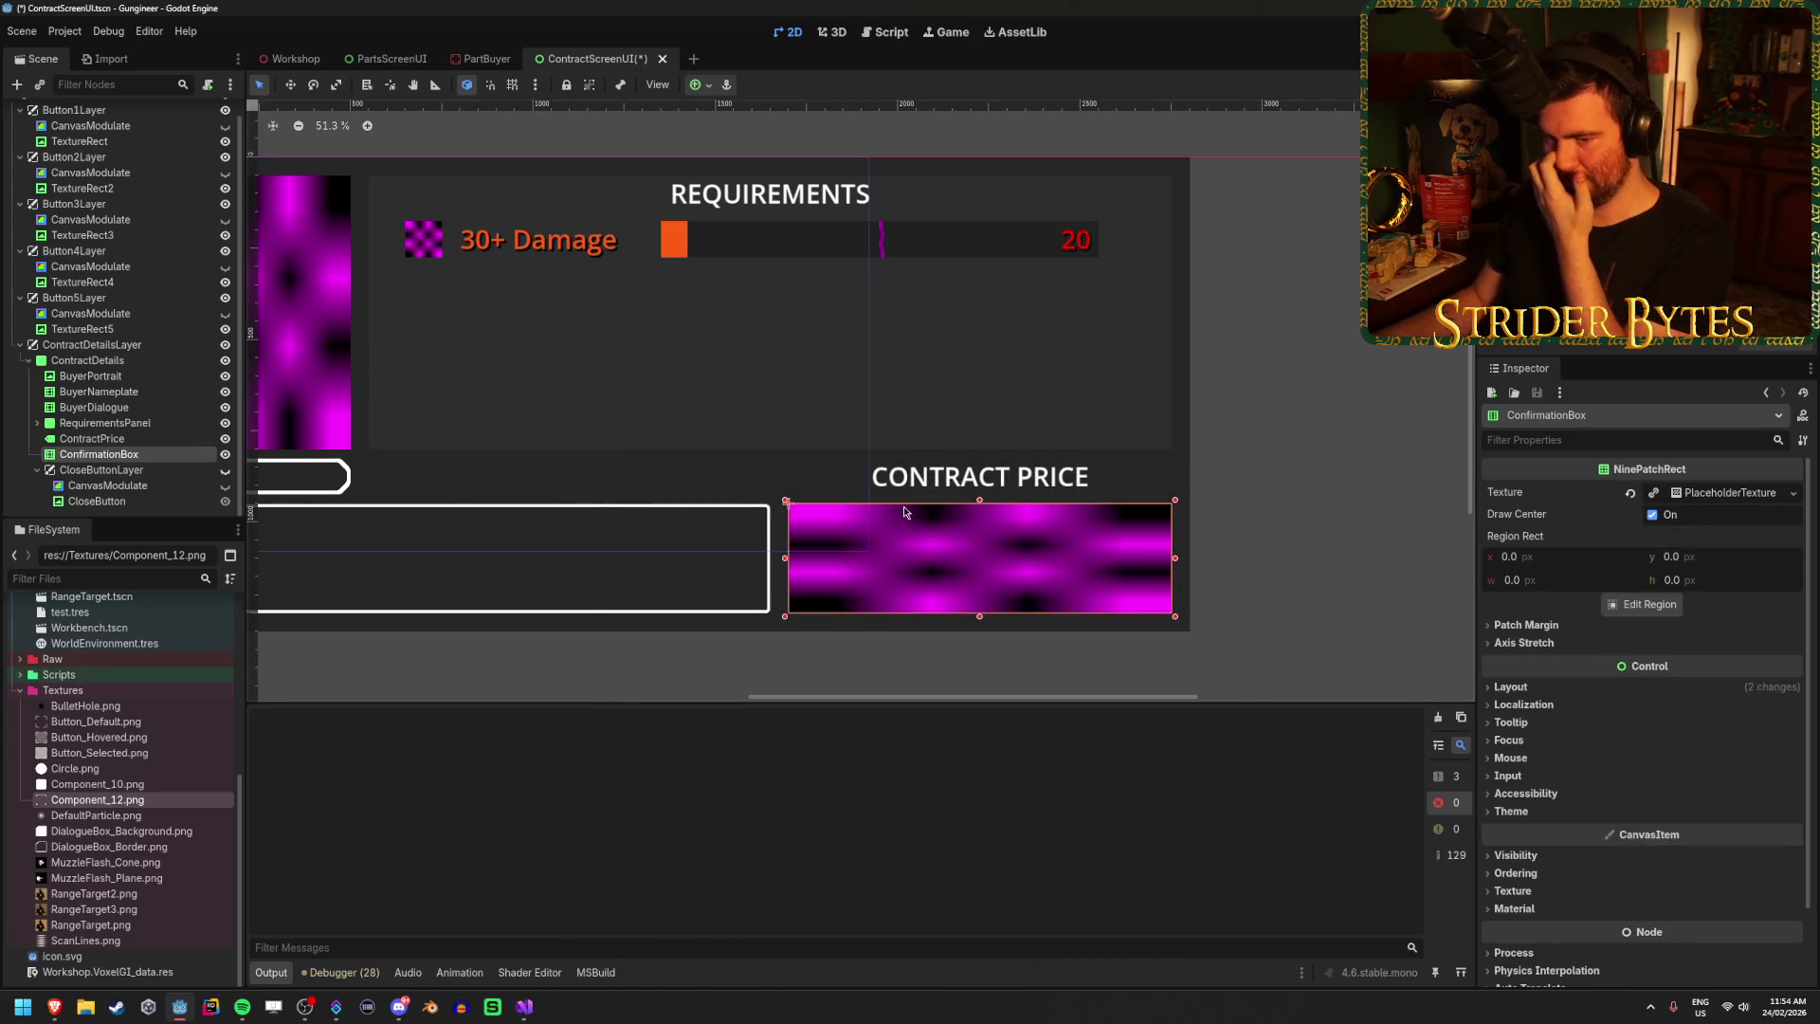
mouse_move(98, 799)
left_mouse_down()
mouse_move(1345, 577)
mouse_move(1706, 493)
left_mouse_up()
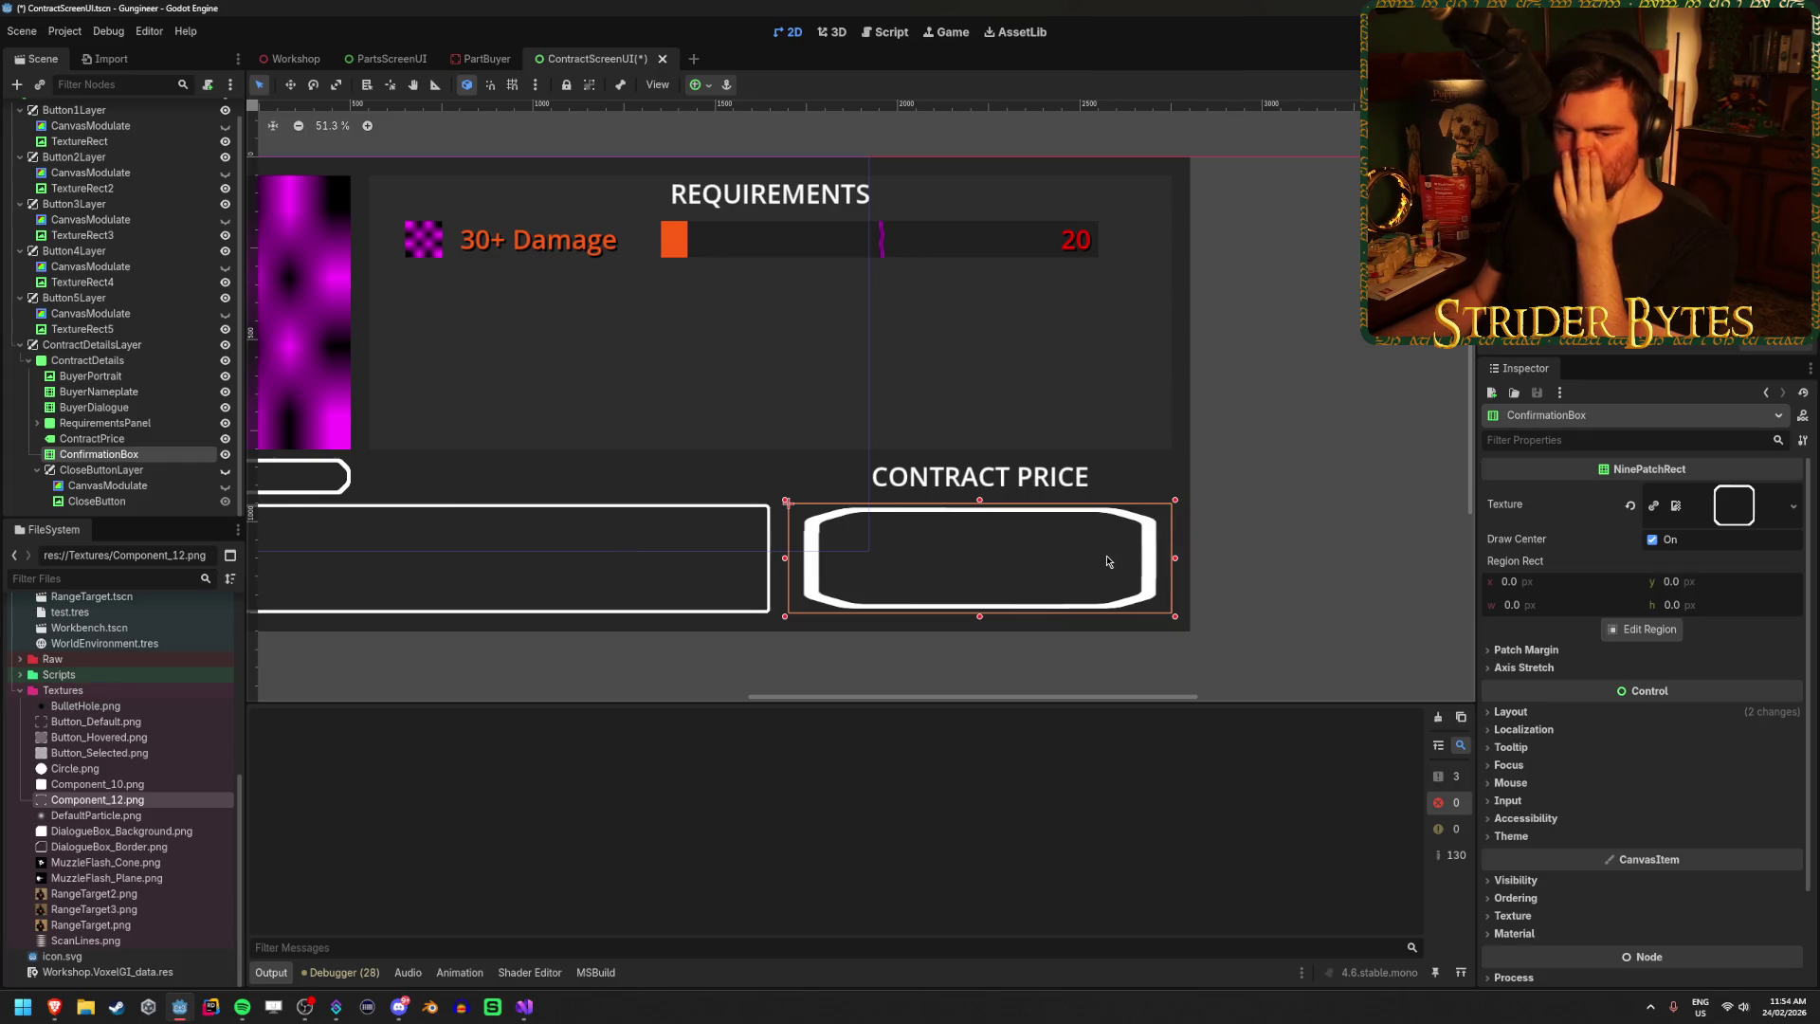
Enter 100 px for the ConfirmationBox patch margins.
left_click(1521, 650)
left_click(1710, 670)
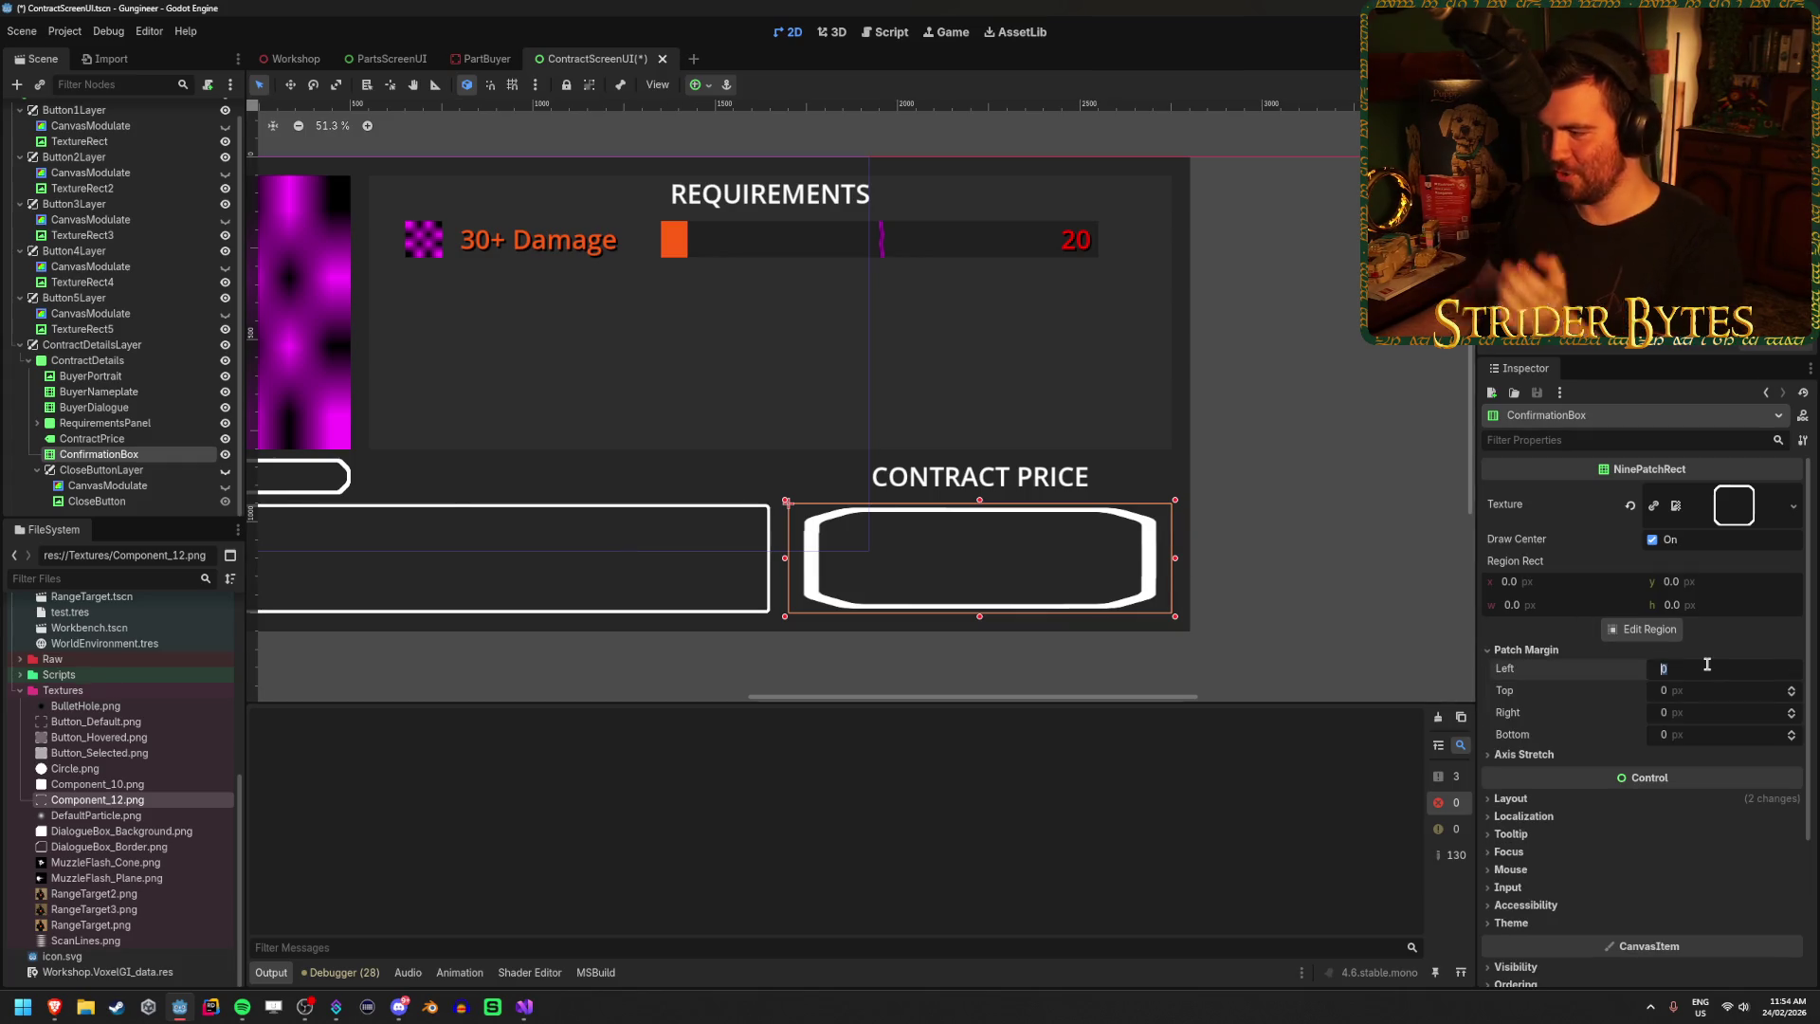
type("100")
key("Tab")
key("Tab")
type("100")
key("Tab")
type("100")
key("Return")
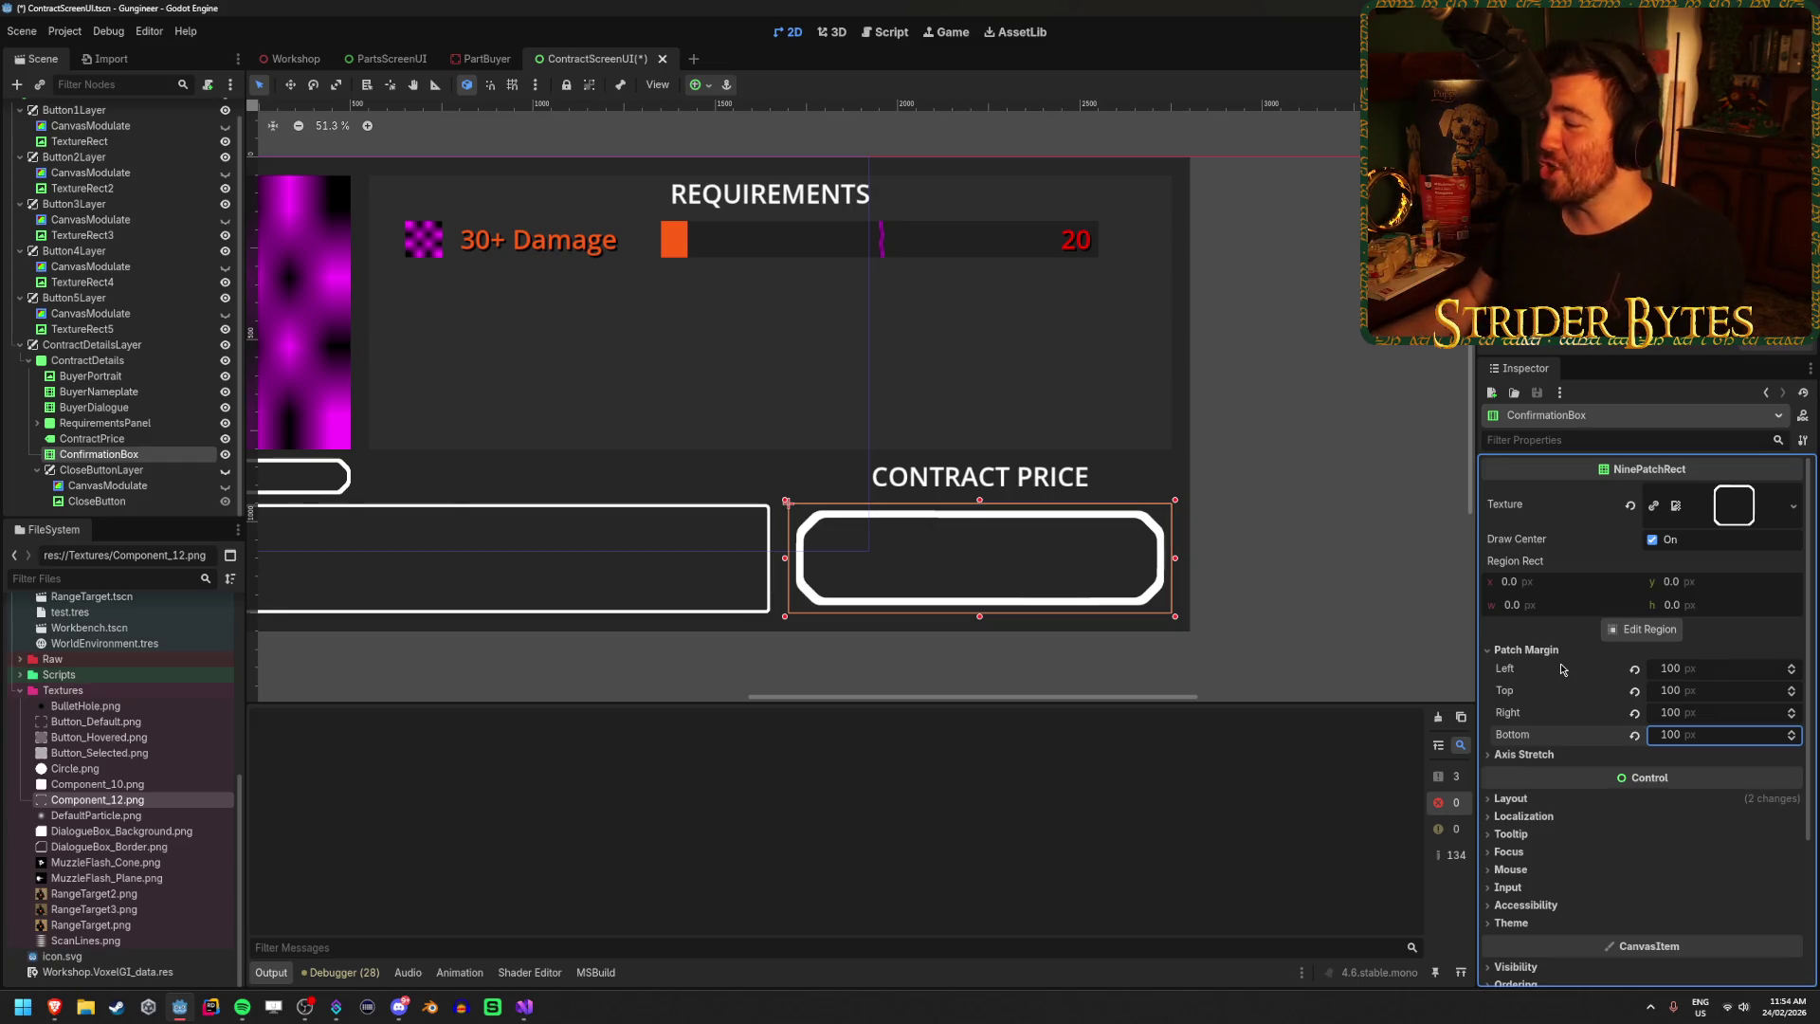
Reset the Region Rect width to 0 and inspect the margins in the region editor.
left_click(1553, 755)
left_click(1552, 755)
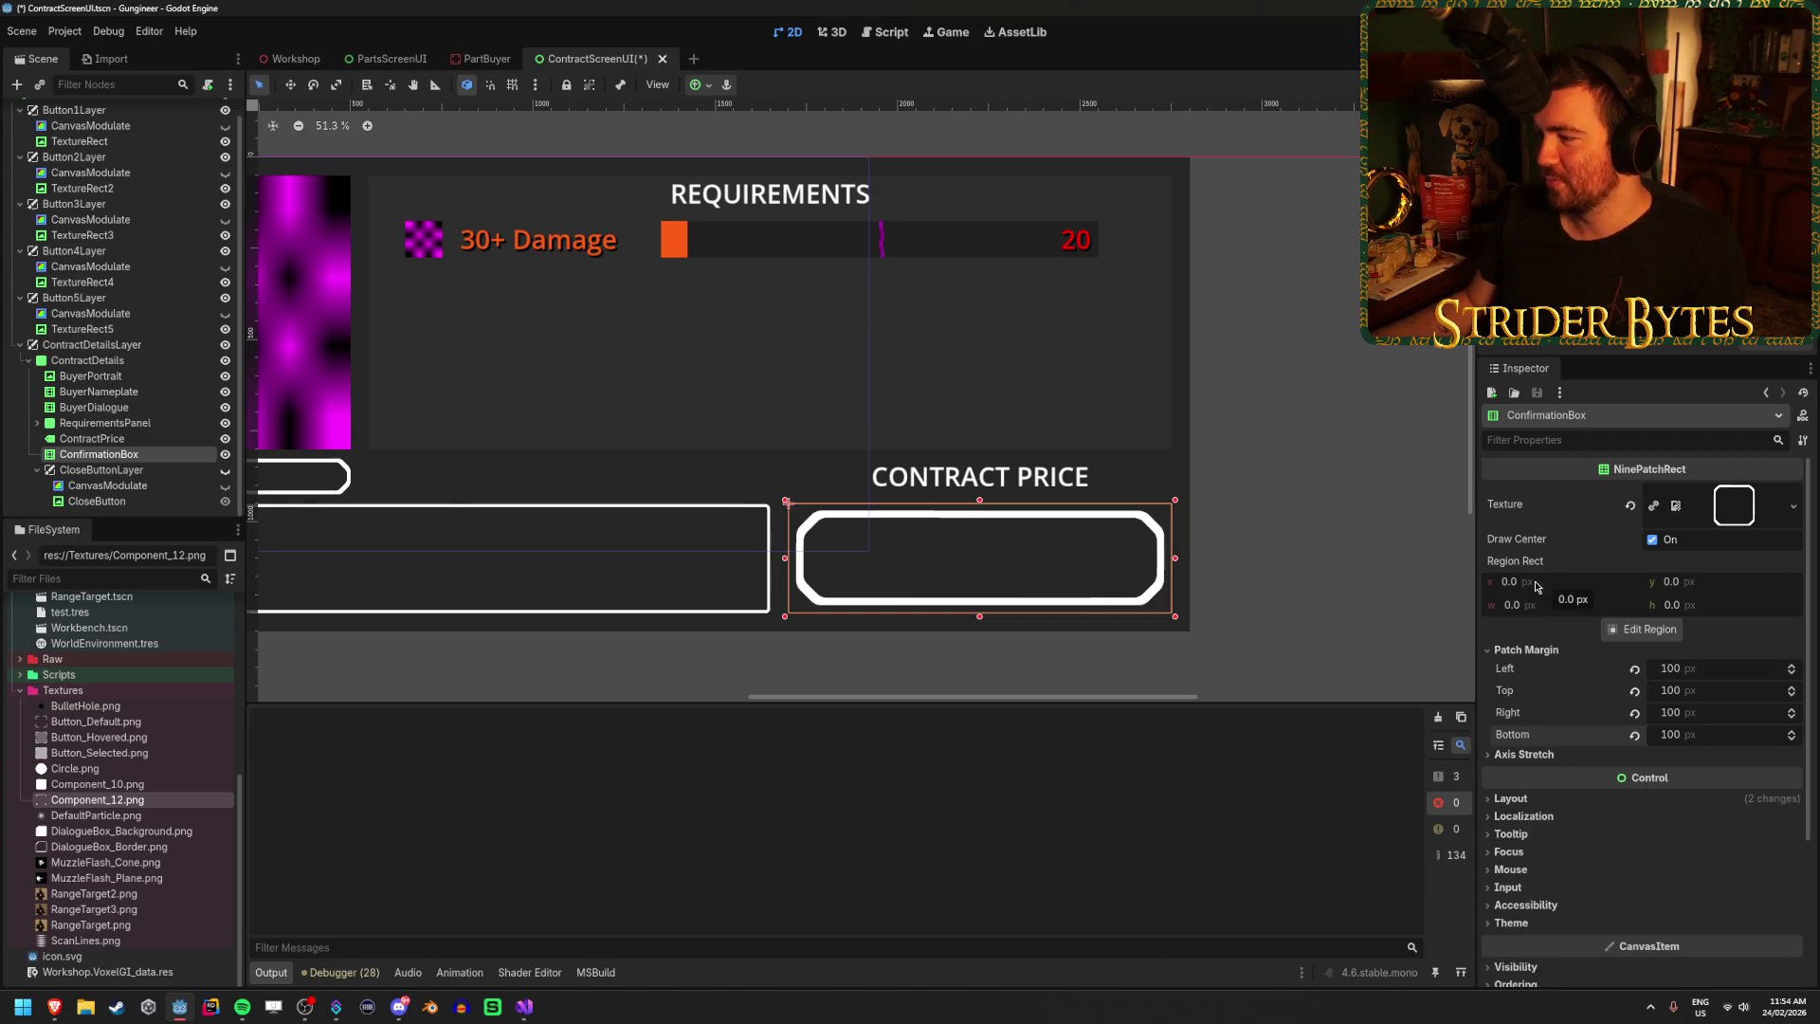
left_click_drag(1516, 604, 1522, 605)
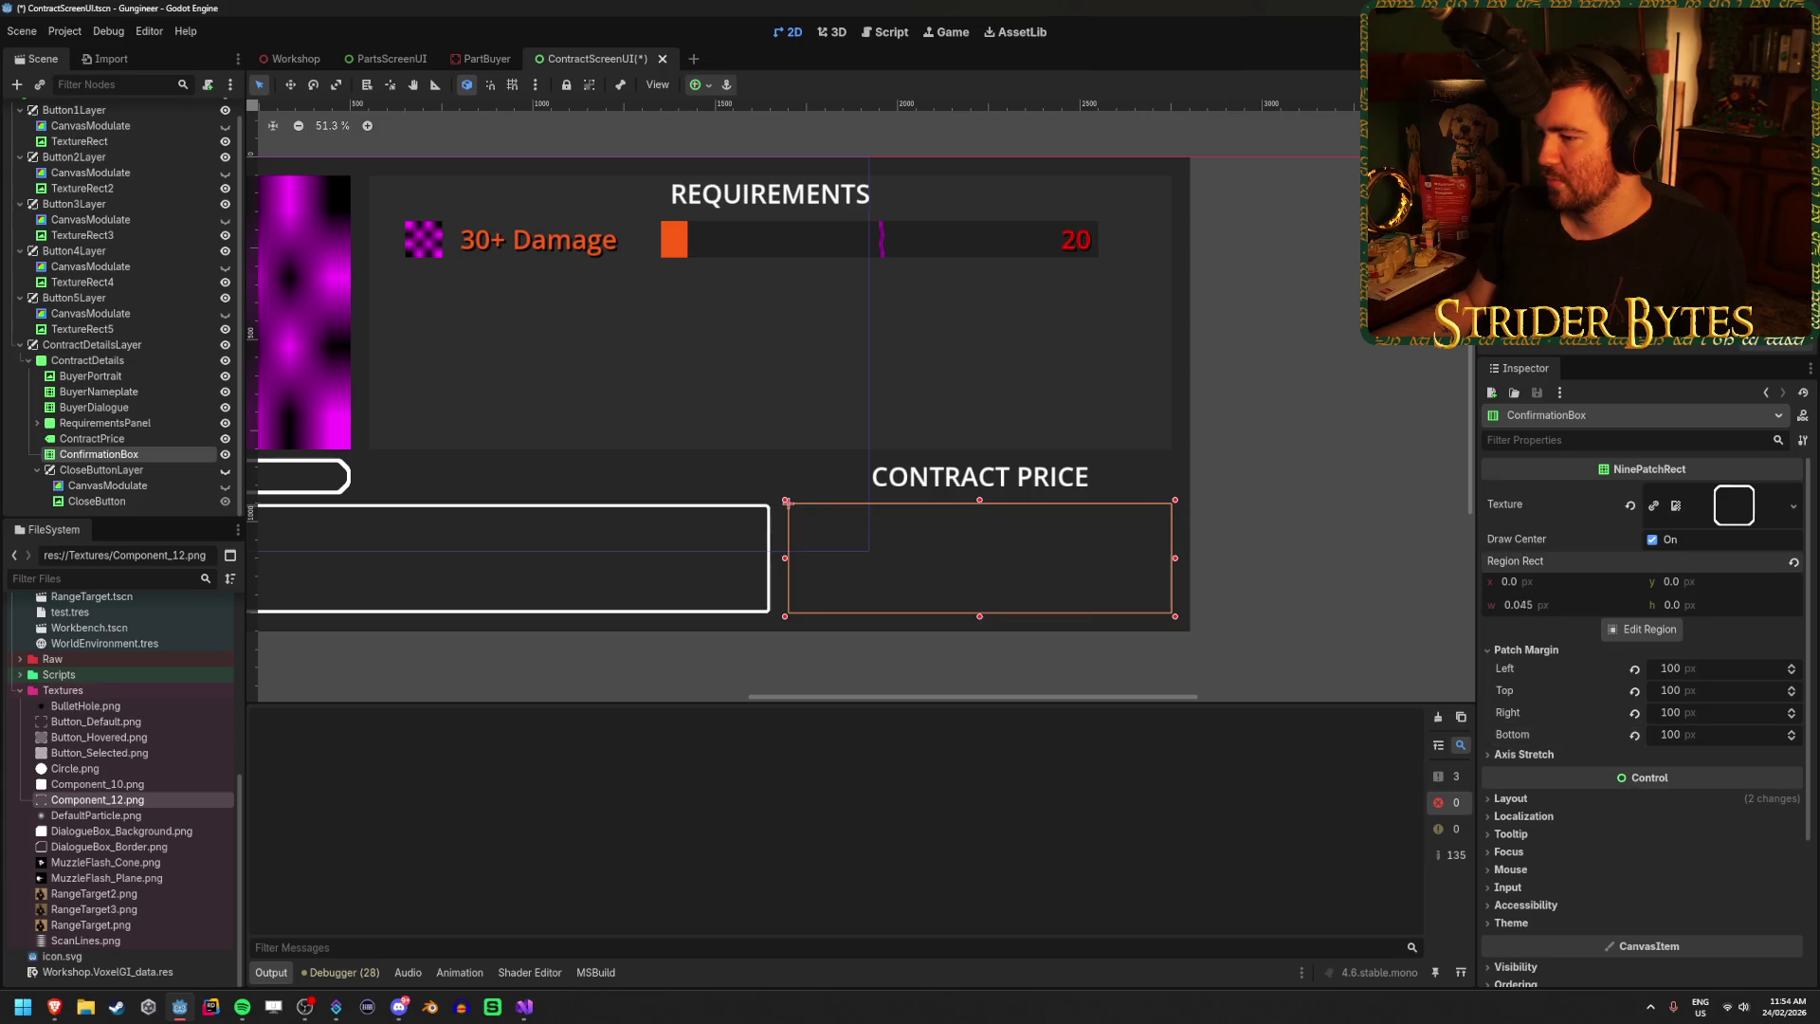
left_click(1793, 562)
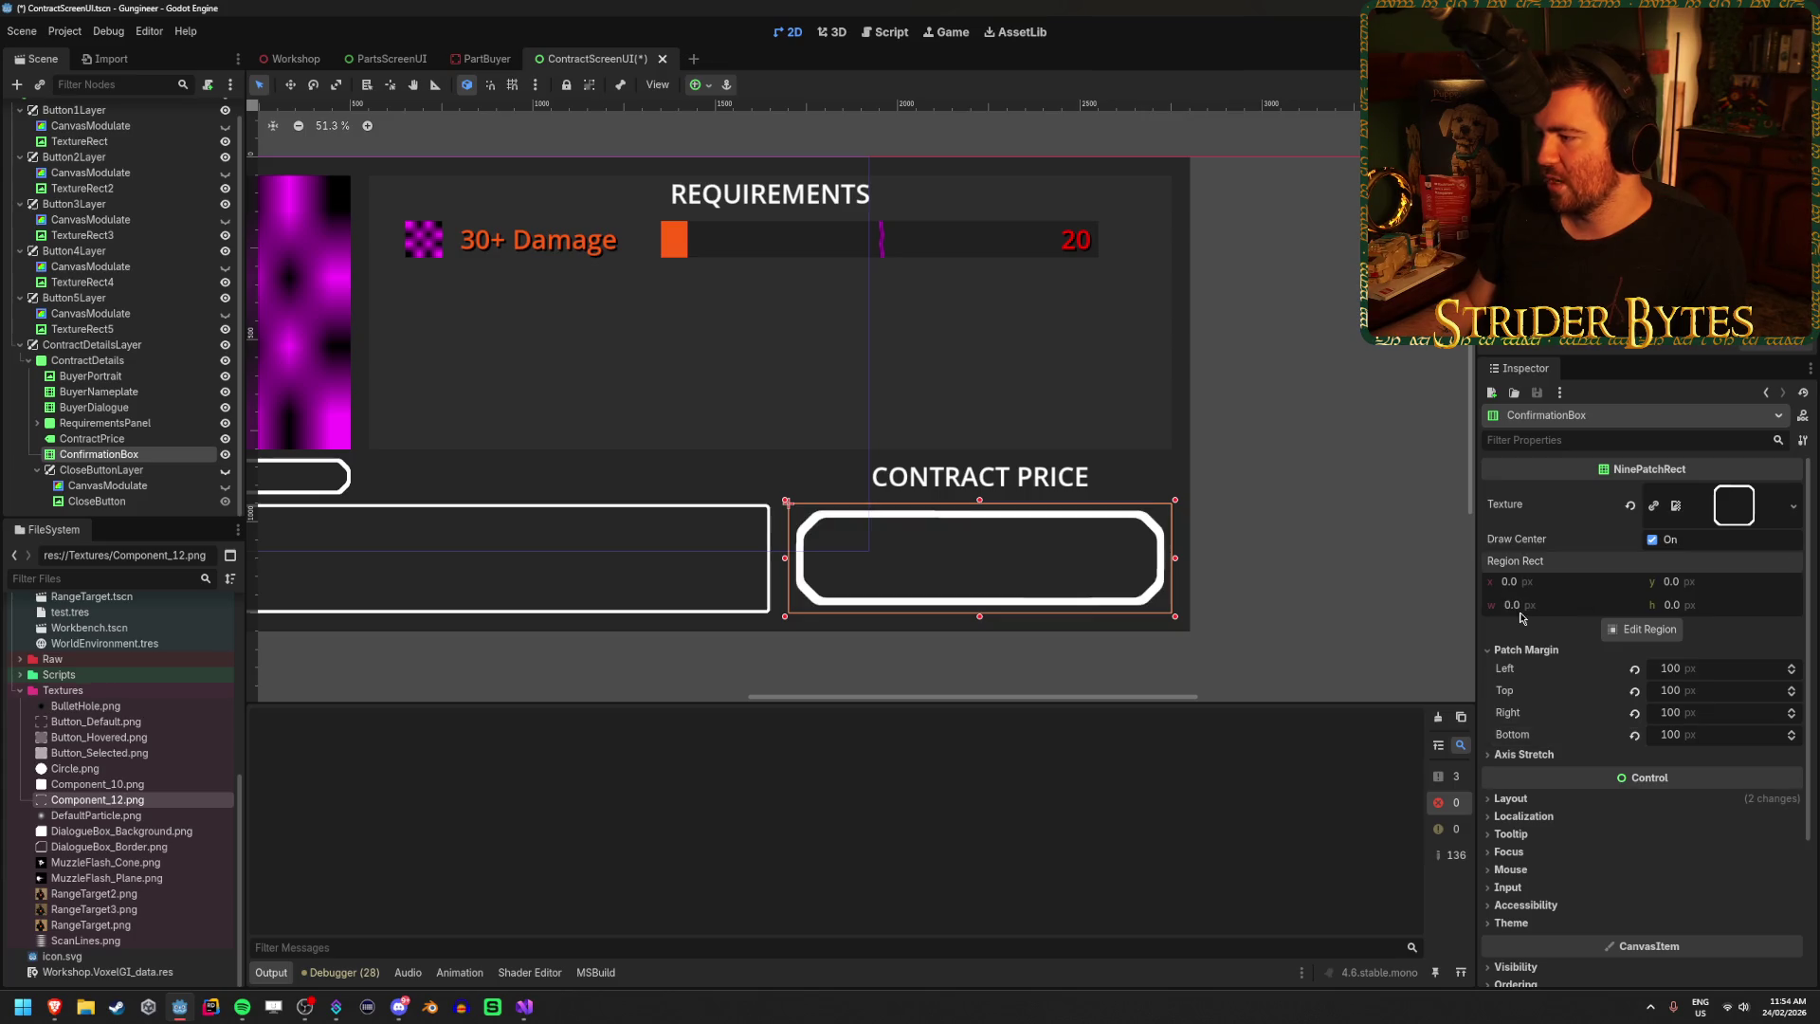
left_click(1649, 630)
scroll(1050, 547, "down", 1)
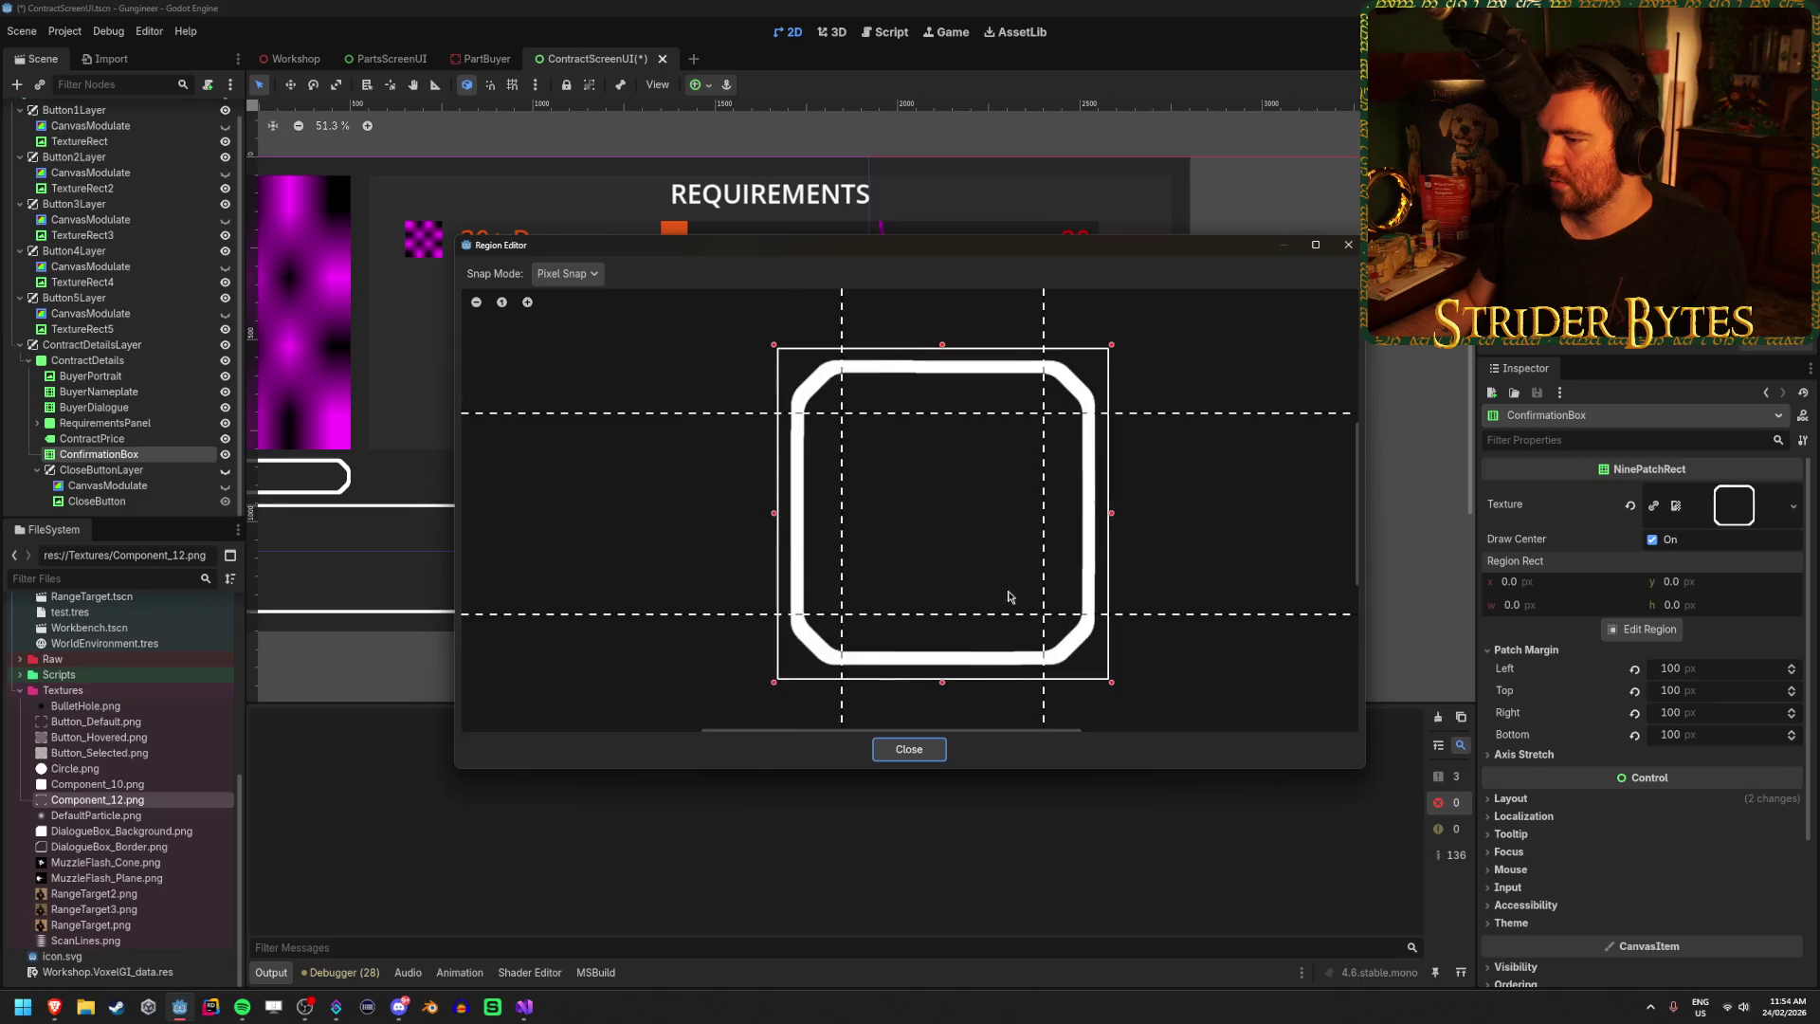
left_click(917, 750)
Recheck the margin guides in the region editor, then reselect ConfirmationBox on the canvas.
scroll(864, 524, "down", 1)
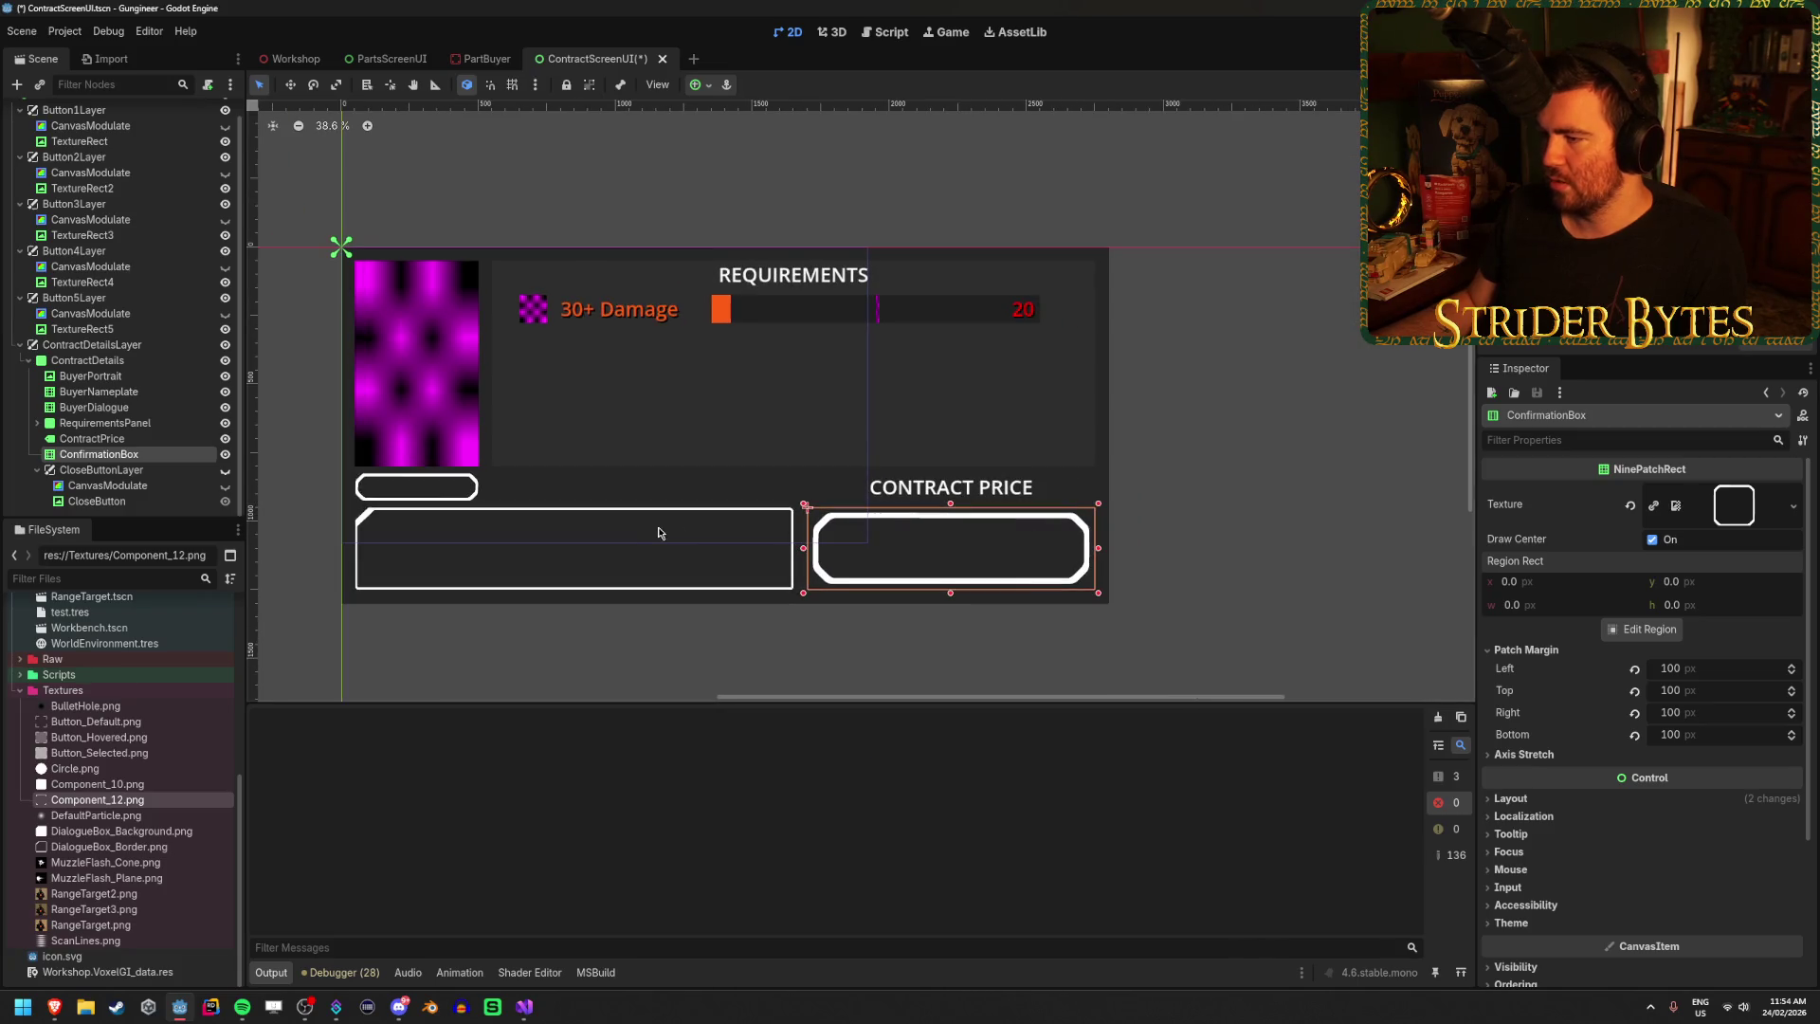
scroll(1174, 527, "up", 3)
scroll(1174, 528, "up", 1)
scroll(1302, 536, "down", 2)
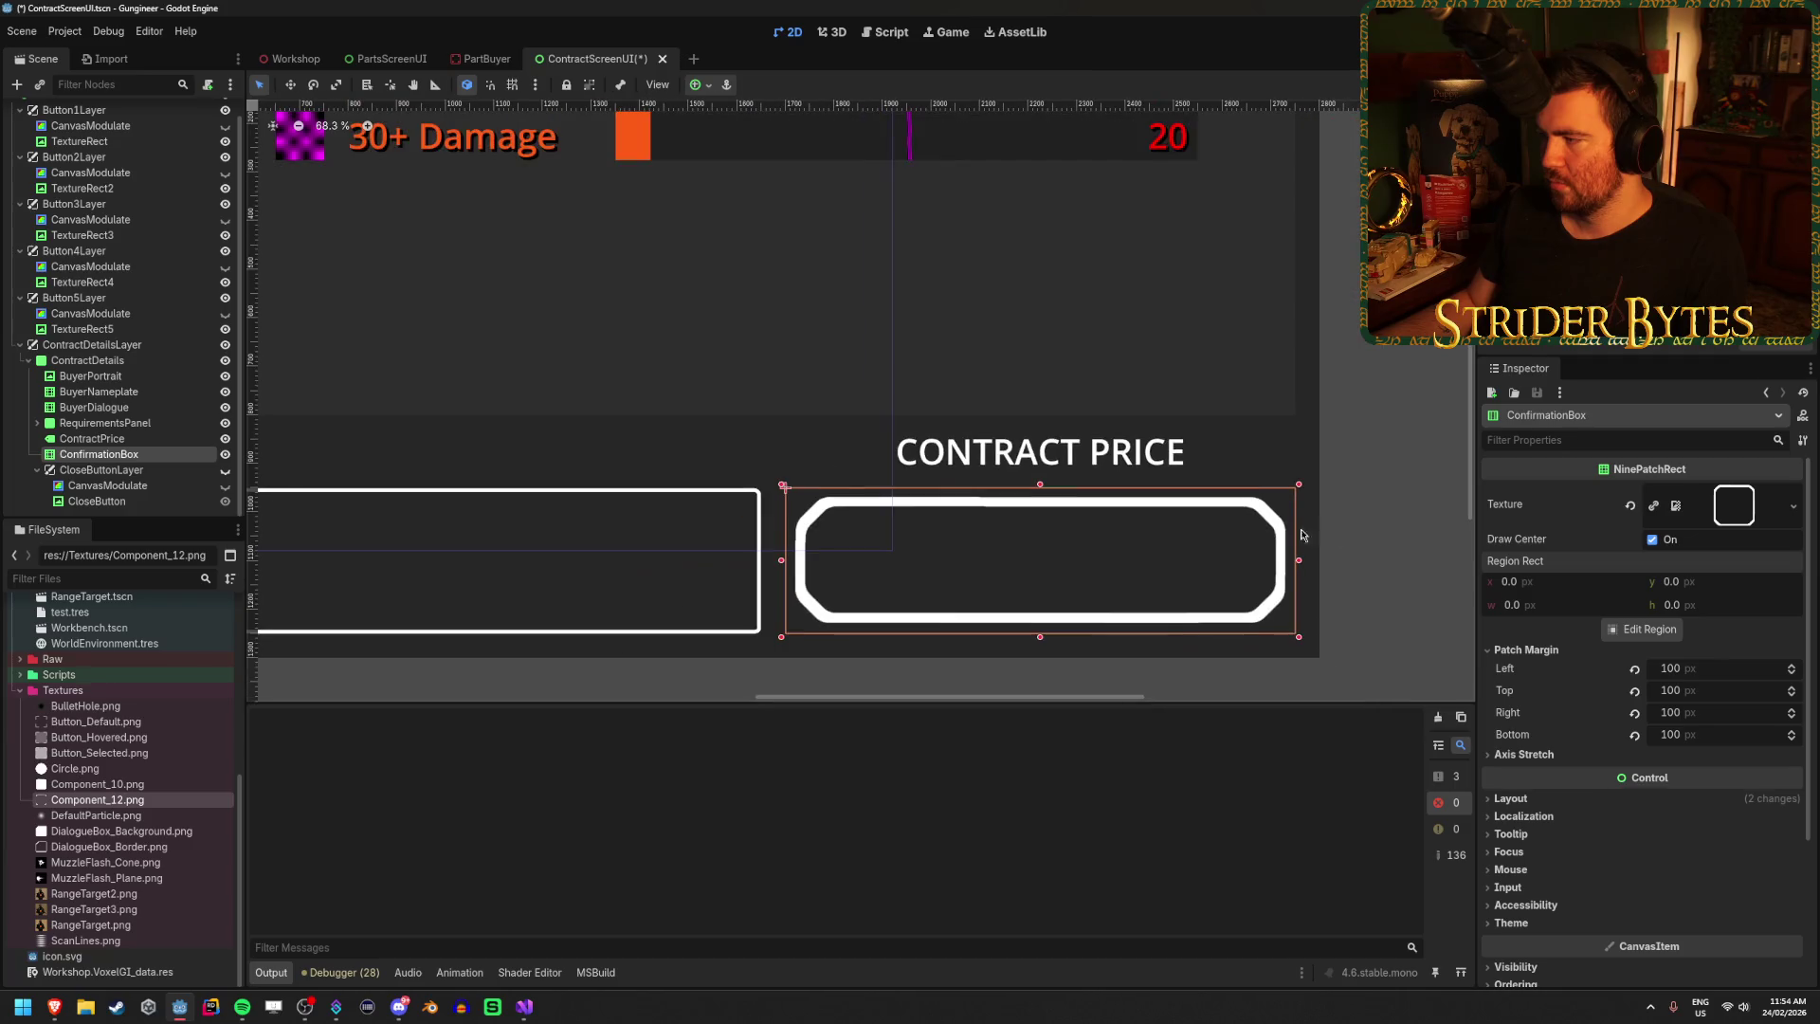
left_click(1648, 629)
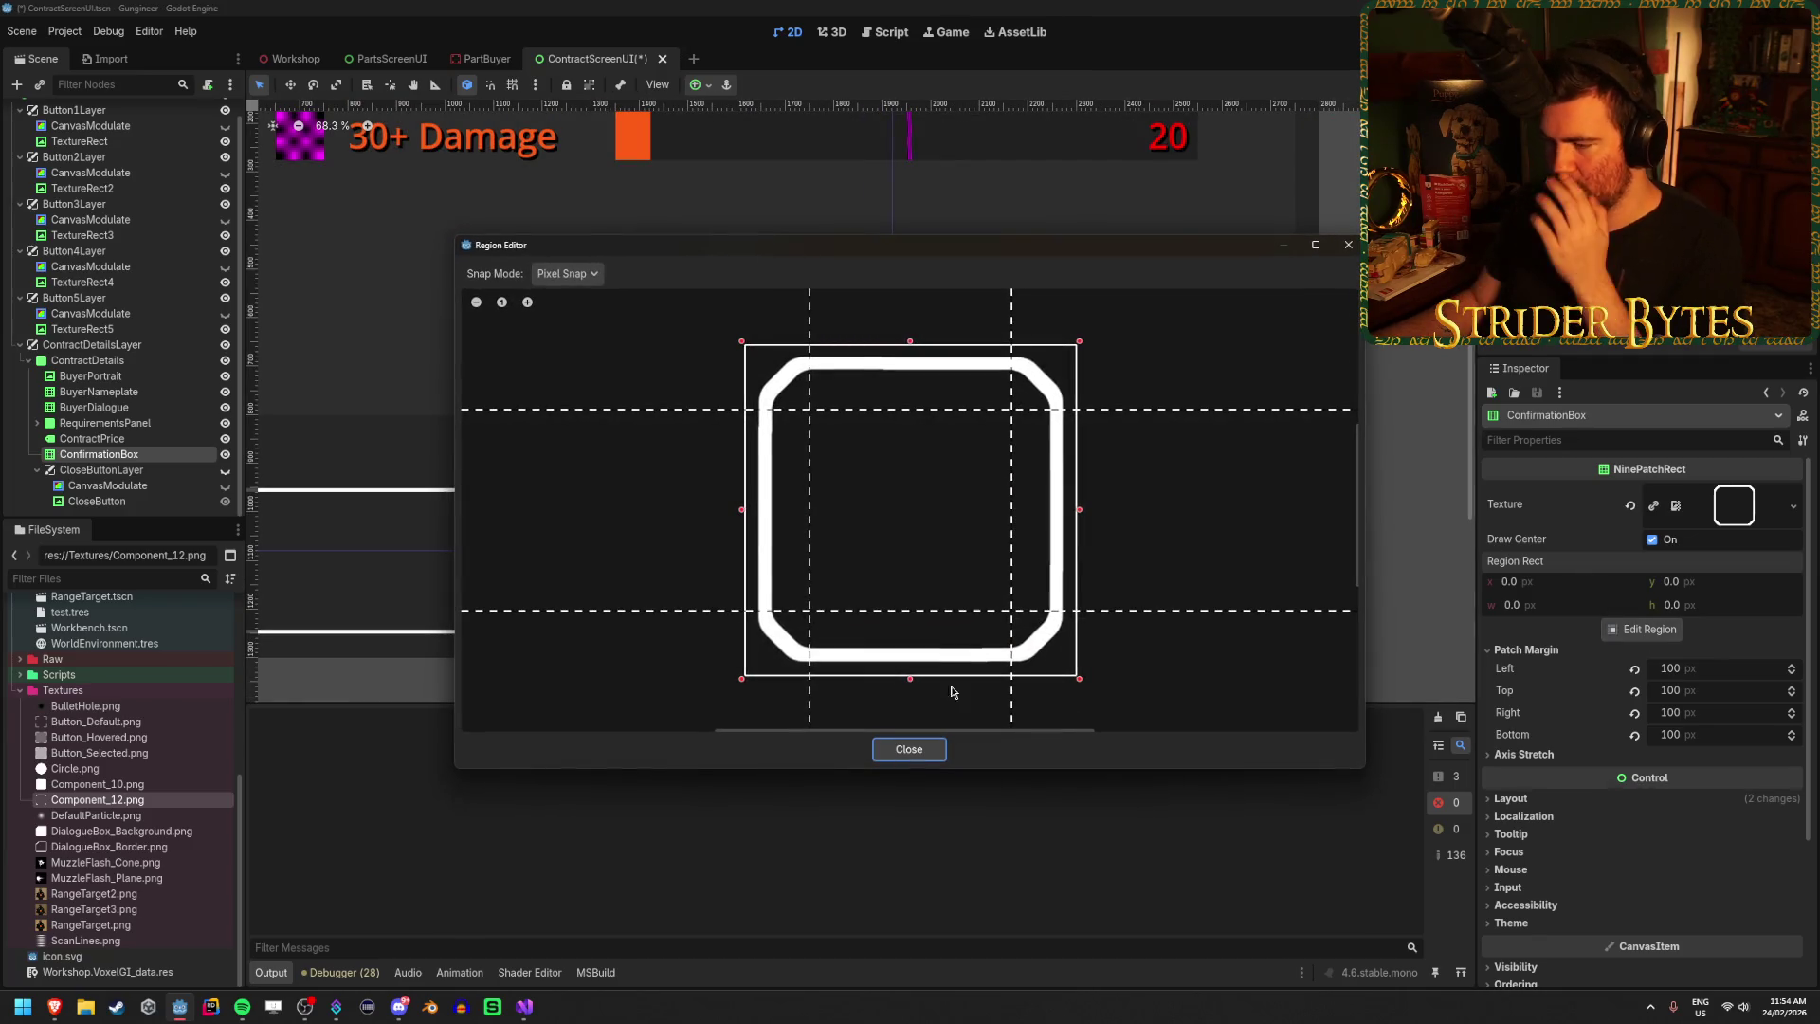
left_click(927, 753)
scroll(905, 573, "down", 1)
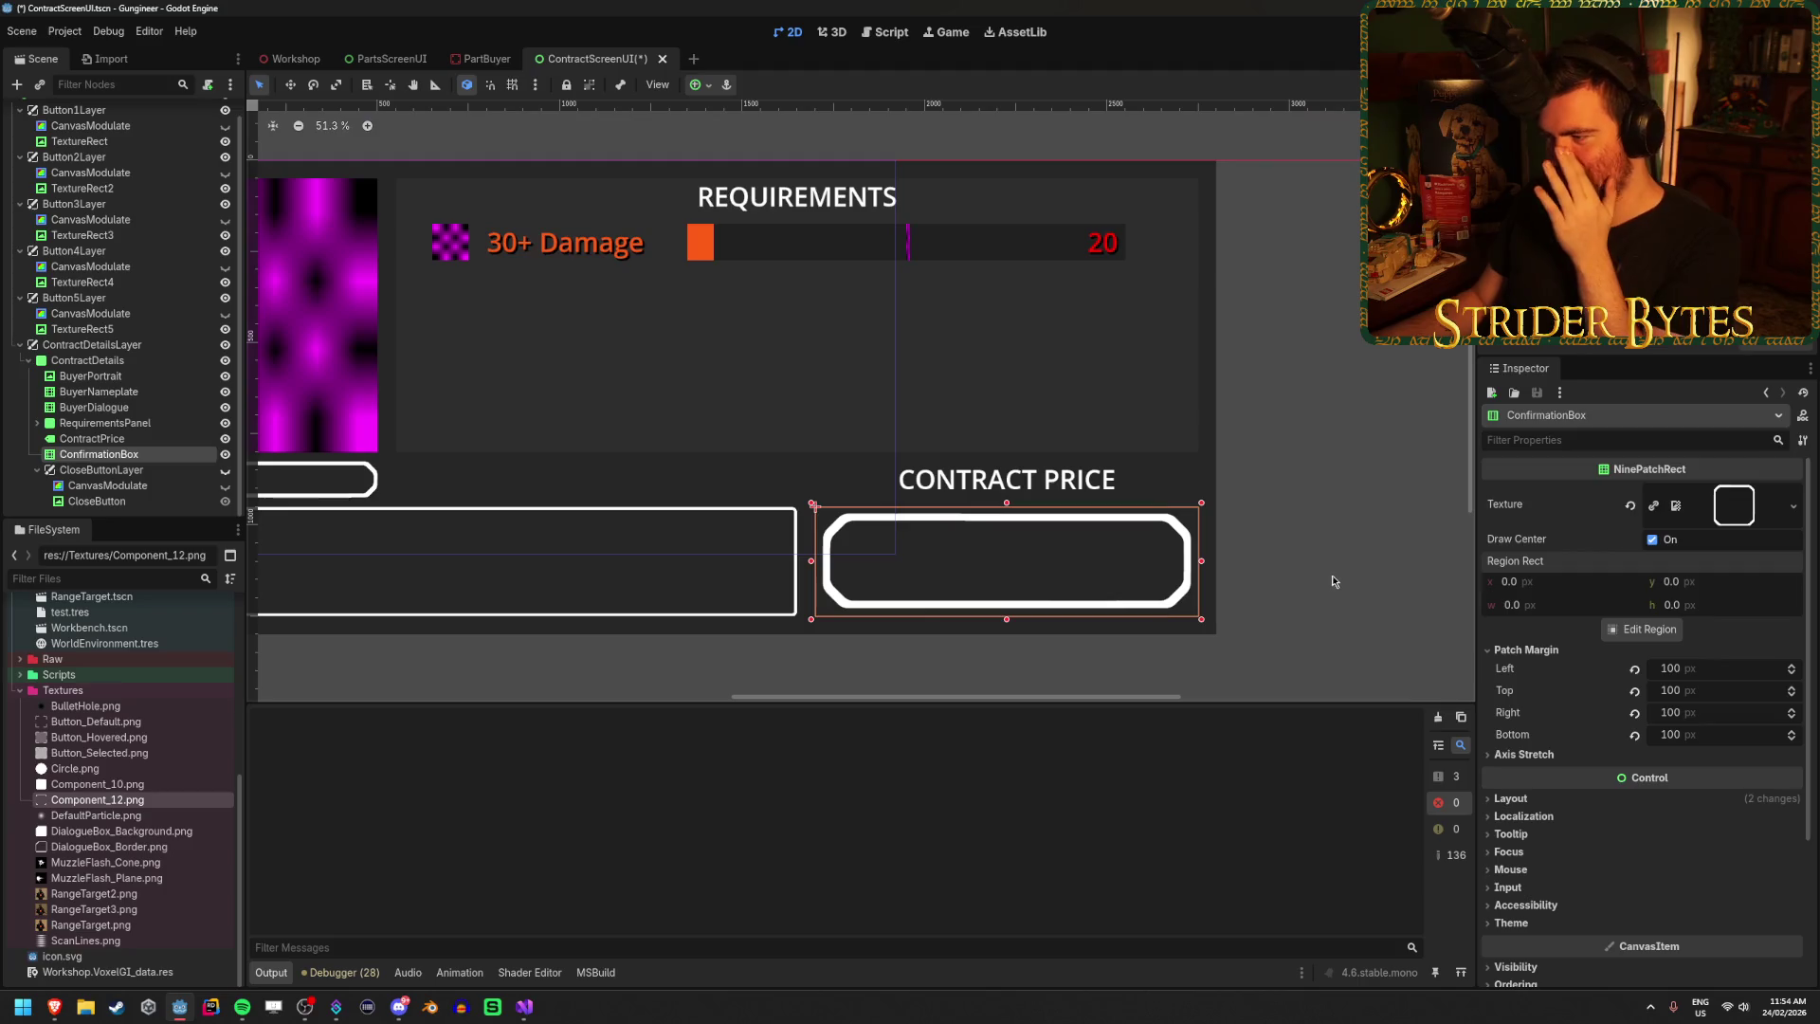
left_click(1333, 575)
scroll(1333, 573, "down", 1)
left_click(1063, 609)
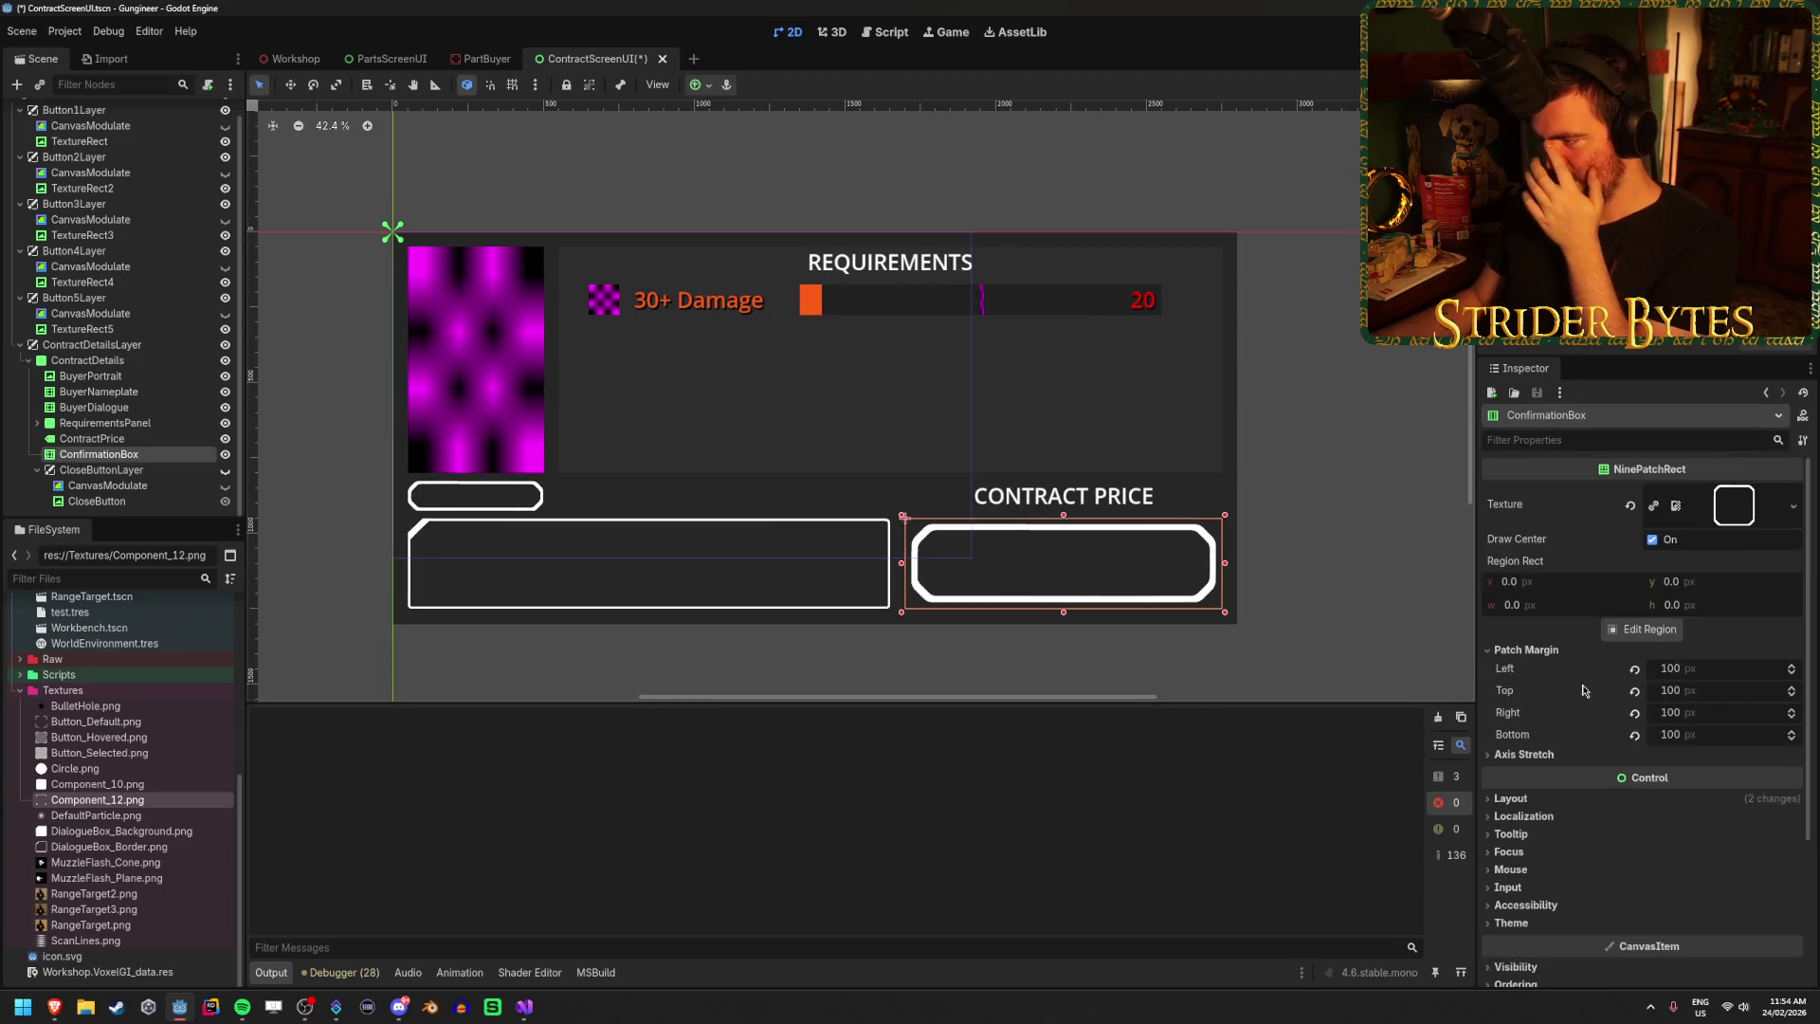
scroll(1582, 777, "down", 3)
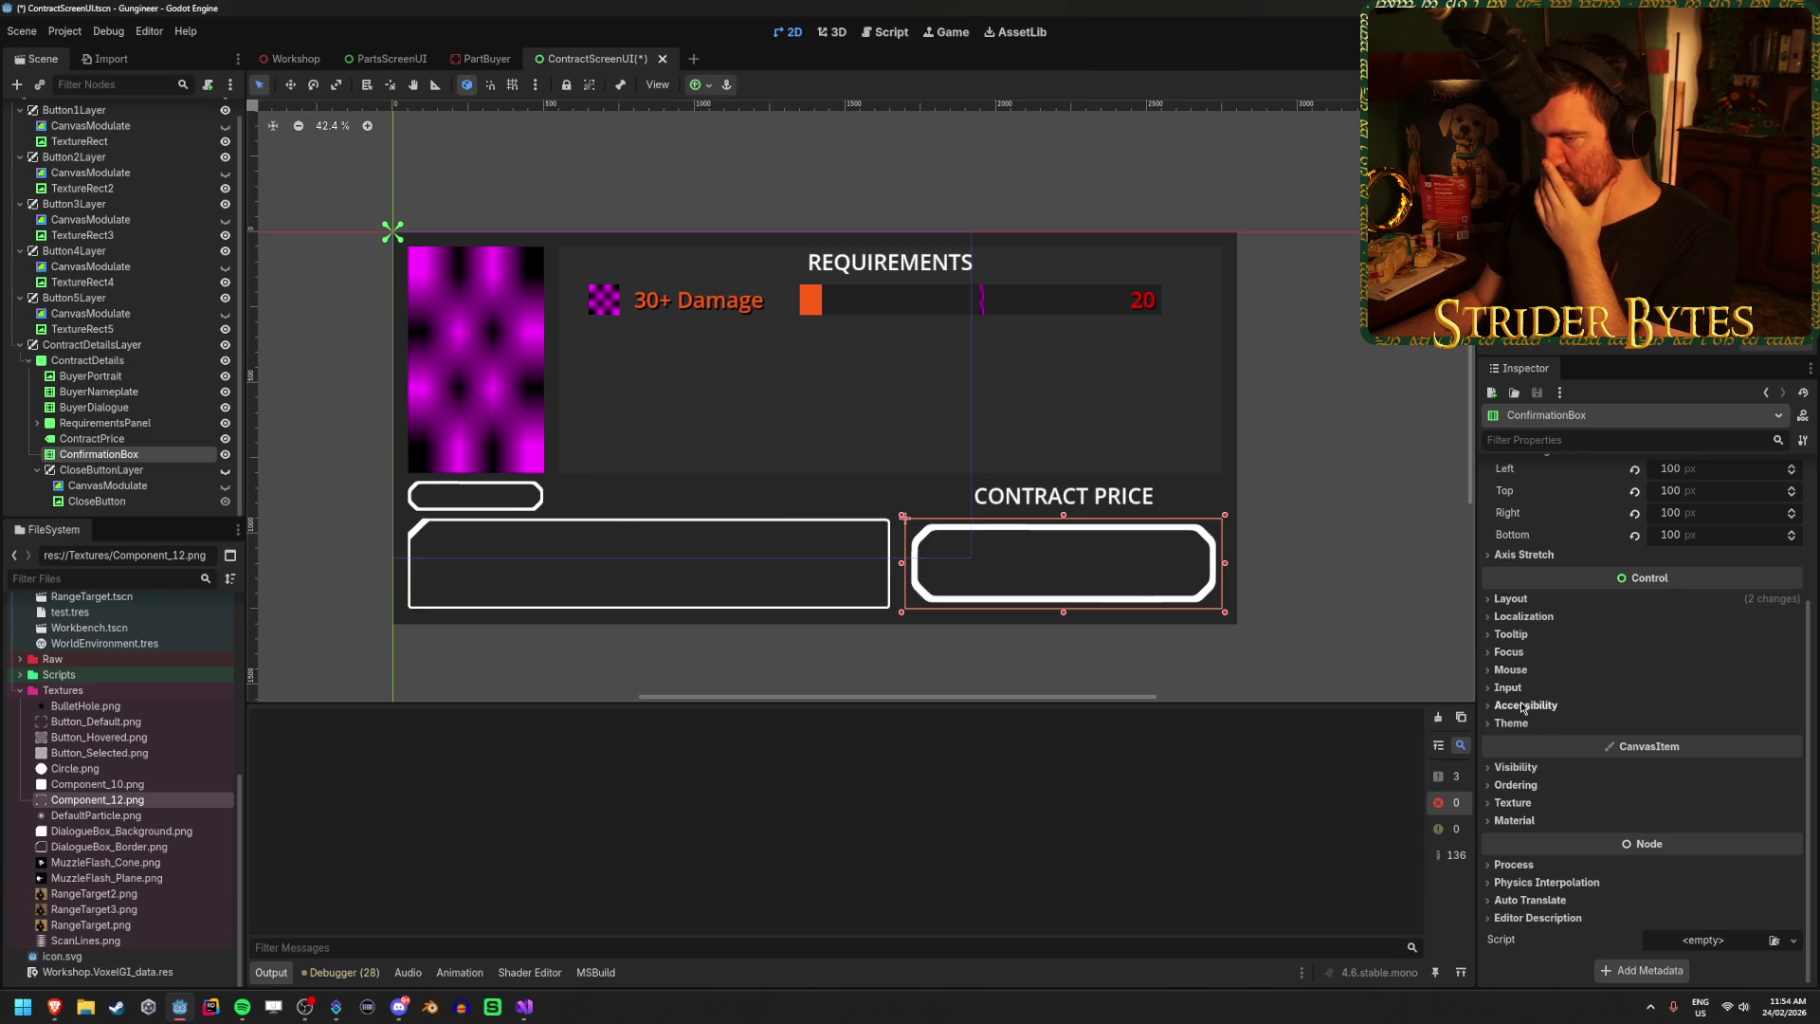
Set the ConfirmationBox scale to 0.5 in Layout > Transform.
left_click(1526, 607)
left_click(1528, 757)
scroll(1607, 713, "down", 3)
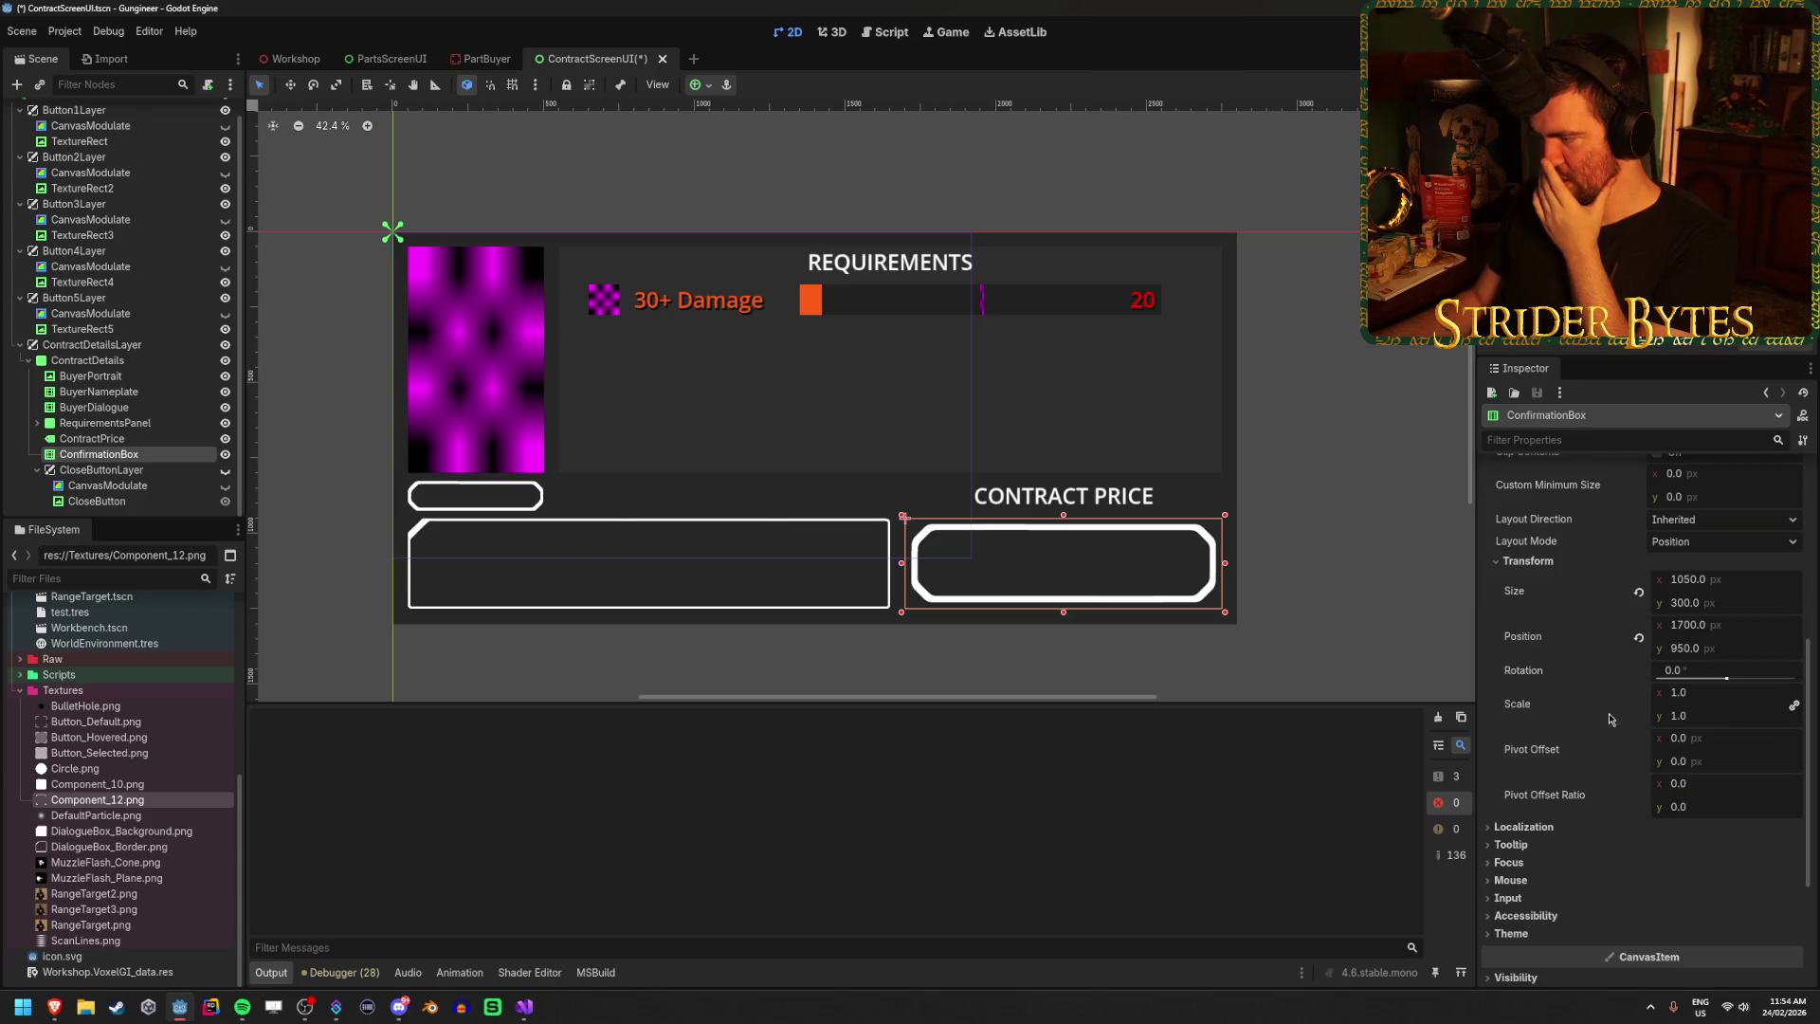
left_click(1736, 696)
type("0.5")
key("Return")
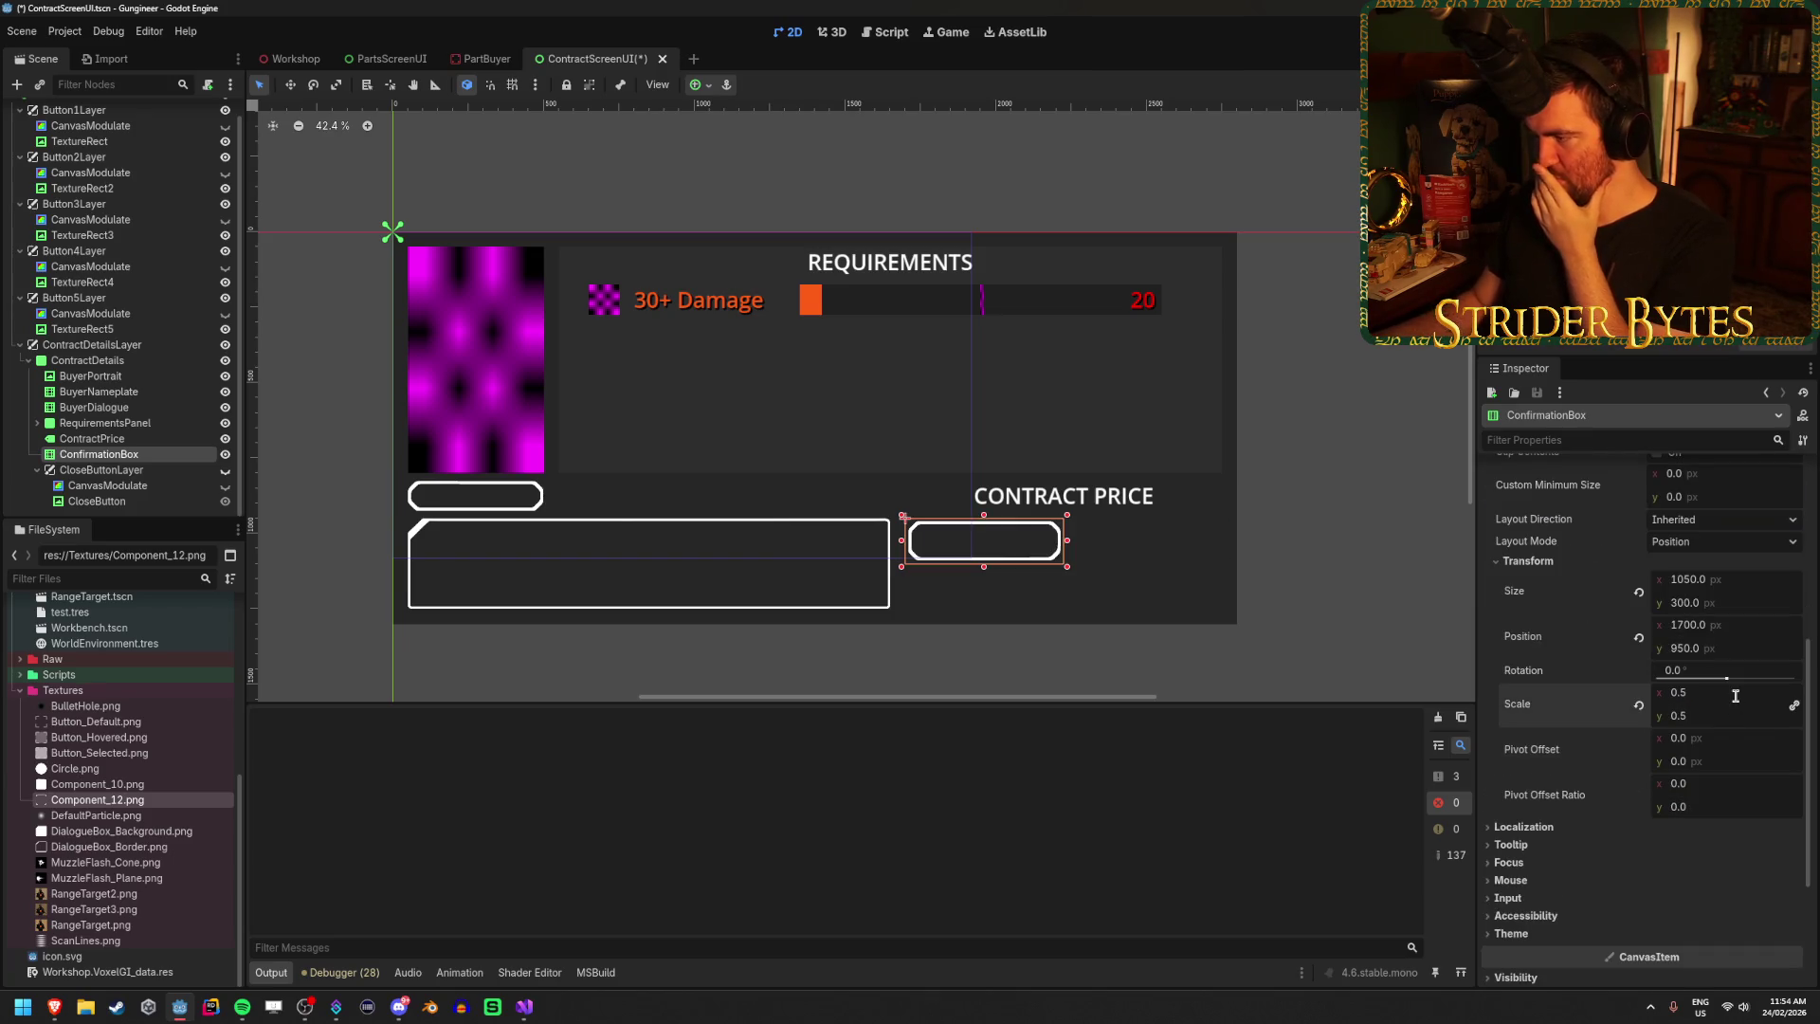
Resize ConfirmationBox to 2100 wide and 300*2 = 600 tall.
left_click(1738, 580)
type("2100")
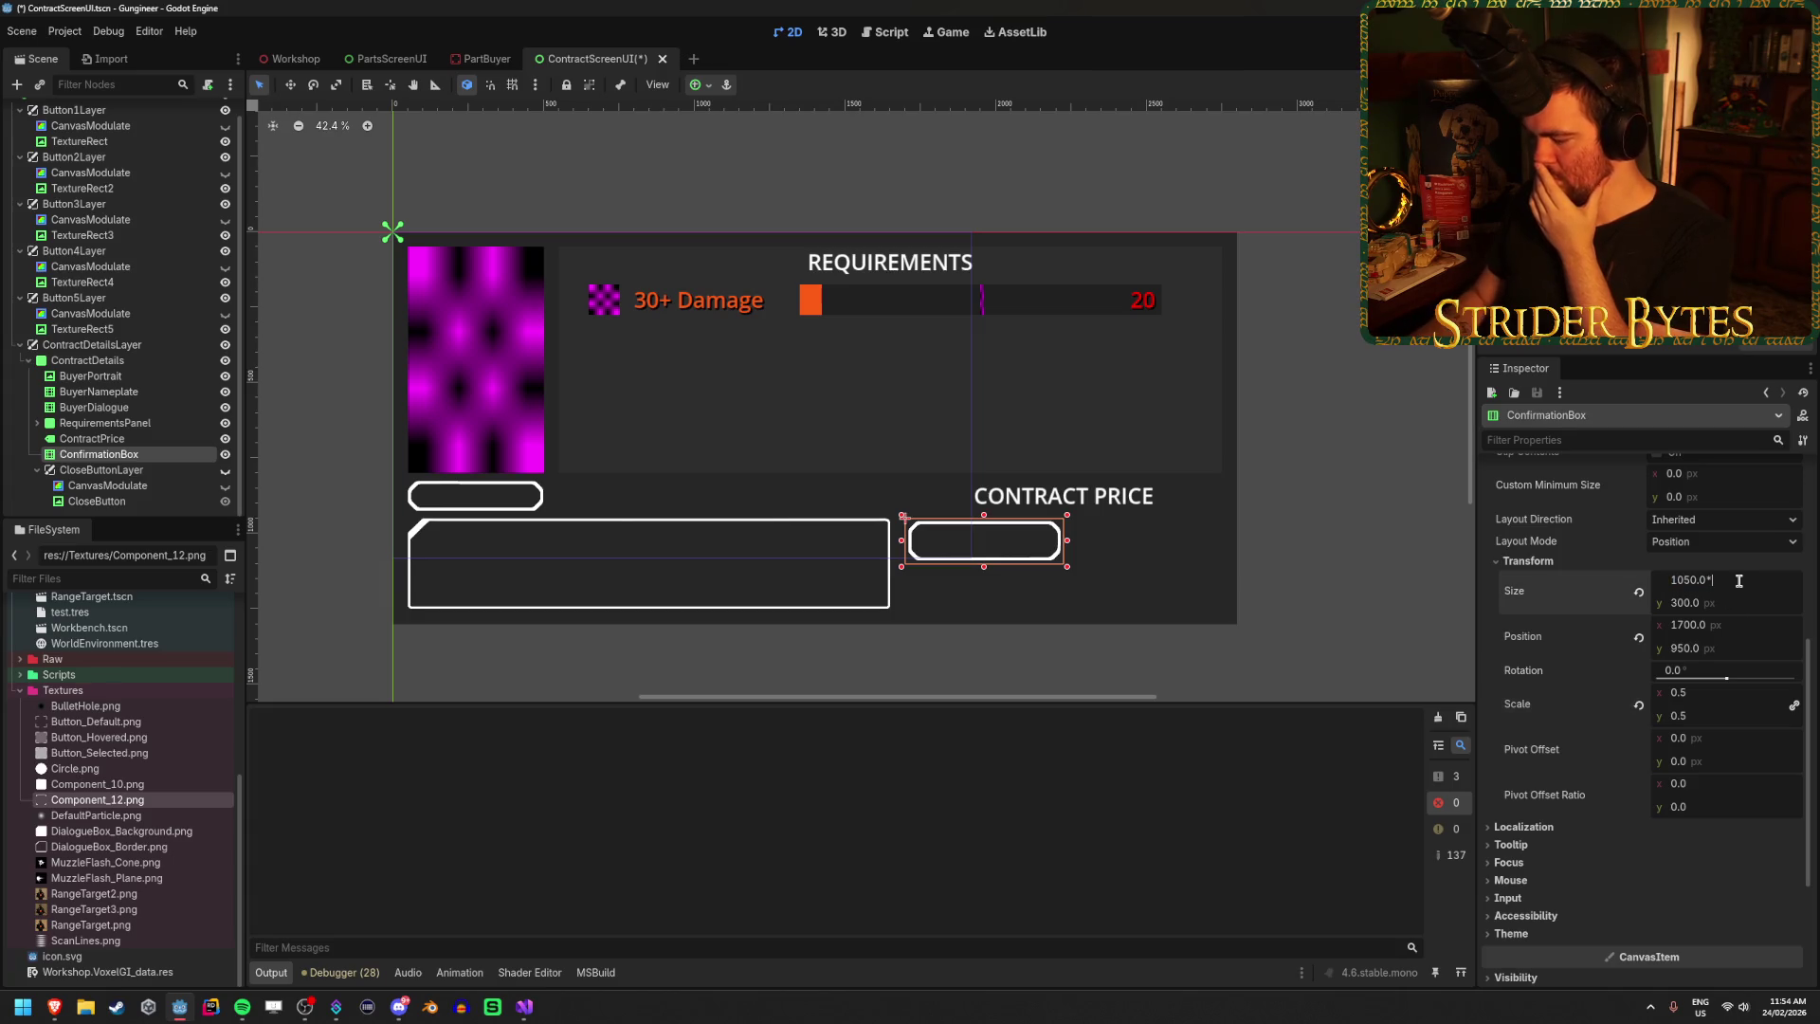
key("Return")
left_click(1720, 609)
key("End")
type("*2")
key("Return")
Review the thinner frame on the canvas, then select ConfirmationBox and the ContractPrice label.
left_click(1324, 574)
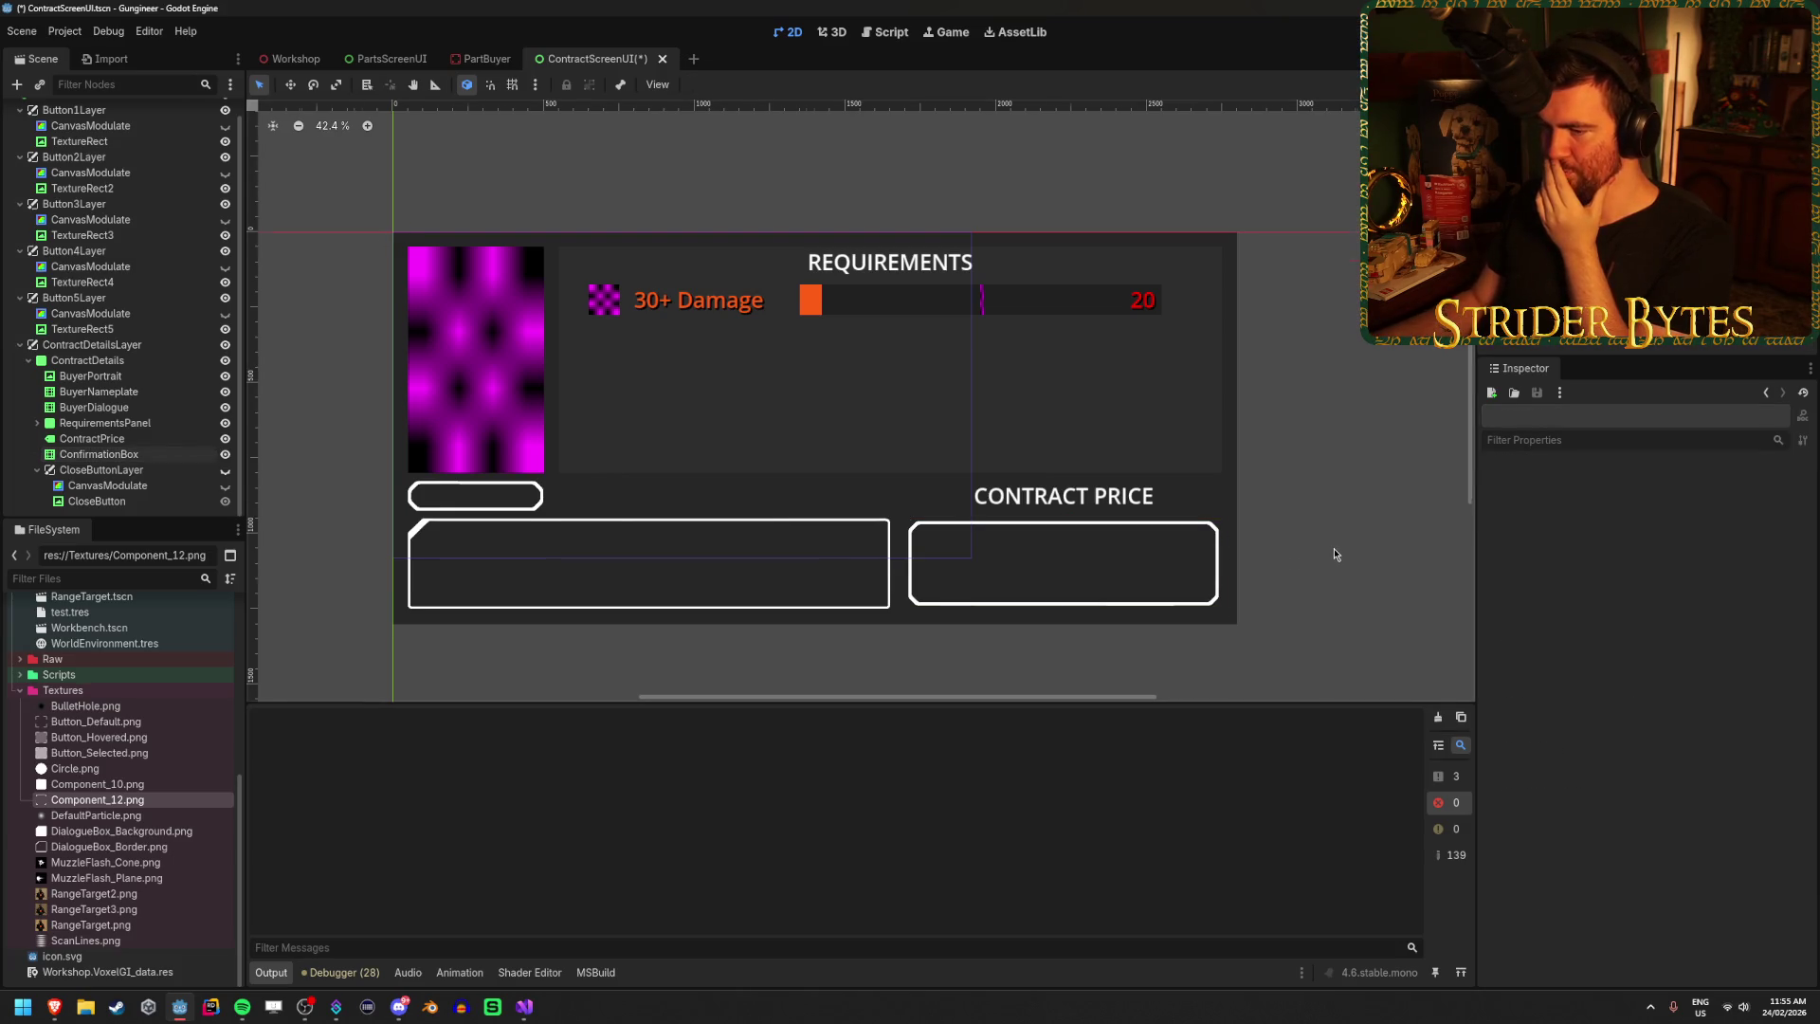
scroll(1333, 550, "down", 3)
scroll(850, 439, "up", 3)
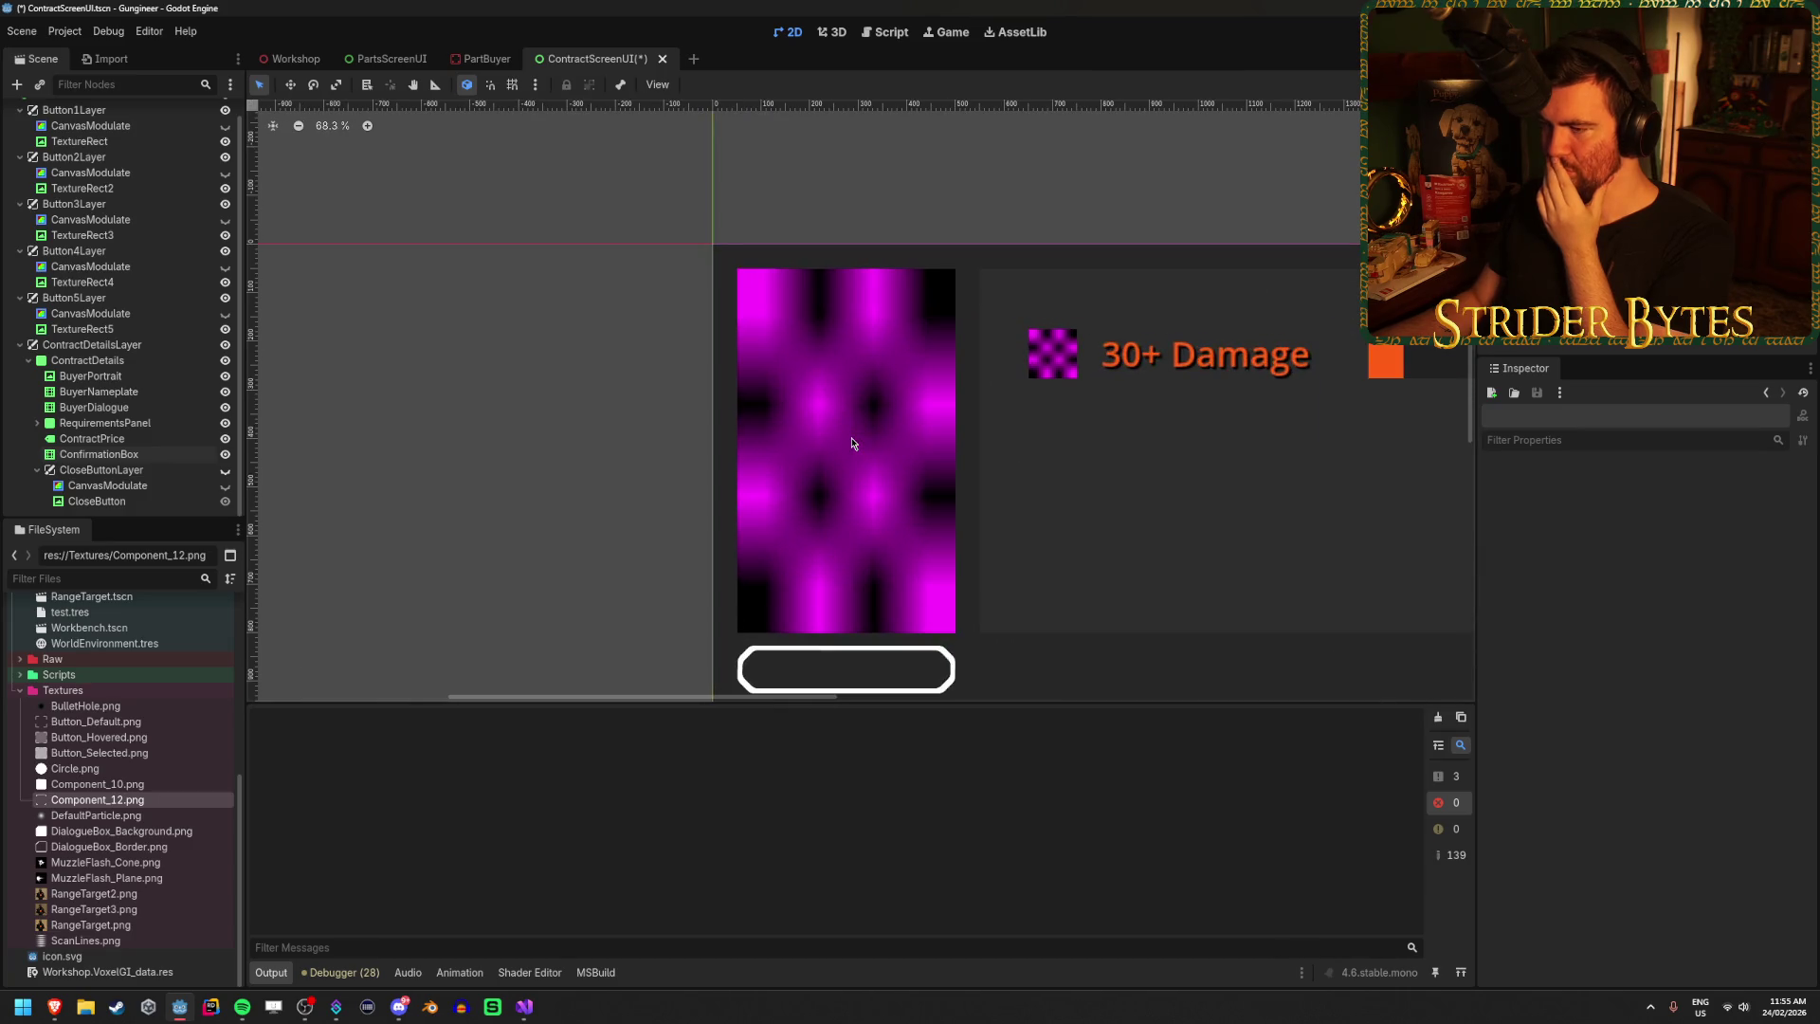
scroll(851, 443, "up", 5)
scroll(851, 442, "down", 3)
scroll(851, 442, "up", 3)
scroll(851, 442, "down", 3)
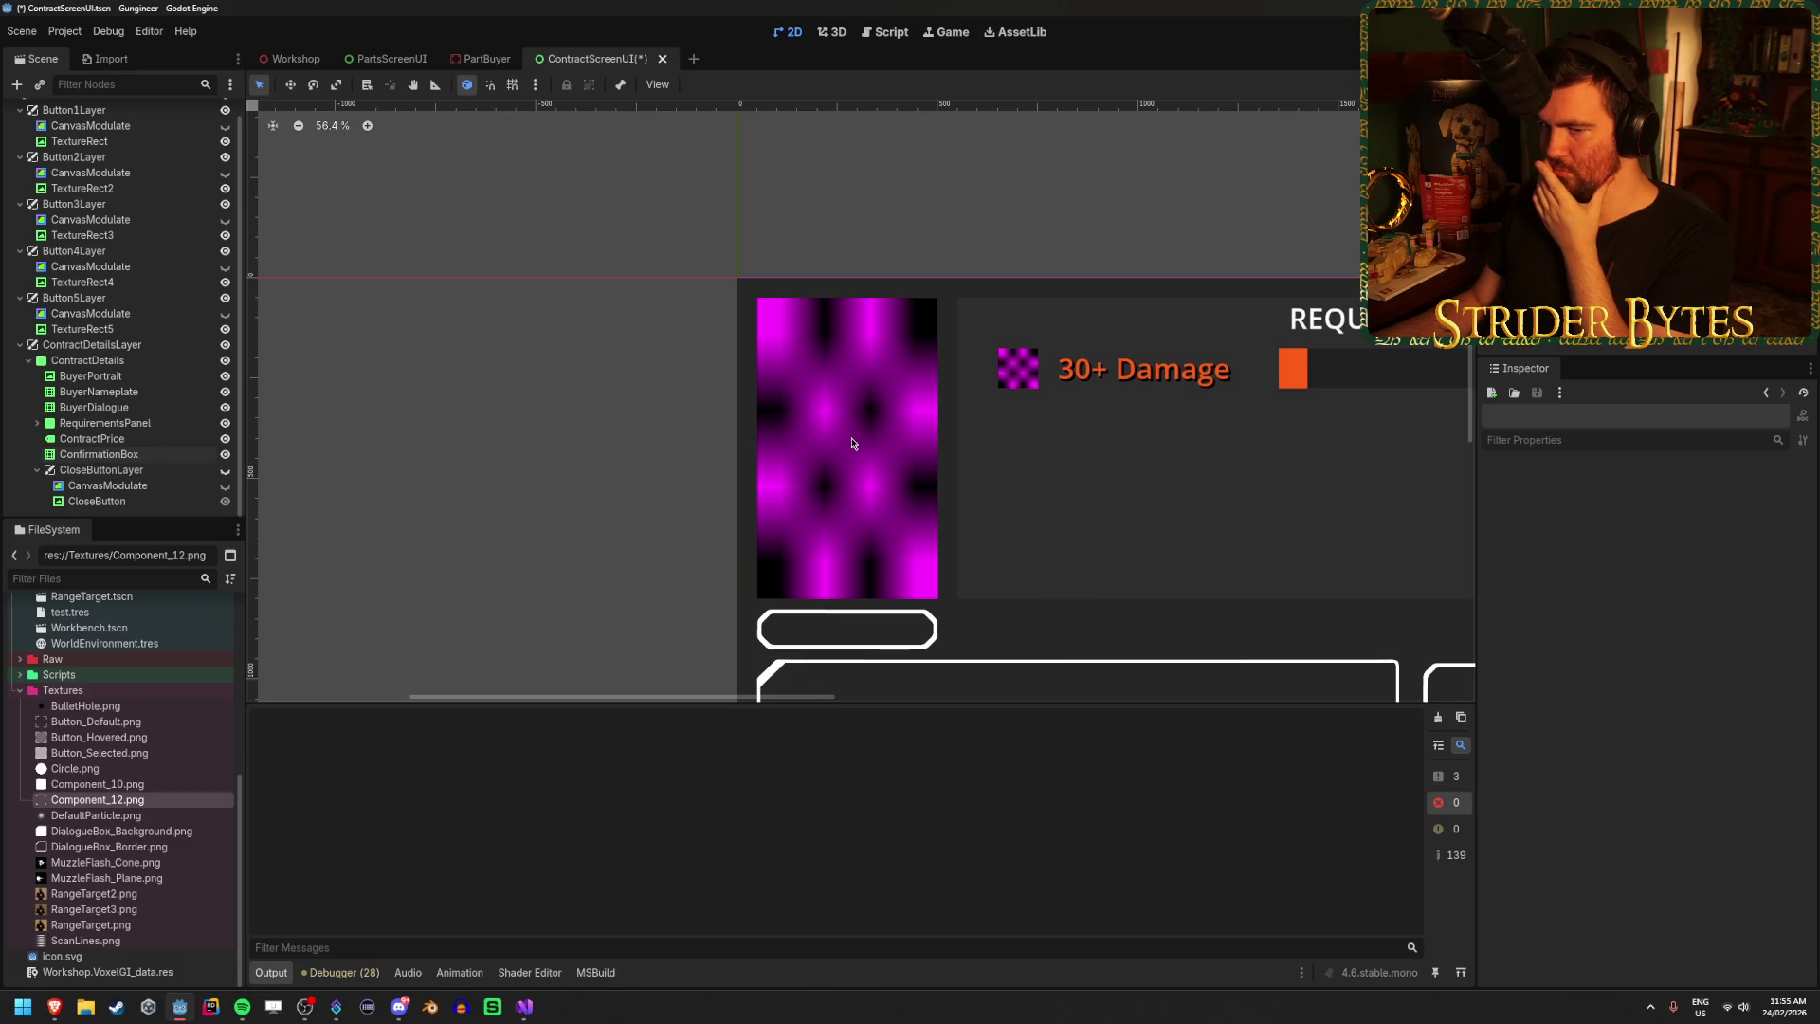
left_click(147, 454)
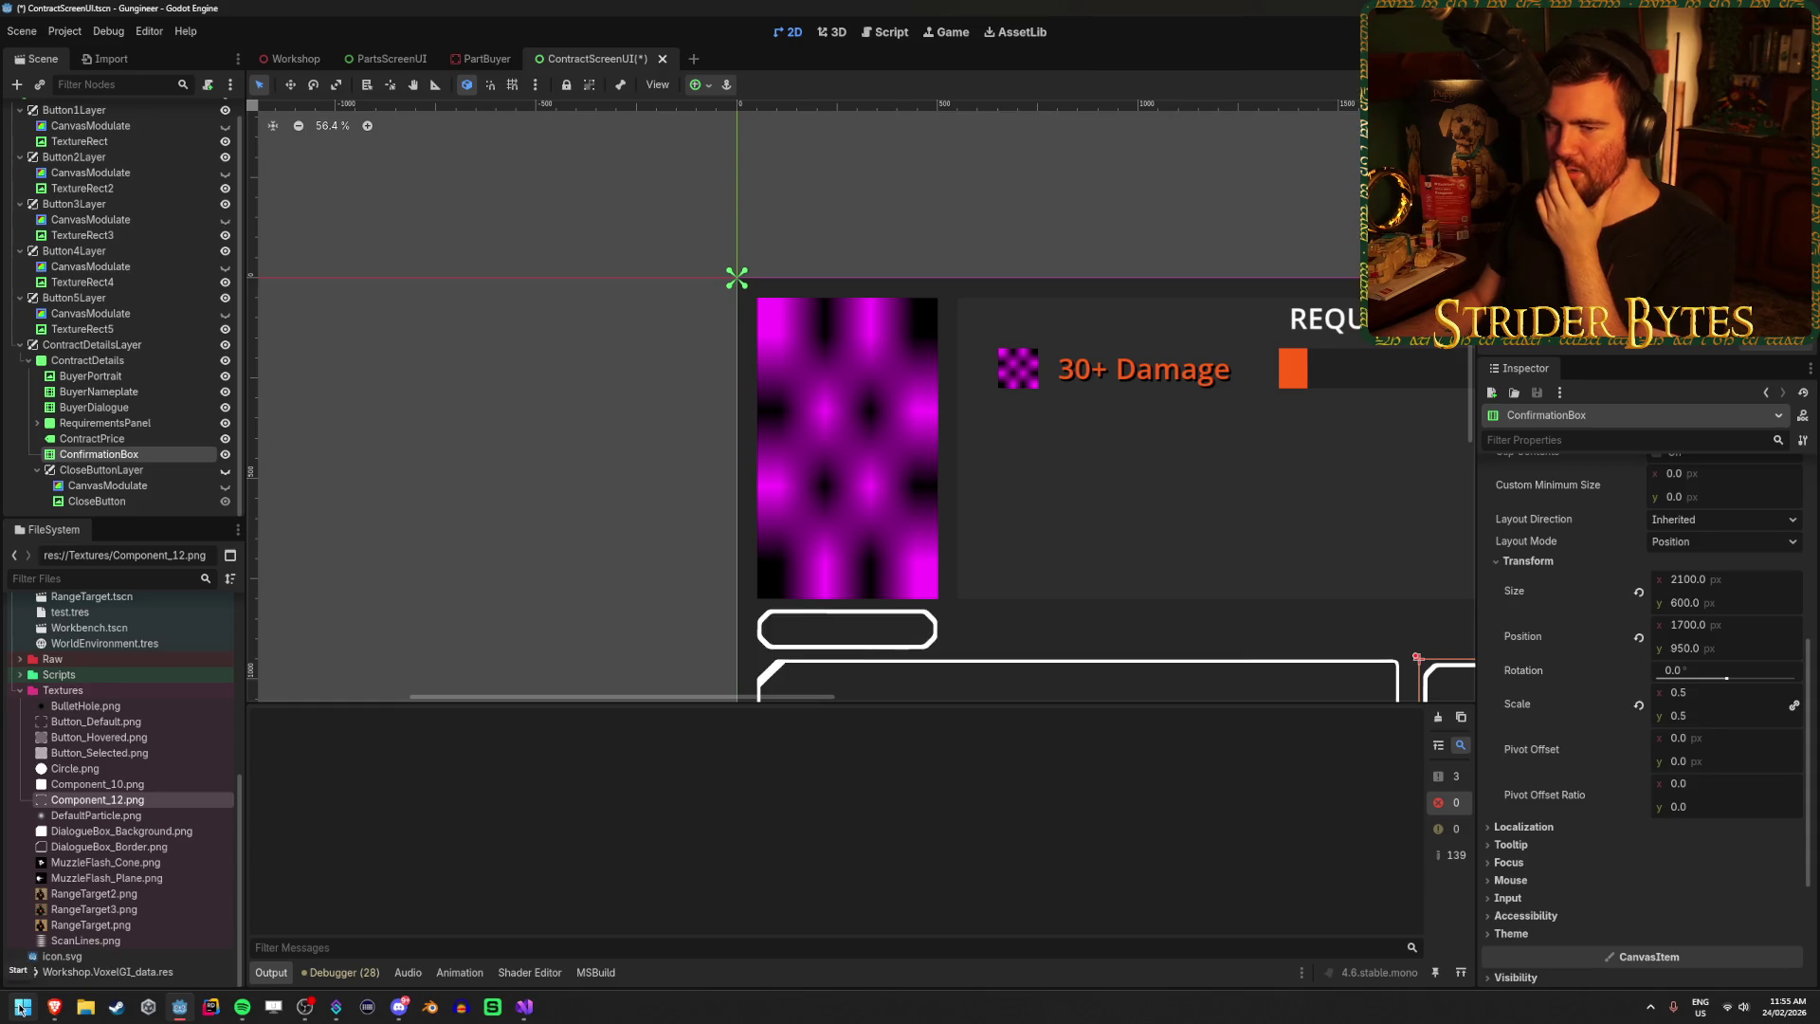
left_click(138, 440)
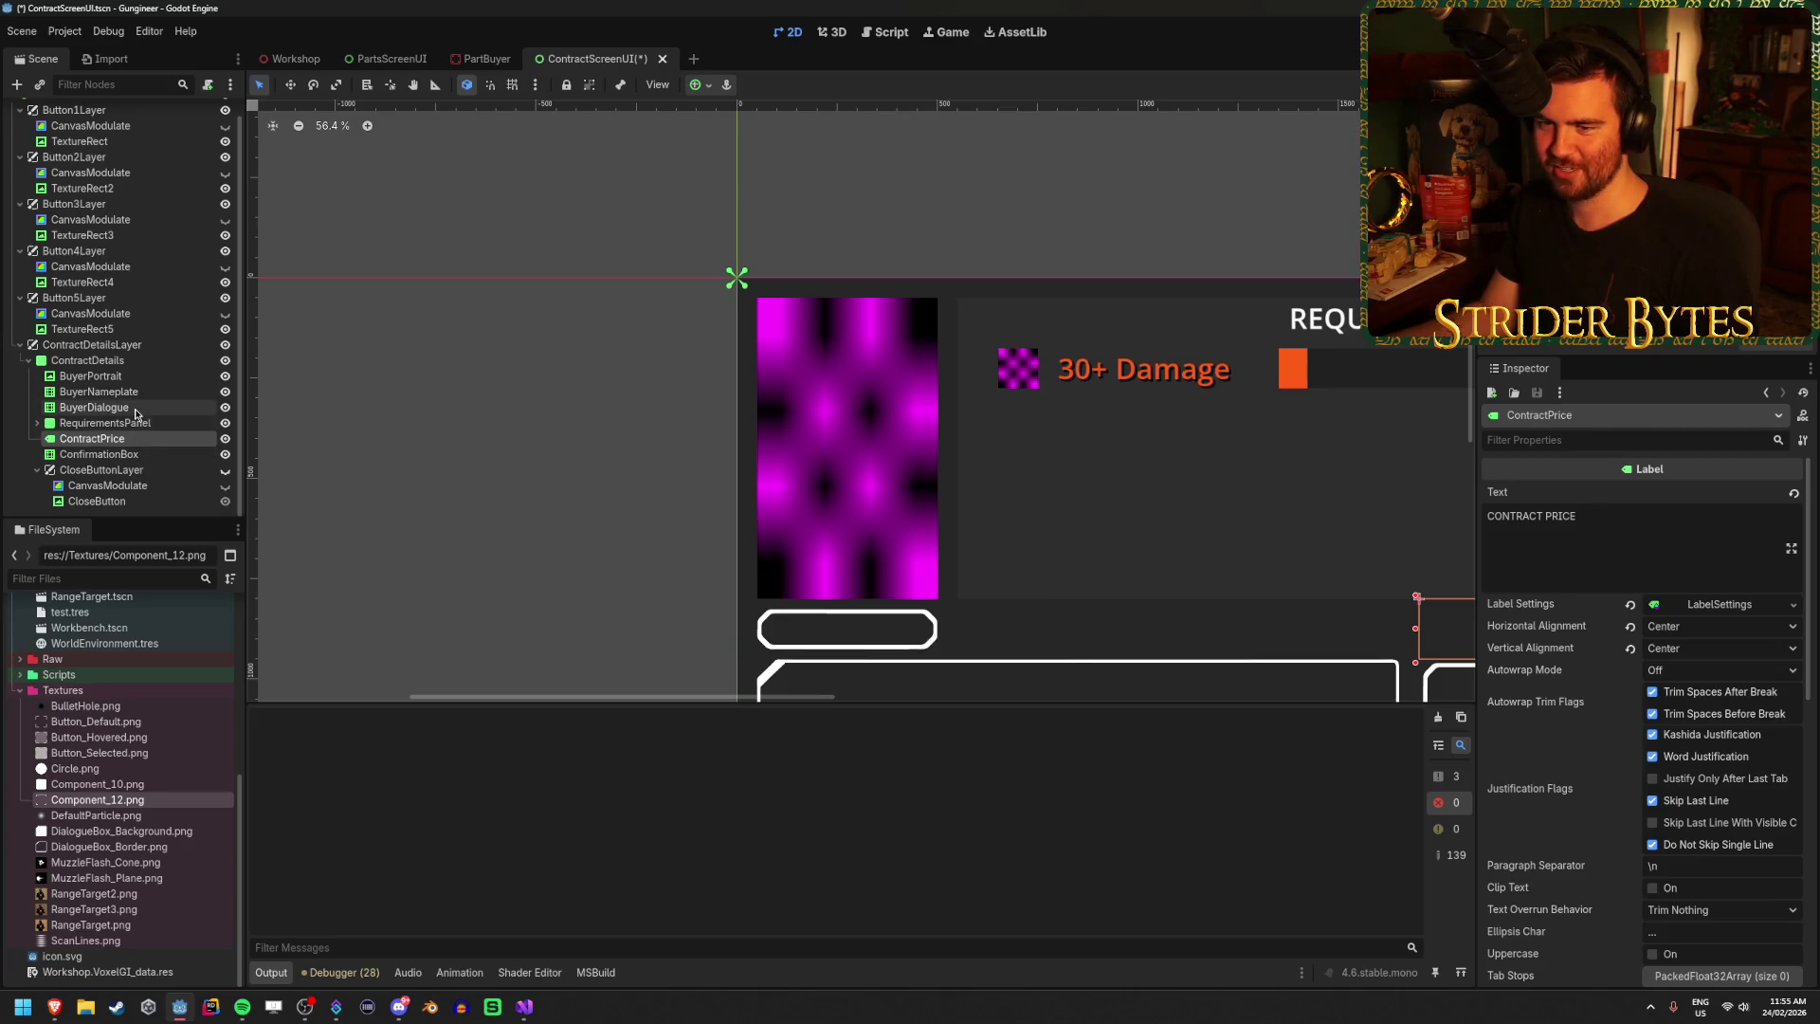
Read BuyerPortrait's 450 × 750 Transform size, then switch to Photopea in the browser.
left_click(105, 406)
left_click(133, 378)
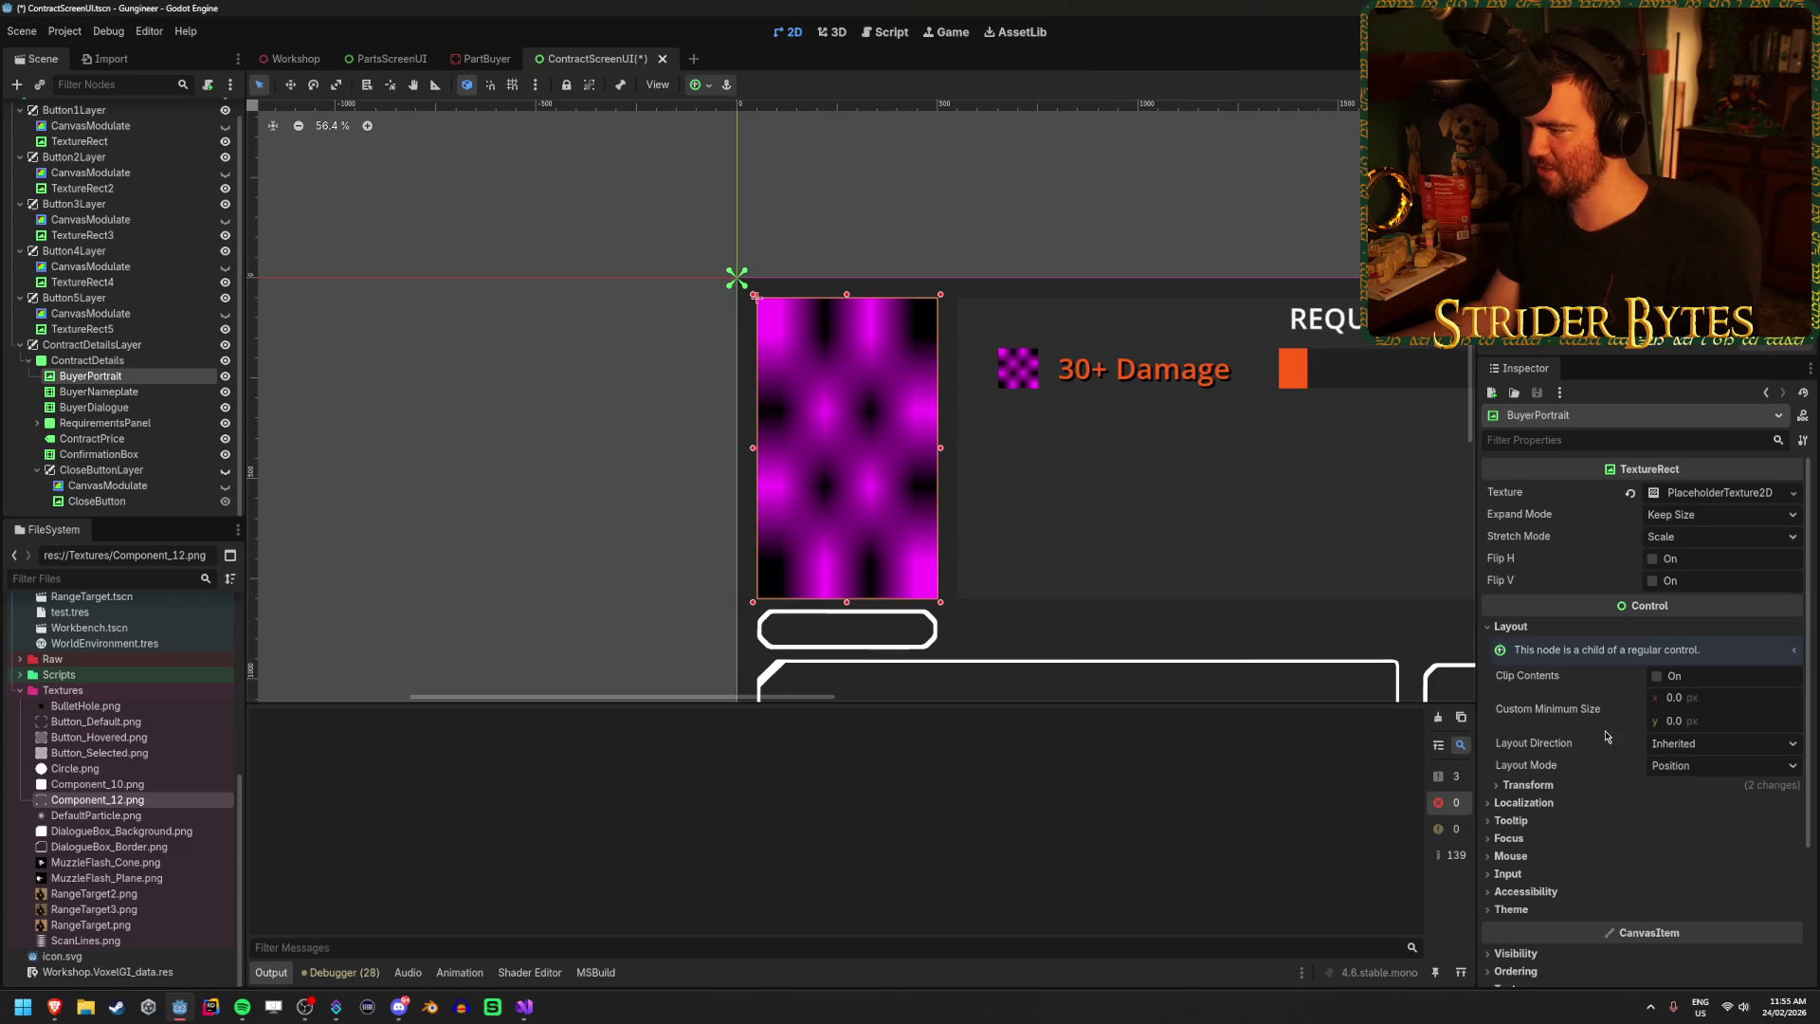
scroll(1606, 736, "down", 2)
left_click(1536, 654)
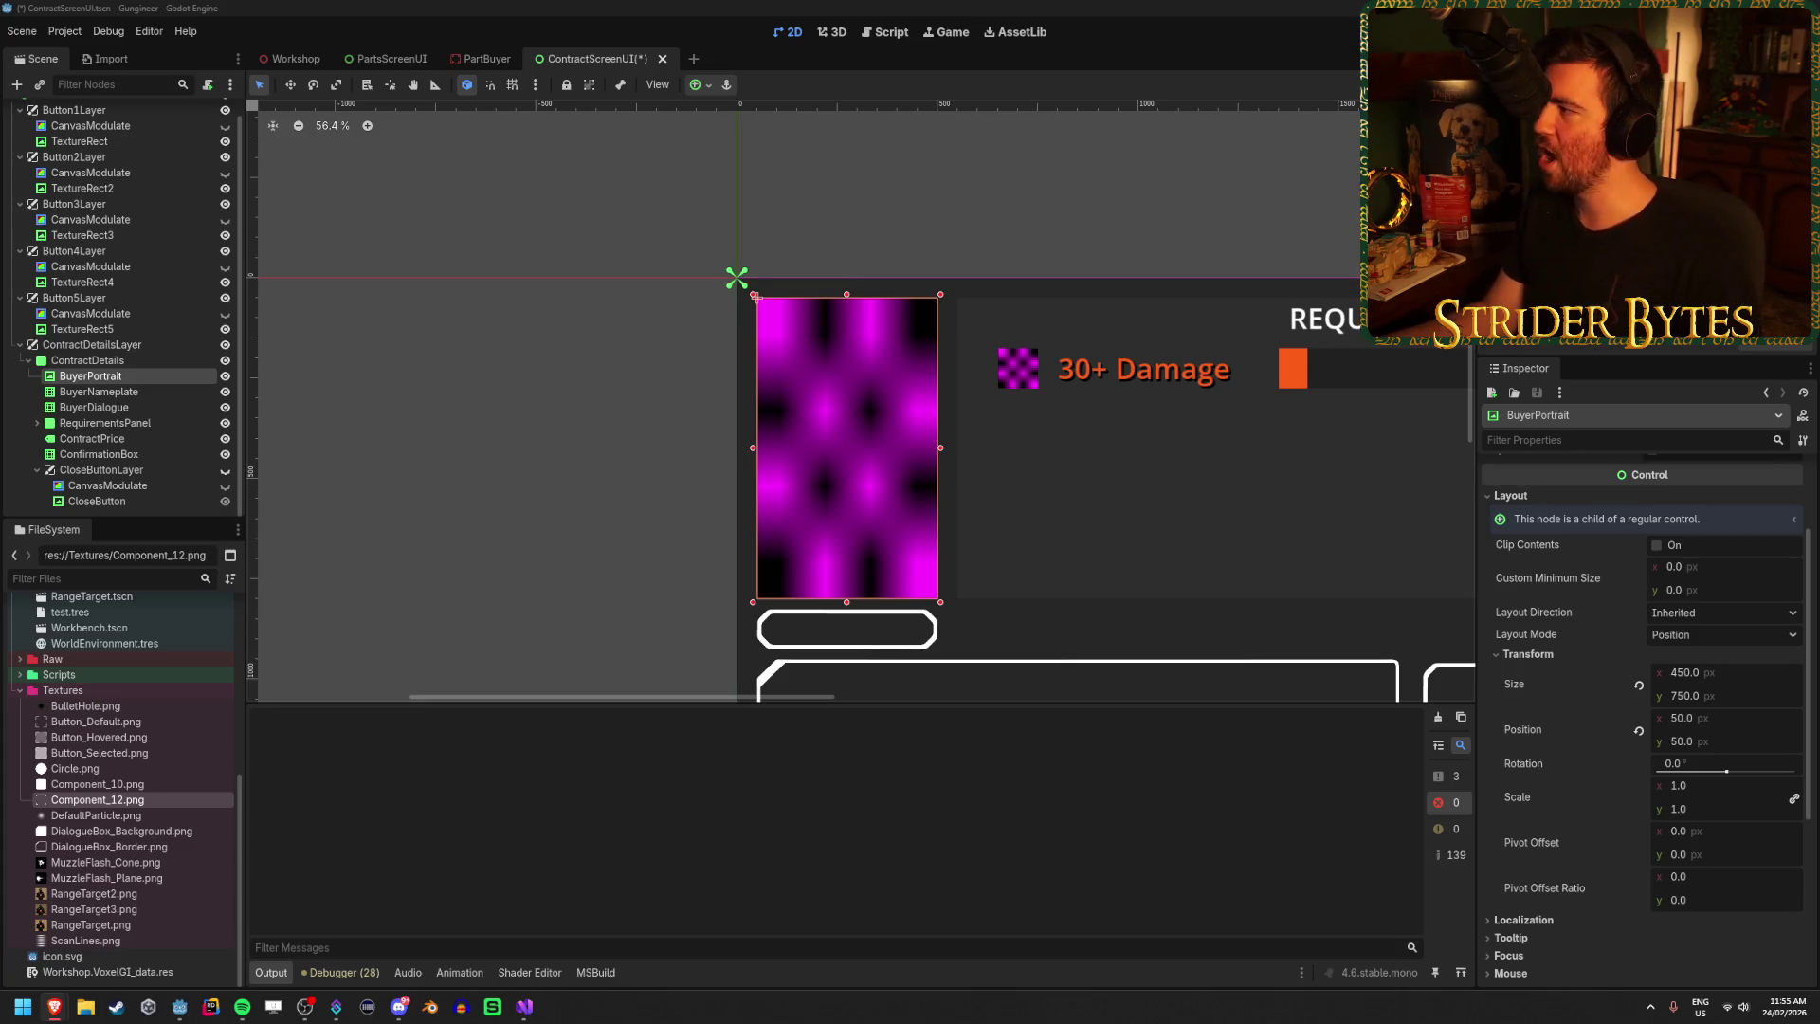
key("alt+Tab")
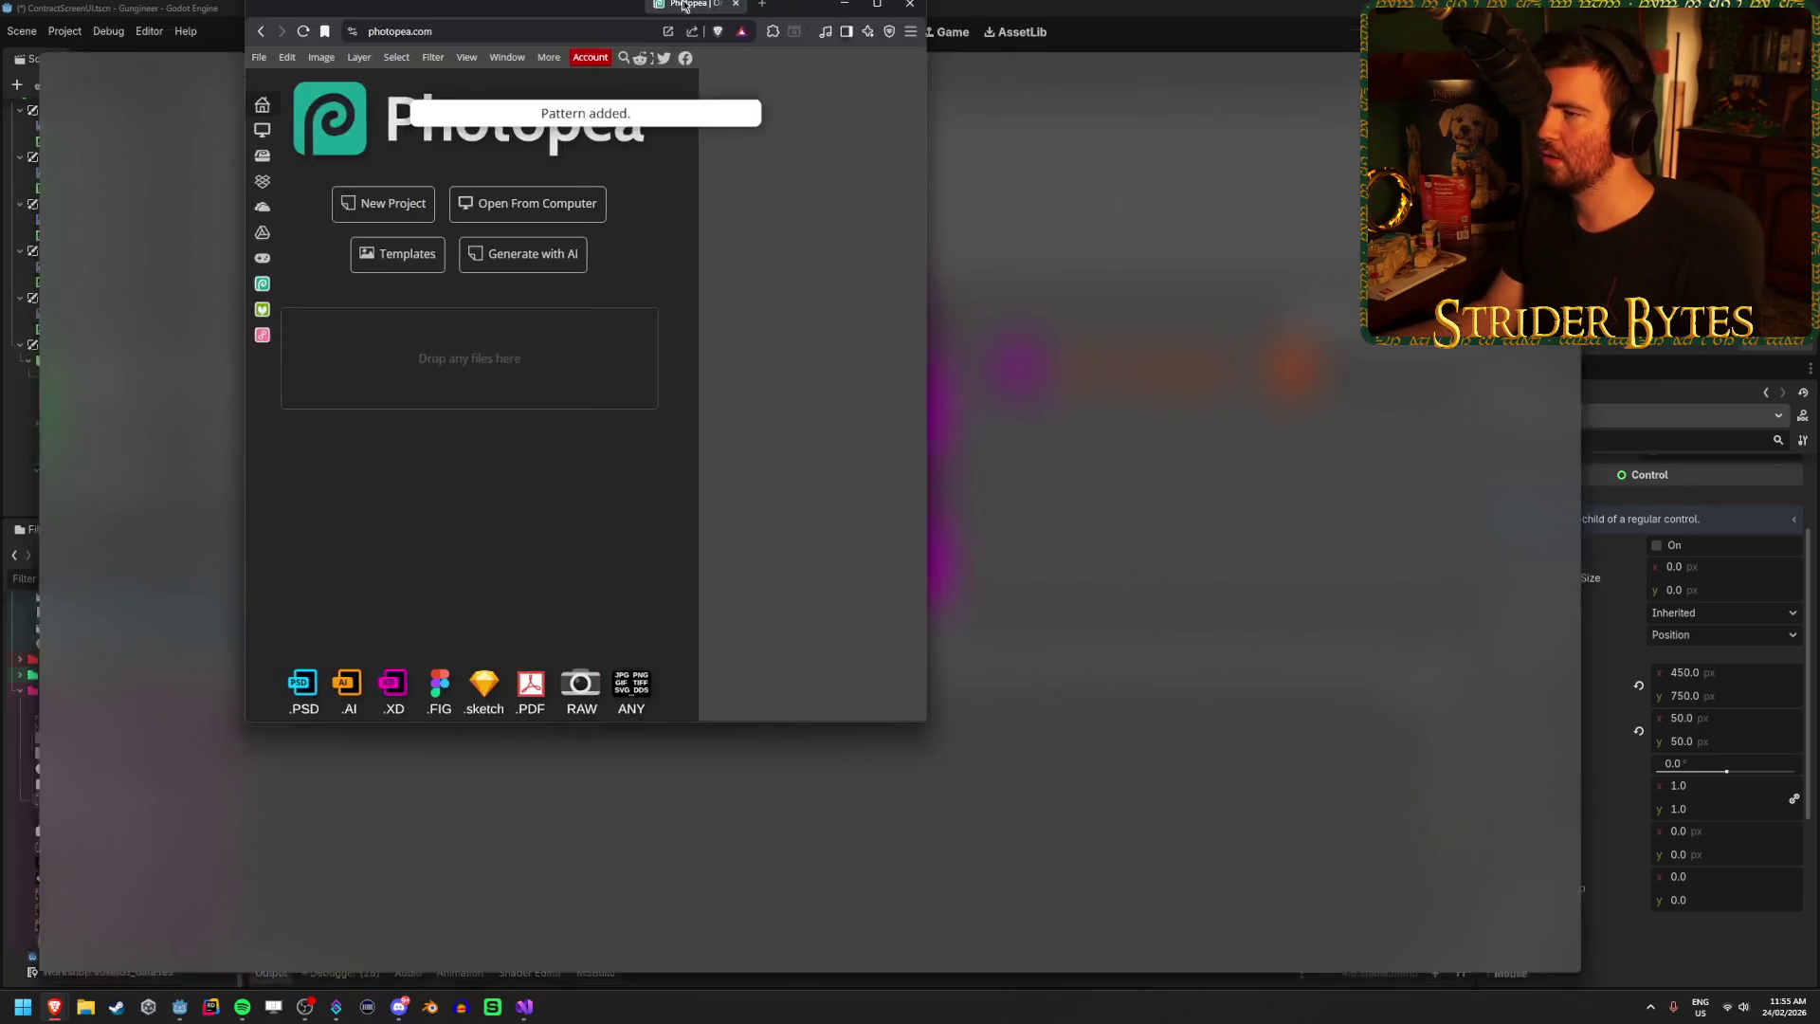
Create a new 450 × 750 px white Photopea document.
left_click(677, 227)
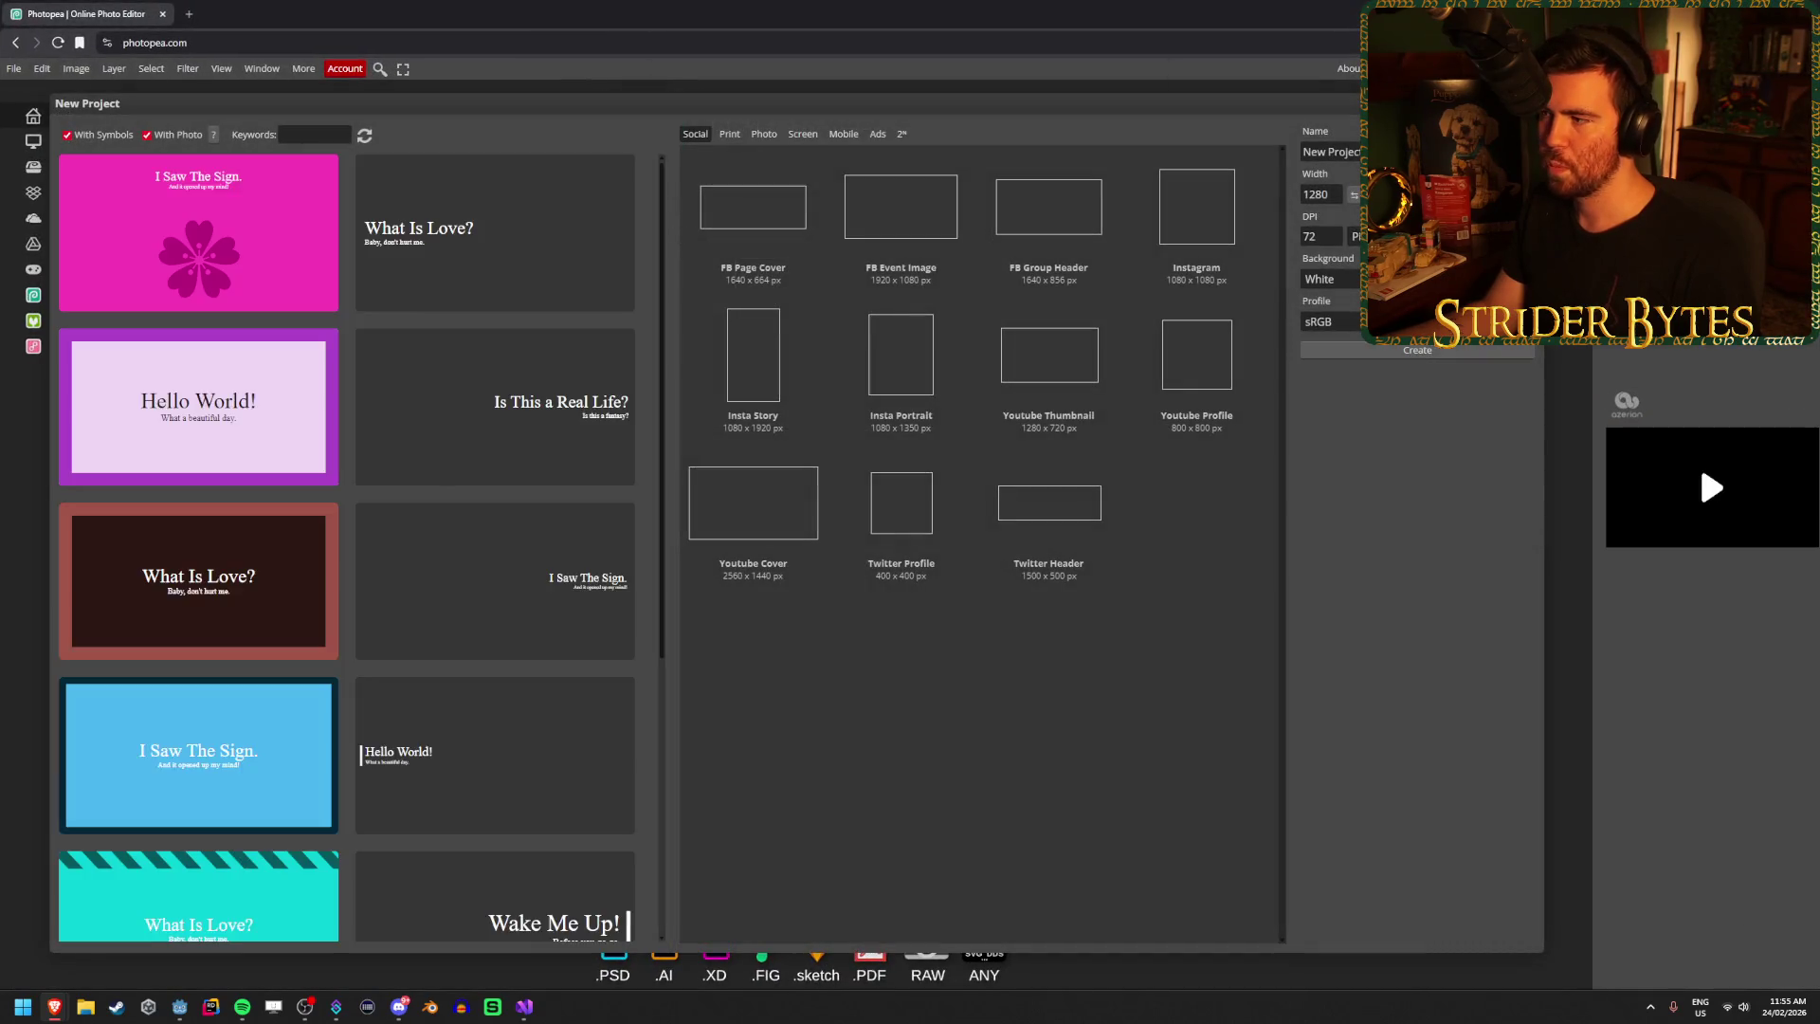
double_click(1333, 196)
type("450")
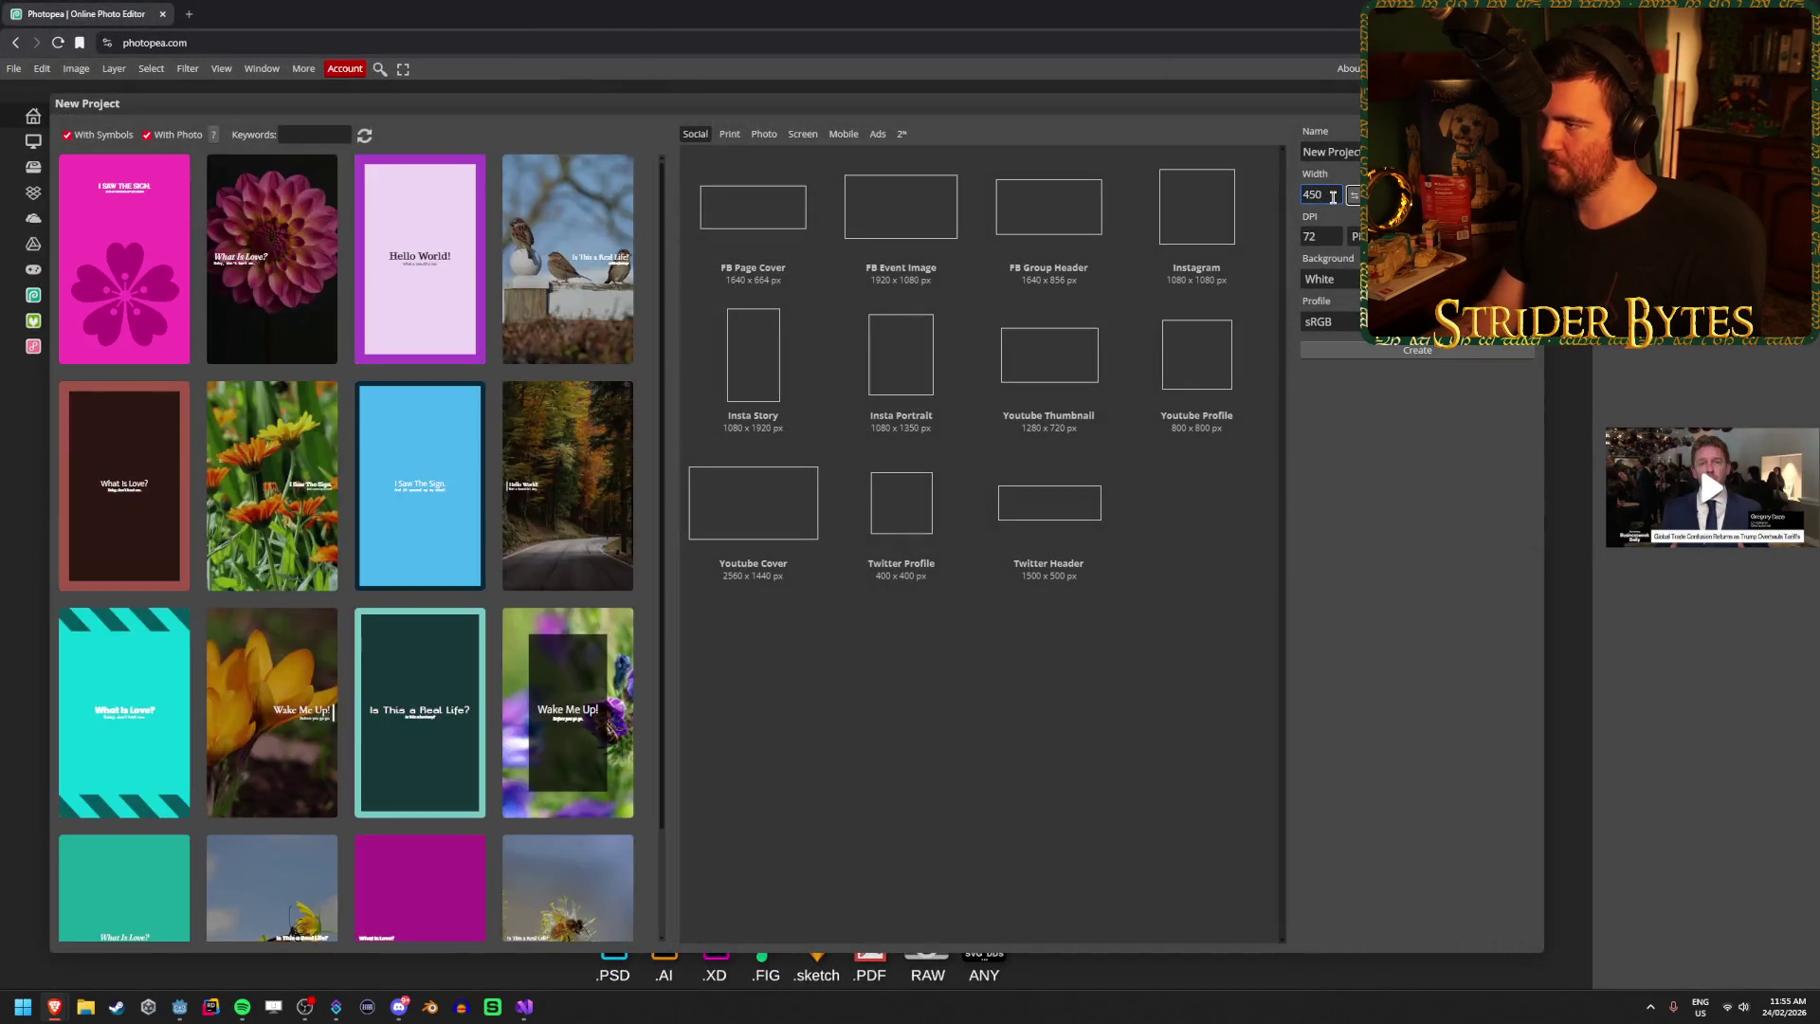
left_click(1413, 352)
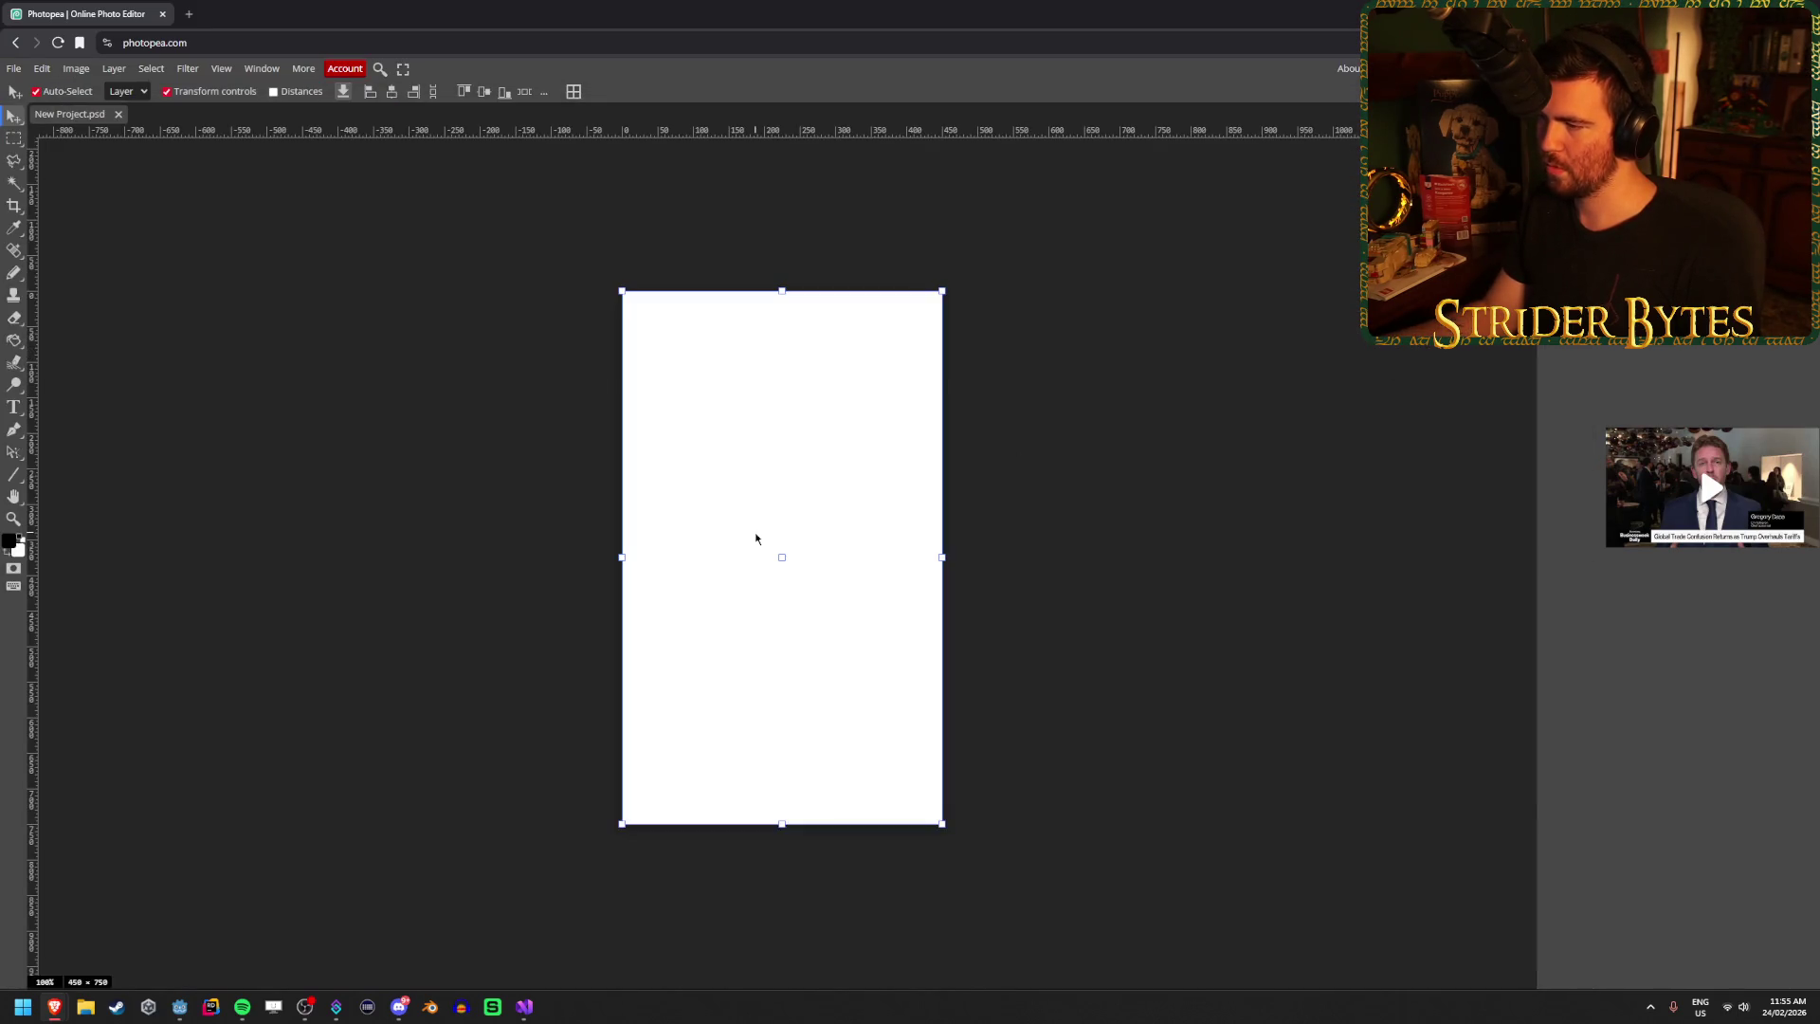
scroll(784, 489, "up", 1)
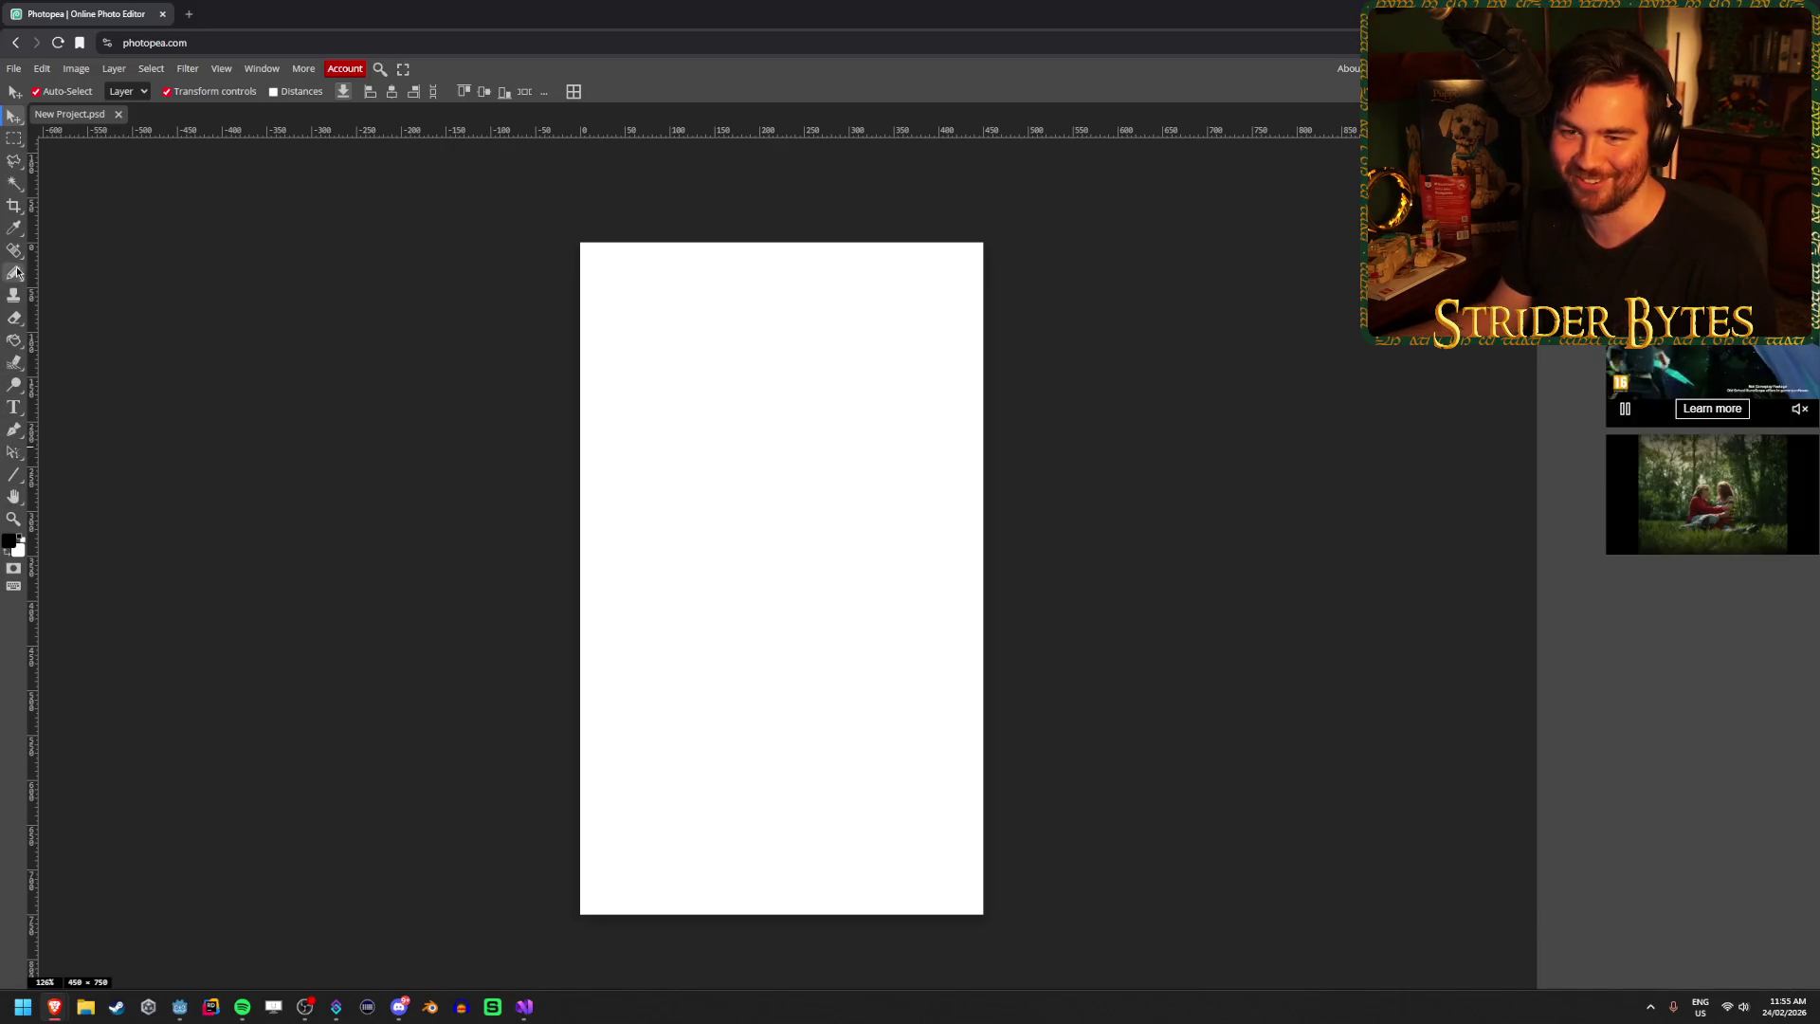
Choose the Brush Tool from the toolbar flyout and show the Layers panel with F7.
mouse_move(13, 185)
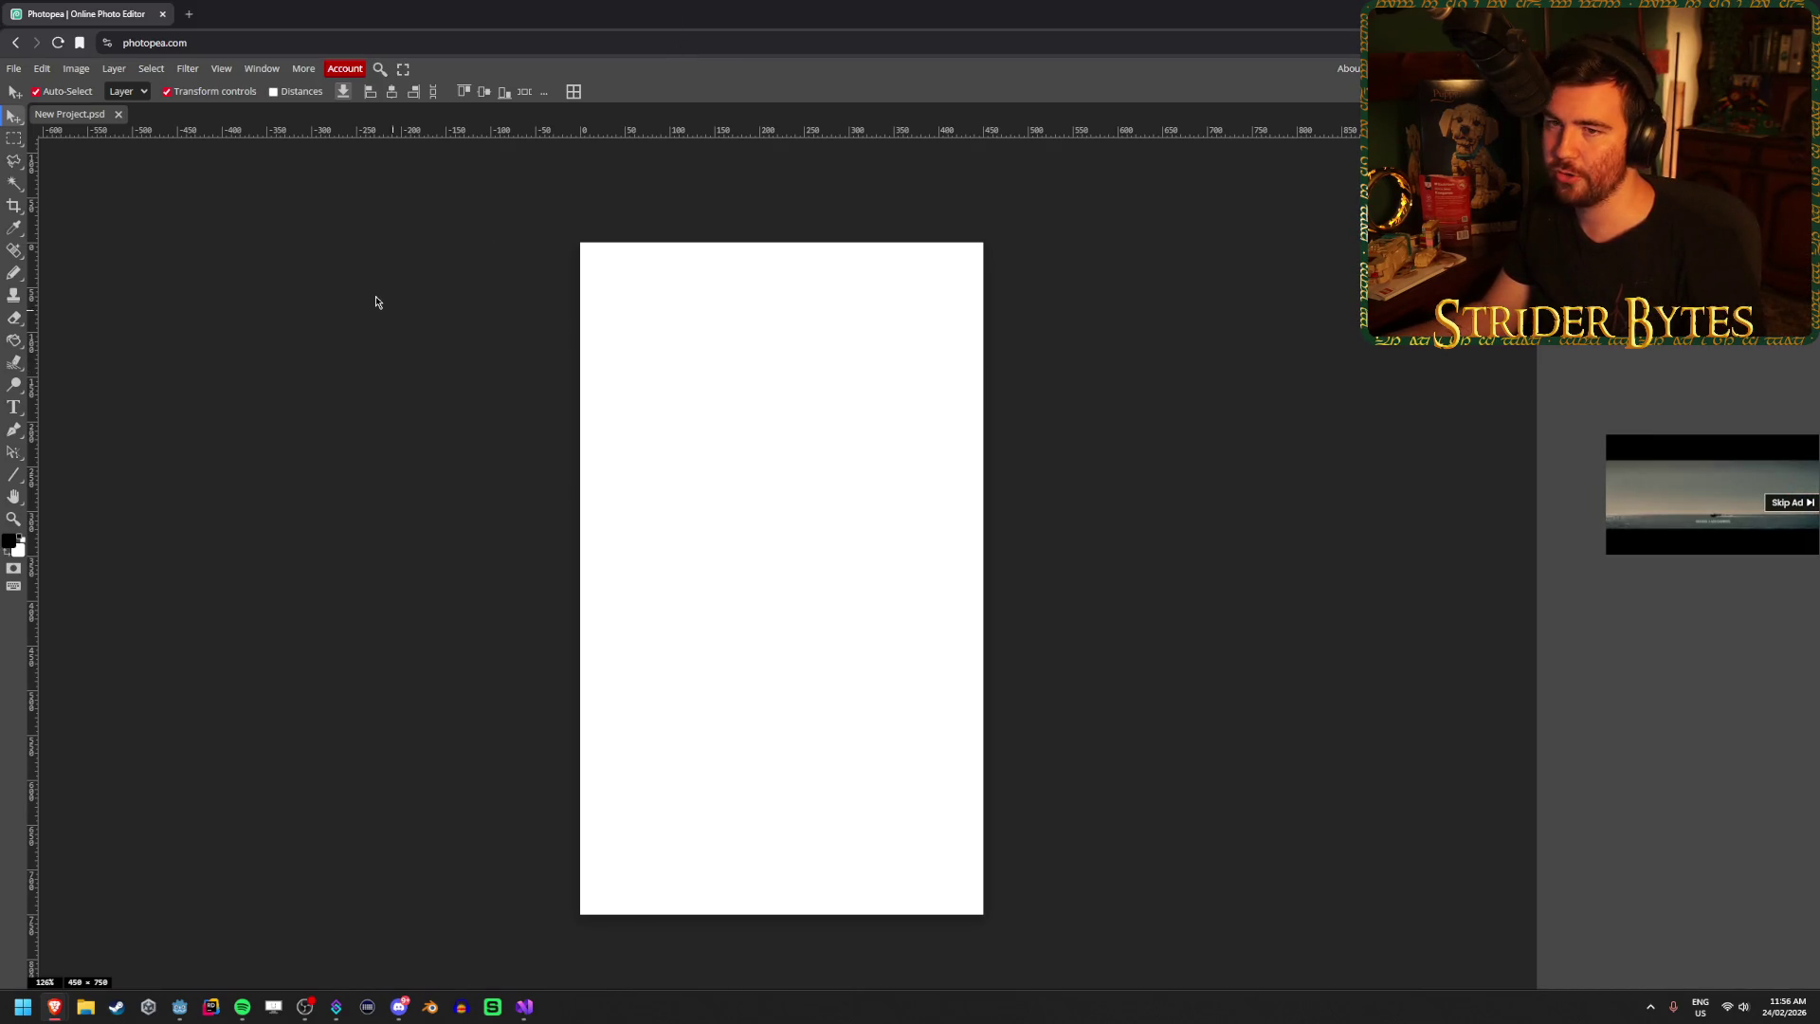
scroll(737, 463, "up", 1)
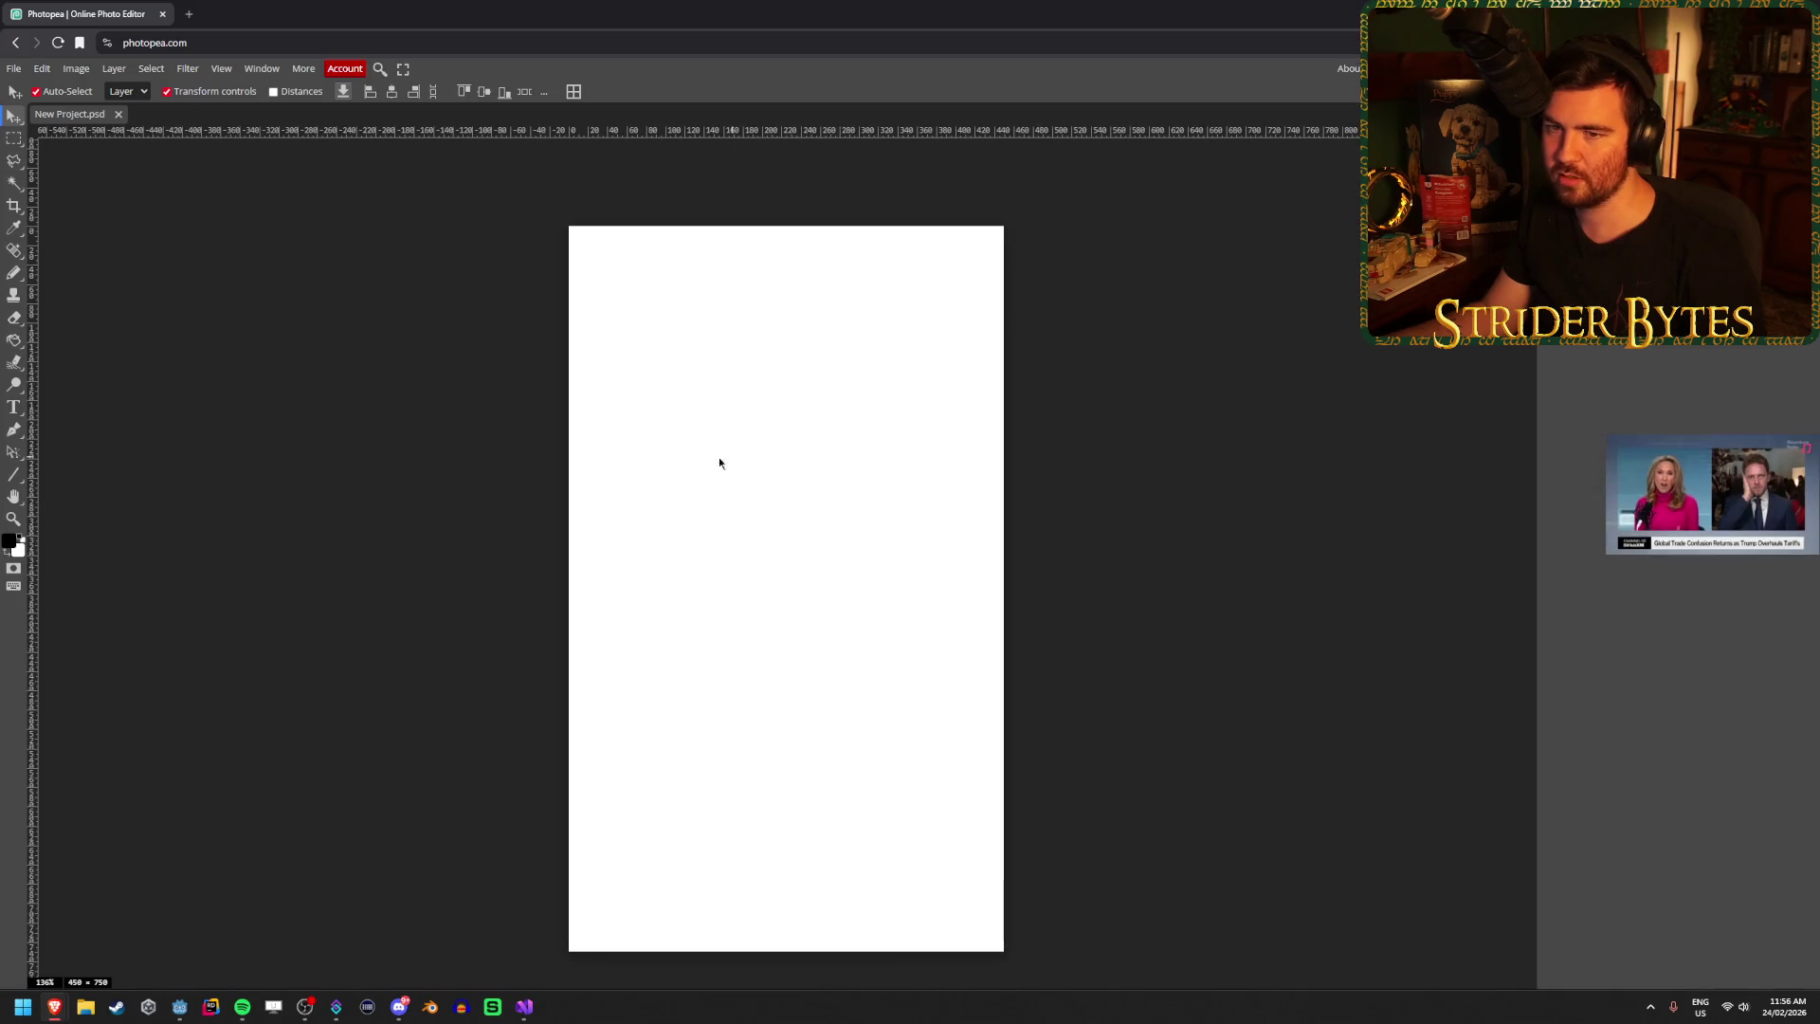
right_click(13, 275)
left_click(77, 274)
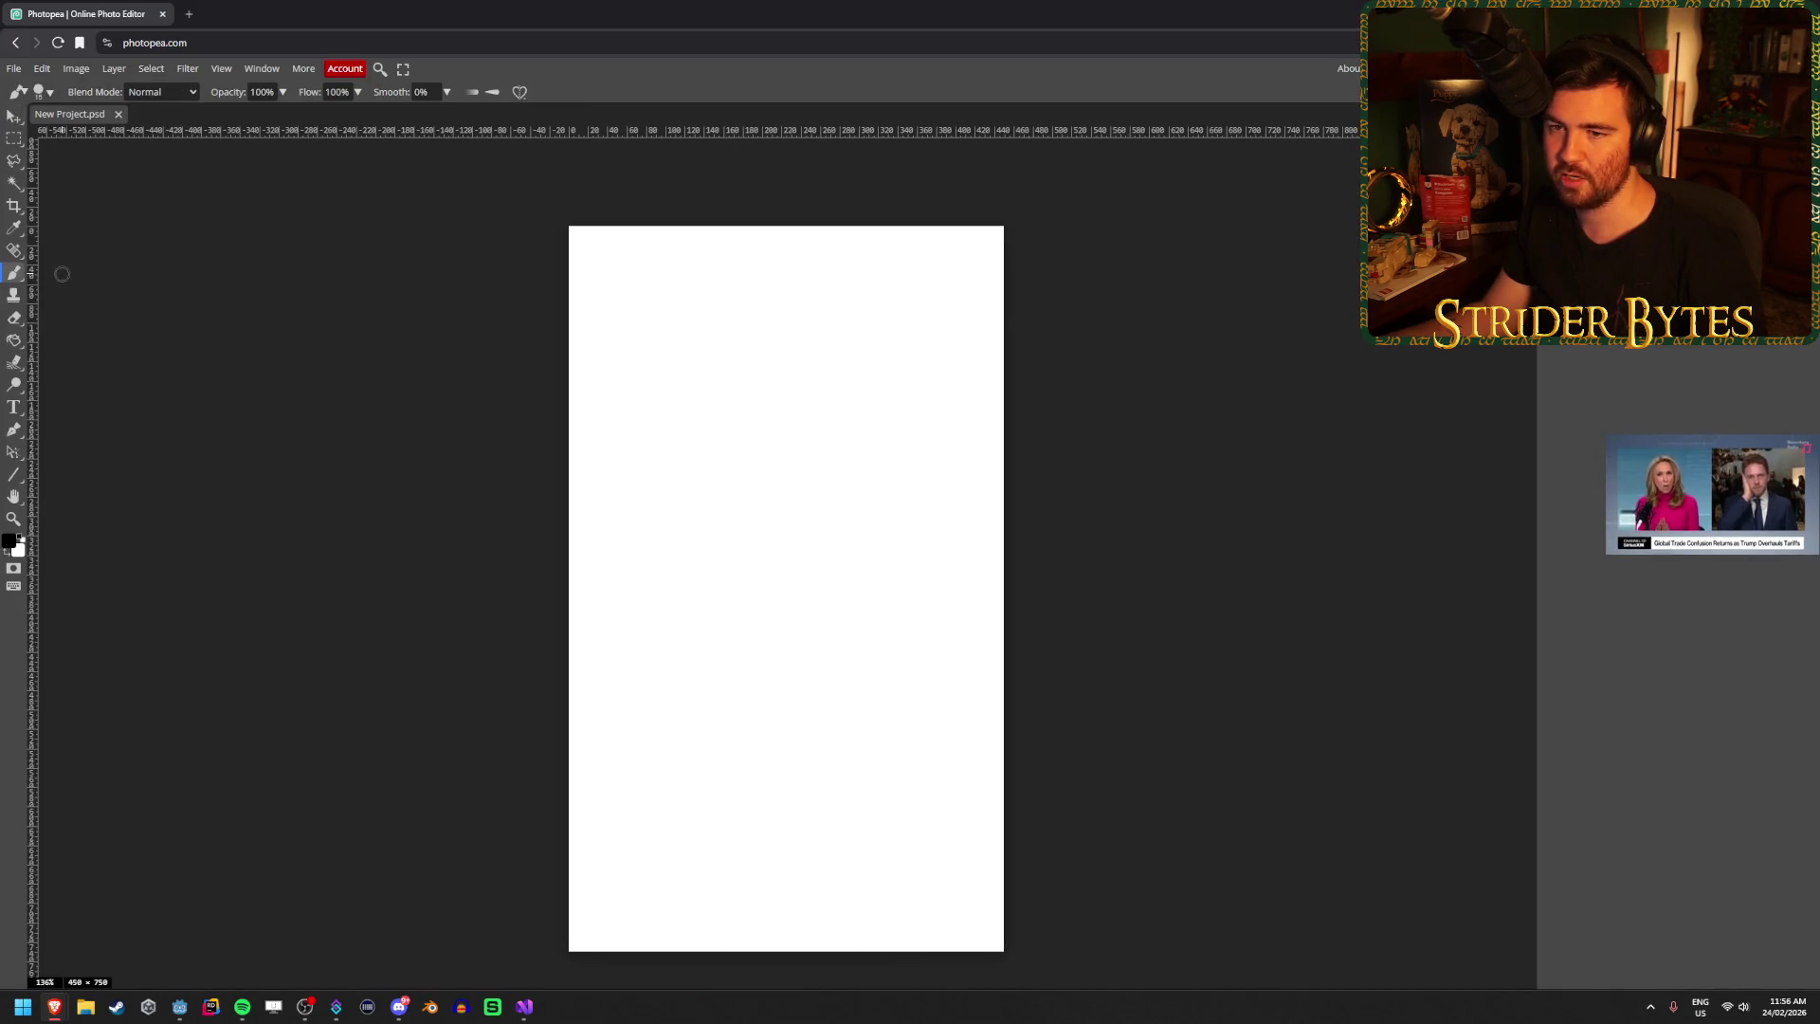
left_click(763, 373)
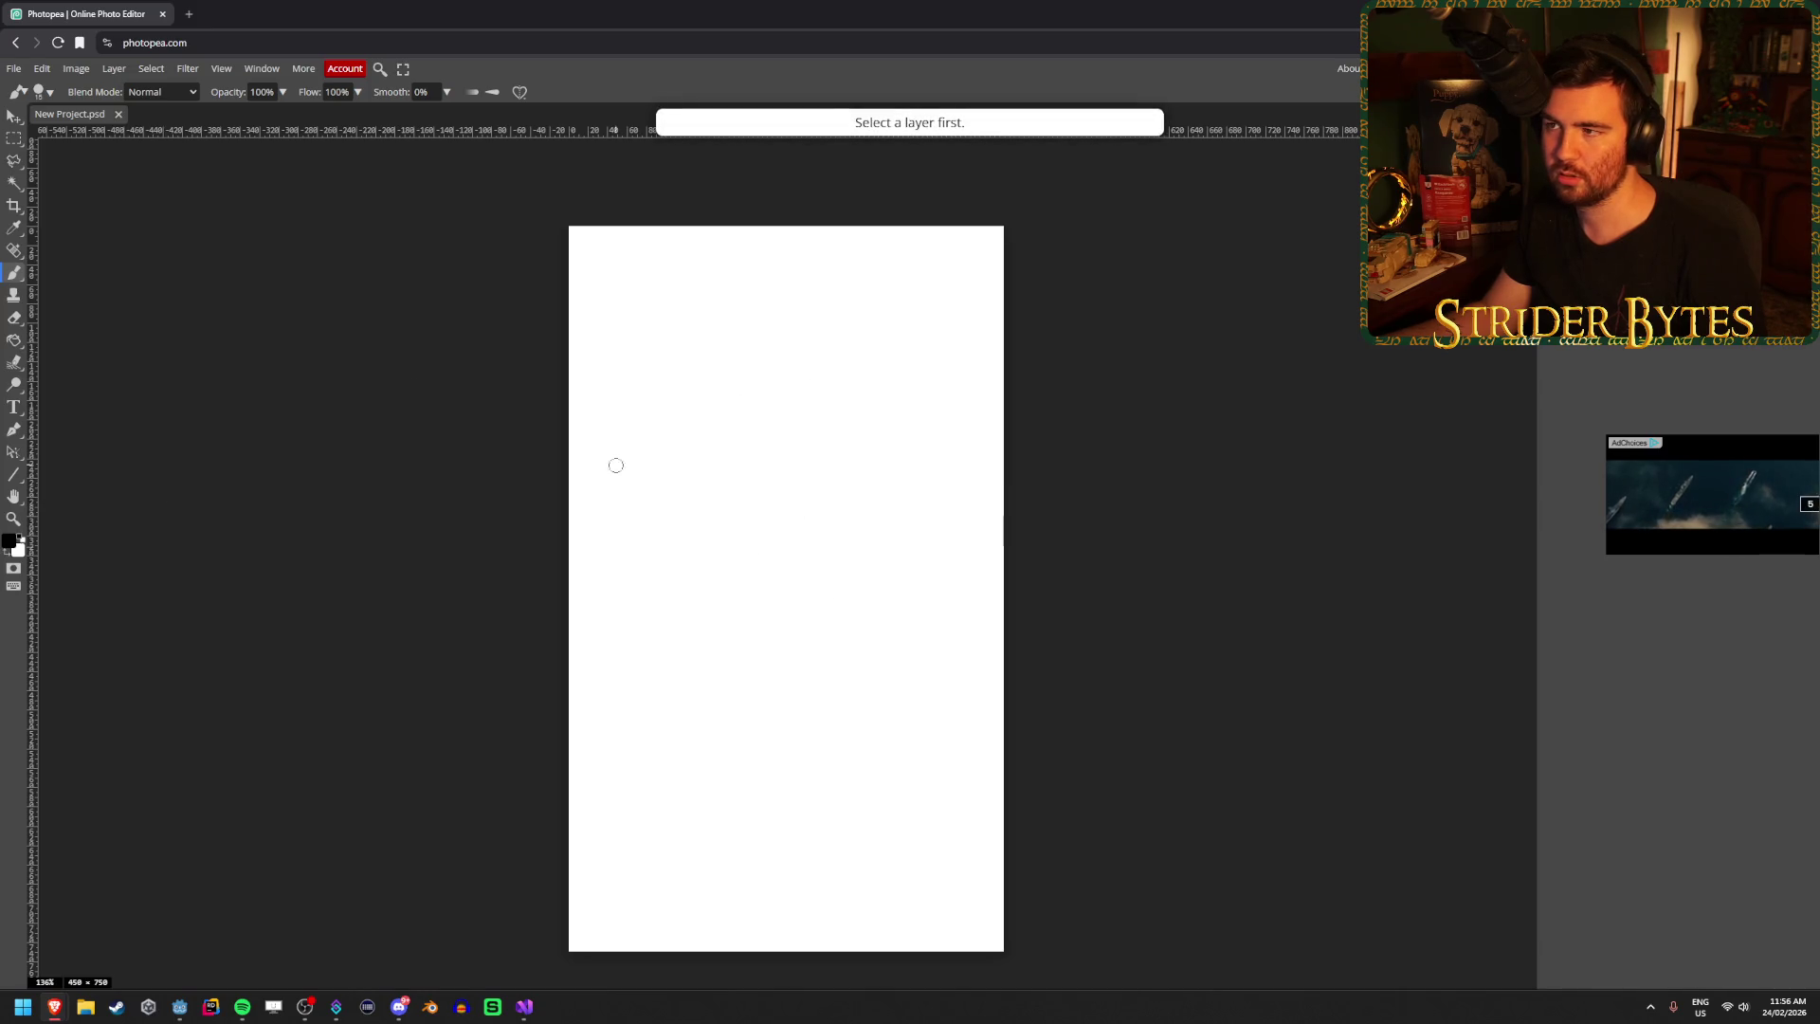
key("F7")
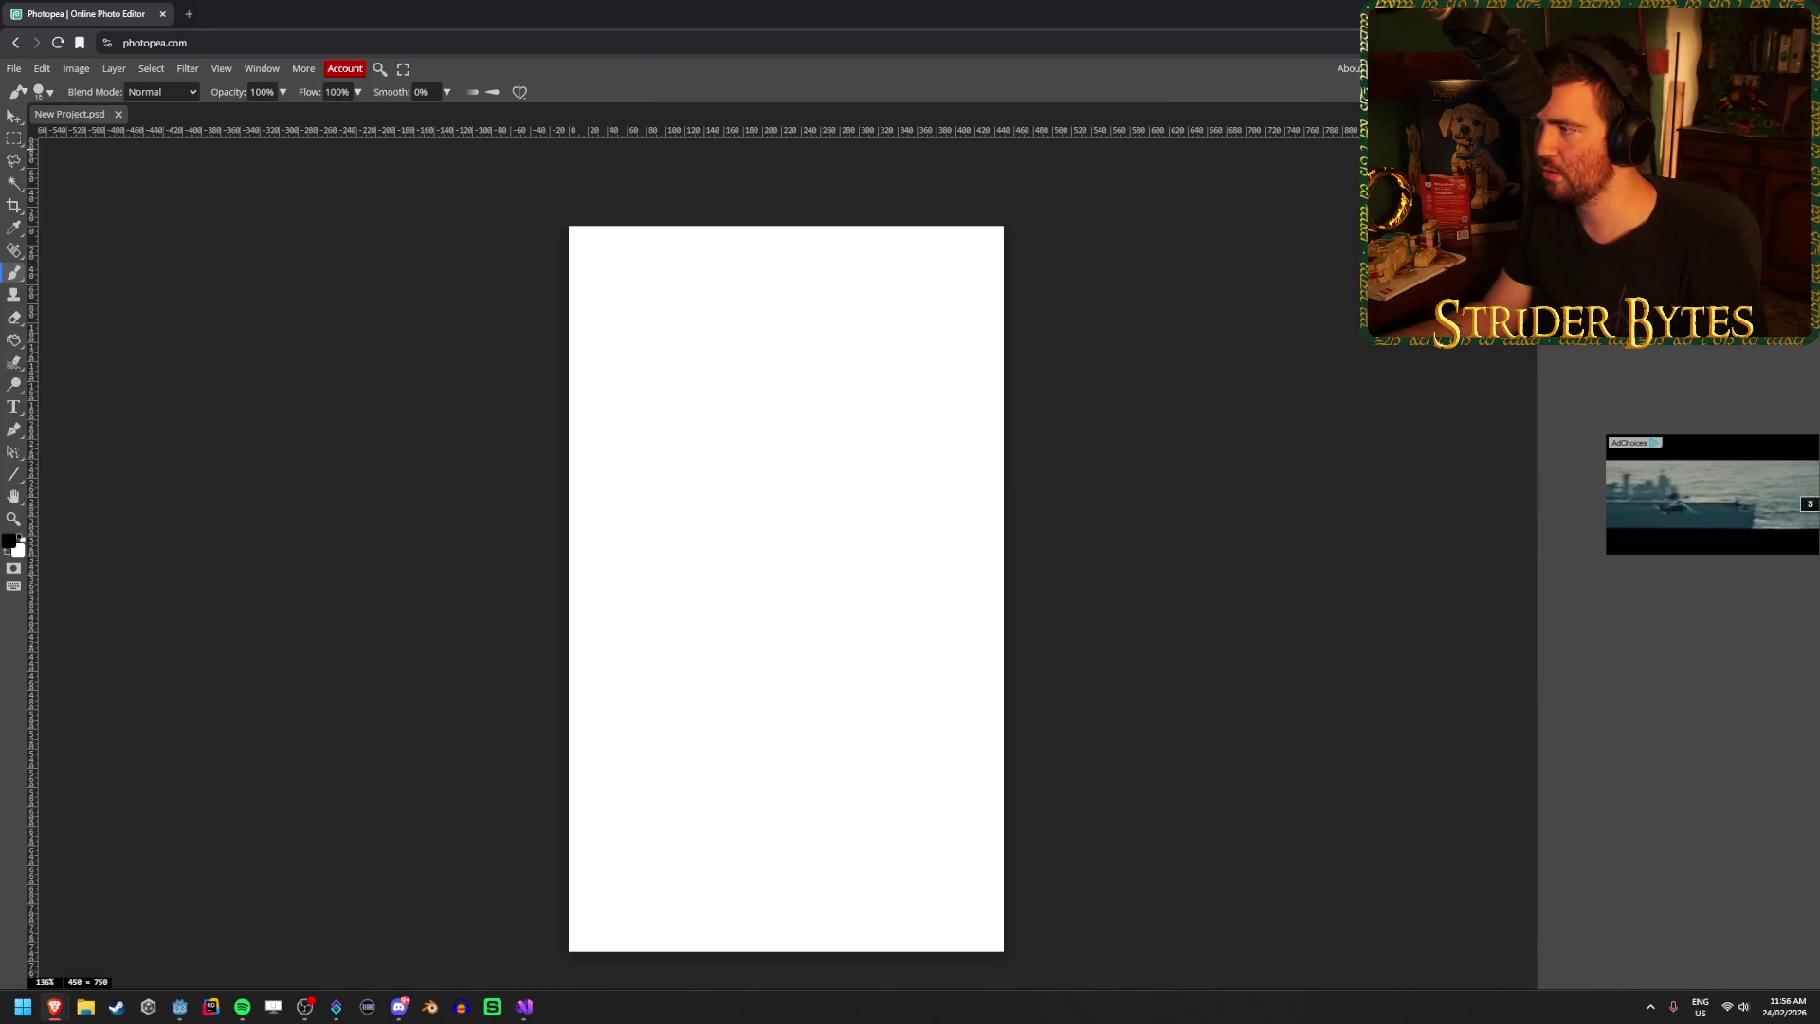
Paint the stick figure's body line and both arms, undoing a misshapen head circle.
mouse_move(743, 361)
left_mouse_down()
mouse_move(673, 355)
mouse_move(581, 516)
mouse_move(670, 314)
left_mouse_up()
key("ctrl+z")
left_click_drag(703, 593, 678, 941)
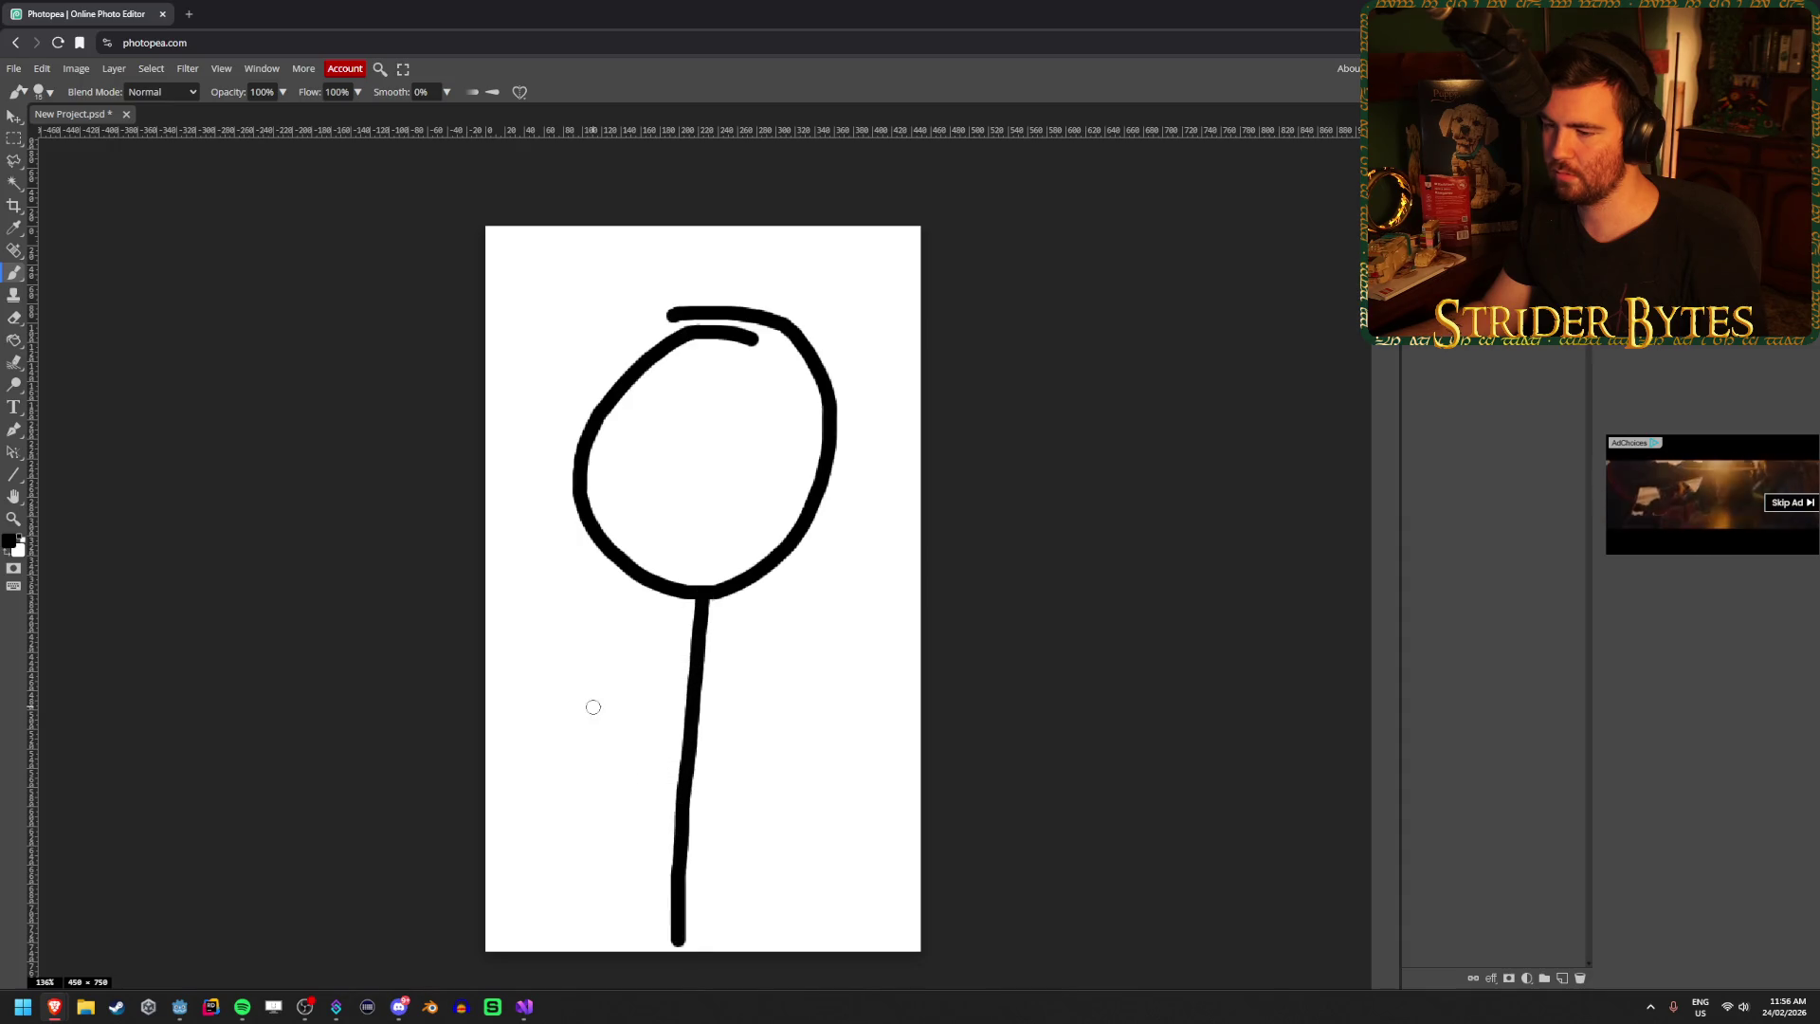
left_click_drag(545, 614, 681, 779)
left_click_drag(847, 599, 704, 780)
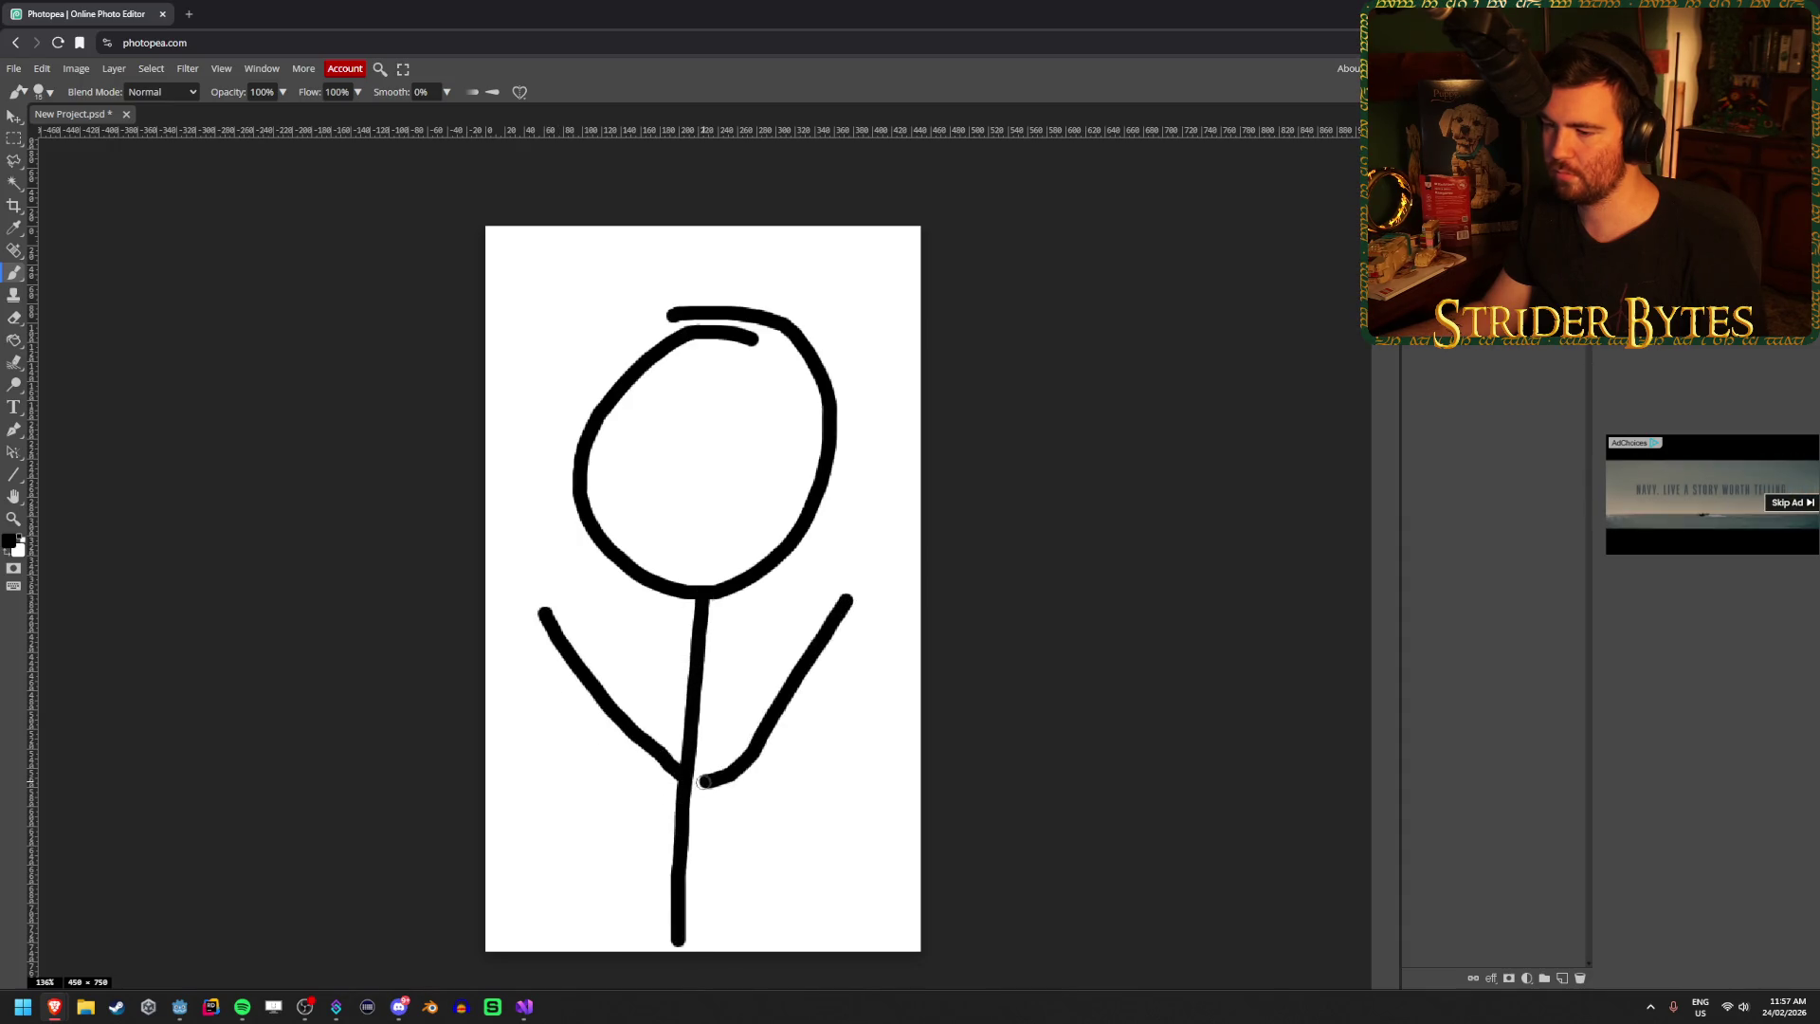
Paint two dollar-sign eyes inside the stick figure's head.
left_click_drag(695, 399, 634, 474)
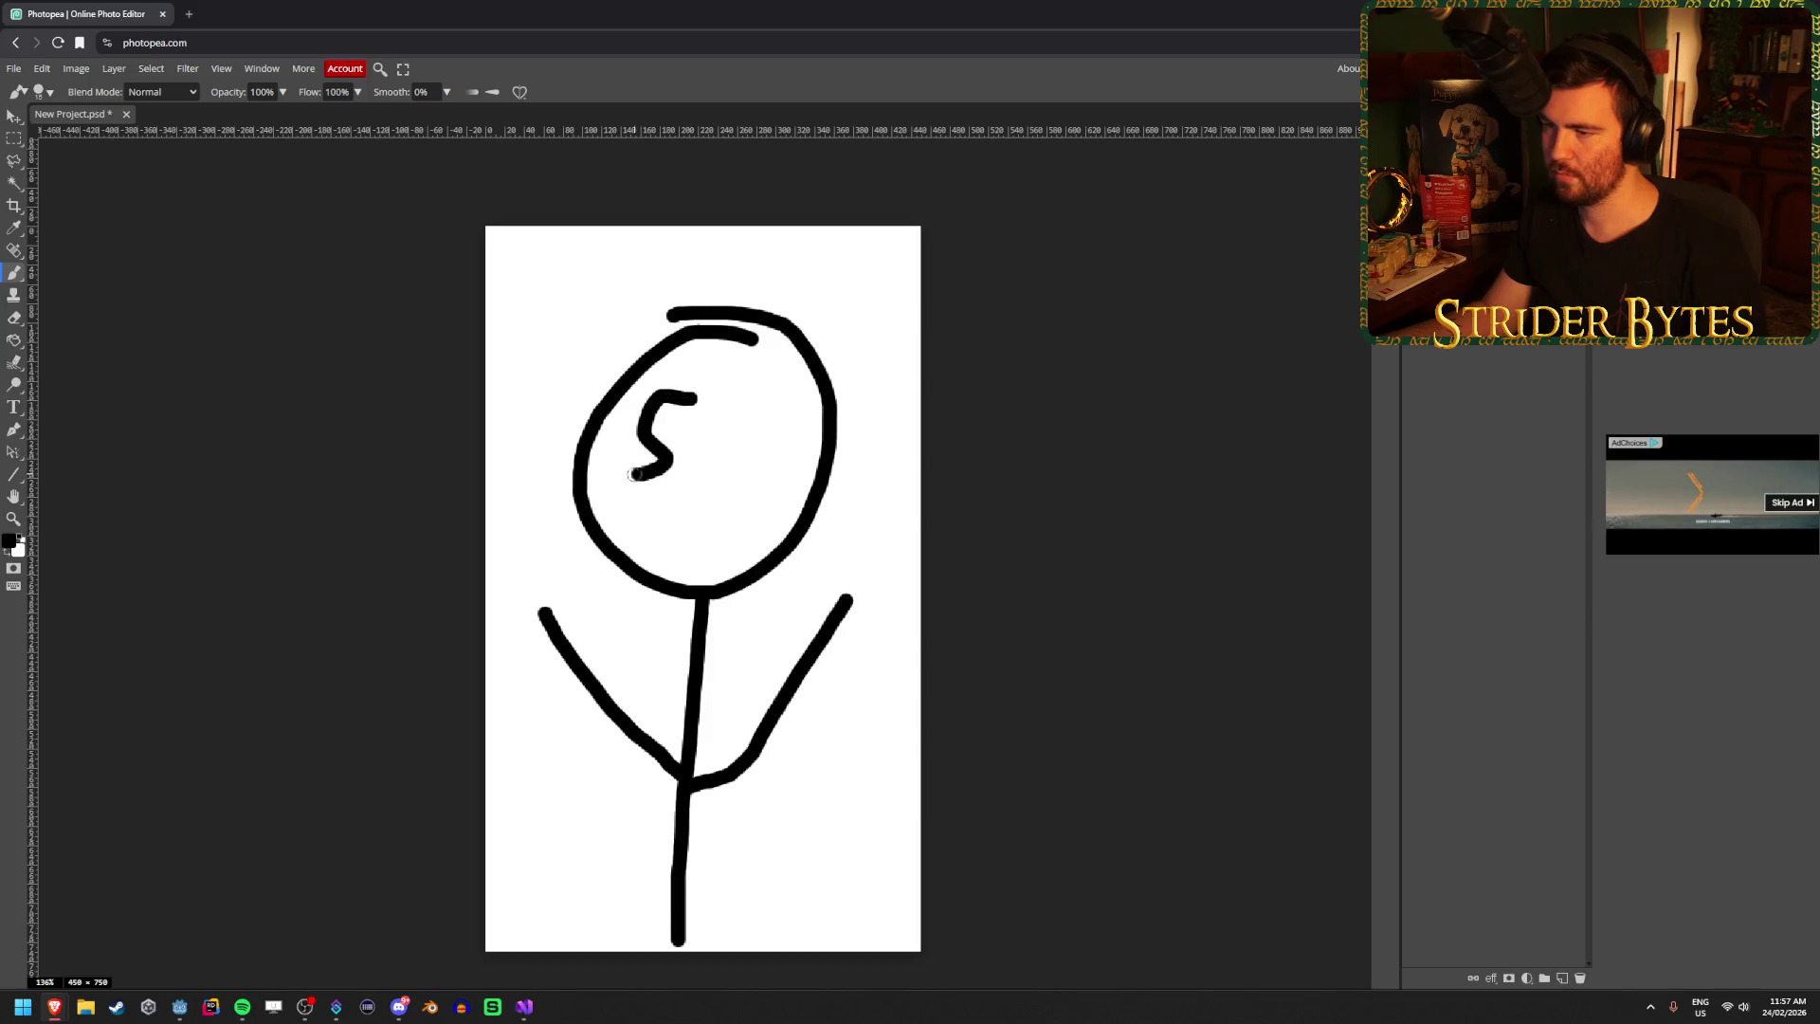
left_click_drag(670, 374, 647, 479)
left_click_drag(778, 407, 709, 464)
mouse_move(738, 369)
left_mouse_down()
mouse_move(726, 491)
mouse_move(650, 543)
mouse_move(714, 521)
left_mouse_up()
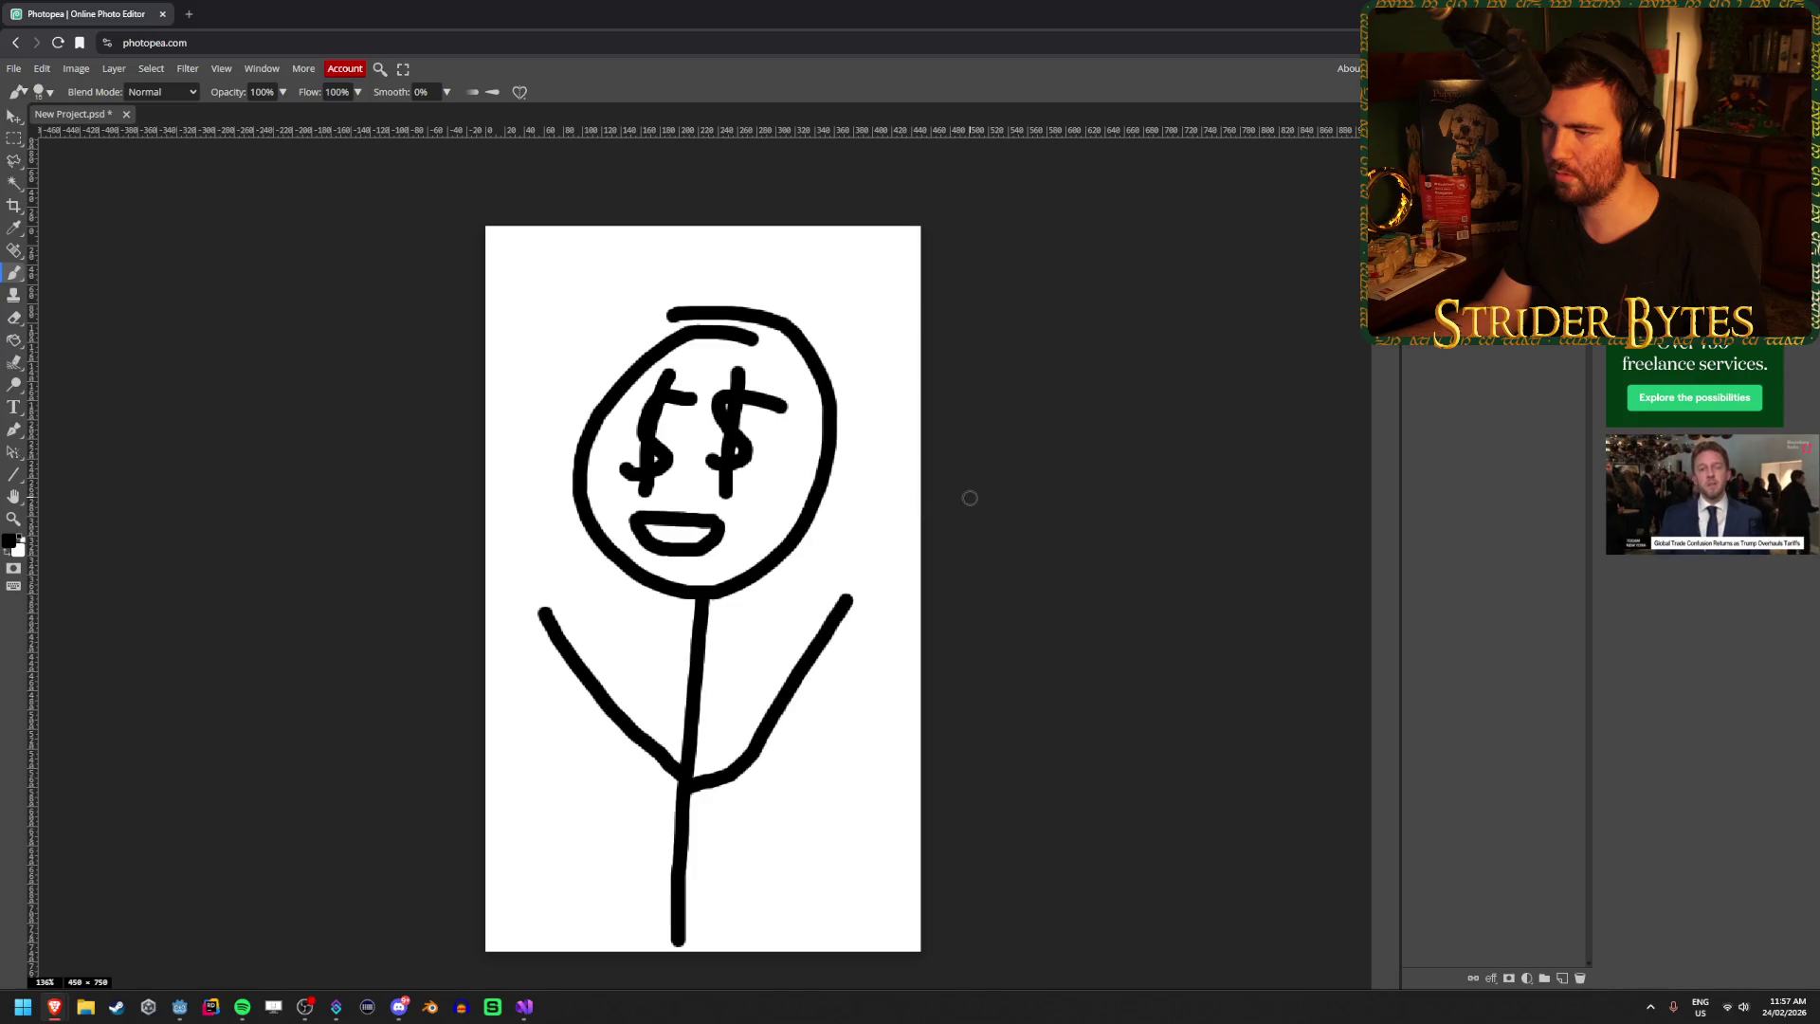
left_click(13, 68)
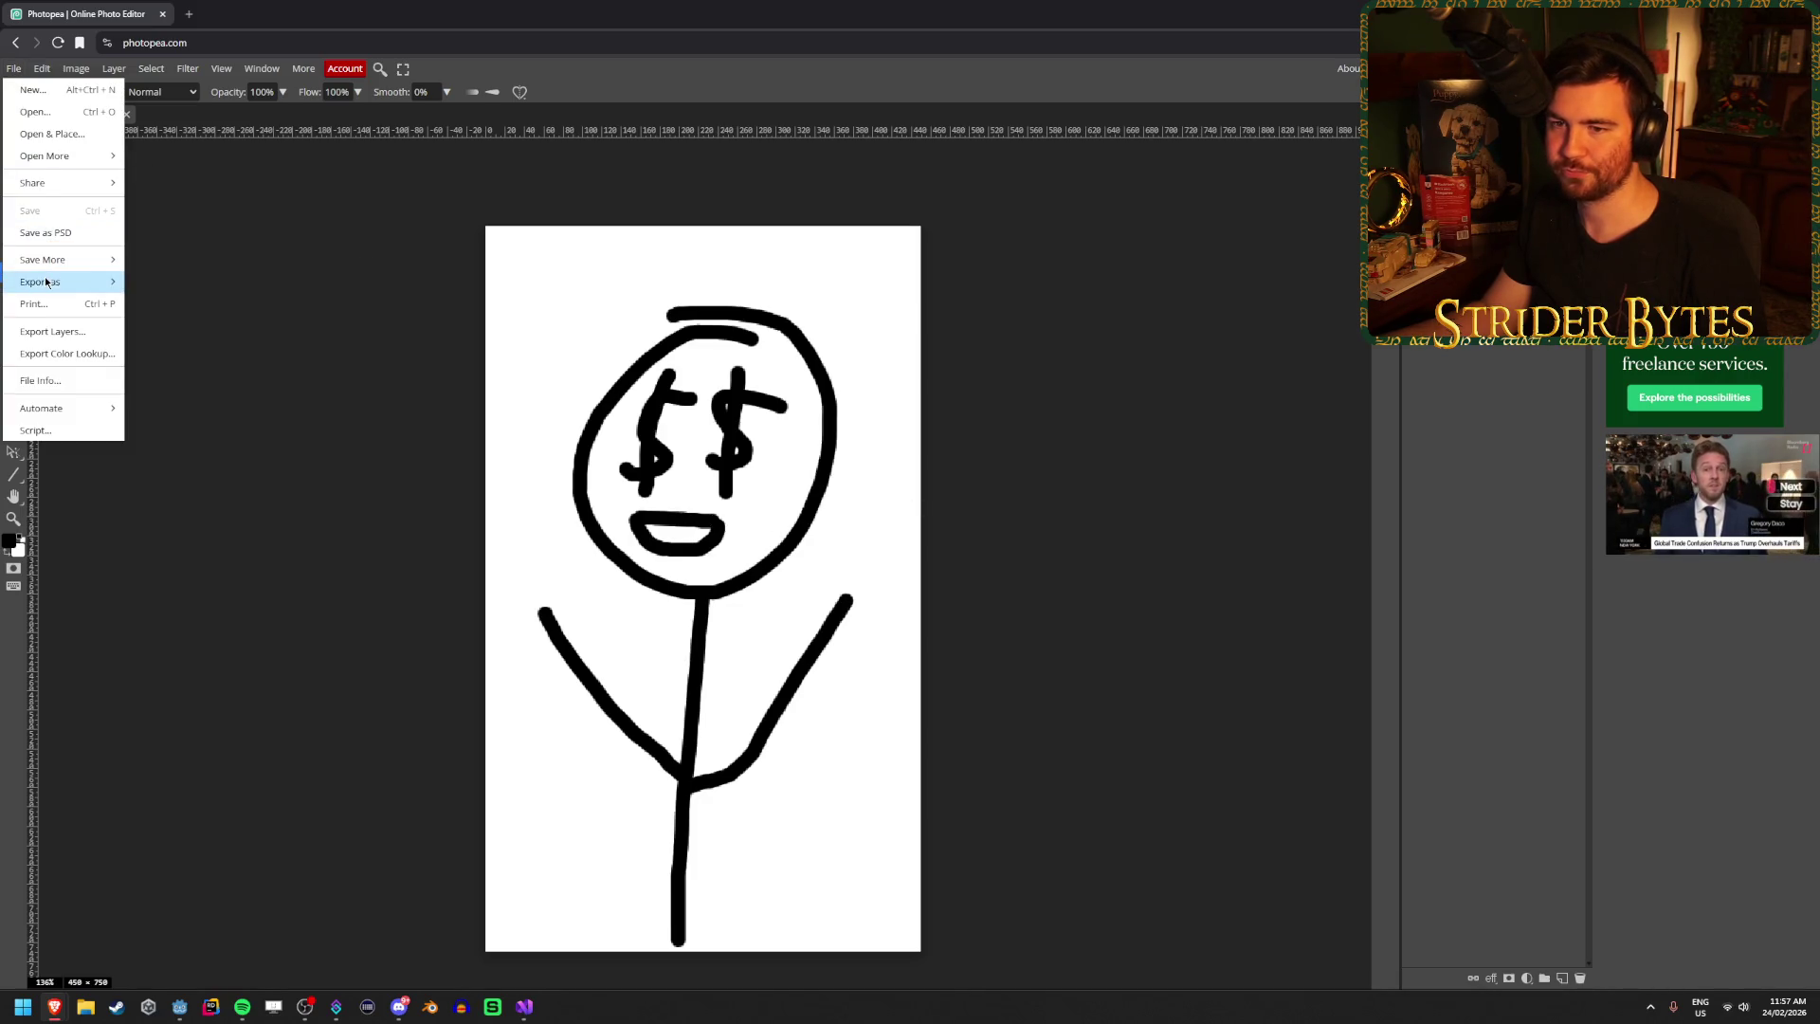
Export the Photopea drawing as a PNG with the default export settings.
mouse_move(46, 282)
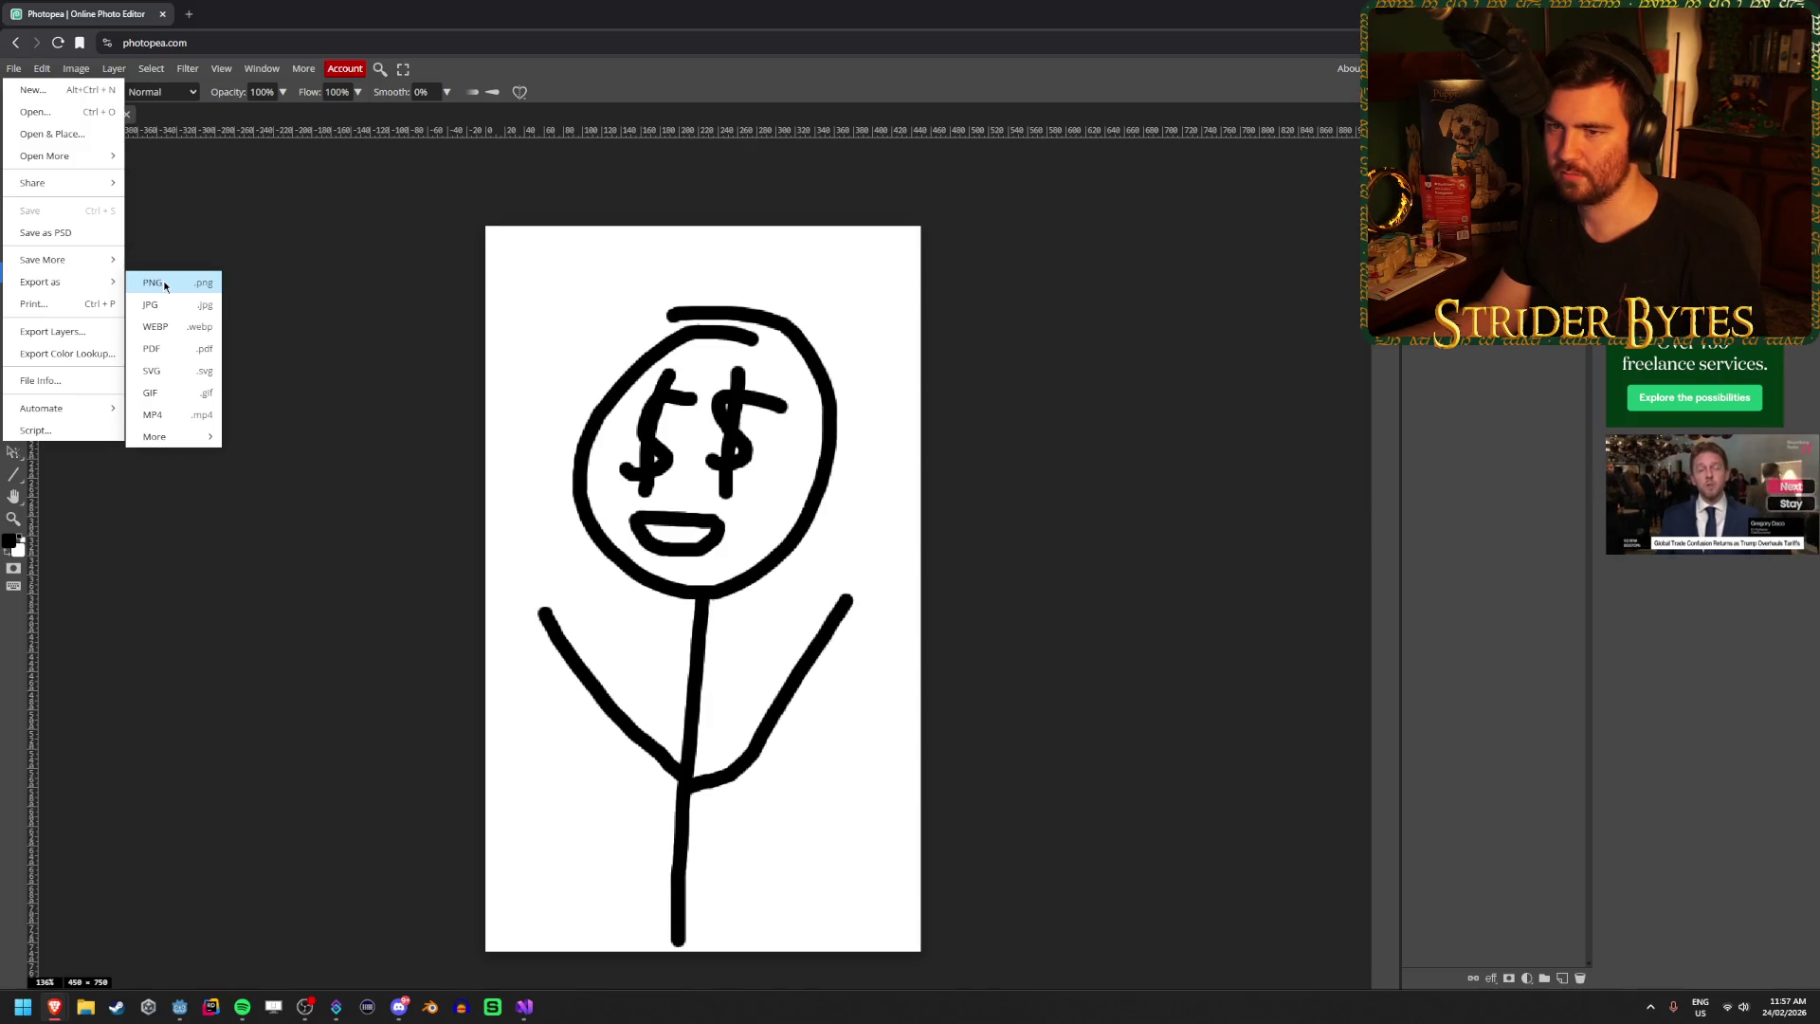
left_click(165, 286)
left_click(555, 366)
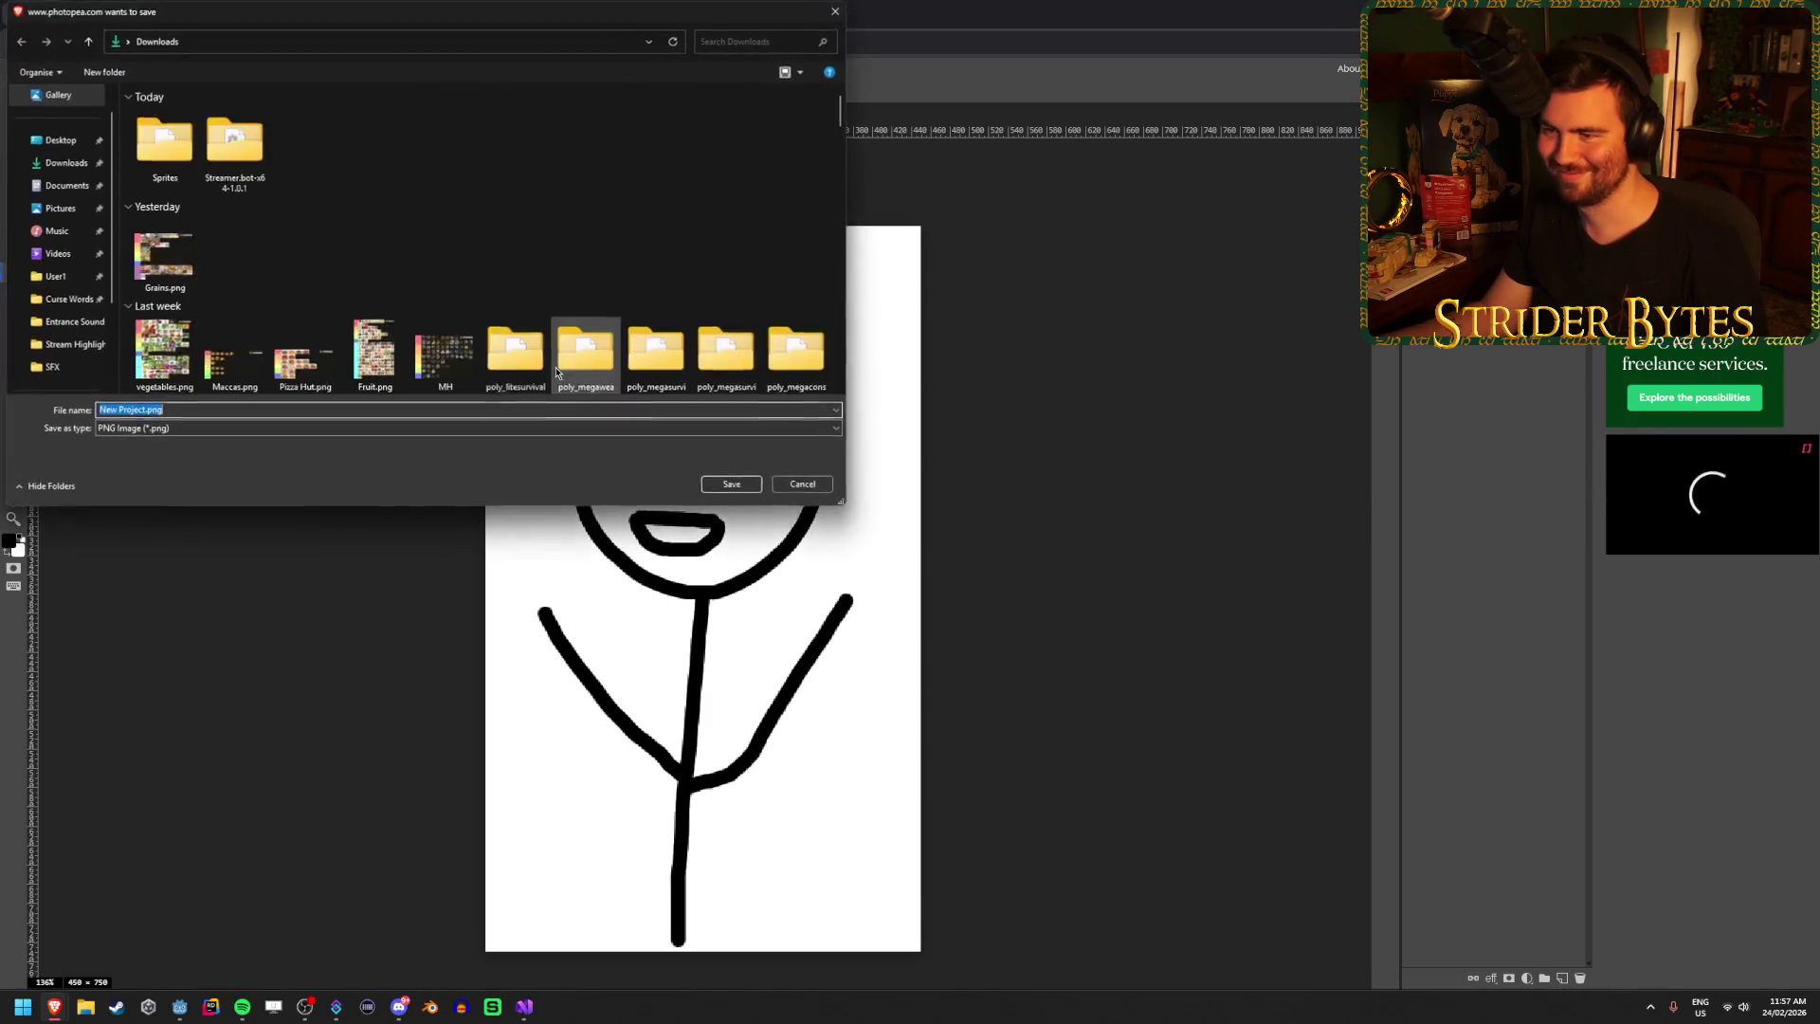
Navigate the save window to C:\Godot\Projects\Gungineer\Textures.
left_click_drag(245, 27, 322, 83)
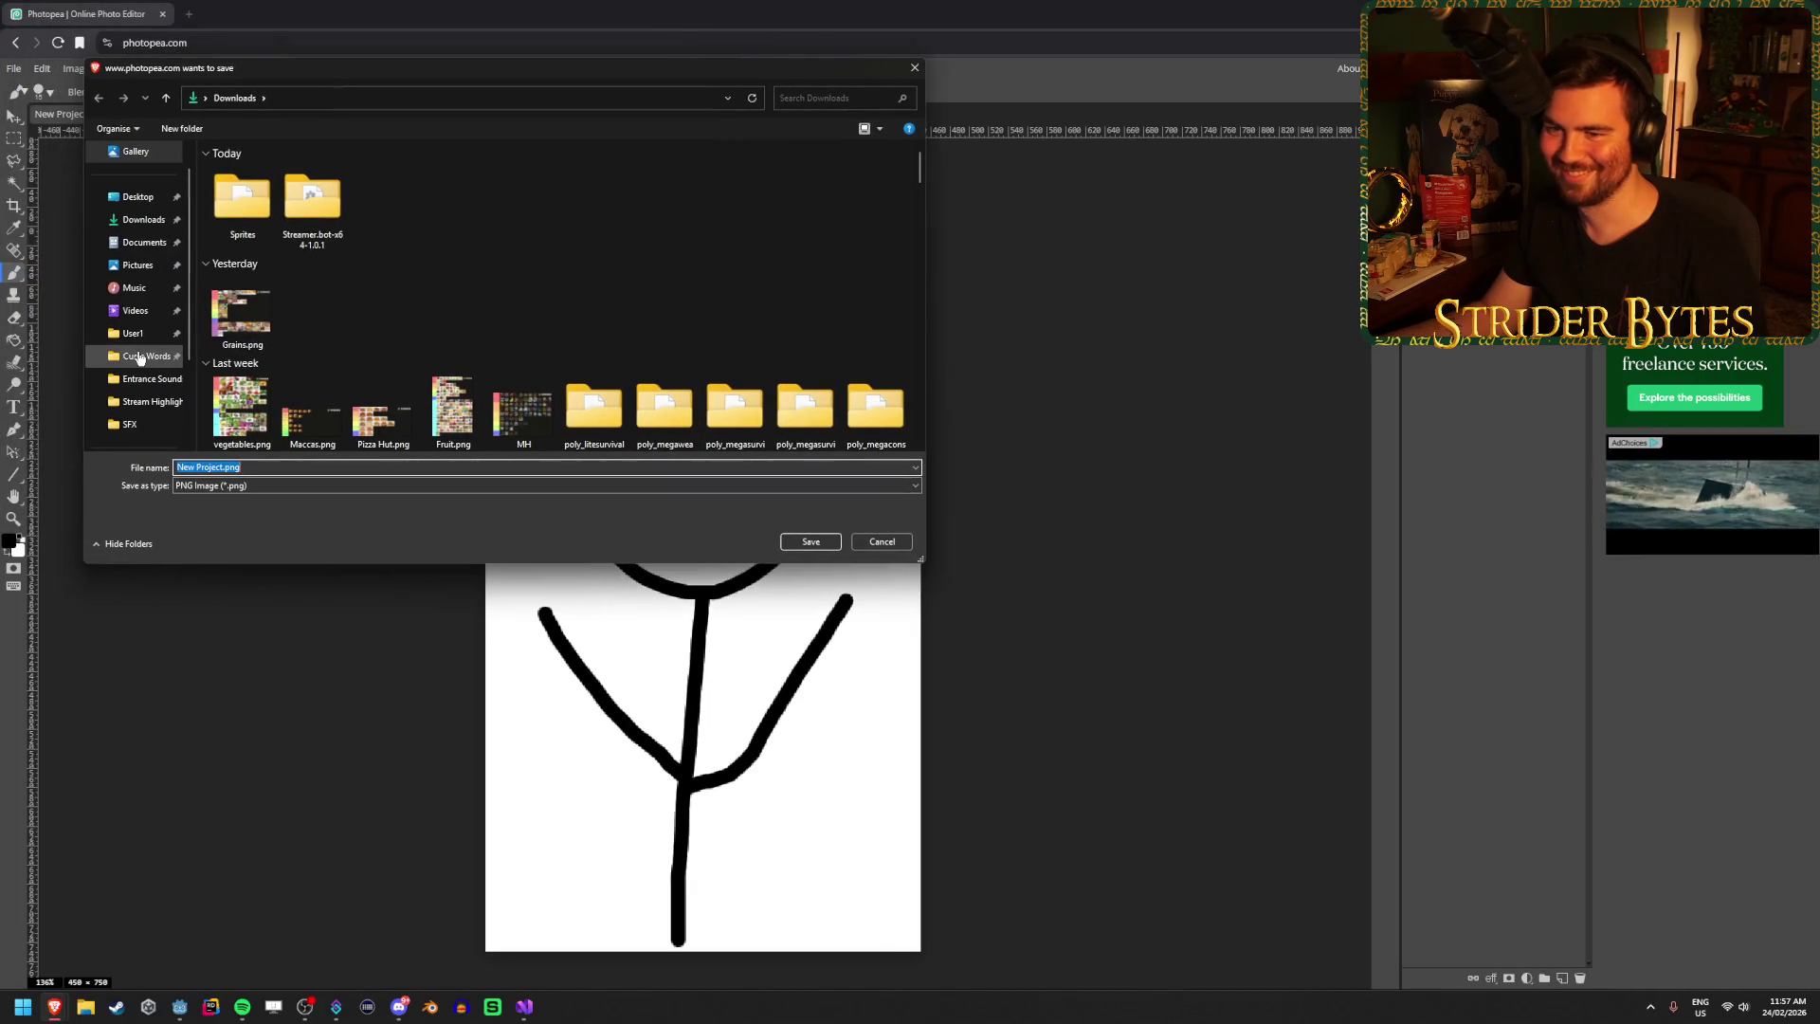
scroll(139, 357, "down", 2)
scroll(133, 360, "down", 2)
left_click(147, 378)
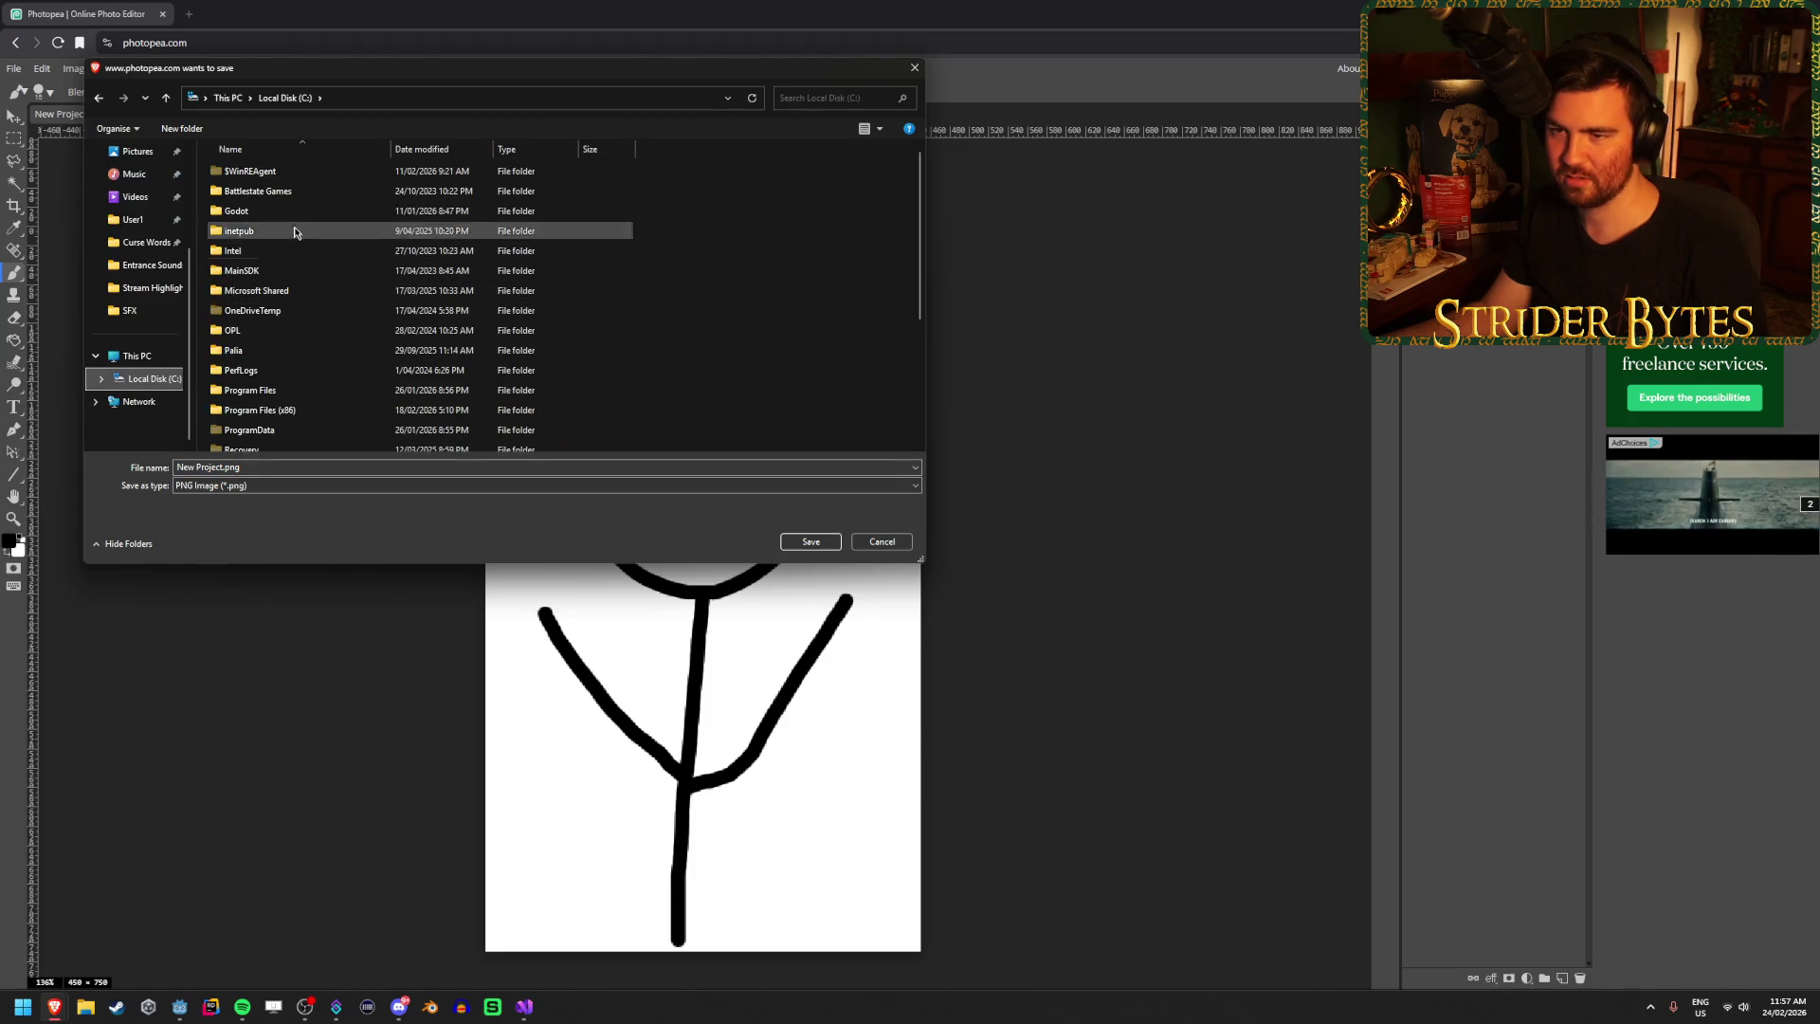
scroll(270, 369, "down", 4)
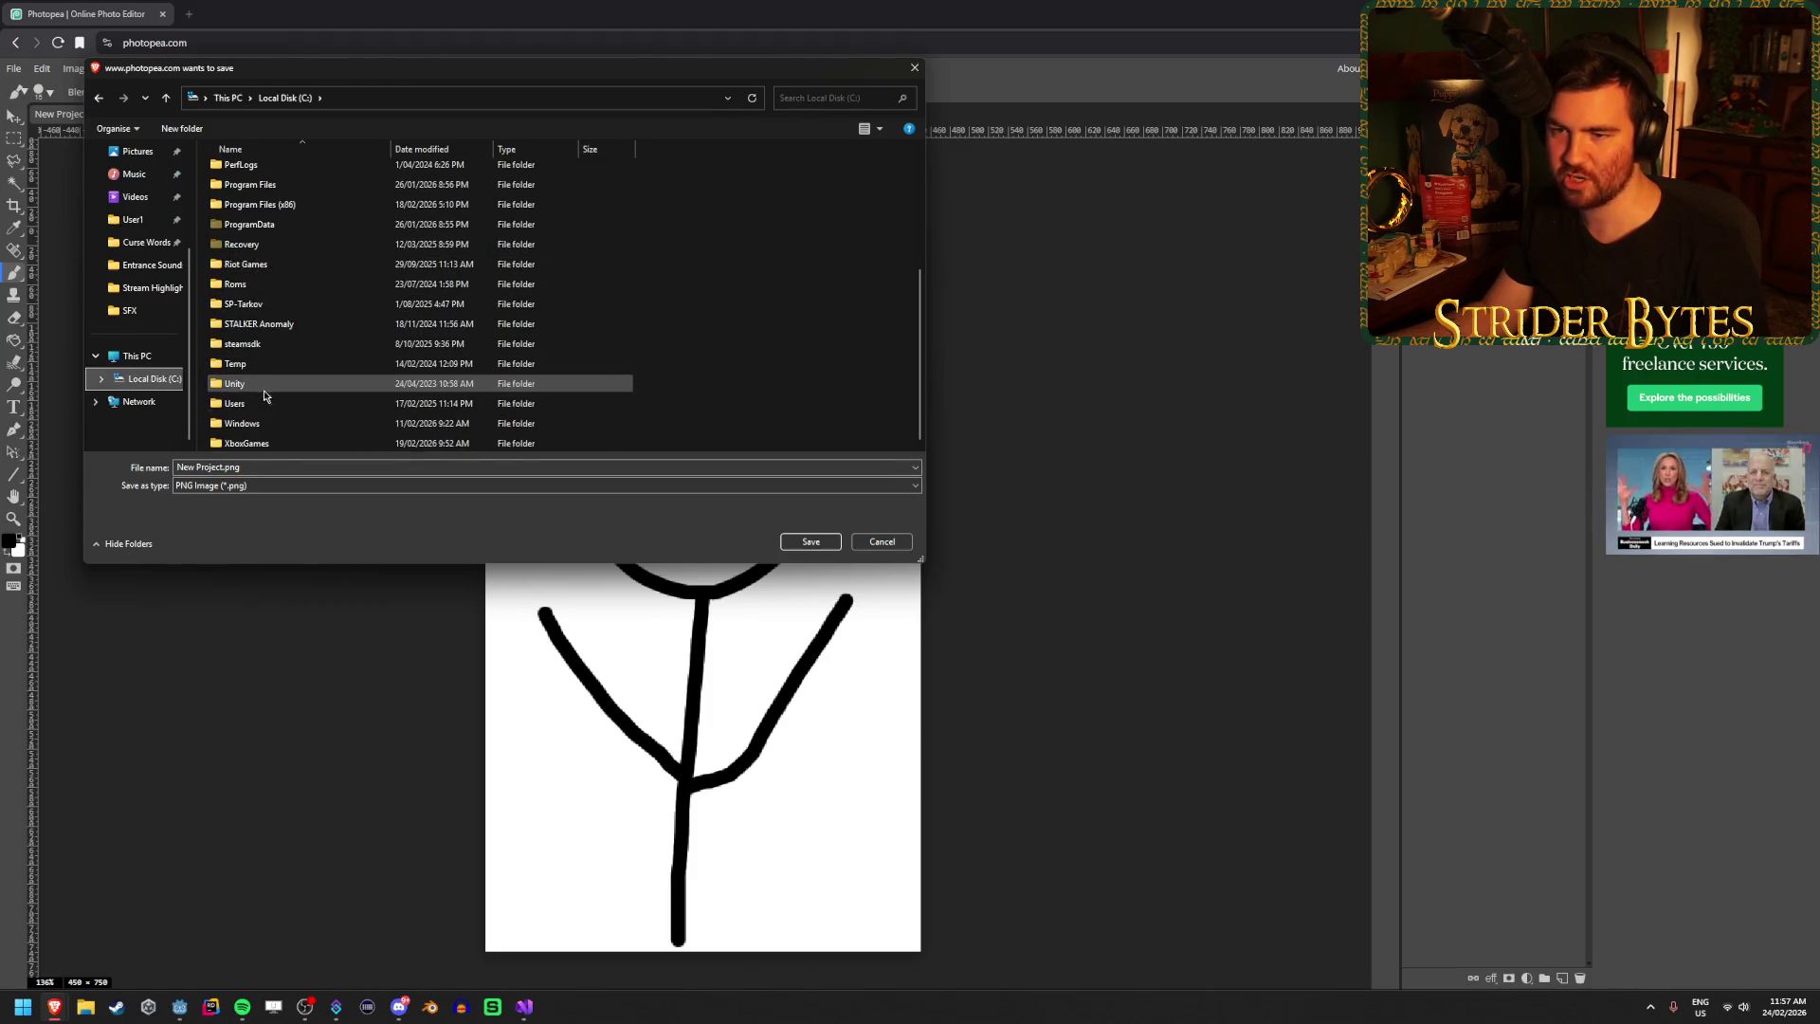
scroll(265, 395, "up", 4)
double_click(275, 230)
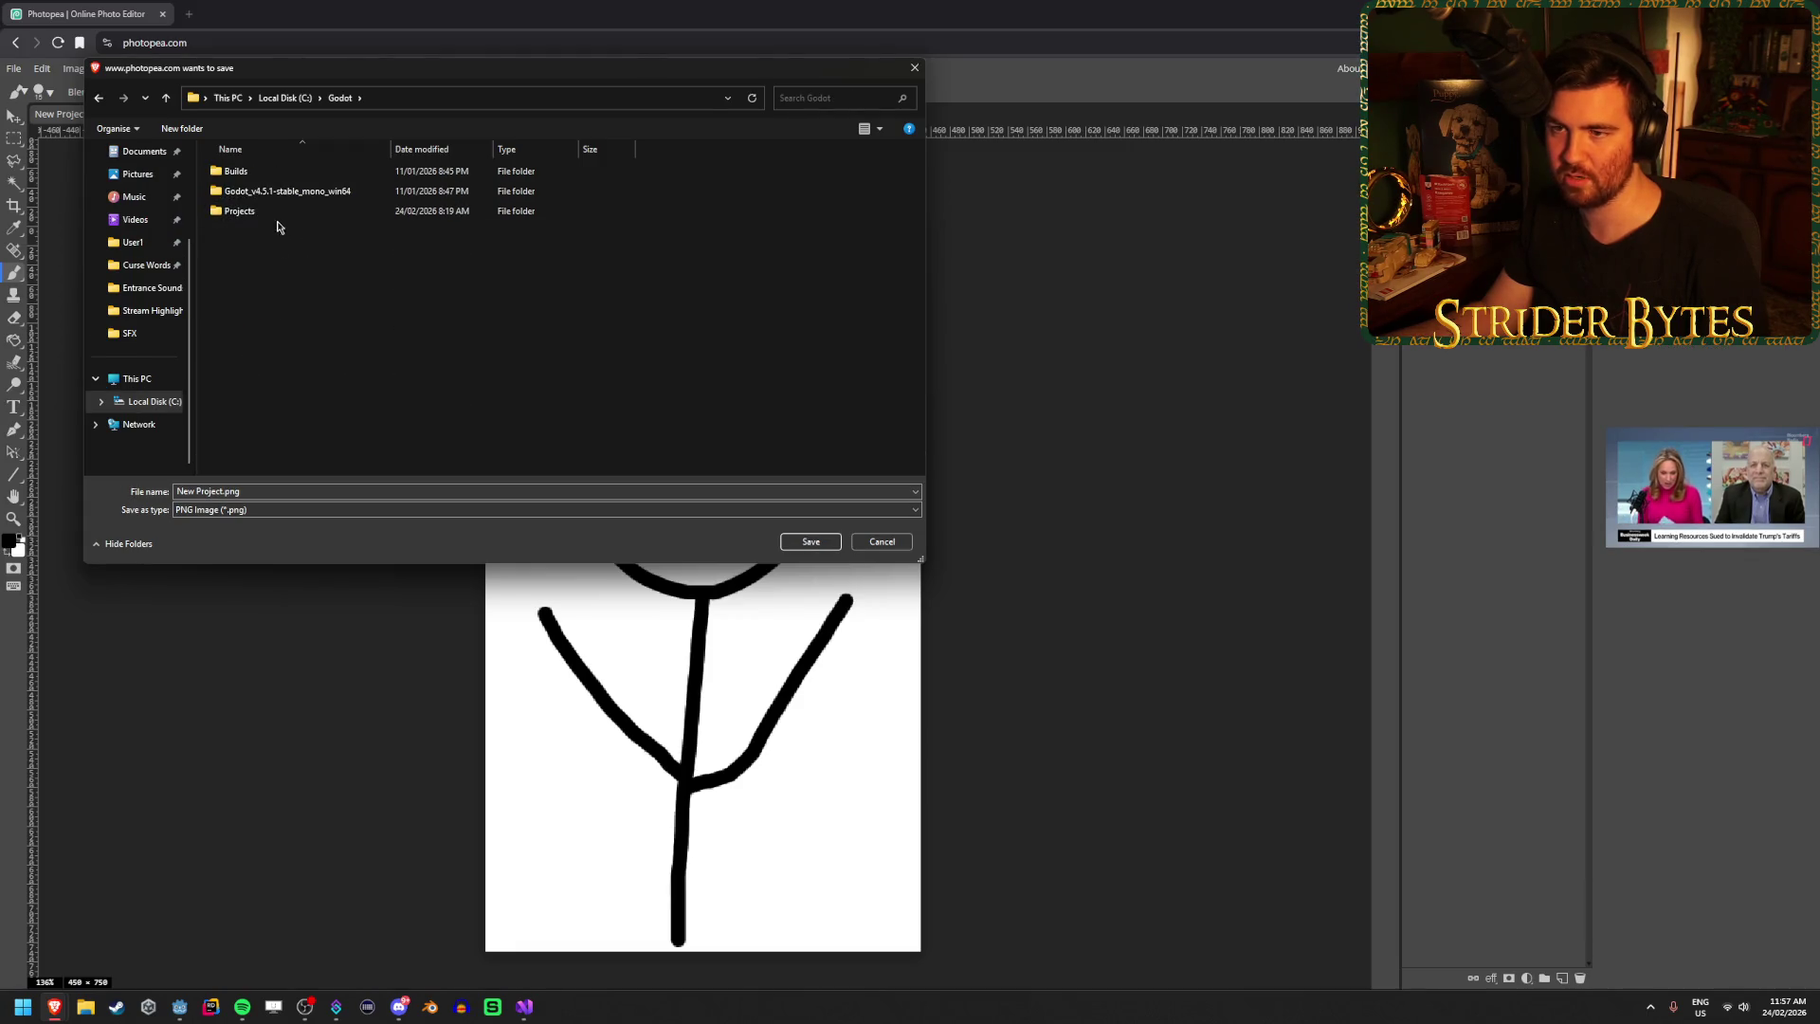
double_click(274, 212)
double_click(270, 169)
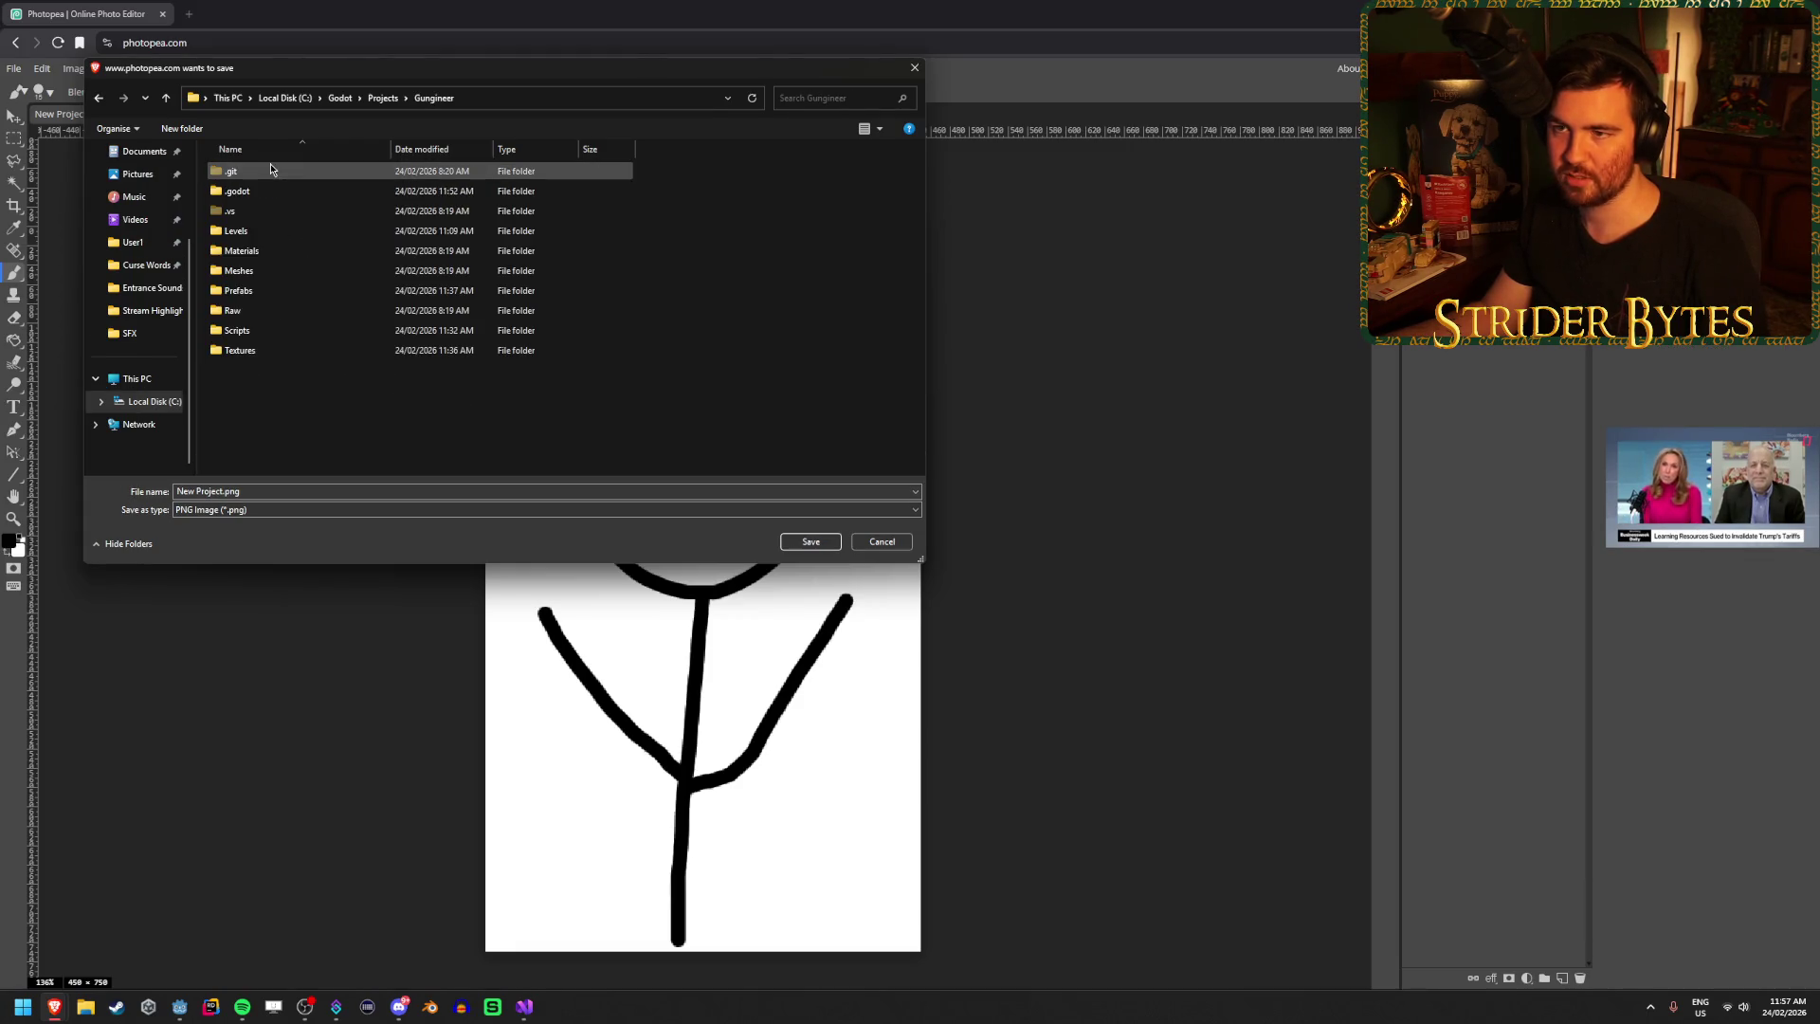
right_click(432, 104)
left_click(357, 450)
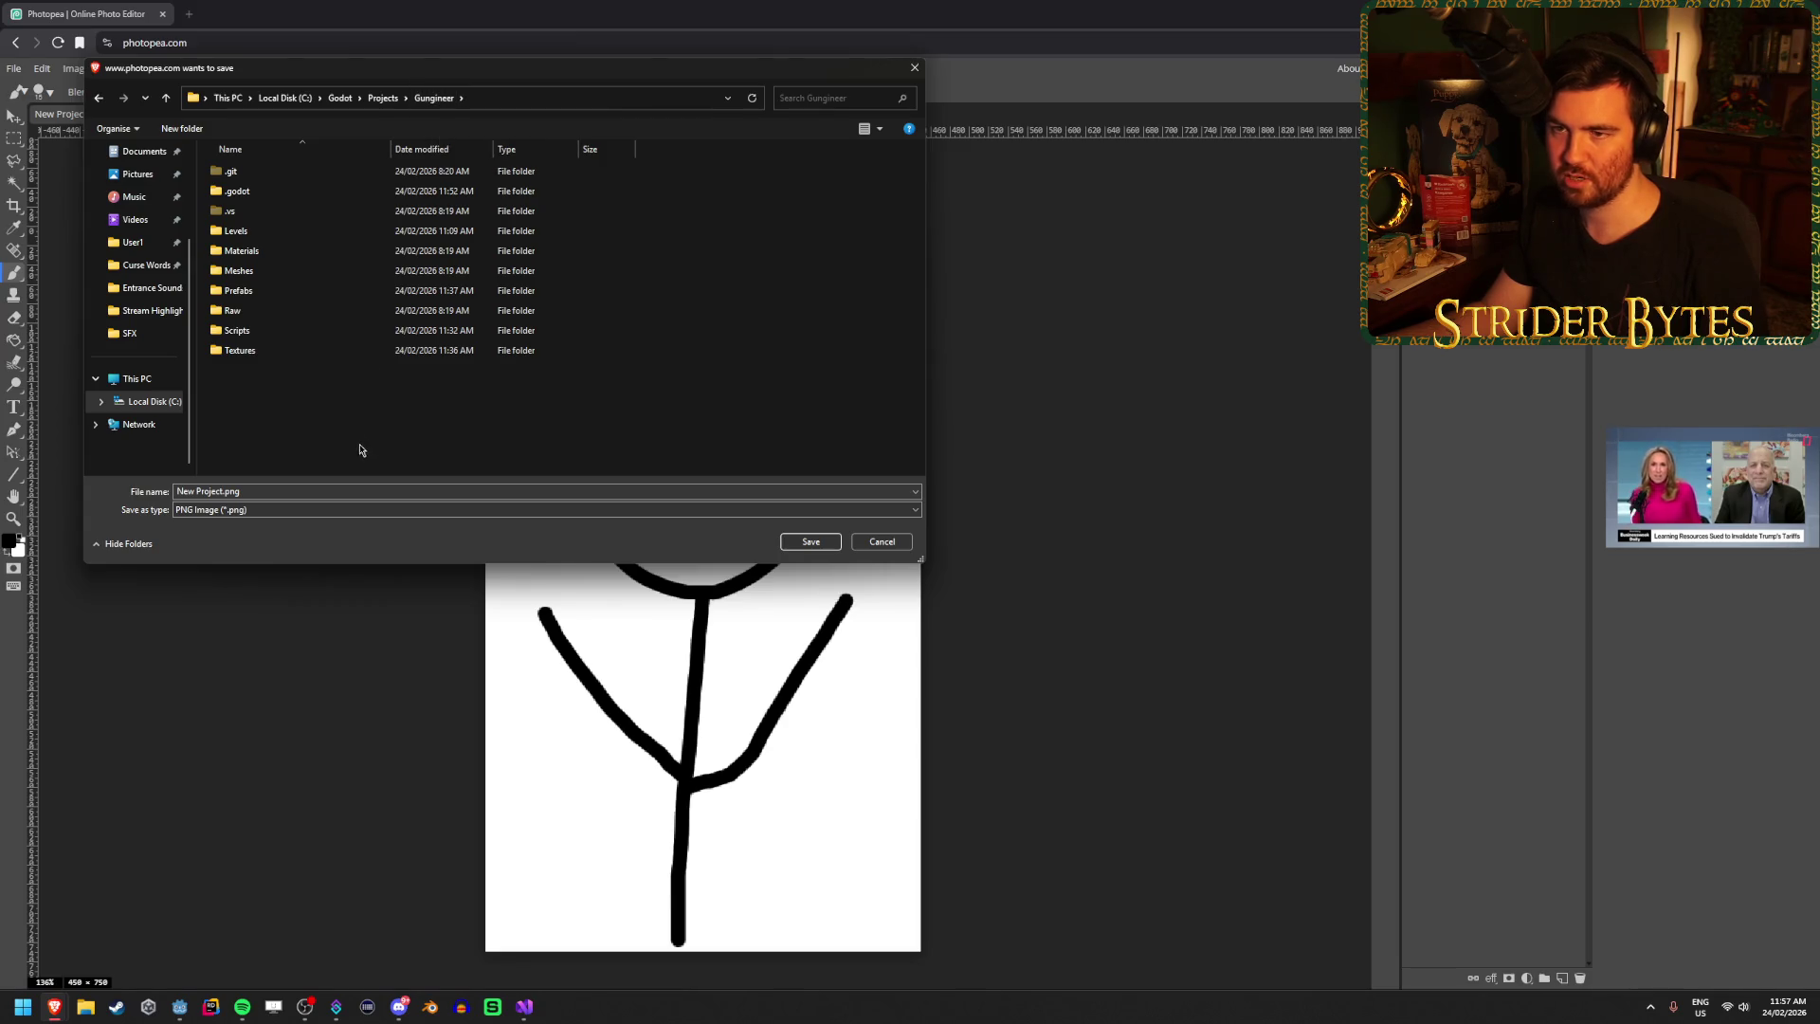
scroll(131, 372, "up", 2)
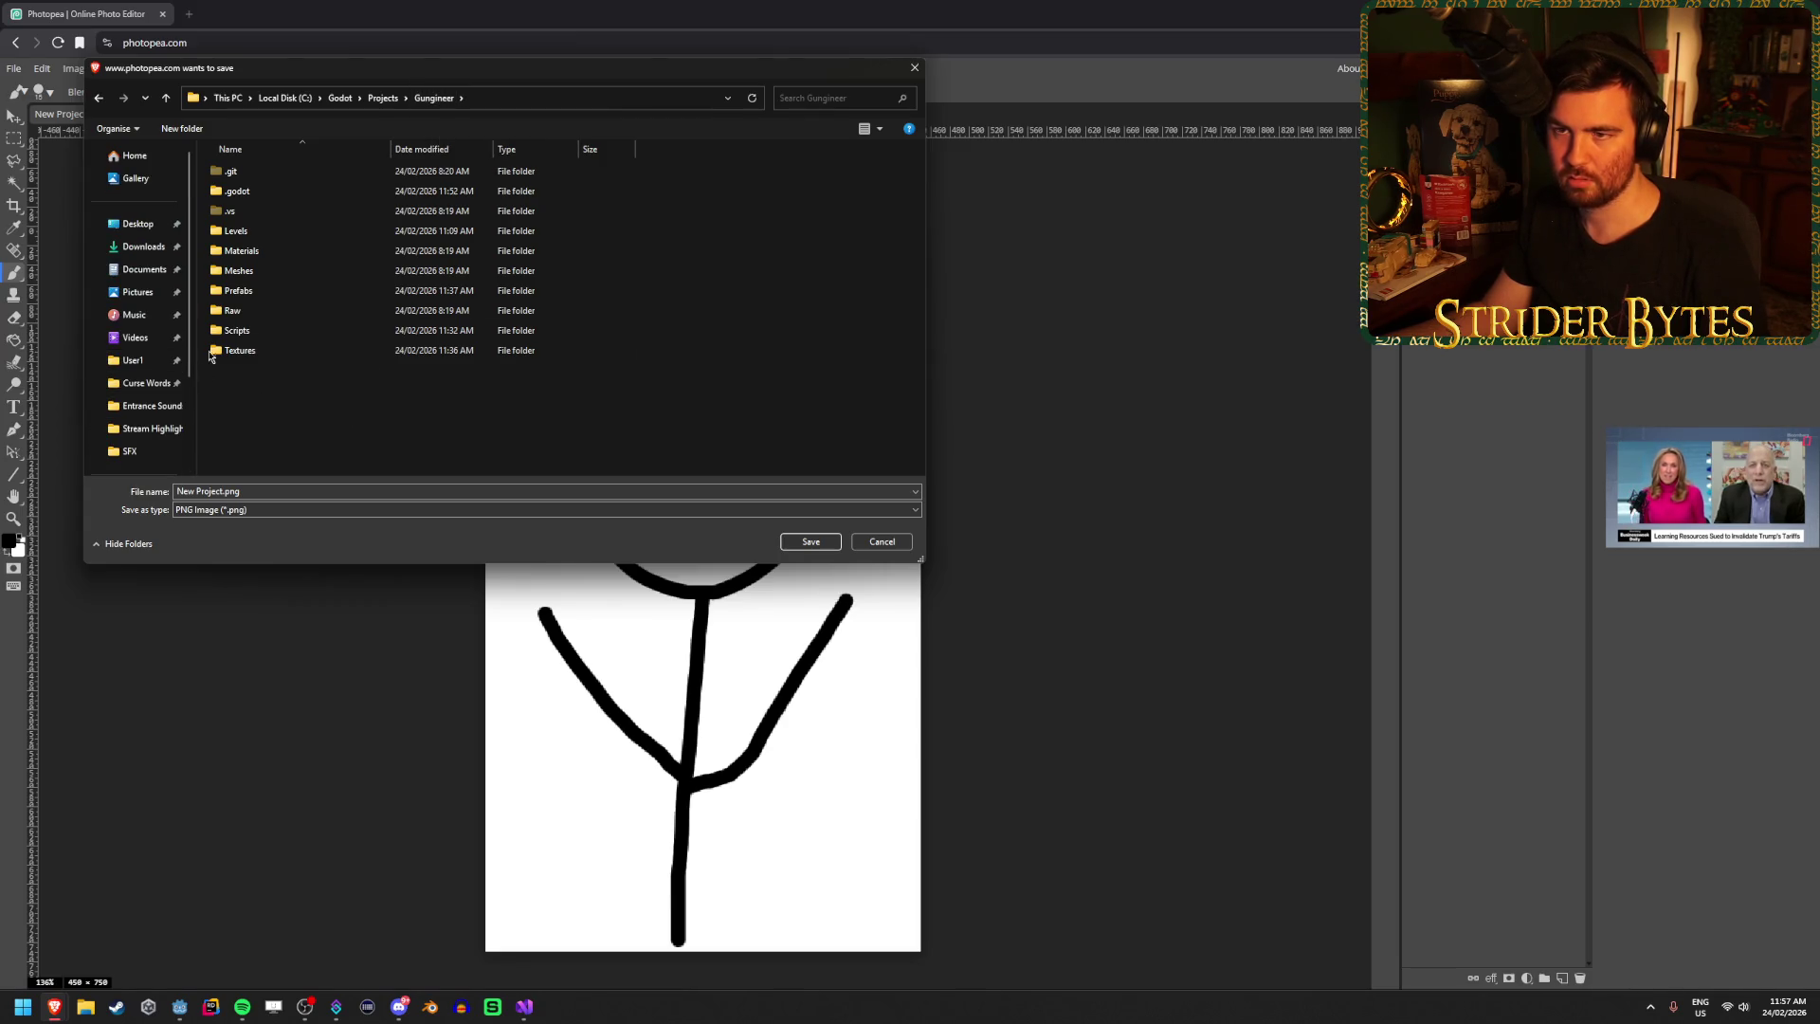
double_click(268, 351)
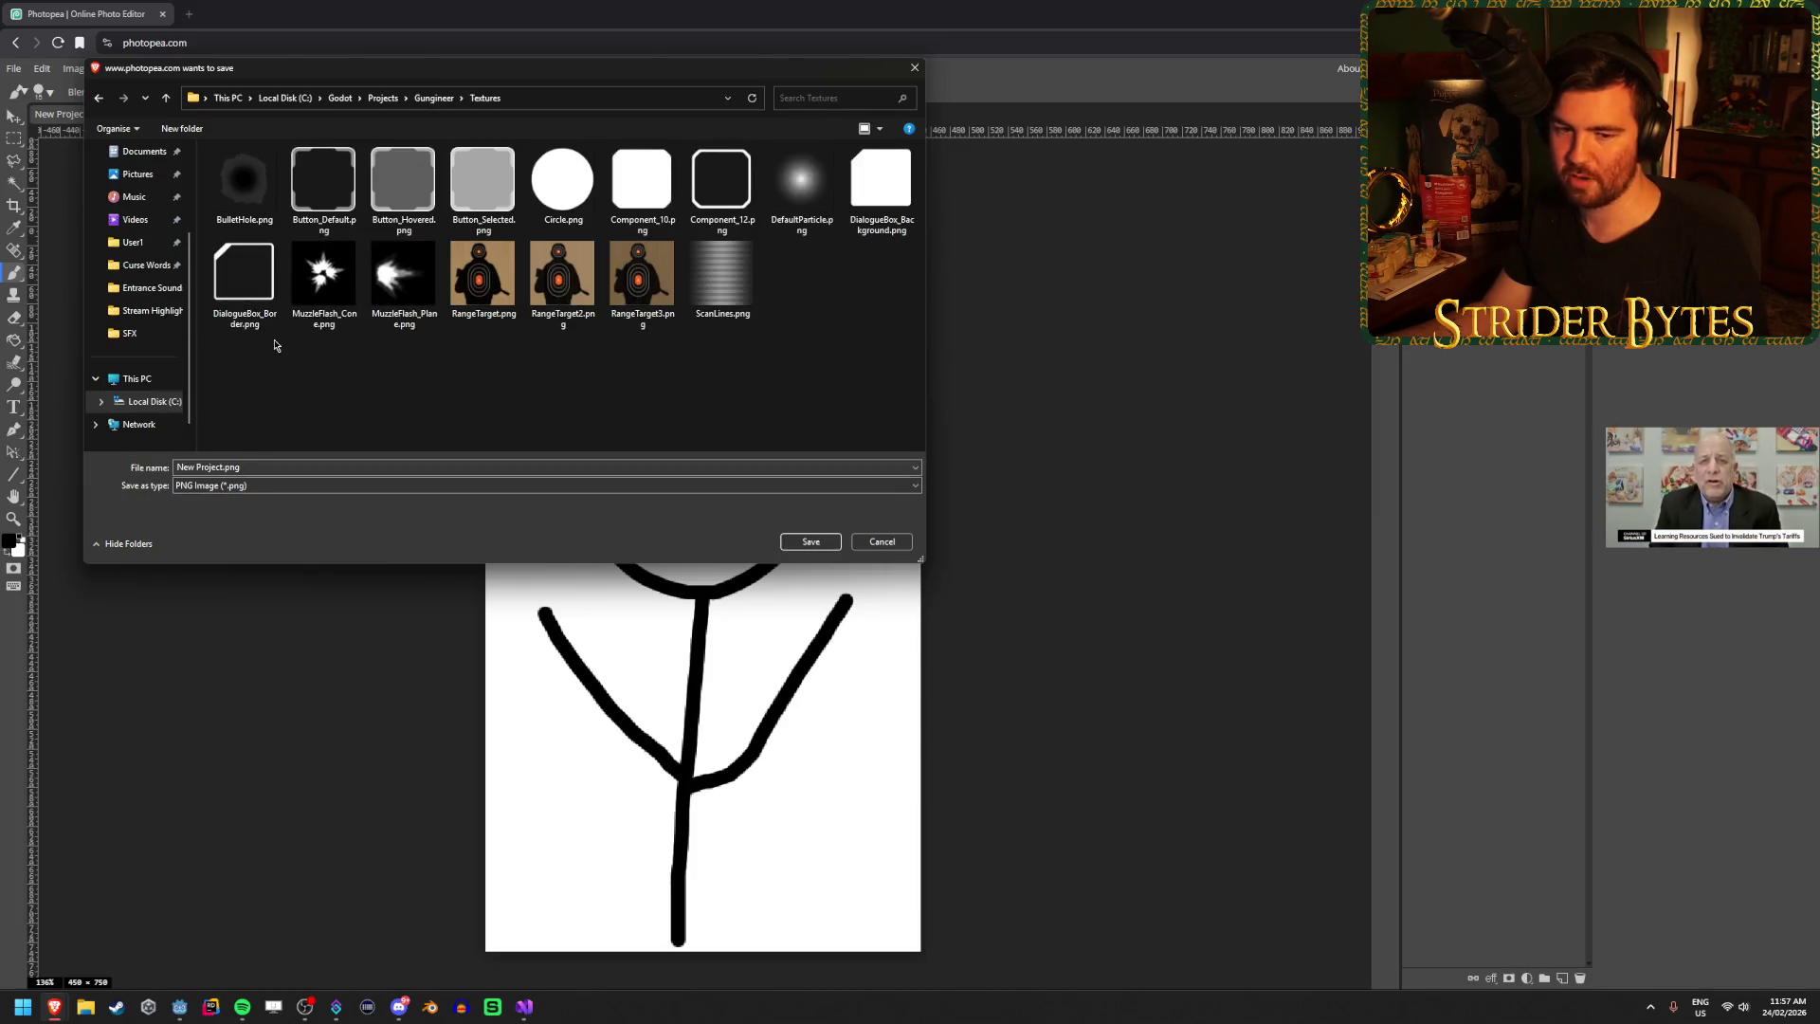
Save the file as PortraitPlaceholder.png and return to Godot.
left_click(318, 464)
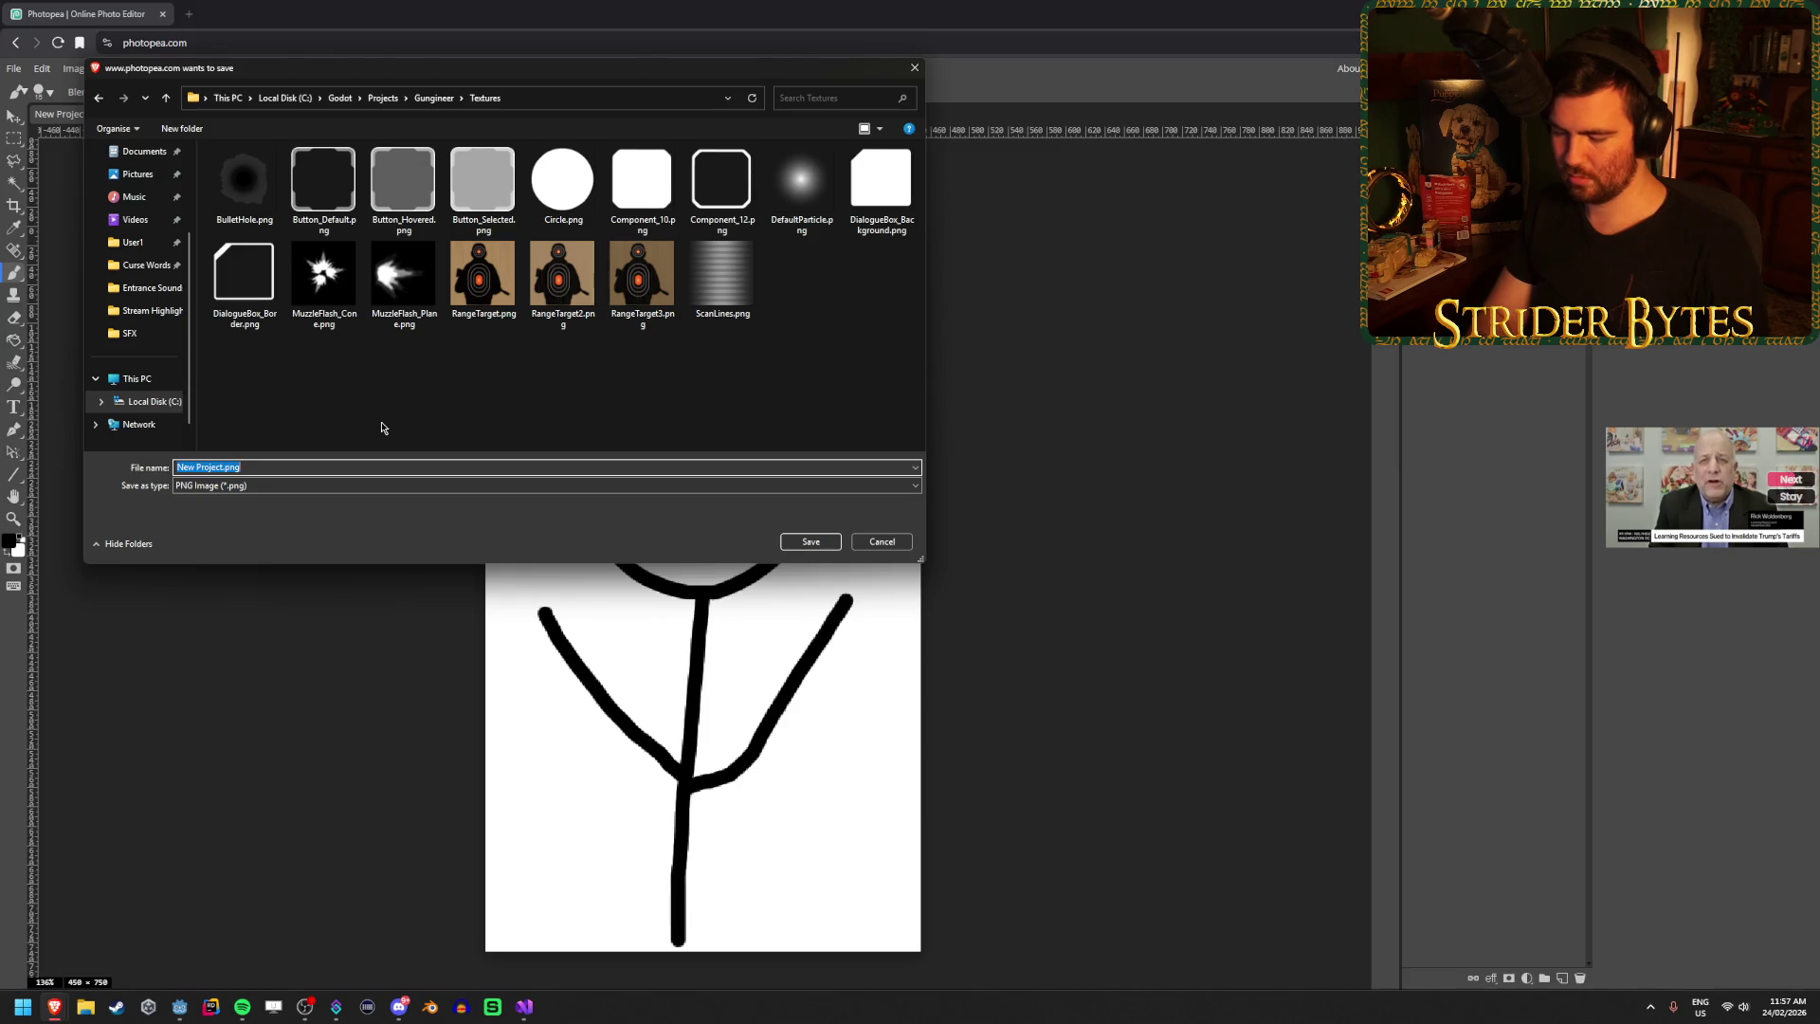
type("PortraitPlac")
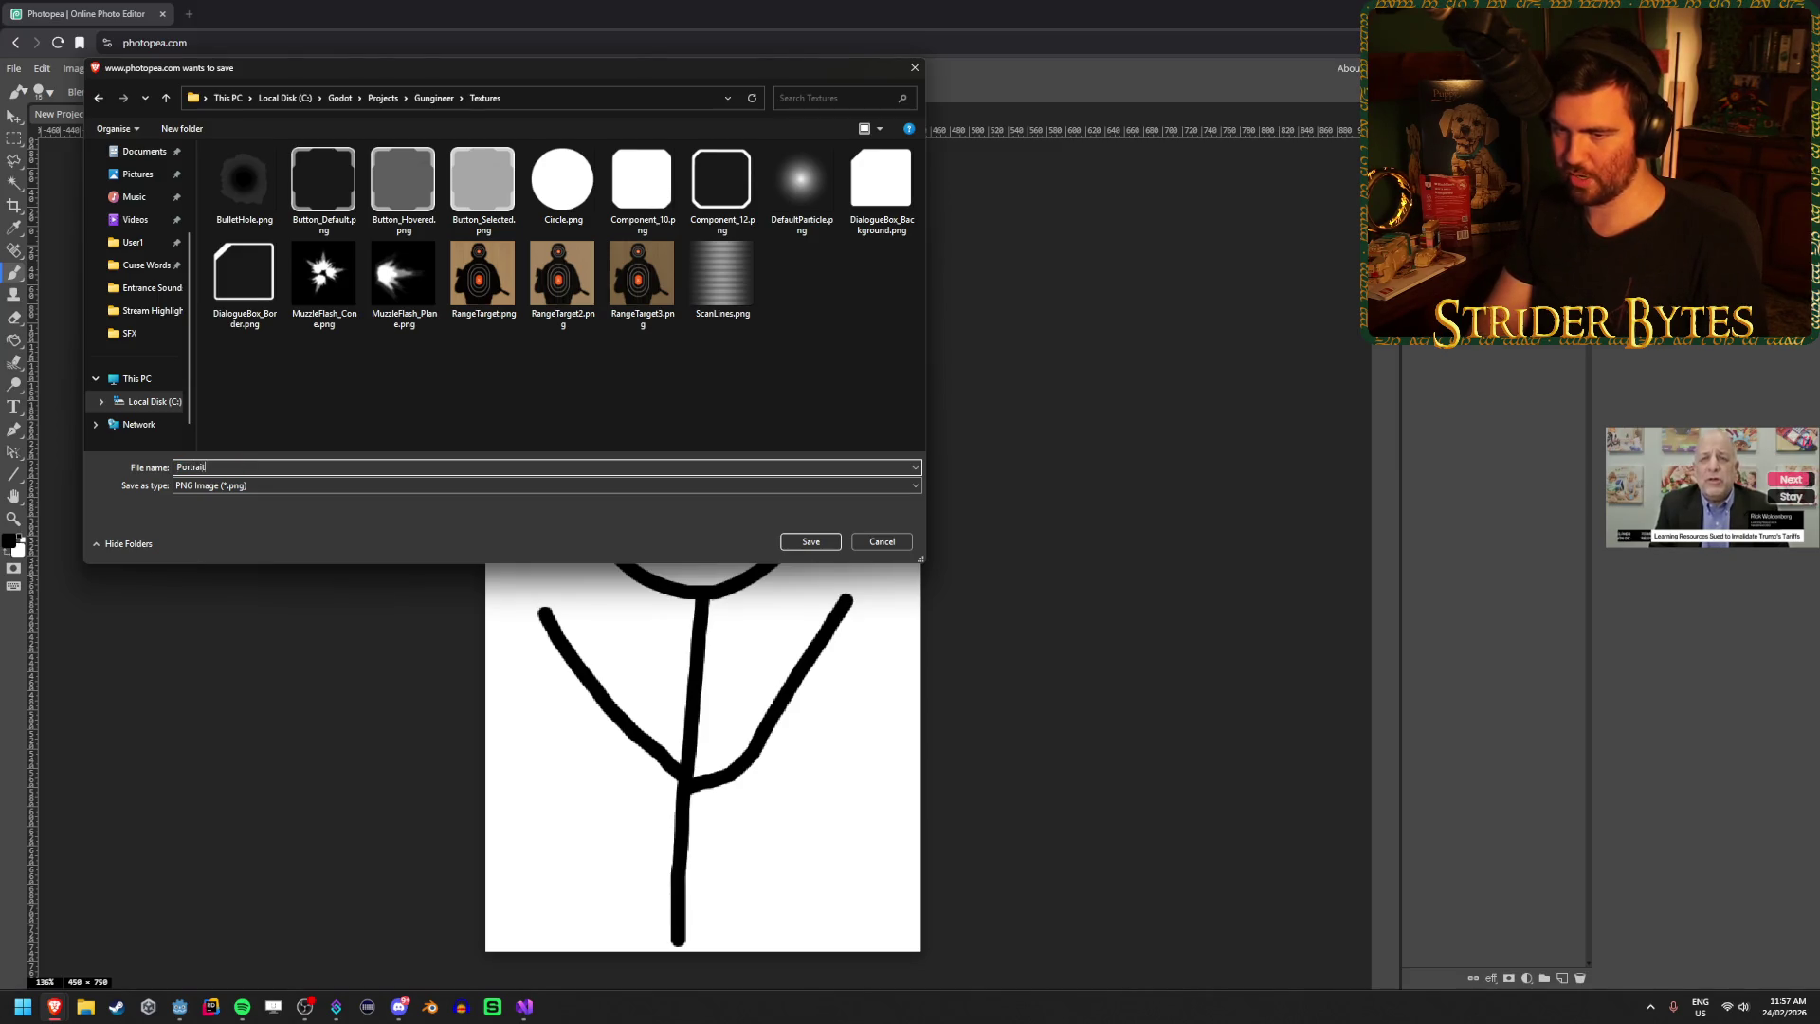
type("eholder")
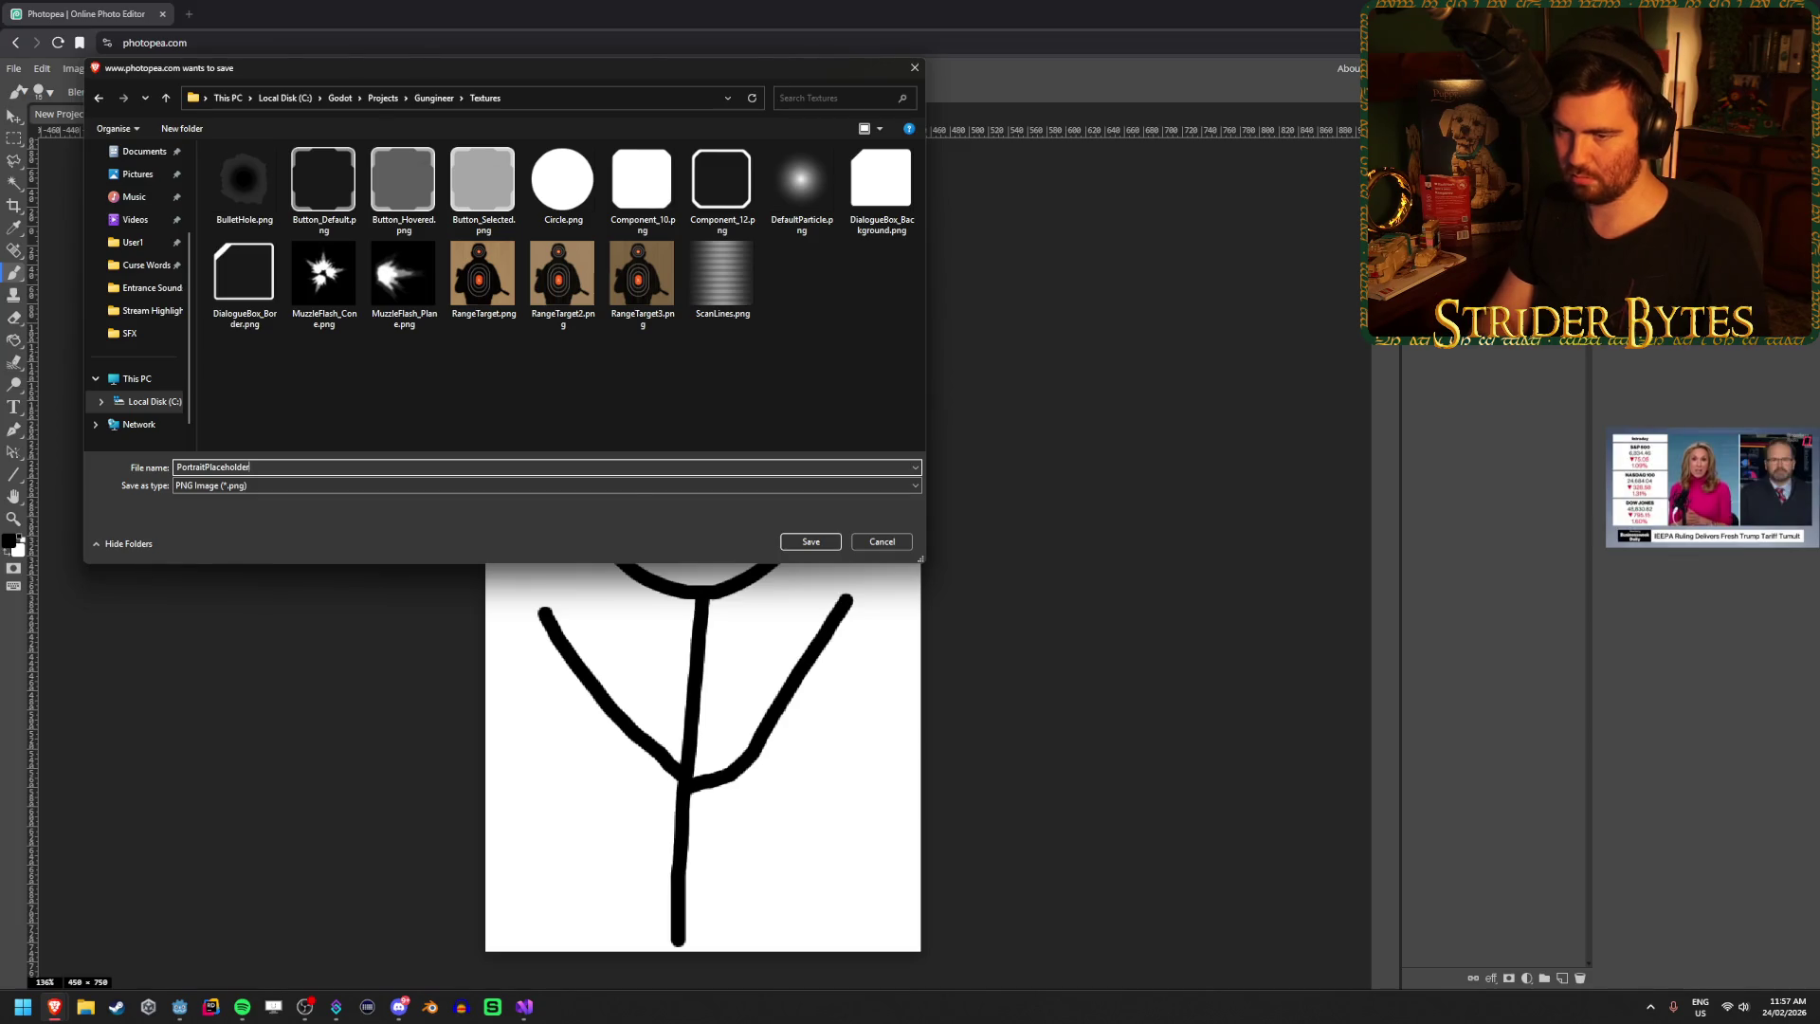
key("Return")
key("alt+Tab")
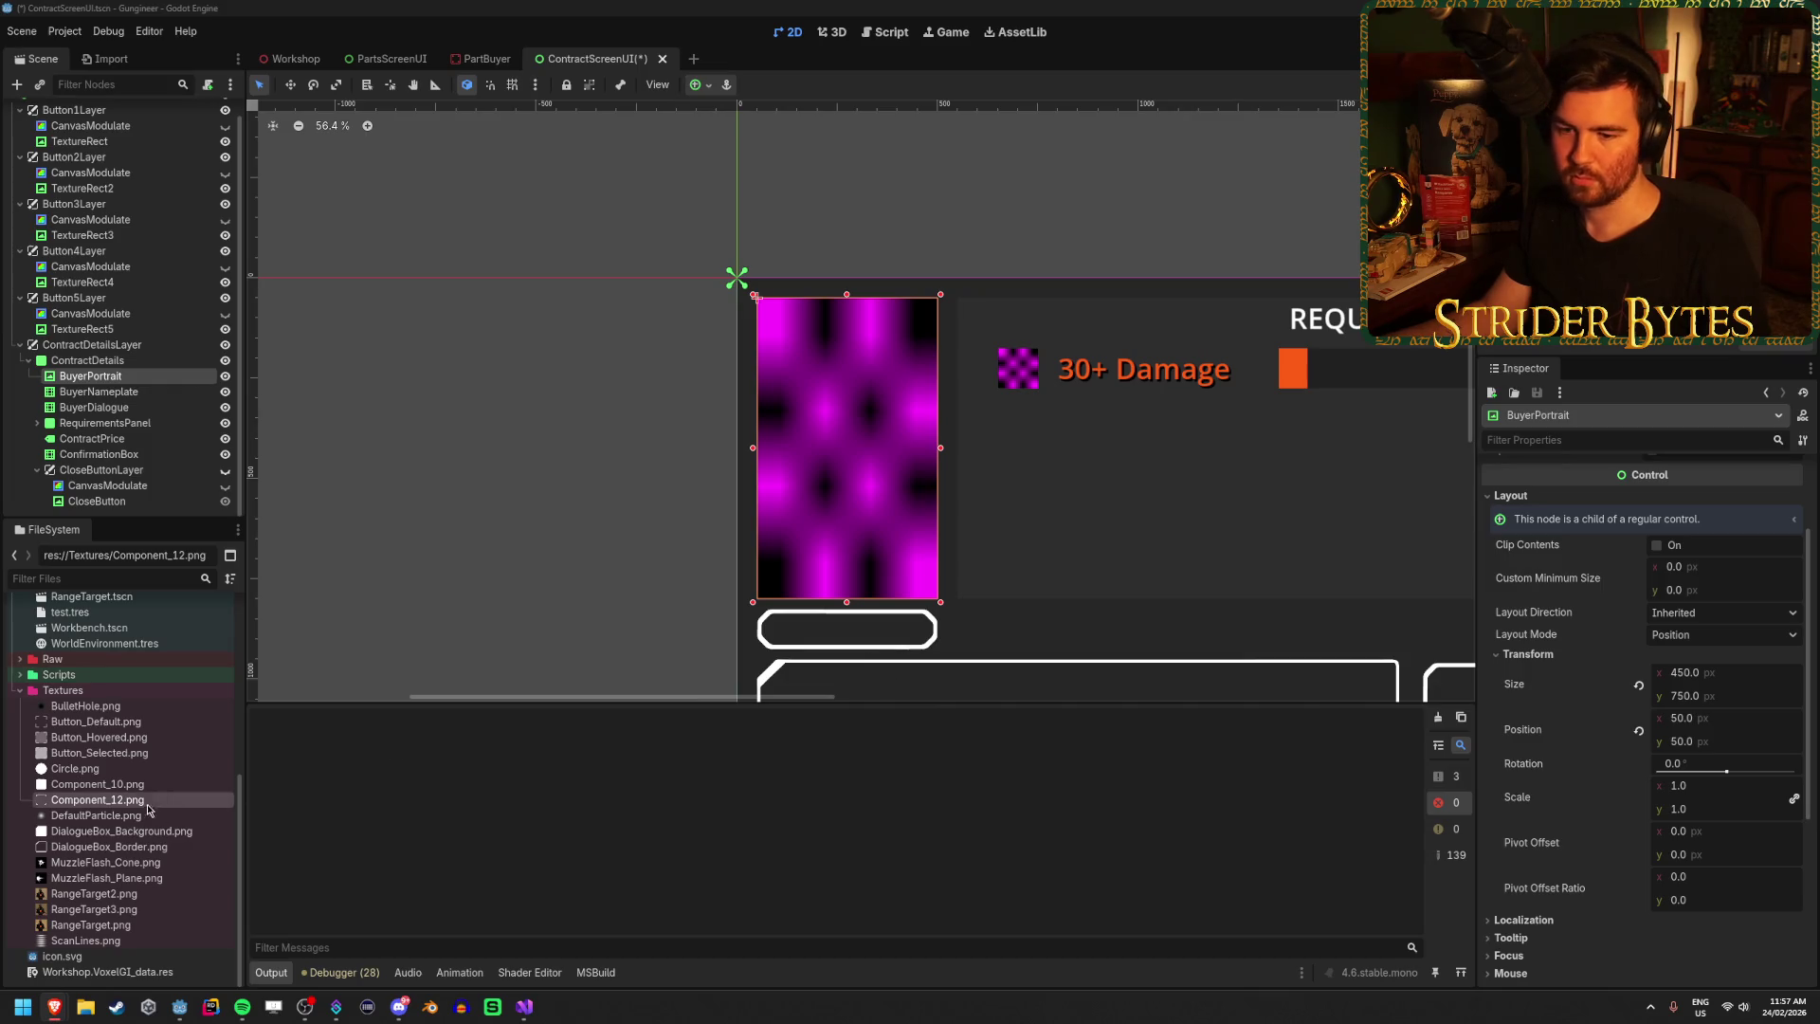
Assign PortraitPlaceholder.png from the FileSystem dock as BuyerPortrait's Texture, replacing the magenta placeholder.
left_click(128, 769)
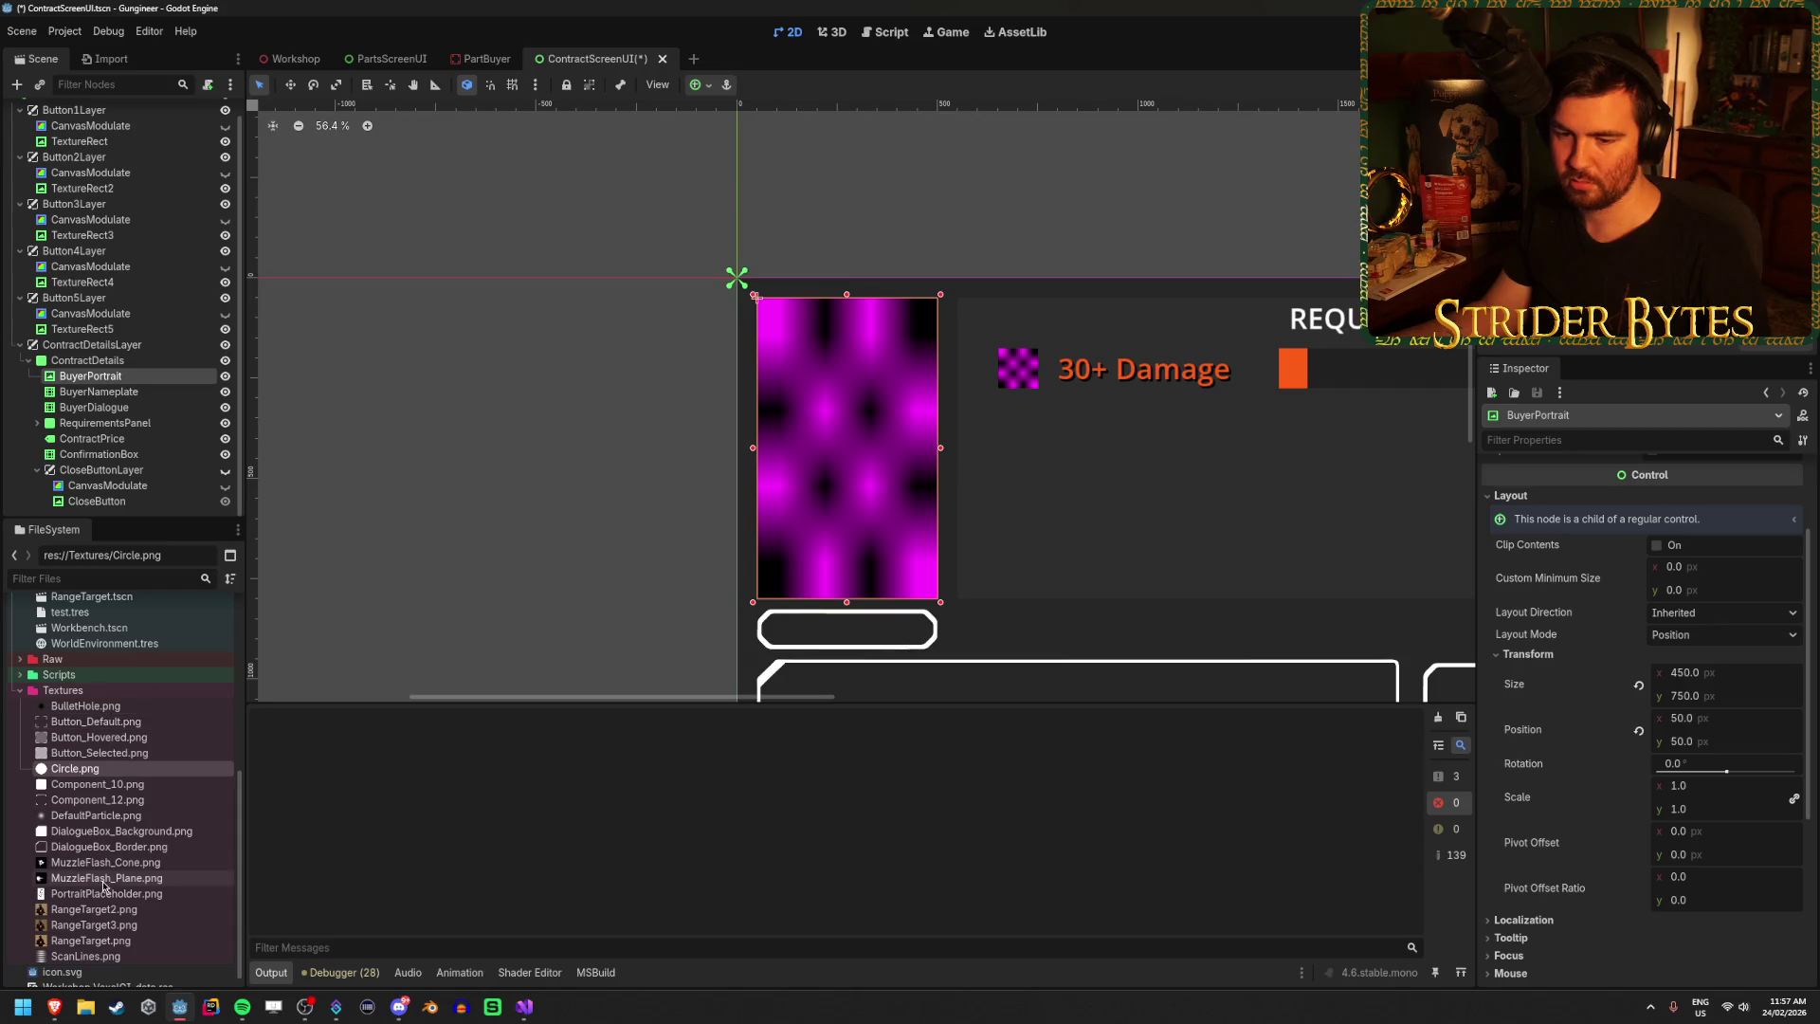
mouse_move(109, 894)
left_mouse_down()
mouse_move(1466, 585)
mouse_move(1606, 470)
mouse_move(1715, 502)
left_mouse_up()
left_click(625, 434)
scroll(626, 434, "down", 3)
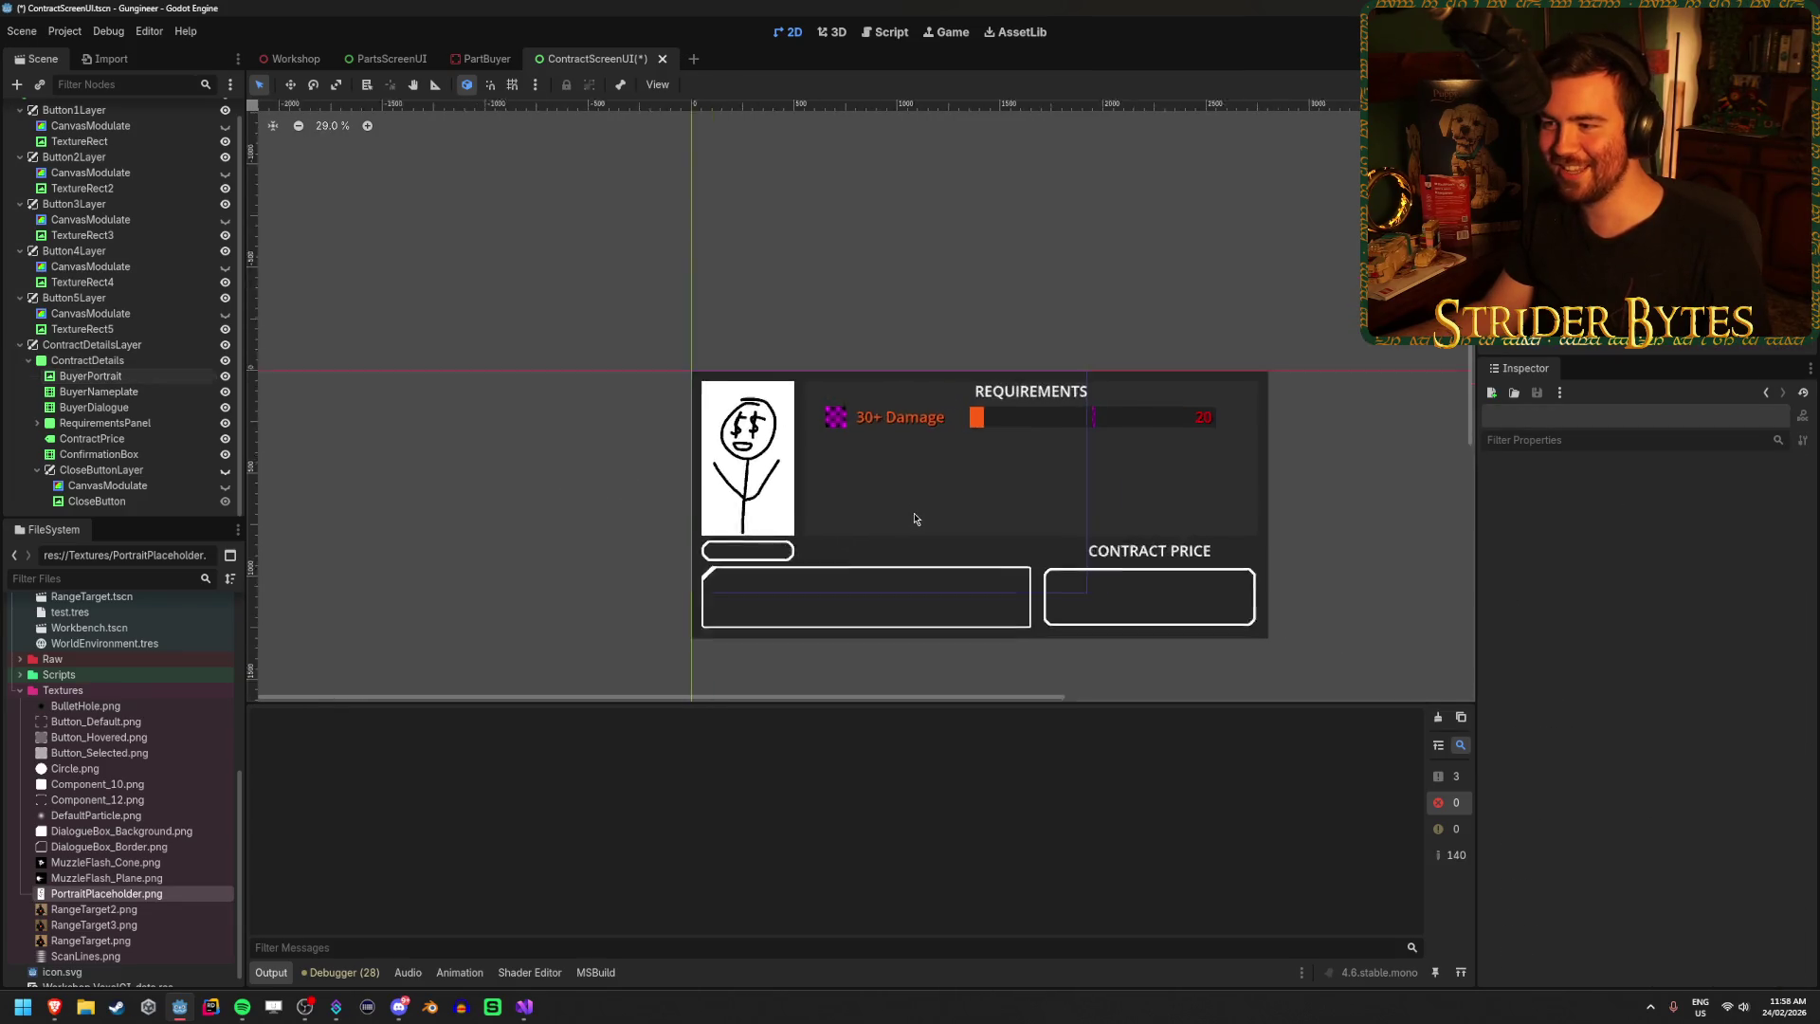
scroll(626, 500, "up", 2)
scroll(576, 449, "up", 6)
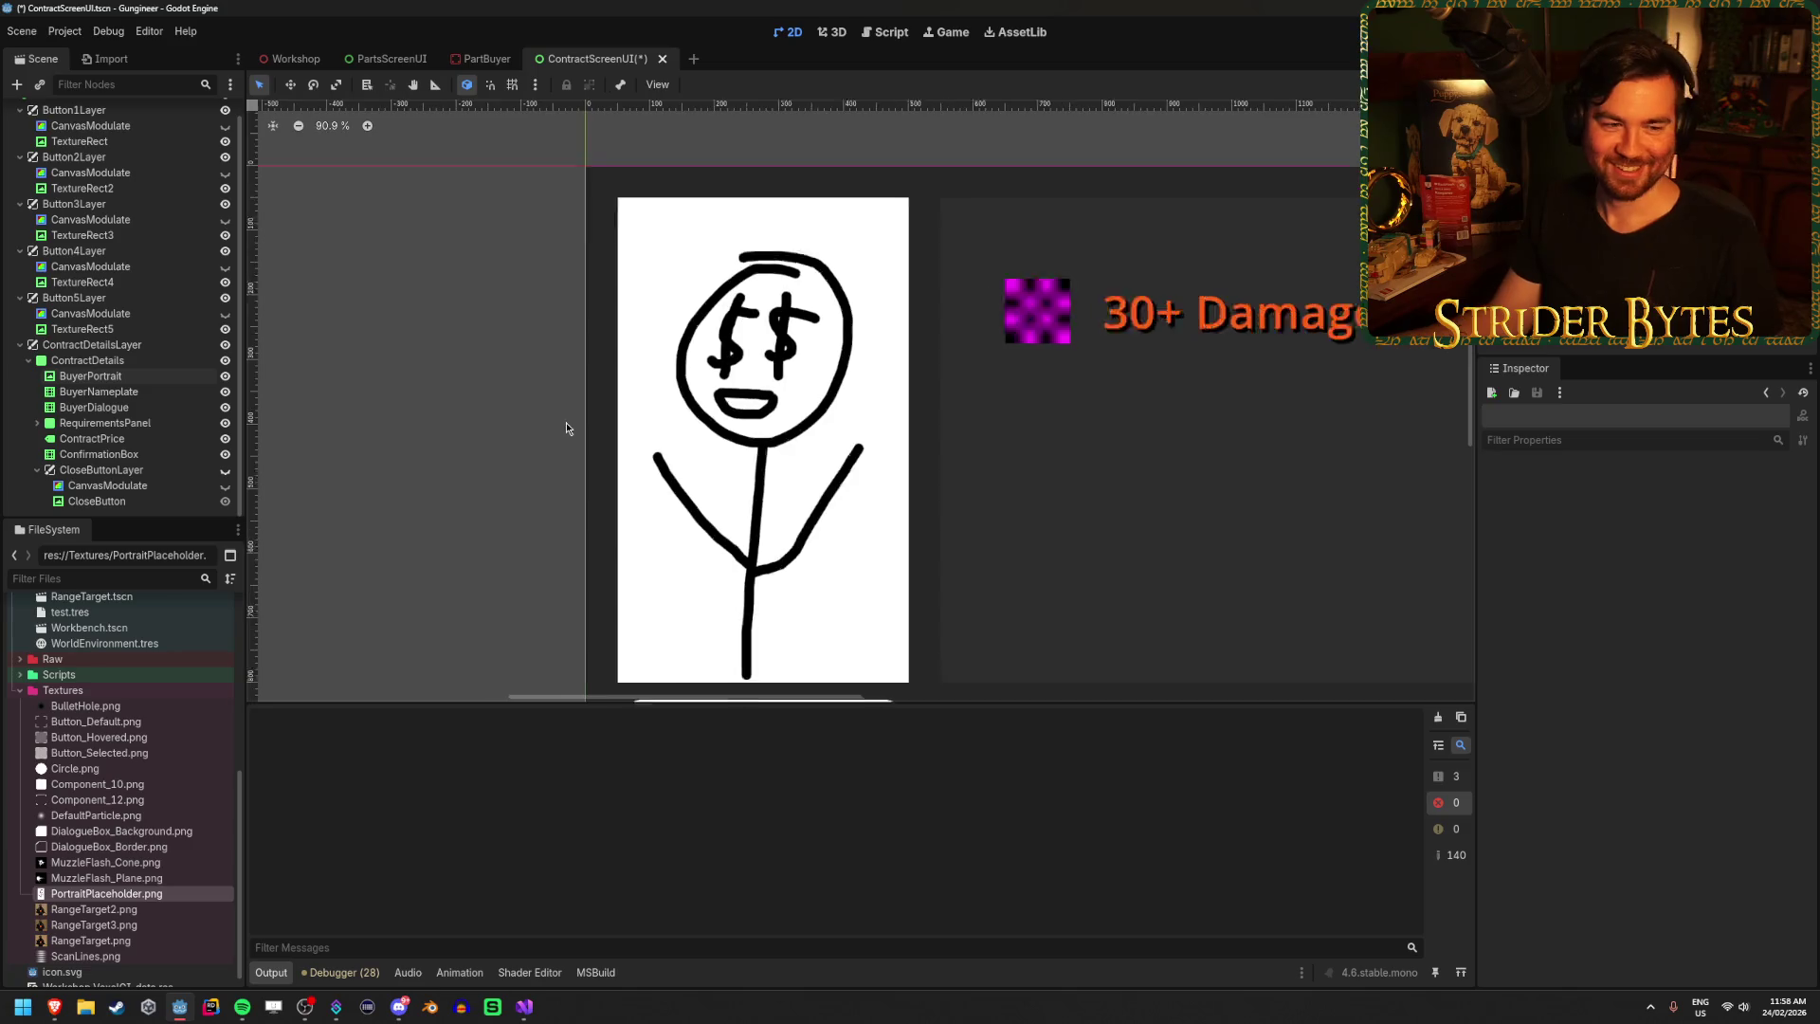
scroll(497, 426, "down", 3)
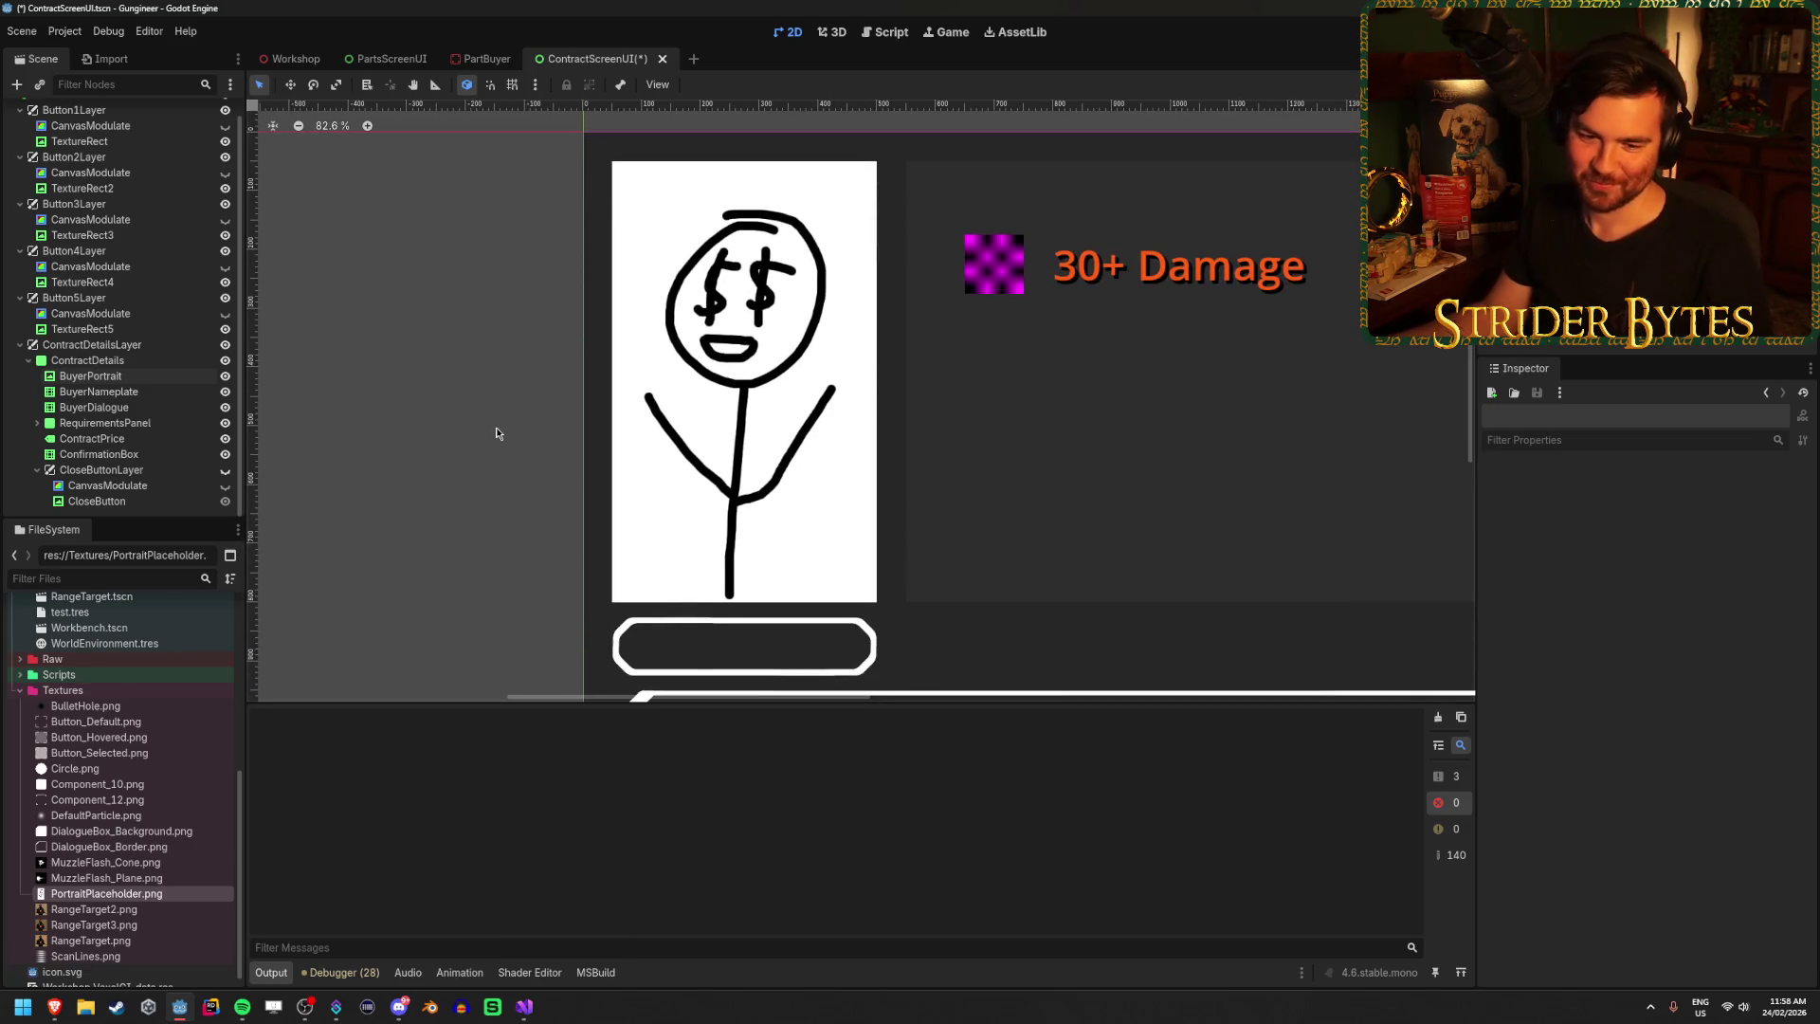
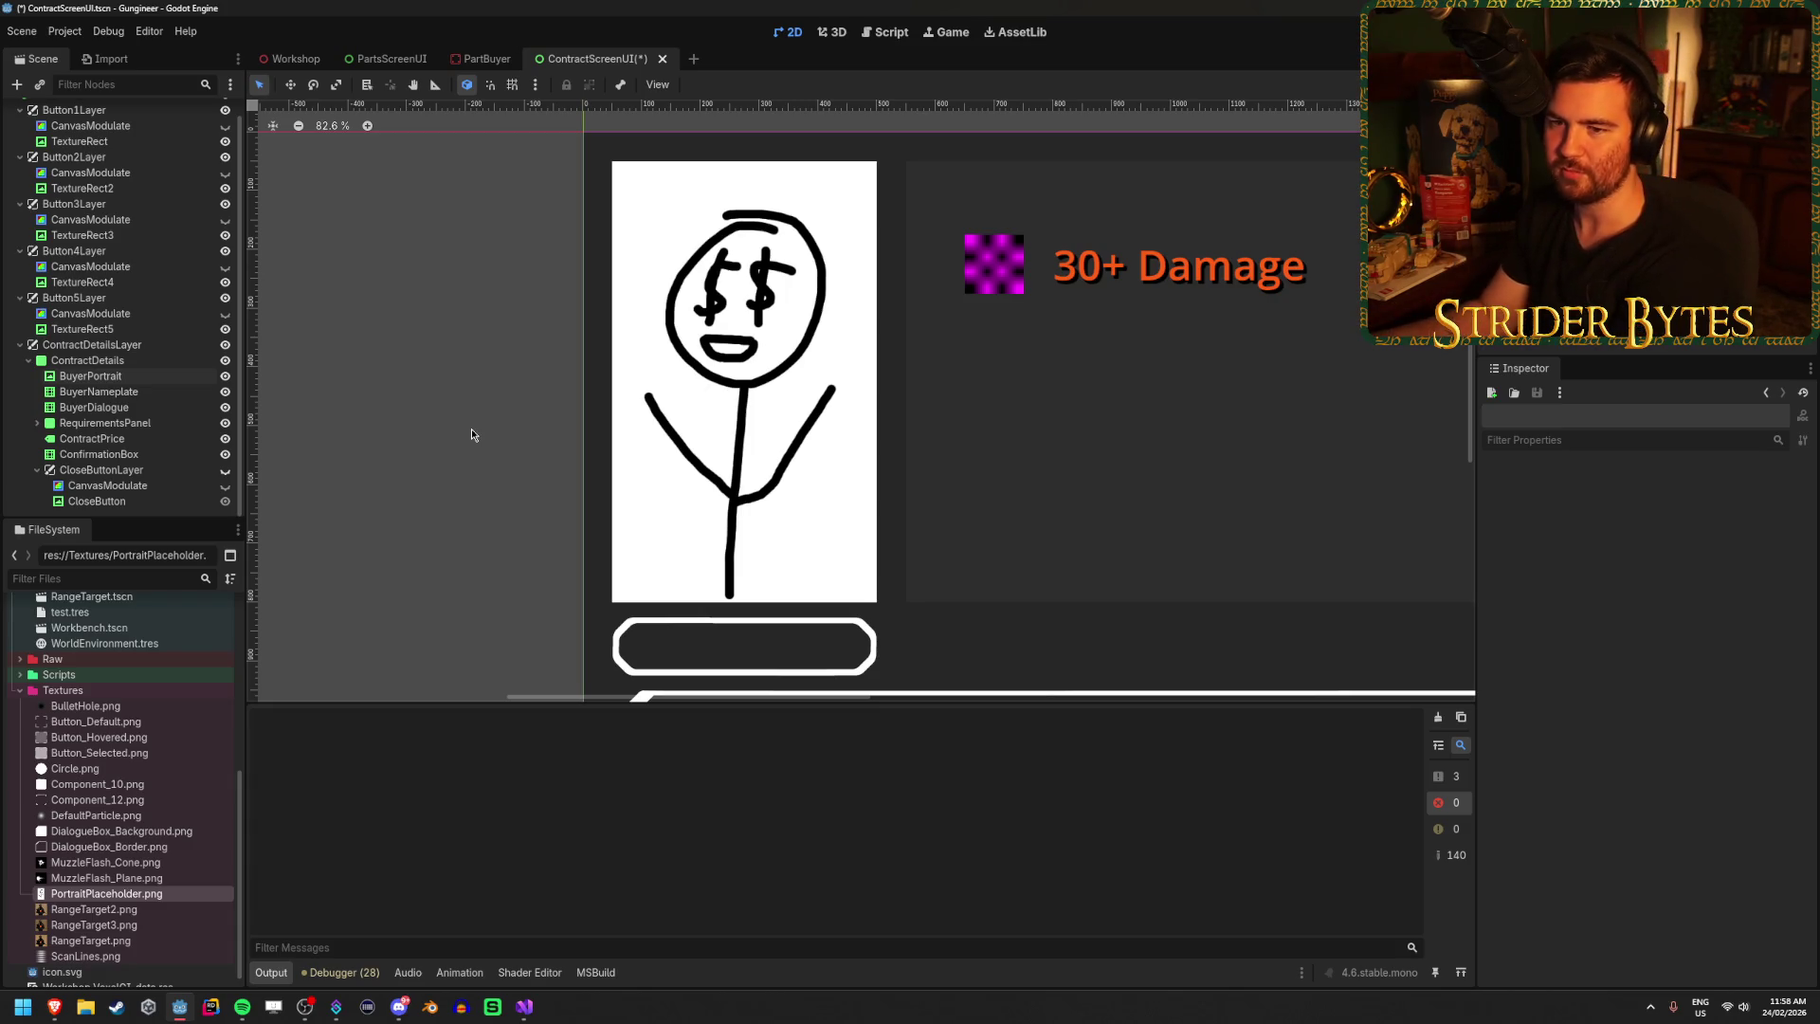
Add a NinePatchRect child node under BuyerPortrait.
left_click(104, 376)
right_click(180, 379)
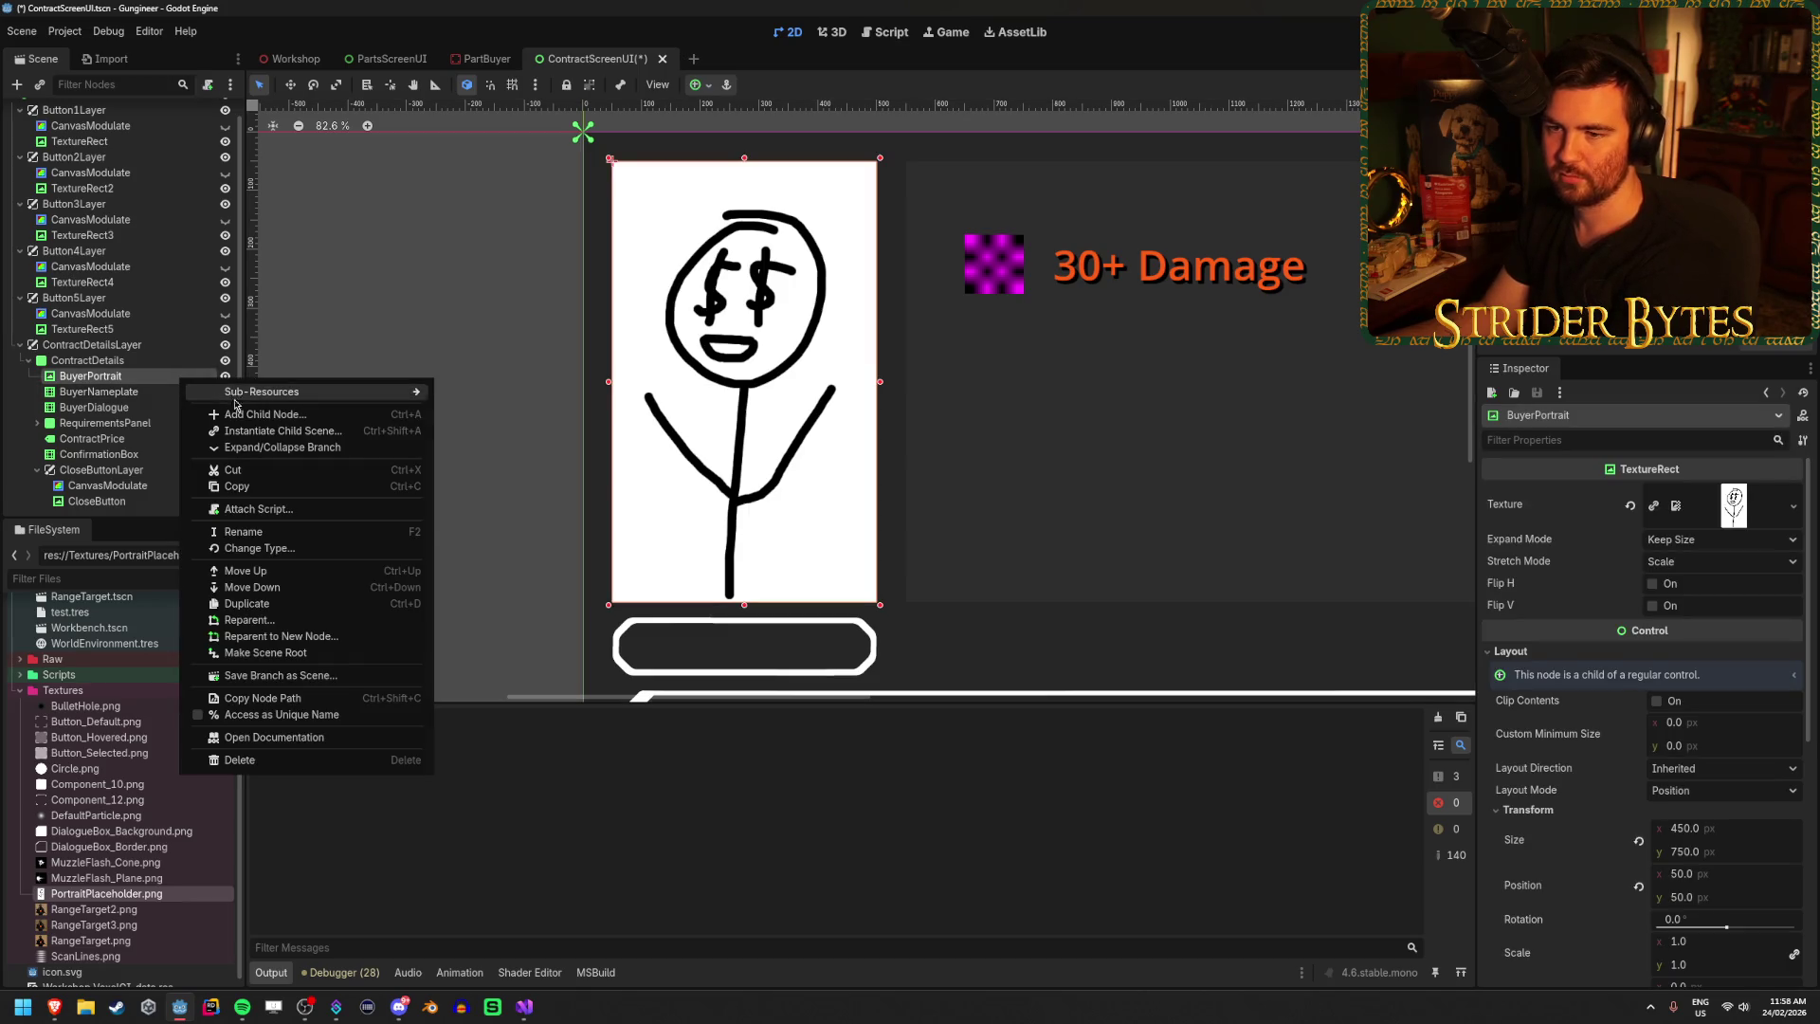
left_click(239, 414)
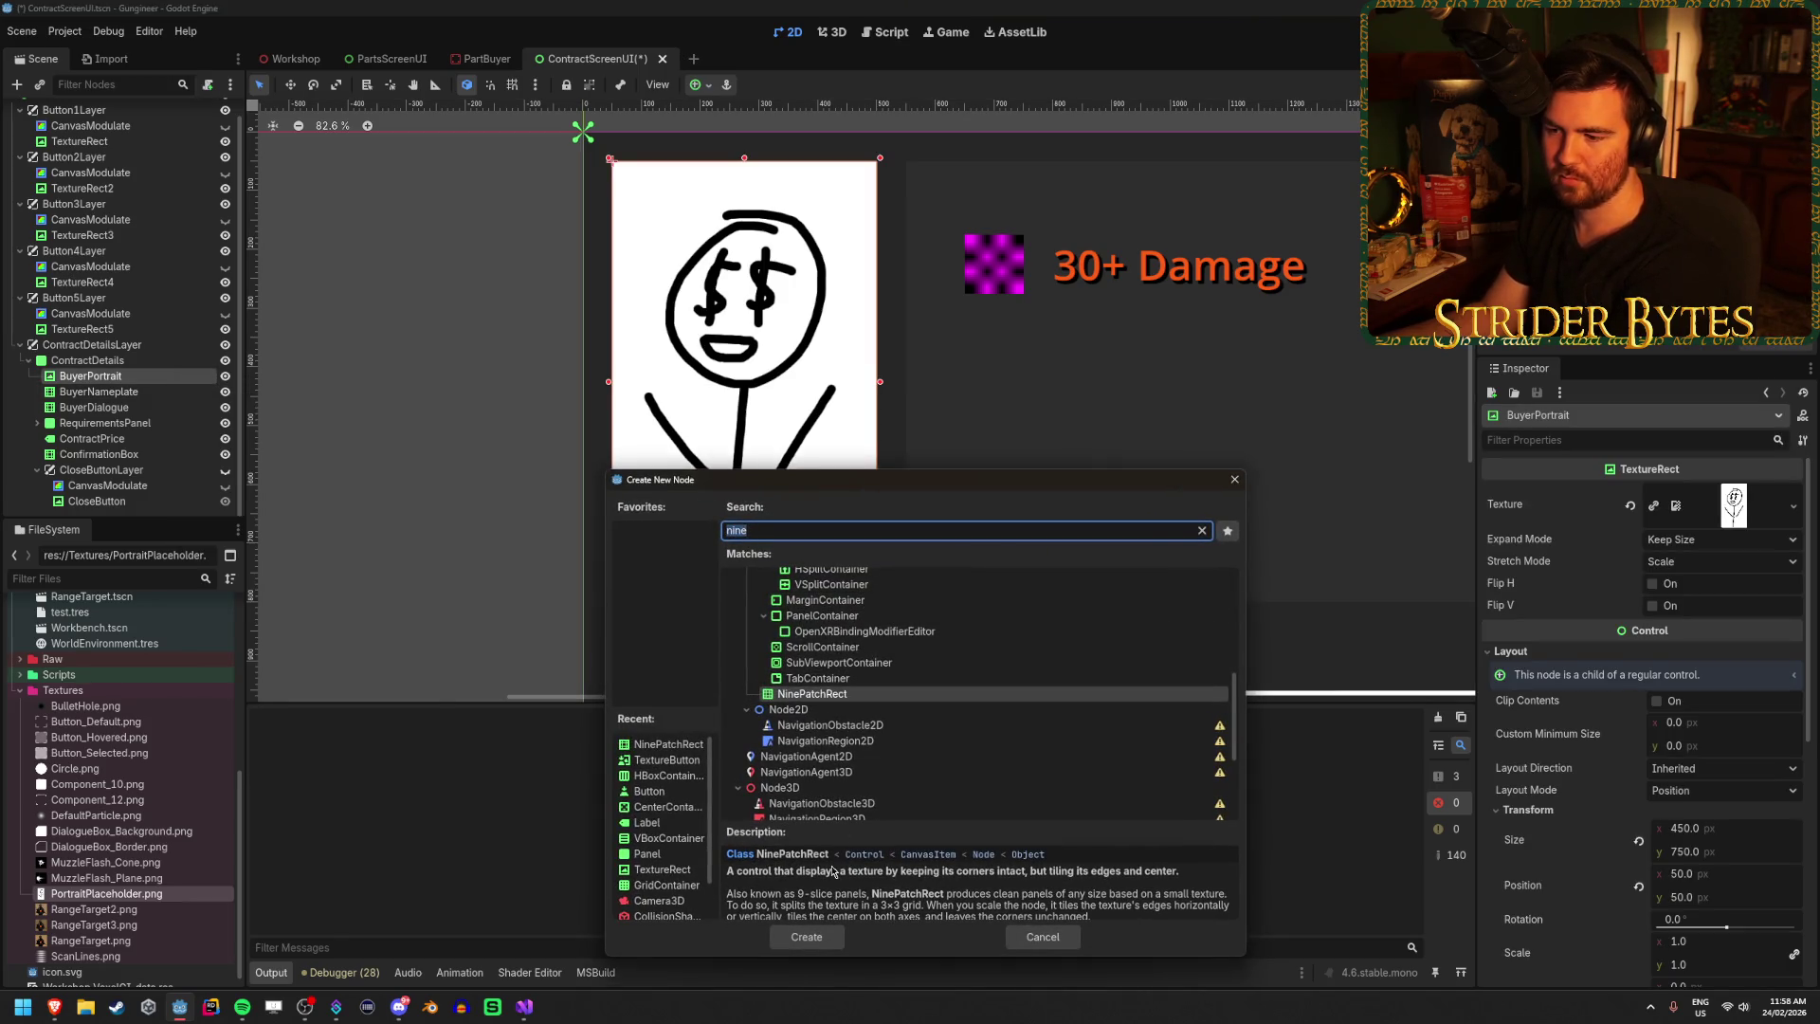
left_click(806, 936)
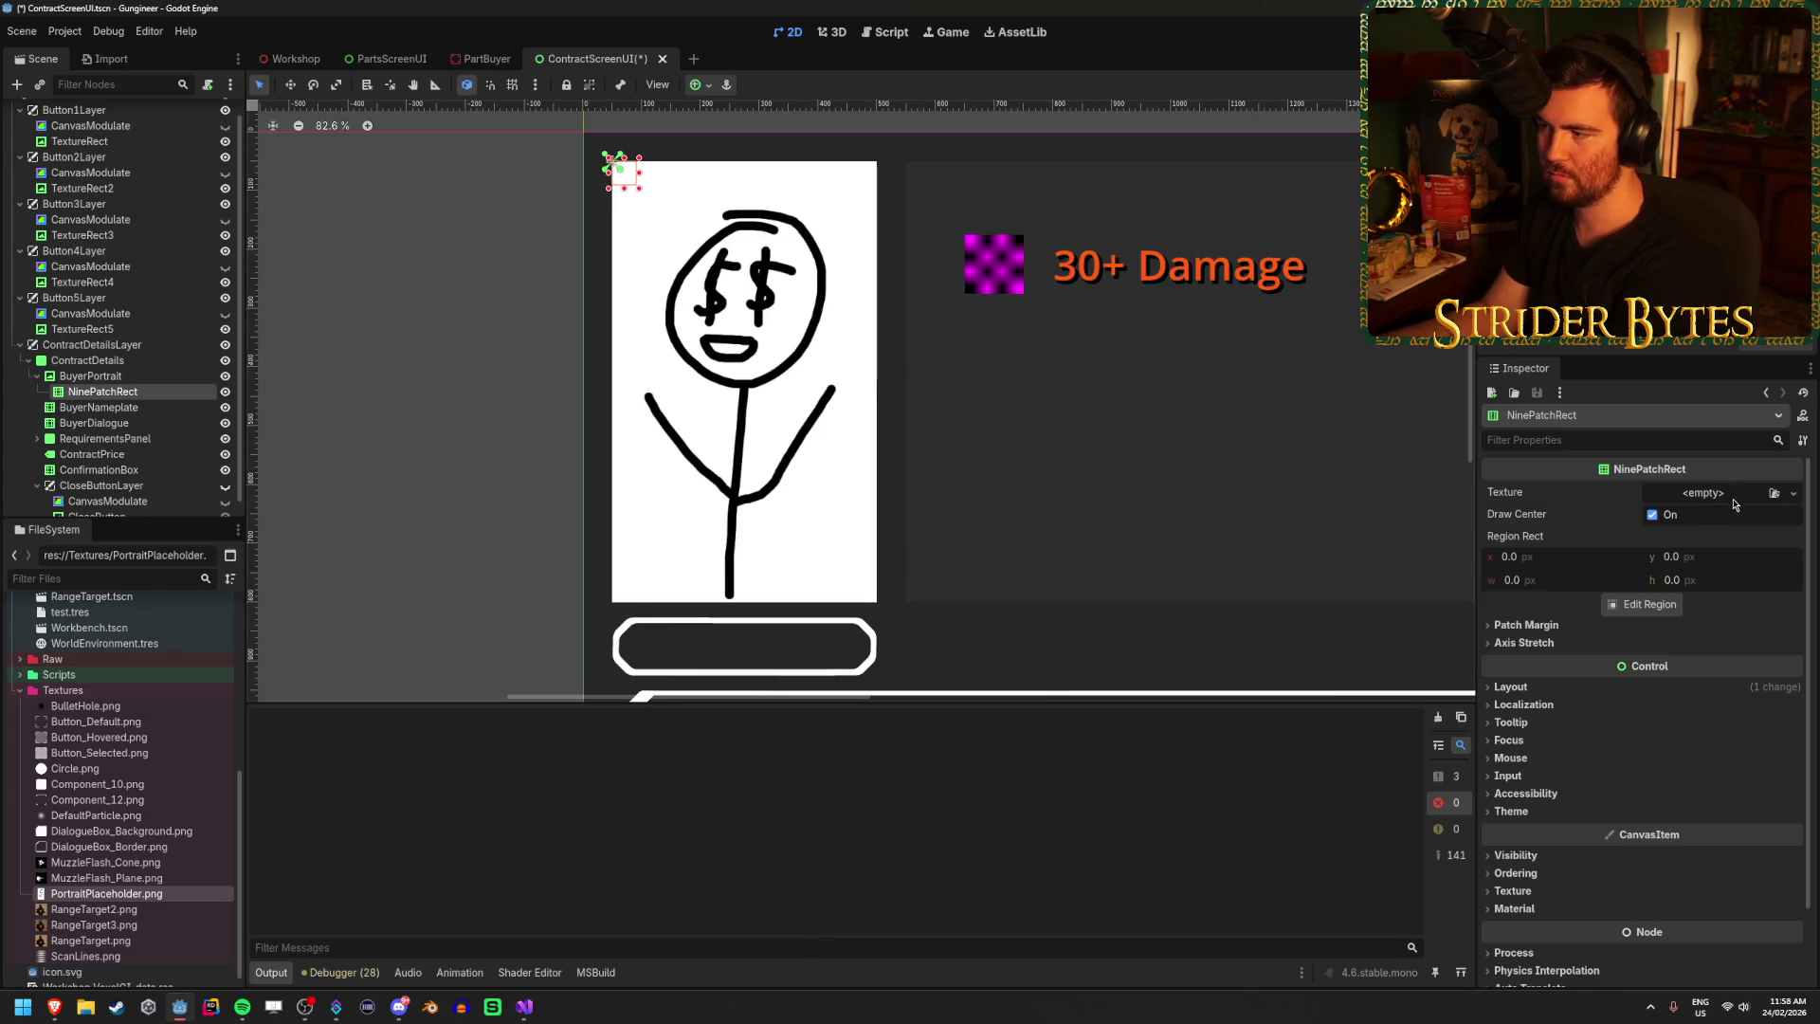
Load the rounded button-frame texture into the NinePatchRect's Texture slot.
left_click(1781, 497)
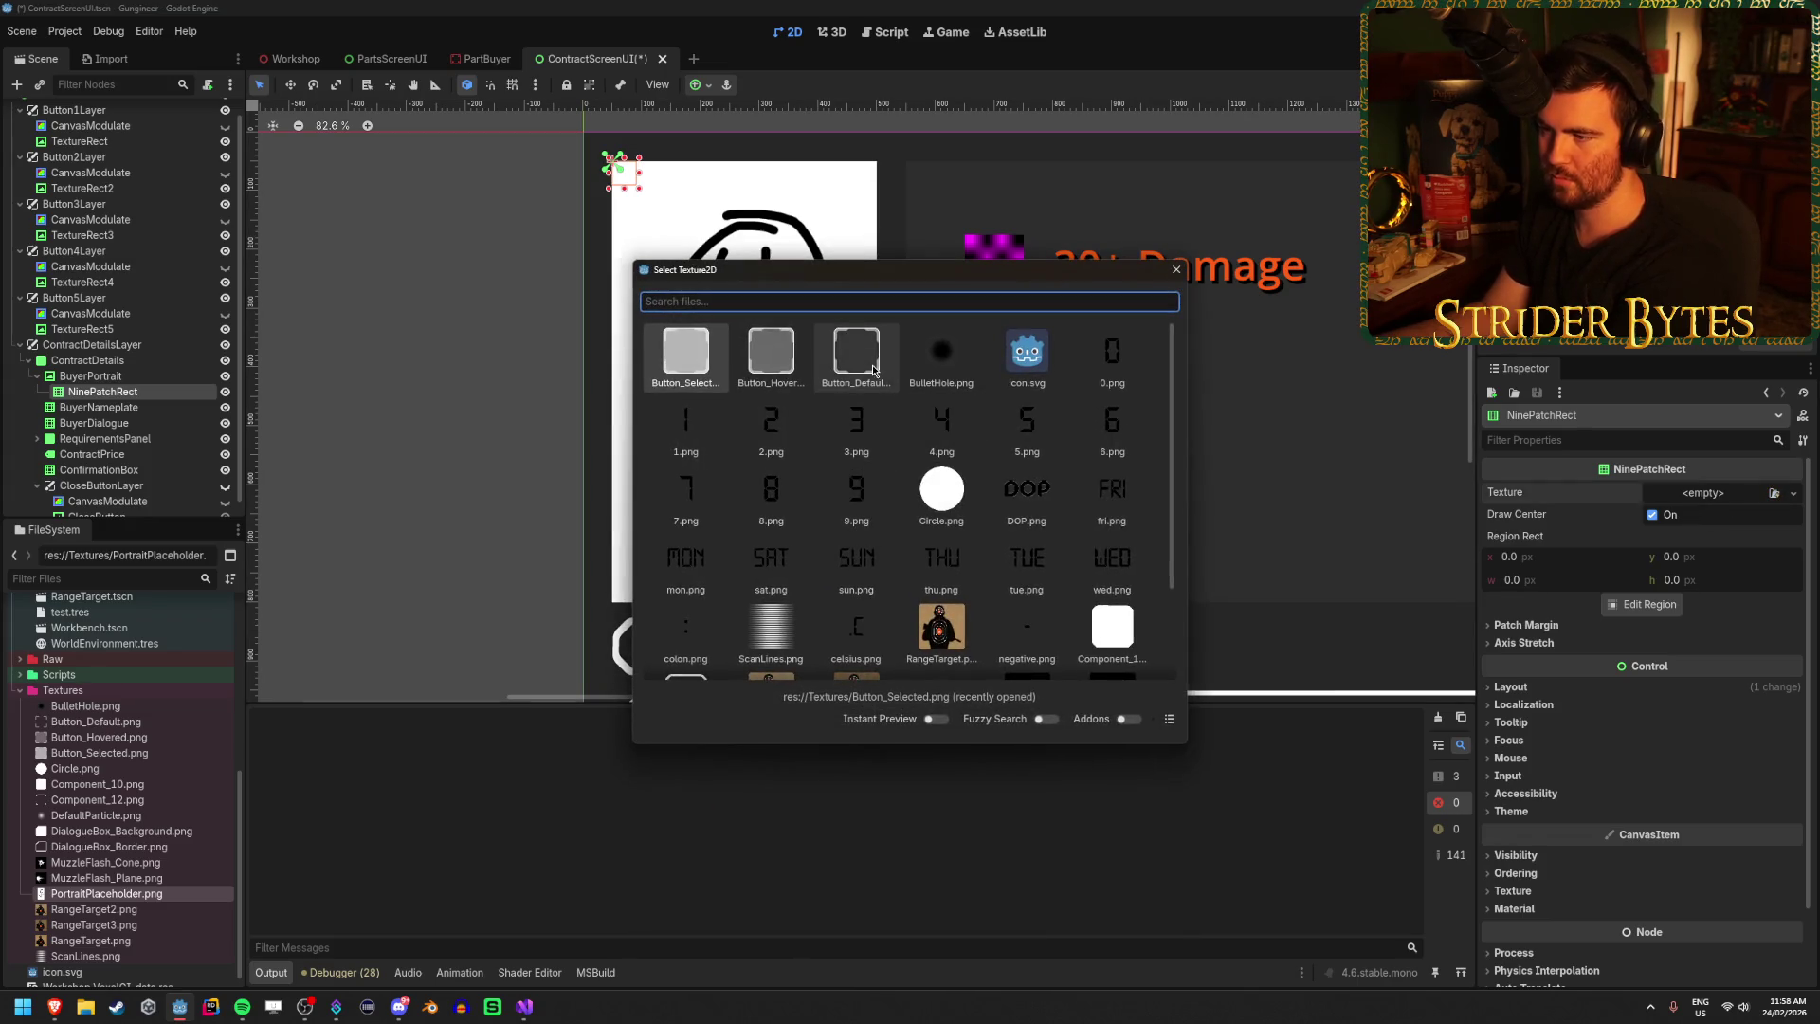
key("Escape")
left_click(873, 370)
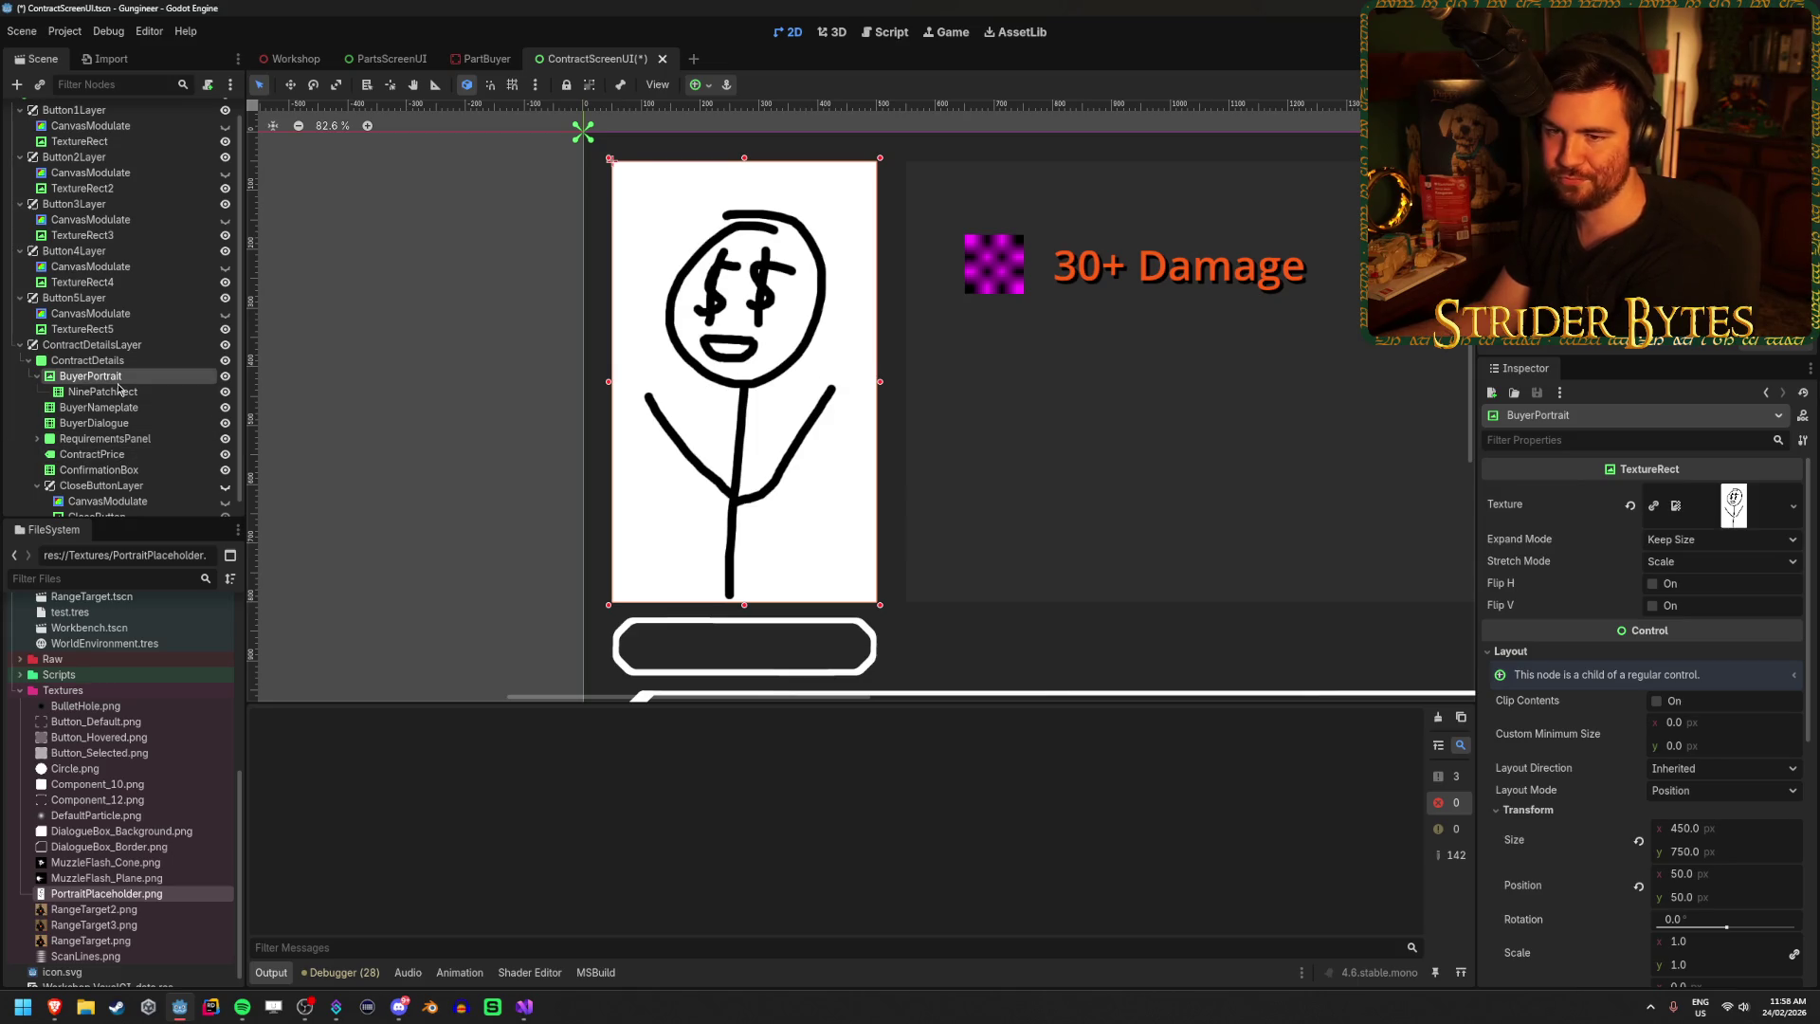
left_click(127, 394)
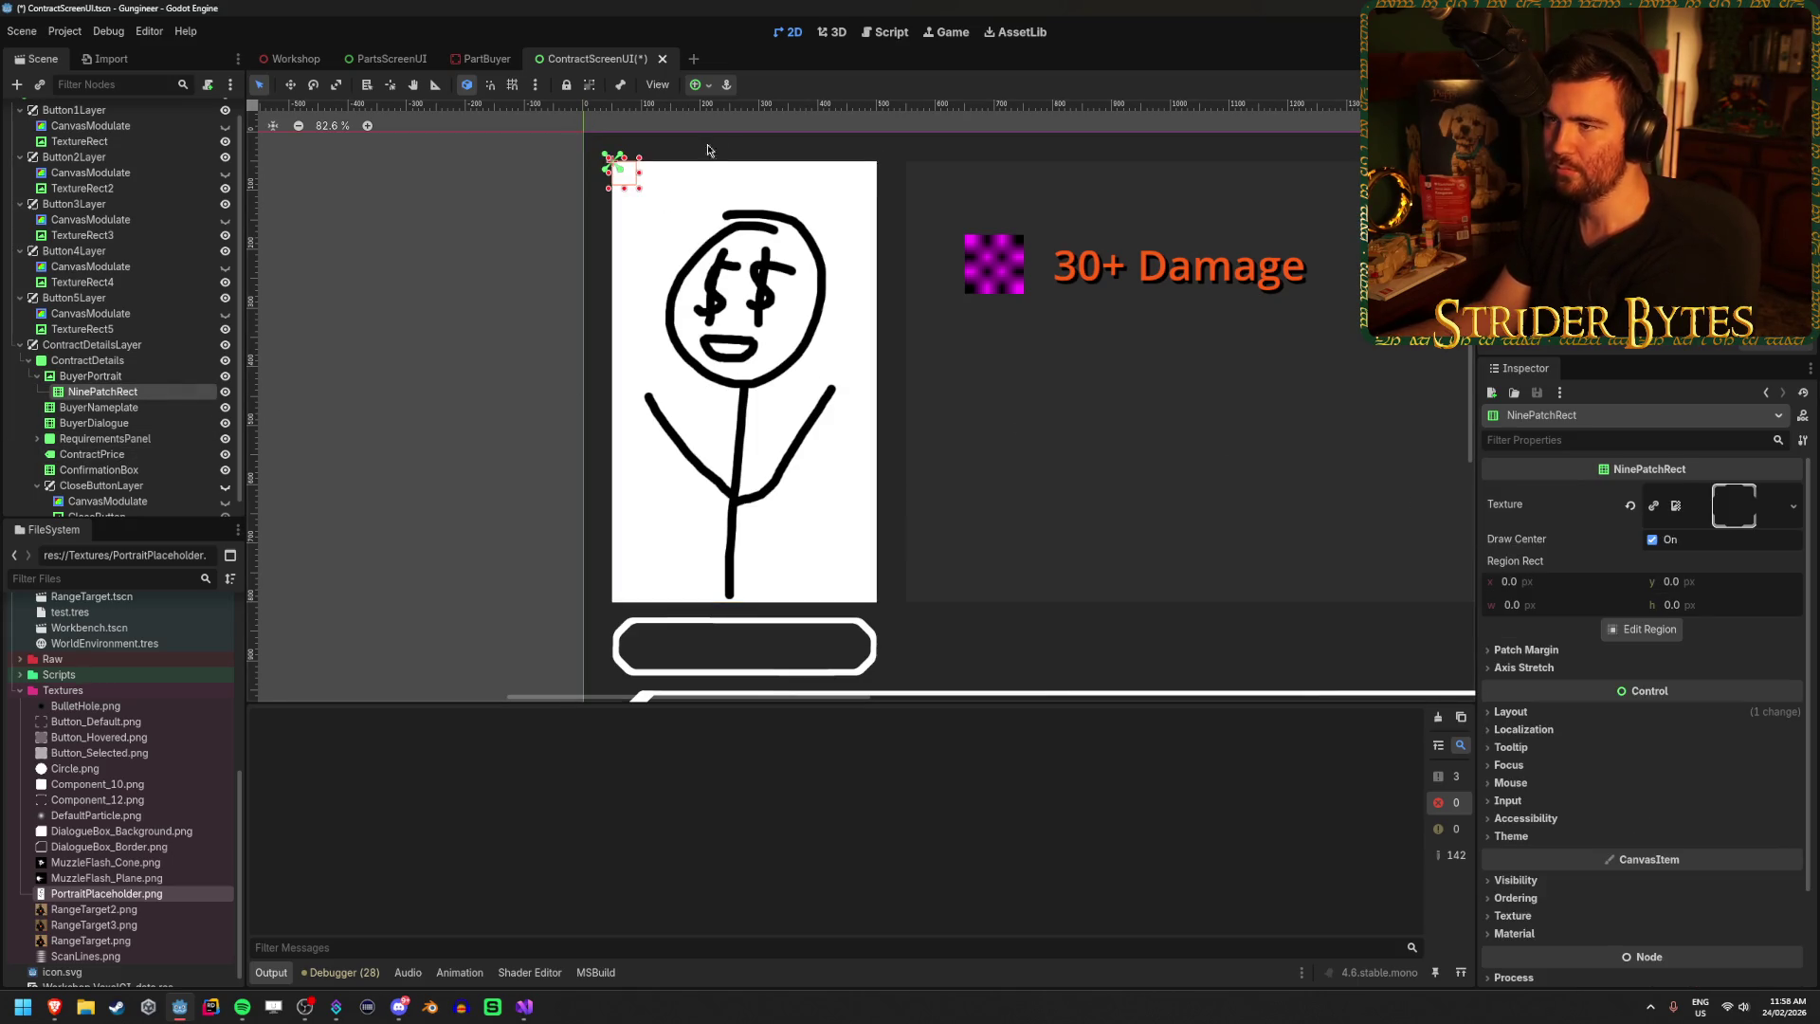
left_click(699, 84)
Anchor NinePatchRect to Full Rect and reparent BuyerPortrait underneath it.
left_click(781, 217)
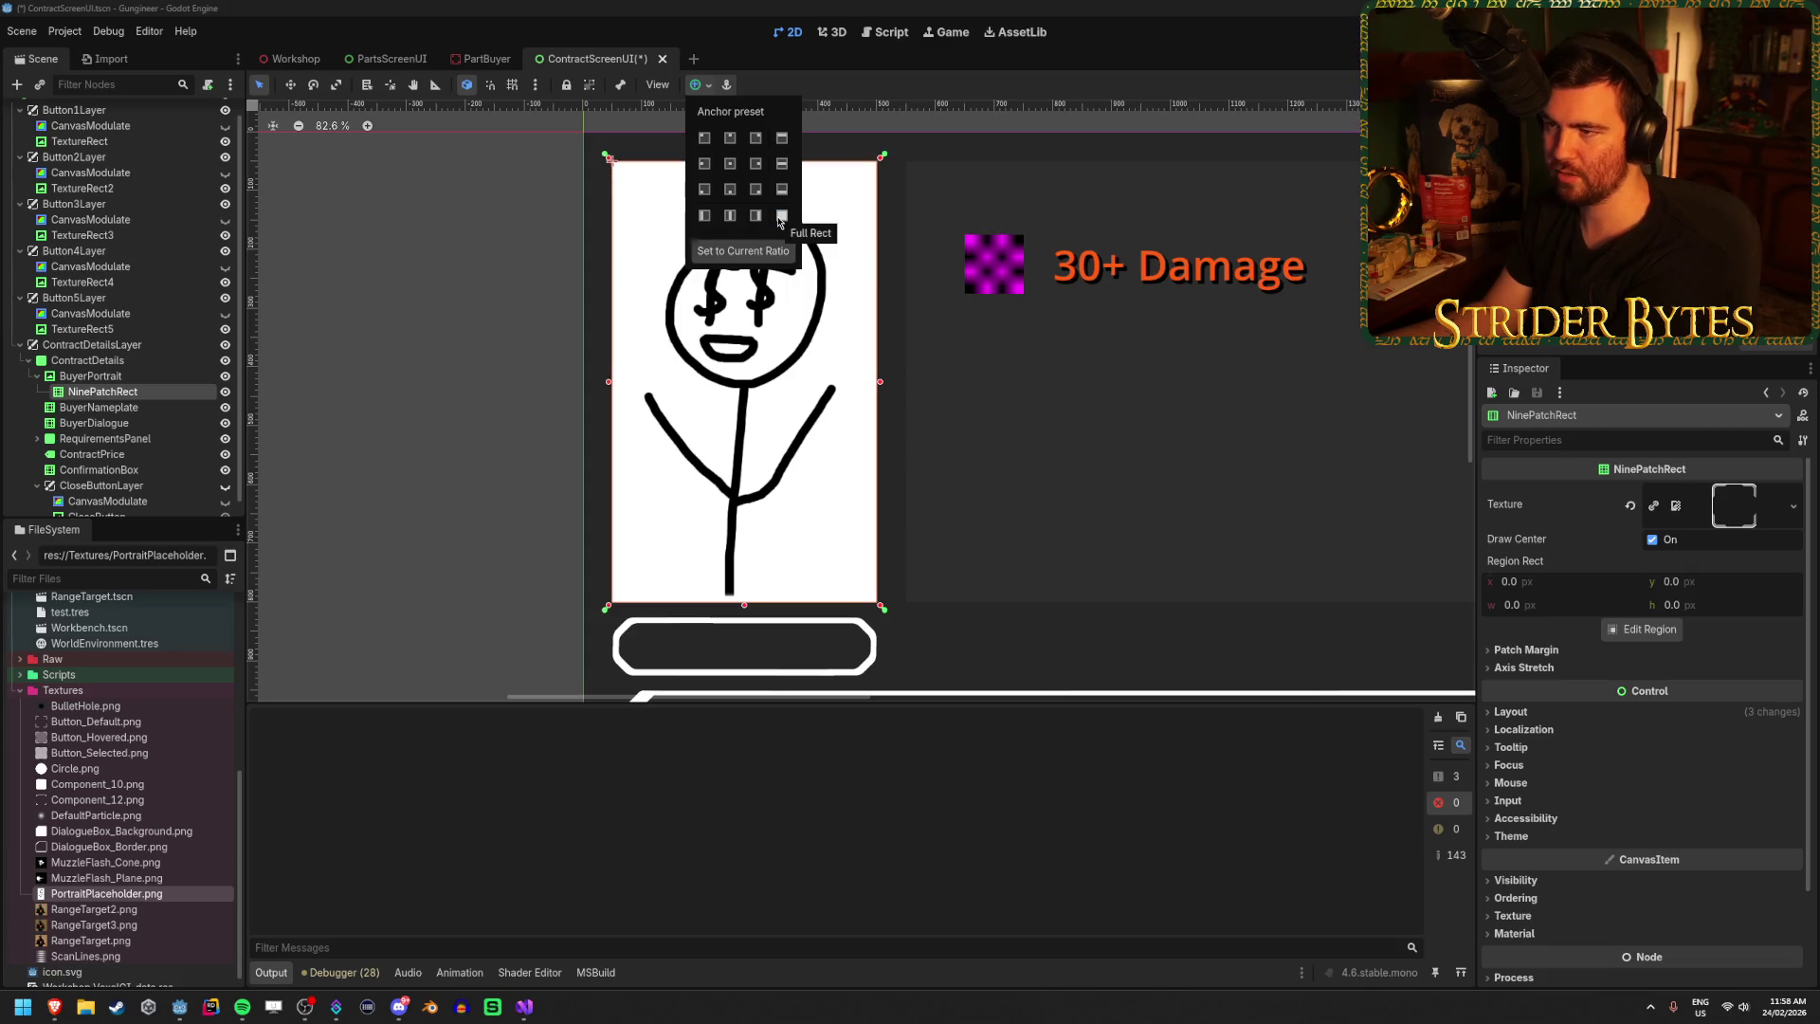
left_click(132, 401)
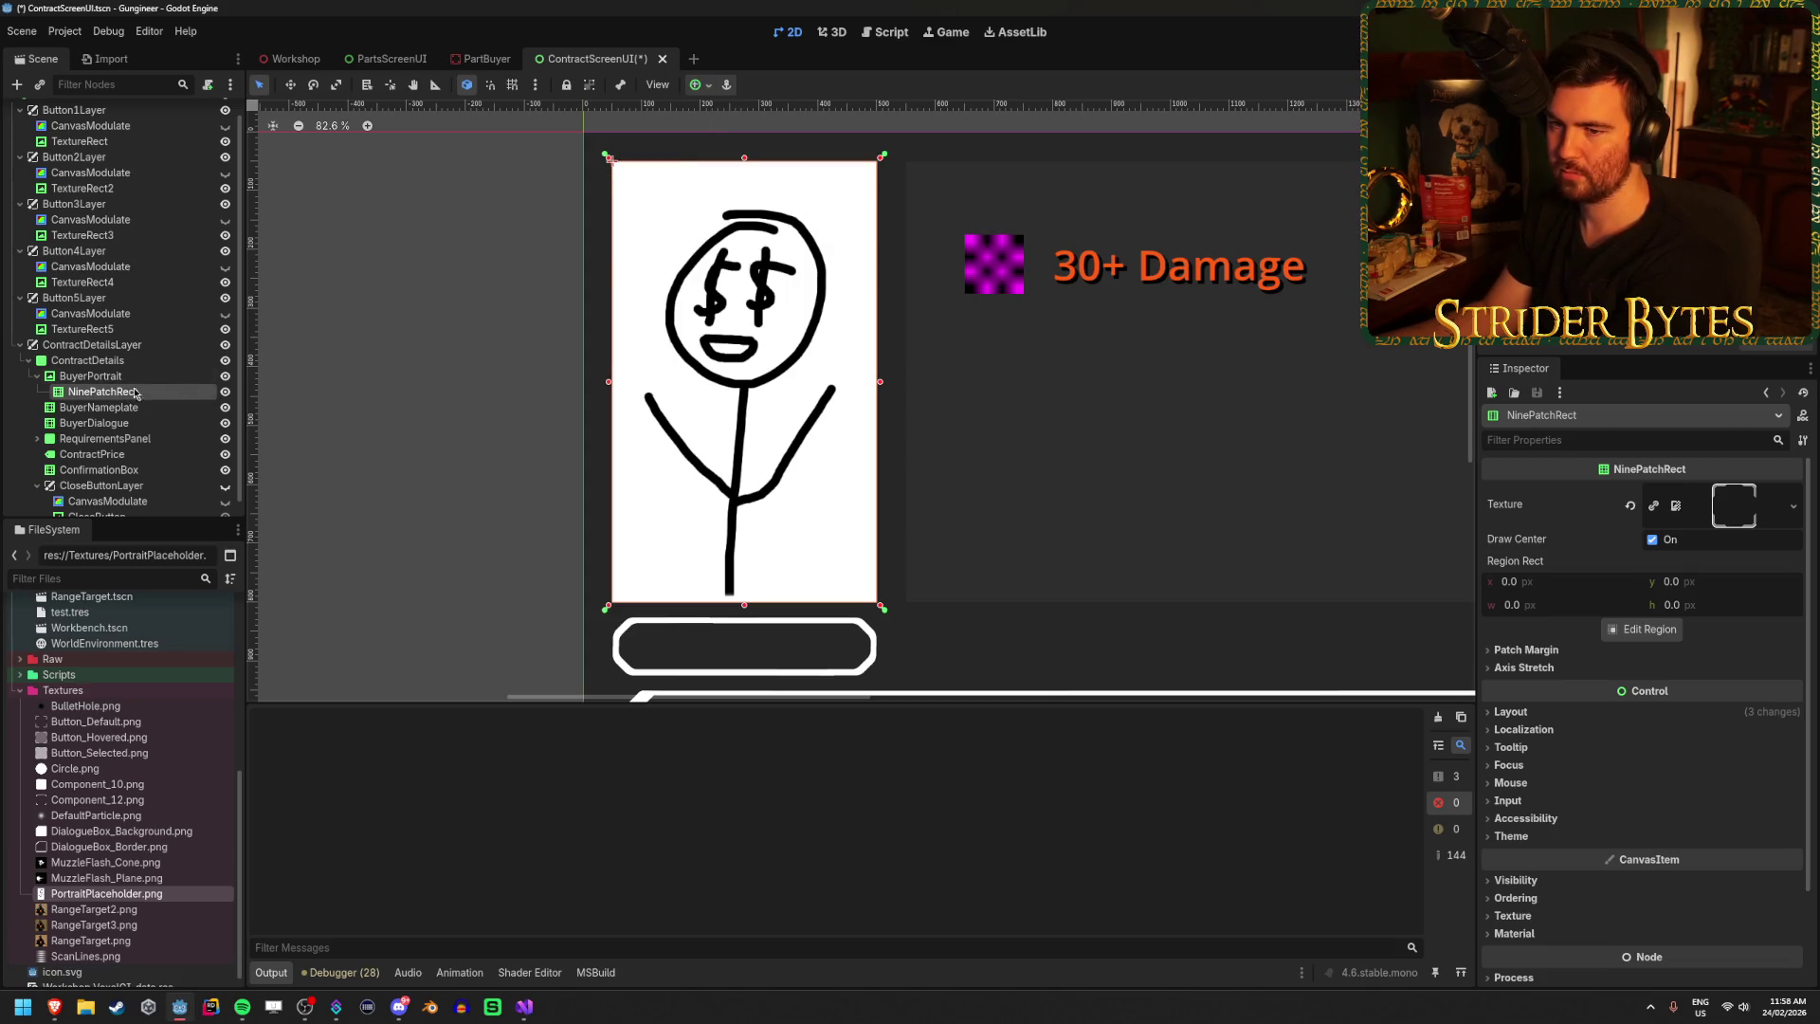
scroll(926, 458, "up", 3)
scroll(566, 443, "down", 1)
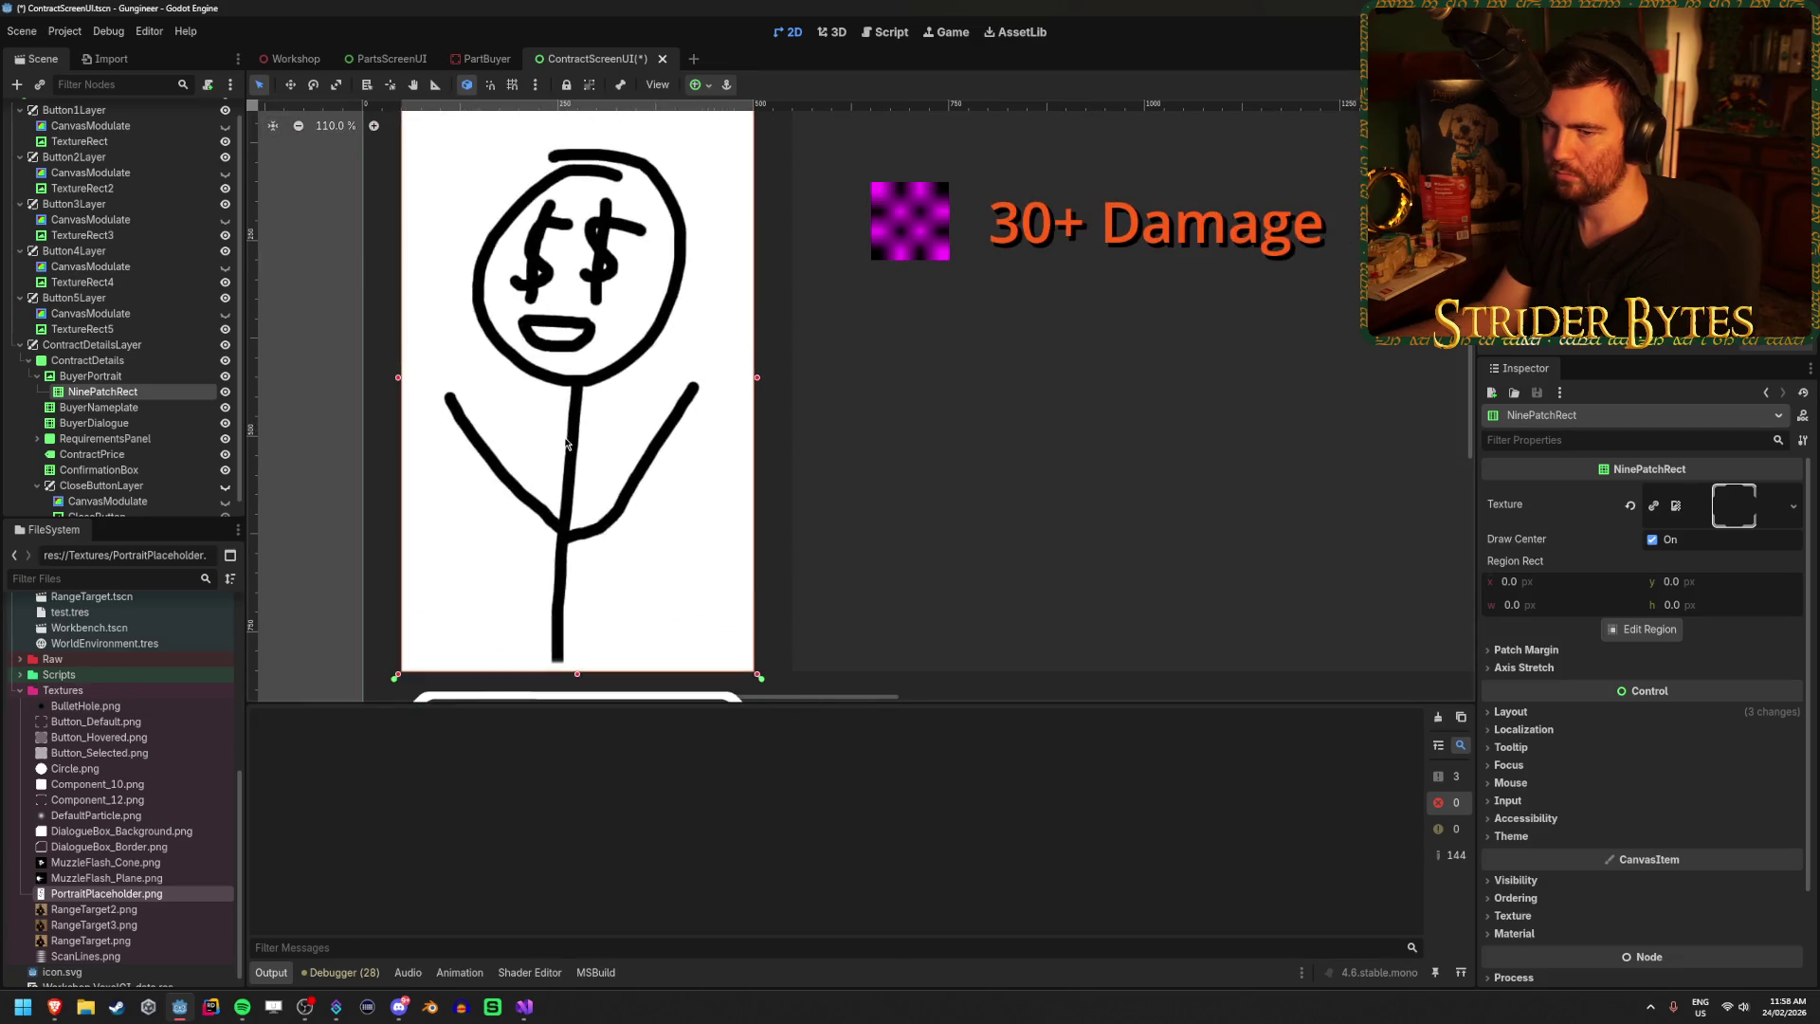
left_click_drag(102, 392, 95, 370)
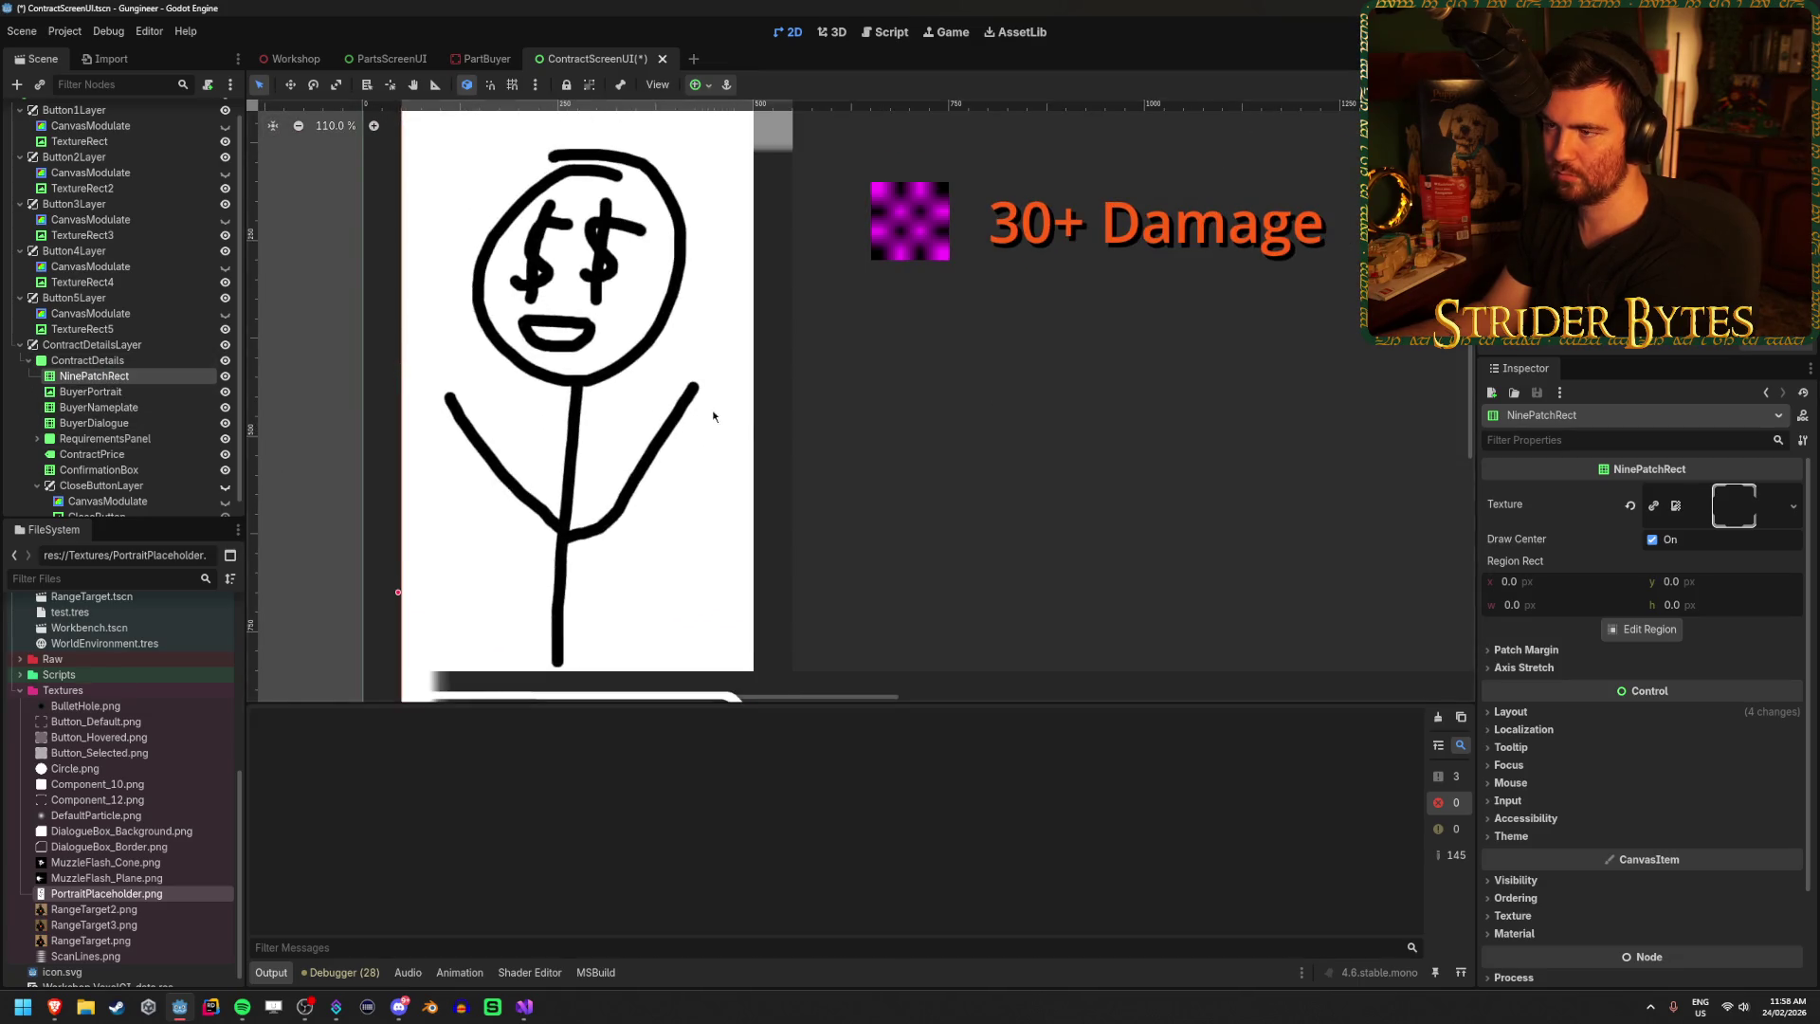
scroll(740, 419, "down", 4)
scroll(494, 465, "up", 3)
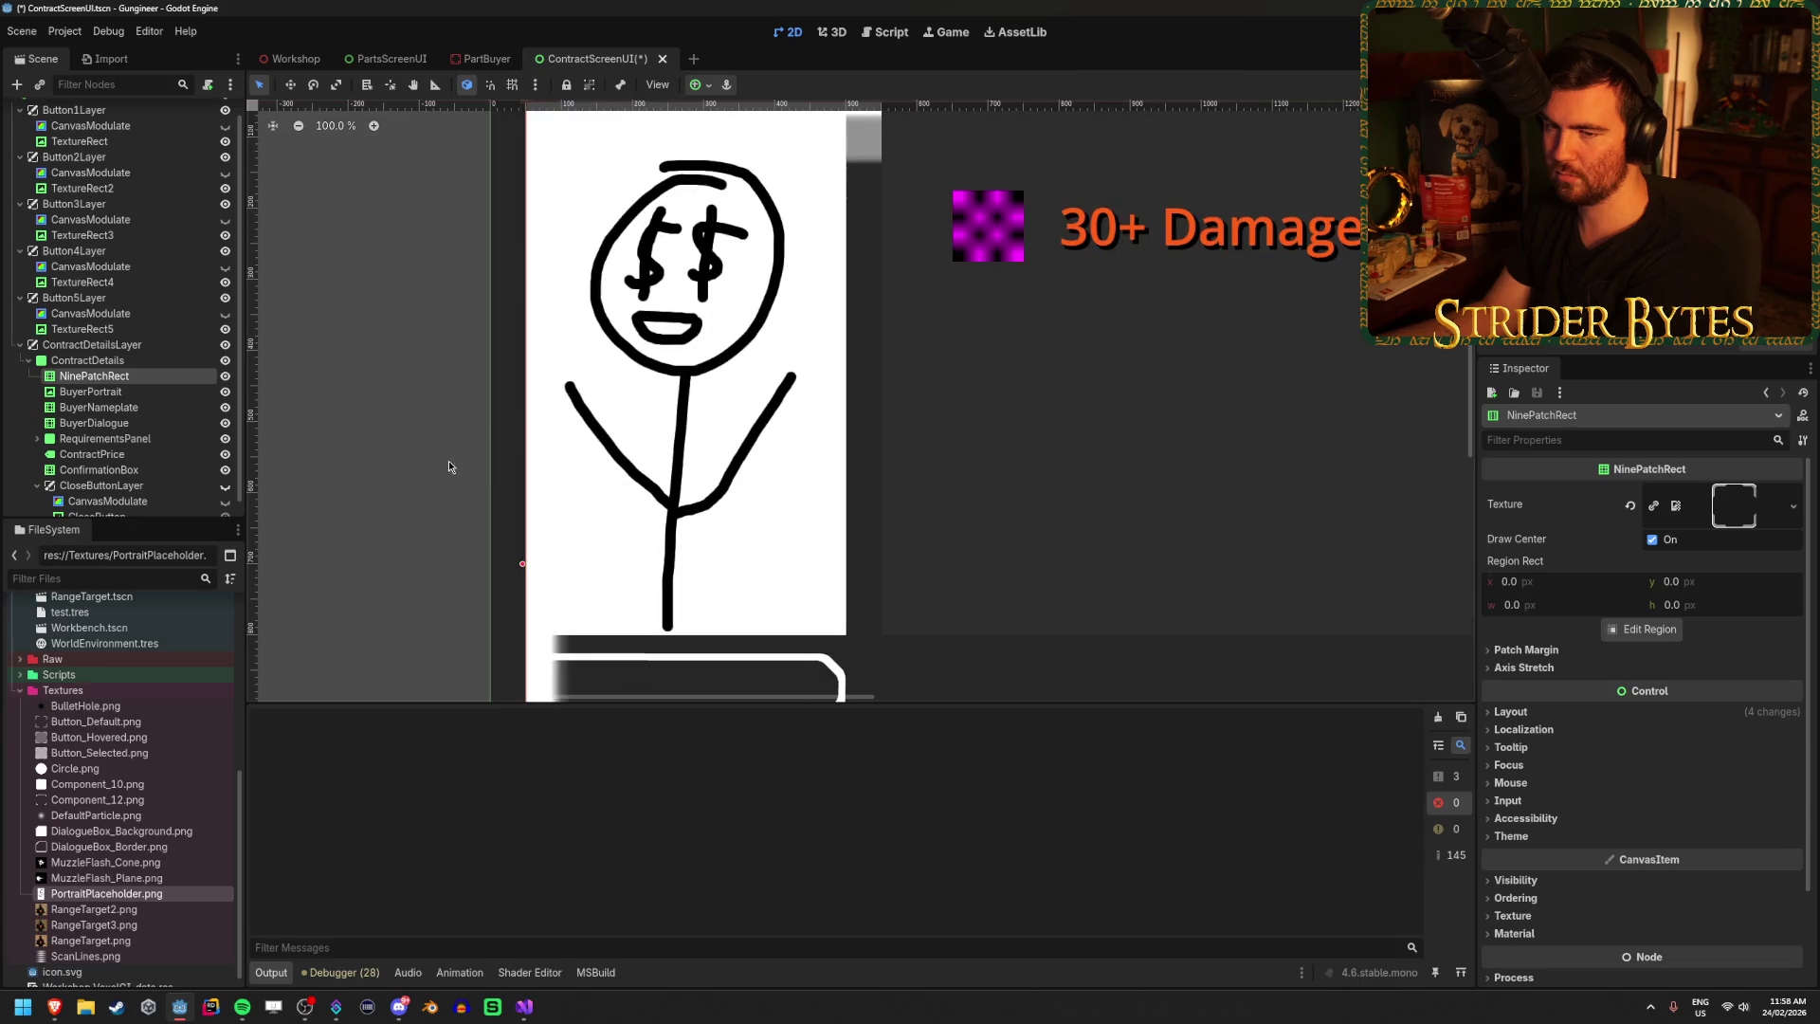
left_click_drag(95, 391, 128, 379)
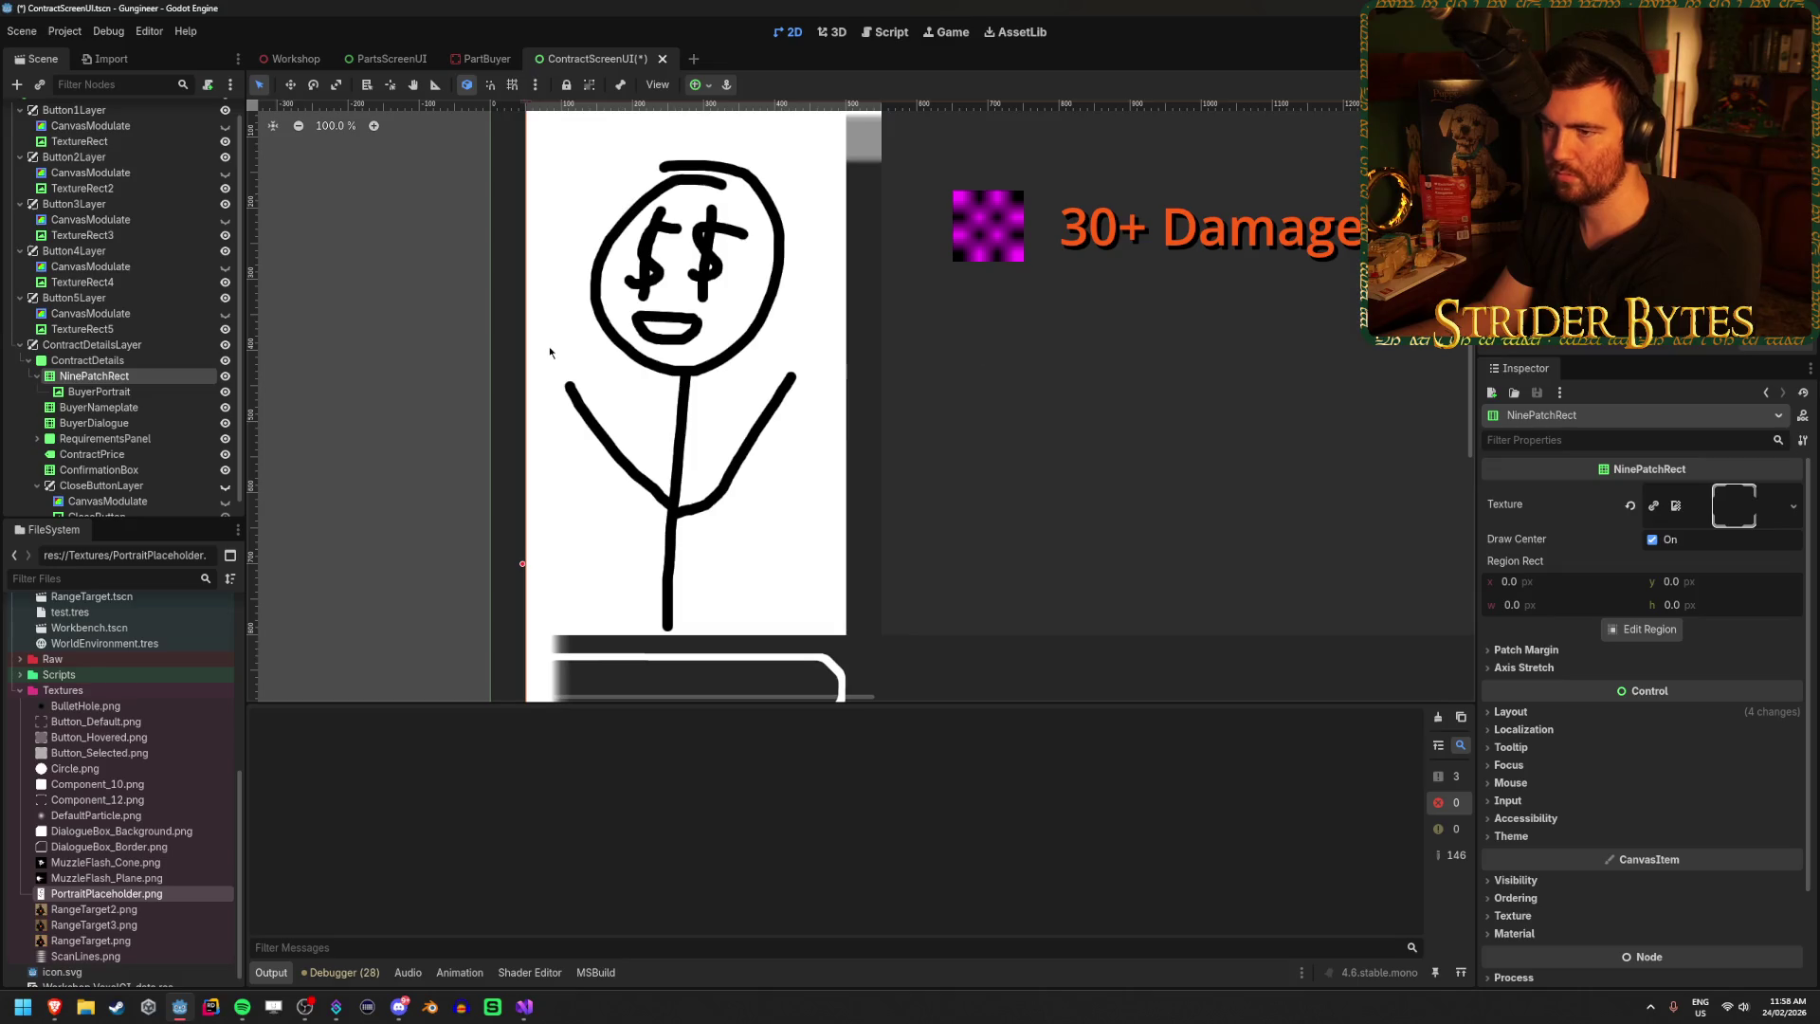
scroll(549, 352, "down", 4)
scroll(1562, 661, "down", 2)
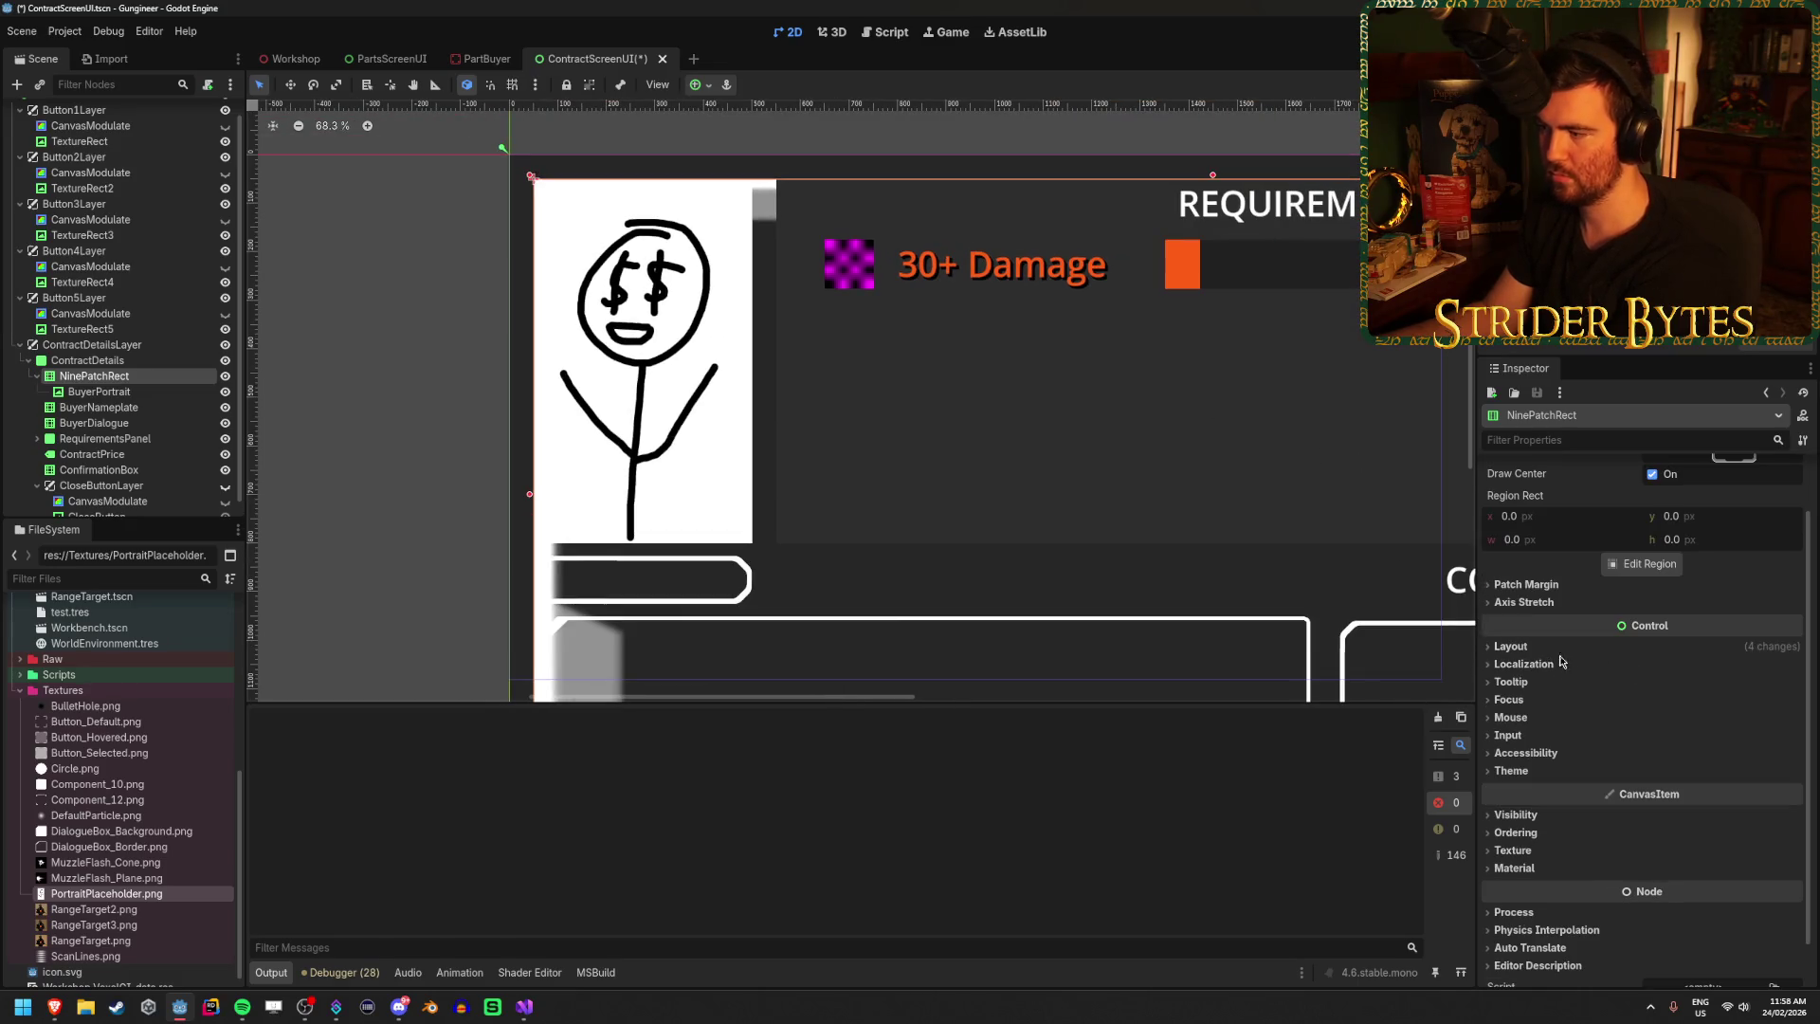
Set the NinePatchRect's Transform Size to 450 × 750.
left_click(1512, 647)
left_click(1528, 826)
scroll(1668, 721, "down", 4)
left_click(1740, 641)
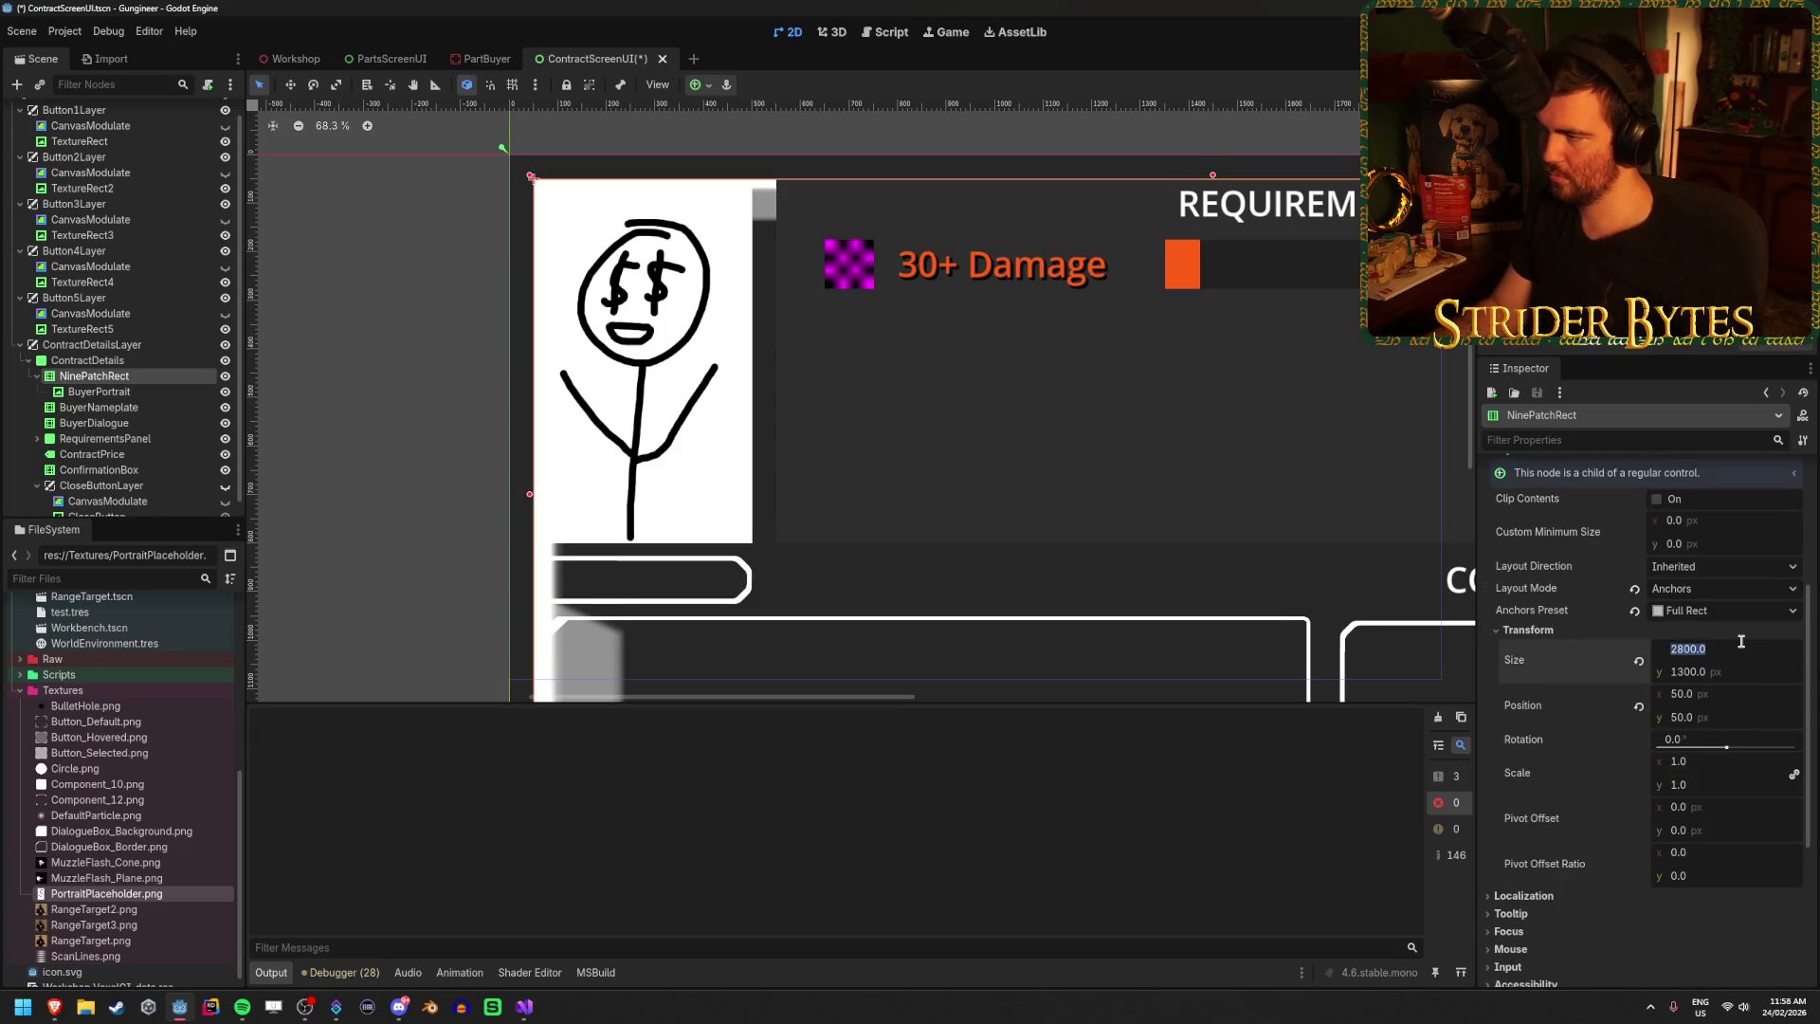
scroll(1740, 642, "up", 3)
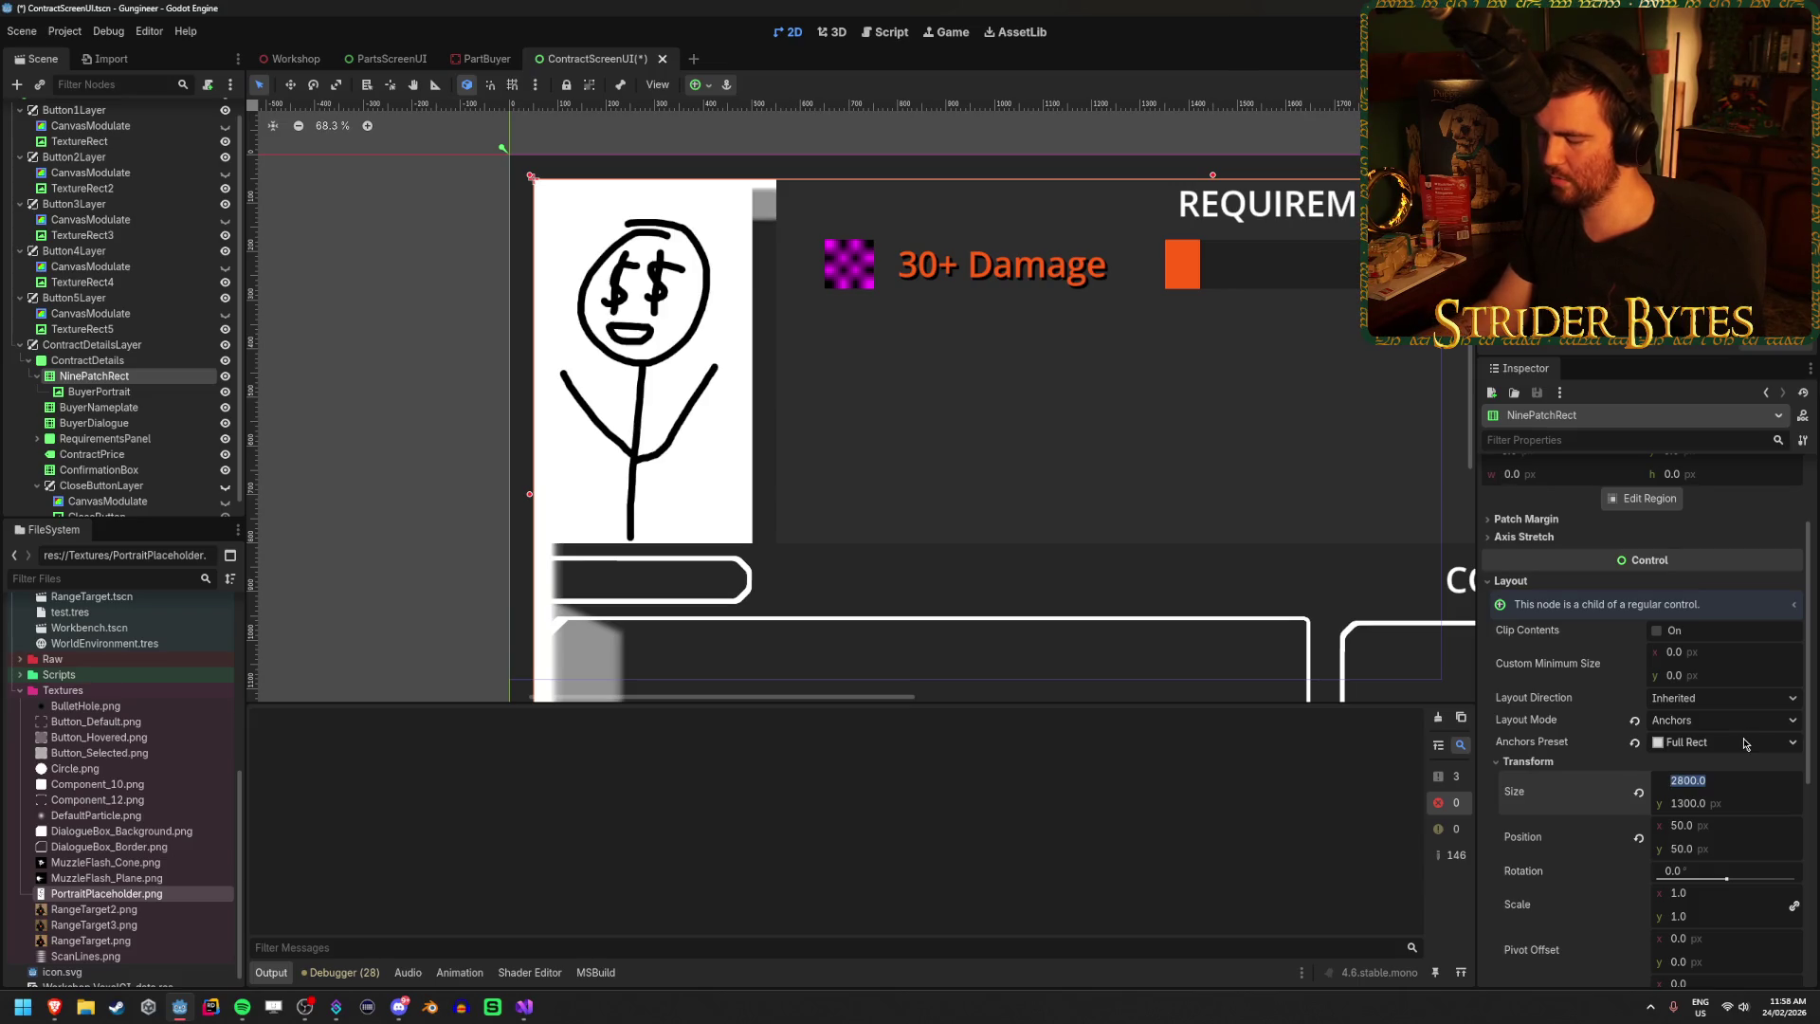
type("450")
key("Tab")
type("750")
key("Return")
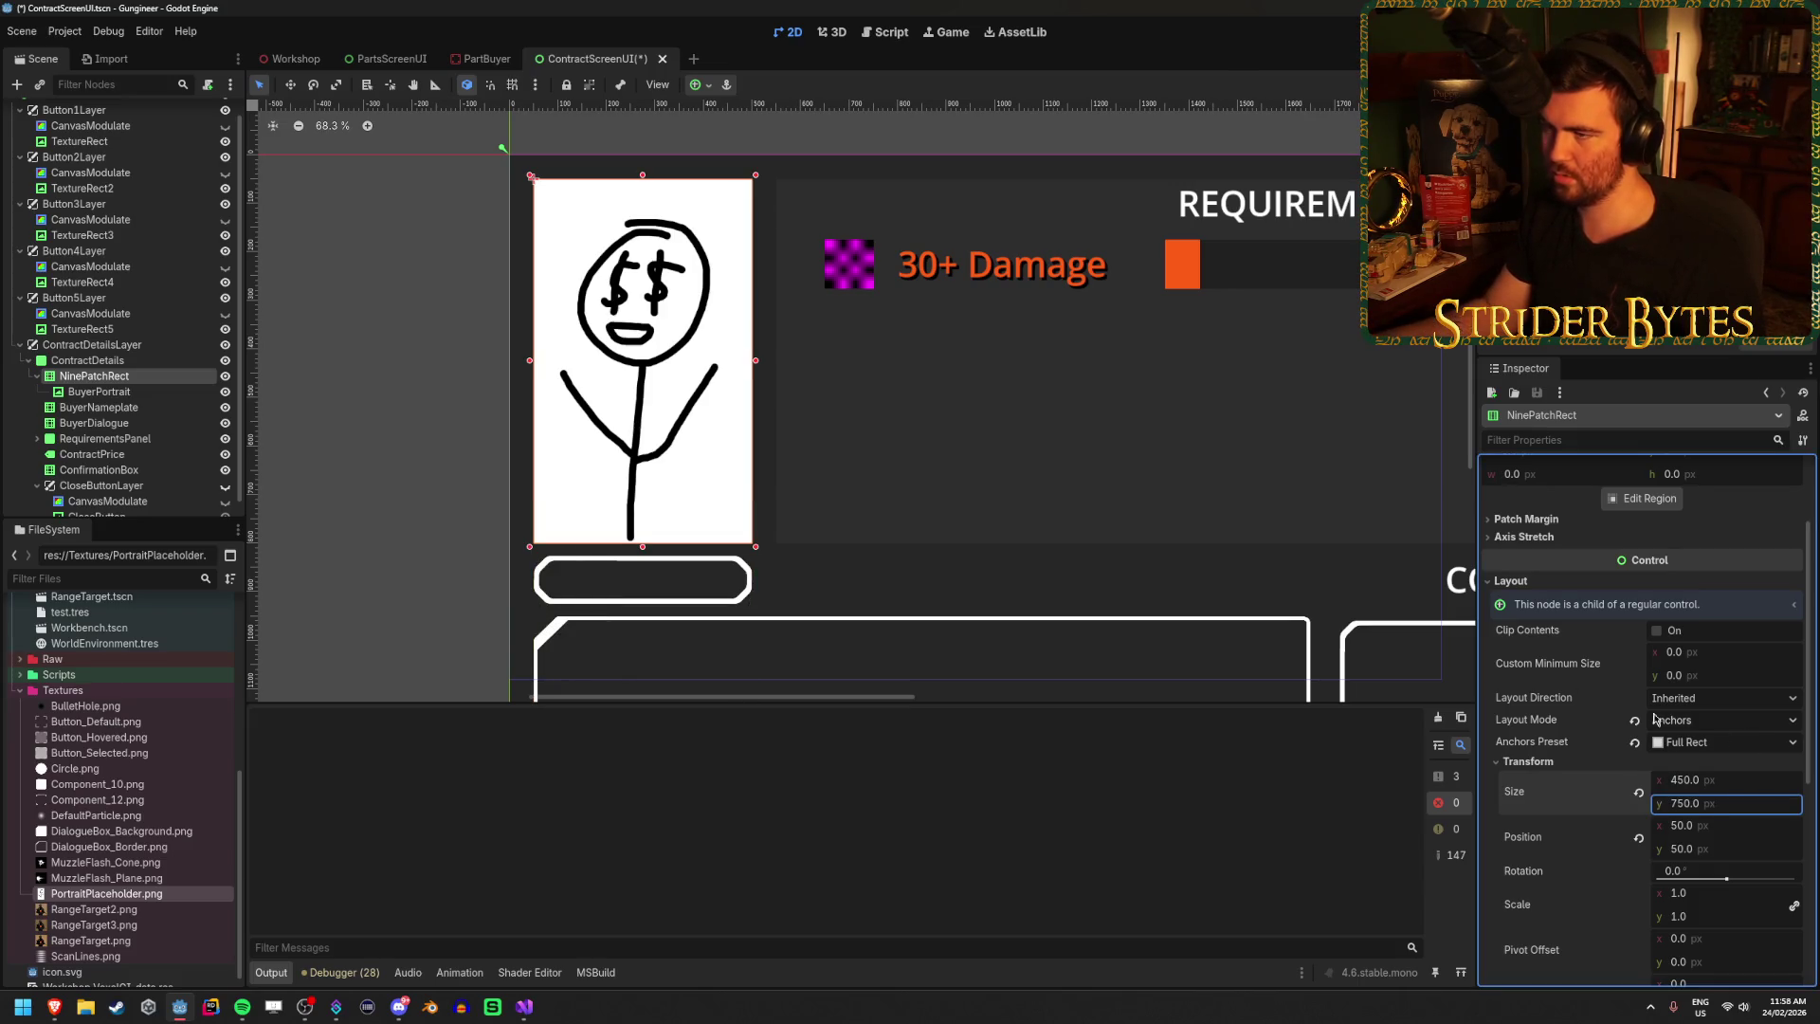
scroll(679, 353, "up", 1)
scroll(610, 361, "up", 2)
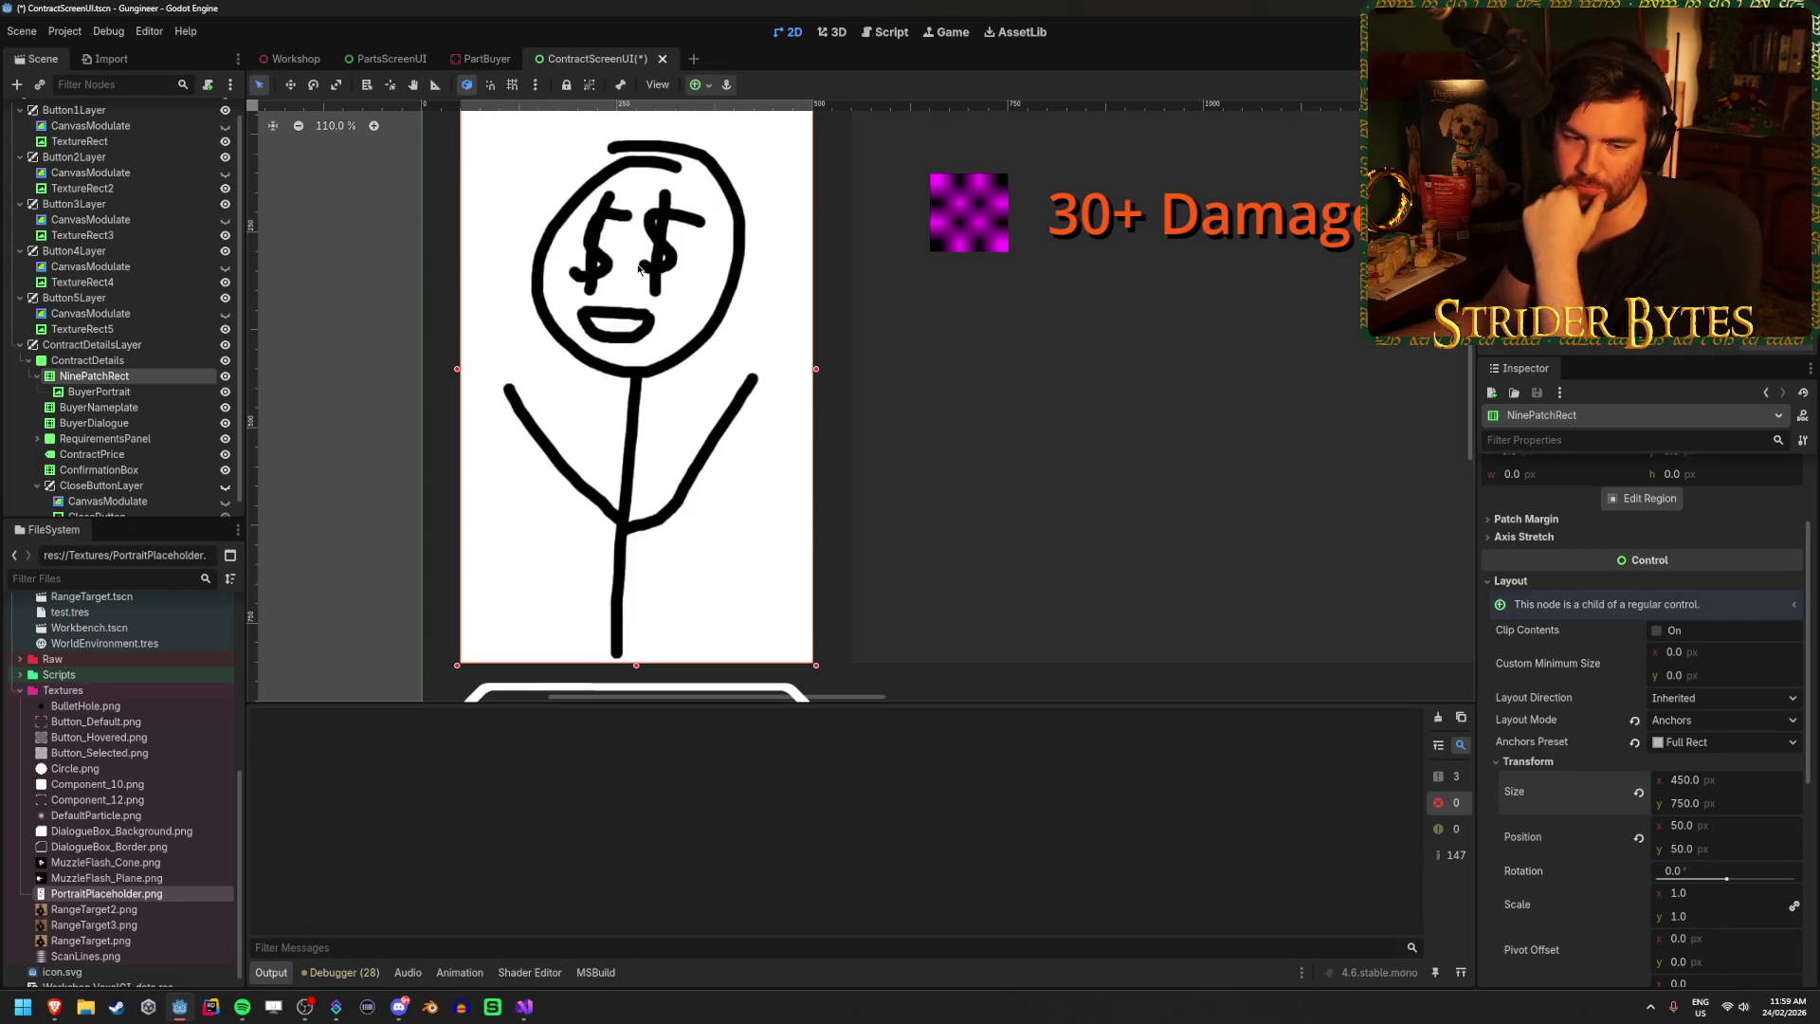
Try darker Modulate tints on the NinePatchRect, leaving it white.
scroll(726, 381, "down", 2)
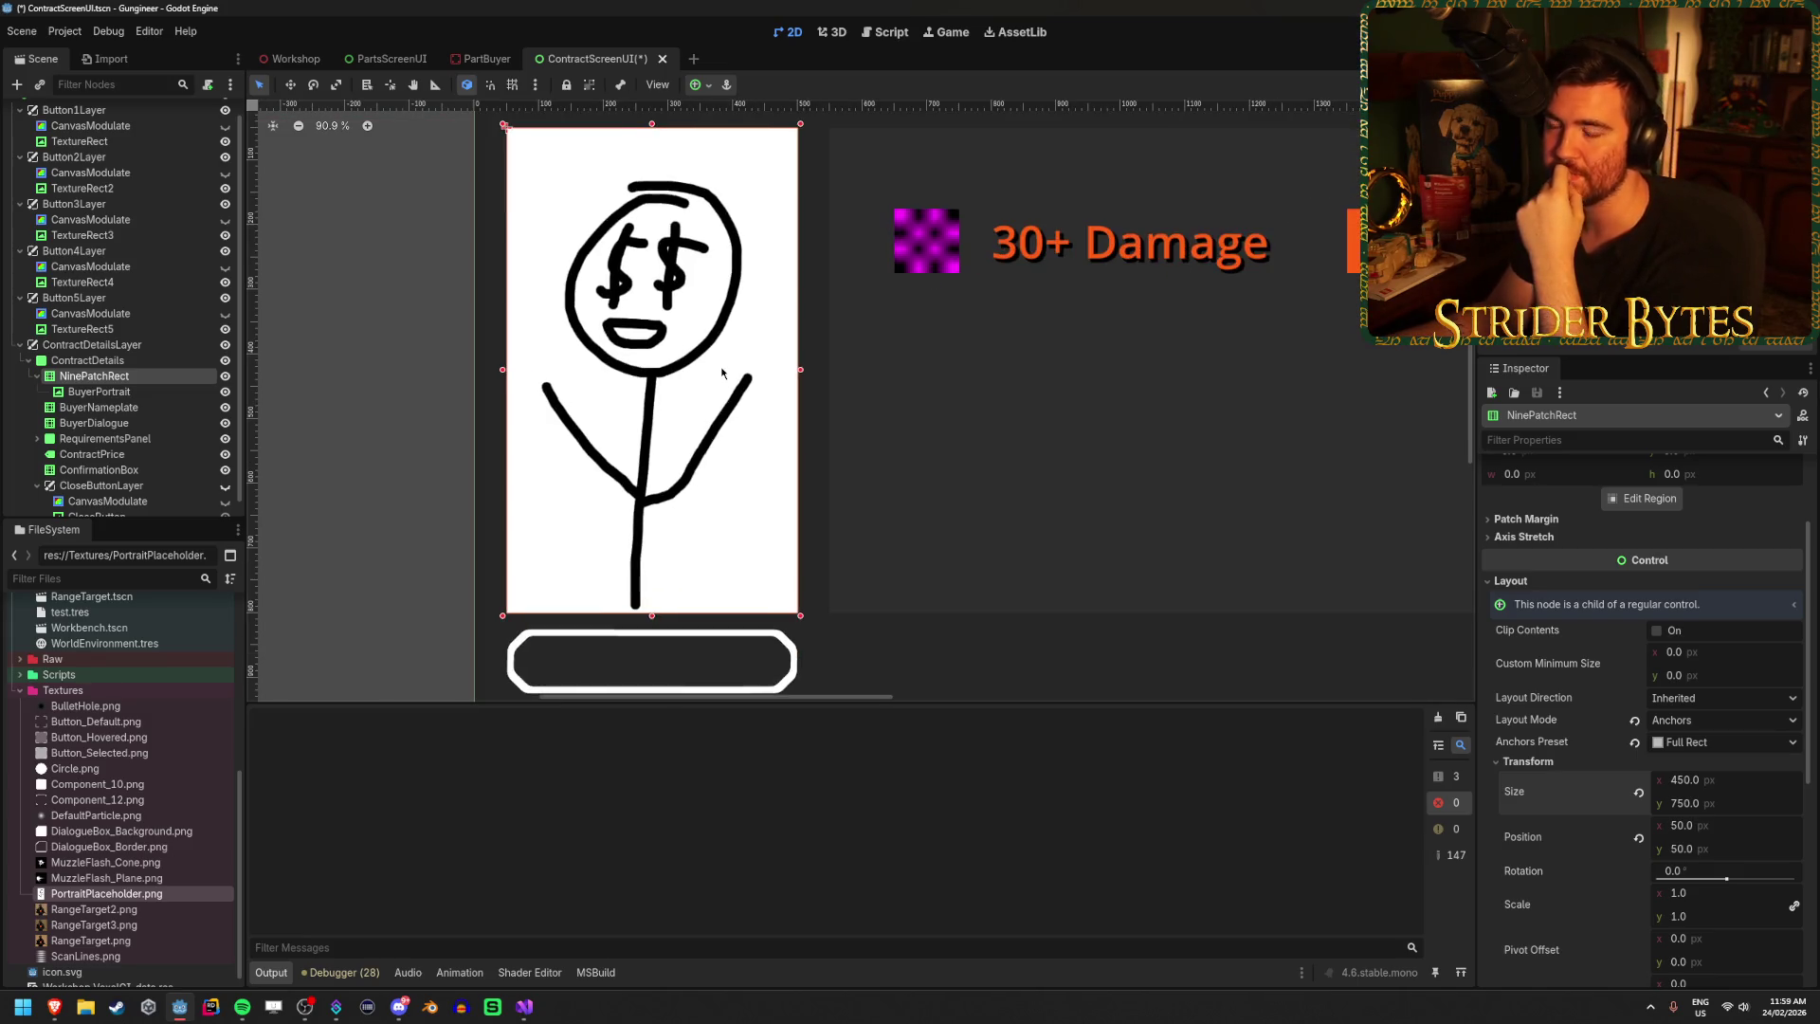
scroll(1692, 766, "up", 3)
scroll(1692, 765, "down", 6)
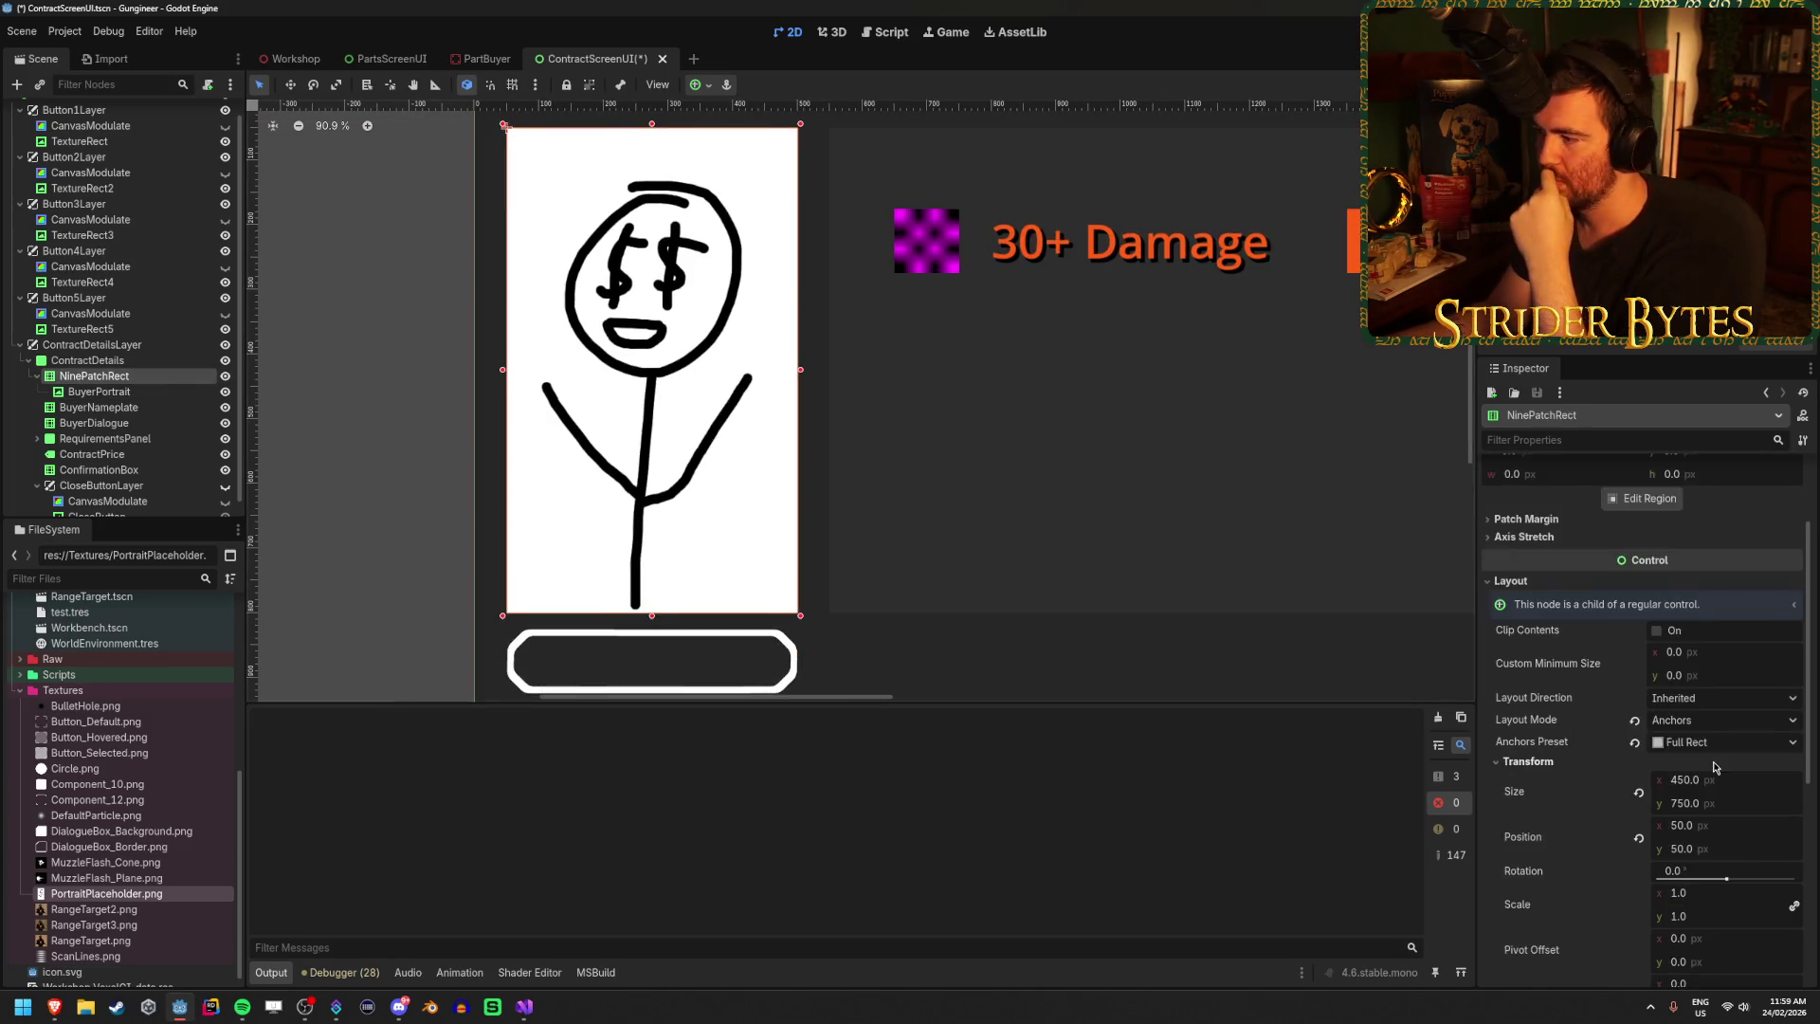
scroll(1692, 766, "down", 2)
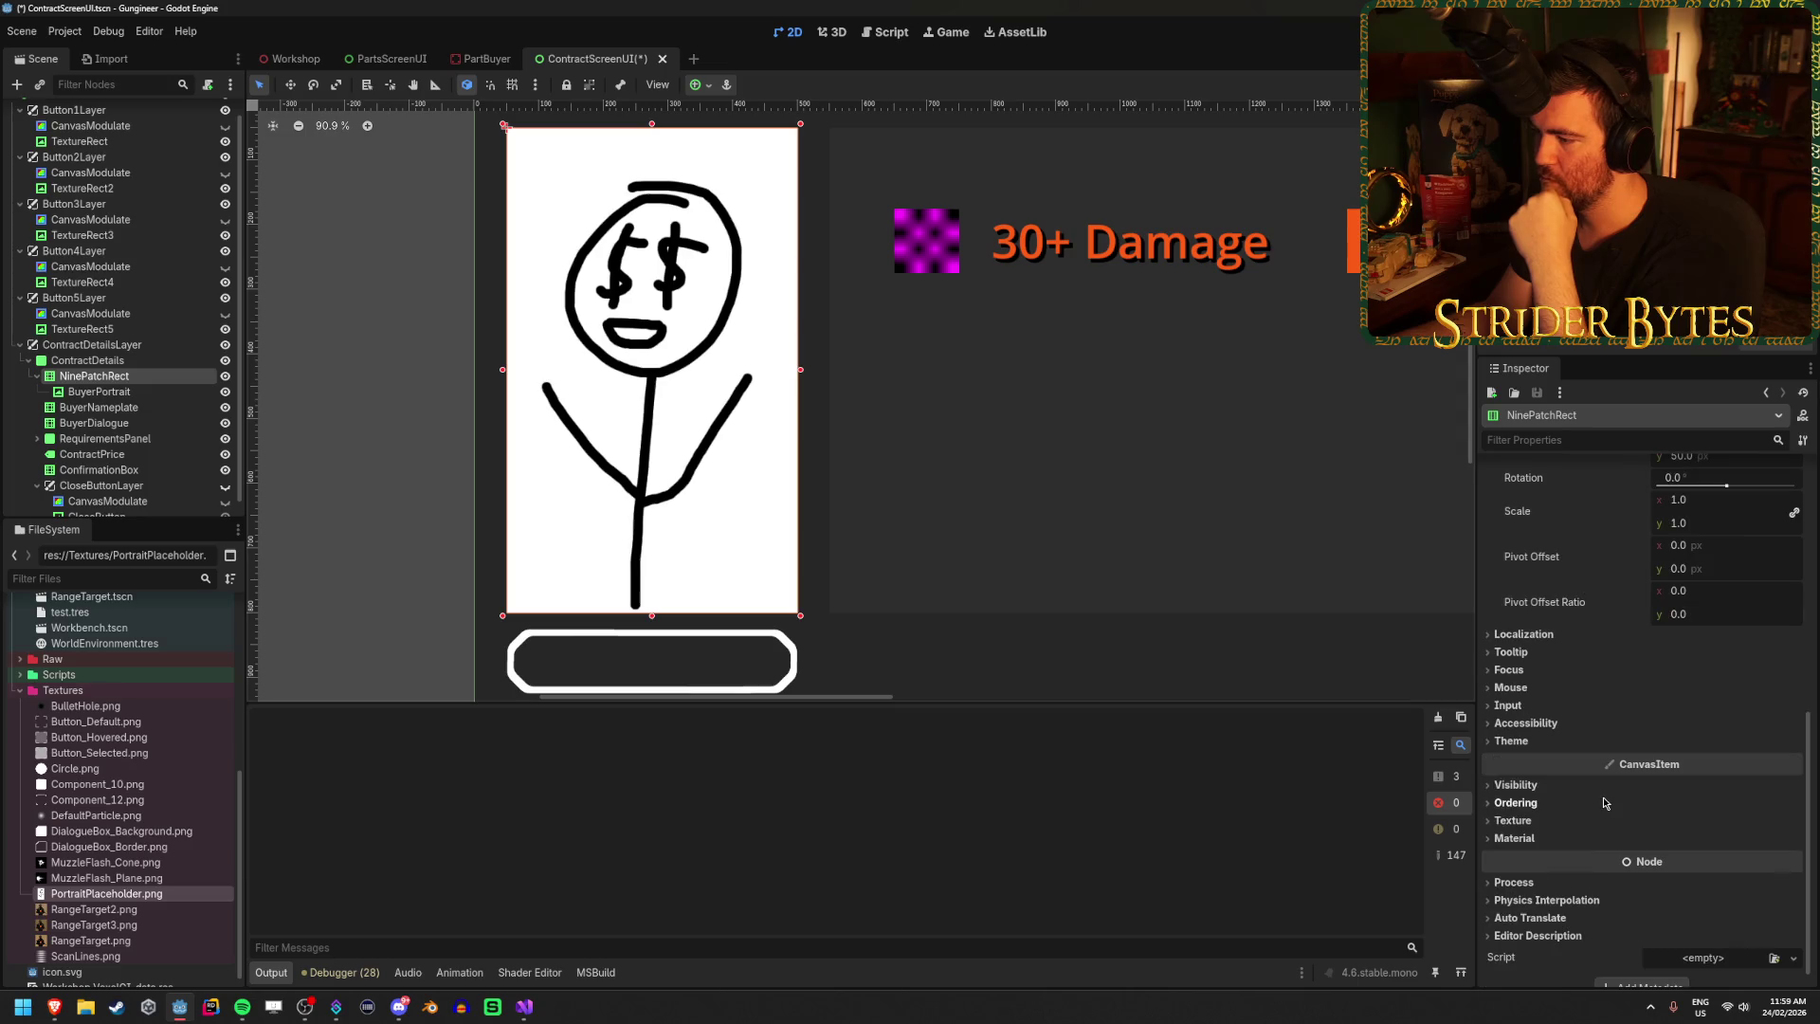
left_click(1524, 837)
left_click(1528, 839)
left_click(1532, 841)
left_click(1521, 786)
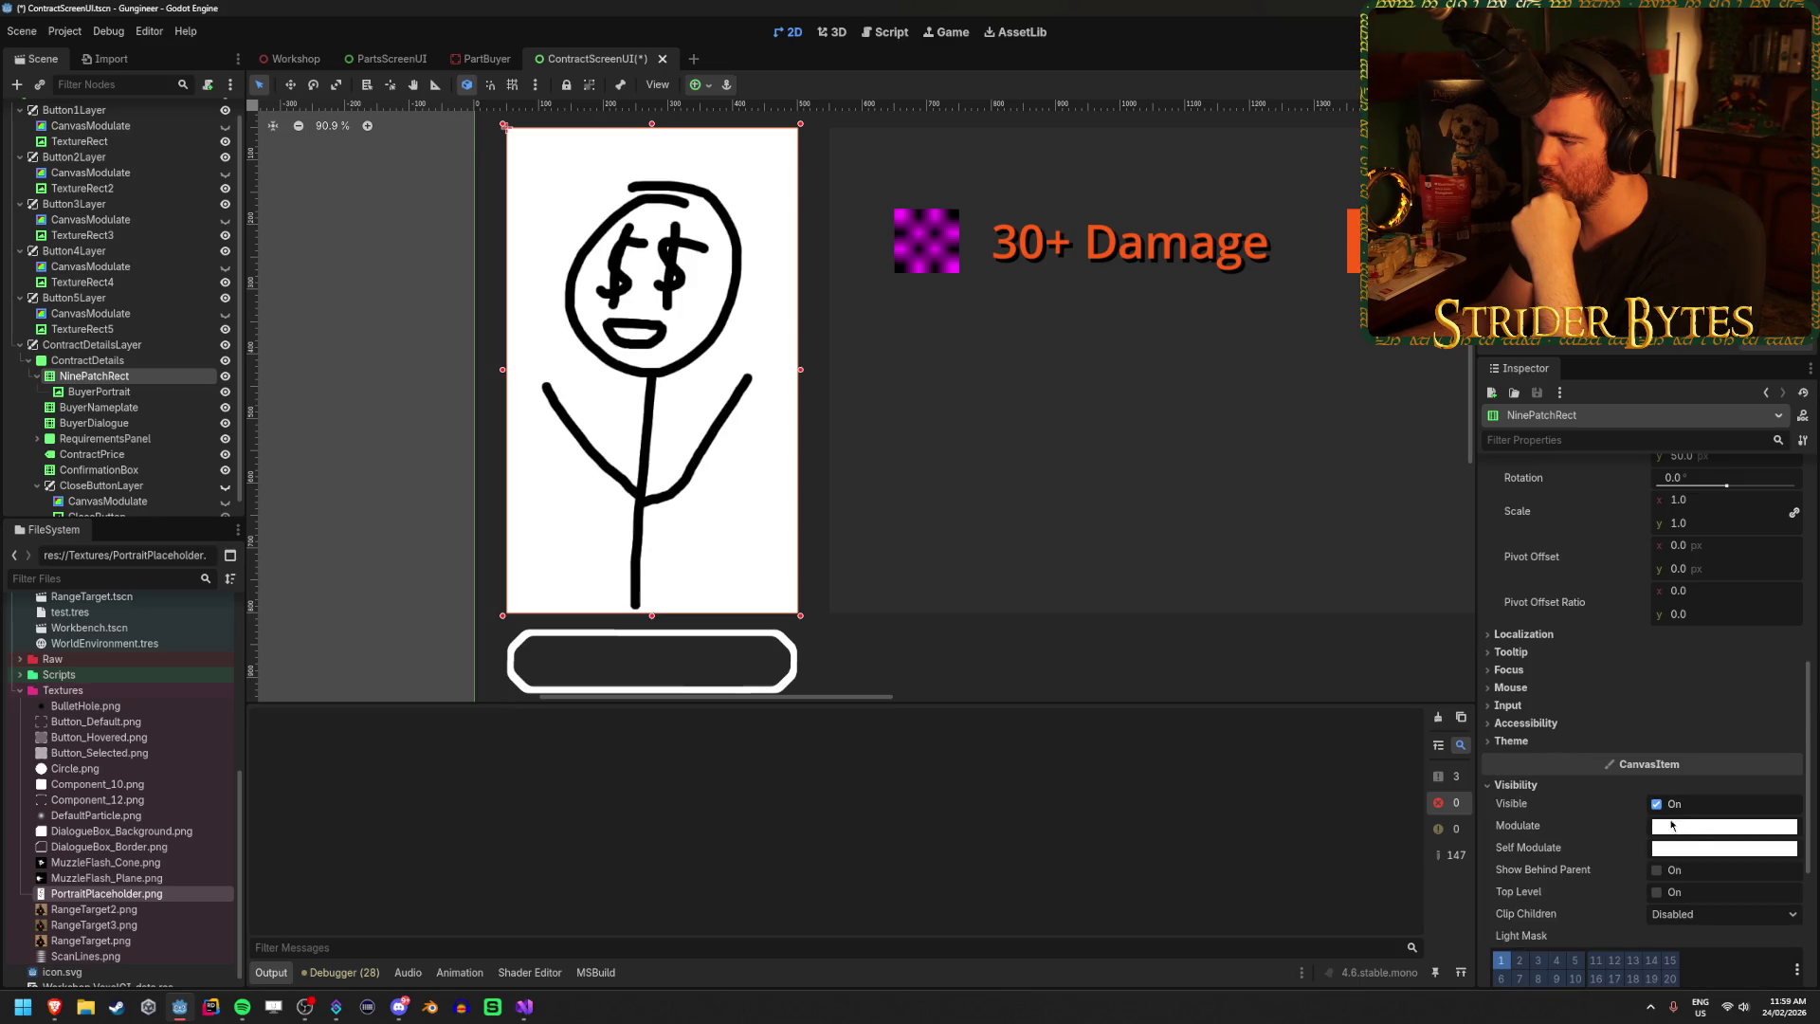
left_click(1672, 825)
mouse_move(1810, 435)
left_mouse_down()
mouse_move(1800, 559)
mouse_move(1801, 381)
left_mouse_up()
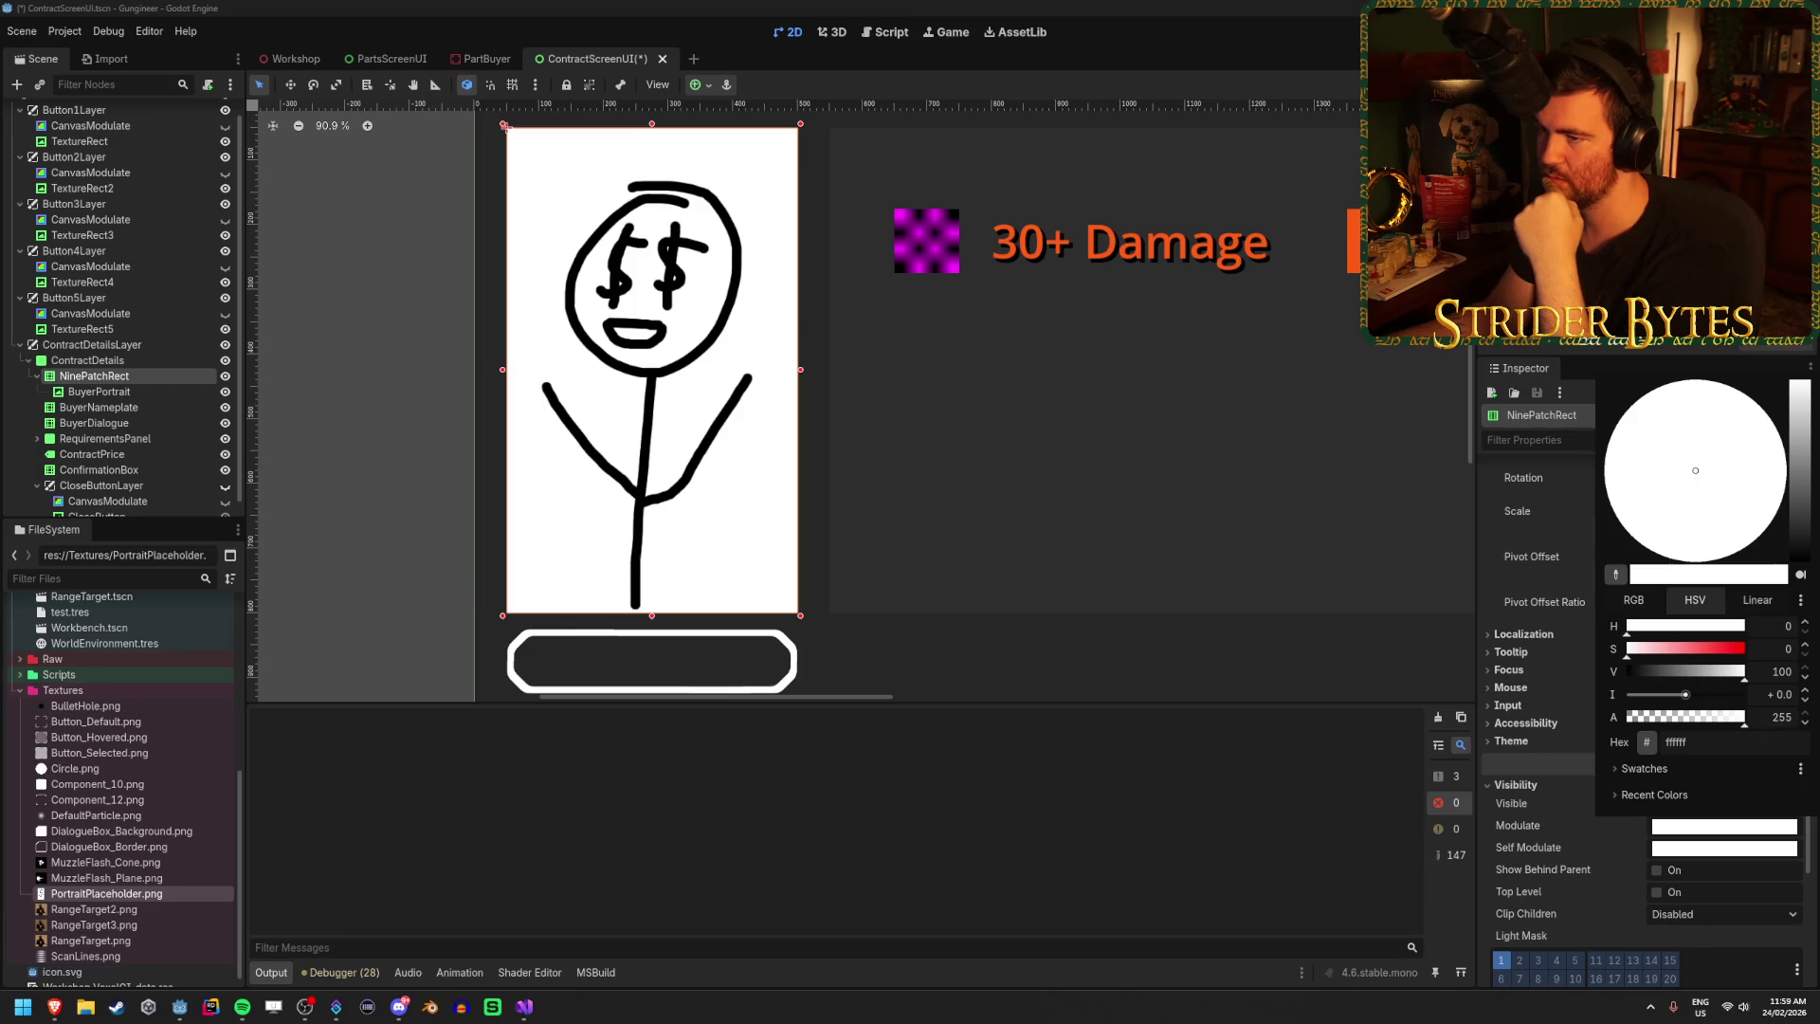
left_click(1520, 479)
Drag BuyerPortrait above so NinePatchRect becomes its child again.
scroll(1528, 540, "up", 10)
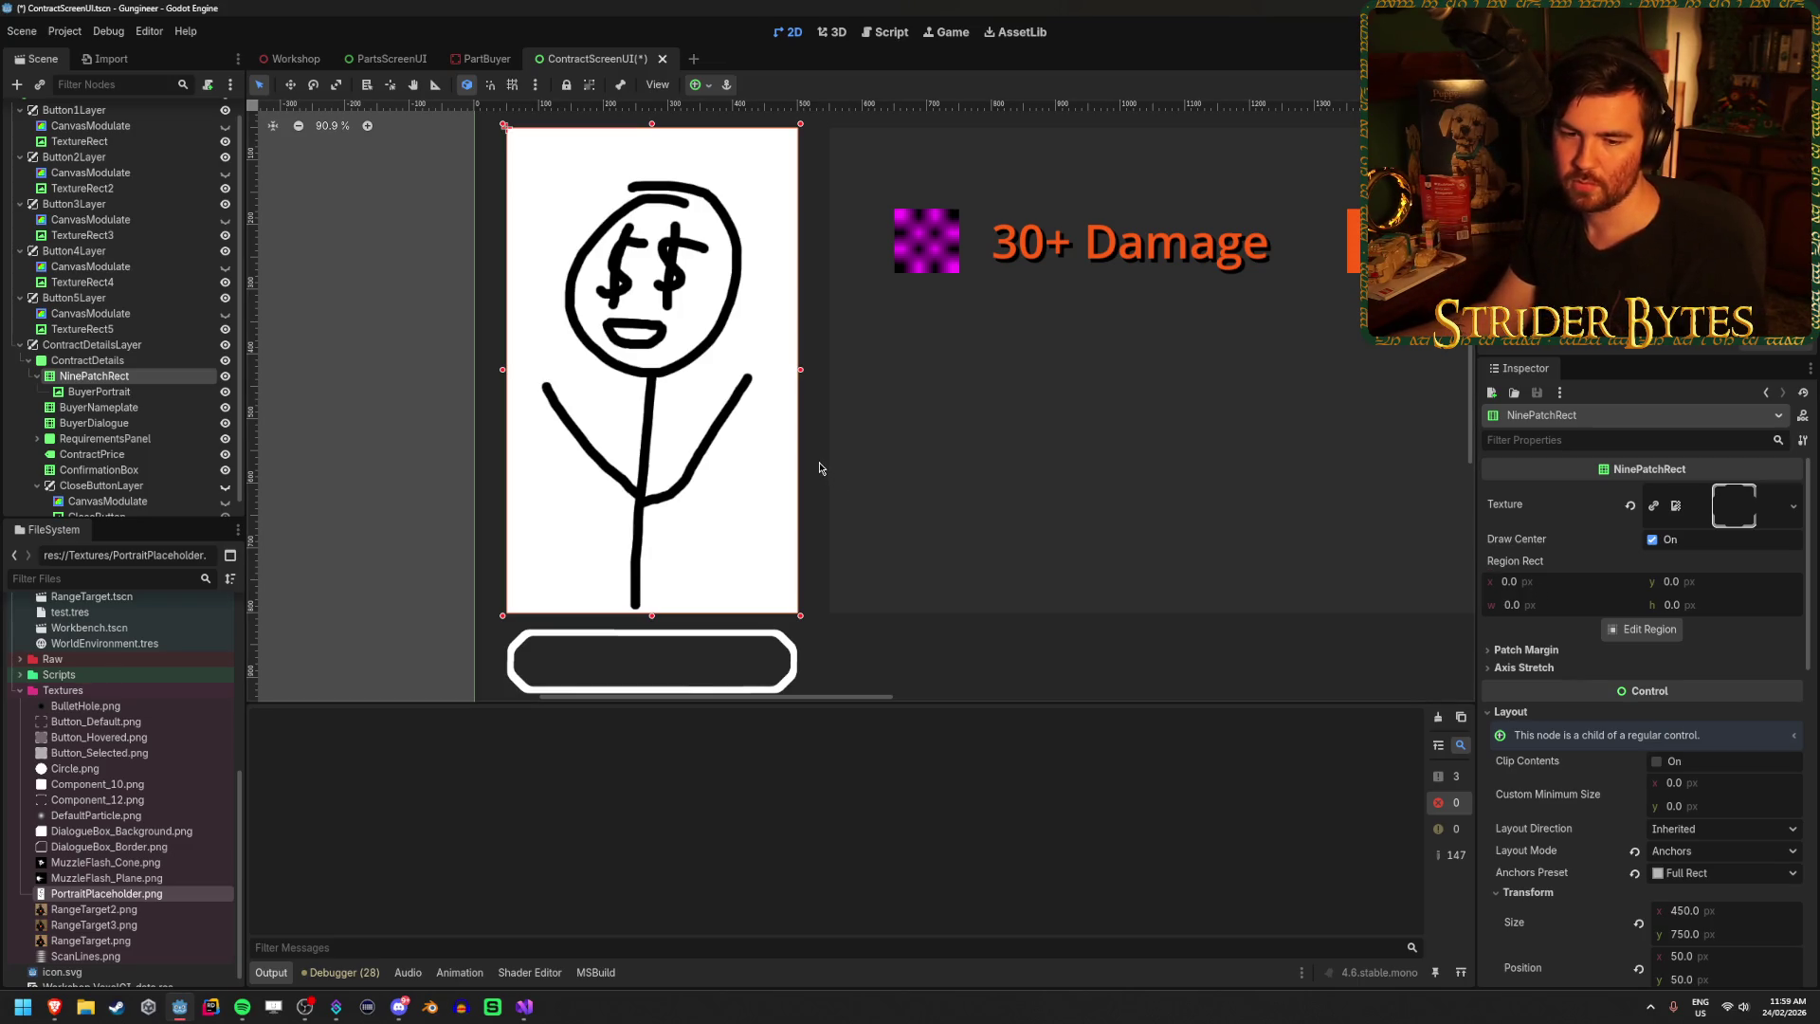
left_click(102, 392)
left_click_drag(107, 398, 92, 379)
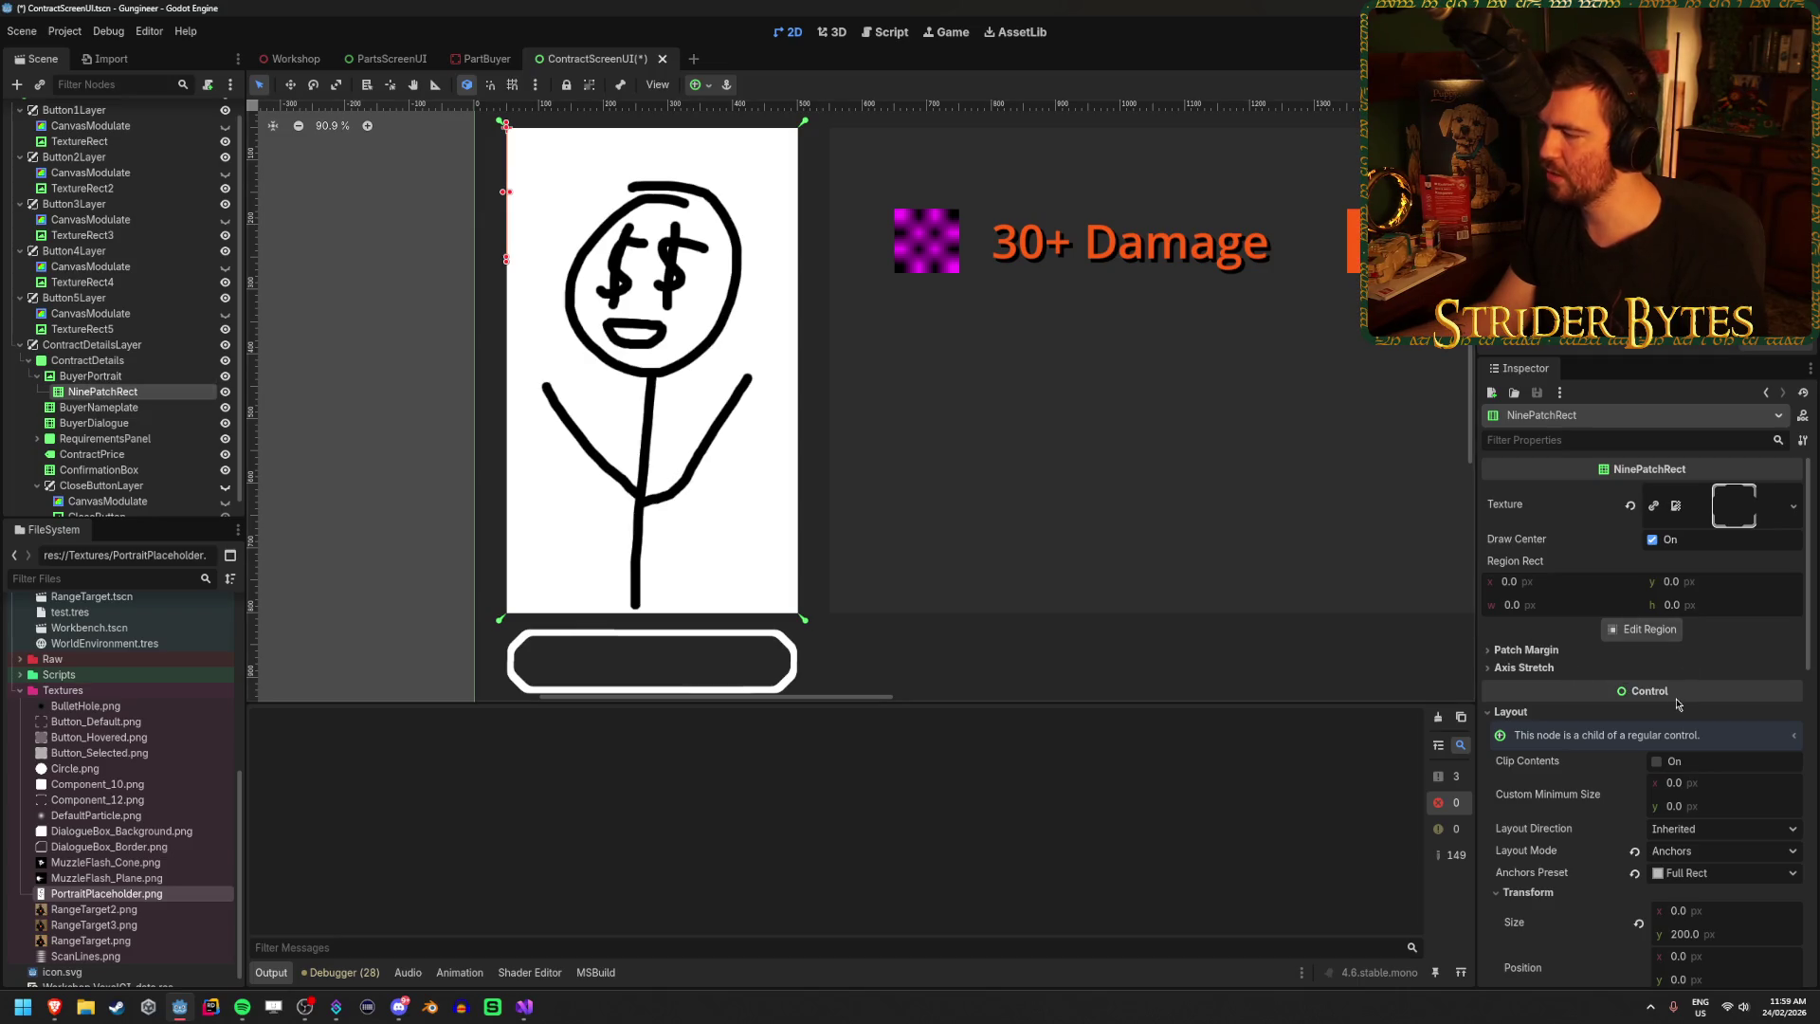
Tint the NinePatchRect dark grey via Modulate, undoing a trial move.
scroll(1674, 702, "down", 10)
left_click(1705, 552)
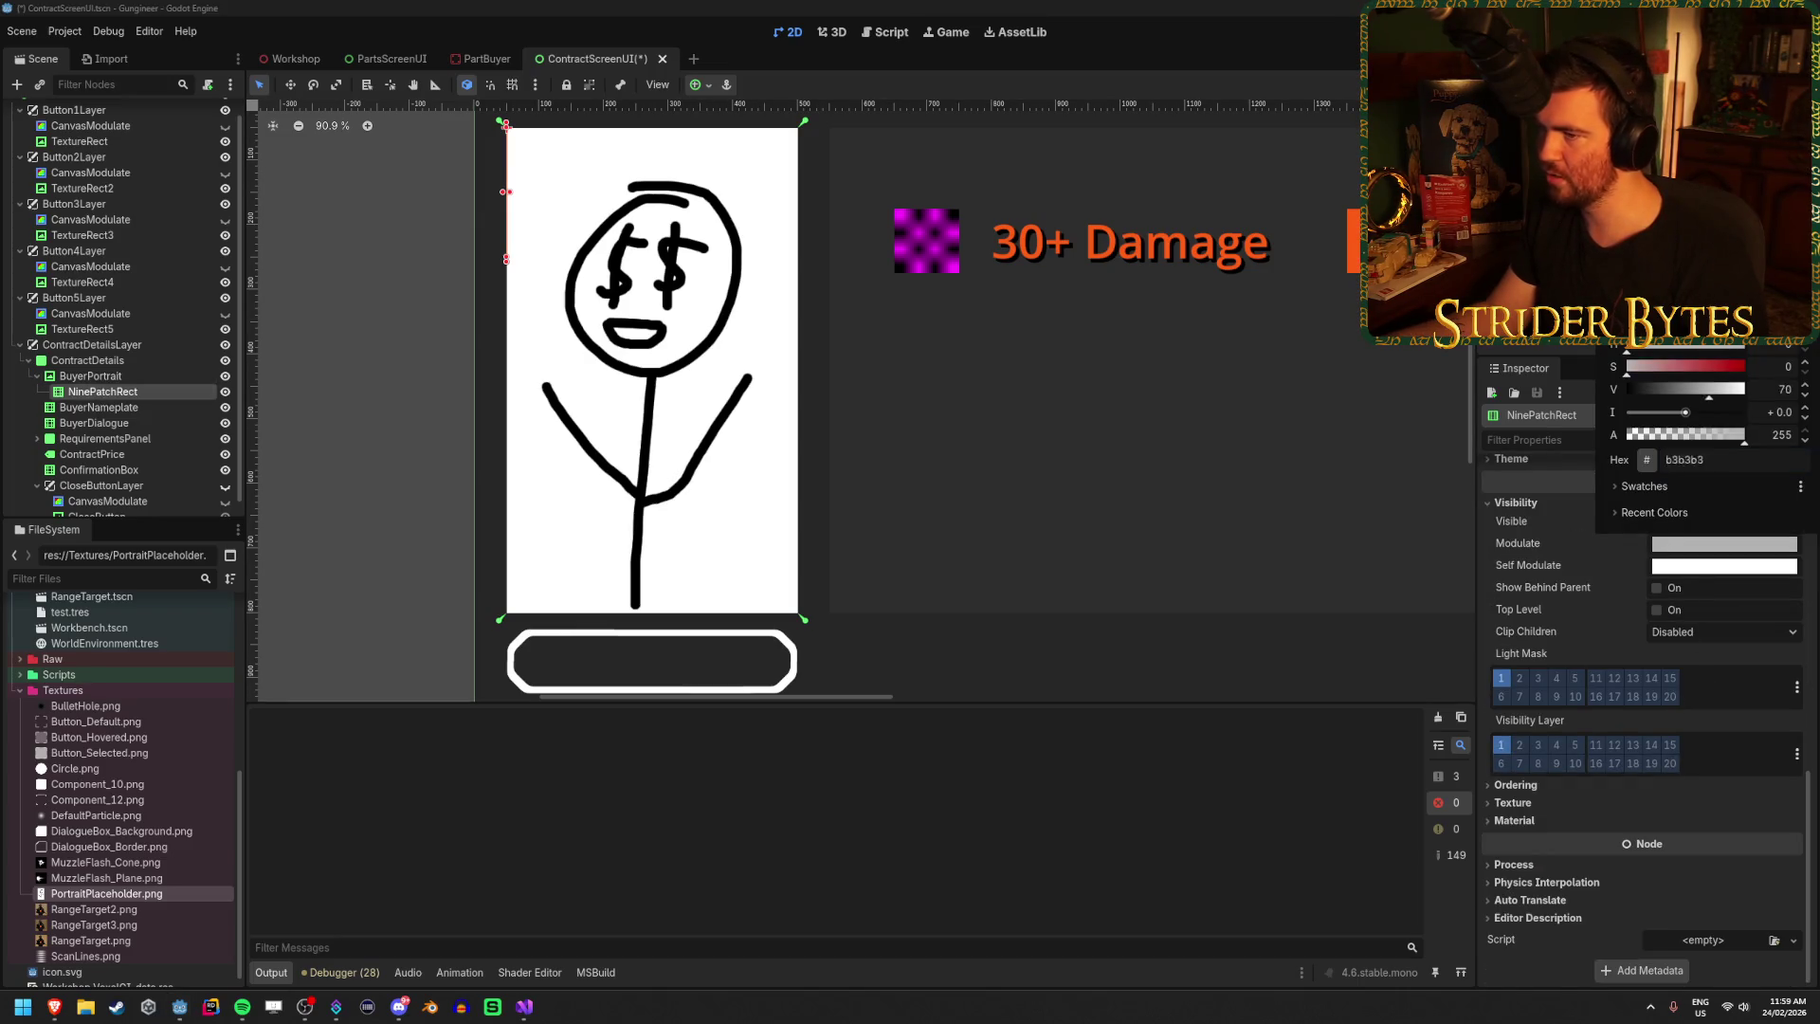
left_click_drag(1612, 285, 1611, 302)
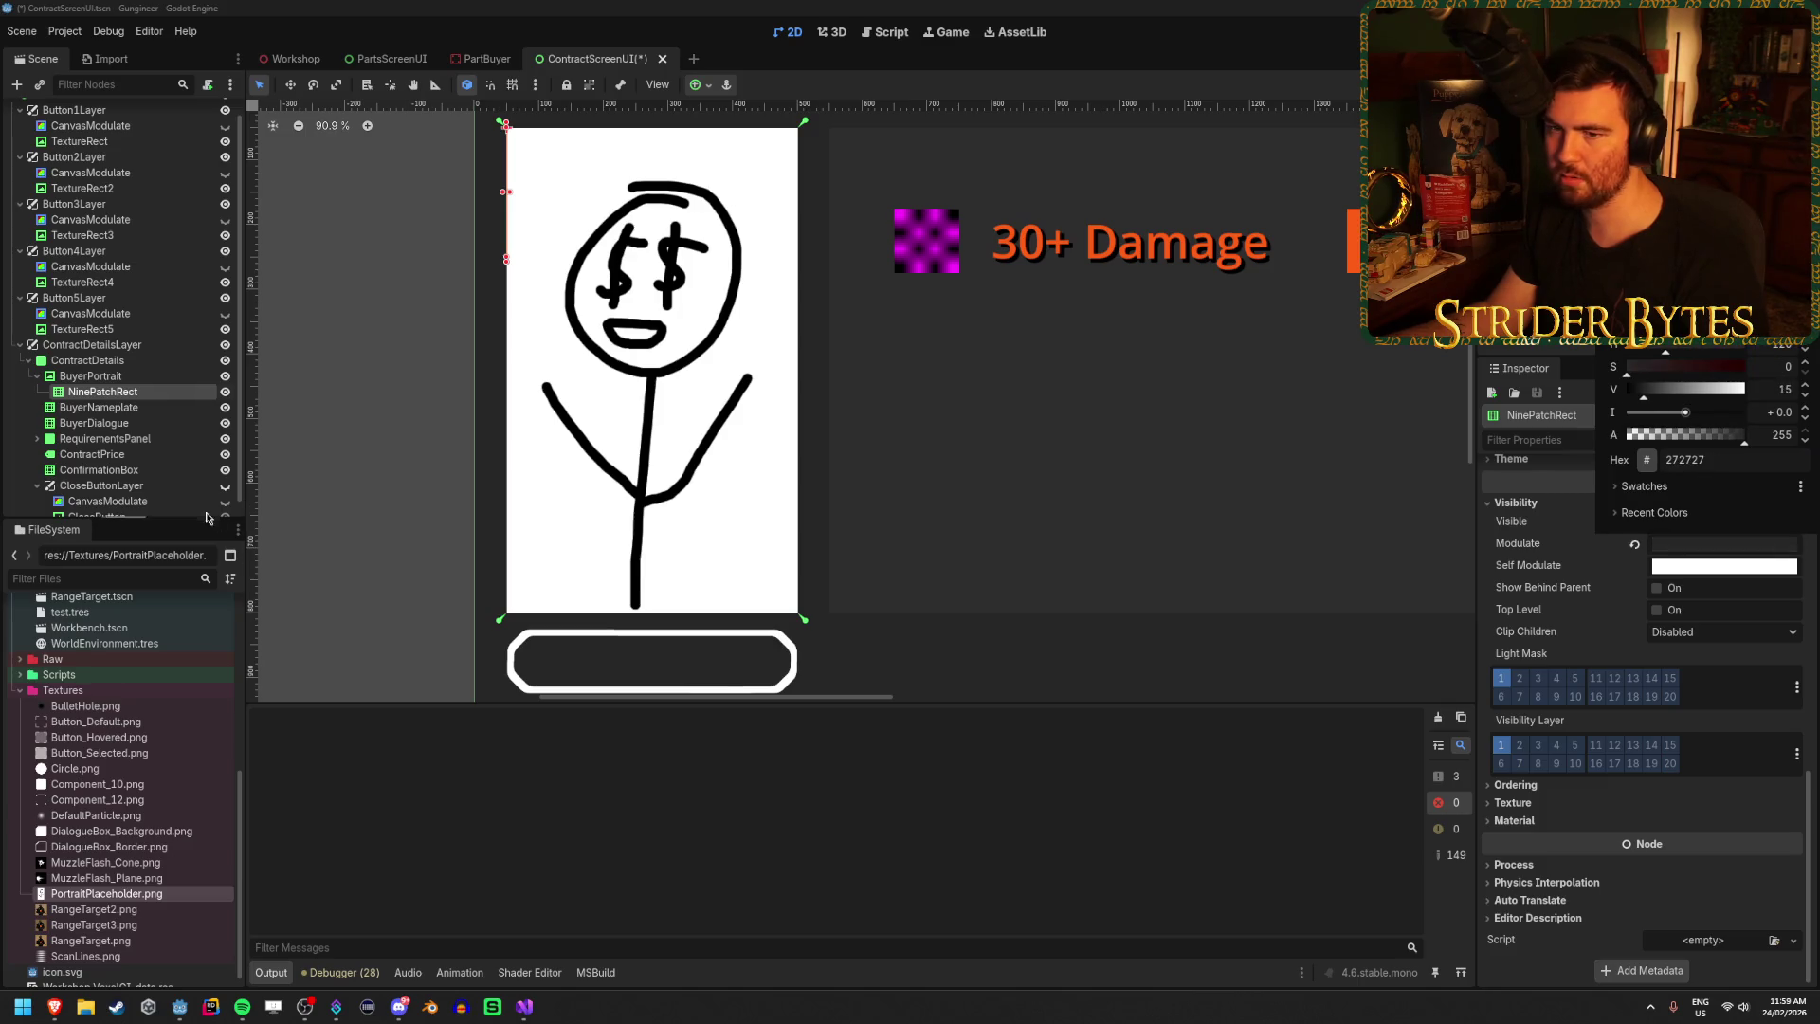
left_click(781, 343)
key("w")
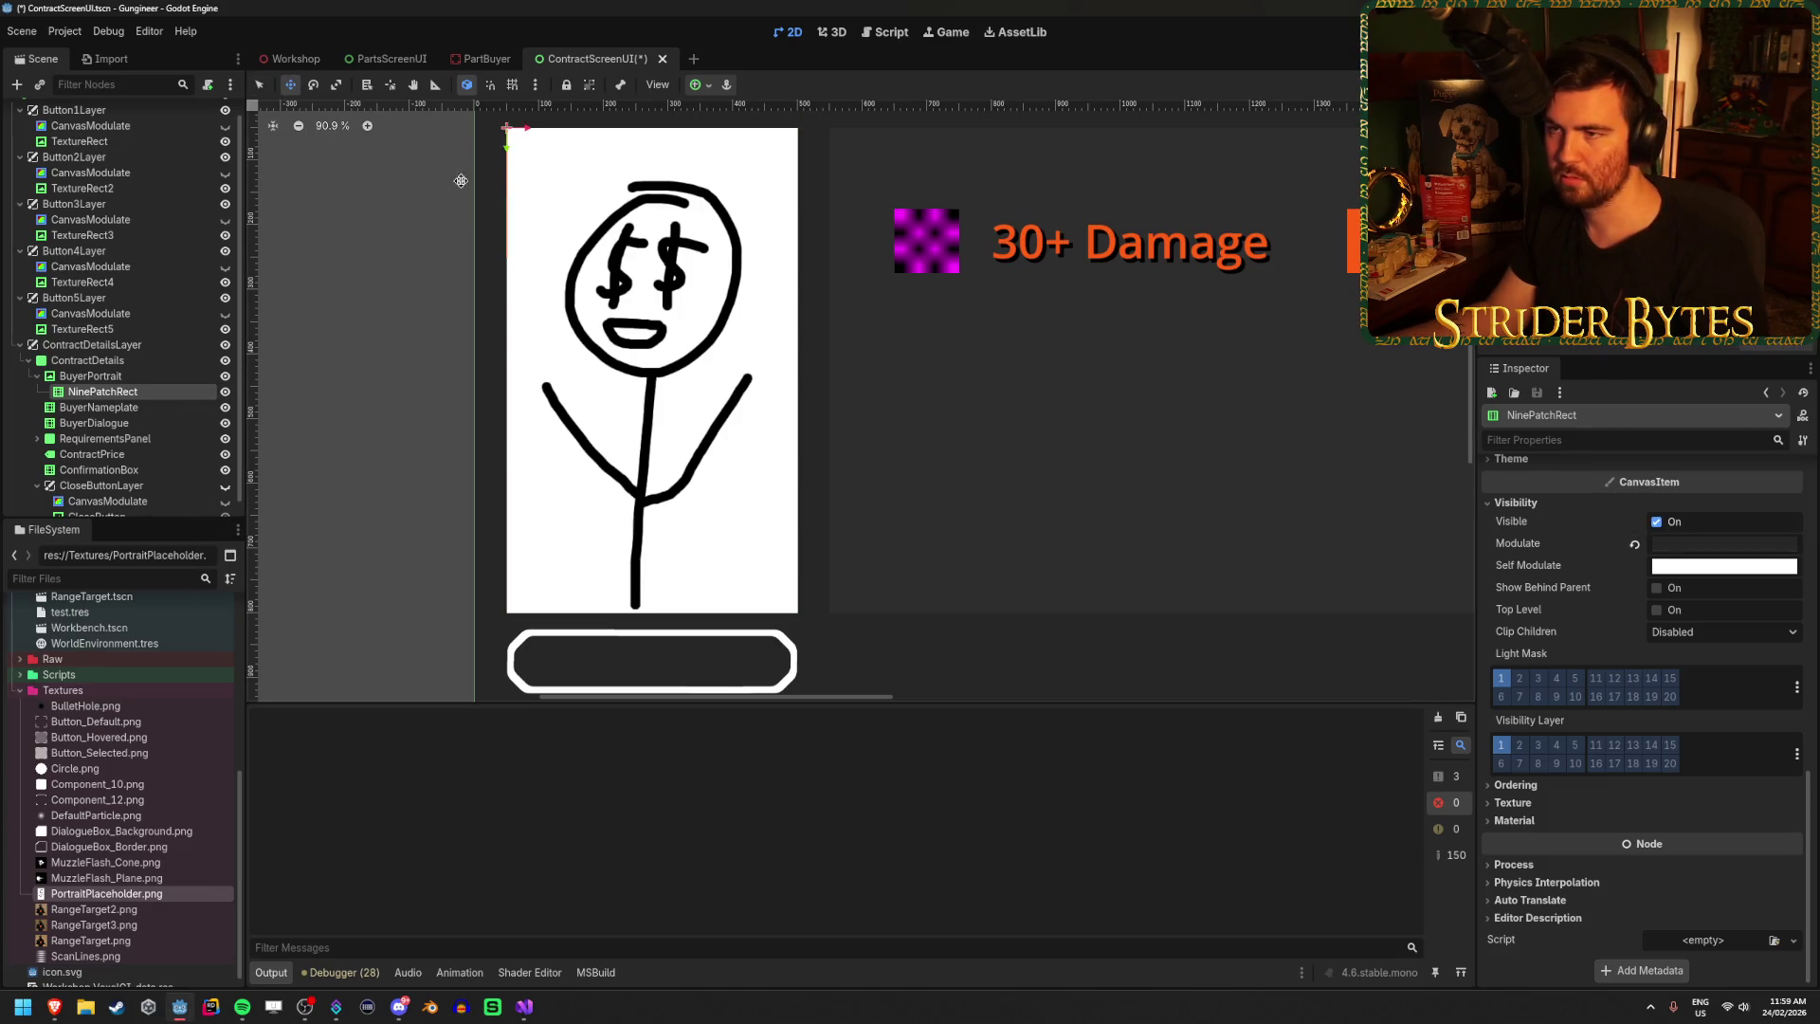
mouse_move(547, 145)
left_mouse_down()
mouse_move(698, 144)
mouse_move(439, 144)
left_mouse_up()
key("ctrl+z")
scroll(1581, 581, "up", 5)
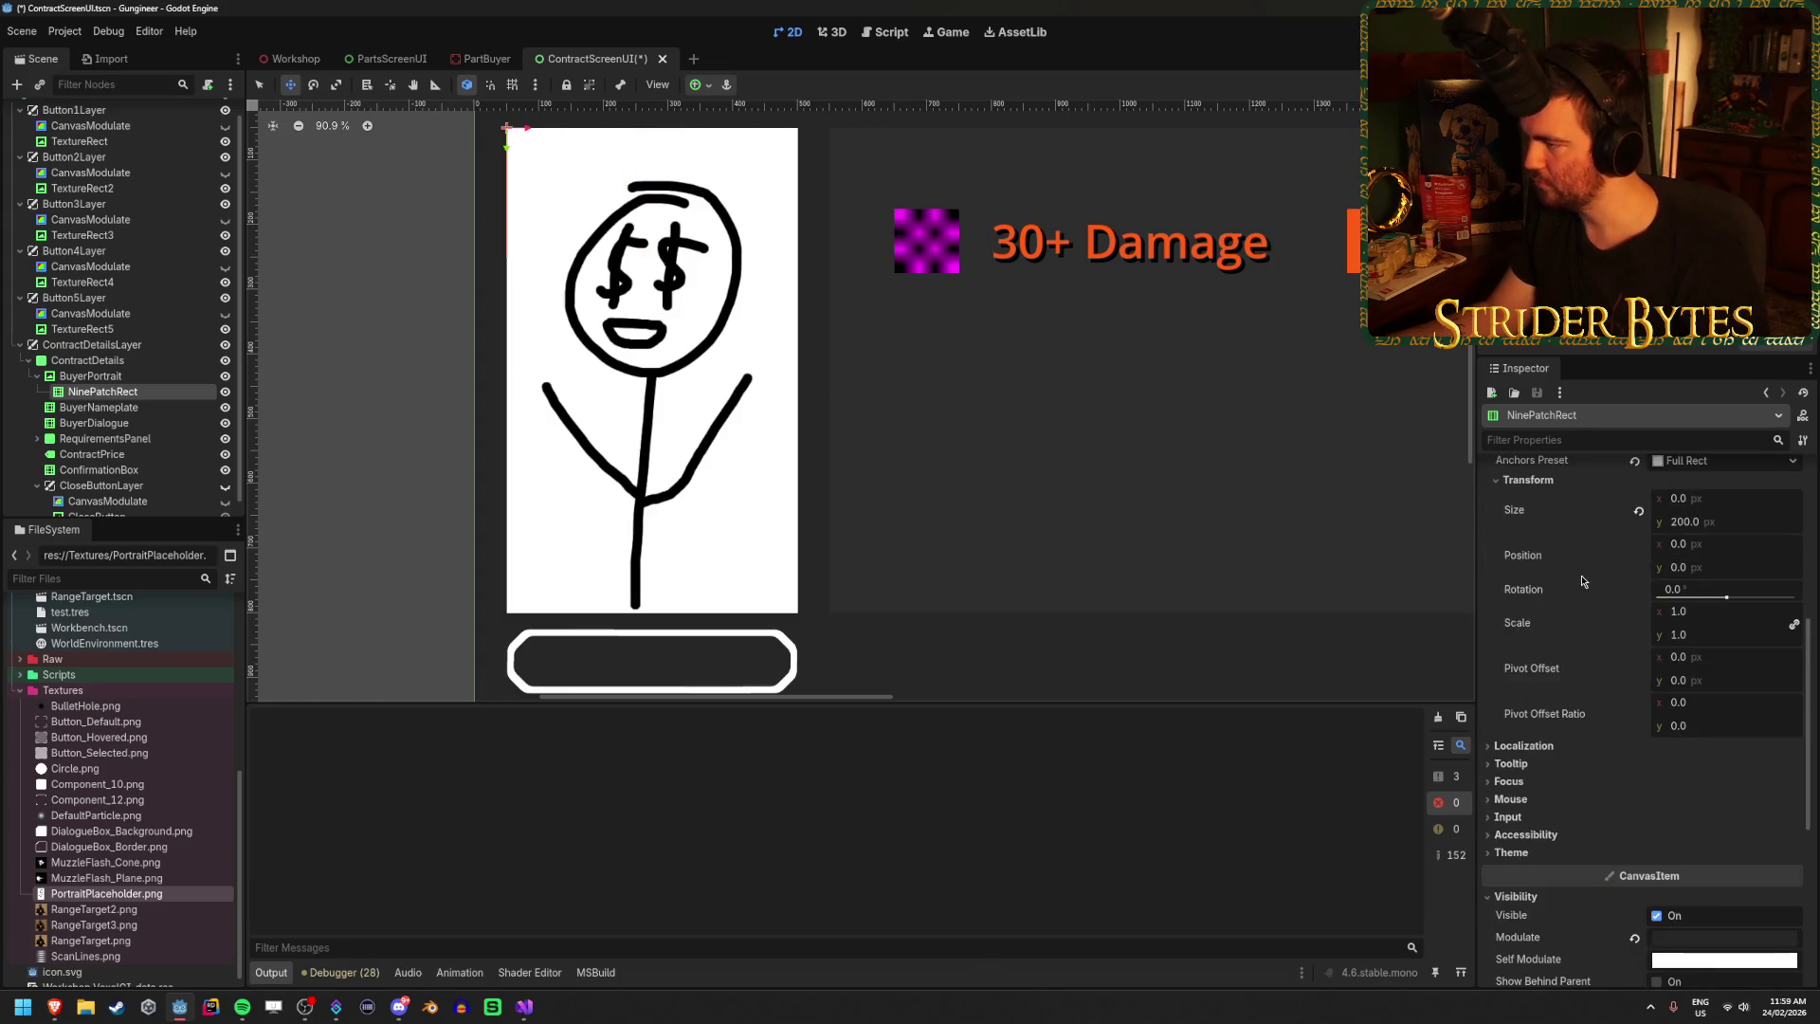
Fine-tune the frame's dark Modulate tint.
left_click(1743, 498)
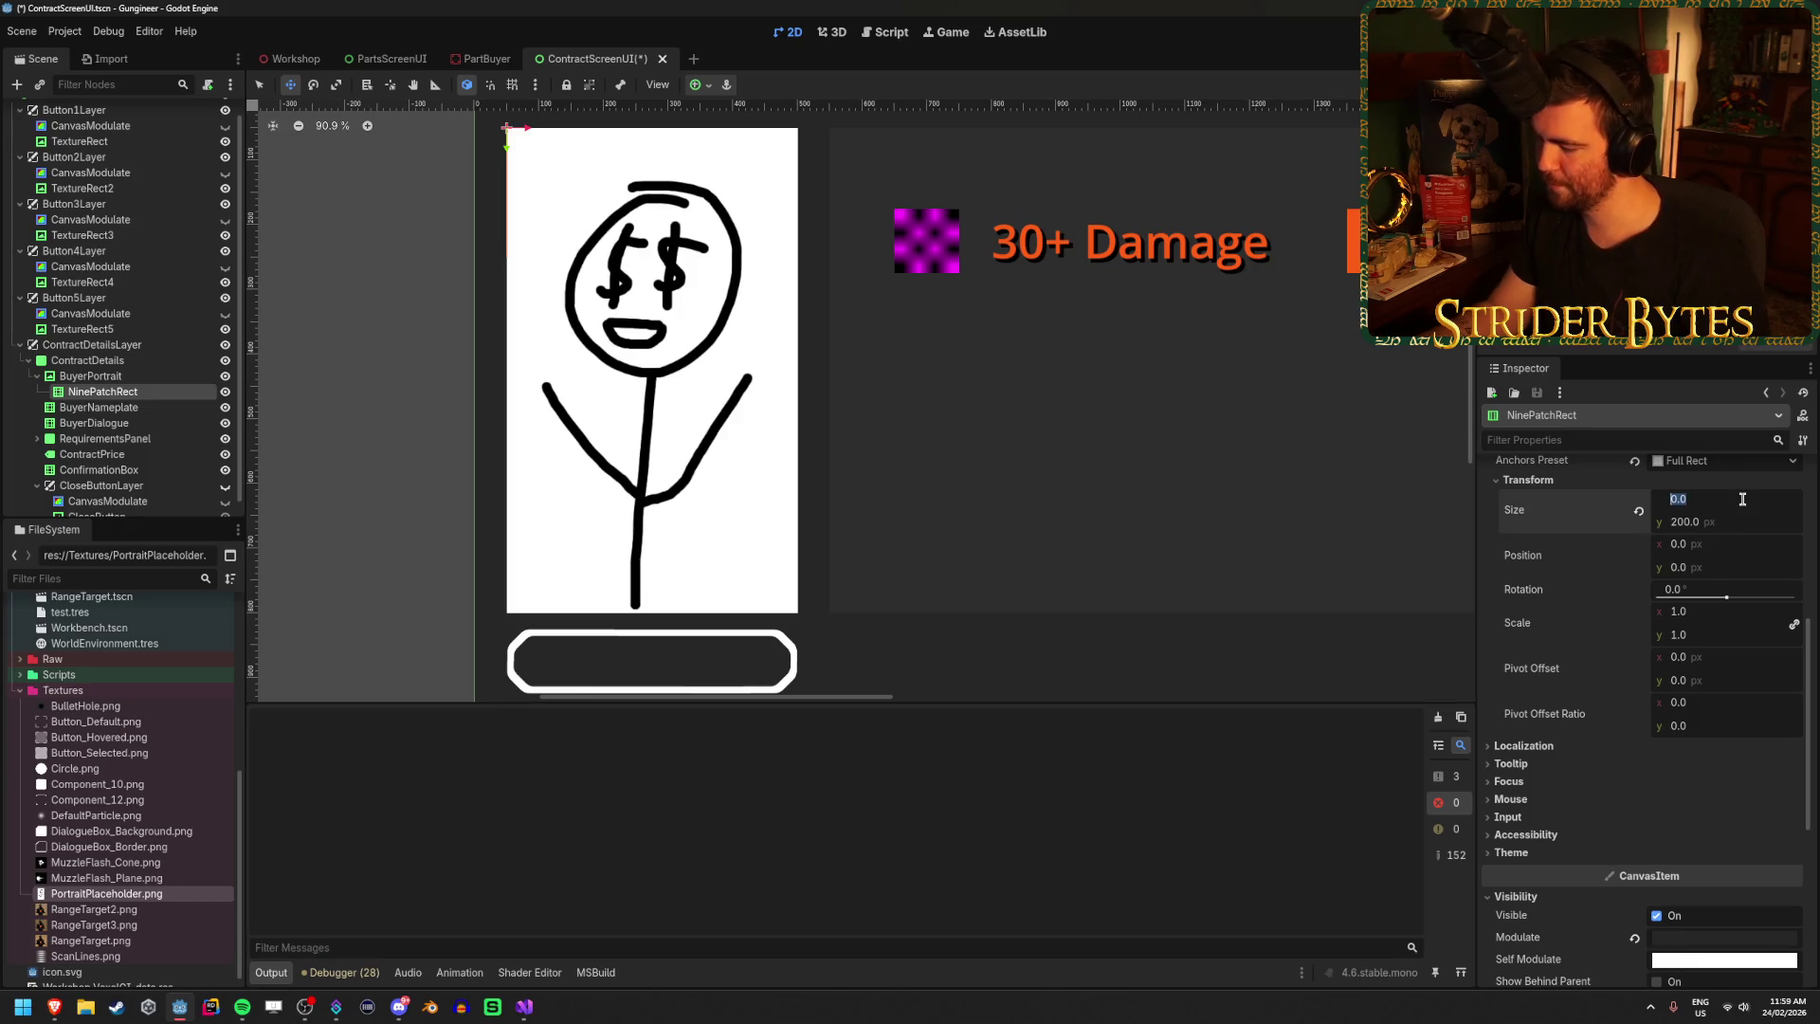
left_click(699, 85)
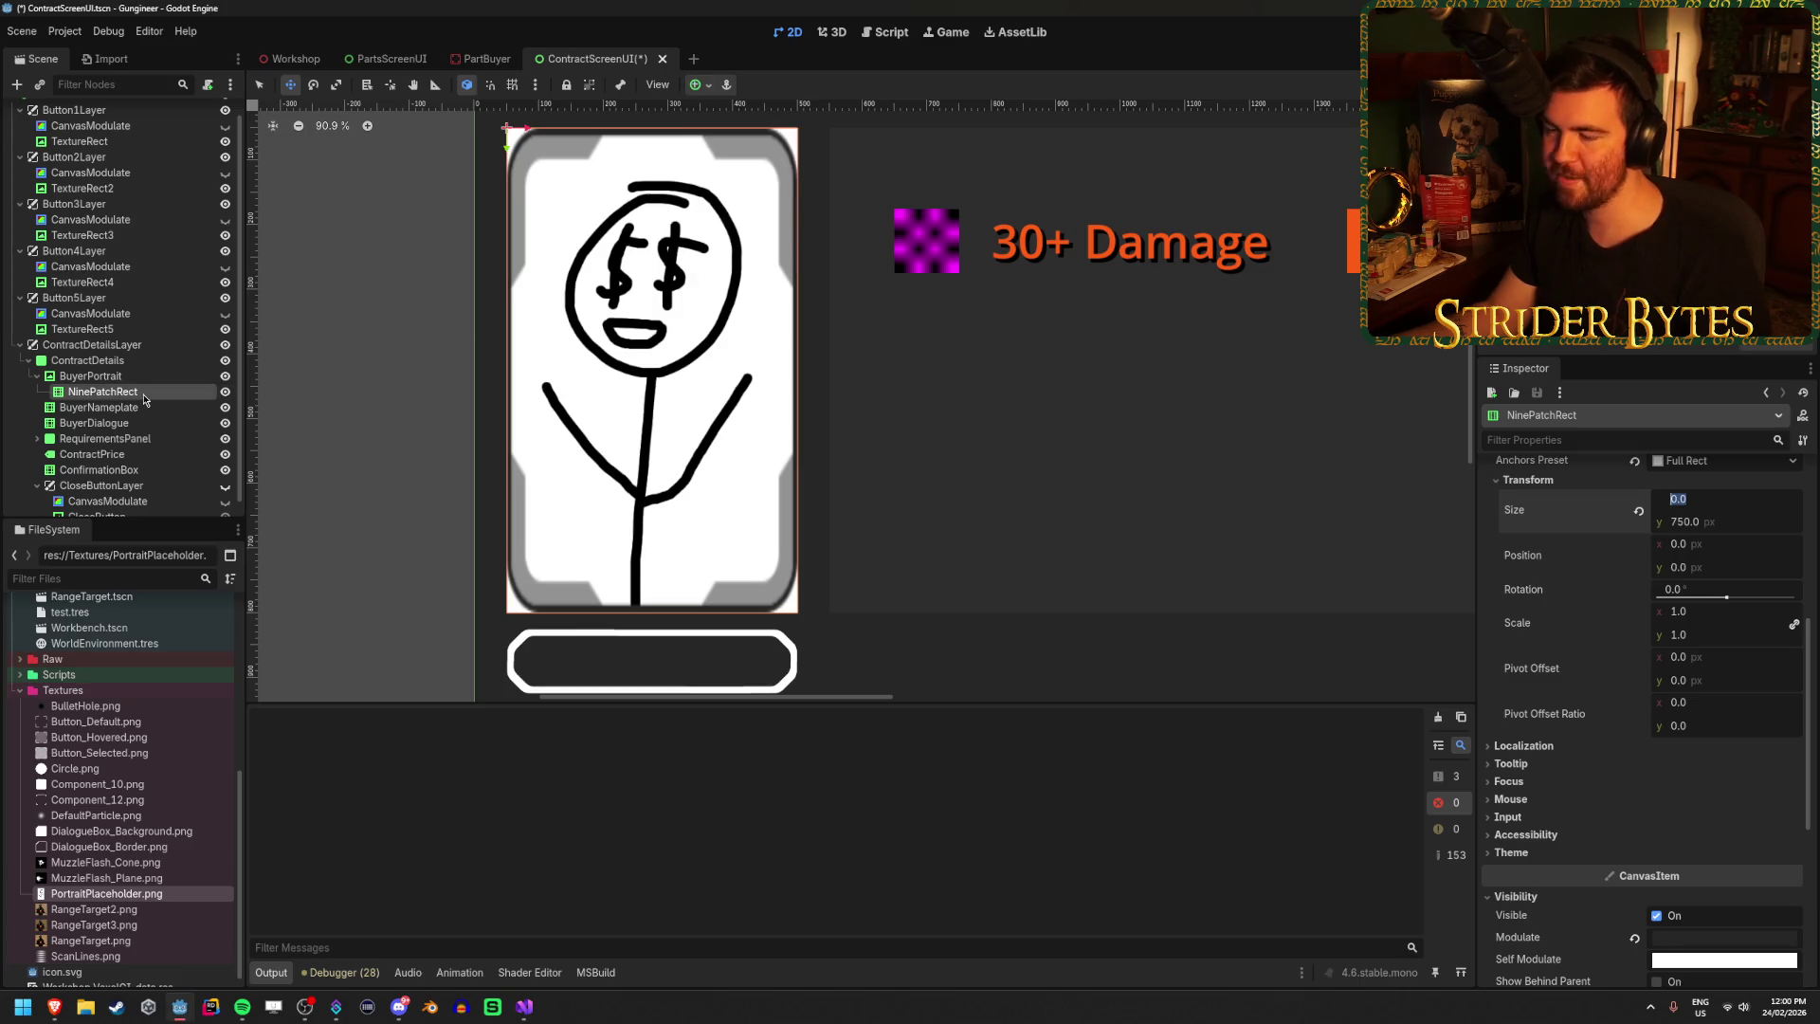
left_click(1725, 937)
mouse_move(1807, 626)
left_mouse_down()
mouse_move(1807, 512)
mouse_move(1807, 645)
left_mouse_up()
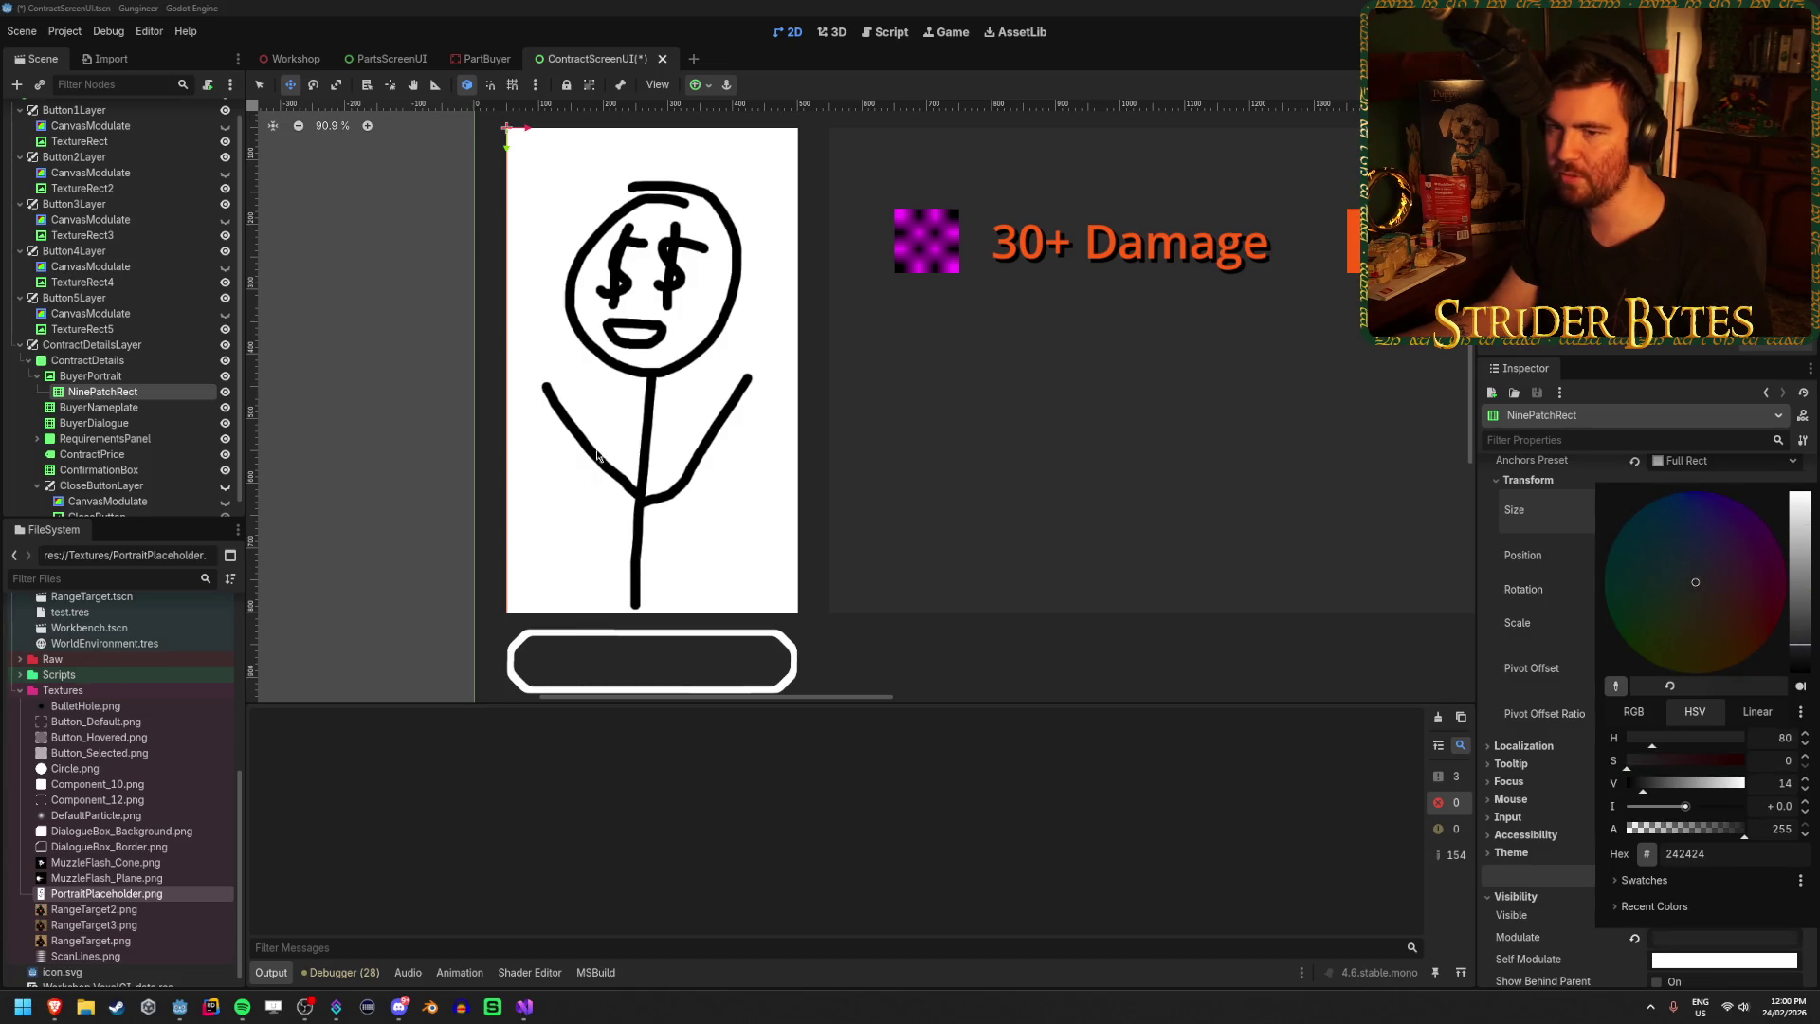
left_click(158, 387)
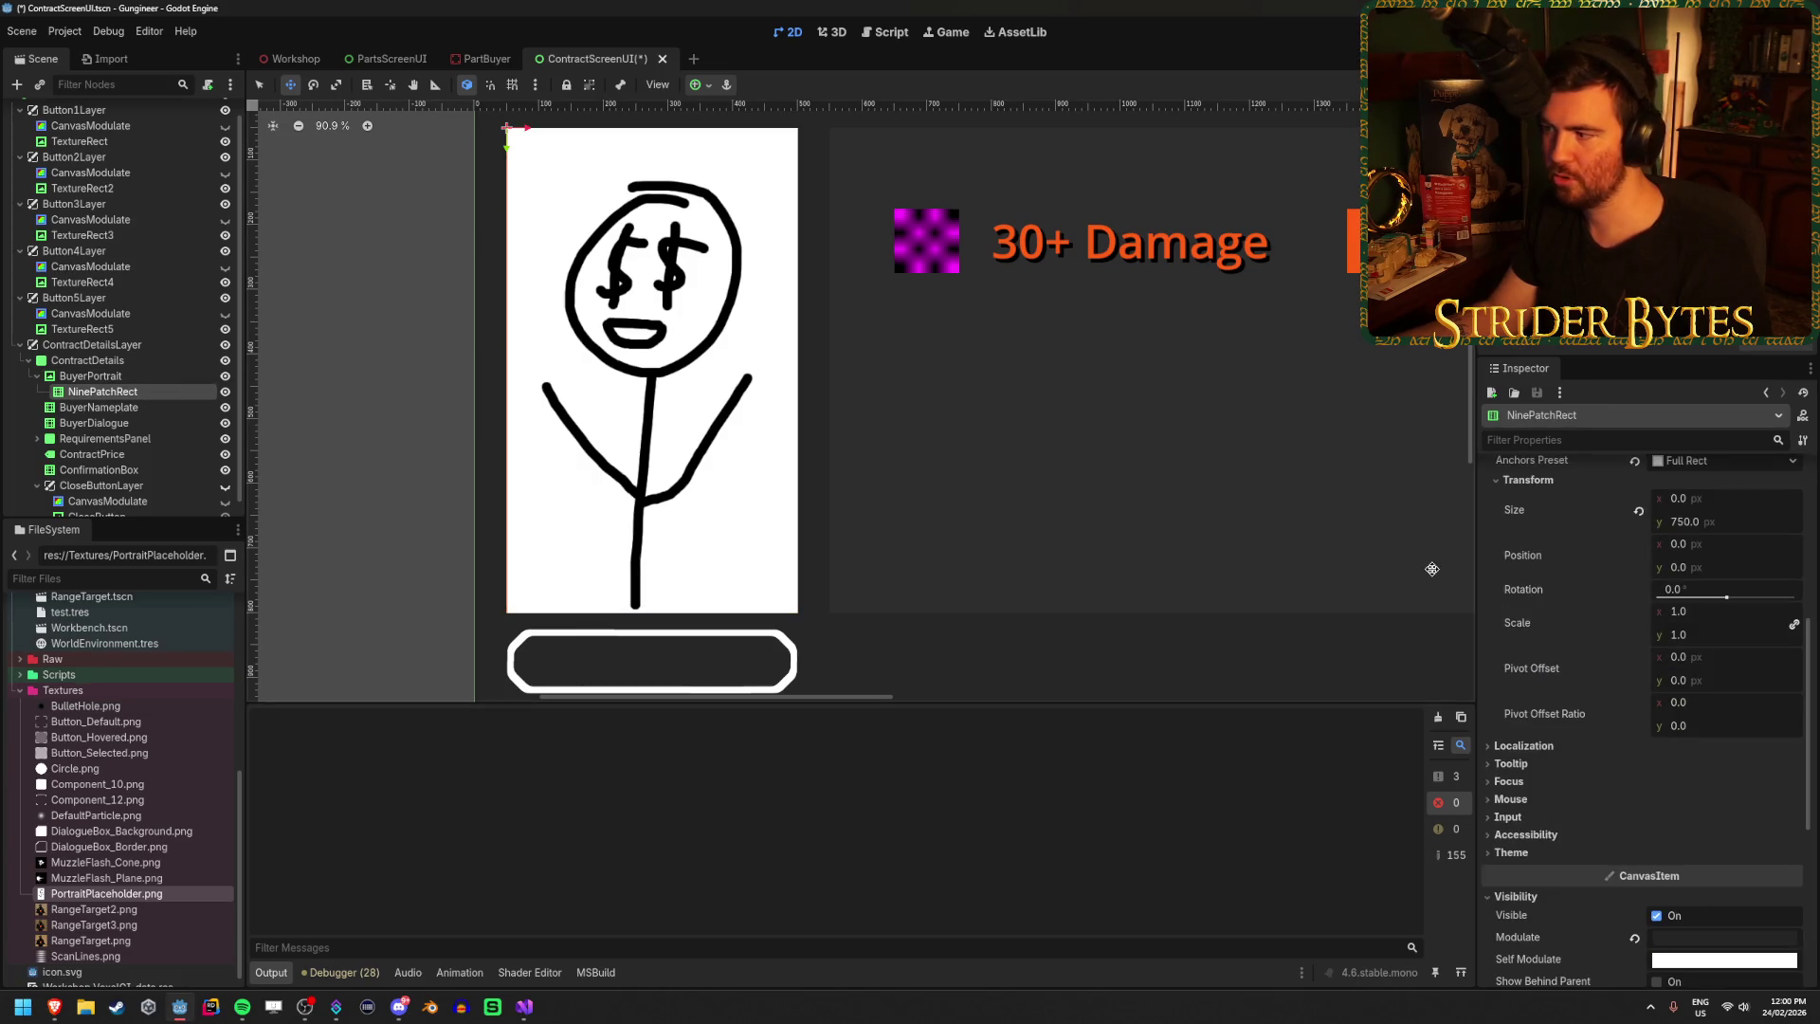
Set the frame's Size width to 450 px.
left_click(1733, 499)
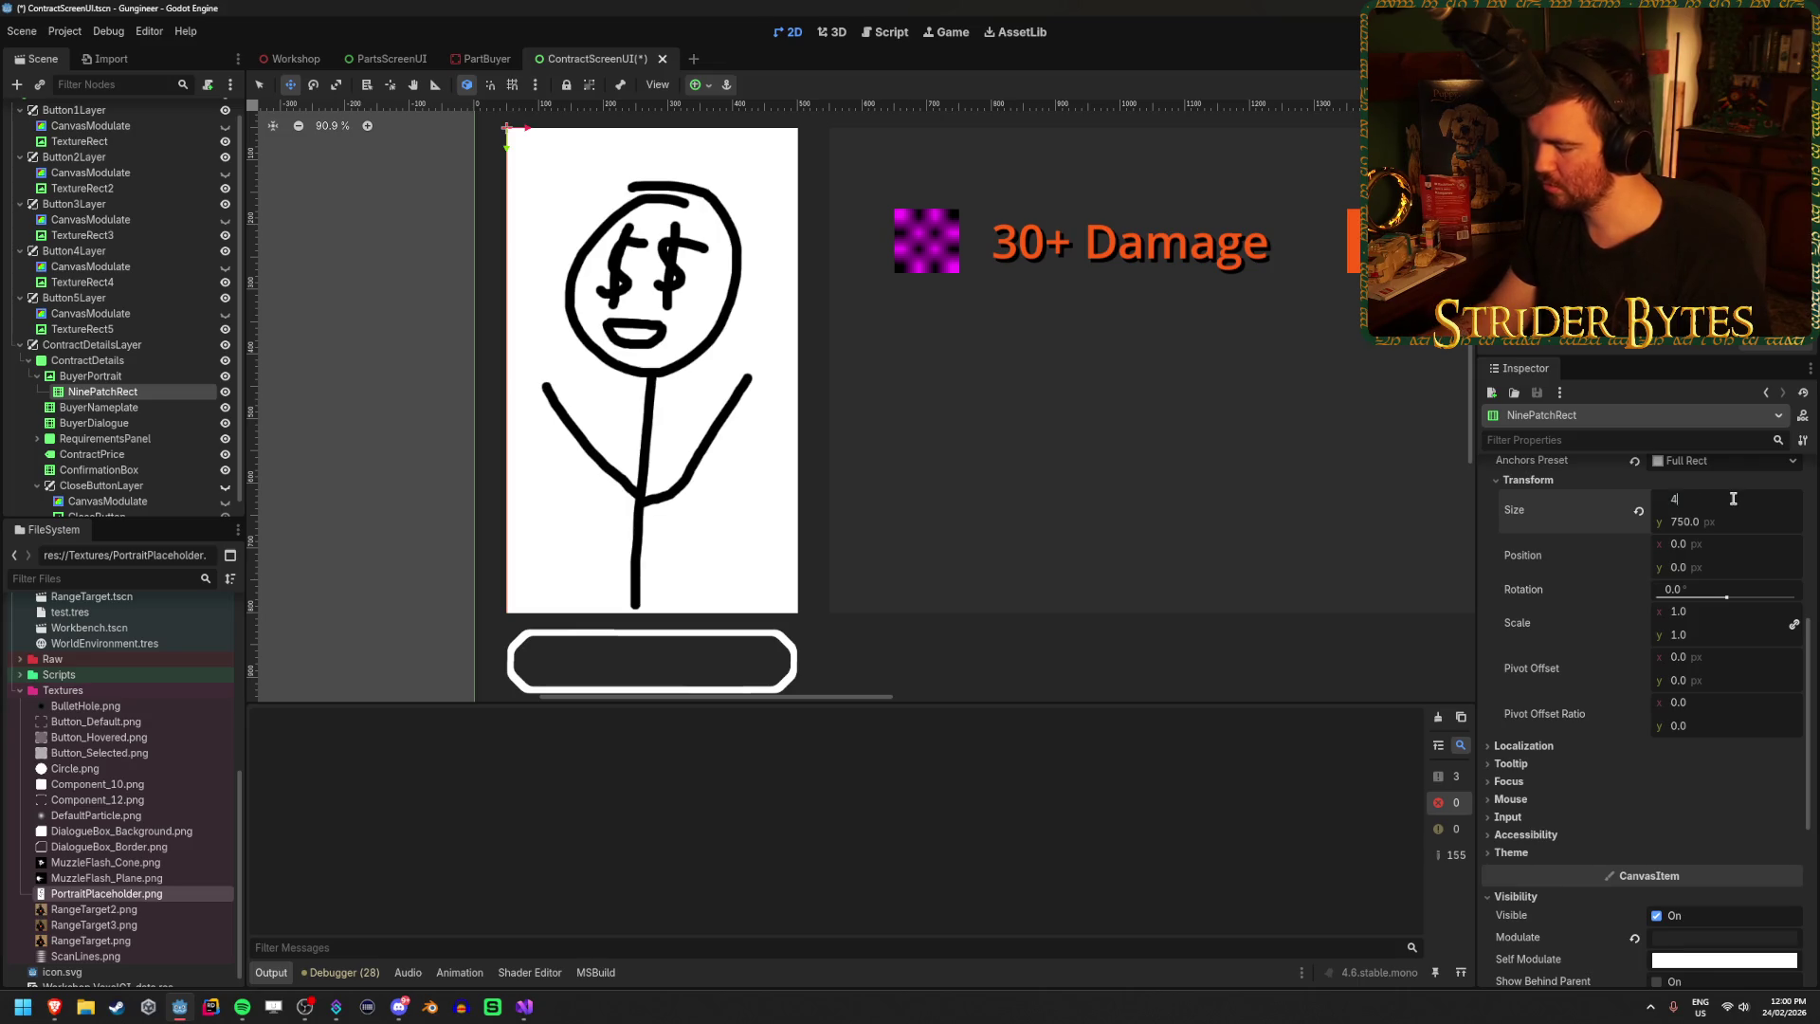
type("450")
key("Return")
left_click(123, 377)
left_click(135, 396)
Adjust the frame's Modulate to a grey of 383838.
scroll(1746, 712, "down", 4)
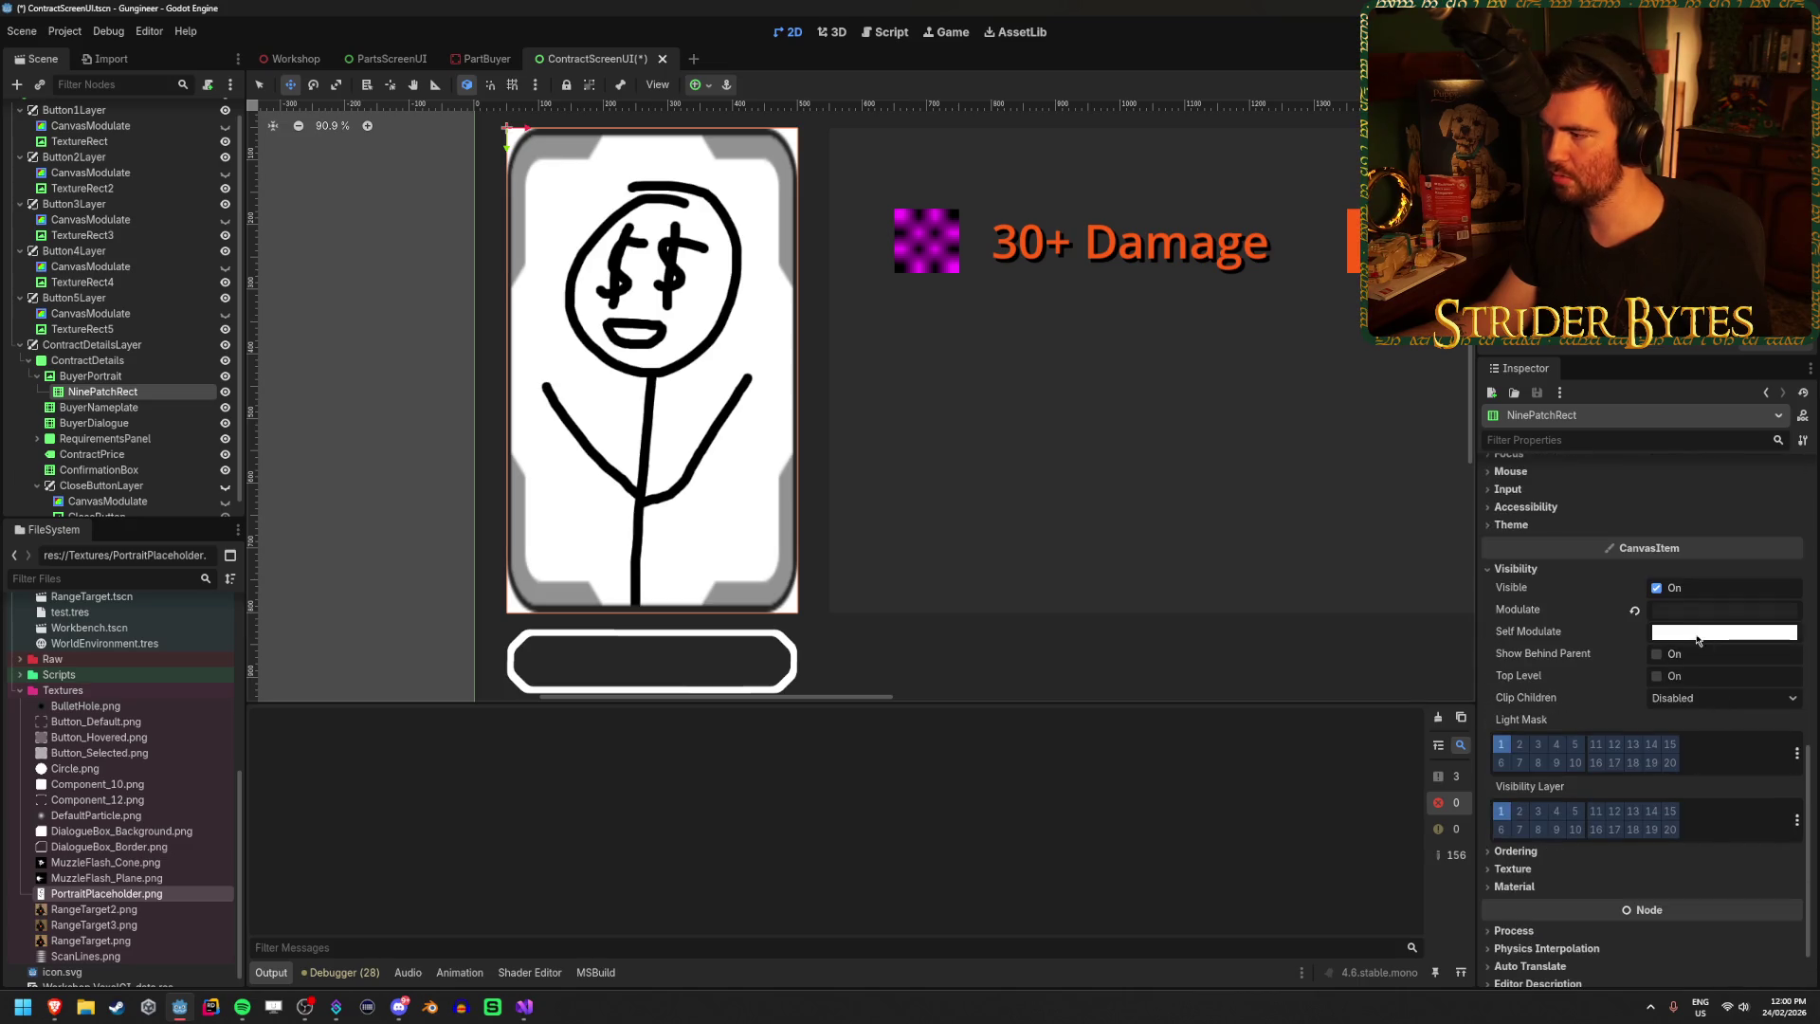
left_click(1717, 615)
mouse_move(1640, 456)
left_mouse_down()
mouse_move(1734, 456)
mouse_move(1626, 456)
left_mouse_up()
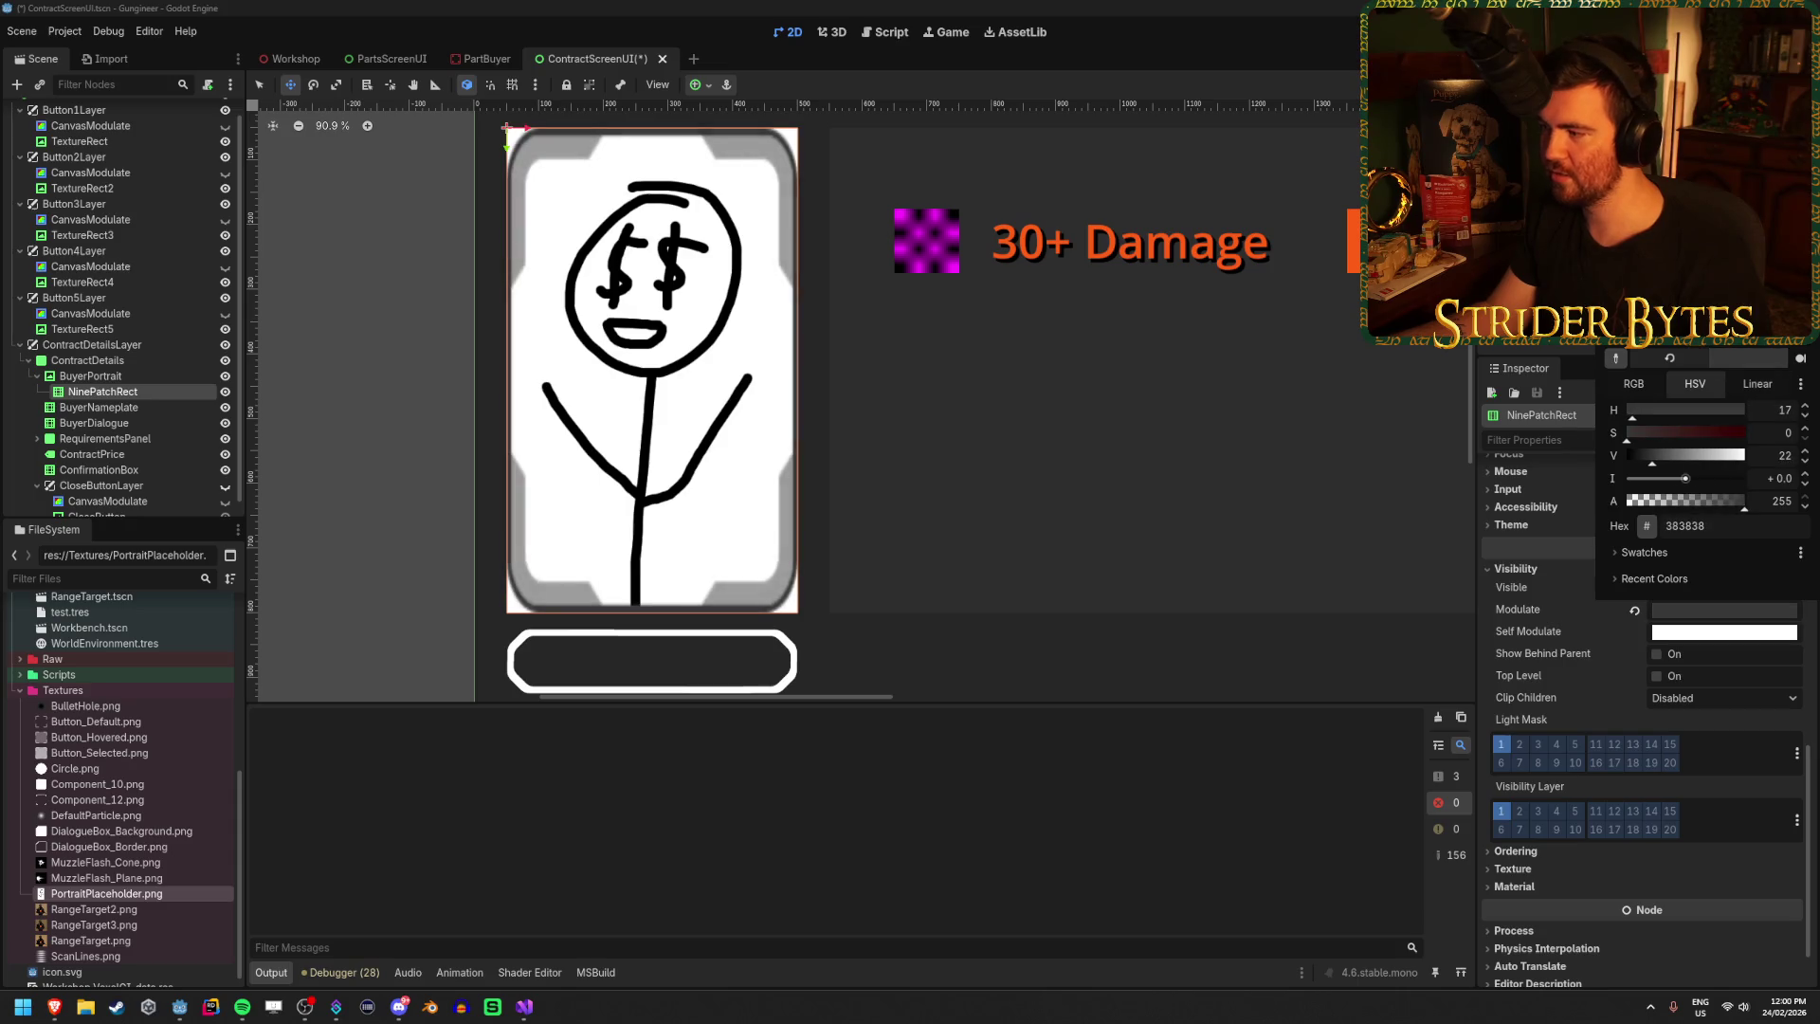
left_click(826, 388)
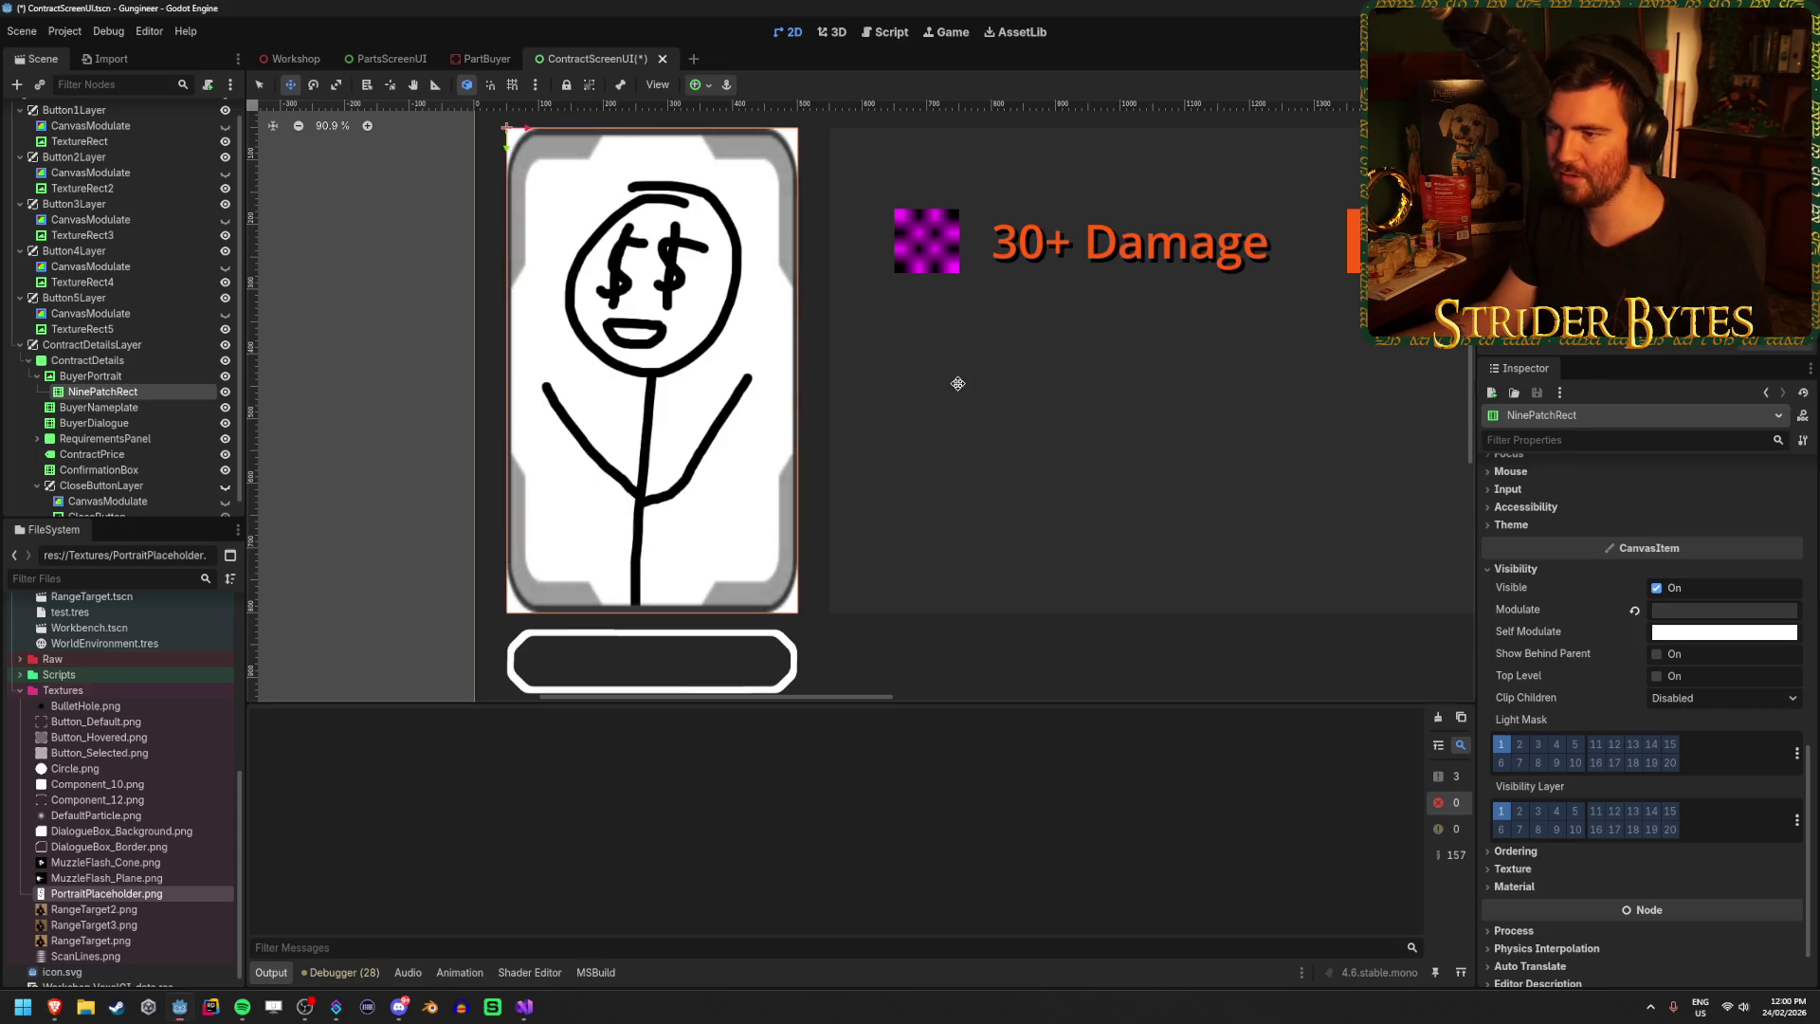
left_click(144, 379)
left_click(144, 396)
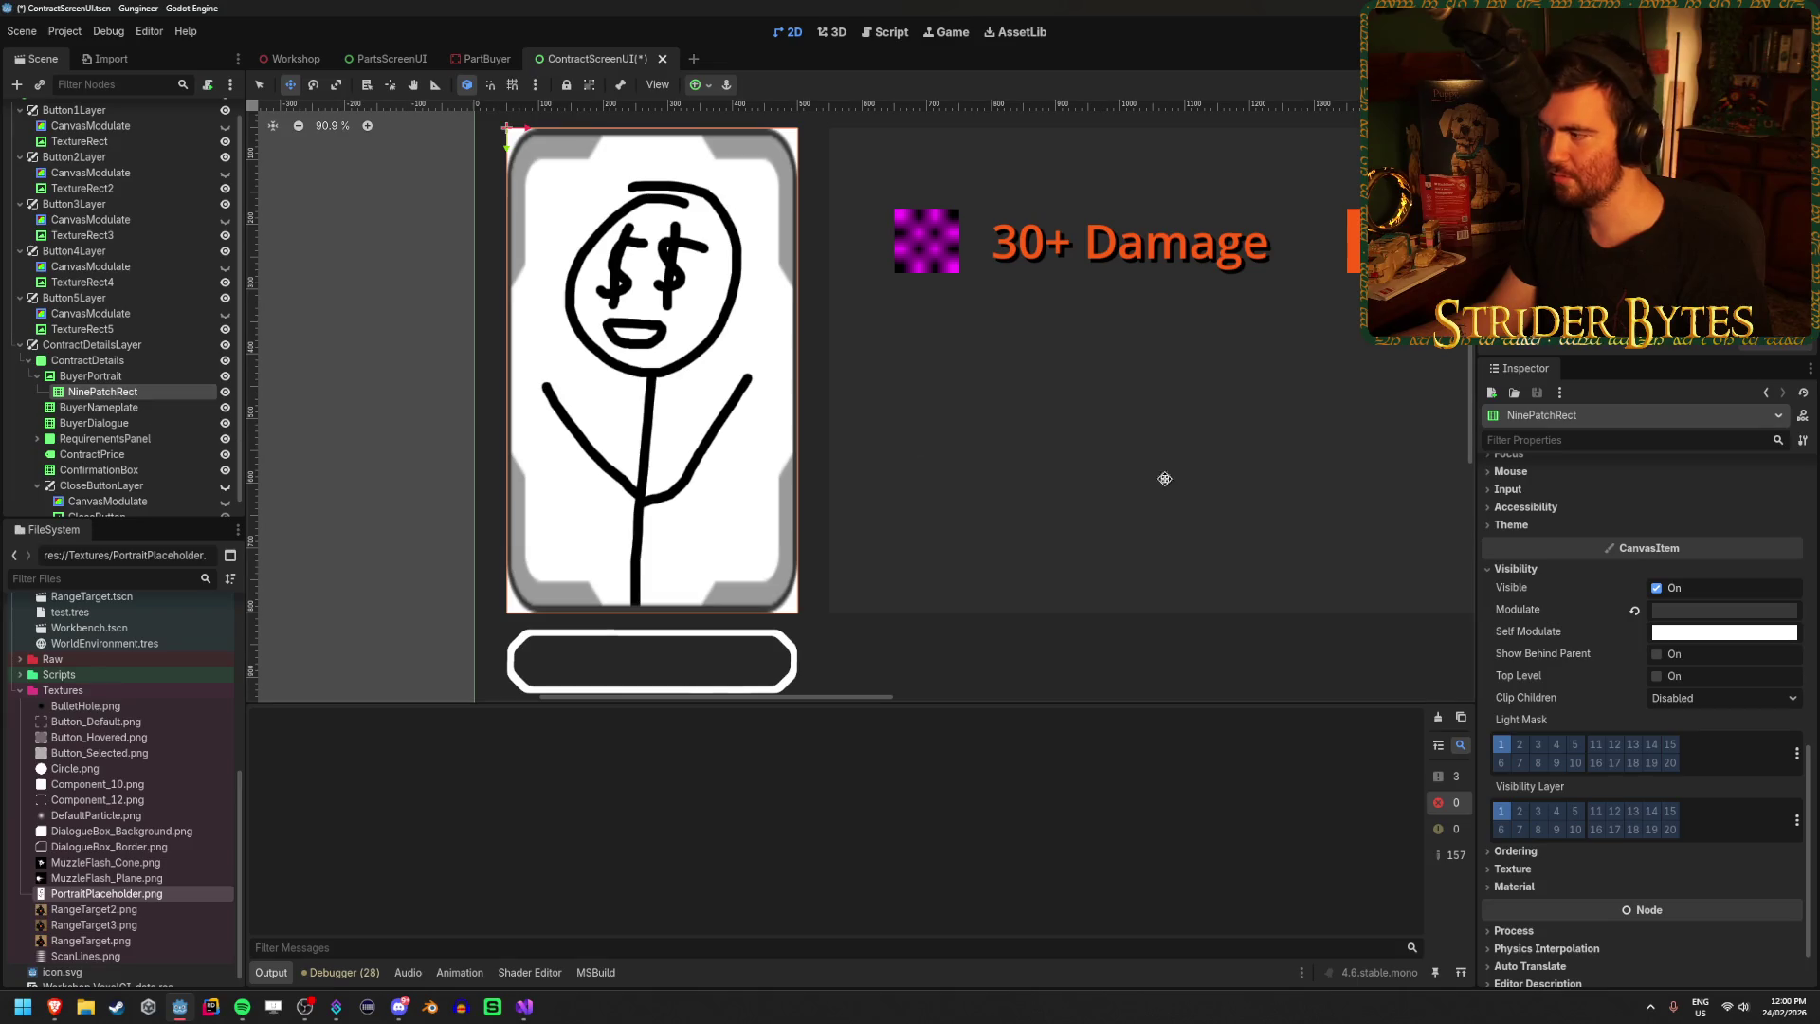
scroll(1595, 714, "up", 10)
scroll(1595, 715, "down", 3)
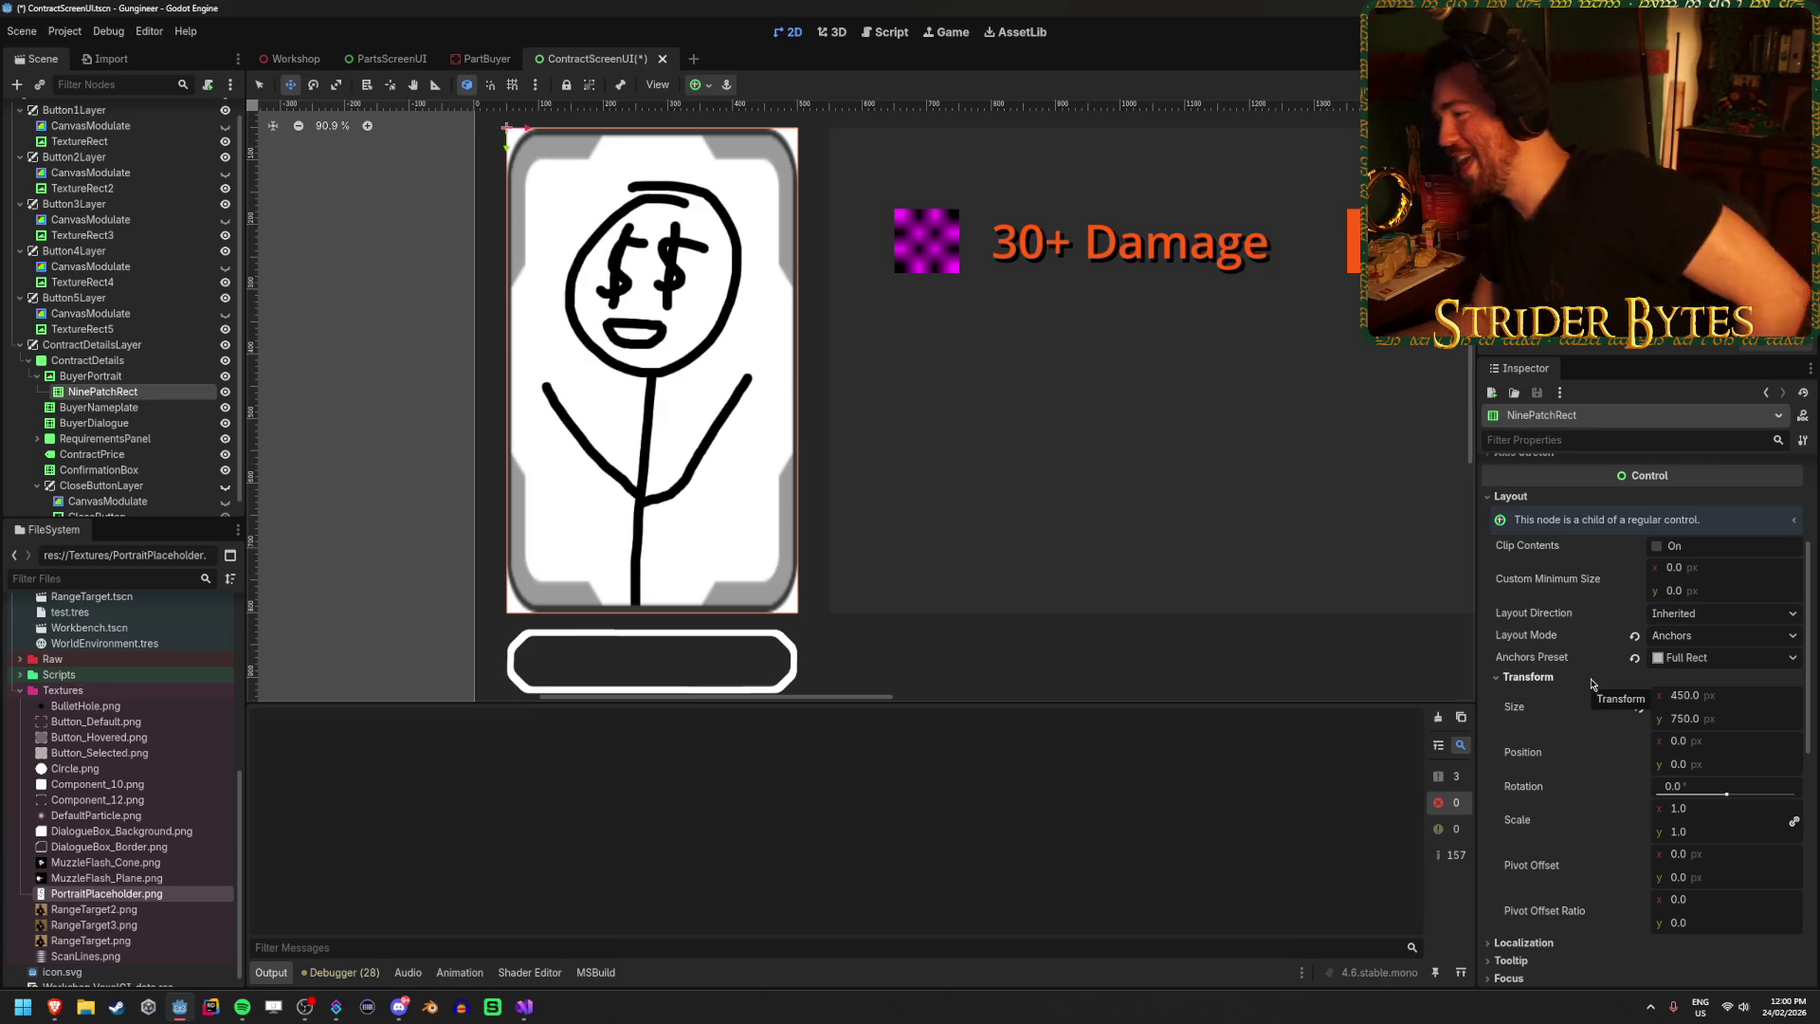
Revert the frame, then re-enter its size as 450 × 750.
left_click(1634, 658)
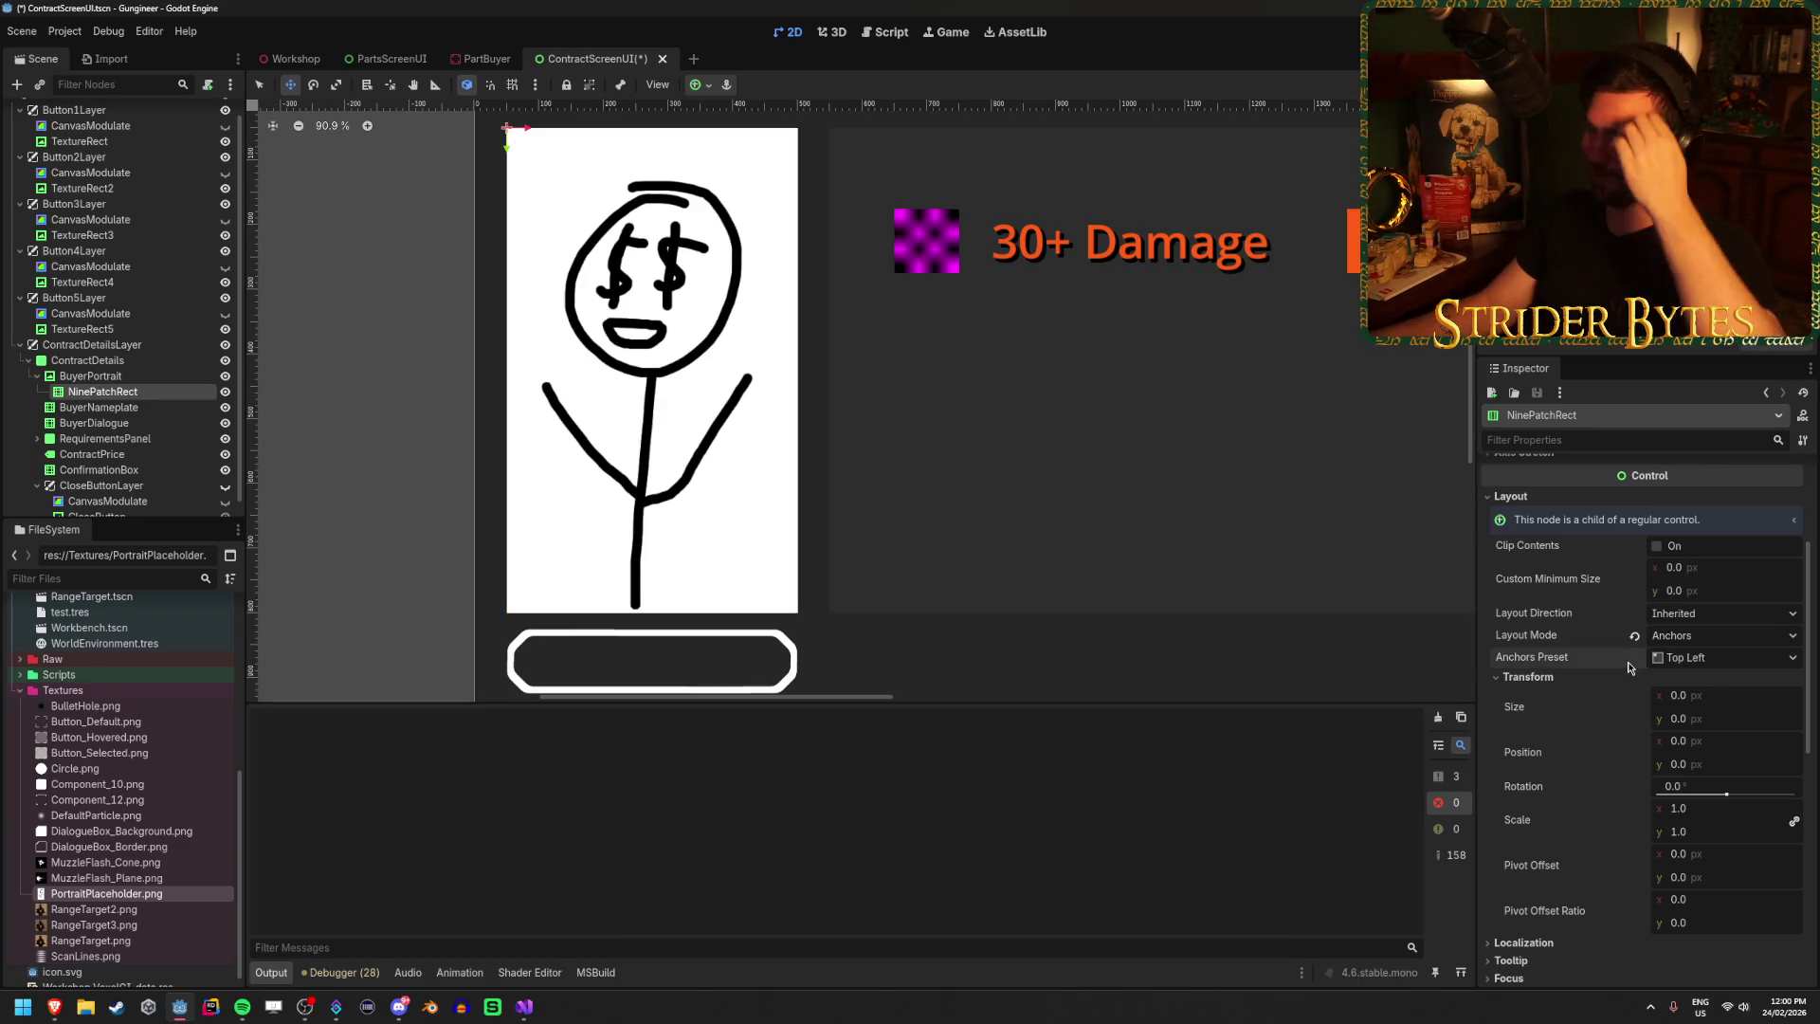
left_click(1722, 702)
type("450")
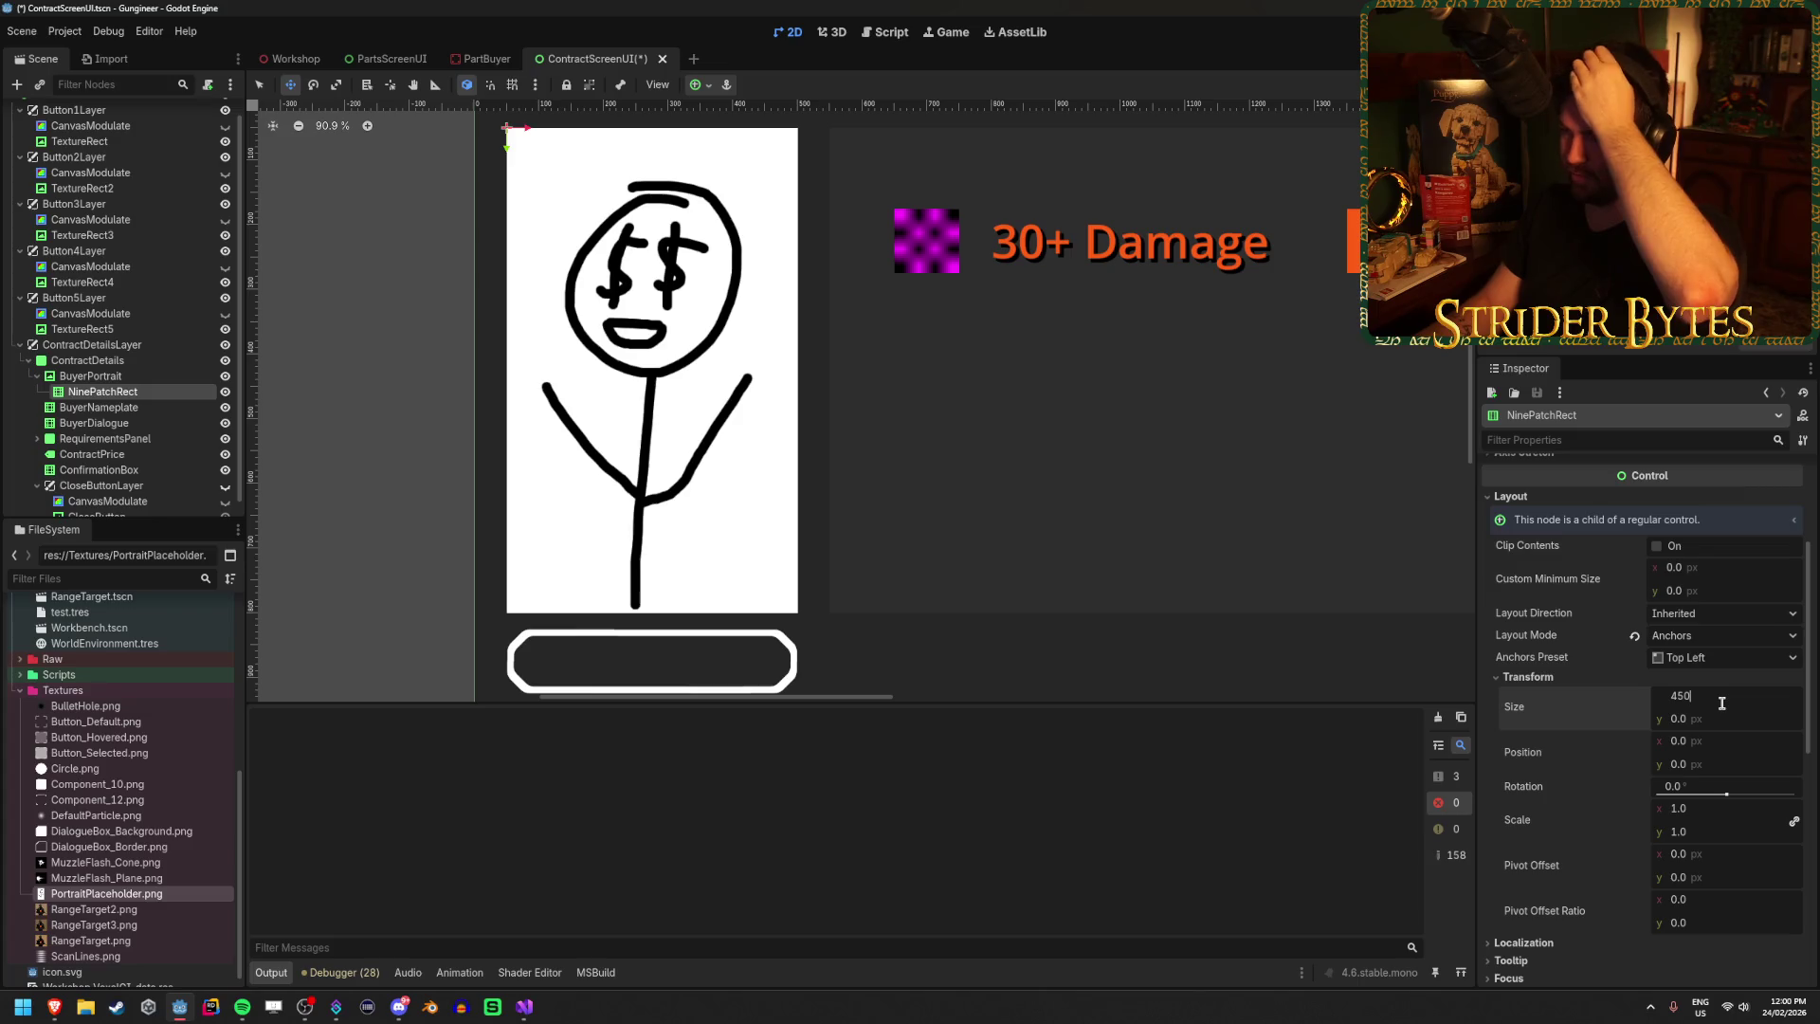
key("Tab")
type("750")
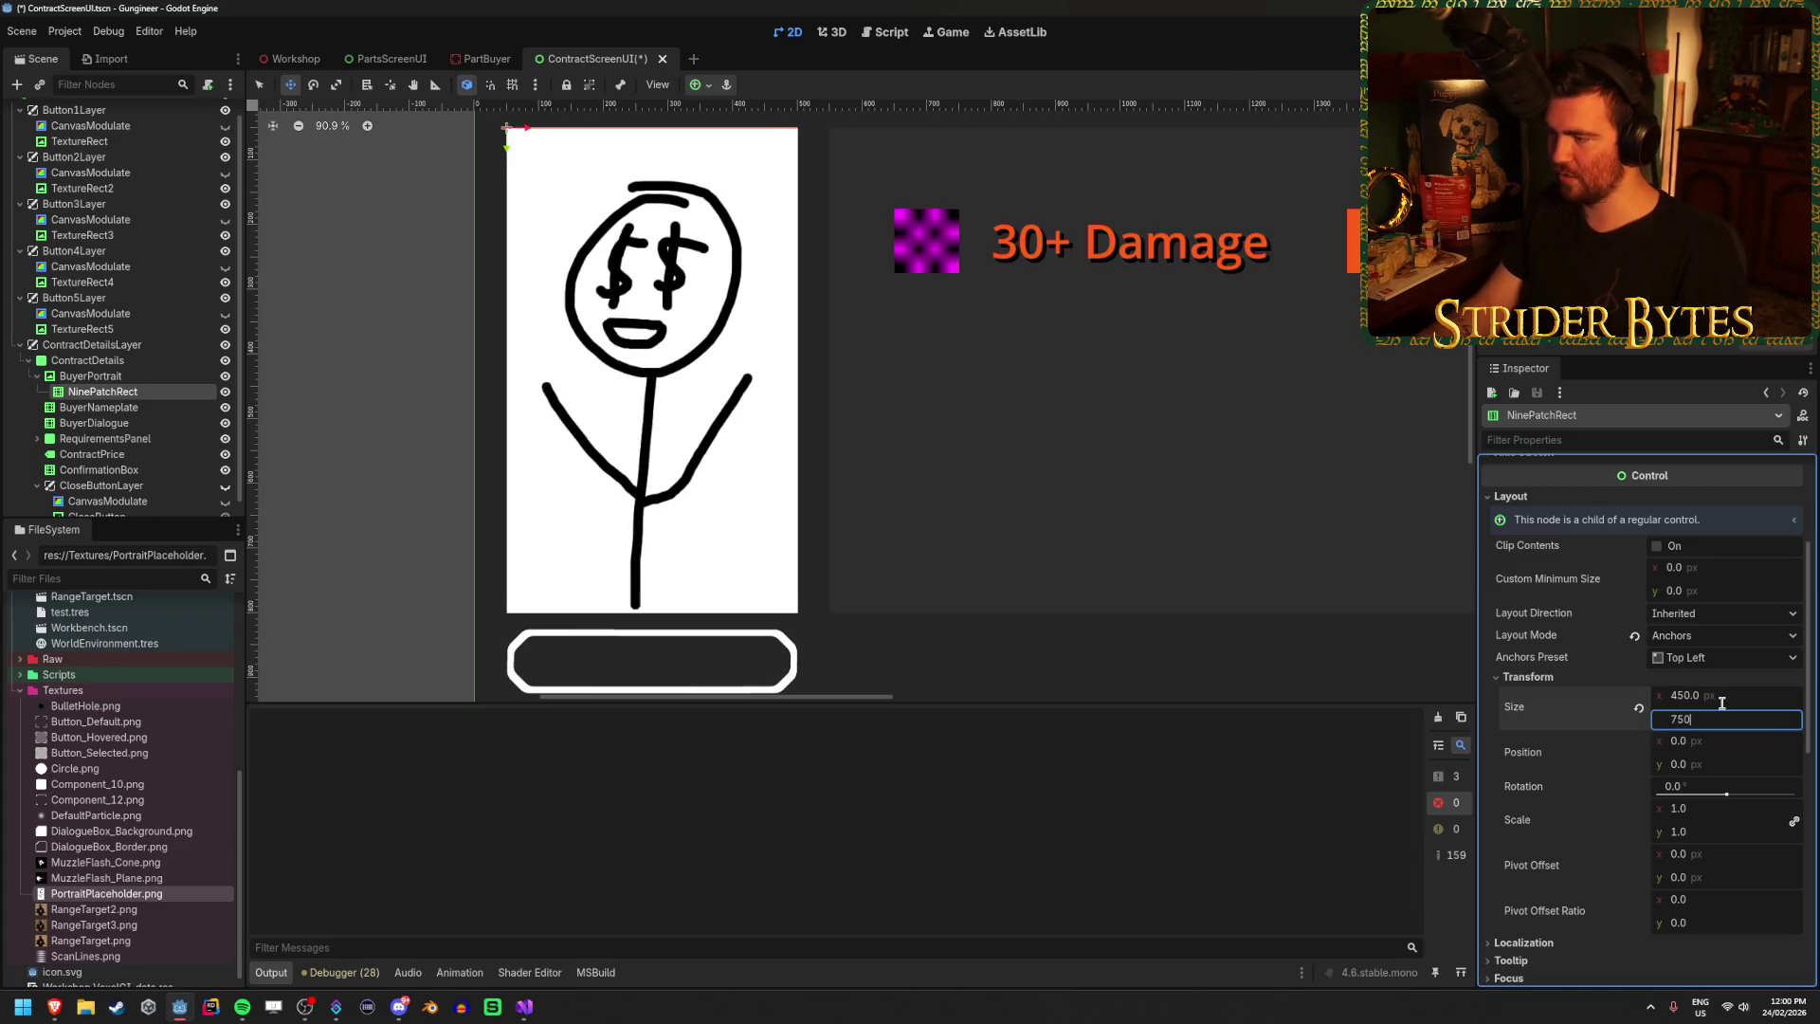
key("Return")
Reapply the Full Rect anchor preset, undoing trial width and scale changes.
left_click(1725, 658)
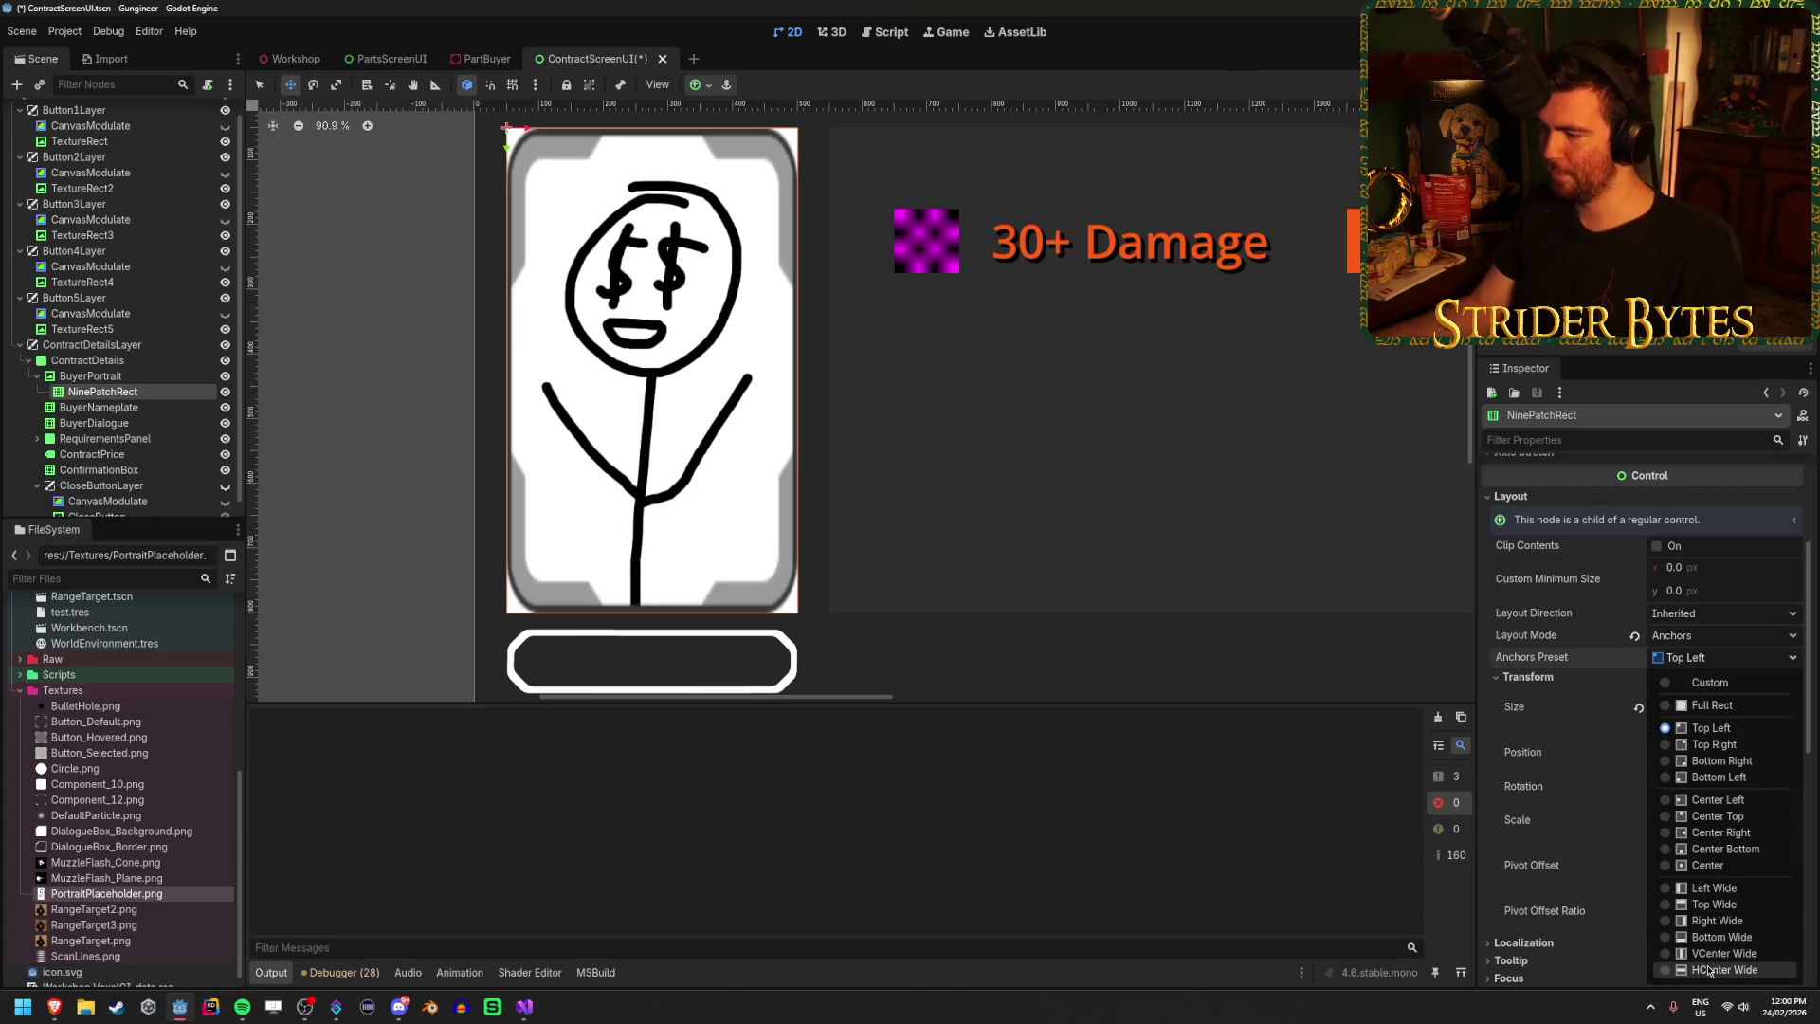
left_click(1712, 706)
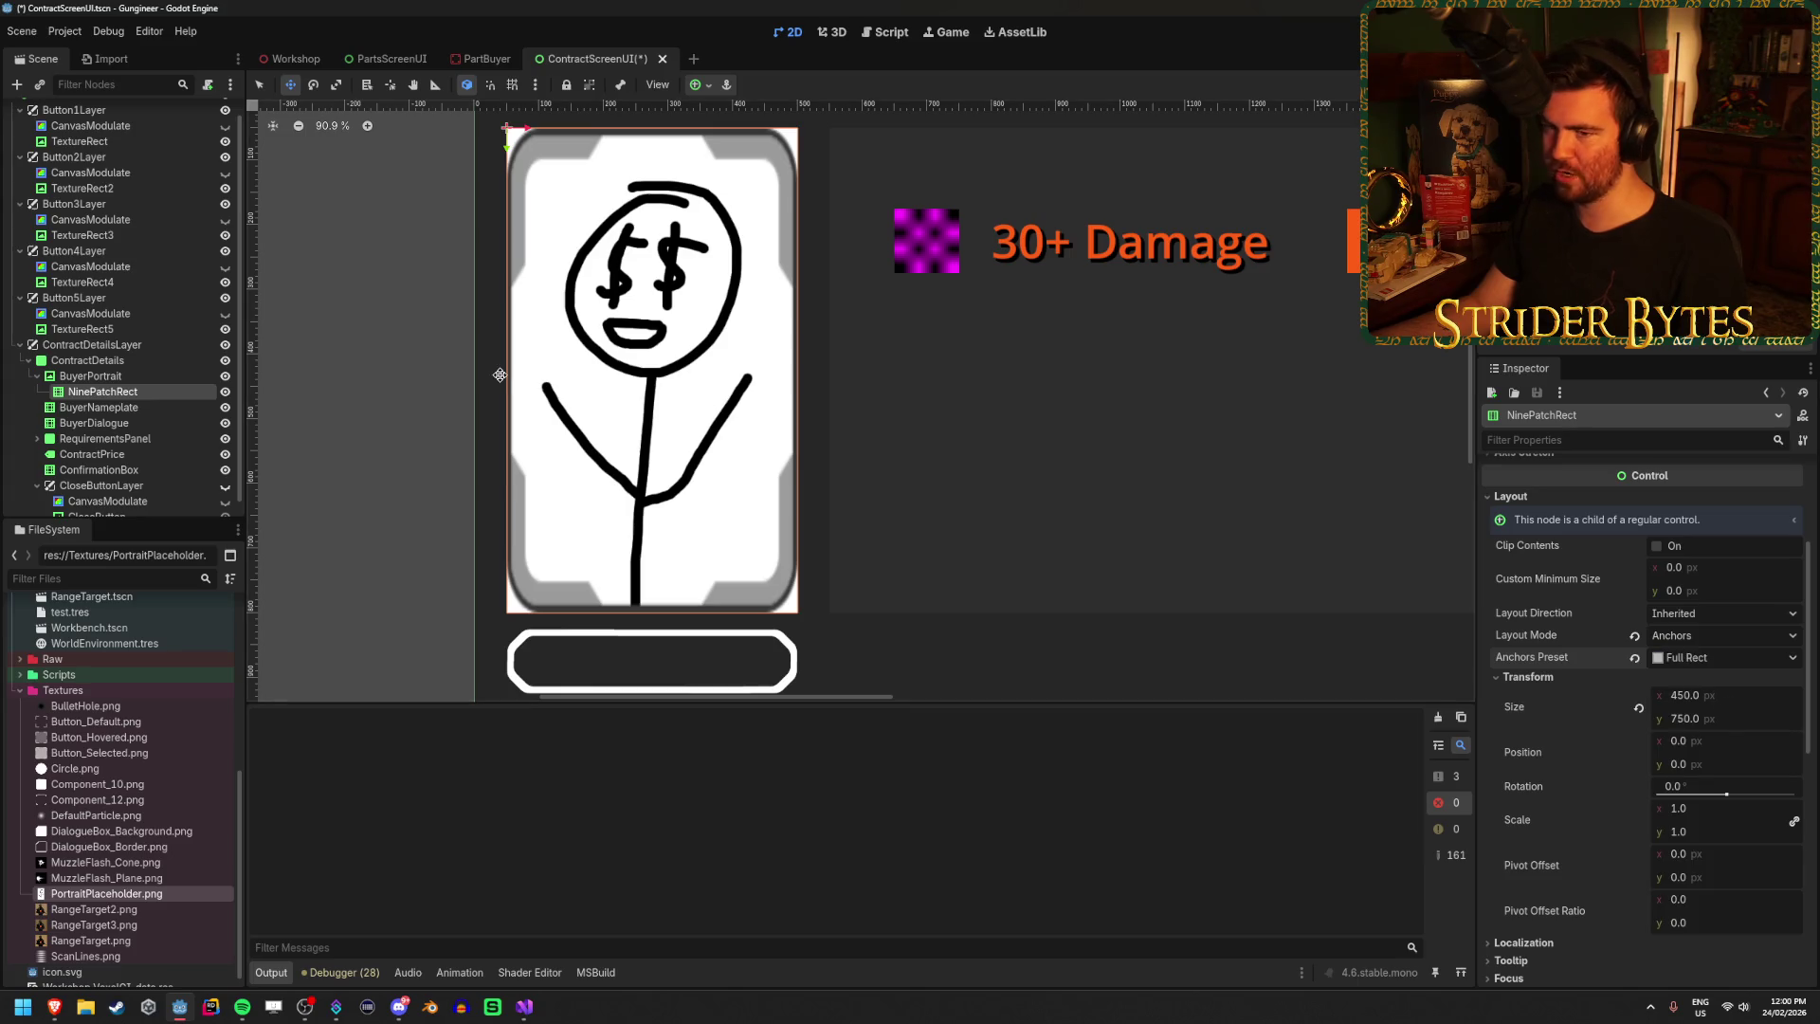
left_click(135, 378)
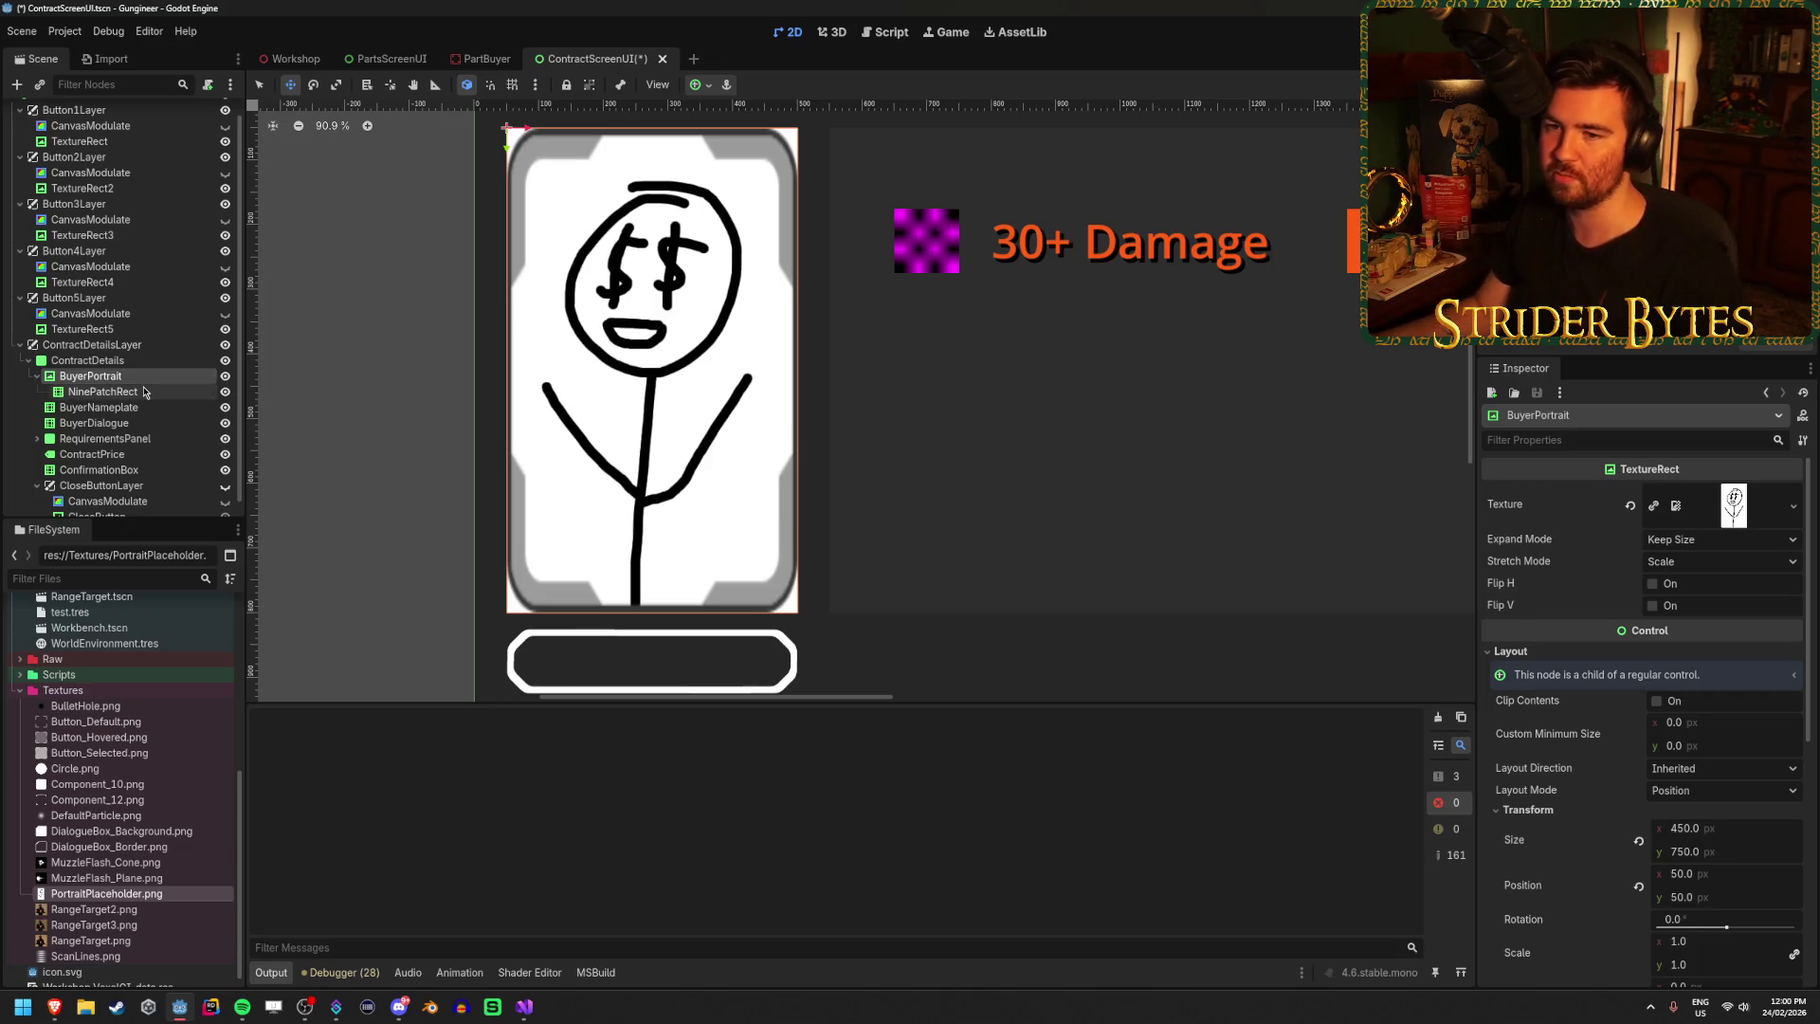
left_click(143, 392)
scroll(918, 354, "down", 2)
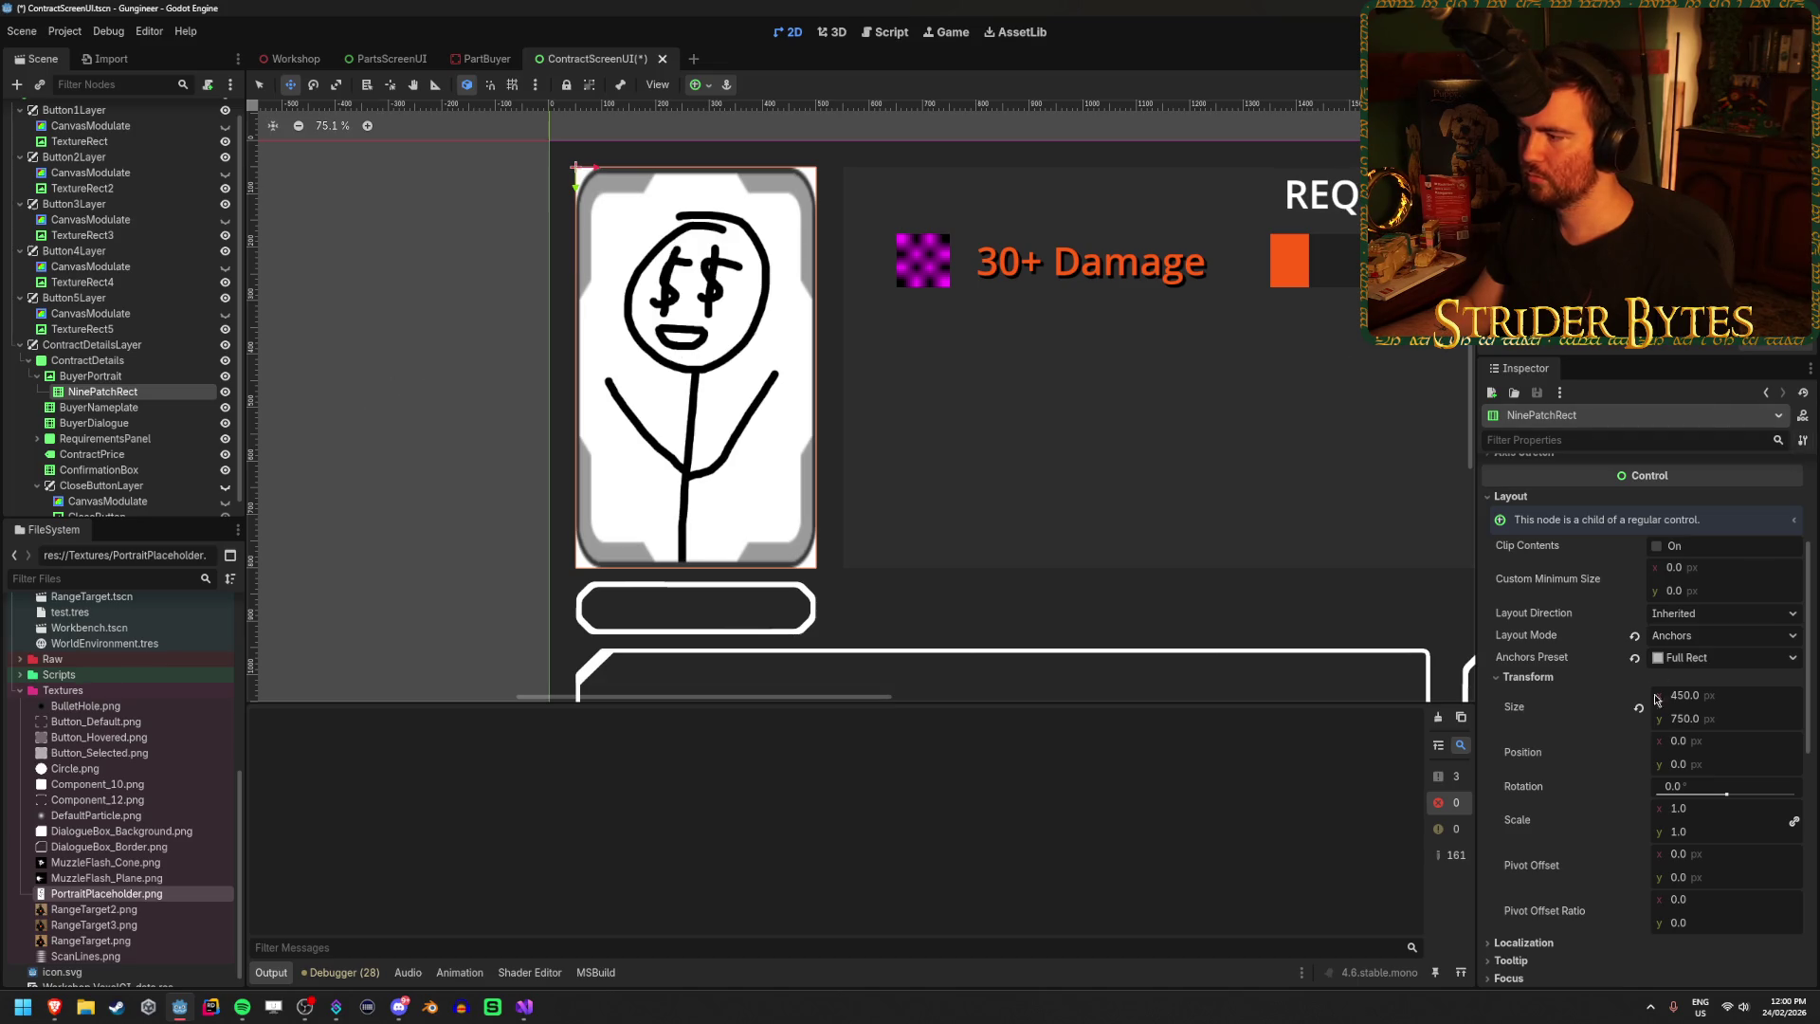
left_click_drag(1710, 706, 1730, 706)
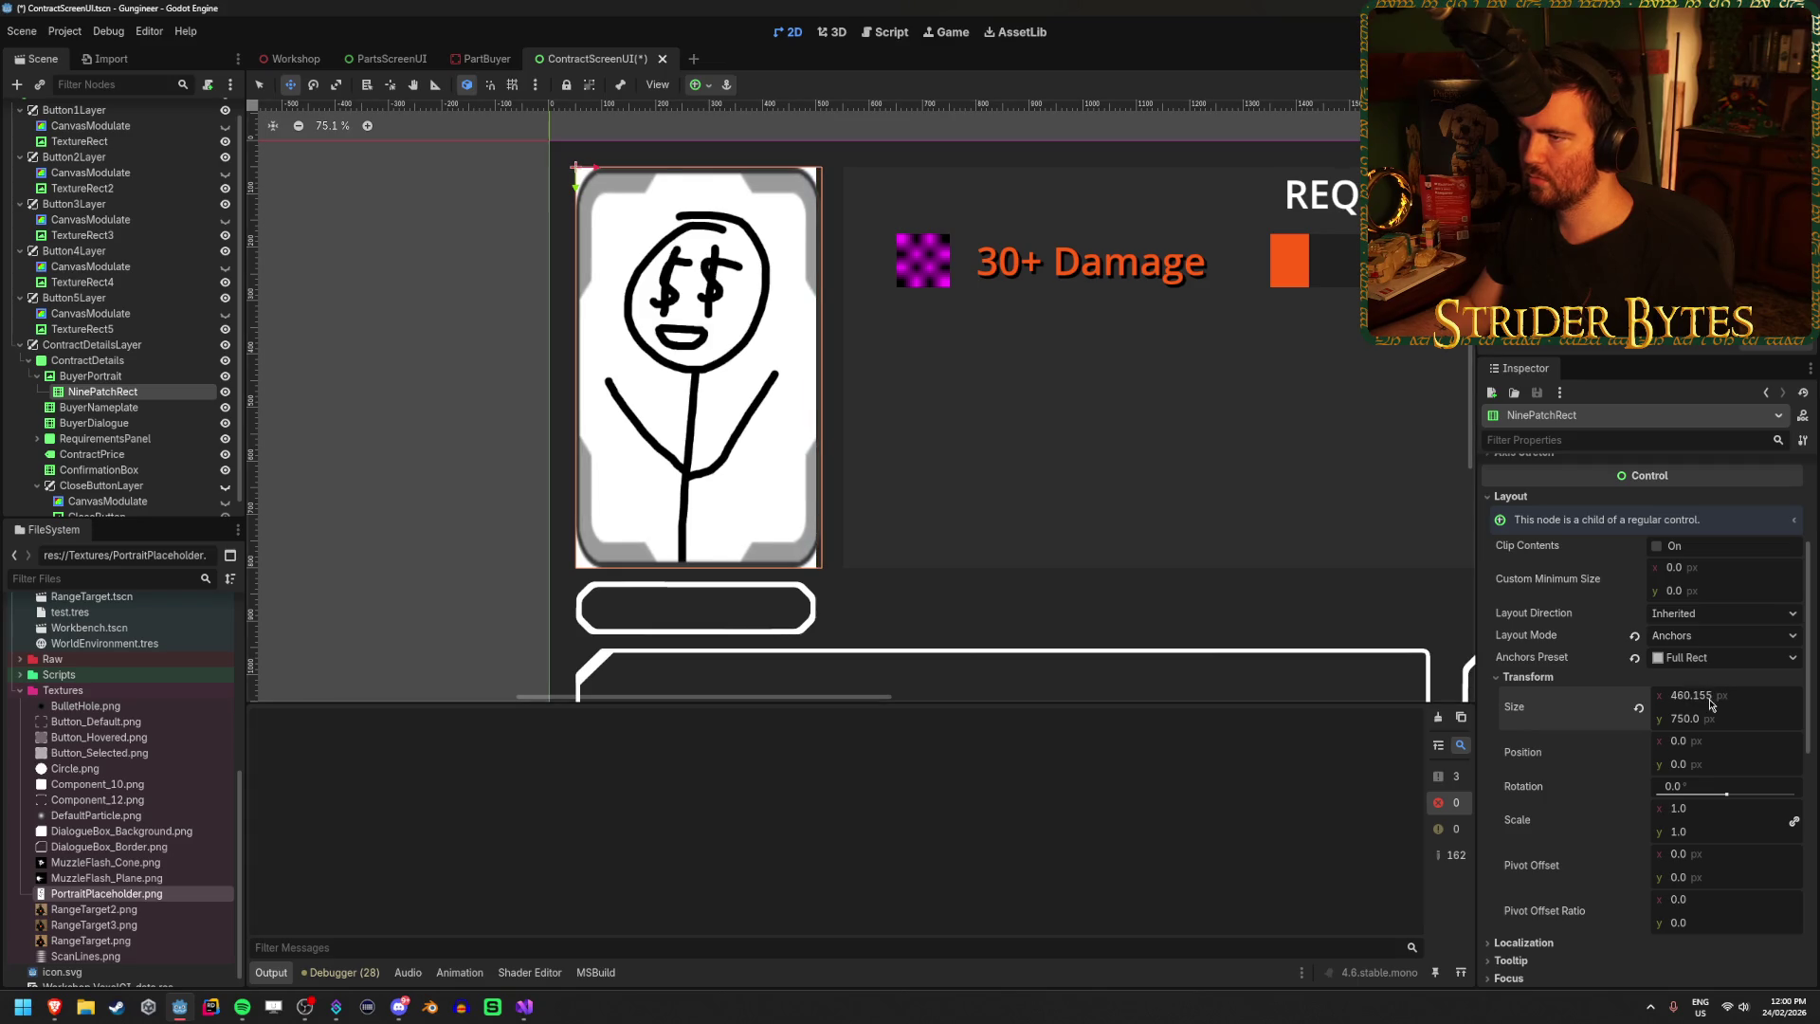
key("ctrl+z")
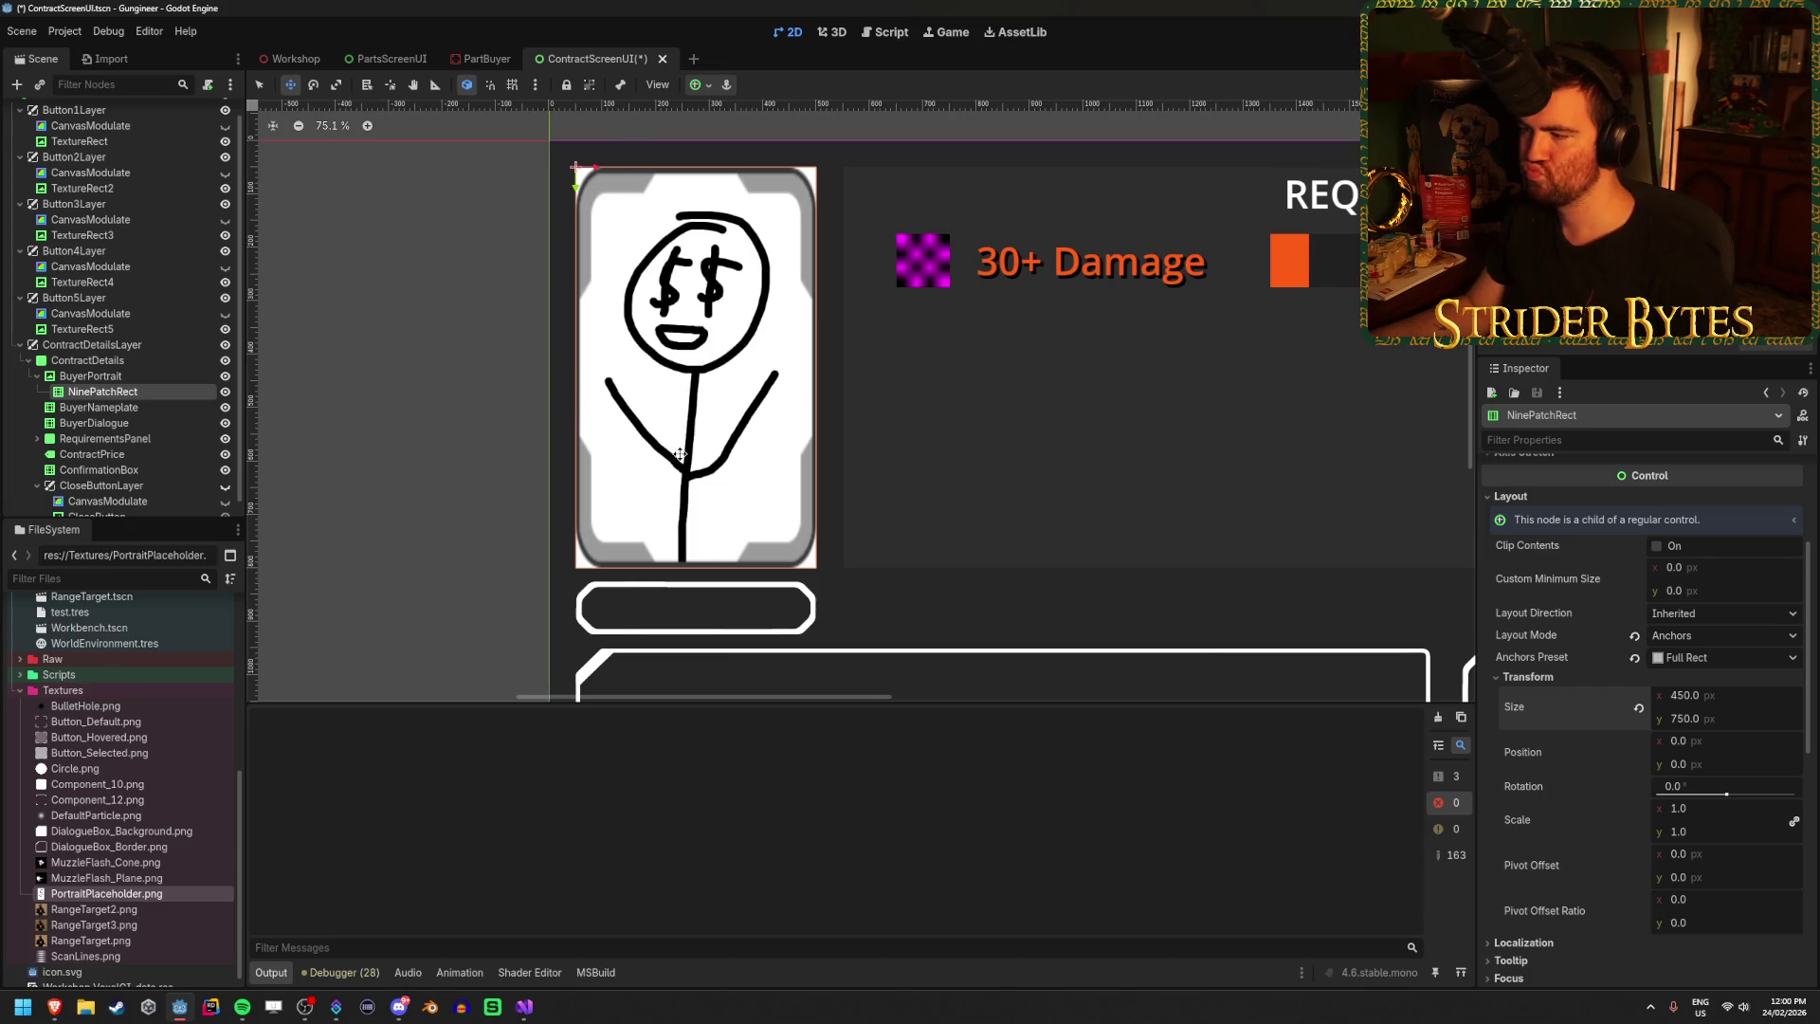
left_click_drag(1702, 815, 1711, 816)
key("ctrl+z")
Set Pivot Offset Ratio to 0.5/0.5, test centred scaling, and revert to 1.0.
left_click(1727, 892)
type("0.5")
key("Tab")
type("0.5")
key("Return")
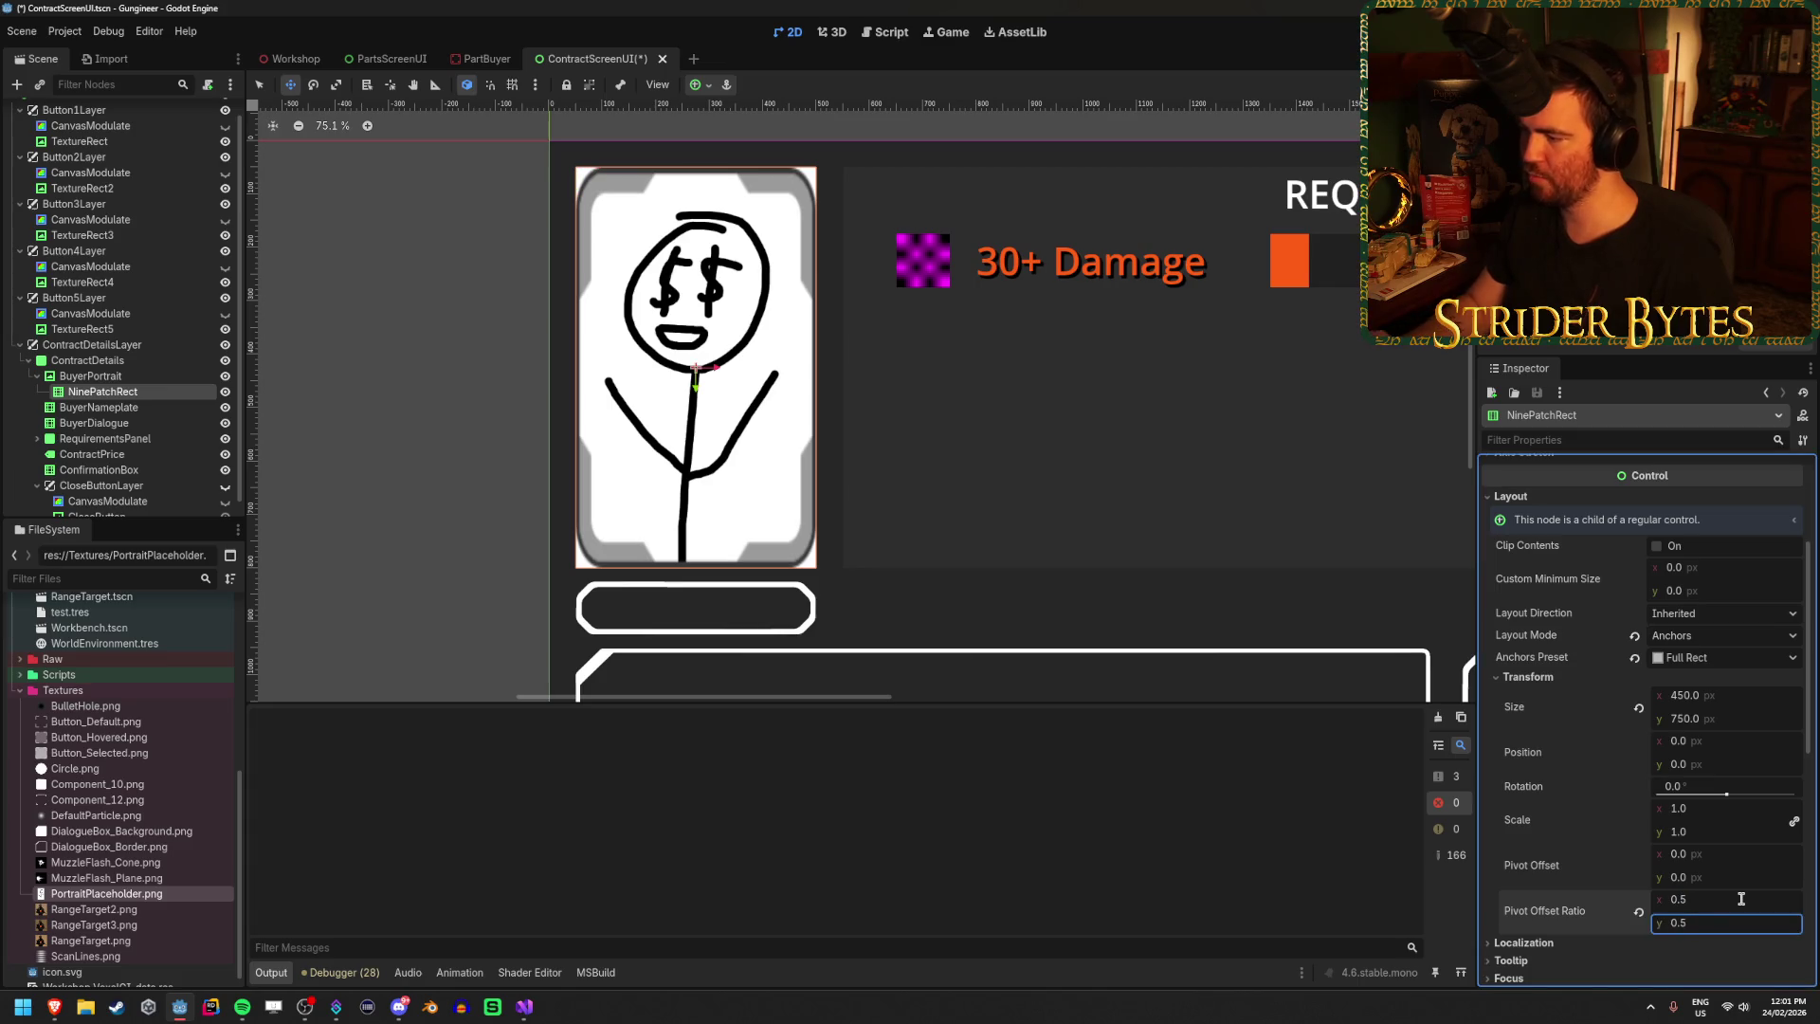
mouse_move(1724, 813)
left_mouse_down()
mouse_move(1738, 813)
mouse_move(1722, 814)
left_mouse_up()
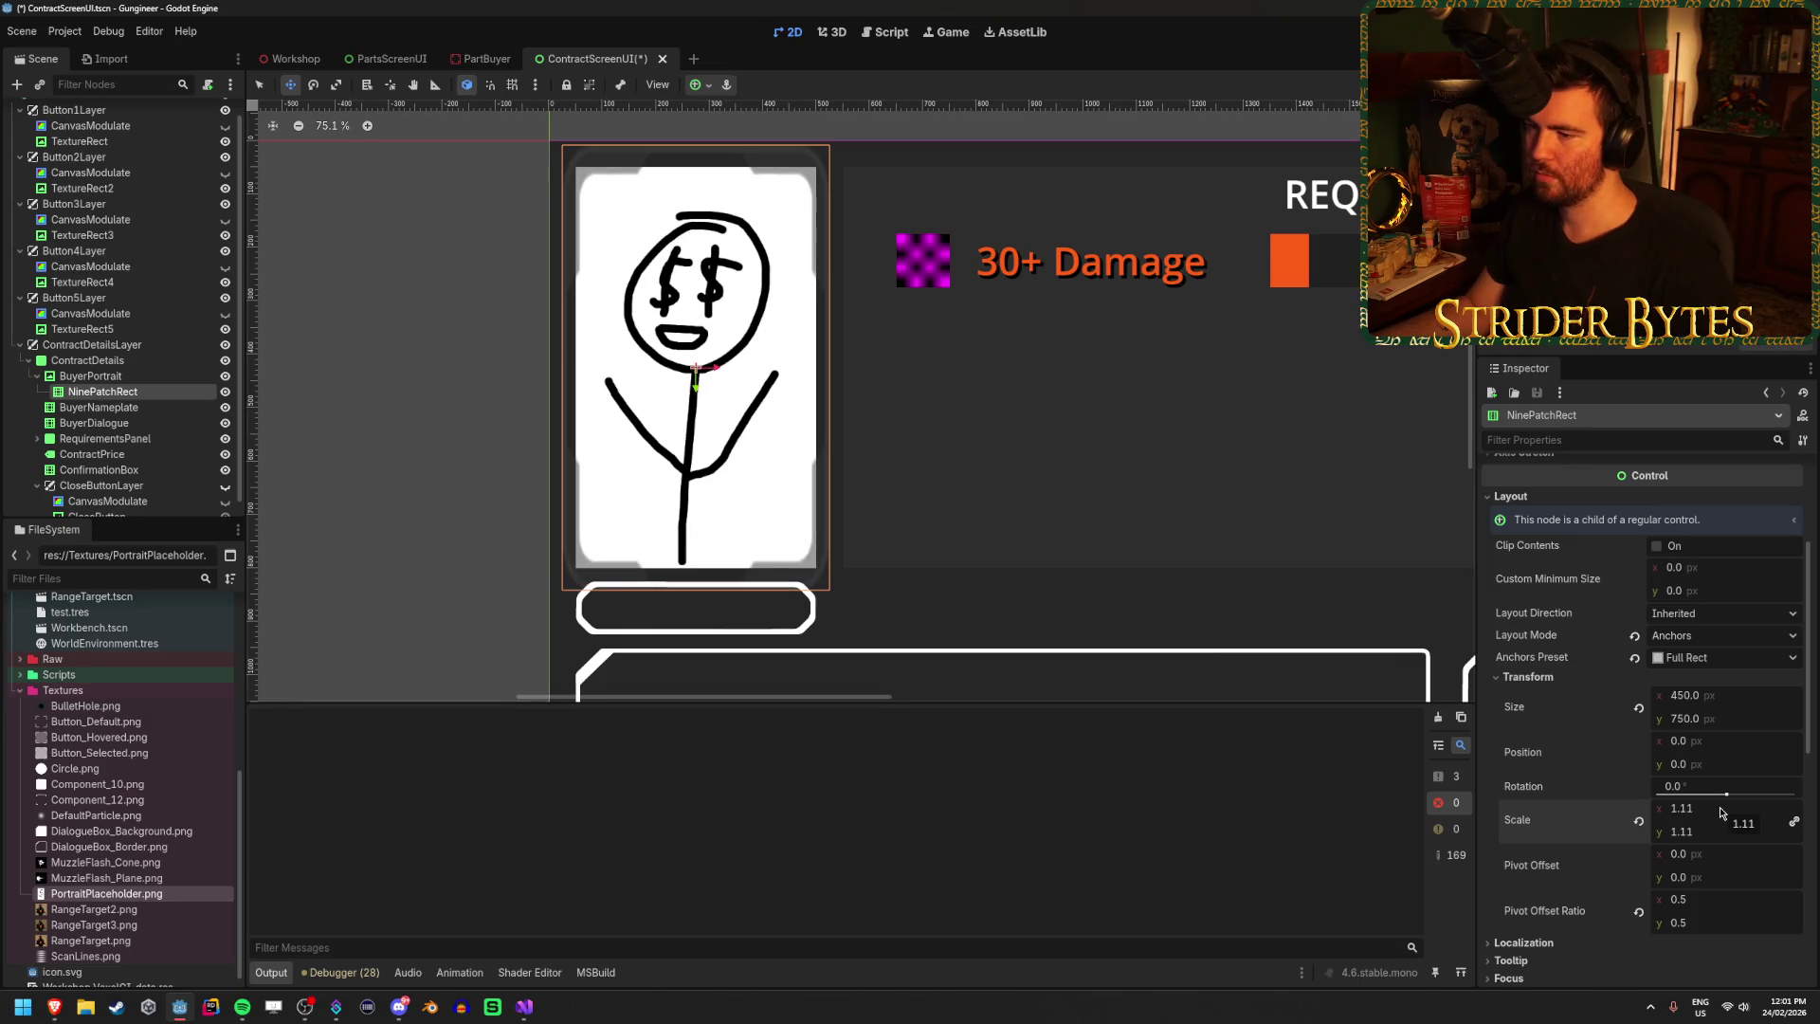
key("ctrl+z")
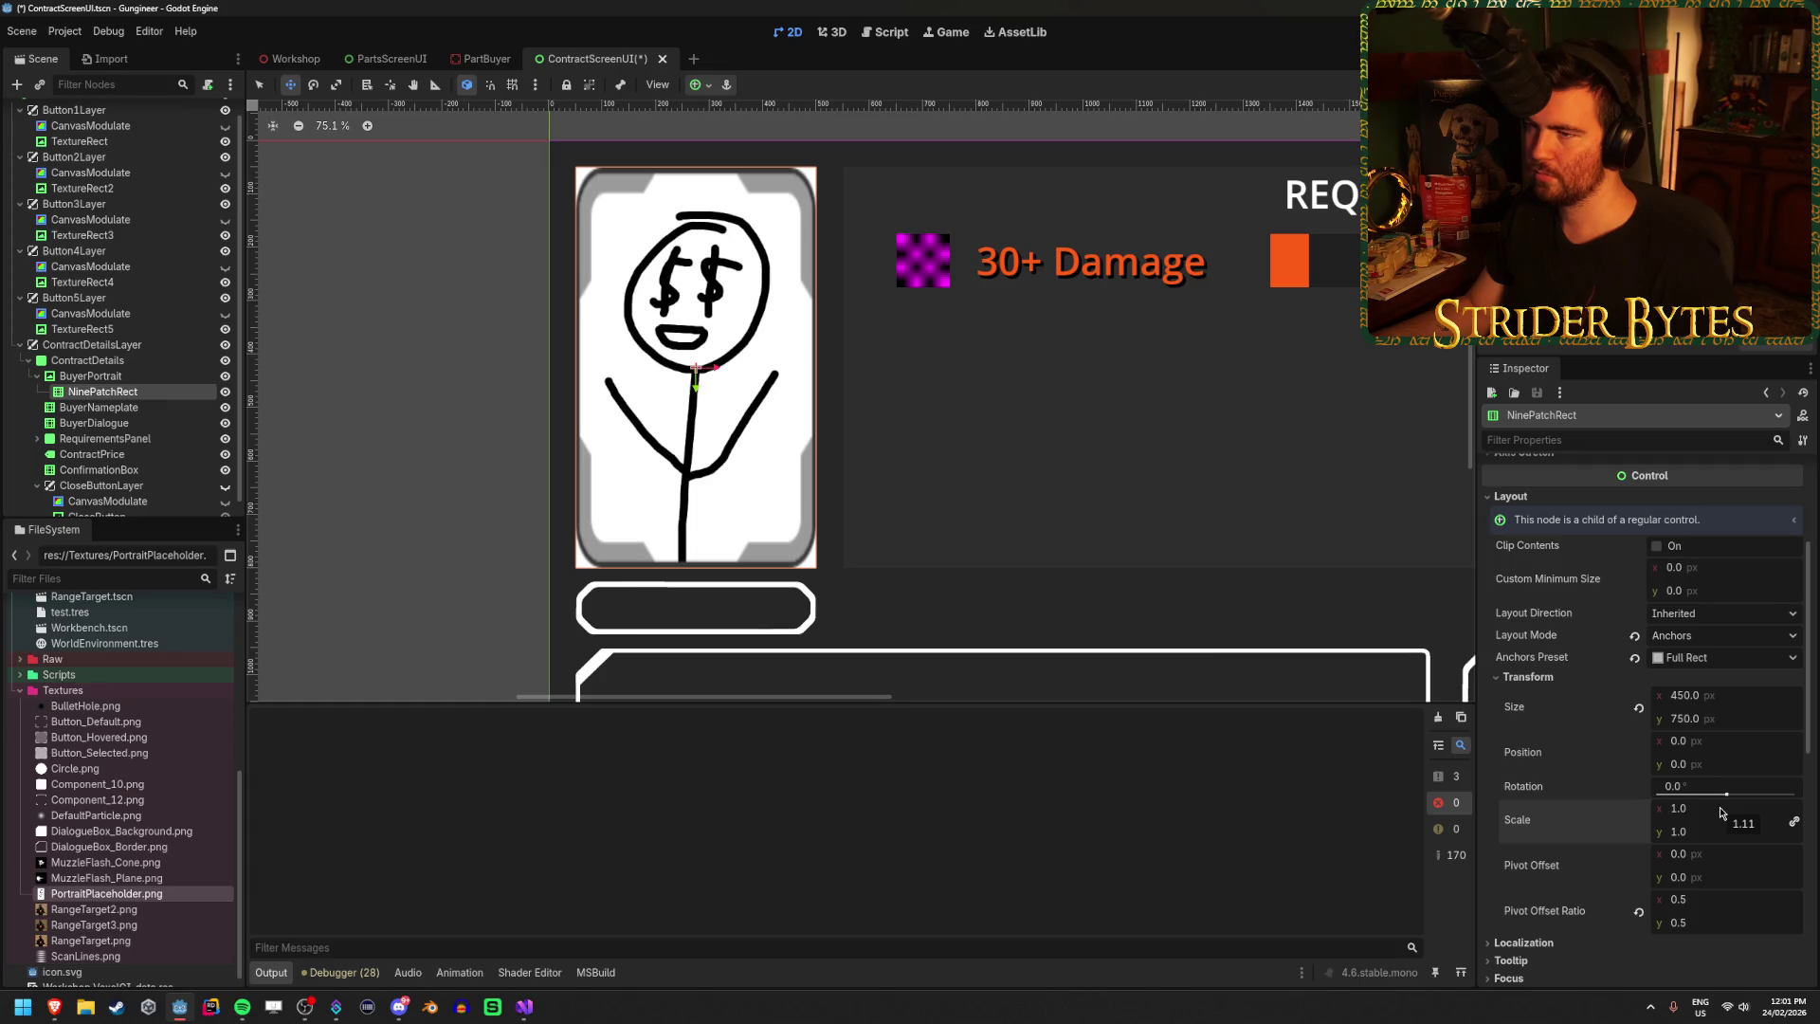
scroll(902, 496, "down", 3)
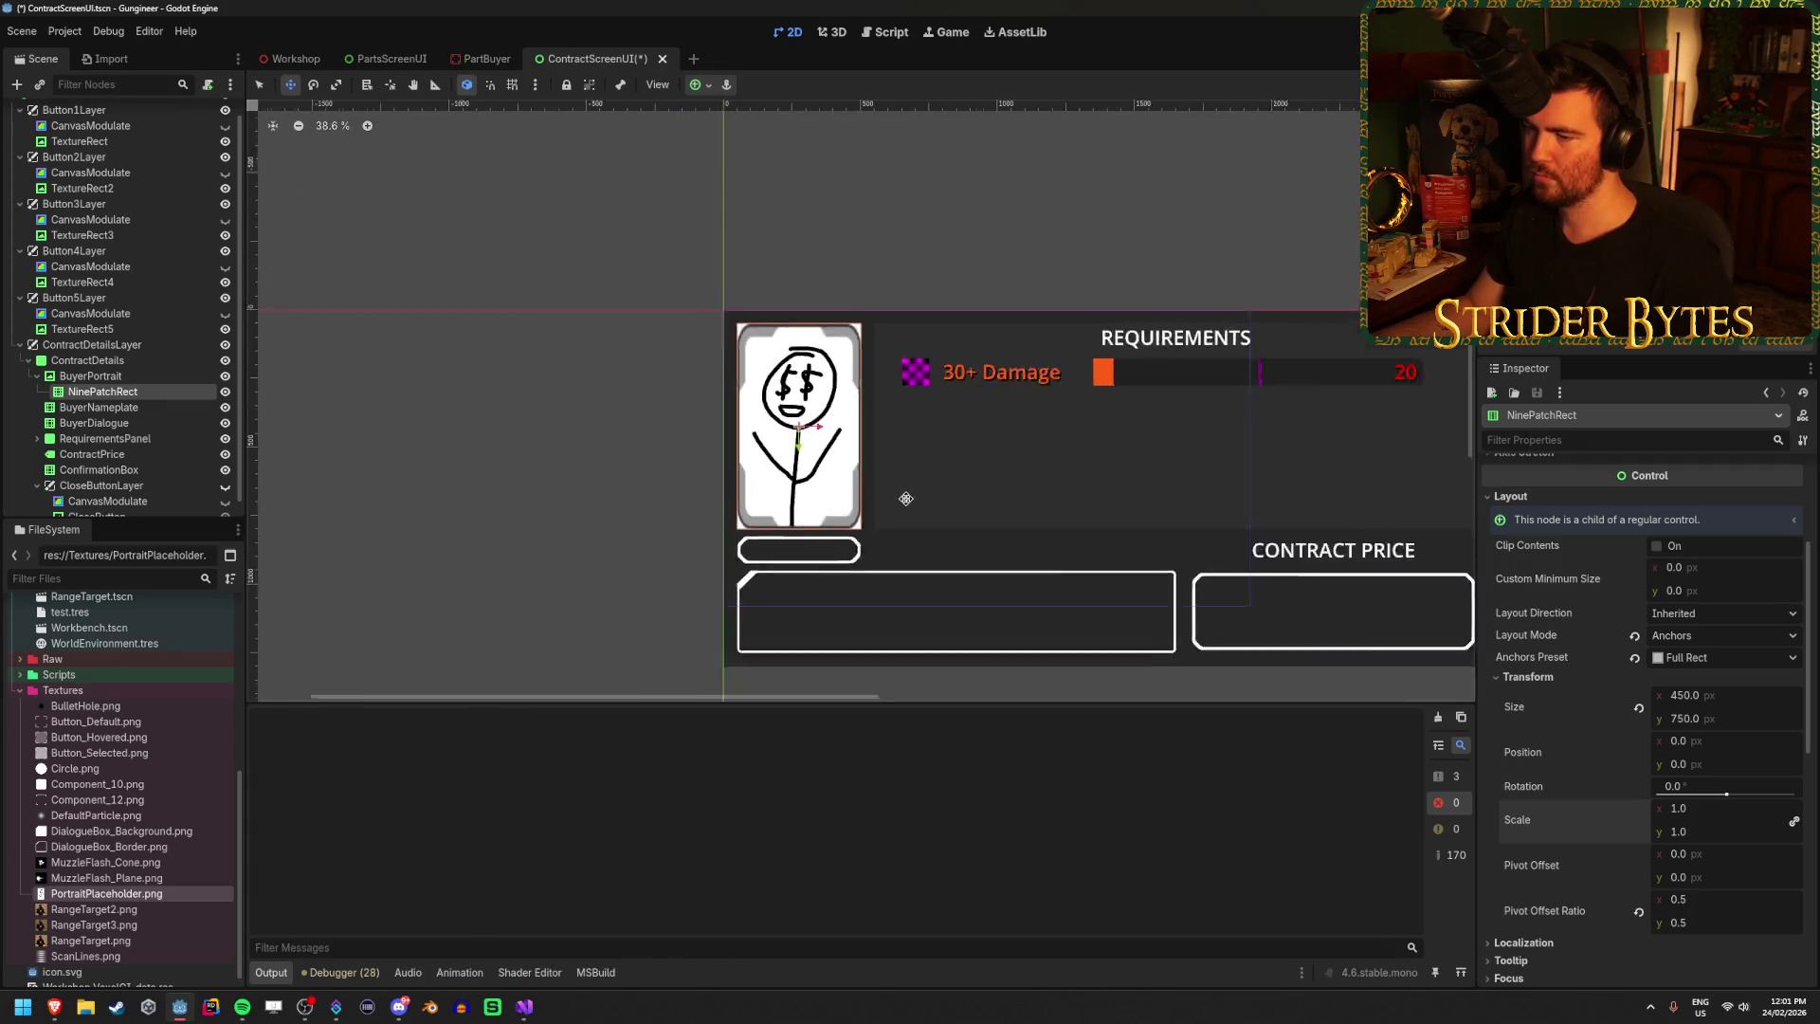
scroll(692, 438, "up", 6)
scroll(692, 438, "down", 4)
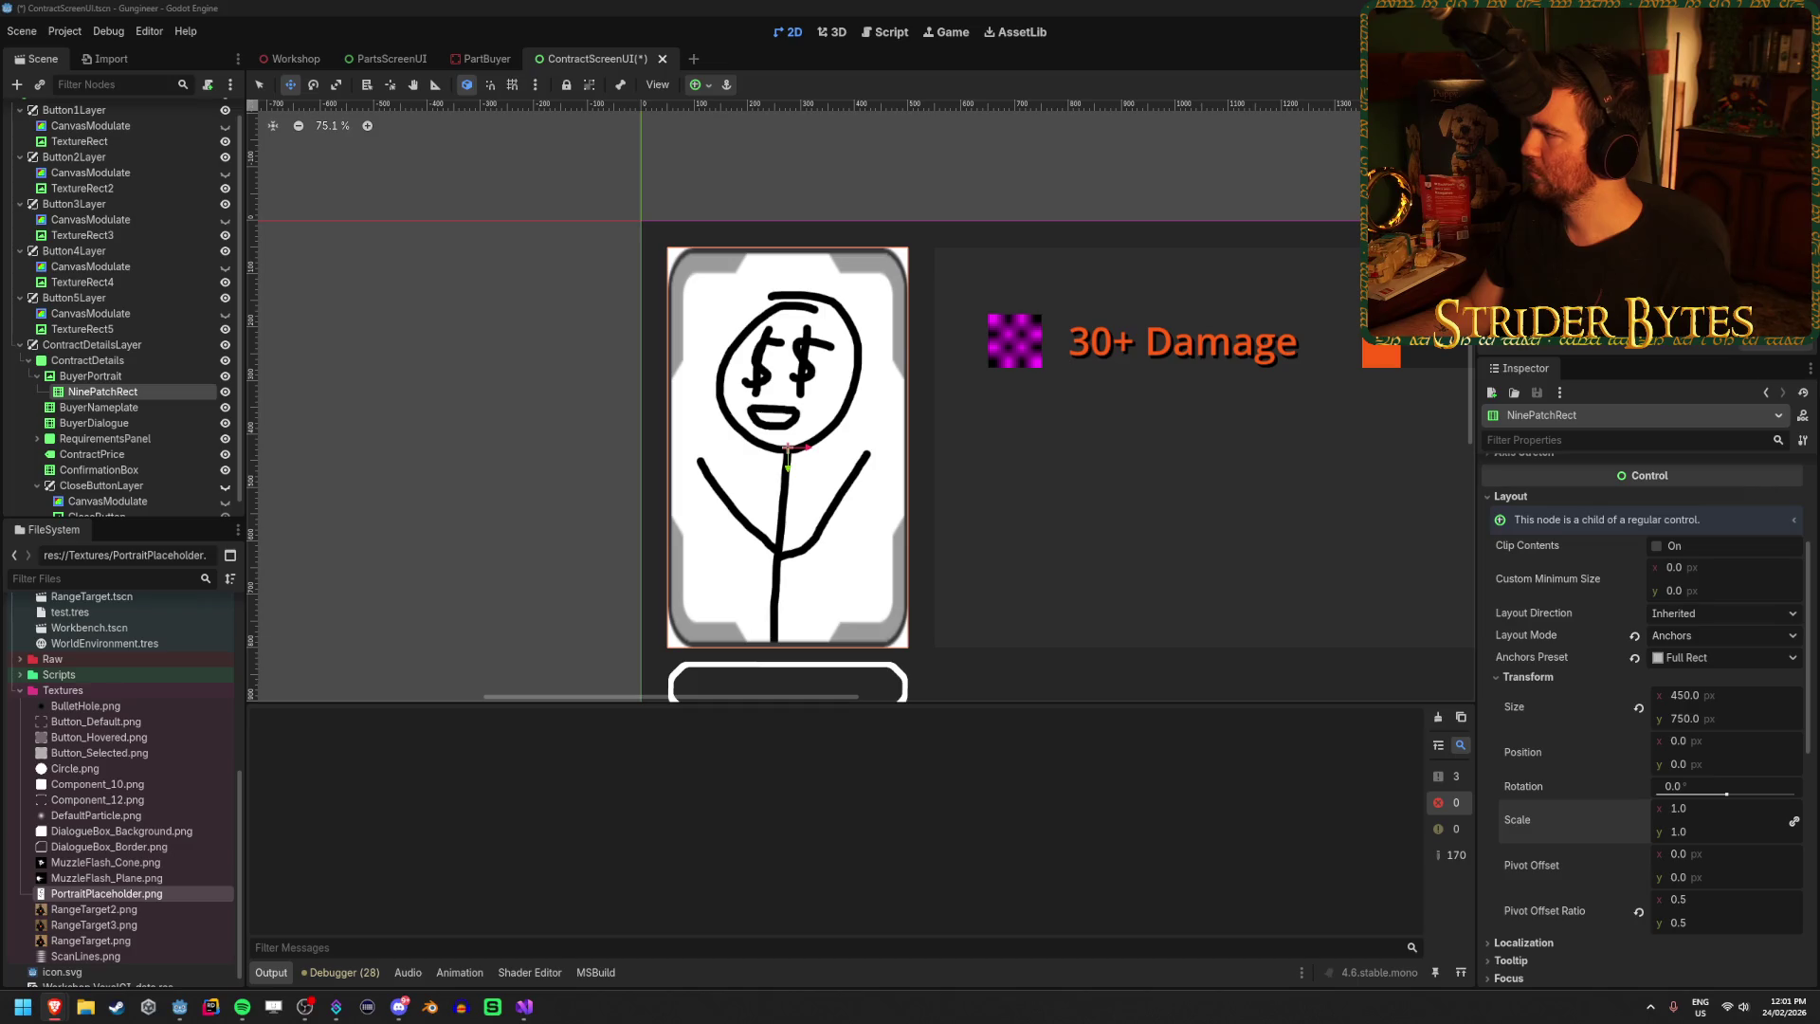
key("alt+Tab")
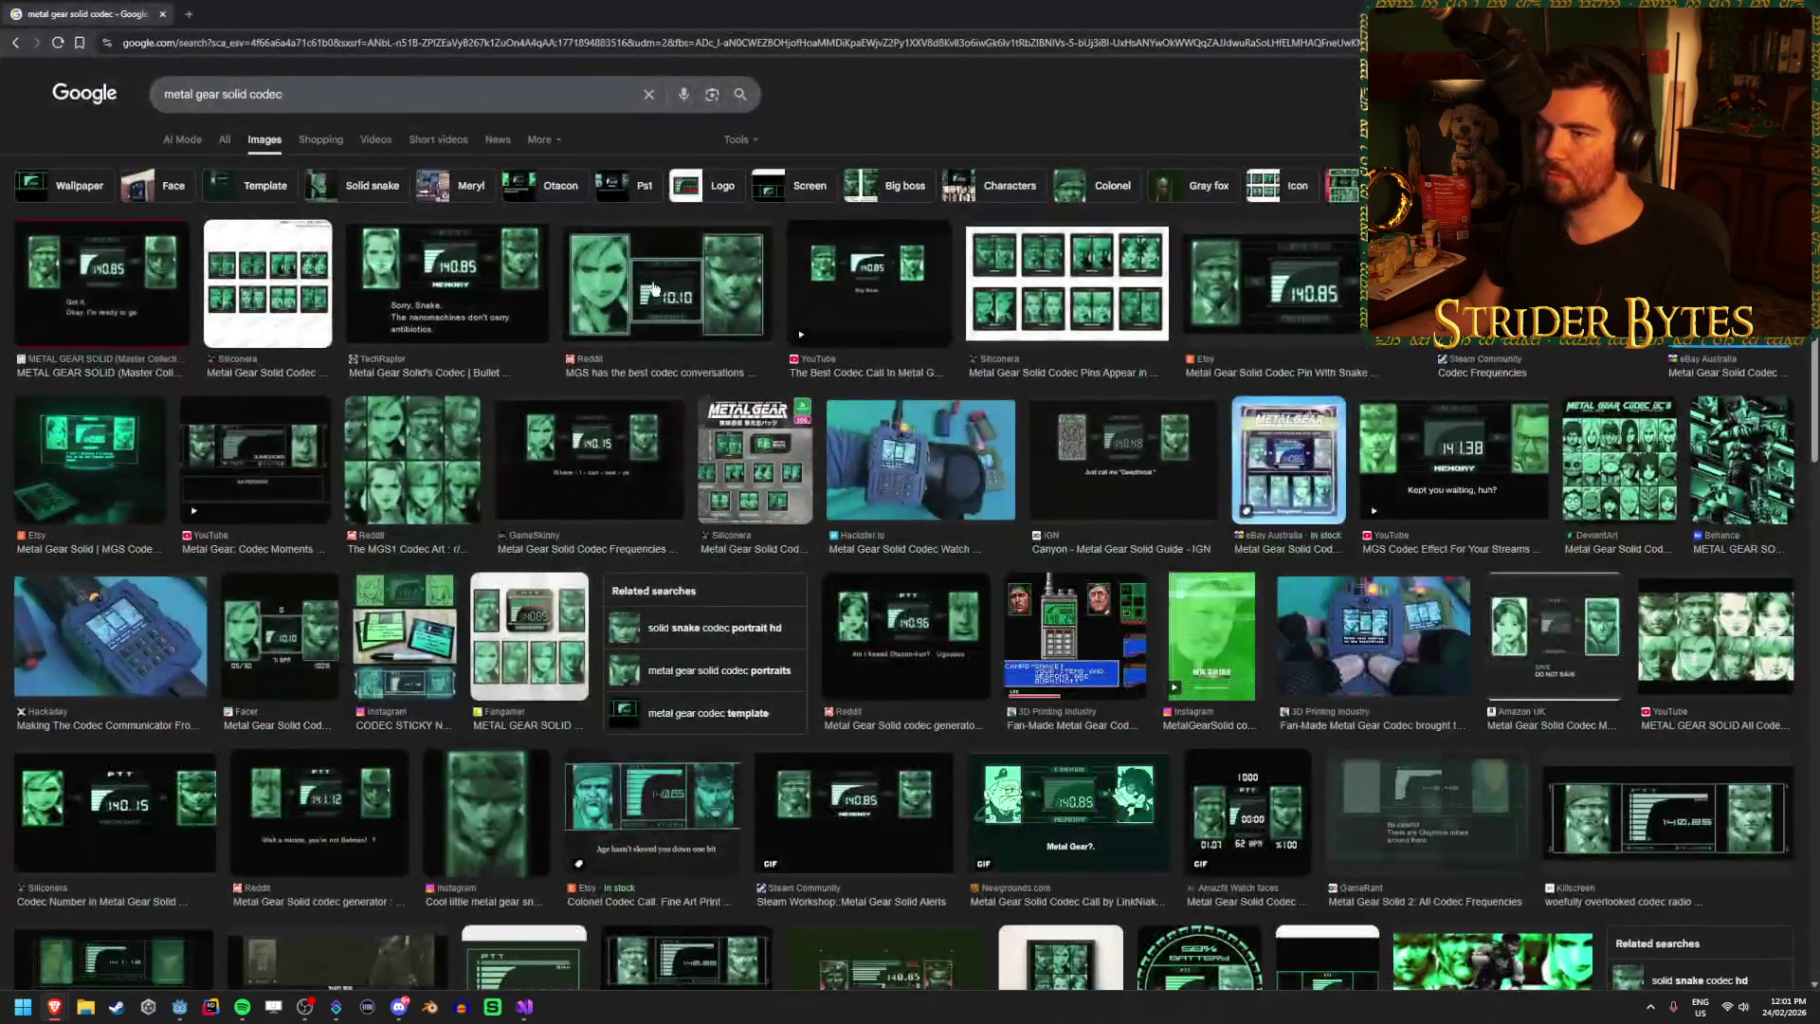
Open the Reddit Metal Gear Solid codec screenshot in a new tab, then minimise Chrome.
left_click(661, 284)
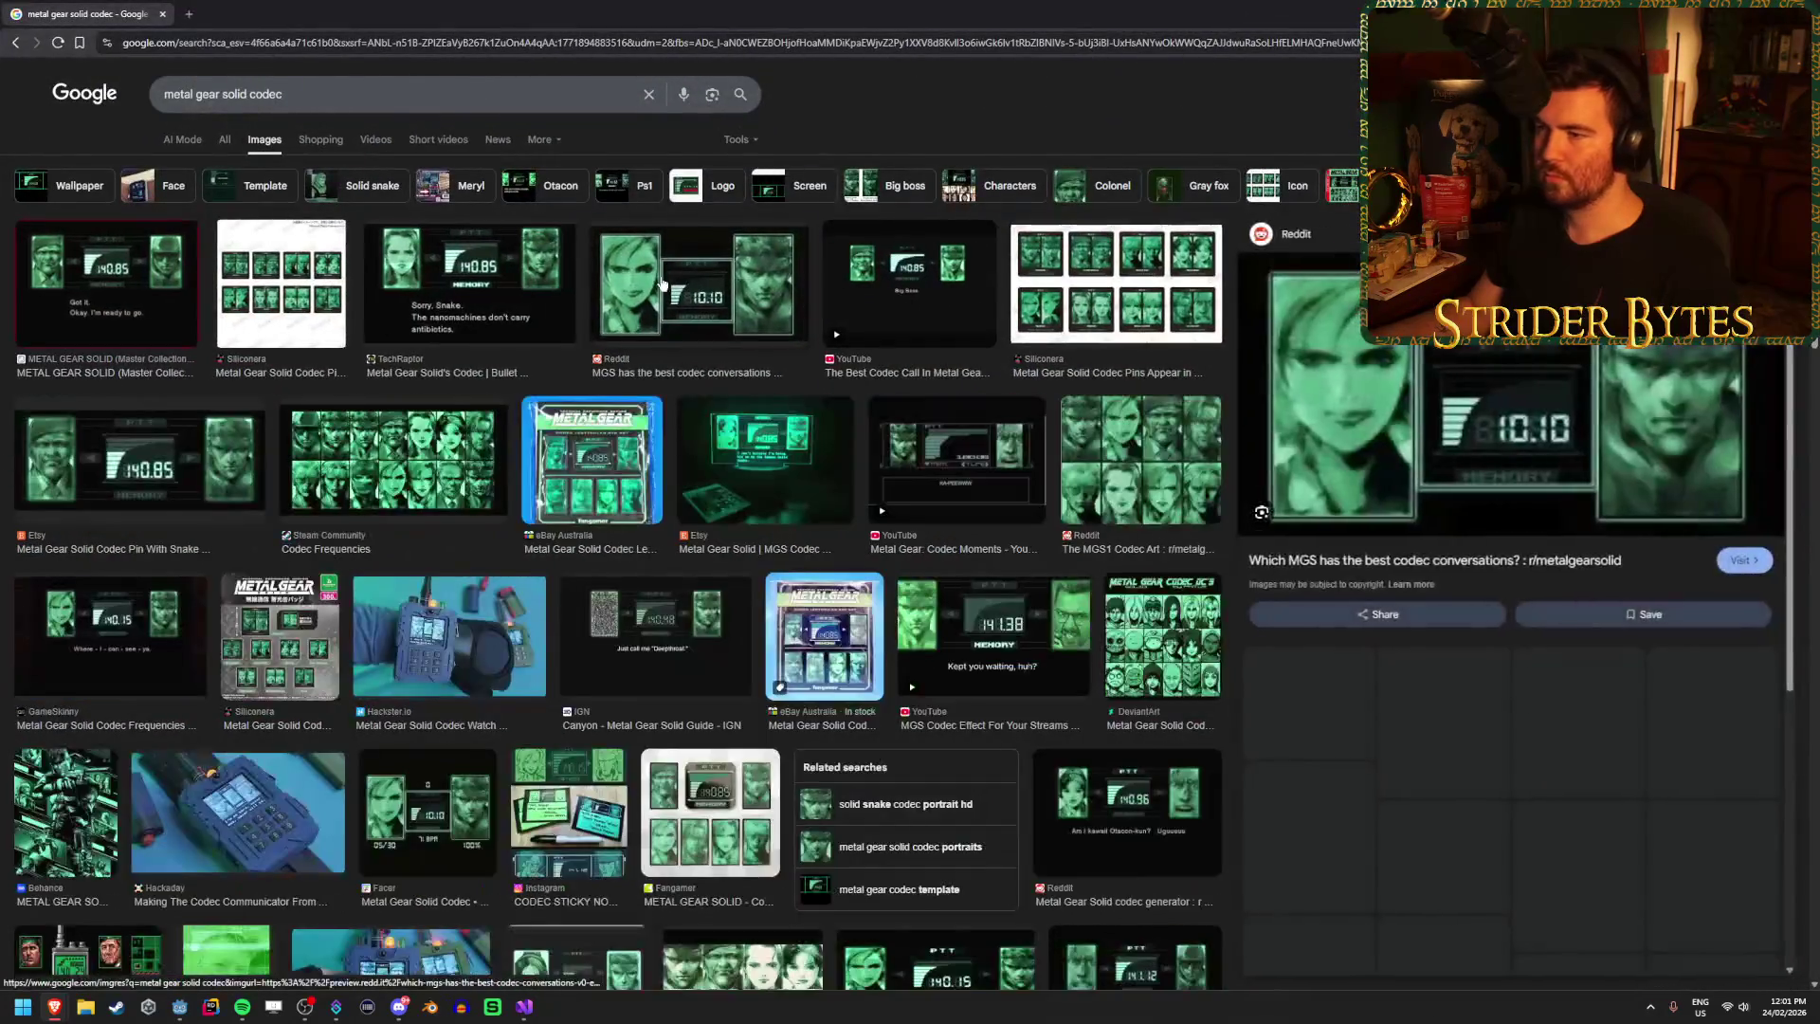
right_click(1321, 341)
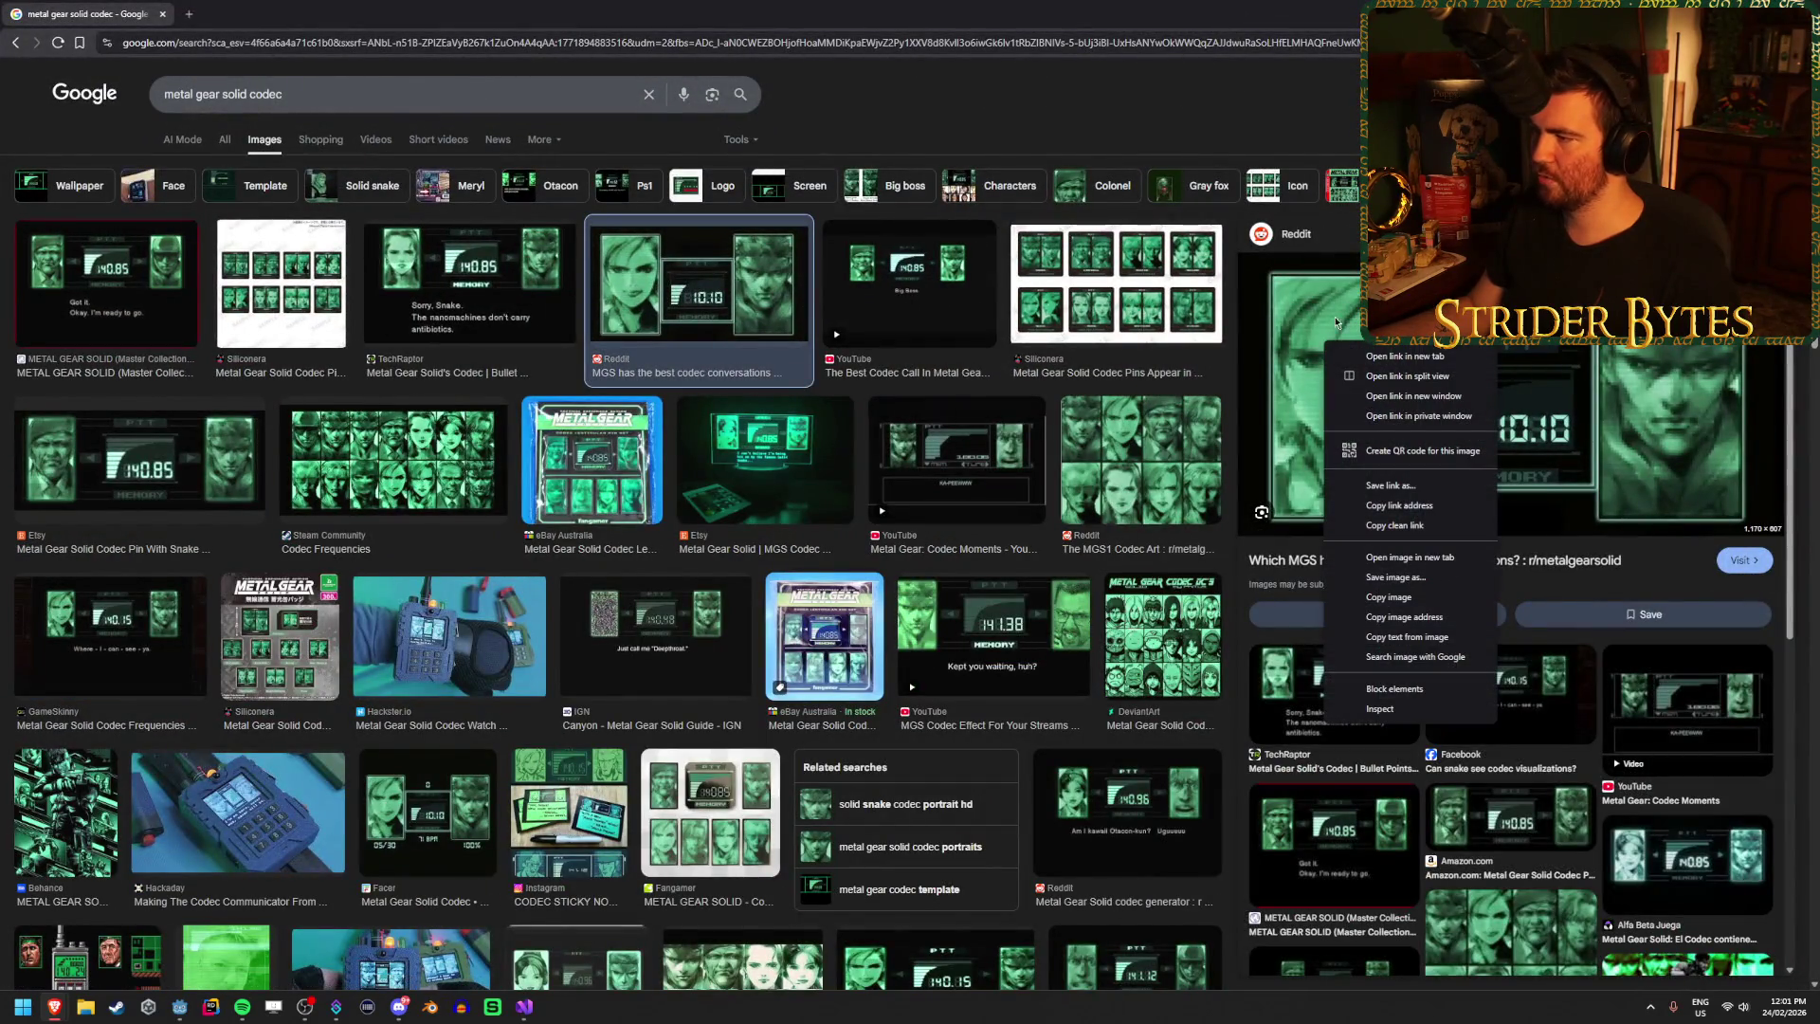
left_click(1424, 568)
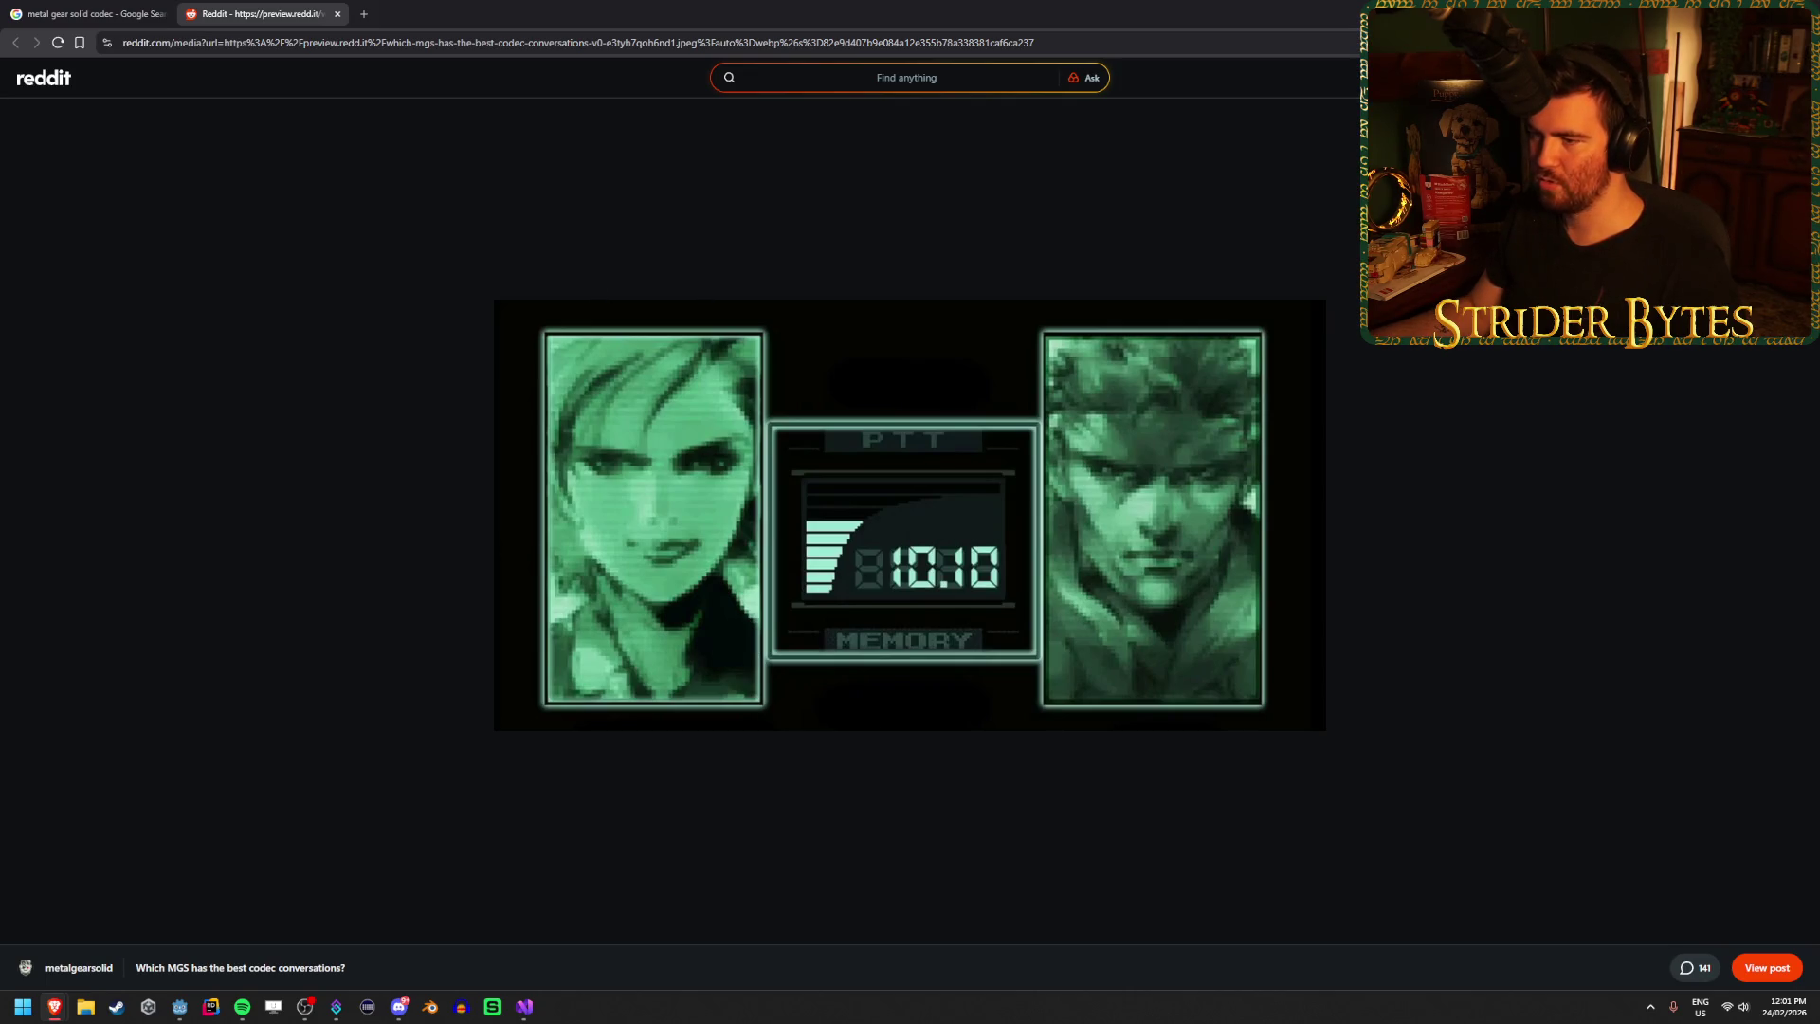
left_click(1710, 14)
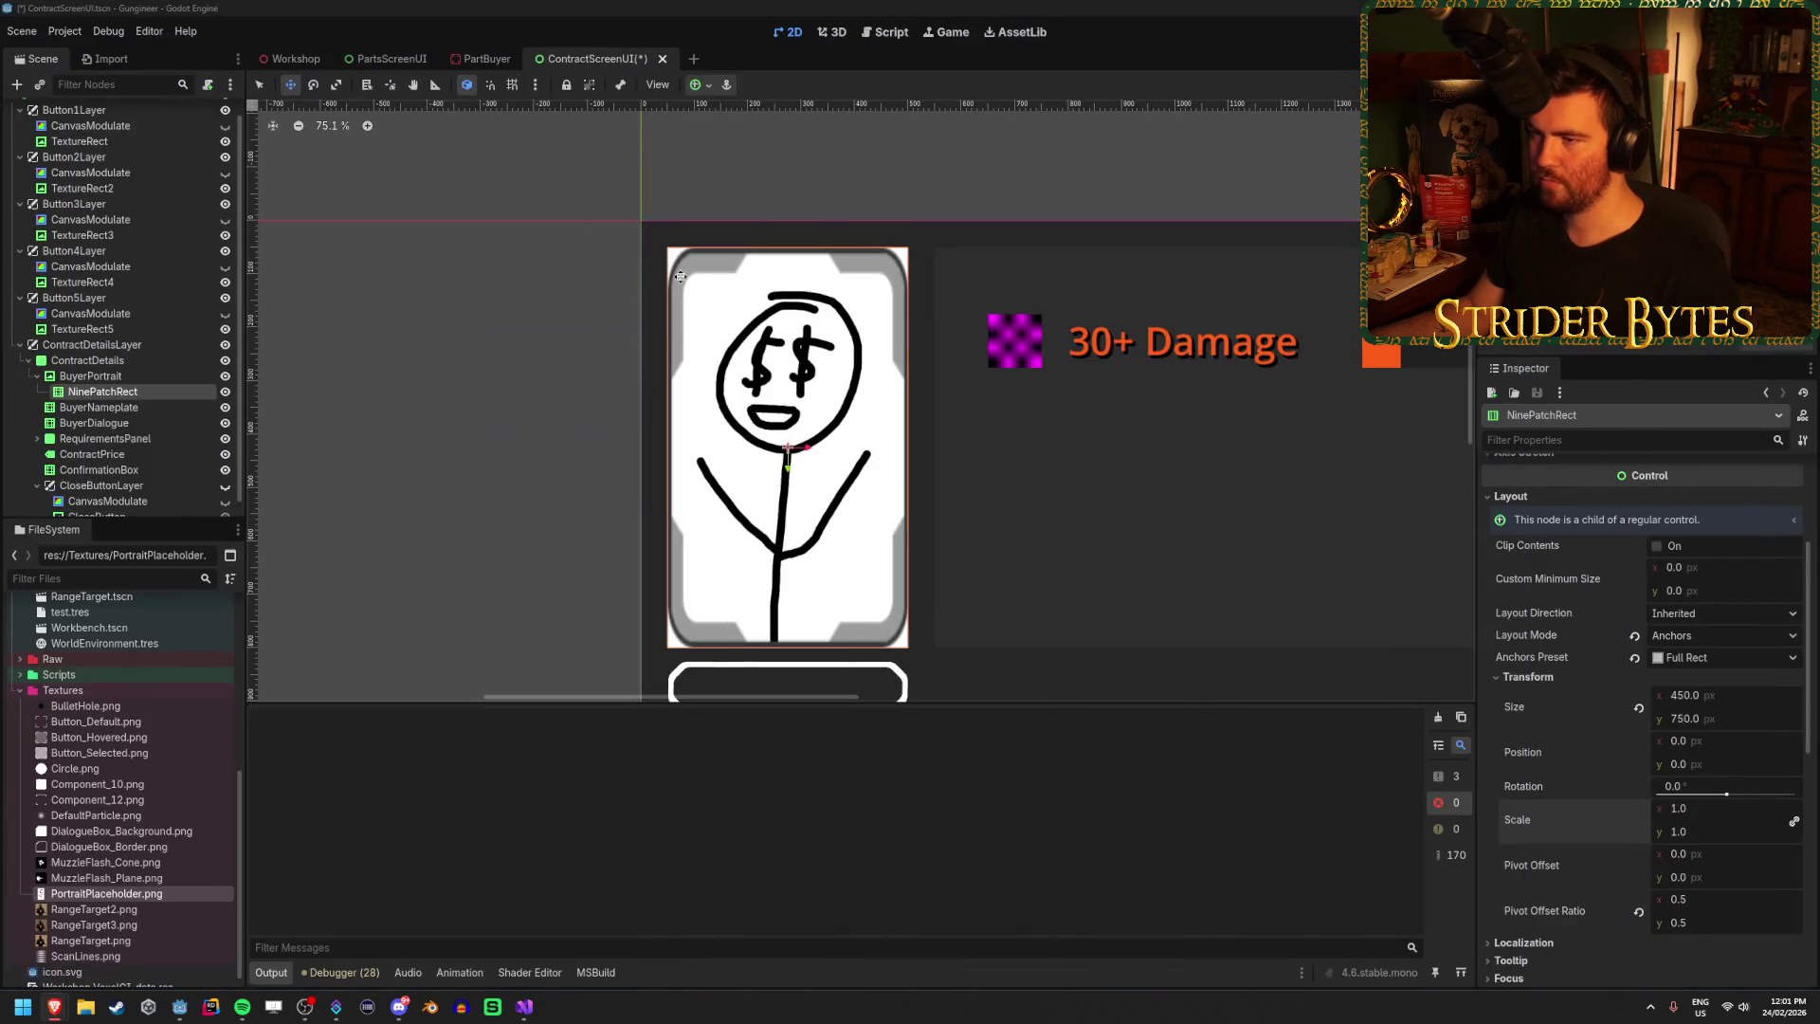
Bring up the Create New Node dialog for BuyerPortrait.
left_click(118, 379)
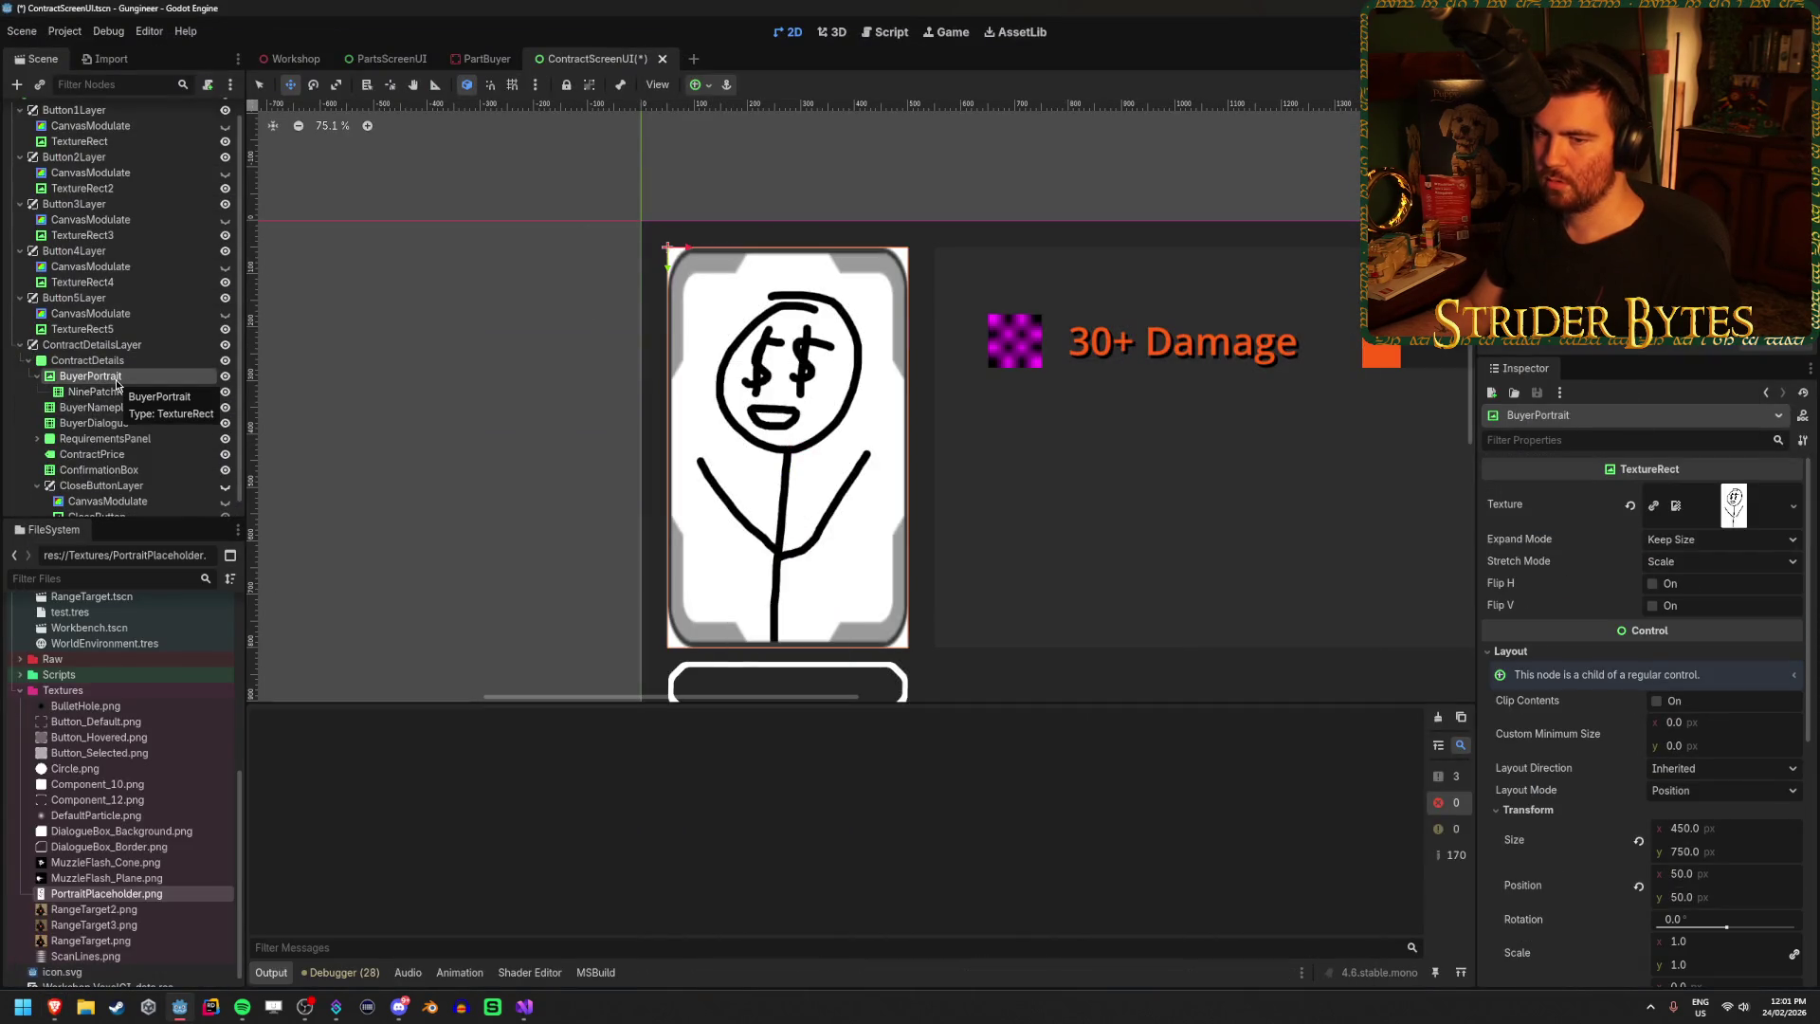
right_click(118, 381)
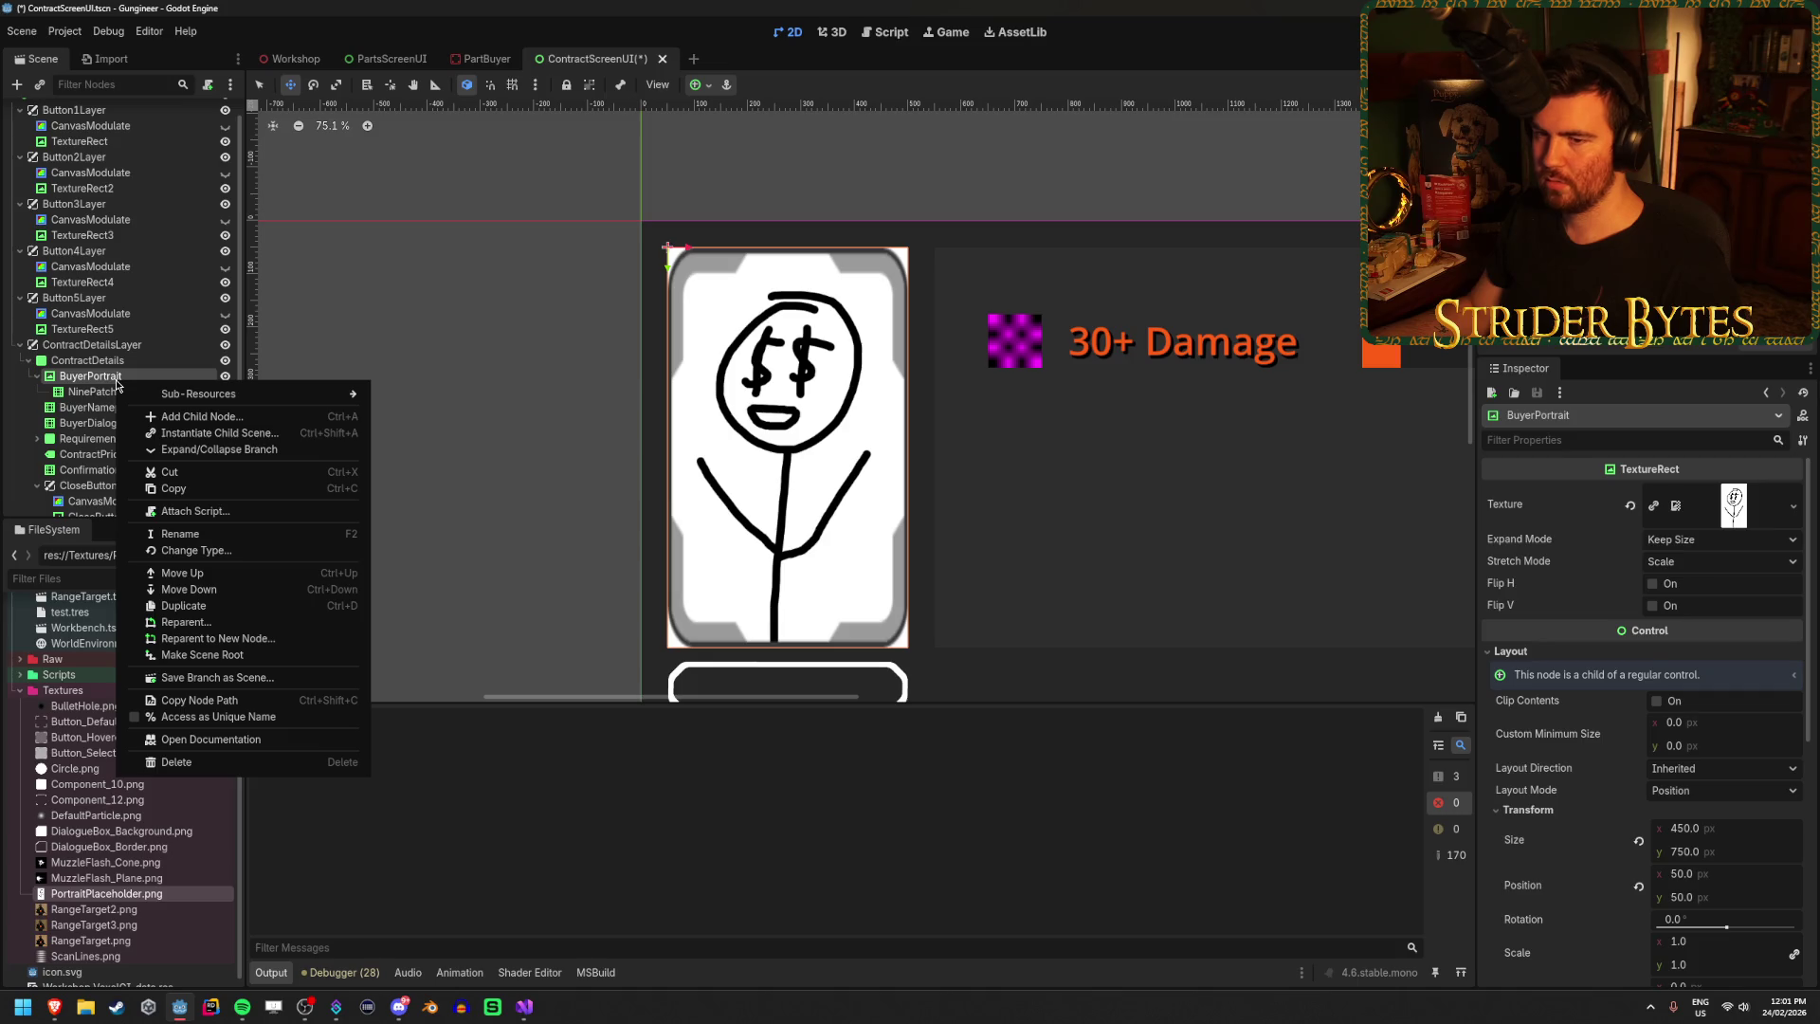
left_click(214, 418)
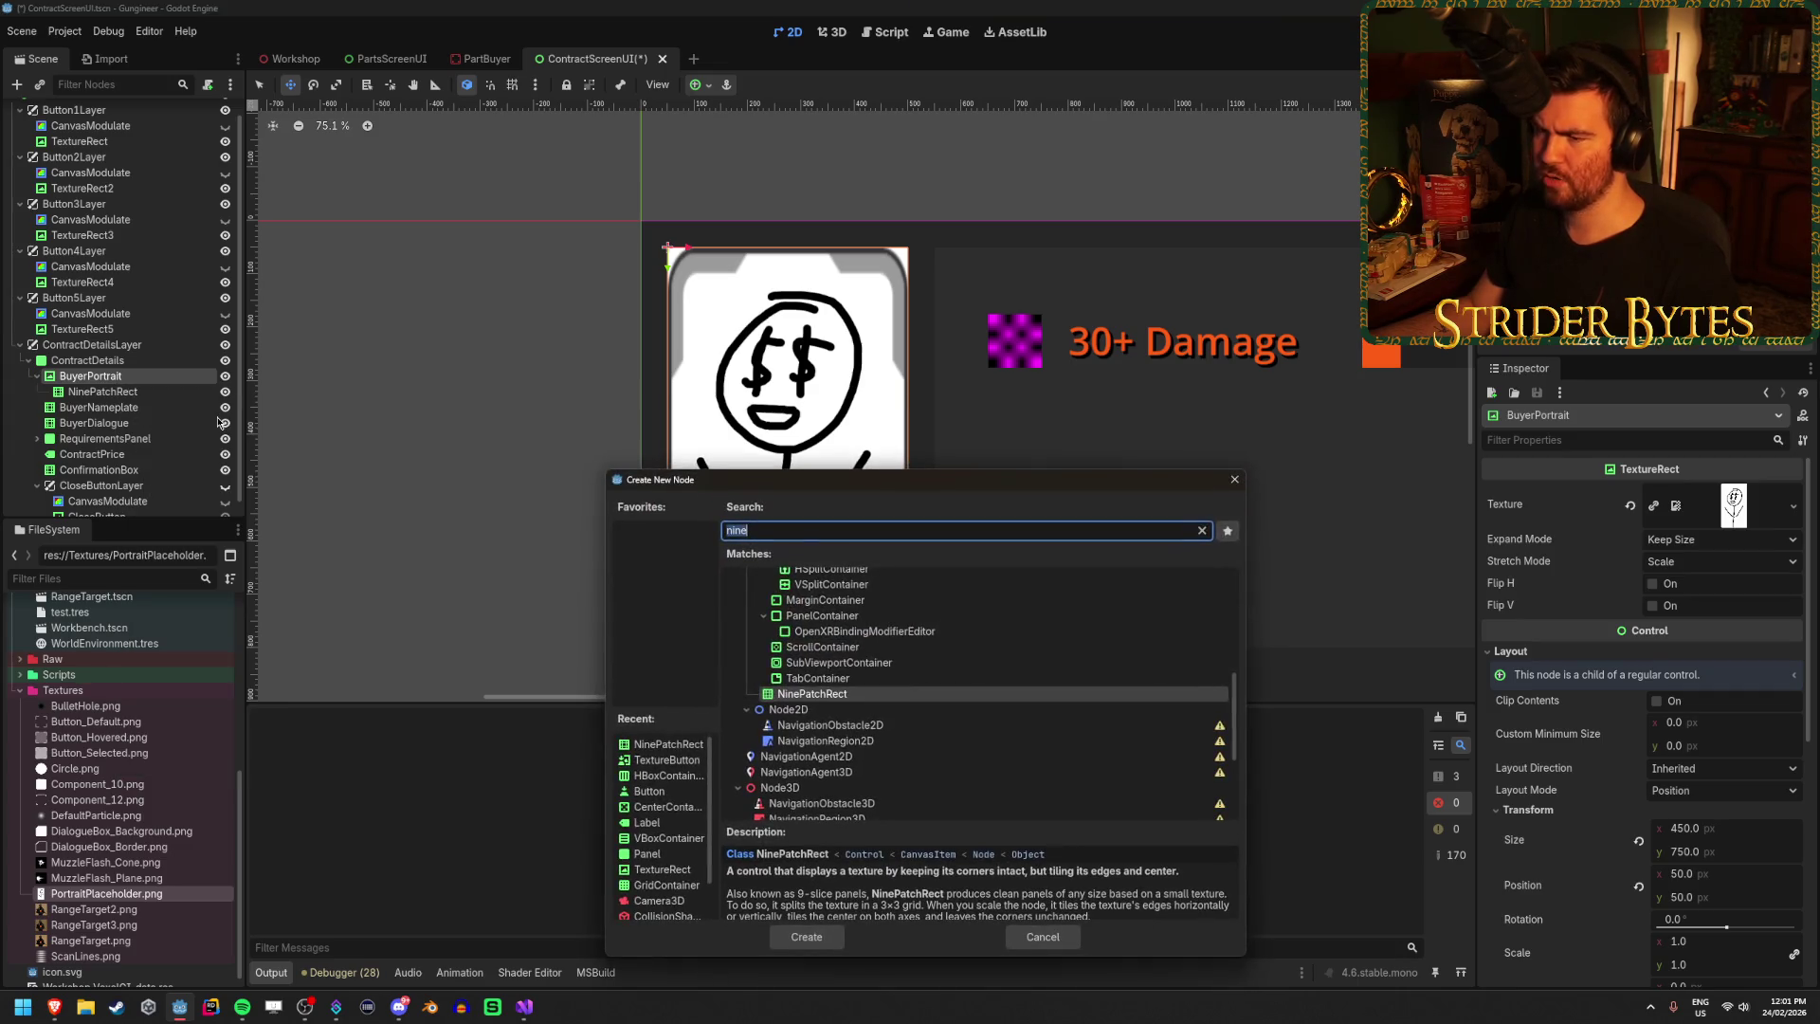
scroll(969, 702, "up", 5)
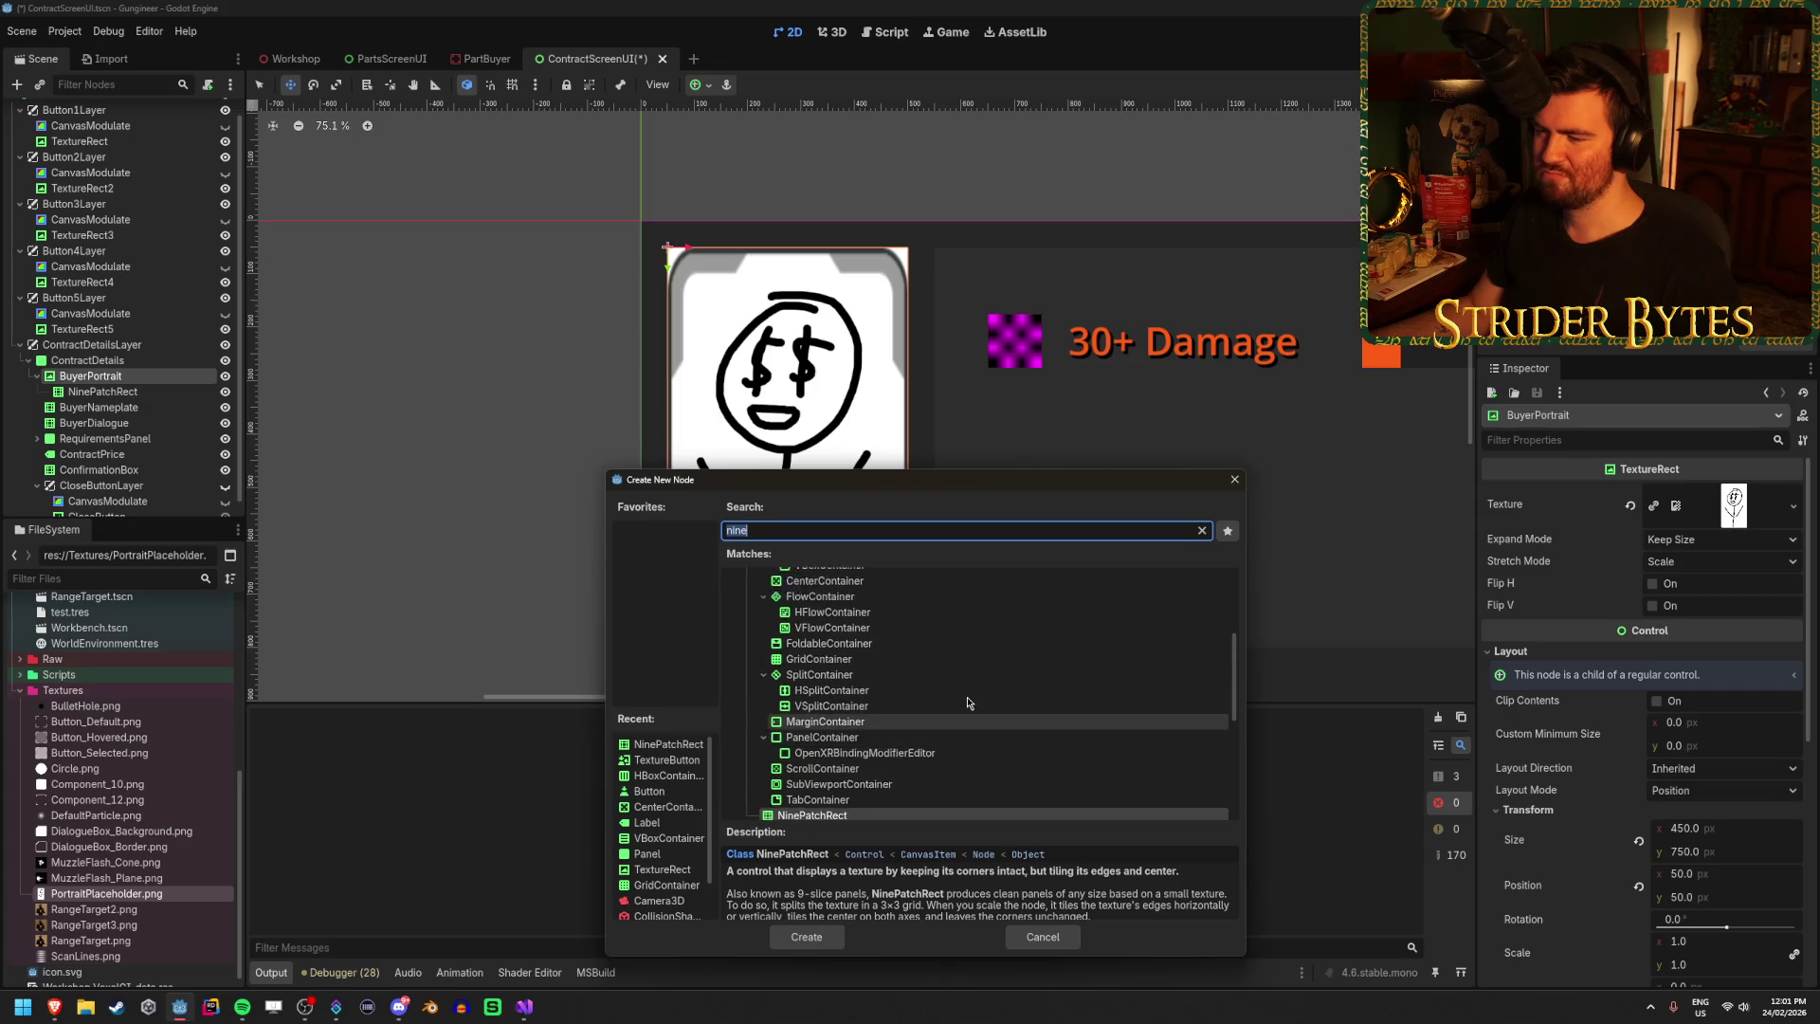
scroll(969, 703, "down", 3)
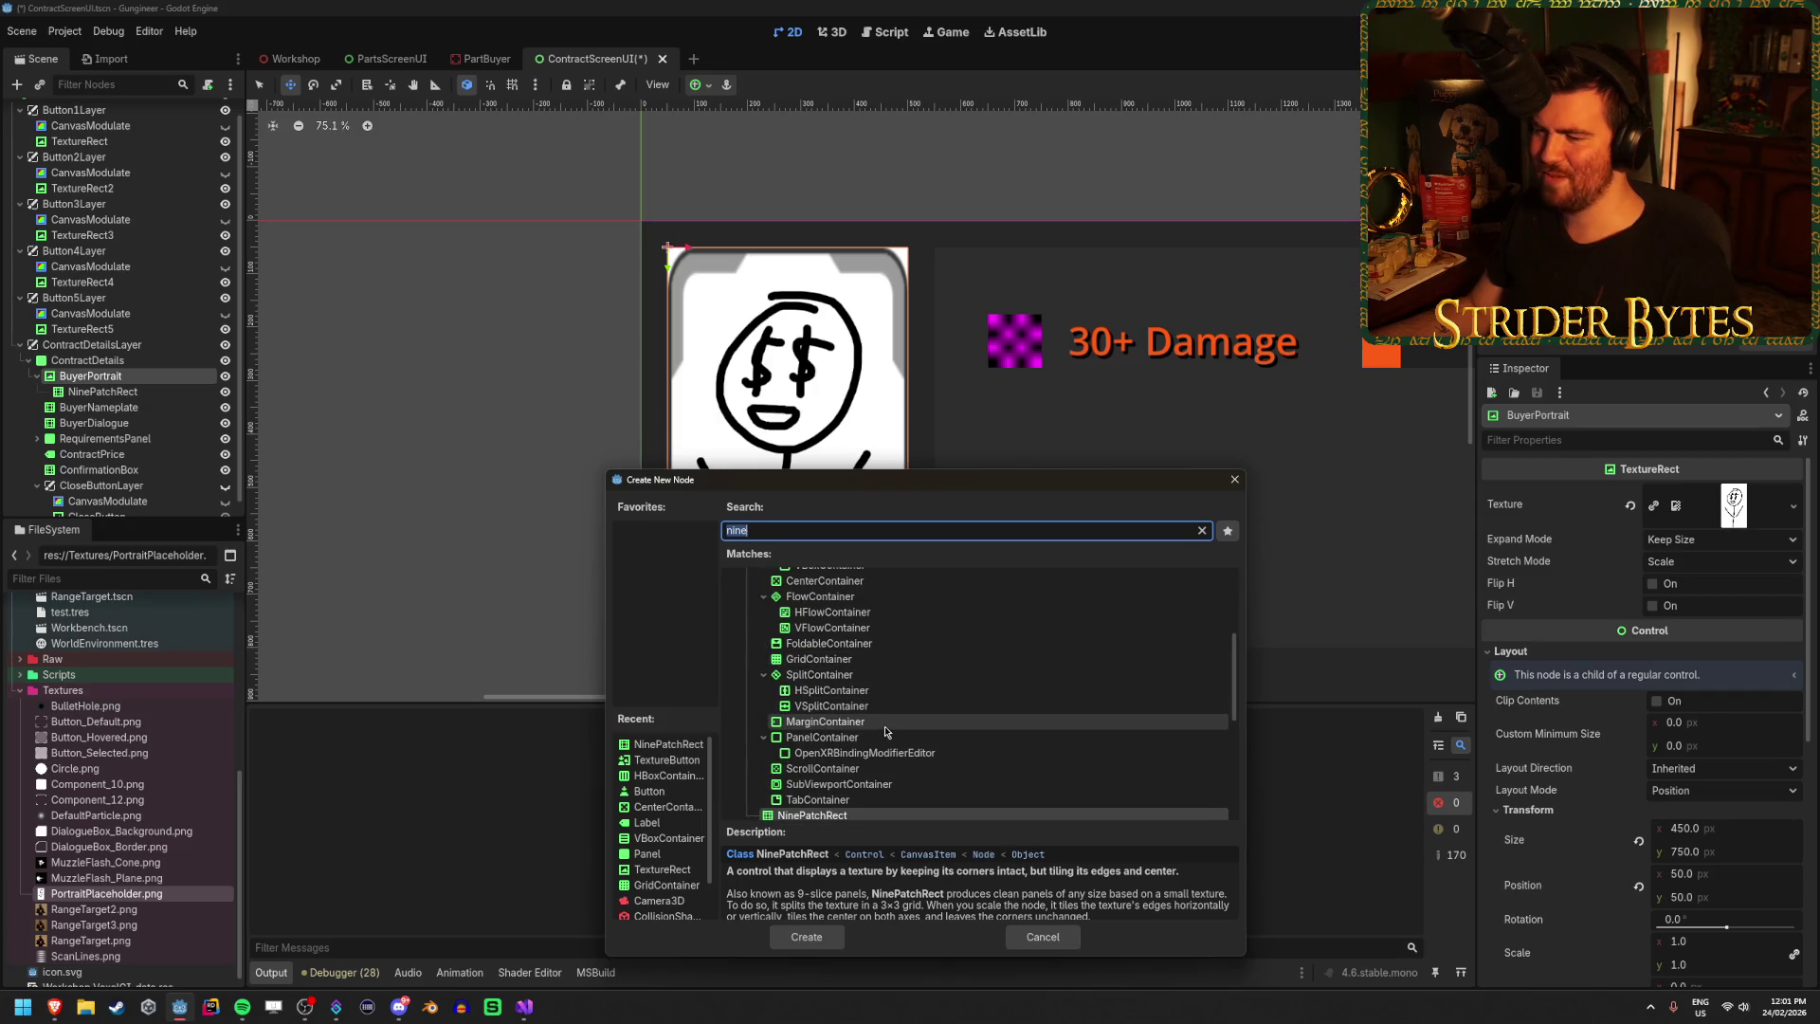
scroll(865, 724, "up", 5)
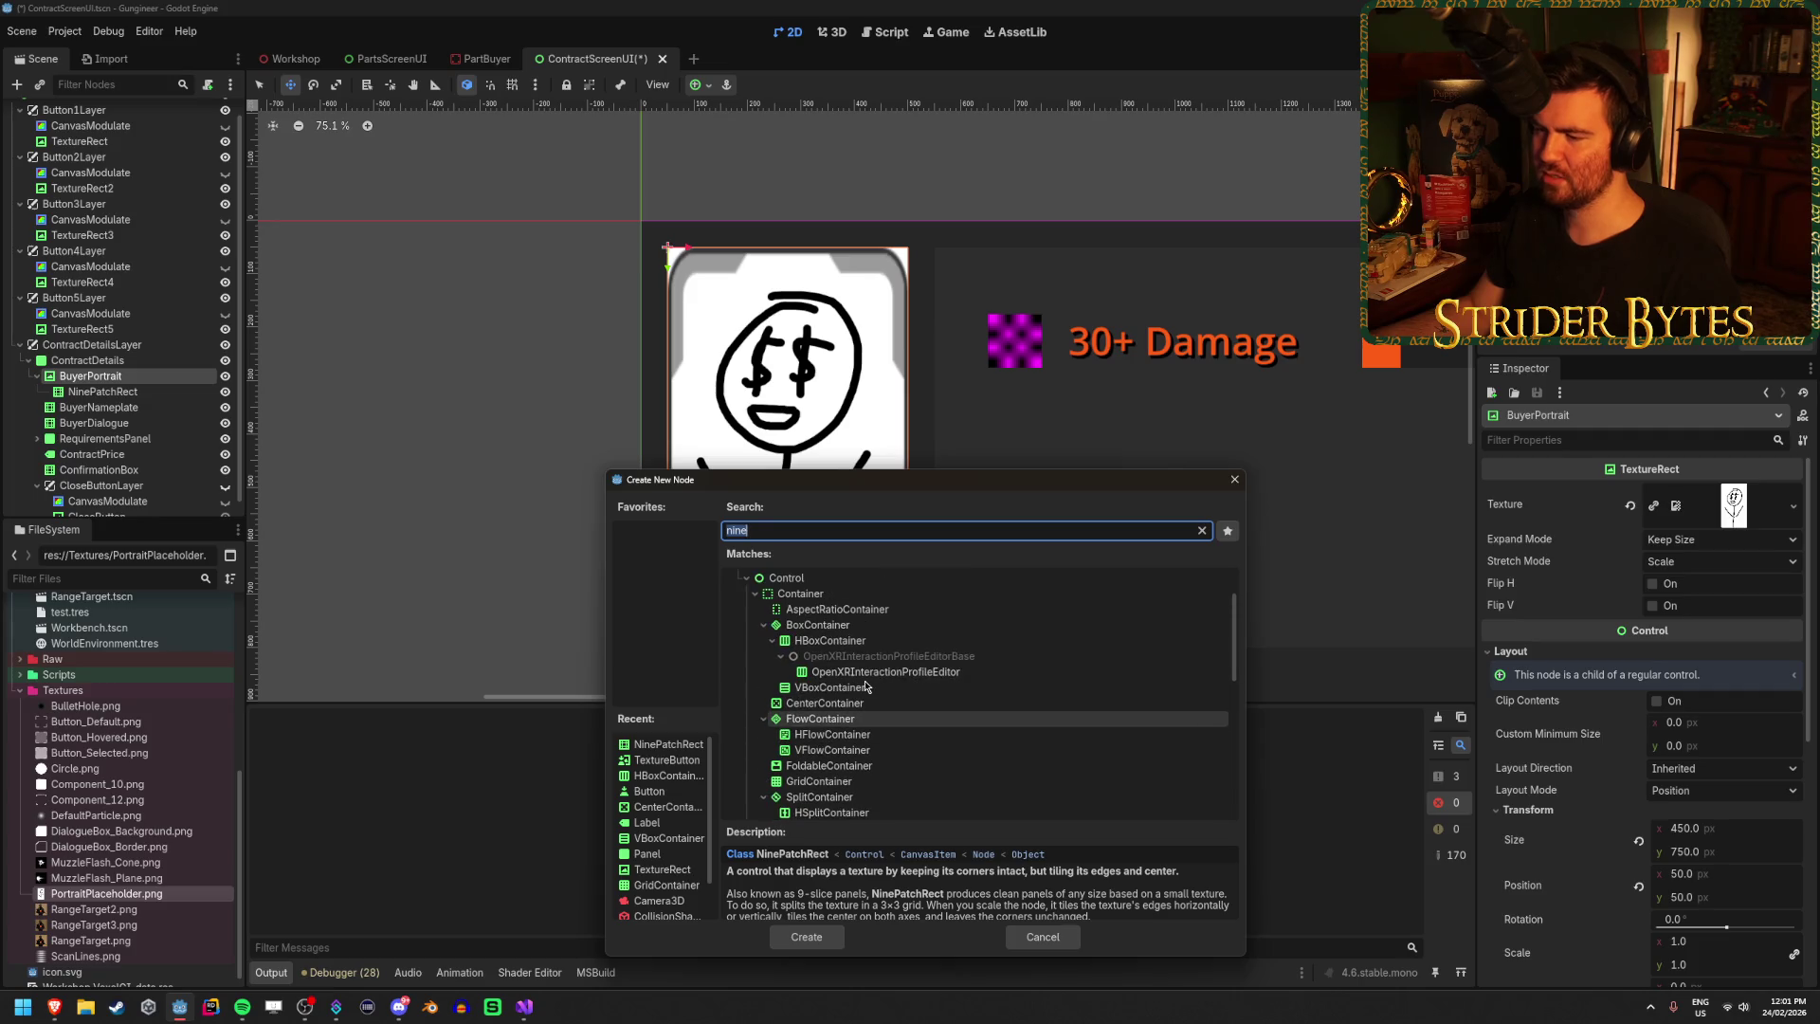
scroll(870, 656, "down", 8)
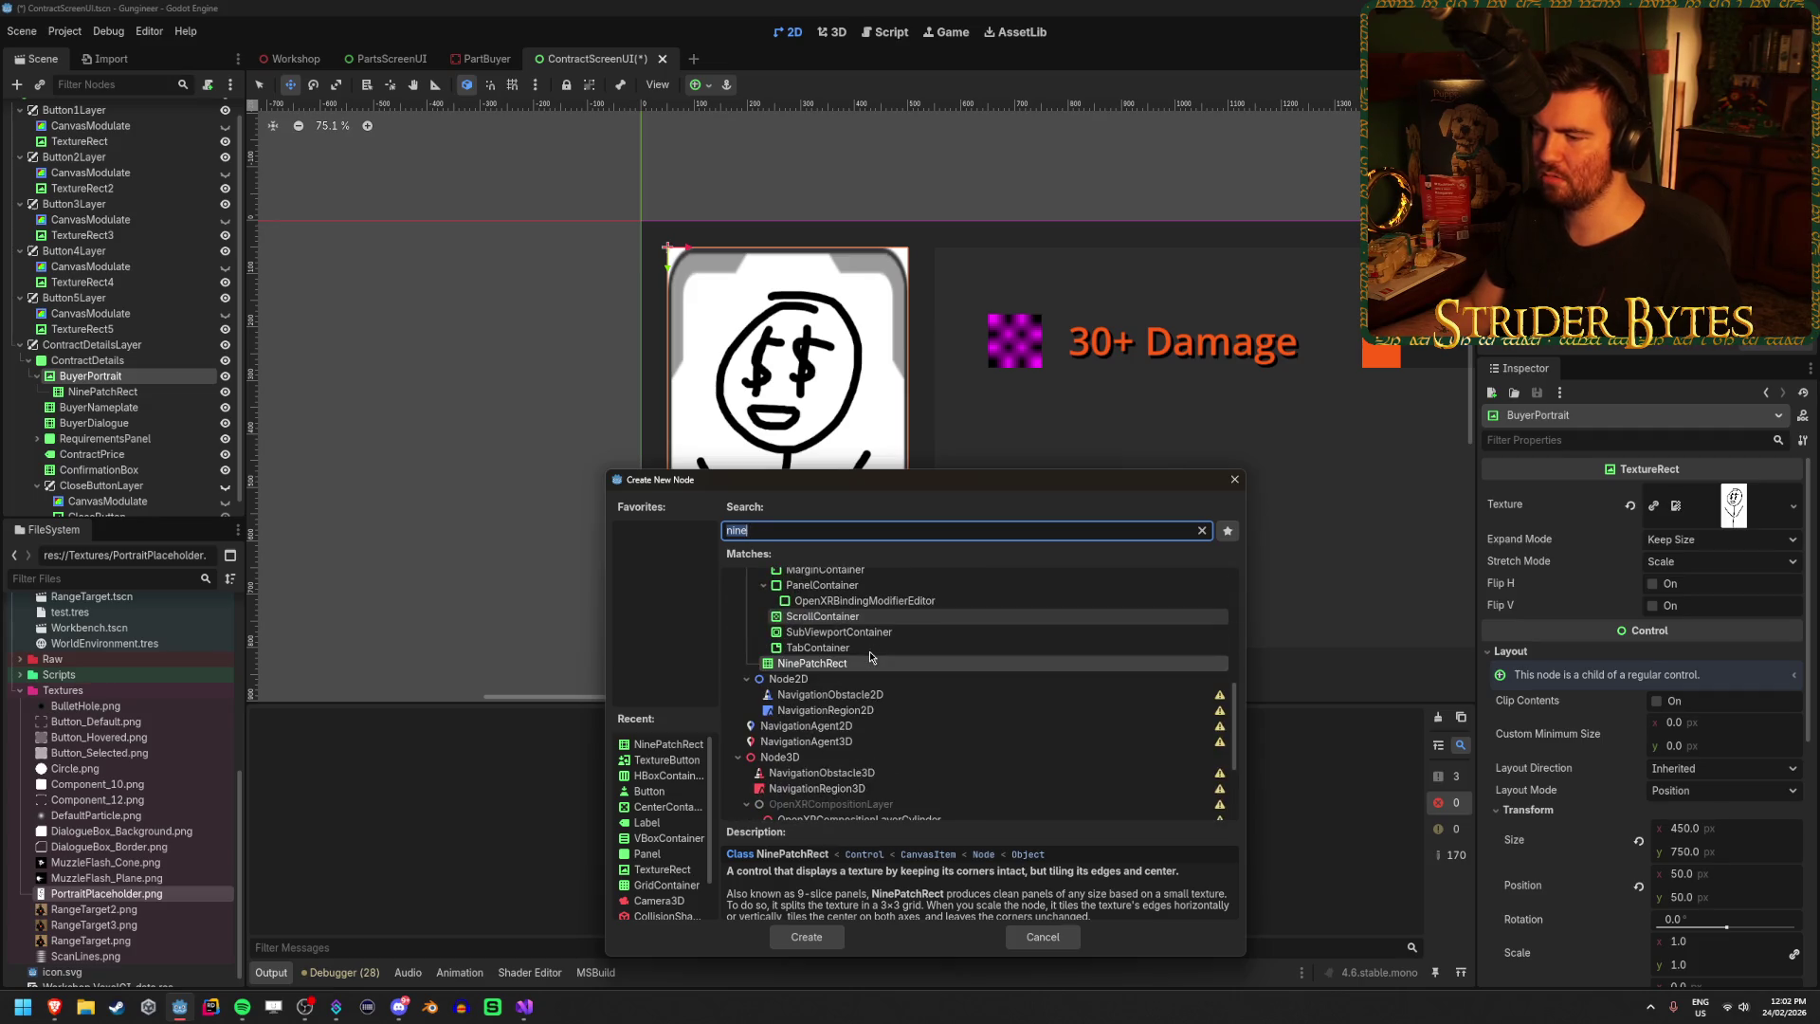
Search 'tex' and create a TextureRect under BuyerPortrait.
type("texcture")
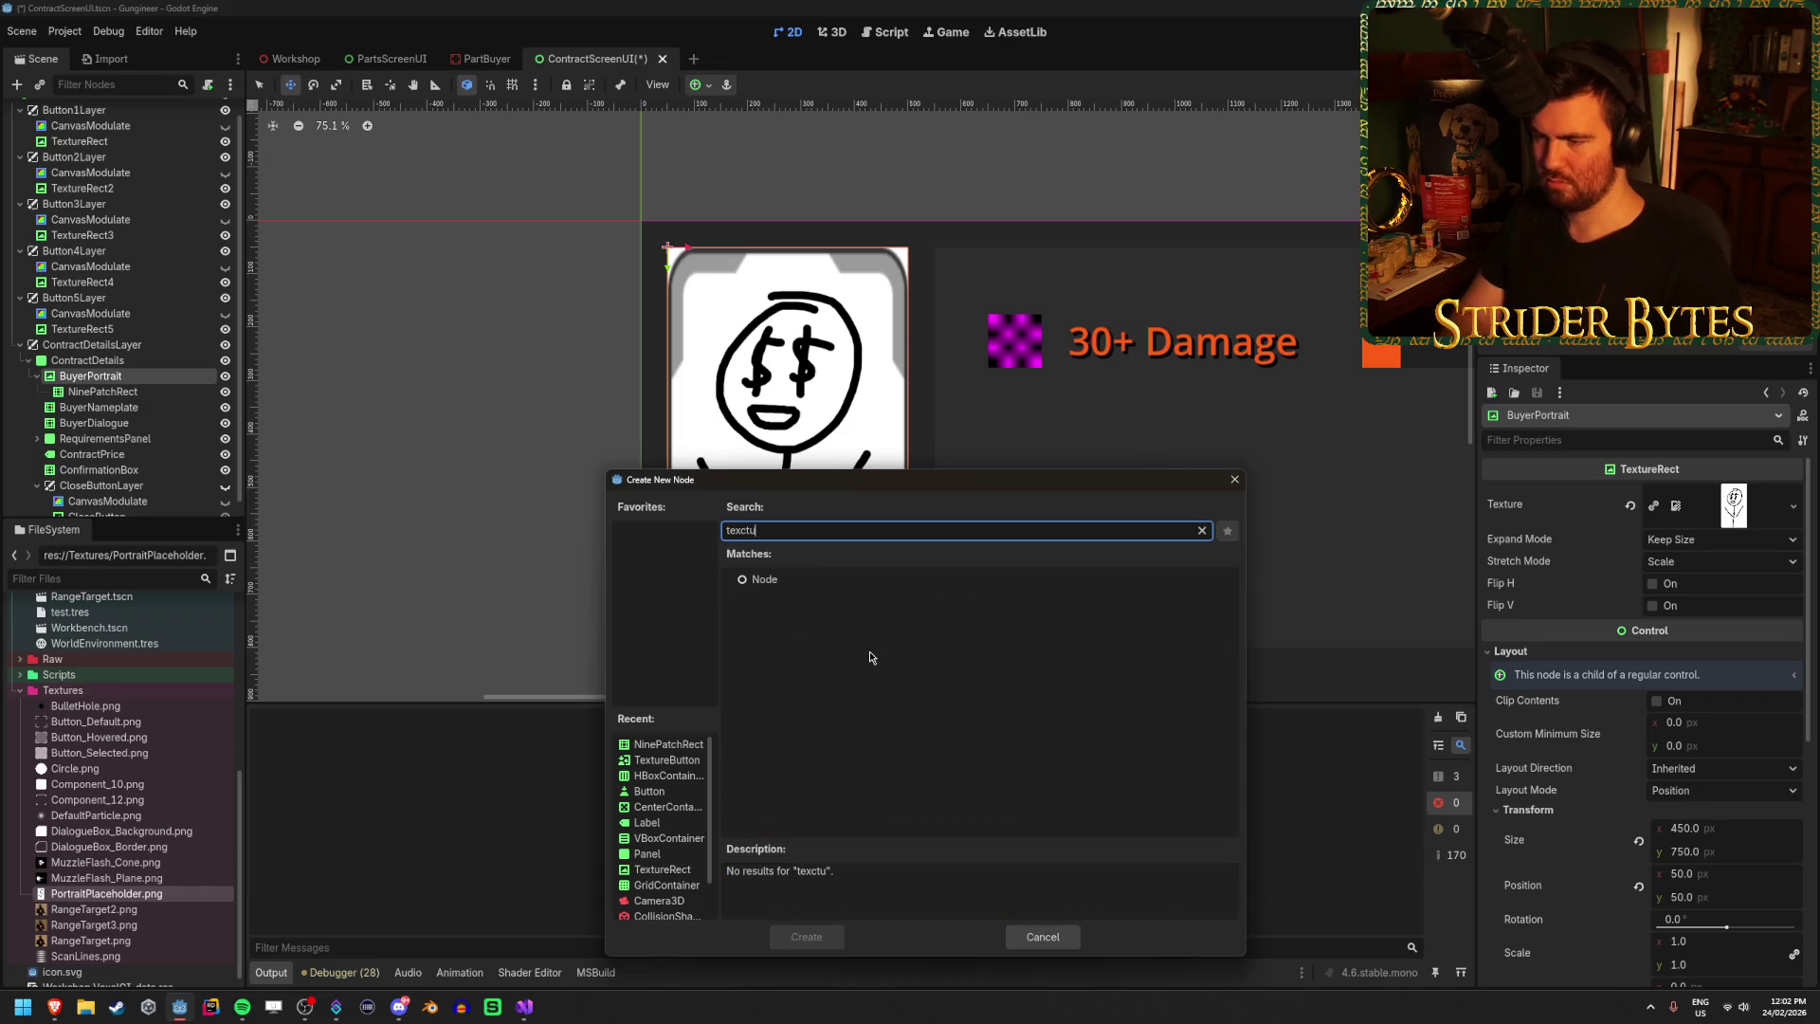
key("BackSpace")
key("BackSpace")
key("BackSpace")
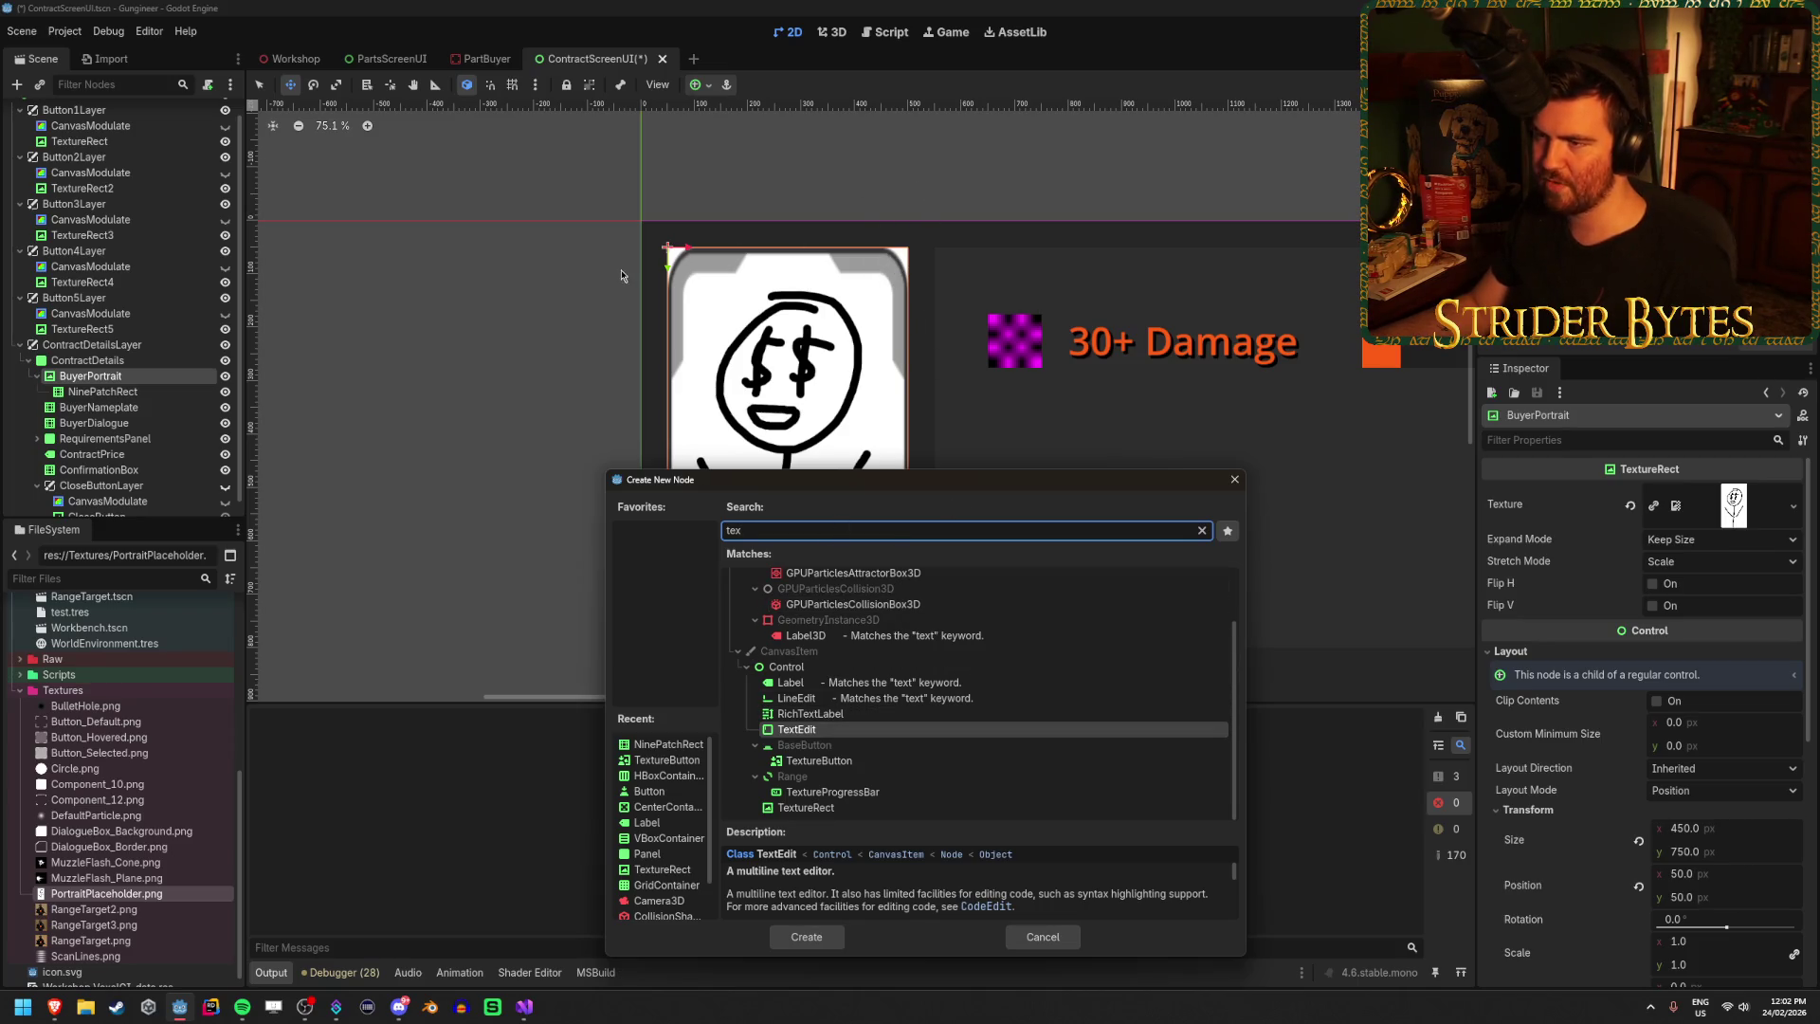
left_click(816, 714)
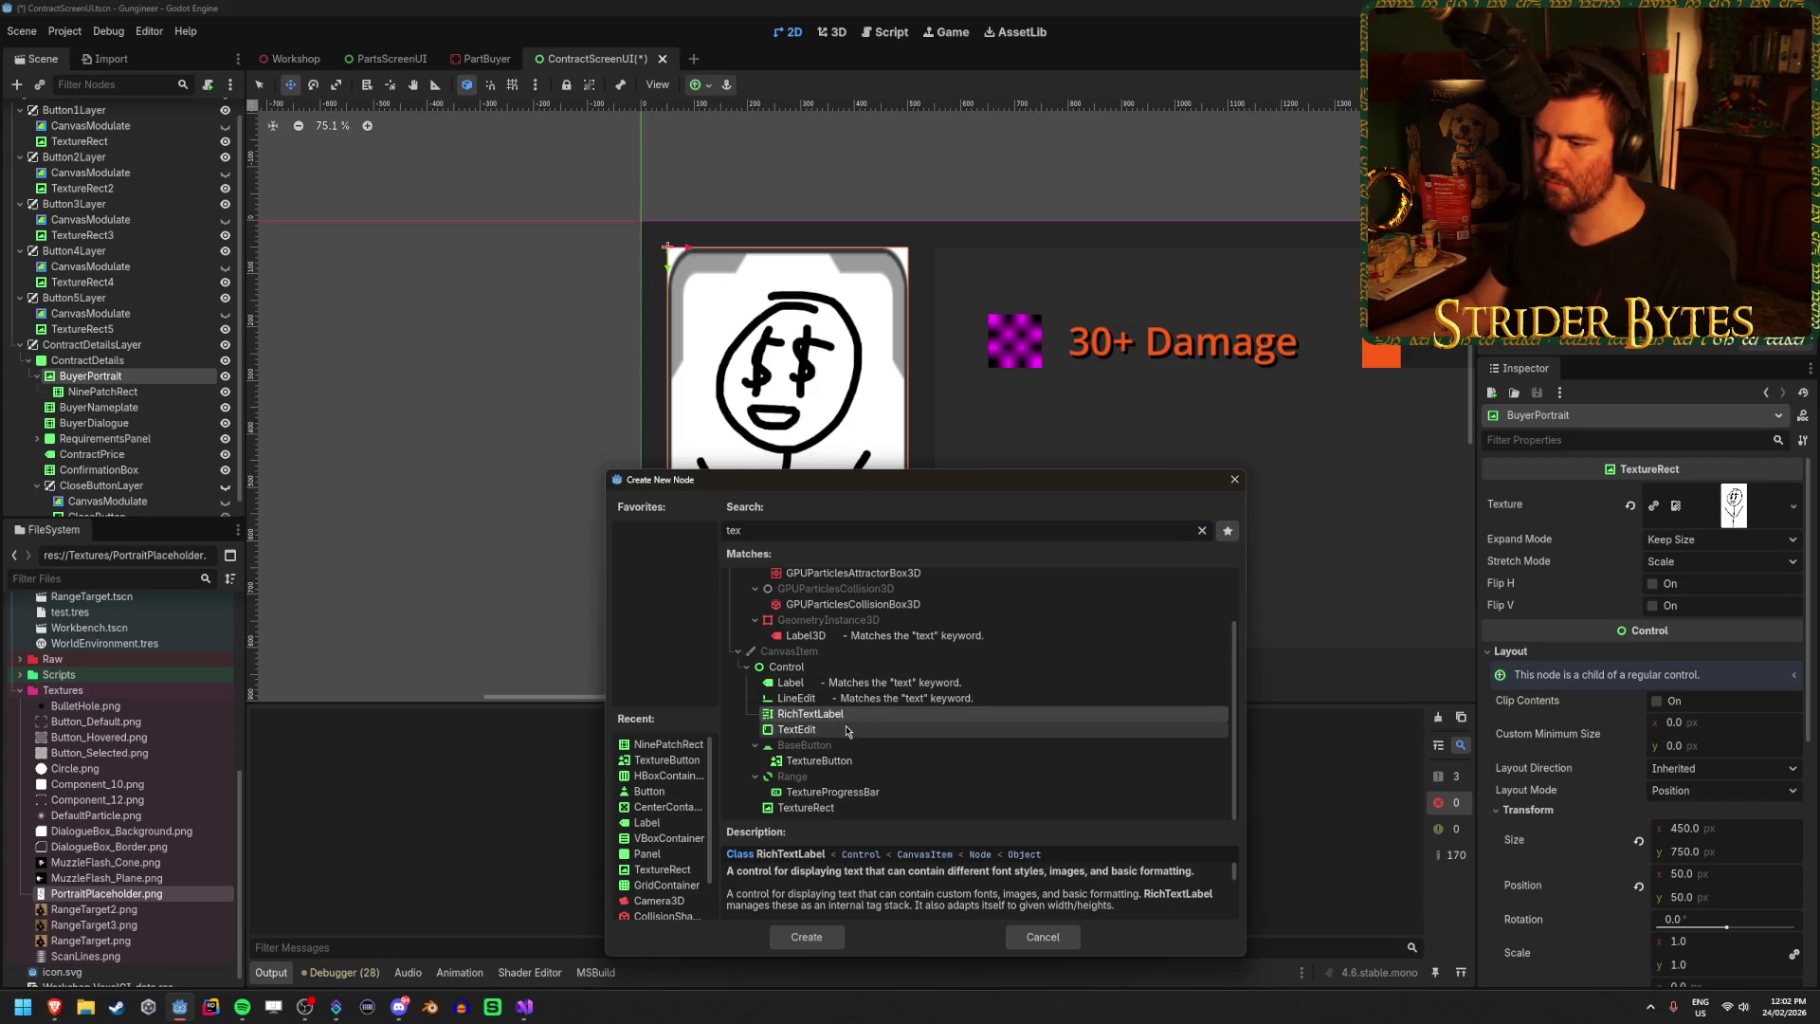
left_click(847, 730)
left_click(846, 809)
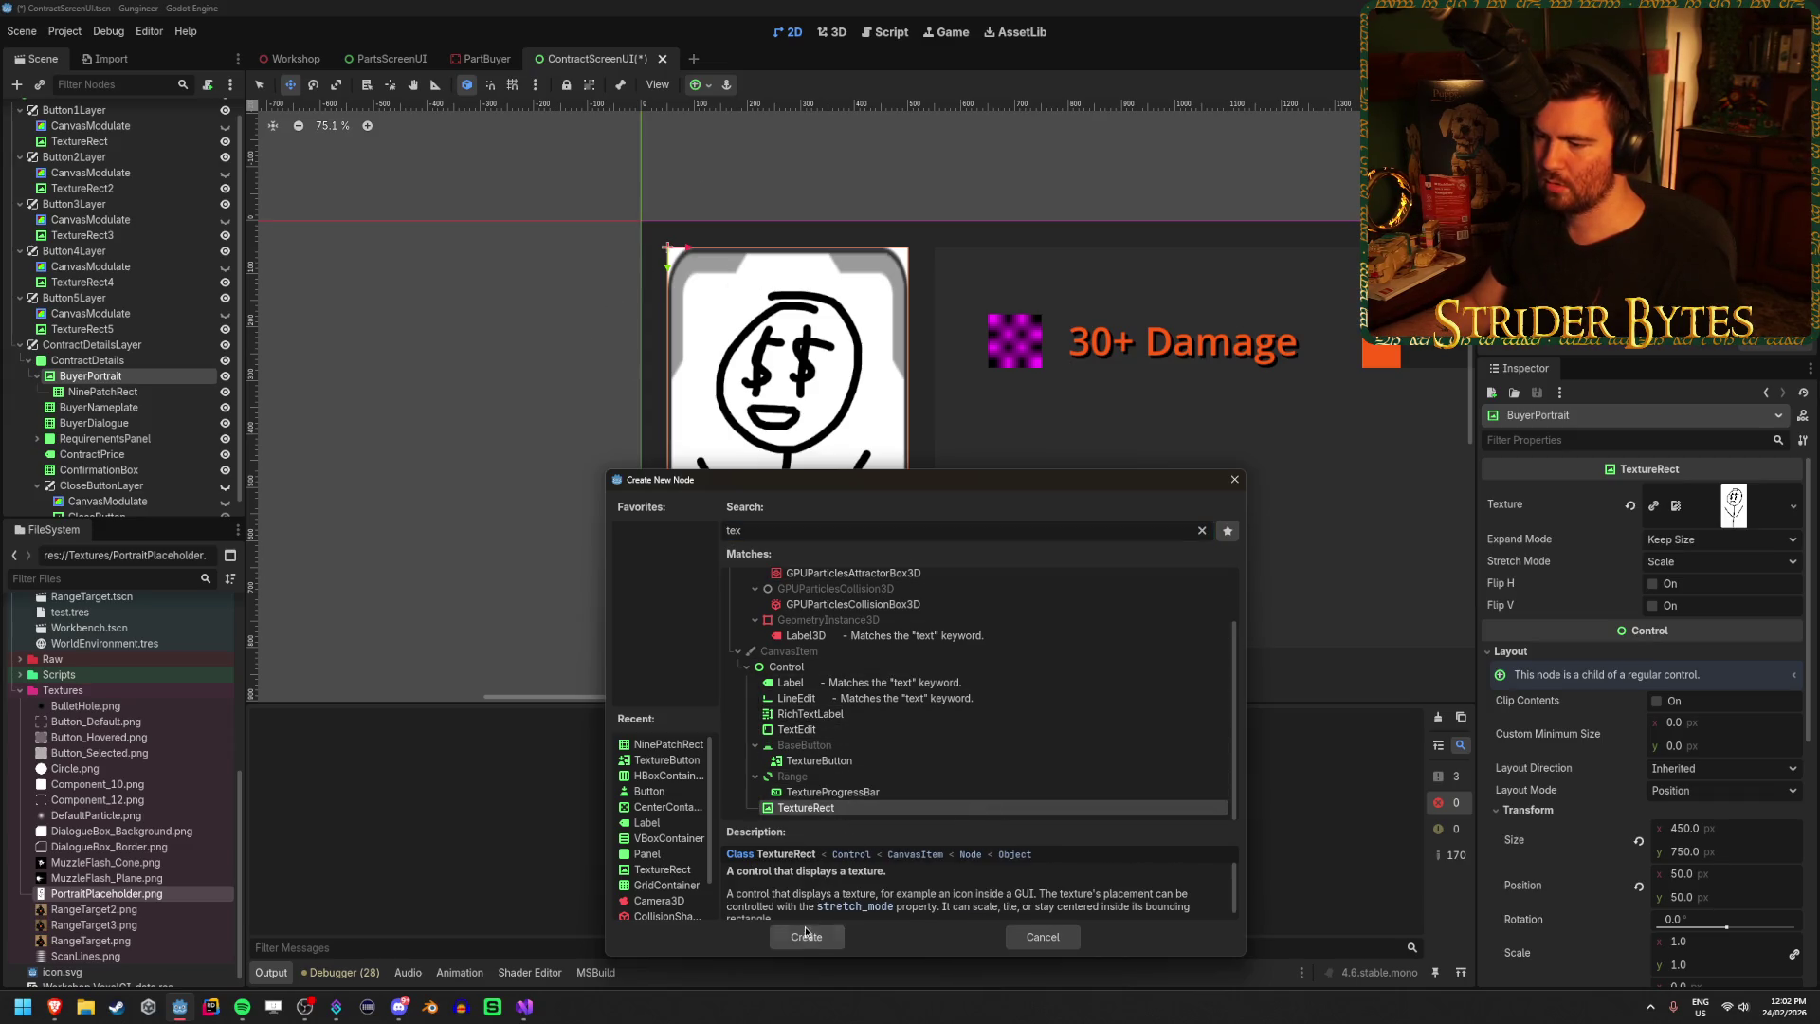
left_click(806, 935)
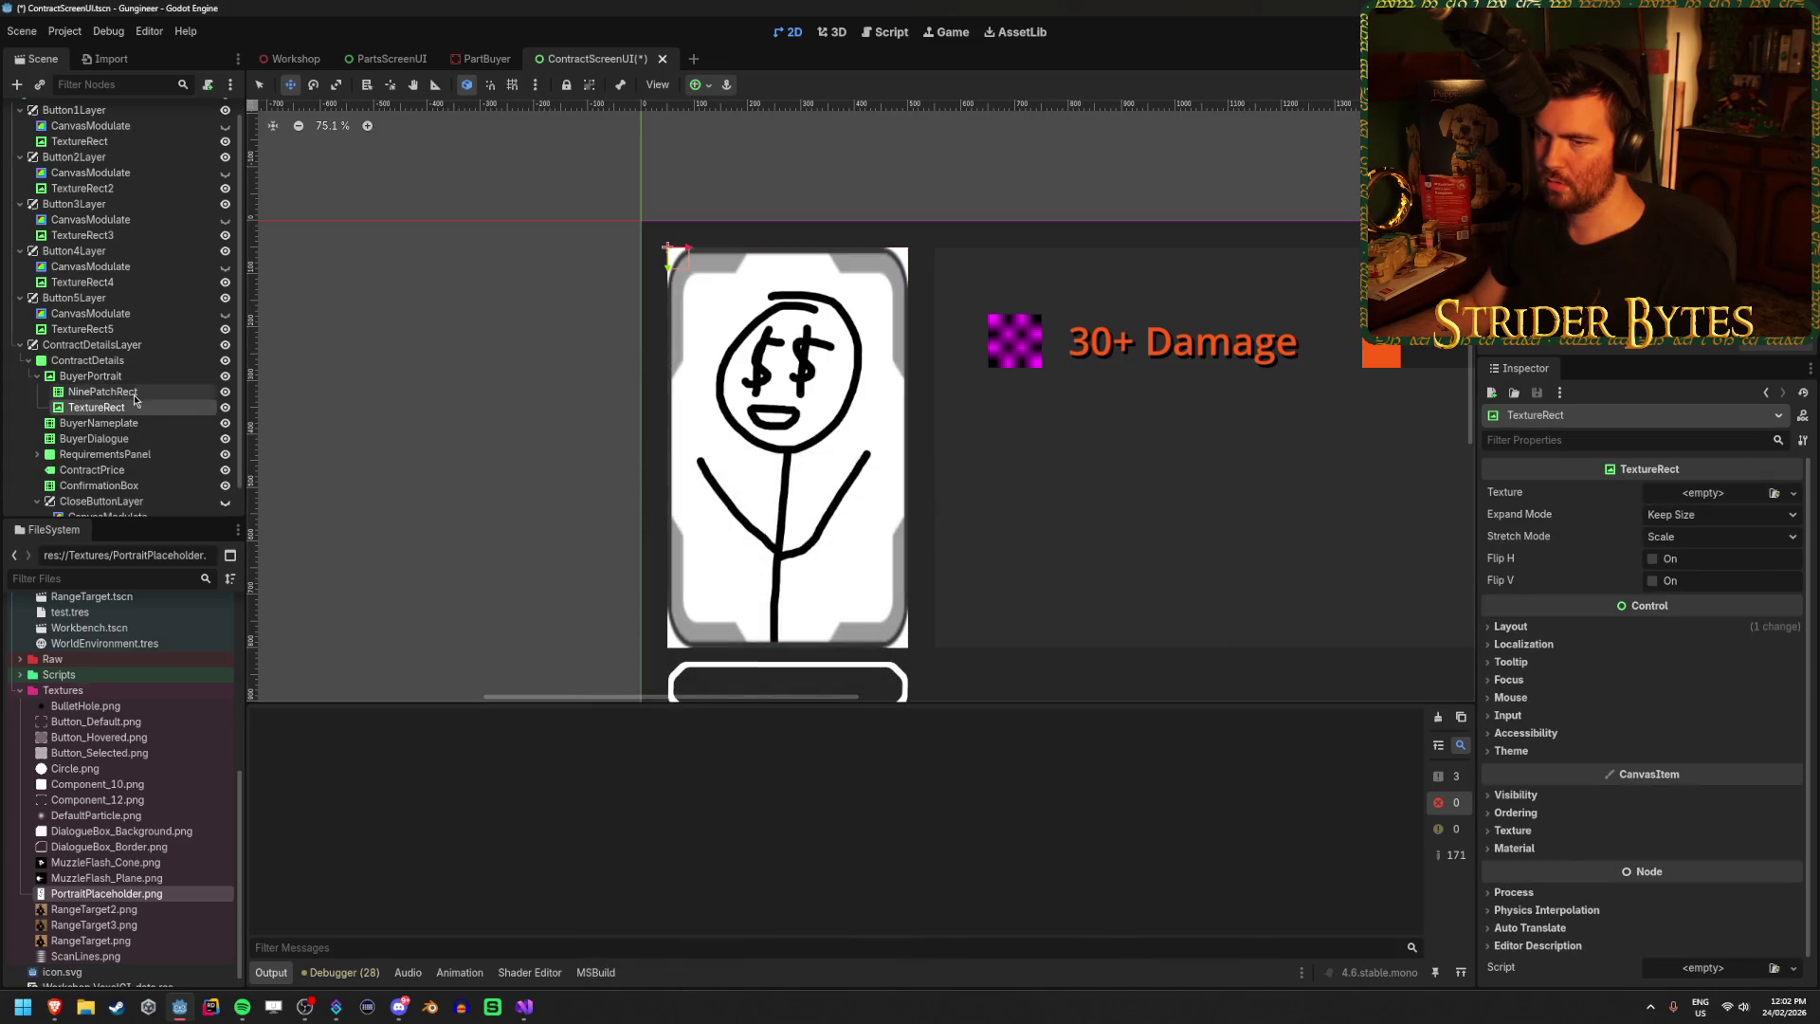
Assign ScanLines.png from FileSystem as the new TextureRect's texture.
left_click(104, 392)
left_click(91, 376)
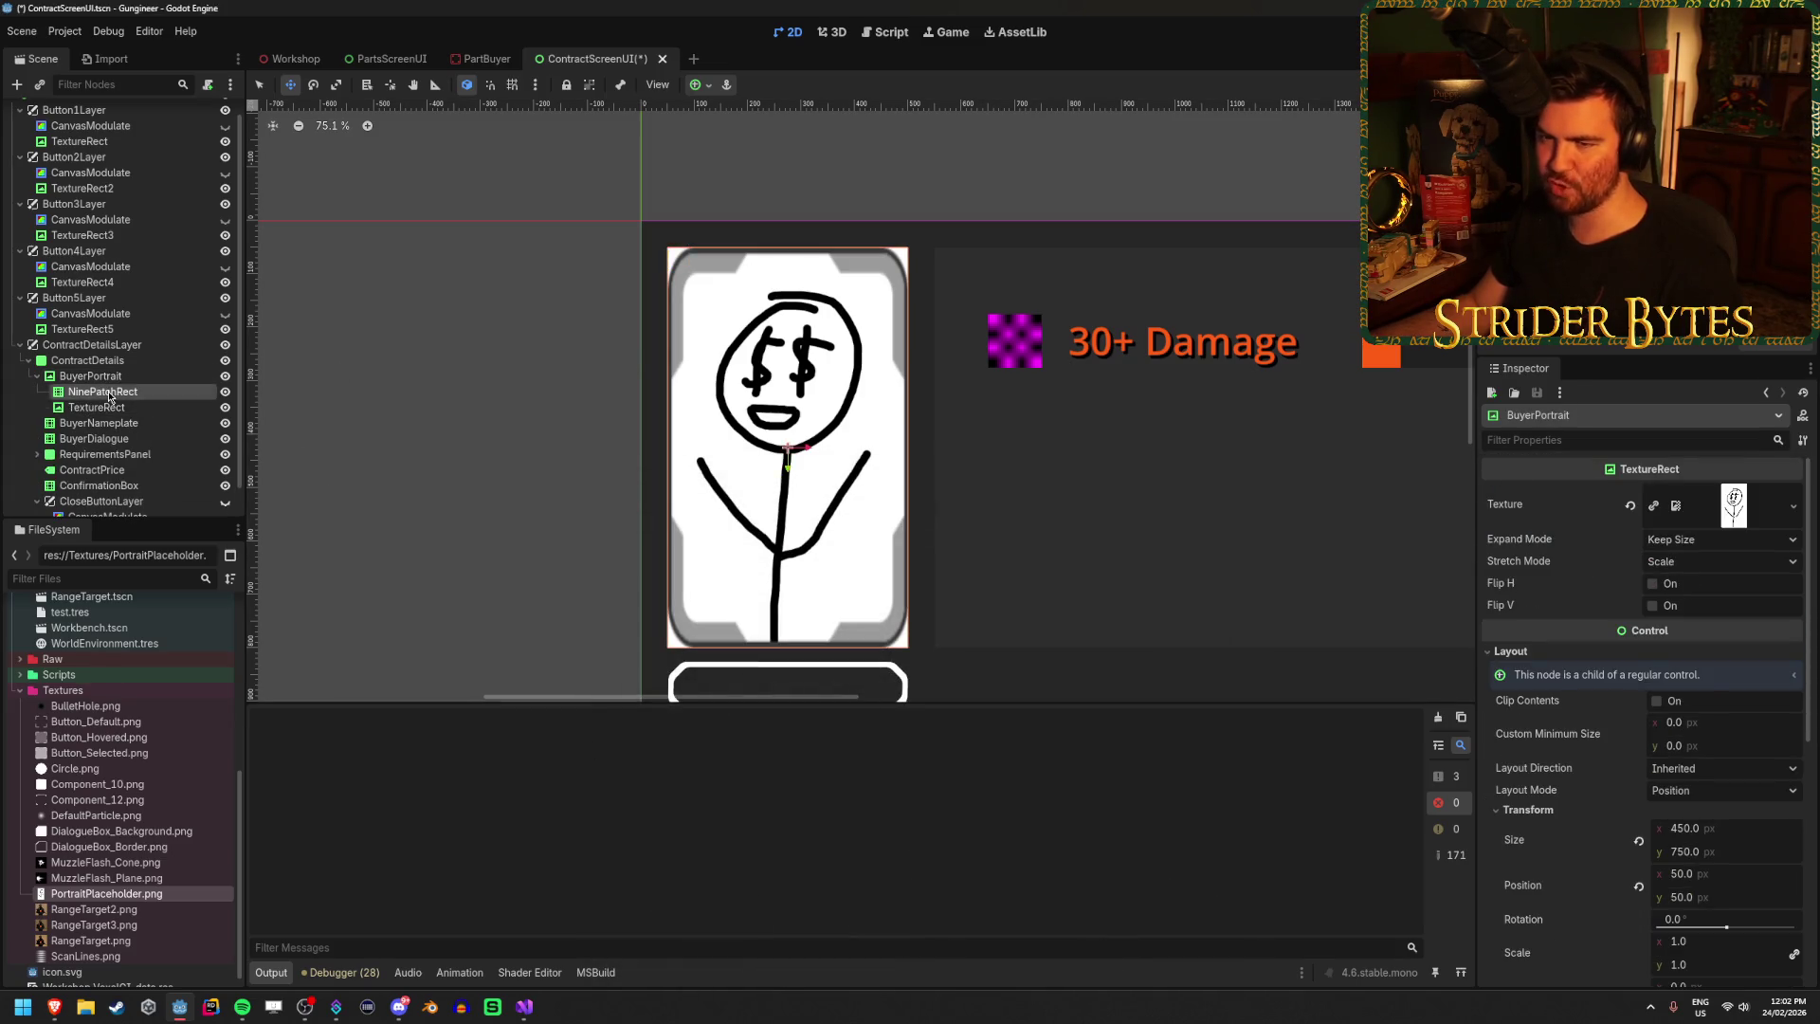
left_click(106, 405)
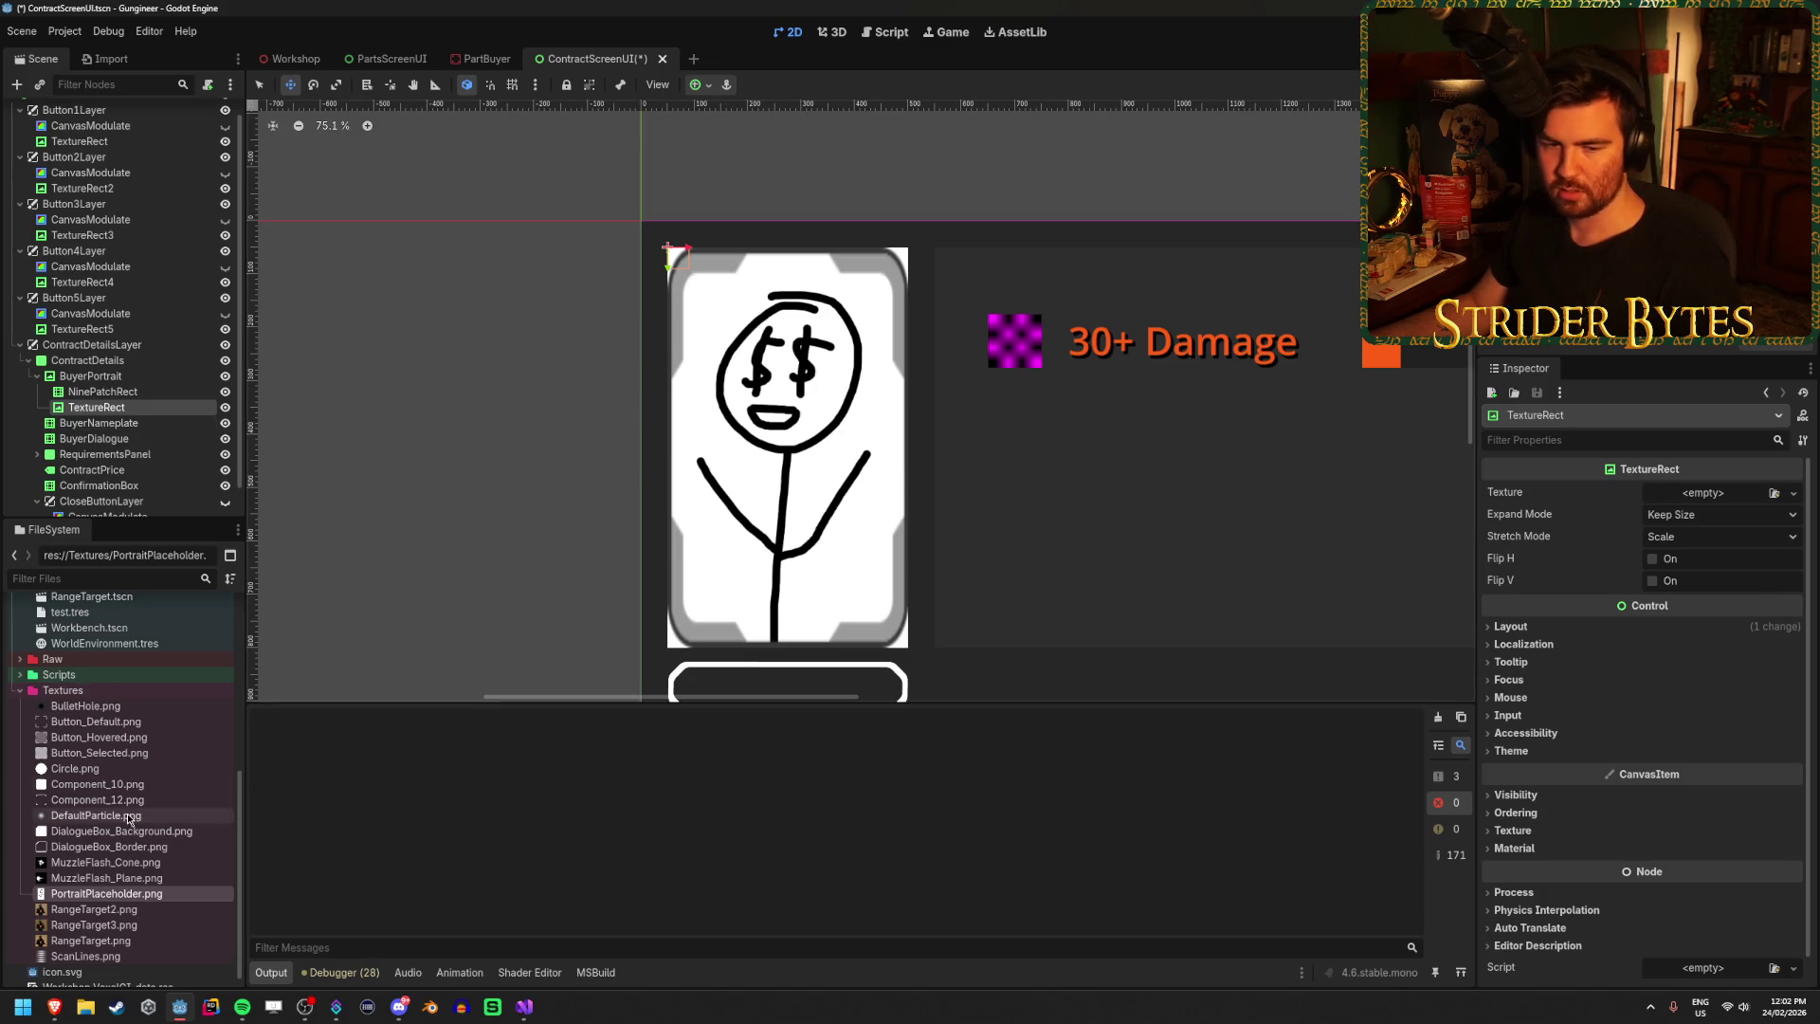
mouse_move(129, 807)
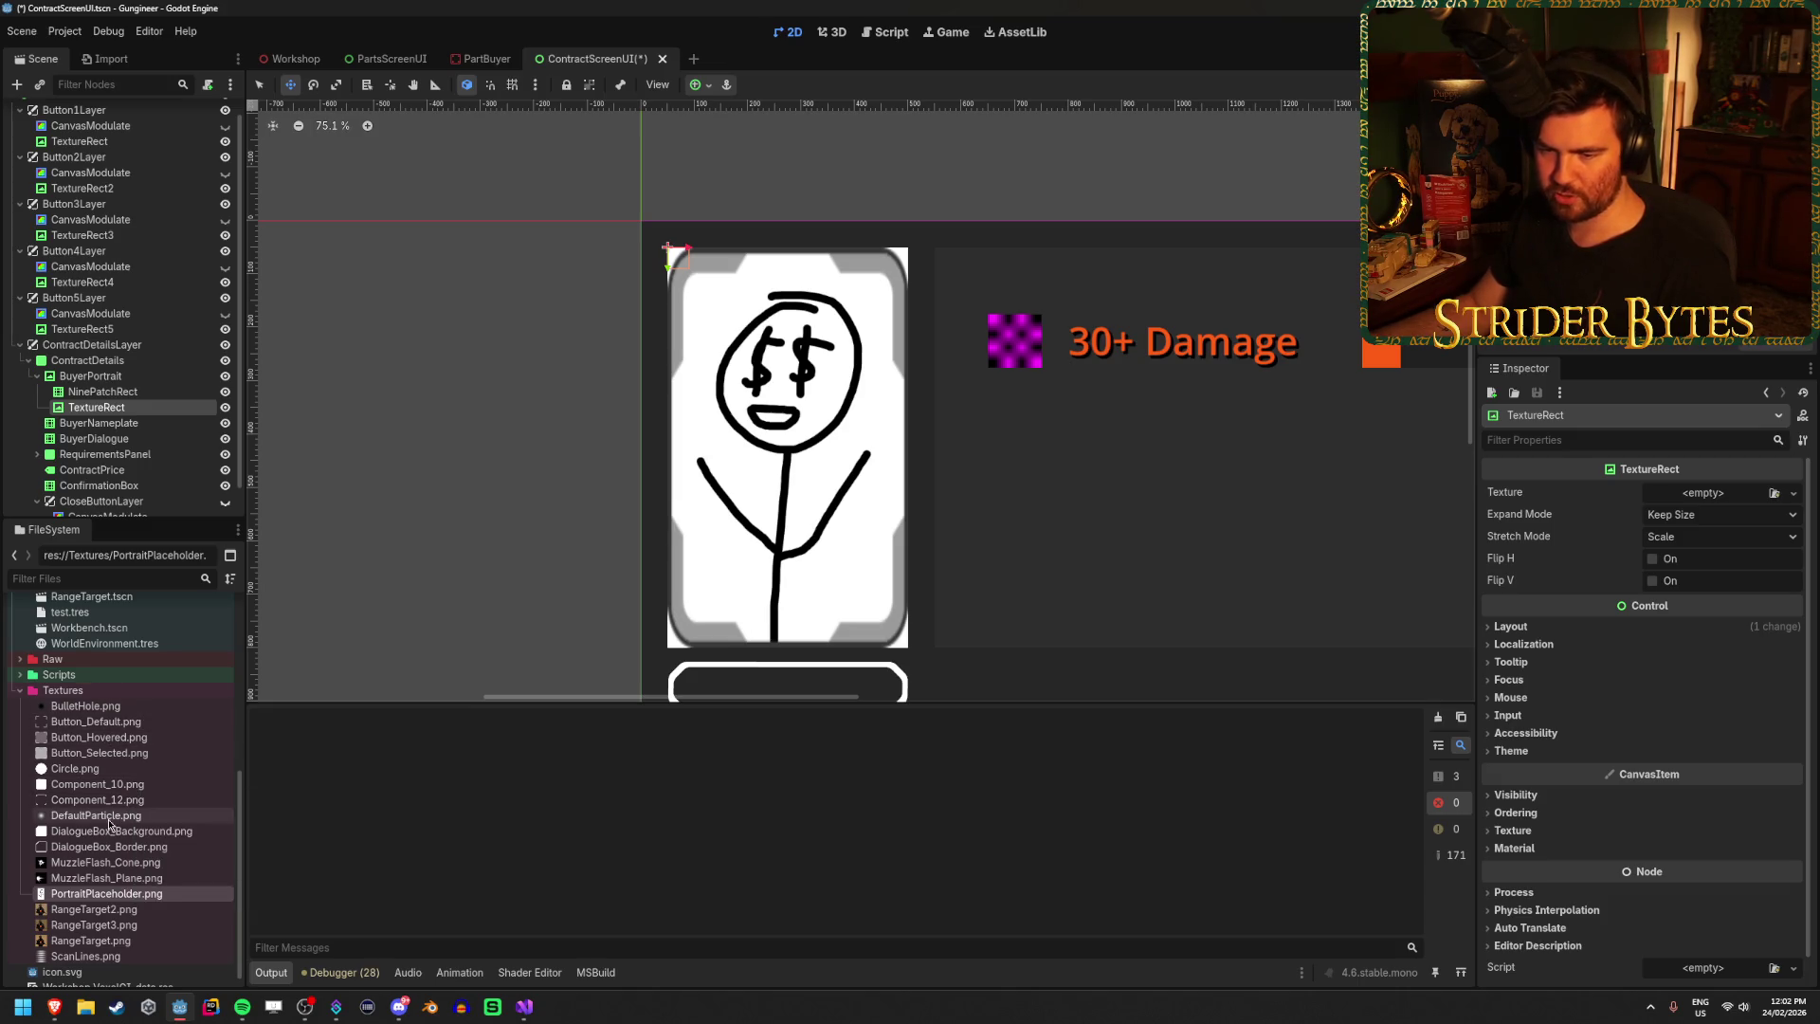
mouse_move(85, 943)
left_mouse_down()
mouse_move(761, 856)
mouse_move(1706, 495)
left_mouse_up()
scroll(851, 422, "up", 1)
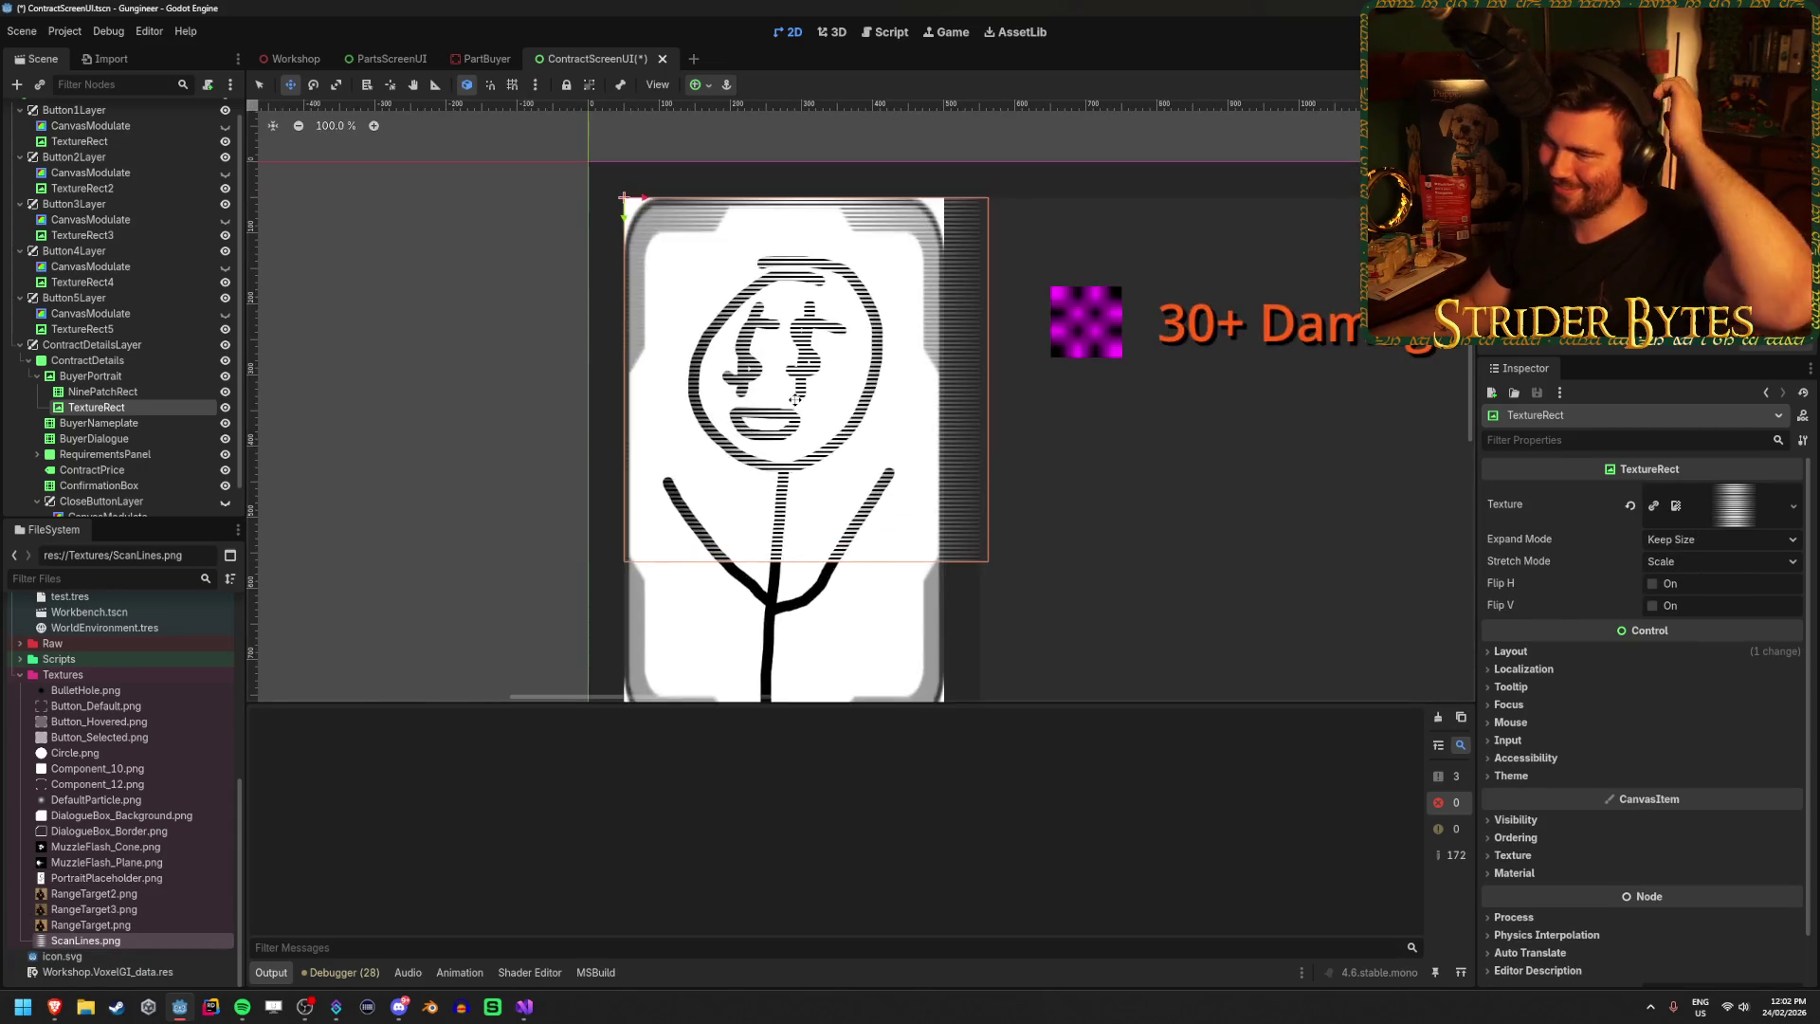
scroll(945, 408, "down", 2)
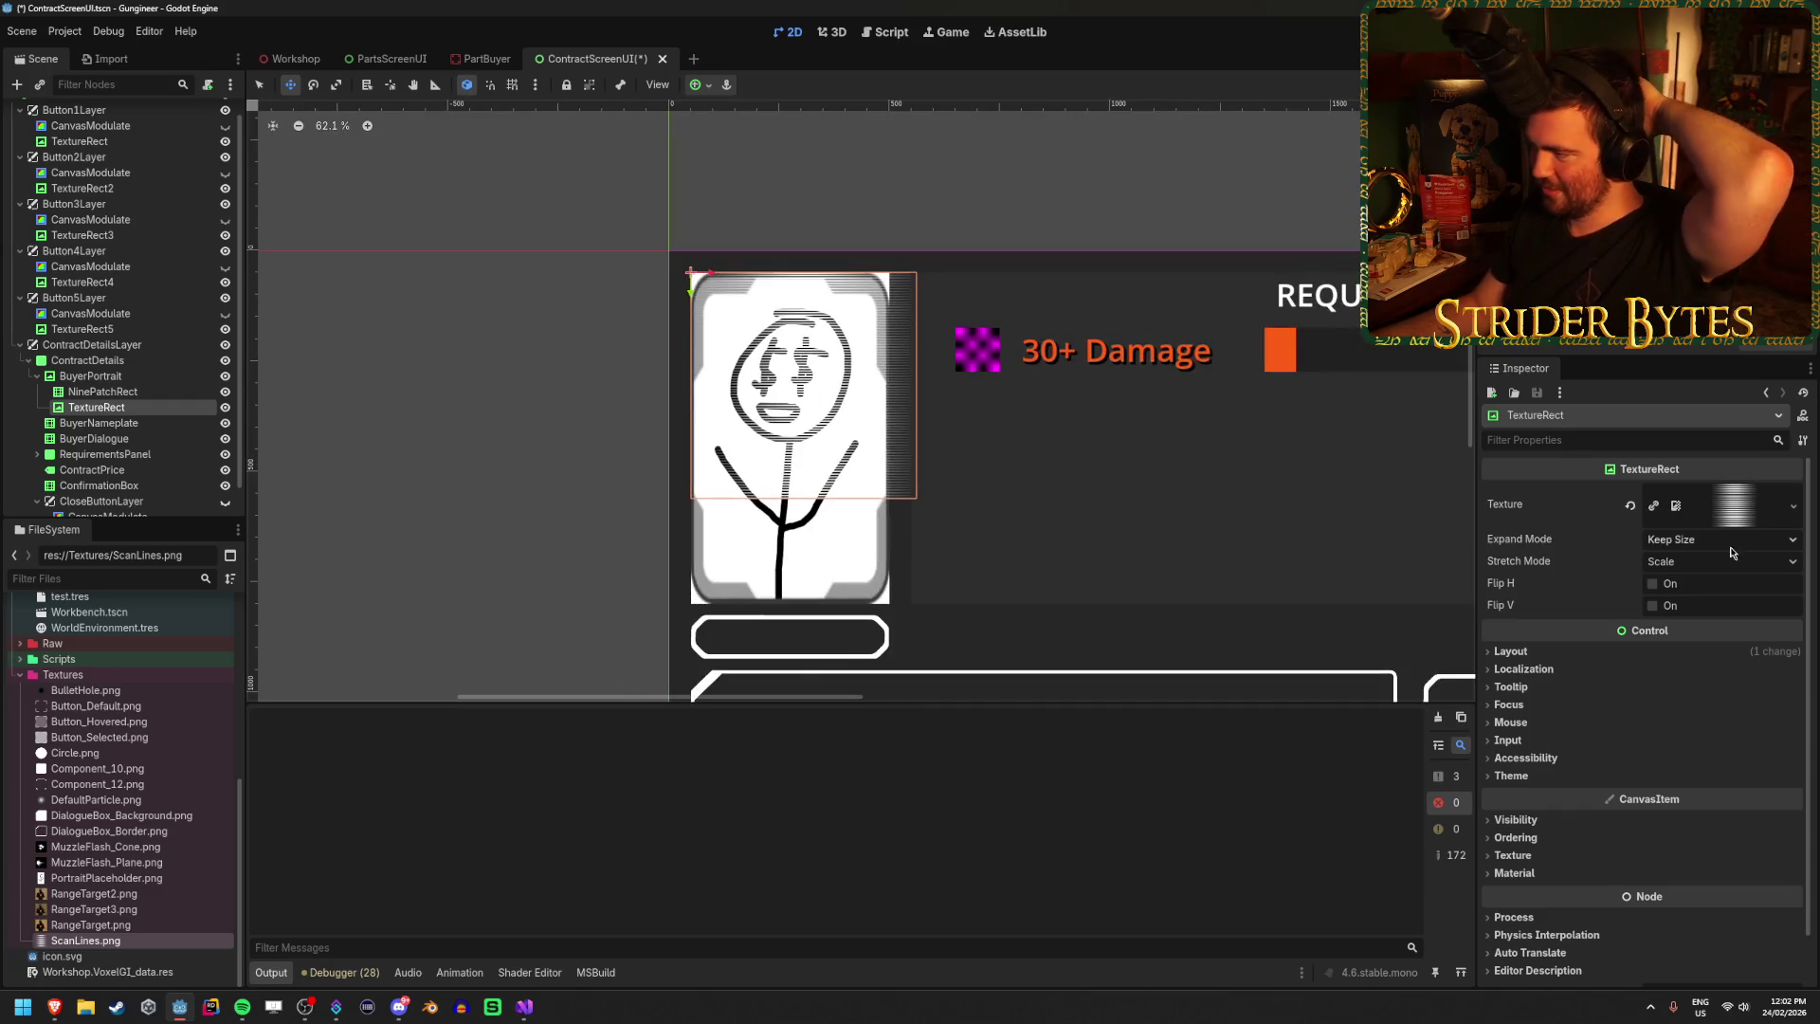
Anchor the scanline TextureRect to Full Rect over the portrait.
left_click(699, 84)
left_click(781, 215)
scroll(799, 437, "up", 5)
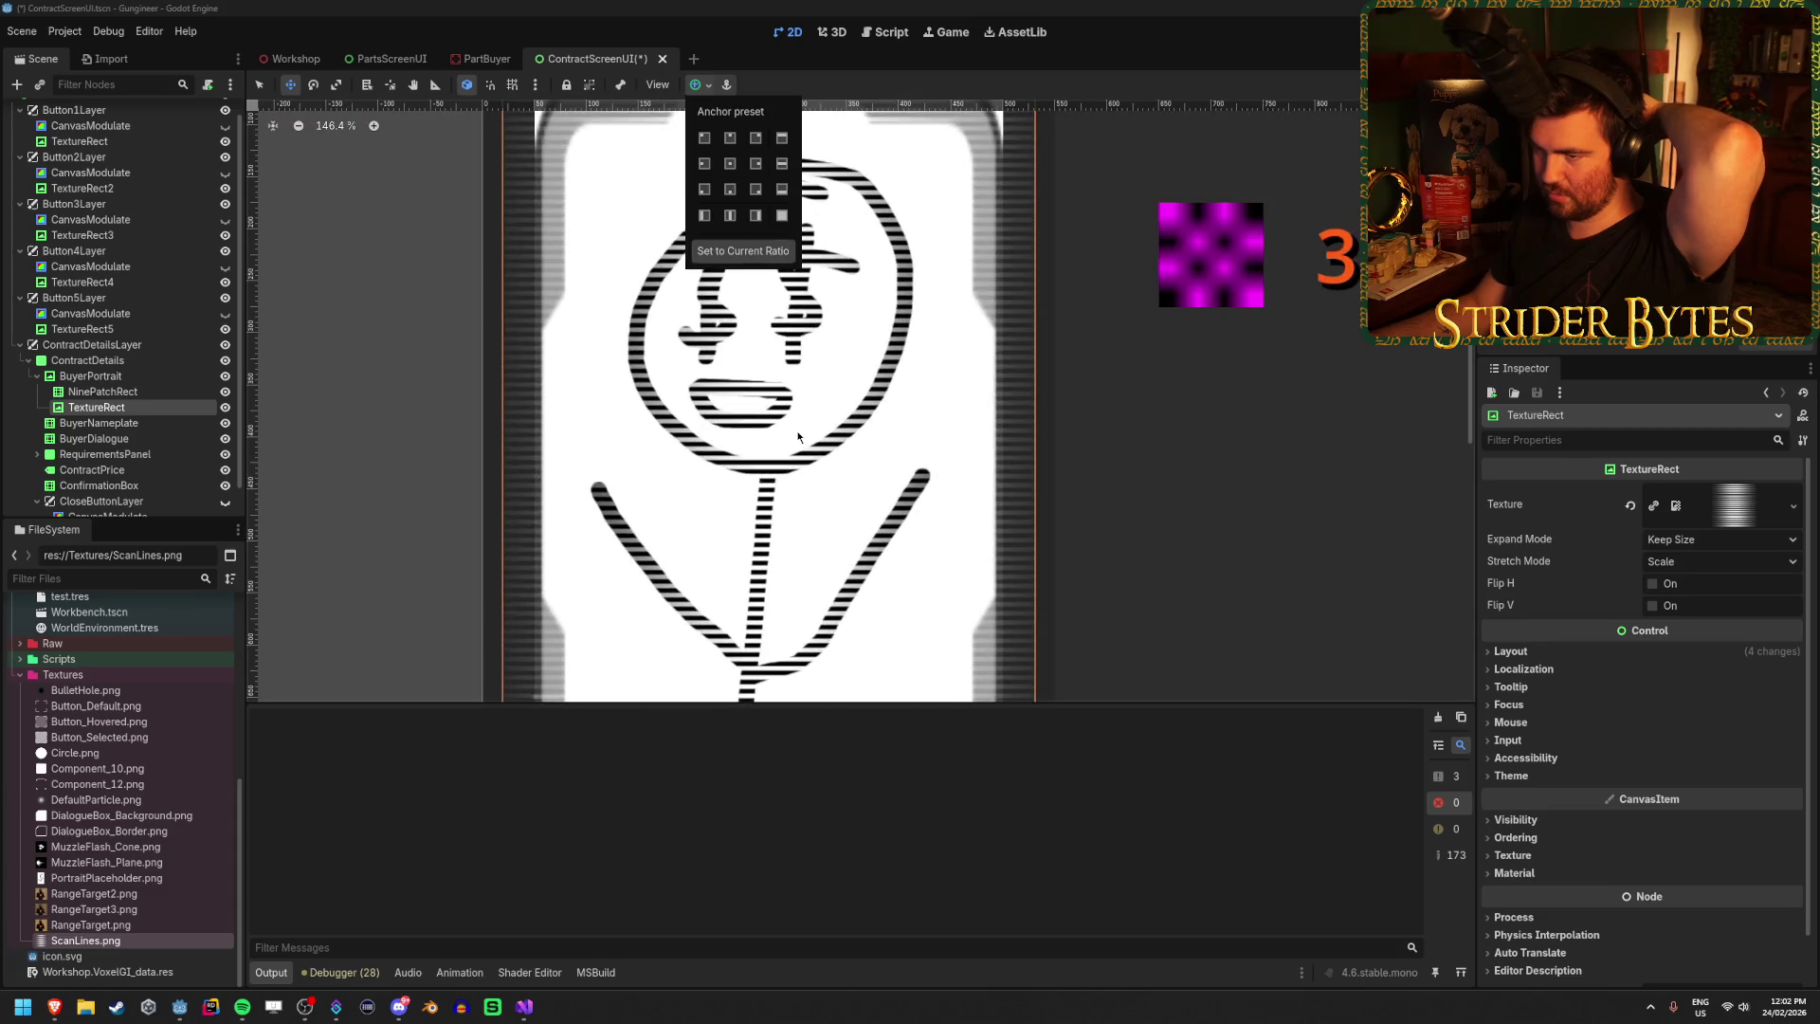
scroll(798, 437, "down", 2)
left_click(1532, 656)
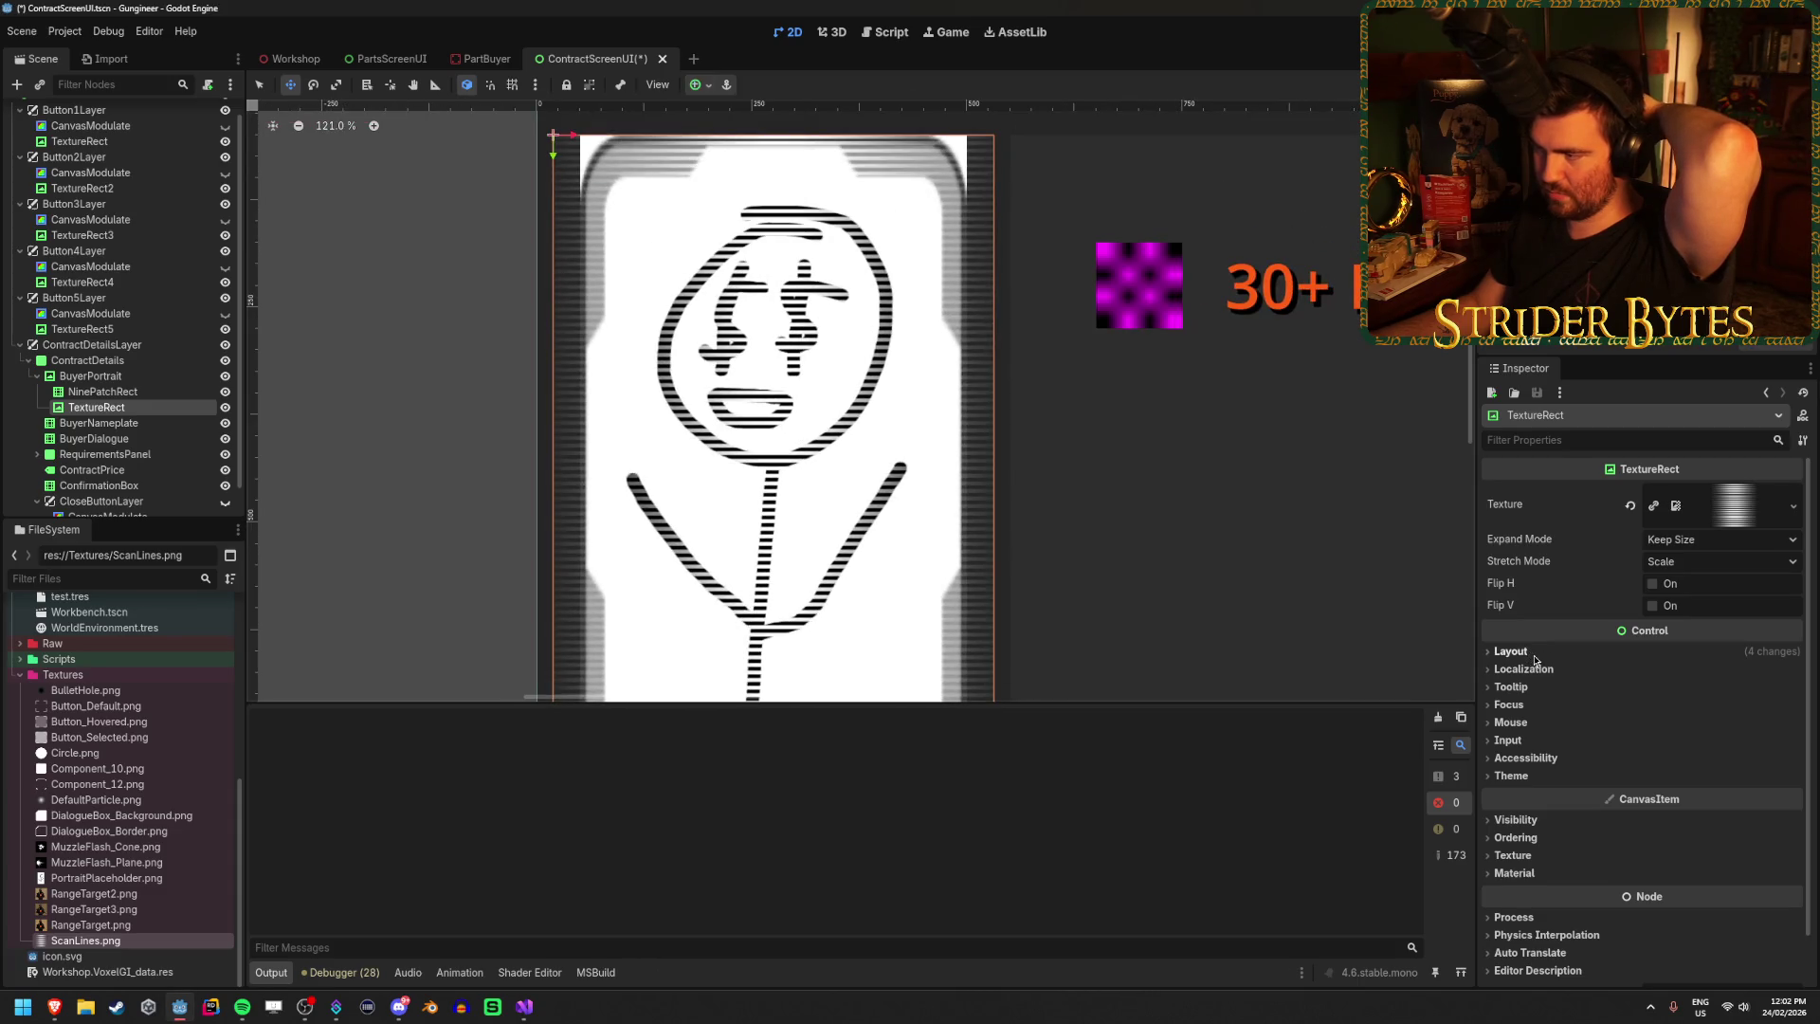
left_click(1531, 654)
scroll(1535, 701, "down", 3)
left_click(1533, 701)
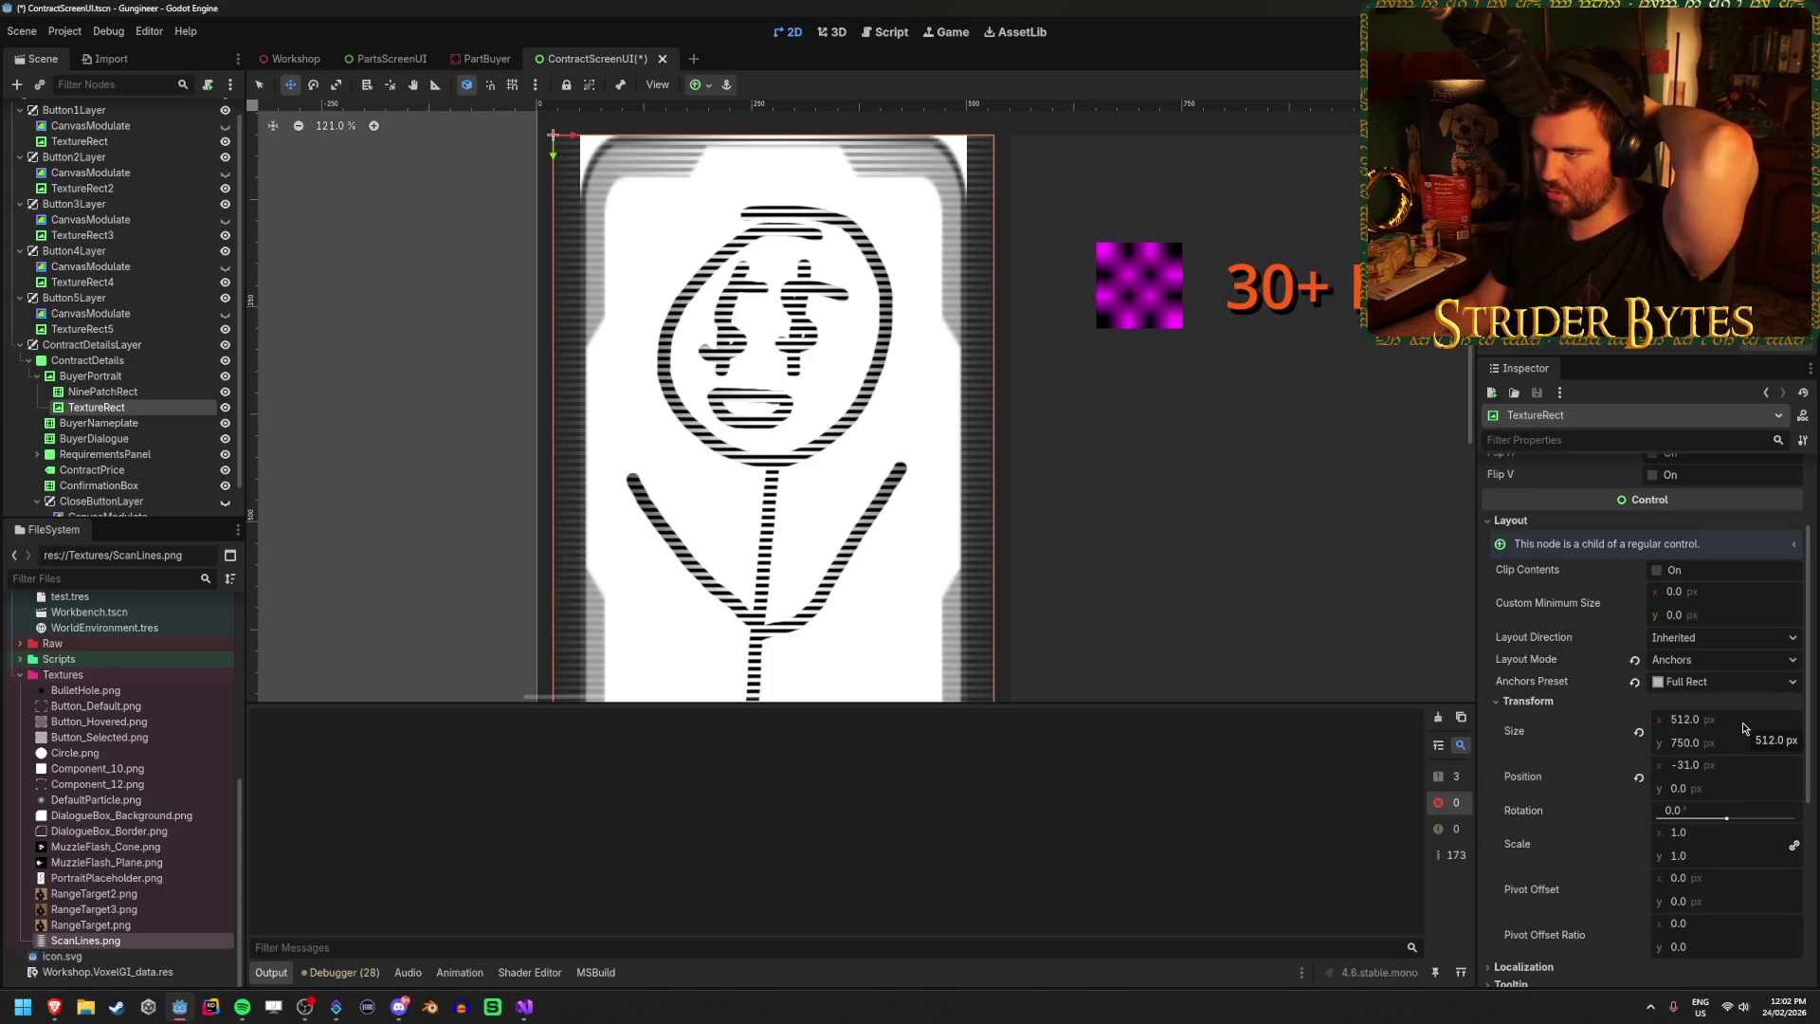
Compare with BuyerPortrait and confirm the TextureRect's width, leaving it 512 × 750.
left_click(90, 375)
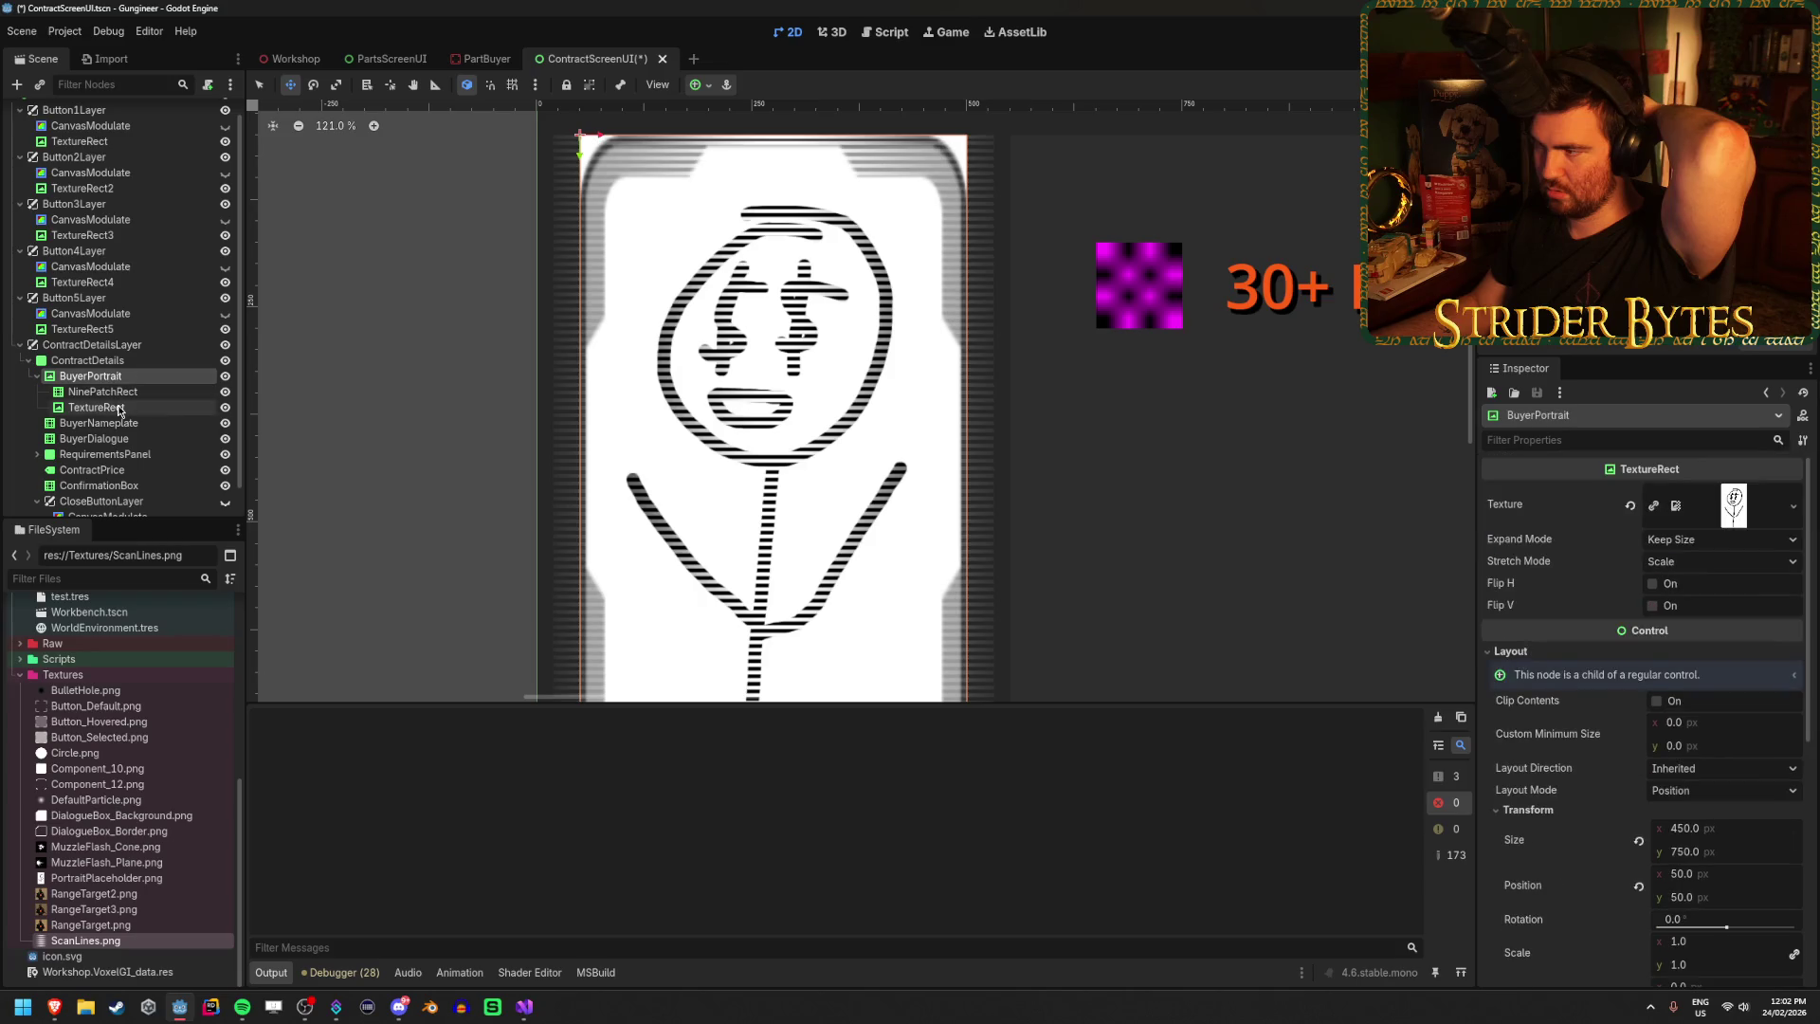
scroll(1621, 663, "down", 2)
left_click(95, 407)
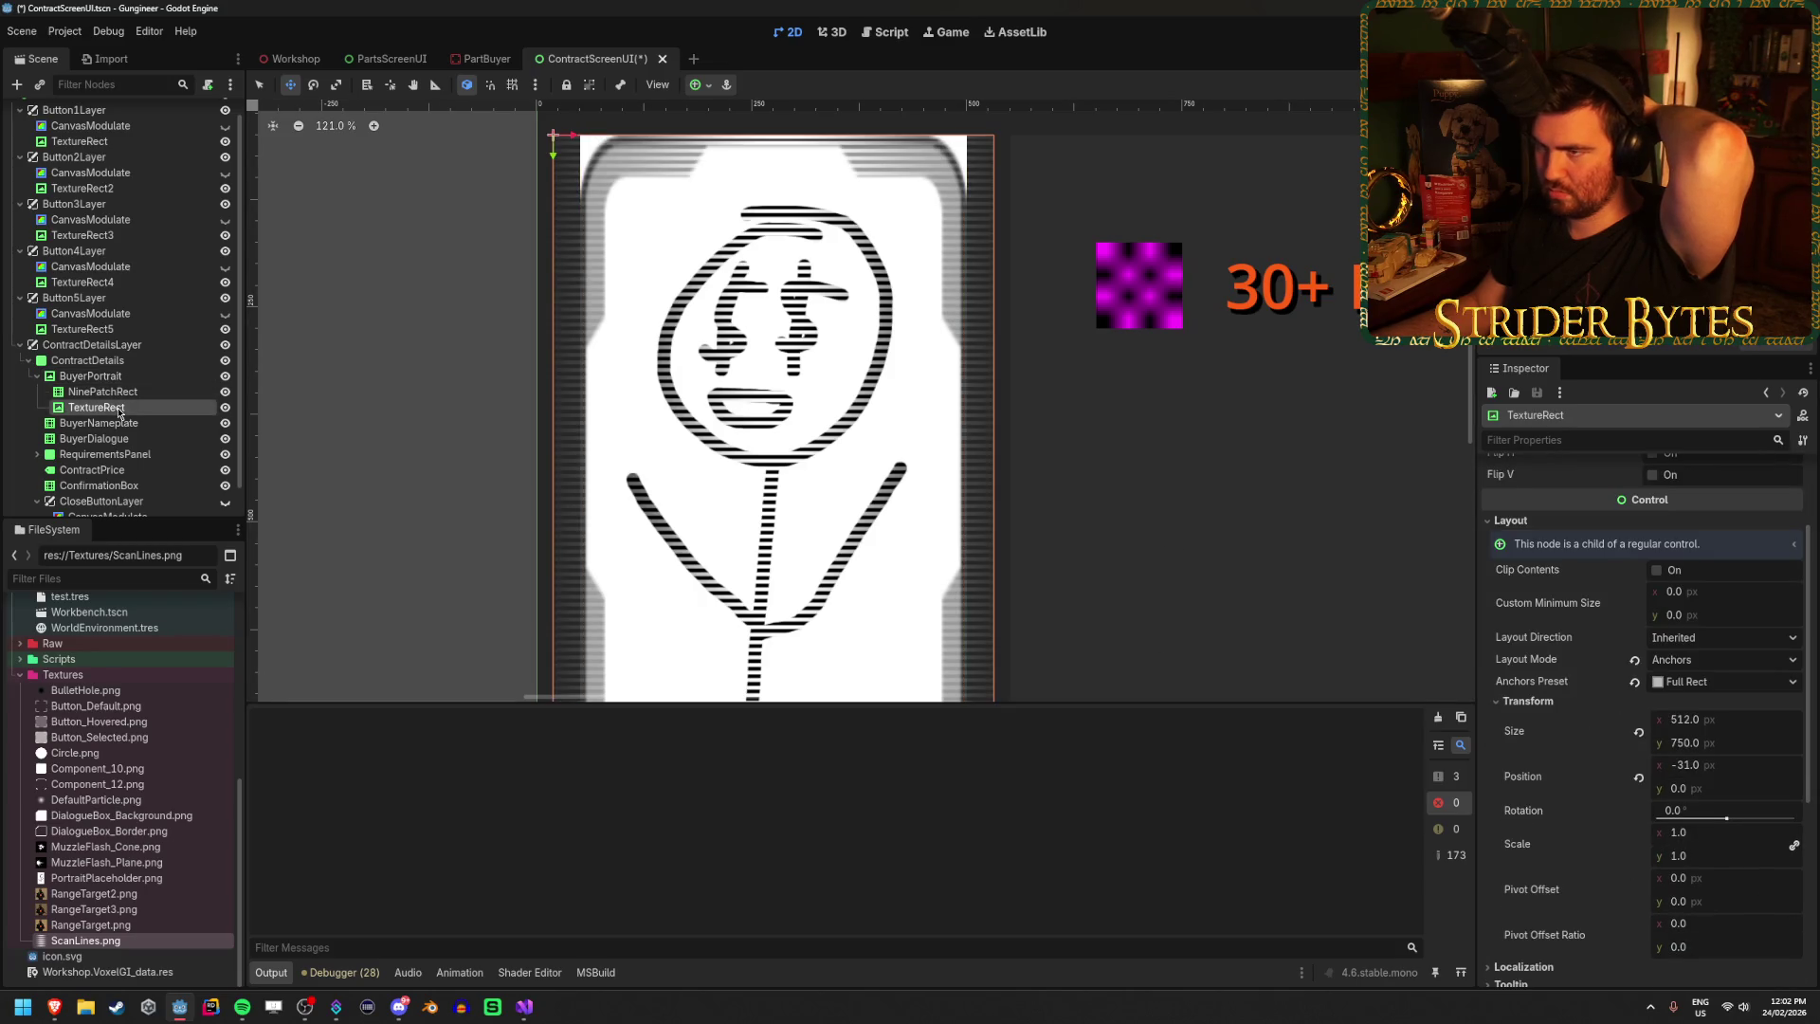
left_click(1735, 713)
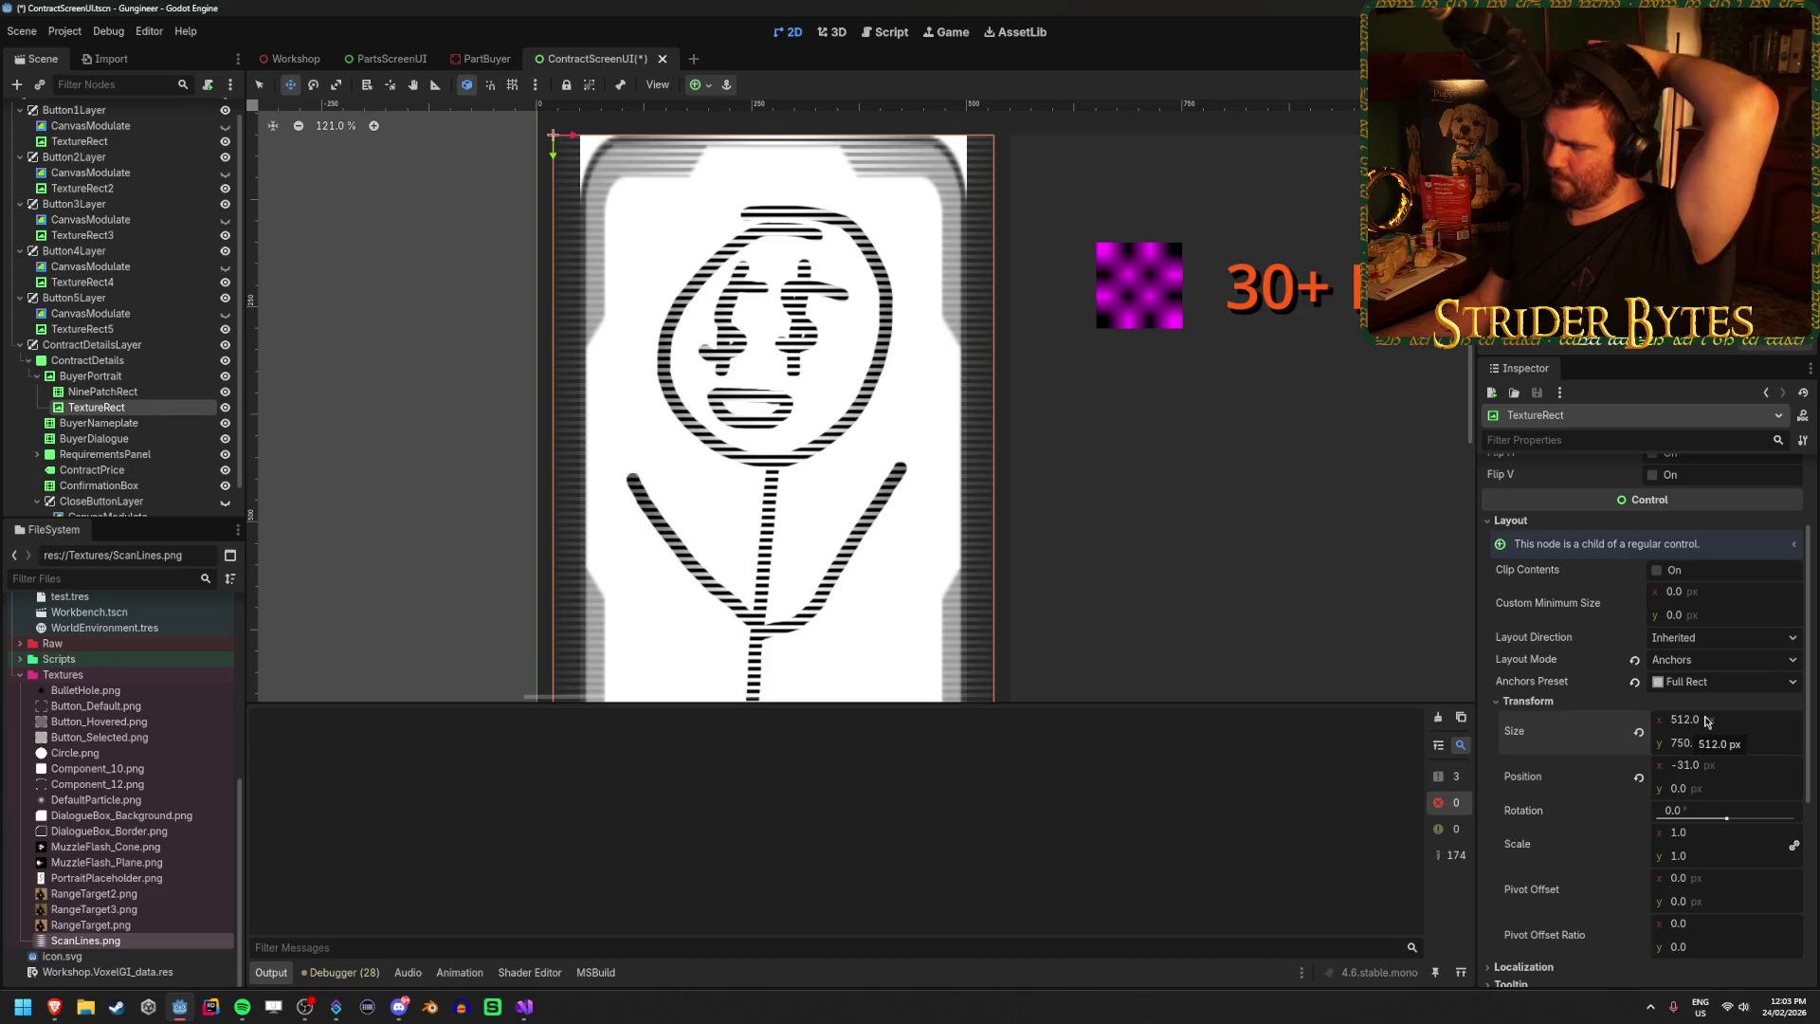
key("Return")
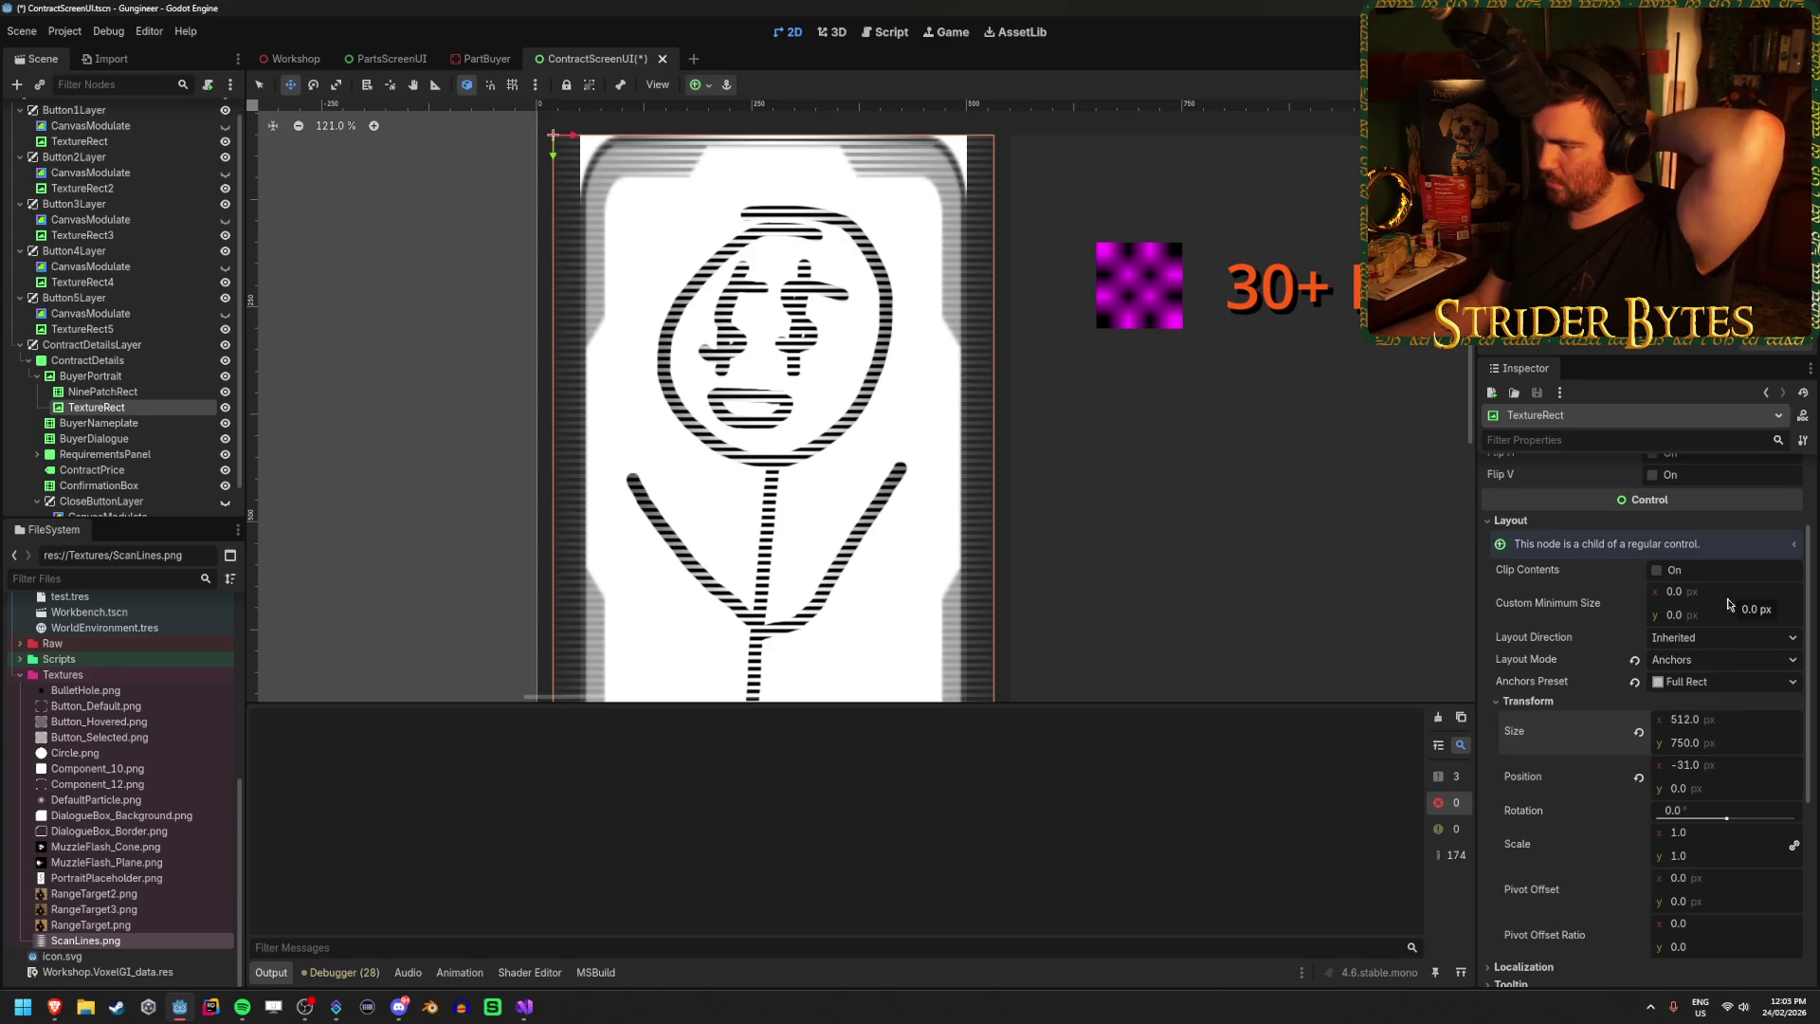
scroll(1658, 721, "down", 3)
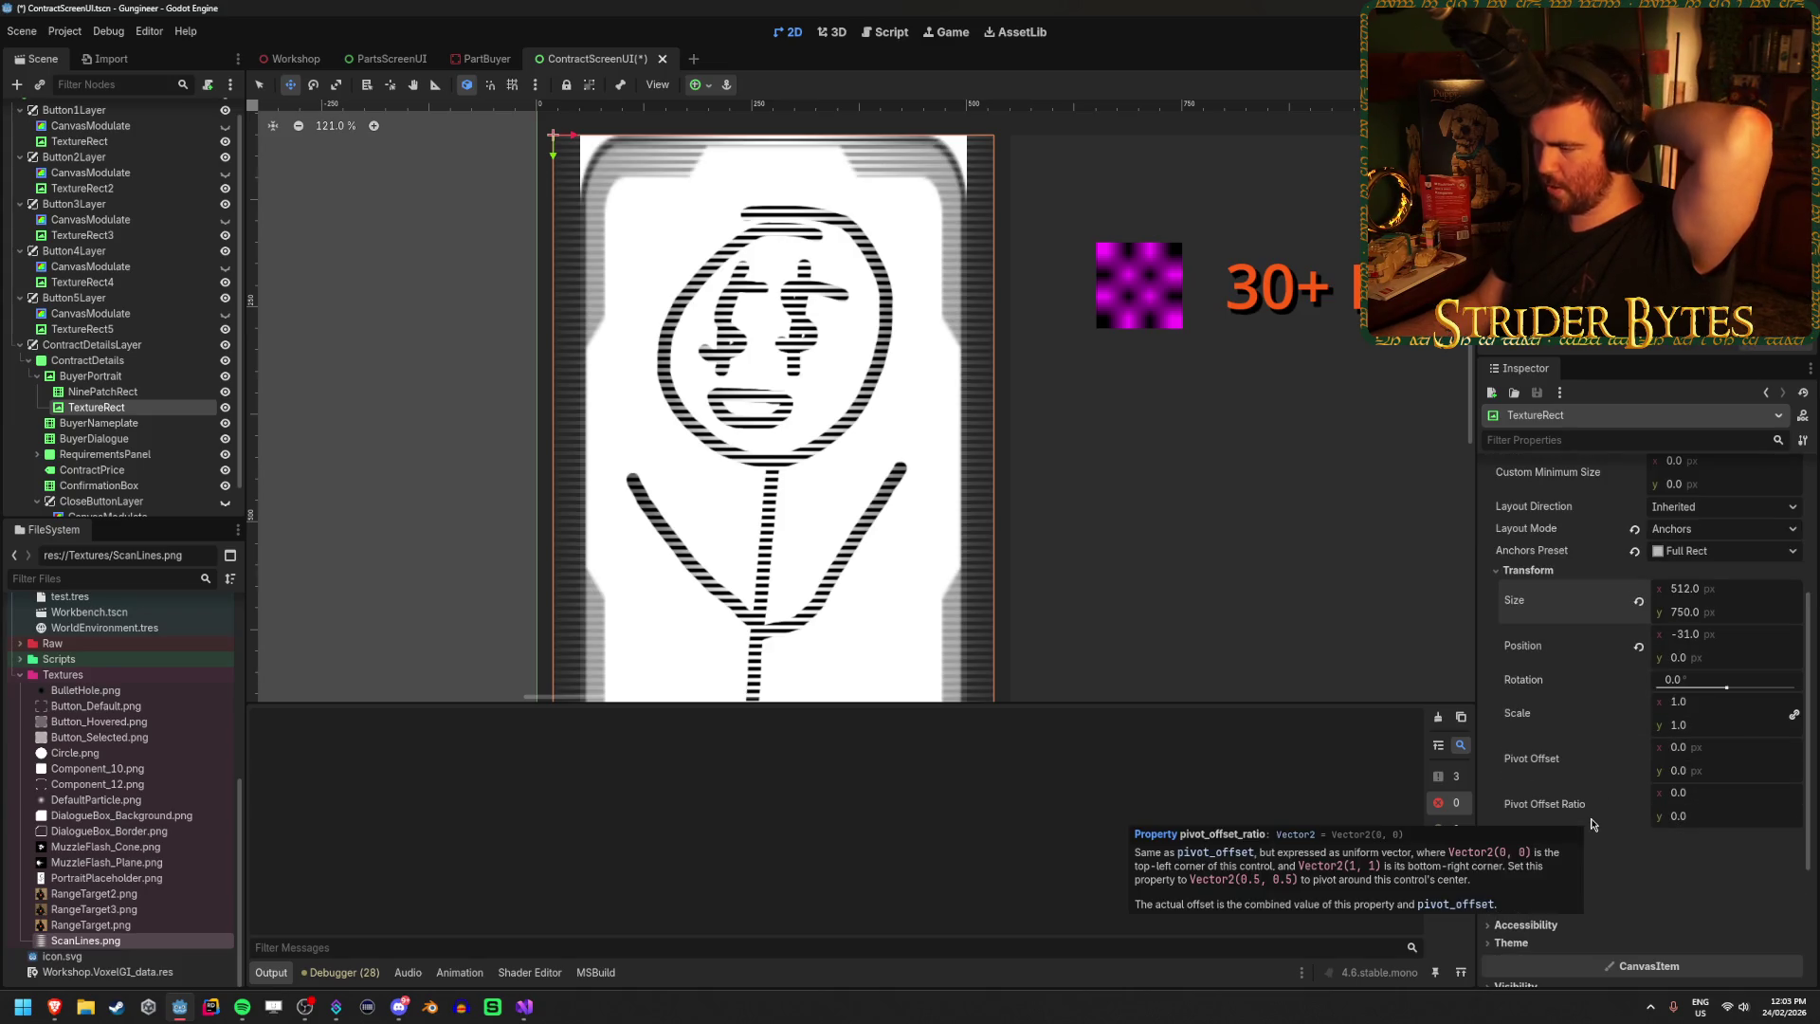
scroll(1591, 824, "up", 1)
scroll(1592, 823, "up", 1)
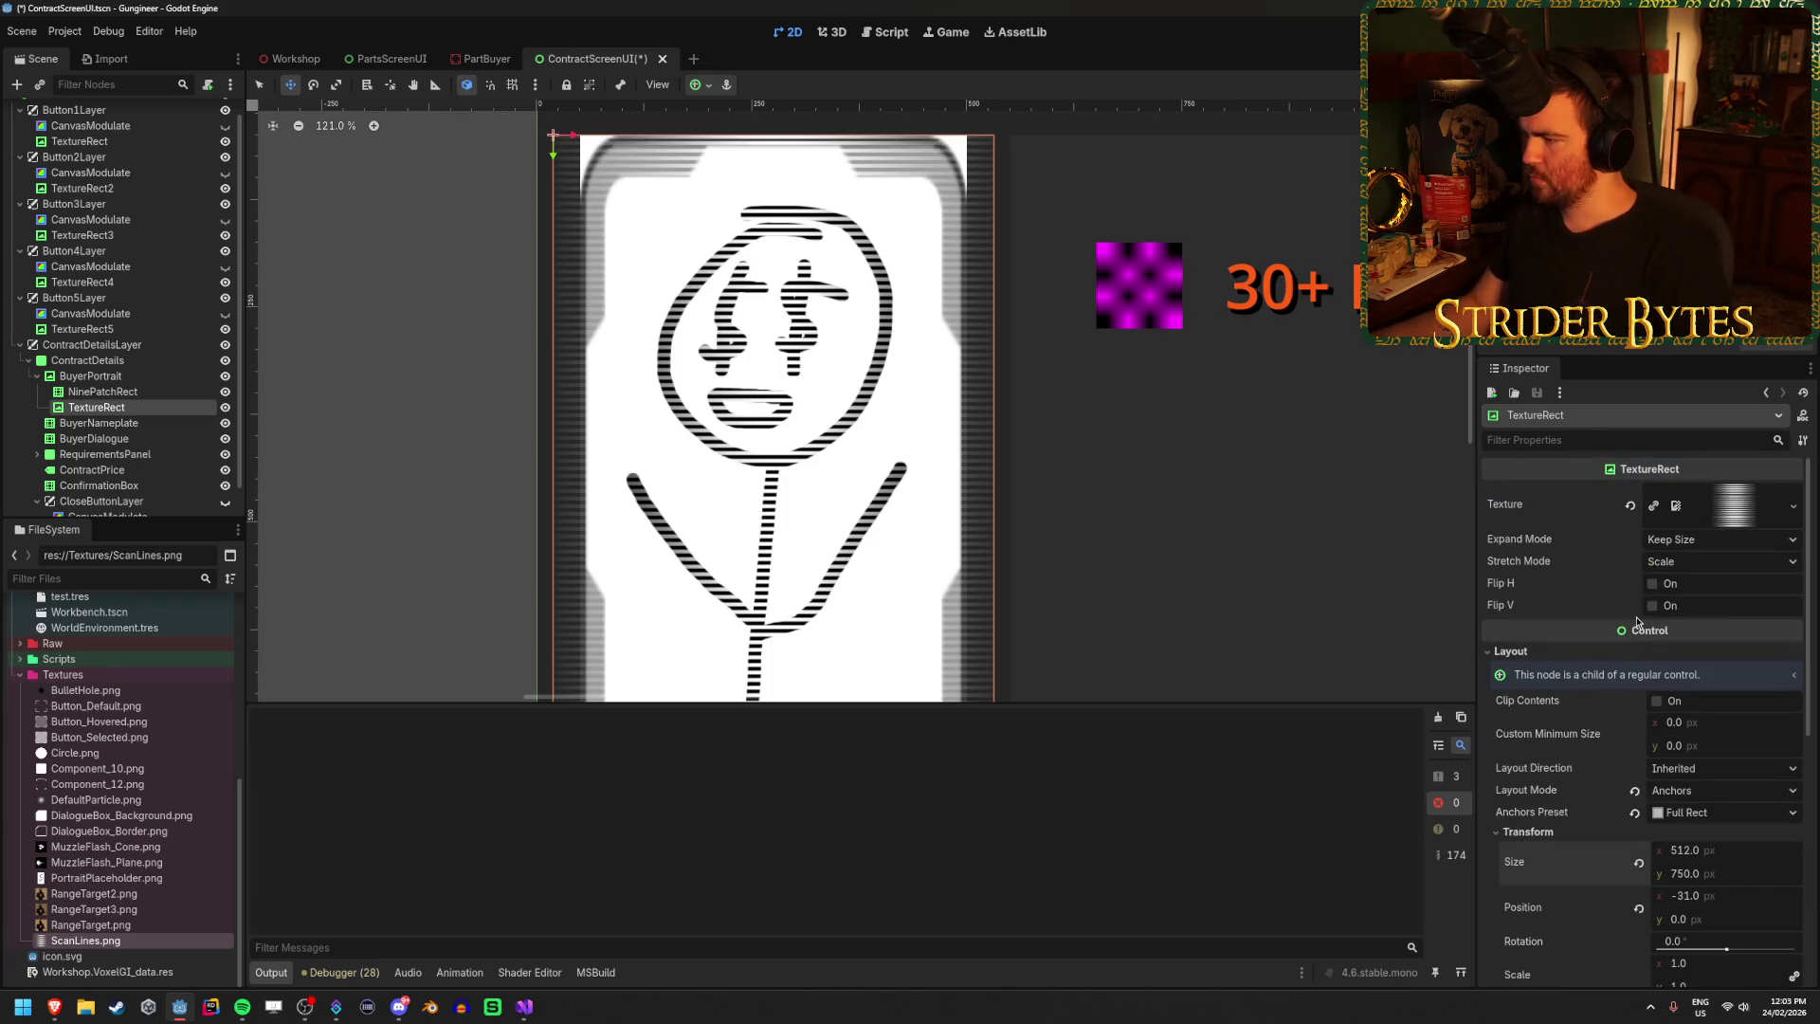
Keep the scanline TextureRect on Scale stretch mode and set its expand mode to Ignore Size.
left_click(1686, 563)
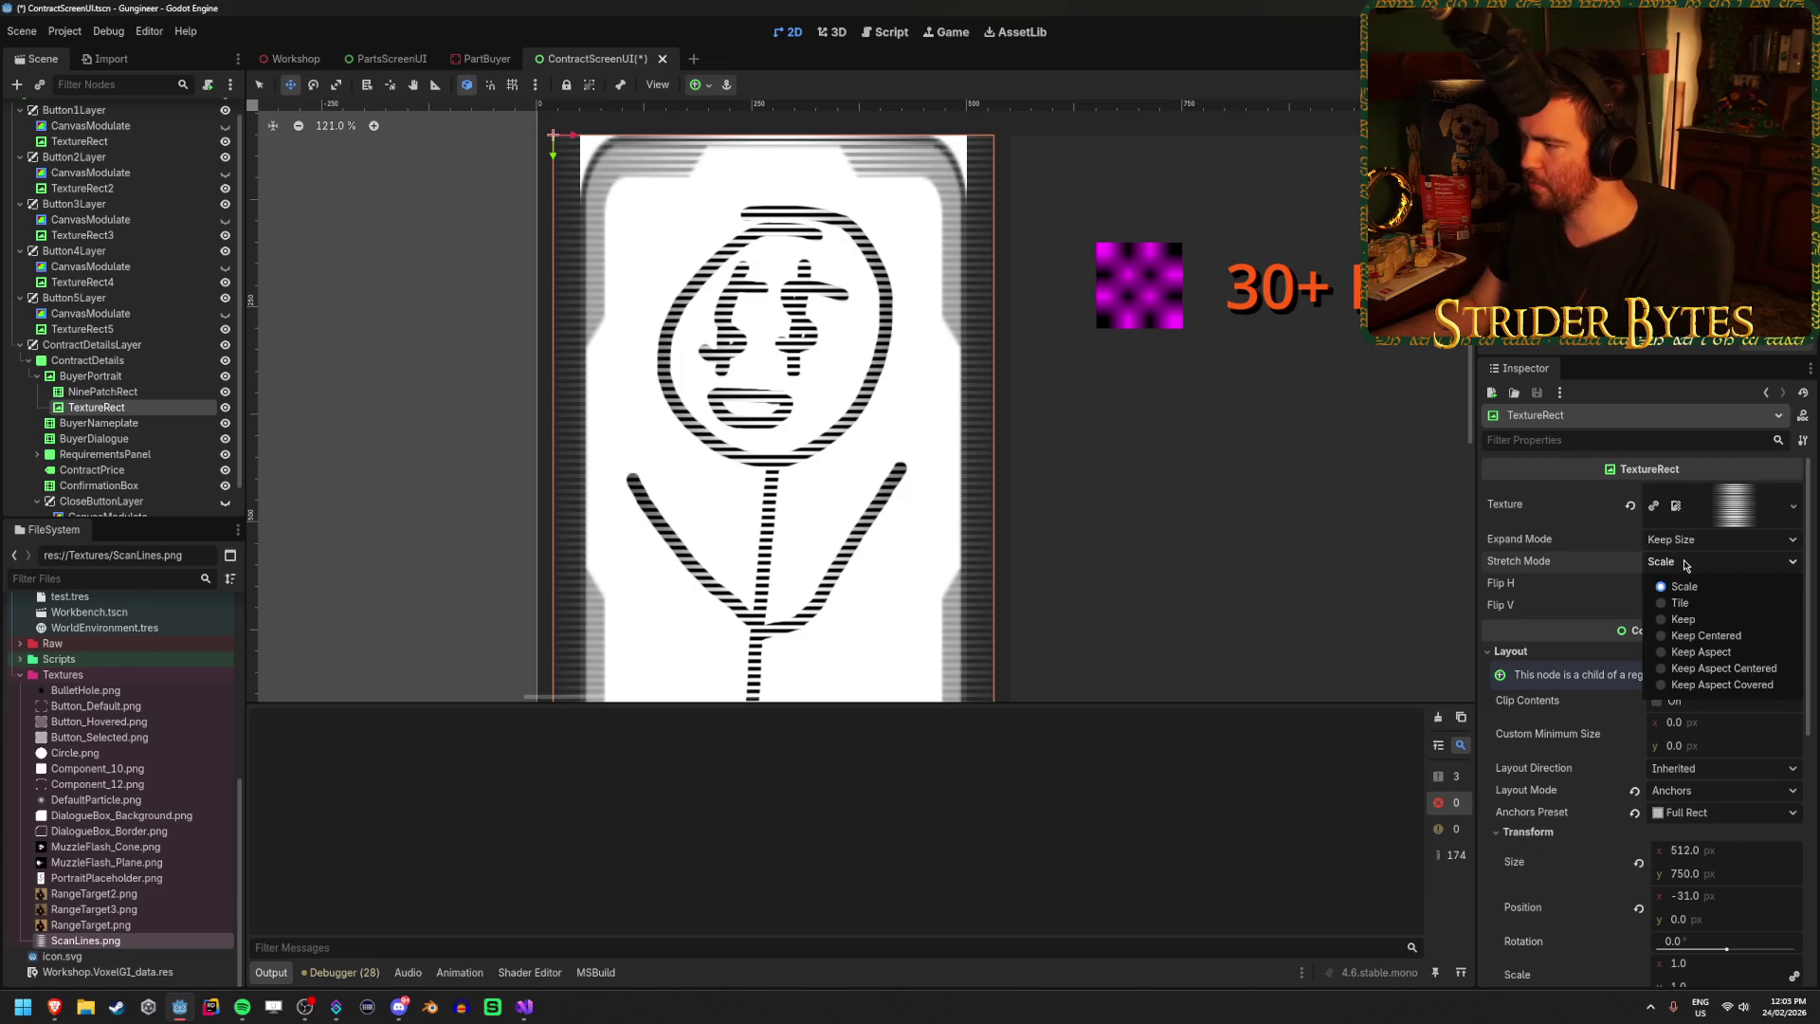
left_click(1685, 563)
left_click(1682, 561)
left_click(1640, 556)
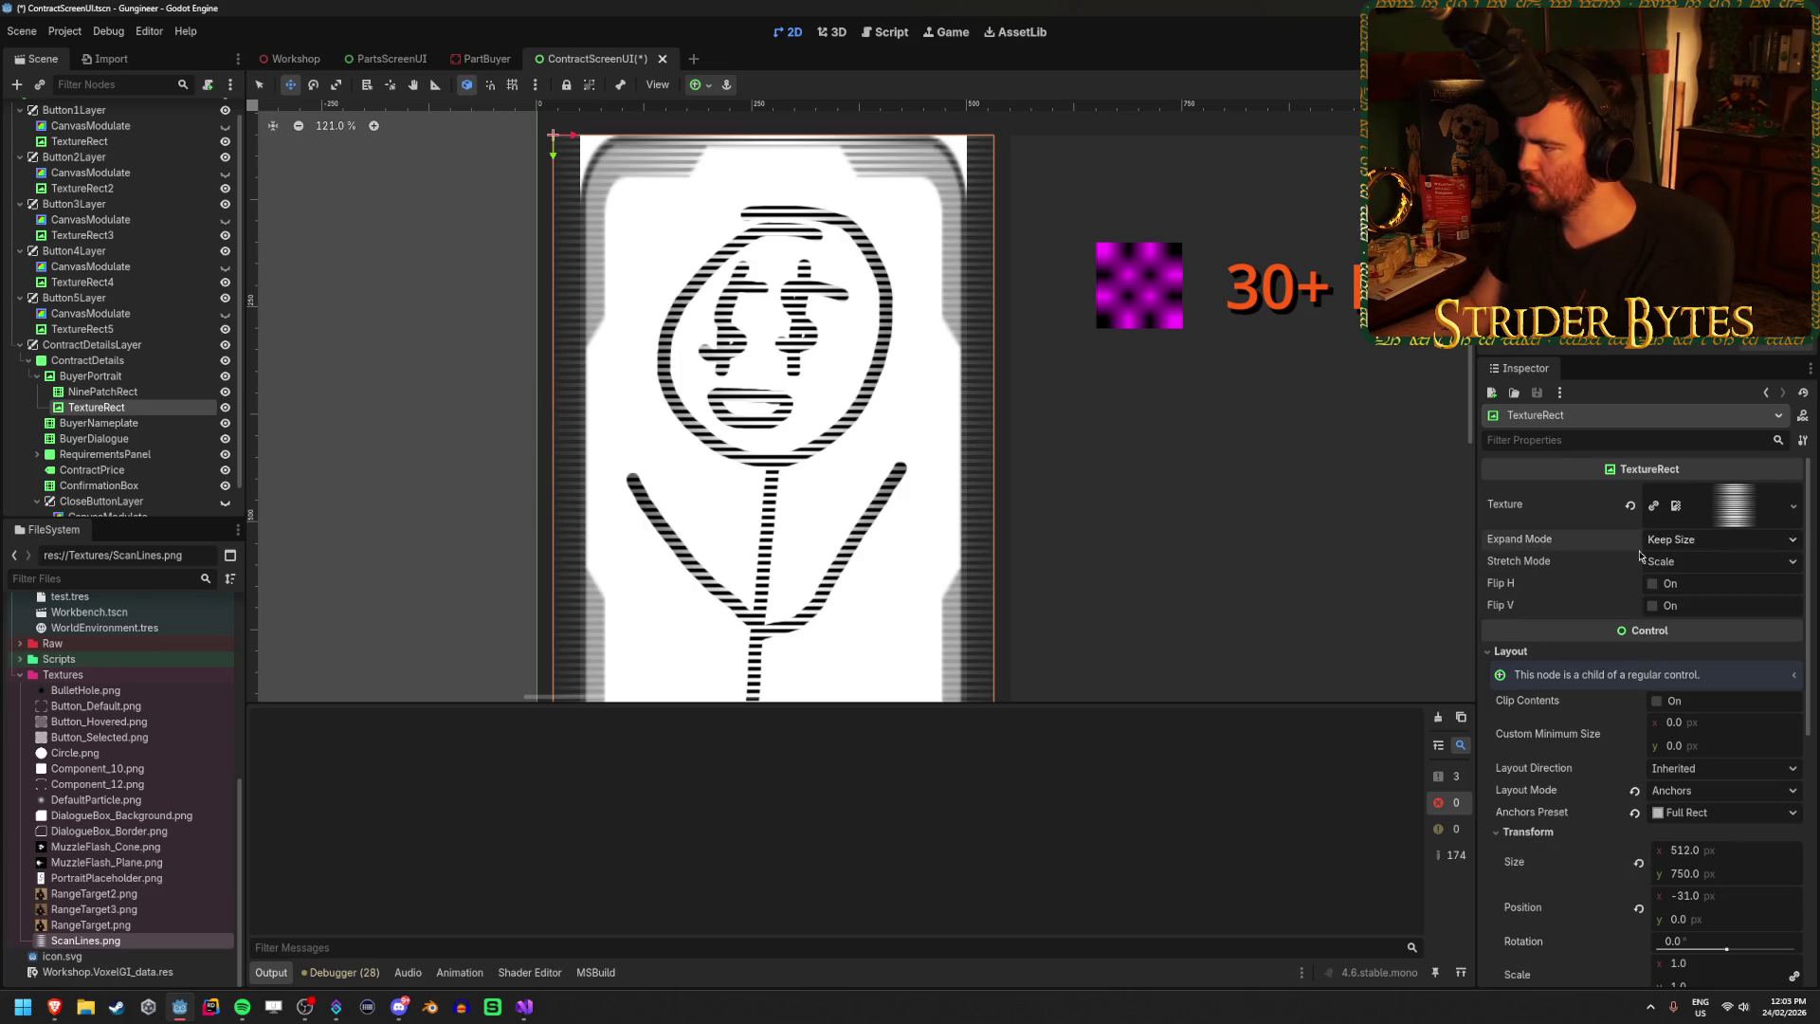
mouse_move(1526, 546)
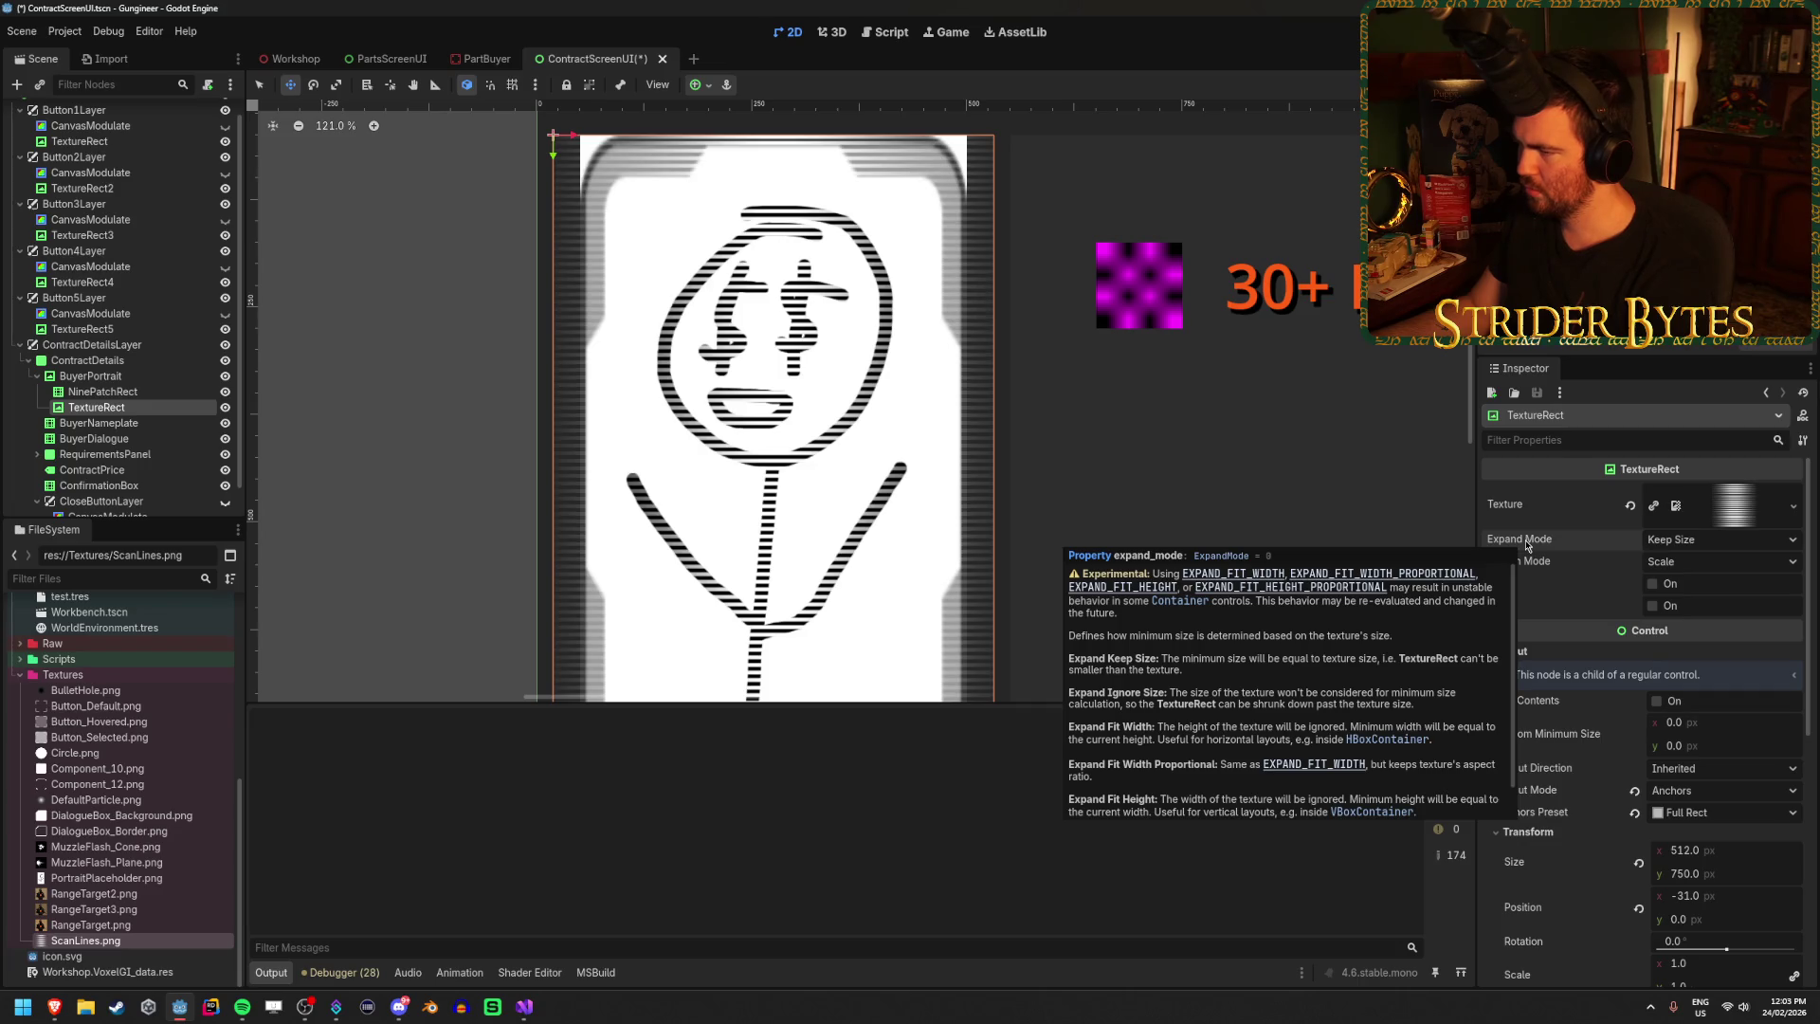
left_click(1706, 539)
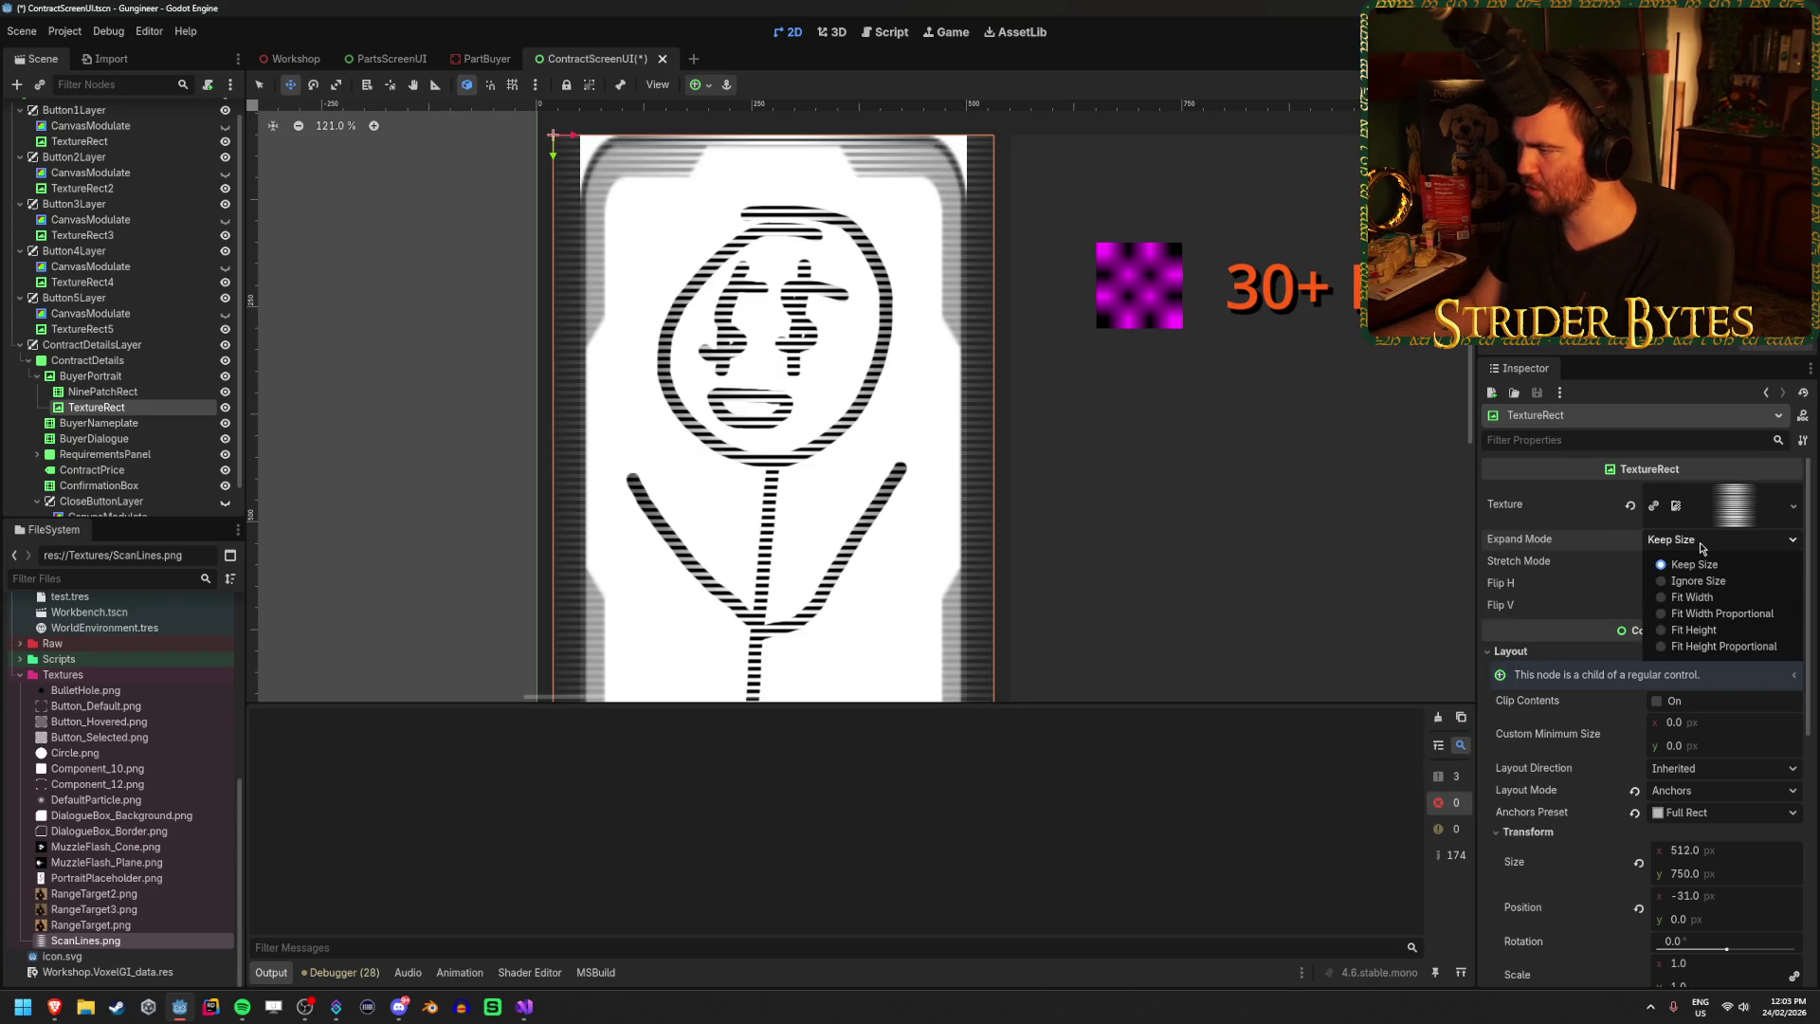
left_click(1712, 582)
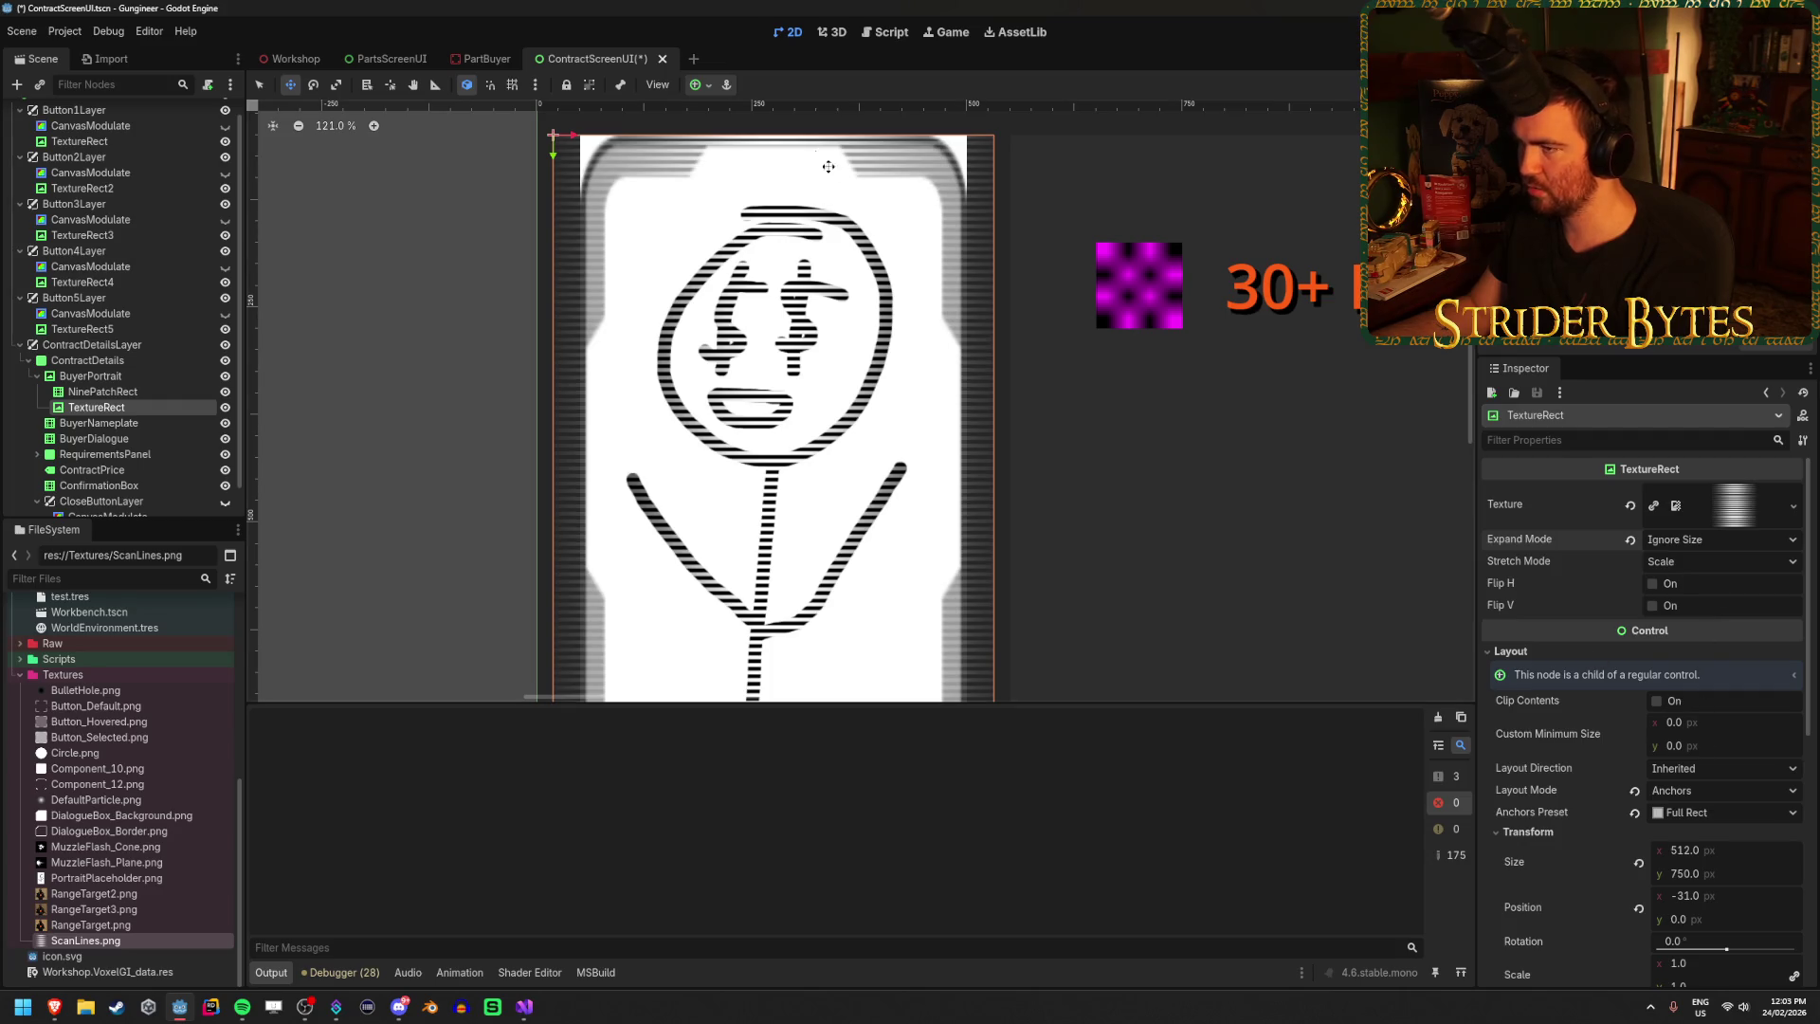
Apply the Full Rect anchor preset so the scanlines fill the 450 × 750 portrait.
left_click(696, 85)
left_click(782, 217)
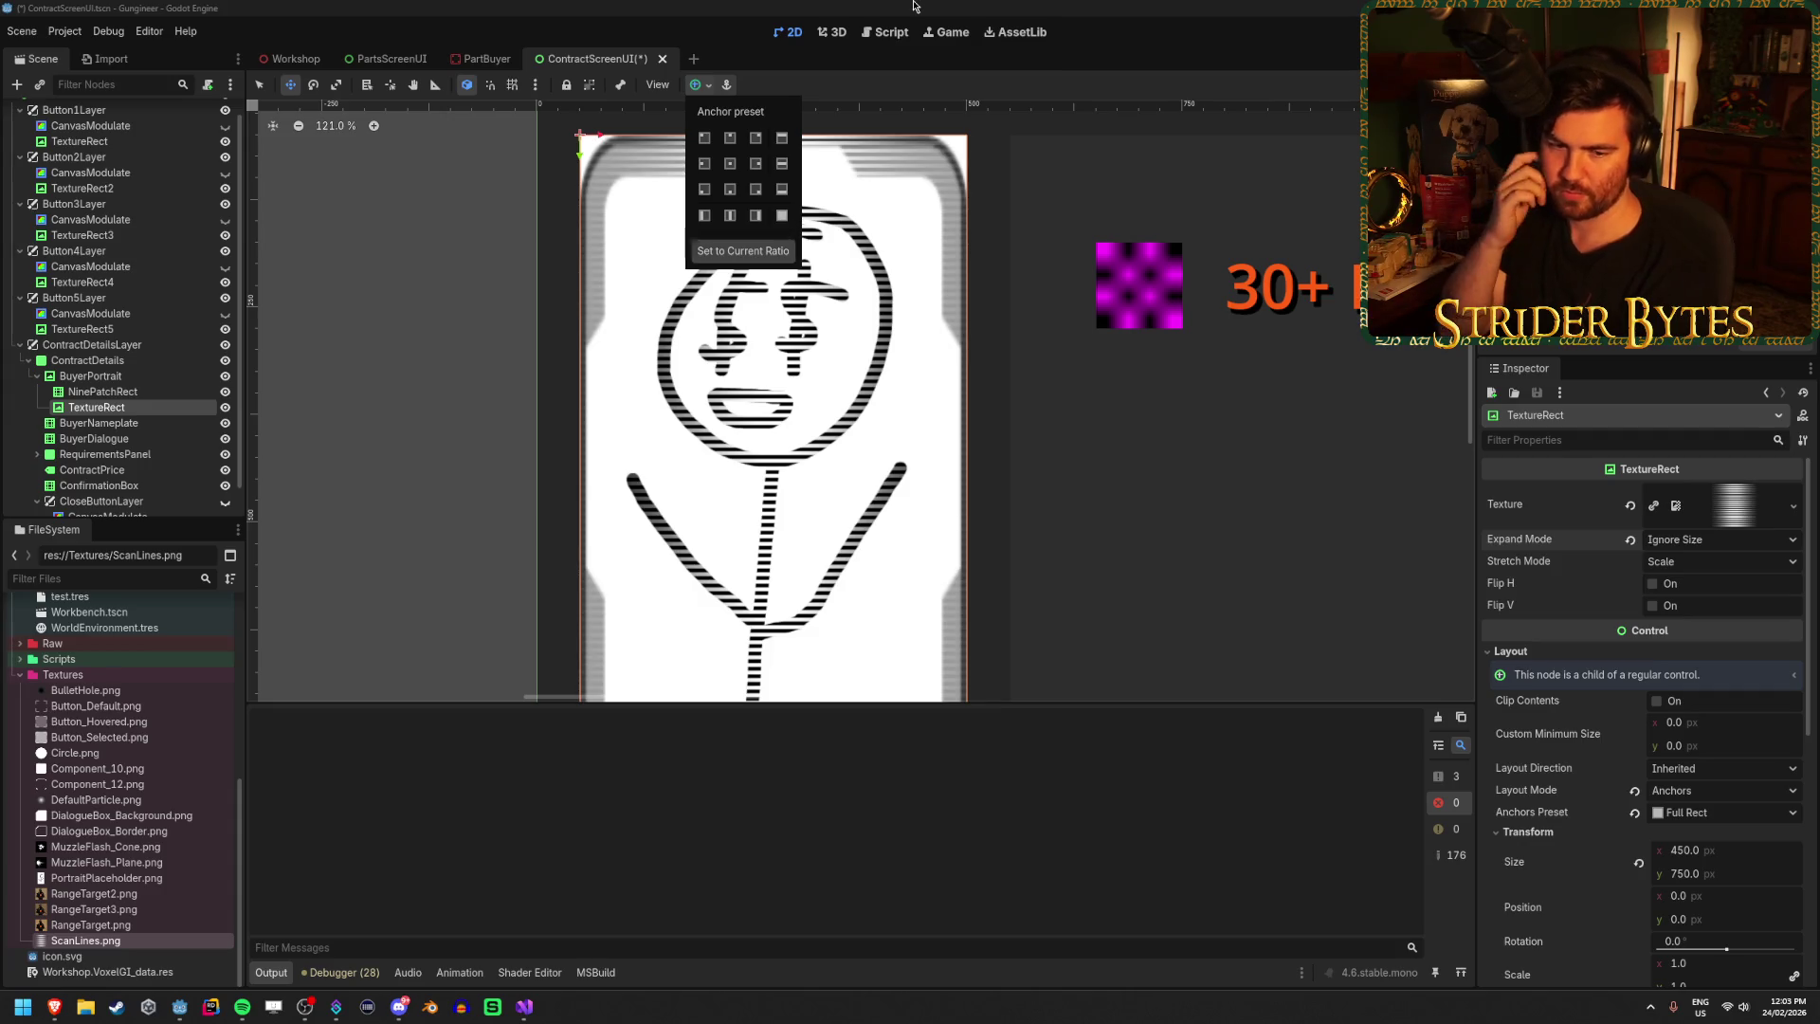
left_click(1705, 567)
left_click(1706, 567)
left_click(1709, 567)
left_click(1712, 567)
left_click(1711, 563)
Try Tile stretch mode for the scanline texture, then switch back to Scale.
left_click(1707, 569)
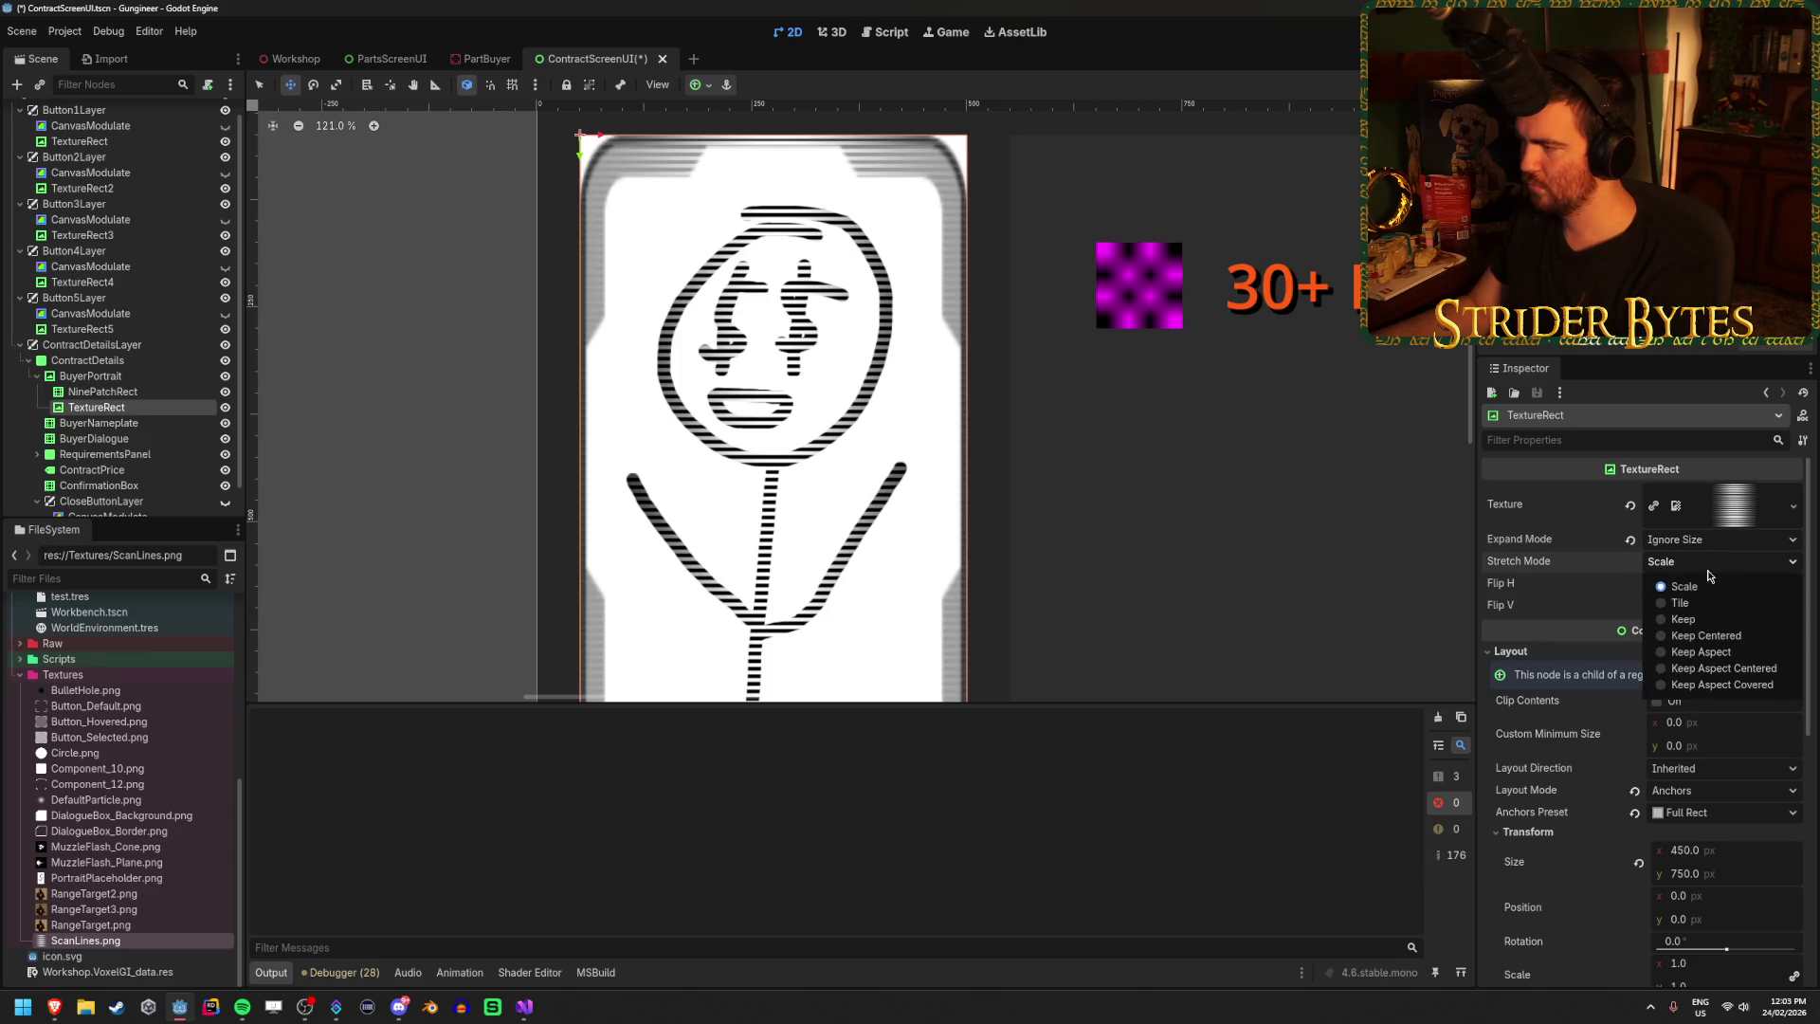
left_click(1703, 602)
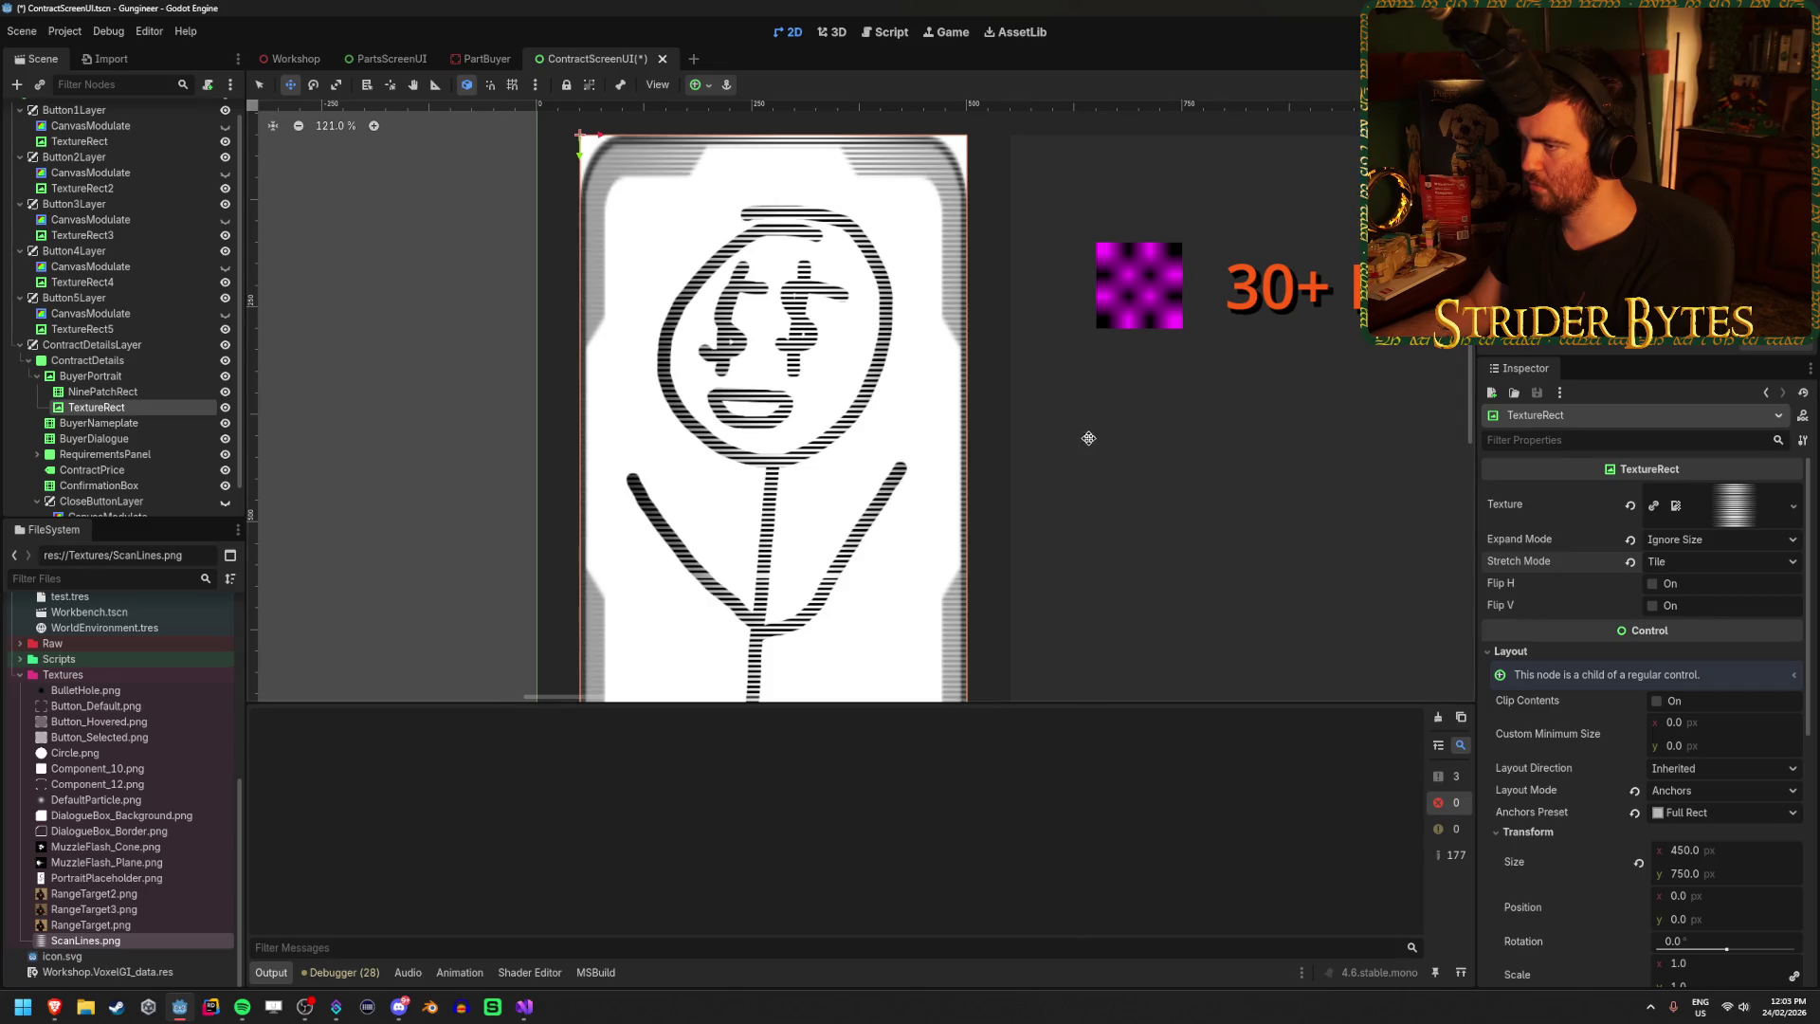
scroll(1043, 474, "down", 2)
scroll(939, 559, "up", 7)
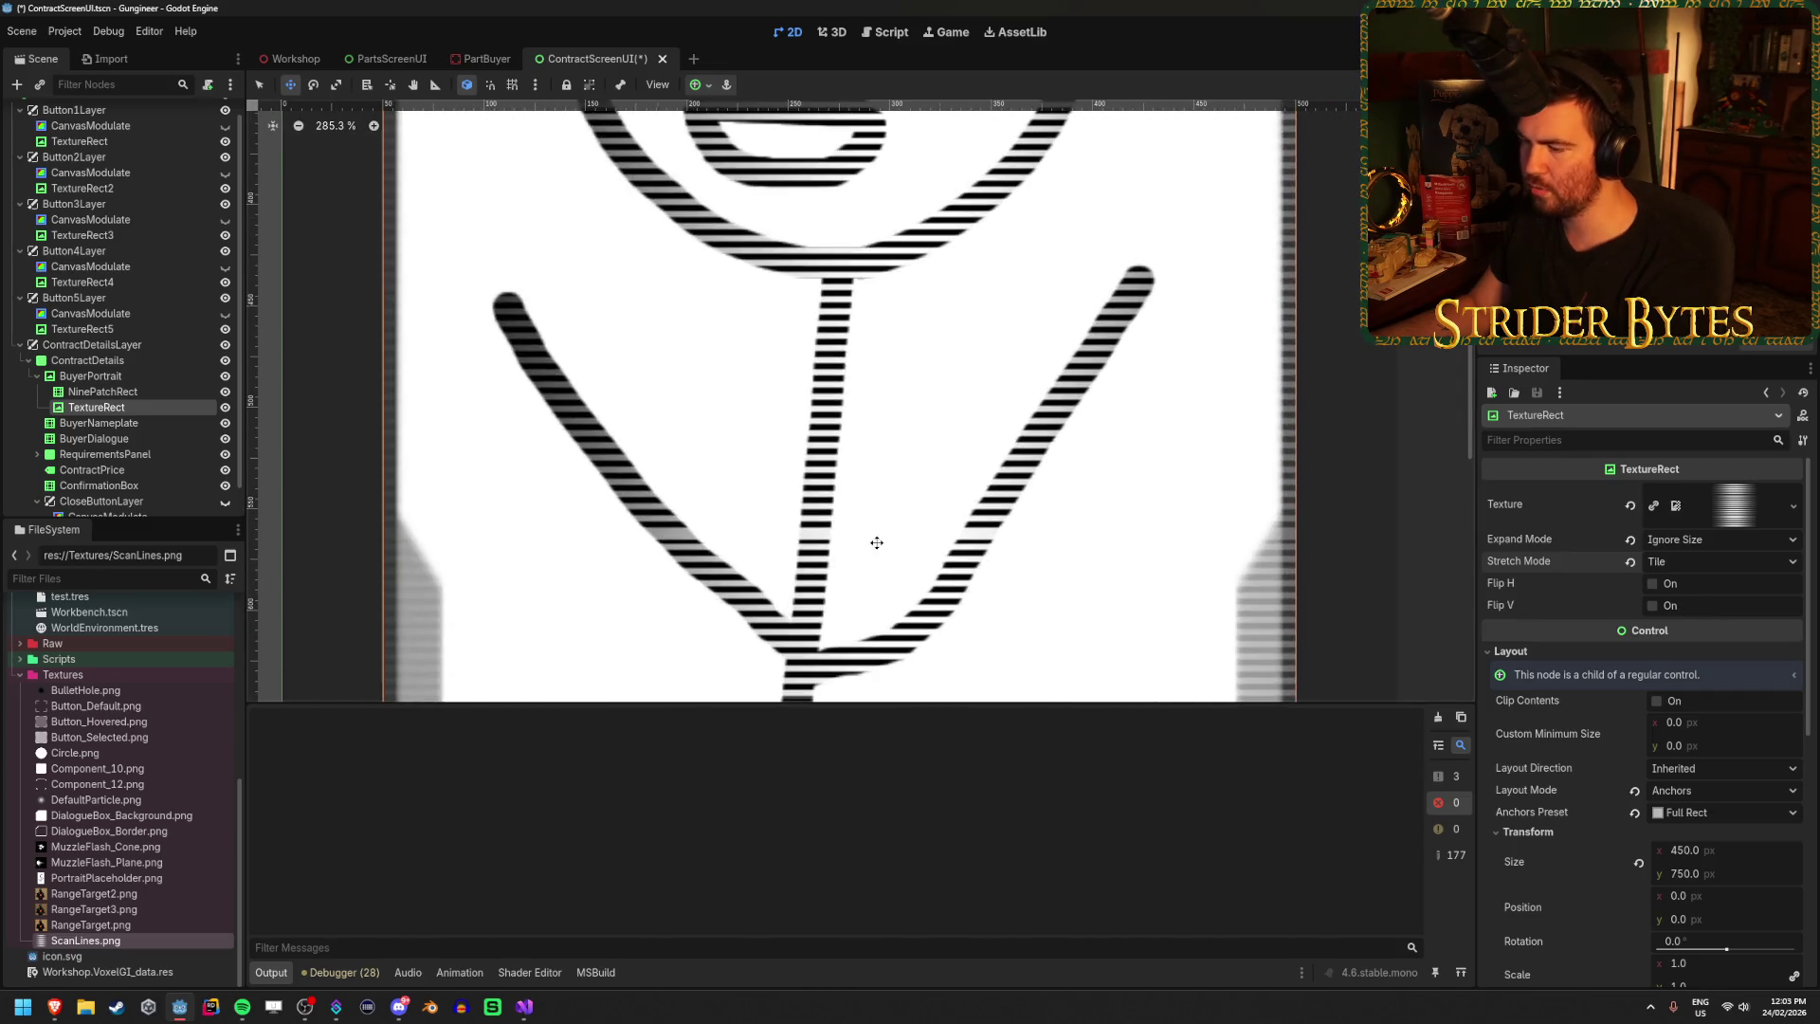
left_click(1707, 570)
left_click(1695, 588)
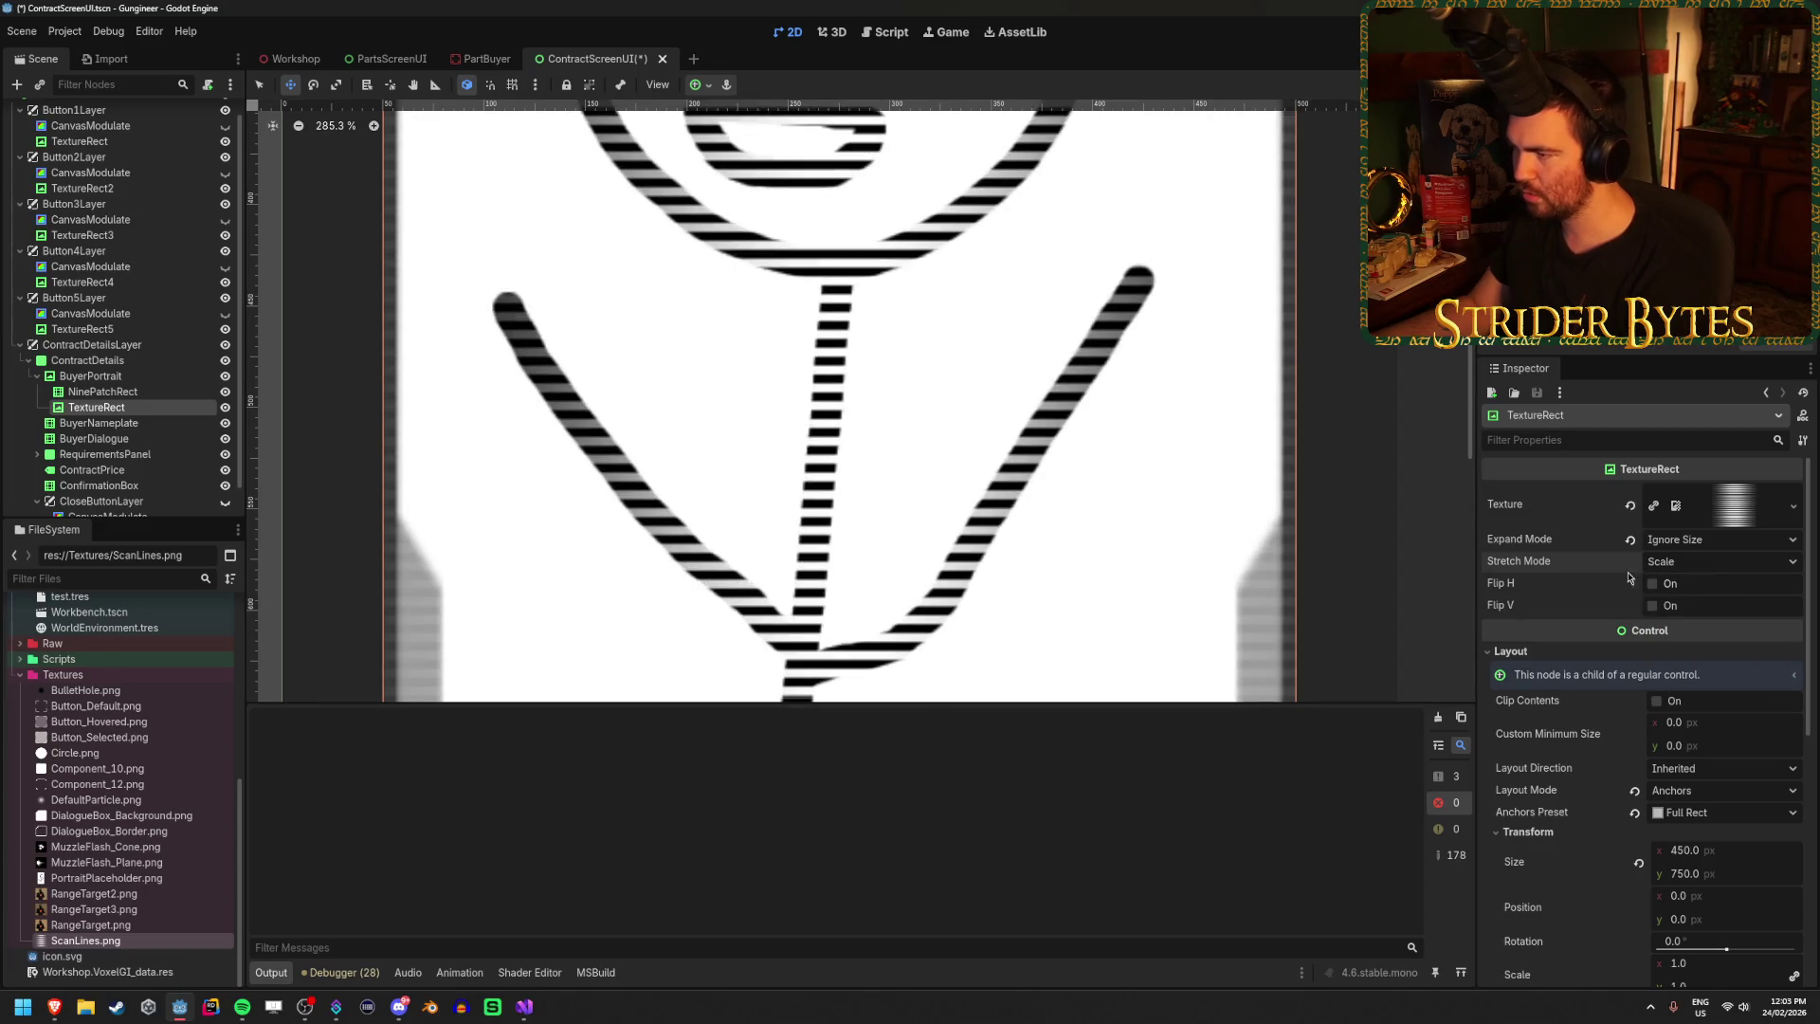
Adjust the scanline layer's height slightly and start editing its Scale value.
scroll(1260, 529, "down", 4)
scroll(1633, 722, "down", 3)
mouse_move(1665, 617)
left_mouse_down()
mouse_move(1646, 617)
mouse_move(1665, 617)
left_mouse_up()
scroll(1384, 450, "down", 5)
scroll(1383, 449, "down", 1)
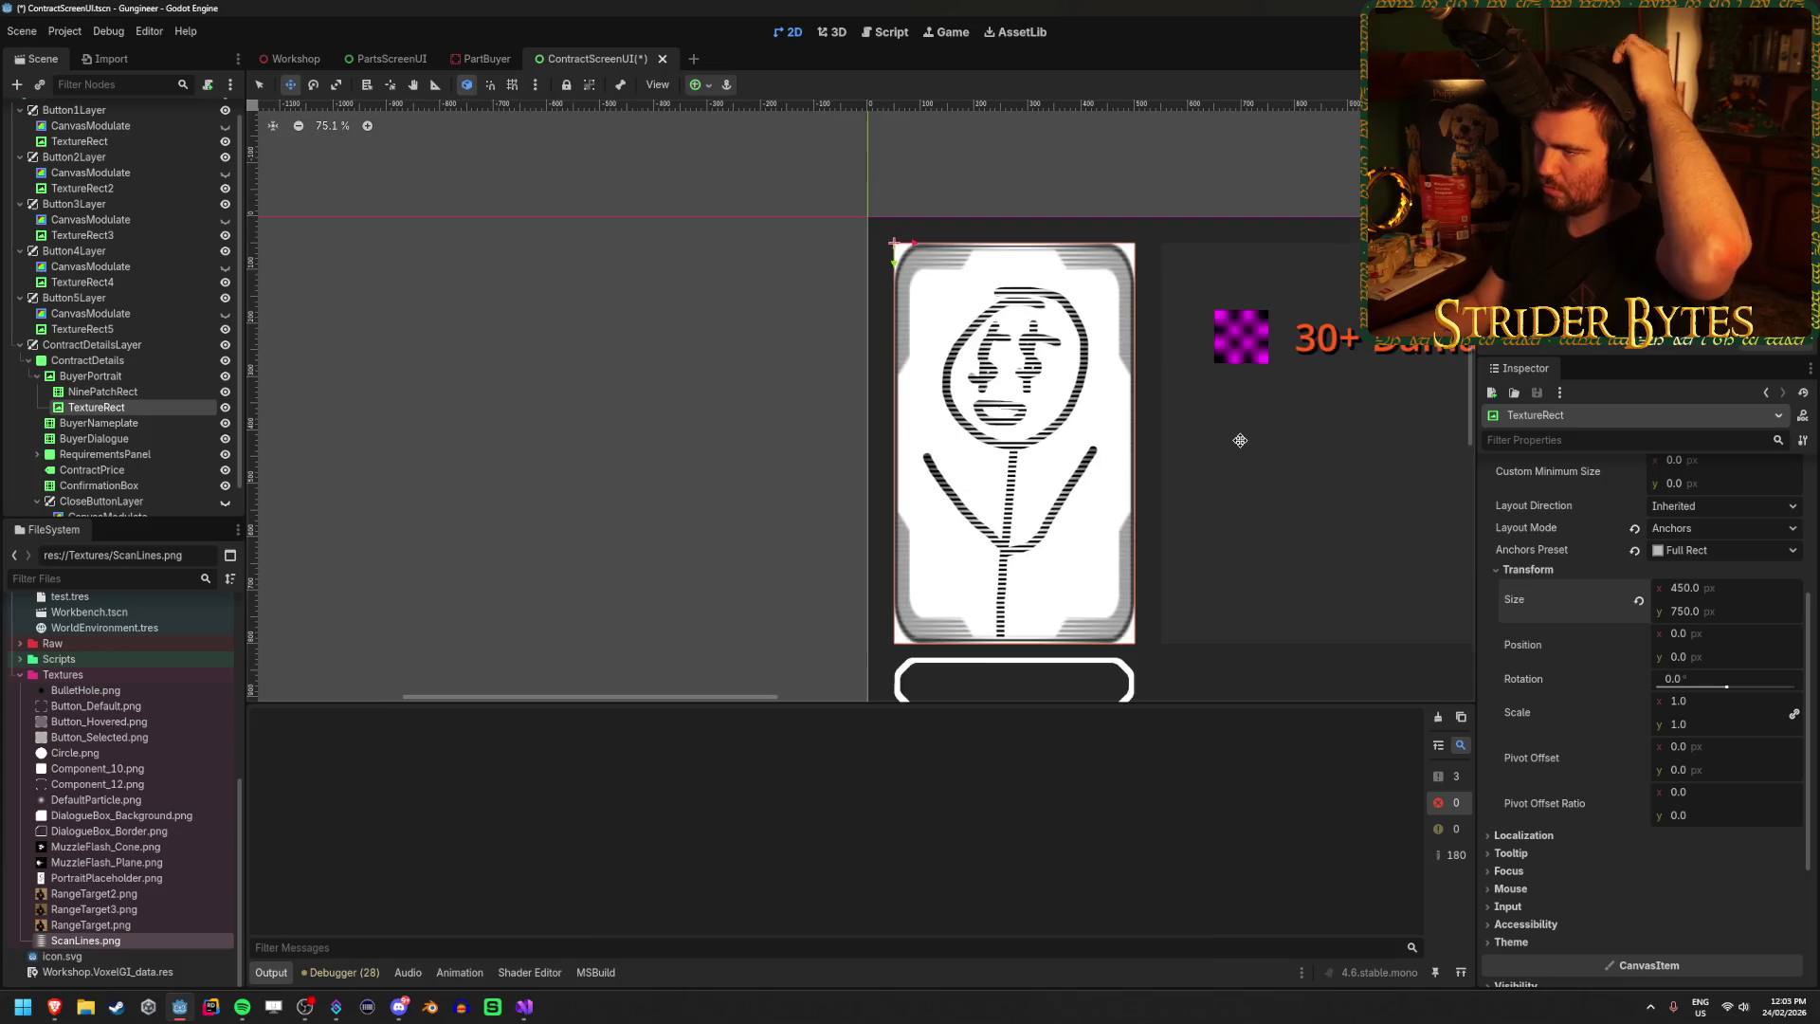
left_click(1729, 726)
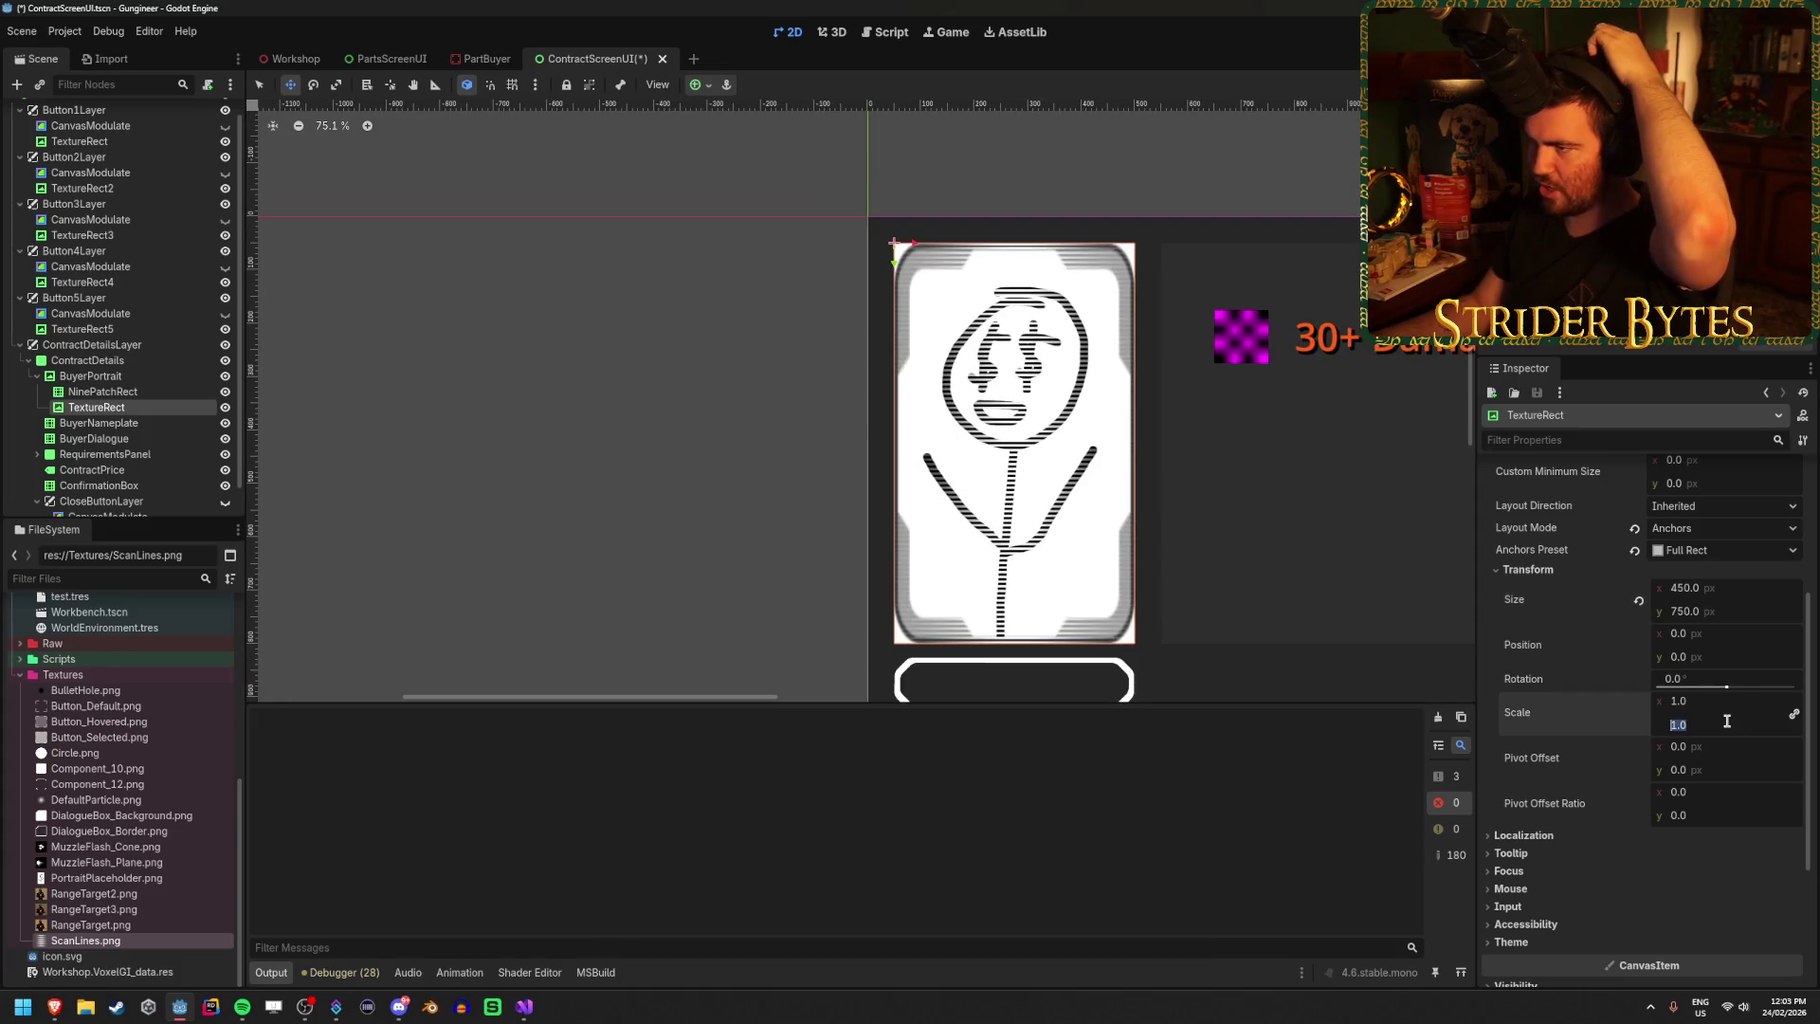
Double the texture scale, reset it to 1.0, then unlink and set only vertical scale to 2.
type("2")
key("Return")
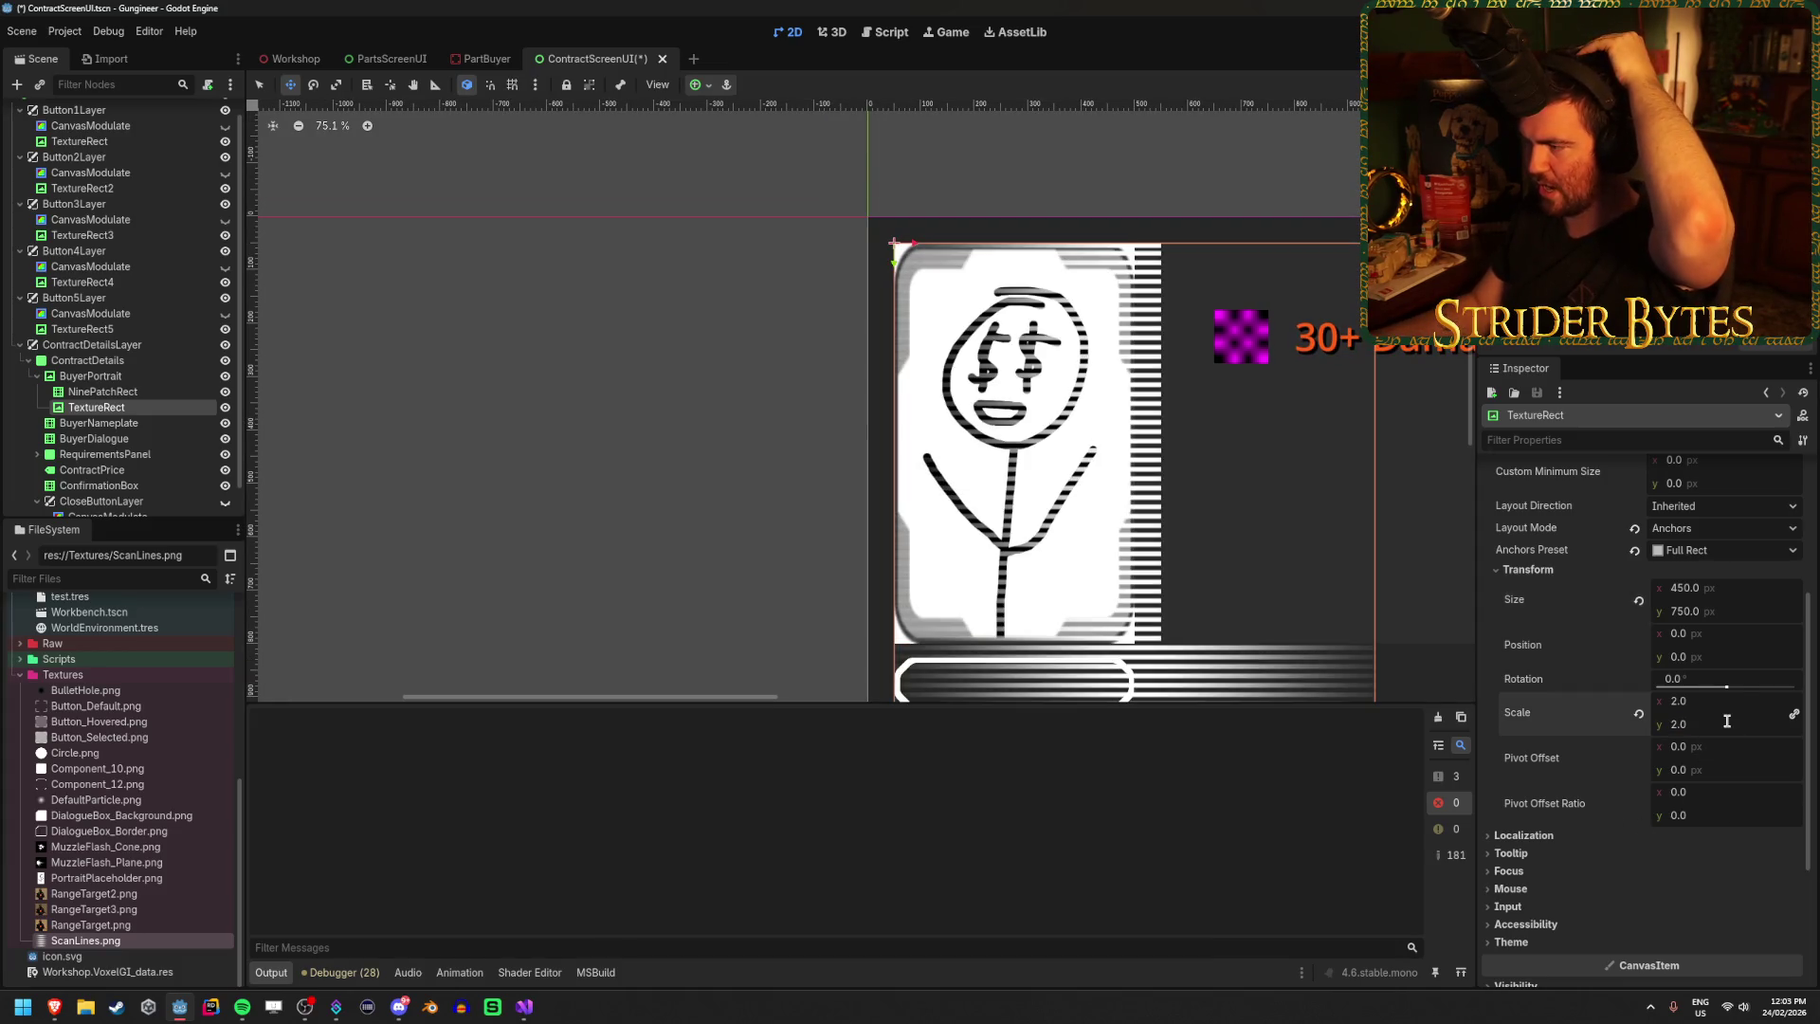
left_click(1640, 715)
left_click(1795, 713)
left_click(1706, 723)
type("2")
key("Return")
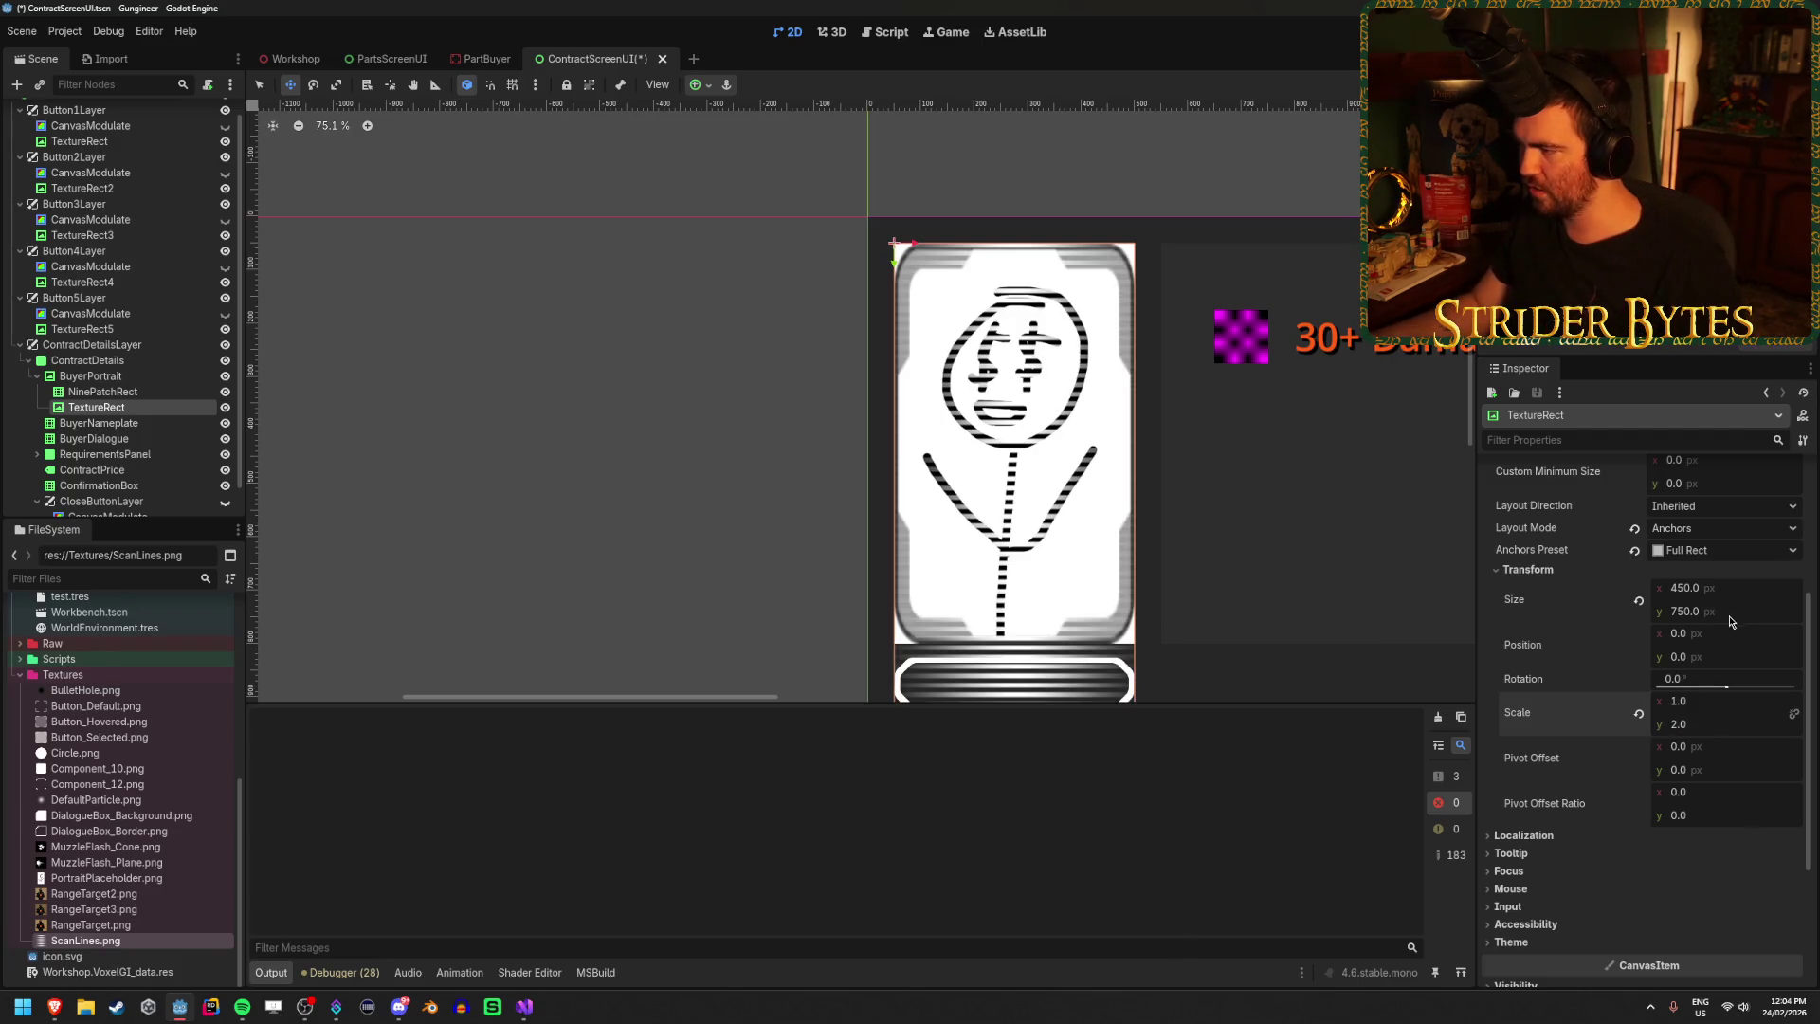
Halve the height to 375, undo the size and scale changes, and save the scene.
left_click(1742, 612)
left_click(1742, 612)
type("2")
key("Return")
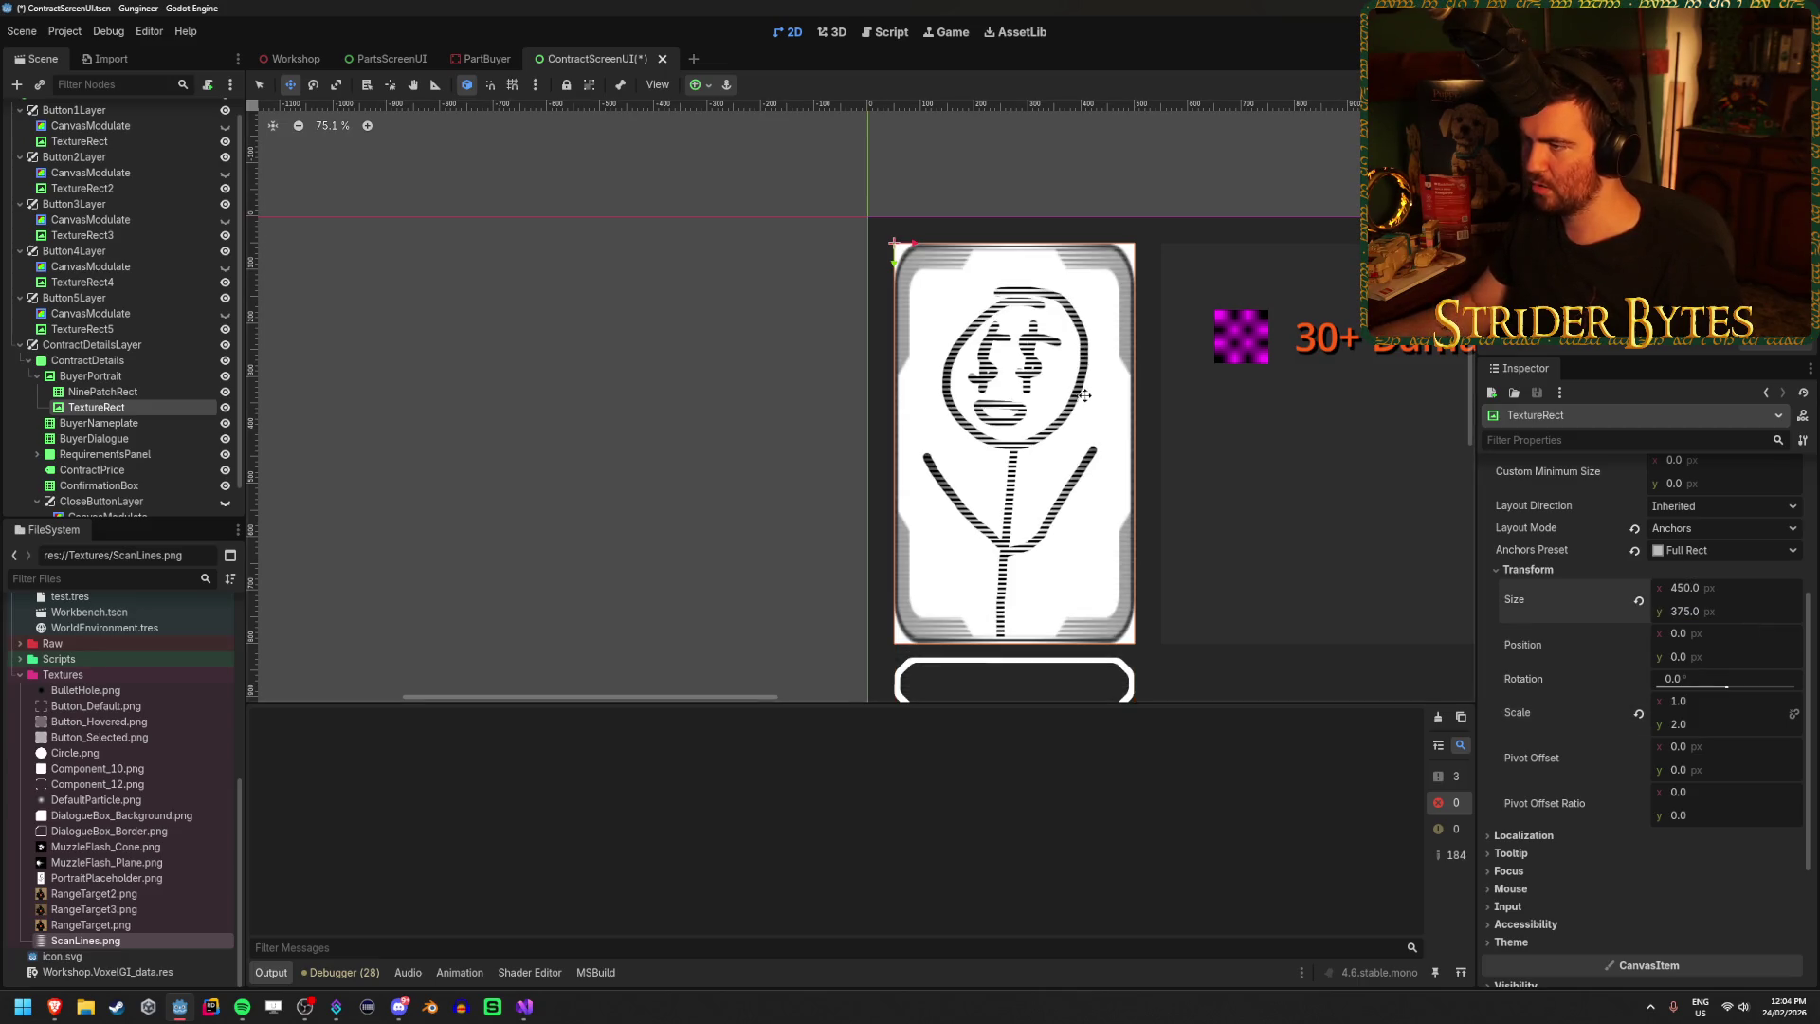
key("ctrl+z")
key("ctrl+z")
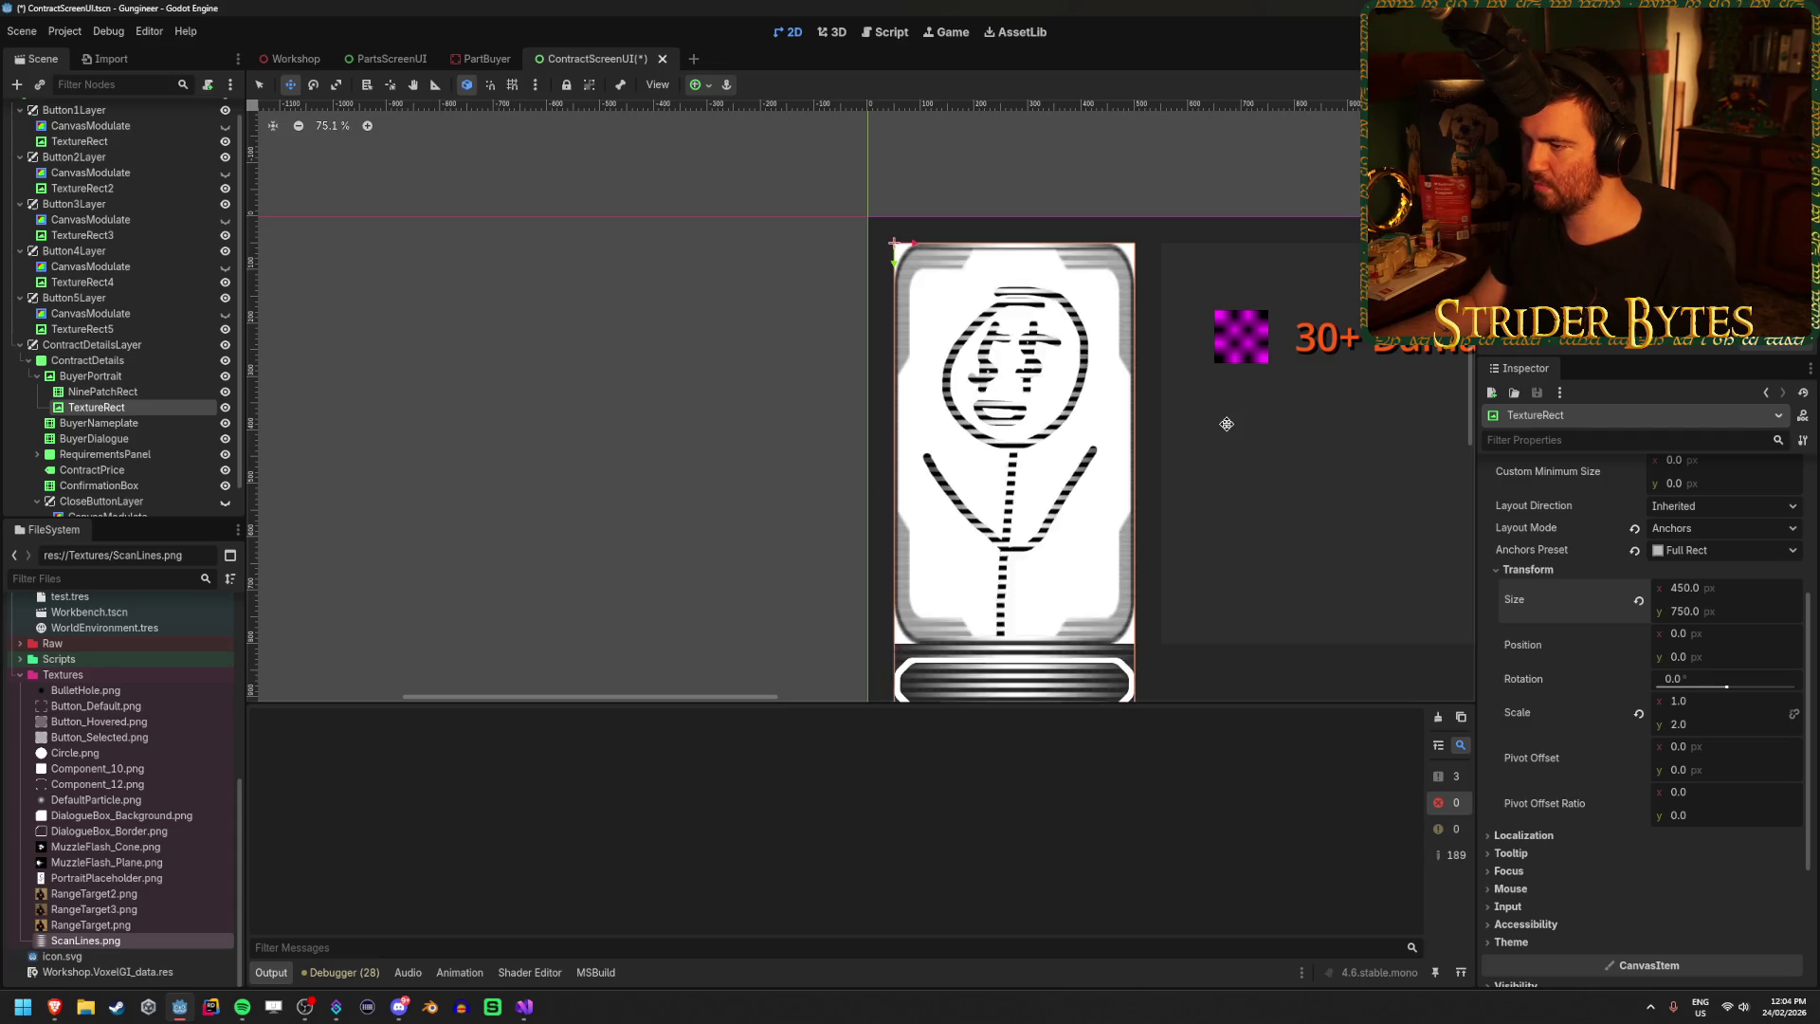
key("ctrl+s")
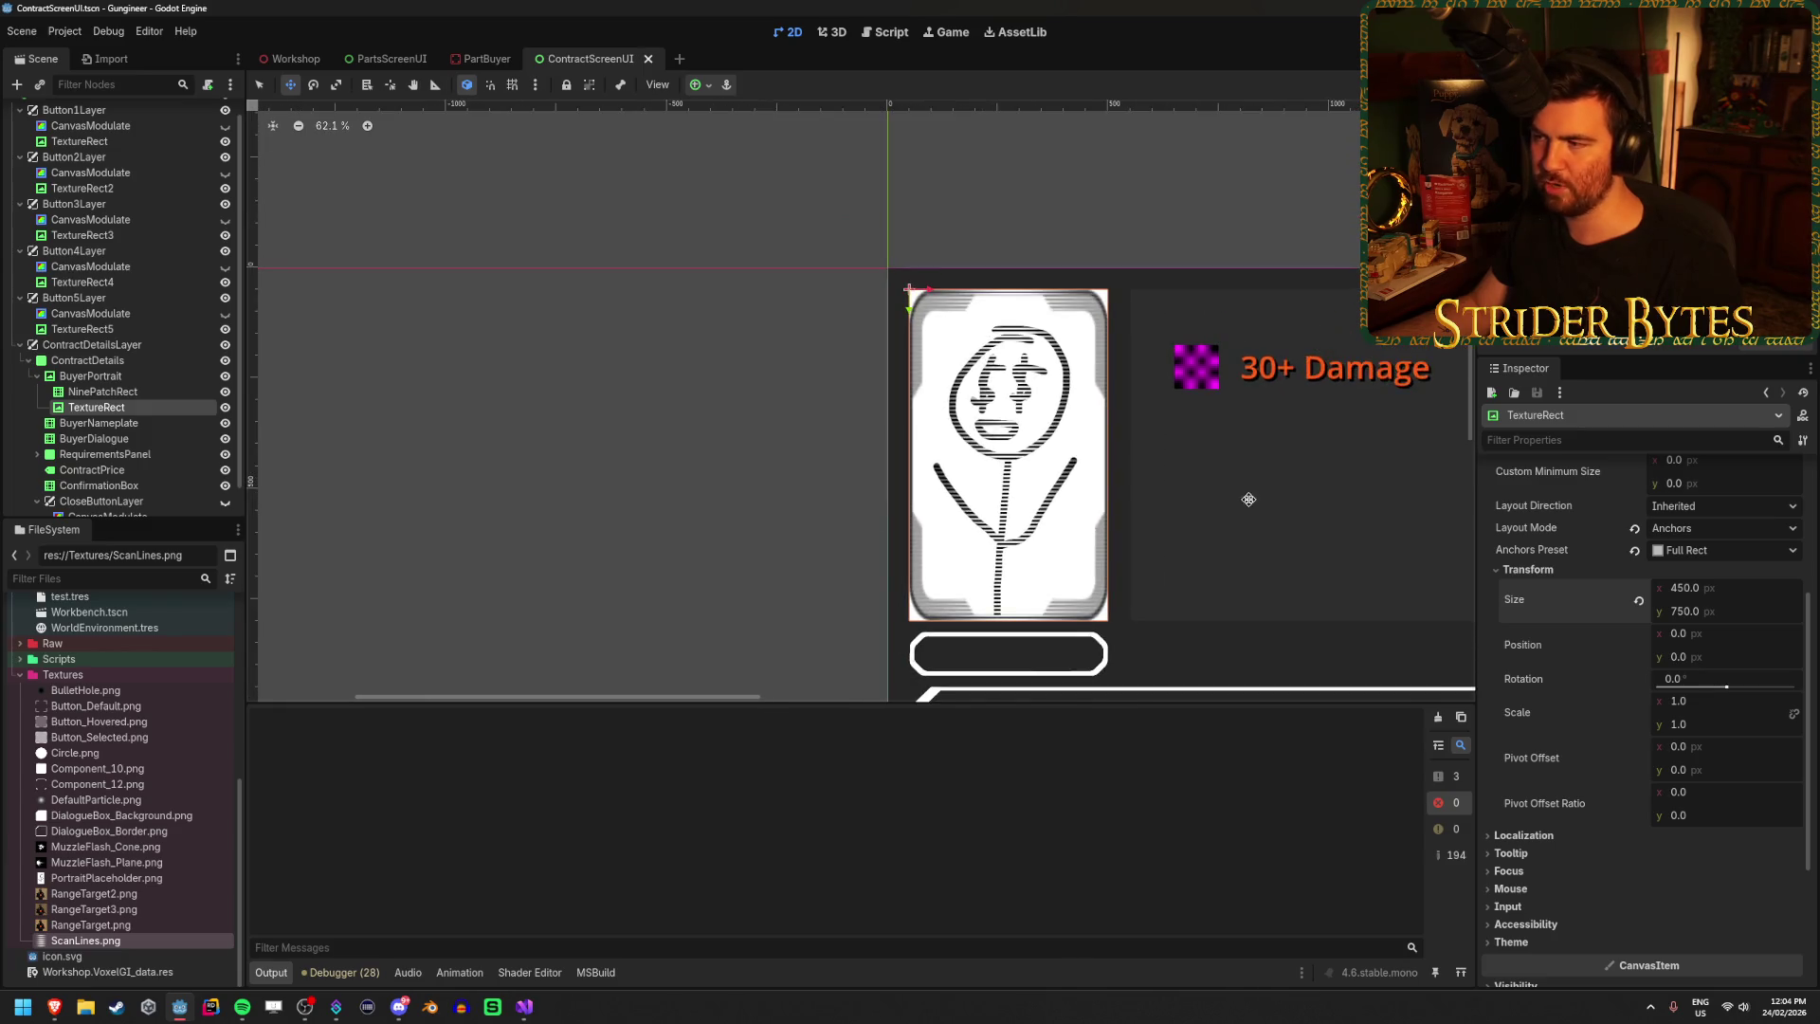
Select the NinePatchRect frame briefly, then reselect the scanline TextureRect.
scroll(1024, 509, "up", 2)
left_click(121, 391)
left_click(122, 406)
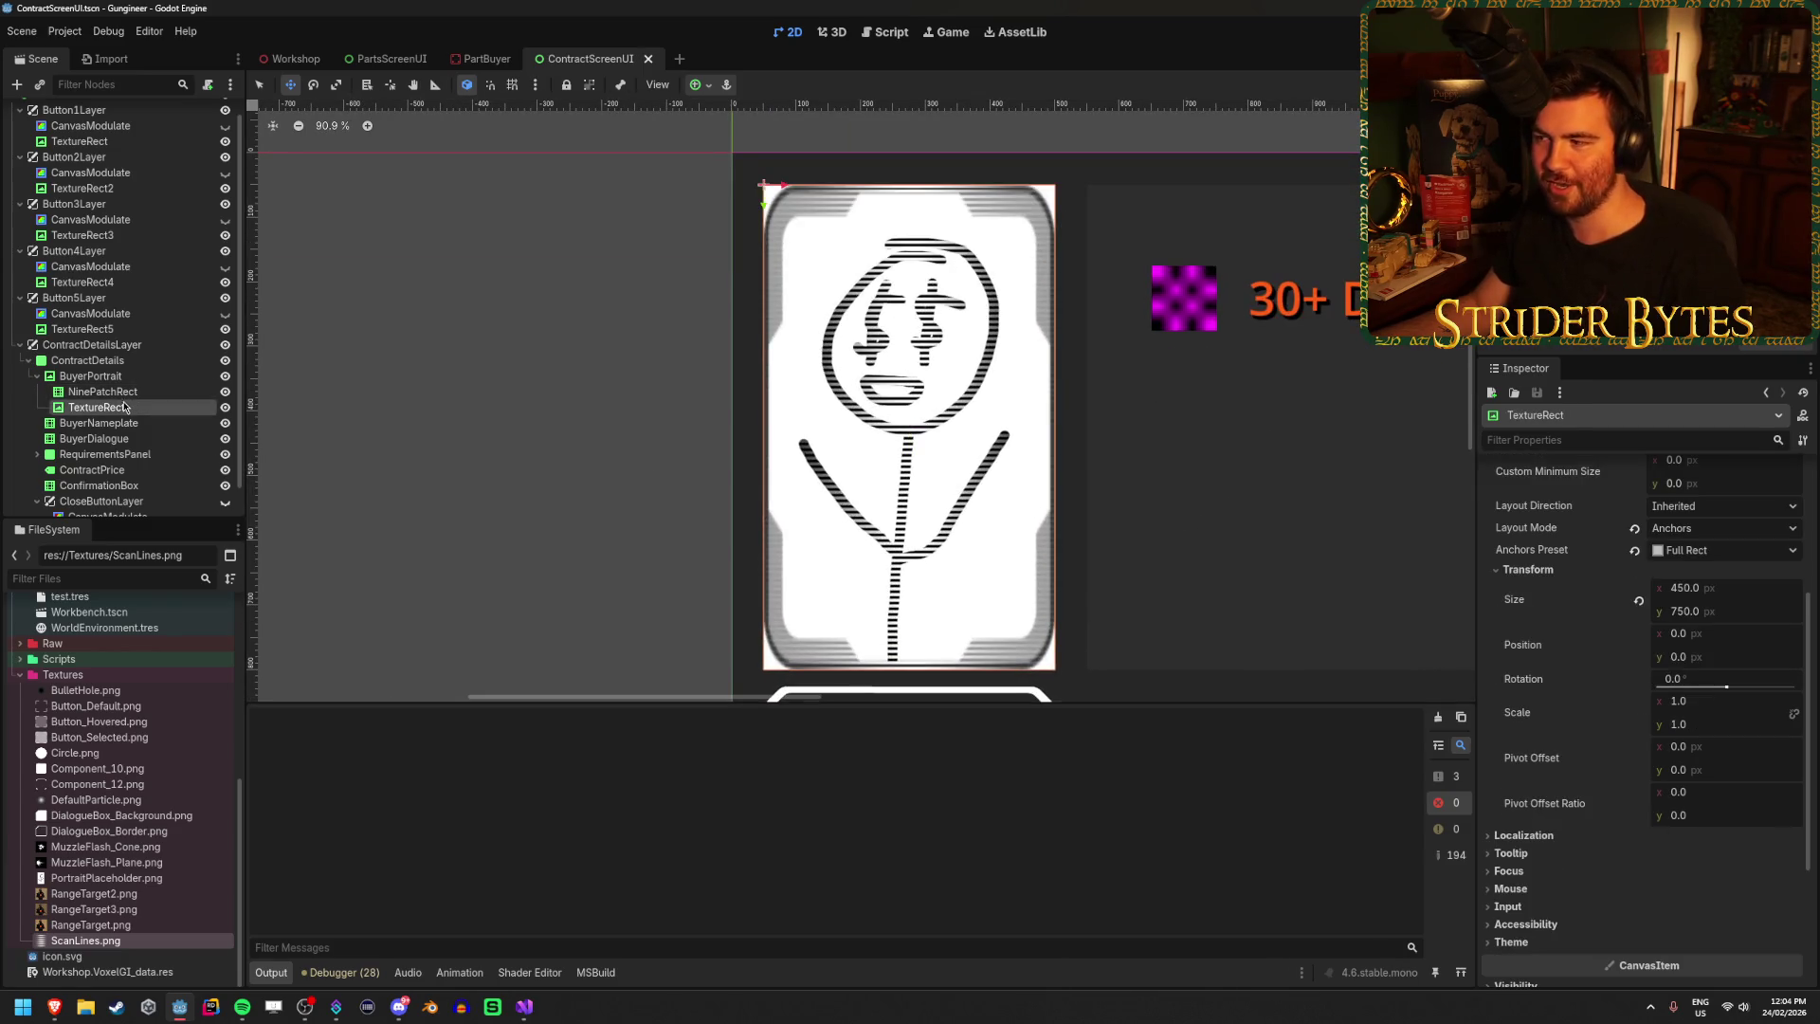
scroll(1566, 596, "down", 5)
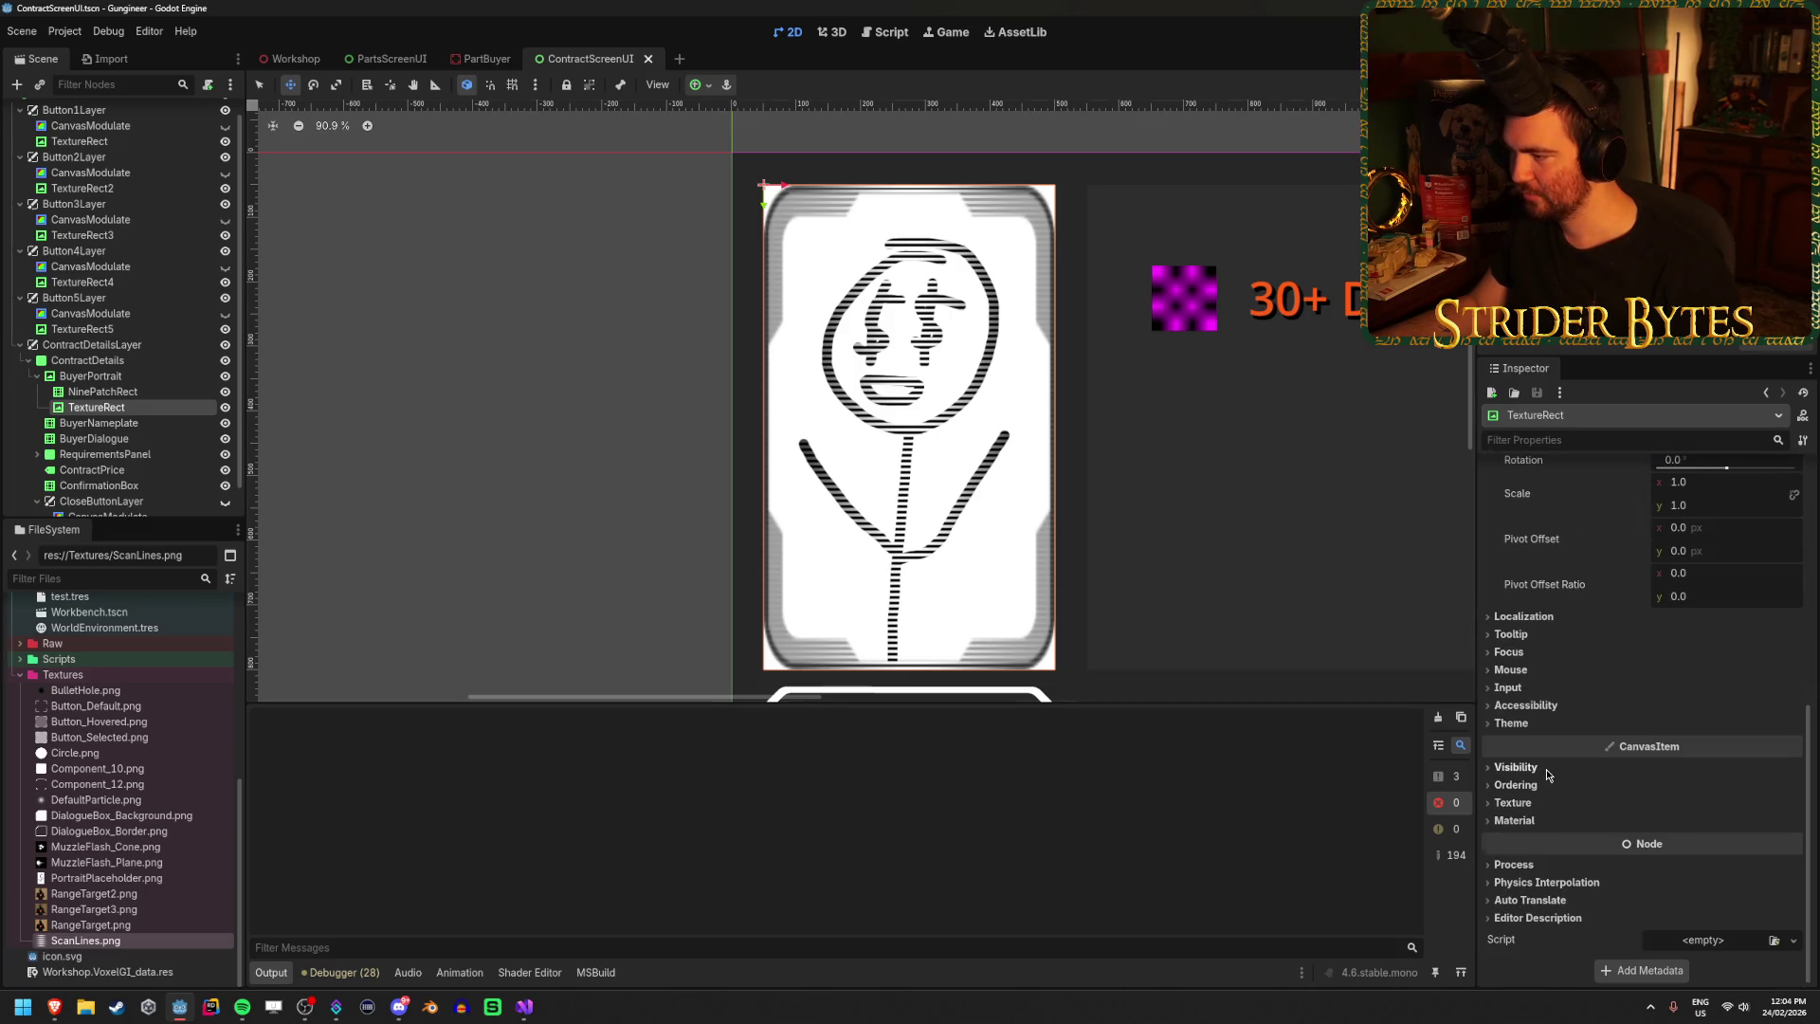
Set the scanline TextureRect's Modulate colour to orange hex ff5f00.
left_click(1516, 767)
left_click(1724, 807)
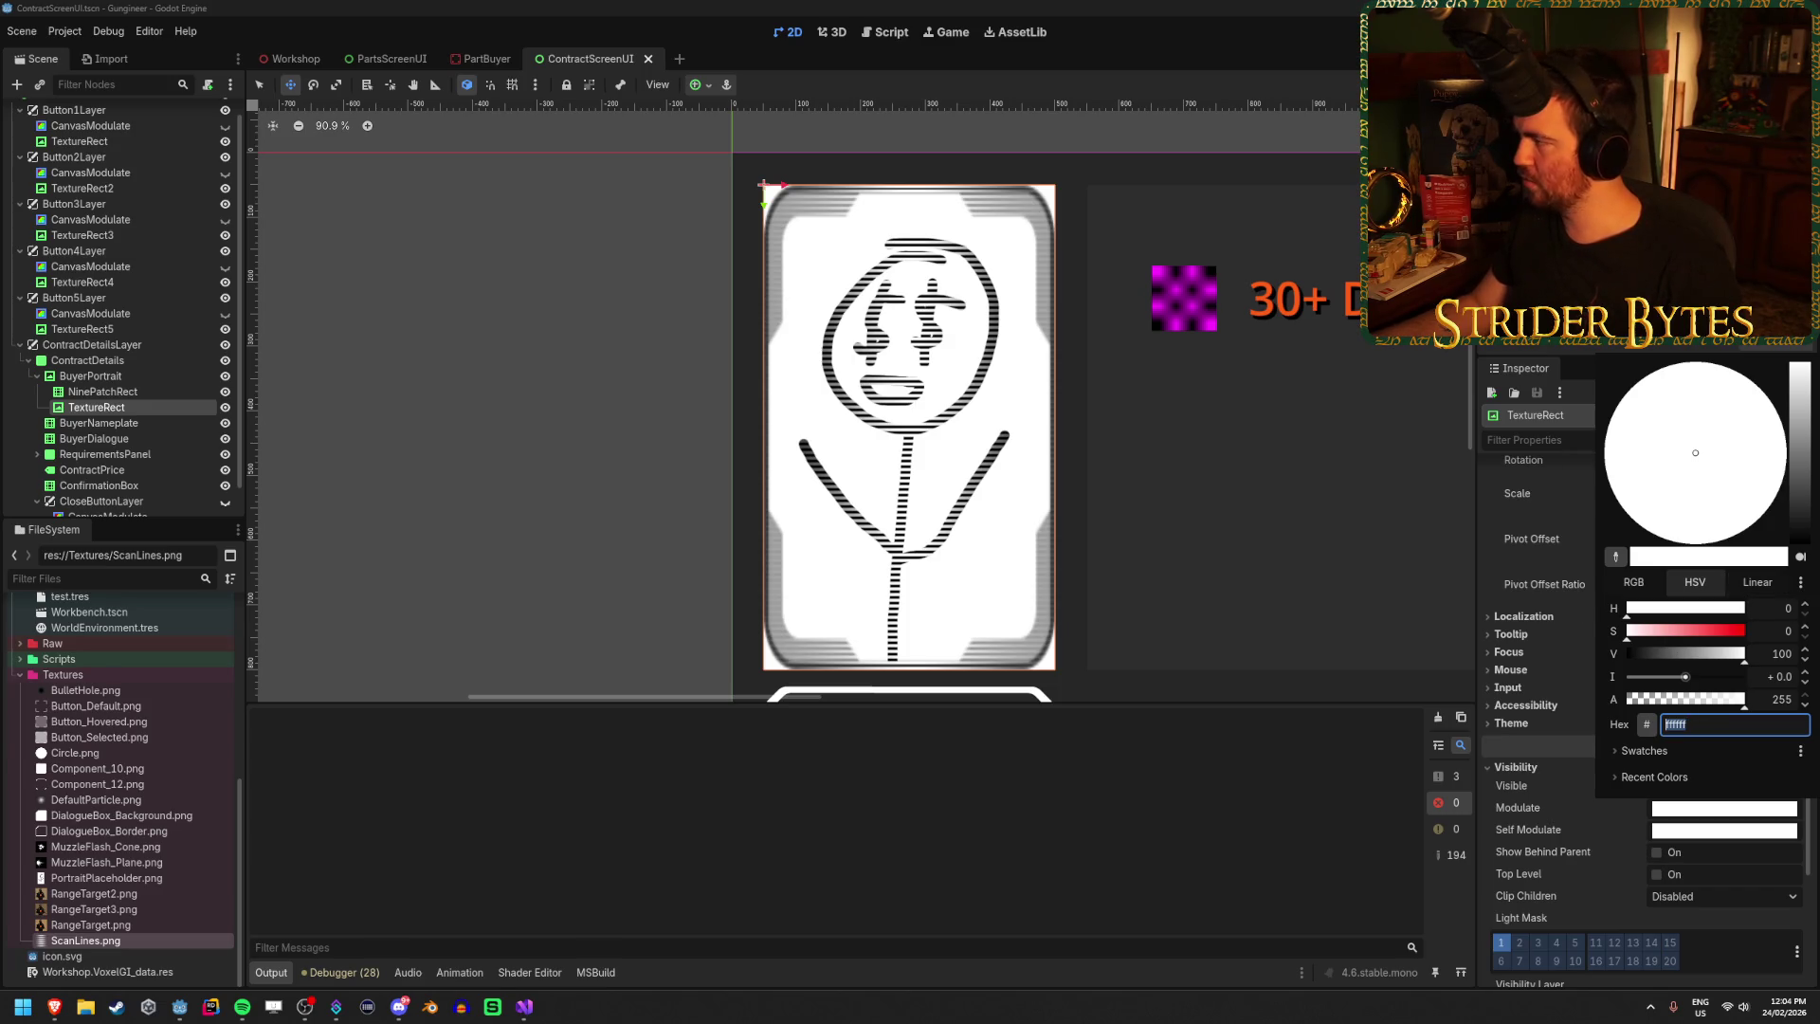
key("Escape")
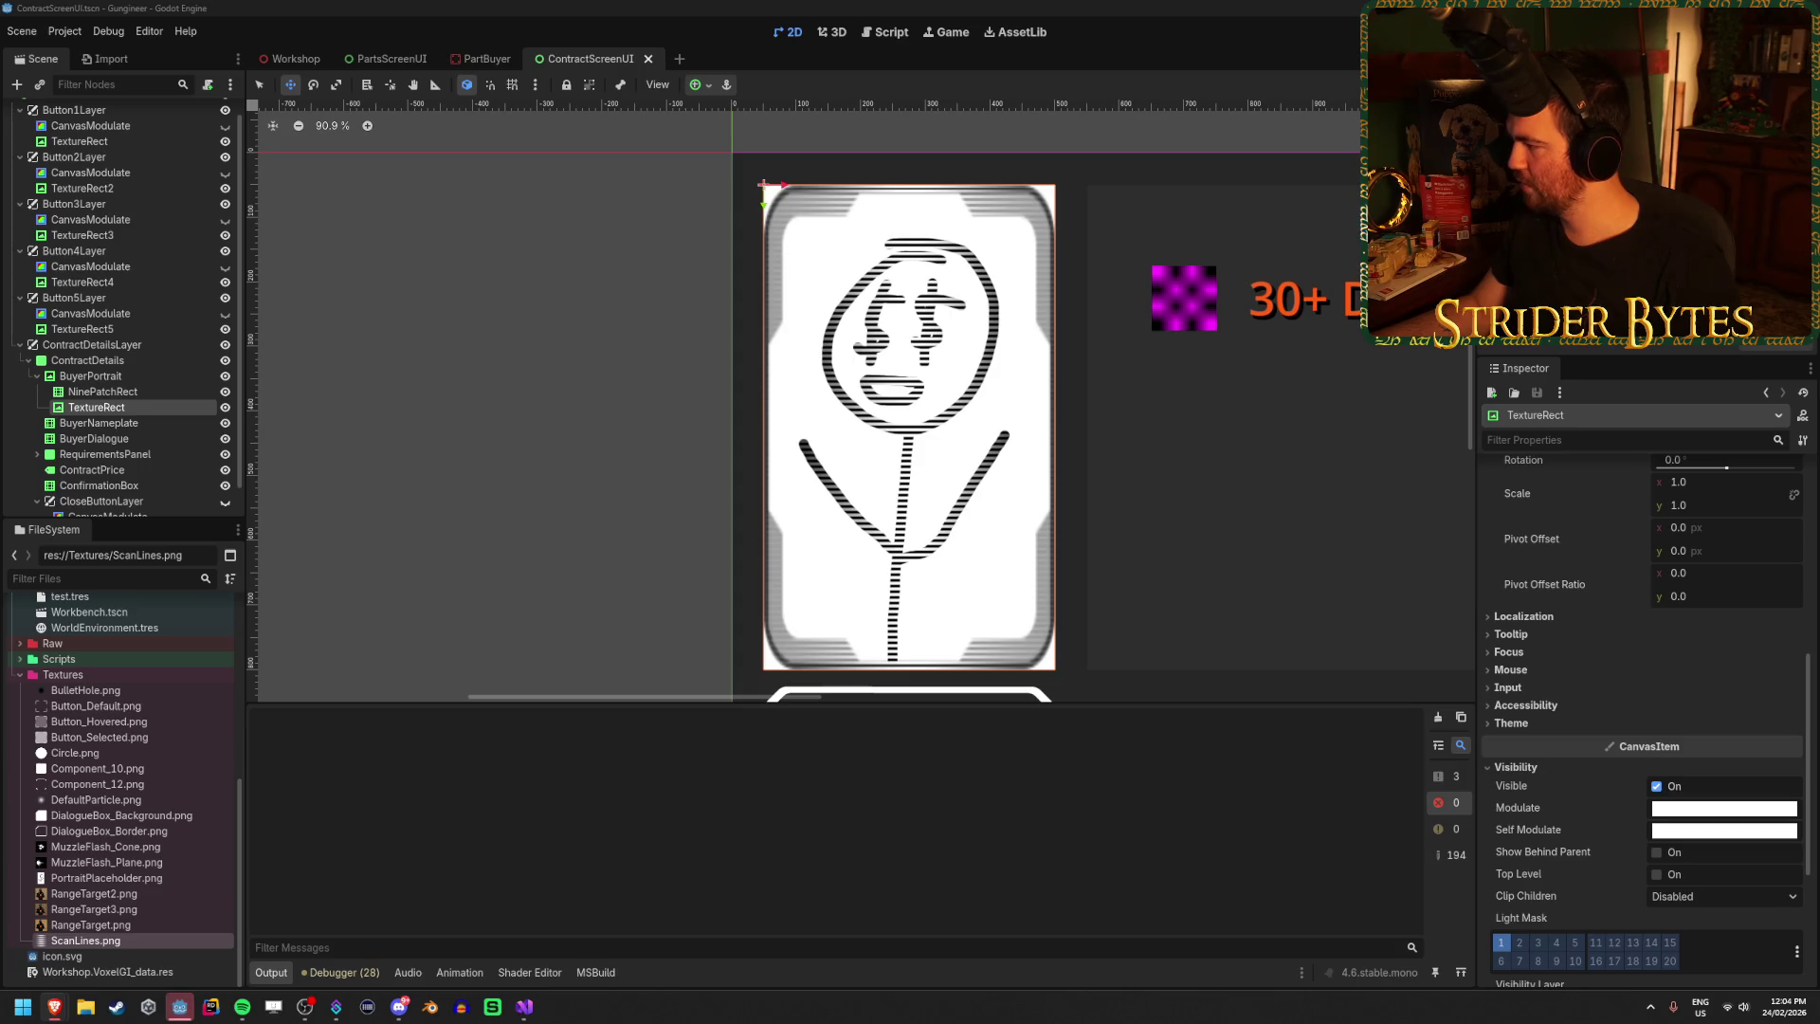
left_click(1715, 808)
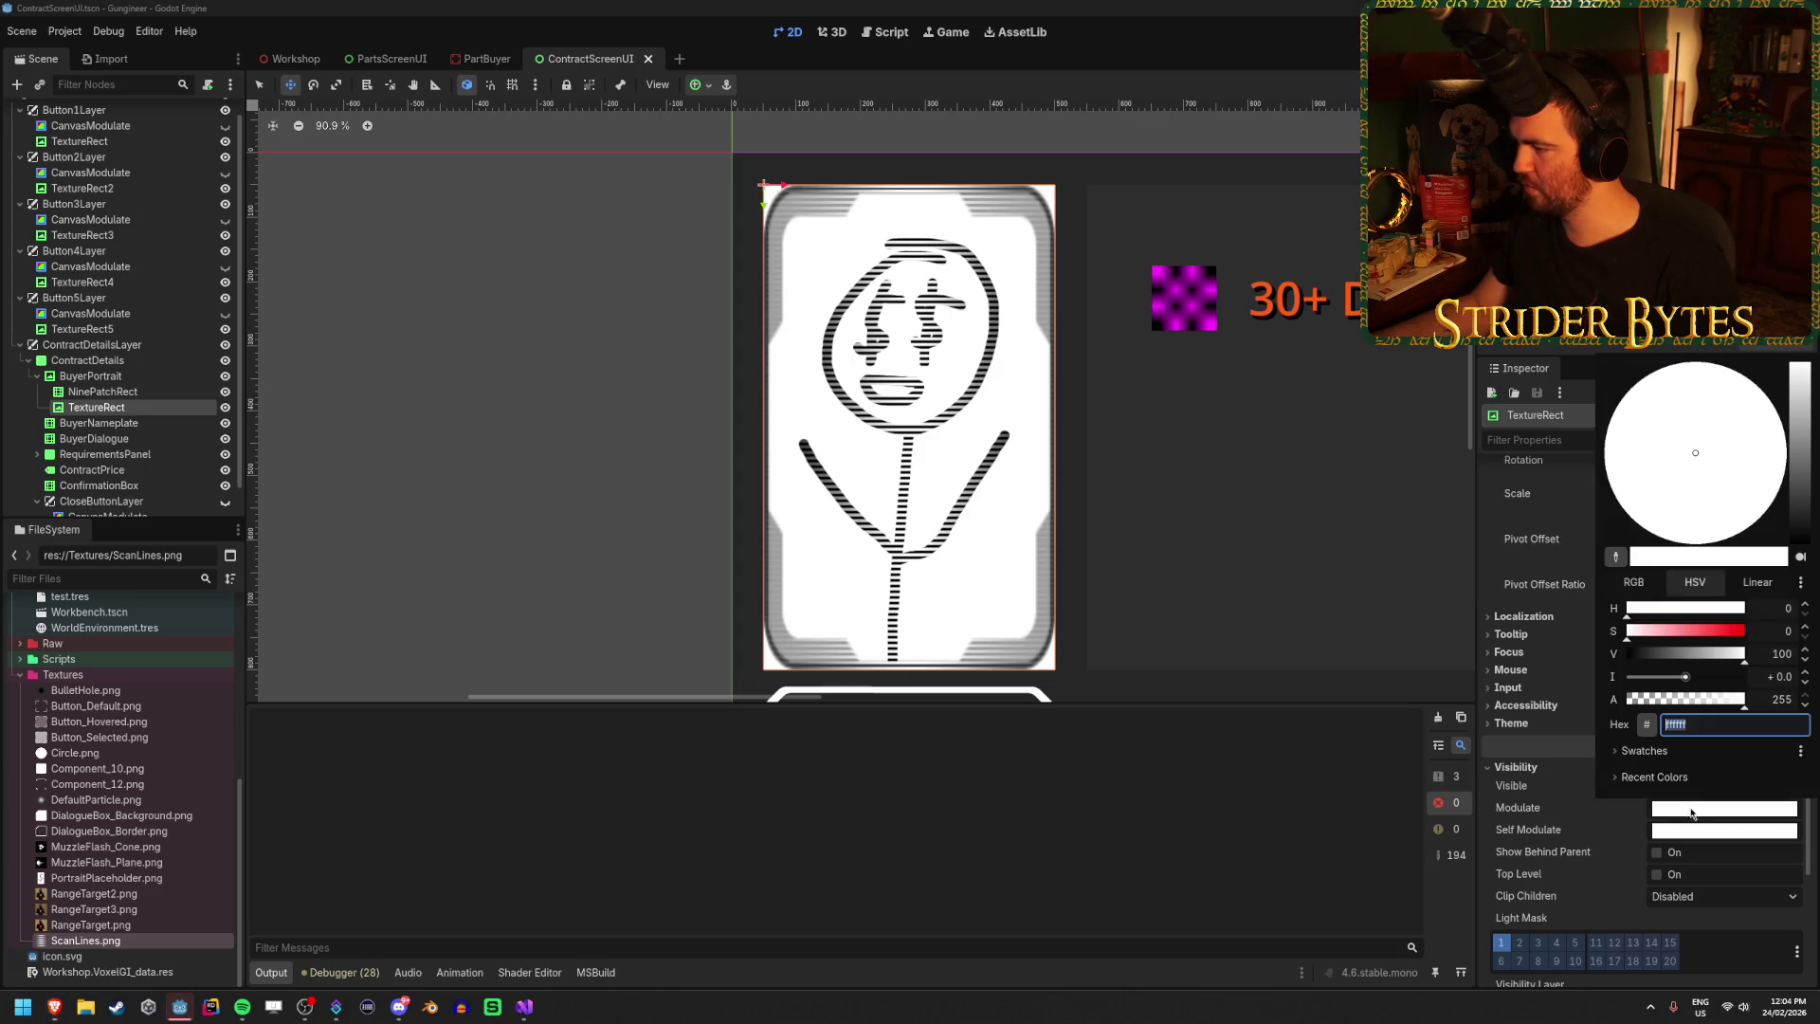
type("ff5")
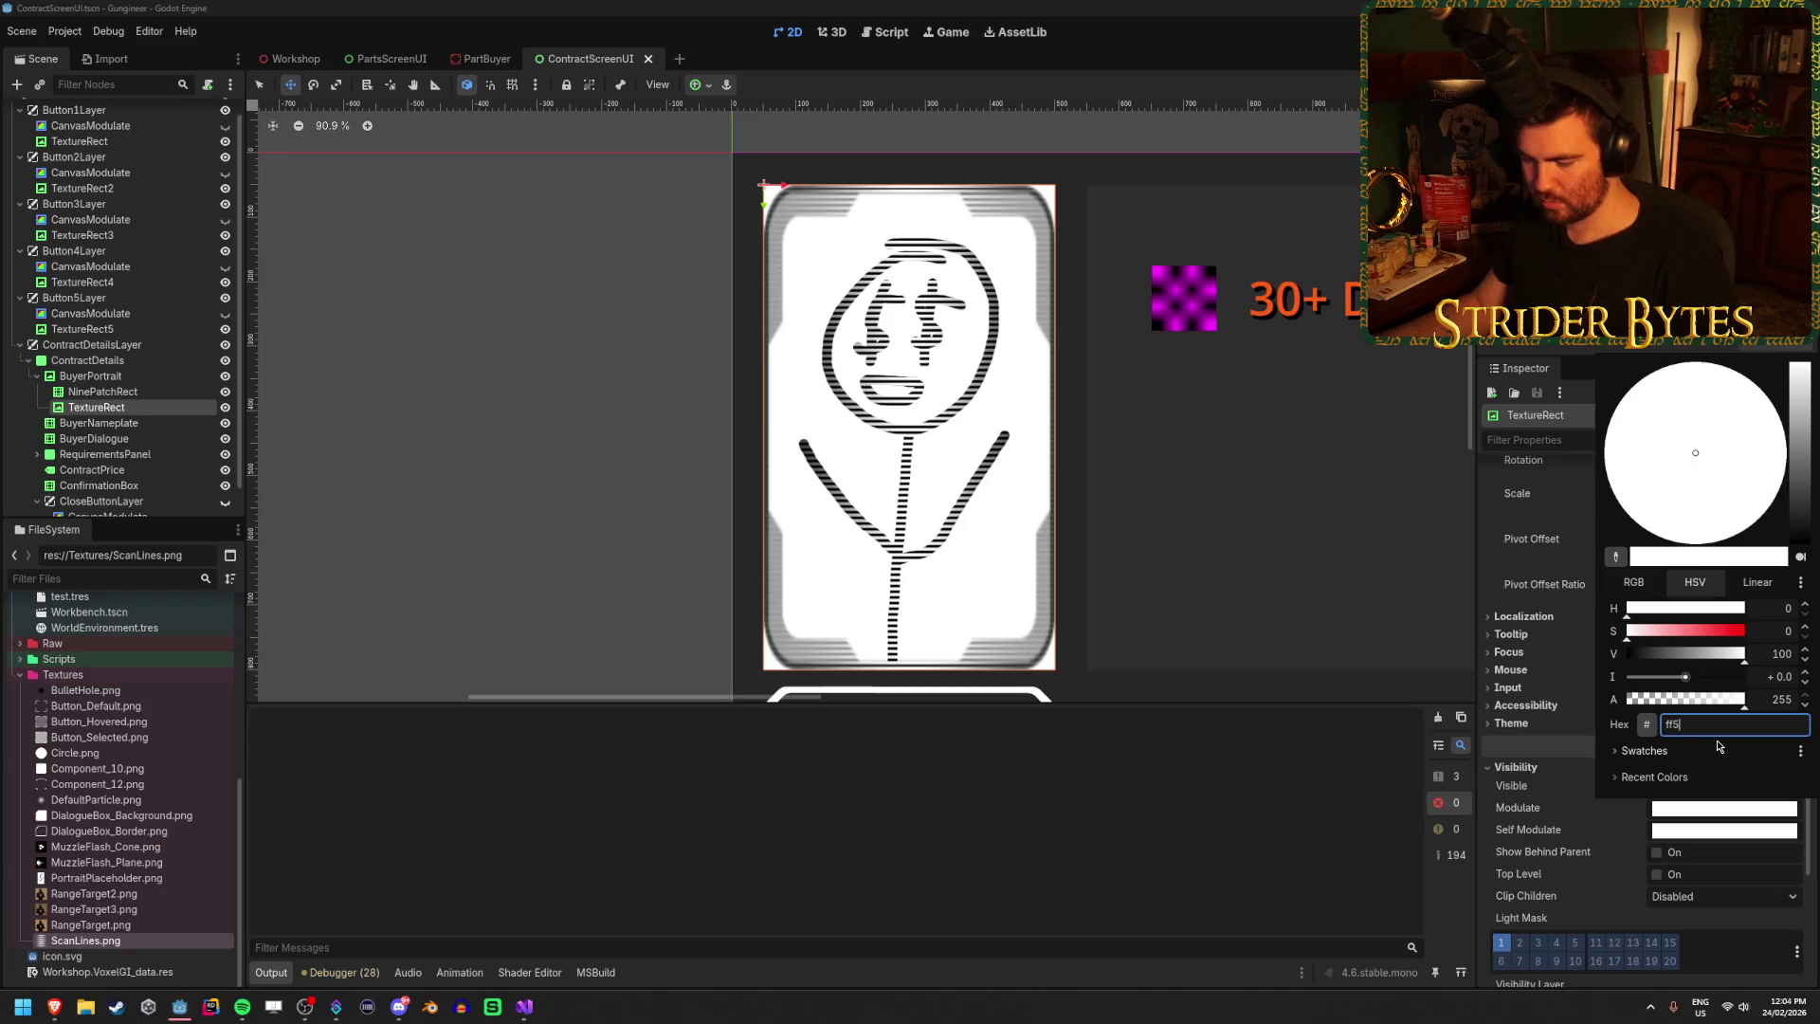
type("f00")
key("Return")
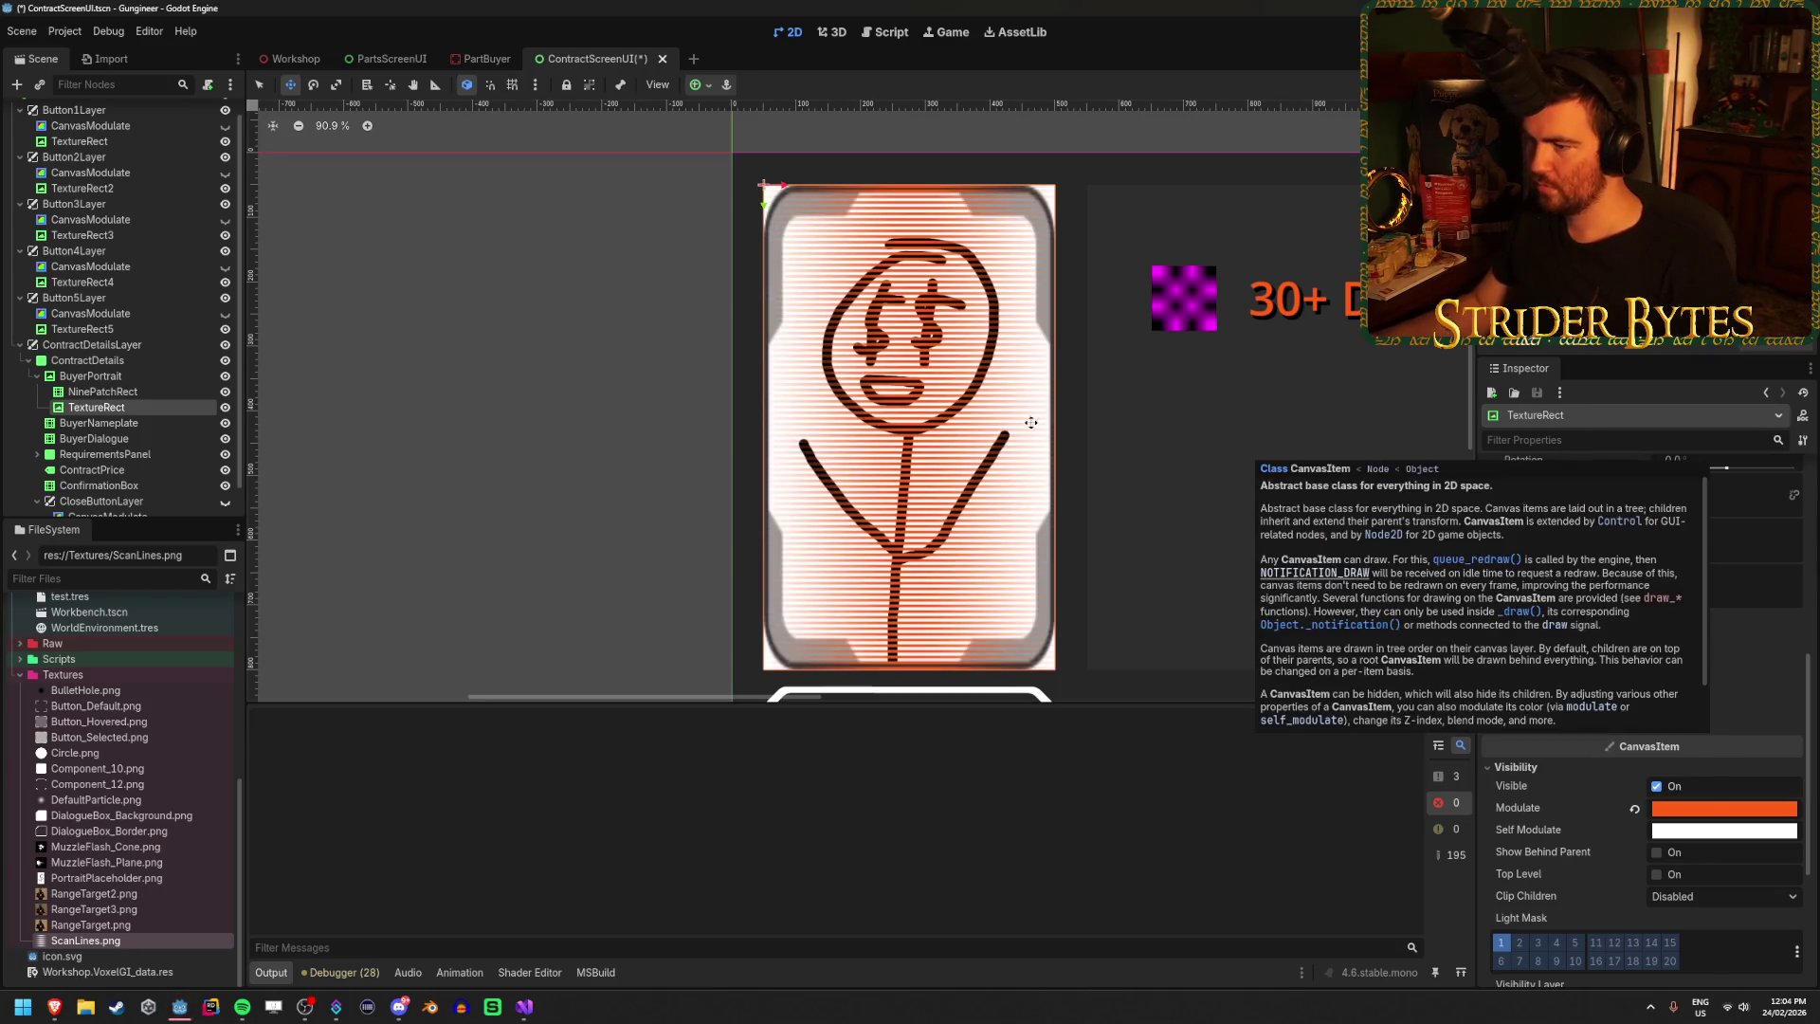
scroll(788, 339, "up", 4)
scroll(1043, 427, "down", 10)
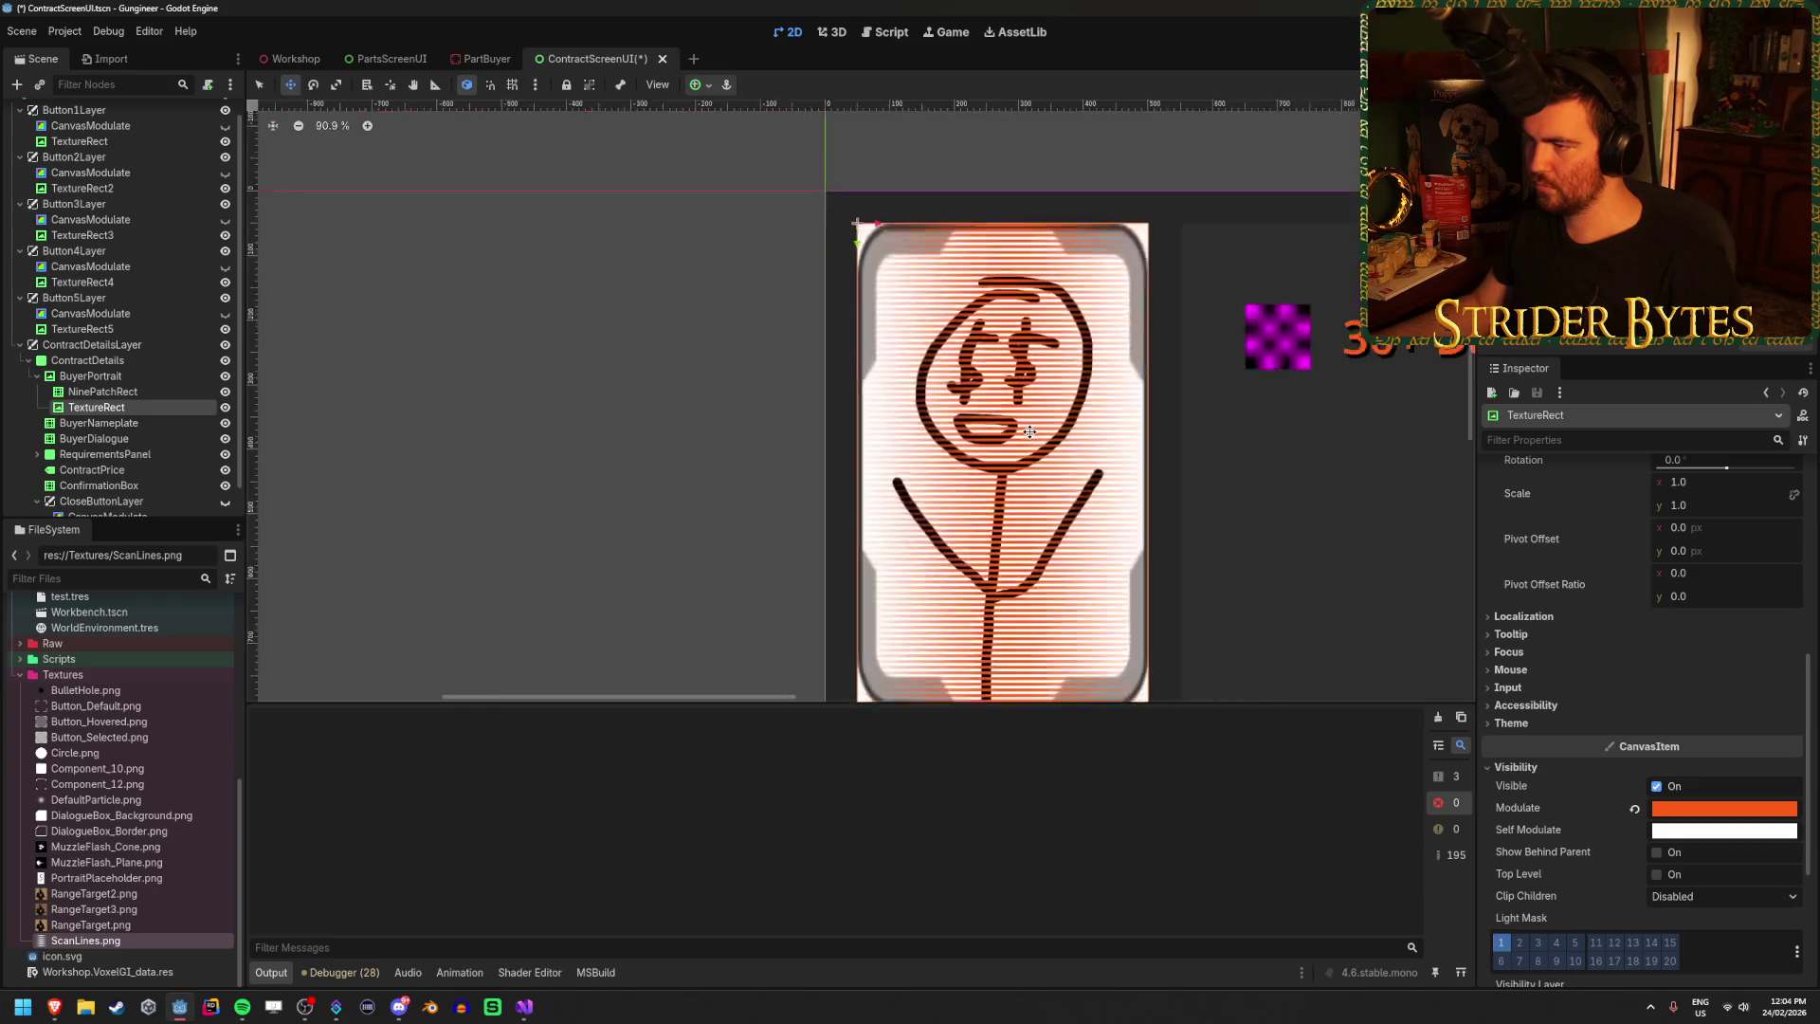
scroll(1137, 474, "up", 8)
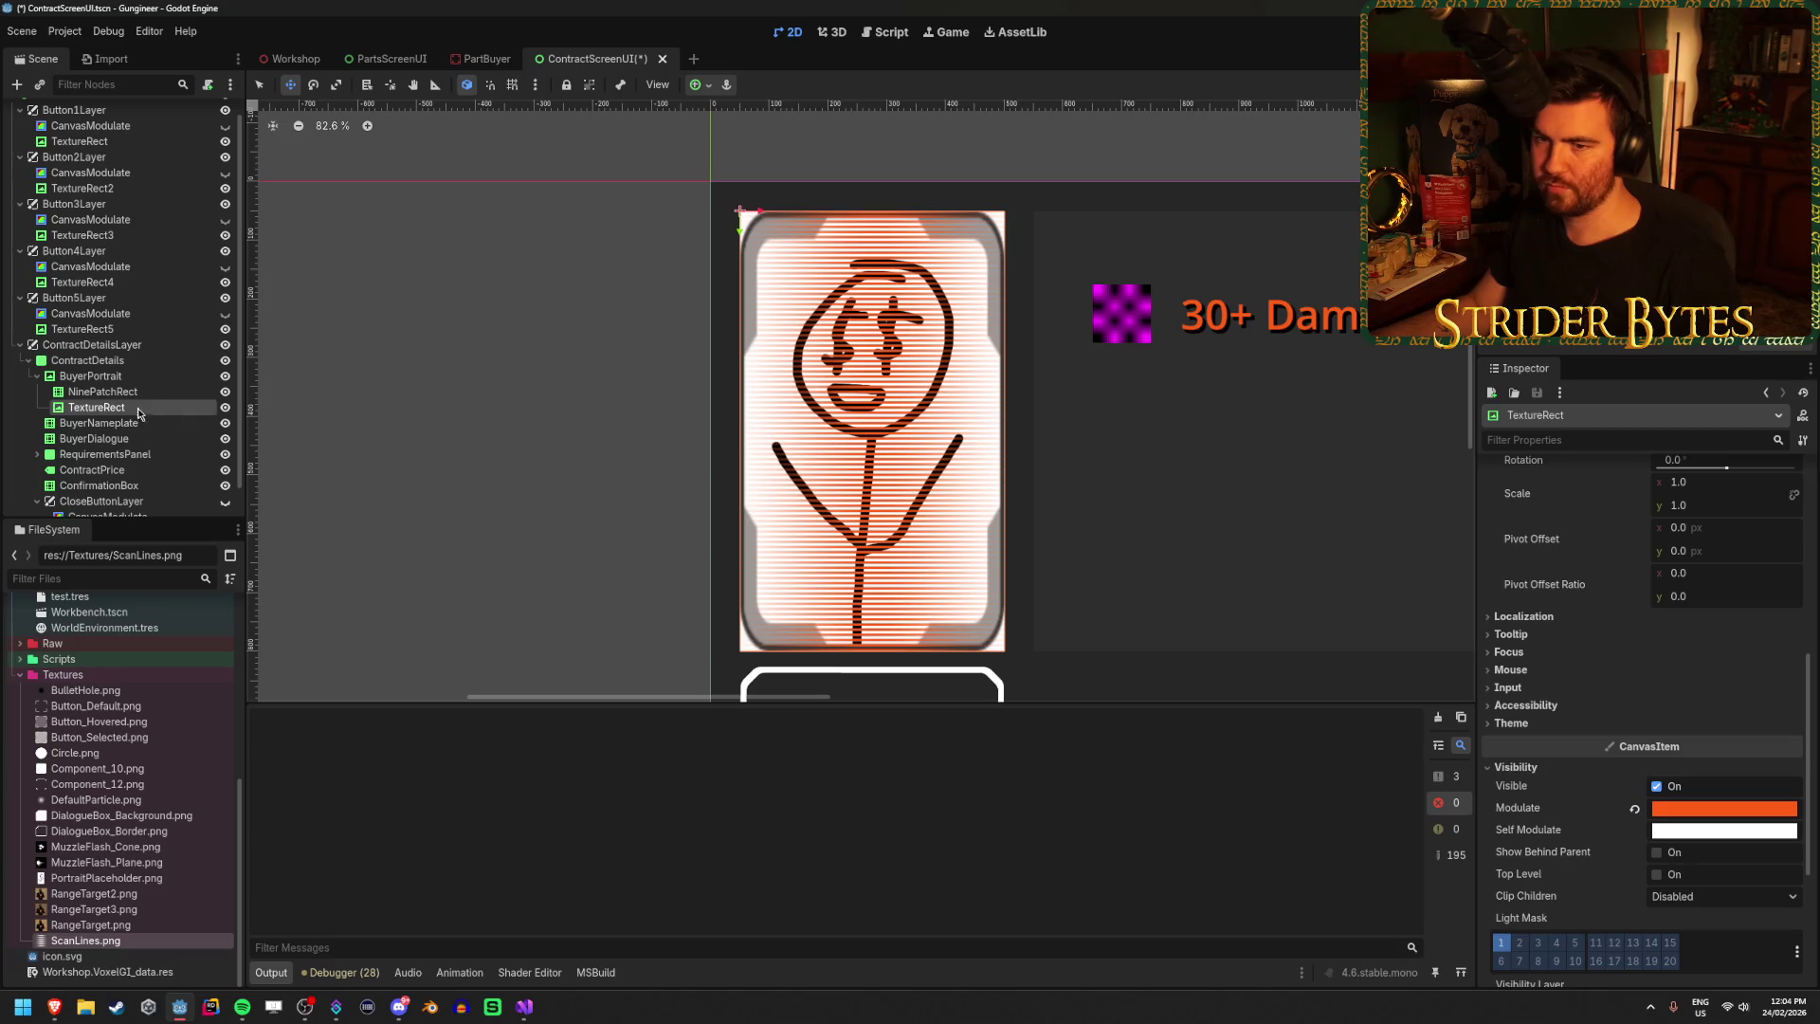
Give the NinePatchRect portrait frame an orange Modulate tint and save the scene.
left_click(103, 392)
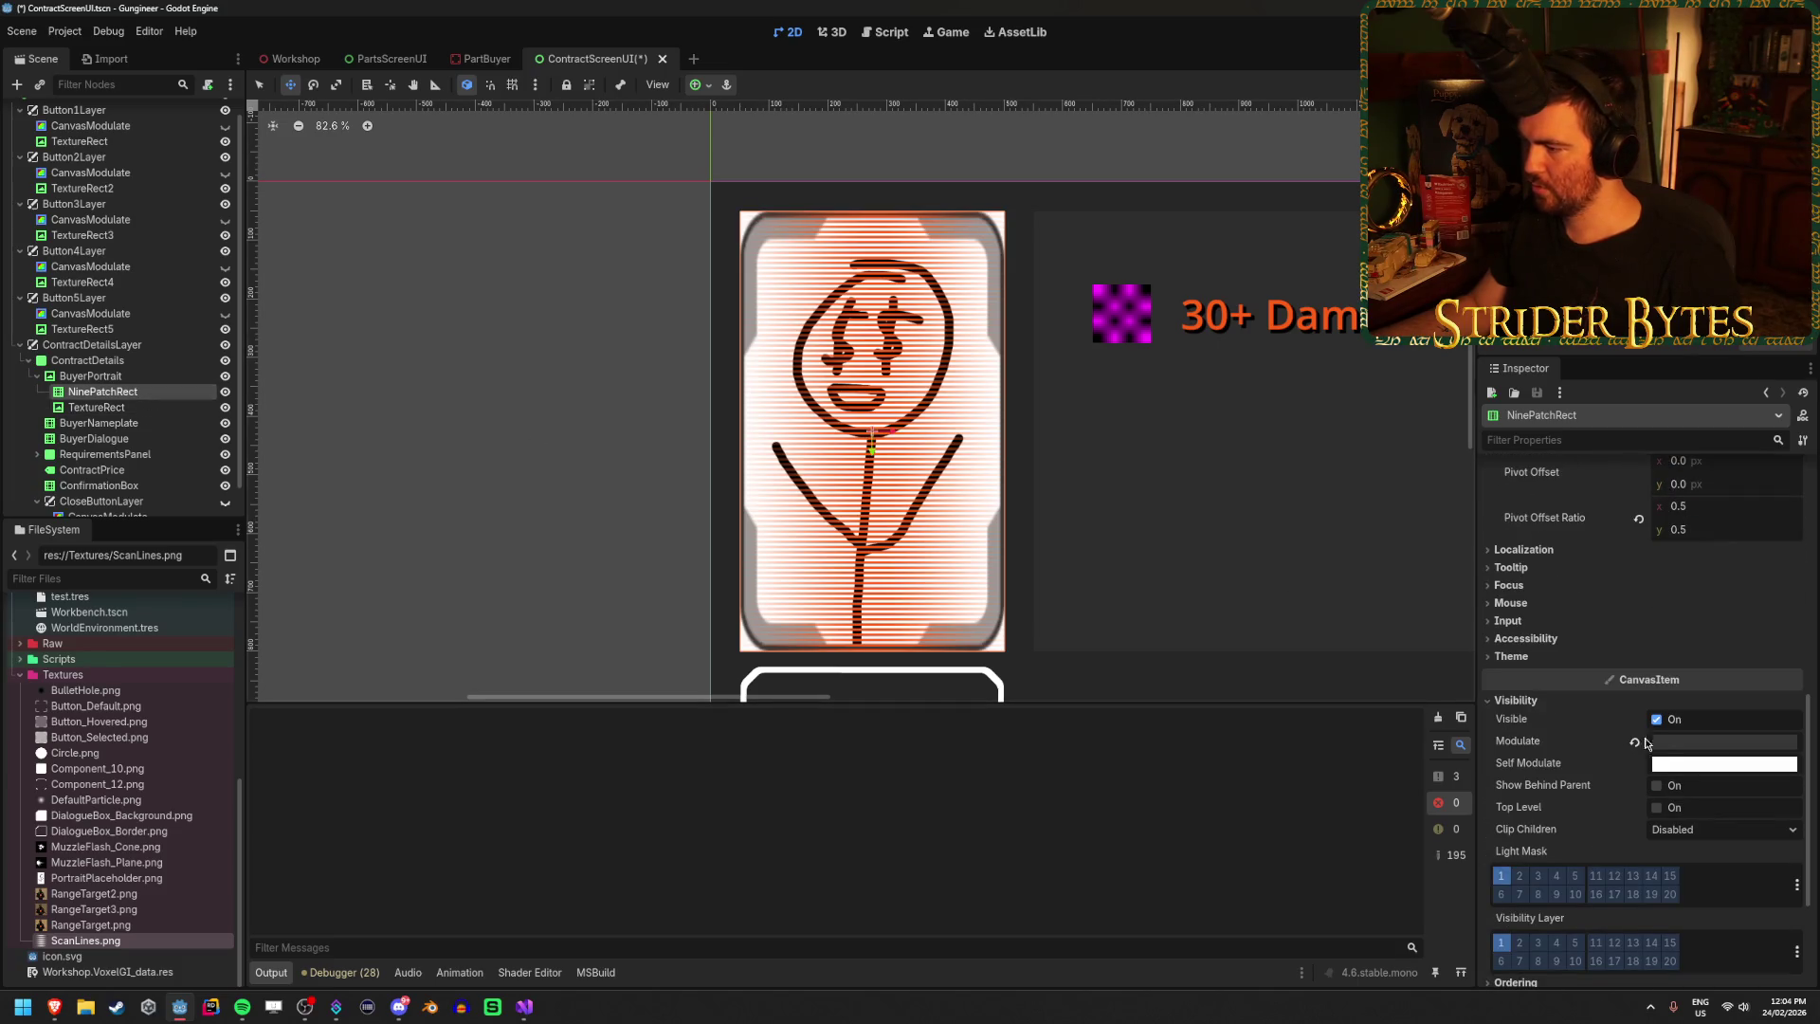
left_click(1666, 744)
type("ff5")
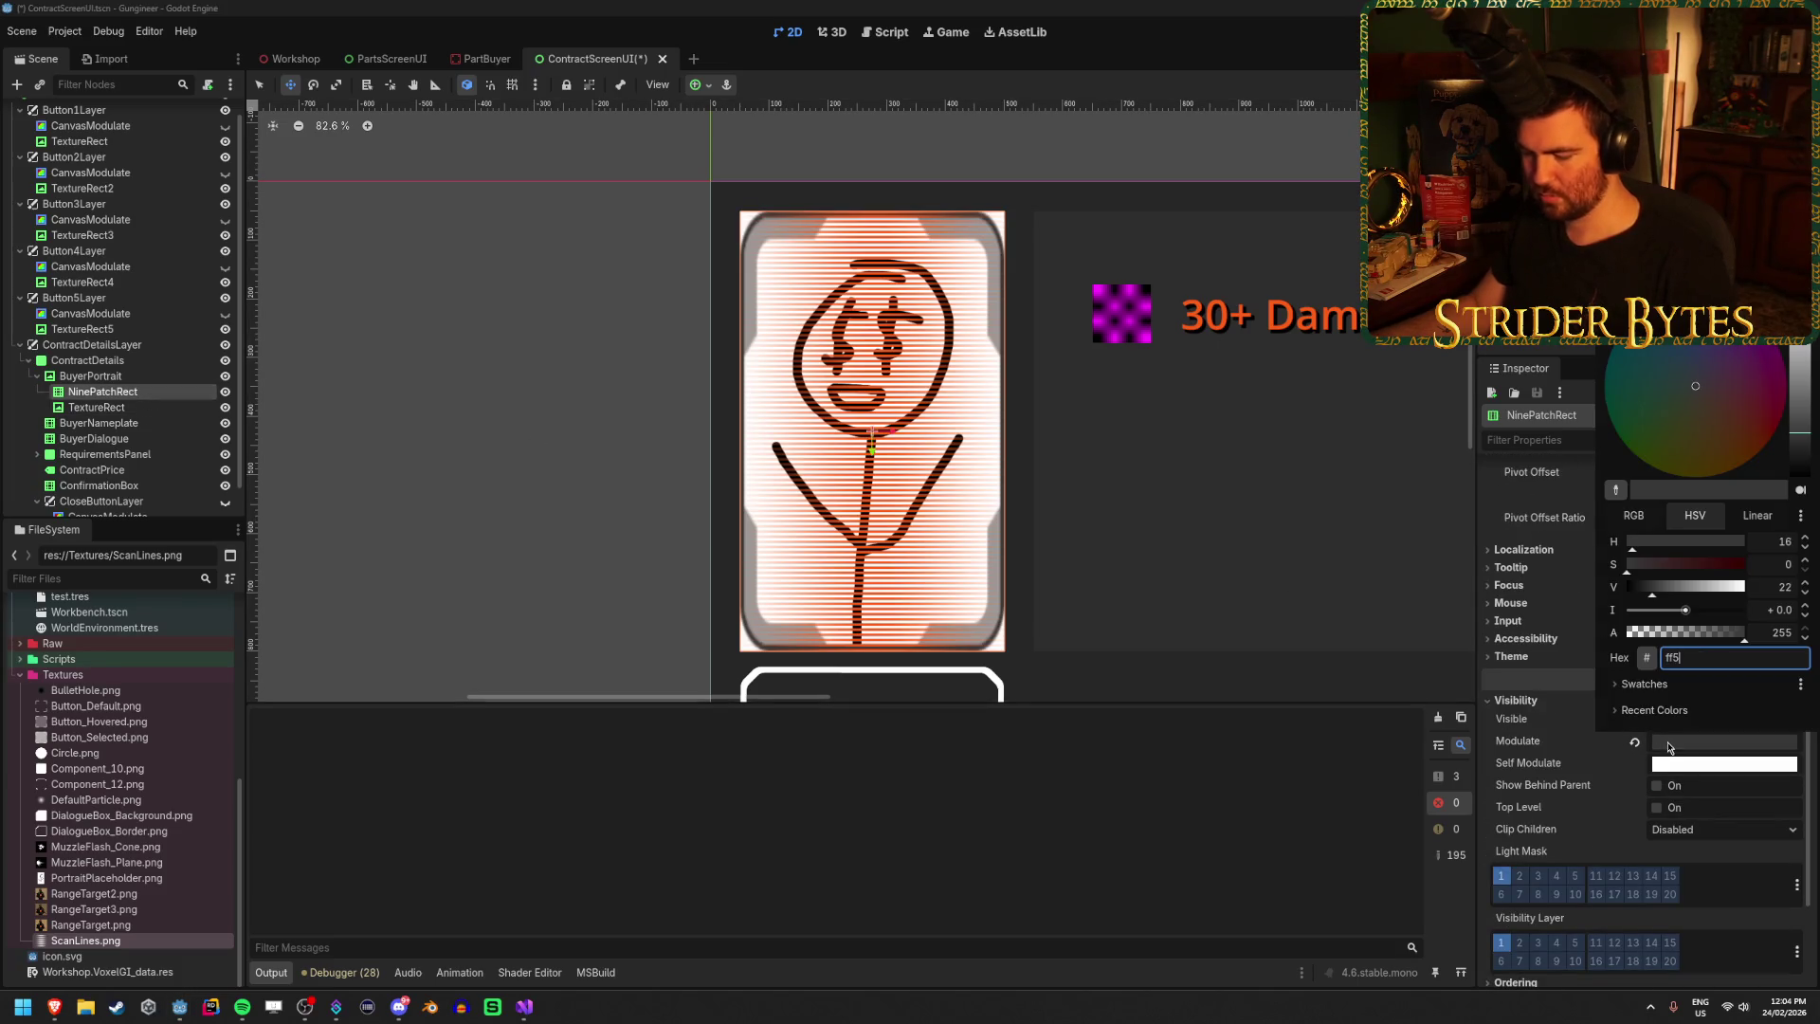
type("f1")
key("Return")
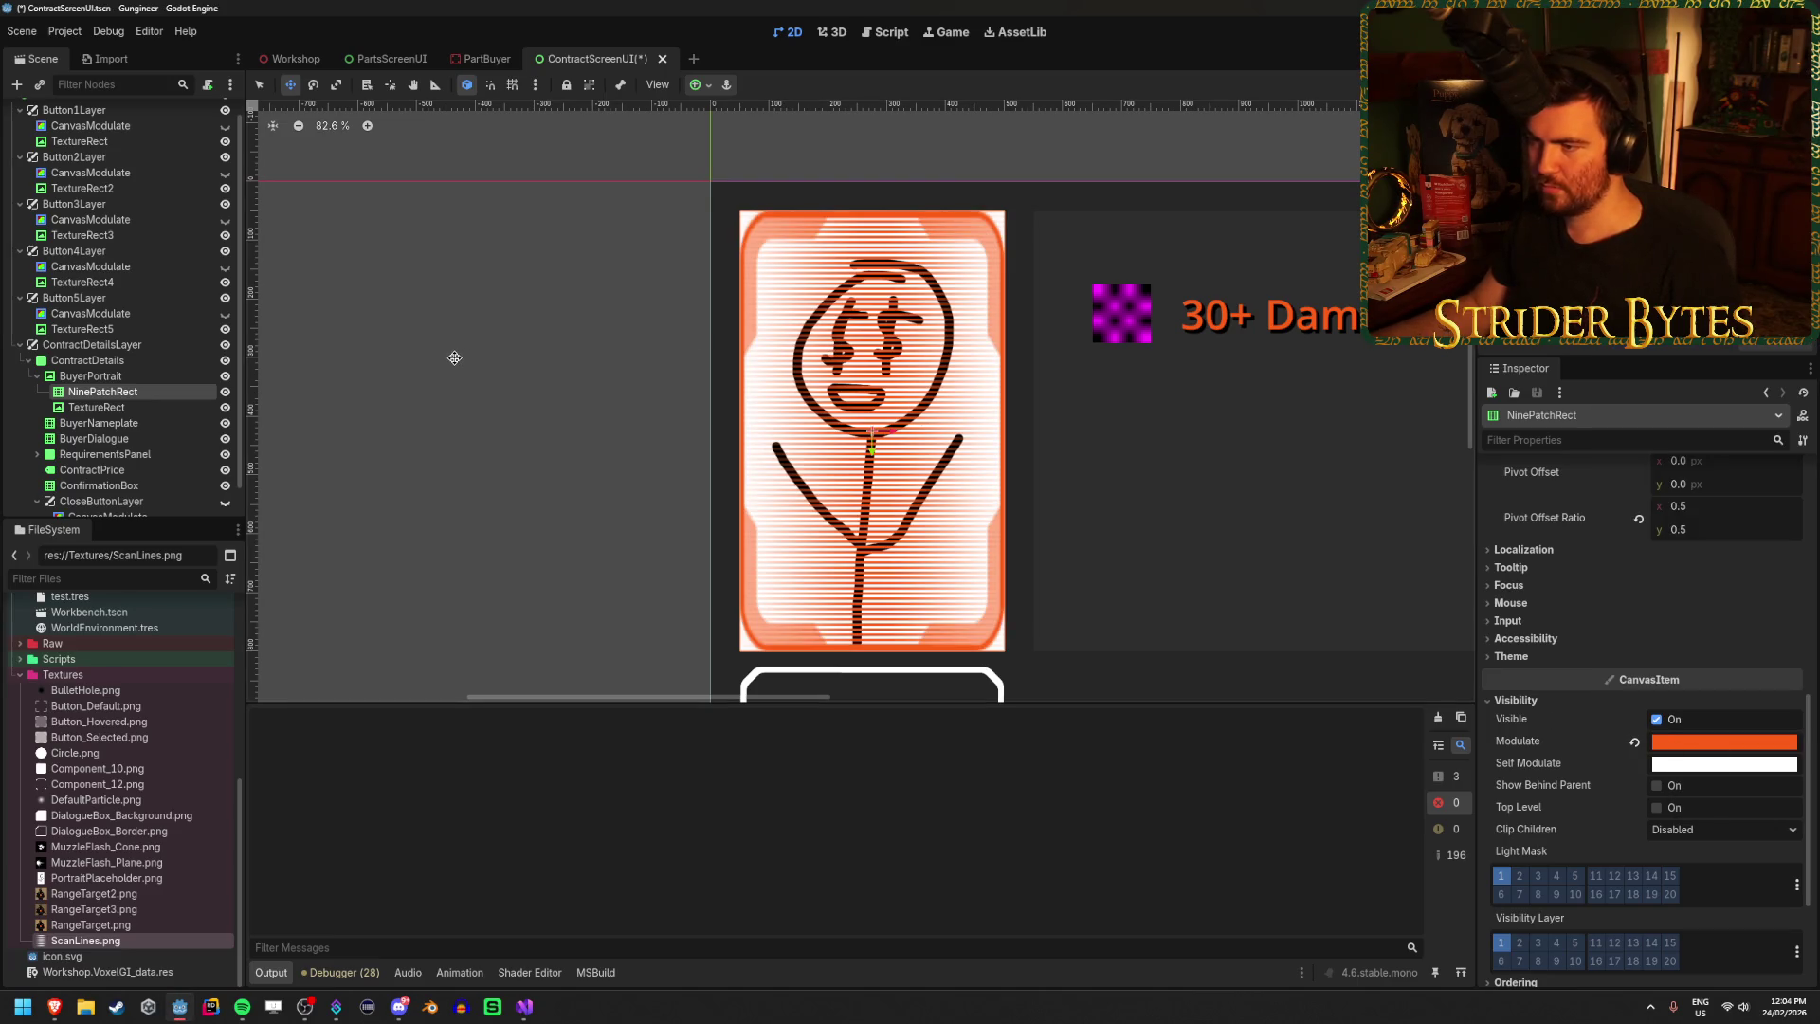
key("ctrl+s")
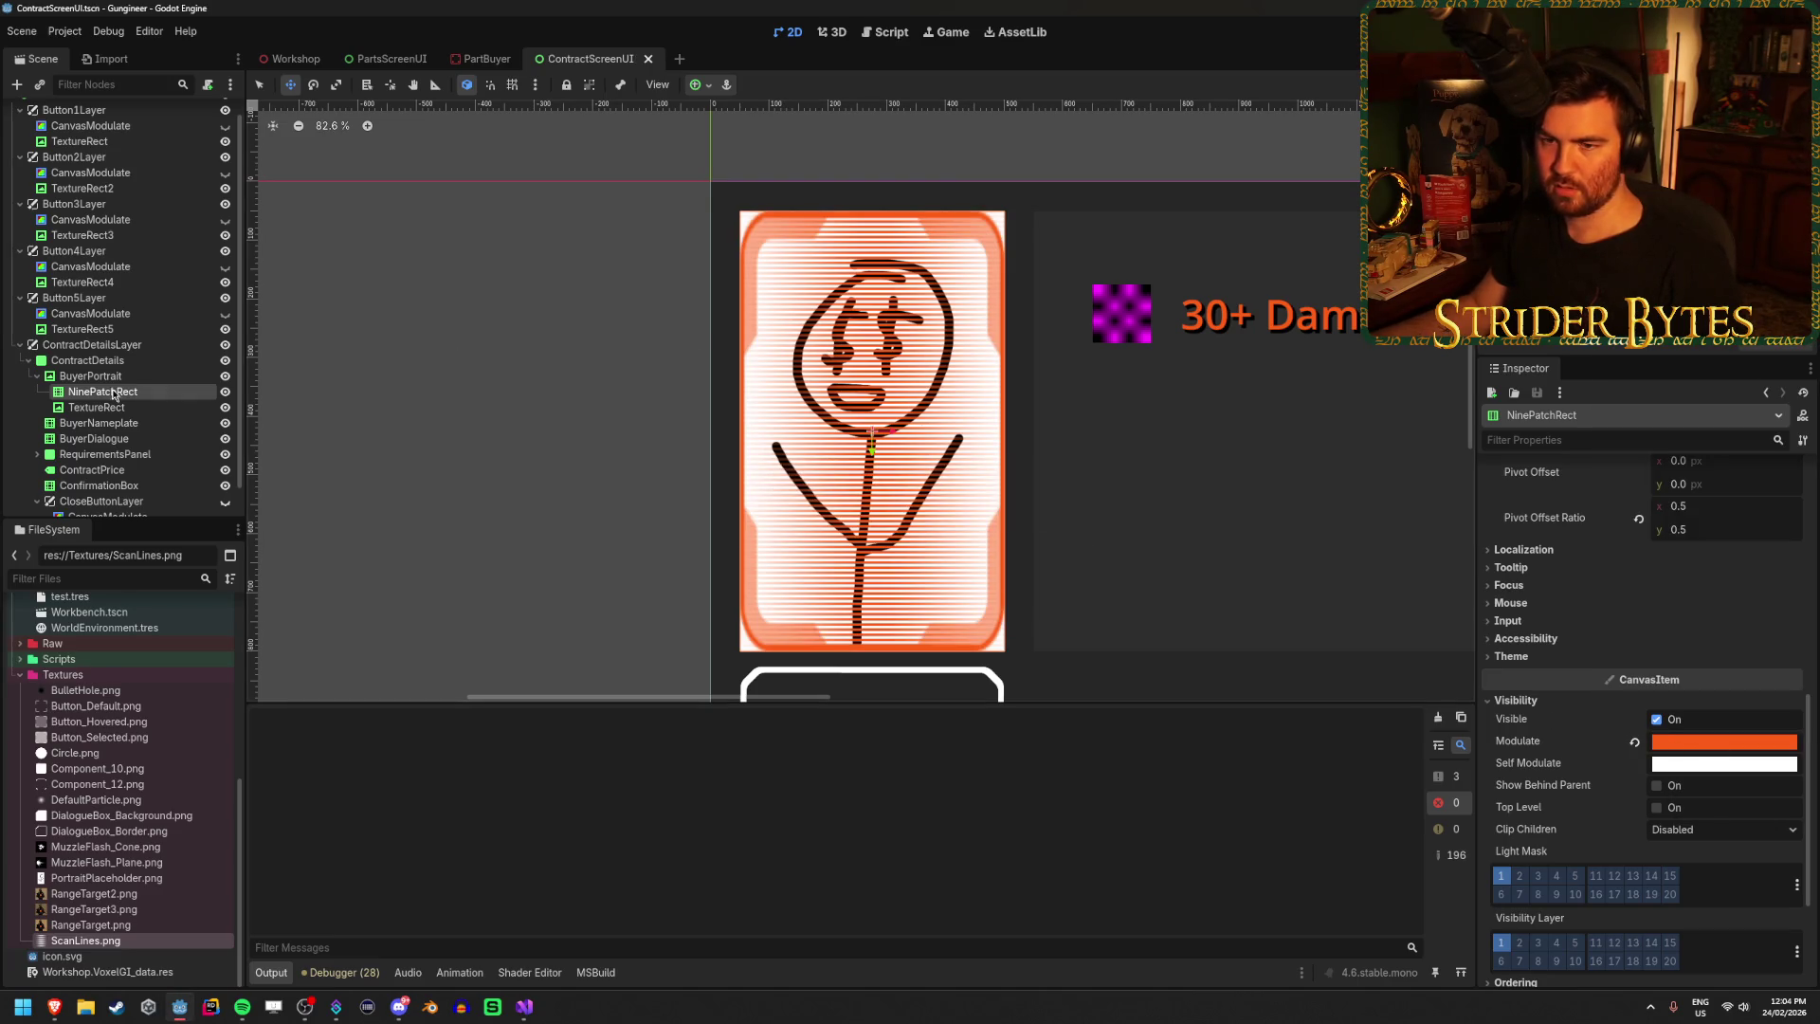
Keep the frame's orange as a colour swatch, then reselect the NinePatchRect frame node.
left_click(1710, 739)
left_click(1661, 685)
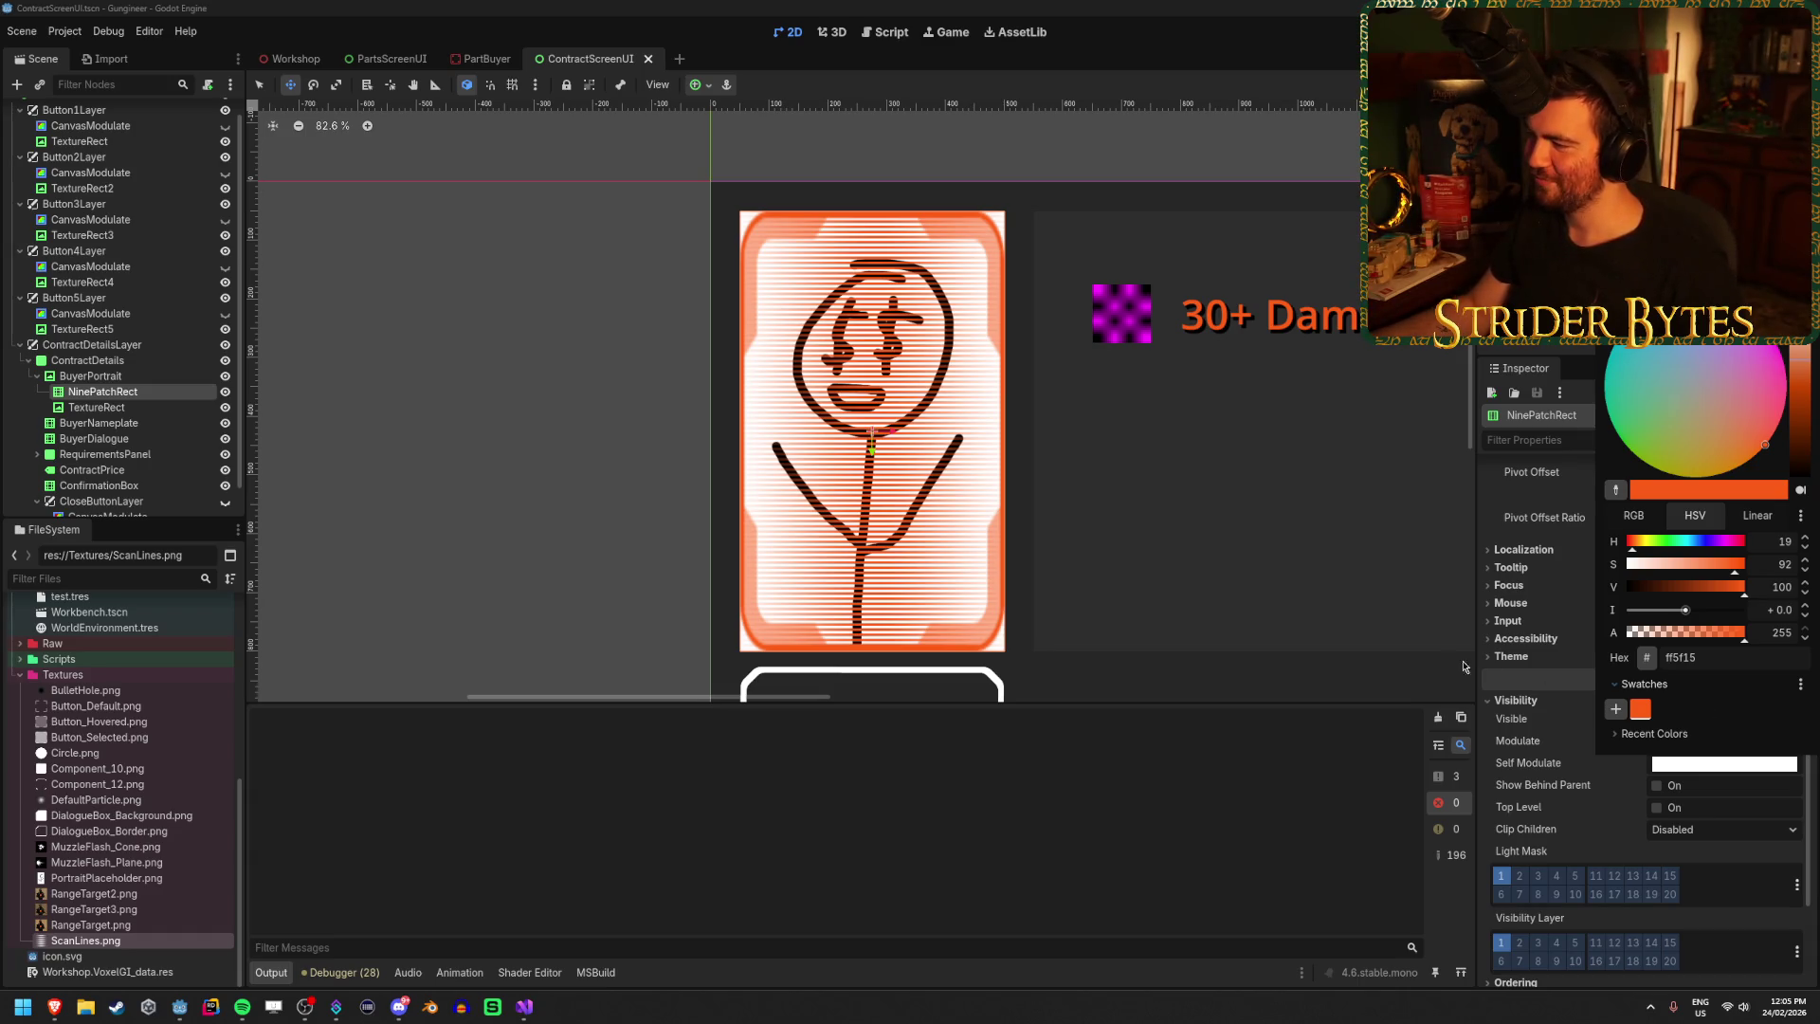
left_click(1523, 682)
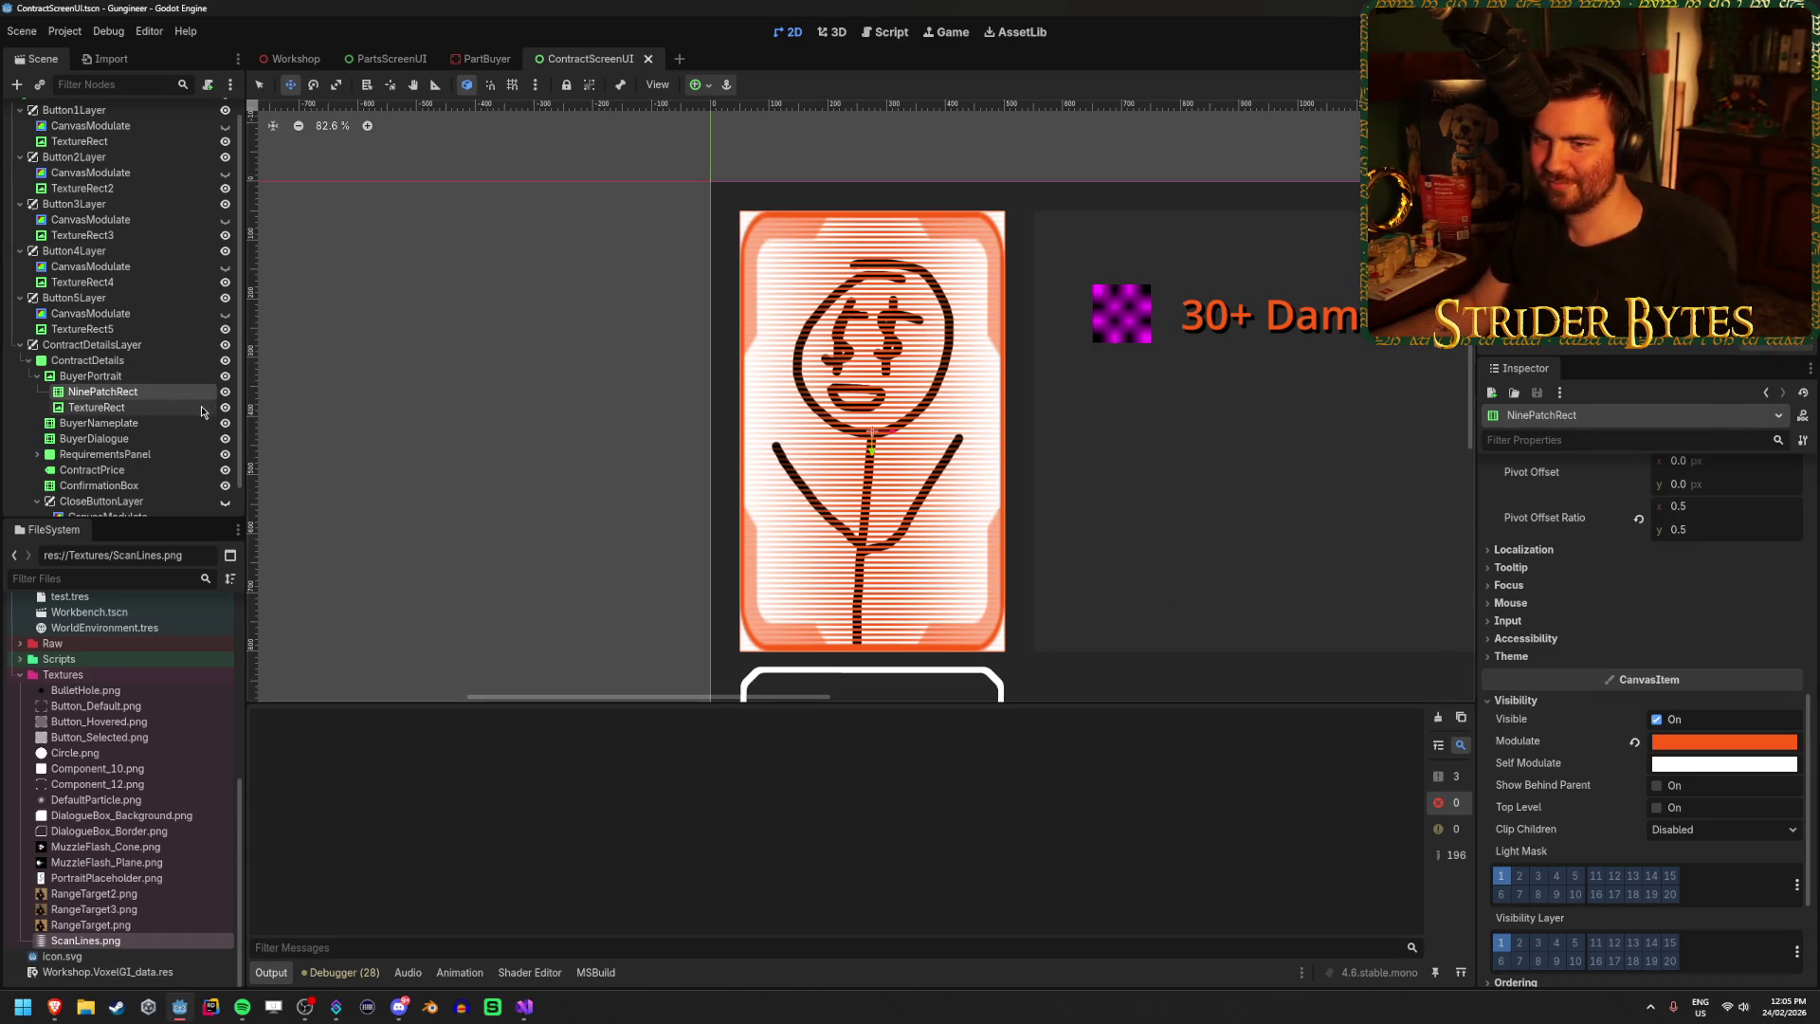
left_click(95, 406)
left_click(180, 394)
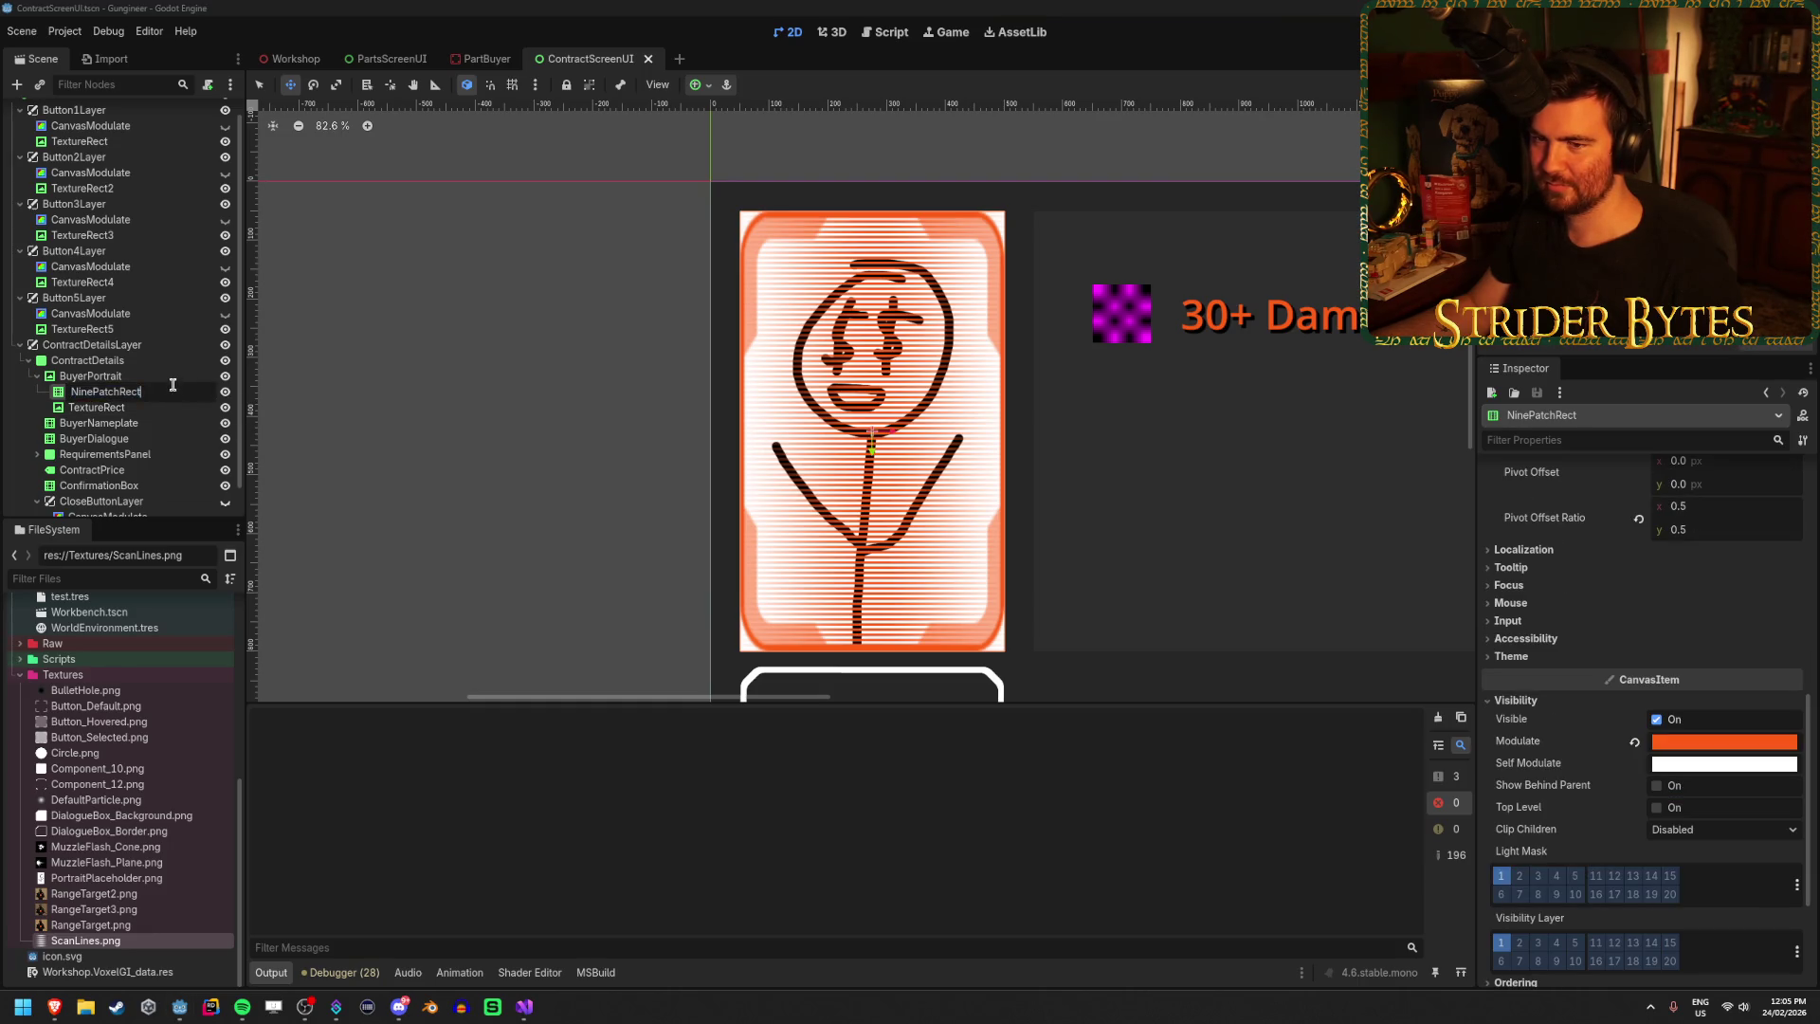
left_click(147, 407)
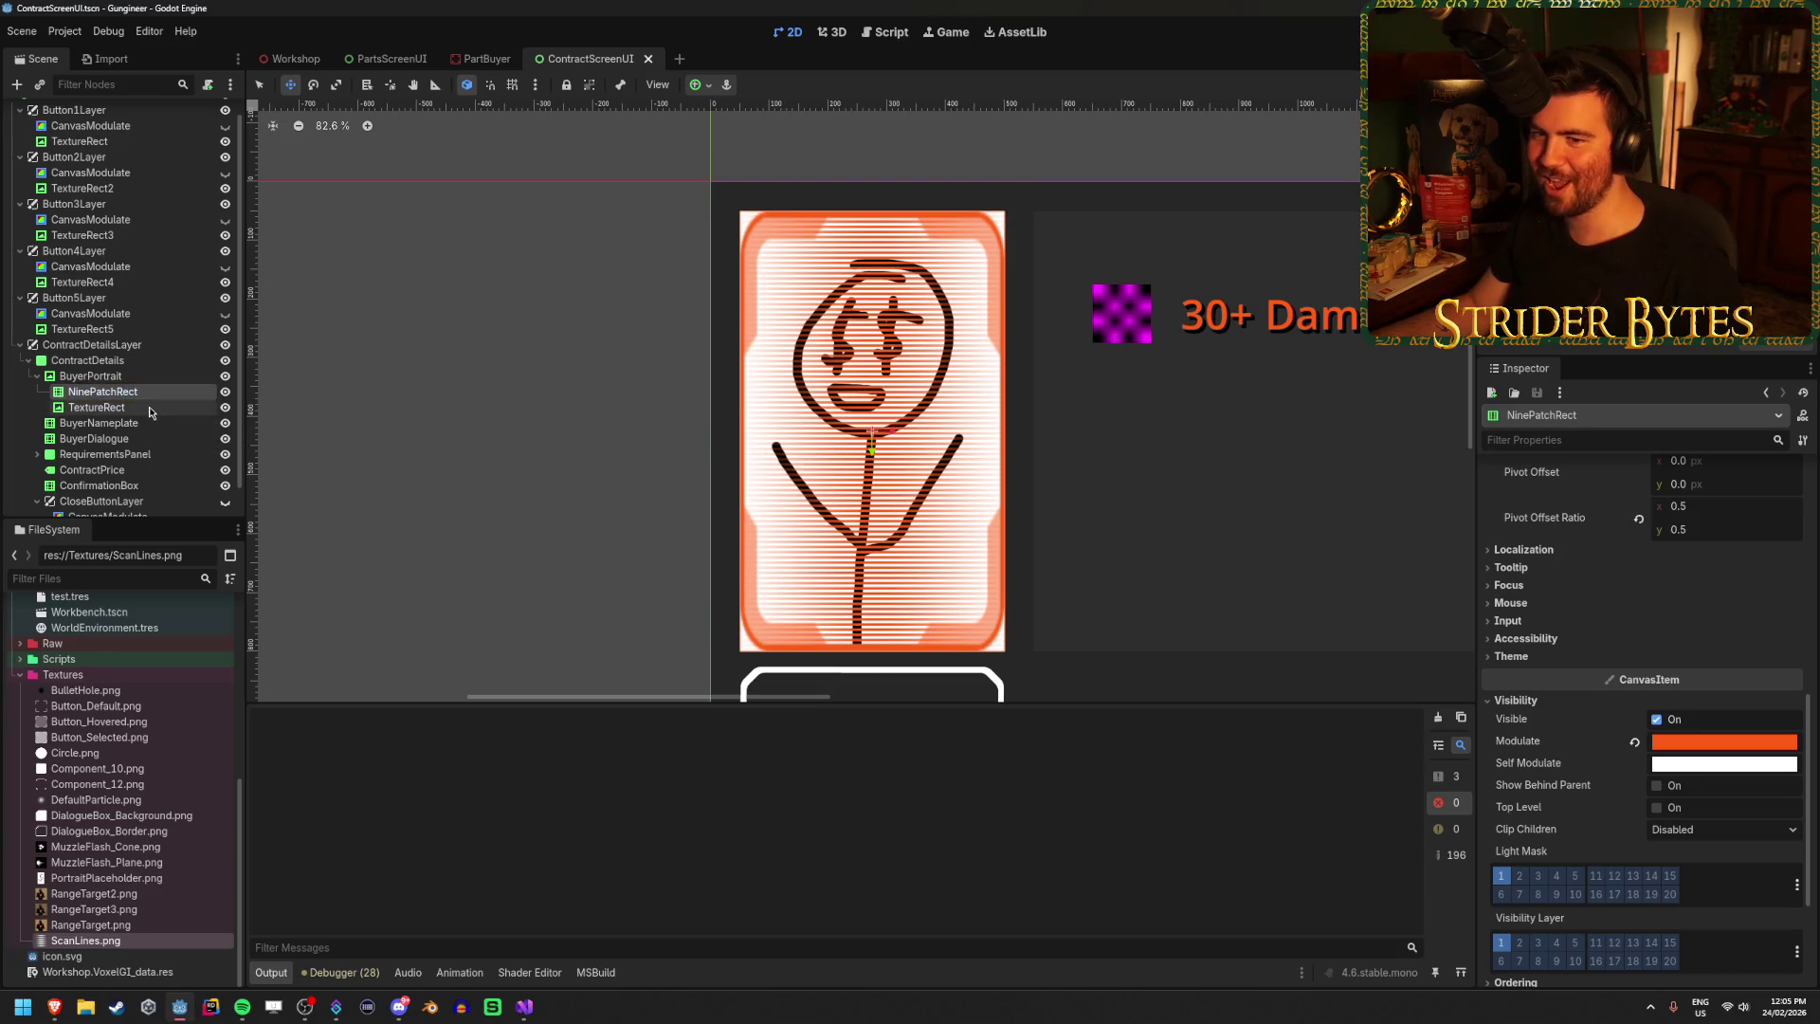
left_click(155, 393)
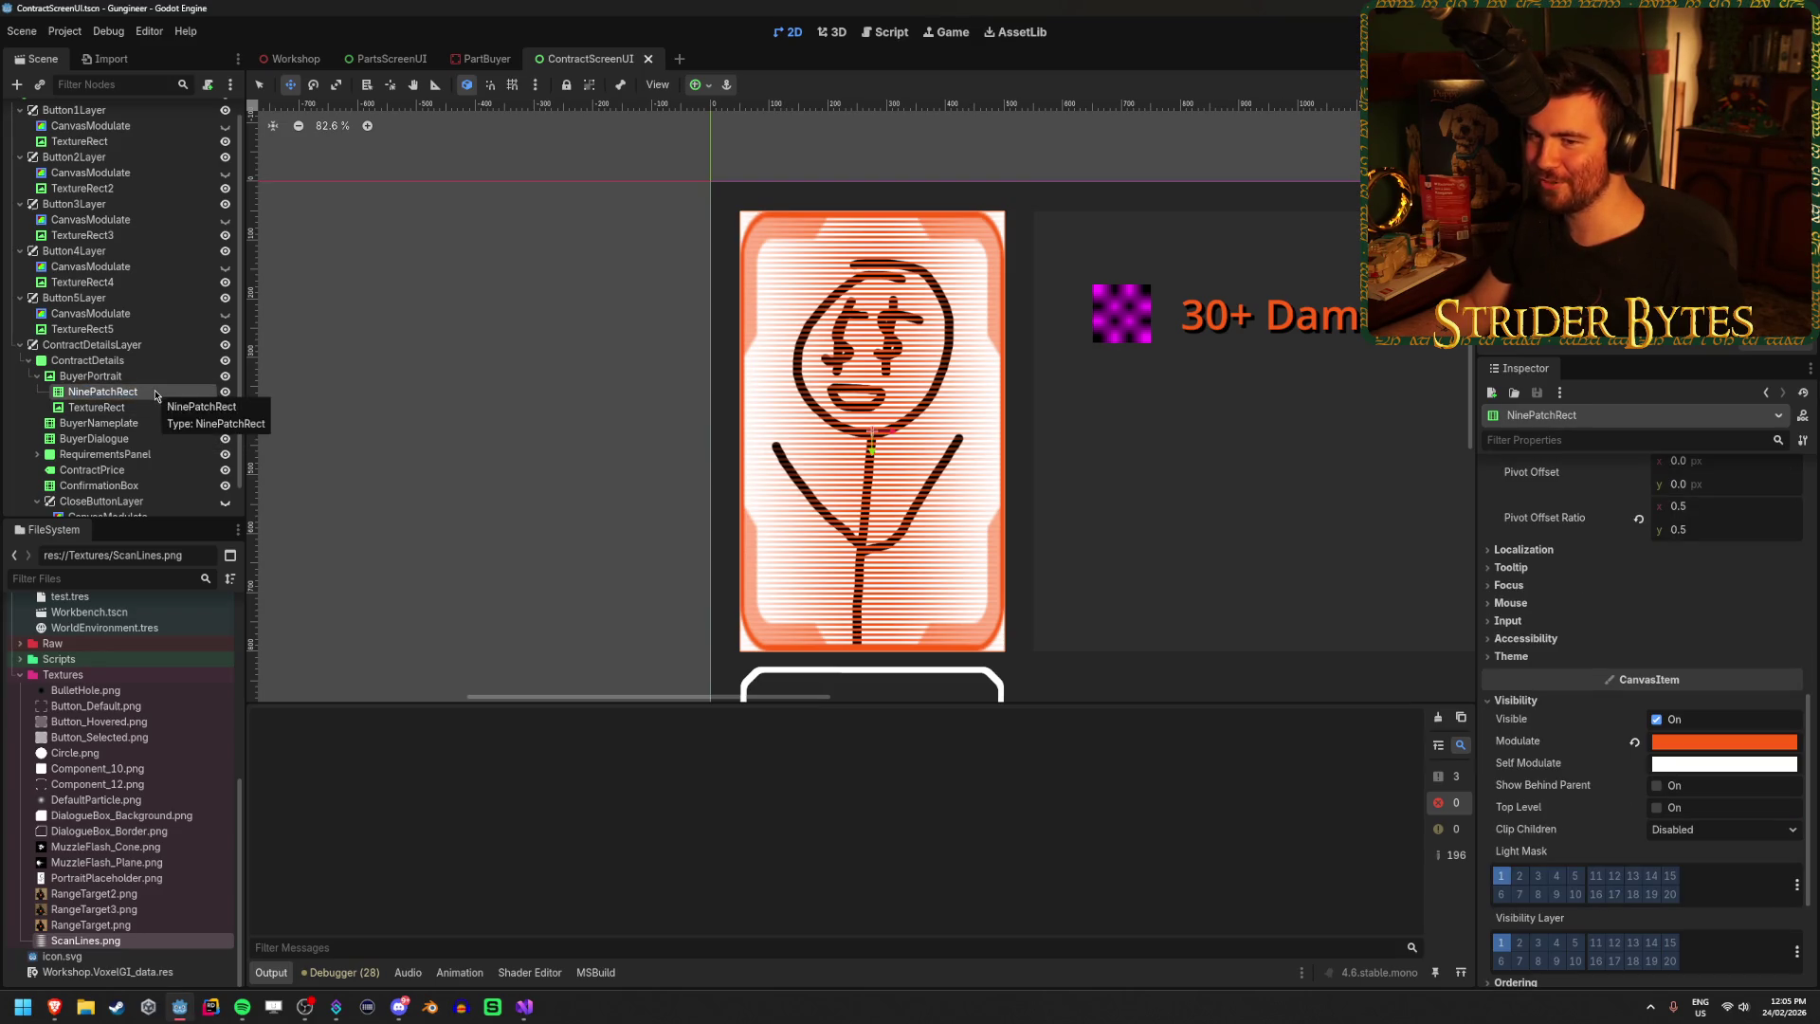
Enter 100 for the frame's patch margins and save the scene.
scroll(1644, 608, "up", 3)
scroll(1561, 667, "up", 3)
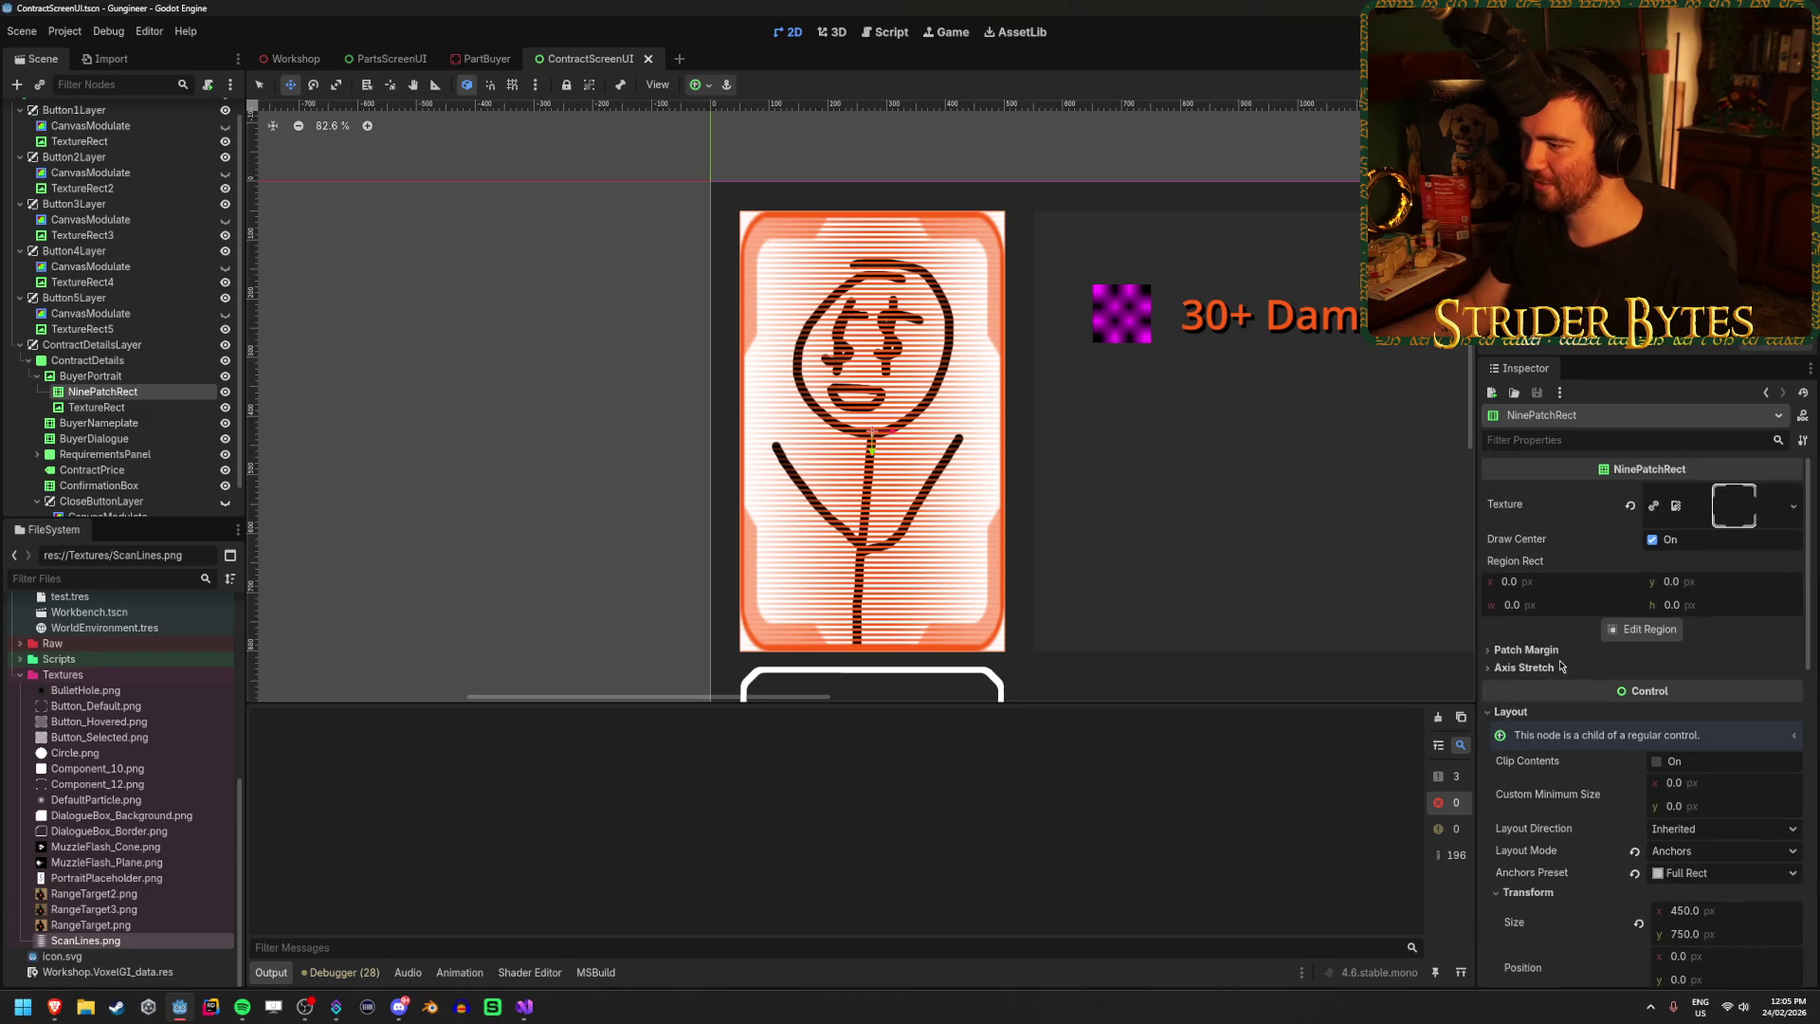
left_click(1543, 650)
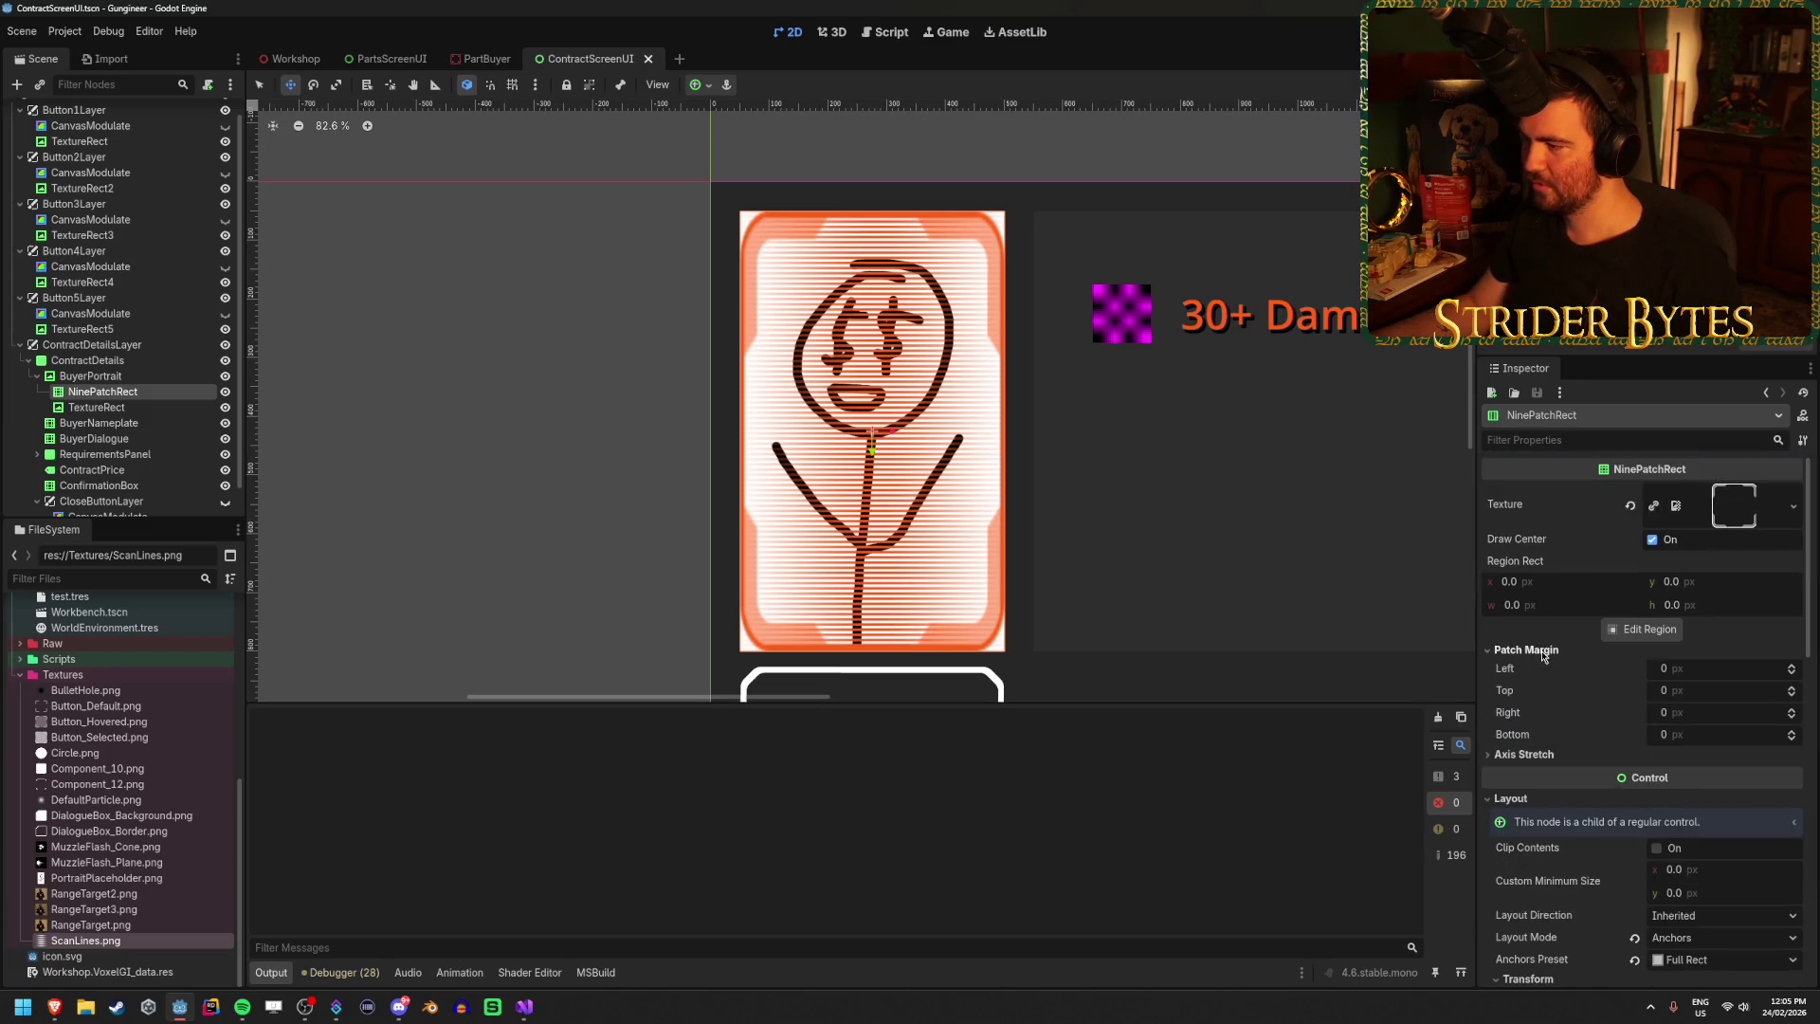
left_click(1711, 669)
type("100")
key("Tab")
type("100")
key("Tab")
type("100")
key("Tab")
type("100")
key("Return")
key("ctrl+s")
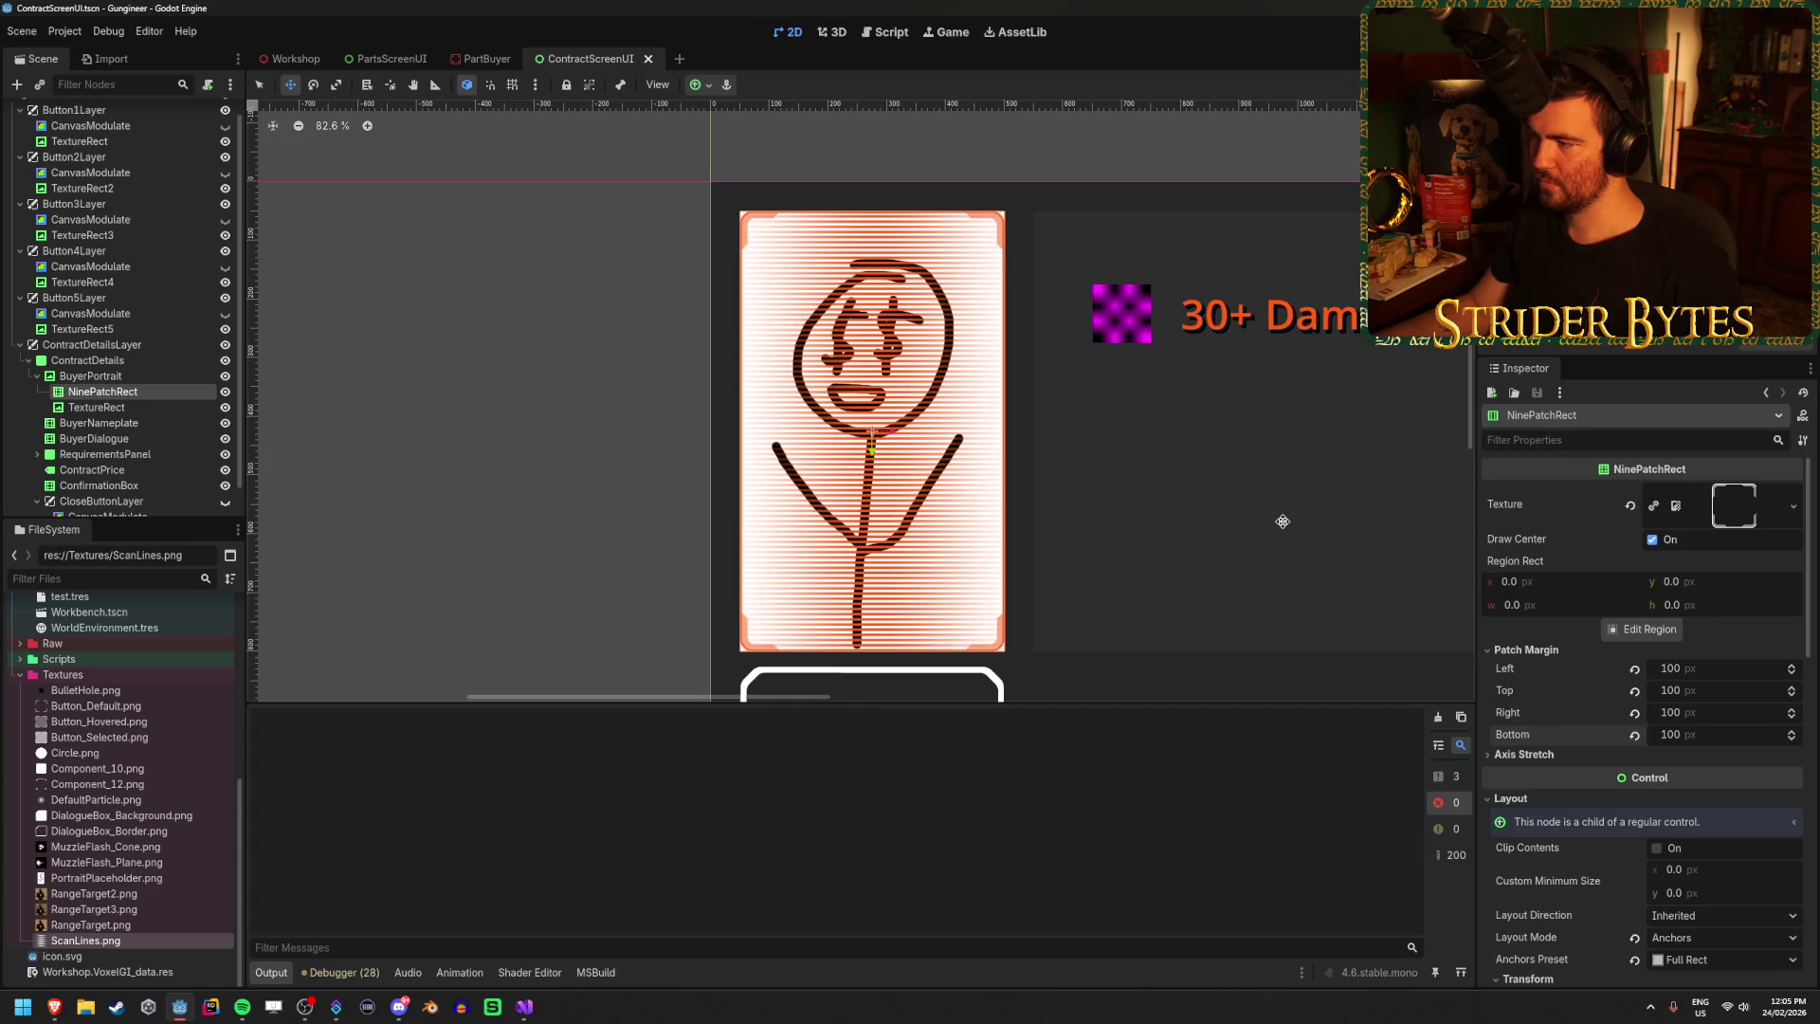
Nudge the texture region's x offset, inspect the Region Editor, close it and undo.
scroll(1730, 774, "down", 5)
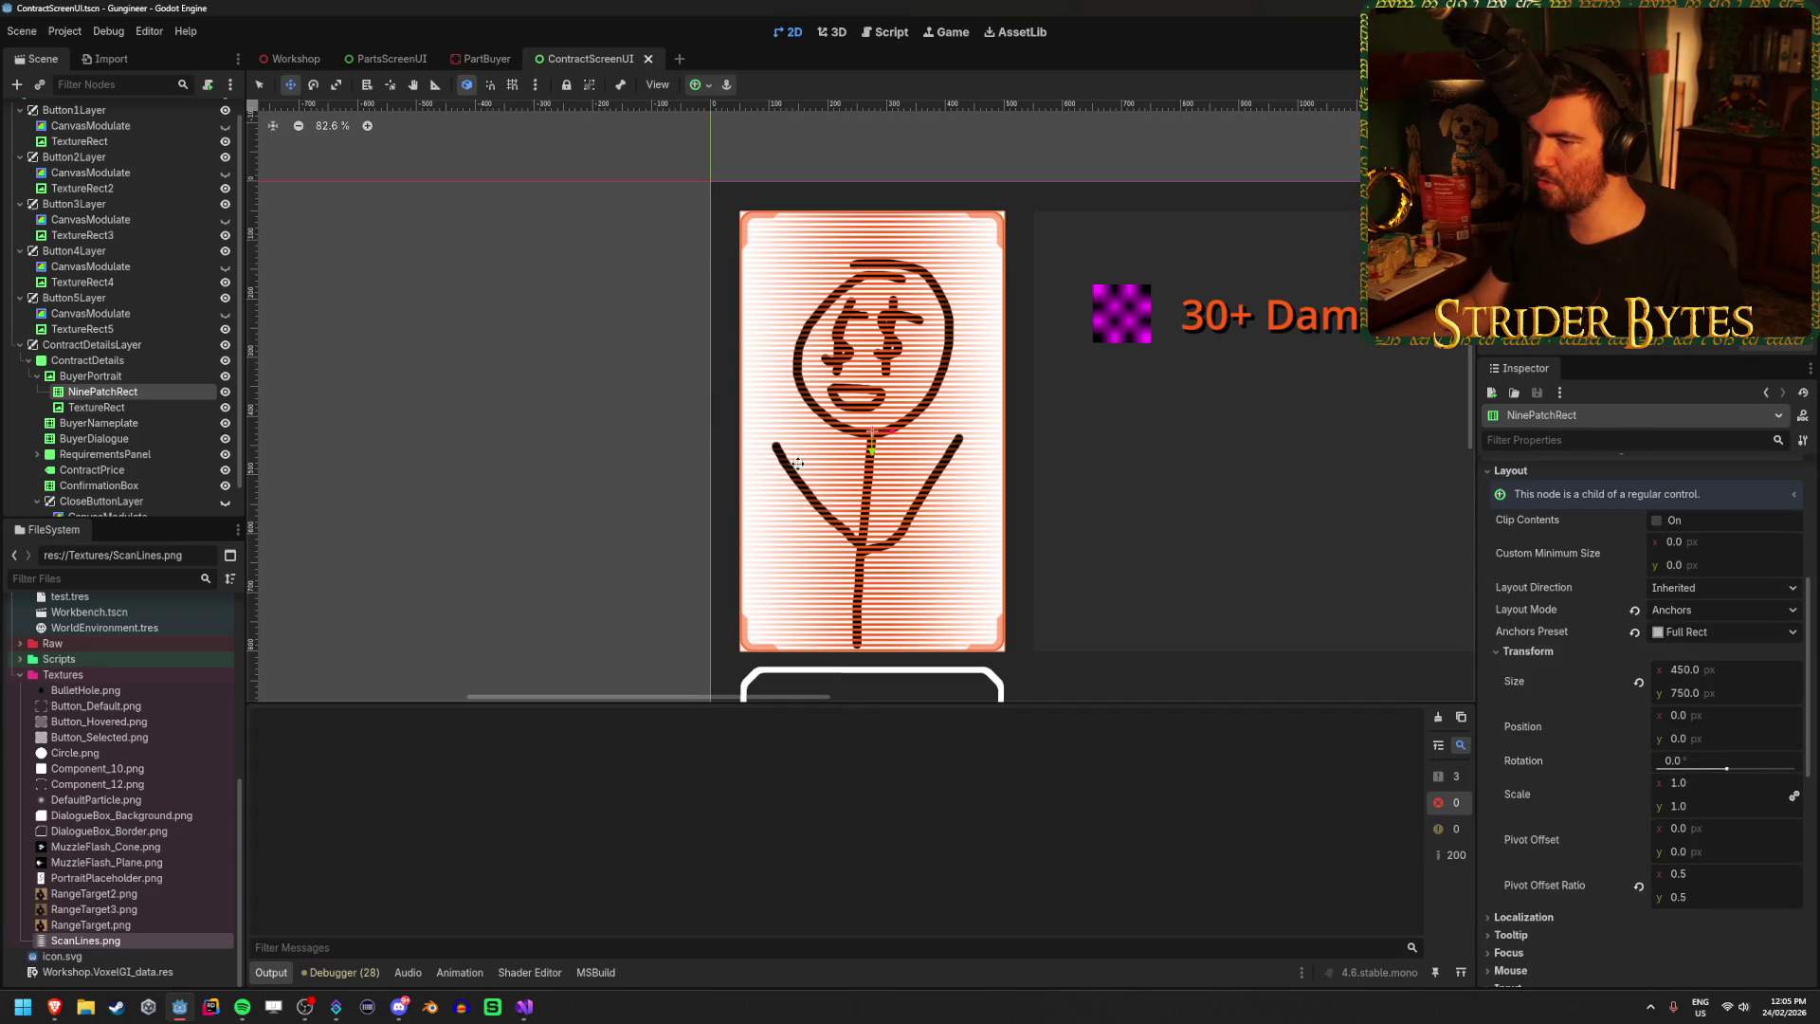
scroll(1563, 630, "up", 4)
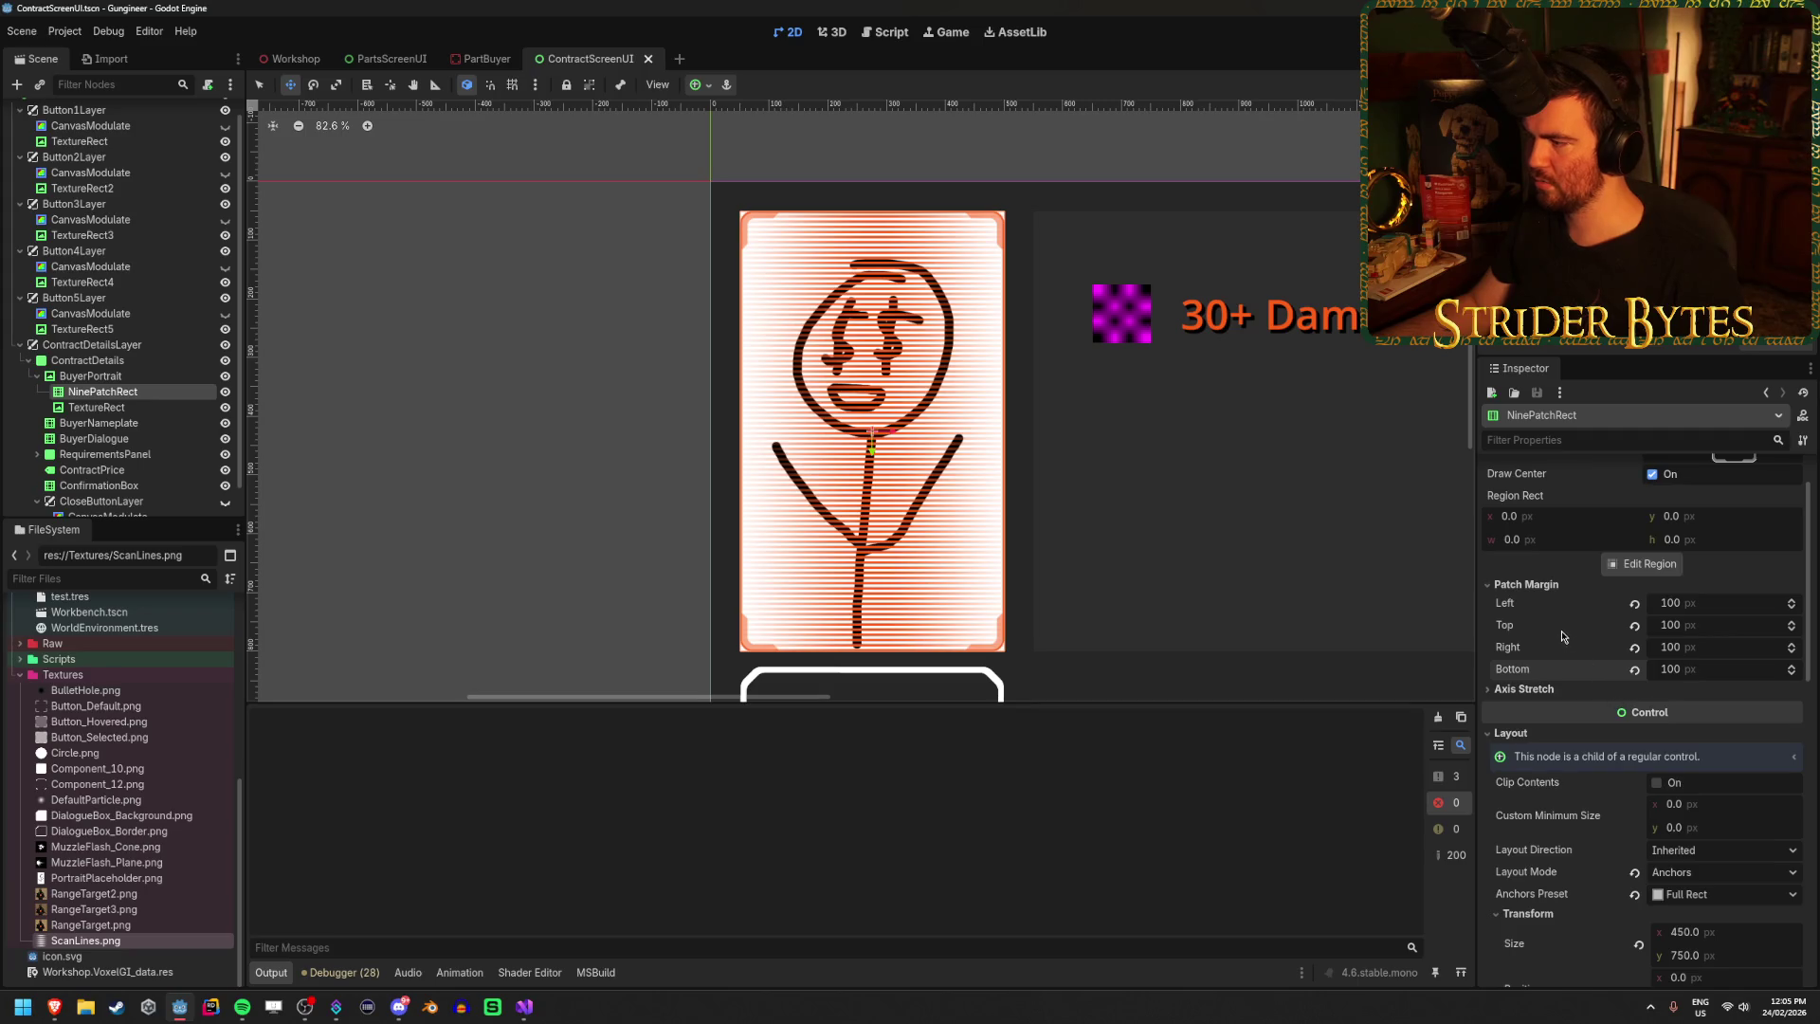
scroll(1563, 630, "up", 1)
left_click_drag(1540, 581, 1545, 581)
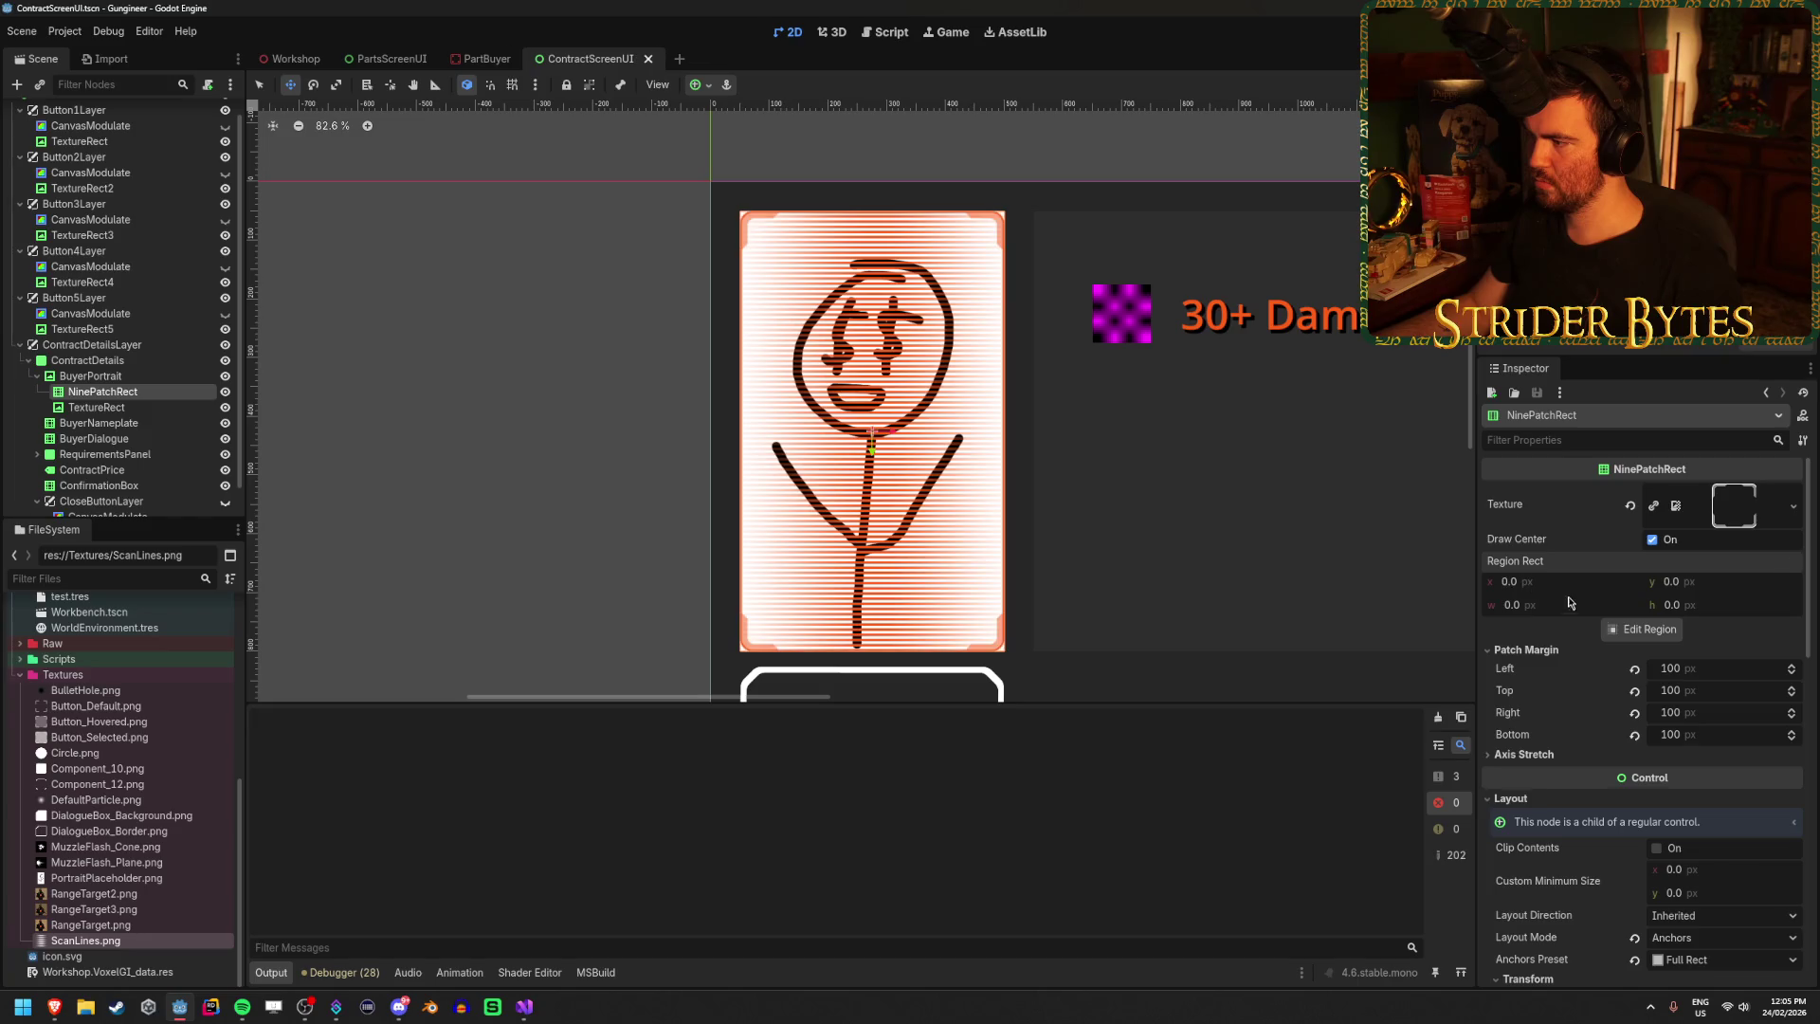
left_click(1649, 630)
scroll(929, 480, "up", 4)
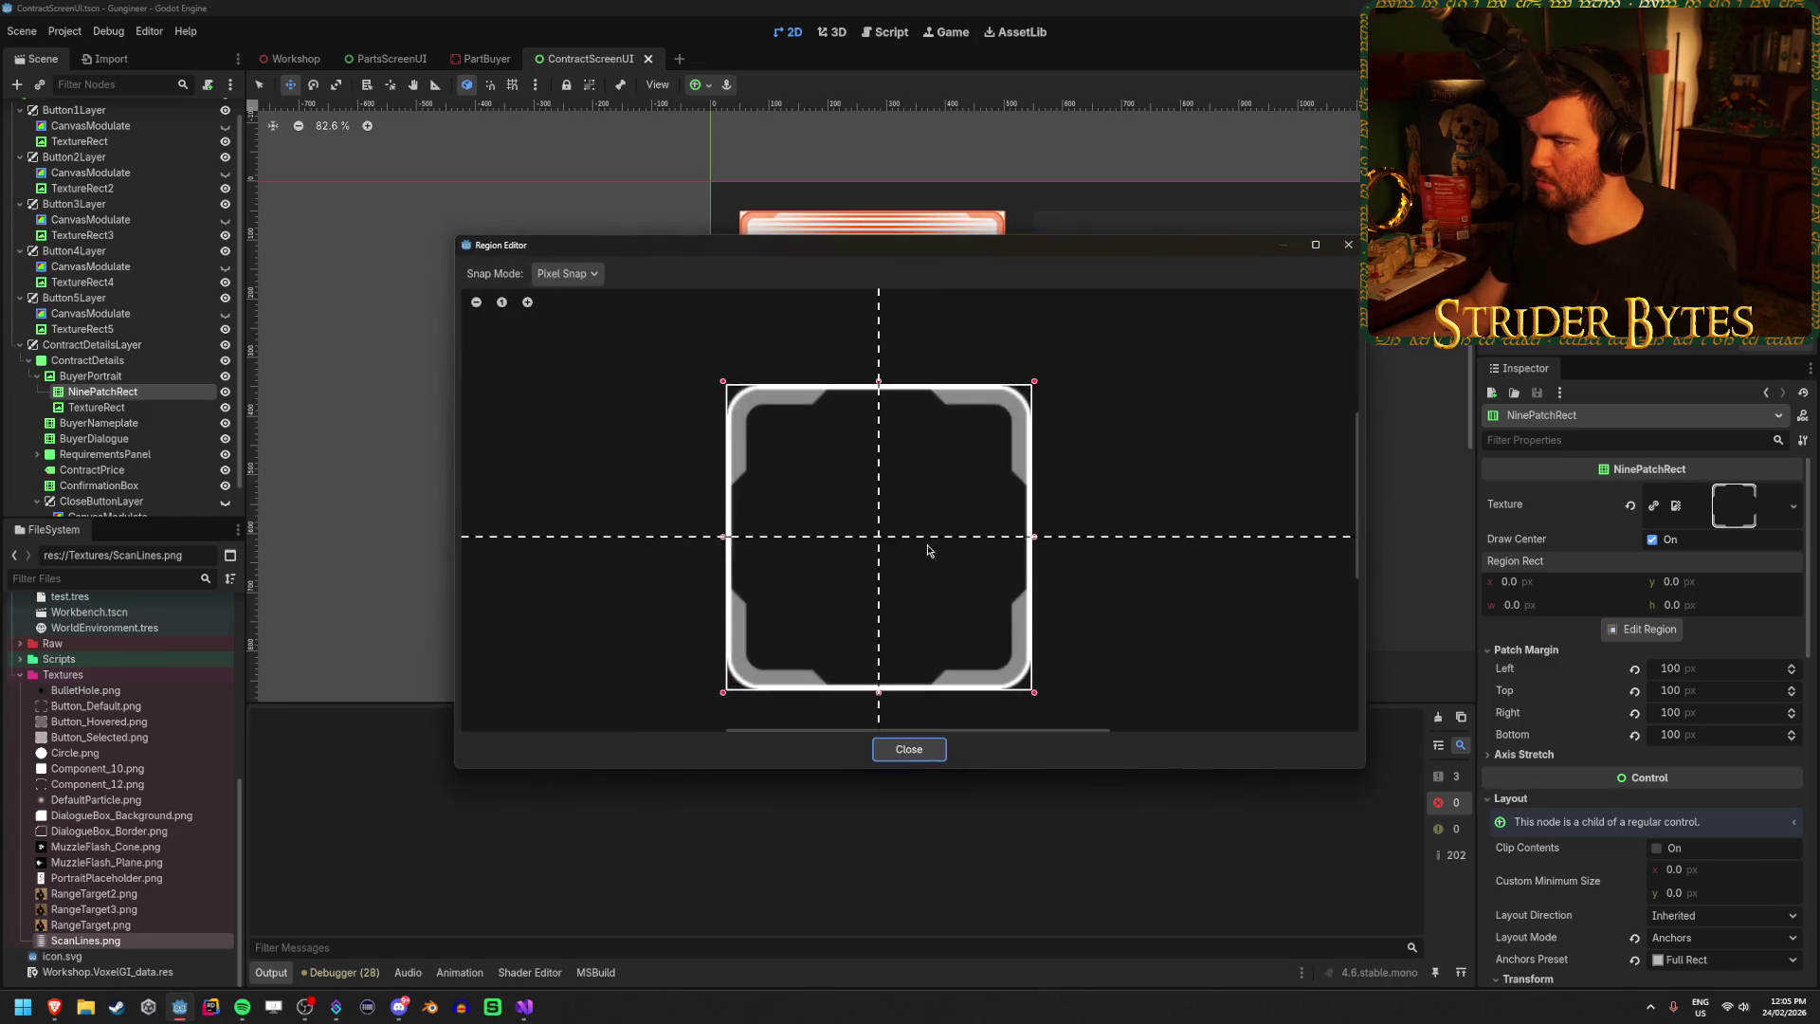
scroll(895, 579, "down", 2)
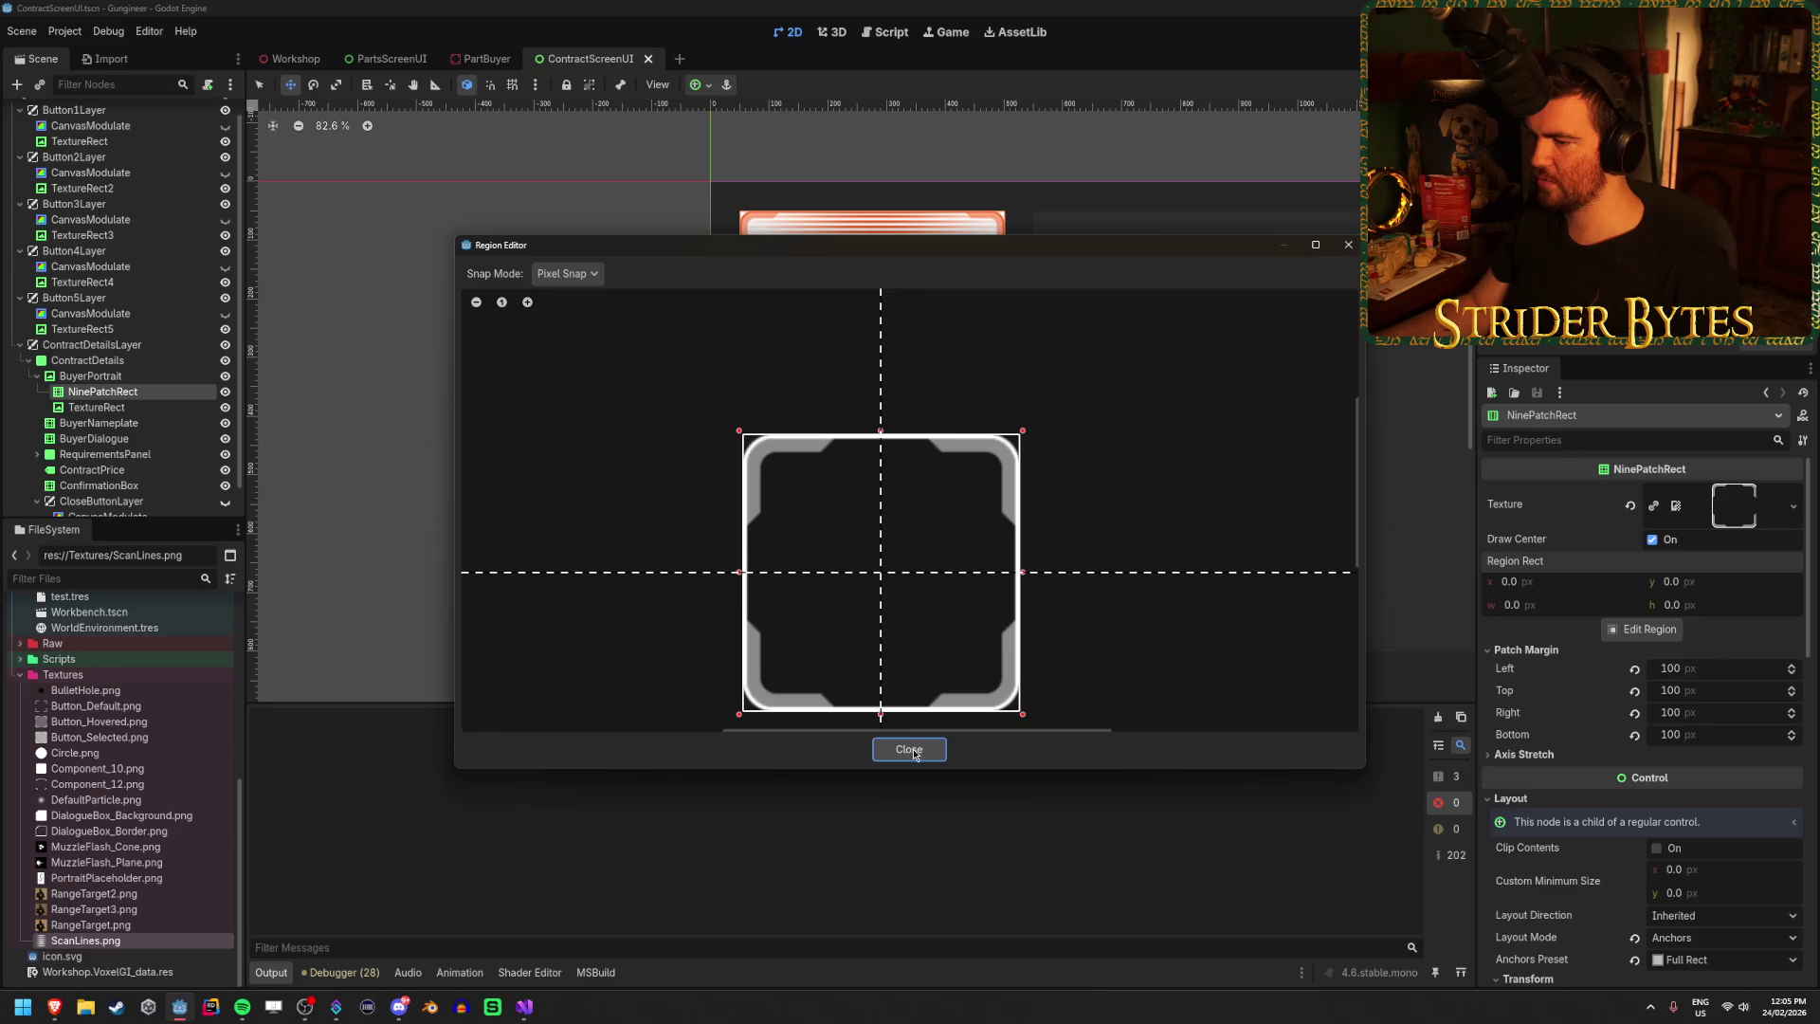
left_click(909, 748)
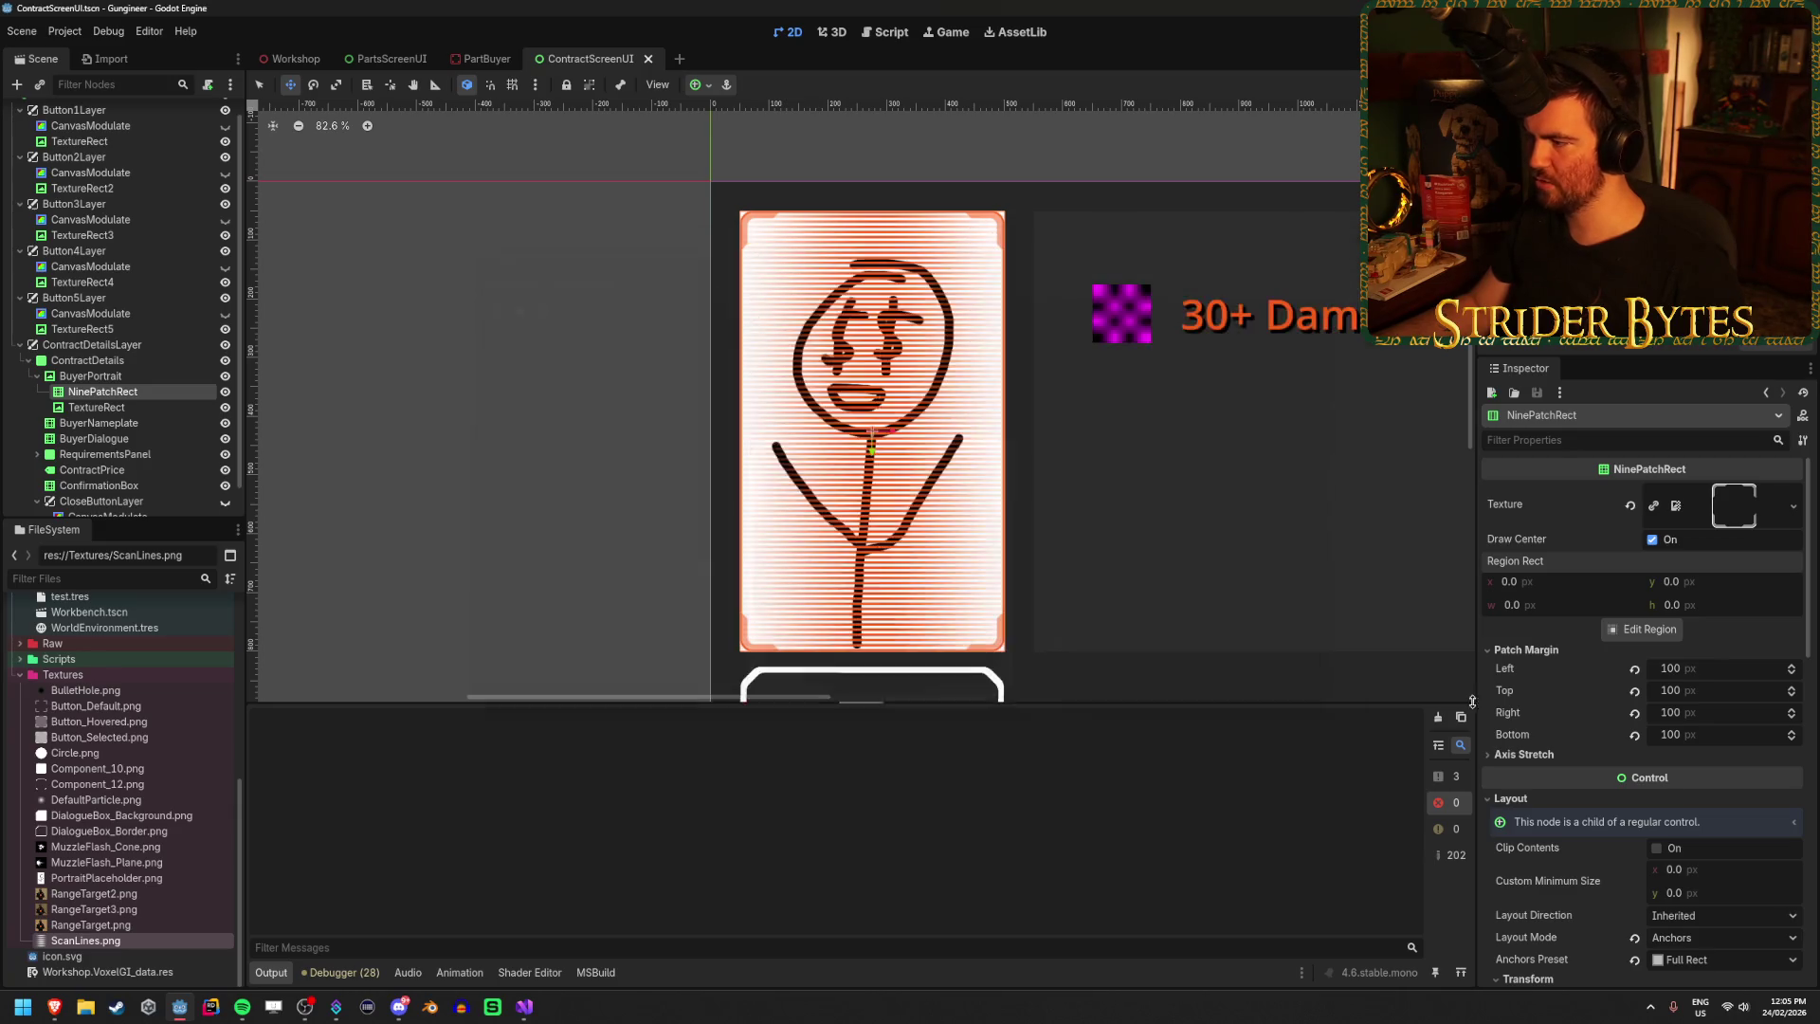
key("ctrl+z")
key("ctrl+z")
Set the left, top, right and bottom patch margins to 20 px.
left_click_drag(1720, 669, 1740, 668)
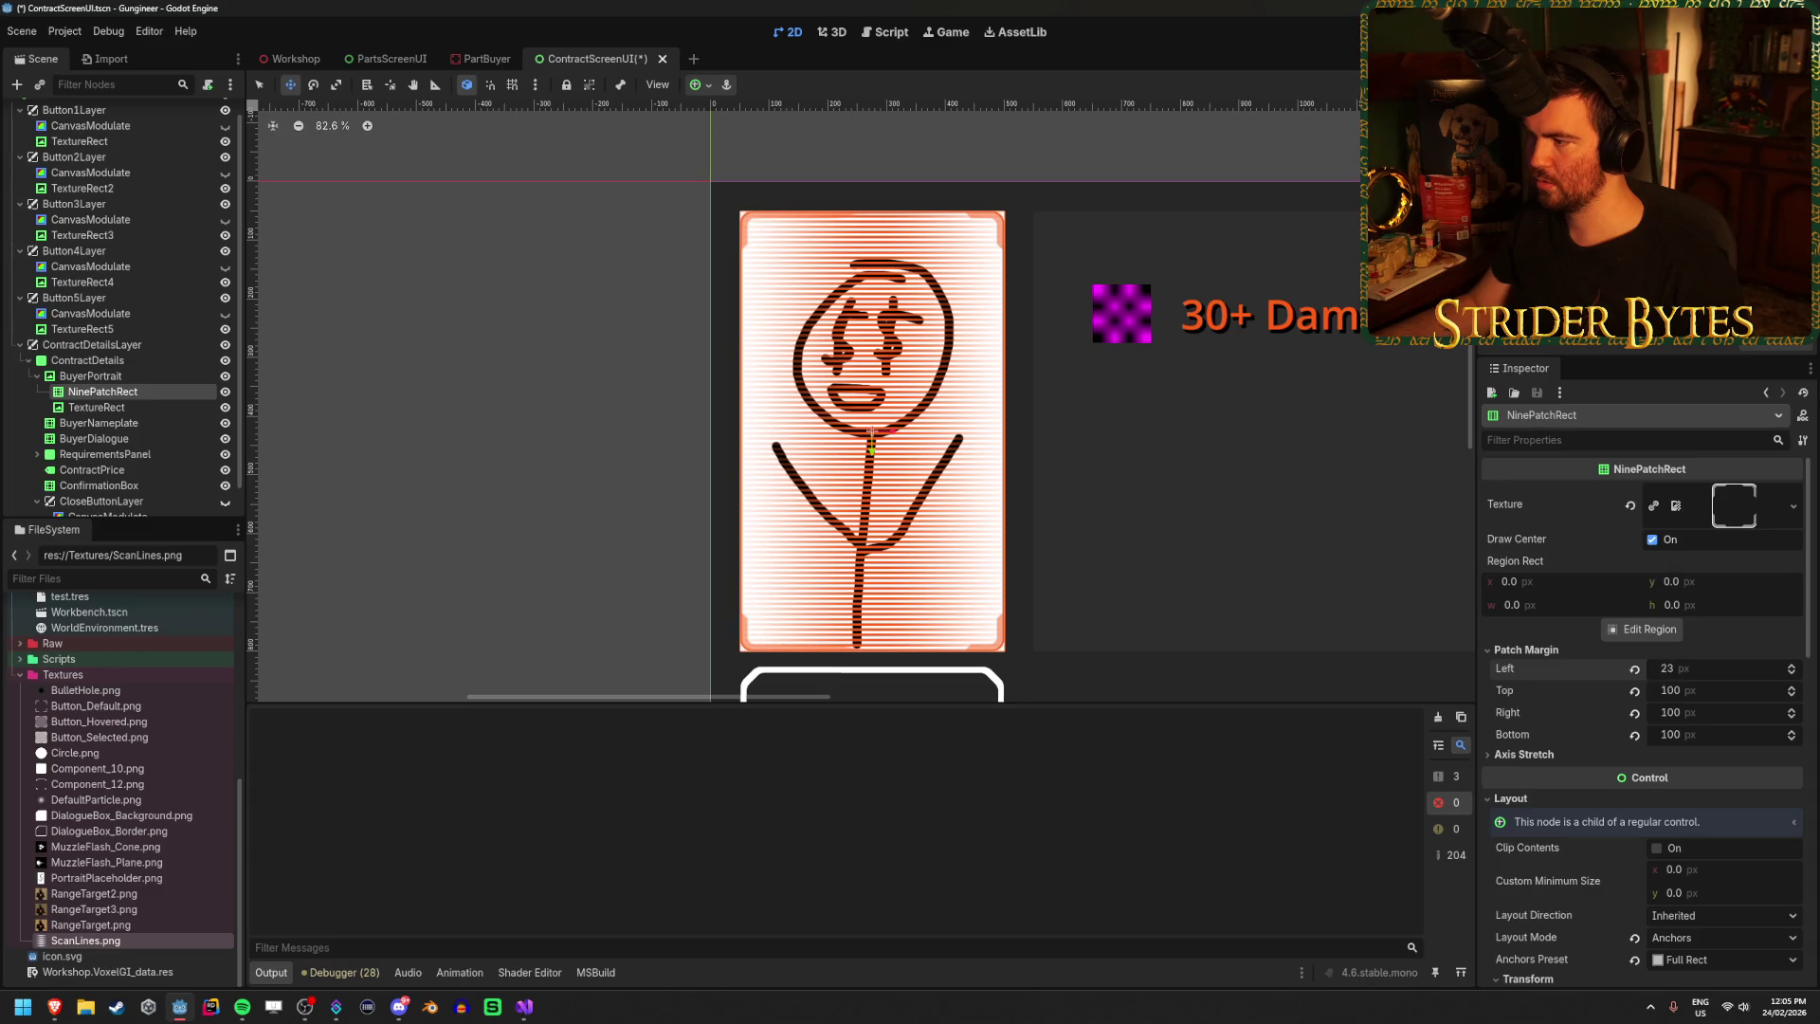
left_click(1706, 690)
type("20")
key("Tab")
type("20")
key("Tab")
type("20")
key("Return")
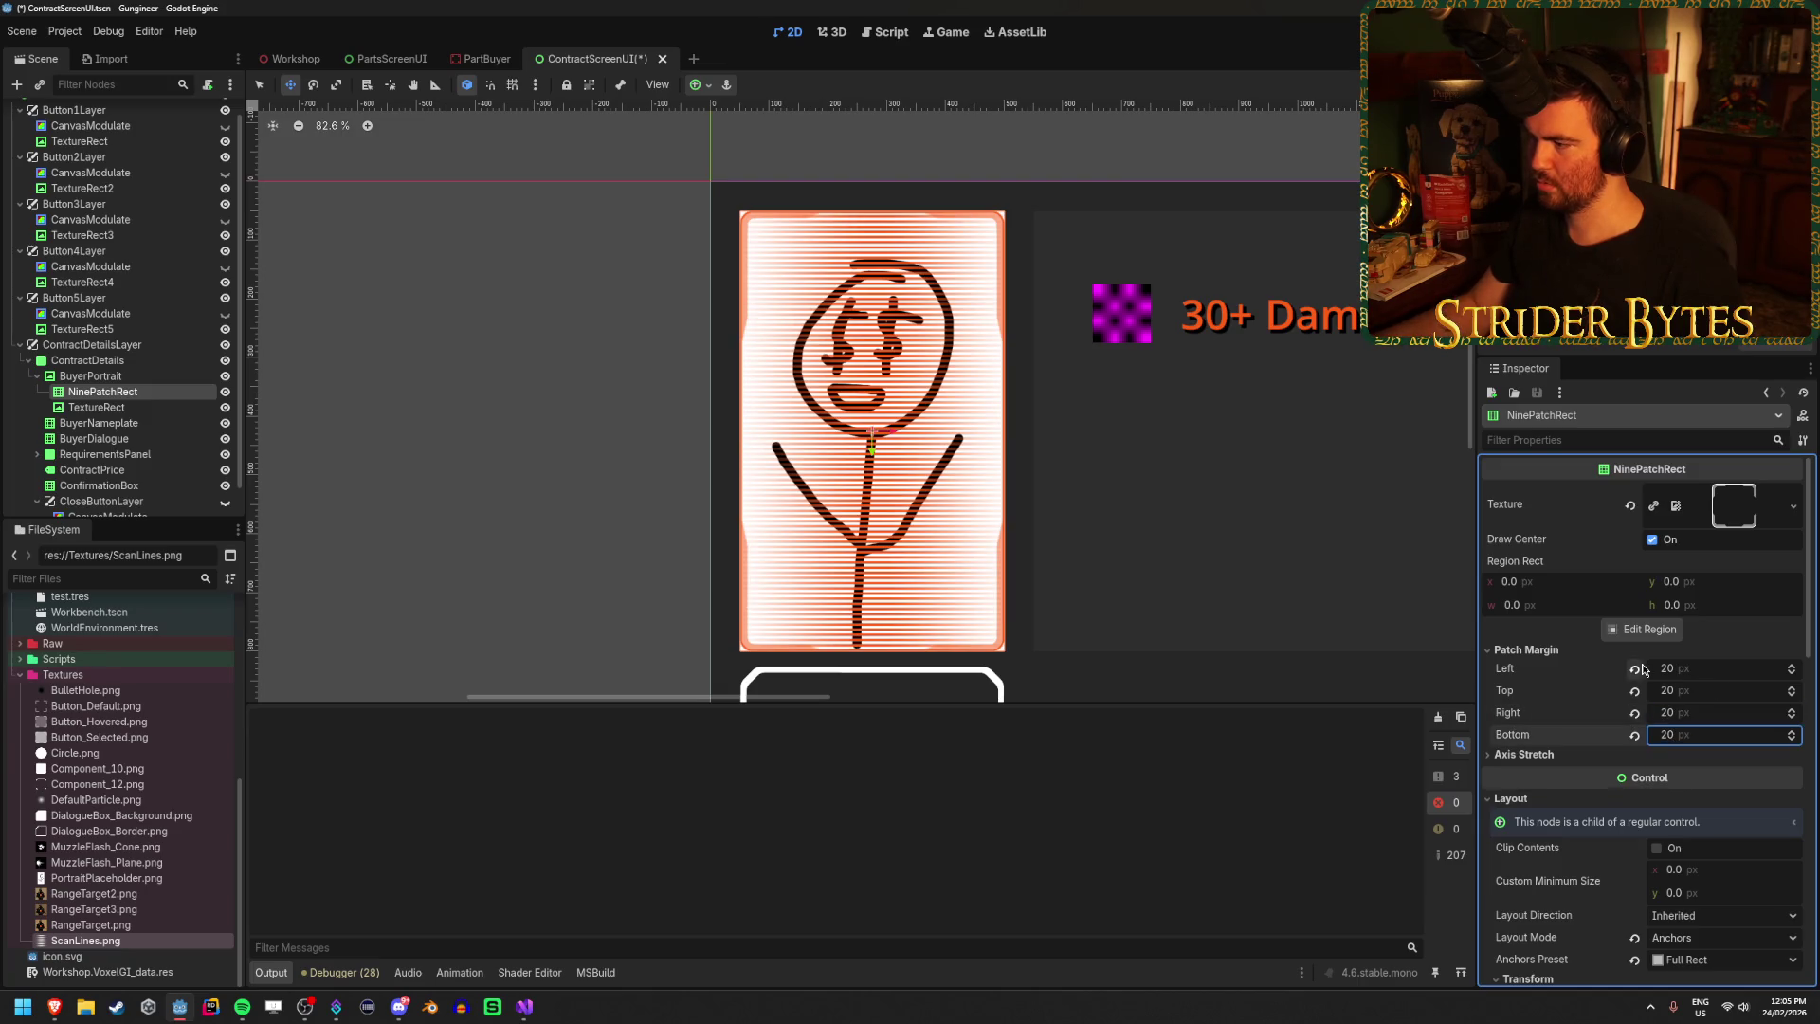
Reset the left, right and bottom margins to default, then undo to restore 20 px.
left_click(1636, 669)
left_click(1634, 713)
left_click(1634, 734)
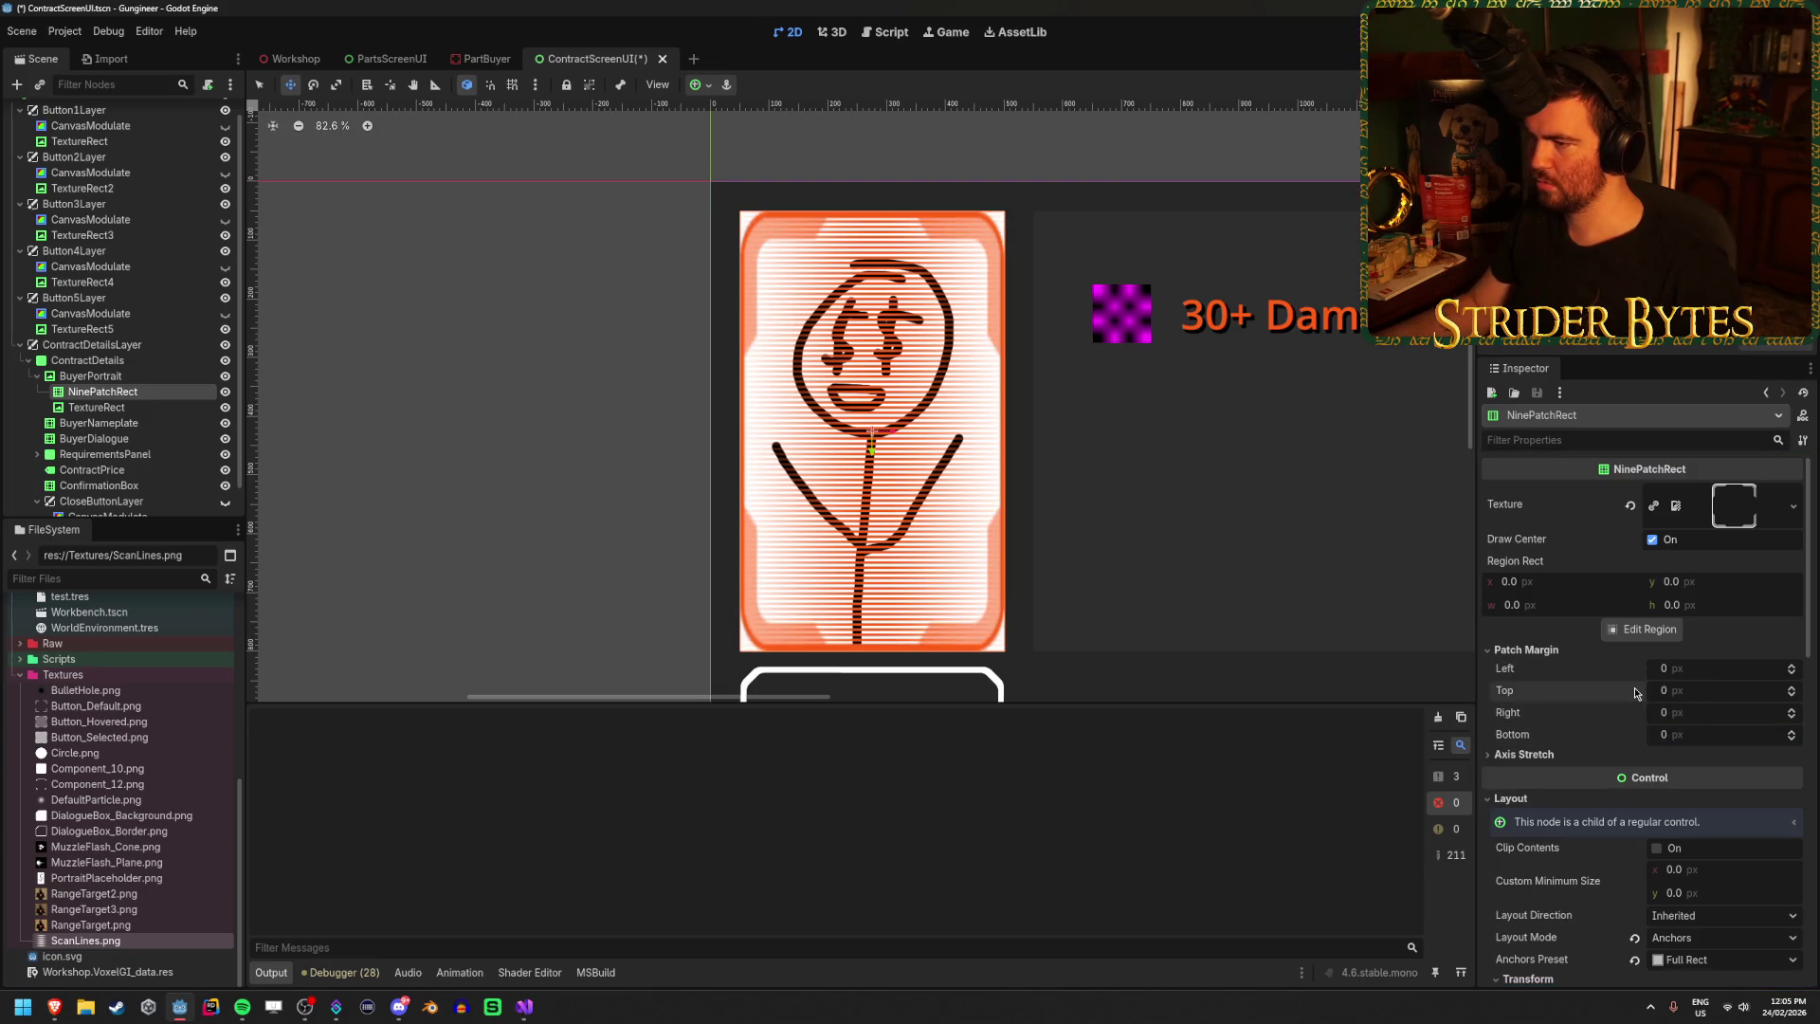
key("ctrl+z")
key("ctrl+z")
key("ctrl+z")
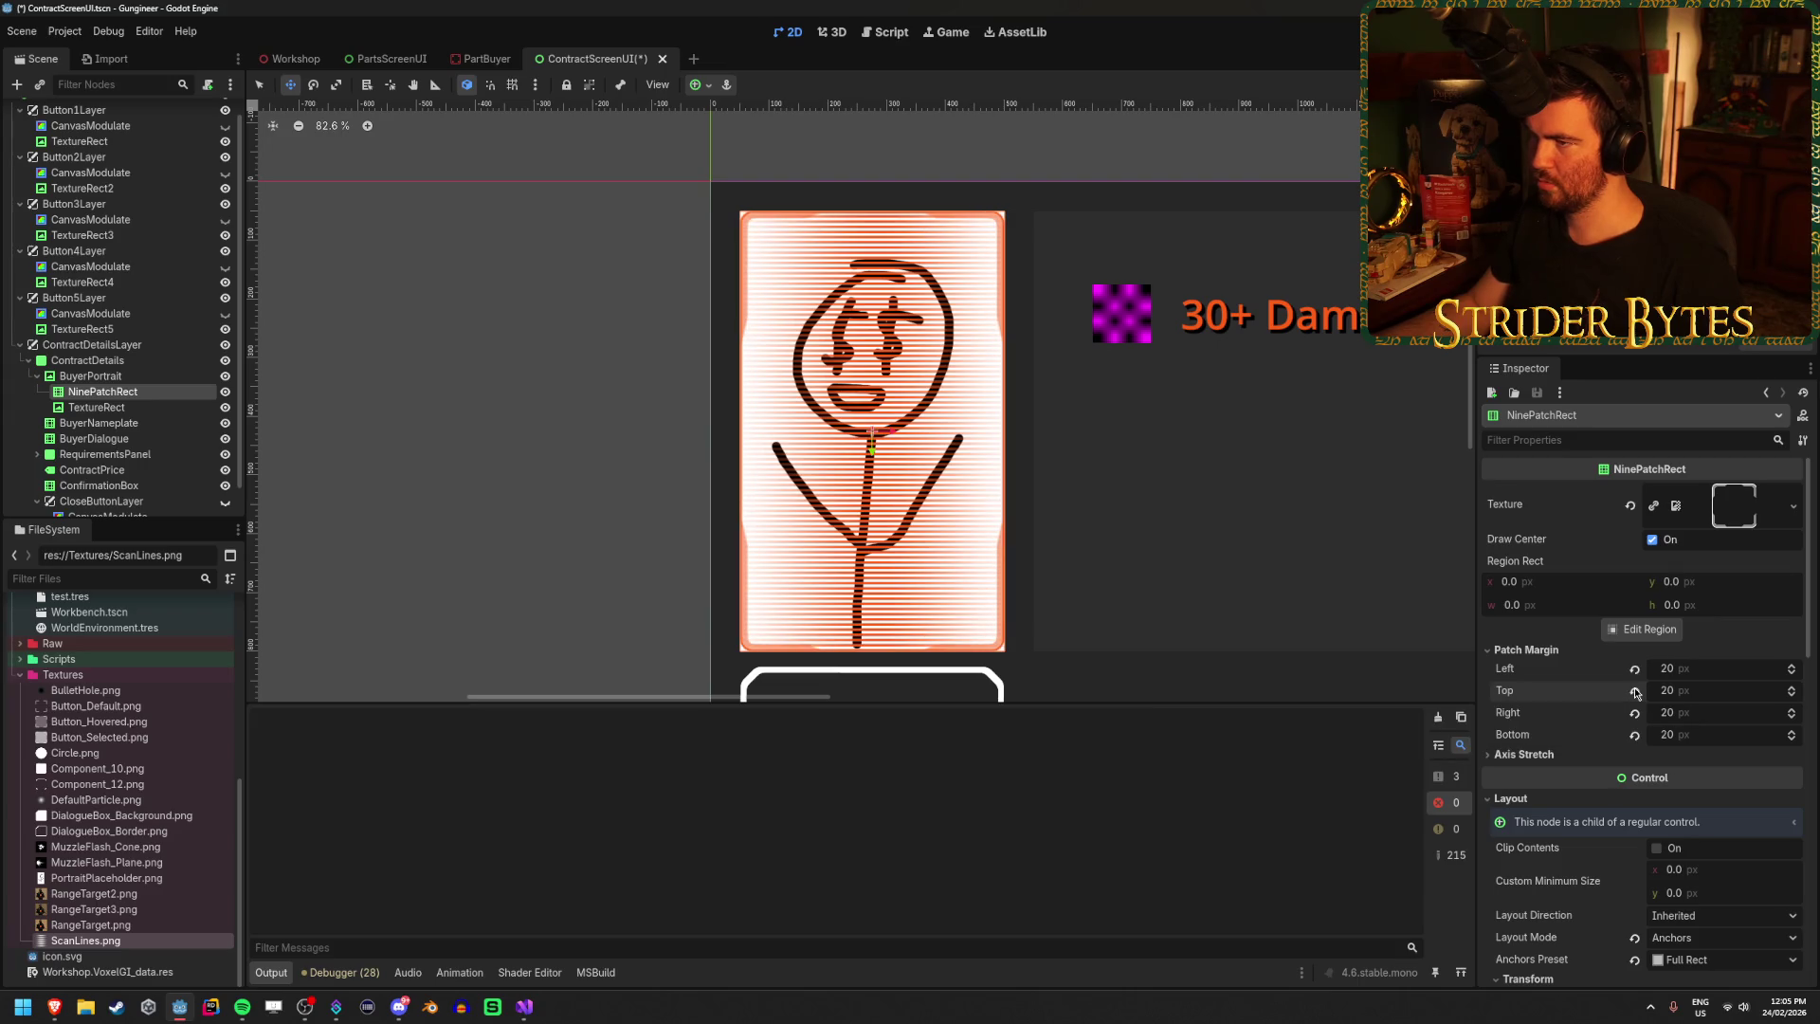
scroll(1057, 581, "down", 3)
scroll(1066, 568, "up", 4)
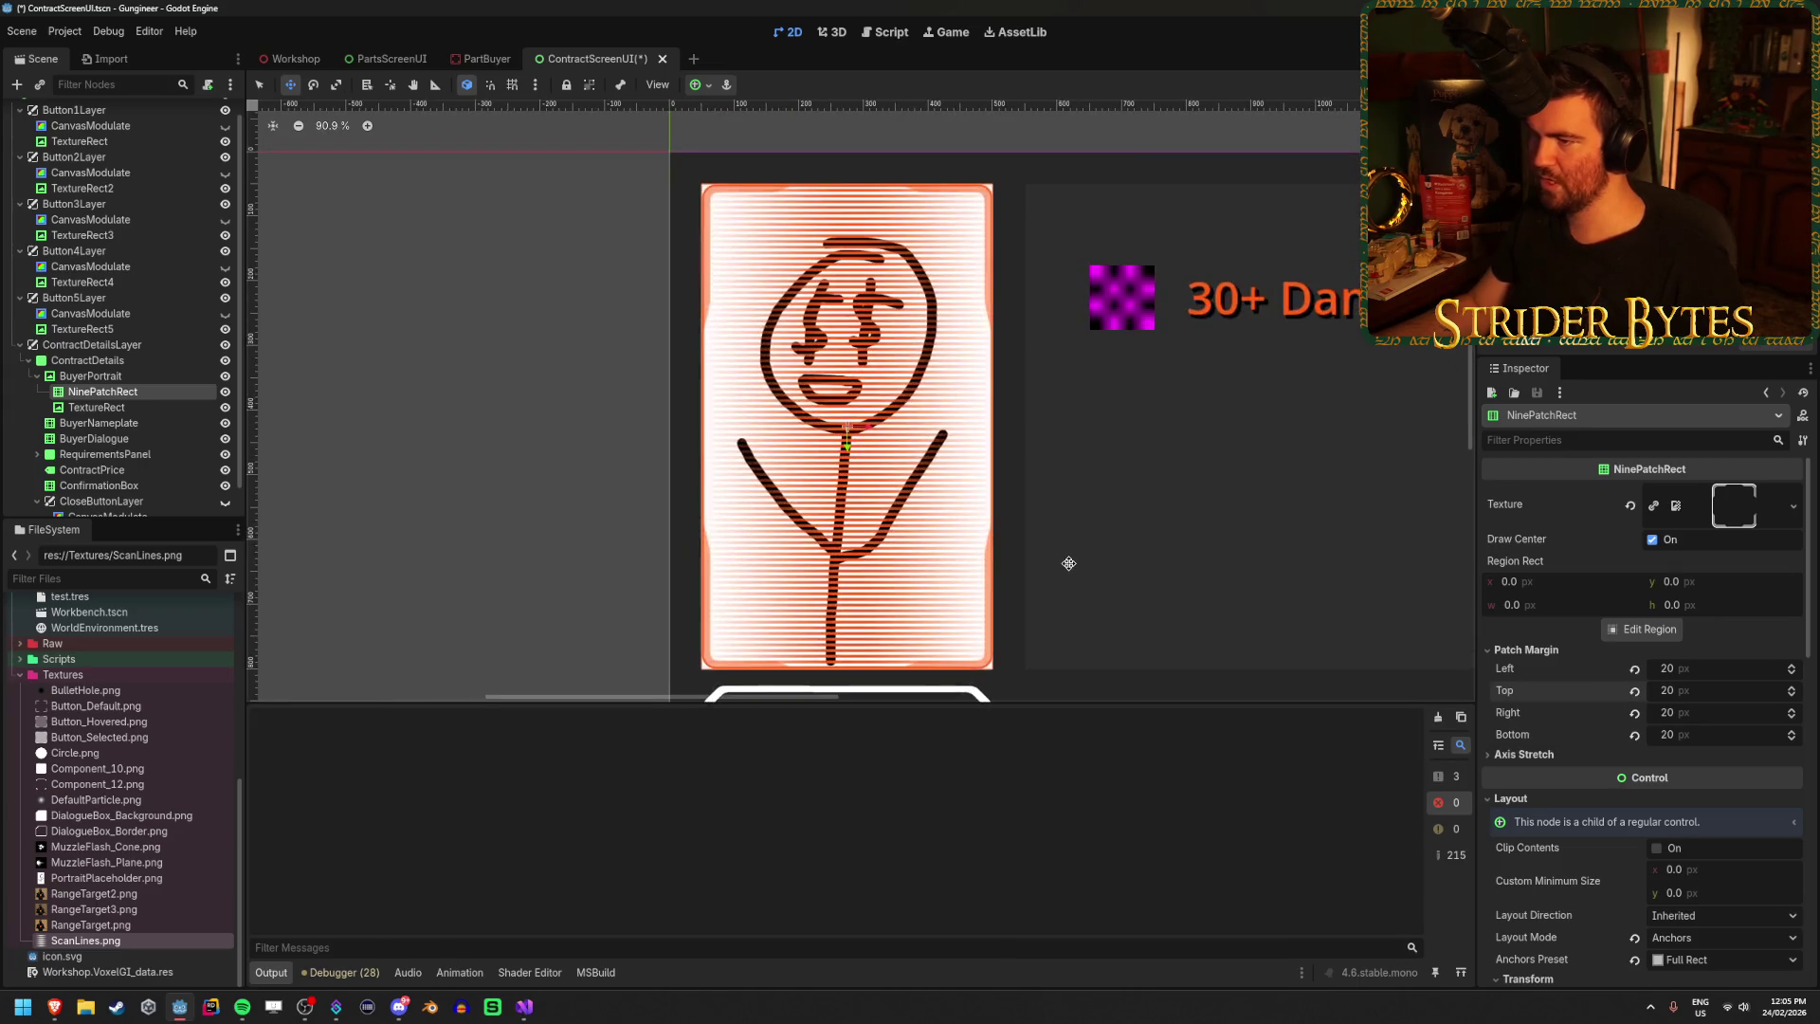
Enter 50 for the left and top patch margins.
left_click(1730, 672)
type("50")
key("Tab")
type("50")
key("Tab")
type("50")
key("Tab")
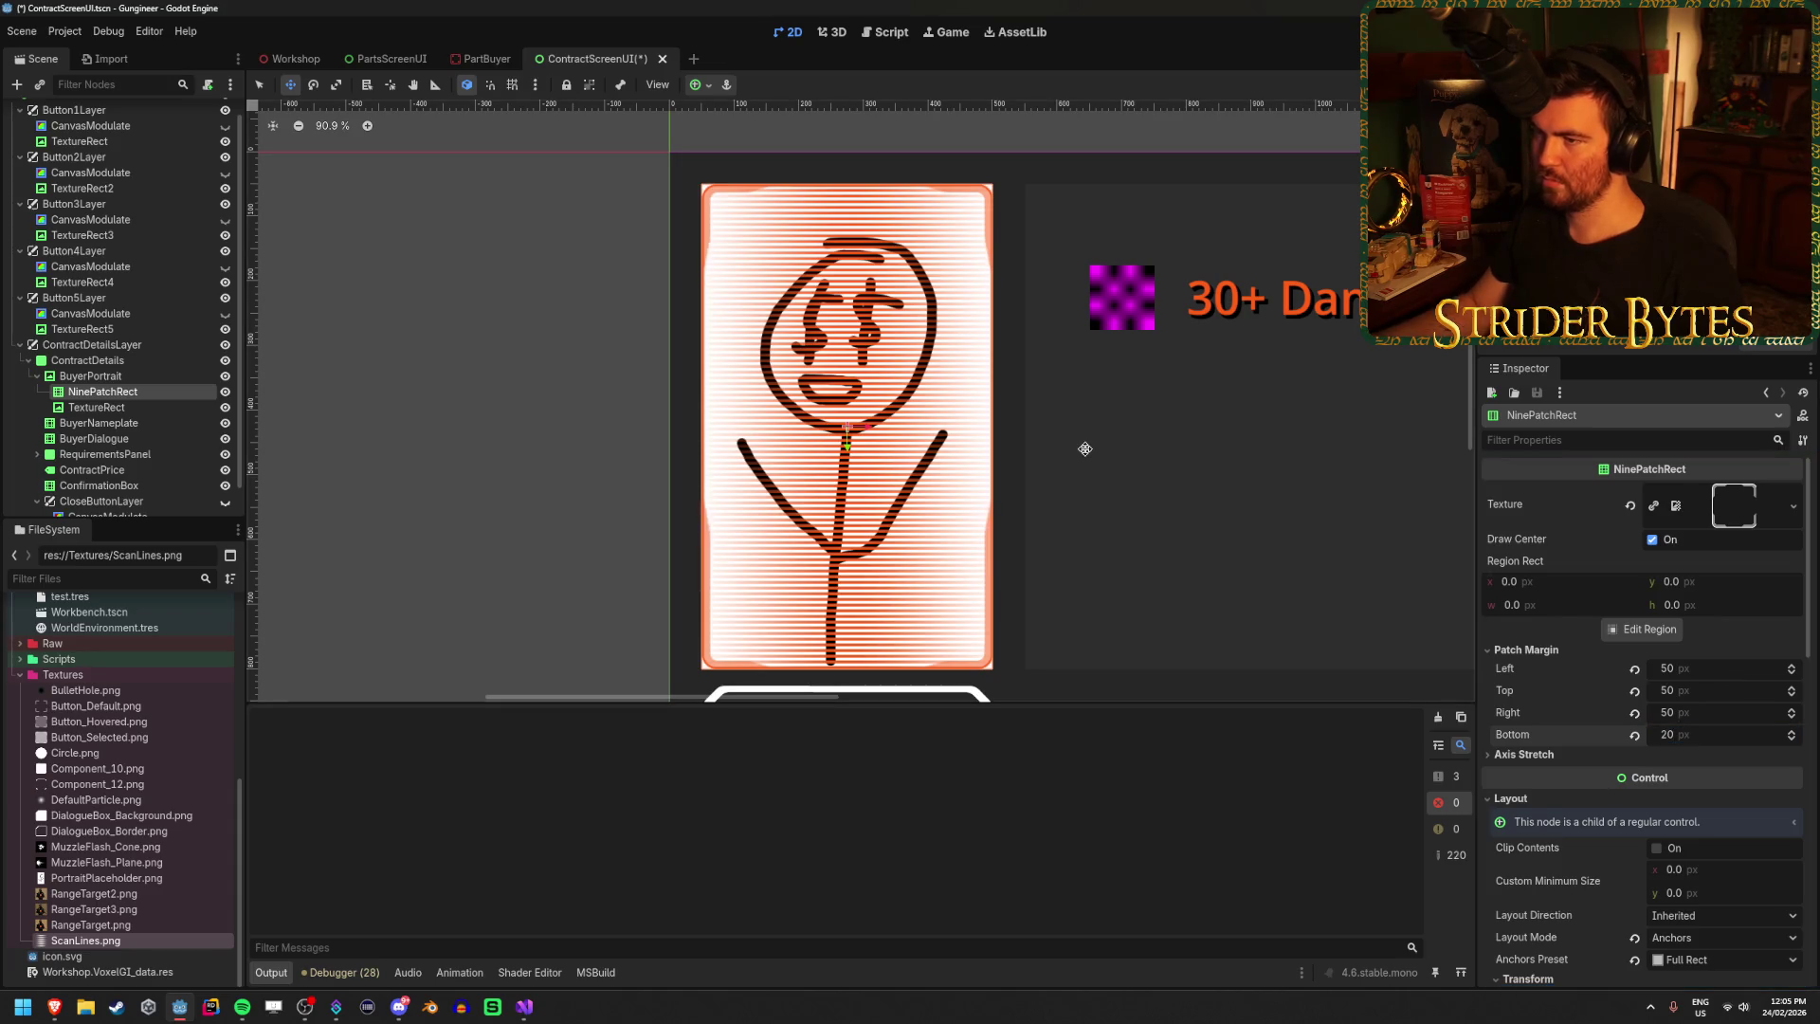
Undo the 50 px margin edits, leaving 20 px margins, and select the TextureRect node.
key("ctrl+z")
key("ctrl+z")
key("ctrl+z")
scroll(1152, 521, "down", 5)
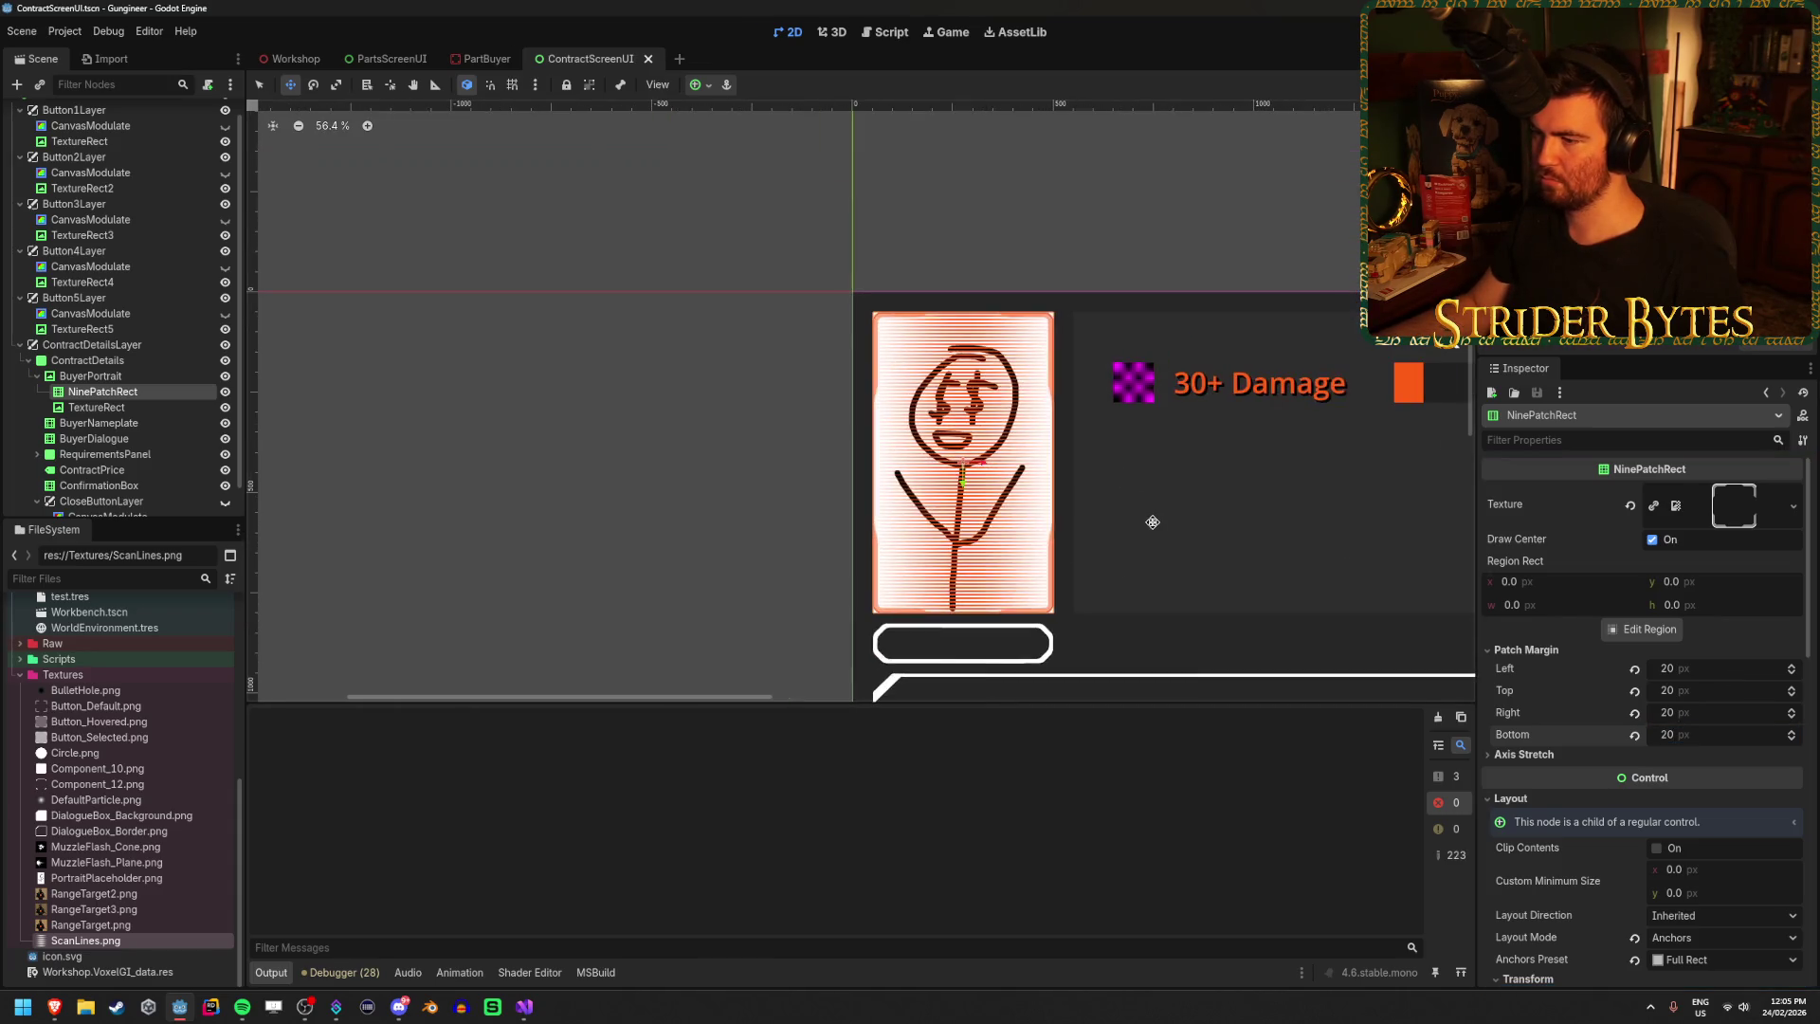
scroll(1145, 507, "up", 2)
scroll(1043, 517, "down", 4)
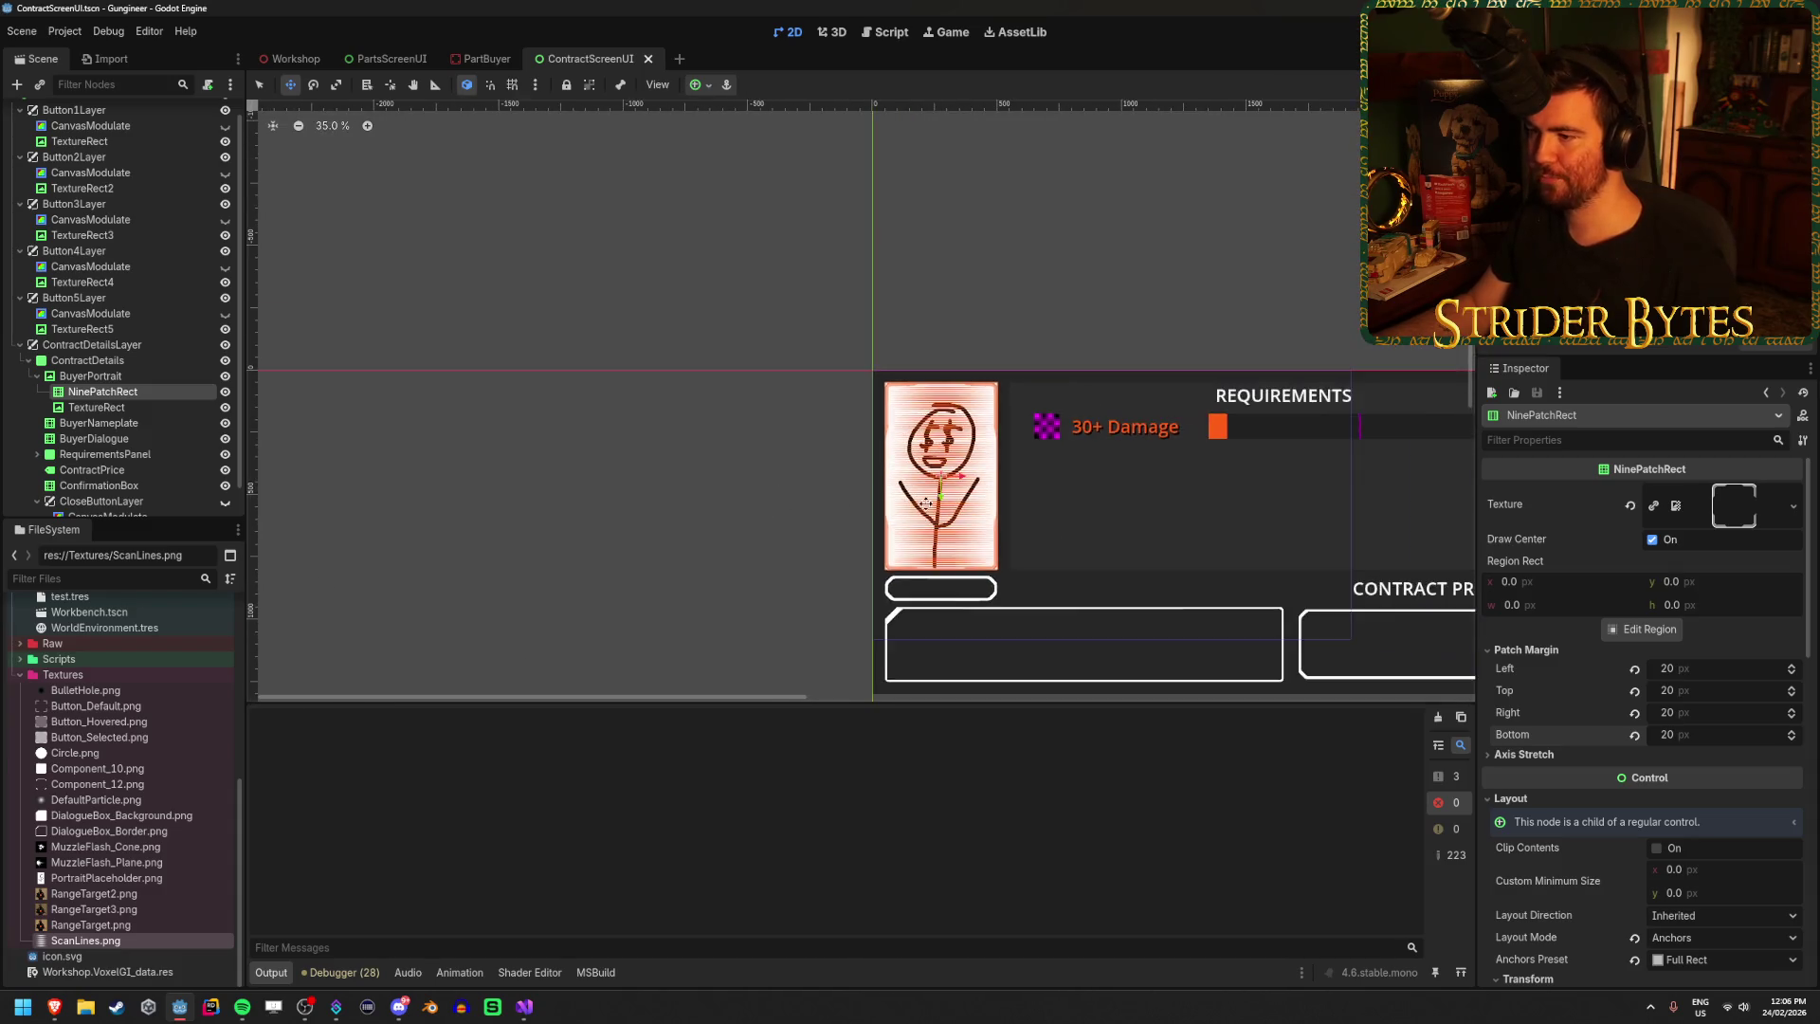
scroll(926, 503, "up", 13)
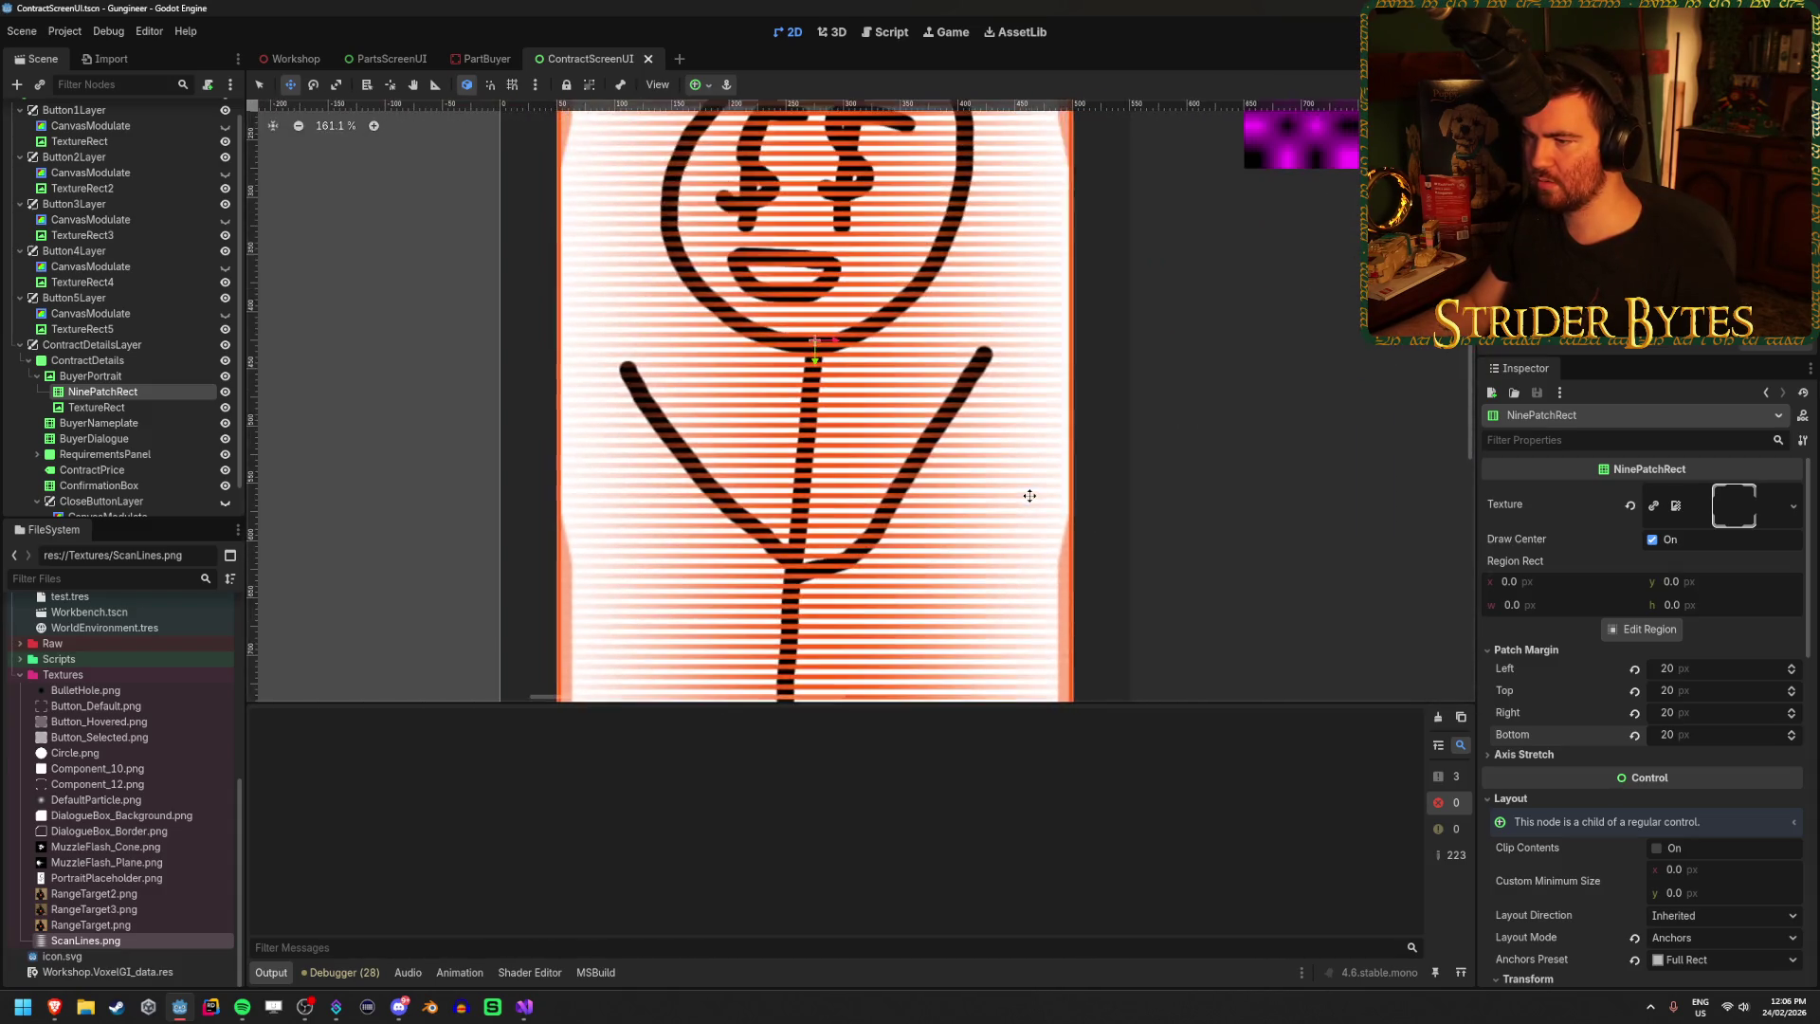
scroll(1030, 496, "down", 4)
scroll(986, 484, "up", 2)
scroll(986, 483, "down", 2)
scroll(1752, 848, "down", 3)
scroll(1751, 848, "down", 4)
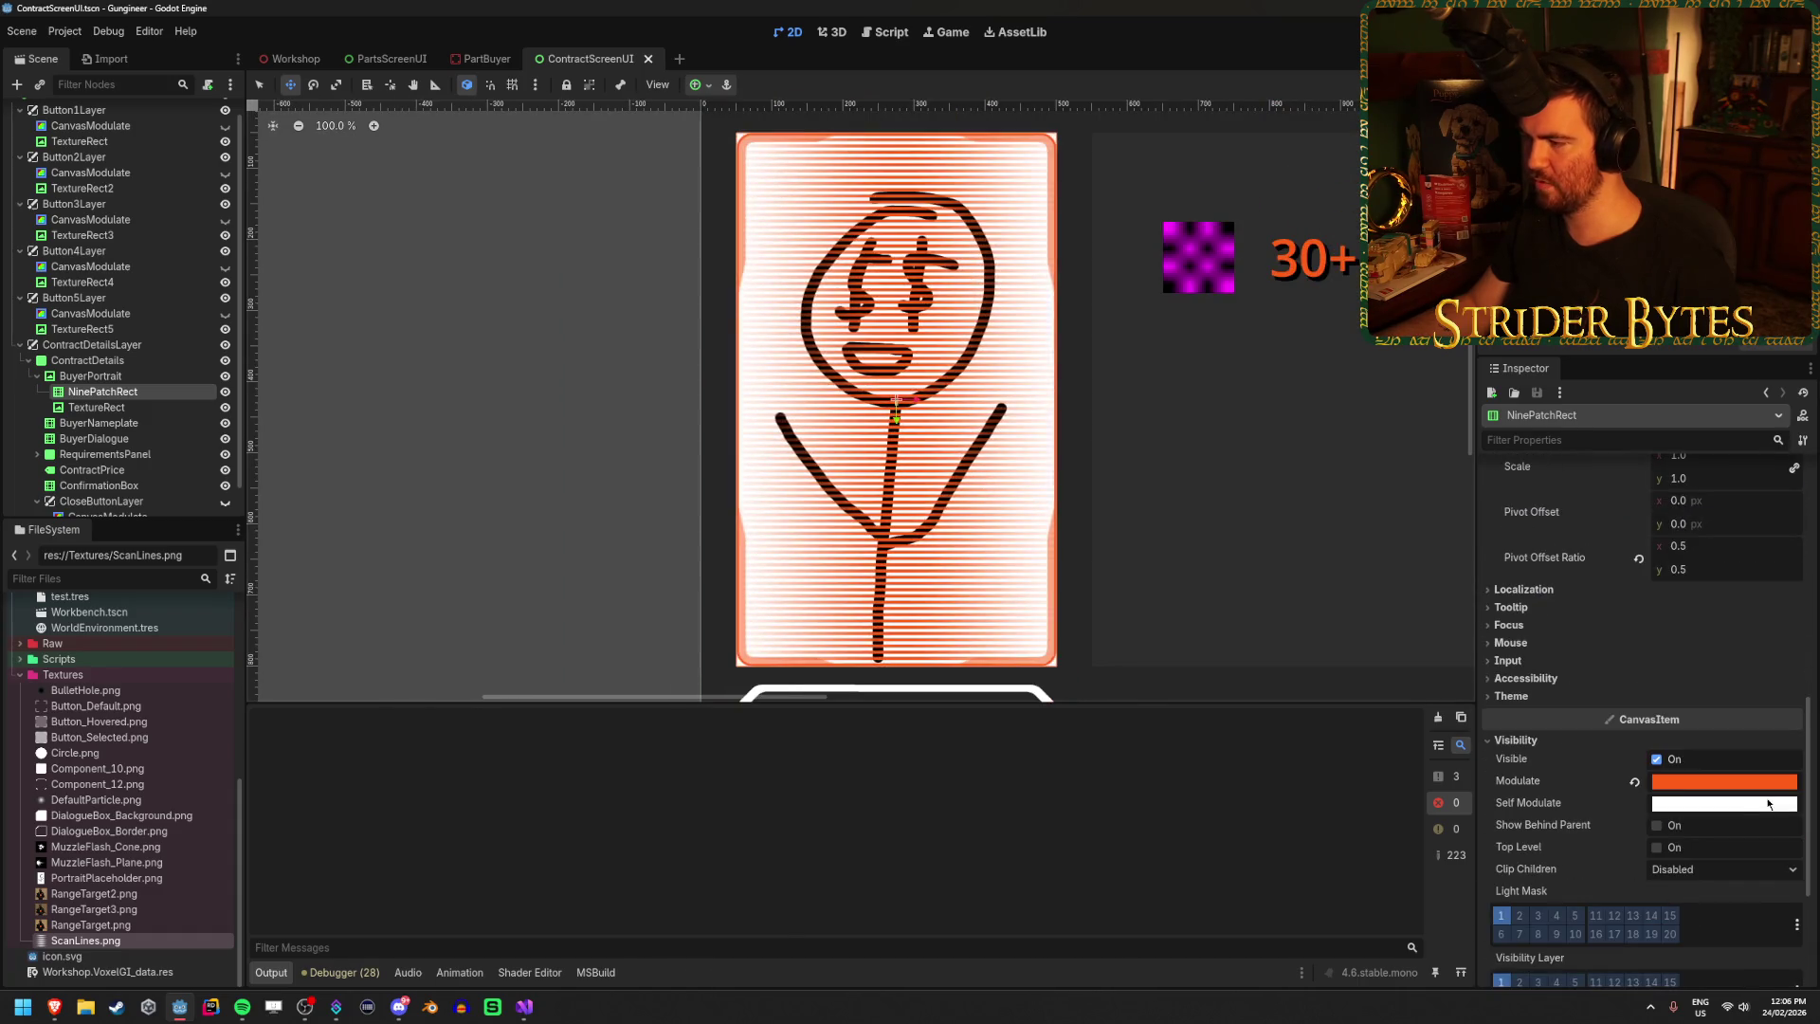
left_click(99, 408)
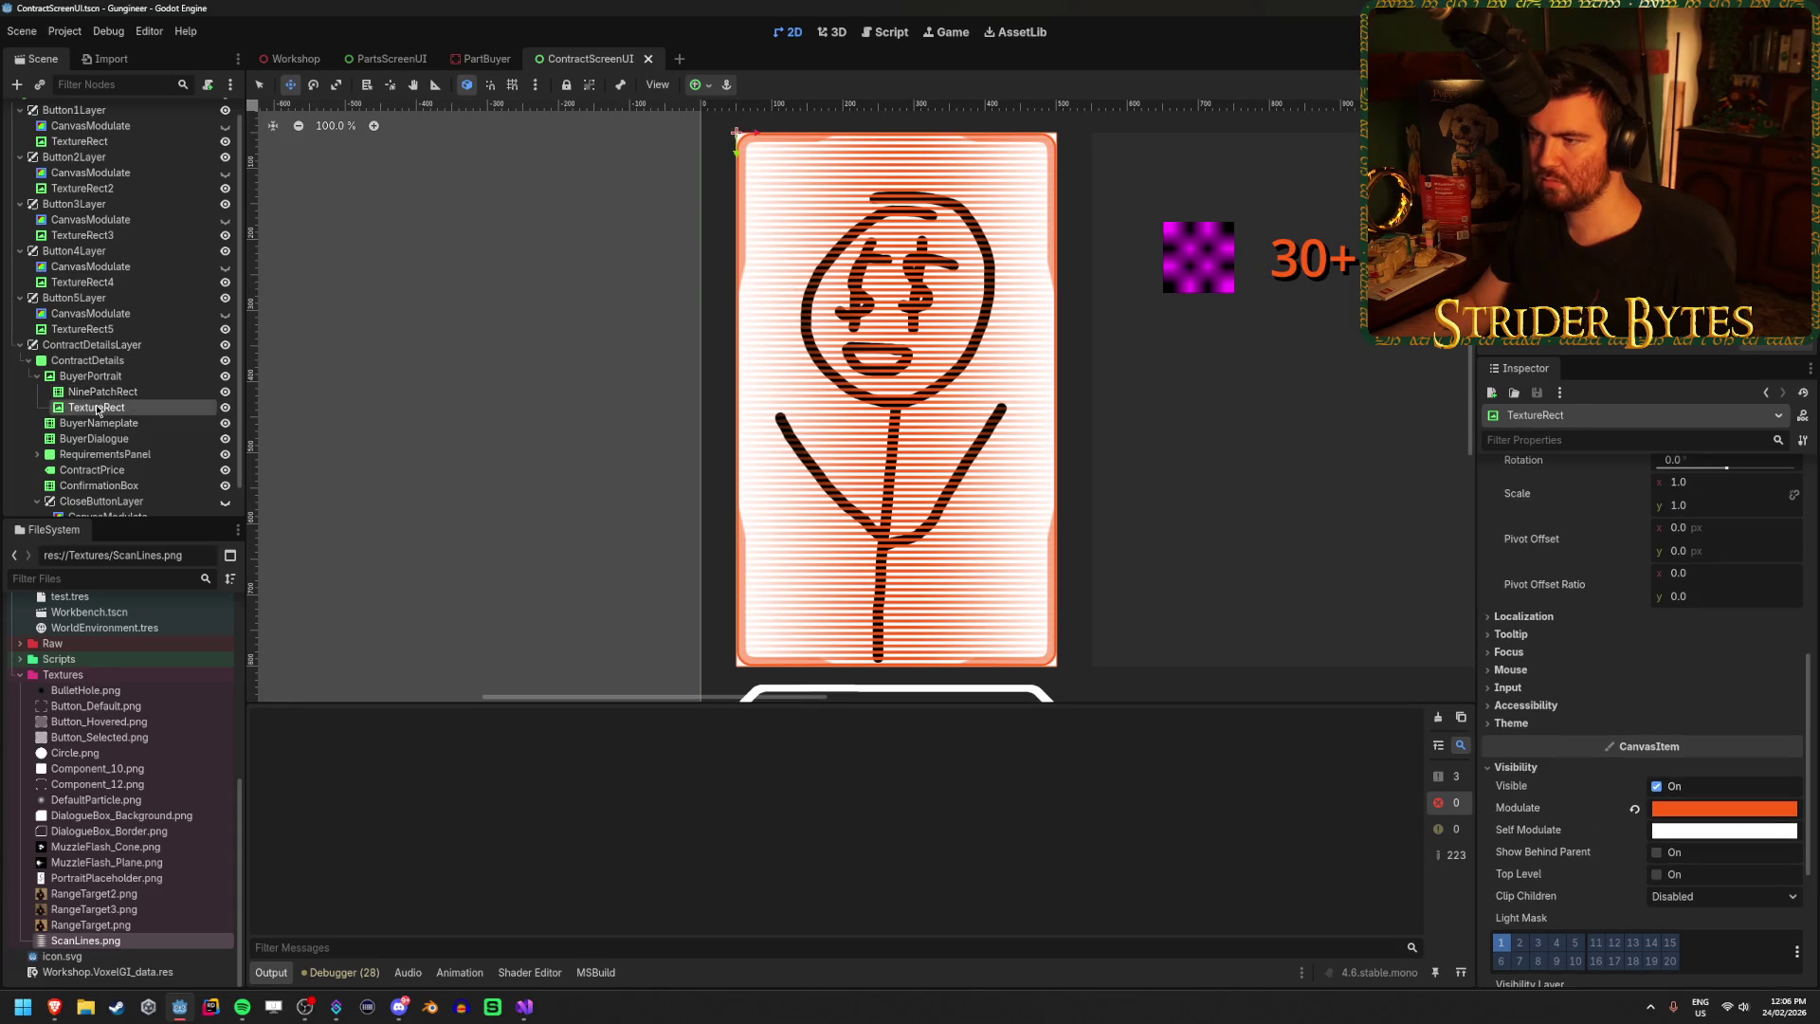
Bring the Reddit Metal Gear codec reference image forward in the Brave browser.
scroll(1219, 422, "down", 7)
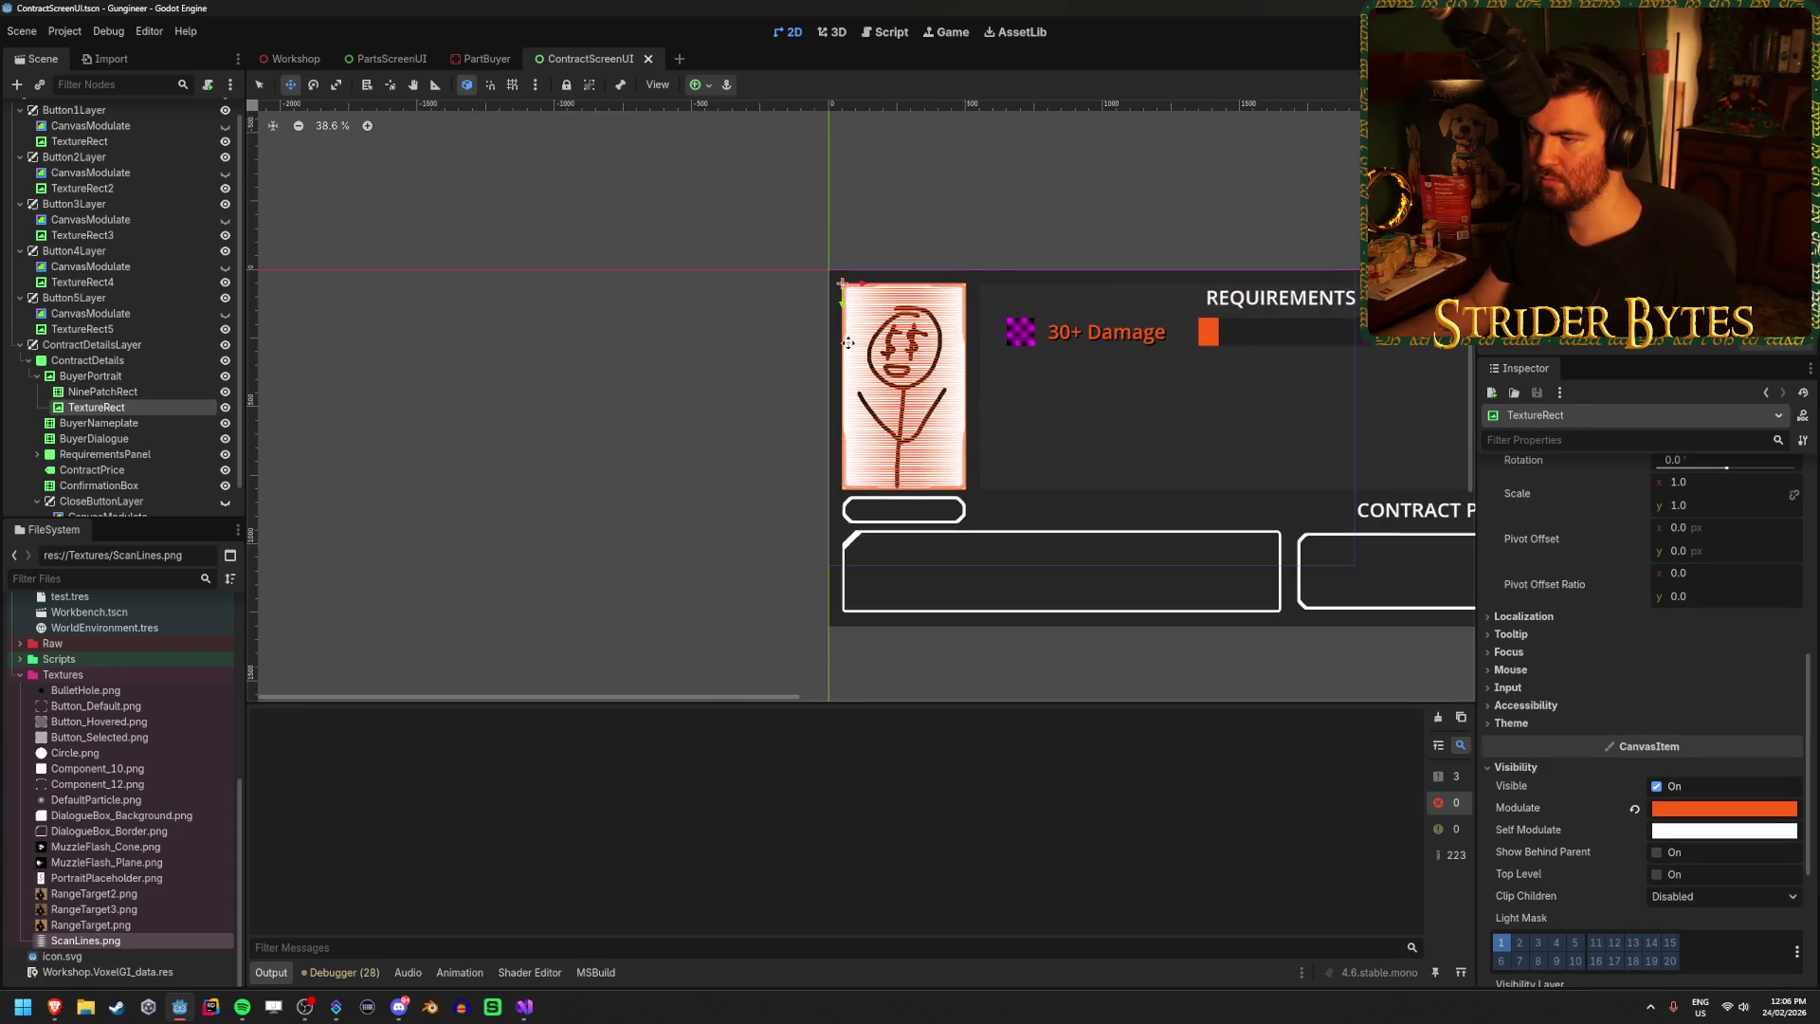
scroll(976, 373, "up", 2)
scroll(814, 368, "up", 2)
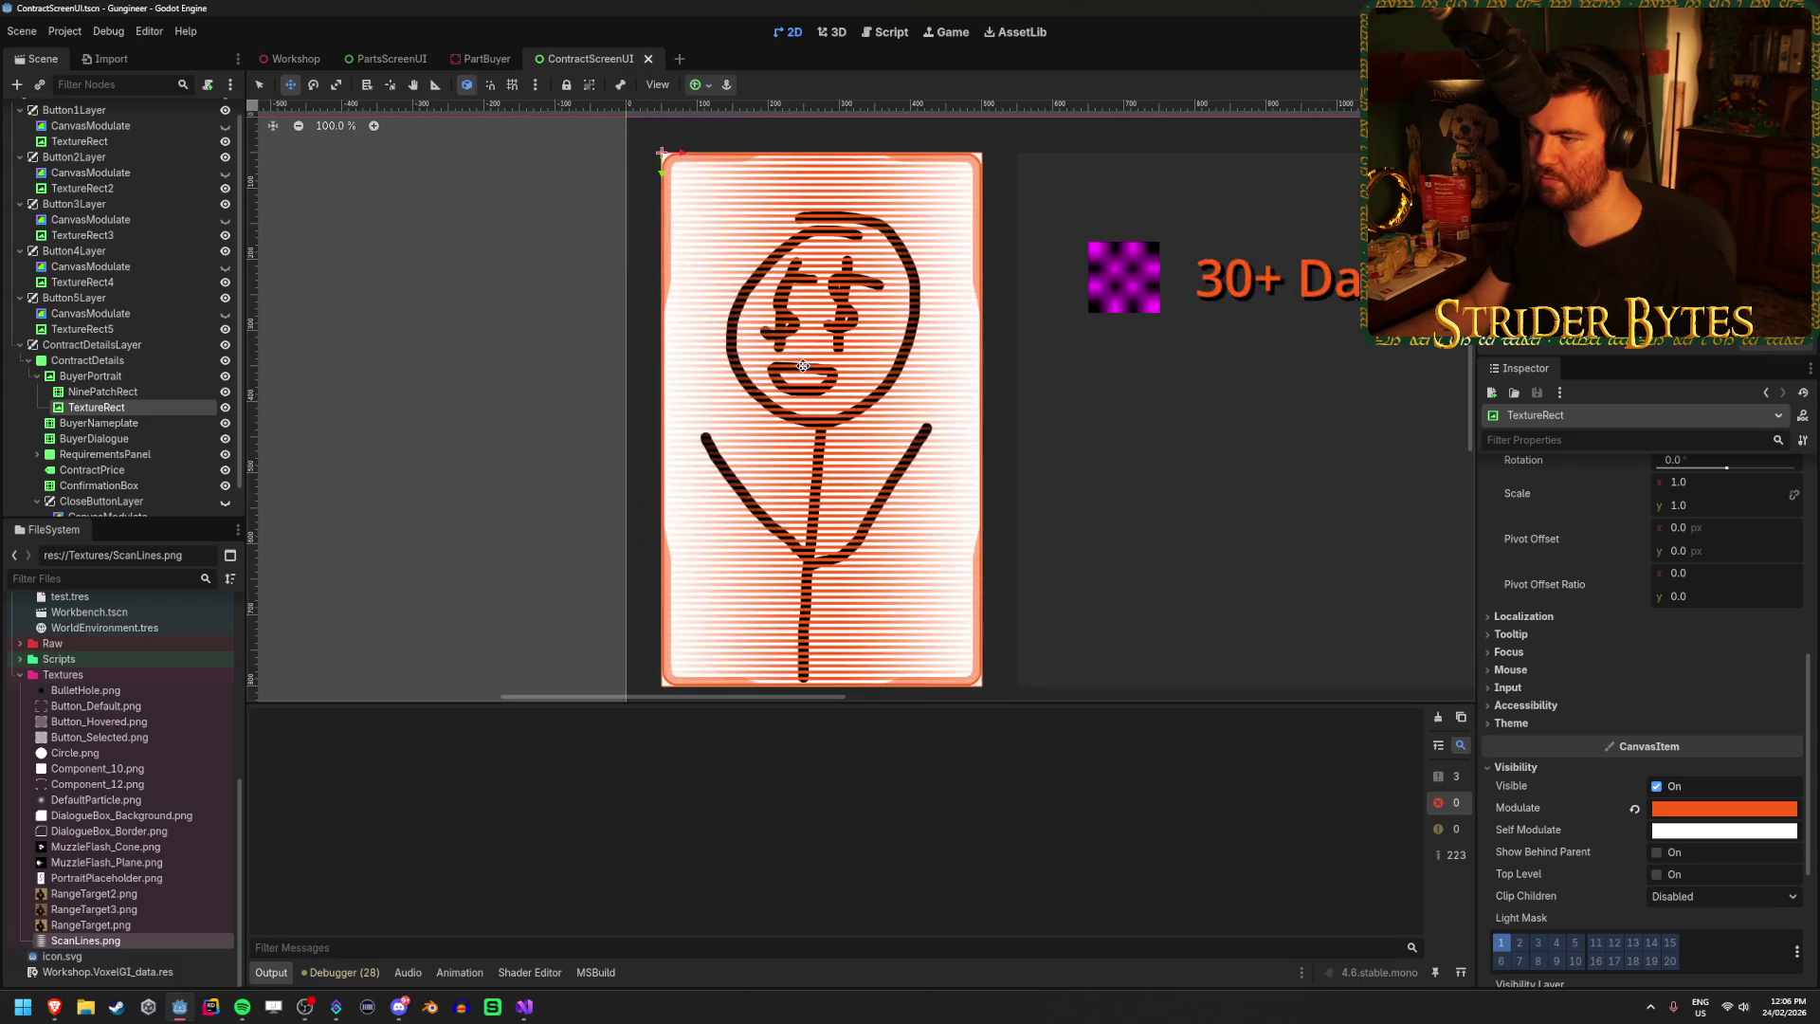
mouse_move(50, 1008)
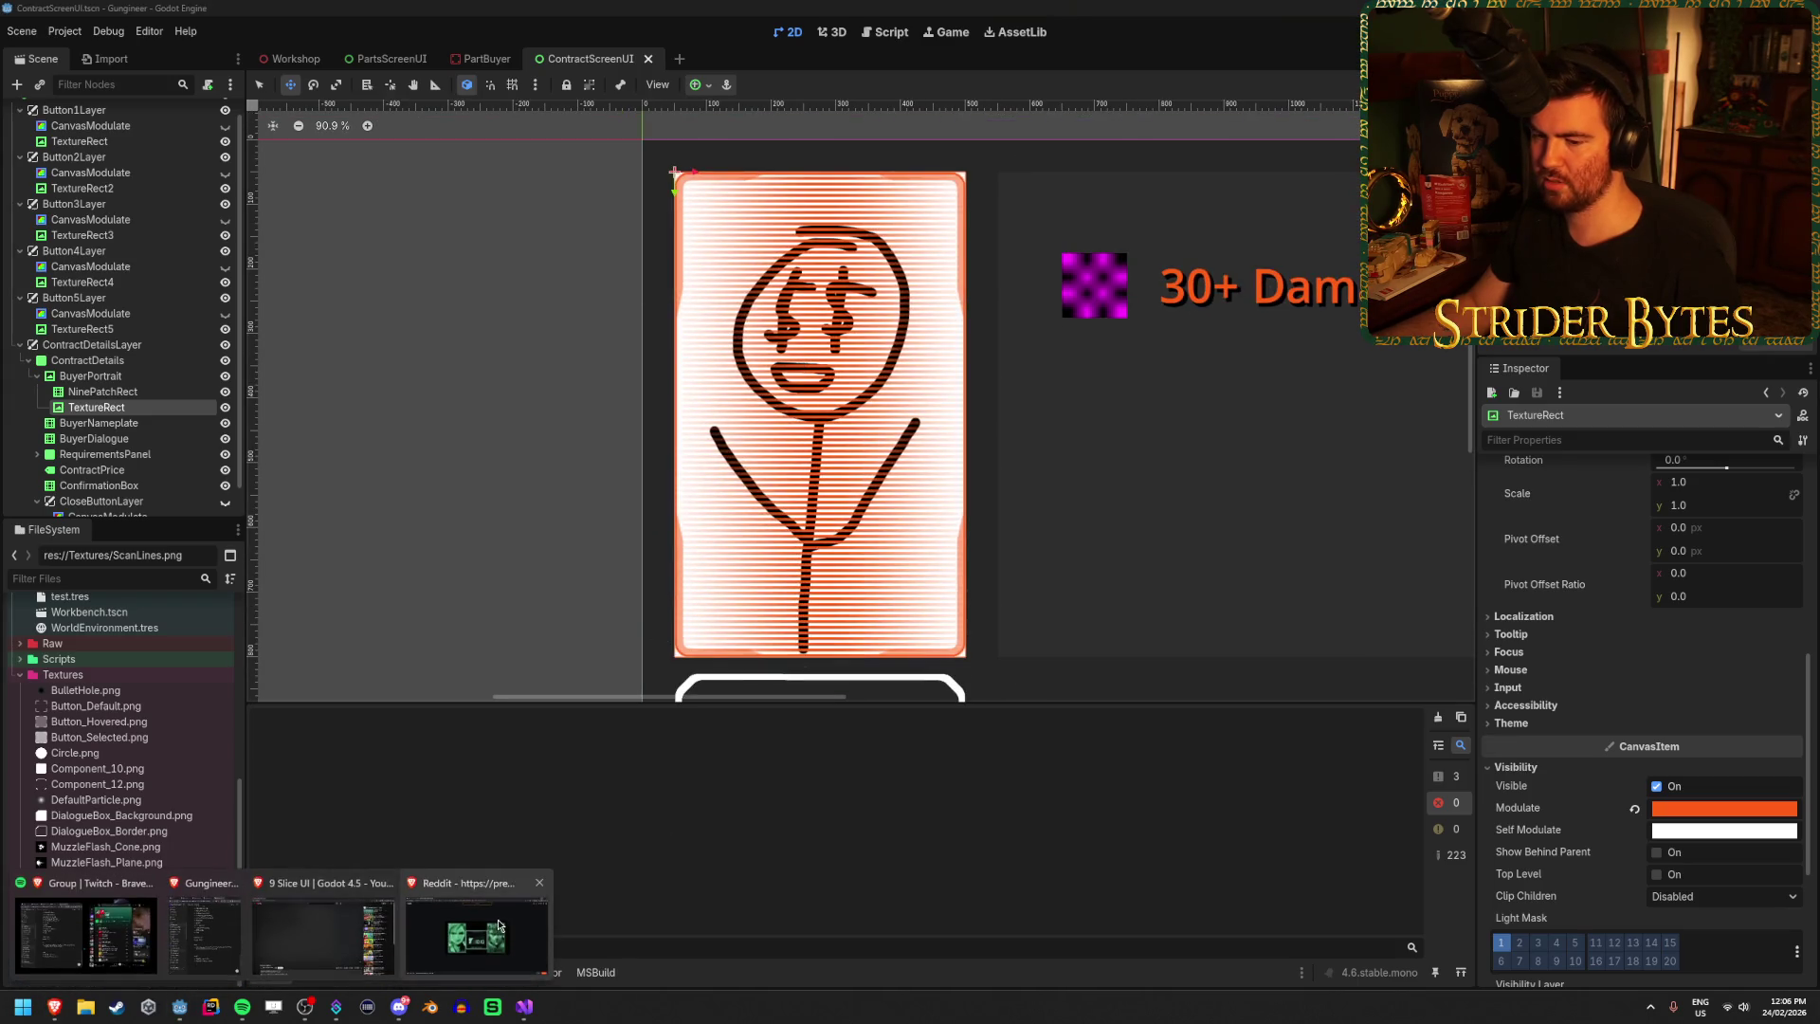
left_click(488, 933)
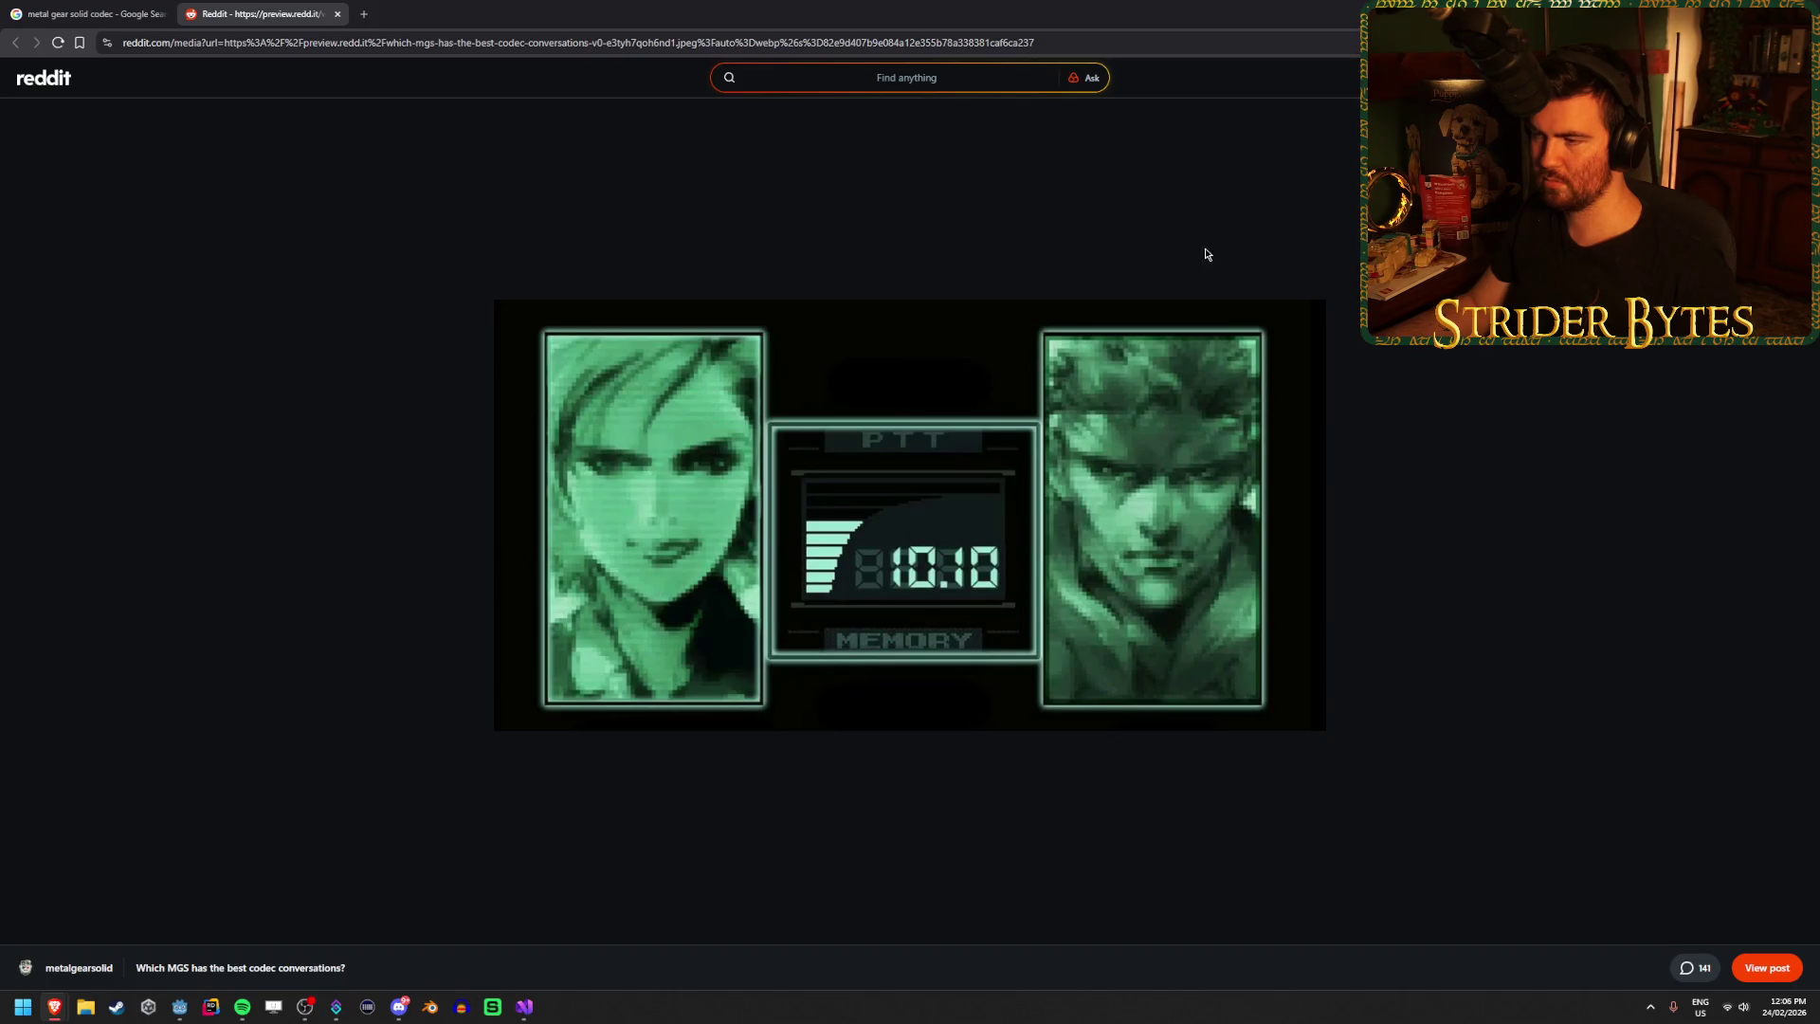
Leave the Reddit codec screenshot and return to the Godot editor with Alt+Tab.
key("alt+Tab")
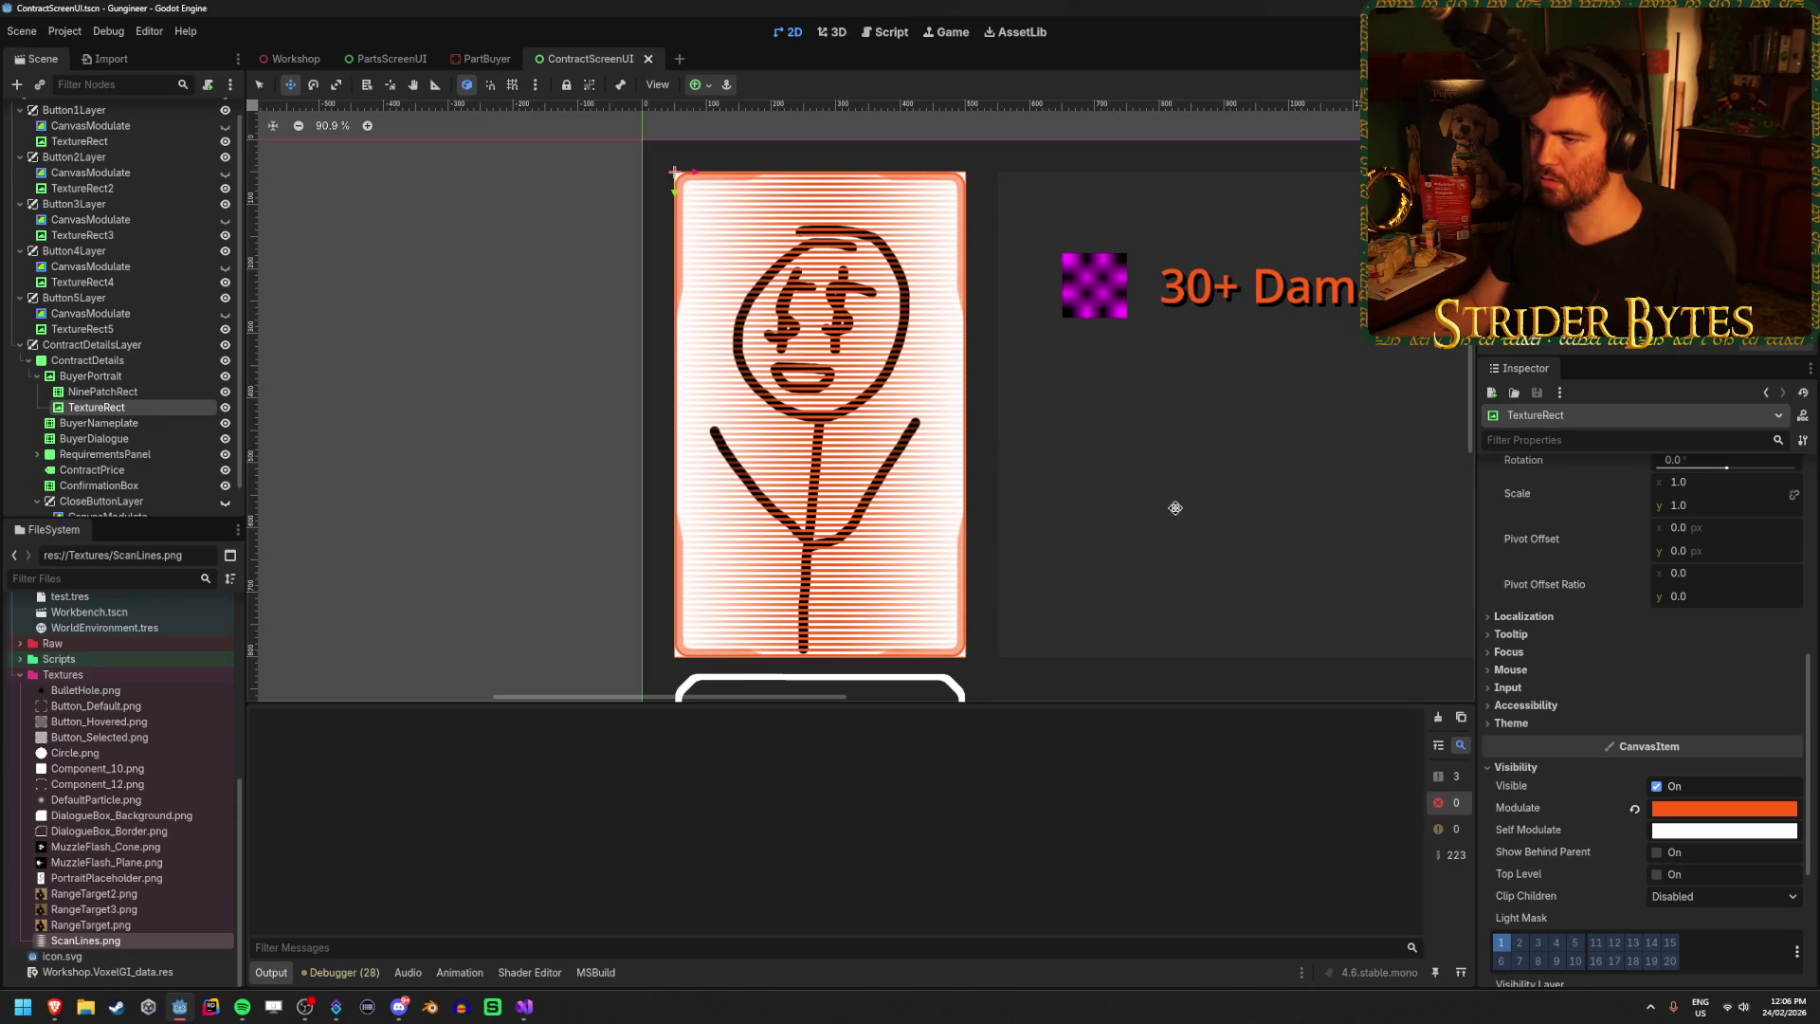
Clear the TextureRect's tint and give BuyerPortrait's Modulate the saved orange ff5f15 swatch.
left_click(1634, 808)
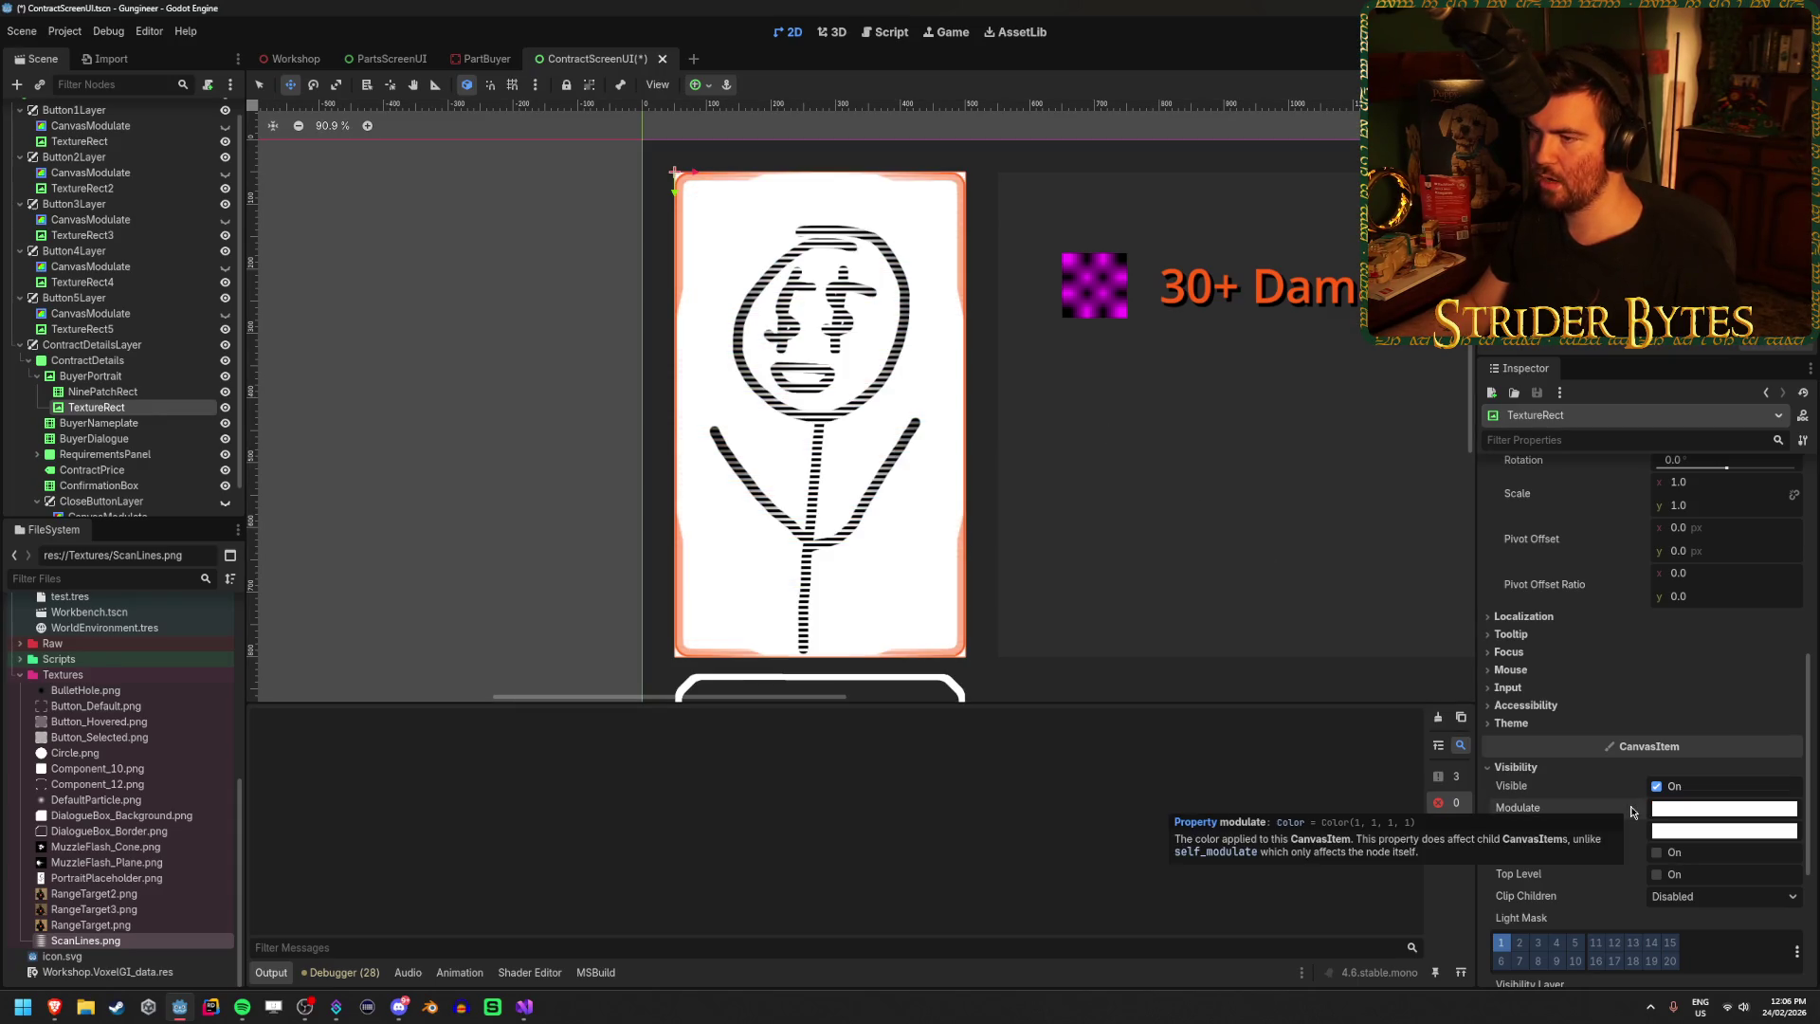
left_click(163, 381)
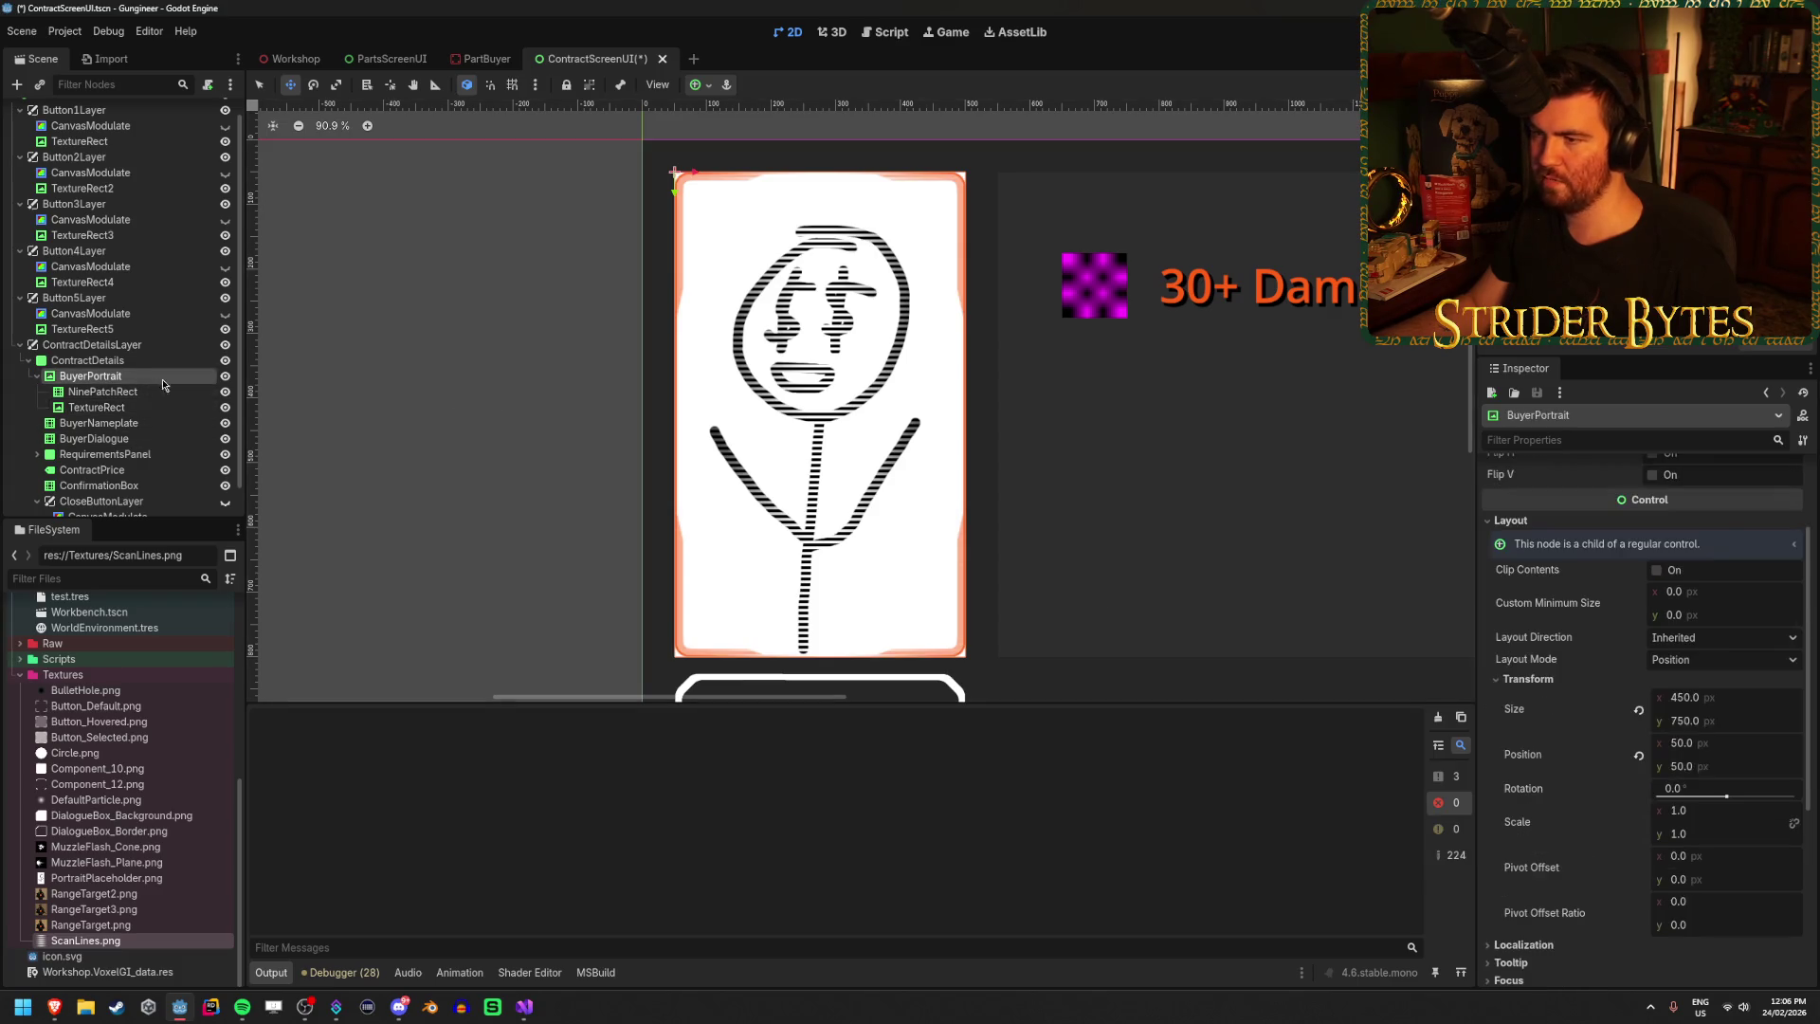
scroll(1564, 663, "down", 5)
left_click(1562, 769)
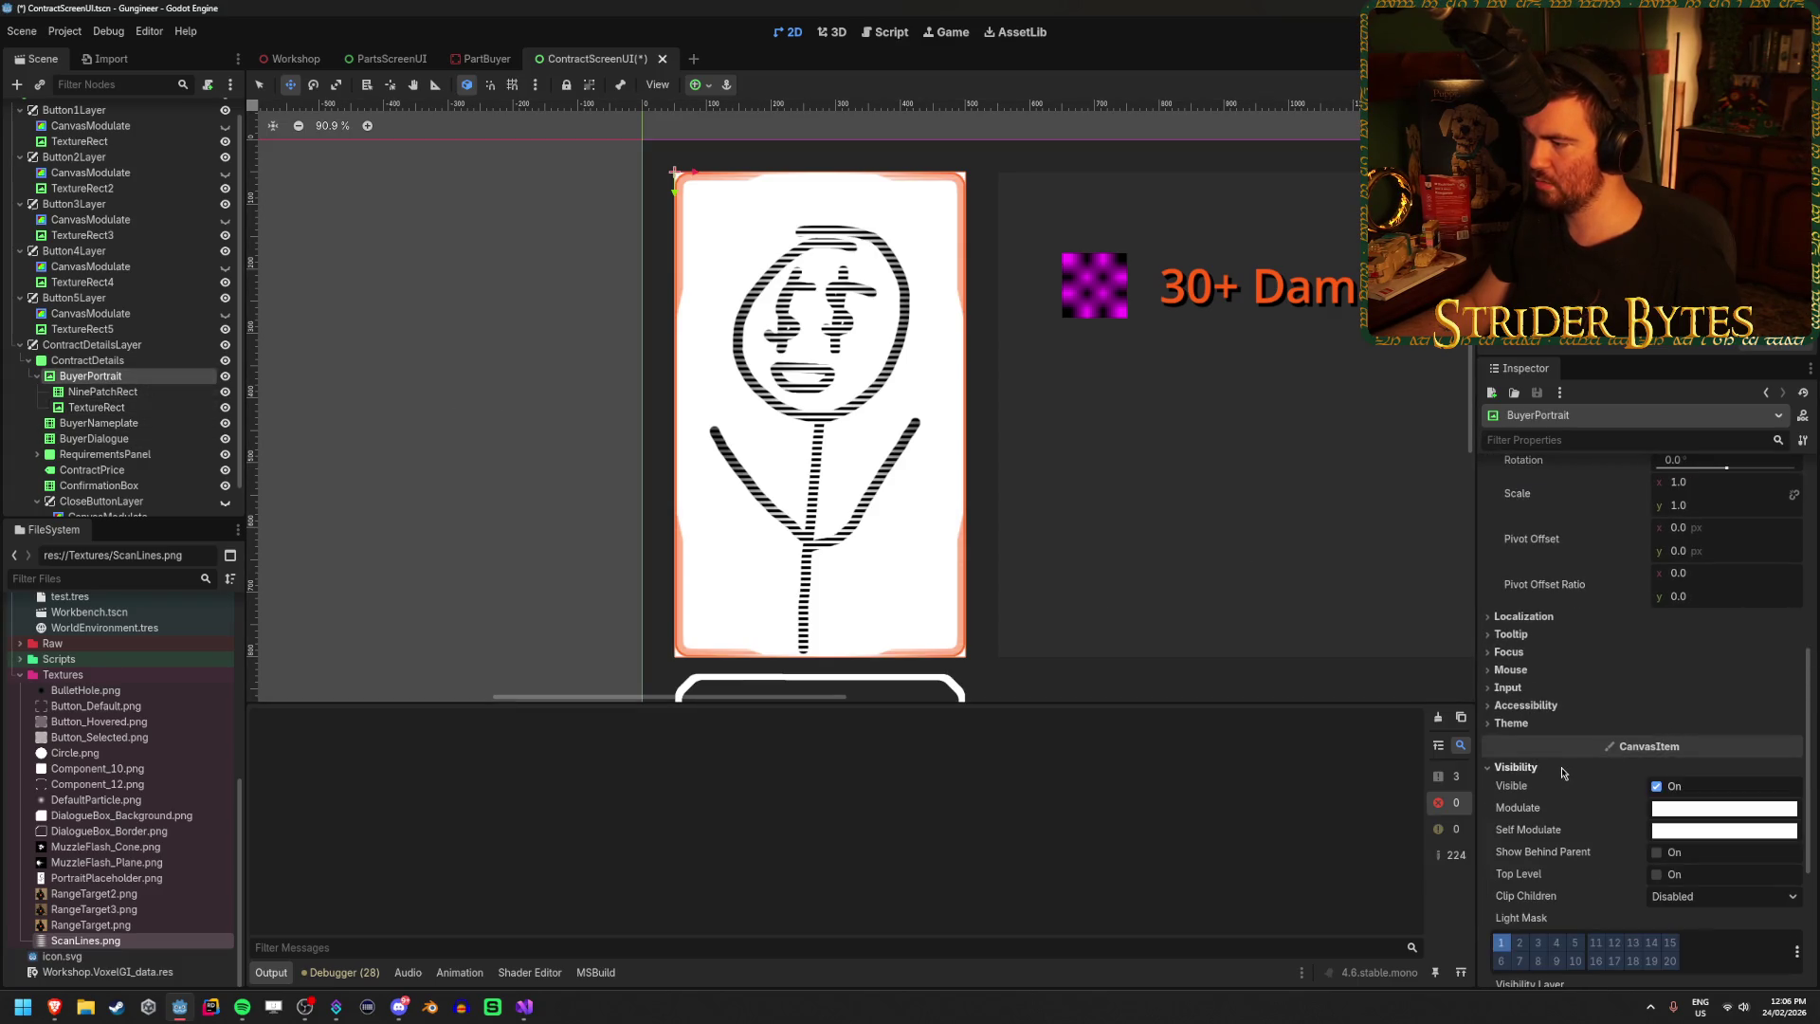
left_click(1719, 813)
left_click(1643, 750)
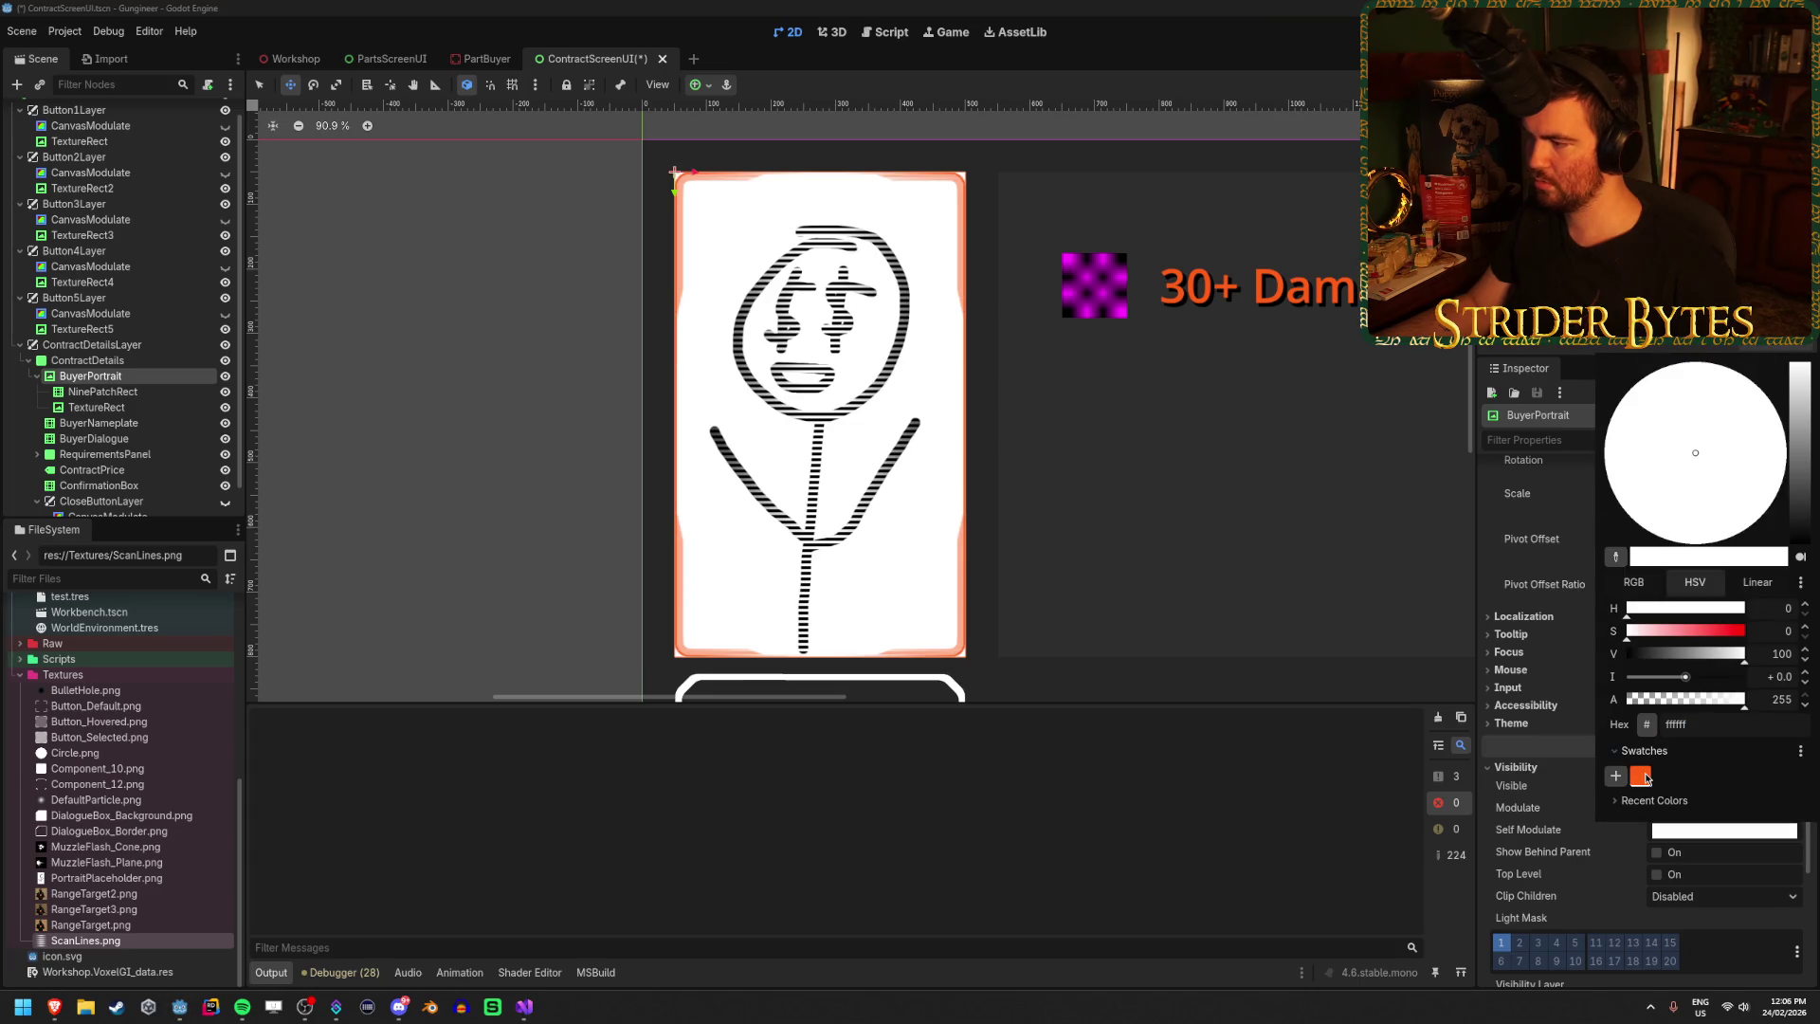
left_click(1641, 777)
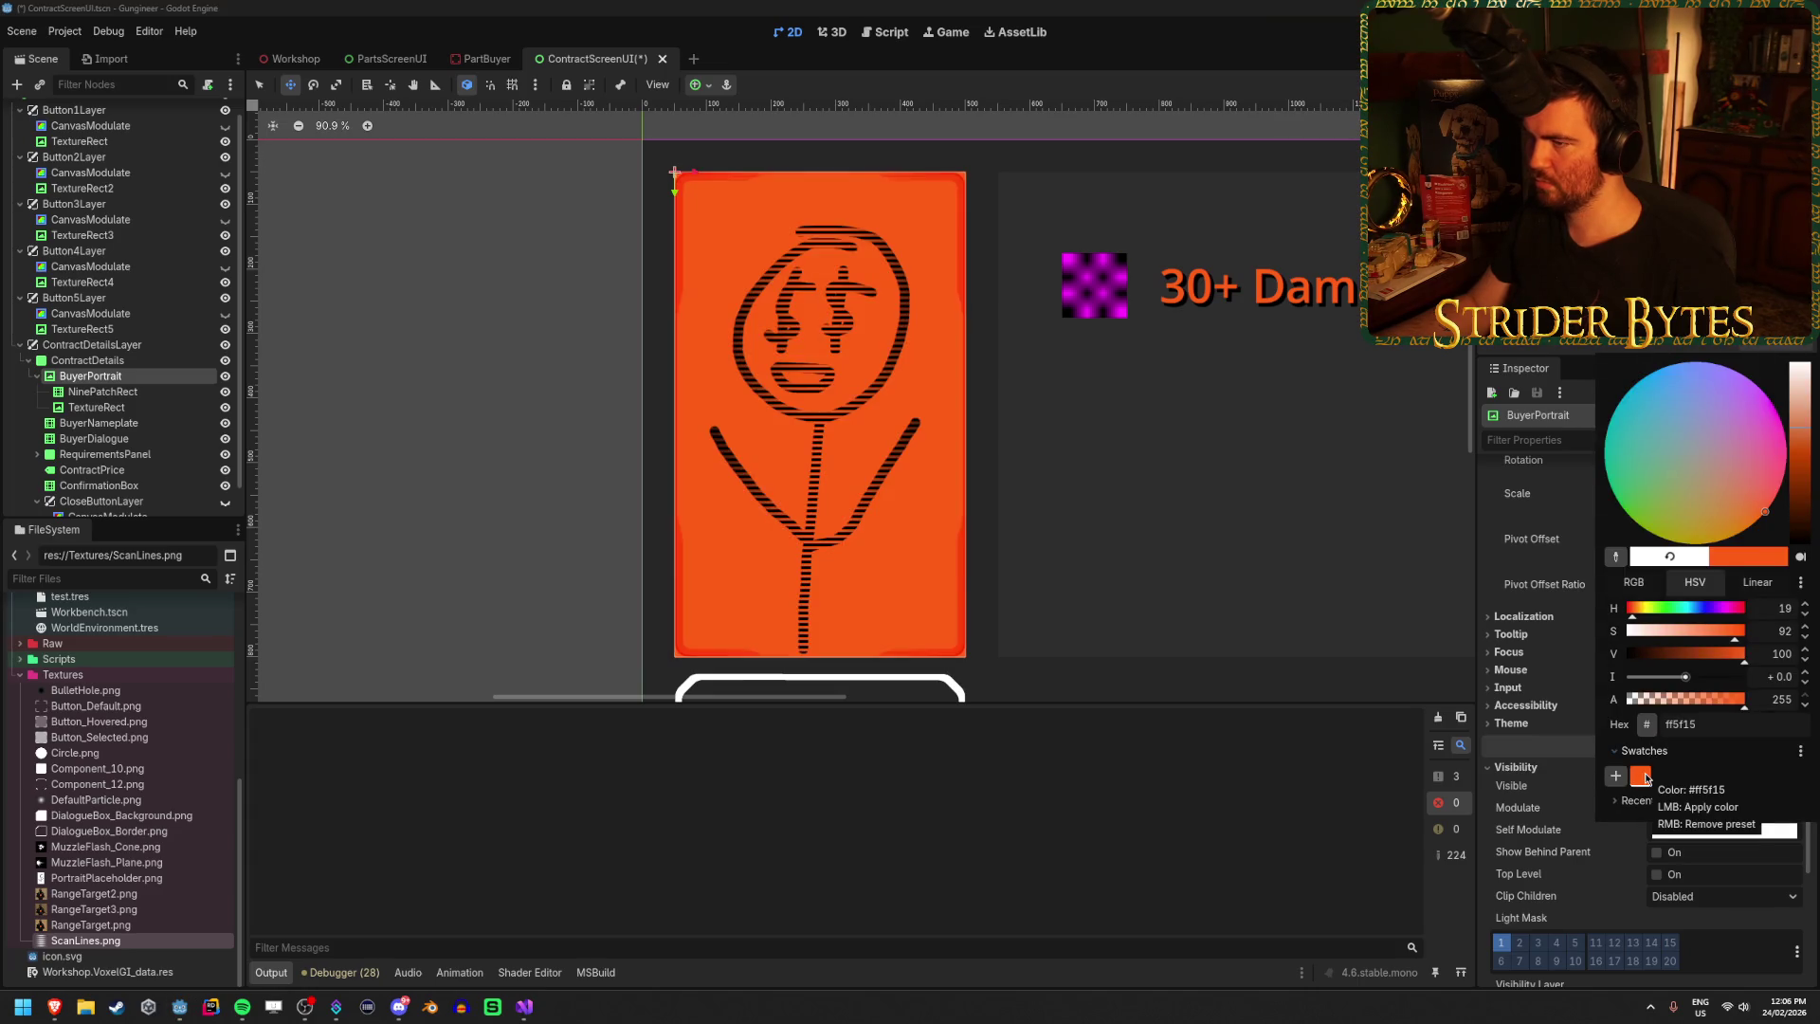
Darken the tint toward brown, then reset BuyerPortrait to white and open the frame's Self Modulate.
mouse_move(1716, 654)
left_mouse_down()
mouse_move(1634, 665)
mouse_move(1769, 665)
left_mouse_up()
left_click(1485, 578)
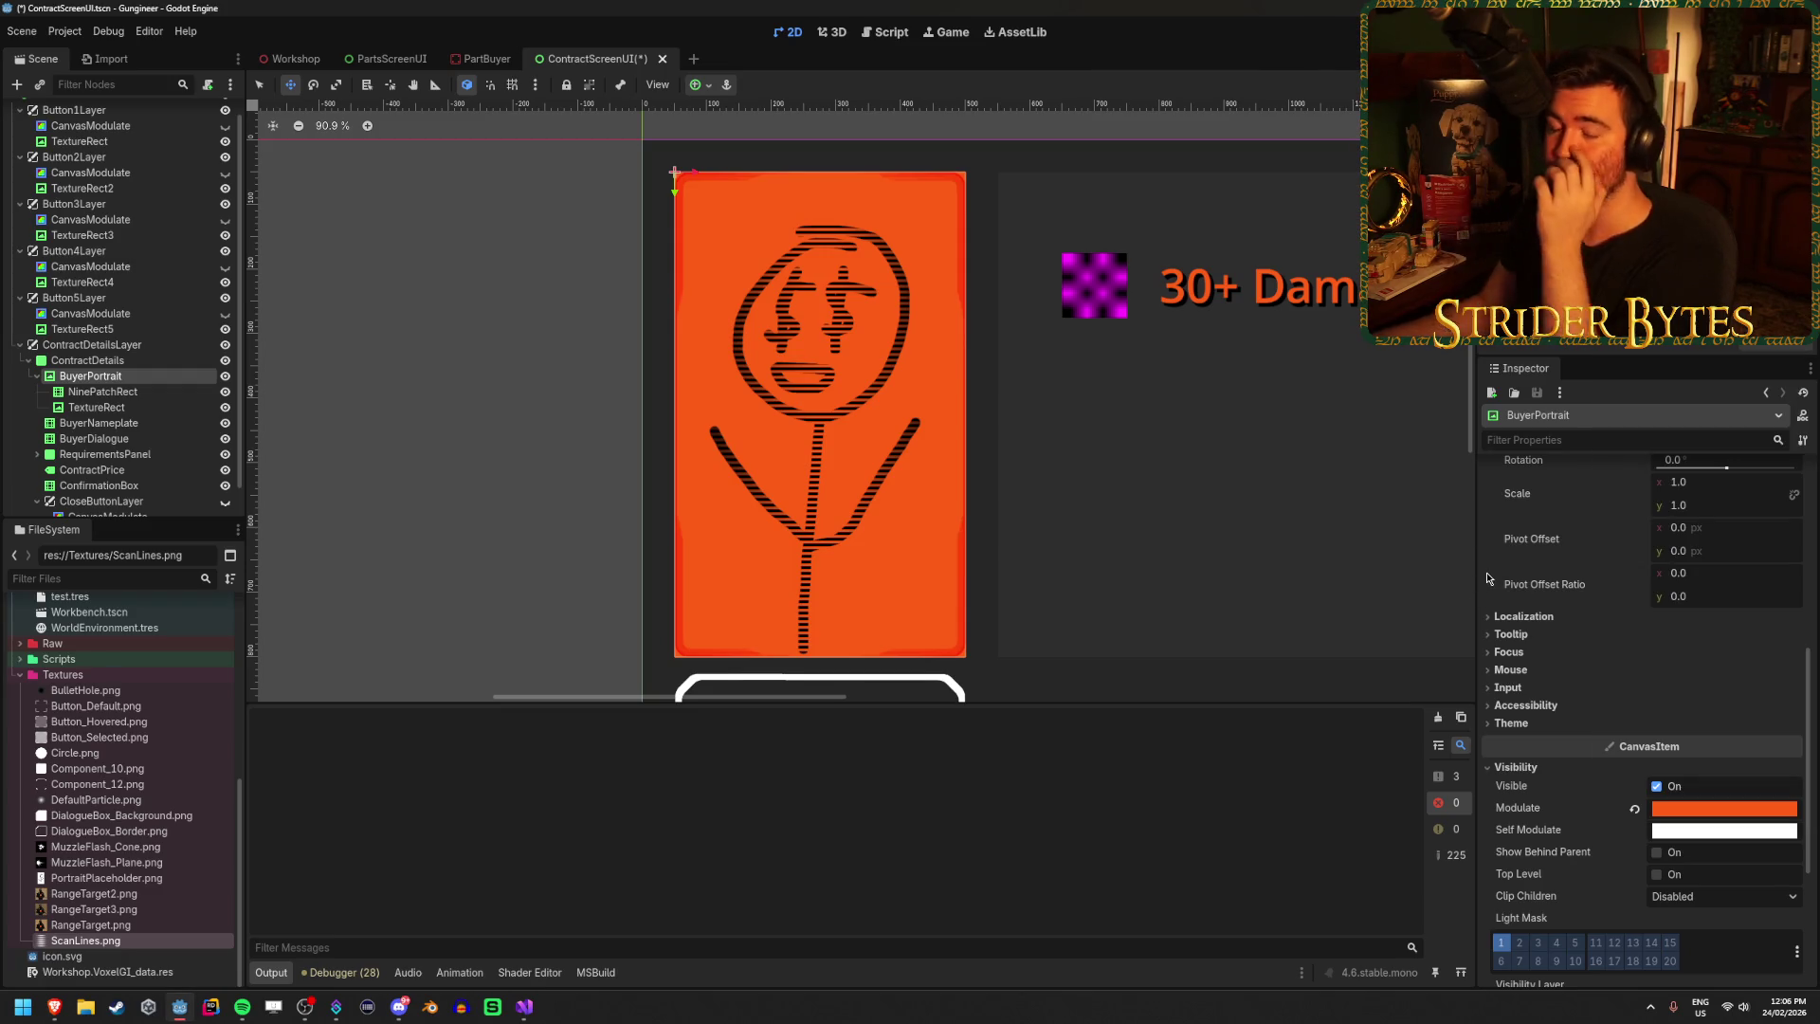
left_click(173, 391)
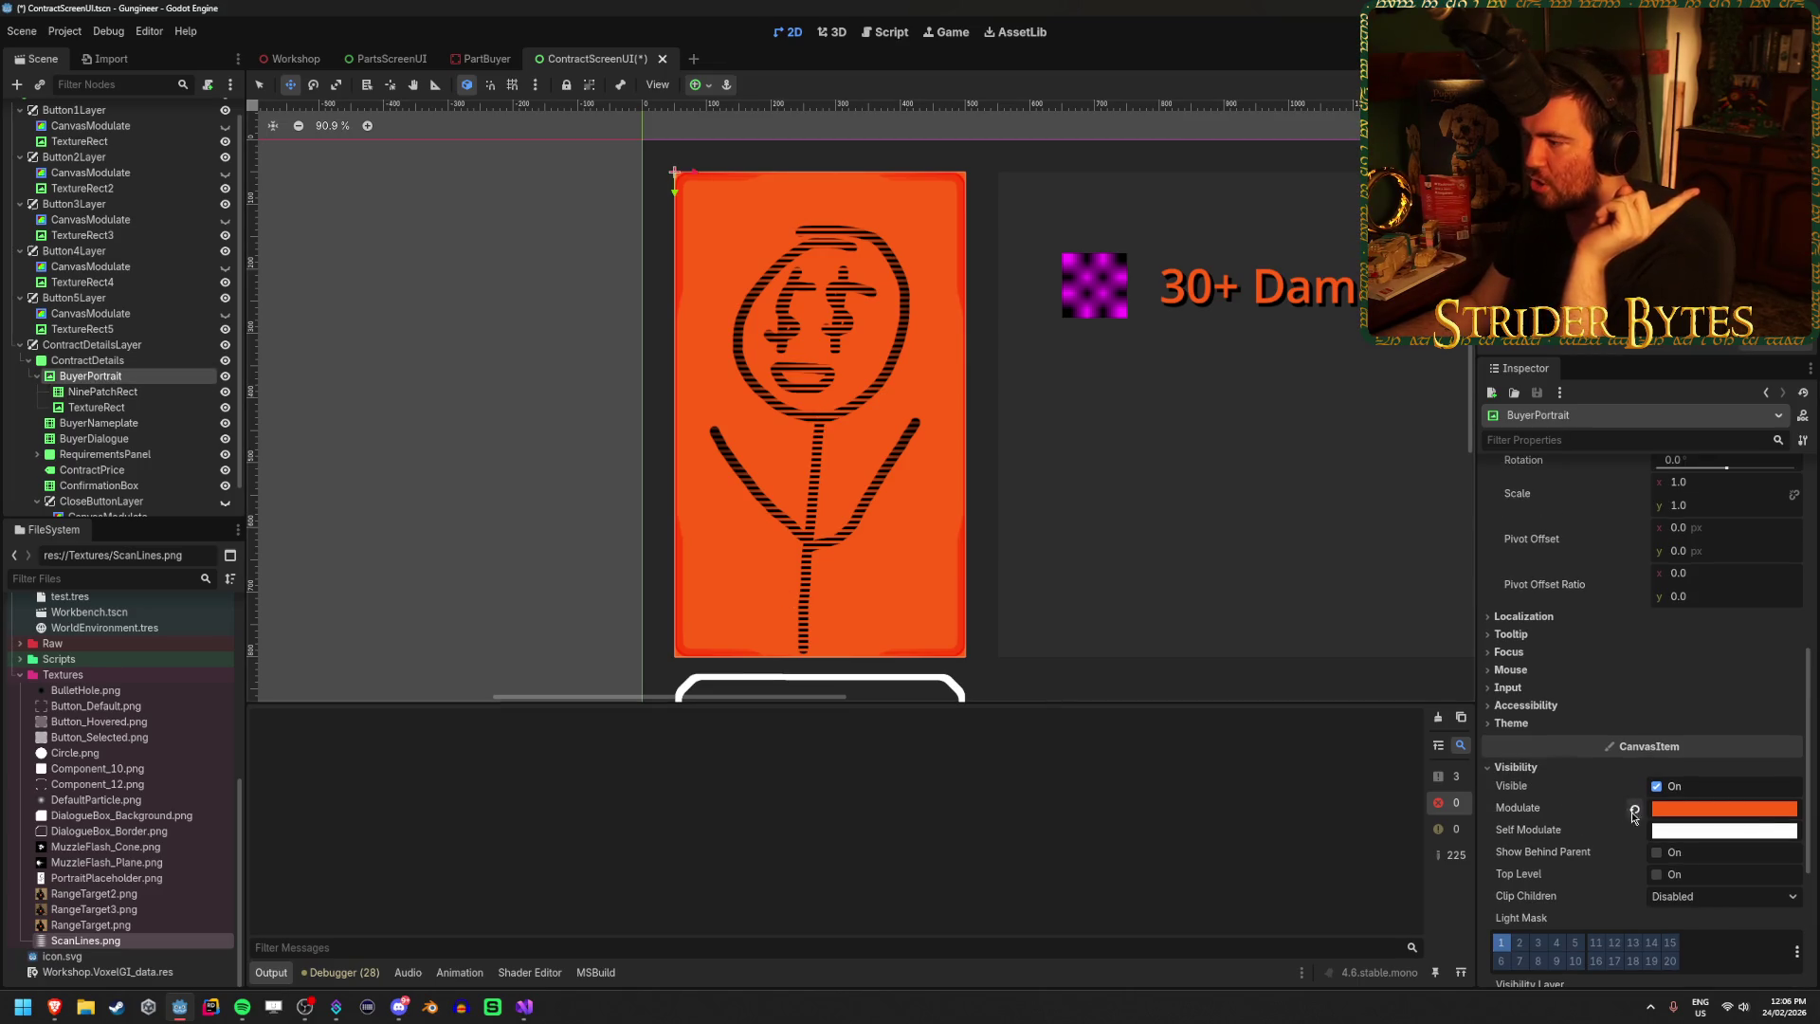
left_click(90, 375)
left_click(1706, 808)
Try red ff0000 on the selected node's Self Modulate, then apply the saved orange preset instead.
type("ff0000")
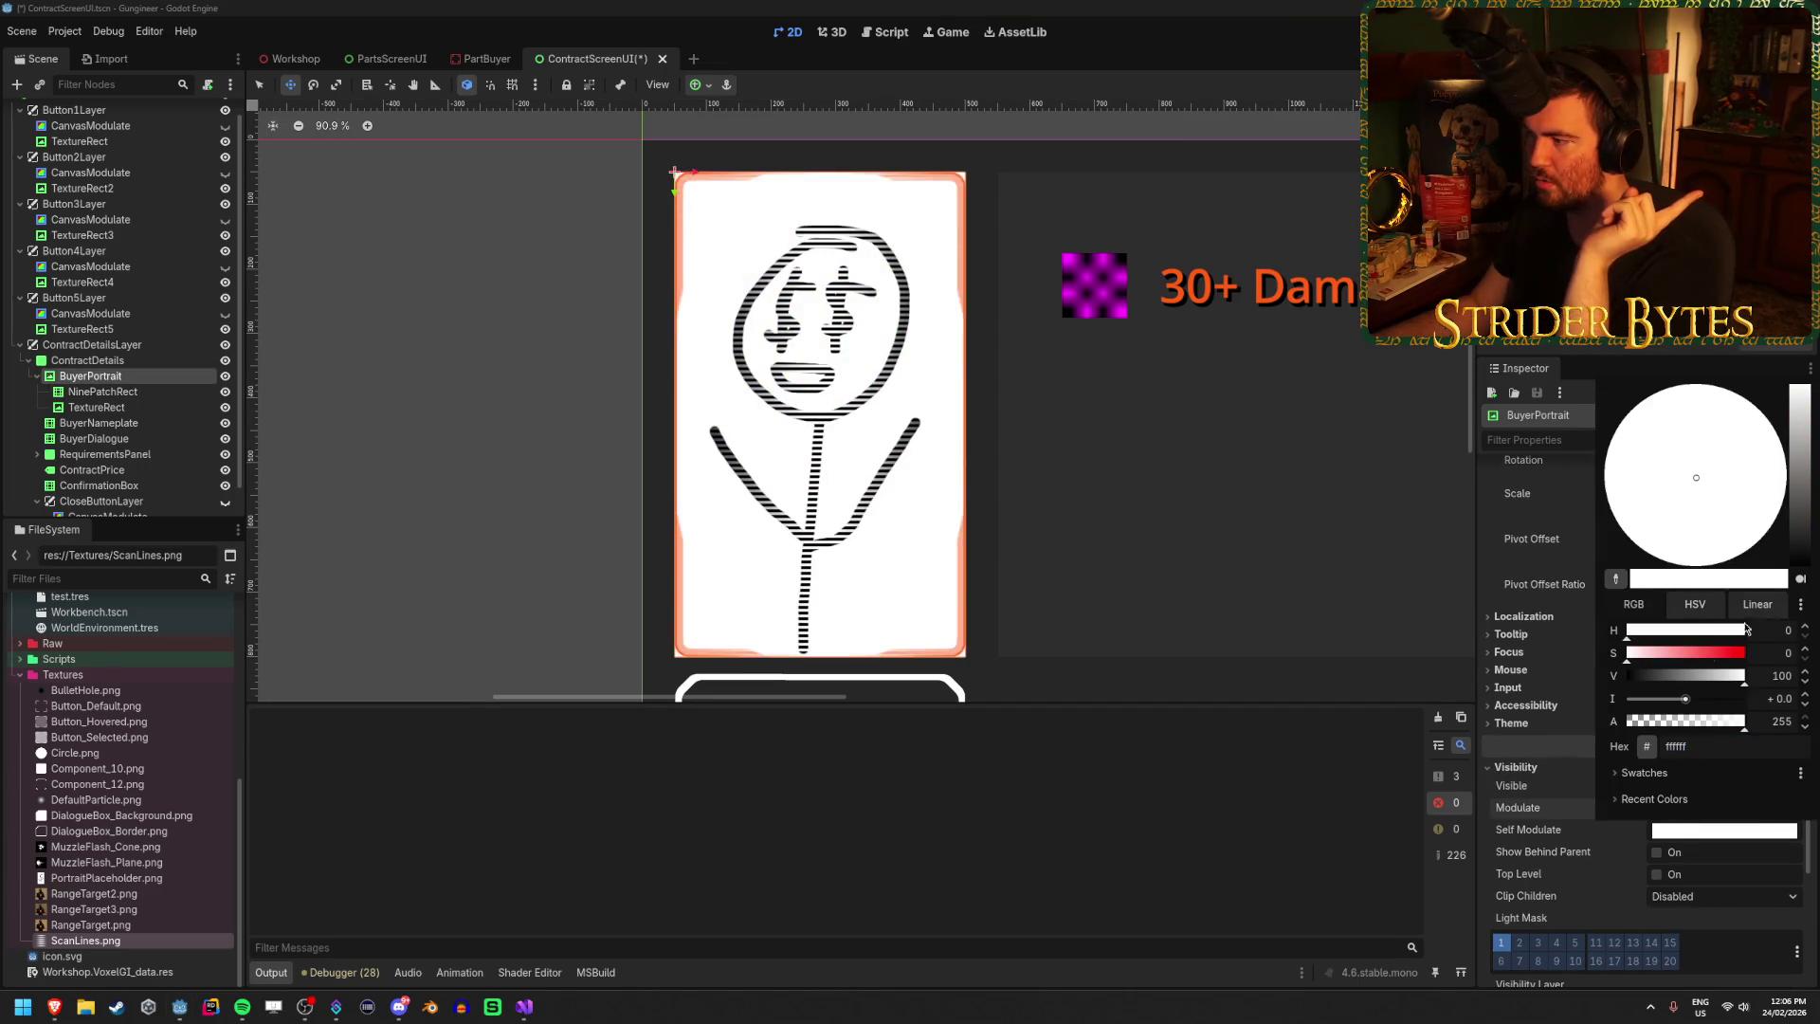
key("Return")
left_click_drag(1804, 656, 1803, 683)
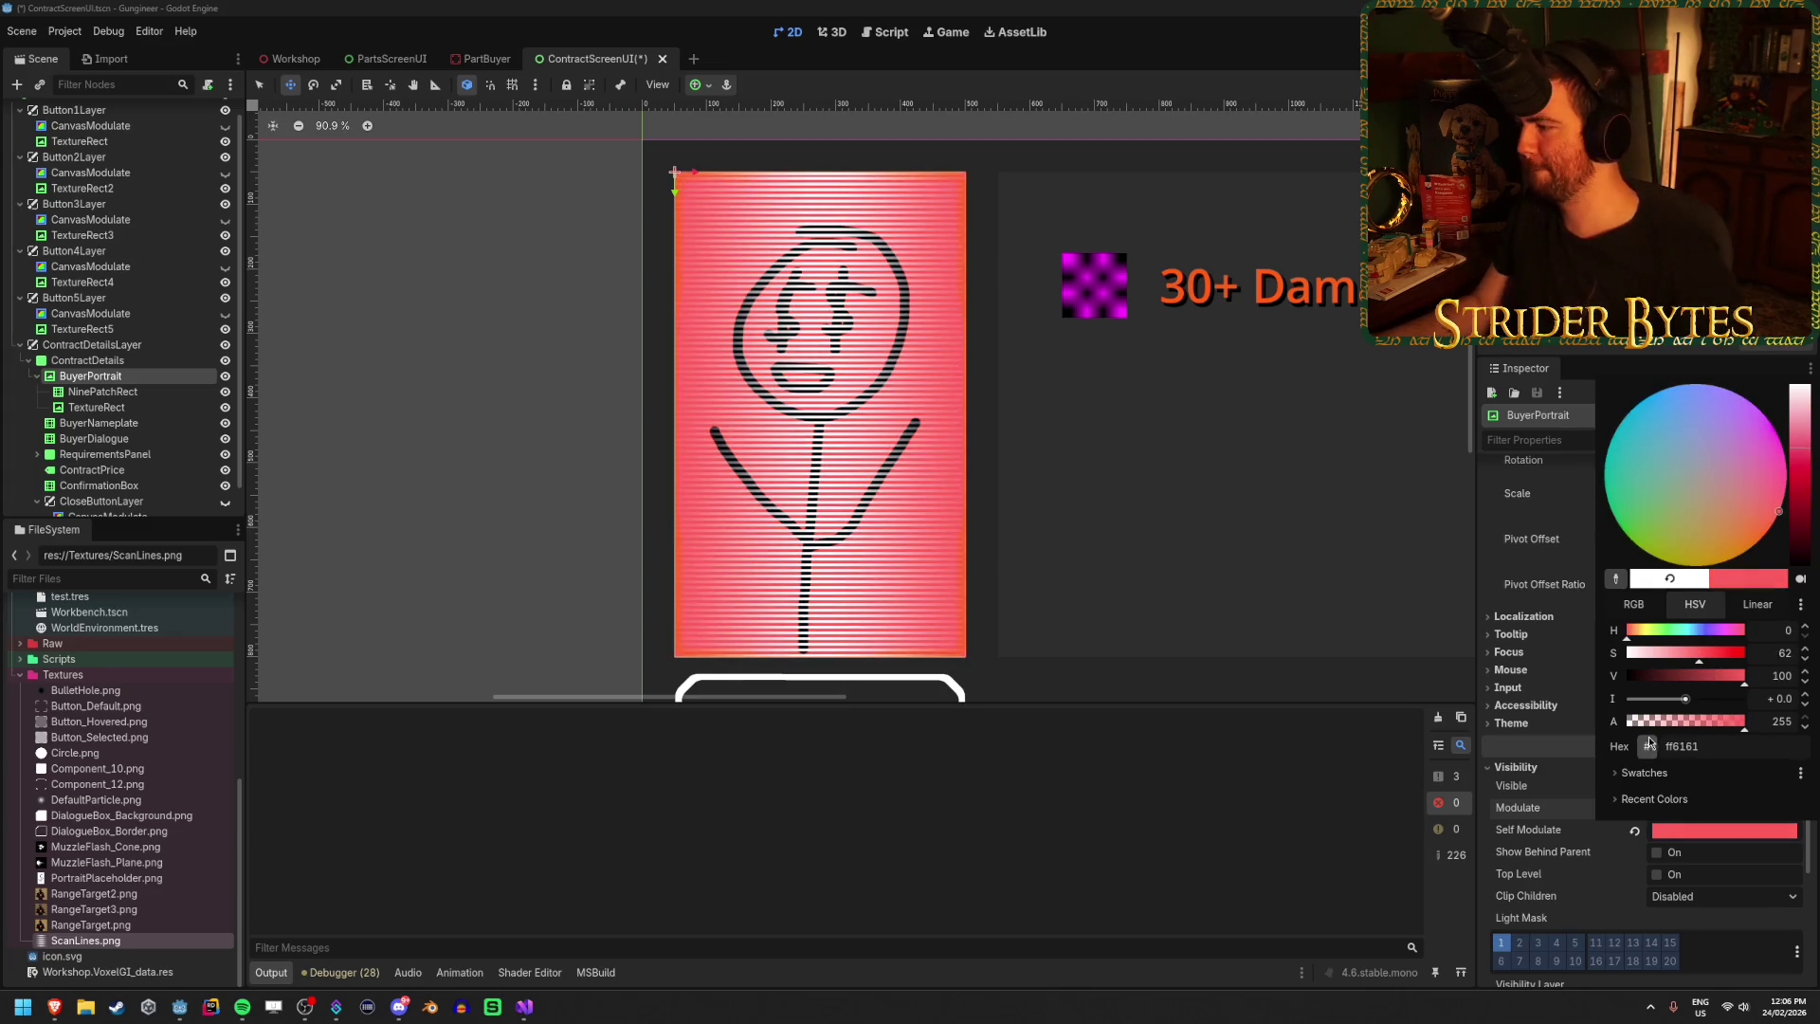
left_click(1643, 772)
left_click(1627, 798)
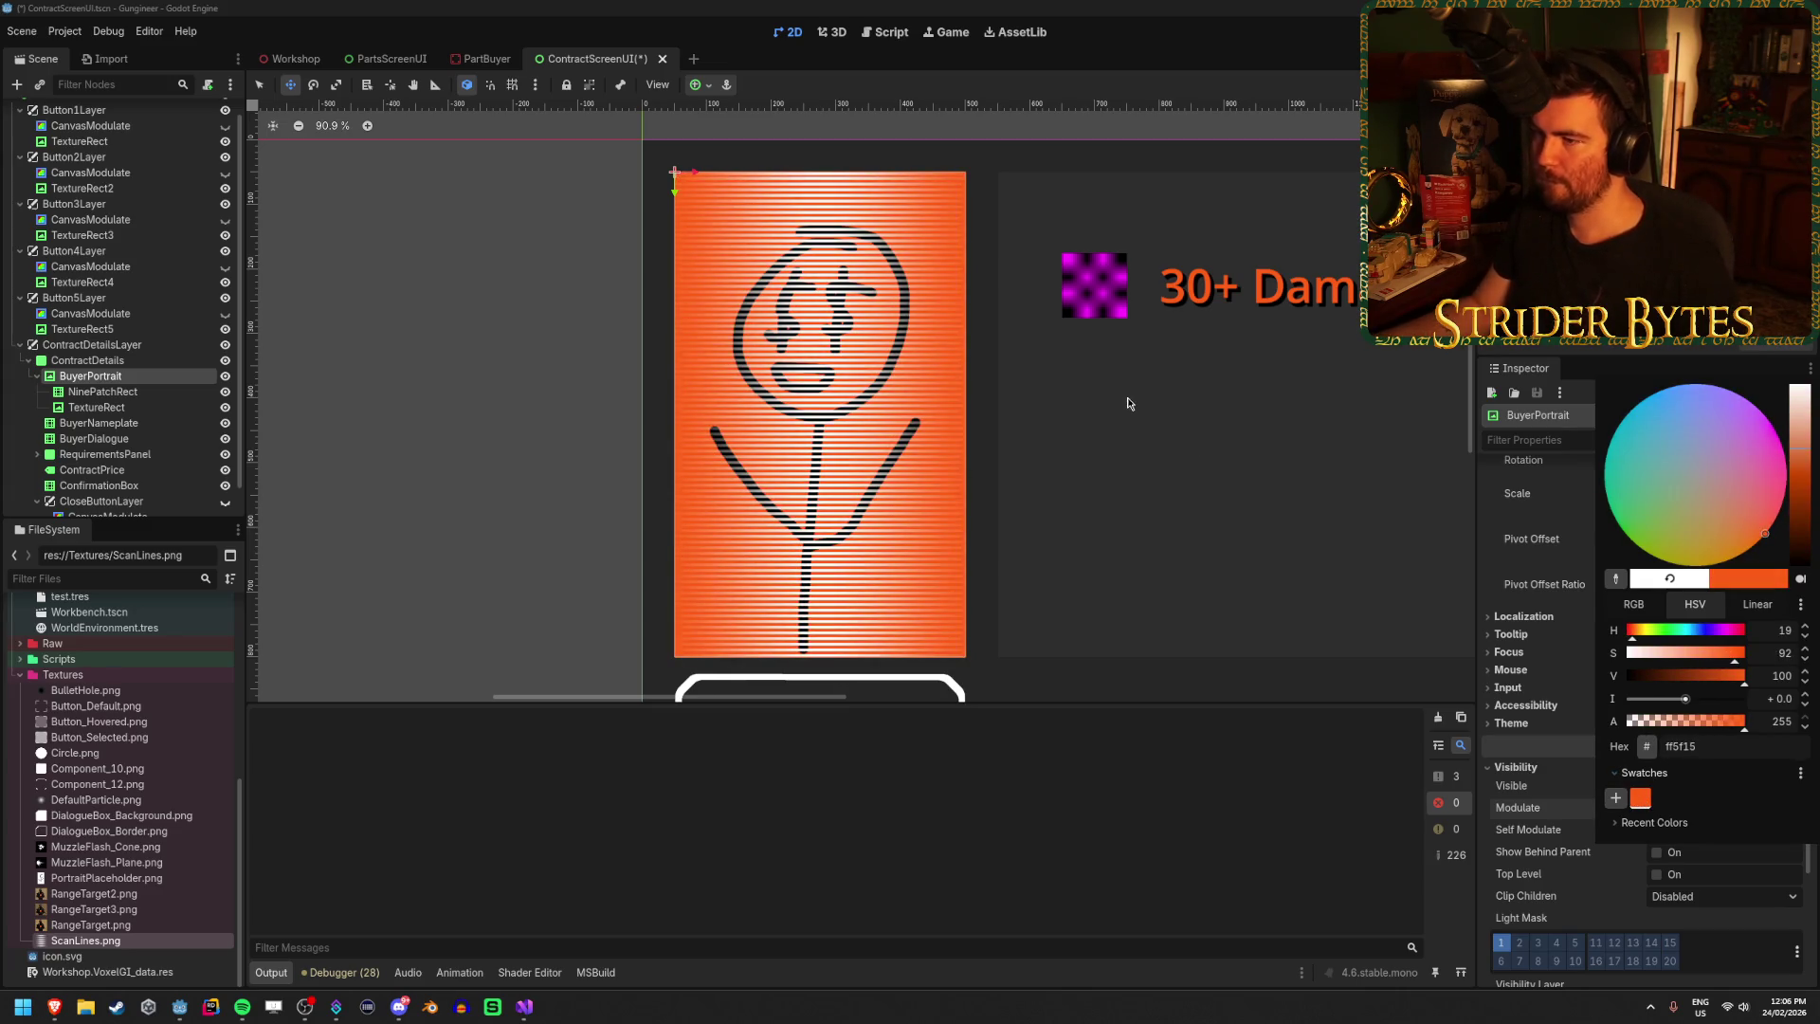
left_click(1180, 431)
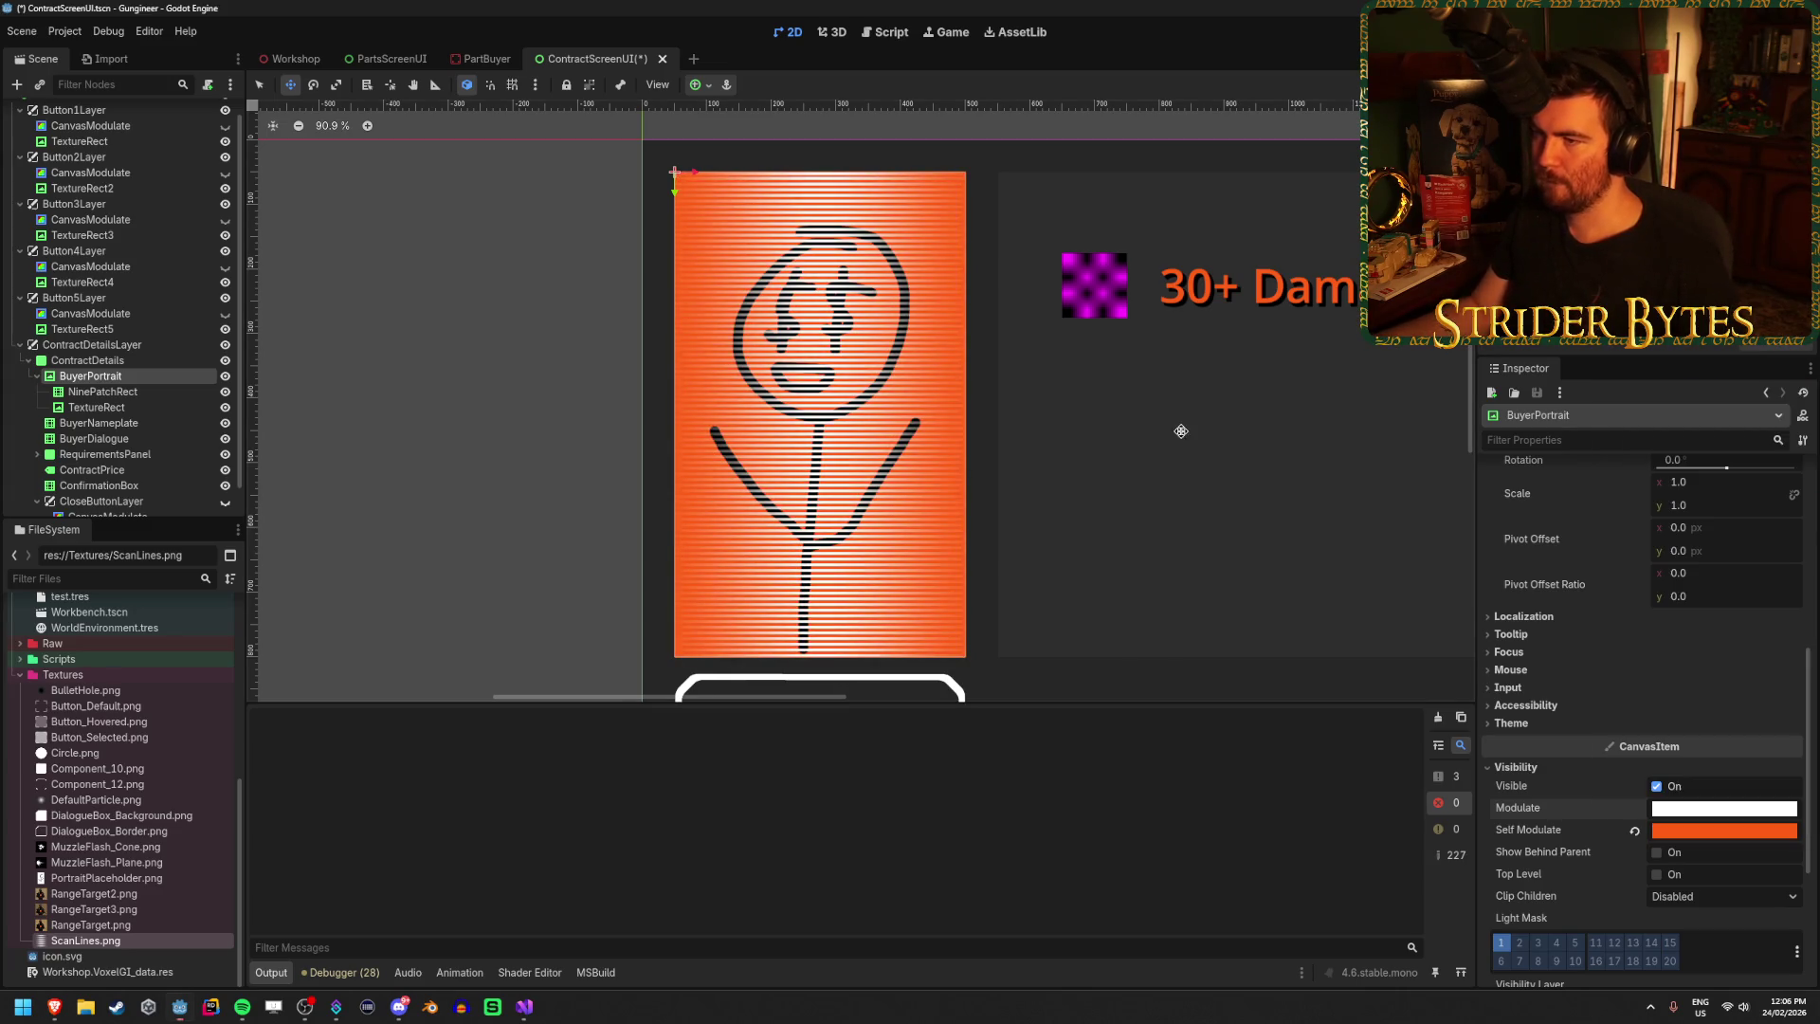
Tint the NinePatchRect border frame's Self Modulate with the orange ff5f15 swatch.
left_click(123, 393)
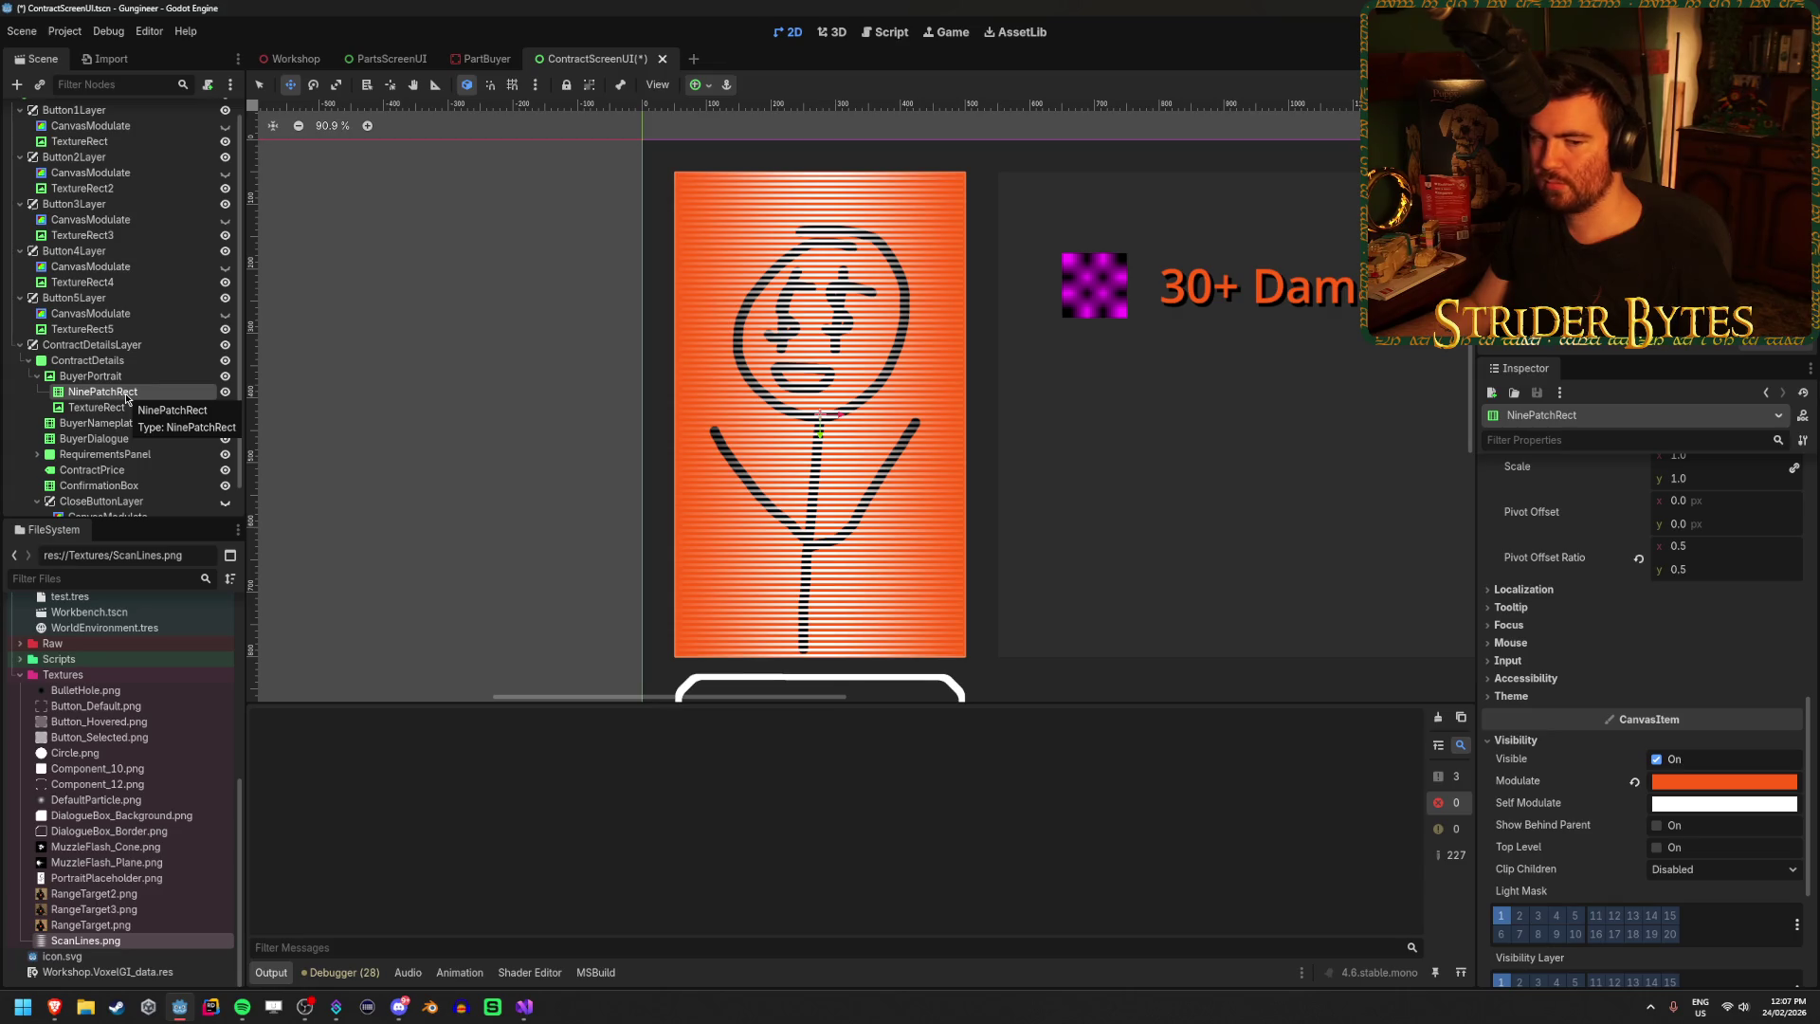
left_click(1634, 781)
left_click(1711, 811)
left_click(1653, 750)
left_click(1640, 772)
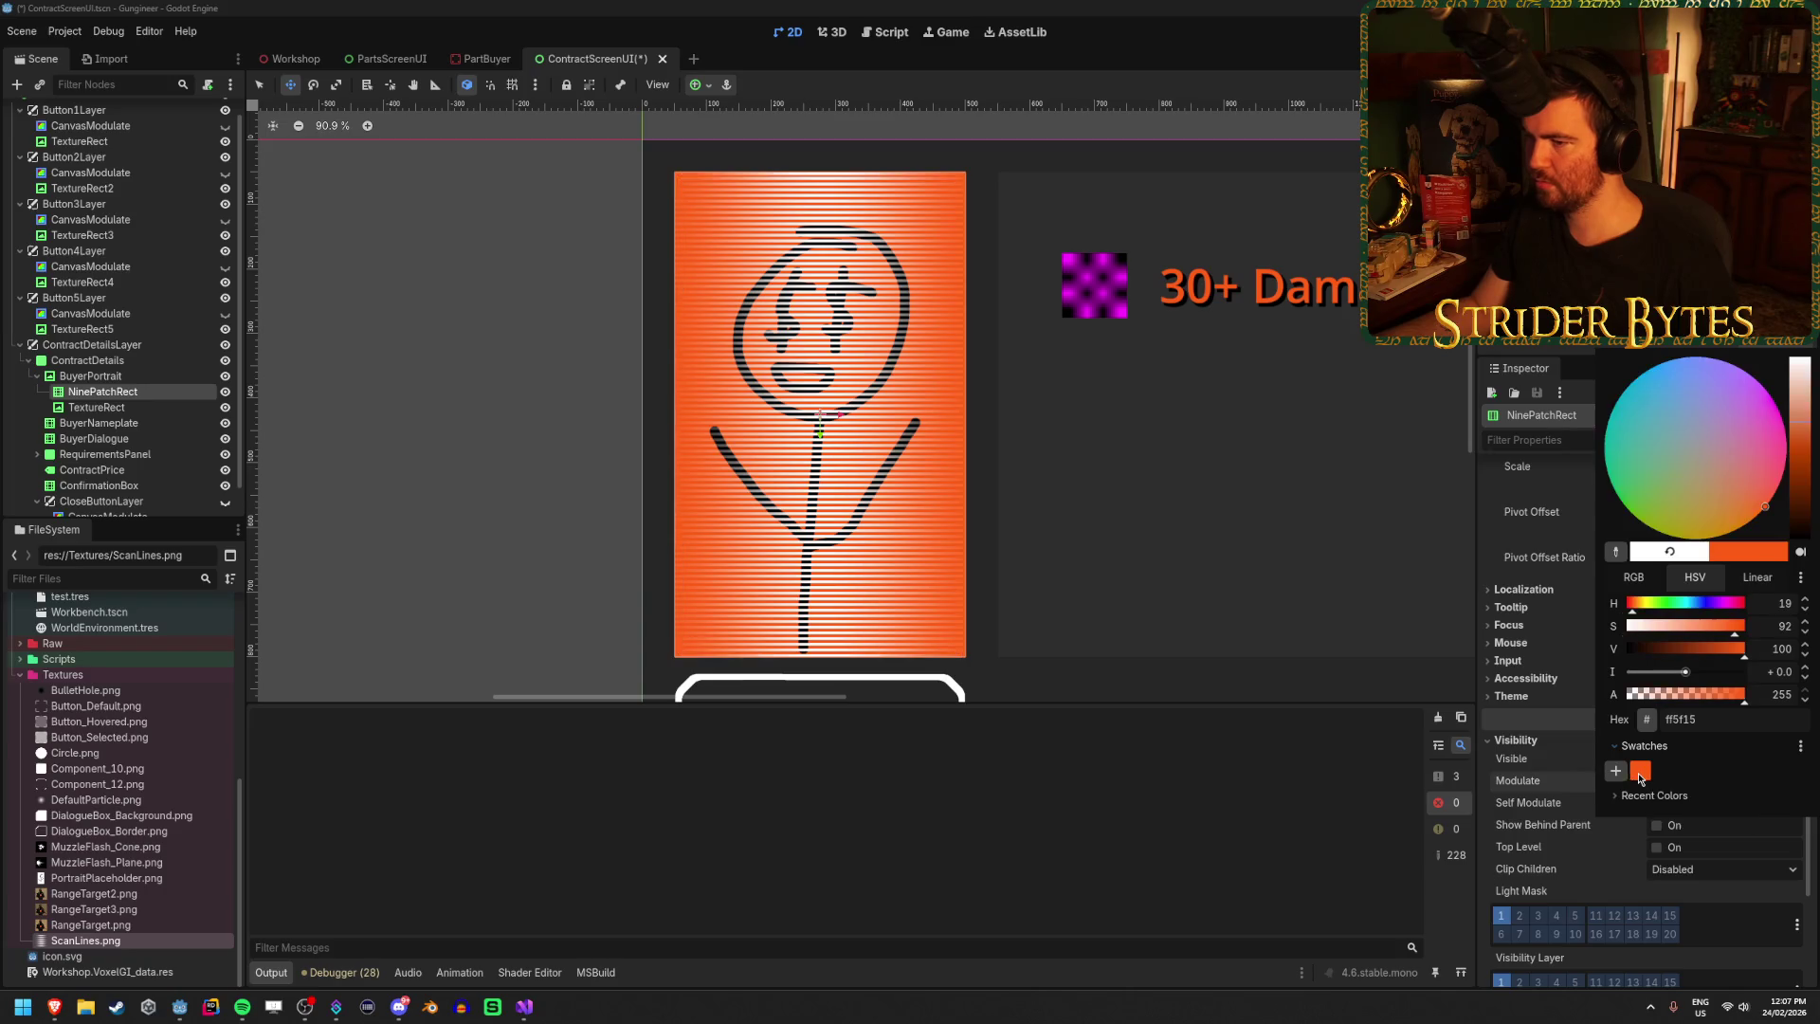
Return BuyerPortrait's Self Modulate to untinted white.
left_click(90, 376)
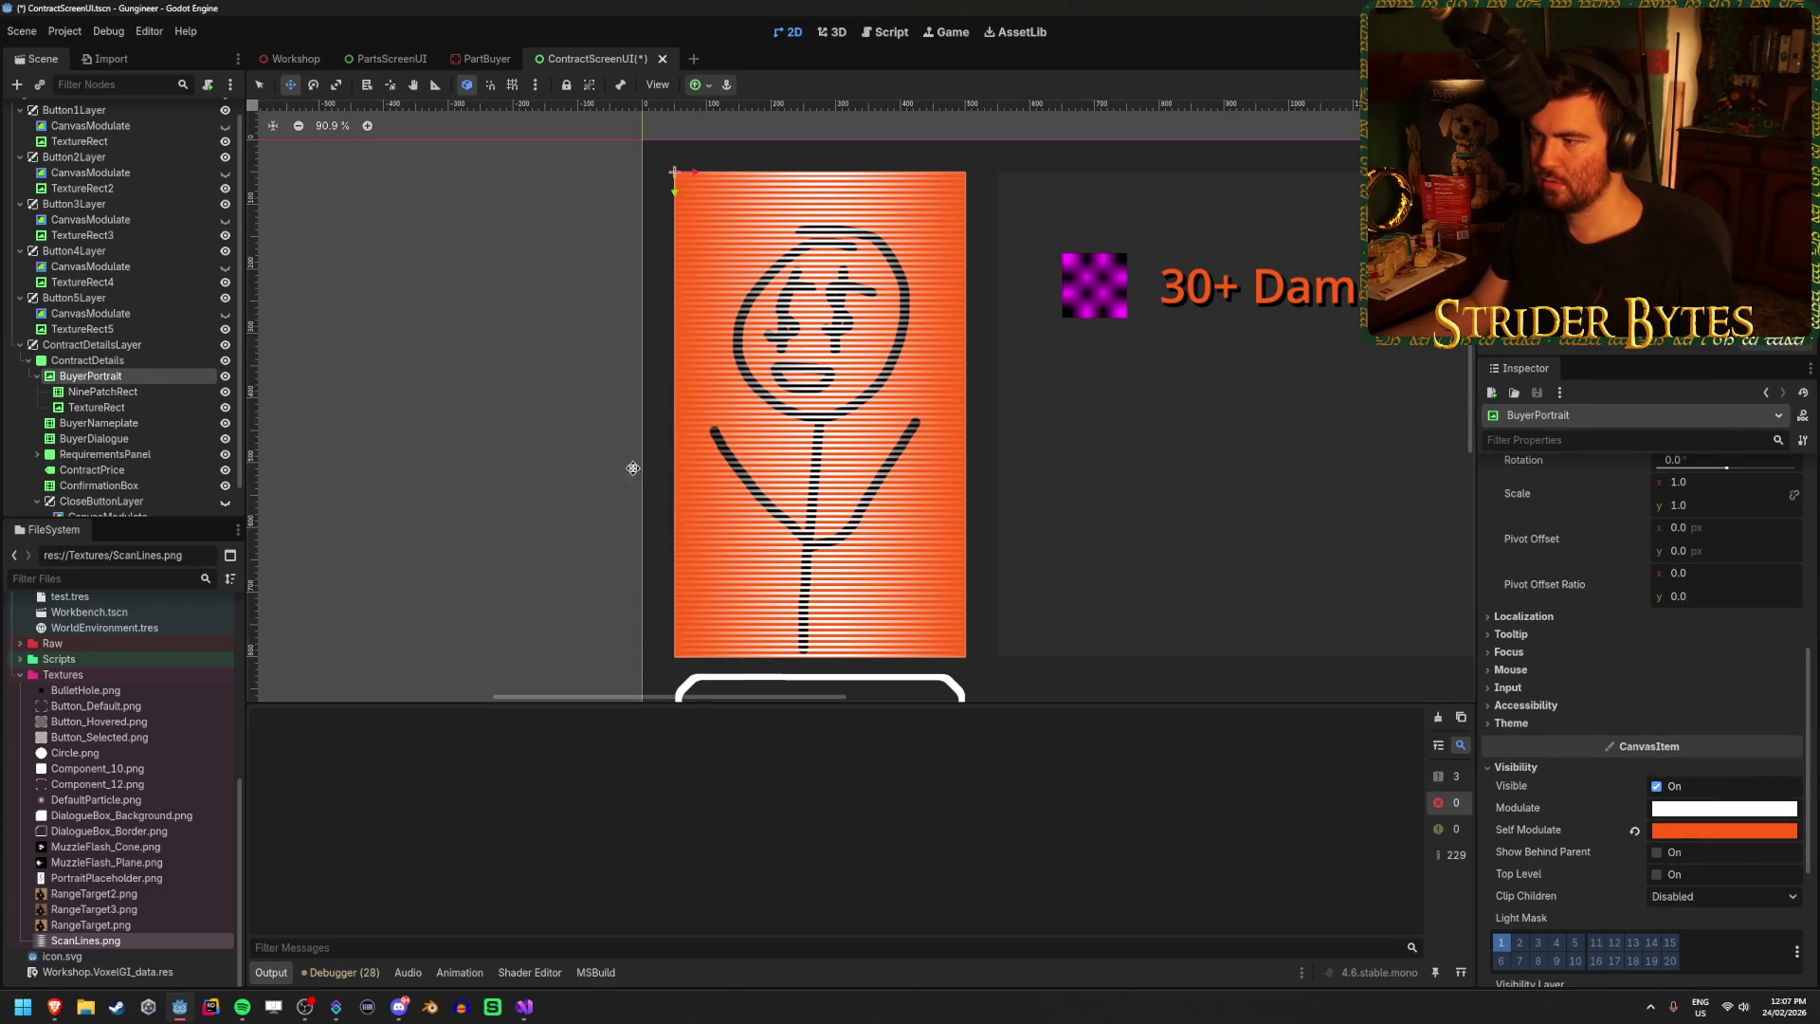
left_click(1694, 833)
left_click_drag(1805, 497, 1789, 580)
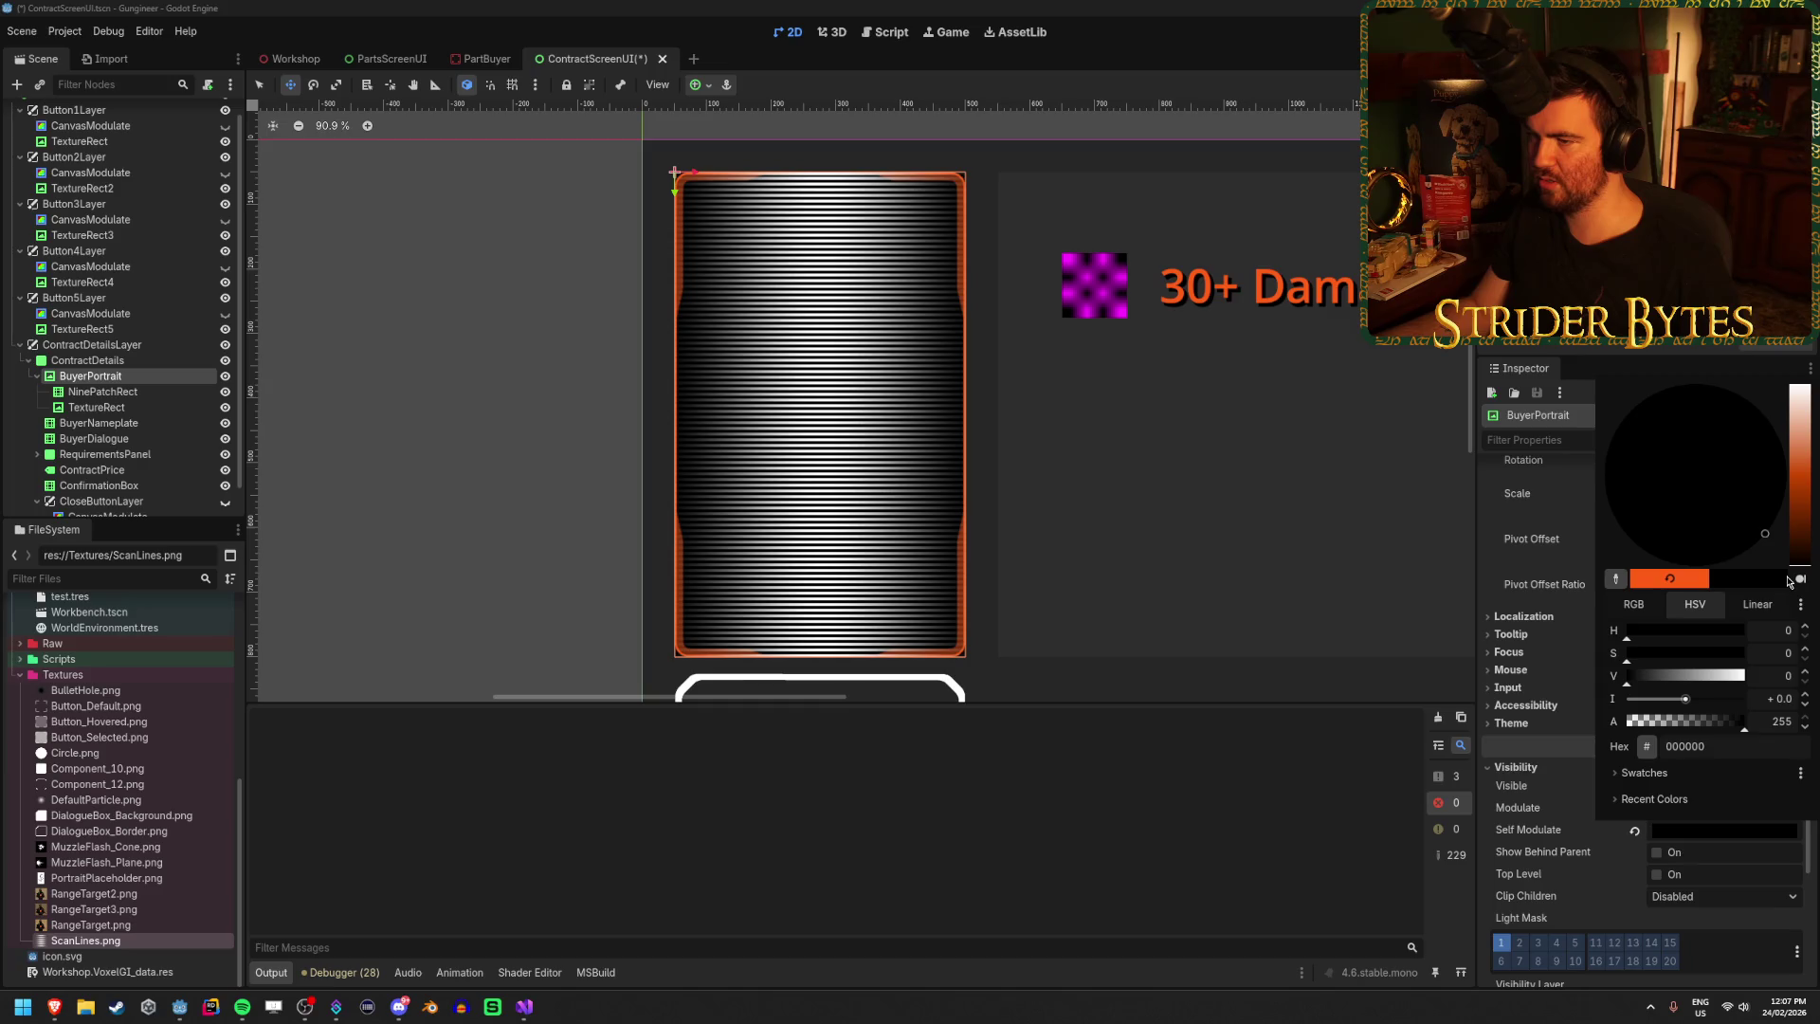
mouse_move(1790, 580)
left_mouse_down()
mouse_move(1786, 384)
mouse_move(1772, 477)
mouse_move(1765, 373)
left_mouse_up()
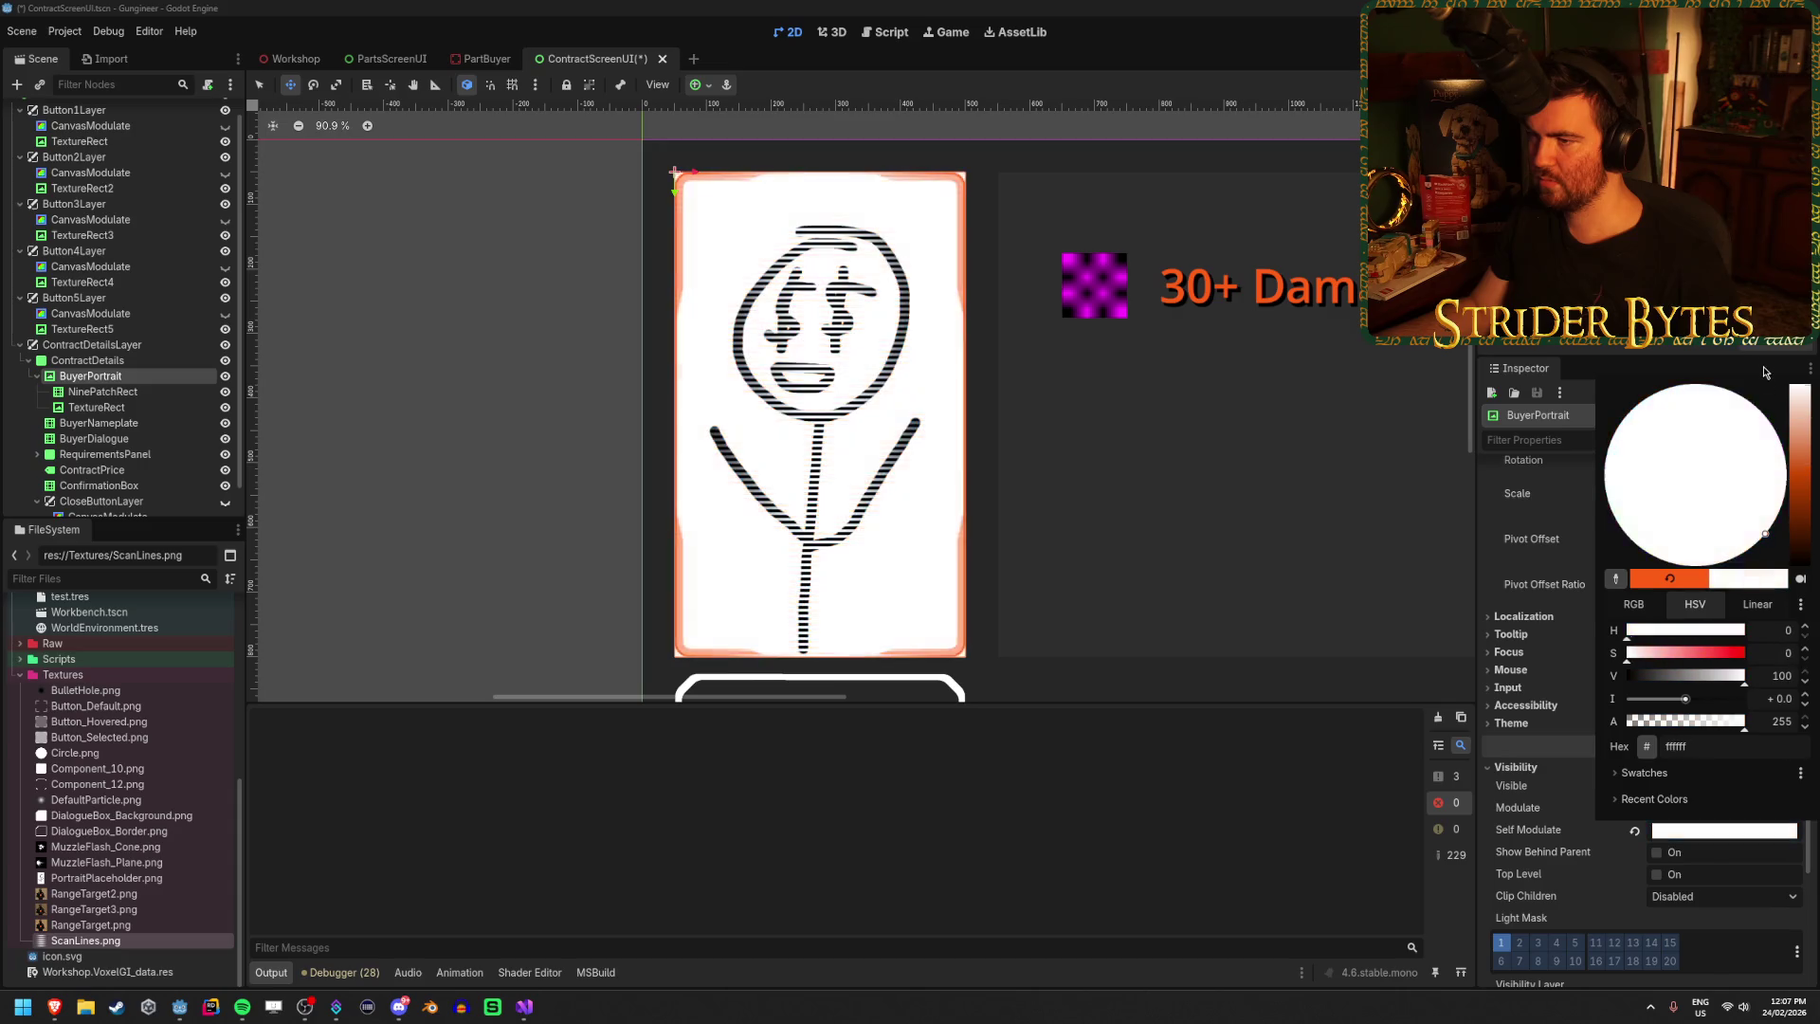
Set the portrait drawing TextureRect's Self Modulate to hex f15a24.
left_click(152, 407)
left_click(1685, 832)
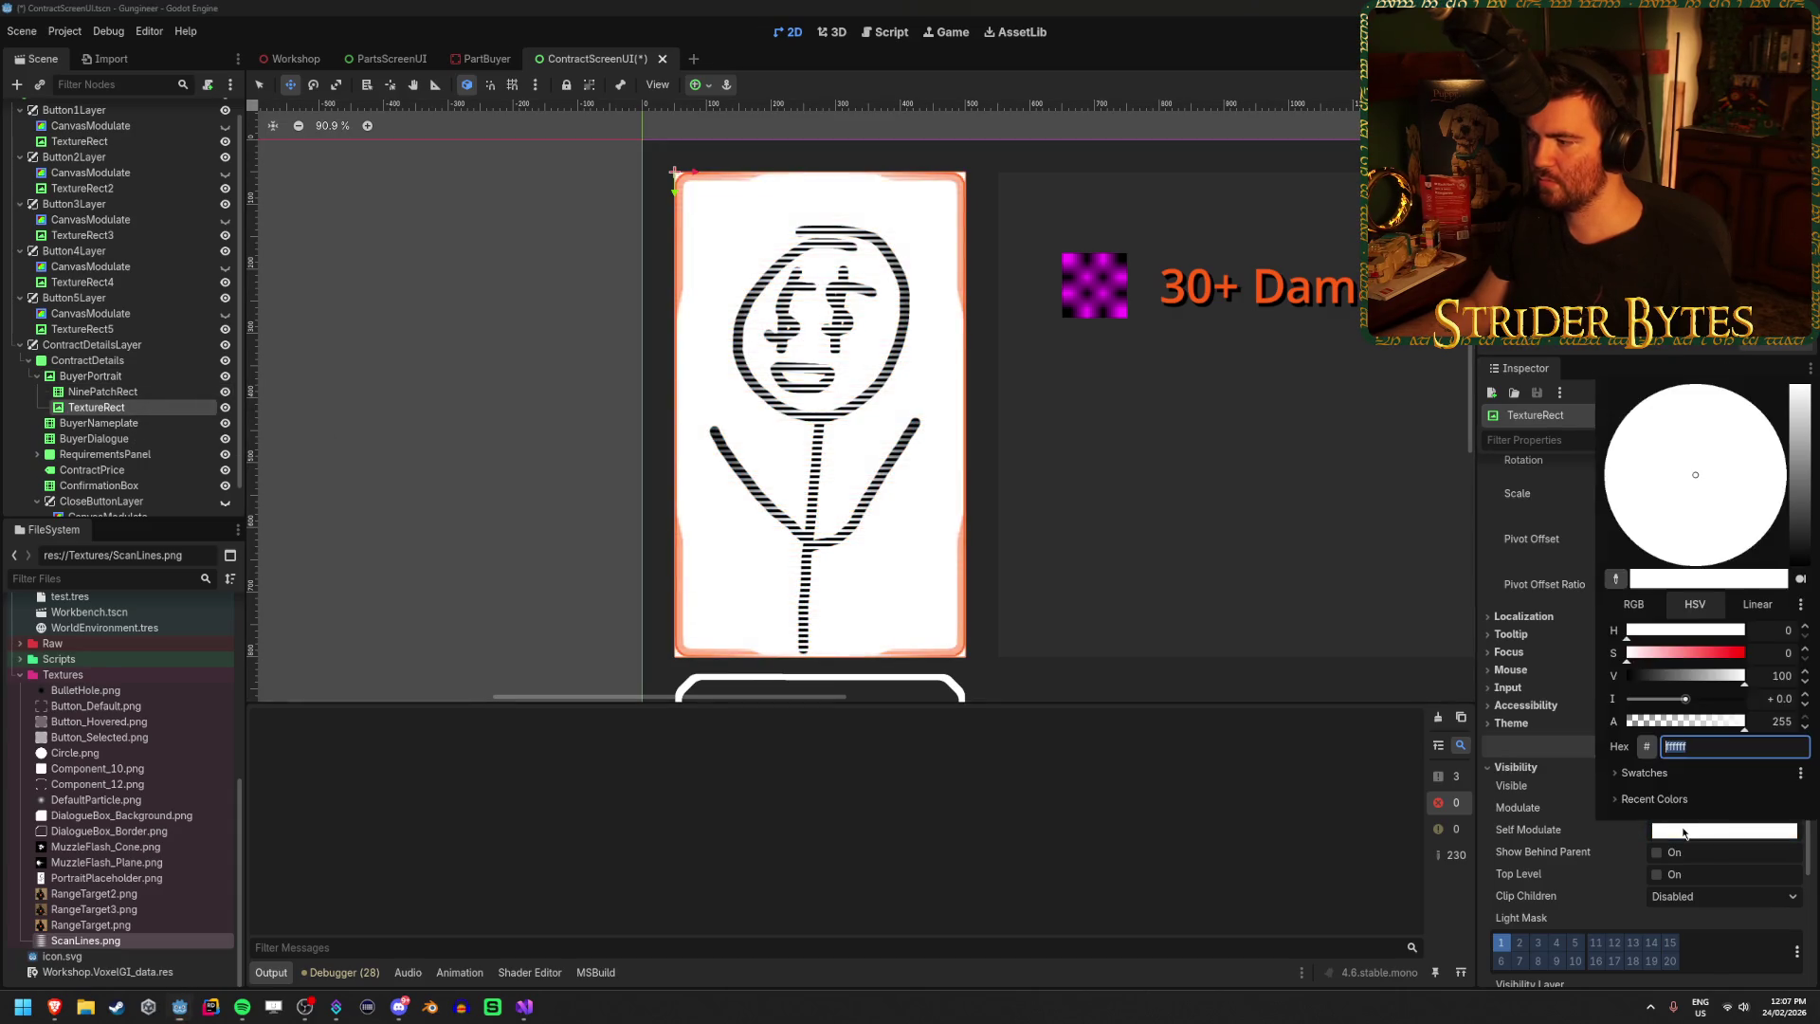
key("ctrl+a")
type("f15a24")
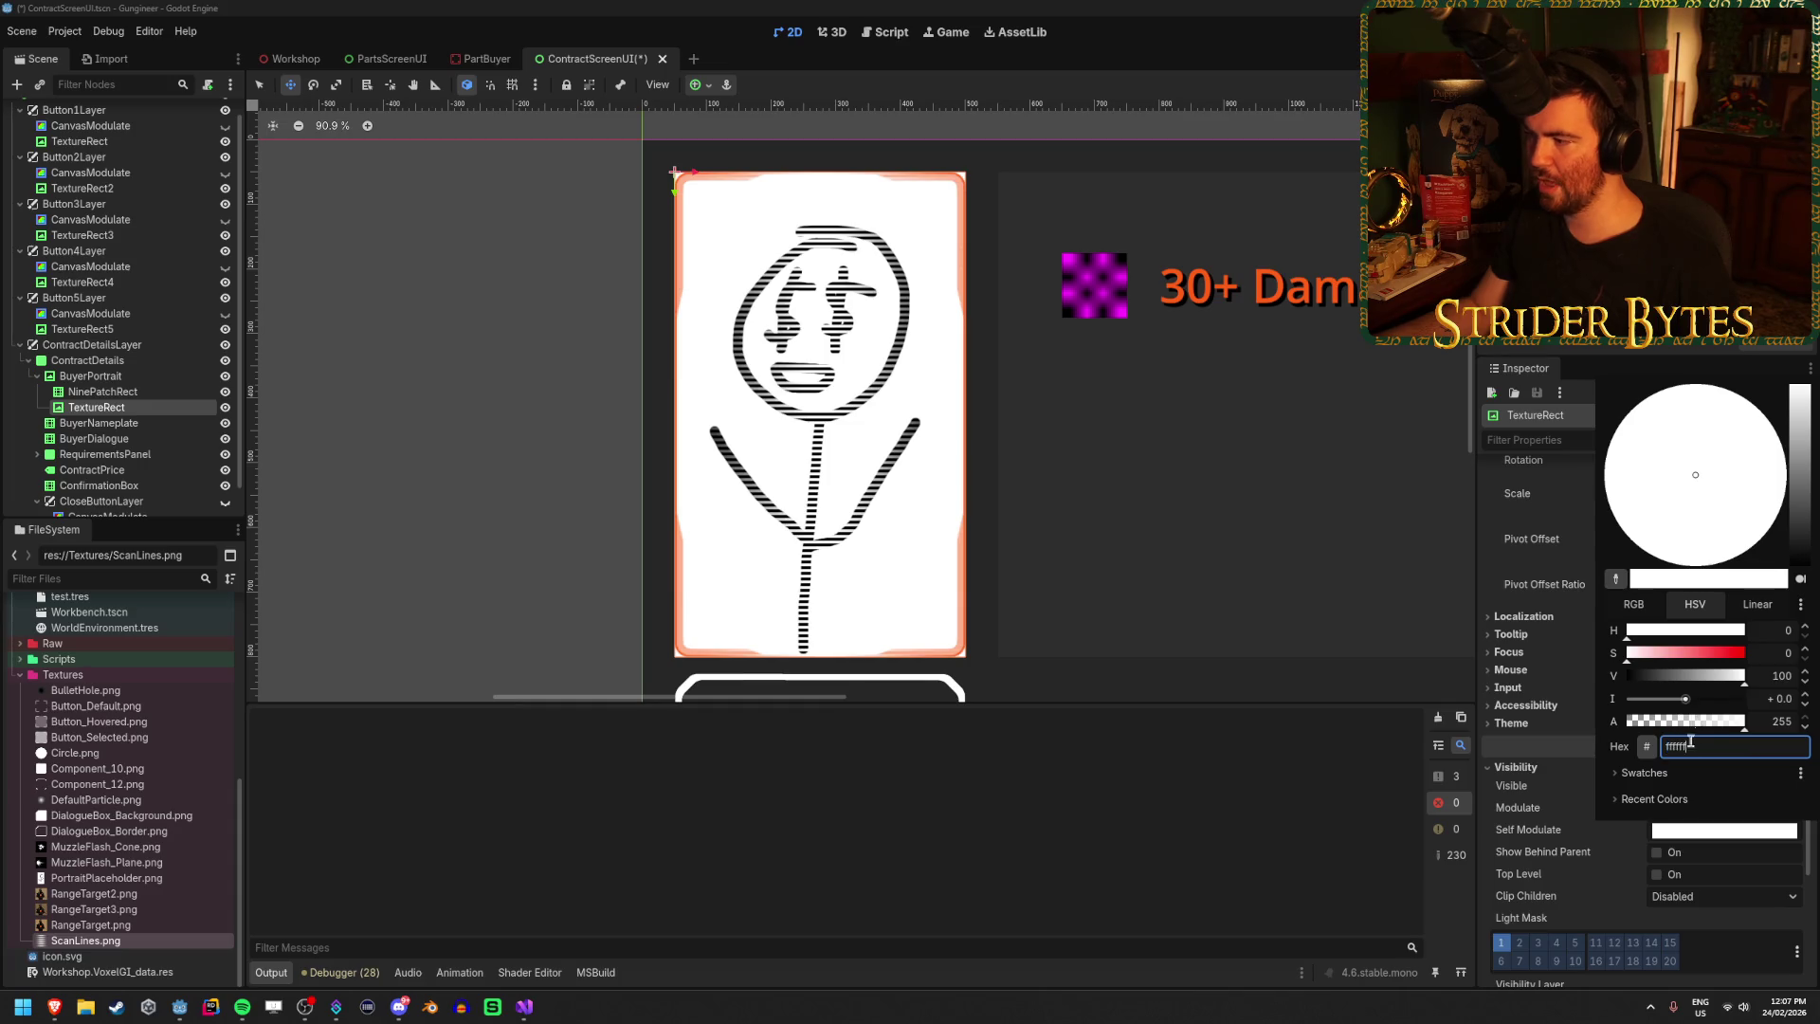
key("Return")
left_click(1234, 520)
scroll(1077, 516, "down", 5)
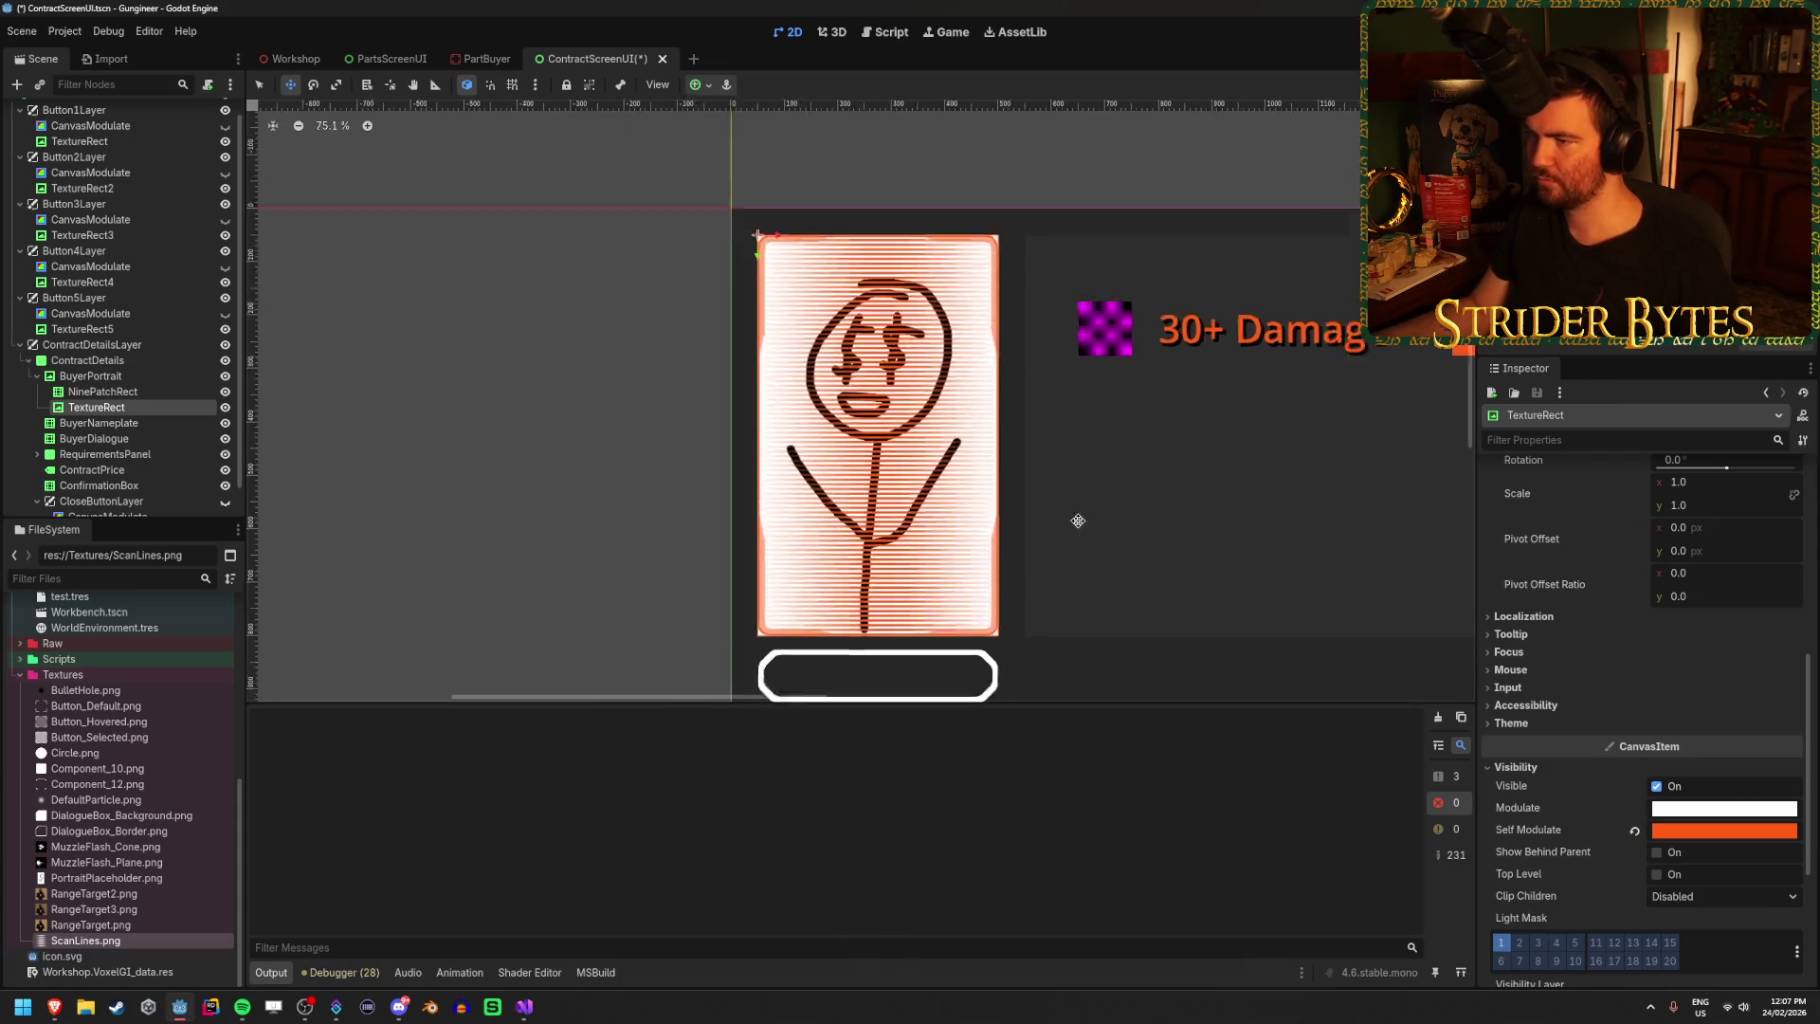
Save ContractScreenUI, view the orange portrait on the Workshop 3D screen, then return.
left_click(91, 375)
key("ctrl+s")
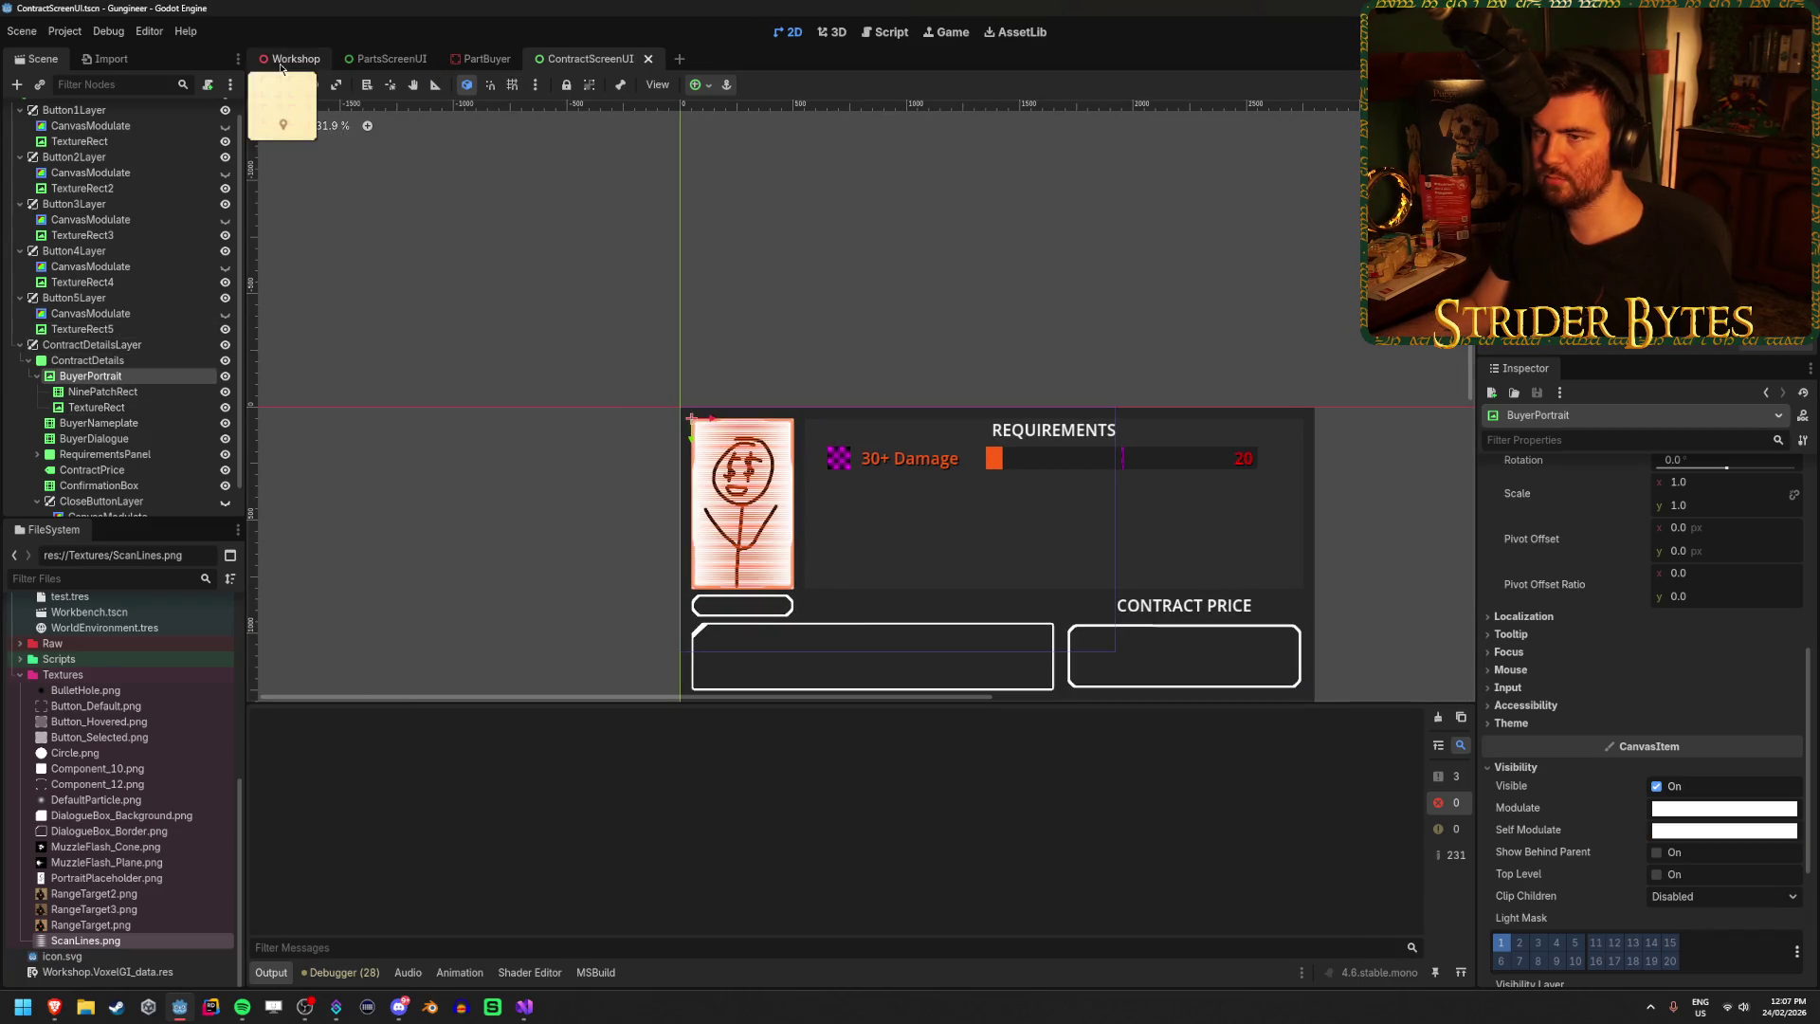
left_click(292, 59)
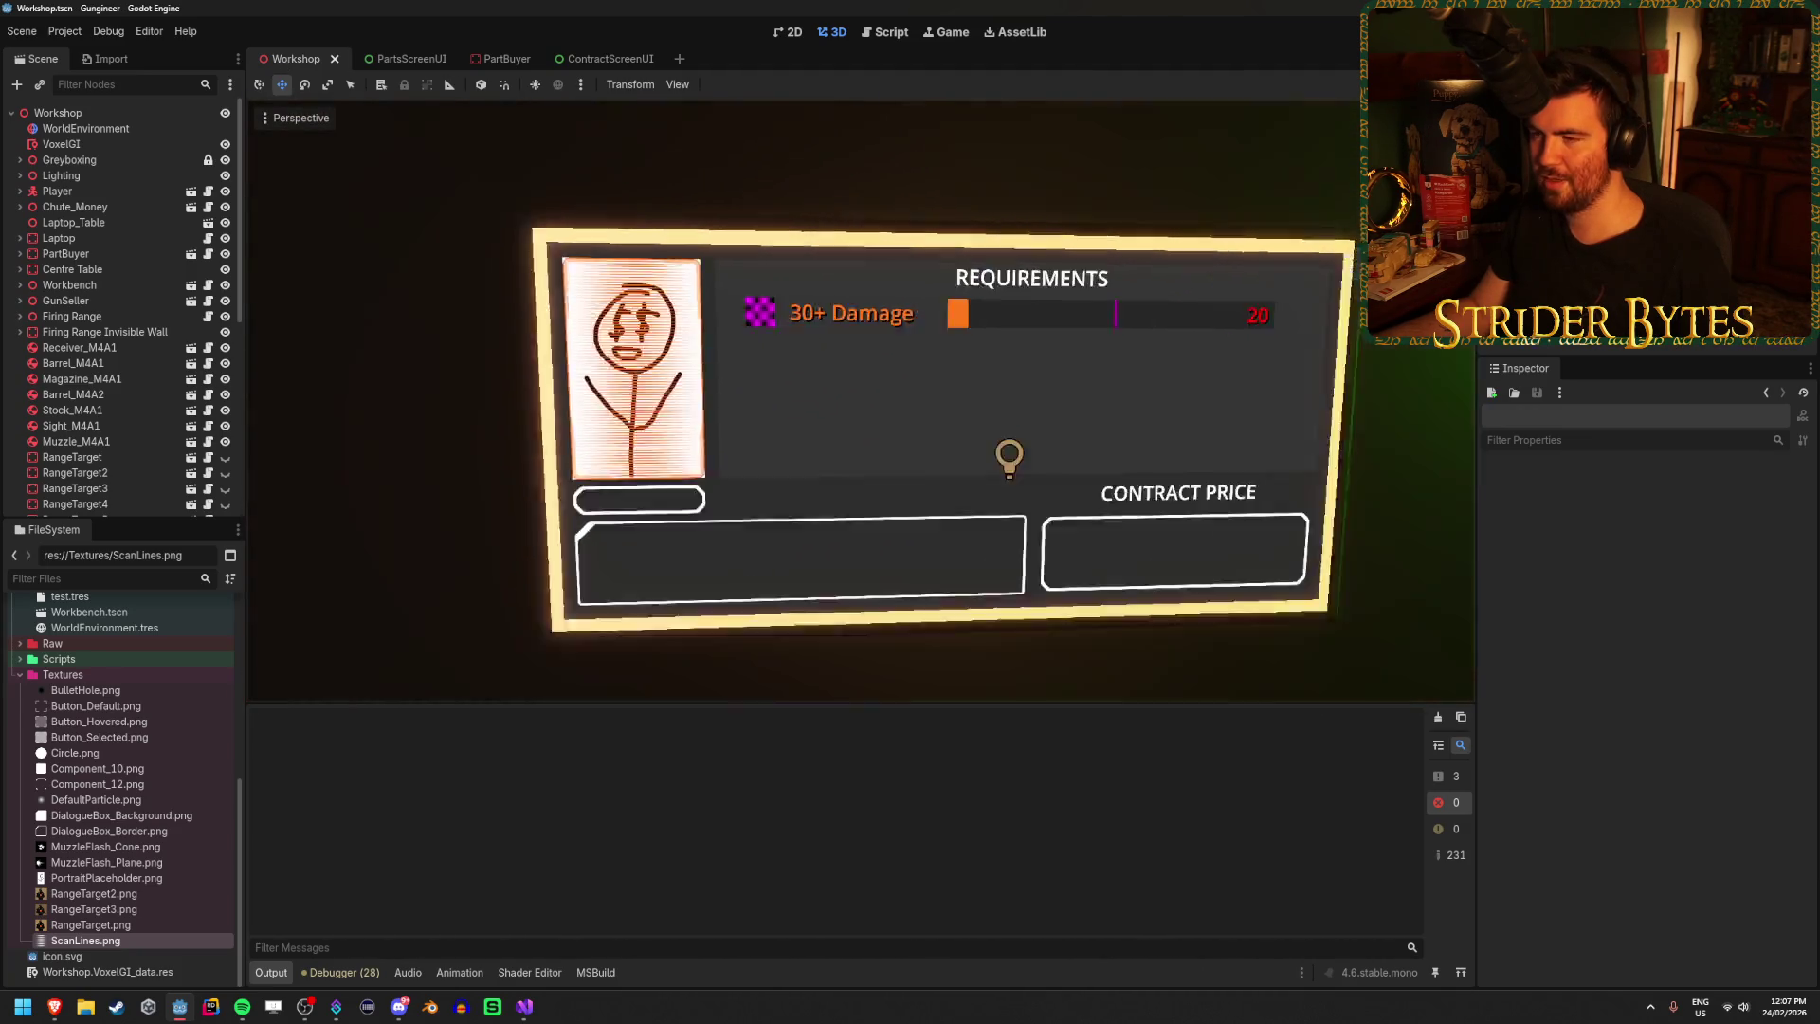
left_click(611, 59)
scroll(593, 471, "down", 1)
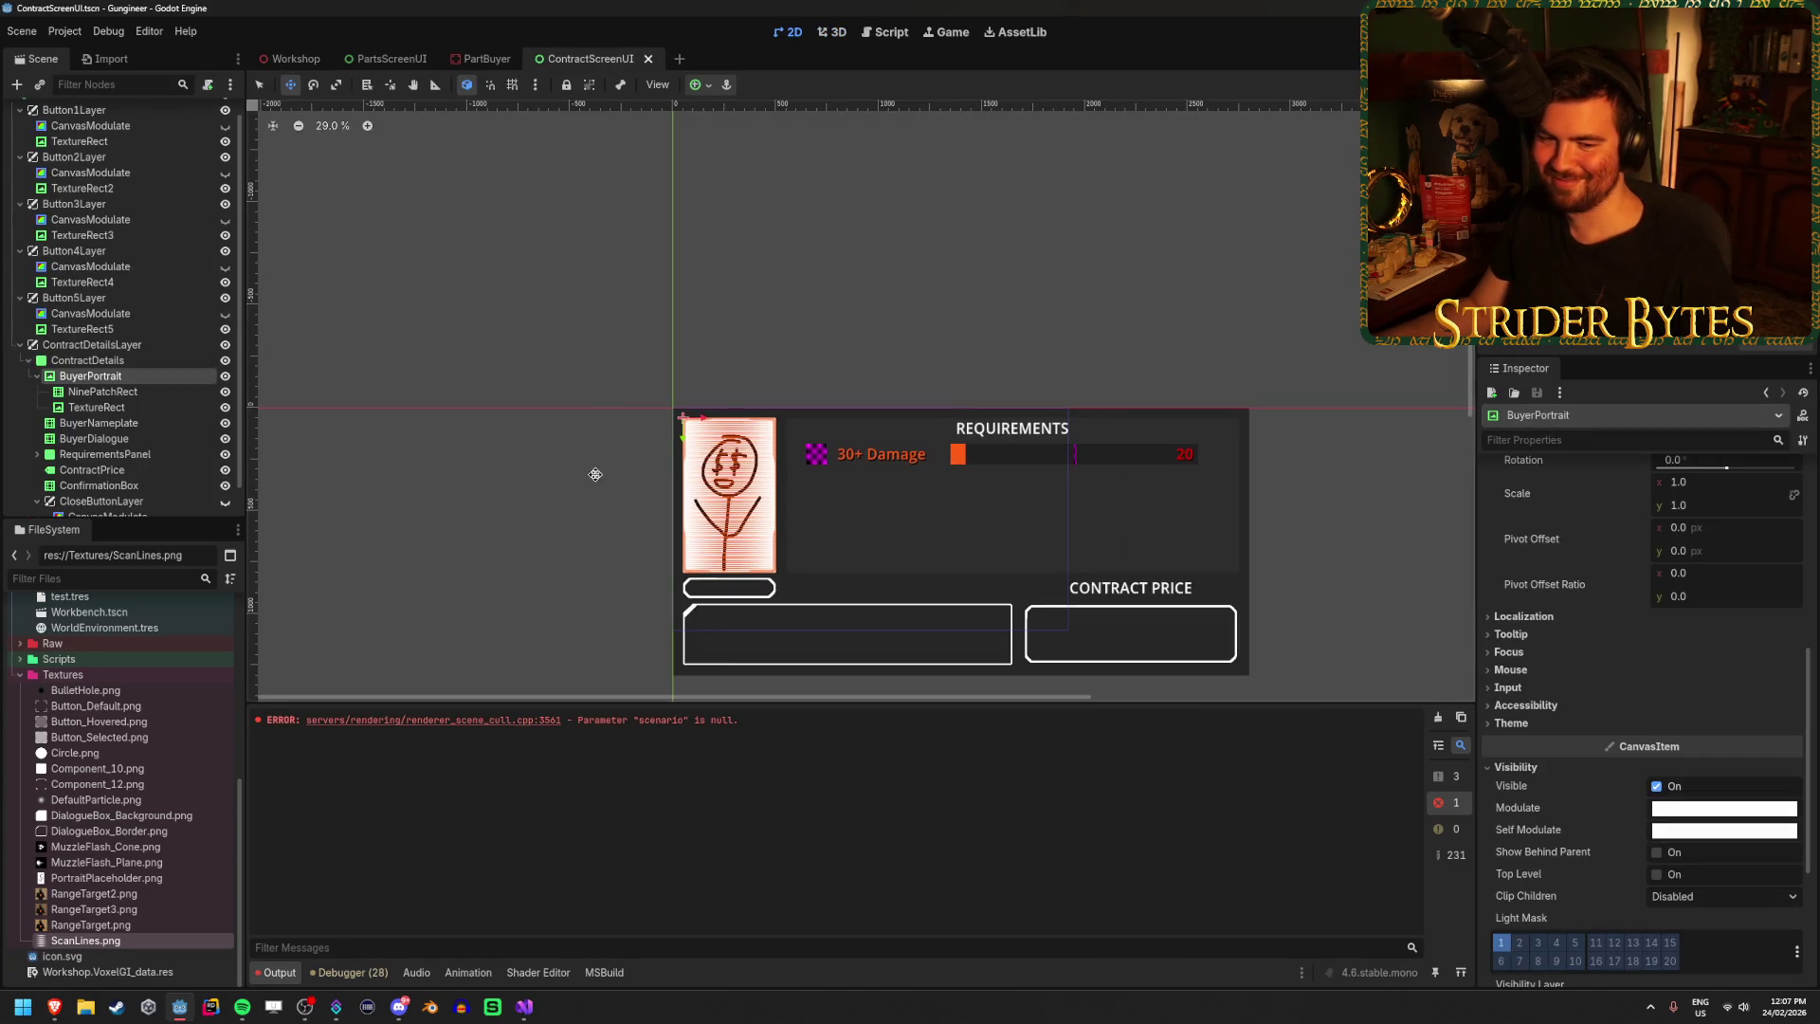
scroll(569, 530, "up", 3)
scroll(562, 550, "up", 1)
Clear the Output log and turn on Clip Contents for the NinePatchRect portrait frame.
left_click(1439, 721)
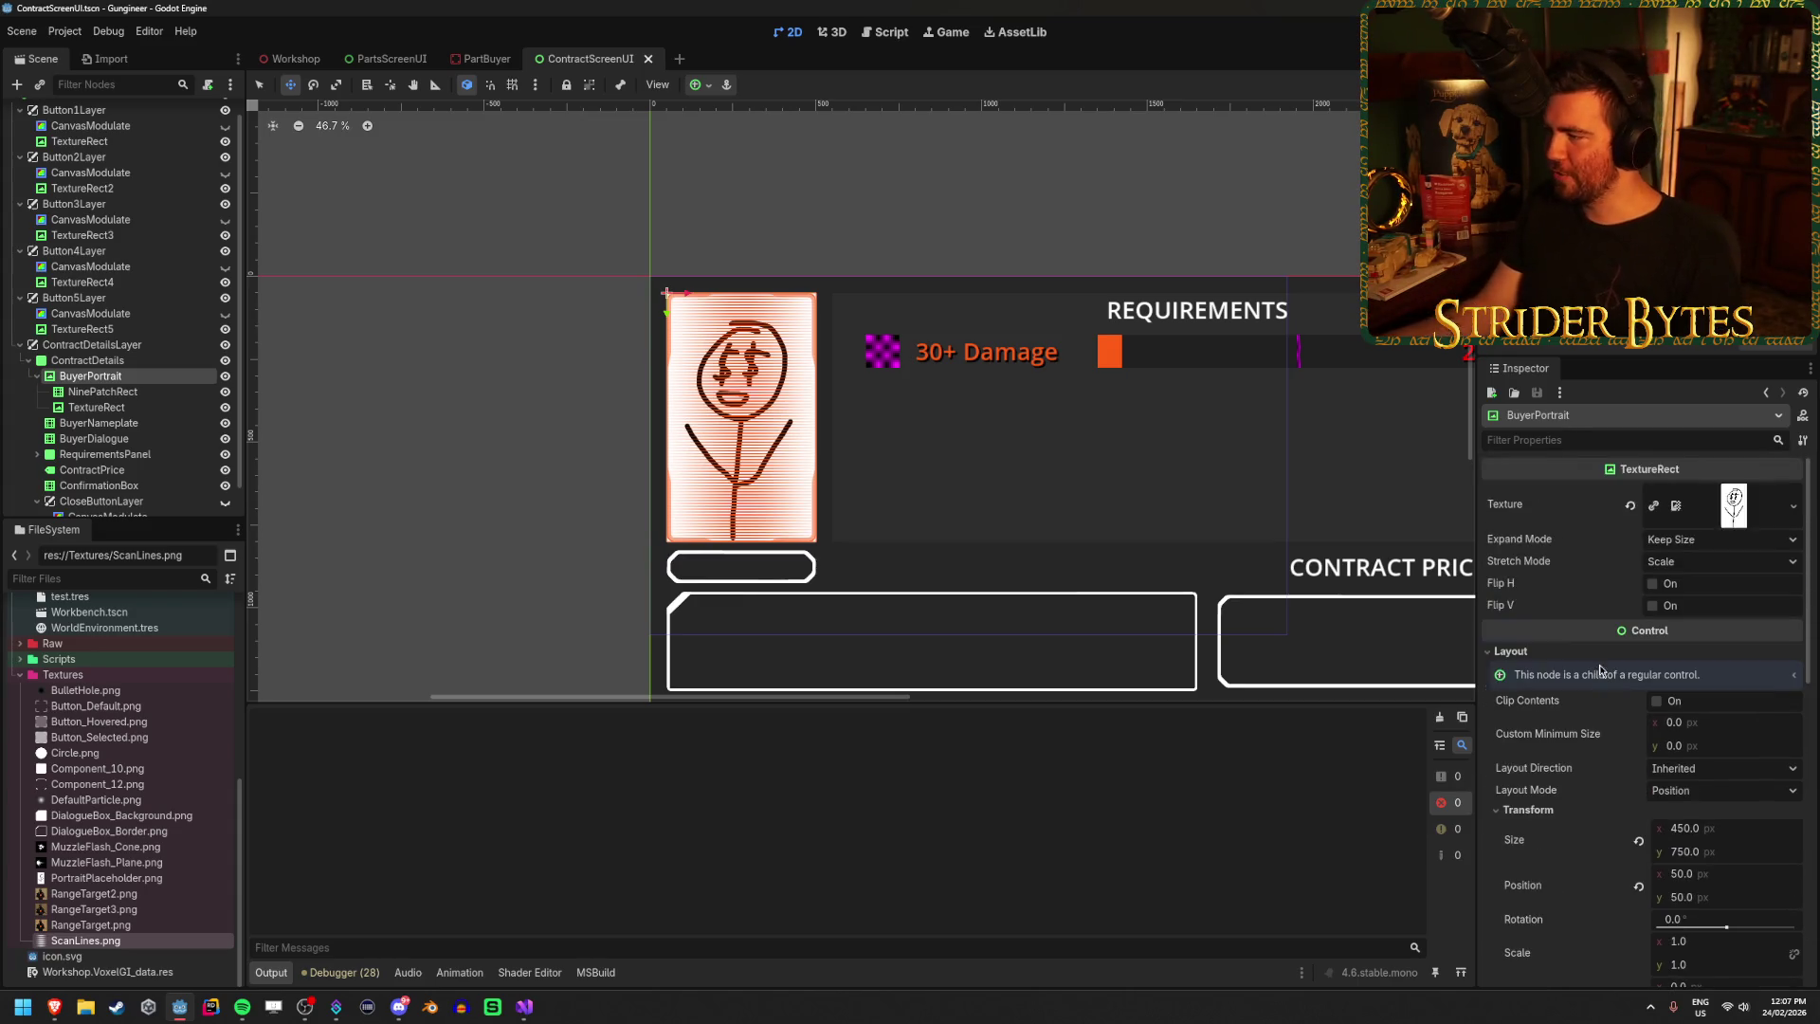
left_click(102, 391)
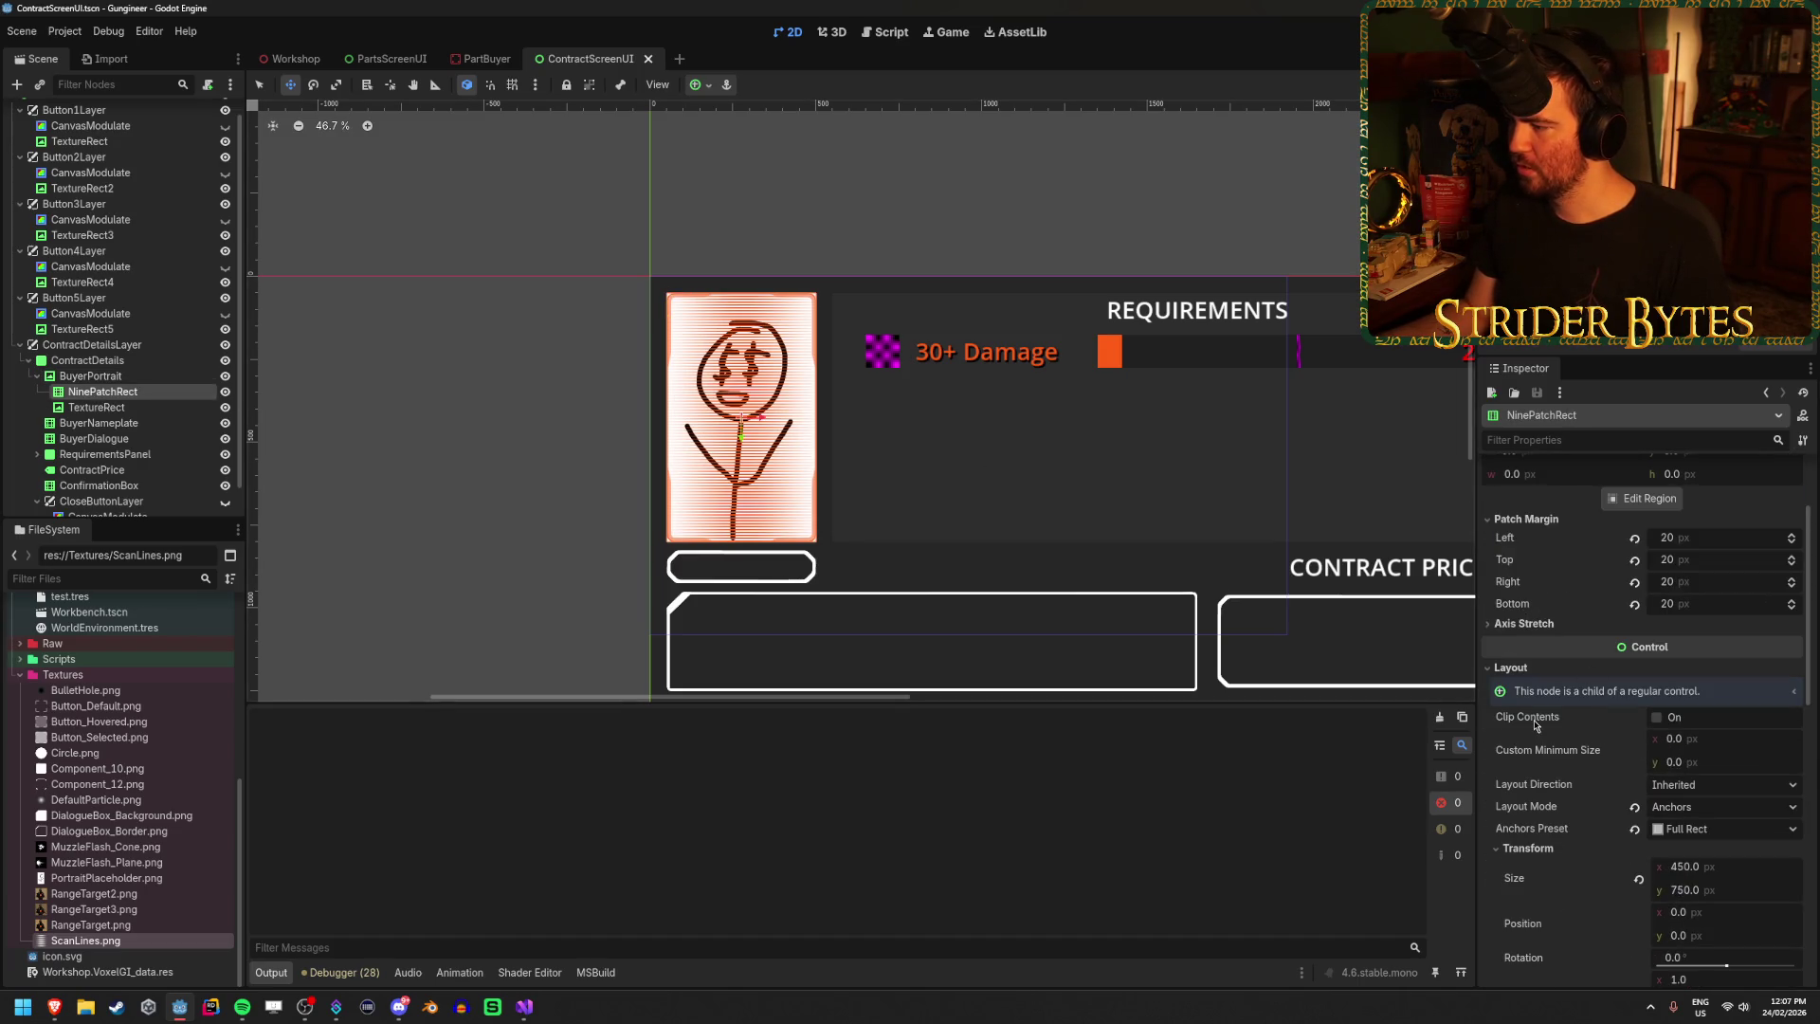
scroll(1537, 726, "down", 2)
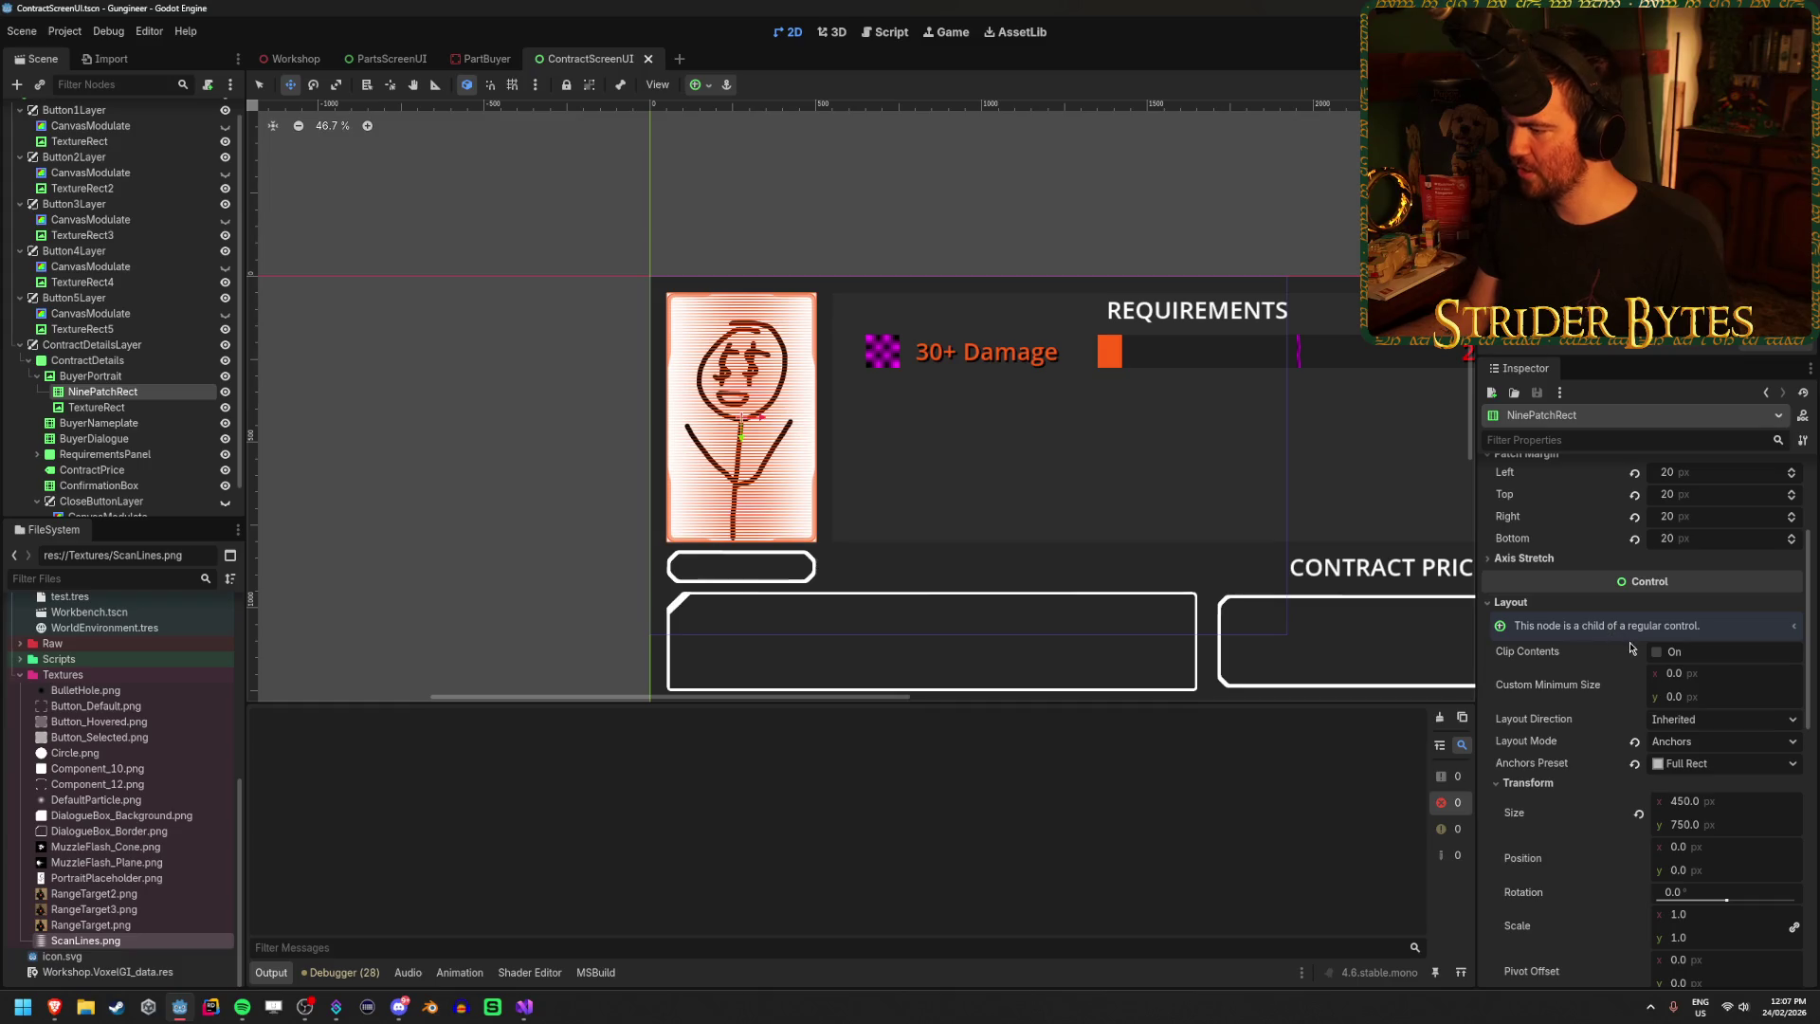
left_click(1657, 653)
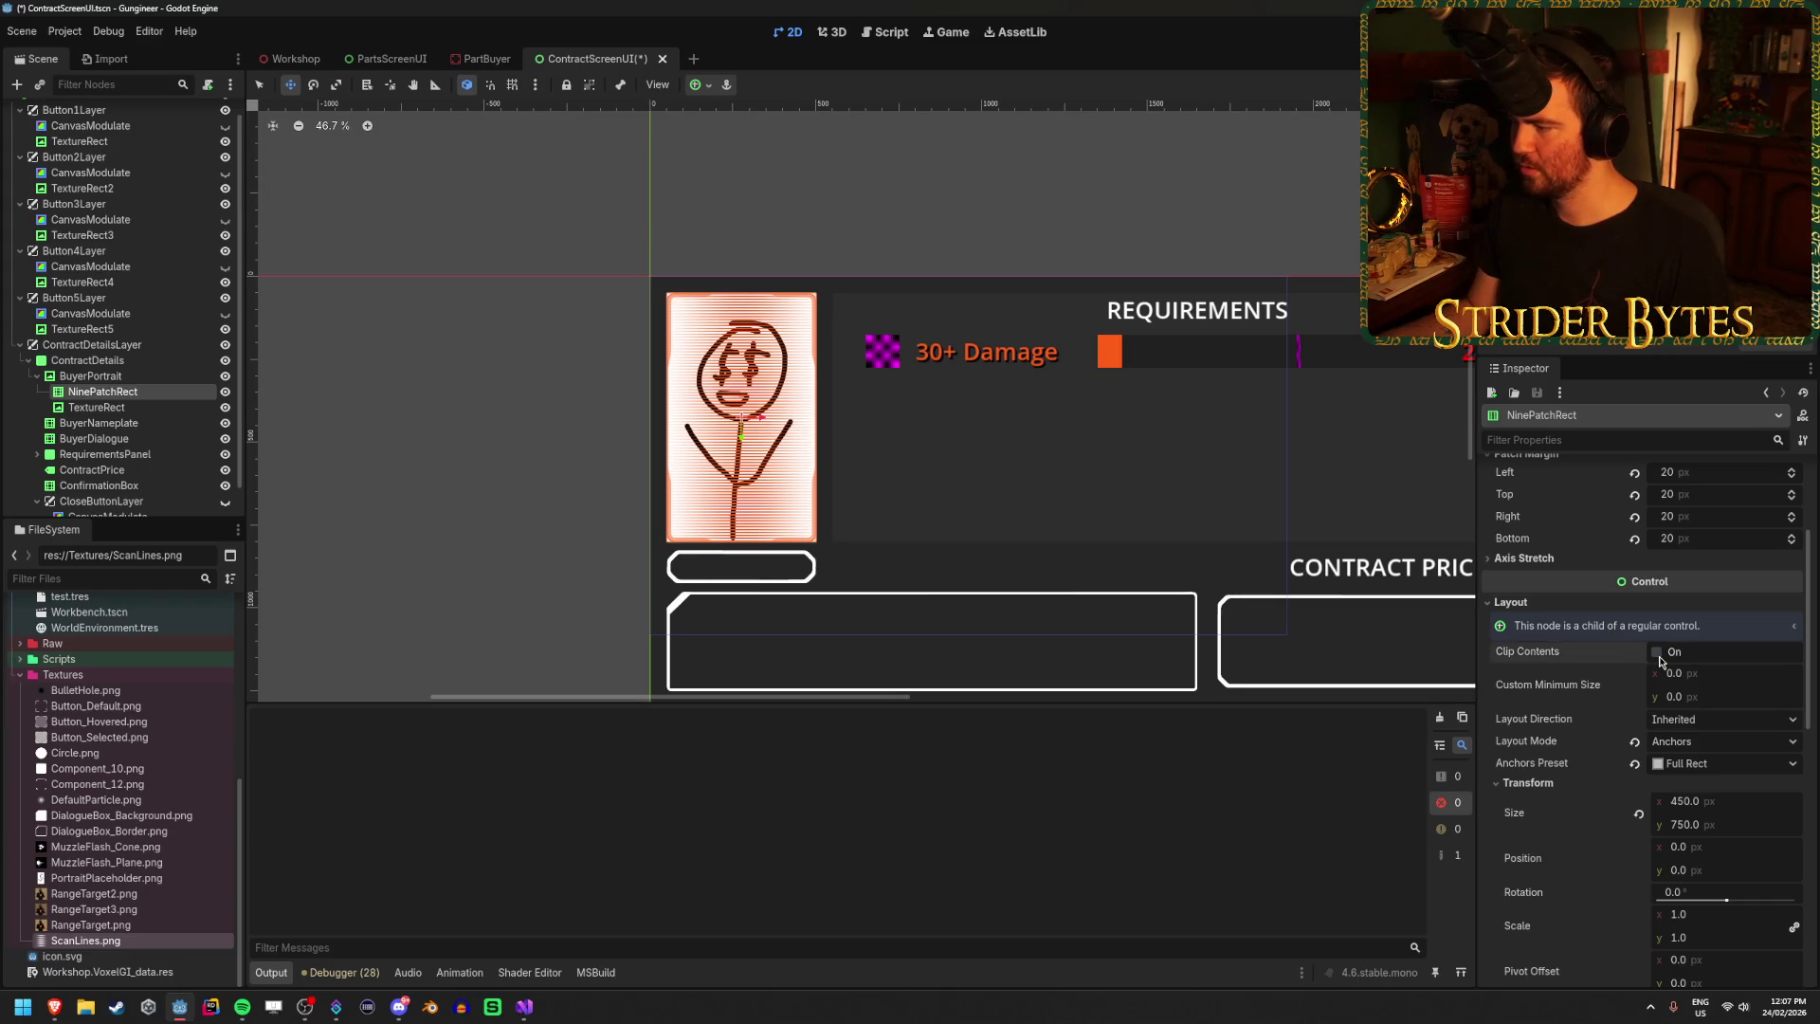
scroll(1660, 661, "down", 10)
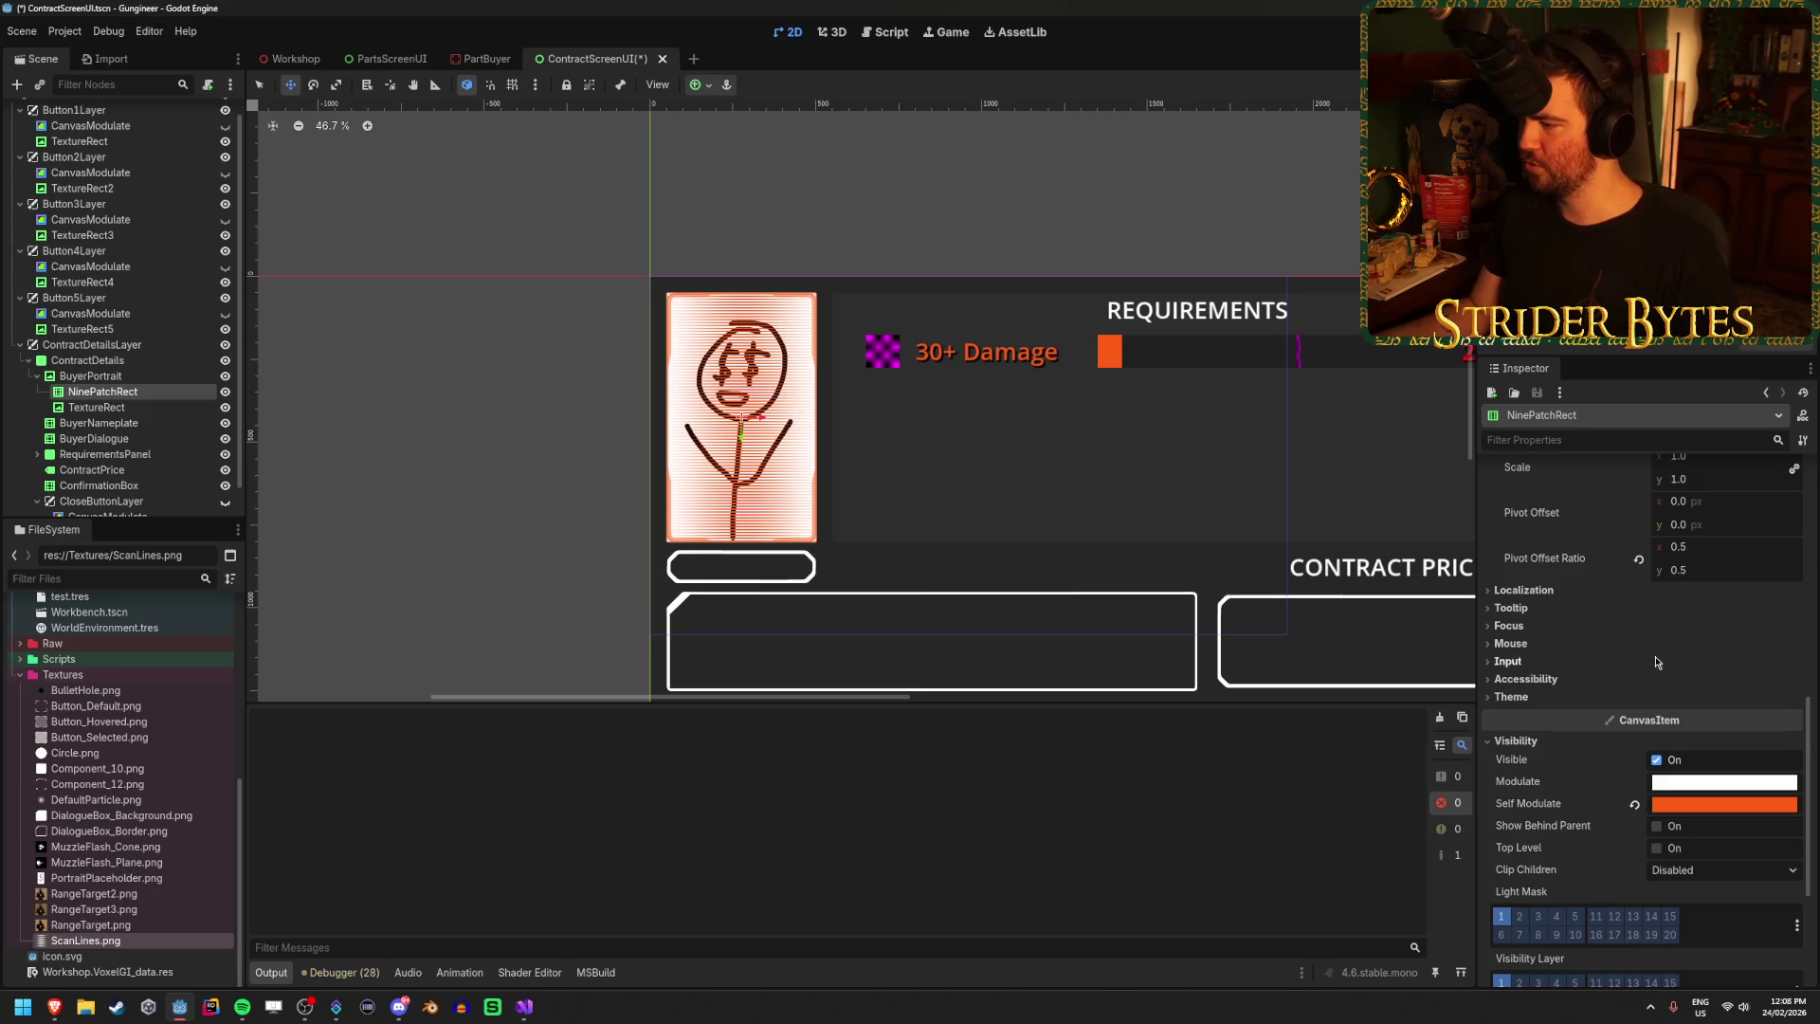
left_click(1685, 739)
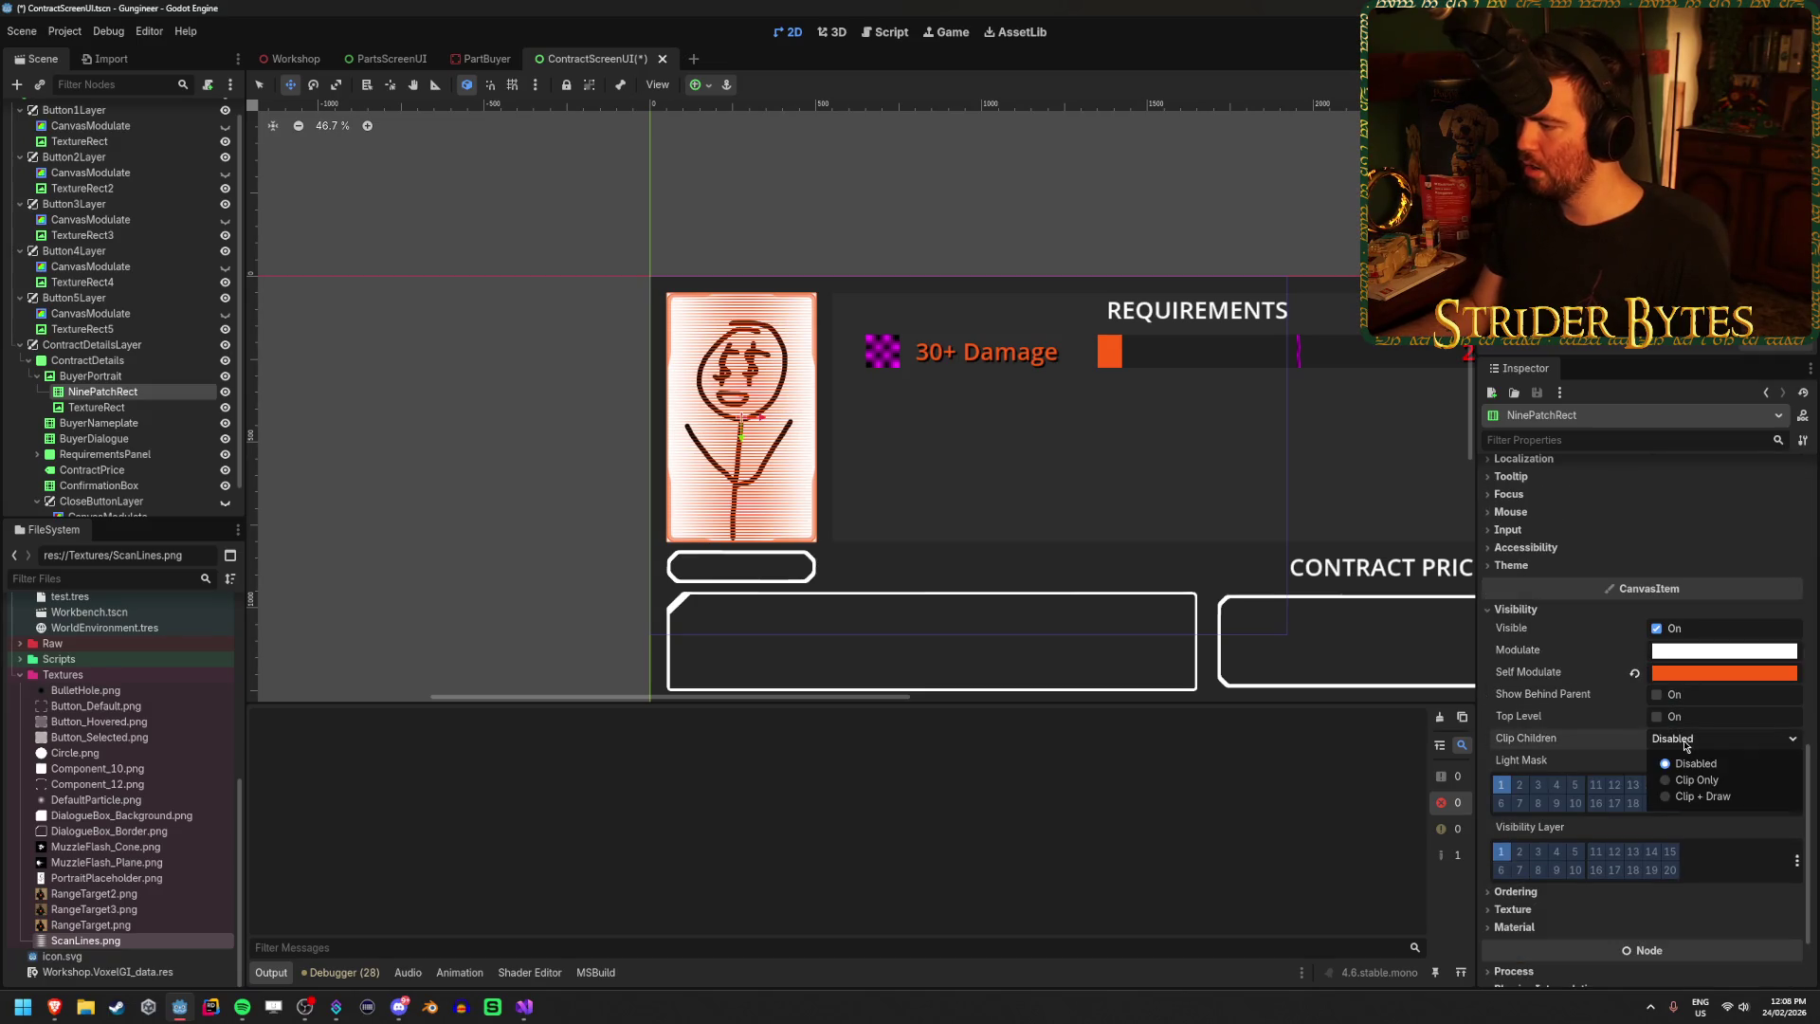
Try Clip + Draw and Clip Only on NinePatchRect's Clip Children, leave it Disabled, and save.
left_click(1688, 796)
left_click(1700, 741)
left_click(1700, 779)
left_click(1699, 741)
left_click(1700, 768)
left_click(1699, 739)
left_click(1697, 778)
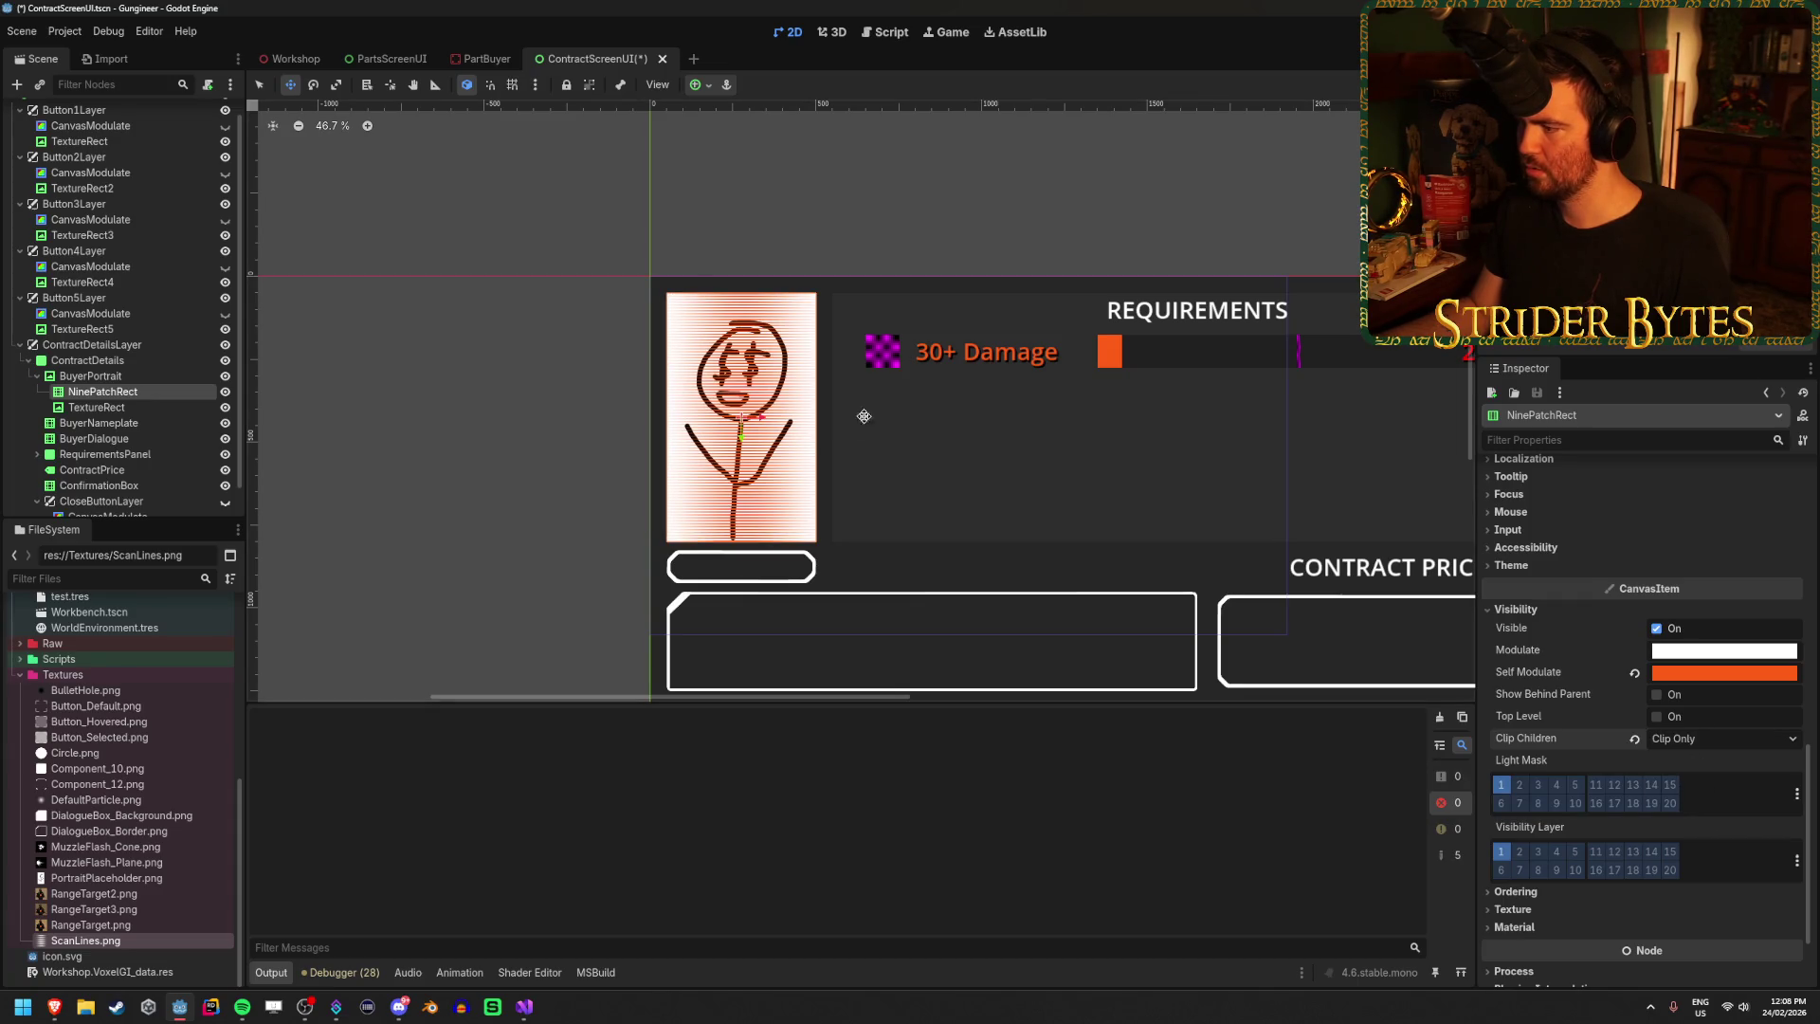
scroll(863, 416, "up", 5)
left_click(1706, 742)
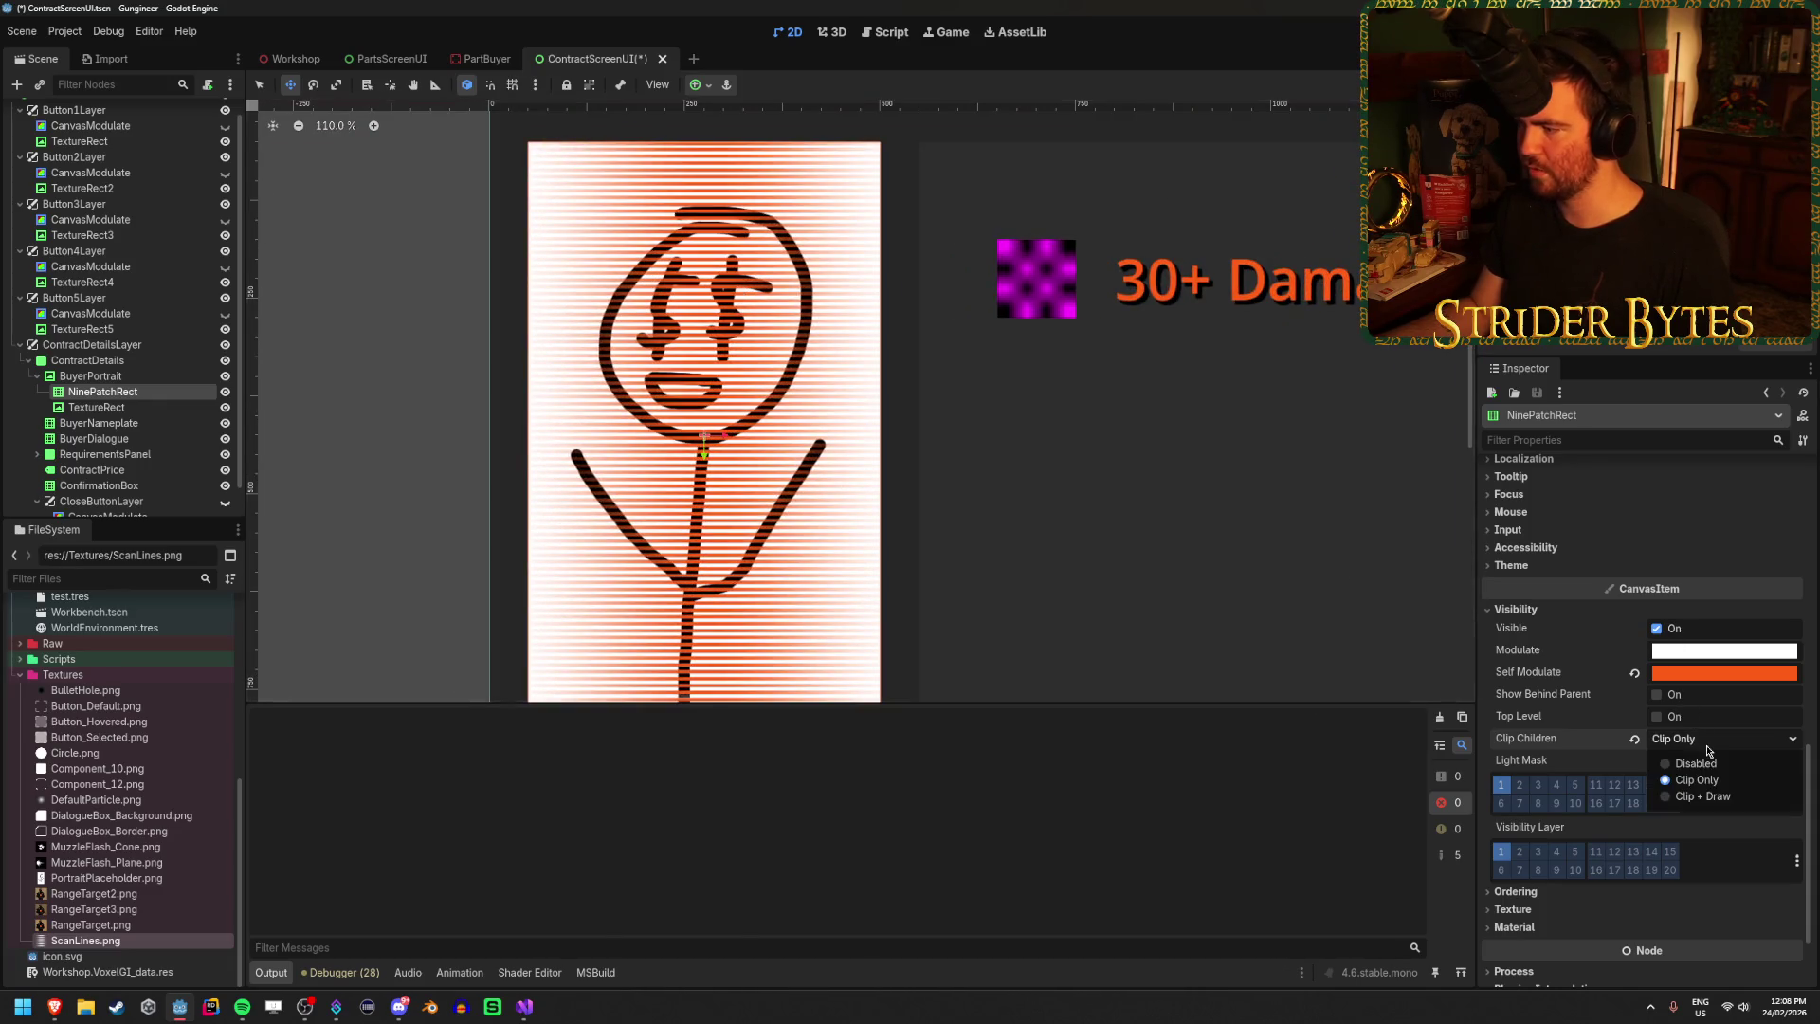
left_click(1711, 764)
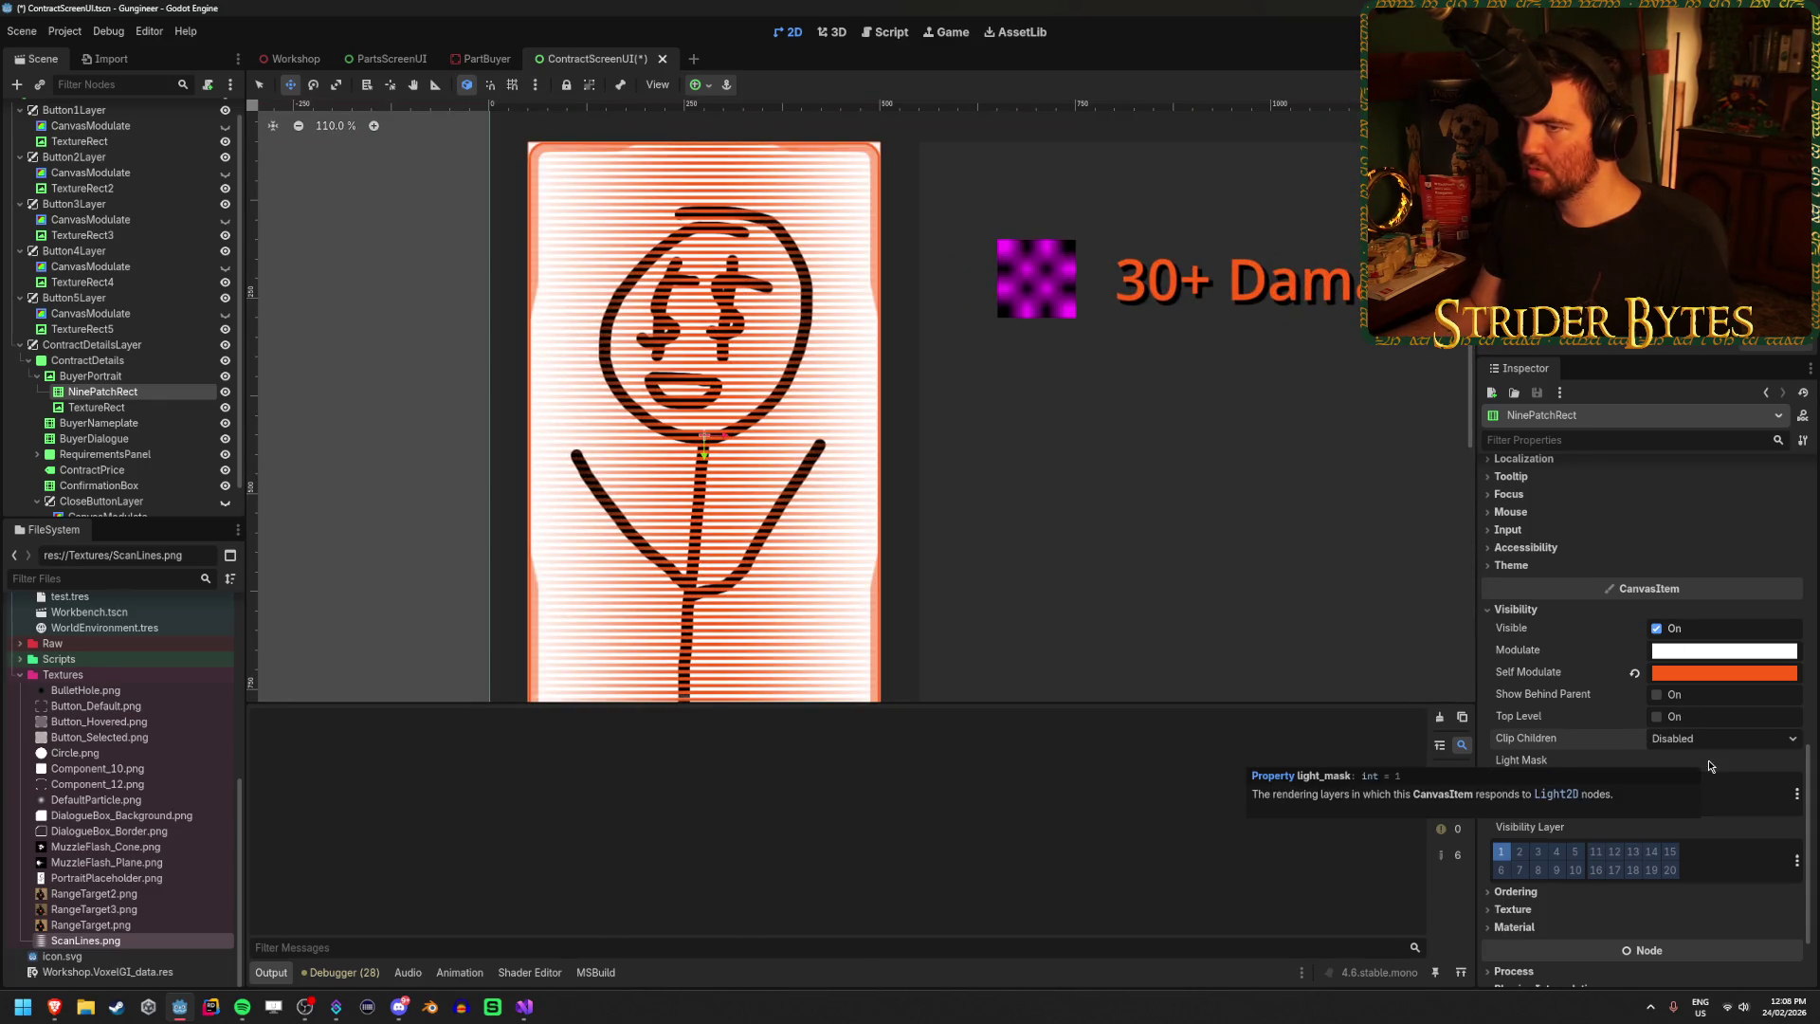
key("ctrl+s")
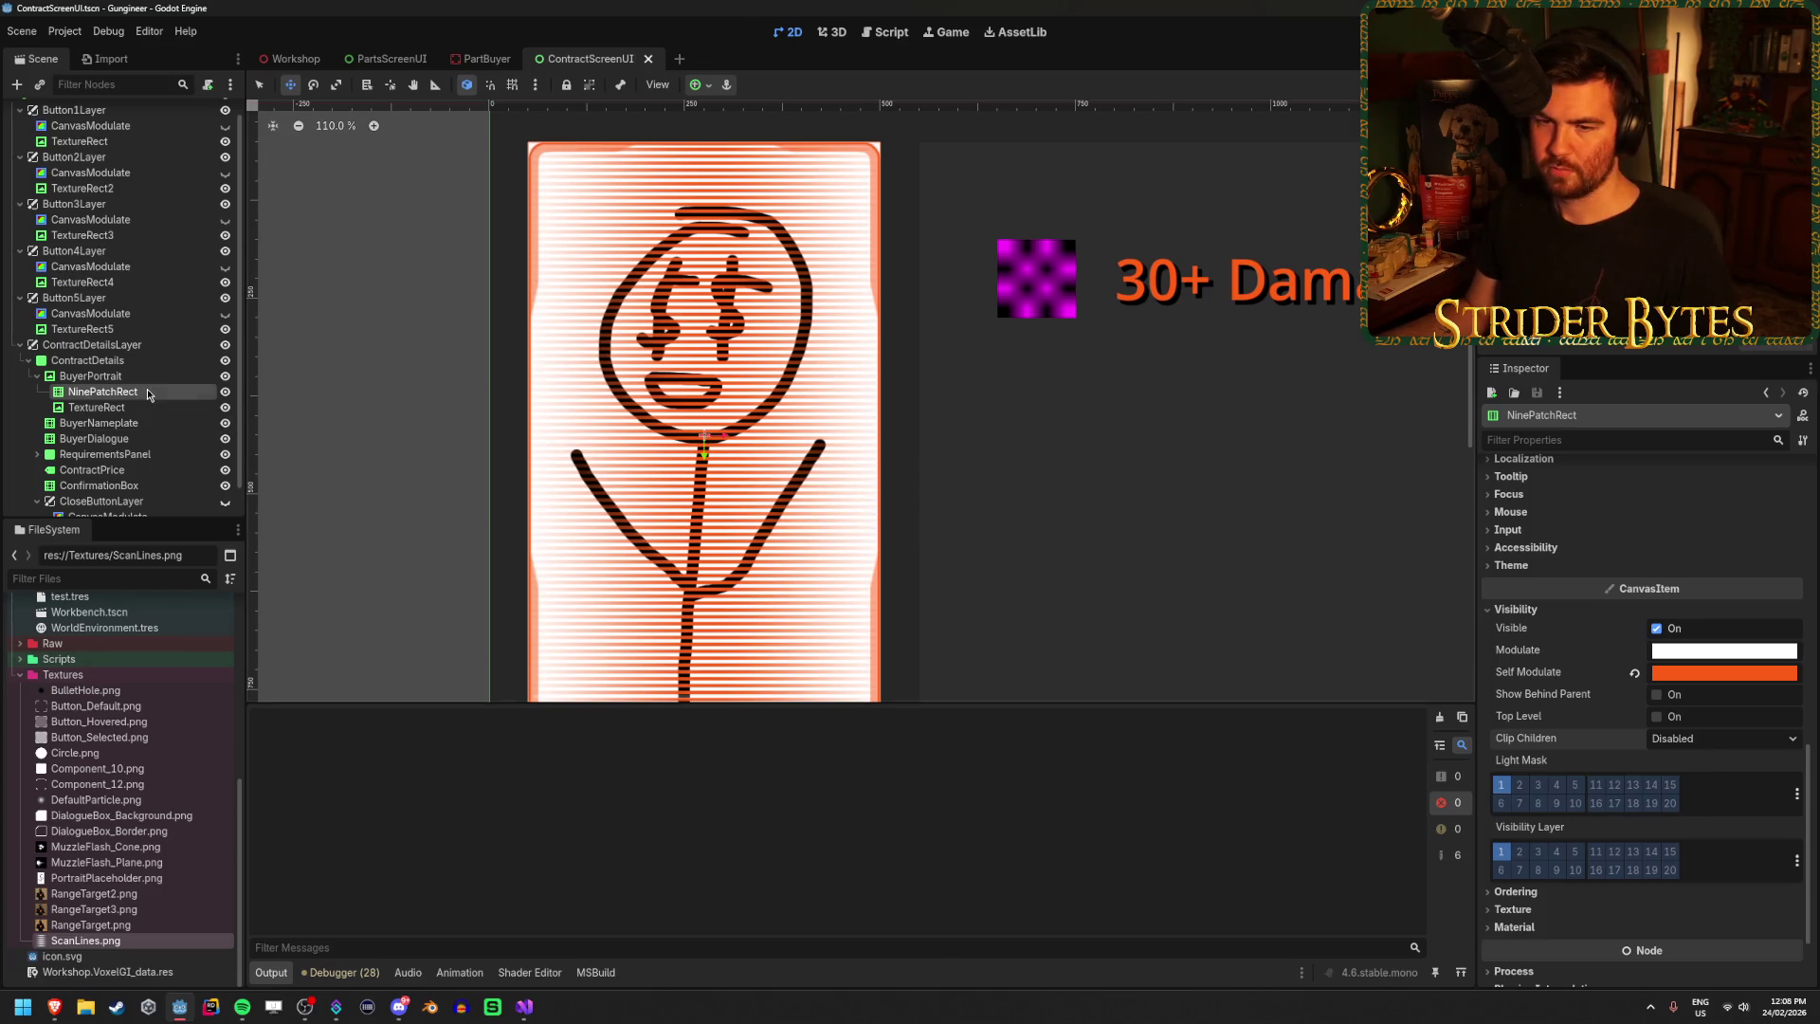
Compare Clip Only and Clip + Draw on NinePatchRect again, ending at Disabled.
left_click(1682, 744)
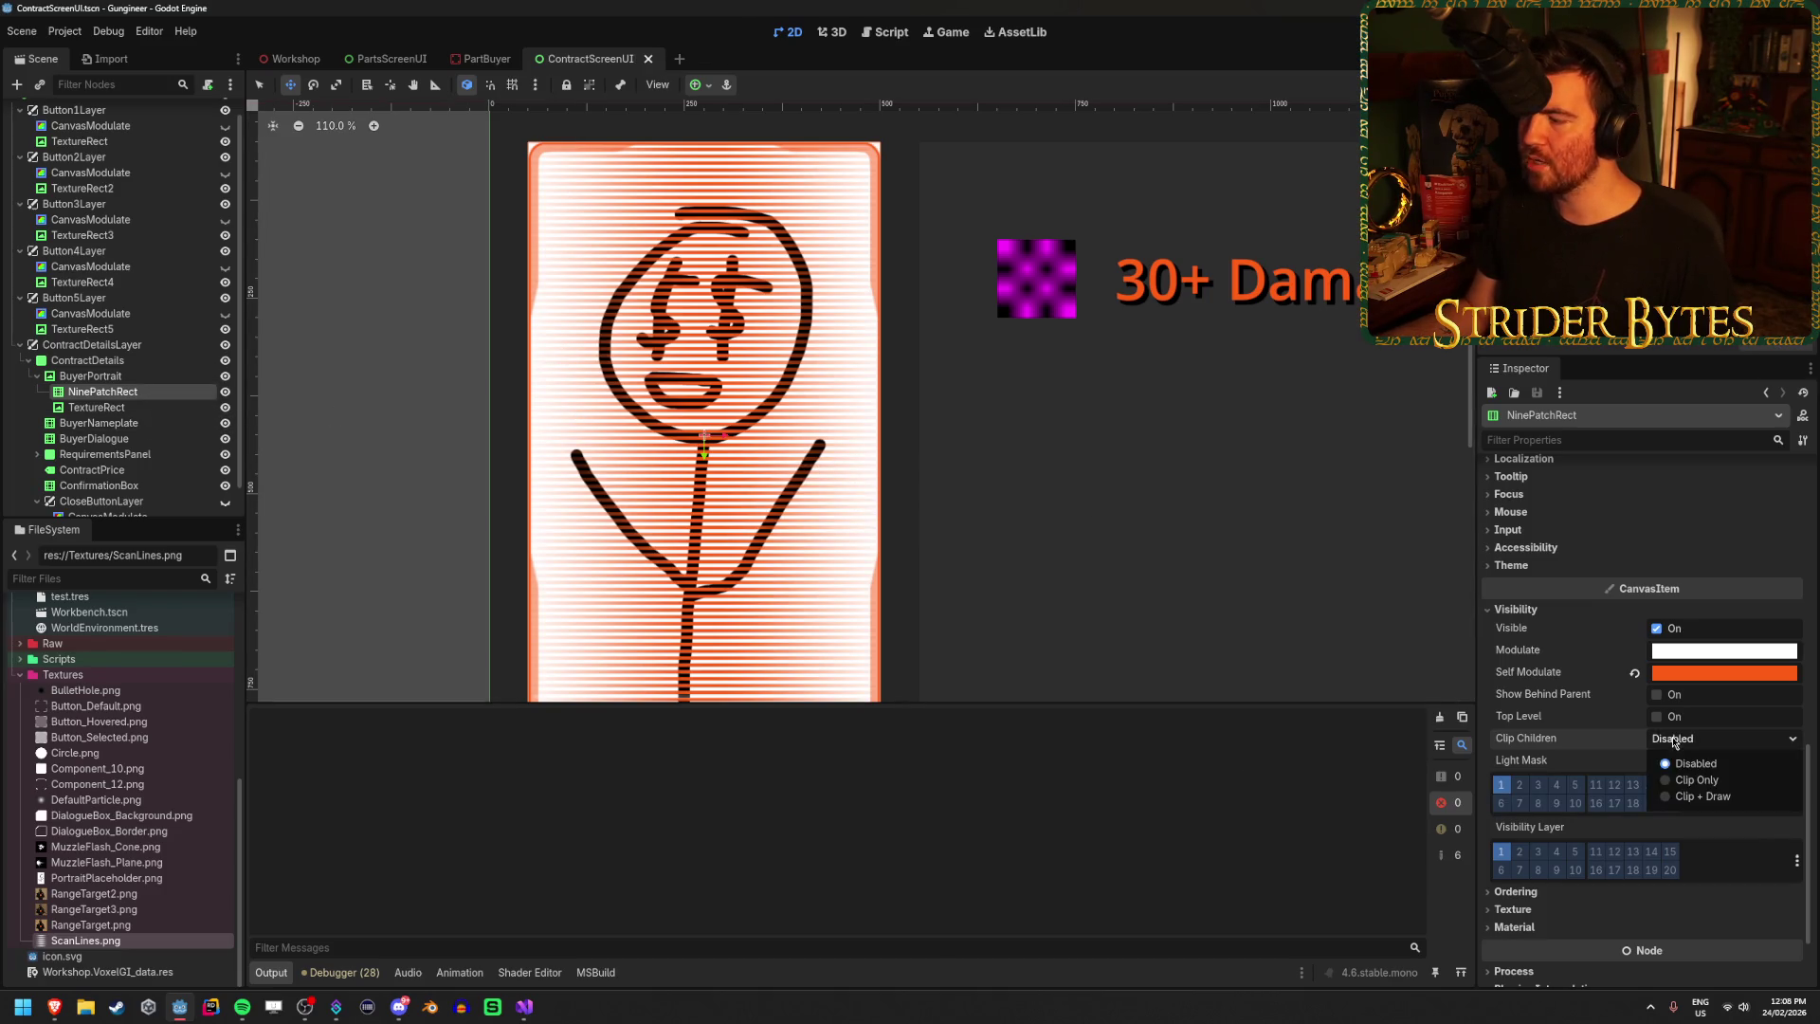
left_click(1698, 780)
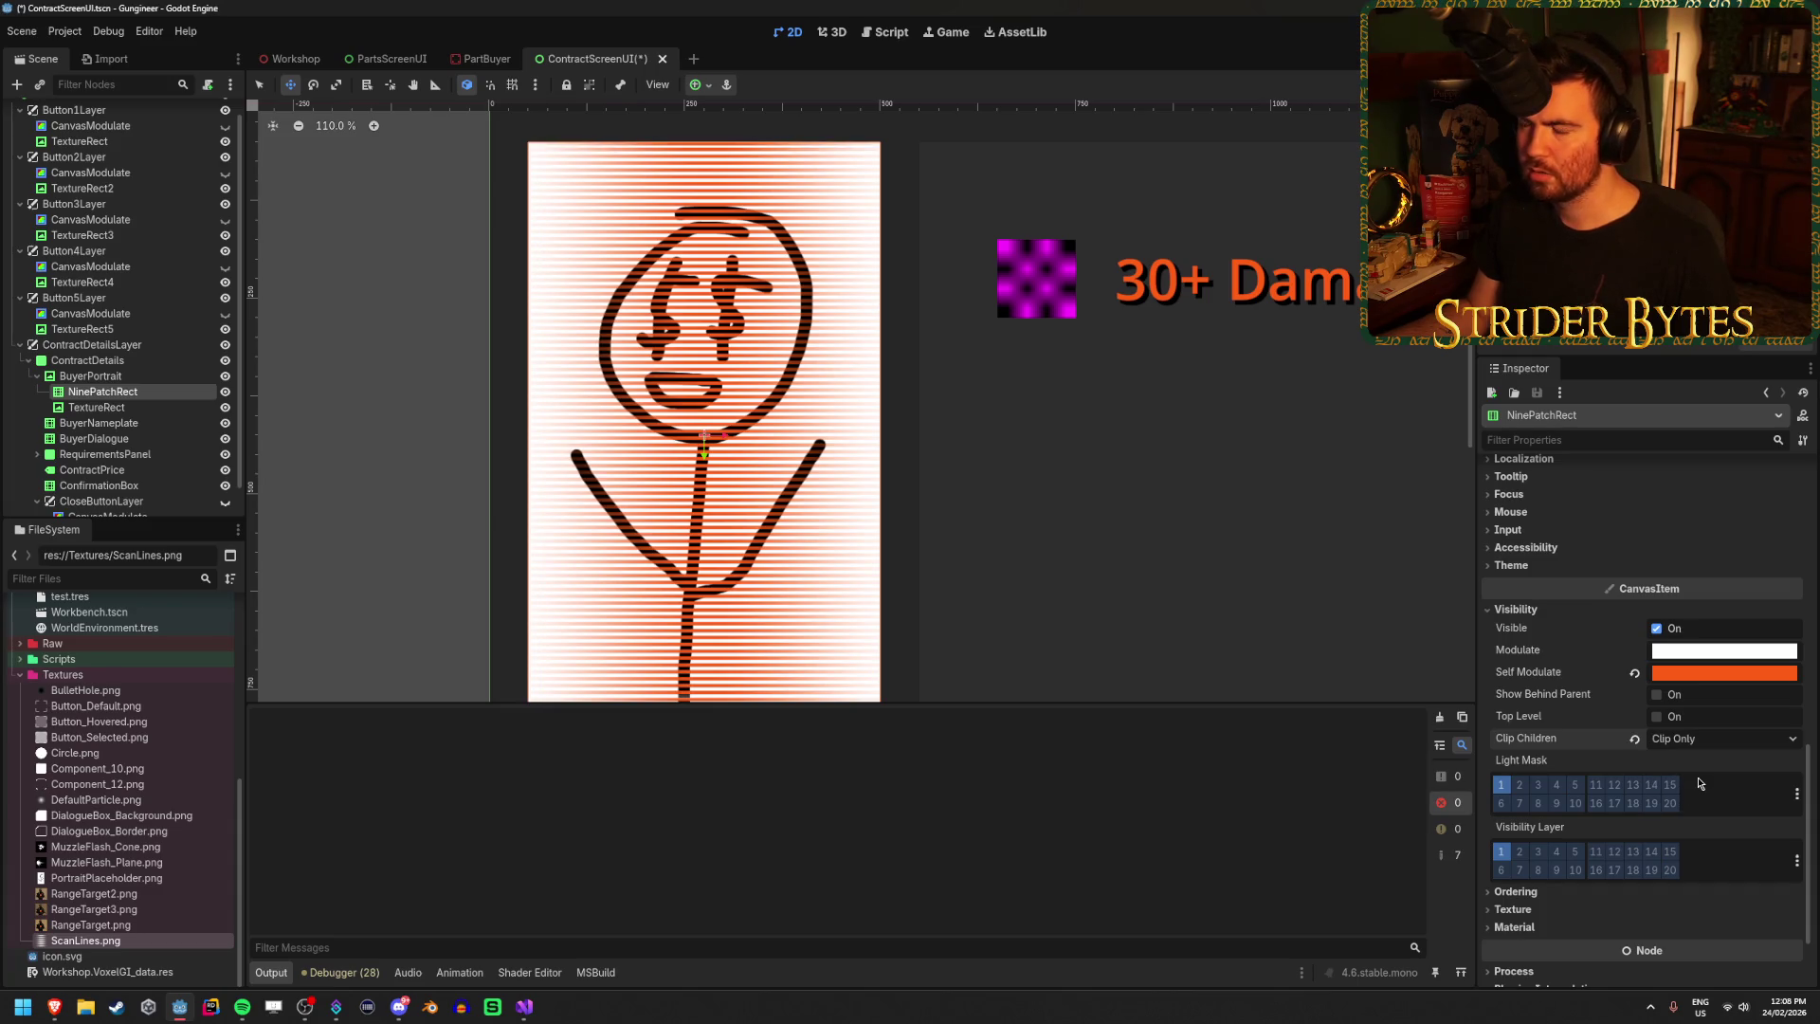
left_click(1706, 741)
left_click(1714, 803)
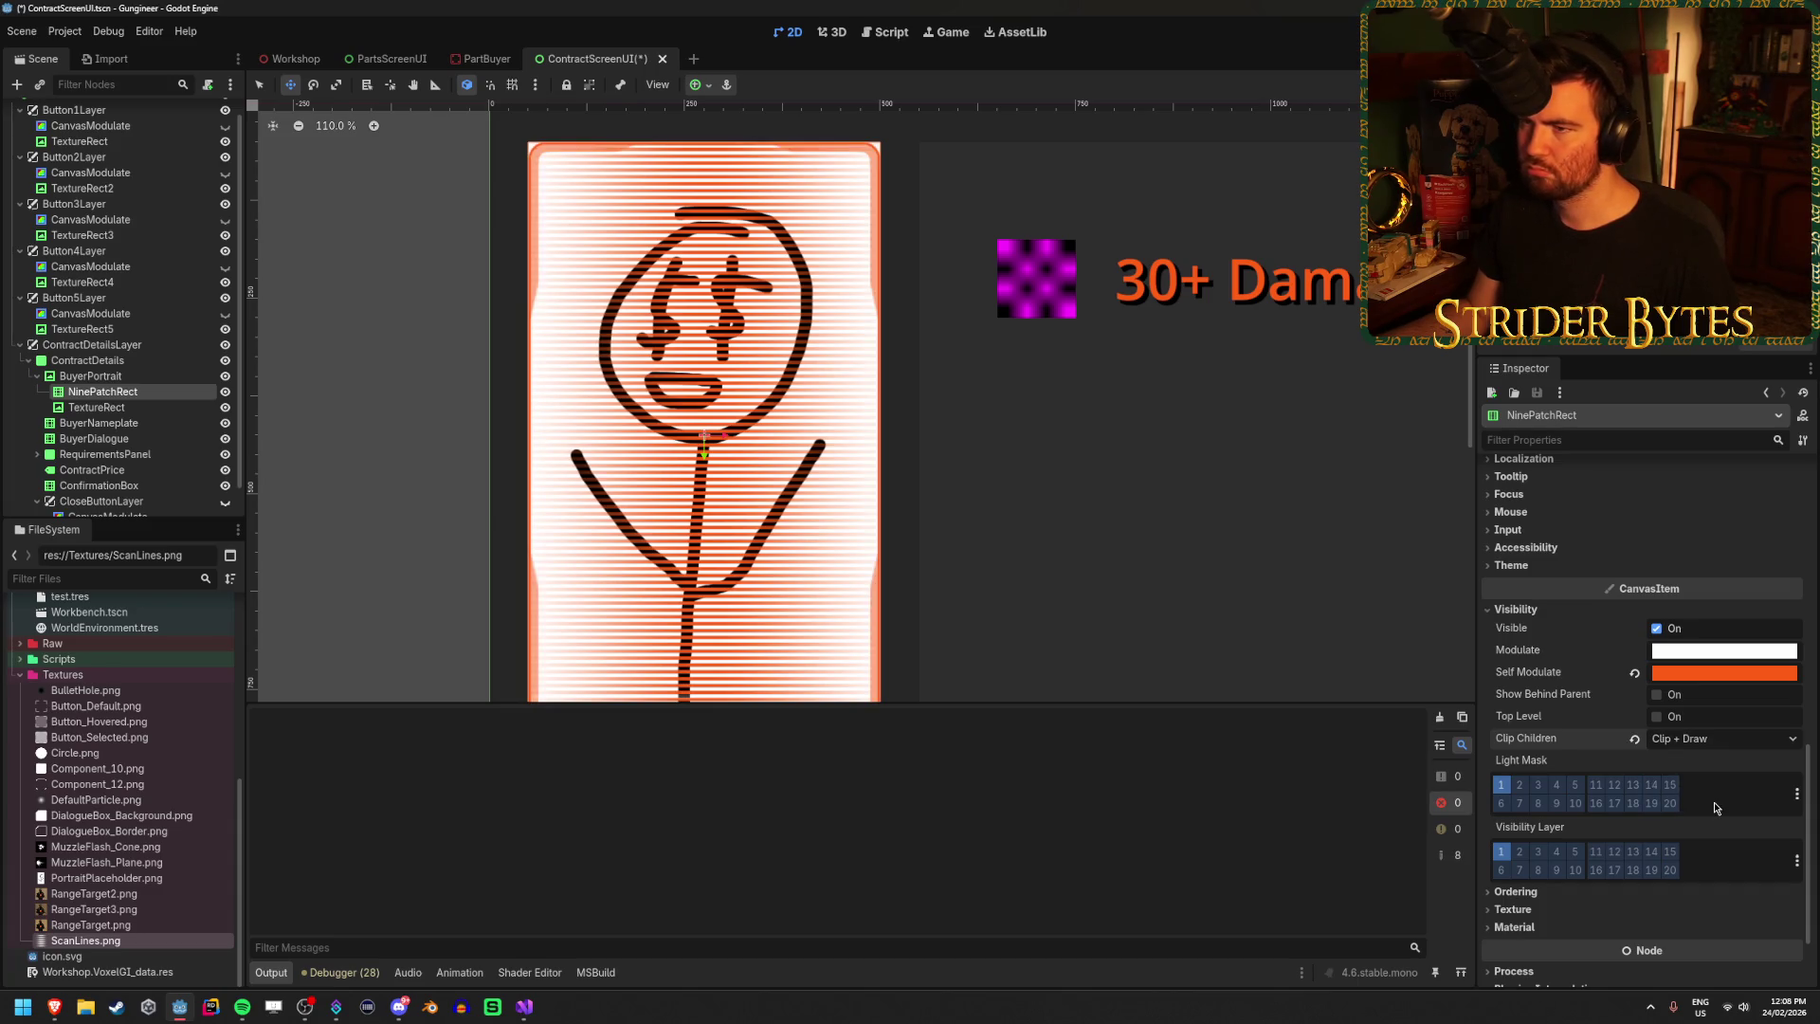
left_click(1710, 744)
left_click(1697, 759)
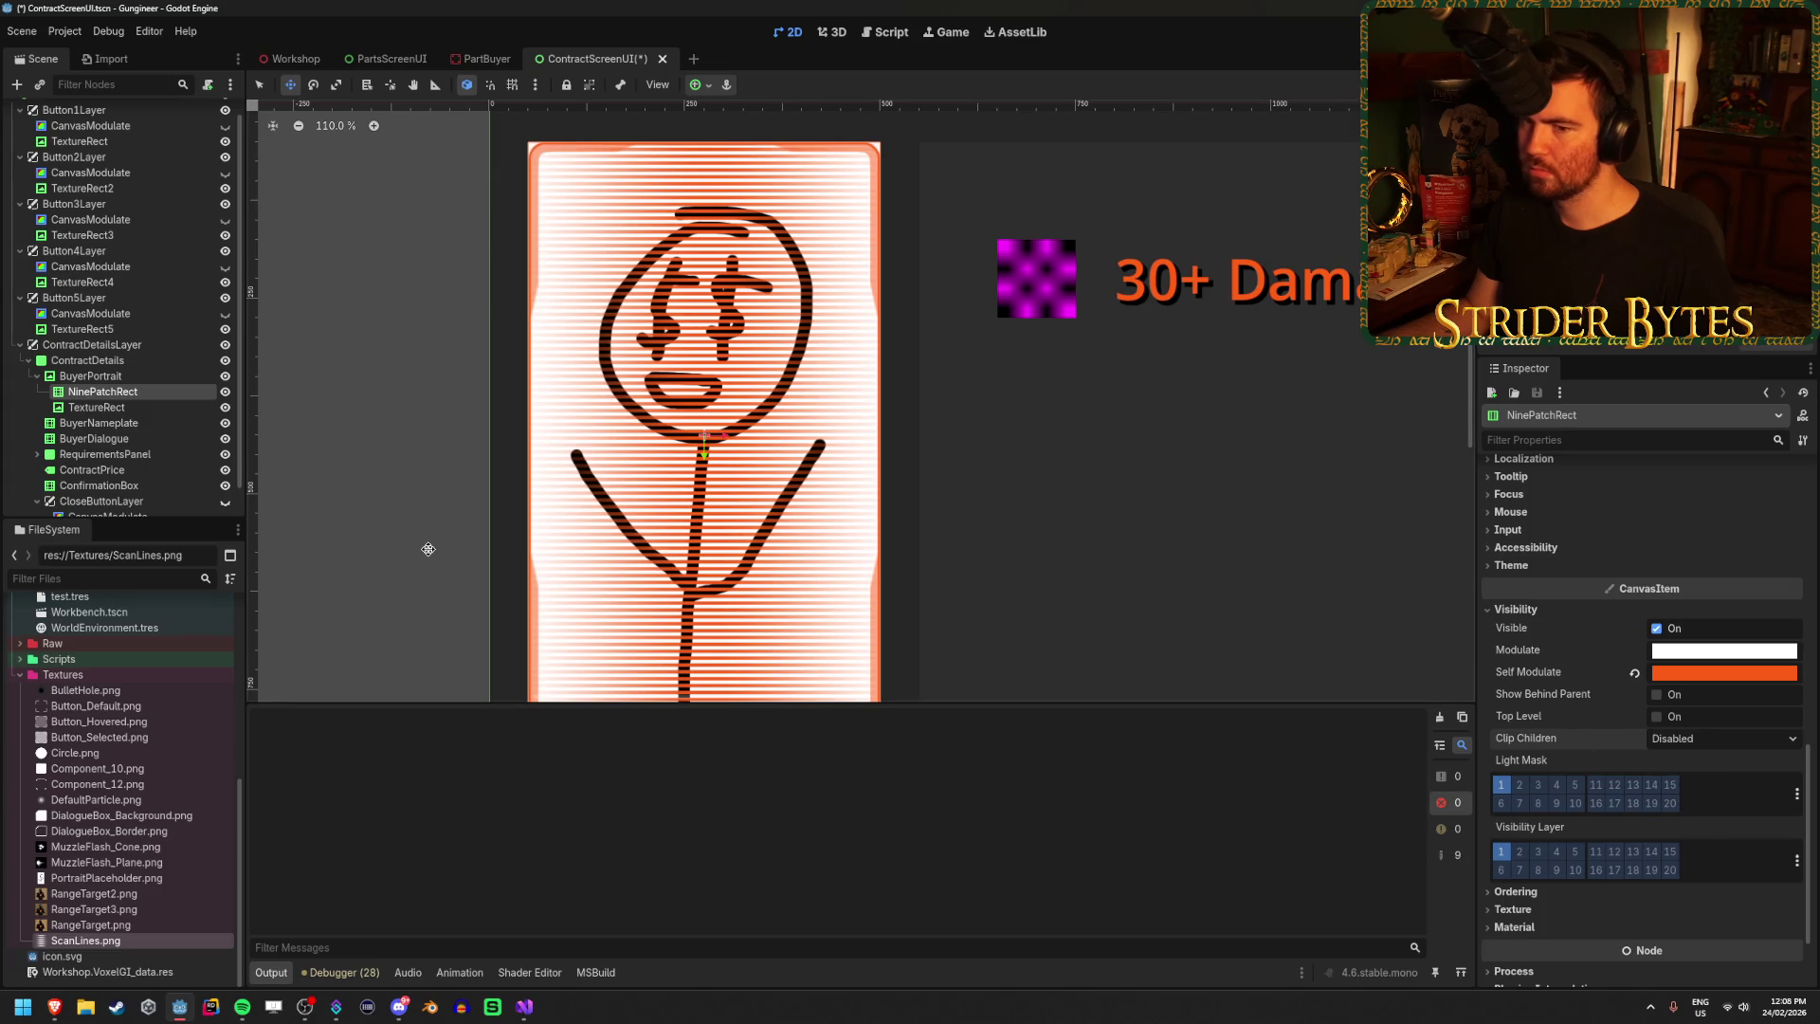
Try BuyerPortrait's Clip Children modes, set it to Disabled, and save the scene.
left_click(149, 377)
scroll(1651, 739, "down", 10)
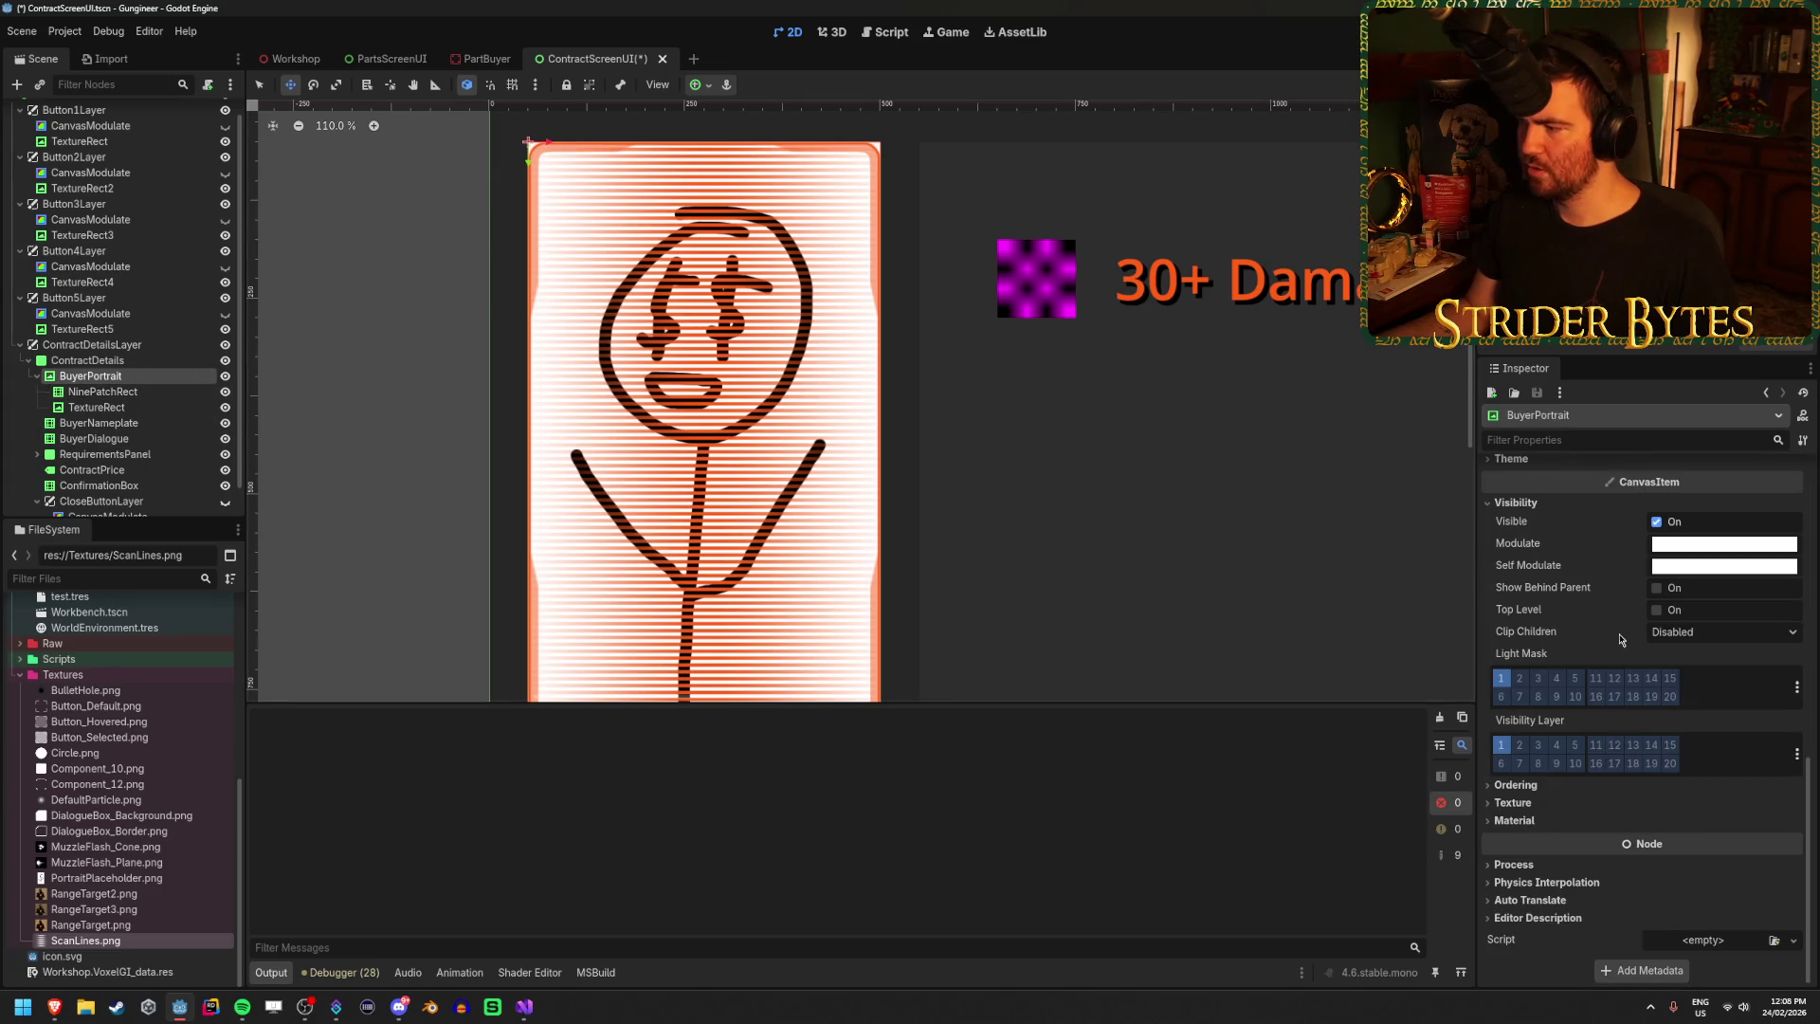
left_click(1681, 630)
left_click(1701, 665)
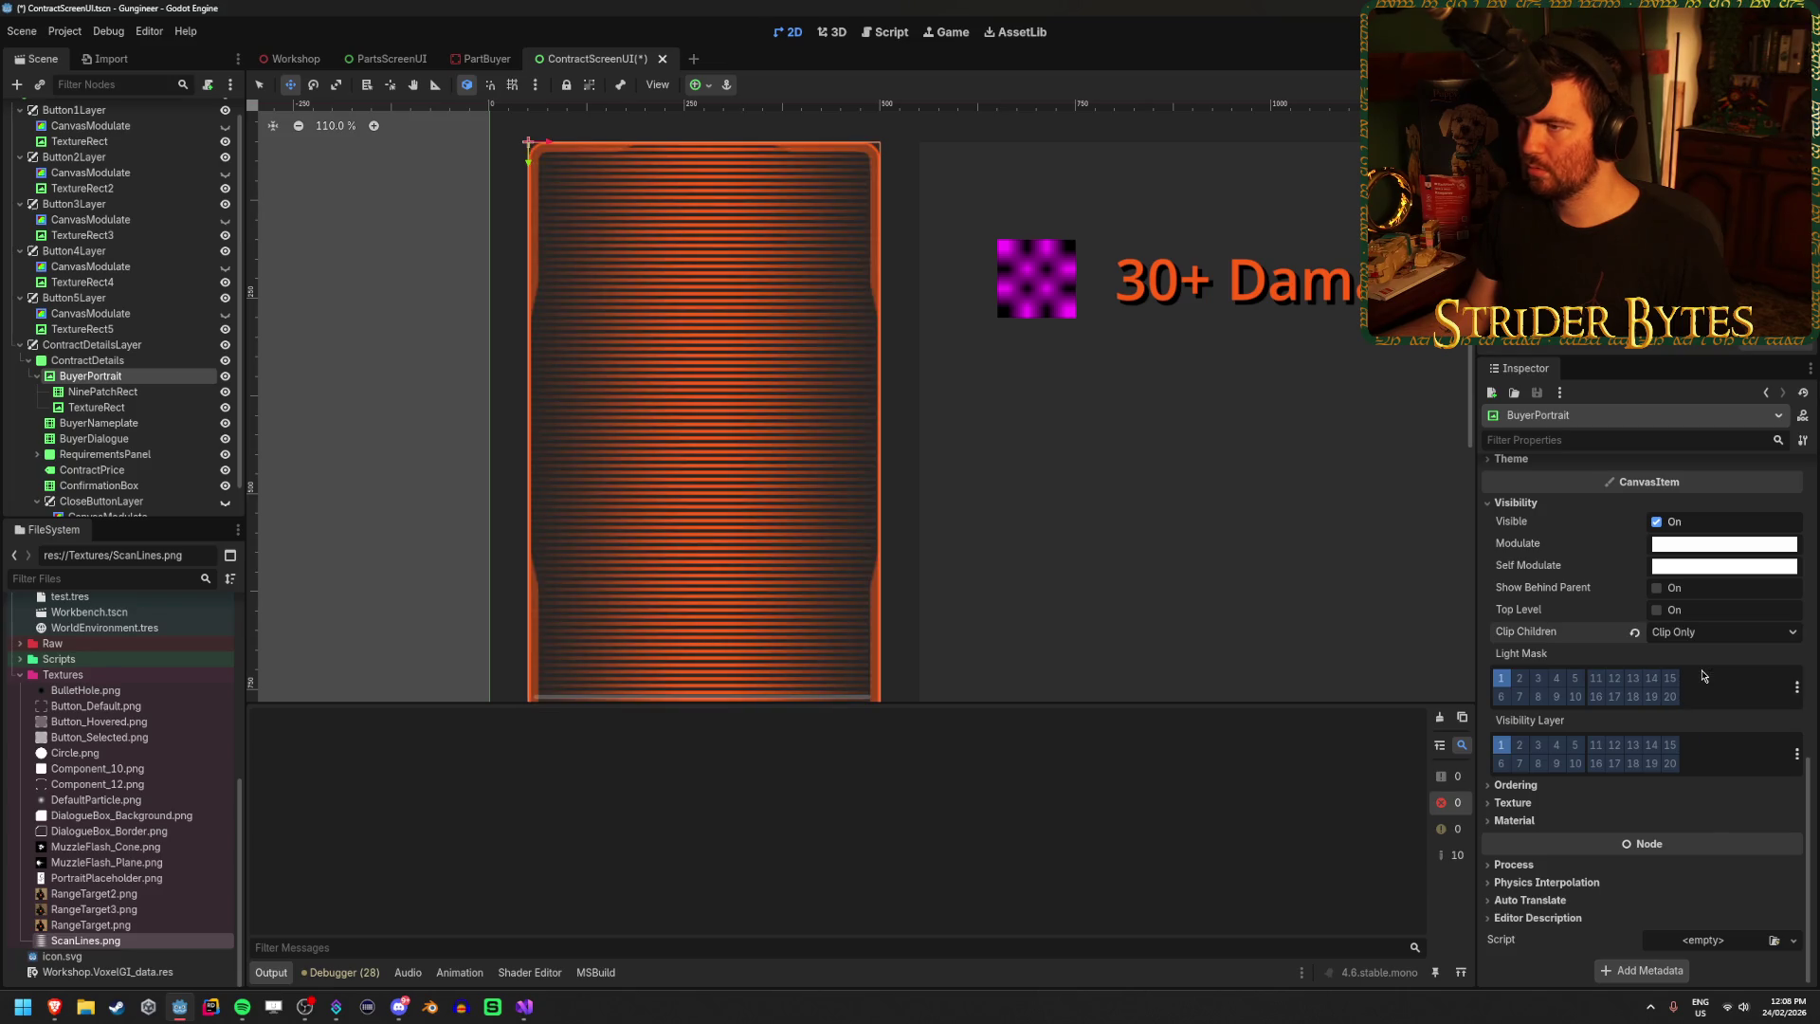
left_click(1703, 635)
left_click(1711, 697)
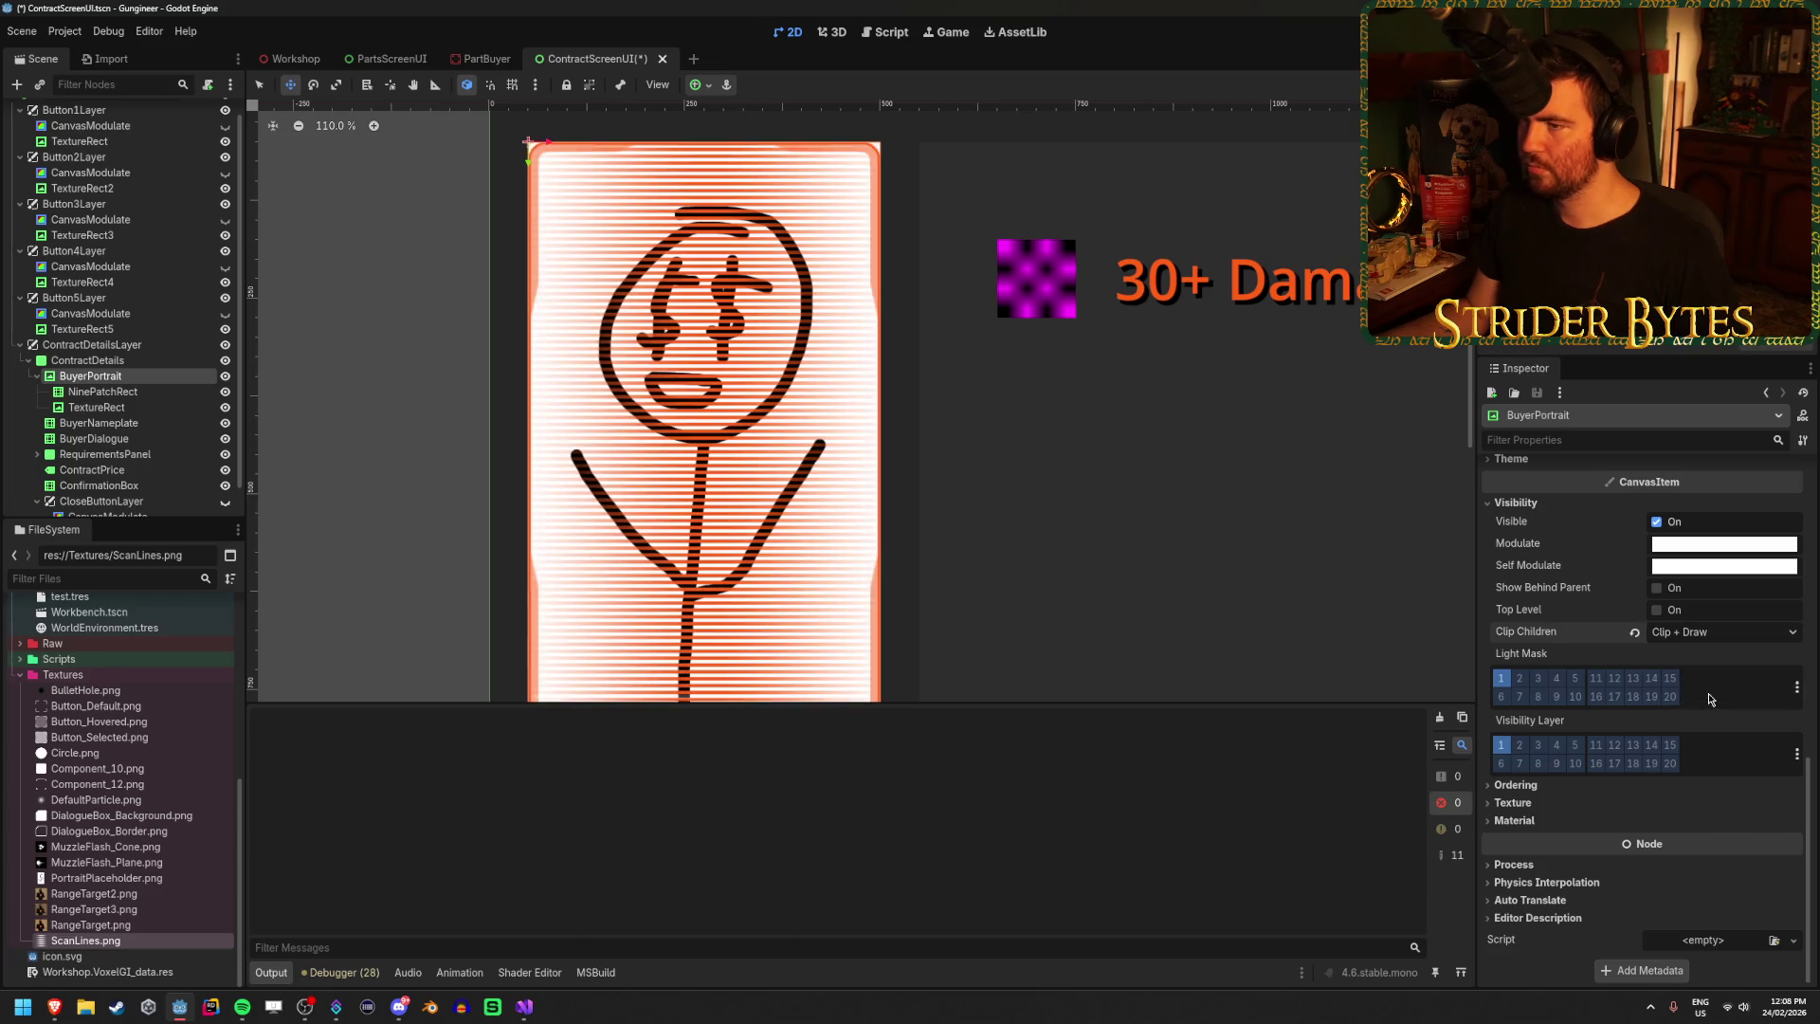
left_click(1704, 637)
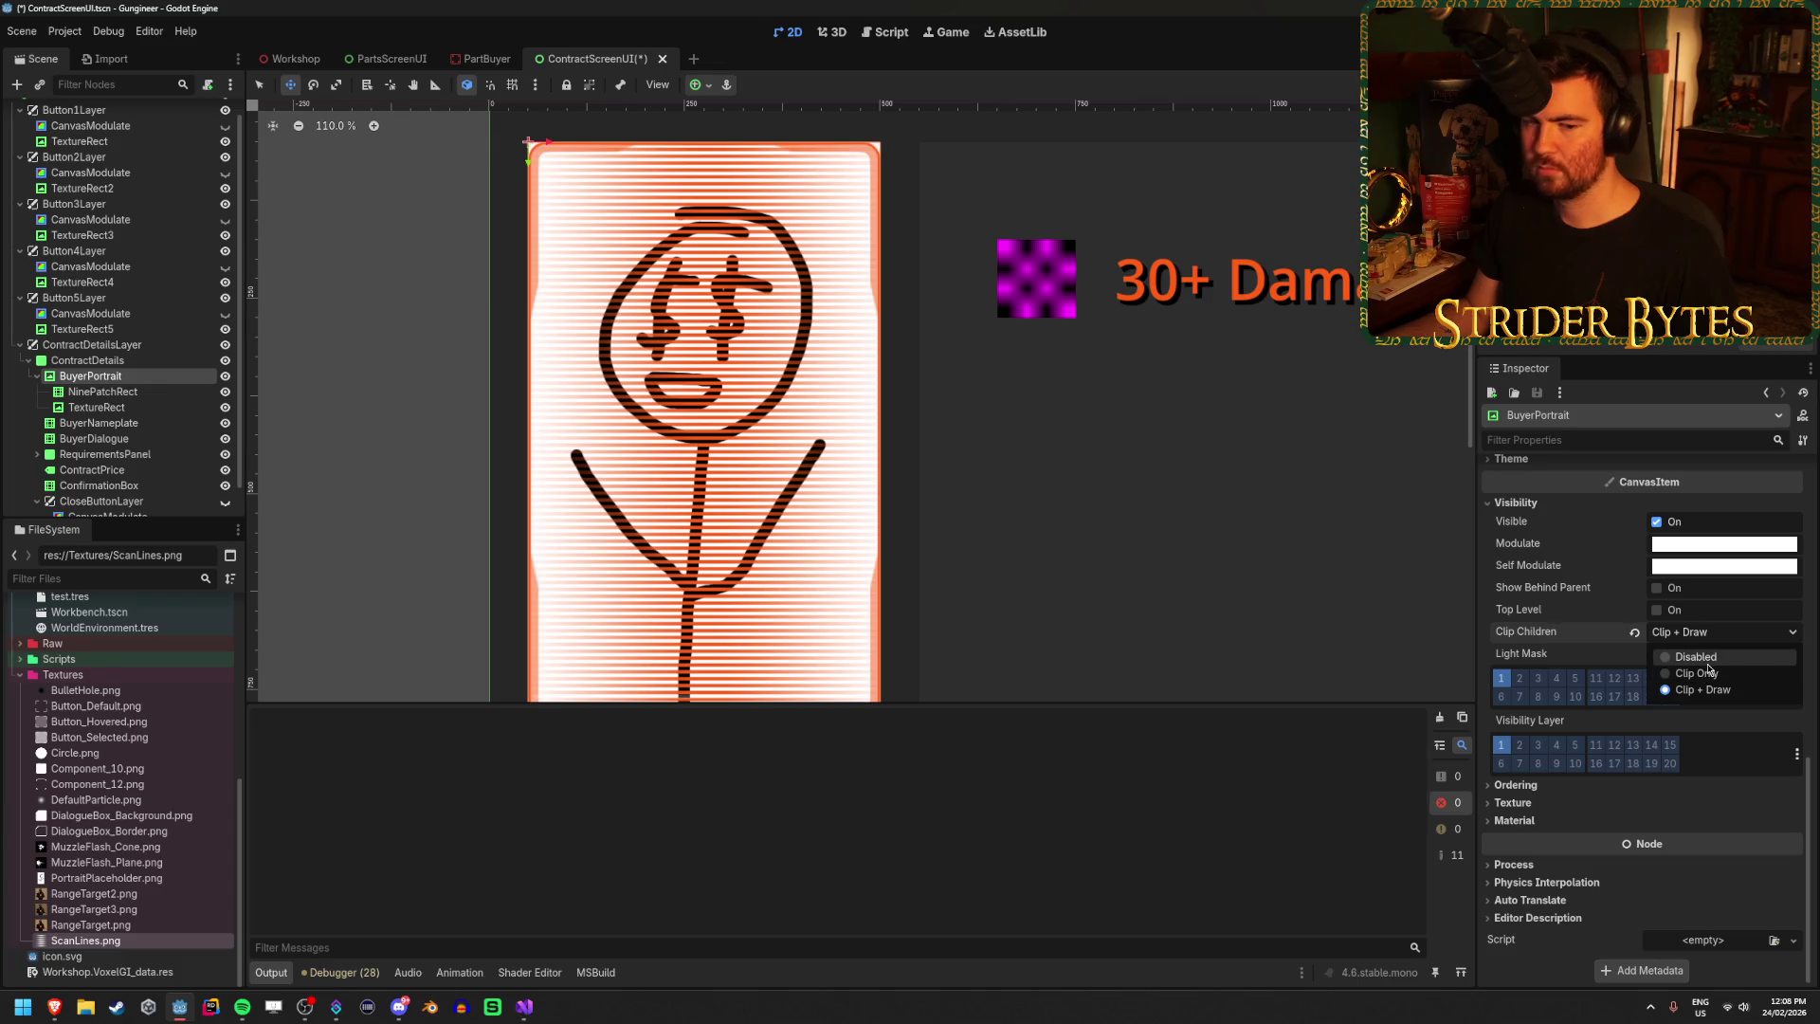
left_click(1707, 661)
key("ctrl+s")
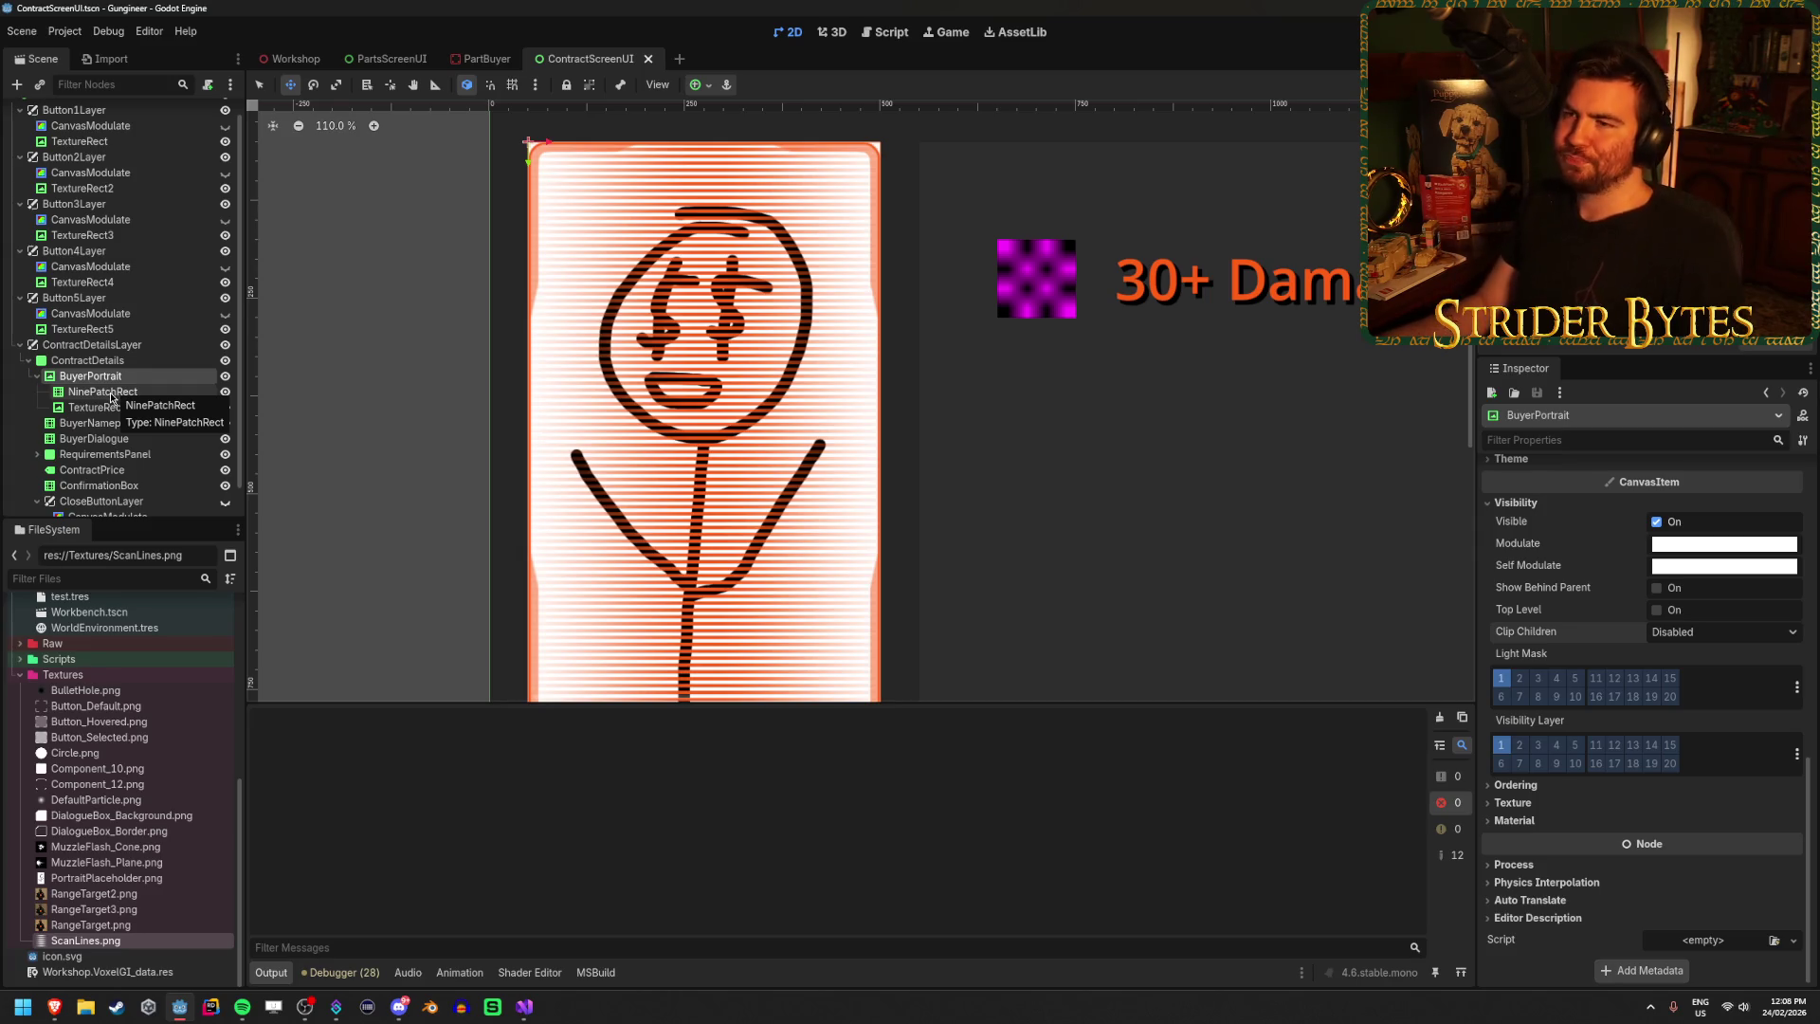
Trial-scale the NinePatchRect frame to 1.04, then undo back to its original size.
left_click(112, 407)
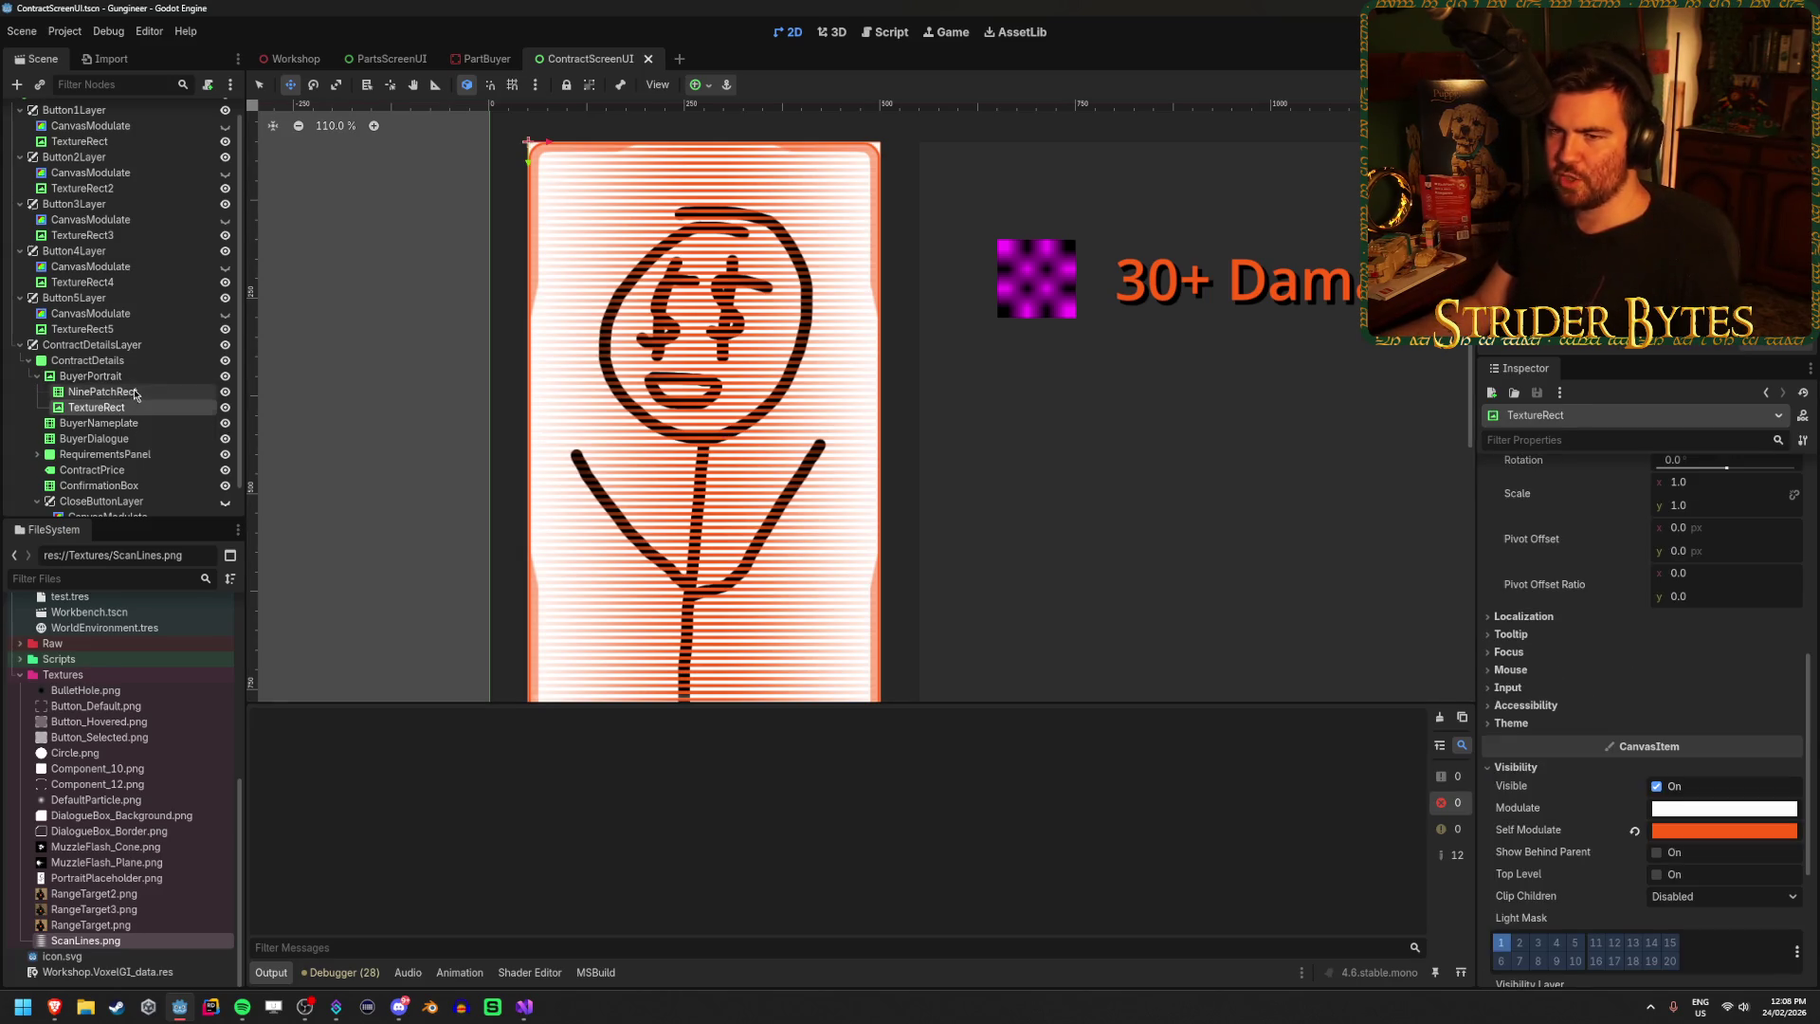
left_click(135, 393)
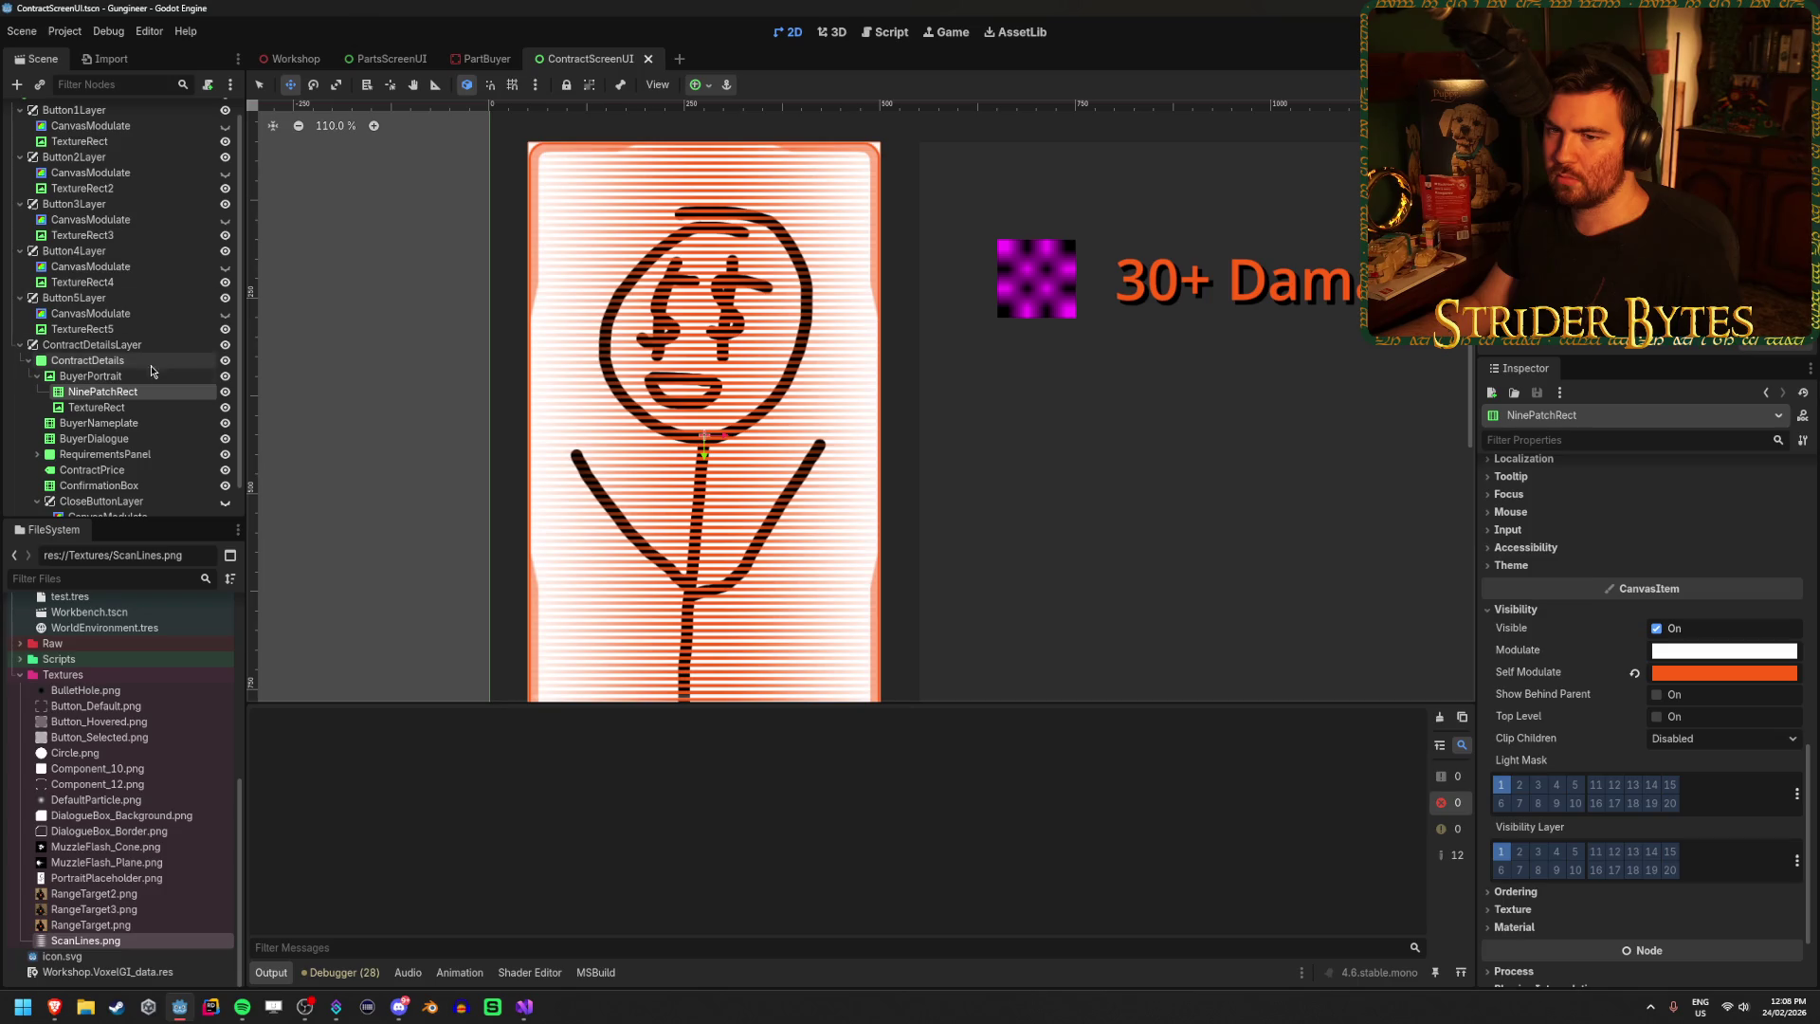
scroll(575, 493, "down", 2)
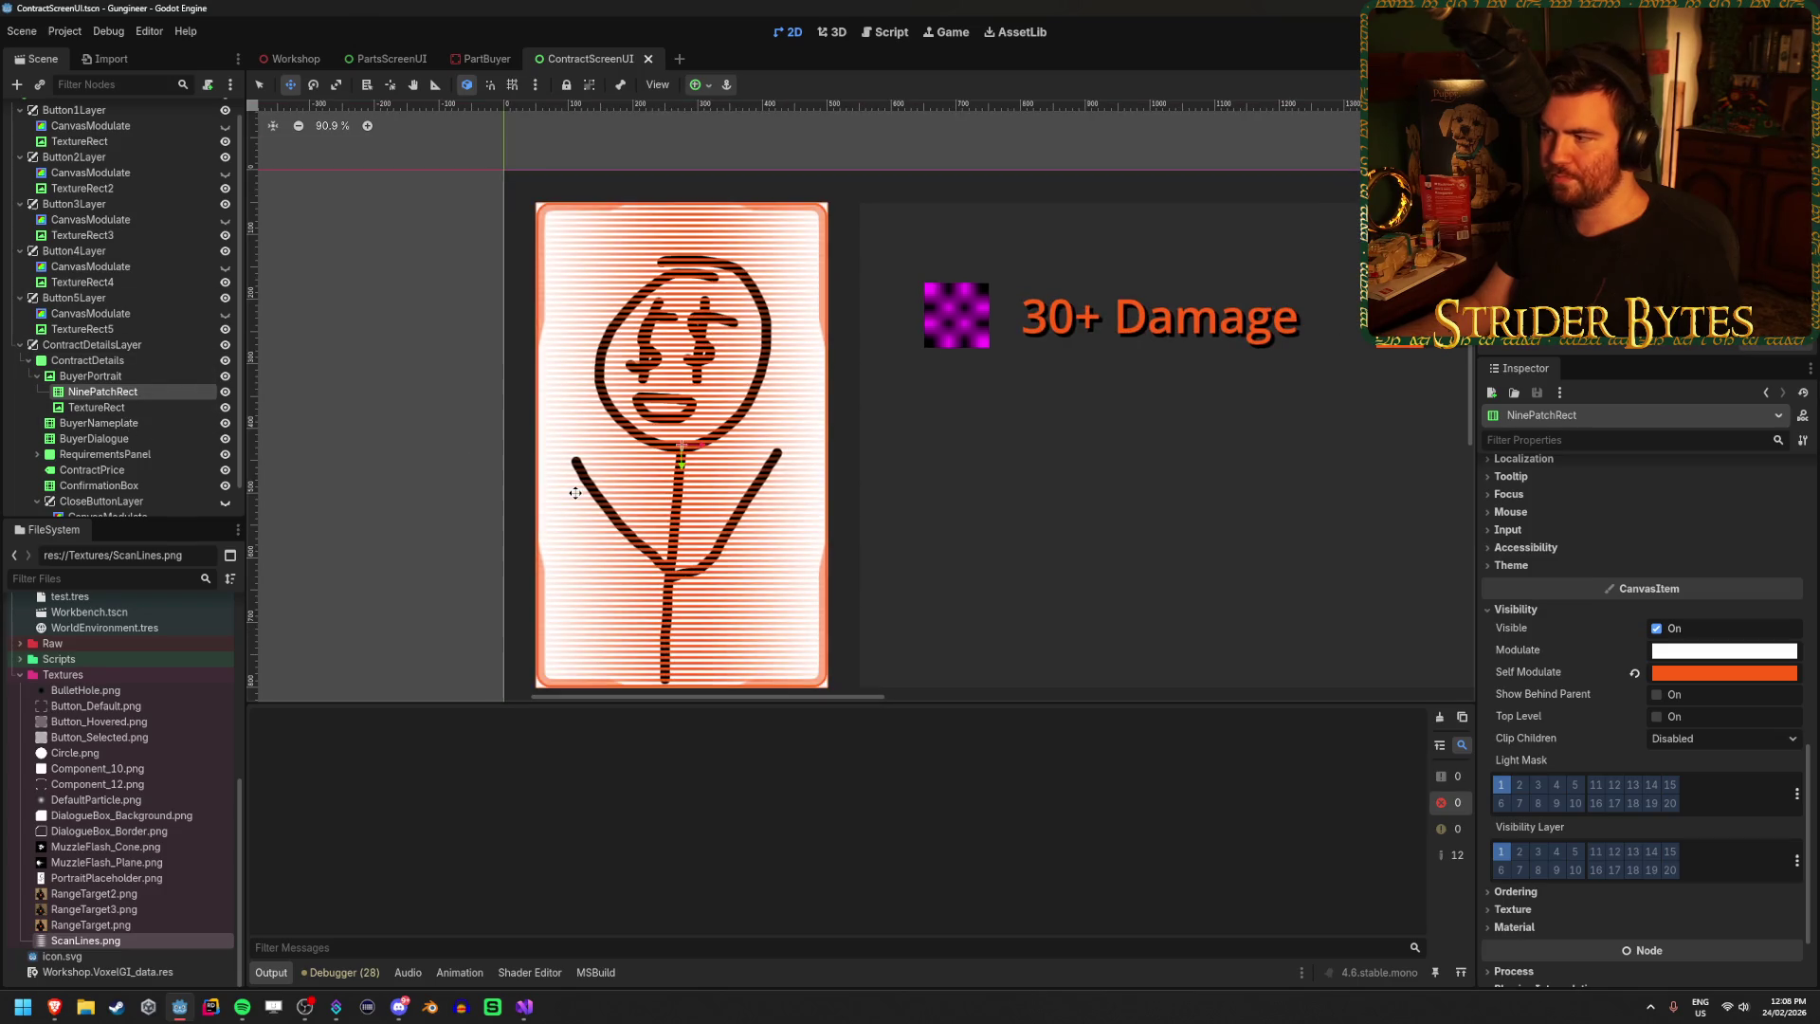
left_click(121, 406)
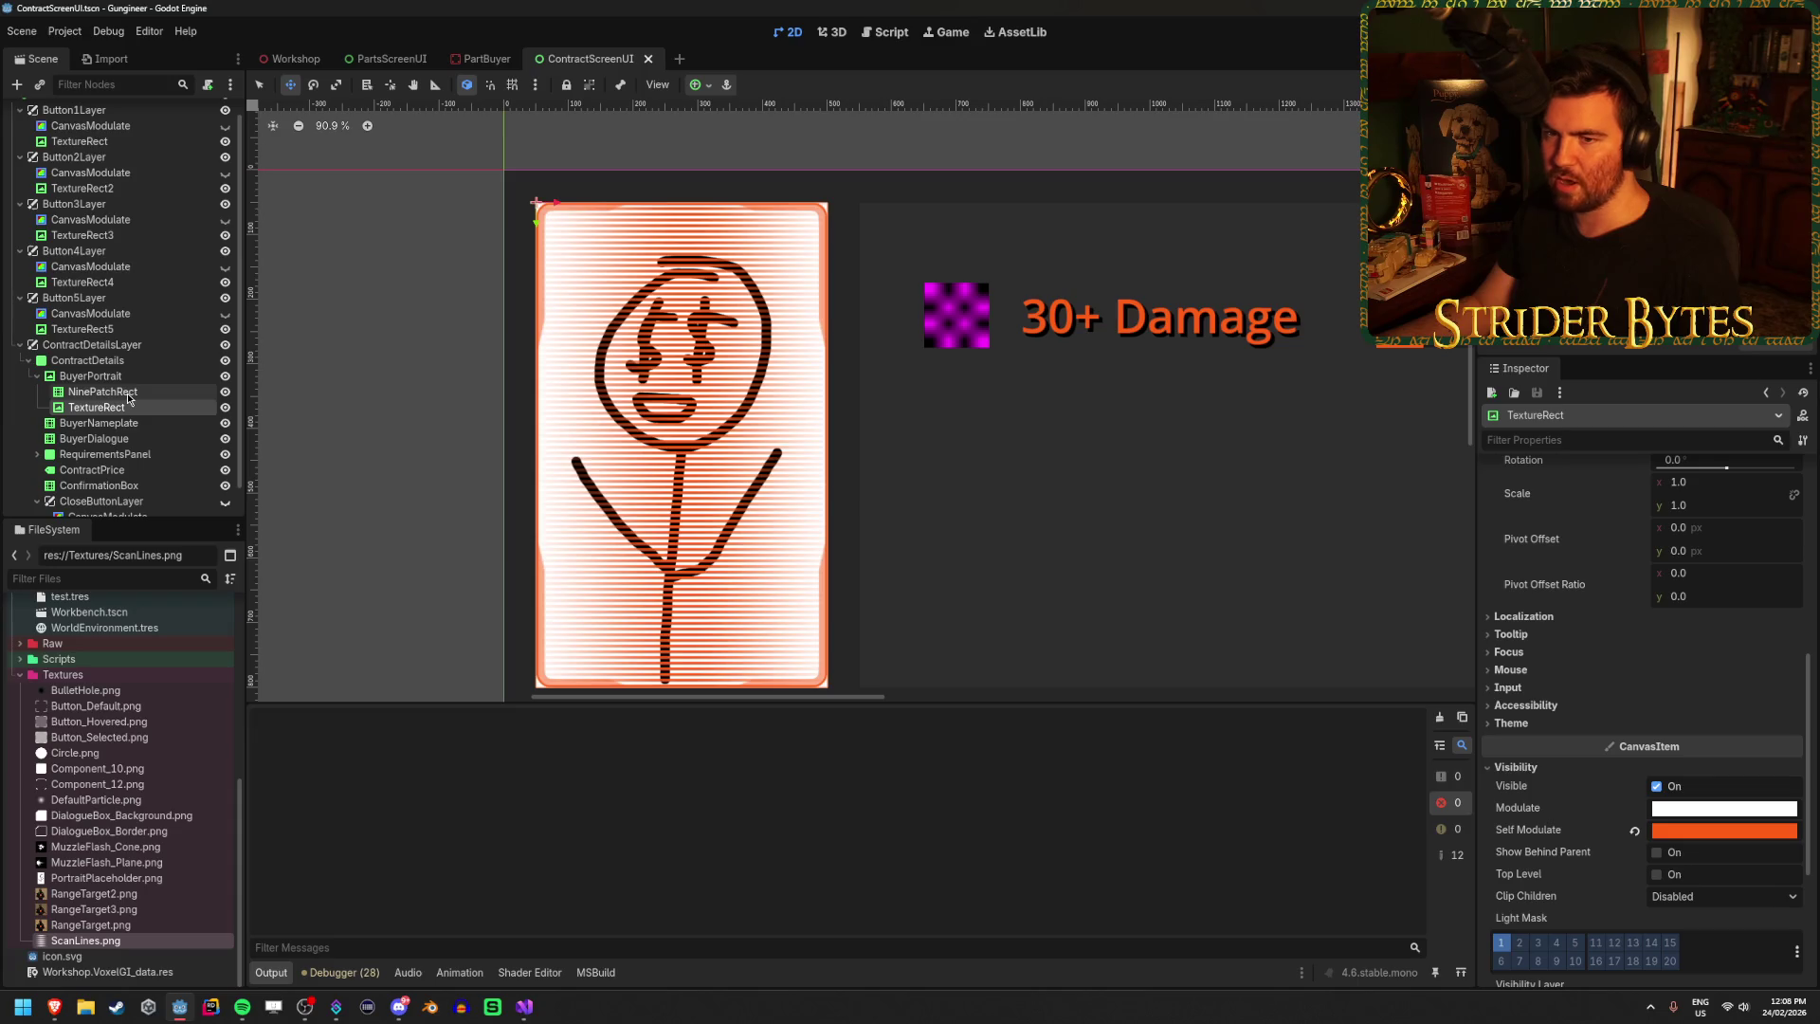
left_click(127, 392)
scroll(1571, 755, "up", 5)
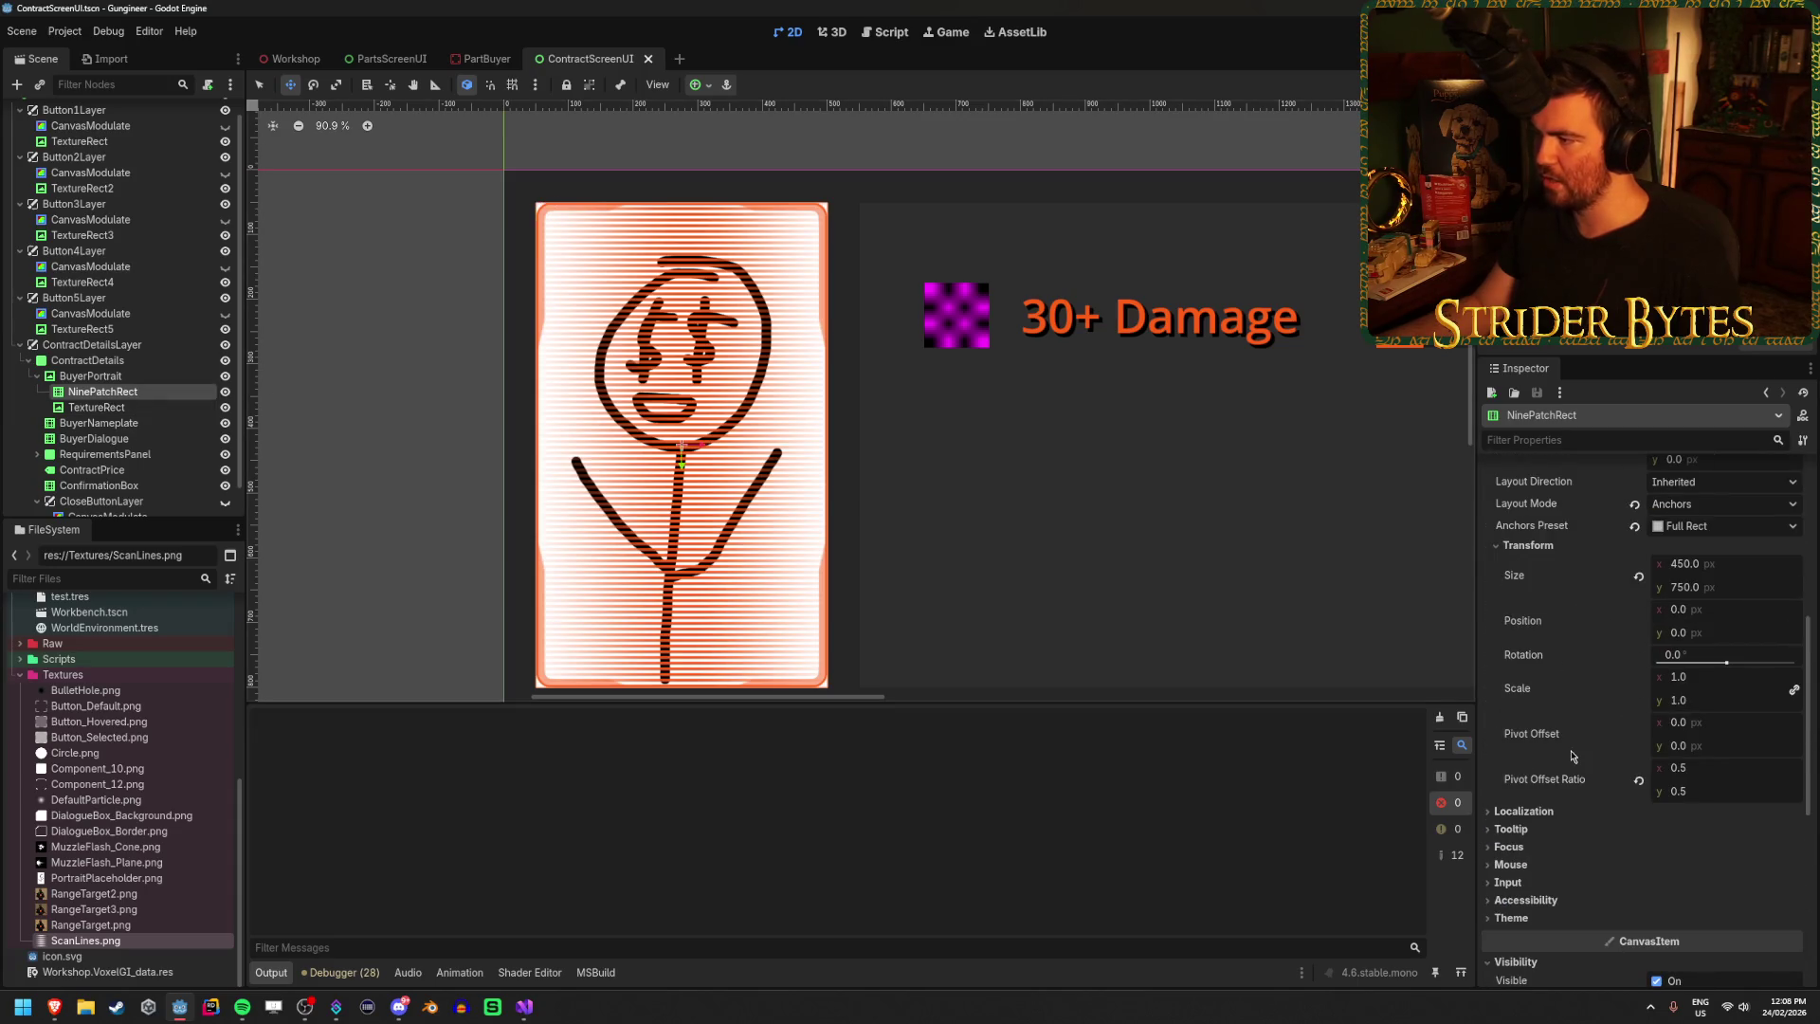
left_click_drag(1685, 684, 1706, 685)
key("ctrl+z")
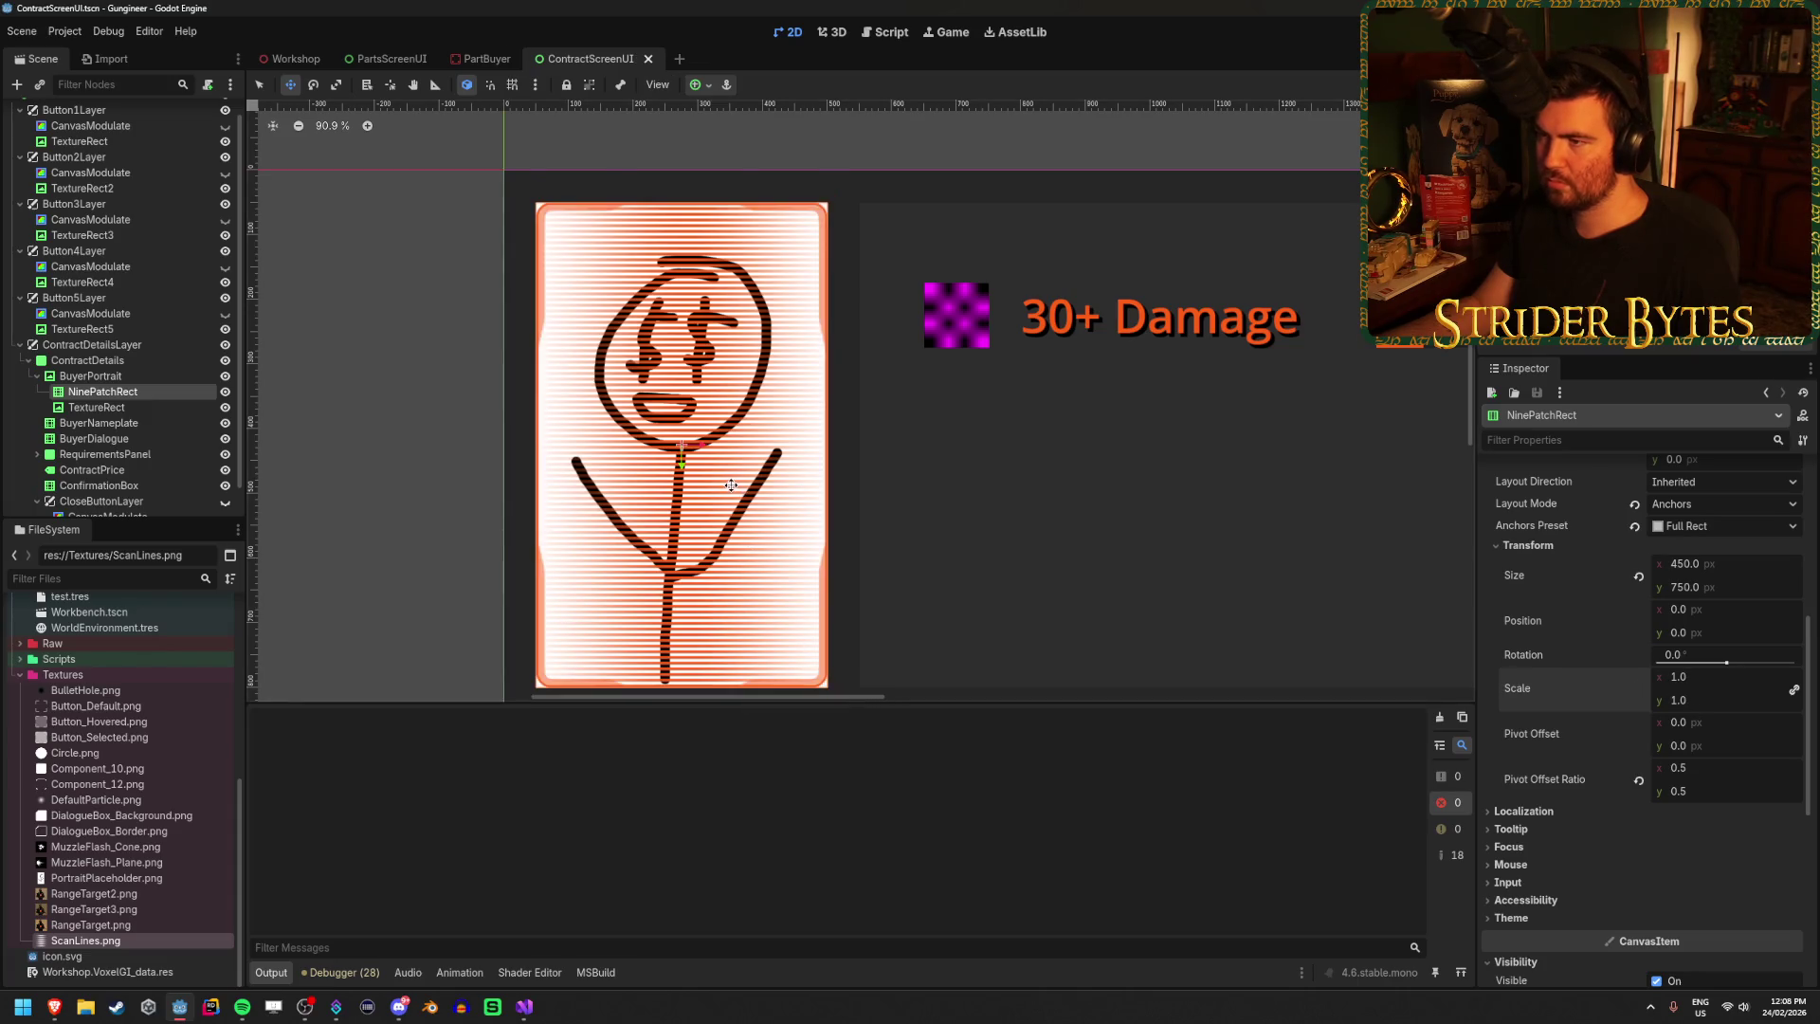
Review BuyerPortrait's NinePatchRect and TextureRect children, then collapse the BuyerPortrait node.
scroll(624, 281, "up", 3)
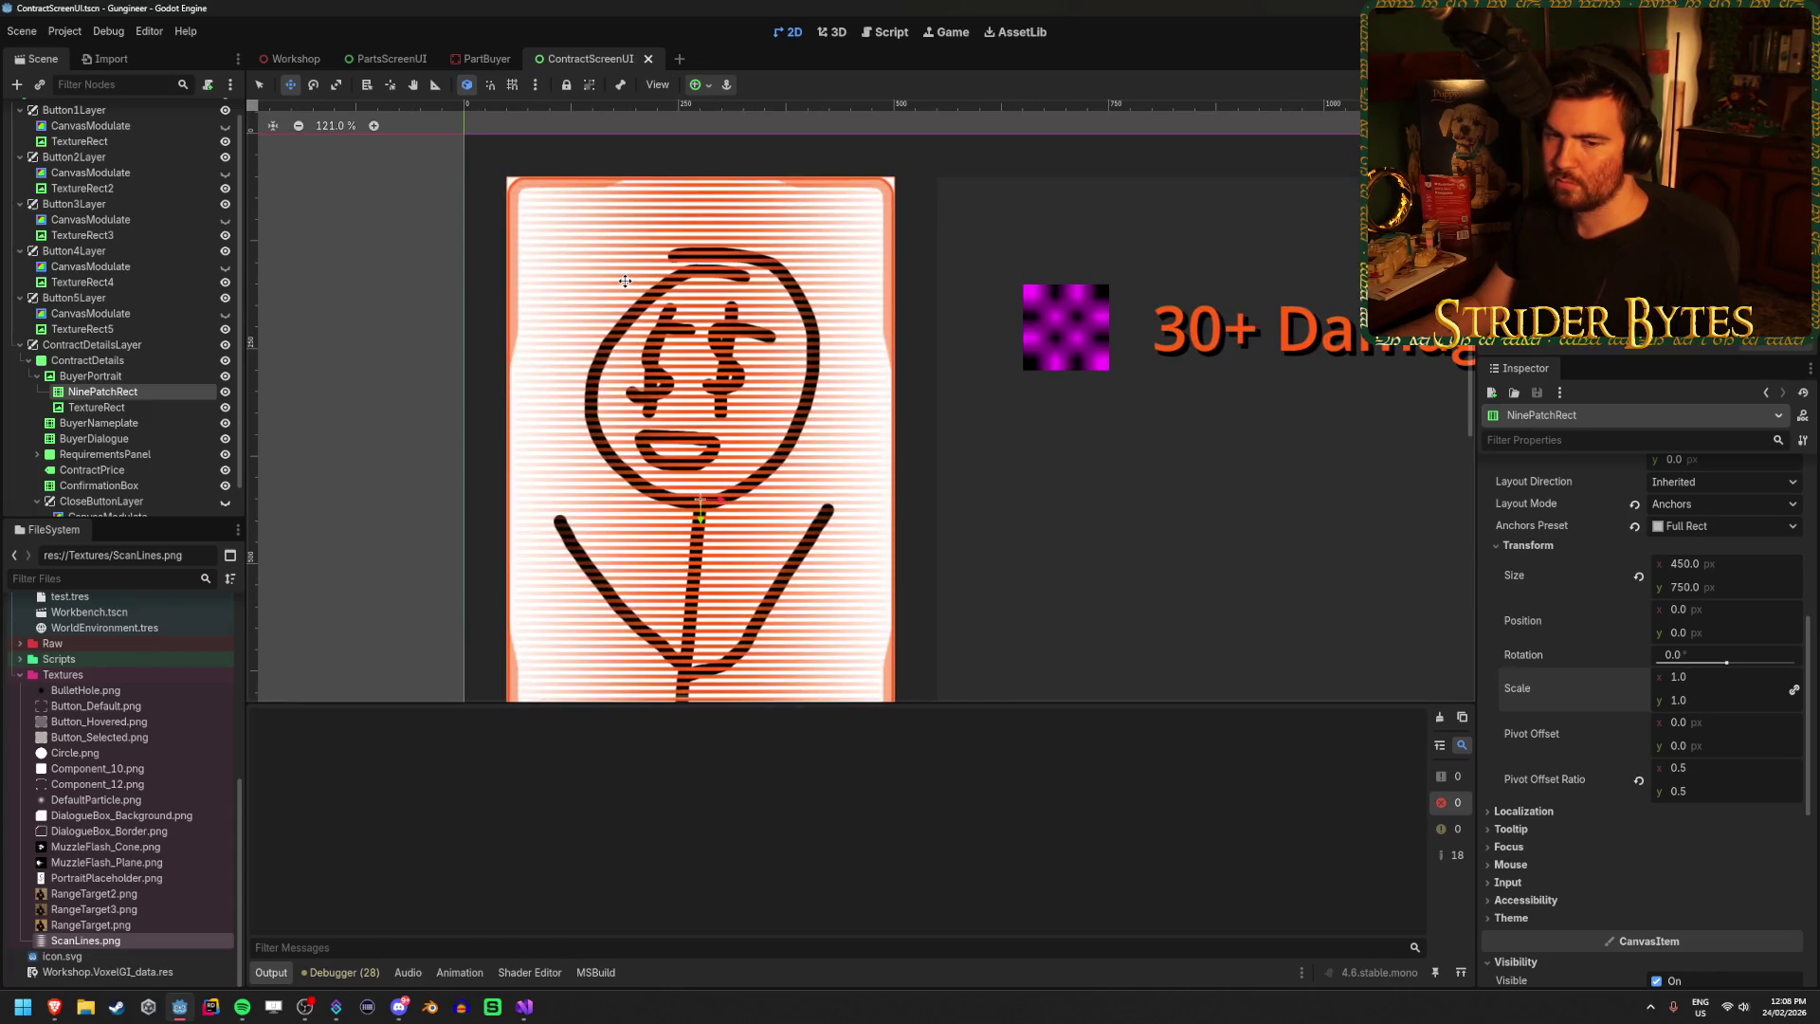
scroll(625, 281, "down", 3)
scroll(624, 281, "down", 3)
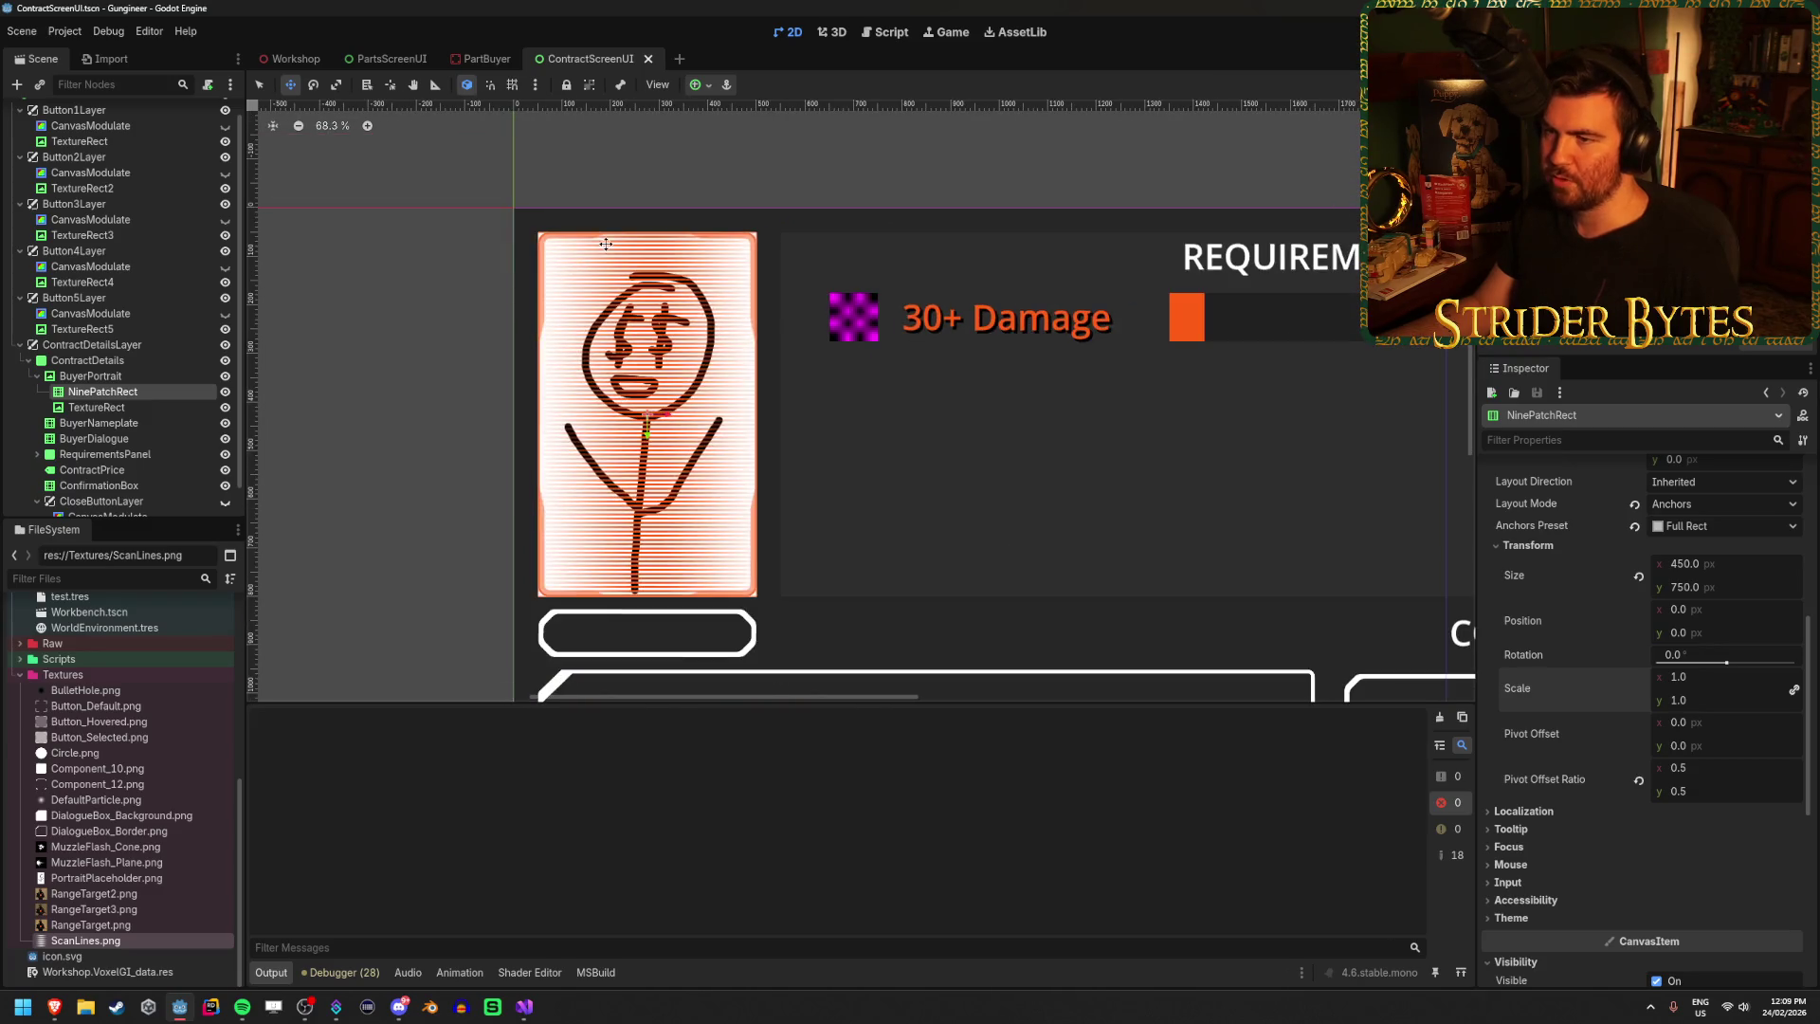
scroll(506, 275, "up", 10)
scroll(506, 275, "down", 8)
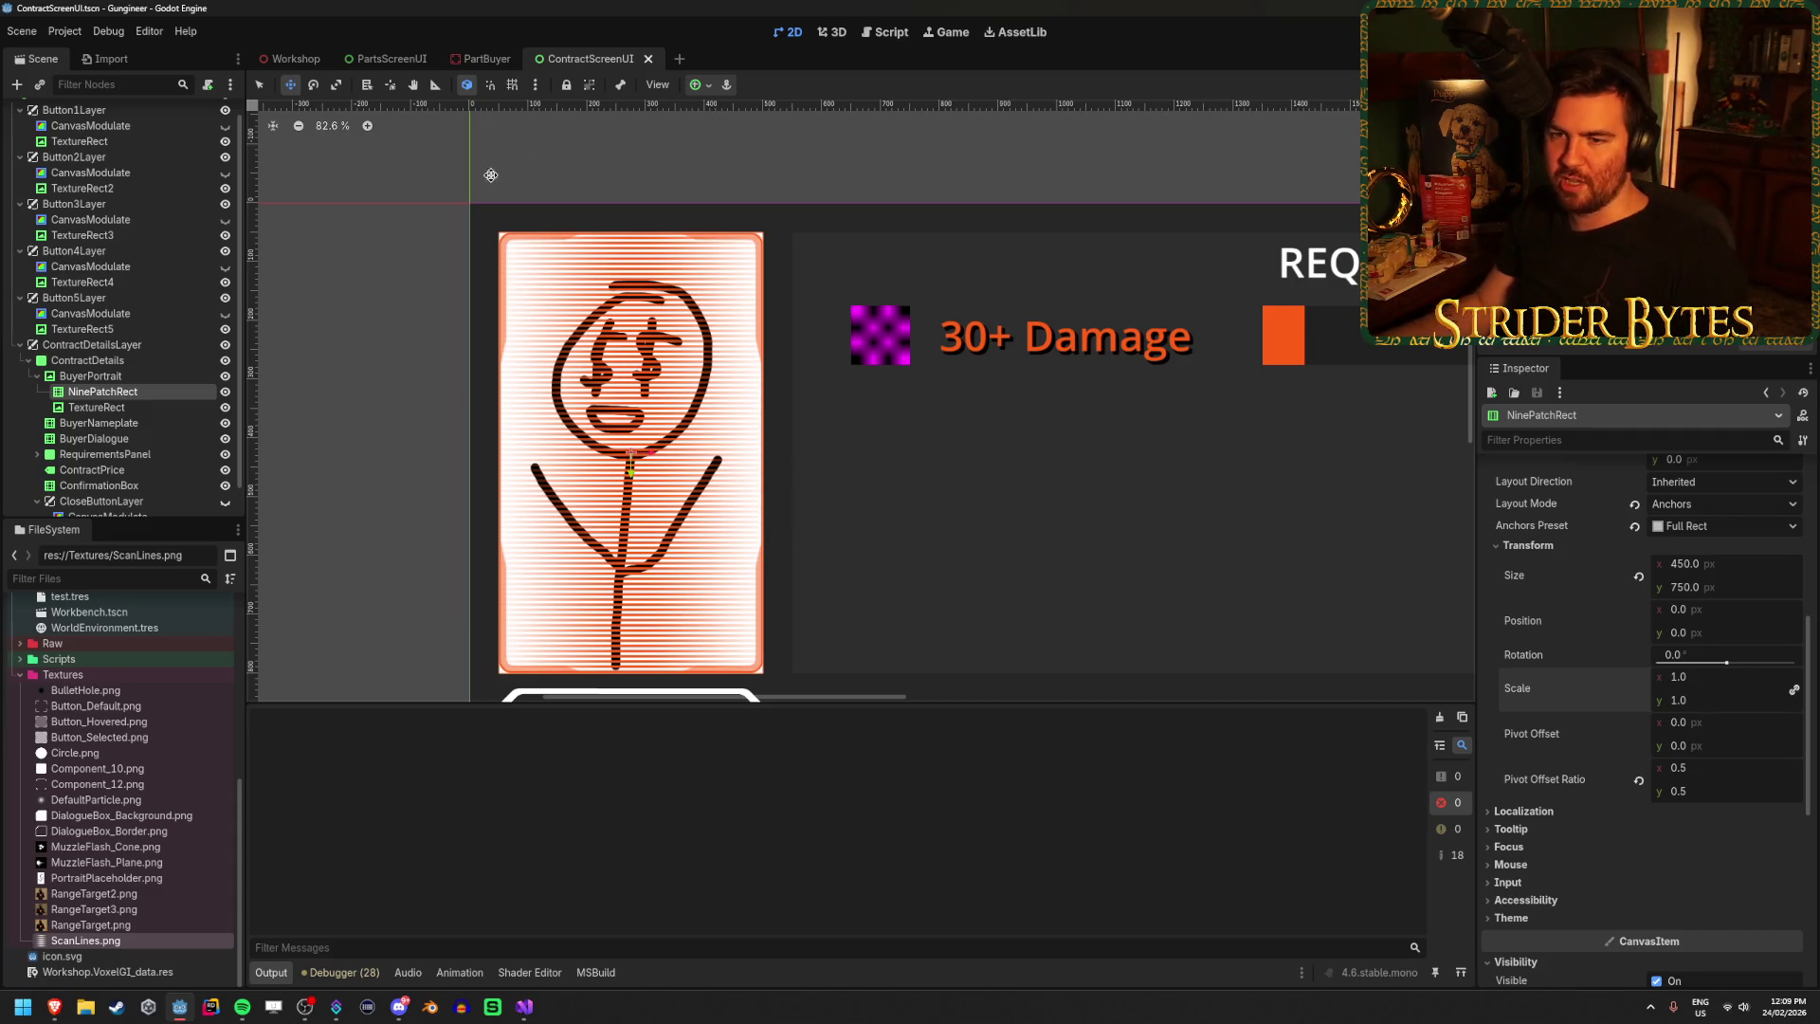
left_click(90, 375)
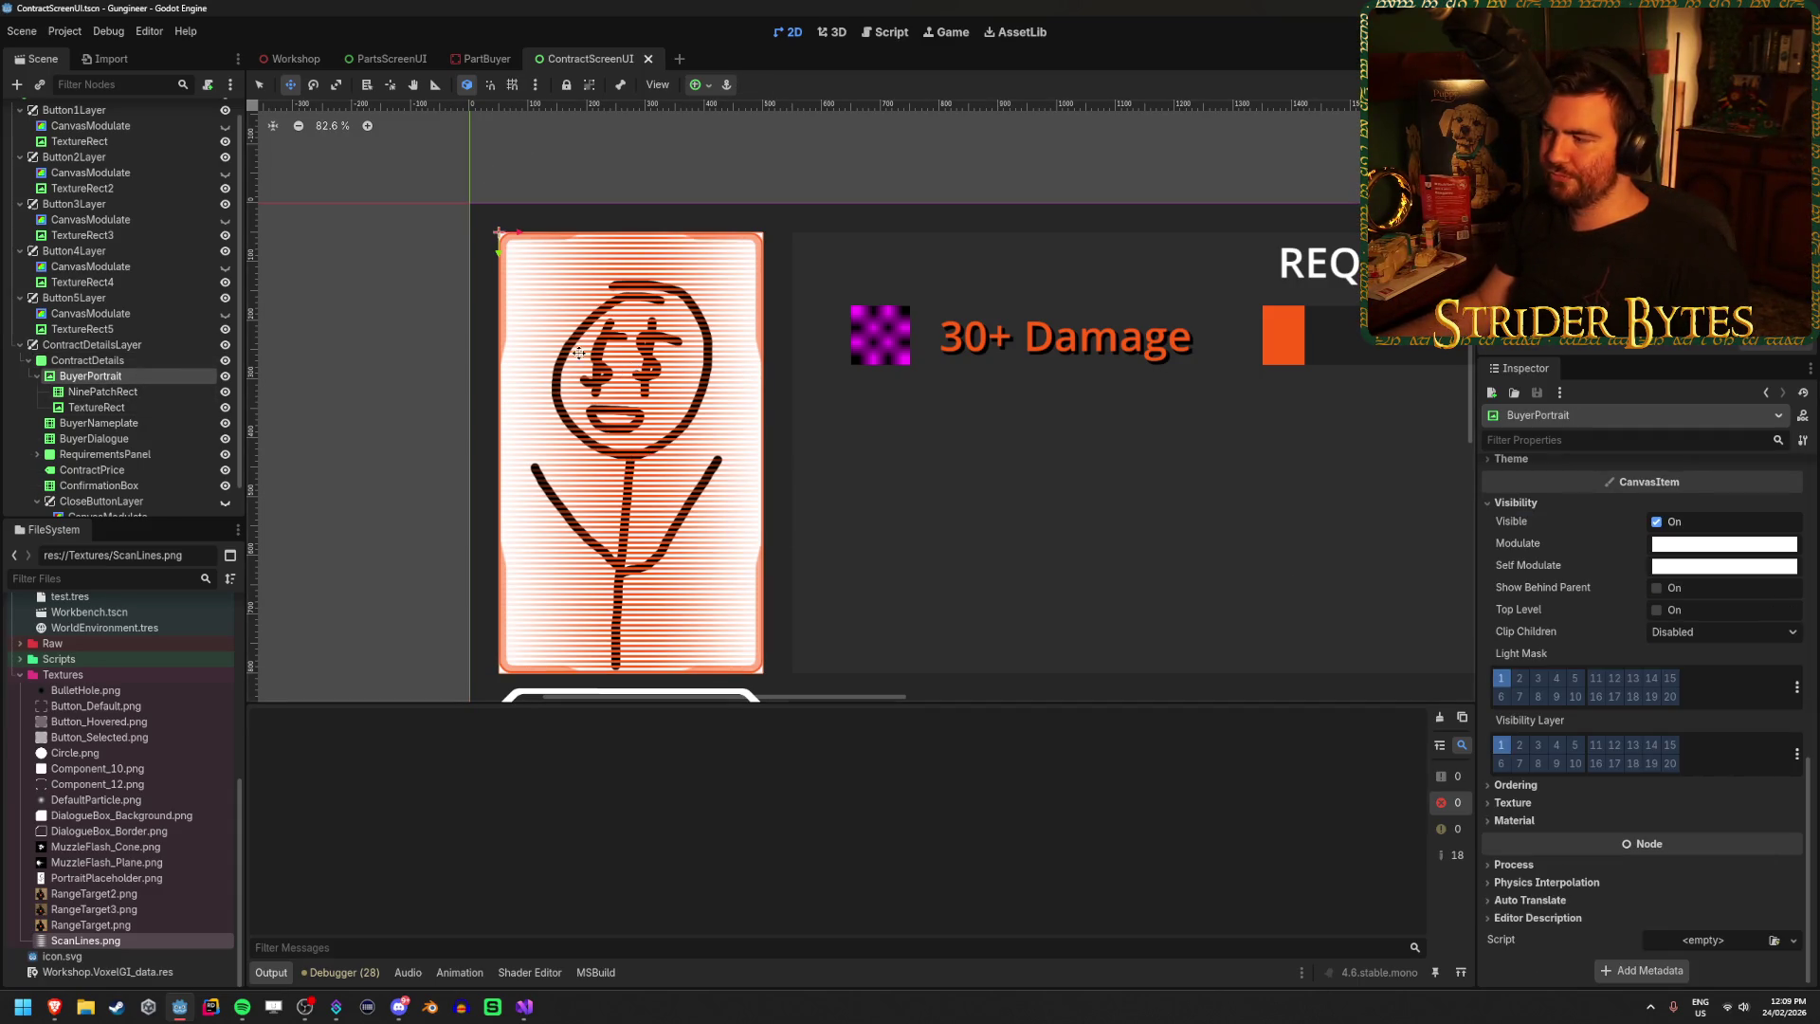
left_click(99, 391)
left_click(95, 407)
left_click(90, 376)
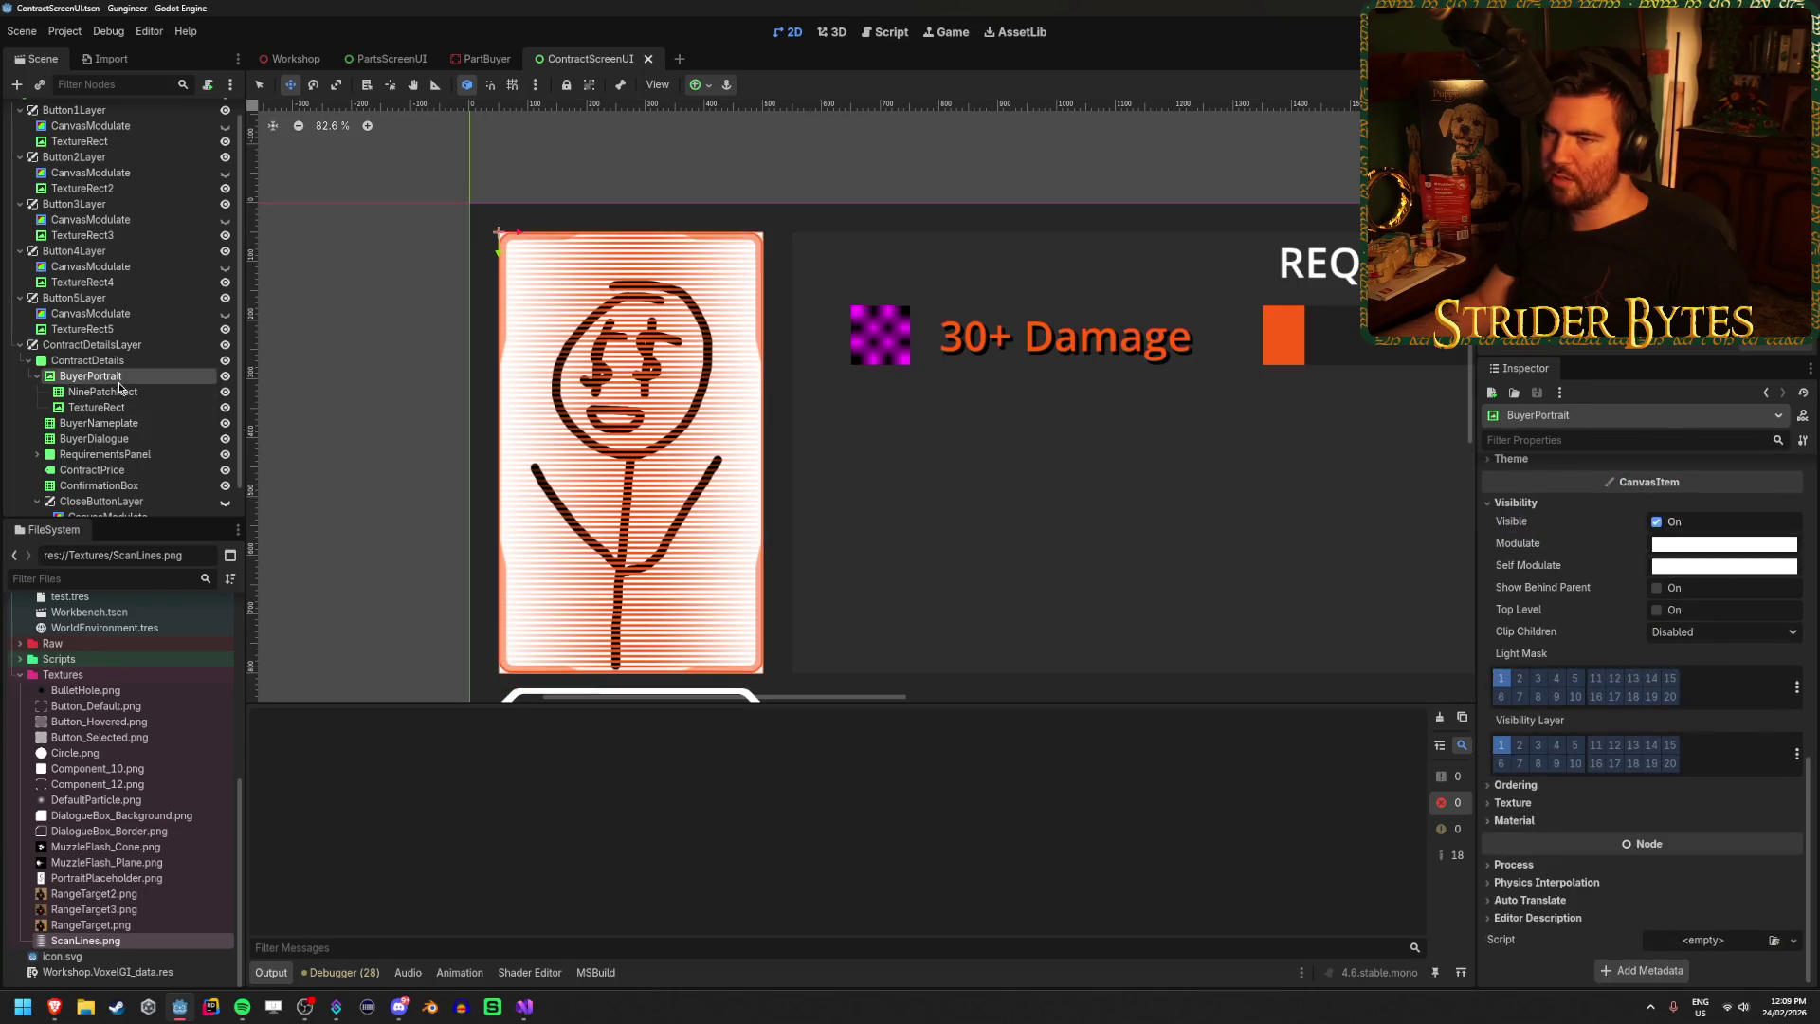
left_click(35, 376)
Open File Explorer from the taskbar.
scroll(783, 411, "down", 4)
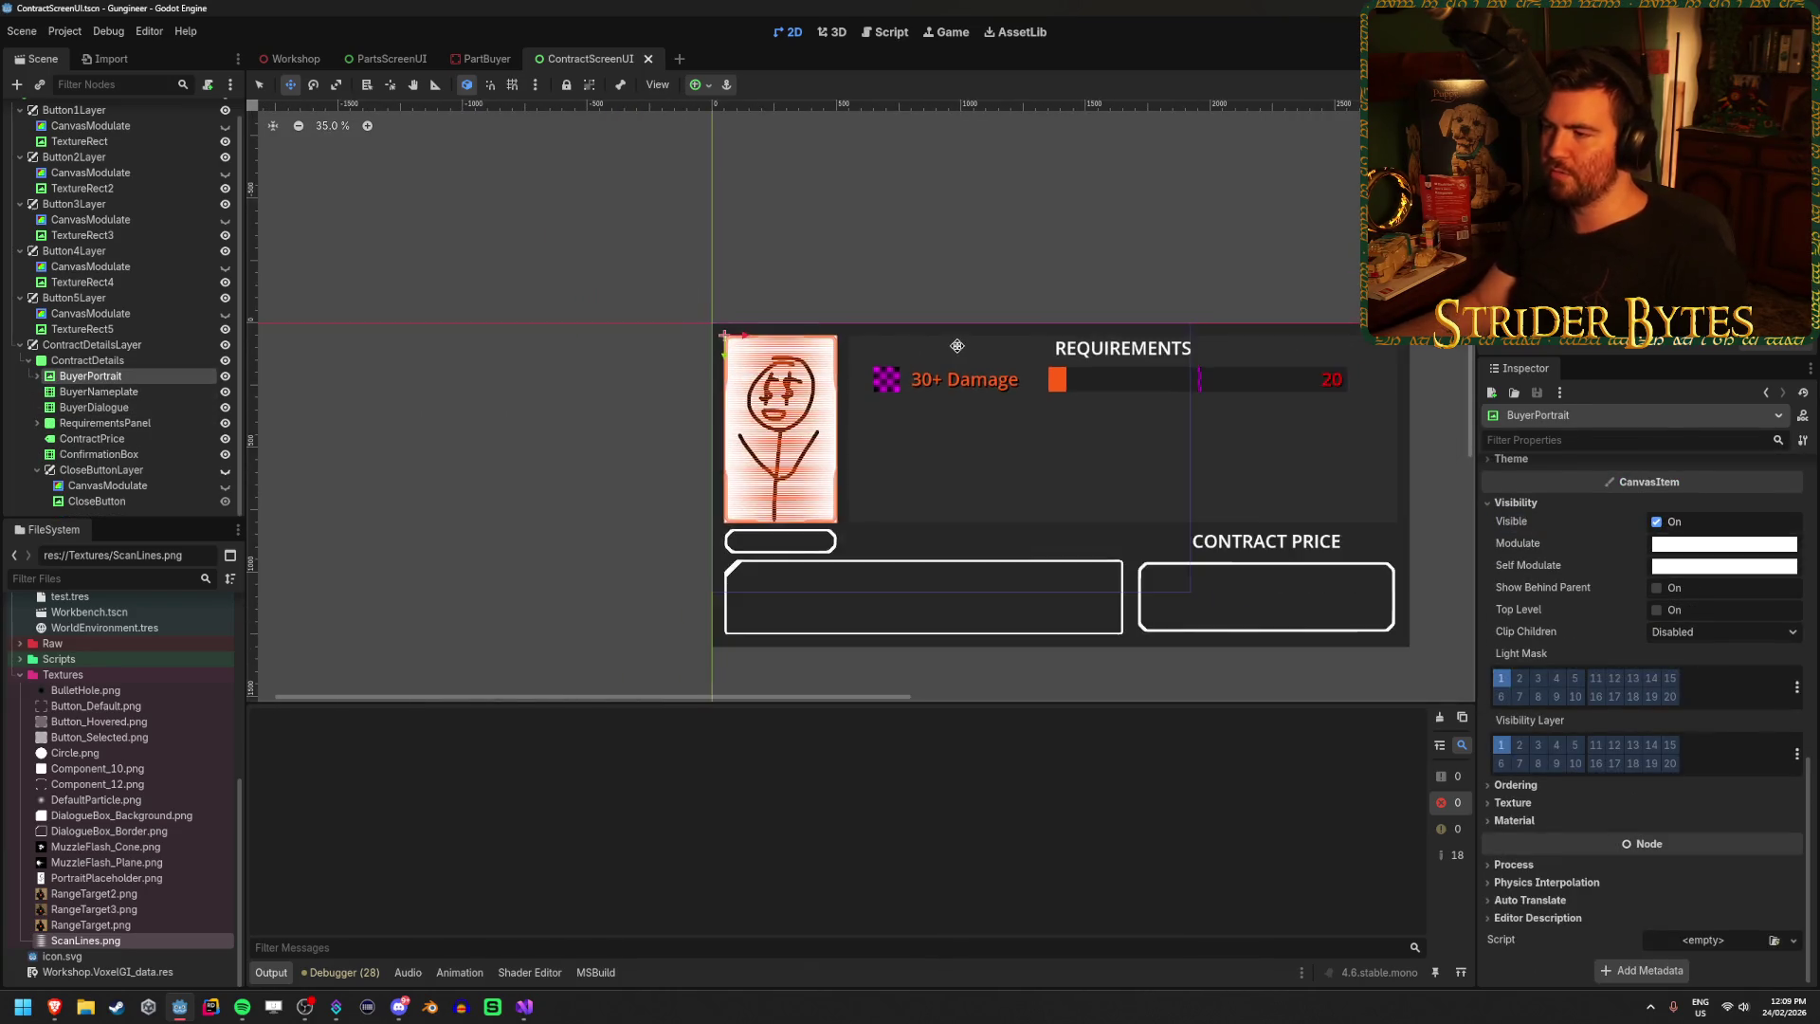
scroll(652, 417, "up", 7)
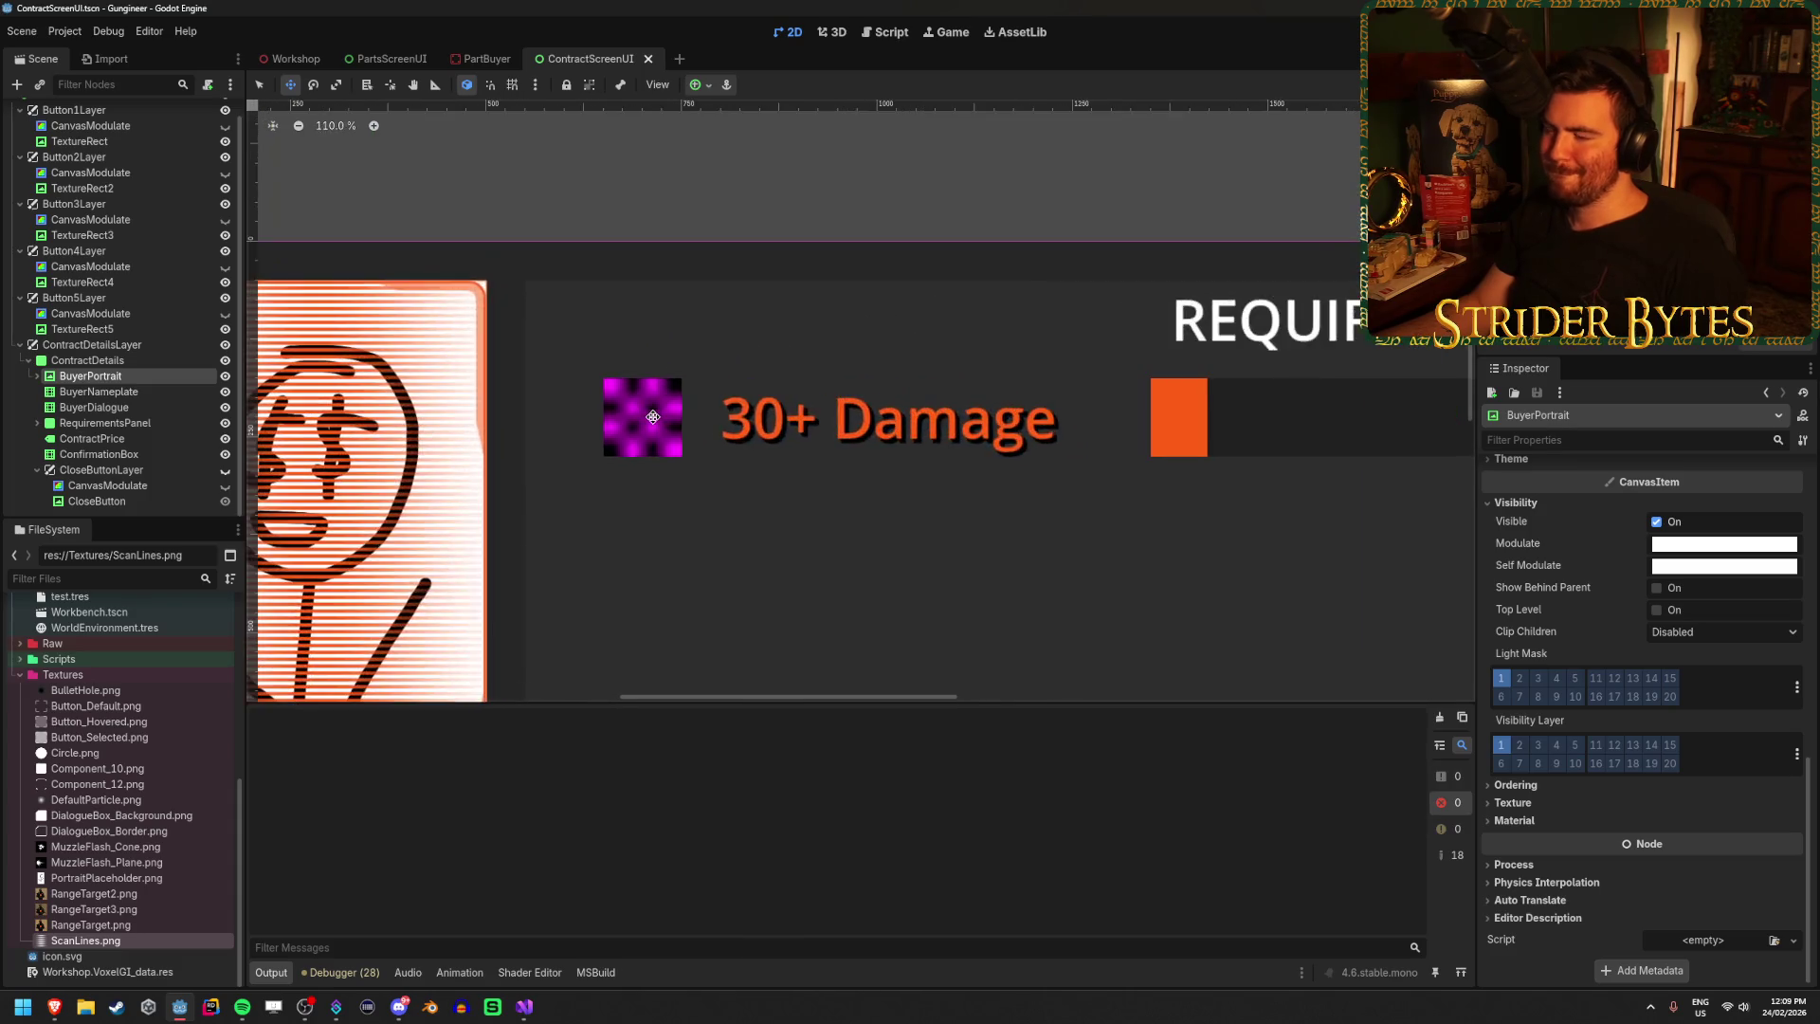
scroll(653, 415, "down", 2)
left_click(88, 1009)
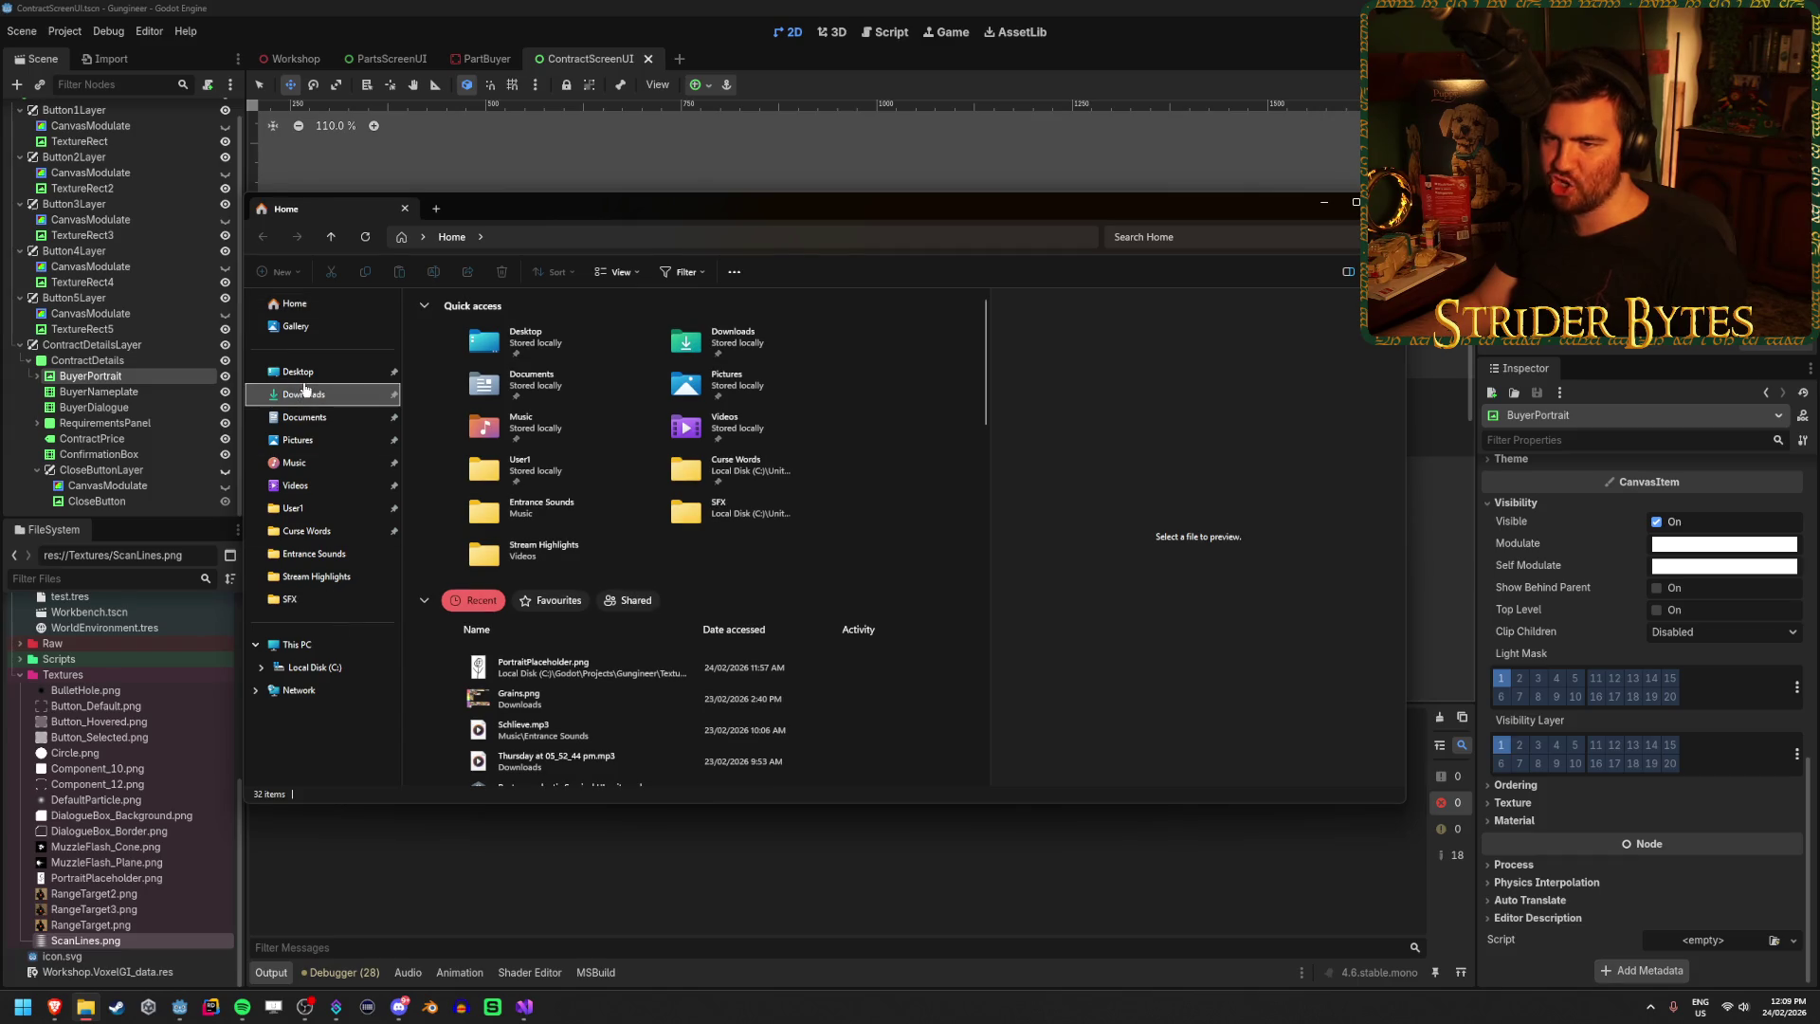
Go to Downloads › Sprites › Component in File Explorer.
left_click(304, 393)
double_click(448, 364)
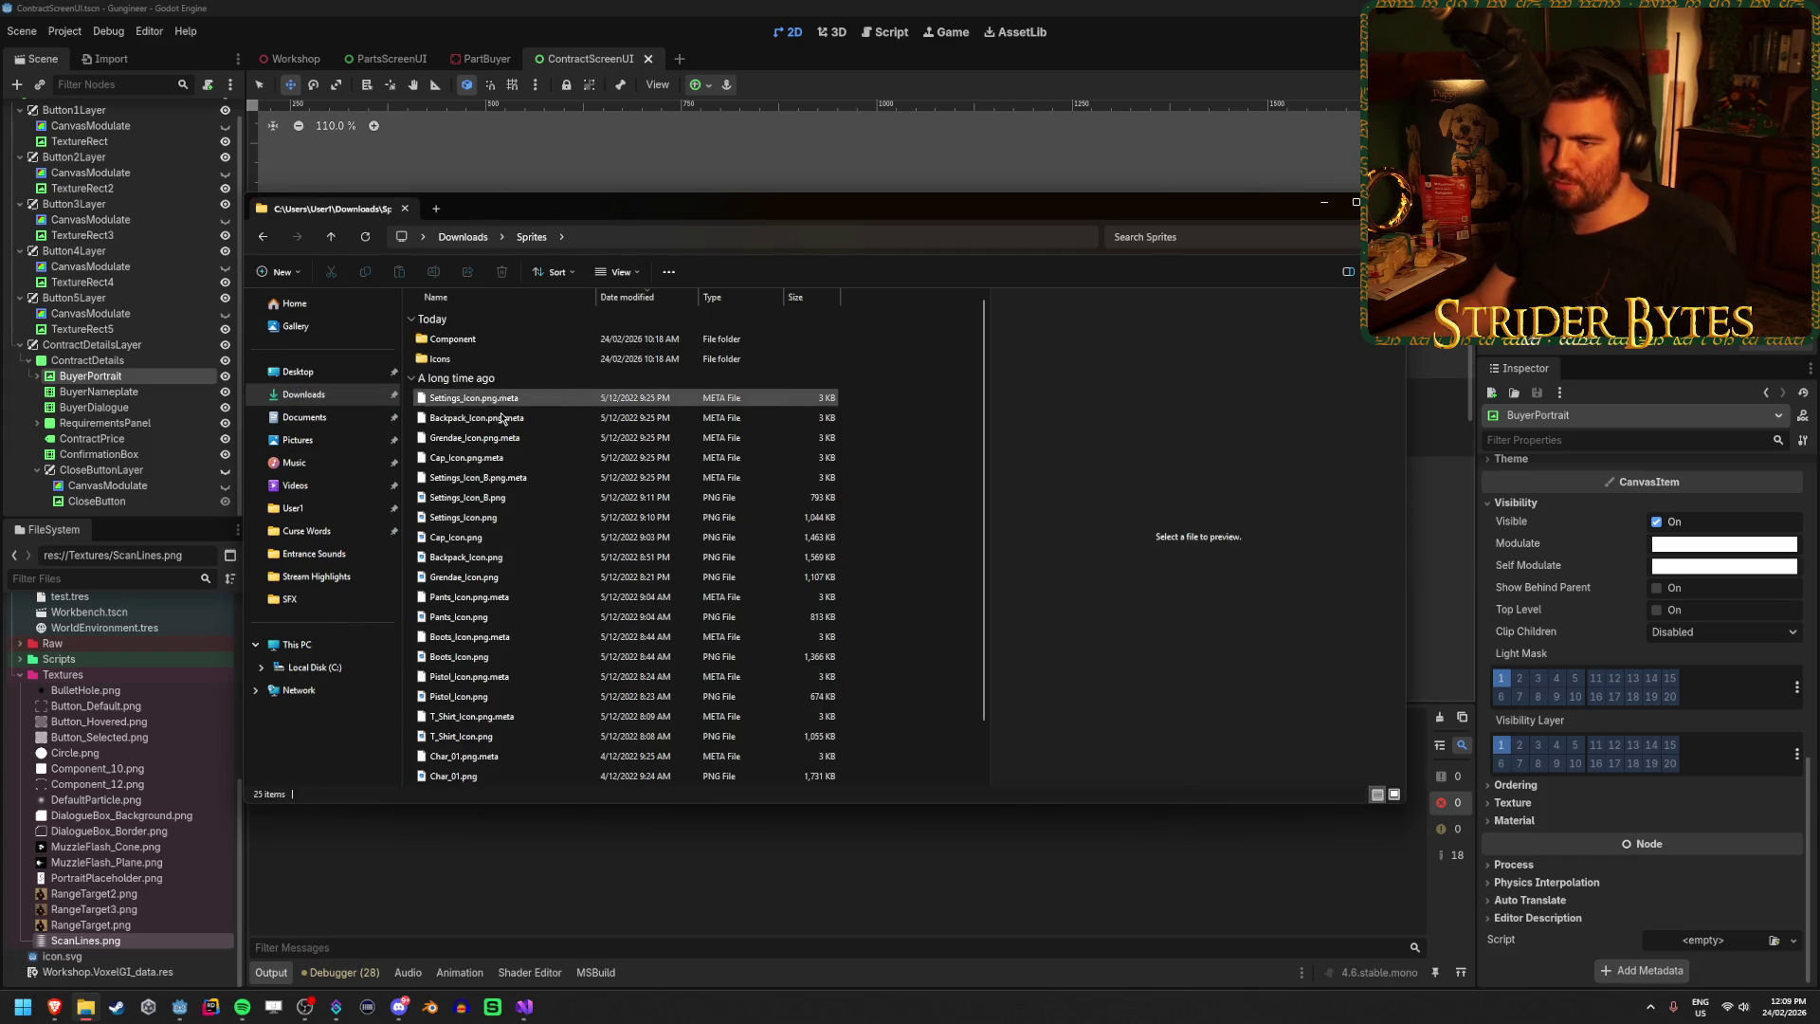
double_click(460, 339)
Preview sprites like Button_01 and Gradient_04, stepping to the Component_32 checkmark image.
left_click(461, 338)
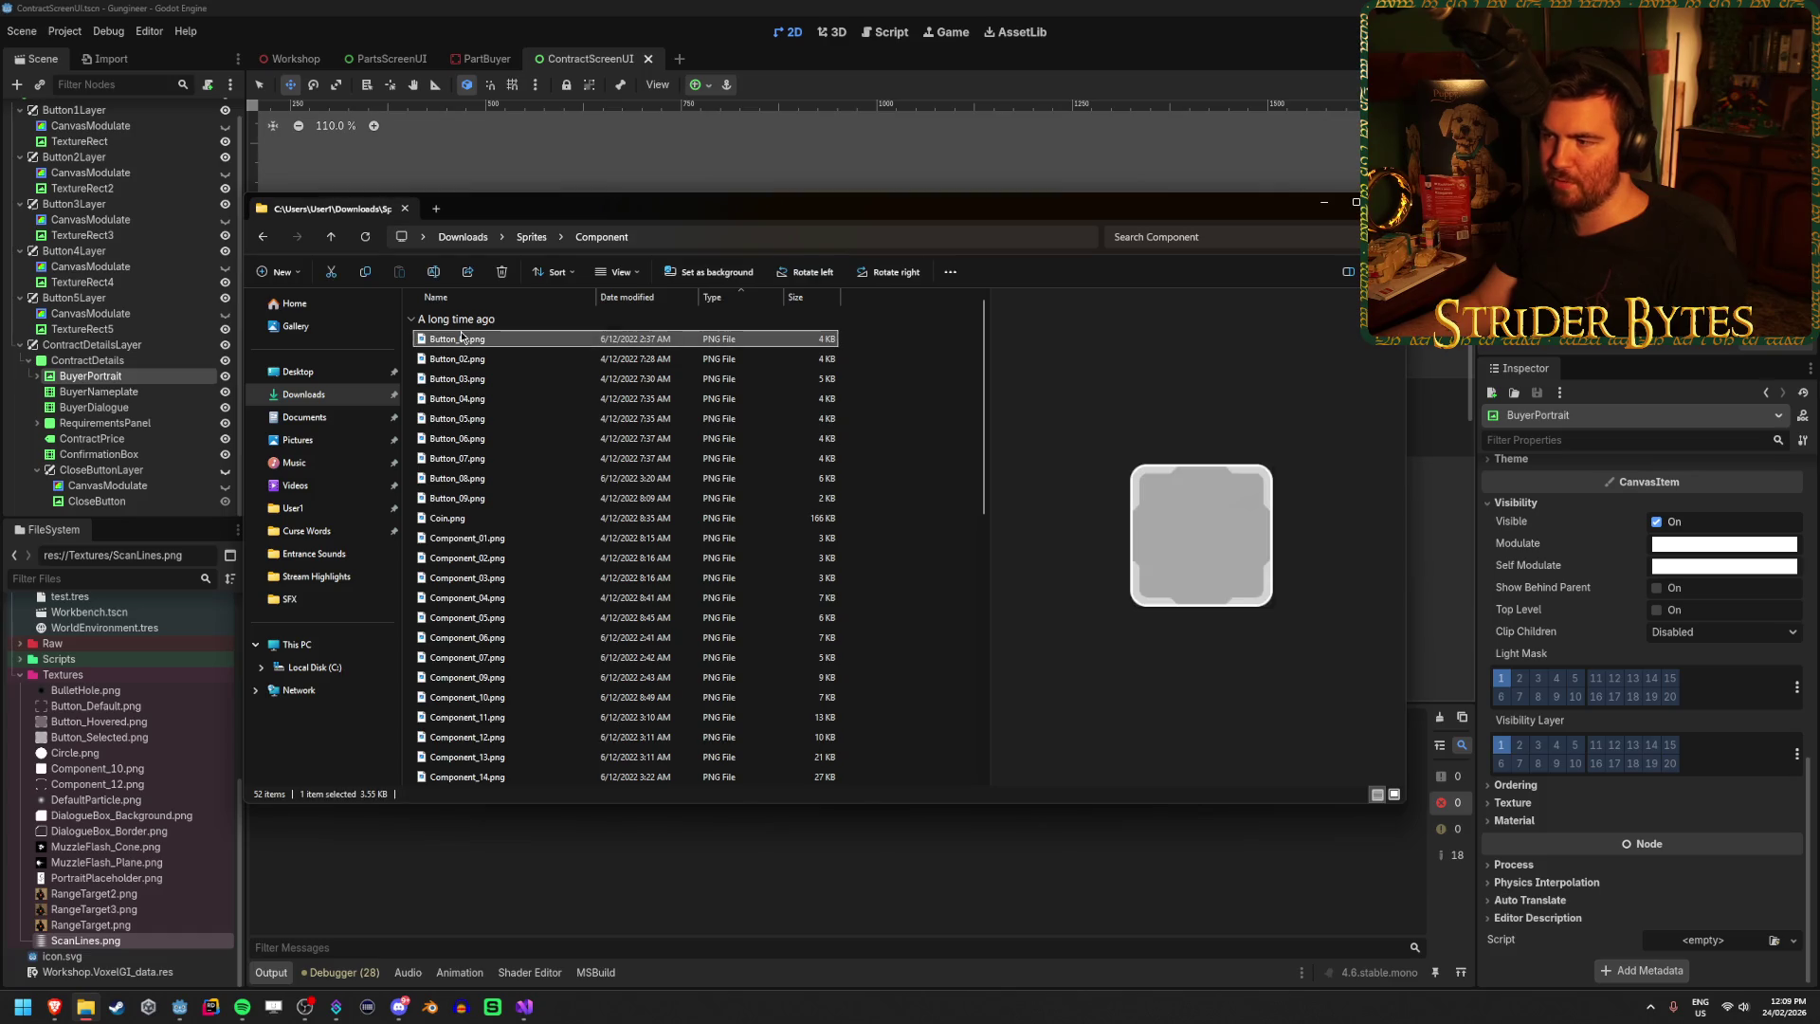
scroll(479, 406, "down", 10)
left_click(474, 655)
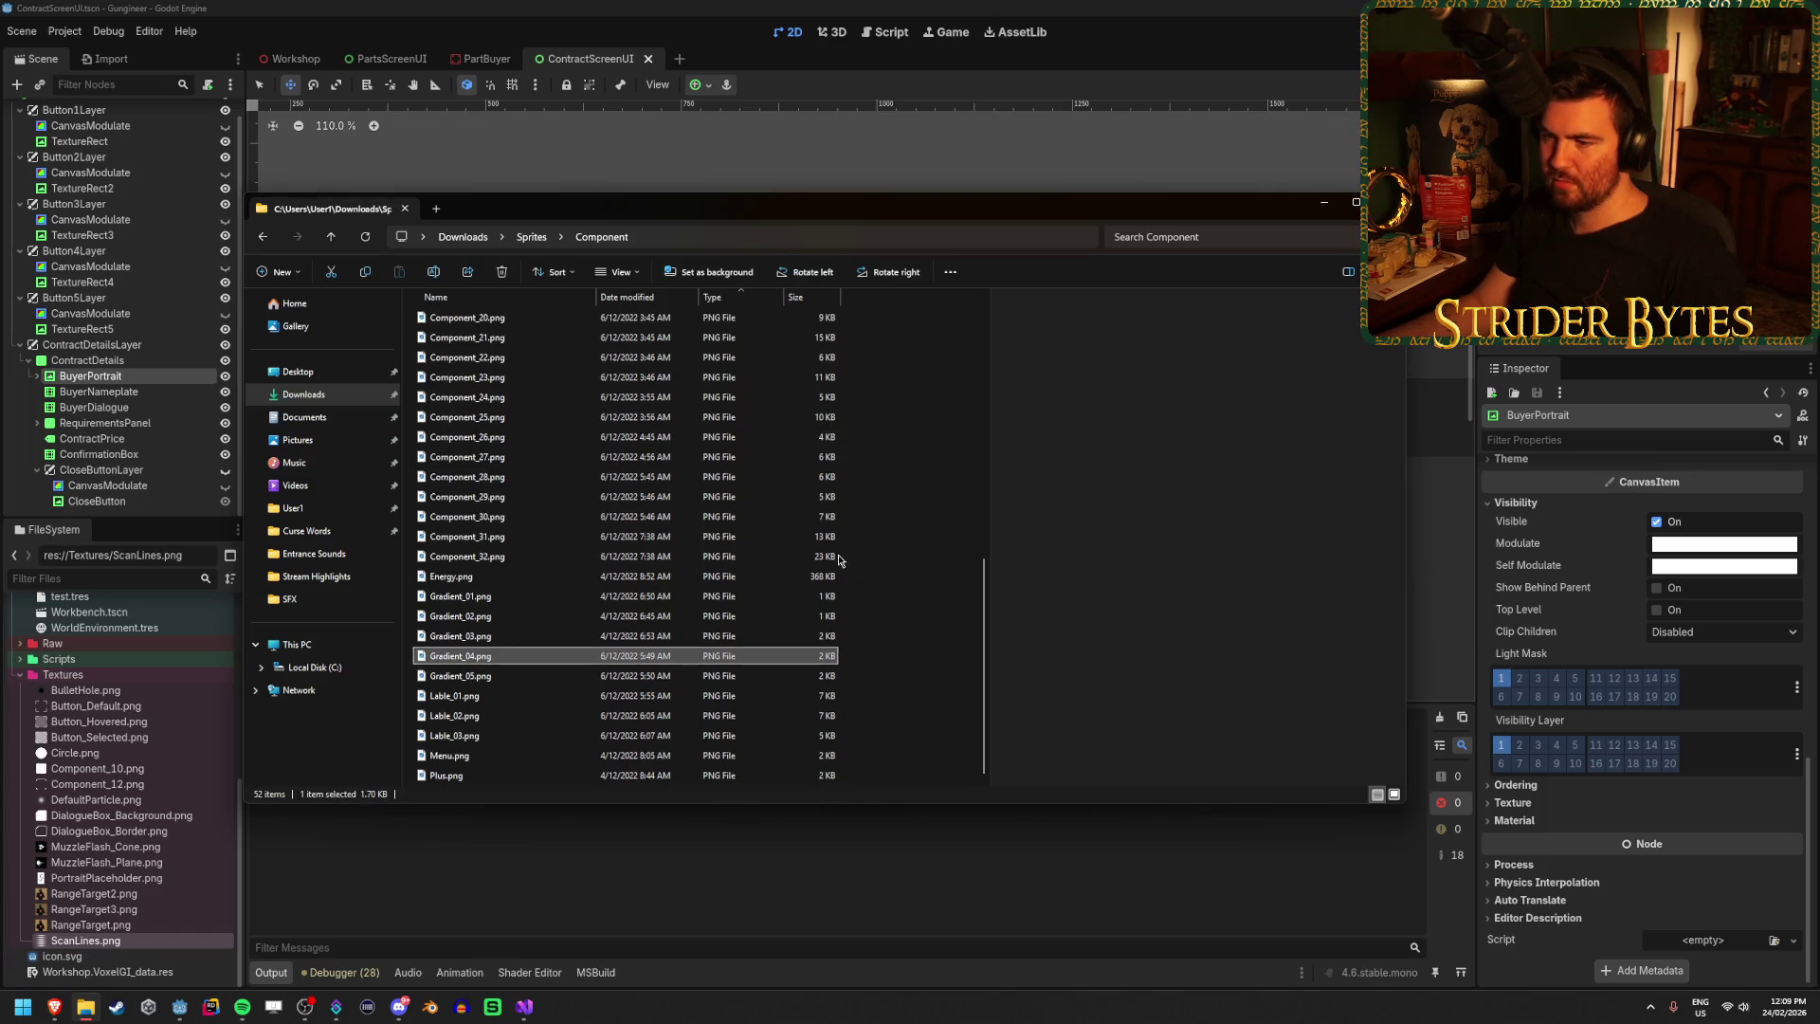
key("Up")
key("Up")
key("Up")
key("Up")
key("Down")
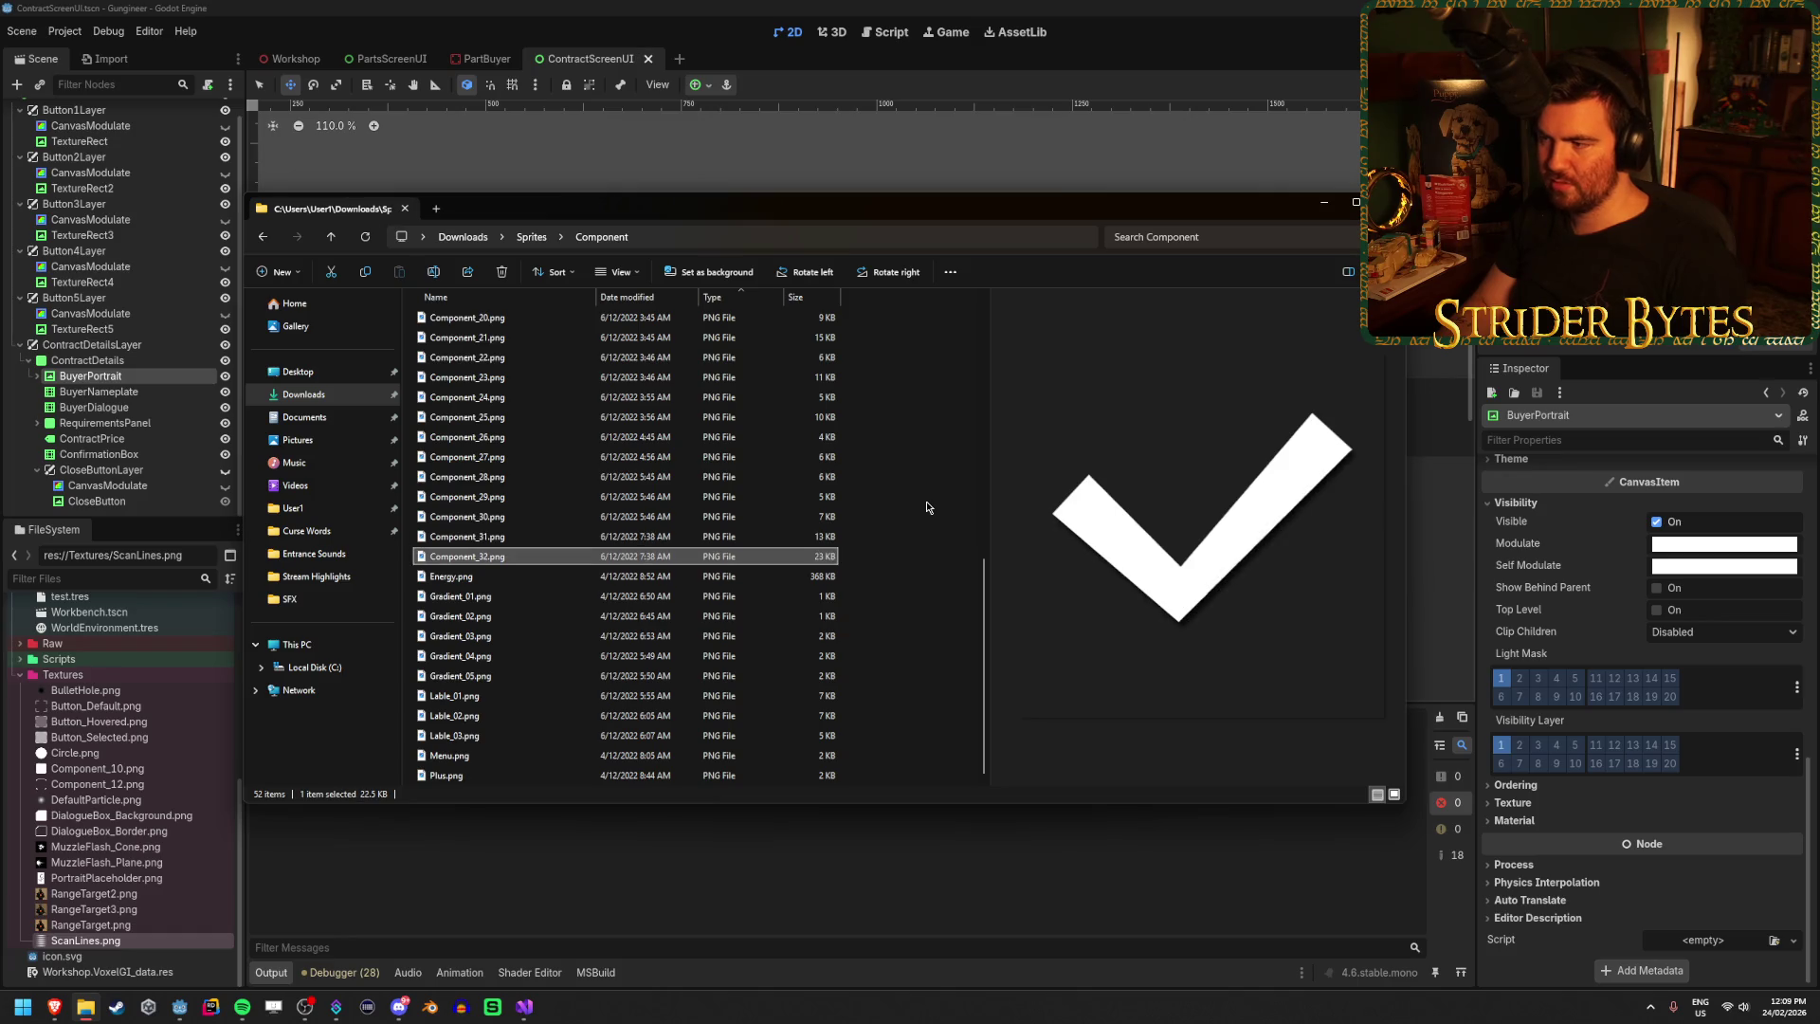
key("Up")
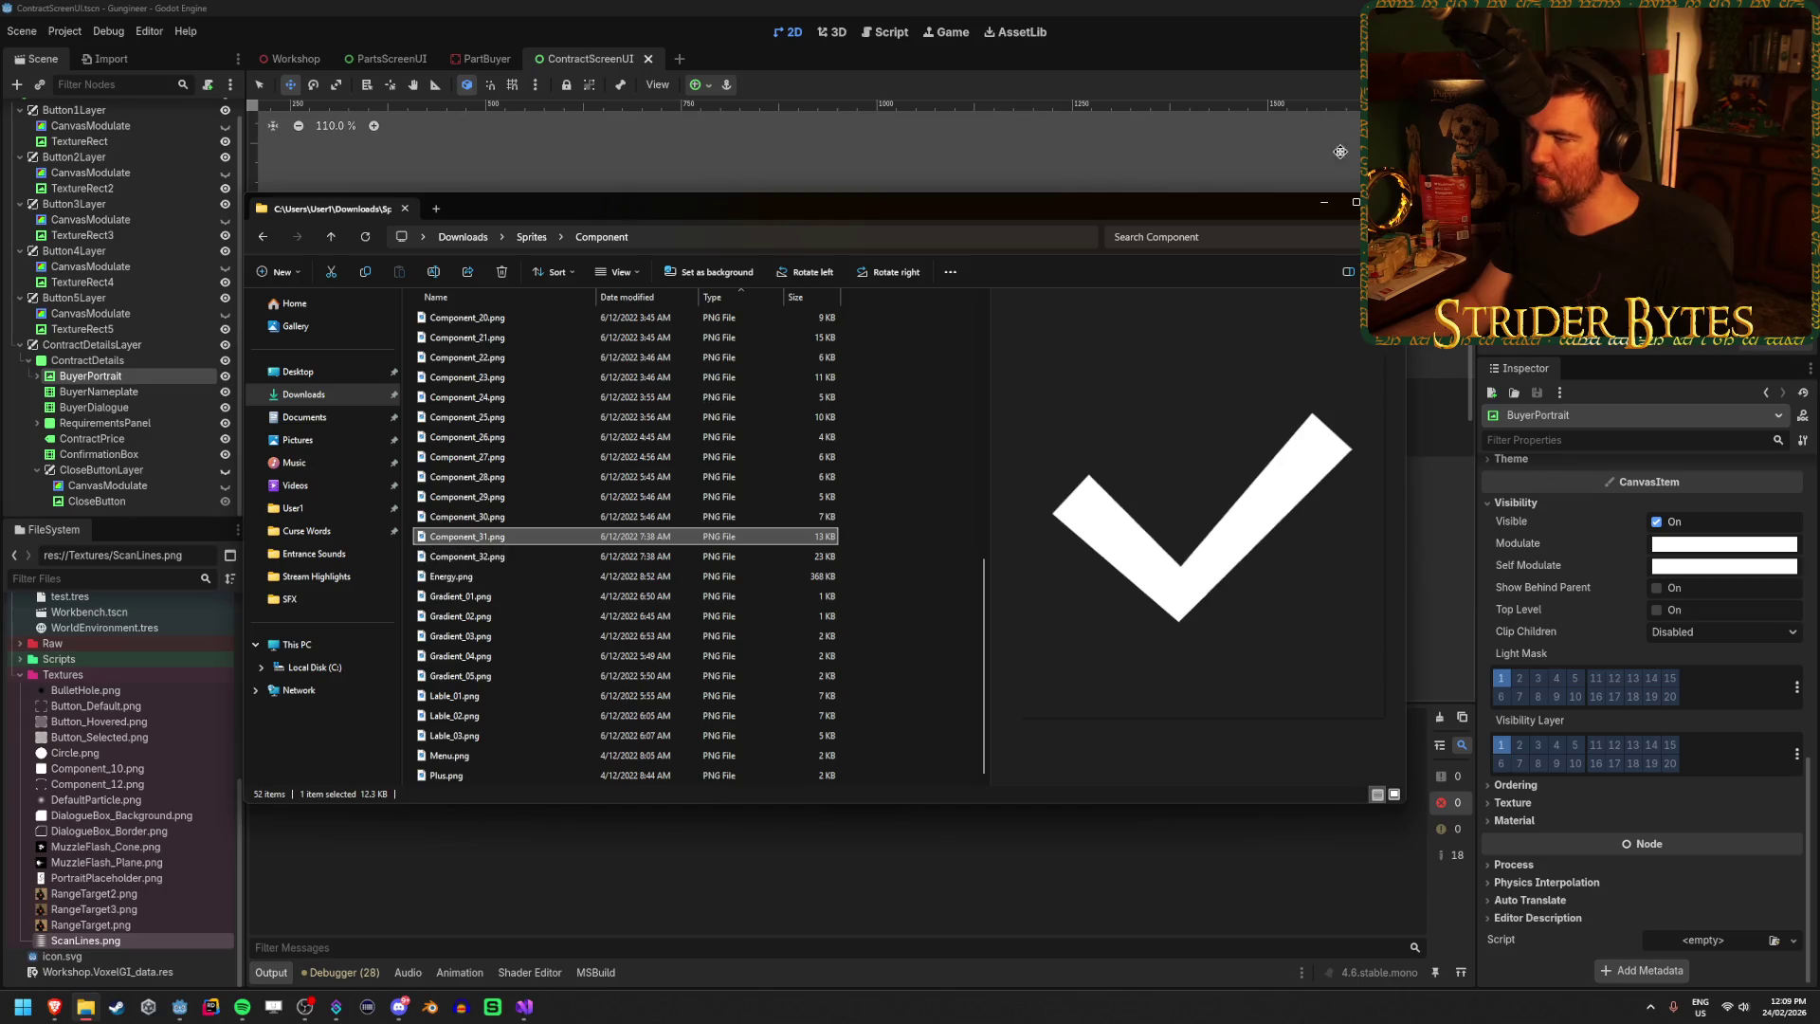
Dismiss File Explorer, select RequirementsPanel, and open RequirementUI.tscn from FileSystem.
left_click(525, 559)
left_click(525, 559)
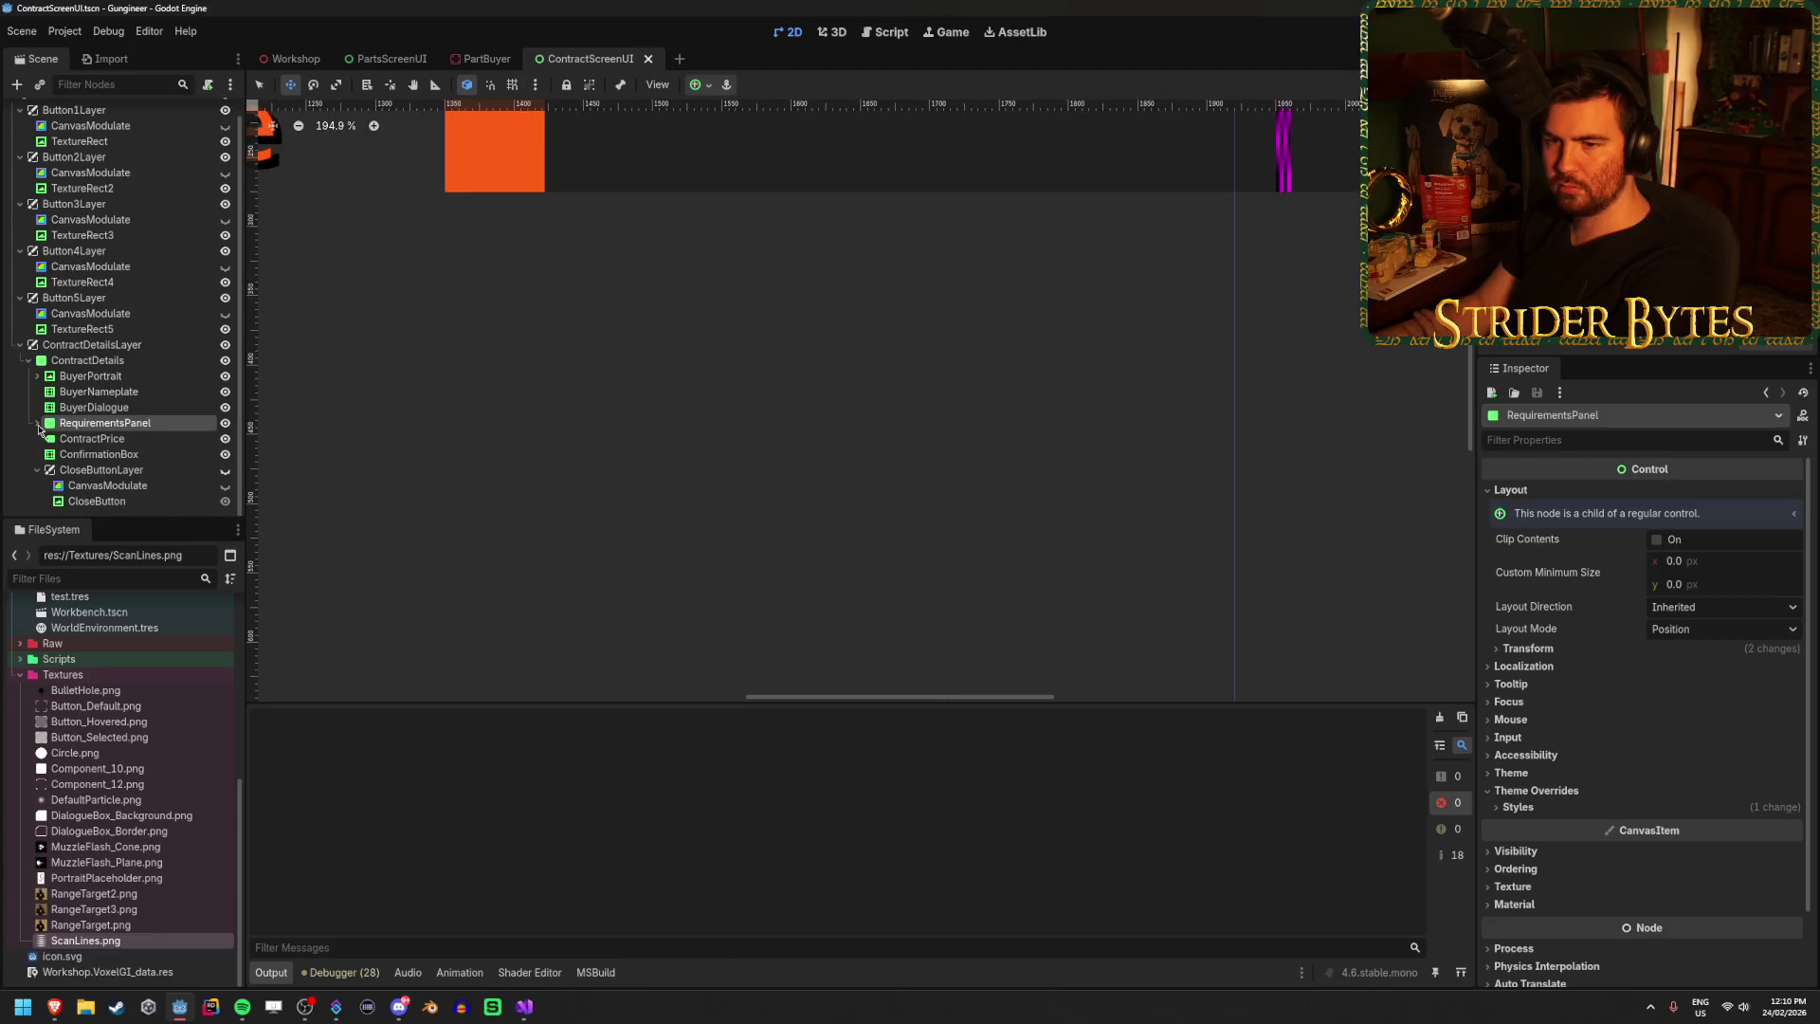
scroll(706, 540, "down", 5)
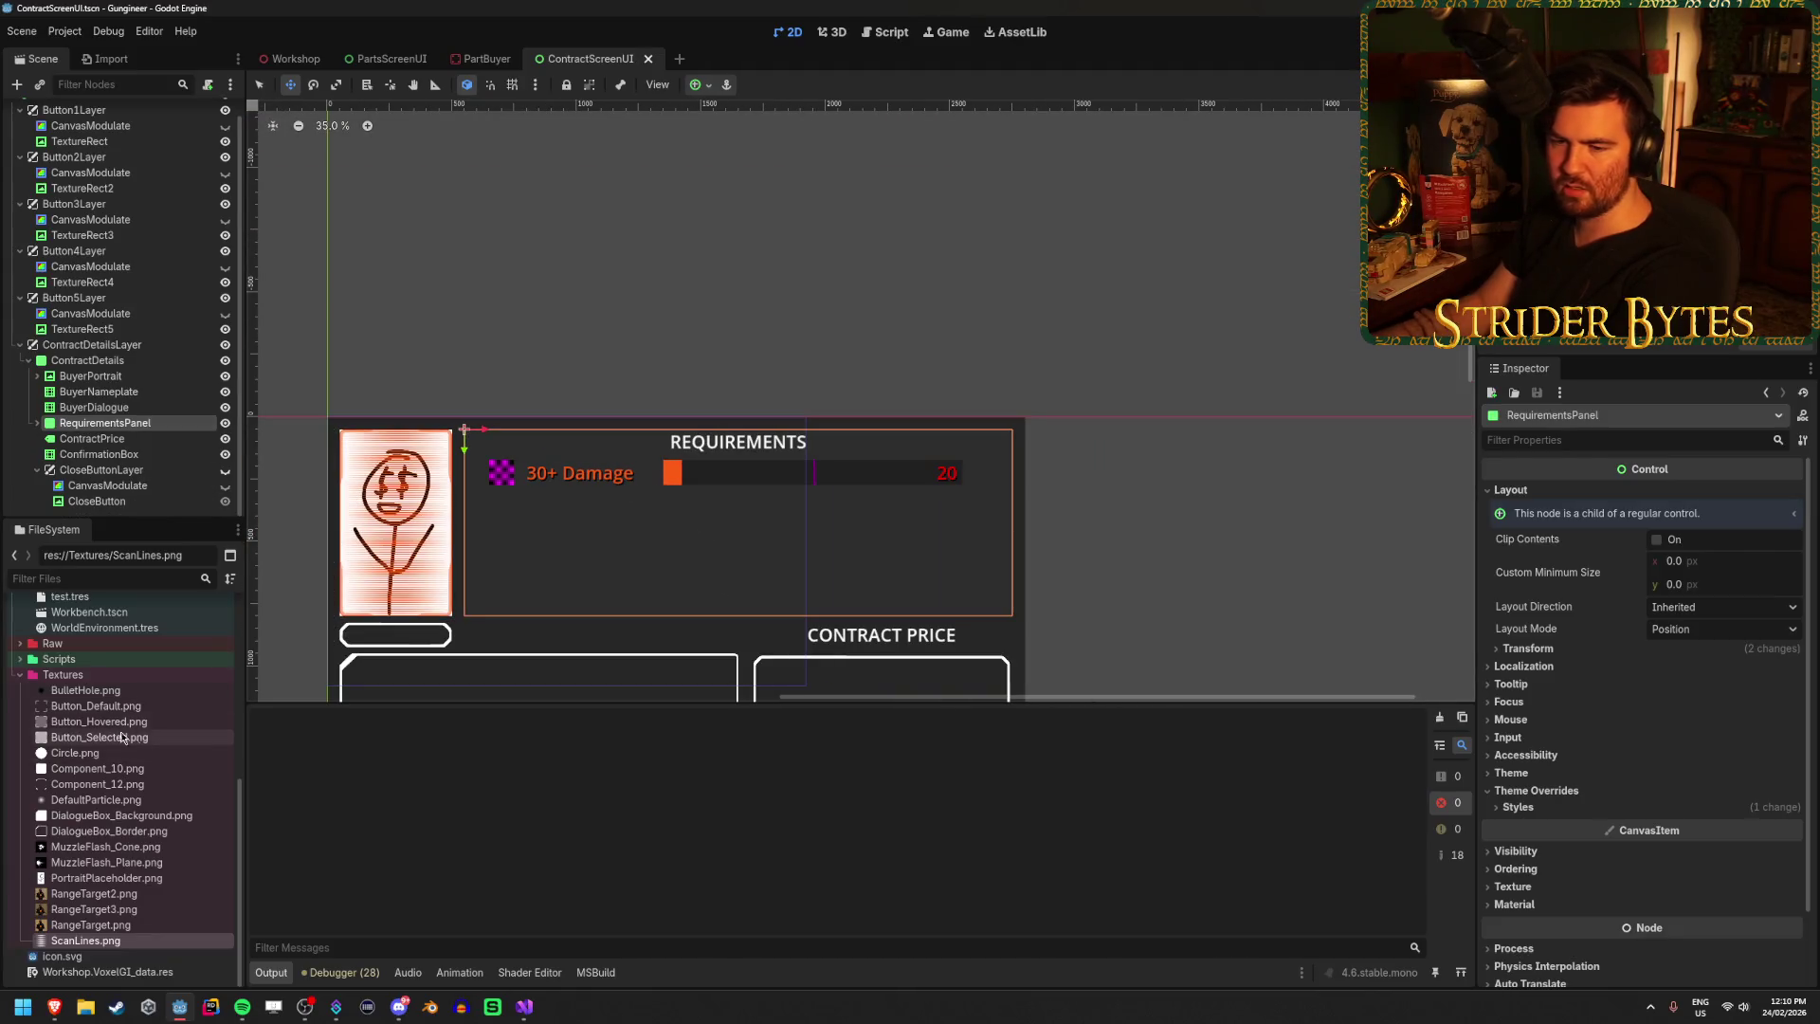
scroll(139, 838, "up", 8)
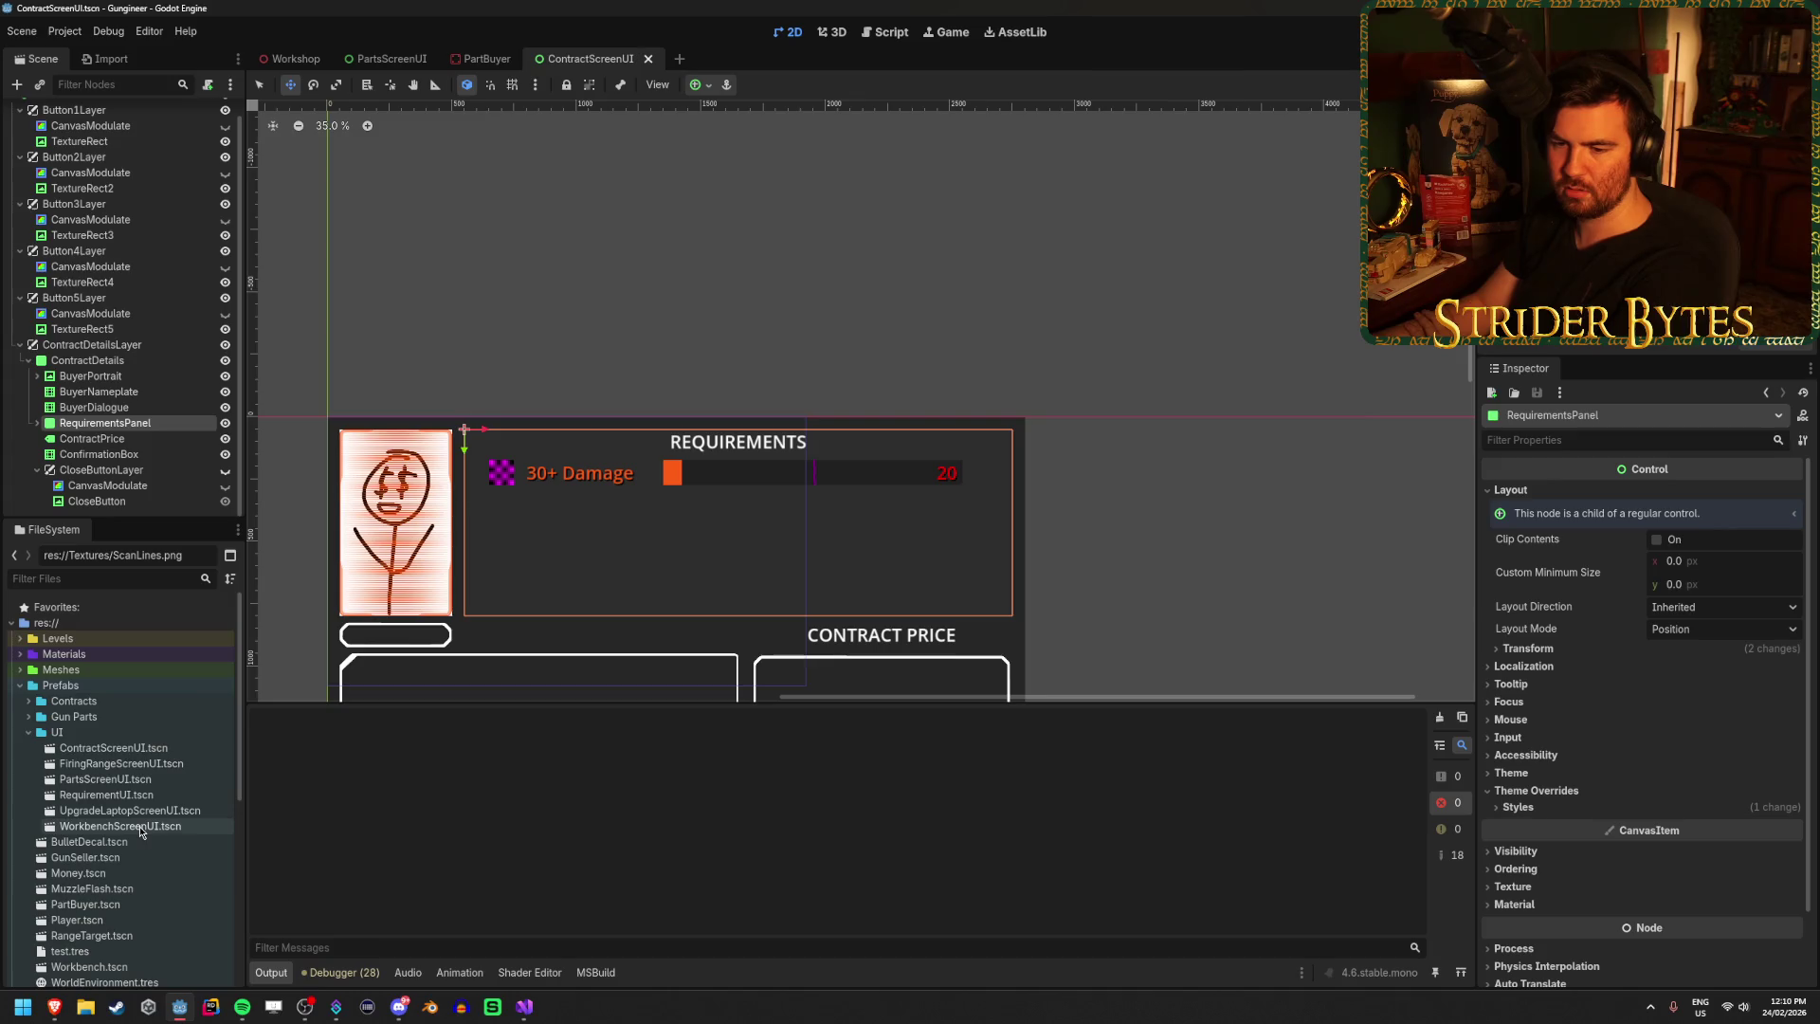
double_click(150, 796)
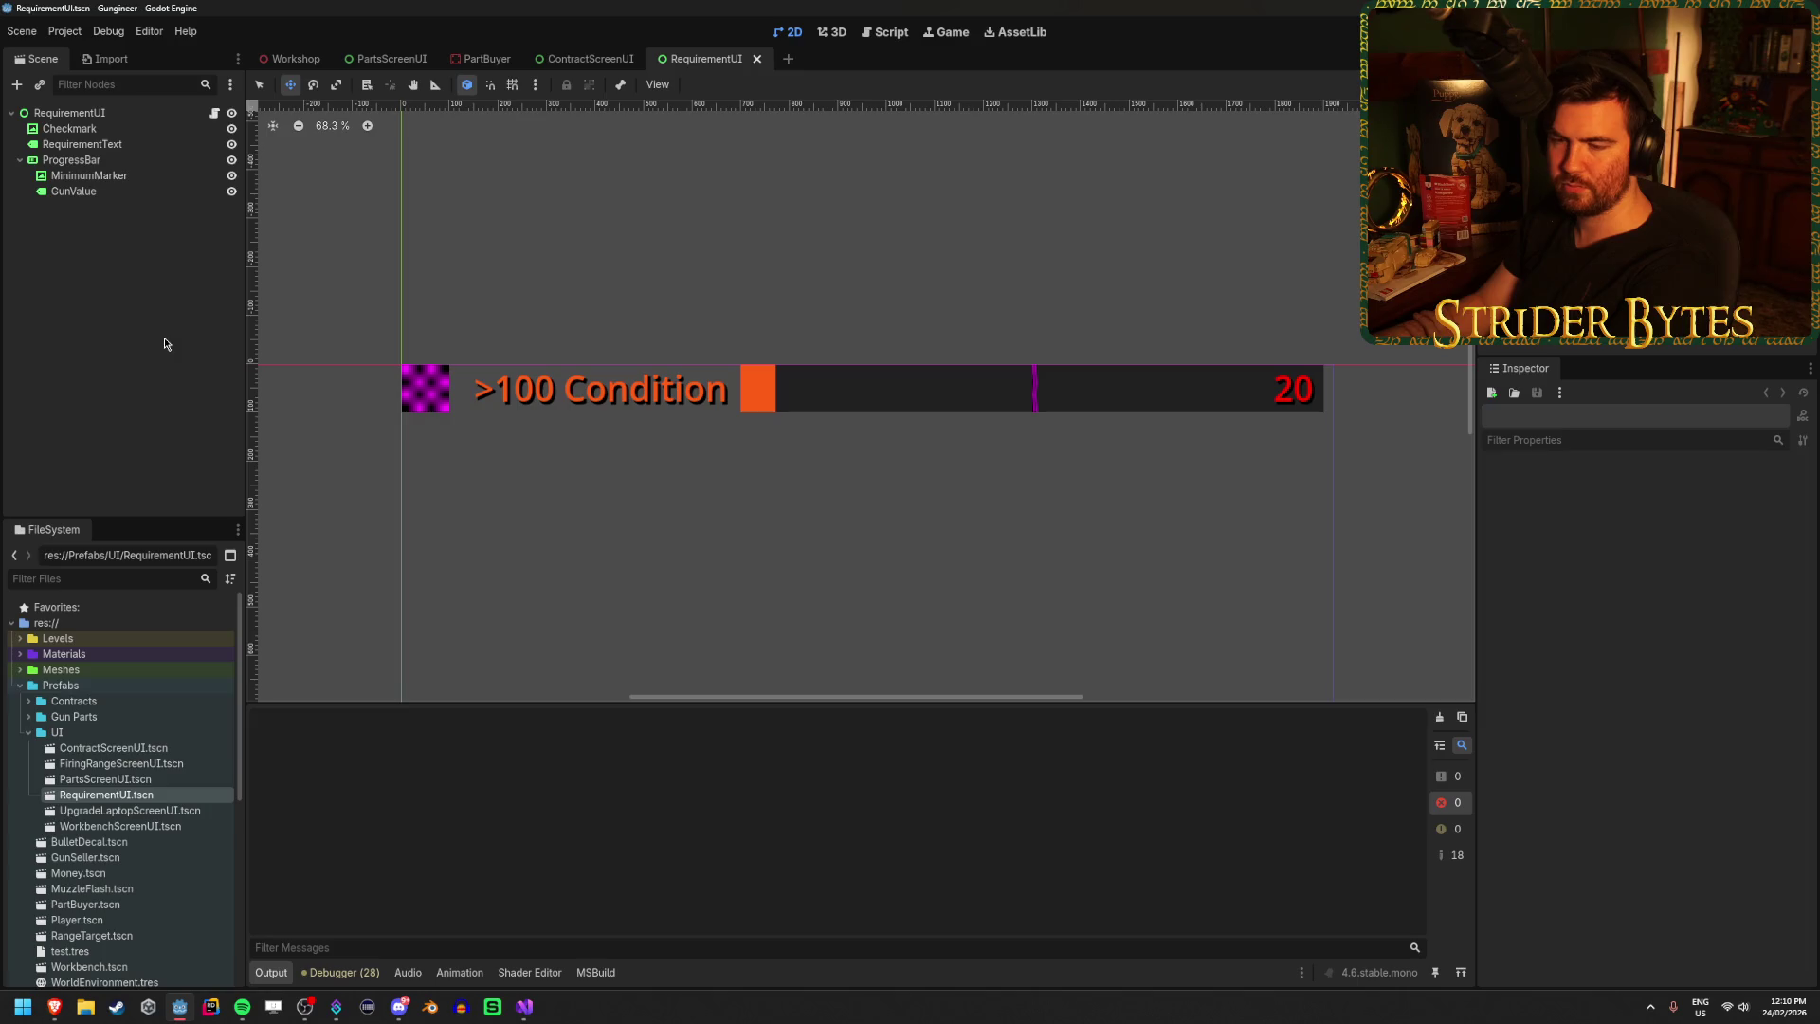
Back in ContractScreenUI, expand RequirementsPanel to list its six RequirementUI rows.
left_click(582, 59)
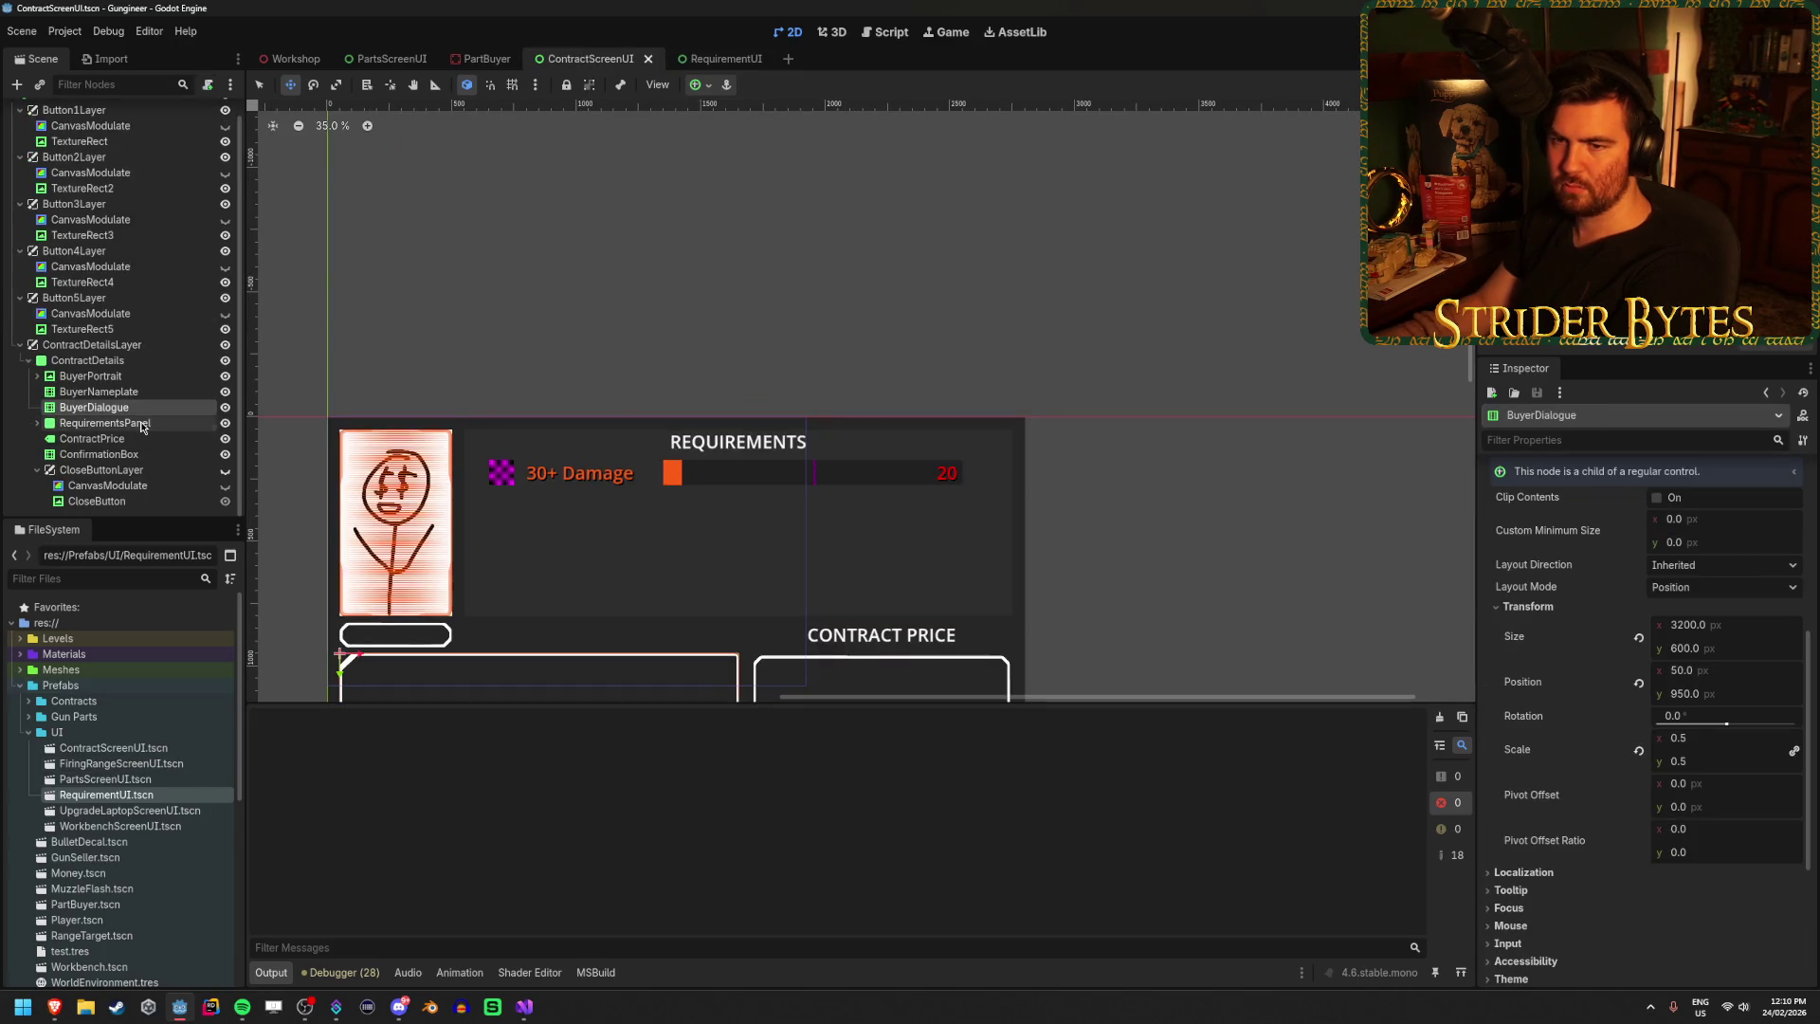
left_click(37, 422)
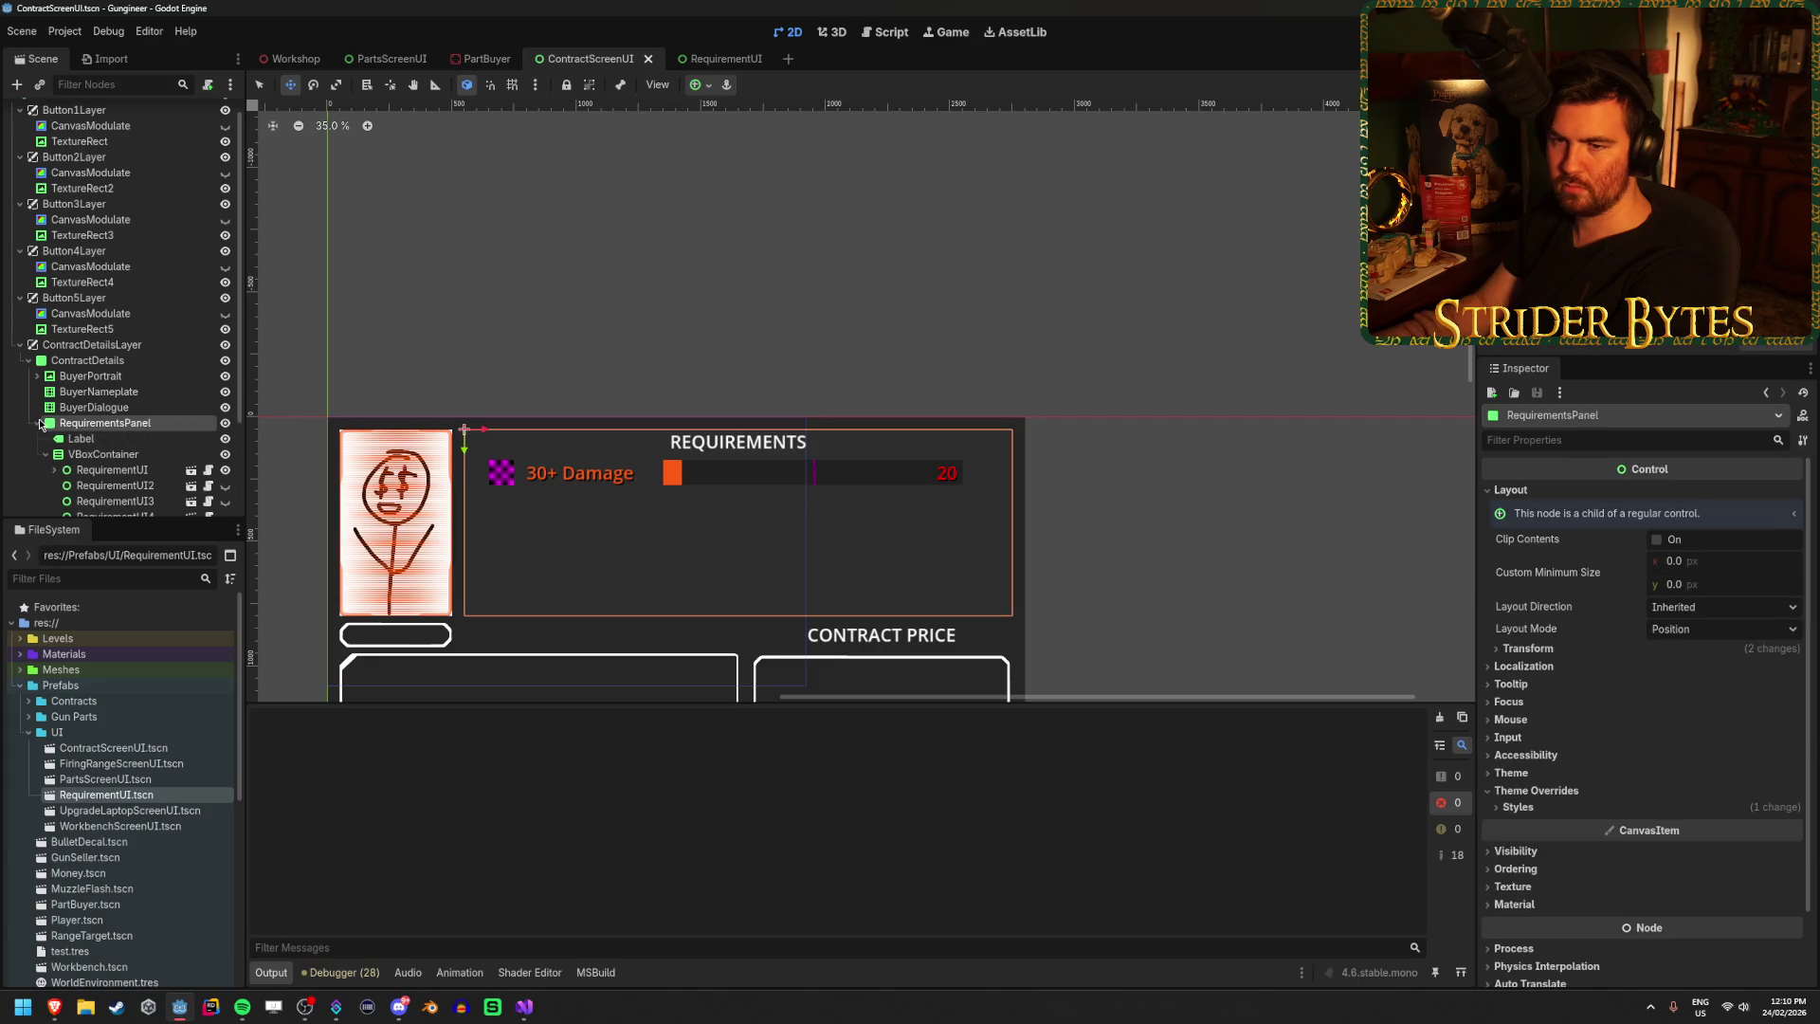
scroll(123, 398, "down", 2)
left_click(111, 369)
left_click(225, 372)
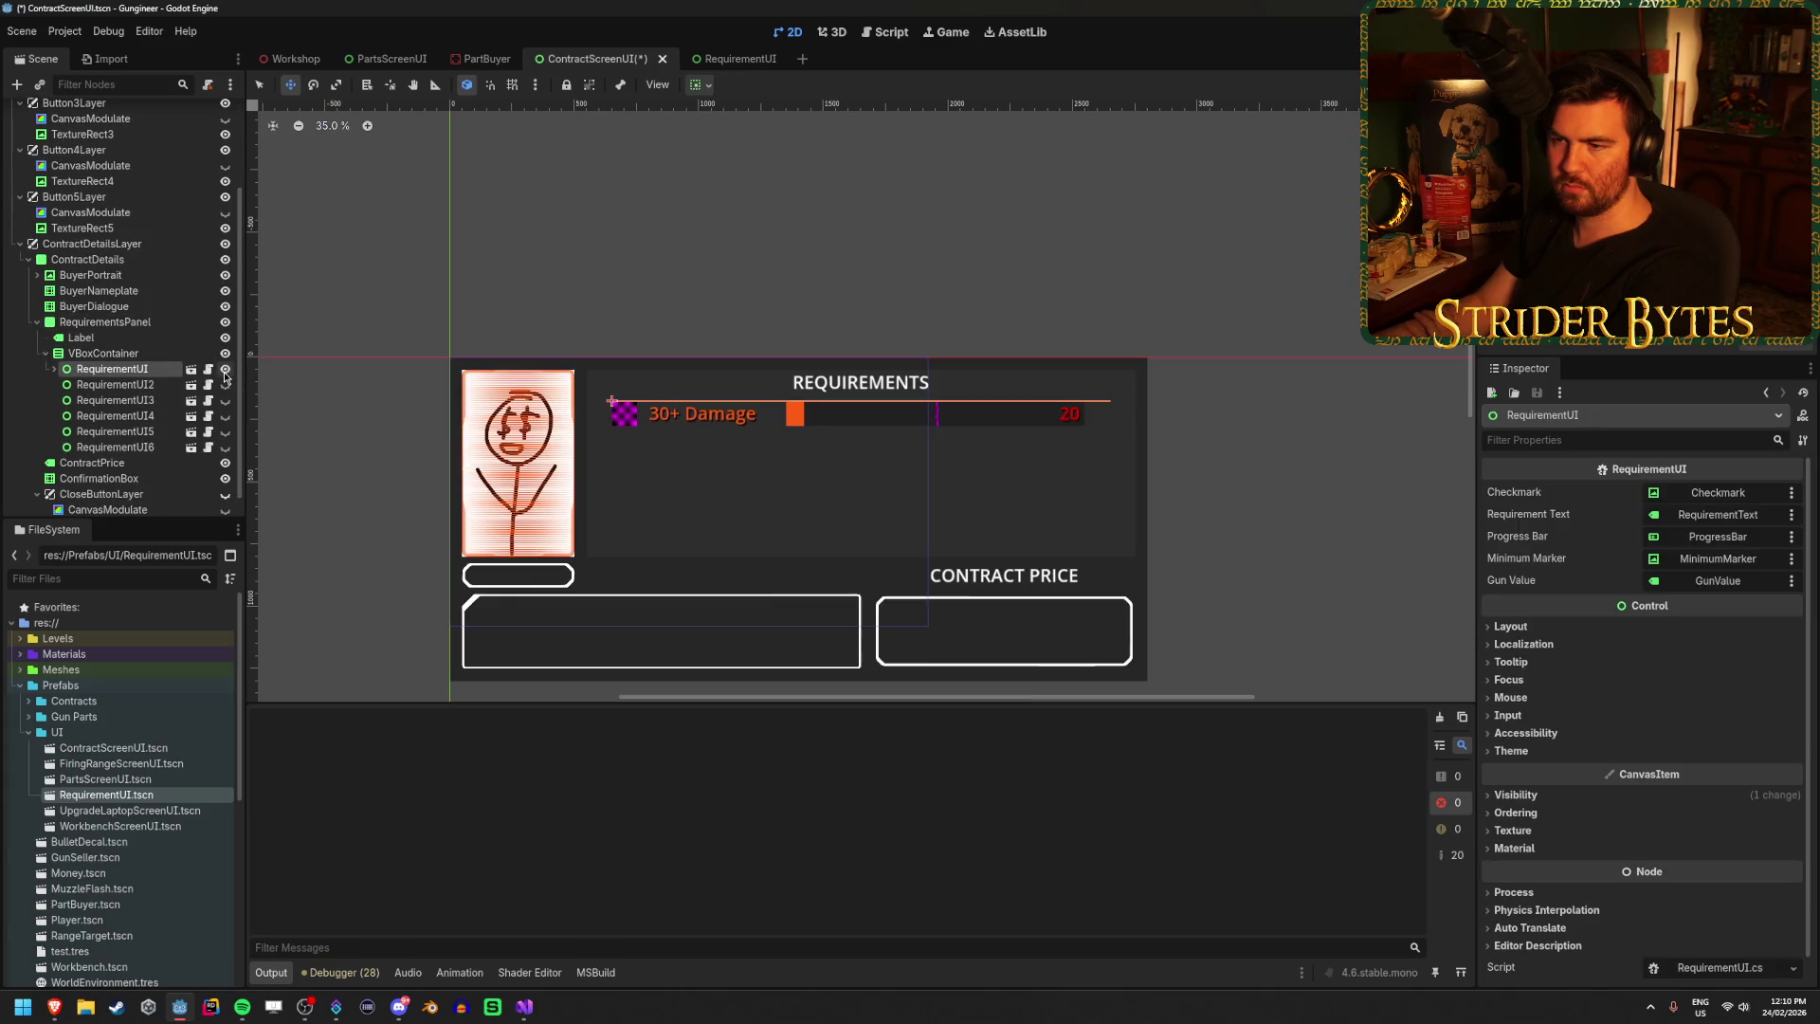
right_click(110, 375)
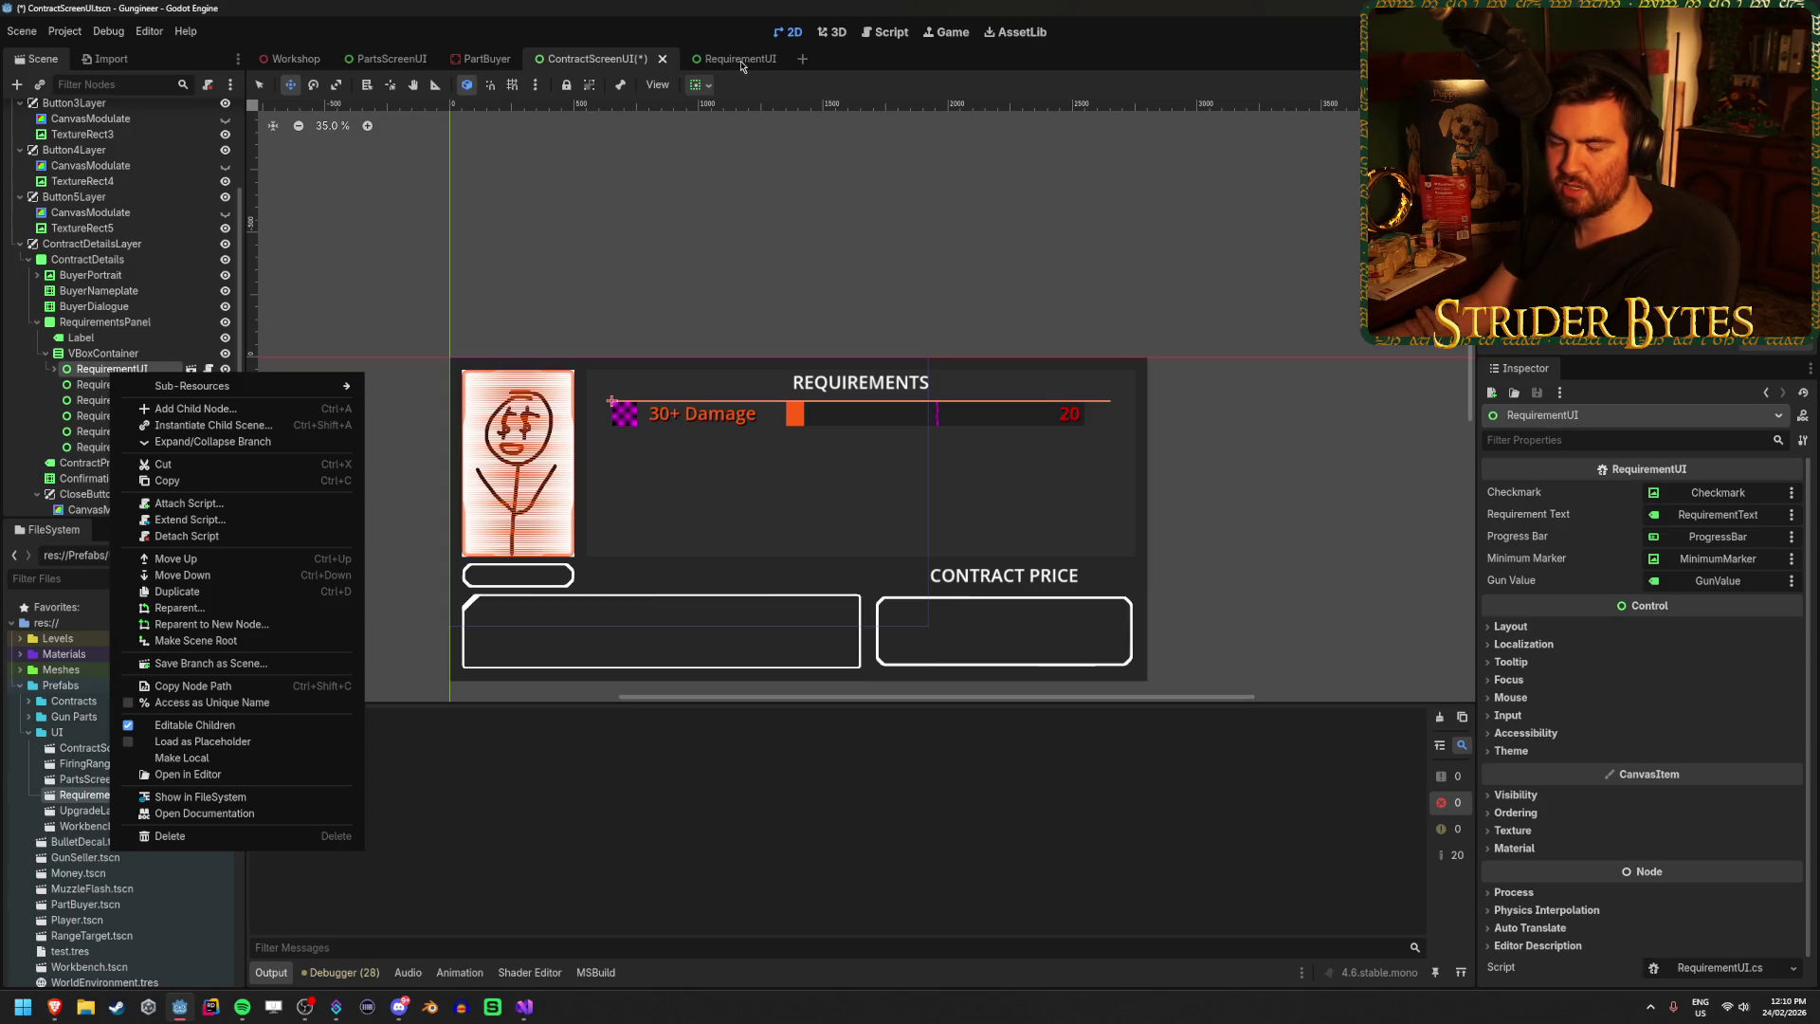
Inspect the RequirementUI row's children: RequirementText, ProgressBar, Checkmark and MinimumMarker.
left_click(127, 369)
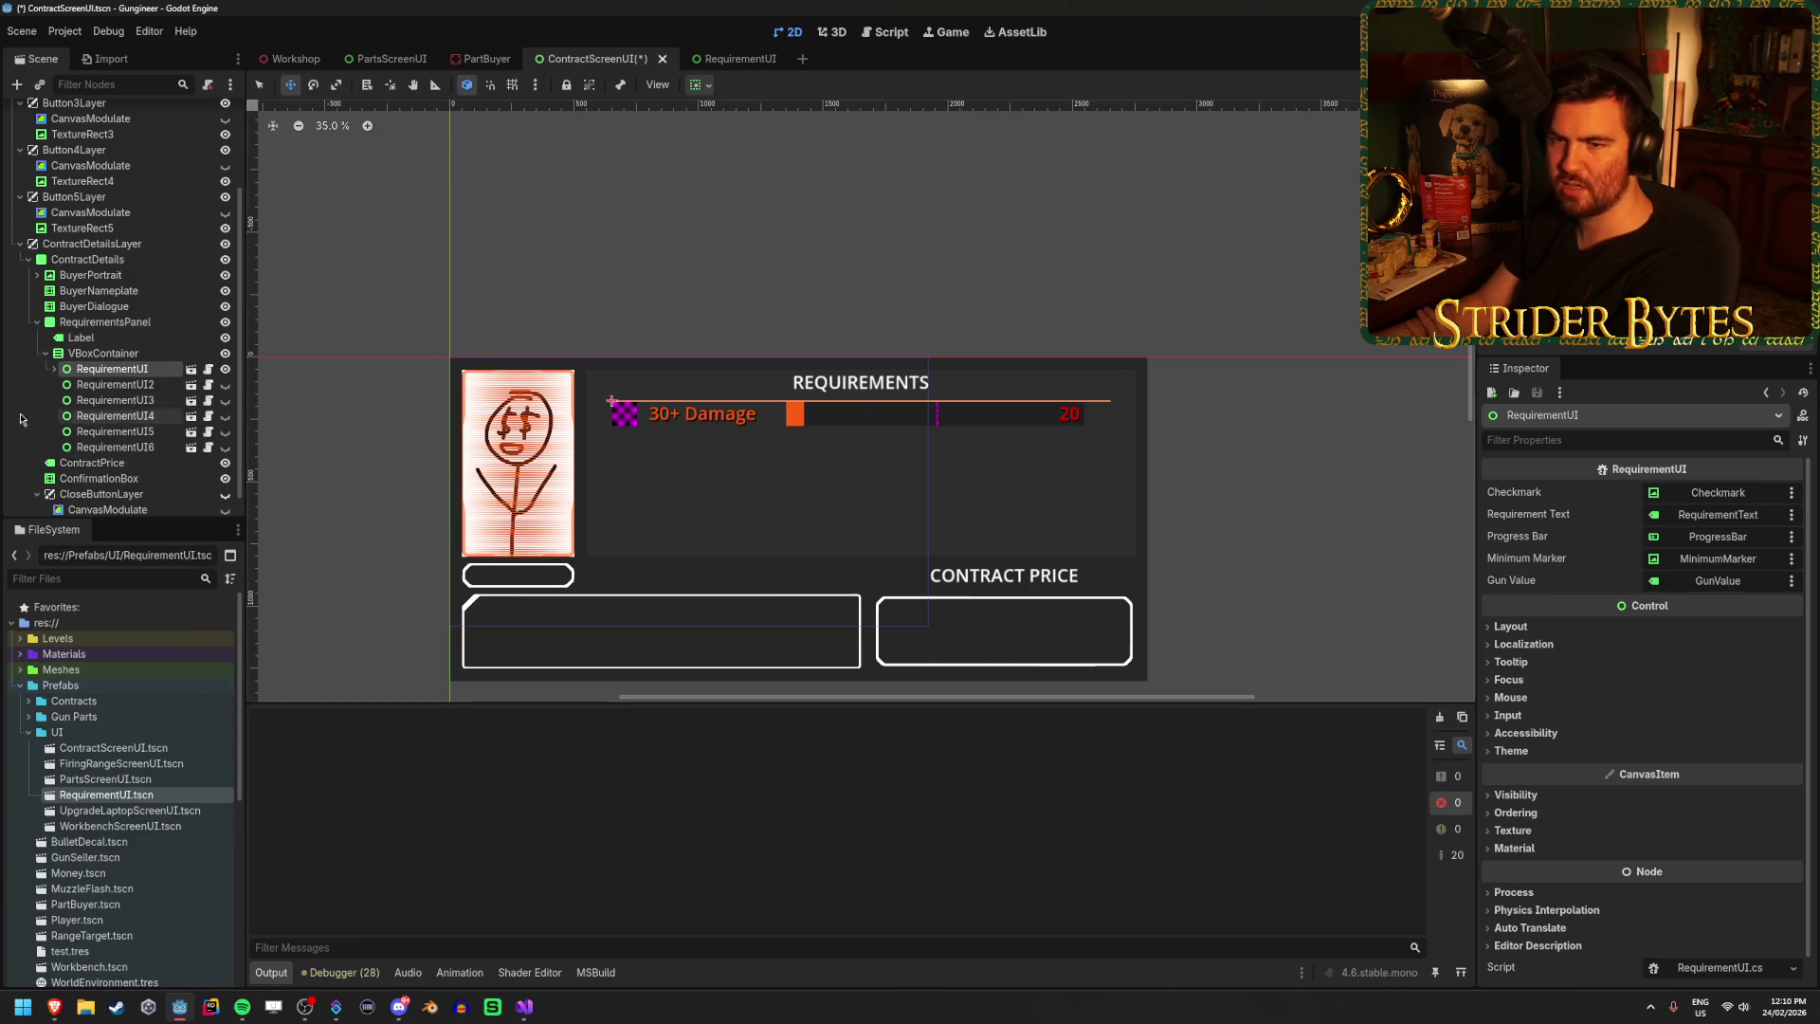
left_click(149, 394)
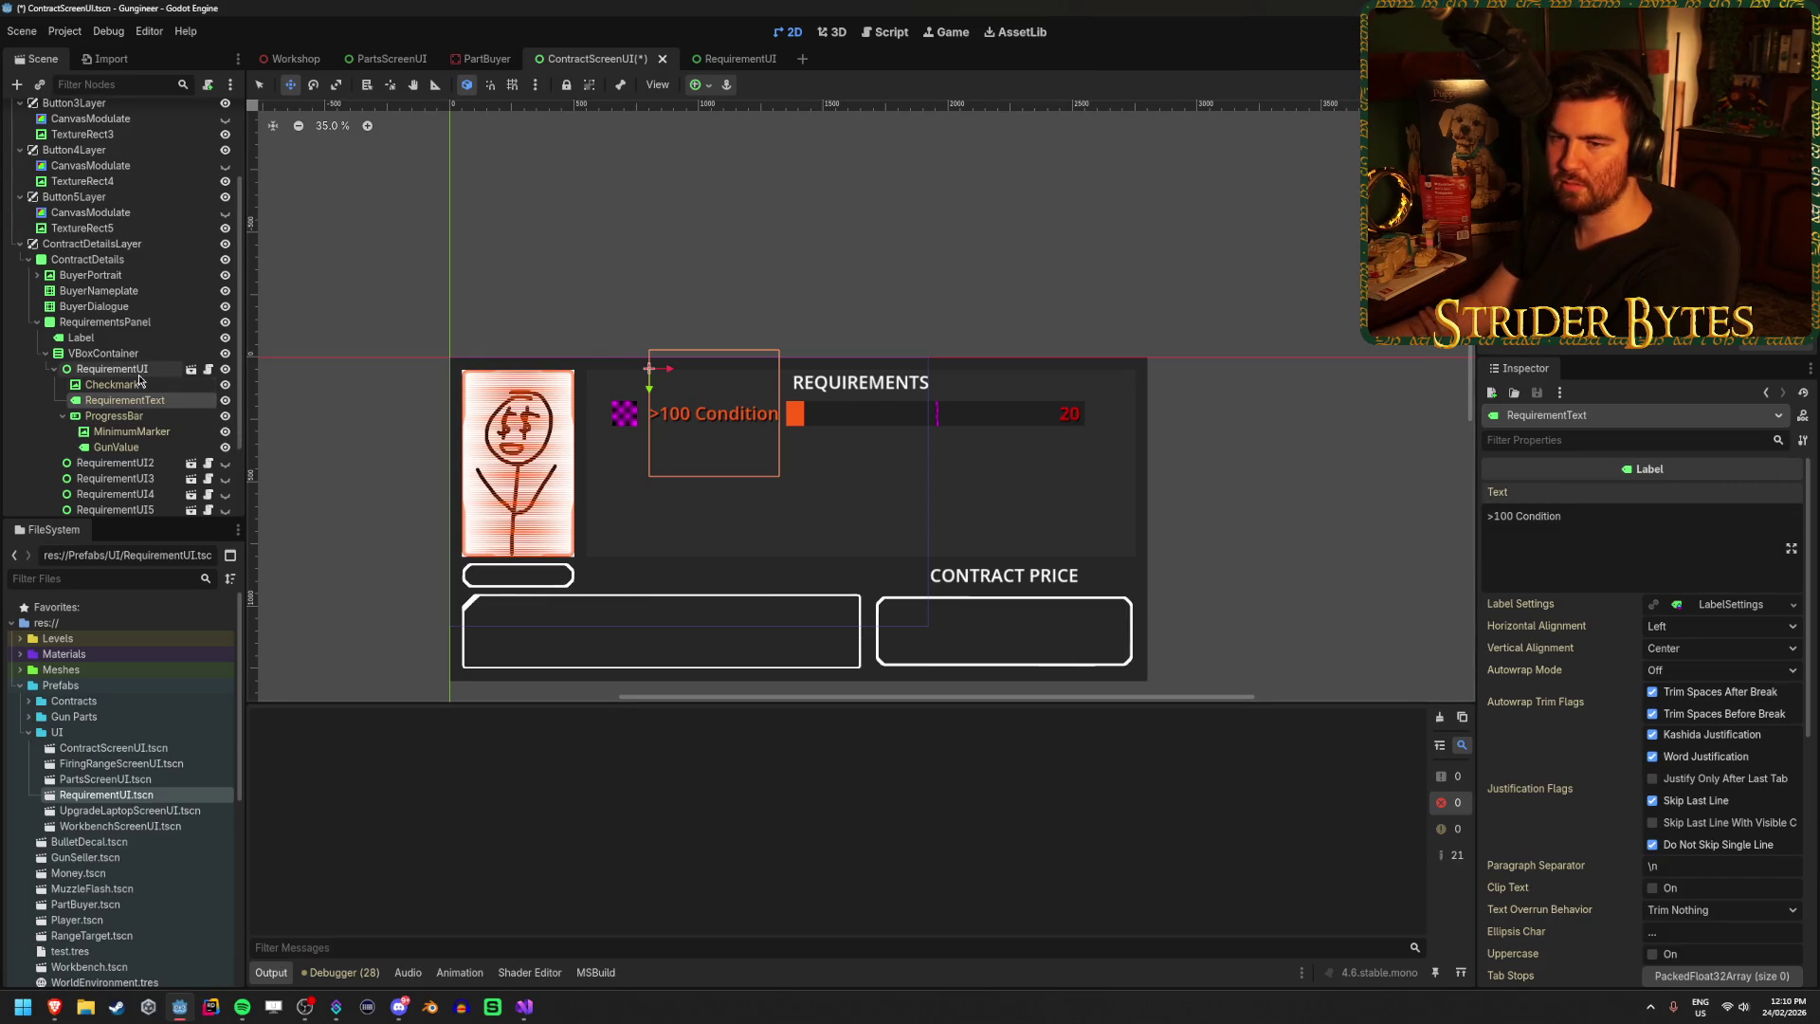
left_click(135, 419)
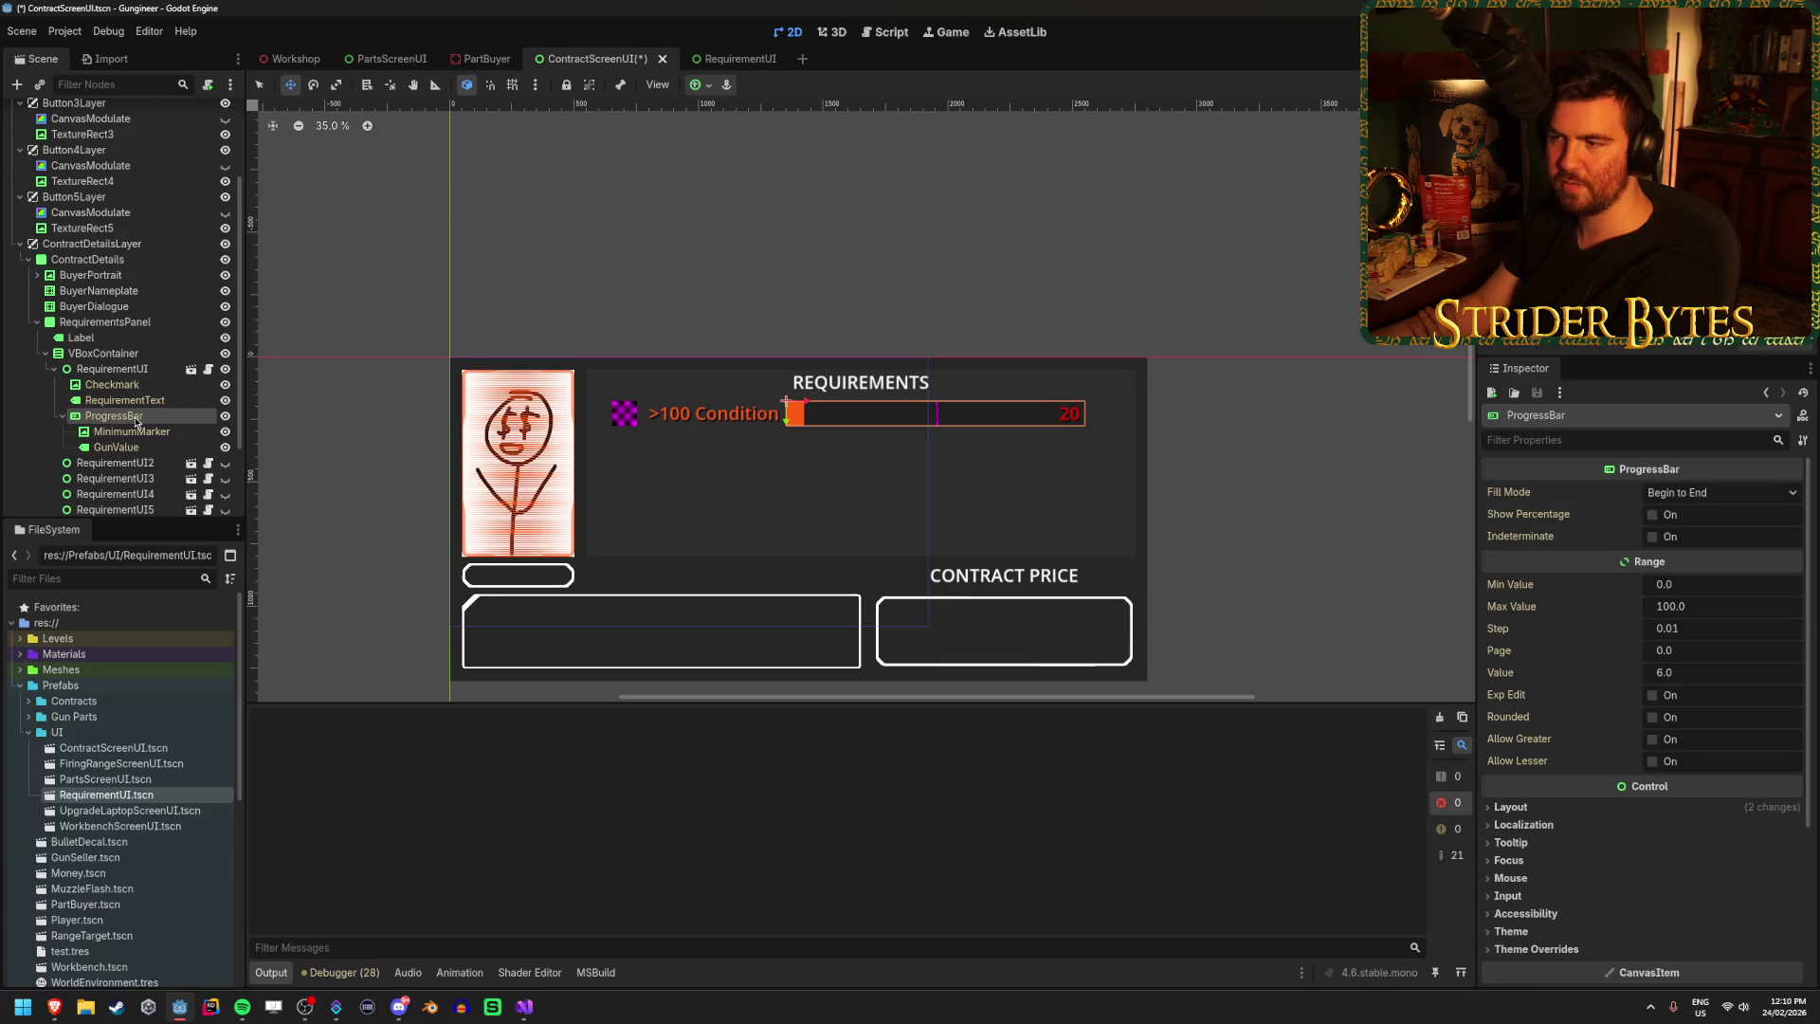
right_click(121, 374)
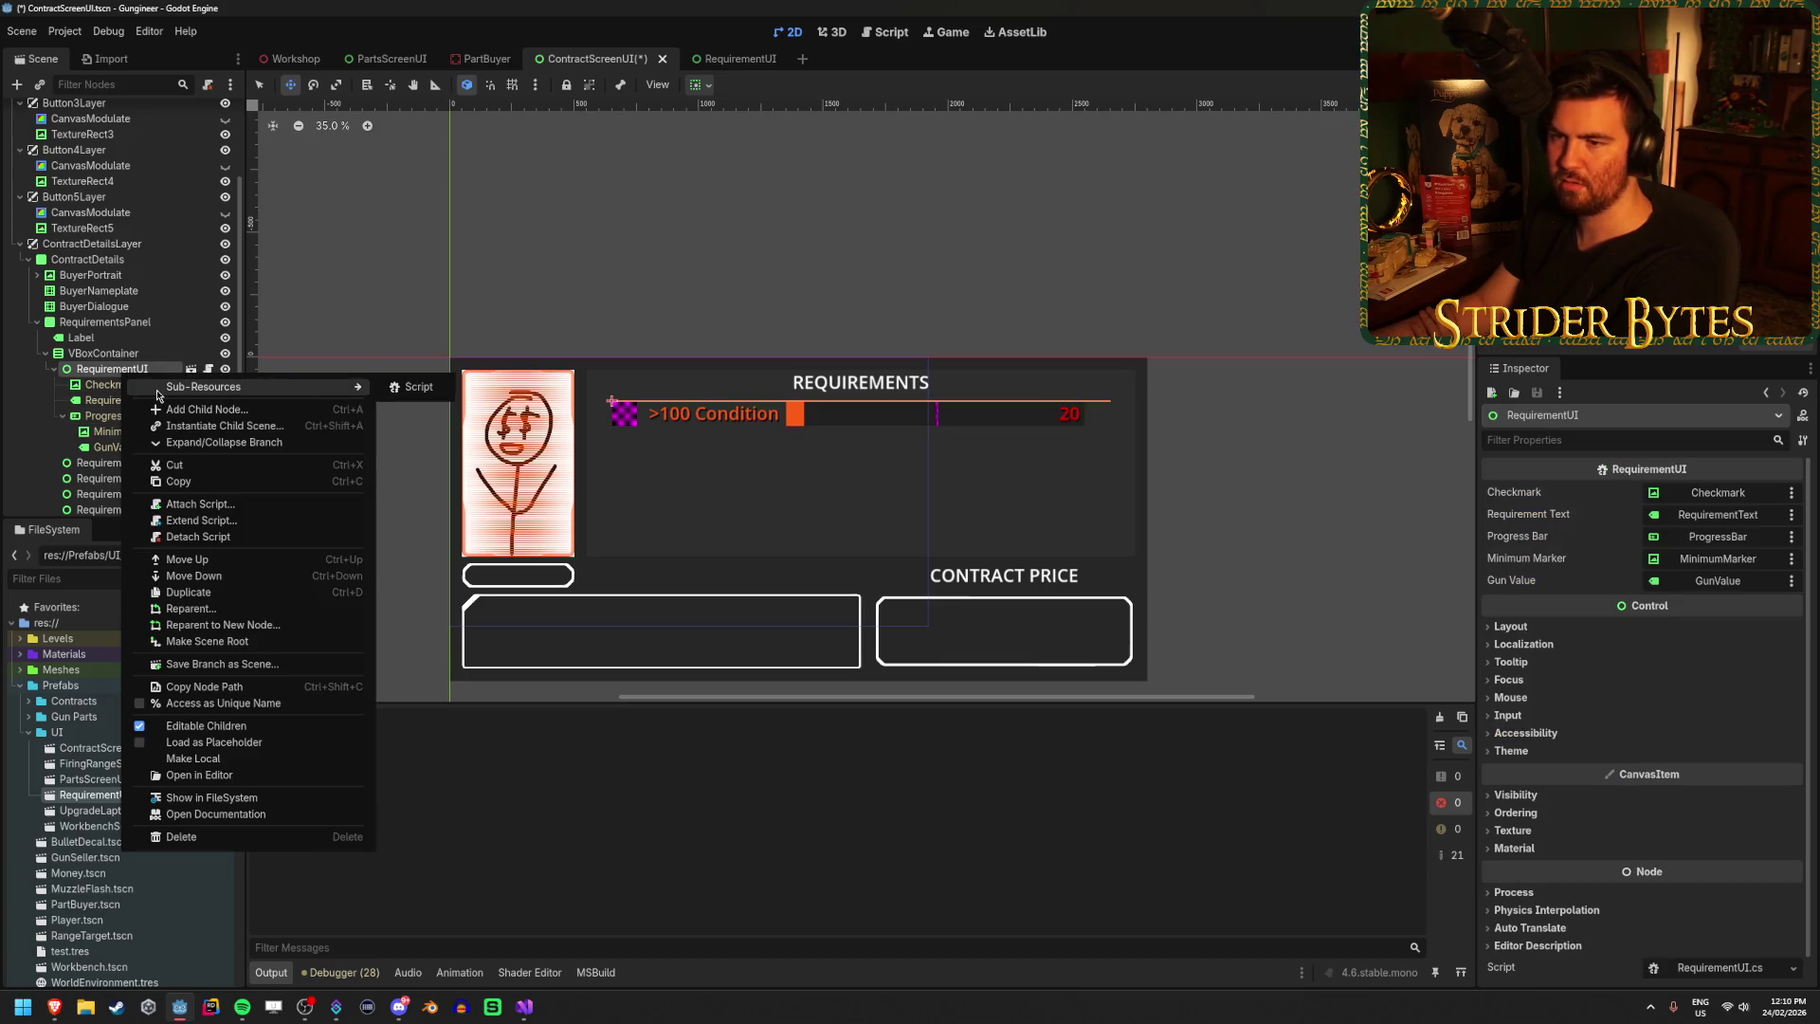
left_click(109, 380)
left_click(109, 380)
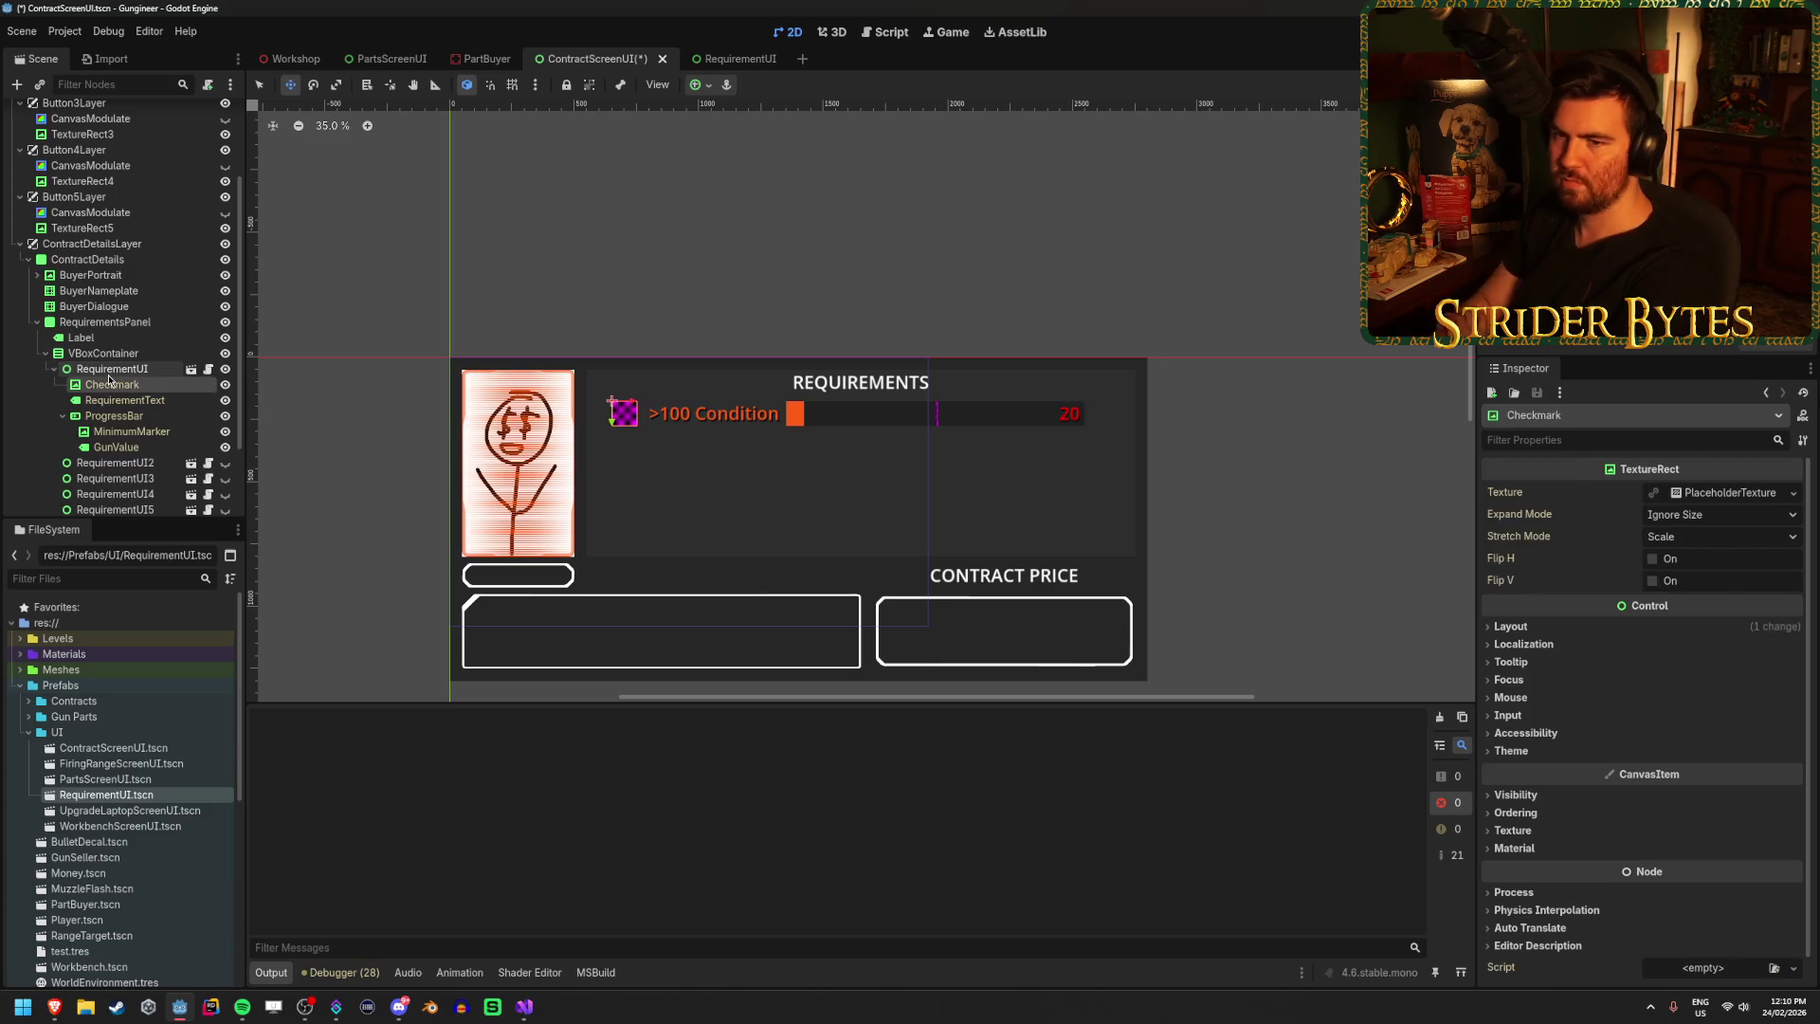
key("Down")
key("Down")
key("Down")
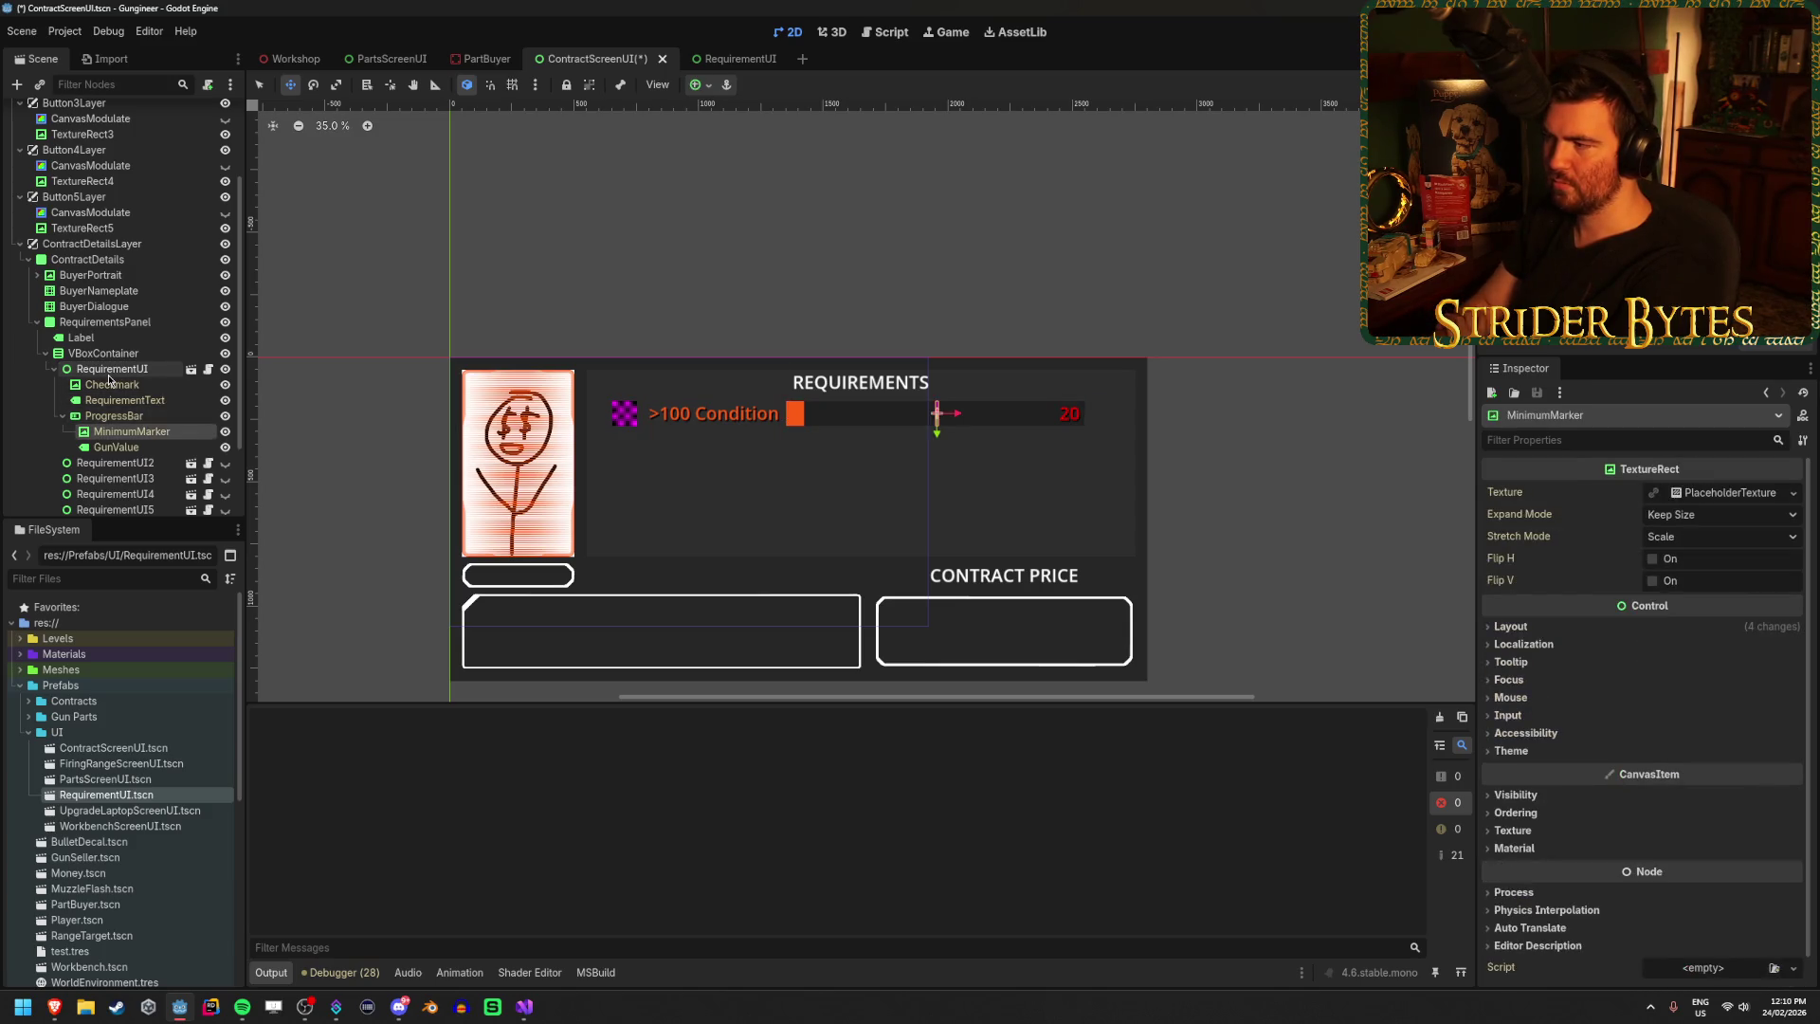
key("Down")
key("Up")
key("Up")
key("Up")
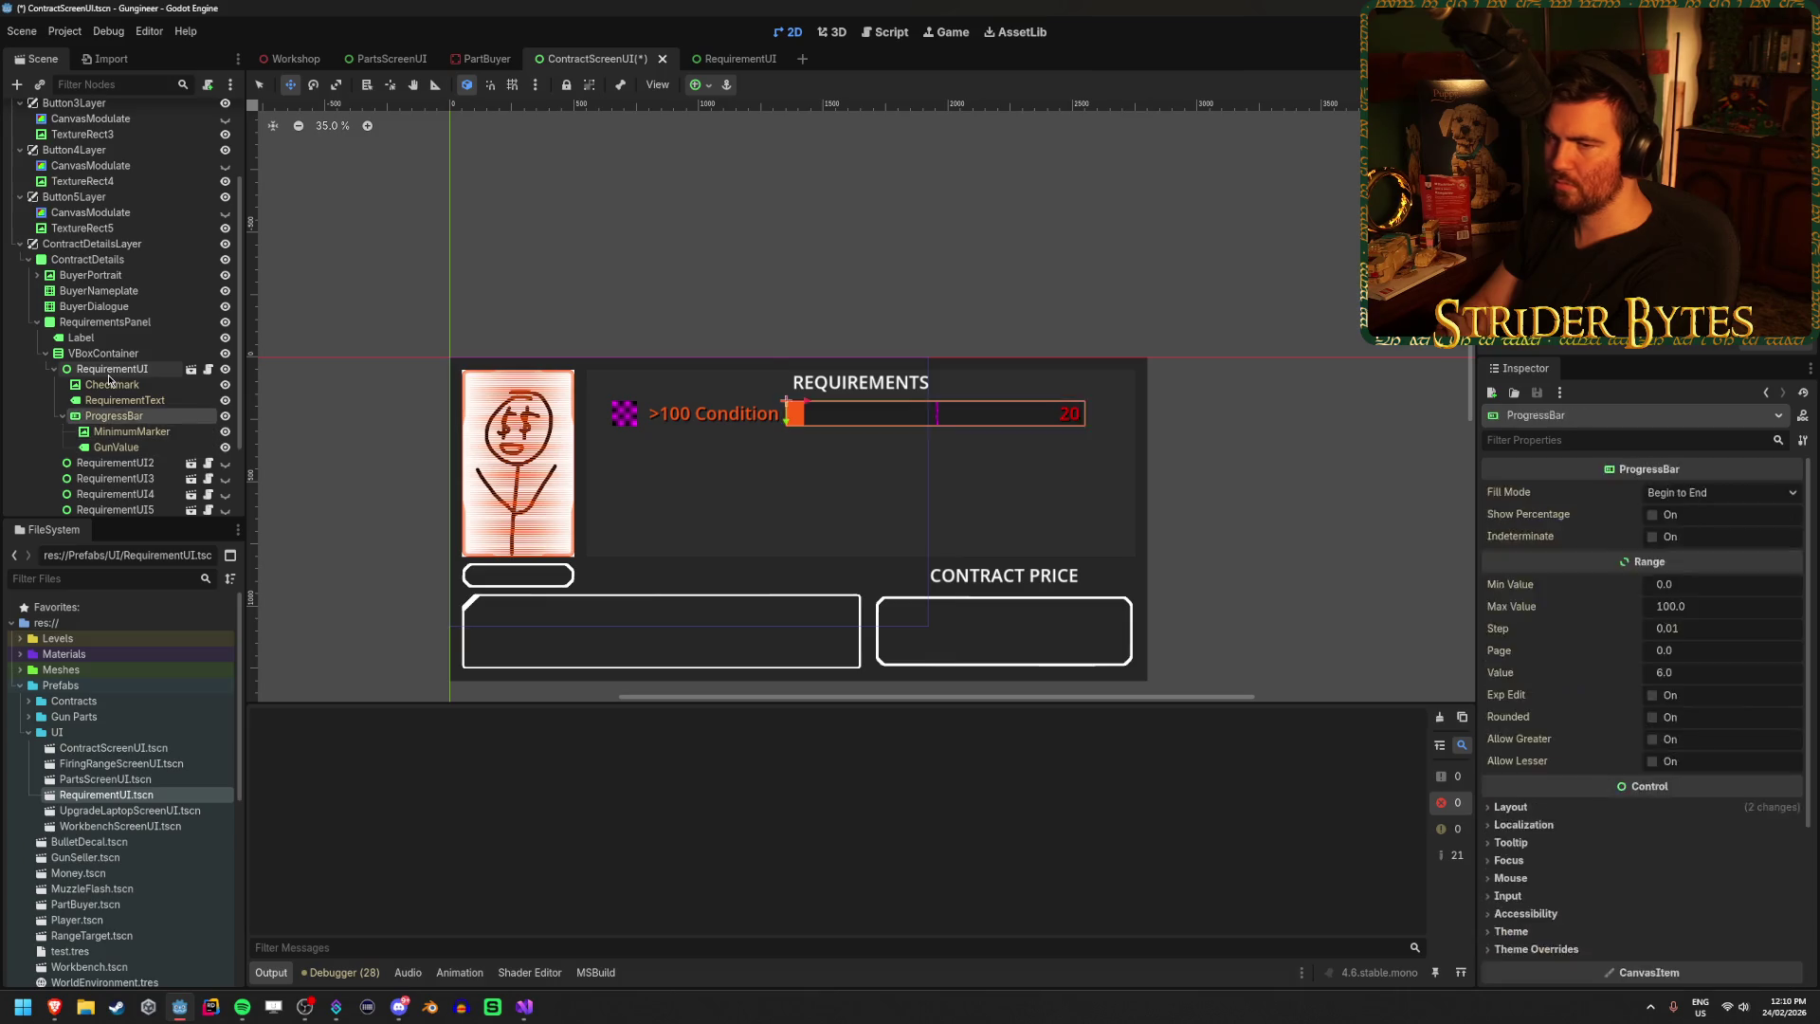
Peek at the RequirementUI scene, save ContractScreenUI, fold RequirementUI, and hide ContractDetails.
left_click(739, 63)
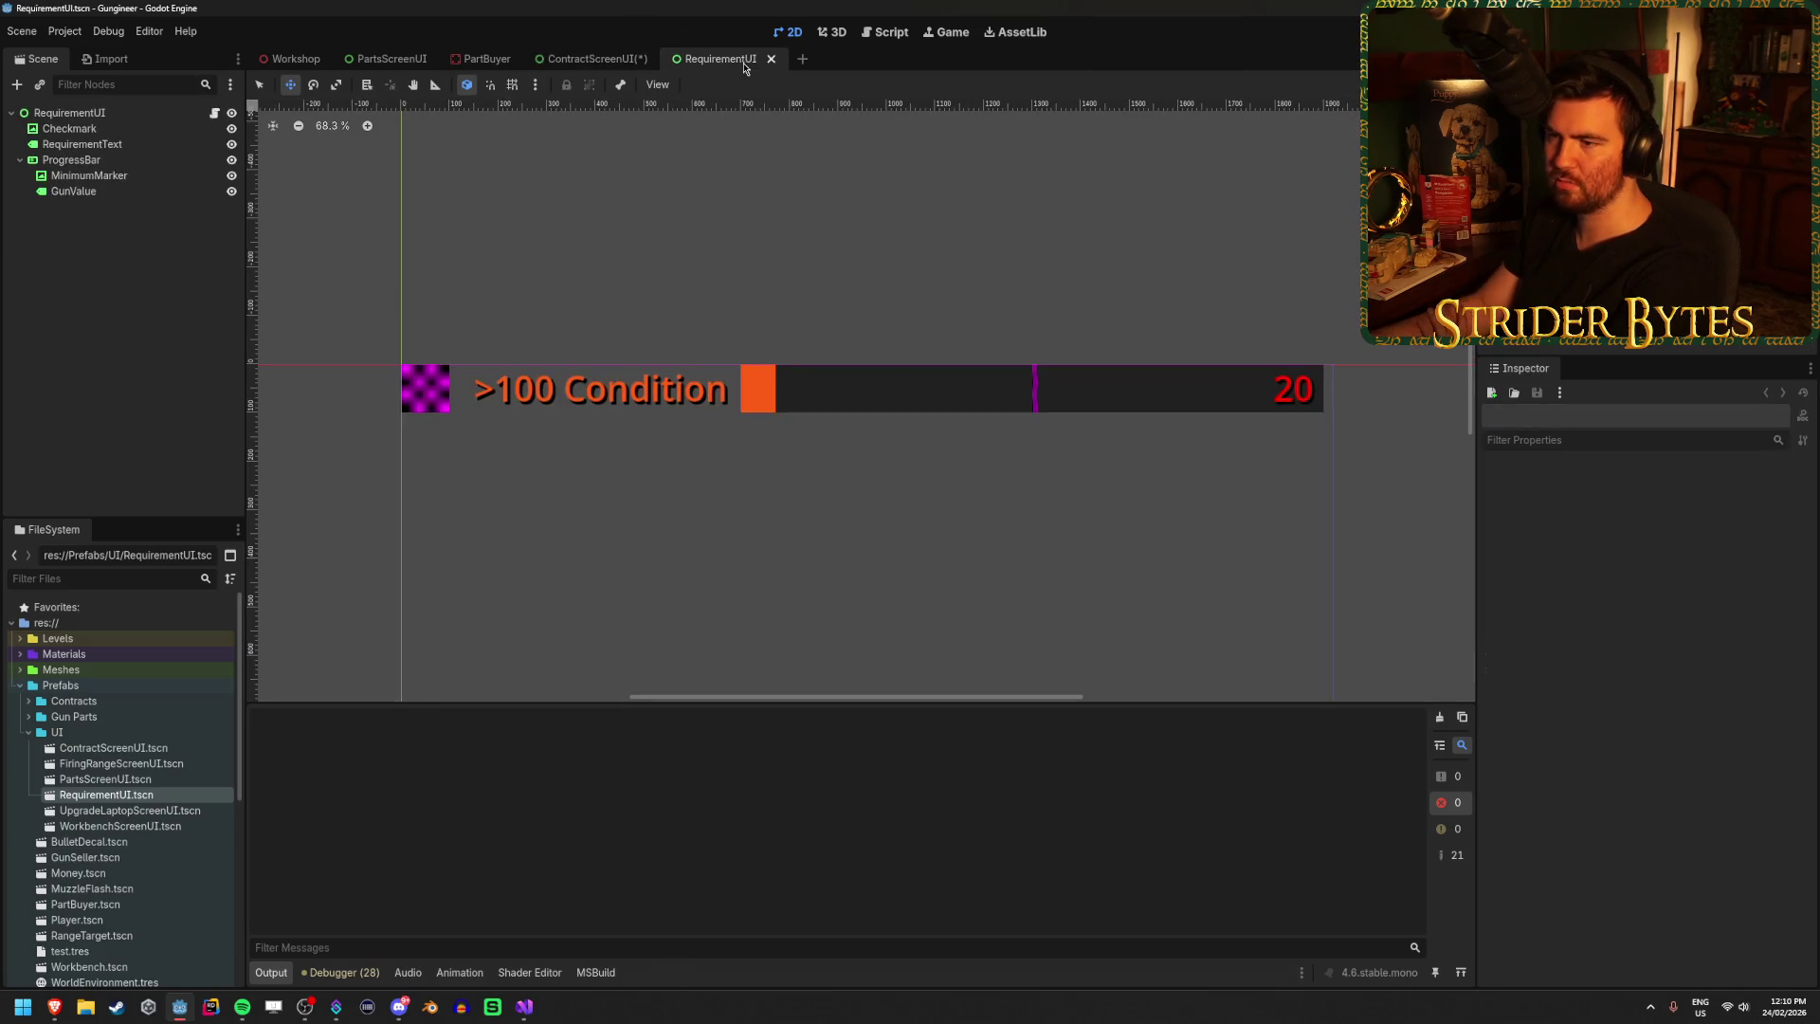
left_click(590, 59)
key("ctrl+s")
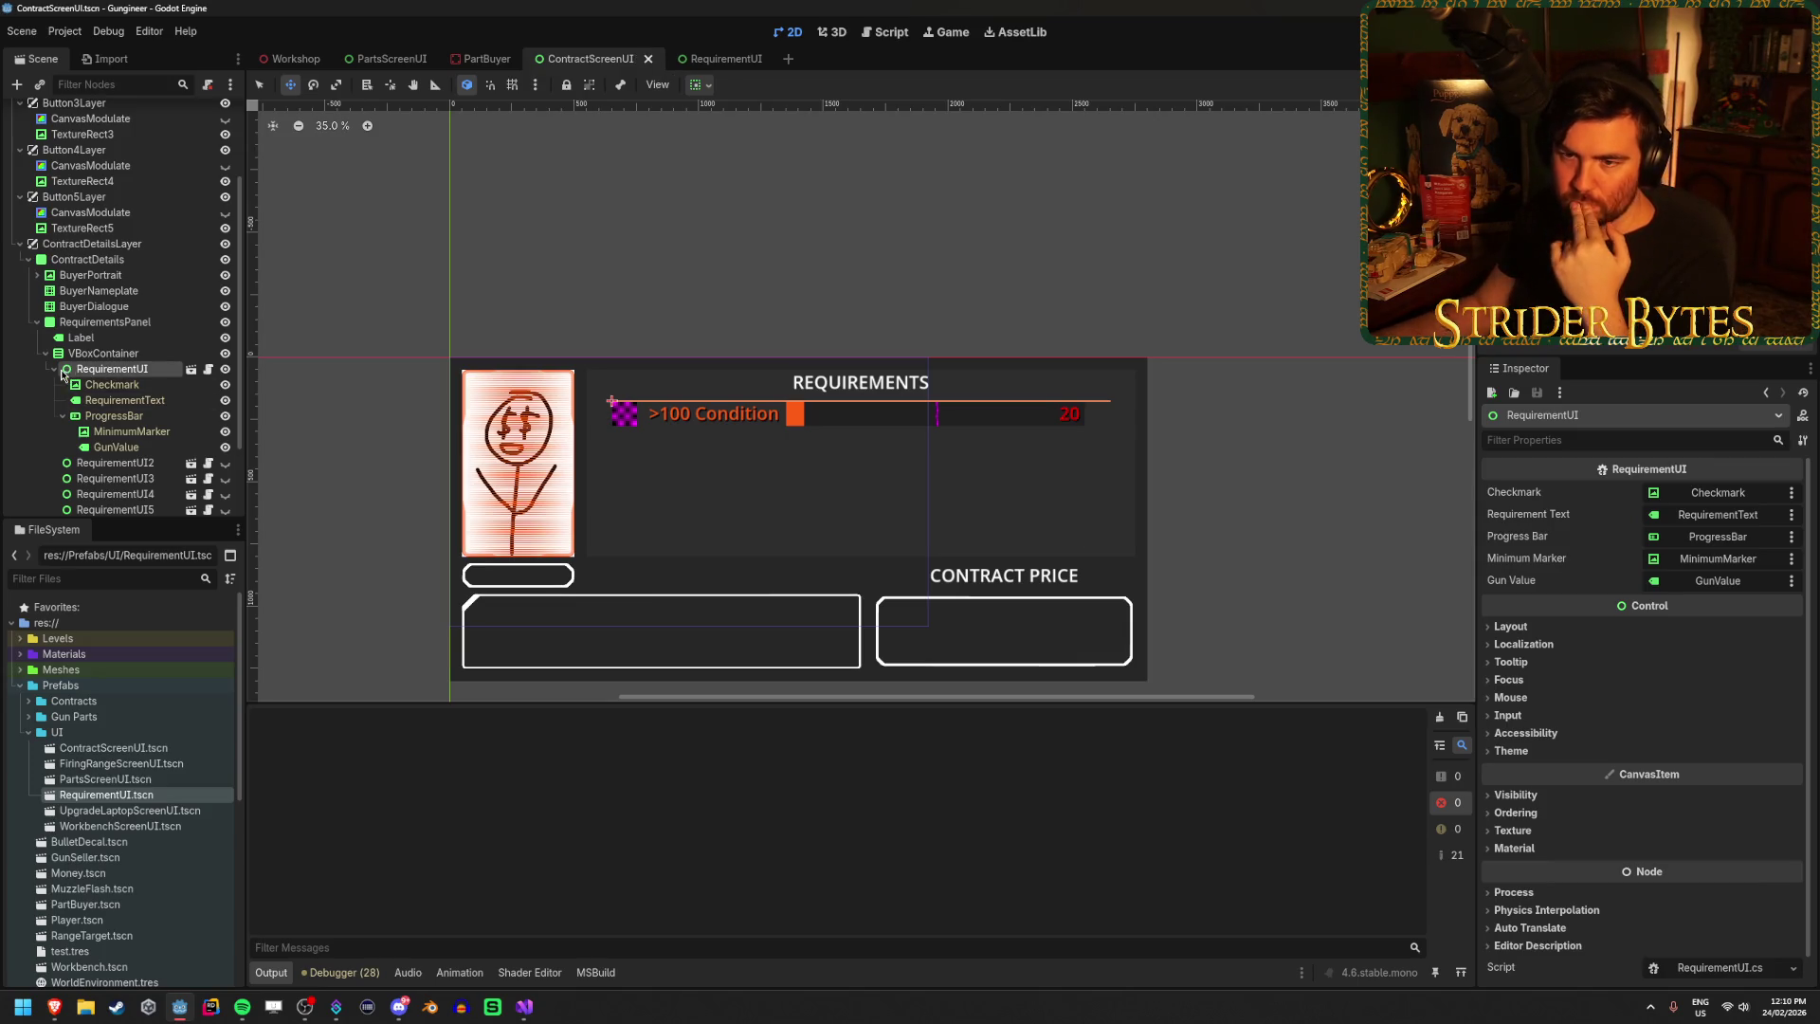
left_click(54, 368)
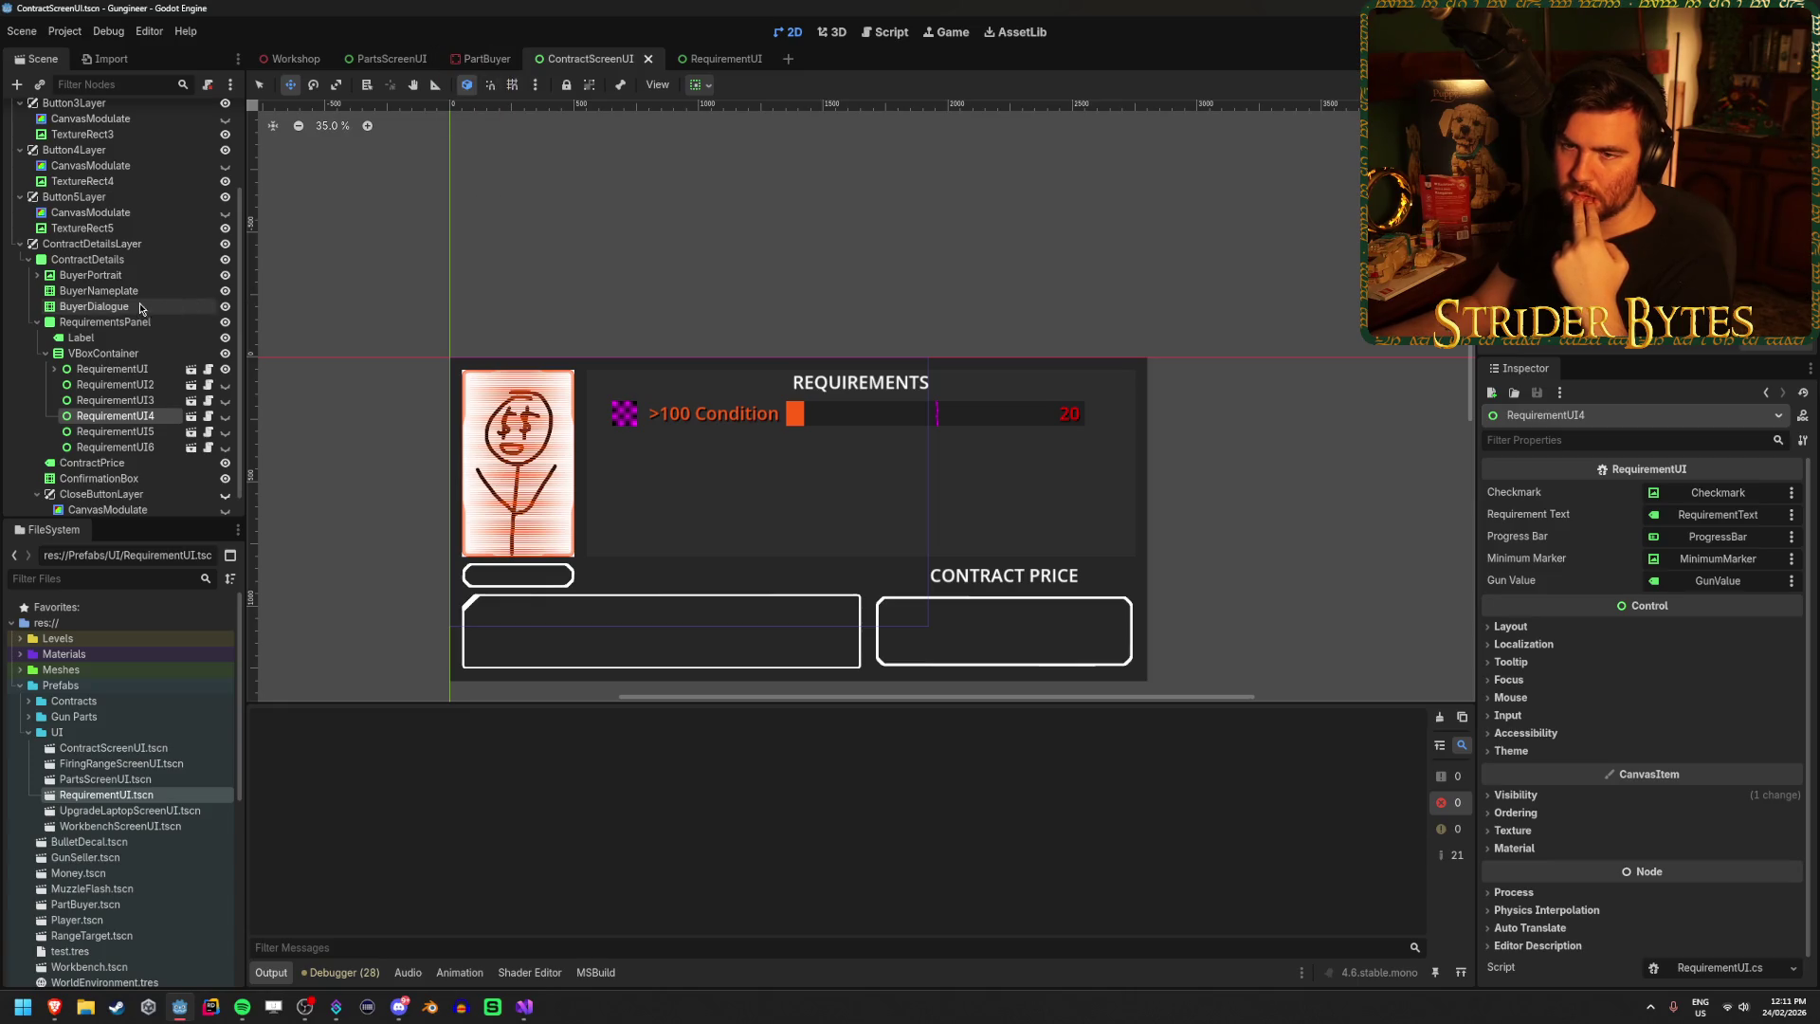
left_click(226, 259)
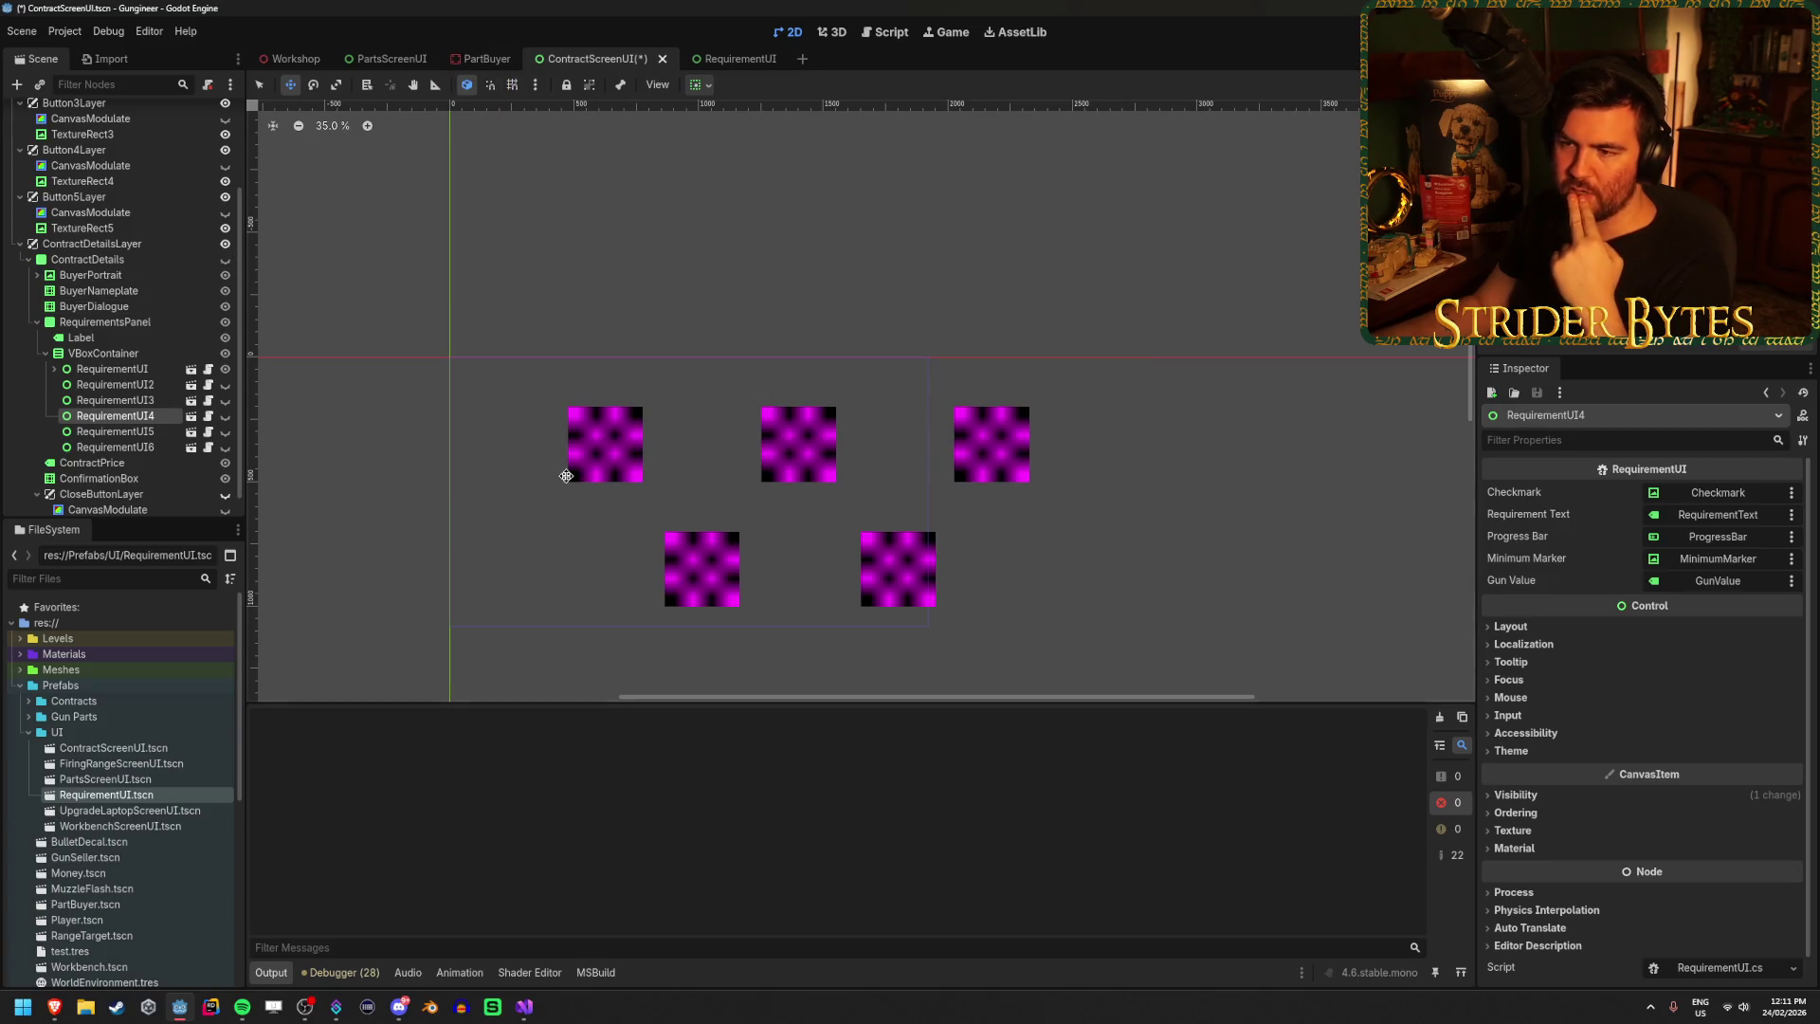
Browse the requirement rows down to RequirementUI4 in the Scene dock.
left_click(123, 368)
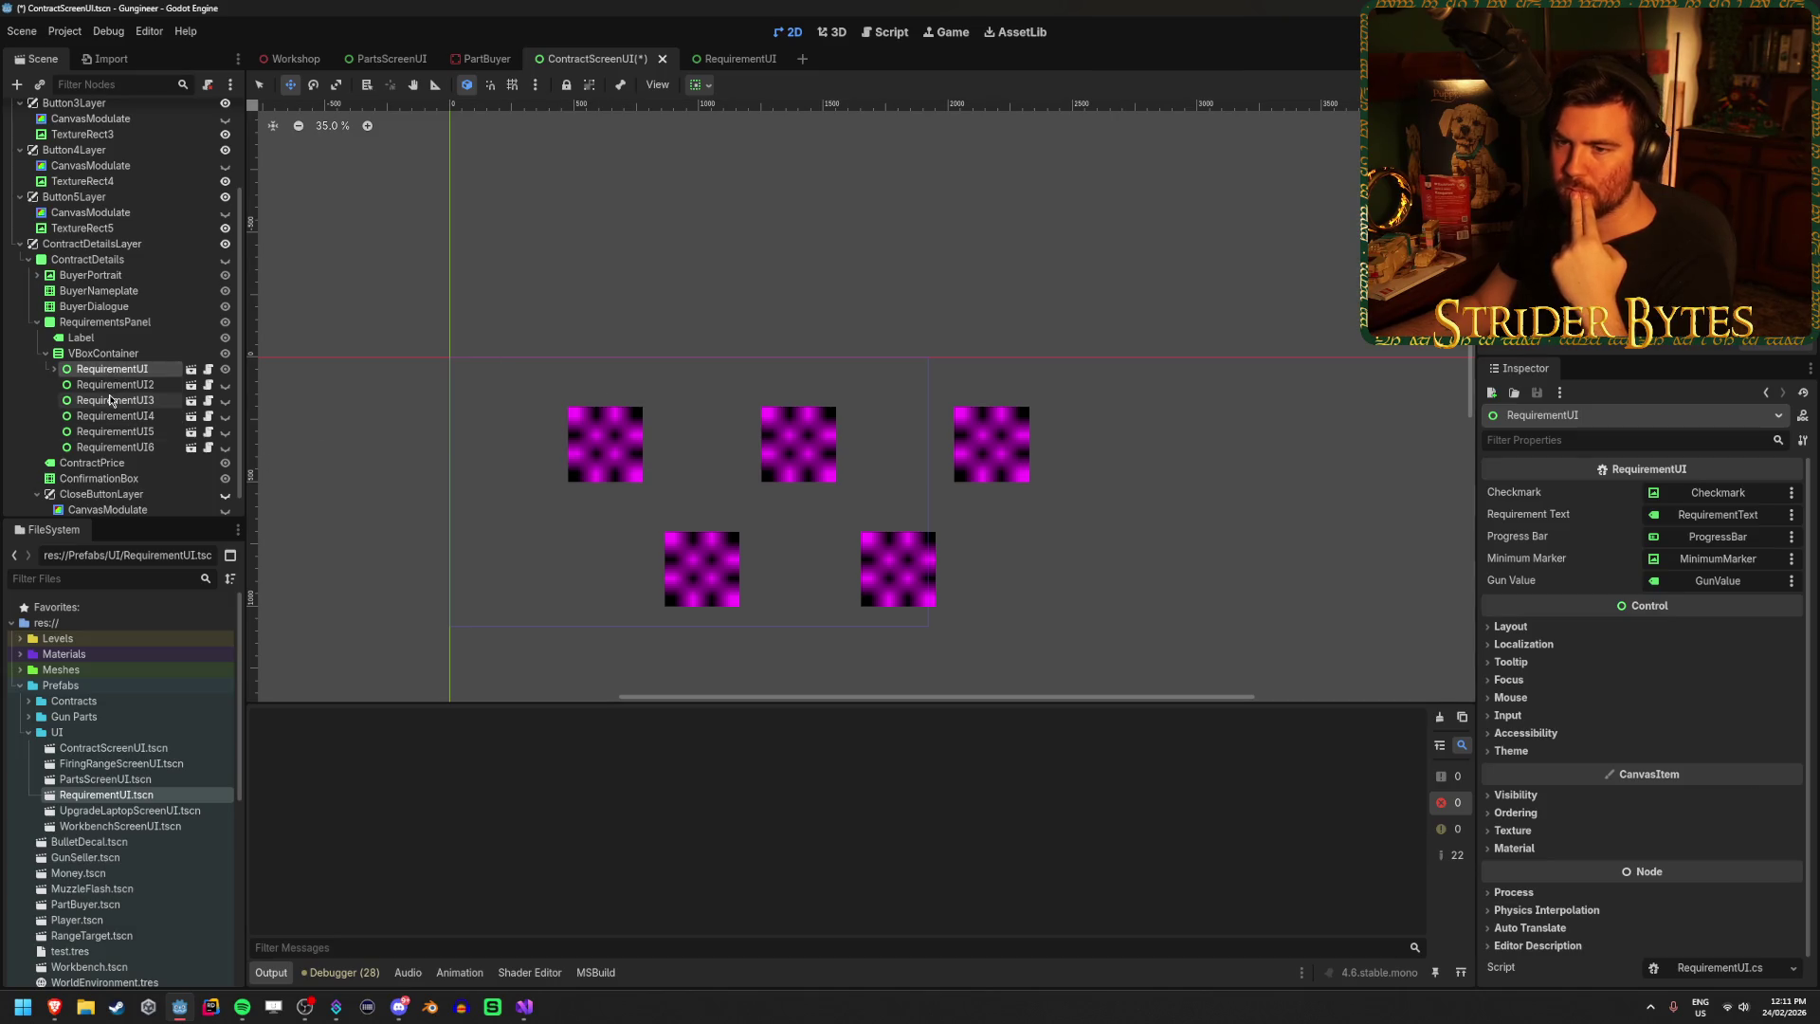
left_click(124, 384)
left_click(127, 417)
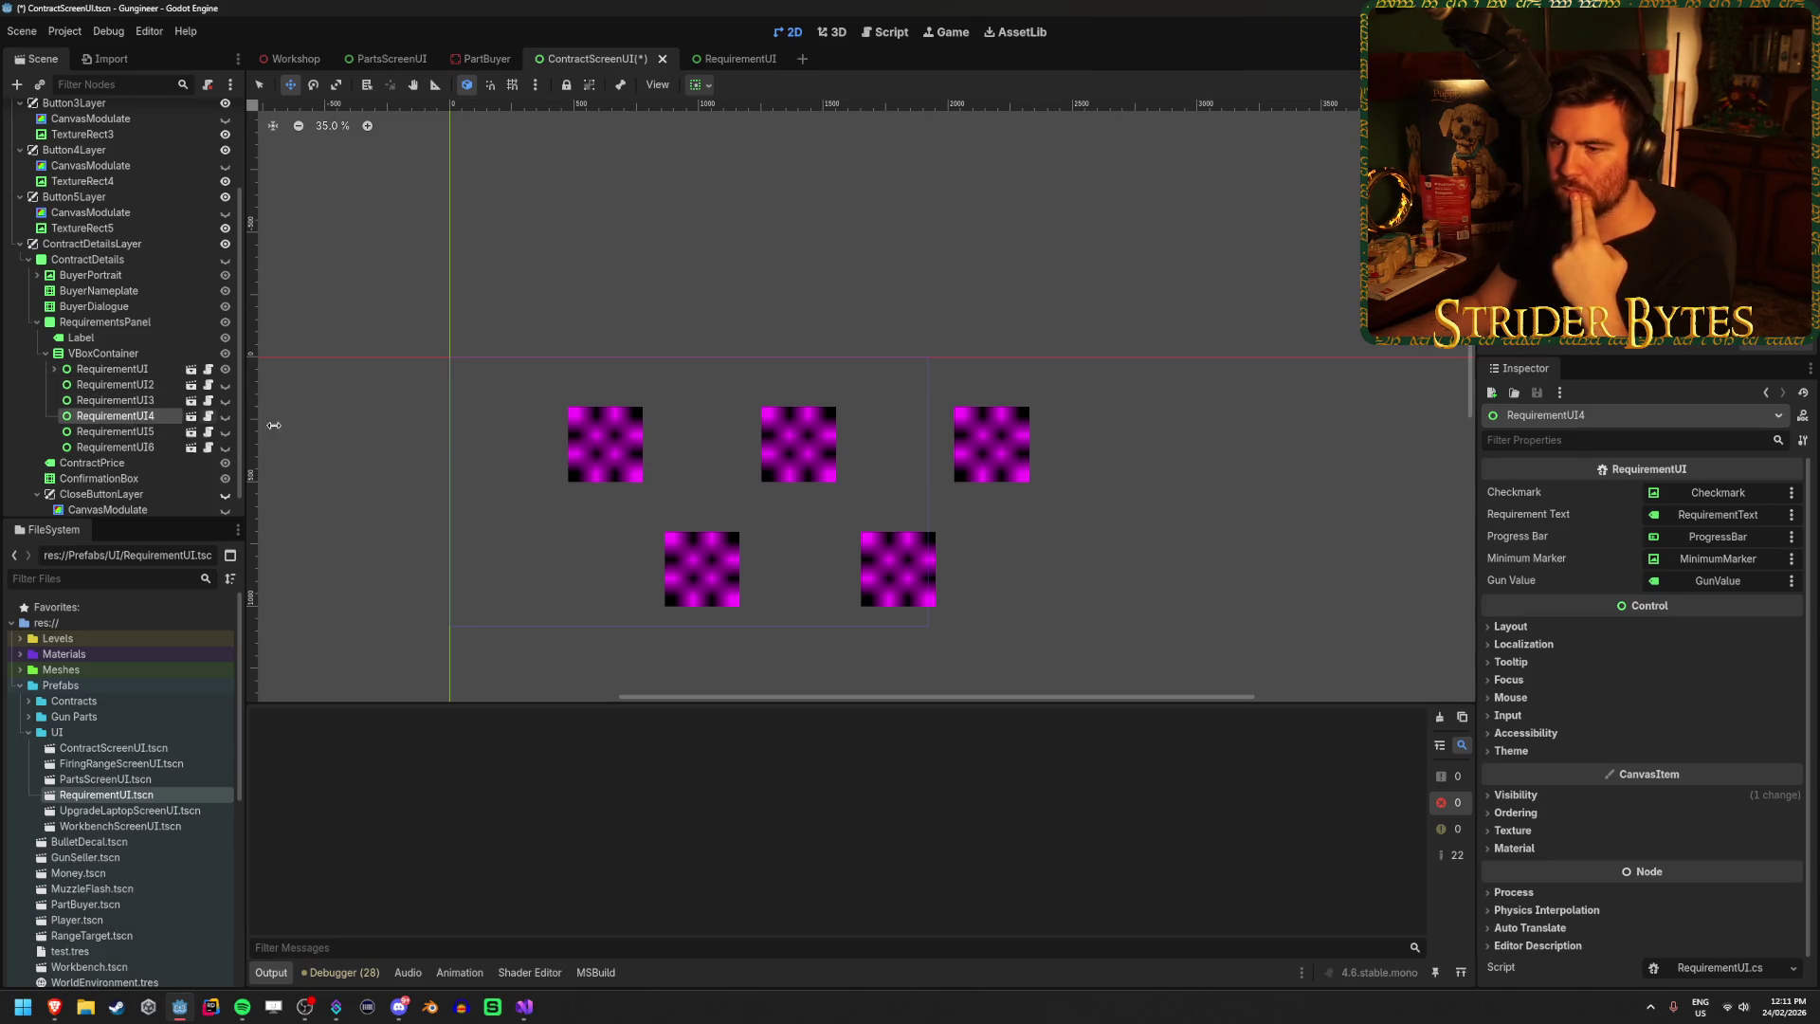
scroll(606, 417, "up", 6)
scroll(579, 402, "down", 3)
scroll(579, 402, "down", 3)
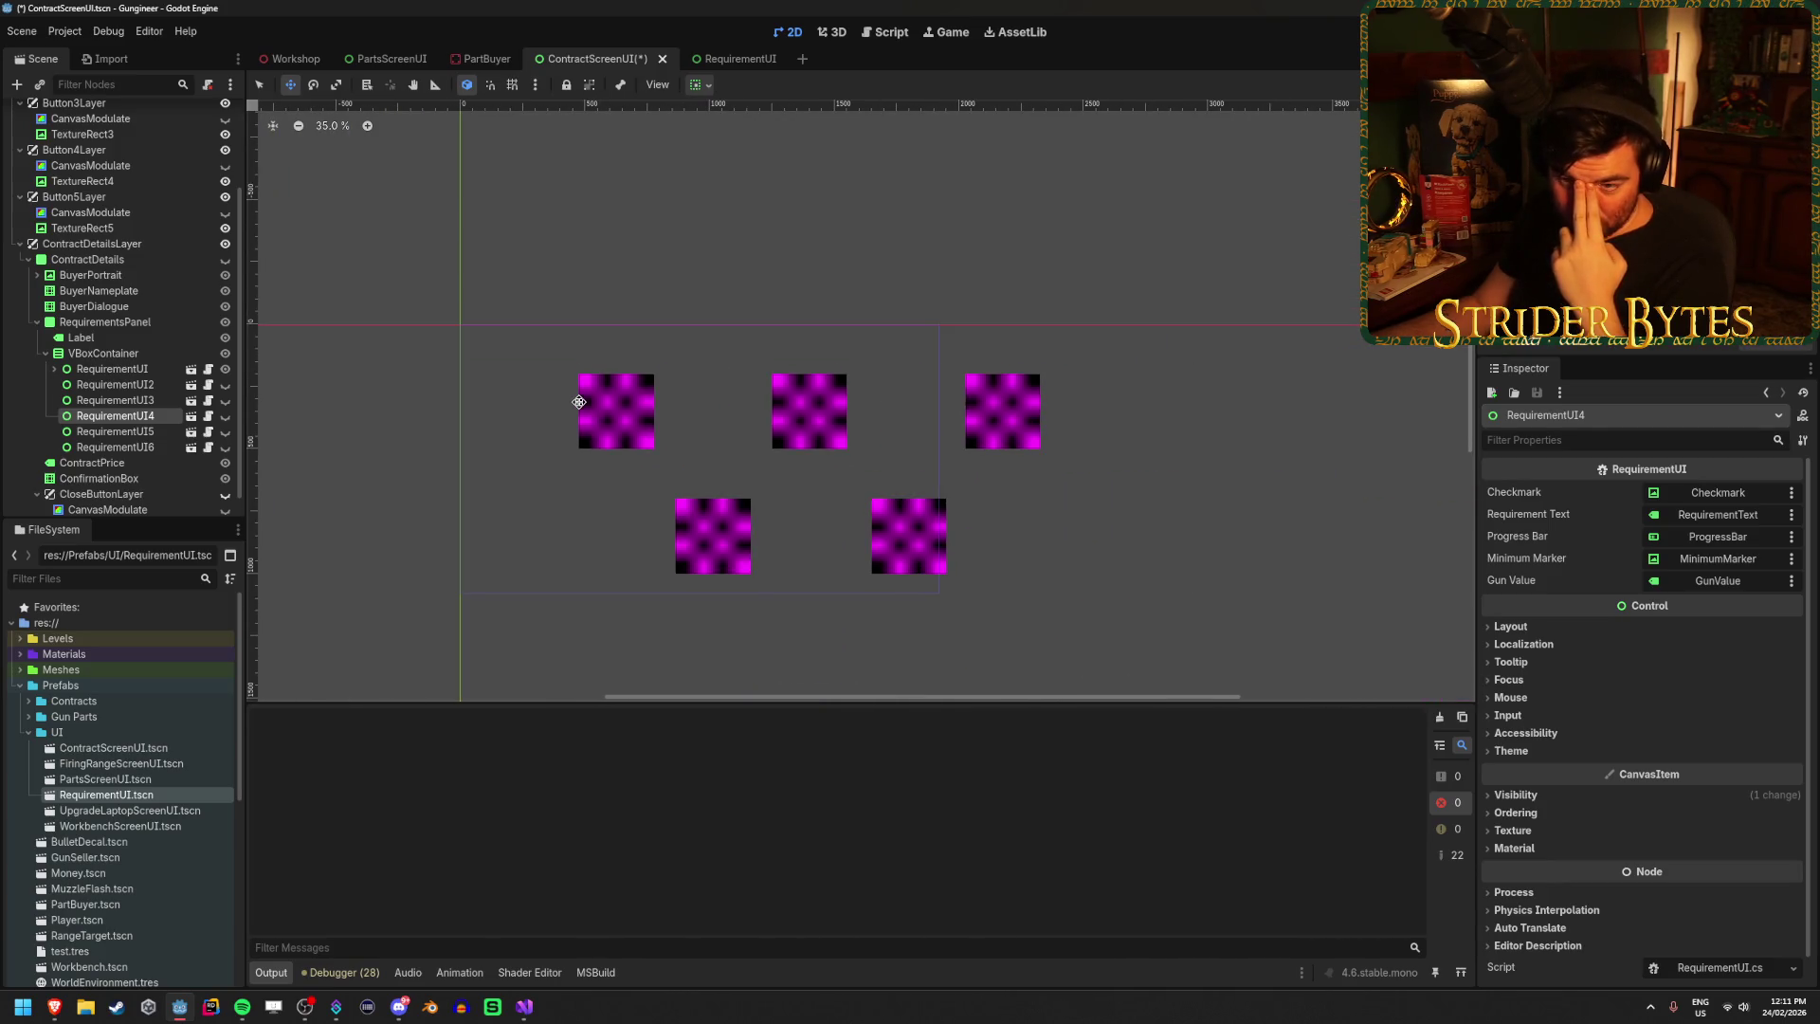
Collapse the VBoxContainer of requirement rows and select the BuyerDialogue node.
left_click(106, 351)
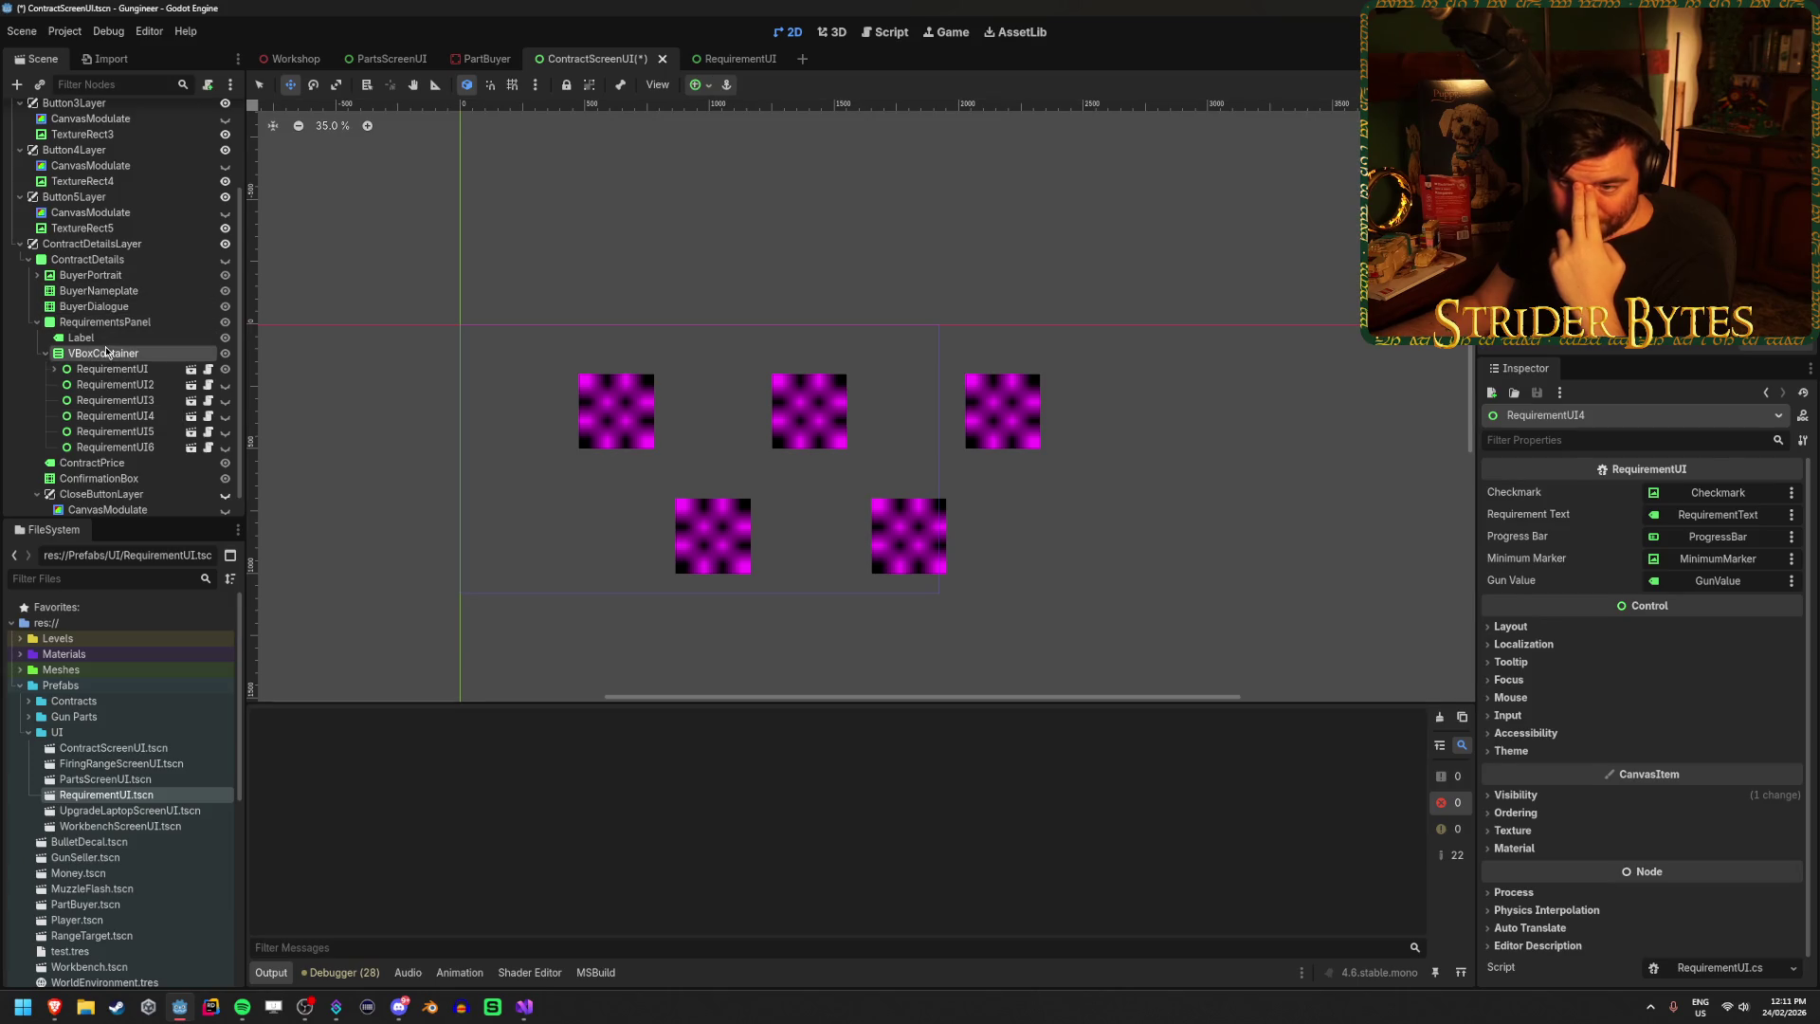
left_click(42, 354)
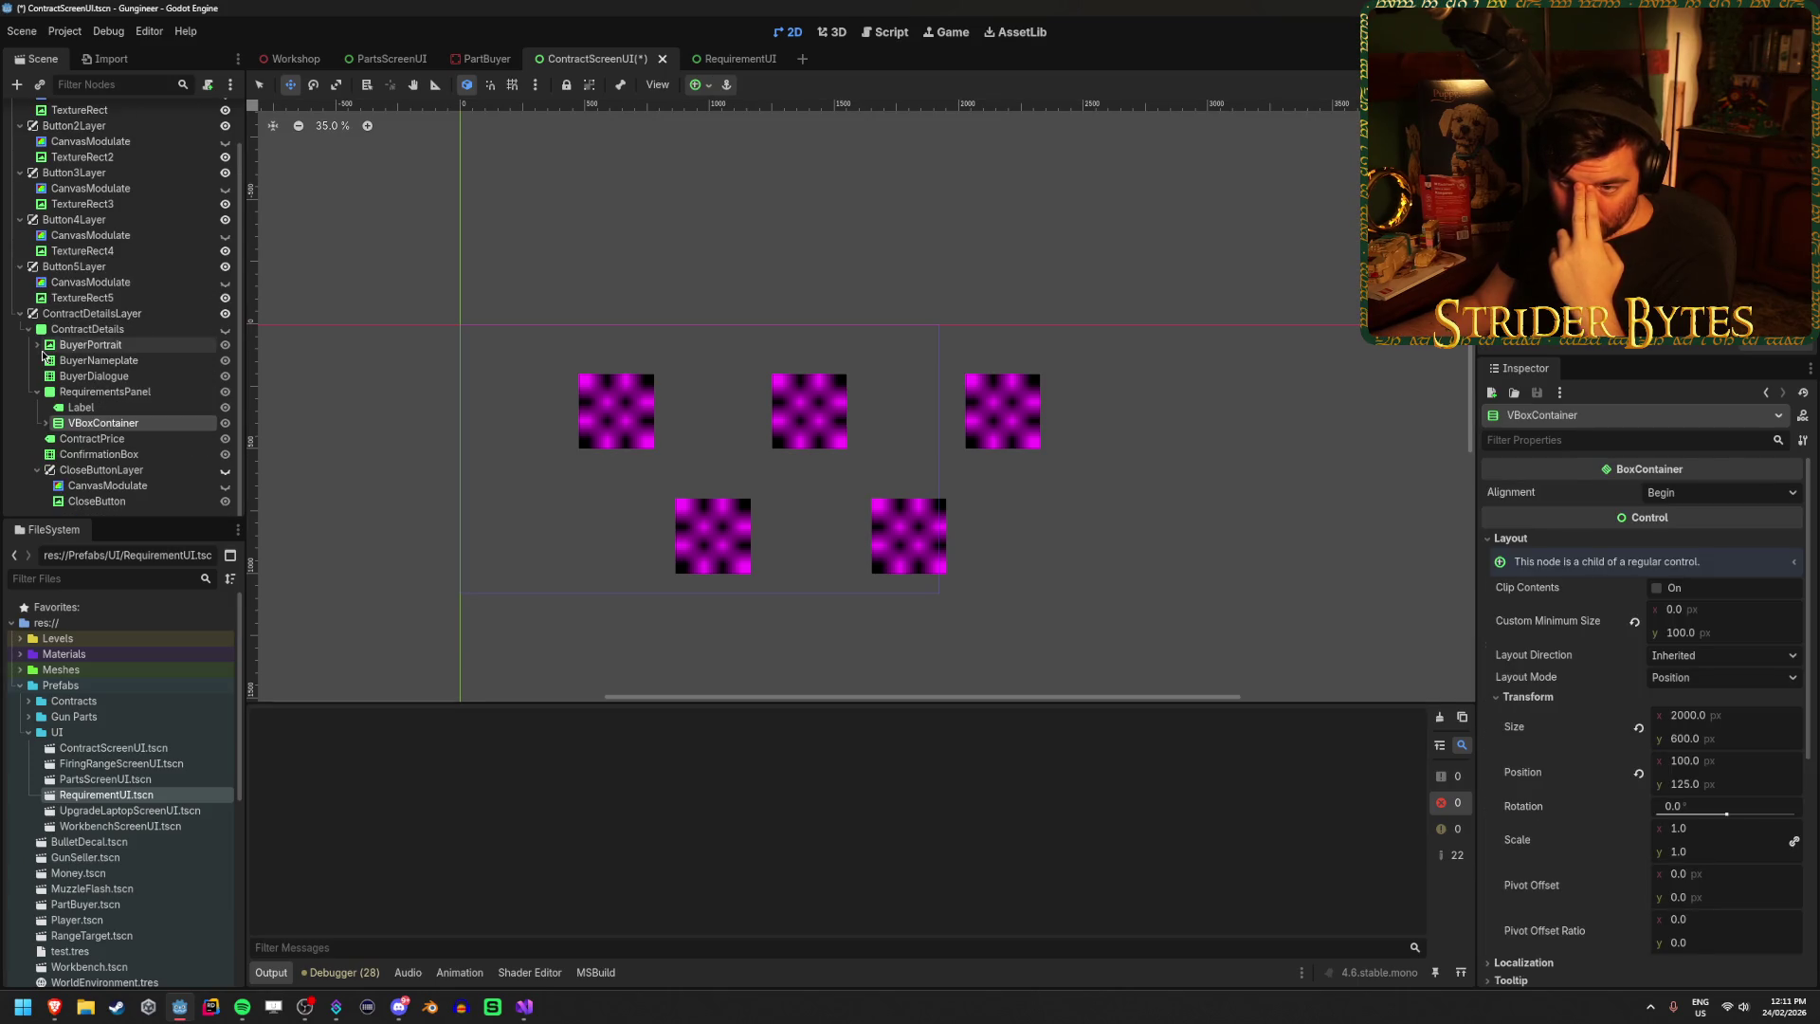
left_click(138, 378)
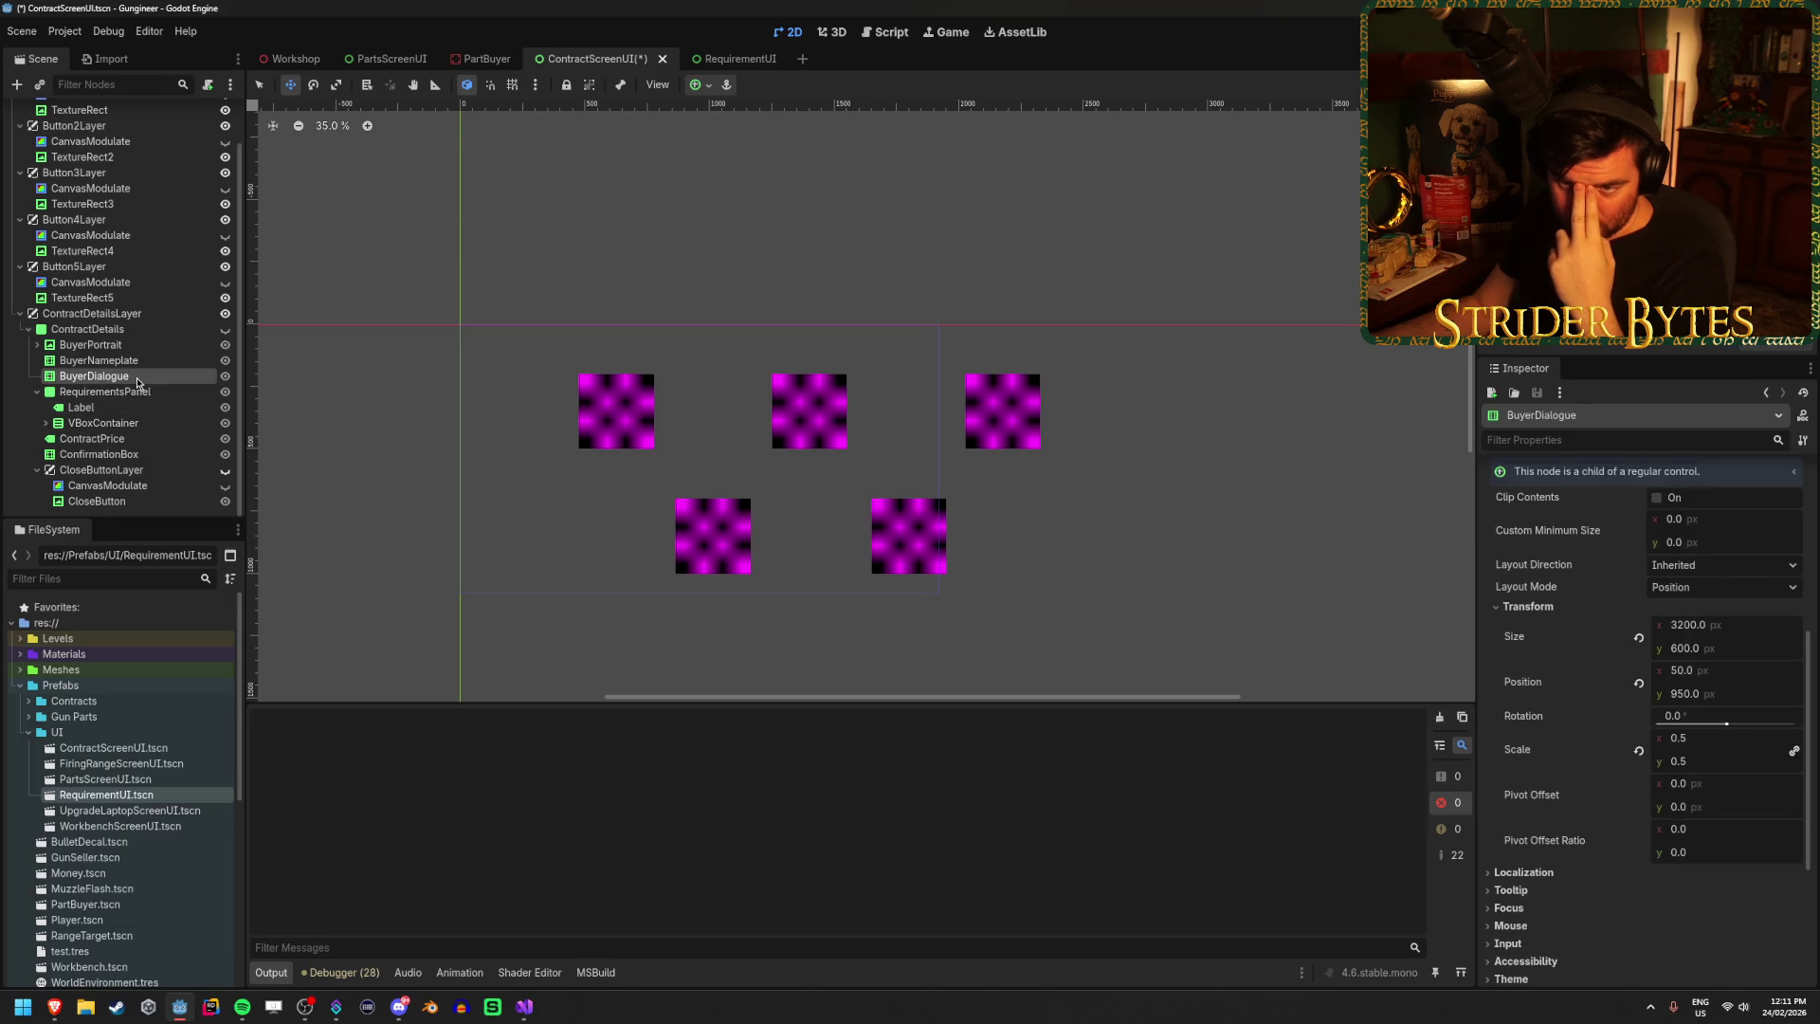
scroll(39, 382, "up", 2)
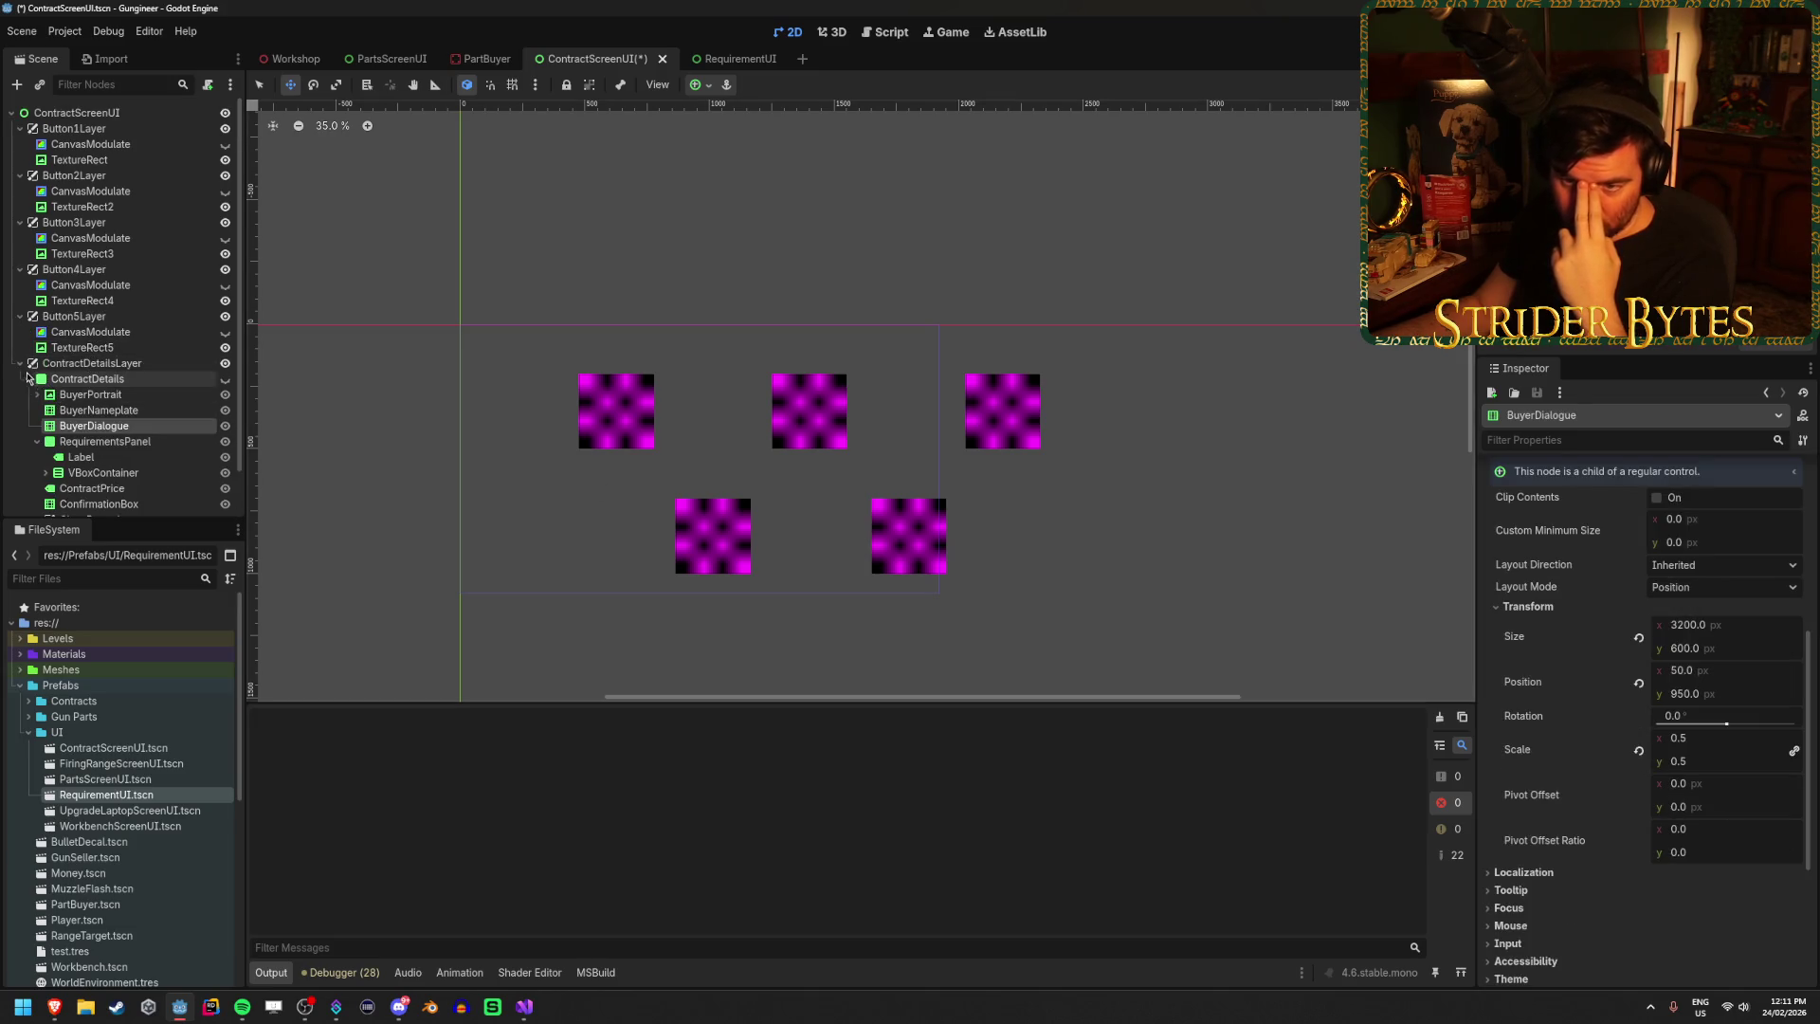
Select TextureRect through TextureRect5 and move them directly under ContractScreenUI.
key("f")
left_click(88, 348)
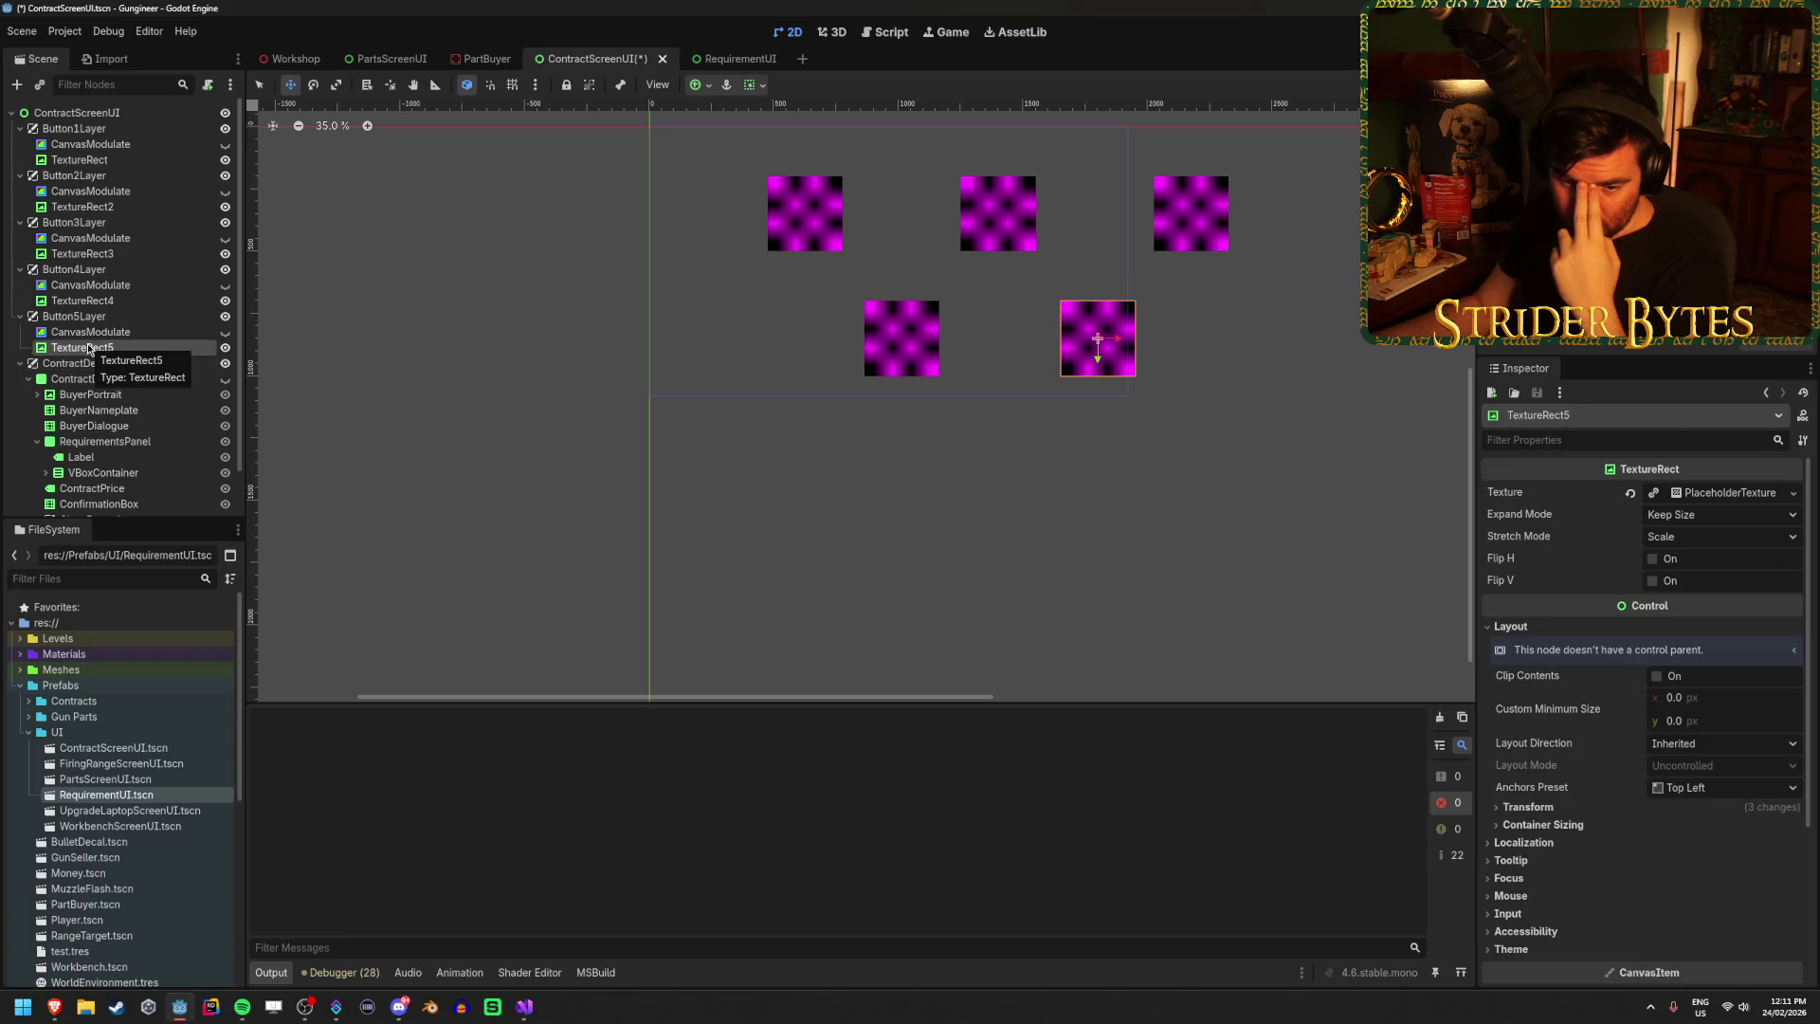
scroll(971, 560, "down", 1)
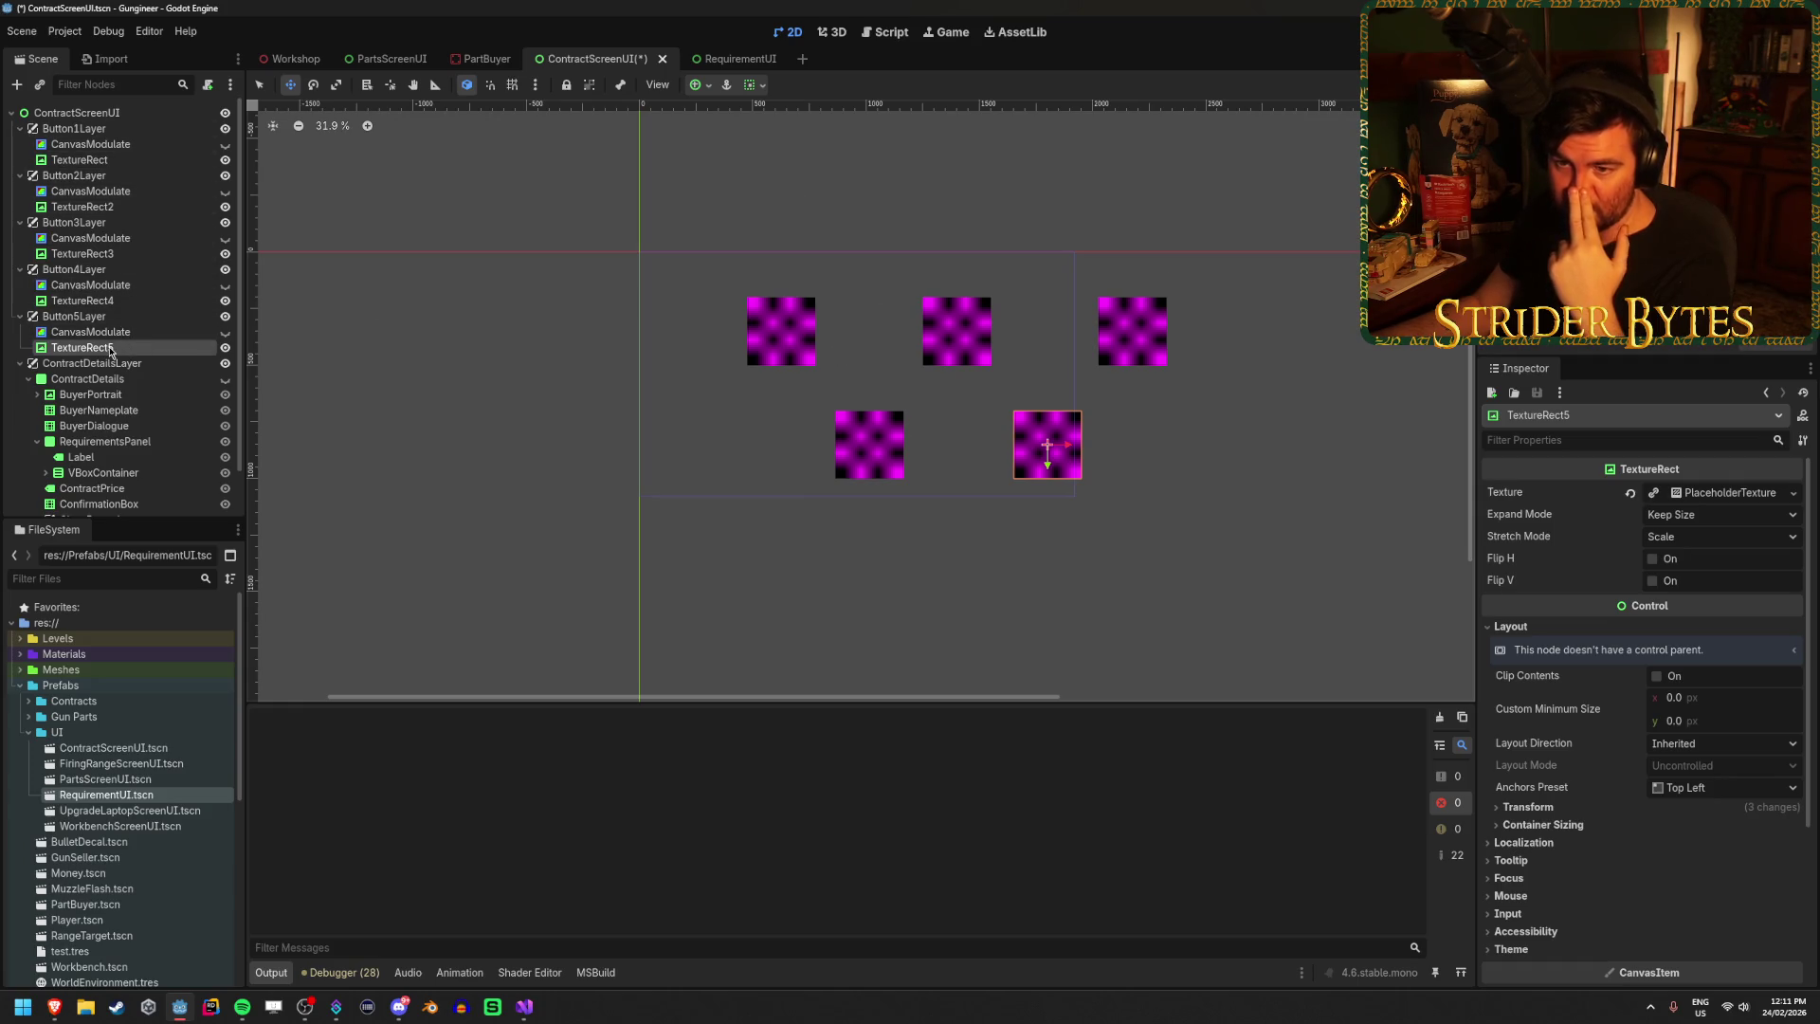
left_click(121, 302, "ctrl")
left_click(116, 254, "ctrl")
left_click(114, 207, "ctrl")
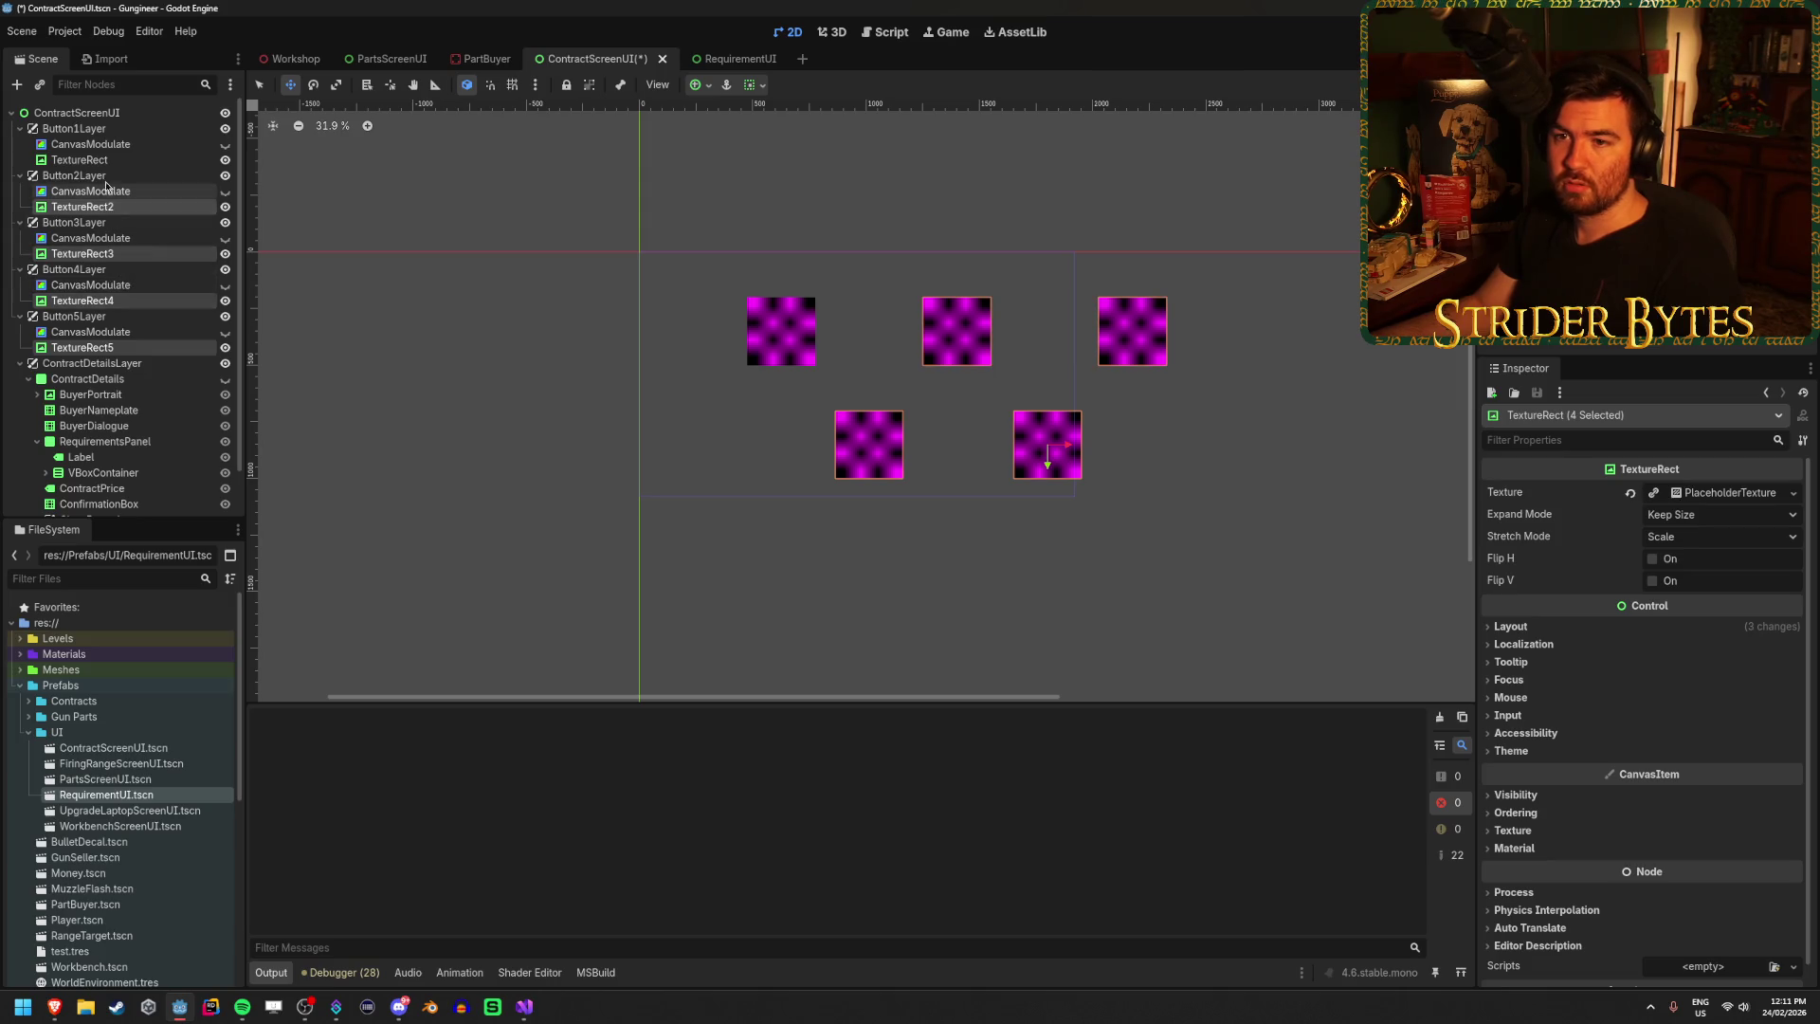
left_click(114, 161, "ctrl")
left_click_drag(113, 169, 104, 128)
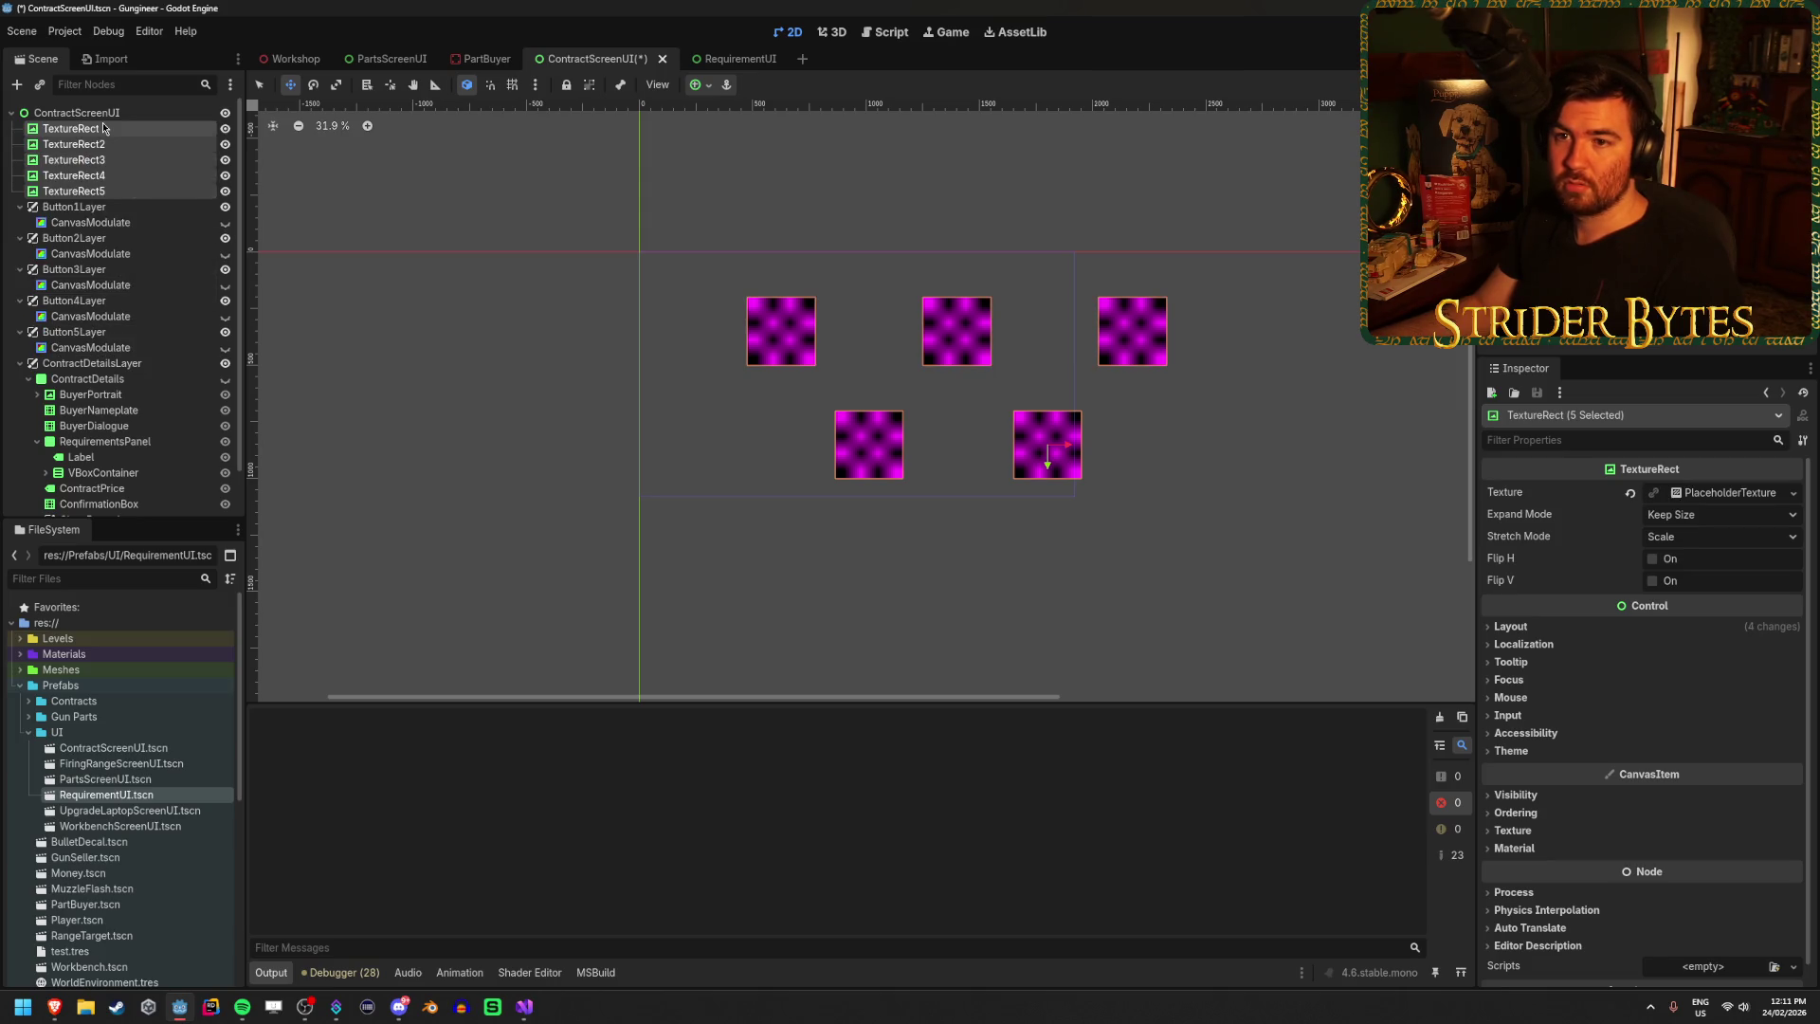
Delete the Button1Layer–Button5Layer nodes, then check where TextureRect5 and TextureRect4 sit.
left_click(82, 205)
left_click(66, 331, "shift")
key("Delete")
key("Return")
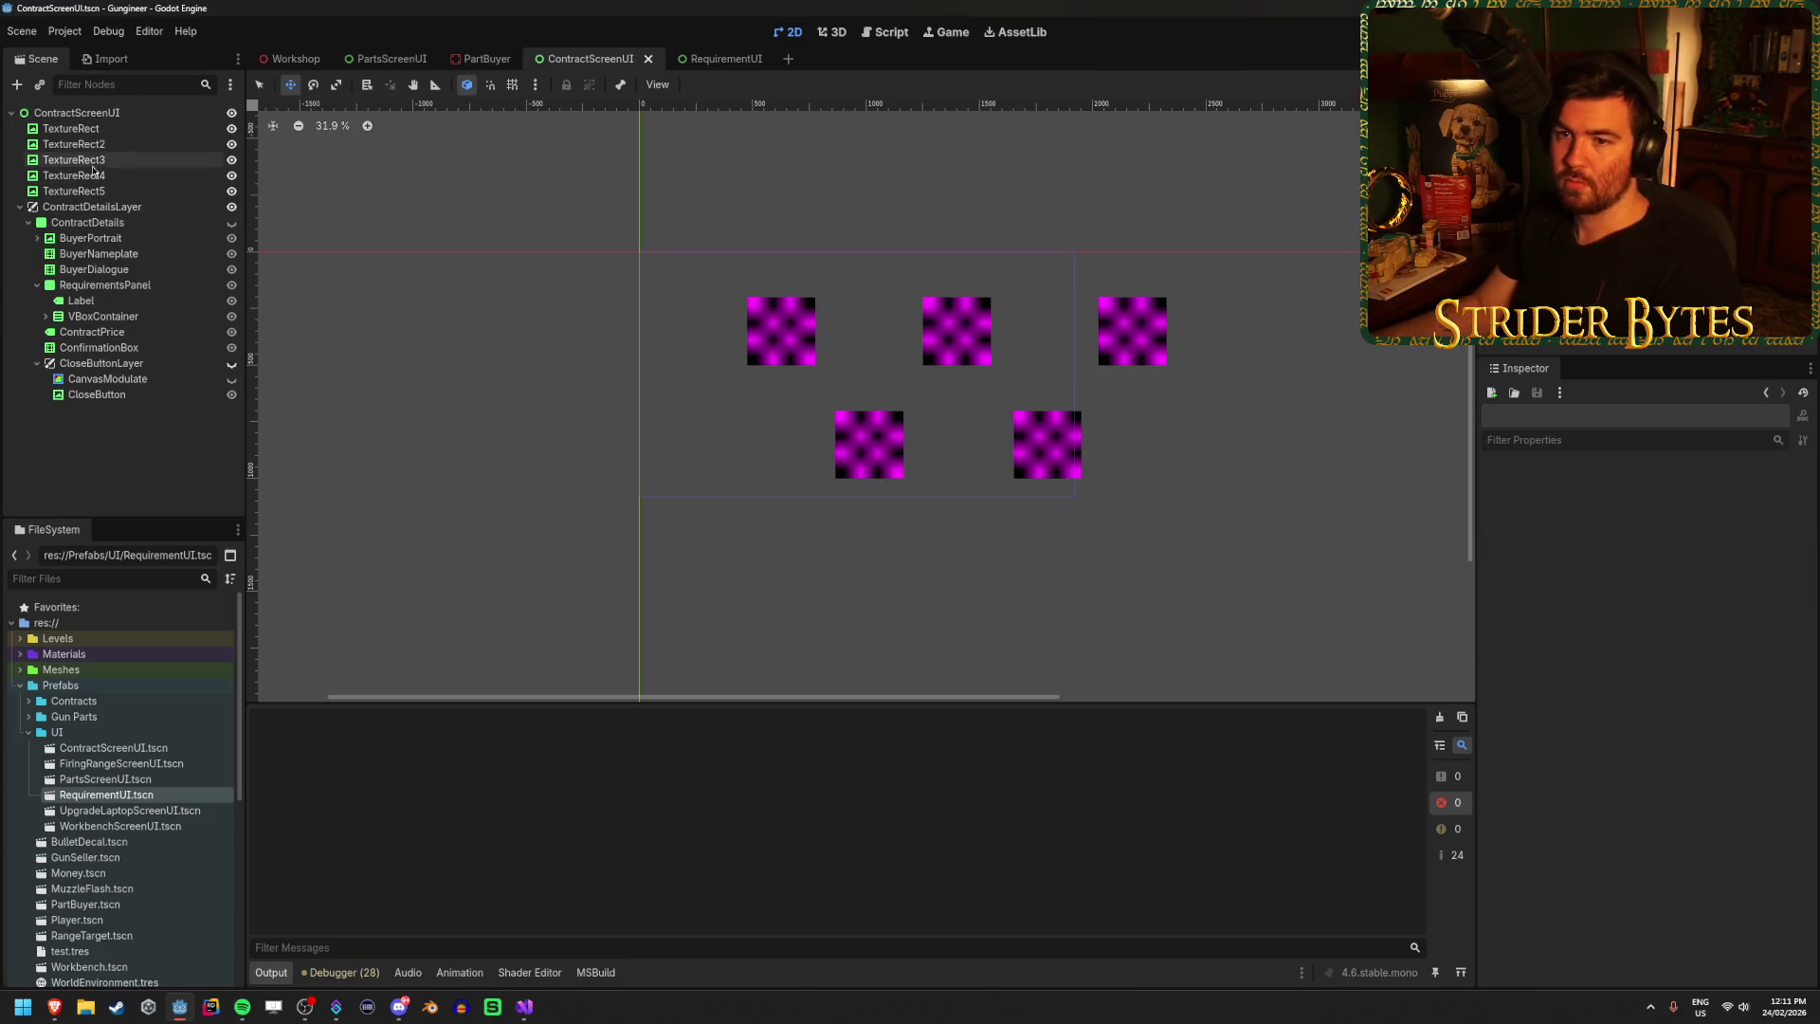
left_click(90, 189)
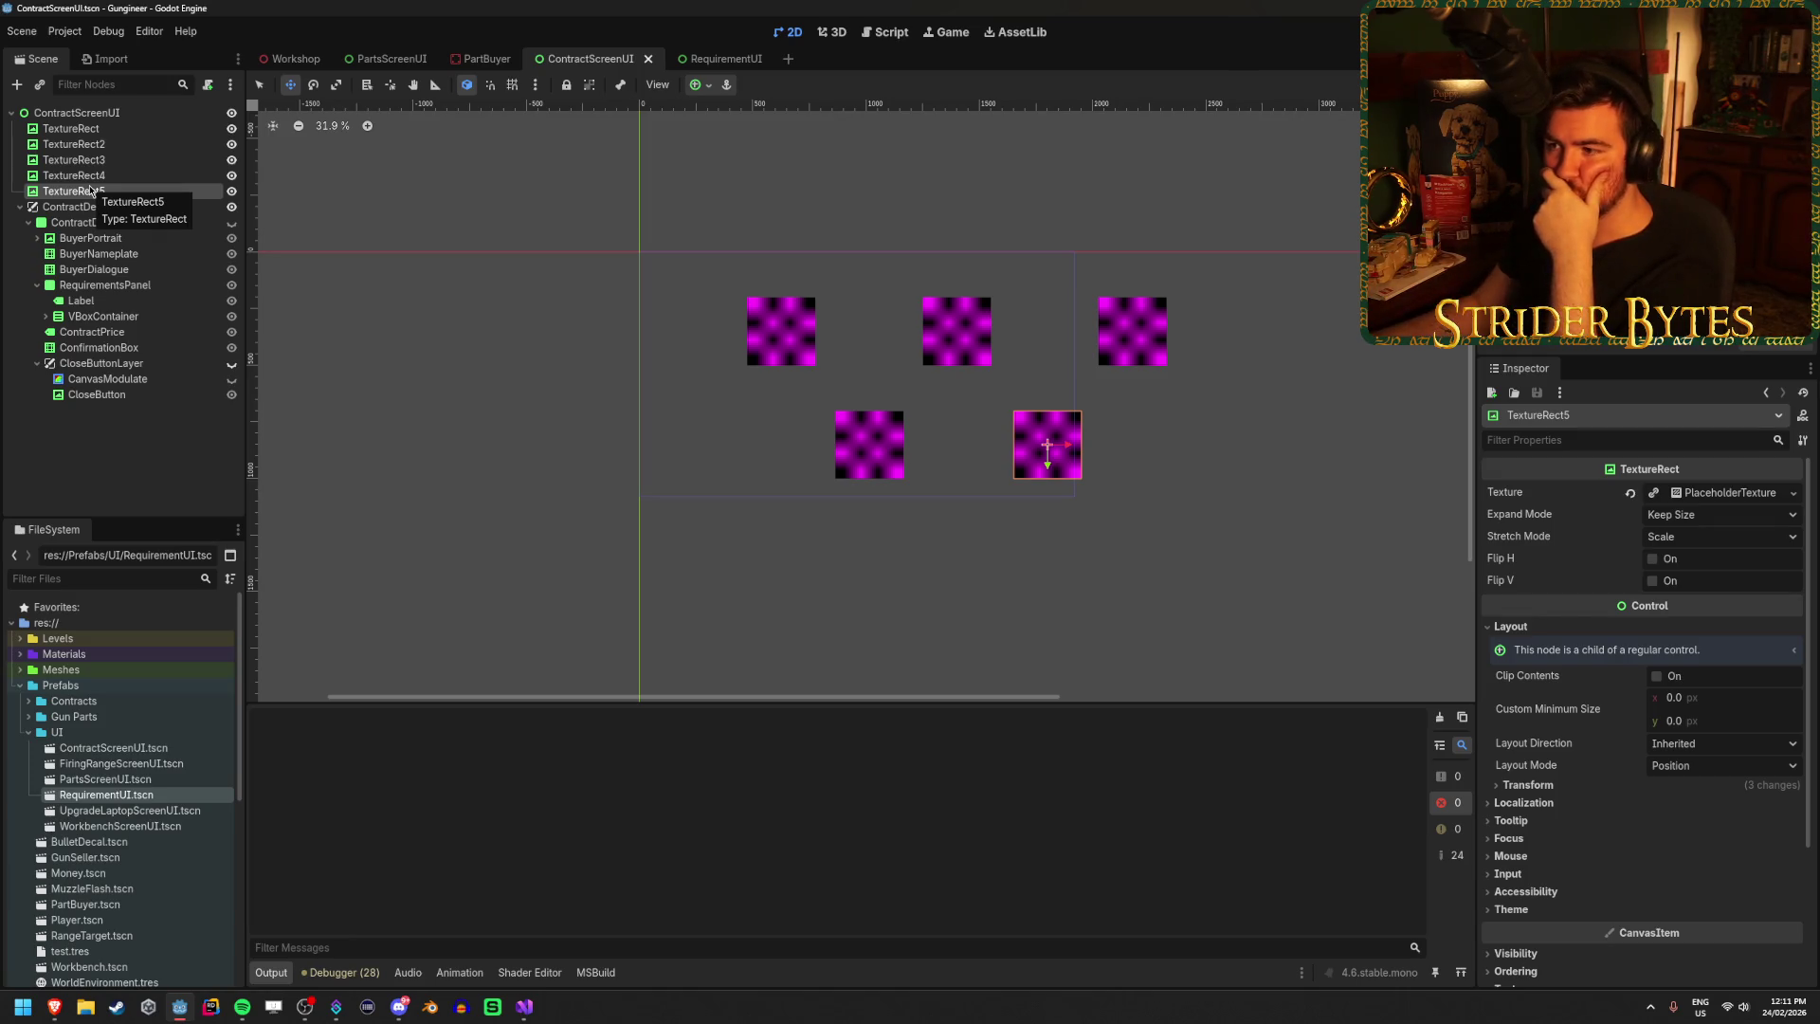
left_click(76, 175)
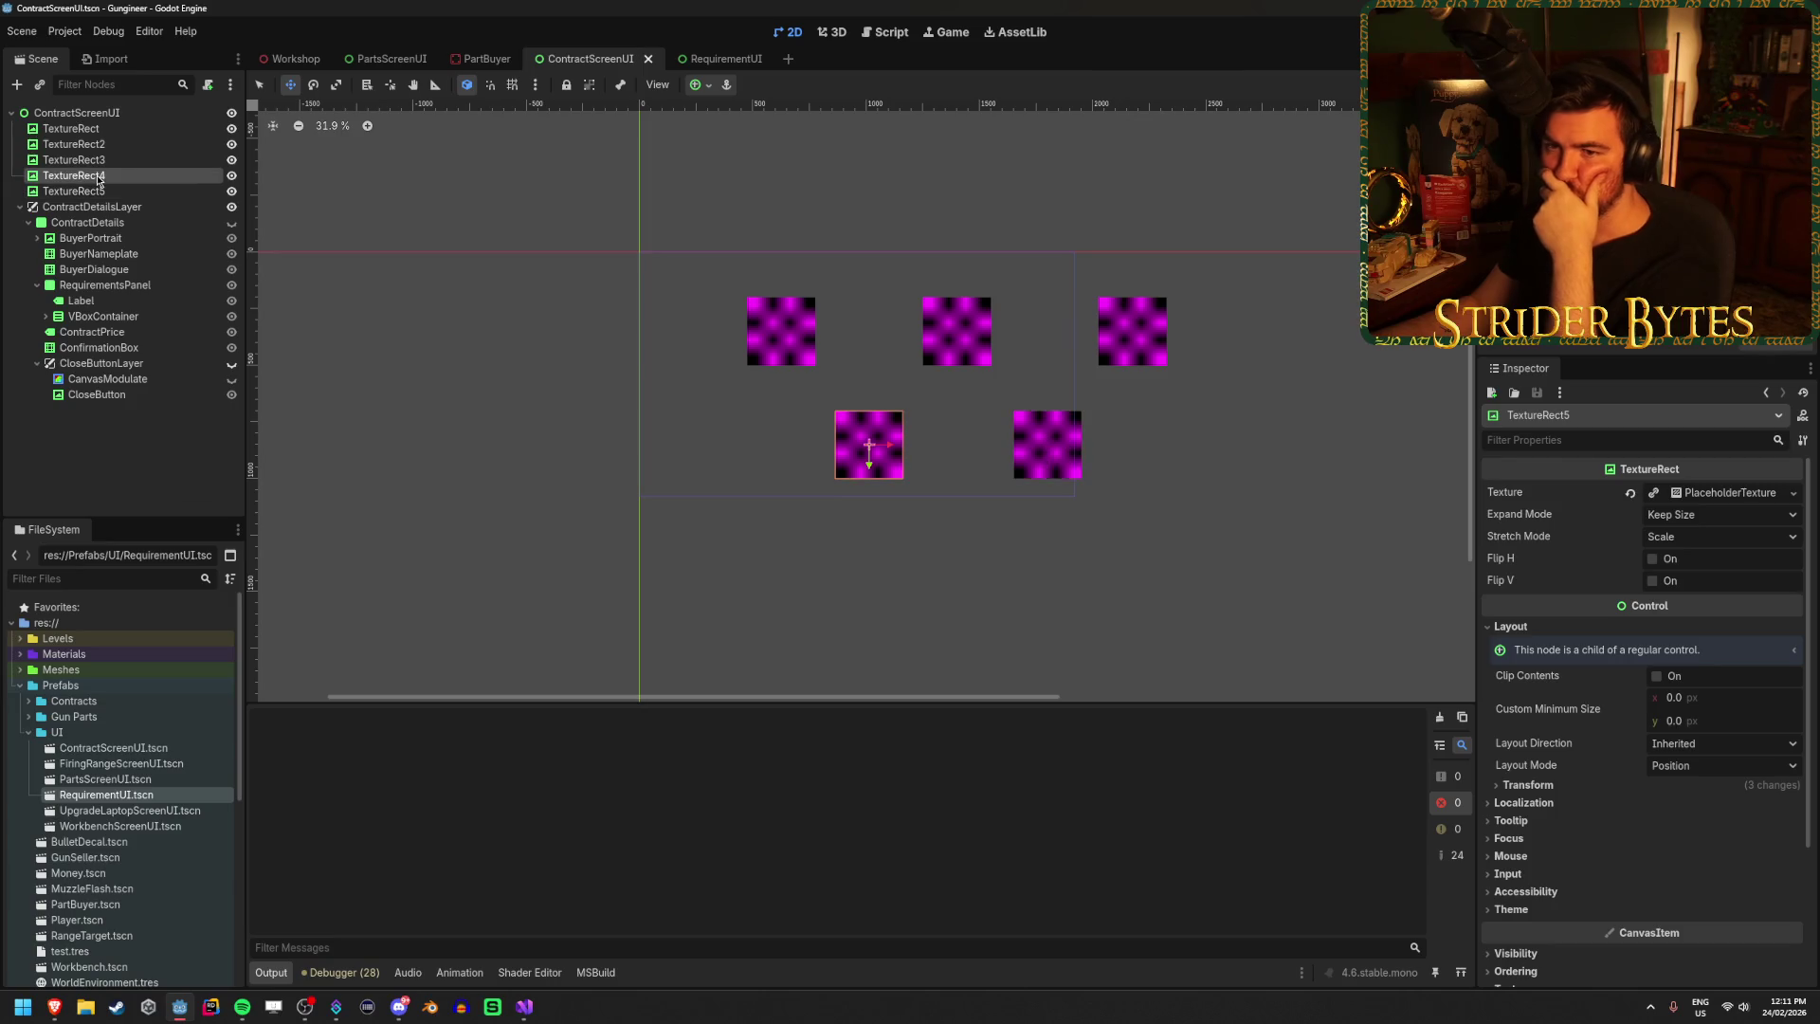
Add a VBoxContainer child to ContractScreenUI and move it to the top of the tree.
left_click(100, 177)
left_click(100, 163)
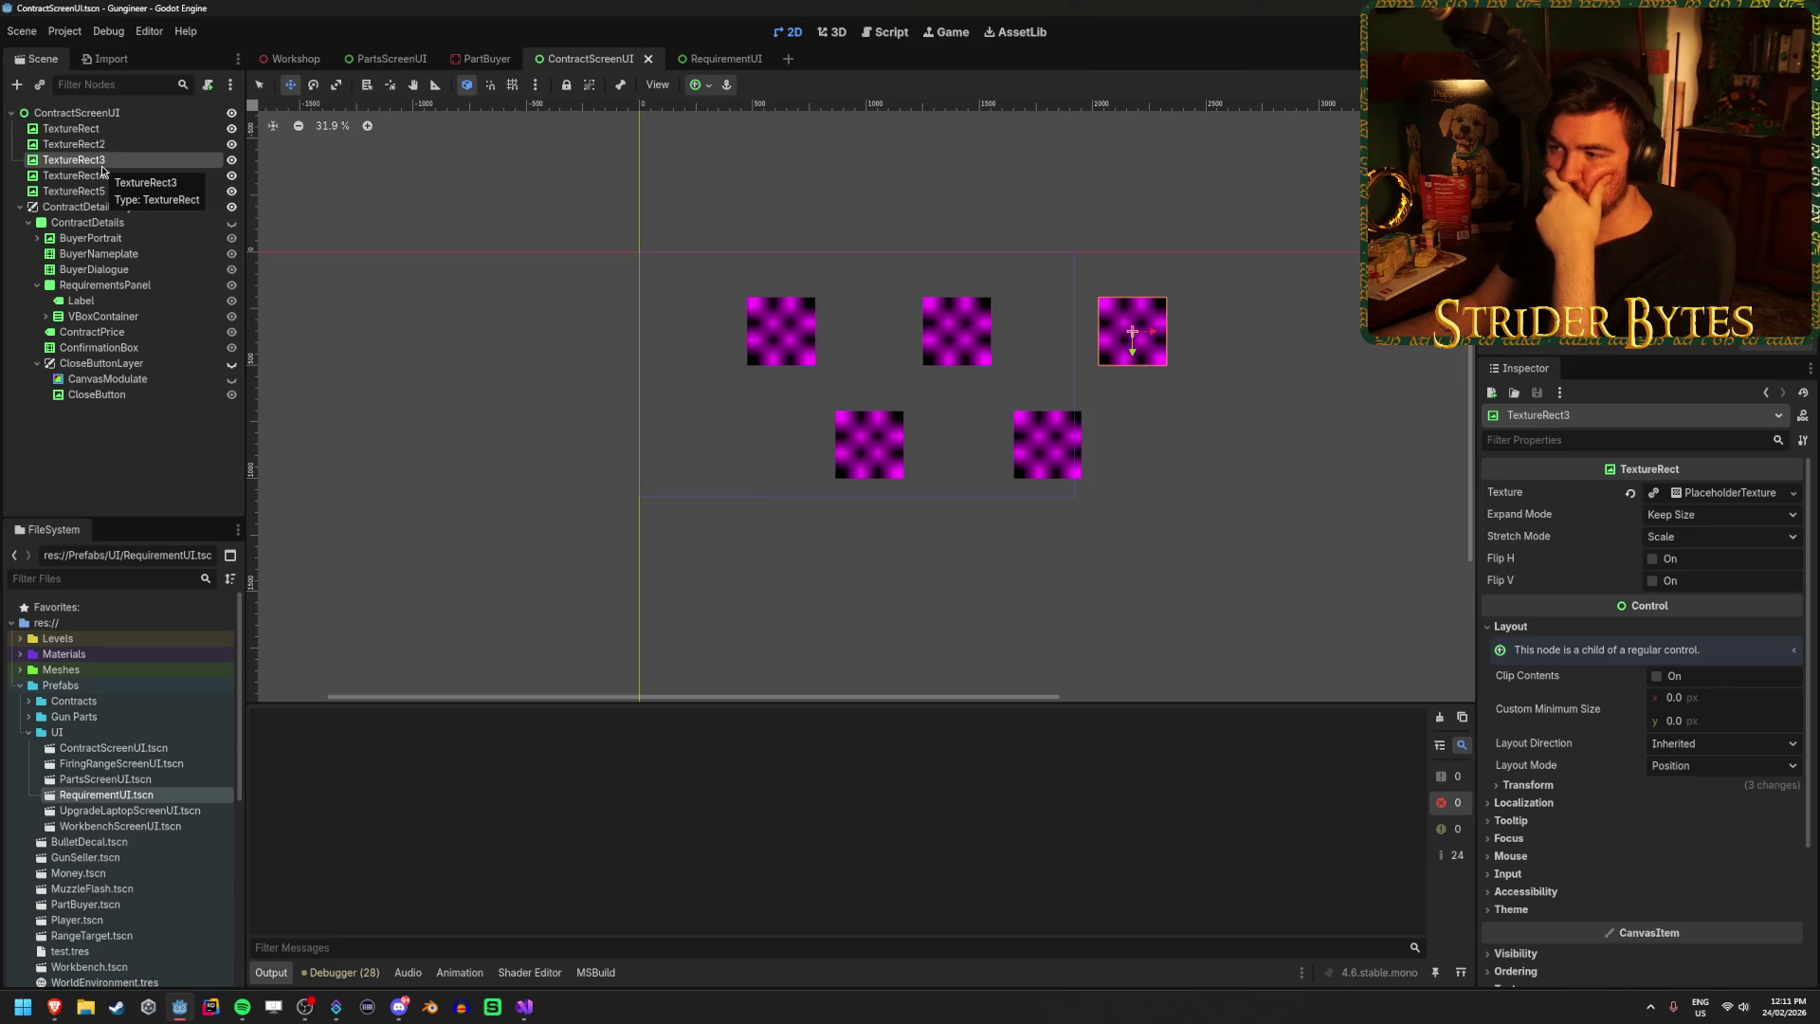
right_click(124, 121)
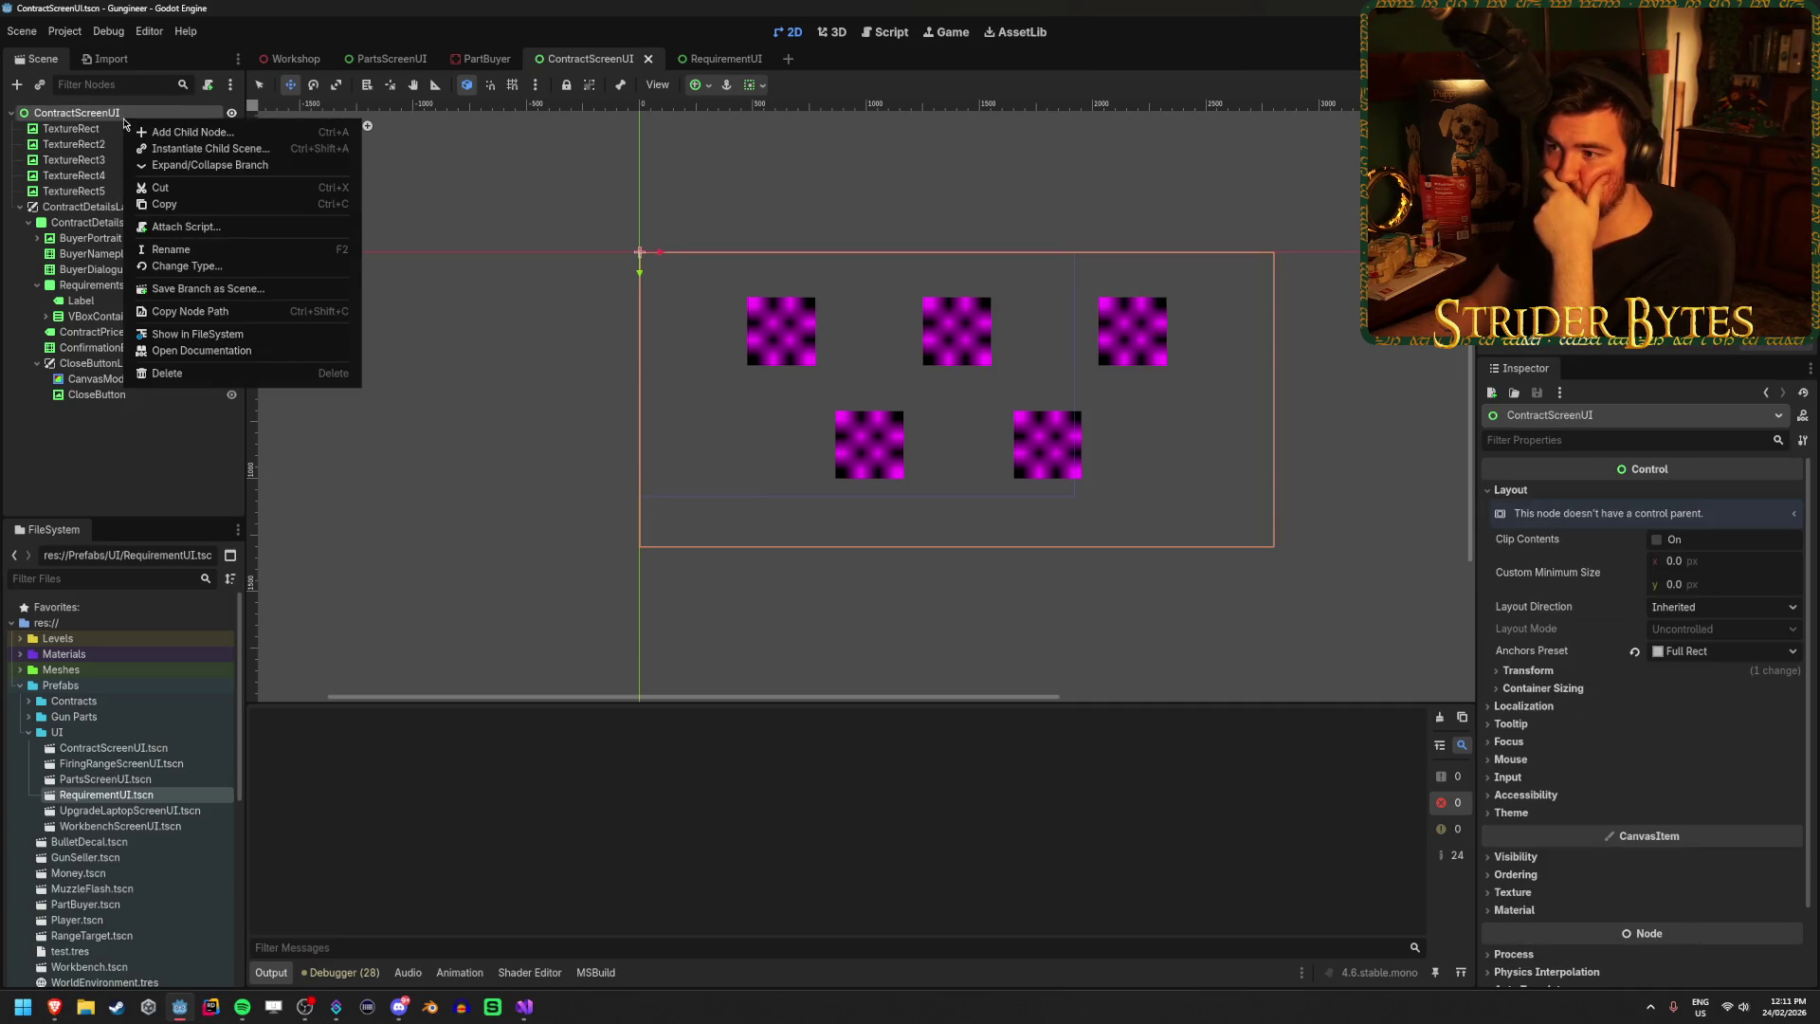
left_click(152, 131)
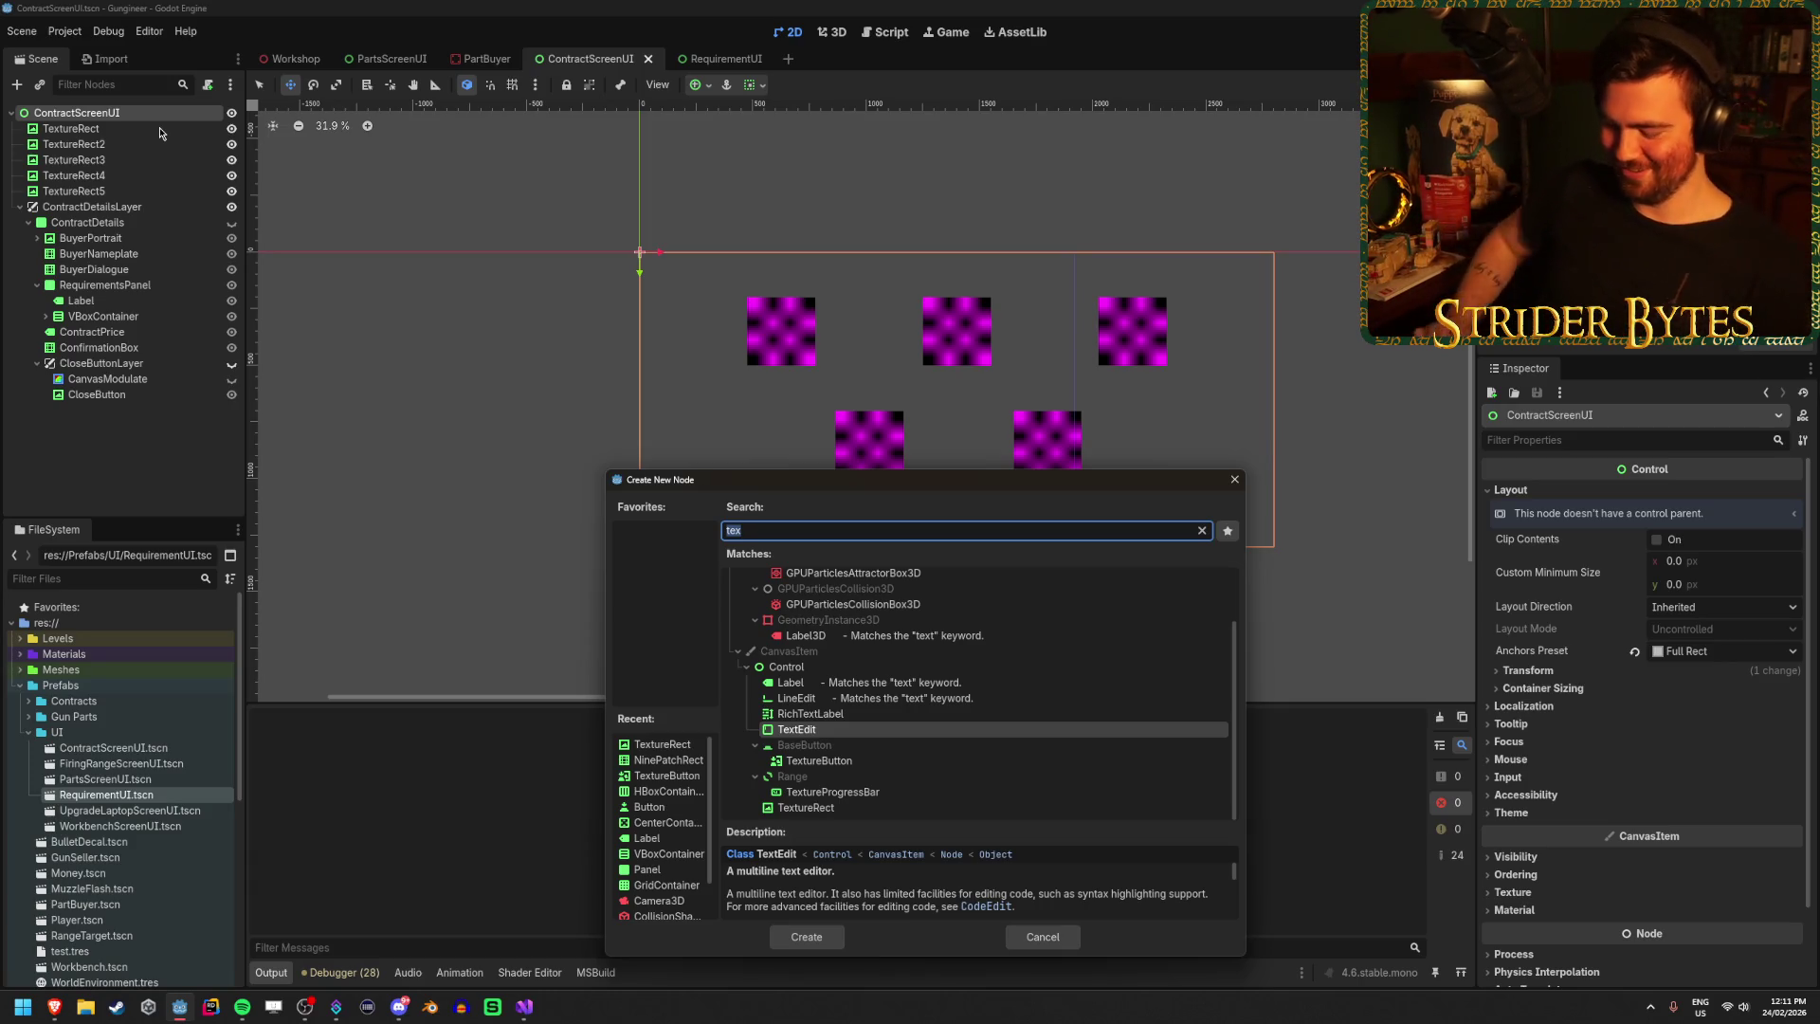
key("BackSpace")
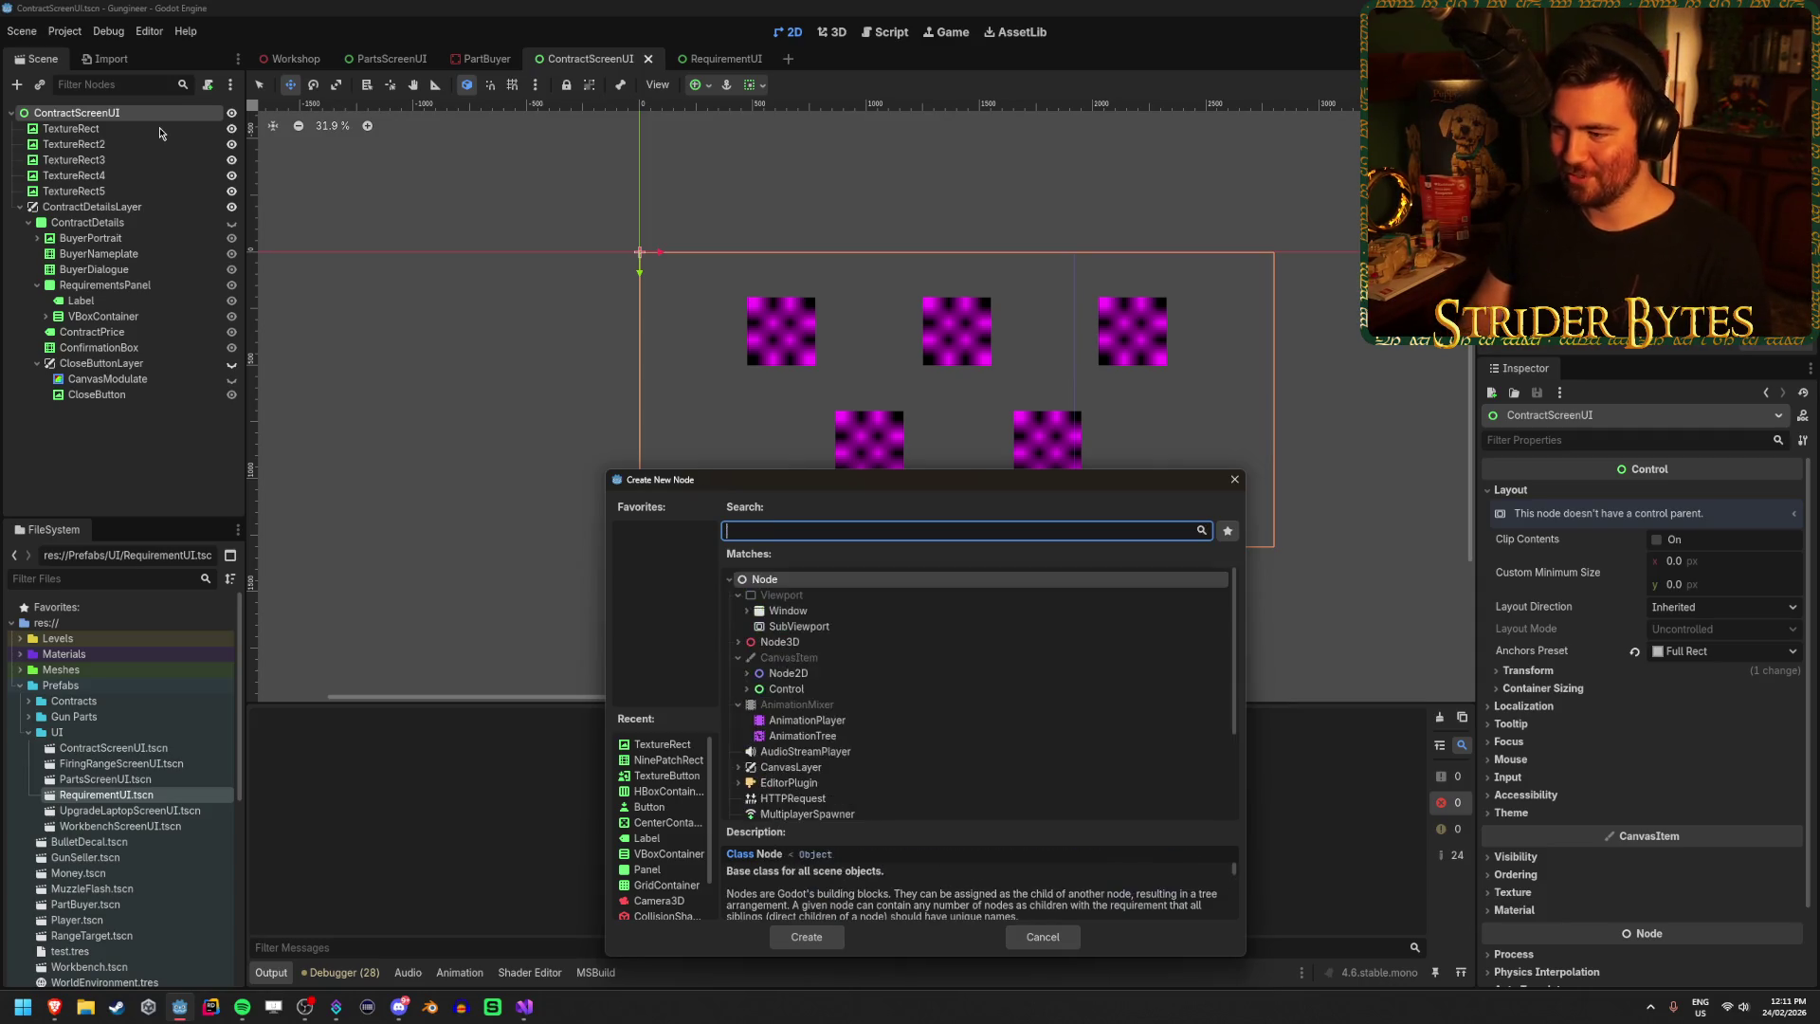
type("vbox")
key("Return")
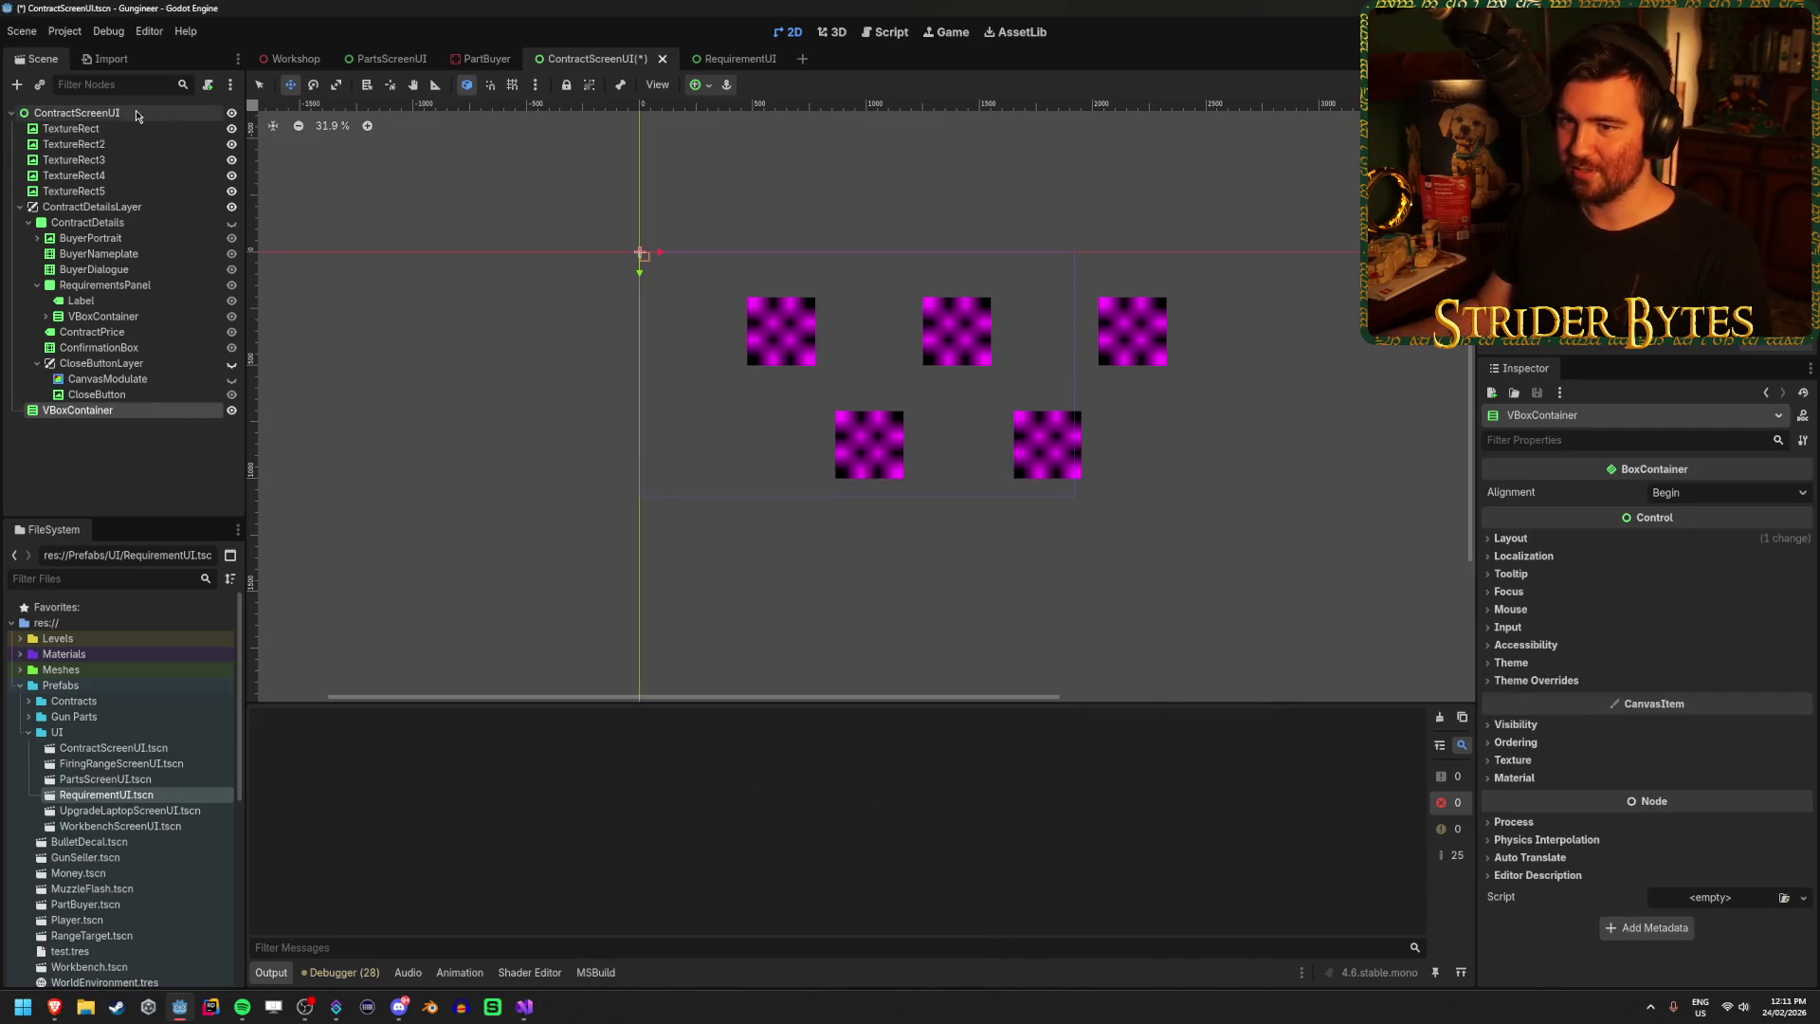
left_click_drag(127, 150, 114, 122)
Add an HBoxContainer inside the VBoxContainer and duplicate it for a second row.
right_click(112, 124)
left_click(185, 141)
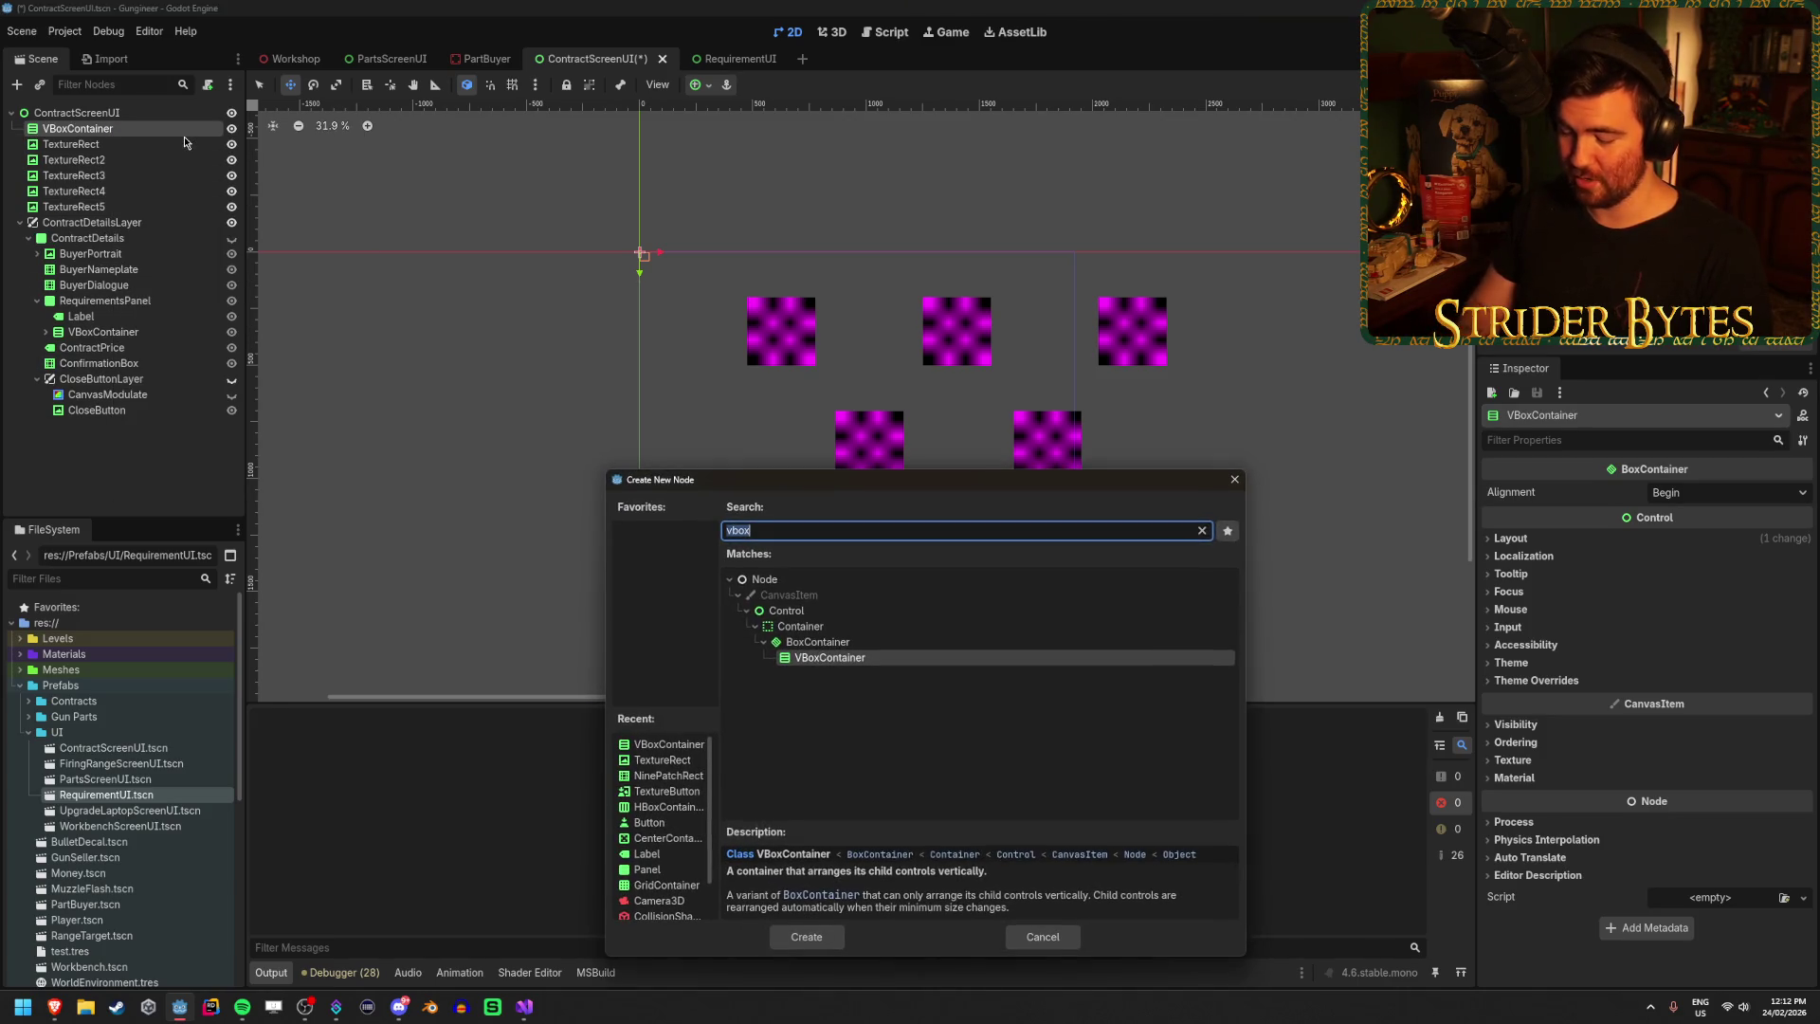
type("hbox")
key("Return")
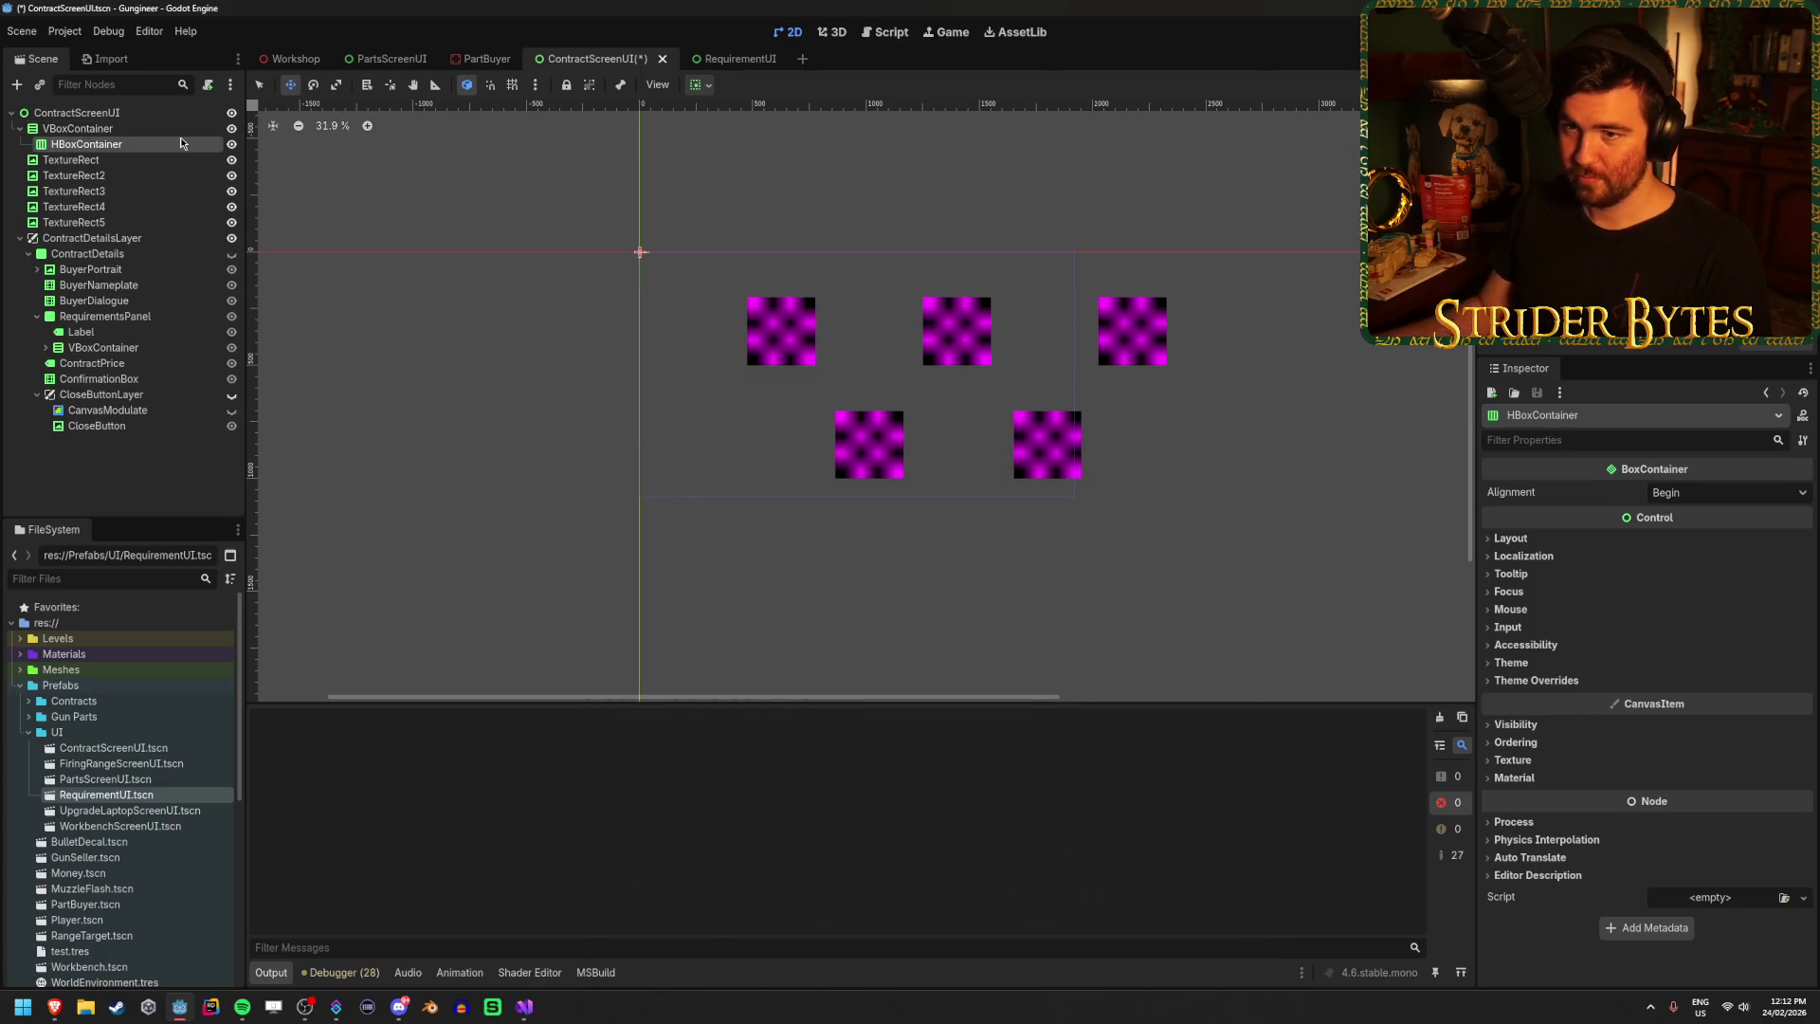
key("ctrl+d")
Put TextureRect1–3 into the first HBoxContainer and TextureRect4–5 into the second.
left_click(113, 179)
left_click(112, 207, "shift")
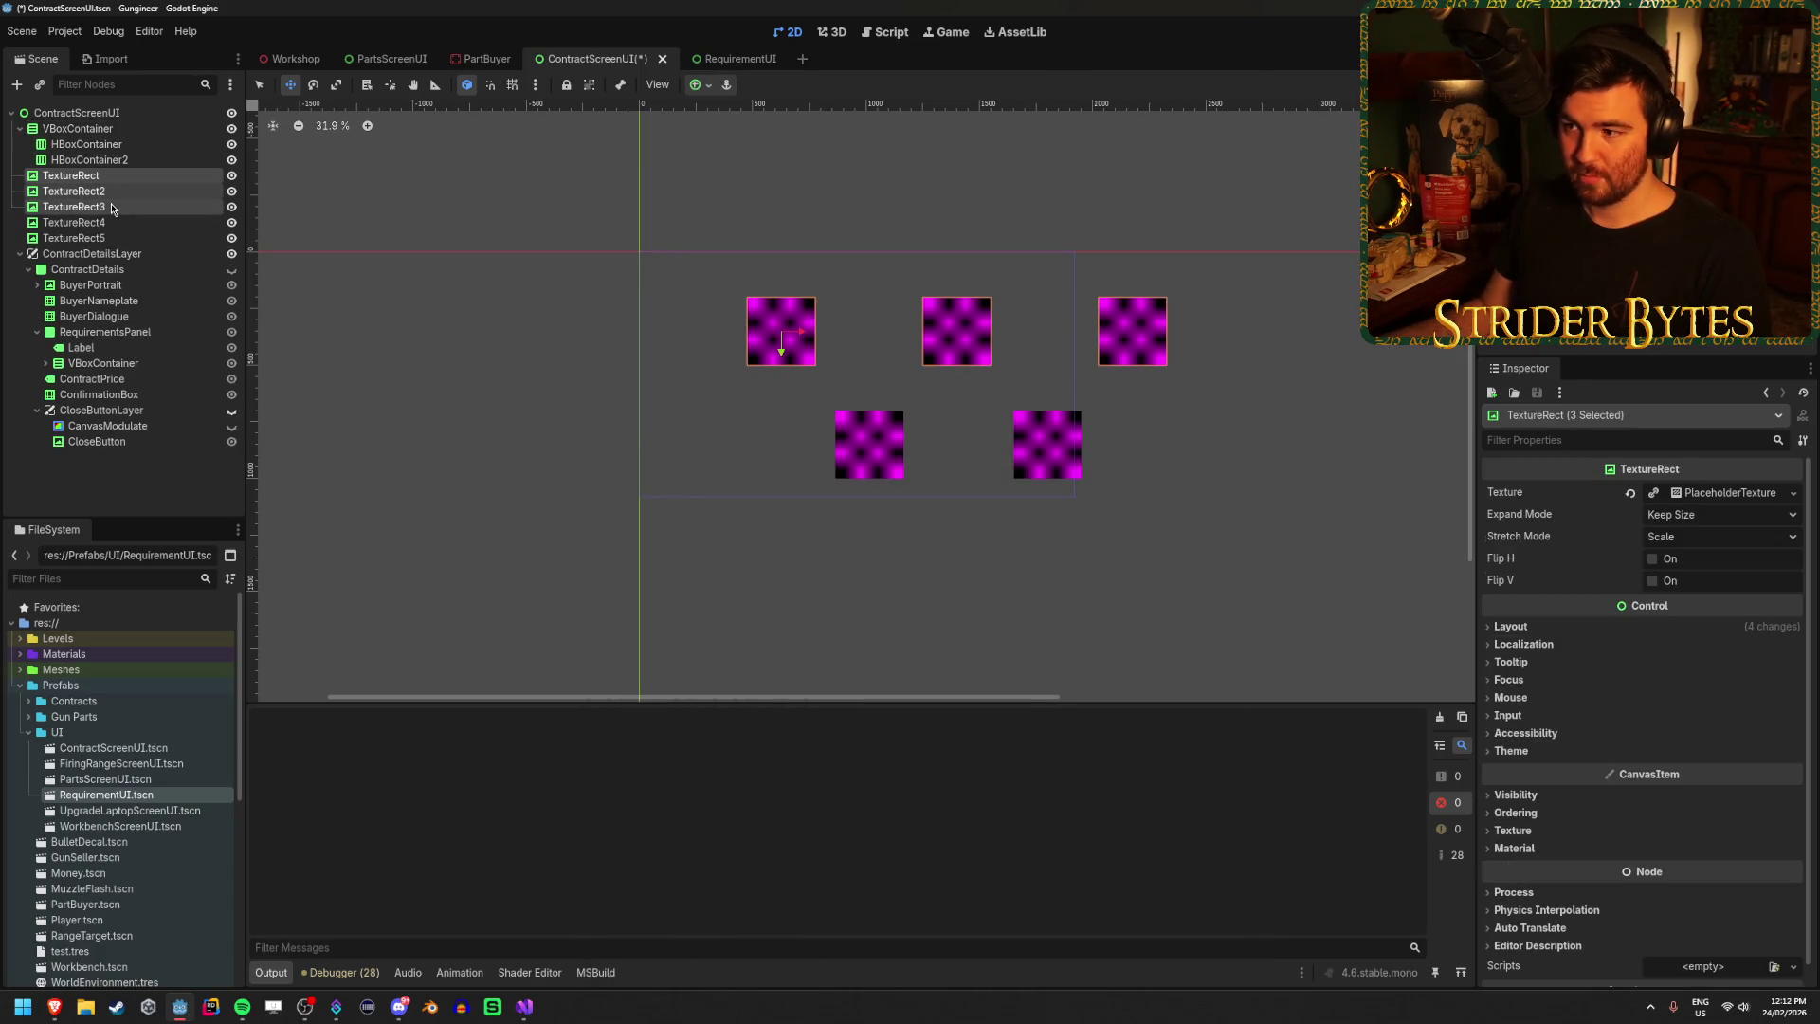
left_click_drag(109, 186, 106, 147)
left_click(104, 221)
left_click(107, 237, "shift")
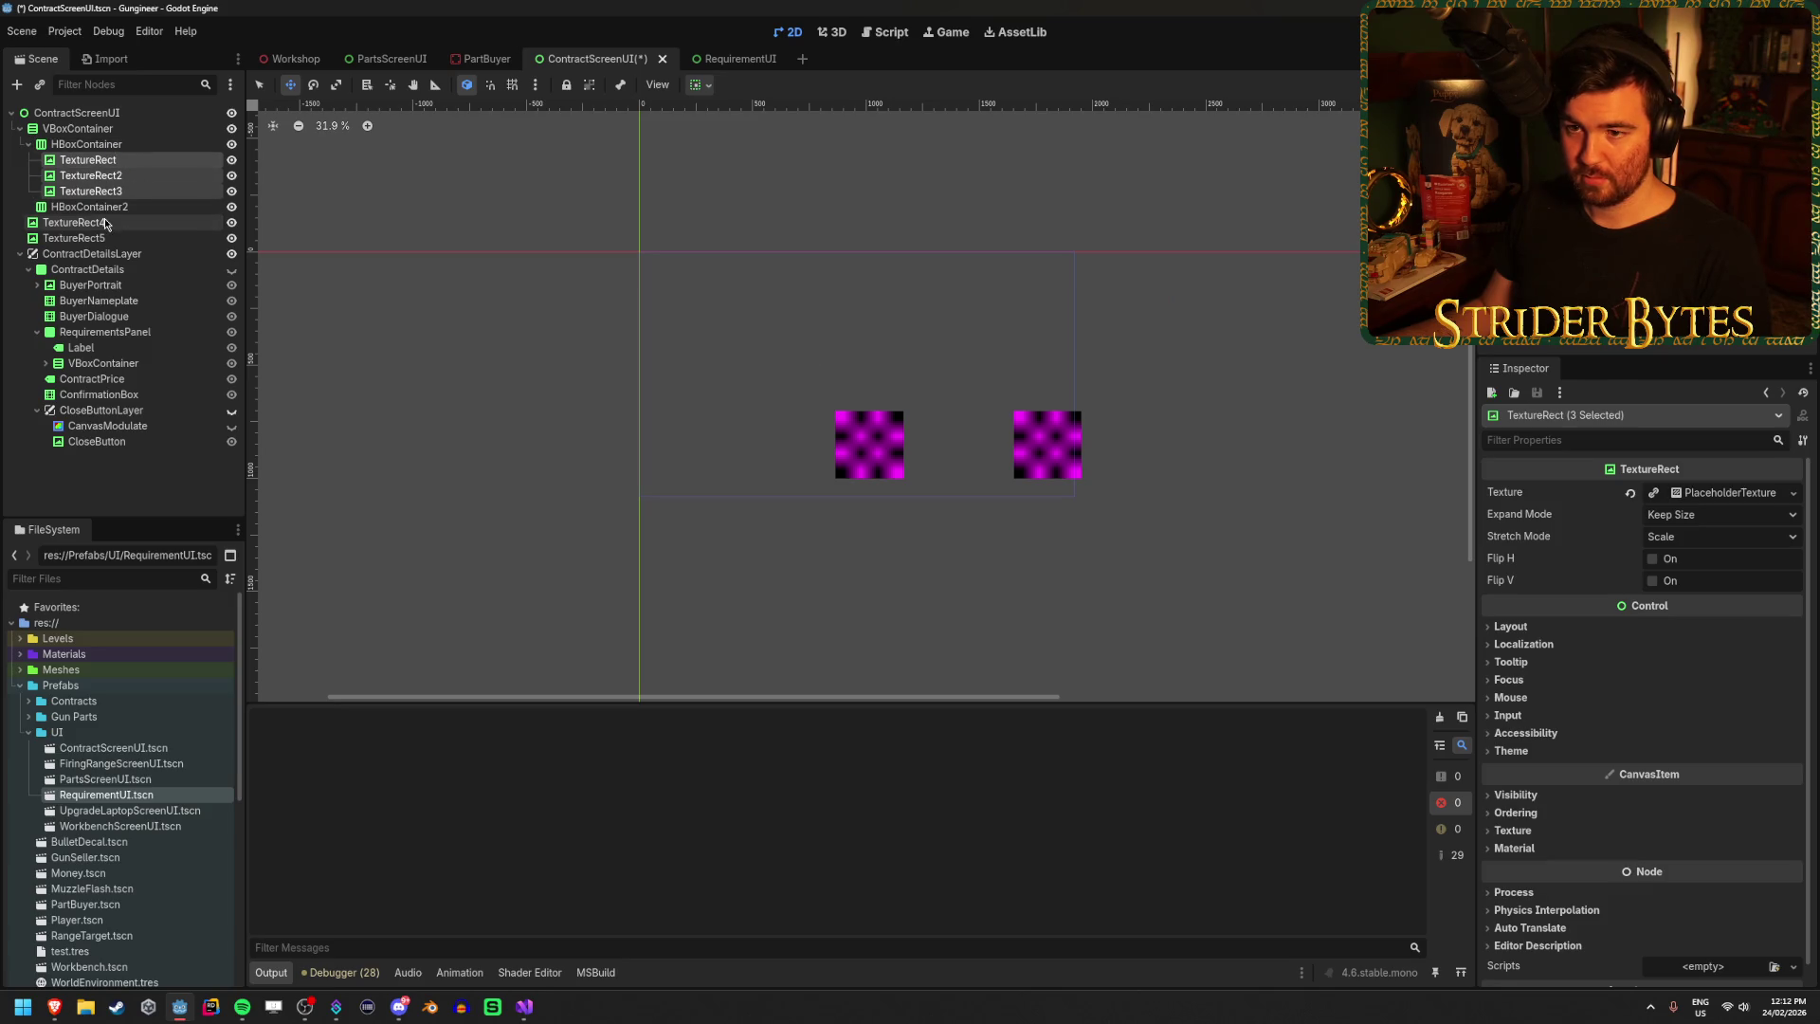
left_click_drag(107, 237, 95, 207)
scroll(888, 433, "down", 5)
scroll(888, 433, "up", 3)
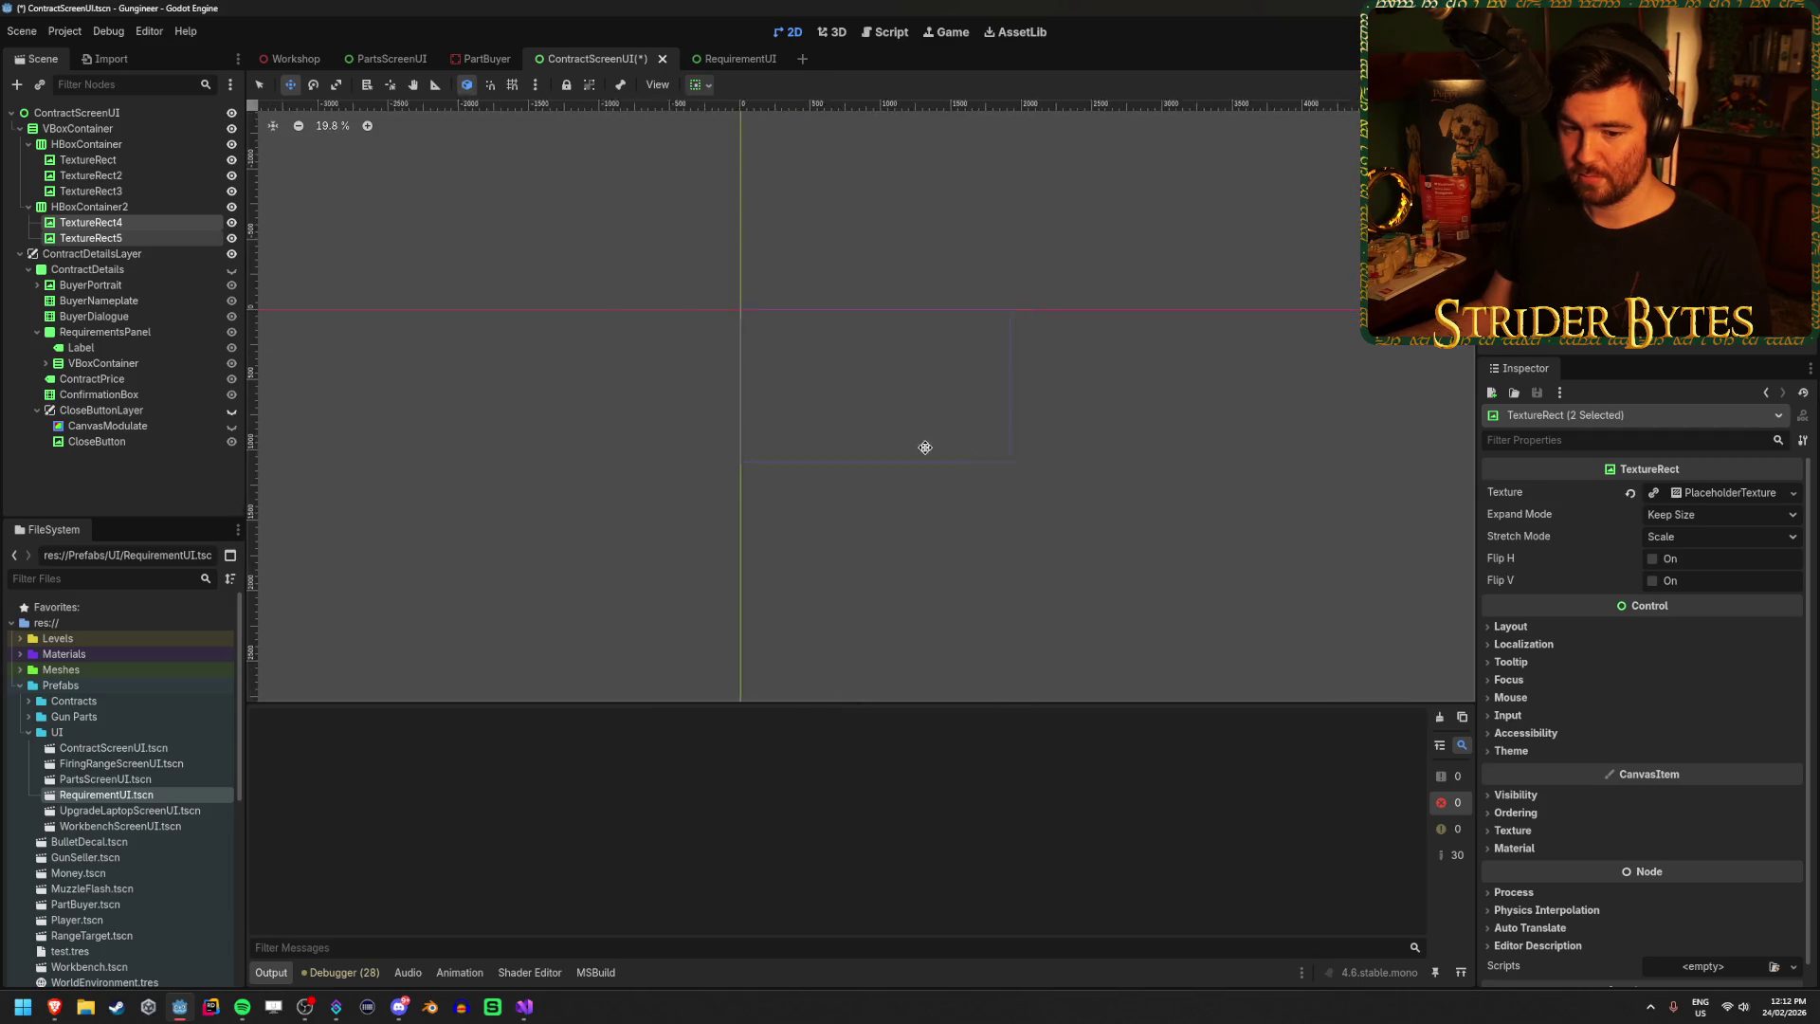
scroll(855, 424, "down", 1)
left_click(123, 144)
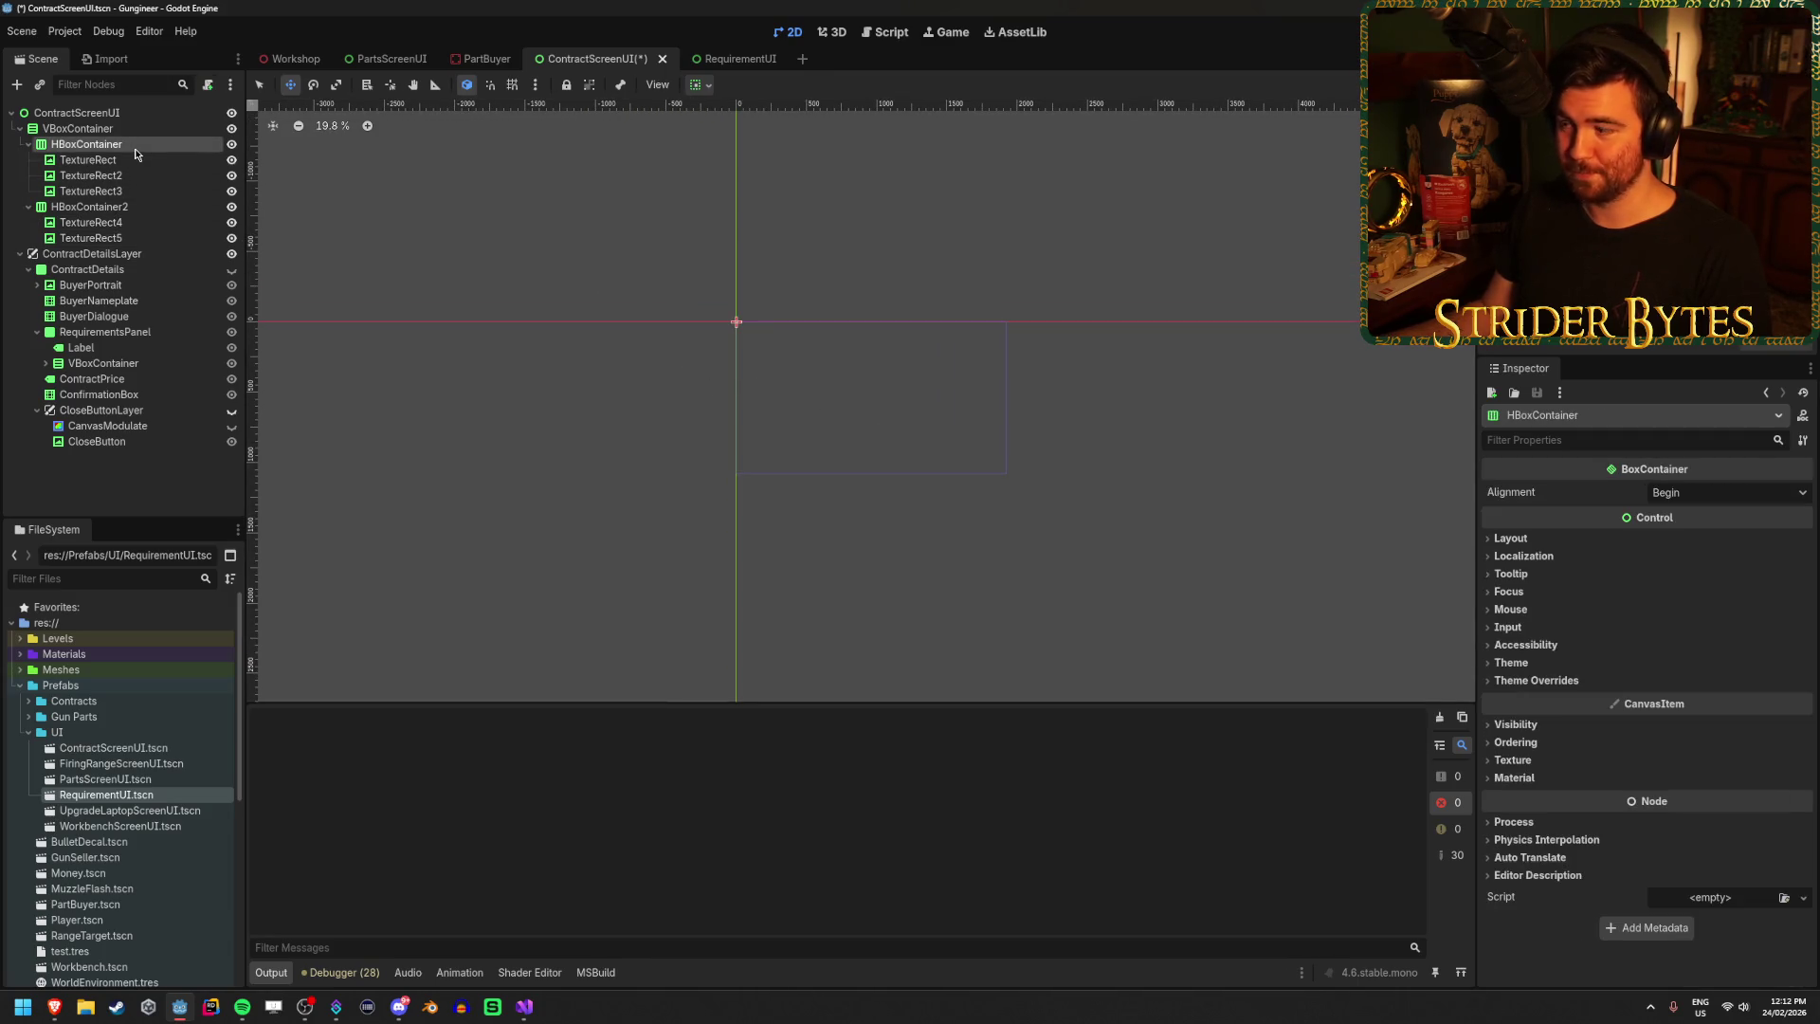
Inspect the texture rects' transform and layout settings, undoing and redoing the row grouping.
key("Down")
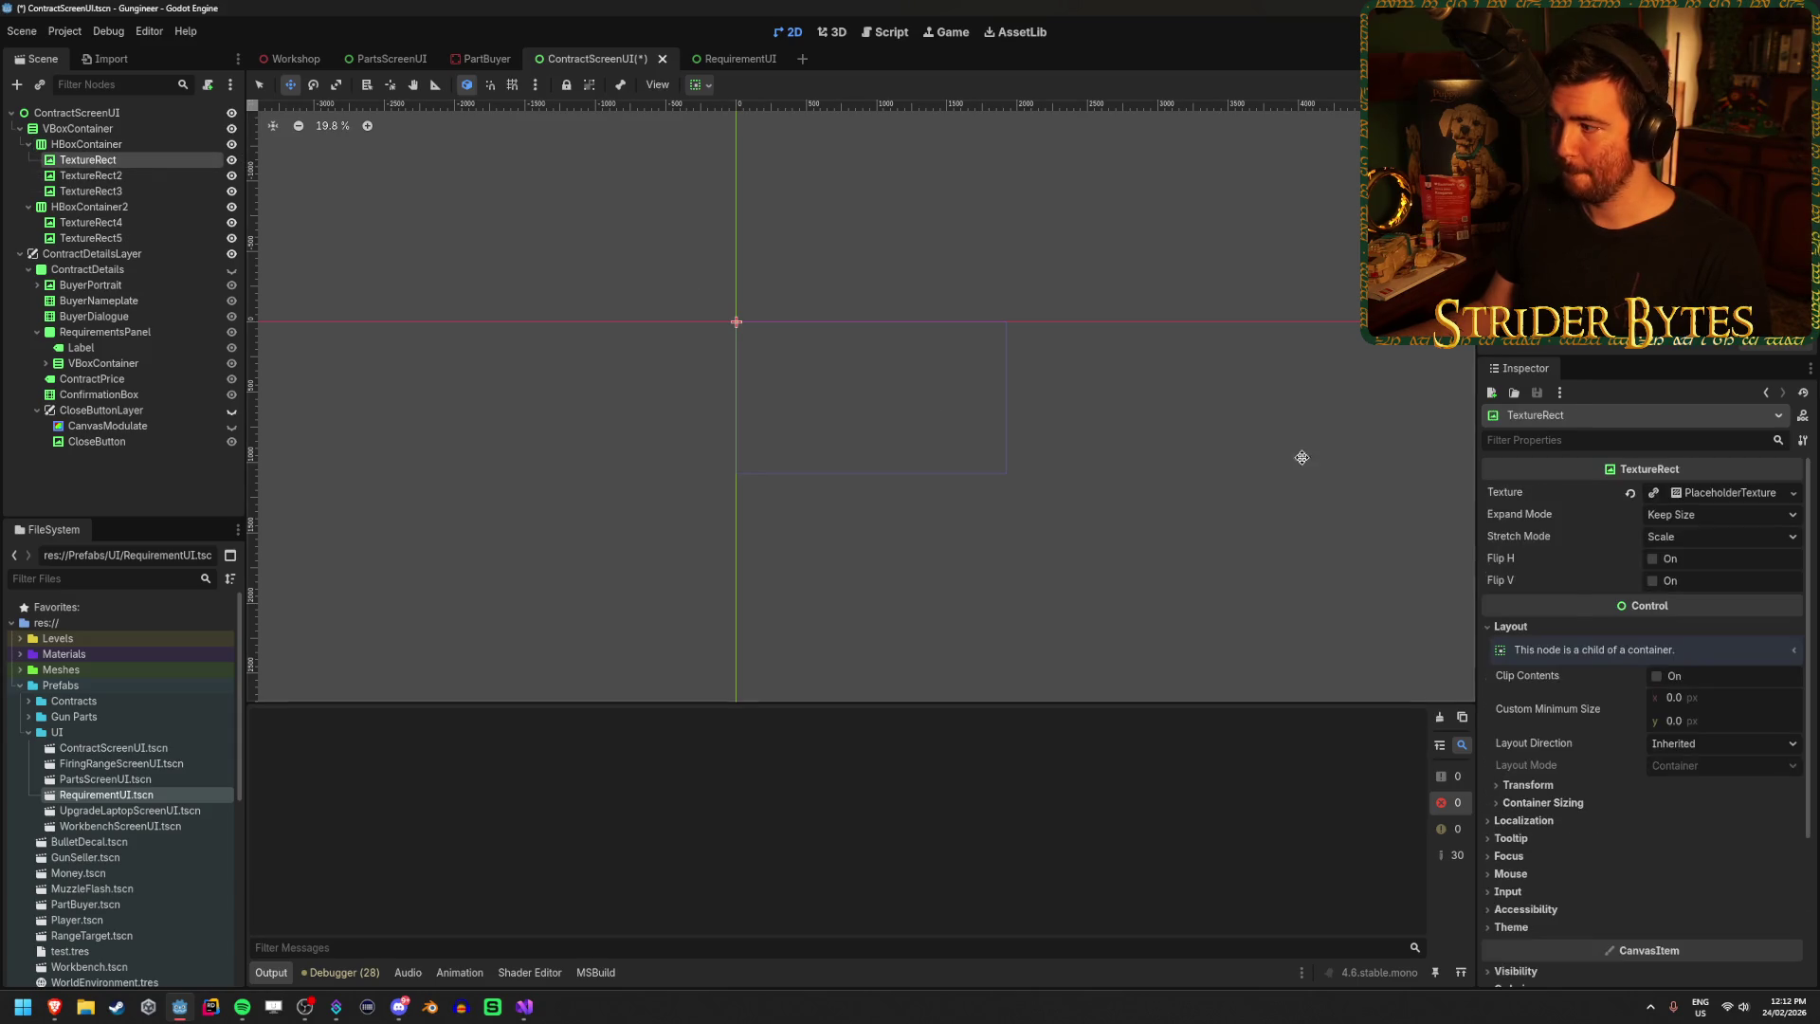
left_click(1551, 786)
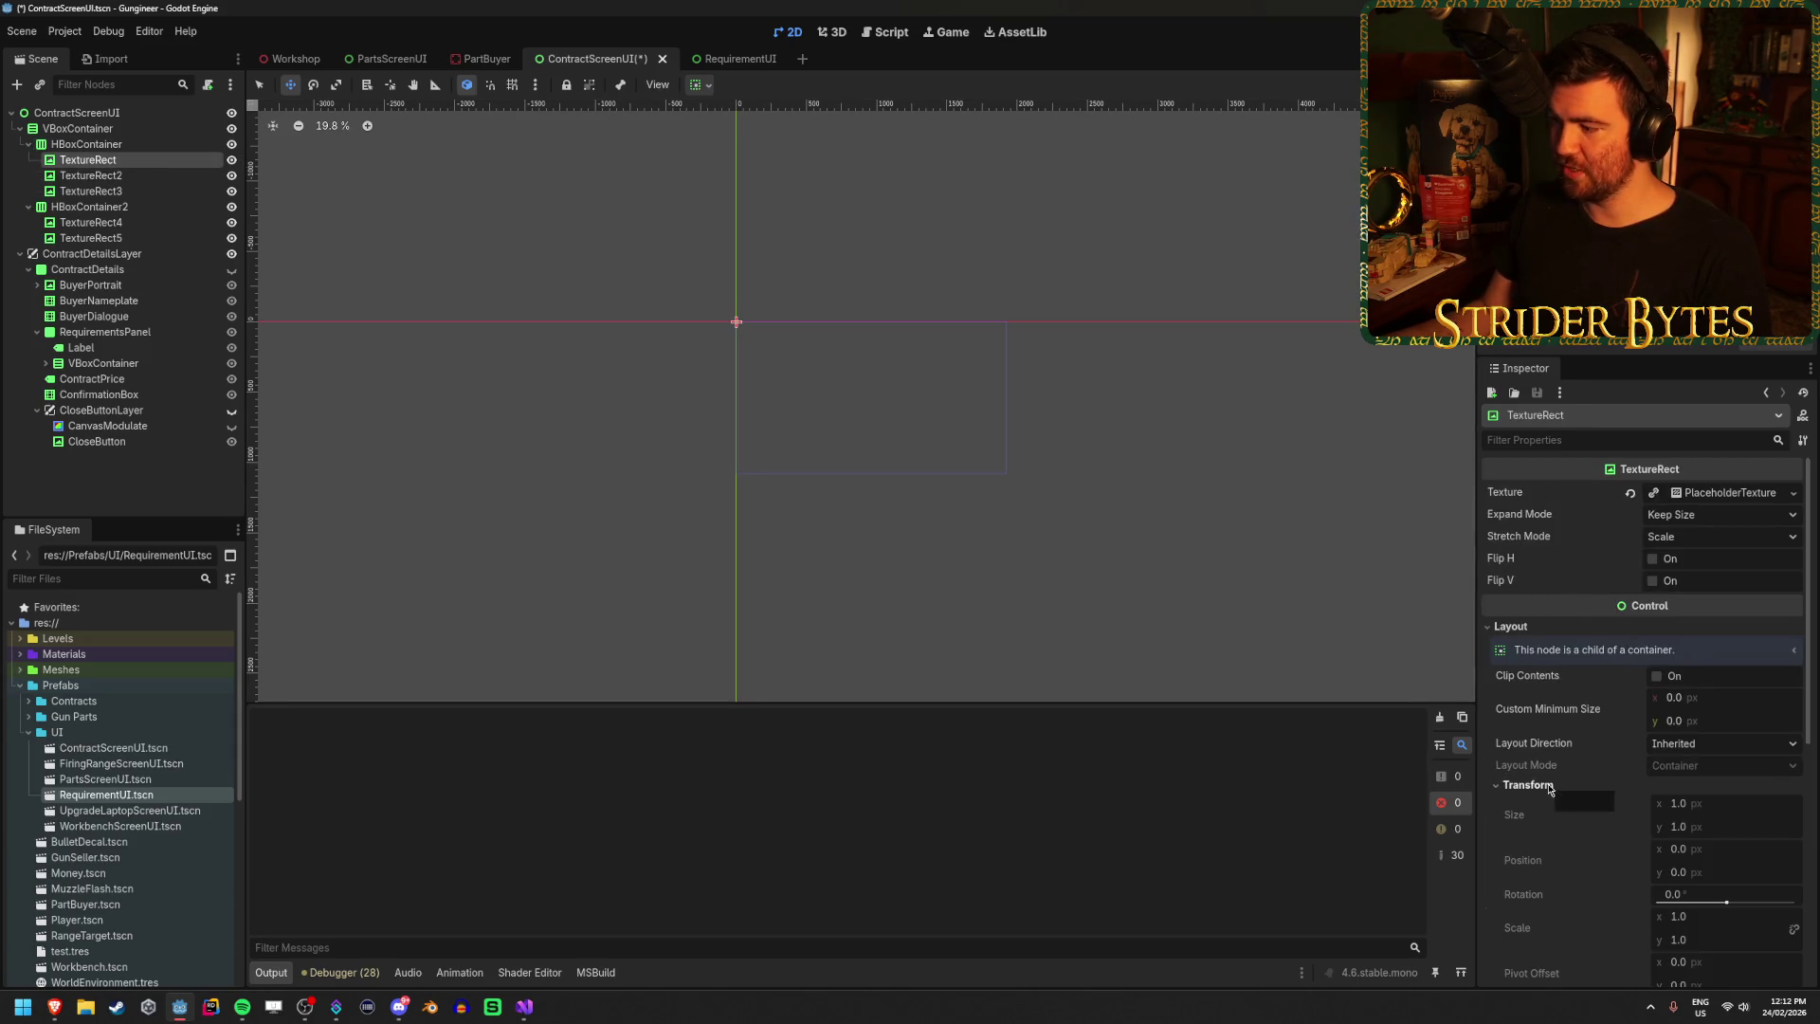
left_click(1551, 788)
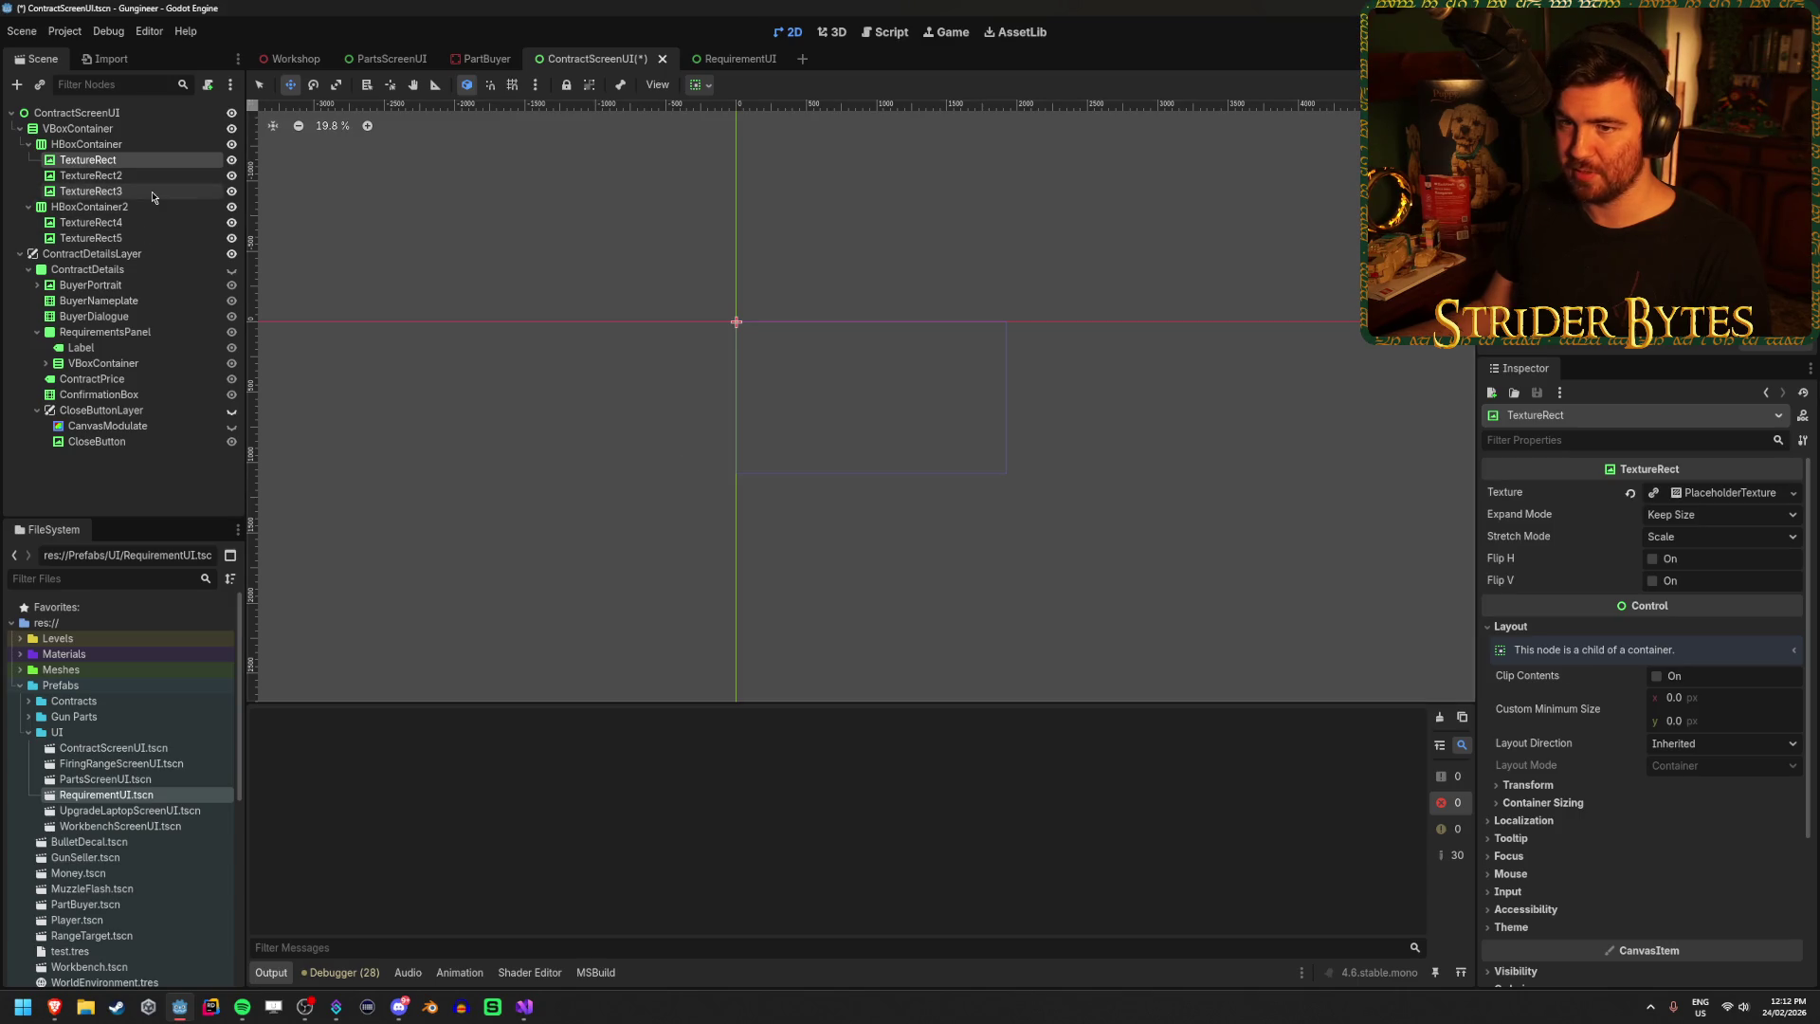
key("ctrl+z")
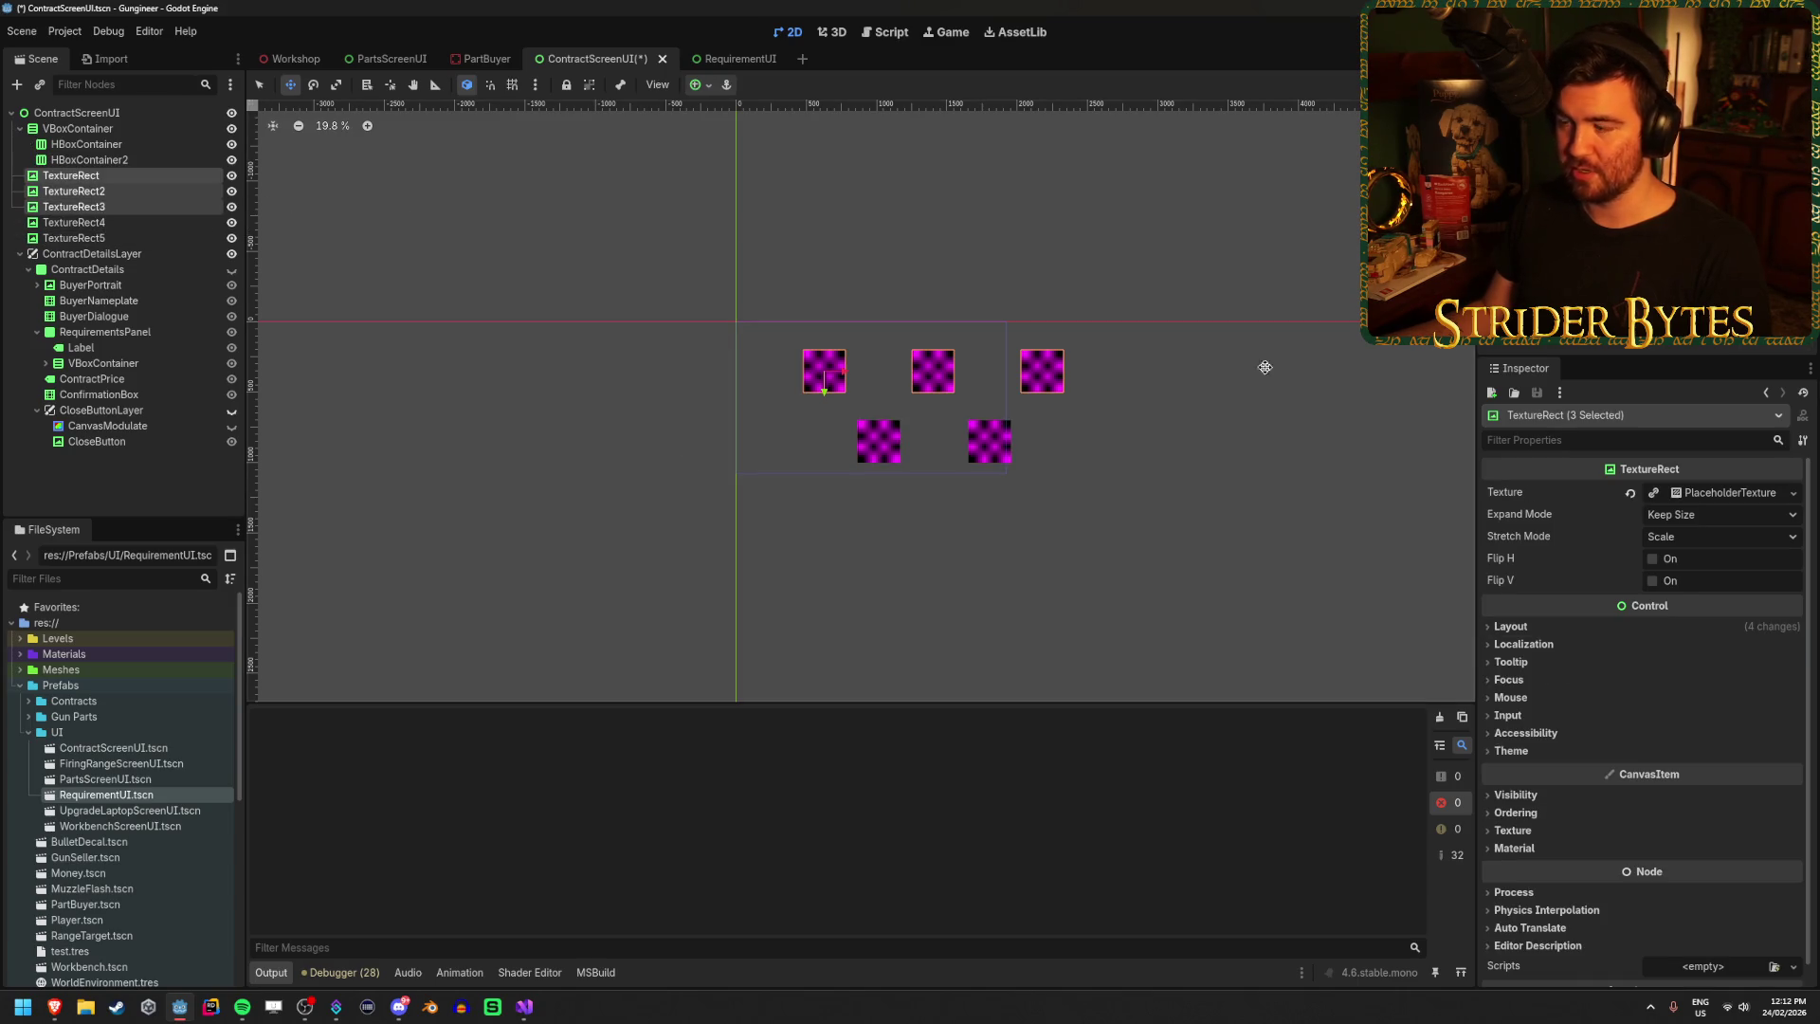
left_click(1545, 628)
left_click(1527, 754)
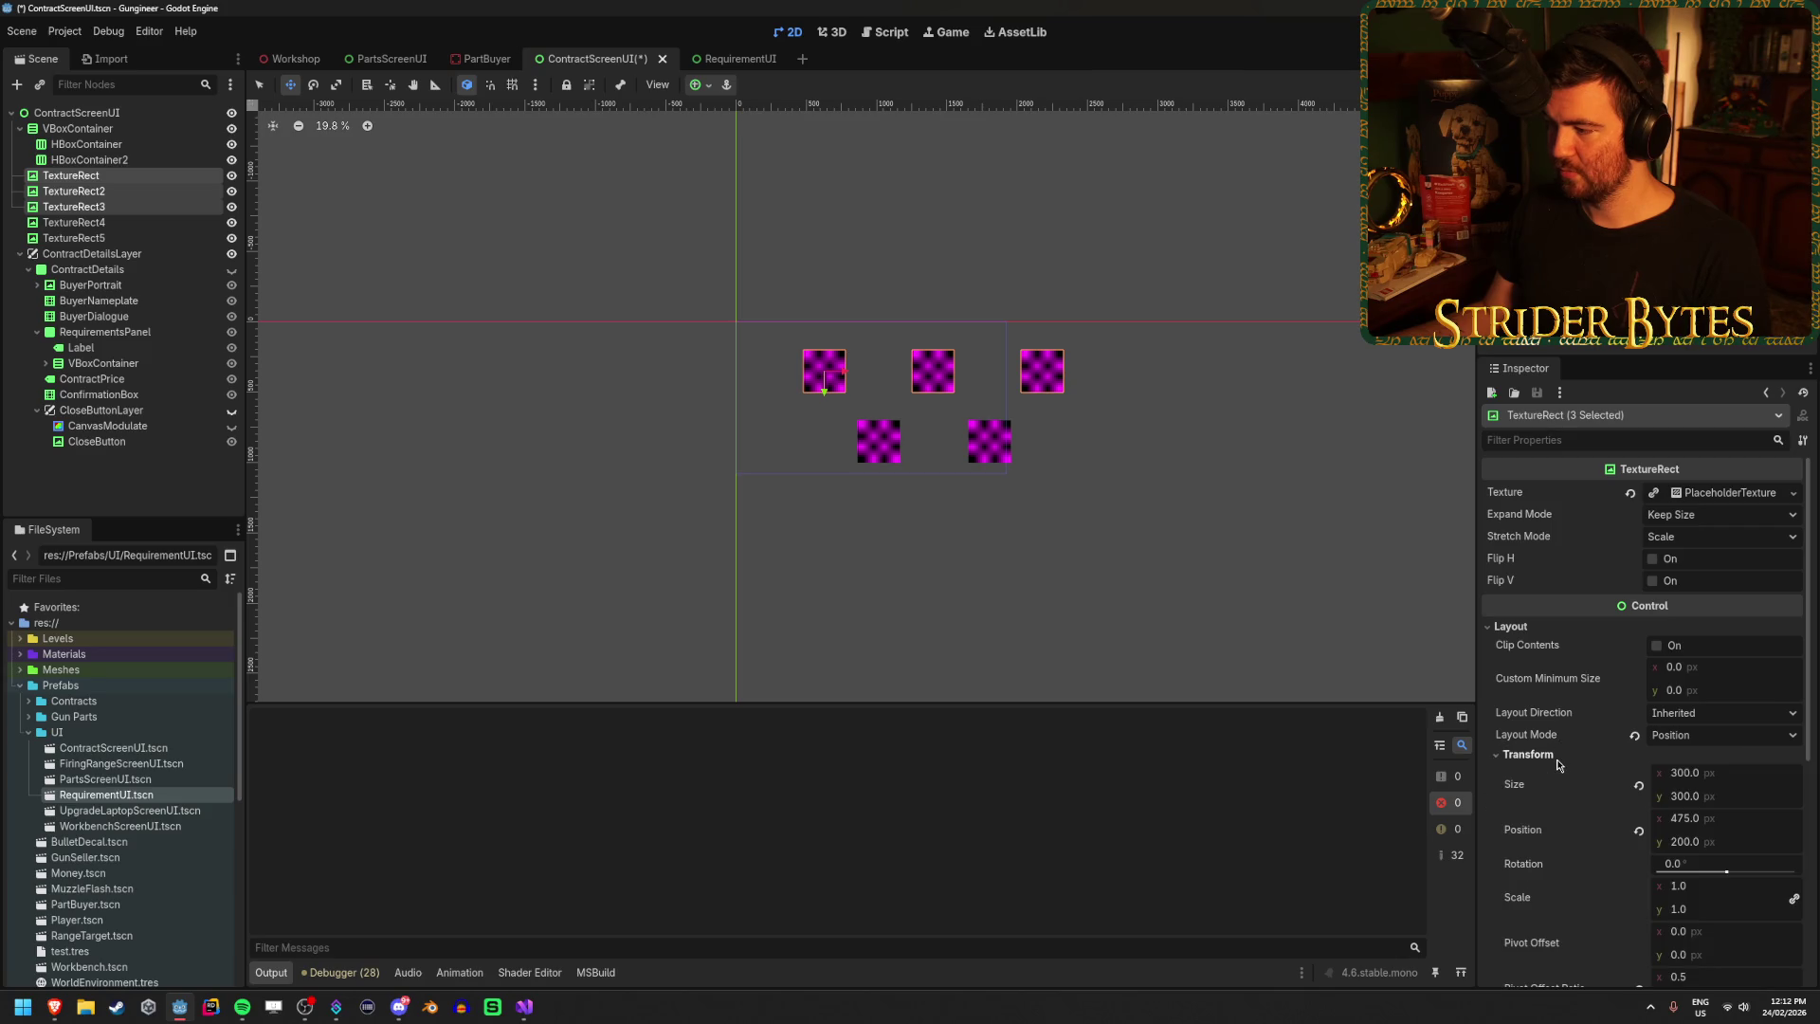
left_click(1528, 755)
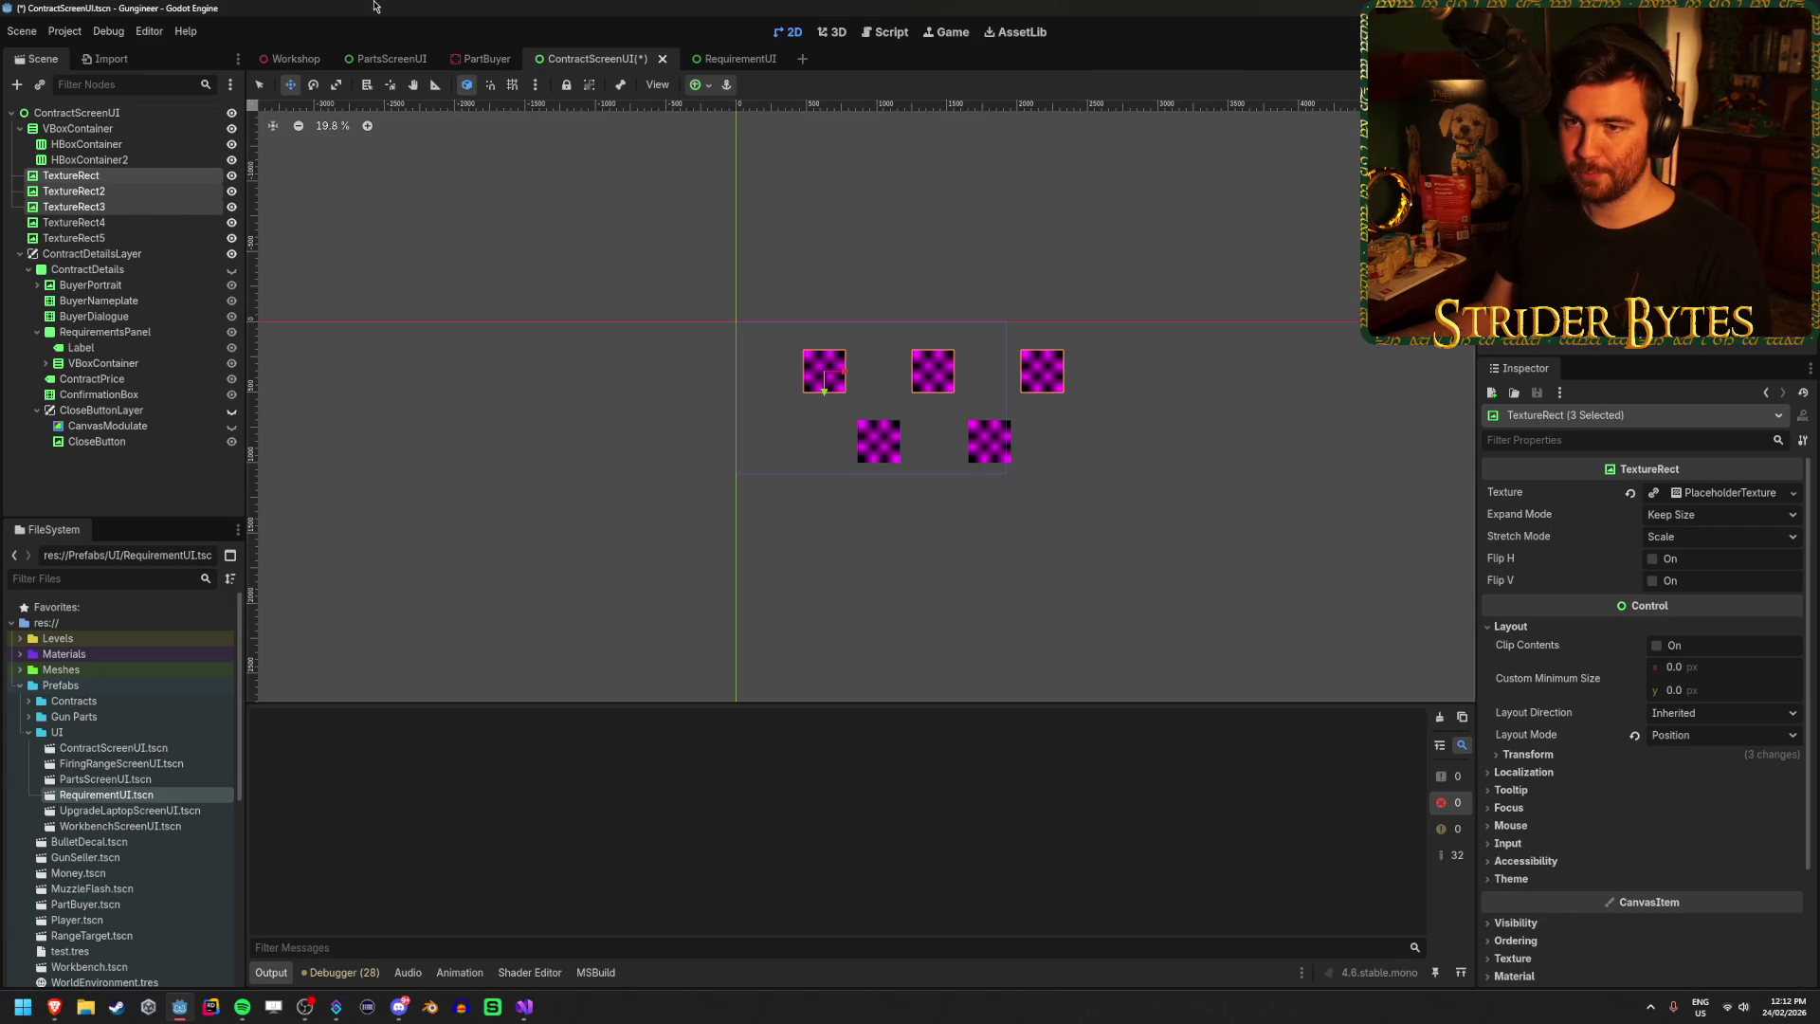
key("ctrl+shift+z")
Select all five texture rects and set Custom Minimum Size to 300 × 300.
left_click(121, 191, "shift")
left_click(133, 222, "ctrl")
left_click(133, 238, "ctrl")
left_click(1511, 626)
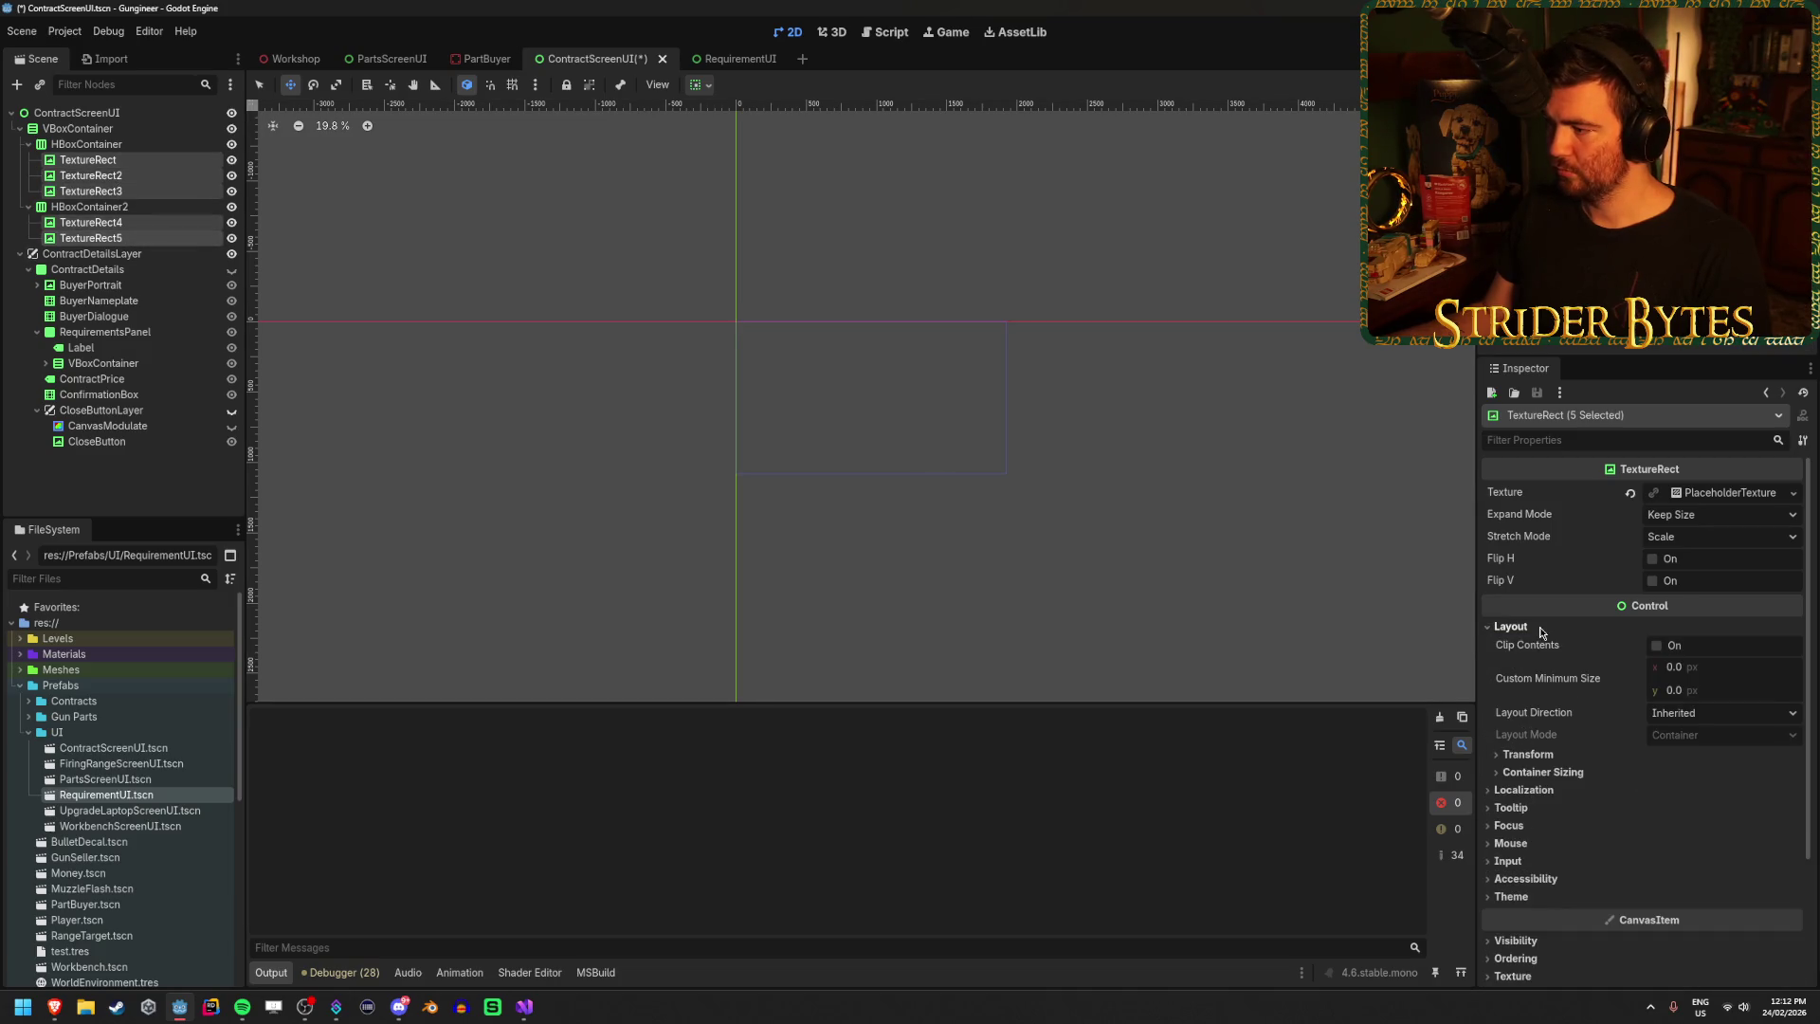
left_click(1718, 676)
key("Tab")
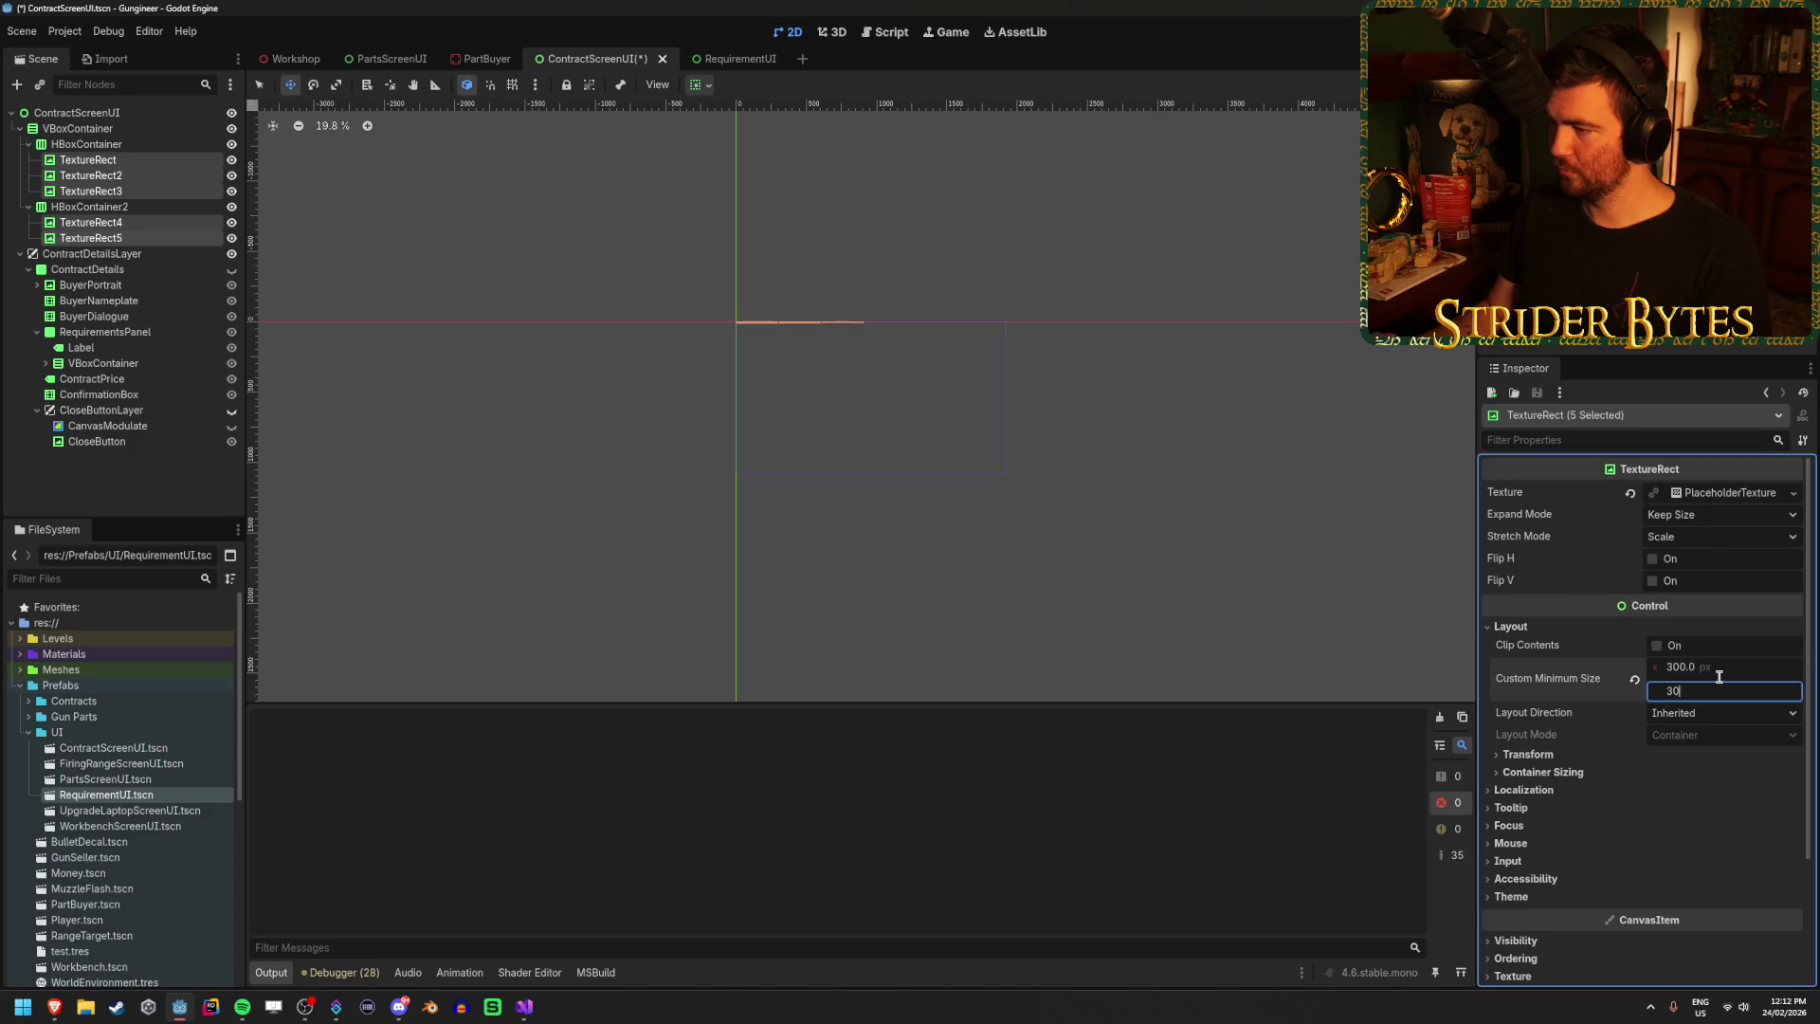
type("300")
key("Return")
scroll(927, 451, "up", 4)
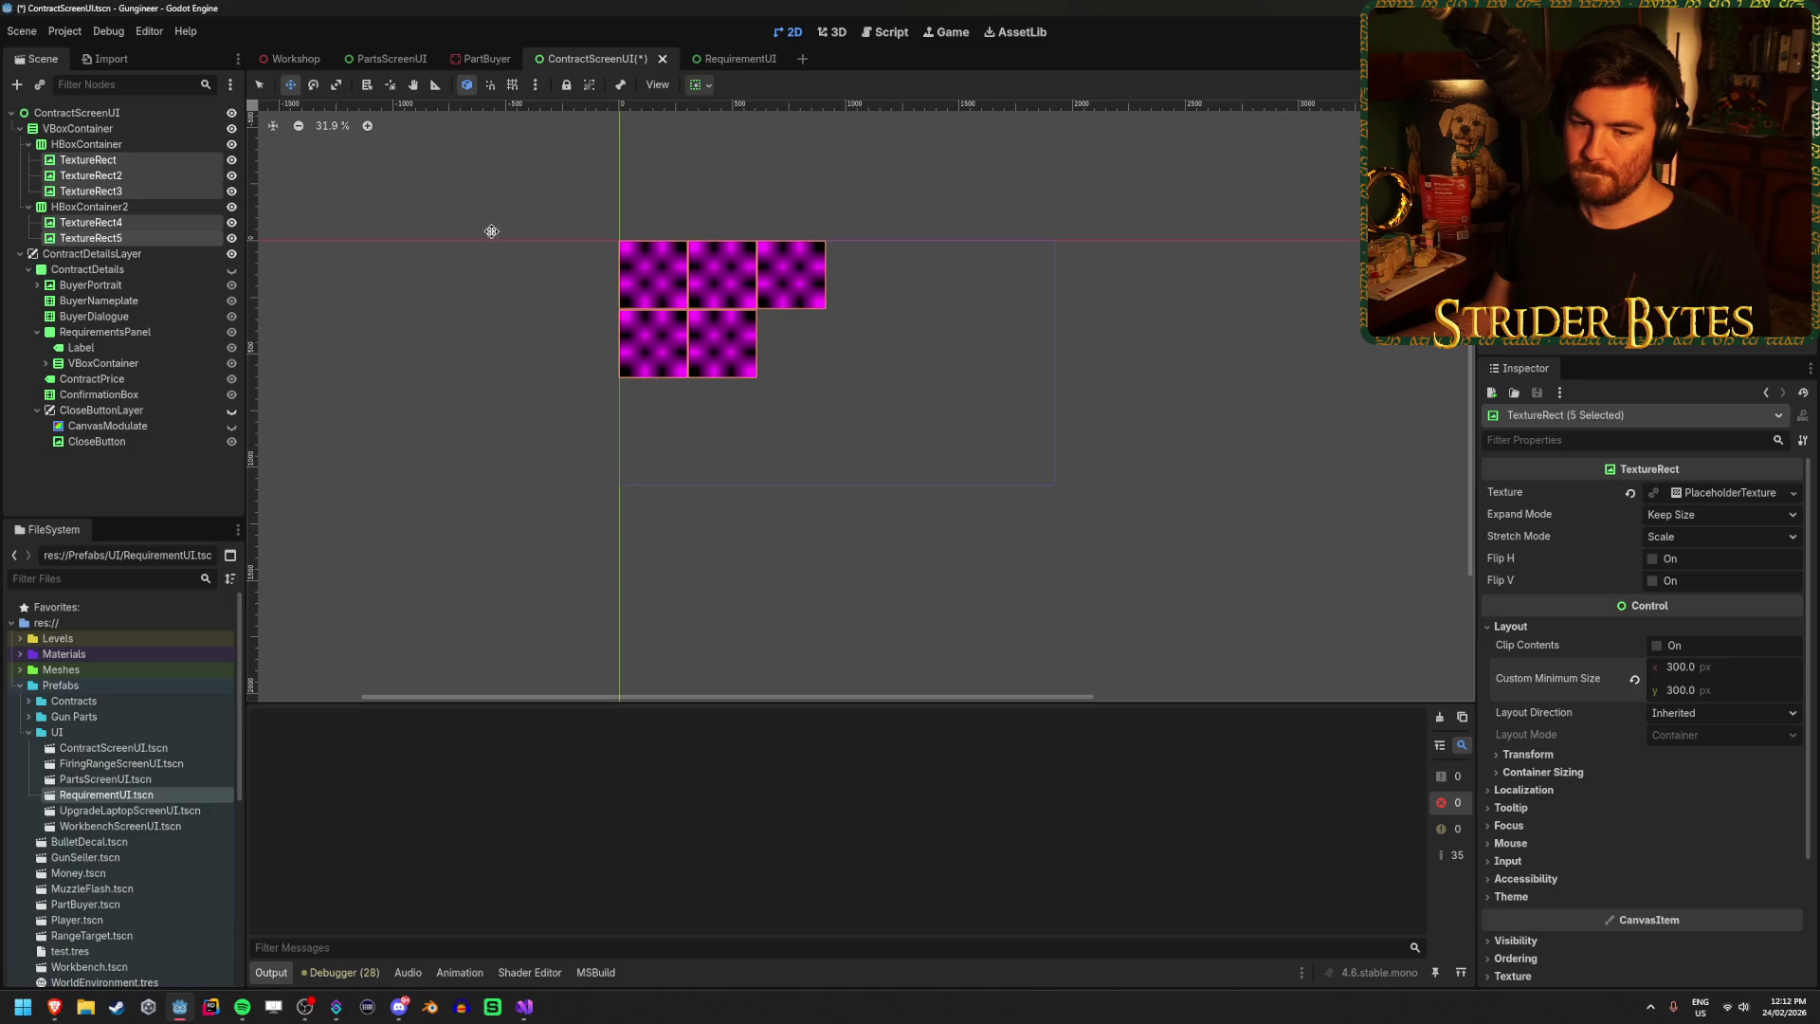
left_click(87, 144)
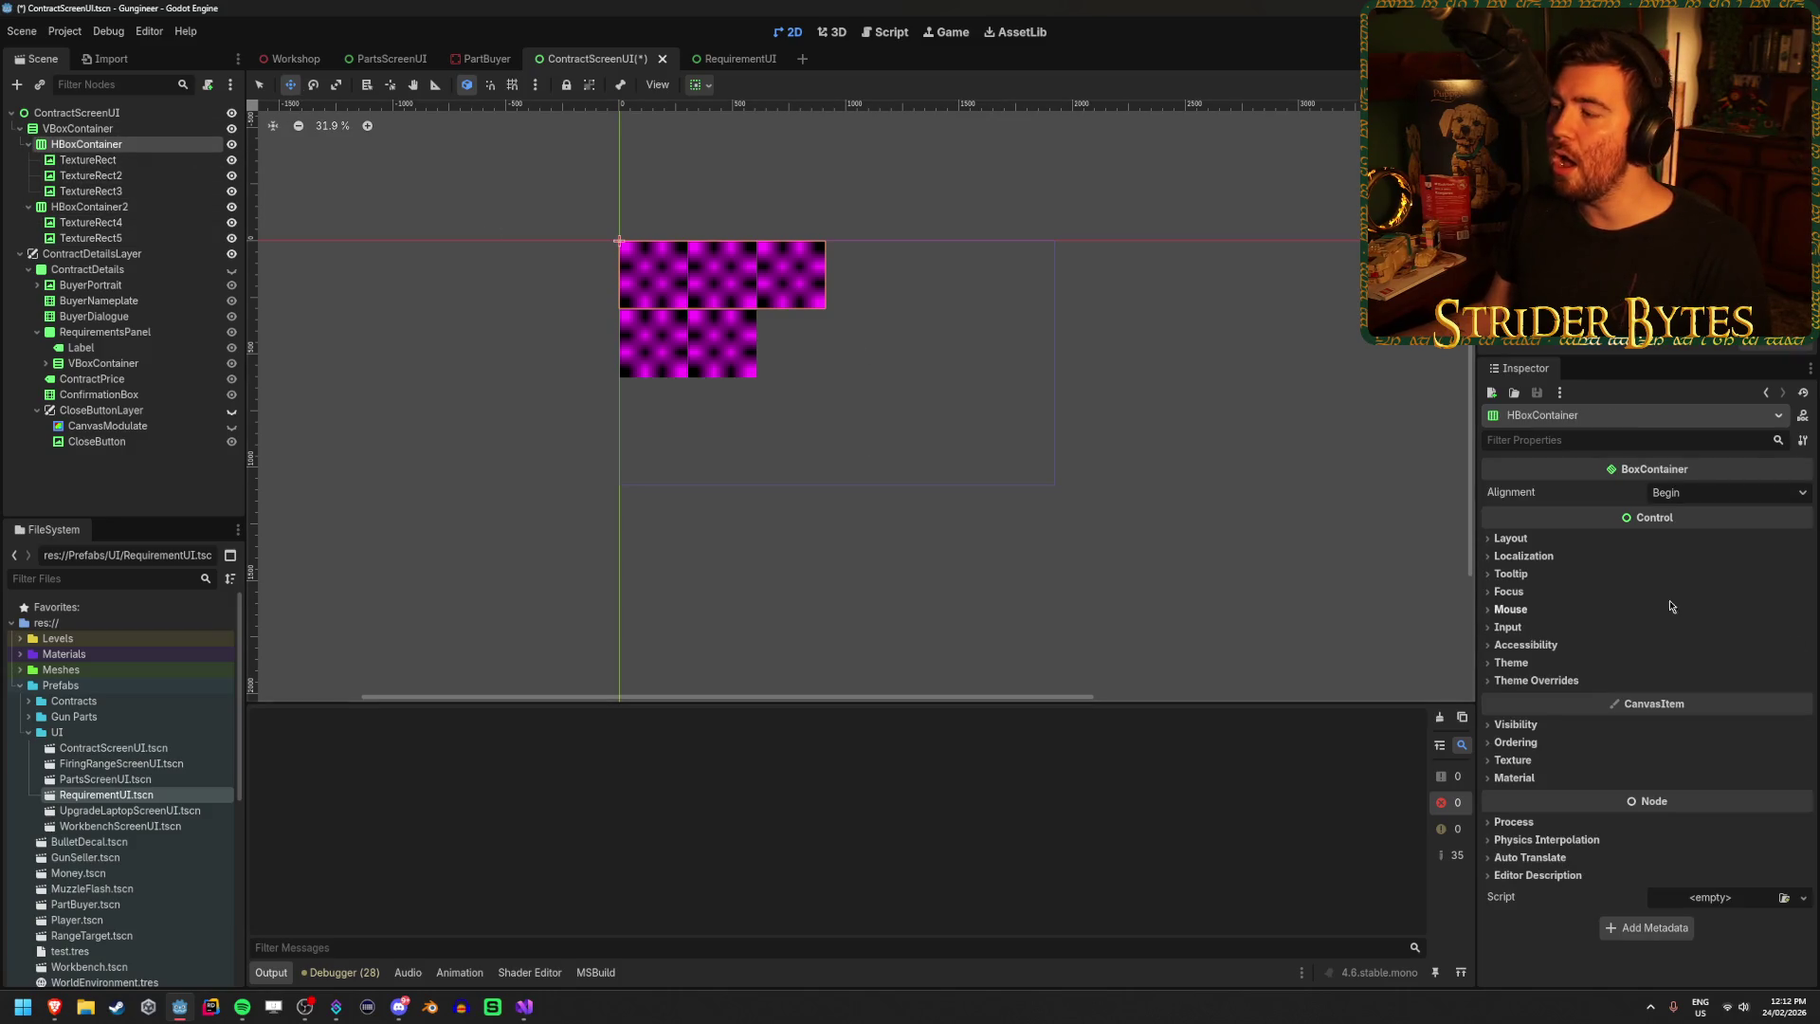
Apply the Full Rect anchor preset to the VBoxContainer so it fills the screen.
left_click(1574, 538)
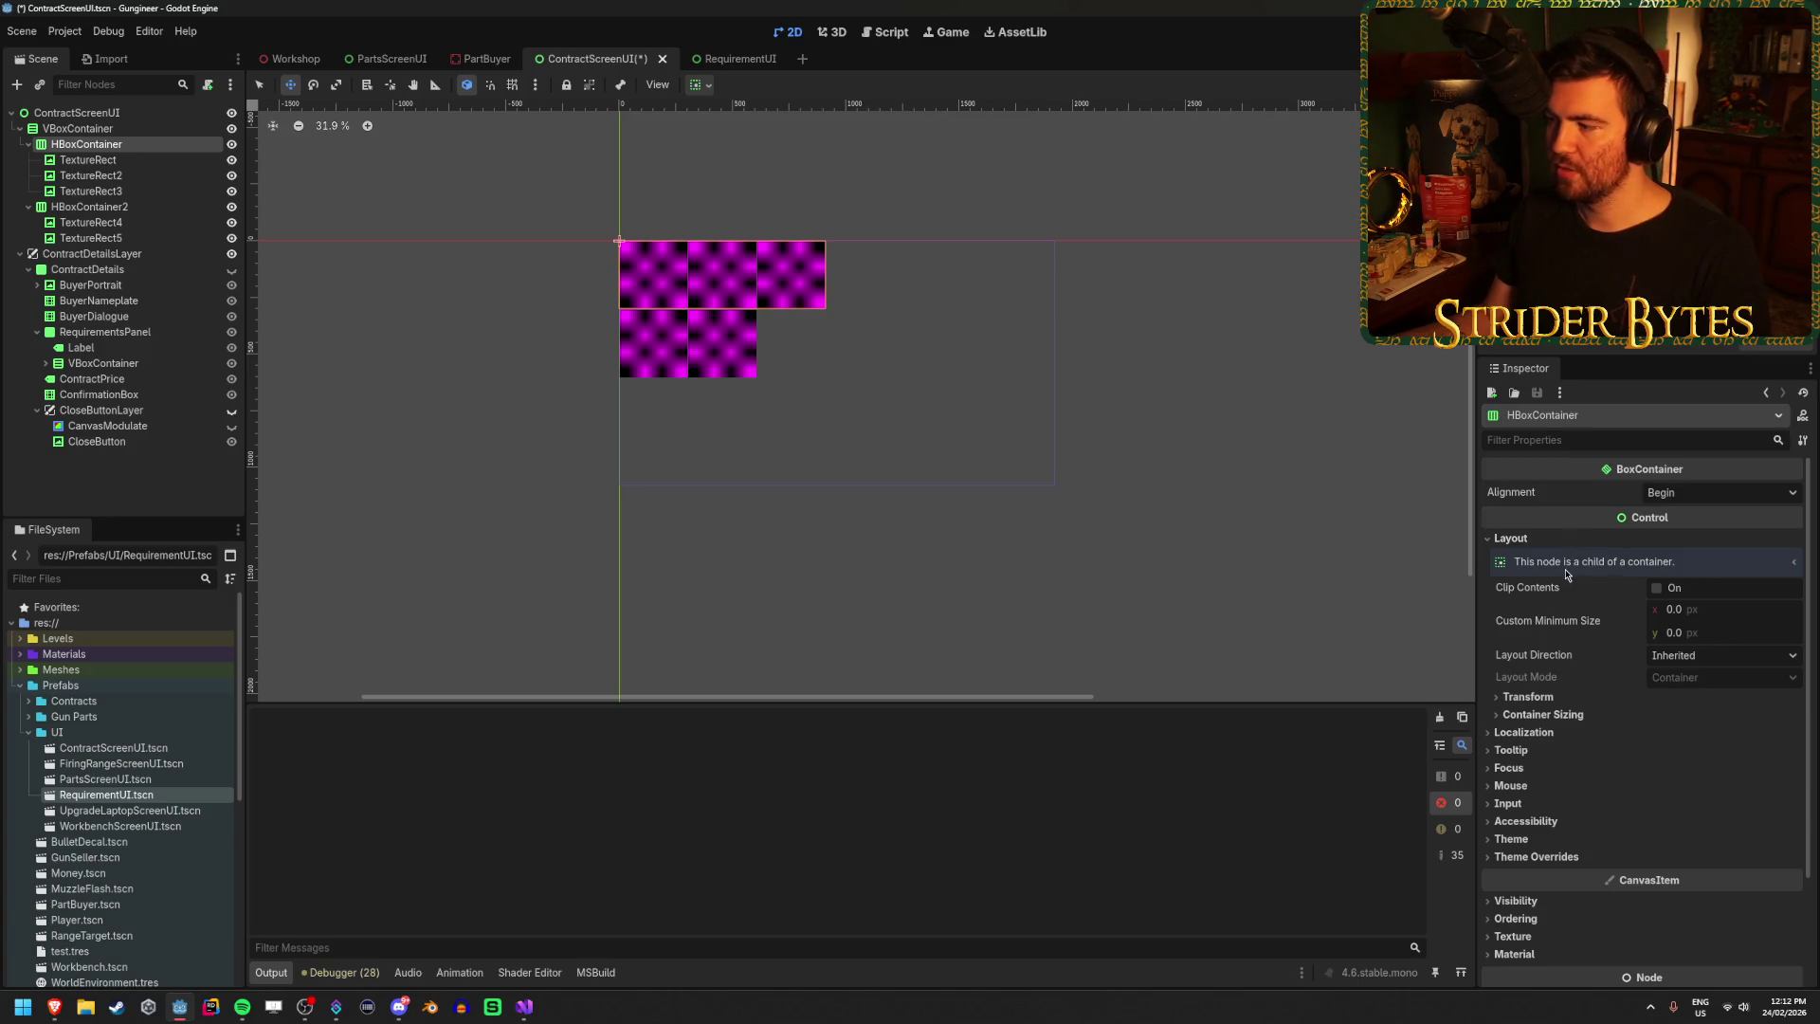
left_click(109, 133)
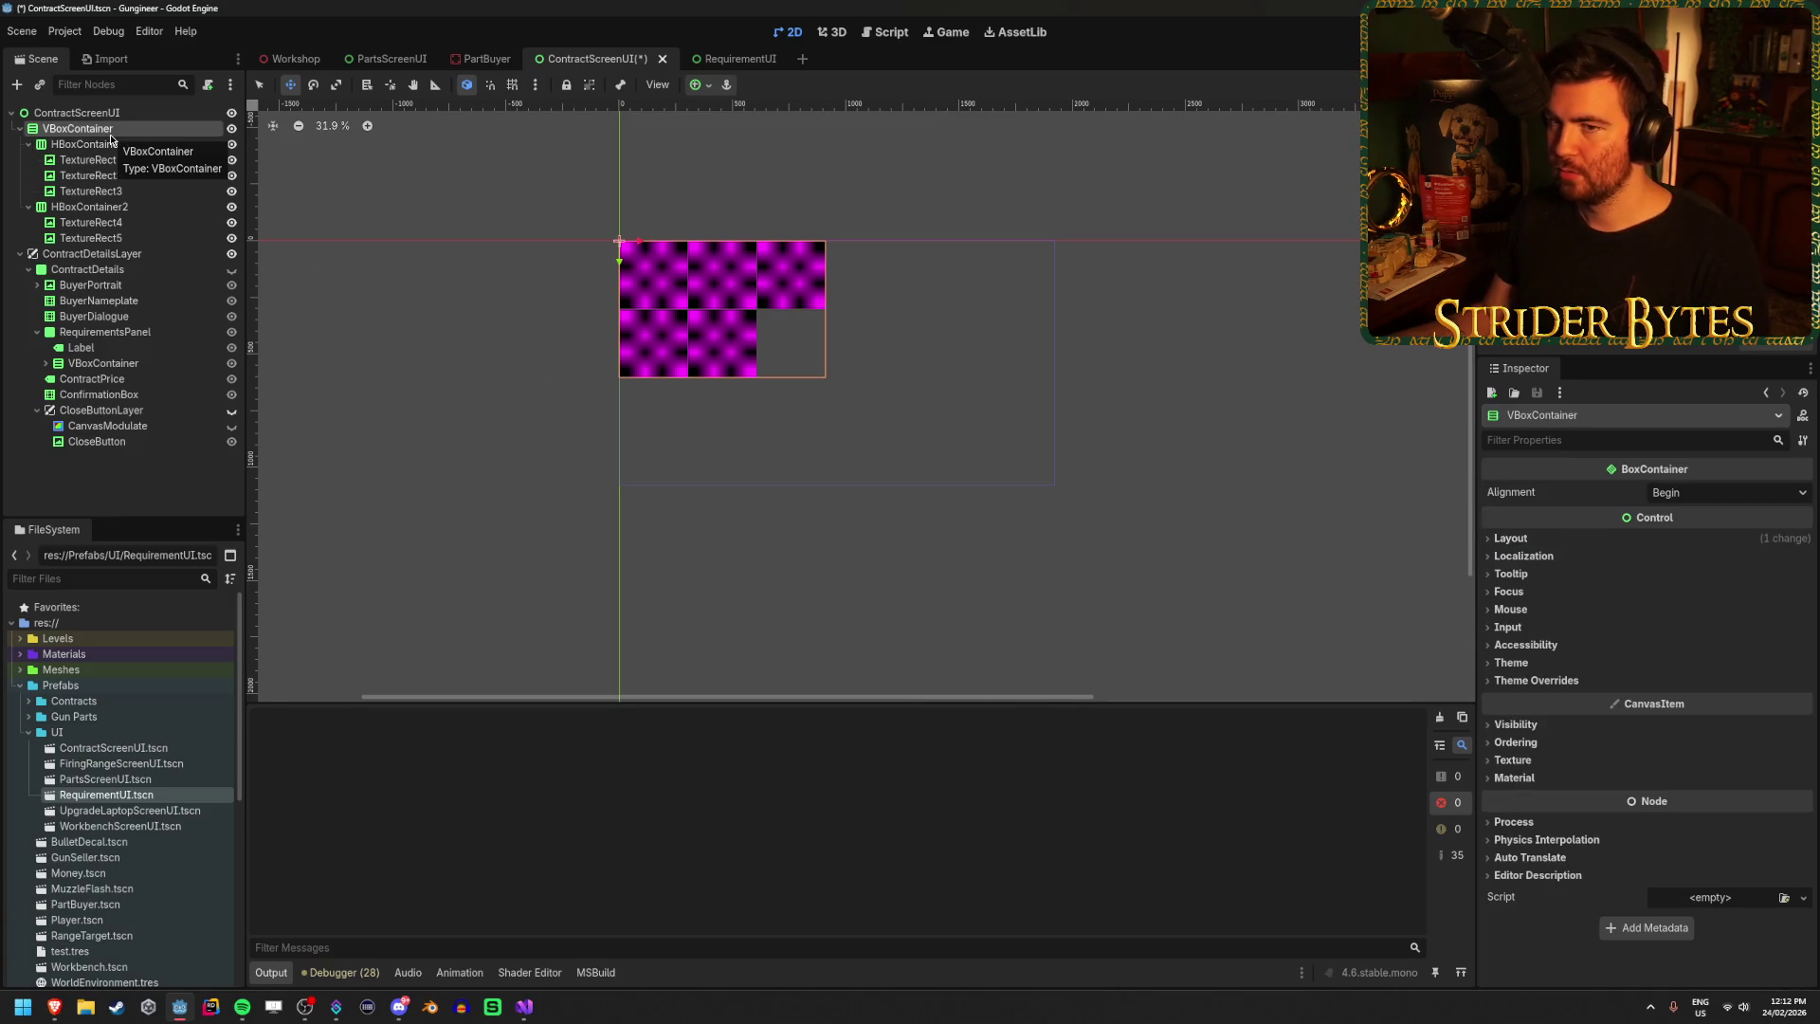
left_click(706, 87)
left_click(731, 165)
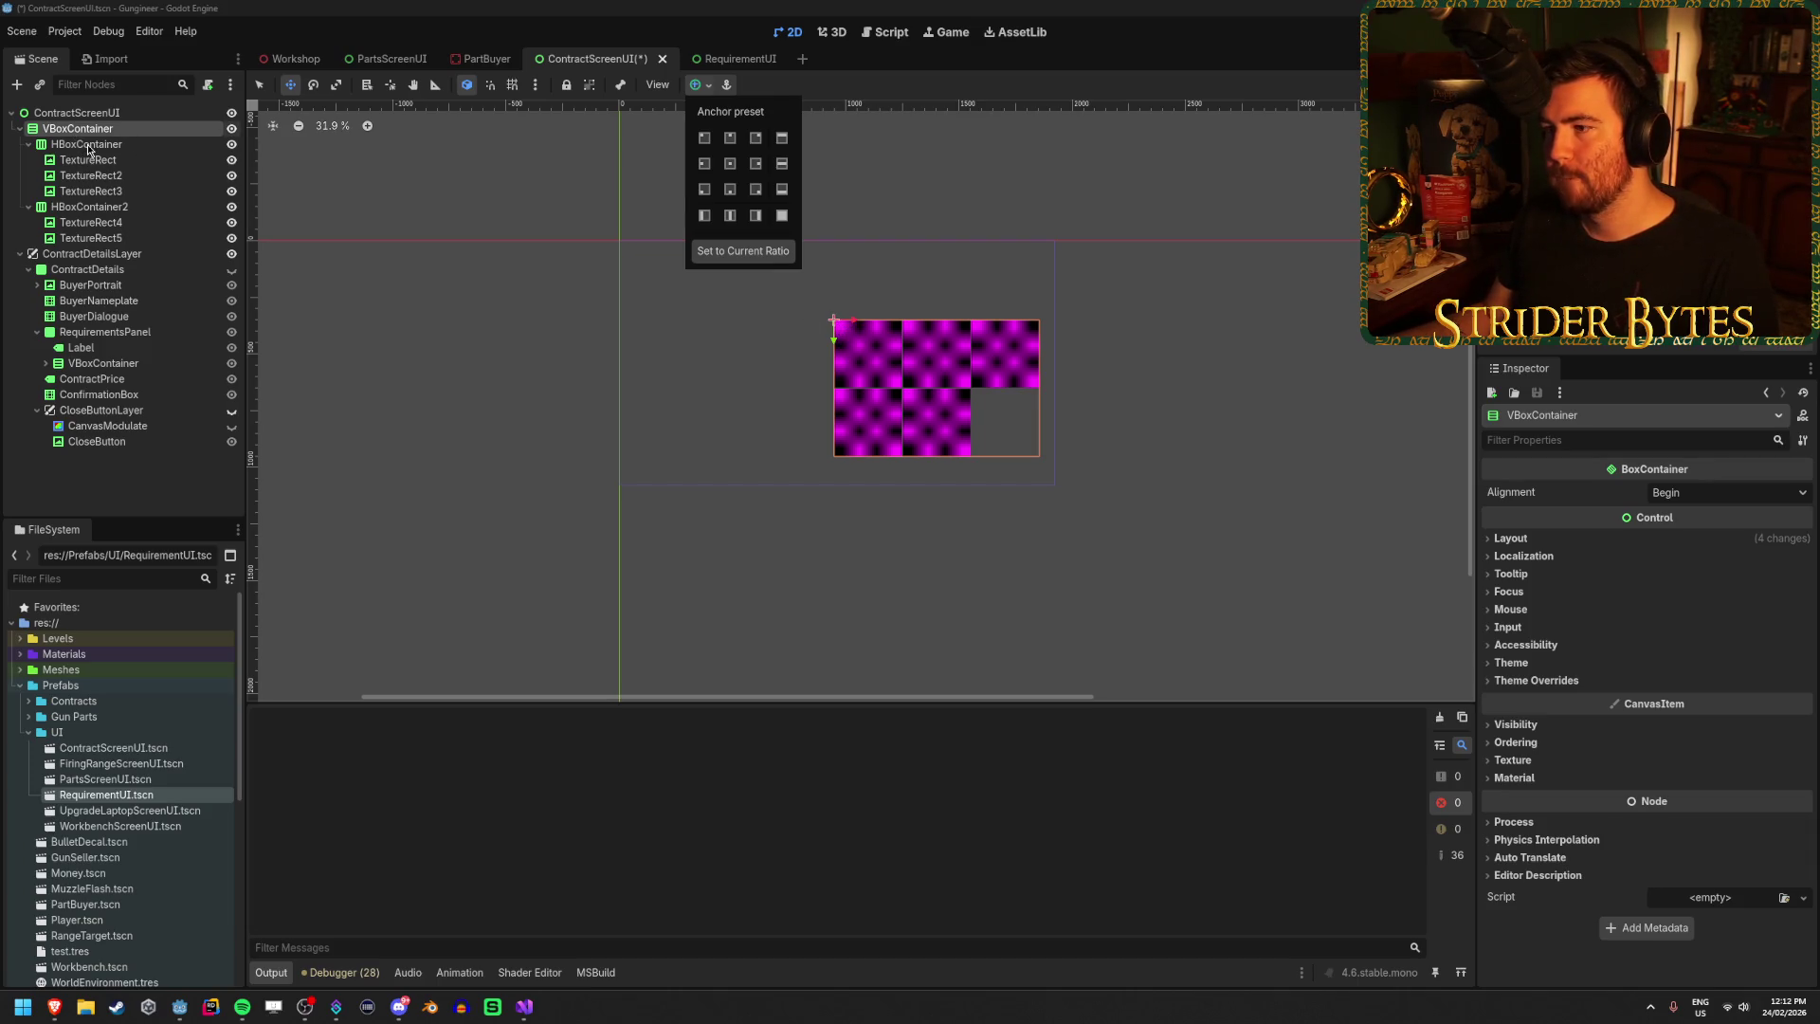
left_click(1537, 541)
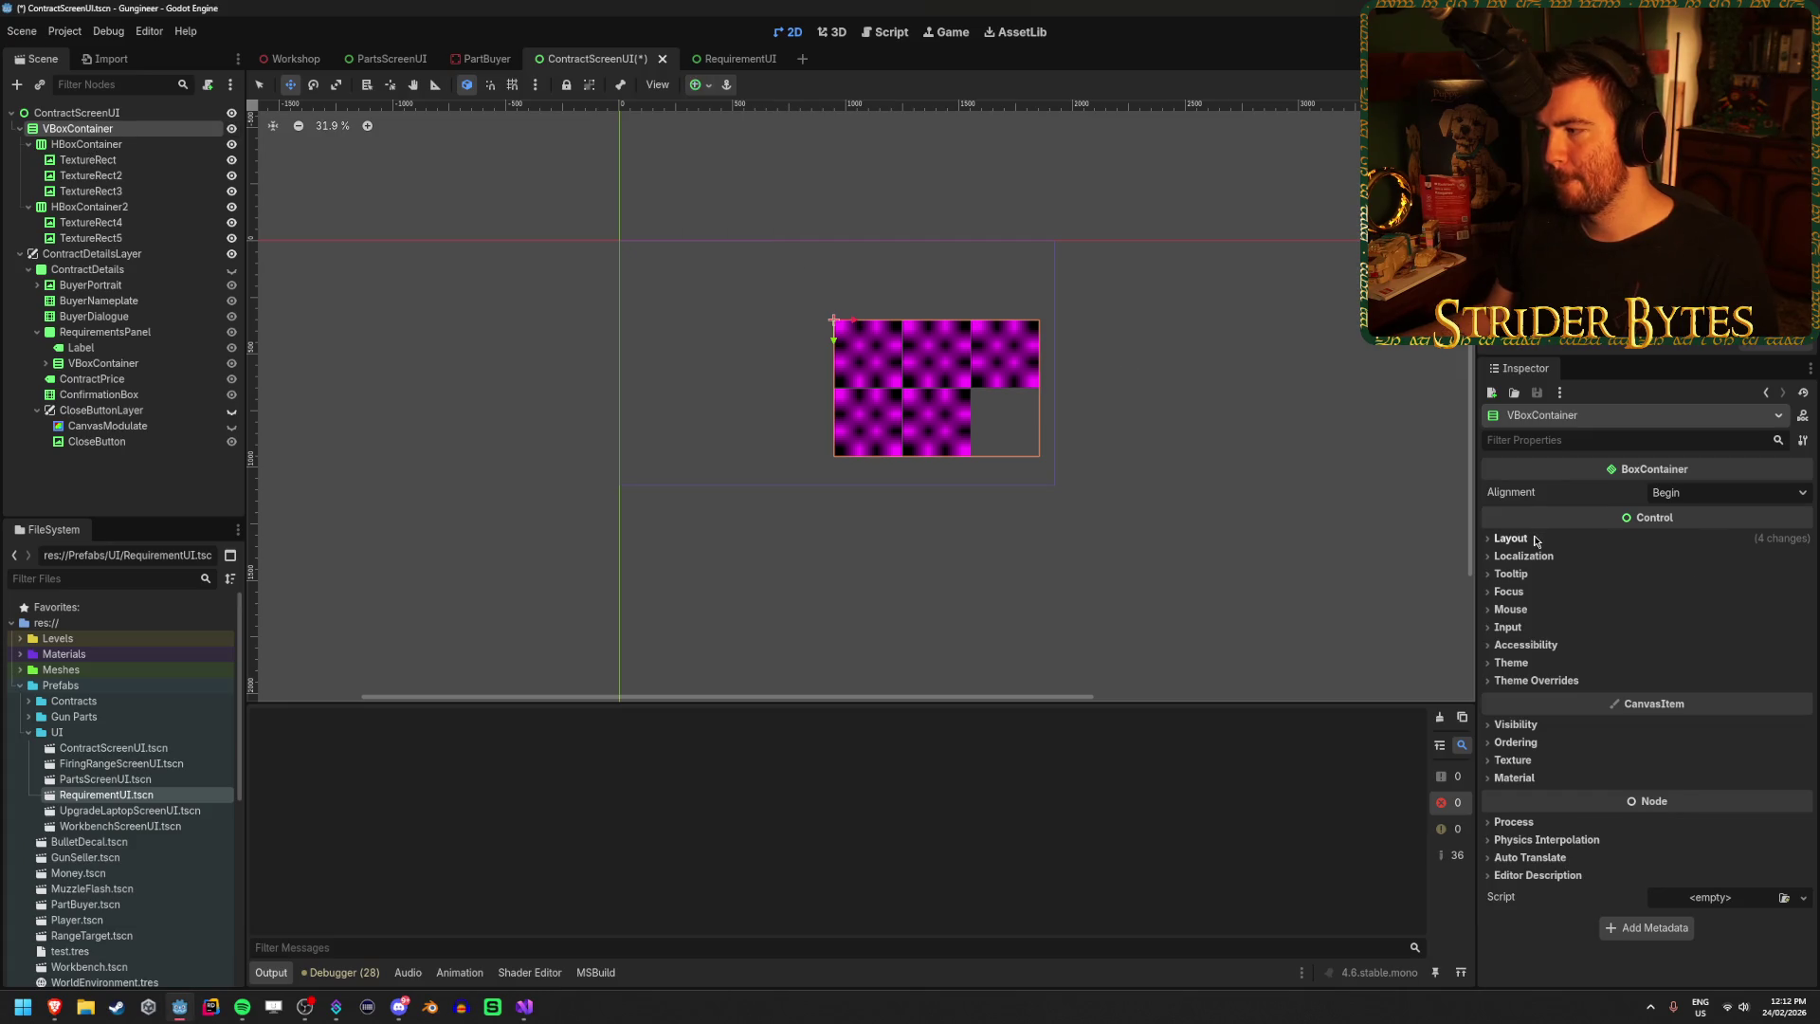
left_click(702, 86)
left_click(782, 216)
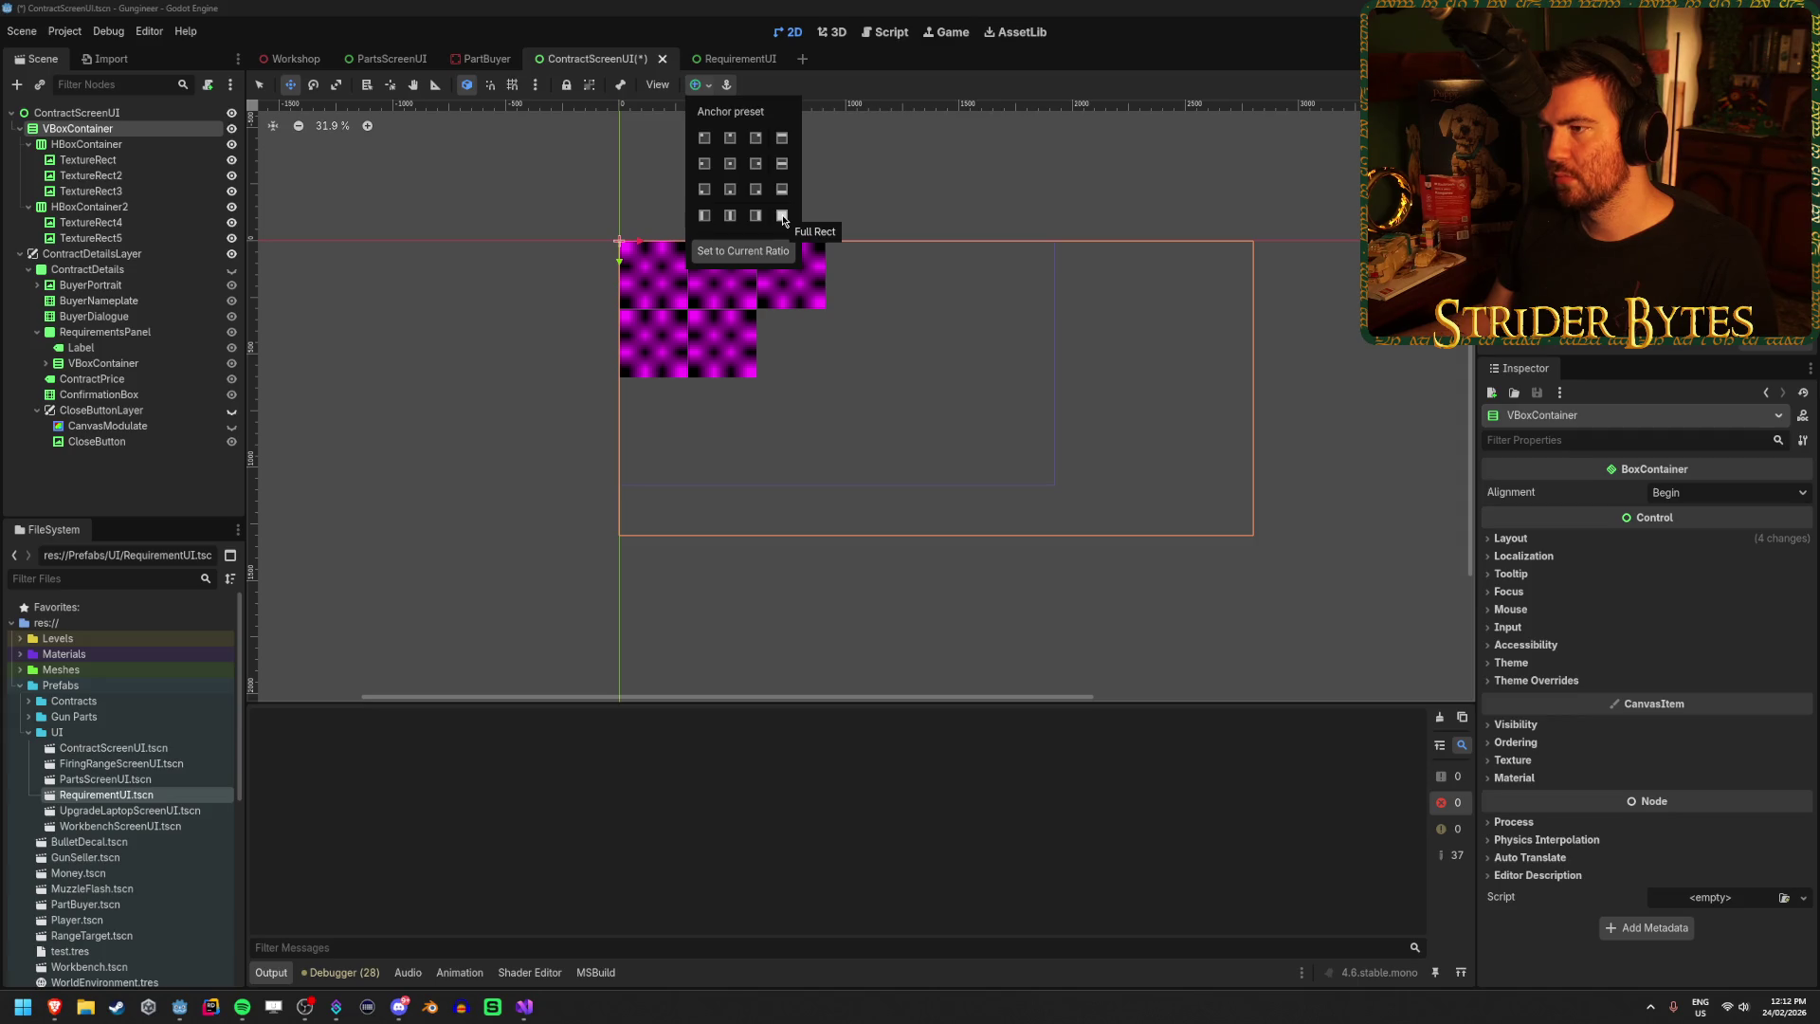
Set the VBoxContainer's Alignment to Center to centre the rows vertically.
left_click(1511, 538)
left_click(1511, 537)
left_click(1511, 538)
left_click(114, 112)
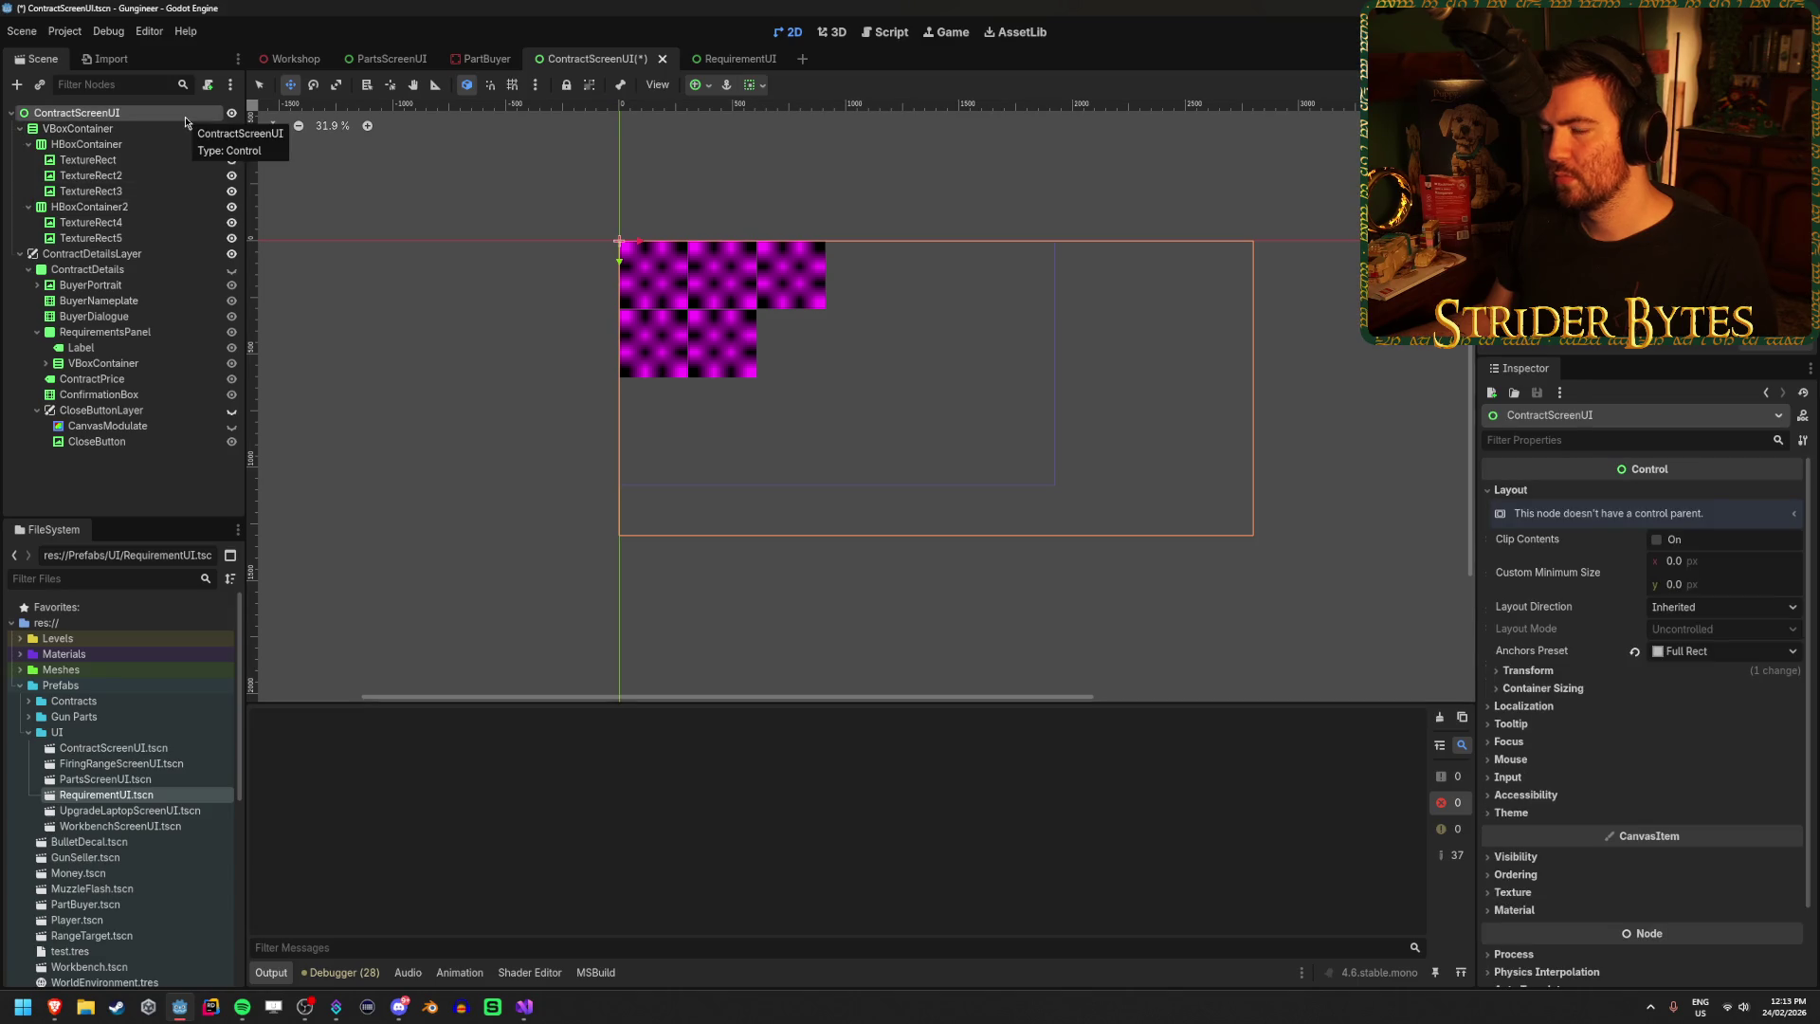
left_click(161, 129)
left_click(703, 87)
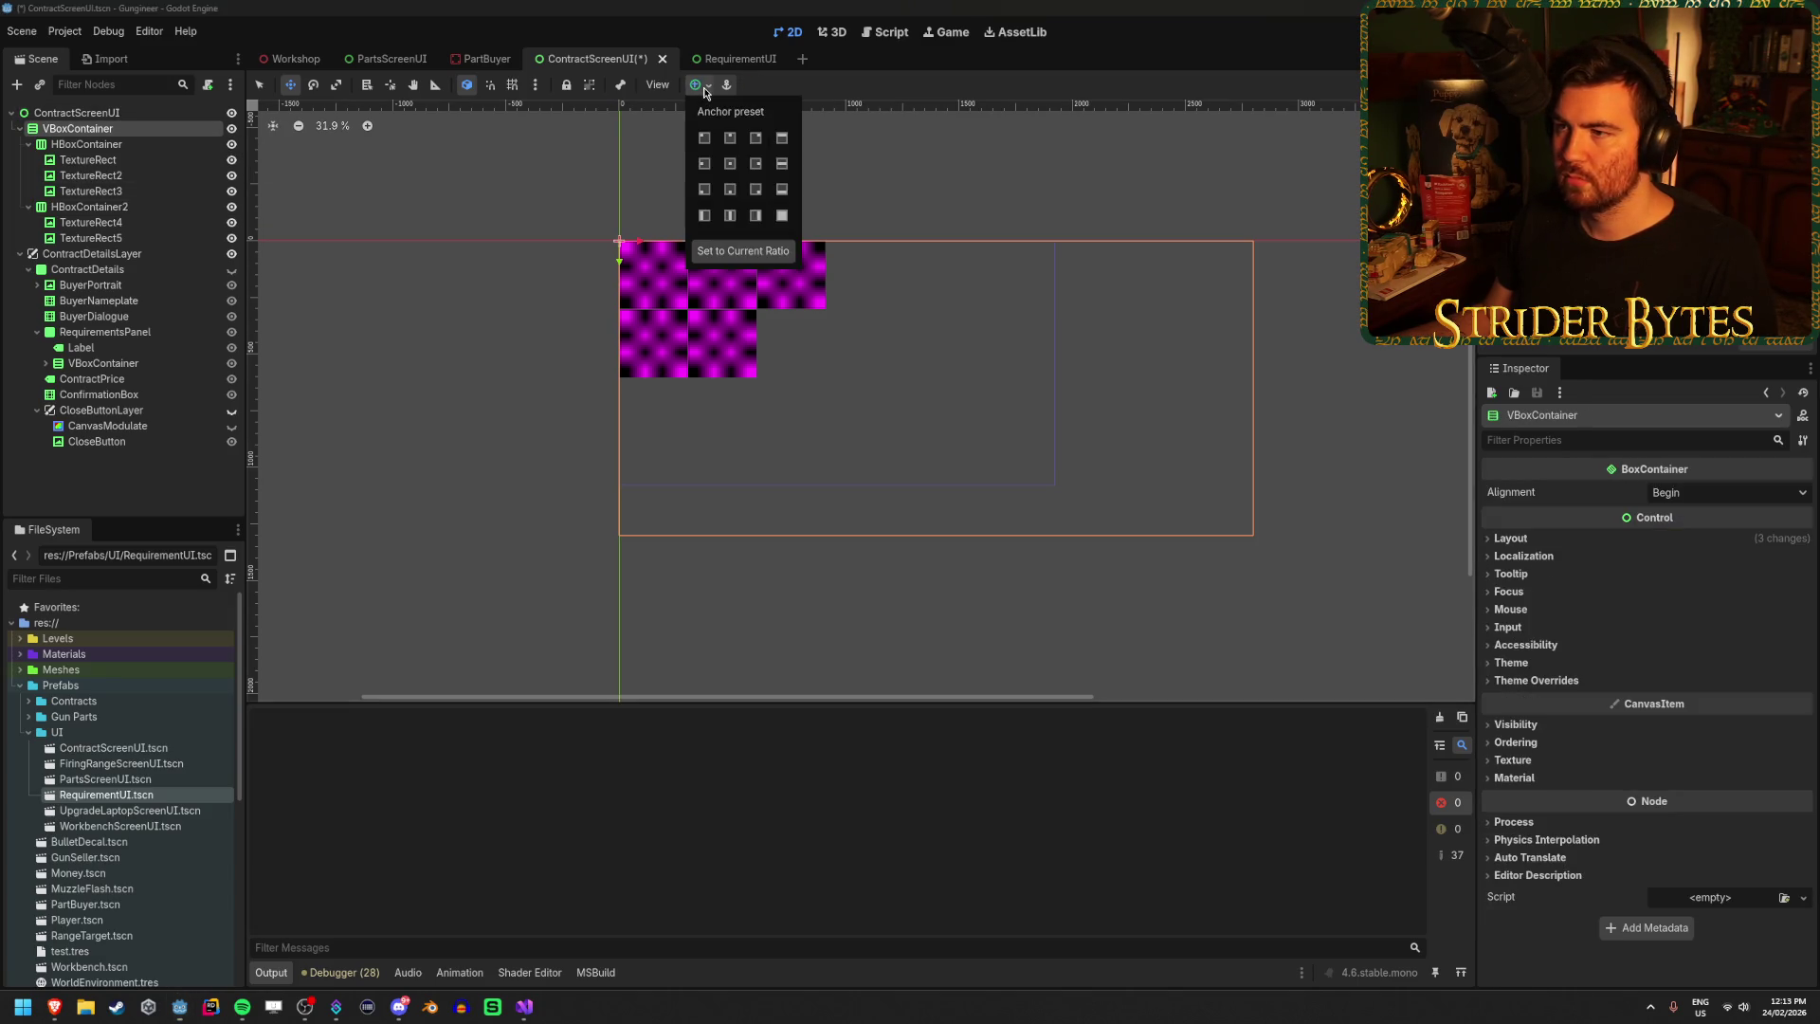
left_click(658, 85)
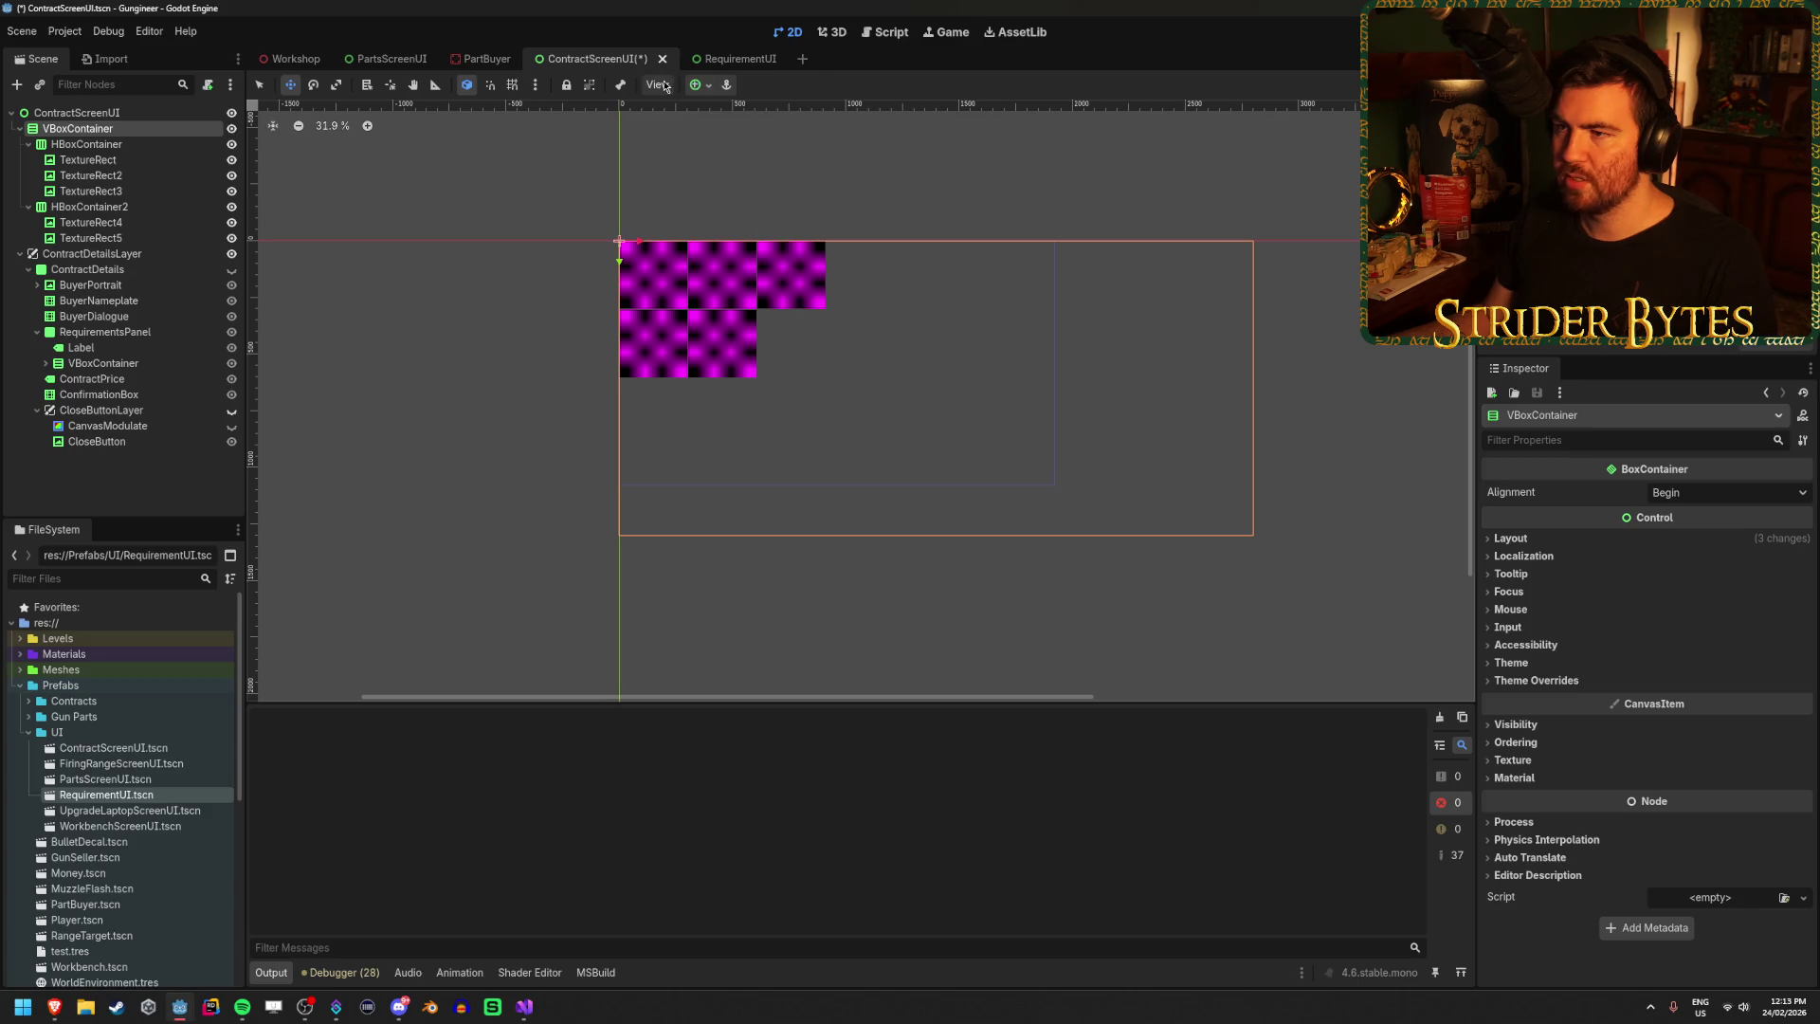
left_click(660, 87)
left_click(711, 90)
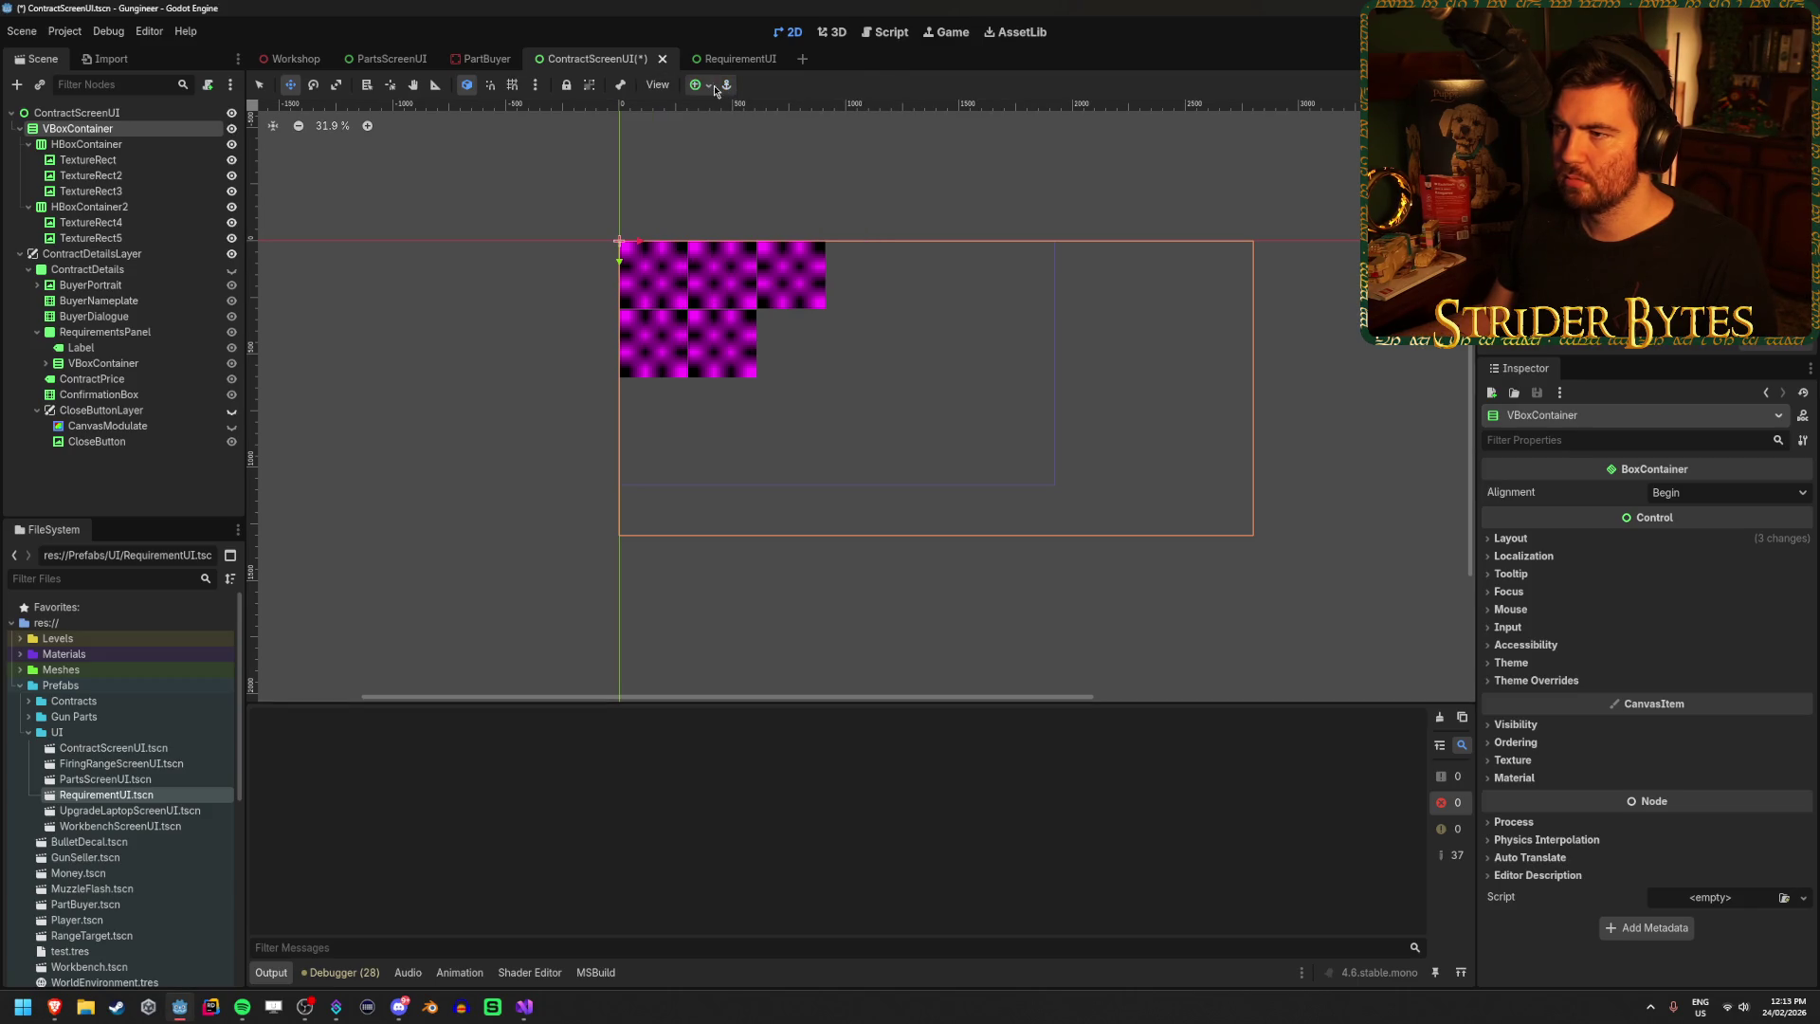
left_click(709, 87)
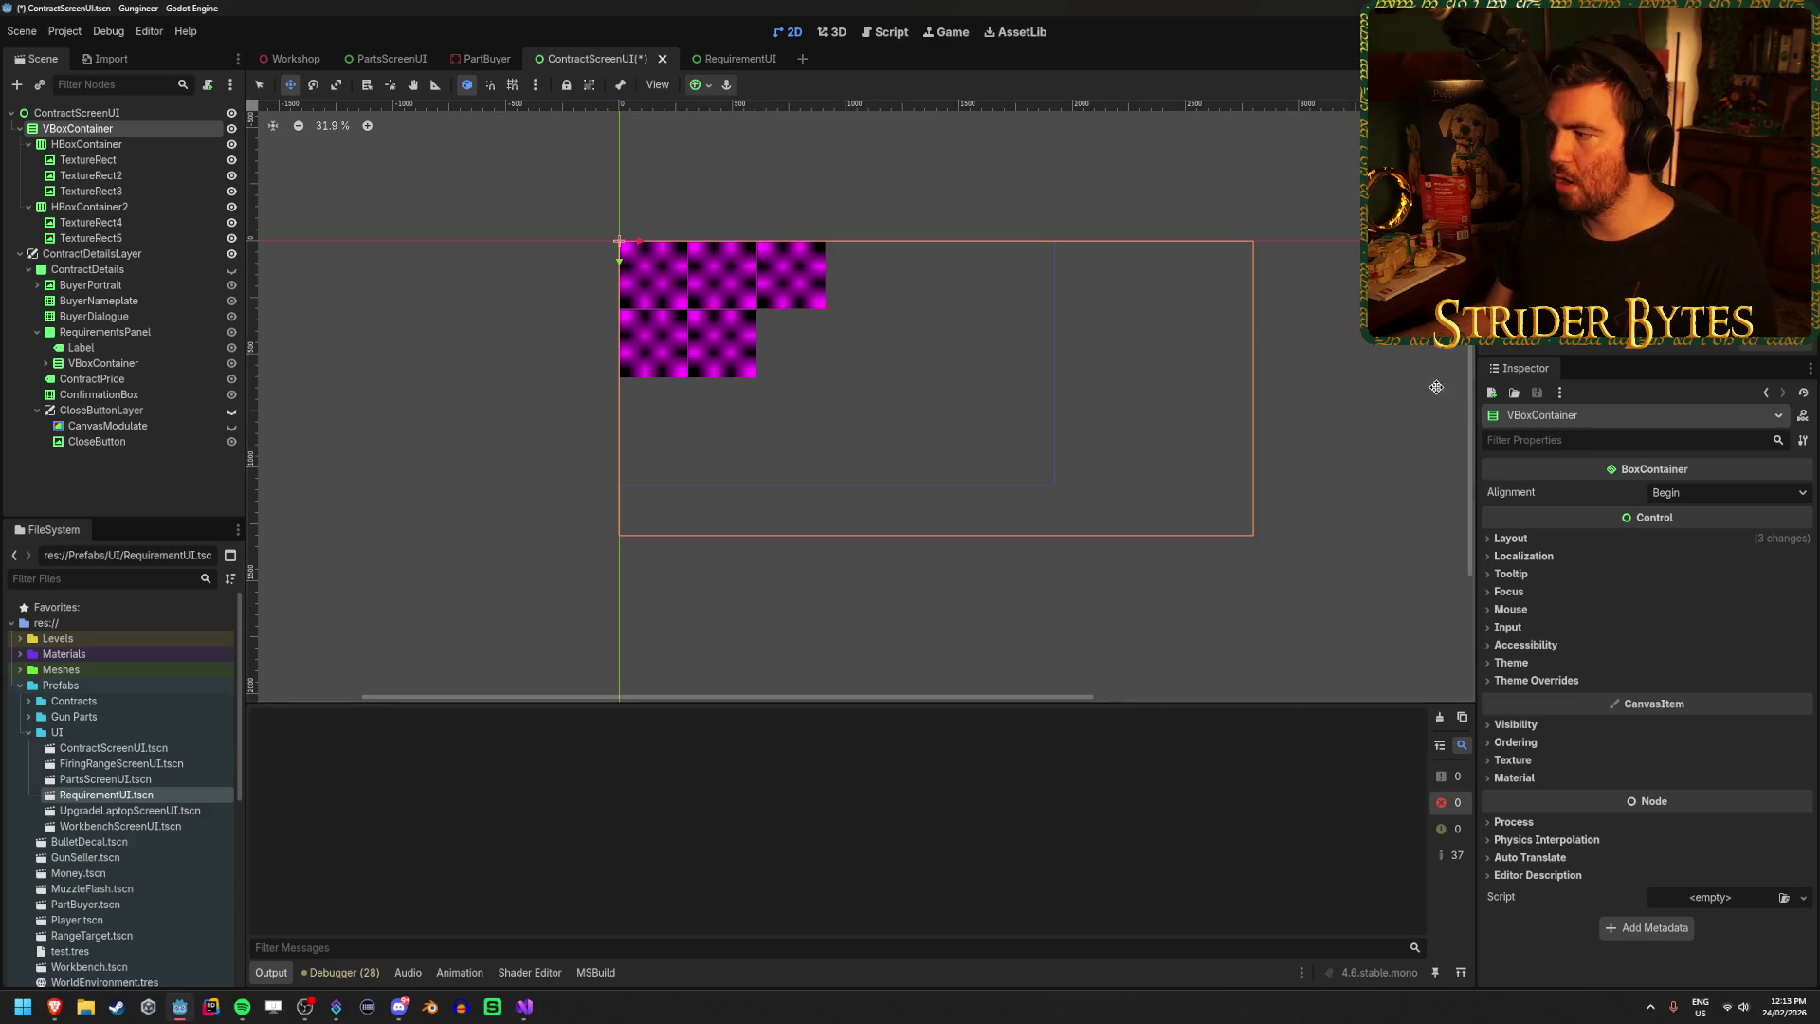
left_click(1725, 492)
left_click(1713, 537)
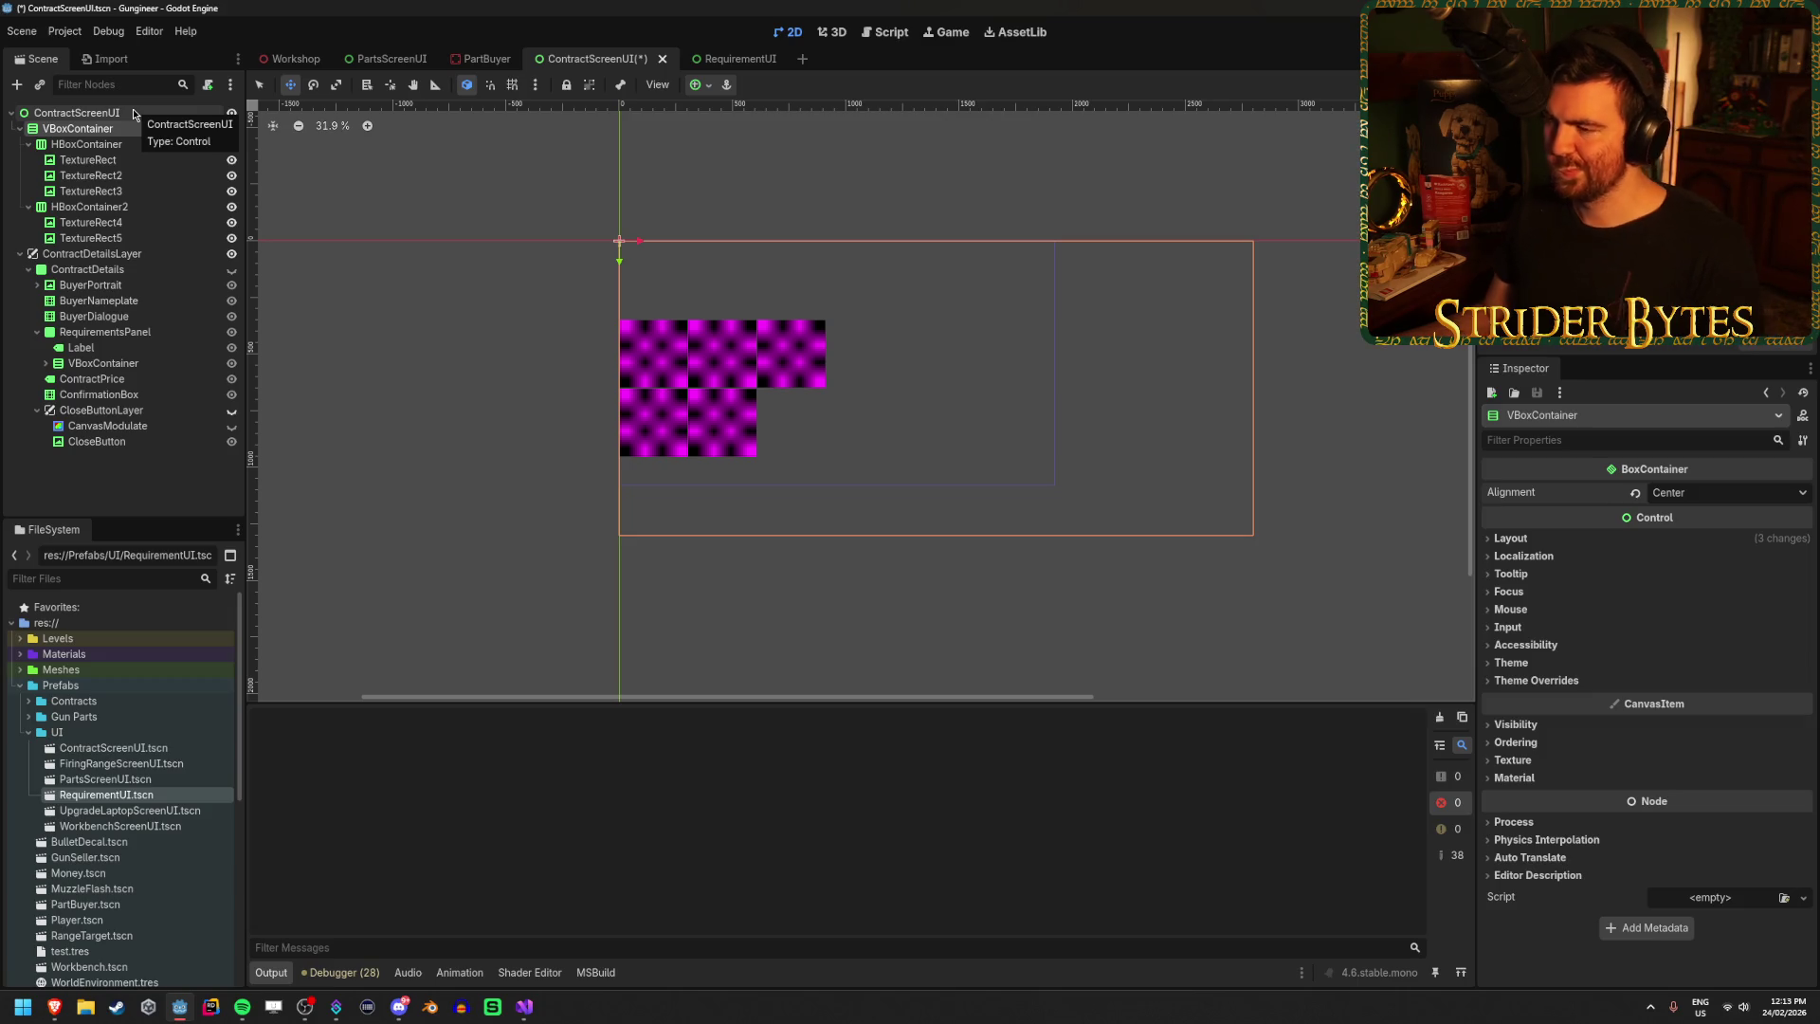
Set Alignment to Center on both HBoxContainer and HBoxContainer2.
left_click(138, 147)
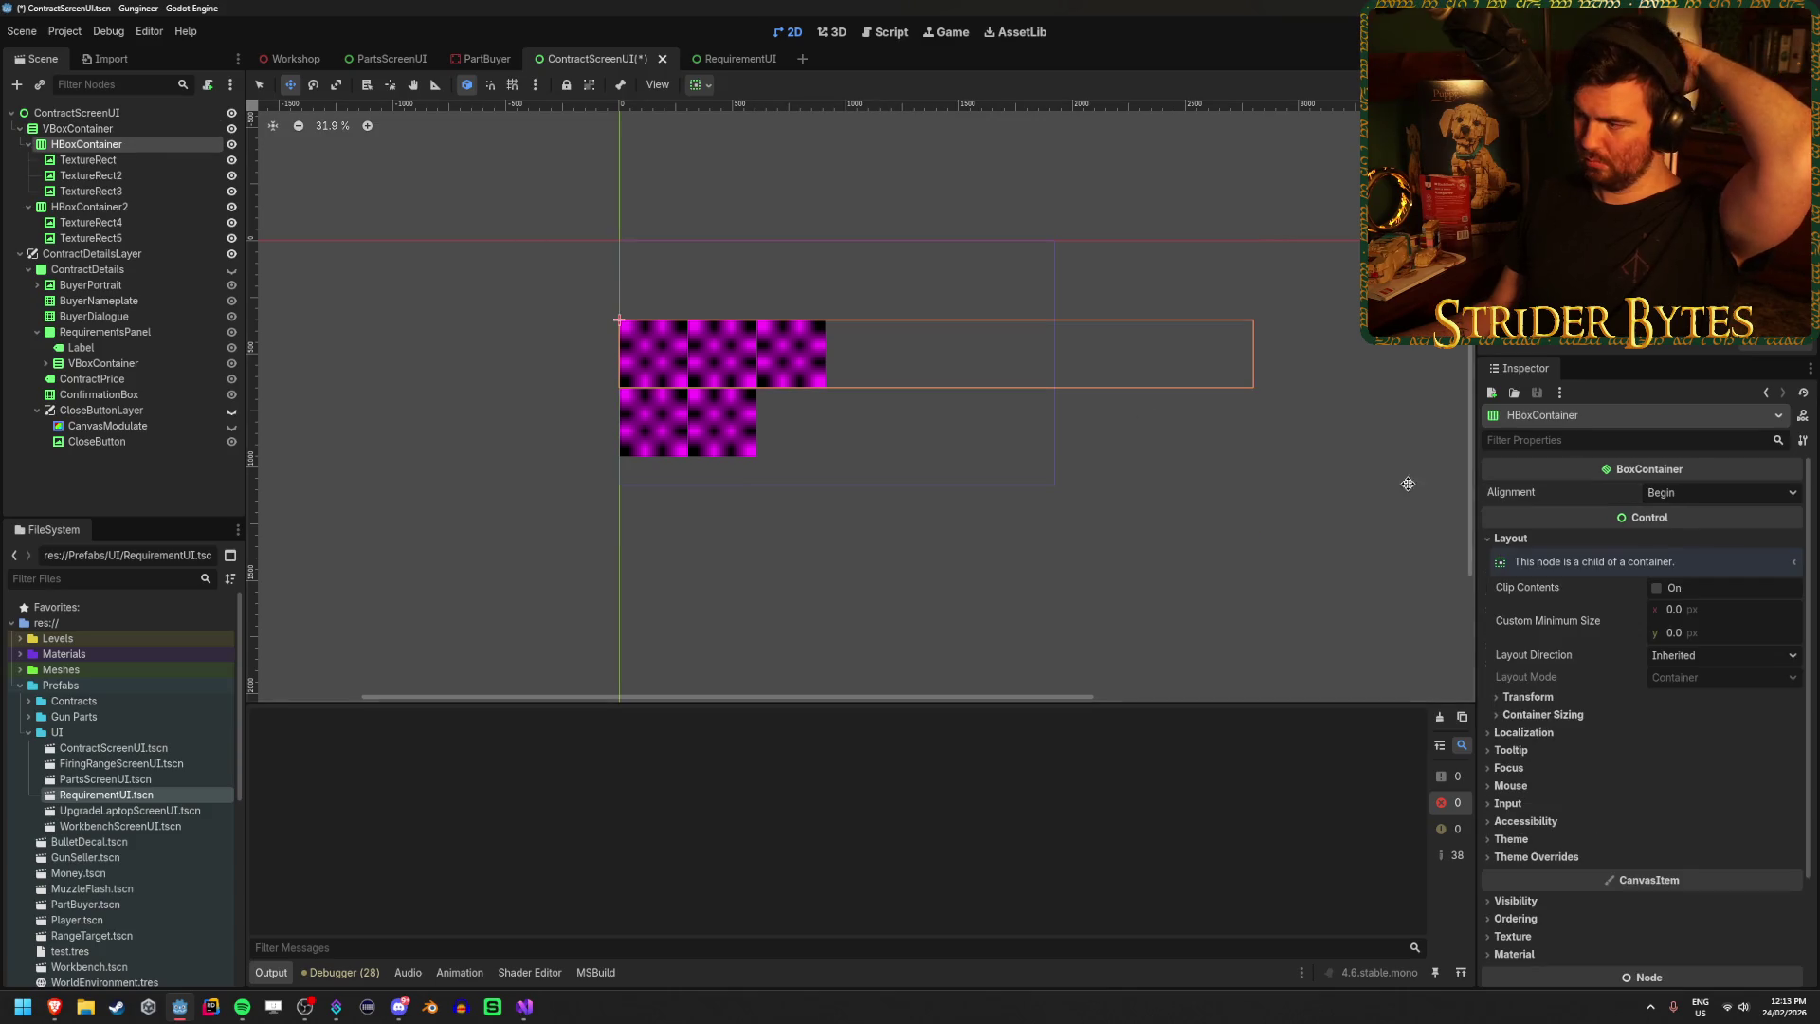
left_click(1721, 492)
left_click(1673, 535)
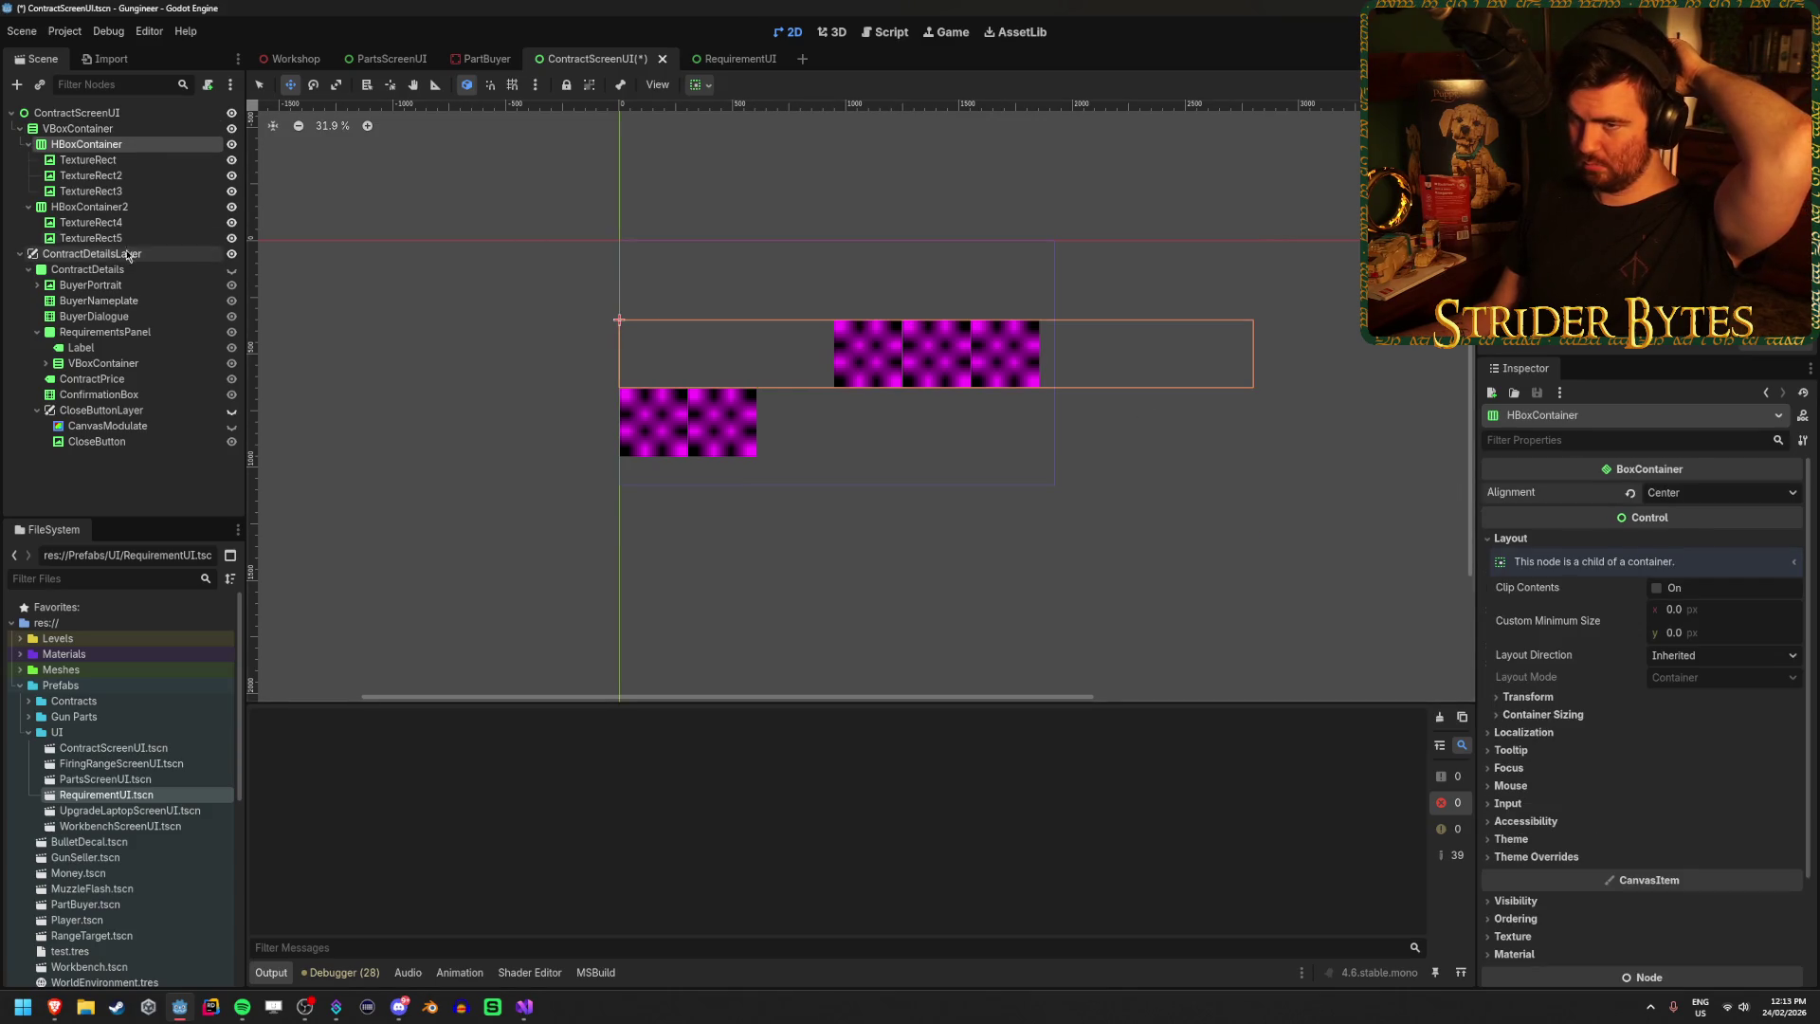
left_click(104, 206)
left_click(1706, 492)
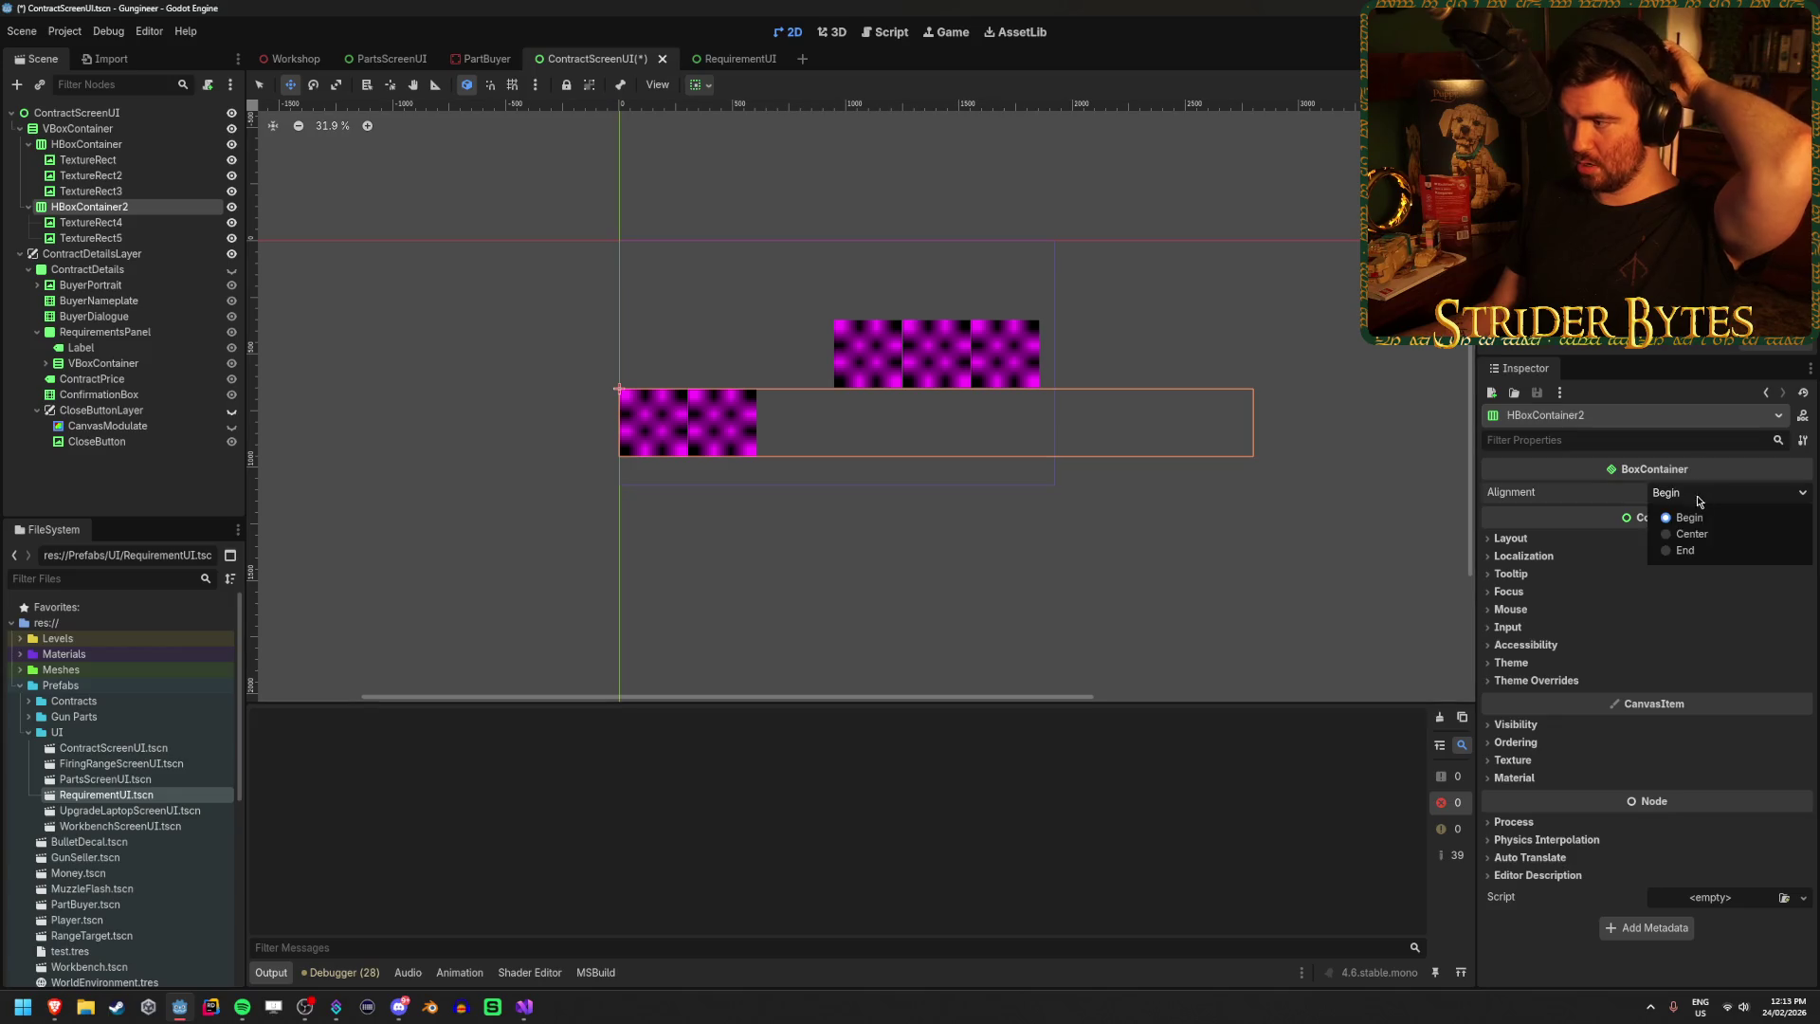
left_click(1693, 533)
left_click(76, 112)
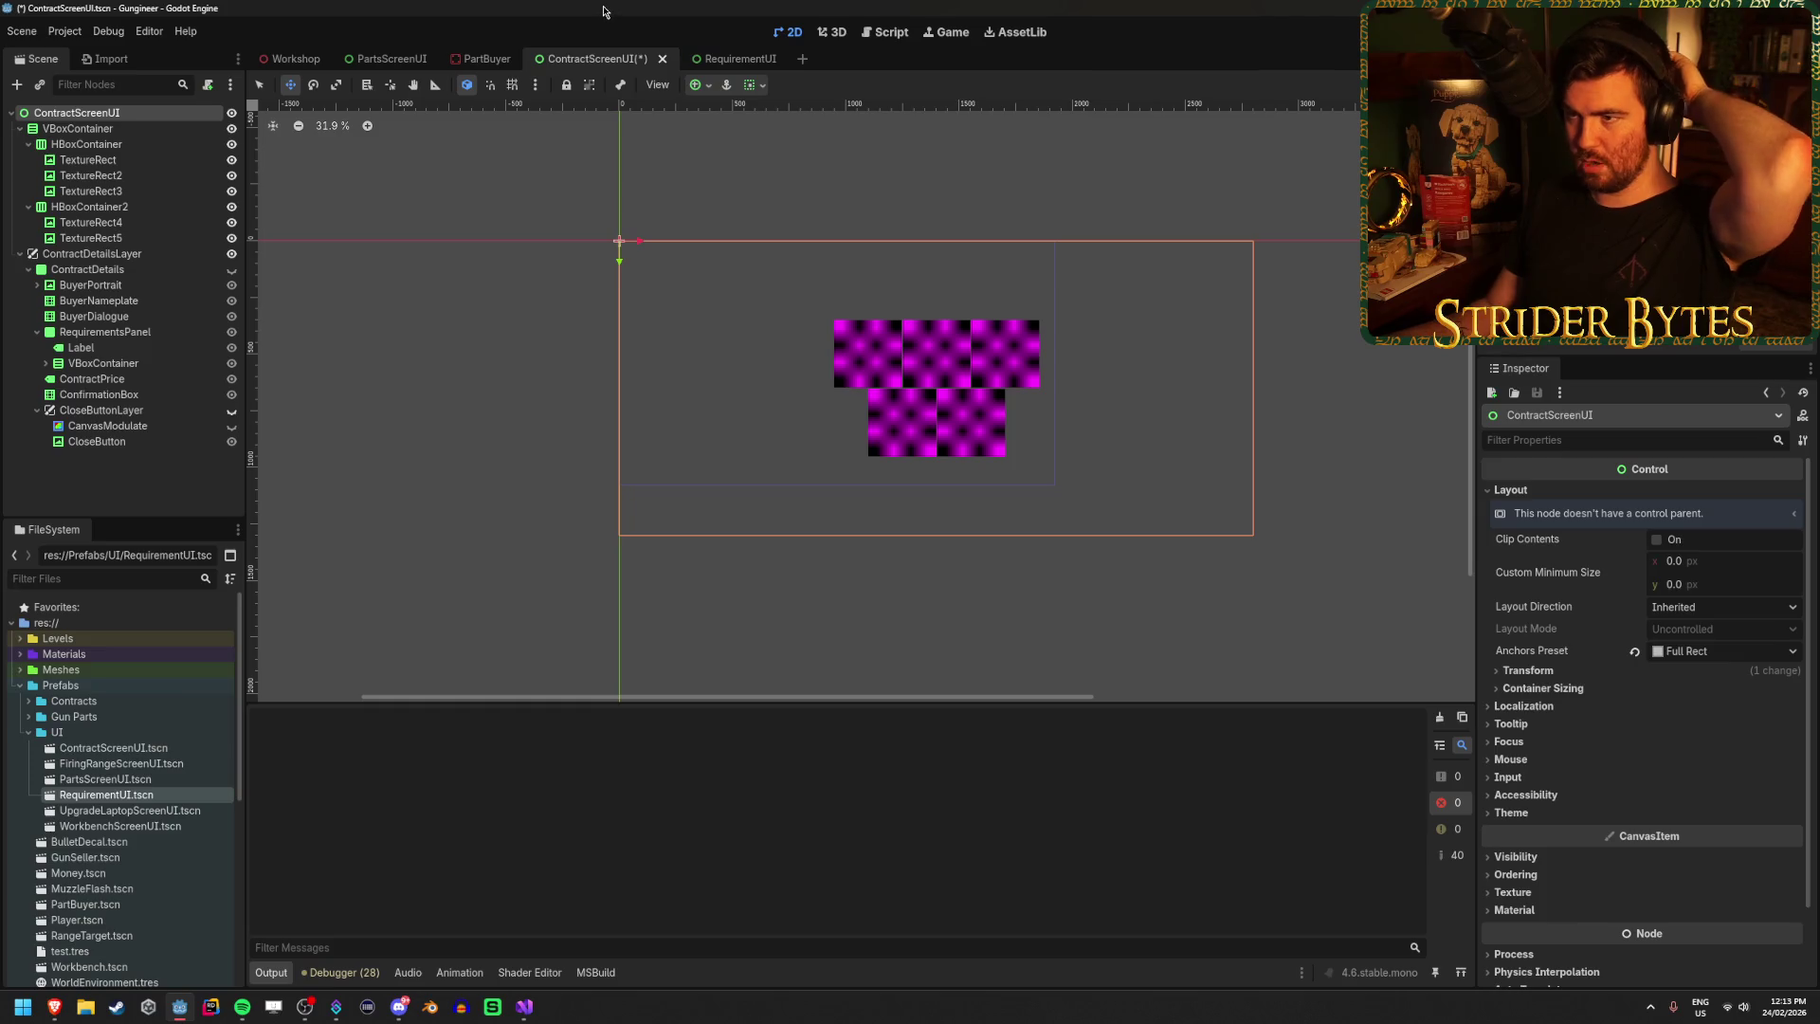
Save the contract screen scene with Ctrl+S.
key("ctrl+s")
scroll(1096, 360, "up", 5)
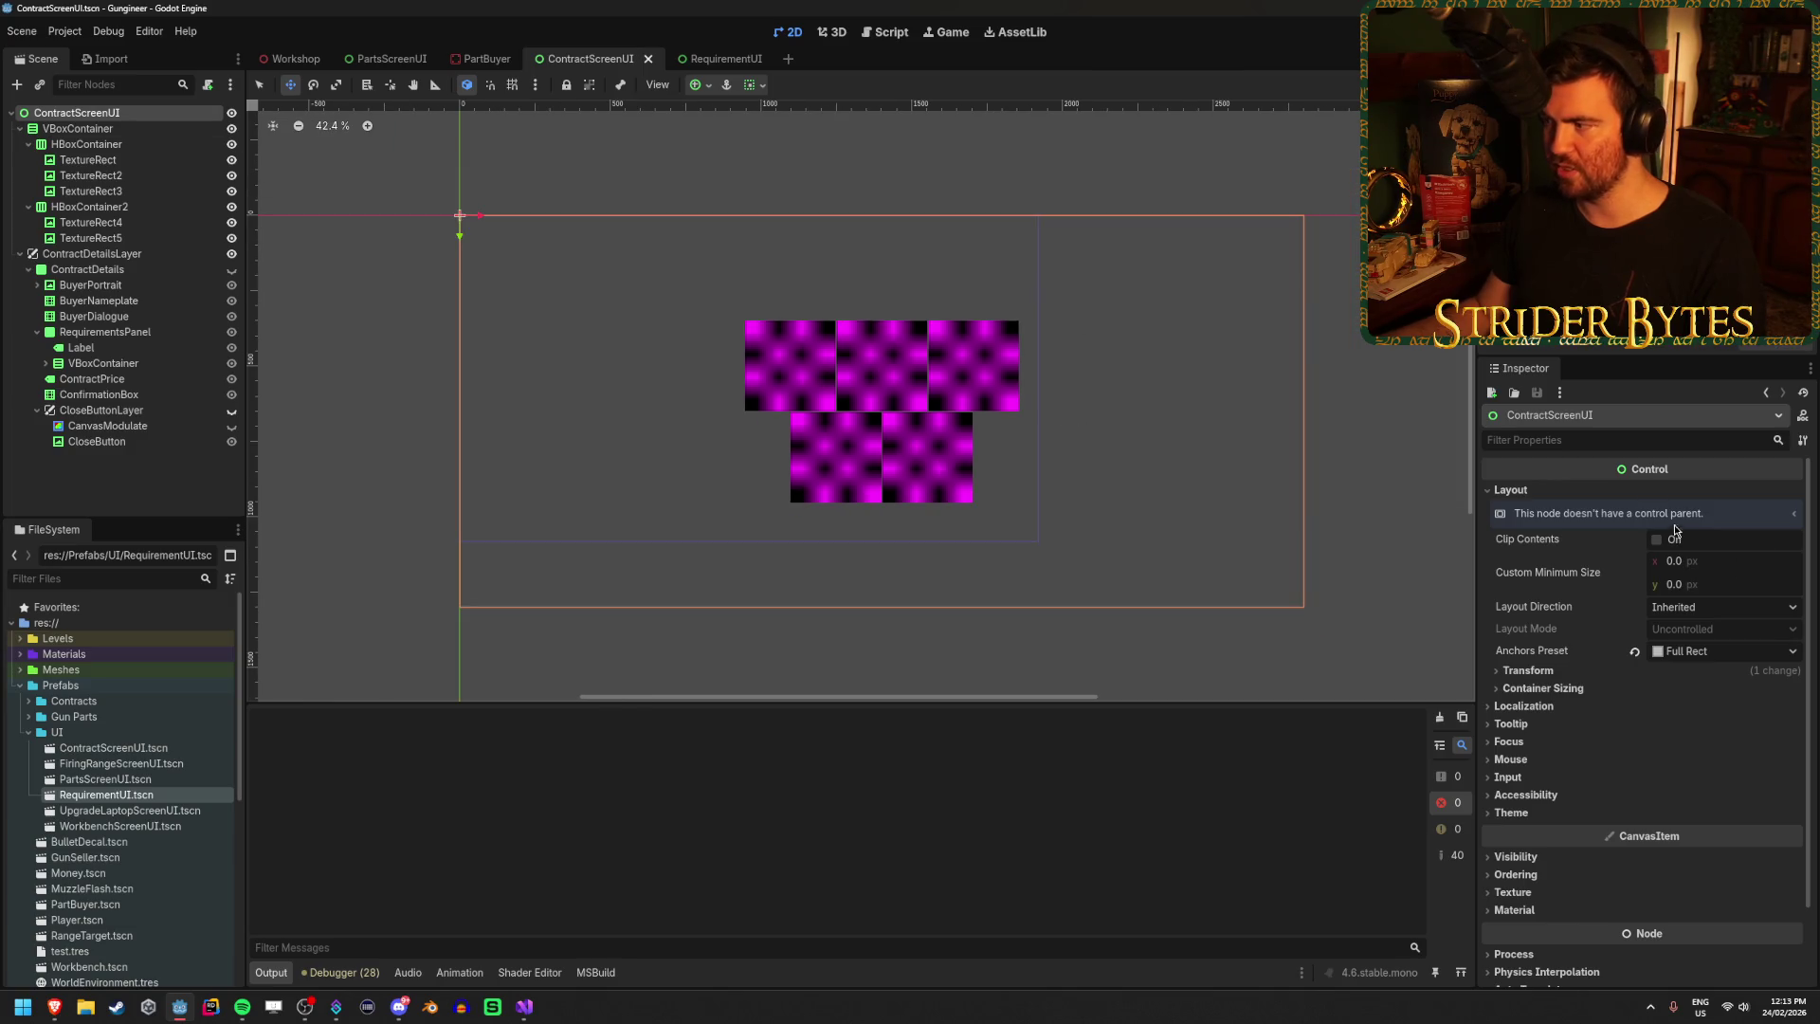
left_click(1561, 672)
left_click(1563, 672)
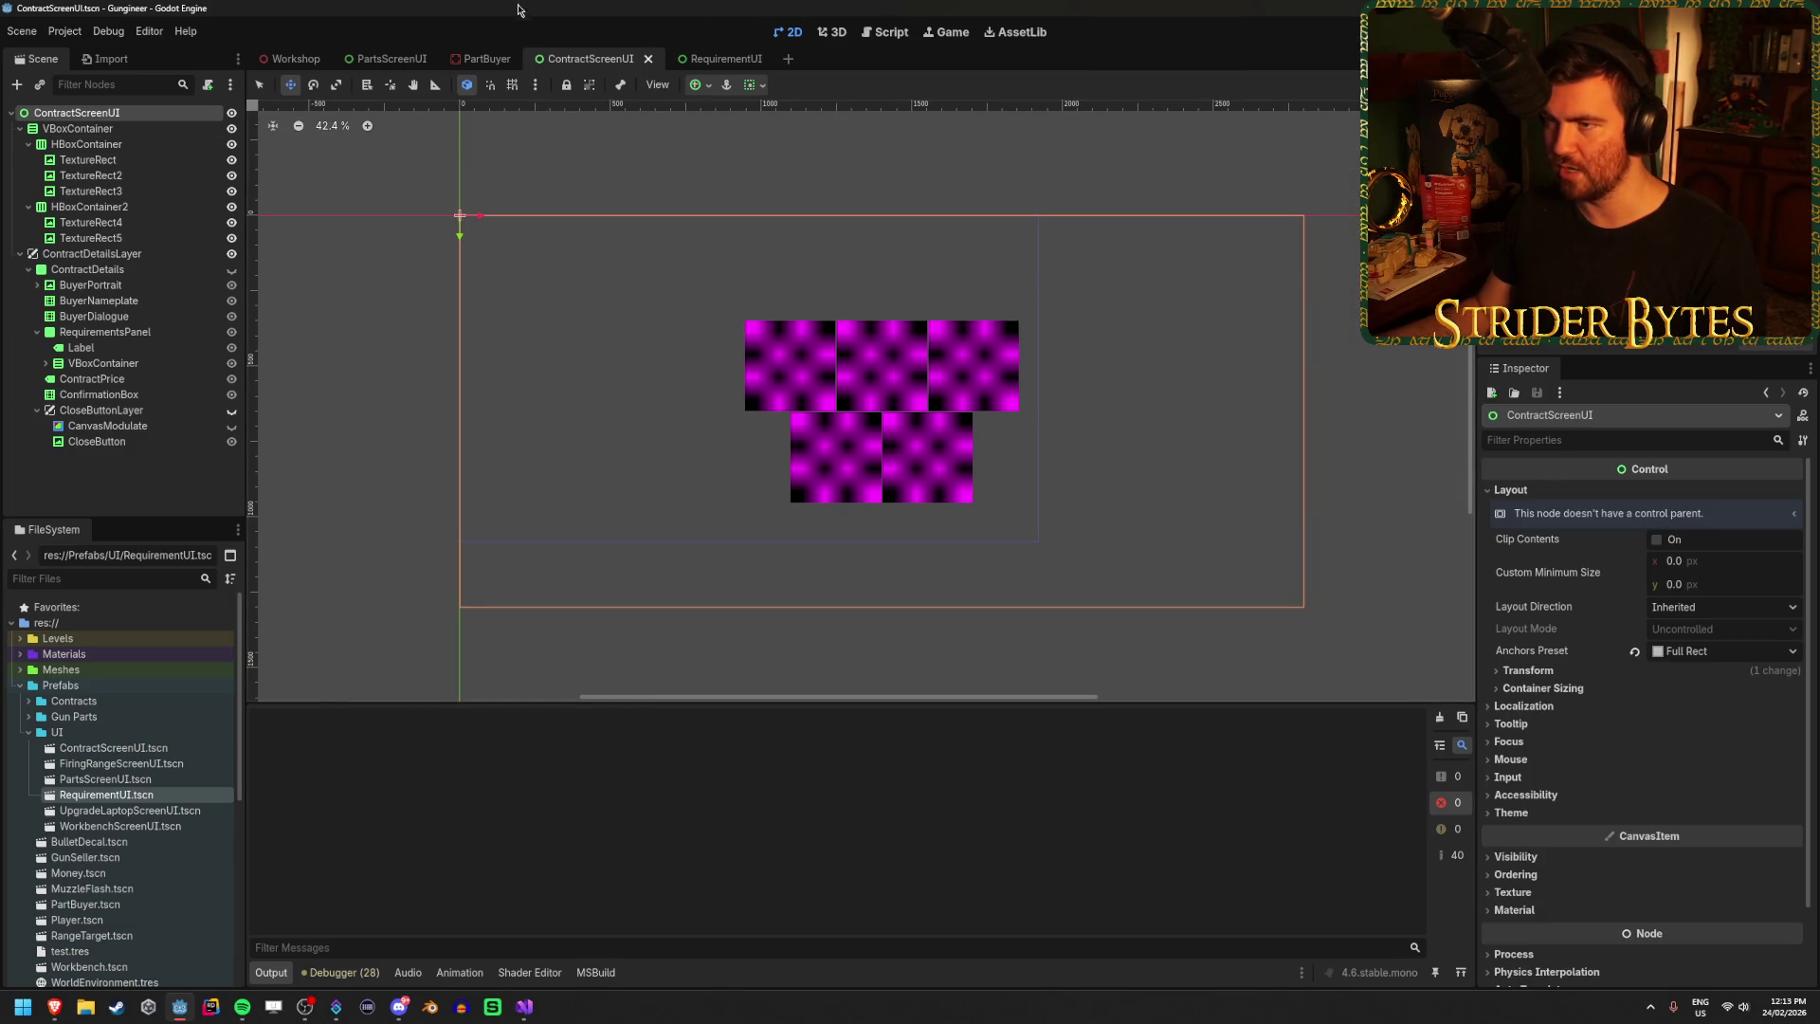
Switch to the Workshop scene and orbit the 3D view to face the wall screen.
left_click(484, 59)
left_click(635, 59)
left_click(711, 60)
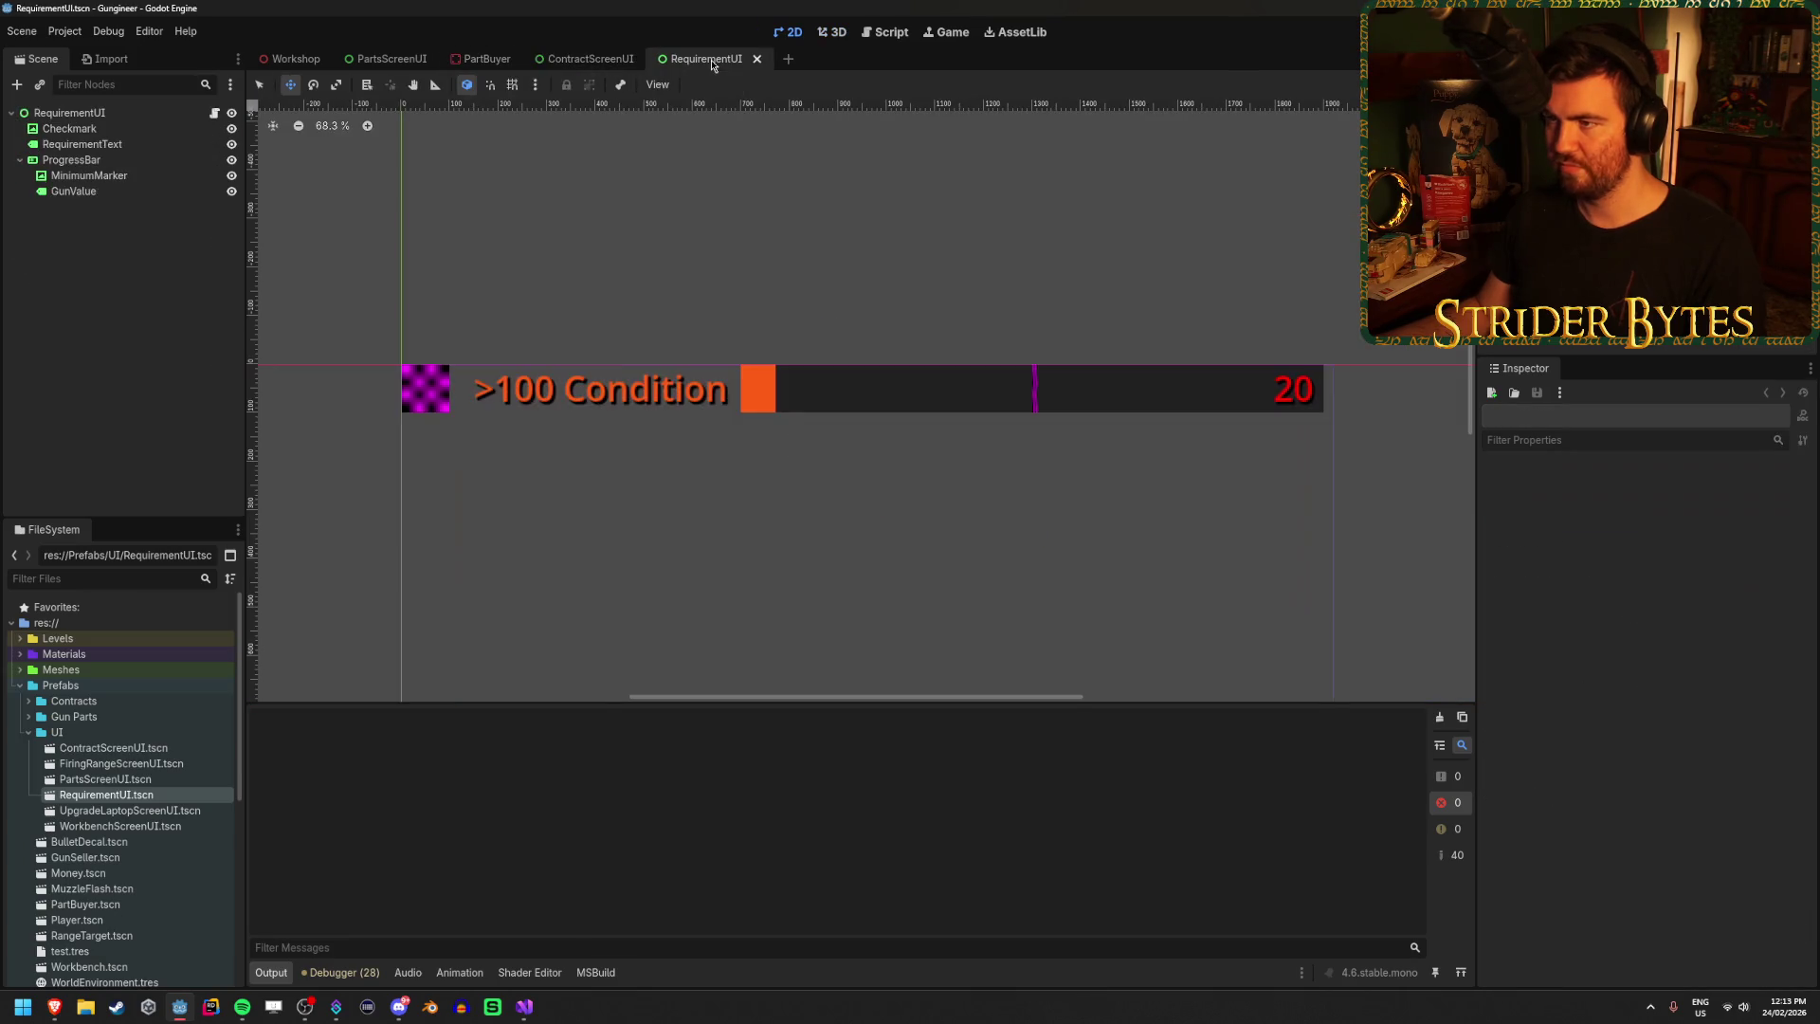
left_click(583, 58)
left_click(289, 59)
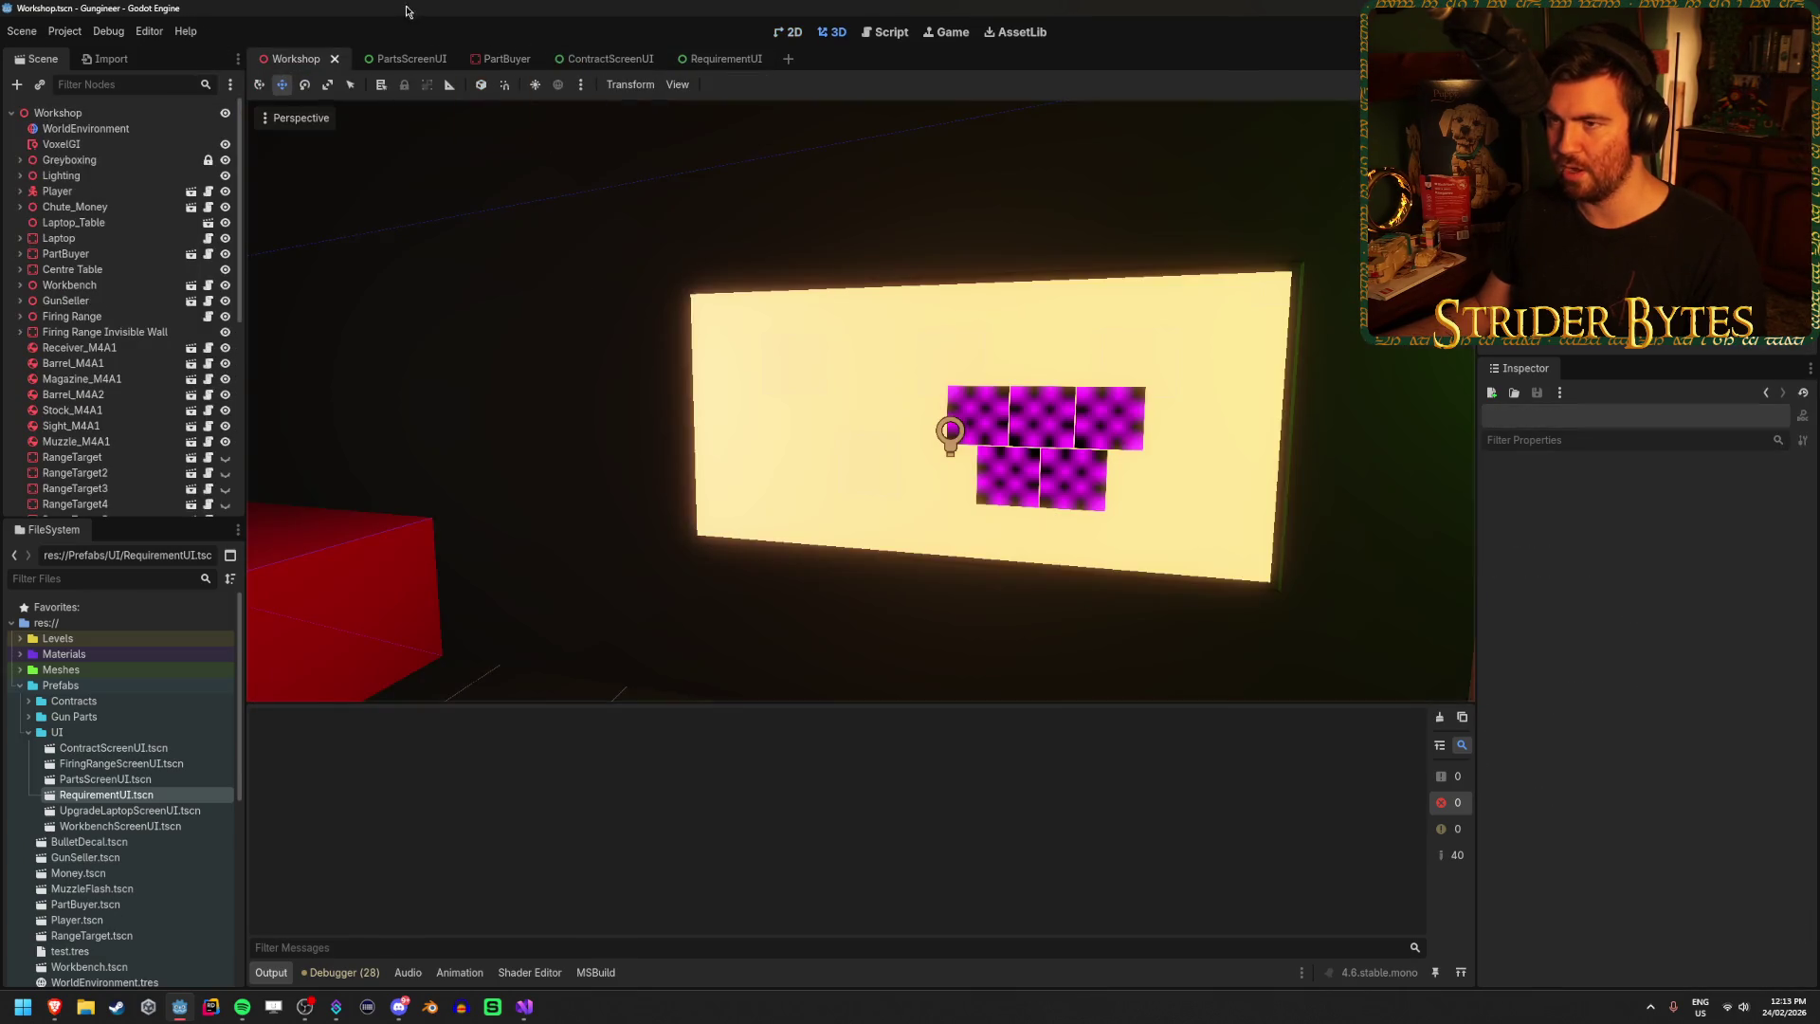
mouse_move(672, 240)
left_mouse_down()
mouse_move(794, 357)
mouse_move(749, 352)
mouse_move(760, 363)
left_mouse_up()
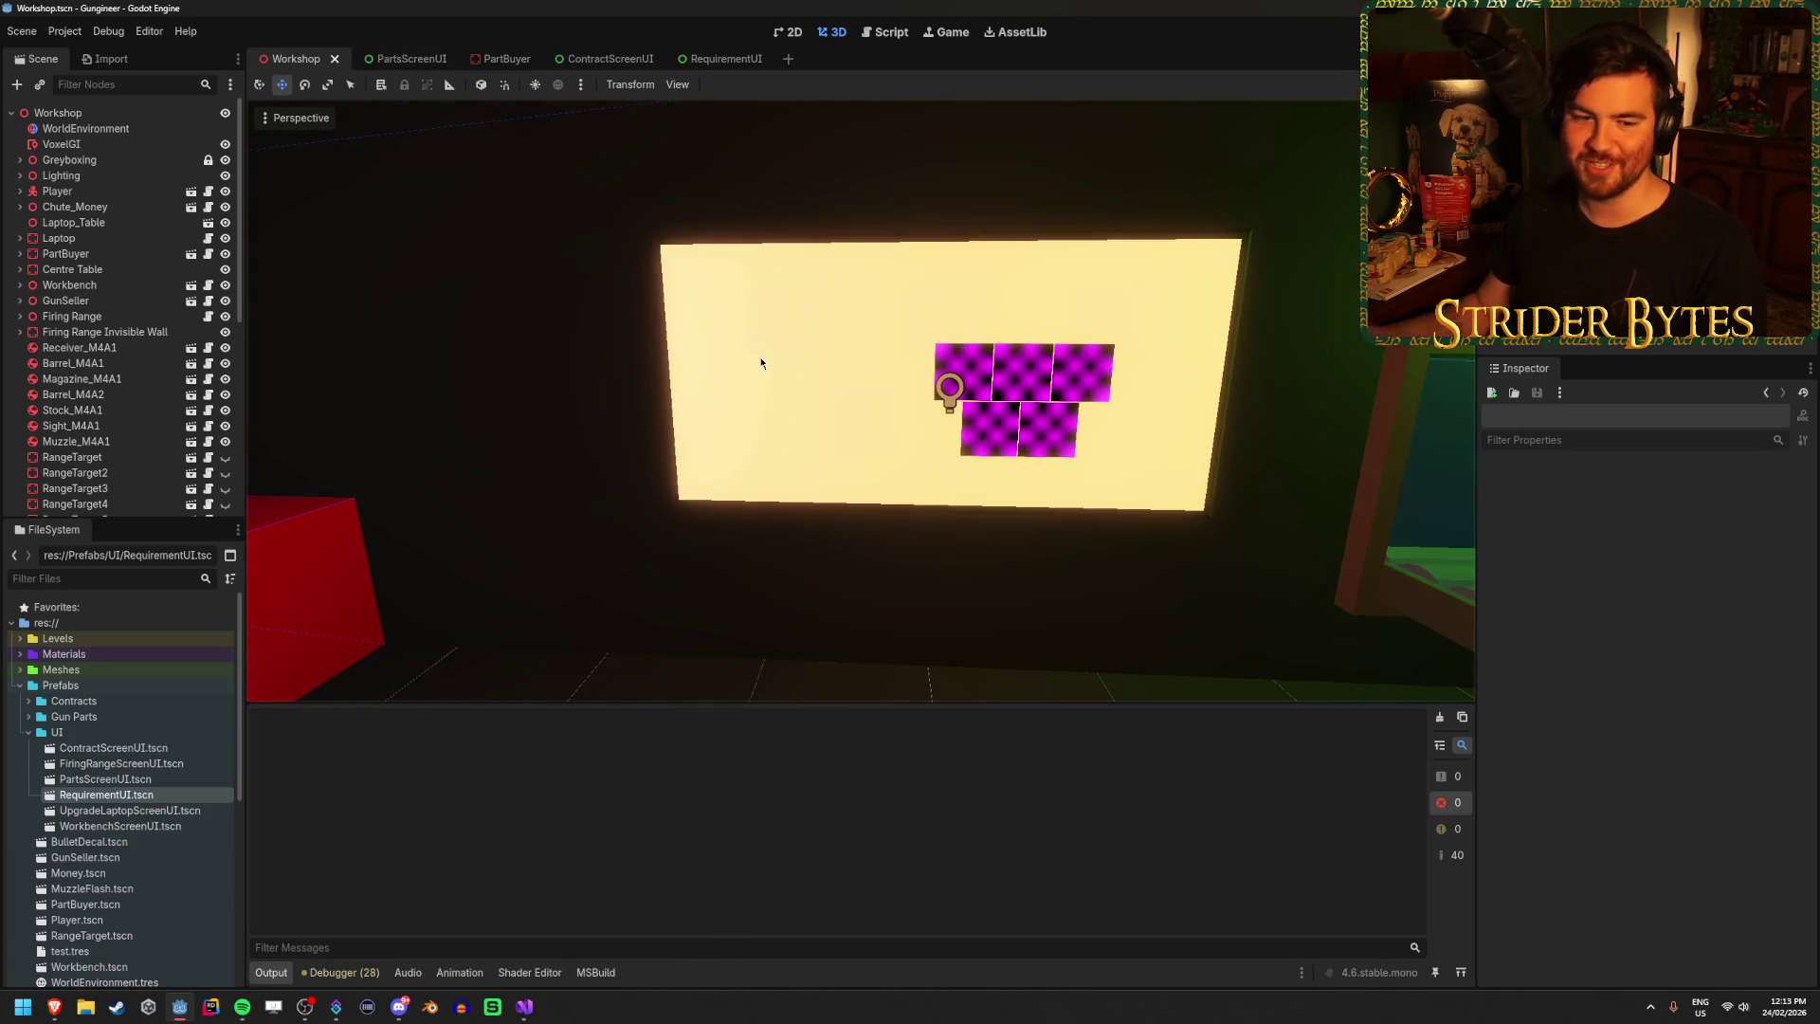
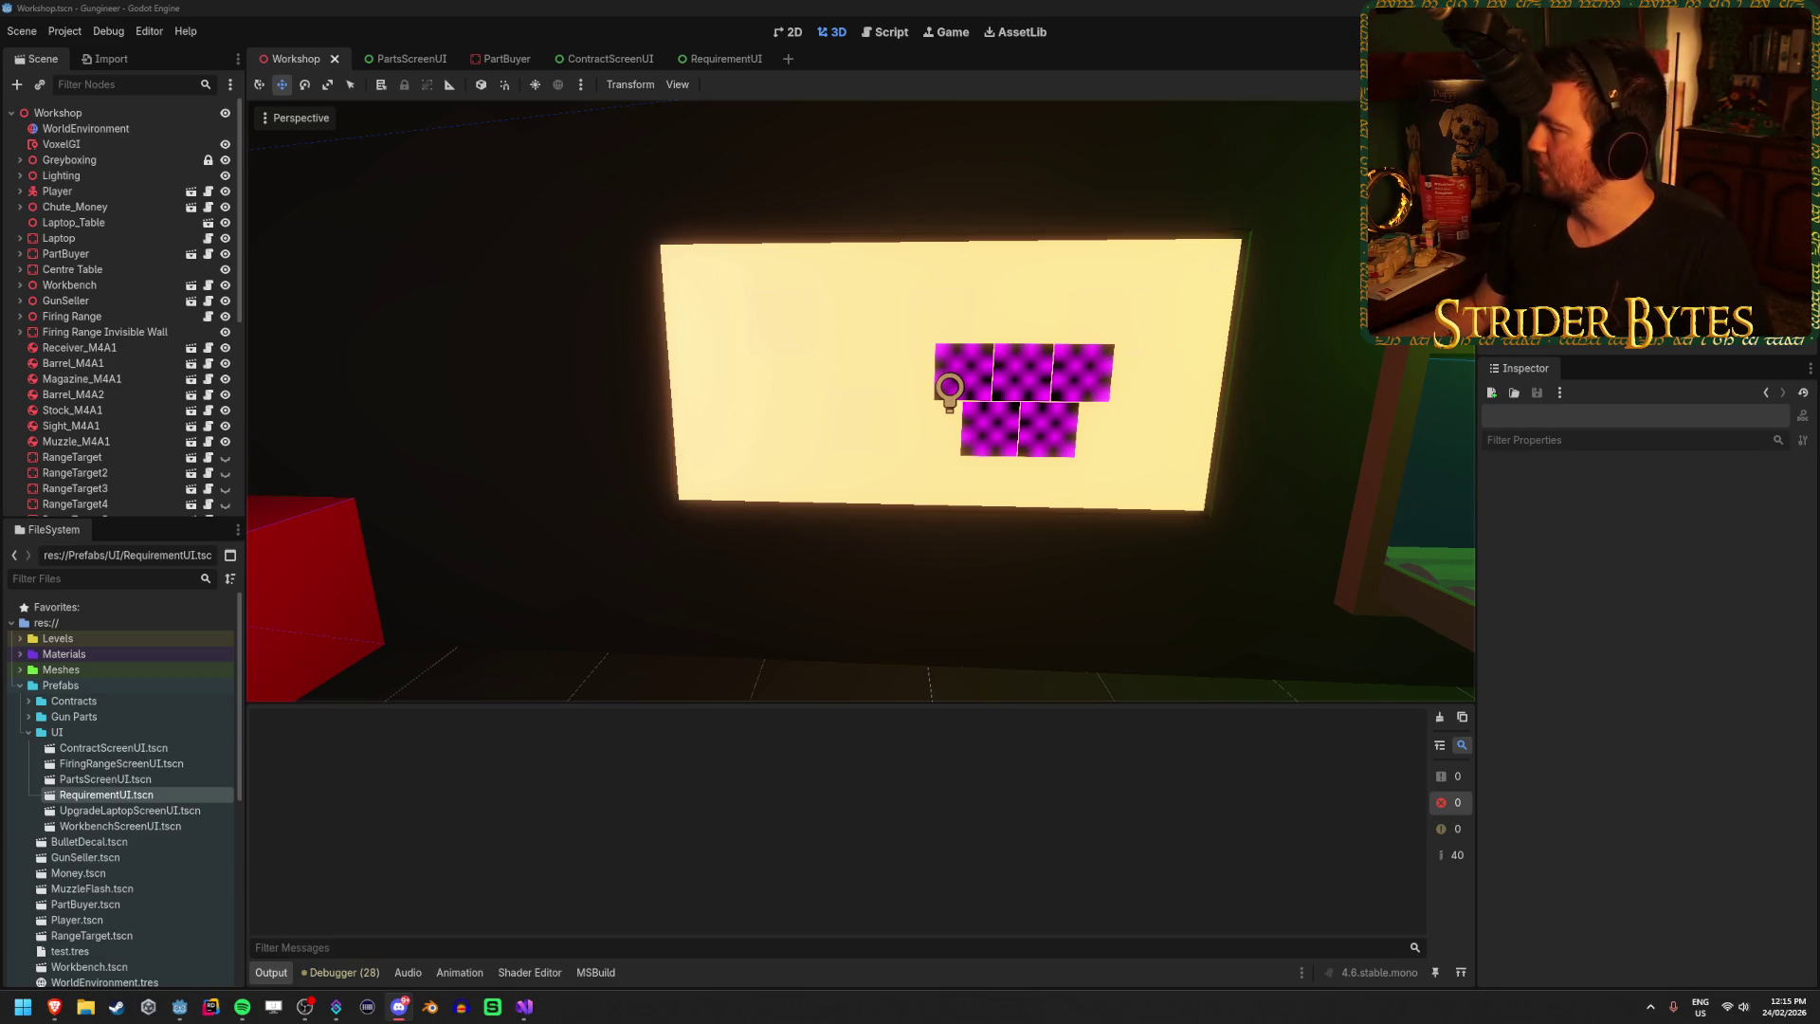
Save Workshop, glance at ContractScreenUI and PartsScreenUI, and open GunSeller.tscn from FileSystem.
key("alt+Tab")
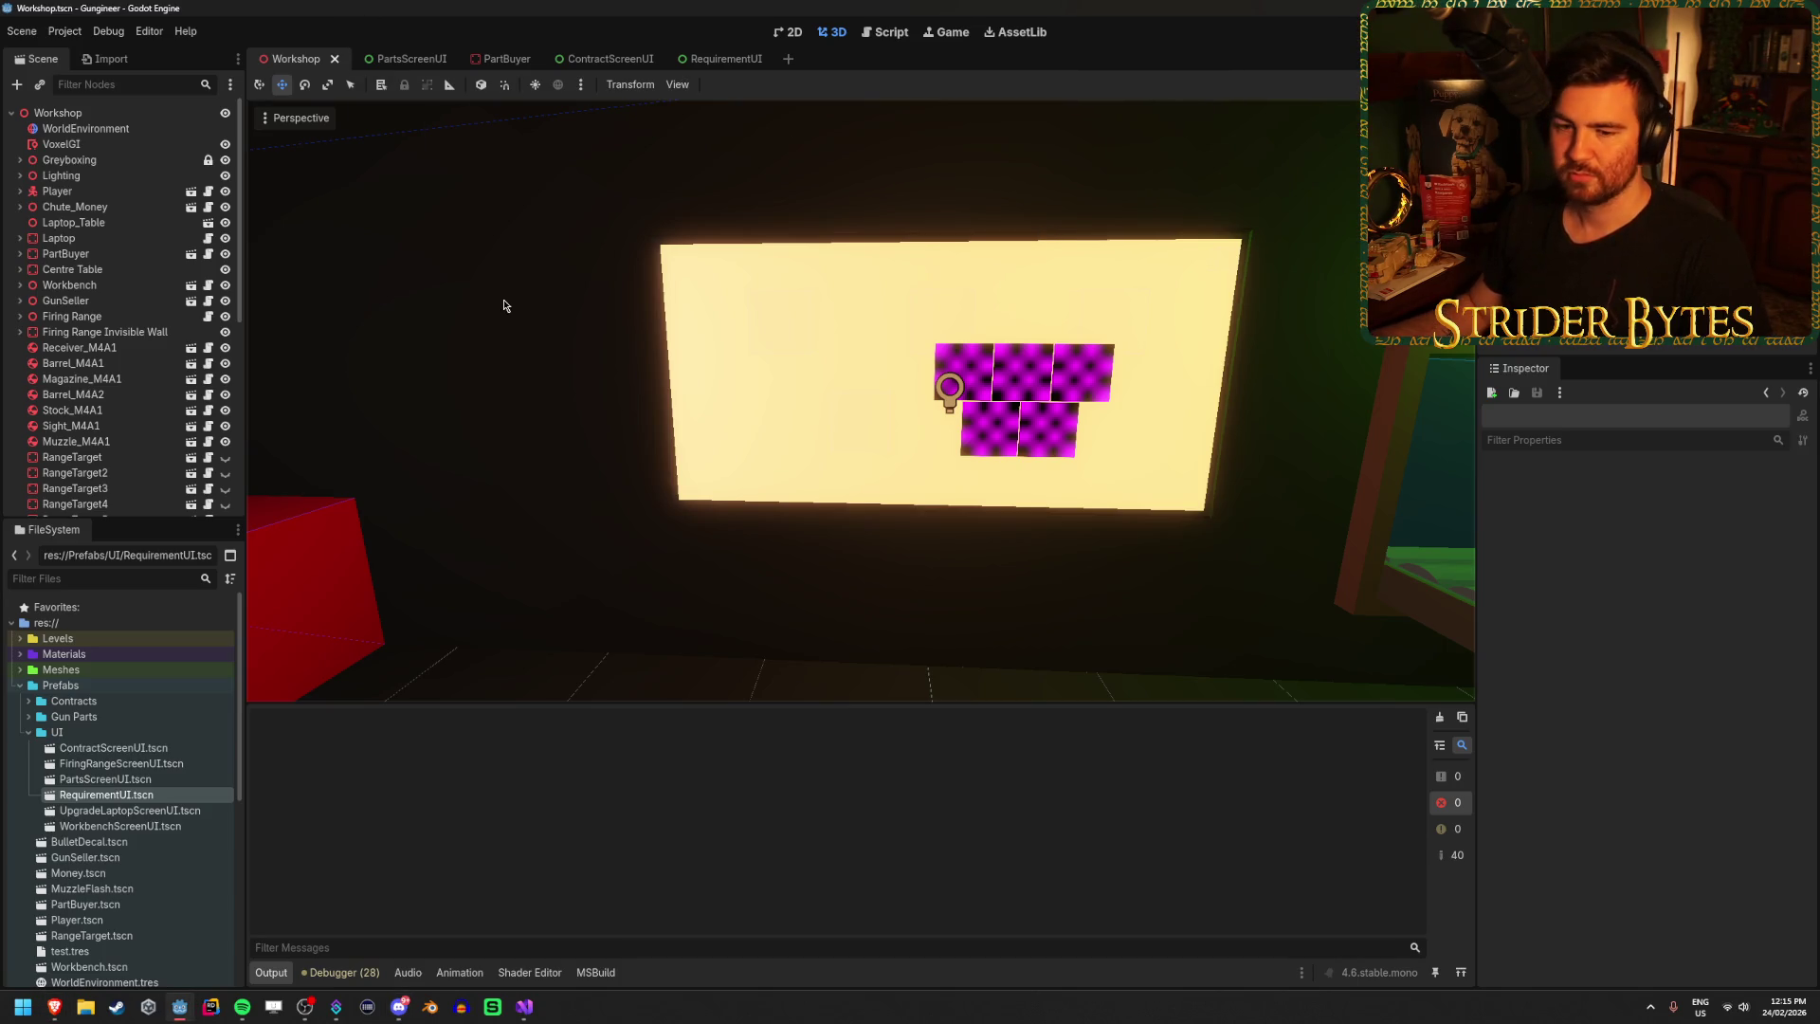
key("ctrl+s")
left_click(611, 59)
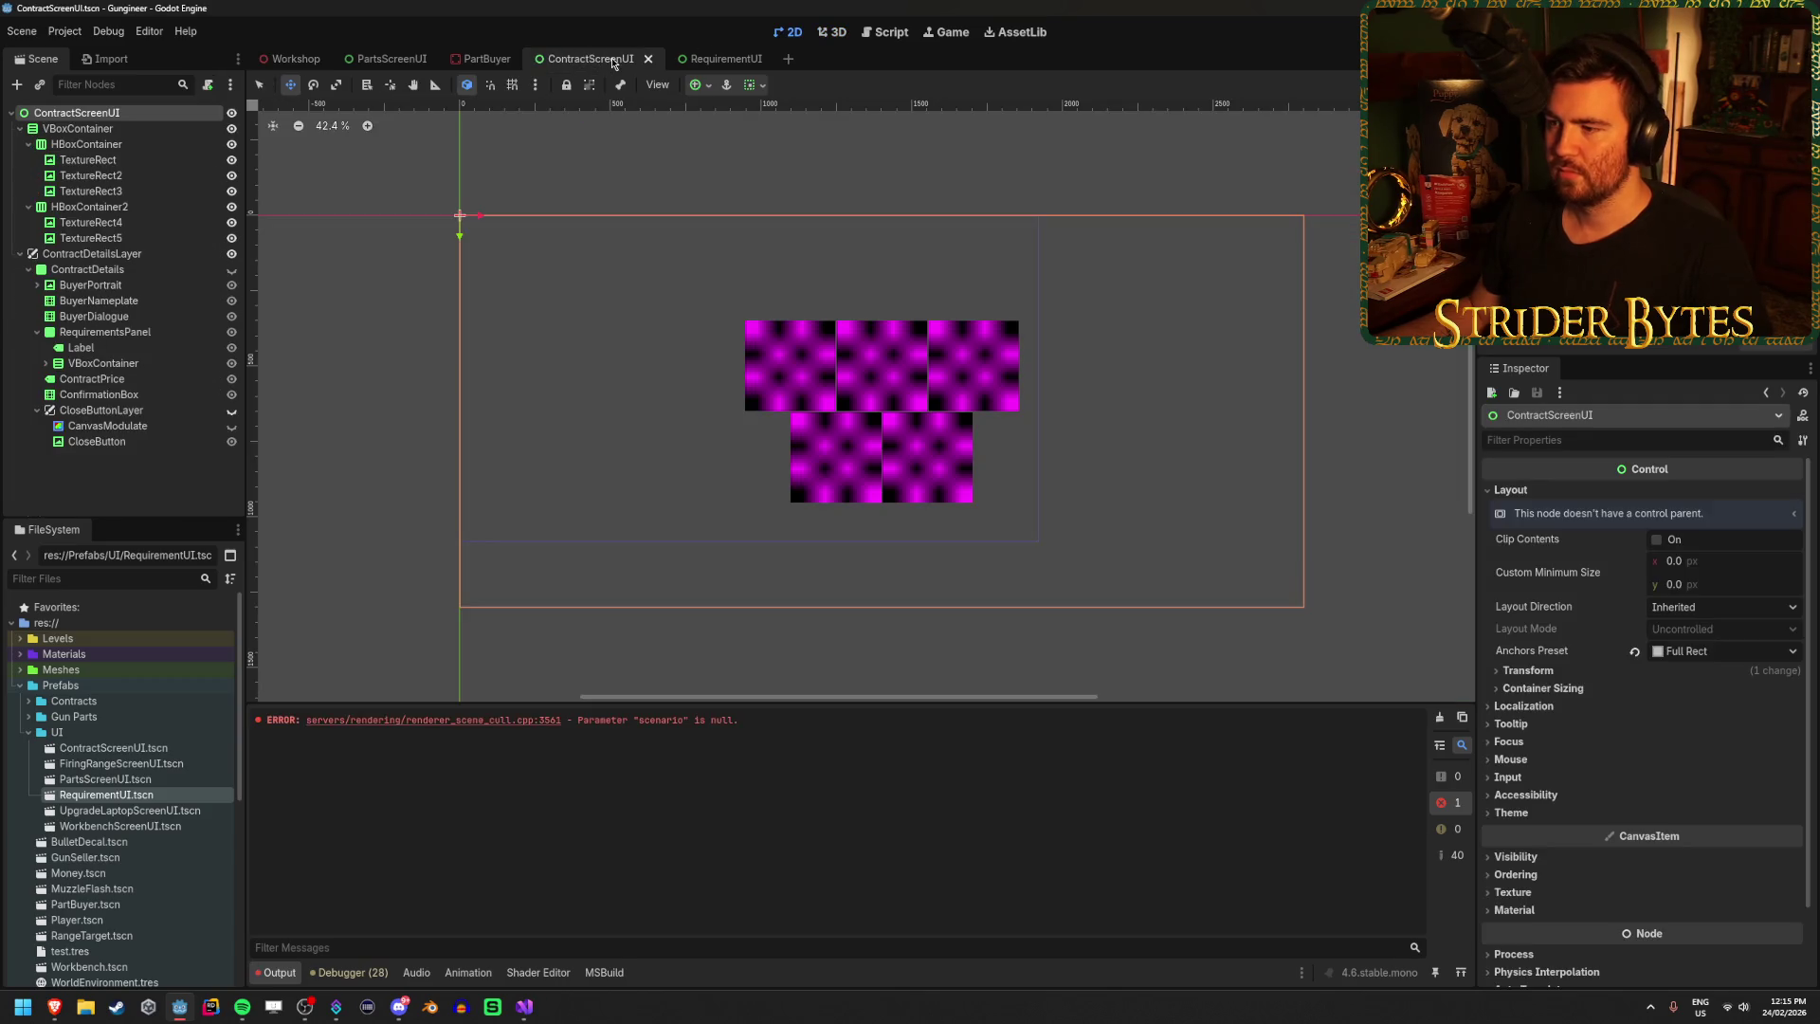
left_click(284, 58)
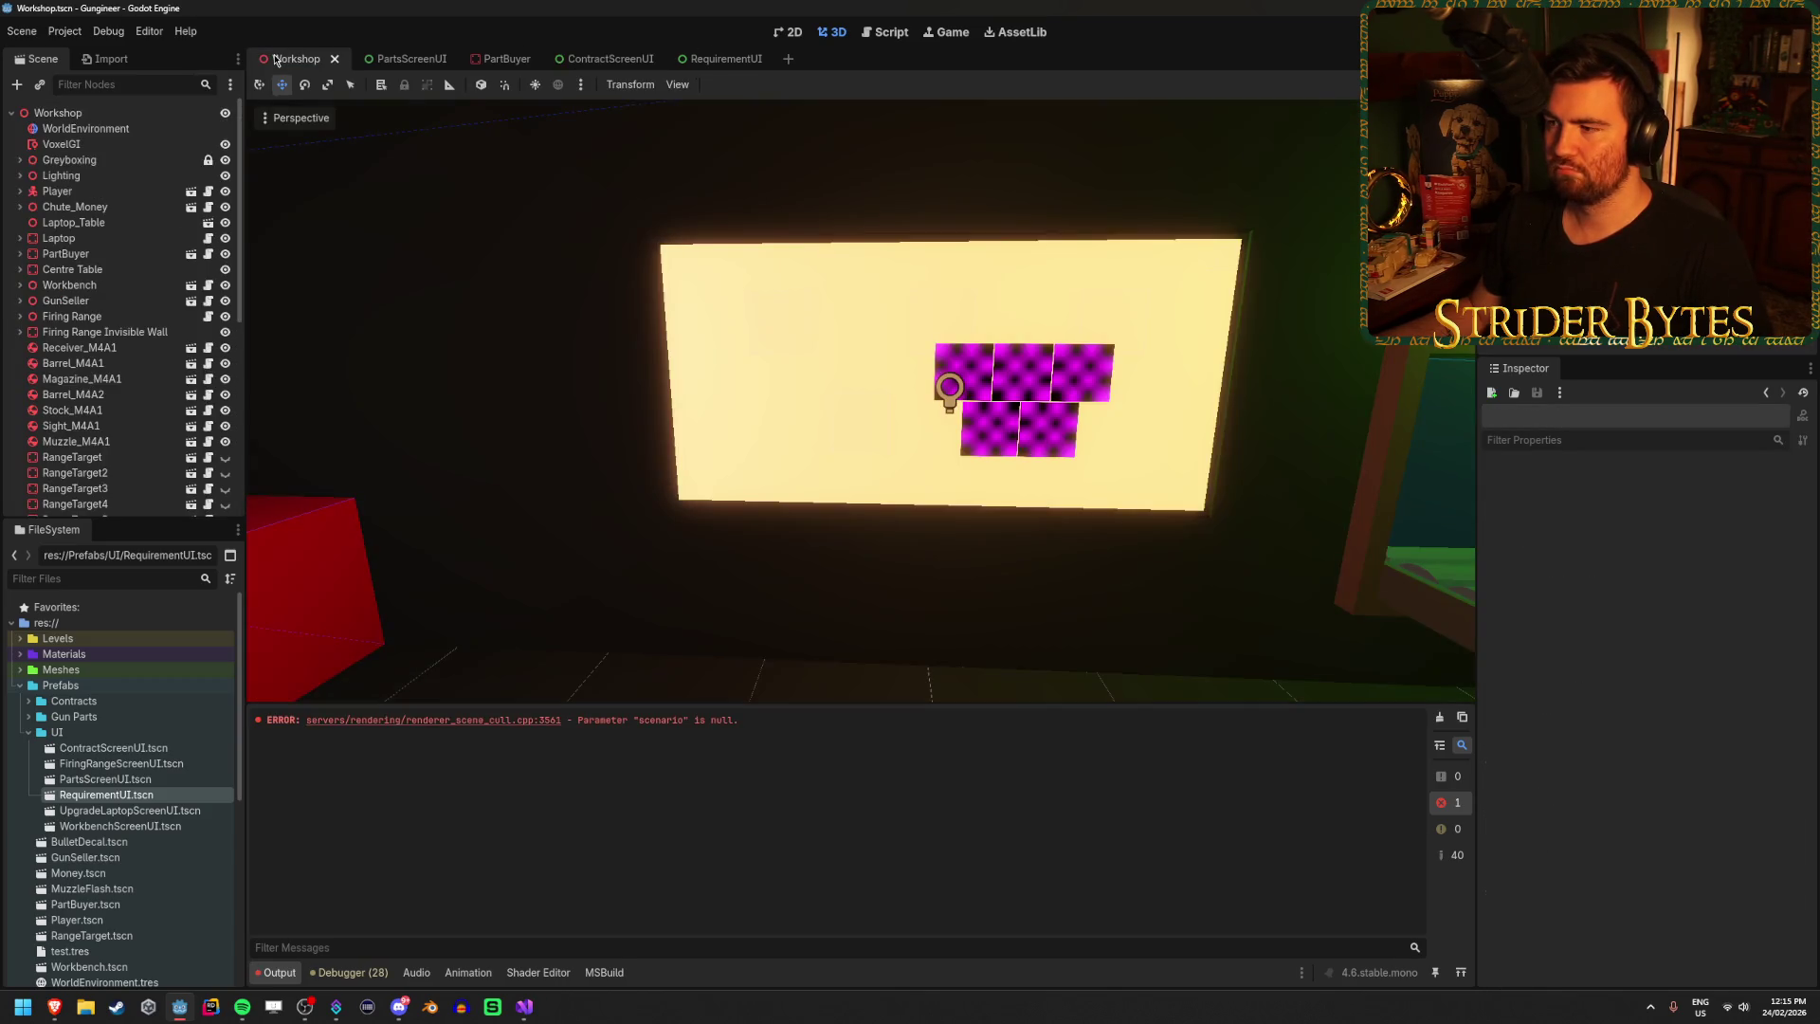
left_click(414, 61)
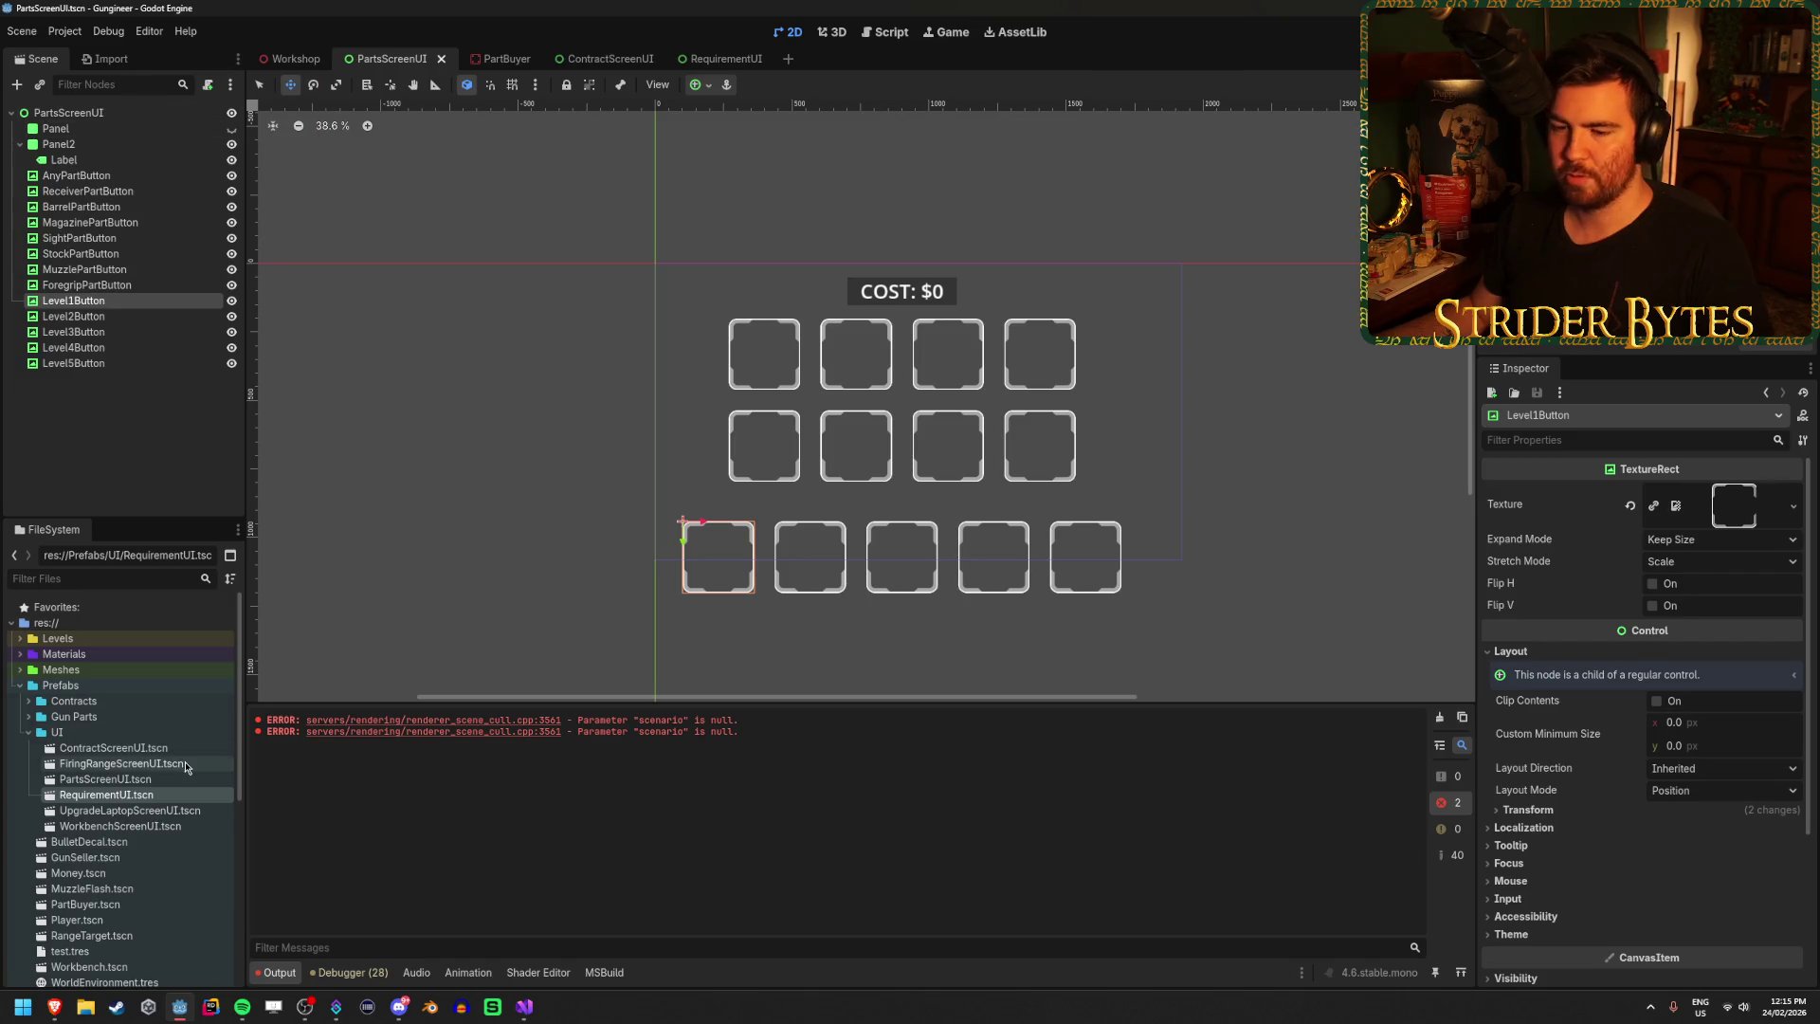
scroll(125, 770, "down", 3)
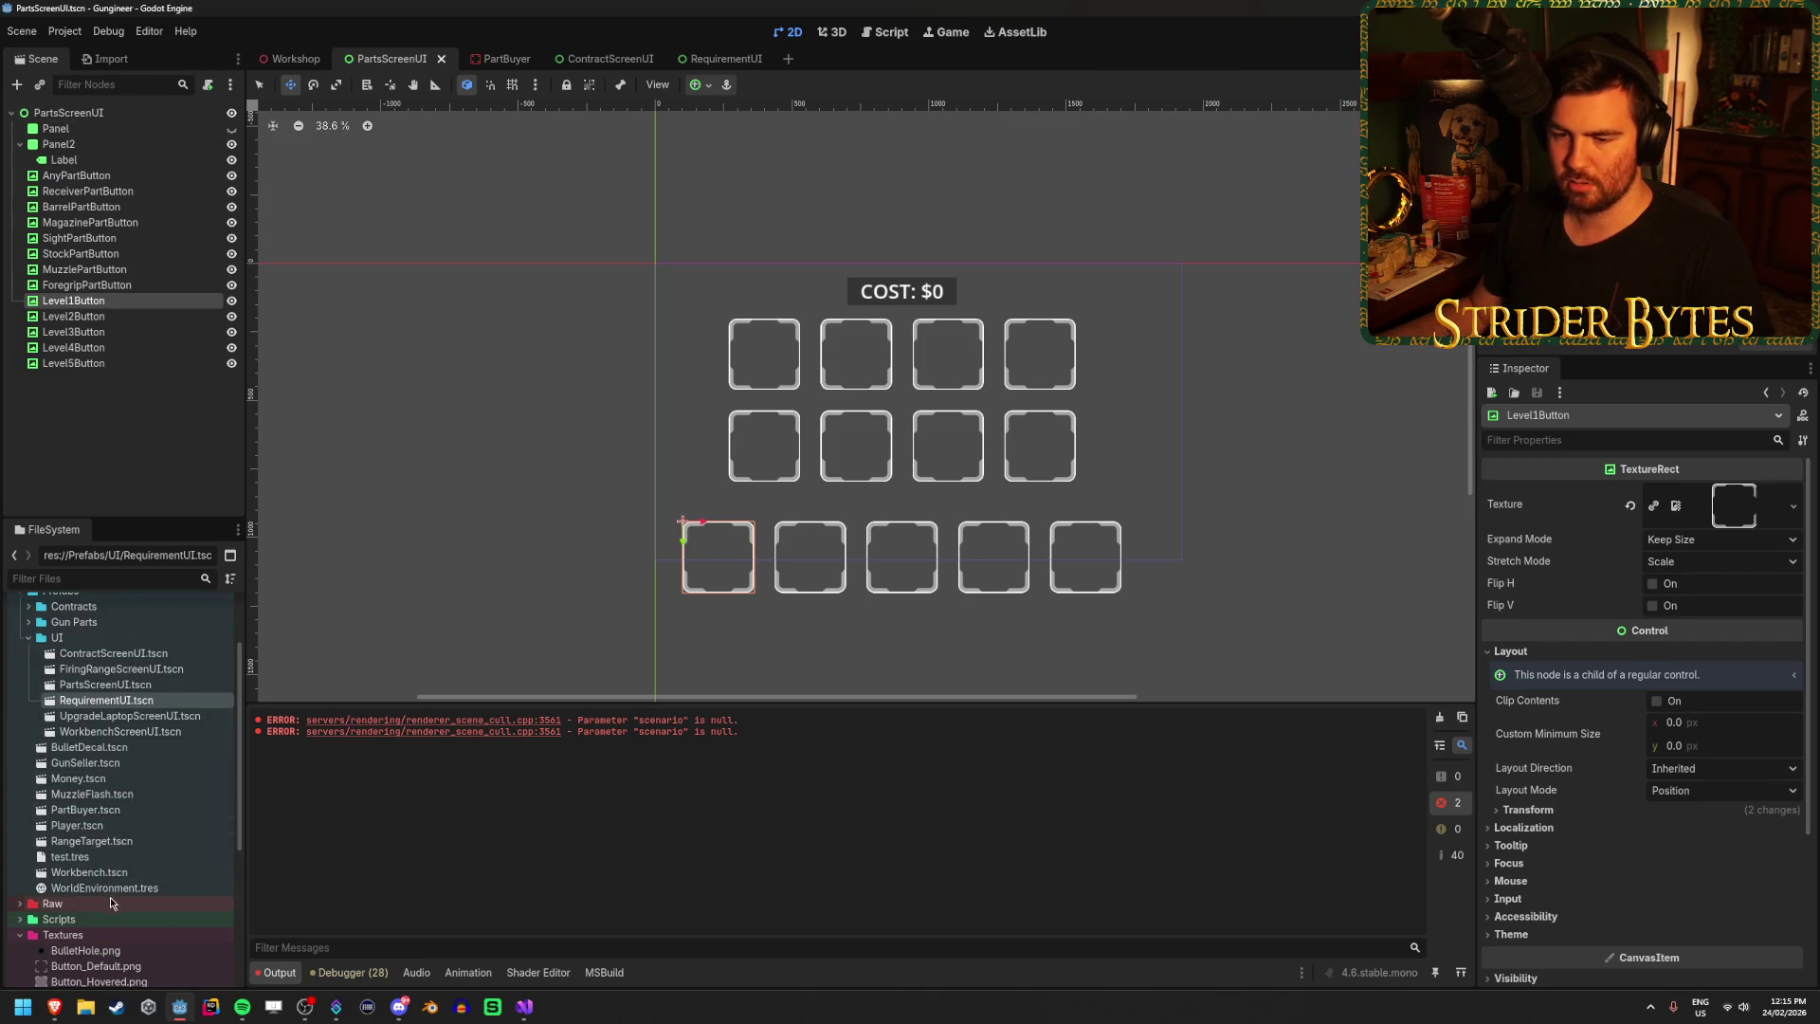
double_click(99, 760)
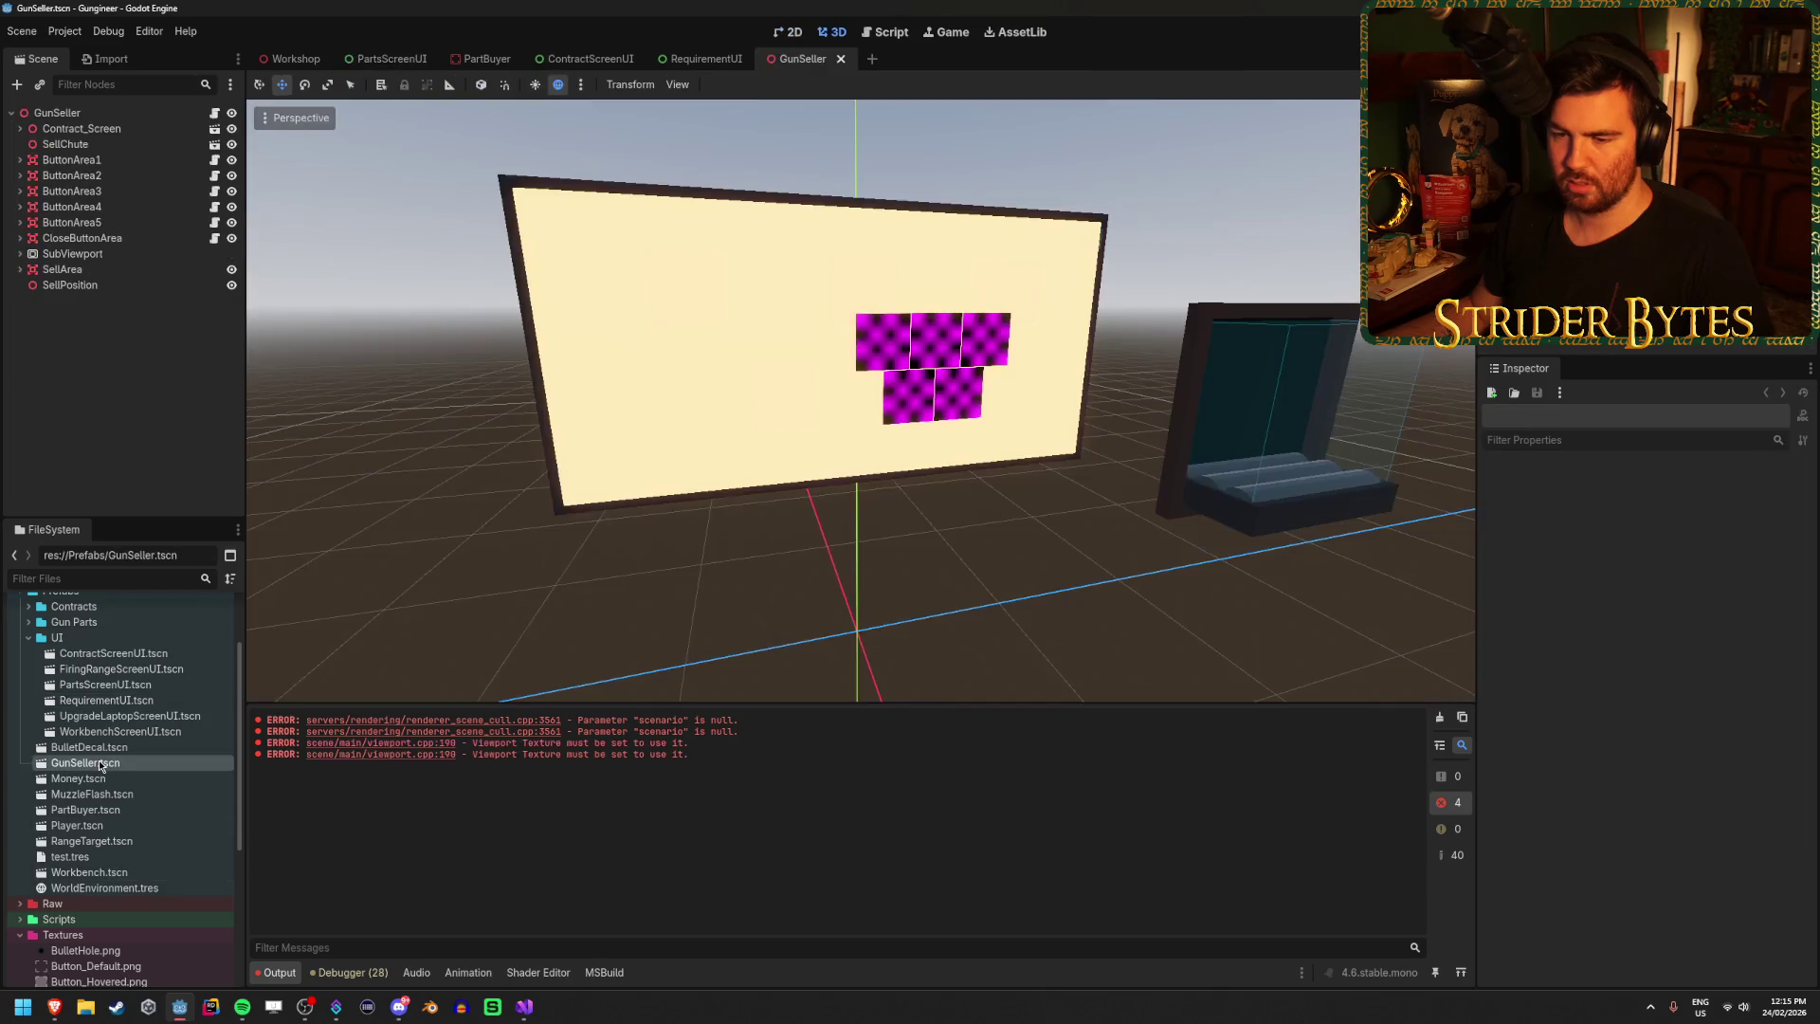
With the view facing the screen, browse GunSeller's SellArea, CloseButtonArea and Contract_Screen nodes, then select MeshInstance3D.
left_click(66, 112)
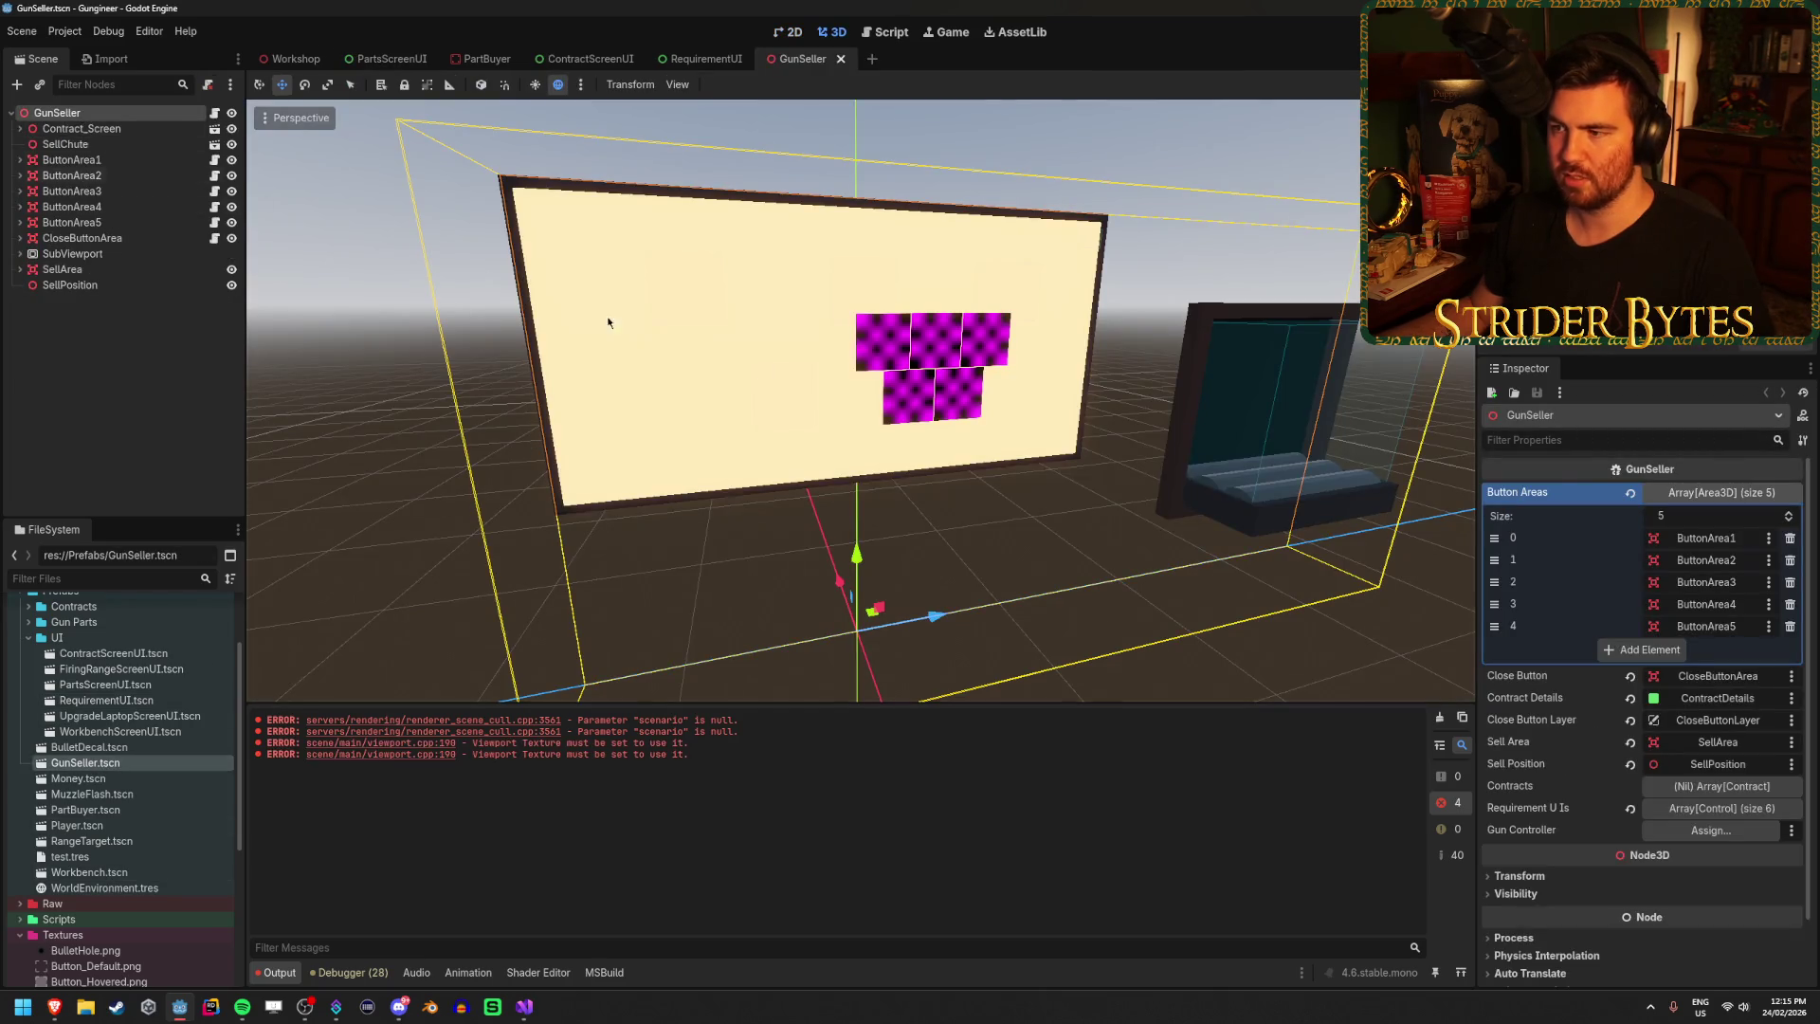
key("KP_3")
left_click(105, 270)
left_click(85, 238)
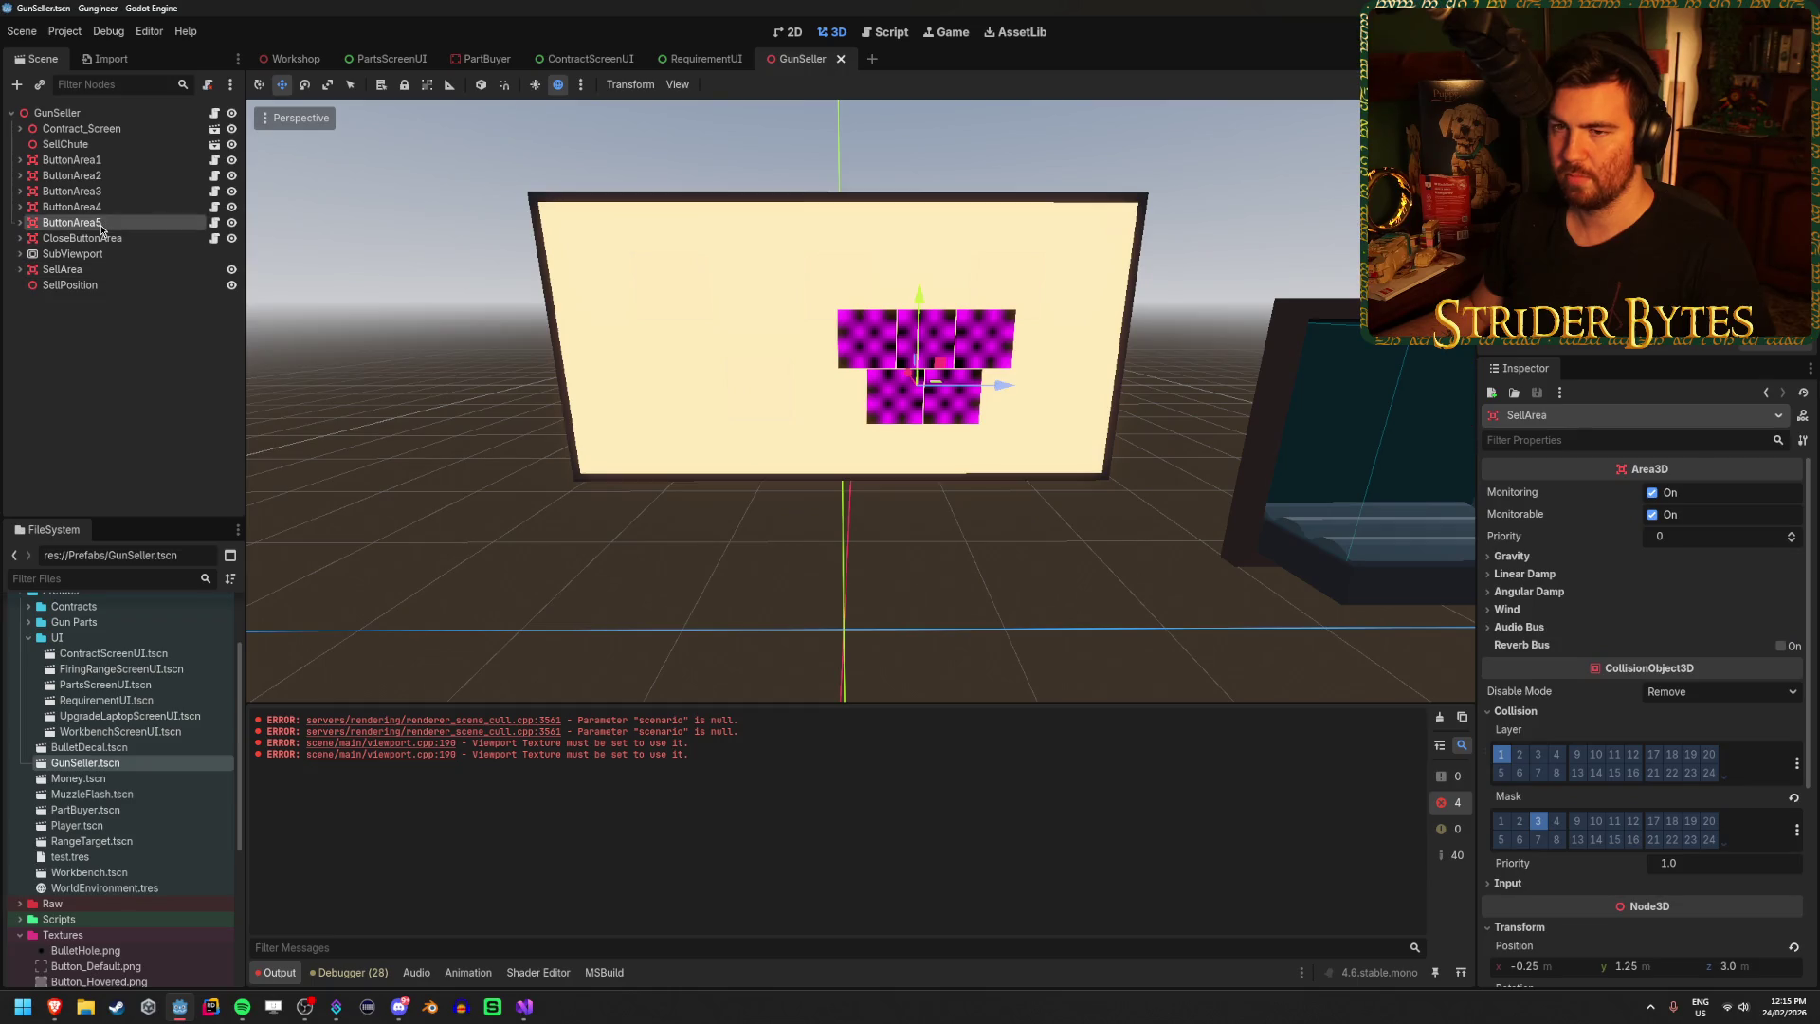
left_click(80, 129)
left_click(20, 129)
left_click(92, 159)
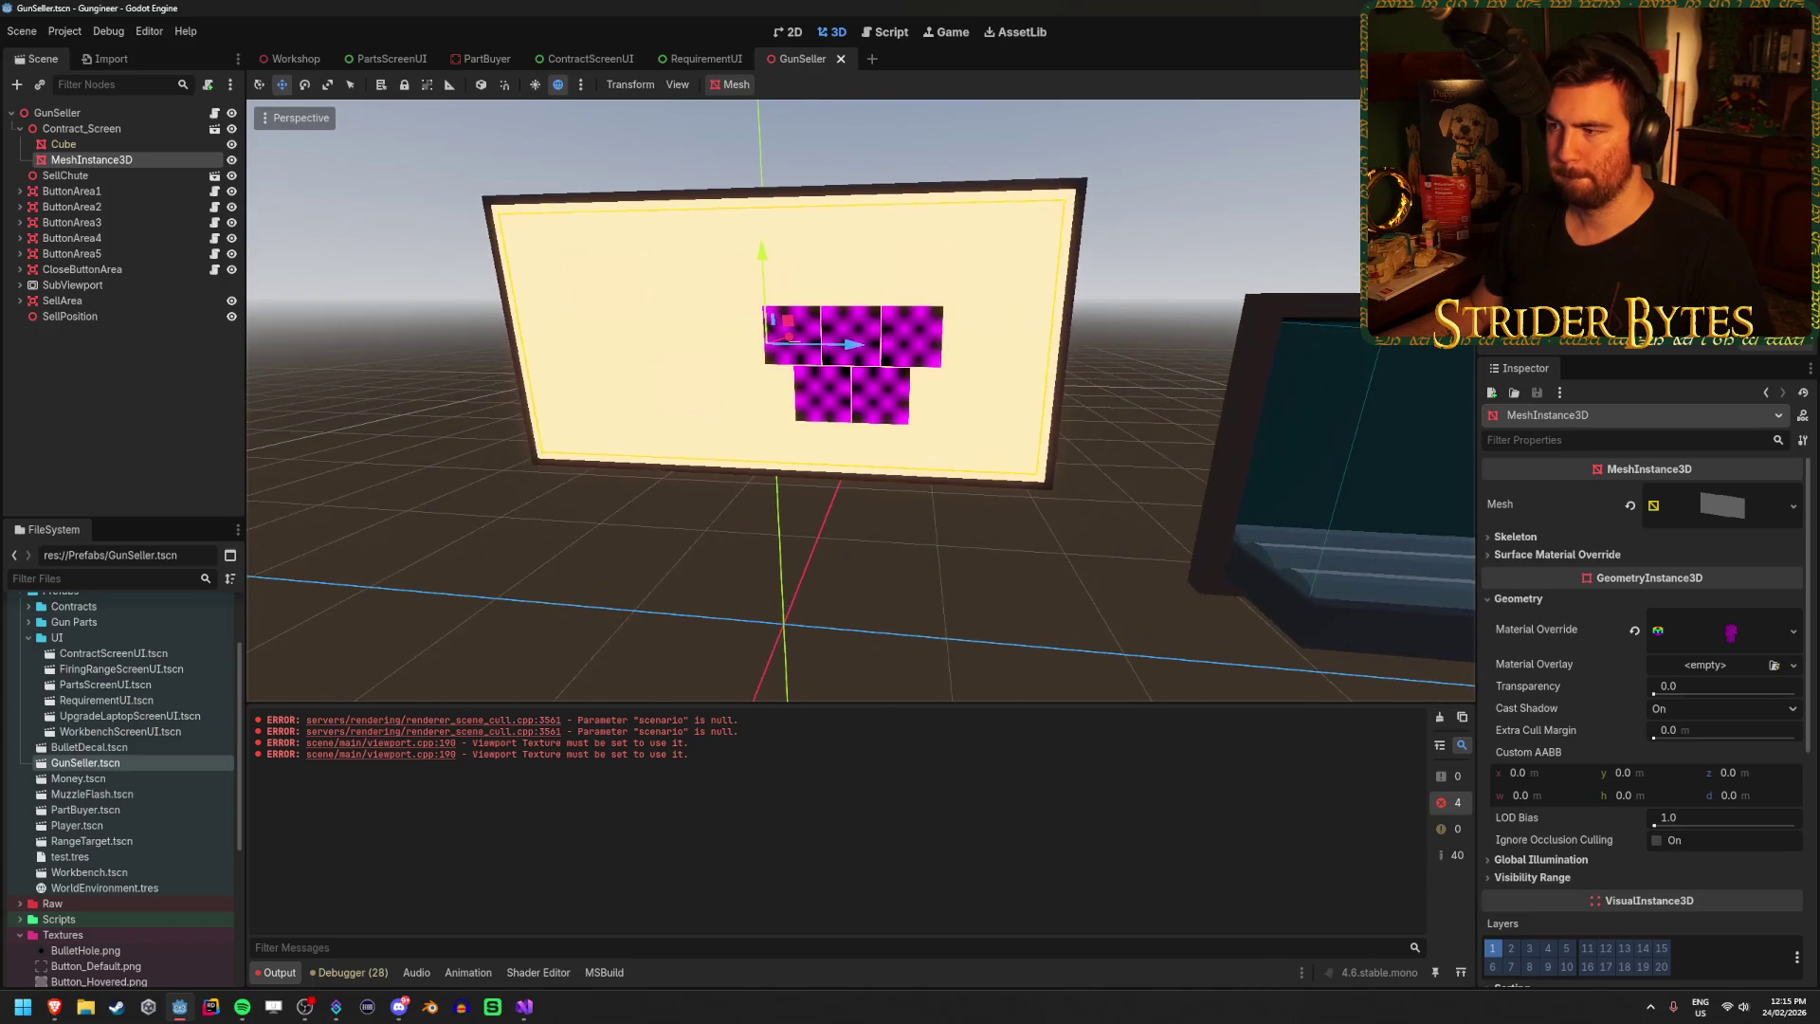
Inspect the MeshInstance3D's mesh resource and its Material Override settings.
left_click(1706, 503)
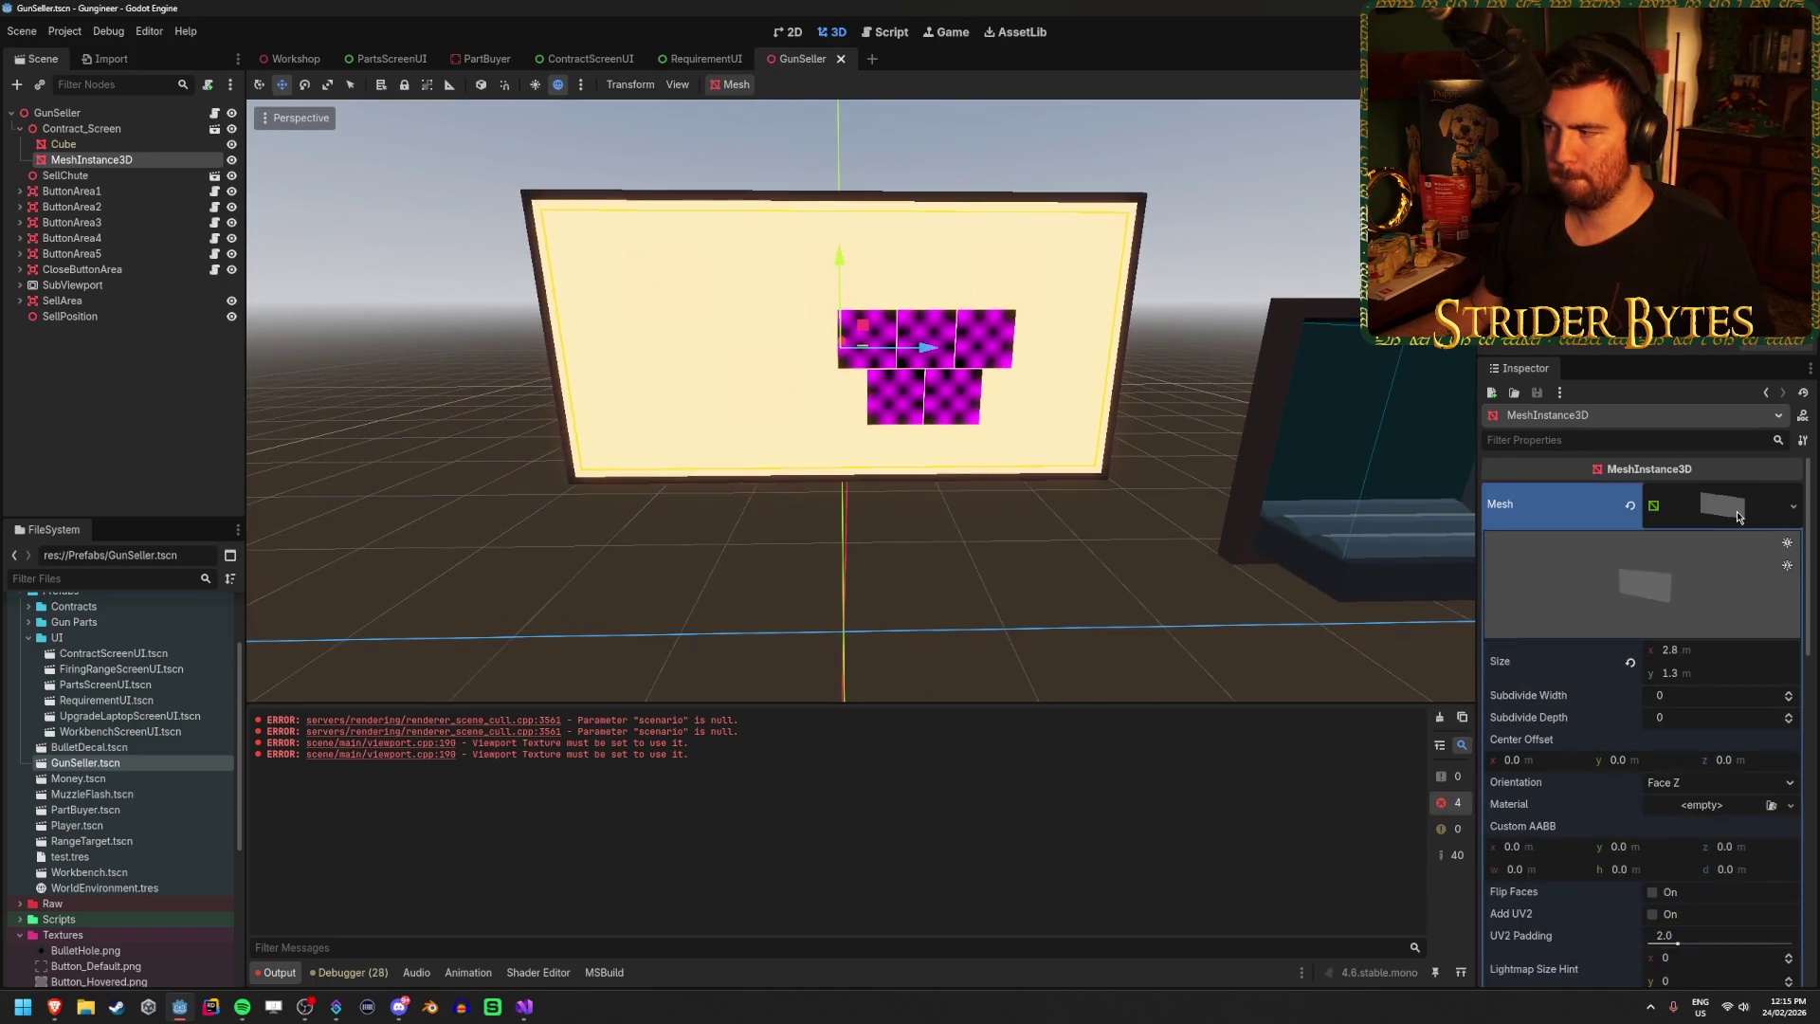
left_click(1730, 510)
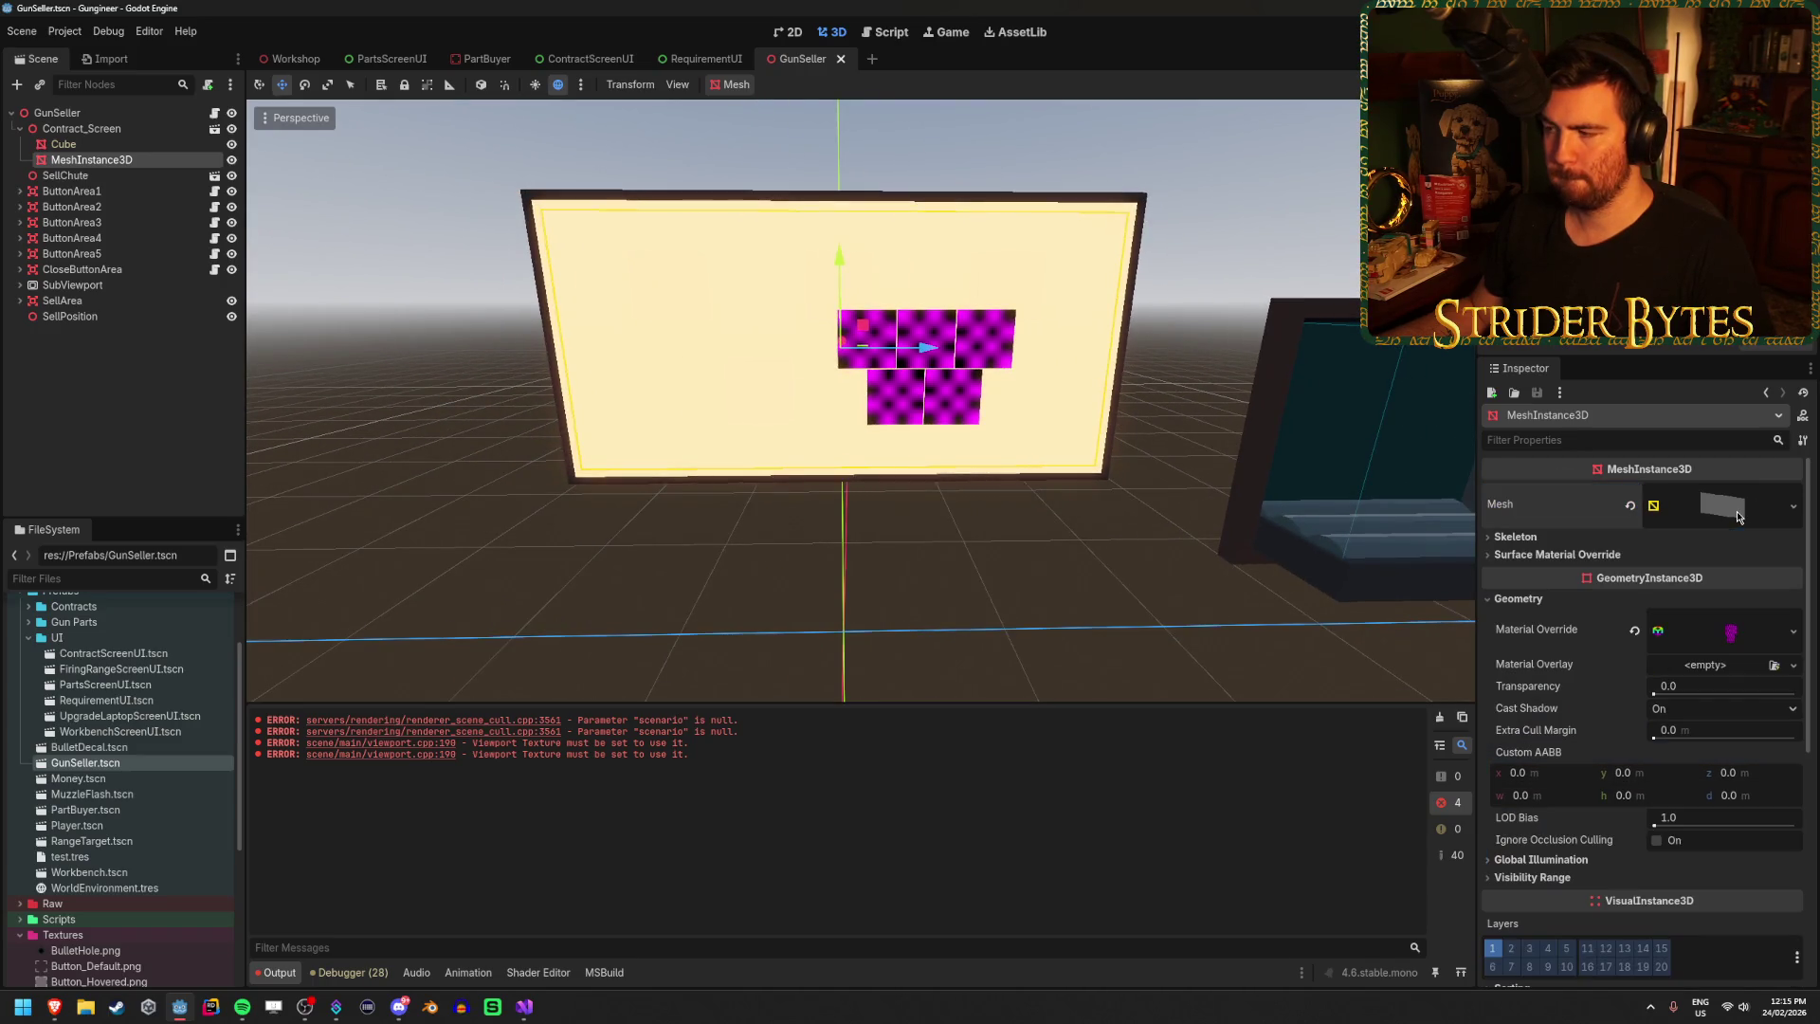
left_click(1731, 631)
scroll(1744, 633, "down", 3)
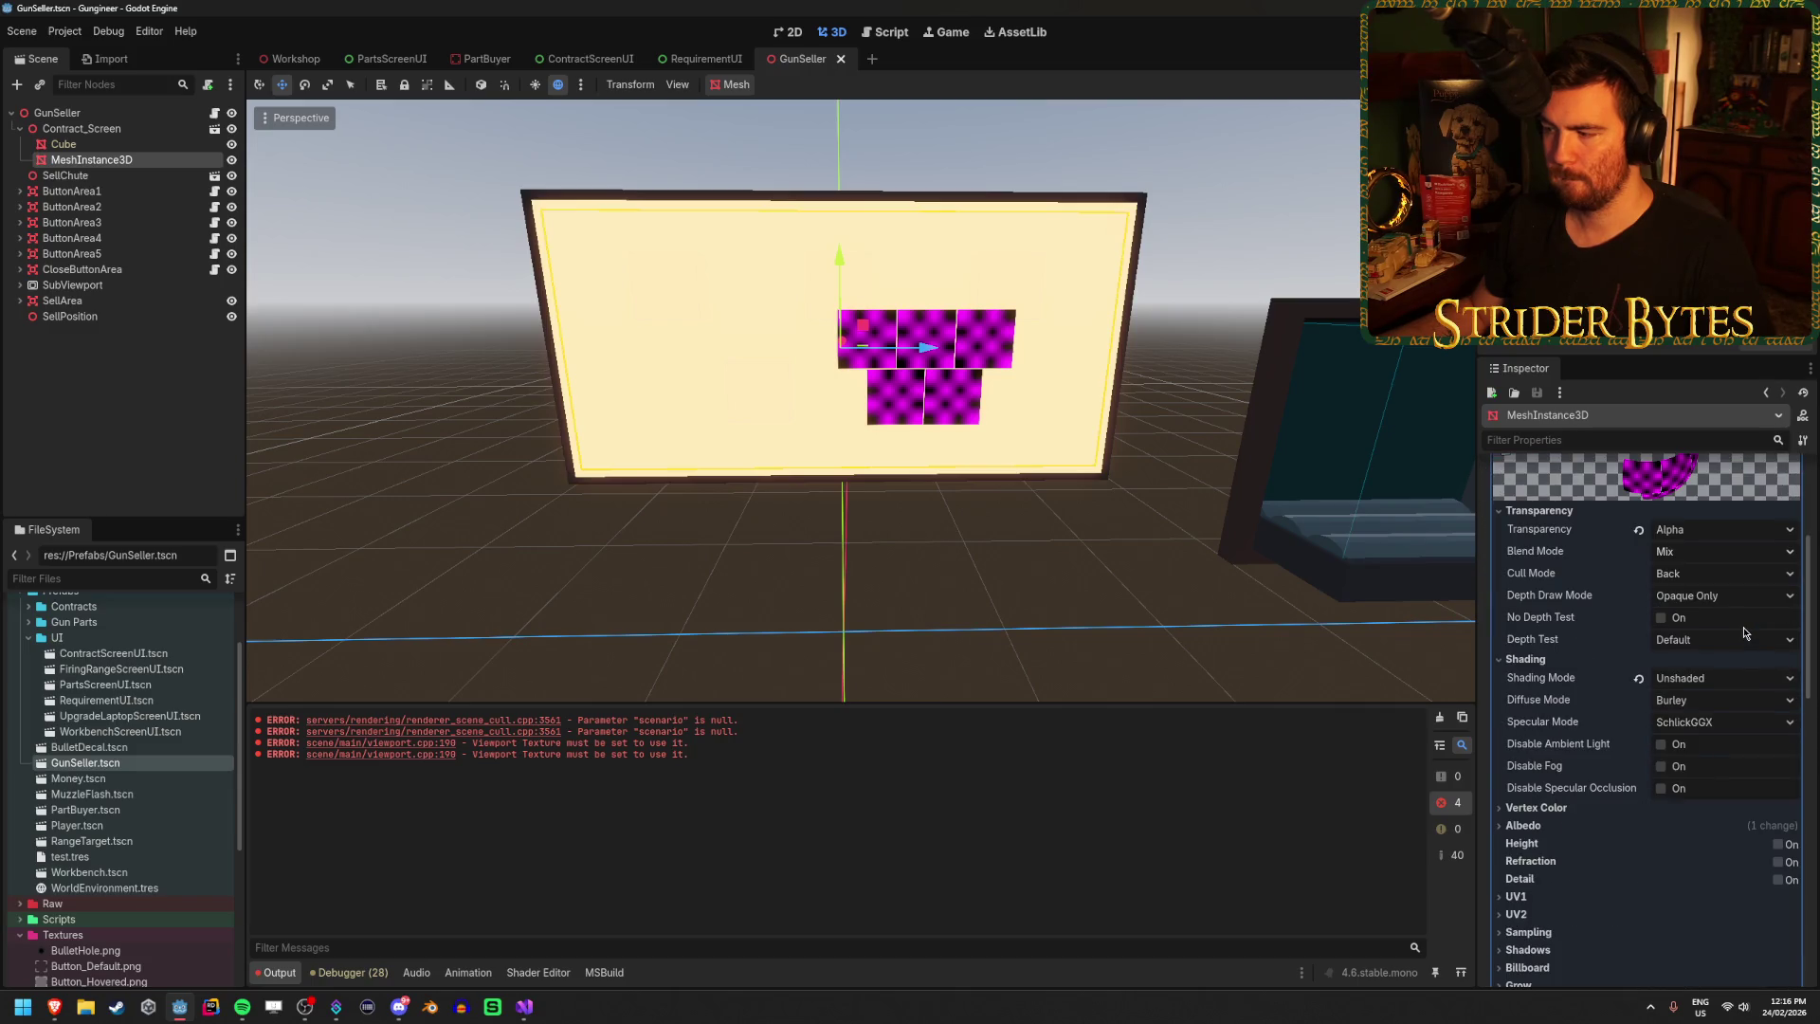
scroll(1744, 633, "up", 5)
left_click(1731, 627)
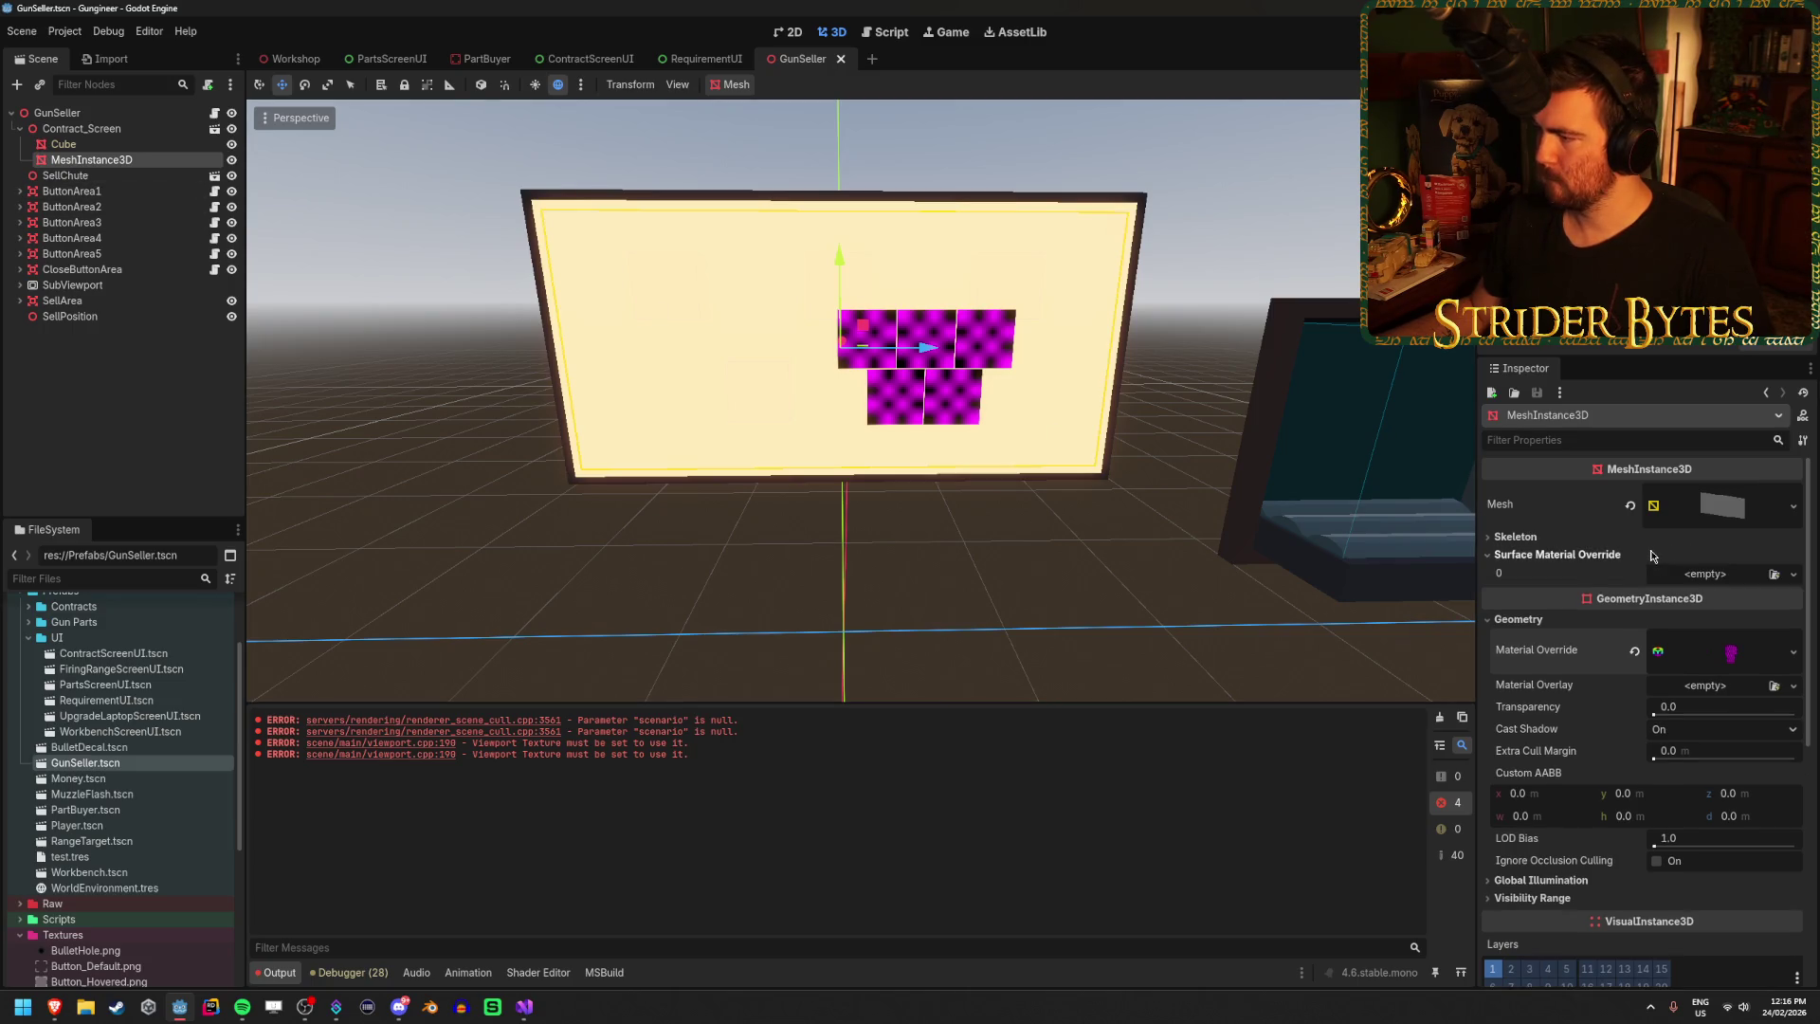
left_click(1733, 633)
scroll(1741, 657, "down", 15)
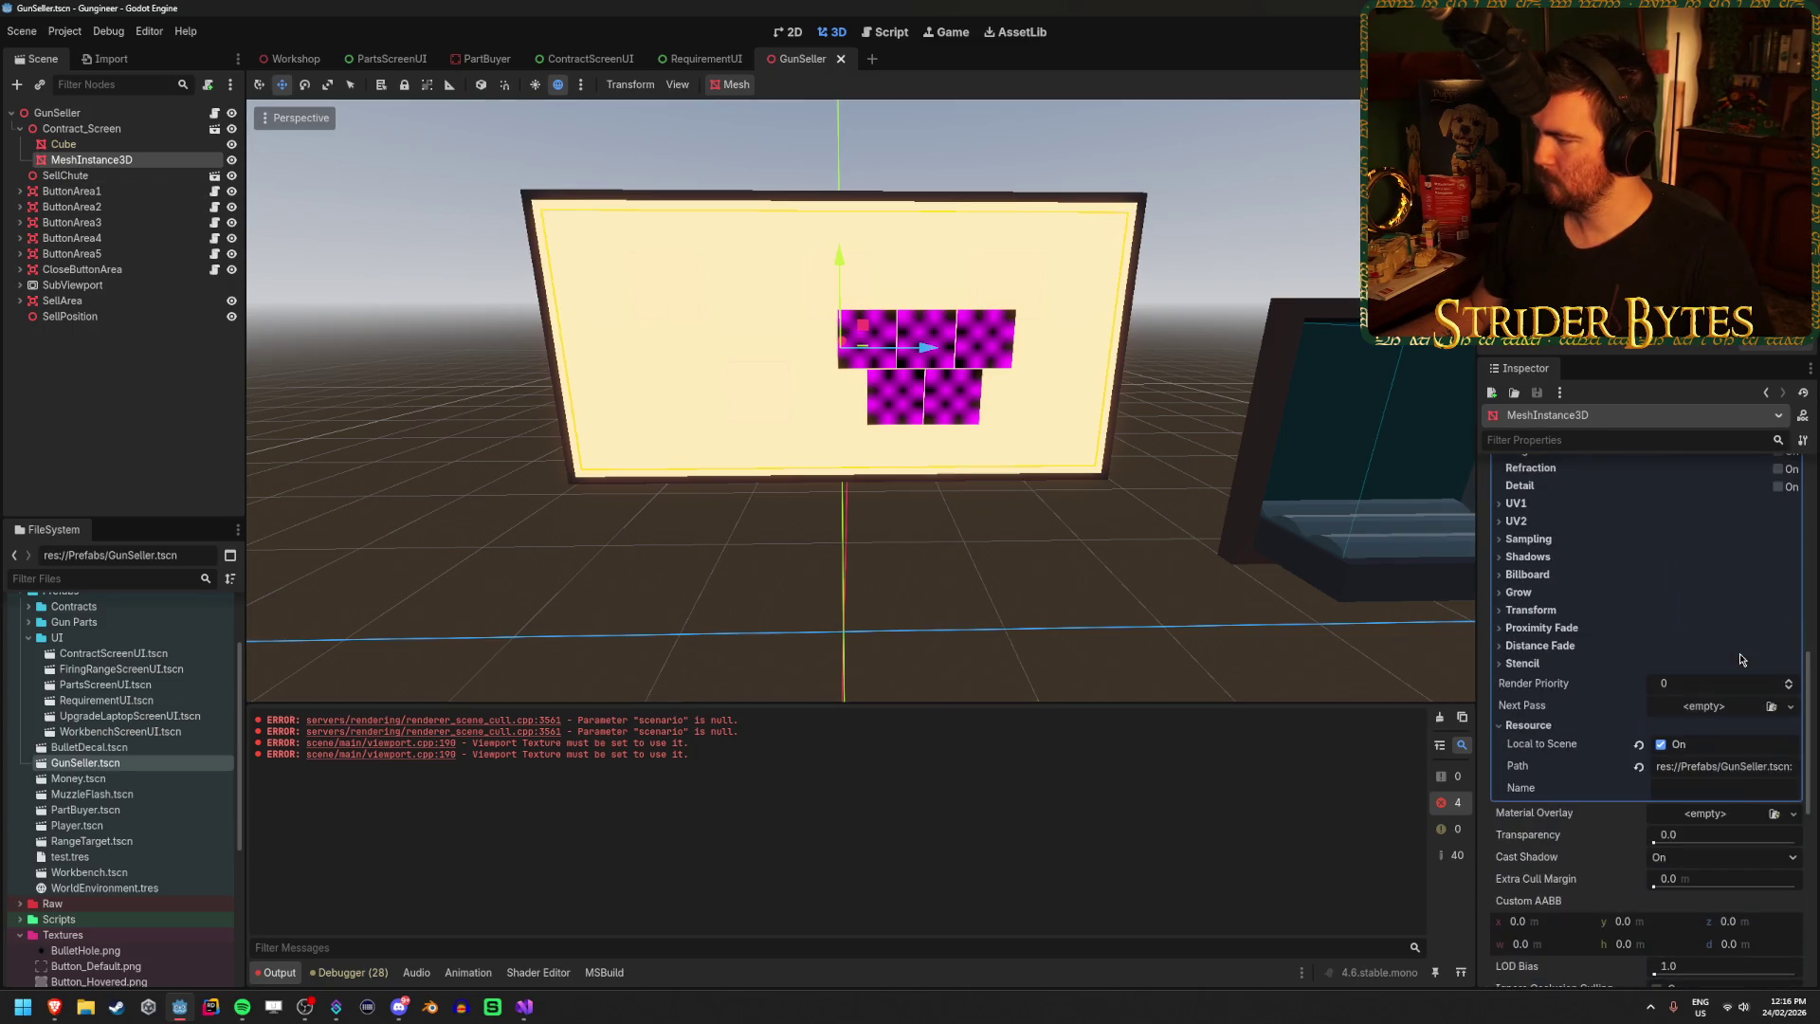
scroll(1739, 651, "up", 15)
left_click(1731, 631)
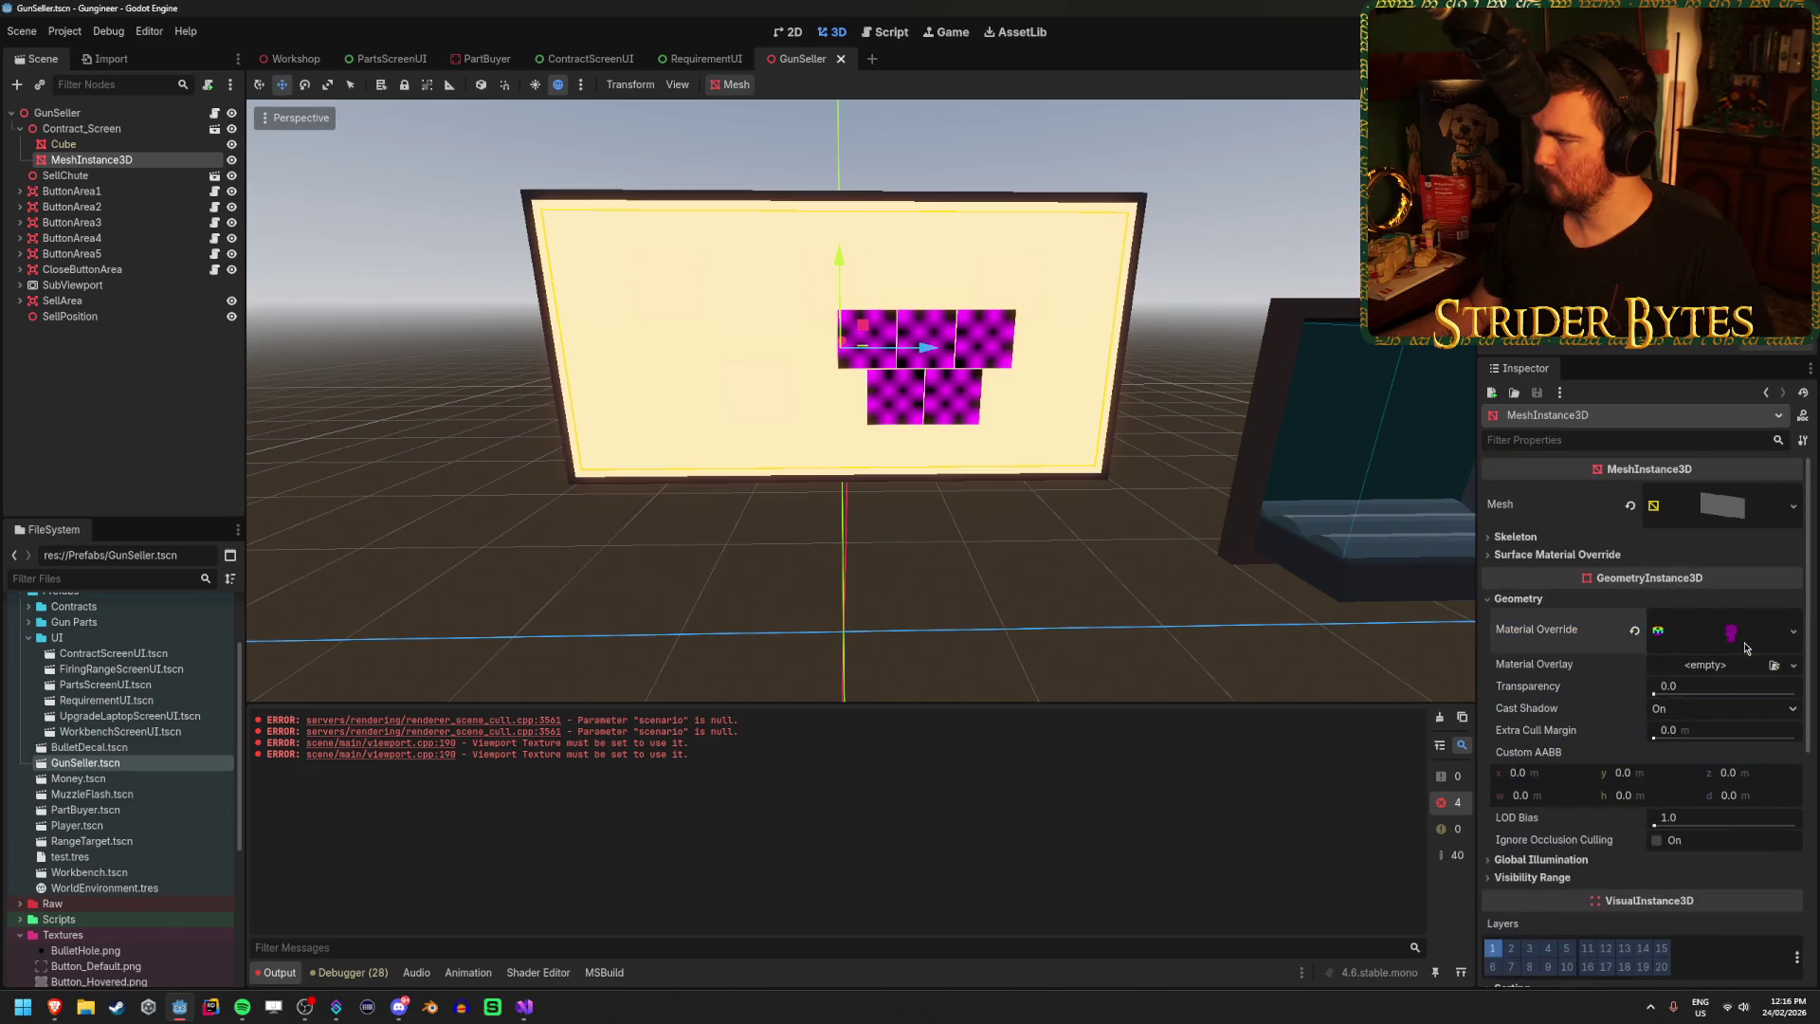
Review the SubViewport's settings, then return to the ContractScreenUI scene.
left_click(72, 285)
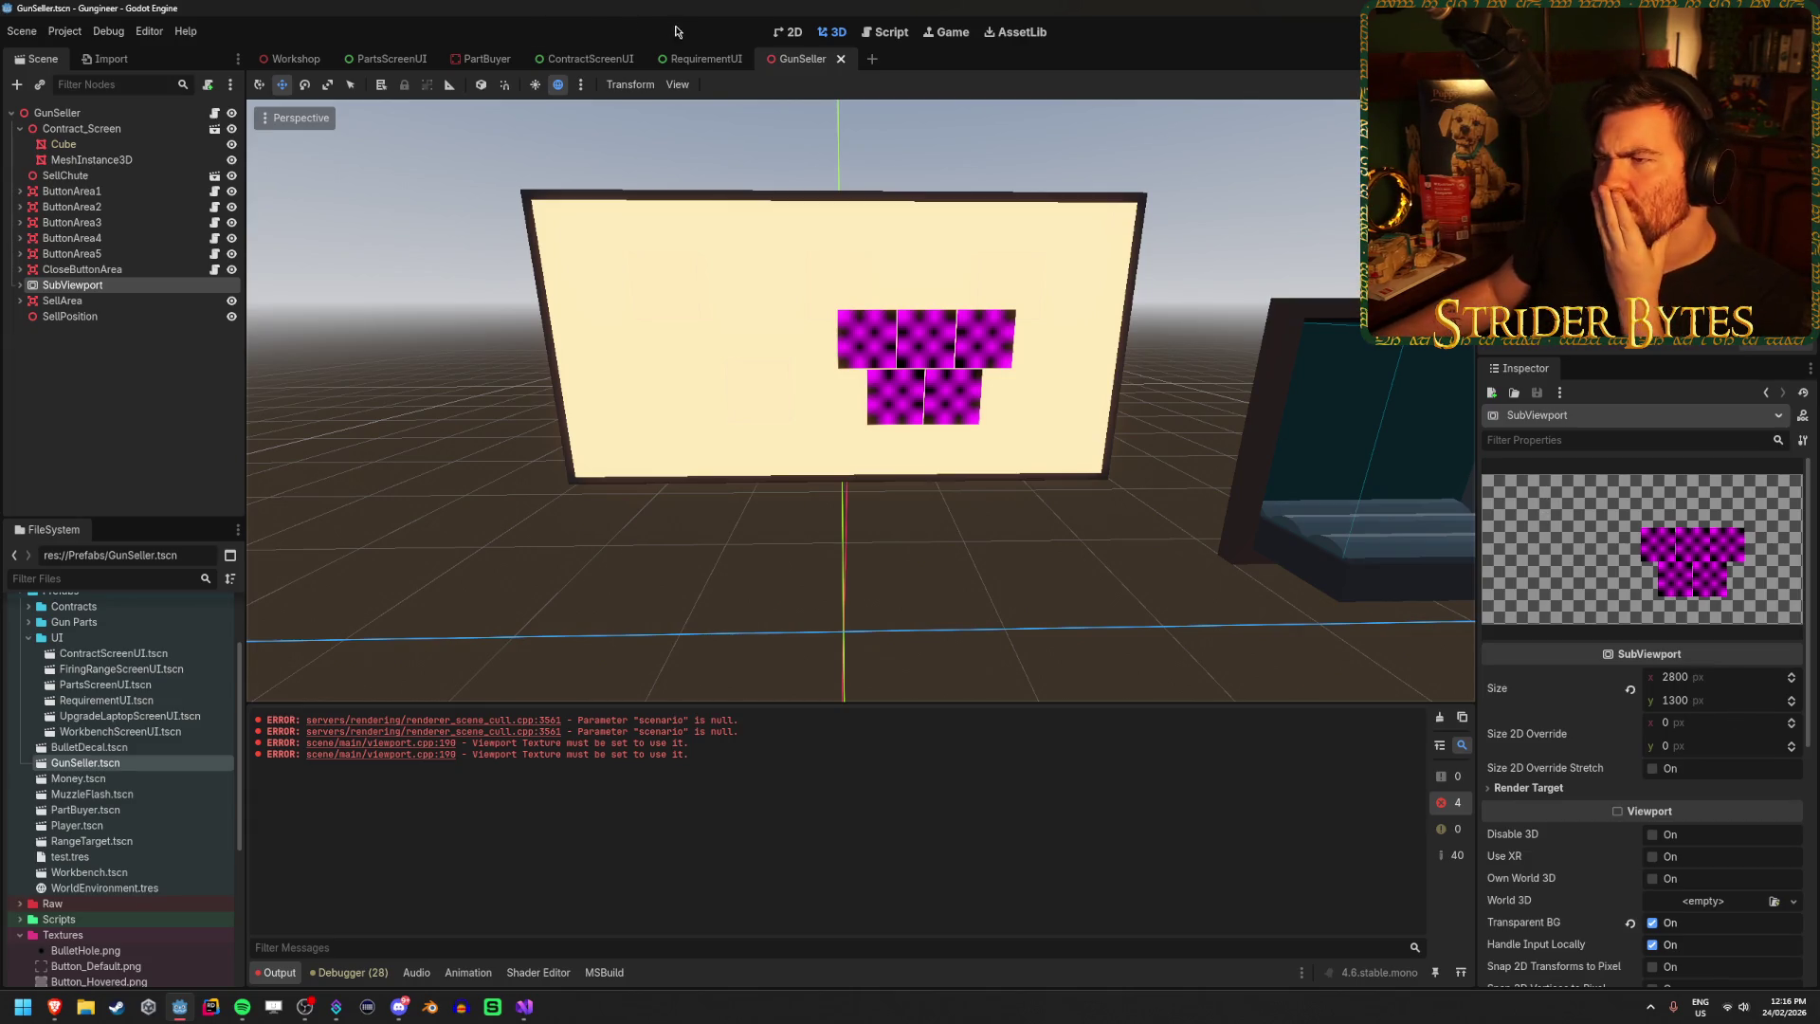
scroll(1717, 711, "down", 3)
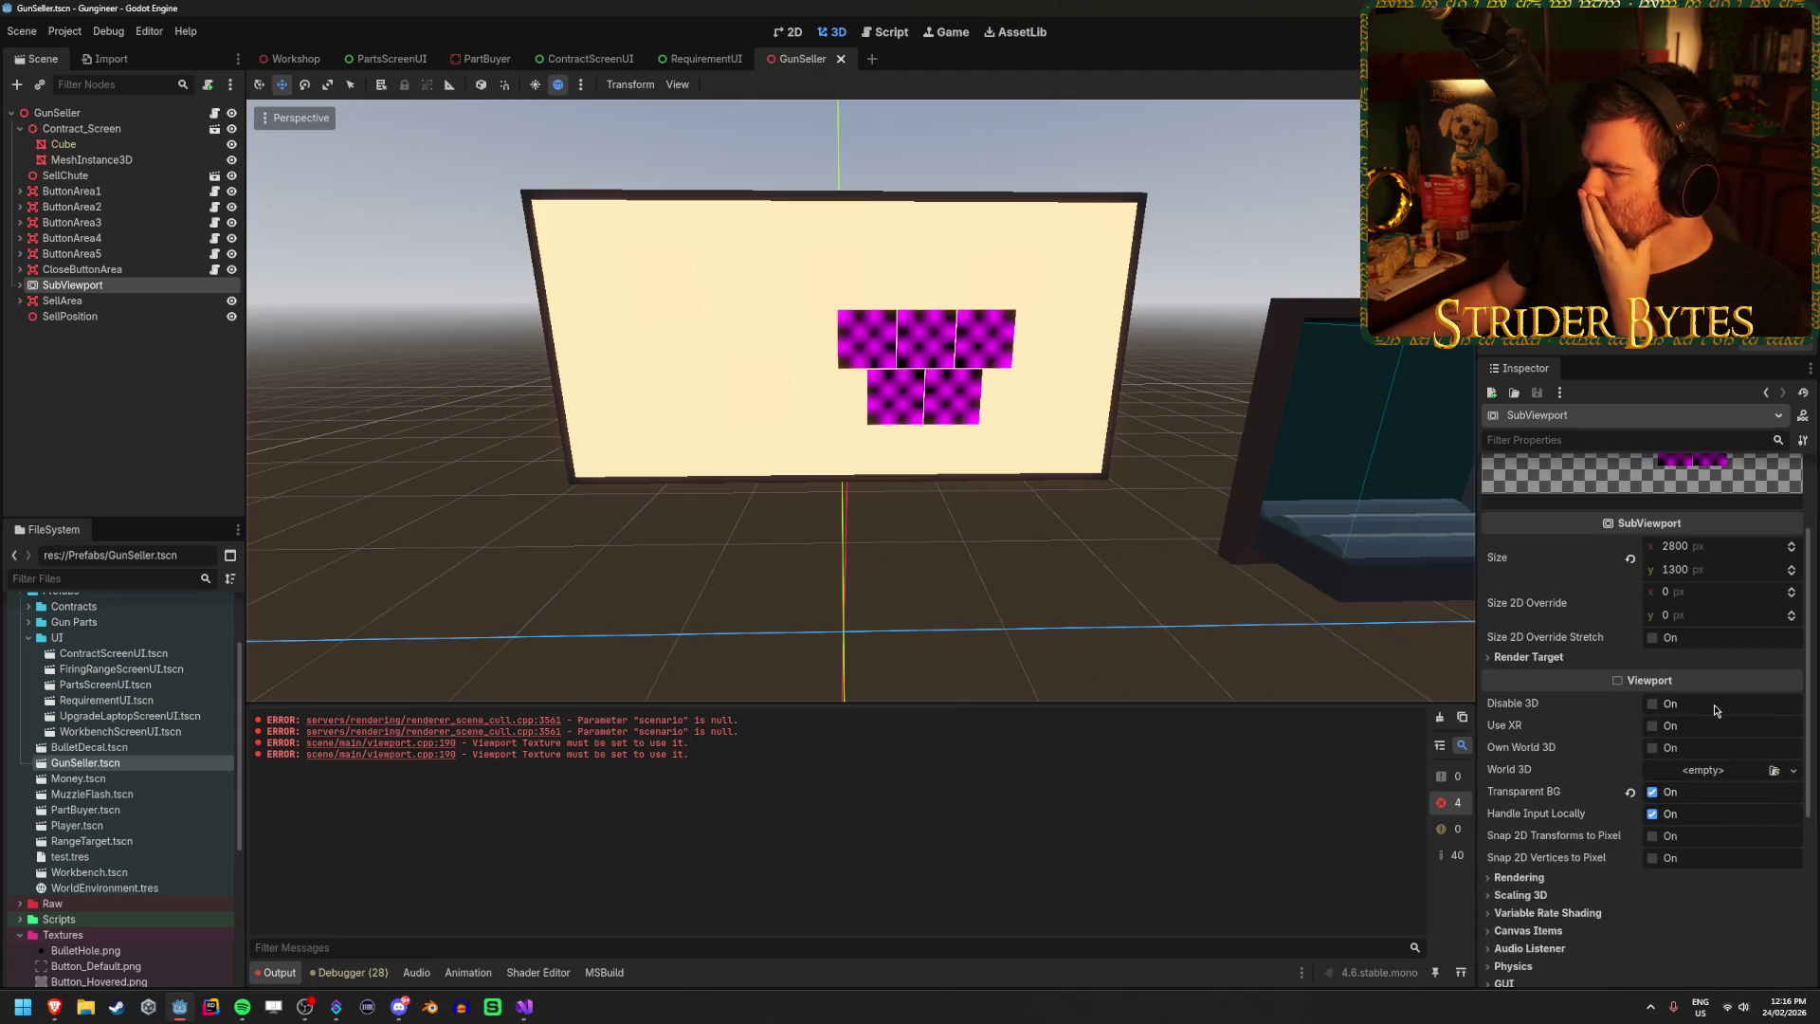
scroll(1713, 703, "up", 3)
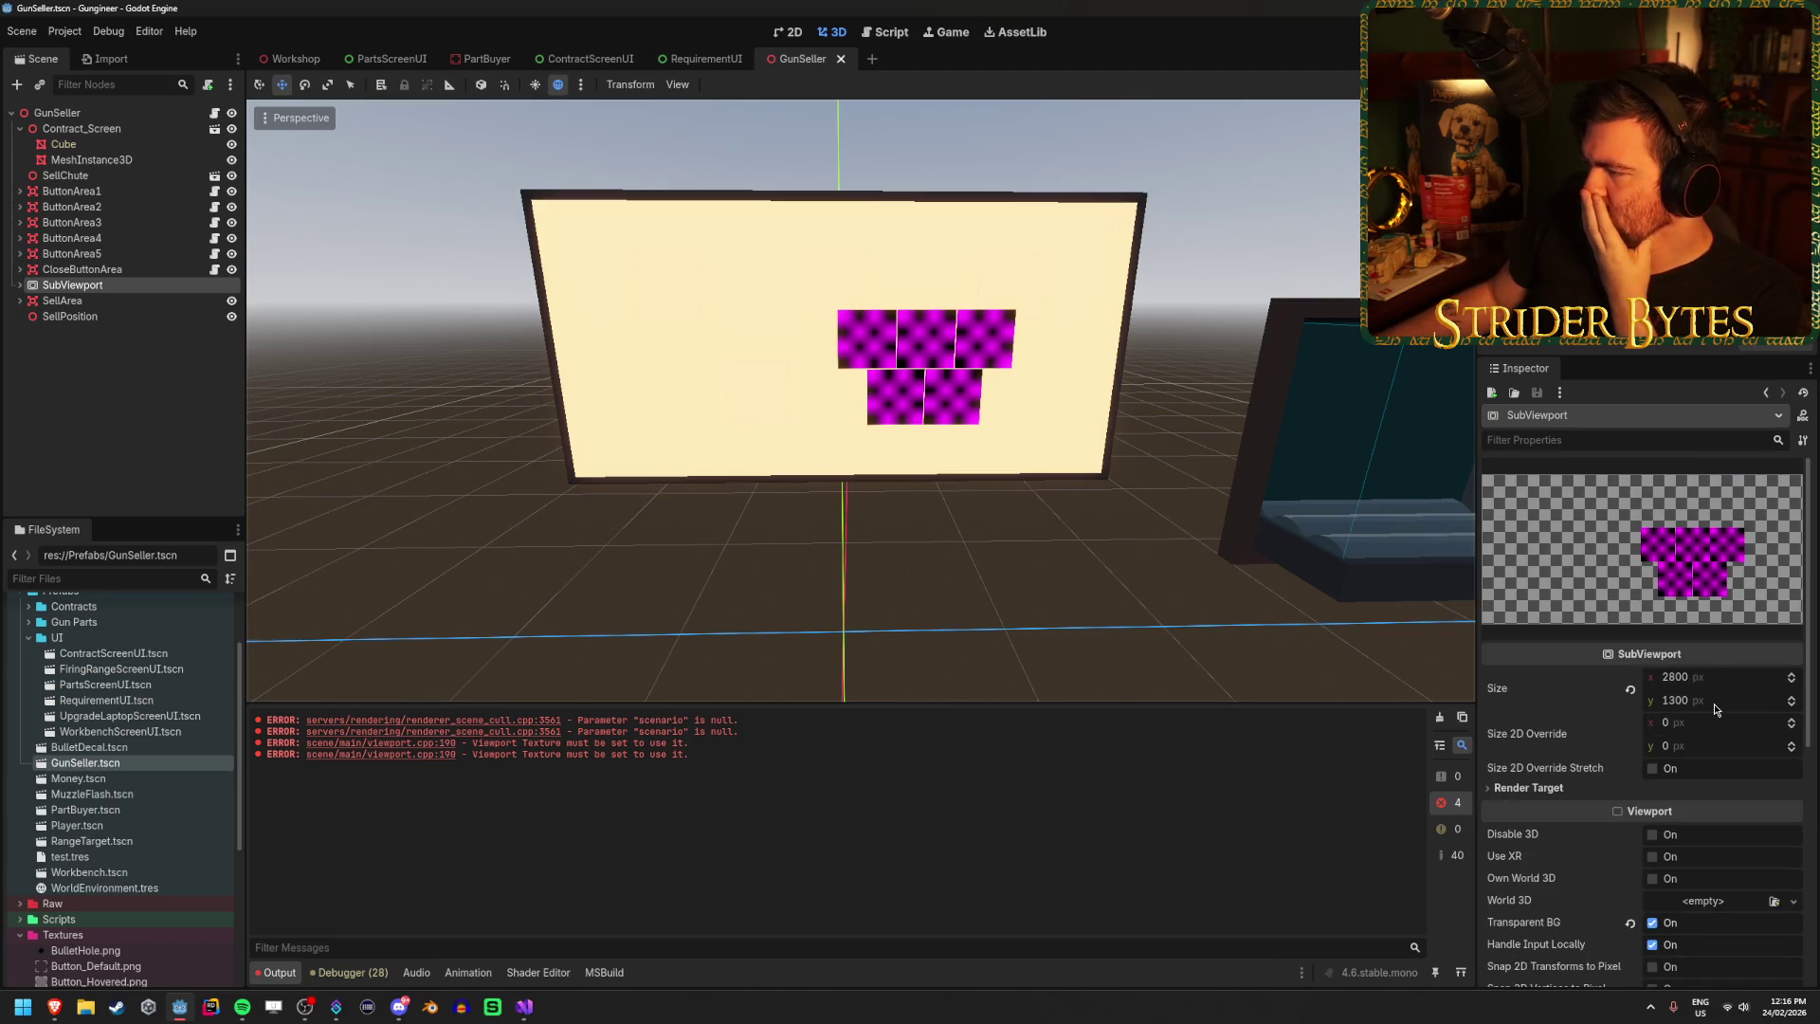
left_click(580, 57)
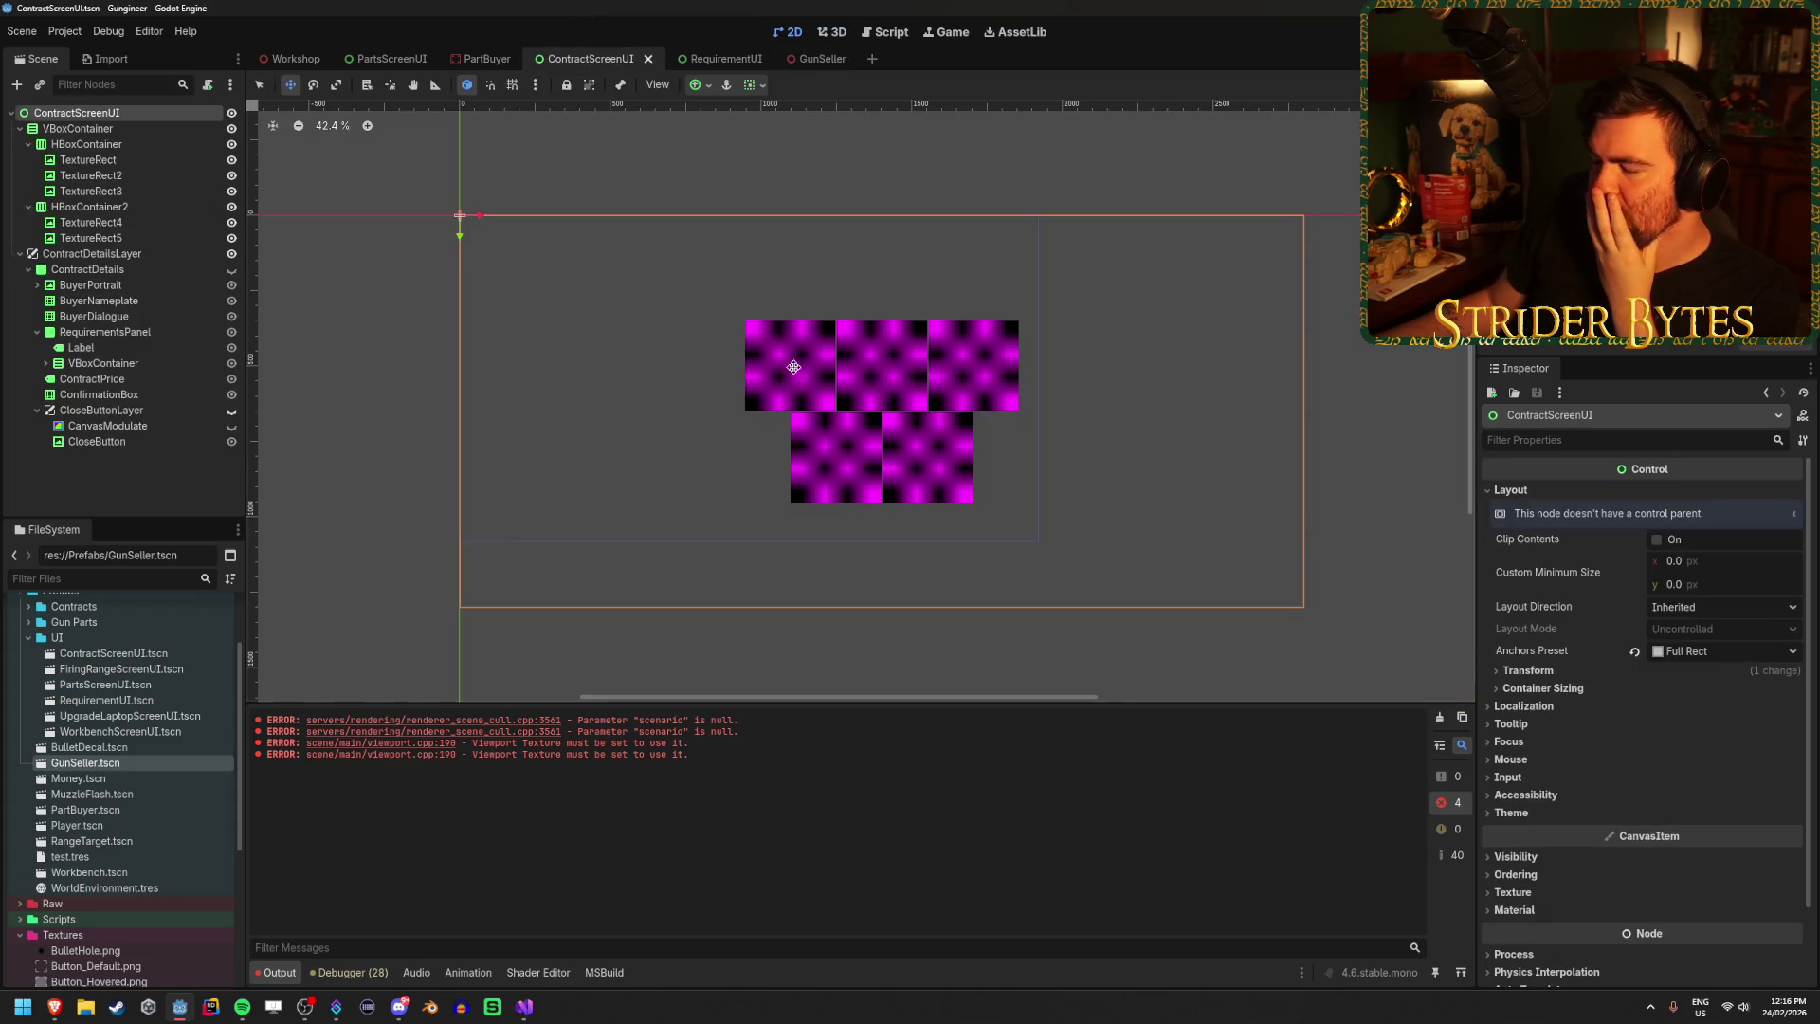
Check the VBoxContainer's Visibility and Ordering (Z index) settings, then move the GunSeller tab beside PartBuyer.
scroll(794, 366, "down", 2)
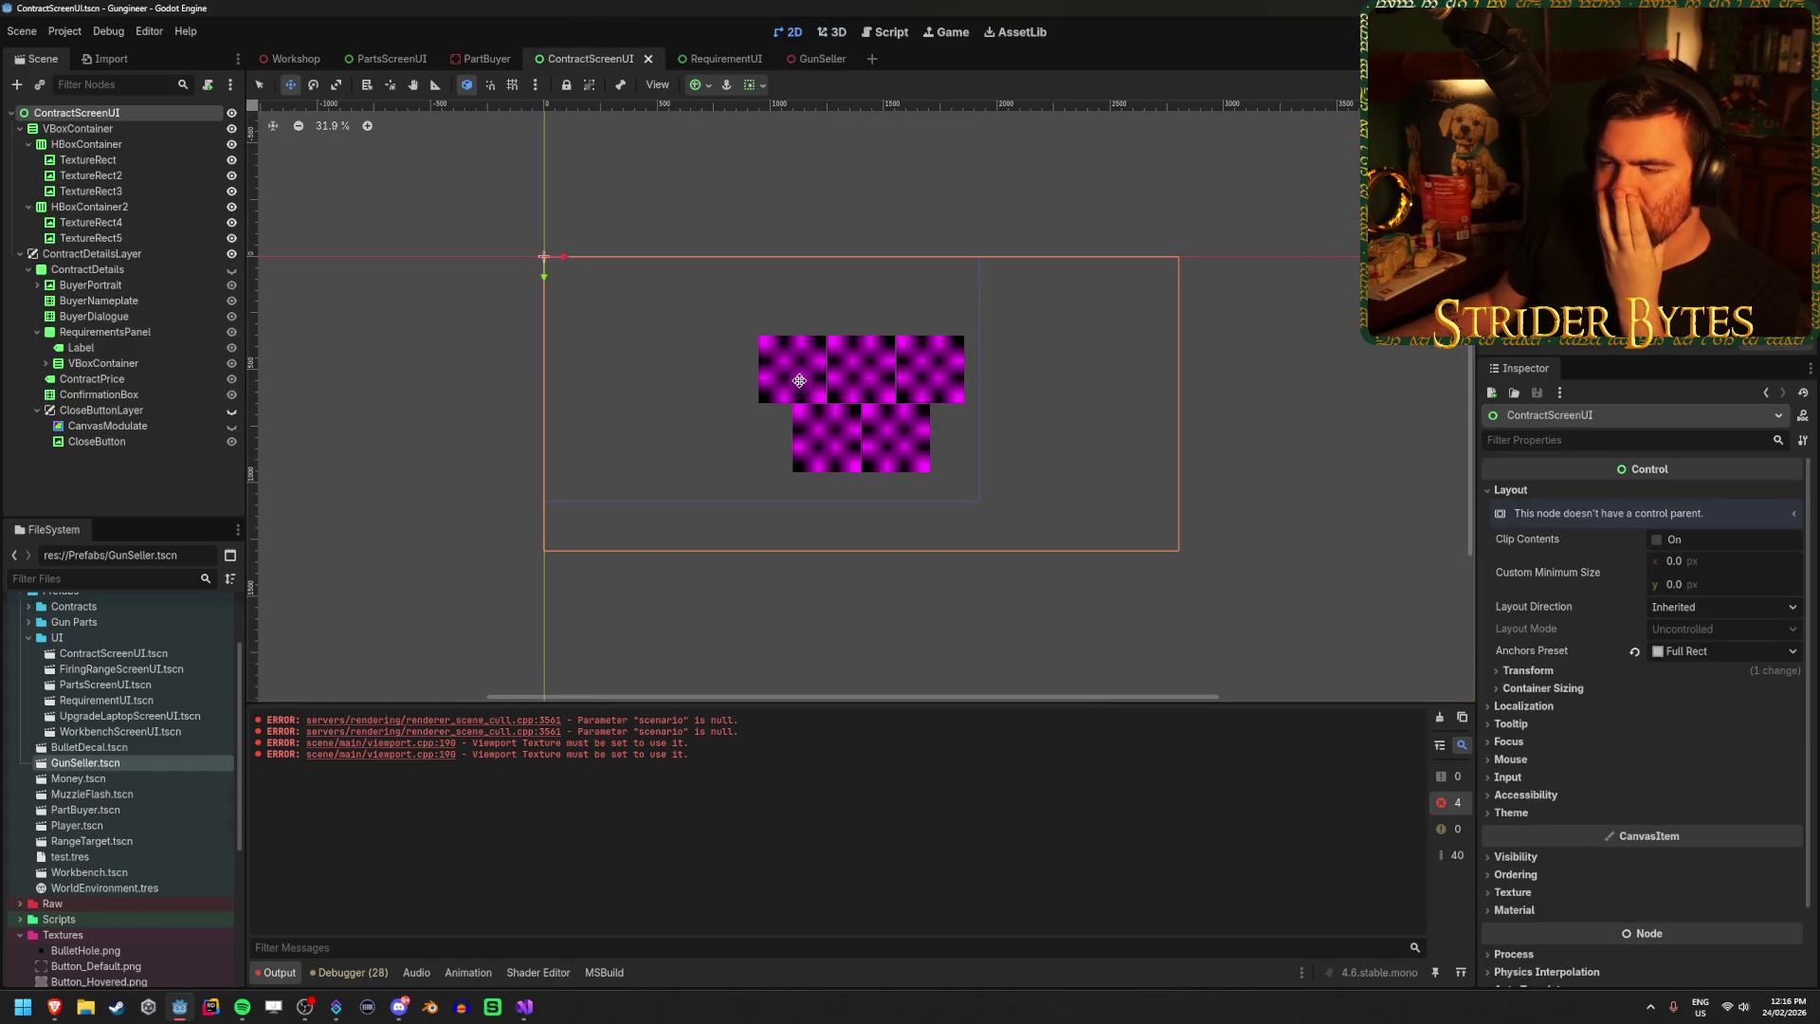
left_click(77, 128)
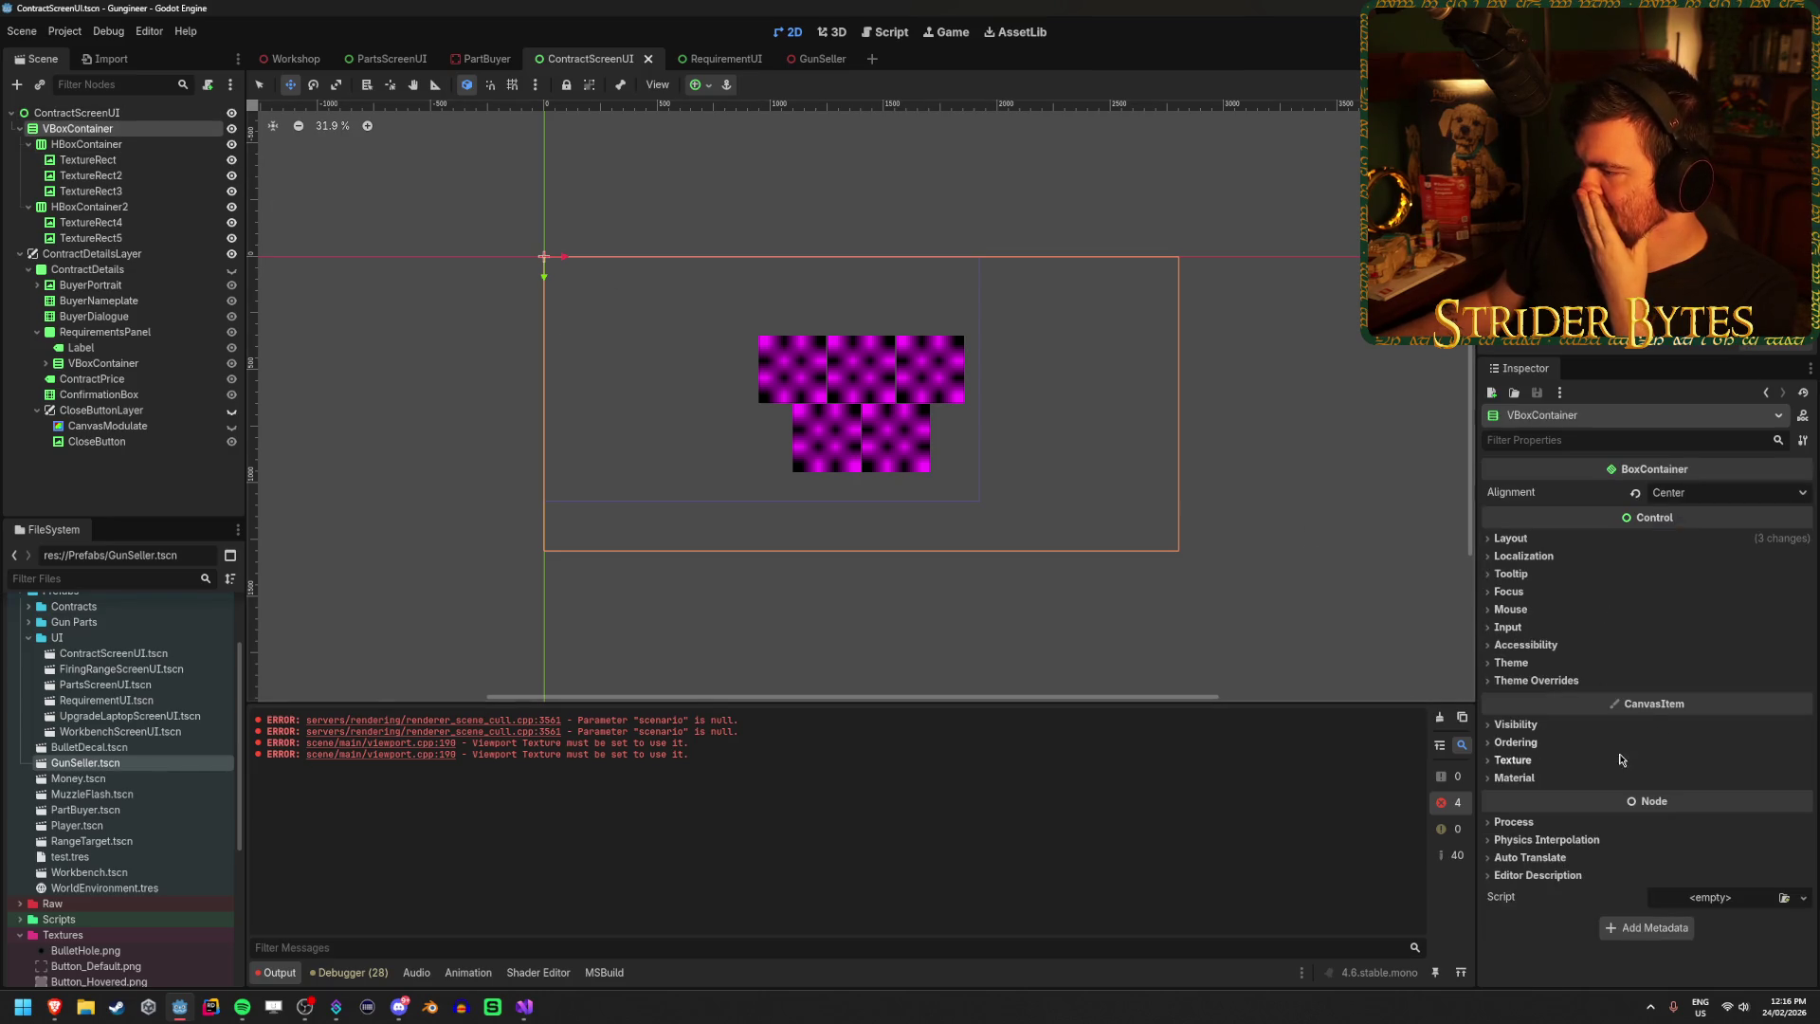
left_click(1602, 726)
left_click(1574, 725)
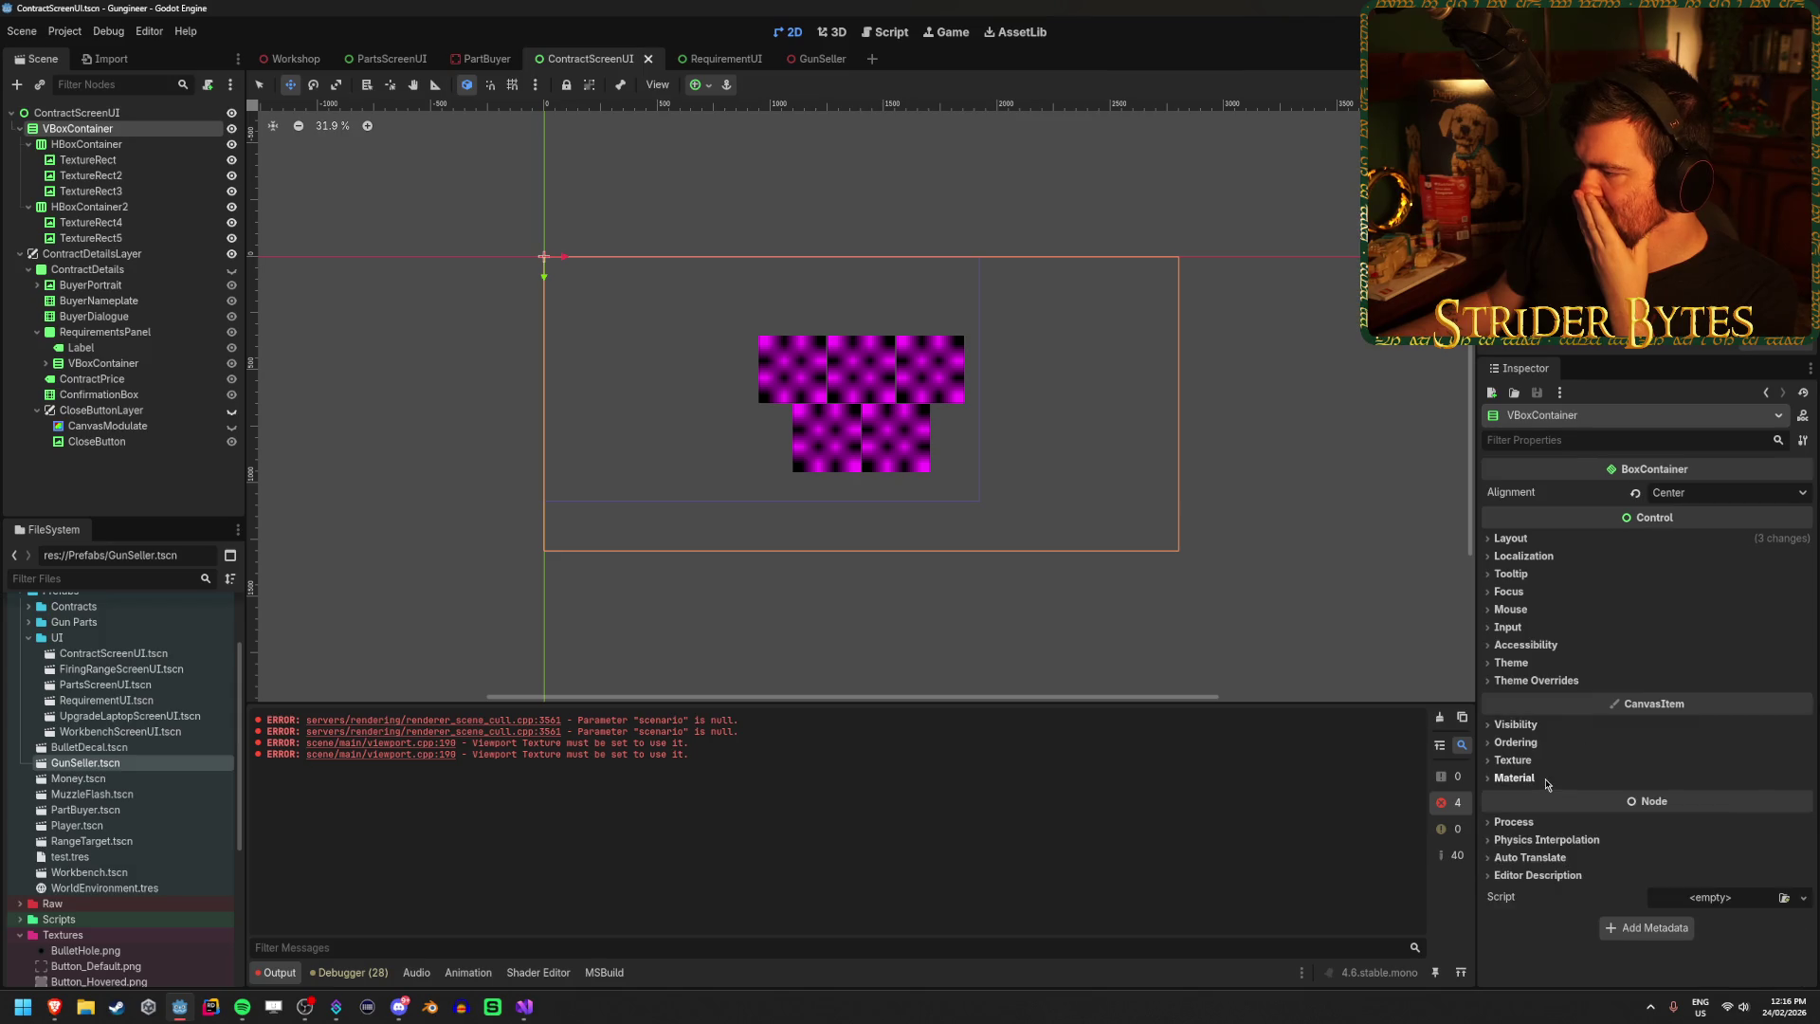
left_click(1554, 744)
left_click(1556, 745)
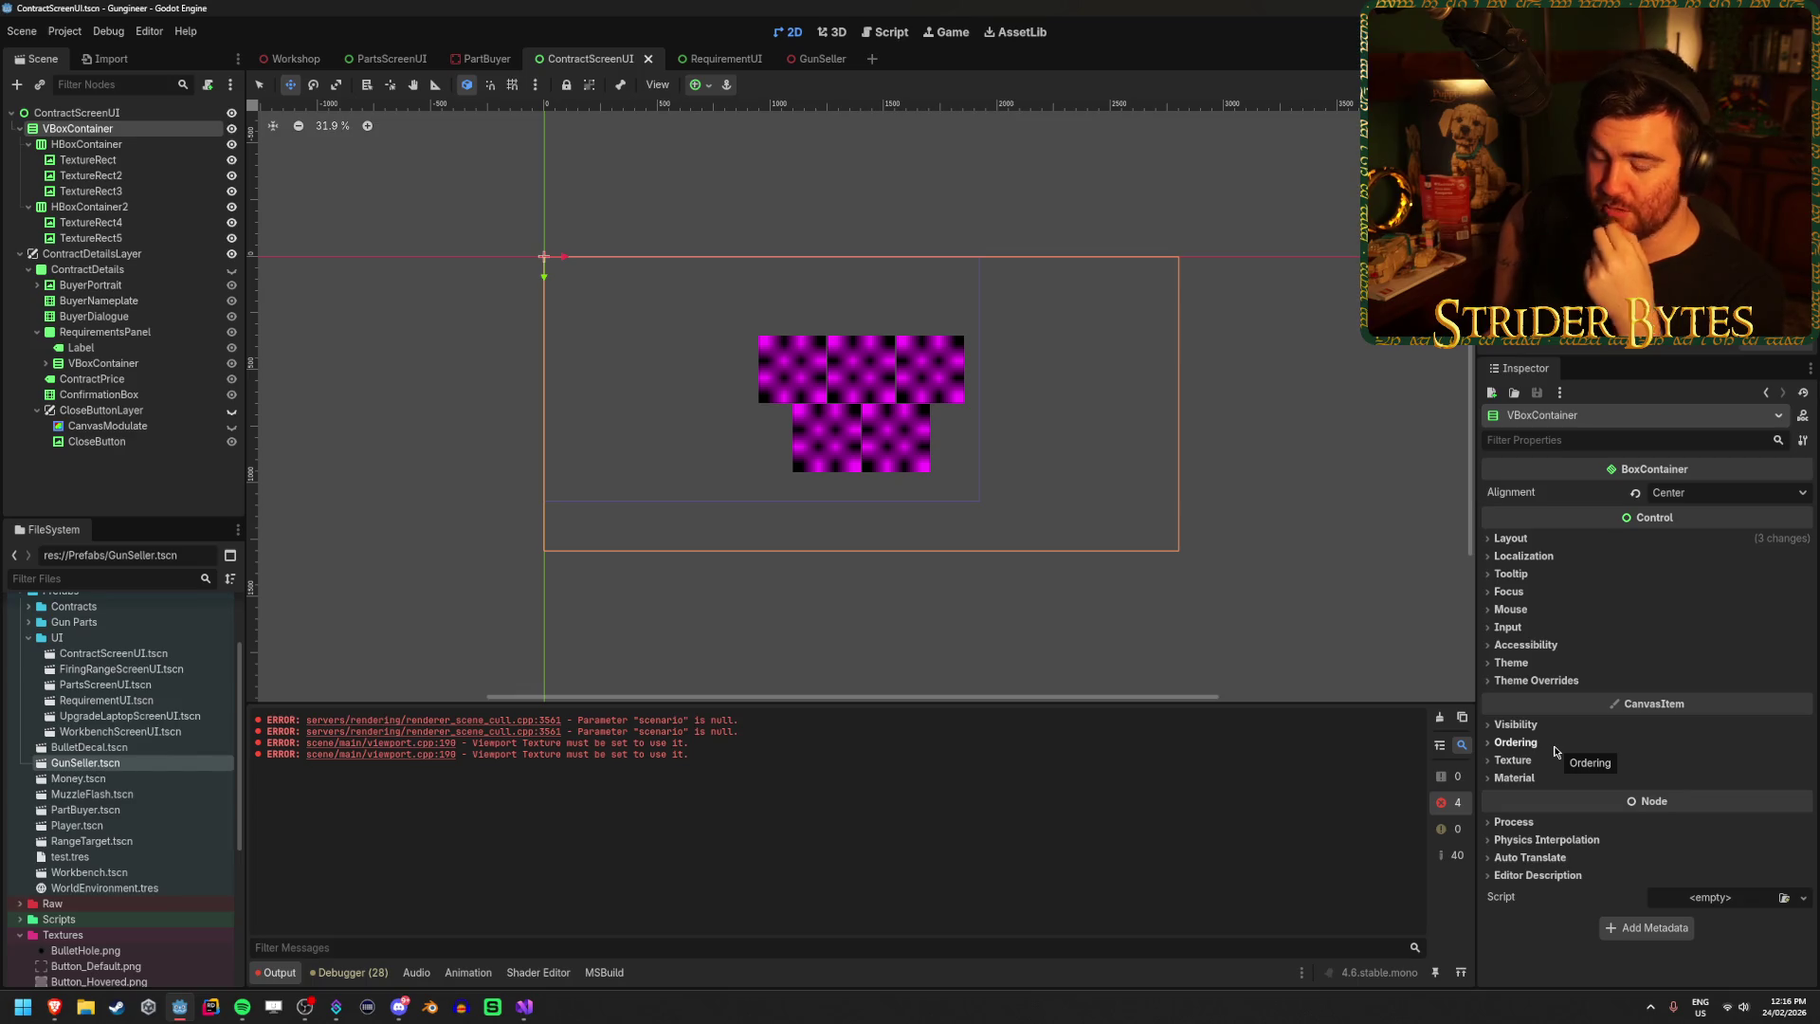
left_click(1554, 746)
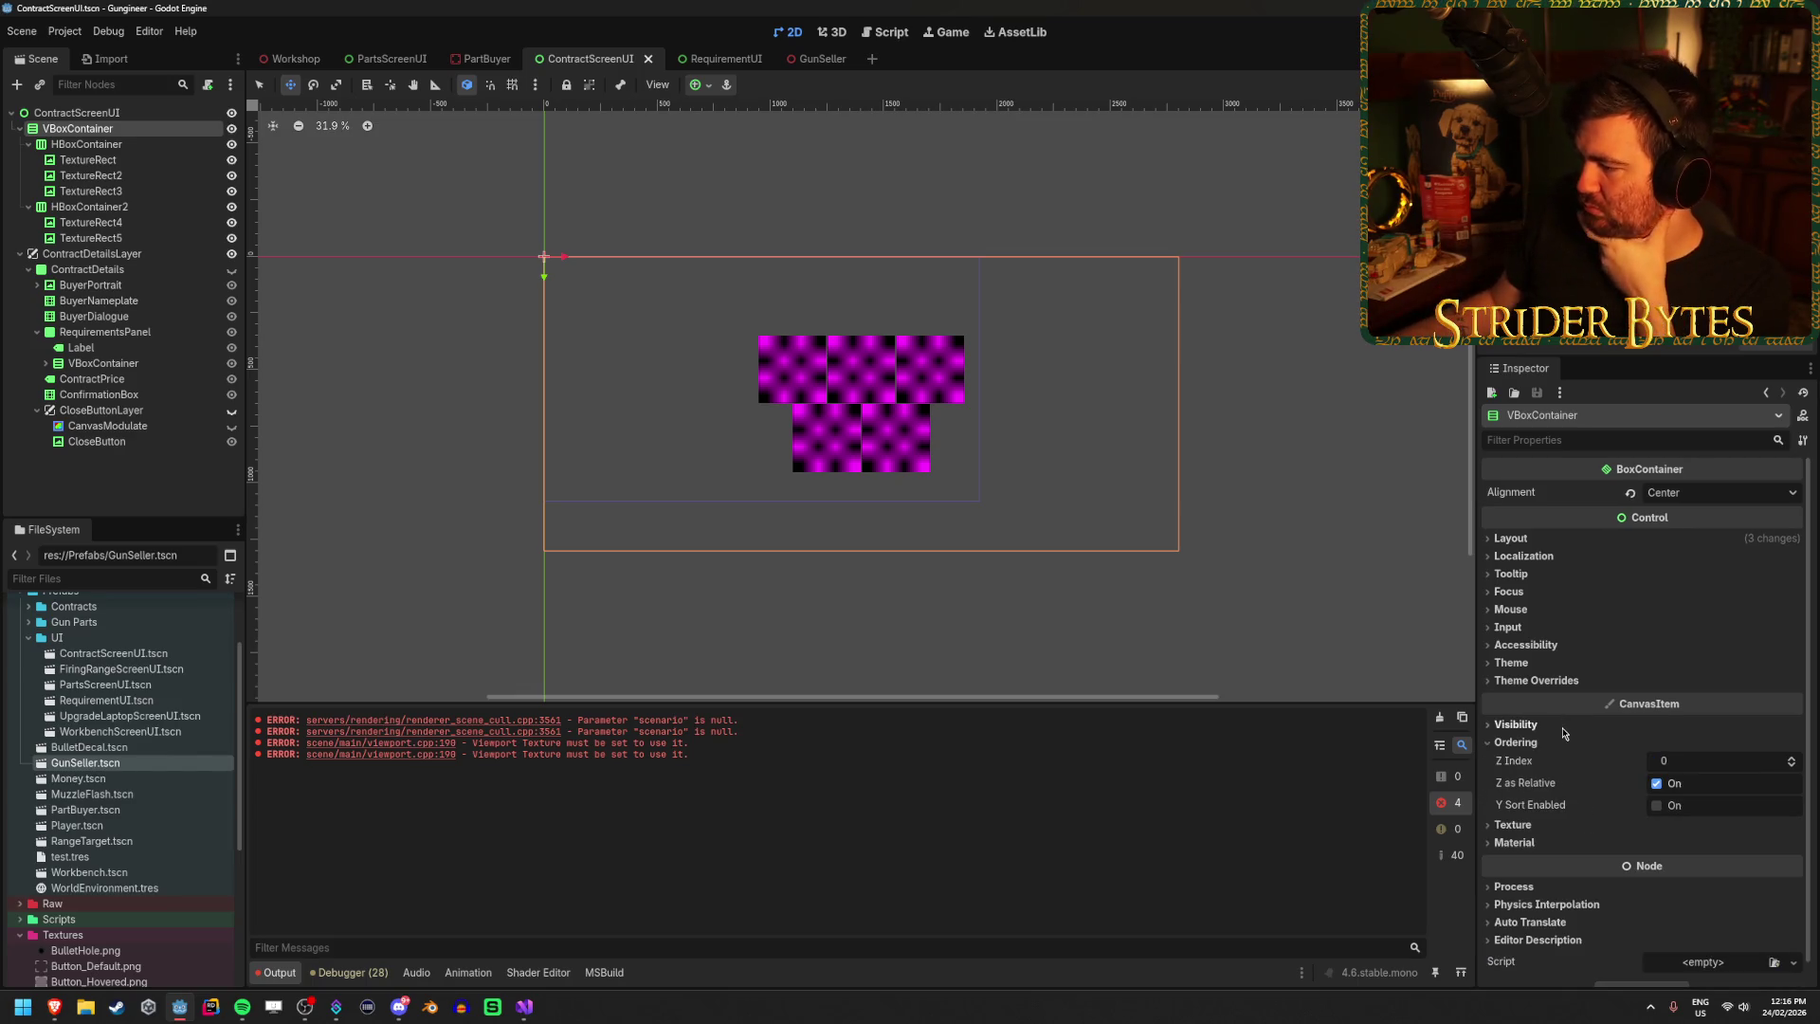
left_click(1556, 747)
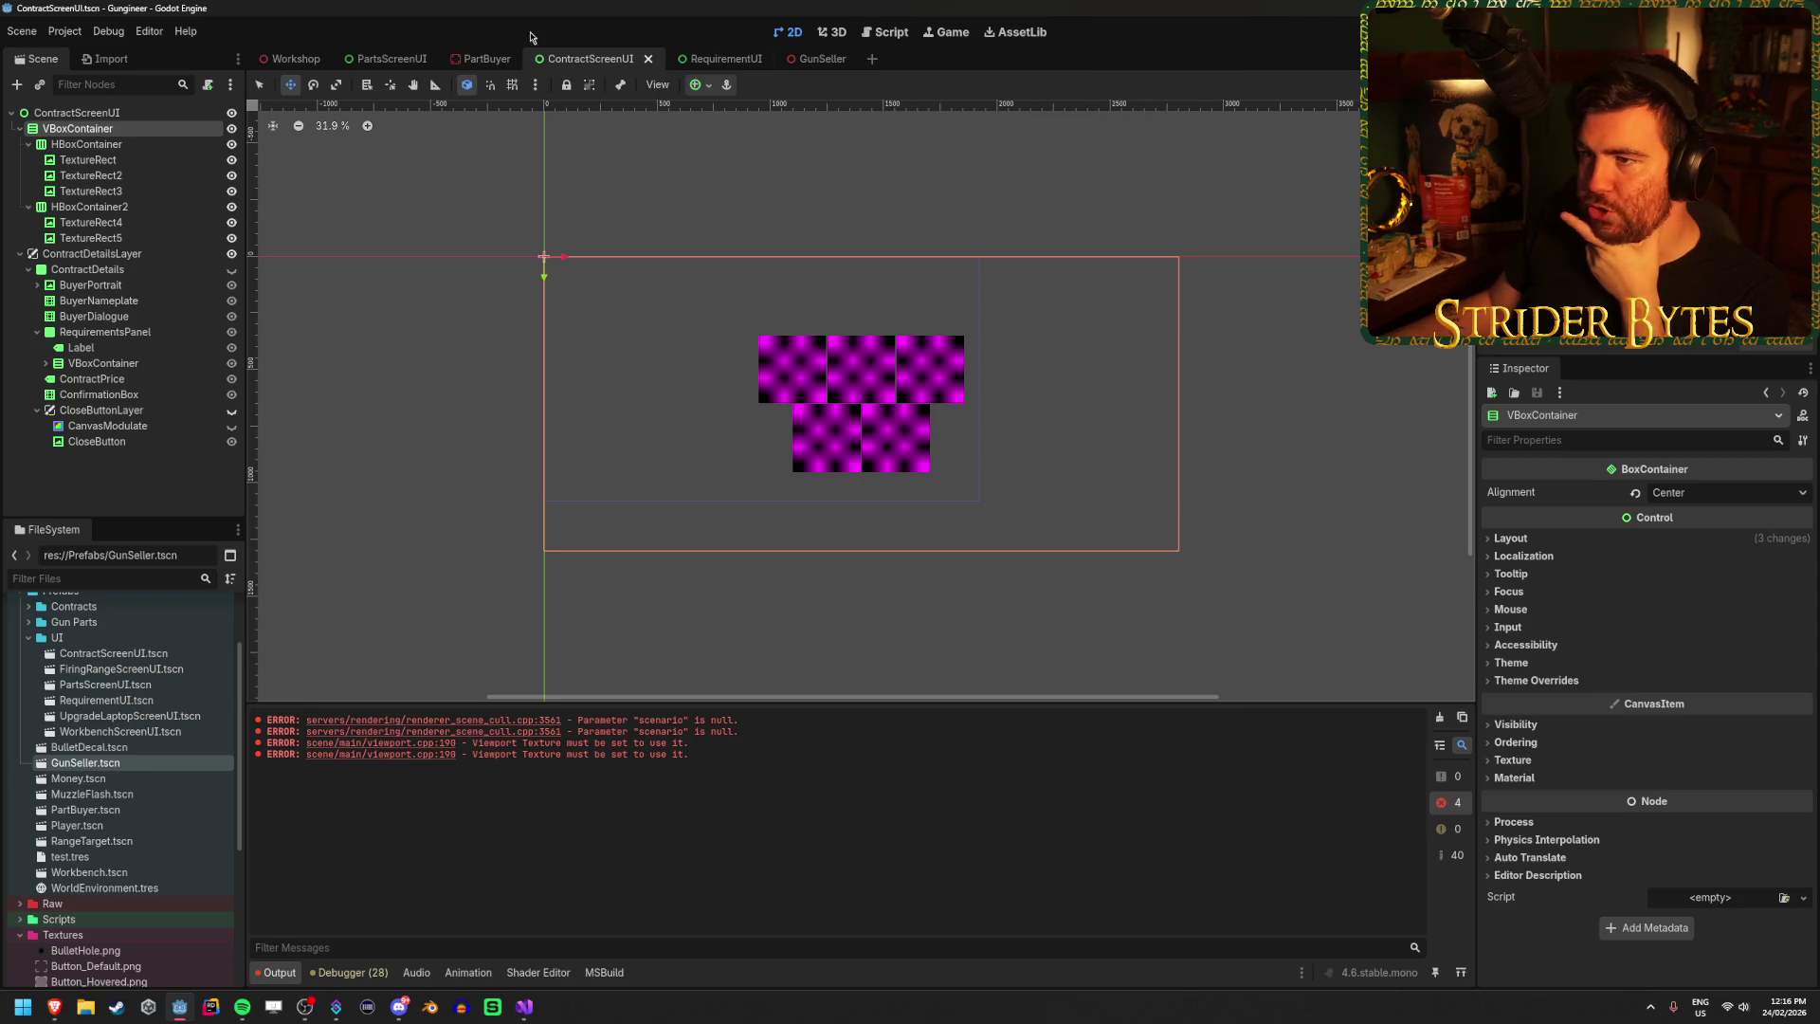
mouse_move(822, 59)
left_mouse_down()
mouse_move(569, 82)
mouse_move(559, 61)
left_mouse_up()
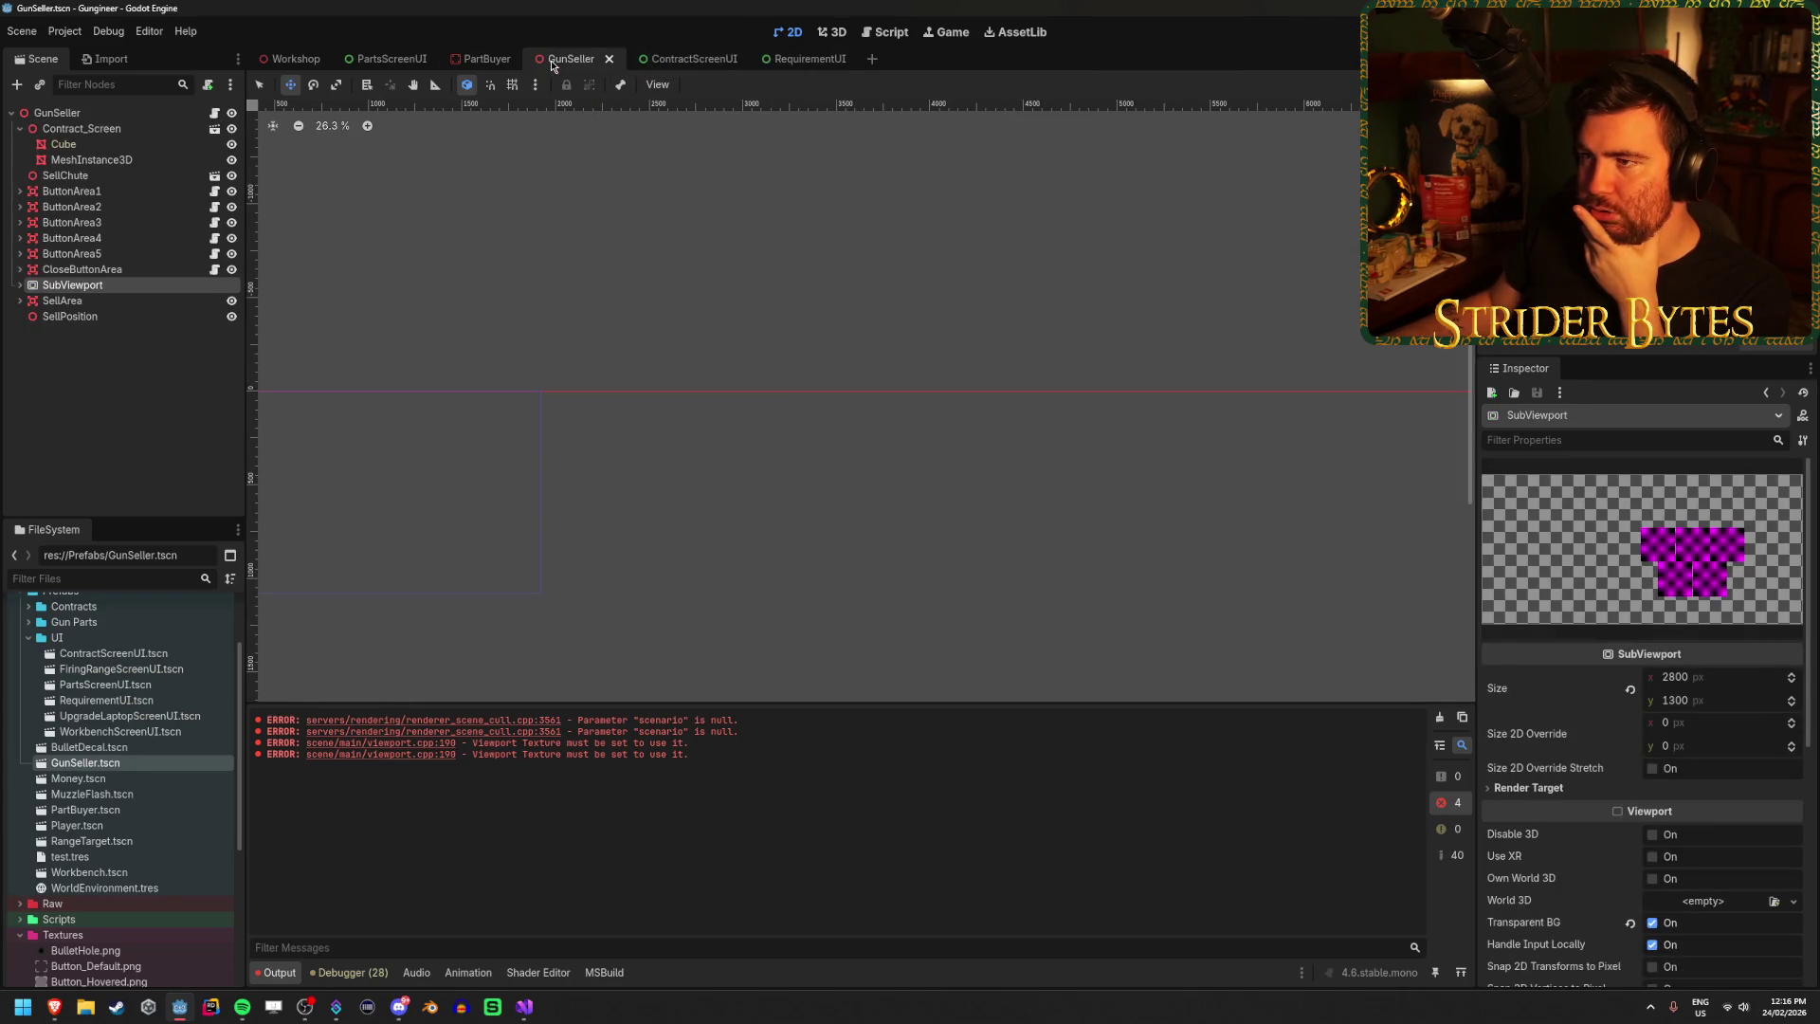
Apply the Full Rect anchor preset to the ContractScreenUI instance under SubViewport.
left_click(20, 284)
left_click(94, 300)
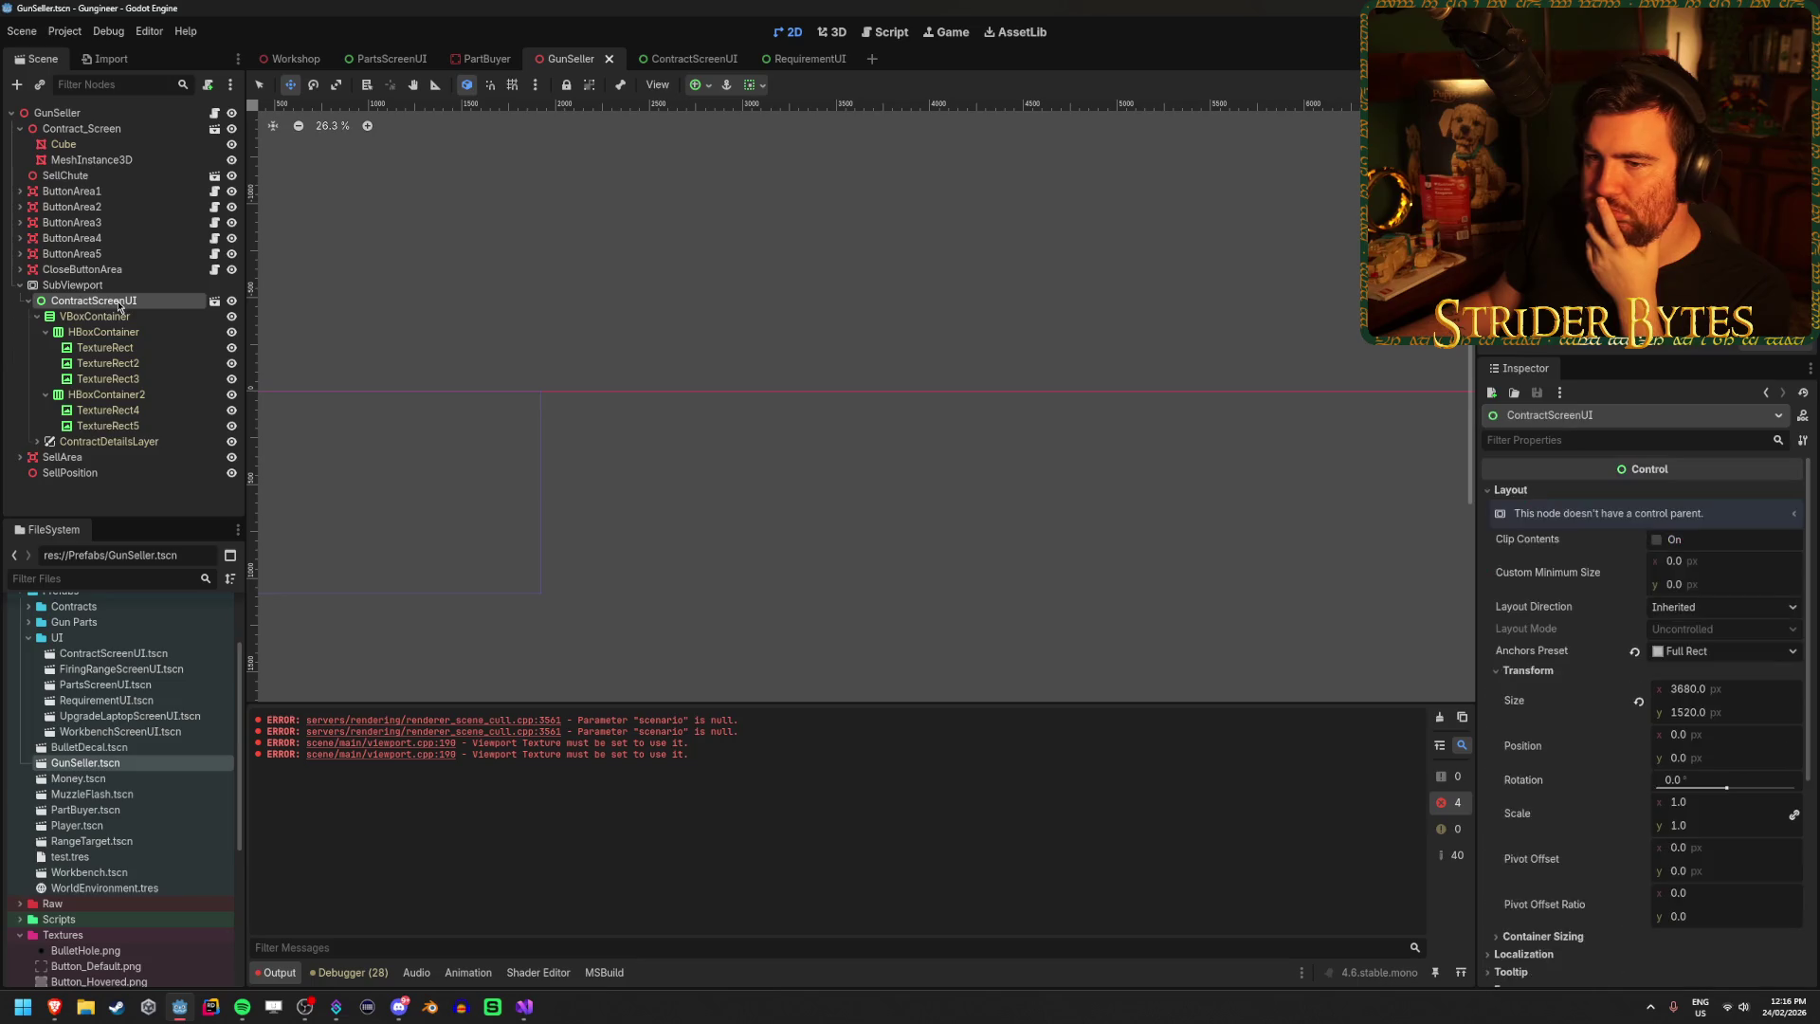
left_click(1744, 690)
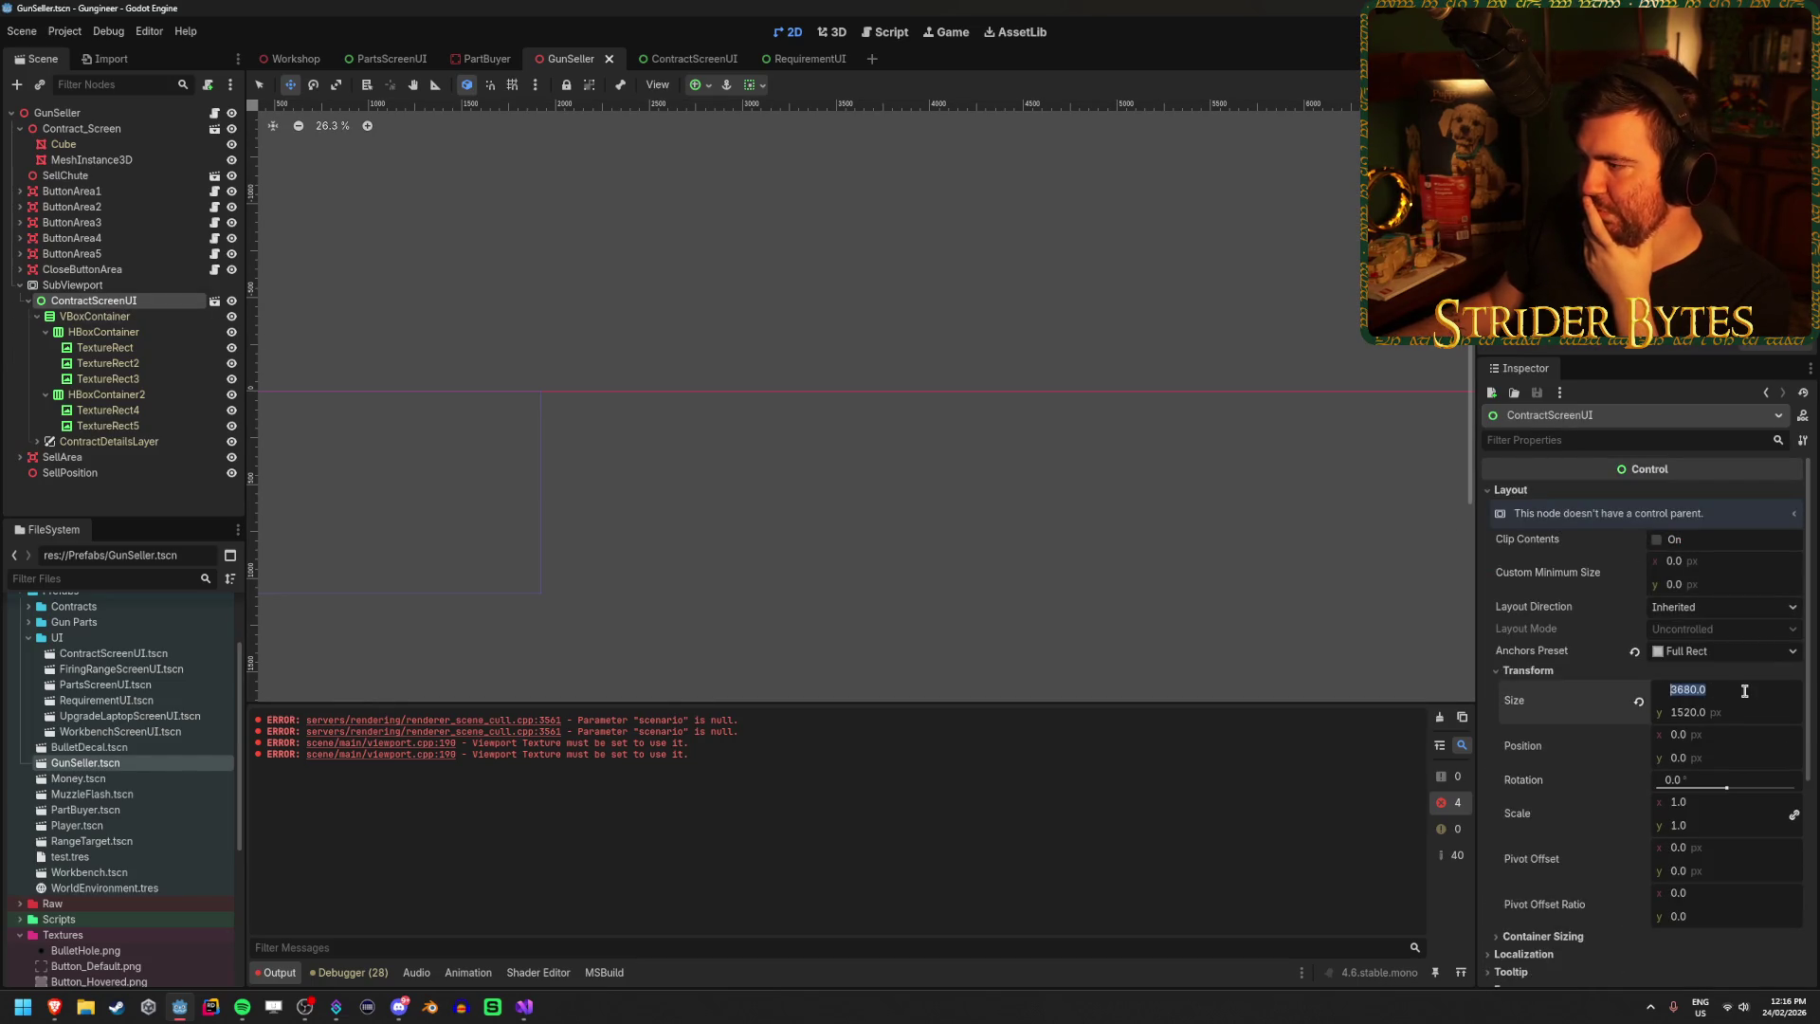
left_click(1752, 691)
left_click(709, 84)
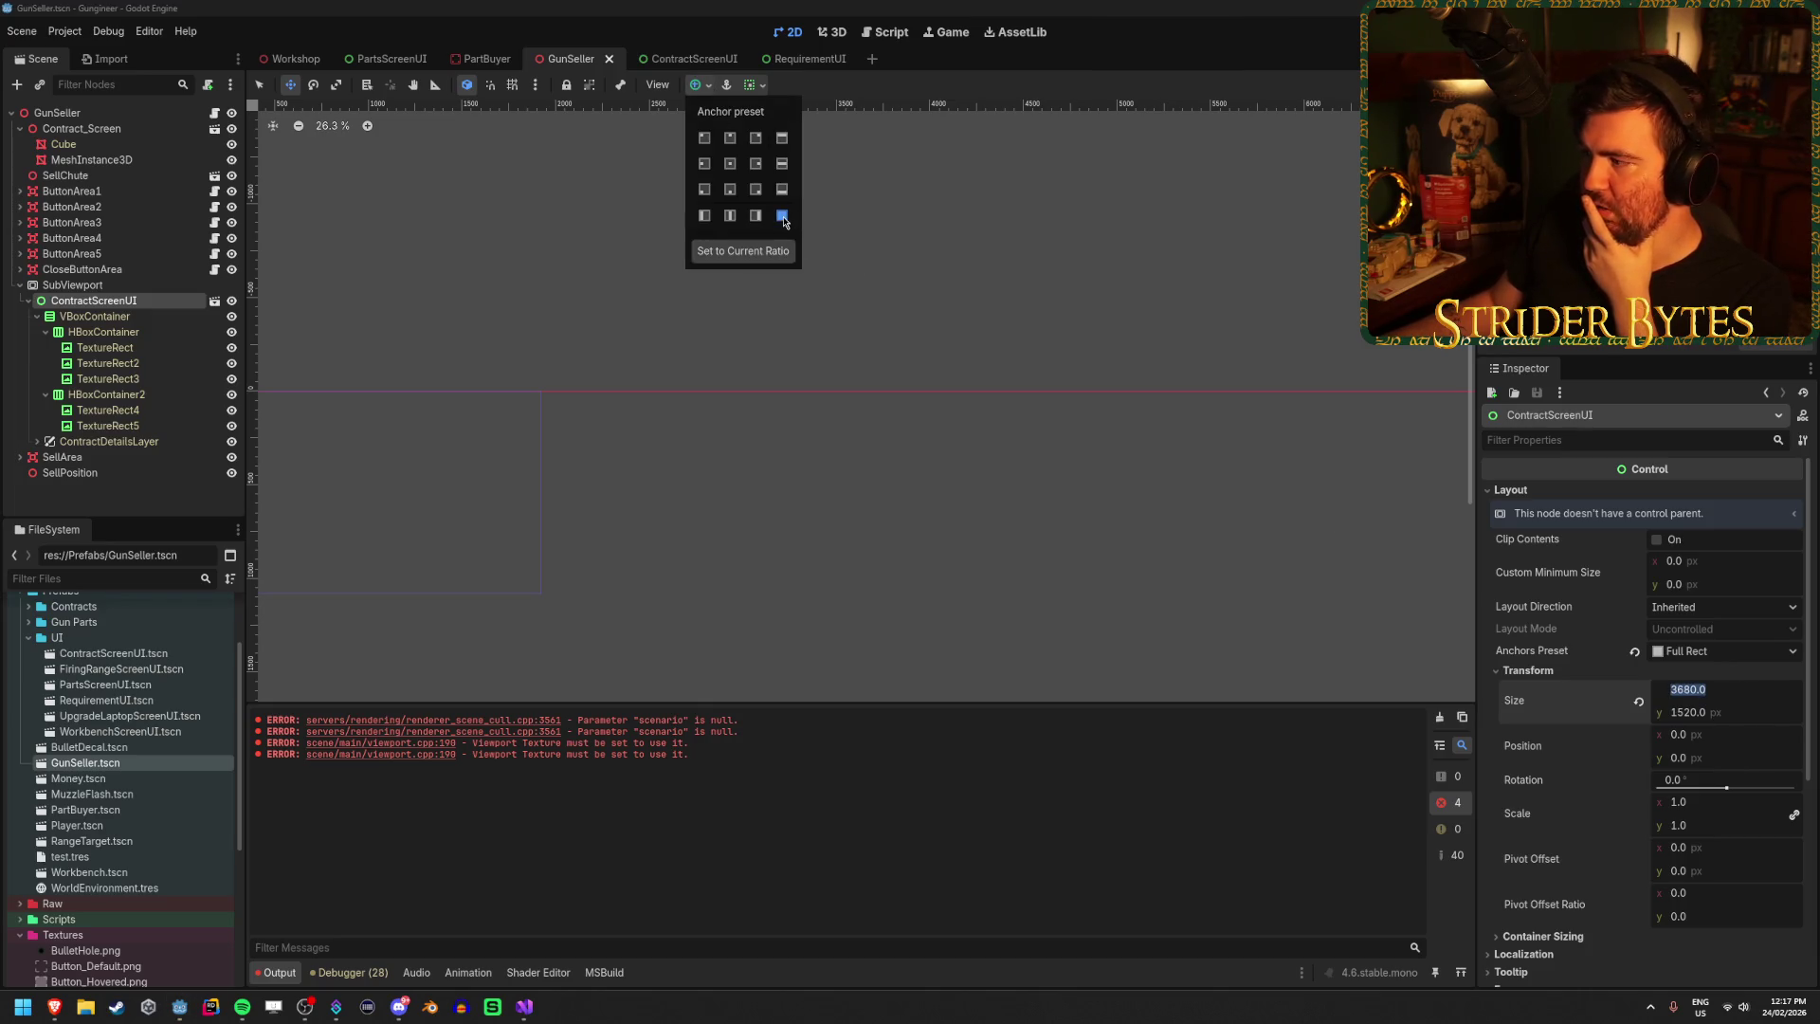
left_click(784, 216)
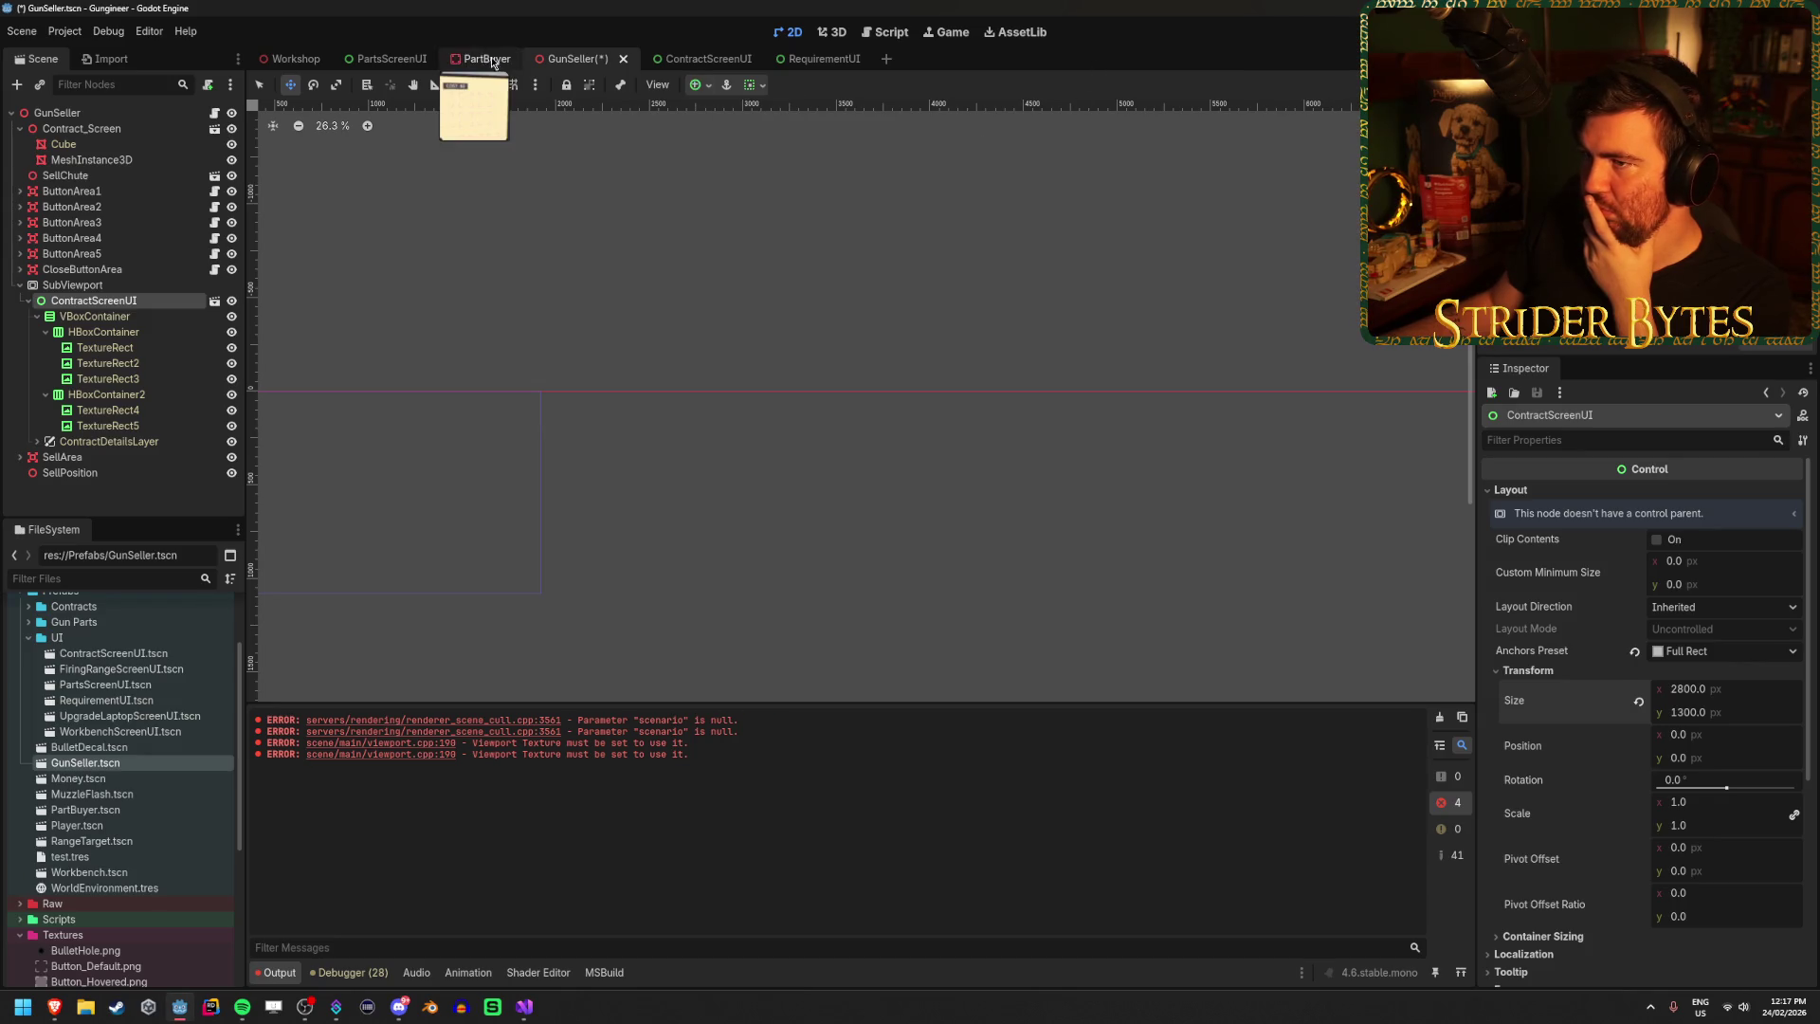
Close the PartBuyer scene, save GunSeller, and open the ContractScreenUI scene.
left_click(492, 63)
left_click(578, 59)
middle_click(484, 59)
key("ctrl+s")
left_click(57, 113)
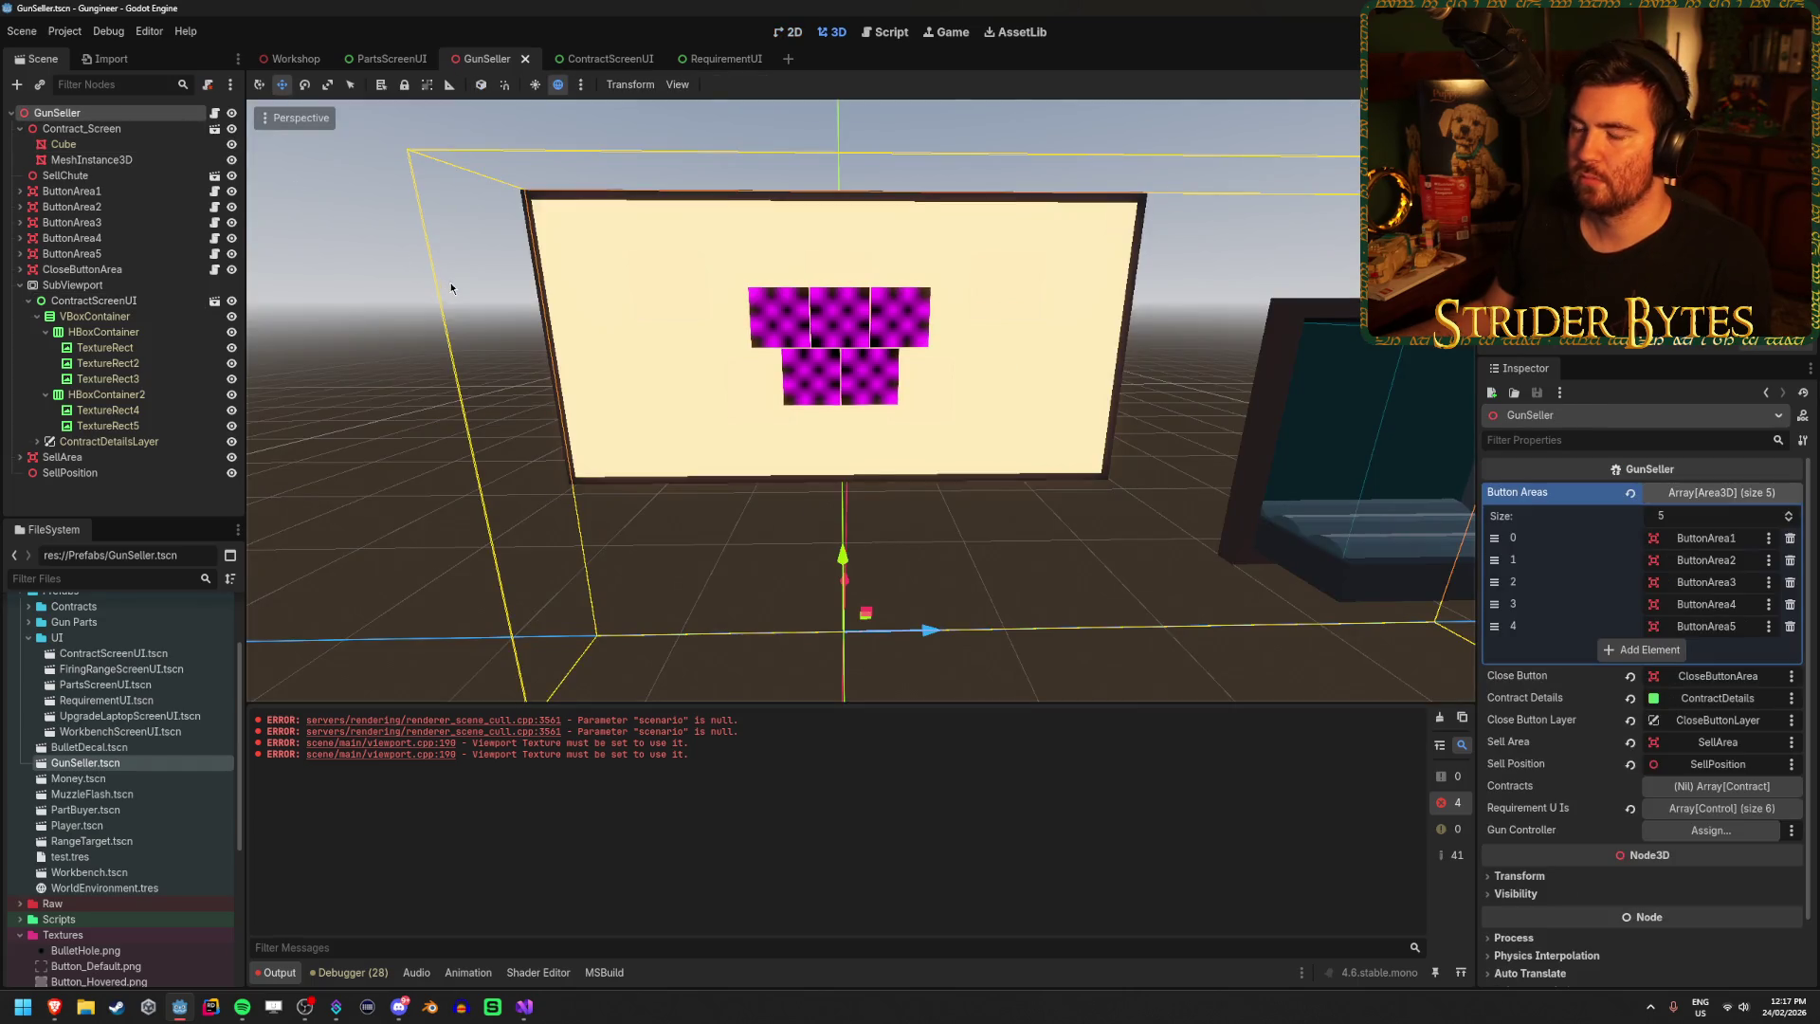
left_click(598, 59)
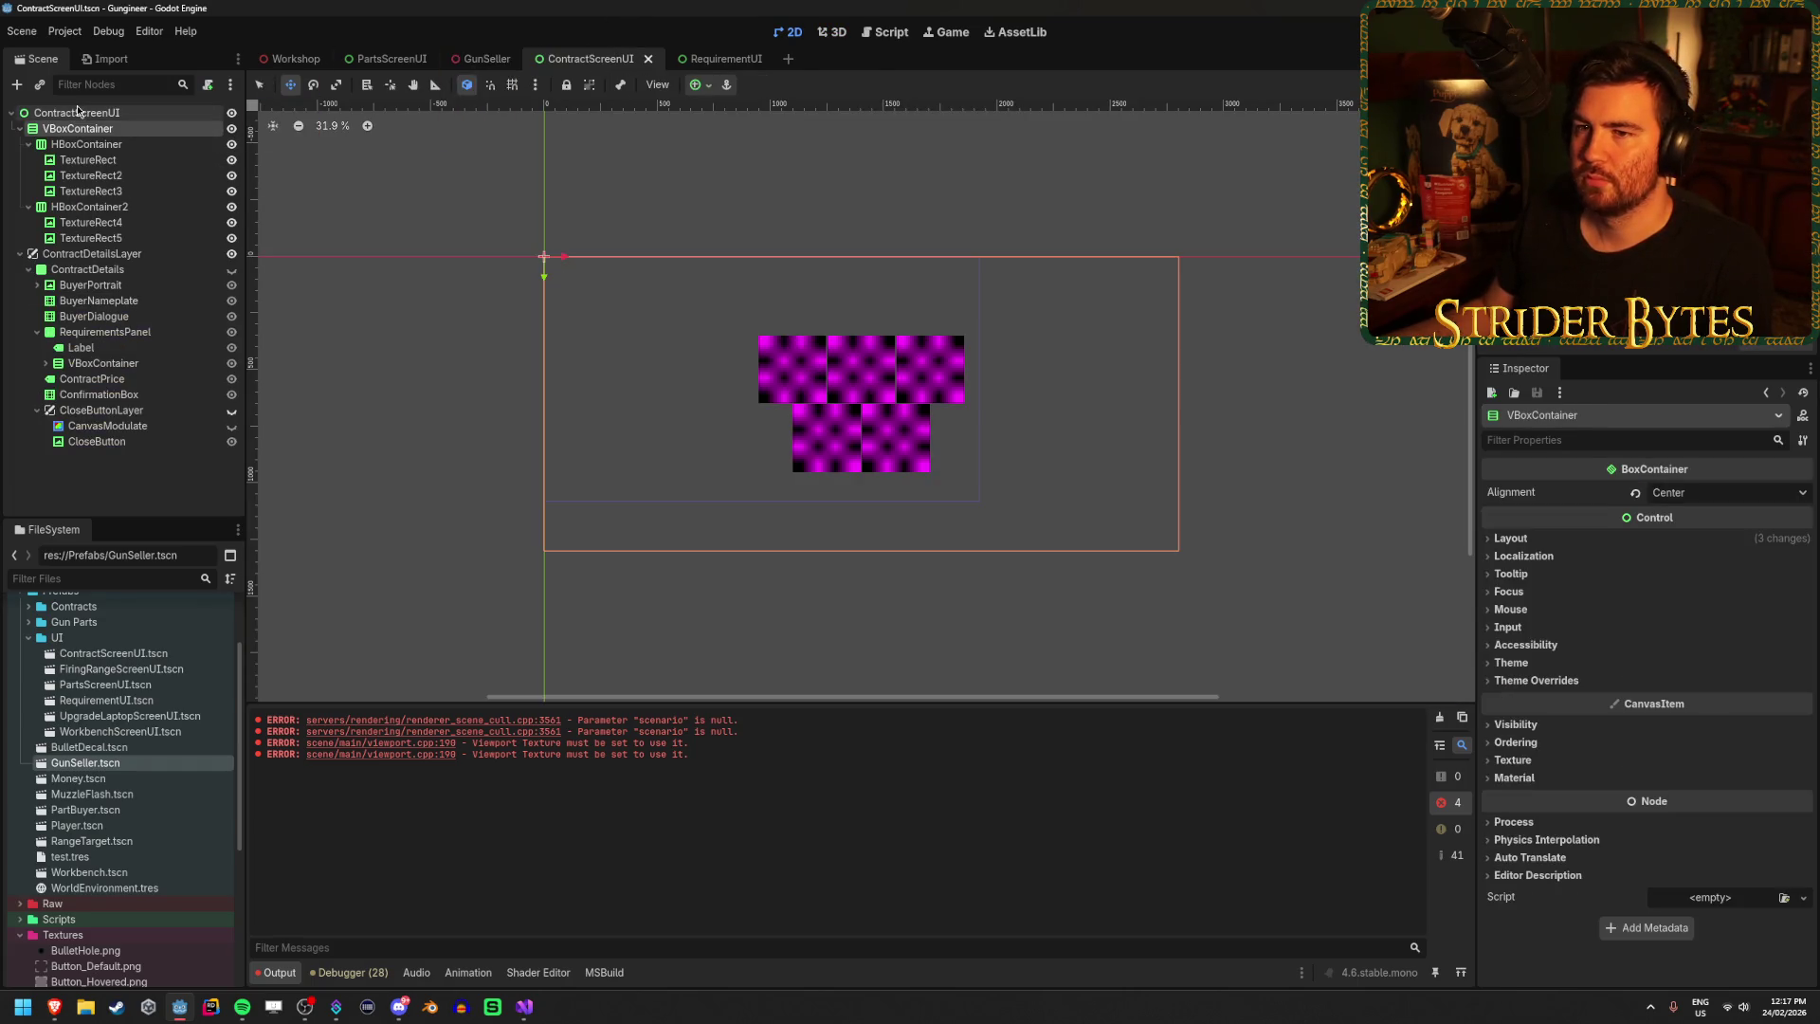
Apply the Full Rect anchor preset to the ContractScreenUI root so it fills 1920 × 1080.
left_click(77, 112)
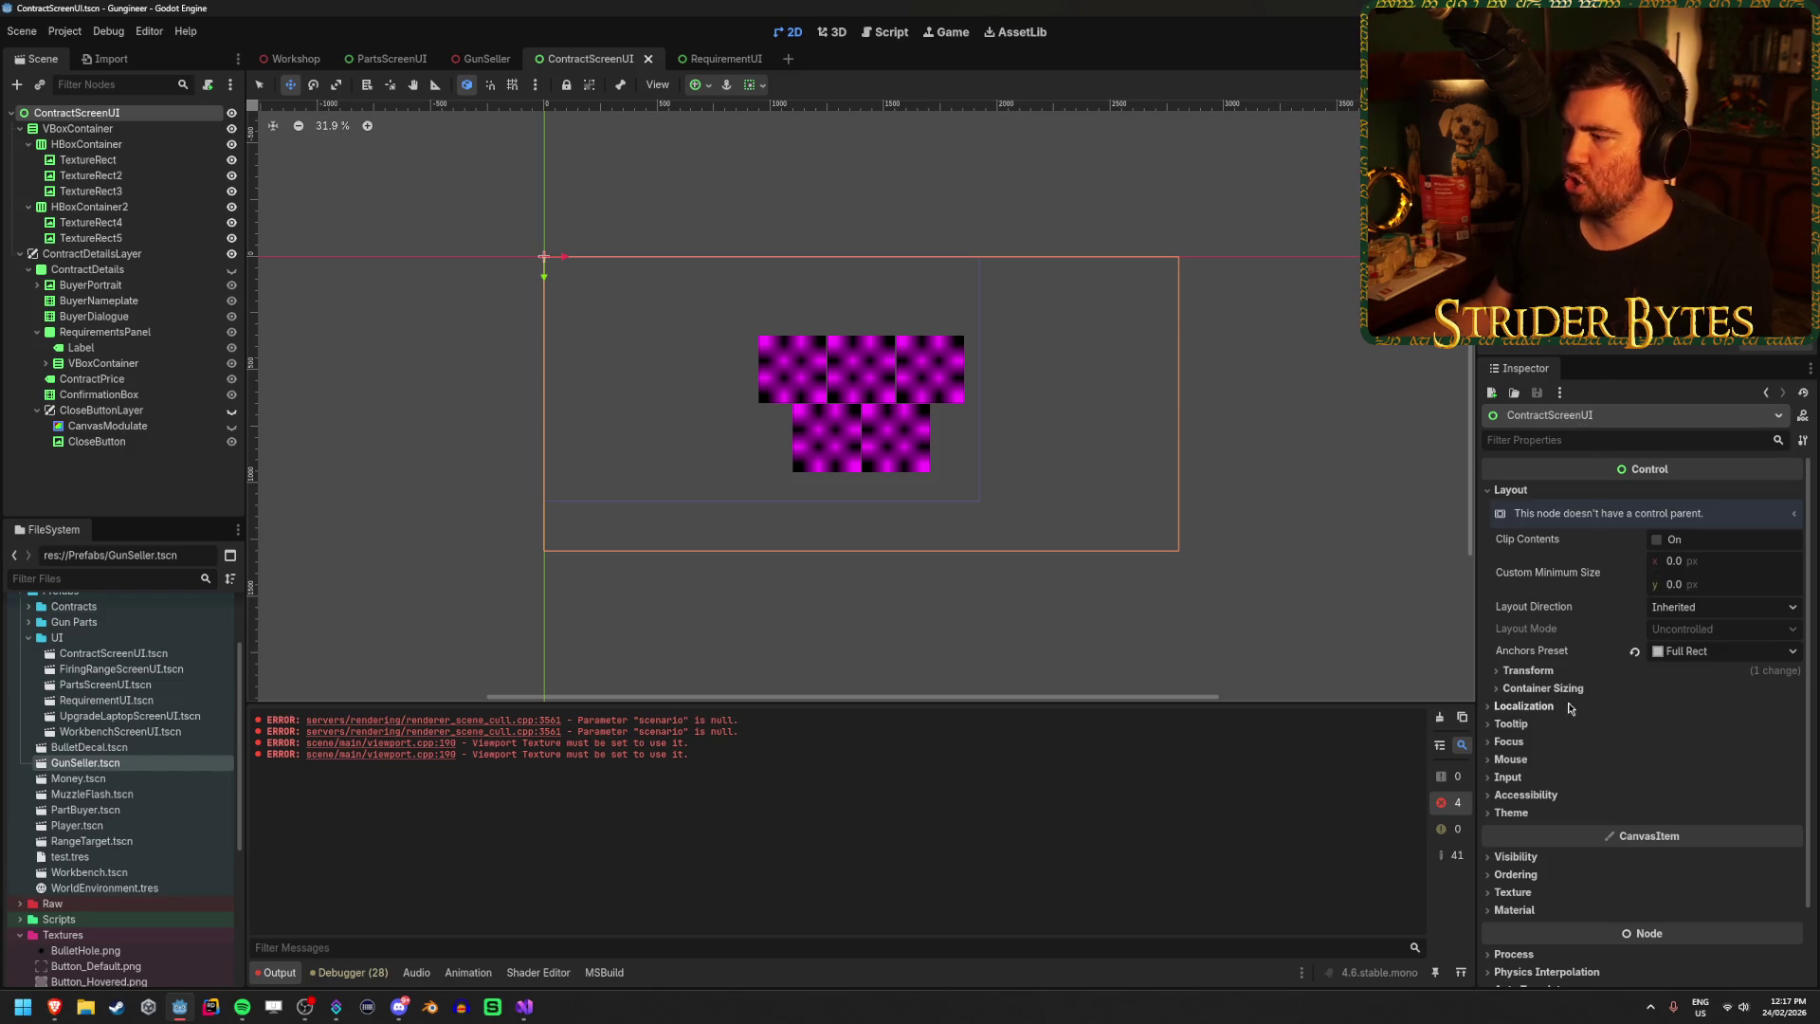
left_click(712, 93)
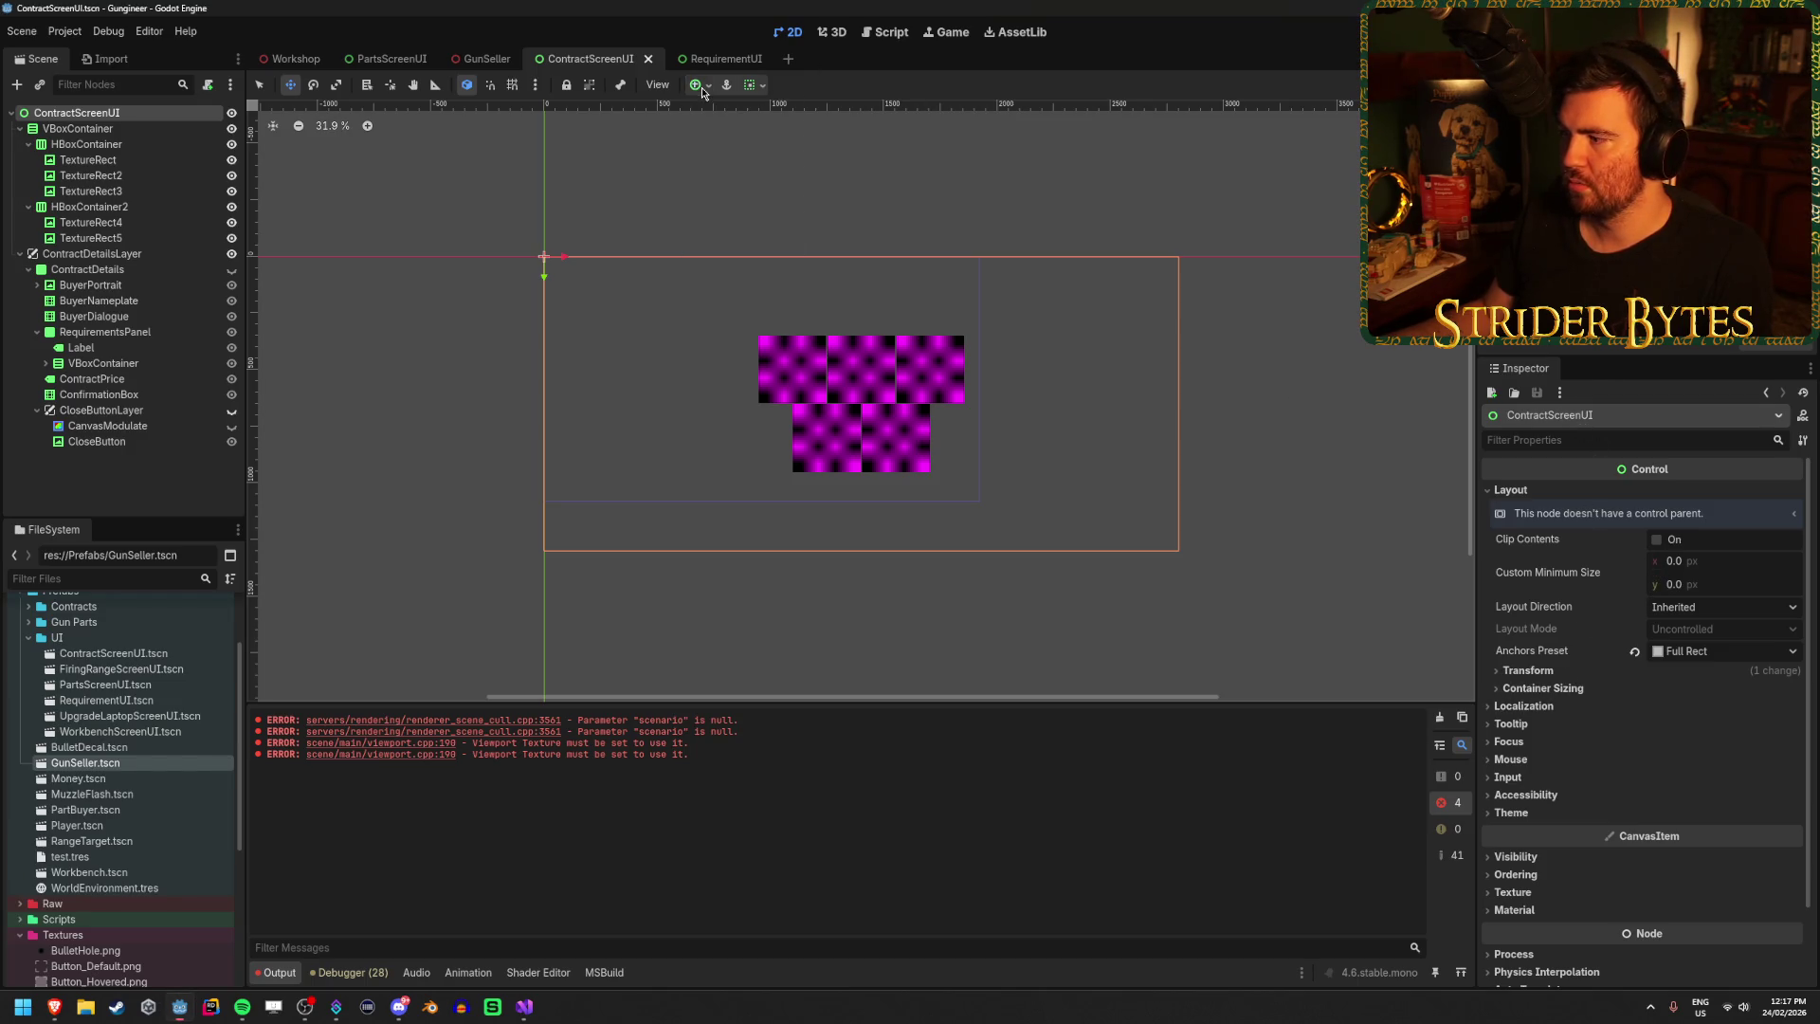
left_click(1556, 670)
left_click(1557, 670)
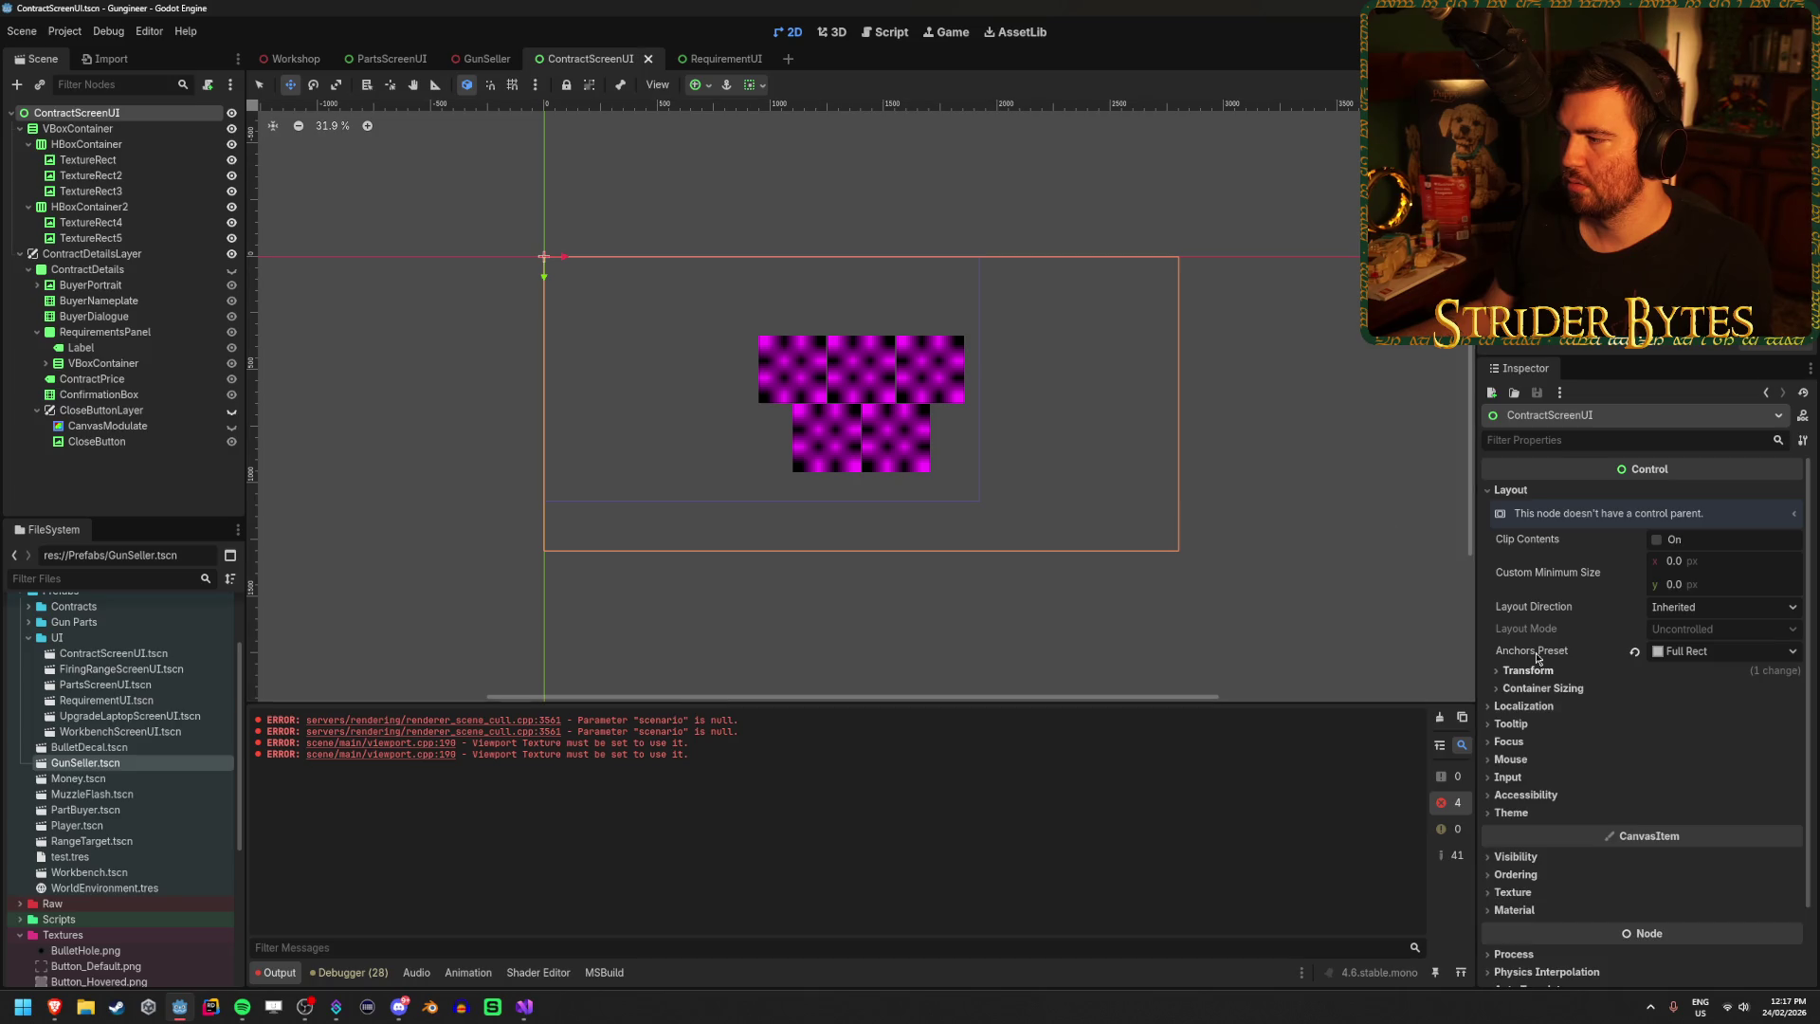
left_click(701, 85)
left_click(777, 219)
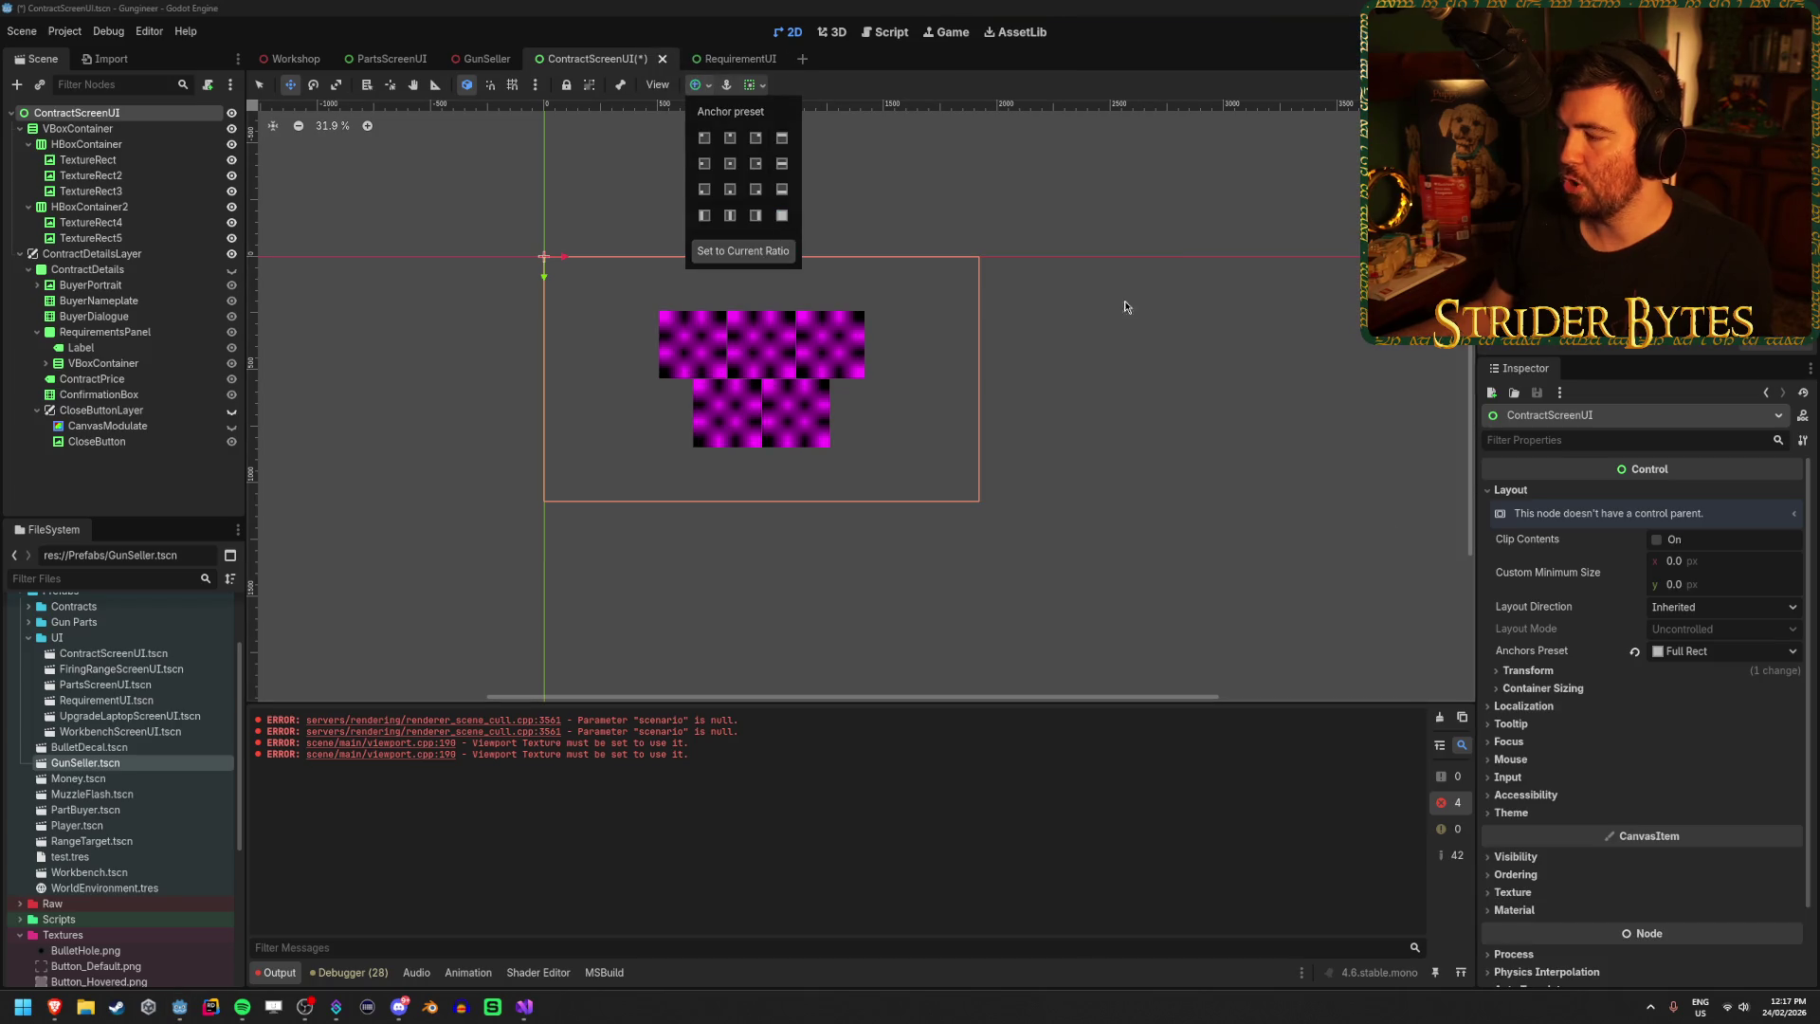
left_click(1137, 389)
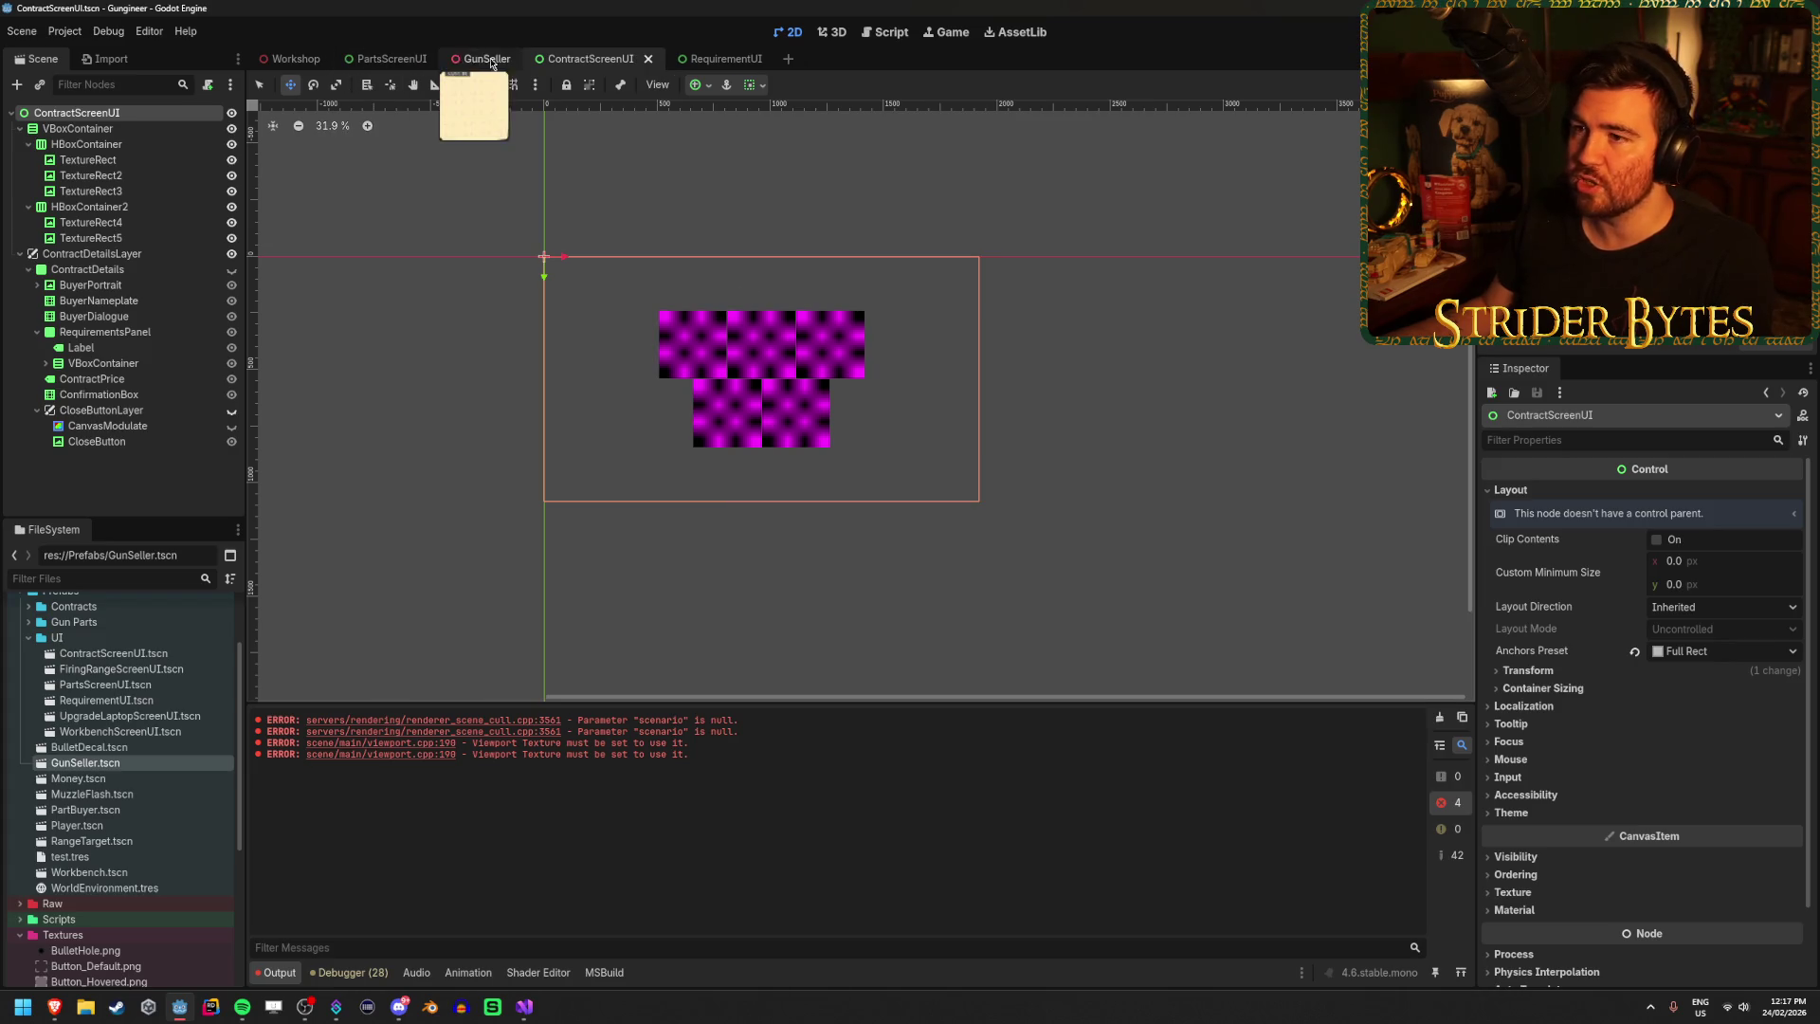
Check the ContractScreenUI instance in GunSeller's 3D view, then recheck the root's size and position.
left_click(485, 59)
left_click_drag(968, 395, 963, 395)
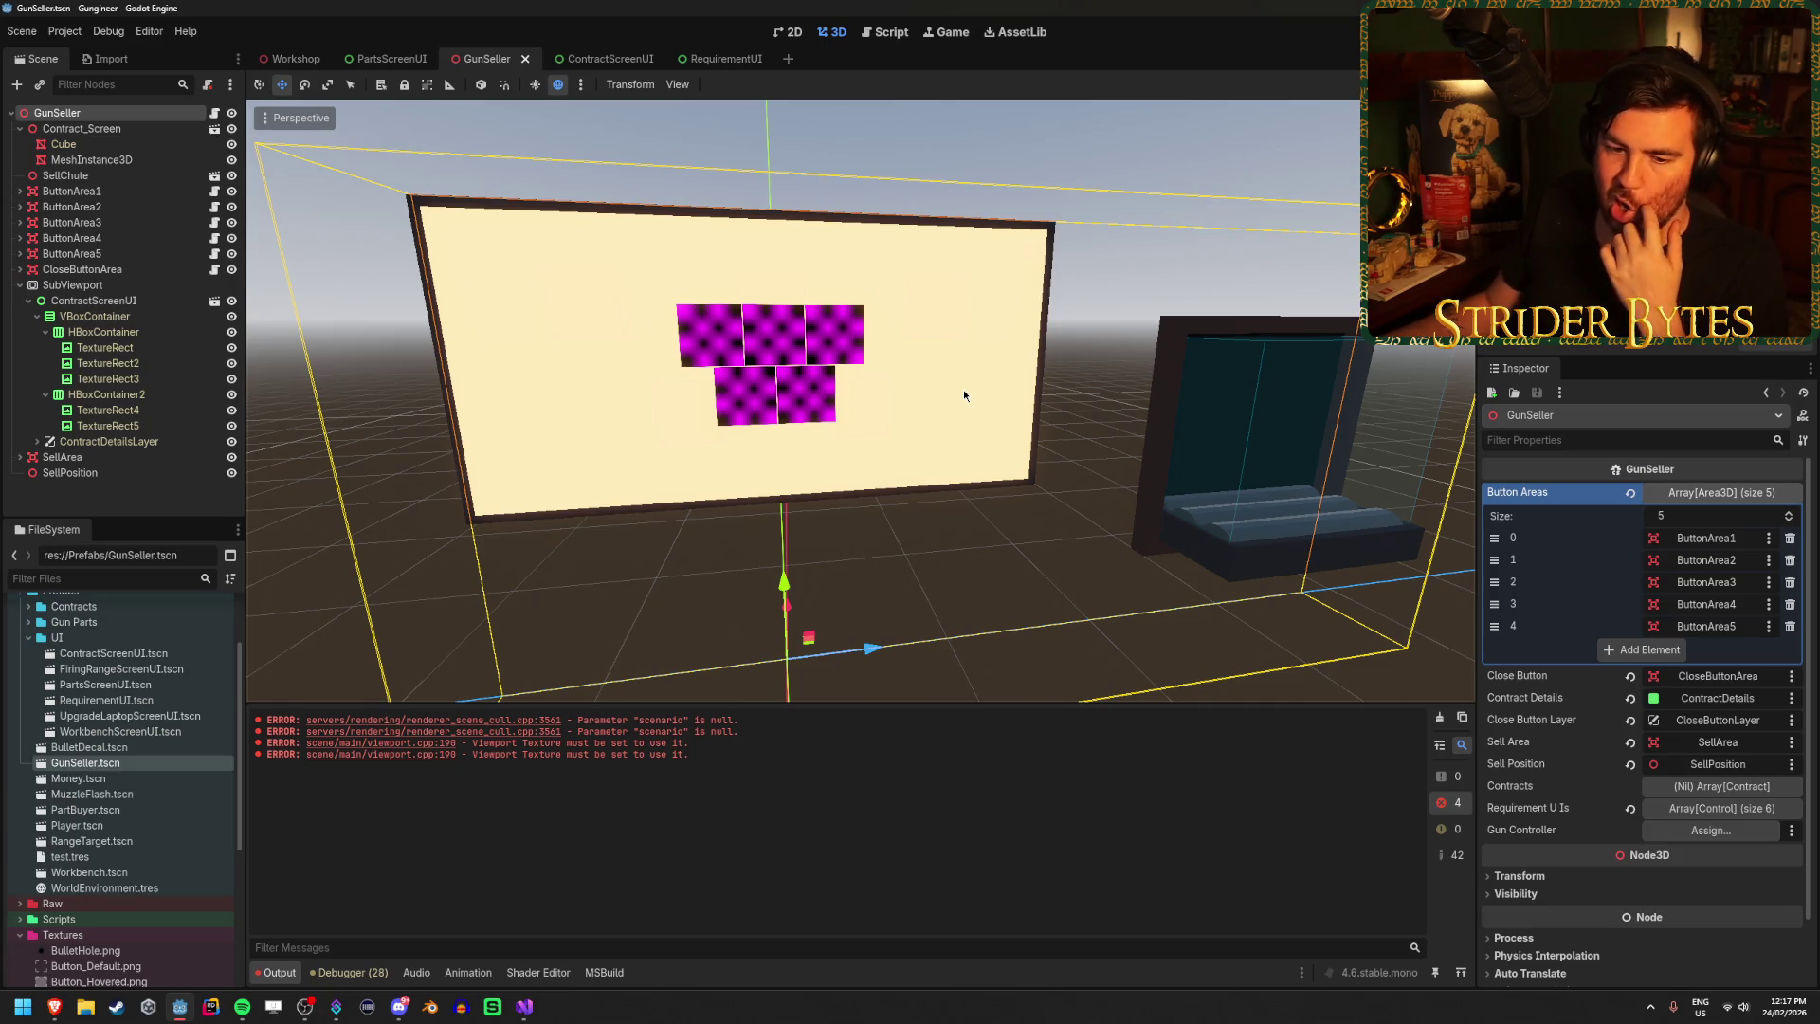
left_click(124, 301)
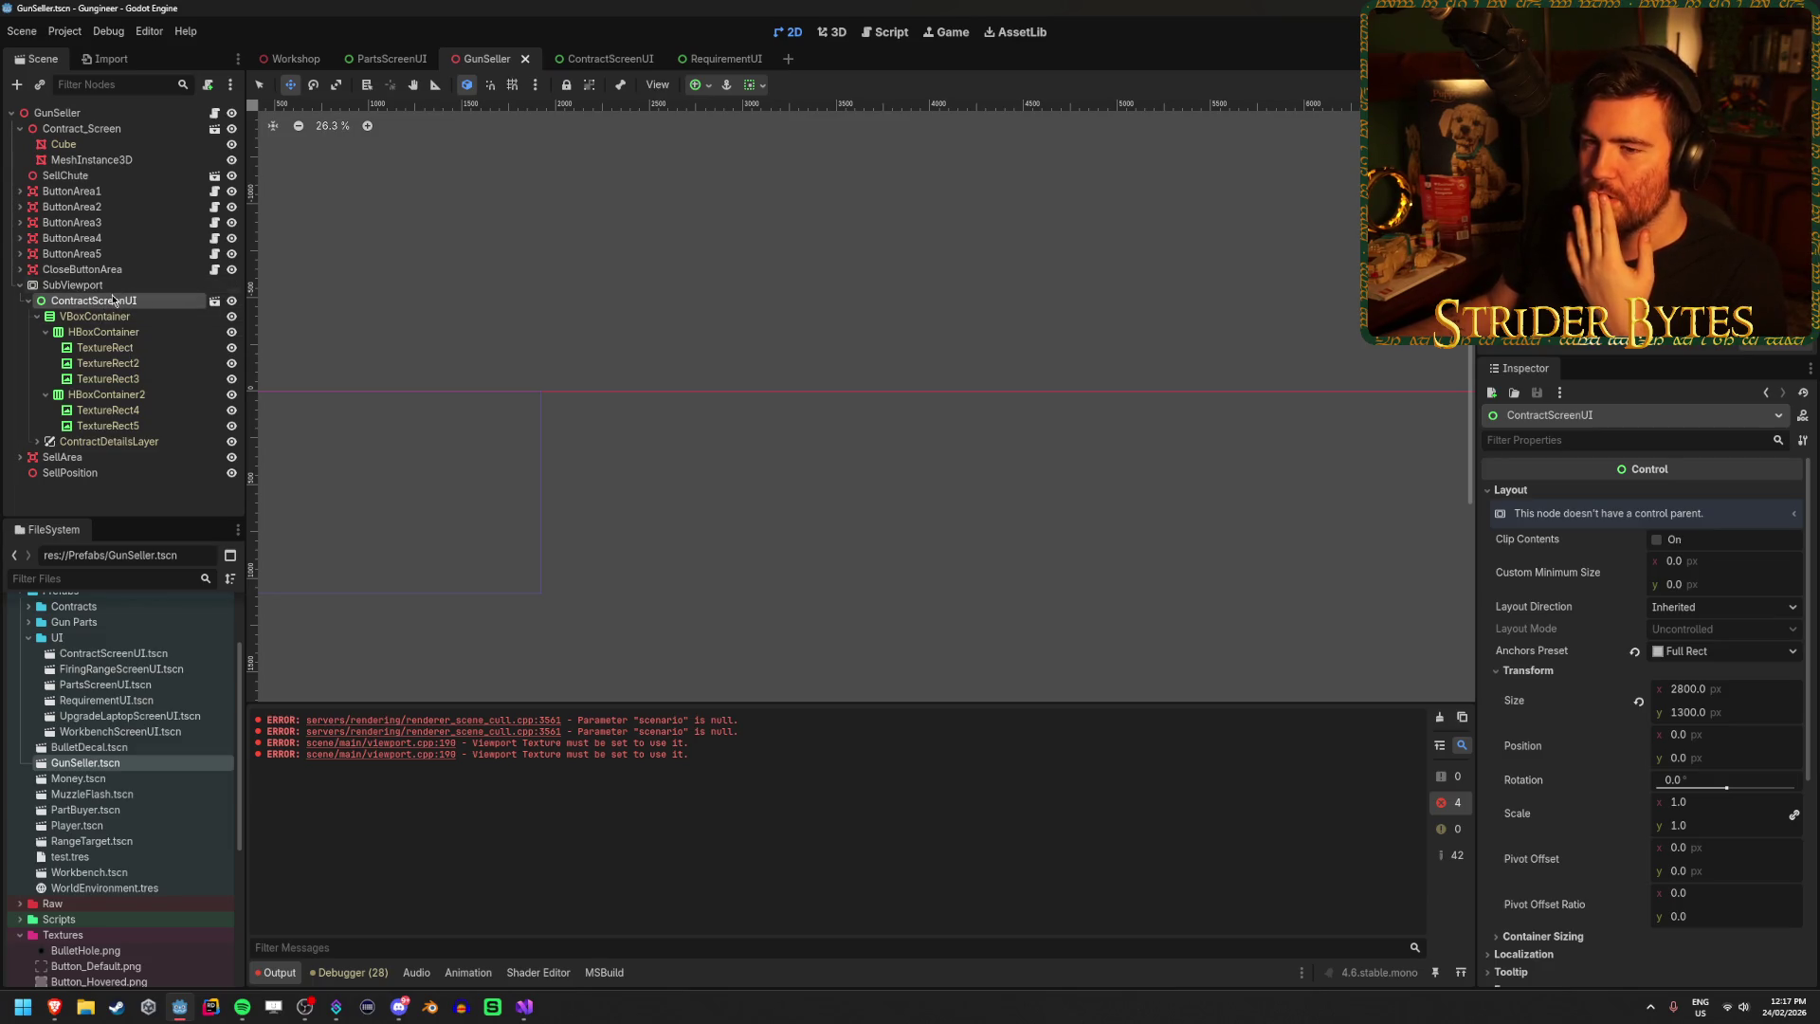
left_click(113, 286)
left_click(100, 300)
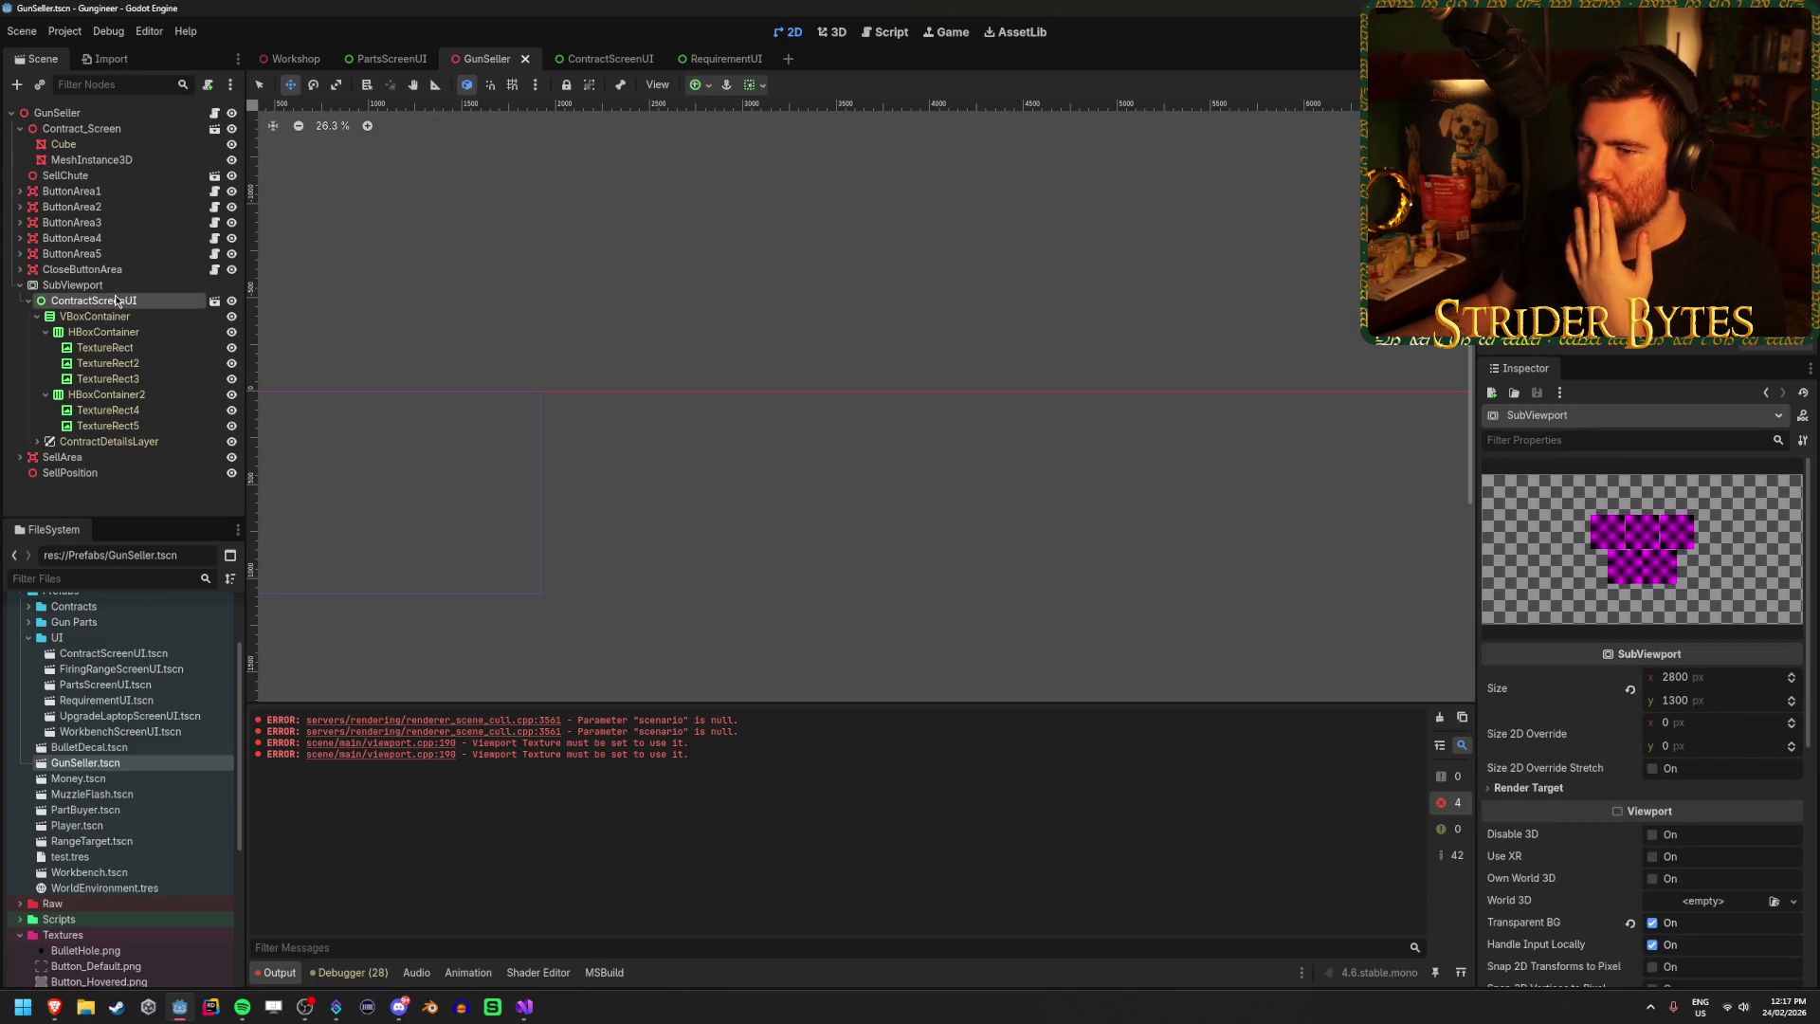
left_click(593, 59)
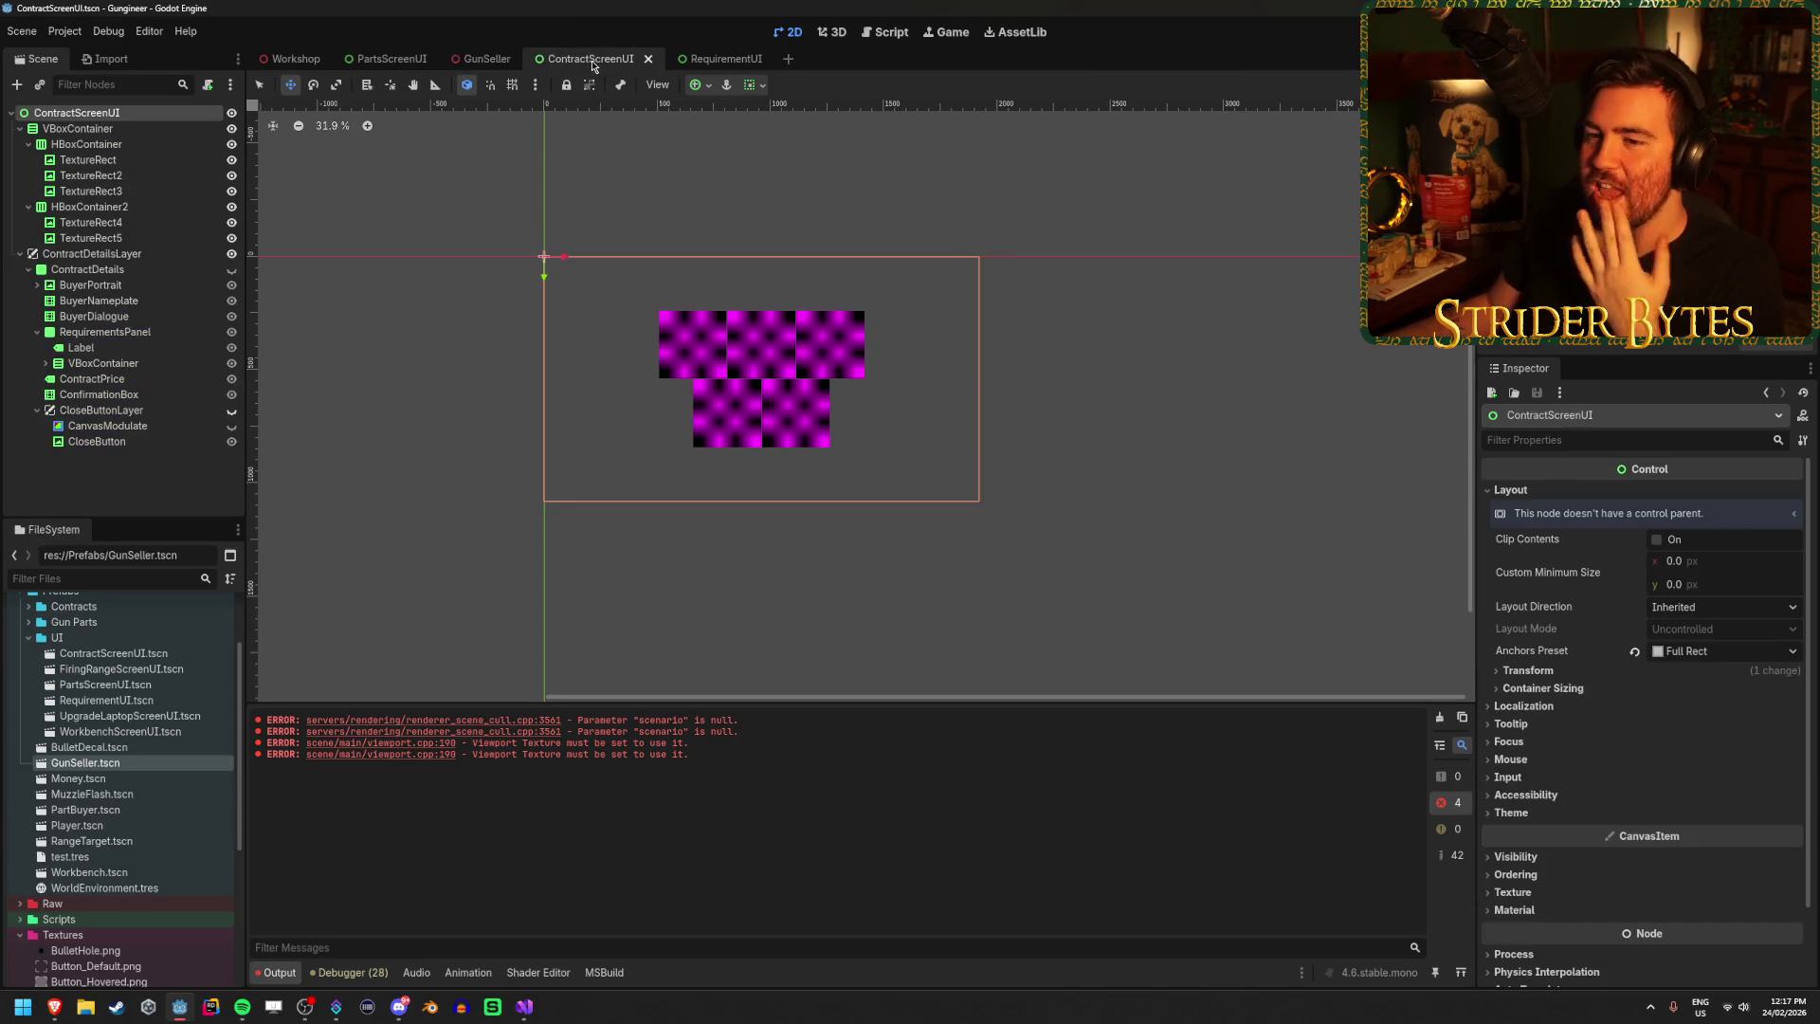
mouse_move(482, 60)
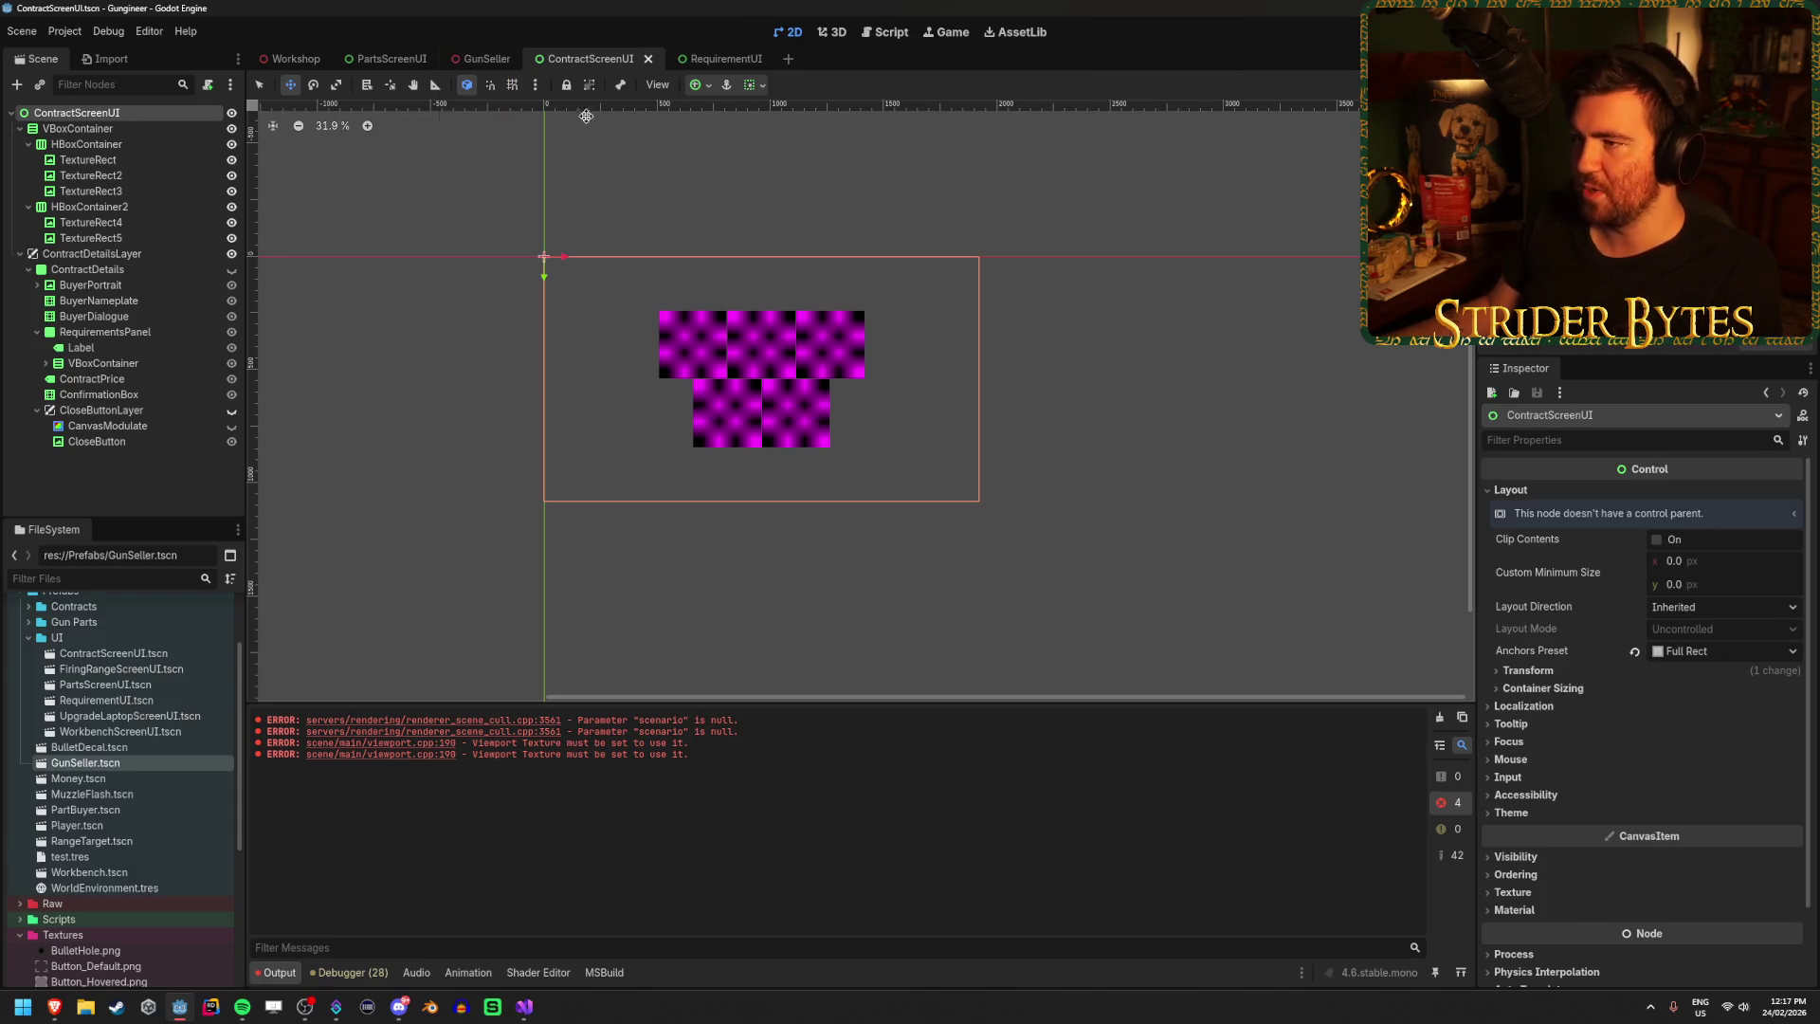
left_click(1528, 671)
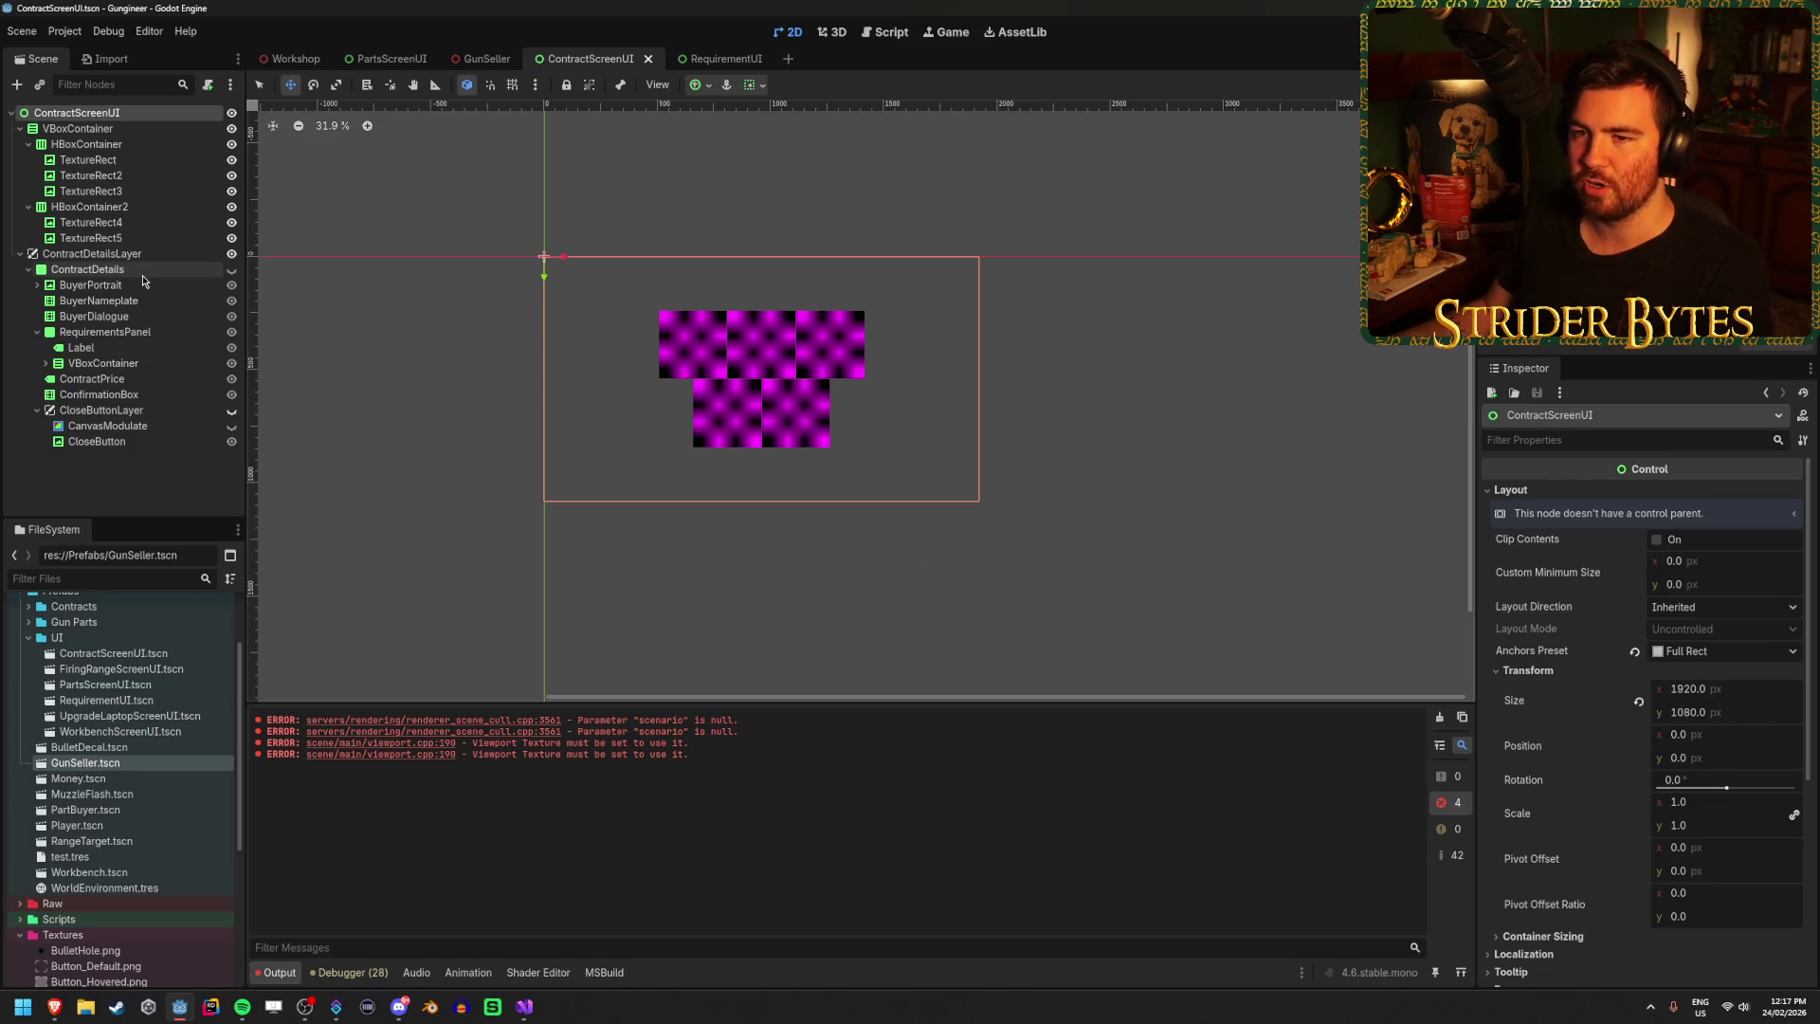
left_click(135, 128)
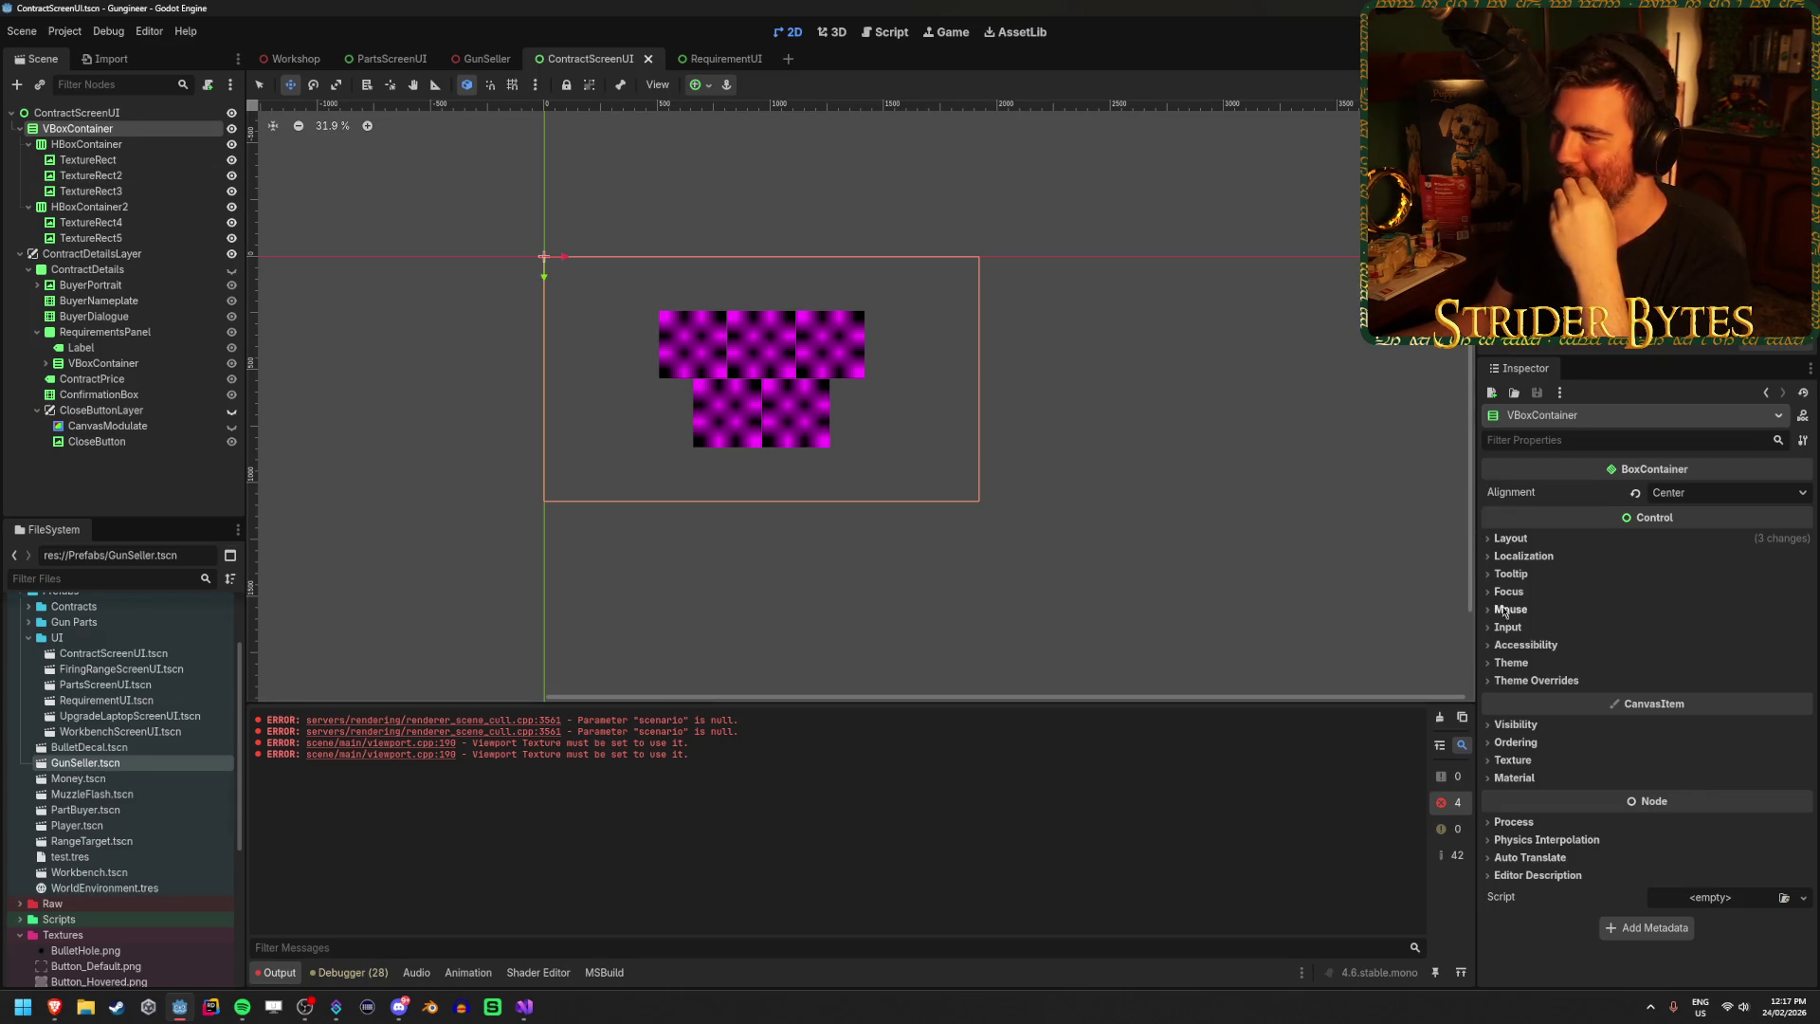
Set the VBoxContainer's Separation theme constant to 150.
left_click(1521, 778)
left_click(1522, 777)
left_click(1535, 681)
left_click(1528, 697)
left_click(1710, 718)
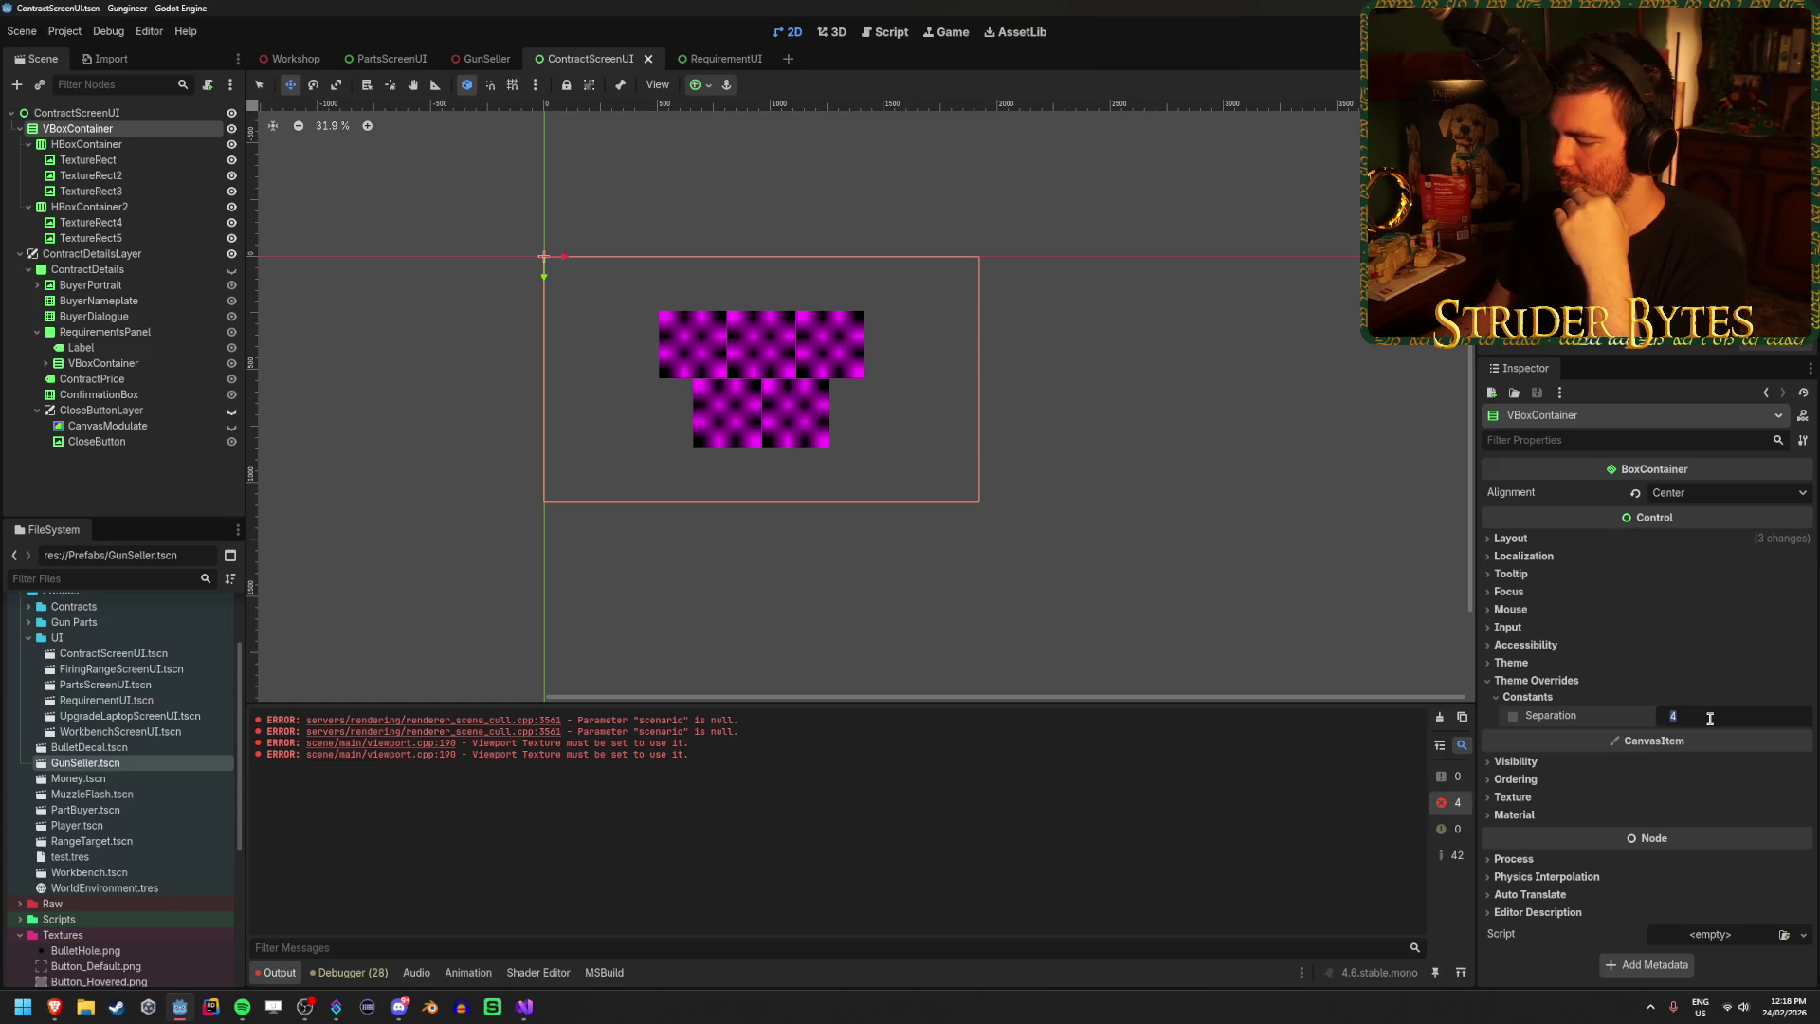
type("300")
key("Return")
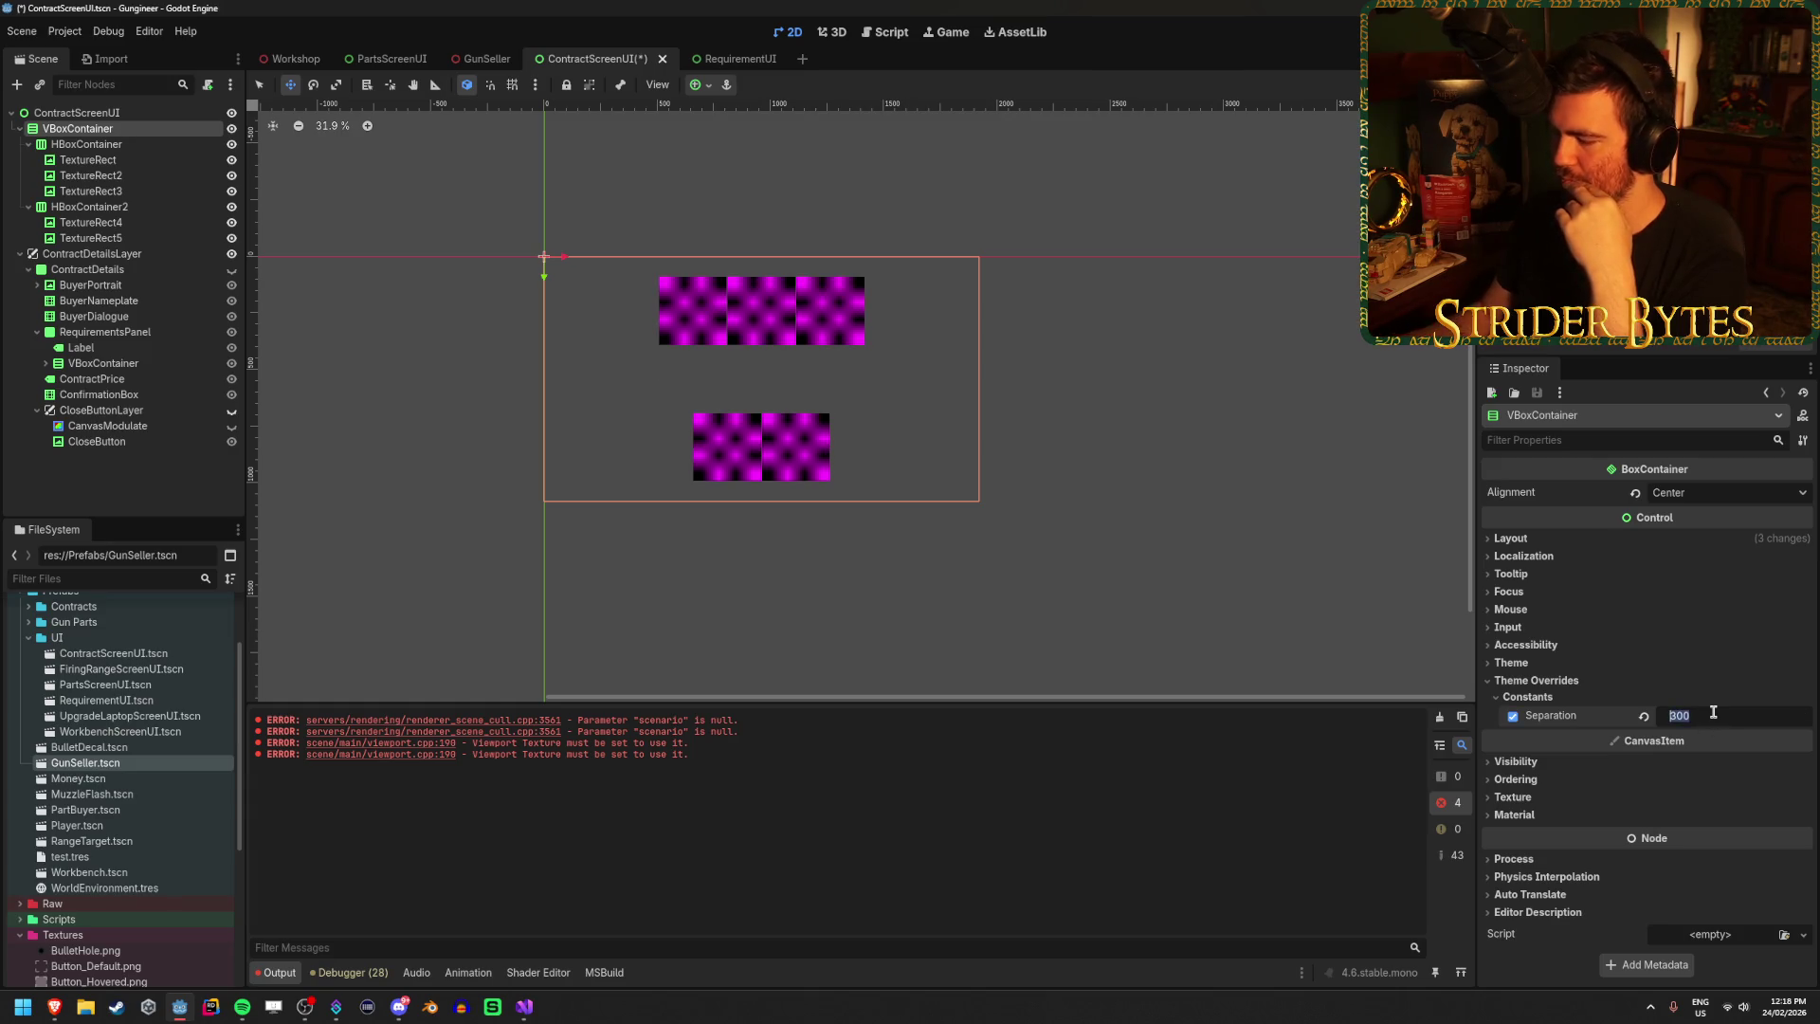
type("150")
key("Return")
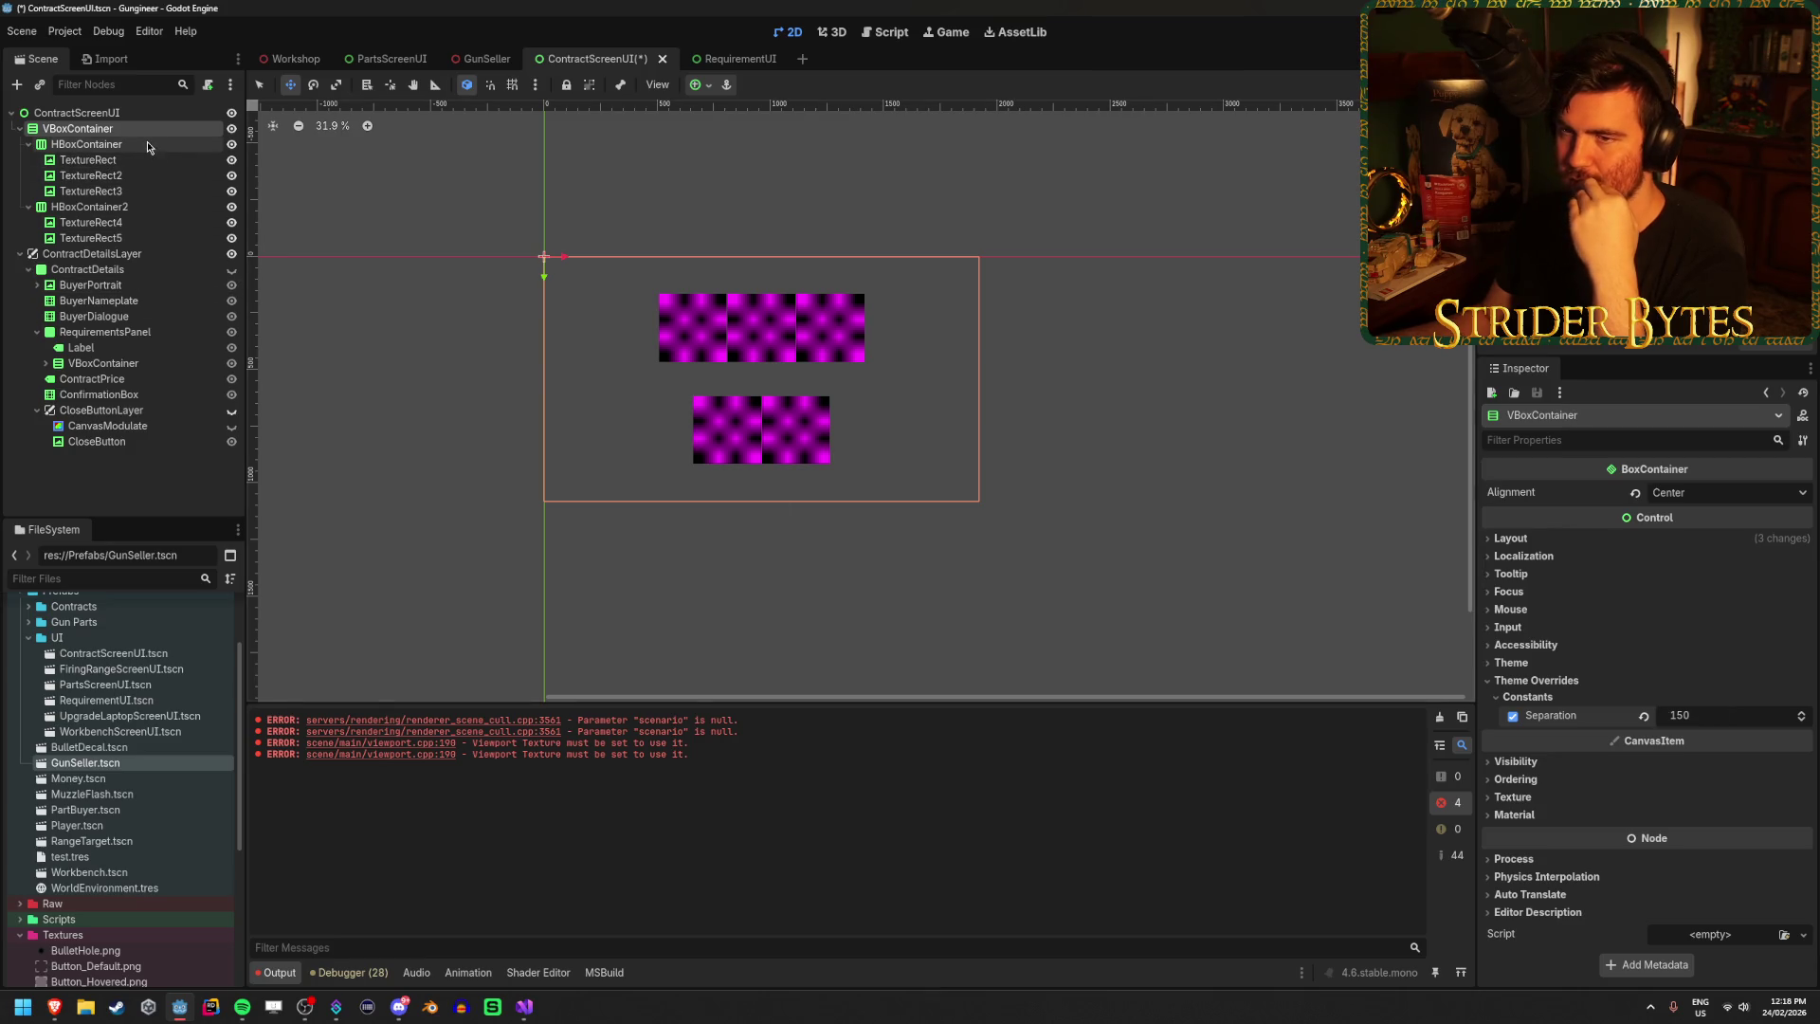
Set Separation to 150 on both HBoxContainer texture rows.
left_click(147, 145)
left_click(116, 205, "ctrl")
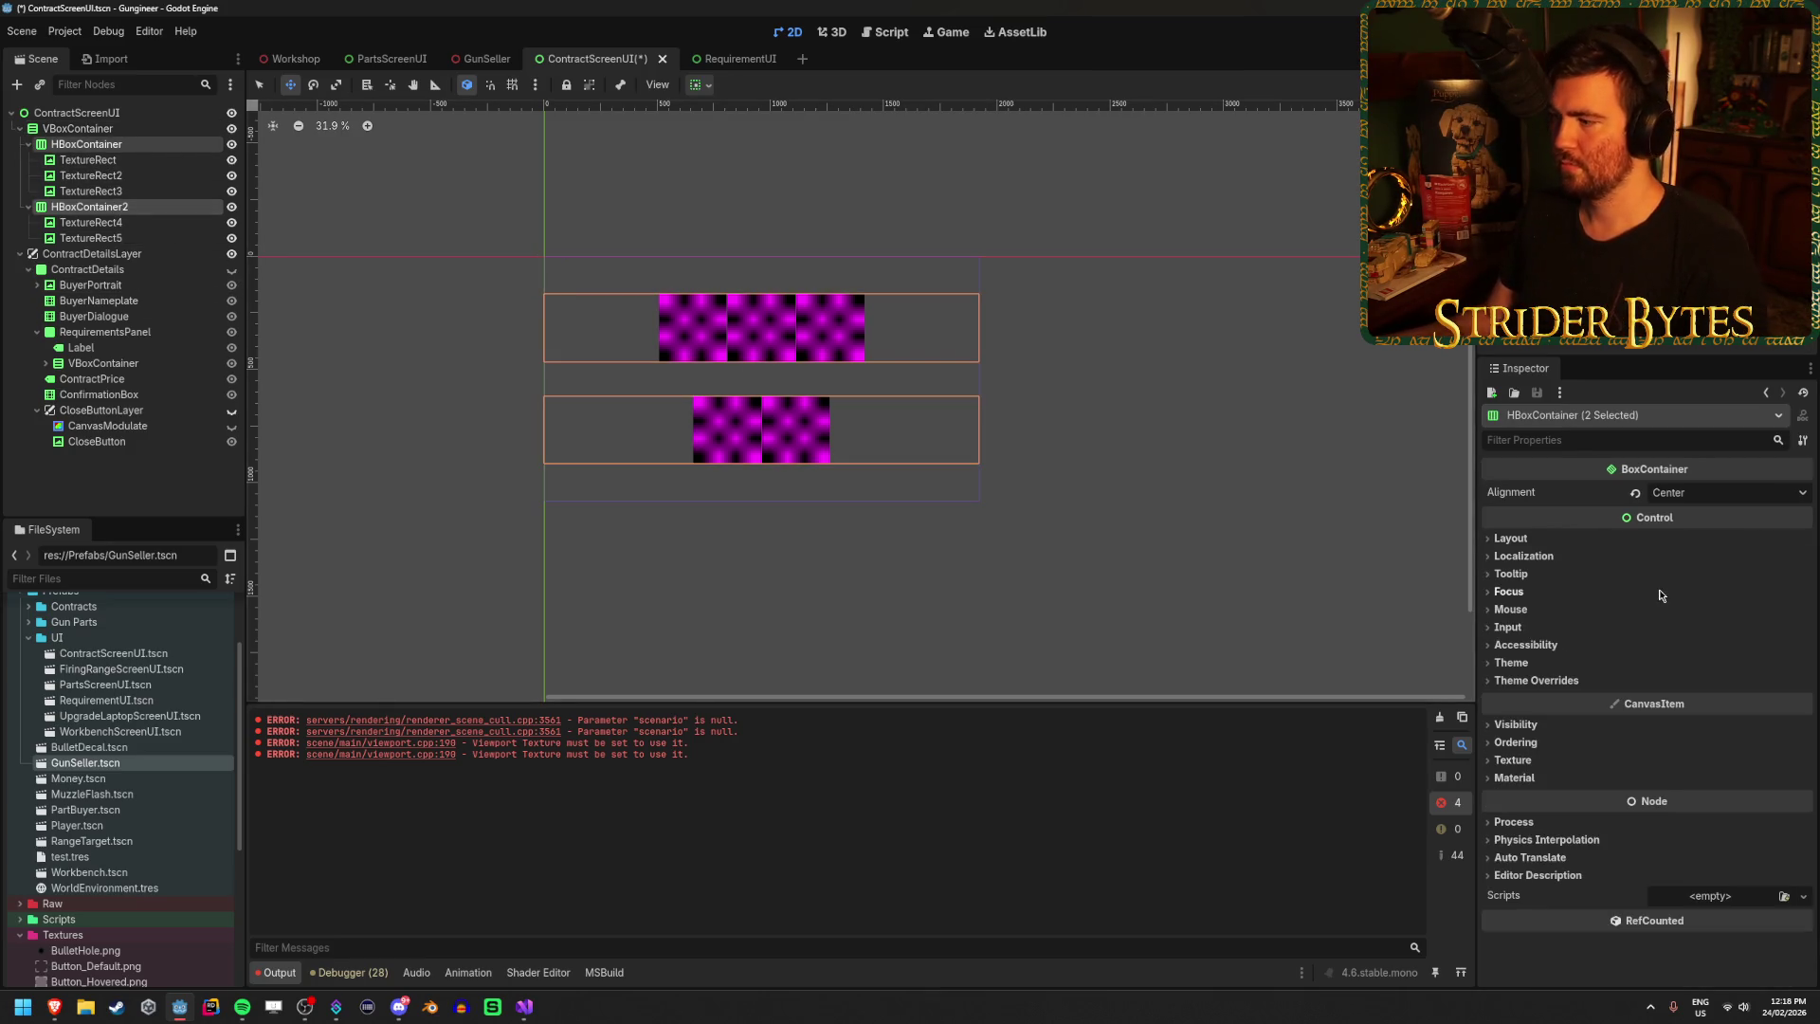
left_click(1535, 681)
left_click(1527, 697)
left_click(1722, 715)
type("150")
key("Return")
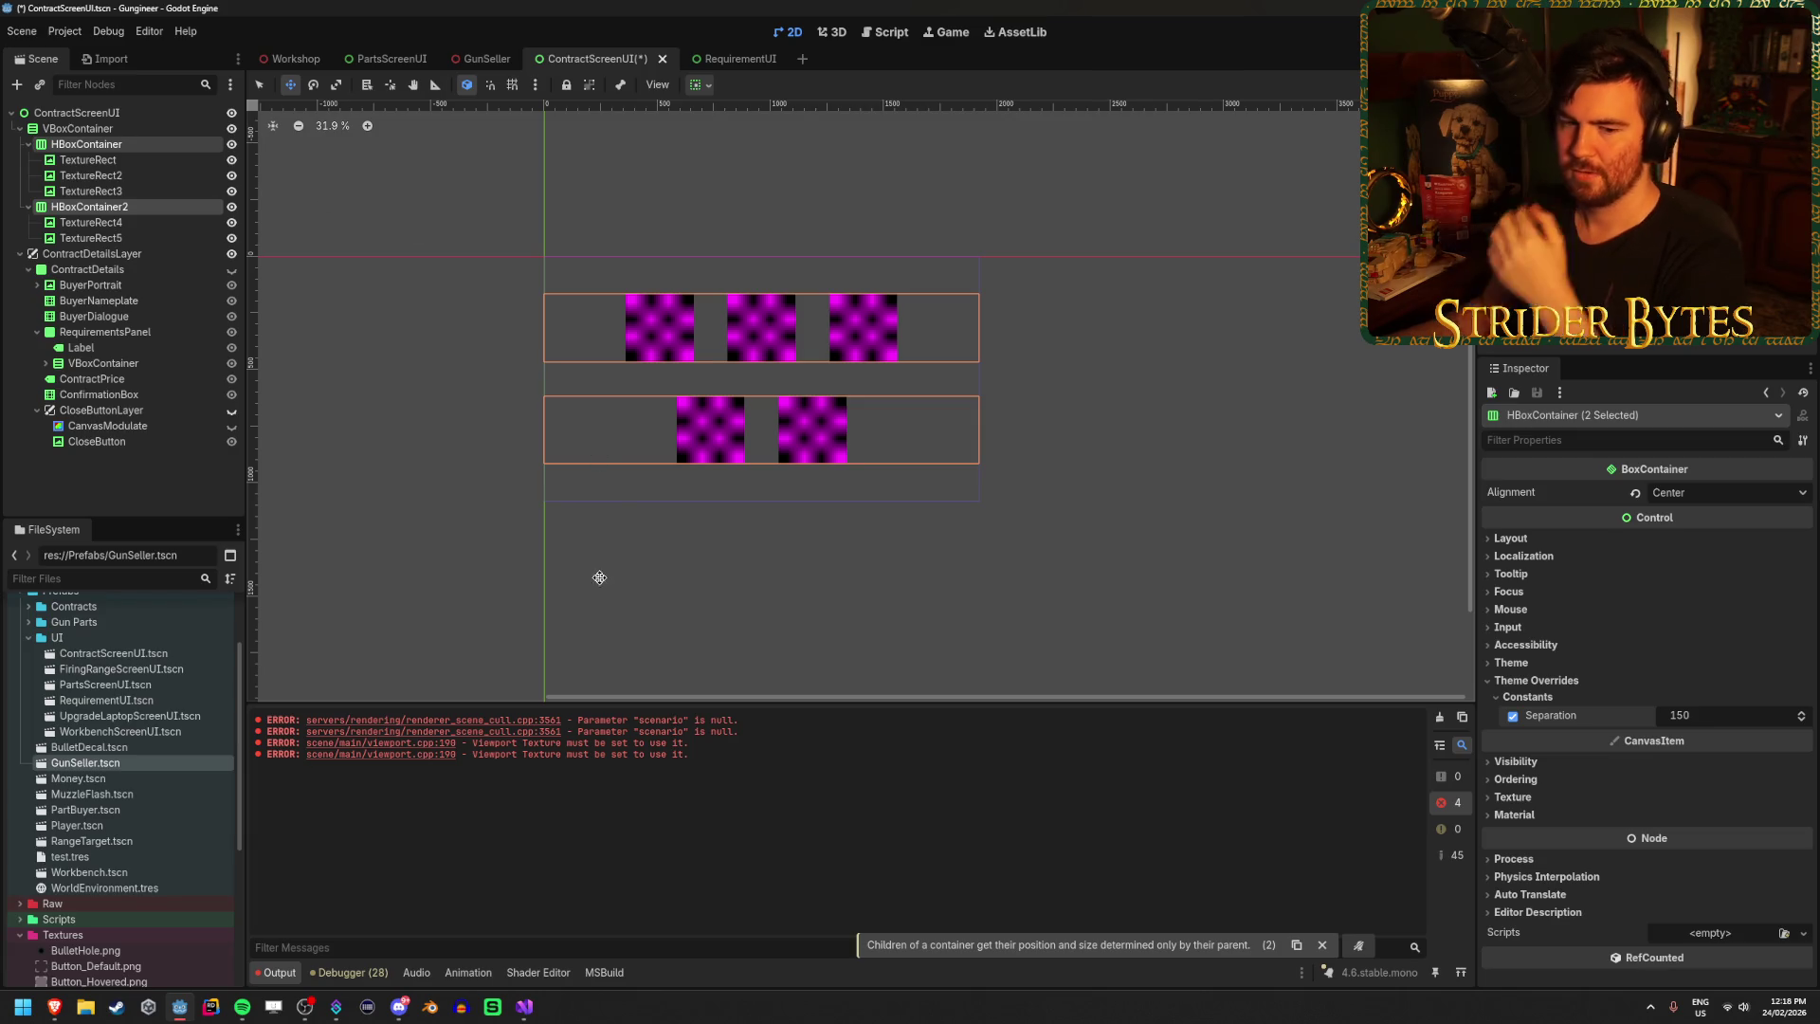
Save ContractScreenUI and view the spaced-out tiles in the GunSeller scene.
key("ctrl+s")
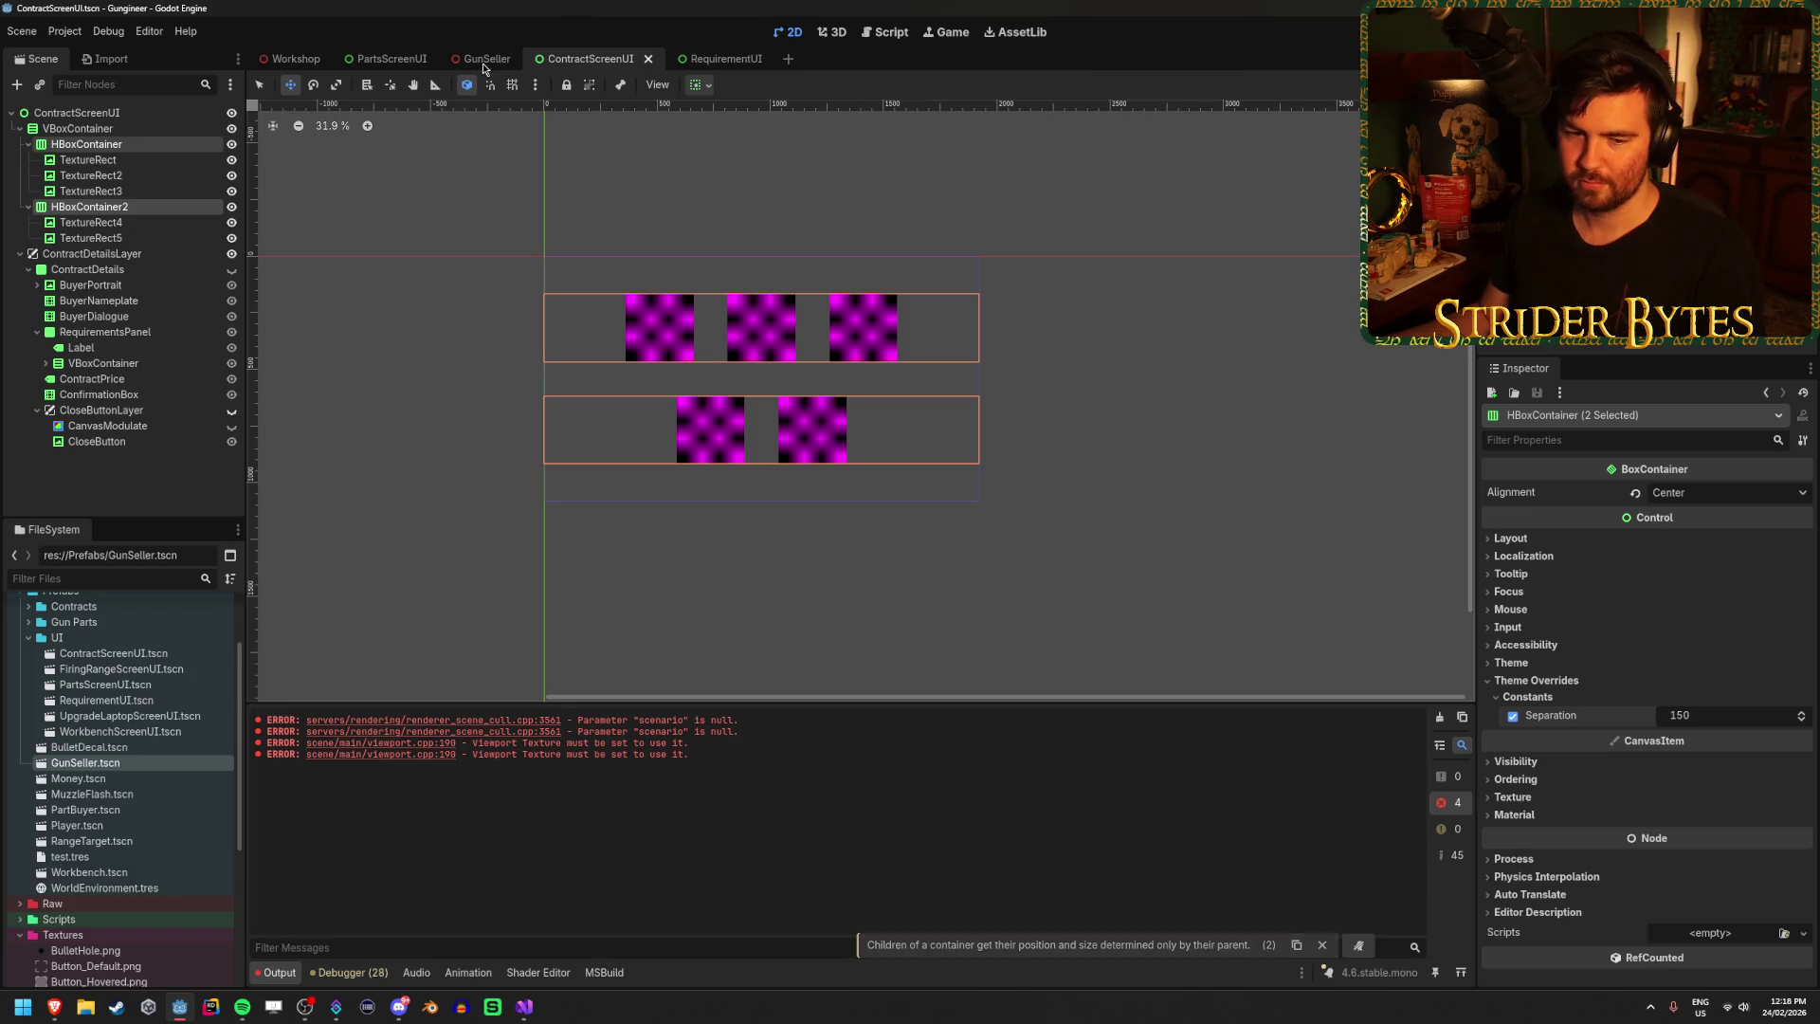
left_click(122, 143, "ctrl")
left_click(139, 113)
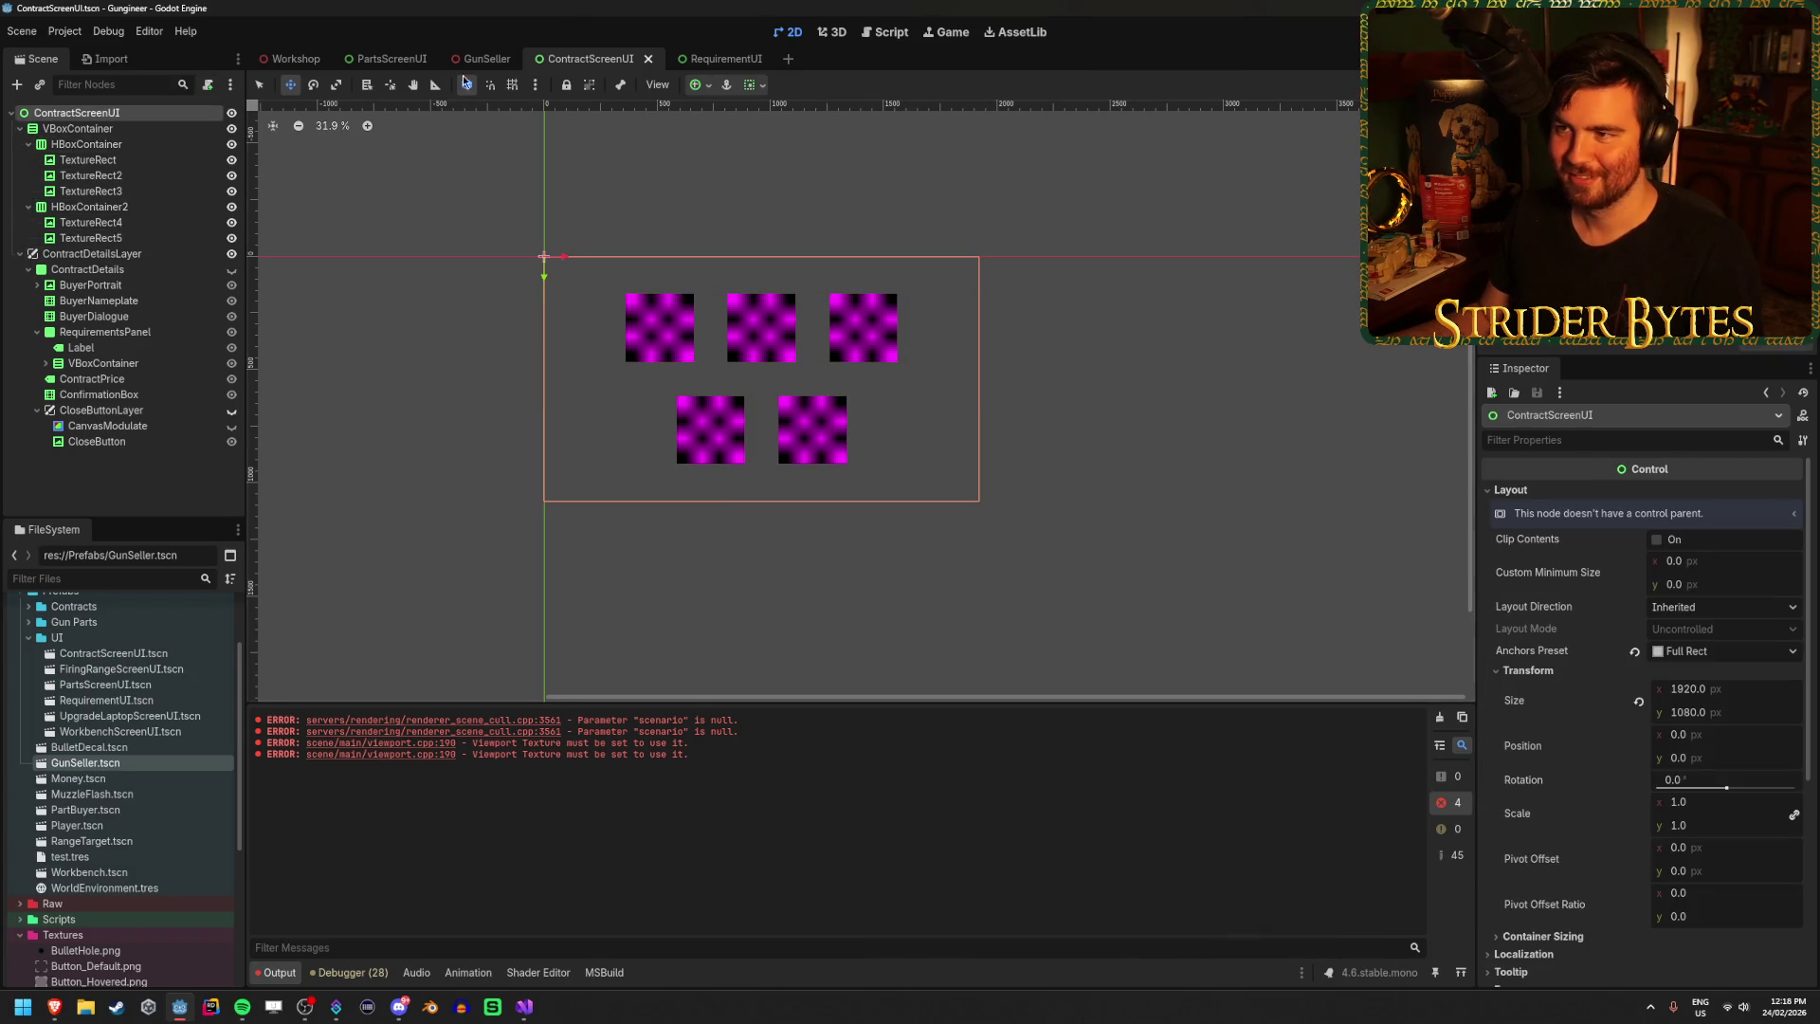
left_click(479, 59)
left_click(103, 113)
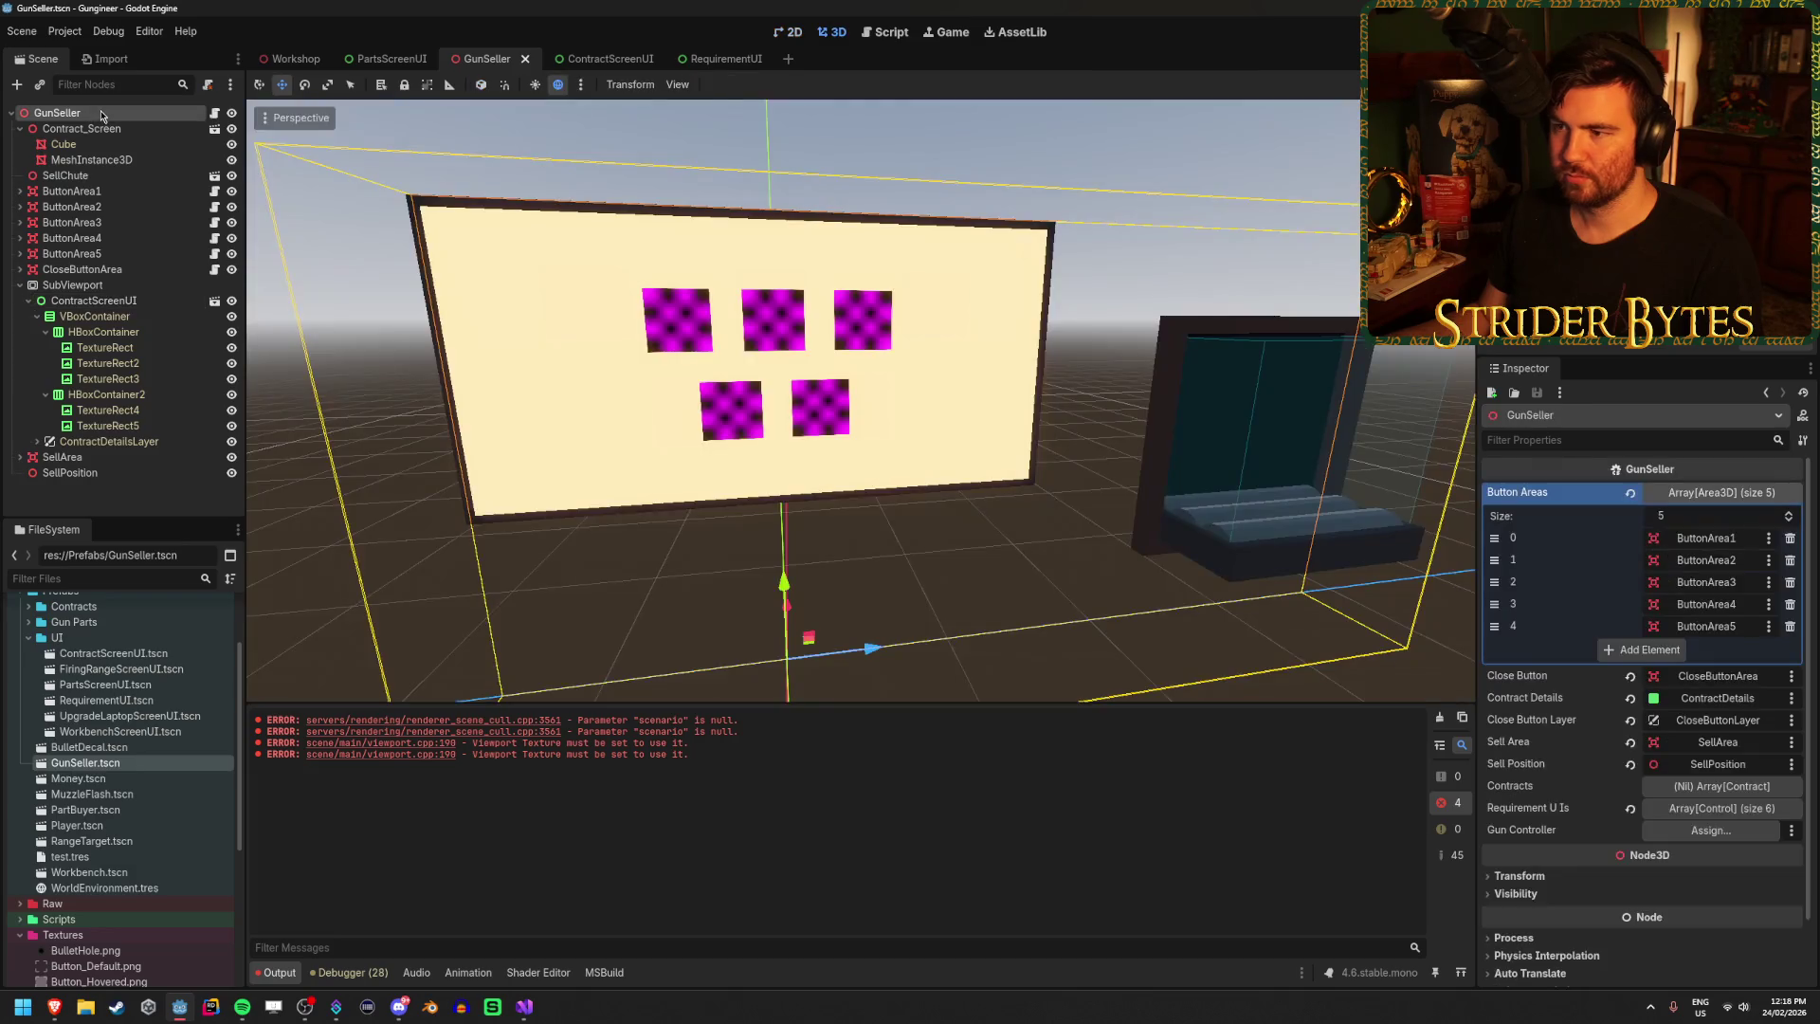
Set the top texture row's HBoxContainer Separation to 550.
left_click_drag(901, 394, 574, 111)
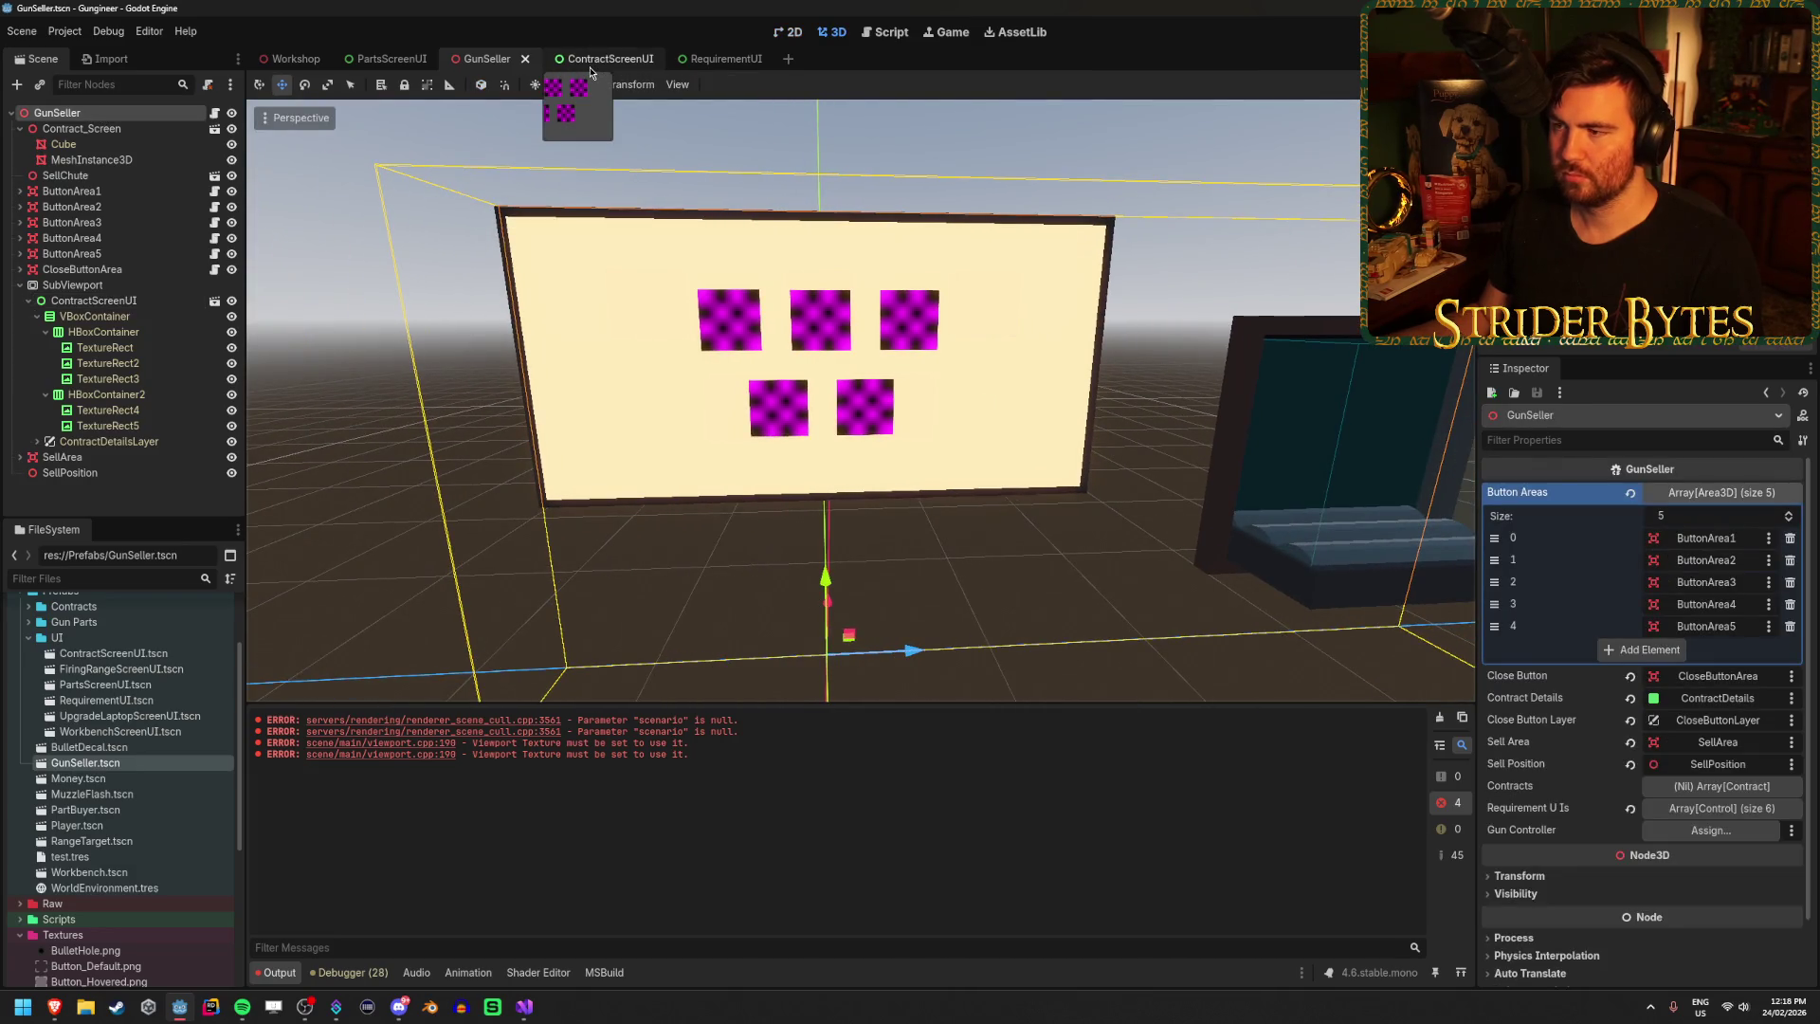
left_click(590, 58)
scroll(578, 351, "up", 2)
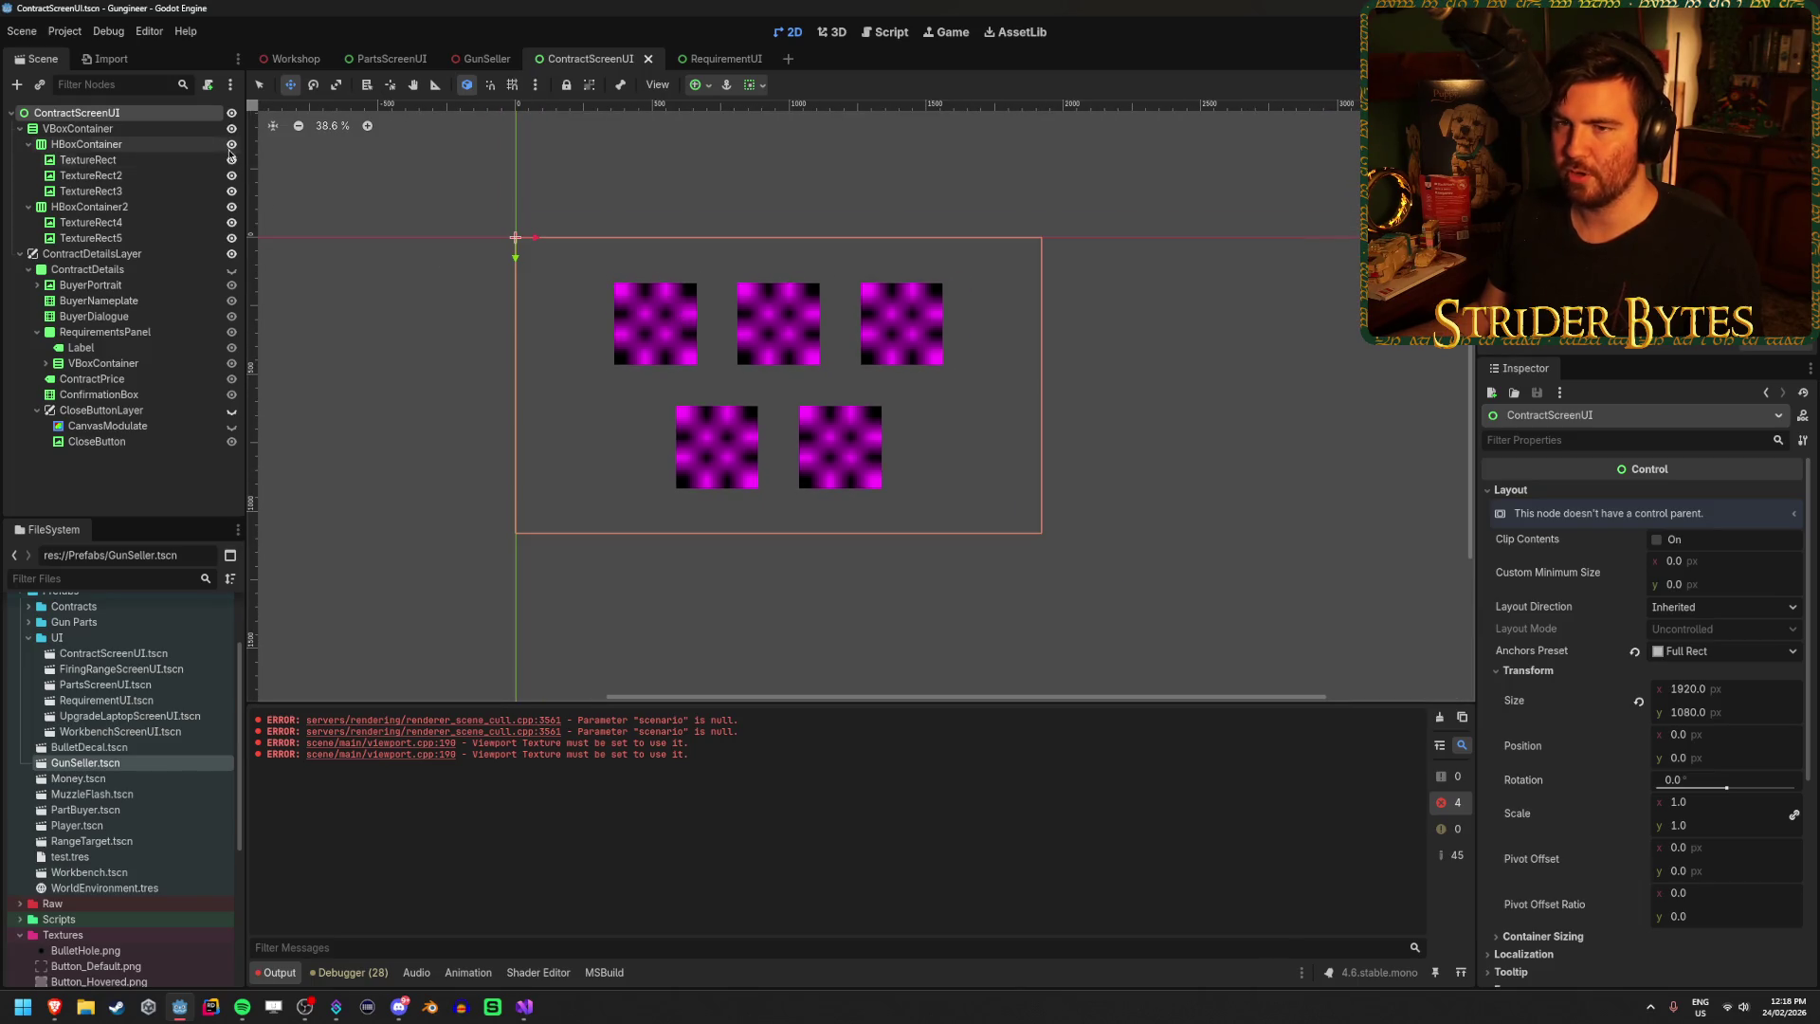
left_click(86, 144)
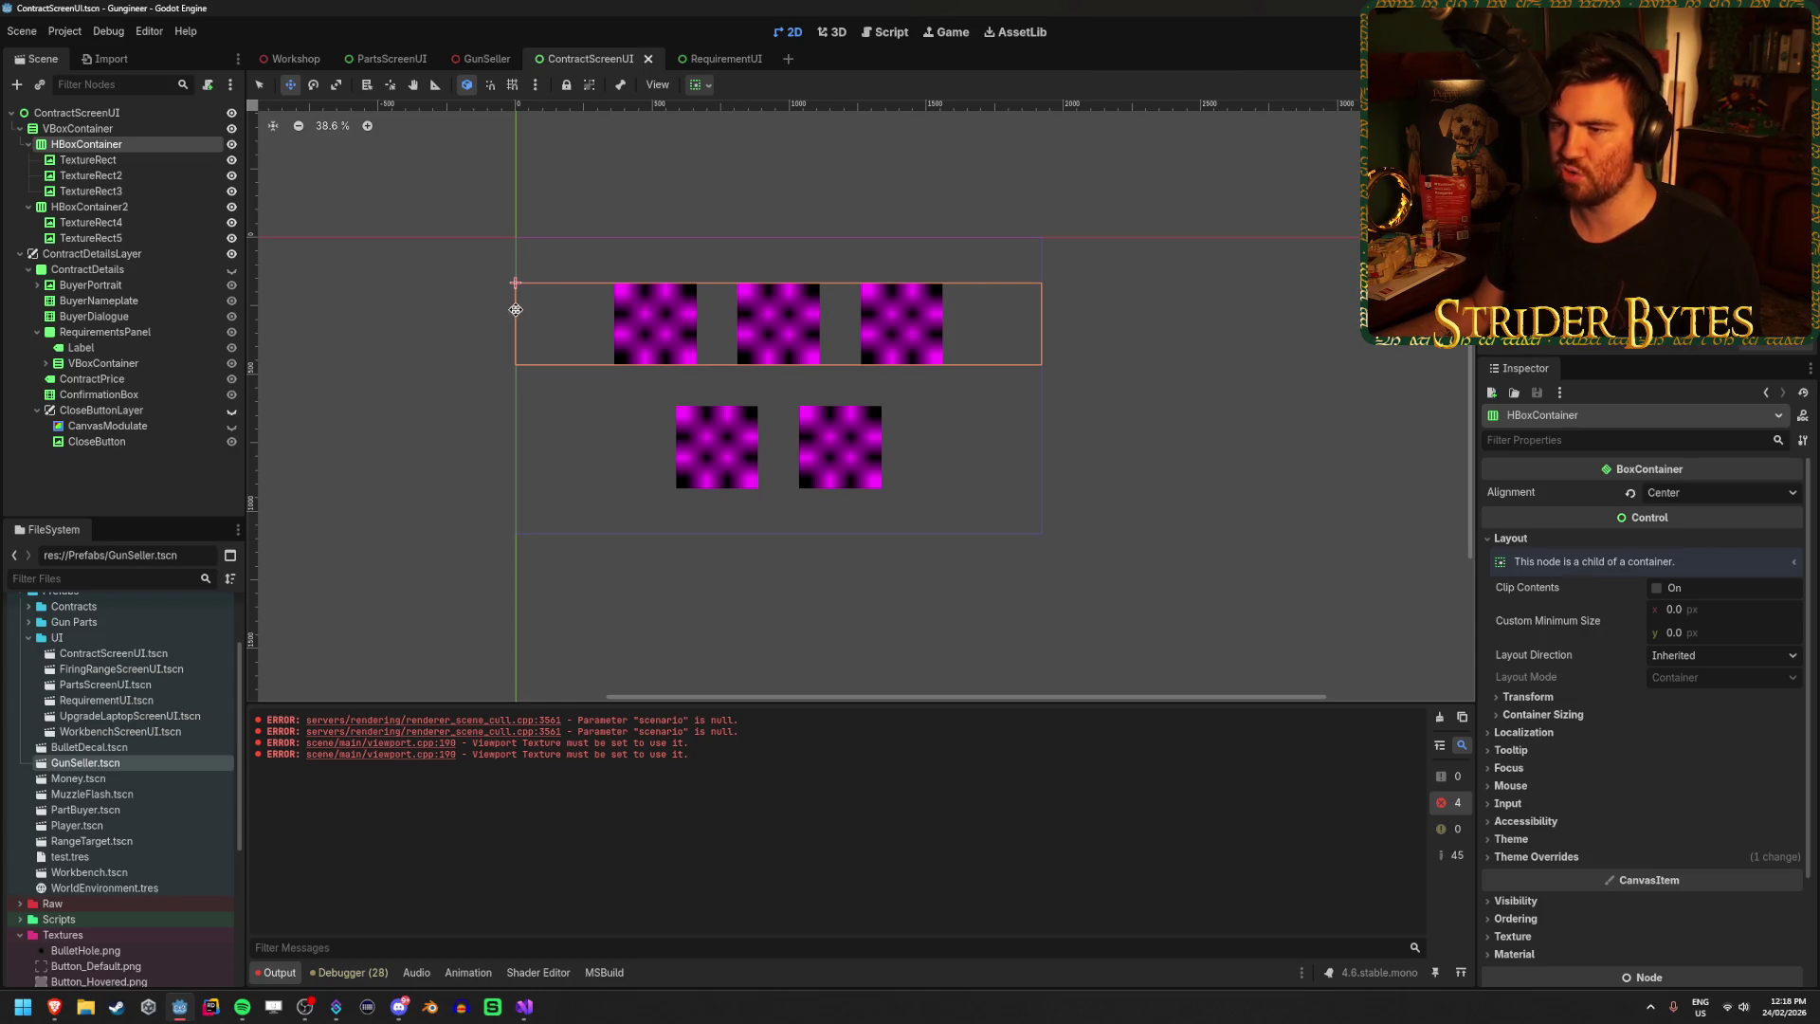
left_click(1535, 856)
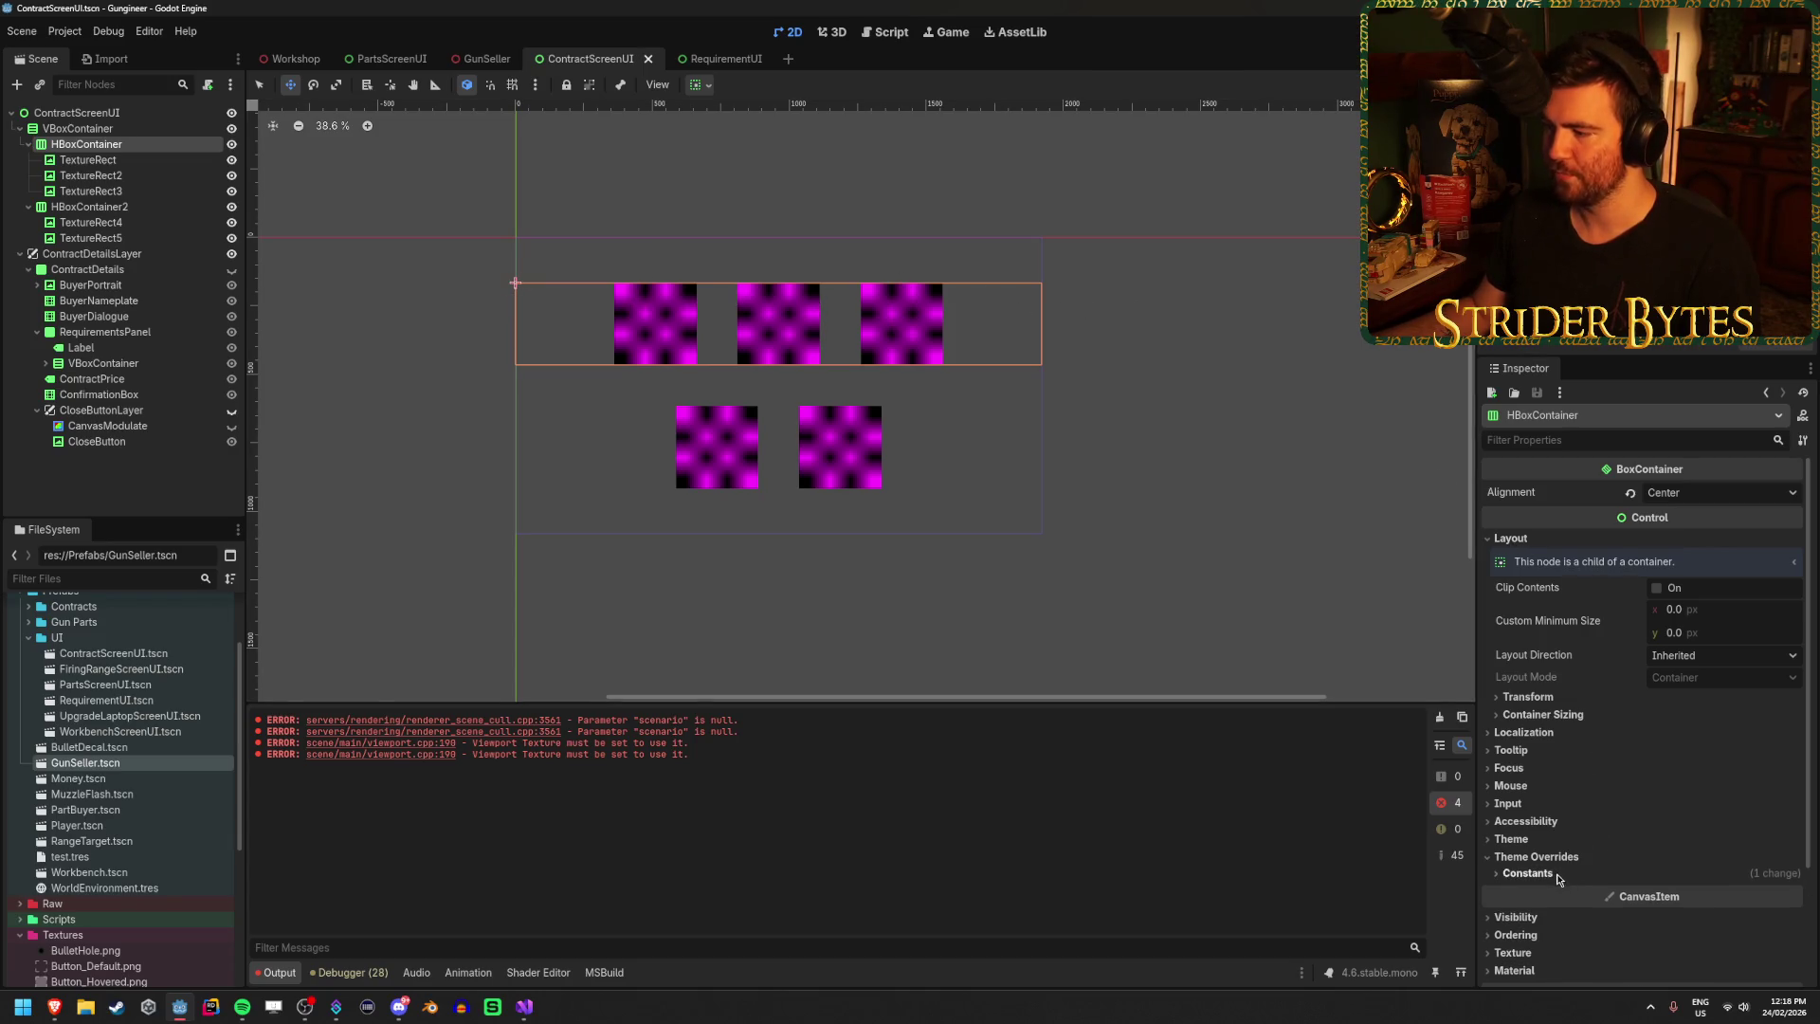
left_click(1712, 874)
left_click(1715, 892)
type("300")
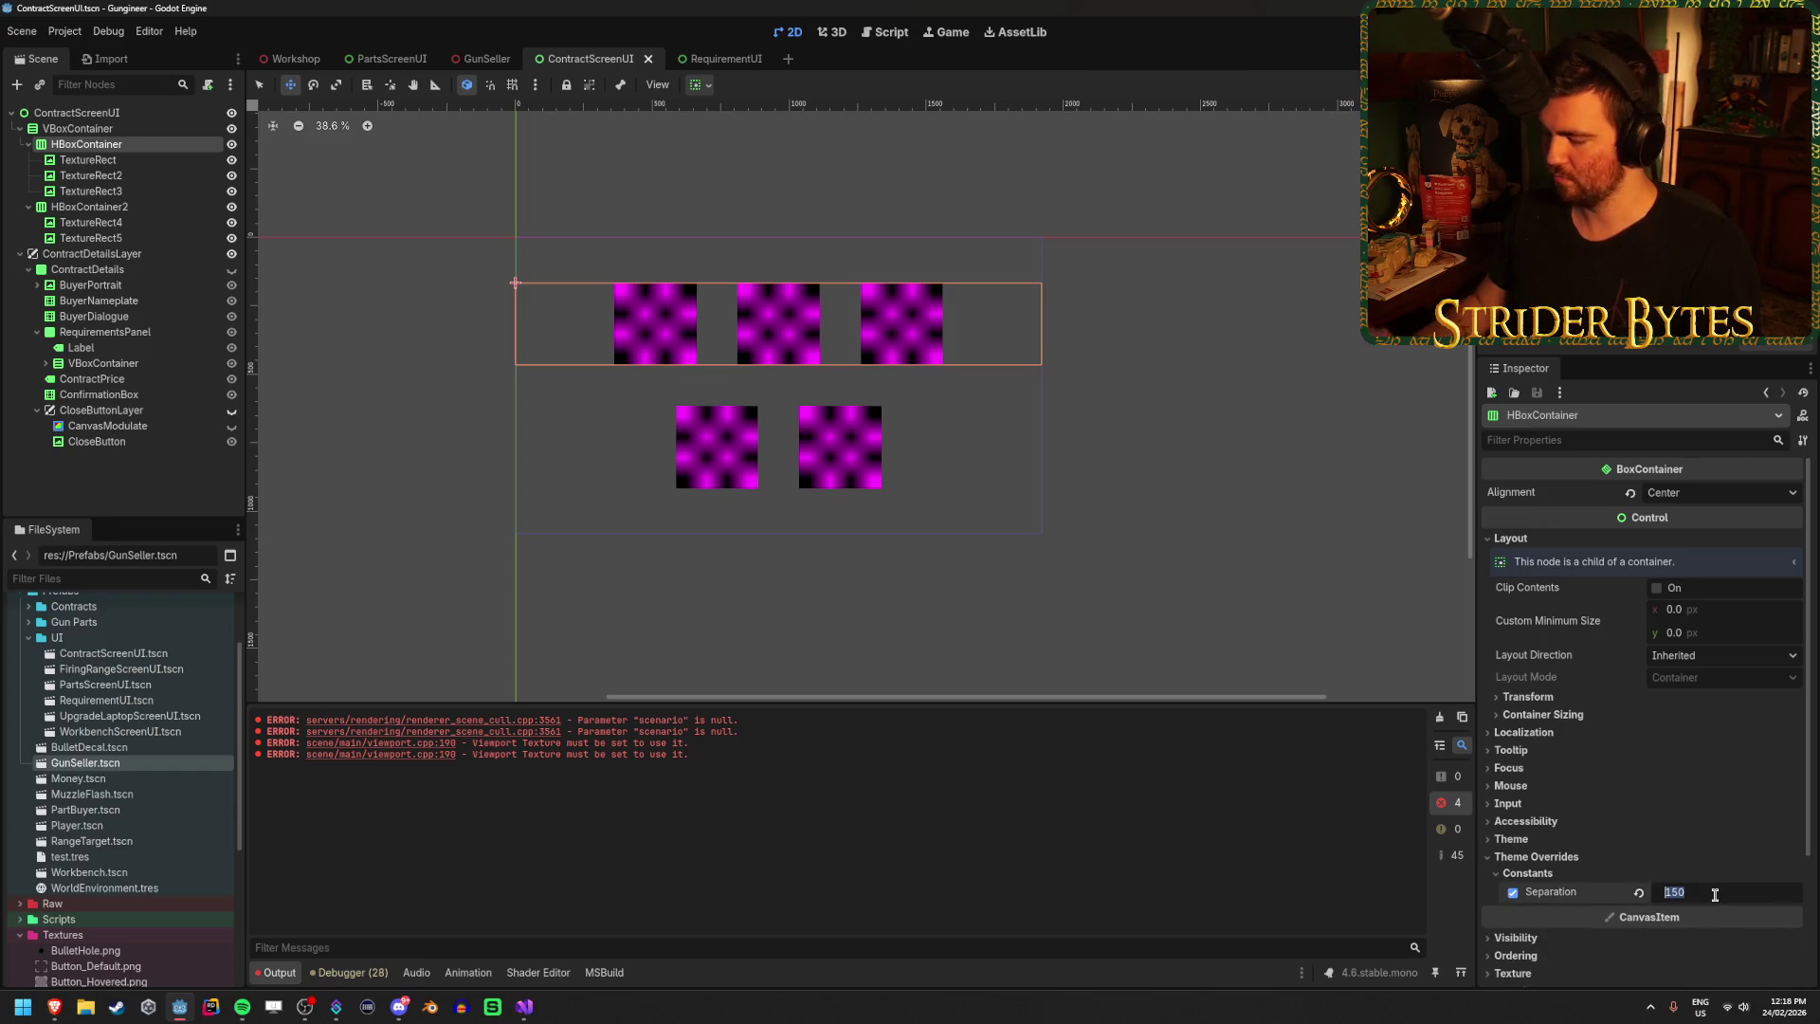
key("Return")
left_click(1714, 893)
type("5")
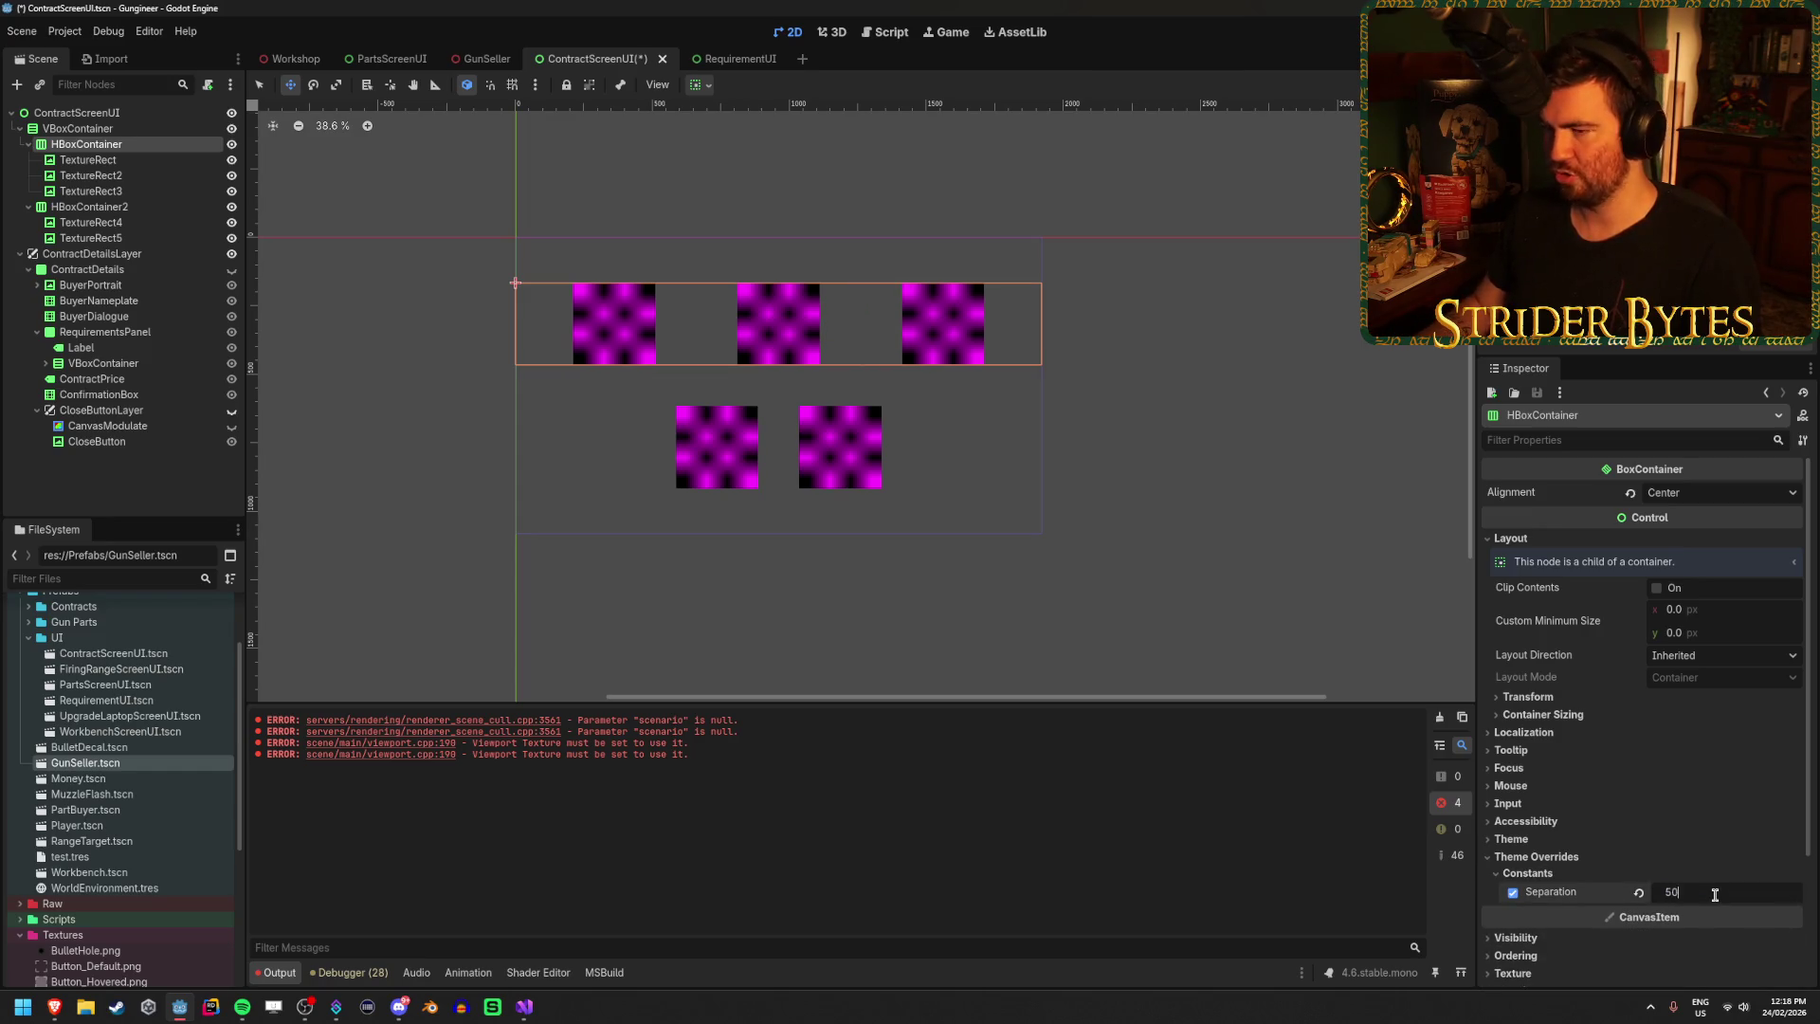
type("0")
key("Return")
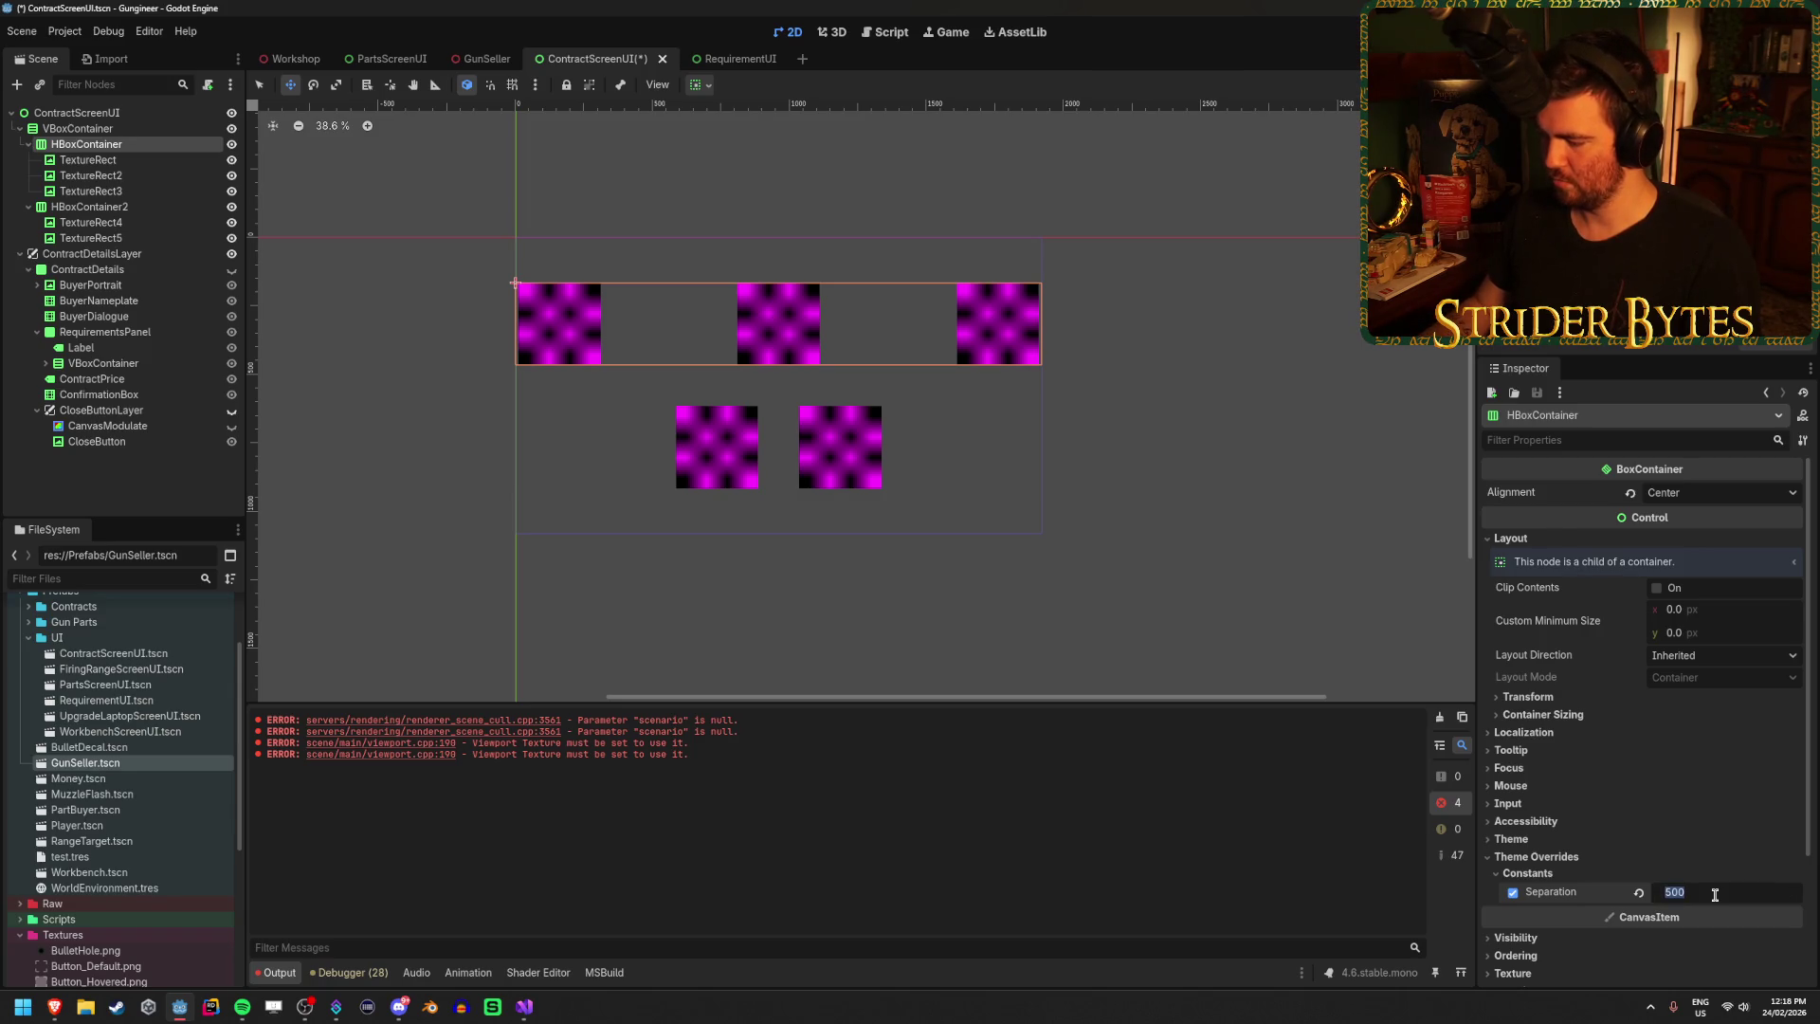
type("50")
key("Return")
Check the widened top row on the GunSeller screen, then return to ContractScreenUI.
scroll(1051, 290, "up", 2)
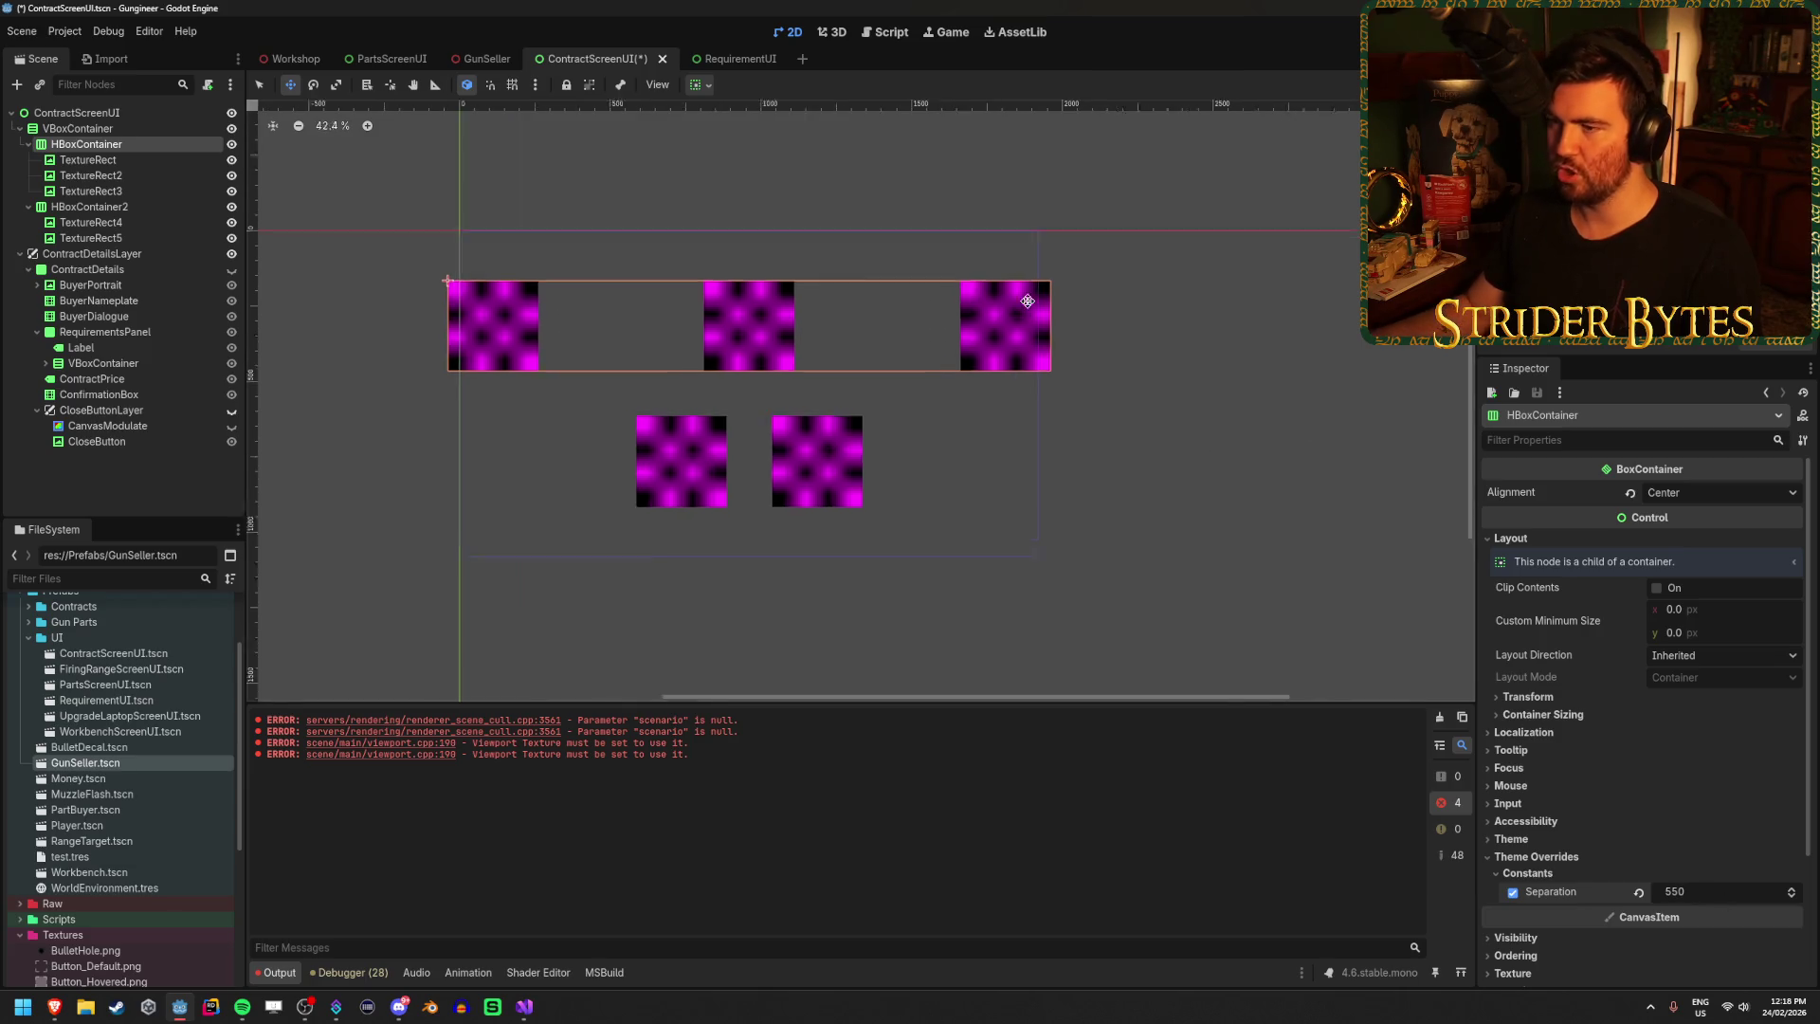
scroll(943, 337, "left", 3)
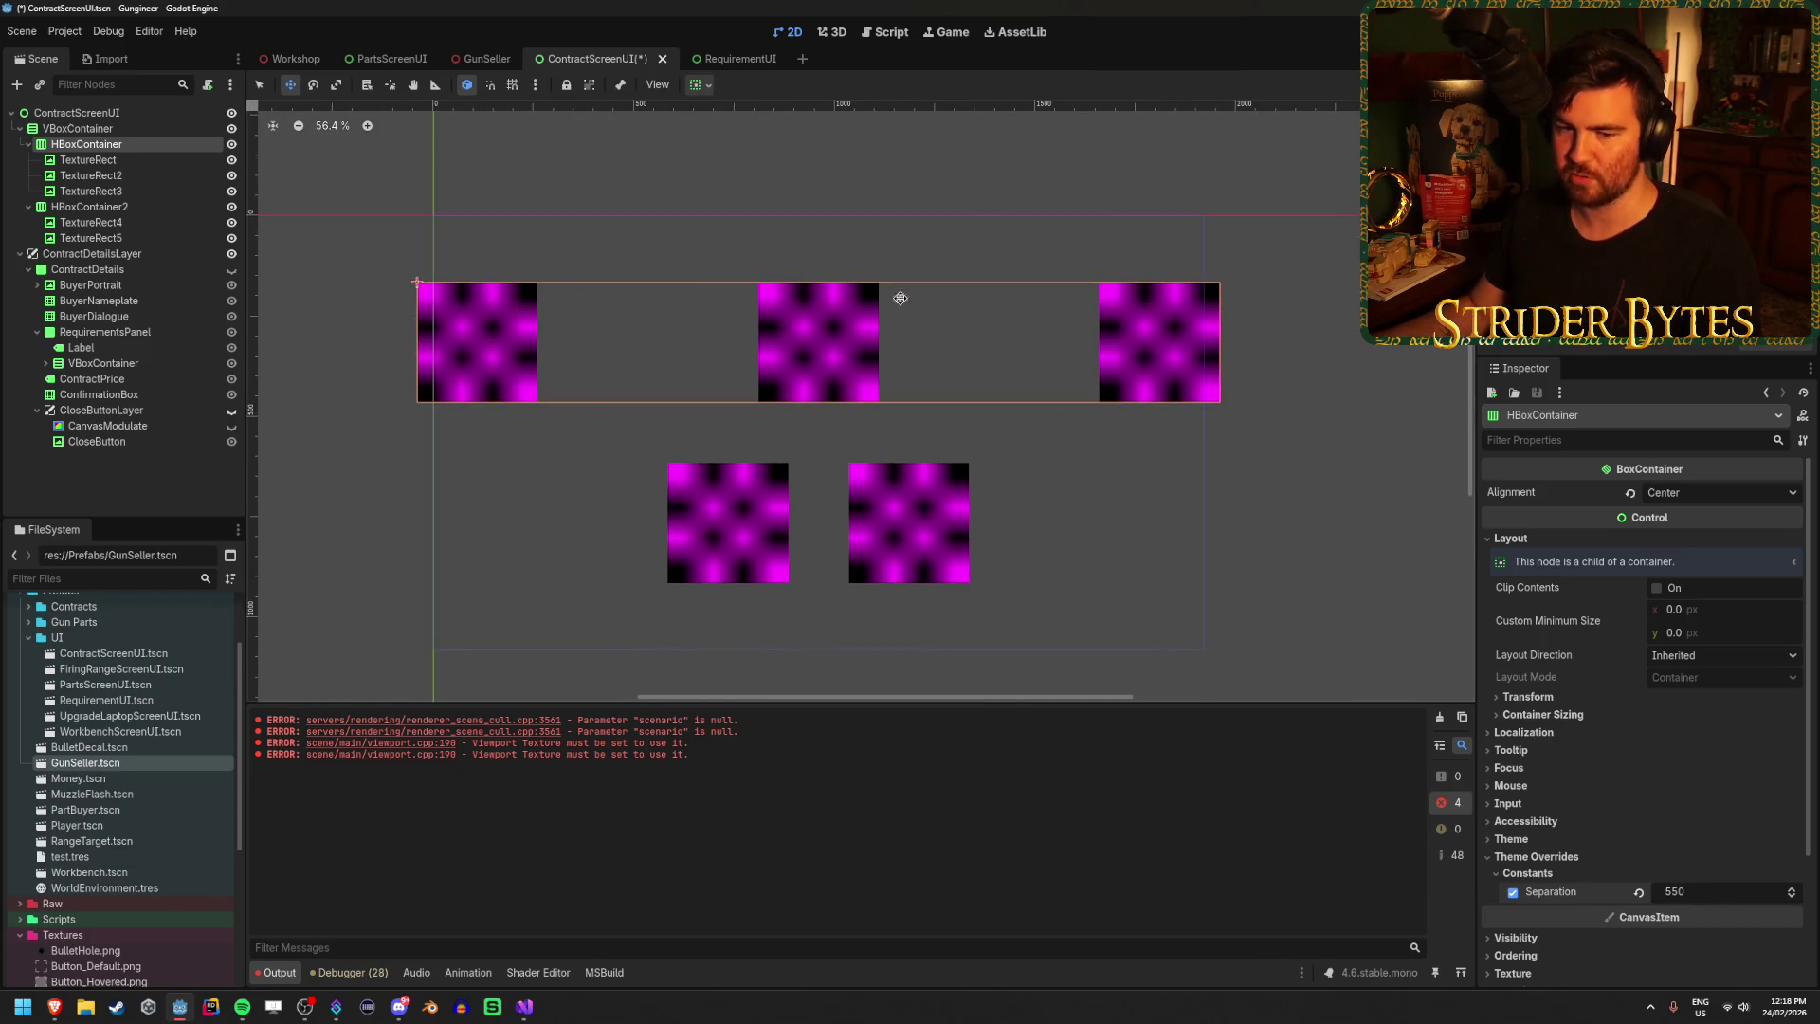
left_click(481, 60)
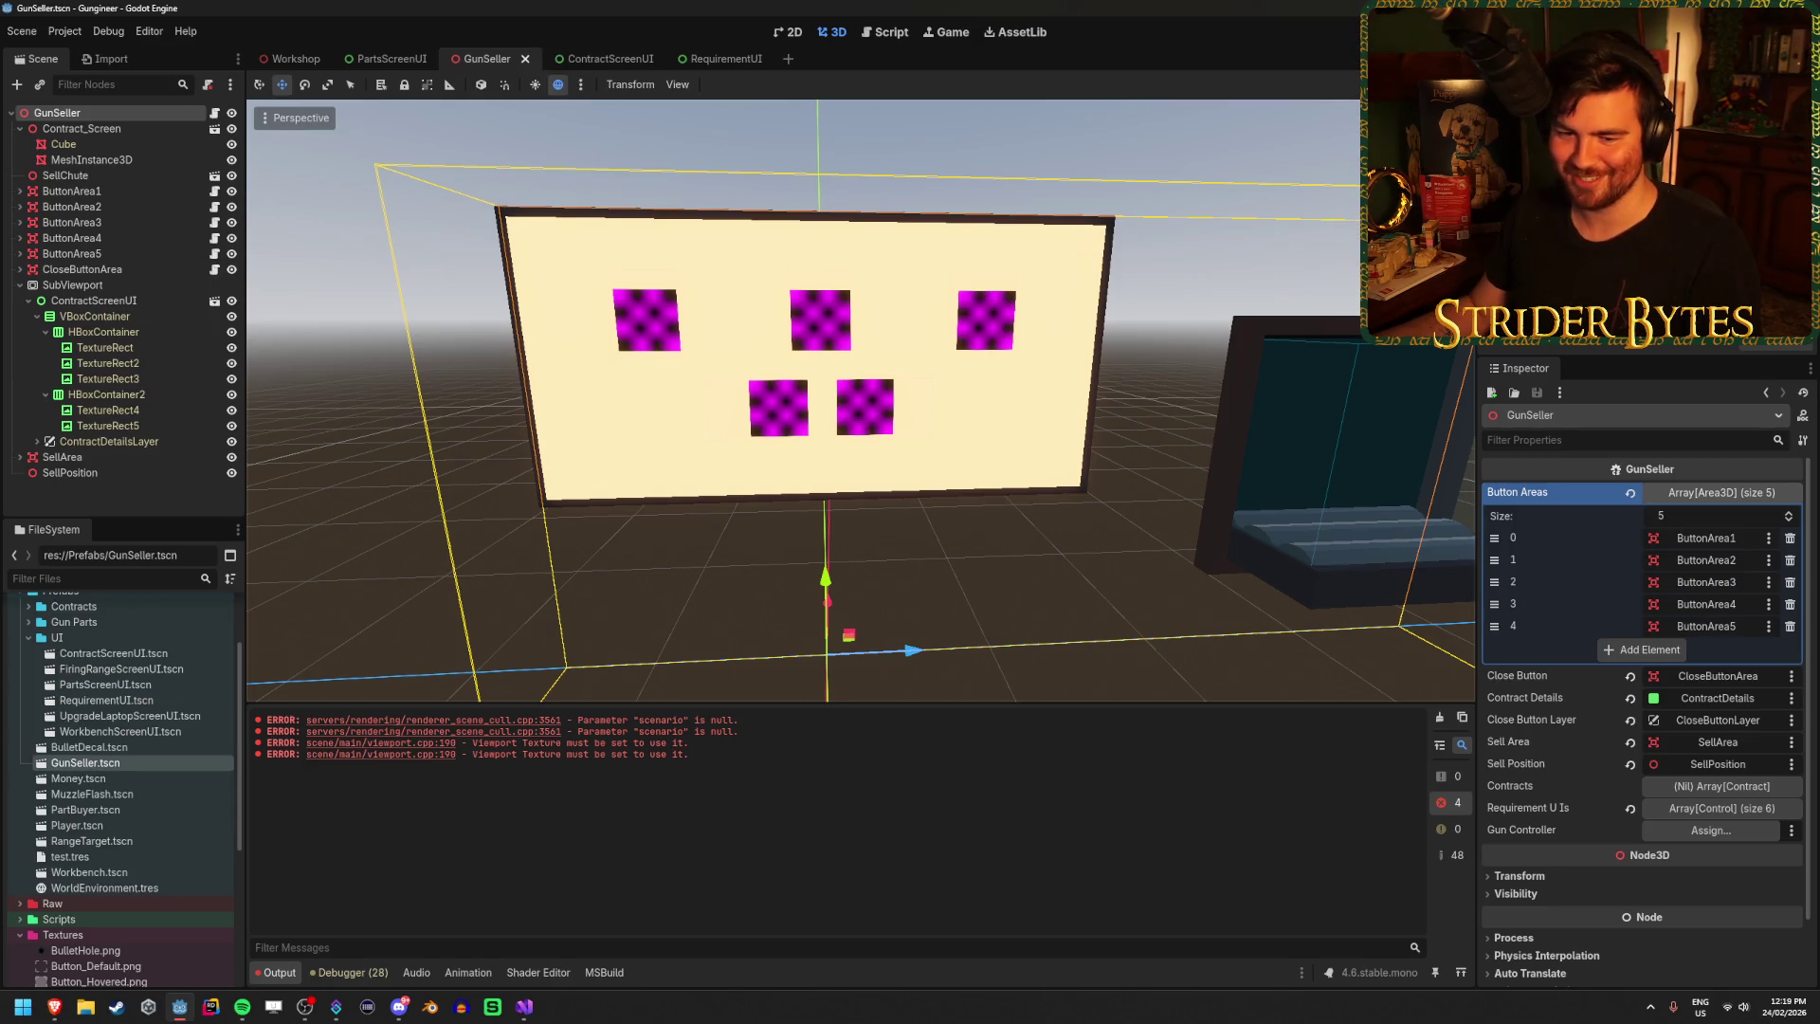
left_click(599, 59)
scroll(870, 403, "down", 3)
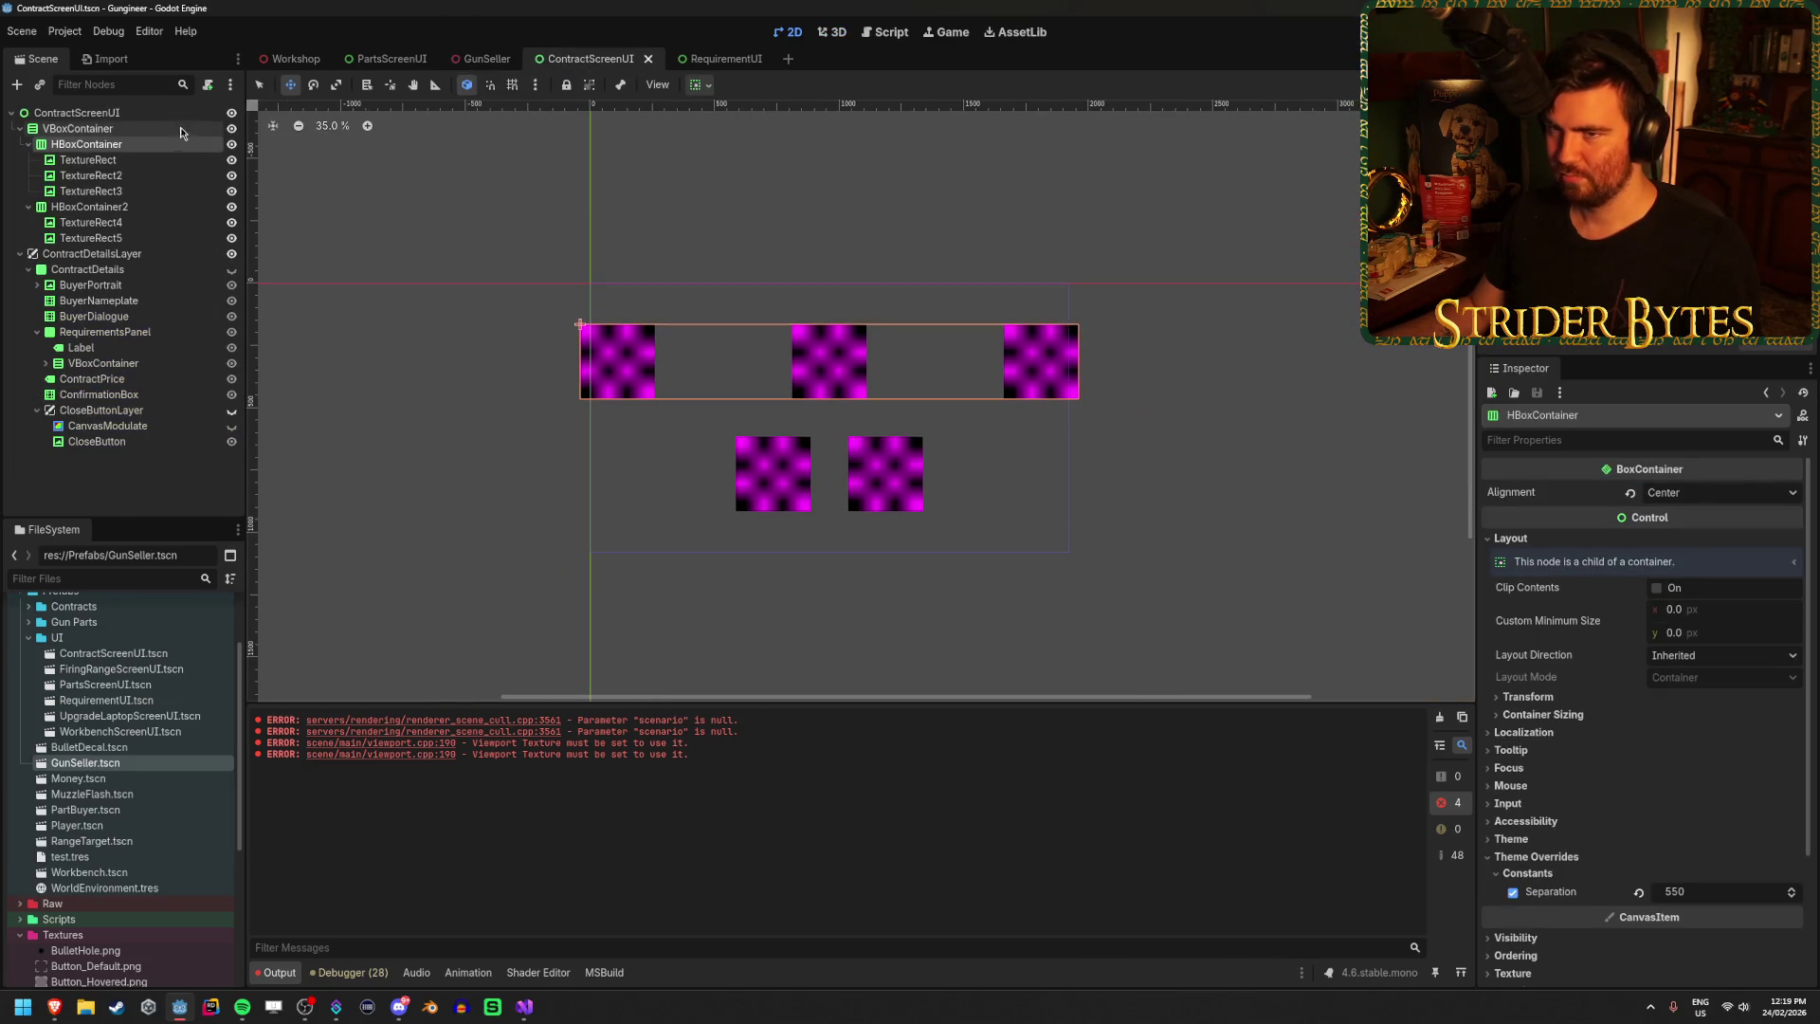
Select the ContractScreenUI root and review its layout properties, leaving Layout Direction as Inherited.
left_click(150, 115)
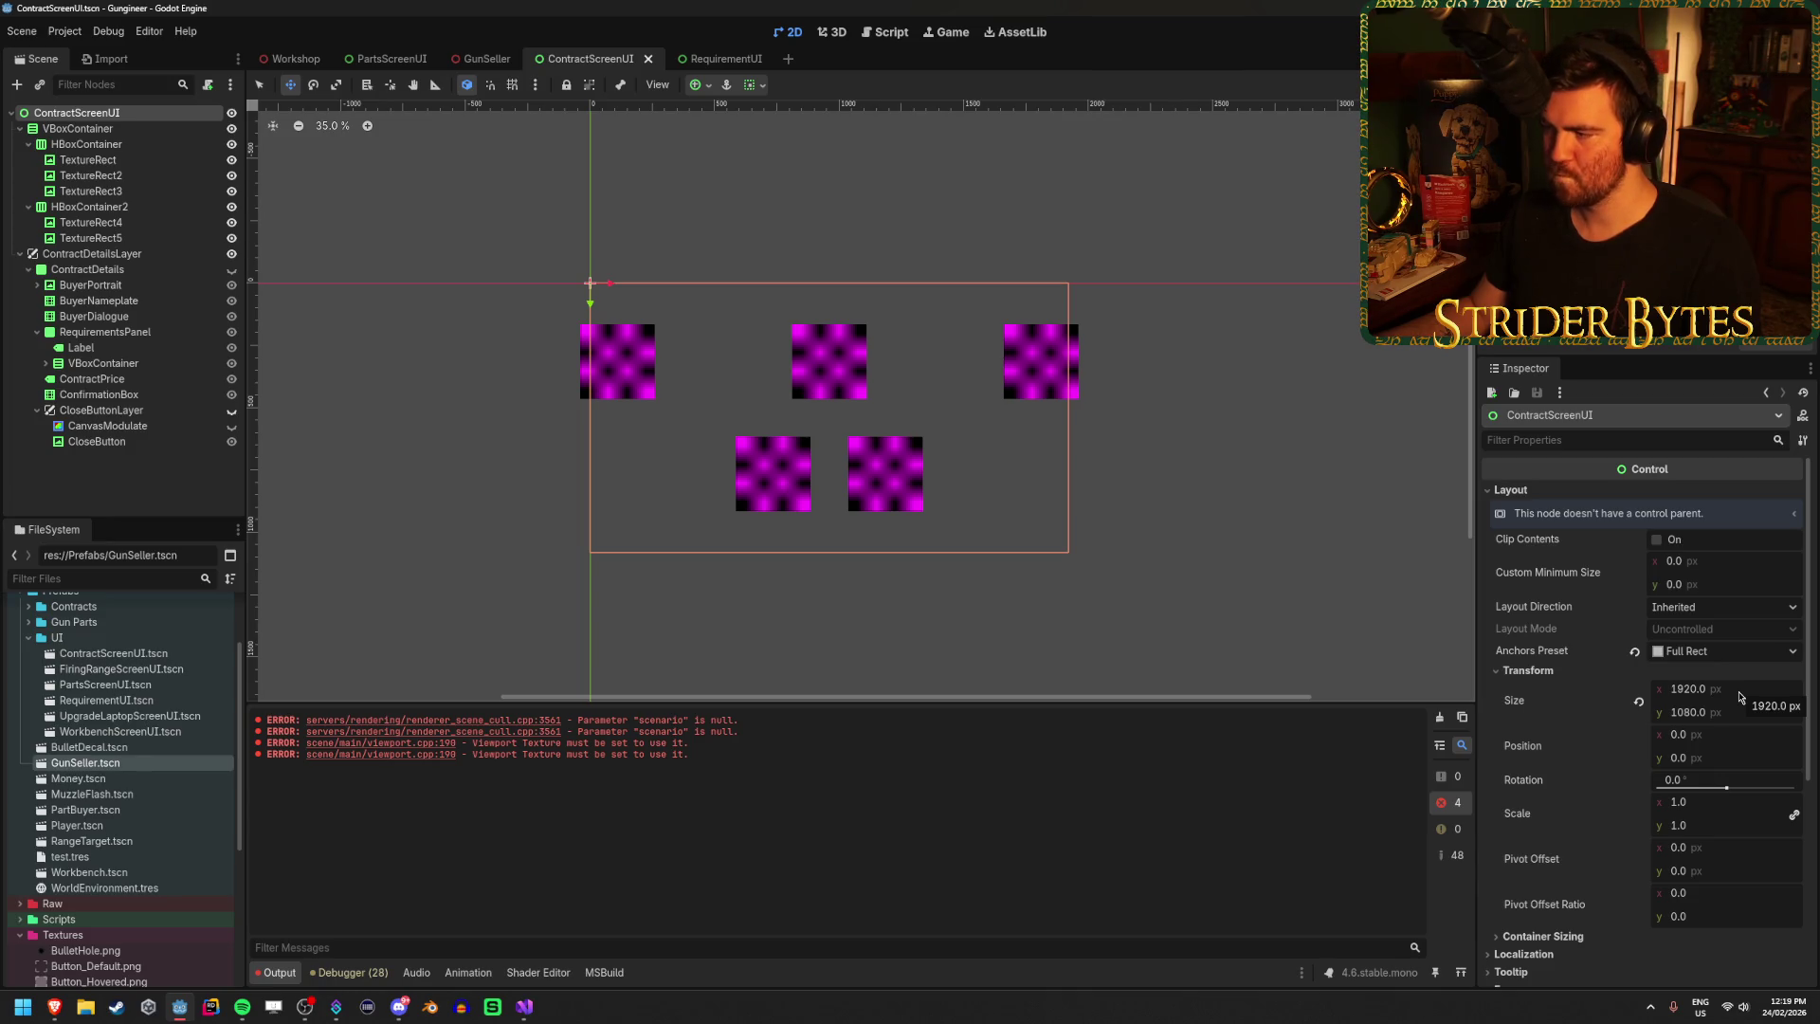
left_click(1720, 616)
left_click(1720, 616)
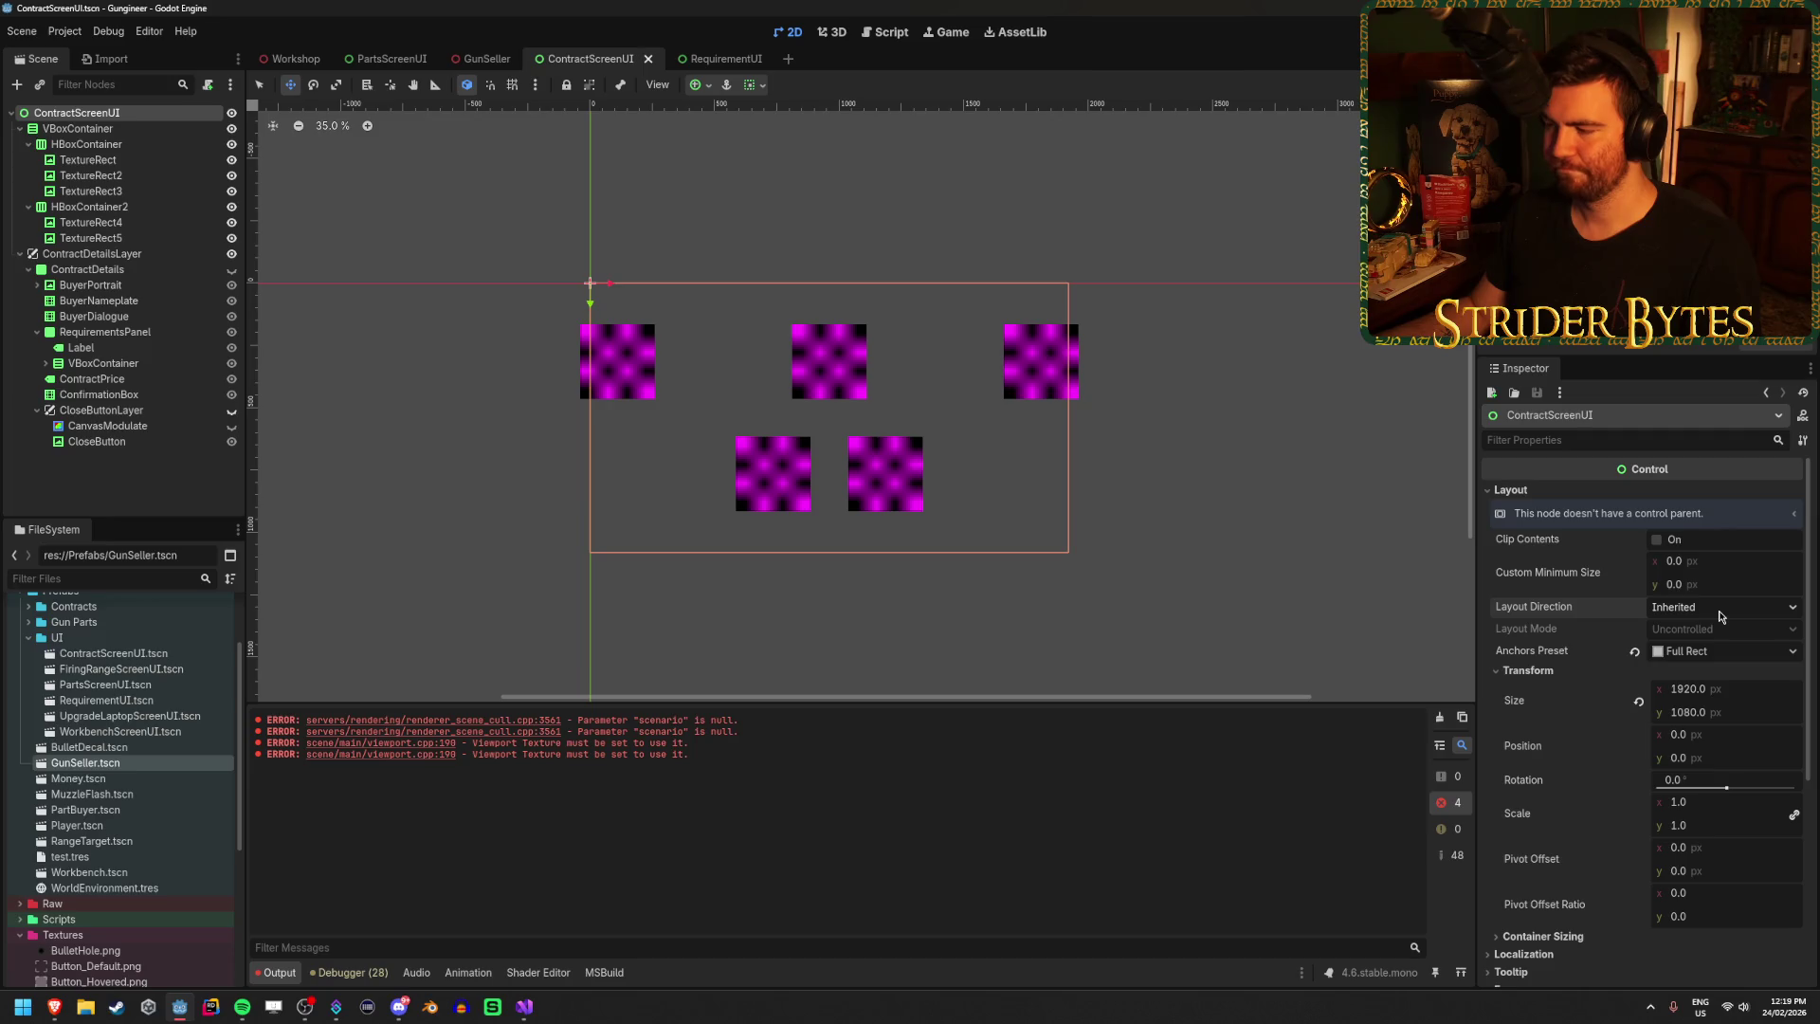
scroll(1721, 616, "down", 3)
scroll(1721, 616, "up", 3)
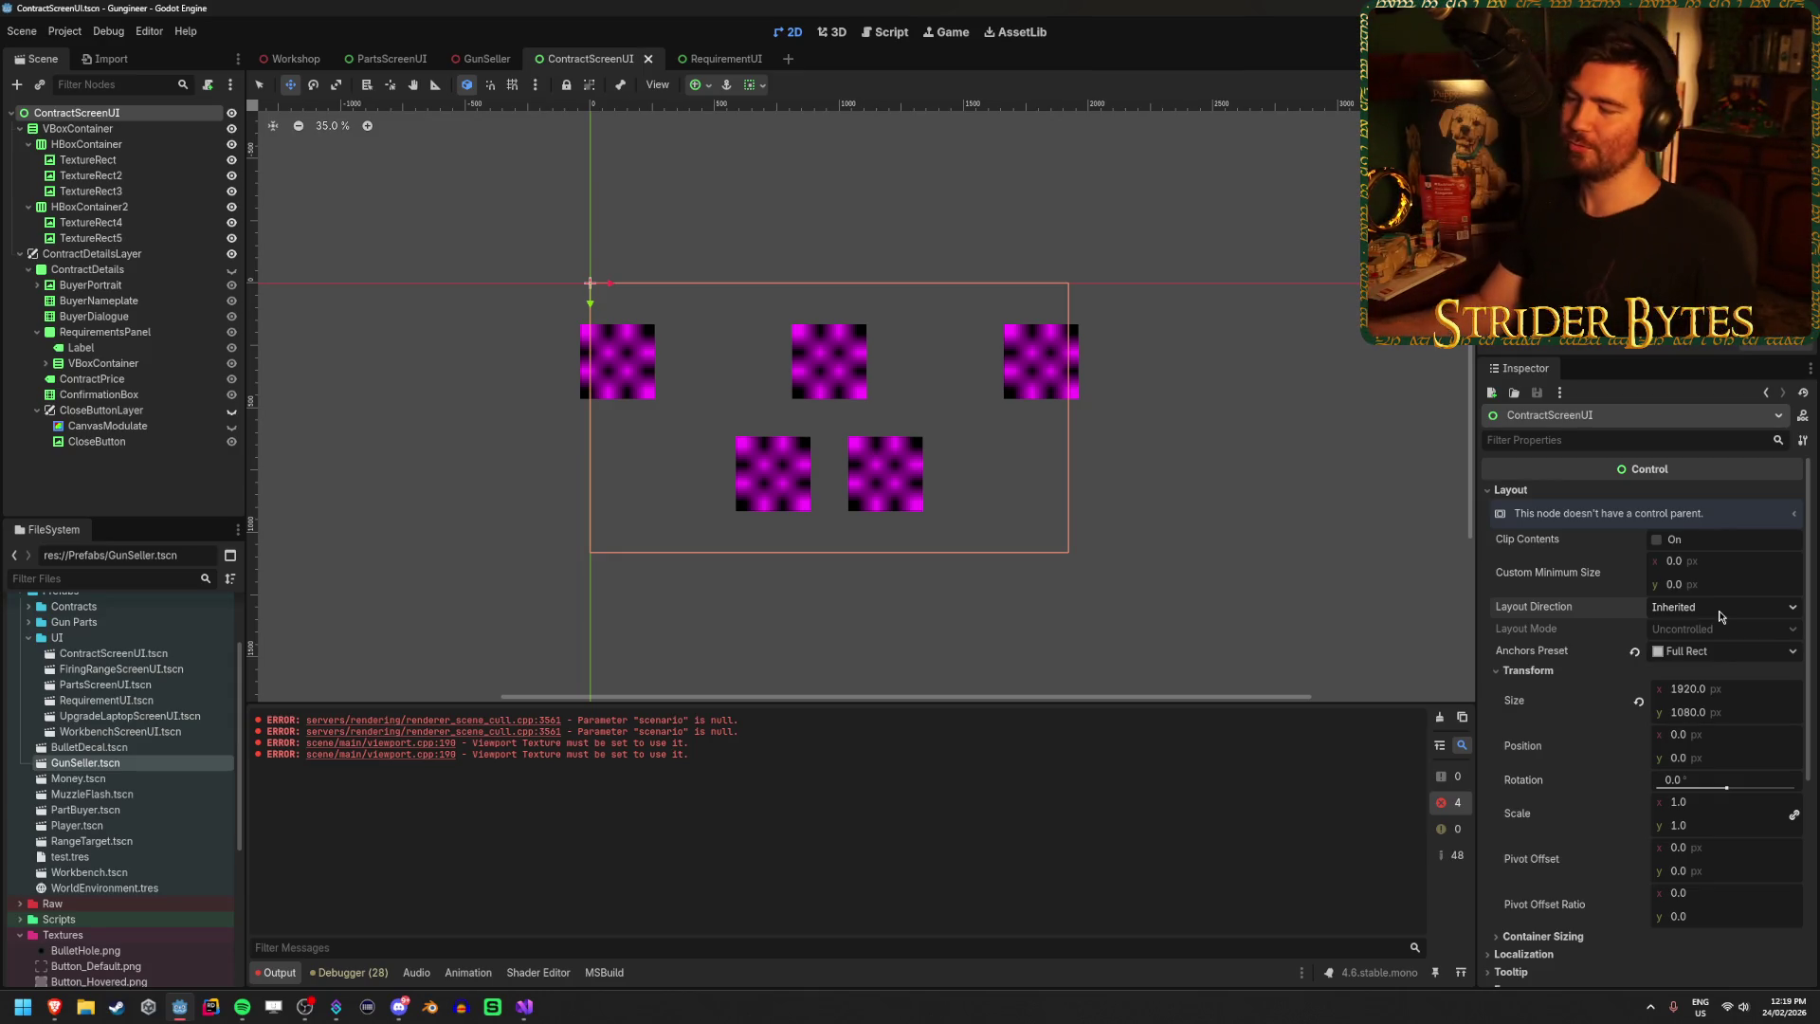
left_click(1734, 563)
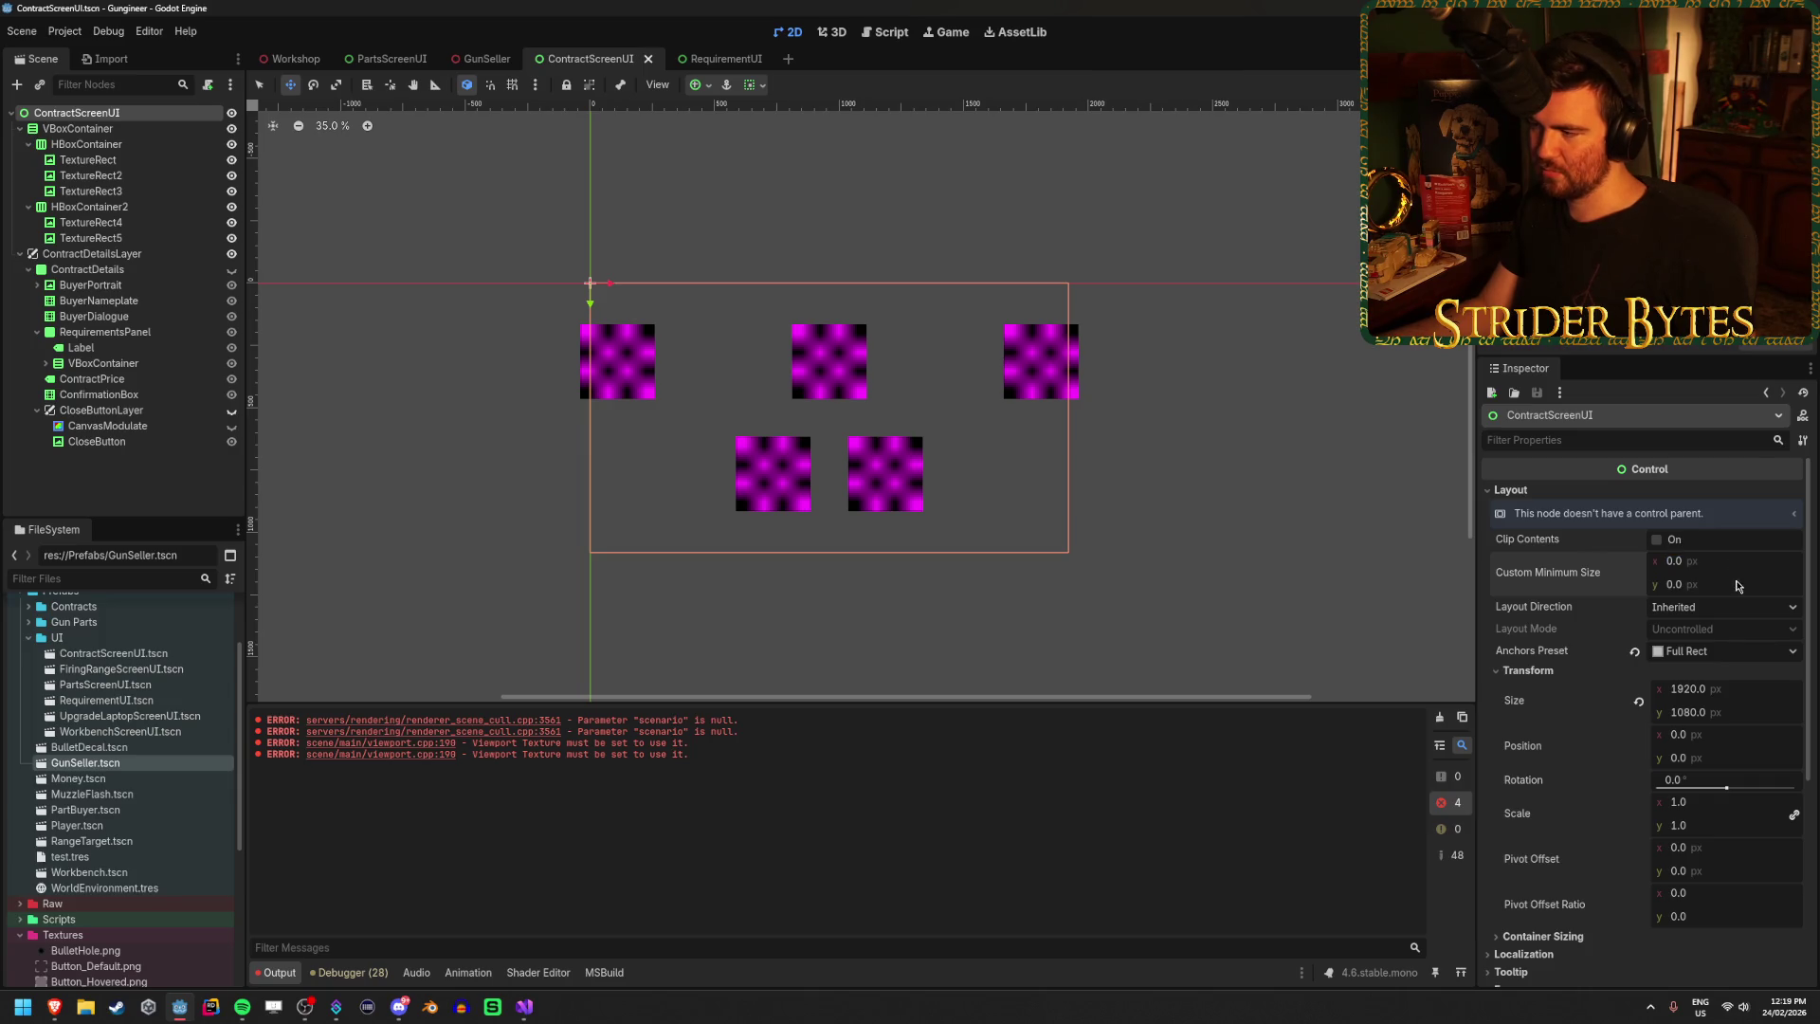
Match the root's Custom Minimum Size to the SubViewport: x 2800, y 1300.
left_click(486, 59)
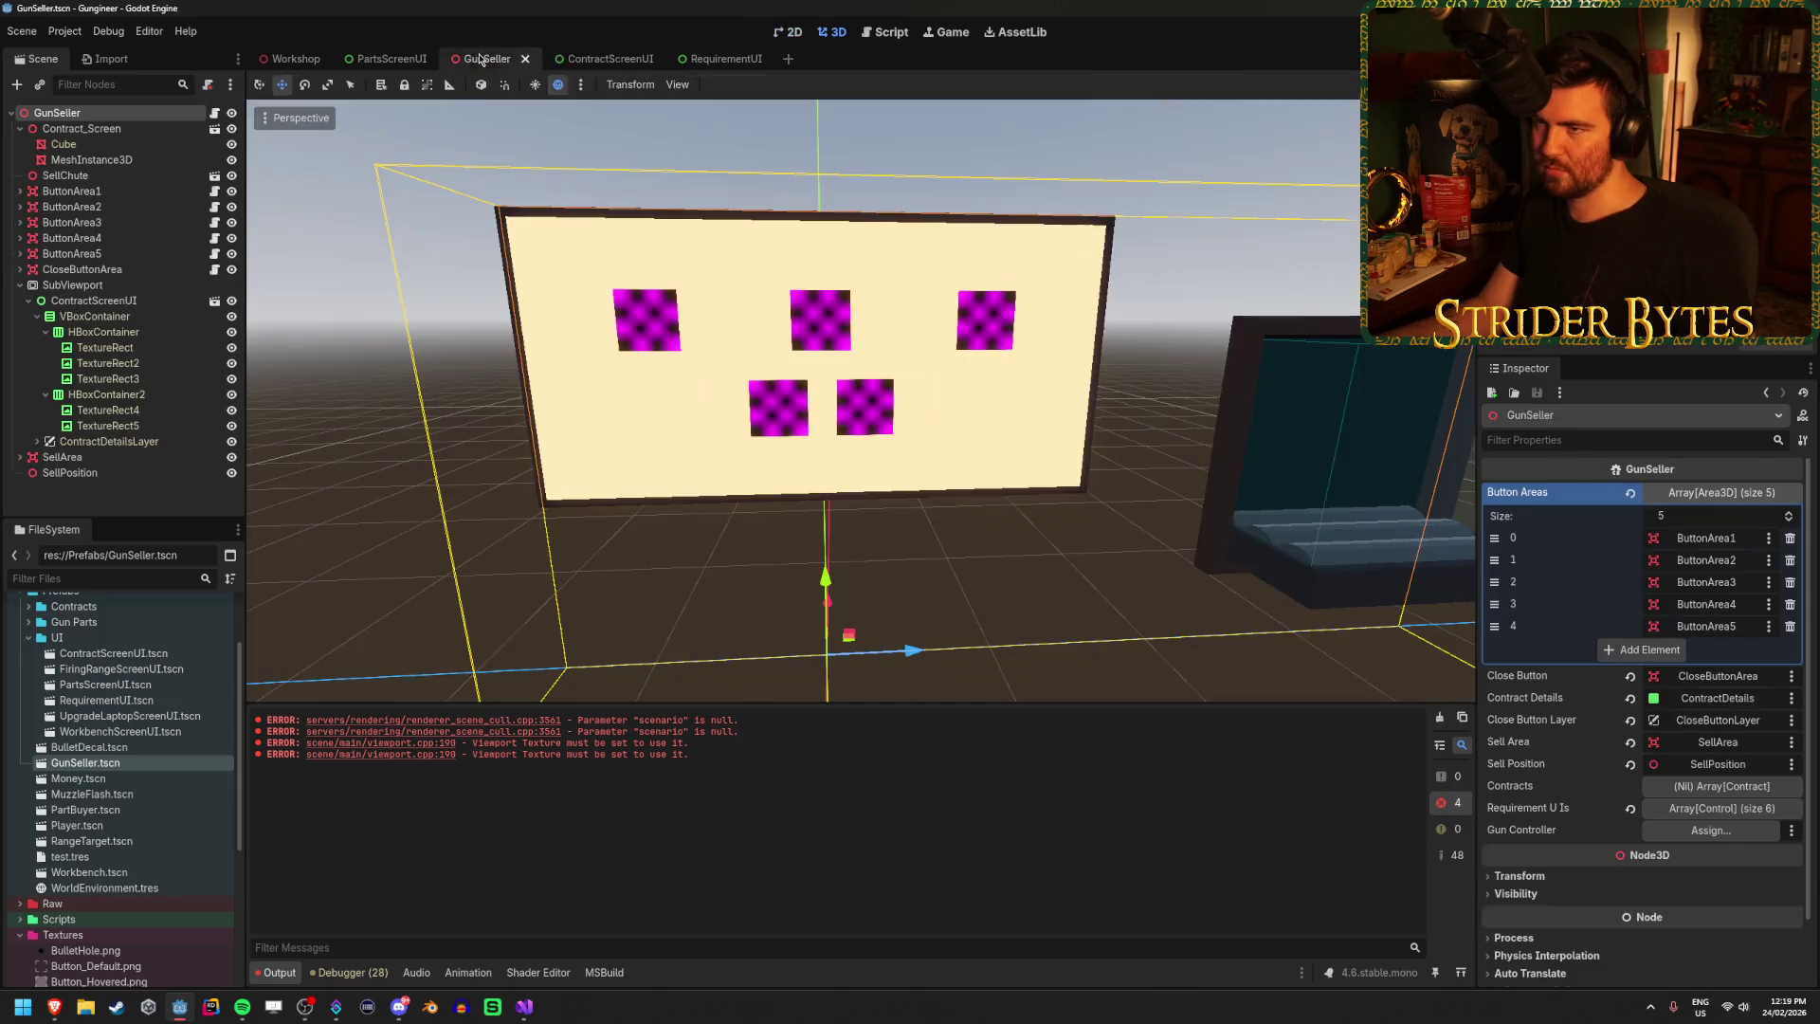
left_click(72, 284)
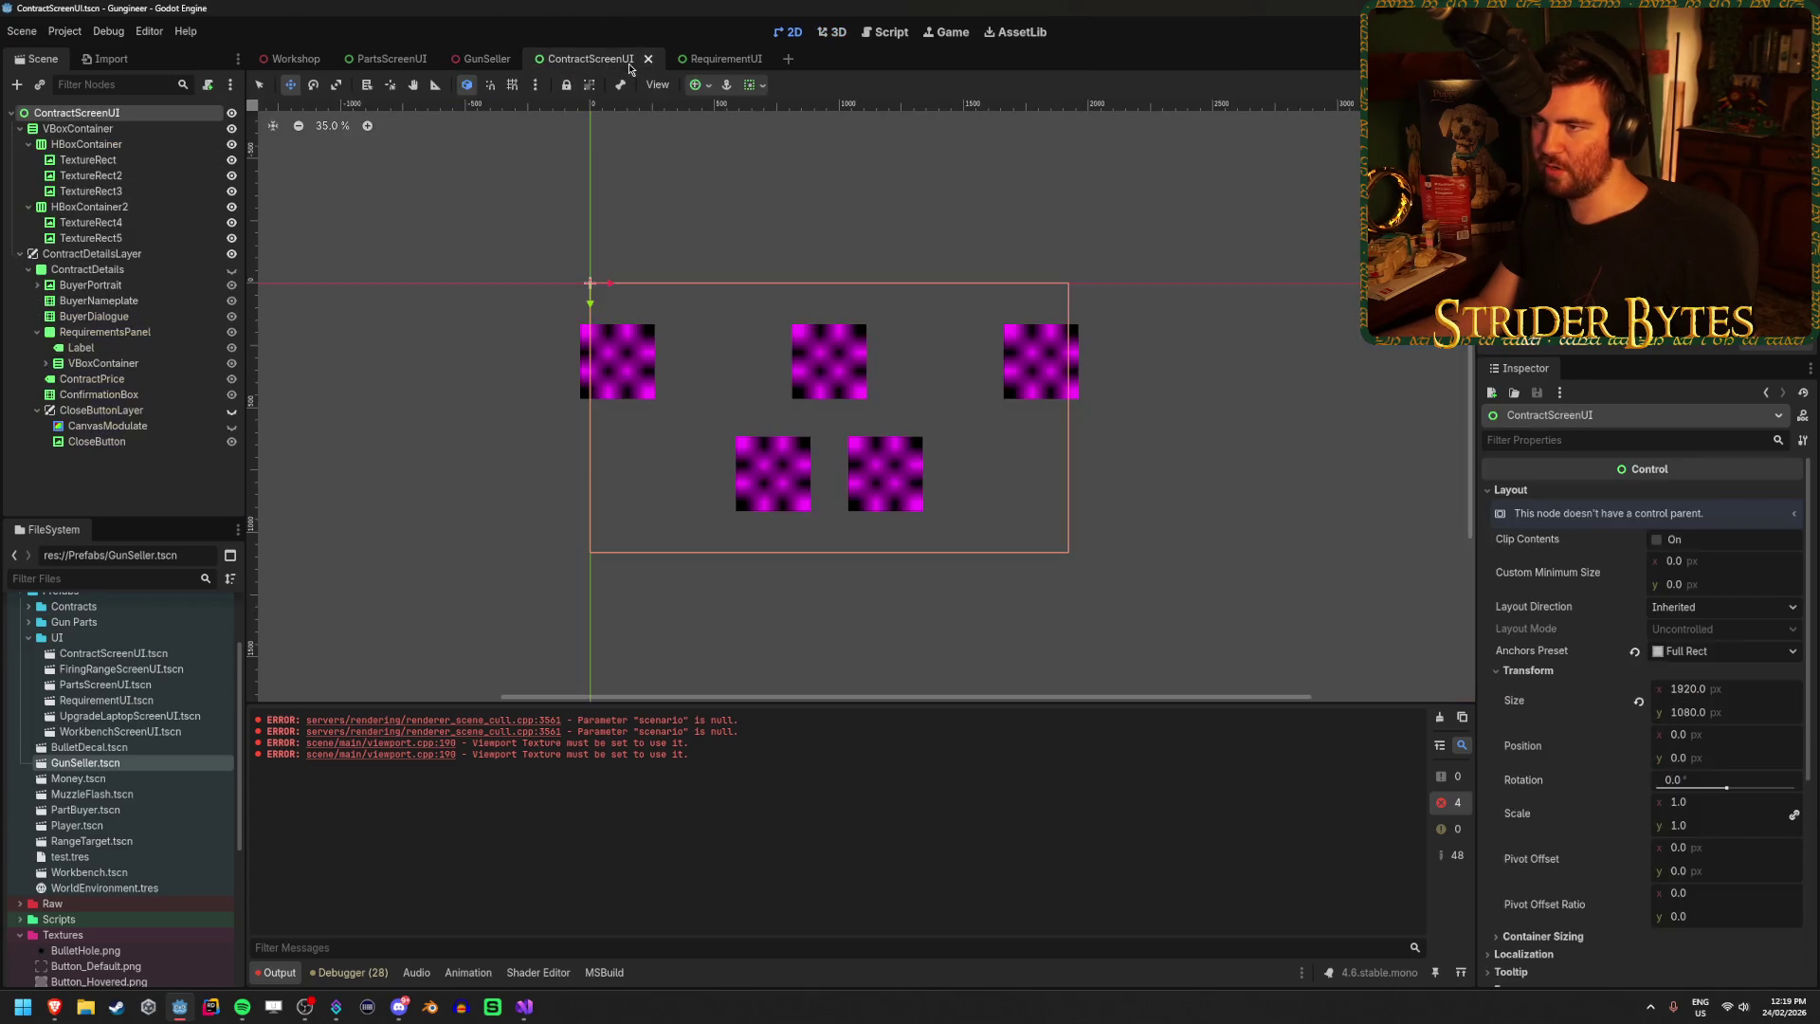
left_click(607, 59)
left_click(1743, 565)
type("0")
key("Tab")
type("1300")
key("Return")
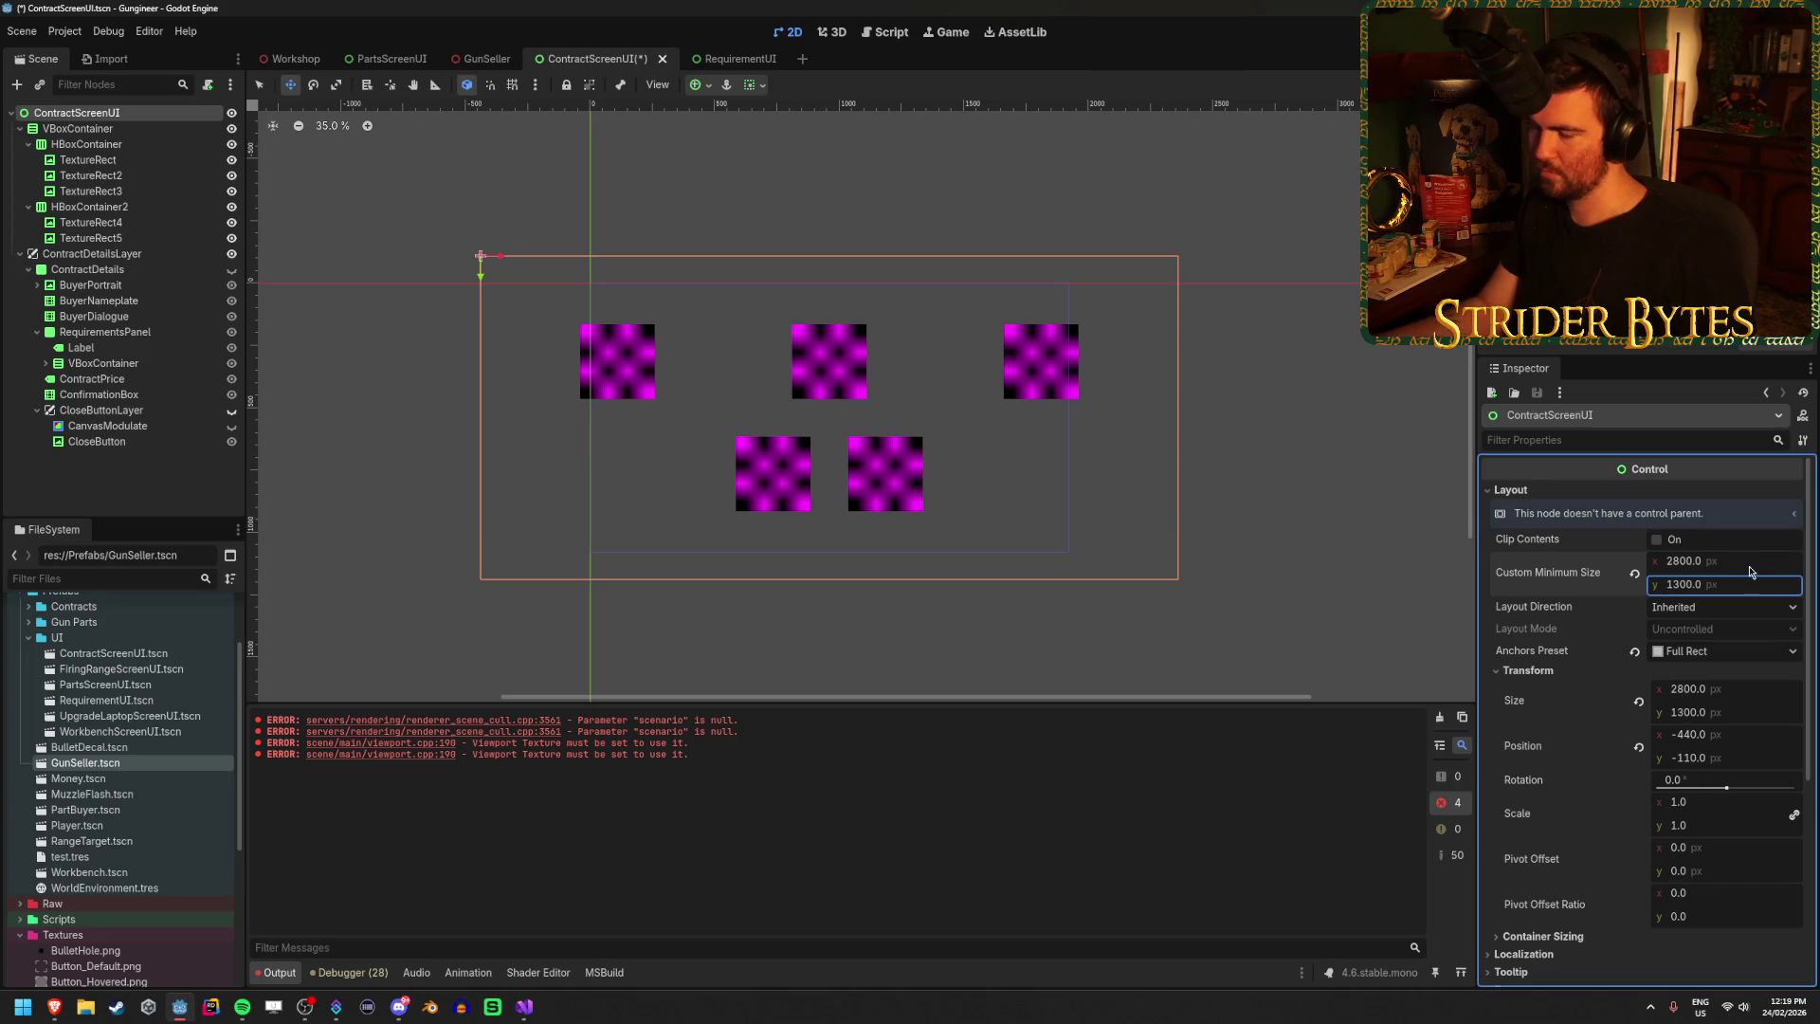
left_click(78, 129)
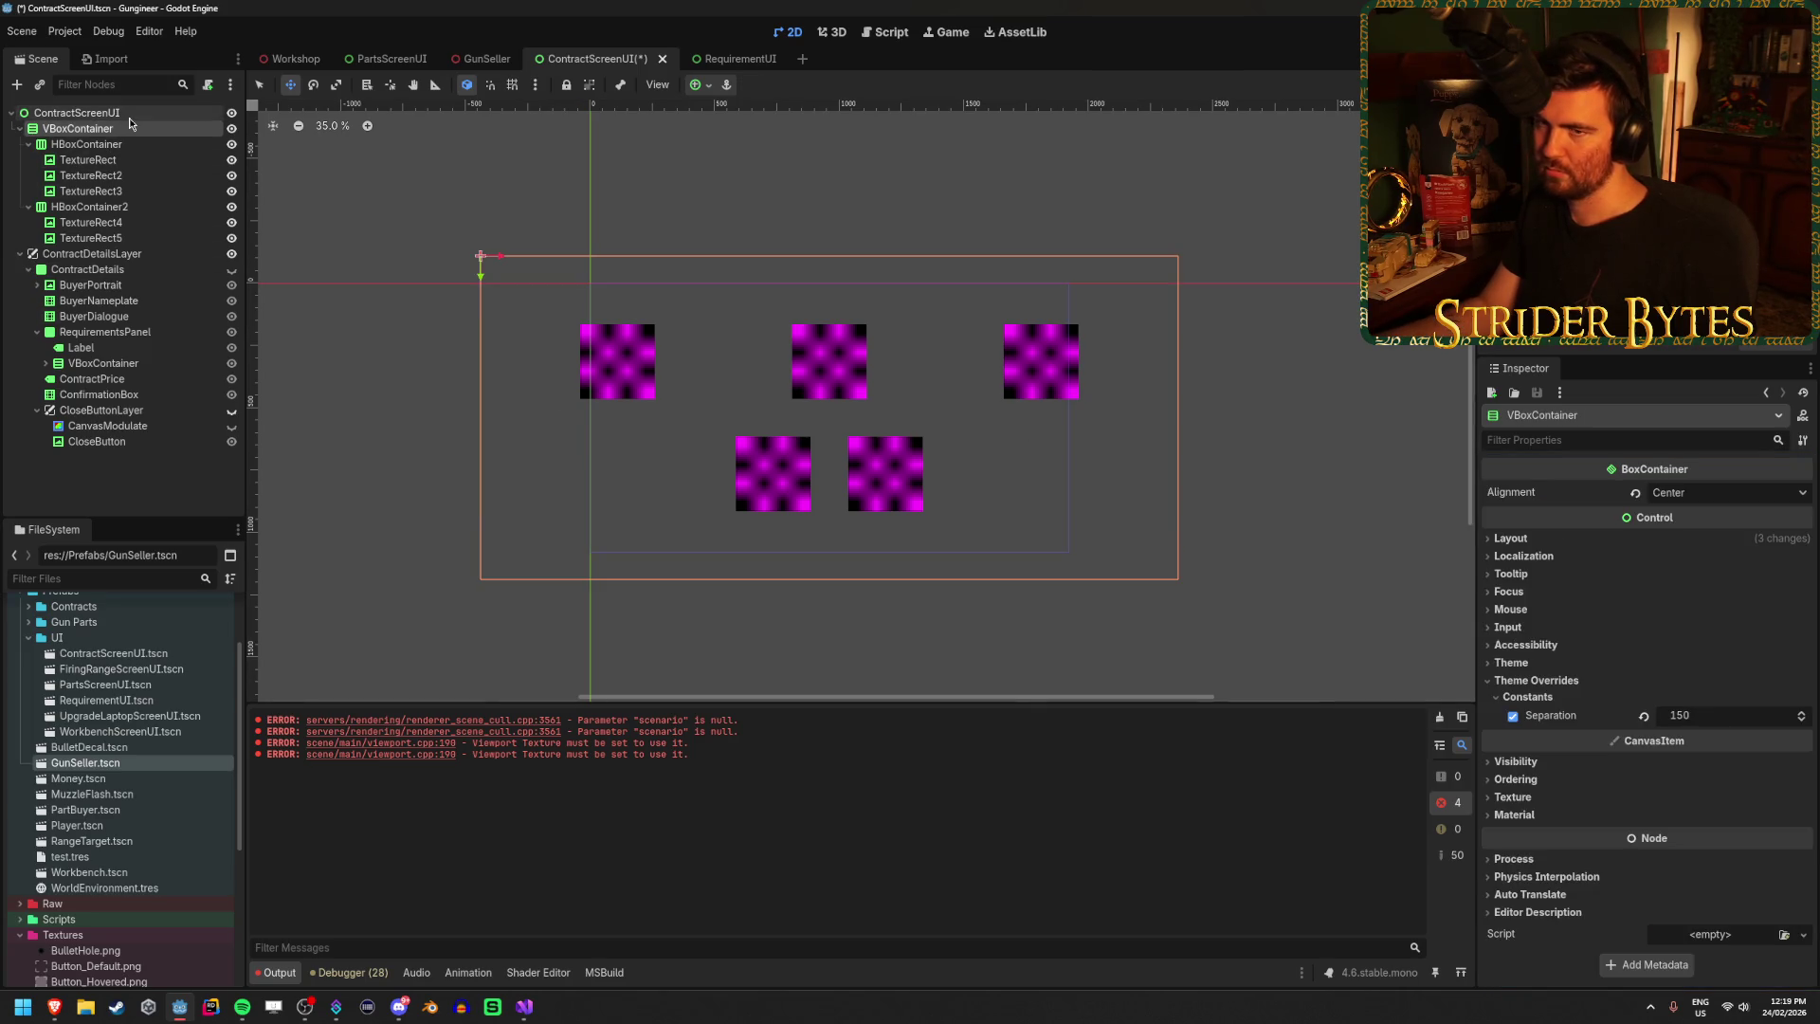
Save the ContractScreenUI scene and glance at the GunSeller scene before returning.
left_click(128, 117)
key("ctrl+s")
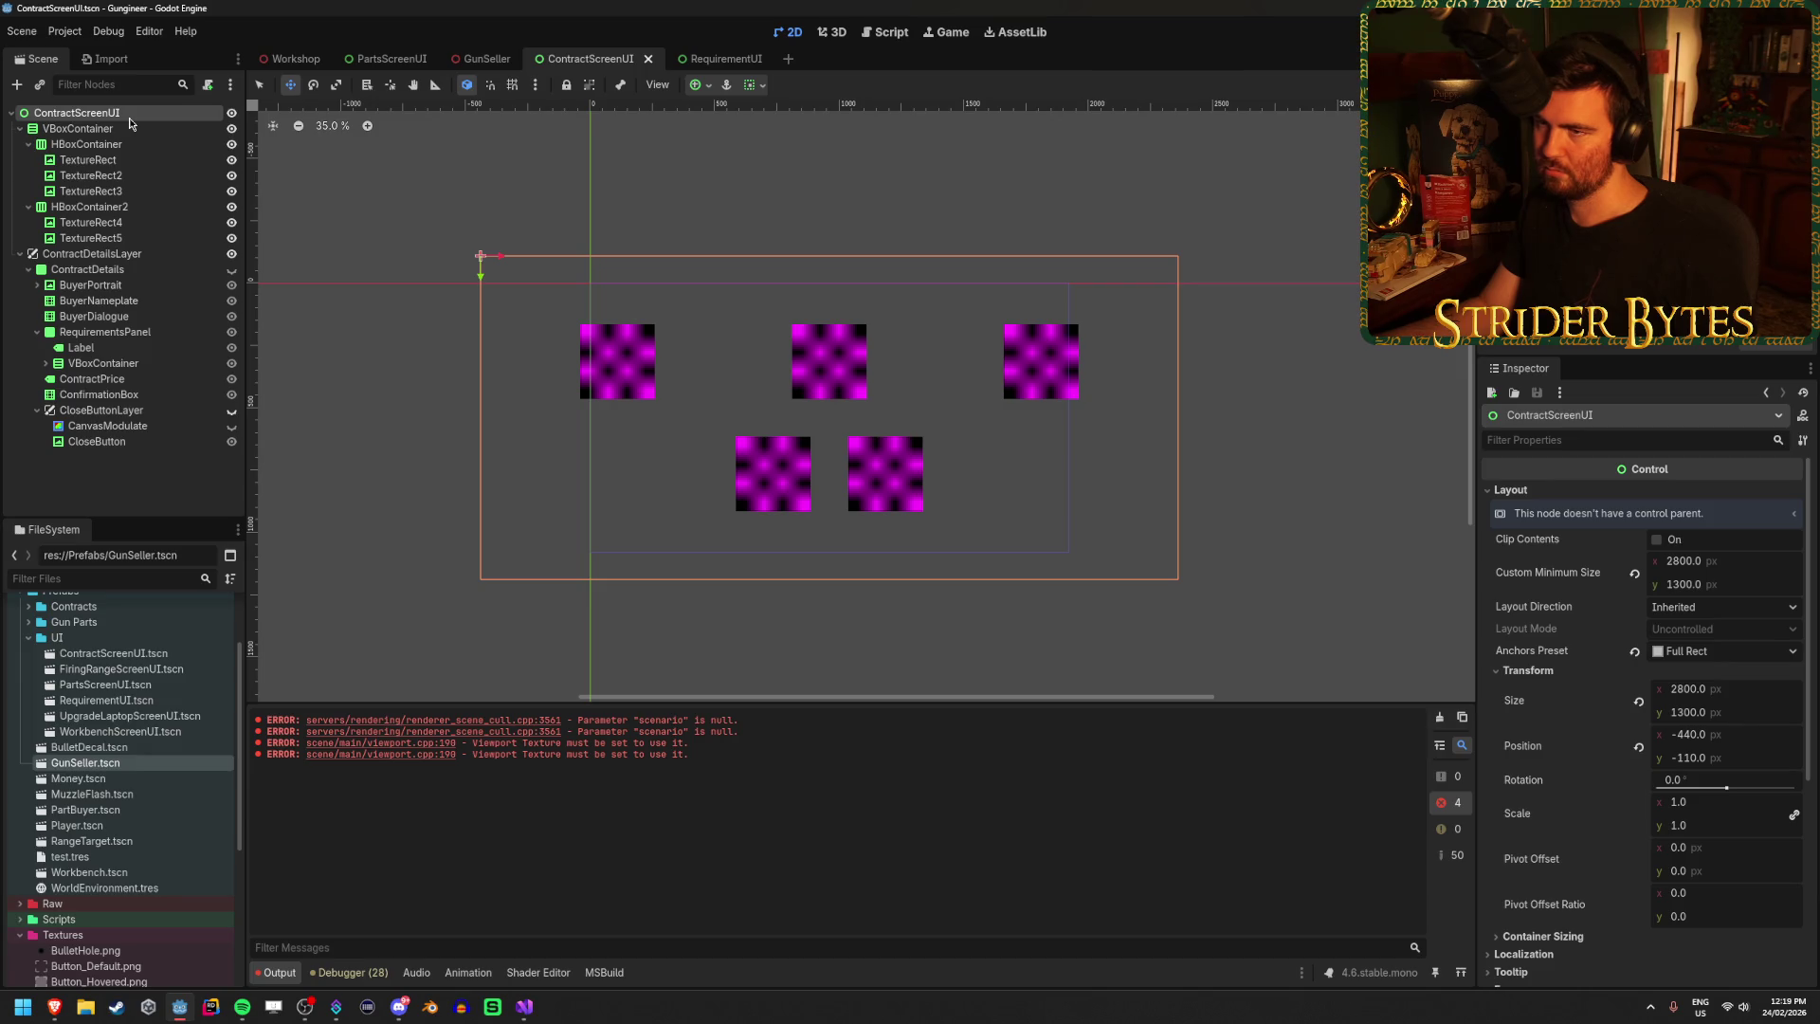
left_click(483, 59)
left_click(585, 59)
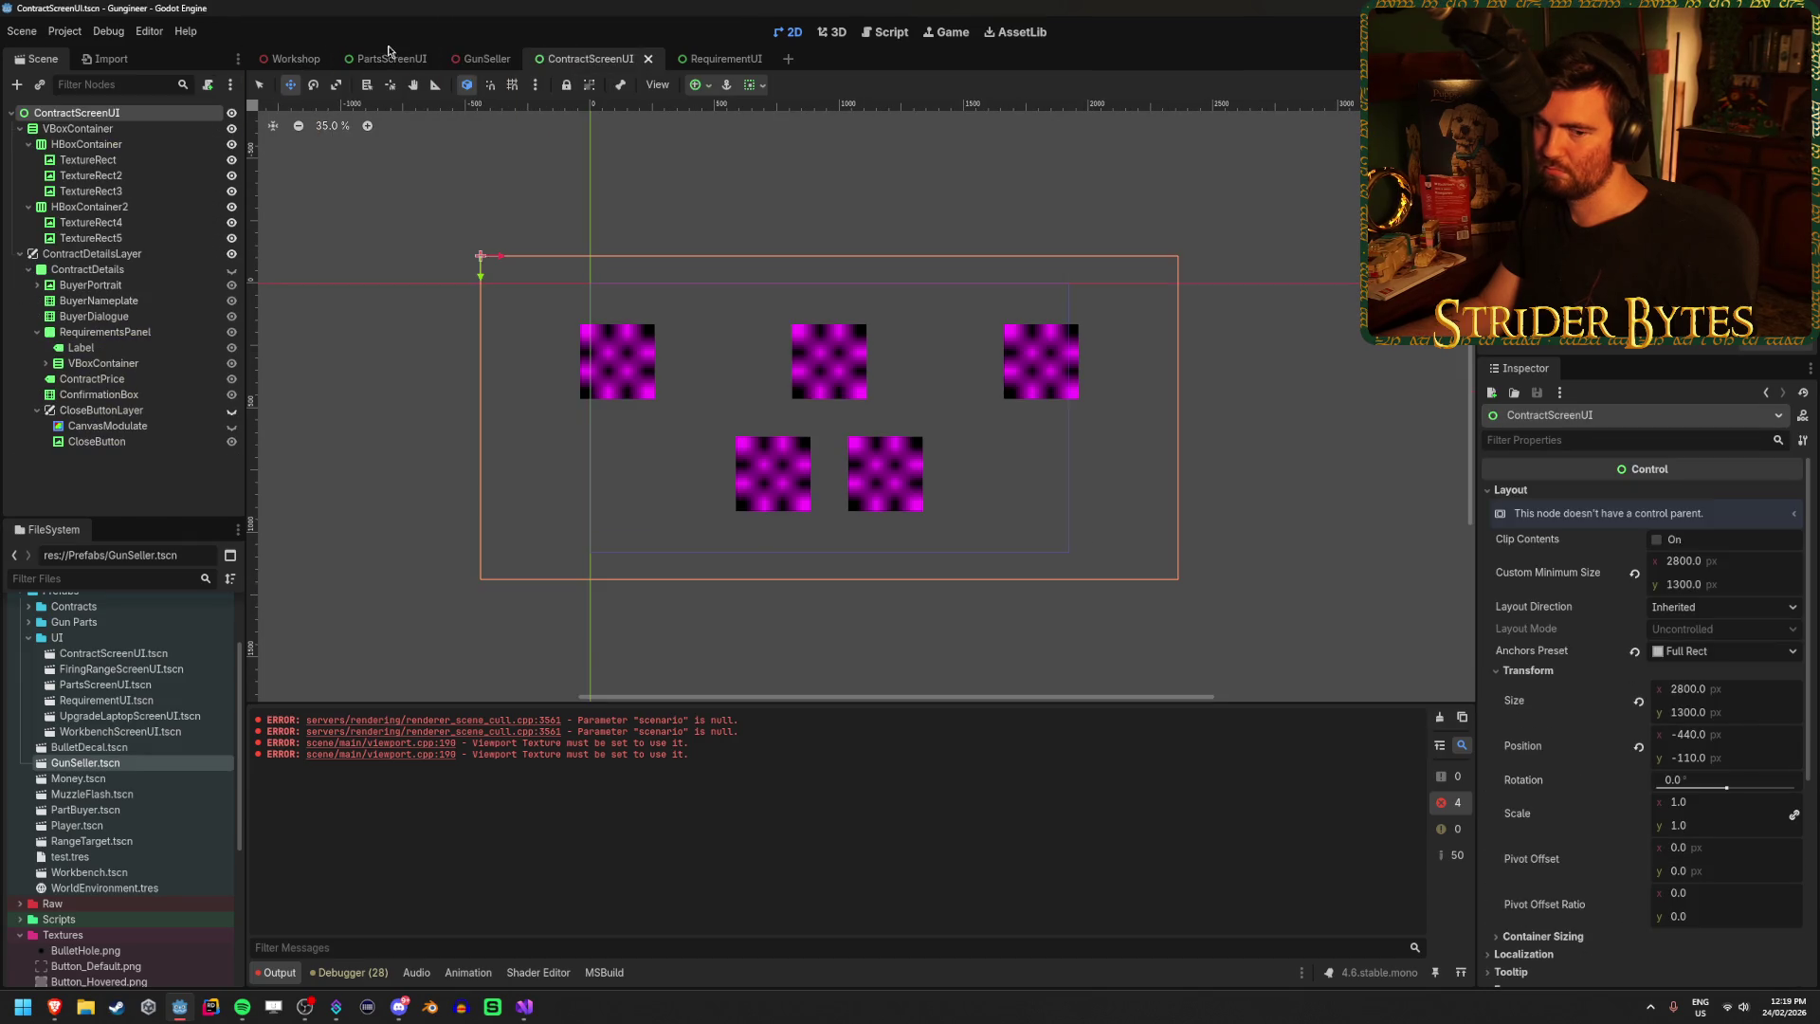
Inspect the VBoxContainer, HBoxContainer and TextureRect nodes, ending on the top-row HBoxContainer.
left_click(77, 129)
left_click(86, 144)
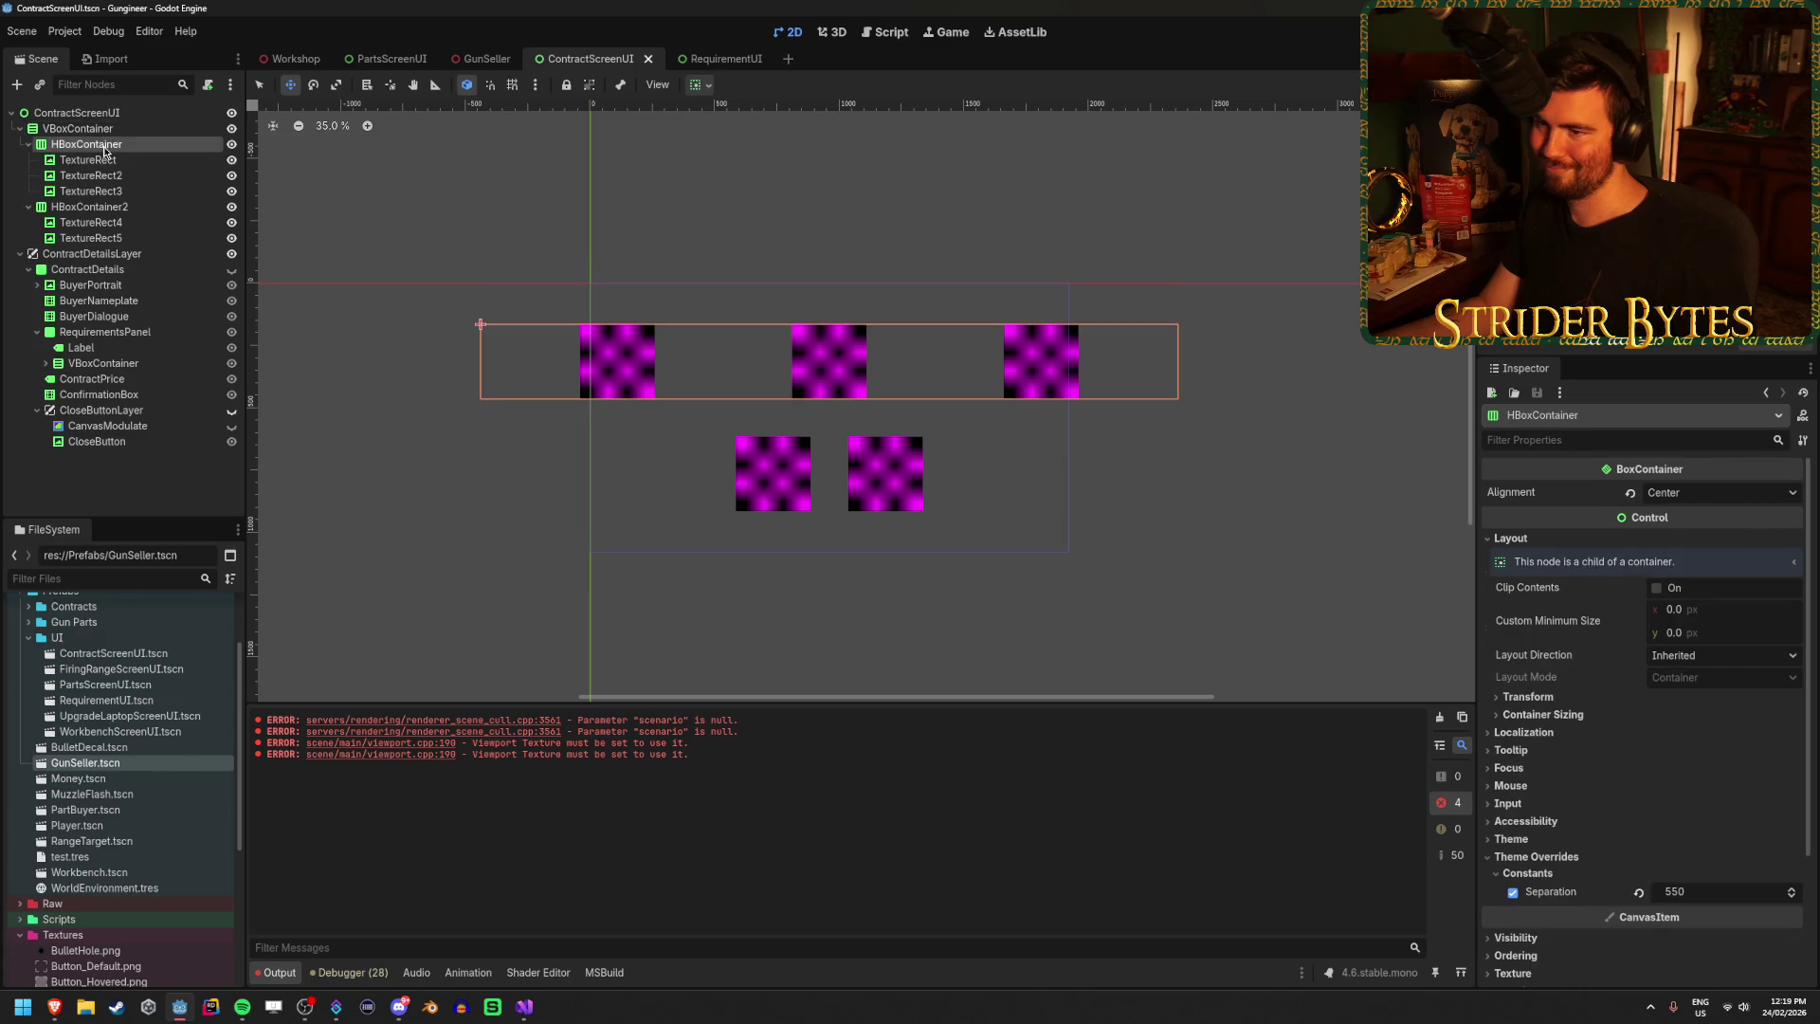
left_click(95, 191)
left_click(88, 159)
left_click(114, 143)
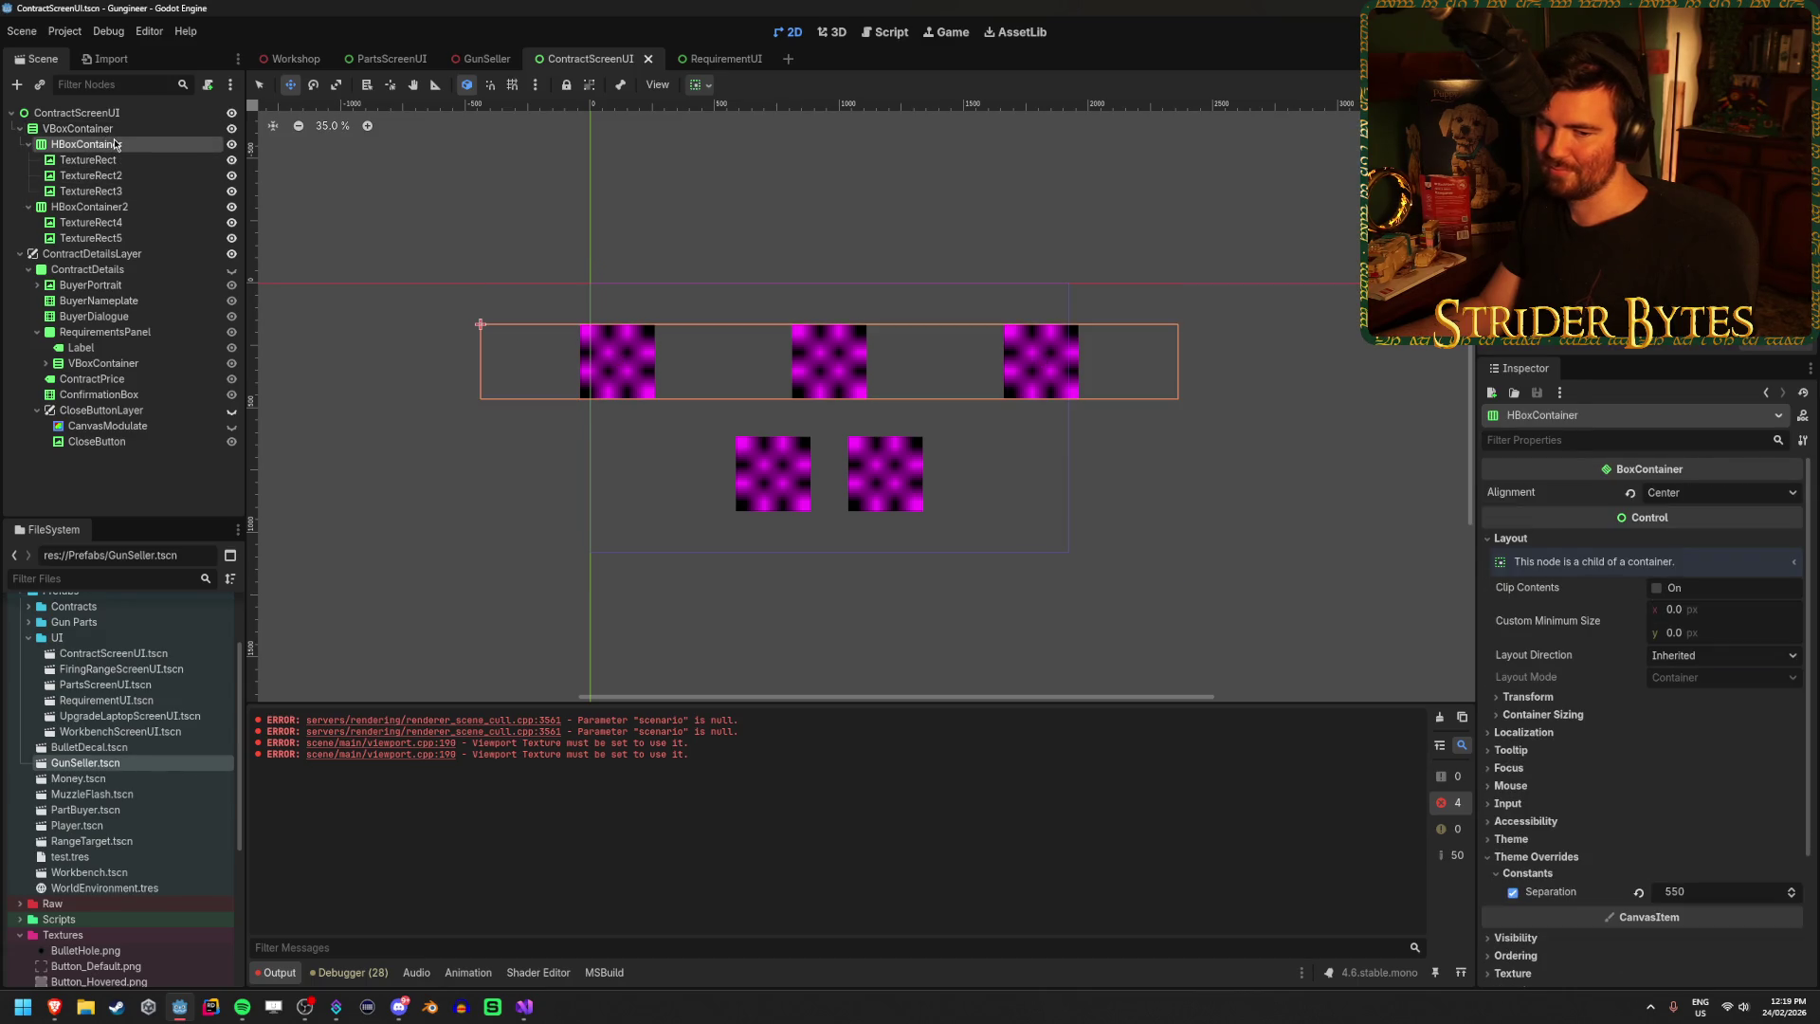
key("Up")
key("Up")
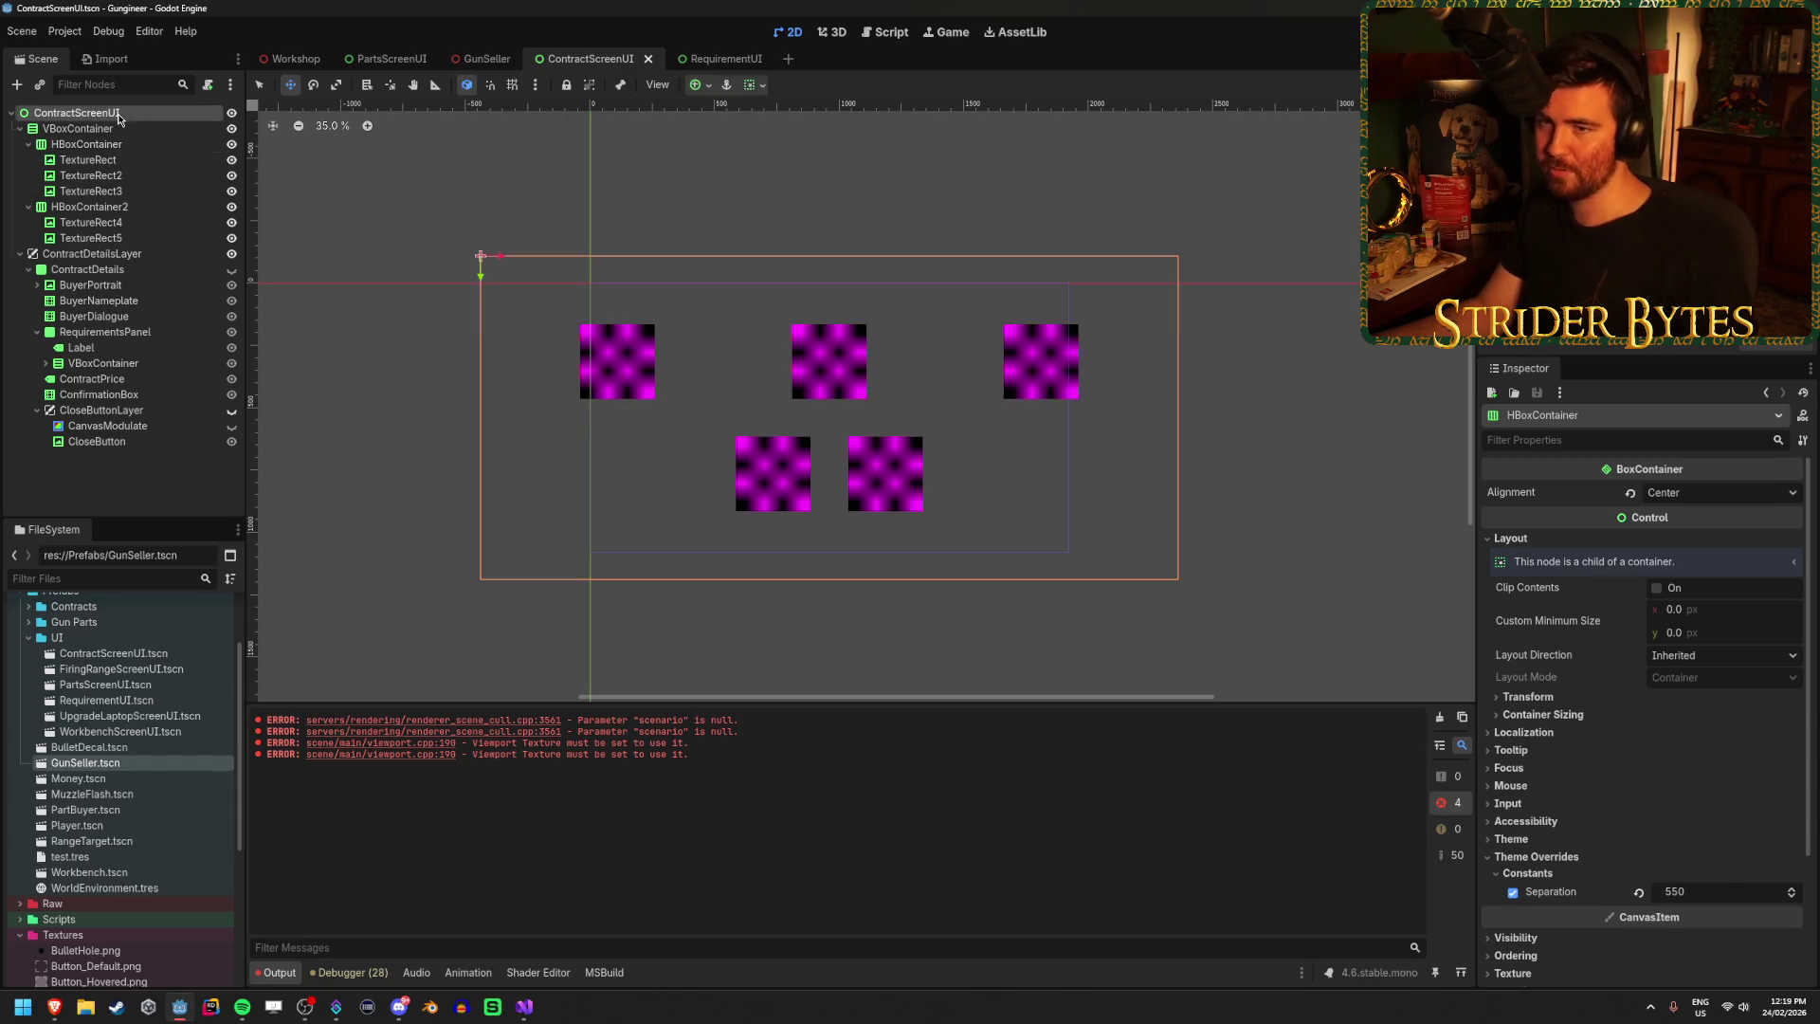
left_click(114, 145)
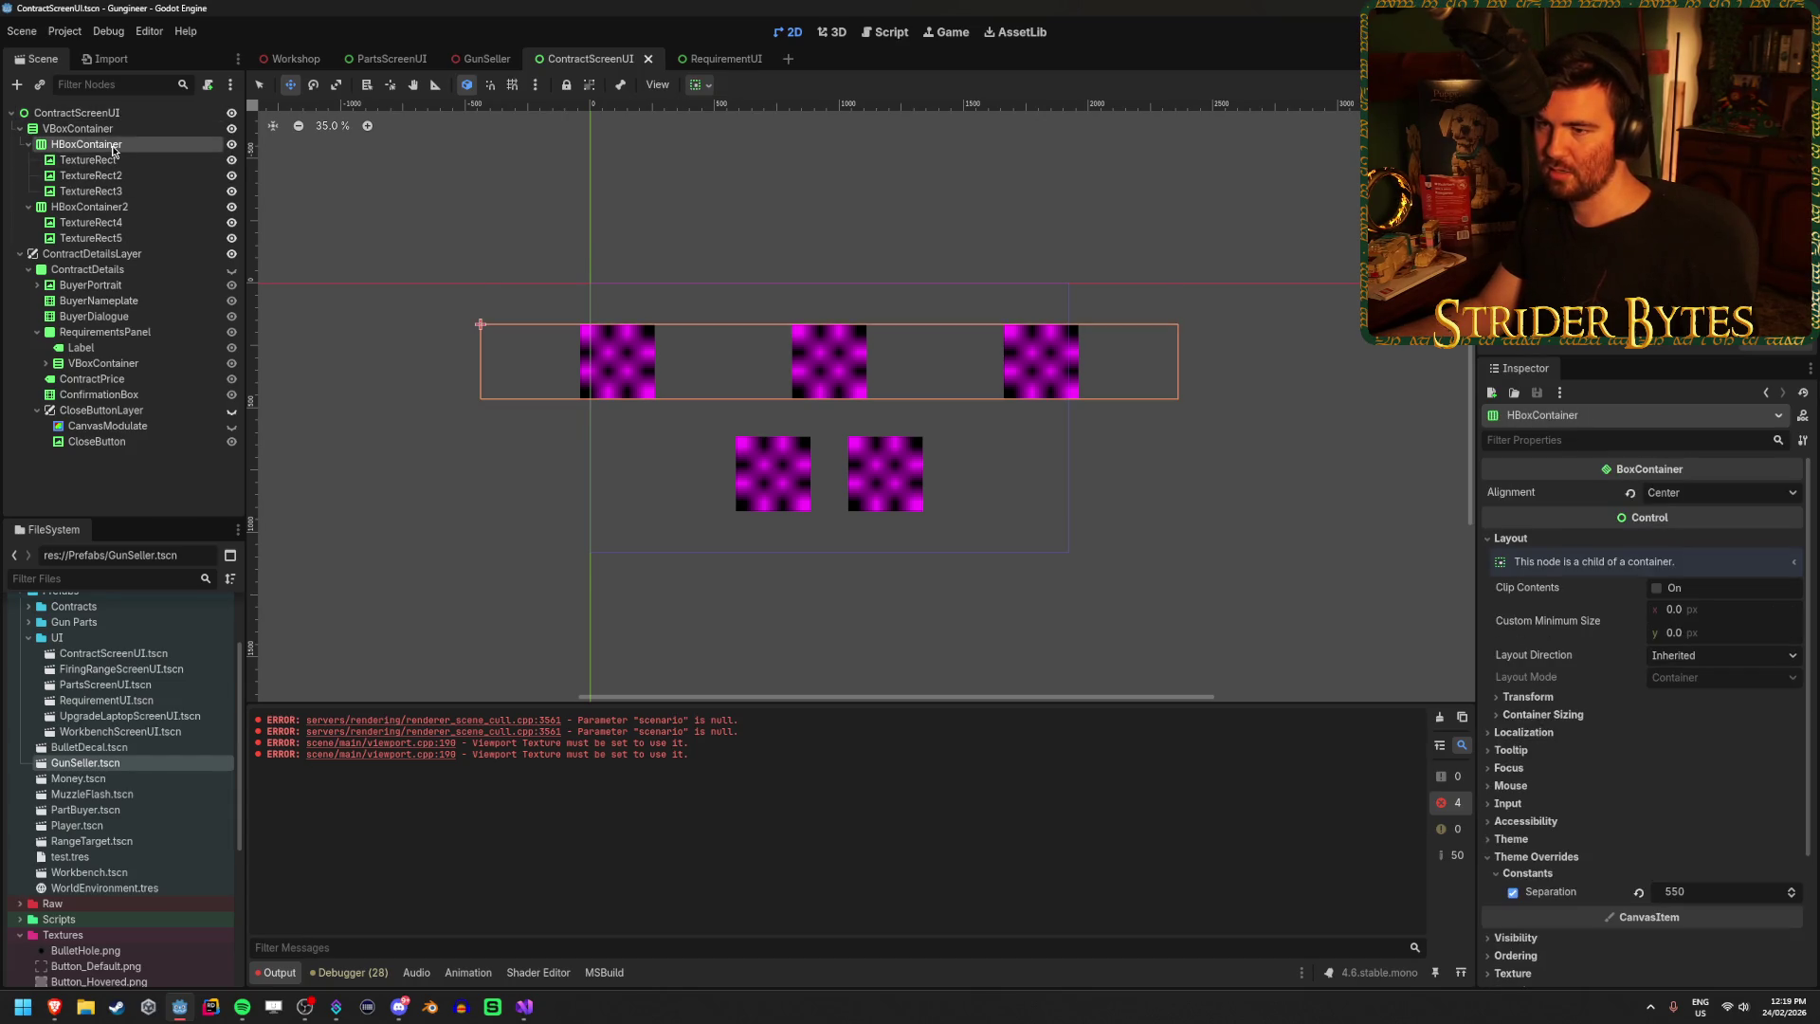
Try top-row separation values of 700, 1000 and 1200, then settle back to 800.
left_click(1718, 896)
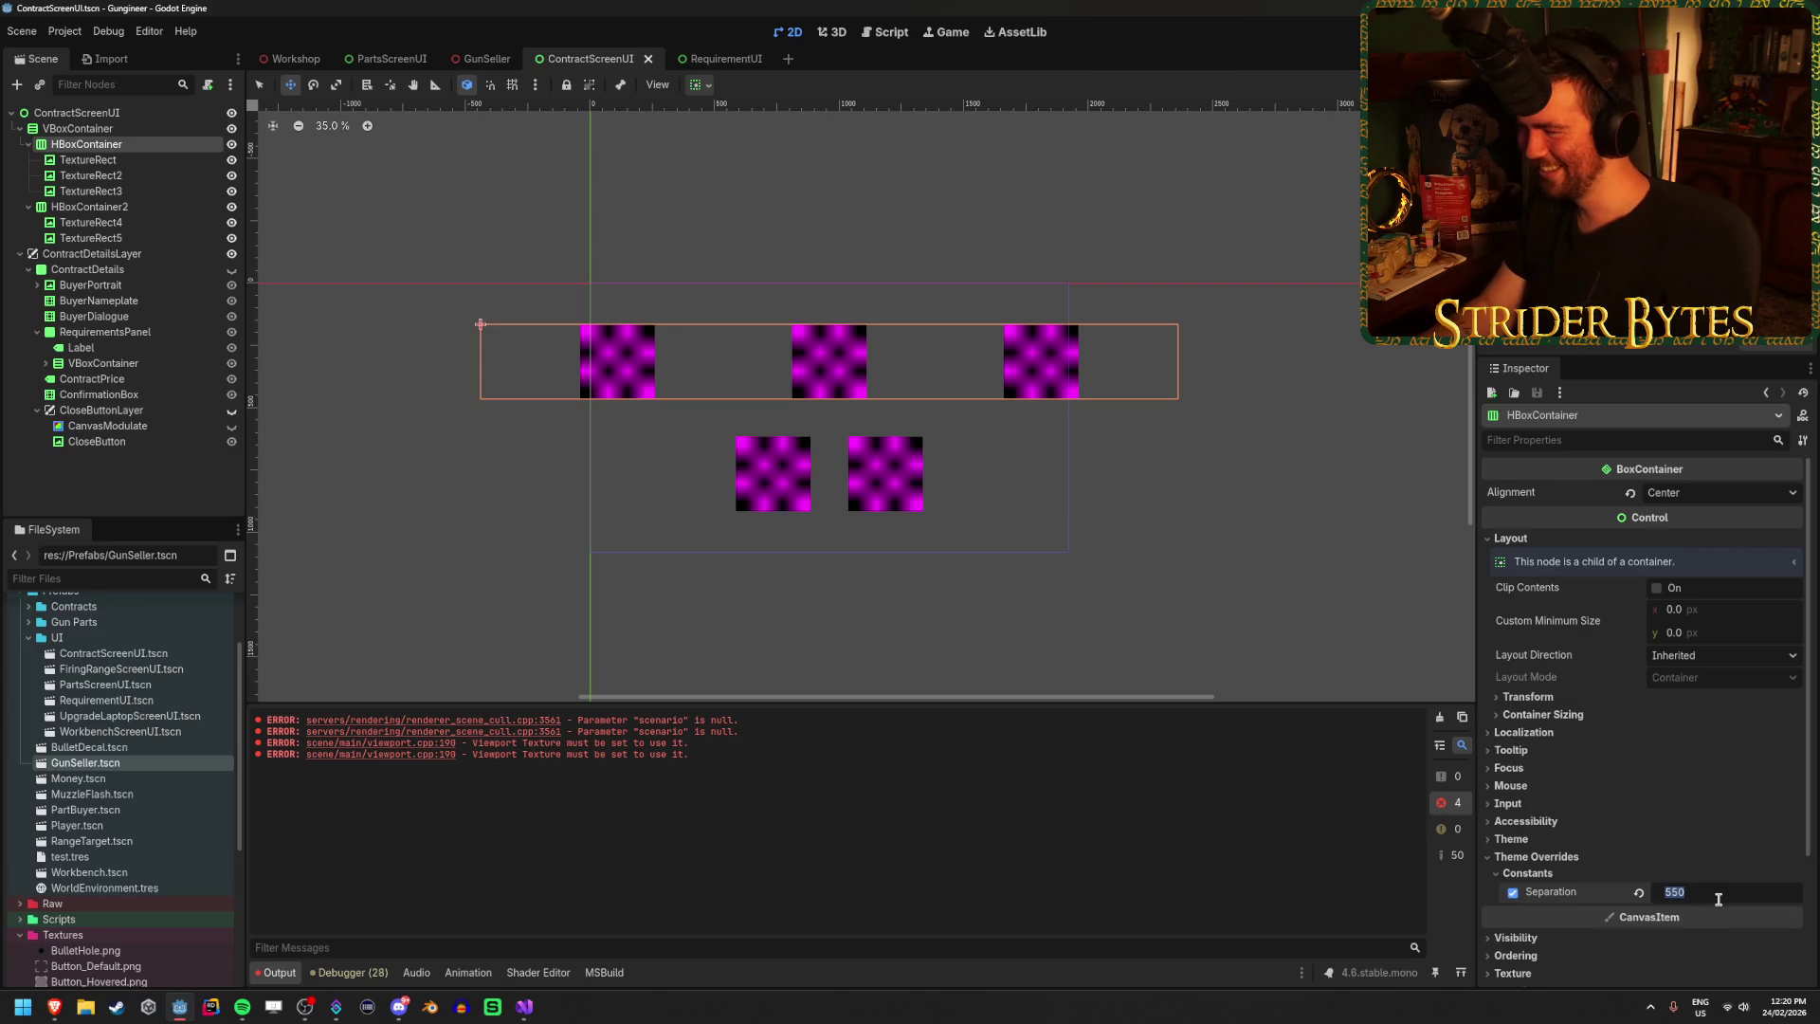
type("700")
key("Return")
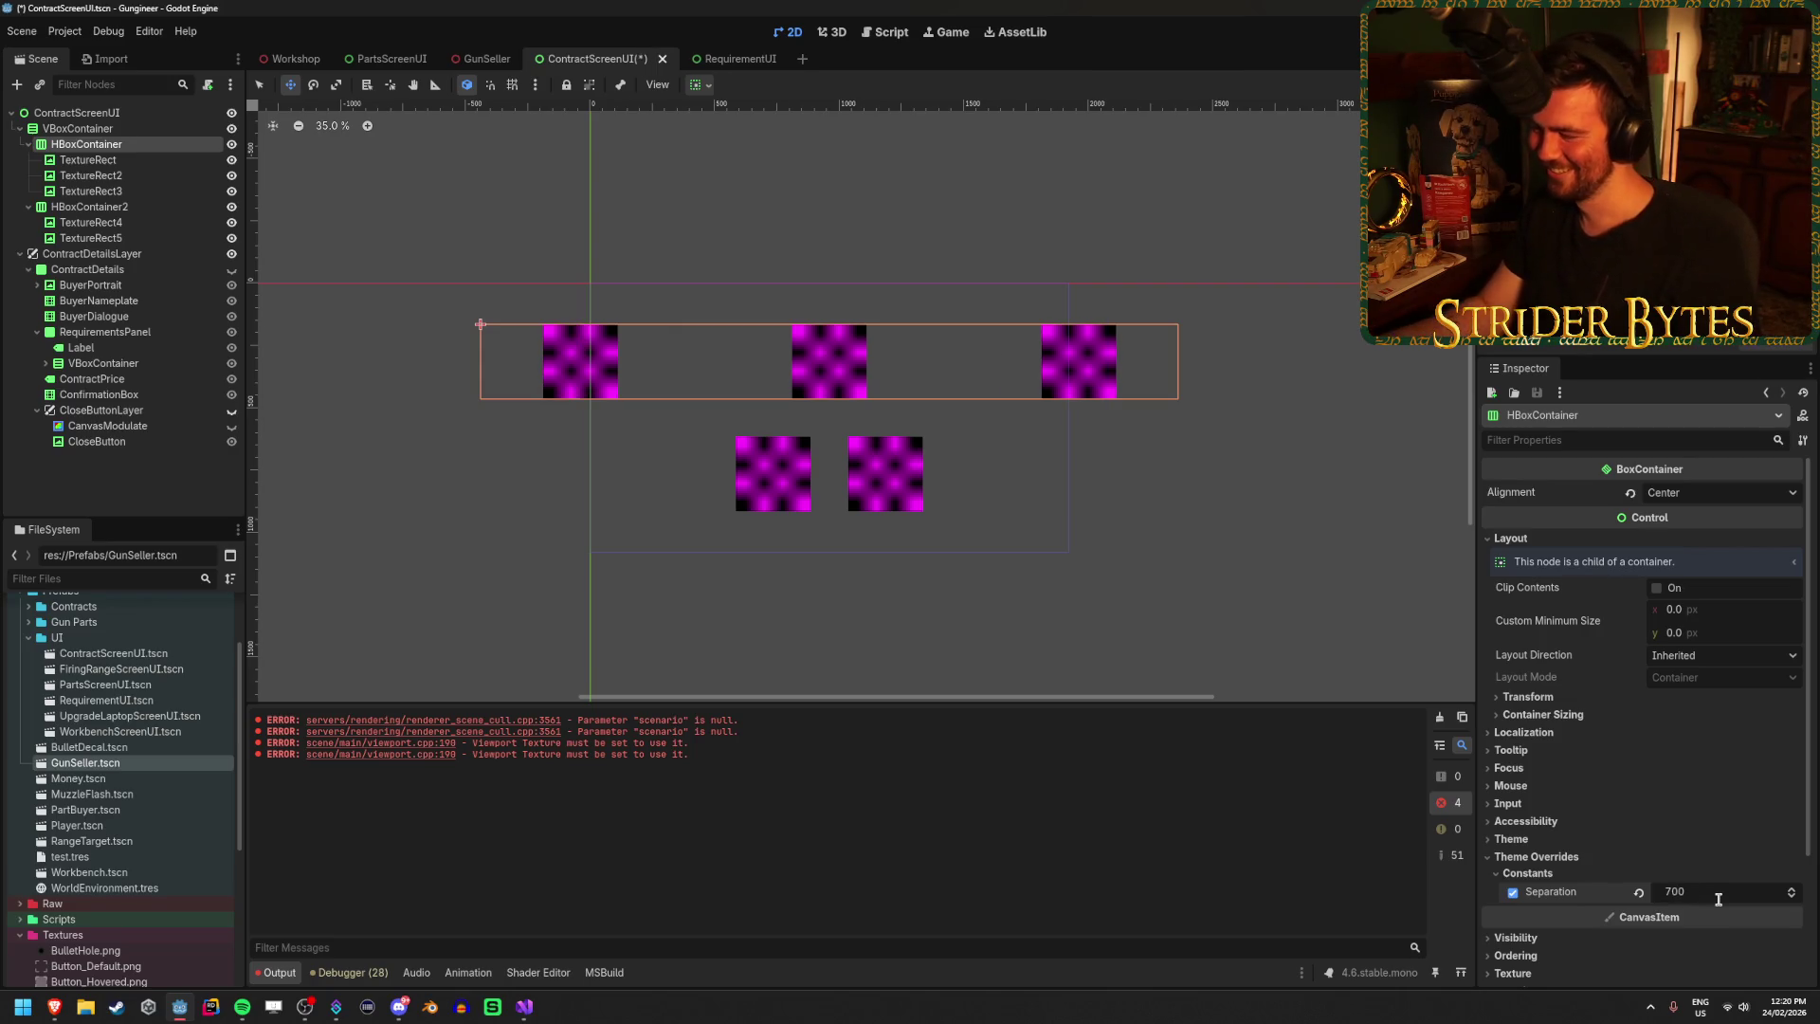
type("00")
key("Return")
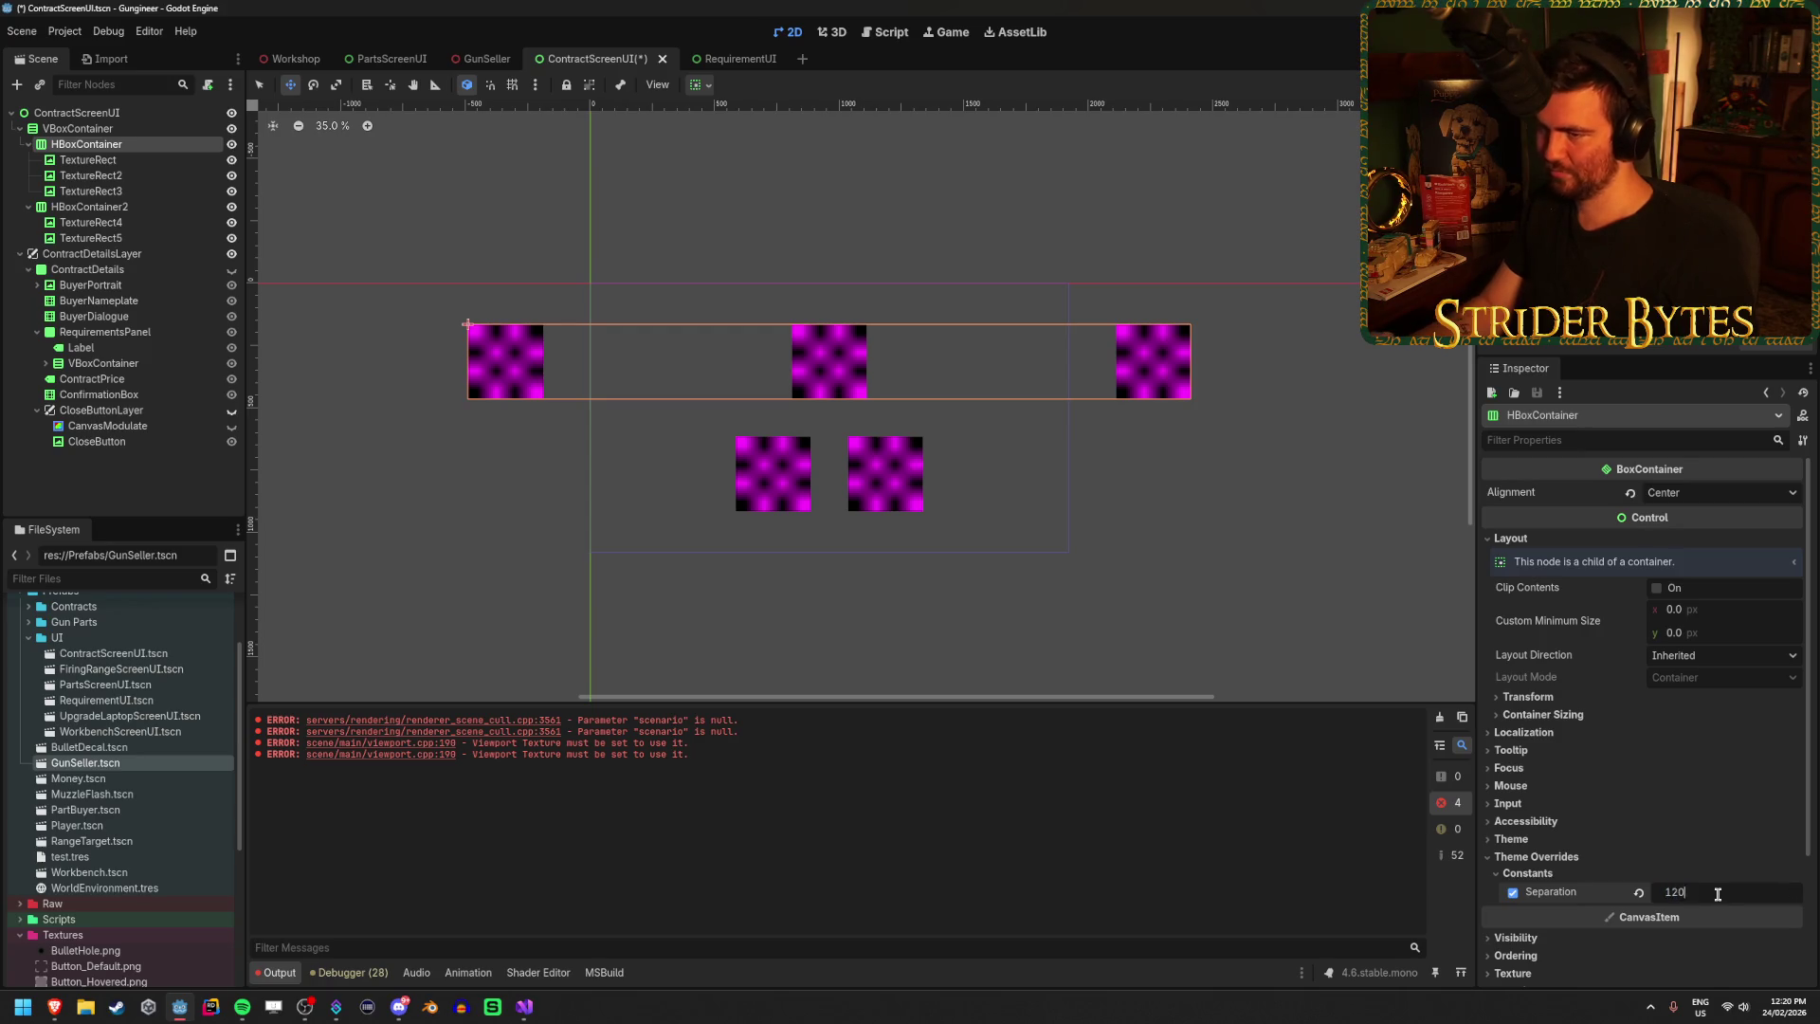
type("0")
key("Return")
key("ctrl+z")
key("ctrl+z")
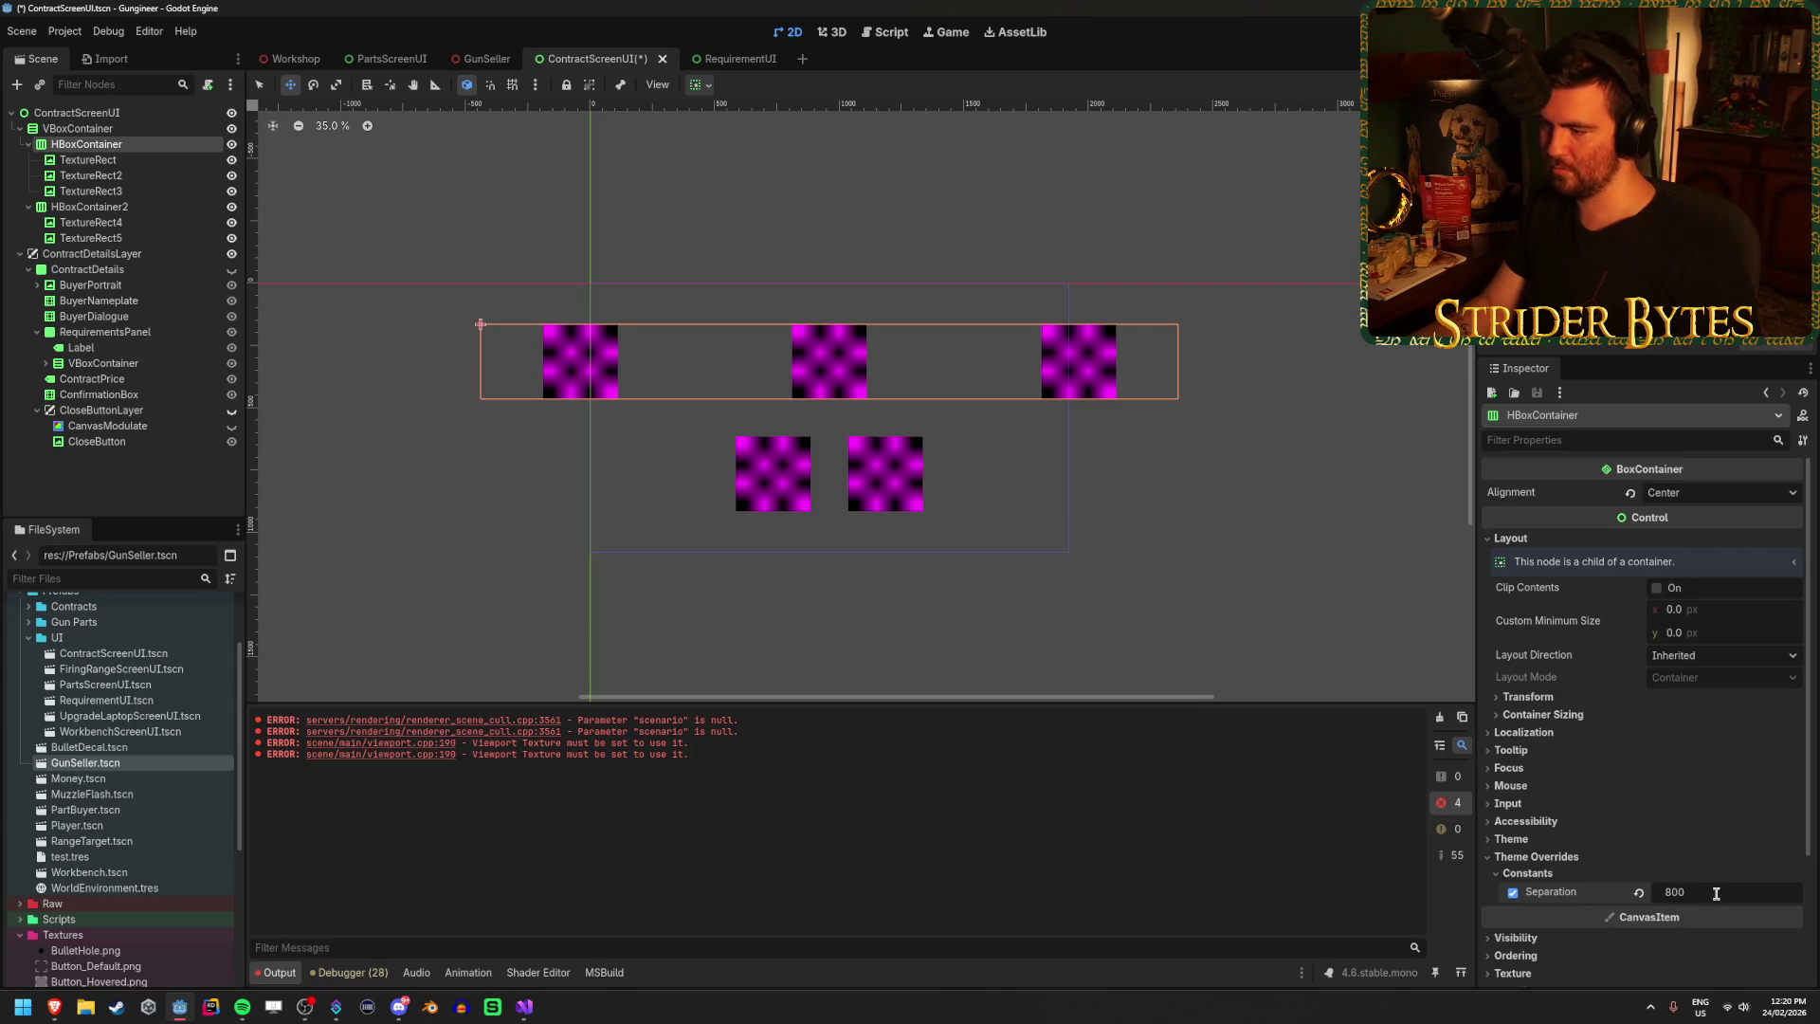
key("Return")
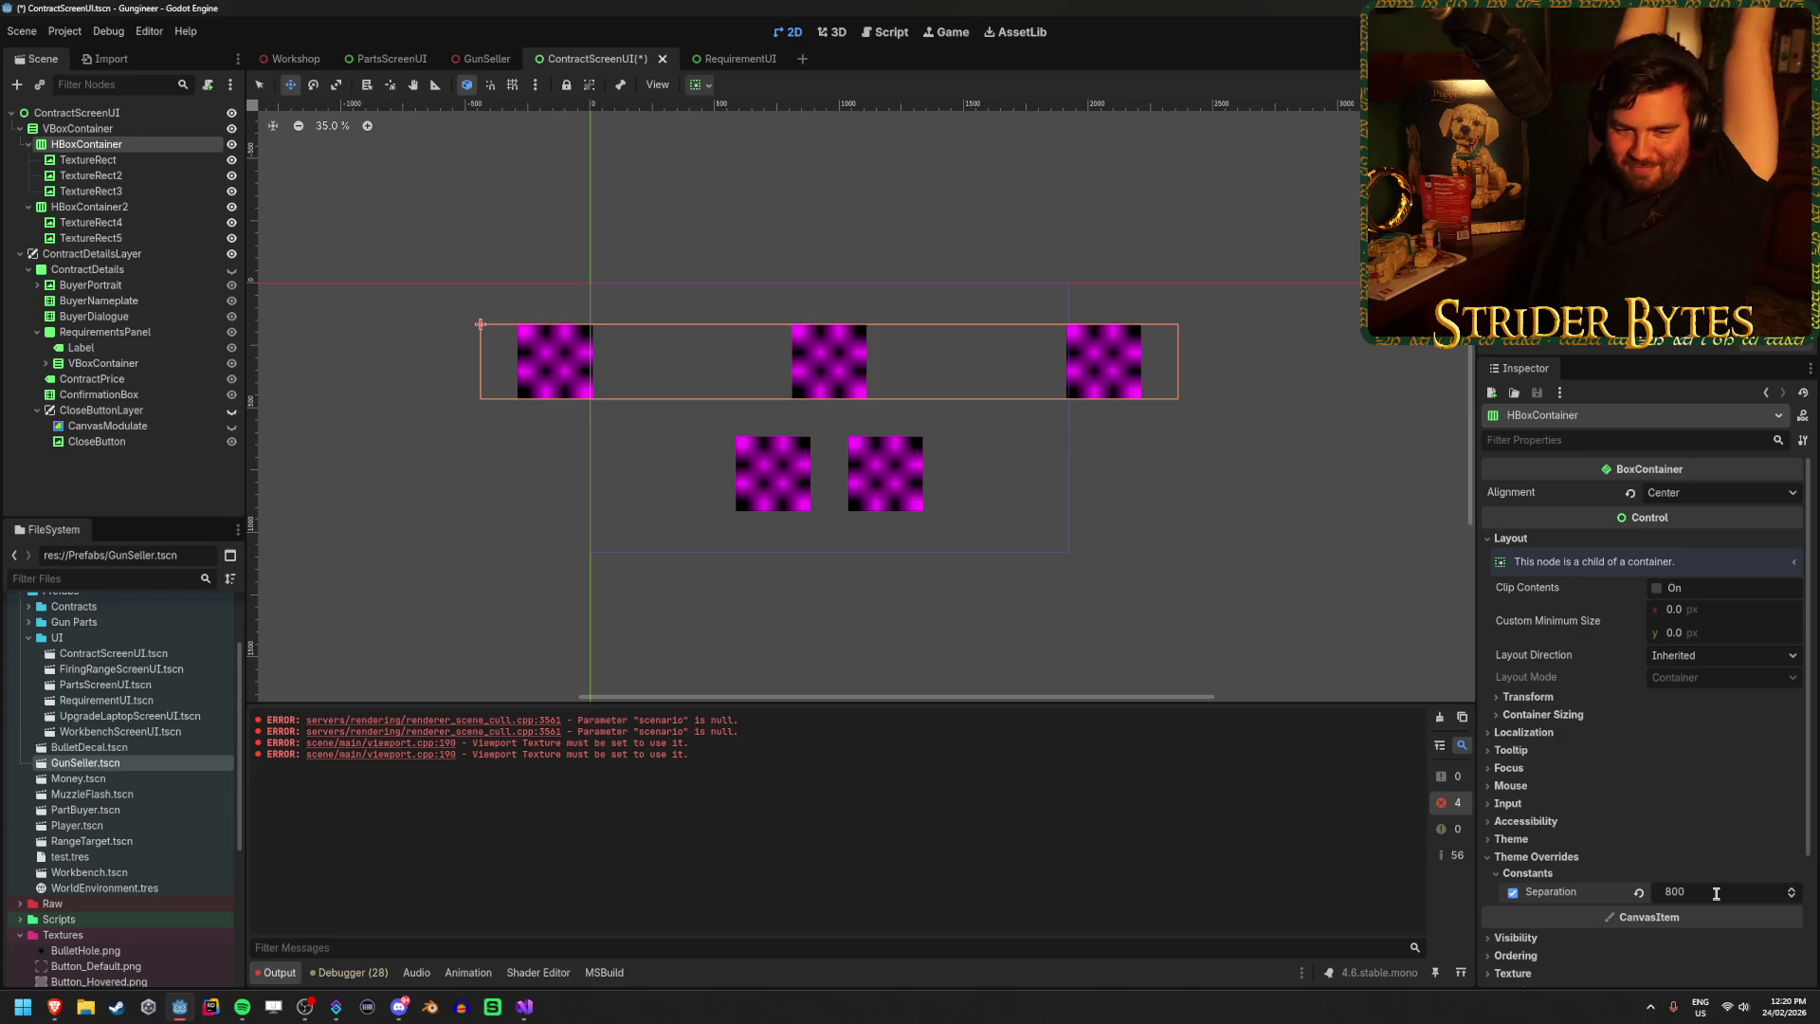
Raise the top-row separation to 900, save, then commit a value of 150.
left_click(1715, 893)
type("9")
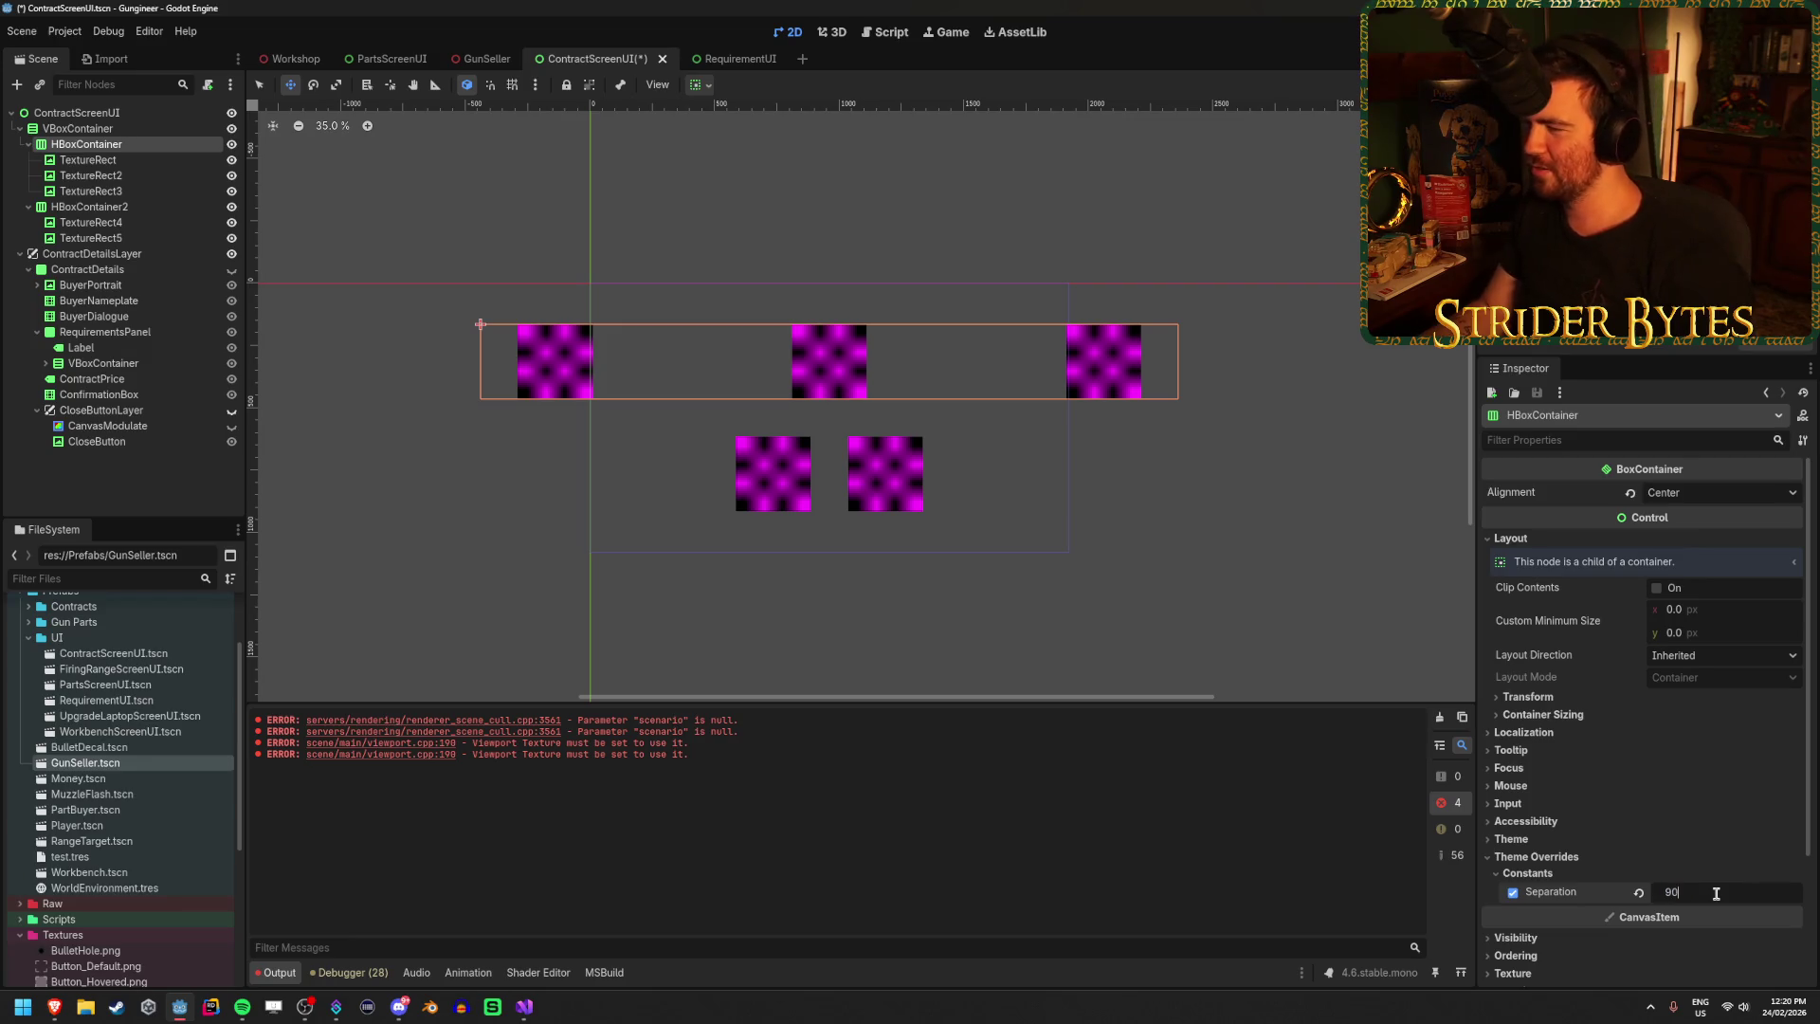
type("0")
key("Return")
key("ctrl+s")
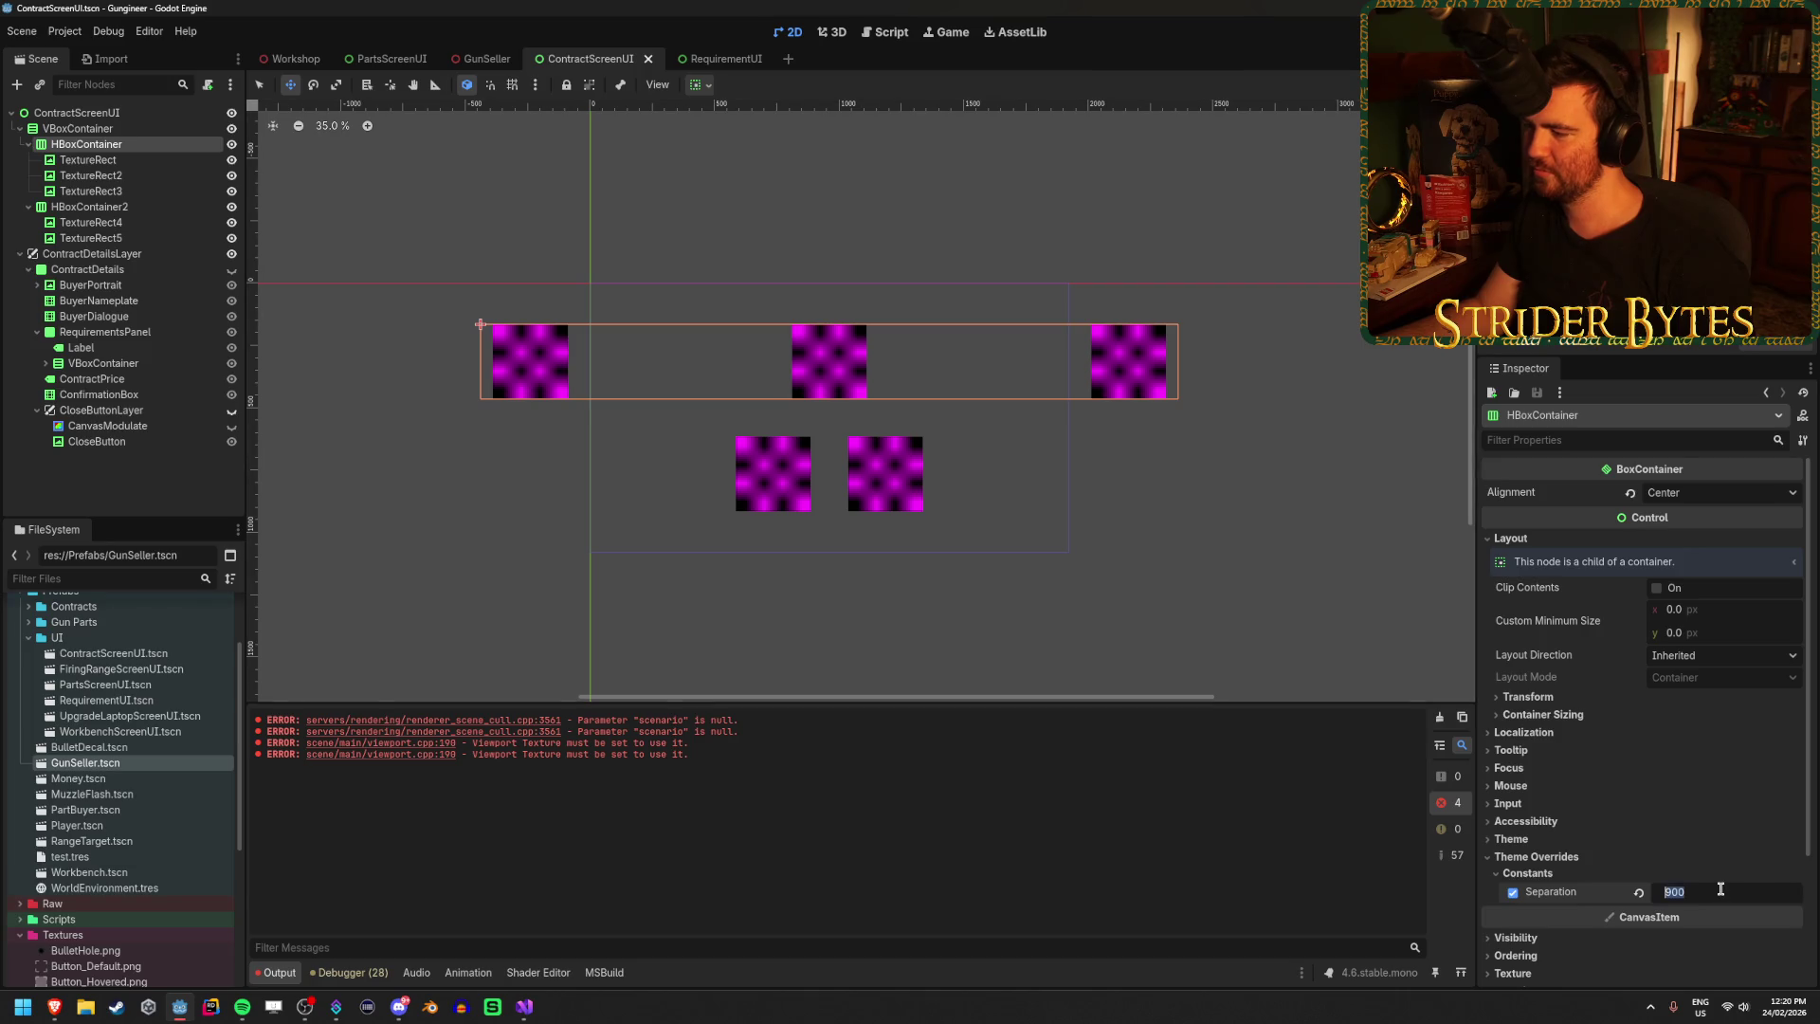
type("150")
key("Return")
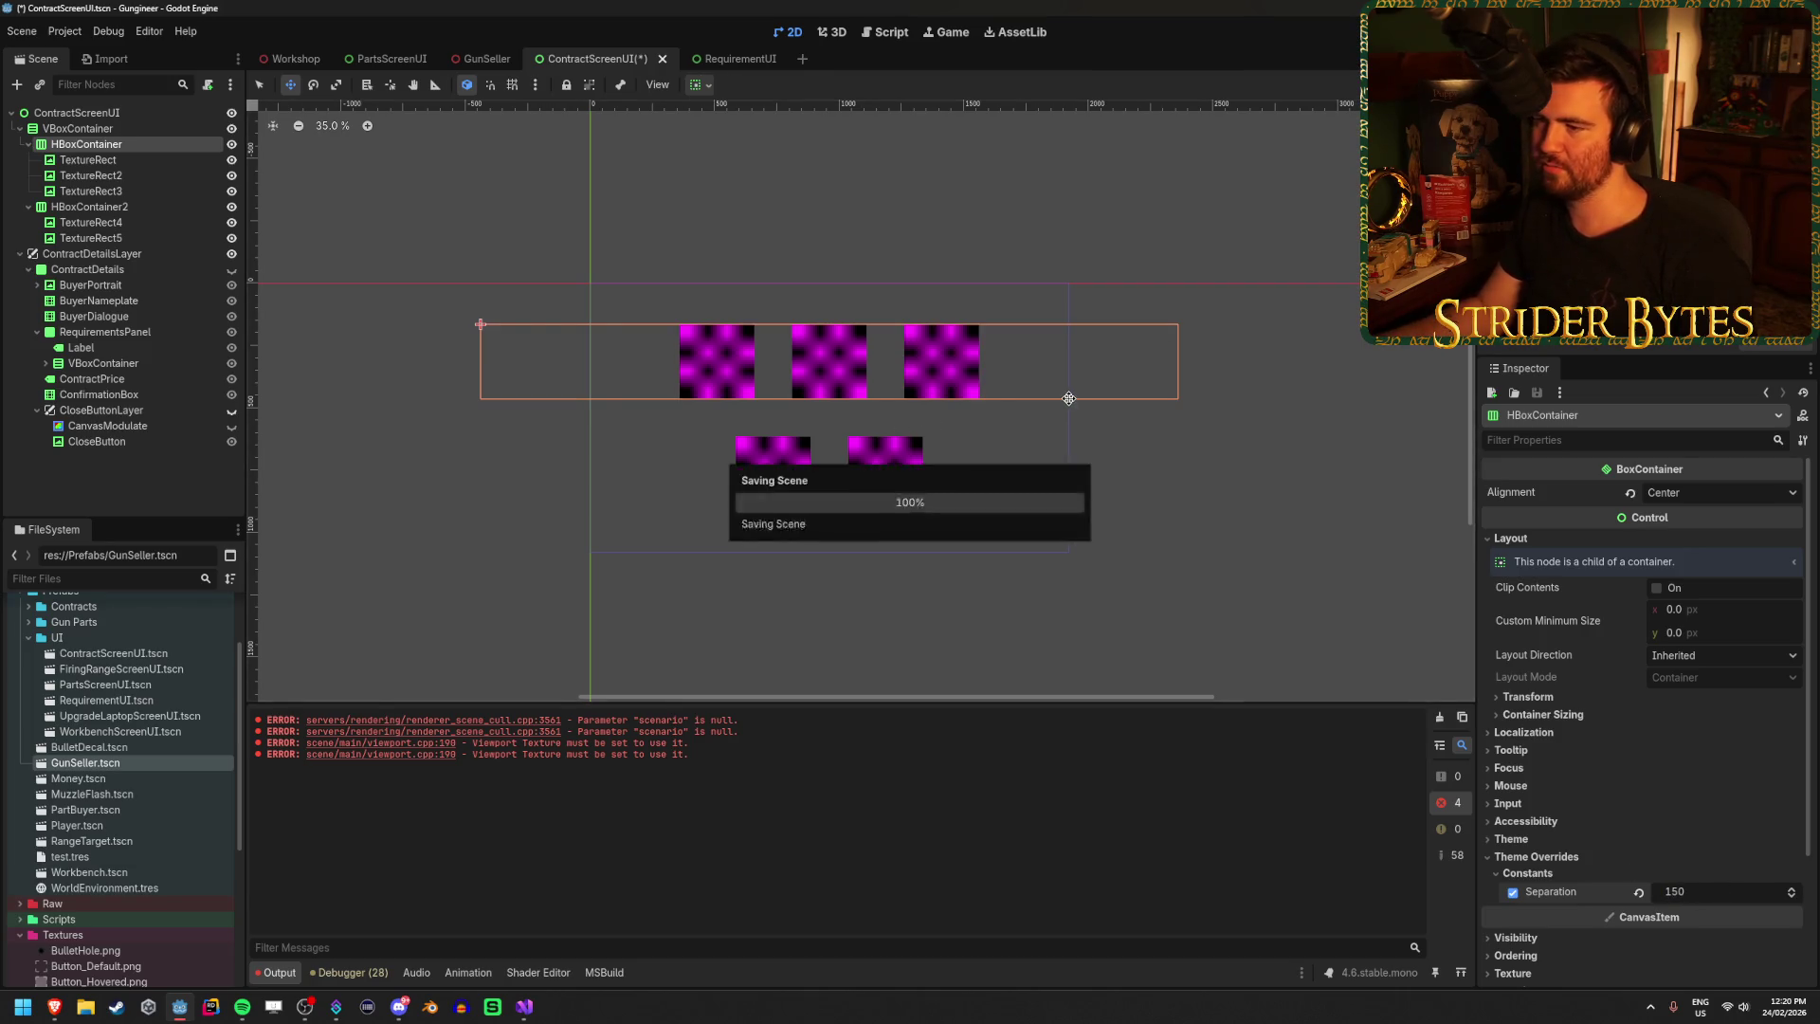
Reveal HBoxContainer2's theme constant overrides and review the row containers and VBoxContainer.
left_click(95, 210)
left_click(1536, 680)
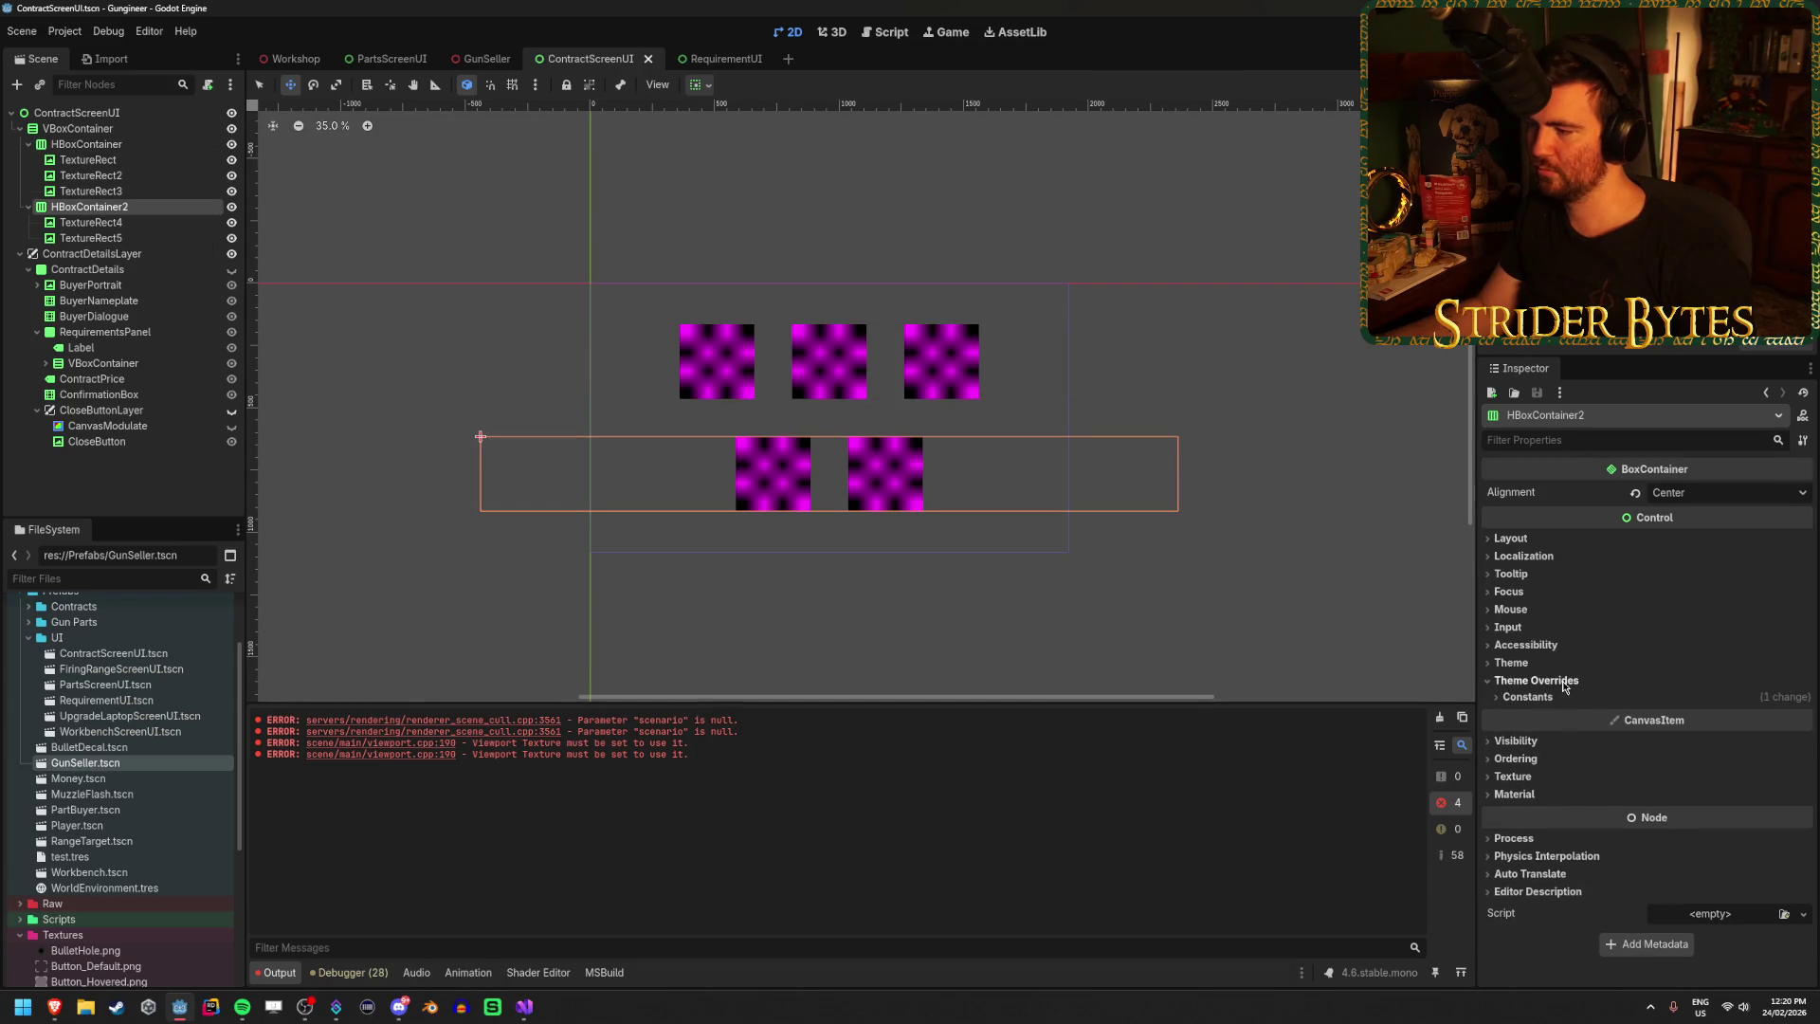
left_click(1527, 696)
left_click(109, 147)
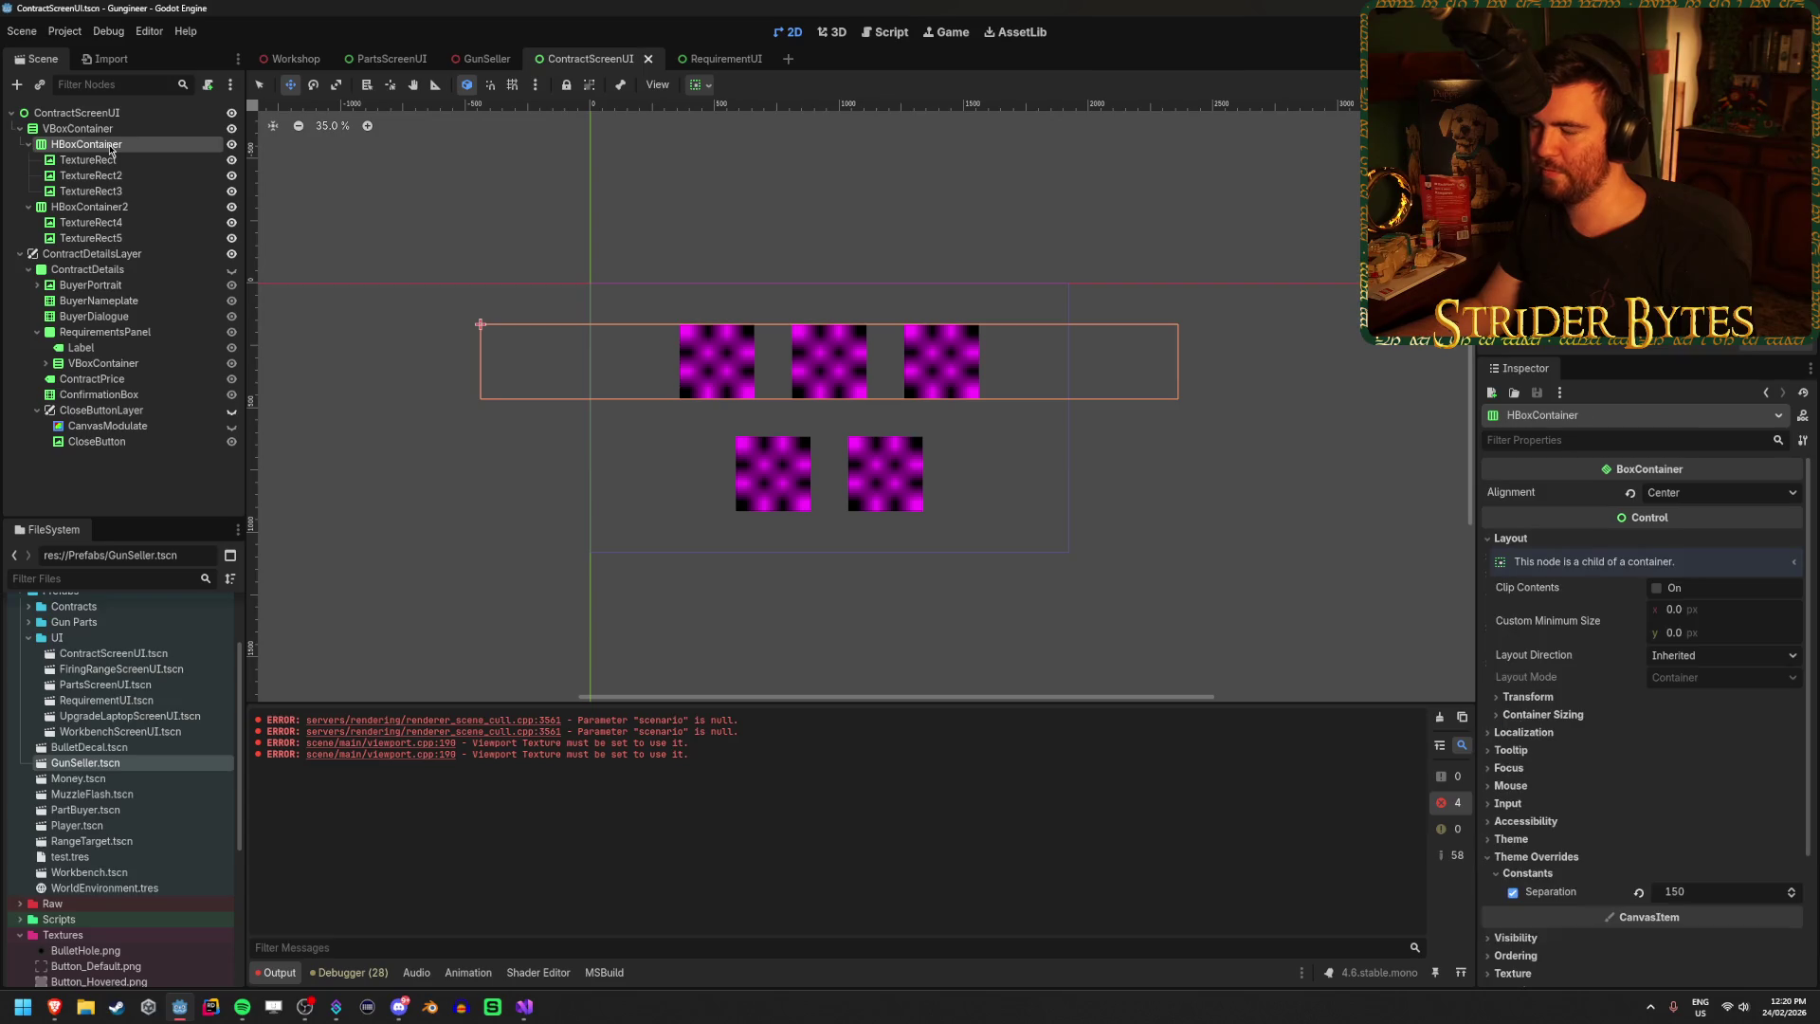
scroll(845, 376, "up", 2)
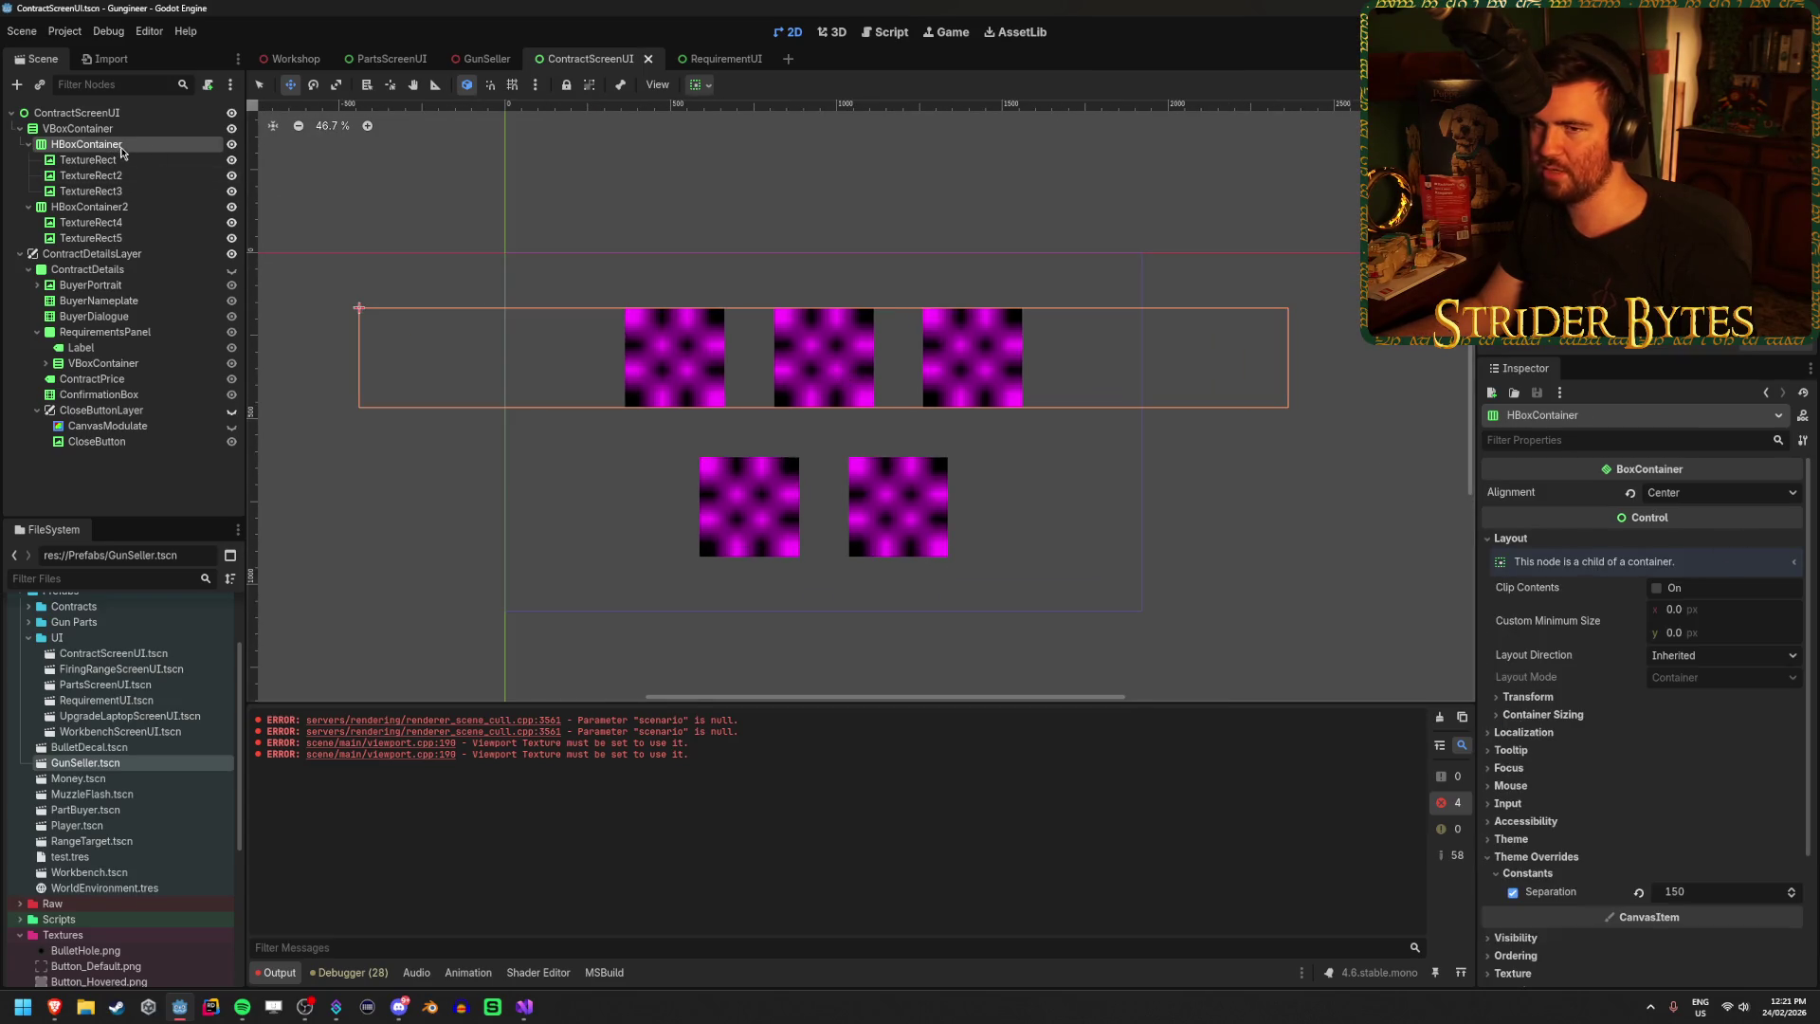
left_click(78, 129)
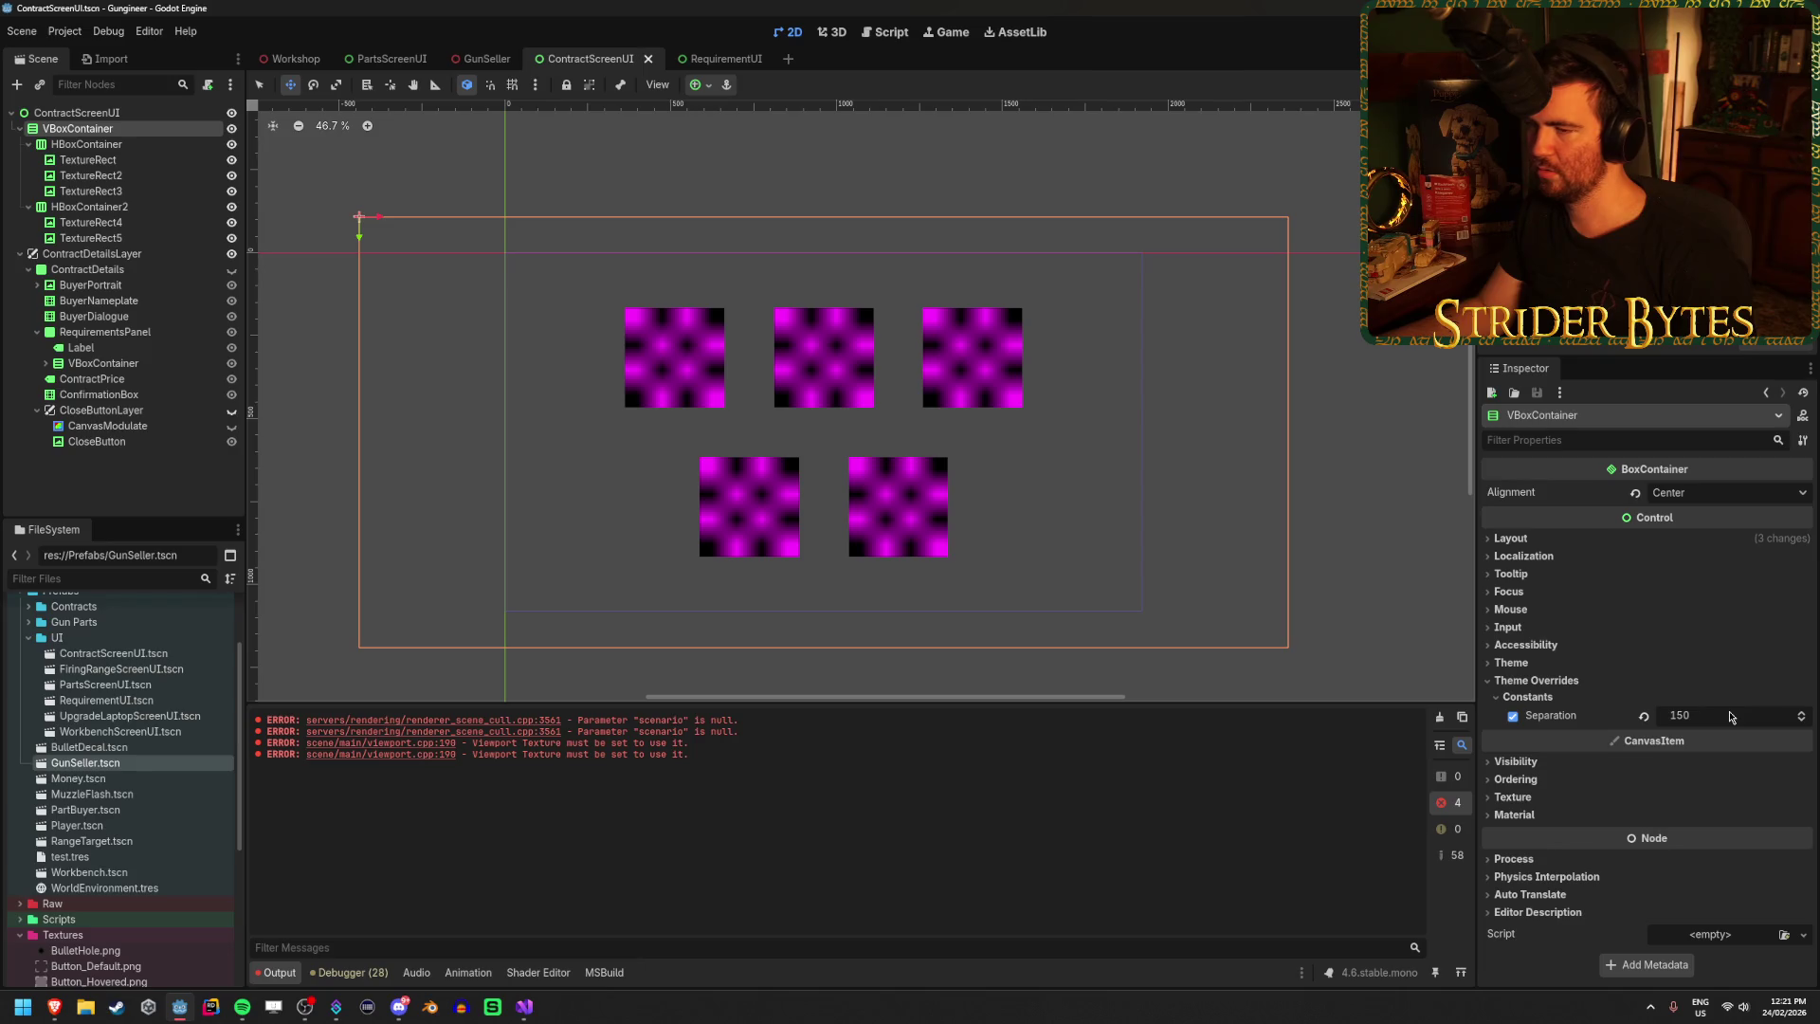
scroll(946, 443, "up", 2)
scroll(946, 444, "down", 2)
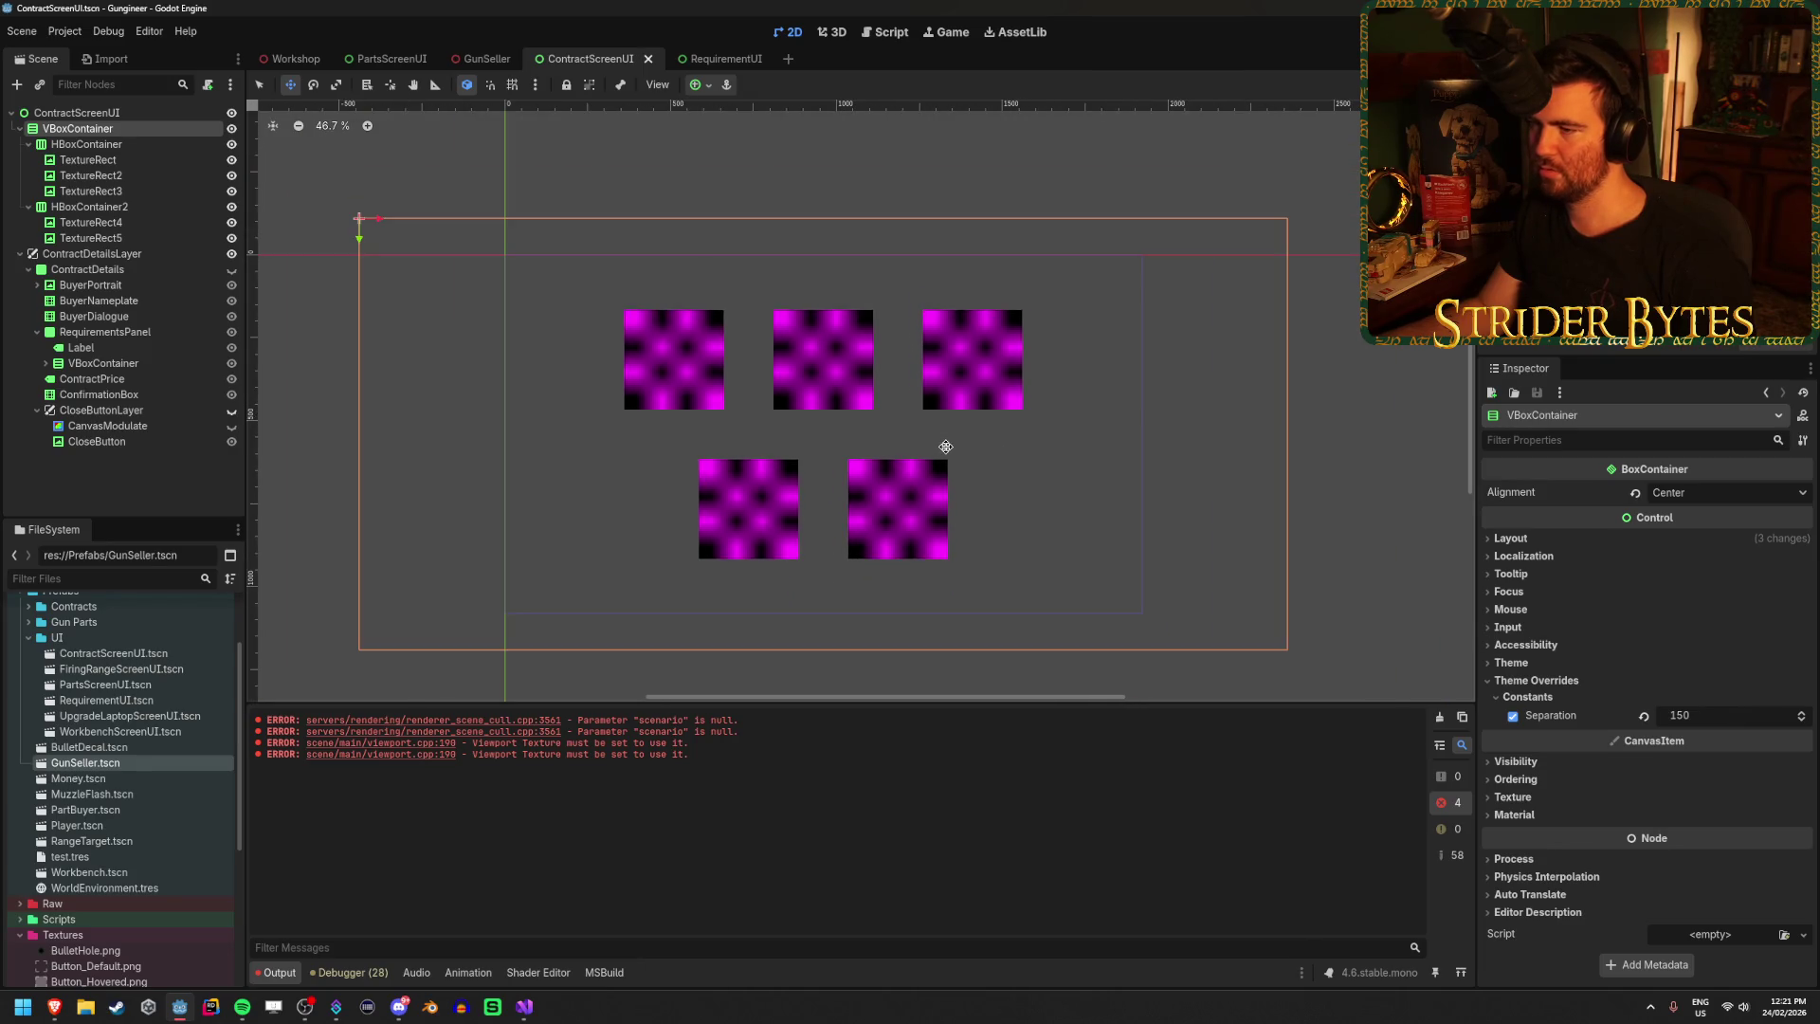
scroll(946, 447, "down", 3)
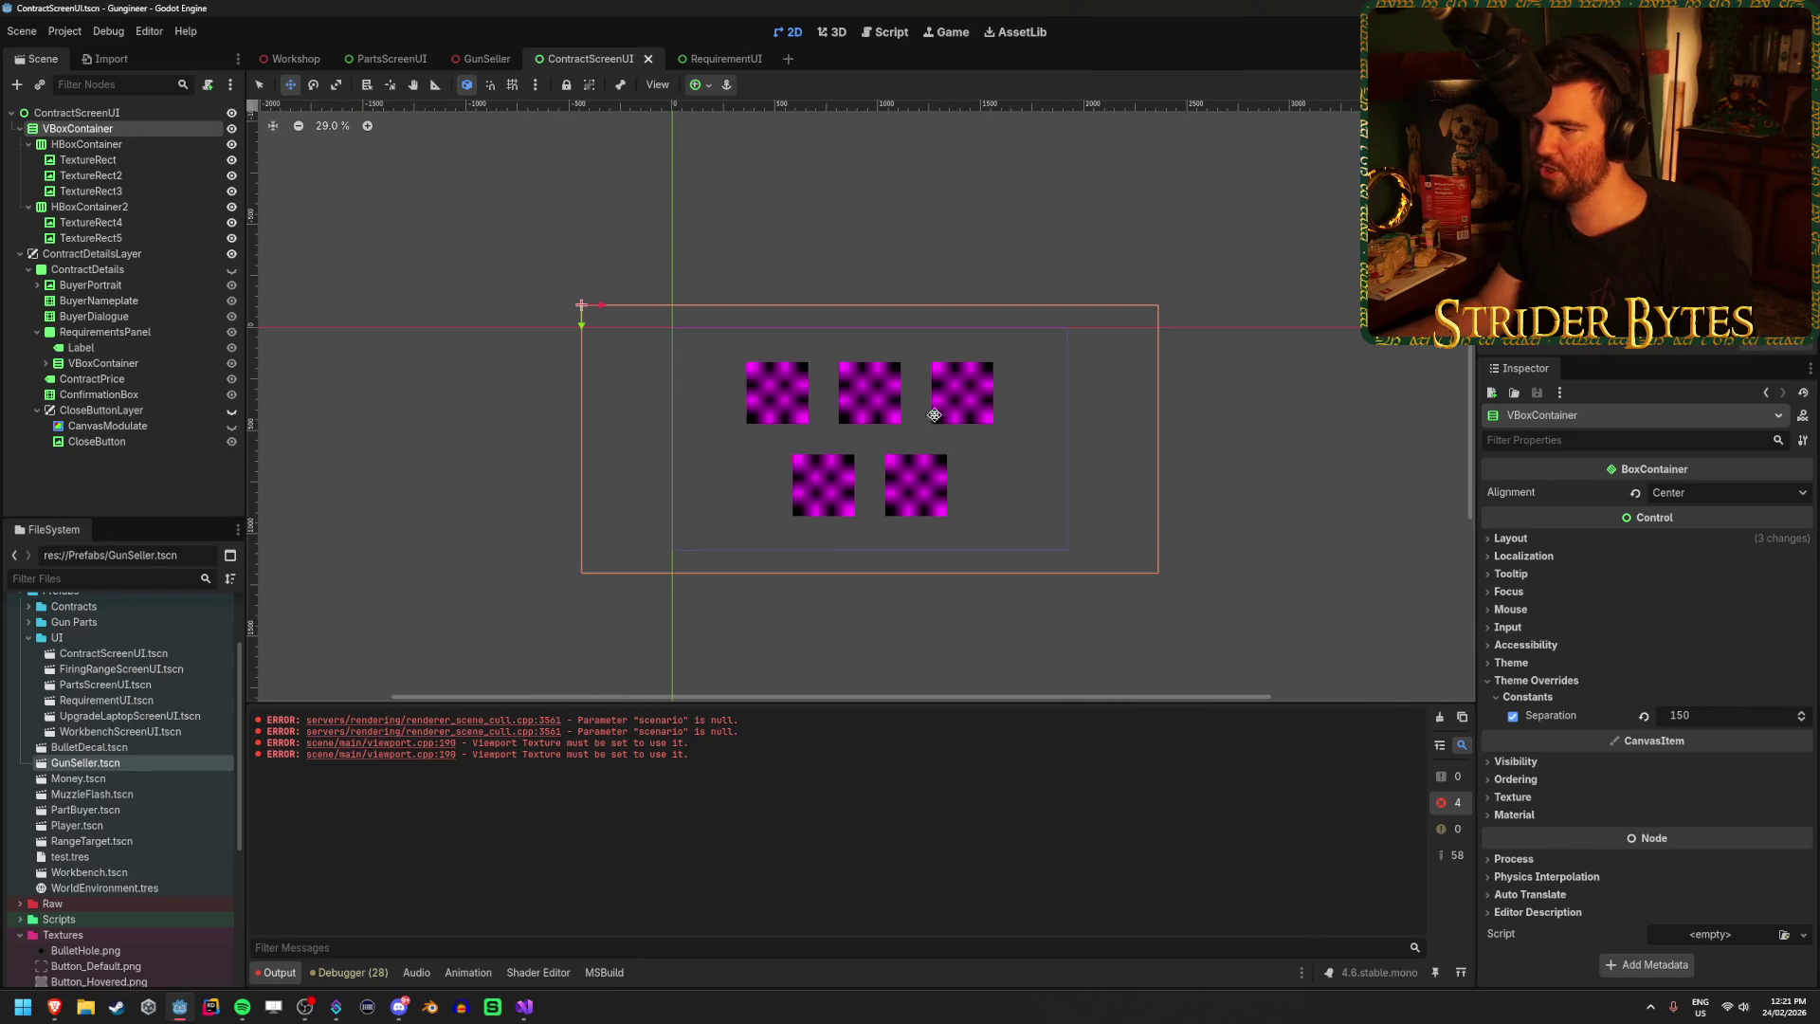
Enable Separation on both row HBoxContainers, set it to 150 after trying 300, and save.
left_click(86, 144)
left_click(87, 207, "ctrl")
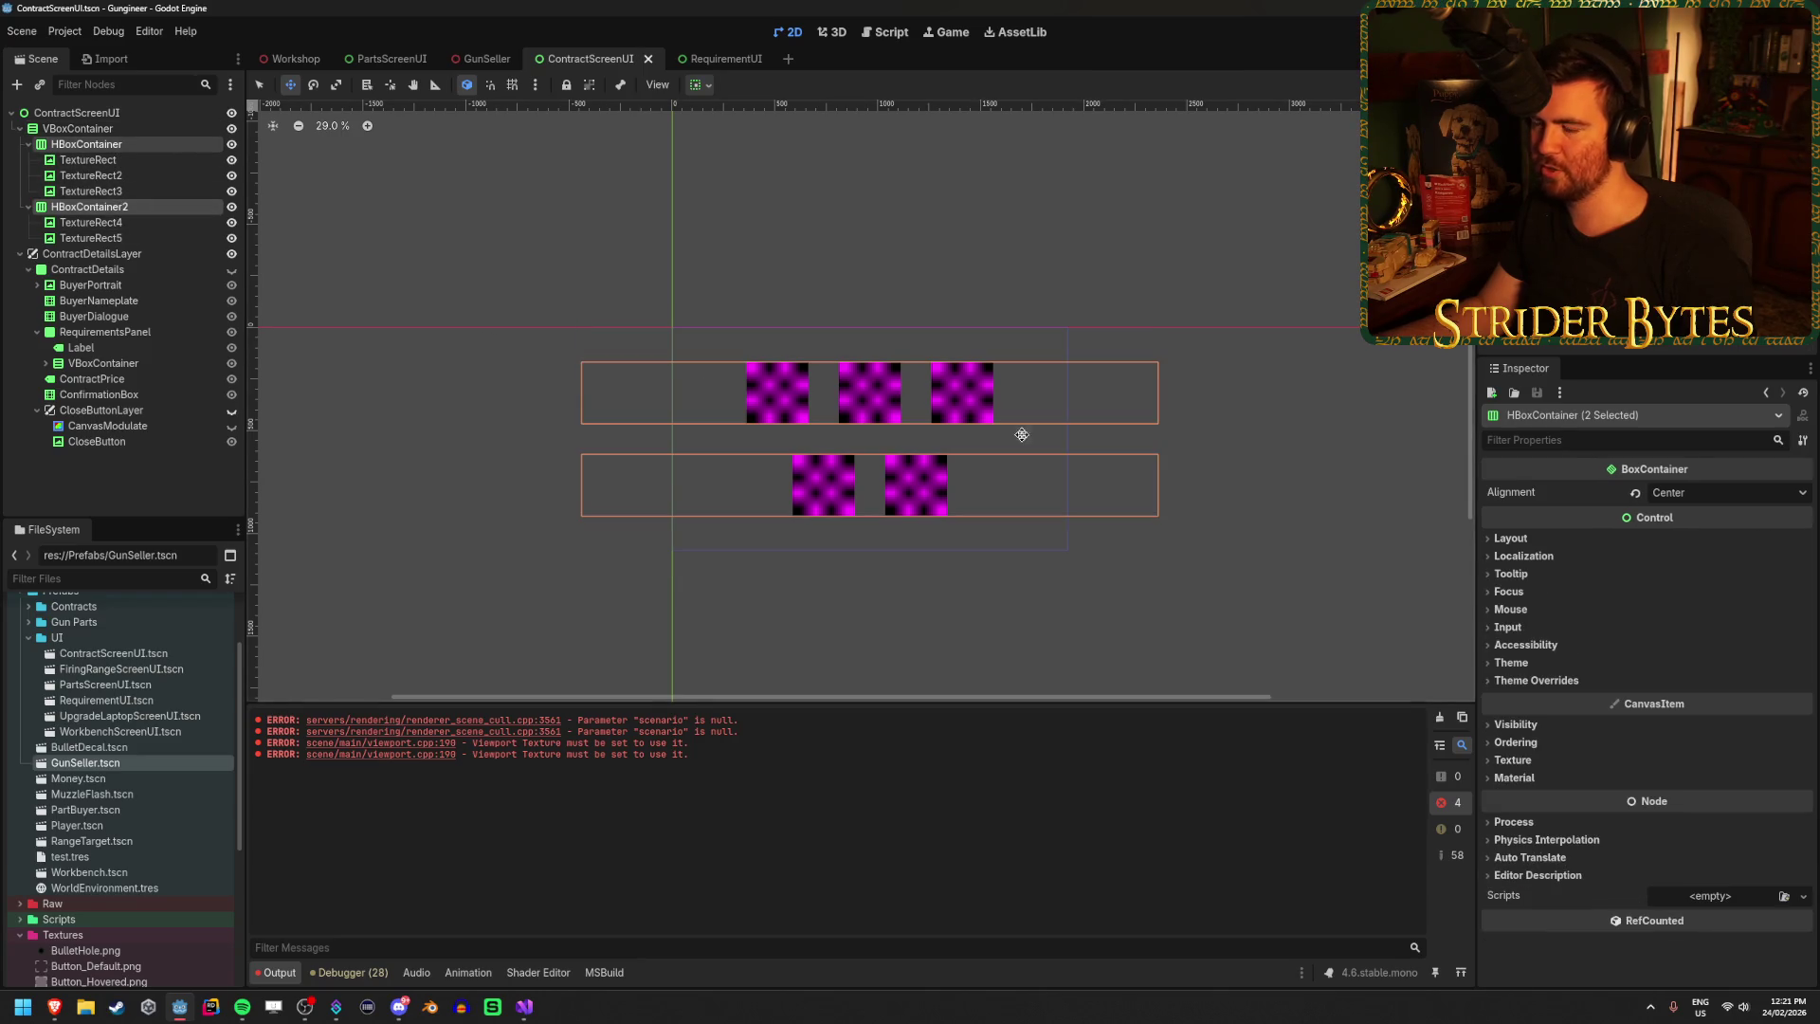
left_click(1555, 680)
left_click(1561, 697)
left_click(1744, 716)
type("300")
key("Return")
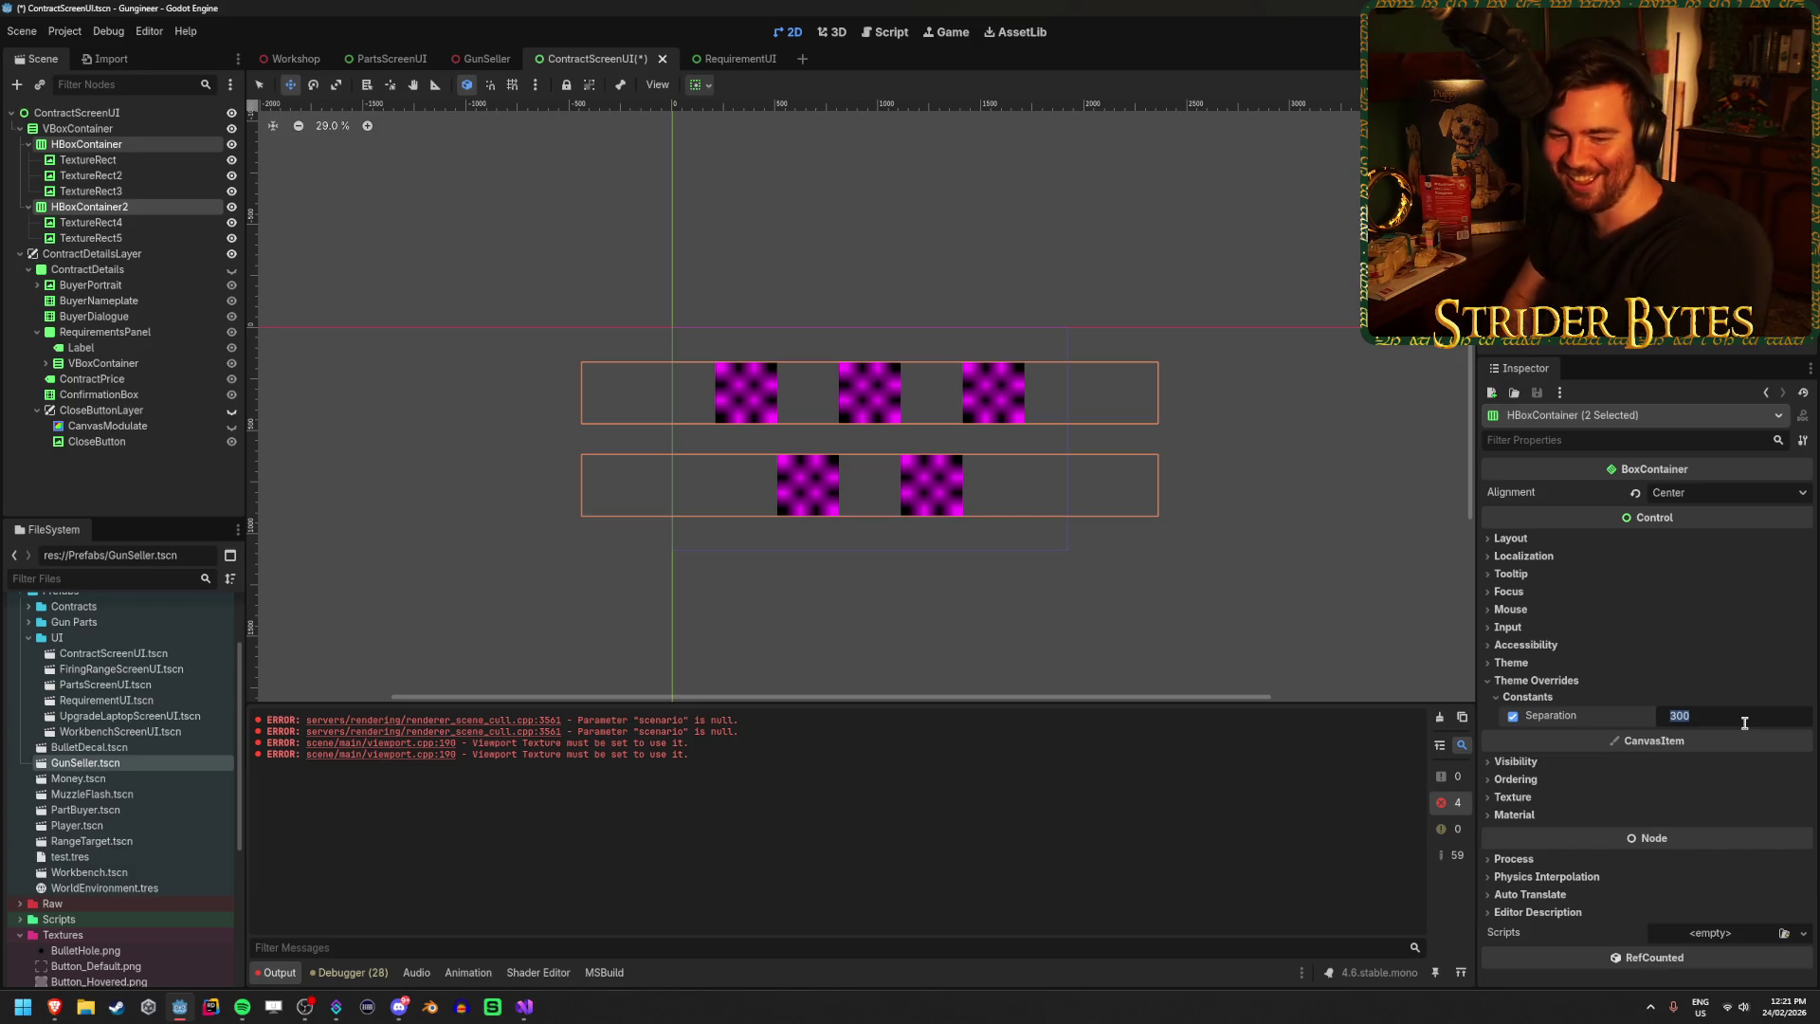
type("150")
key("Return")
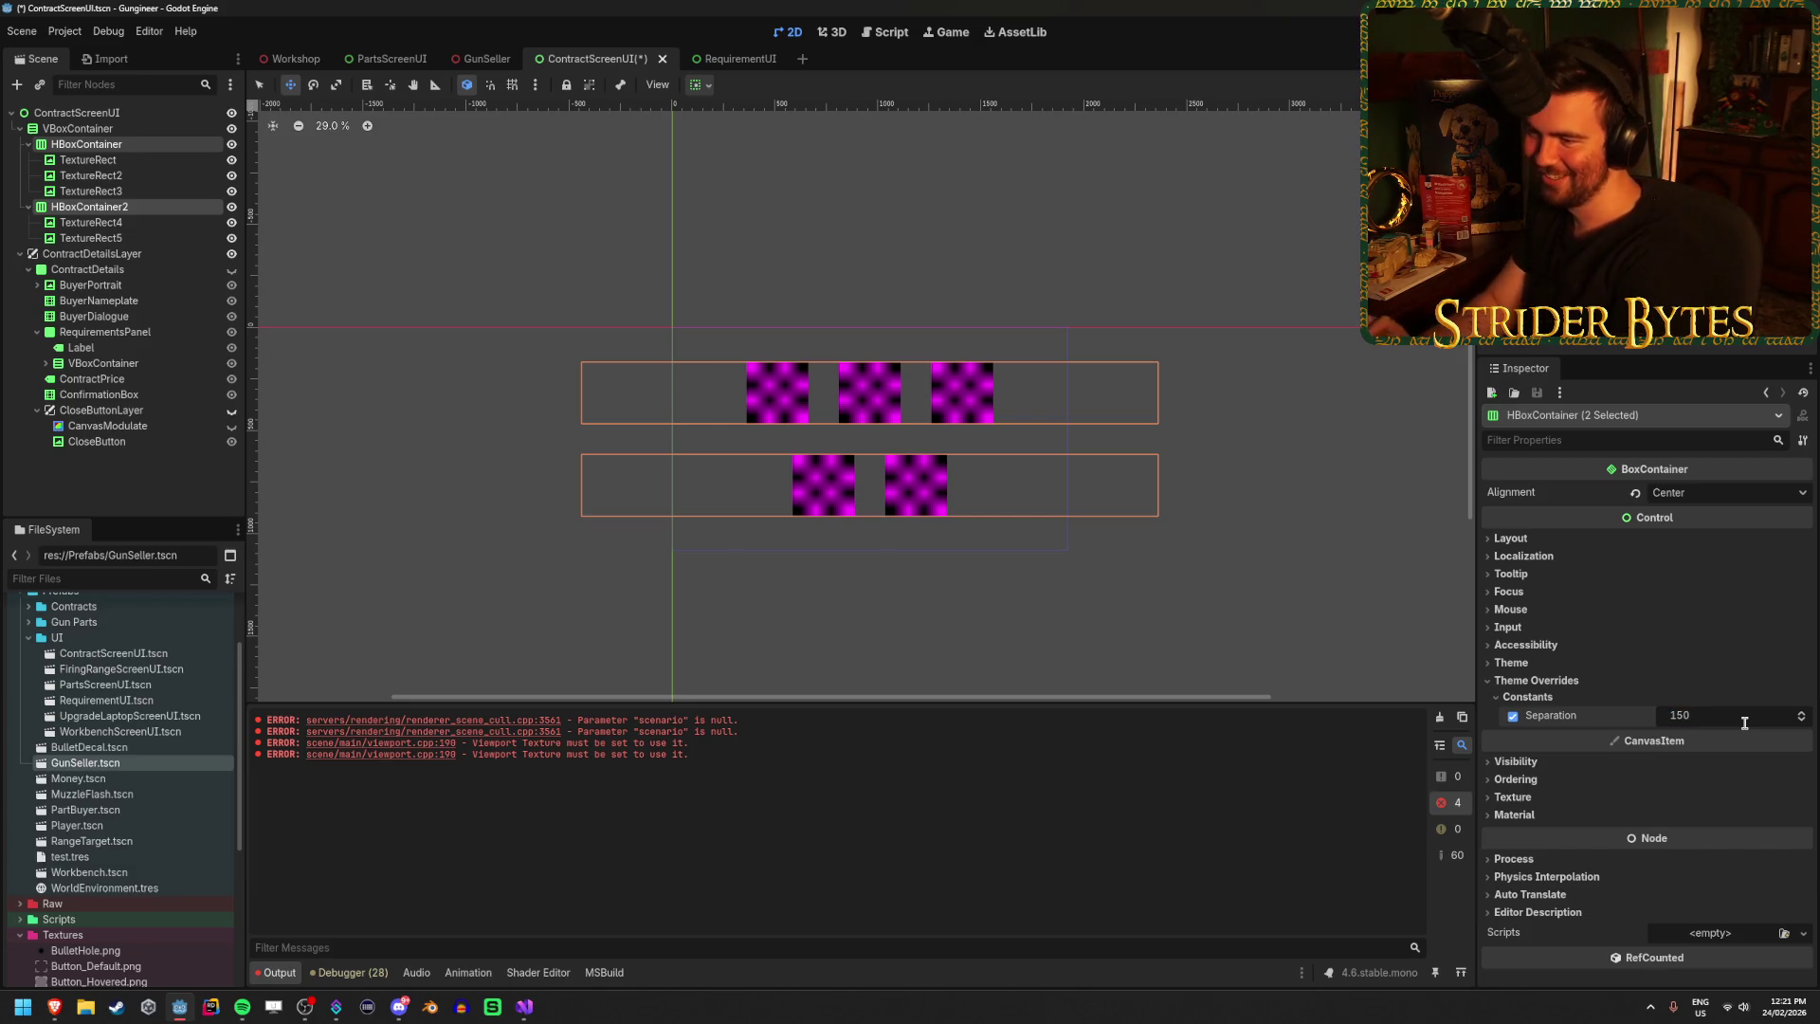
key("ctrl+s")
left_click(281, 47)
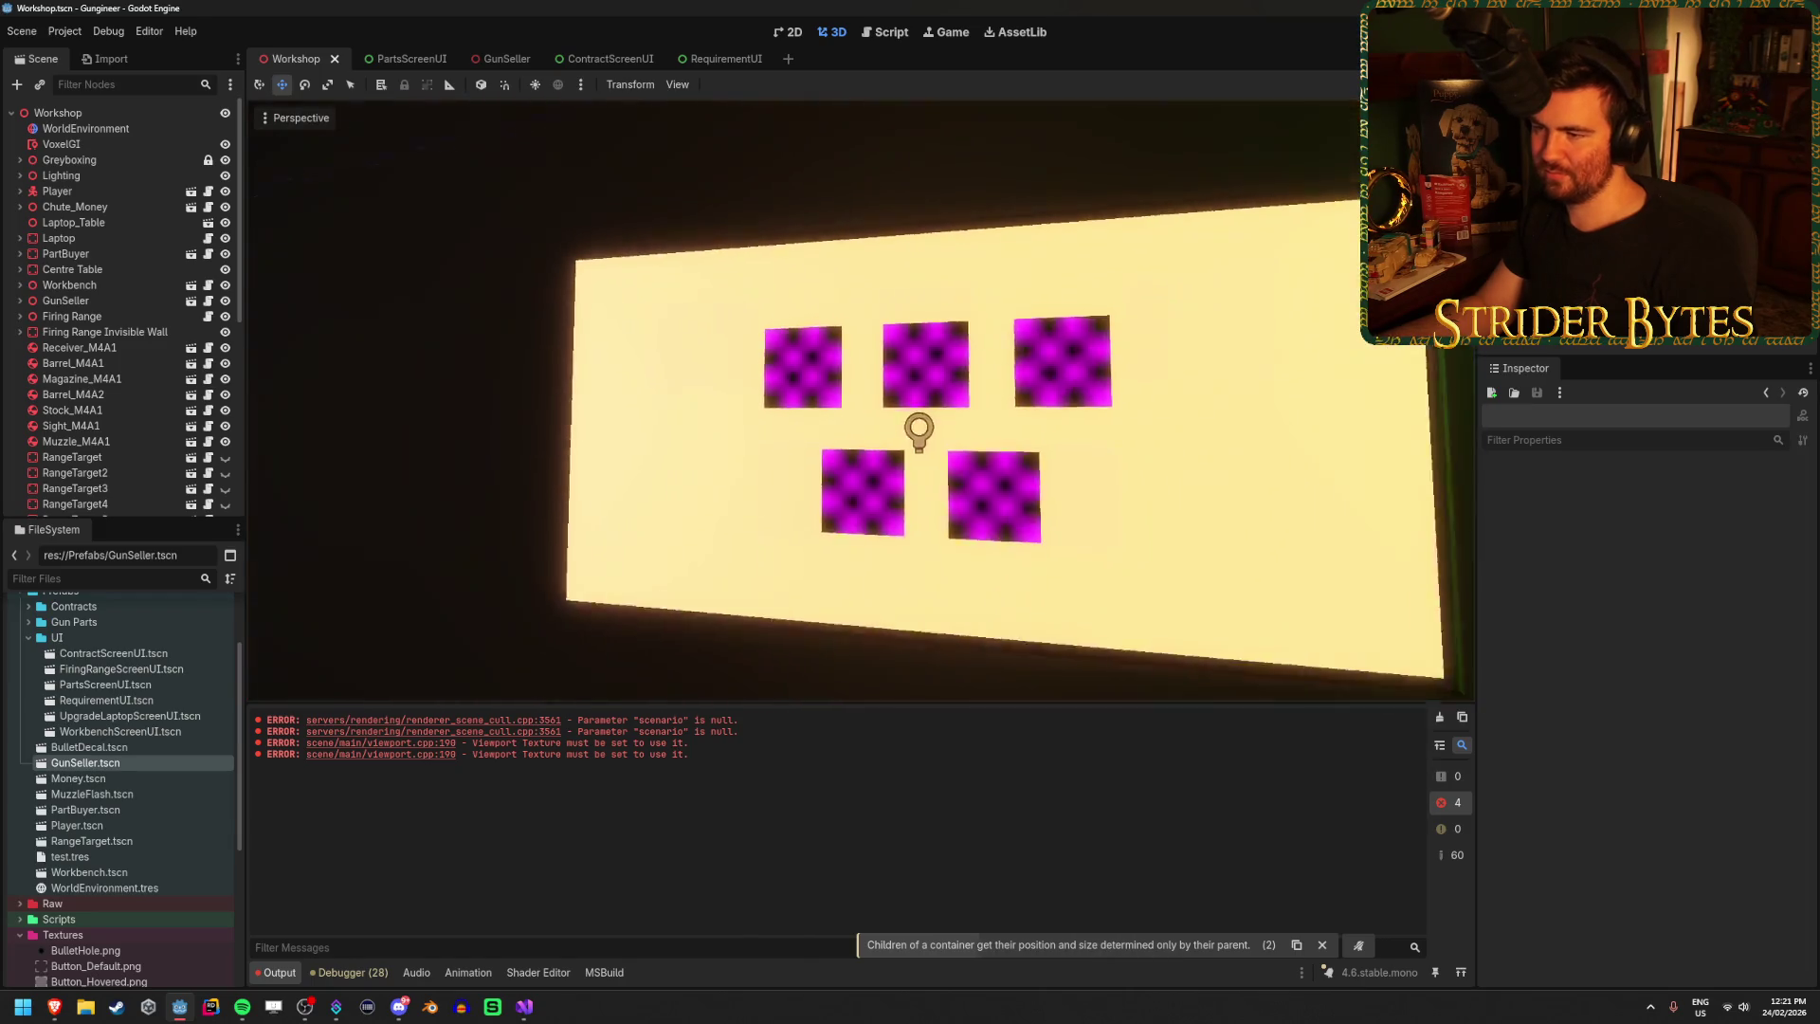
Compare the tile spacing by flipping between the ContractScreenUI, Workshop and other scene tabs.
scroll(861, 400, "up", 2)
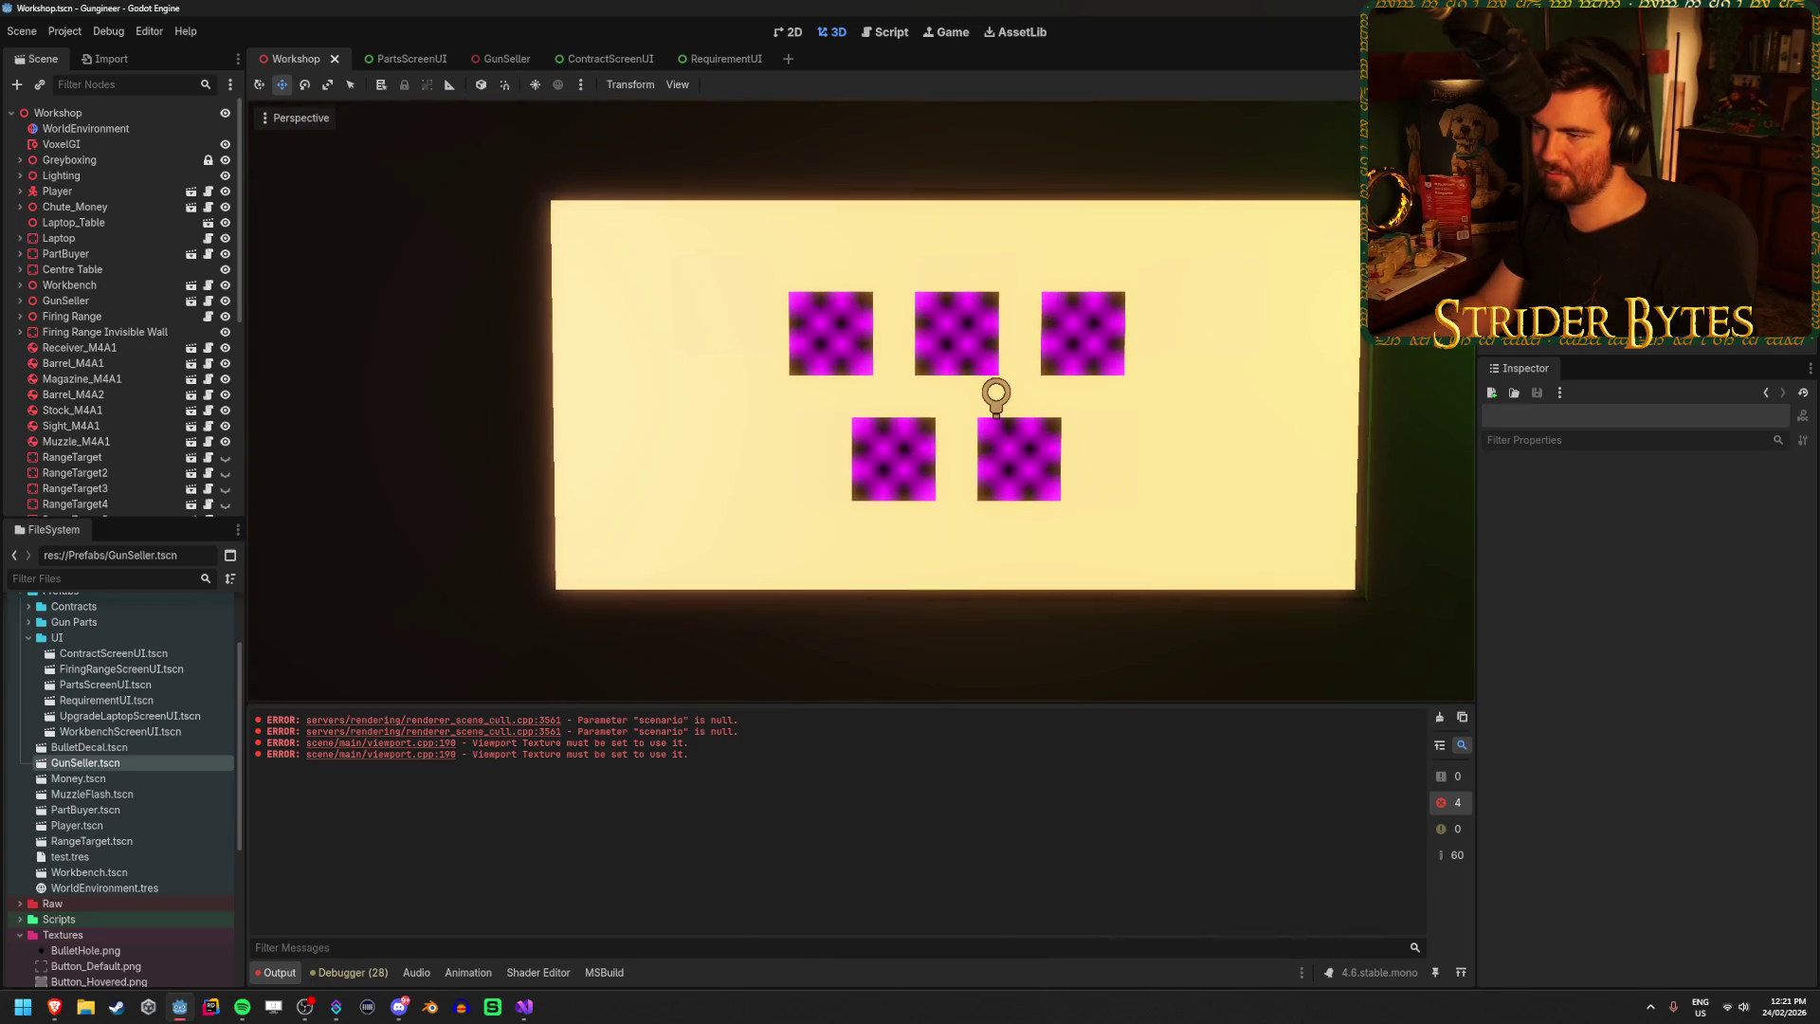
scroll(952, 396, "down", 2)
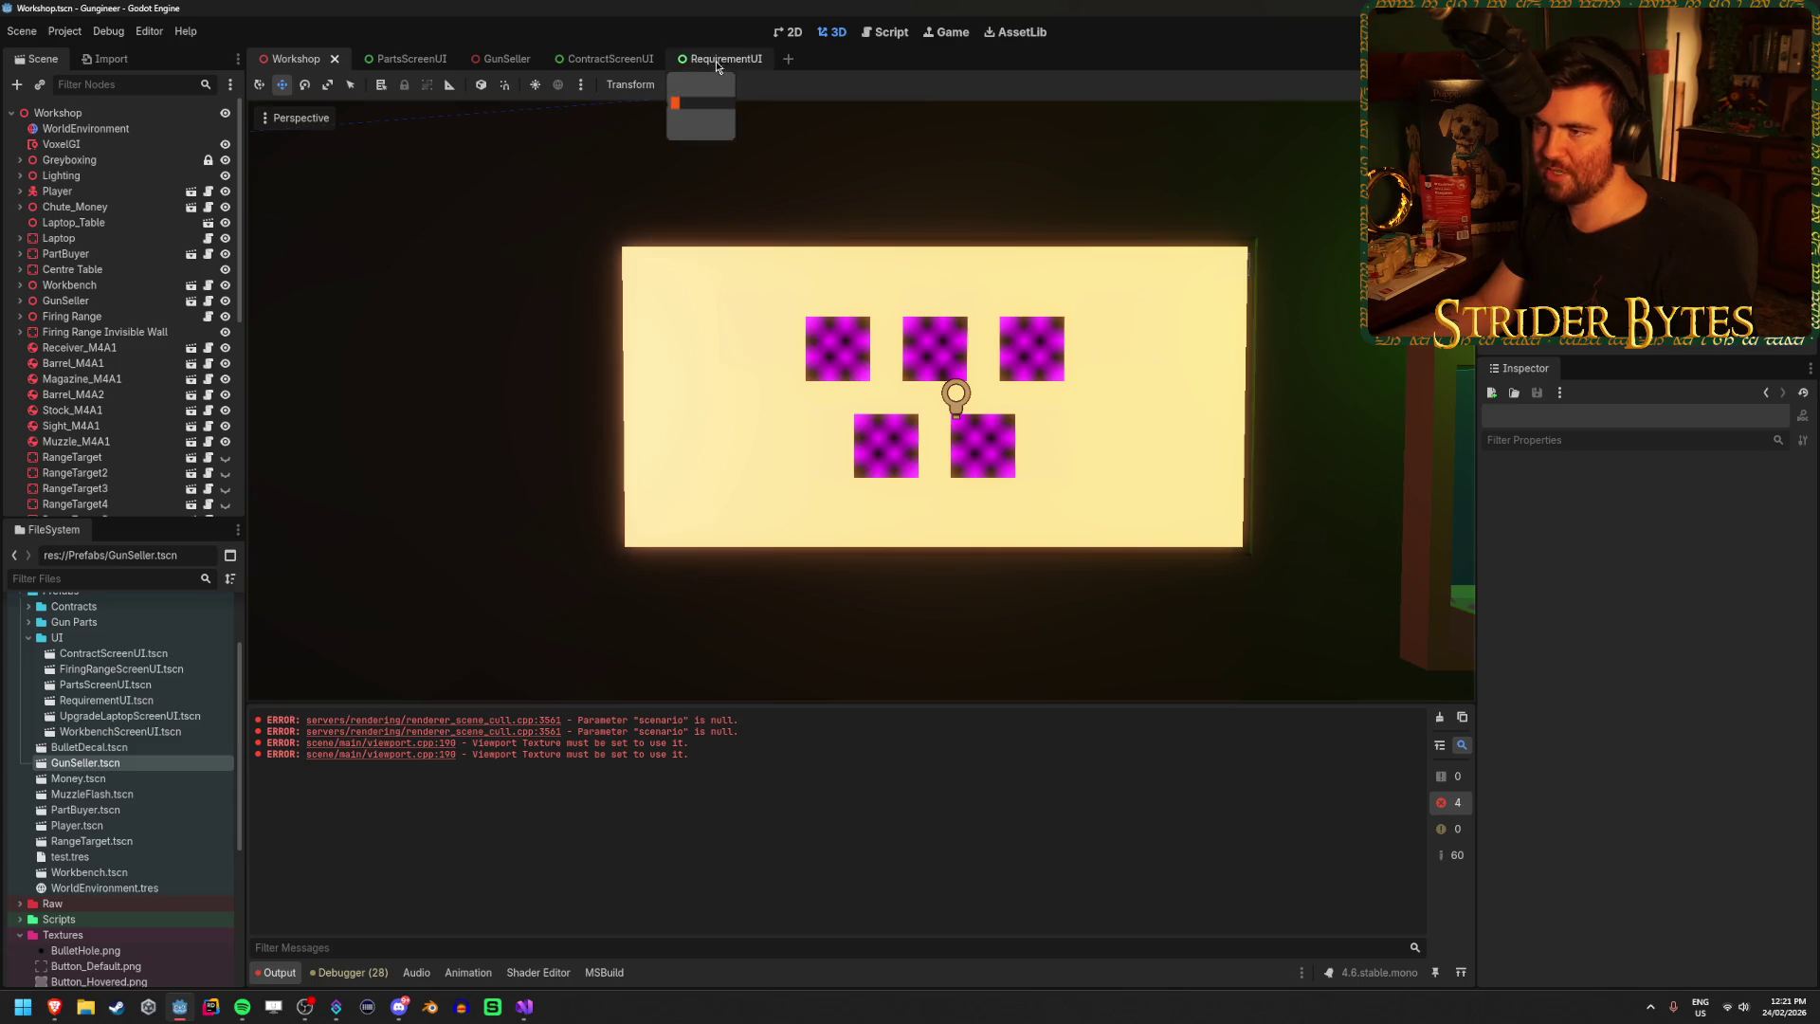
left_click(715, 57)
left_click(580, 60)
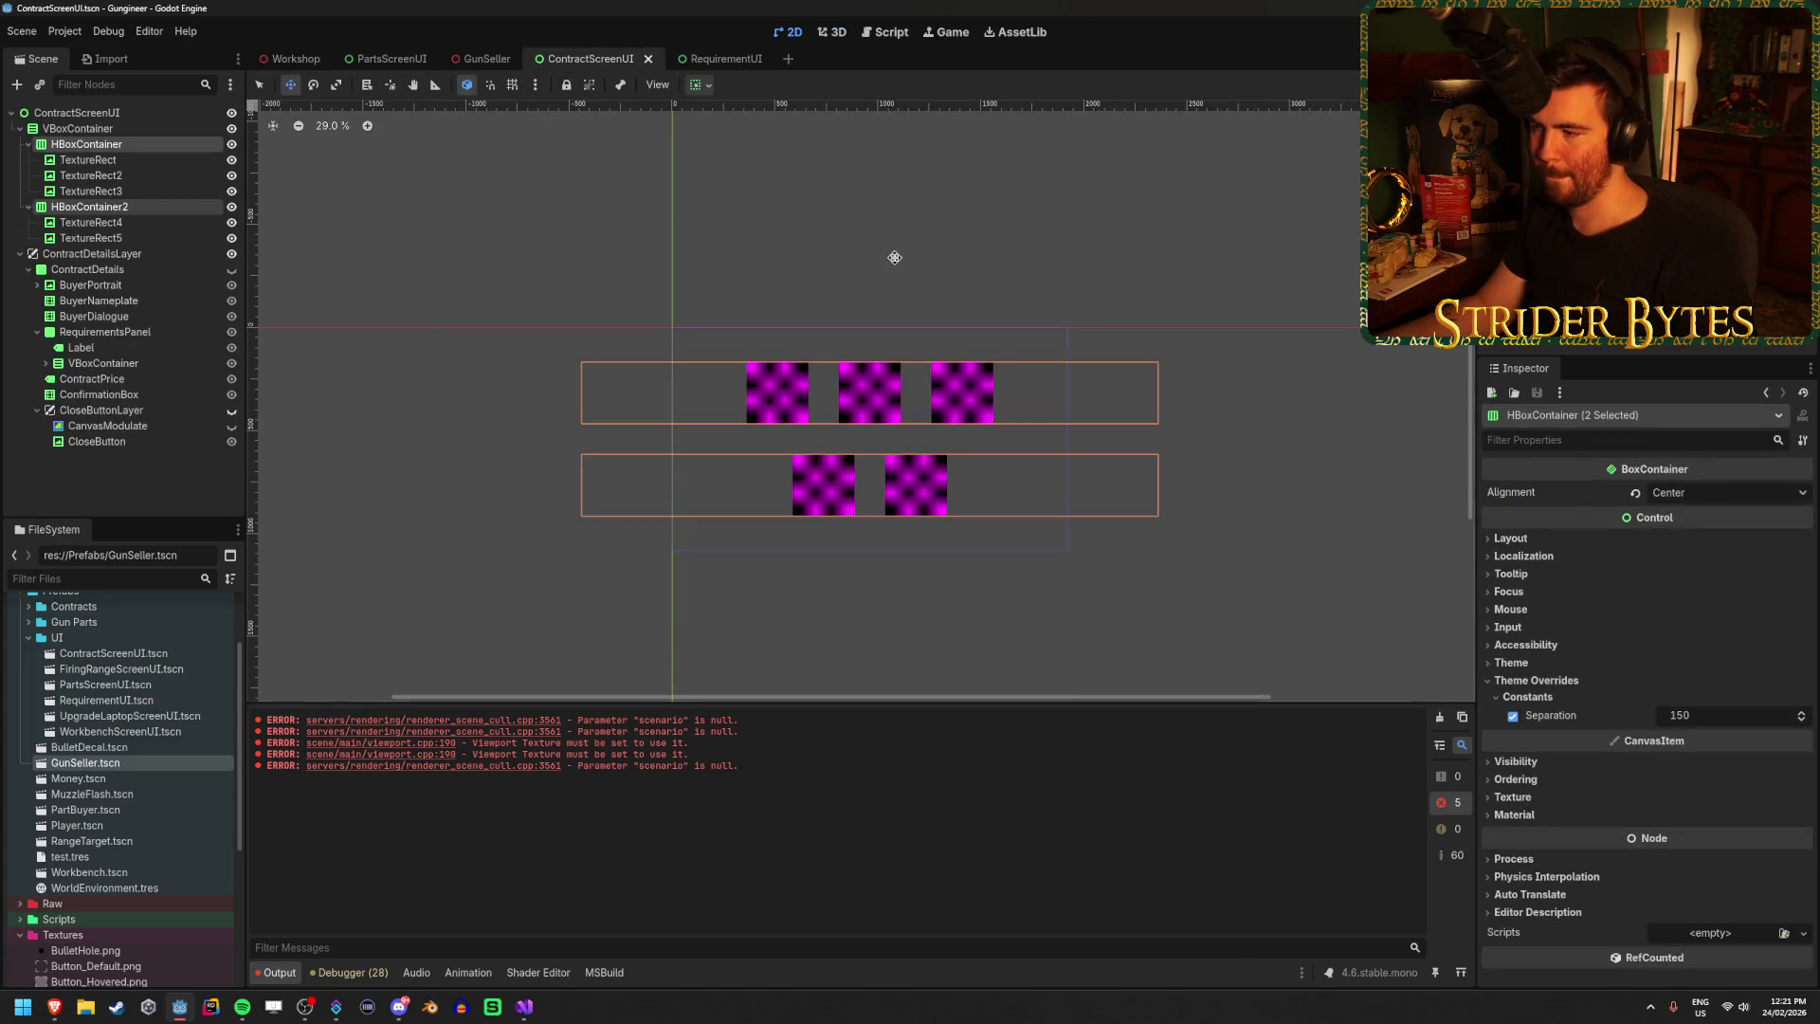
left_click(289, 59)
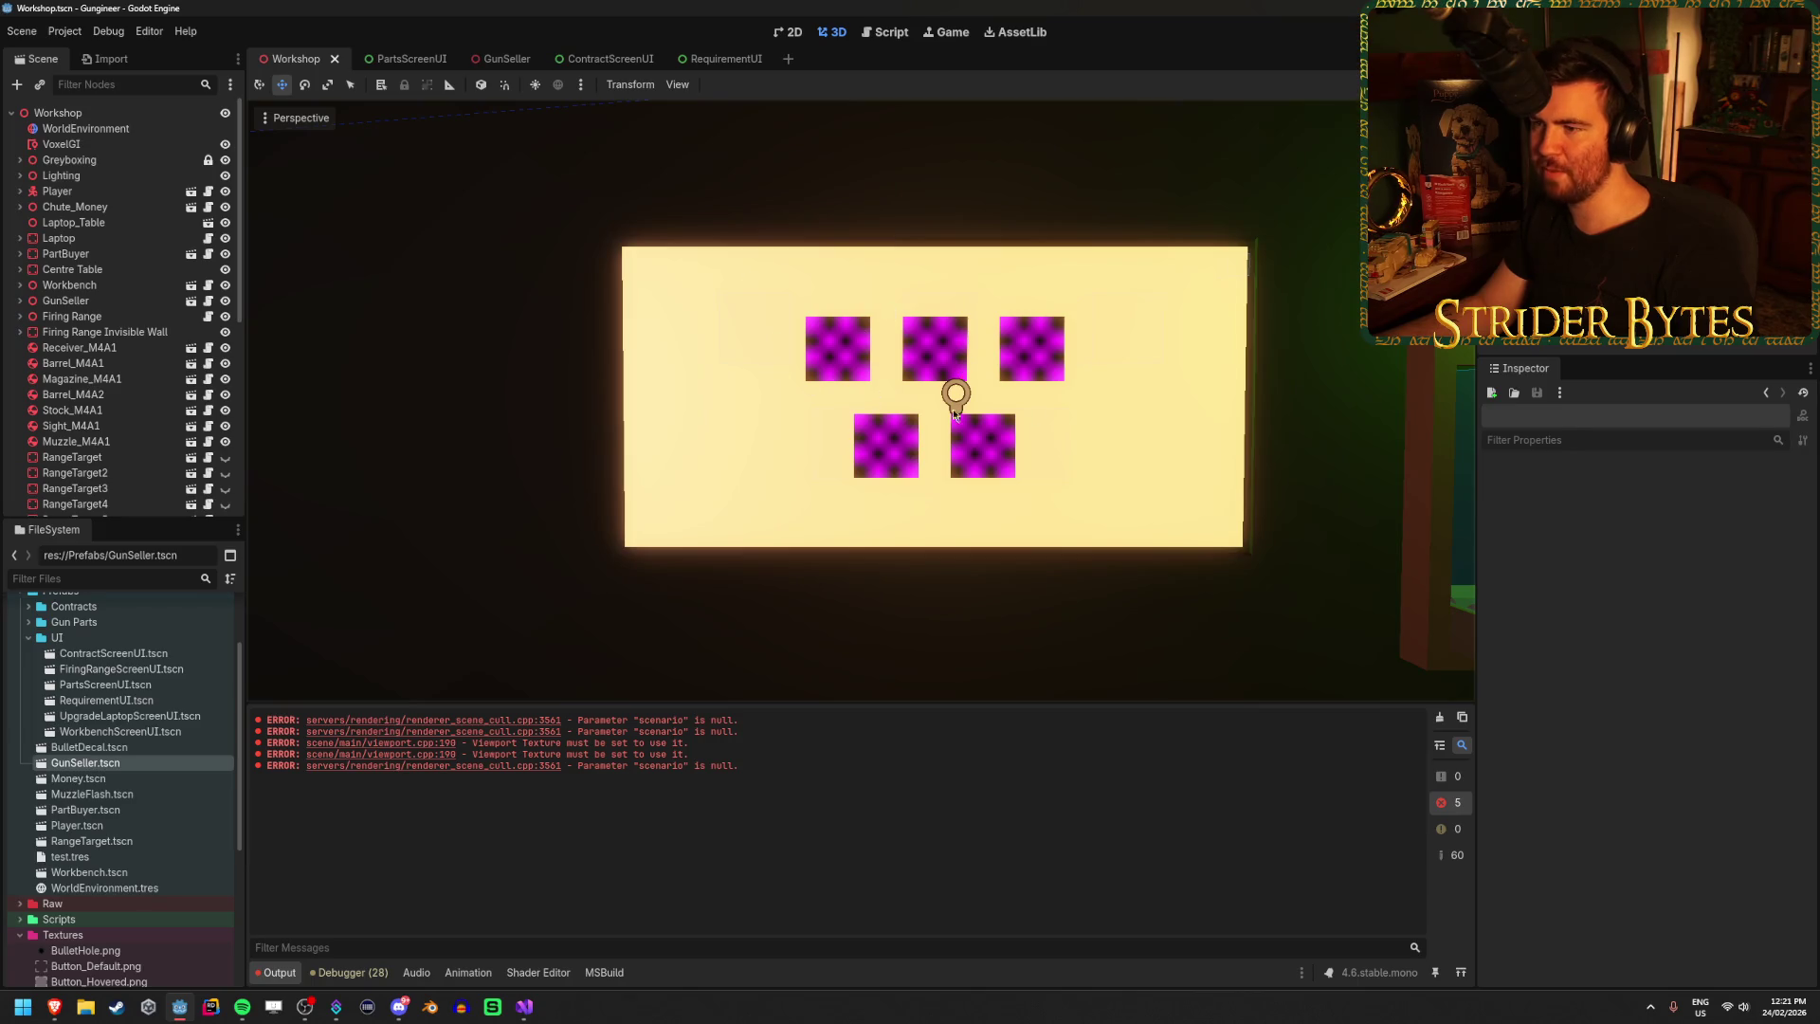
left_click(720, 59)
left_click(588, 59)
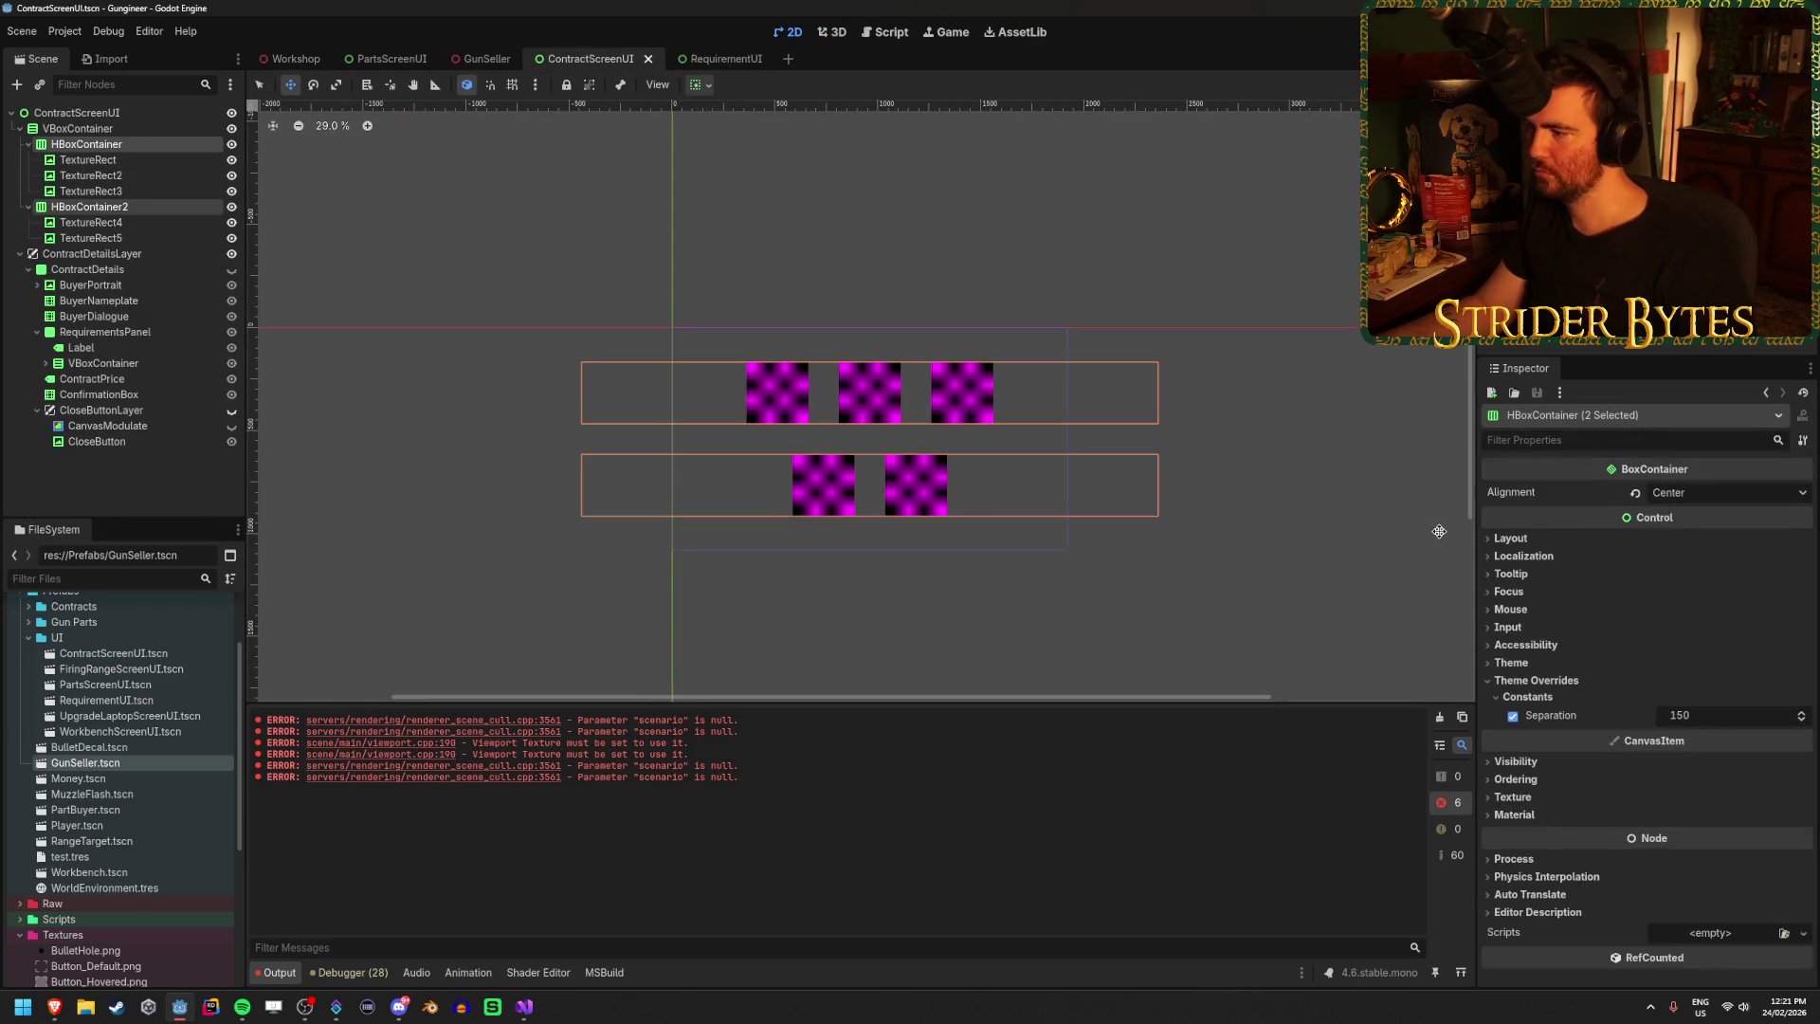
Set both row HBoxContainers' Separation override to 300 and save the scene.
left_click(121, 131)
left_click(1709, 713)
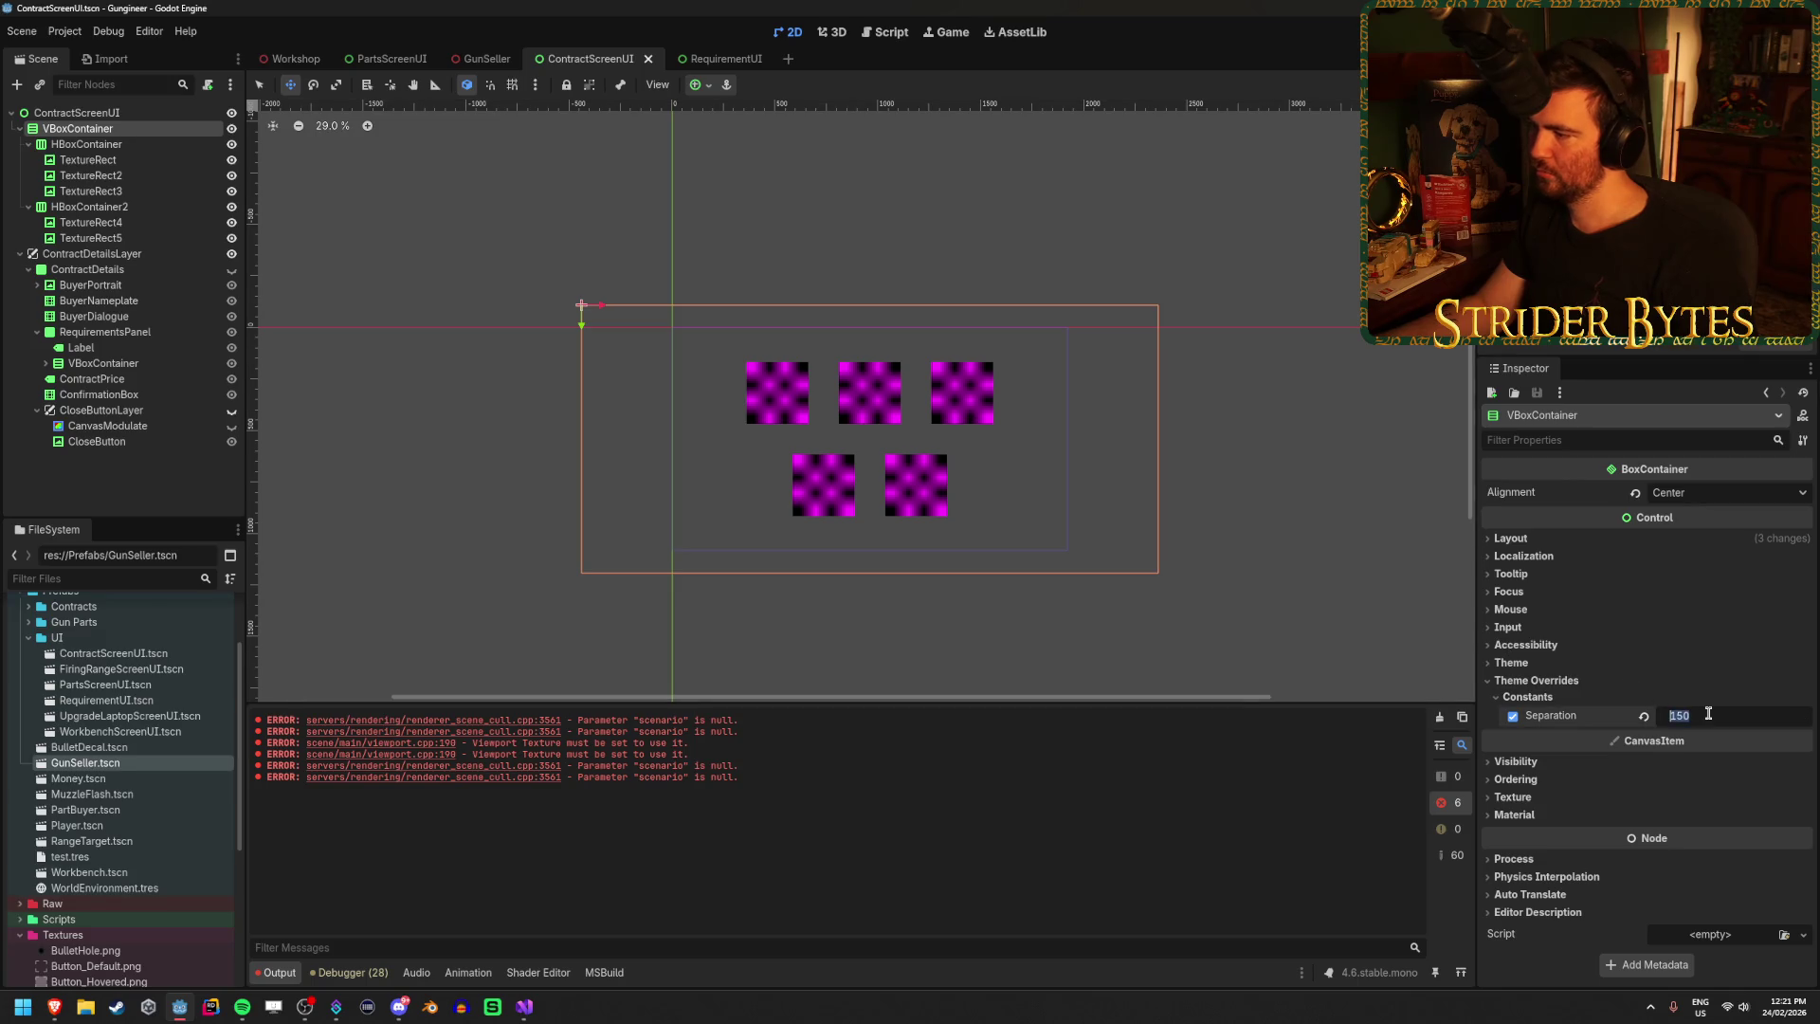
type("30")
key("Return")
left_click(94, 144)
left_click(120, 207, "ctrl")
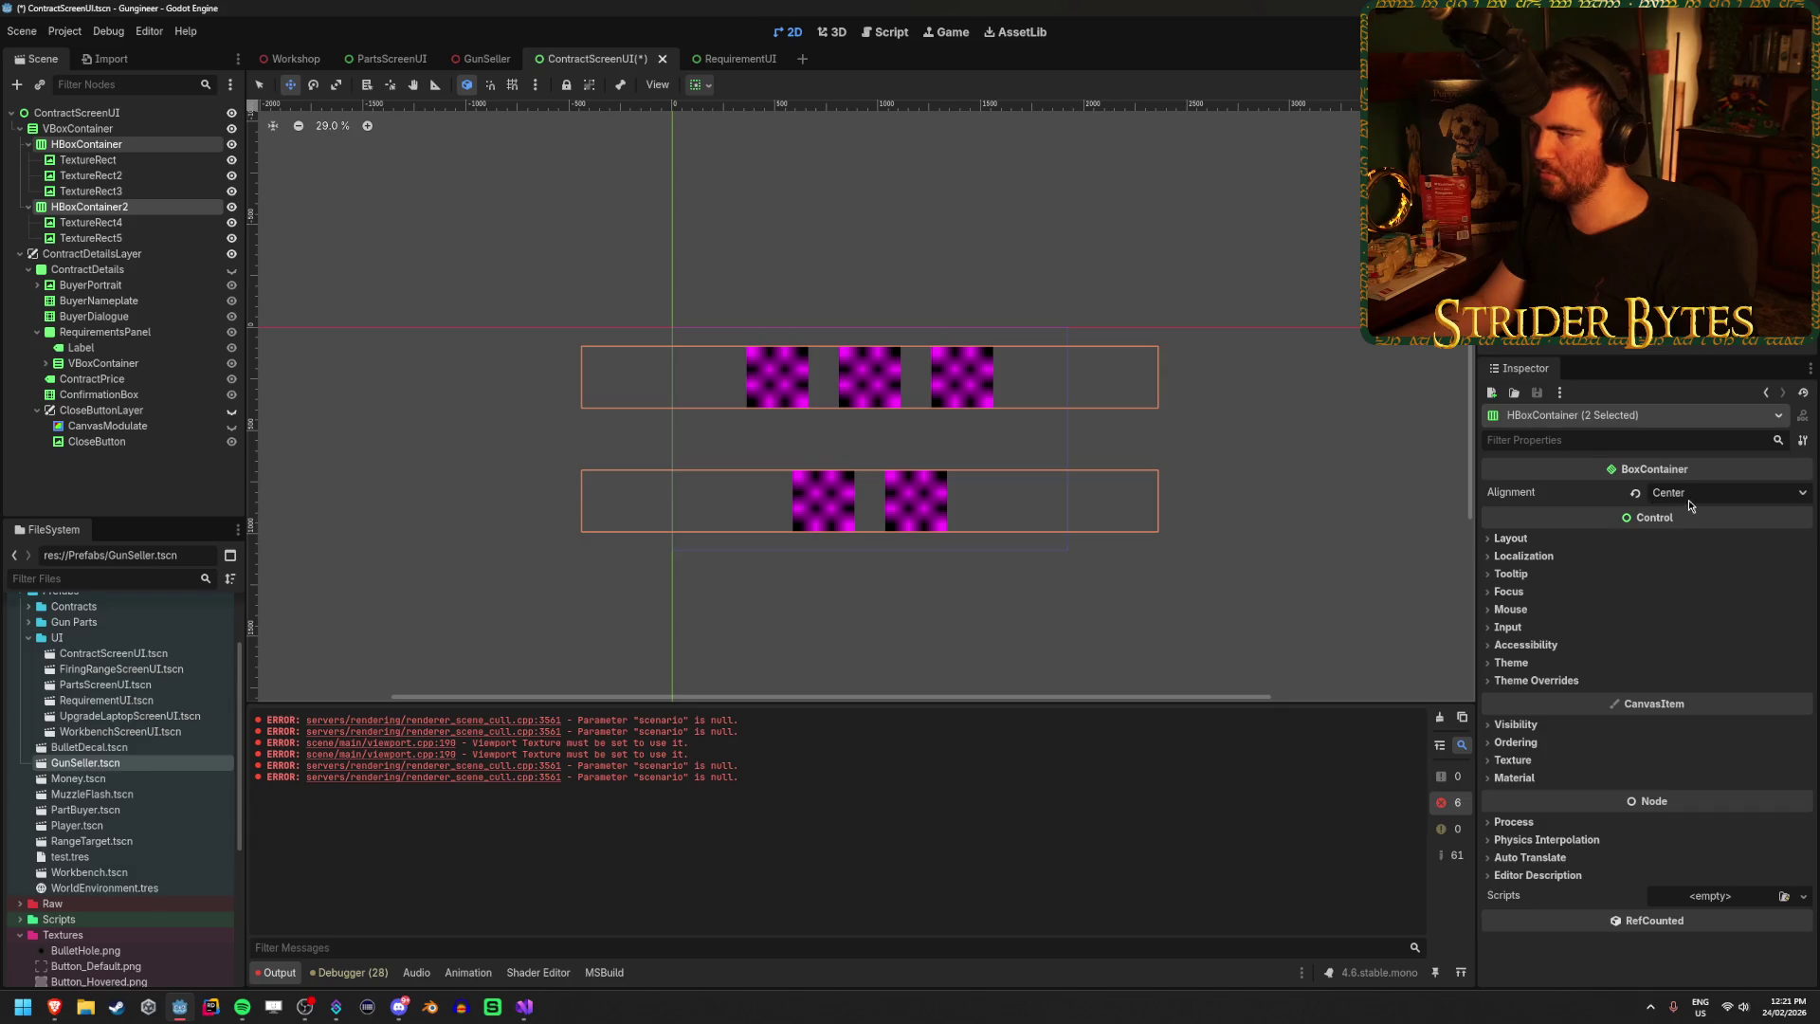
left_click(1536, 680)
left_click(1527, 696)
left_click(1697, 716)
type("300")
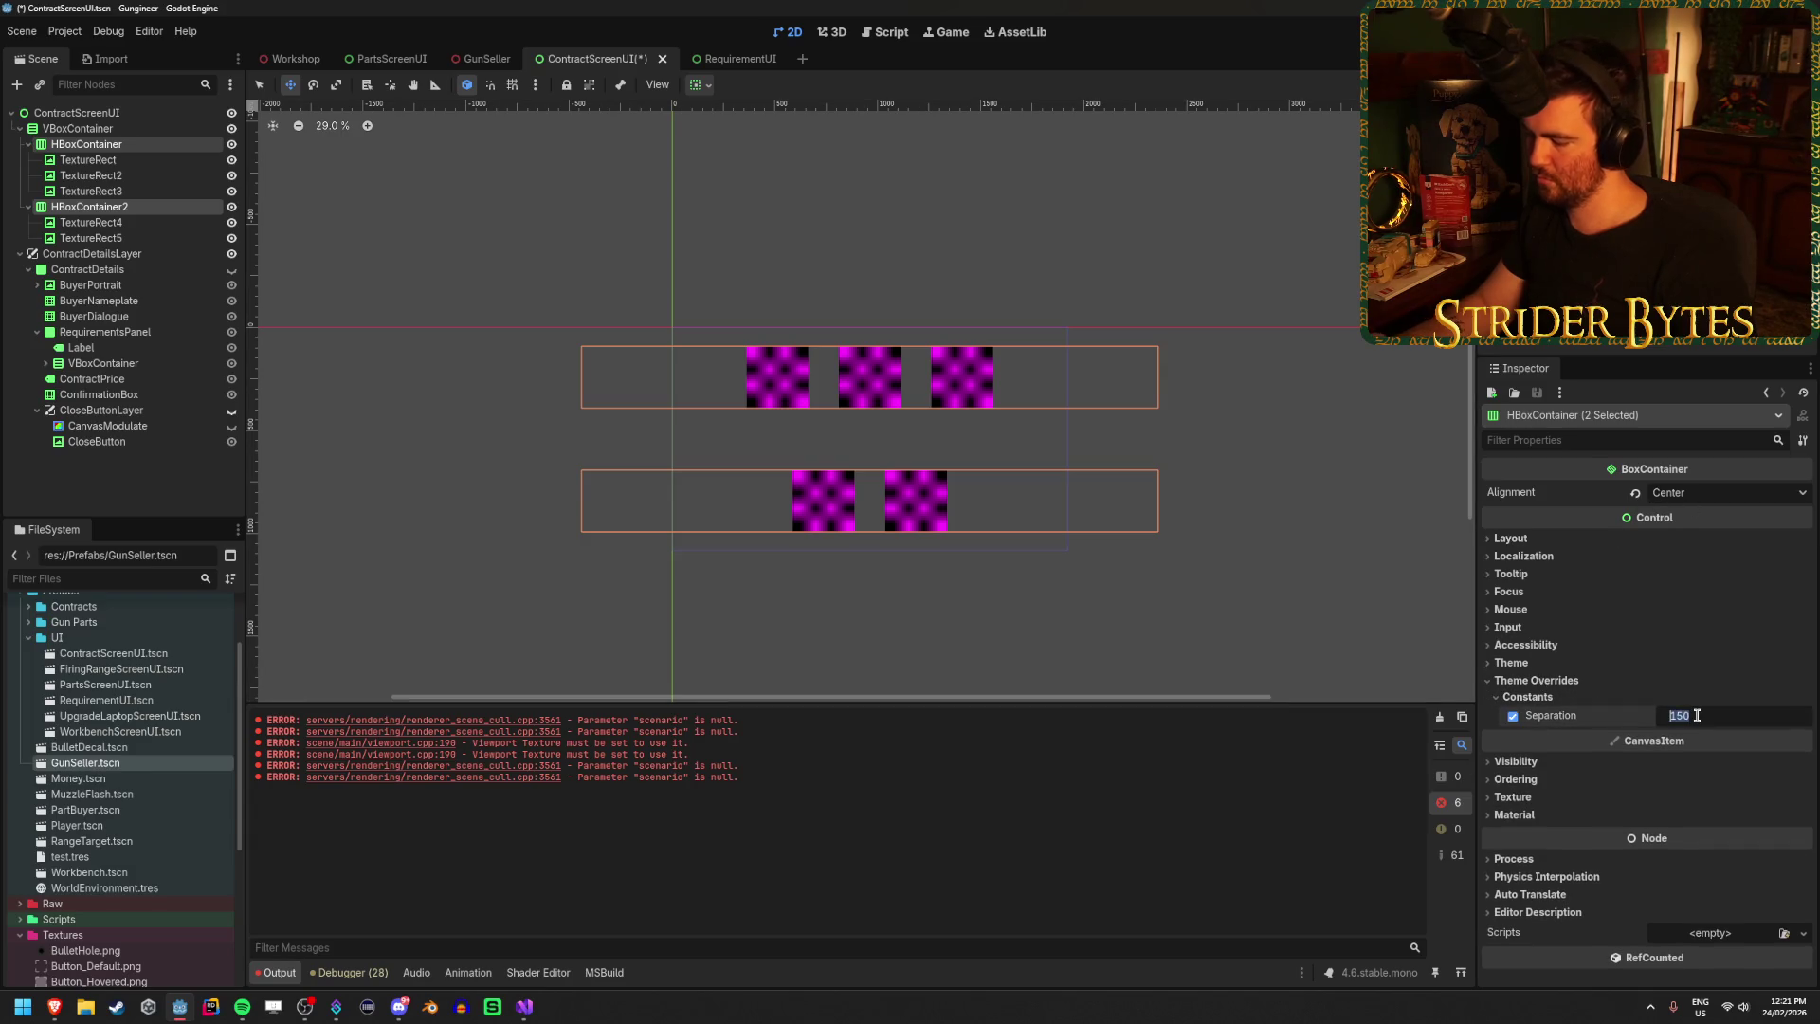
key("Return")
key("ctrl+s")
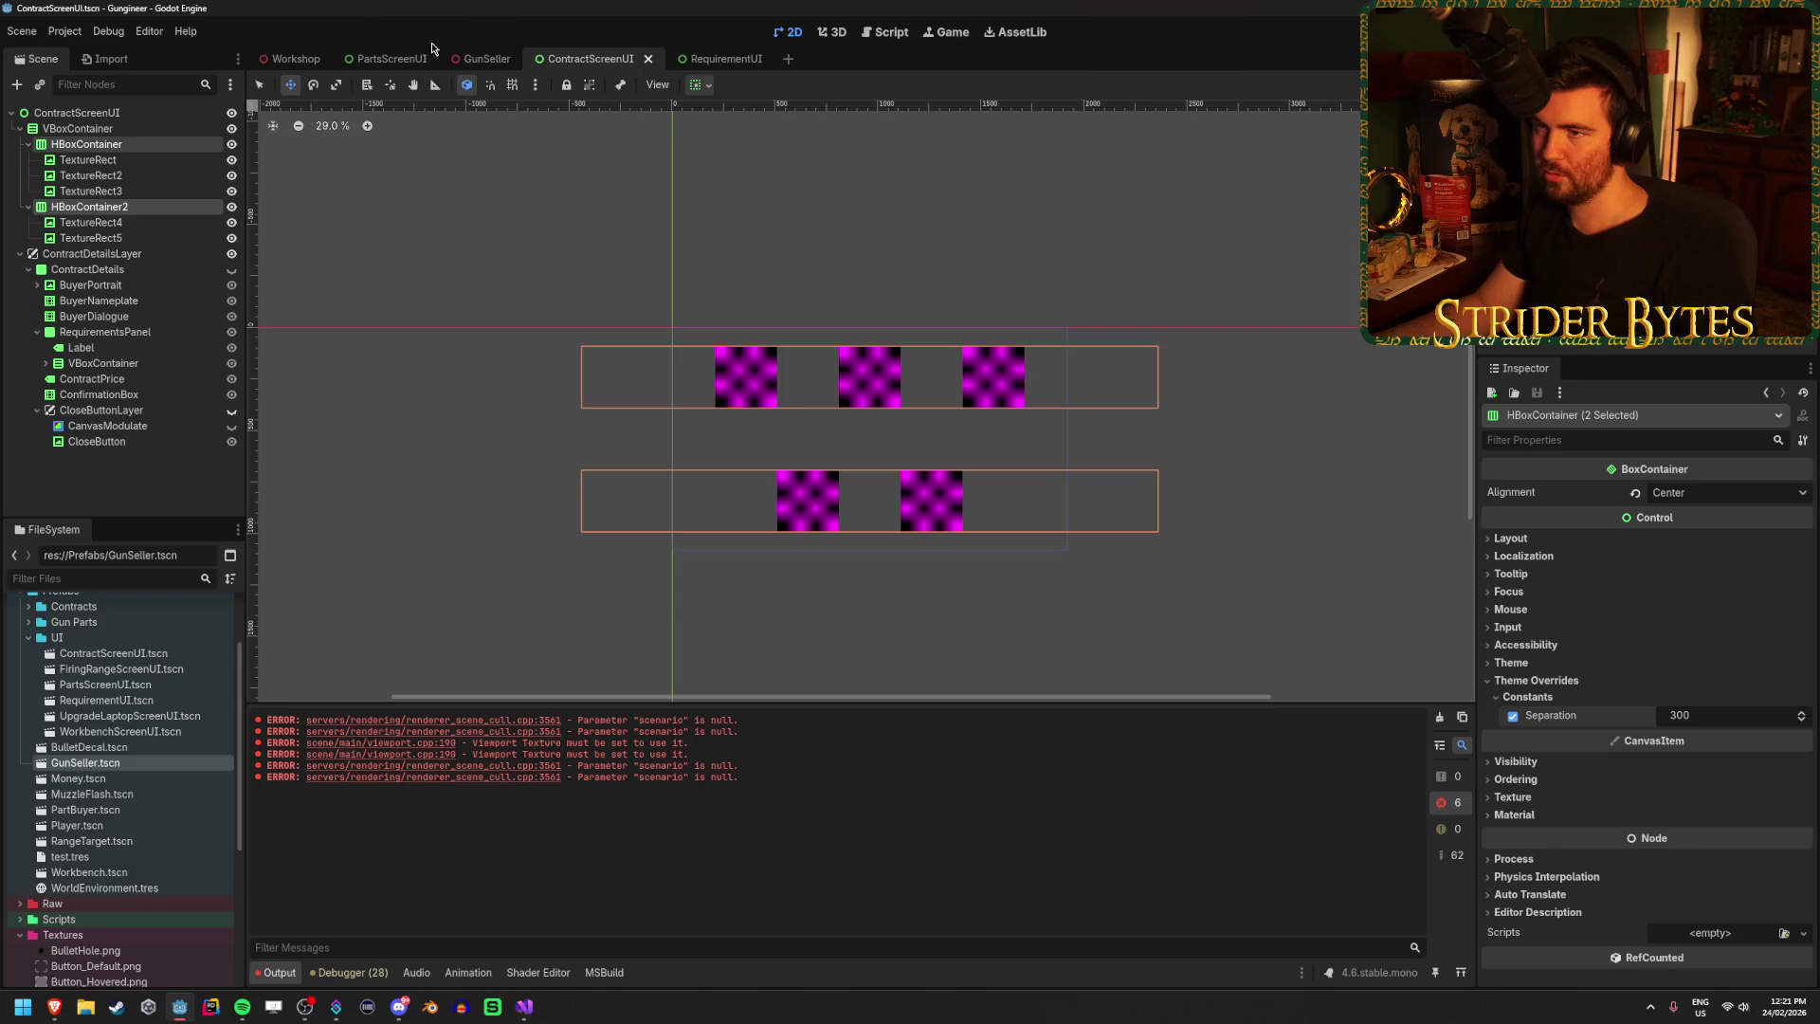
Check the 300 tile spacing in the Workshop scene, then return to ContractScreenUI.
left_click(480, 58)
left_click(285, 60)
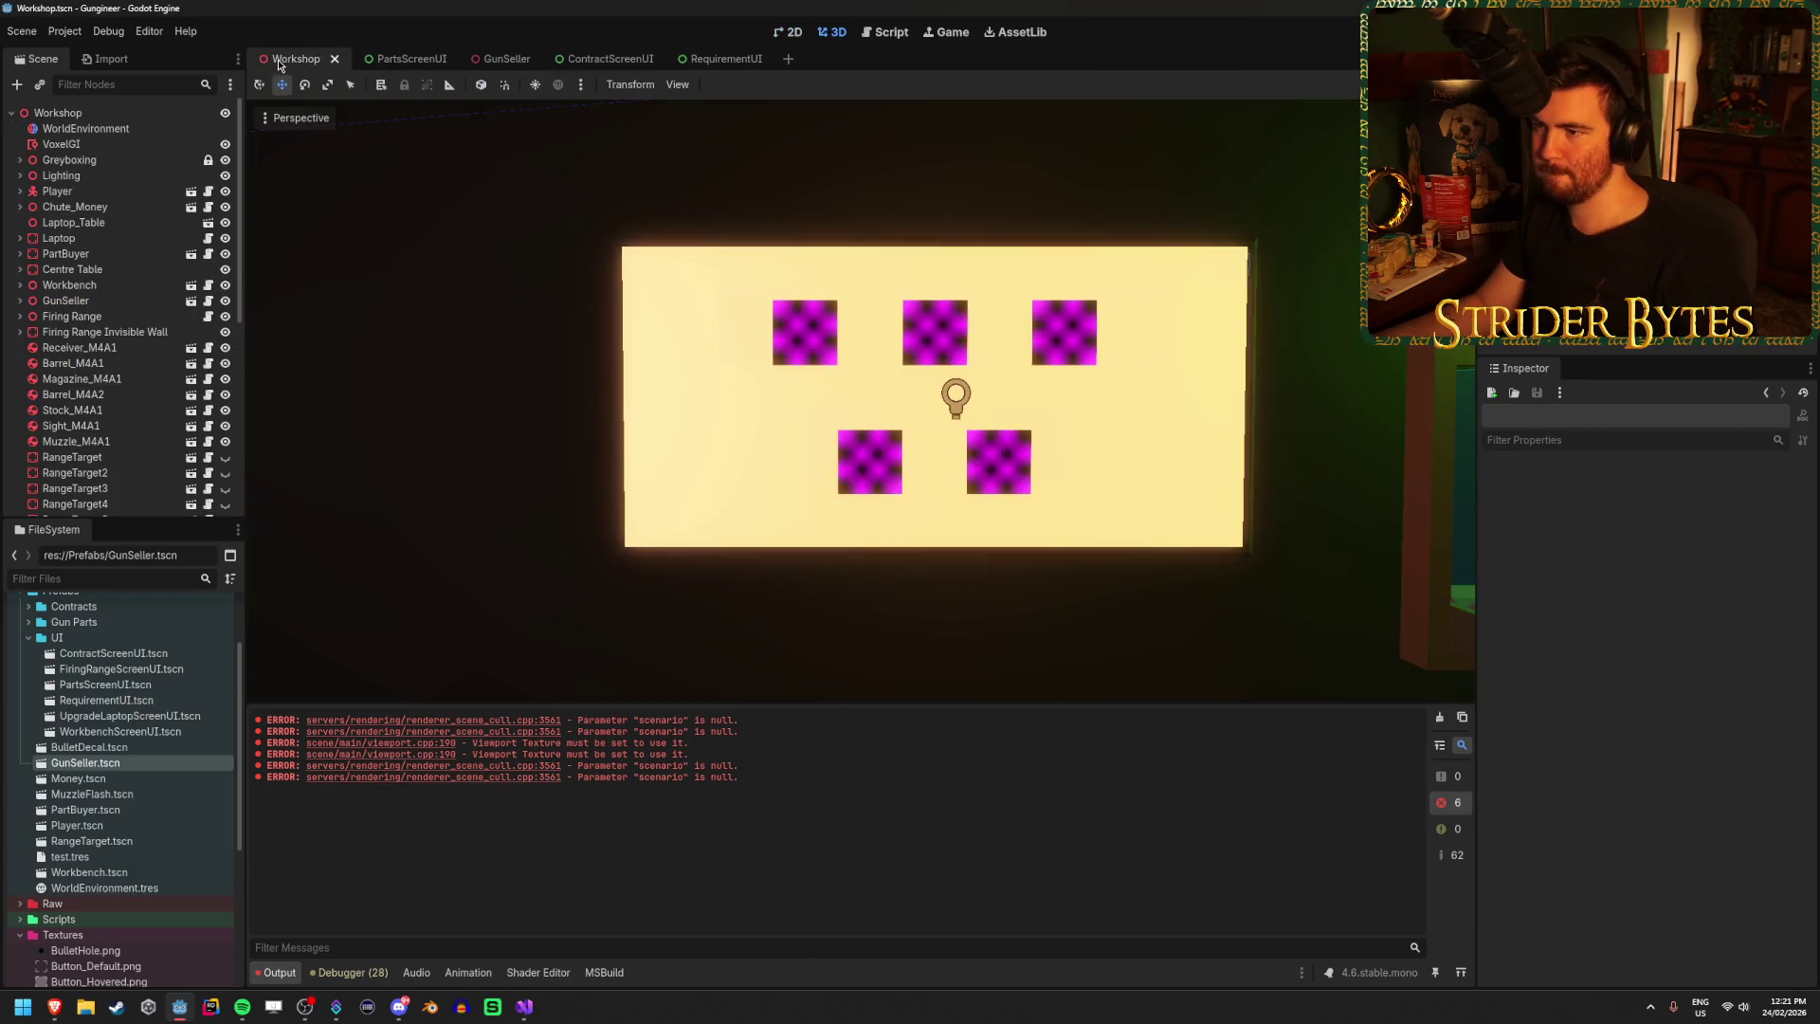
scroll(860, 403, "down", 5)
scroll(860, 403, "up", 3)
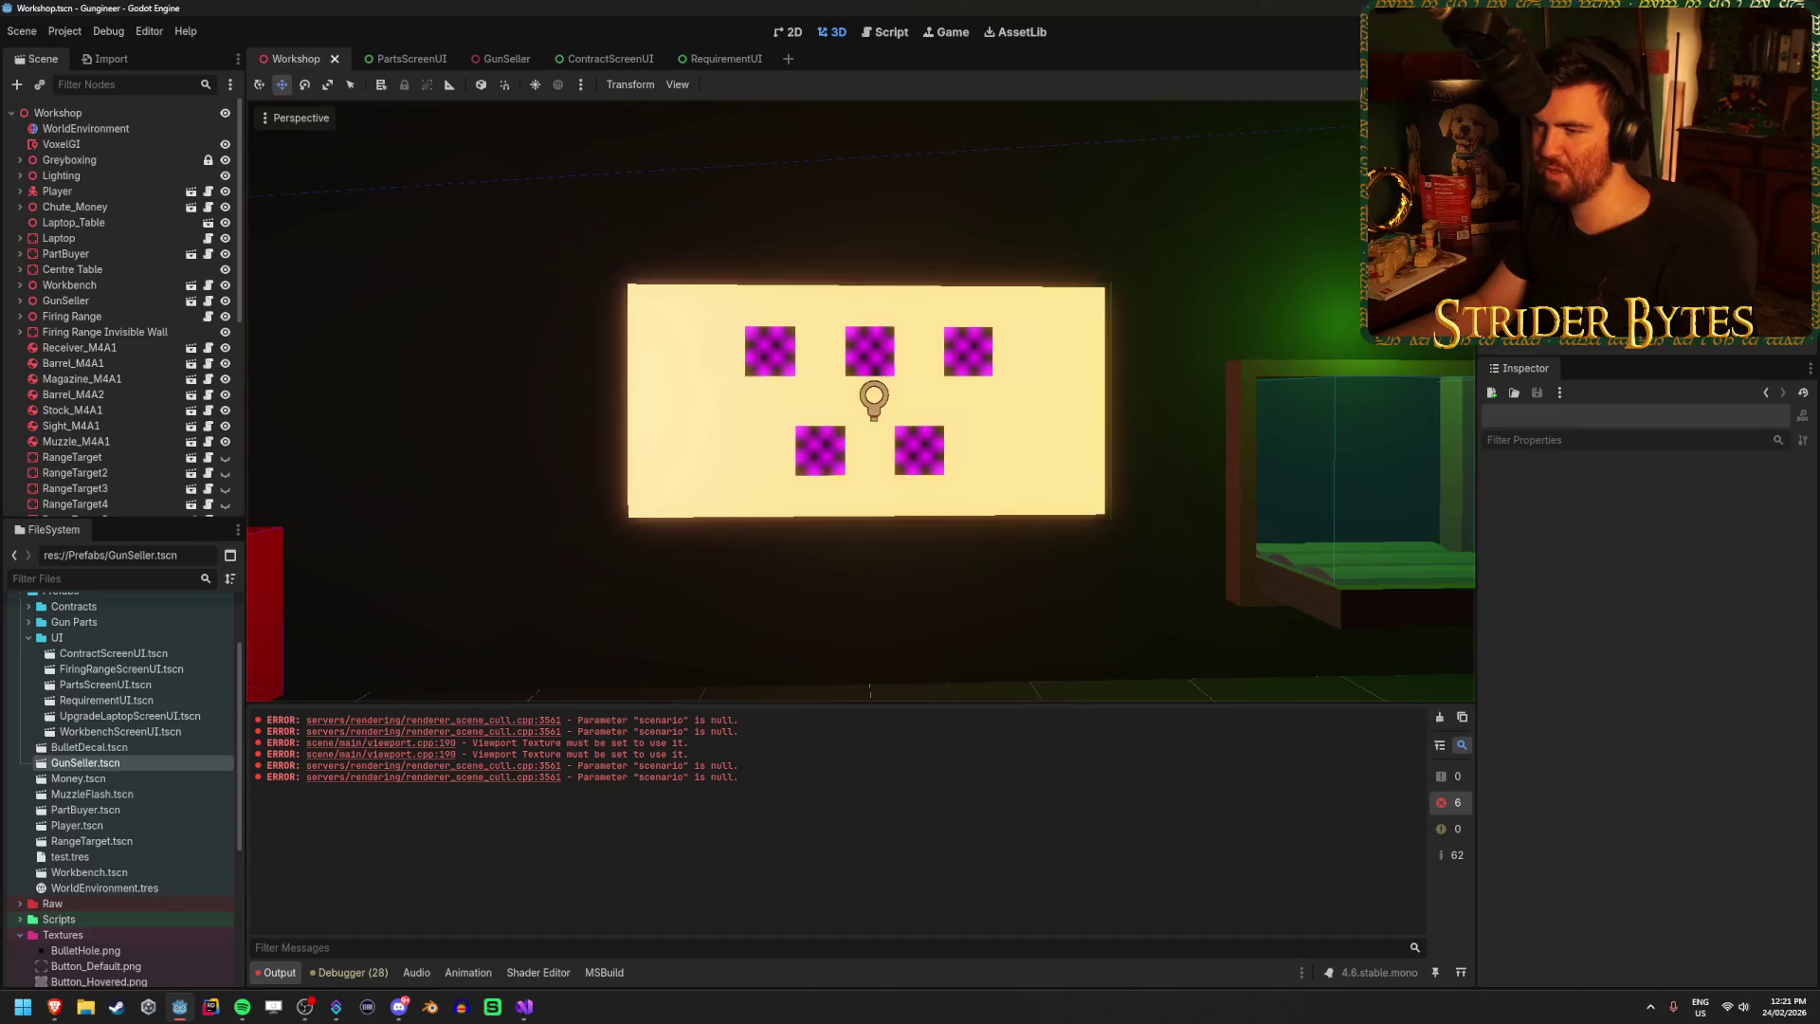
scroll(865, 401, "up", 2)
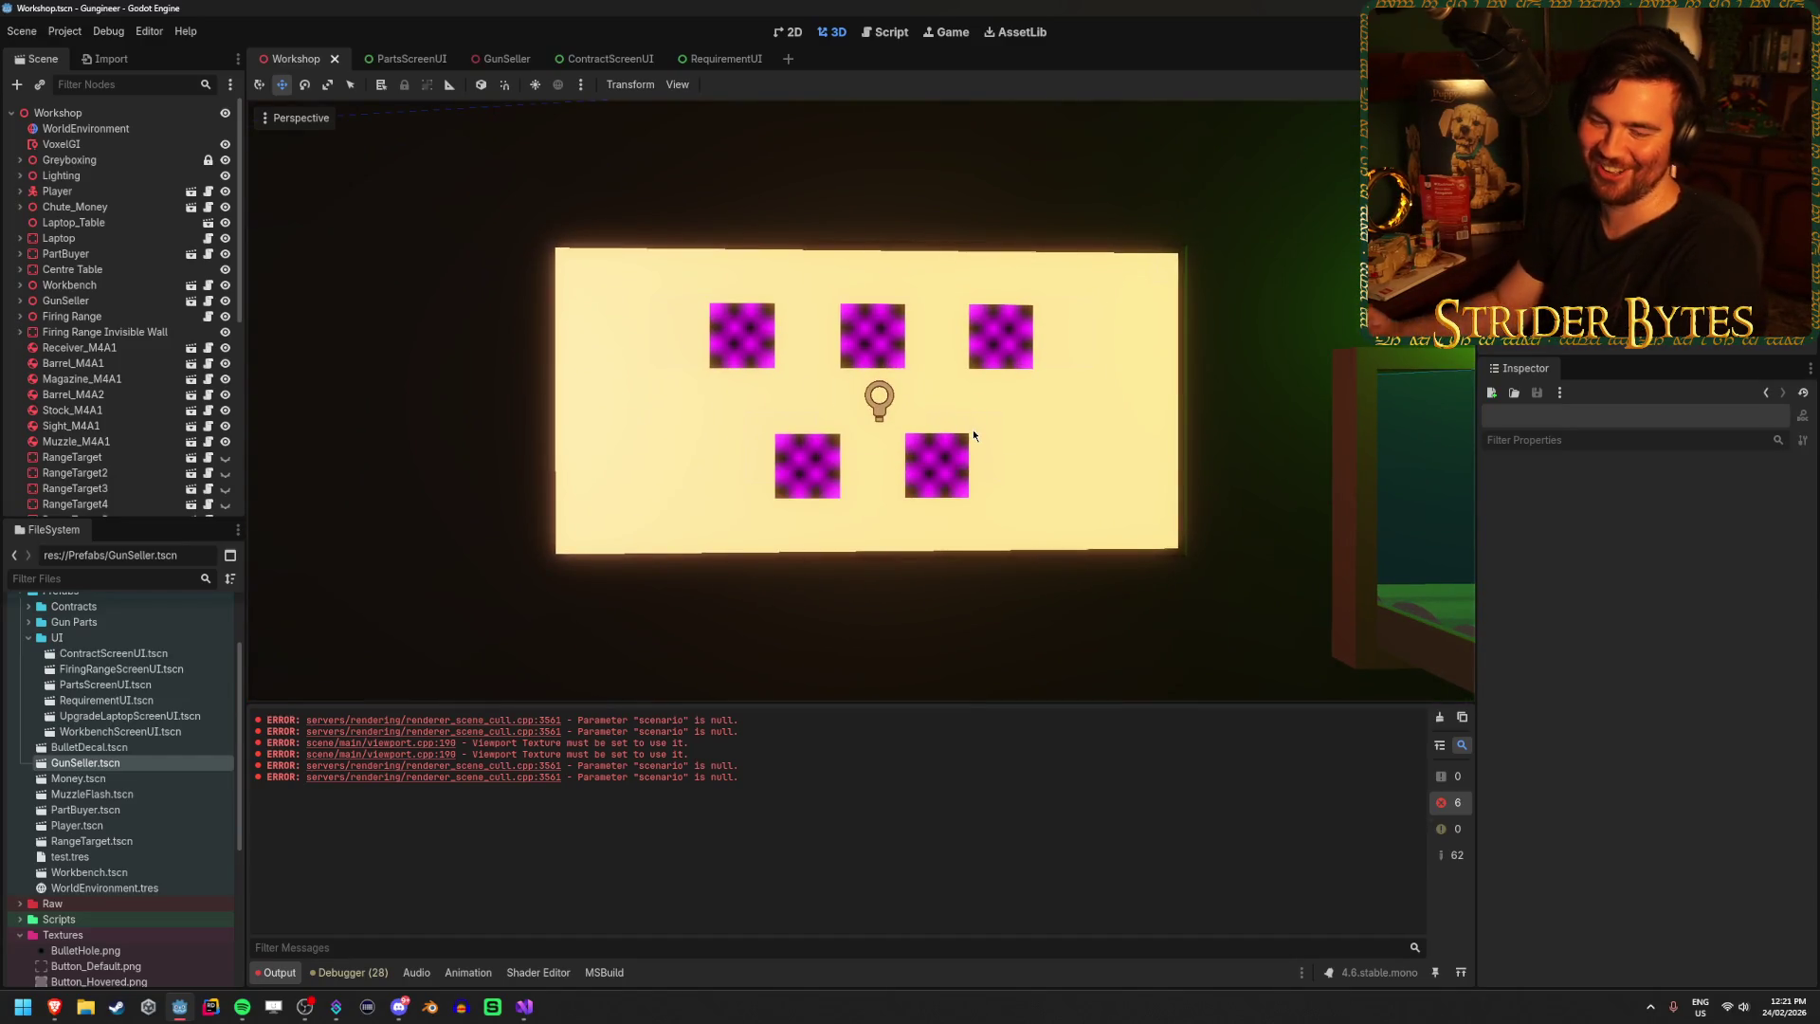
left_click(607, 61)
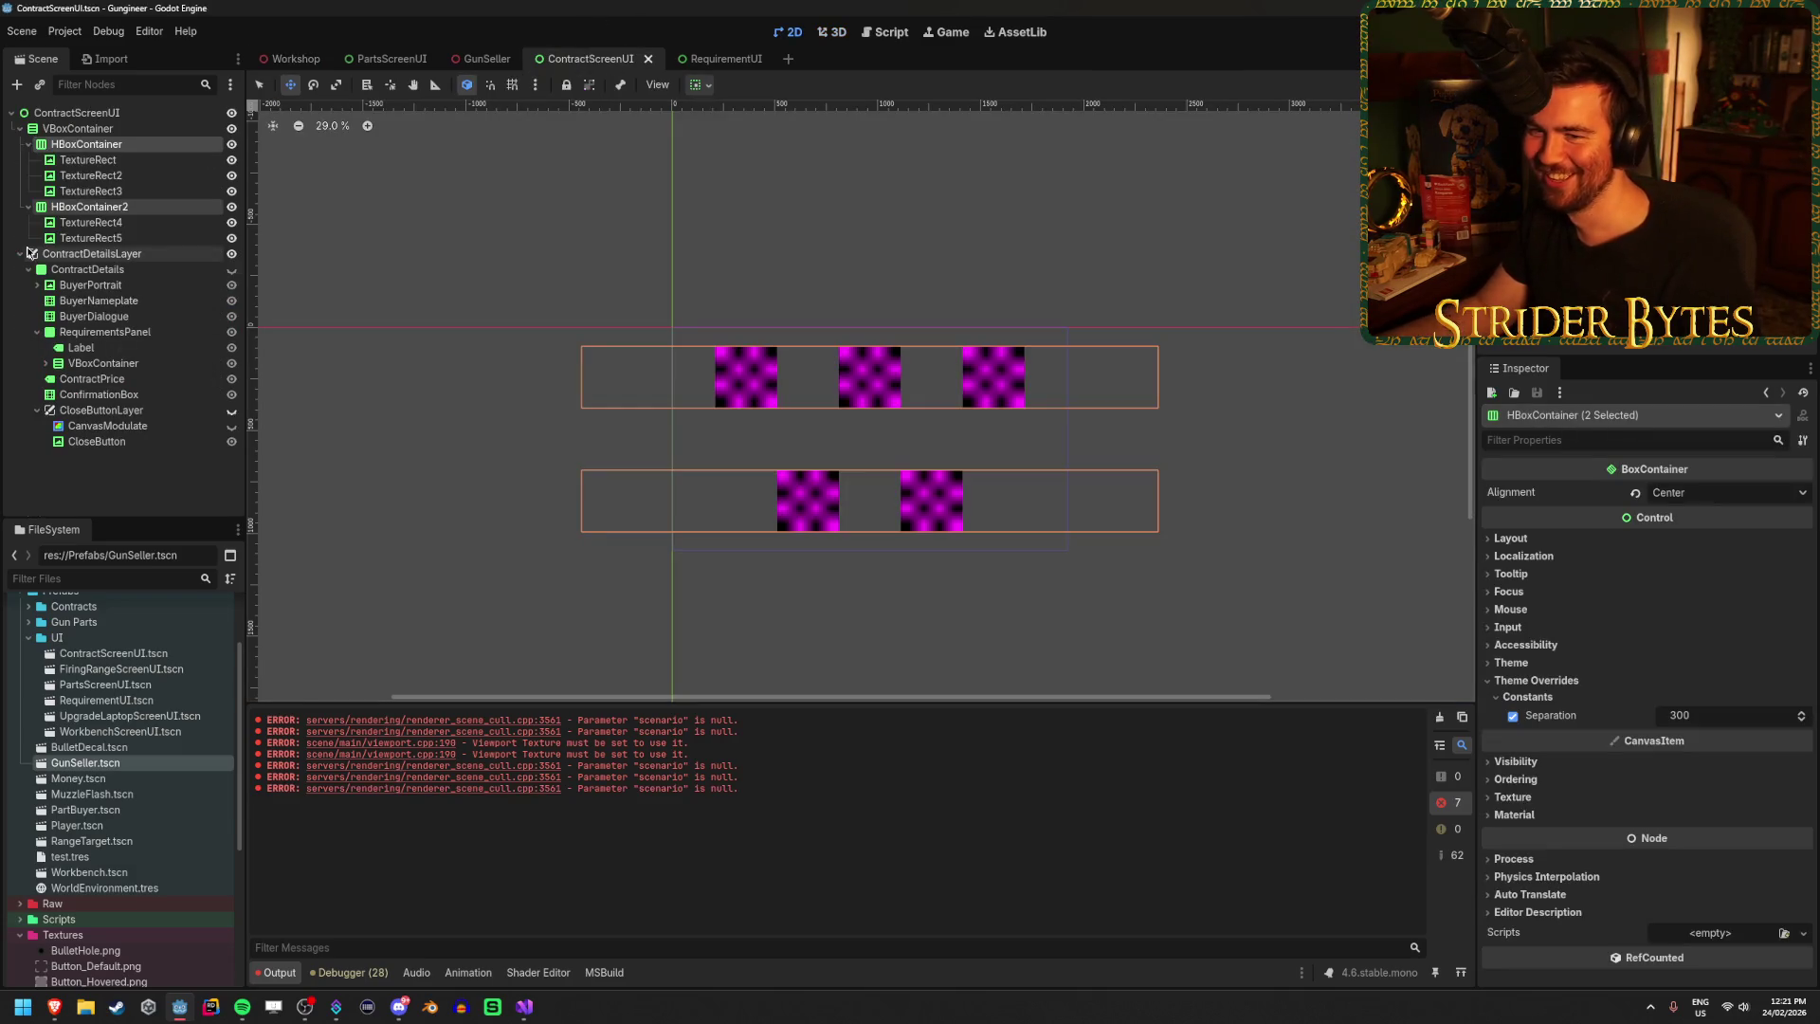
Set the VBoxContainer's Separation to 200 to space the two rows.
left_click(78, 128)
left_click(1730, 718)
type("200")
key("Return")
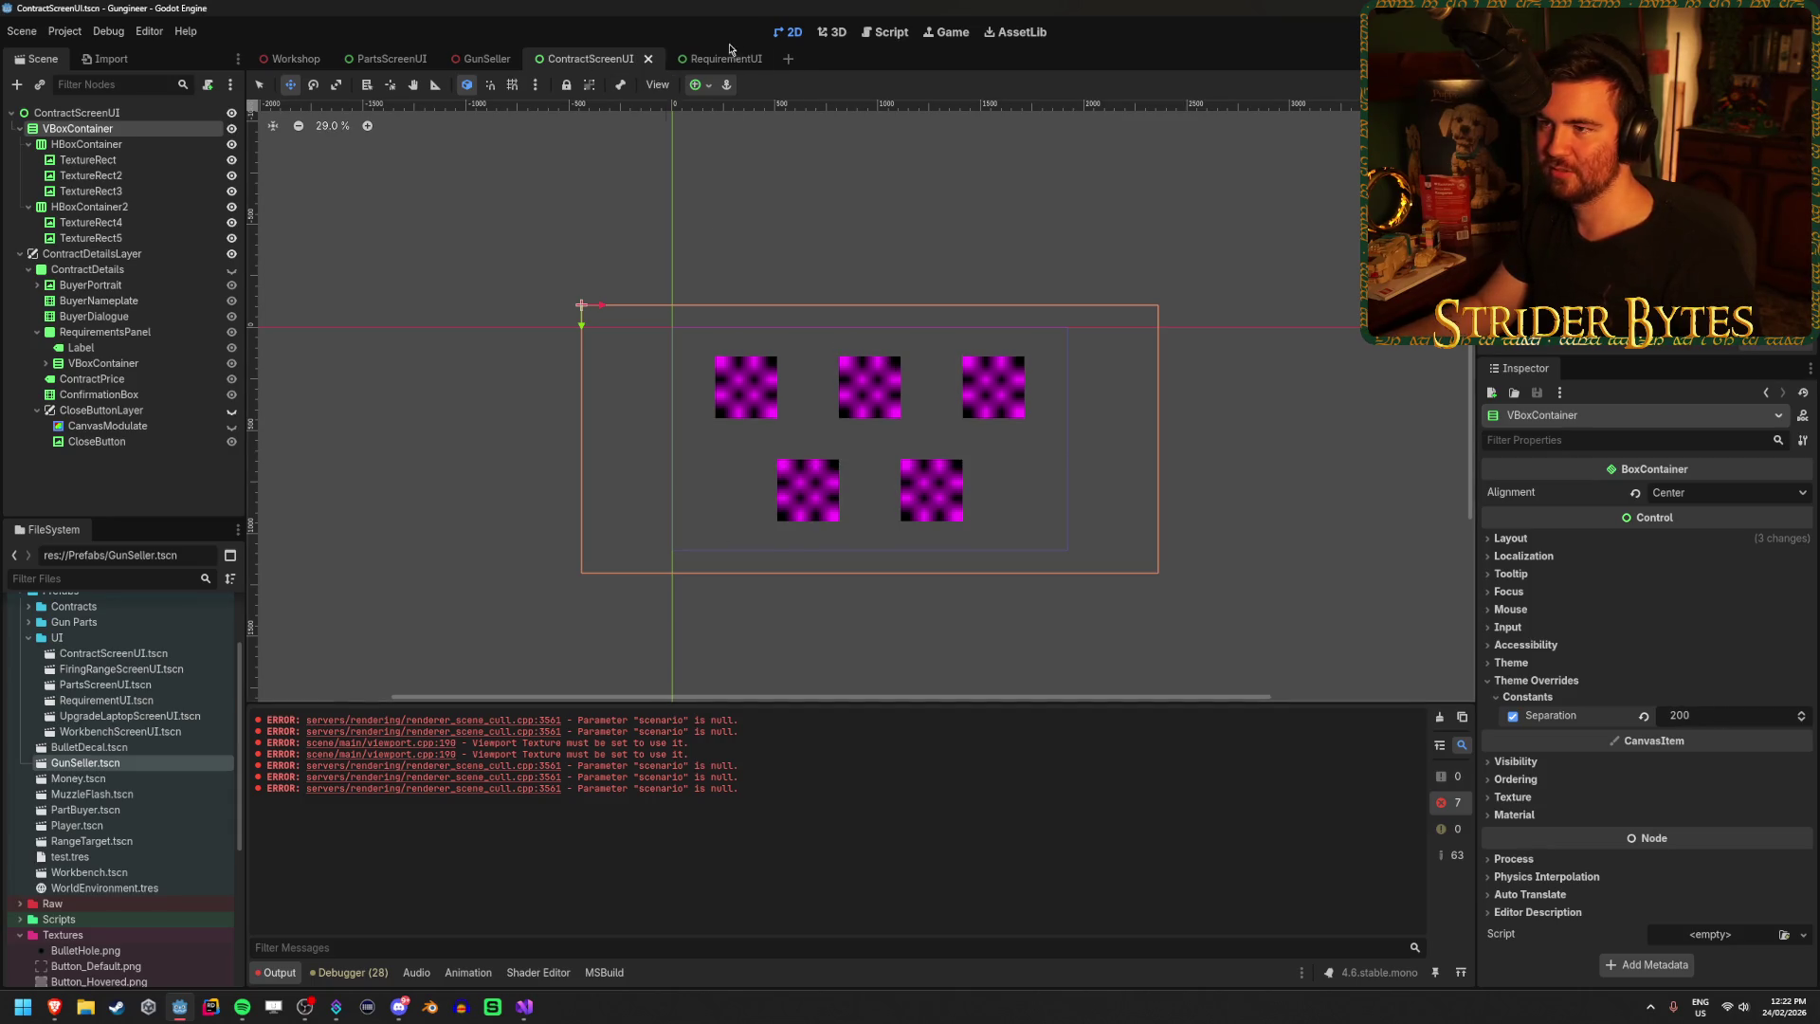
View the 200 row gap on the Workshop wall panel, then return to ContractScreenUI.
left_click(297, 59)
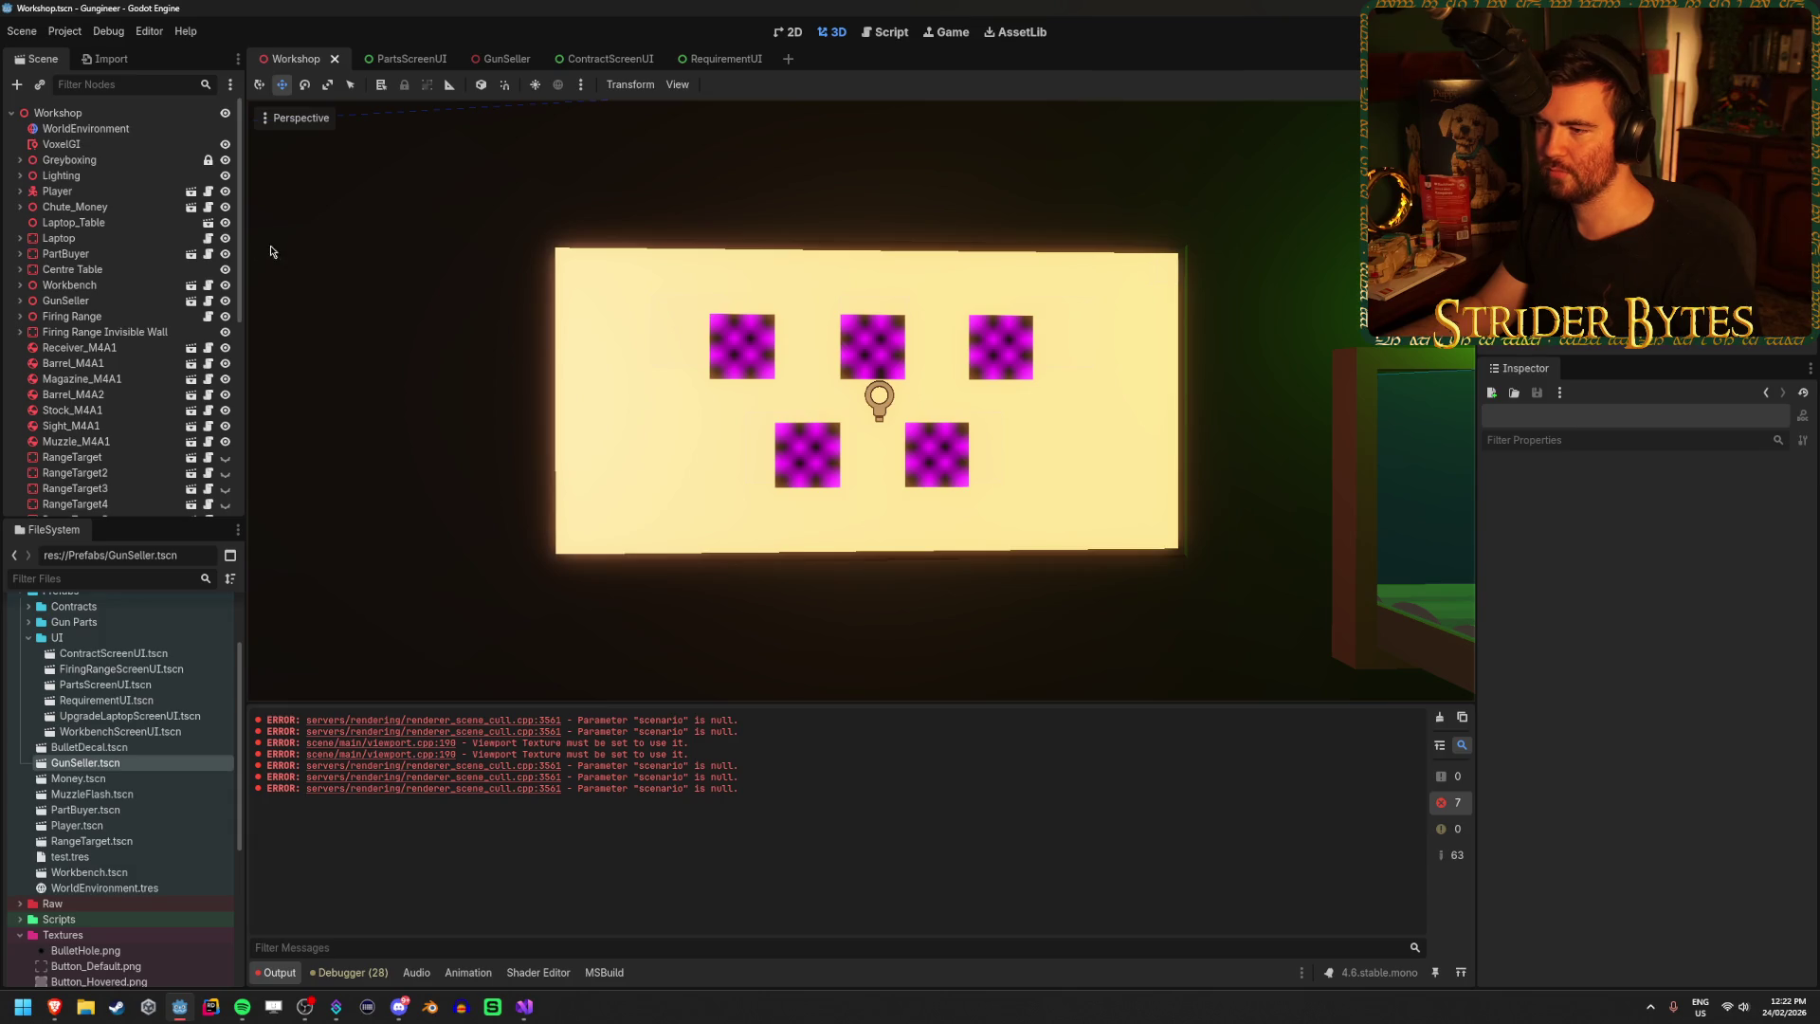
scroll(270, 252, "down", 3)
left_click_drag(270, 251, 190, 251)
mouse_move(853, 398)
left_mouse_down()
mouse_move(721, 398)
mouse_move(872, 398)
left_mouse_up()
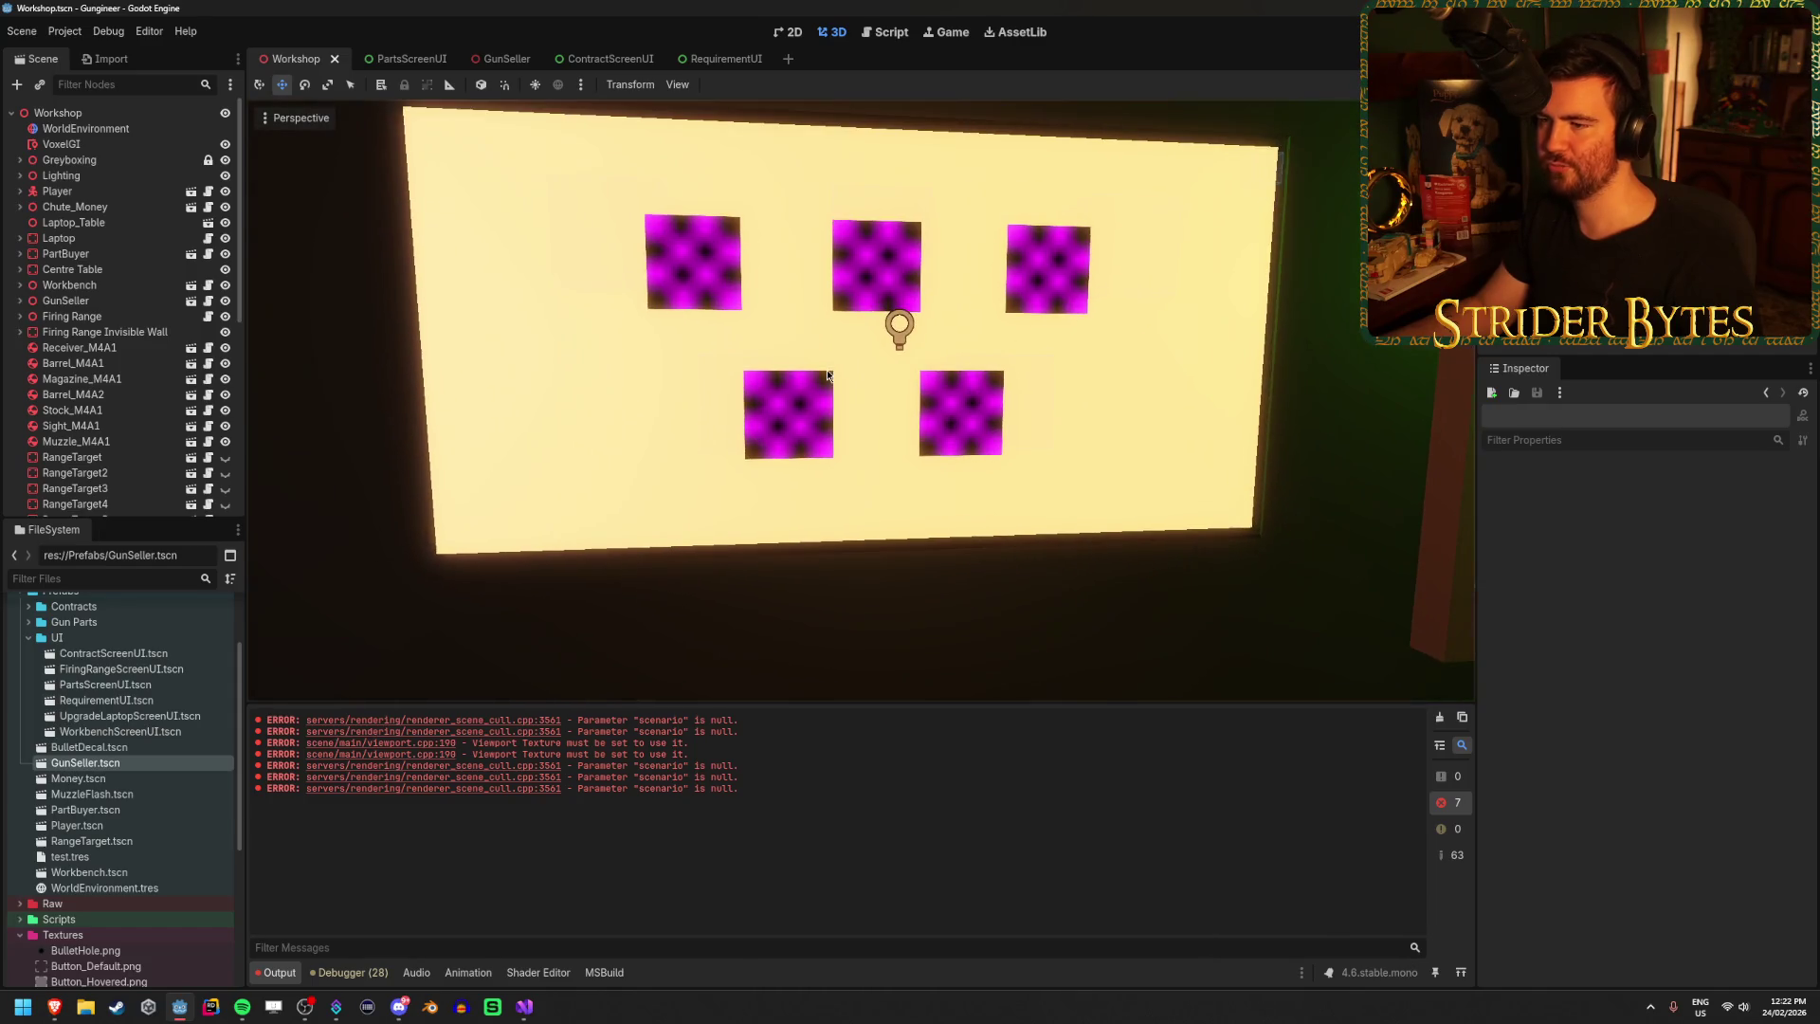
left_click(676, 57)
left_click(588, 58)
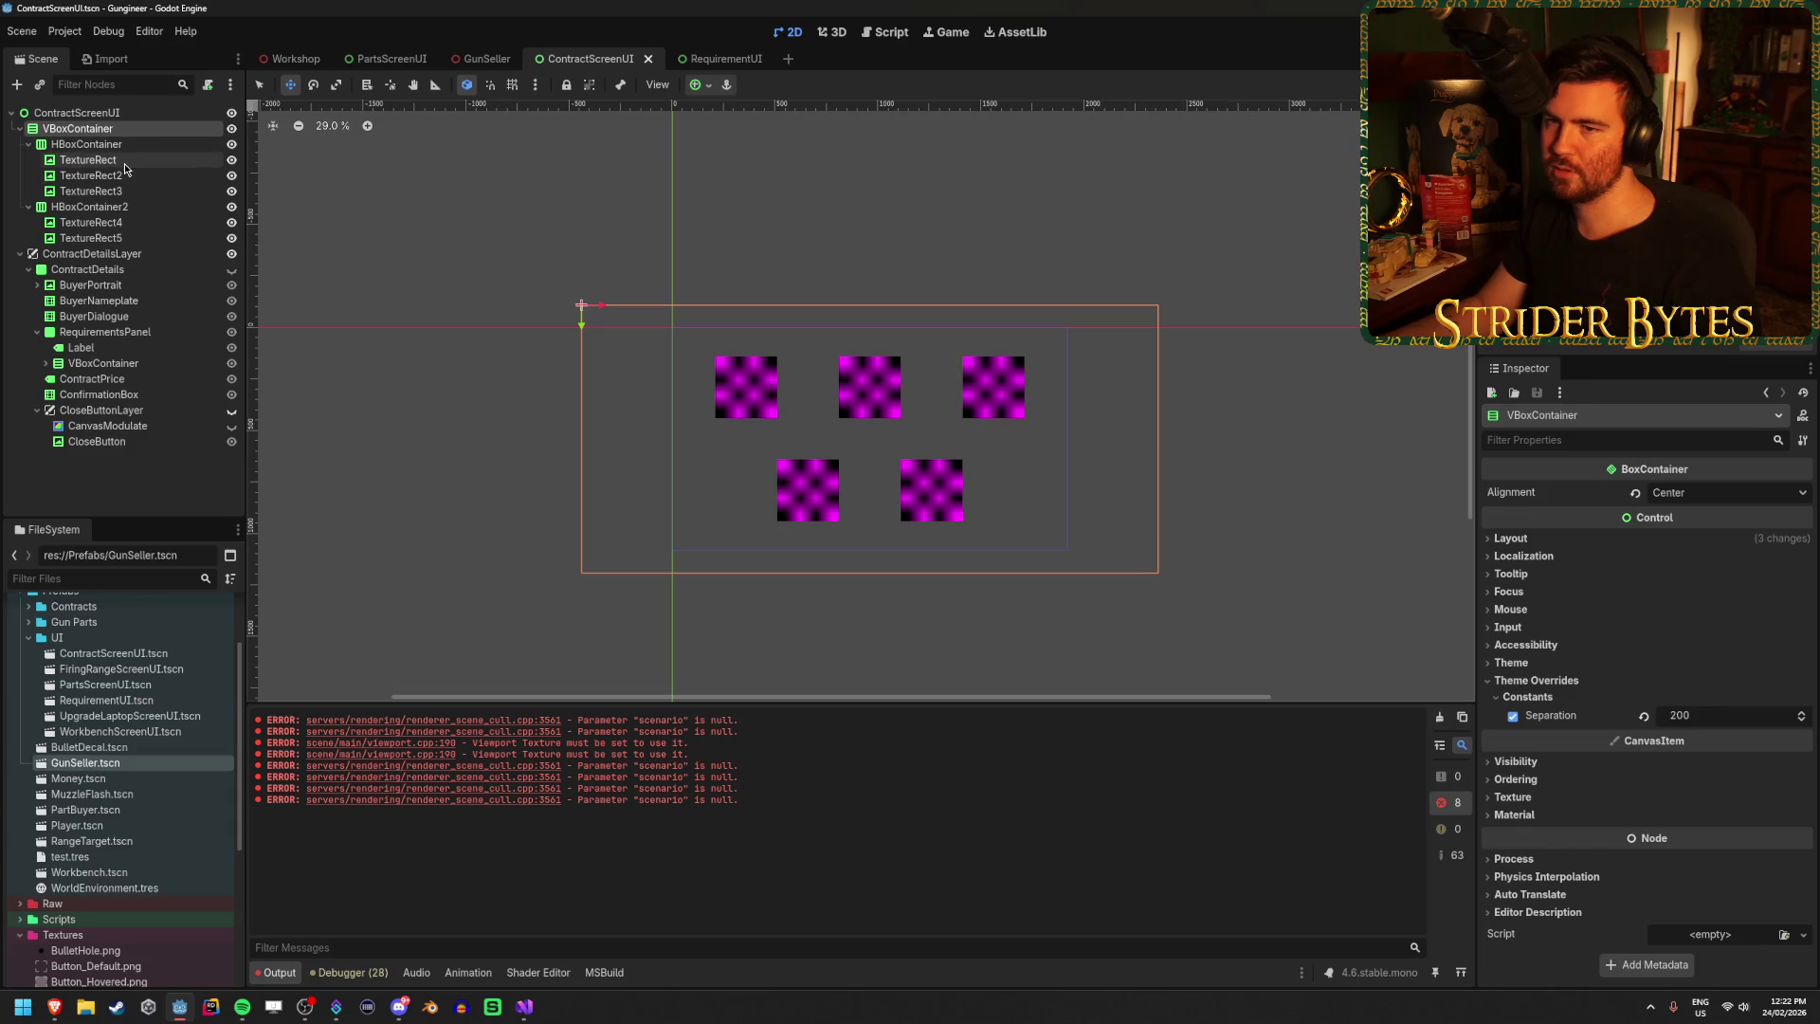
Look over the first-row TextureRects, then add a new empty scene tab.
left_click(105, 190)
left_click(88, 159)
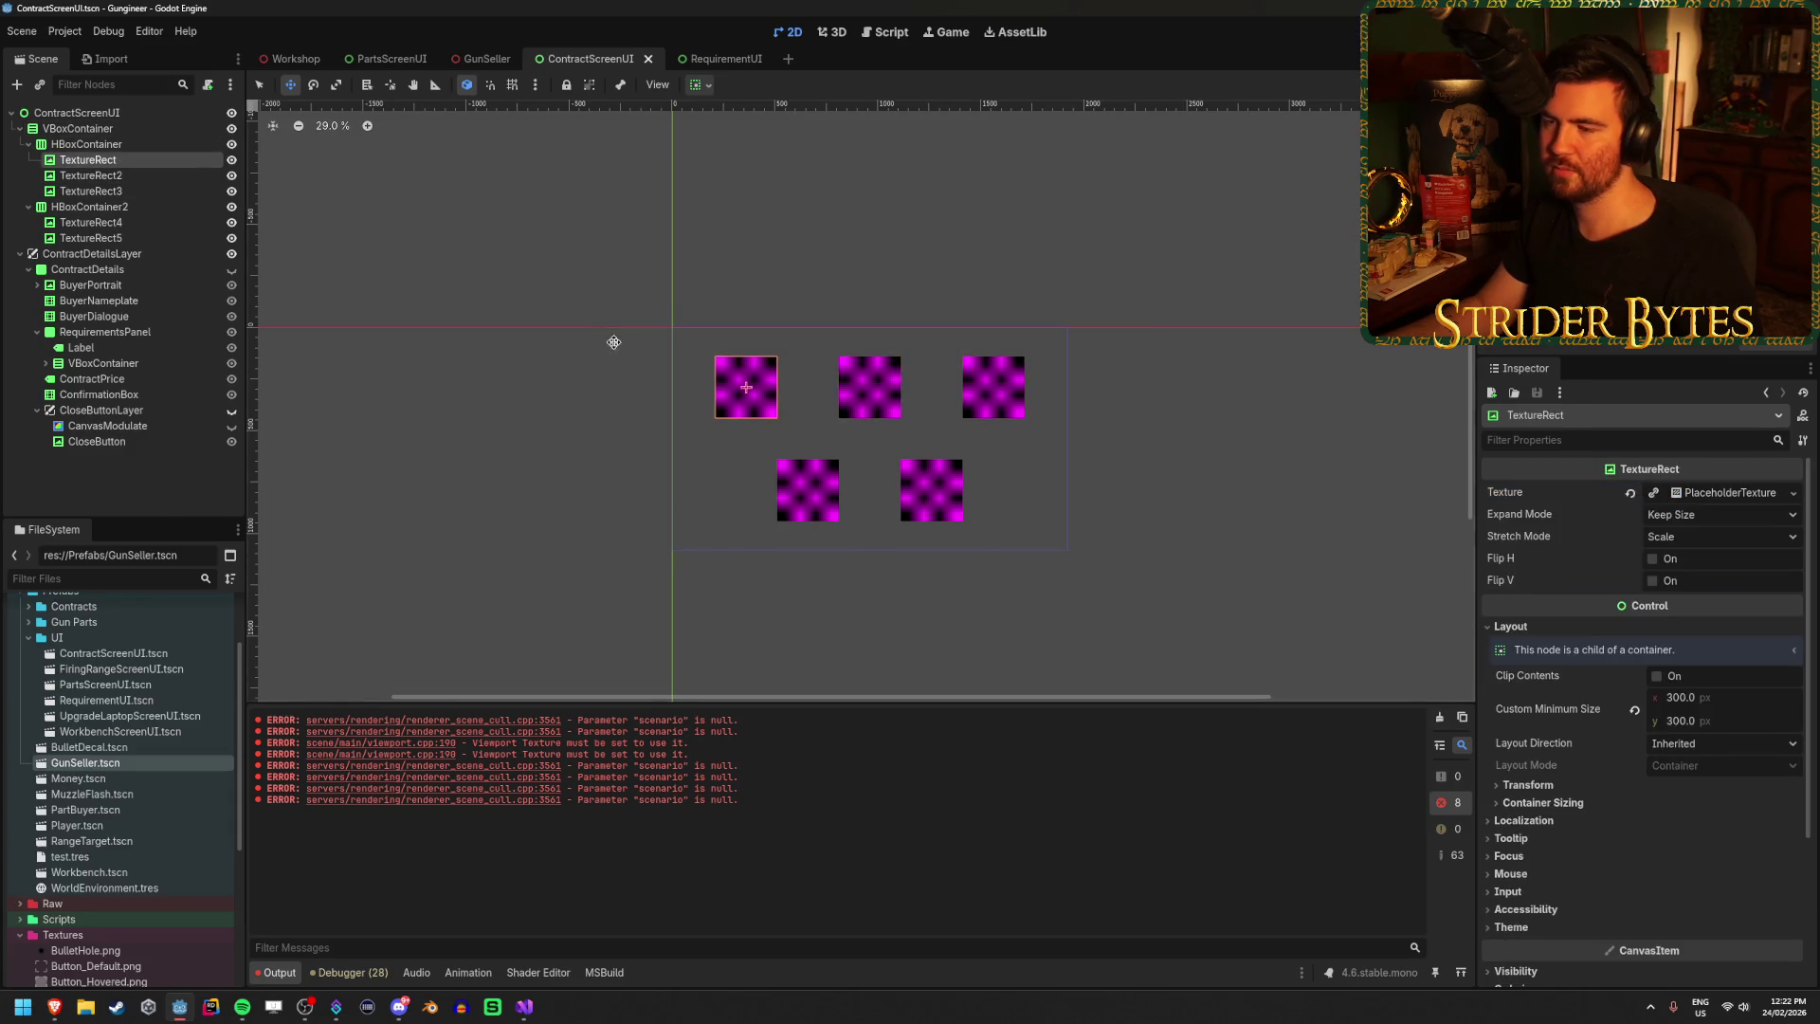
scroll(1099, 540, "up", 6)
scroll(1195, 545, "down", 3)
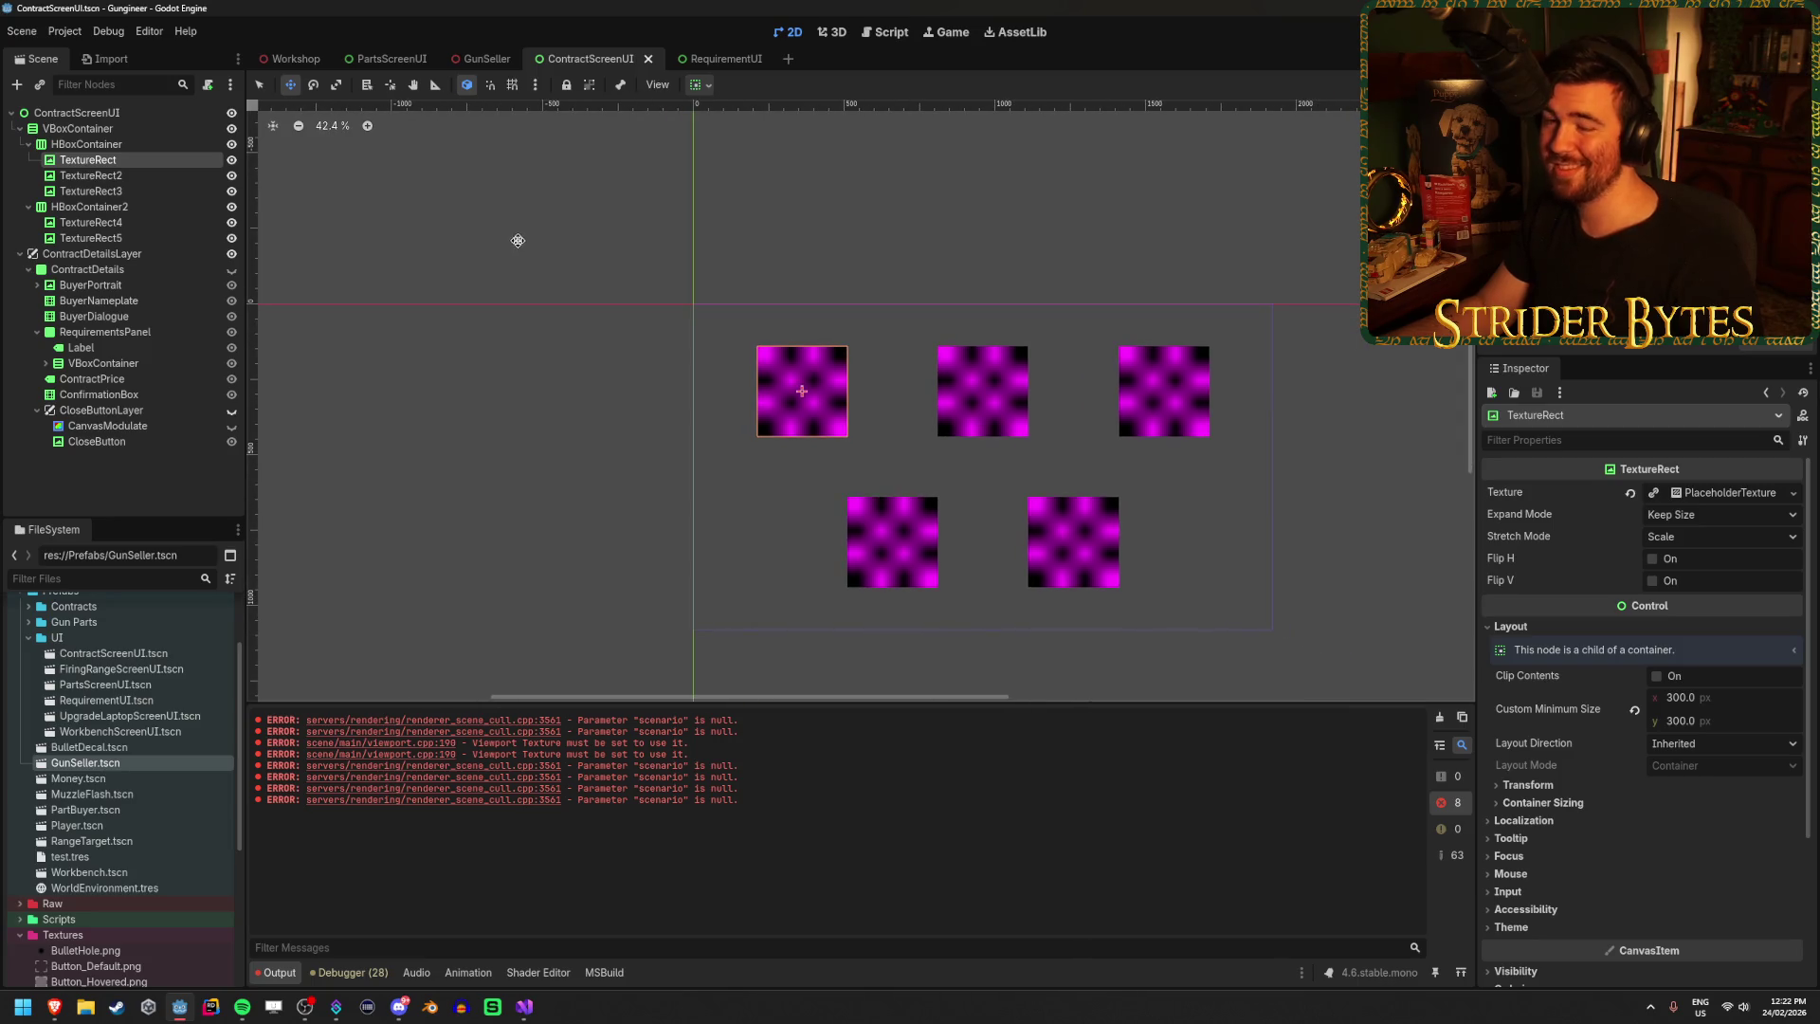
scroll(957, 498, "up", 1)
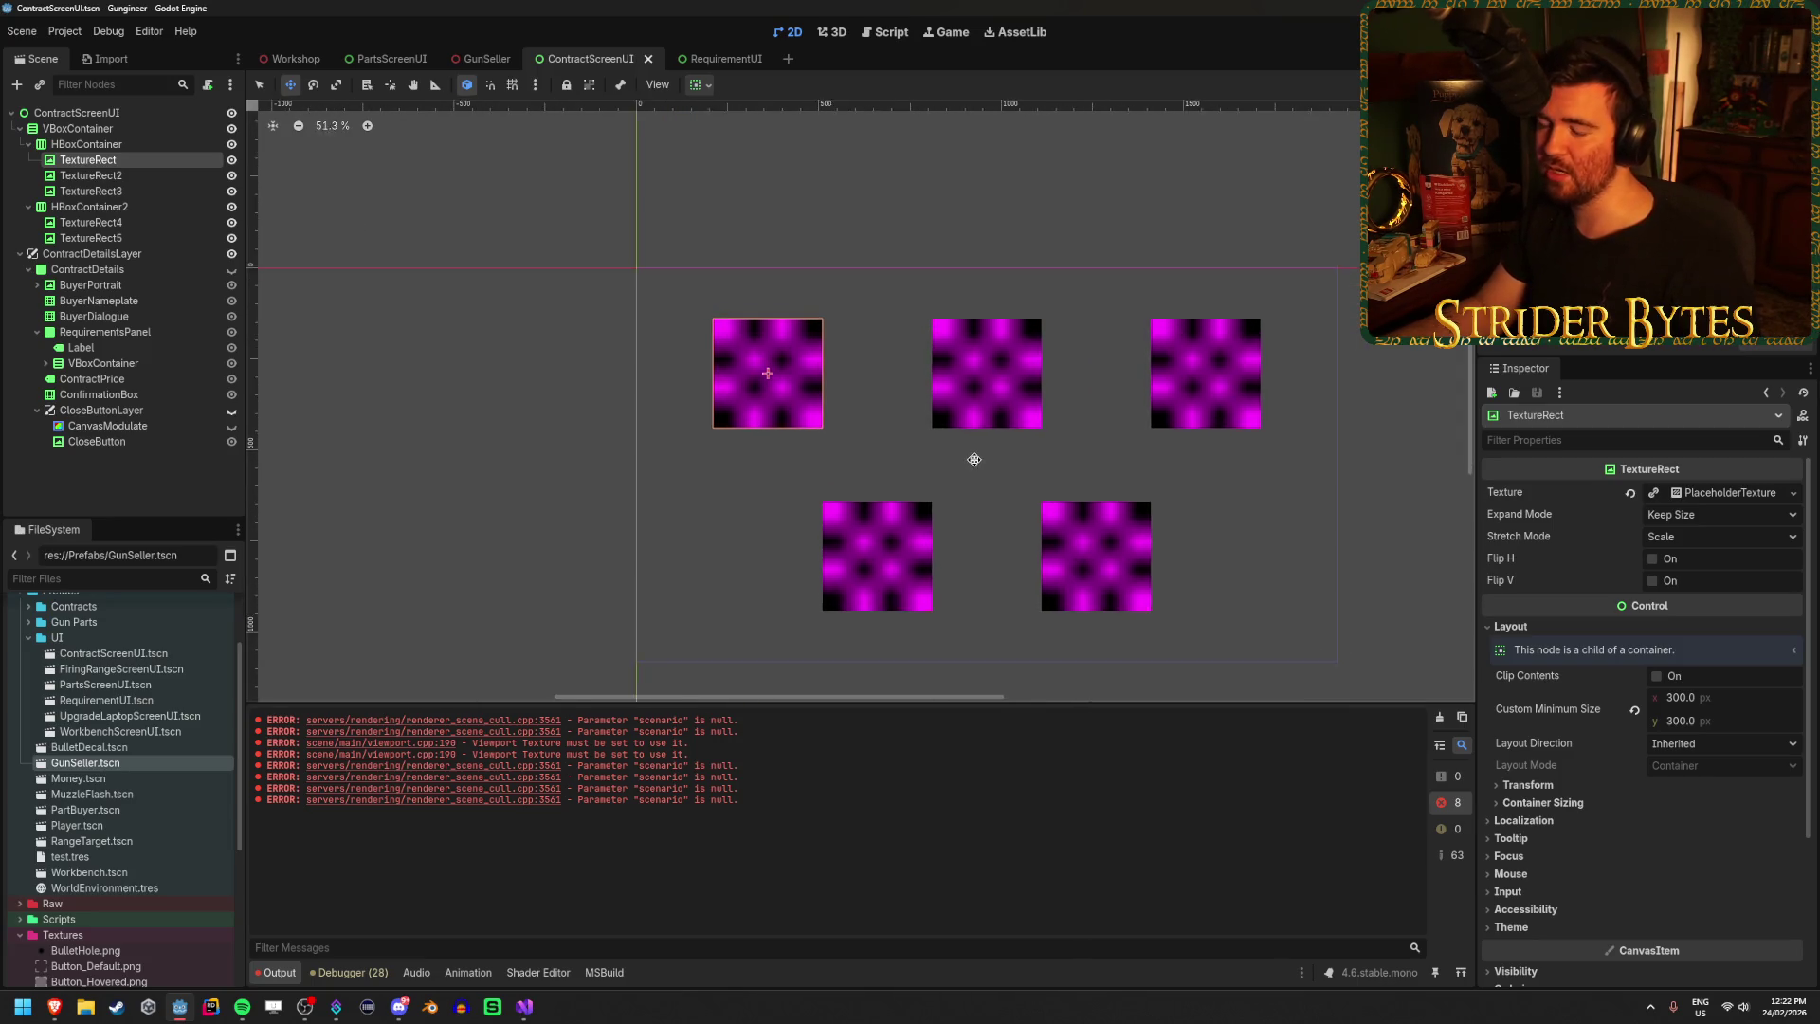
scroll(916, 399, "up", 1)
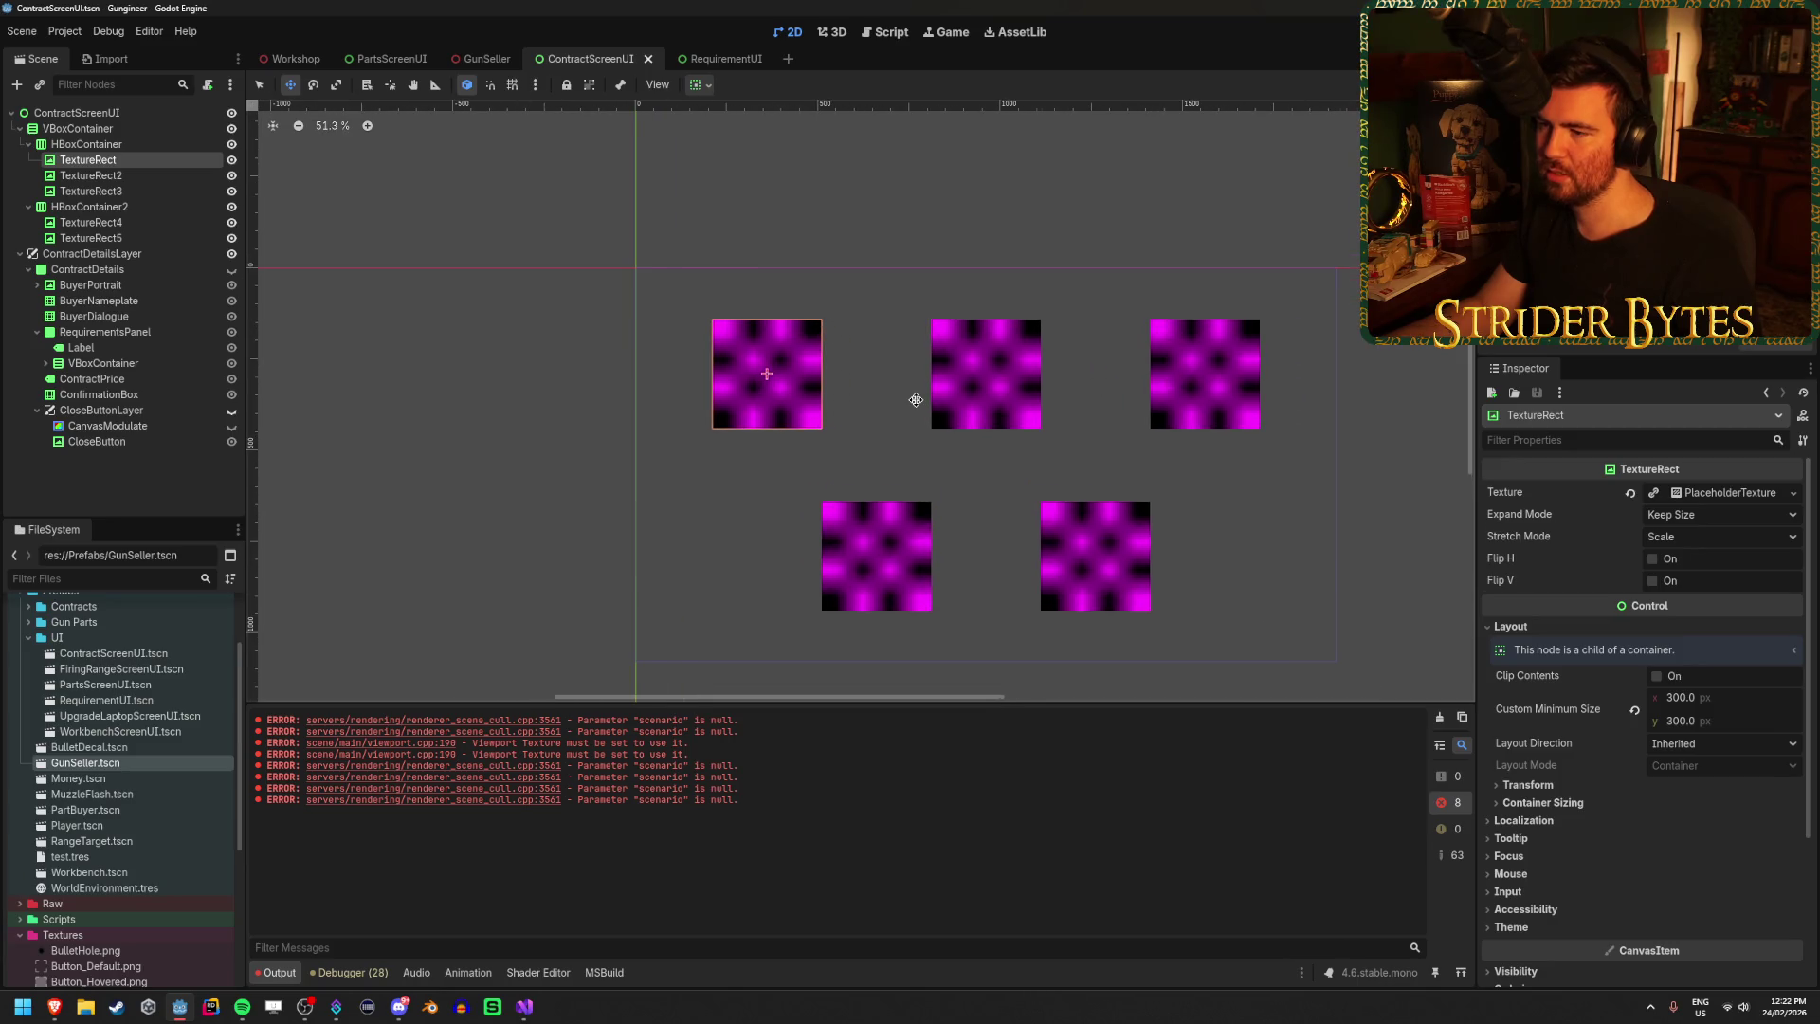
scroll(916, 399, "down", 2)
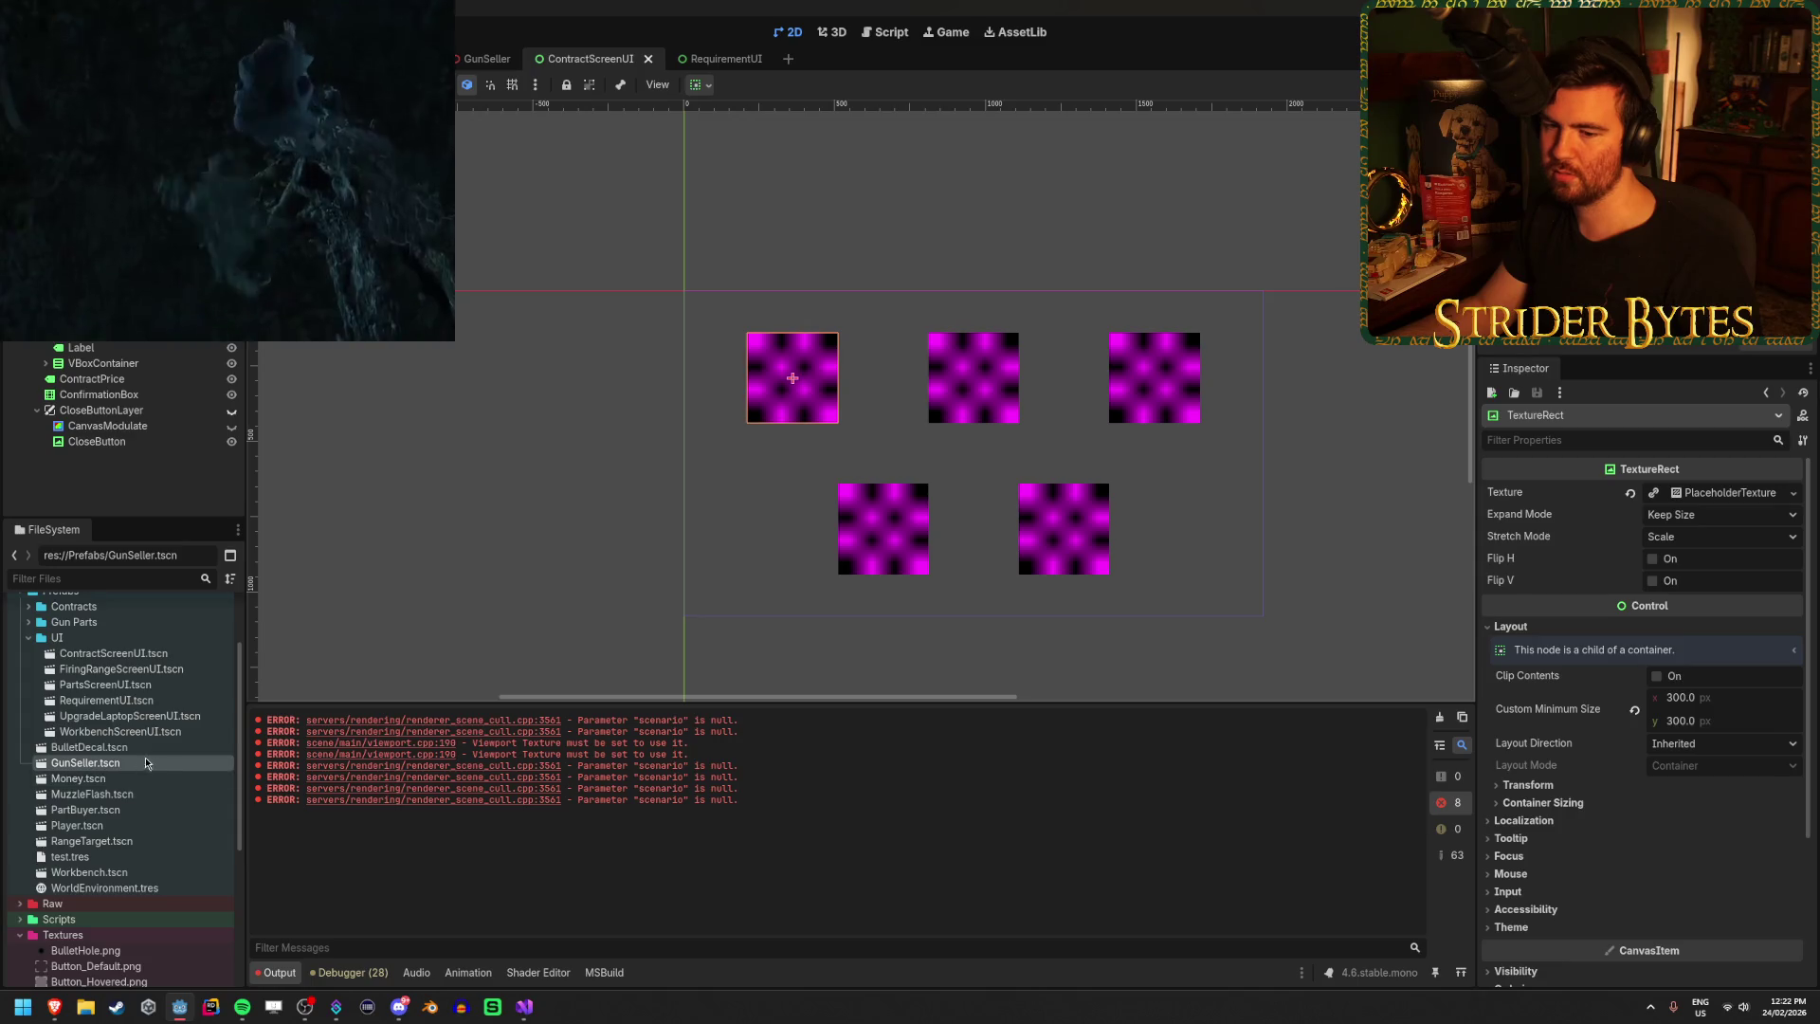
scroll(147, 762, "down", 5)
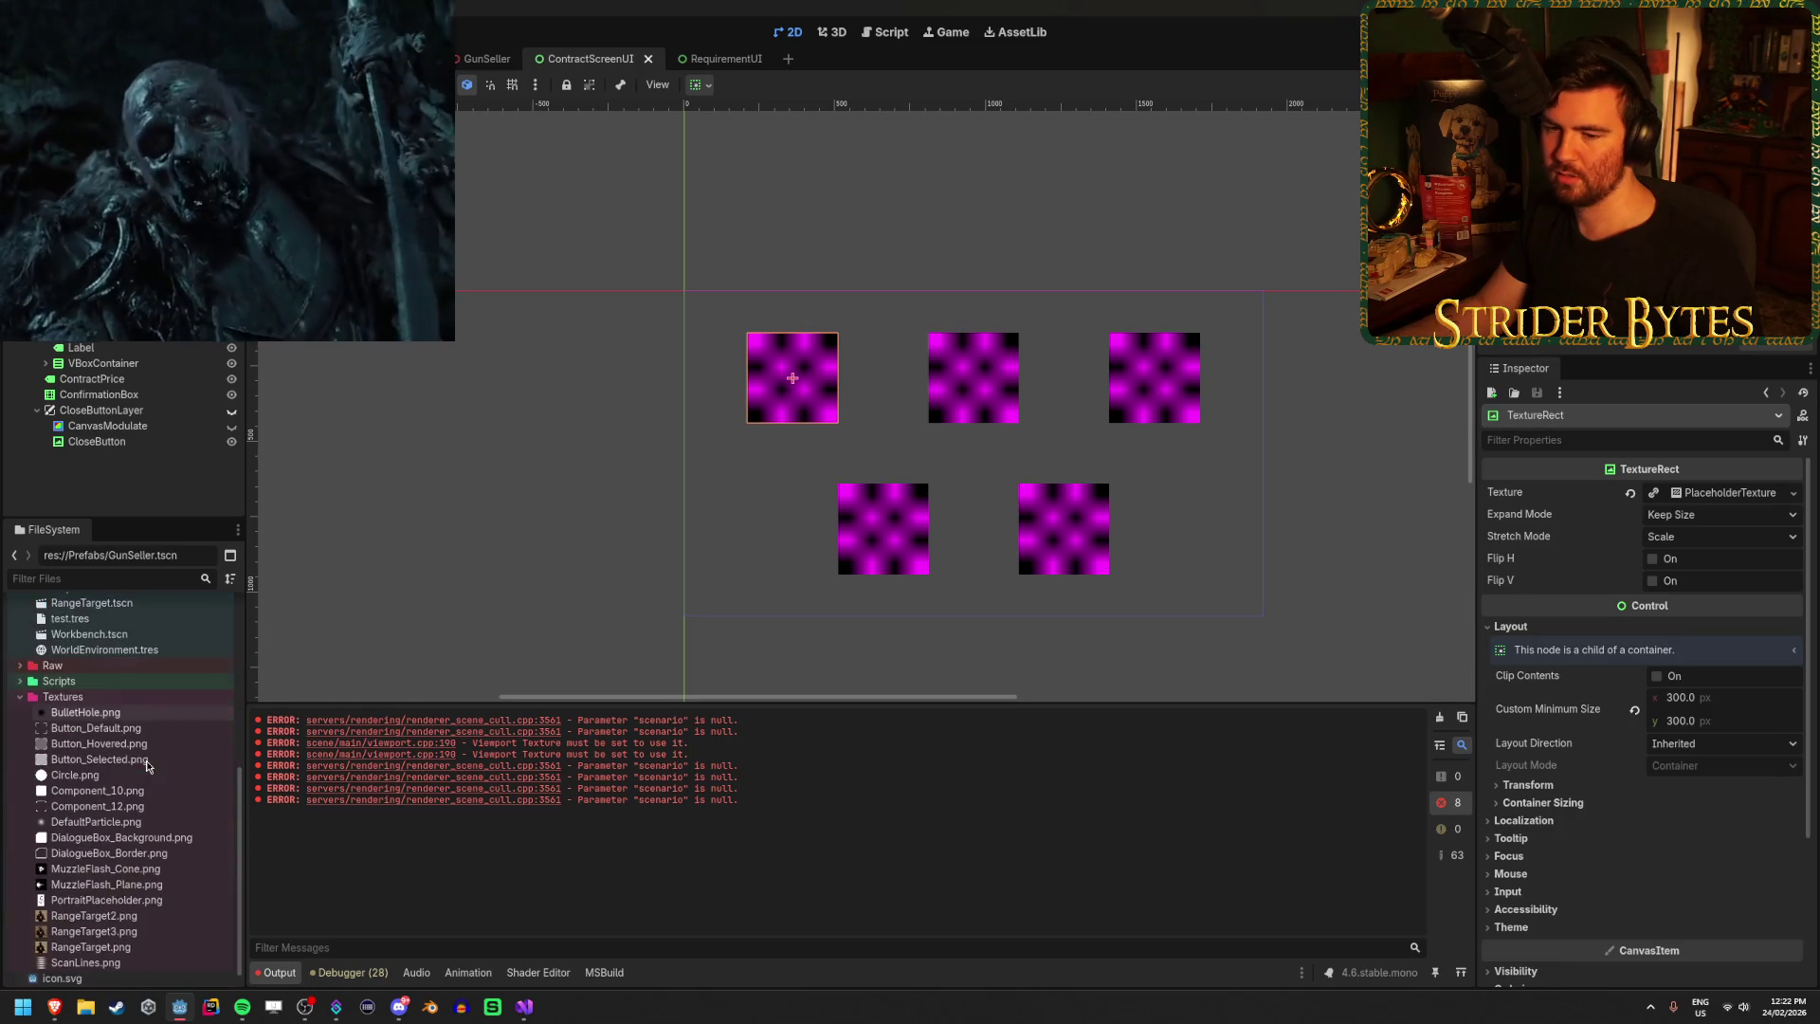
left_click(790, 61)
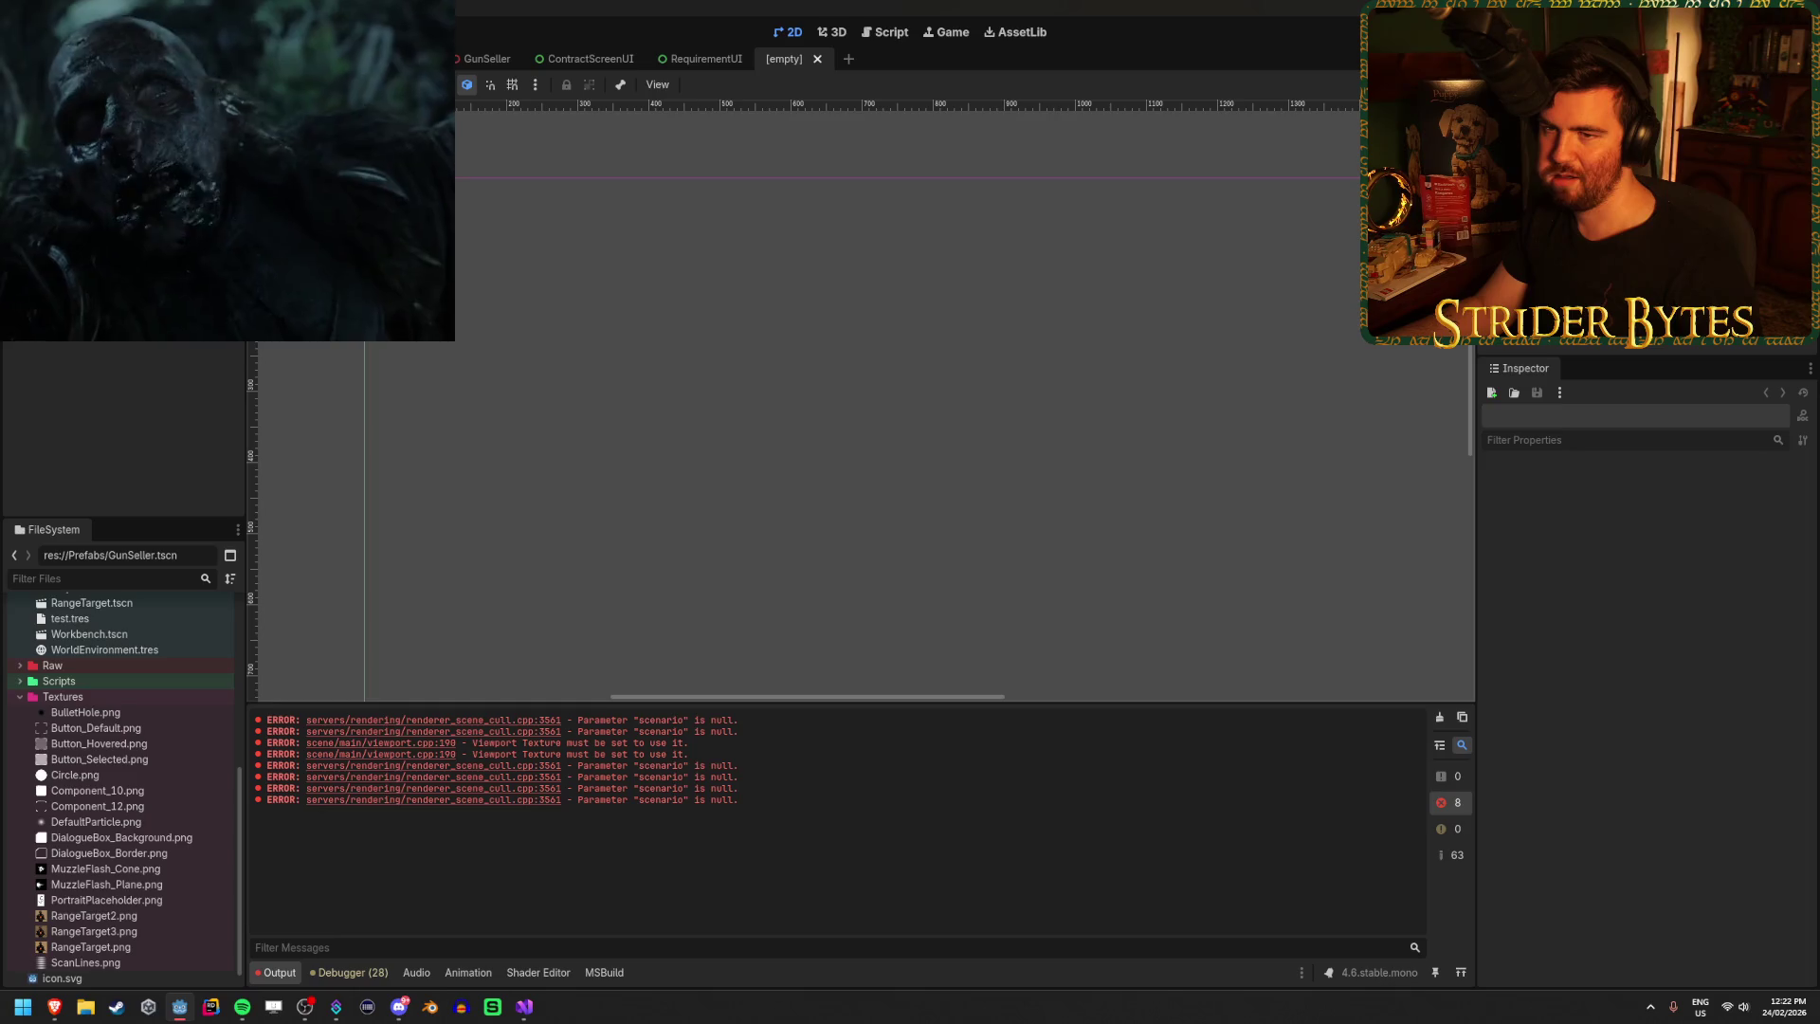
Give the new scene a Control root with a 300×300 minimum size, closing RequirementUI.
left_click(145, 206)
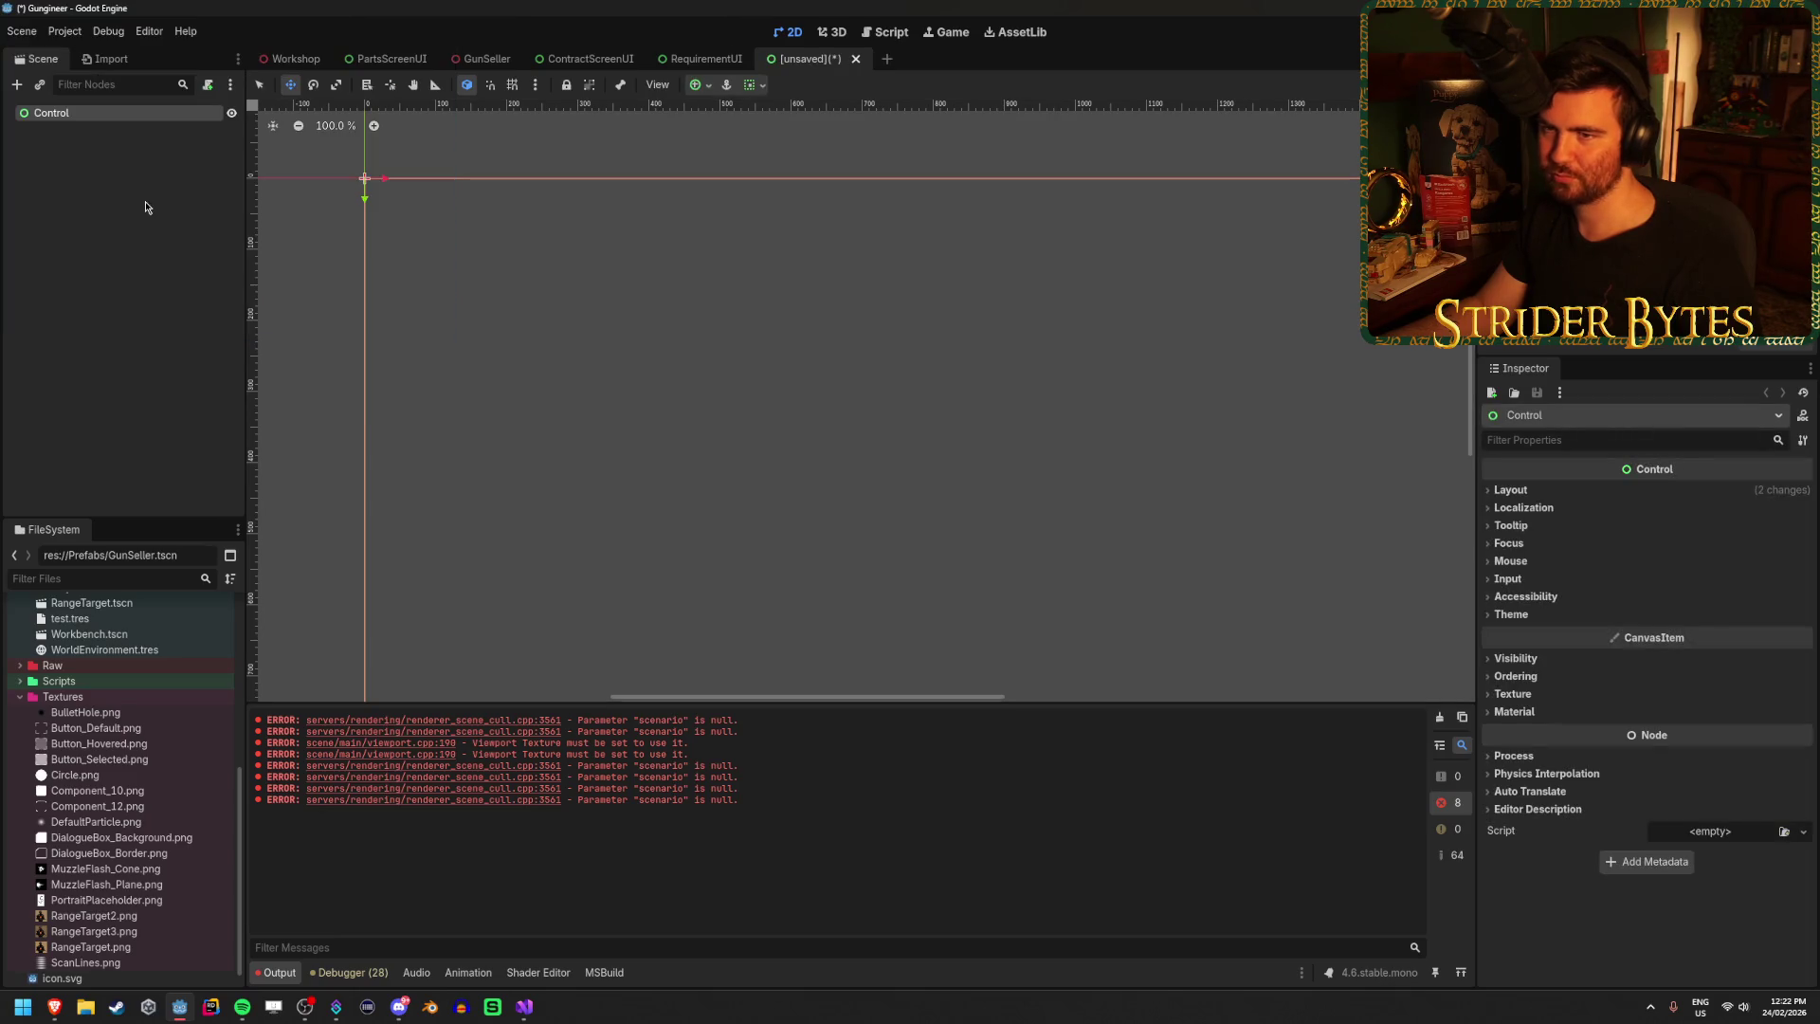
left_click(1533, 491)
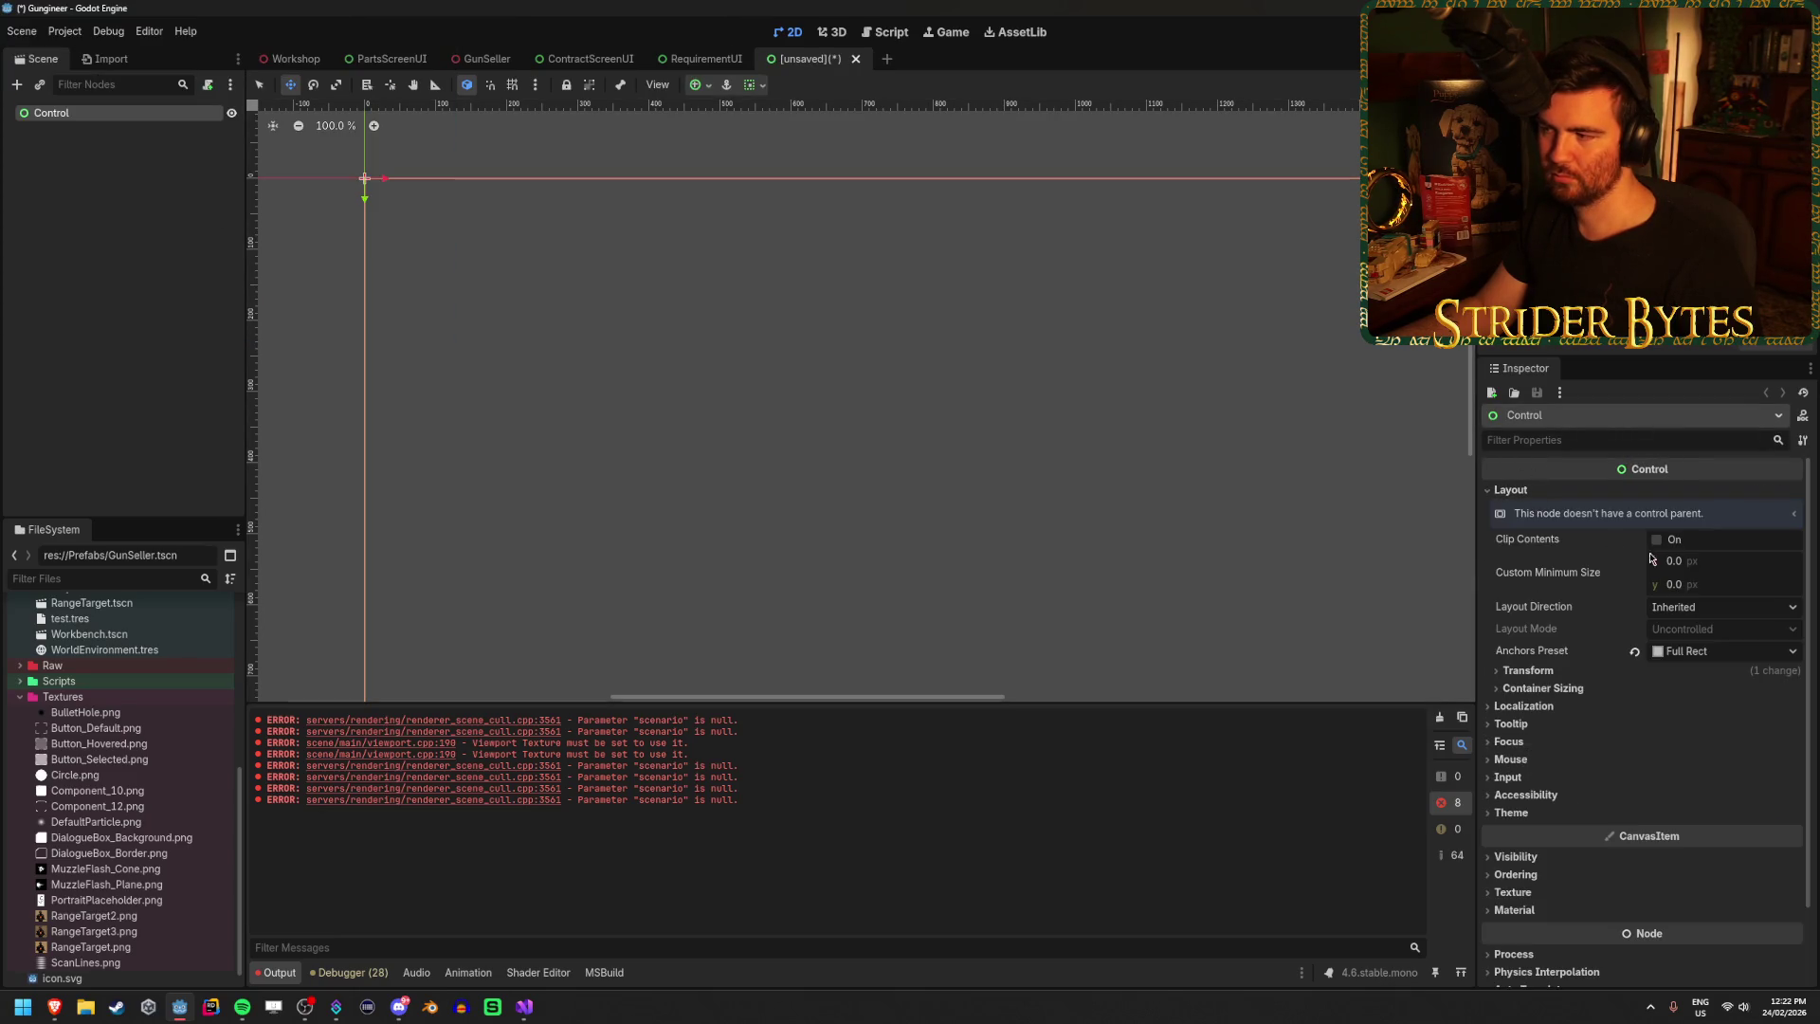
left_click(706, 59)
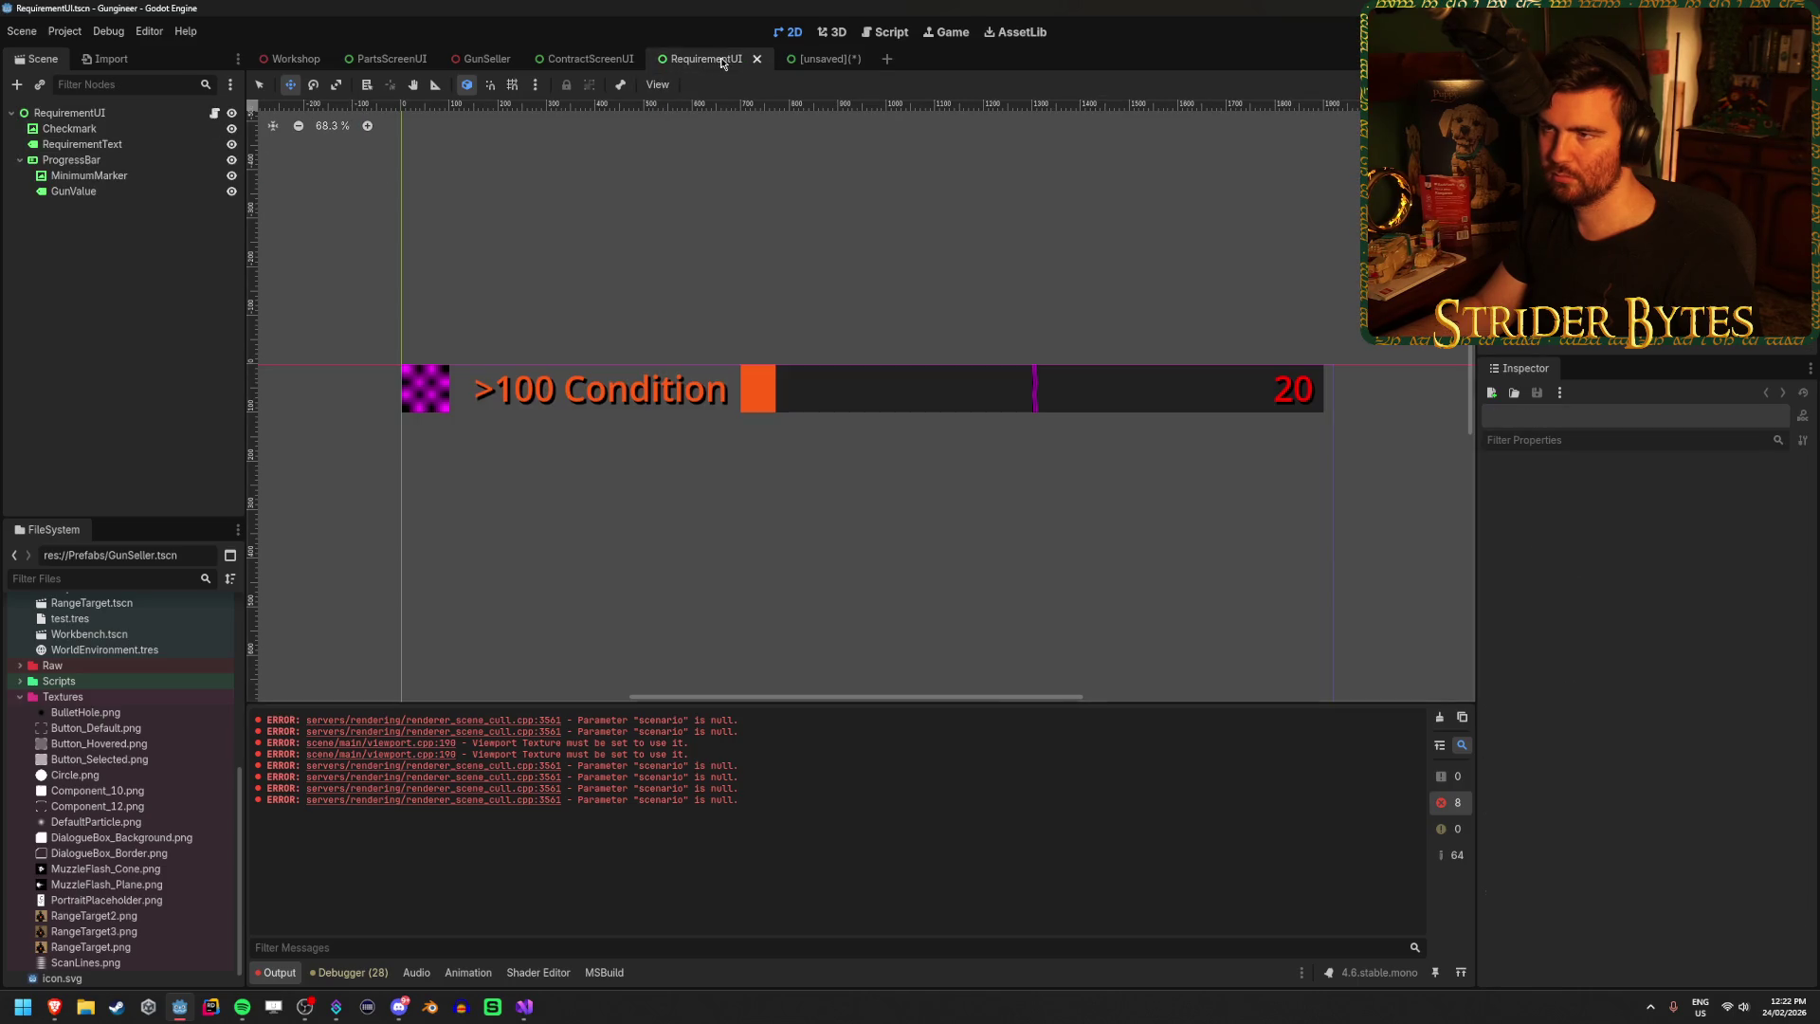
middle_click(706, 59)
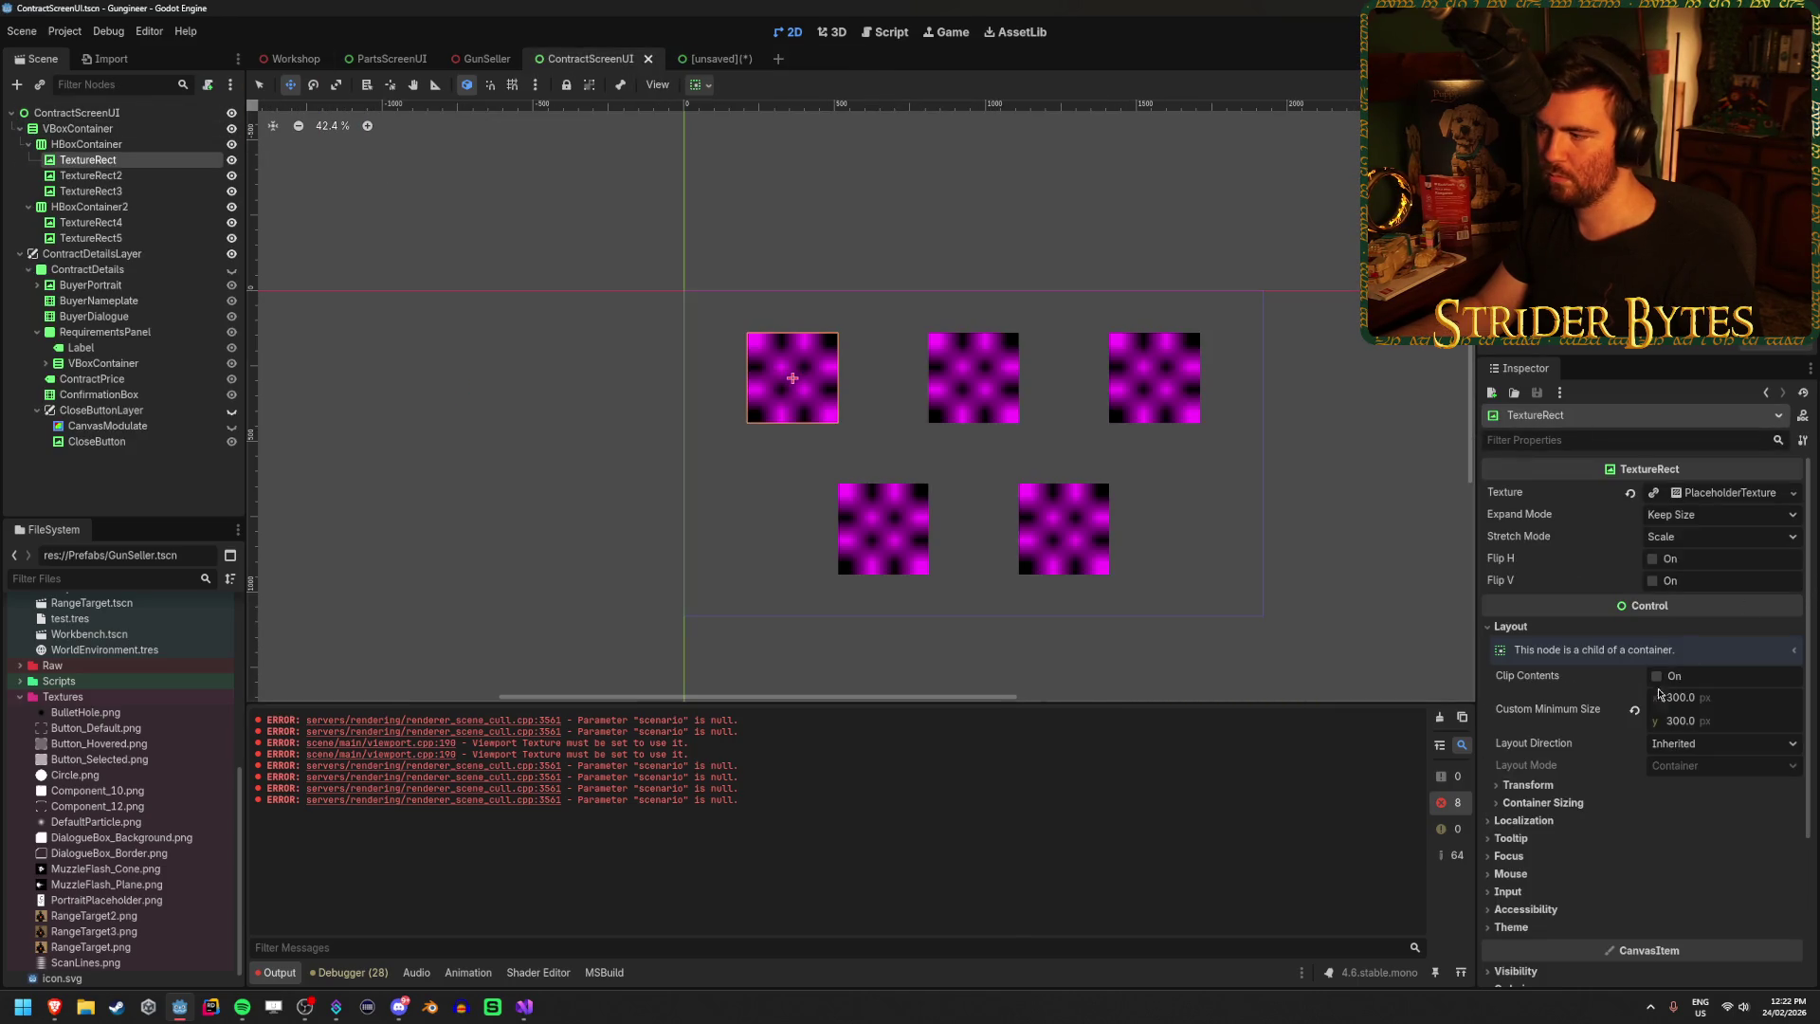
left_click(713, 59)
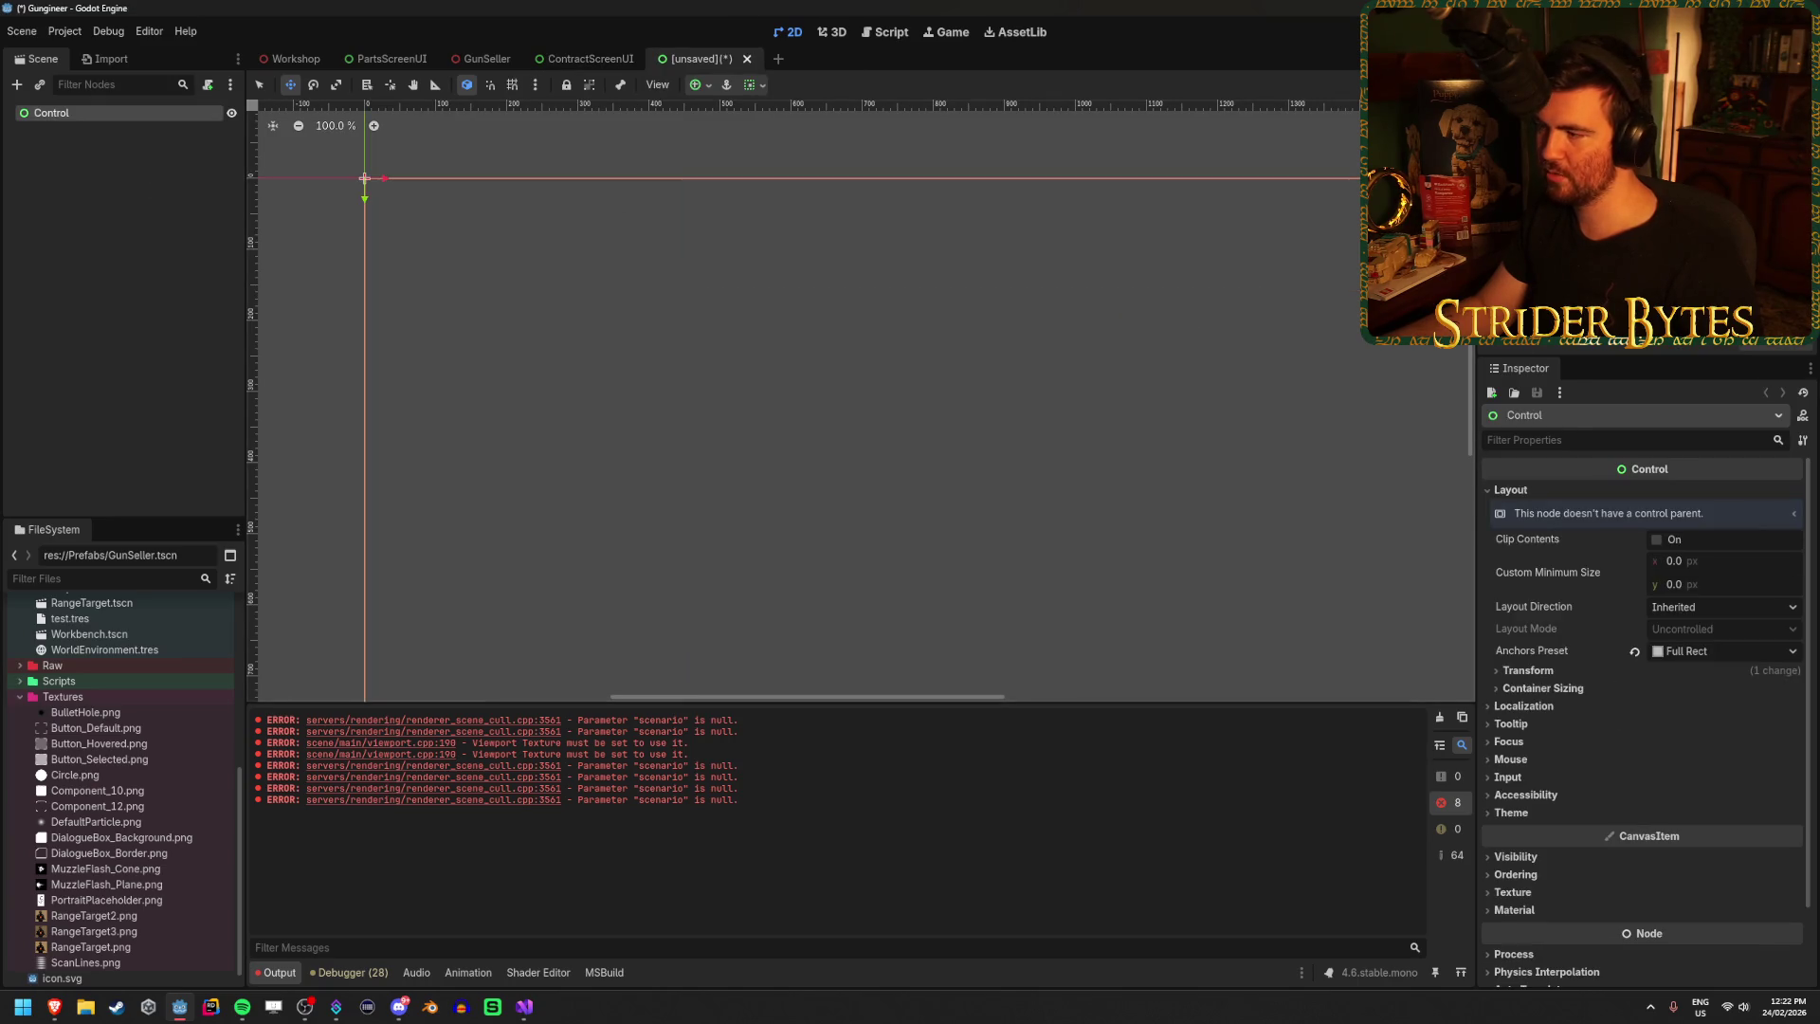
left_click(1704, 564)
type("0")
key("Tab")
type("3")
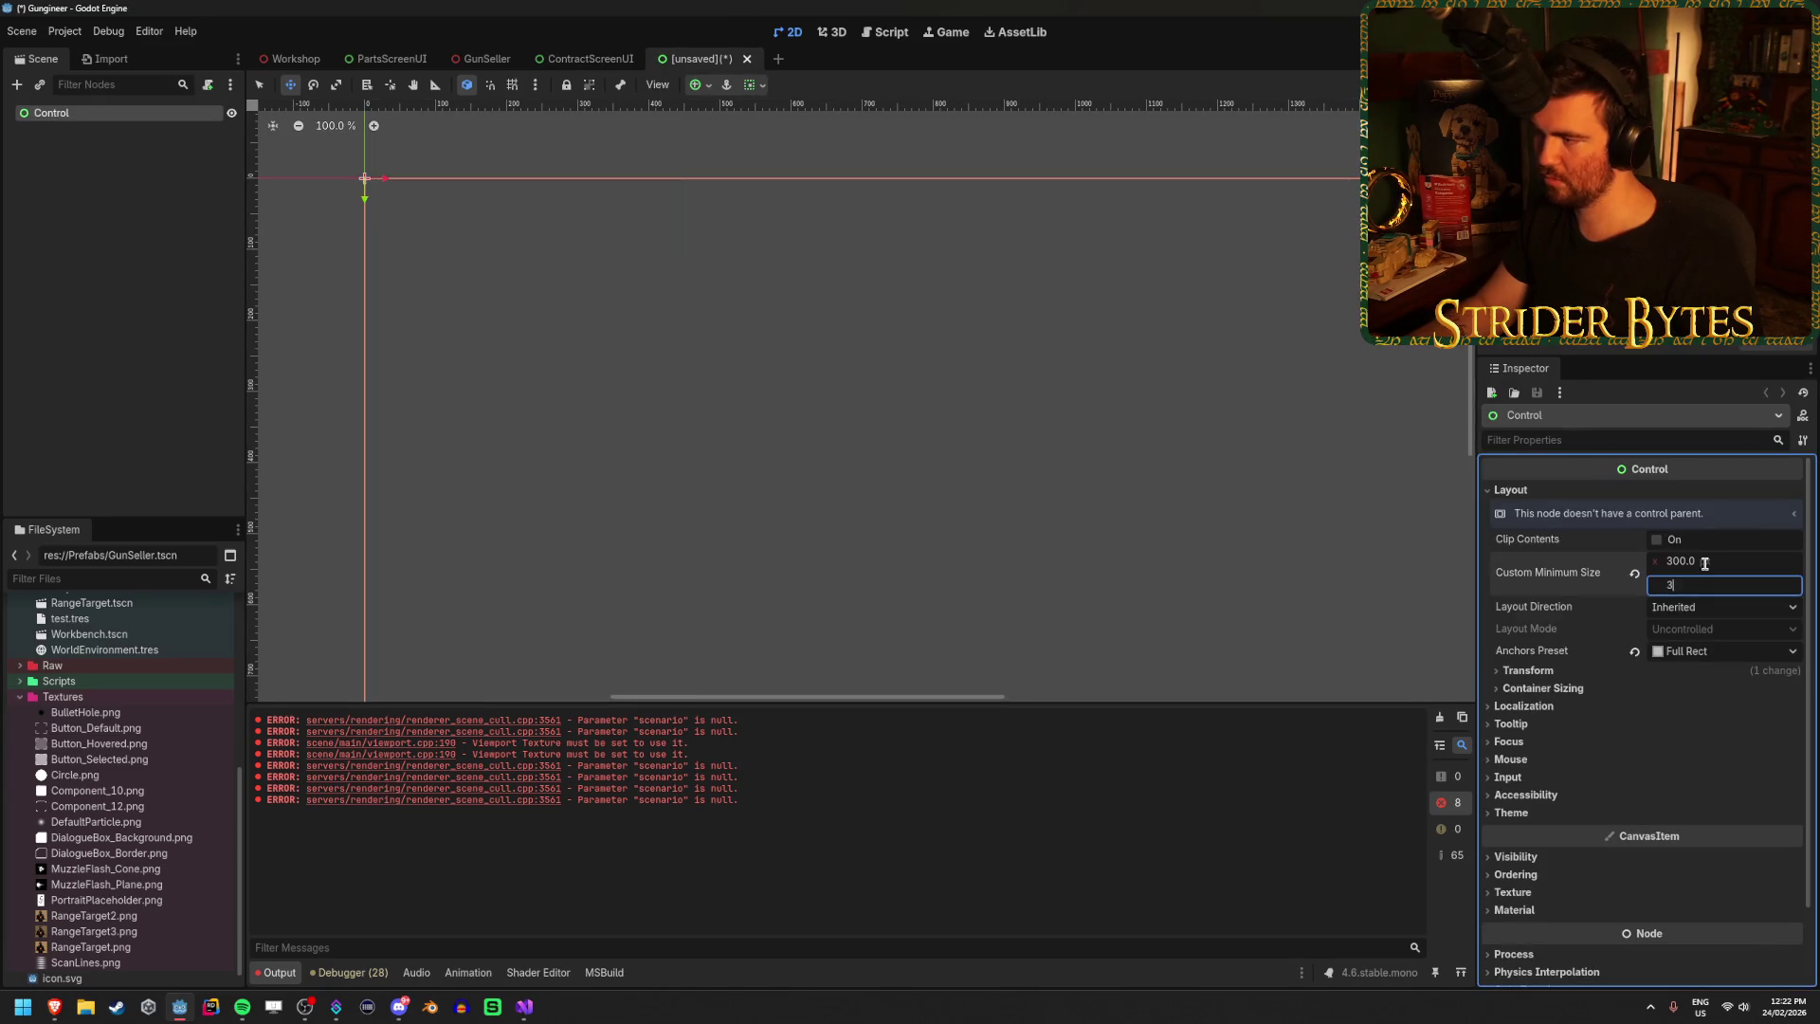
Save the scene as ContractButtonUI.tscn in the Prefabs/UI folder.
key("ctrl+s")
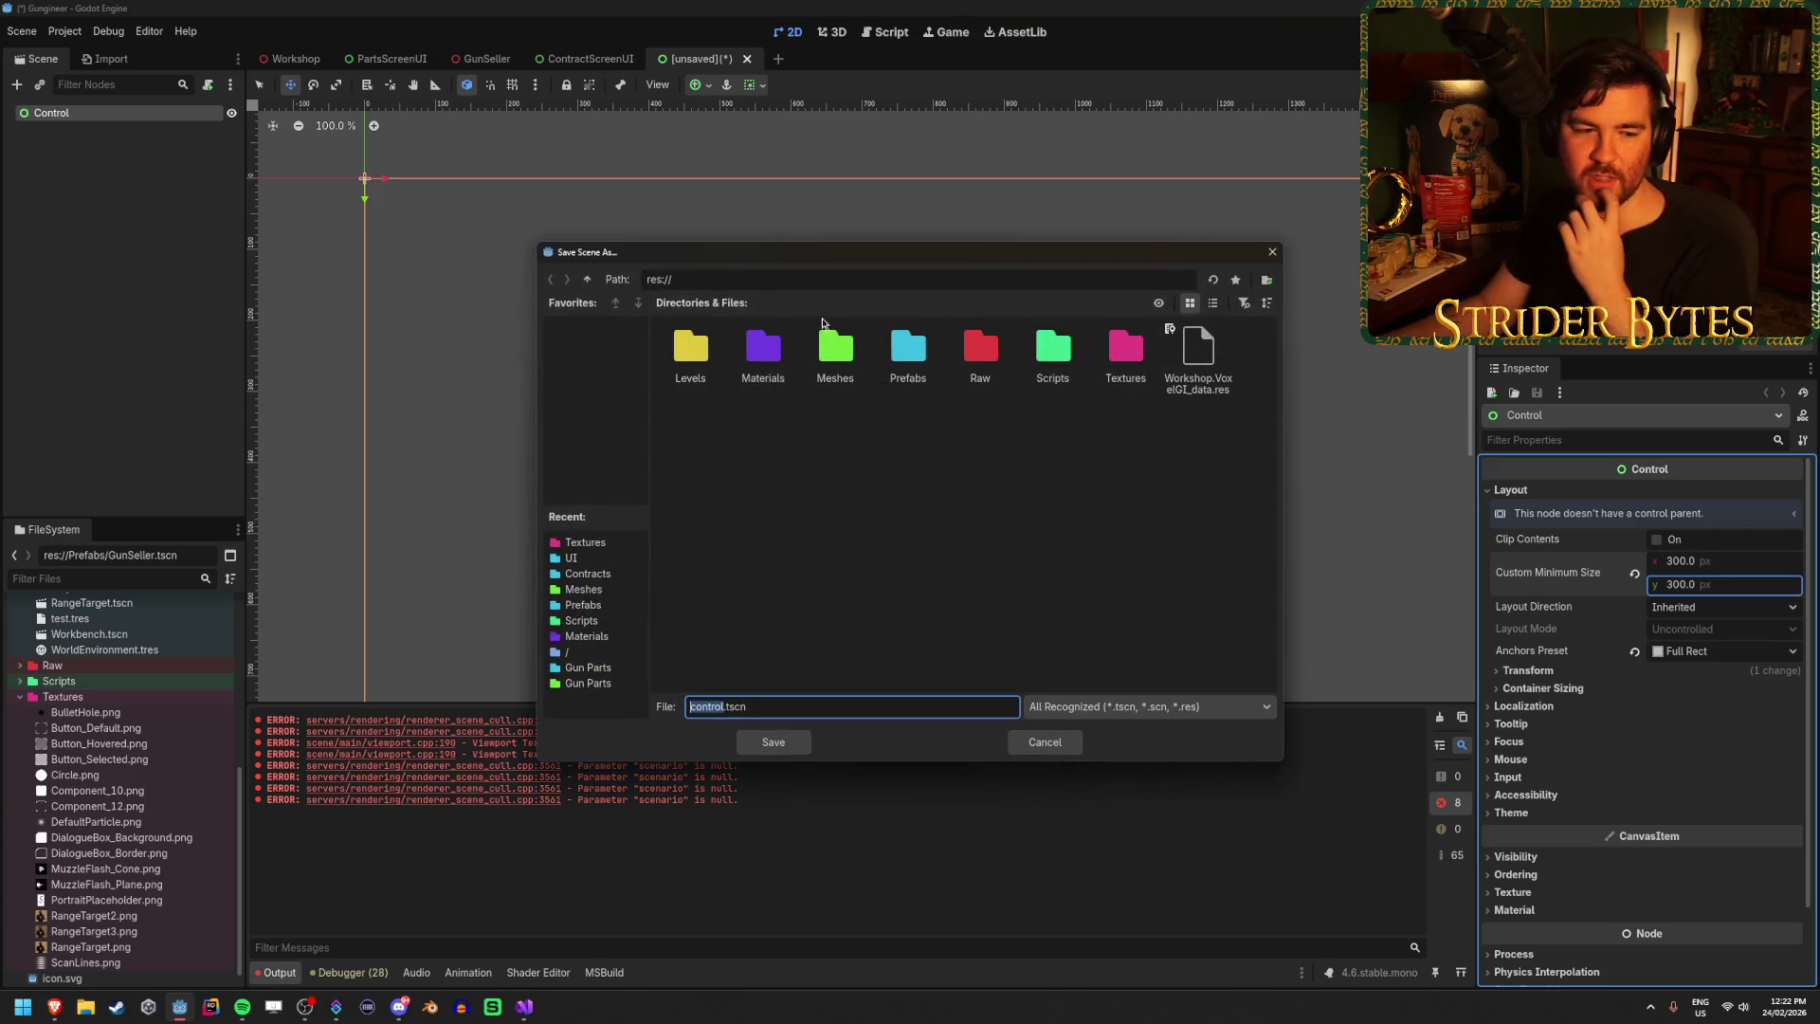
left_click(918, 489)
double_click(908, 351)
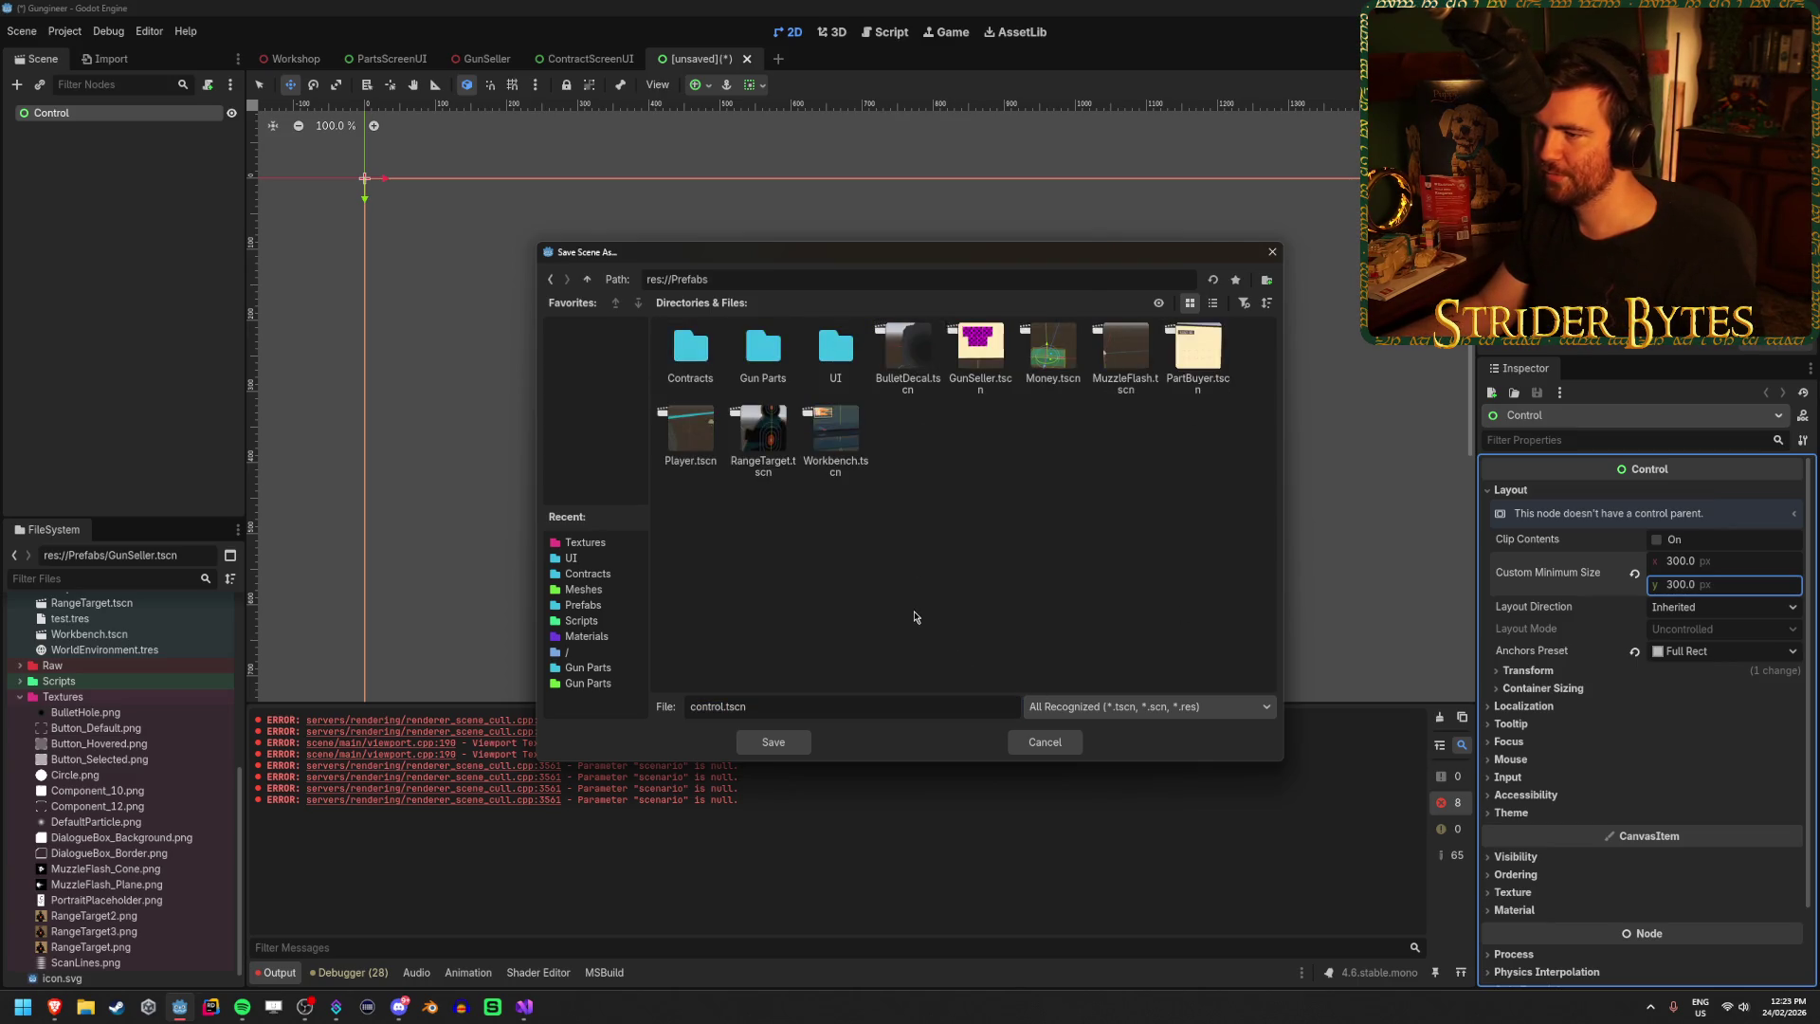
double_click(835, 353)
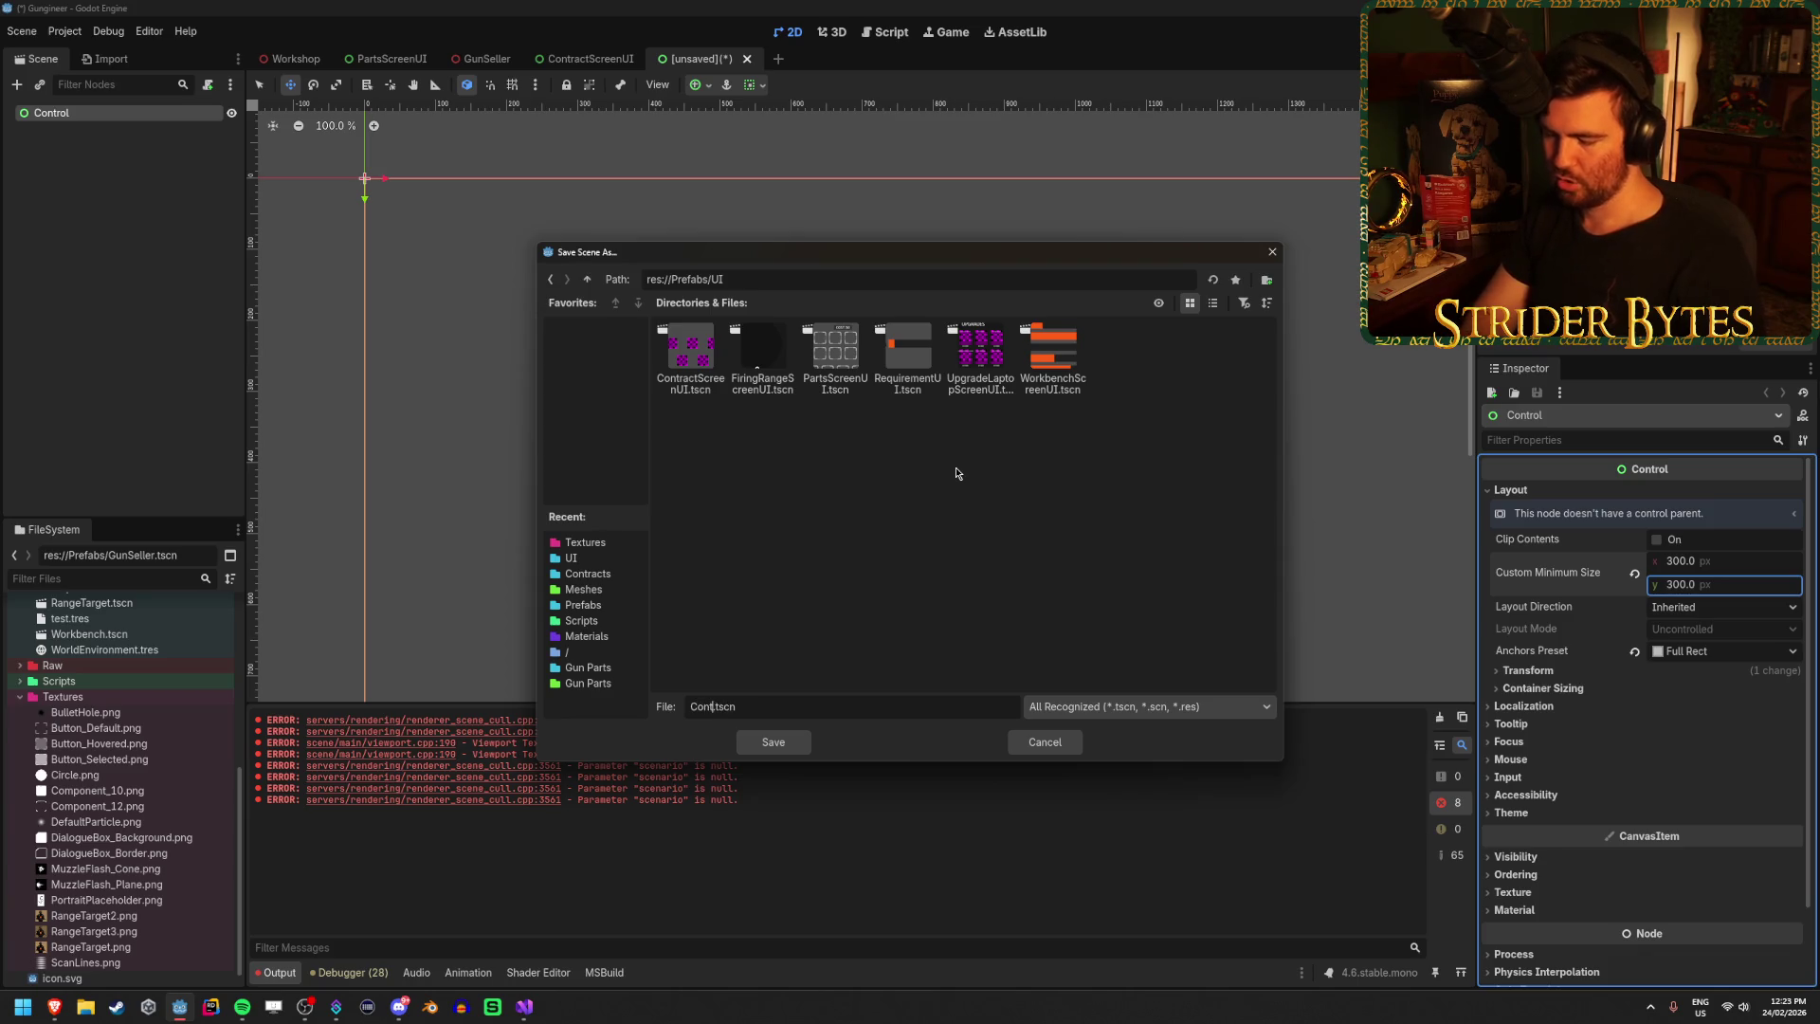
type("nUI")
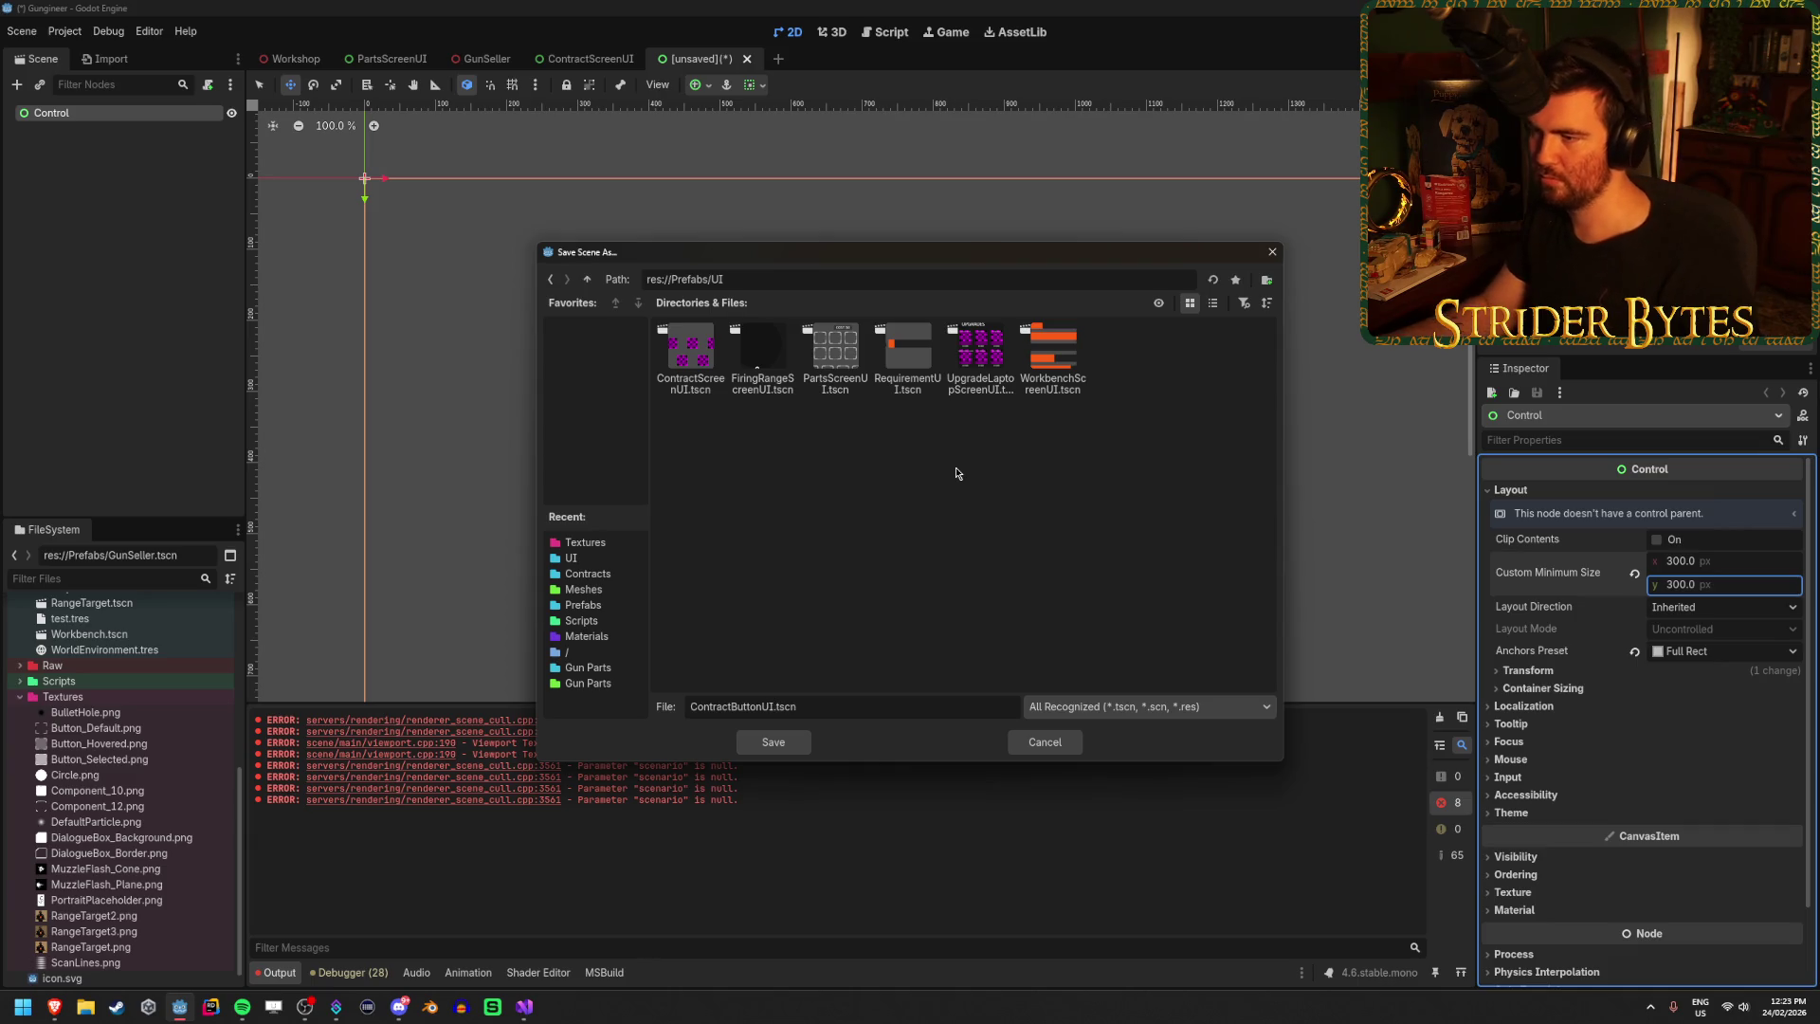
left_click(777, 742)
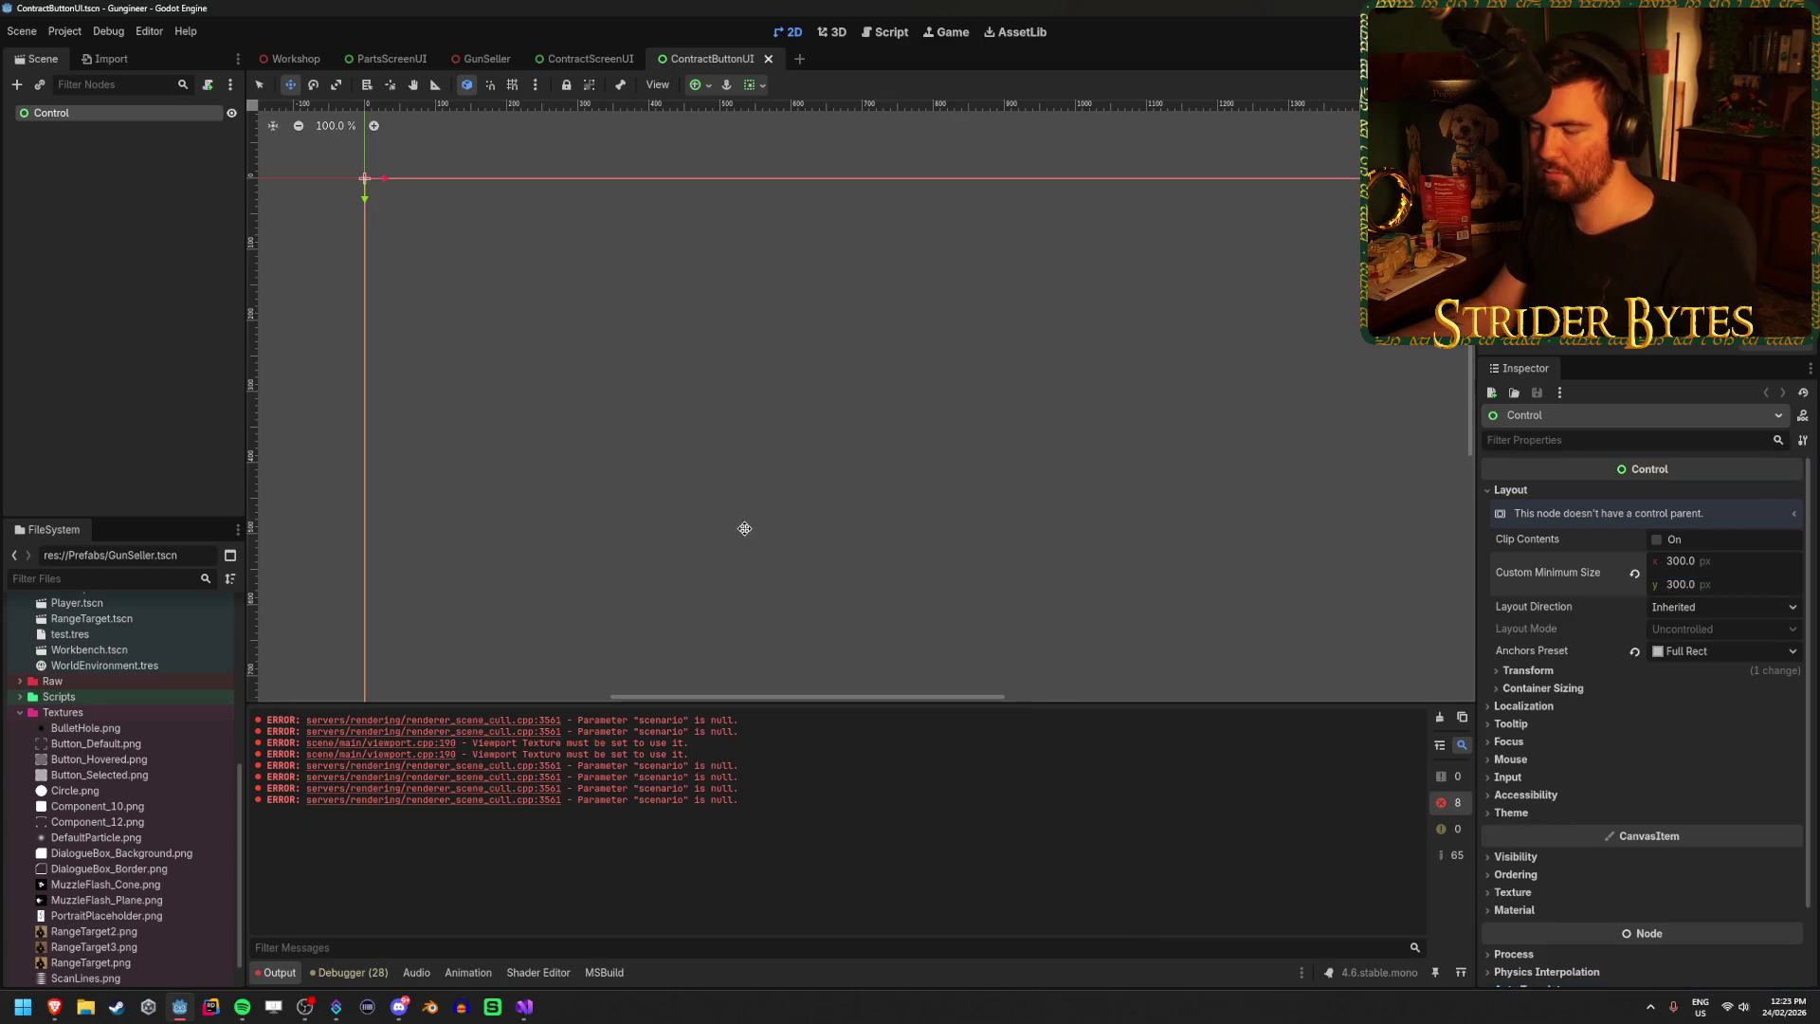
Switch to the Workshop scene and run the game with F5.
left_click(294, 59)
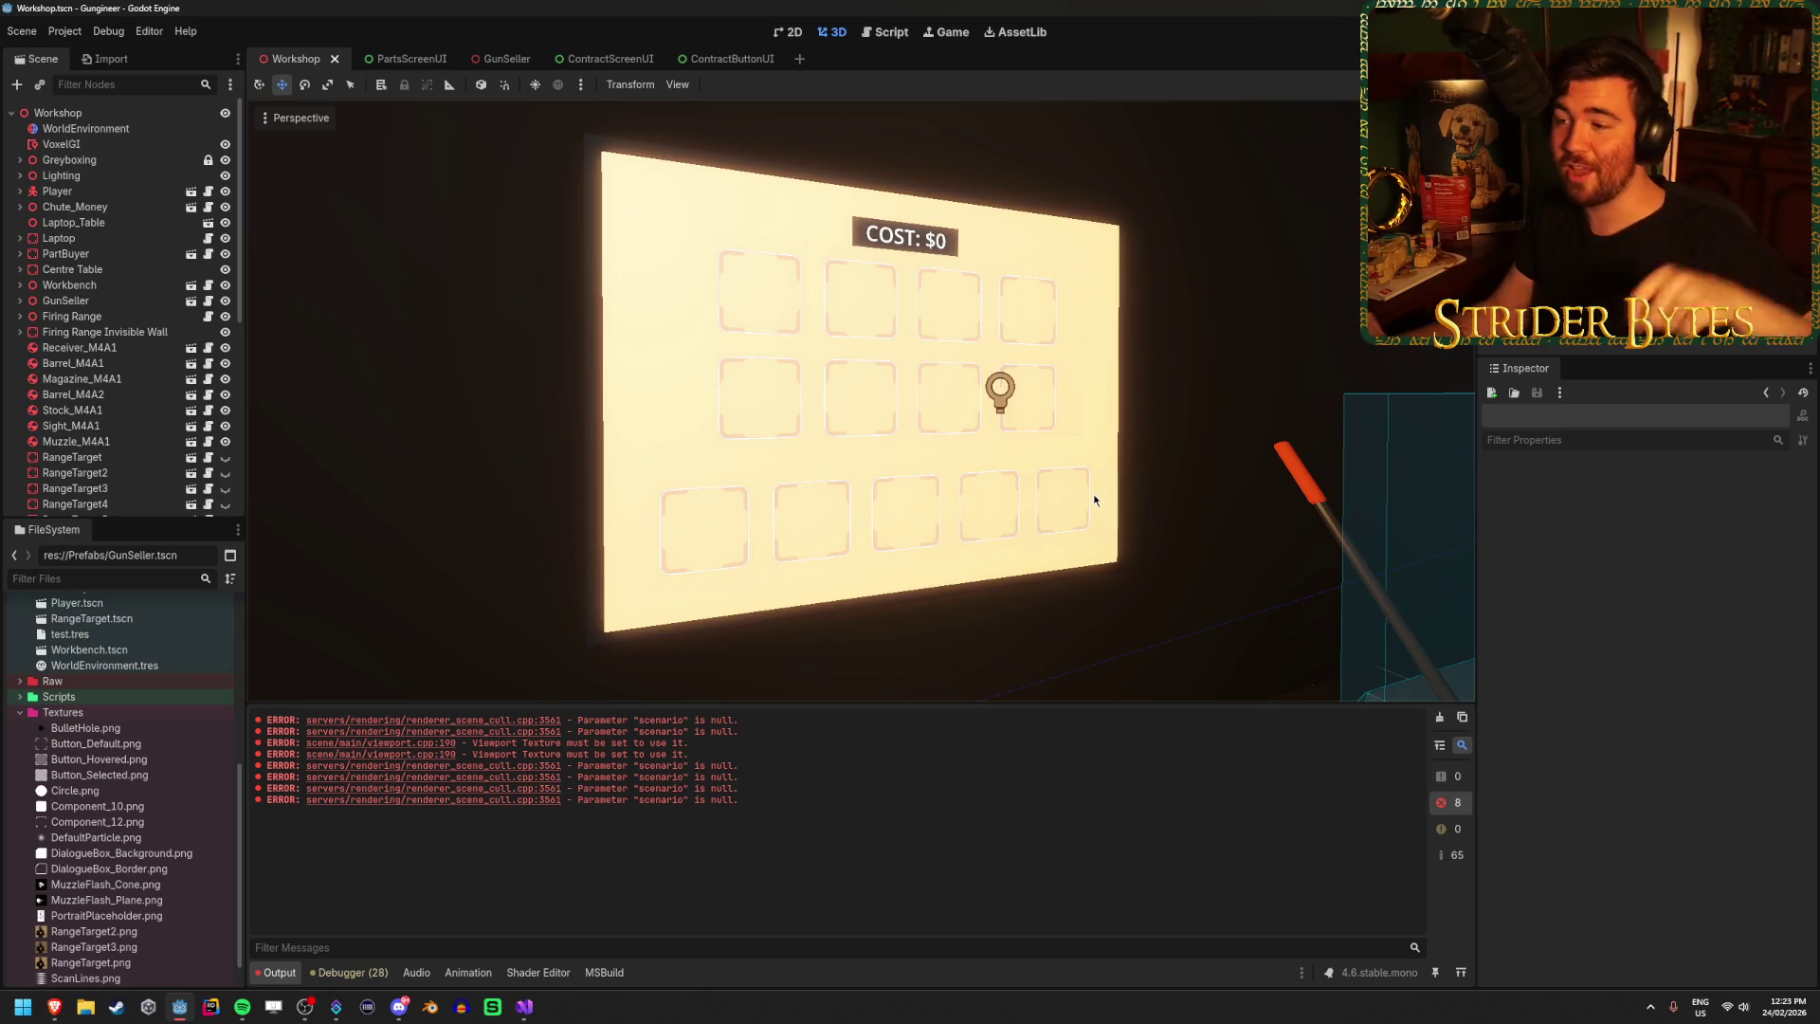
key("F5")
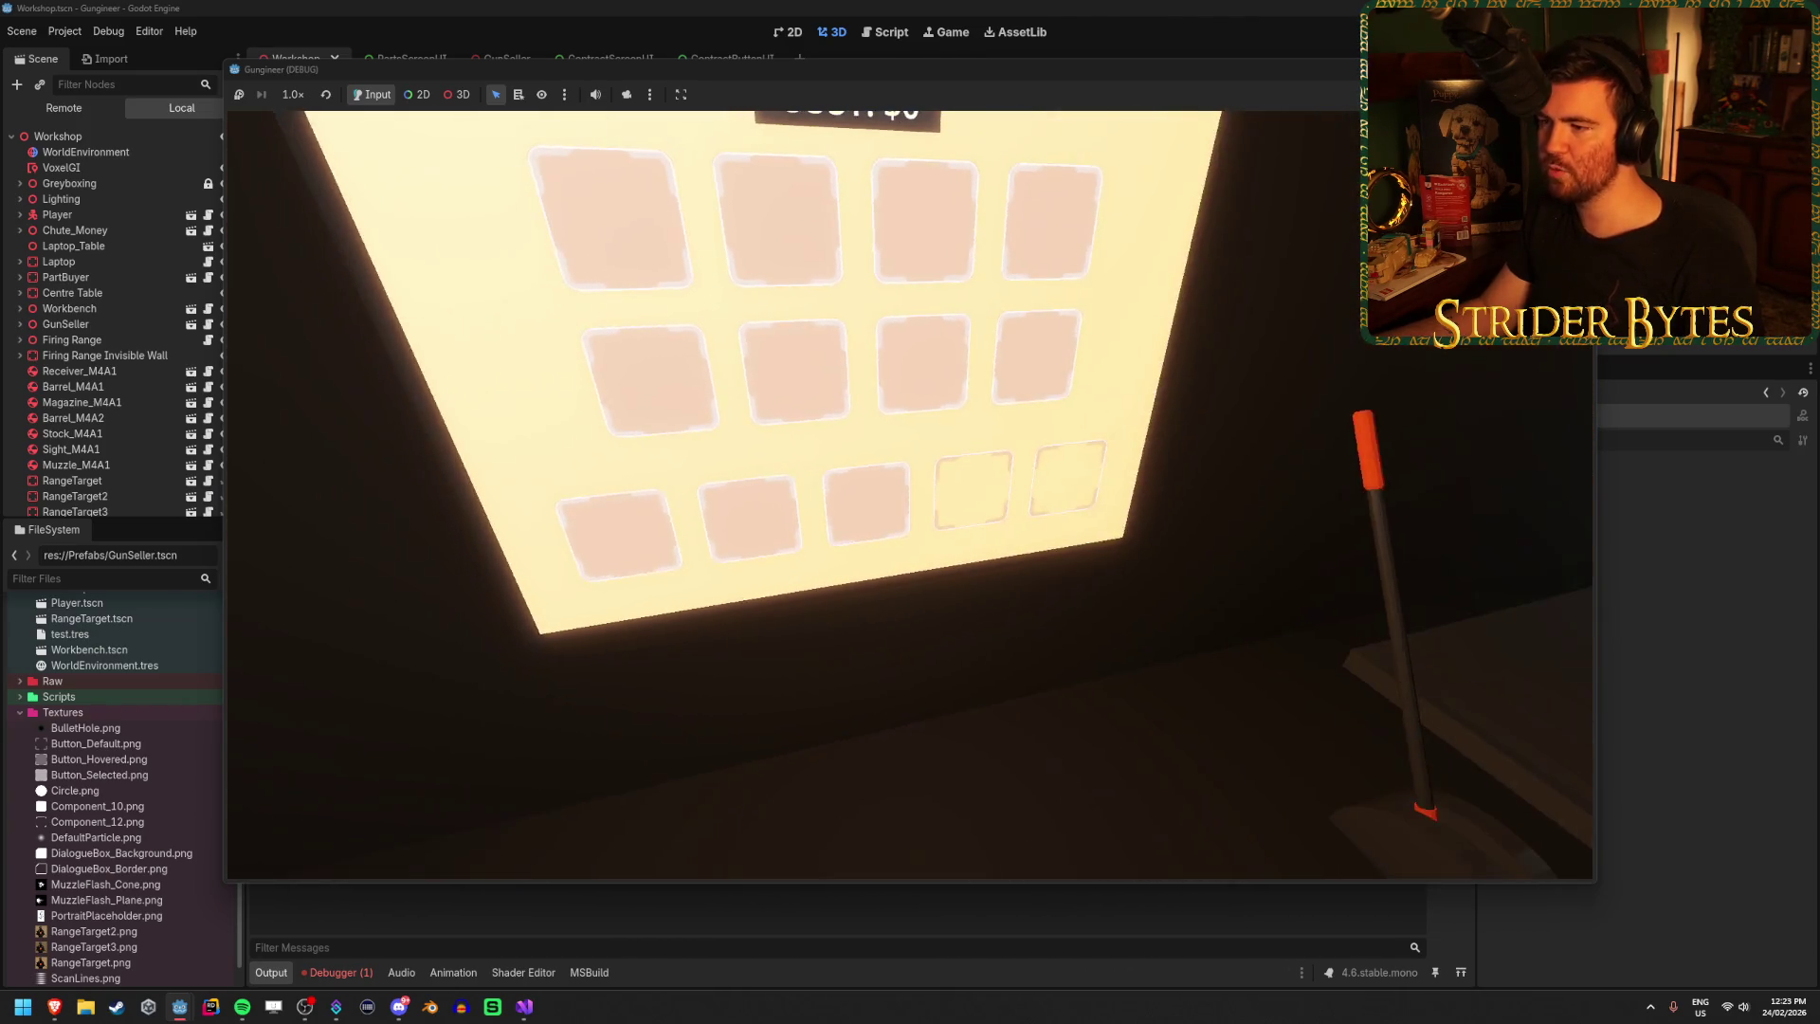
Stop the game and read the index-out-of-range error in the Debugger's Errors tab.
key("F8")
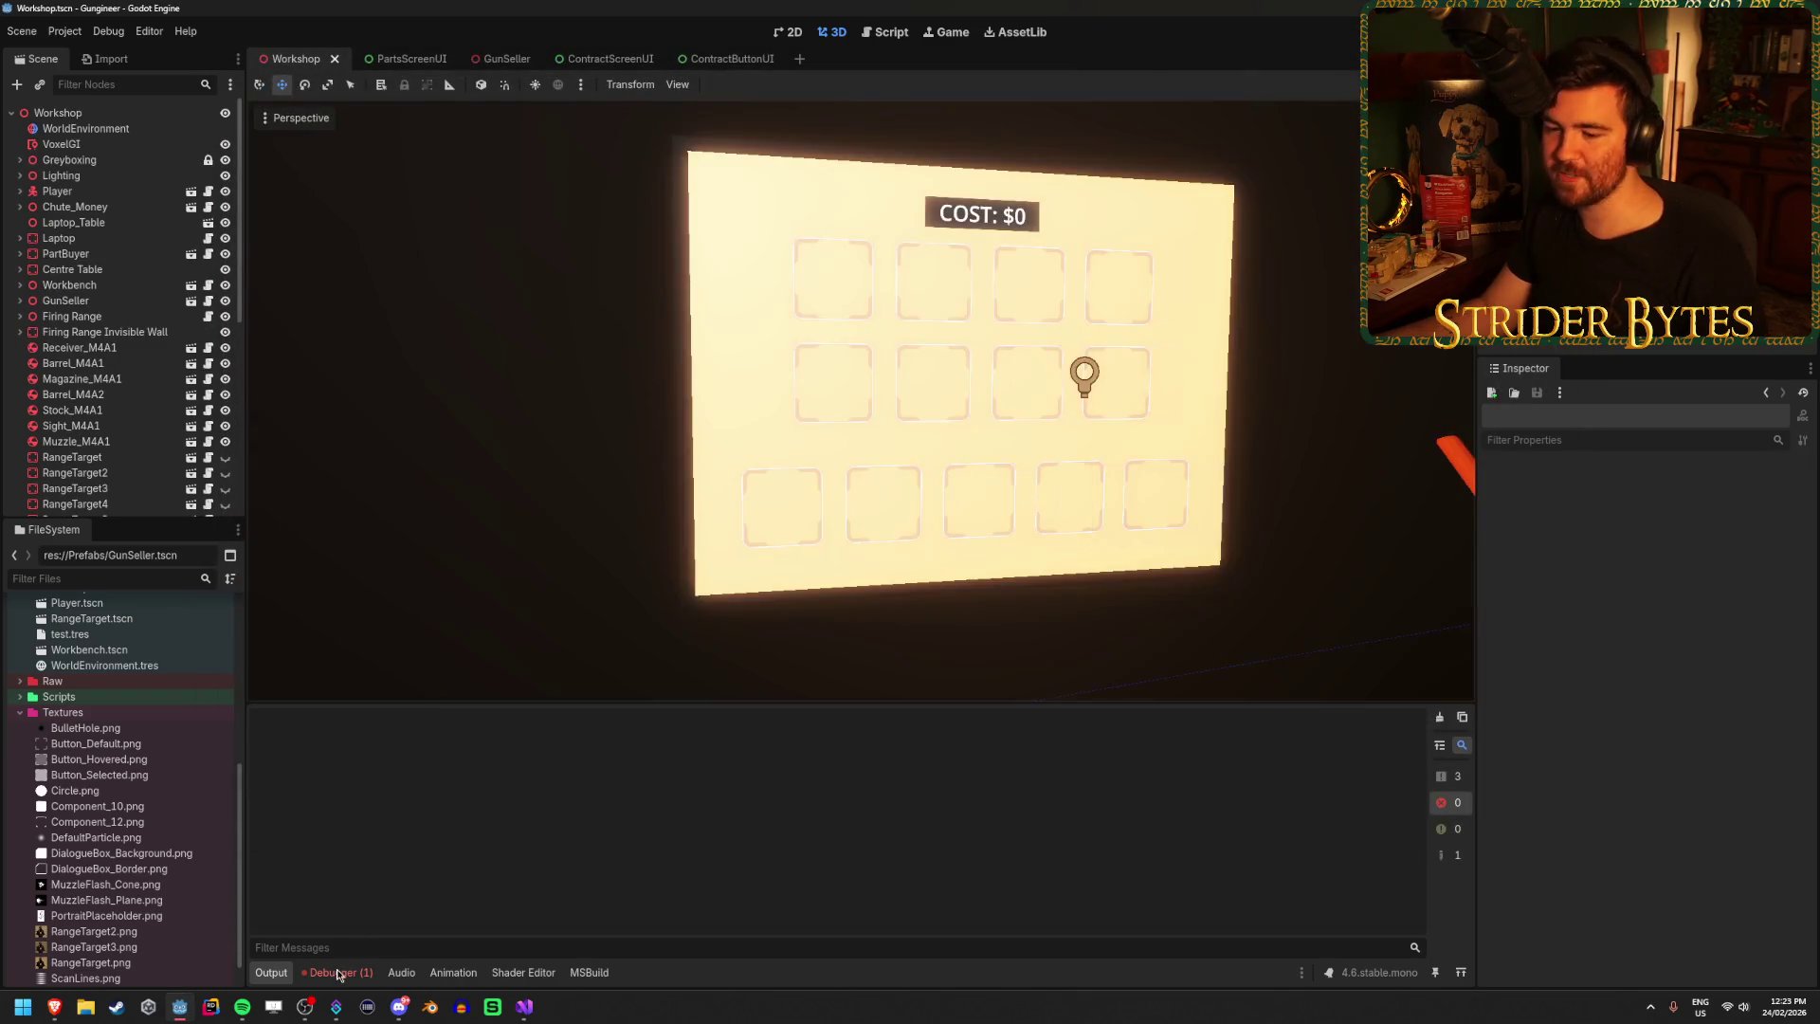
left_click(337, 973)
mouse_move(943, 799)
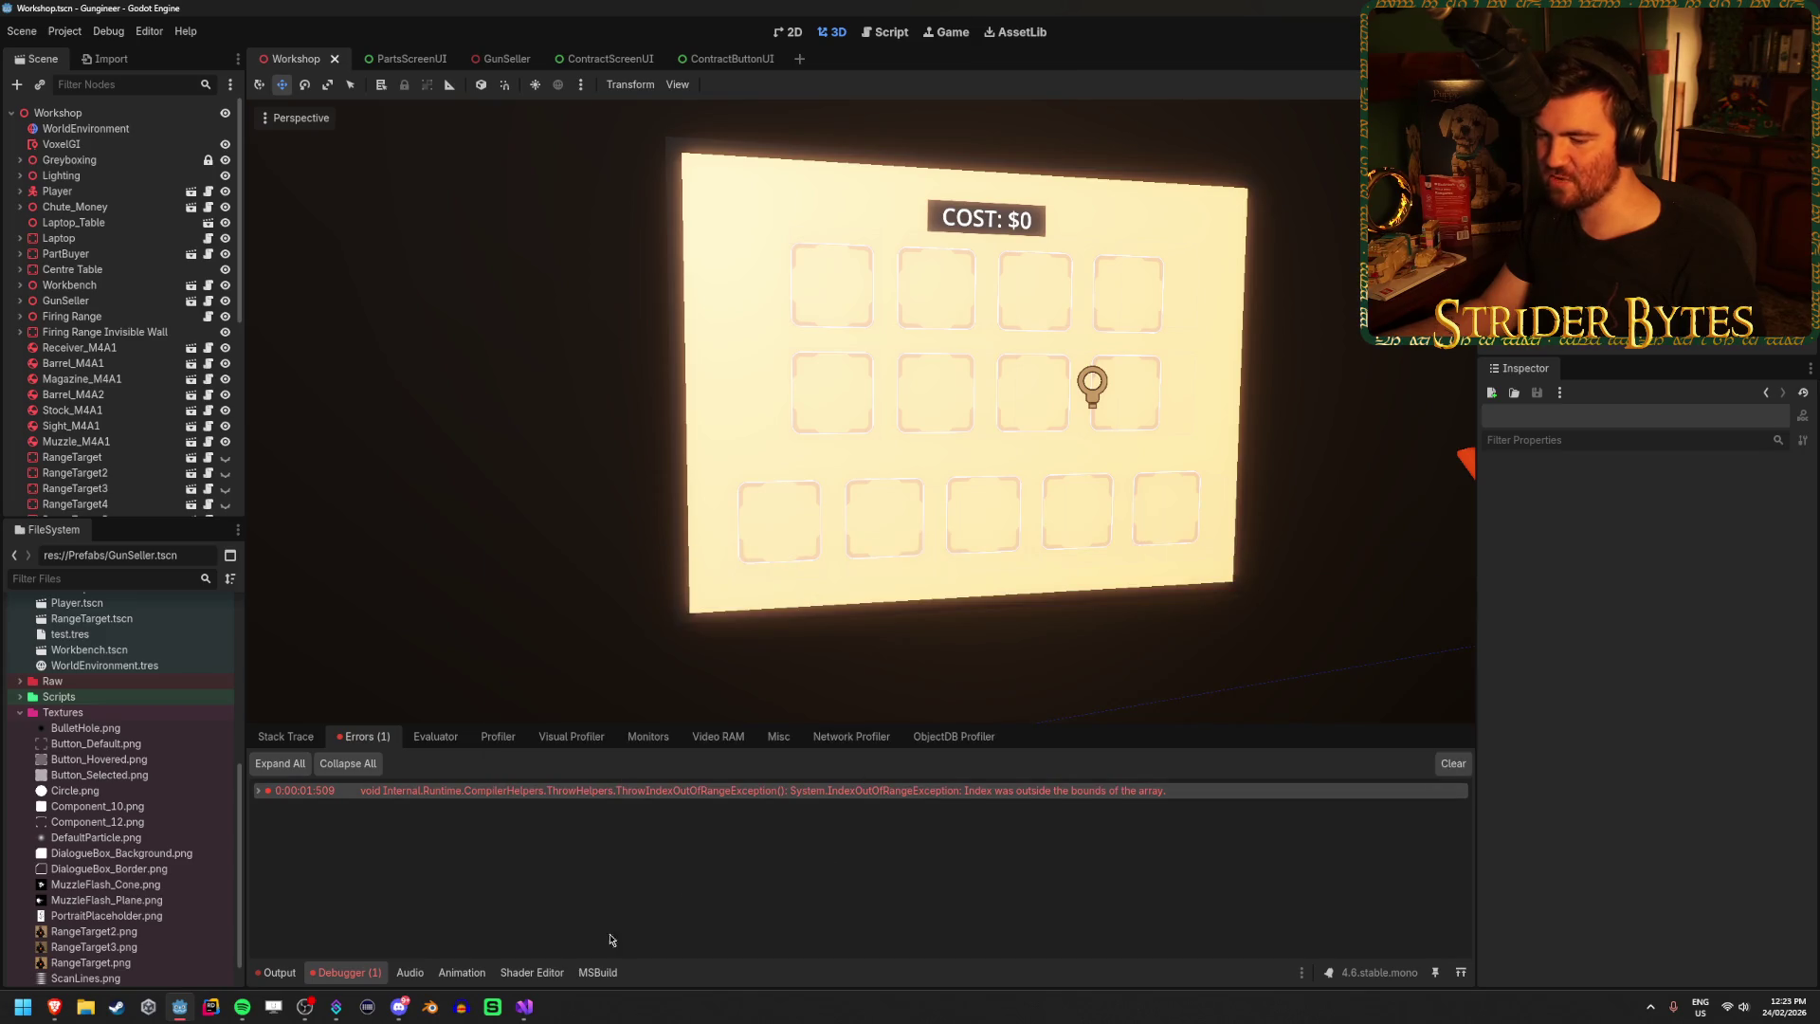
Bring up PartBuyer.cs in Visual Studio and go to the SetPartLevel line.
left_click(524, 1007)
scroll(753, 477, "up", 4)
scroll(846, 517, "up", 1)
scroll(834, 513, "down", 1)
left_click(830, 503)
scroll(830, 502, "up", 6)
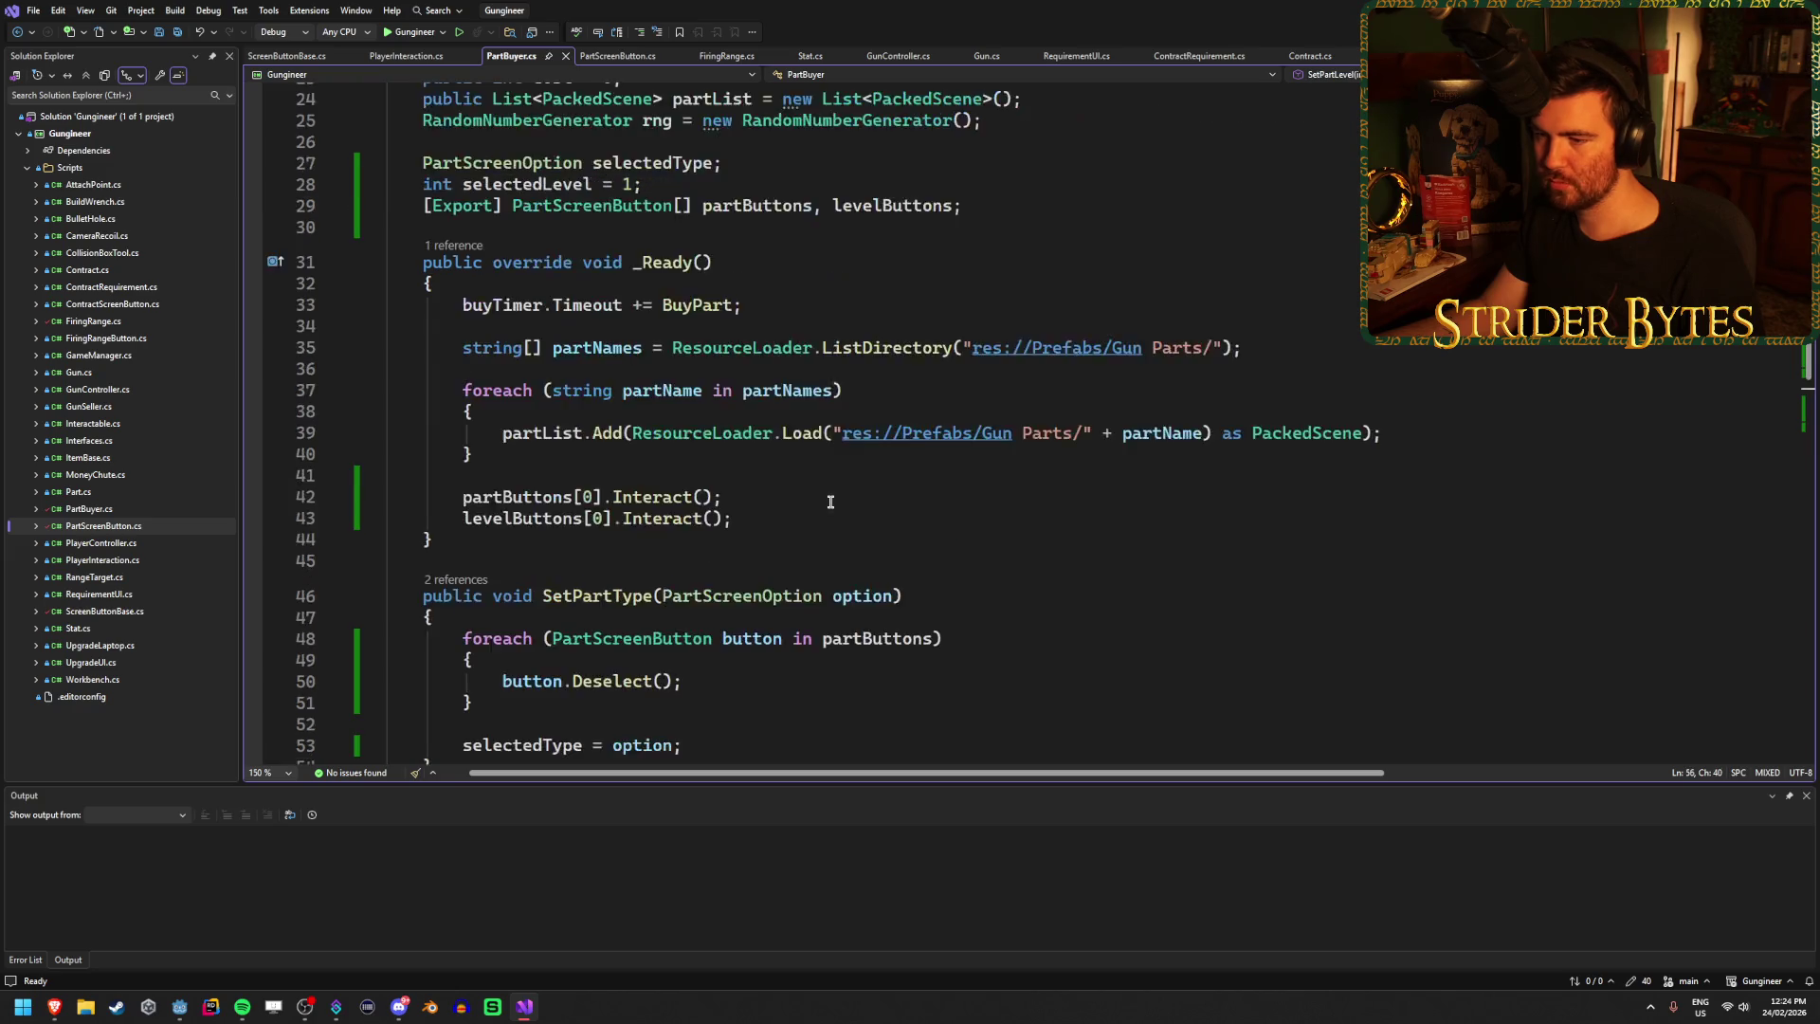
Read through PartBuyer.cs's _Ready and SetPartLevel code.
scroll(830, 503, "down", 6)
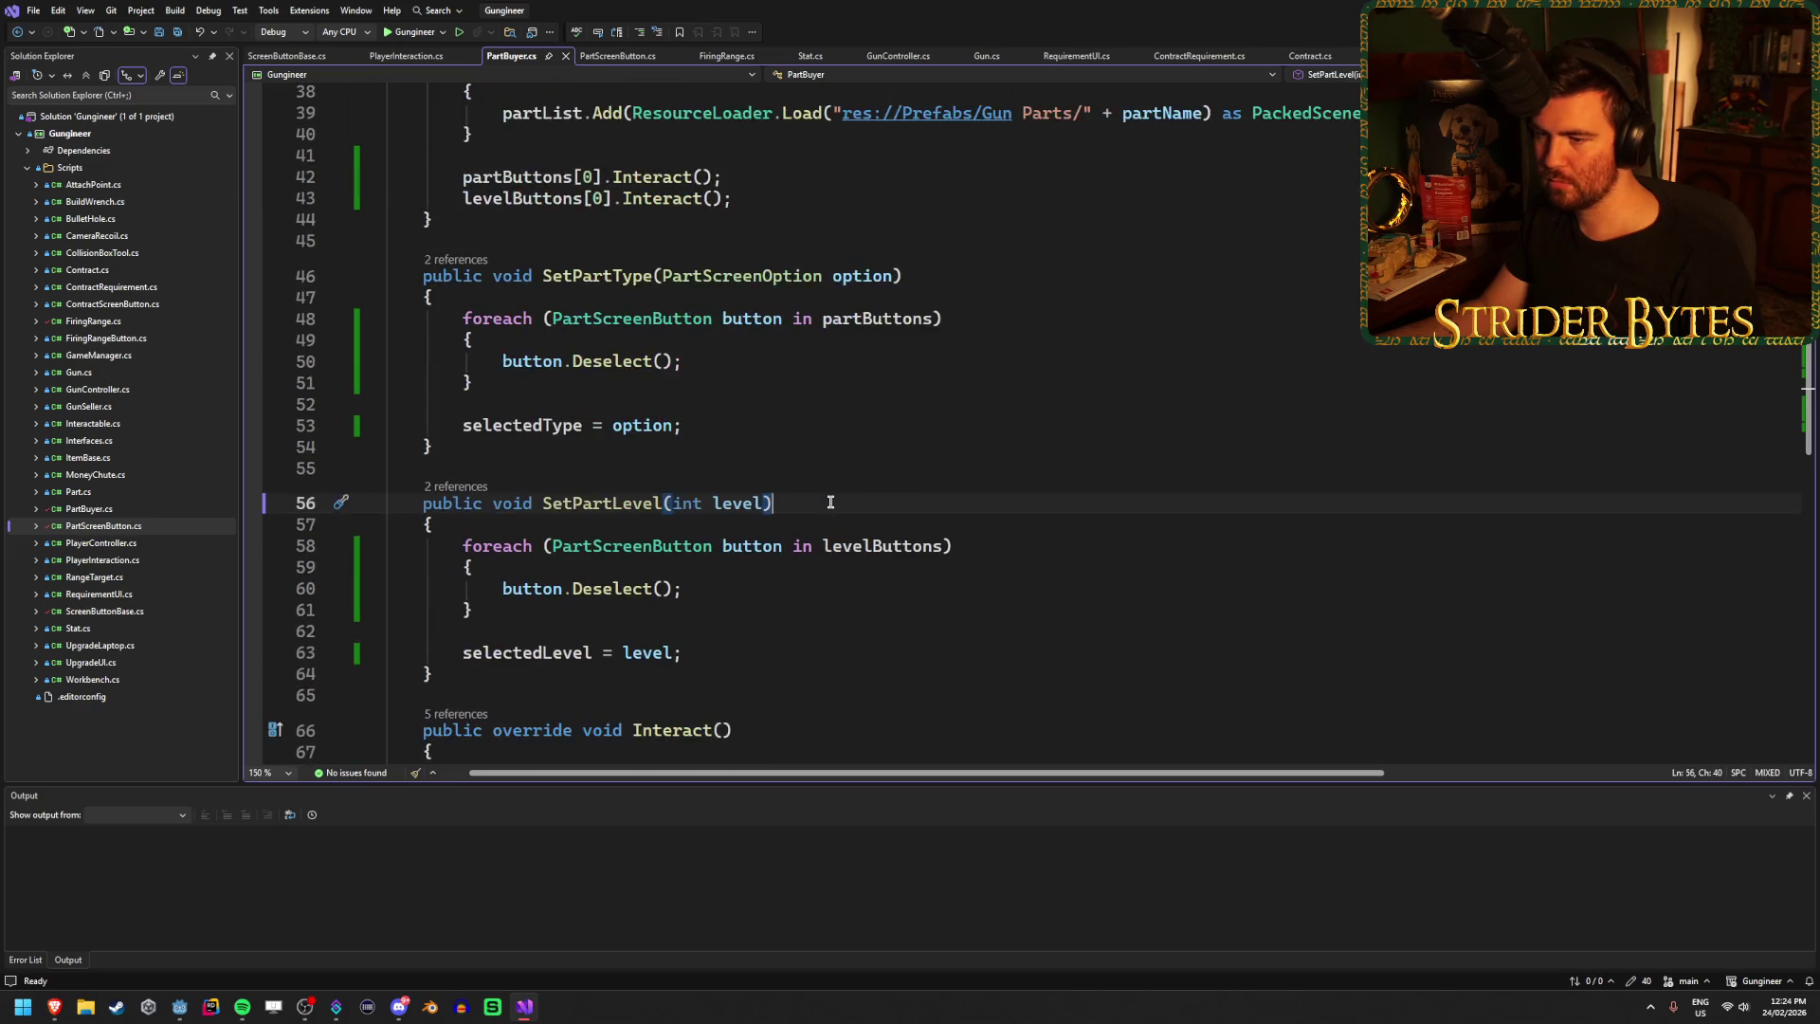
scroll(831, 502, "up", 6)
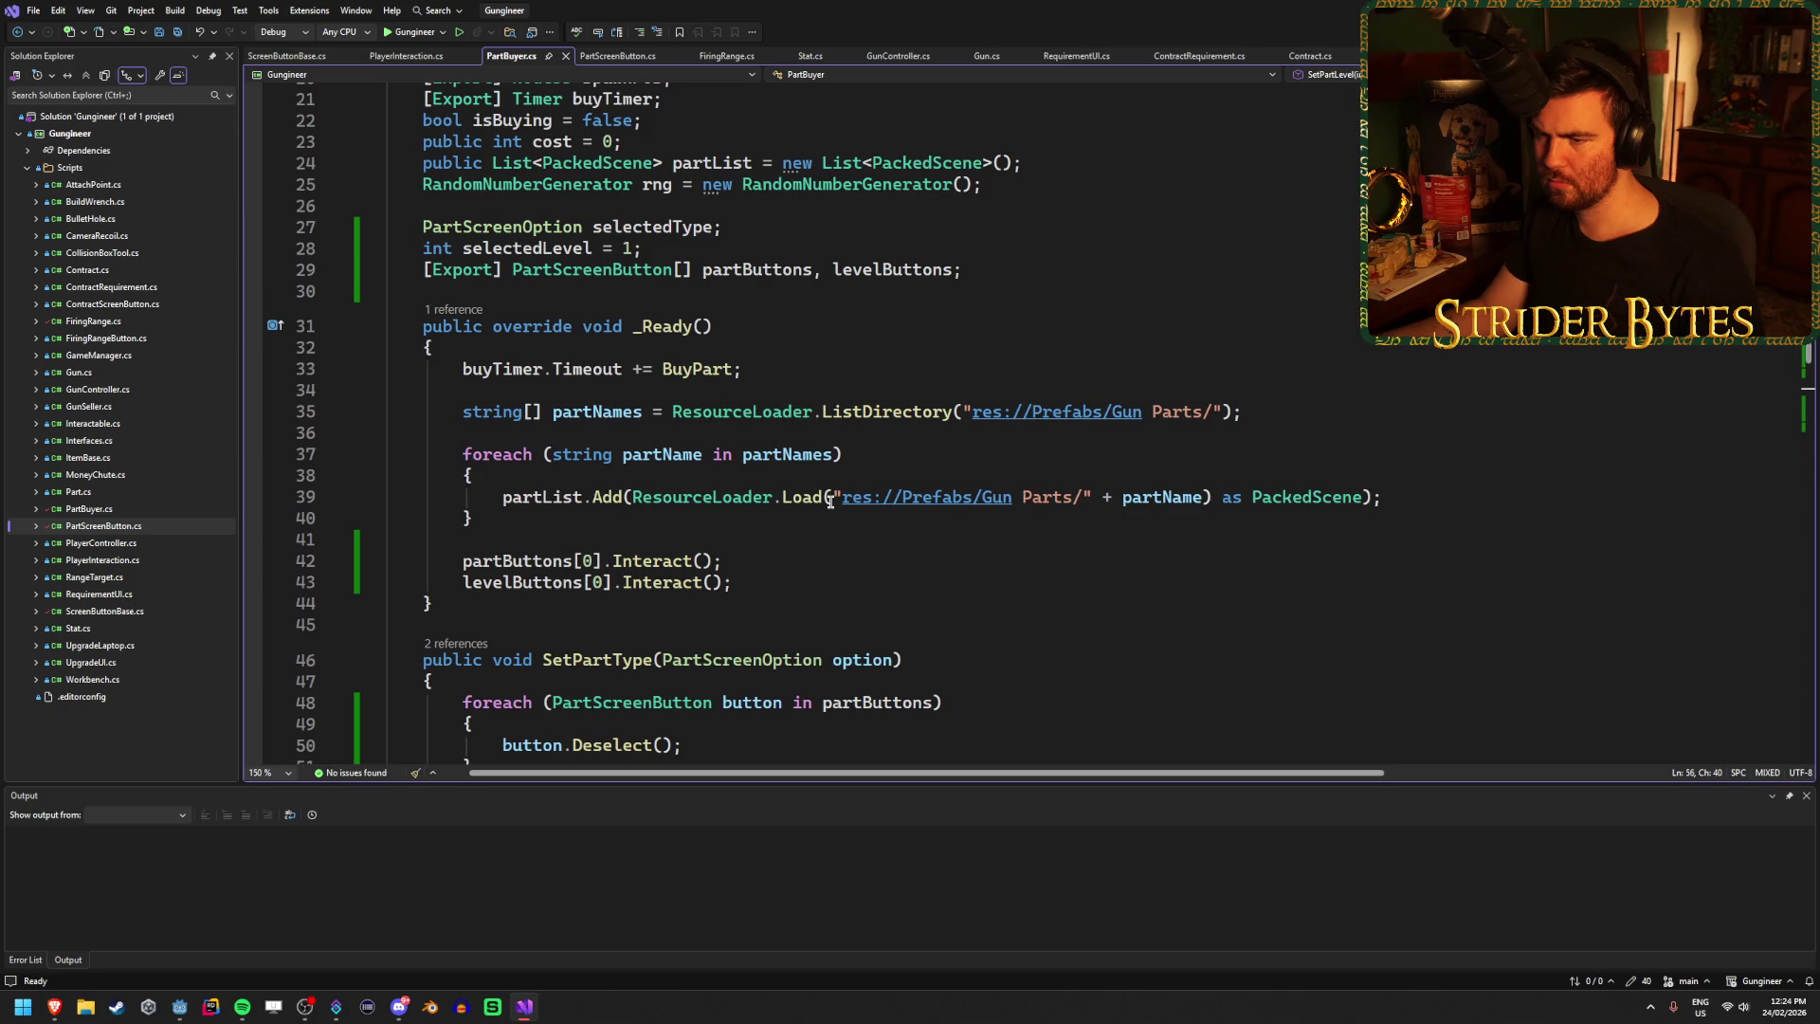
scroll(830, 502, "down", 6)
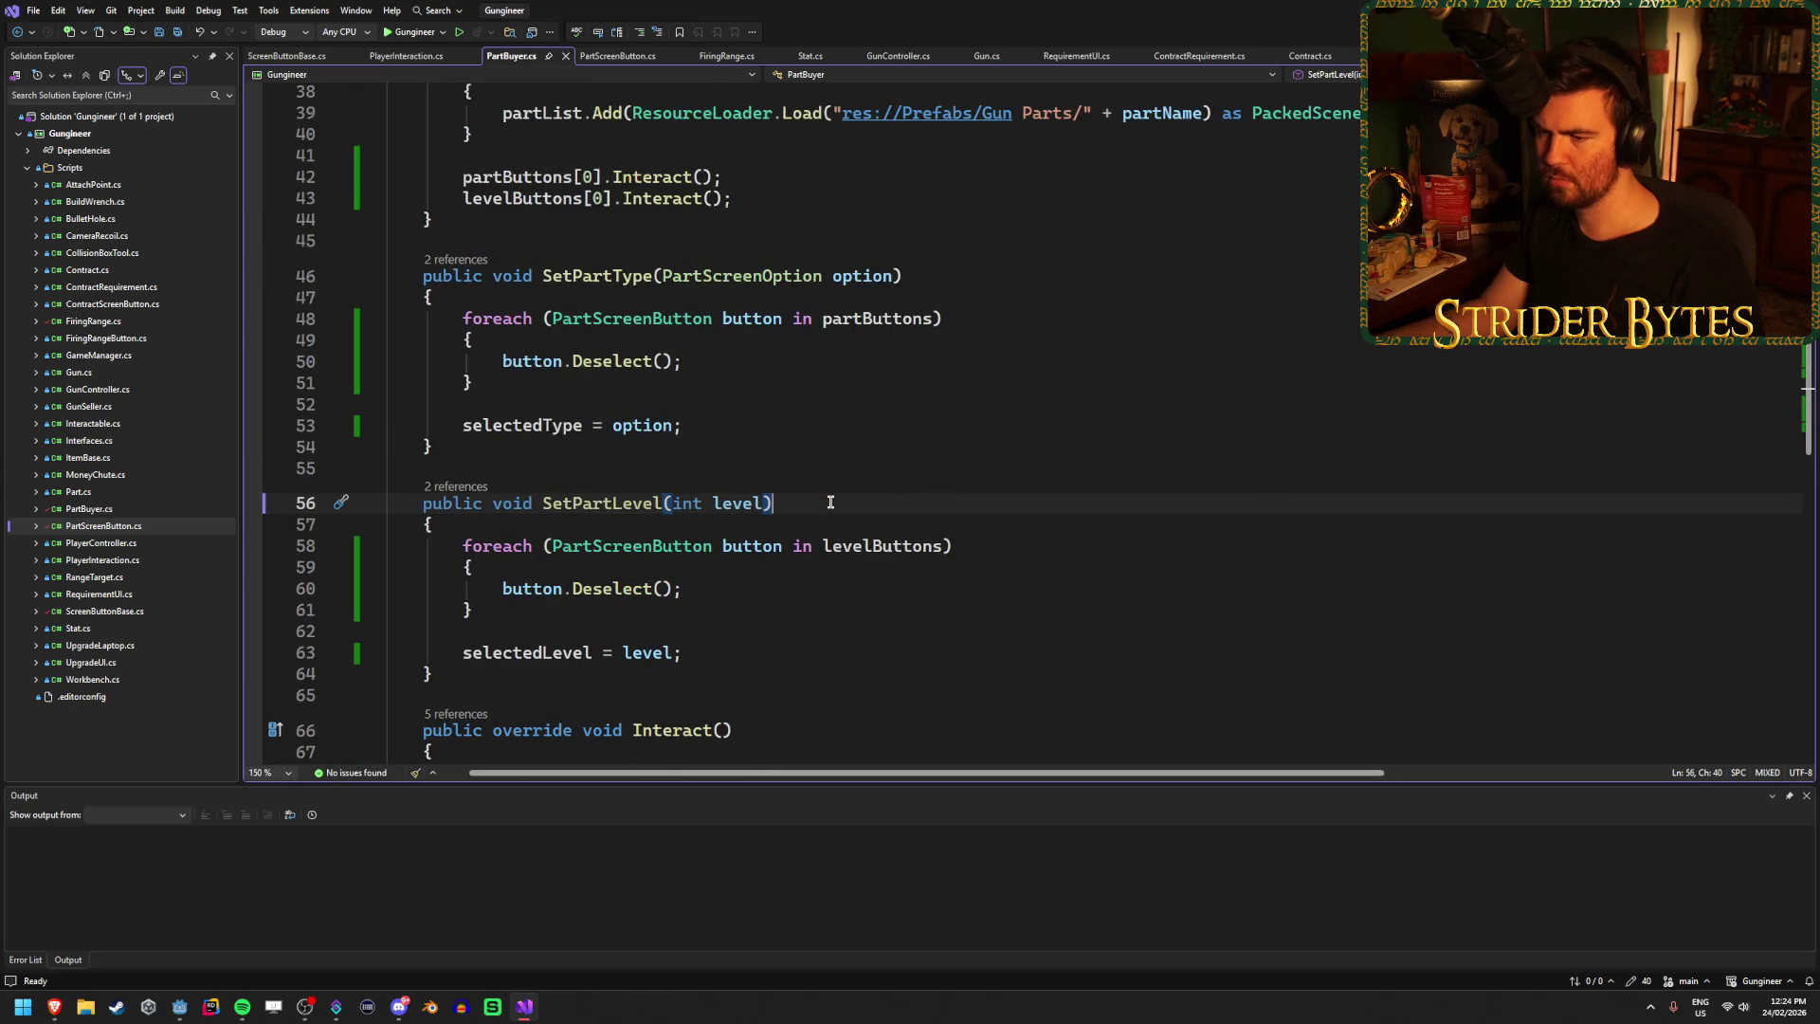
scroll(830, 502, "up", 1)
scroll(831, 502, "up", 5)
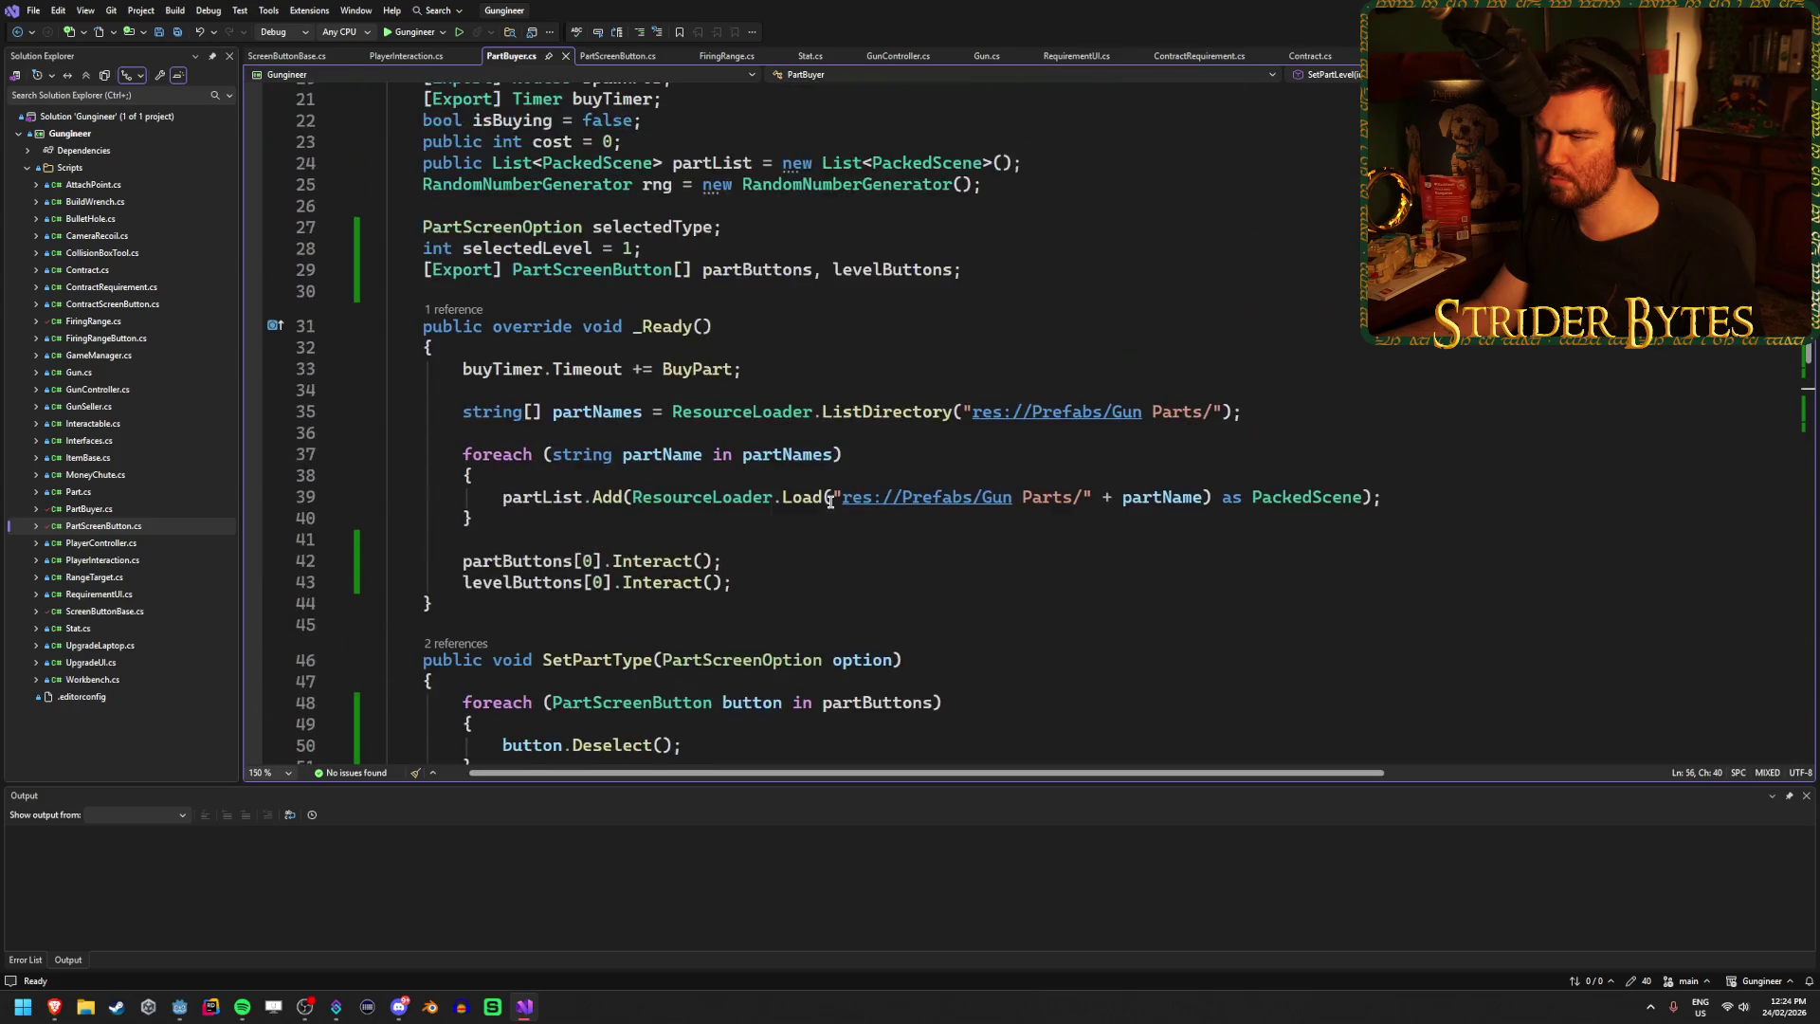
scroll(830, 503, "down", 6)
scroll(831, 502, "up", 1)
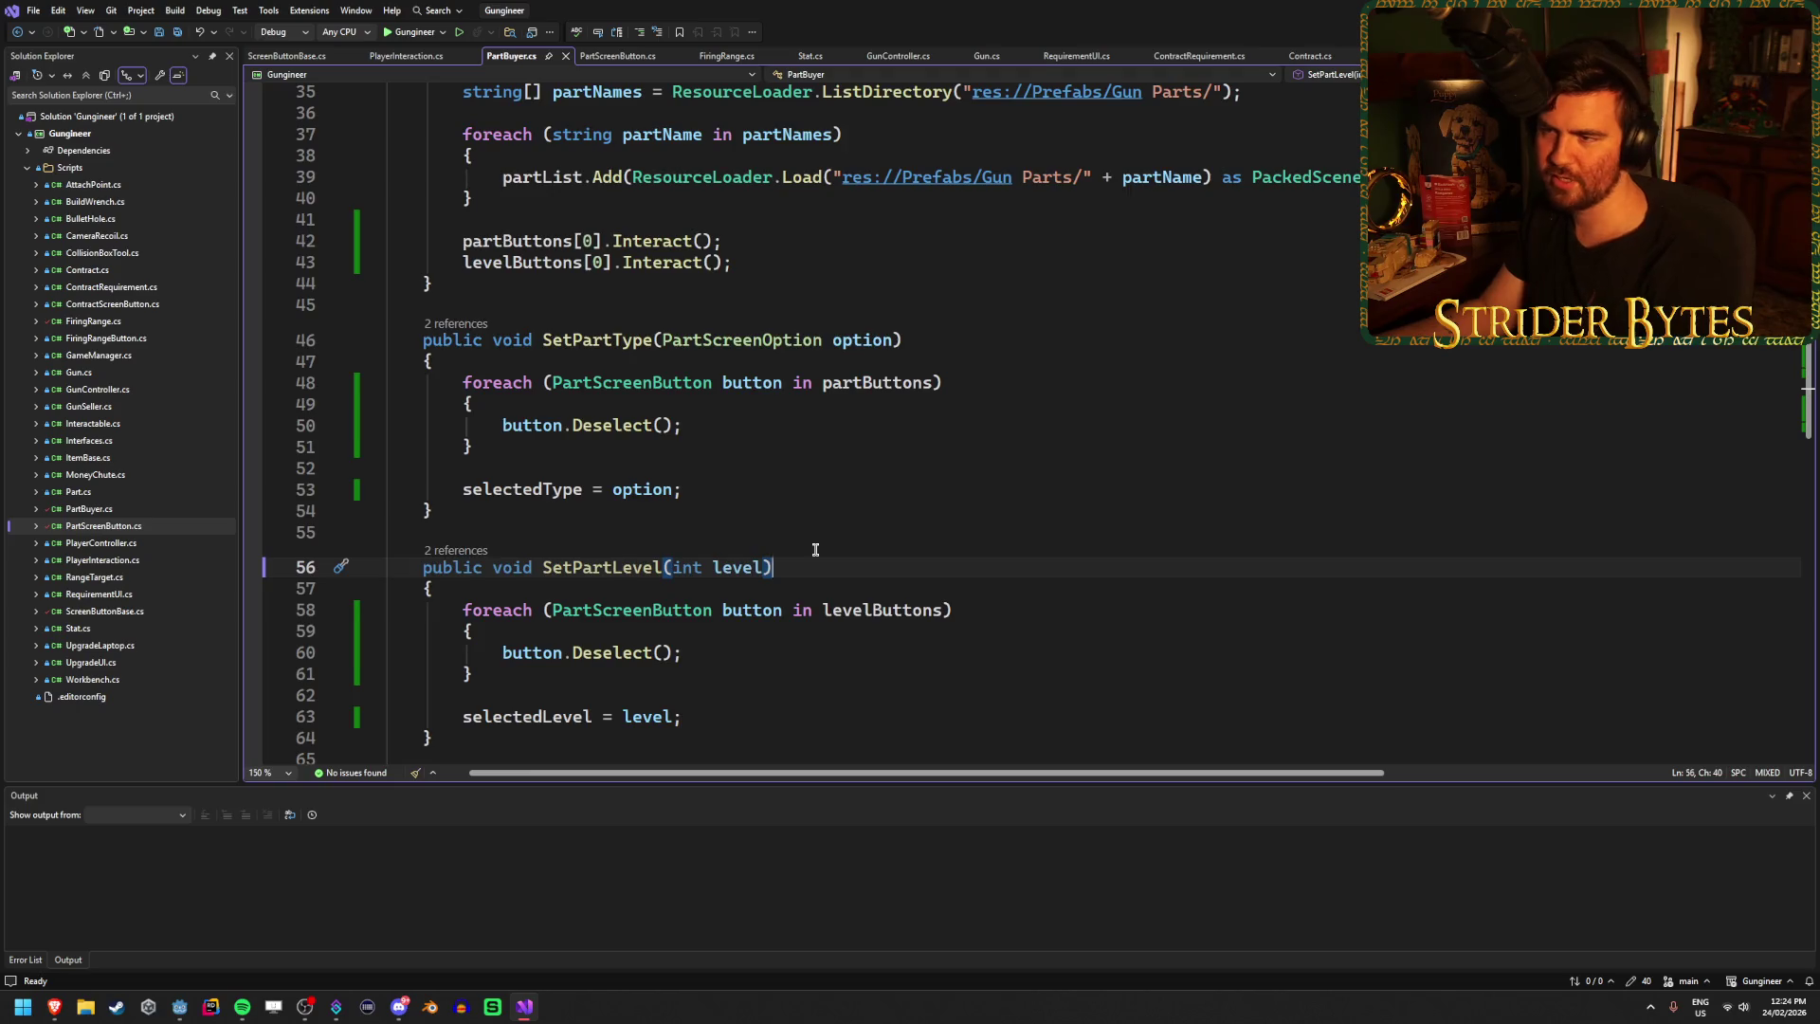
scroll(751, 550, "up", 4)
Check uses of the level field in PartScreenButton.cs, then return to PartBuyer.cs and Godot.
left_click(618, 55)
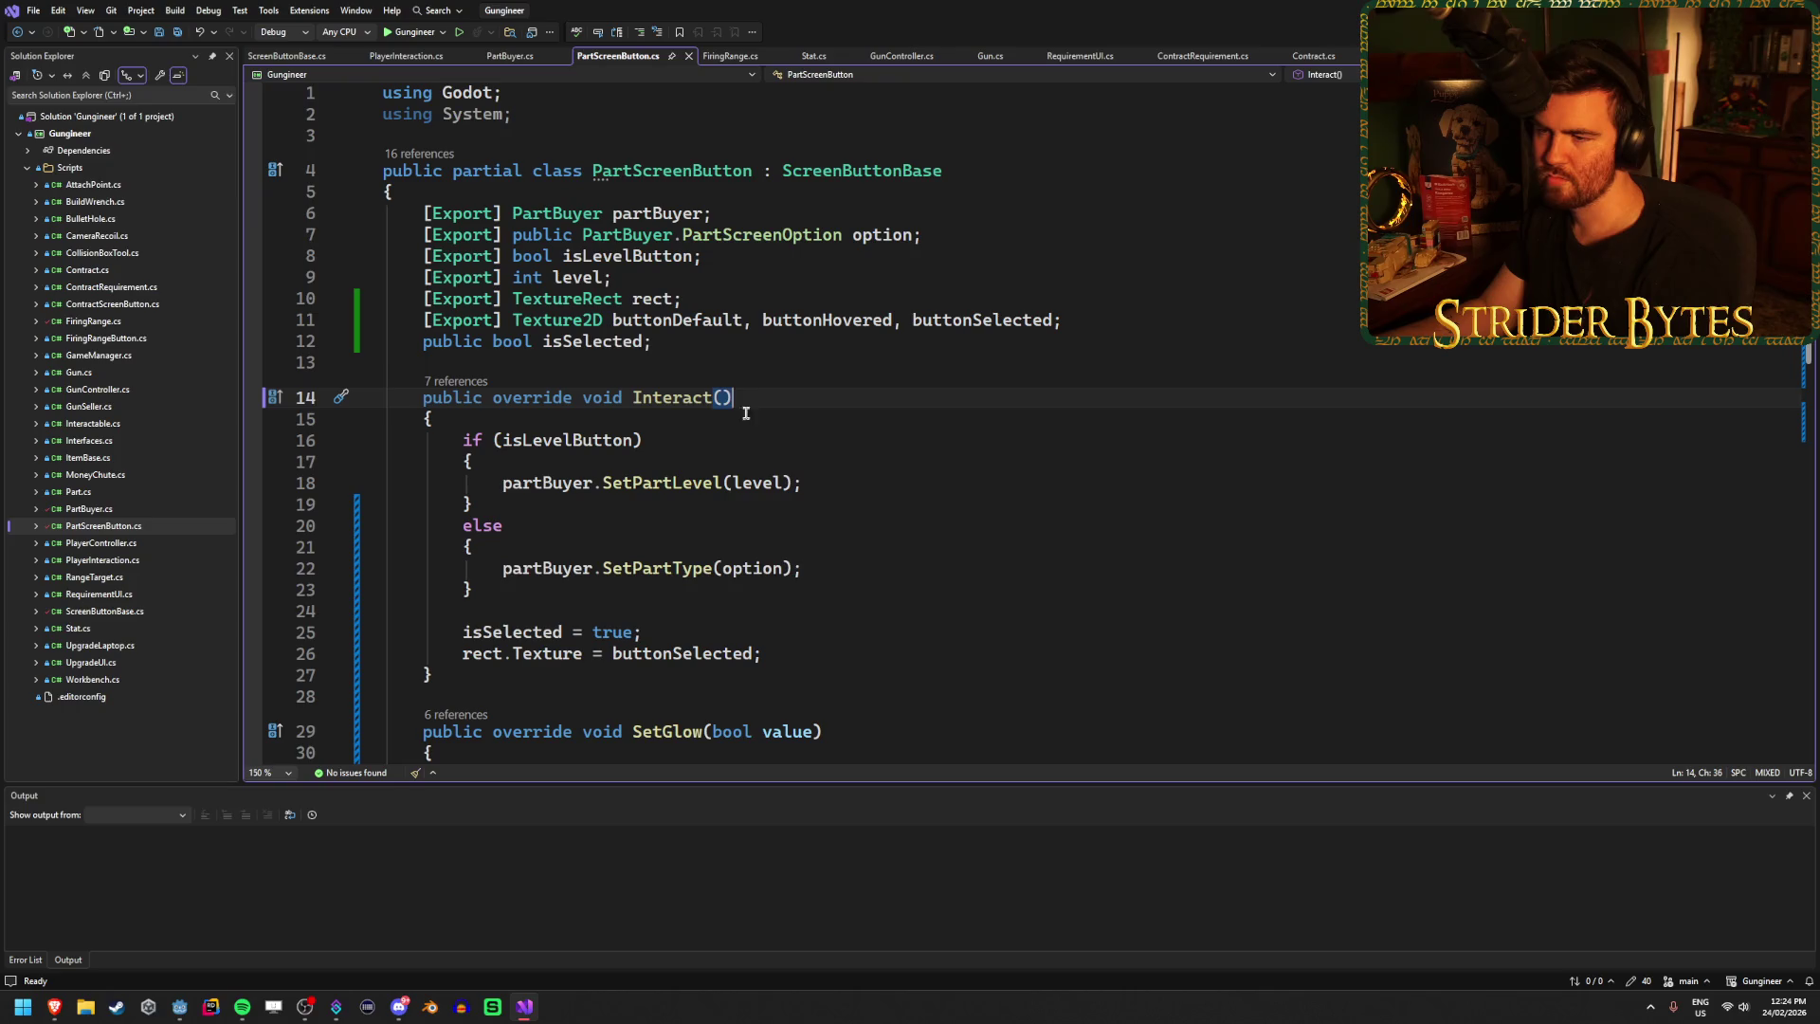
scroll(746, 413, "down", 3)
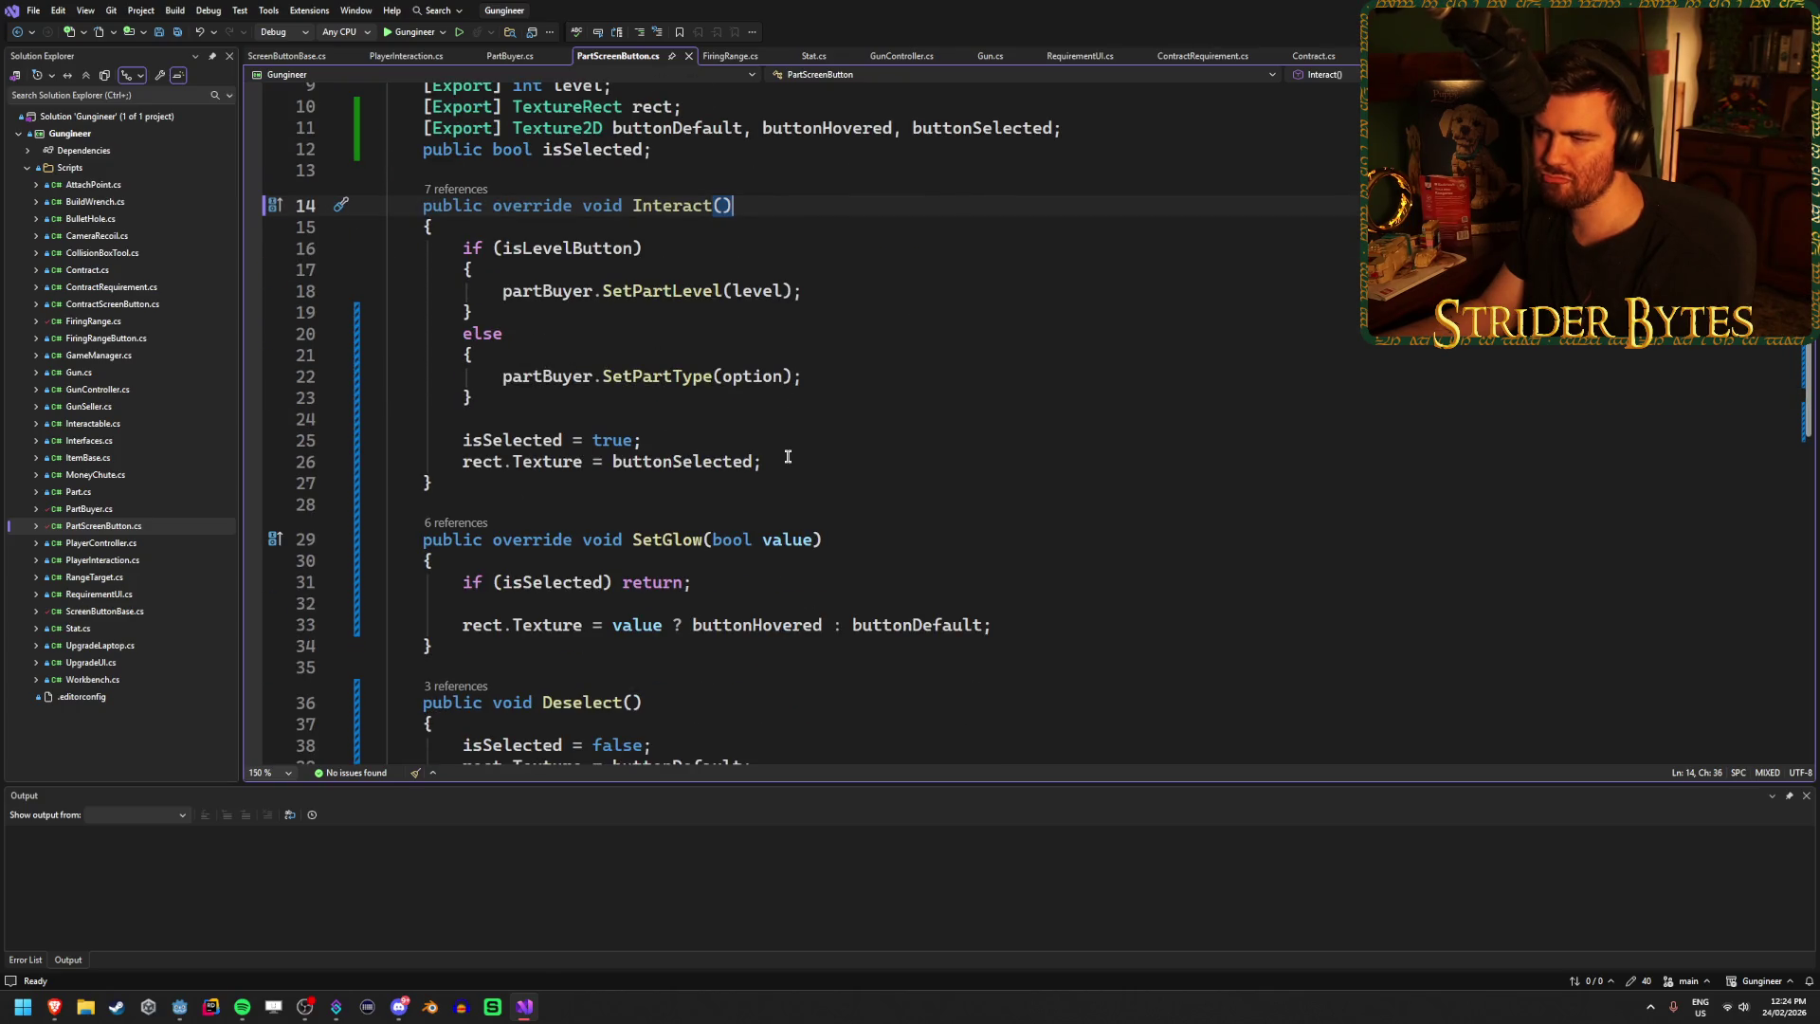
left_click(744, 288)
scroll(744, 474, "up", 3)
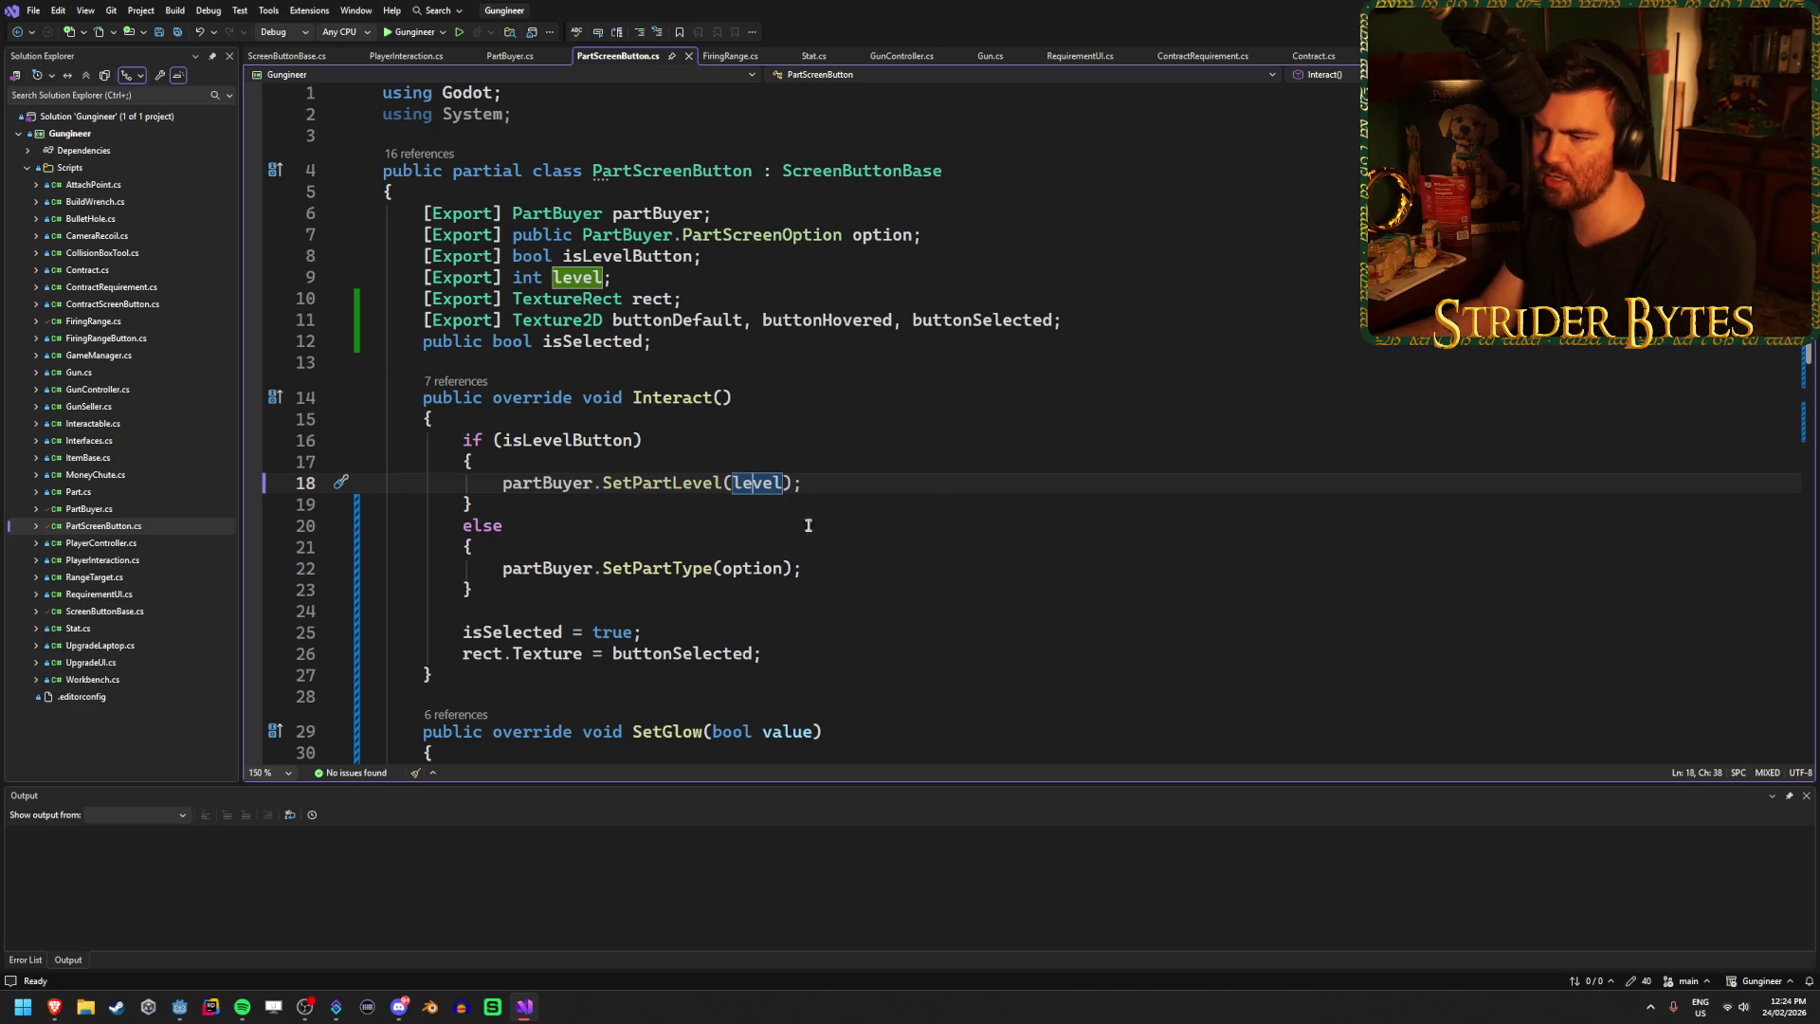
left_click(503, 59)
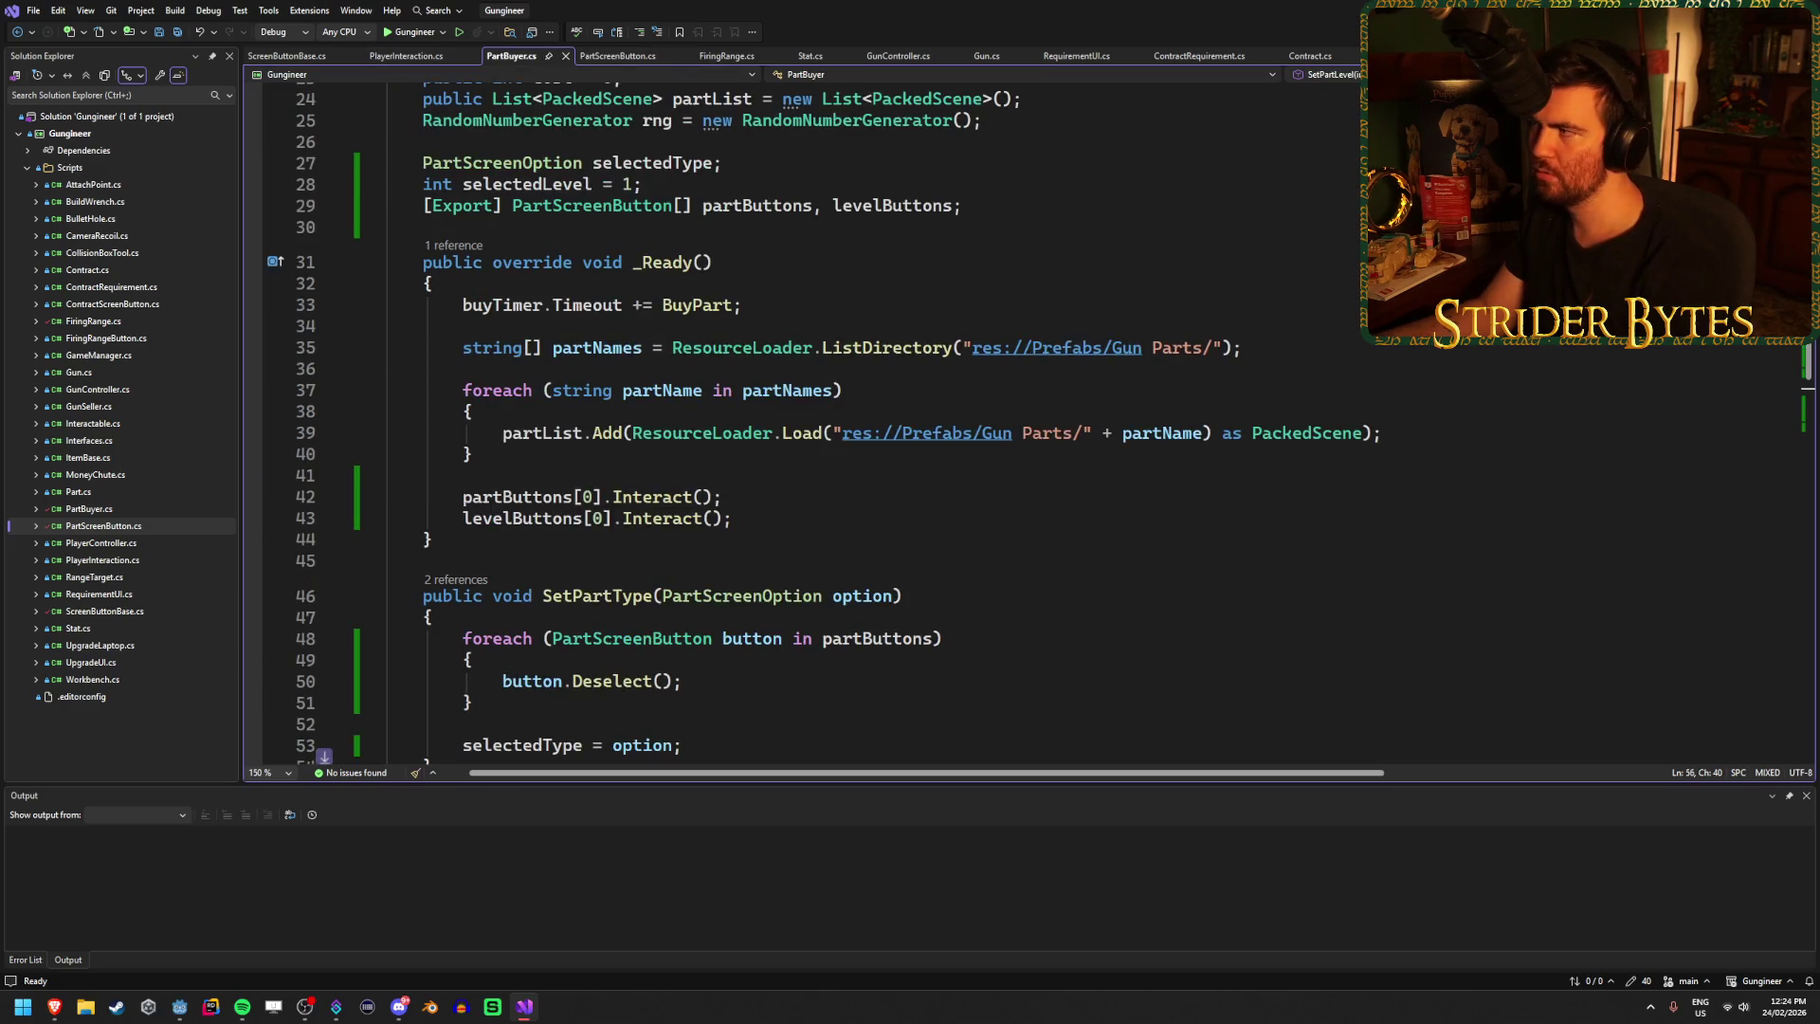
key("alt+Tab")
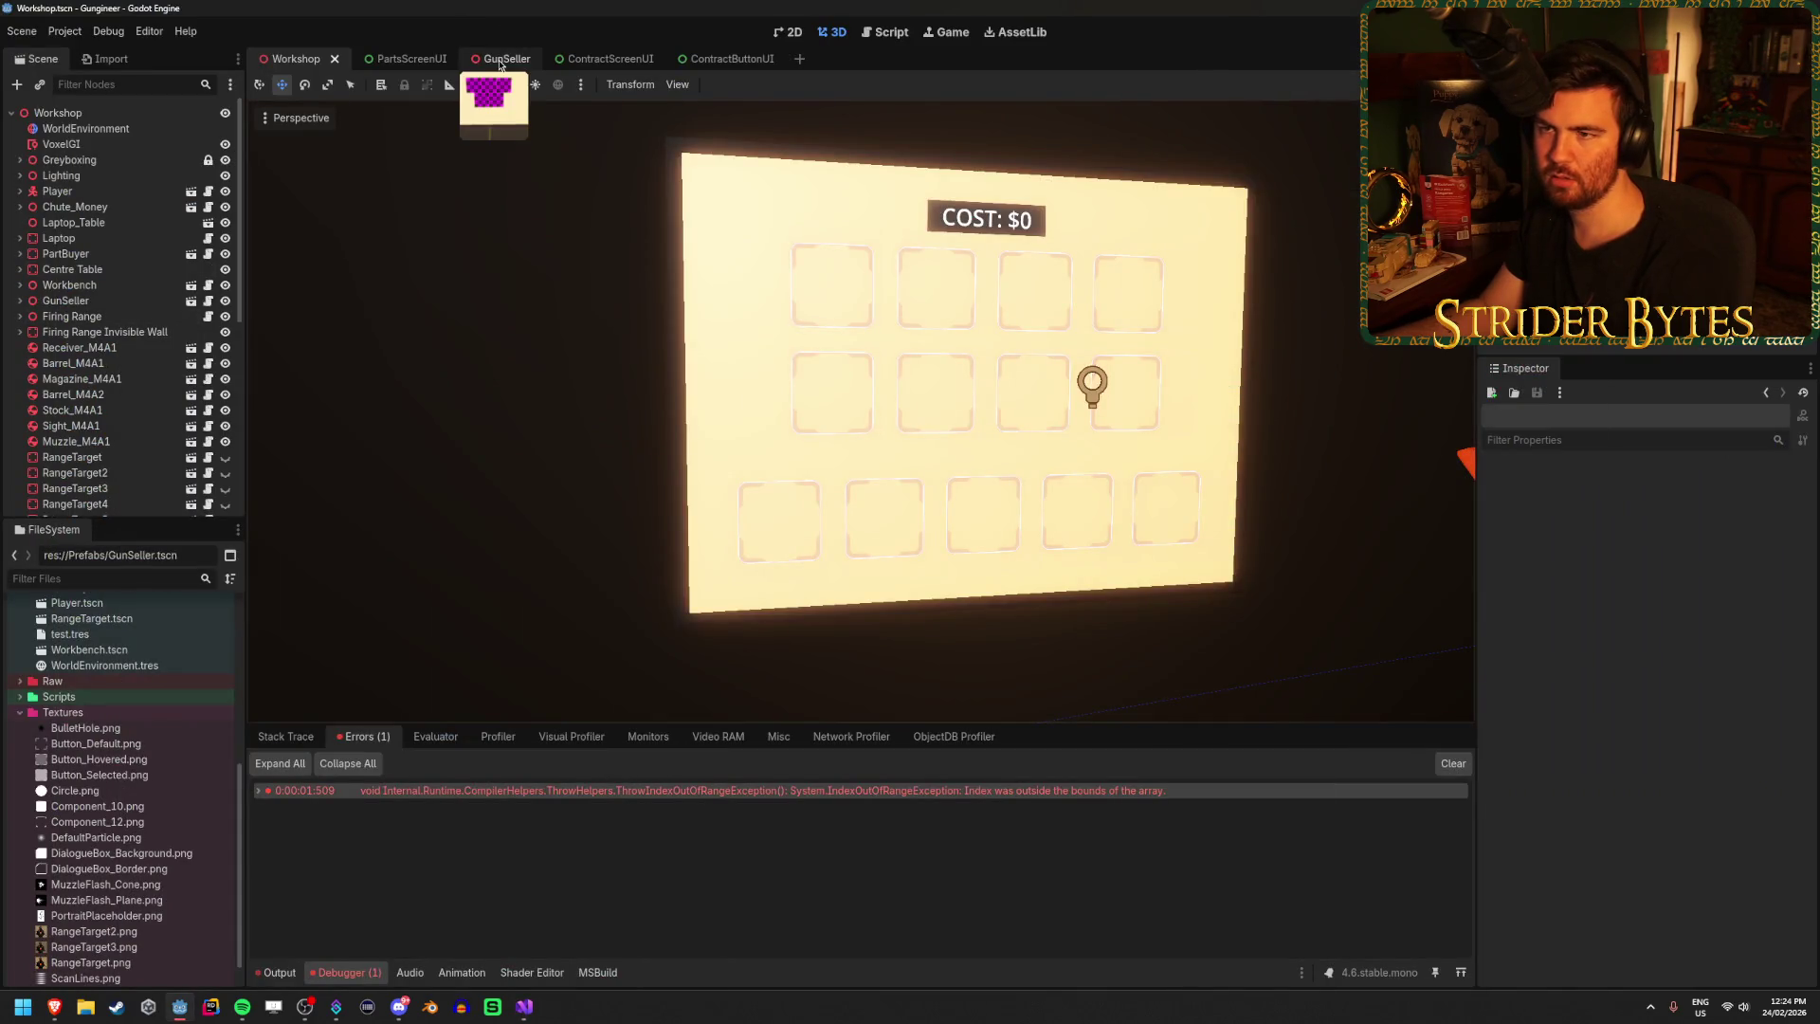
Open PartBuyer.tscn and inspect its root arrays and the AreaReceiver button nodes.
scroll(130, 847, "up", 5)
double_click(104, 825)
left_click(57, 112)
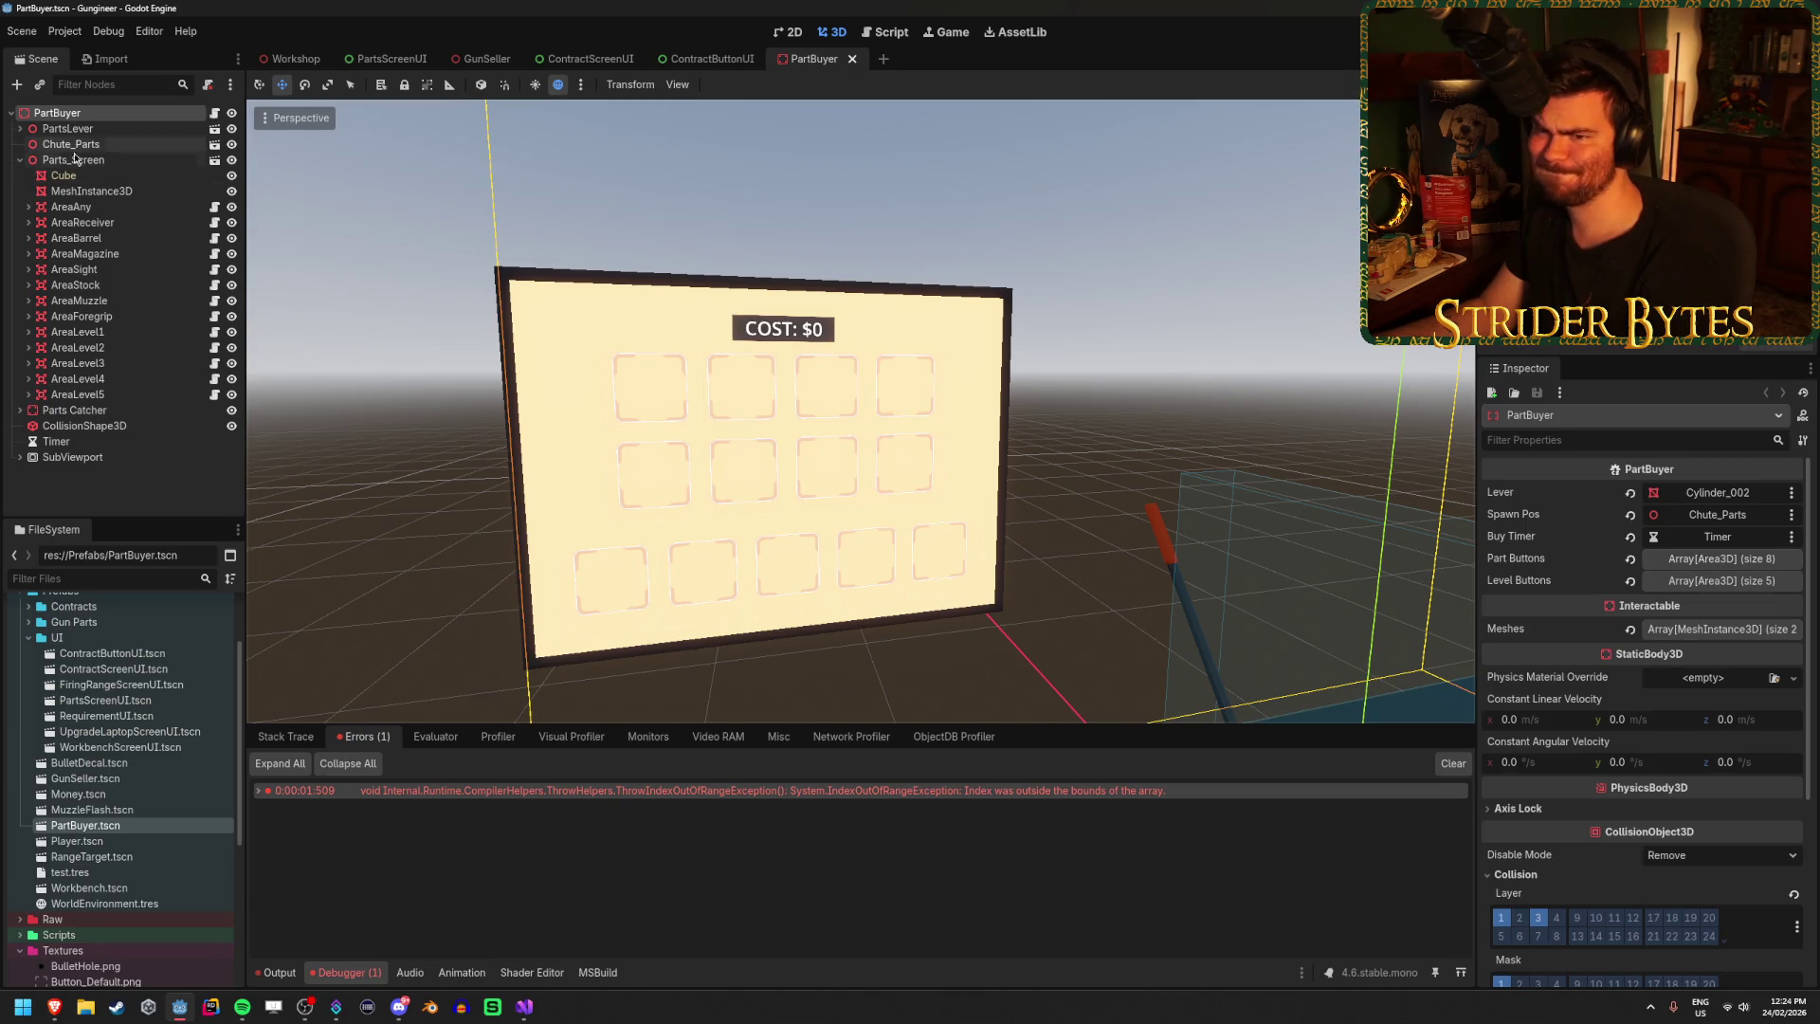
left_click(123, 222)
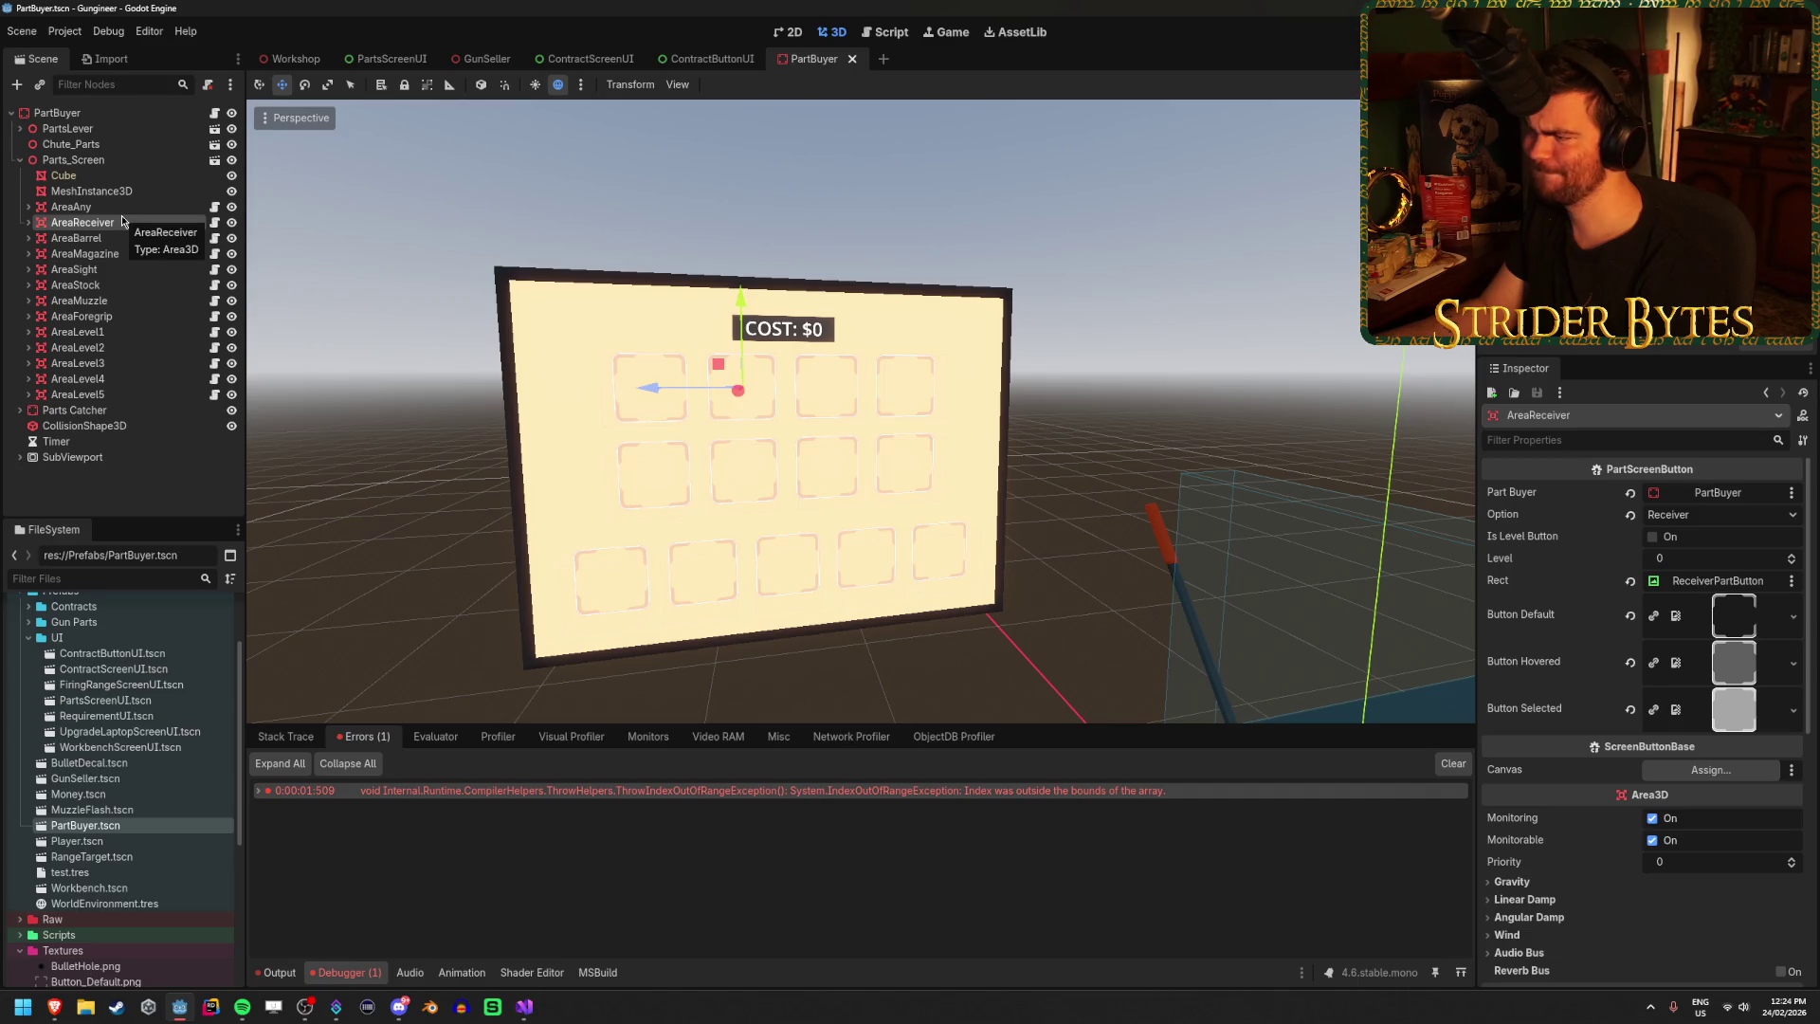
key("Up")
key("Down")
key("Down")
key("Down")
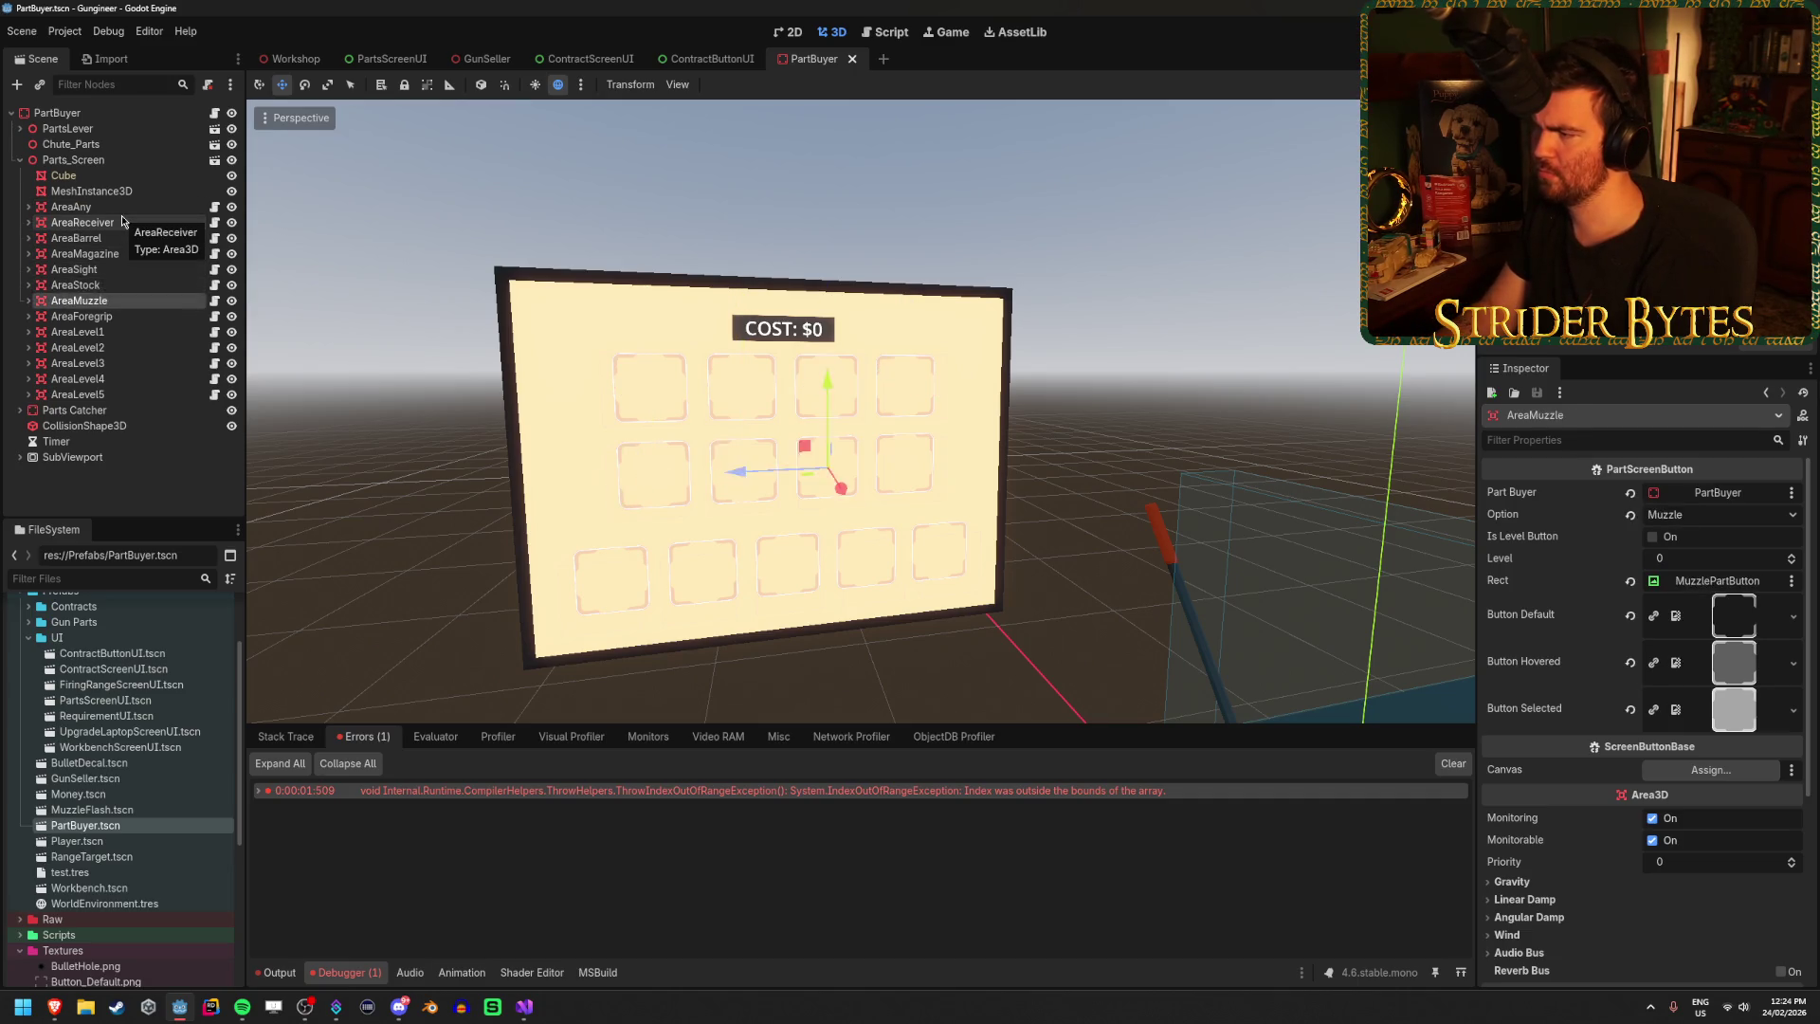
key("Home")
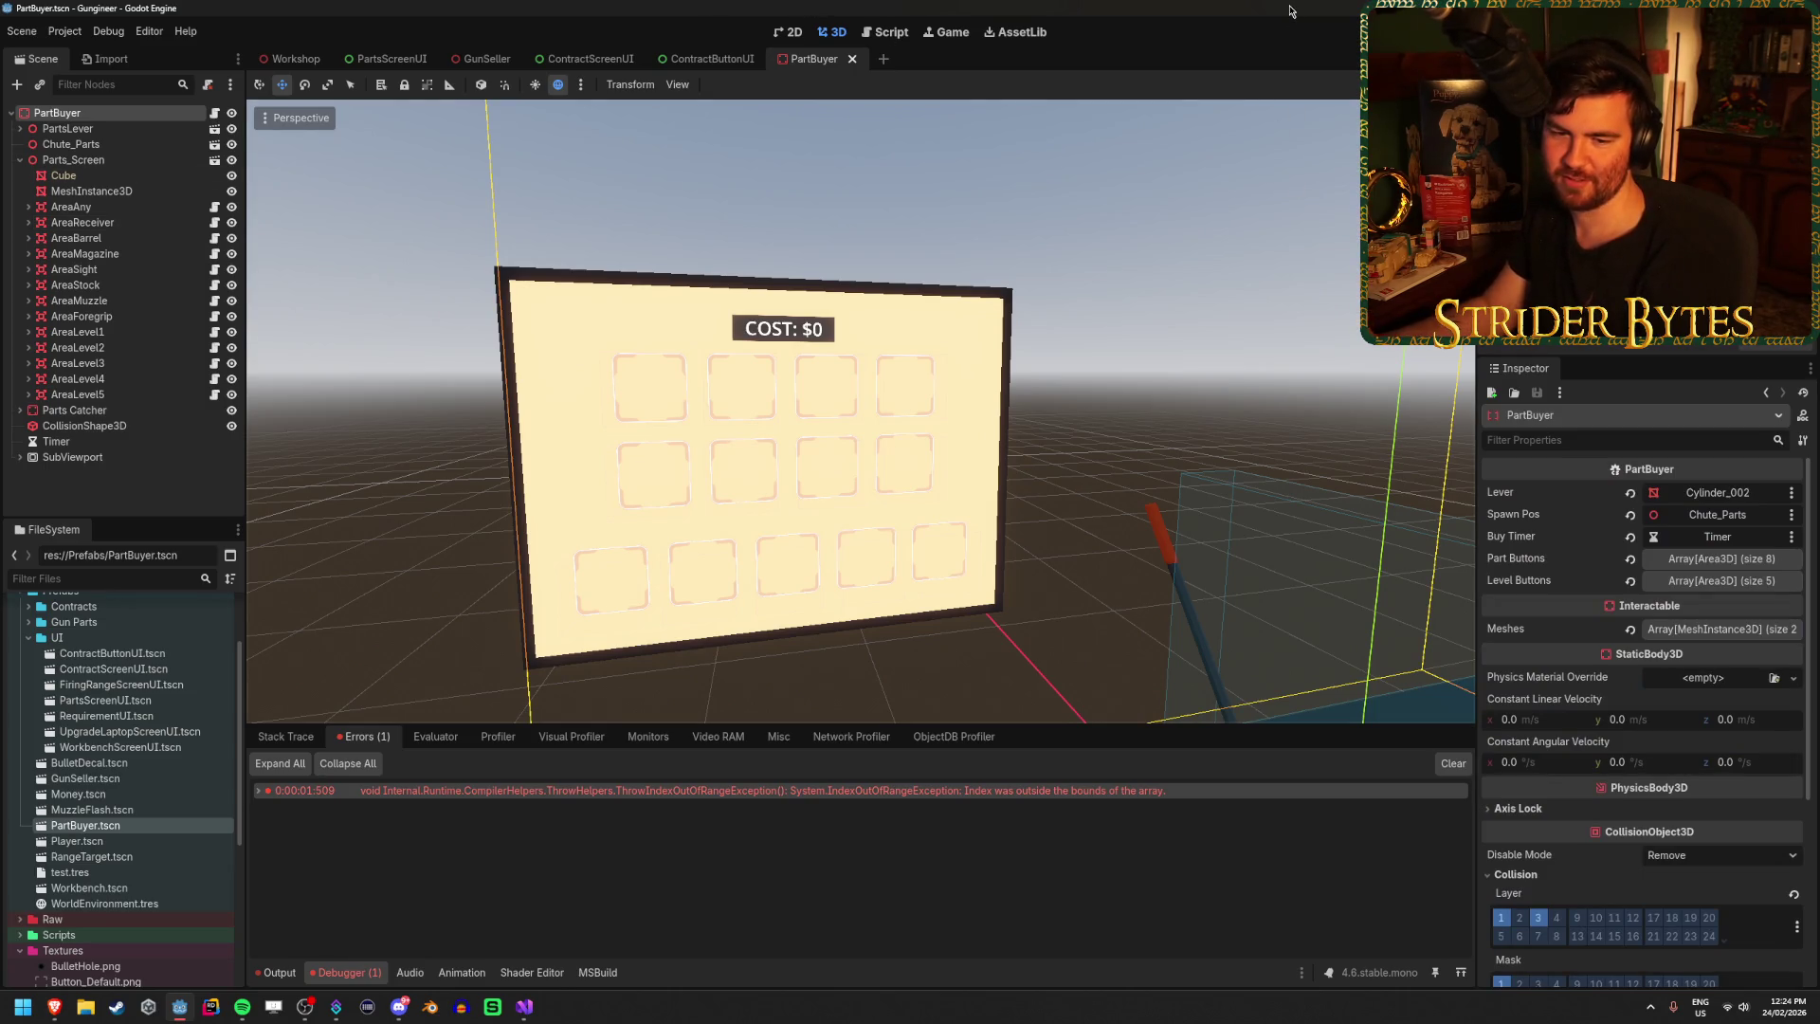
Run and stop the game, expand the index error's stack trace, then view PartBuyer.cs.
key("F5")
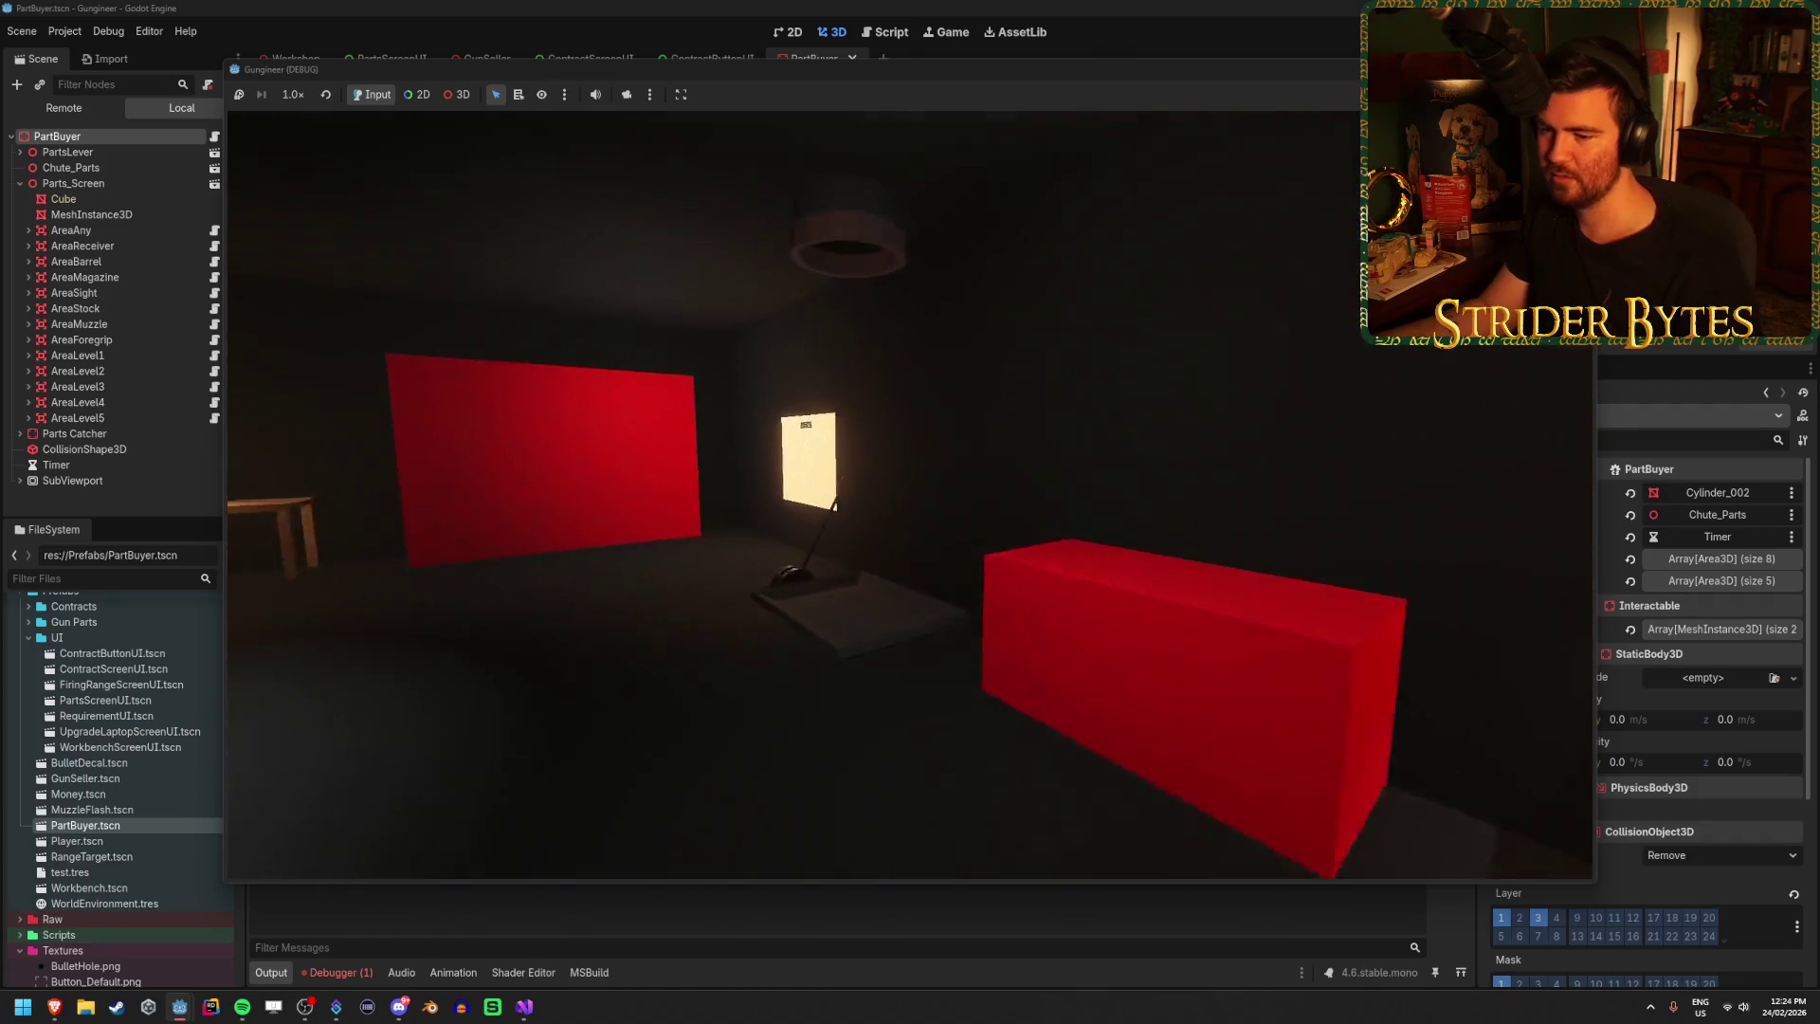
key("F8")
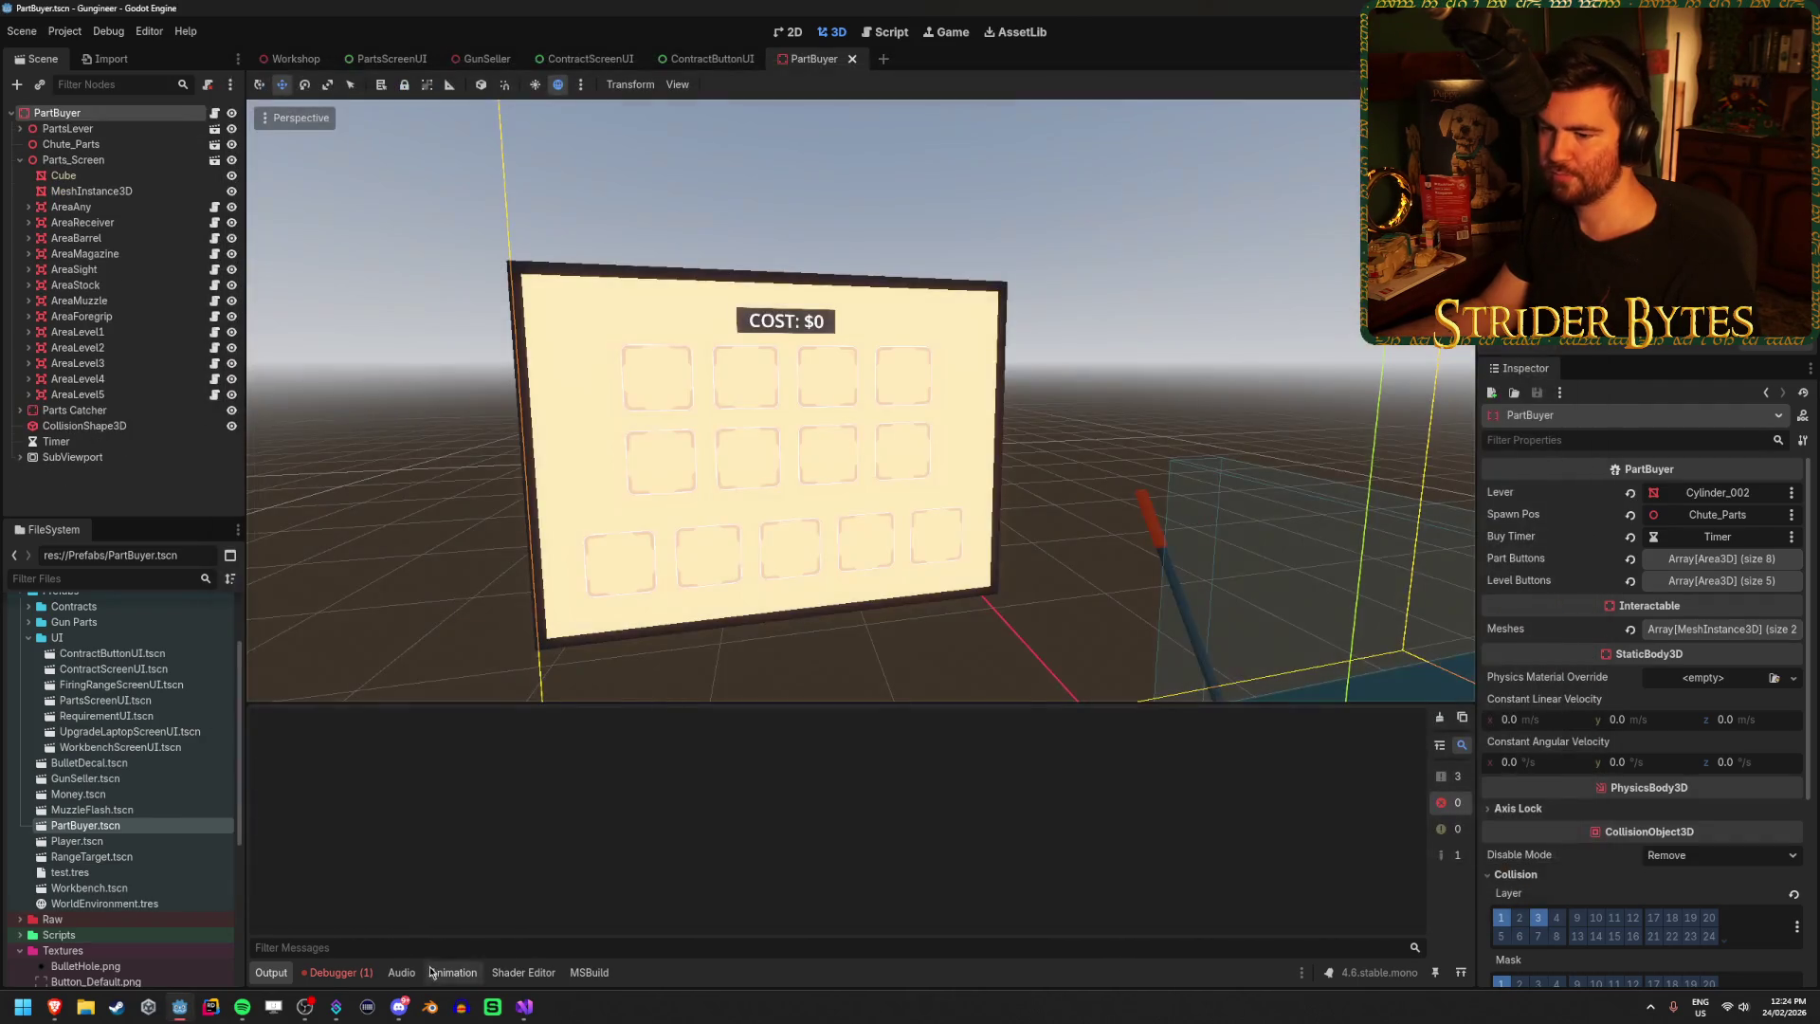
left_click(855, 790)
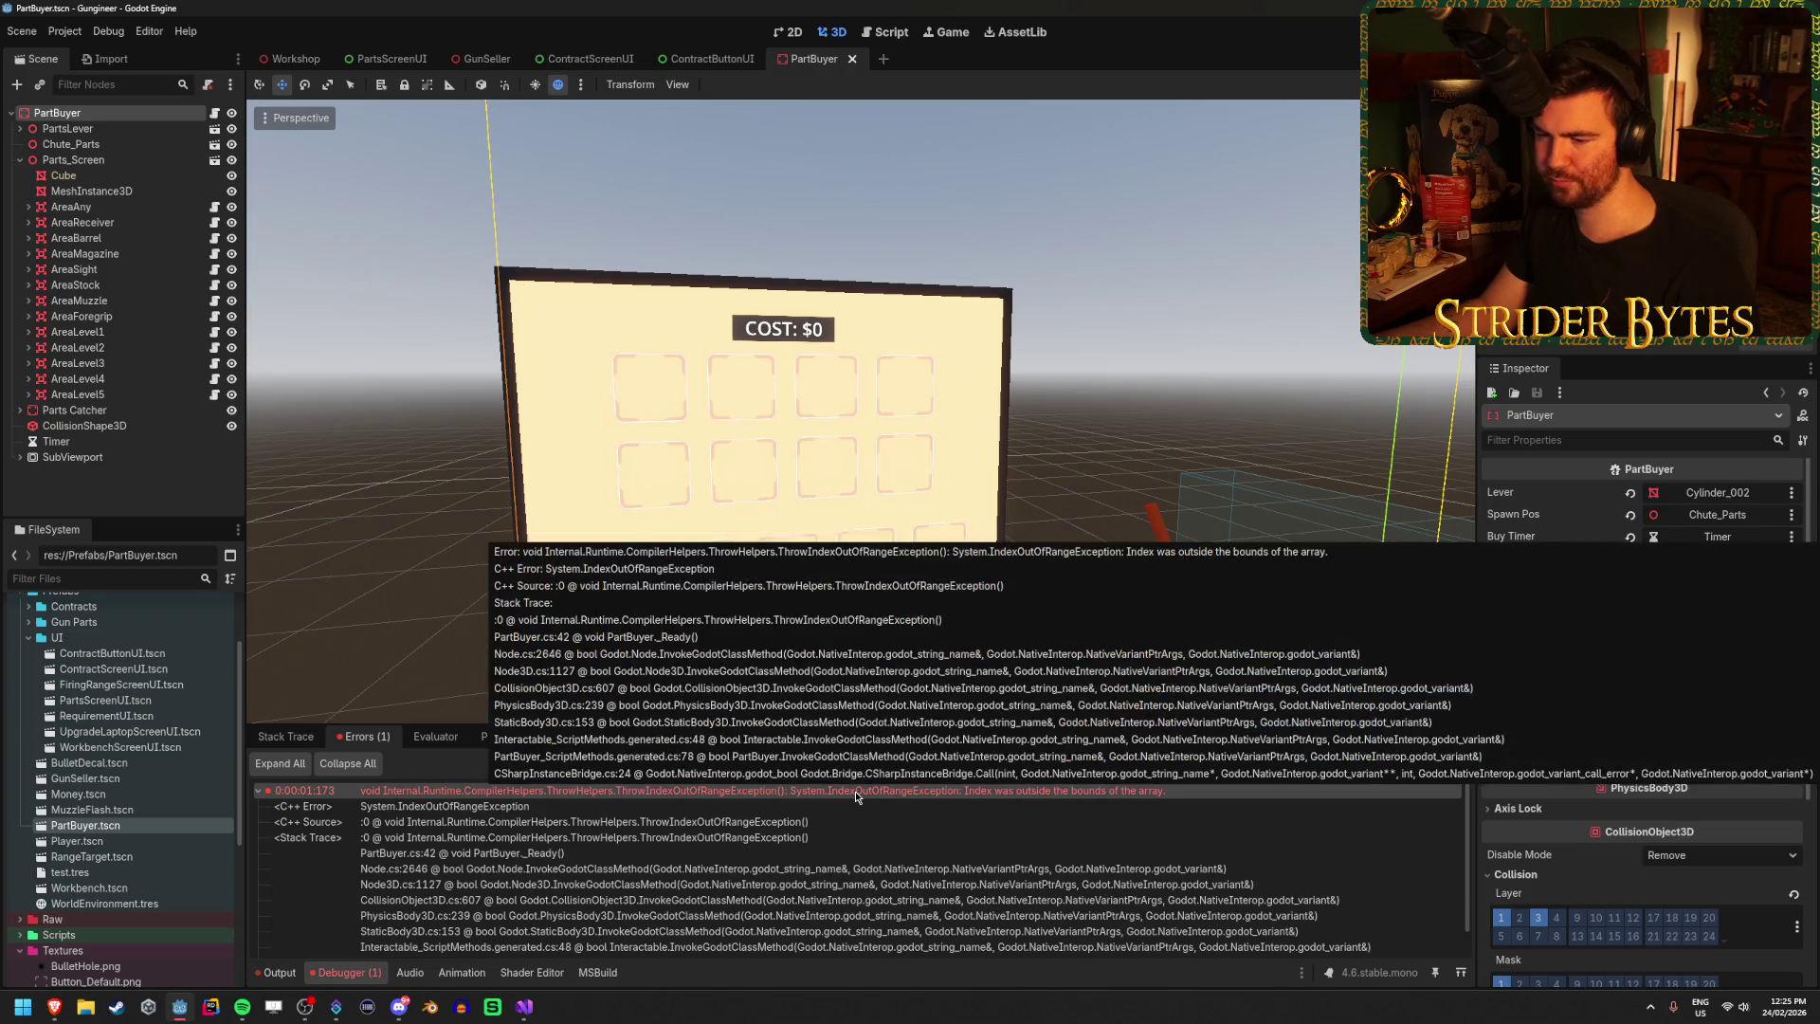
left_click(524, 1007)
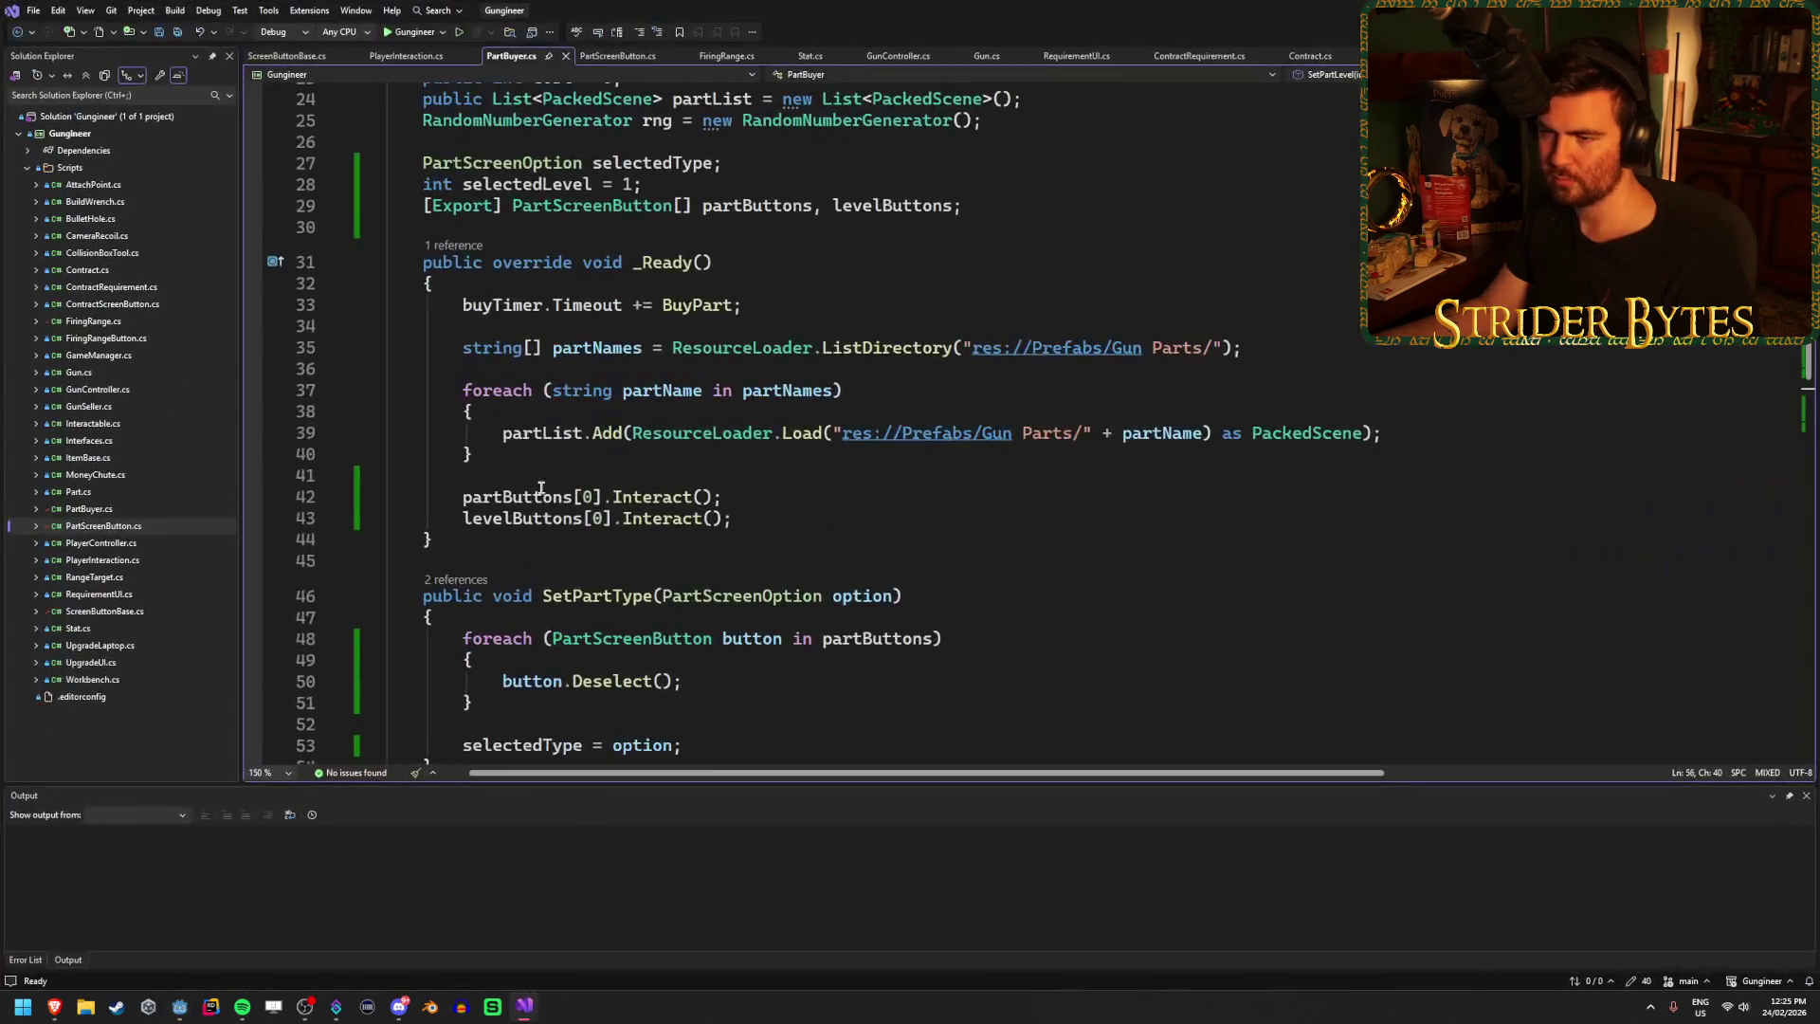
Check the partButtons reference on line 42 of PartBuyer.cs, then return to Godot.
scroll(560, 431, "down", 2)
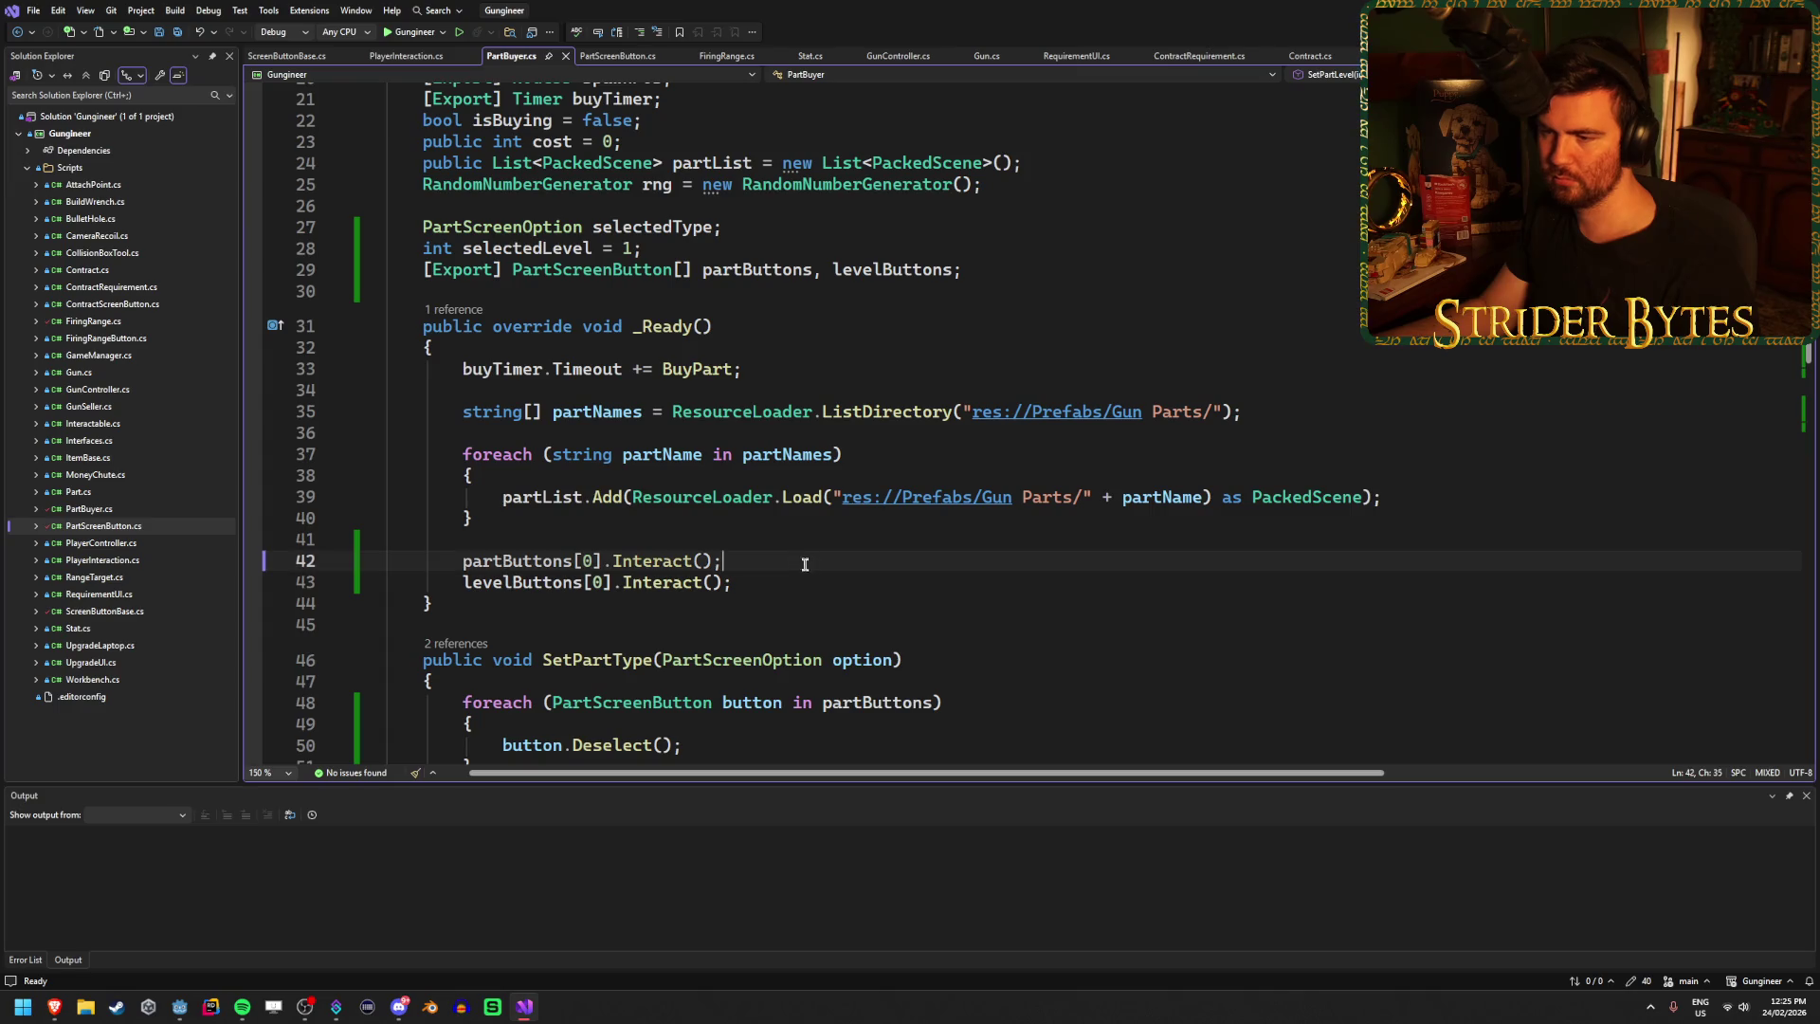
left_click(505, 561)
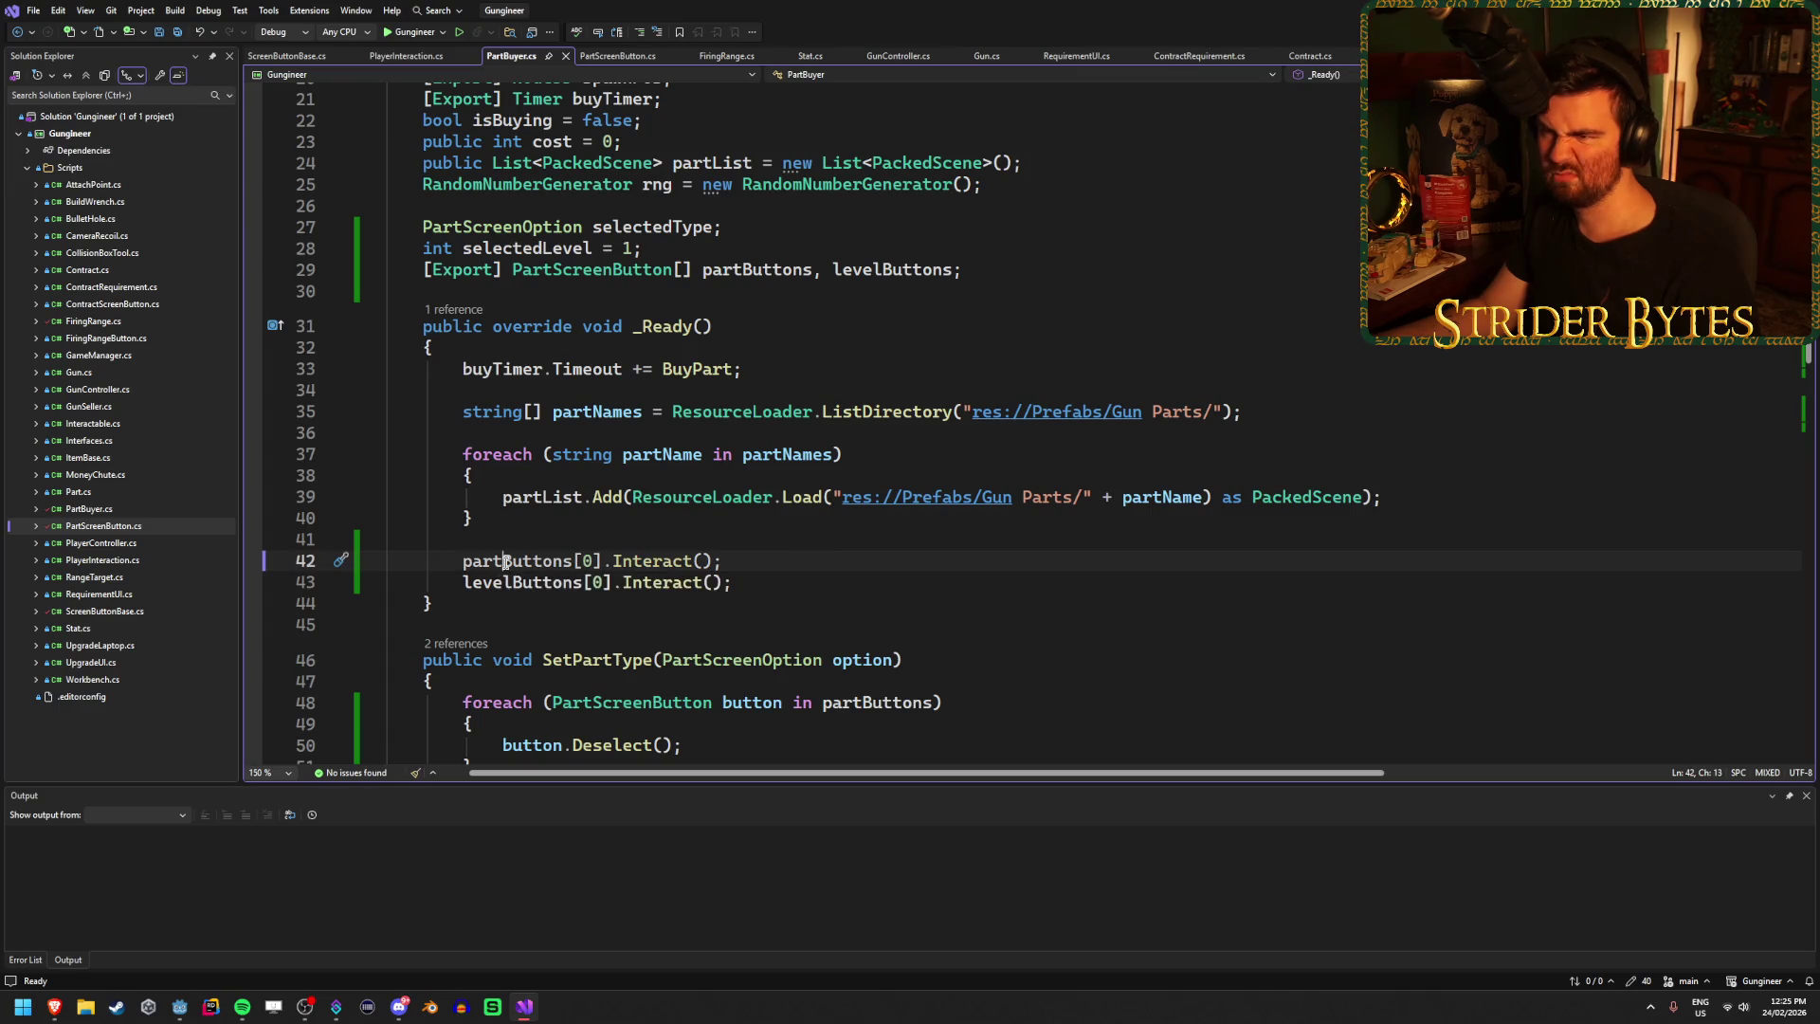
left_click(878, 559)
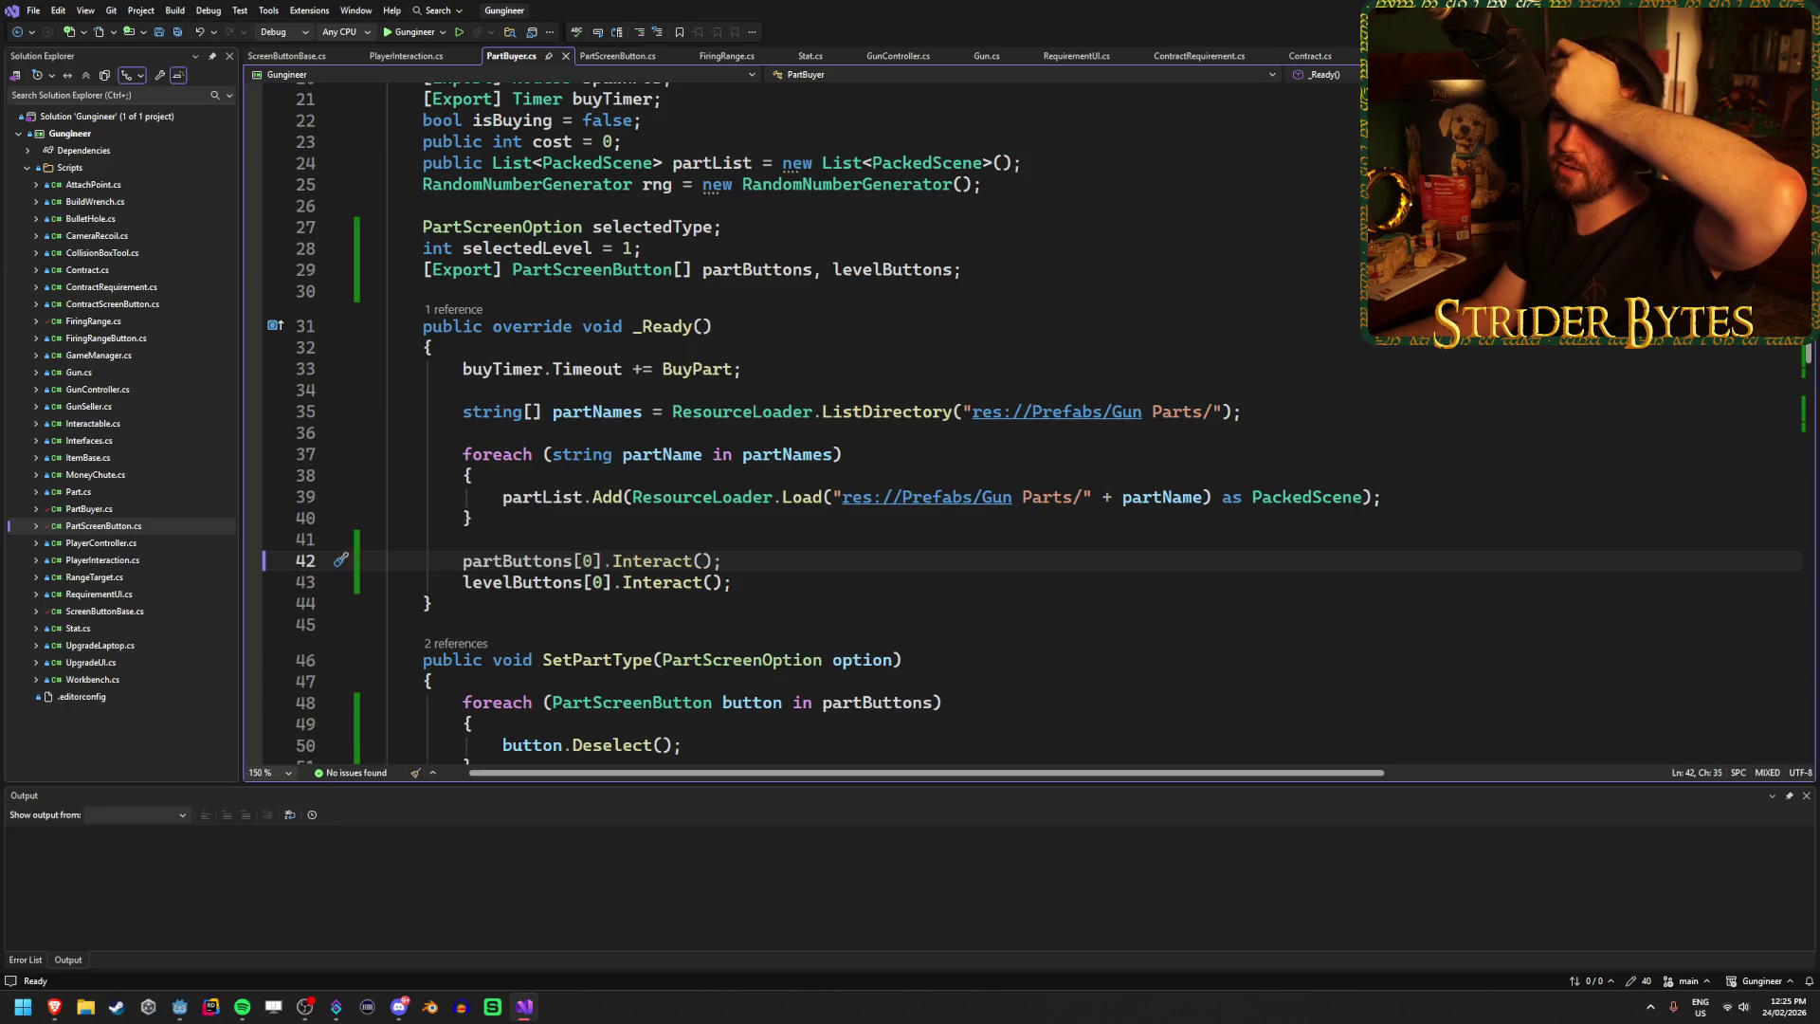
key("alt+Tab")
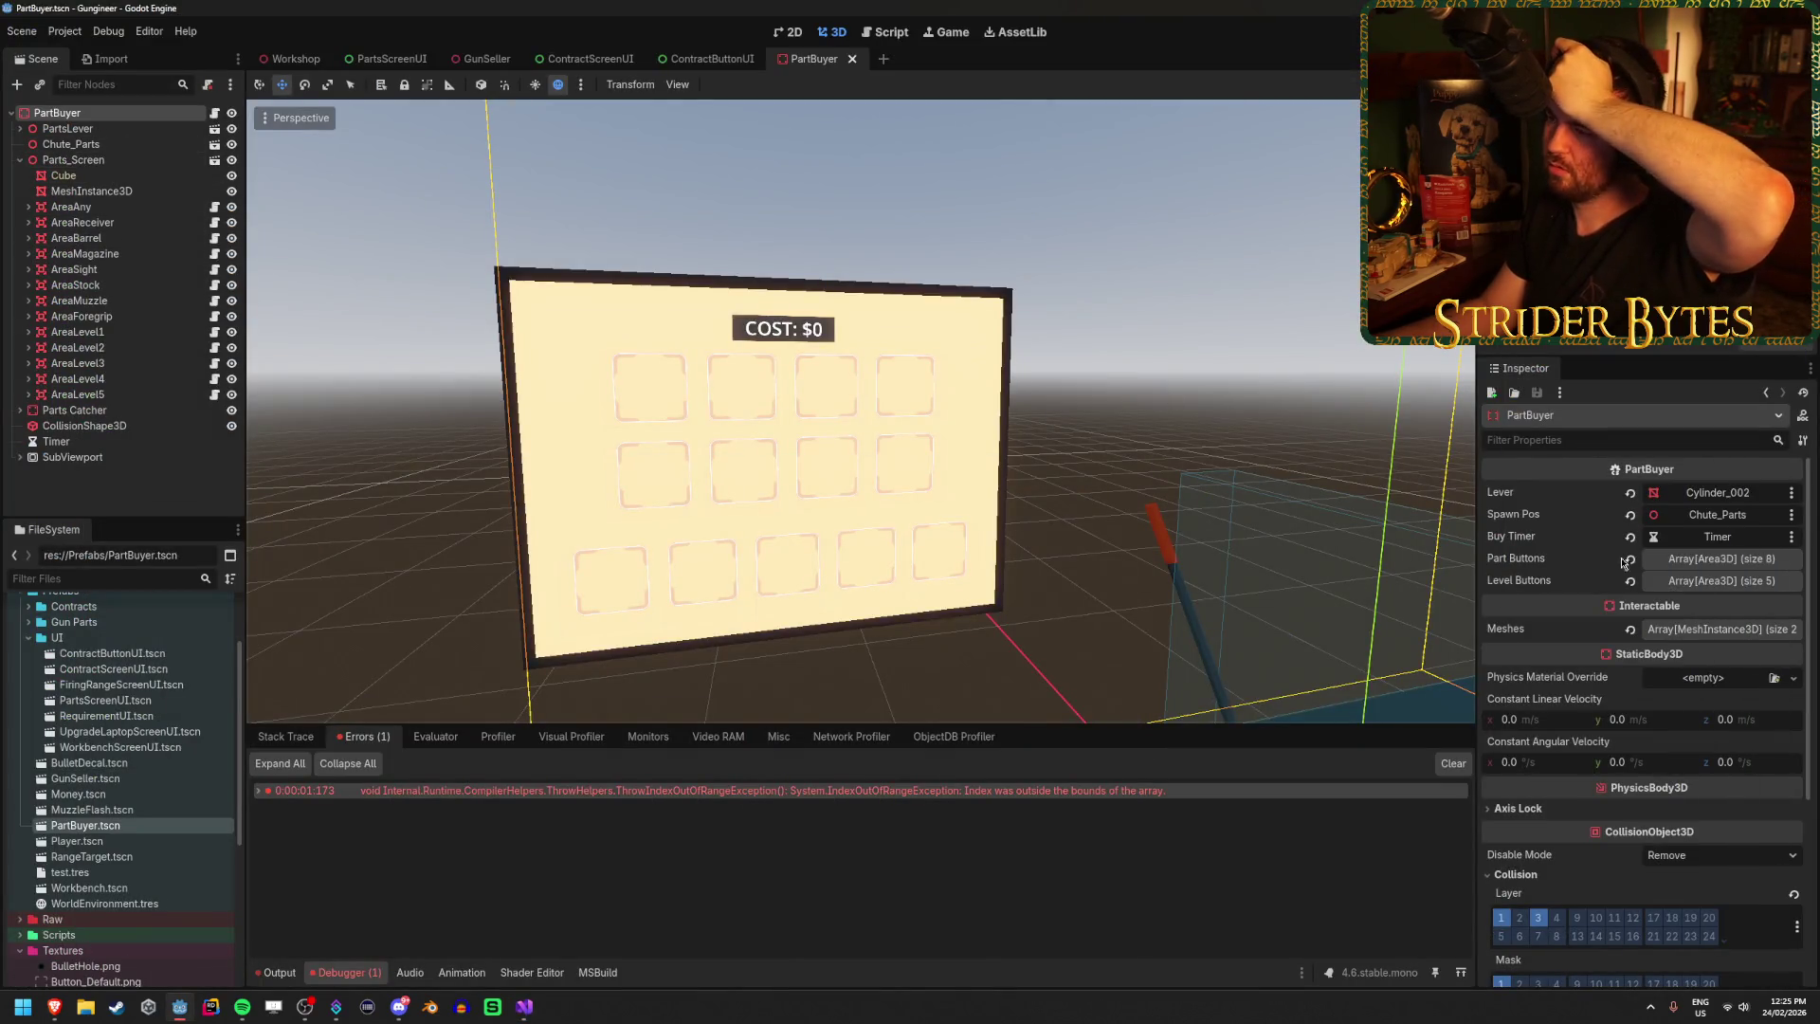
Revert the Workshop PartBuyer's Part Buttons (8 areas) and Level Buttons (5 areas), then save the scene.
left_click(1771, 562)
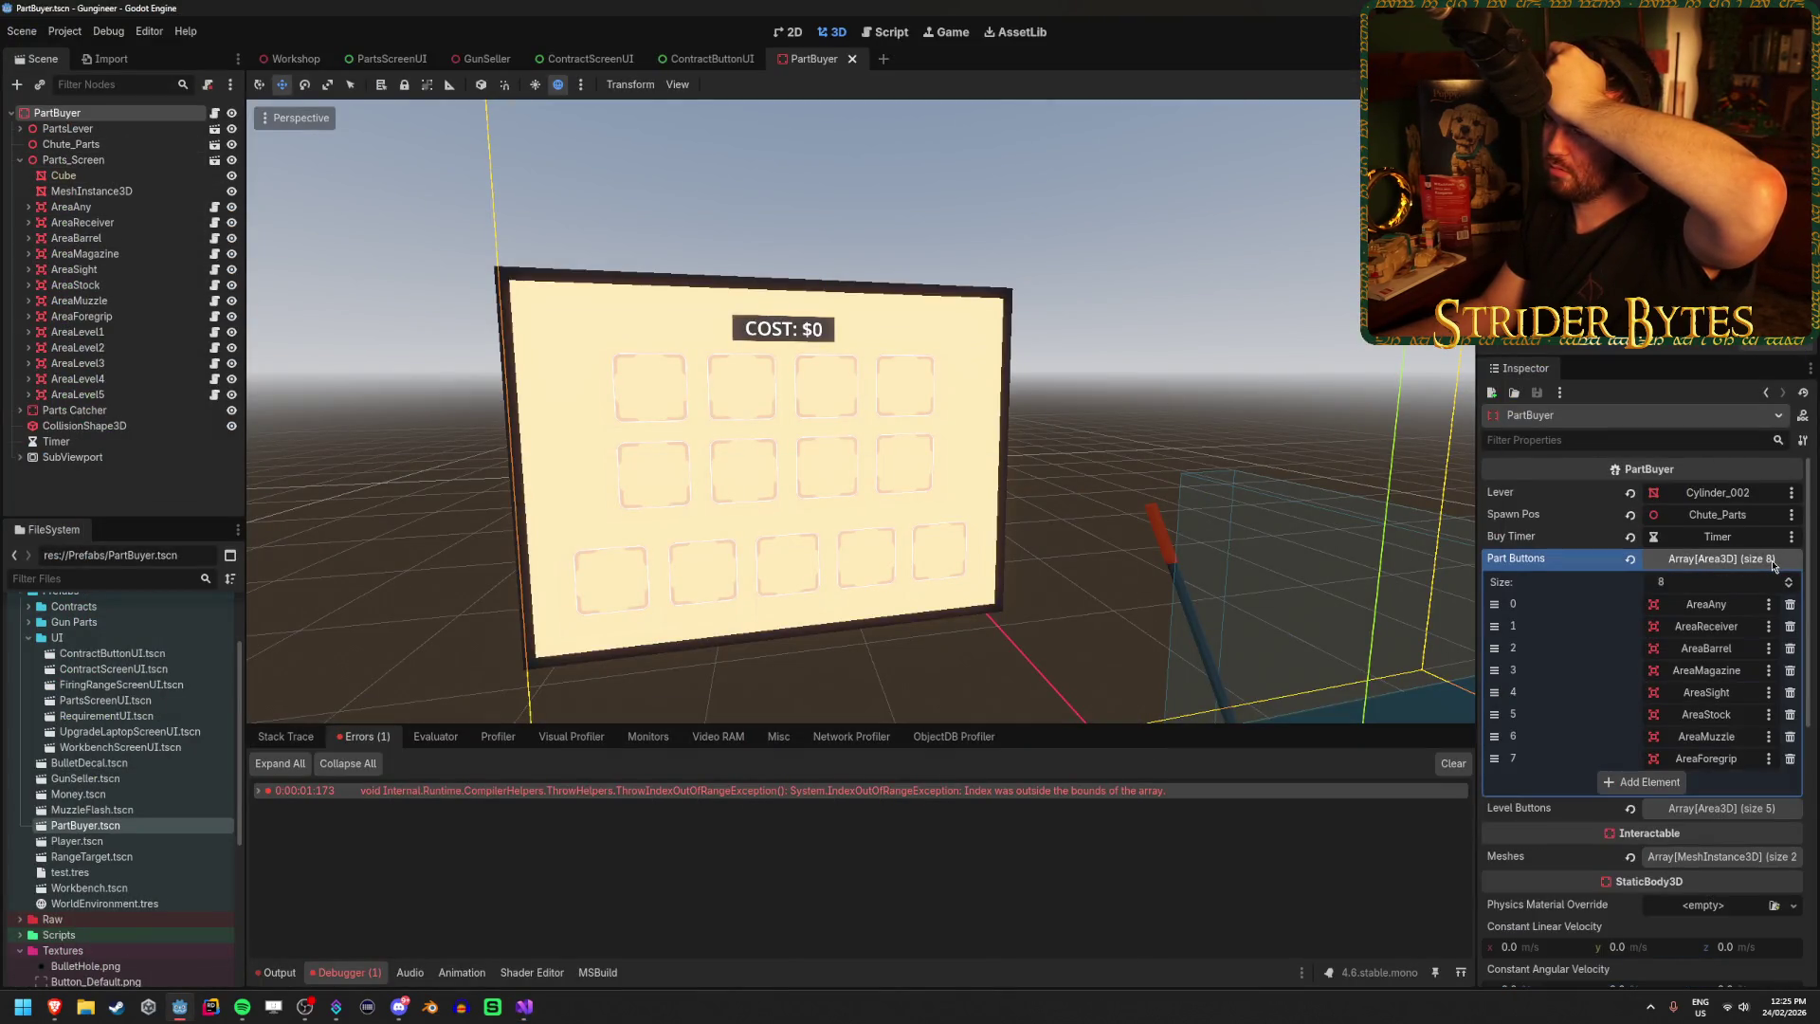
left_click(1772, 563)
left_click(293, 60)
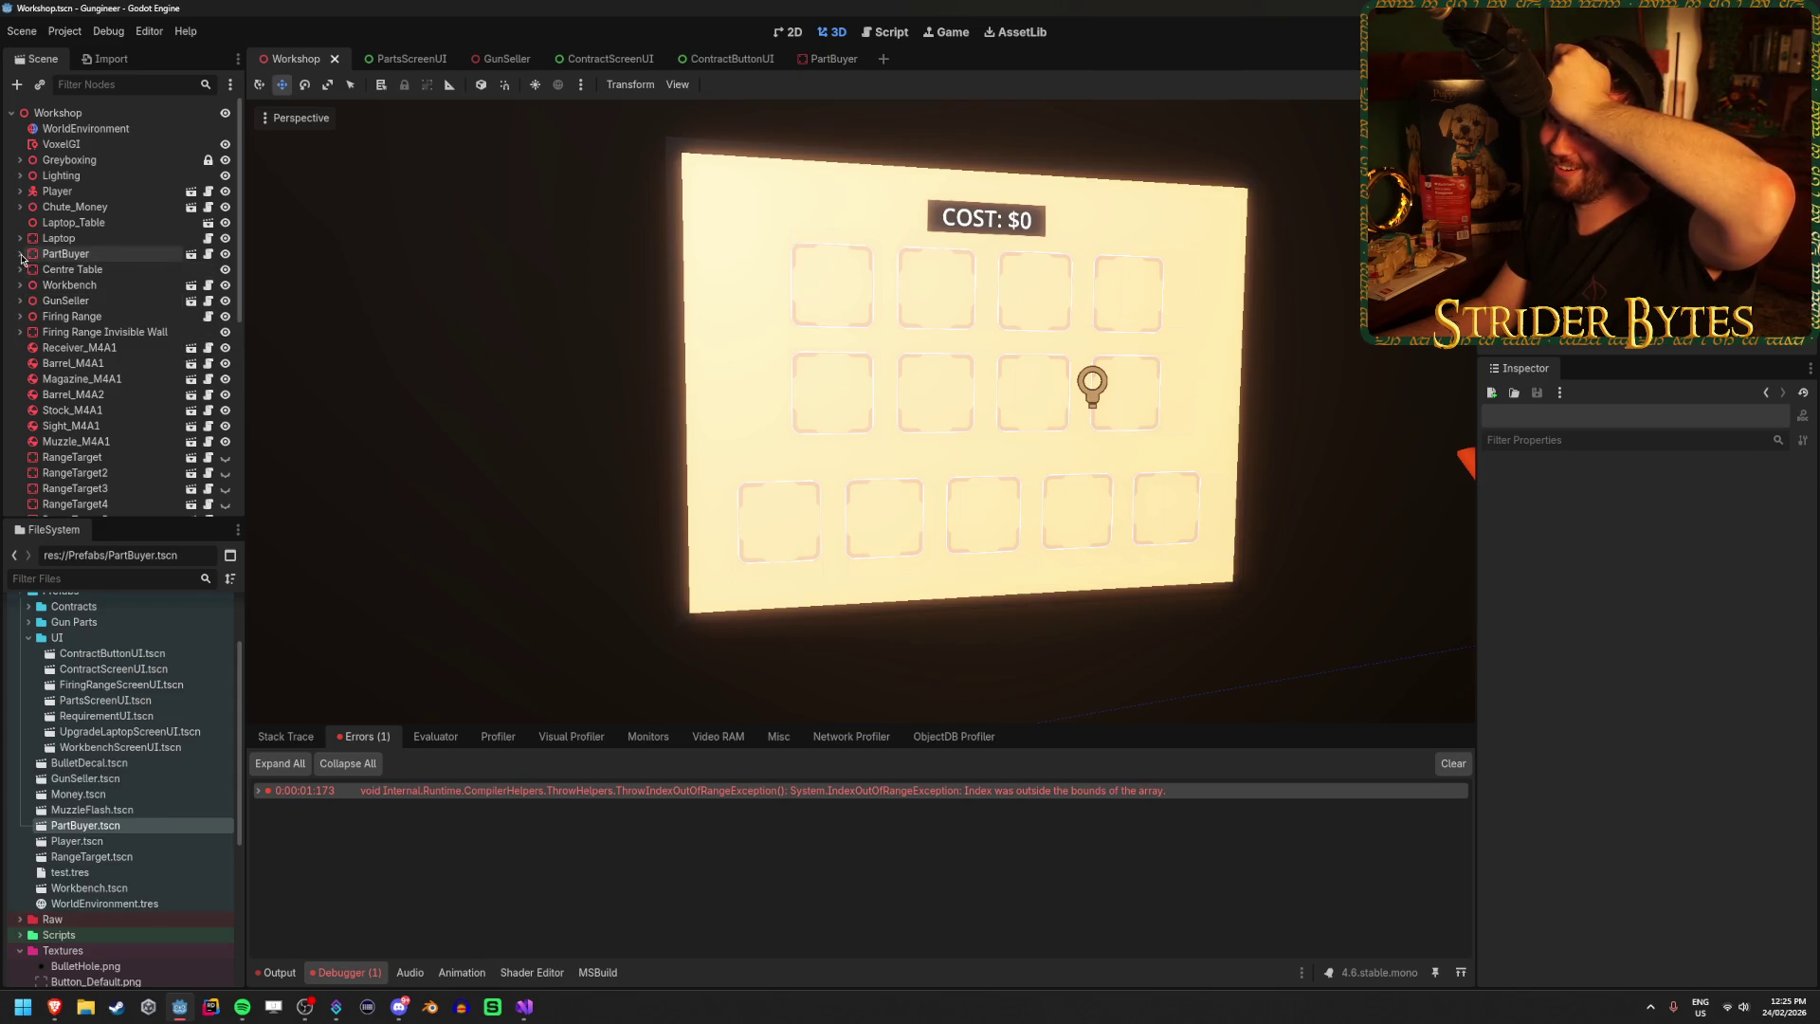
left_click(115, 254)
left_click(1631, 558)
left_click(1630, 580)
key("ctrl+s")
key("F5")
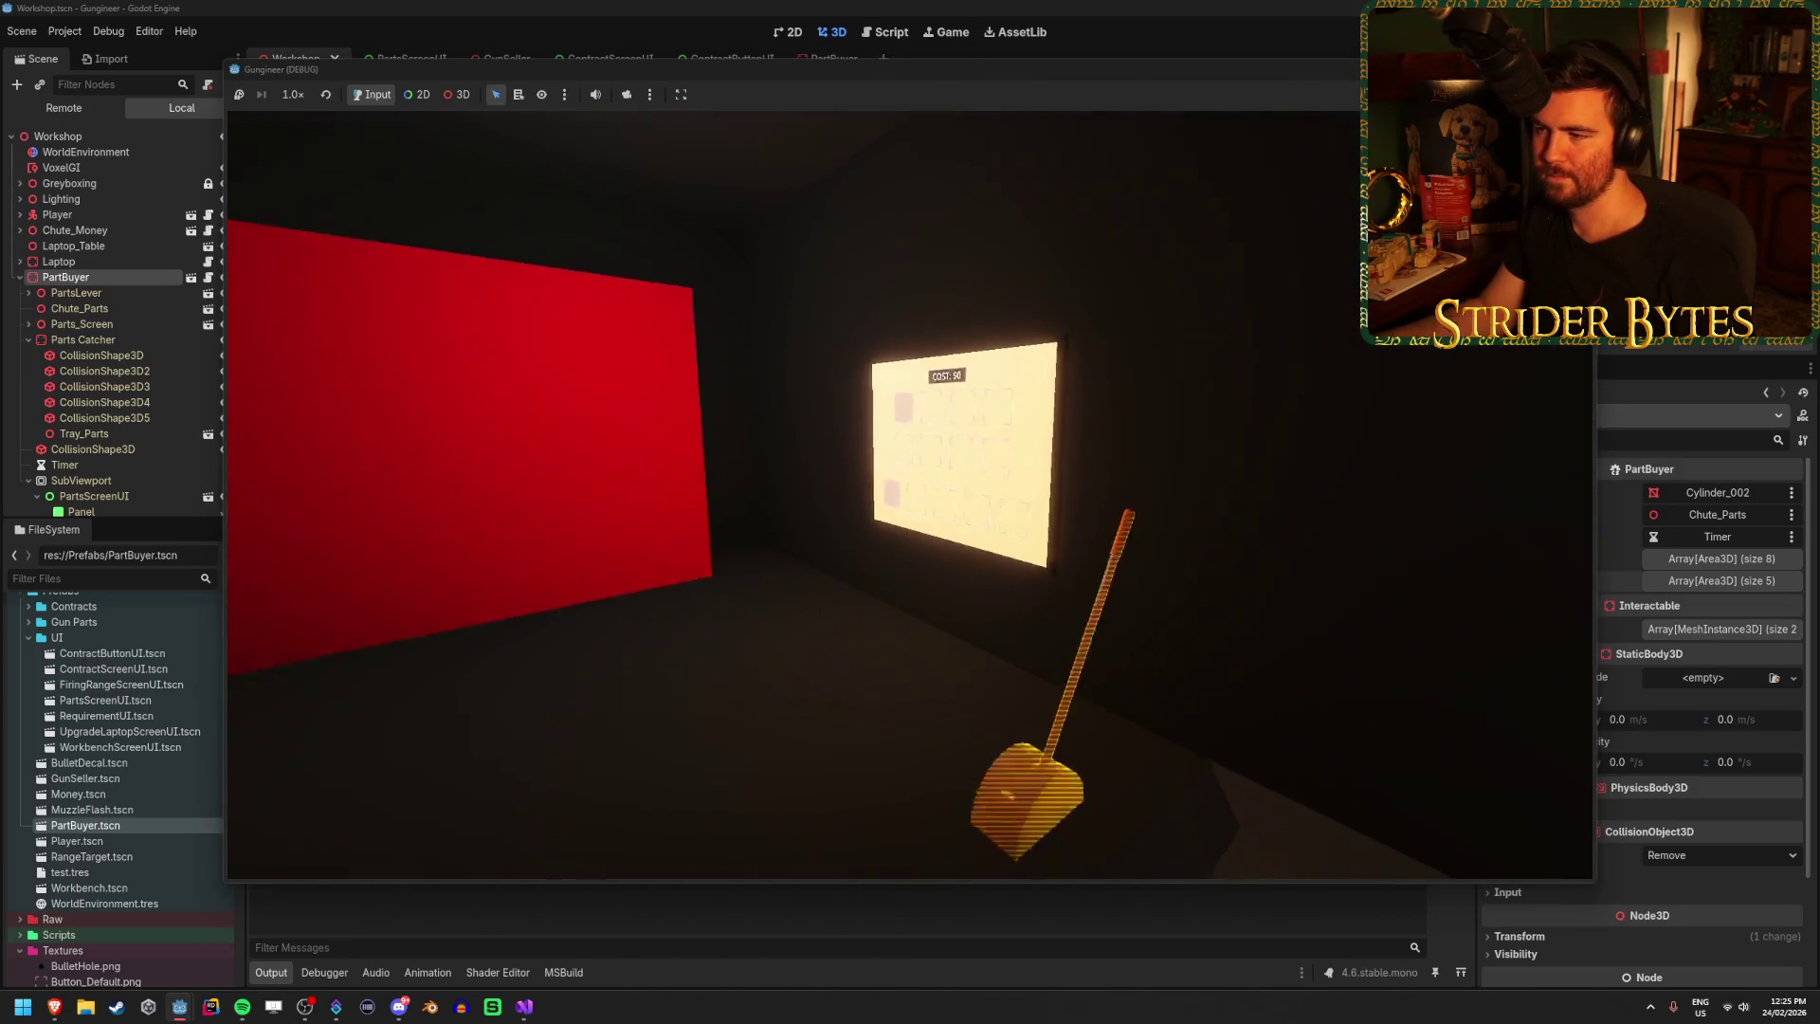
key("w")
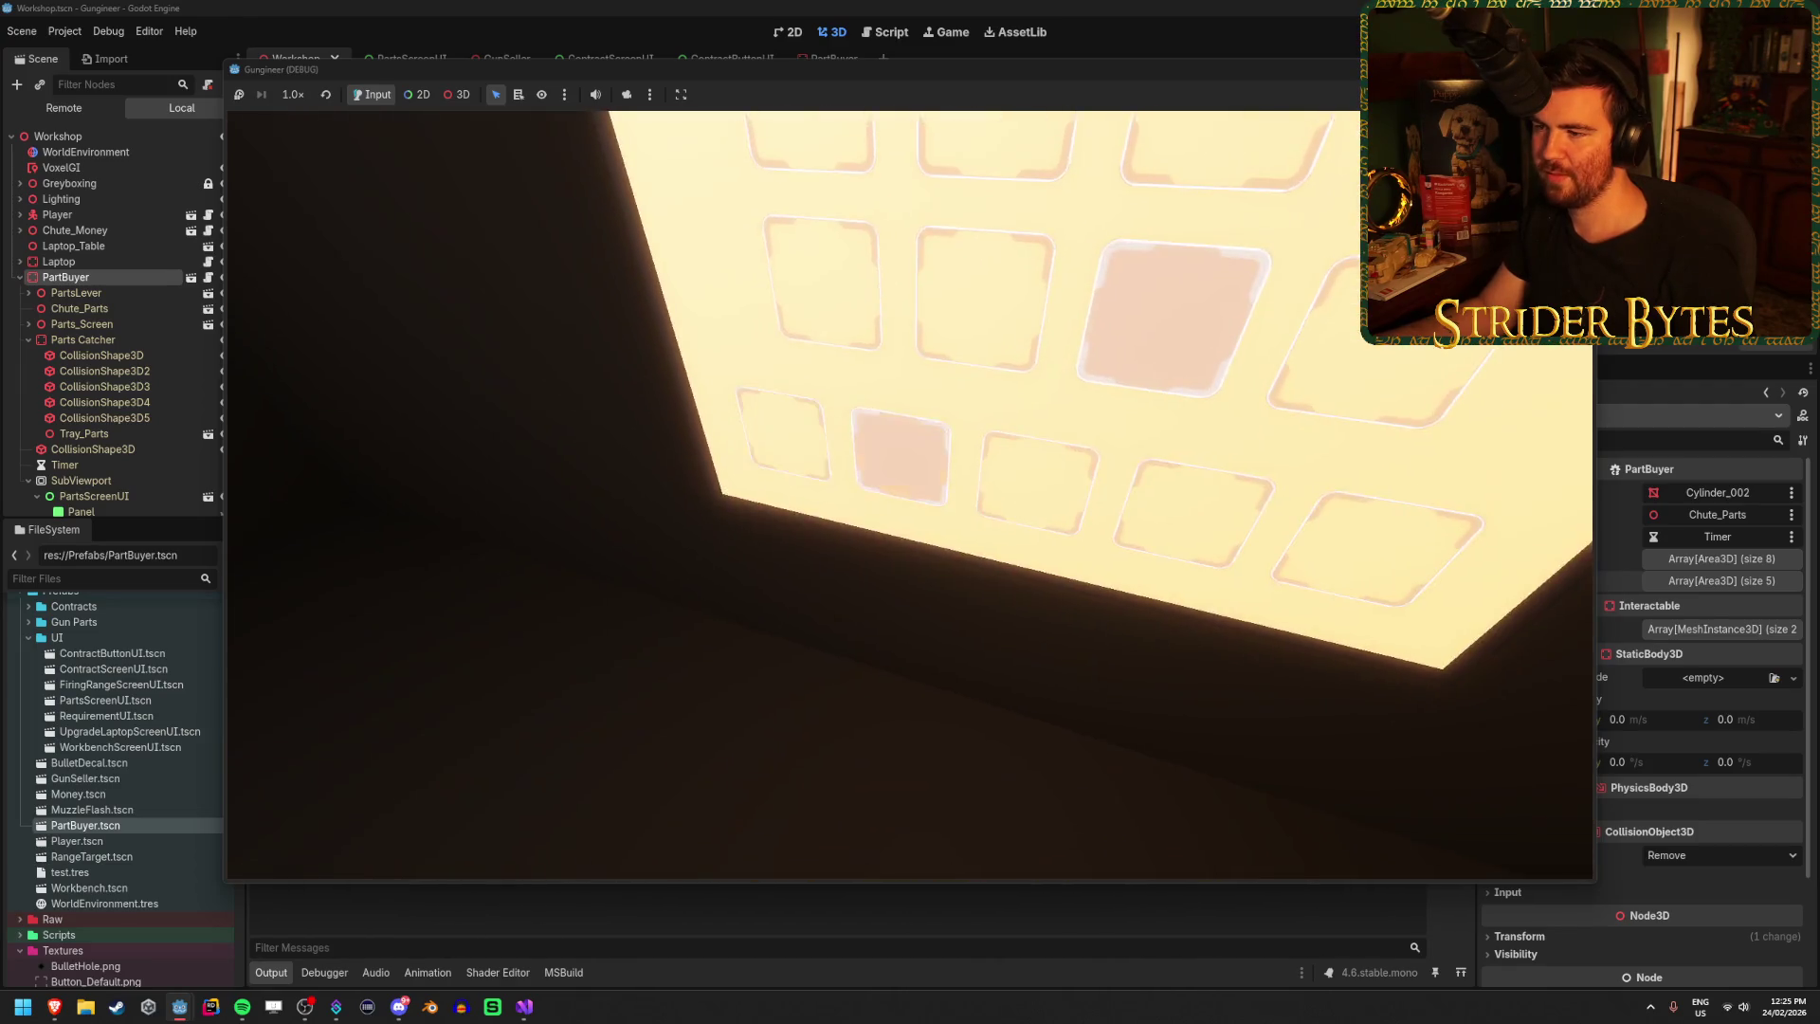
key("s")
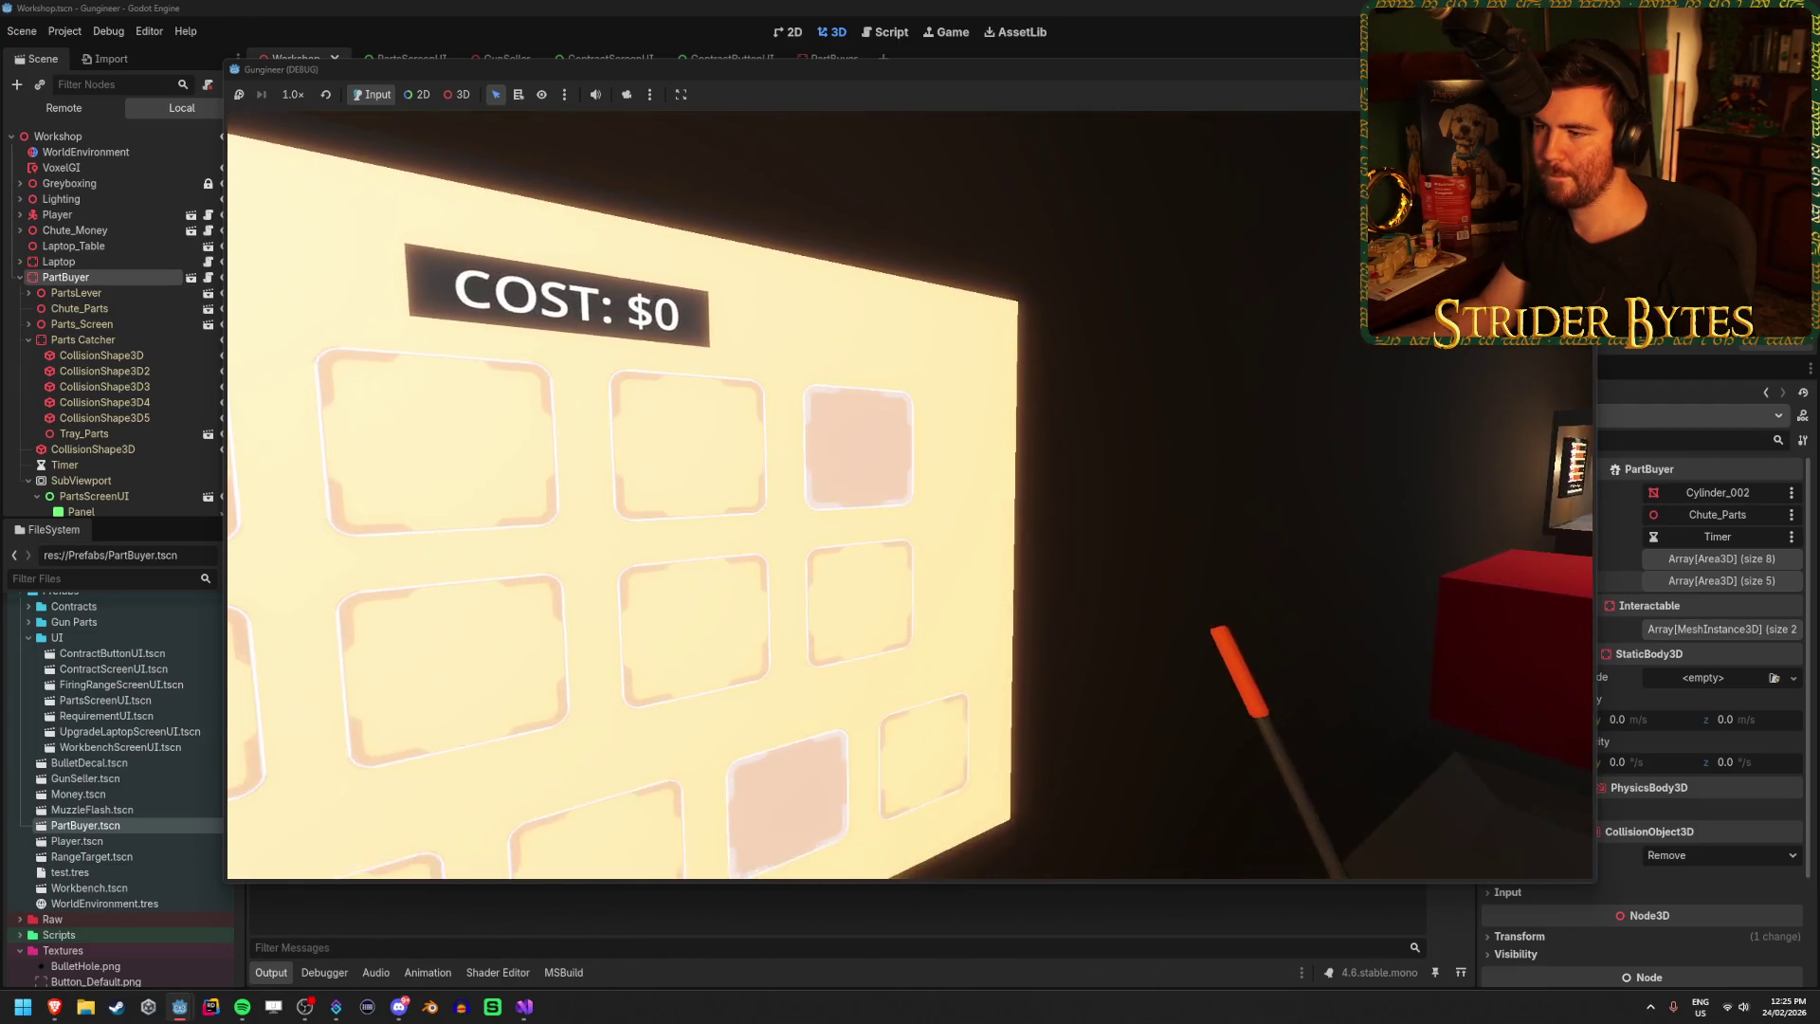
key("d")
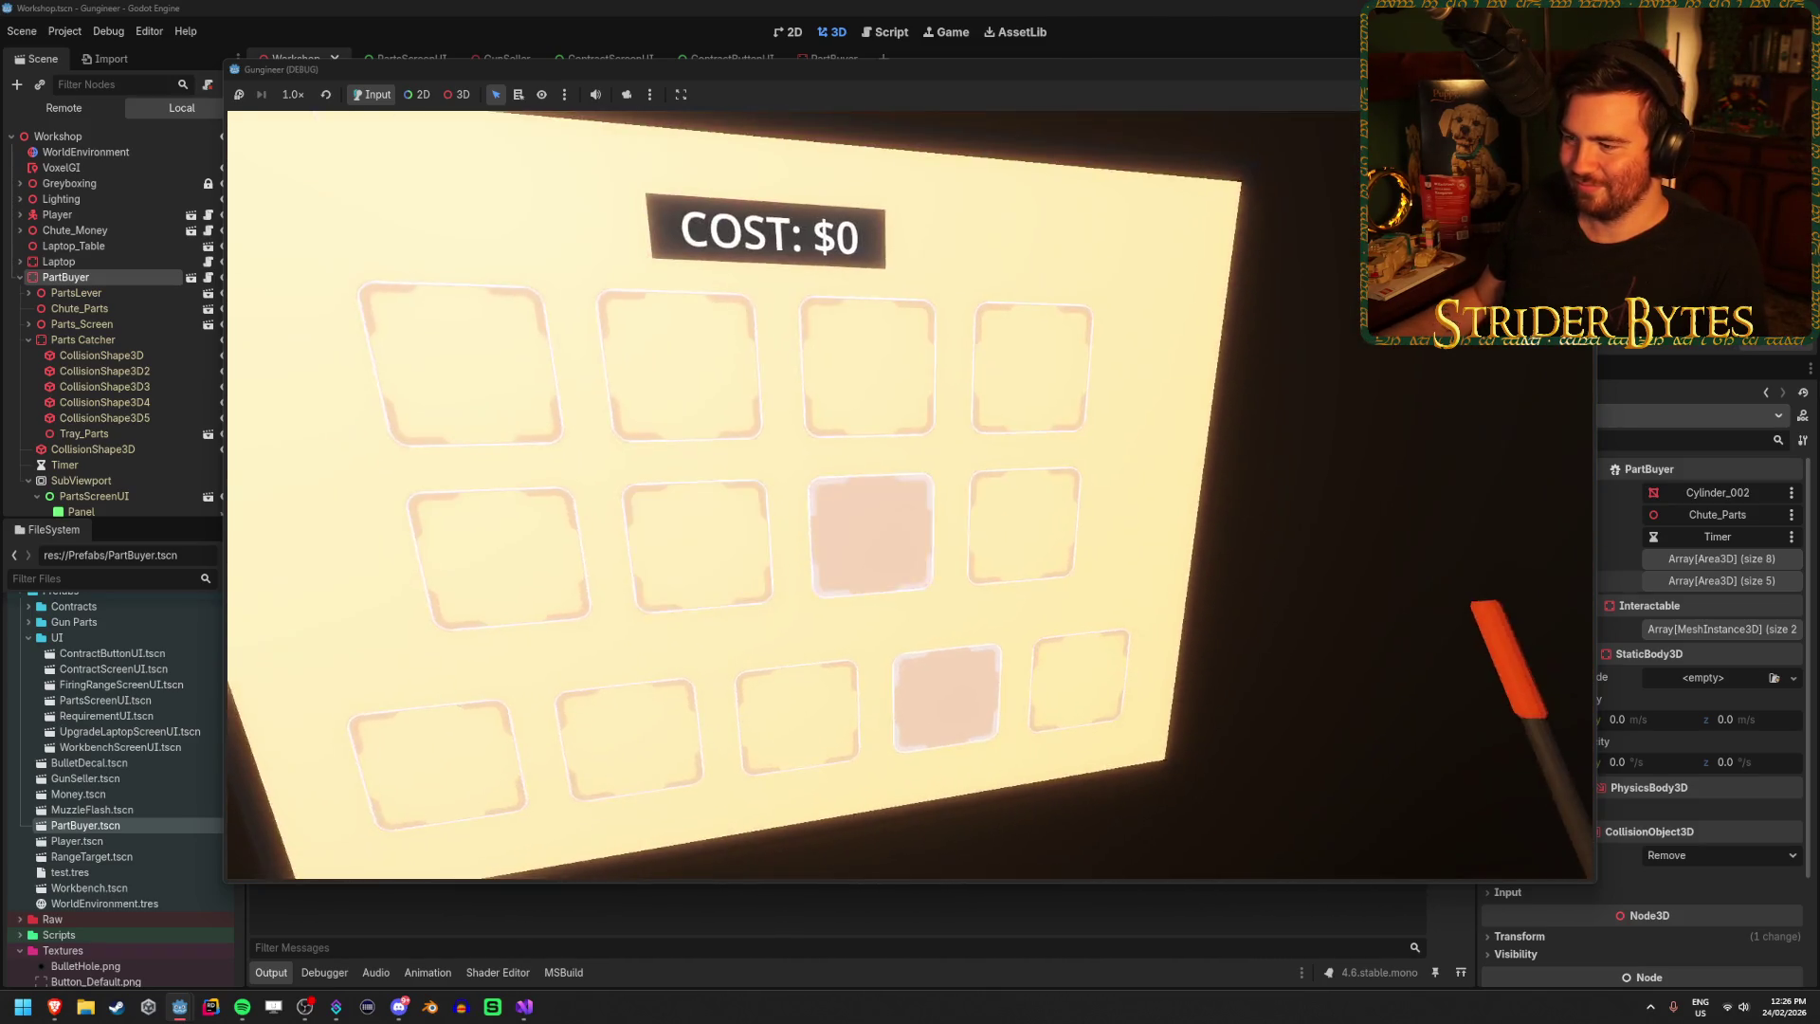
key("F8")
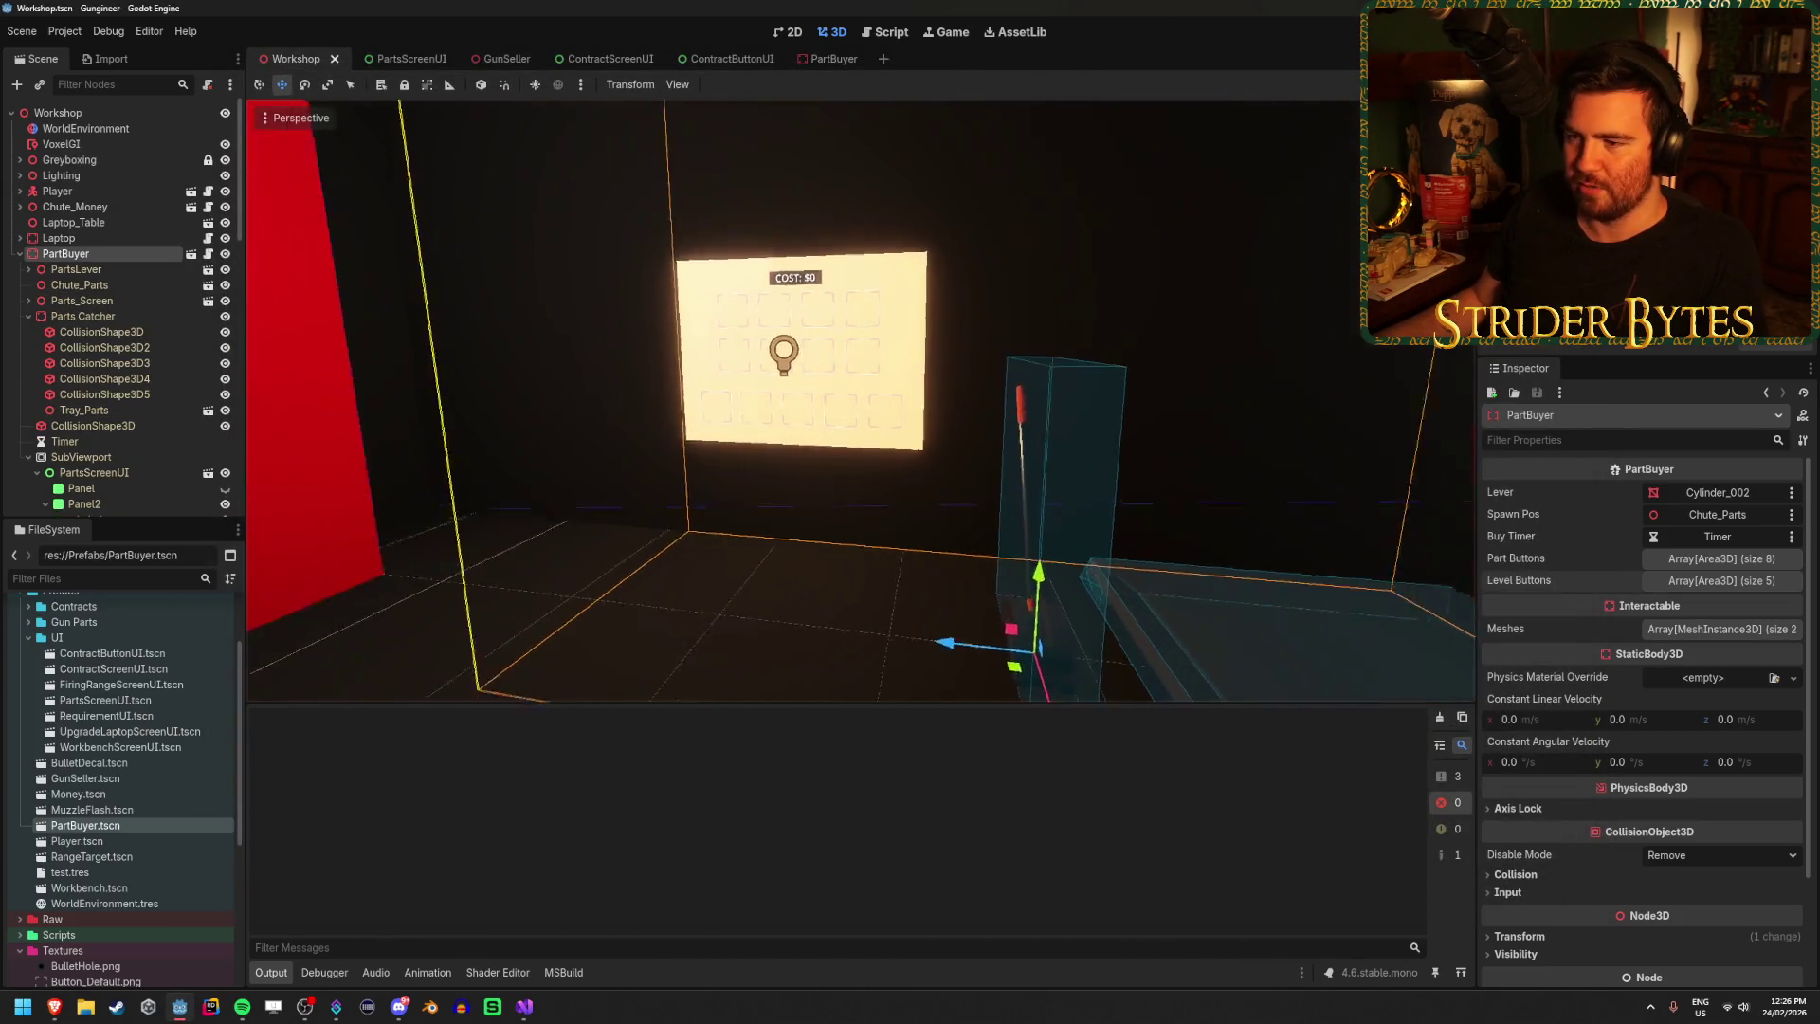
Close the PartBuyer scene so ContractButtonUI is shown in the 2D editor.
key("Escape")
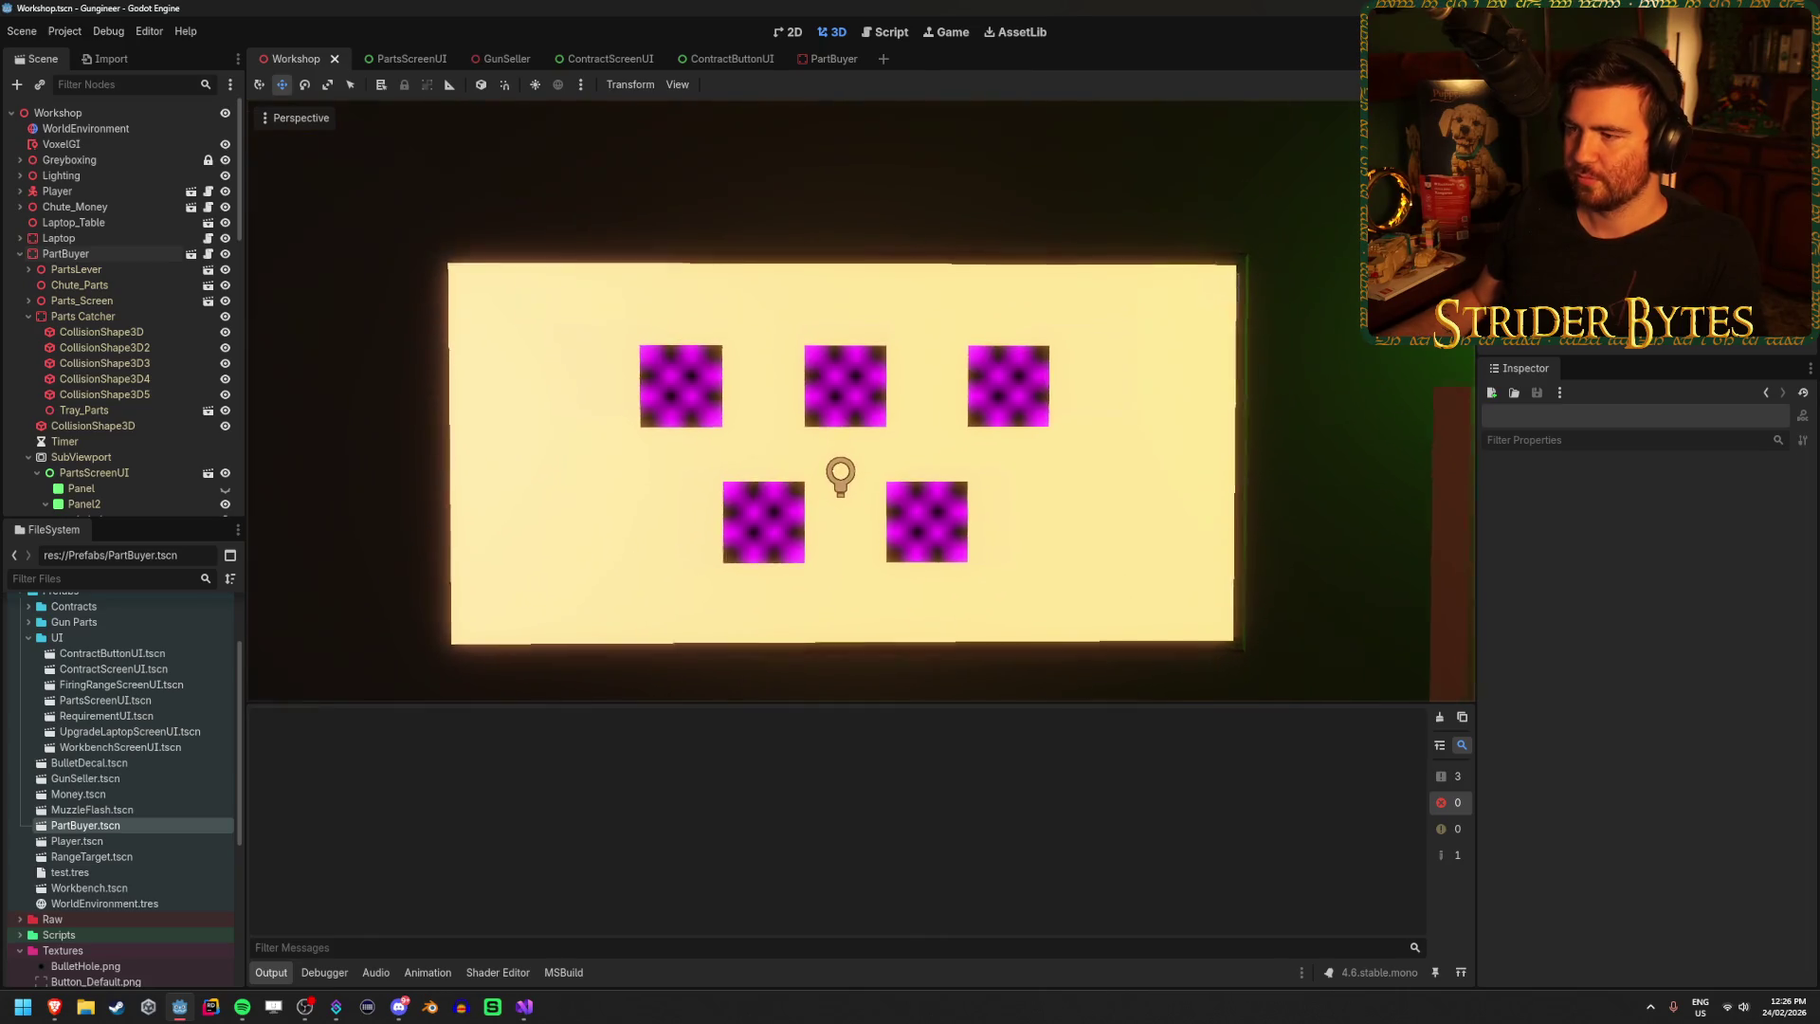
left_click(815, 59)
left_click(852, 59)
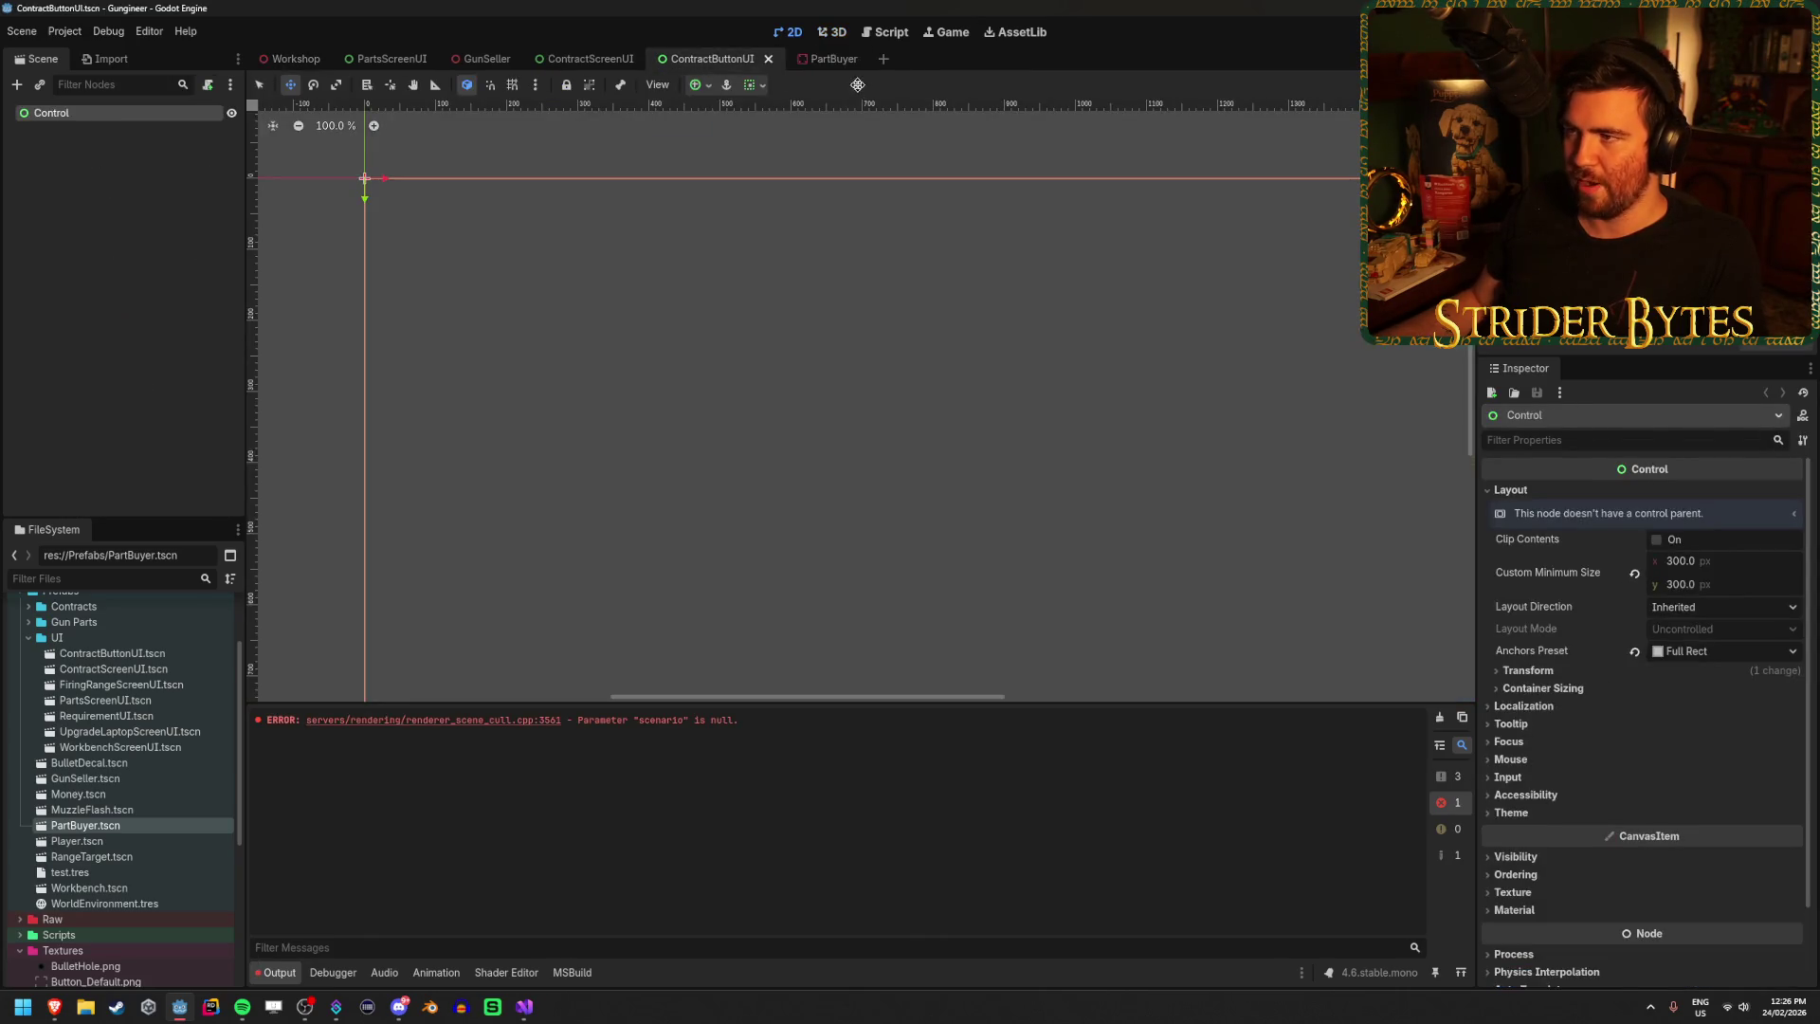
Add a TextureRect child node under ContractButtonUI's Control root.
scroll(458, 281, "up", 10)
scroll(681, 352, "down", 10)
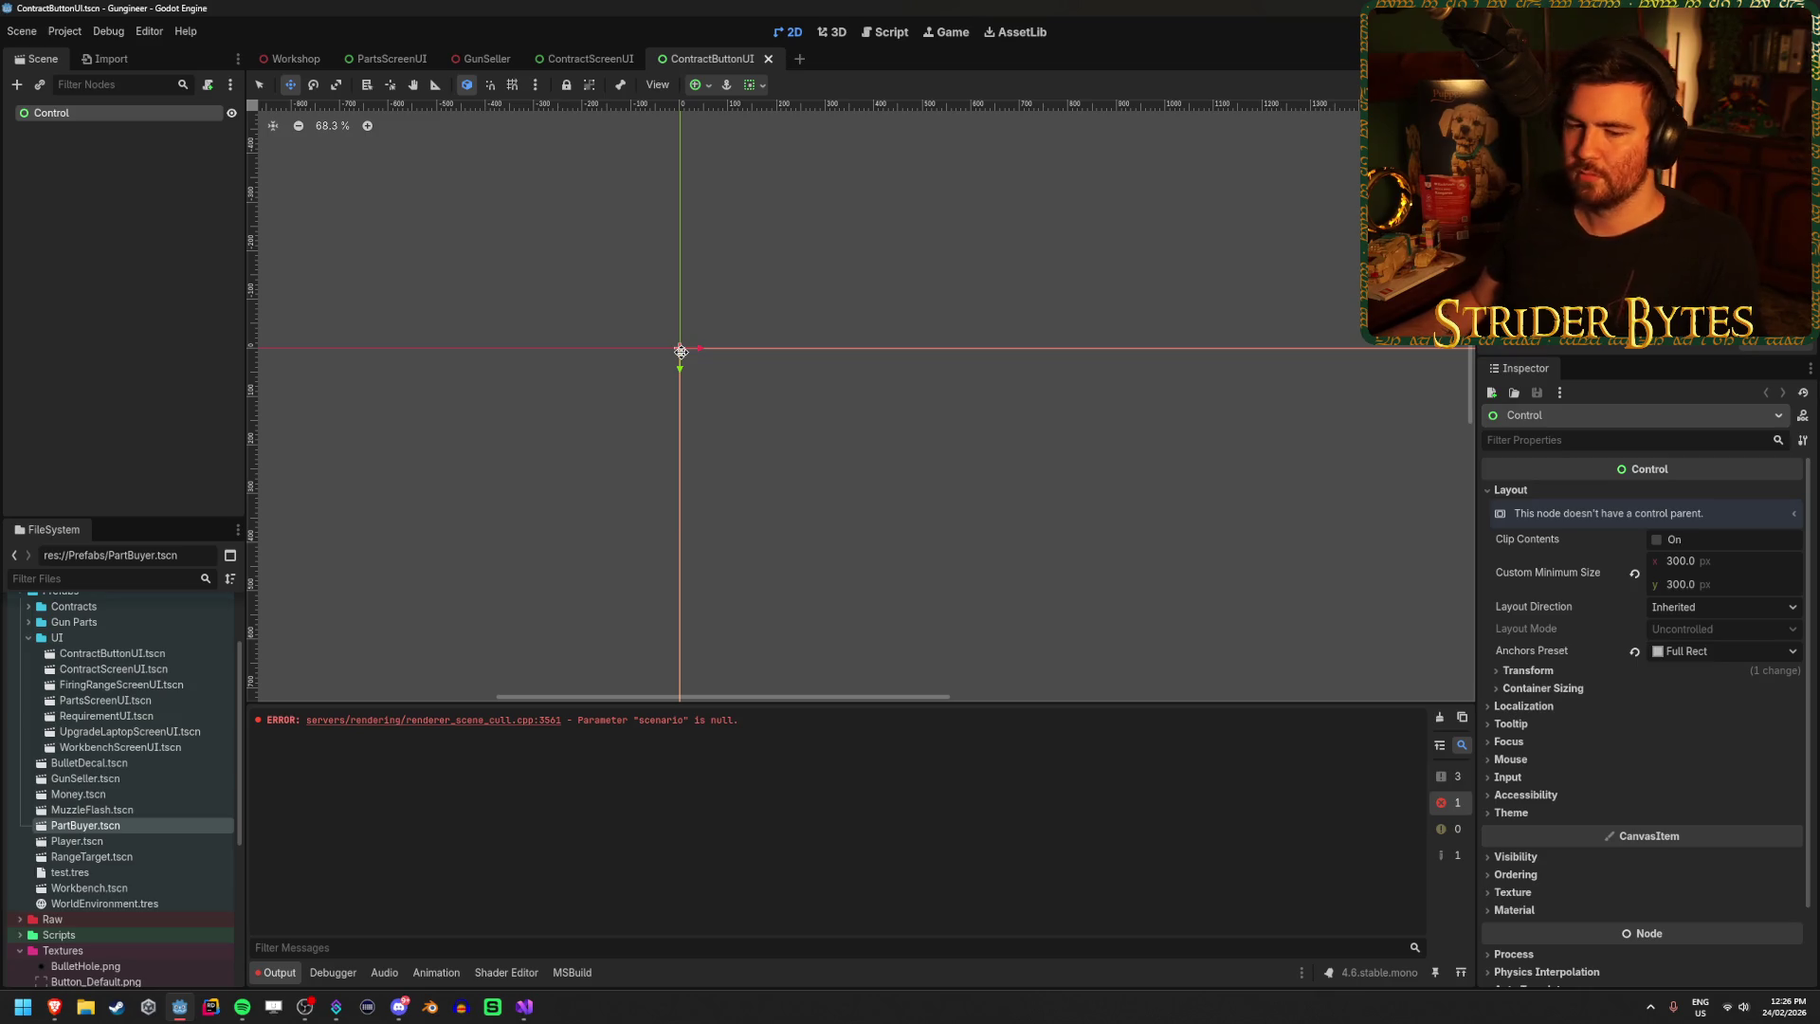
left_click(218, 267)
right_click(139, 112)
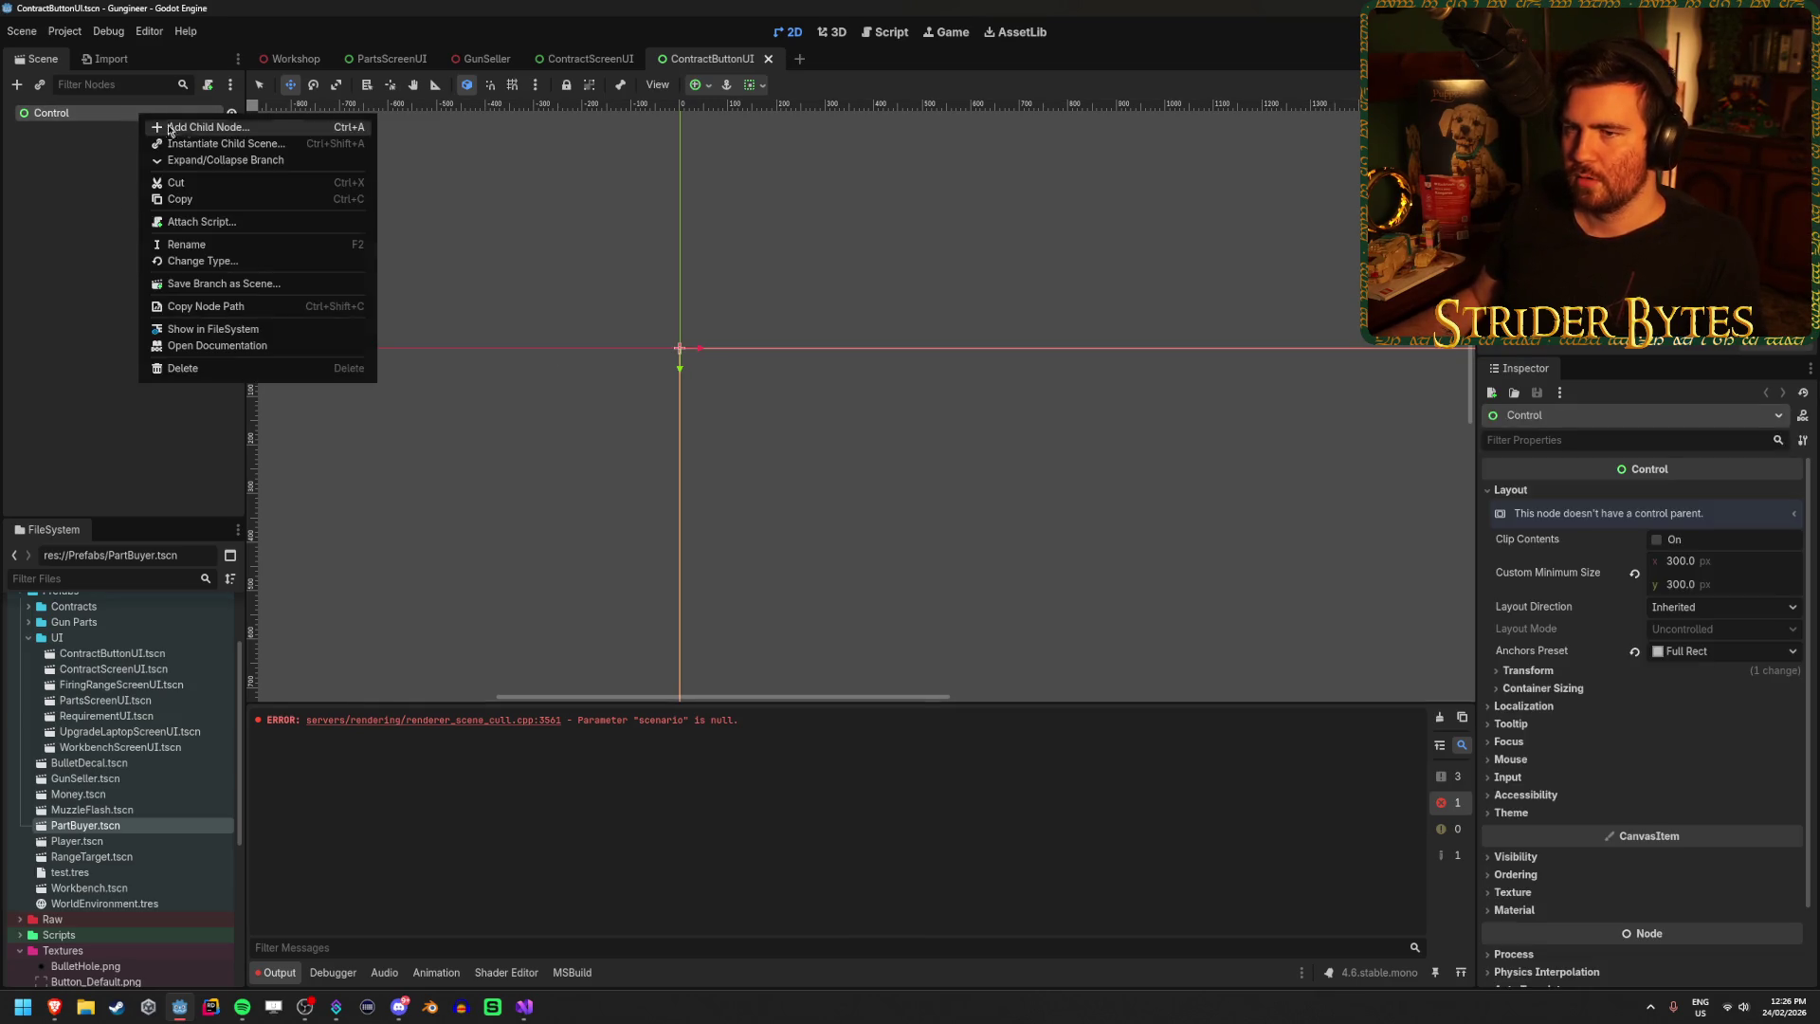
left_click(180, 125)
type("text")
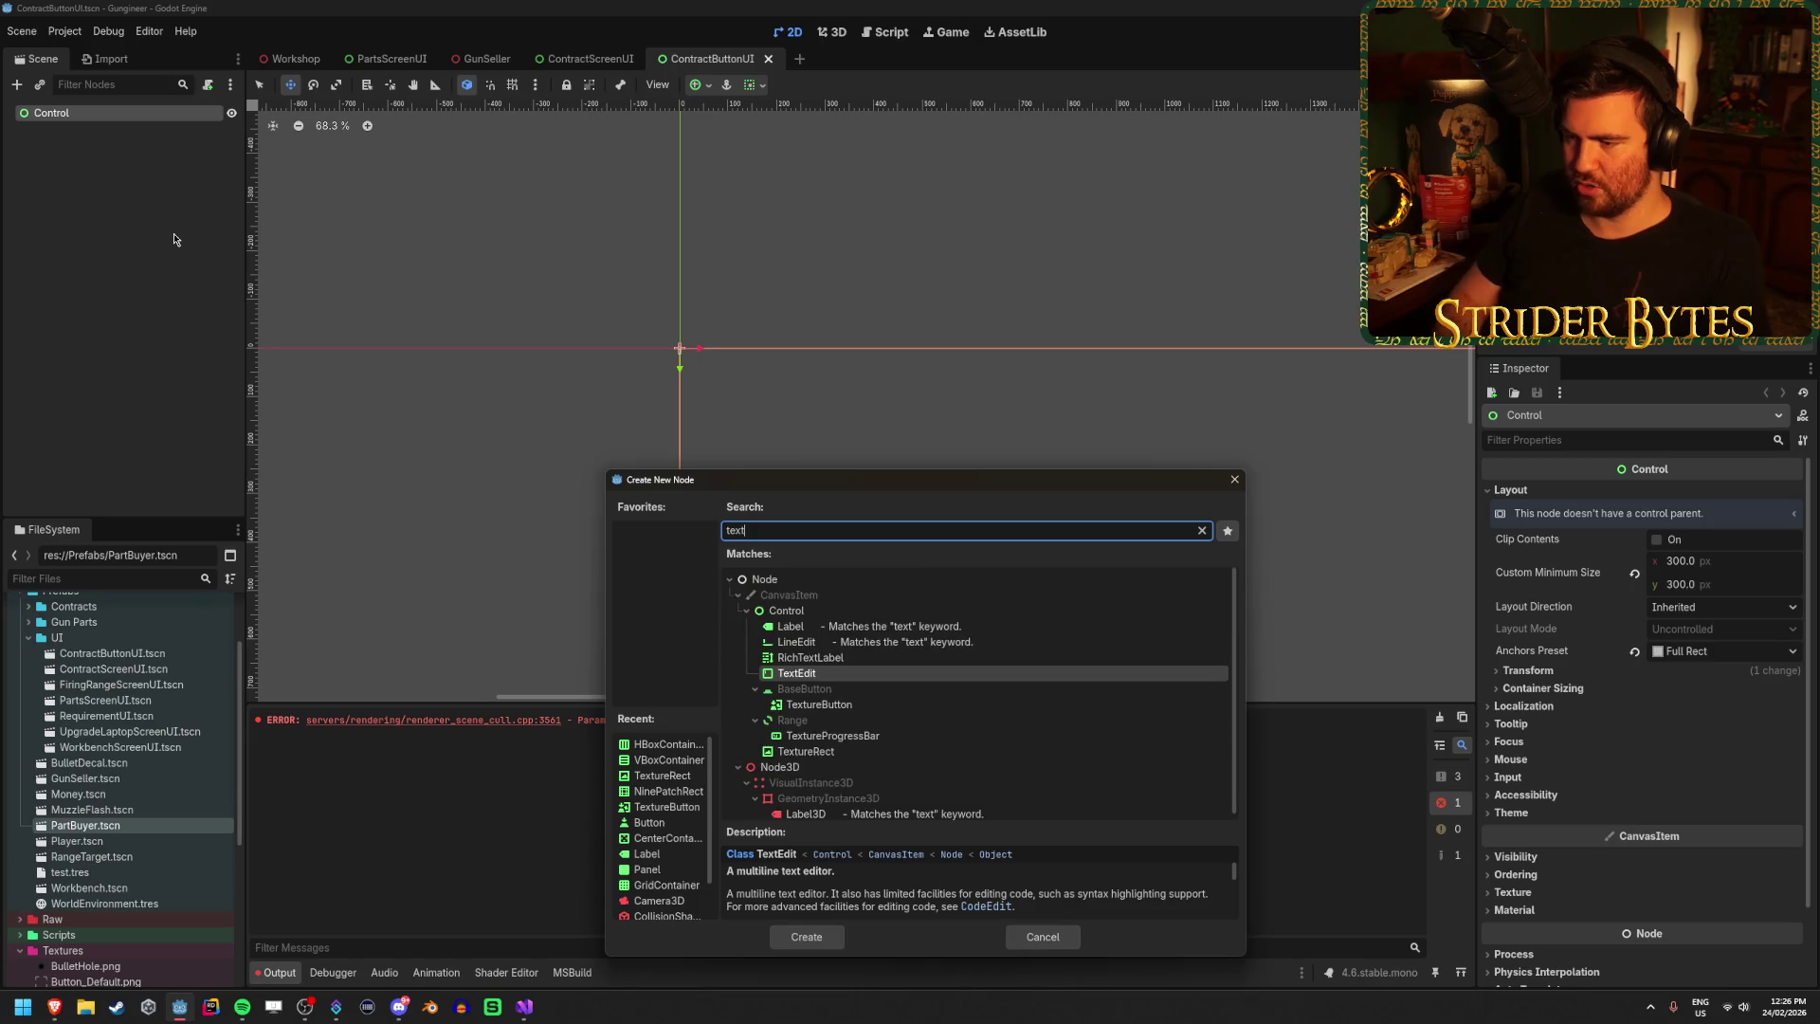
key("Down")
key("Down")
key("Down")
key("Return")
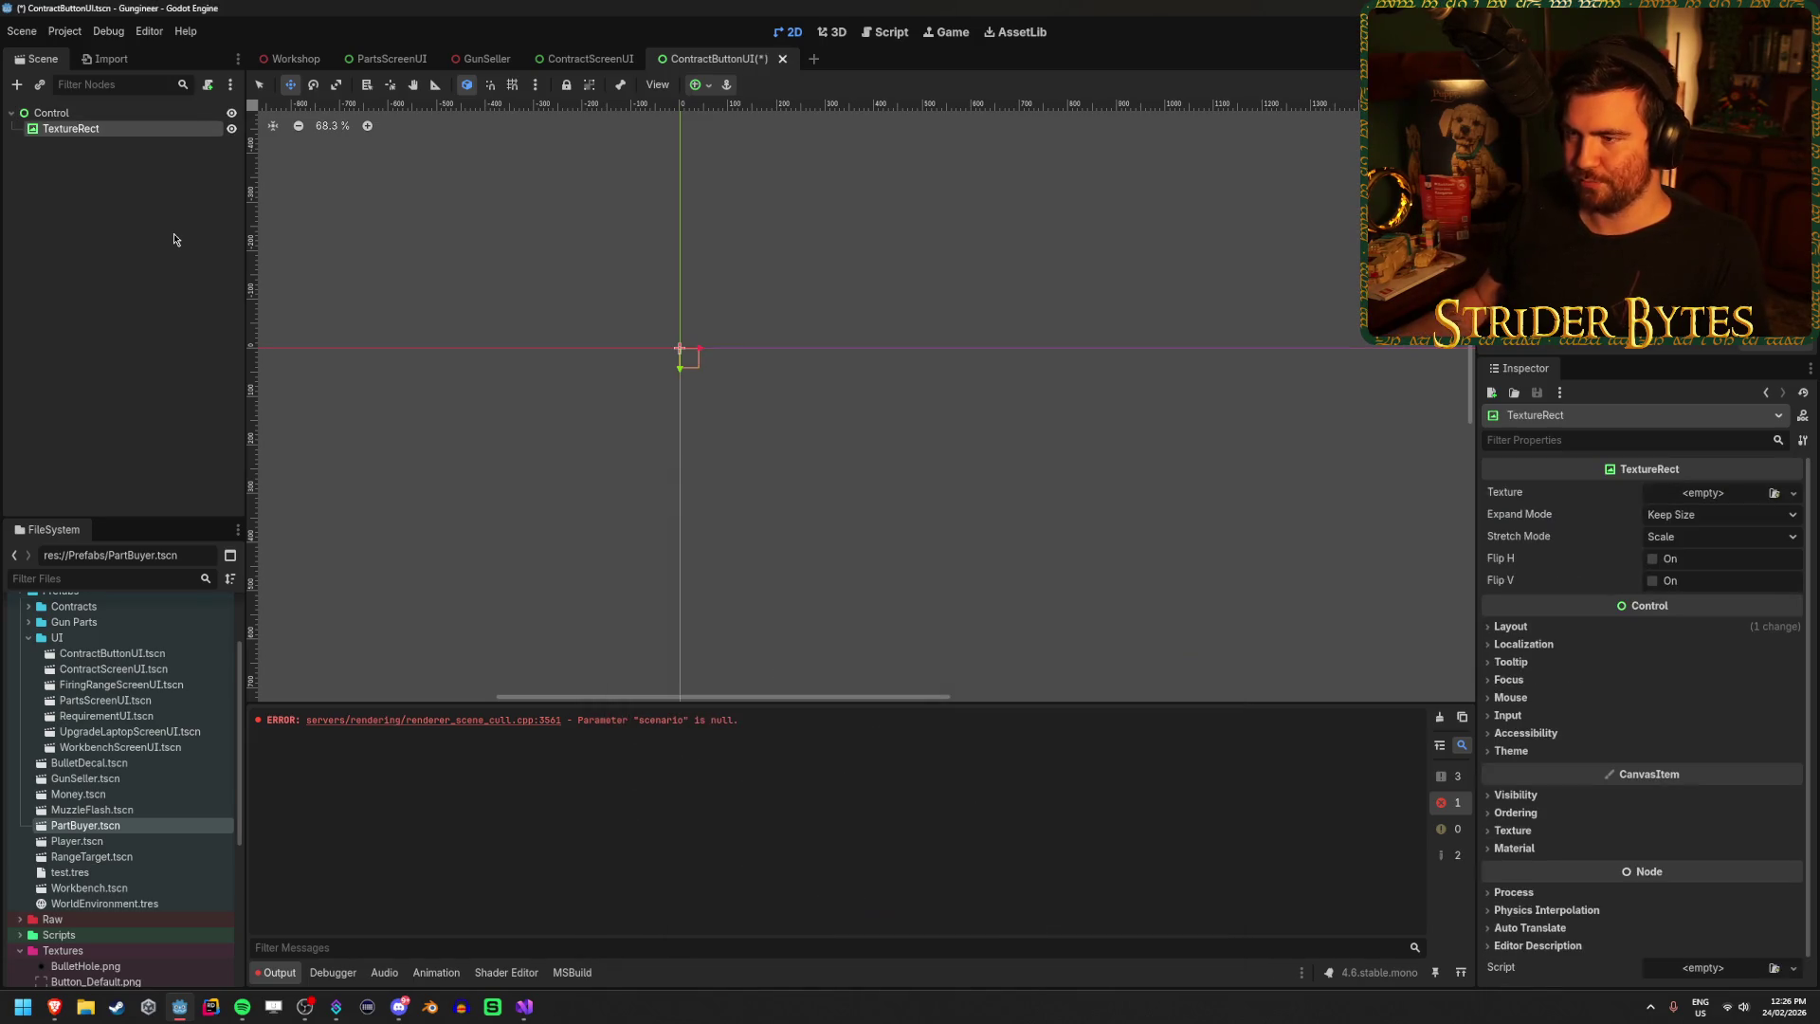
Make the ContractDetails layer visible in the ContractScreenUI scene.
scroll(692, 417, "up", 6)
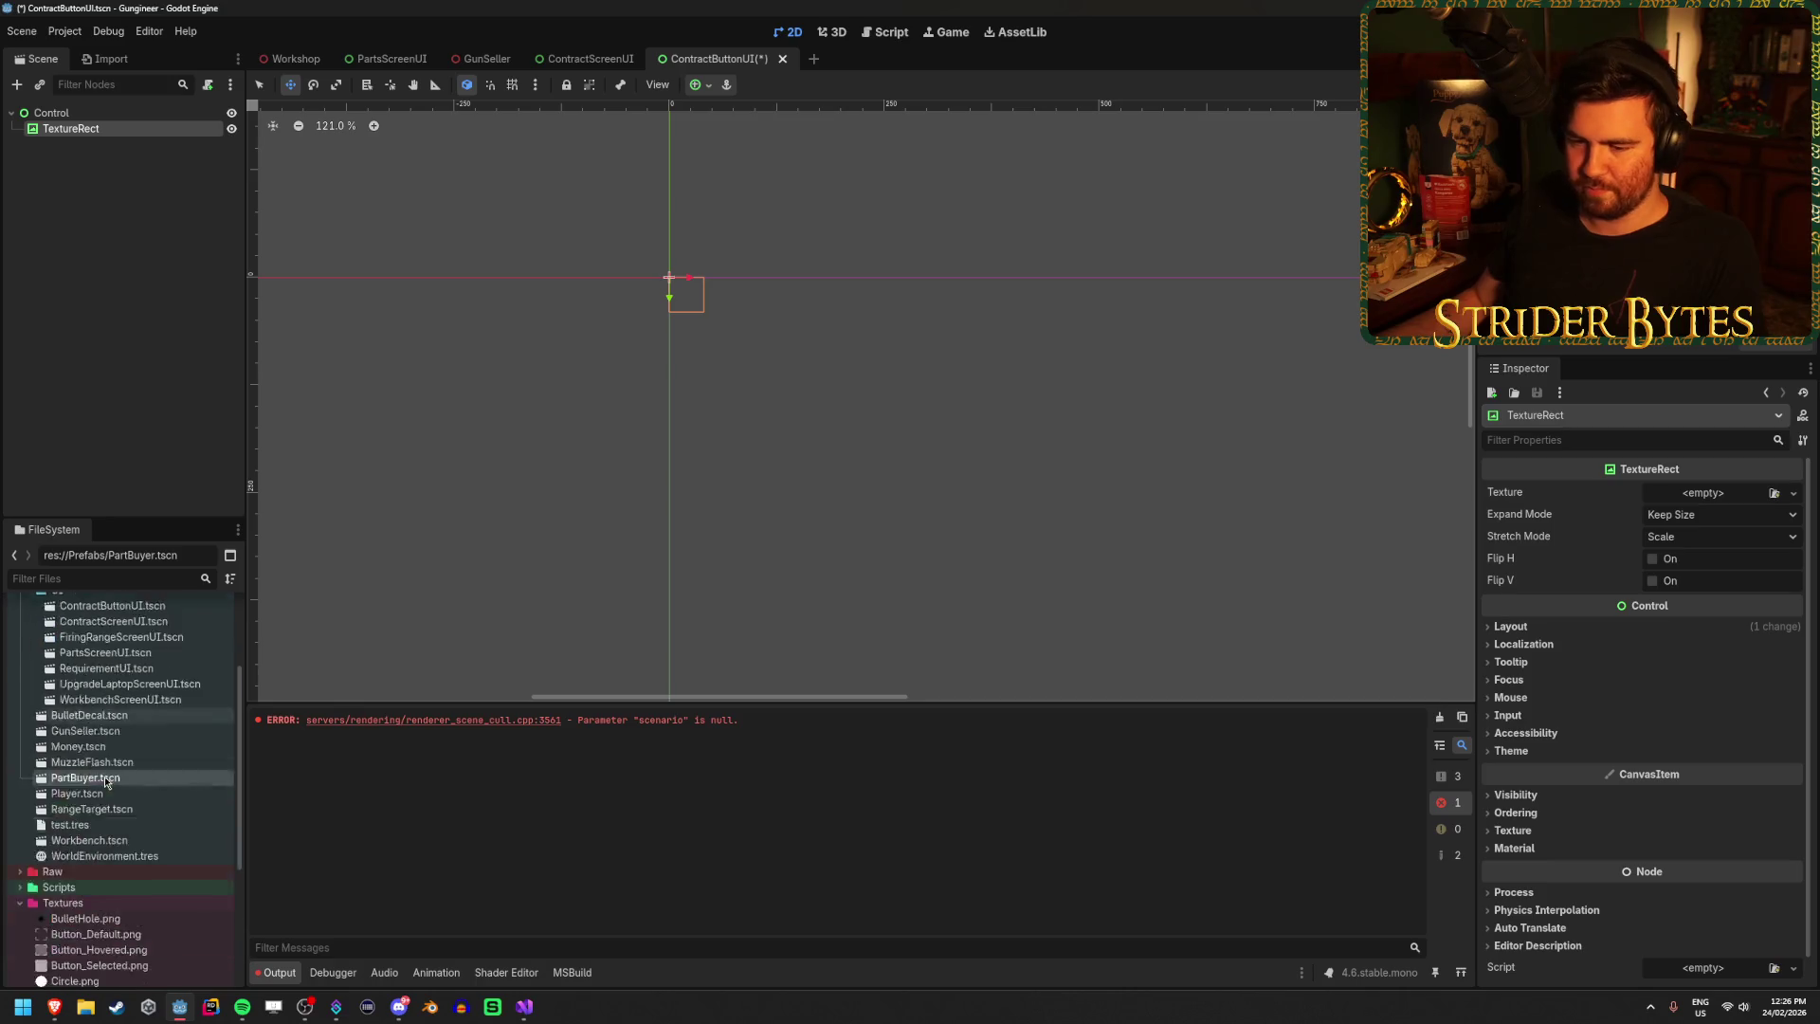
scroll(123, 805, "down", 5)
mouse_move(95, 721)
left_mouse_down()
mouse_move(345, 223)
mouse_move(580, 57)
mouse_move(170, 204)
mouse_move(180, 301)
mouse_move(231, 431)
left_mouse_up()
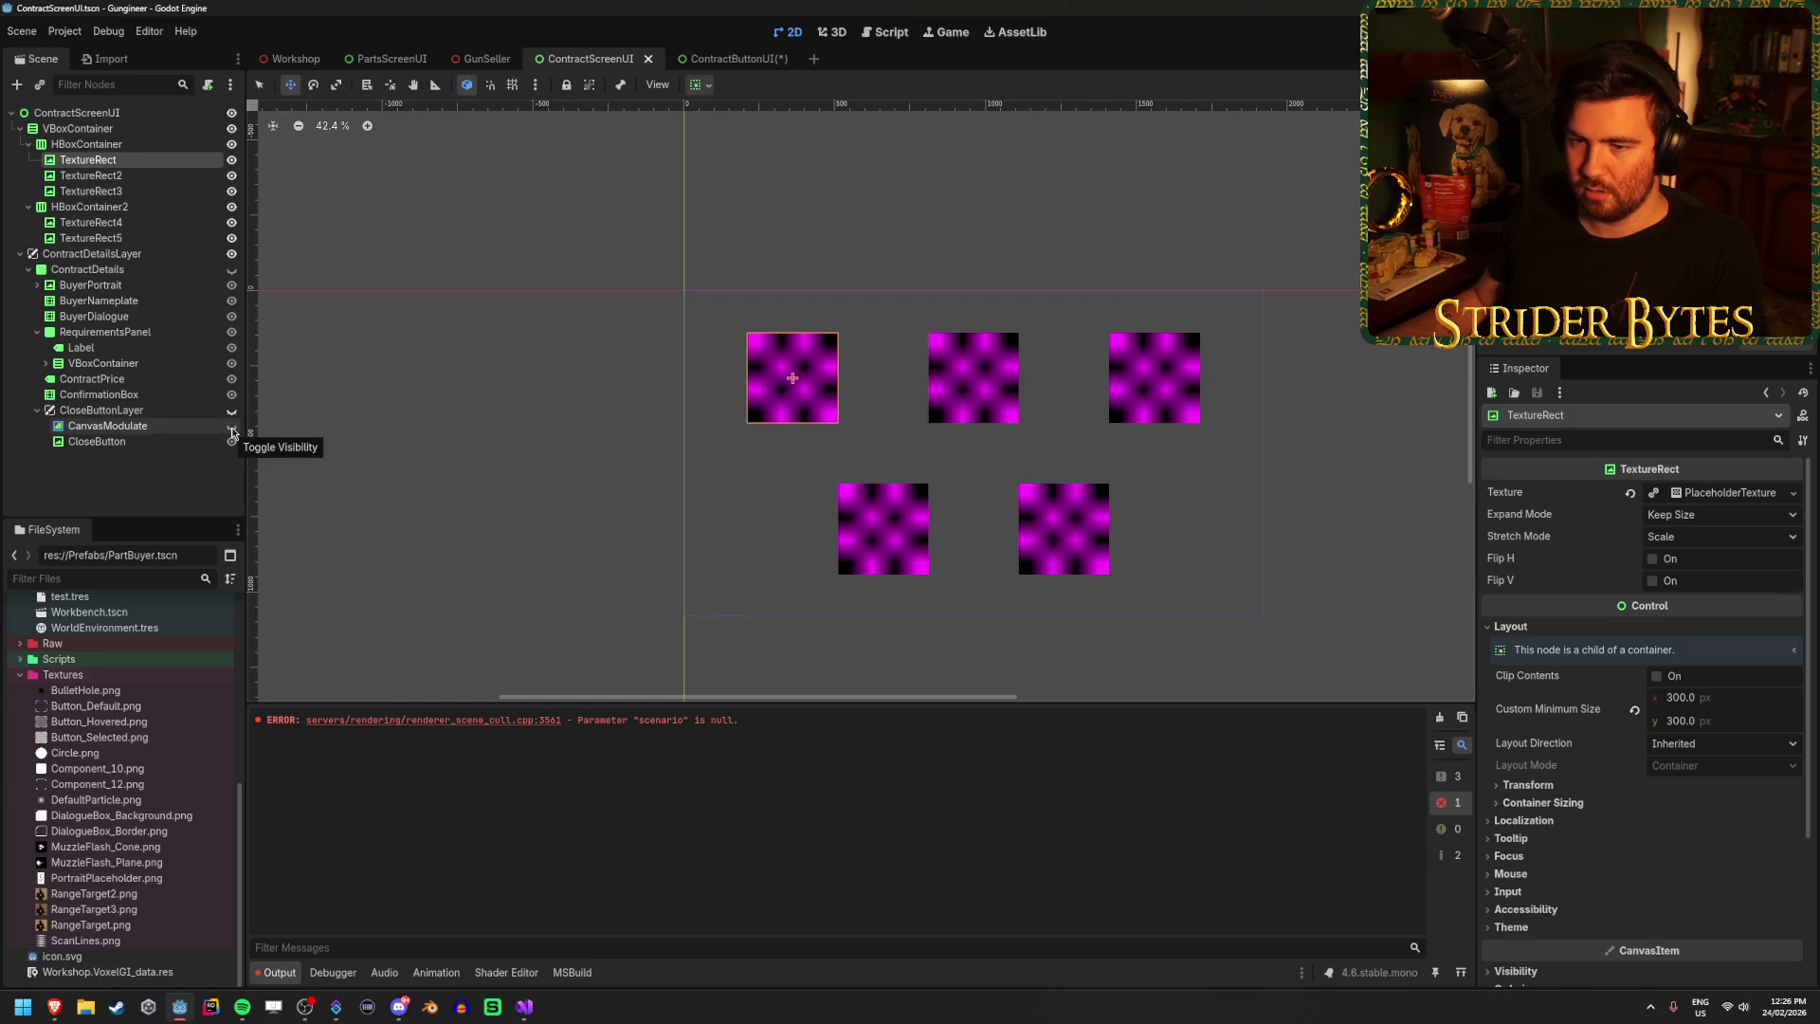
left_click(231, 269)
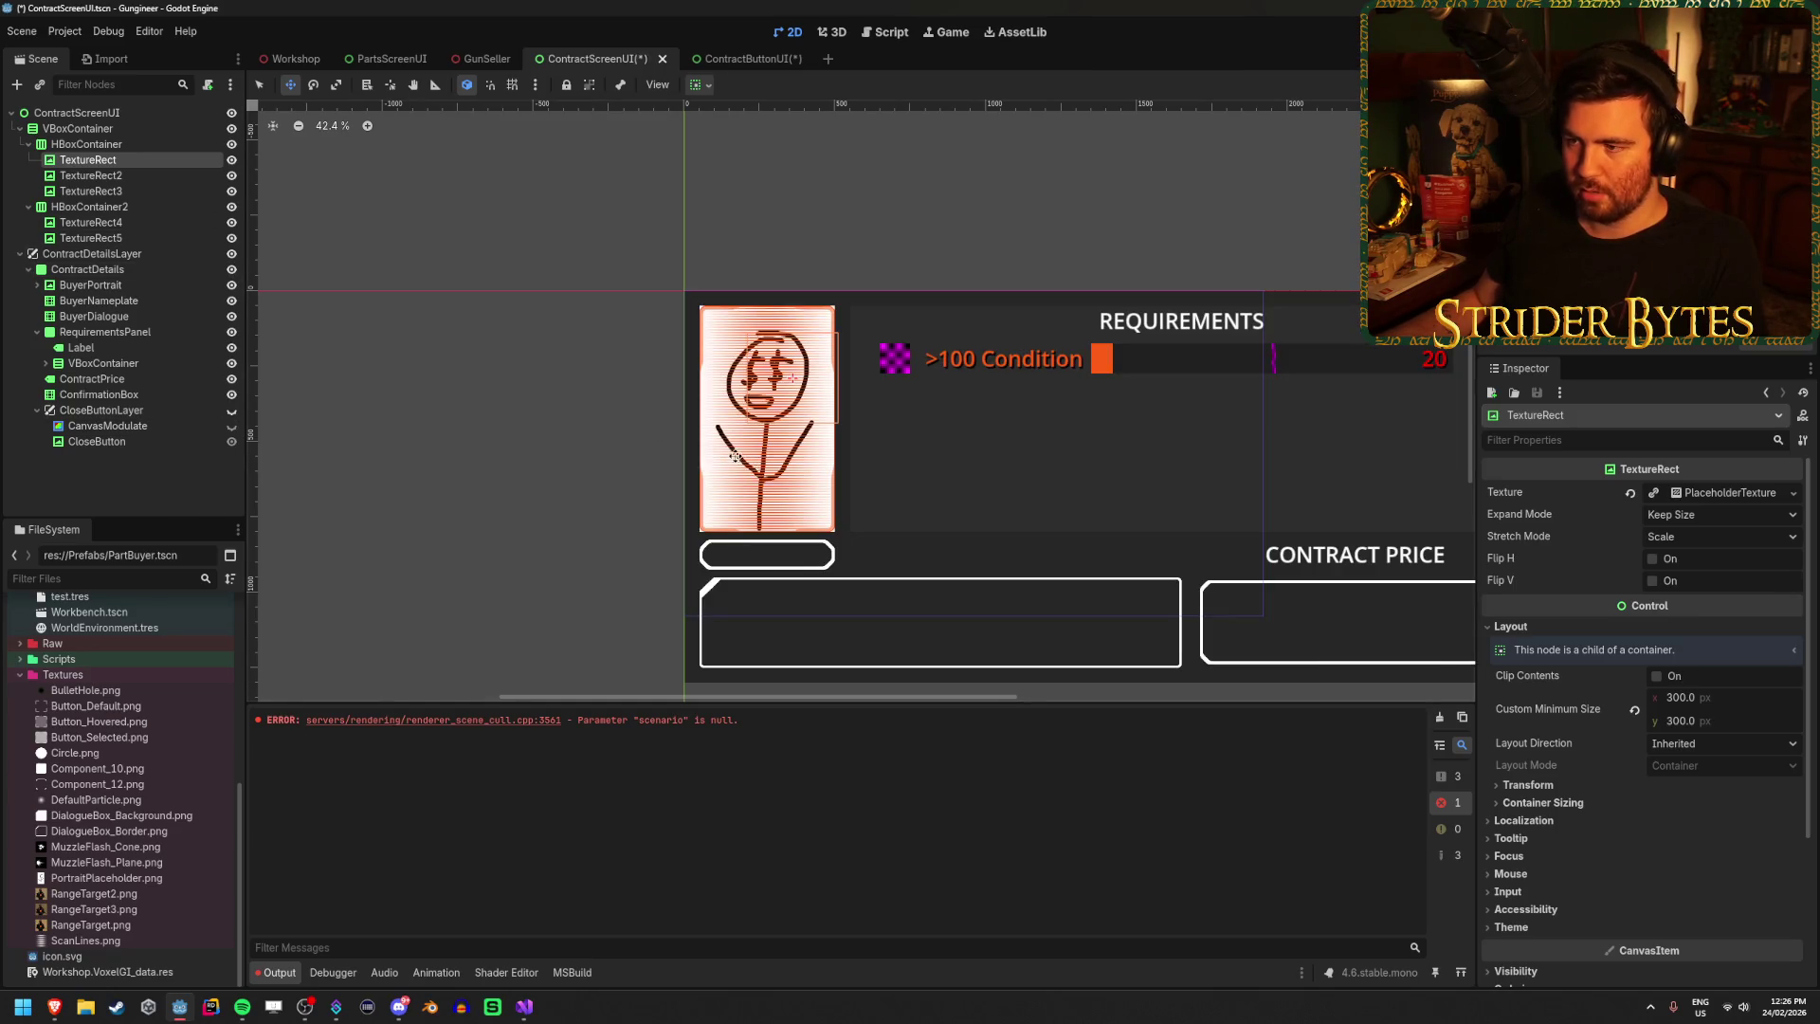